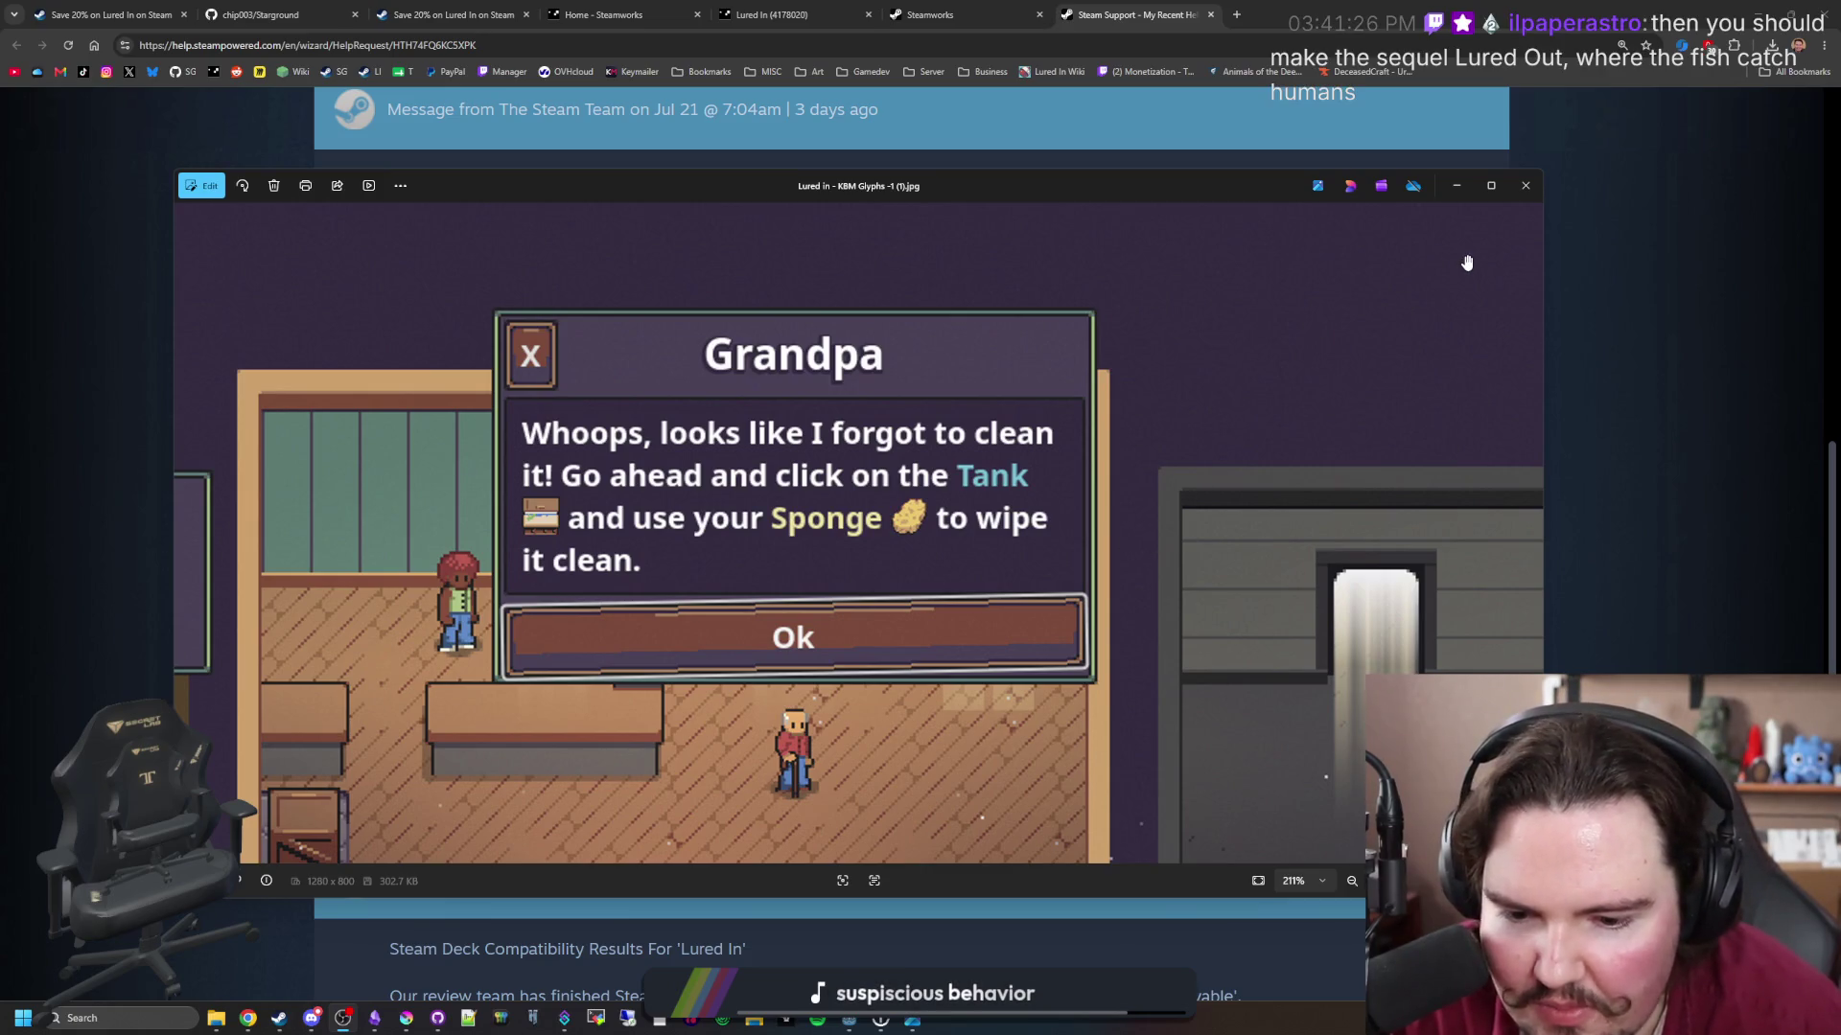
Step: Search Google for 'skoottie' in a new browser tab
click(1245, 10)
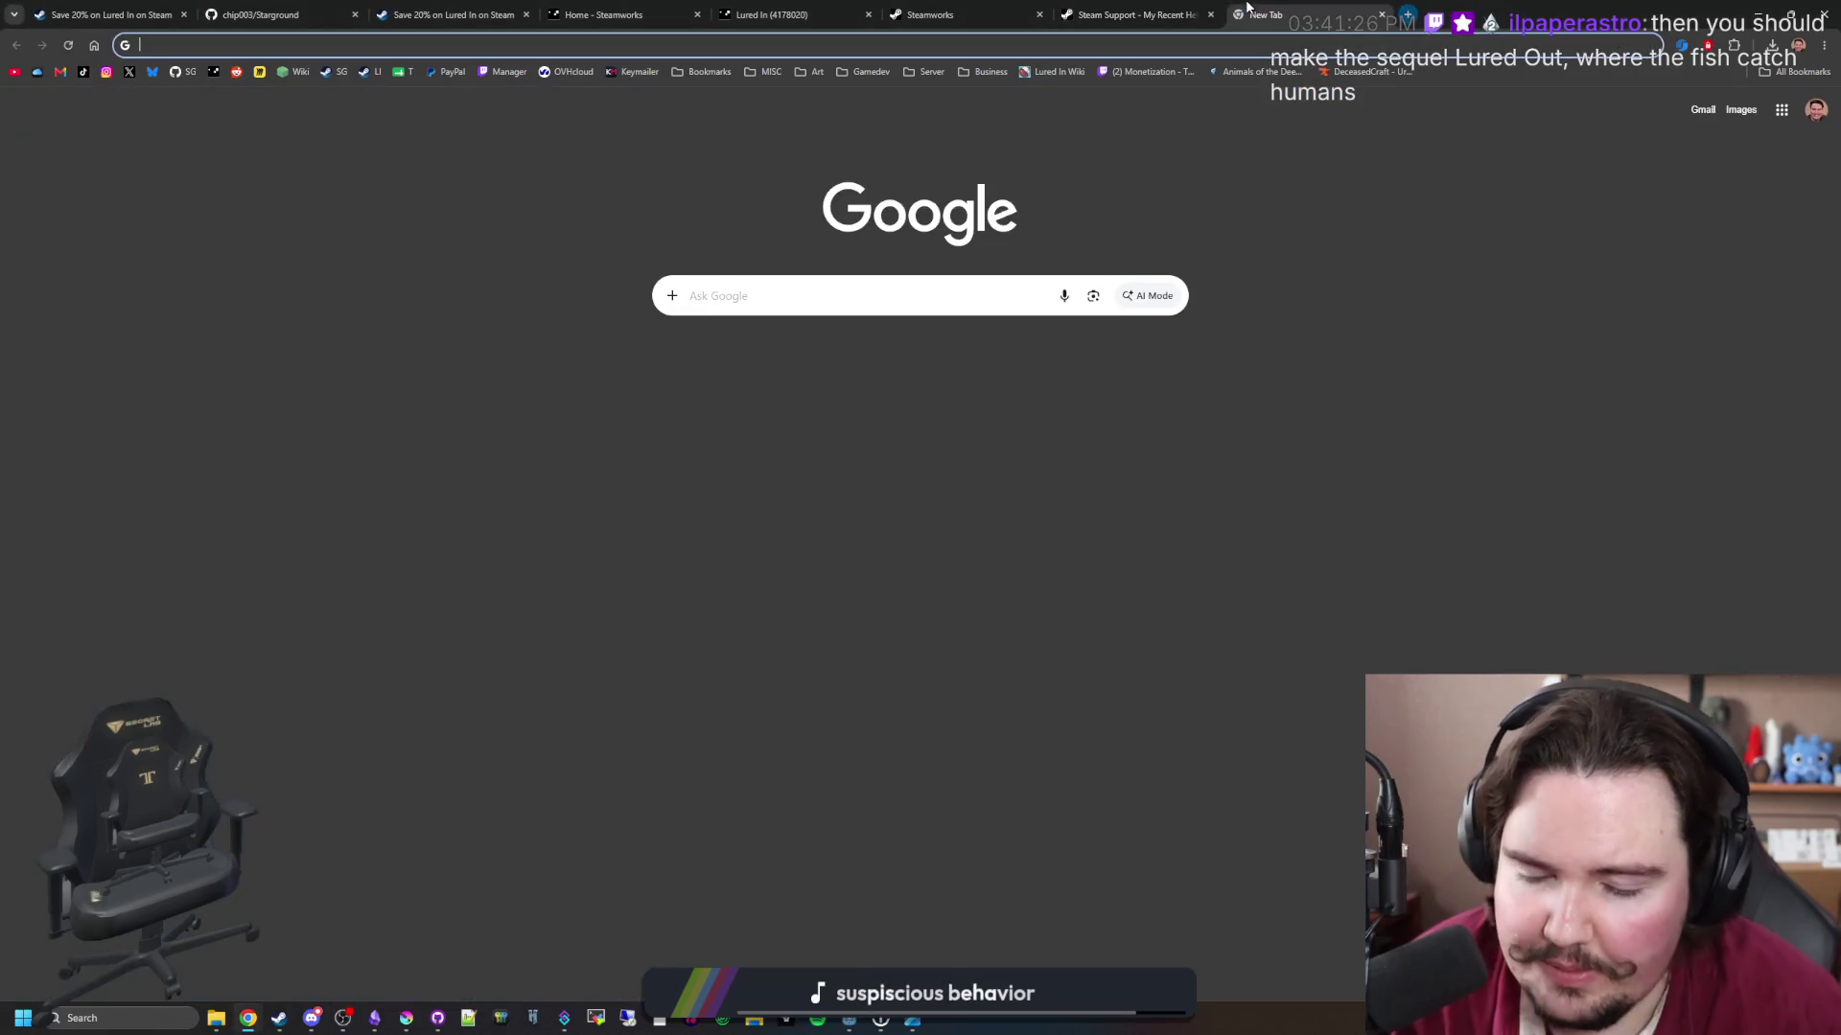
text(sco)
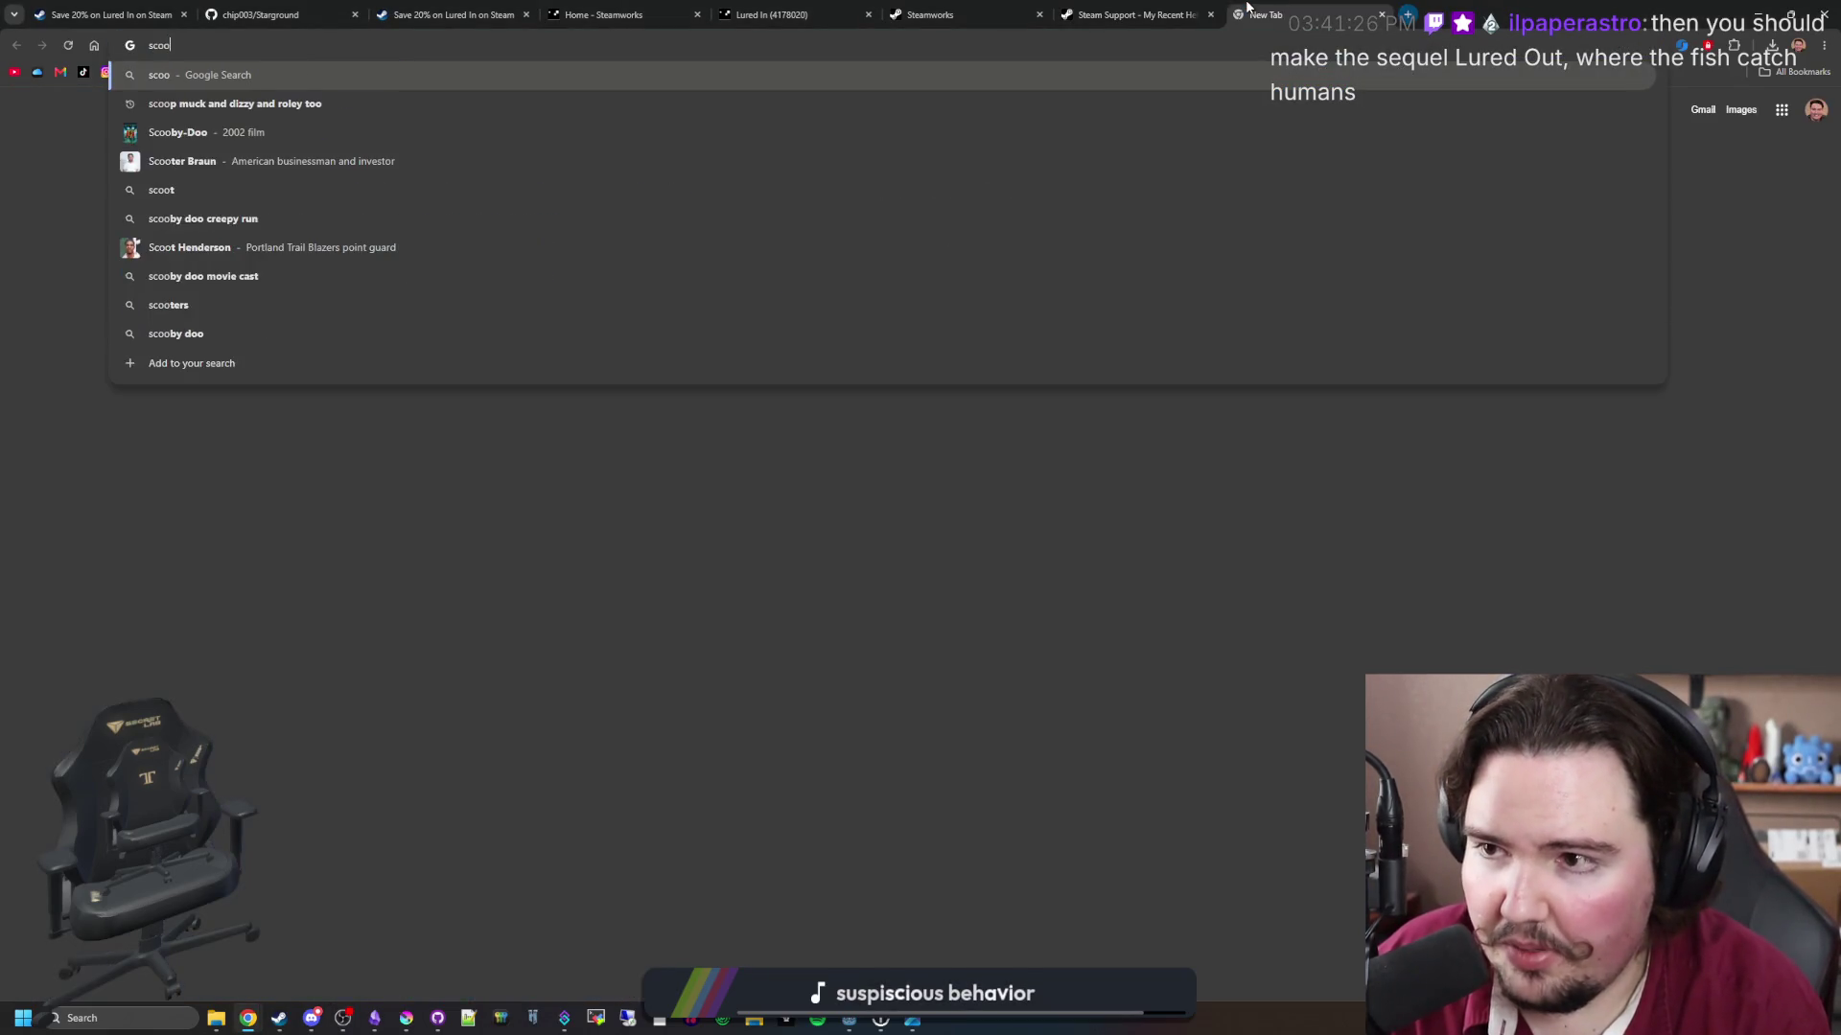
text(o)
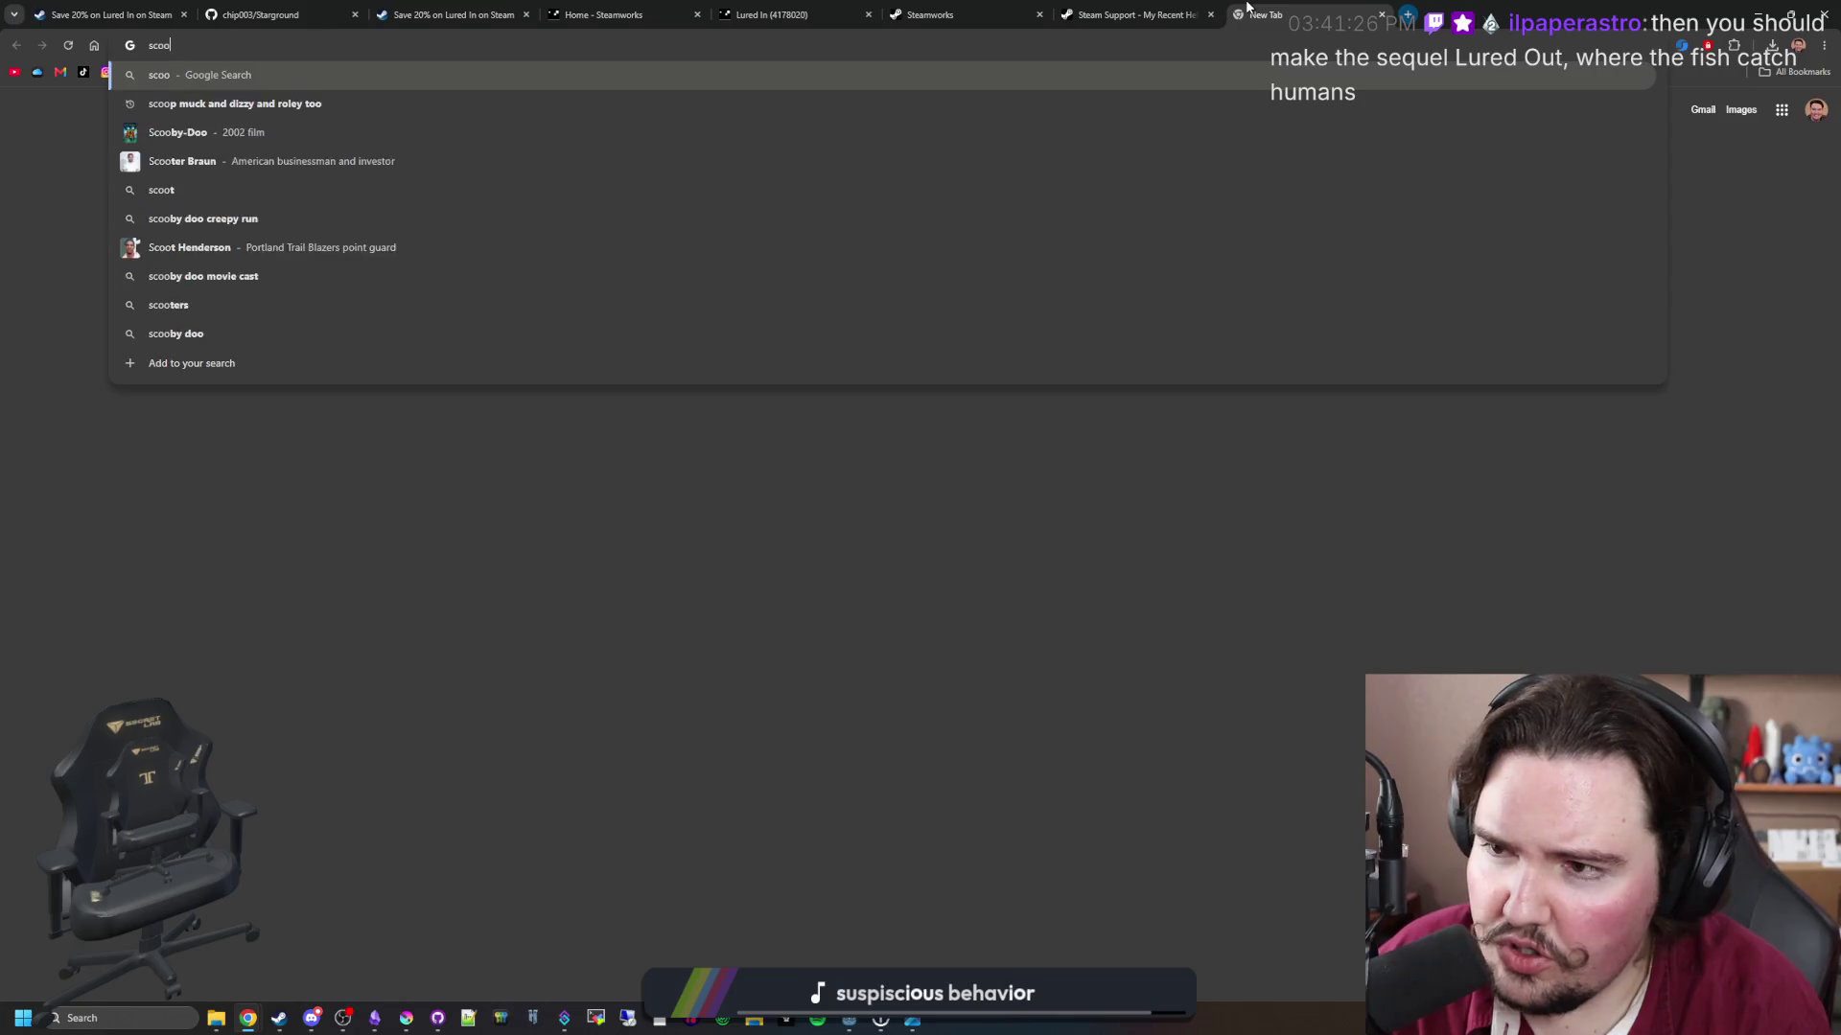
key(BackSpace)
key(BackSpace)
key(BackSpace)
text(kootie)
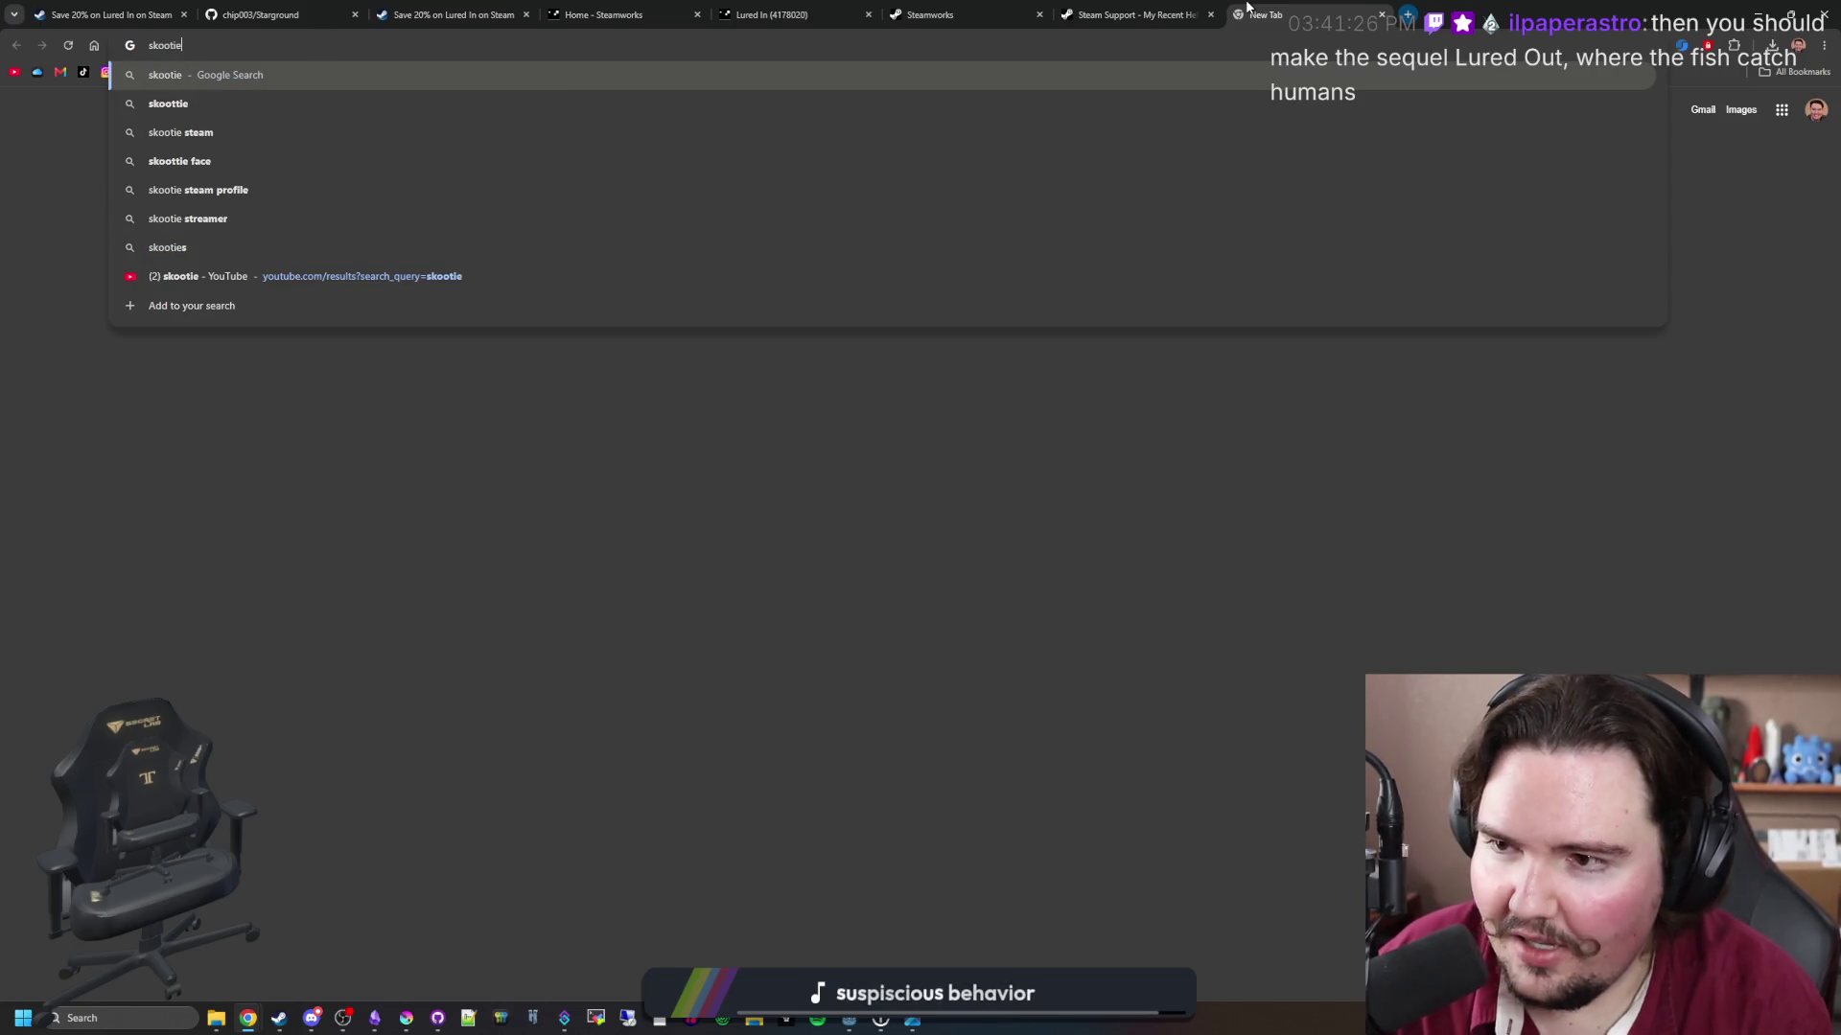
key(BackSpace)
key(BackSpace)
text(tie)
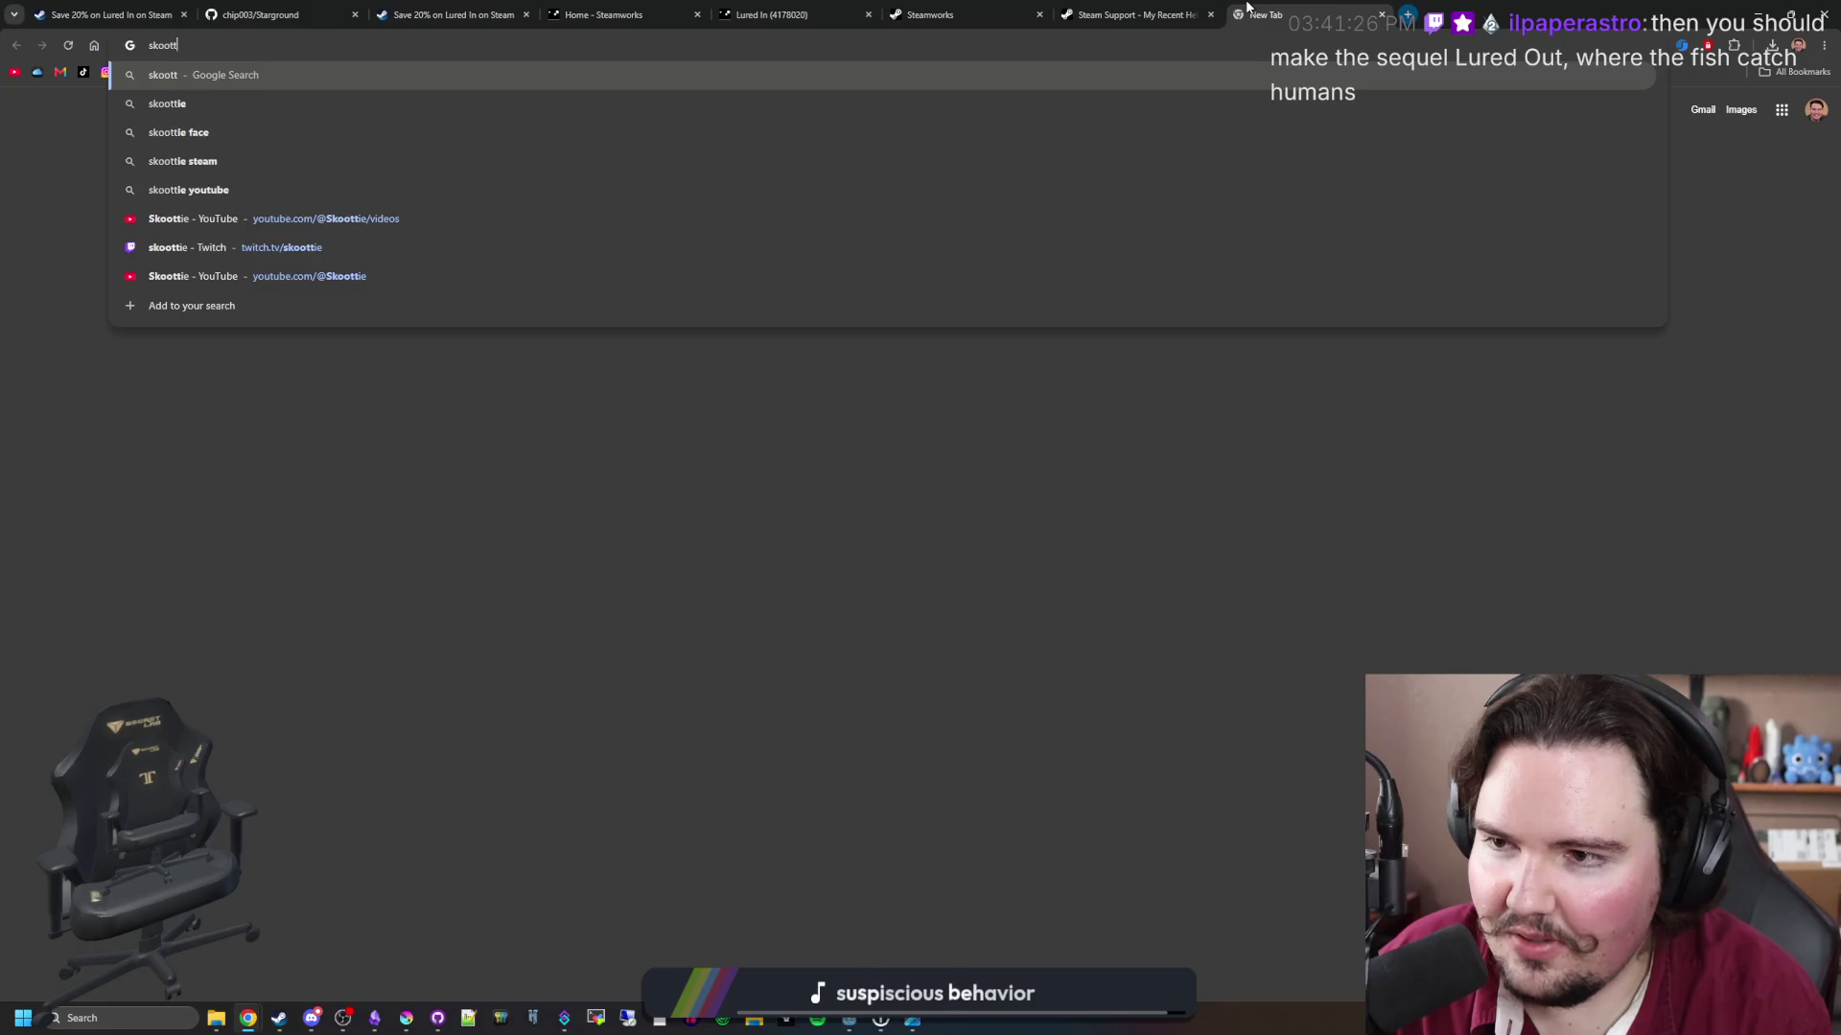
key(Return)
Step: Open Skoottie's YouTube channel and browse its Live and Videos tabs, ending on Live
click(213, 251)
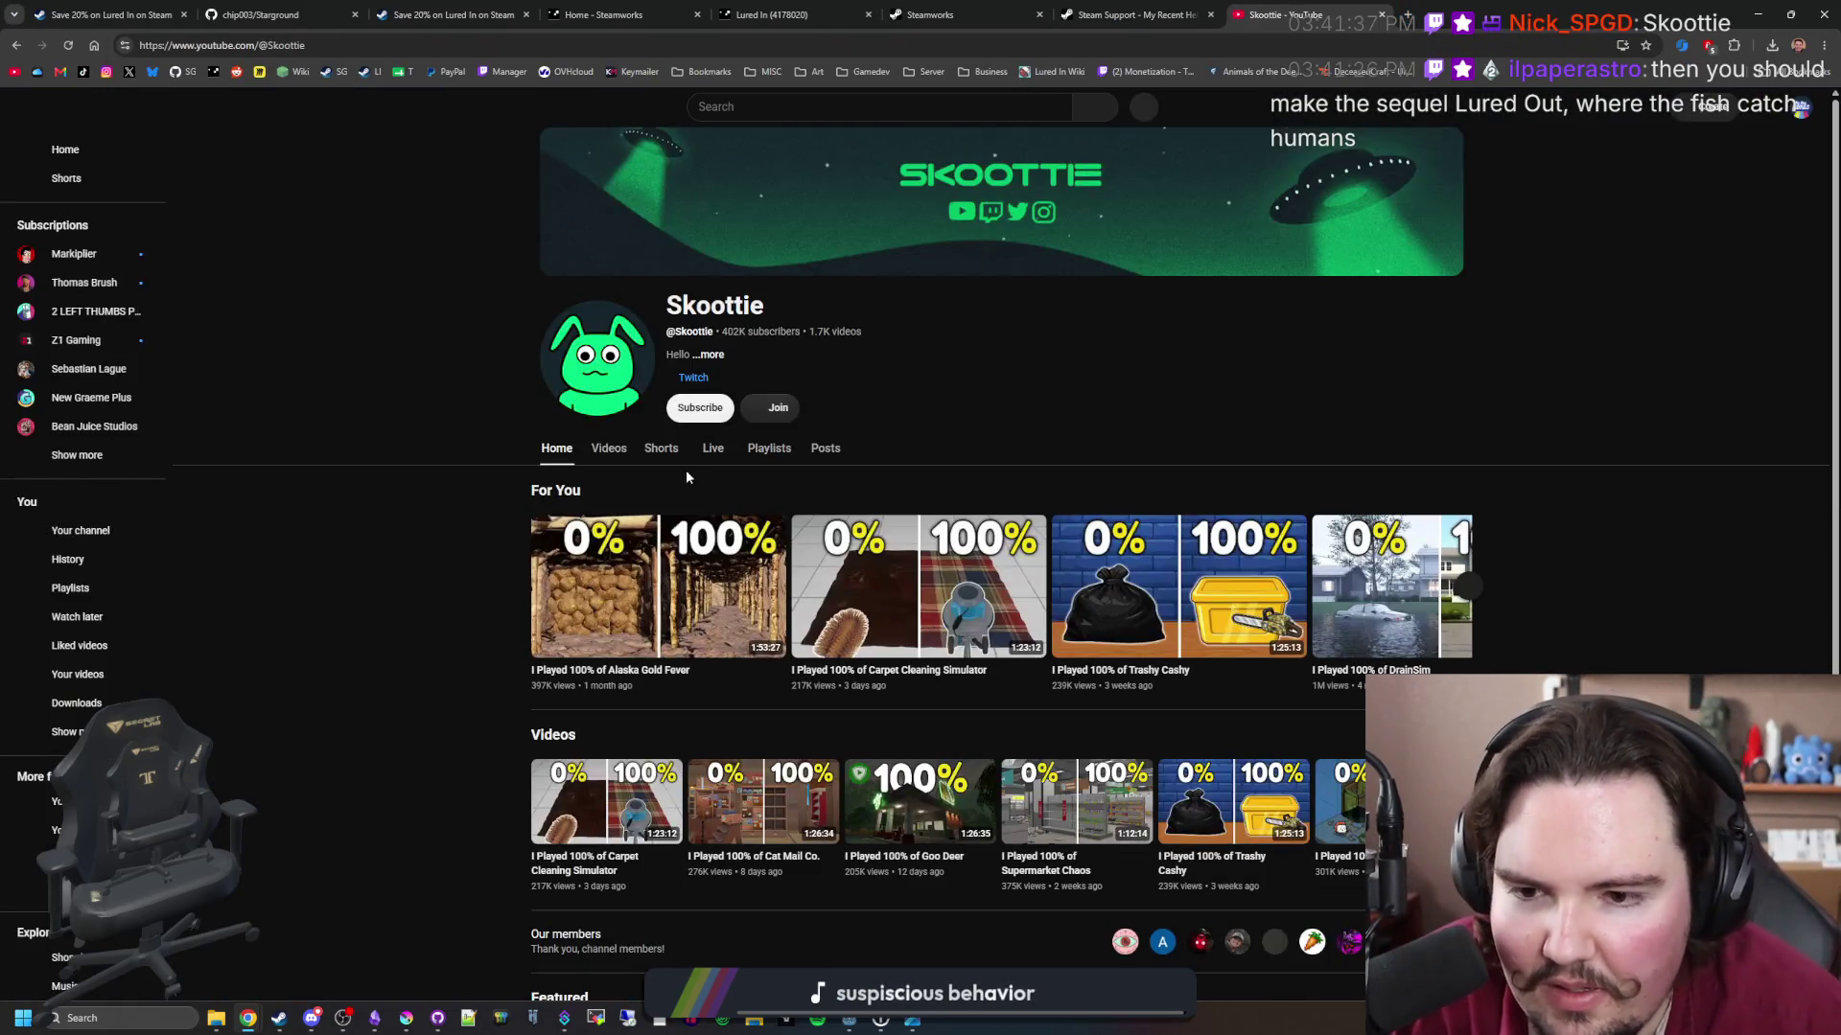
click(714, 450)
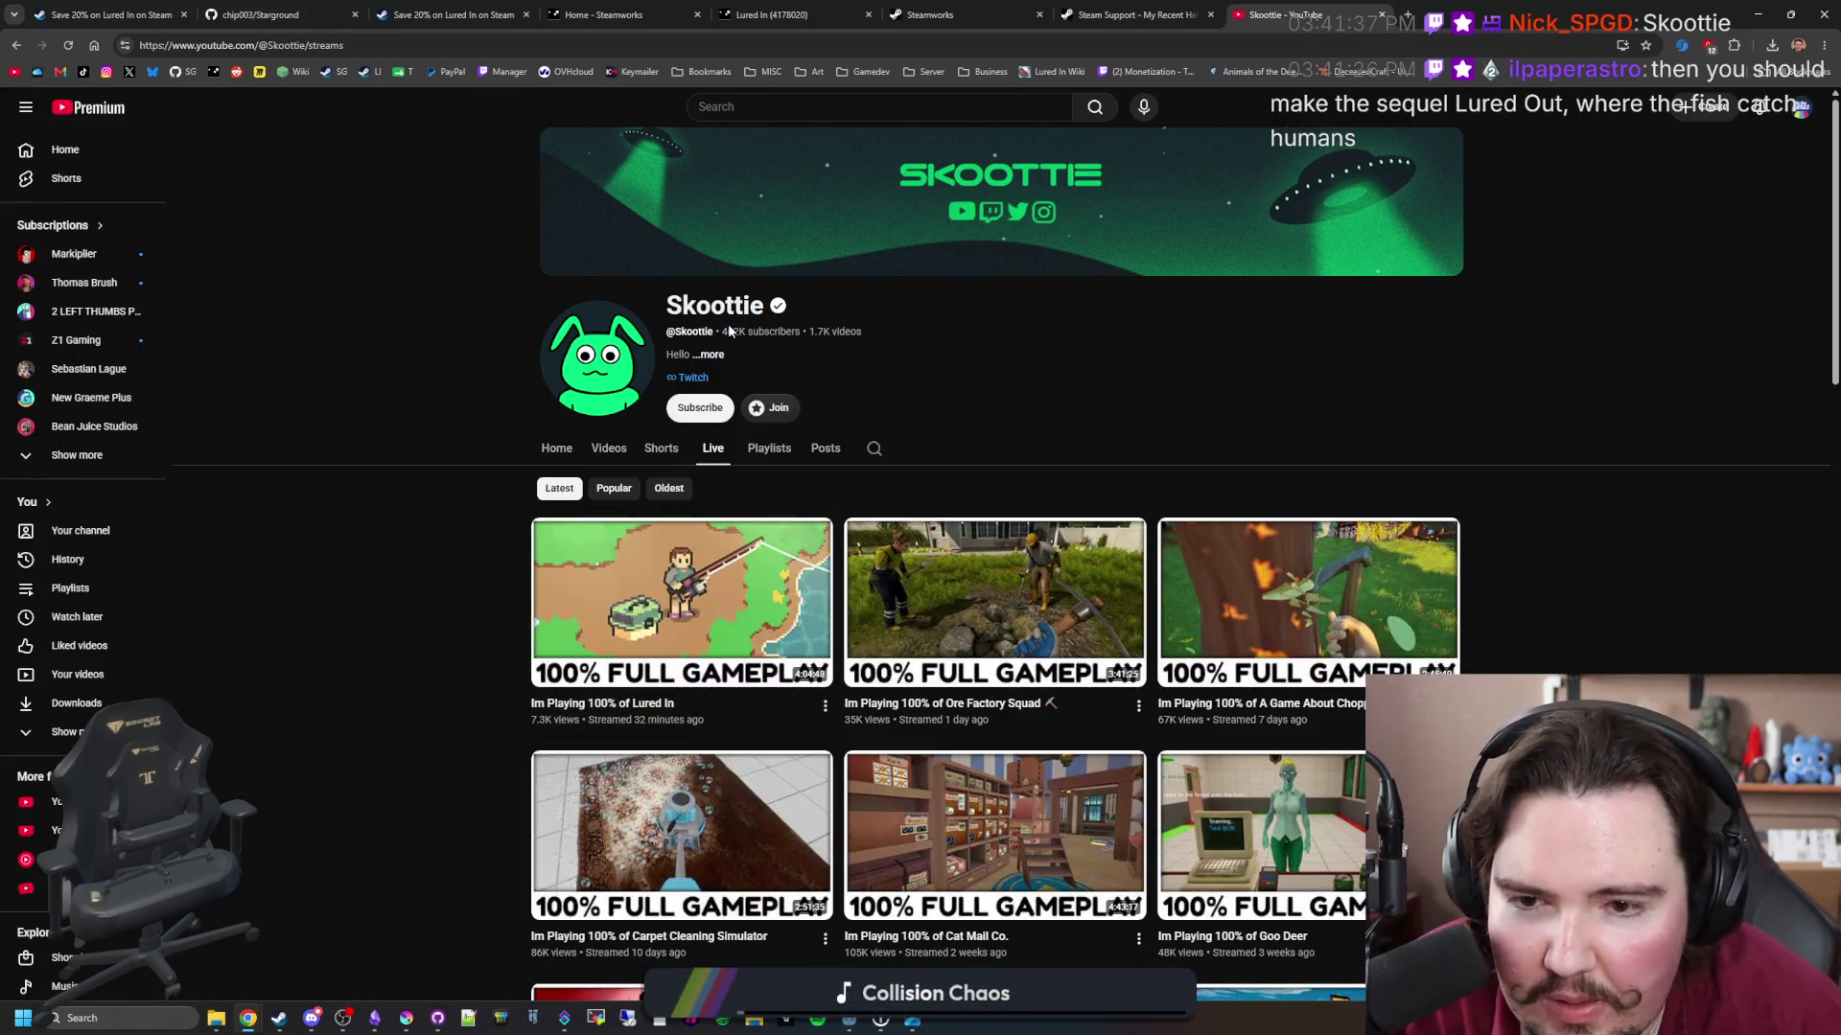
click(609, 448)
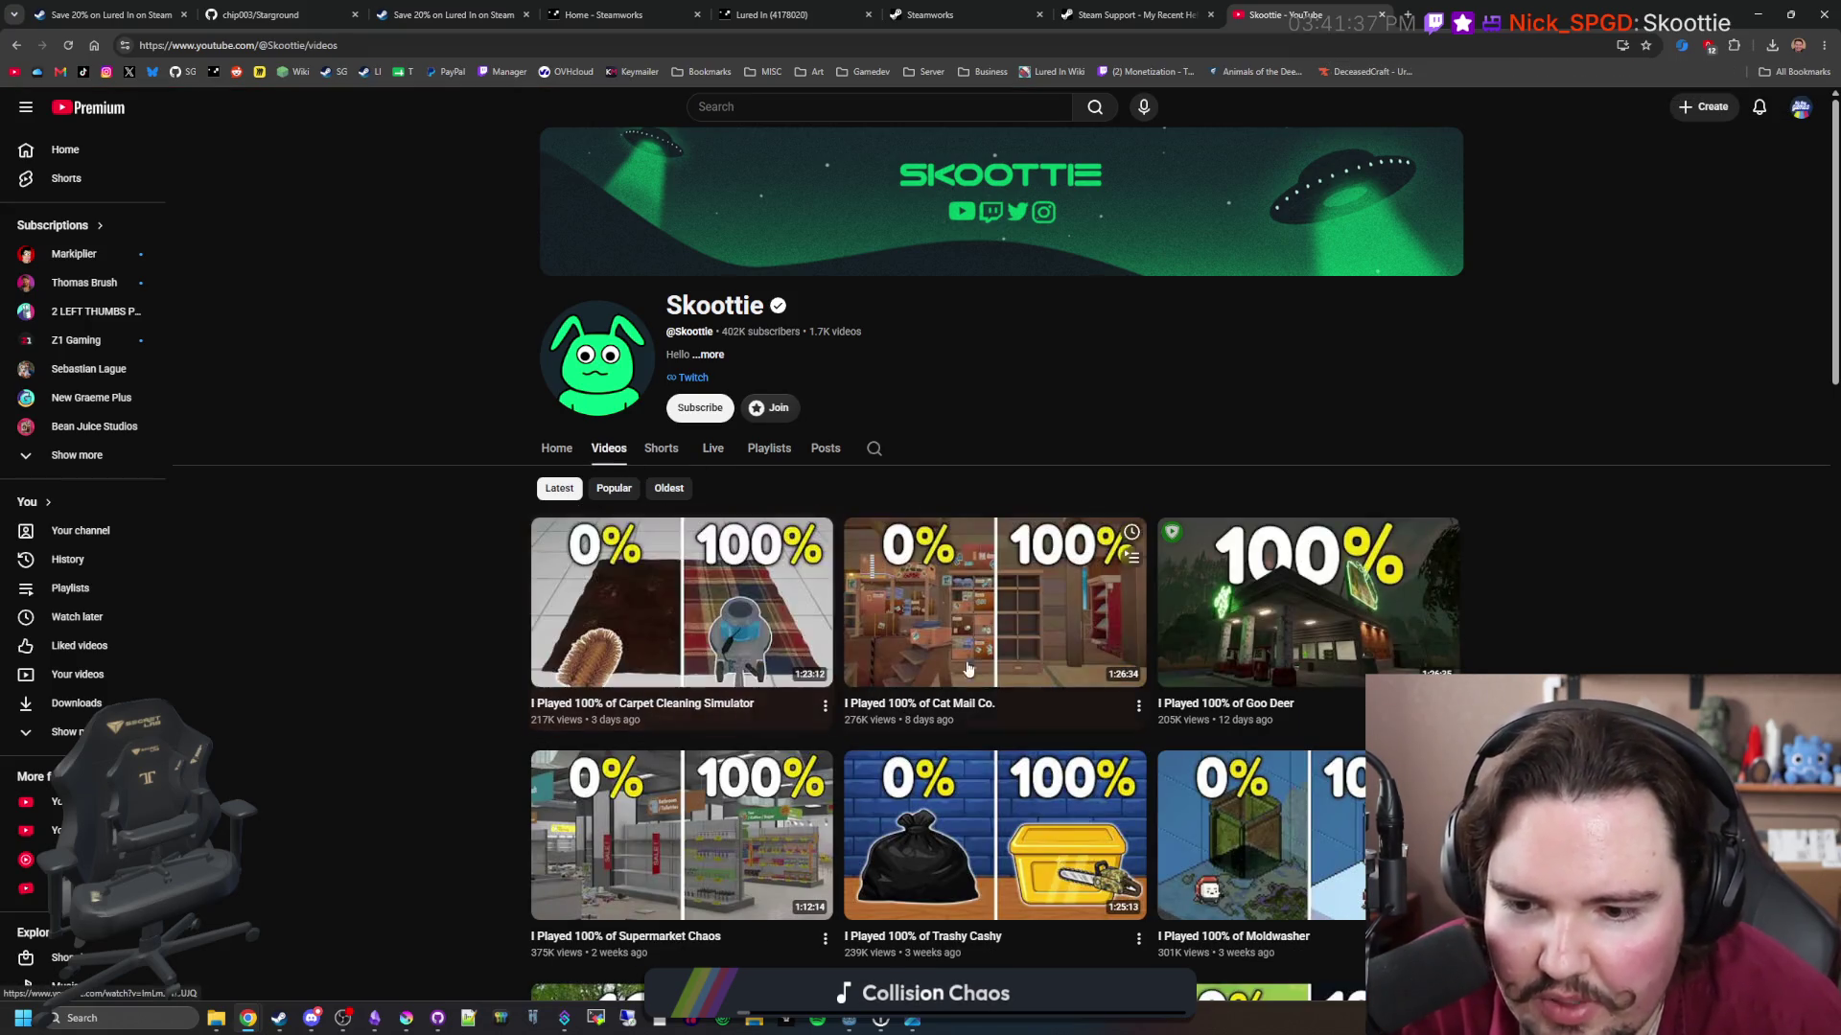
scroll(1299, 630, down, 3)
scroll(1299, 630, up, 3)
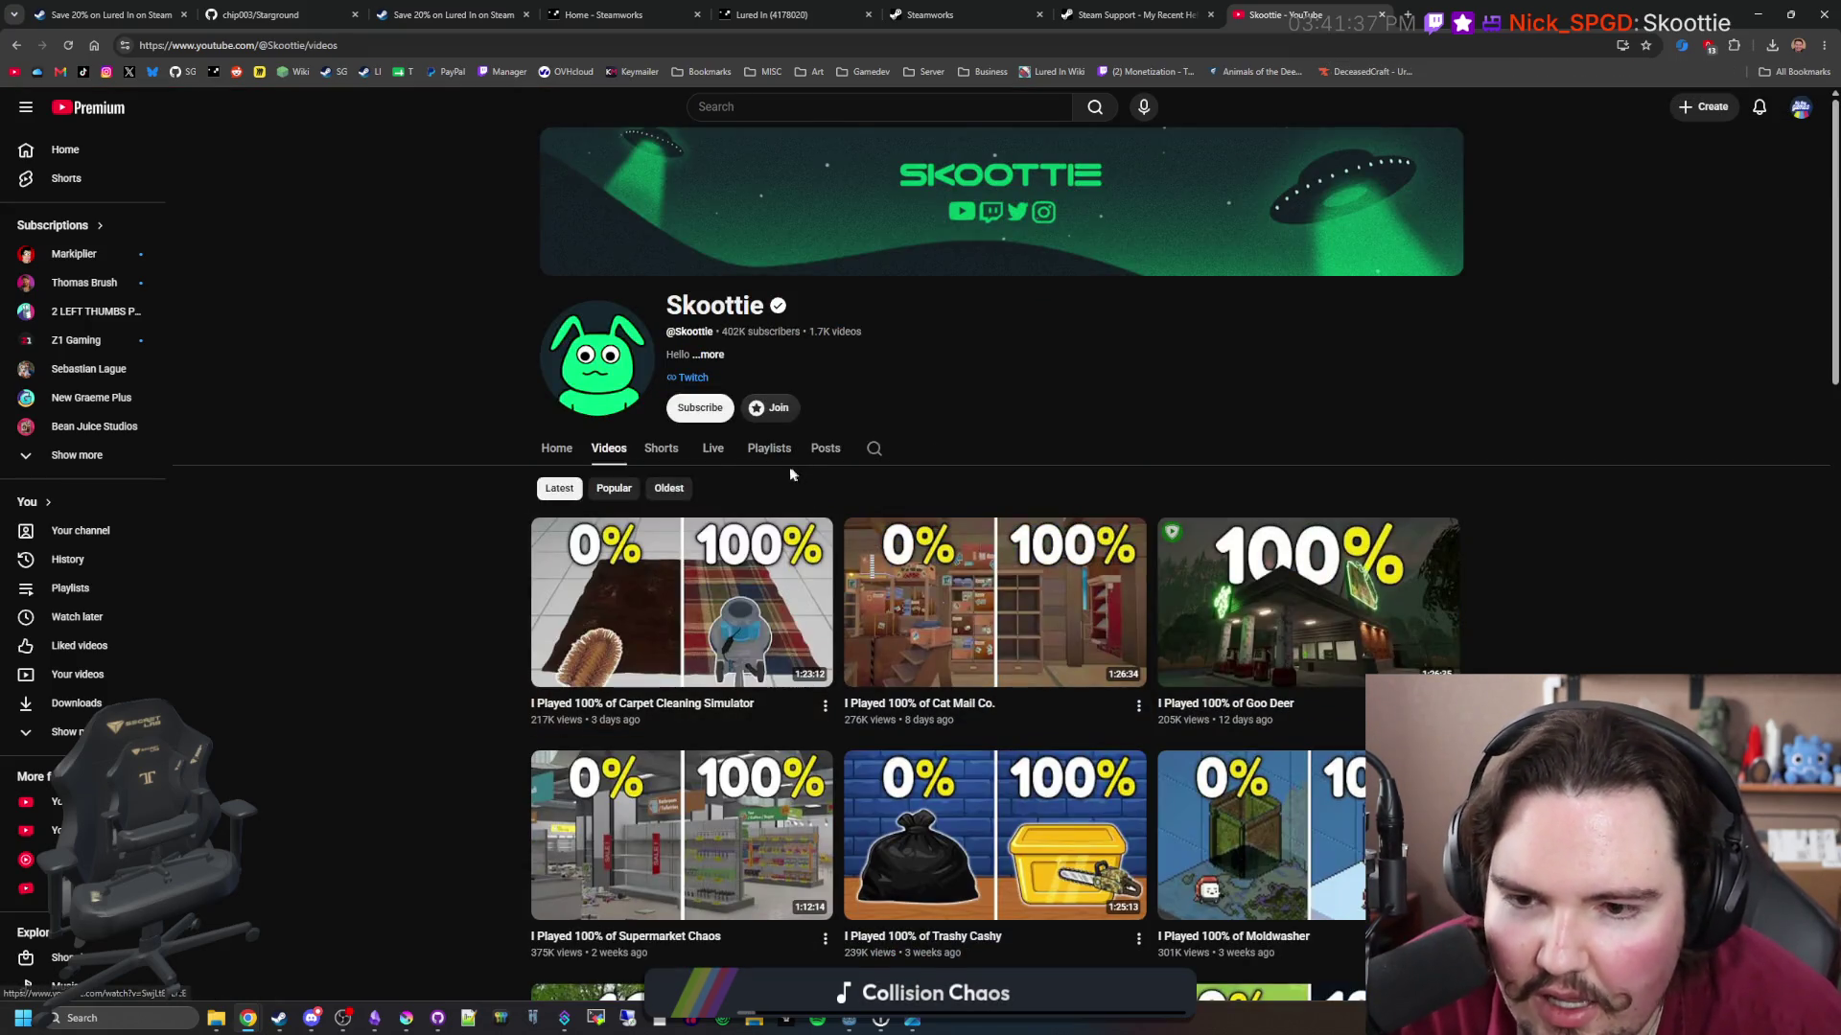
click(726, 450)
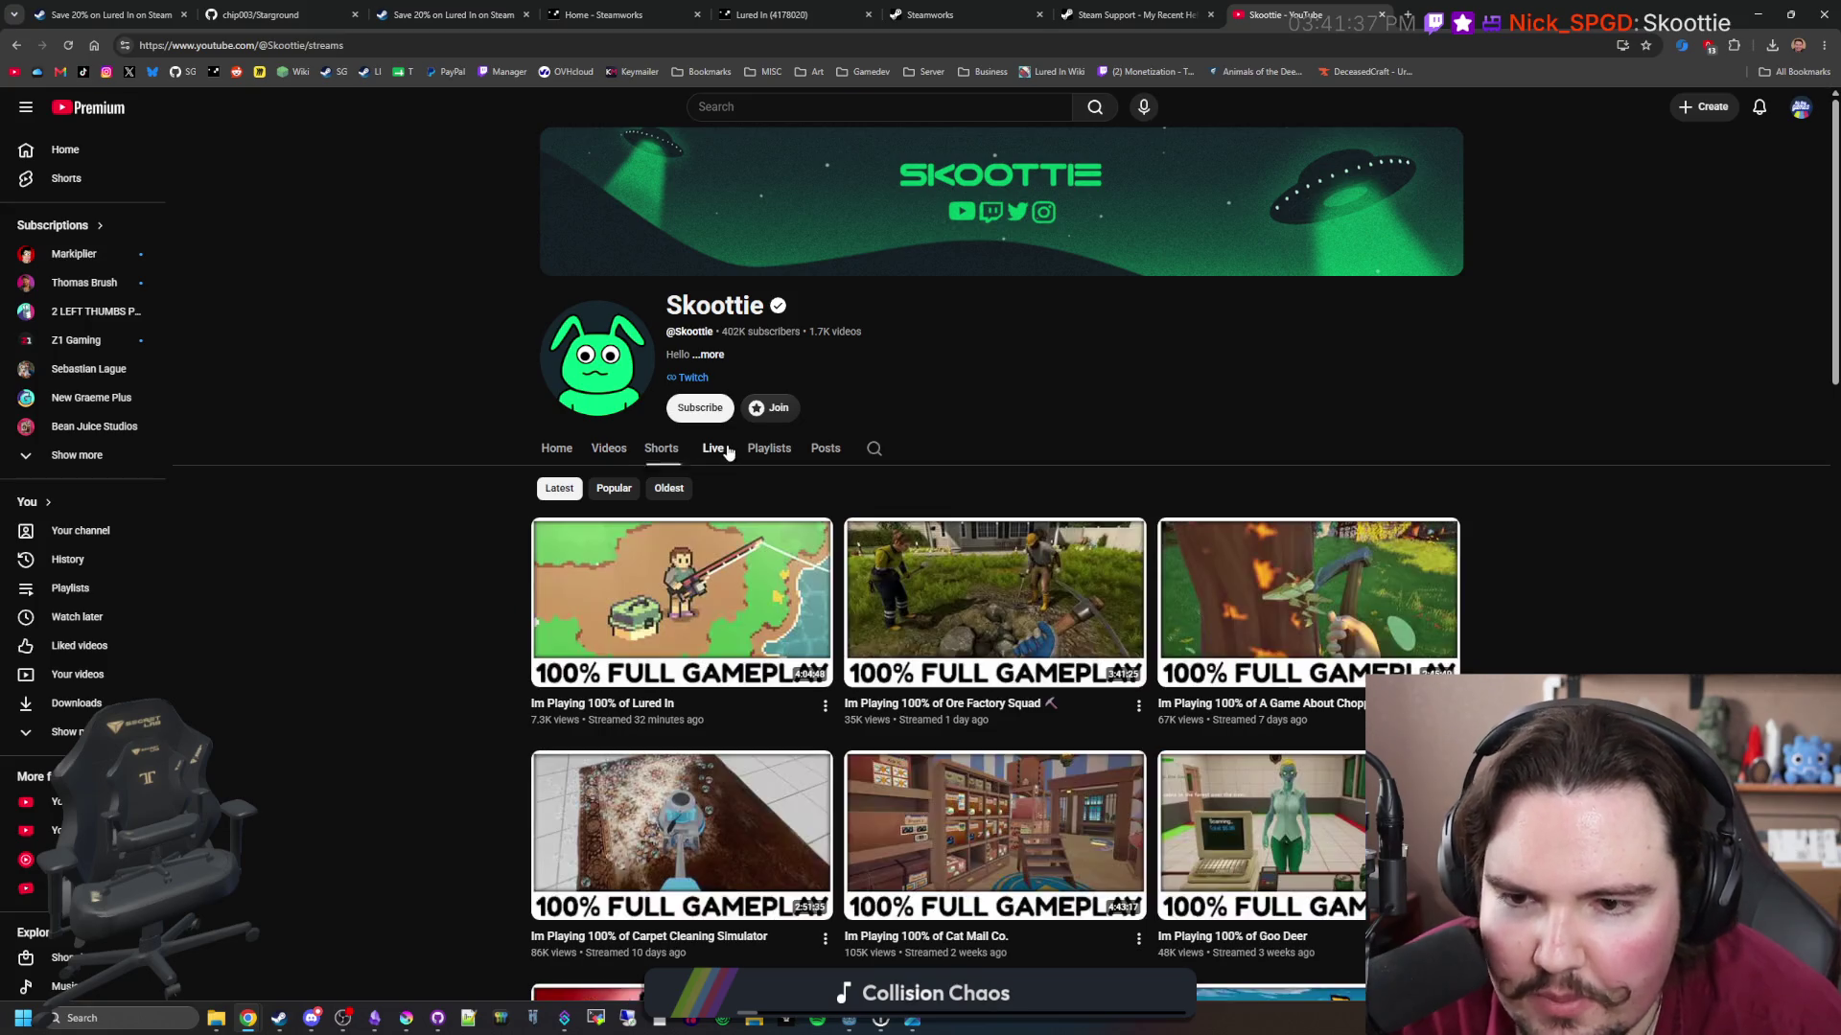
Step: Pause the 'Im Playing 100% of Lured In' stream, read its comments, and return to the live list
click(677, 625)
click(630, 701)
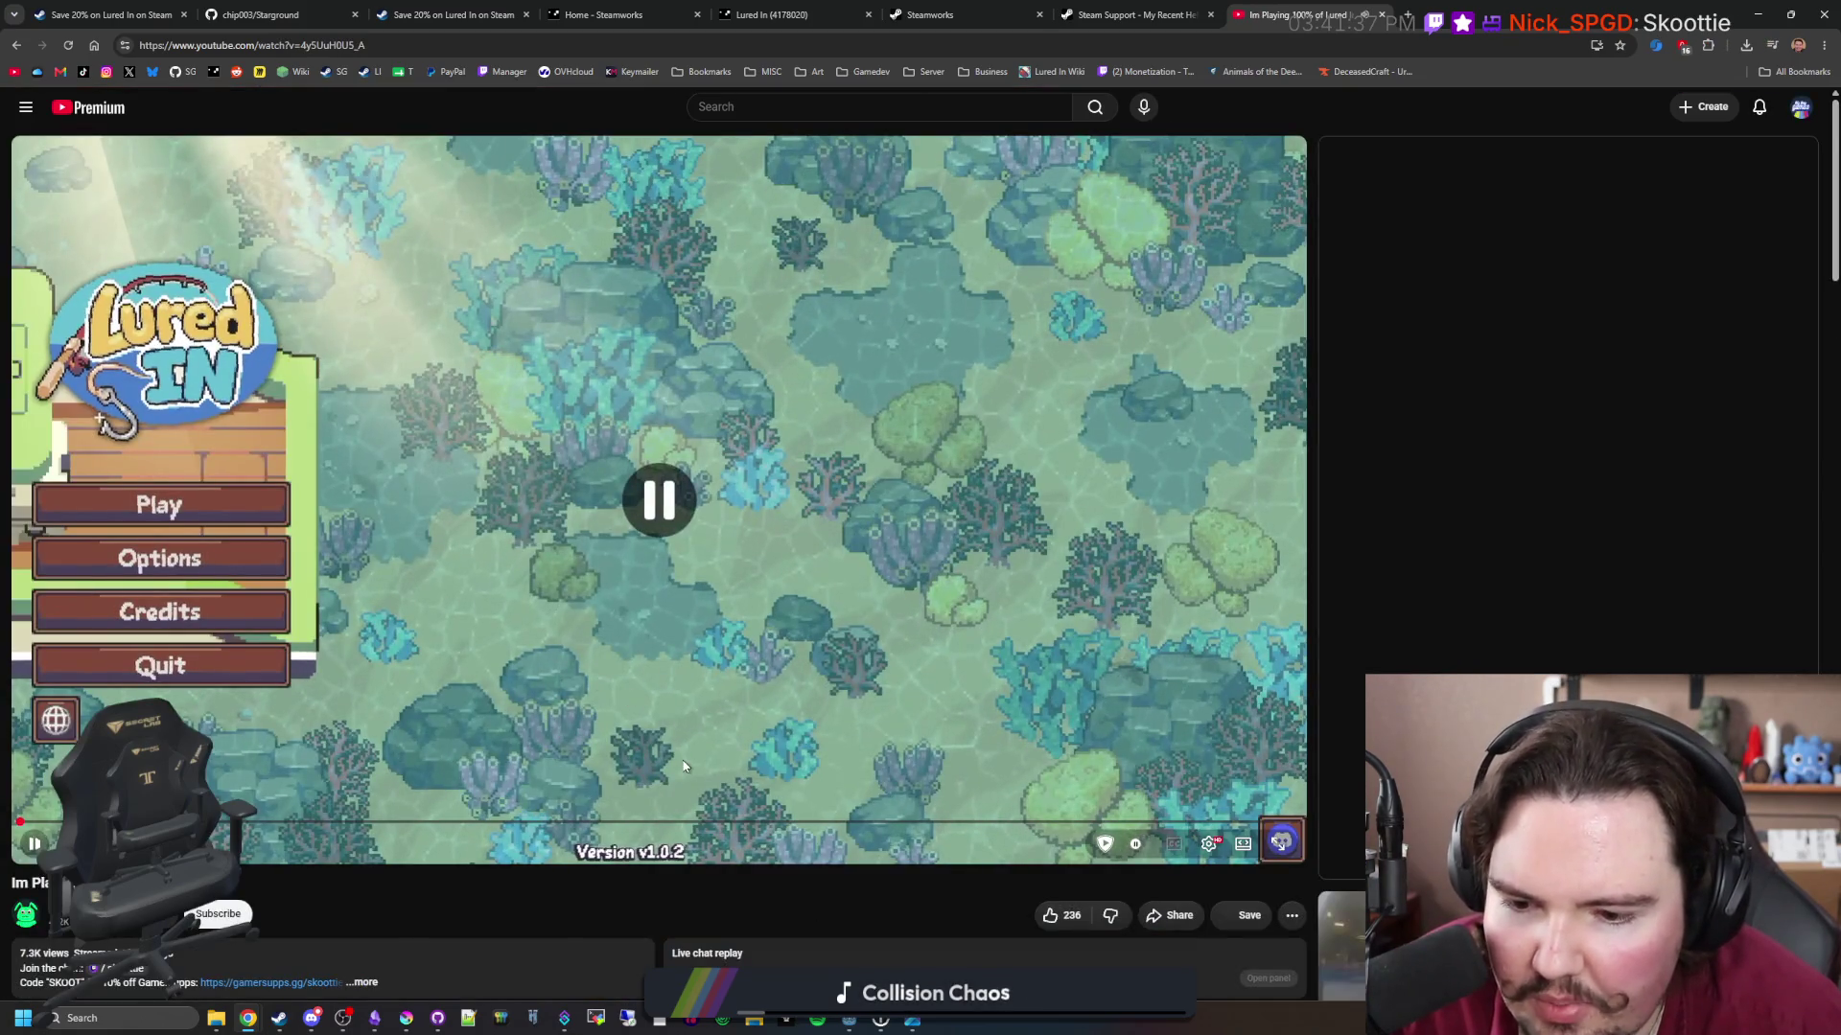
scroll(692, 732, down, 4)
scroll(507, 655, down, 1)
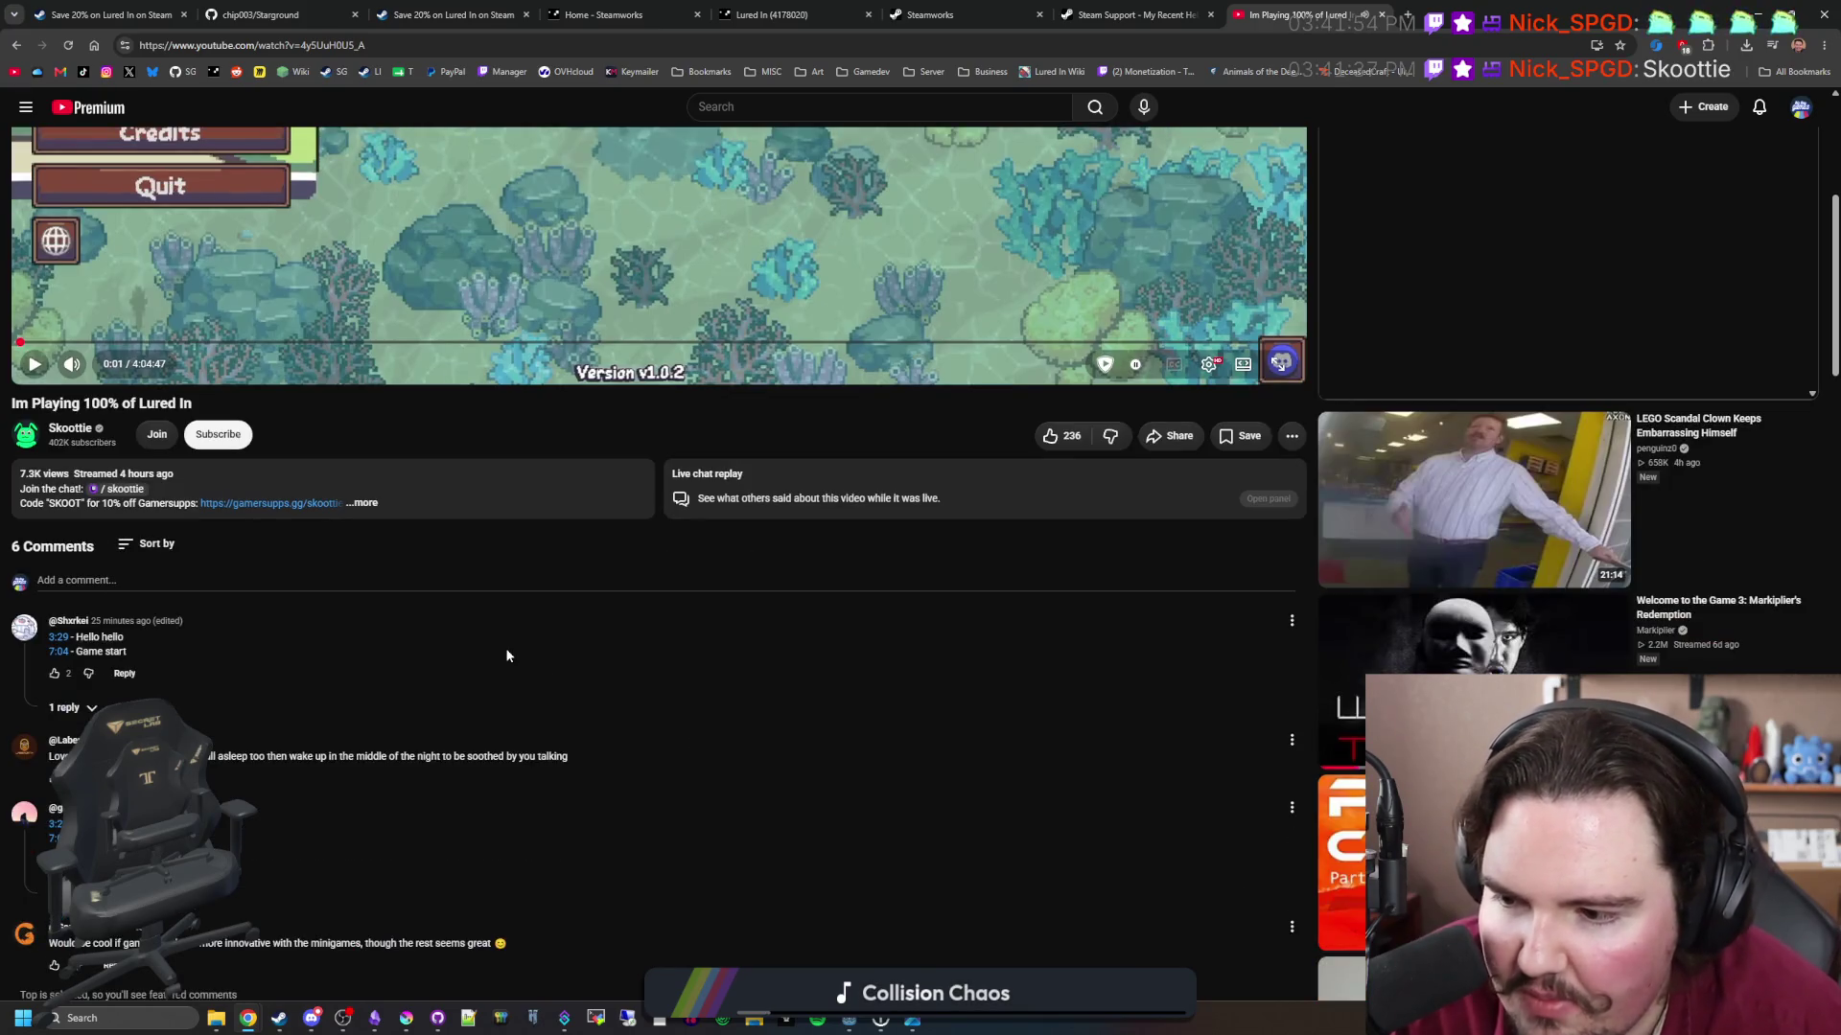
scroll(507, 656, down, 3)
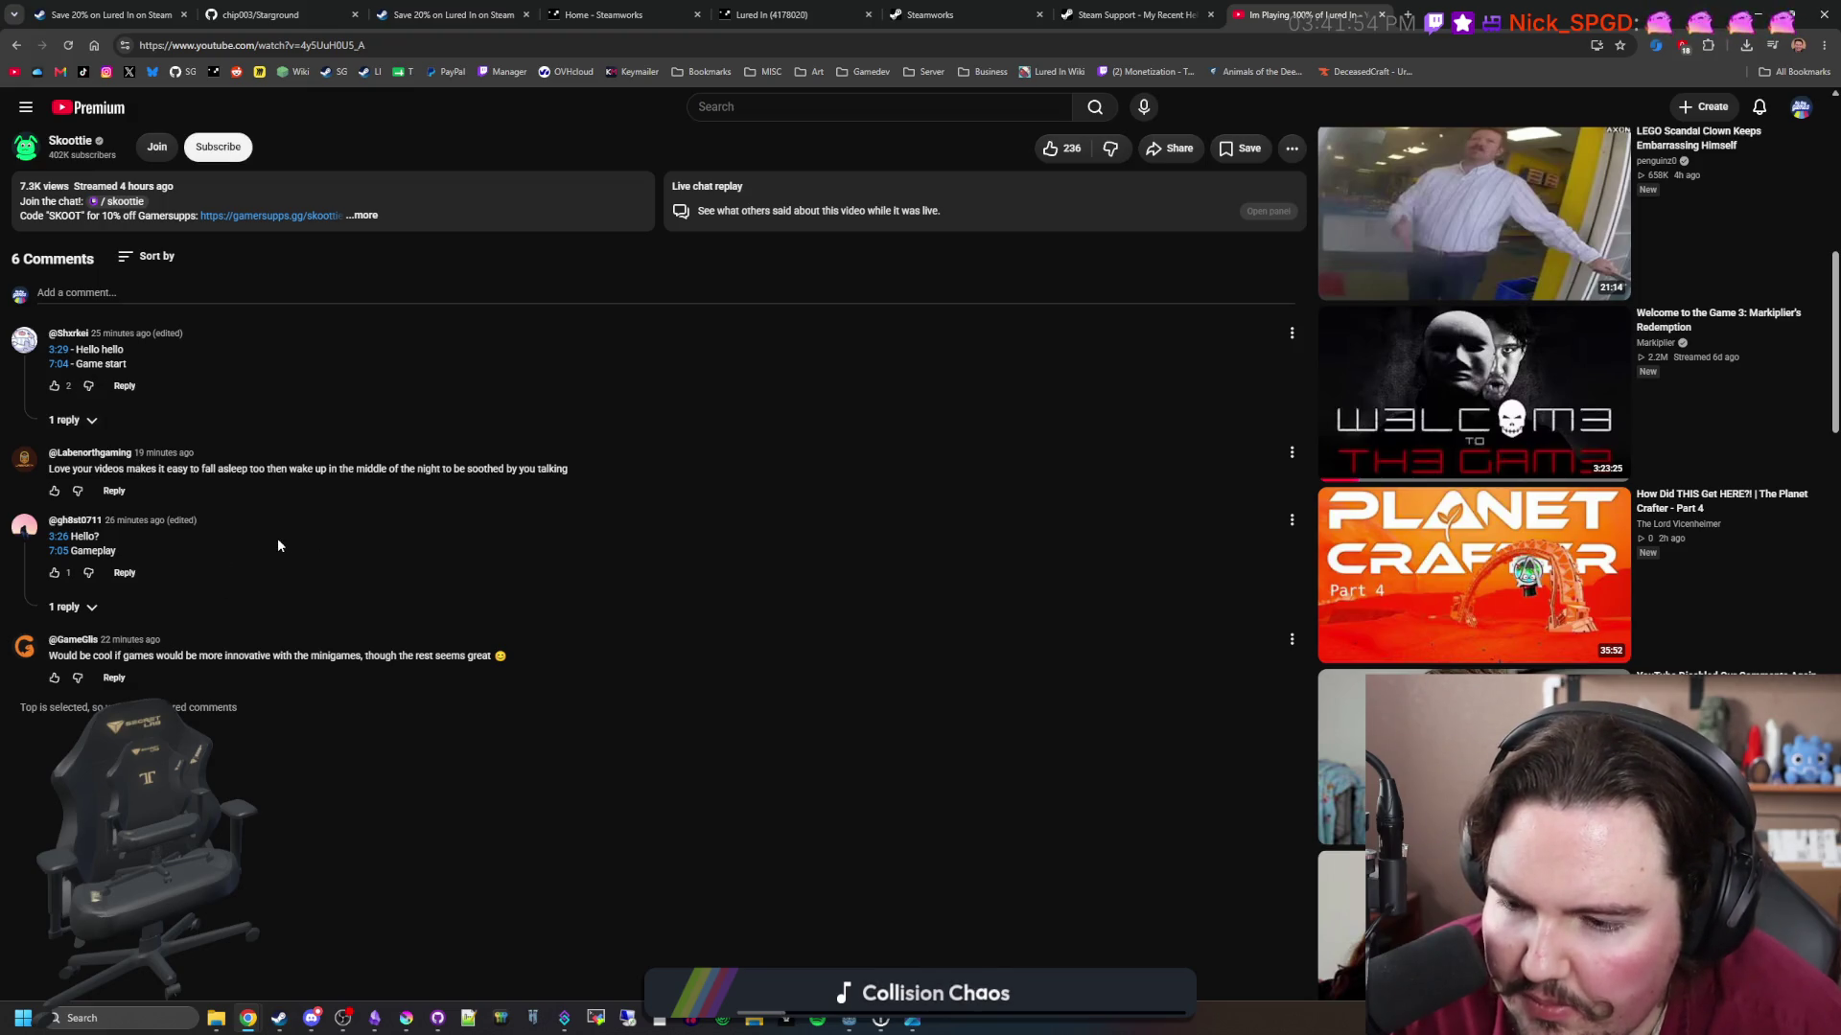
scroll(822, 671, up, 6)
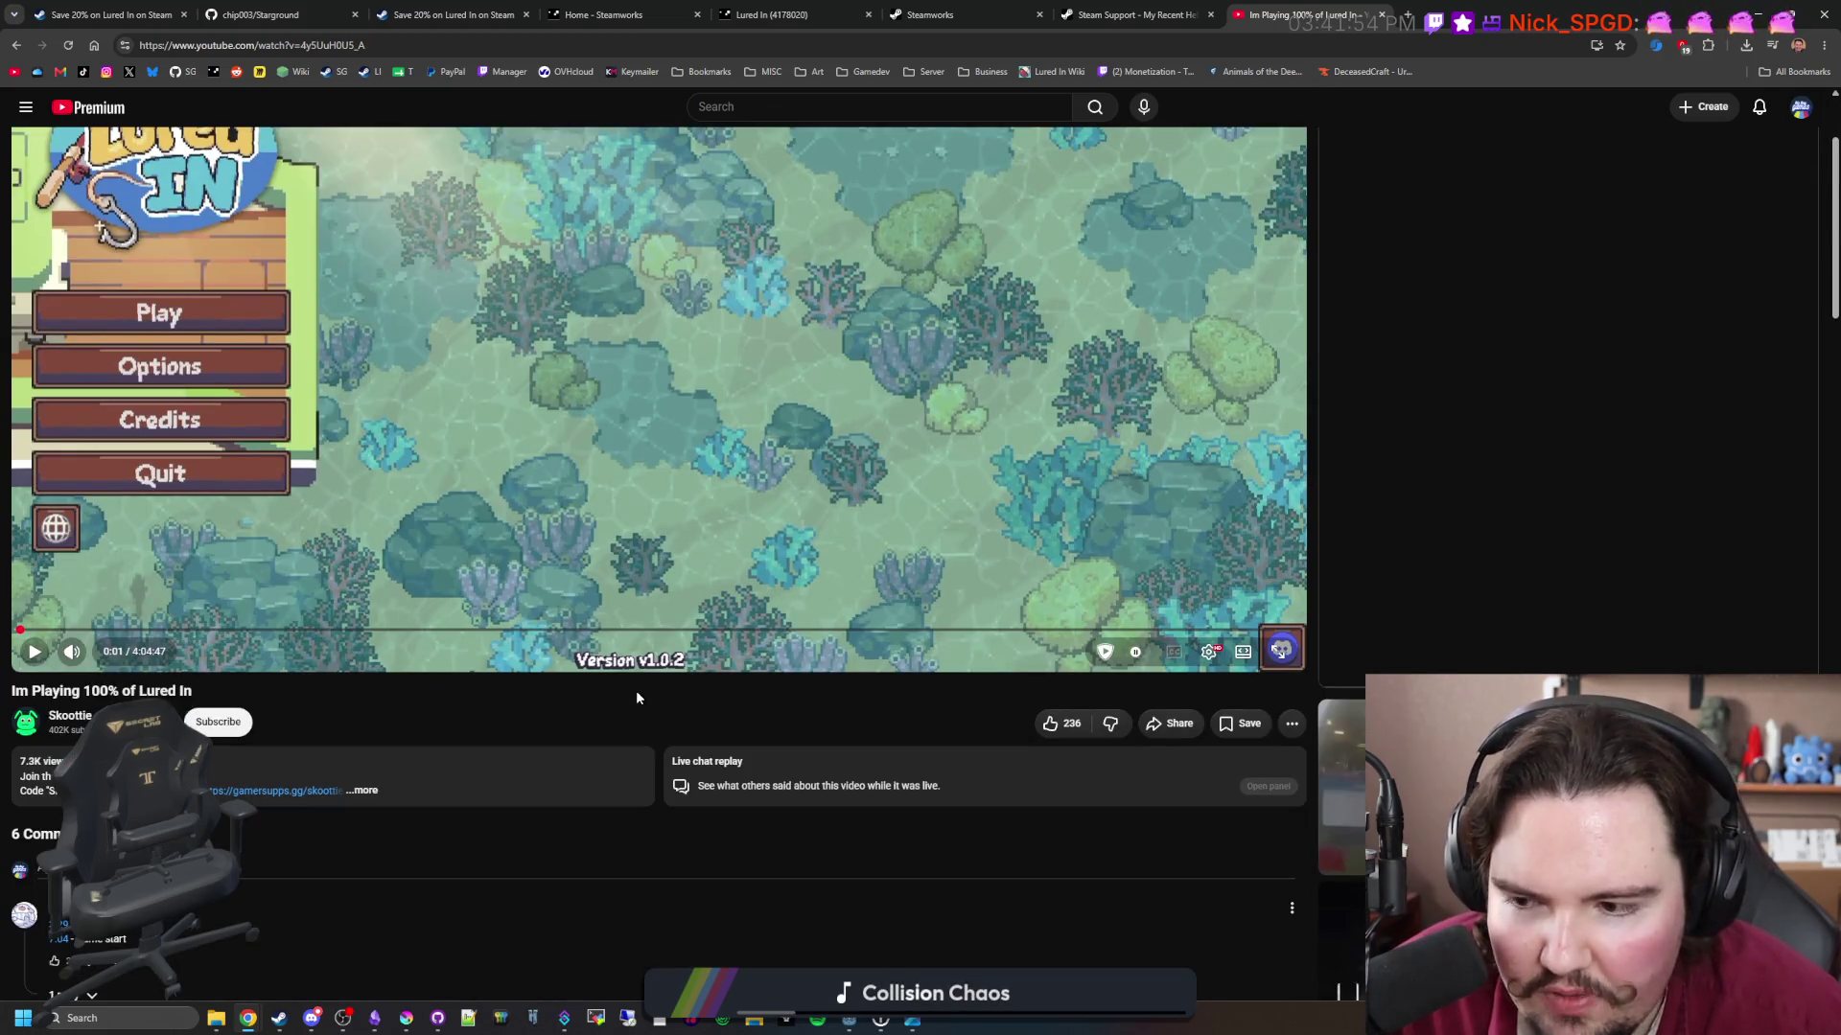
key(alt+Left)
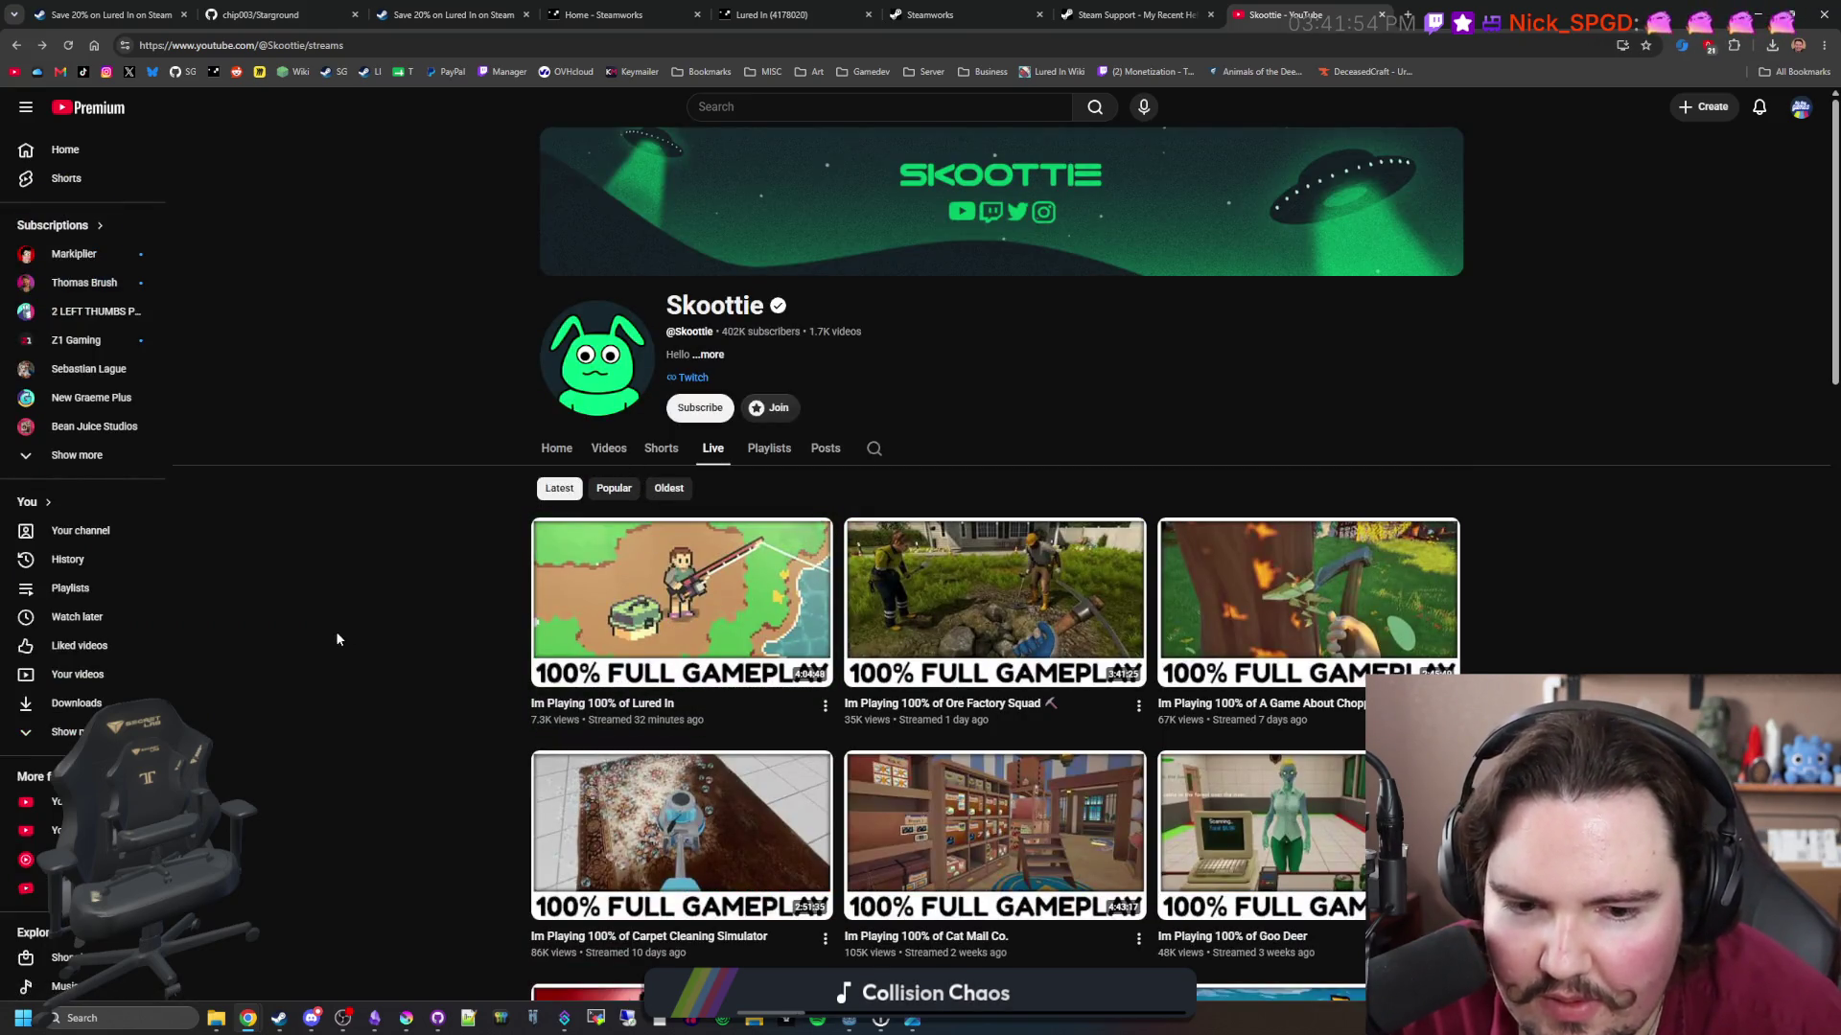
scroll(362, 623, down, 1)
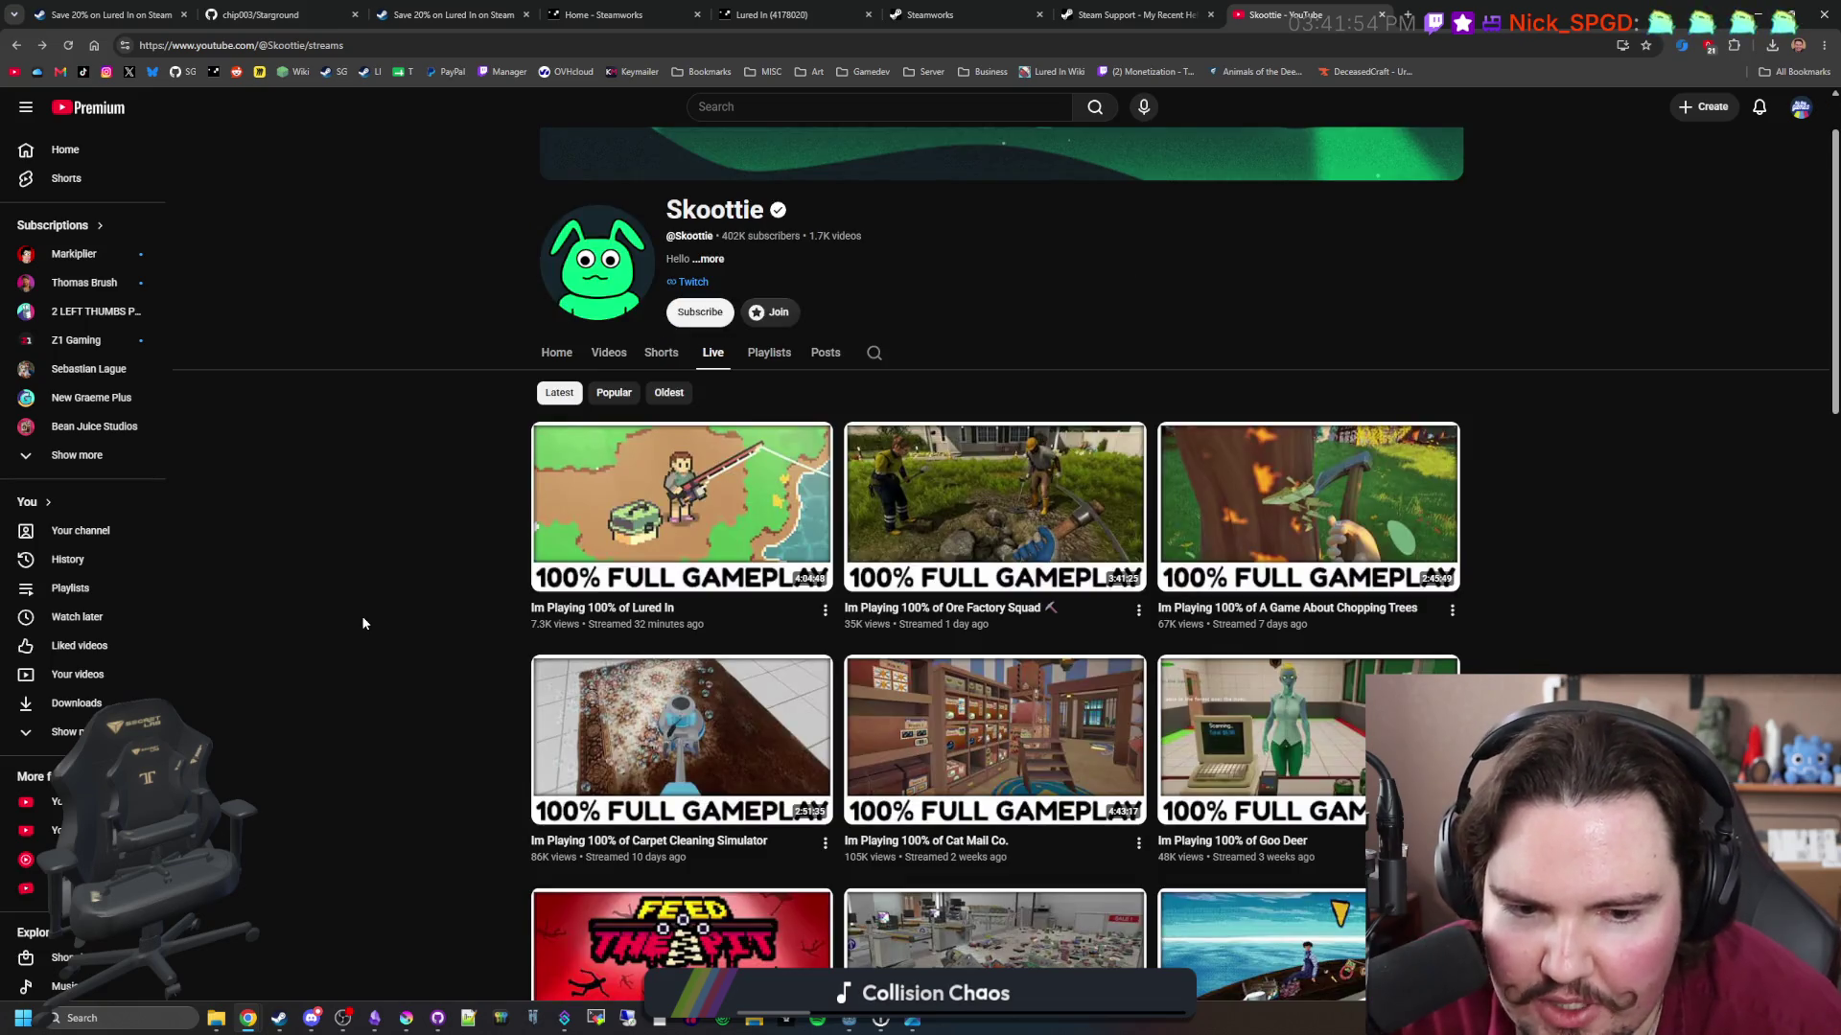
scroll(362, 623, down, 2)
scroll(363, 623, up, 2)
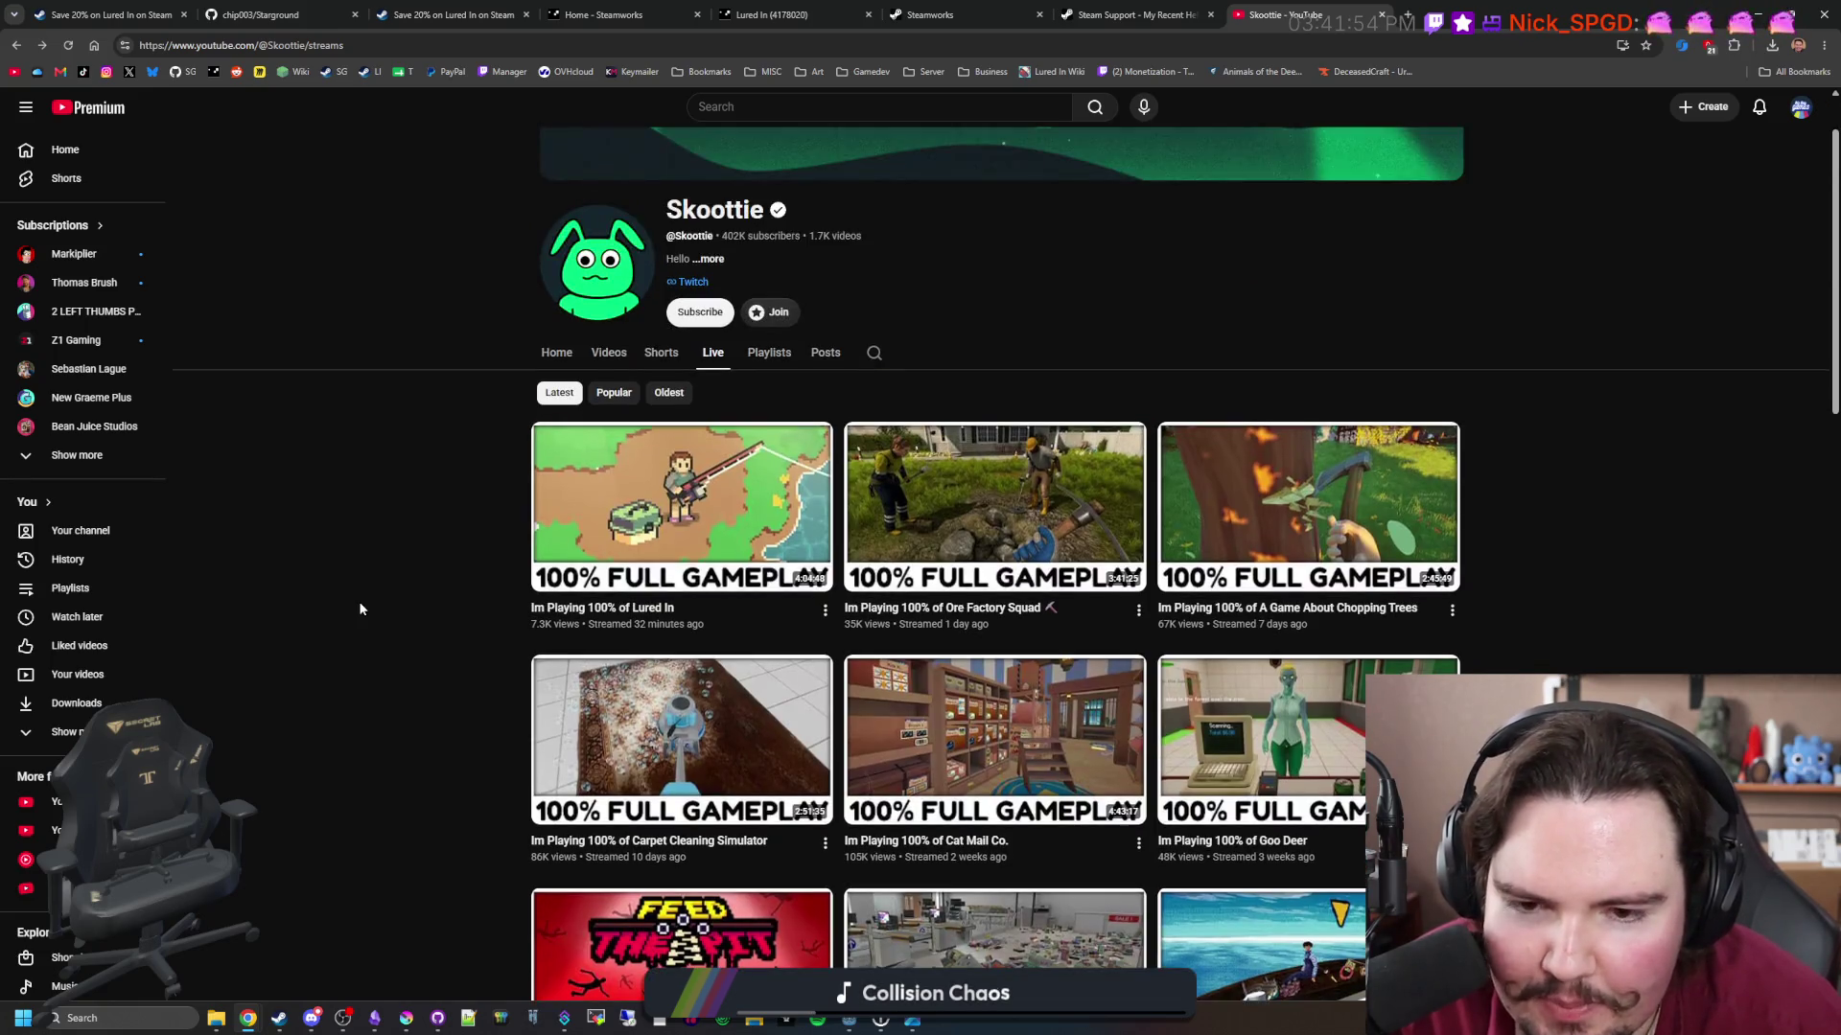
scroll(359, 607, up, 1)
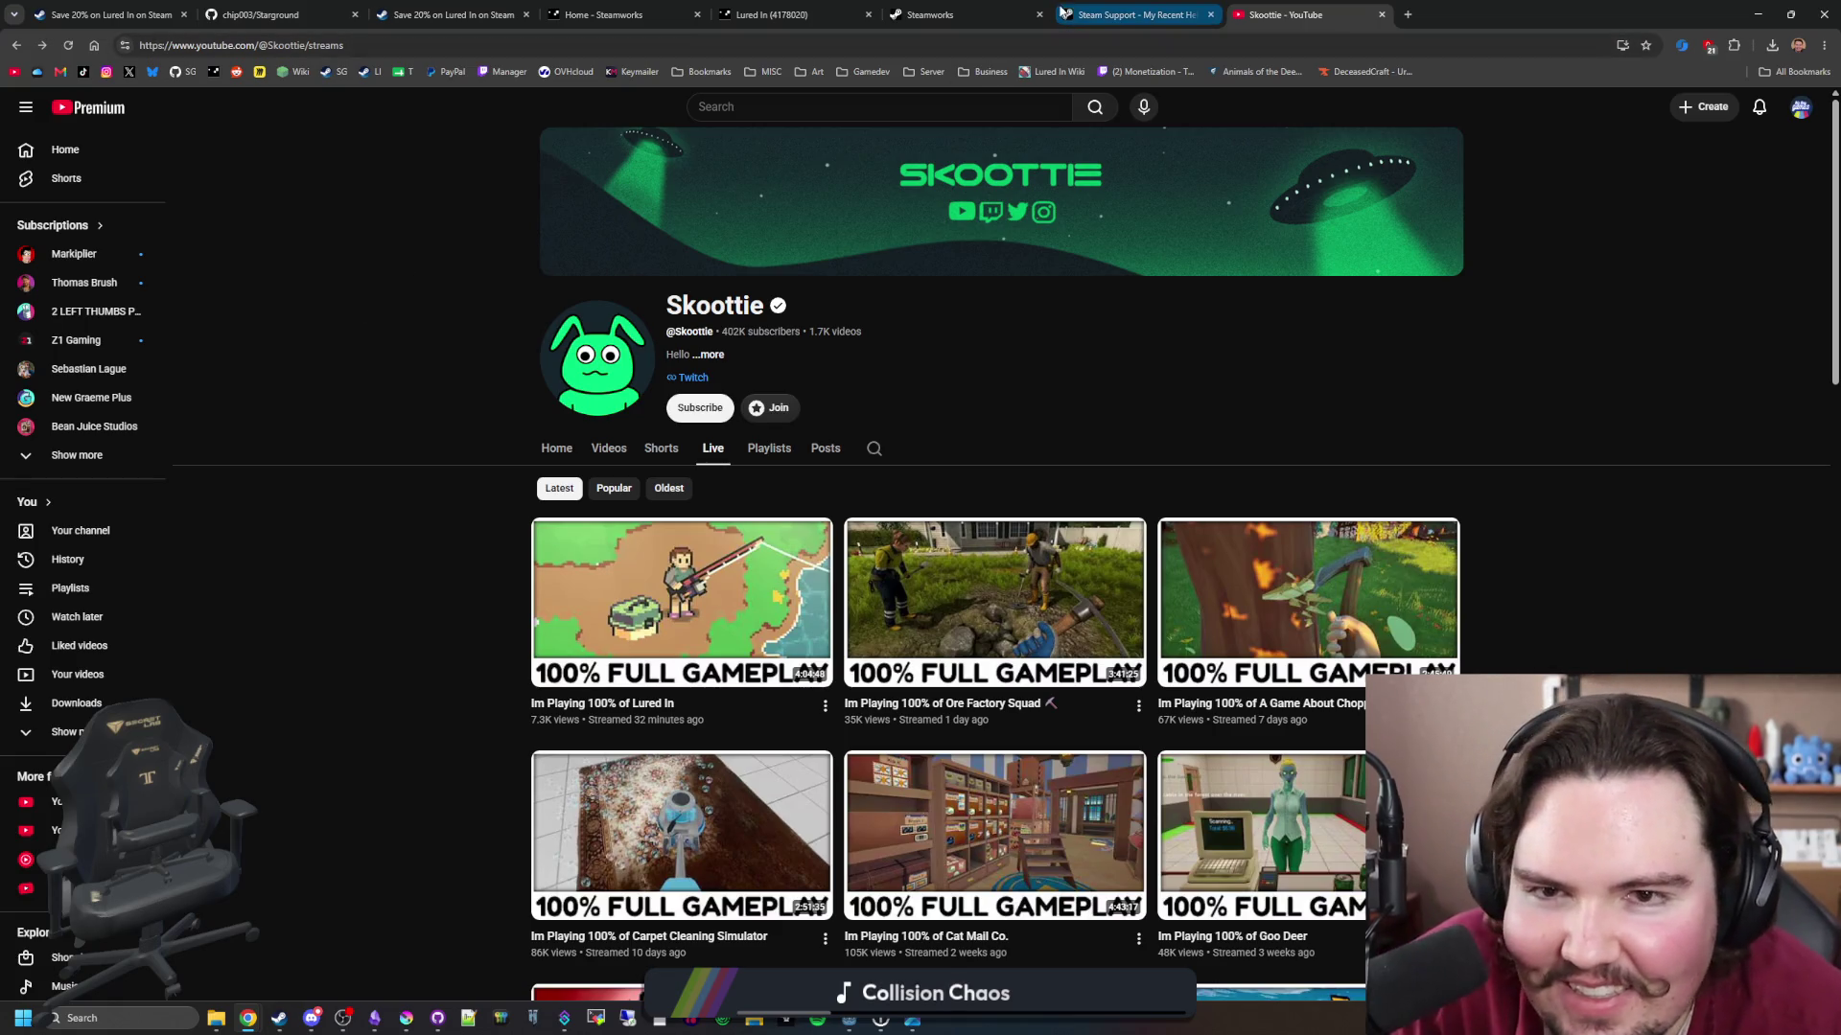
Step: Switch to the Lured In app in Steamworks and scroll through its landing page
click(958, 14)
click(786, 14)
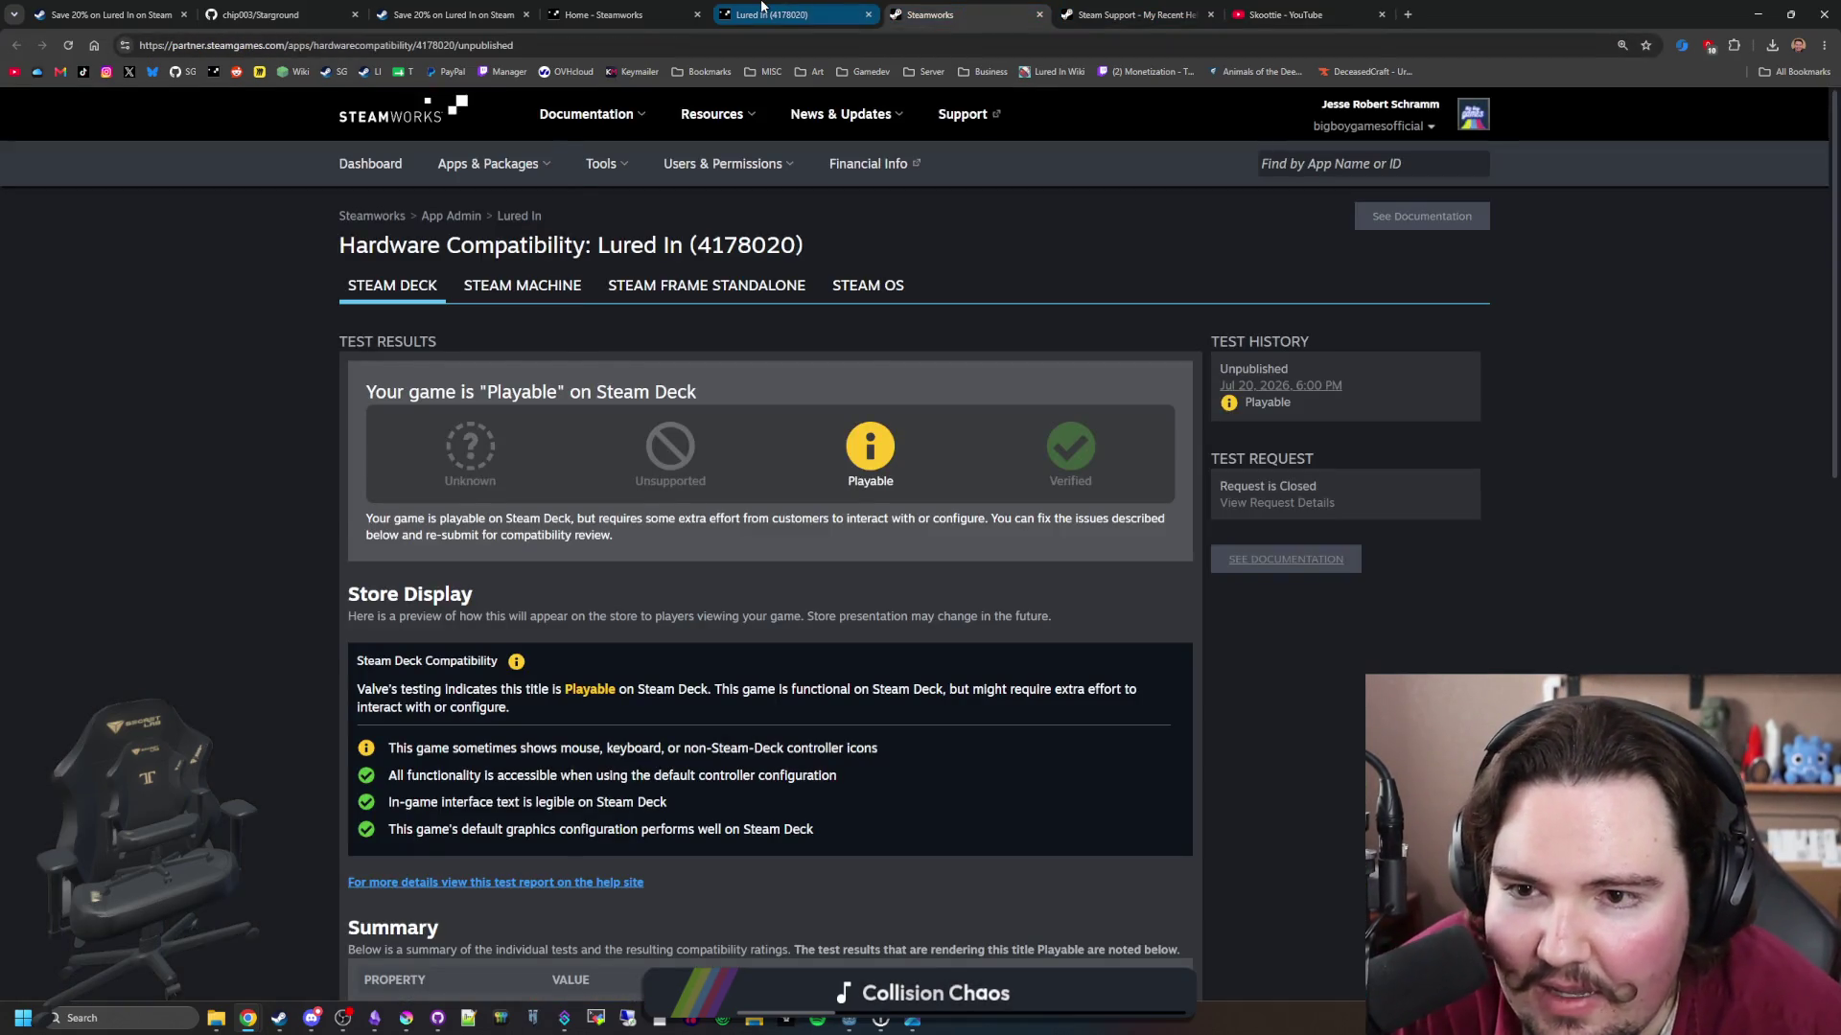
mouse_move(604, 164)
scroll(353, 394, down, 20)
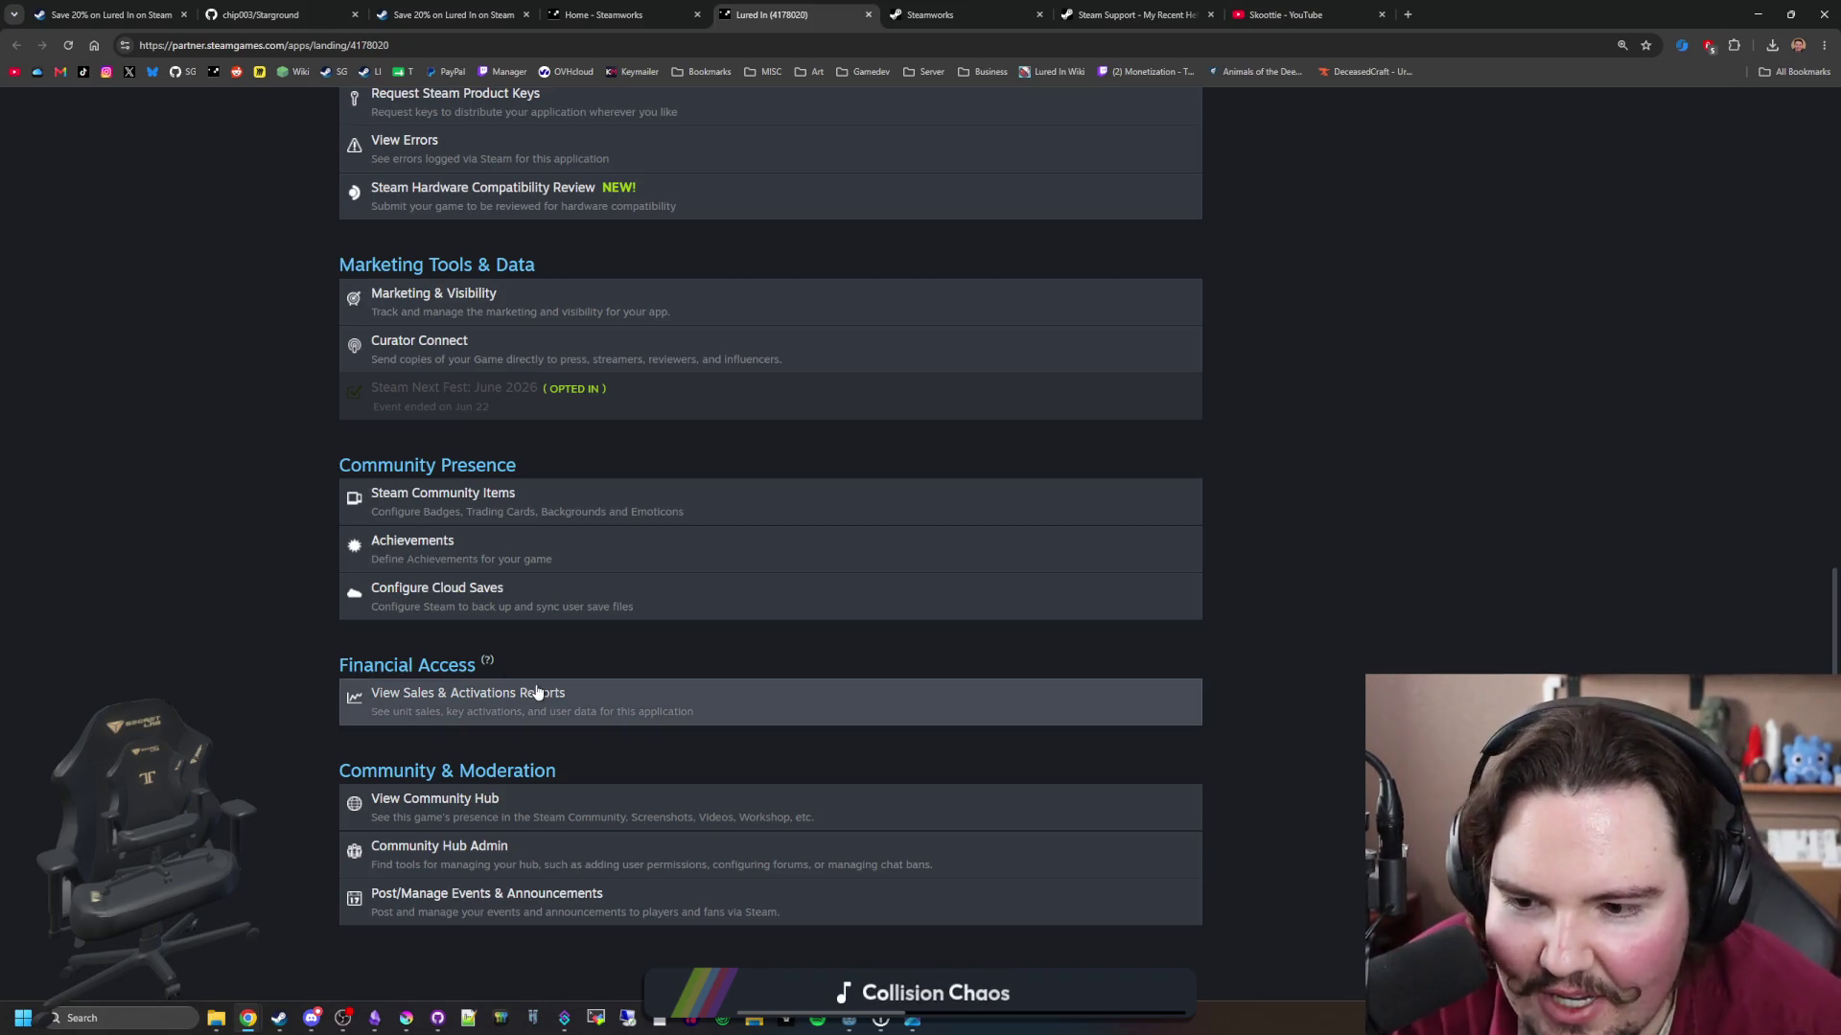
Step: Load the Lured In Steam store page from the LI bookmark in a new tab
mouse_move(924, 1025)
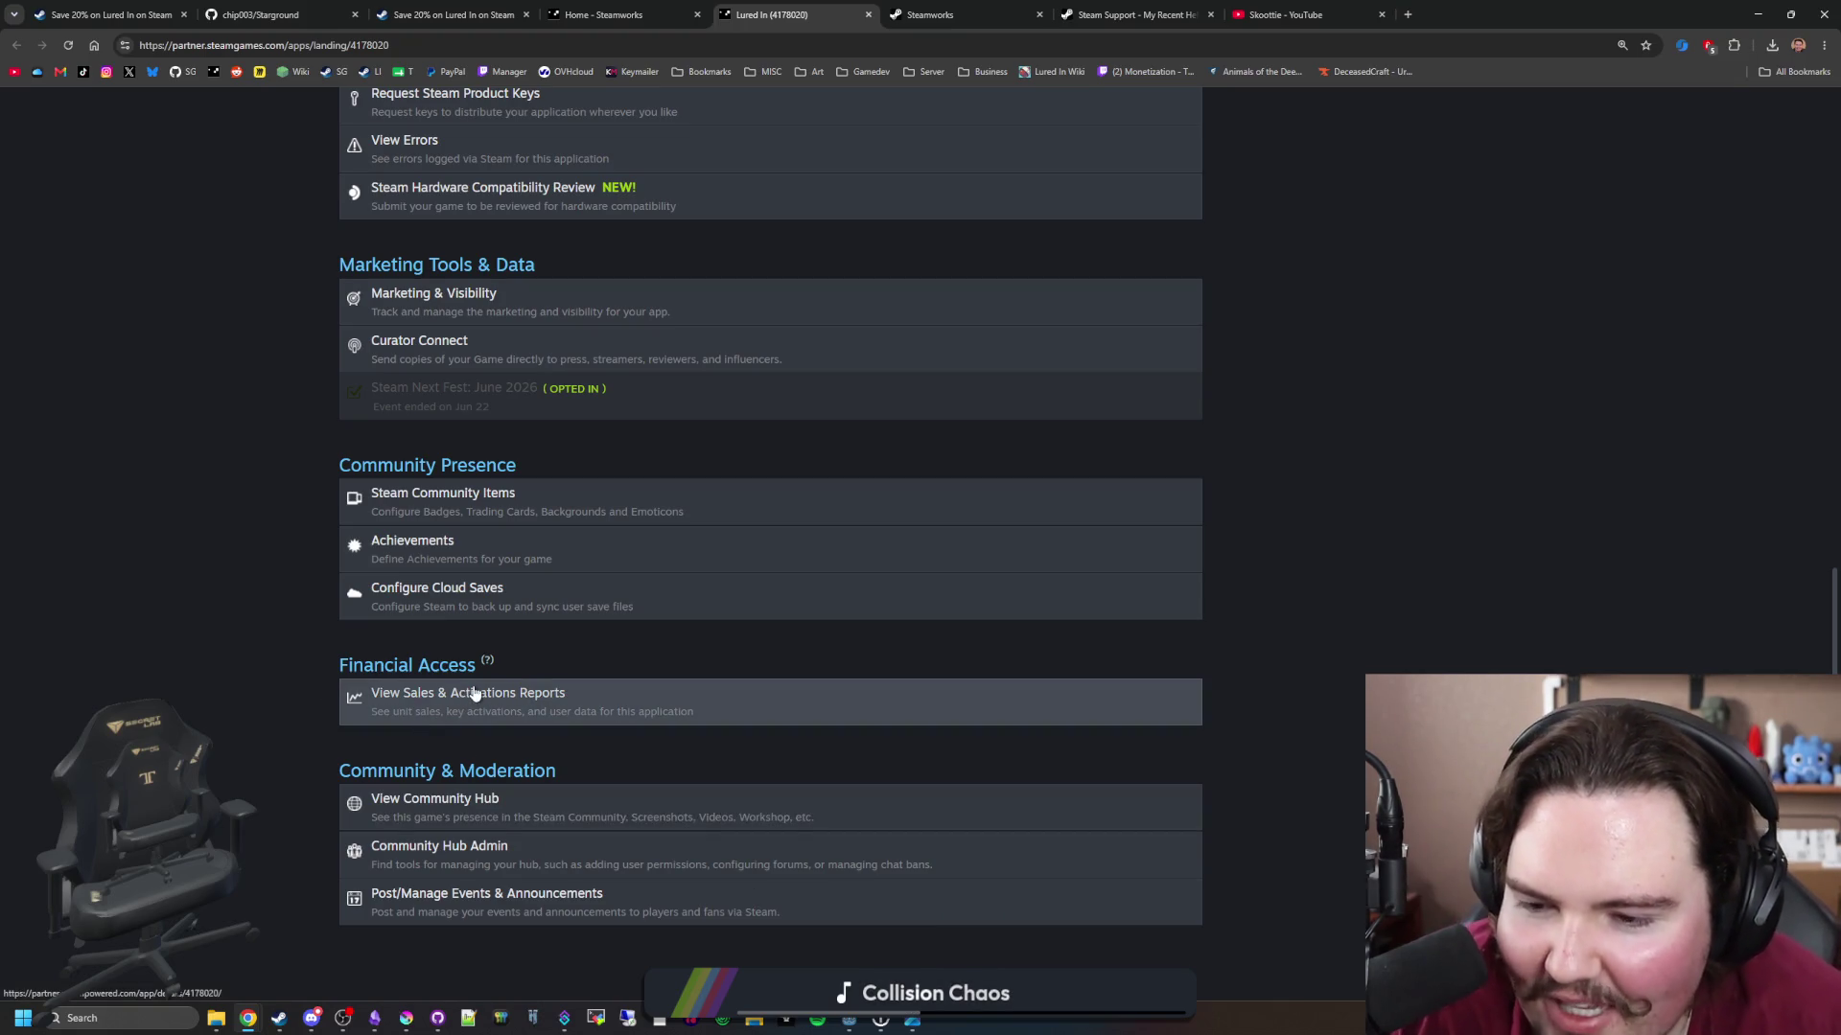
click(1404, 13)
click(380, 73)
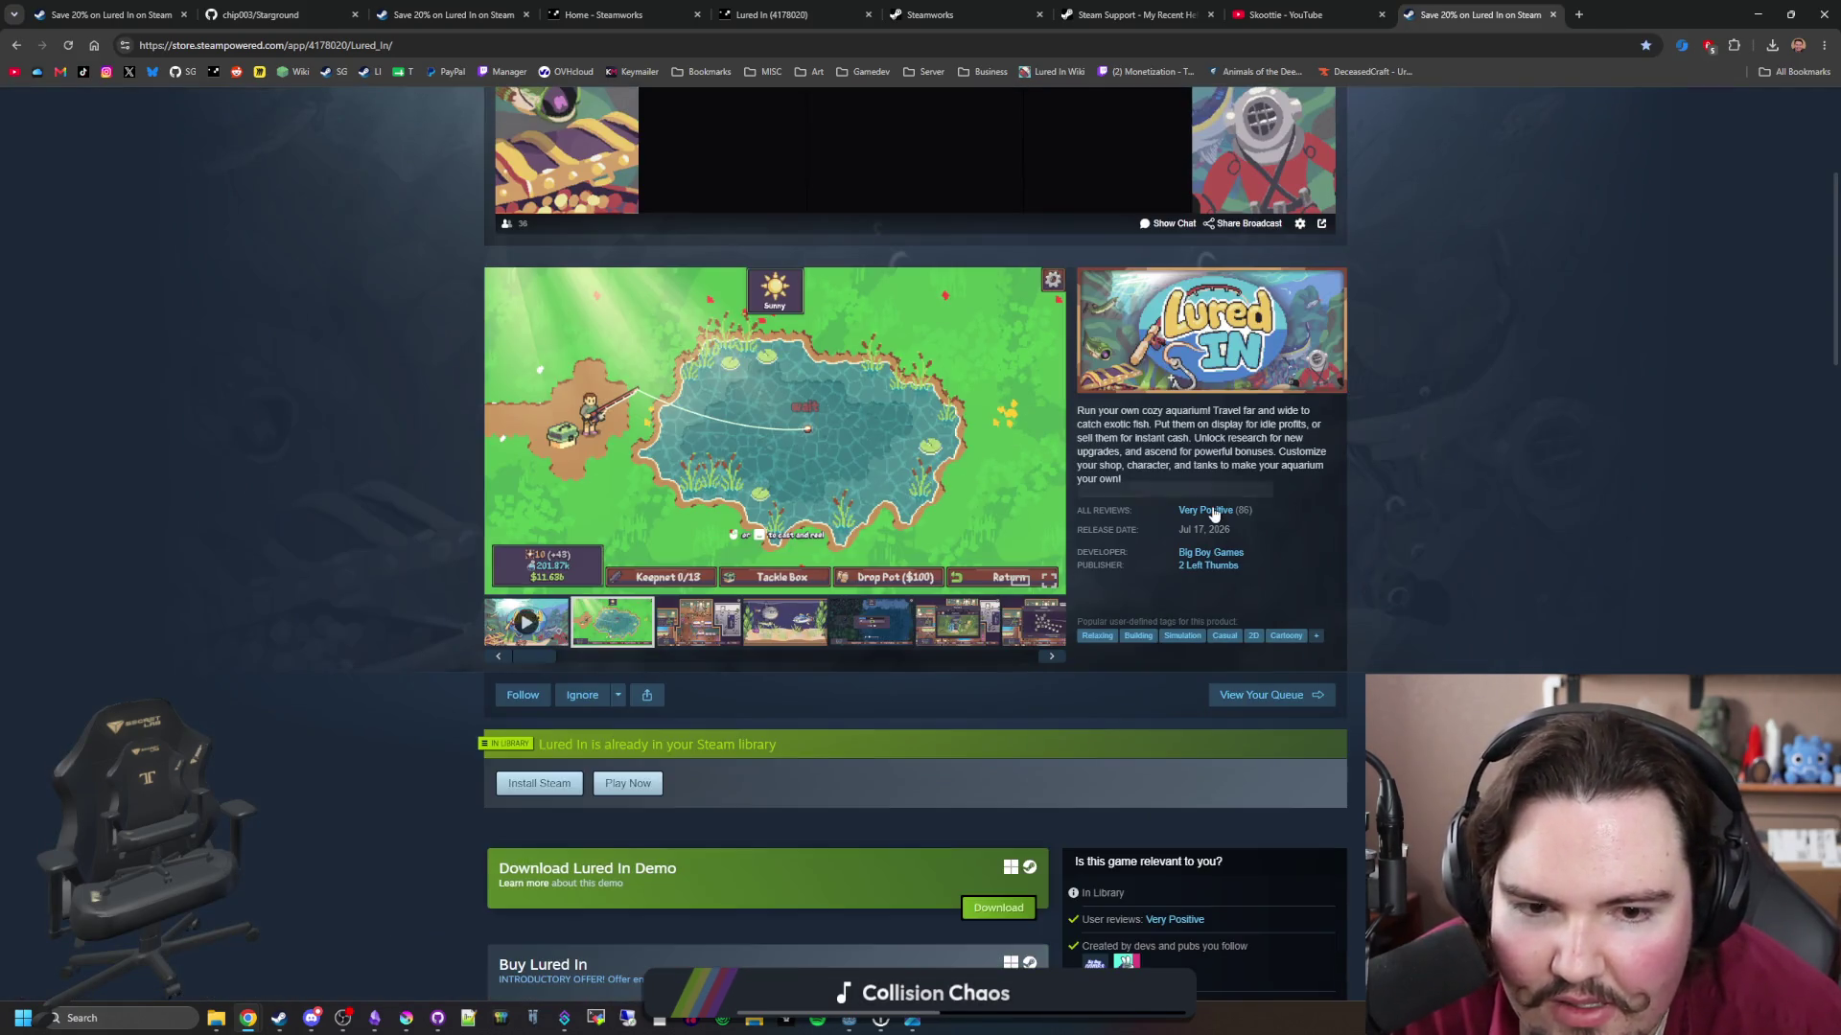
Step: Jump to Lured In's customer reviews, sort them by most recent, and show the review graph
click(1196, 513)
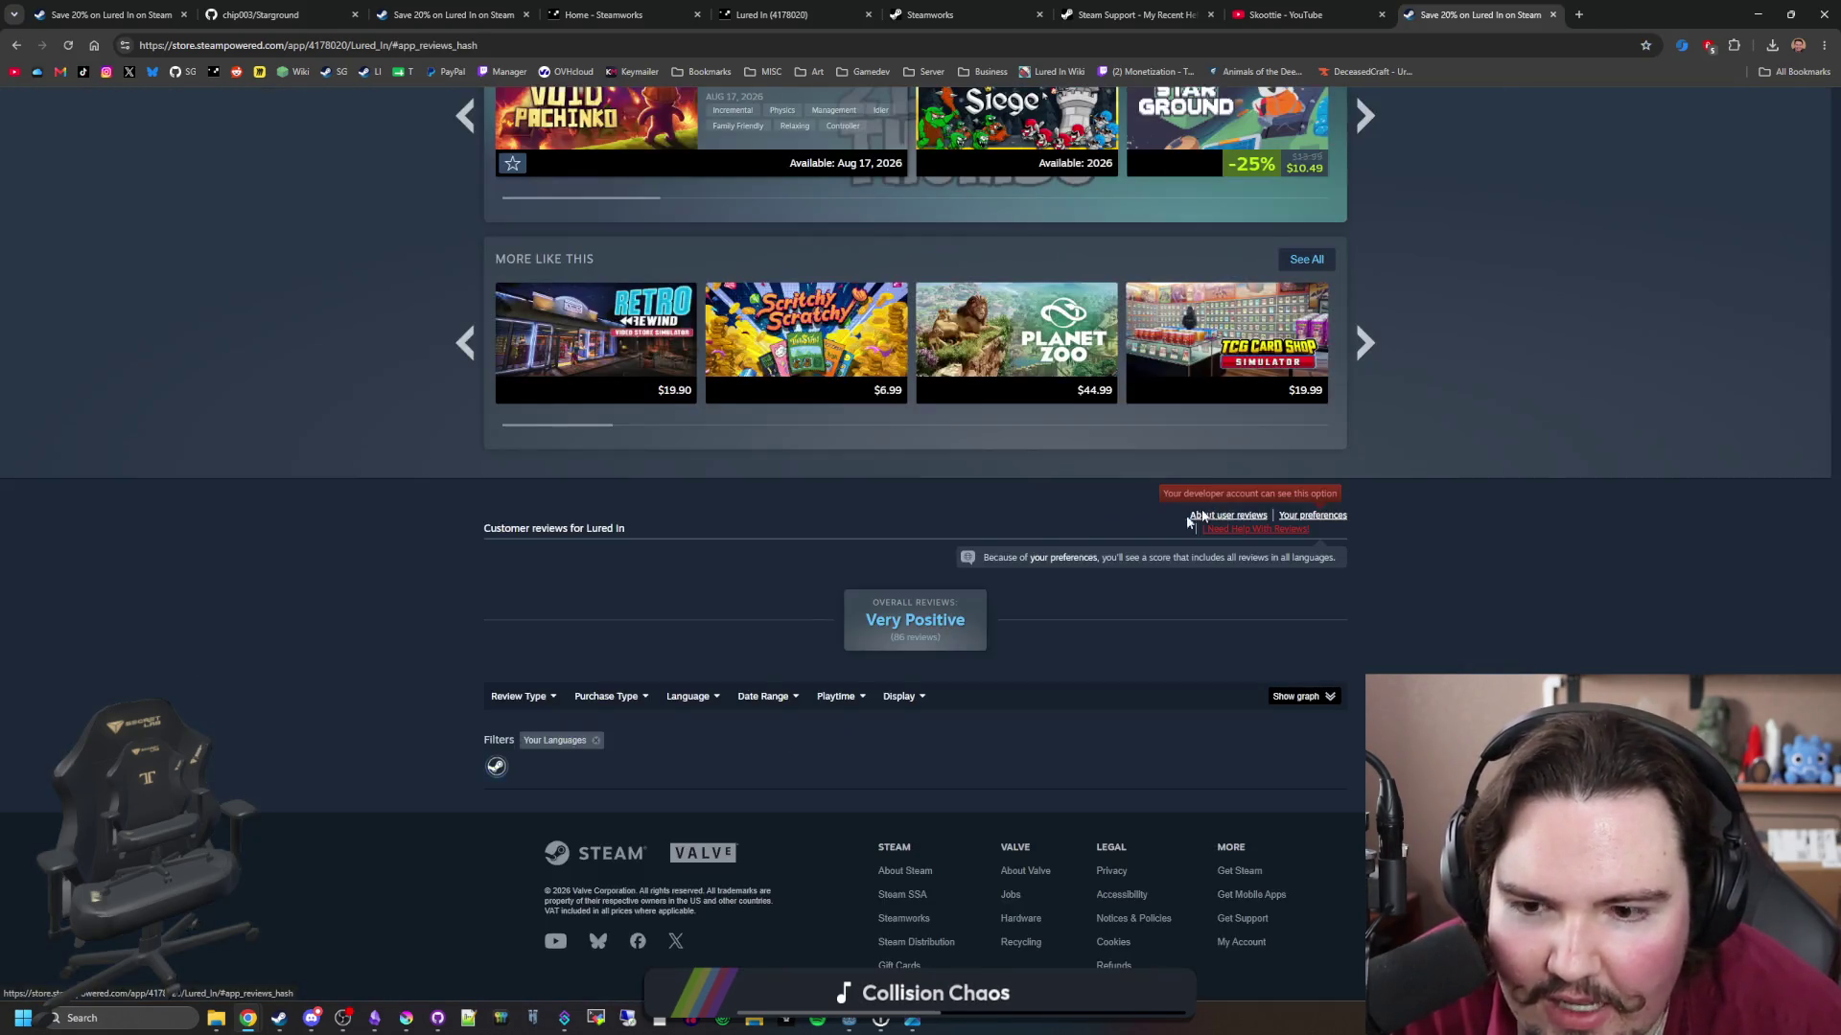
mouse_move(925, 688)
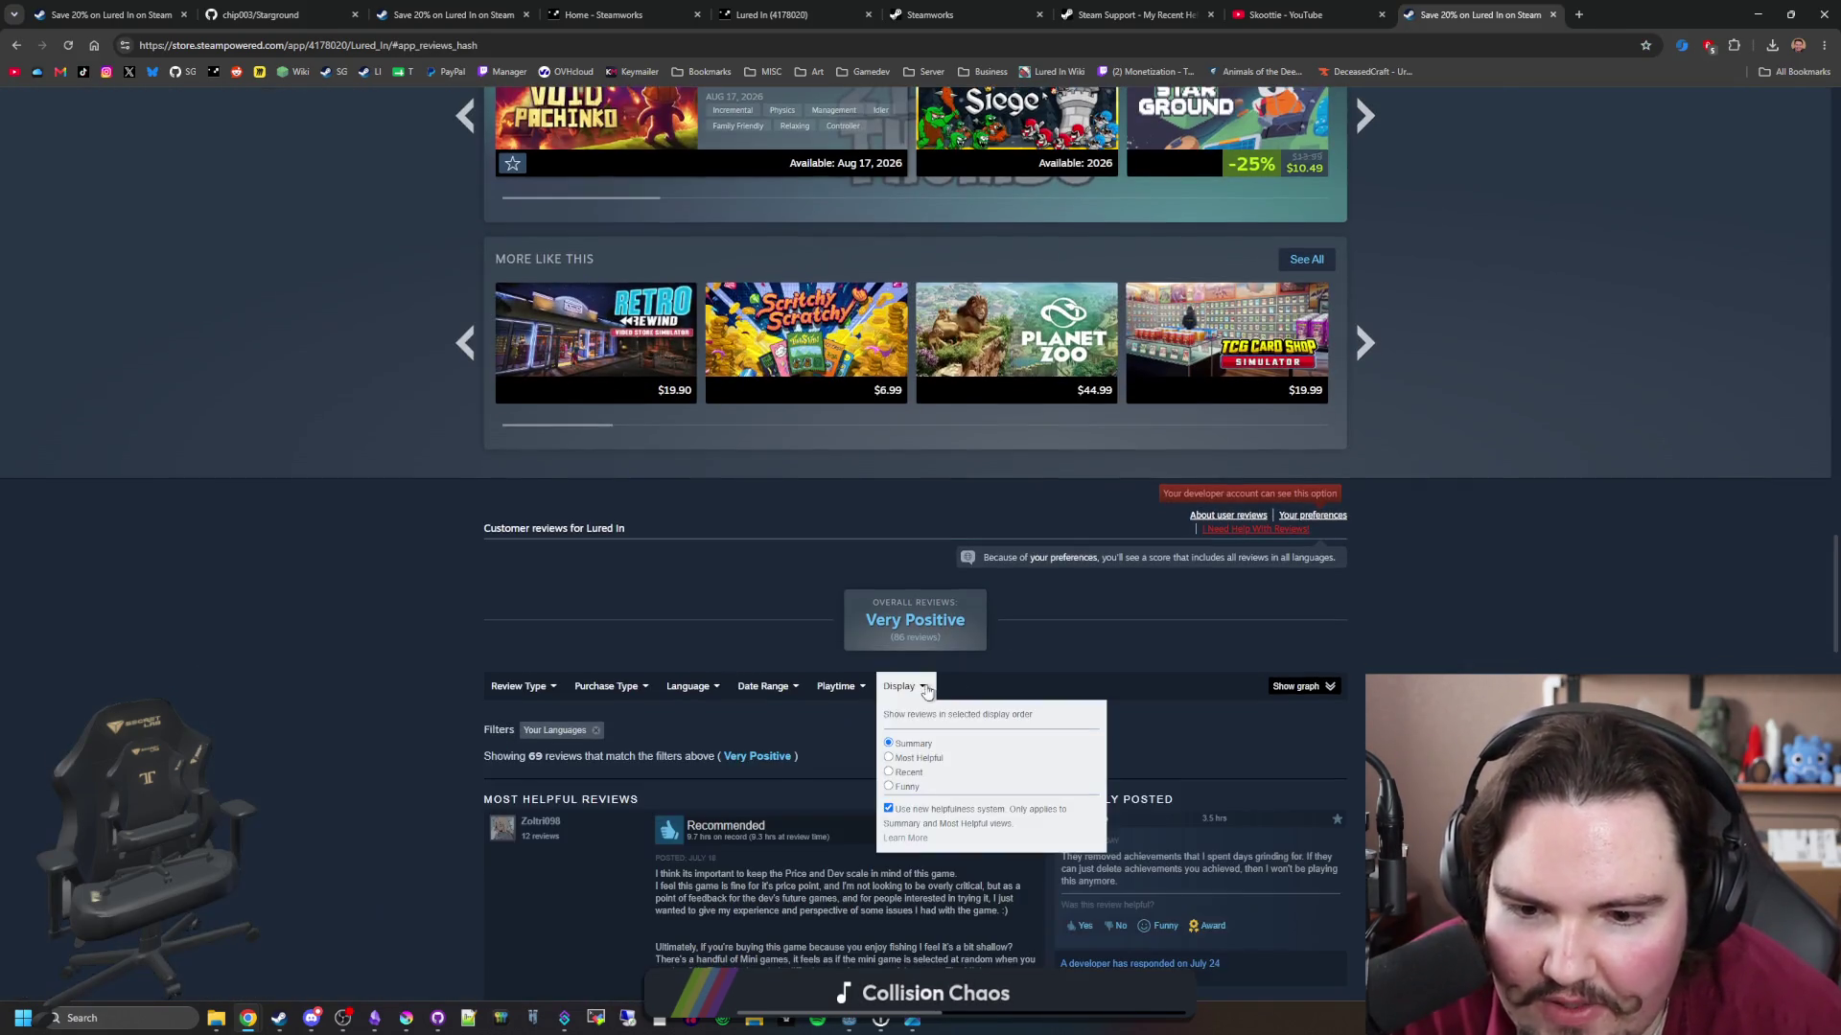
click(902, 786)
click(902, 772)
click(1310, 691)
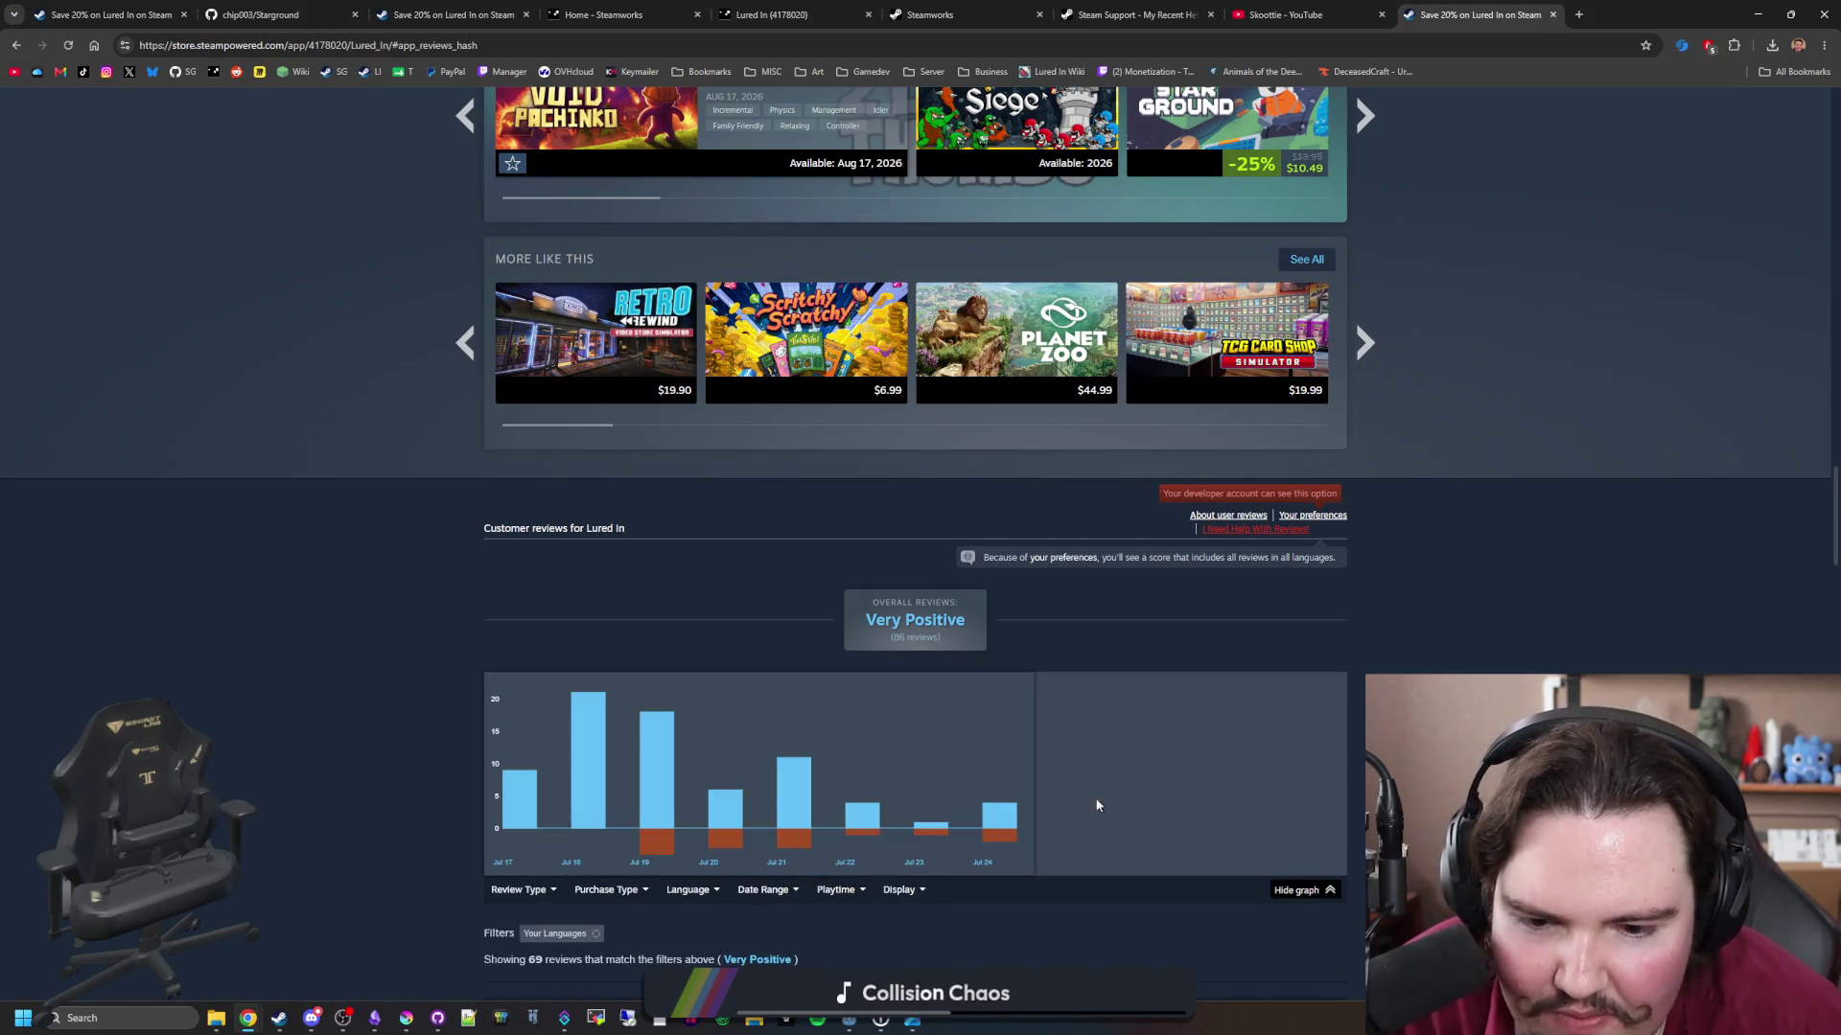
Step: Scroll through the reviews and read the Not Recommended review, highlighting its phrases
scroll(999, 836, down, 5)
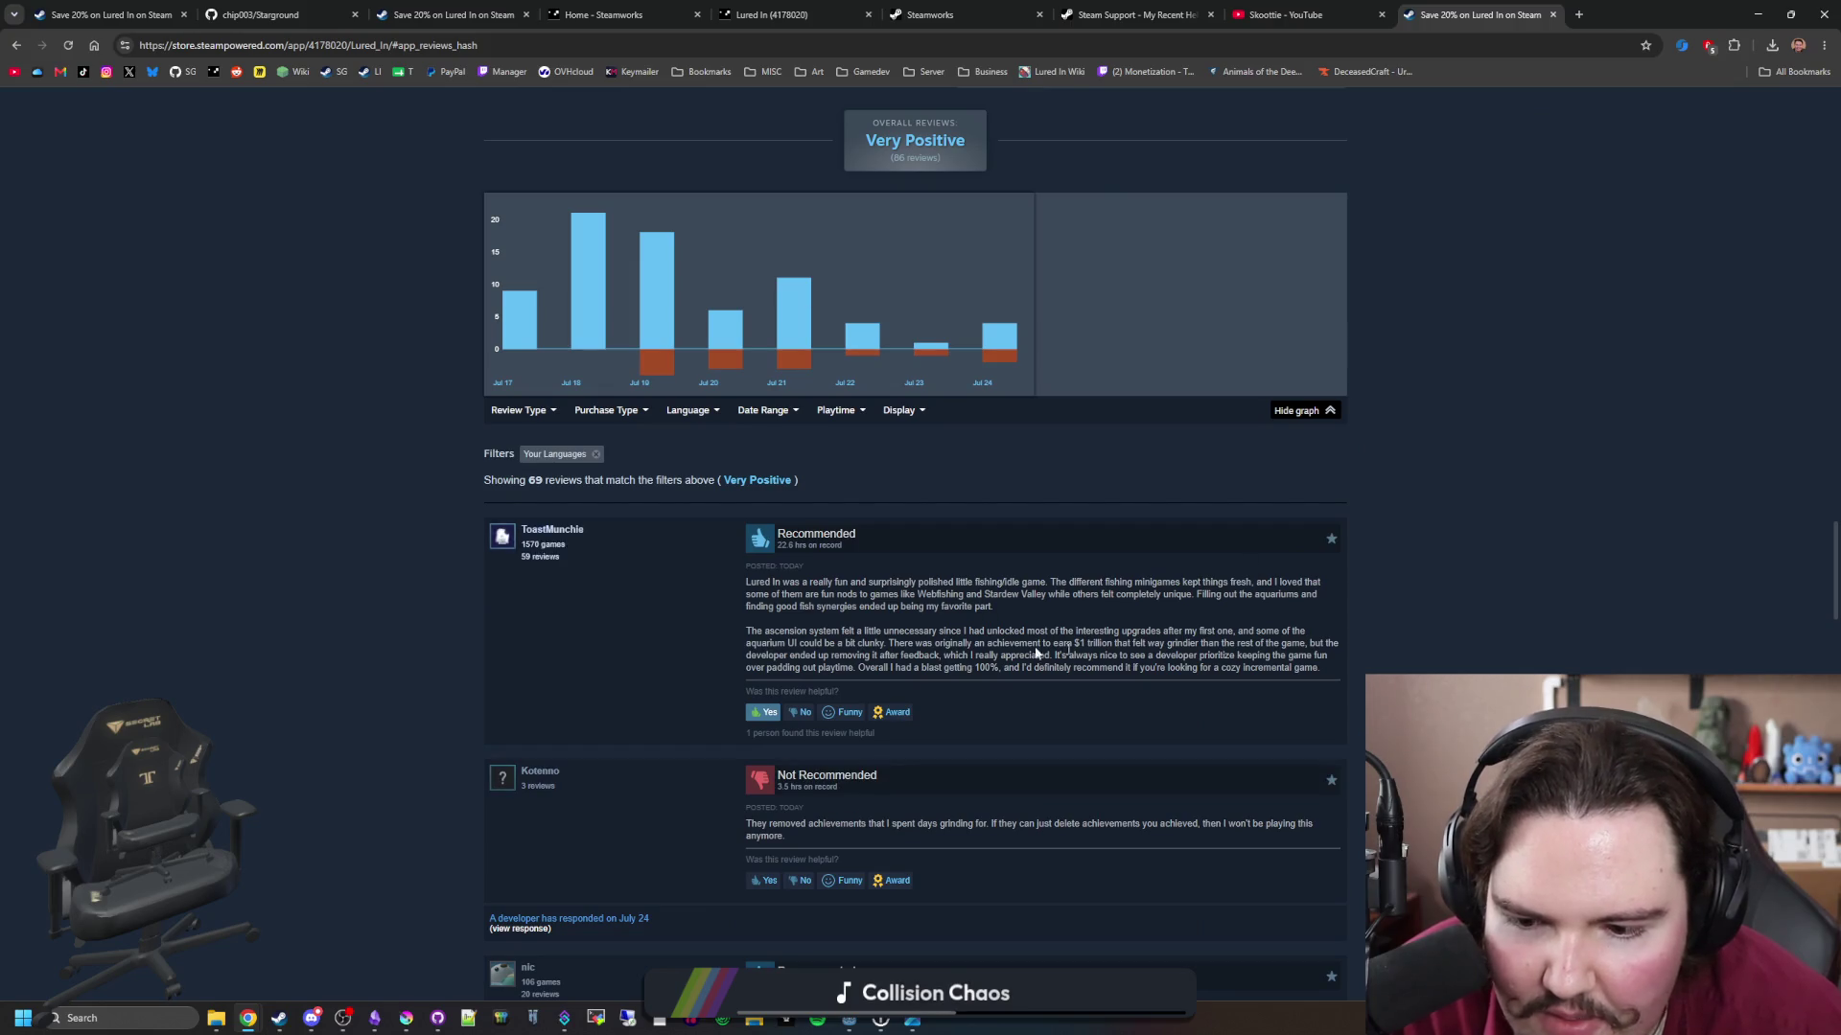
scroll(1035, 653, down, 2)
scroll(699, 618, down, 1)
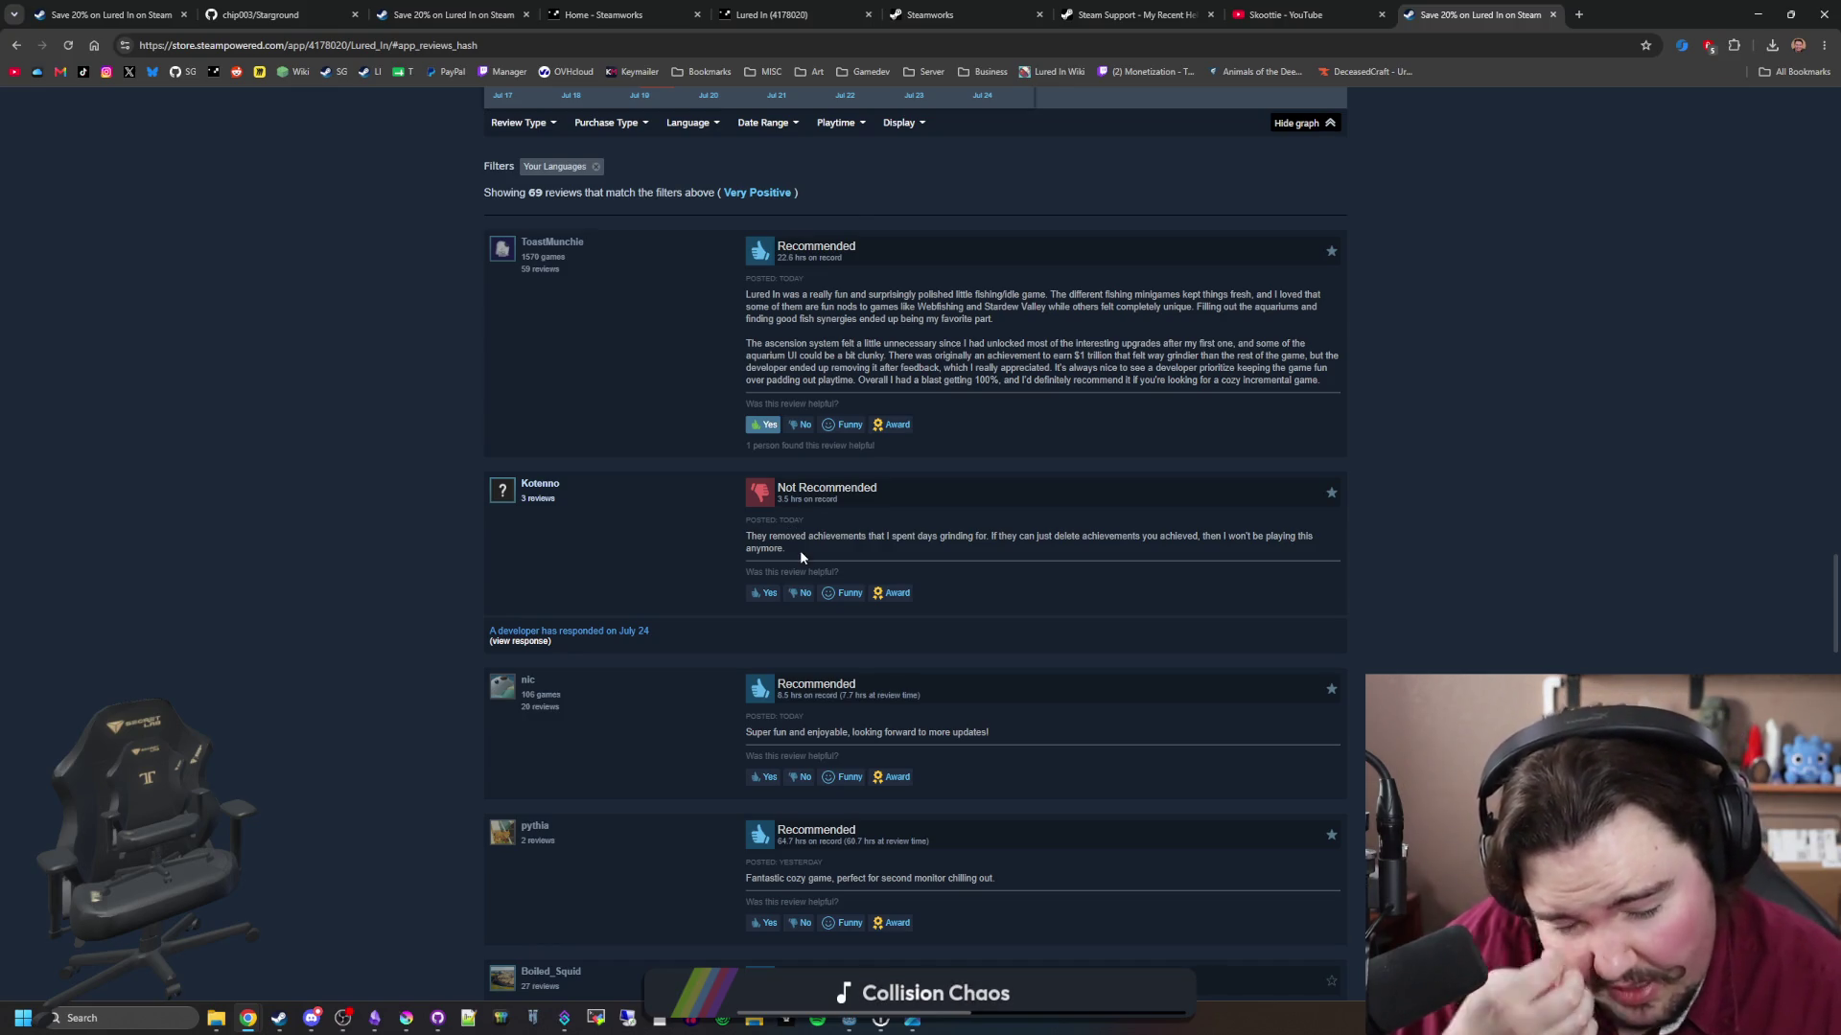
drag(800, 552, 656, 512)
click(736, 544)
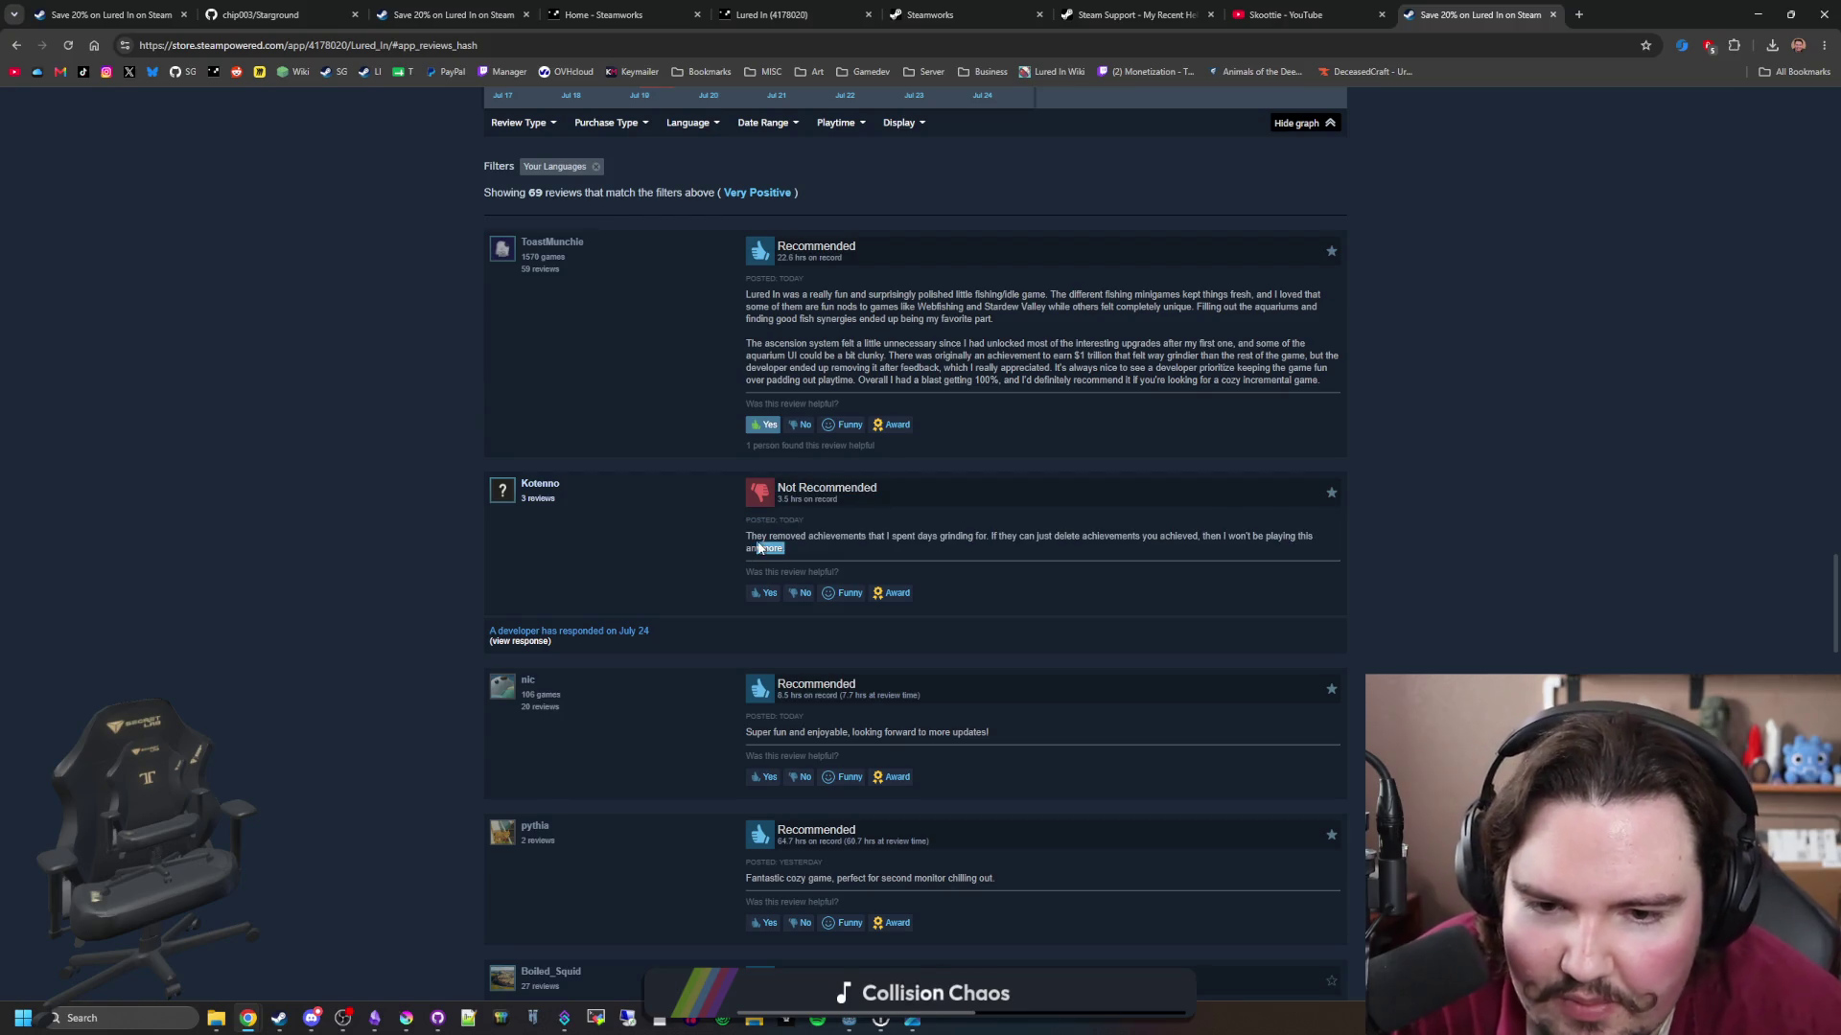
drag(822, 536, 785, 549)
click(785, 549)
drag(975, 536, 786, 549)
click(918, 540)
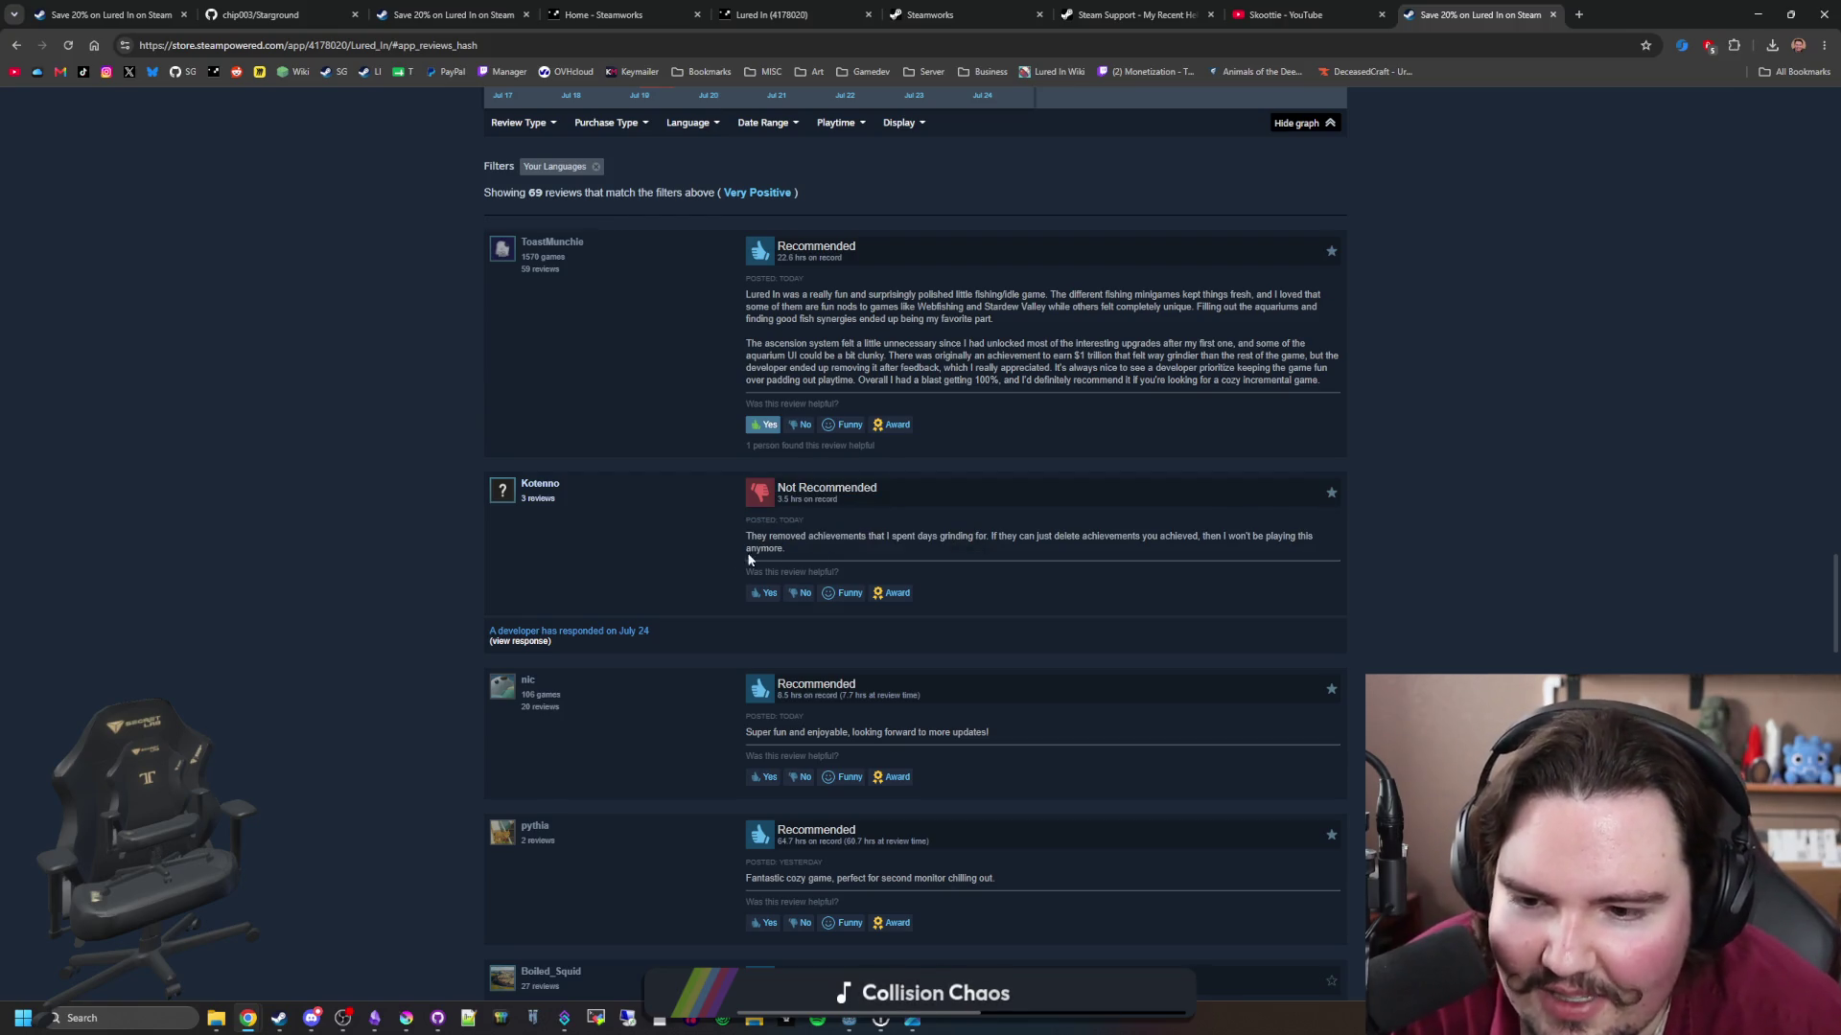
Step: Read the negative review's page and developer response, then return to the store reviews
click(533, 642)
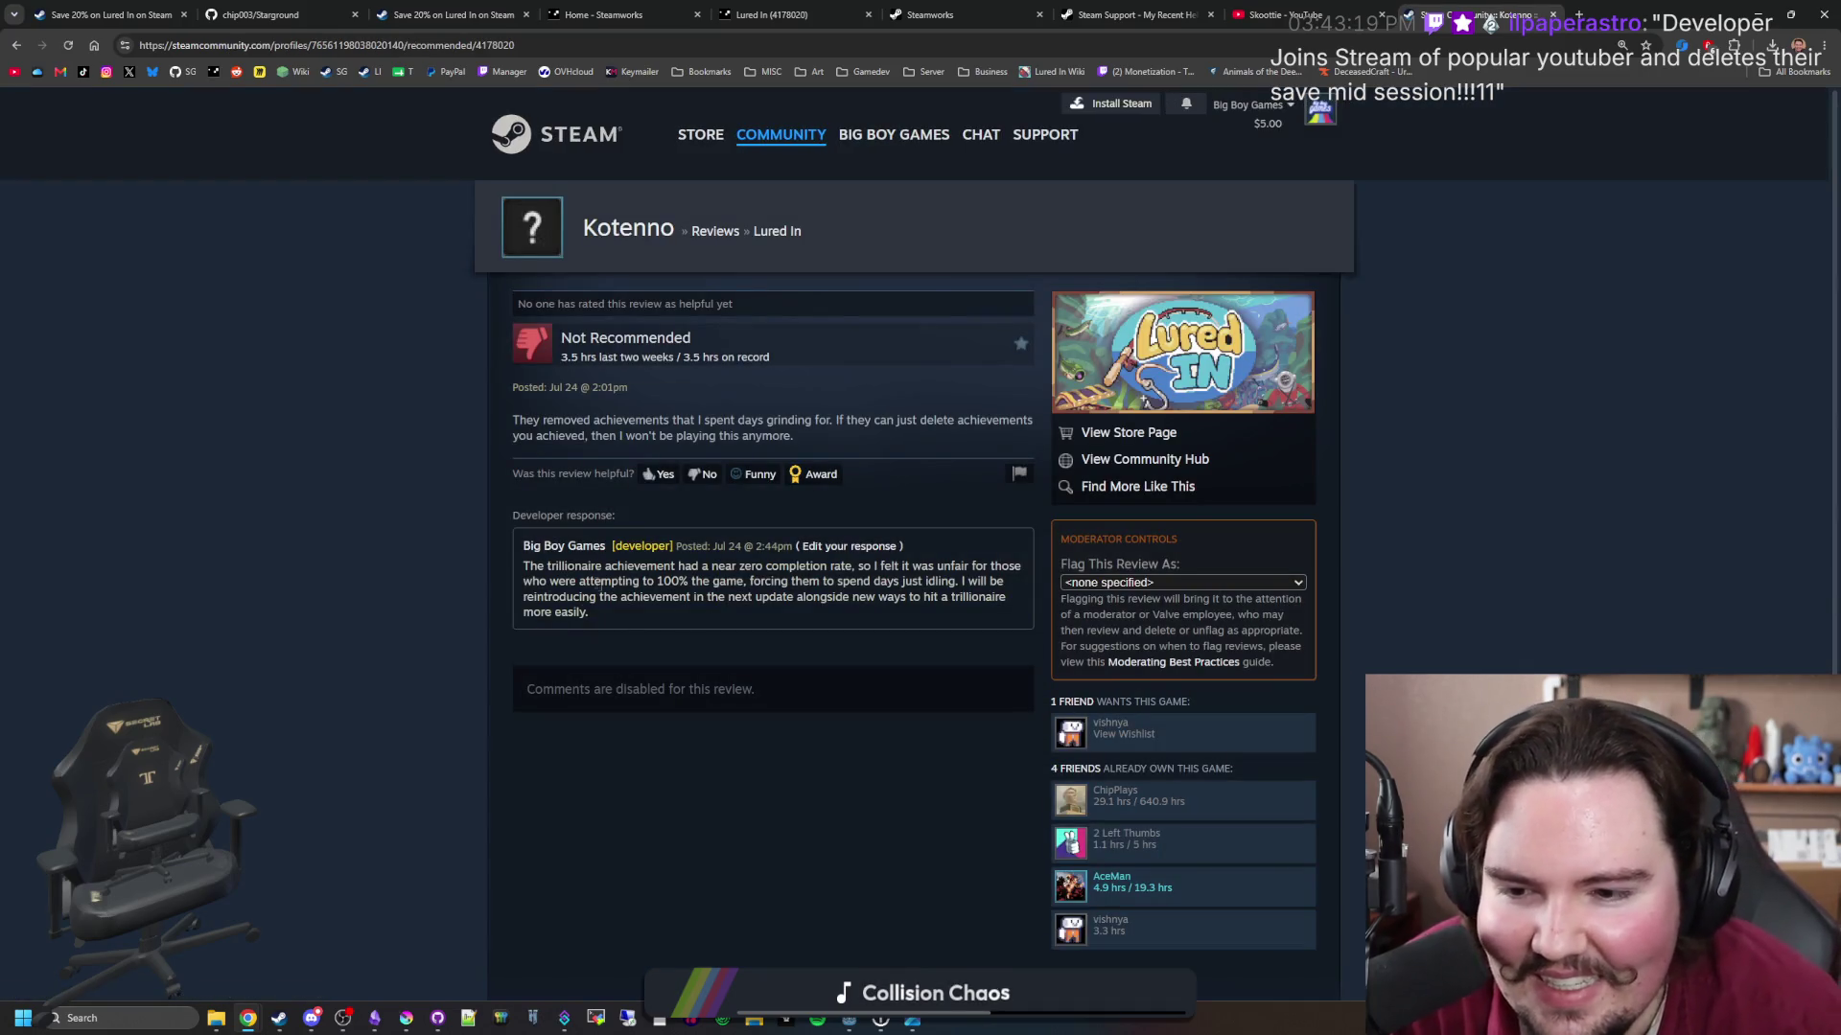
mouse_move(550, 565)
mouse_down()
mouse_move(848, 581)
mouse_move(951, 565)
mouse_up()
click(913, 579)
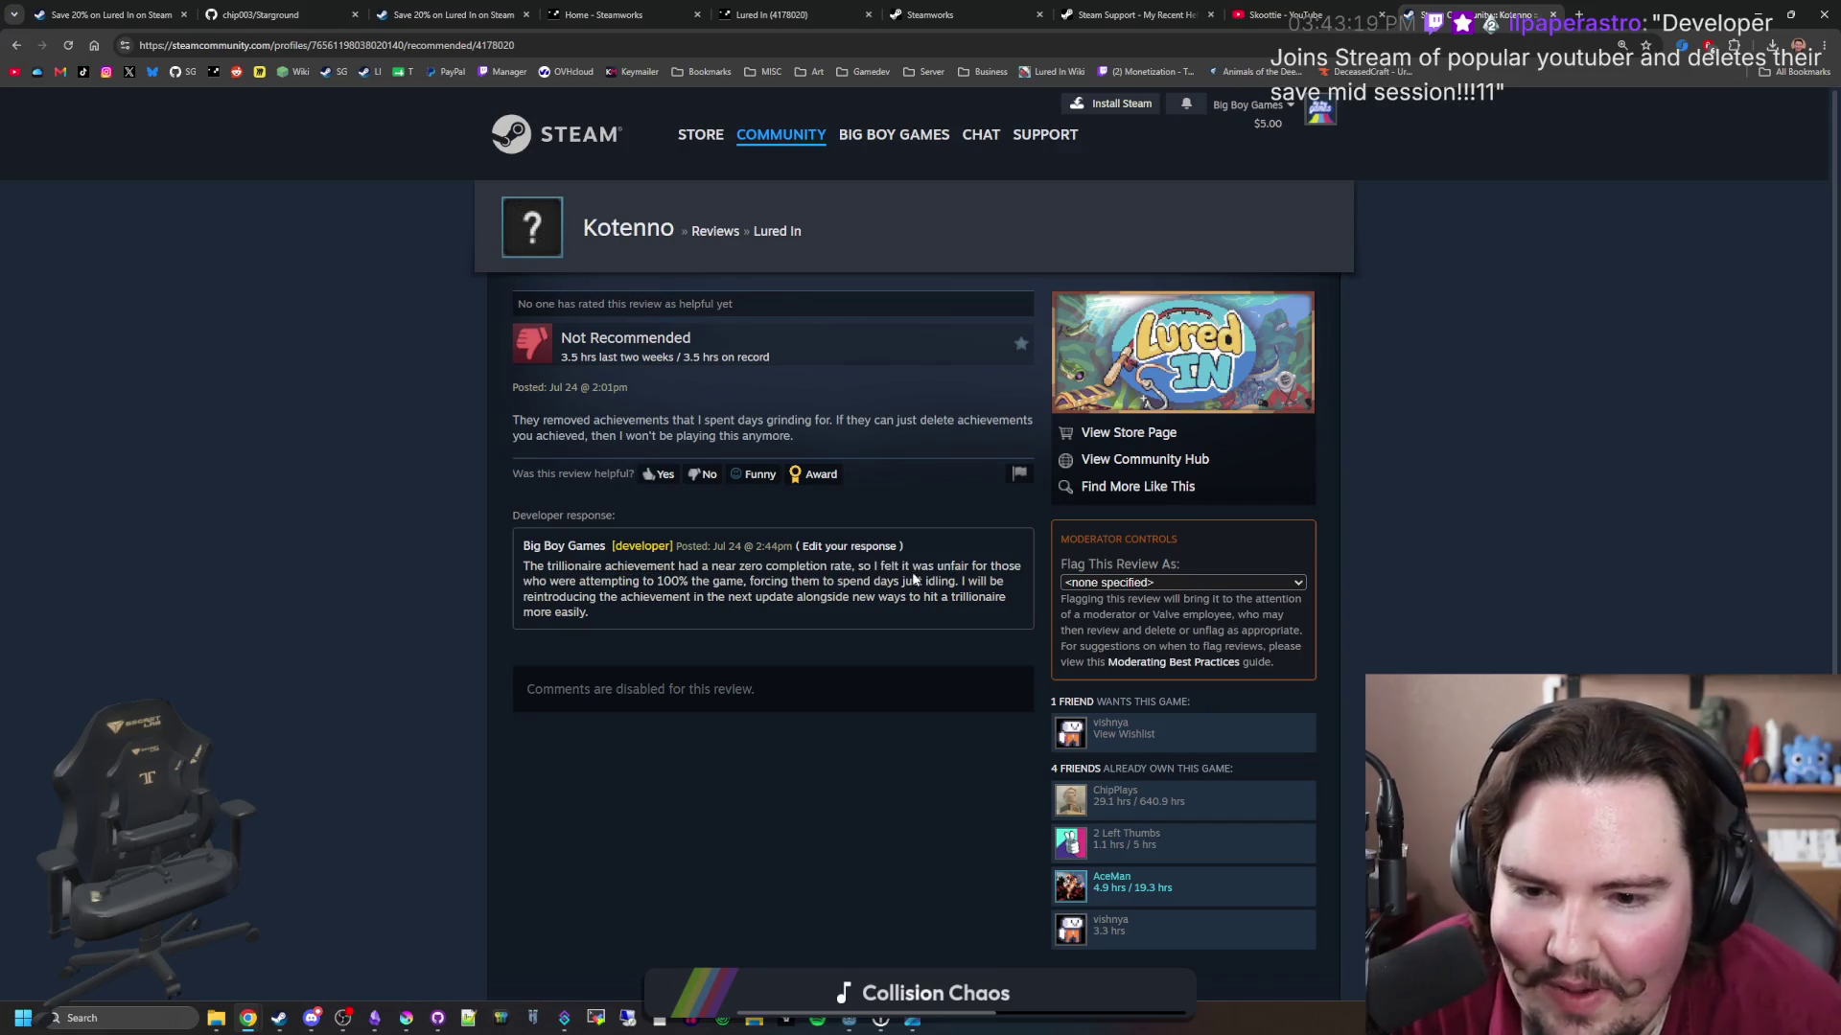
drag(533, 583, 1007, 575)
click(992, 567)
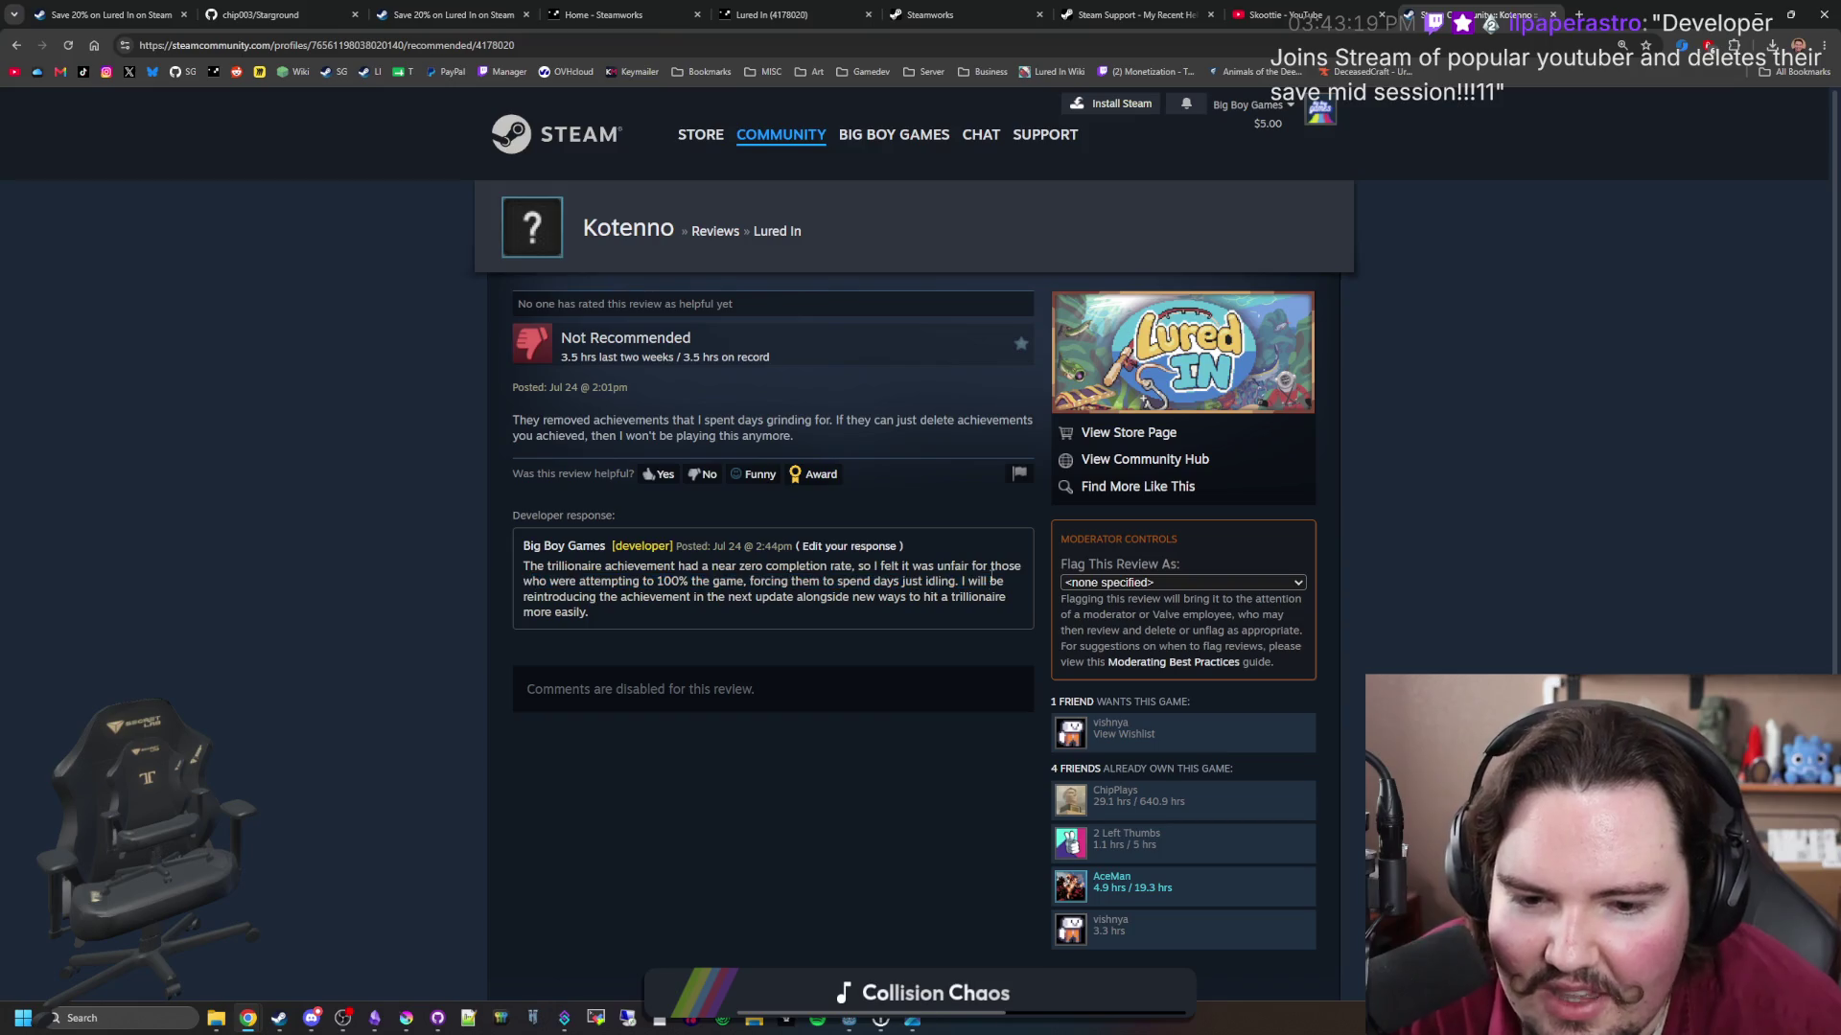
drag(526, 611, 661, 597)
click(606, 611)
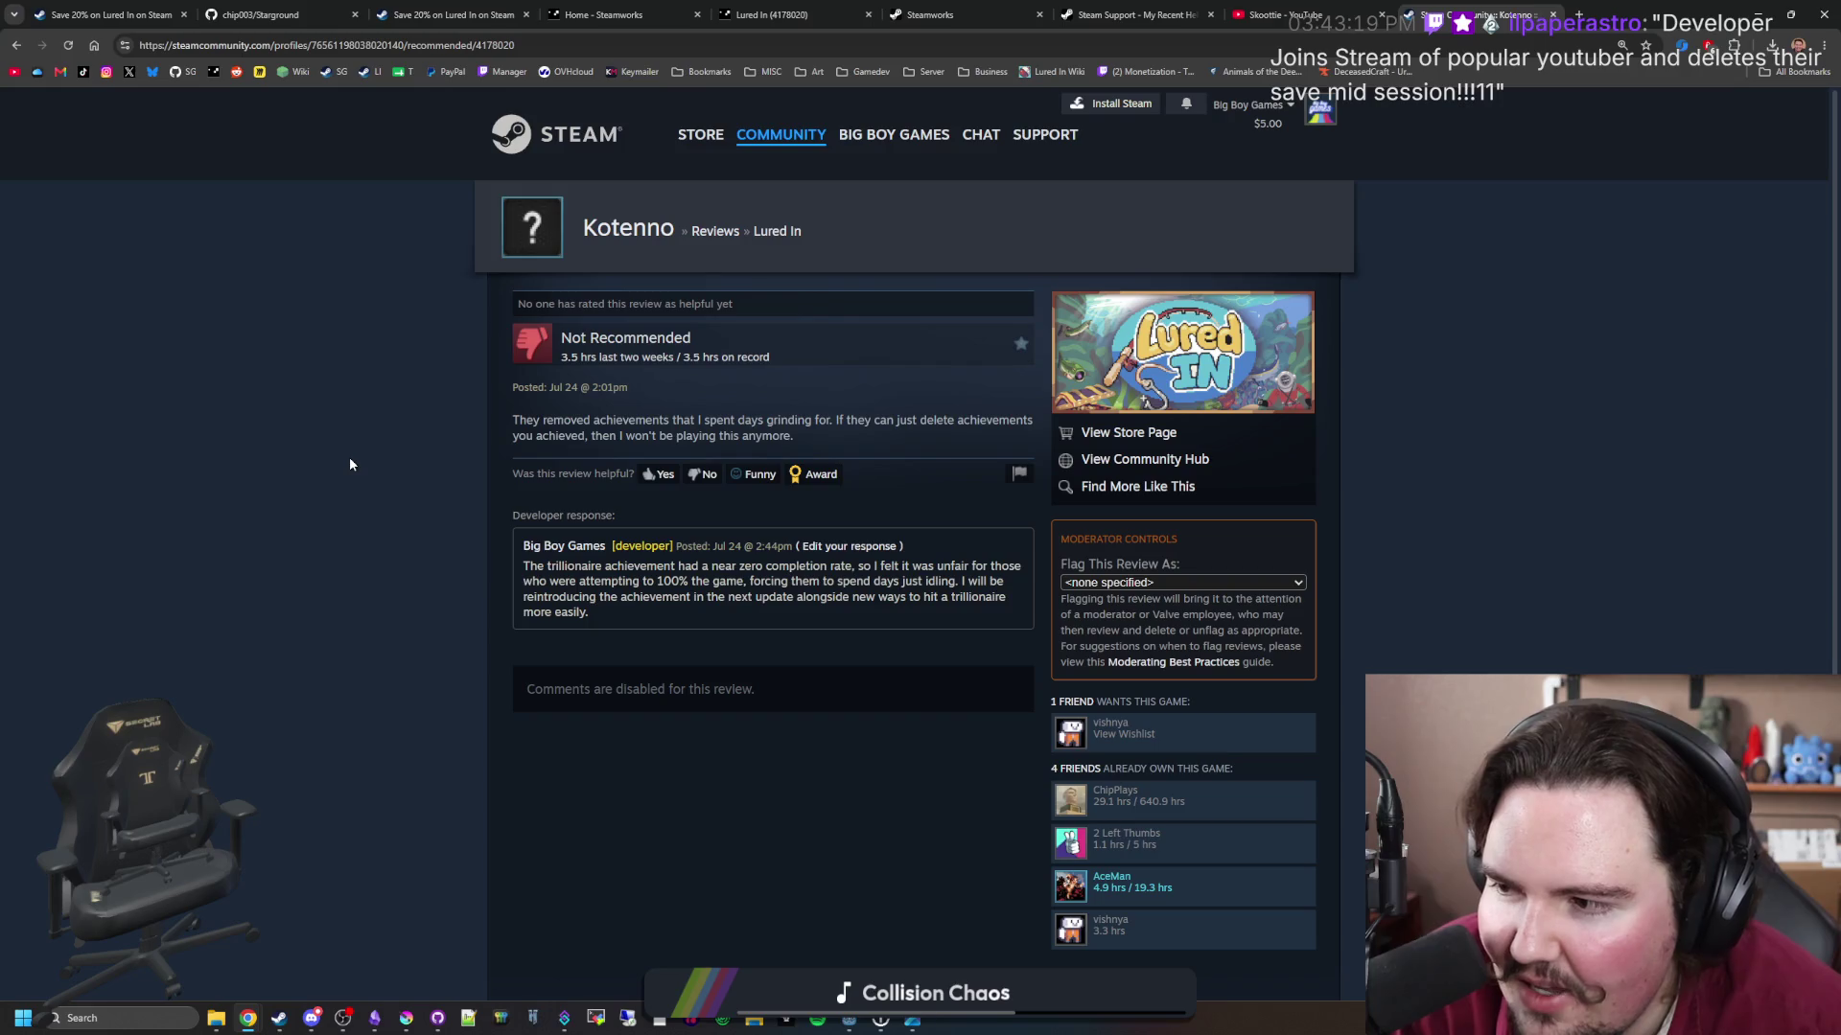
key(alt+Left)
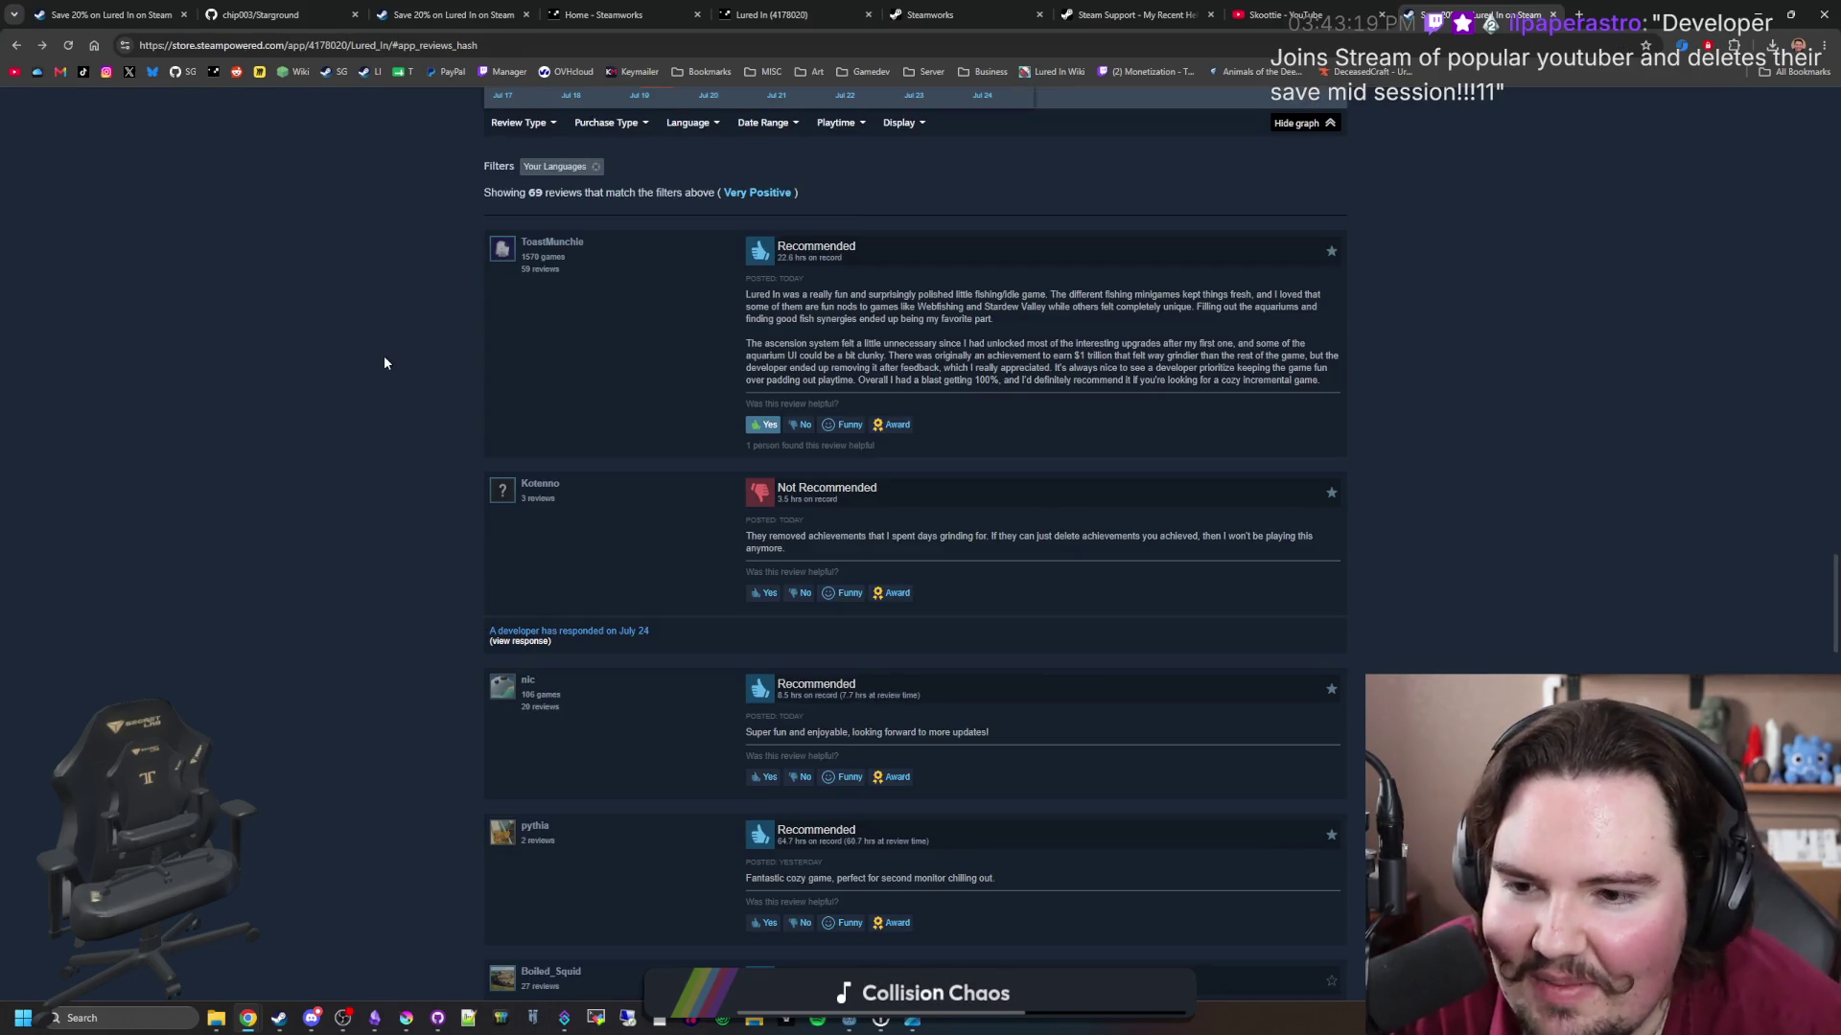
scroll(337, 432, up, 2)
scroll(336, 432, up, 4)
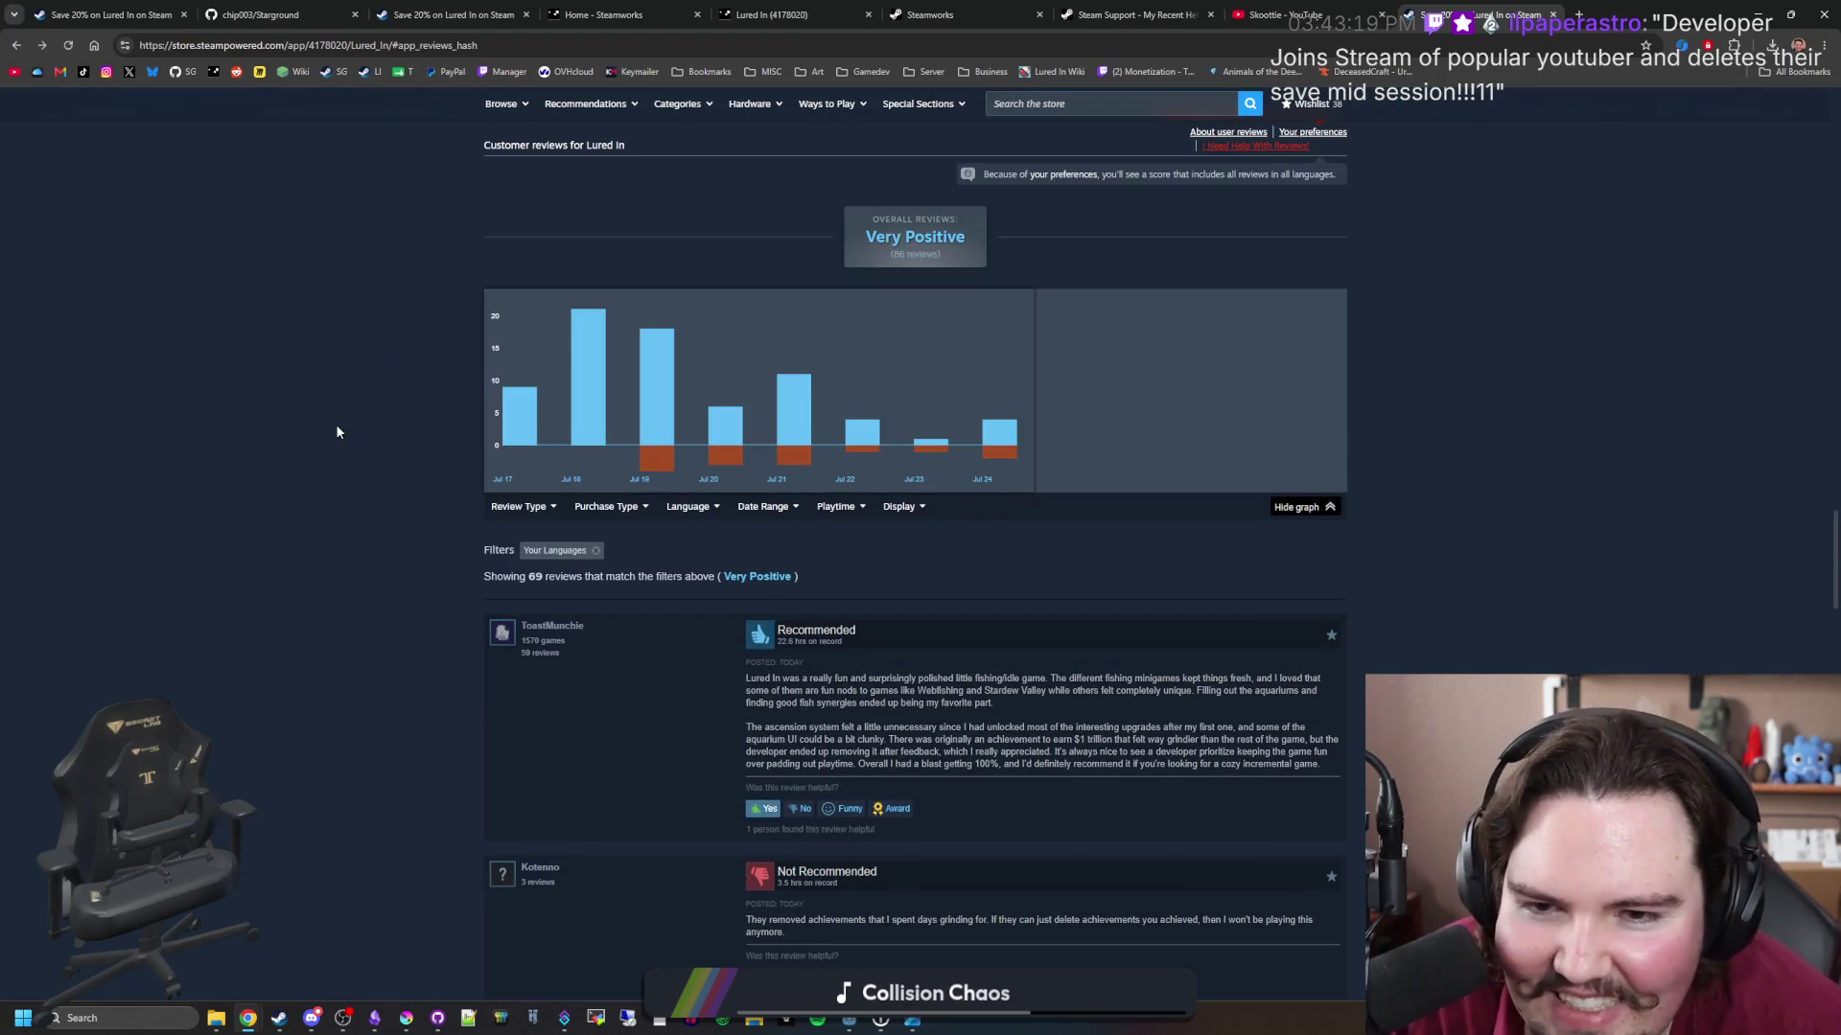
scroll(335, 424, down, 5)
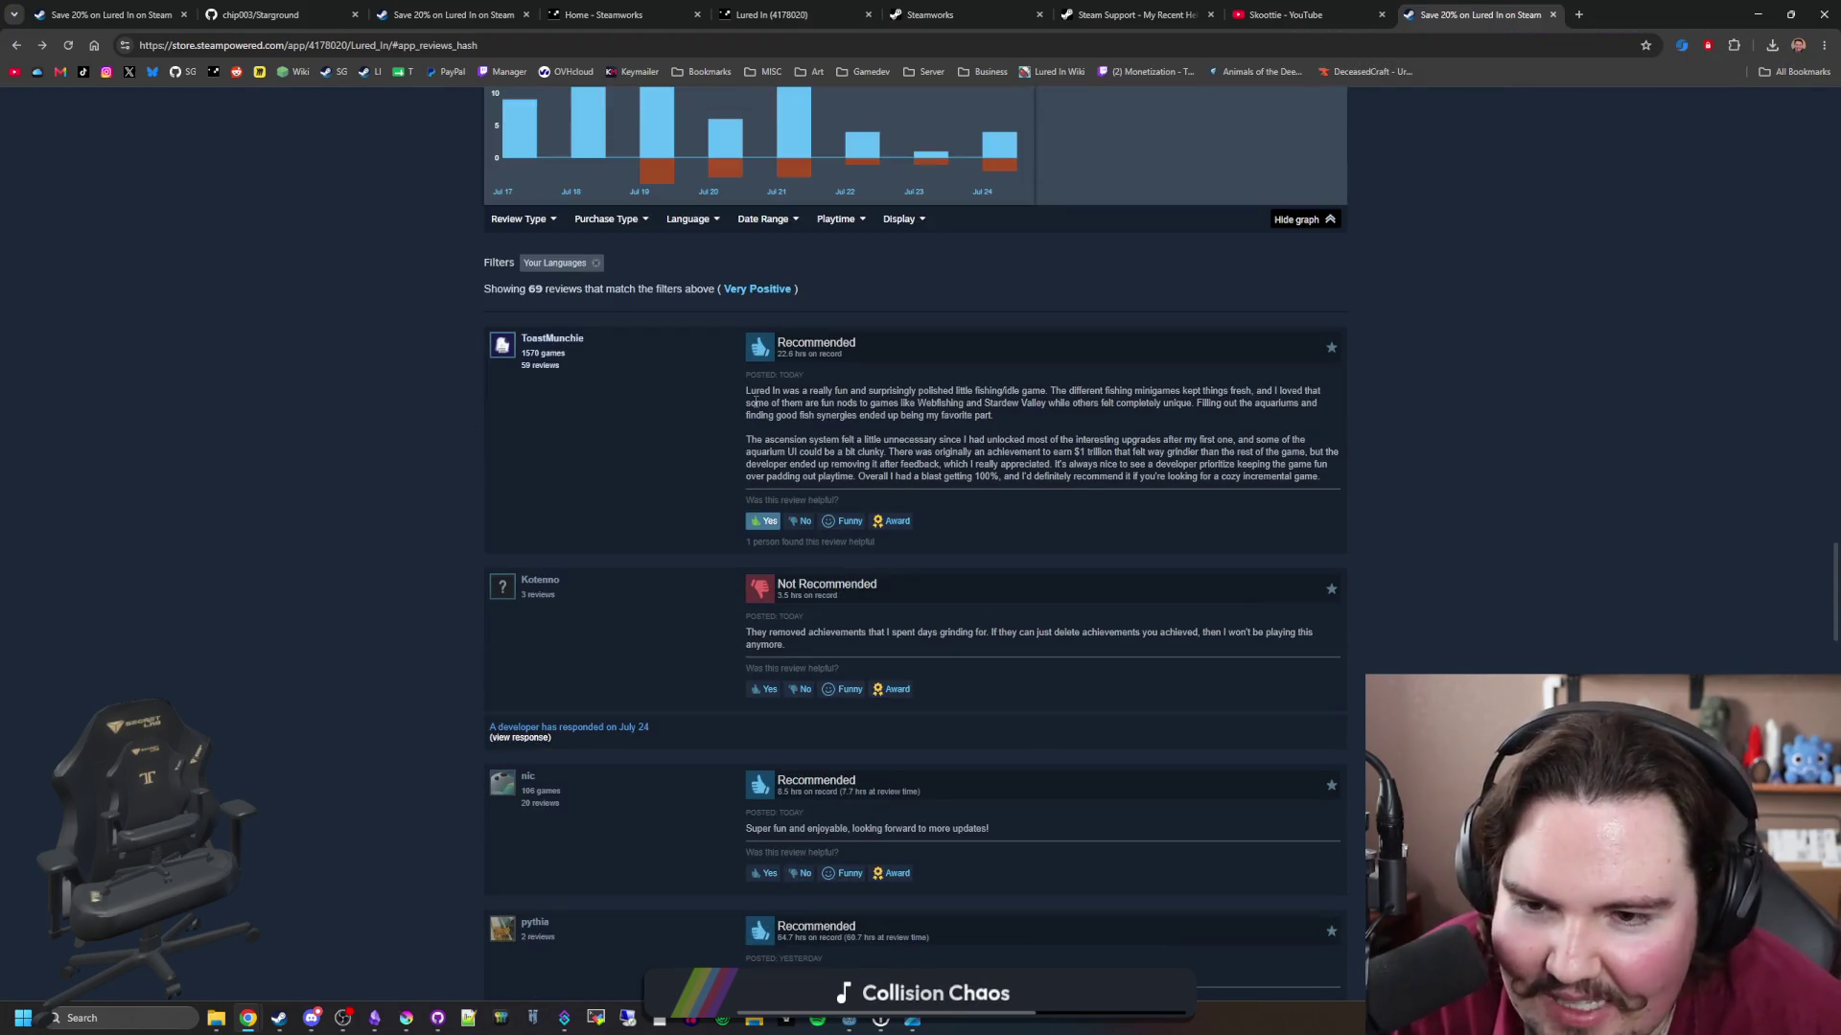
drag(748, 390, 1328, 478)
click(967, 453)
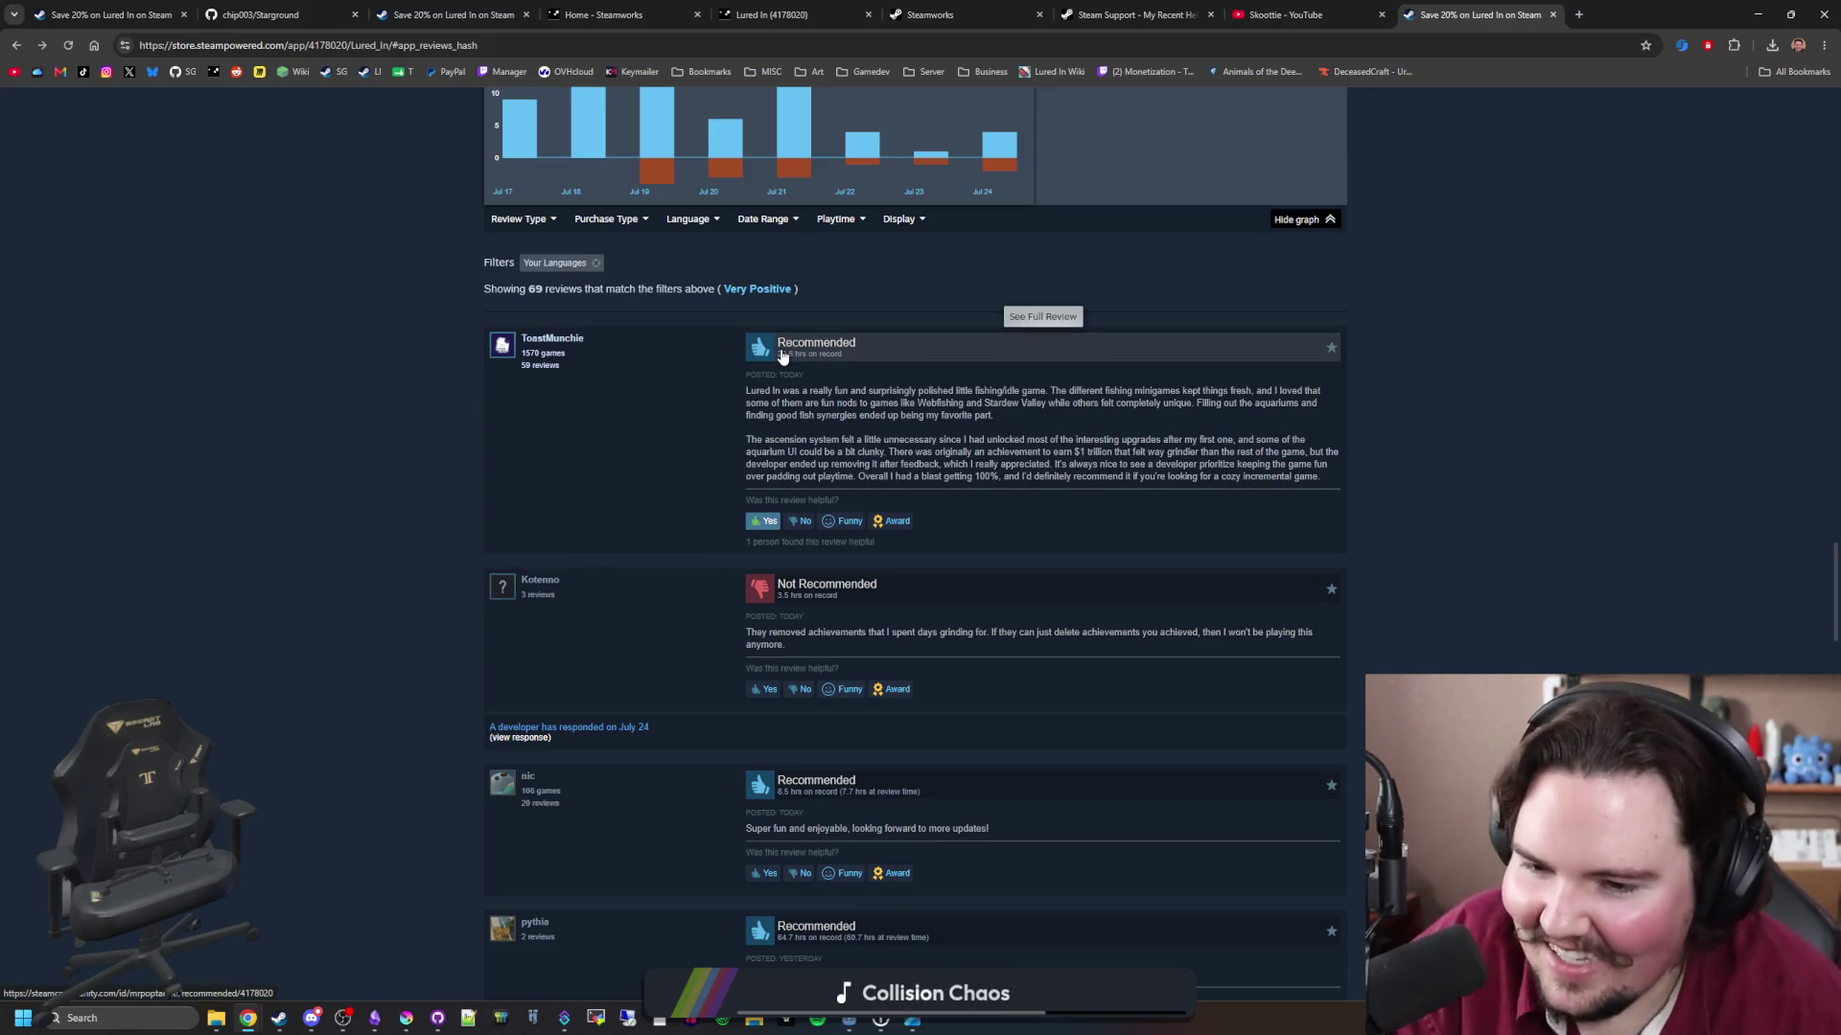
scroll(342, 370, up, 20)
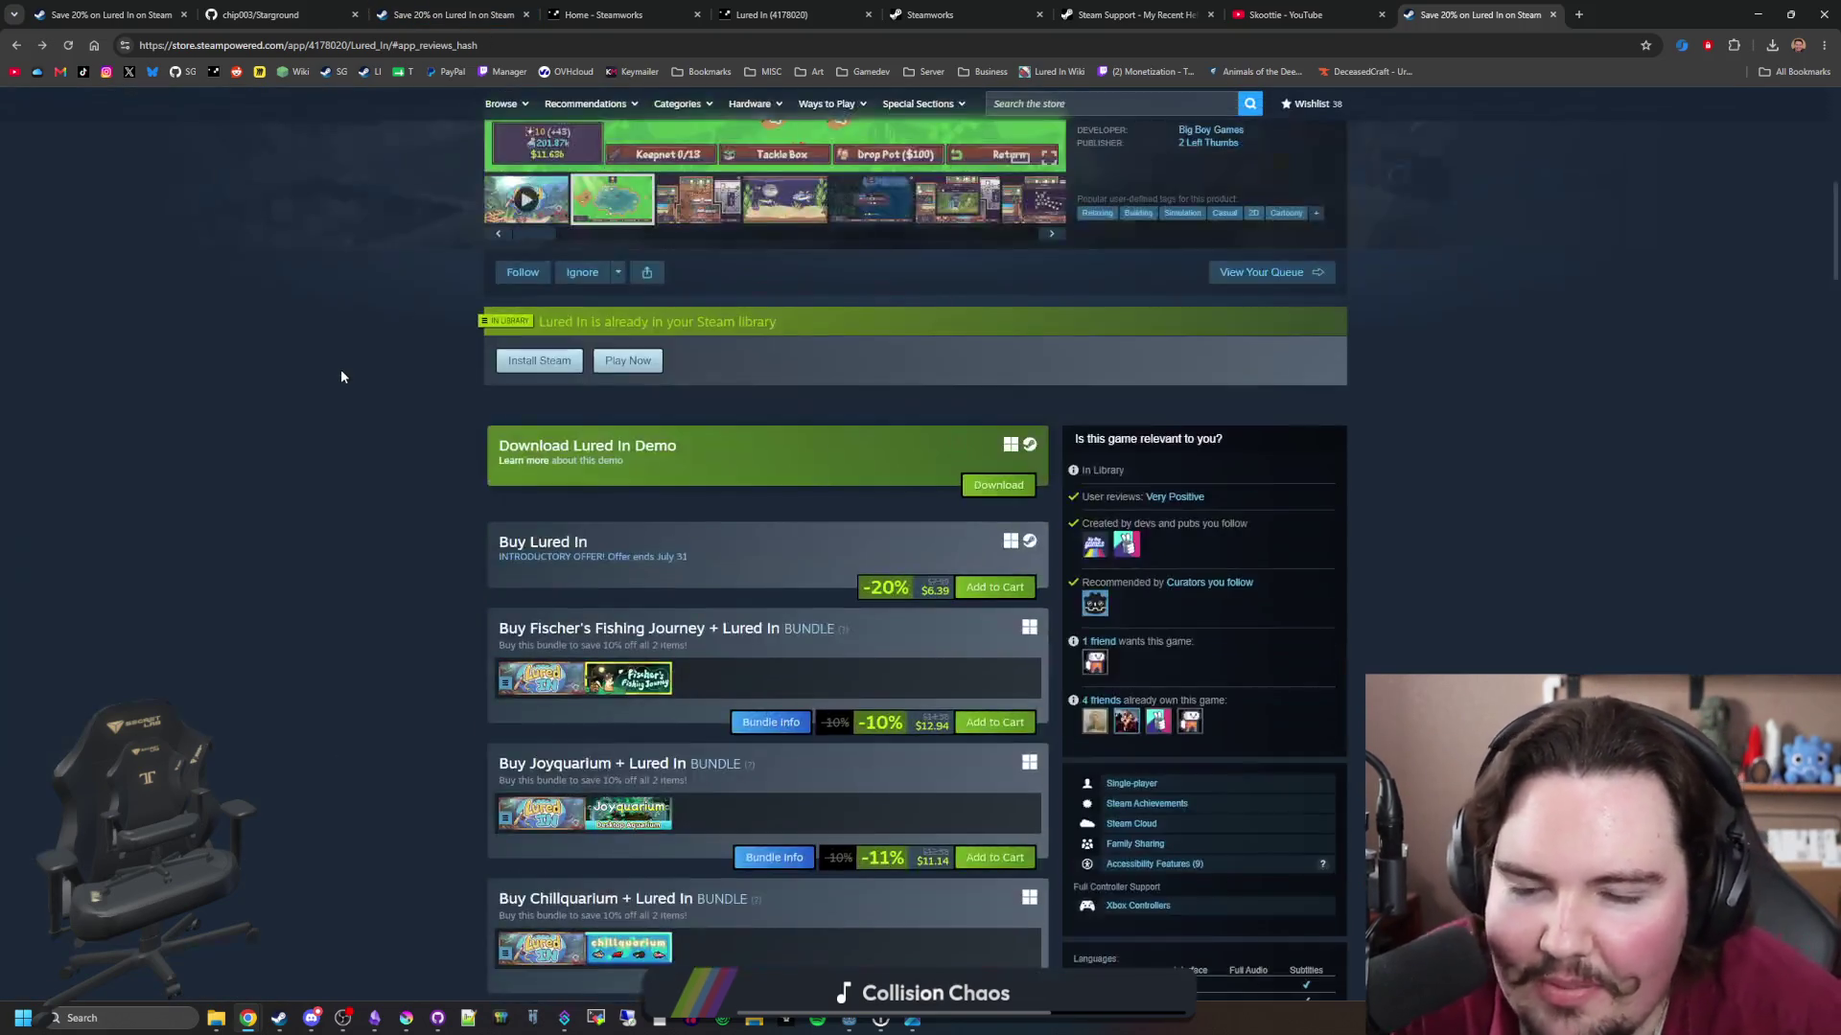
scroll(473, 433, down, 4)
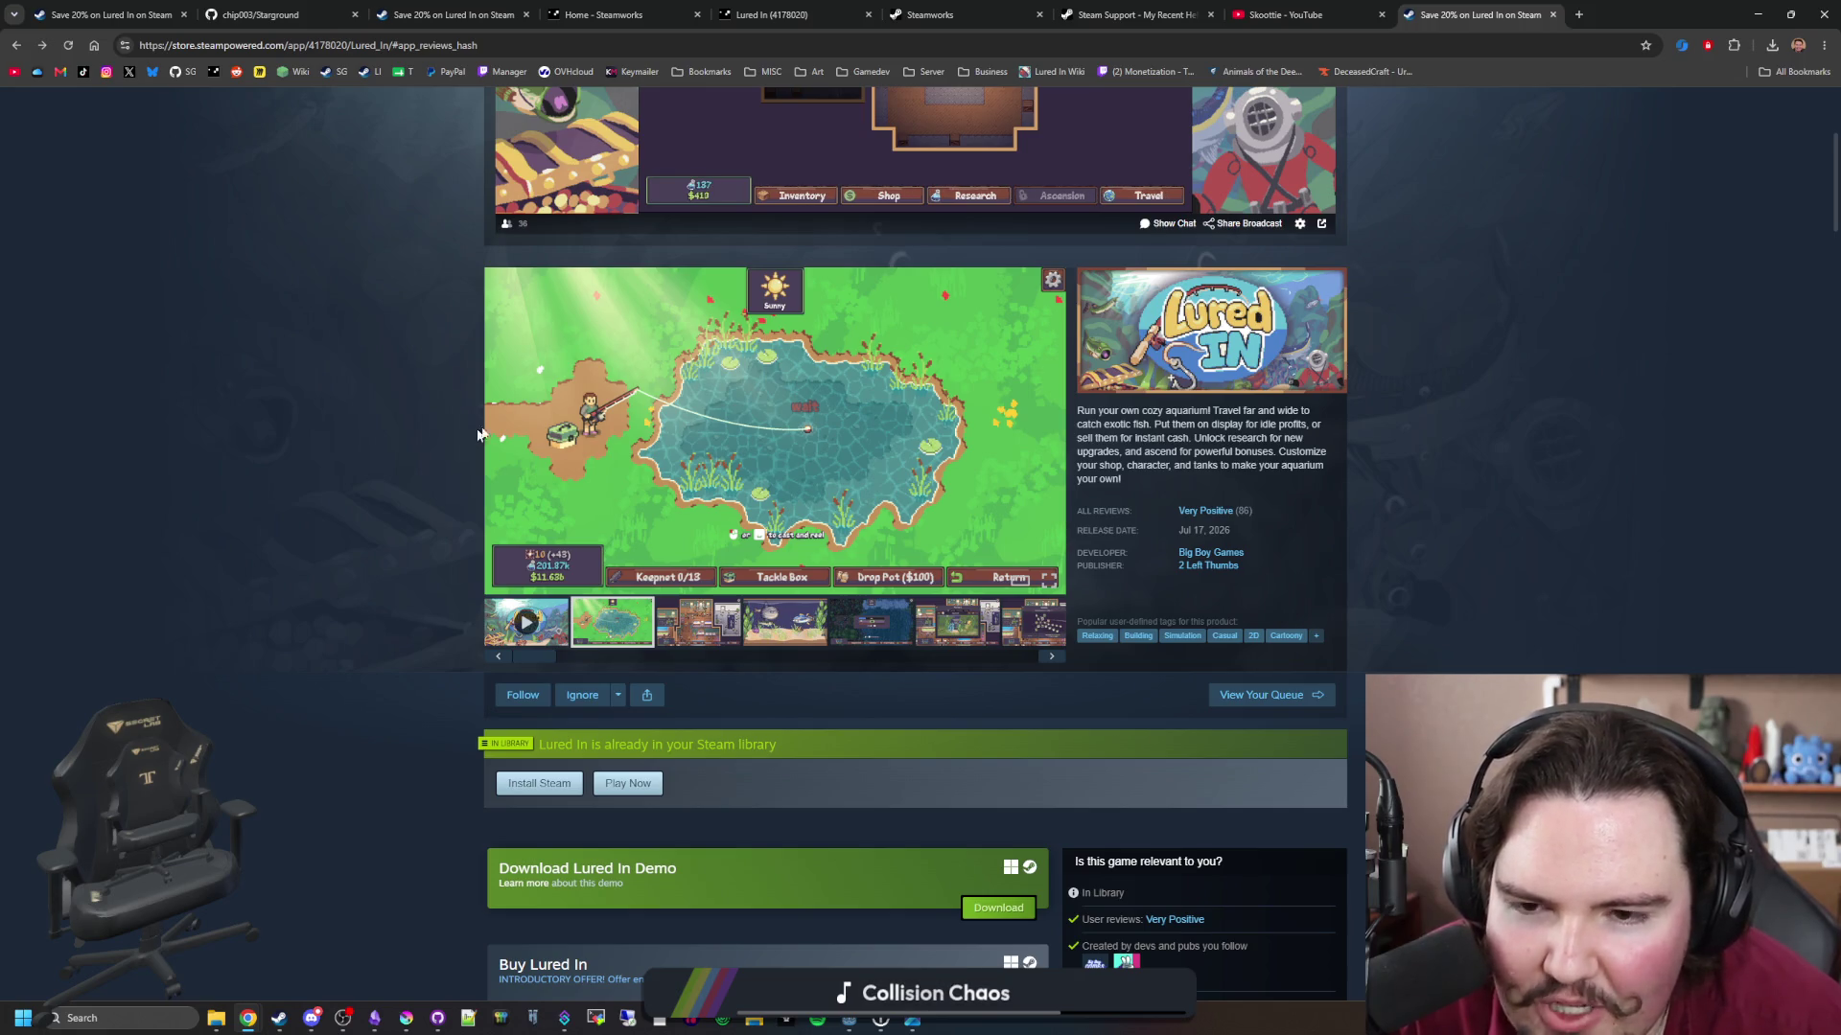
scroll(942, 596, down, 10)
scroll(943, 596, down, 20)
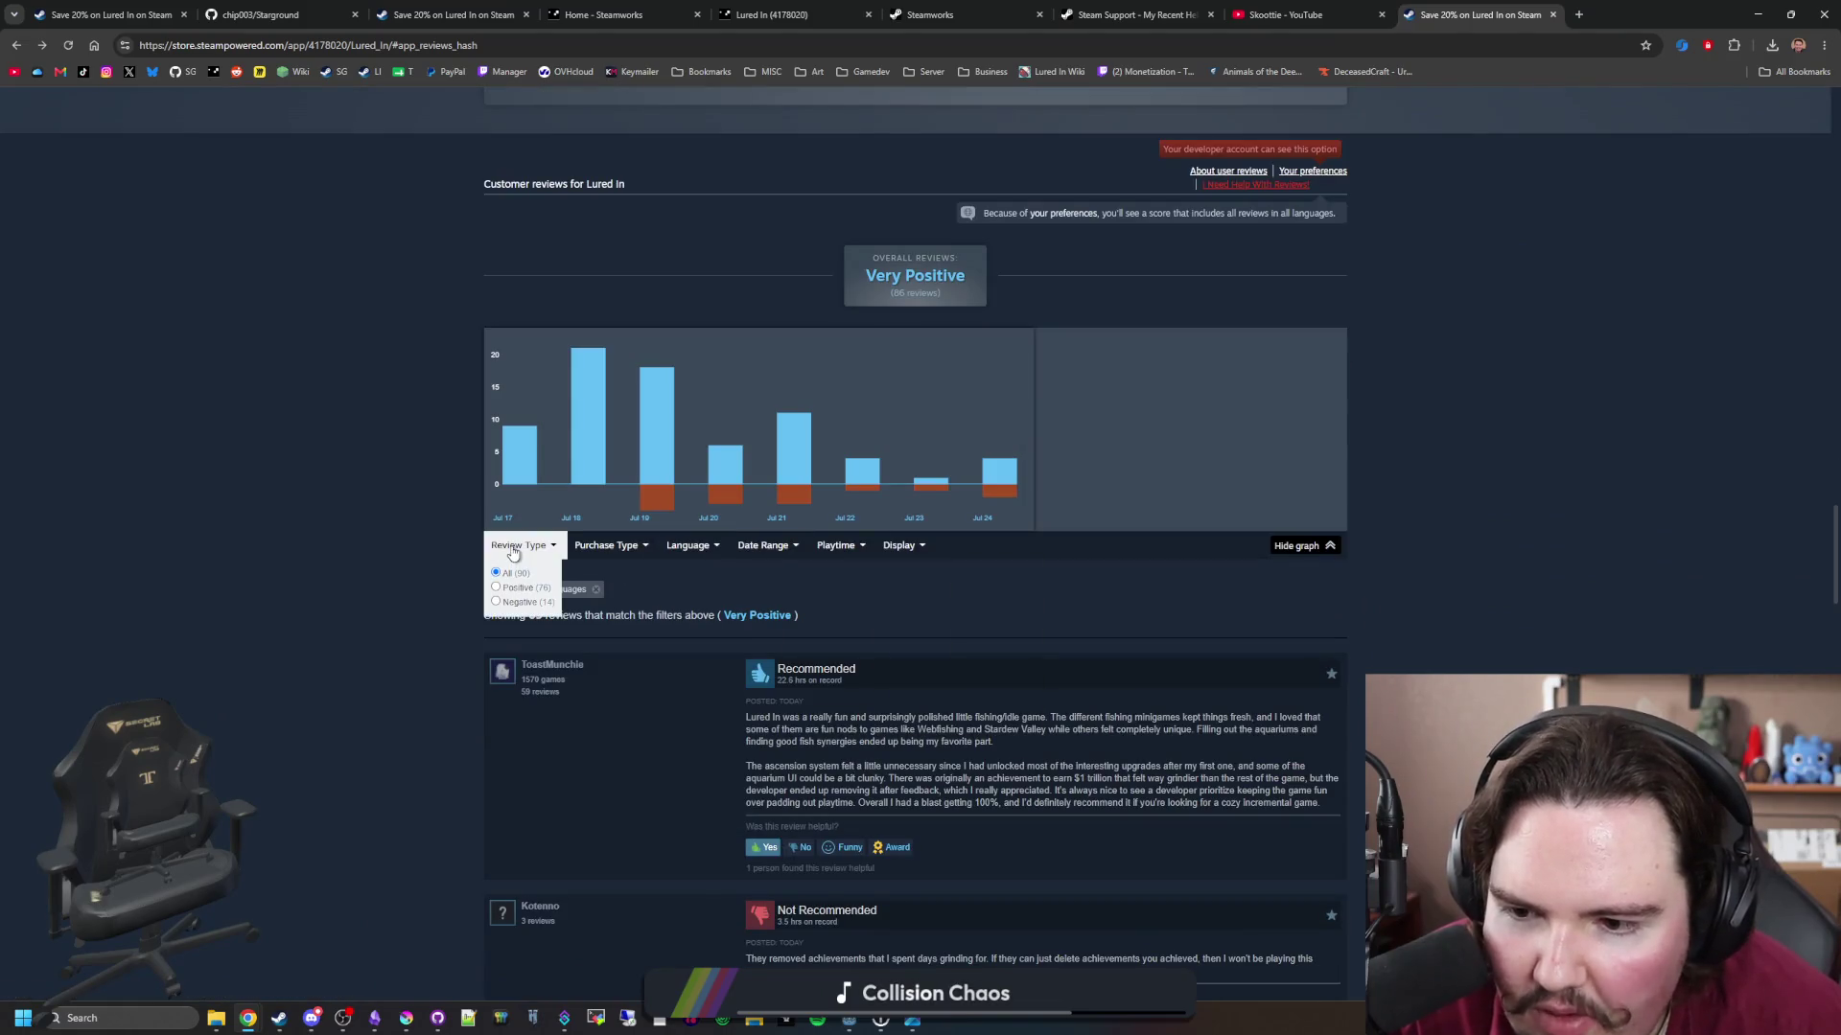
scroll(405, 617, down, 4)
Step: Reload the Lured In store page and pause the embedded live broadcast
key(Home)
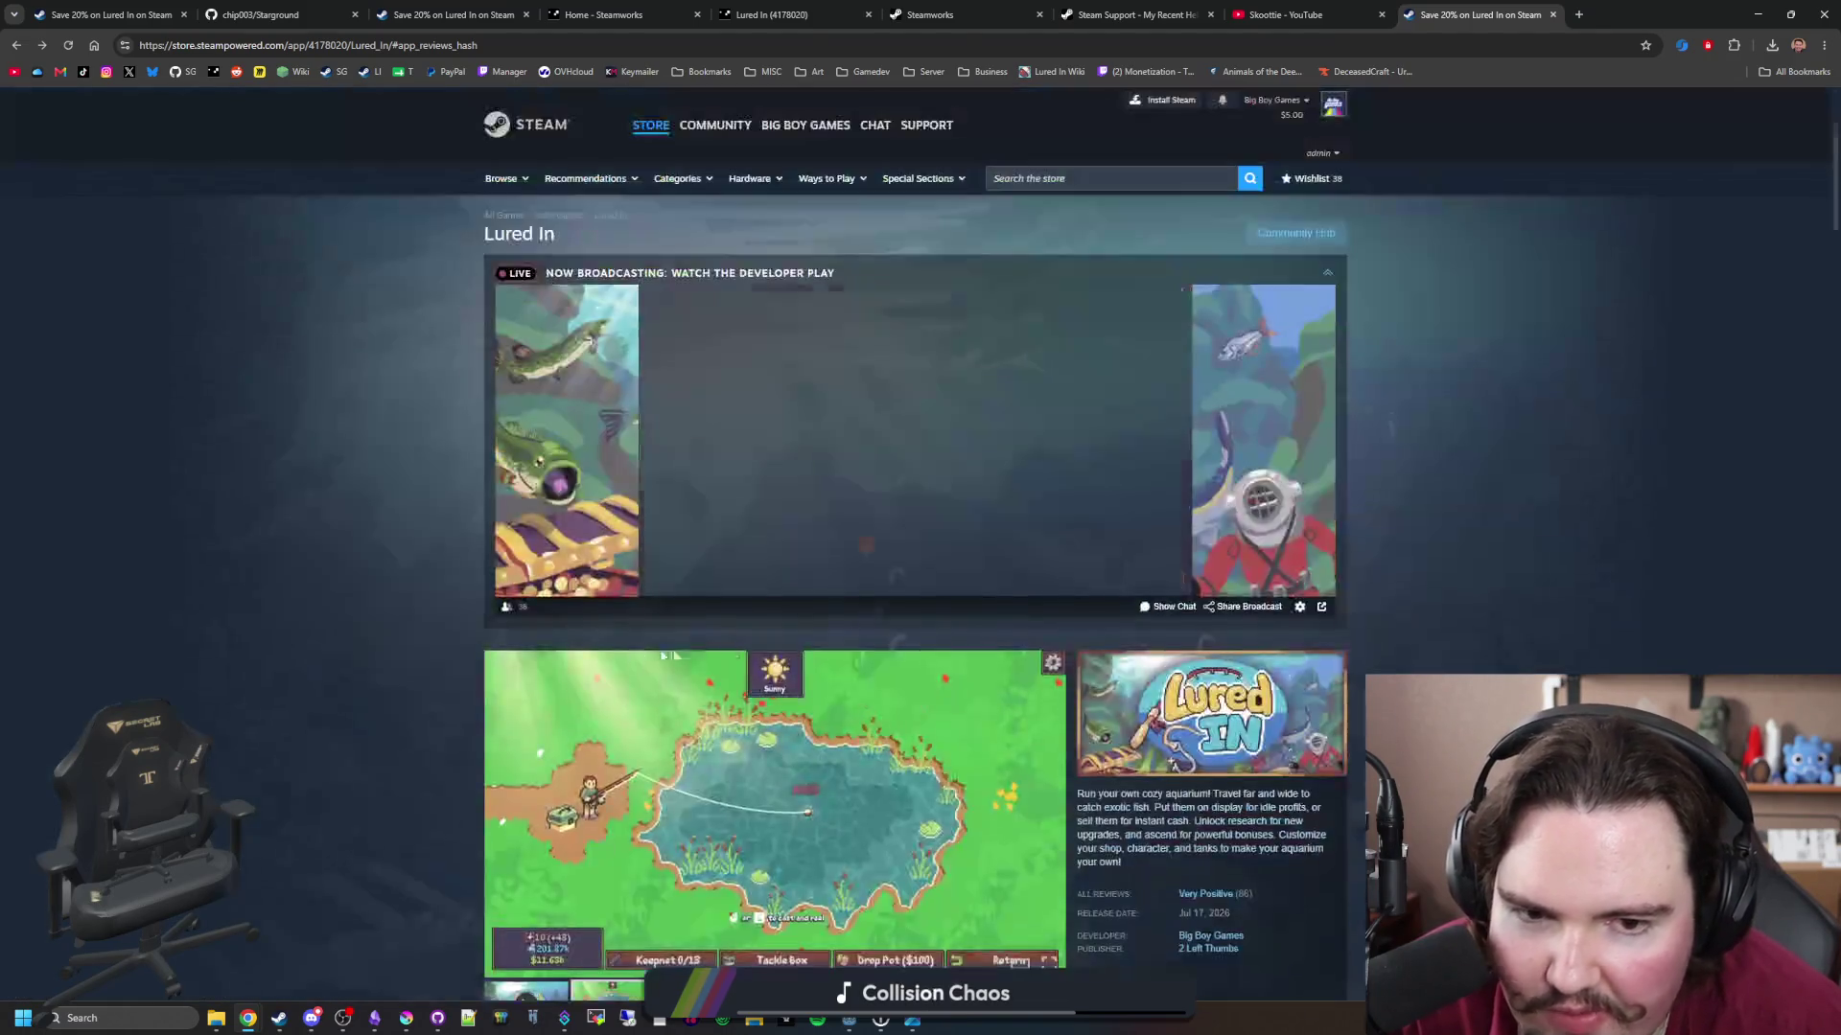
scroll(1323, 642, down, 2)
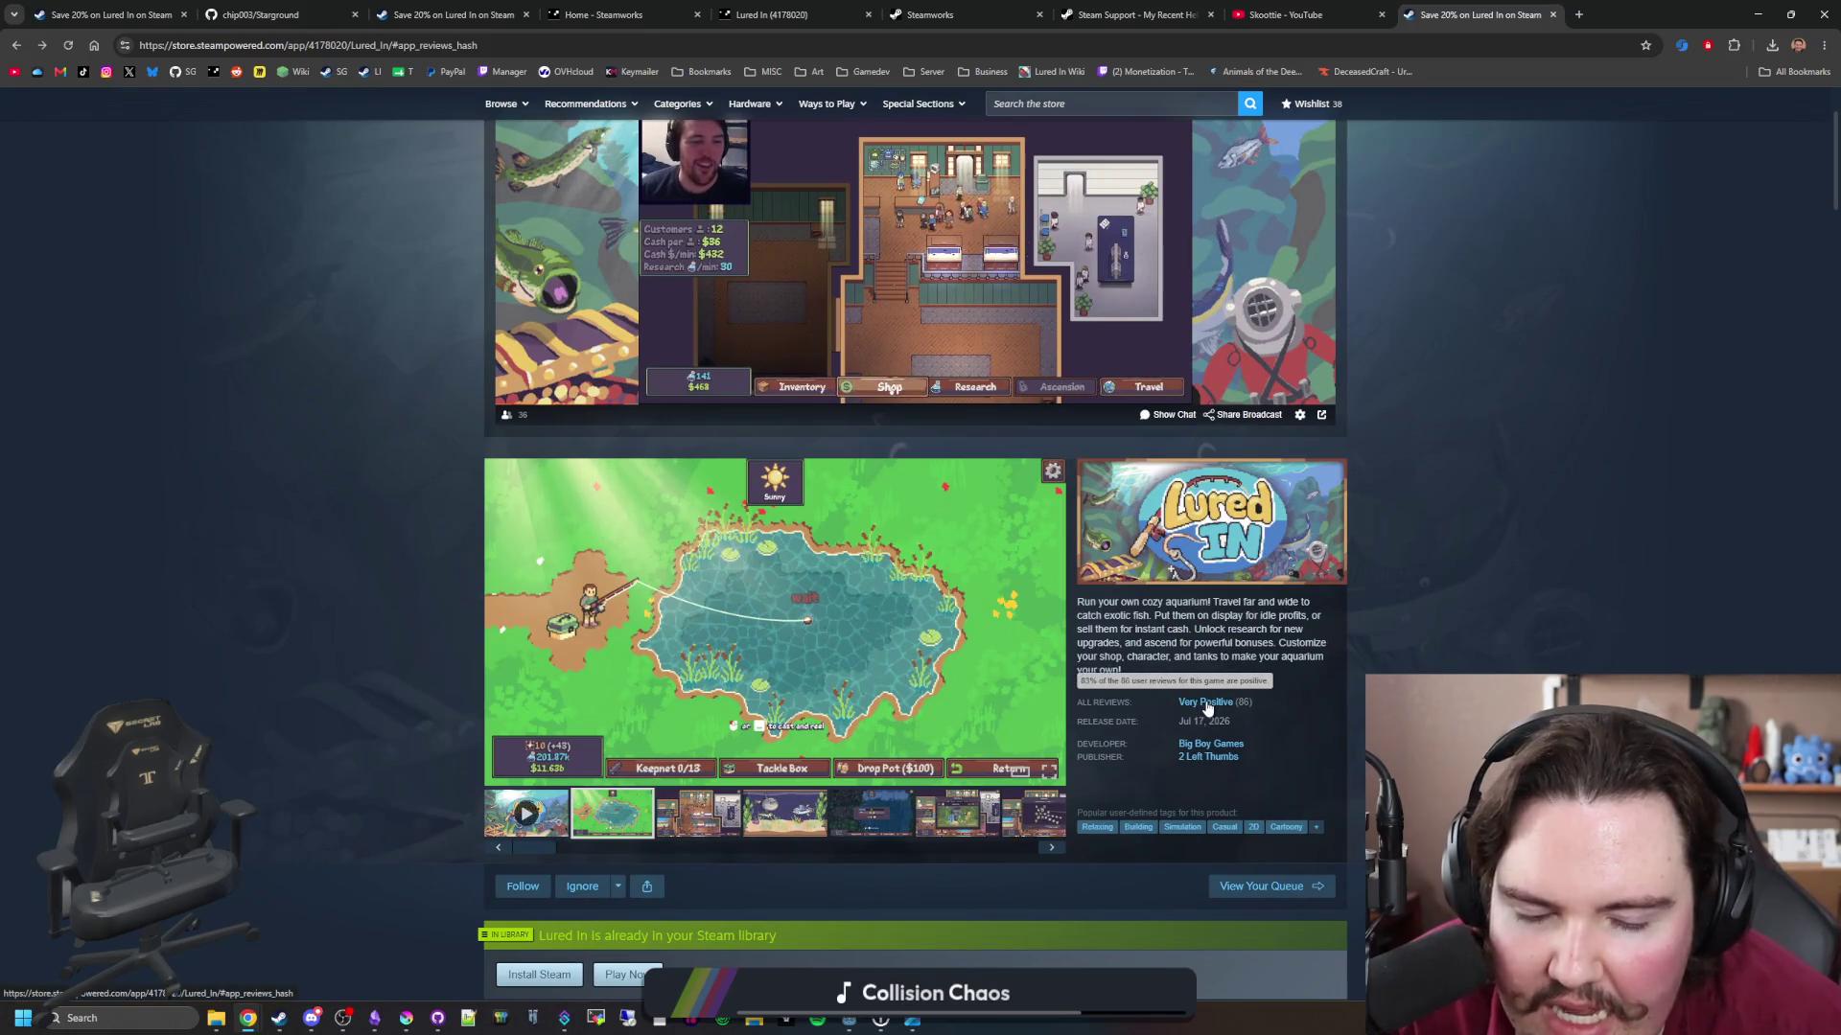
scroll(1207, 708, down, 1)
click(66, 50)
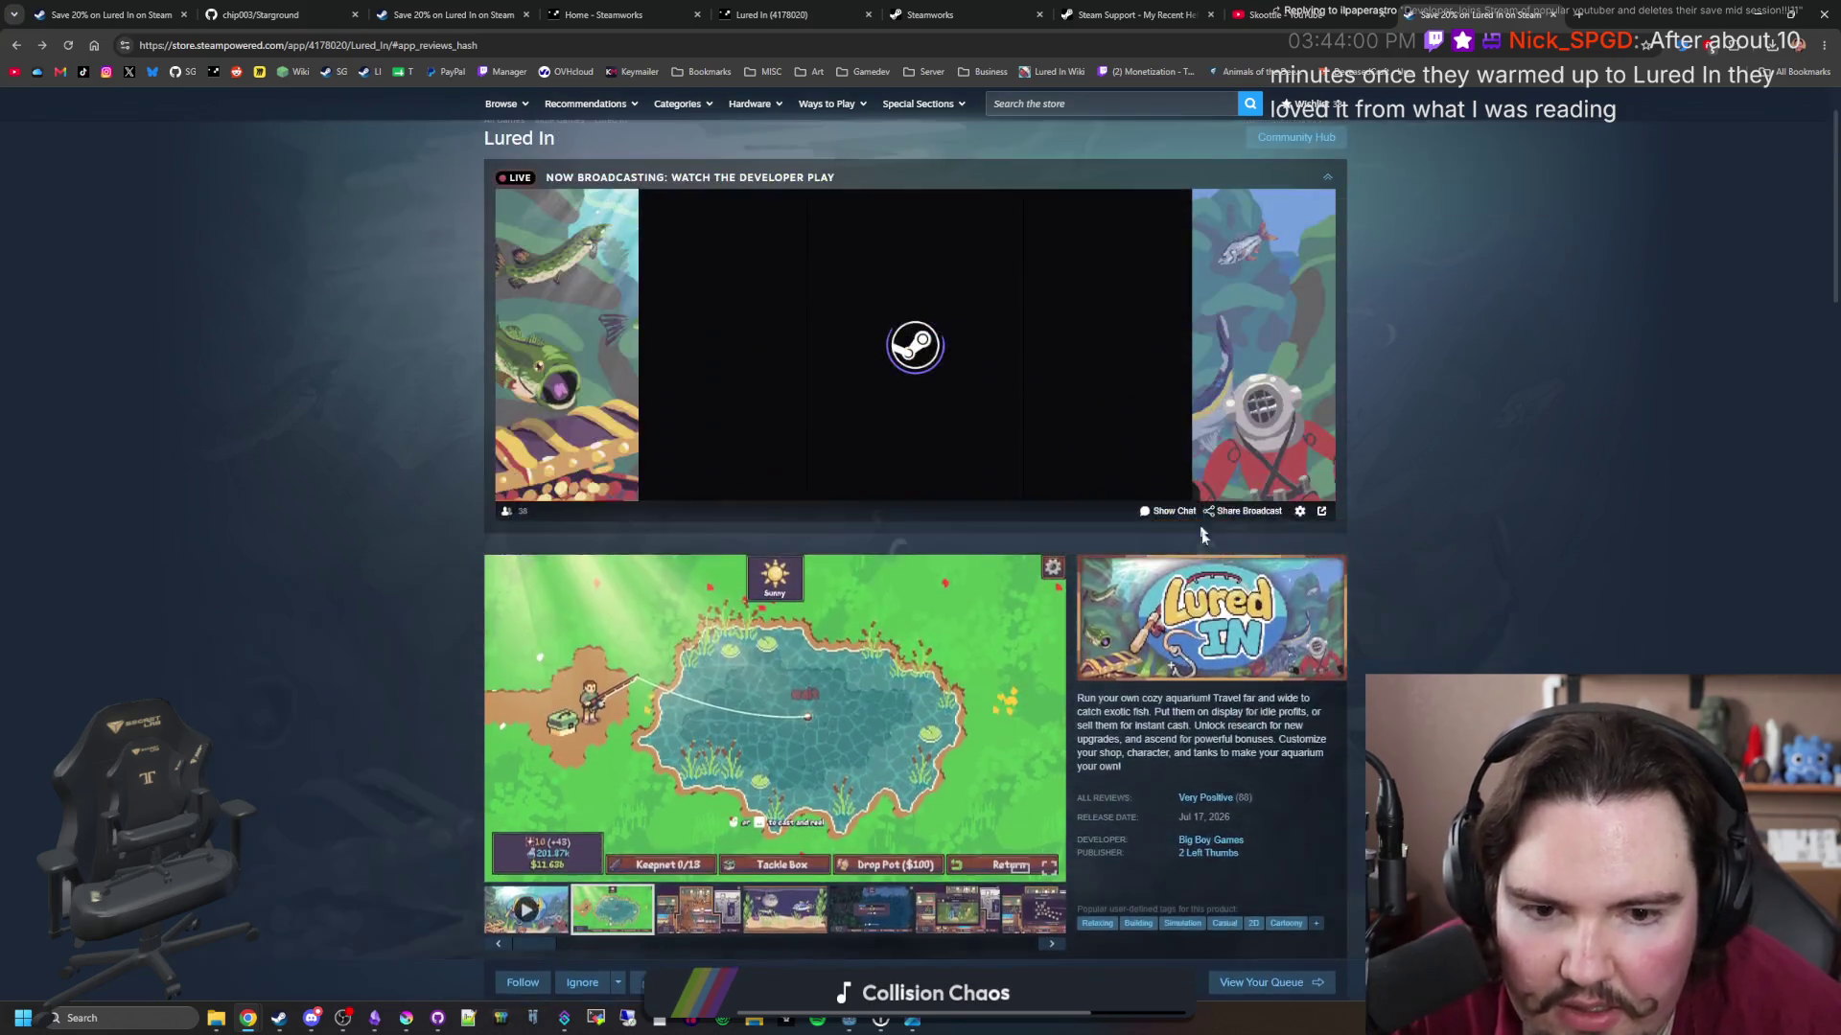
scroll(1016, 537, up, 2)
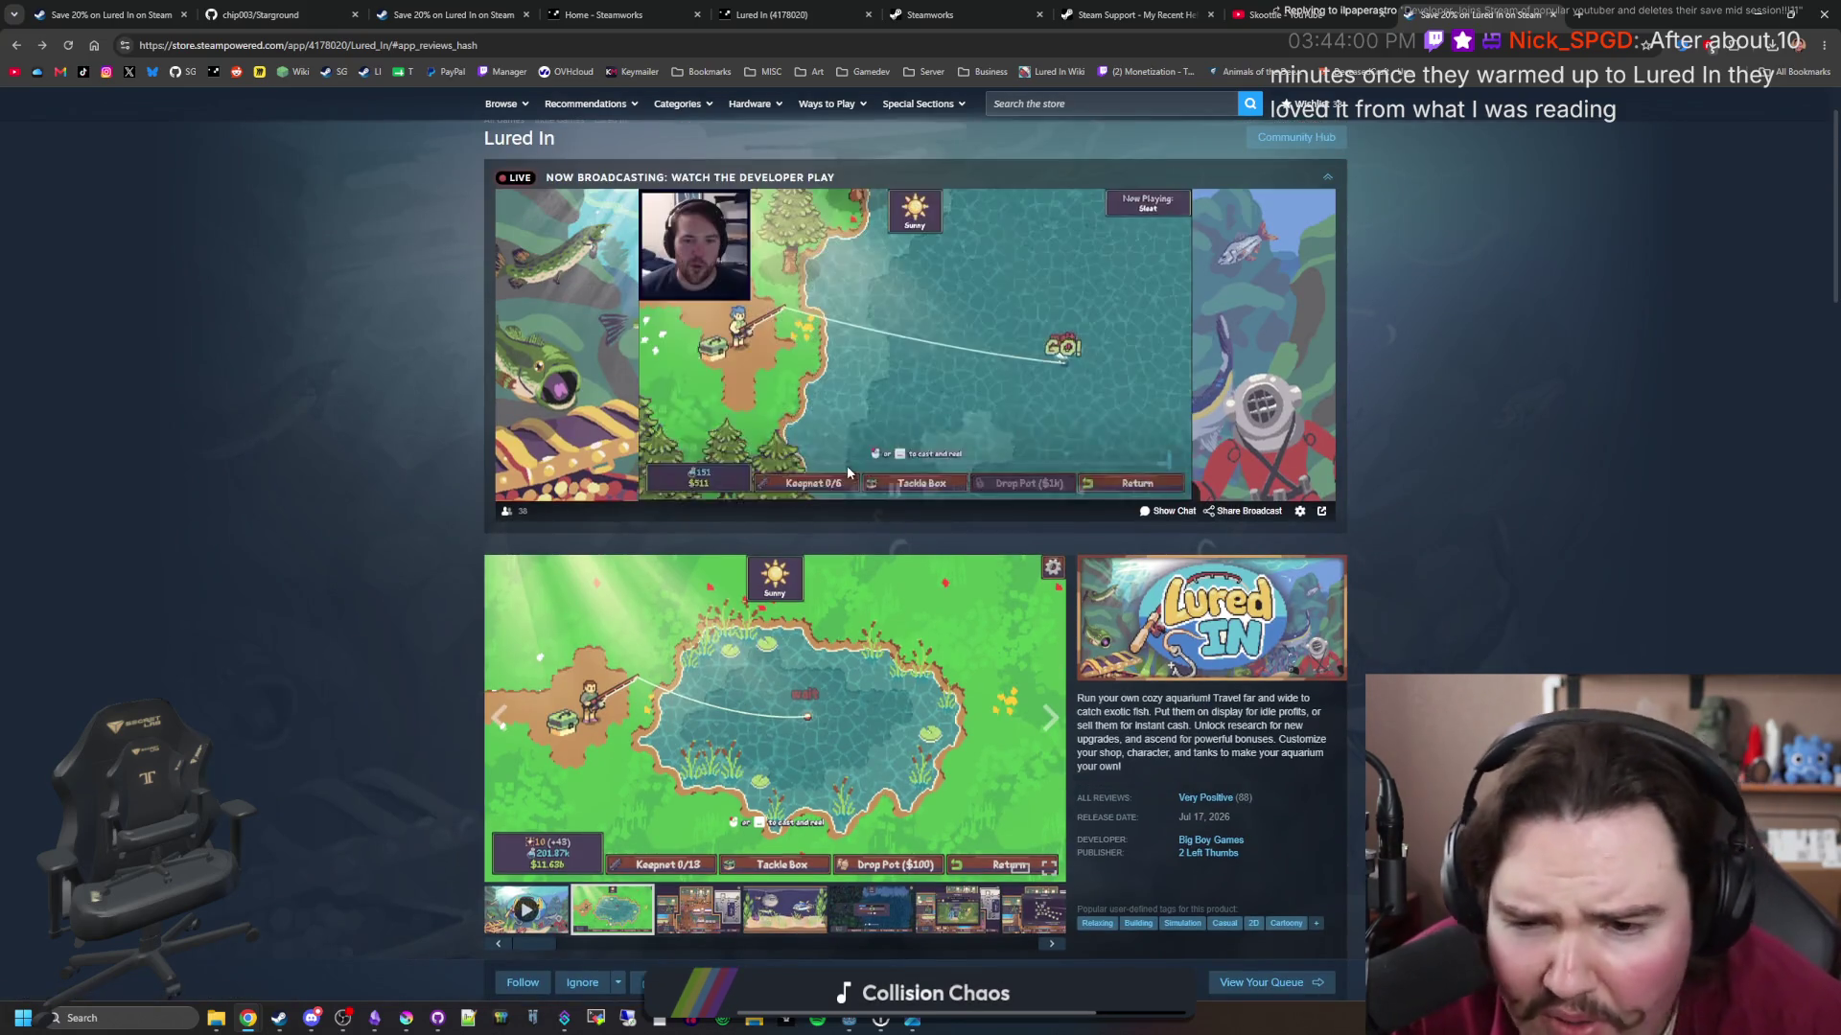
click(893, 476)
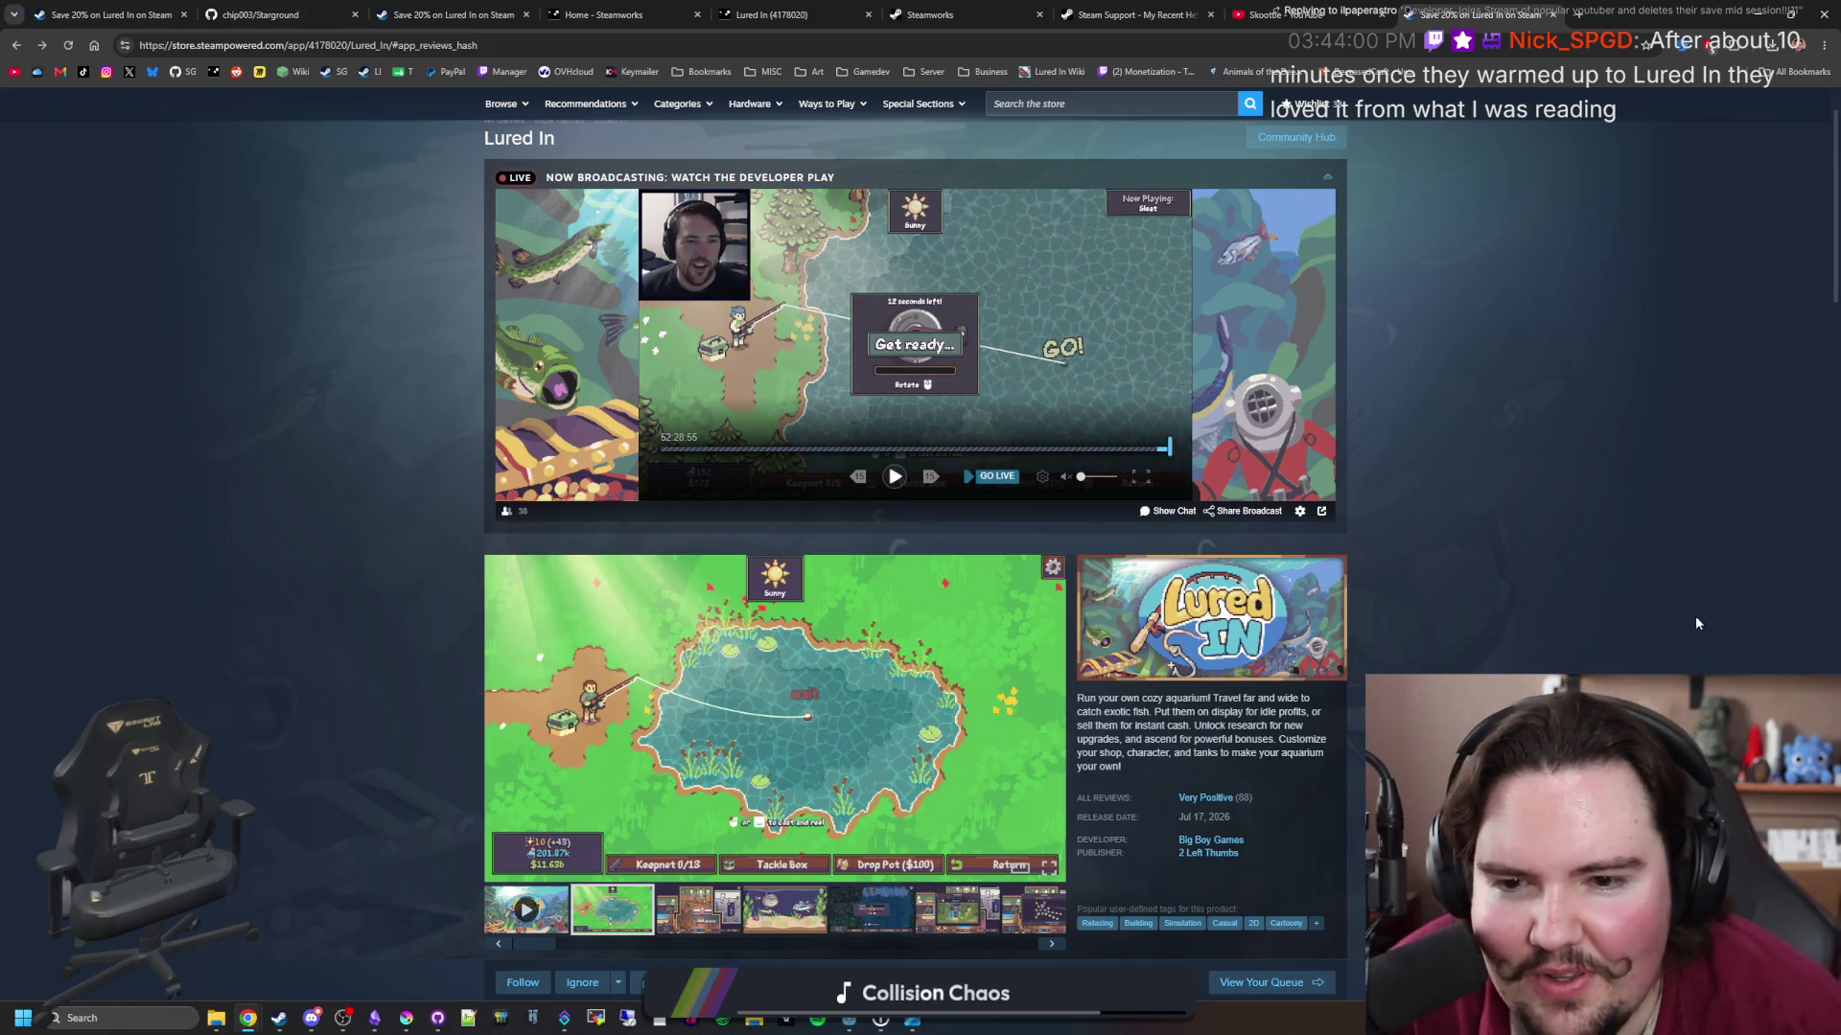
Step: Read the game description, selecting 'aquarium', and browse the screenshot gallery
scroll(1472, 581, down, 2)
mouse_move(1281, 561)
mouse_down()
mouse_move(1198, 587)
mouse_move(1456, 568)
mouse_up()
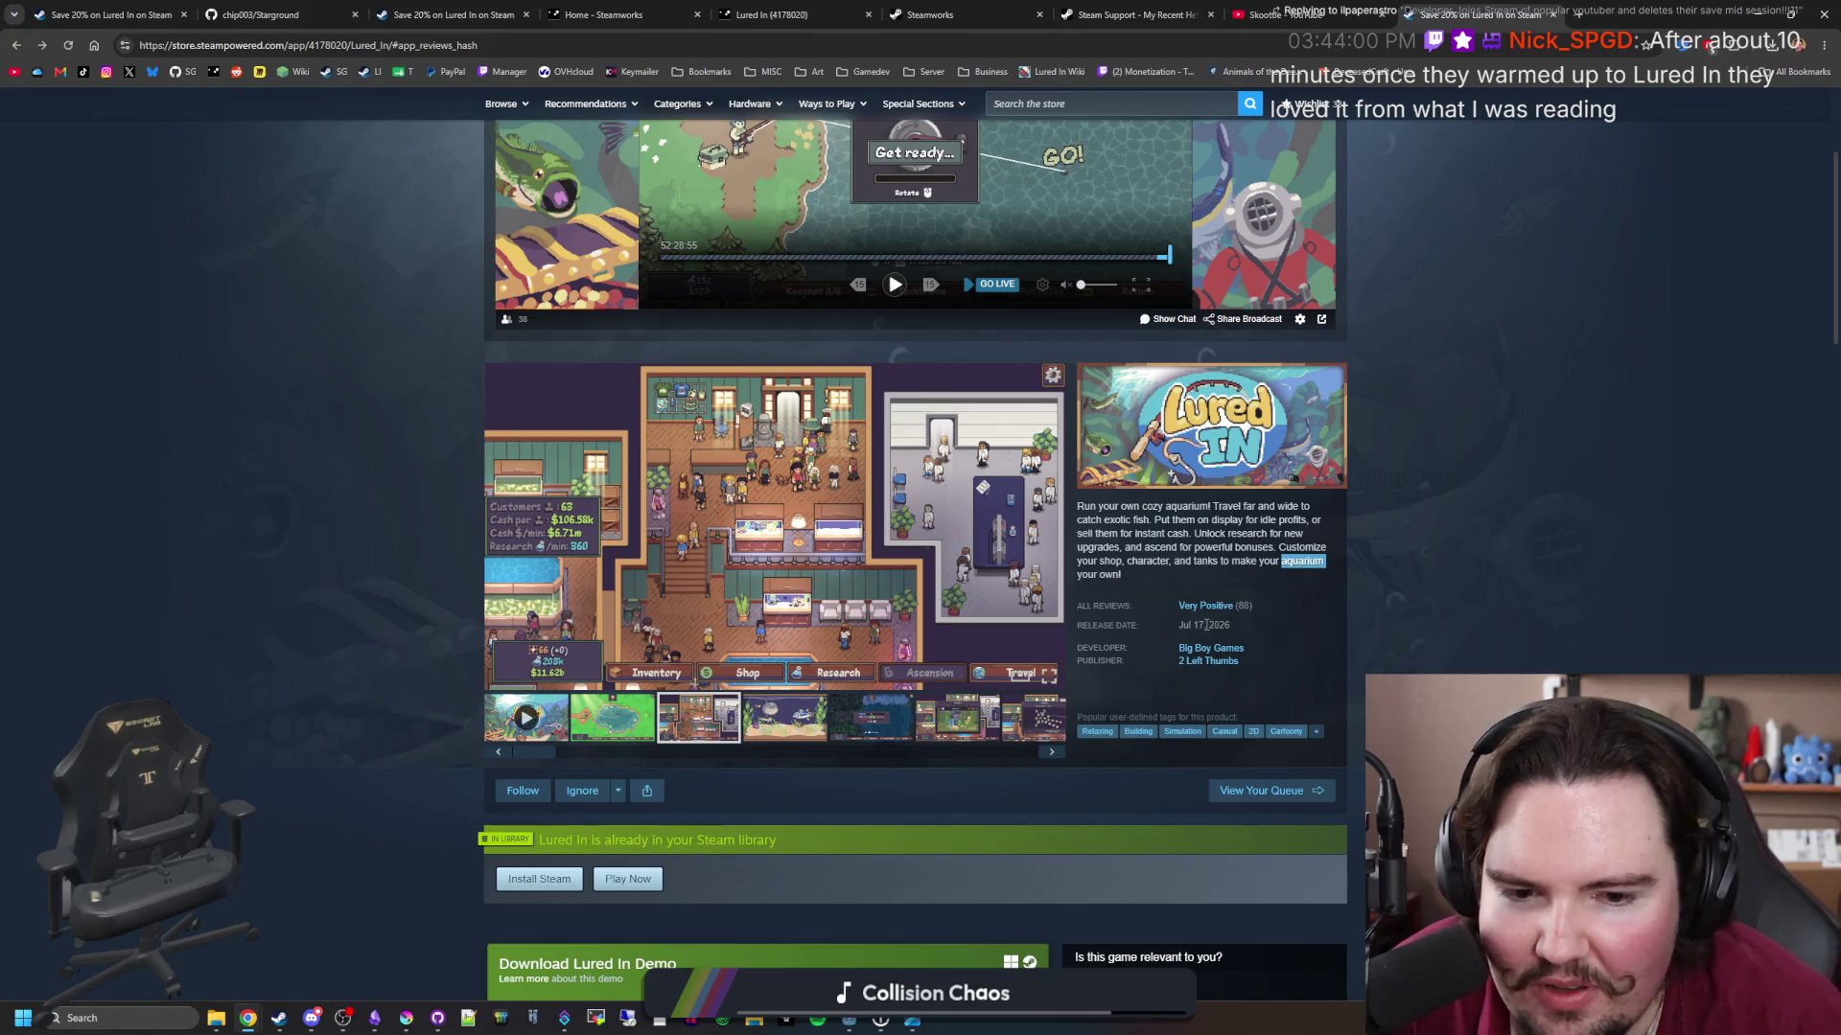
click(1269, 556)
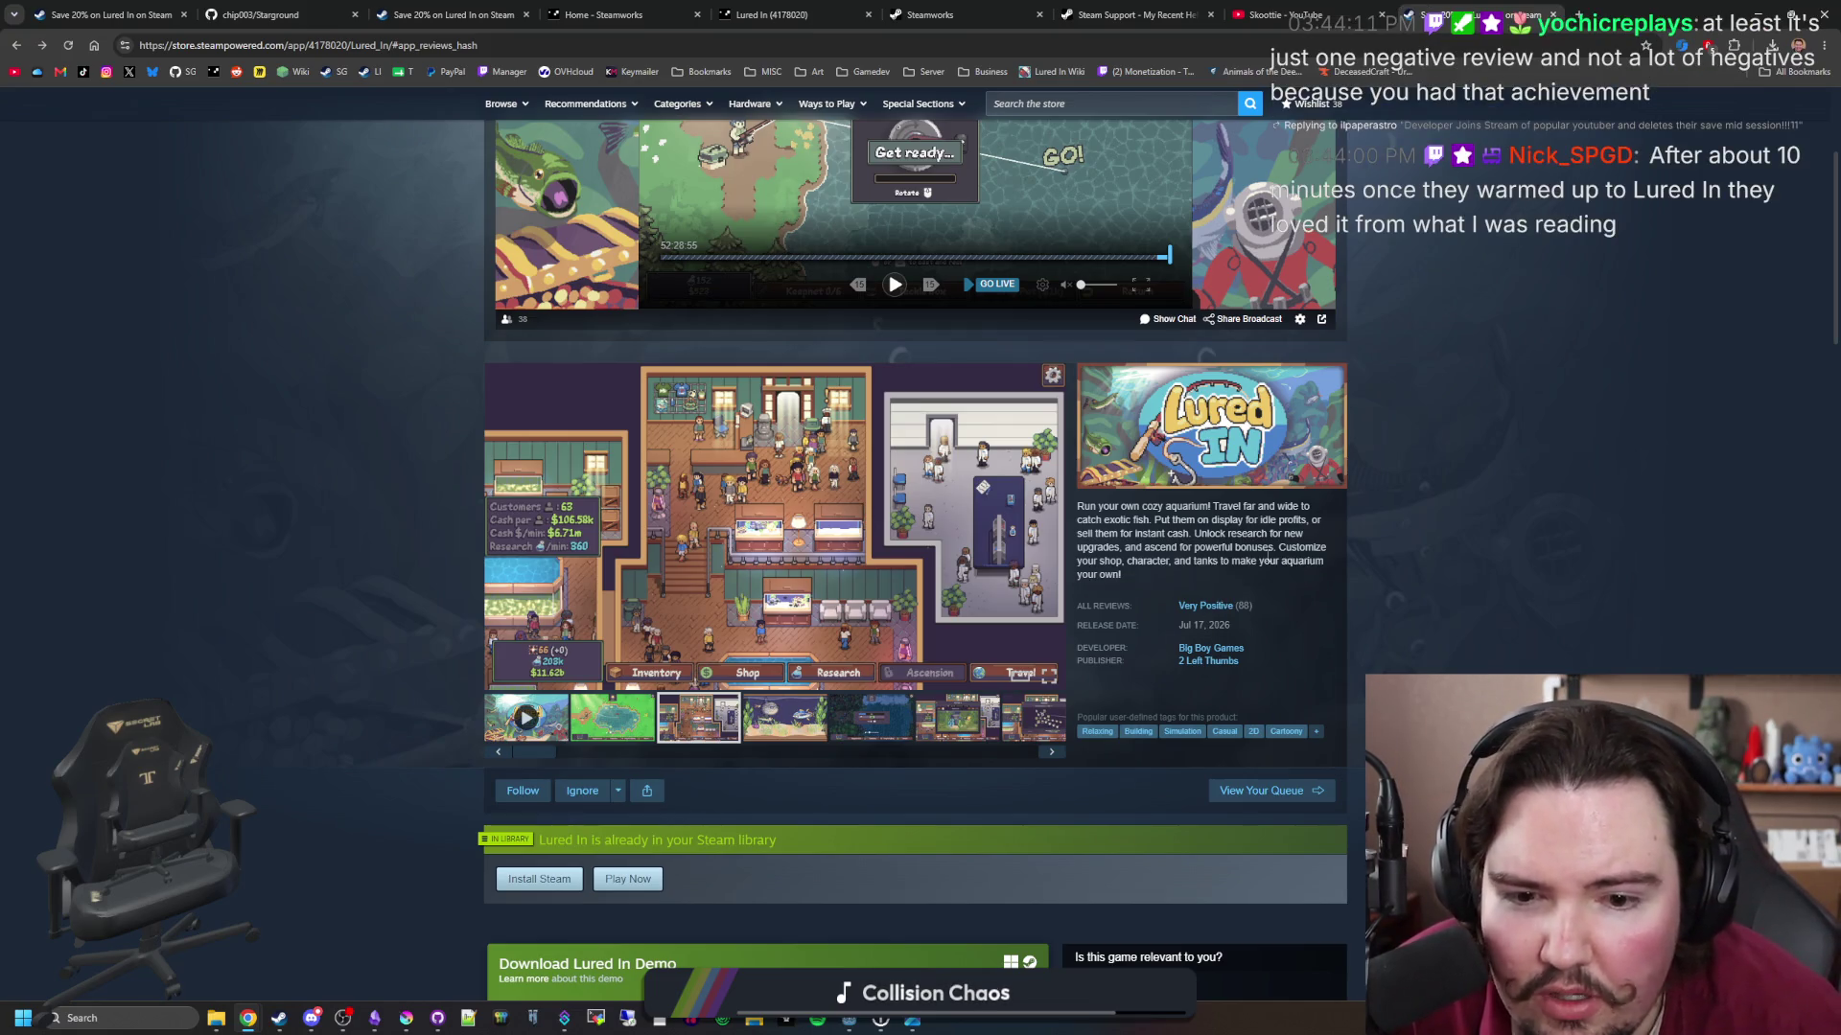
mouse_move(1203, 608)
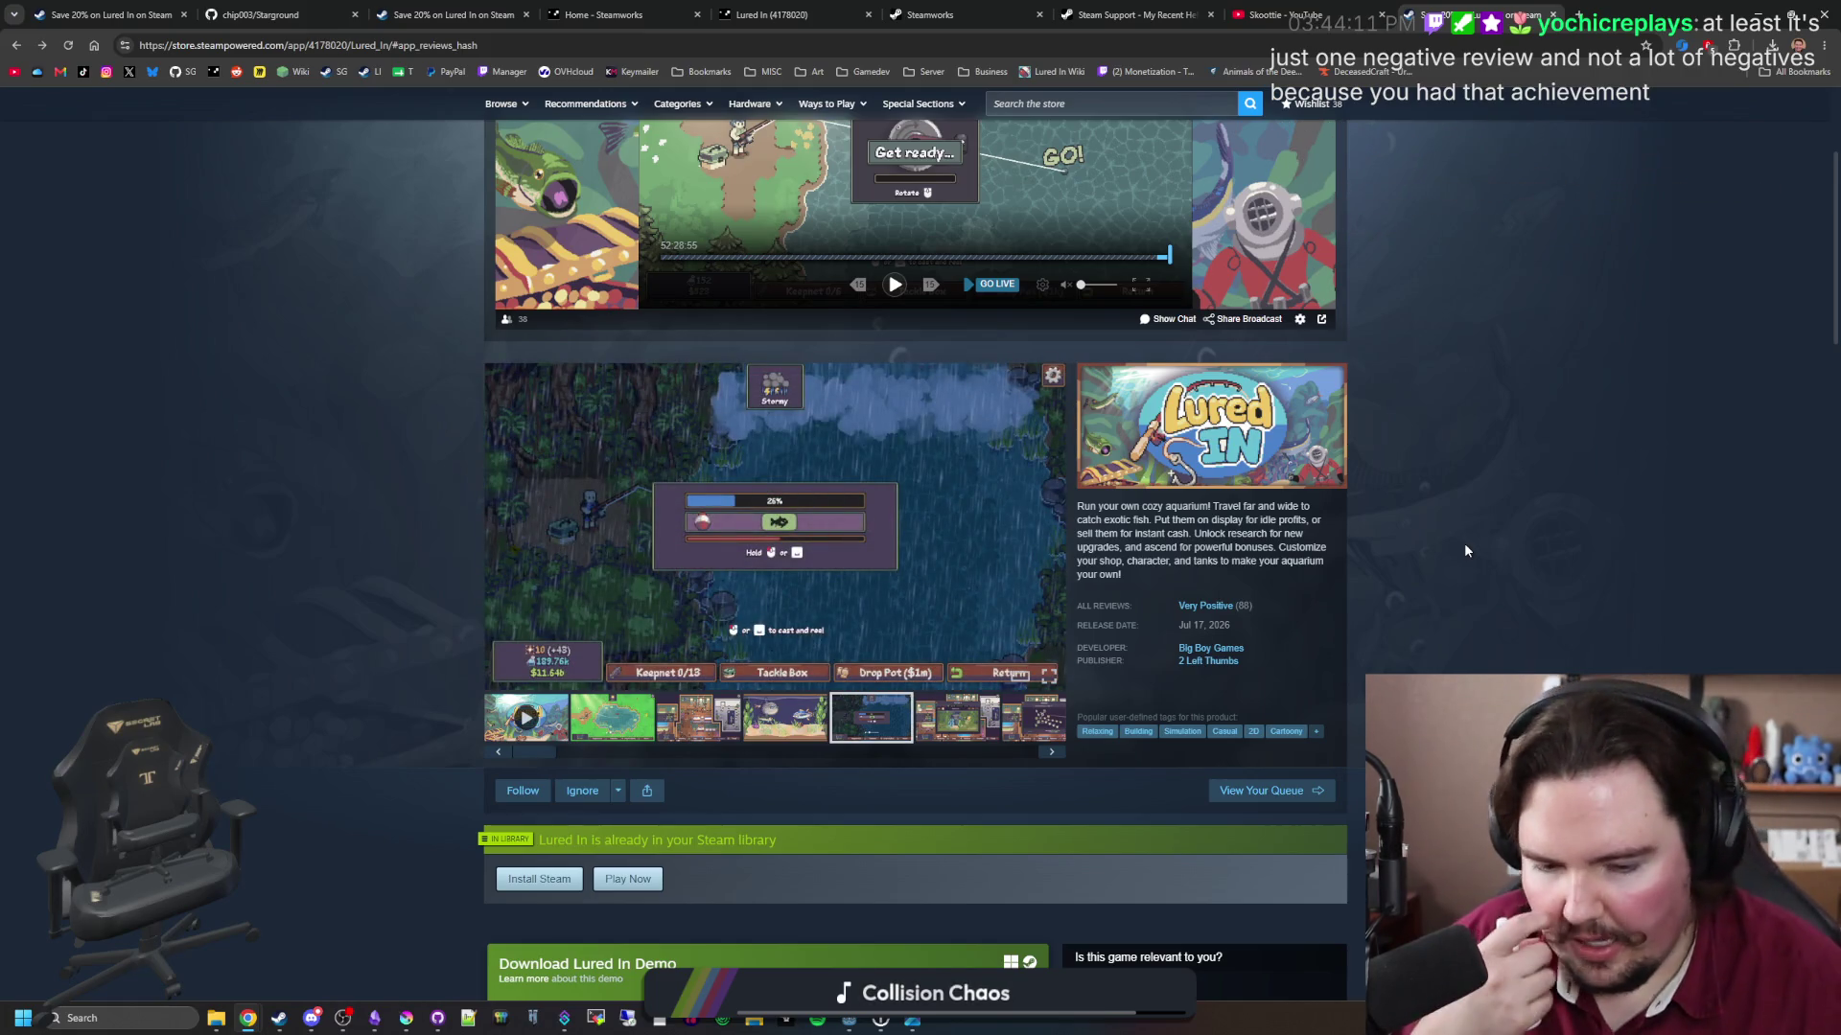
scroll(1464, 552, down, 5)
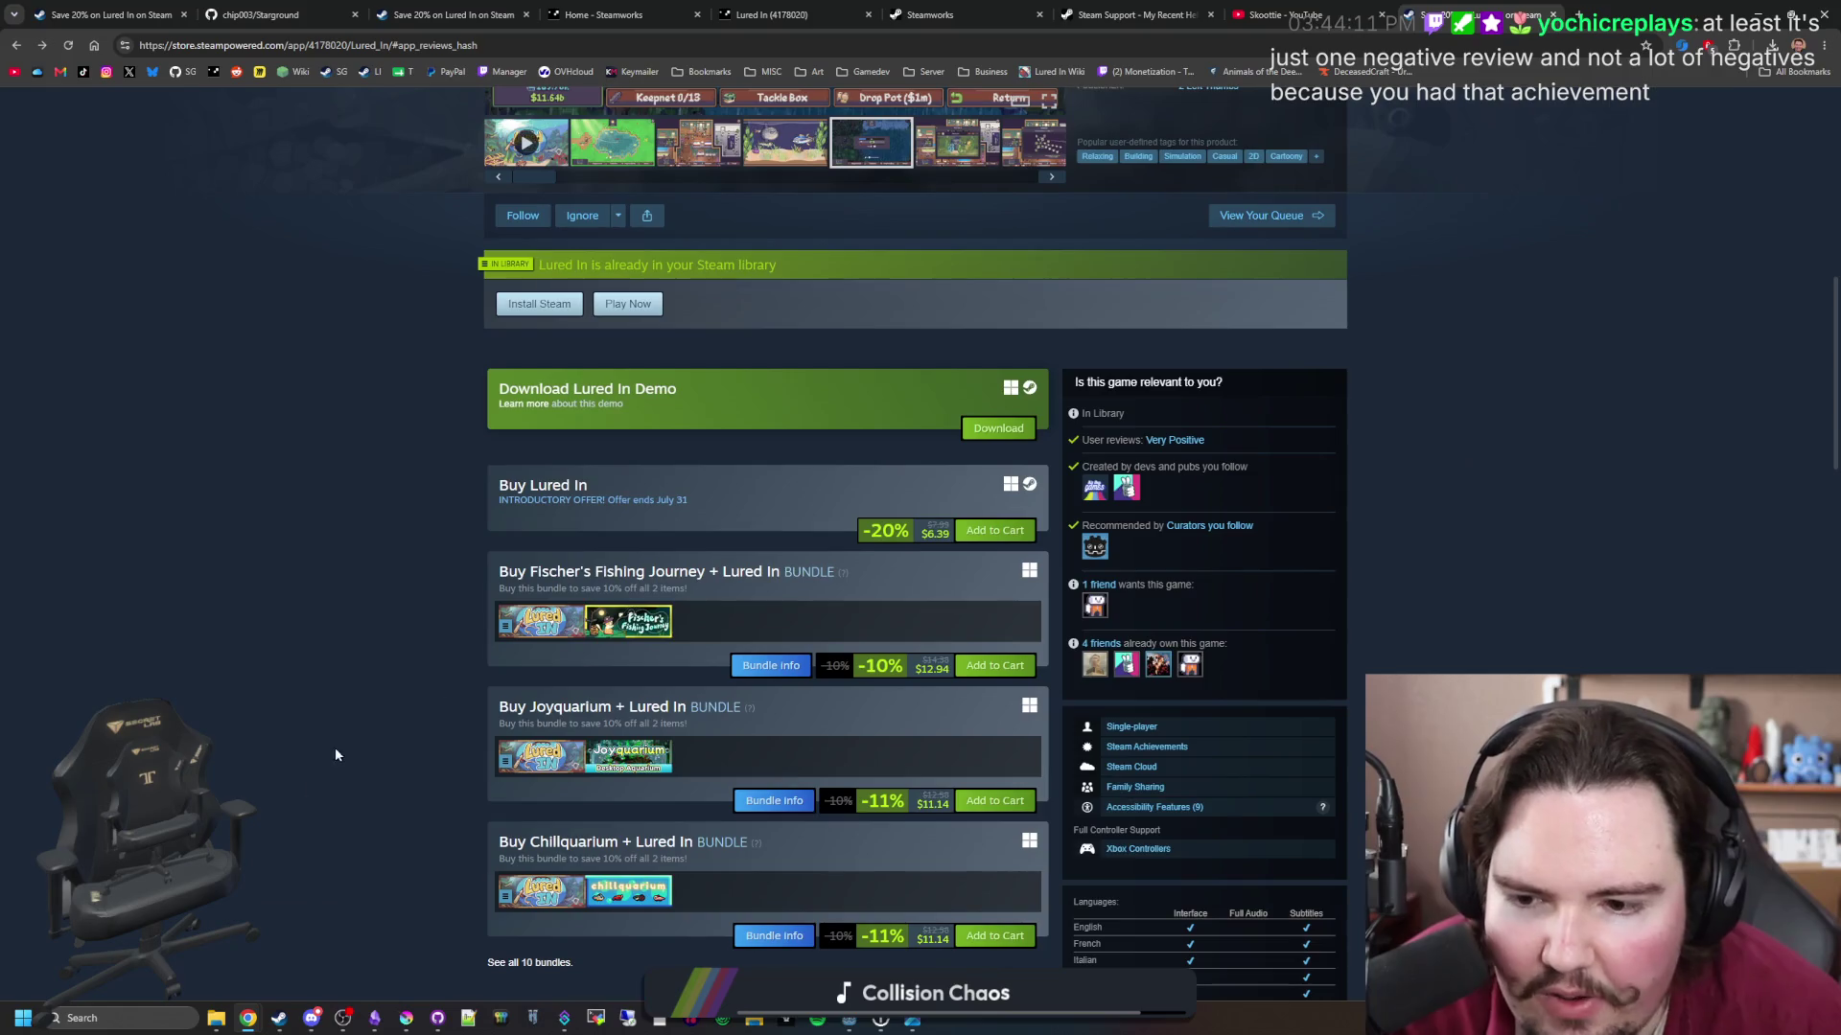
scroll(299, 614, up, 5)
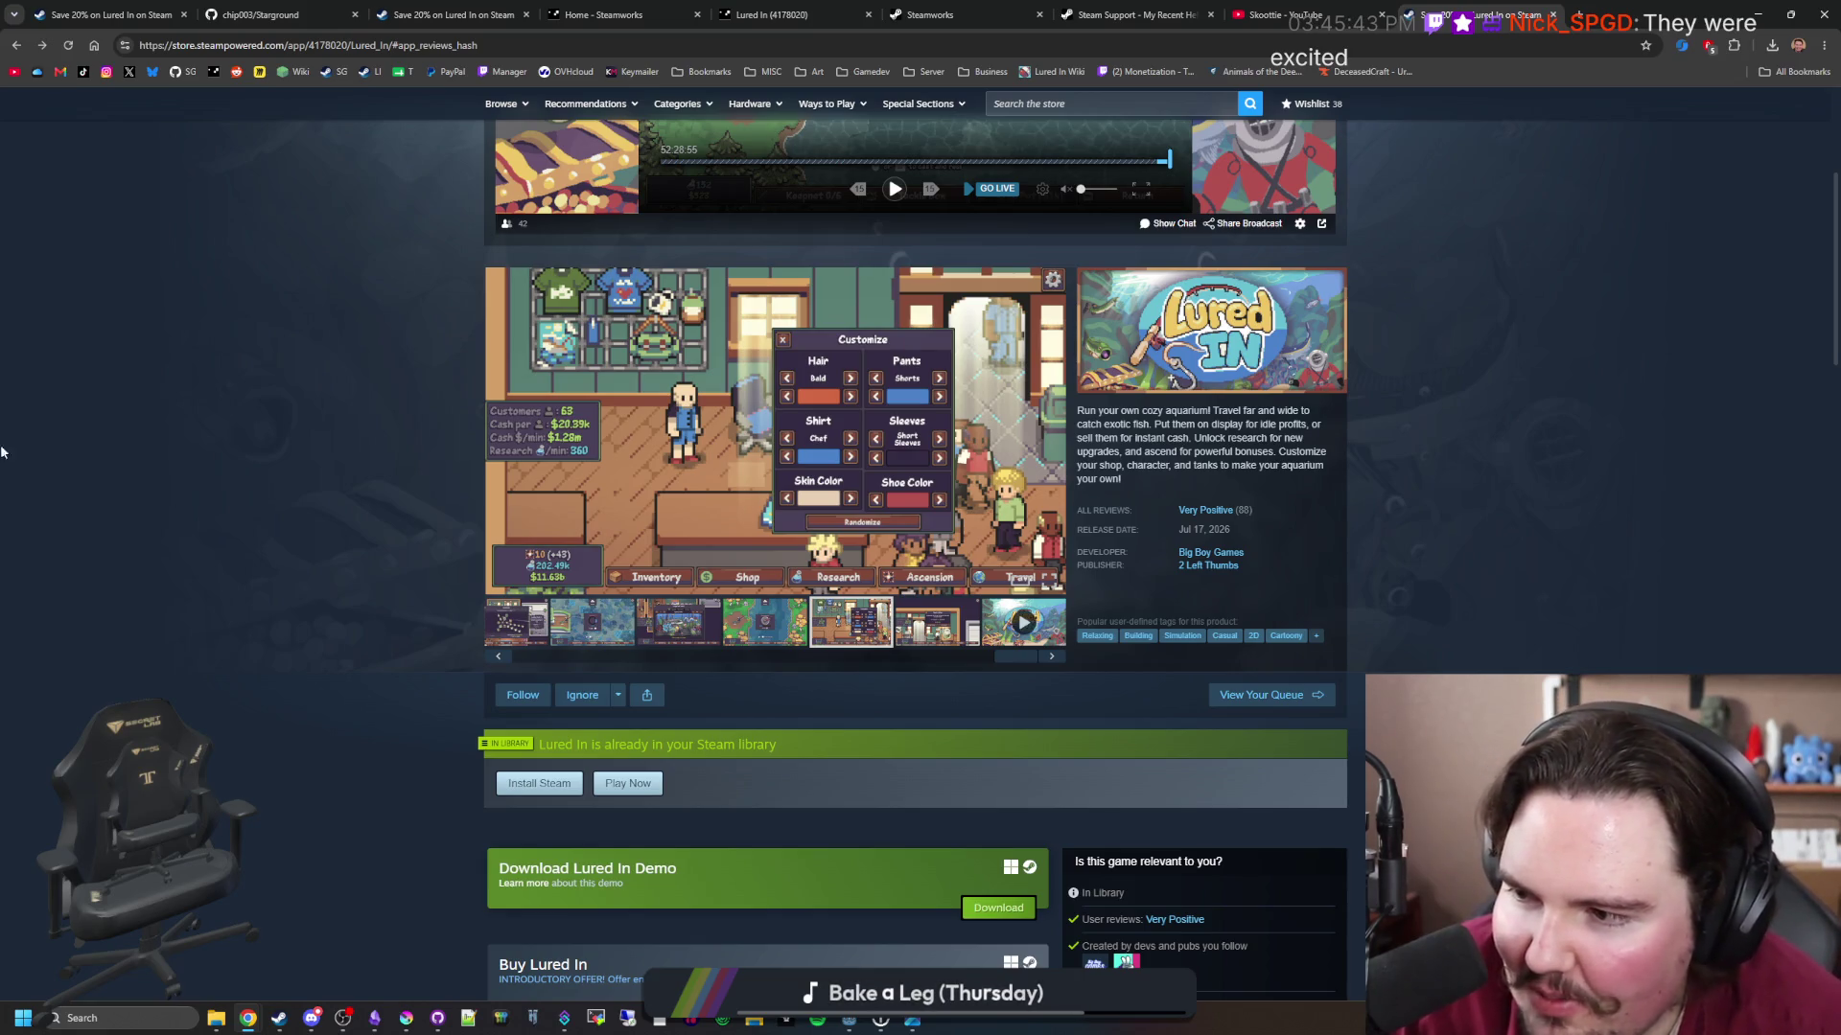
Step: Open Lured In (4178020) Sales & Activations Reports and check the $66,594 lifetime gross revenue
scroll(384, 326, up, 4)
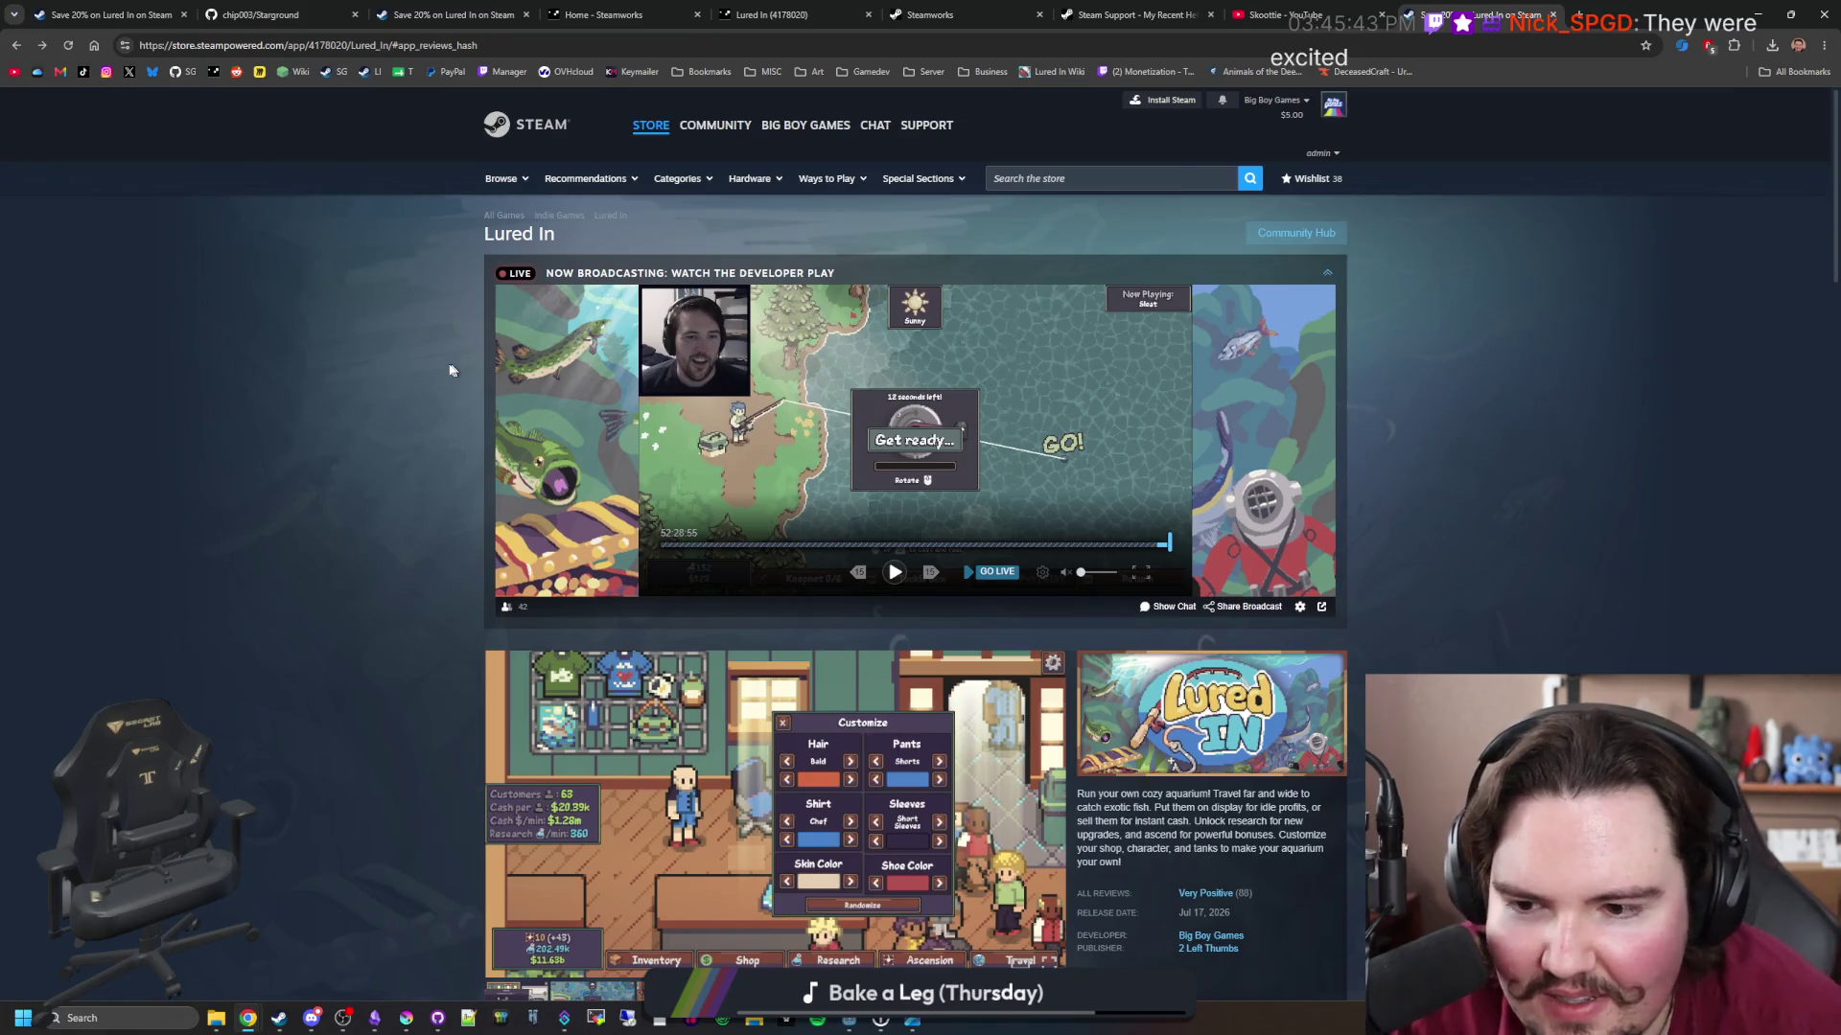
scroll(426, 368, down, 3)
scroll(426, 375, down, 3)
scroll(426, 374, up, 6)
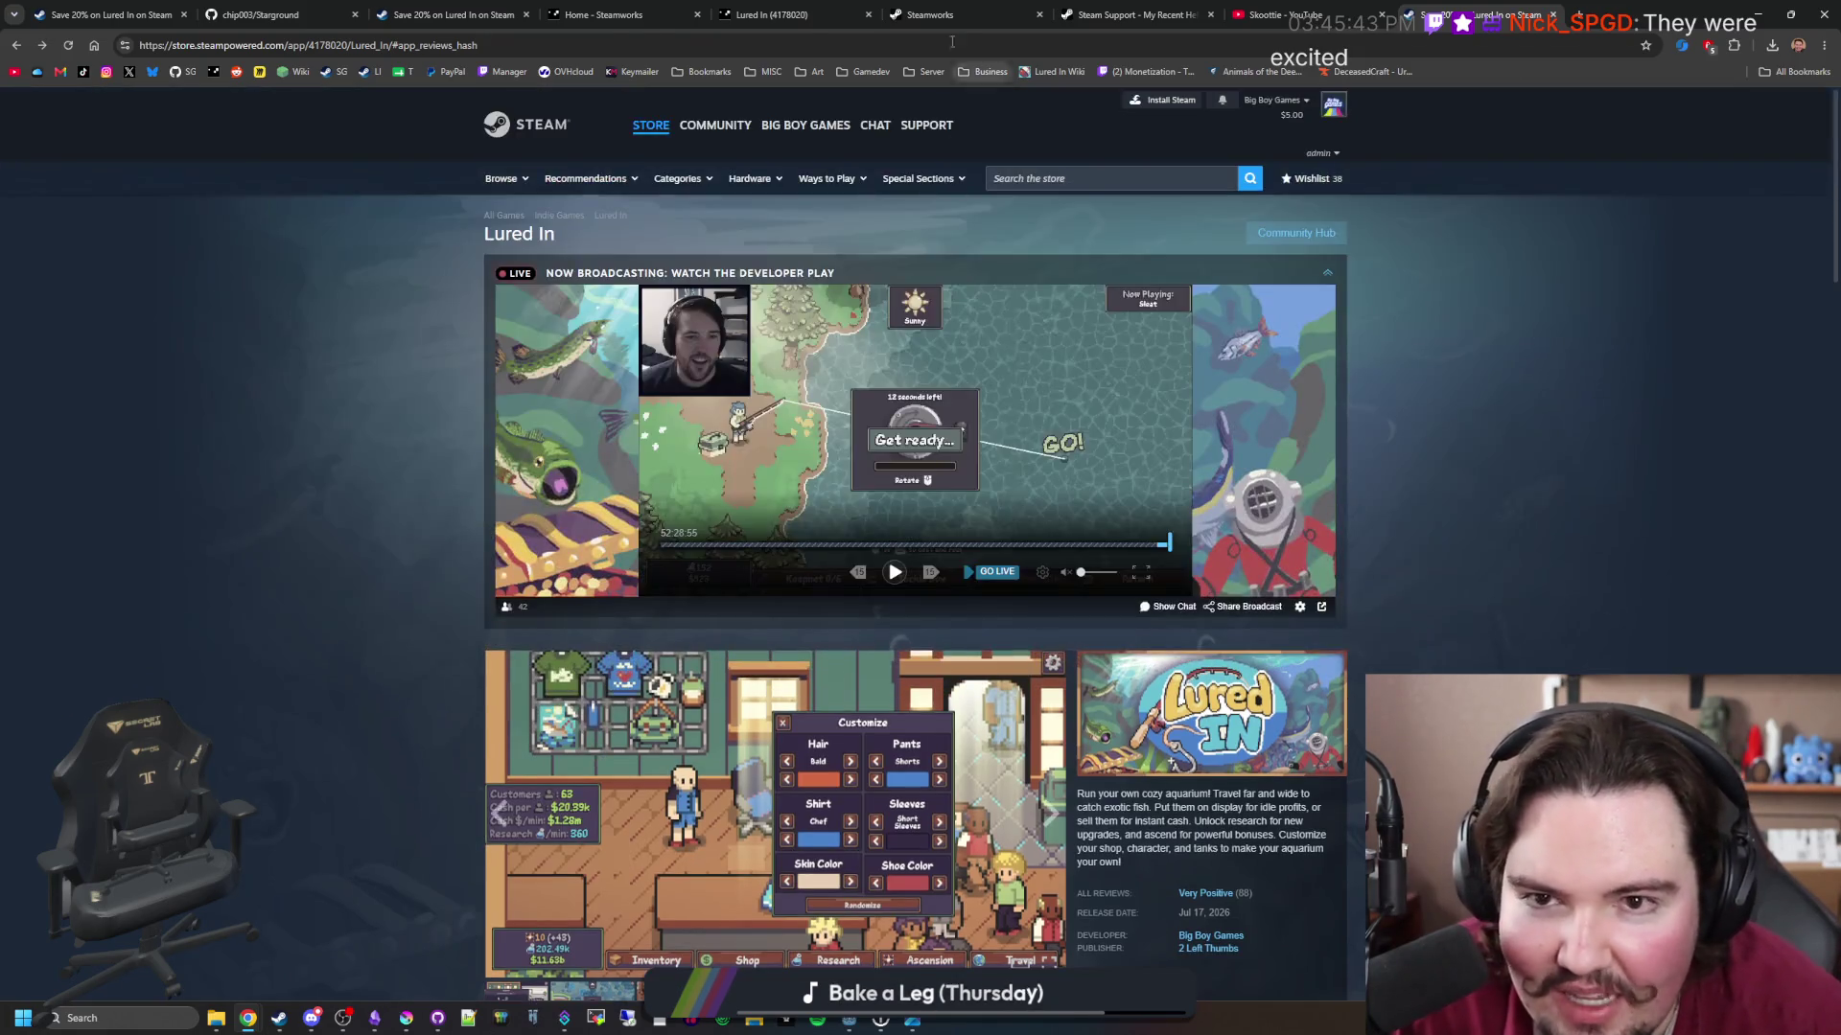
click(935, 12)
click(772, 15)
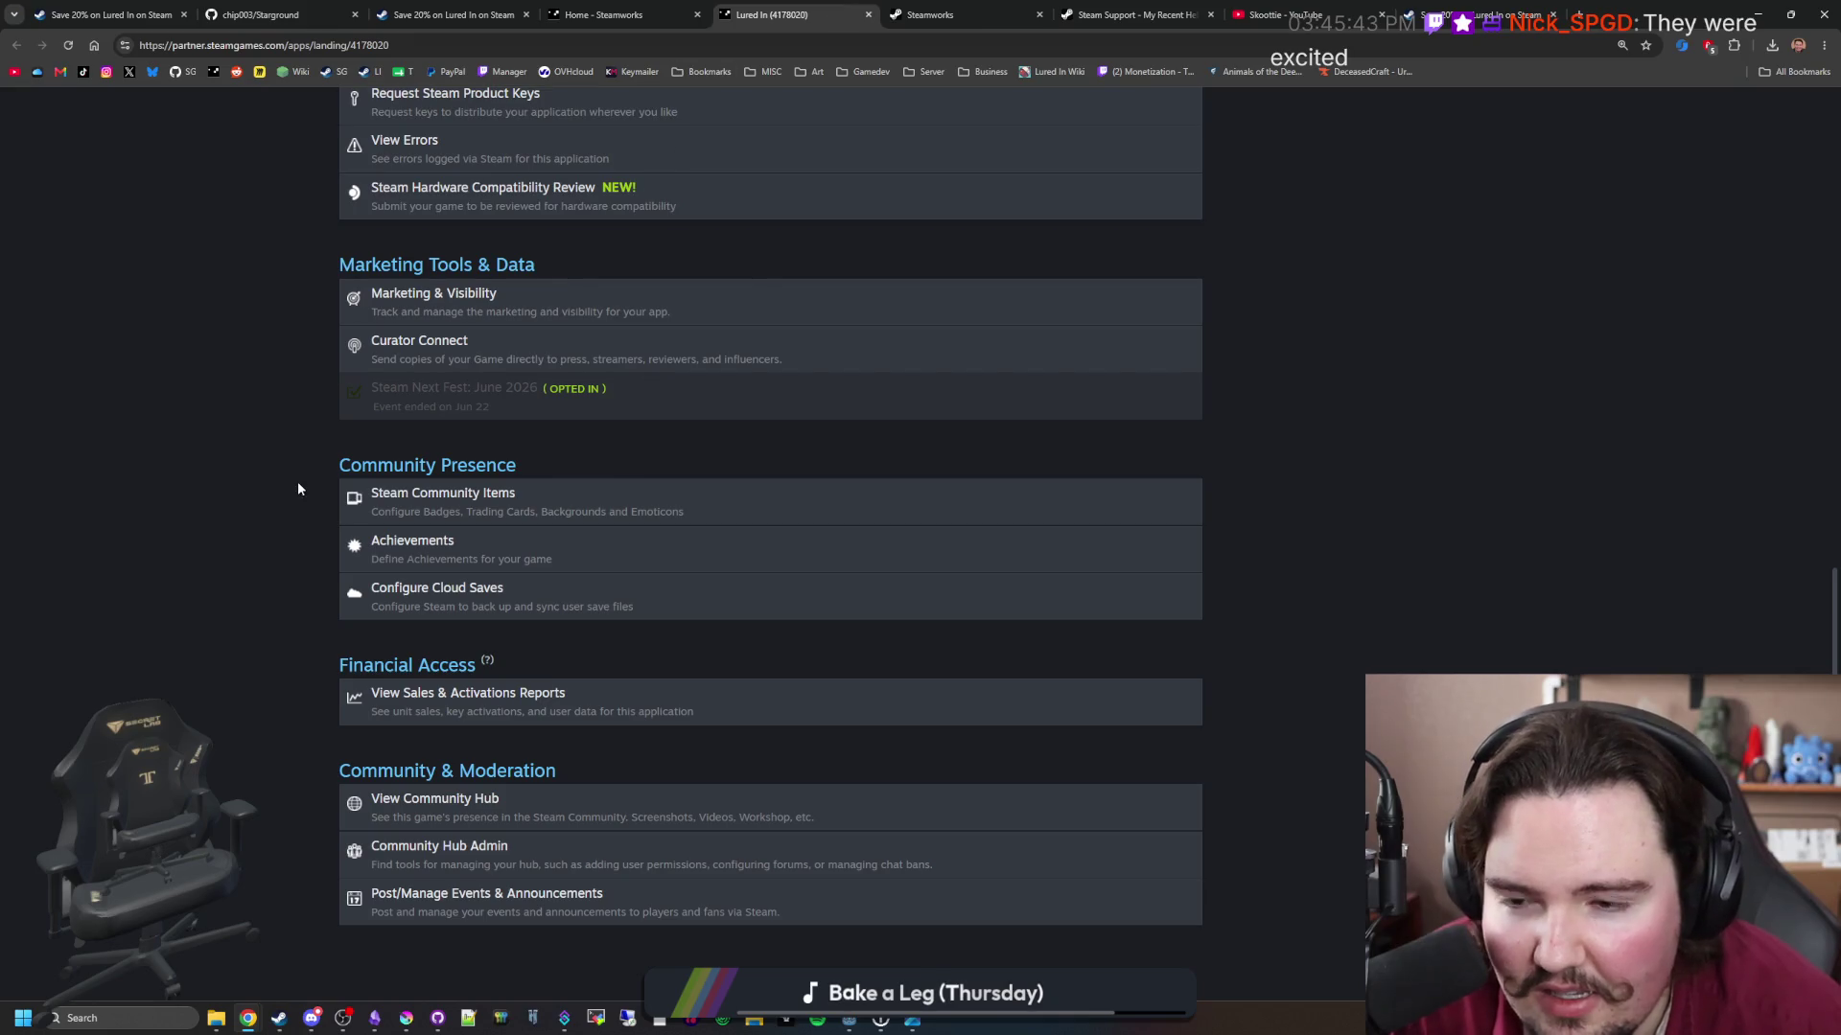
click(455, 716)
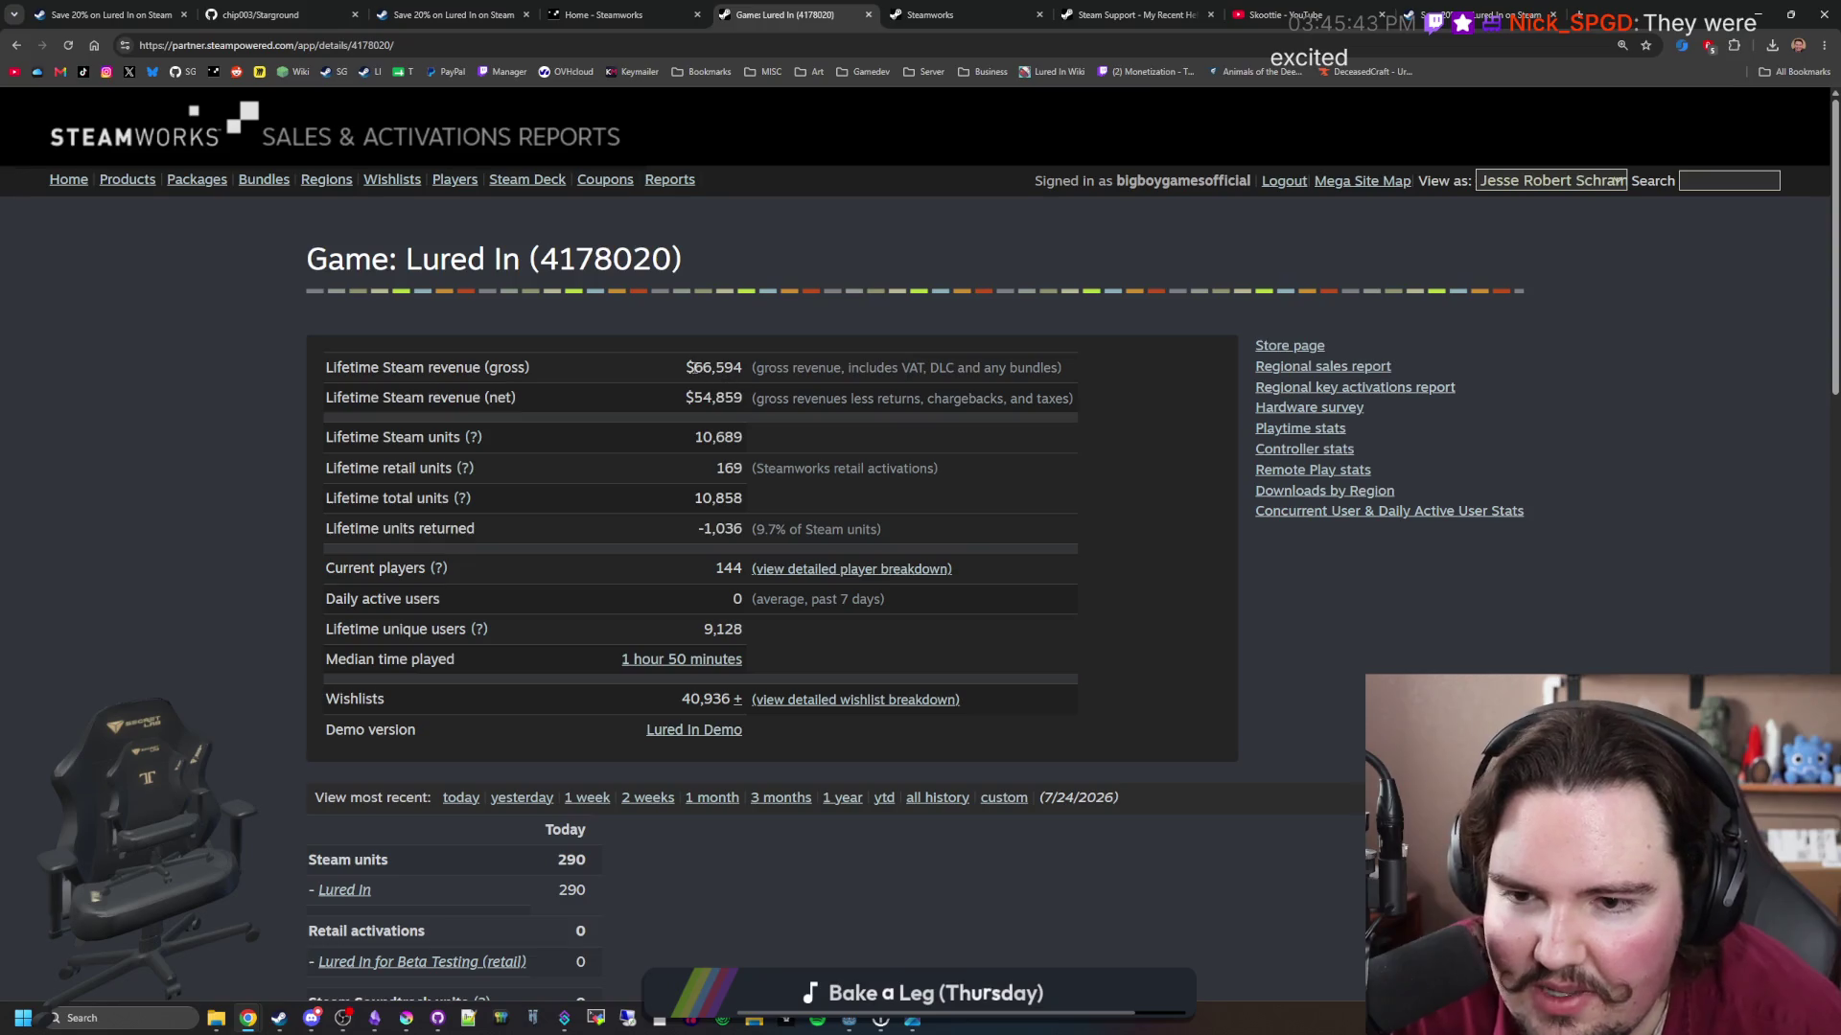
double_click(714, 367)
click(742, 367)
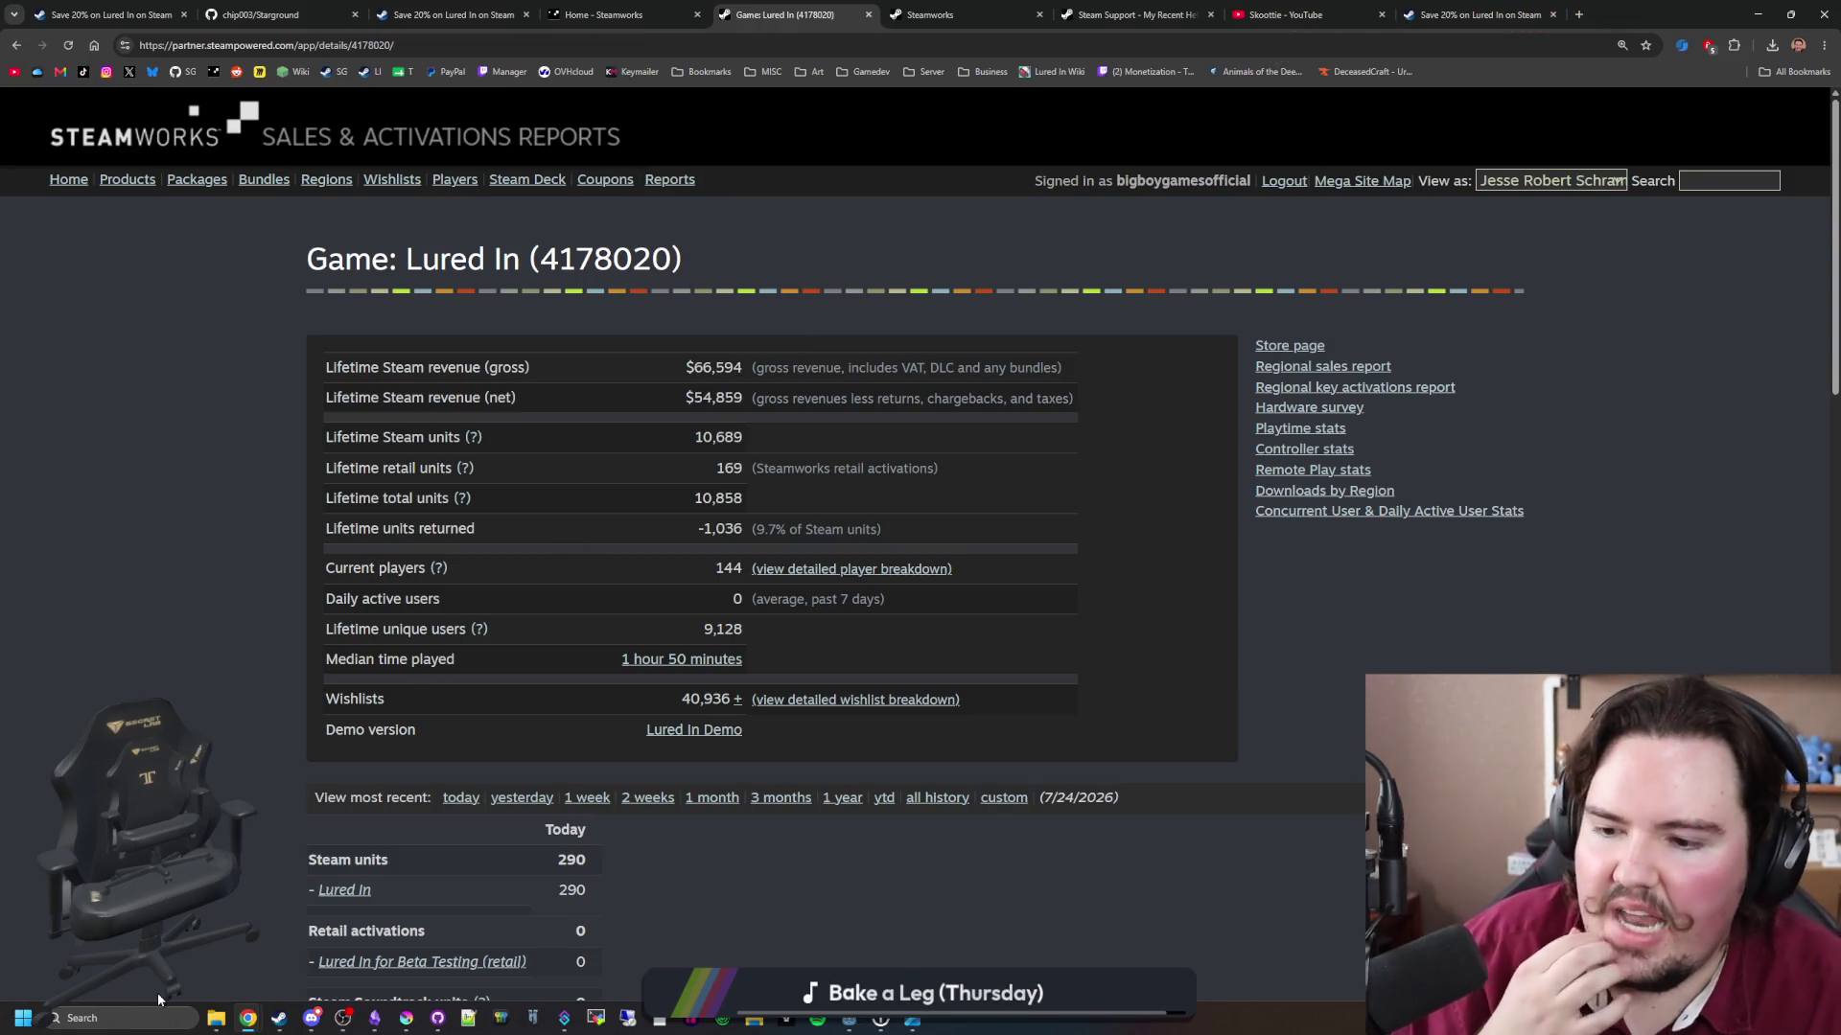
Step: Launch Windows Calculator and compute 54/2 = 27, nudging the window left
click(139, 1016)
text(calculator)
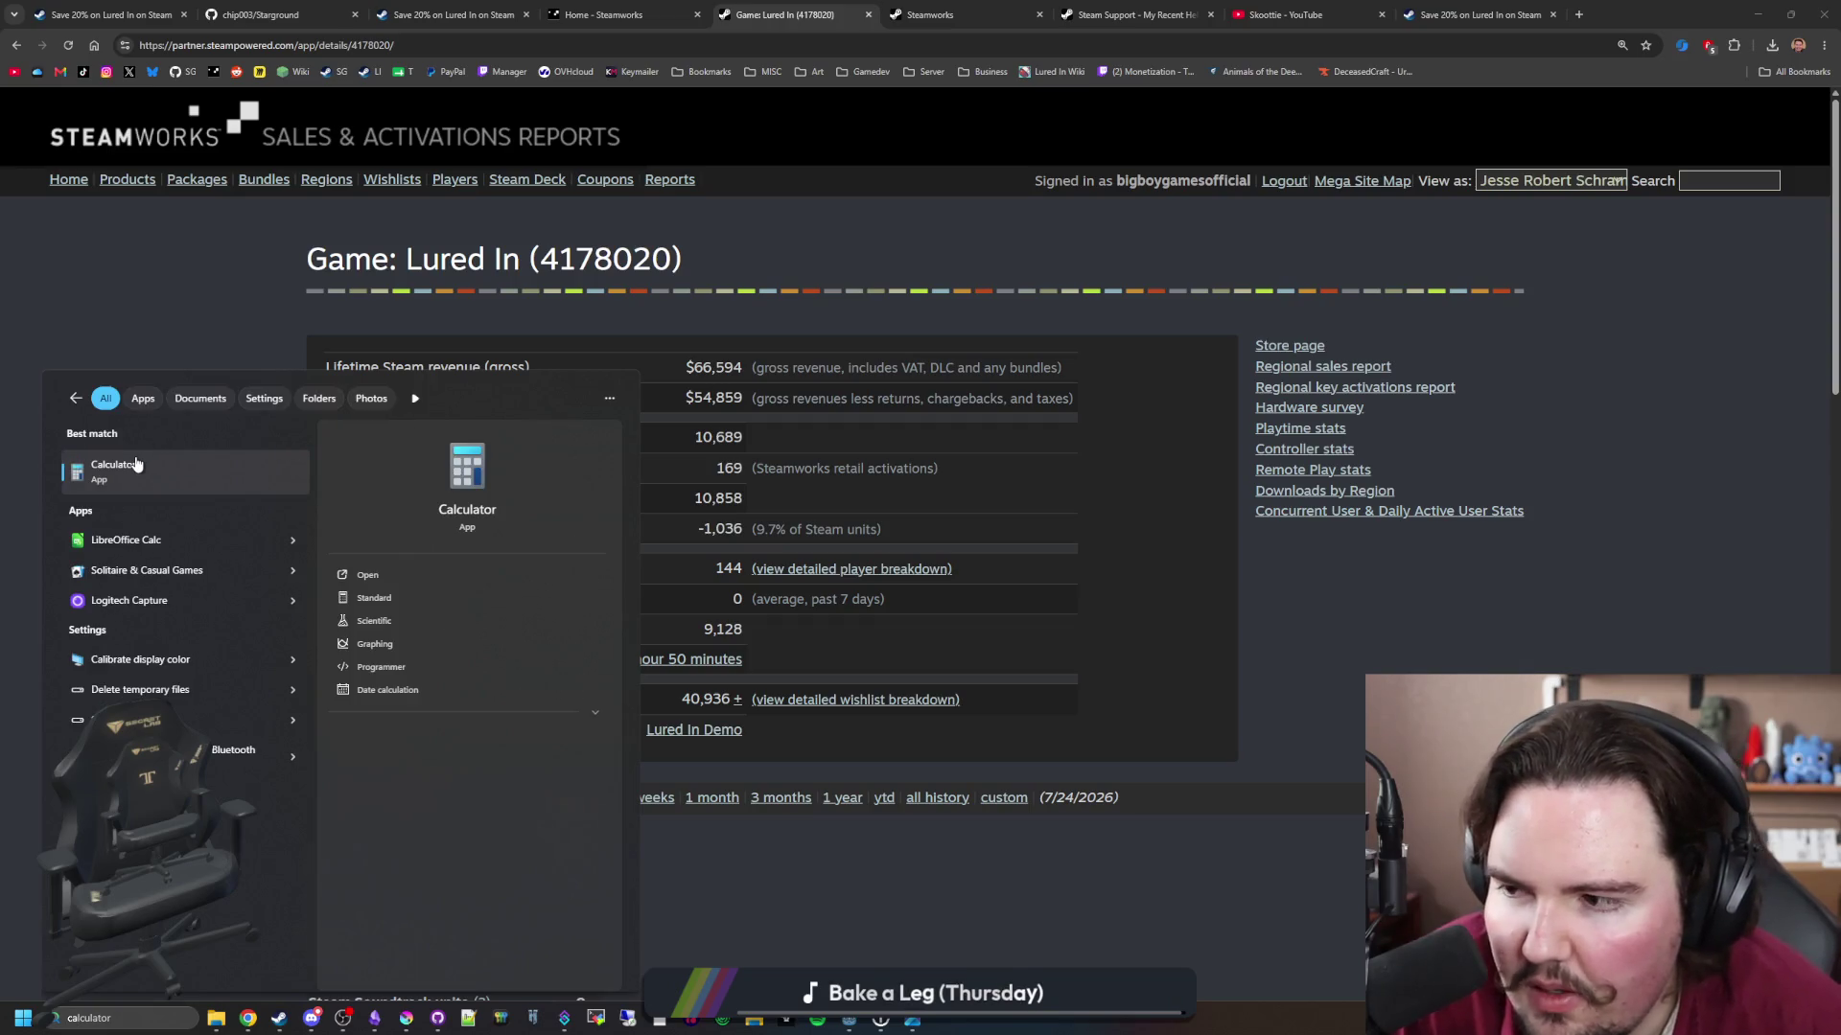
click(161, 470)
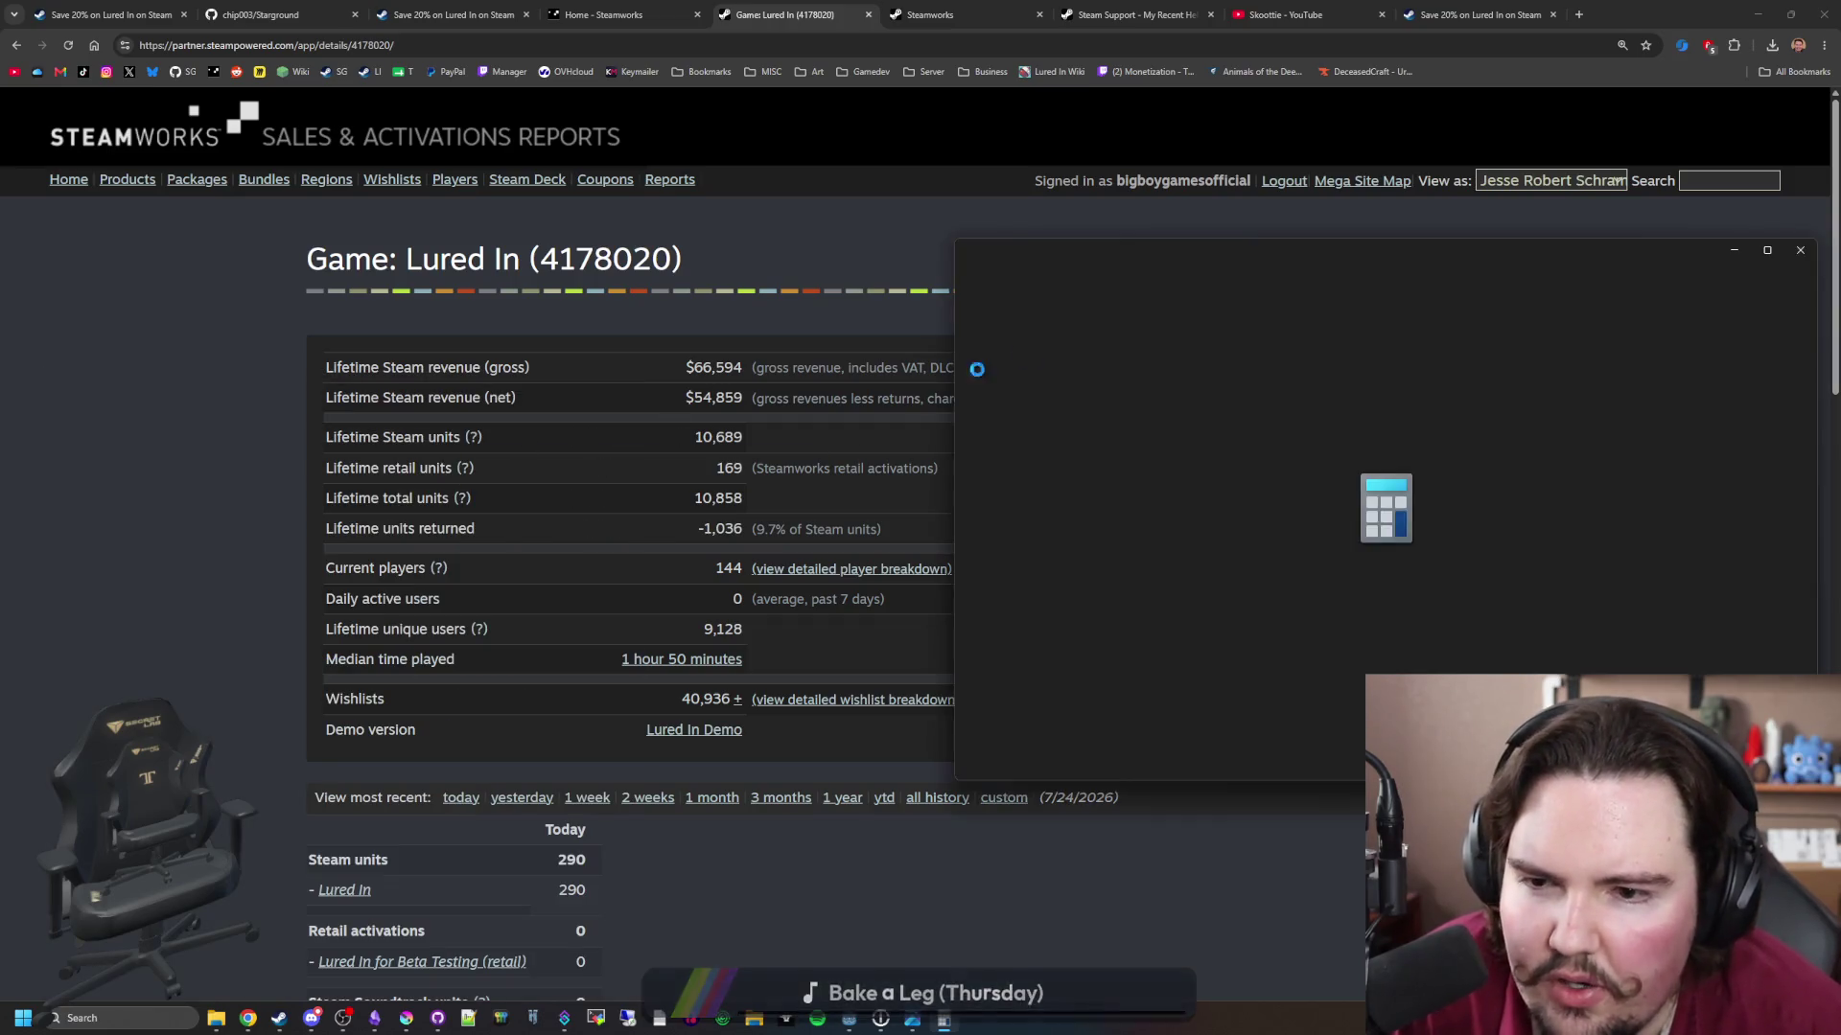
text(54)
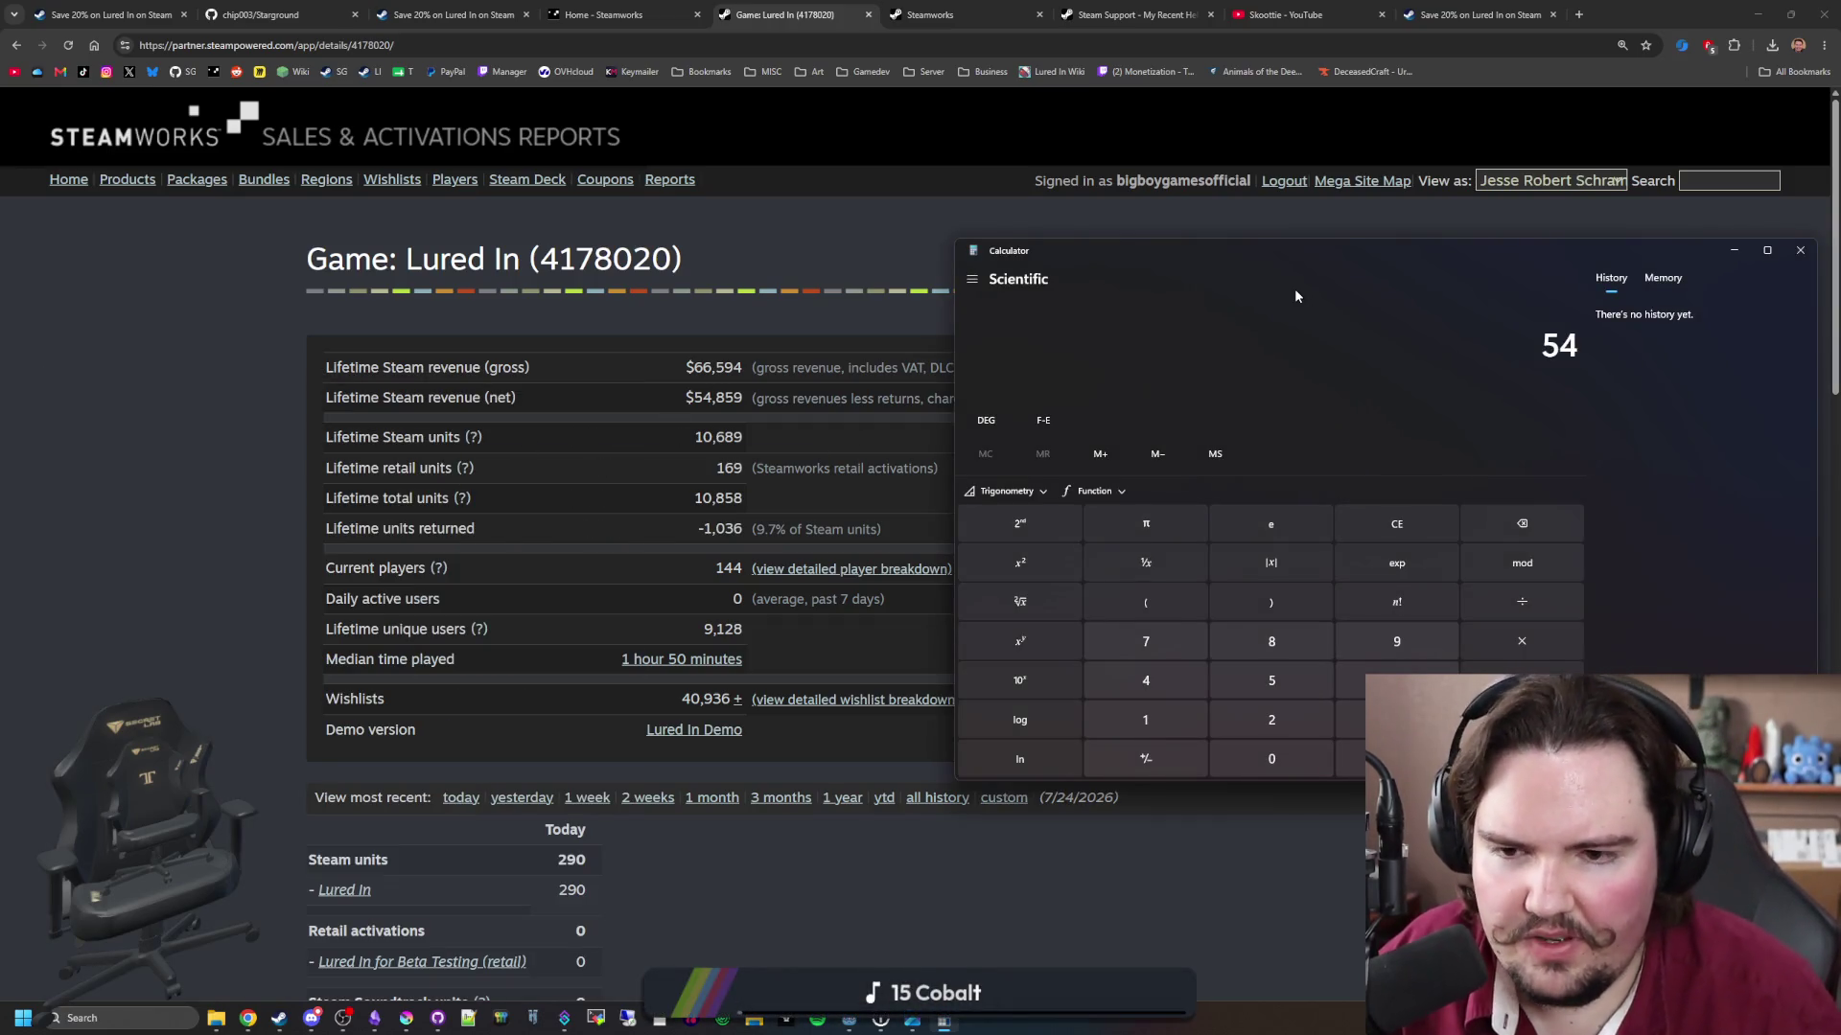
text(/2)
key(Return)
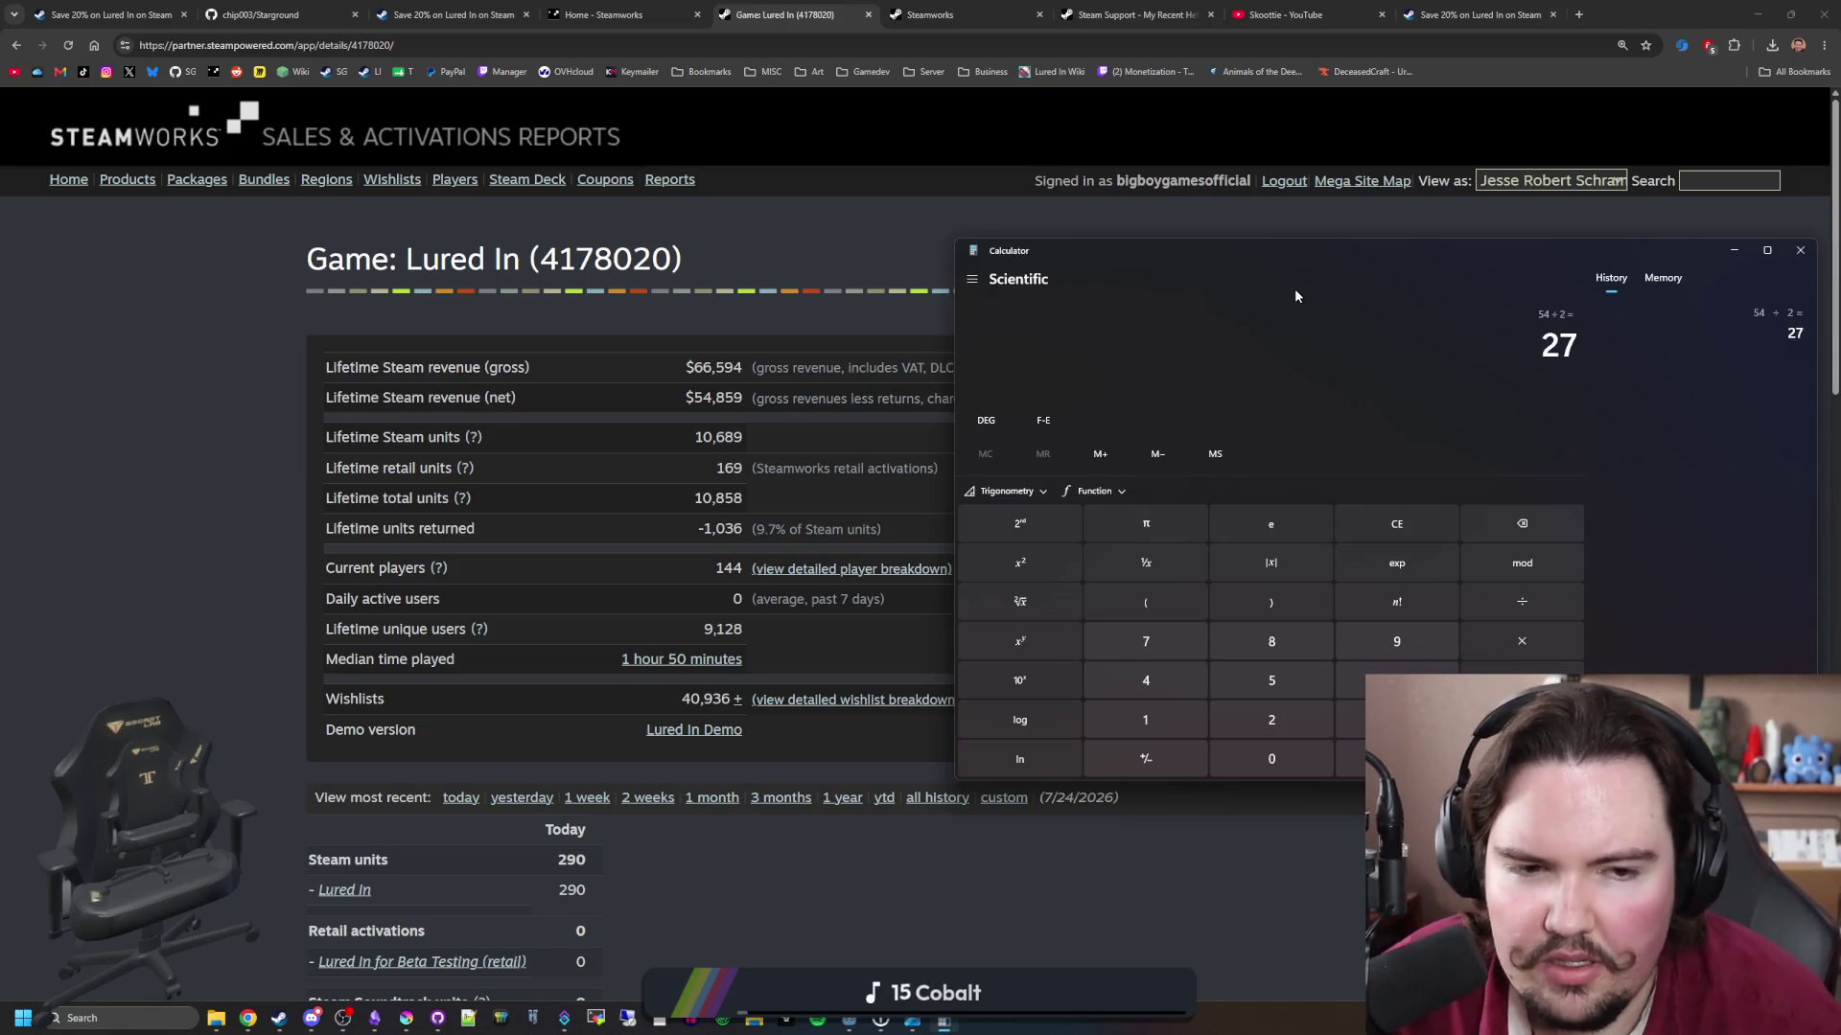
drag(1311, 261, 1295, 262)
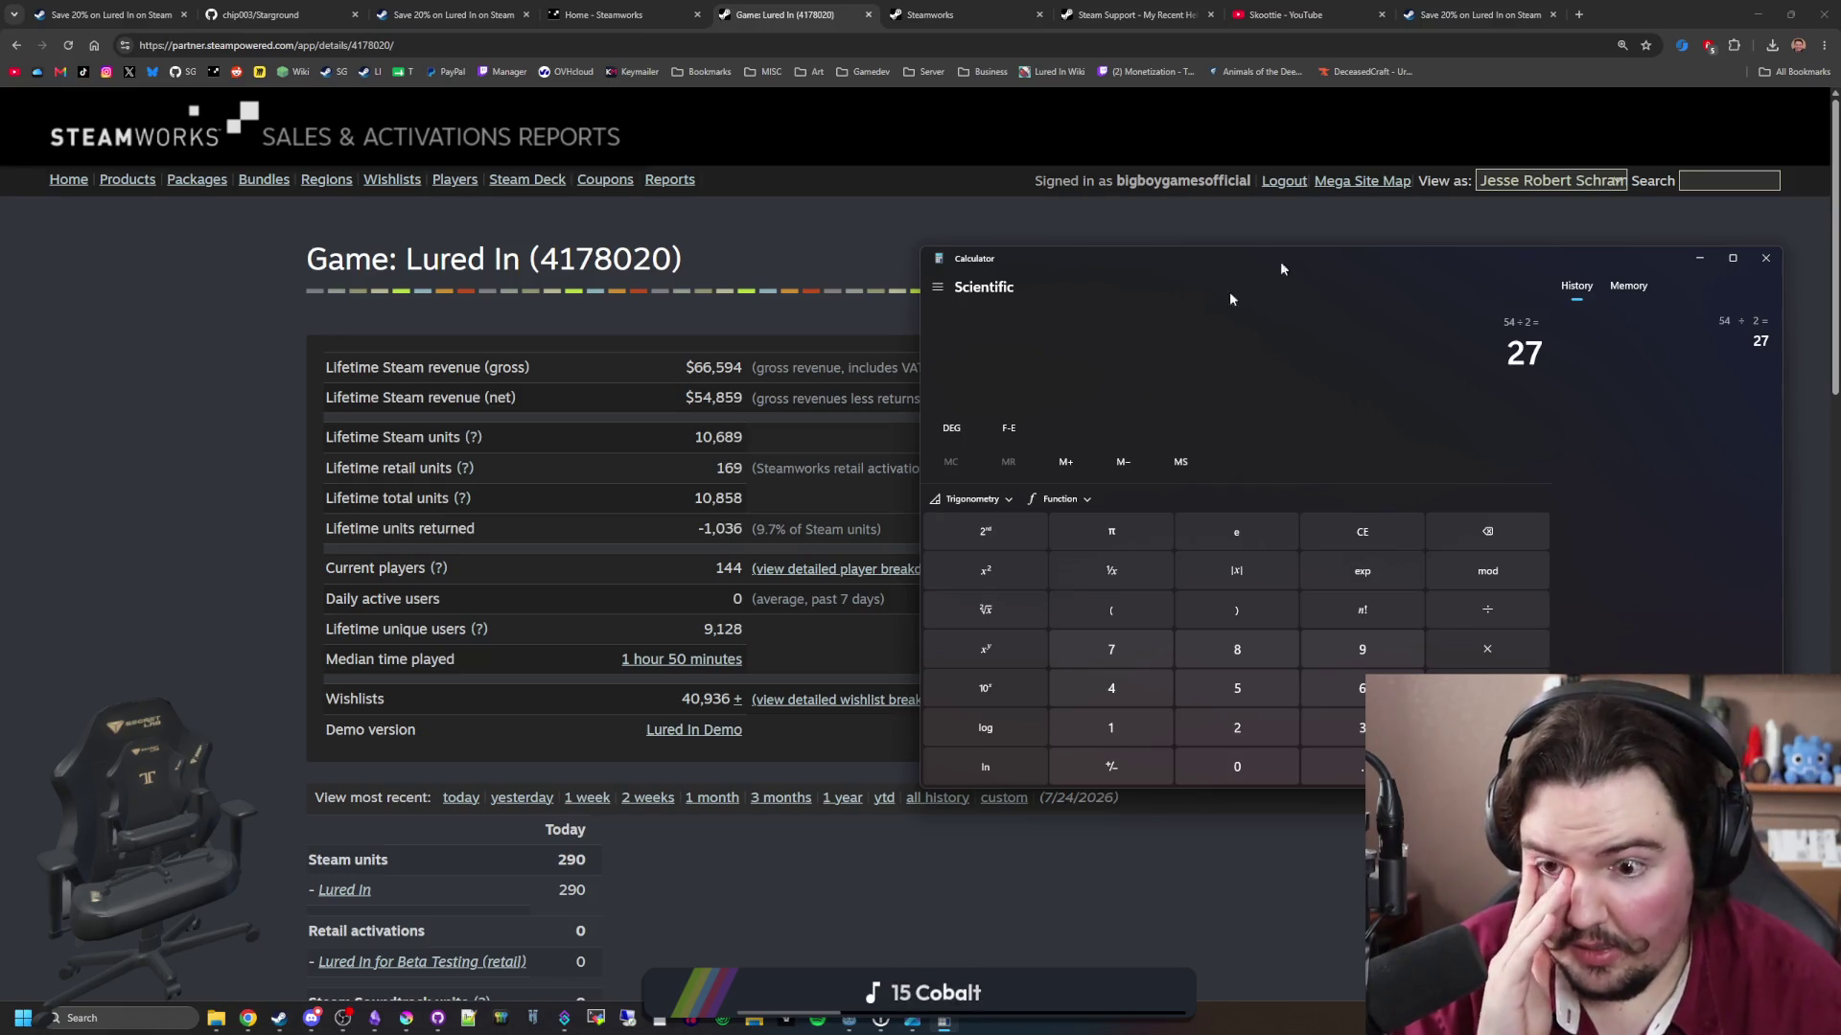
Step: Open Lured In's detailed wishlist report and view its lifetime statistics
click(834, 709)
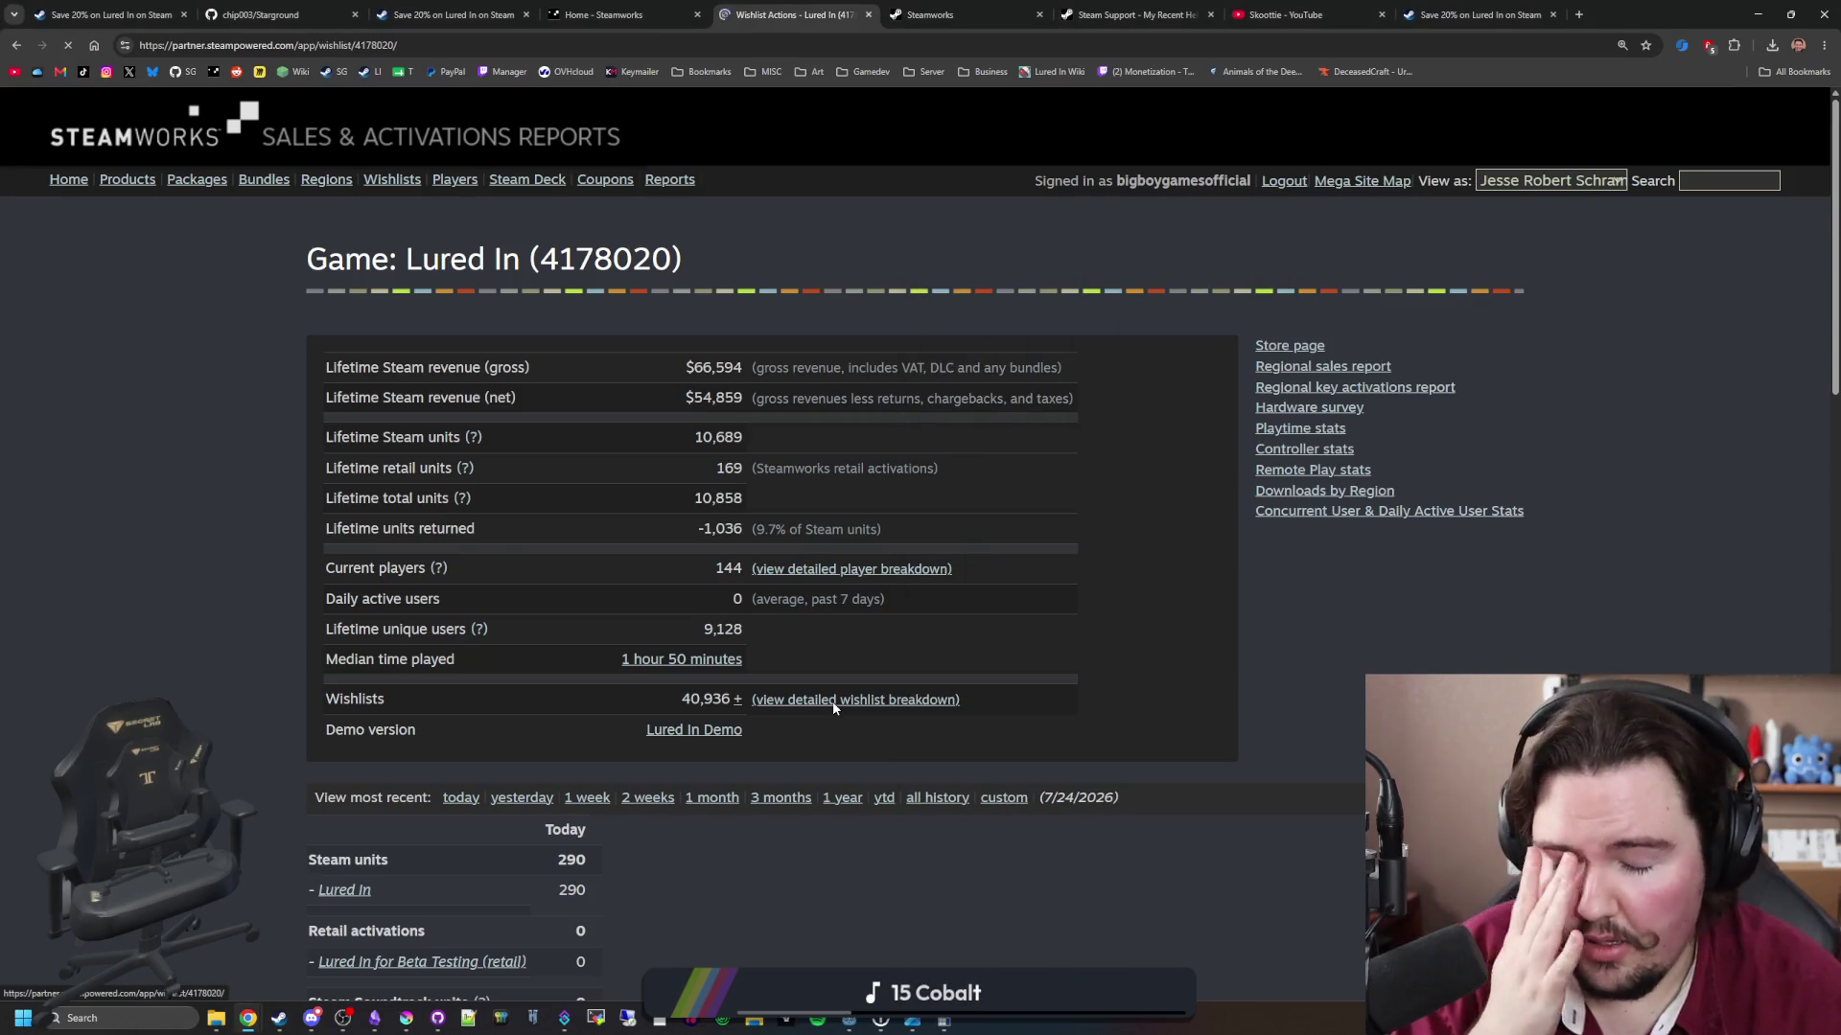
scroll(703, 626, down, 2)
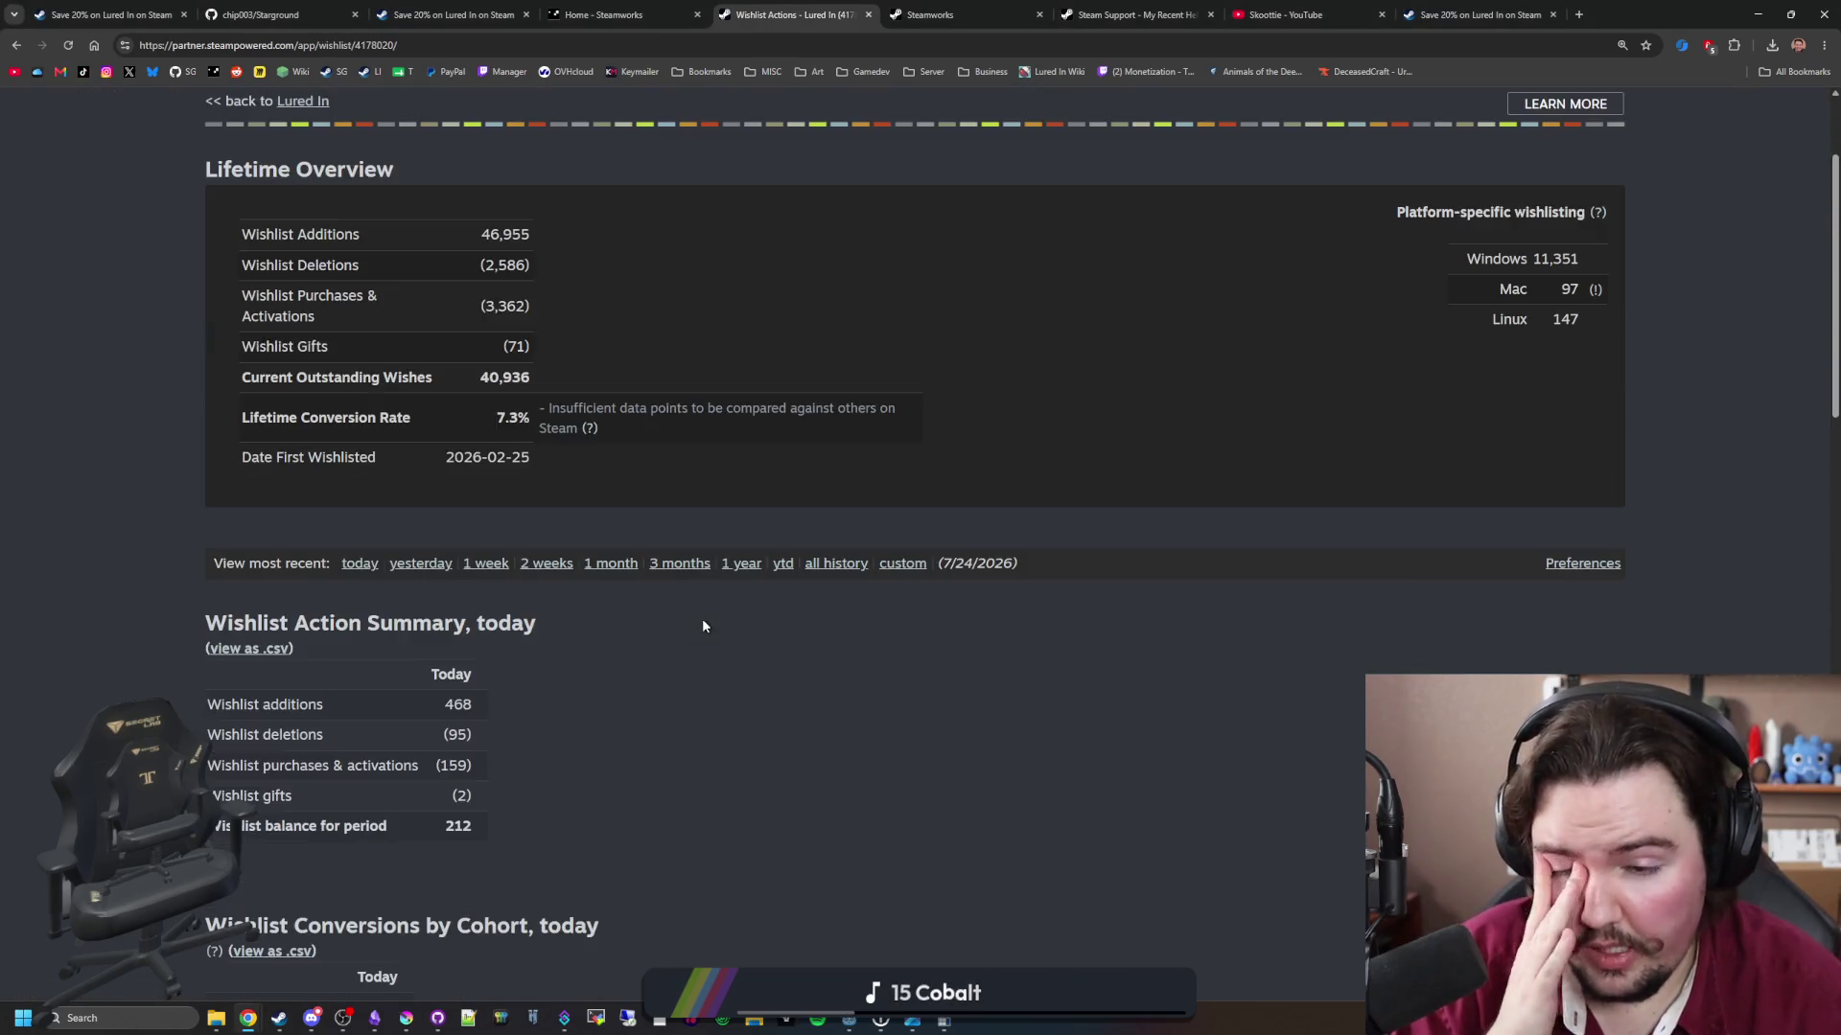
click(813, 566)
scroll(774, 563, down, 1)
scroll(774, 562, down, 7)
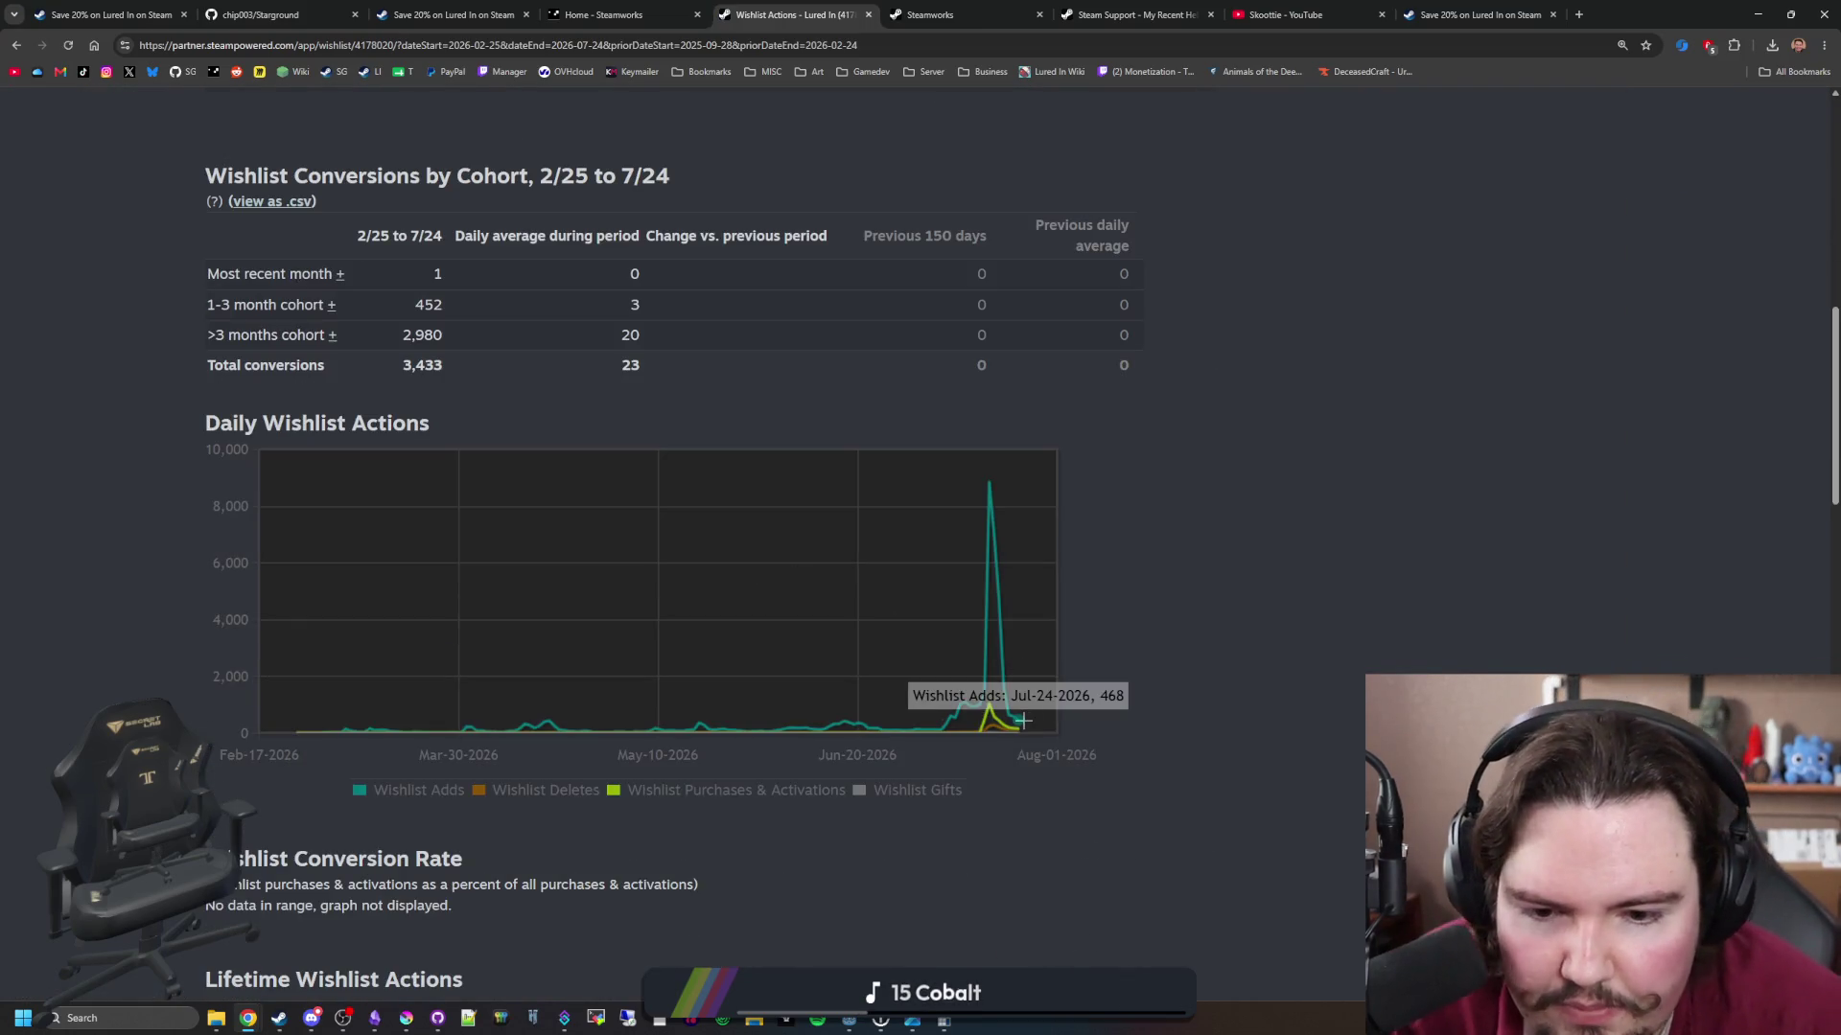
scroll(690, 580, up, 6)
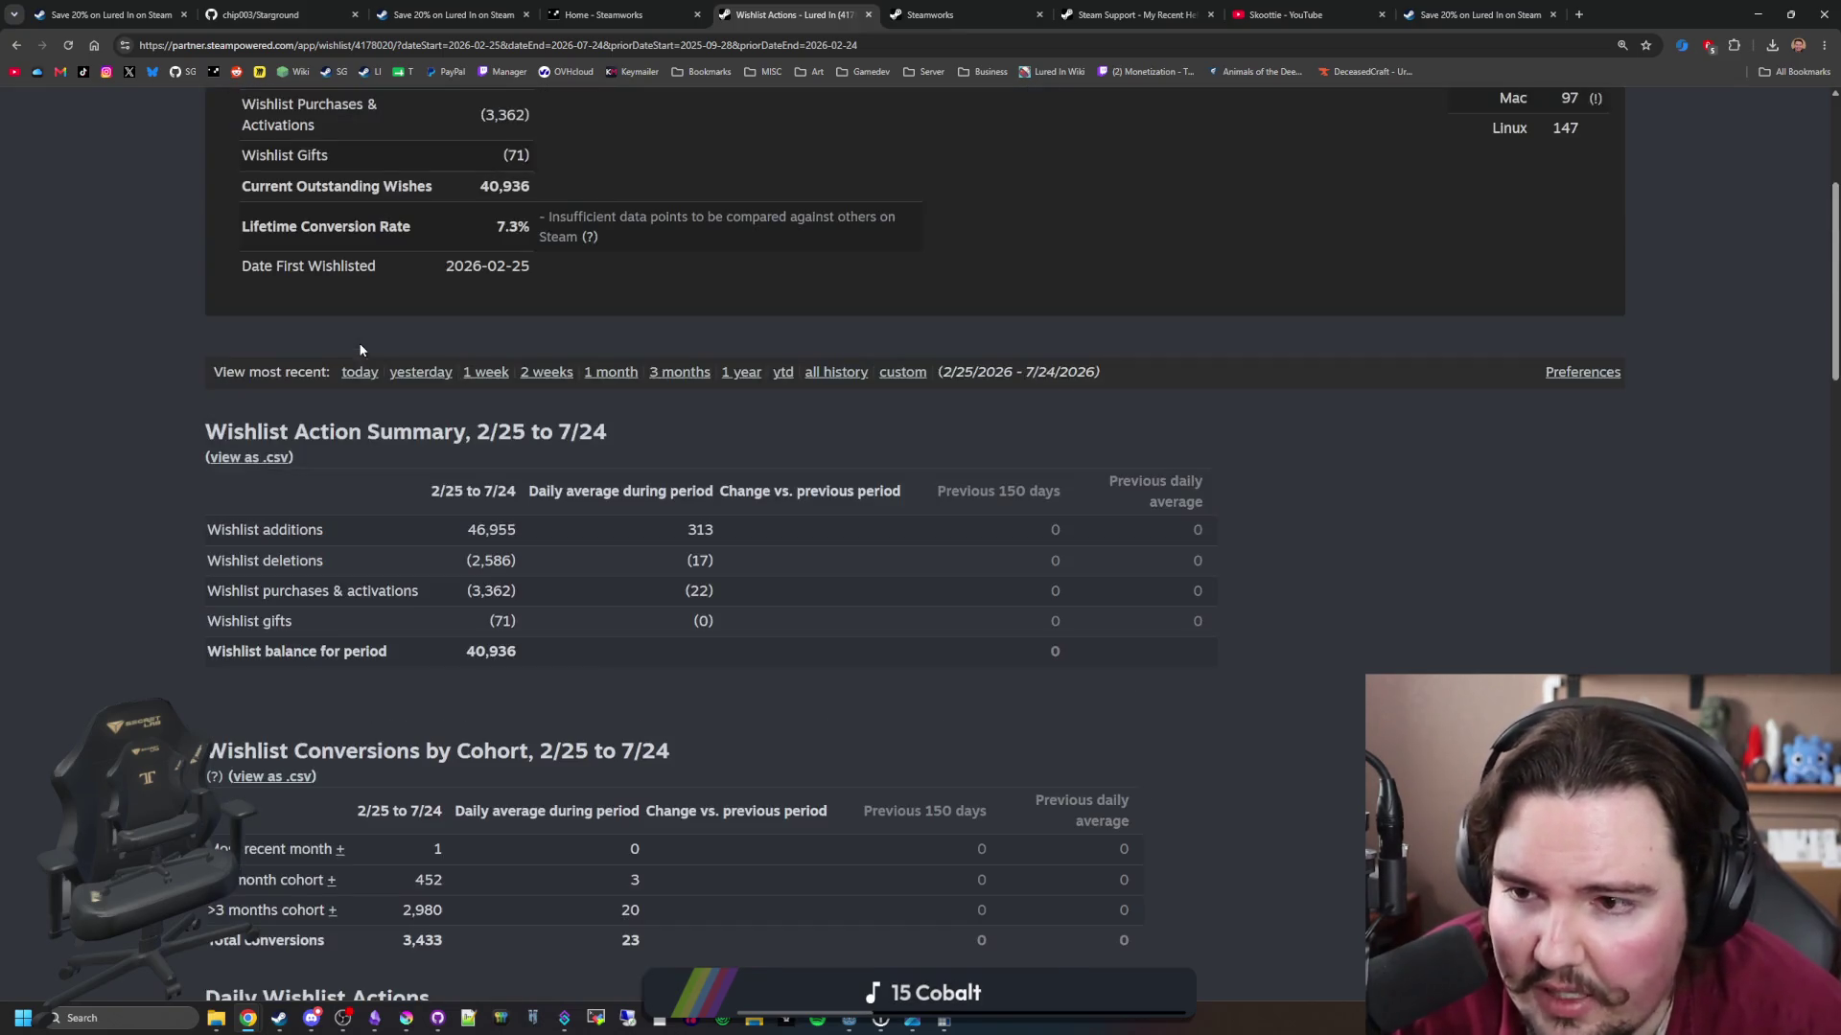
Step: Show today's wishlist figures for Lured In
click(369, 371)
scroll(865, 510, down, 20)
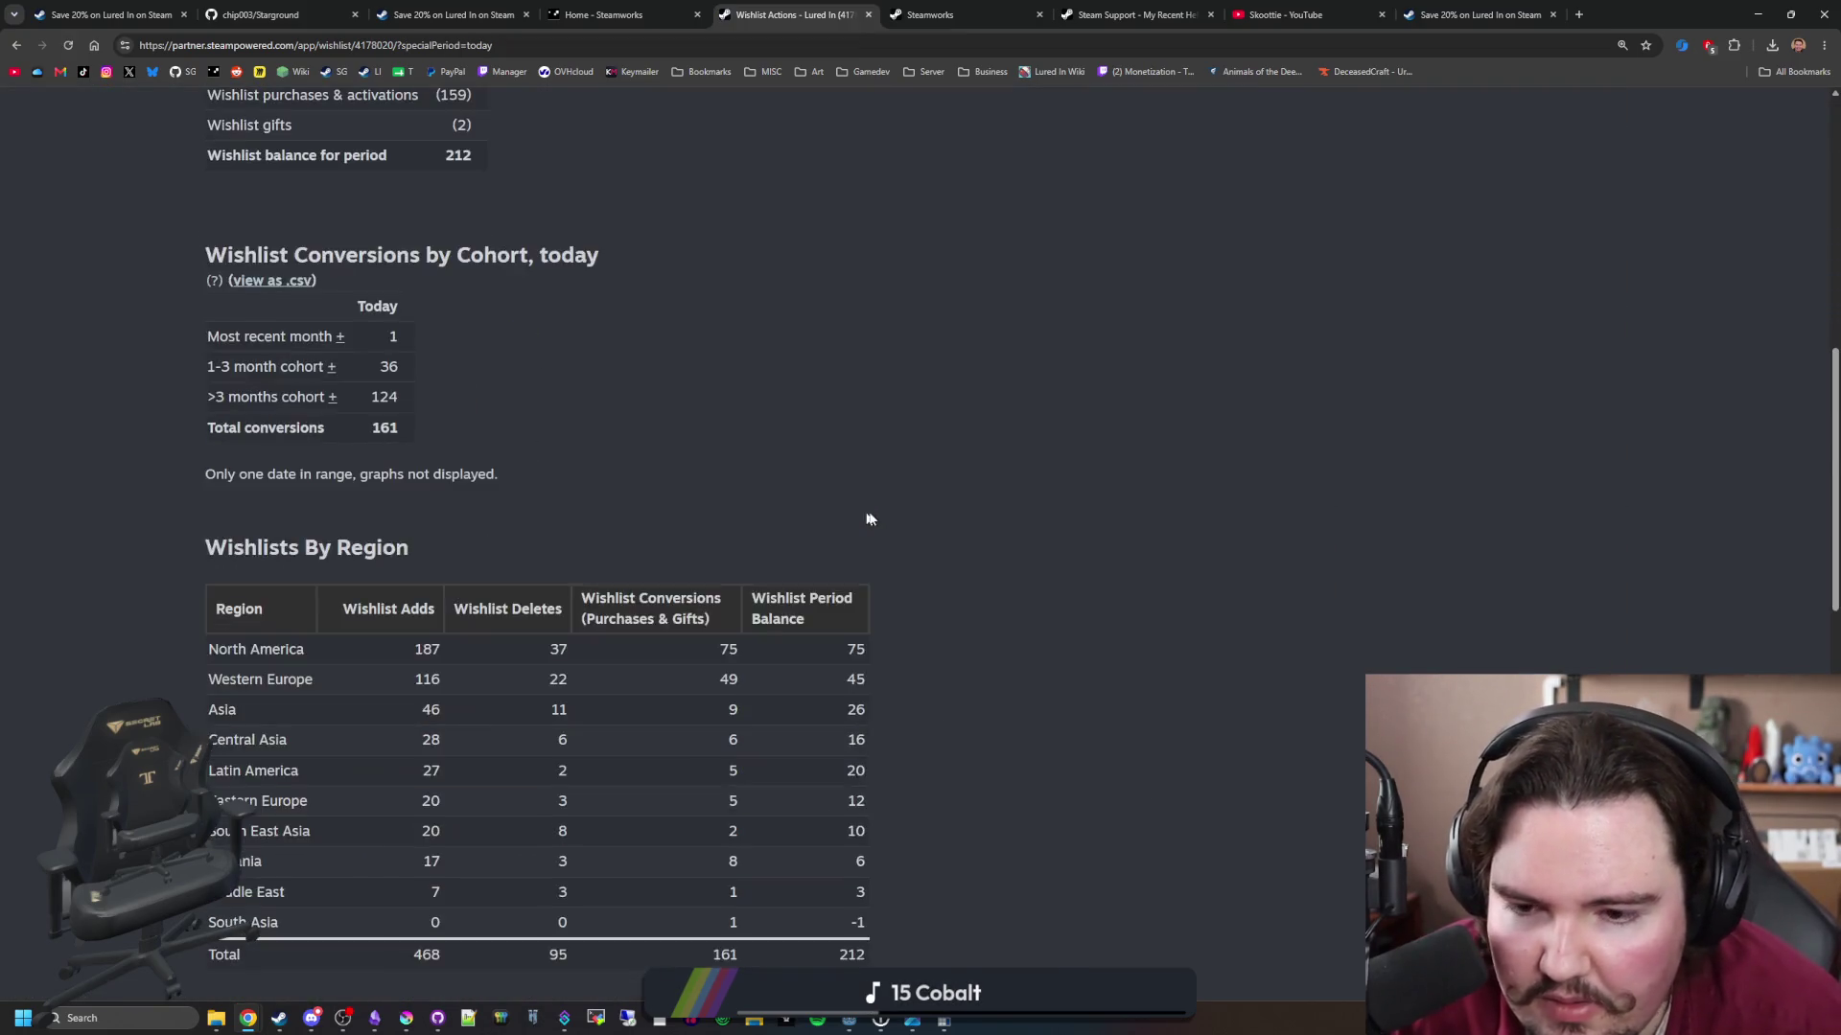
scroll(892, 515, up, 20)
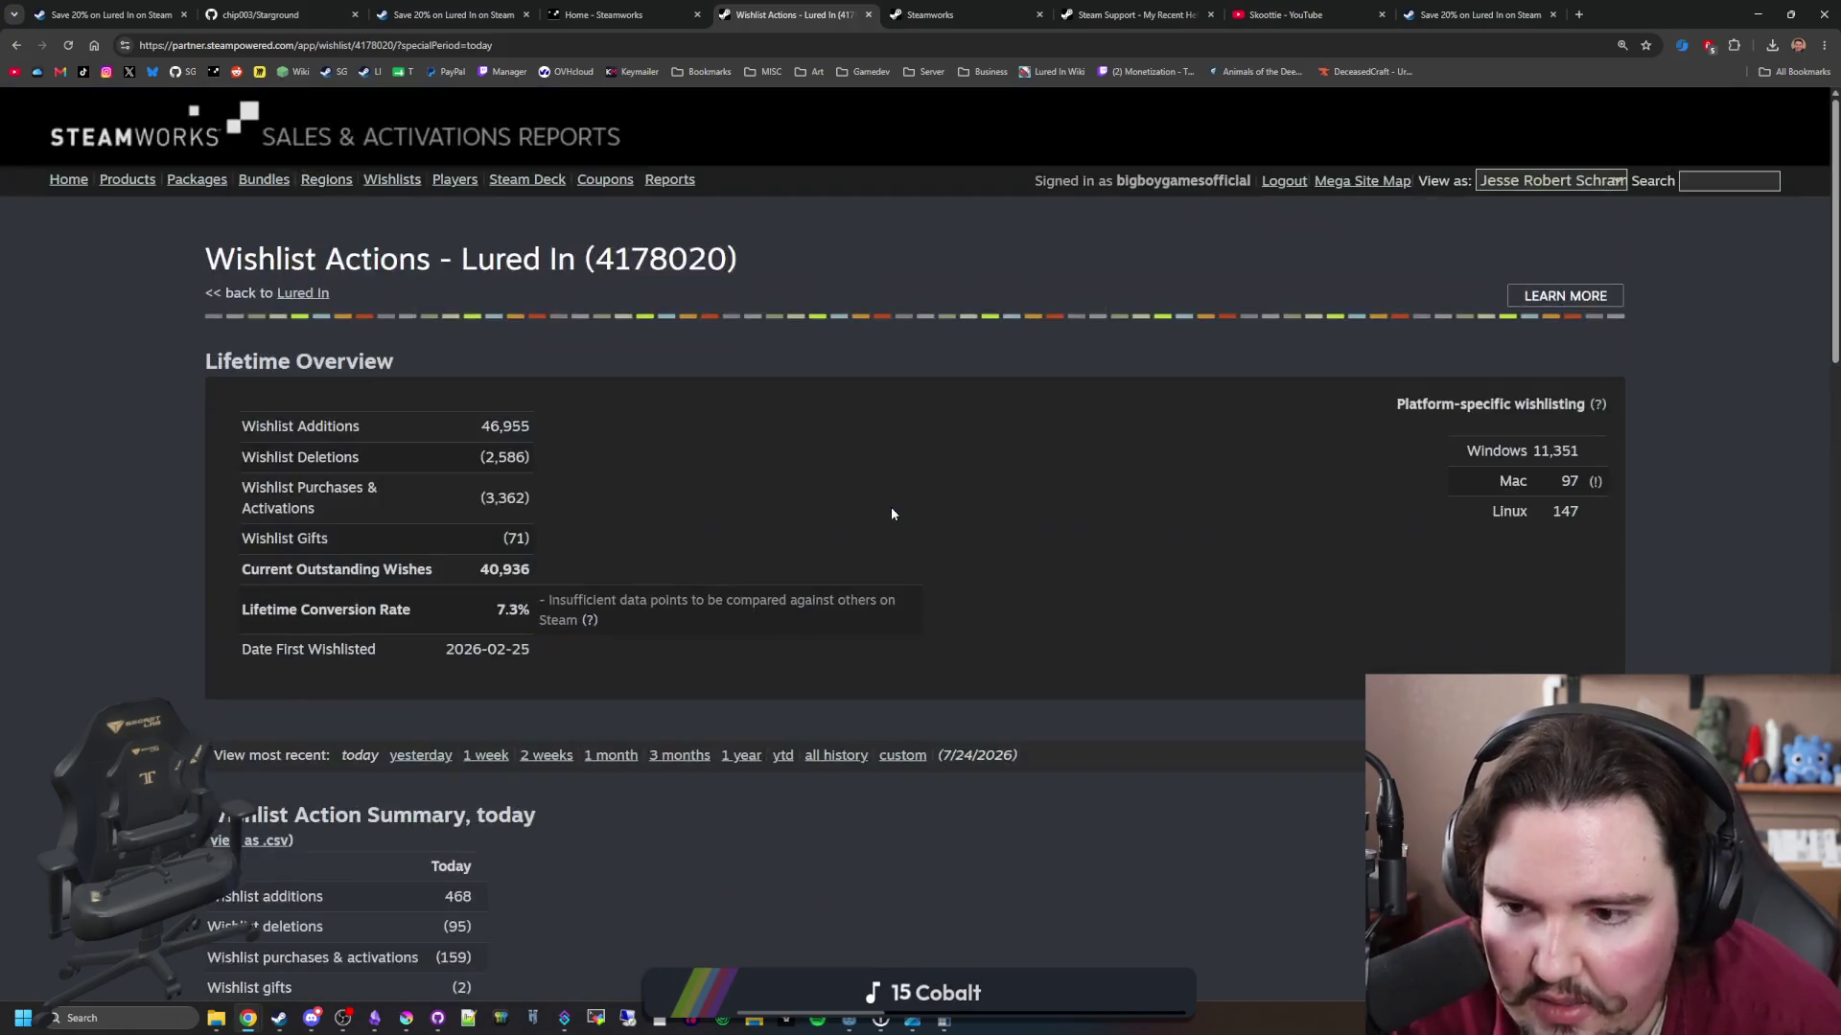
scroll(532, 614, down, 5)
scroll(467, 448, up, 3)
Step: Review the past week's Daily Wishlist Actions chart, then return to the Game: Lured In page
click(485, 566)
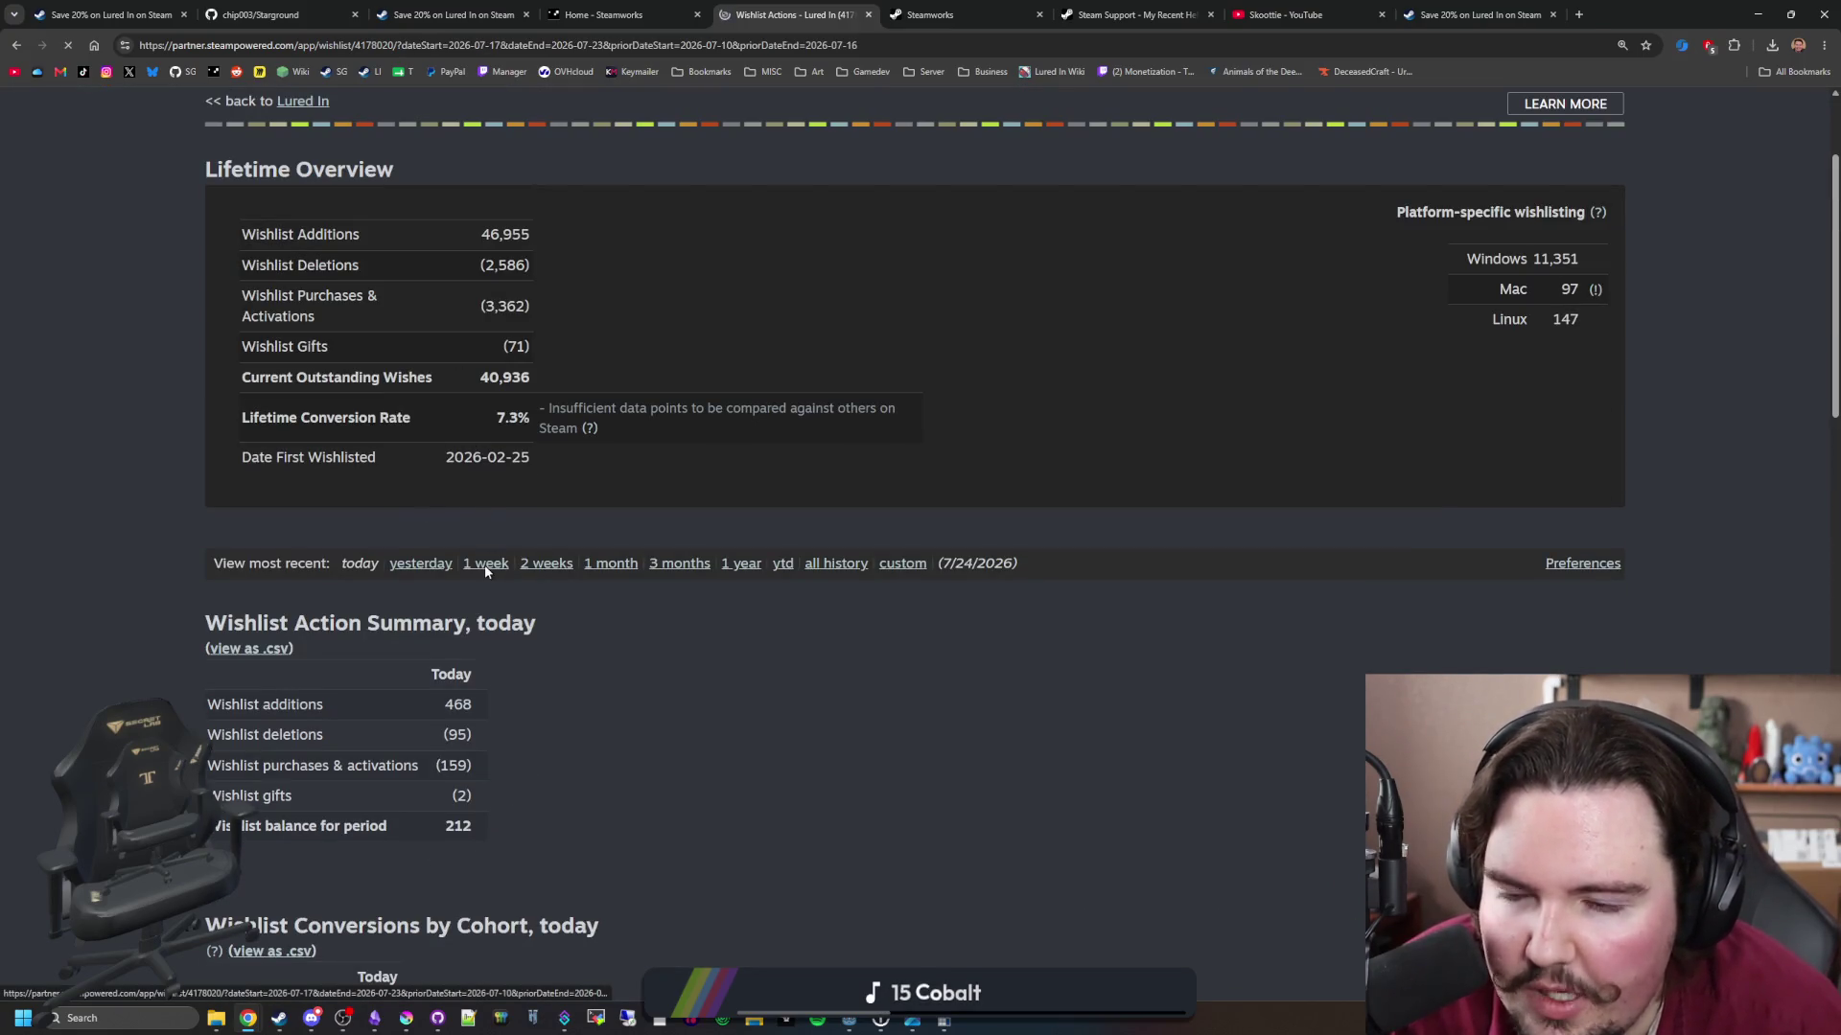
scroll(485, 572, down, 7)
scroll(485, 572, down, 3)
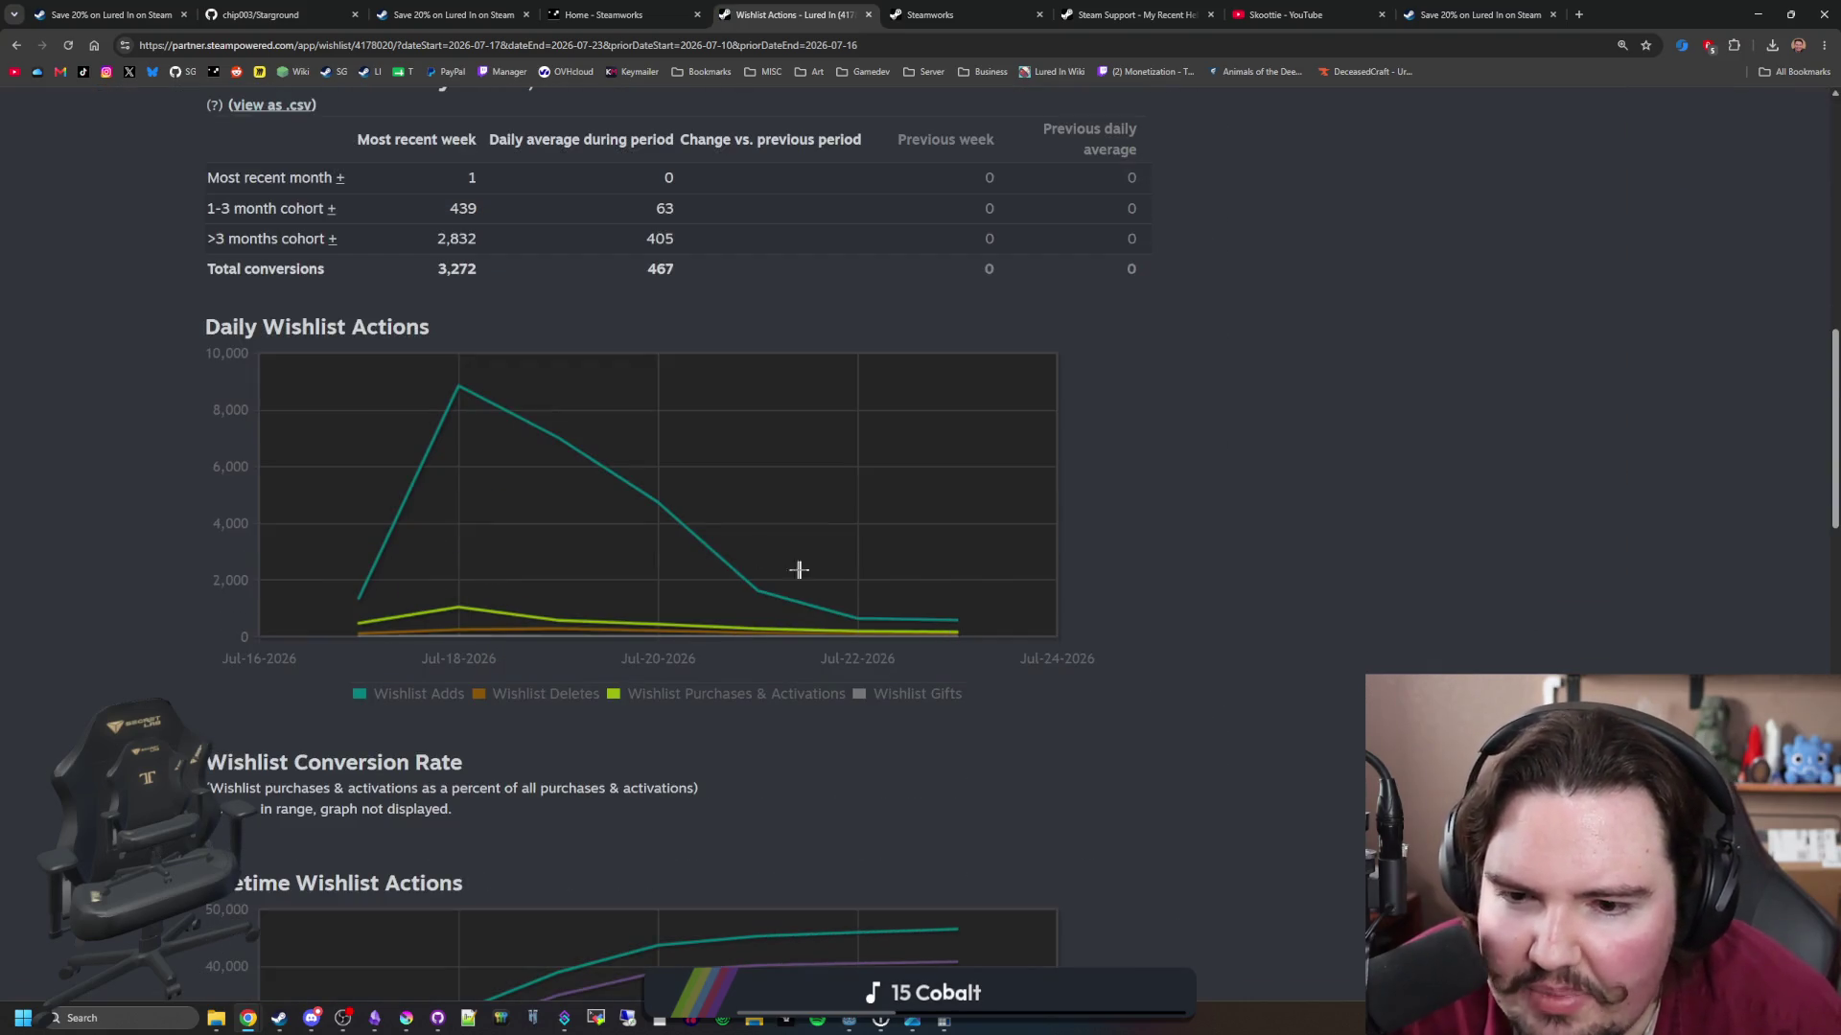
mouse_move(957, 619)
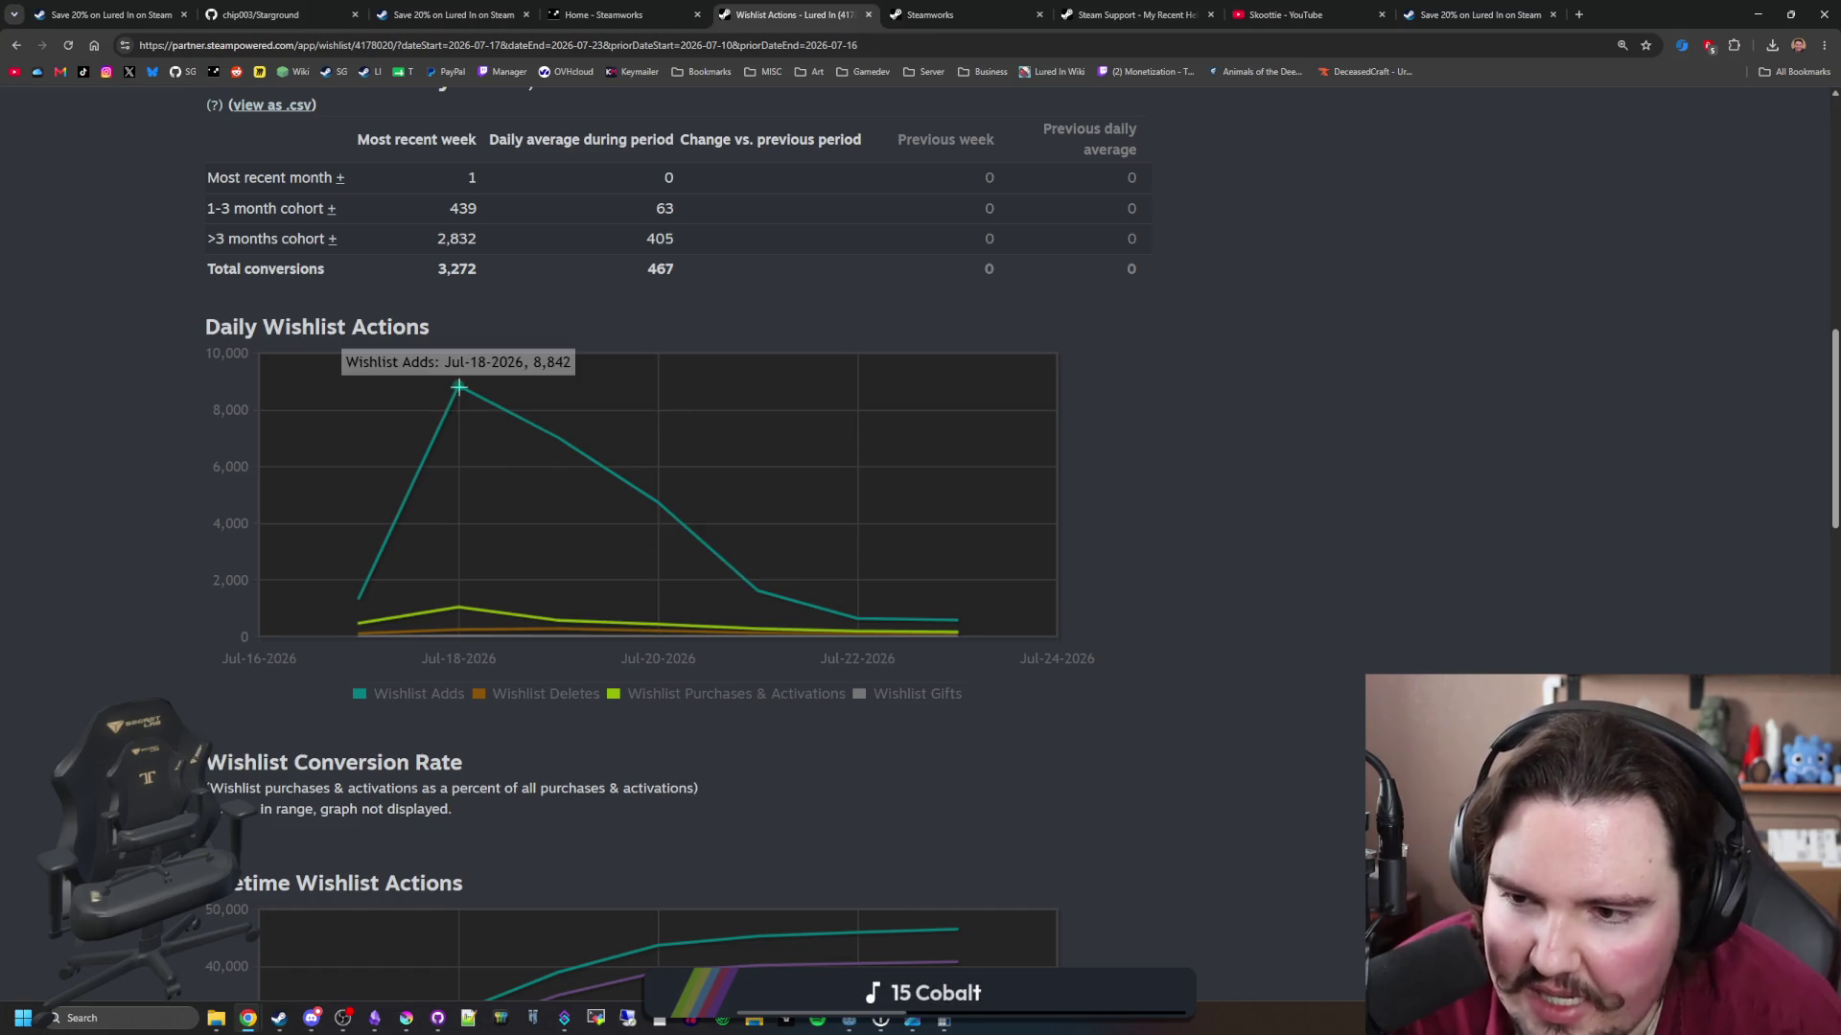
scroll(470, 460, down, 18)
scroll(1015, 646, up, 20)
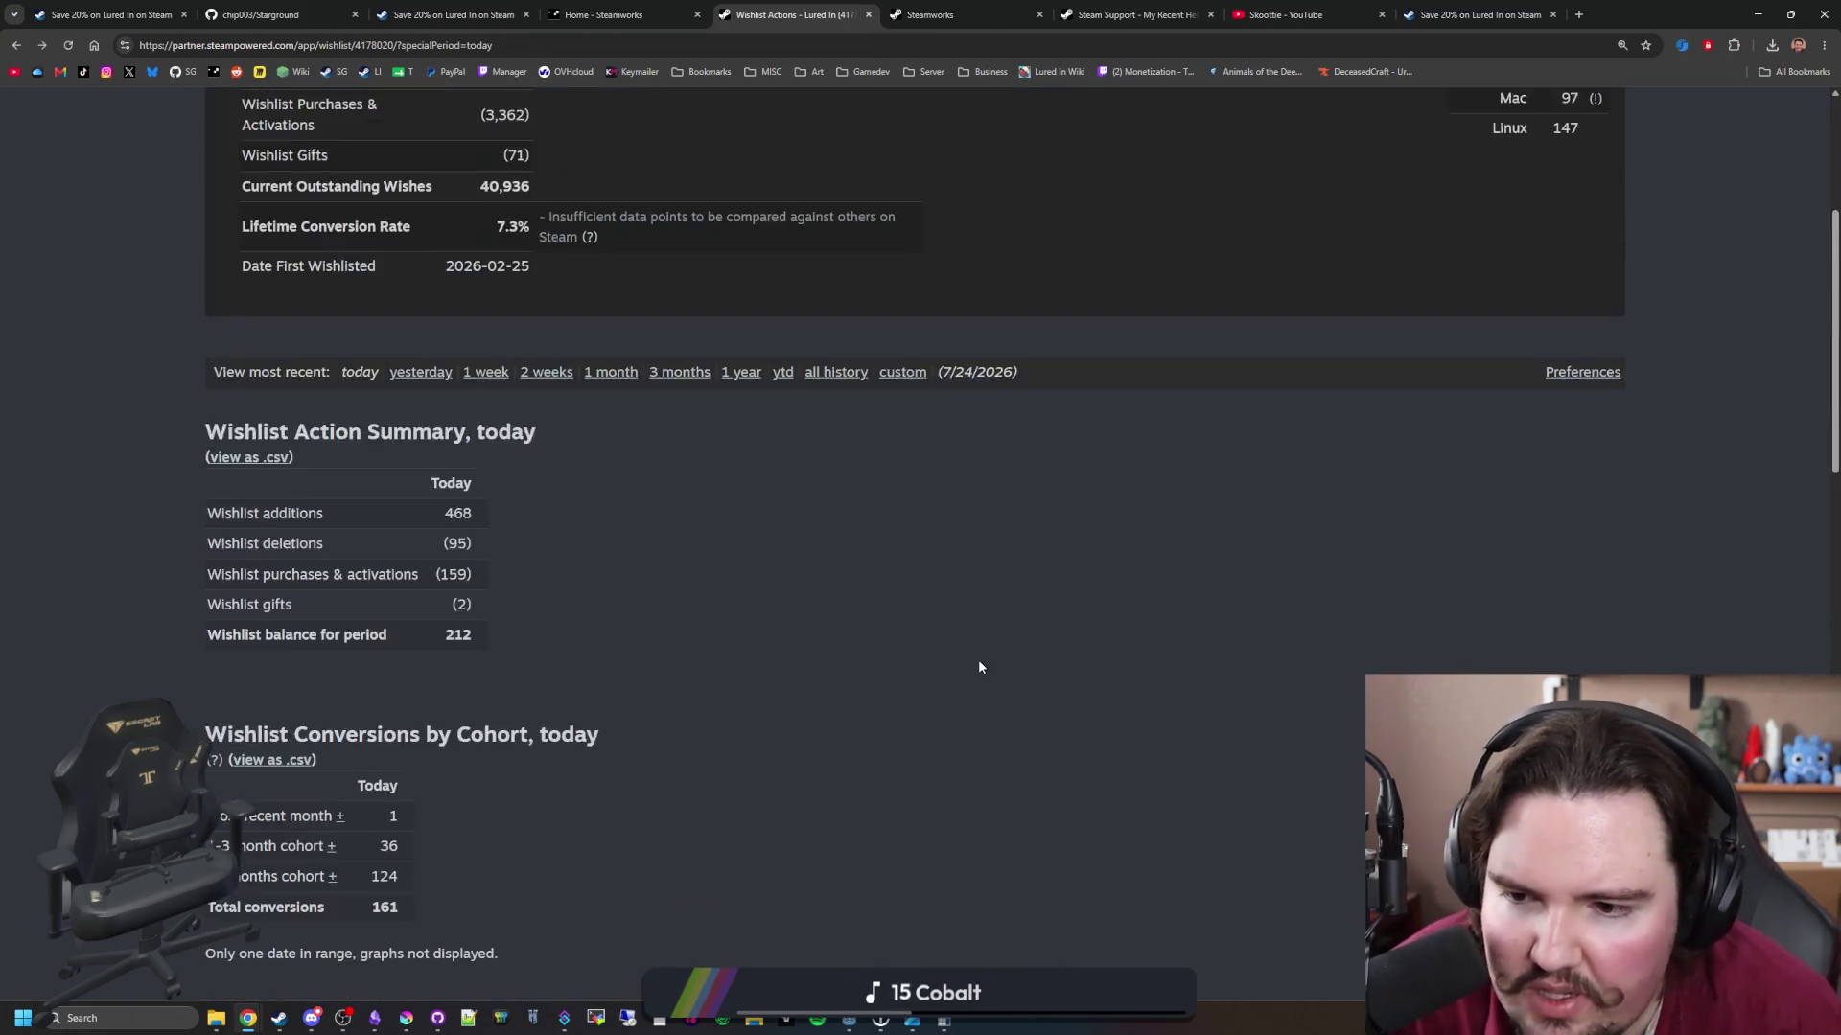
key(alt+Left)
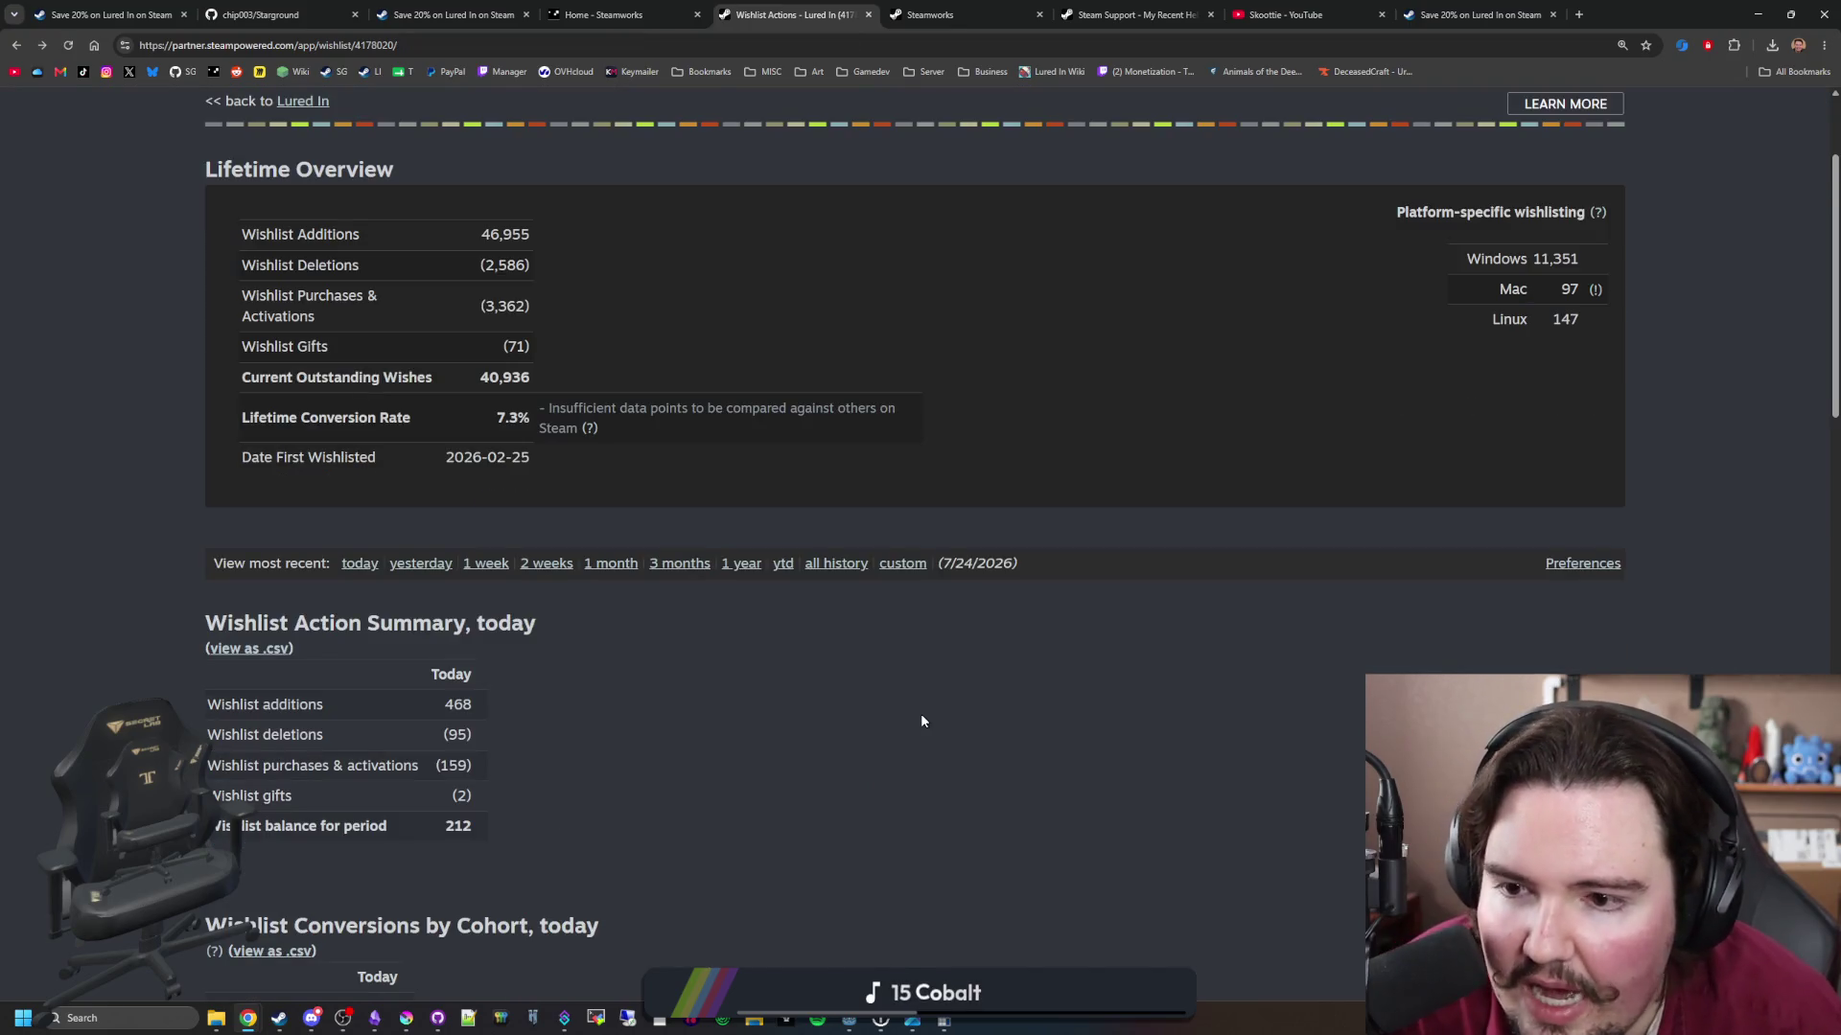
key(alt+Left)
scroll(687, 707, down, 8)
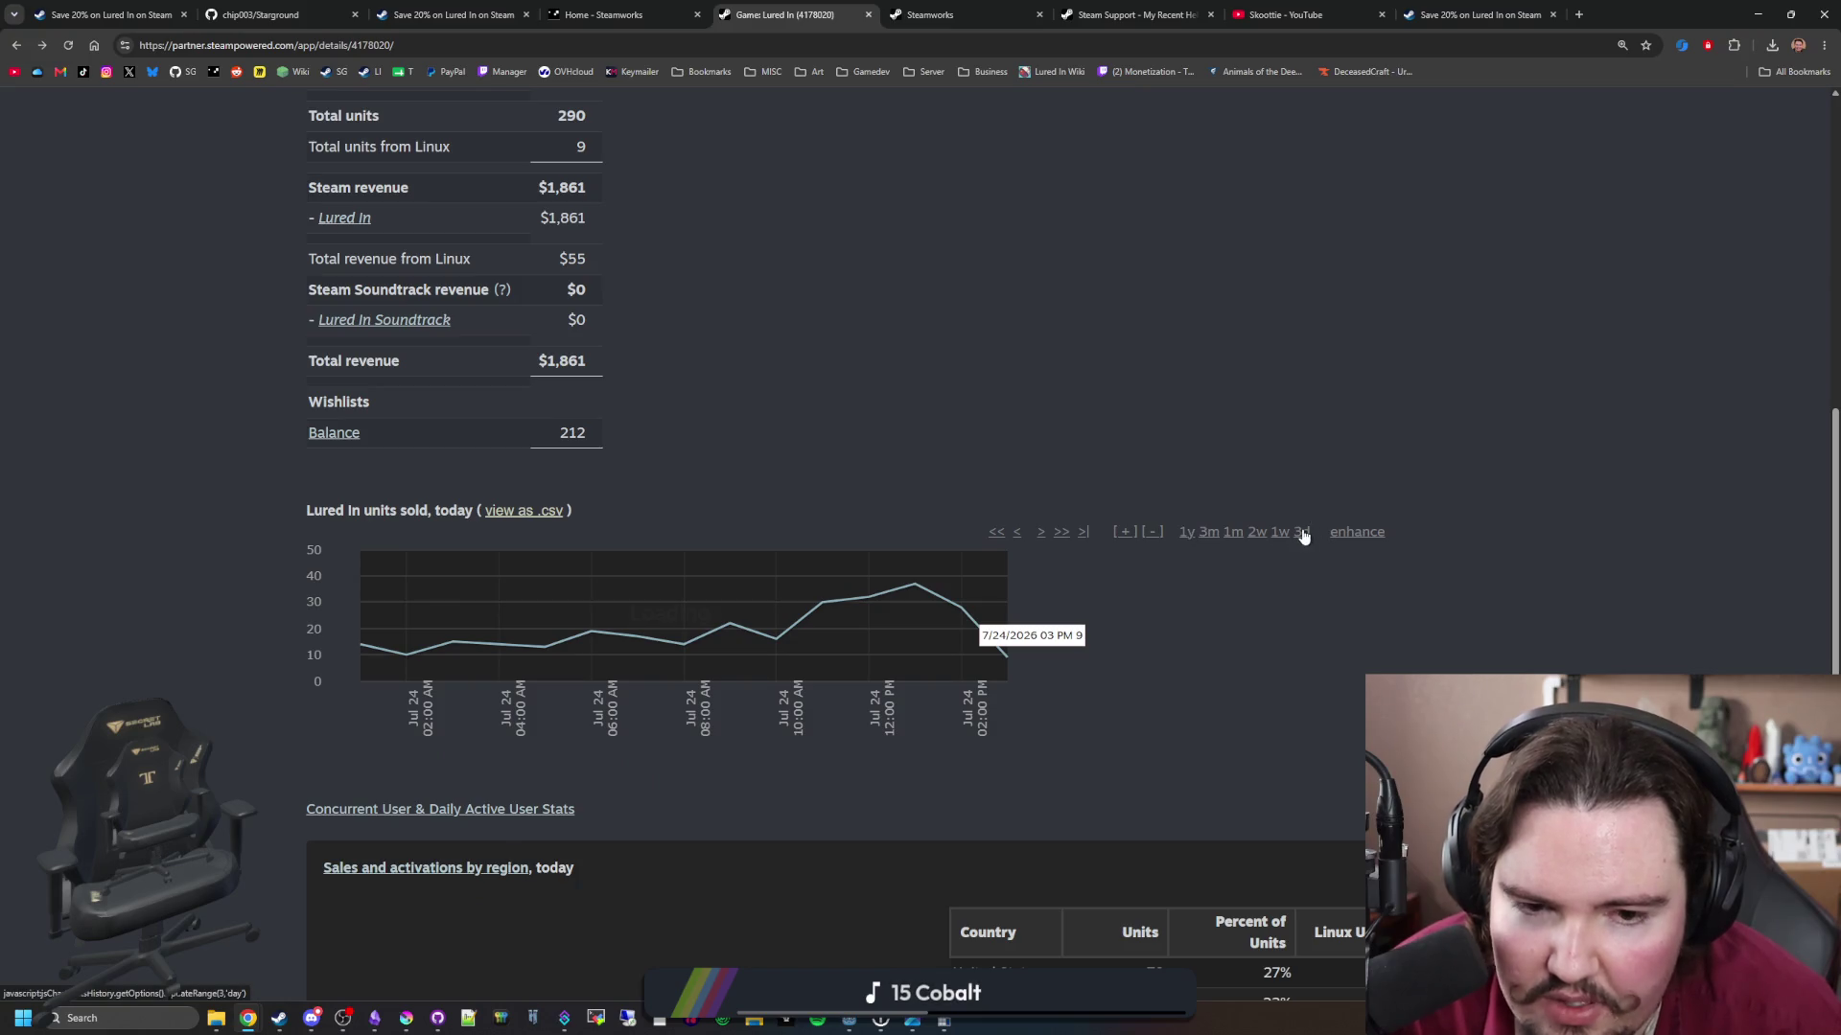
click(1300, 532)
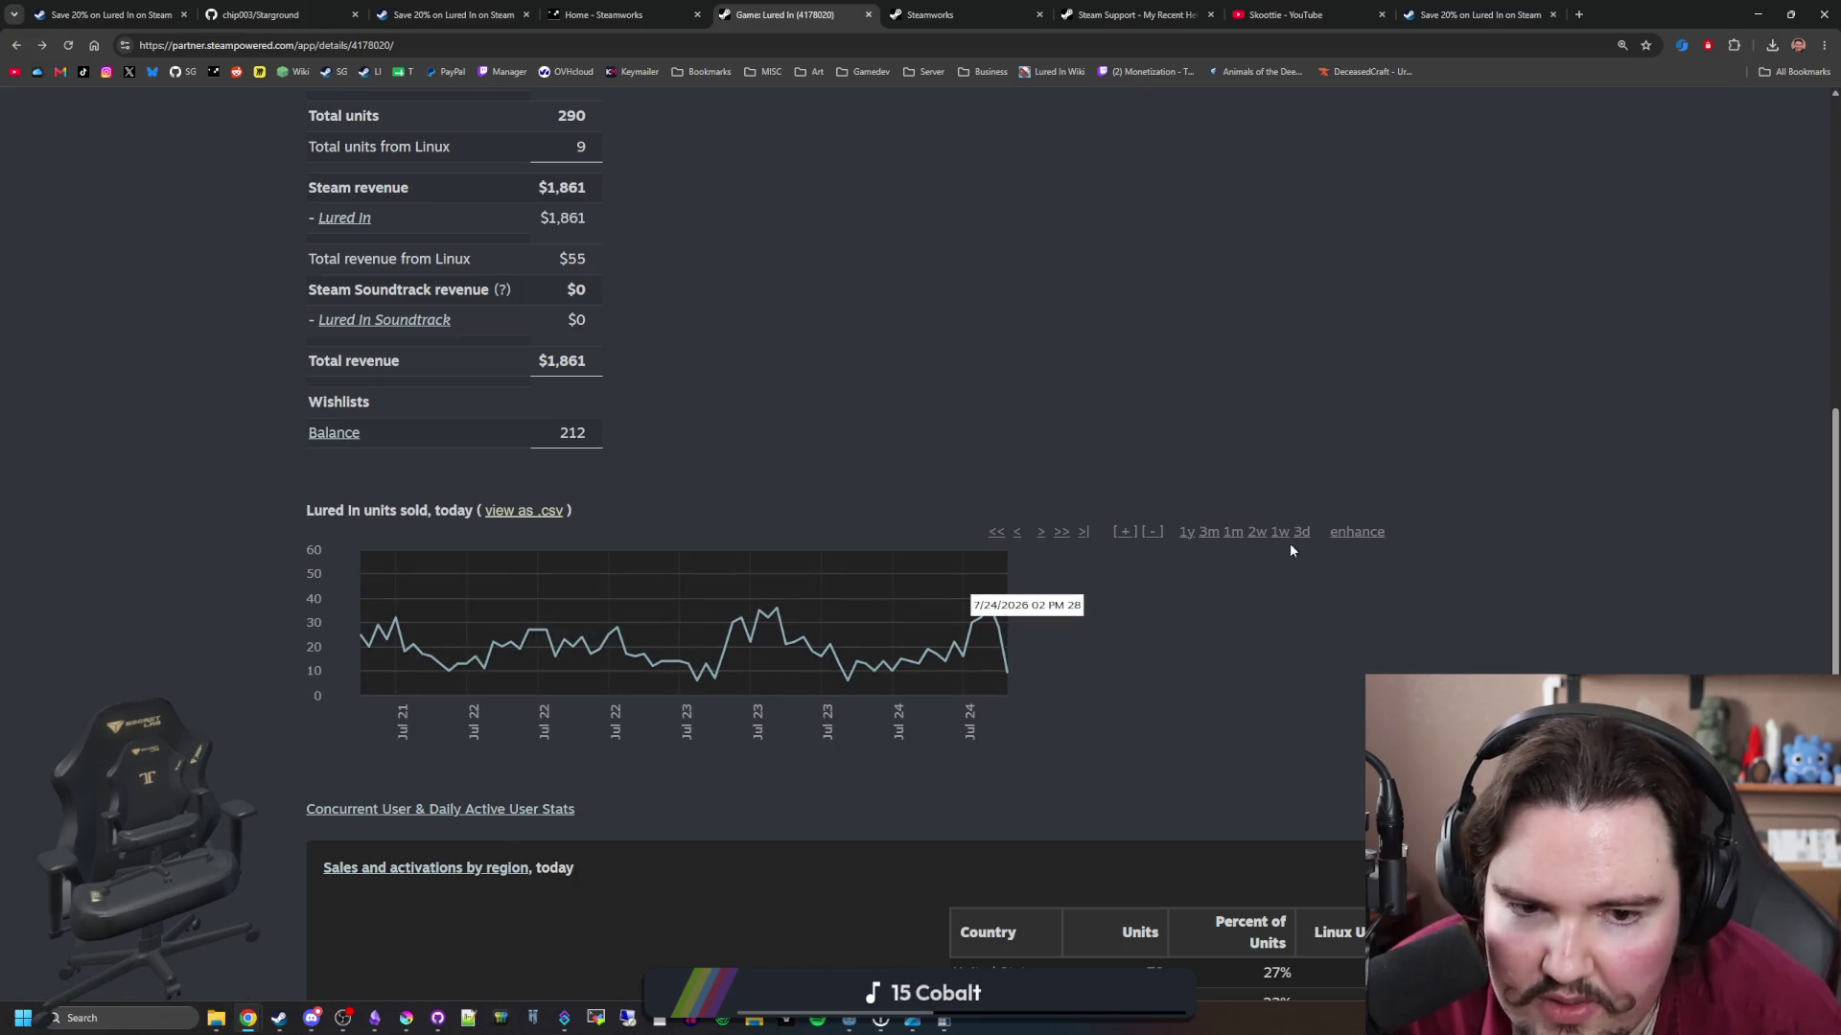
click(1279, 534)
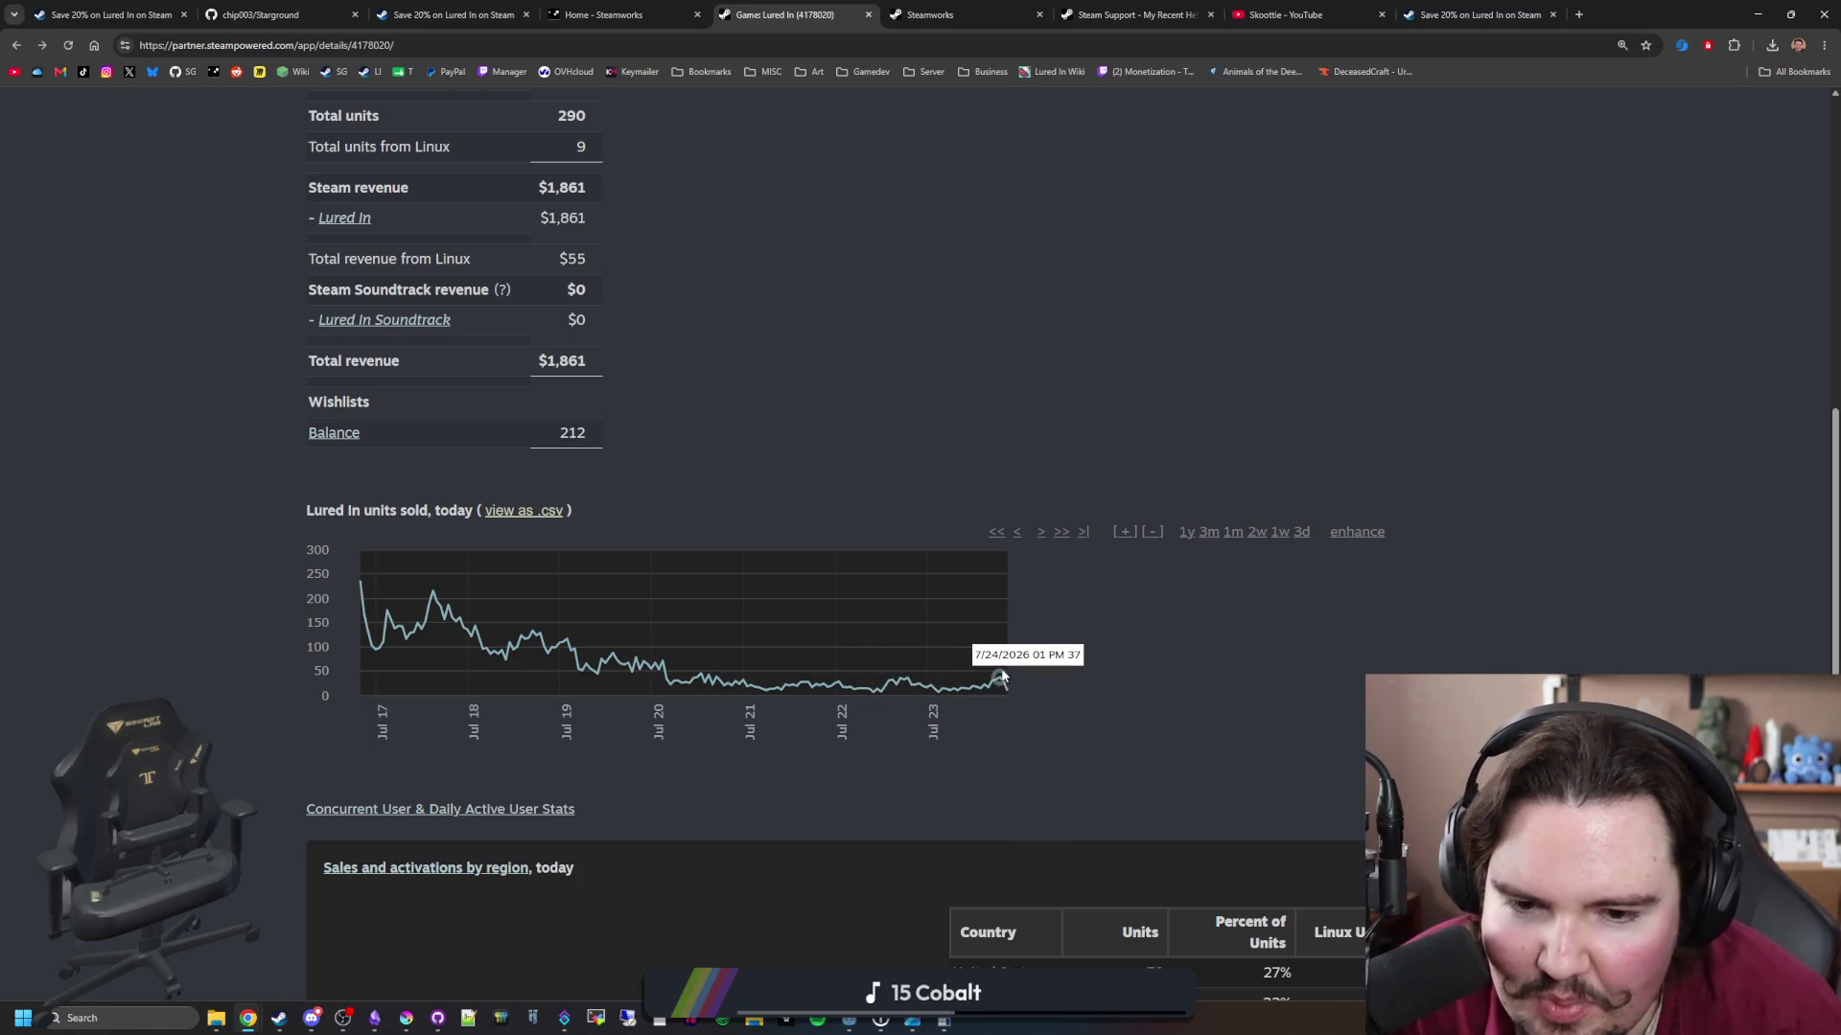
scroll(721, 614, up, 5)
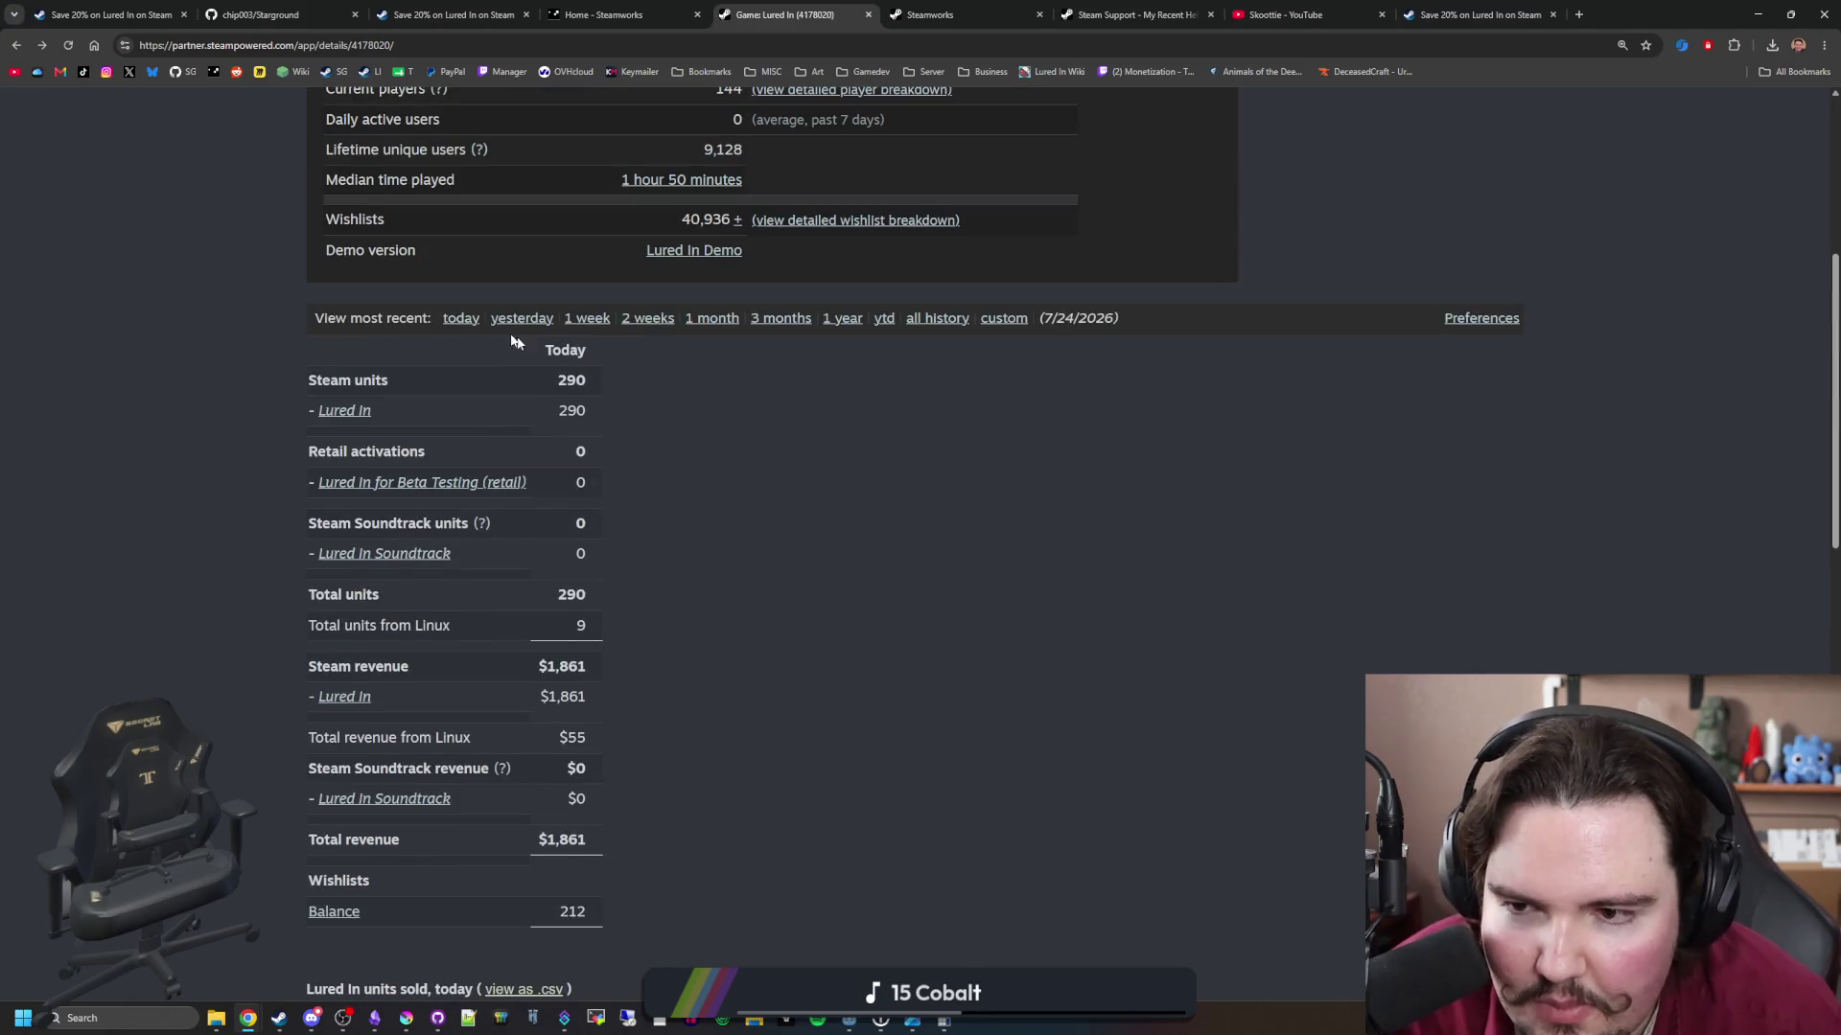
click(468, 319)
scroll(554, 576, down, 9)
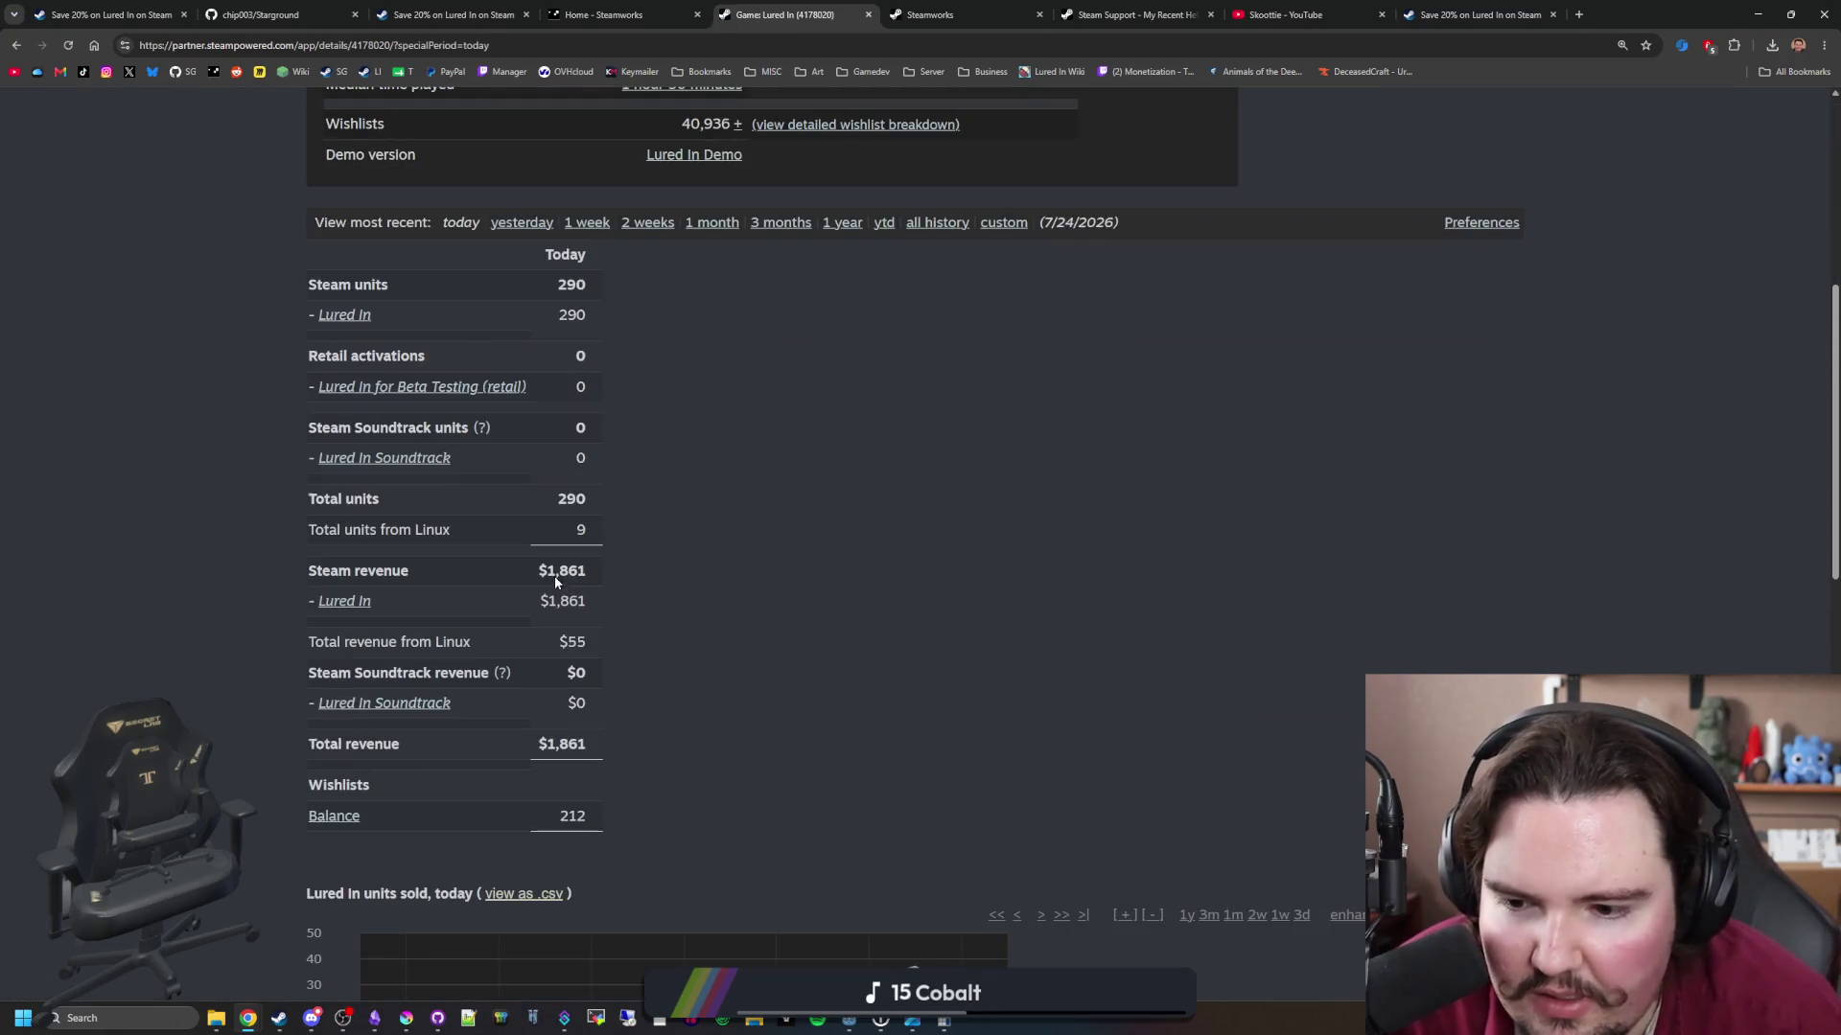
scroll(602, 564, down, 9)
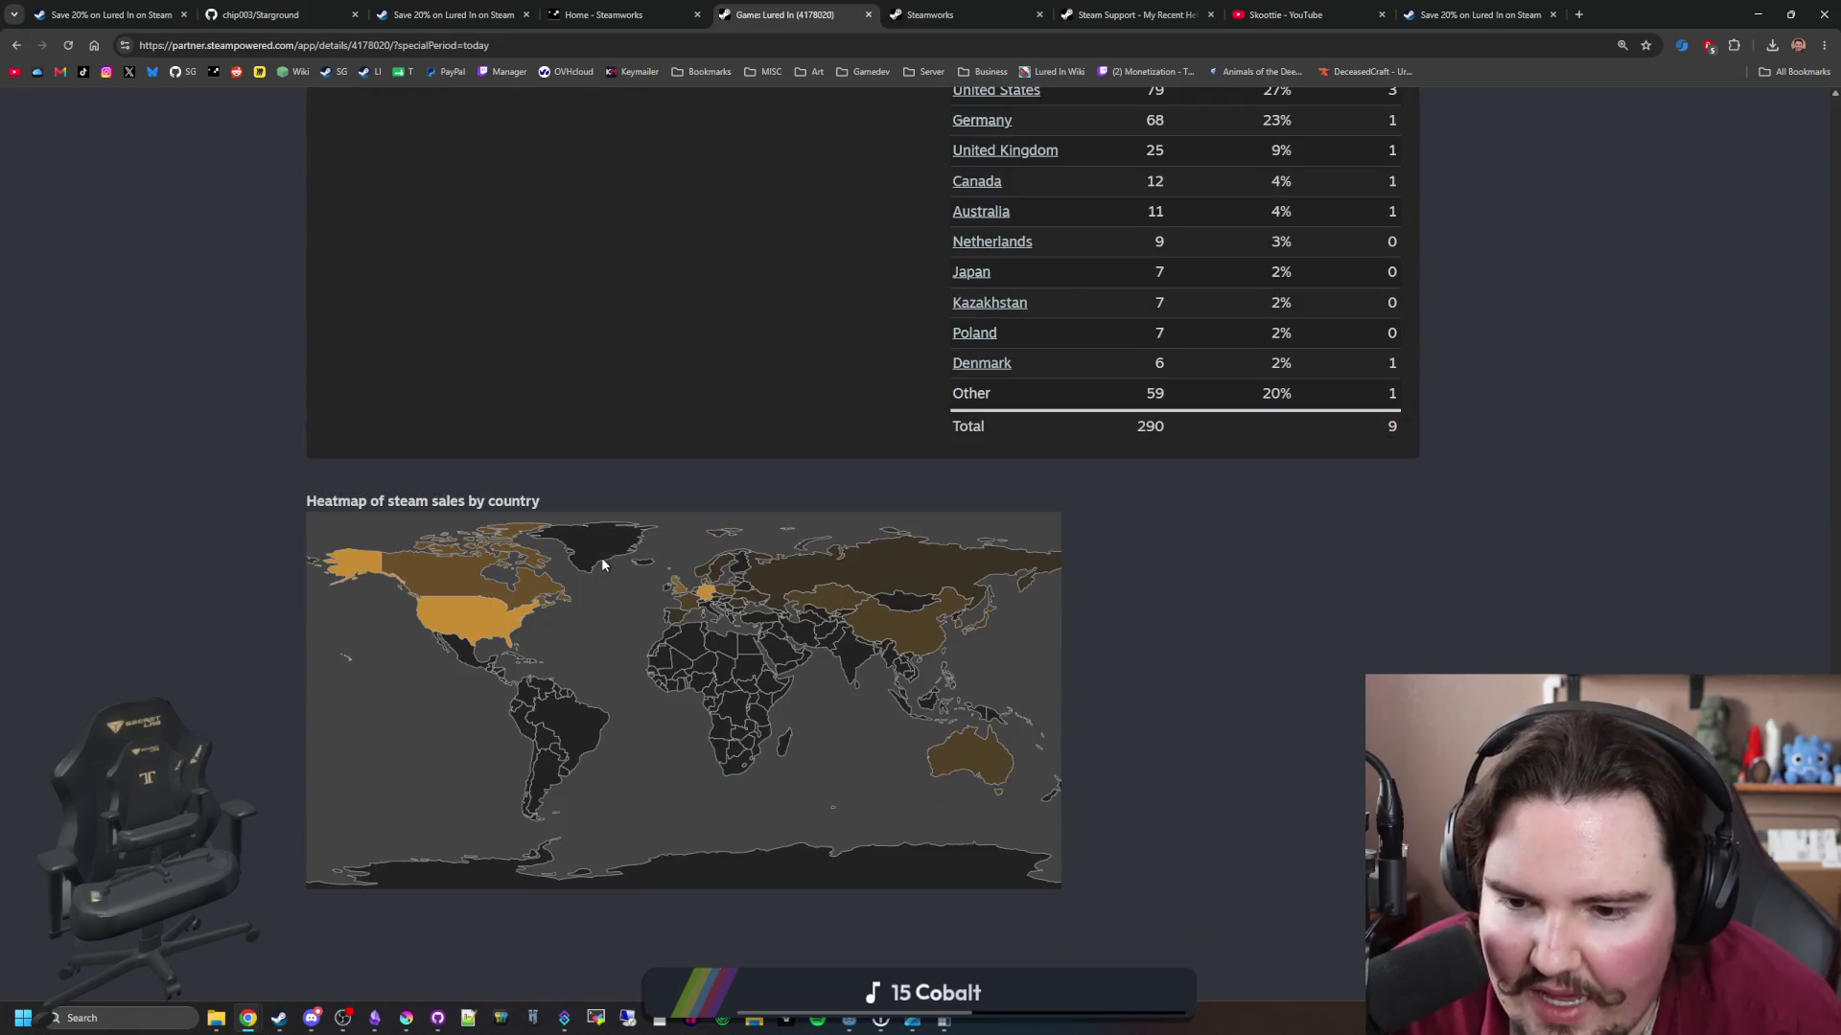
scroll(704, 514, up, 13)
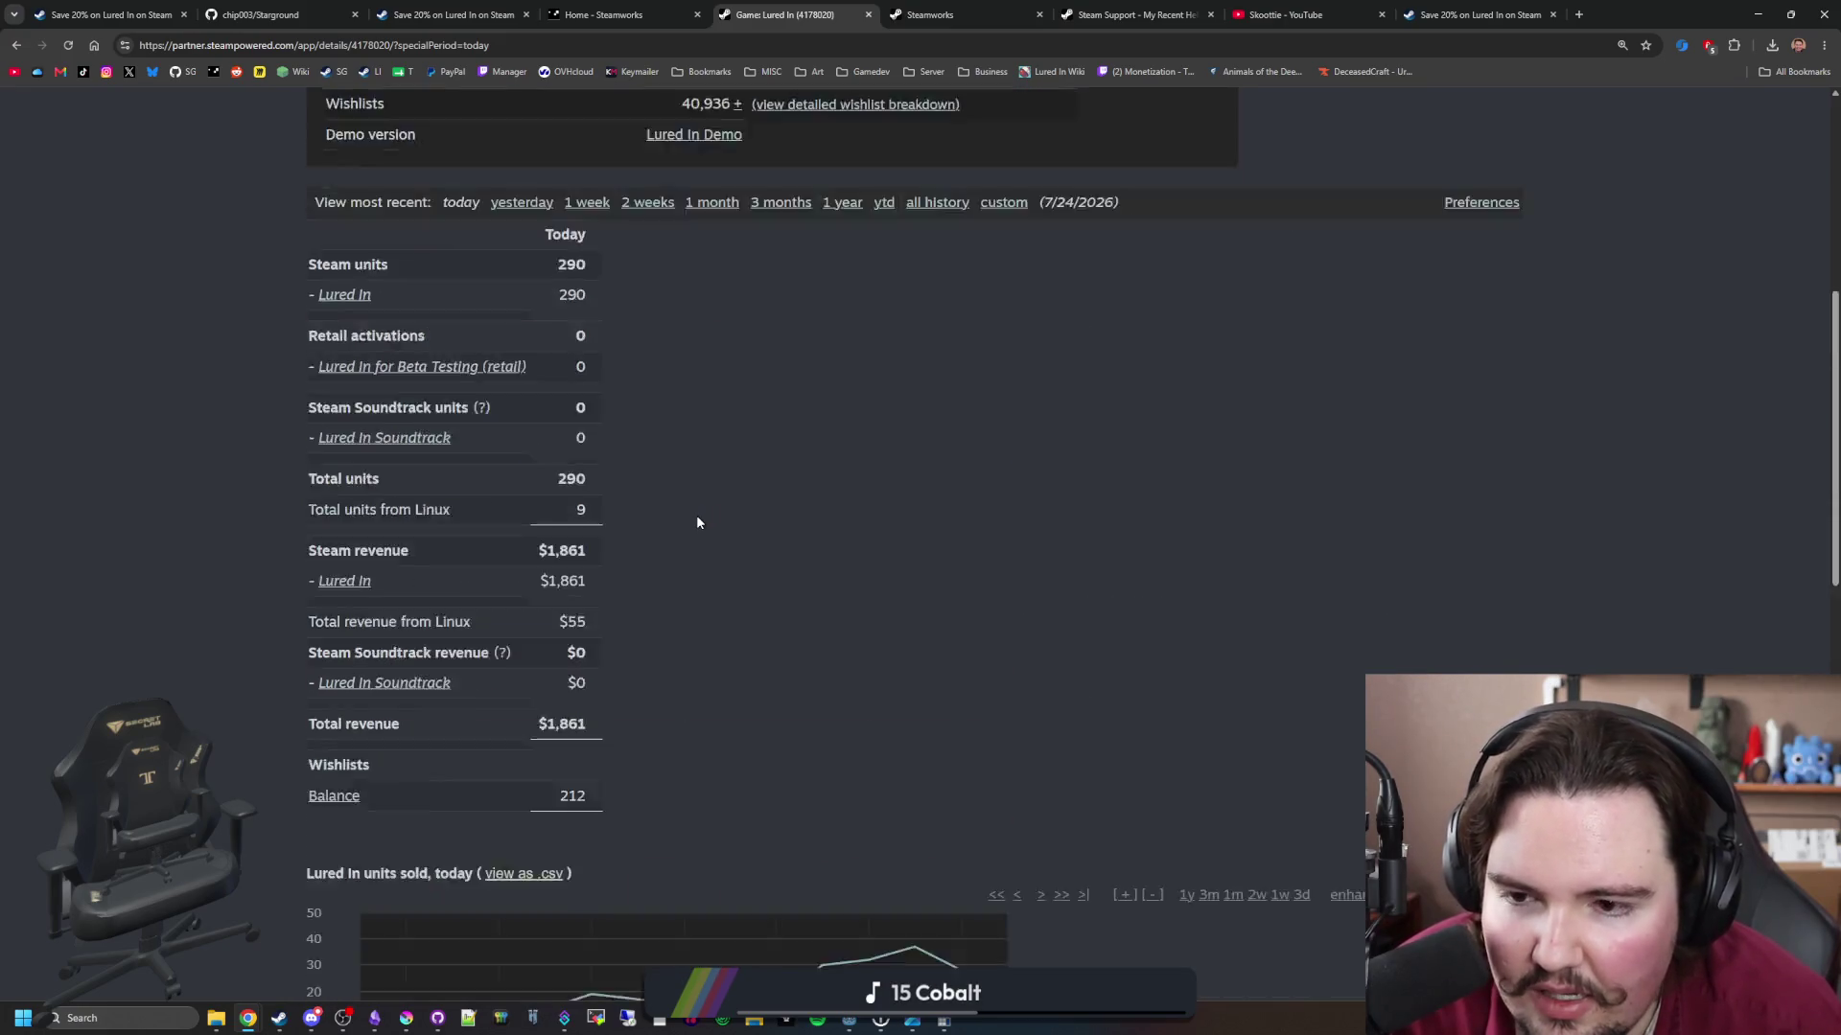
scroll(697, 521, up, 4)
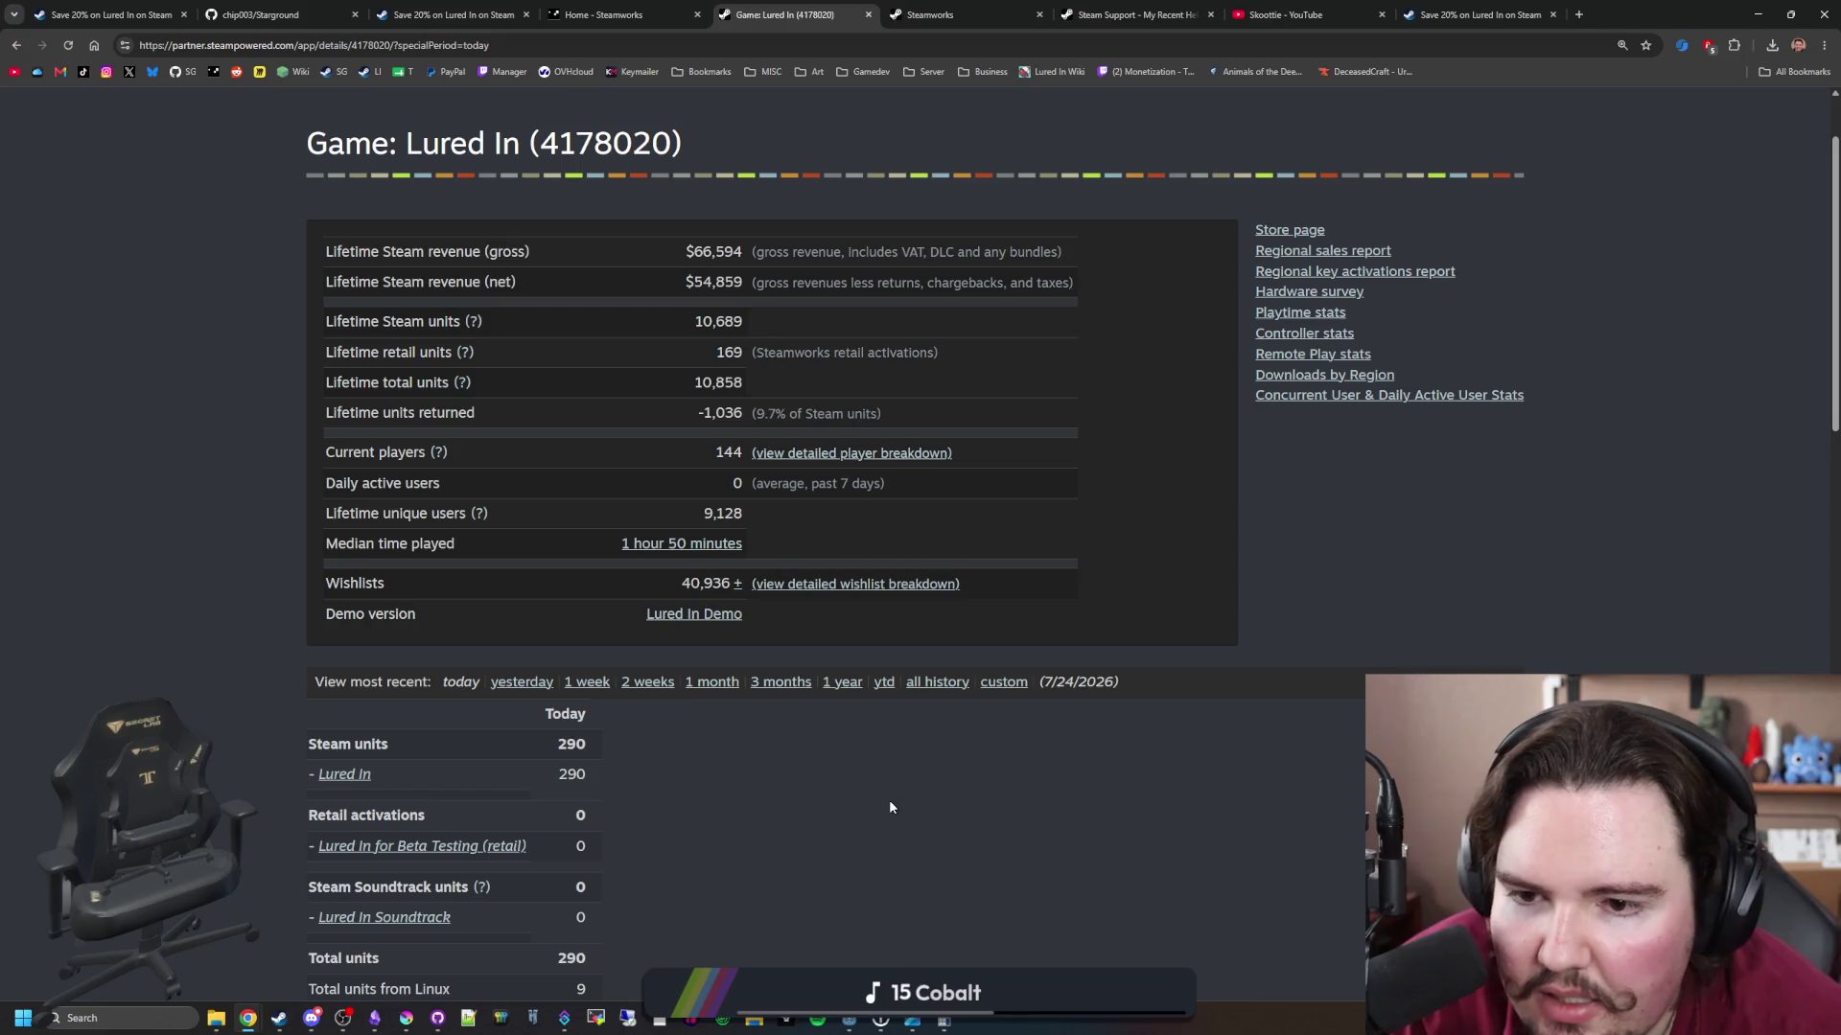
Step: Note the 9.7% returned-units figure, then bring up the Gamedev/Lured In note in Obsidian
drag(753, 414, 873, 423)
click(873, 422)
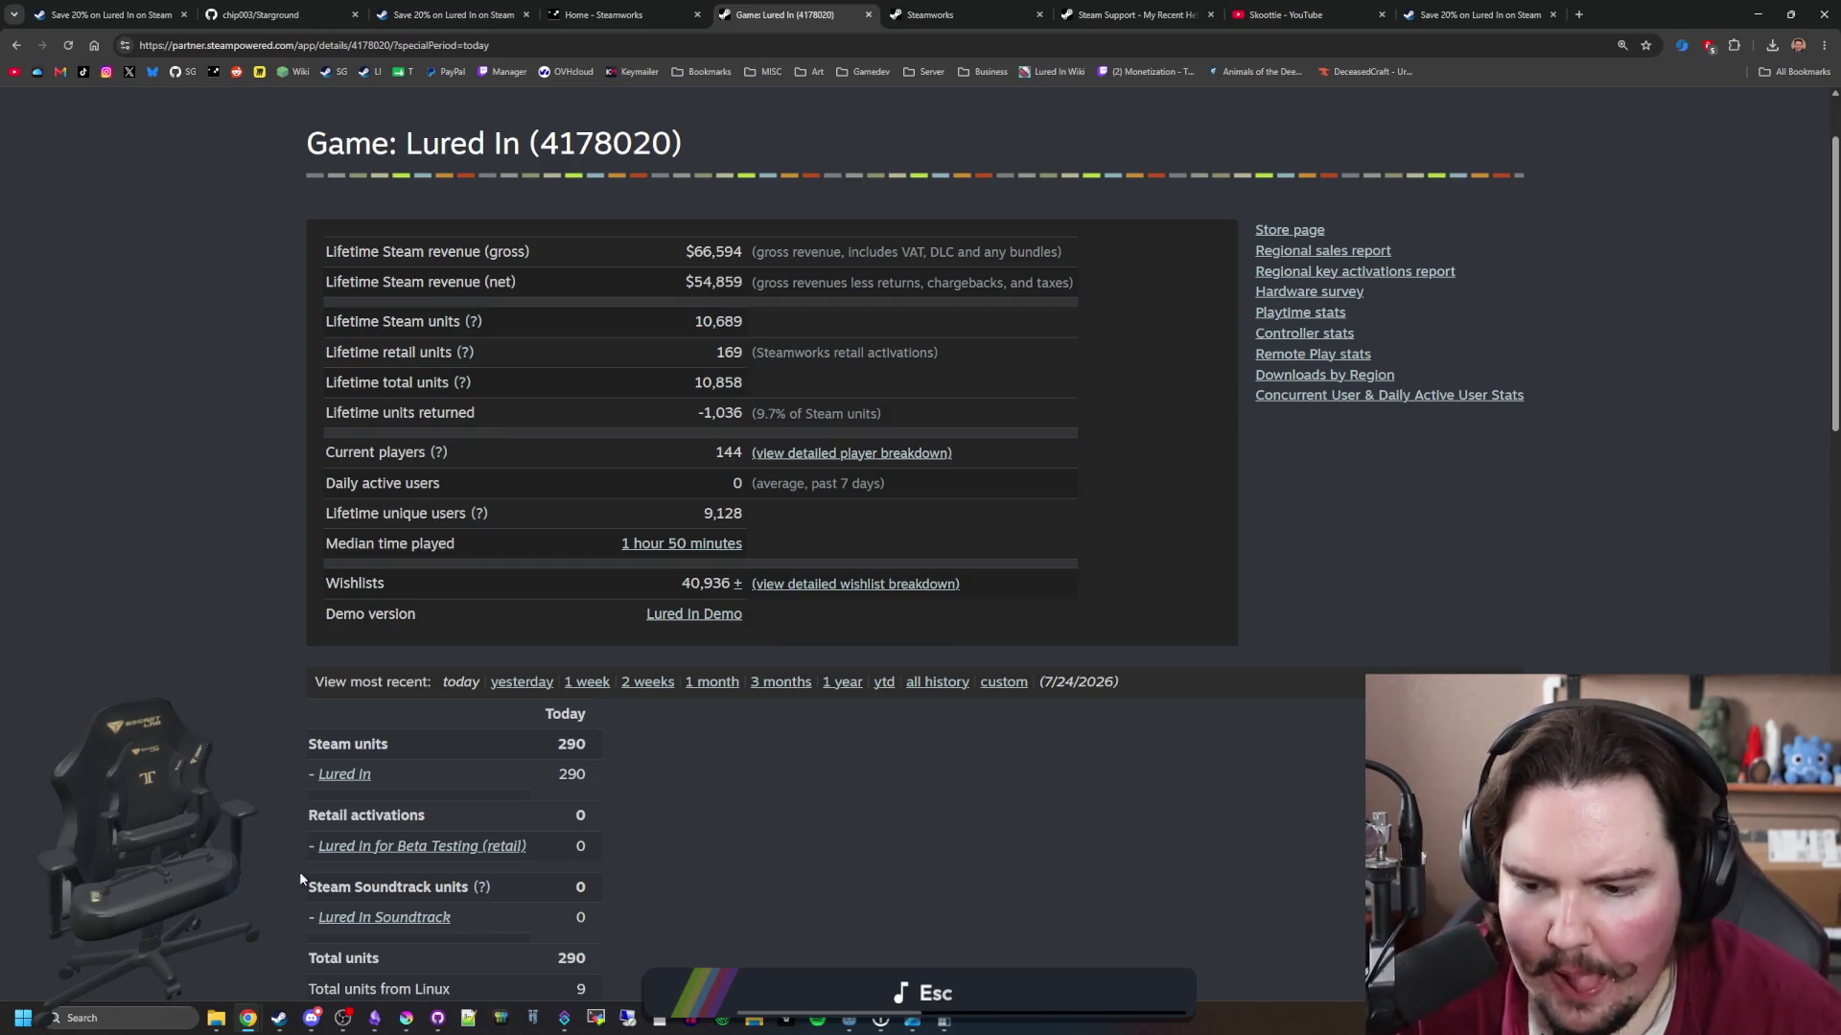
click(373, 1018)
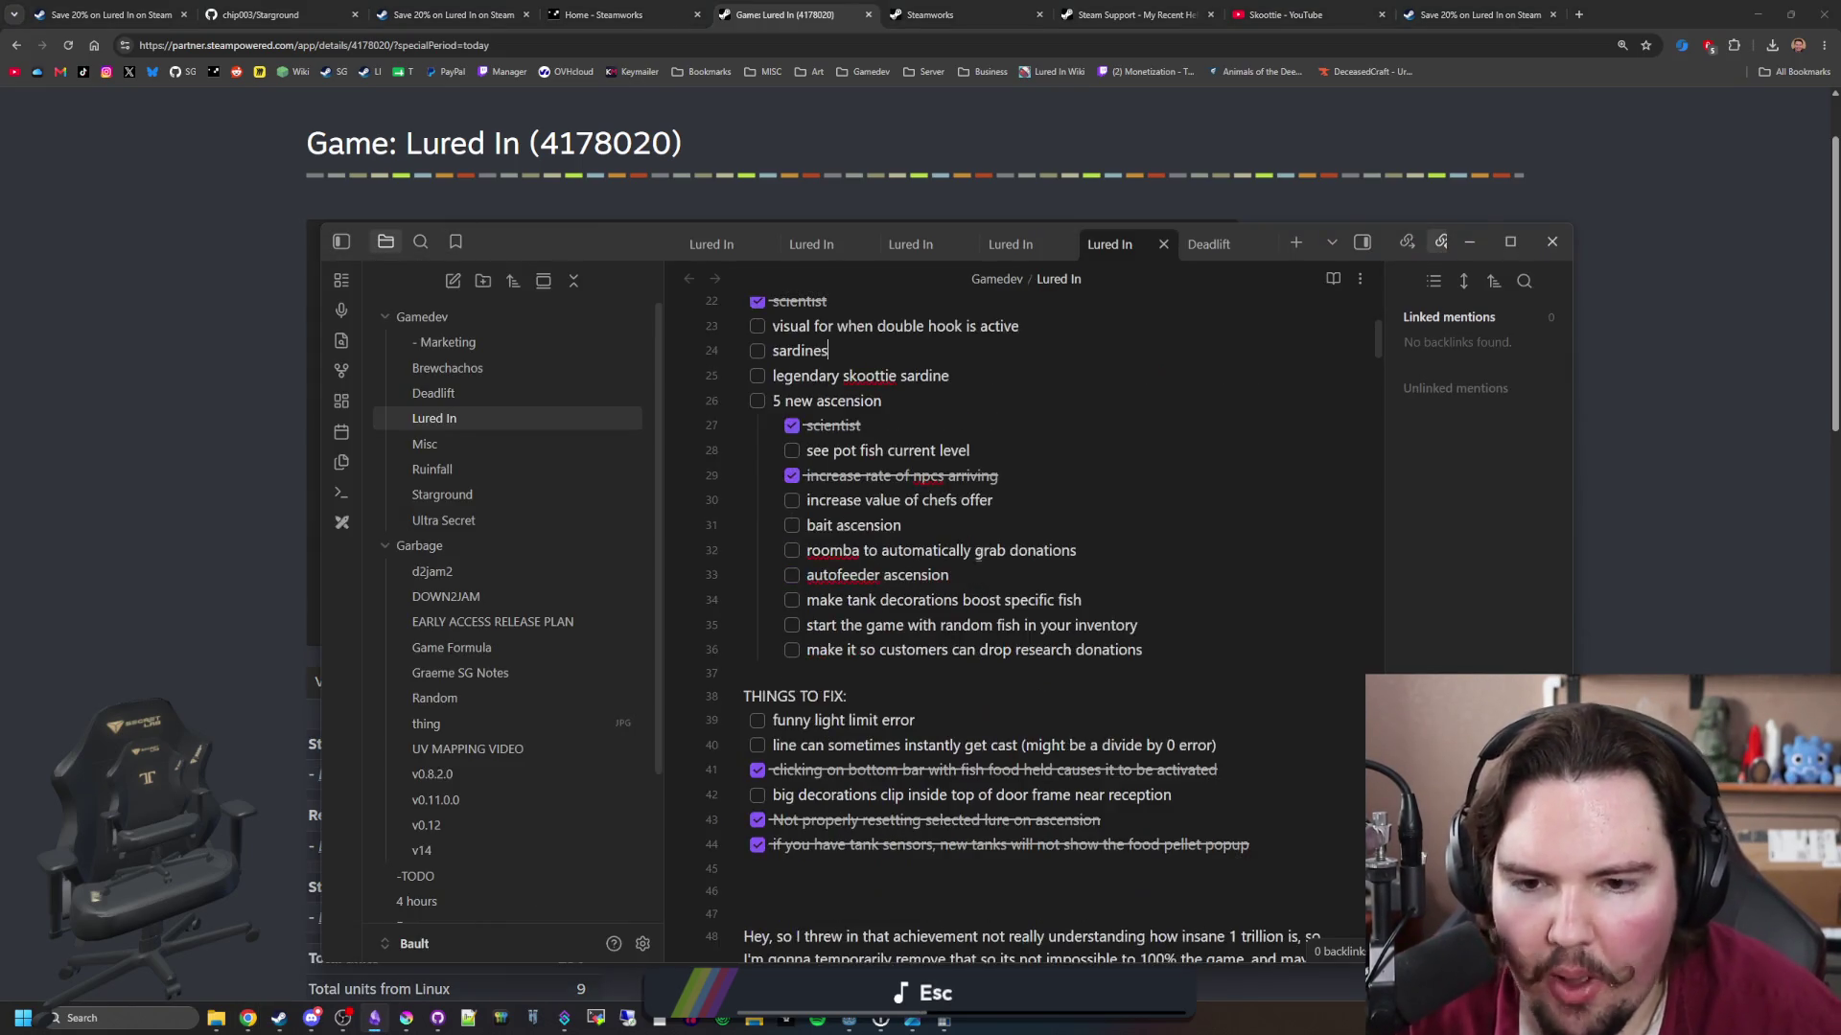
scroll(1036, 596, up, 1)
click(1035, 596)
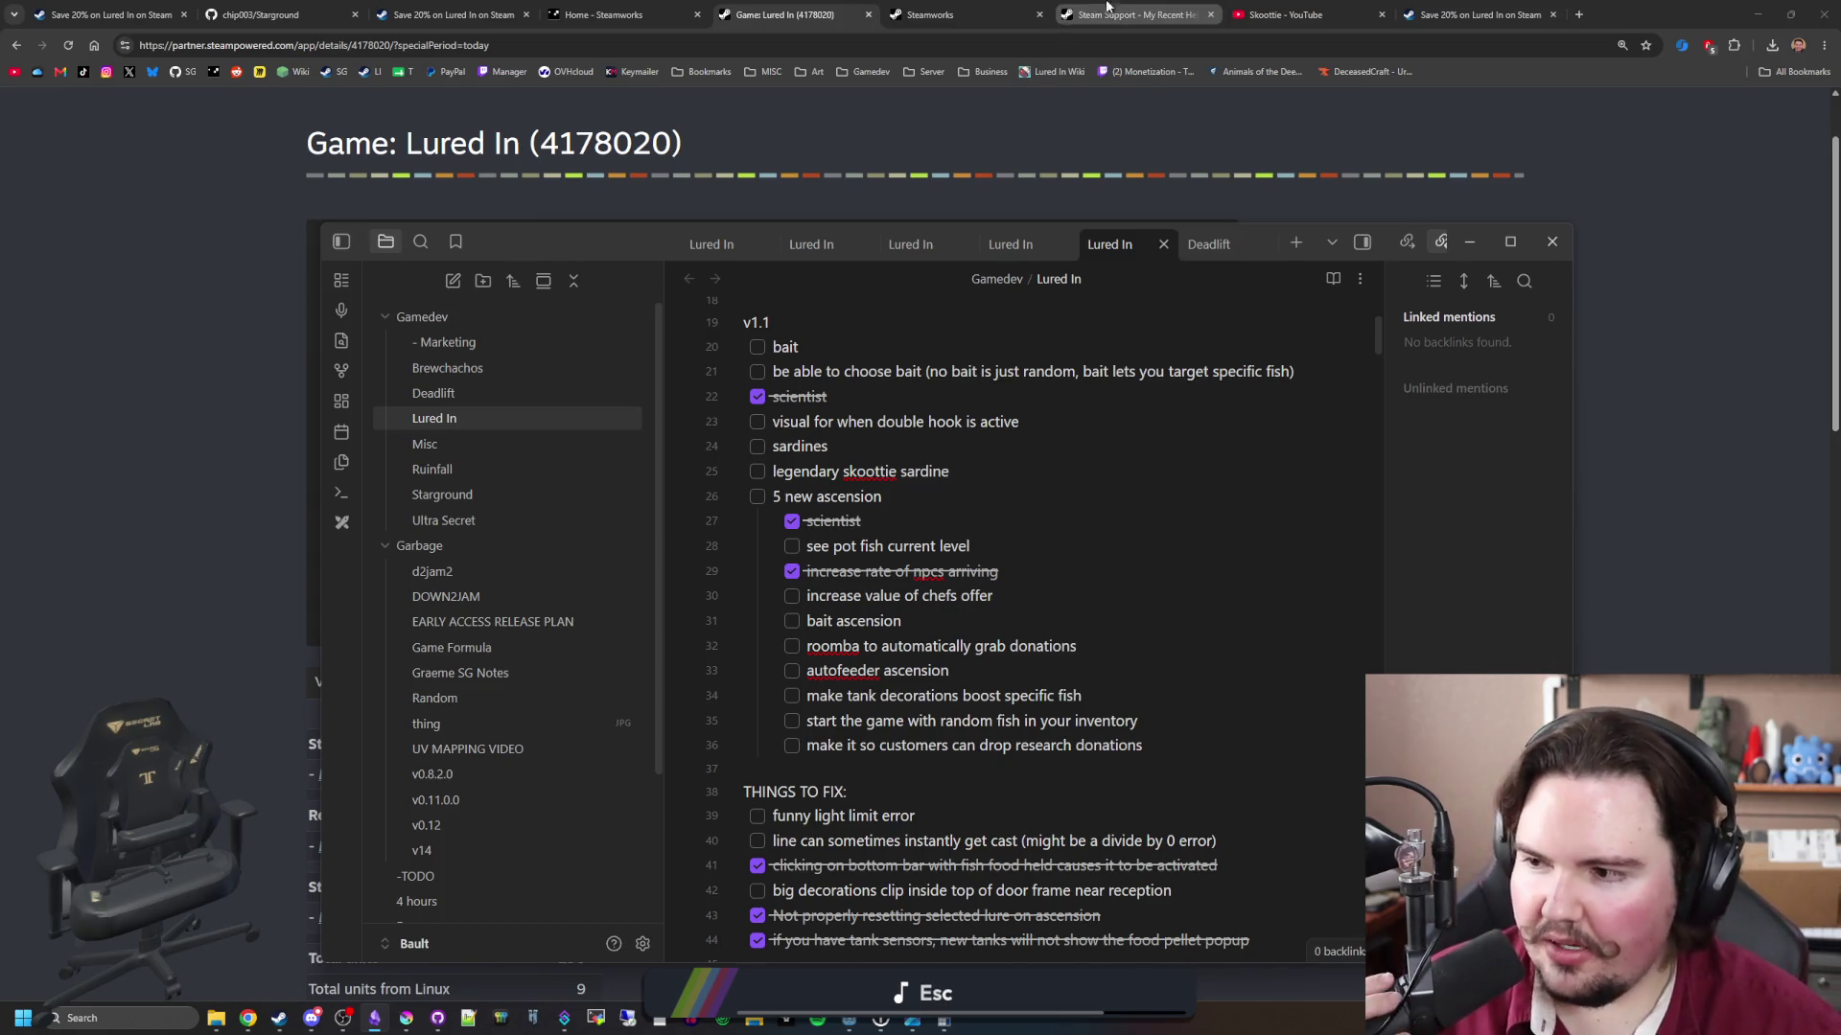
Step: Open YouTube in a new tab, search 'waligug' and open the Waligug channel
click(1579, 13)
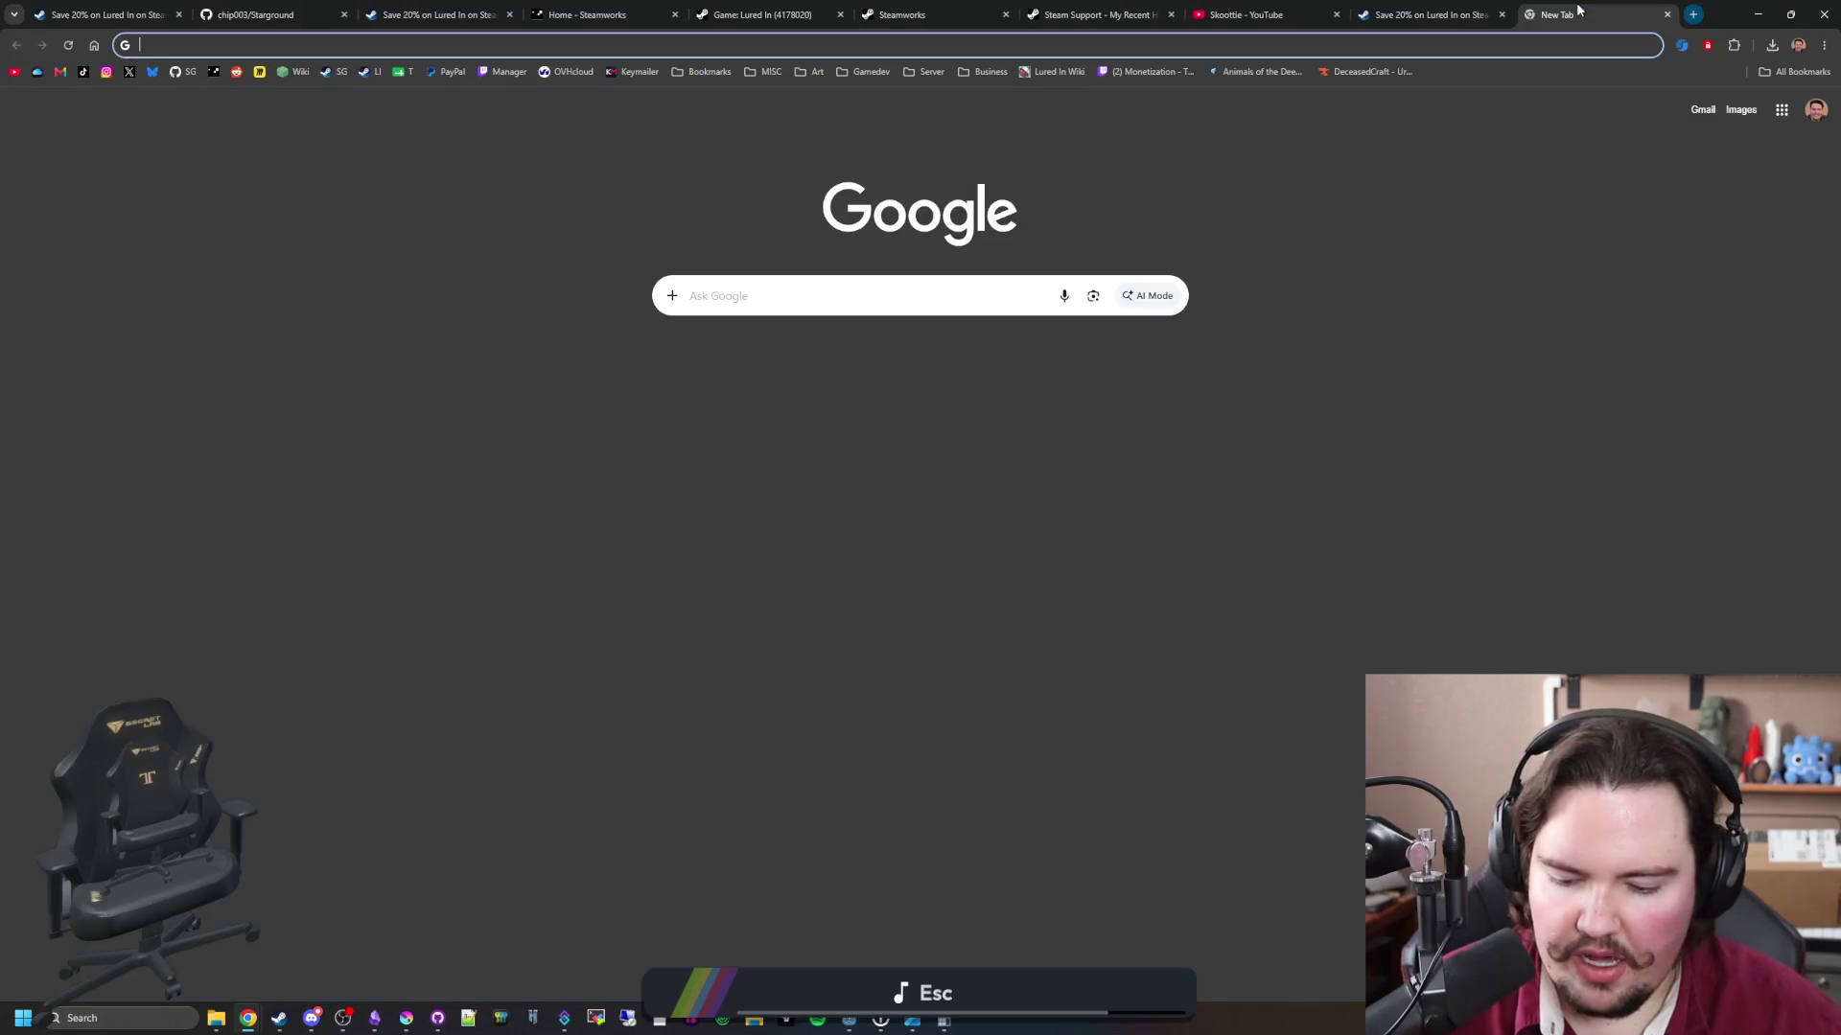
text(you)
key(Return)
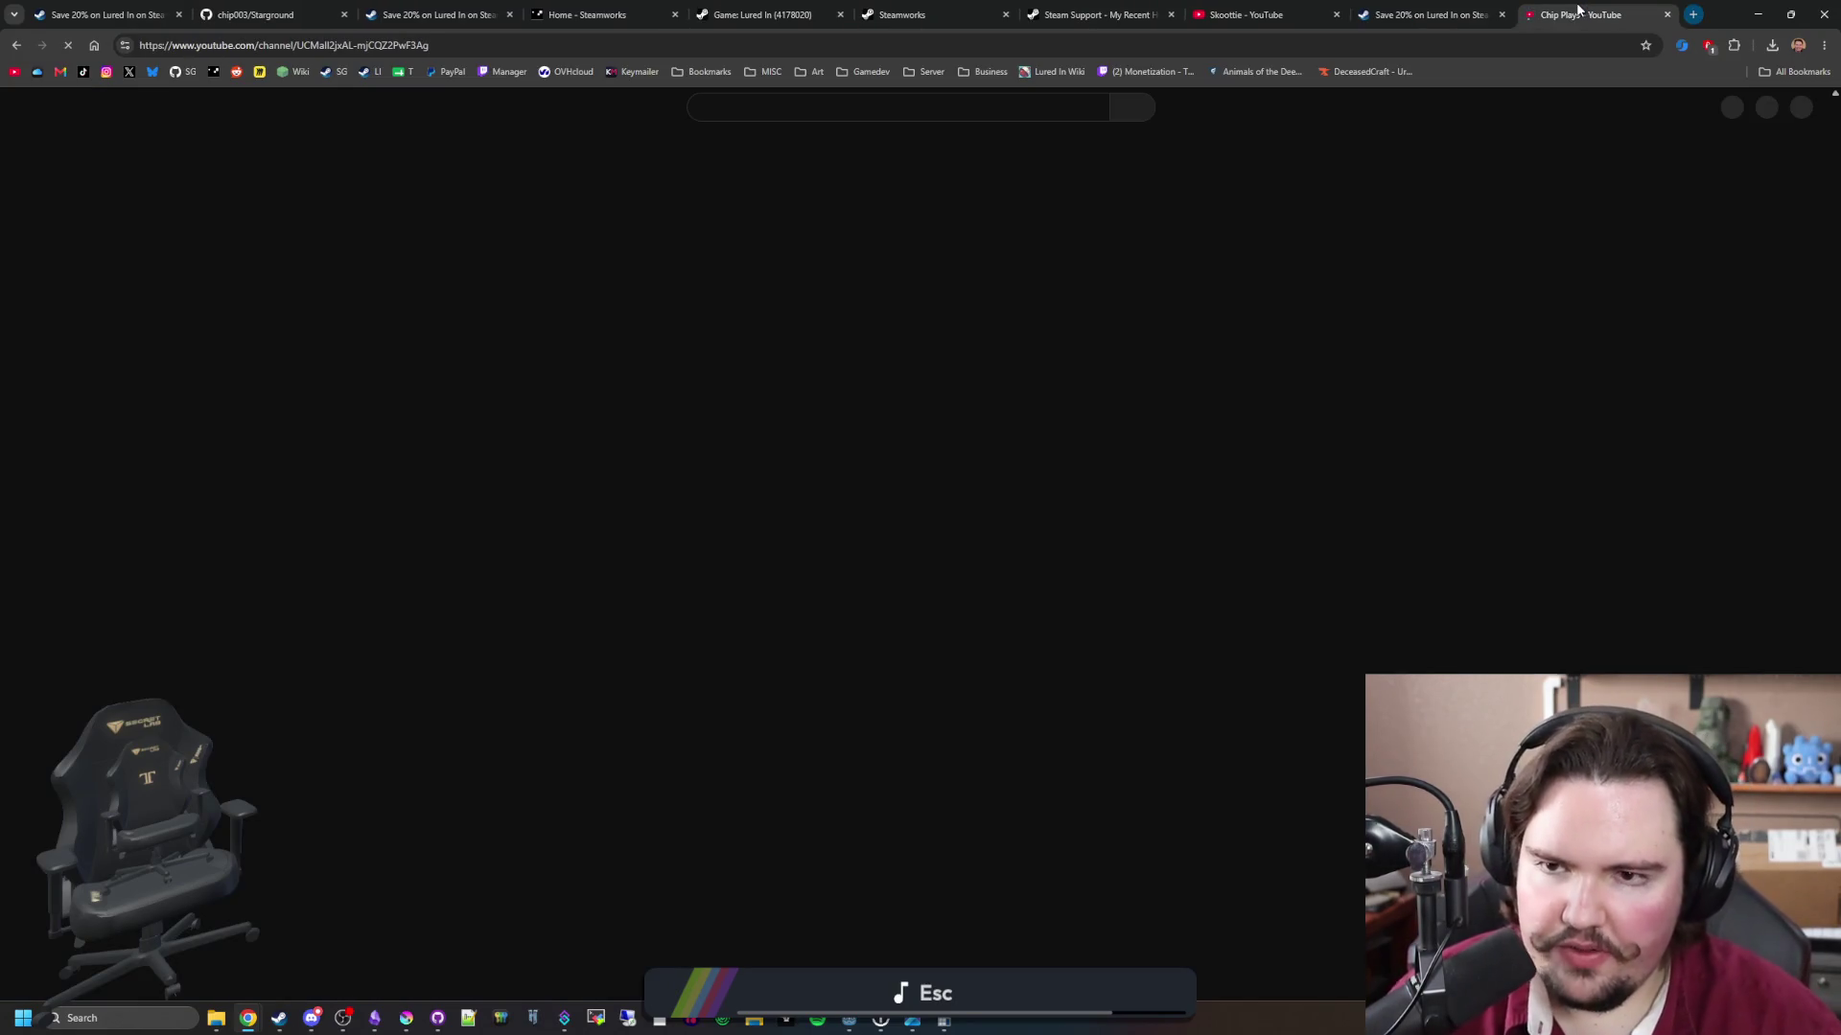
click(783, 113)
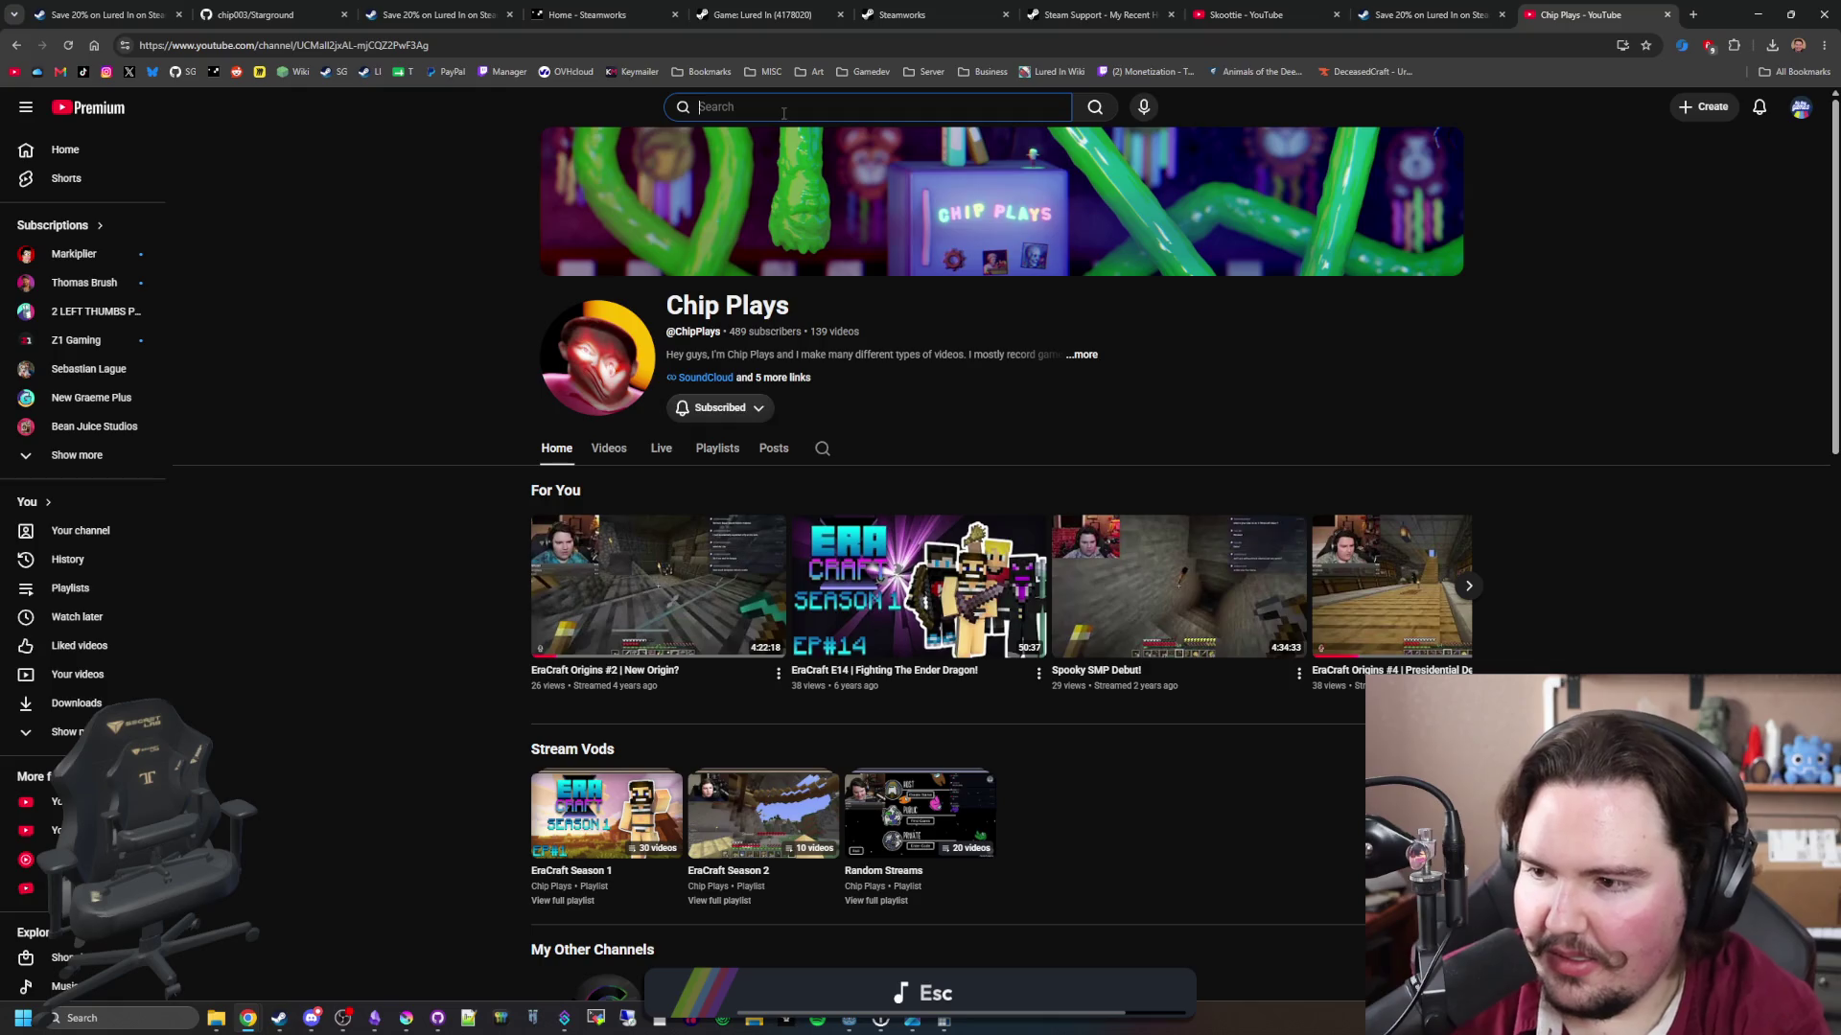
text(waligug)
key(Return)
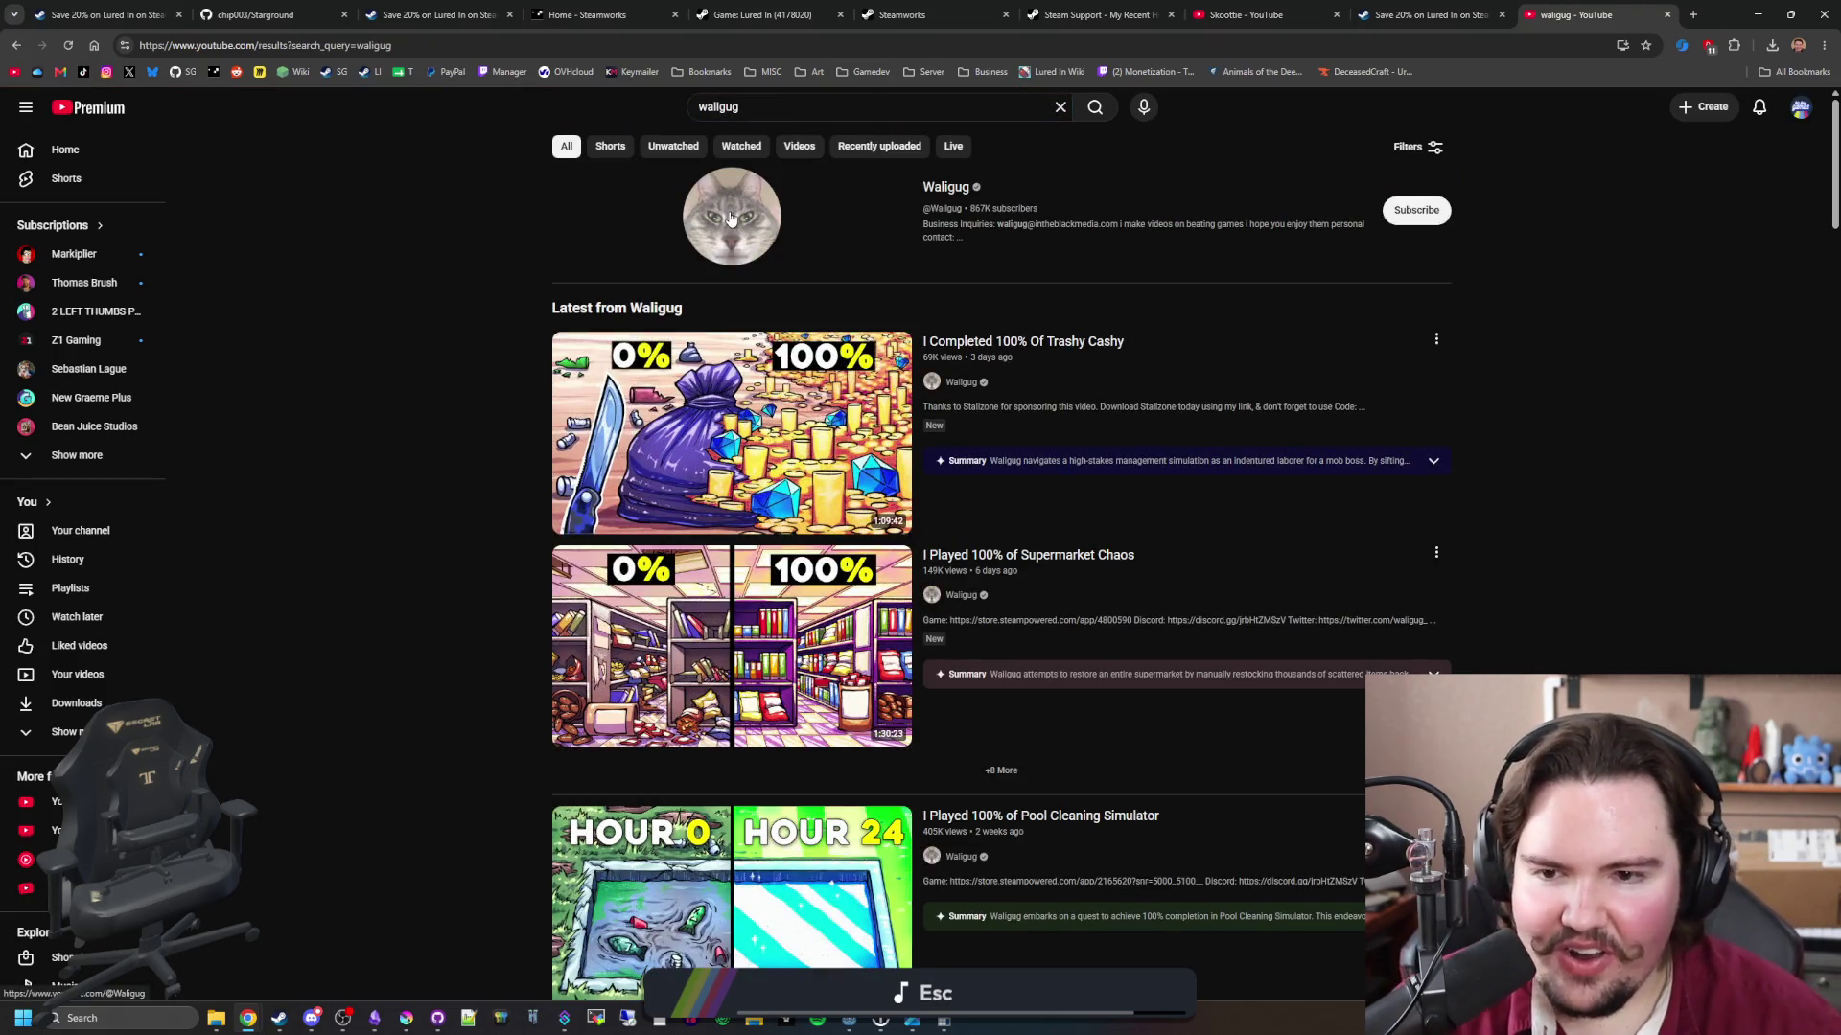
click(731, 219)
click(611, 448)
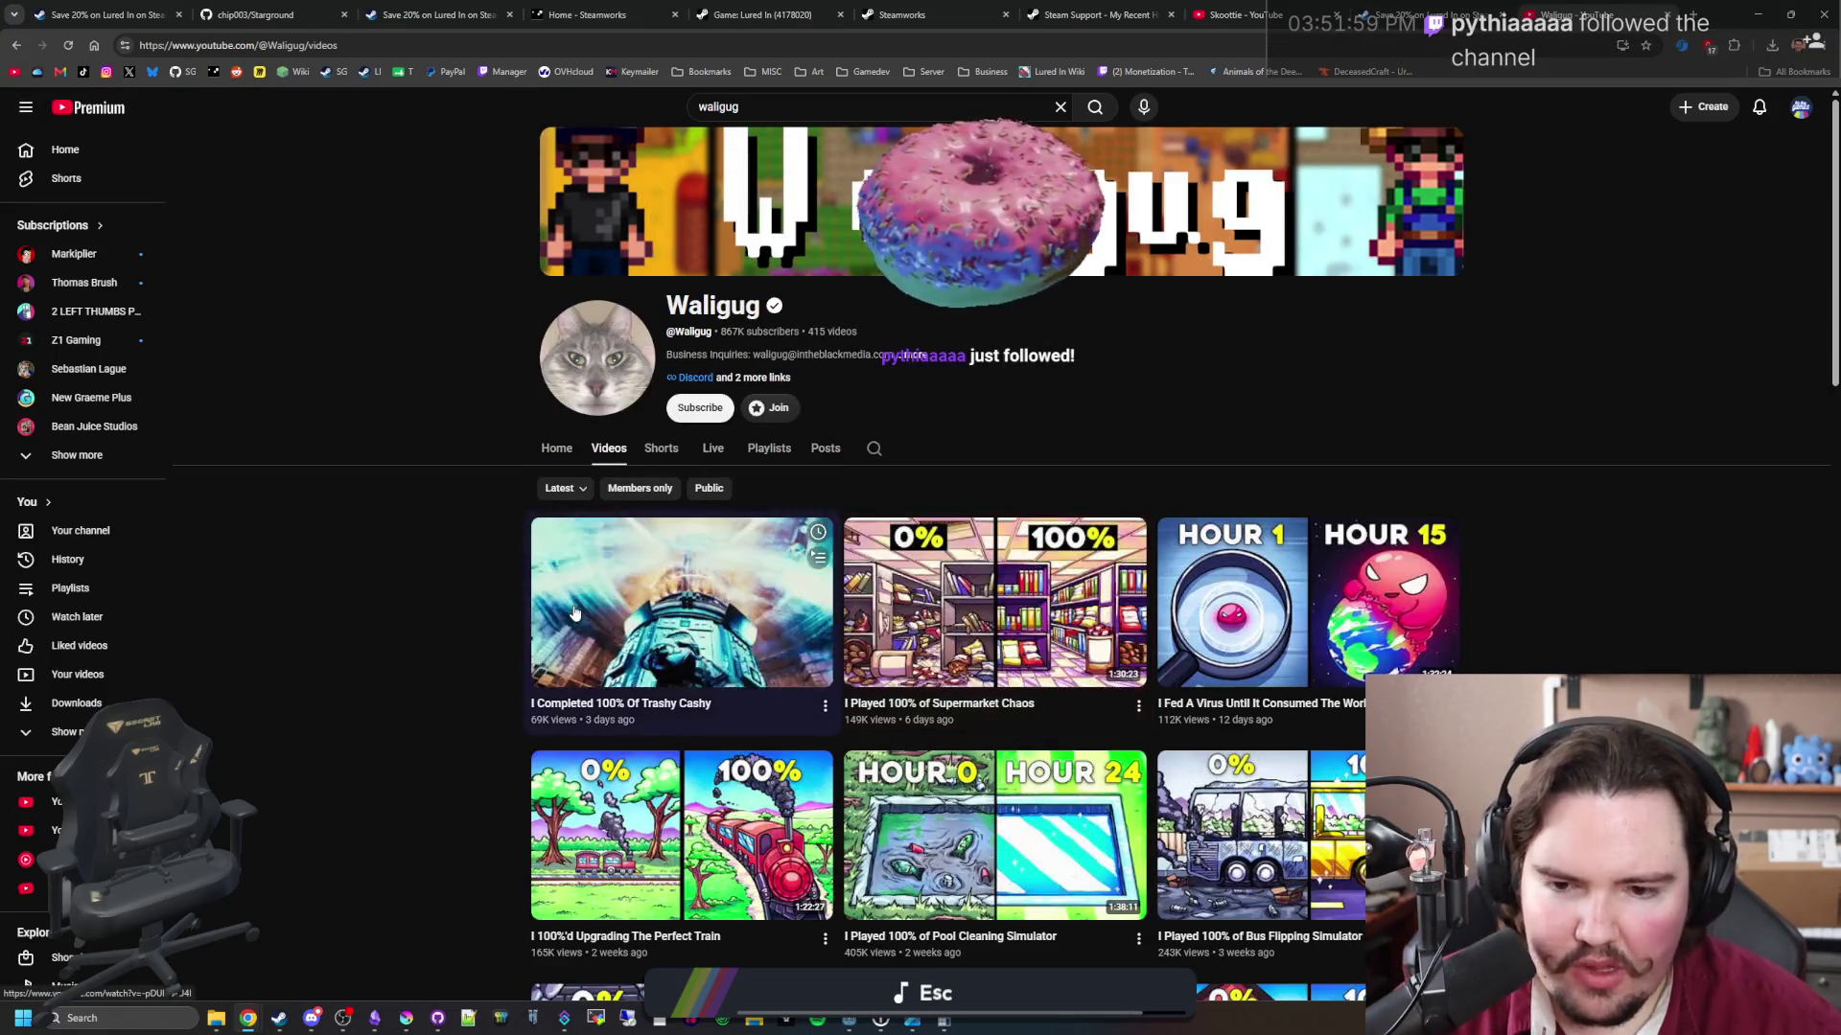
scroll(575, 614, down, 6)
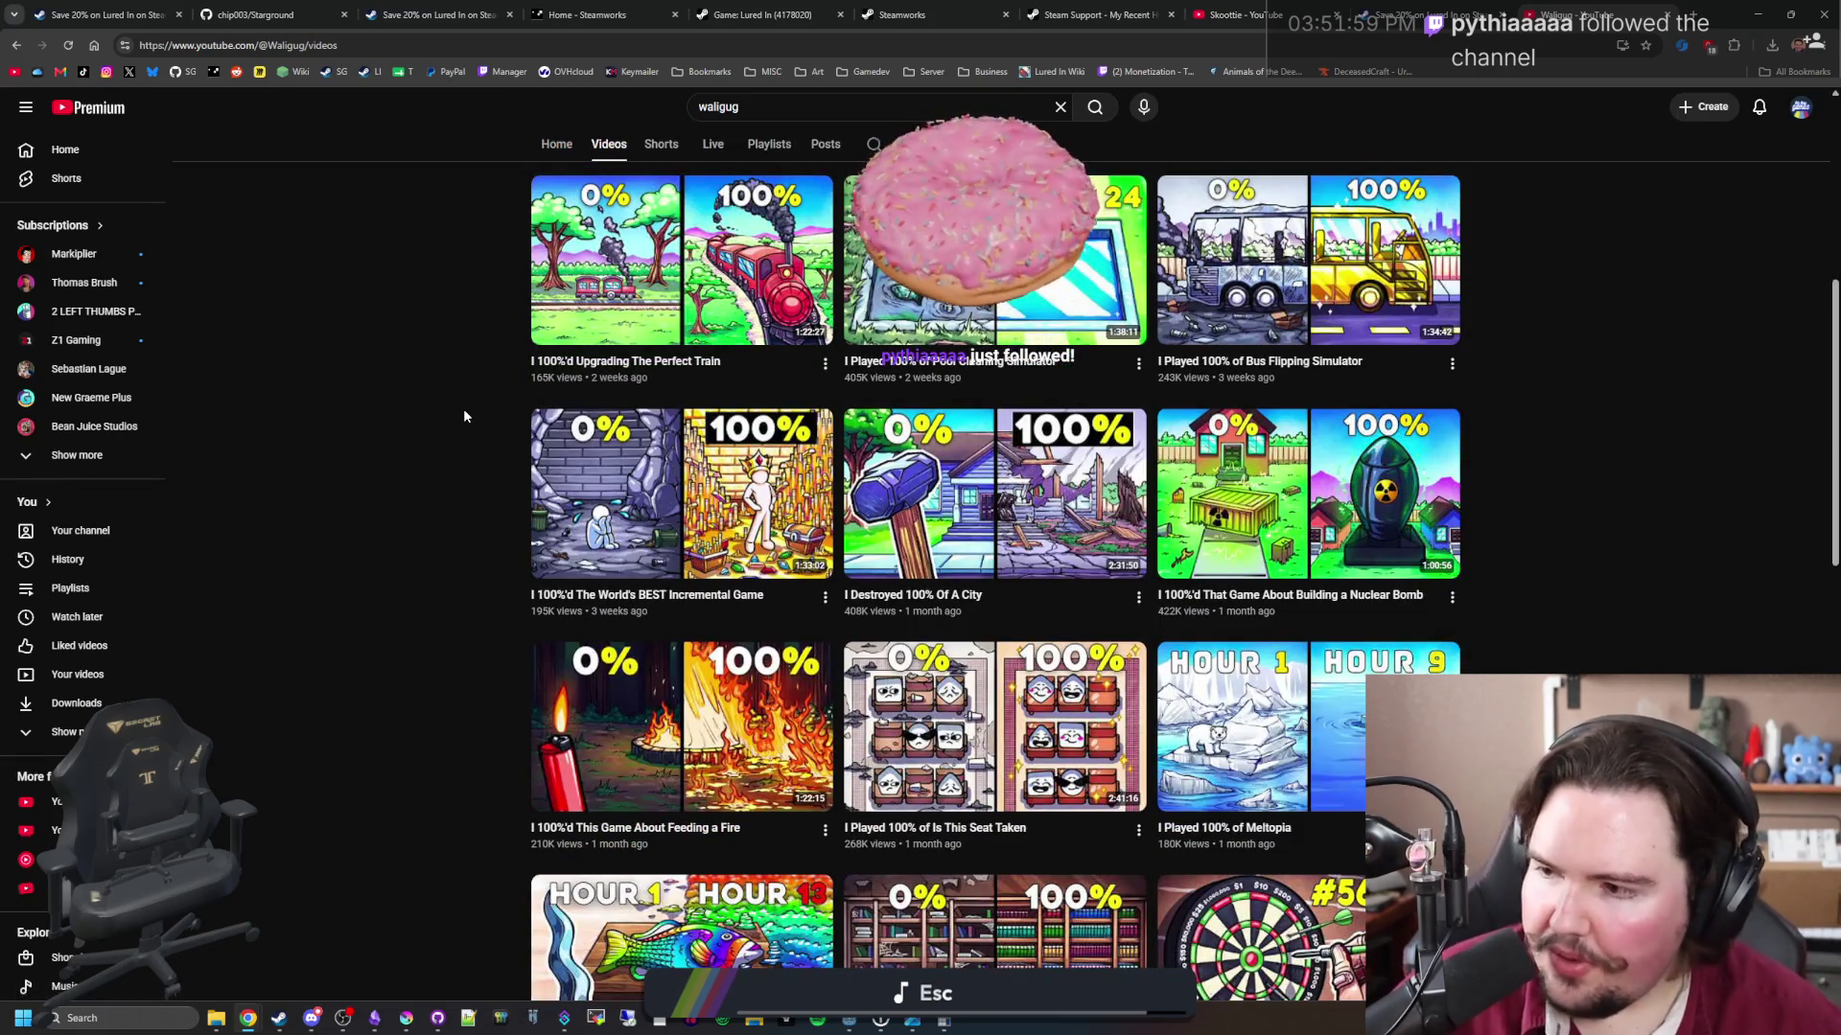
scroll(464, 410, down, 3)
scroll(464, 410, down, 5)
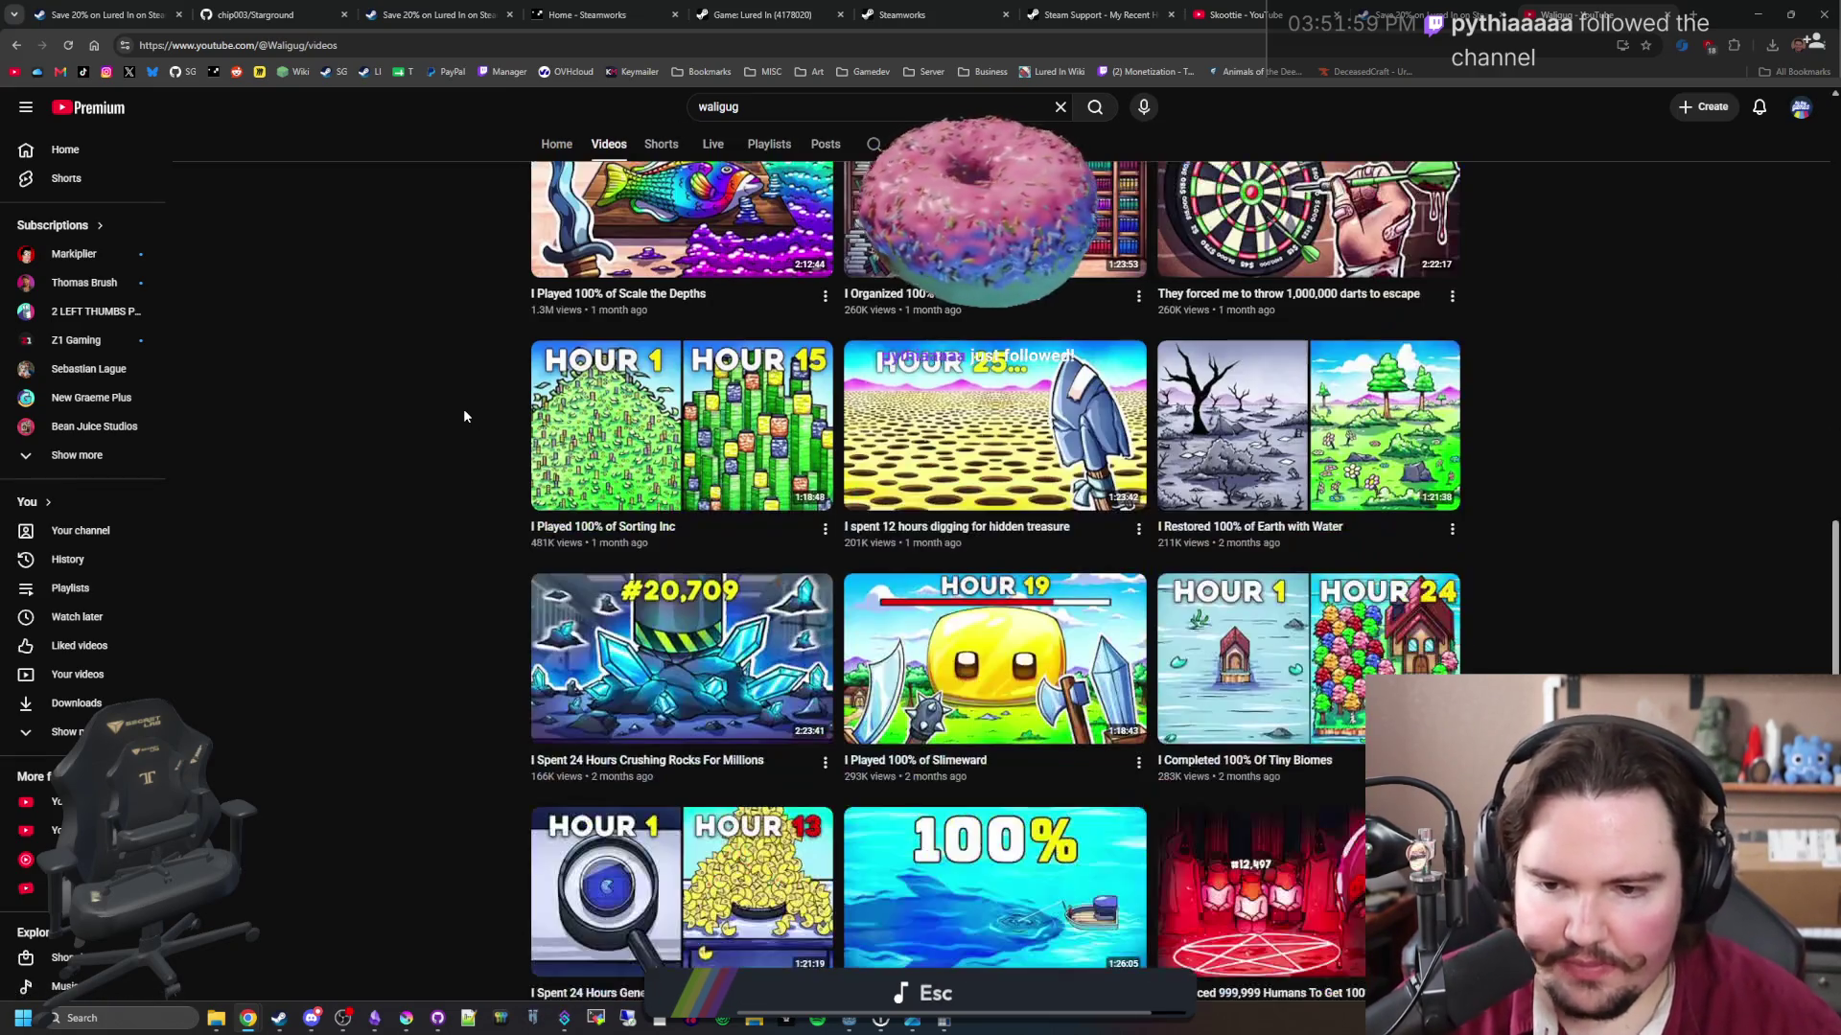
scroll(464, 410, down, 6)
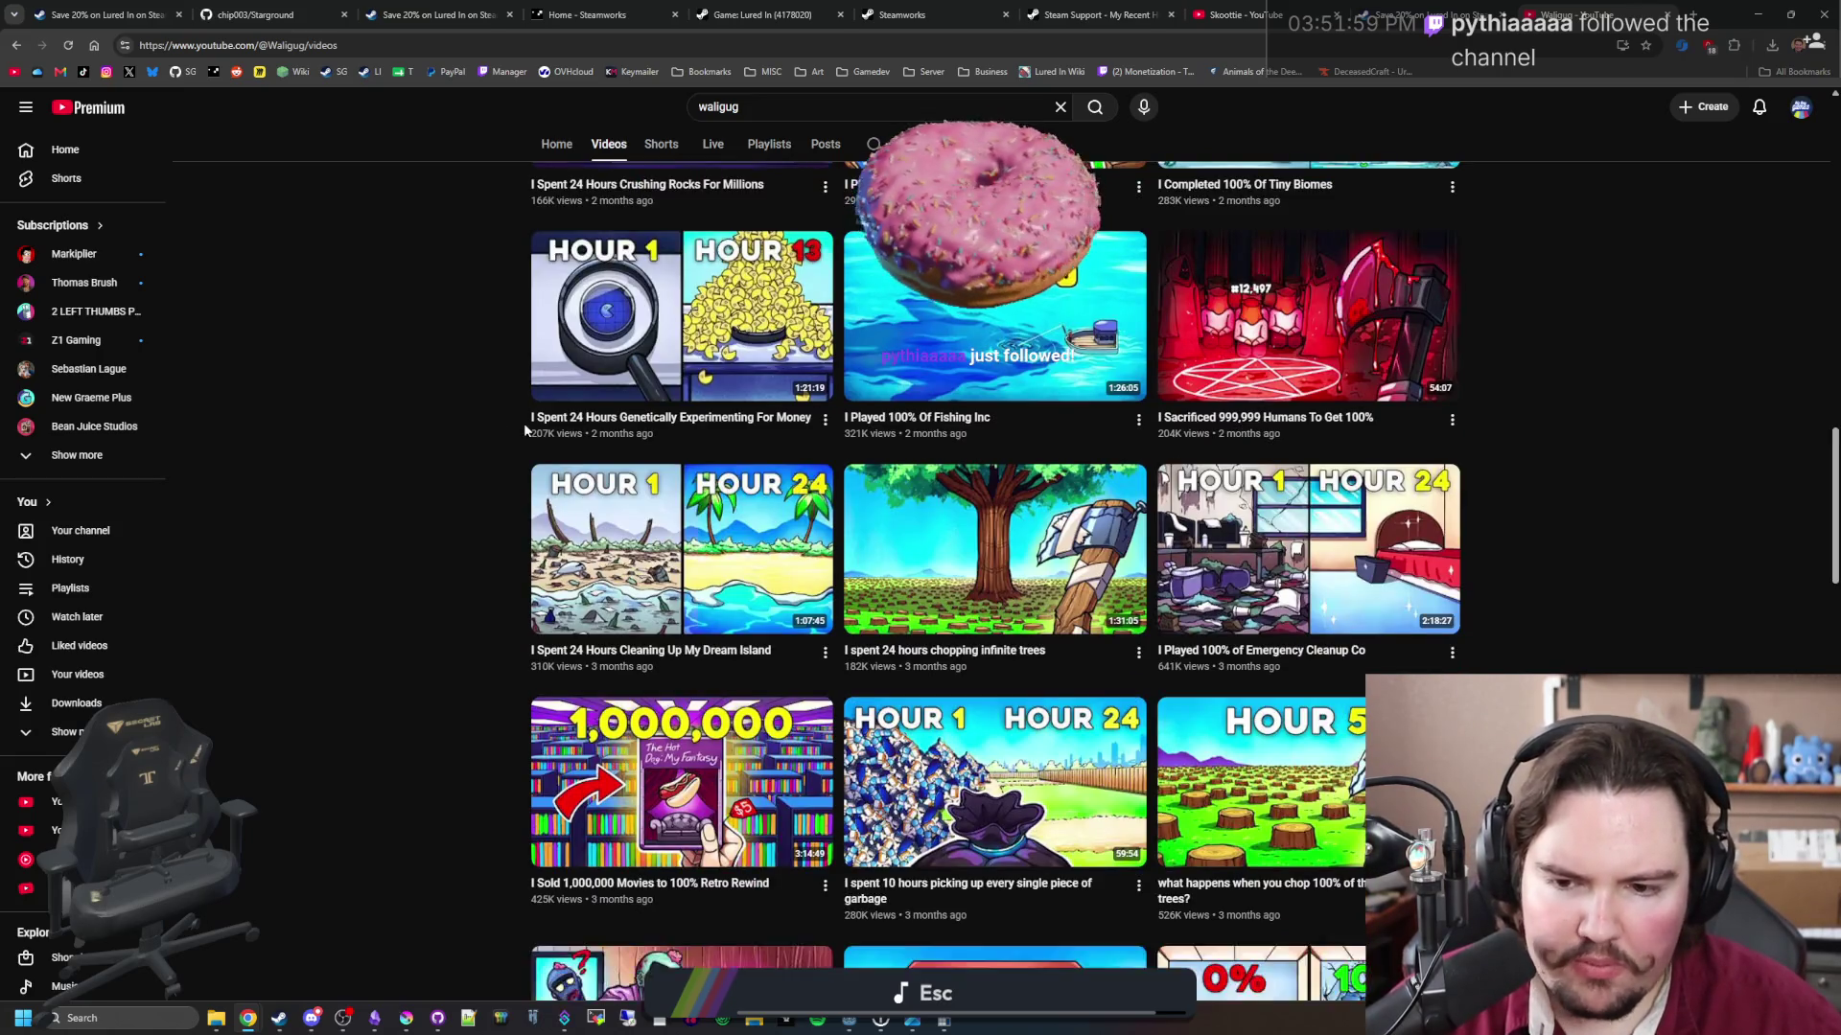
scroll(525, 427, down, 9)
scroll(516, 422, down, 1)
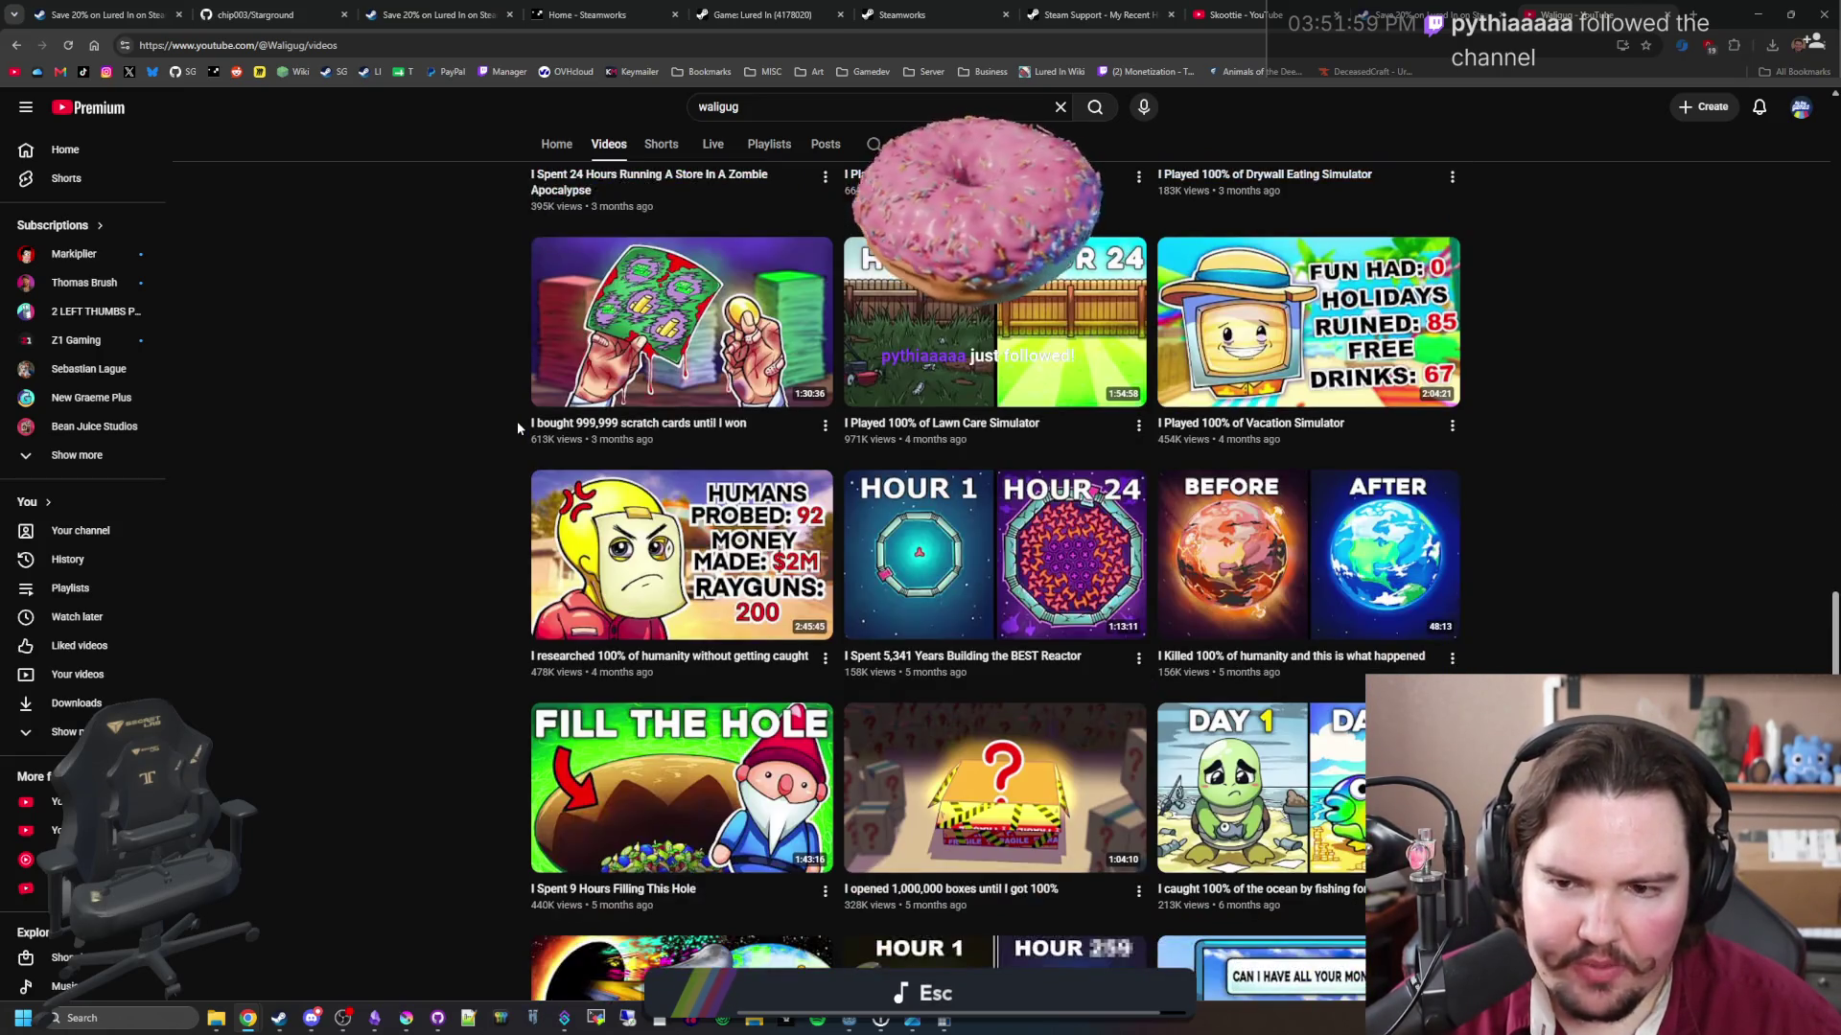
scroll(515, 422, down, 4)
scroll(509, 424, down, 2)
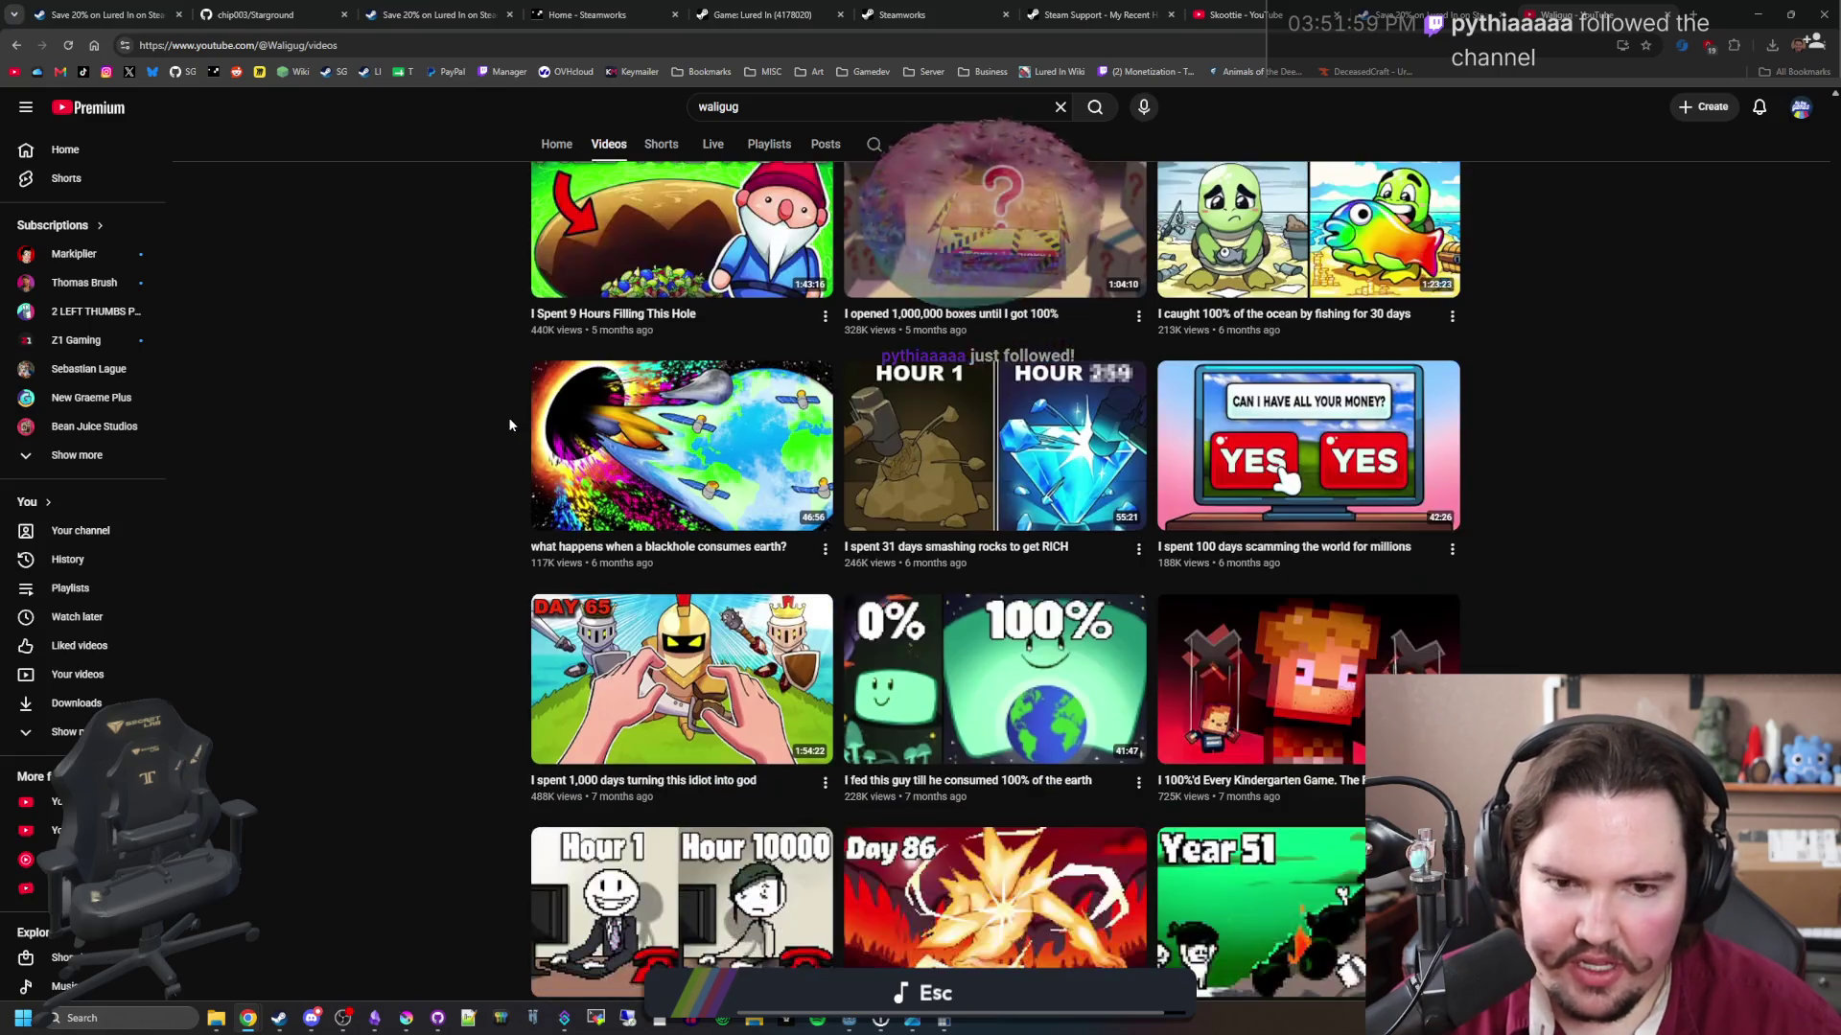
scroll(508, 422, down, 2)
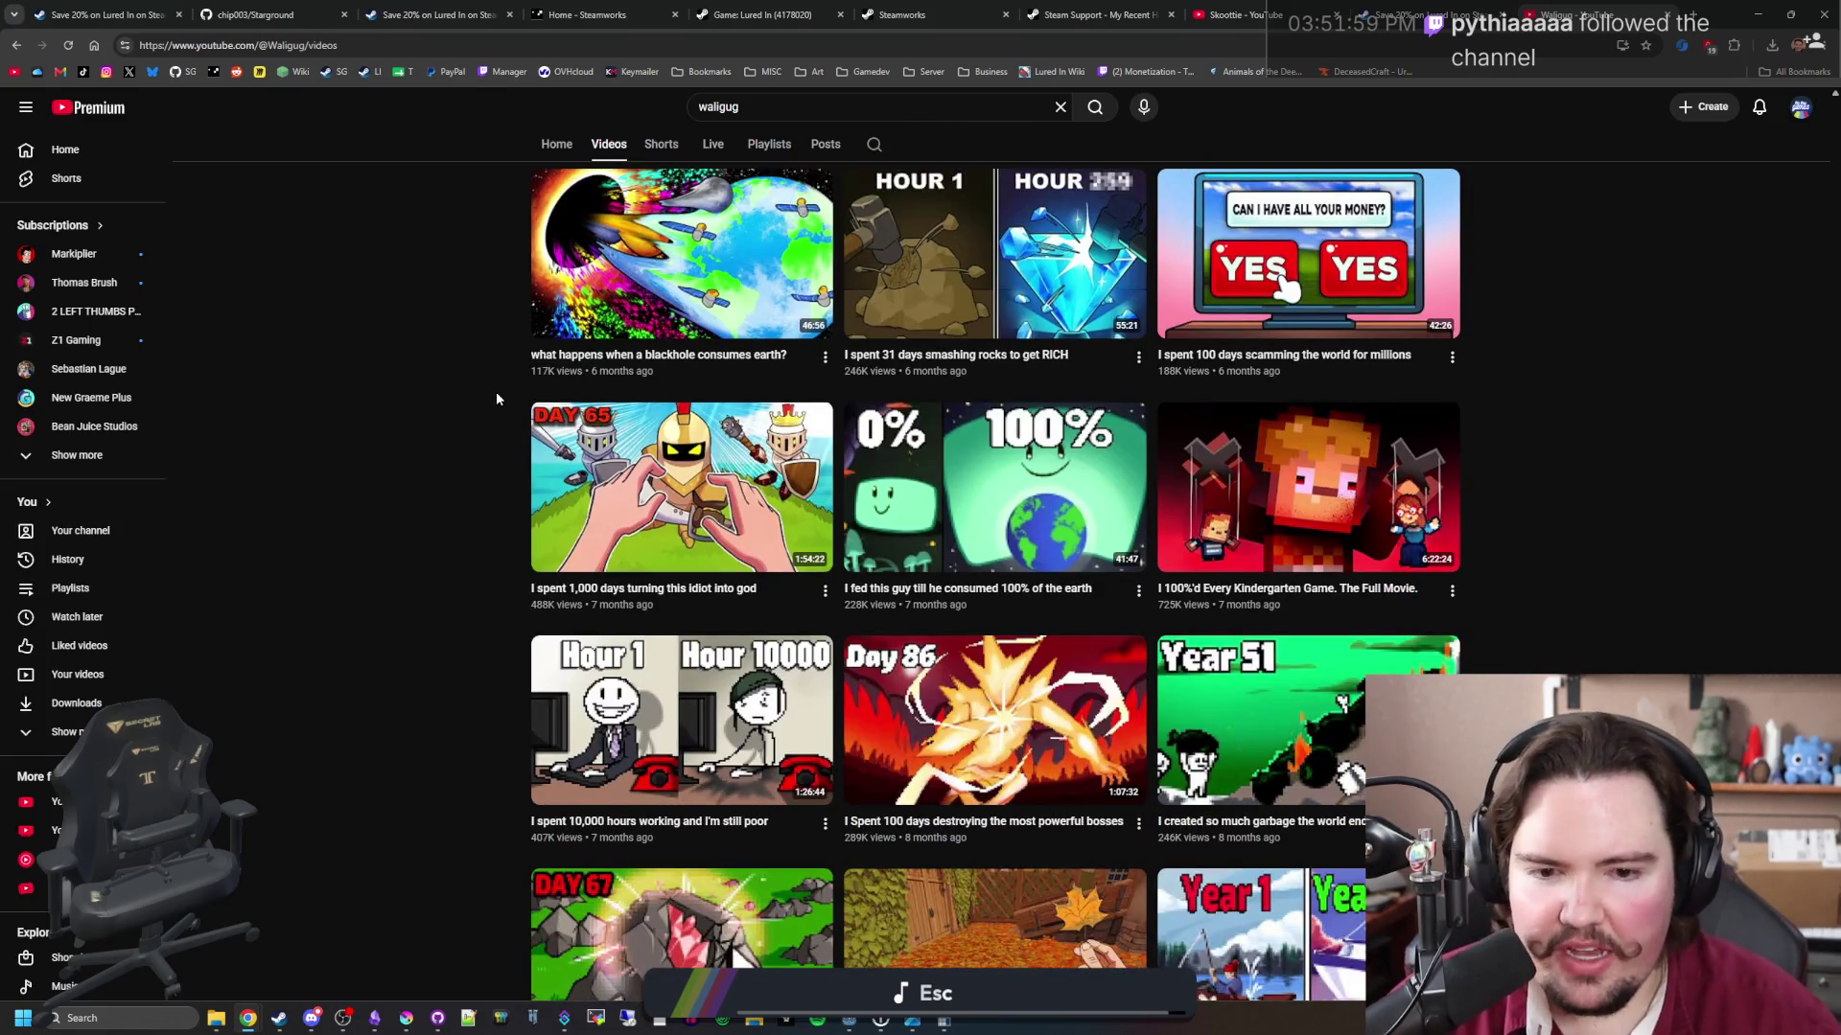
scroll(497, 391, down, 4)
scroll(497, 391, down, 3)
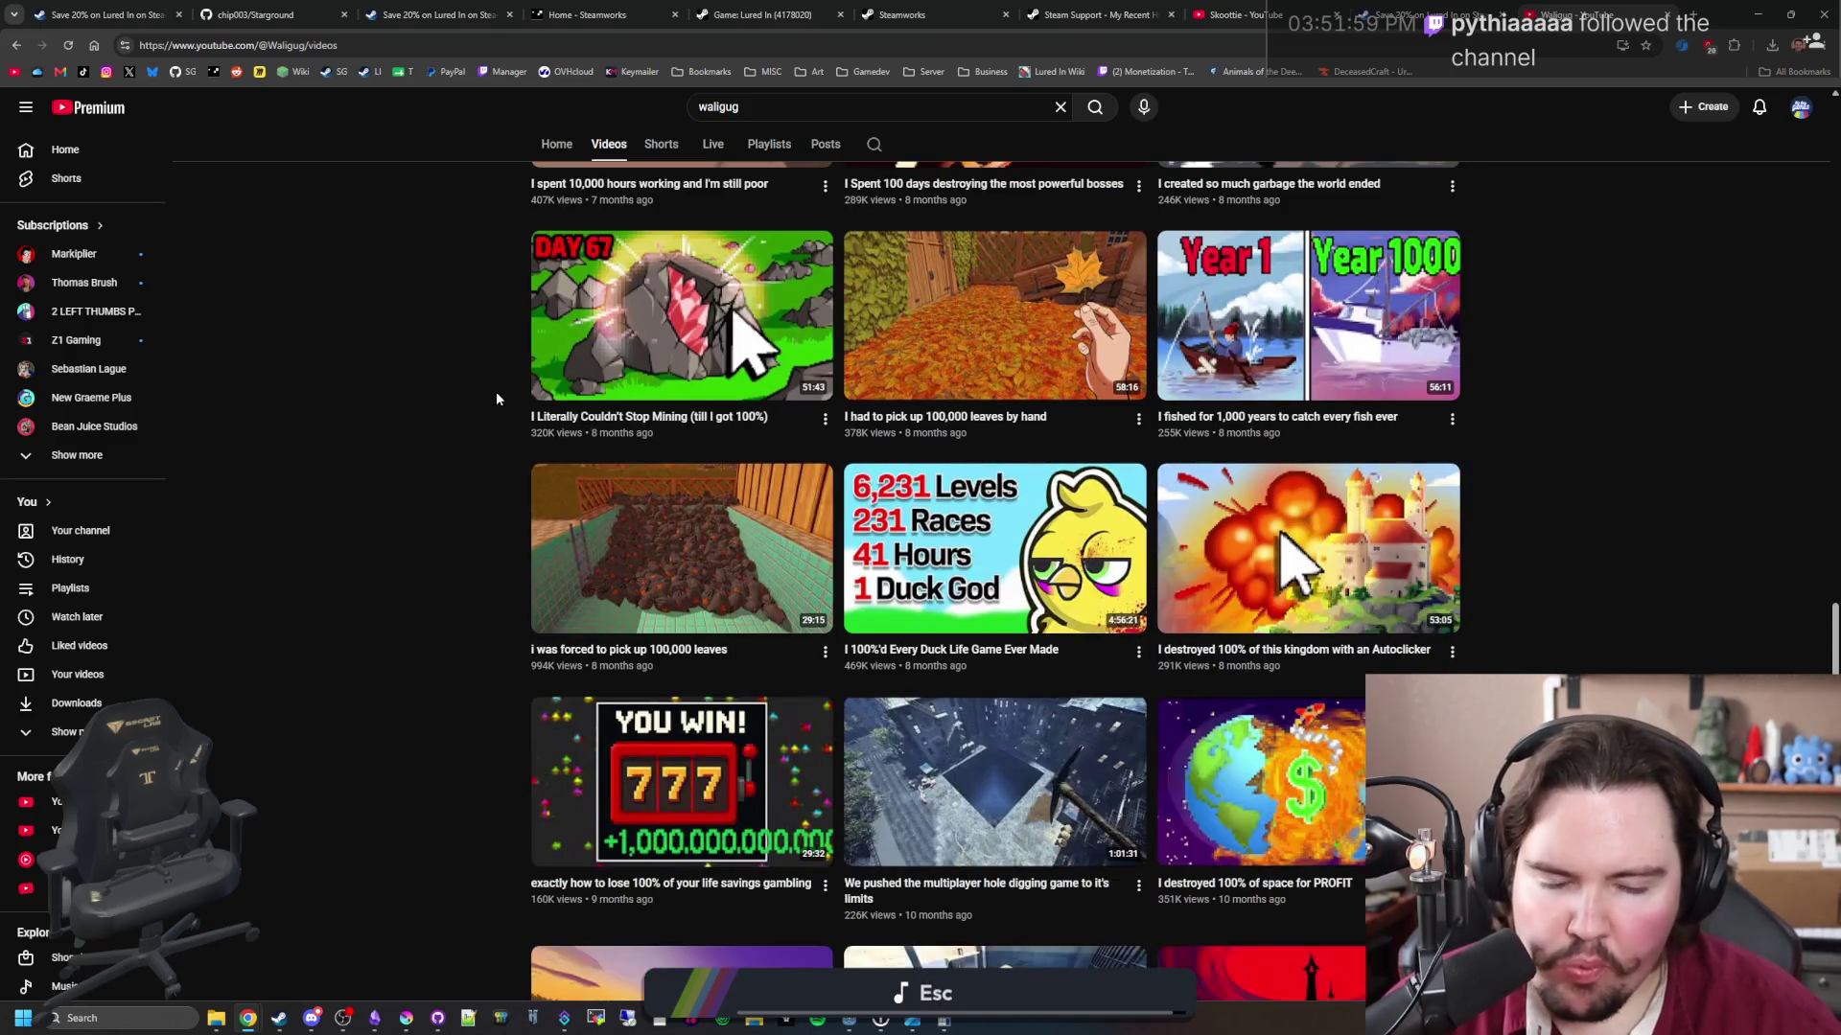
scroll(496, 398, down, 4)
scroll(497, 398, down, 4)
scroll(496, 397, down, 4)
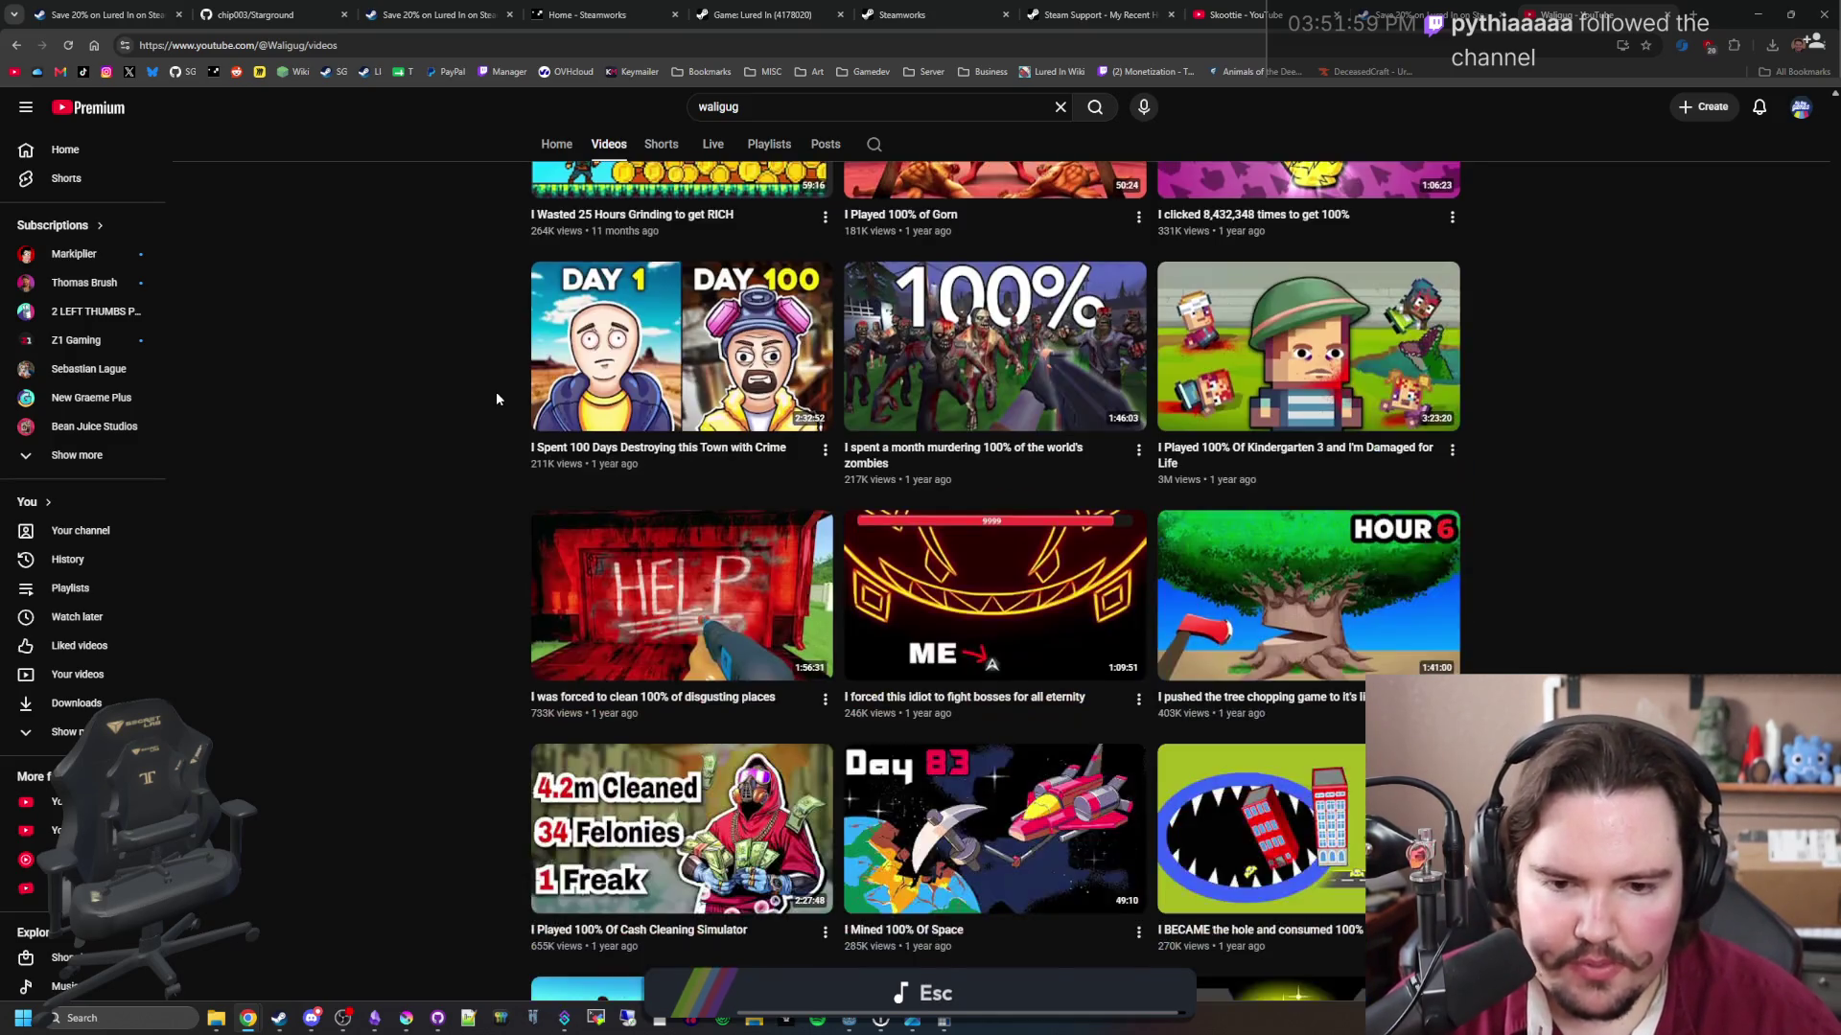
scroll(496, 395, down, 3)
scroll(496, 395, down, 9)
scroll(497, 395, down, 6)
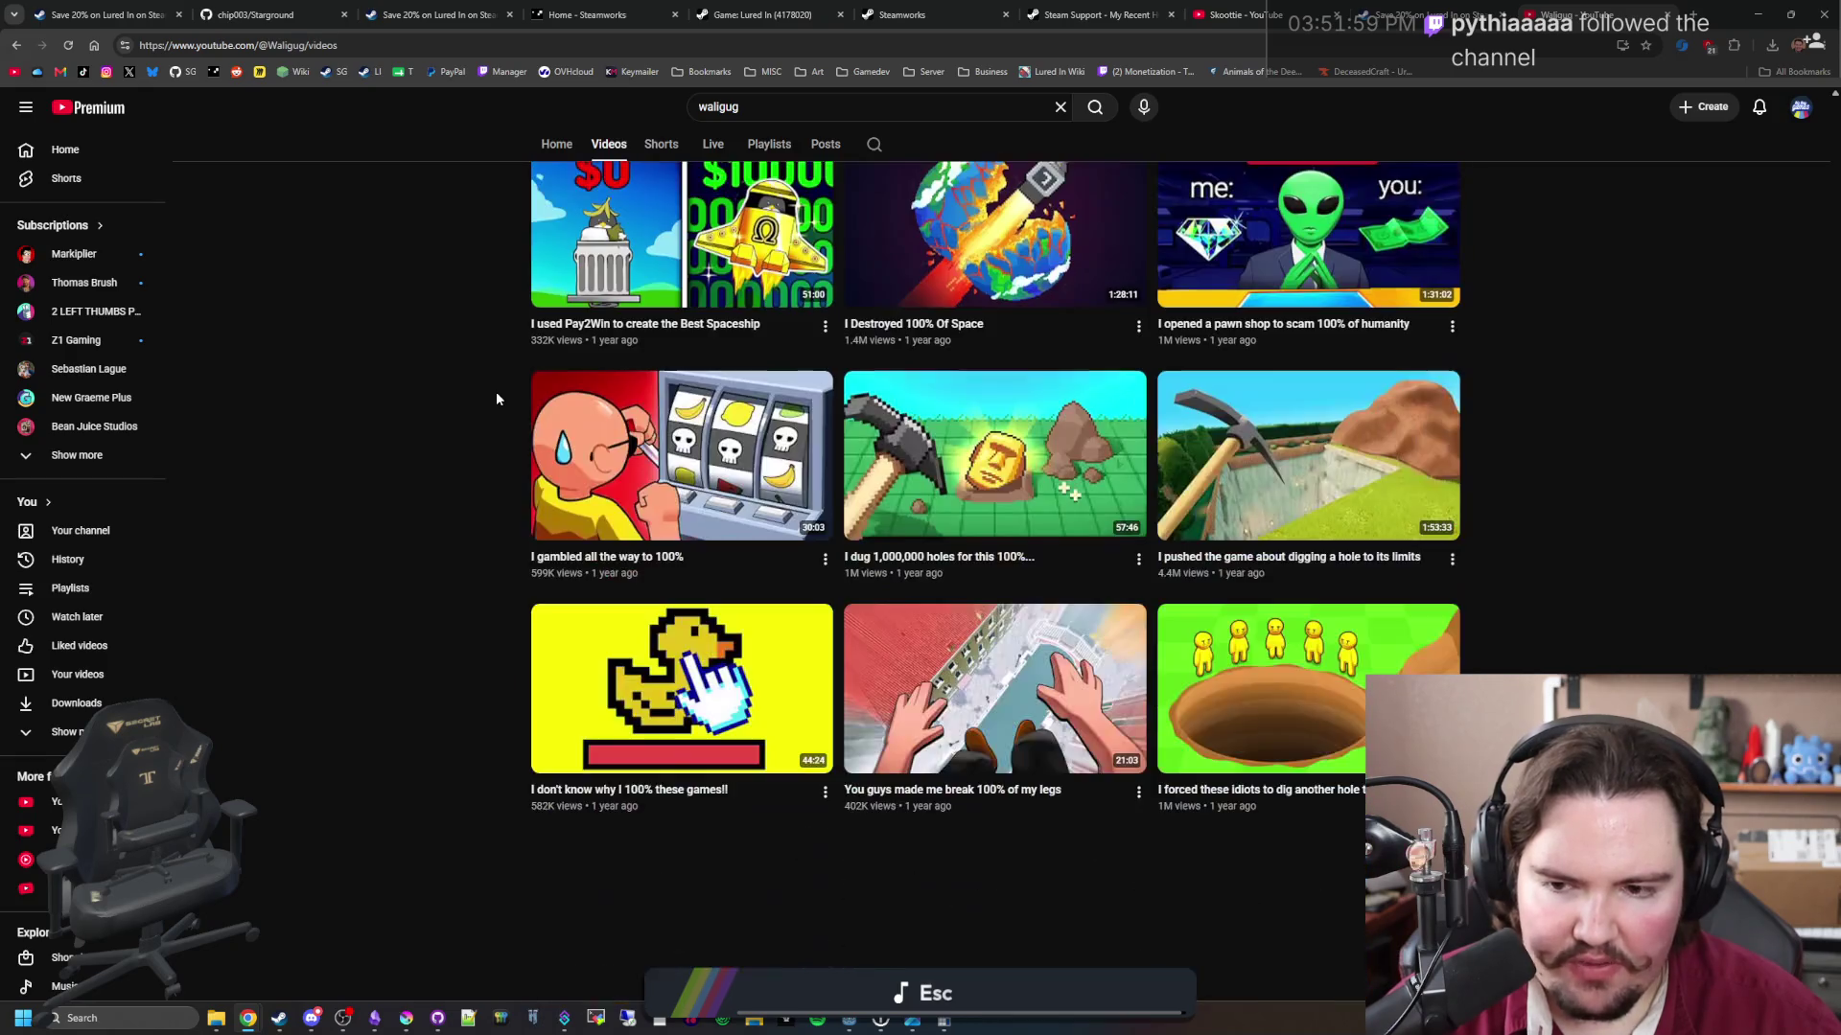
scroll(497, 398, down, 14)
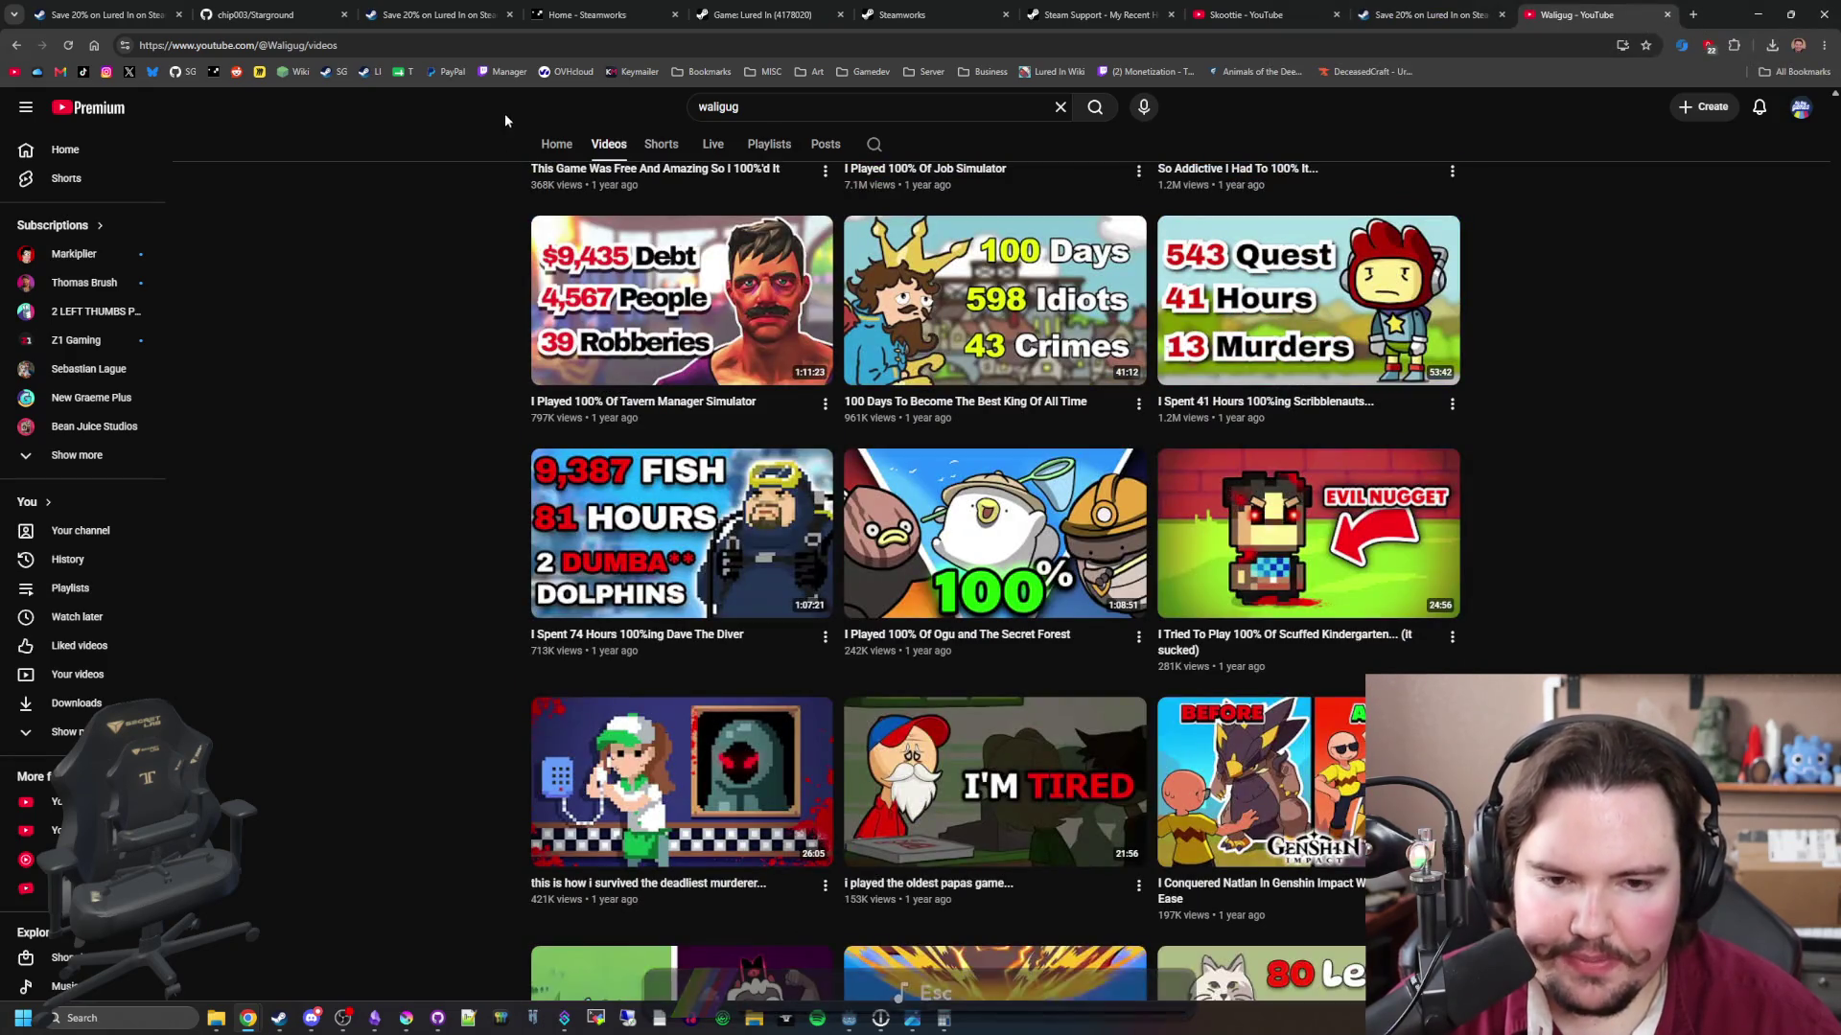
scroll(505, 287, up, 20)
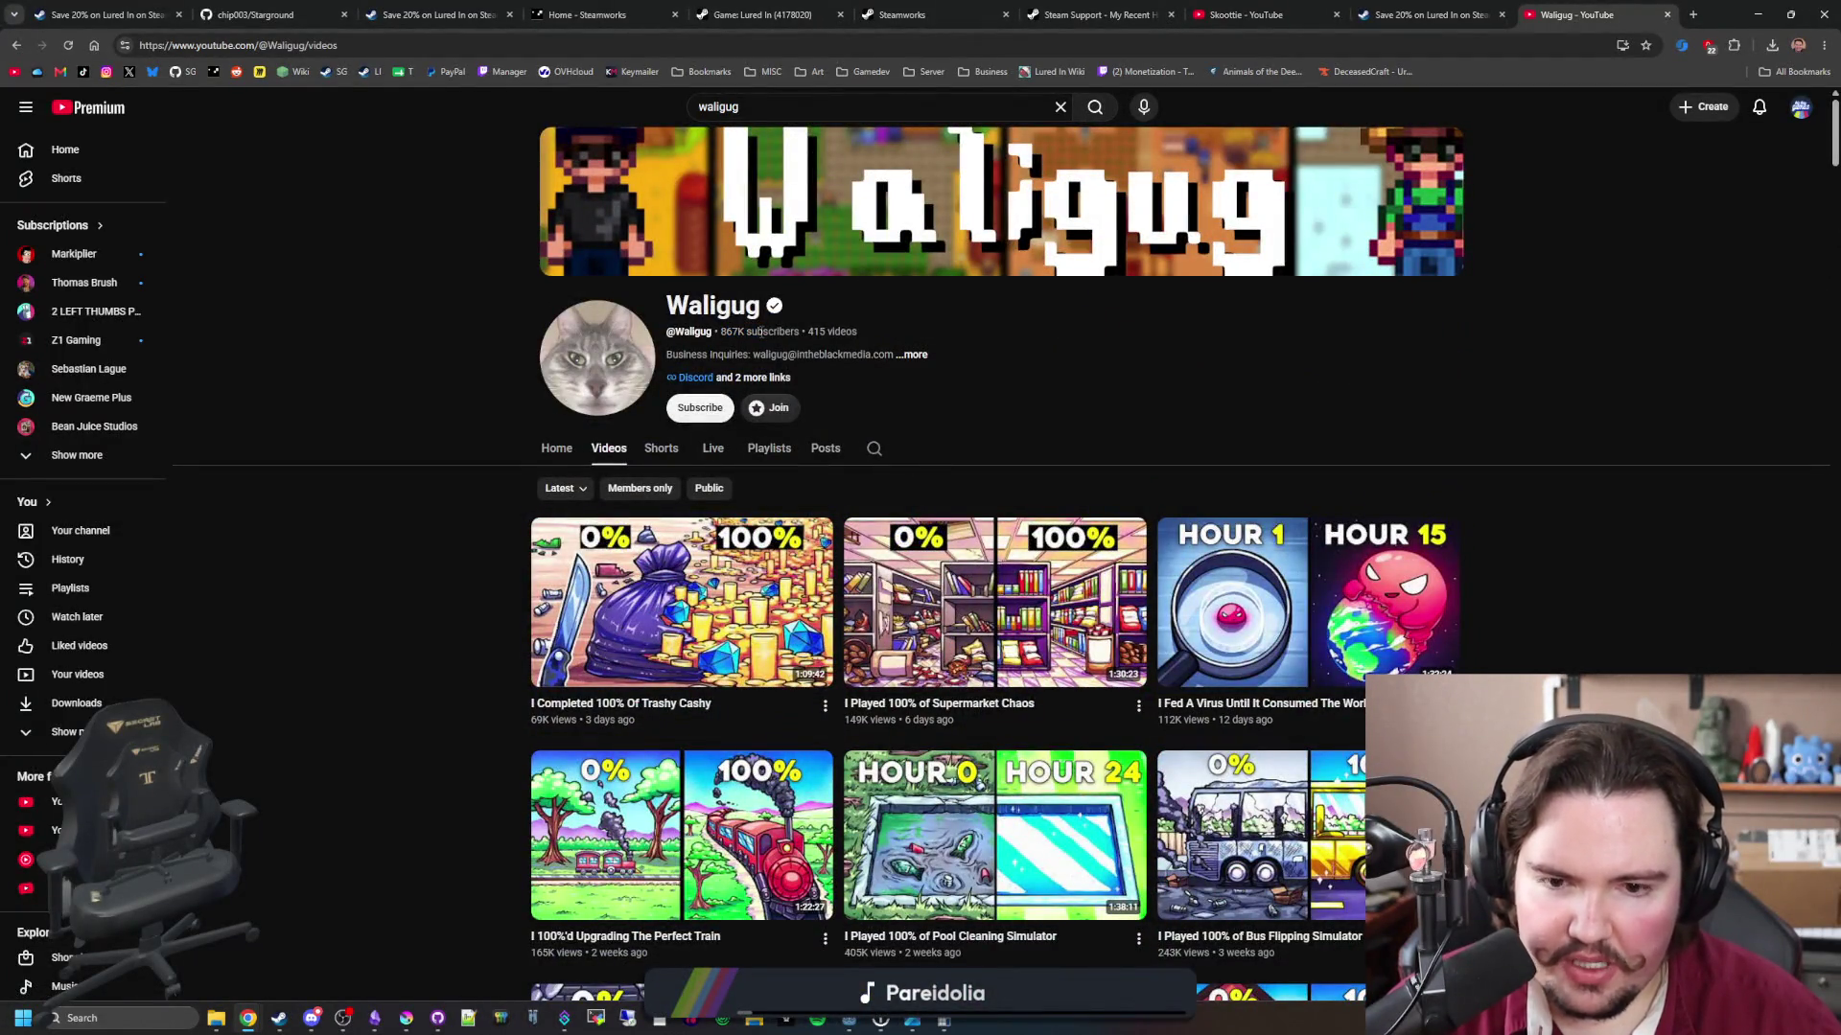
Step: Search YouTube for 'blitz', open the Blitz channel and show its Videos tab
click(824, 100)
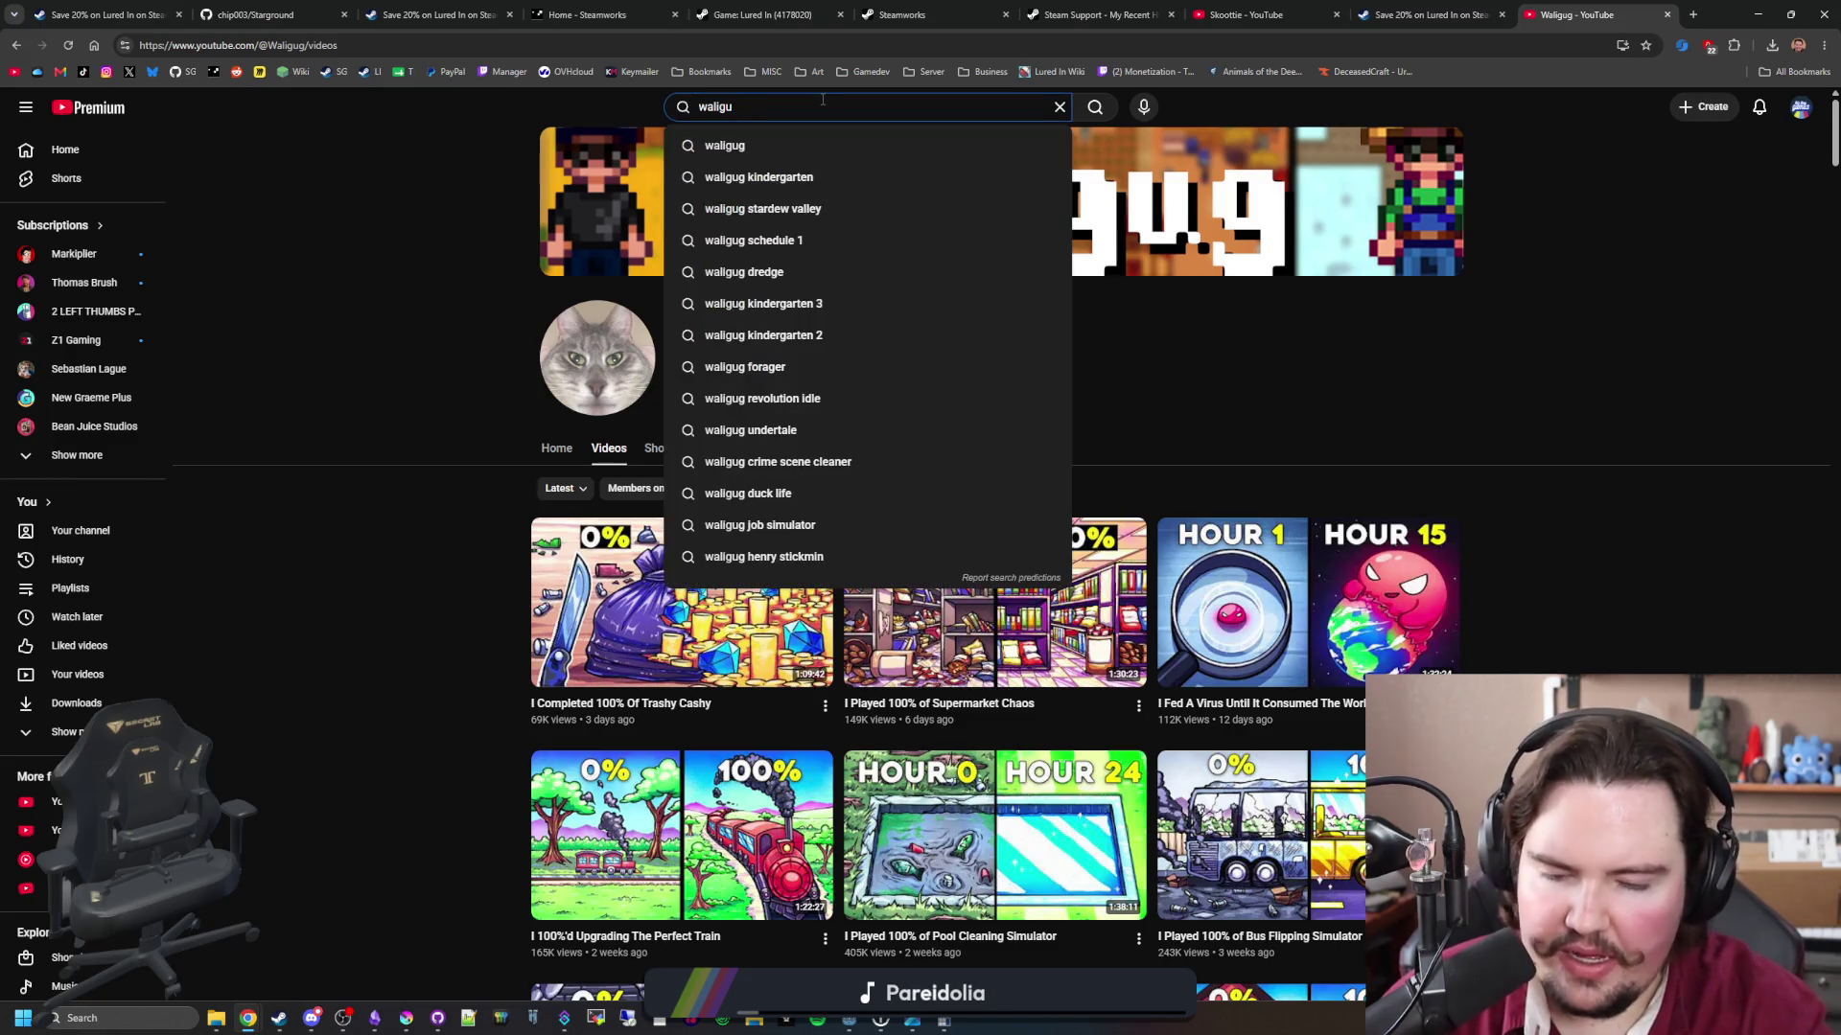
key(BackSpace)
key(BackSpace)
key(BackSpace)
text(blitz)
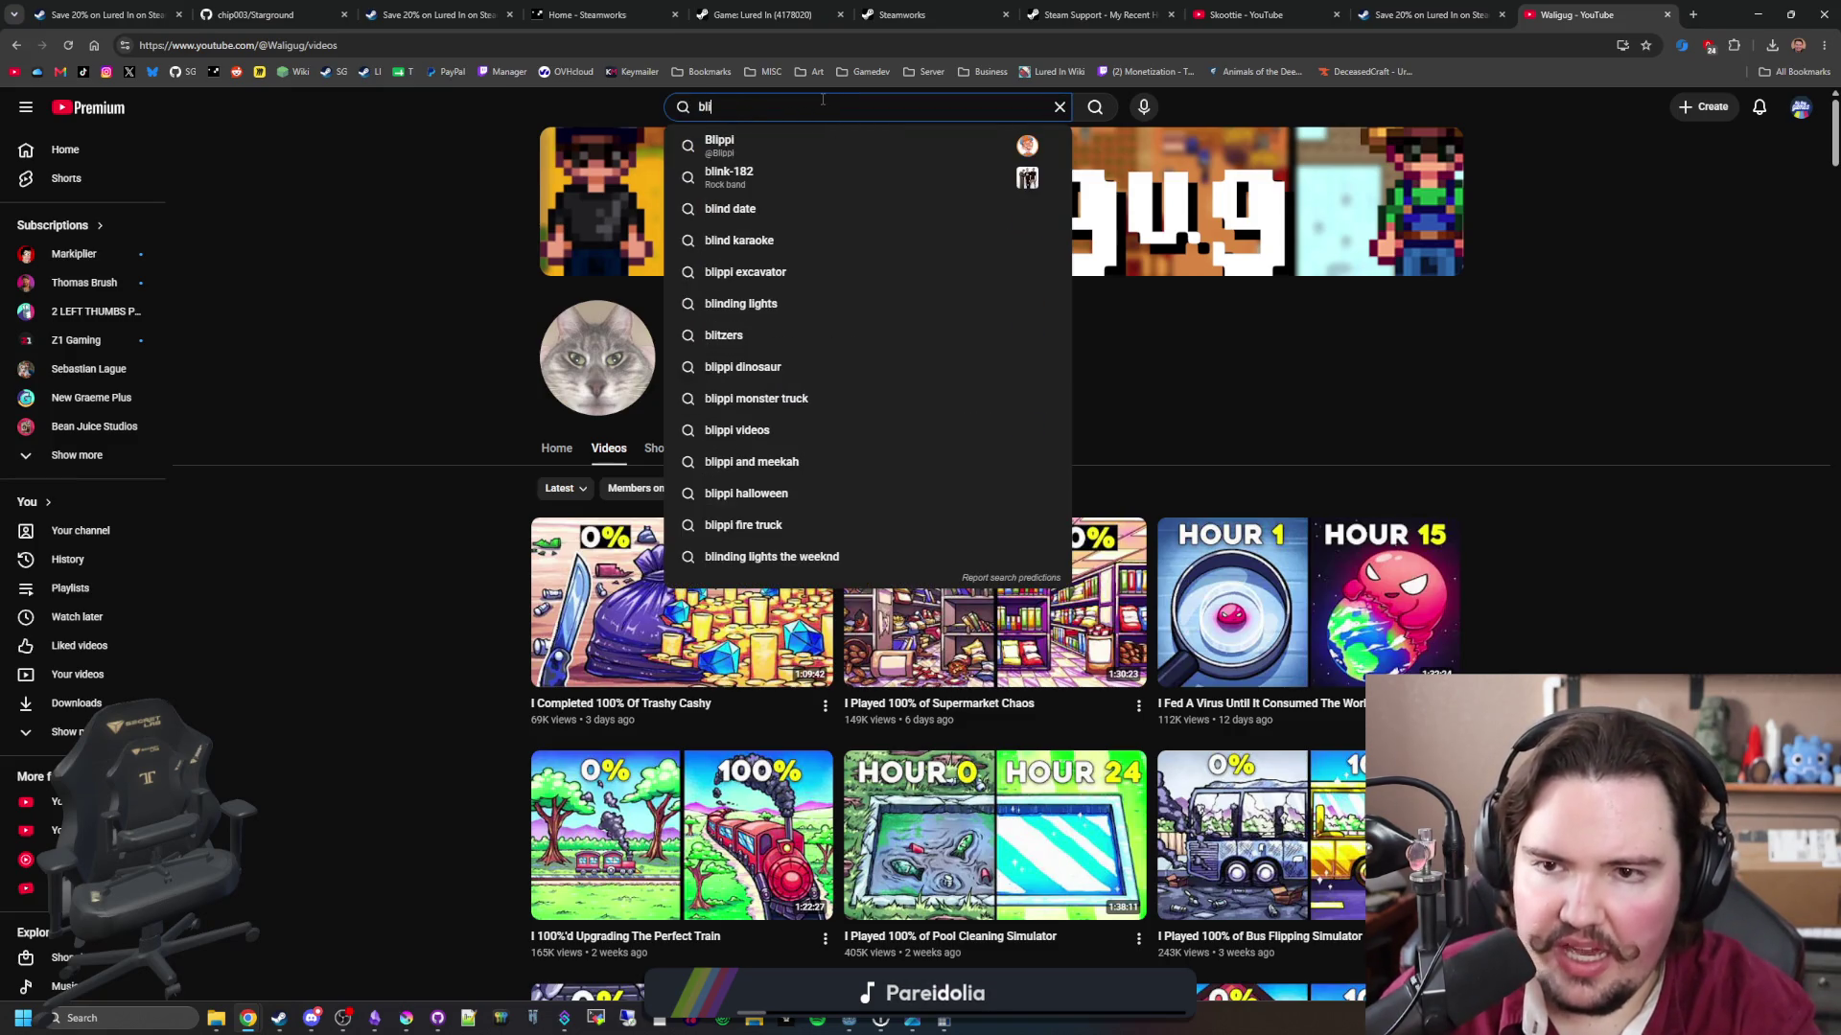
key(Return)
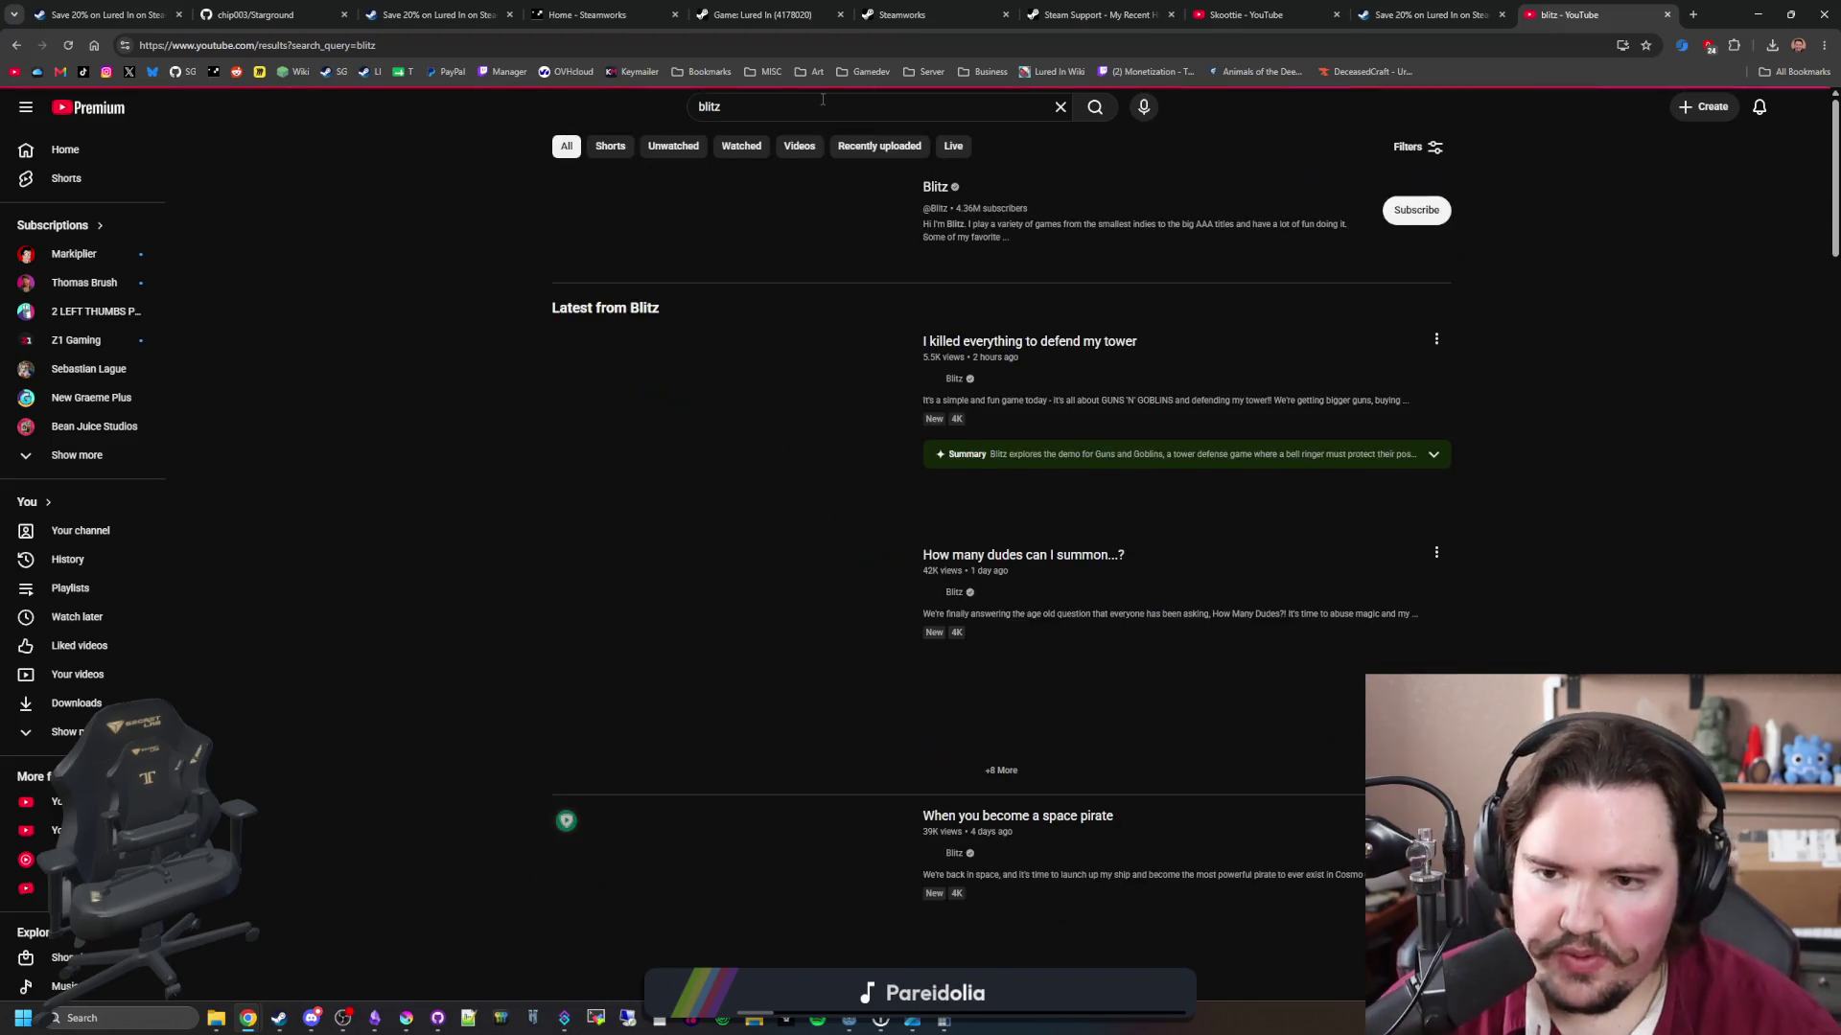
click(741, 200)
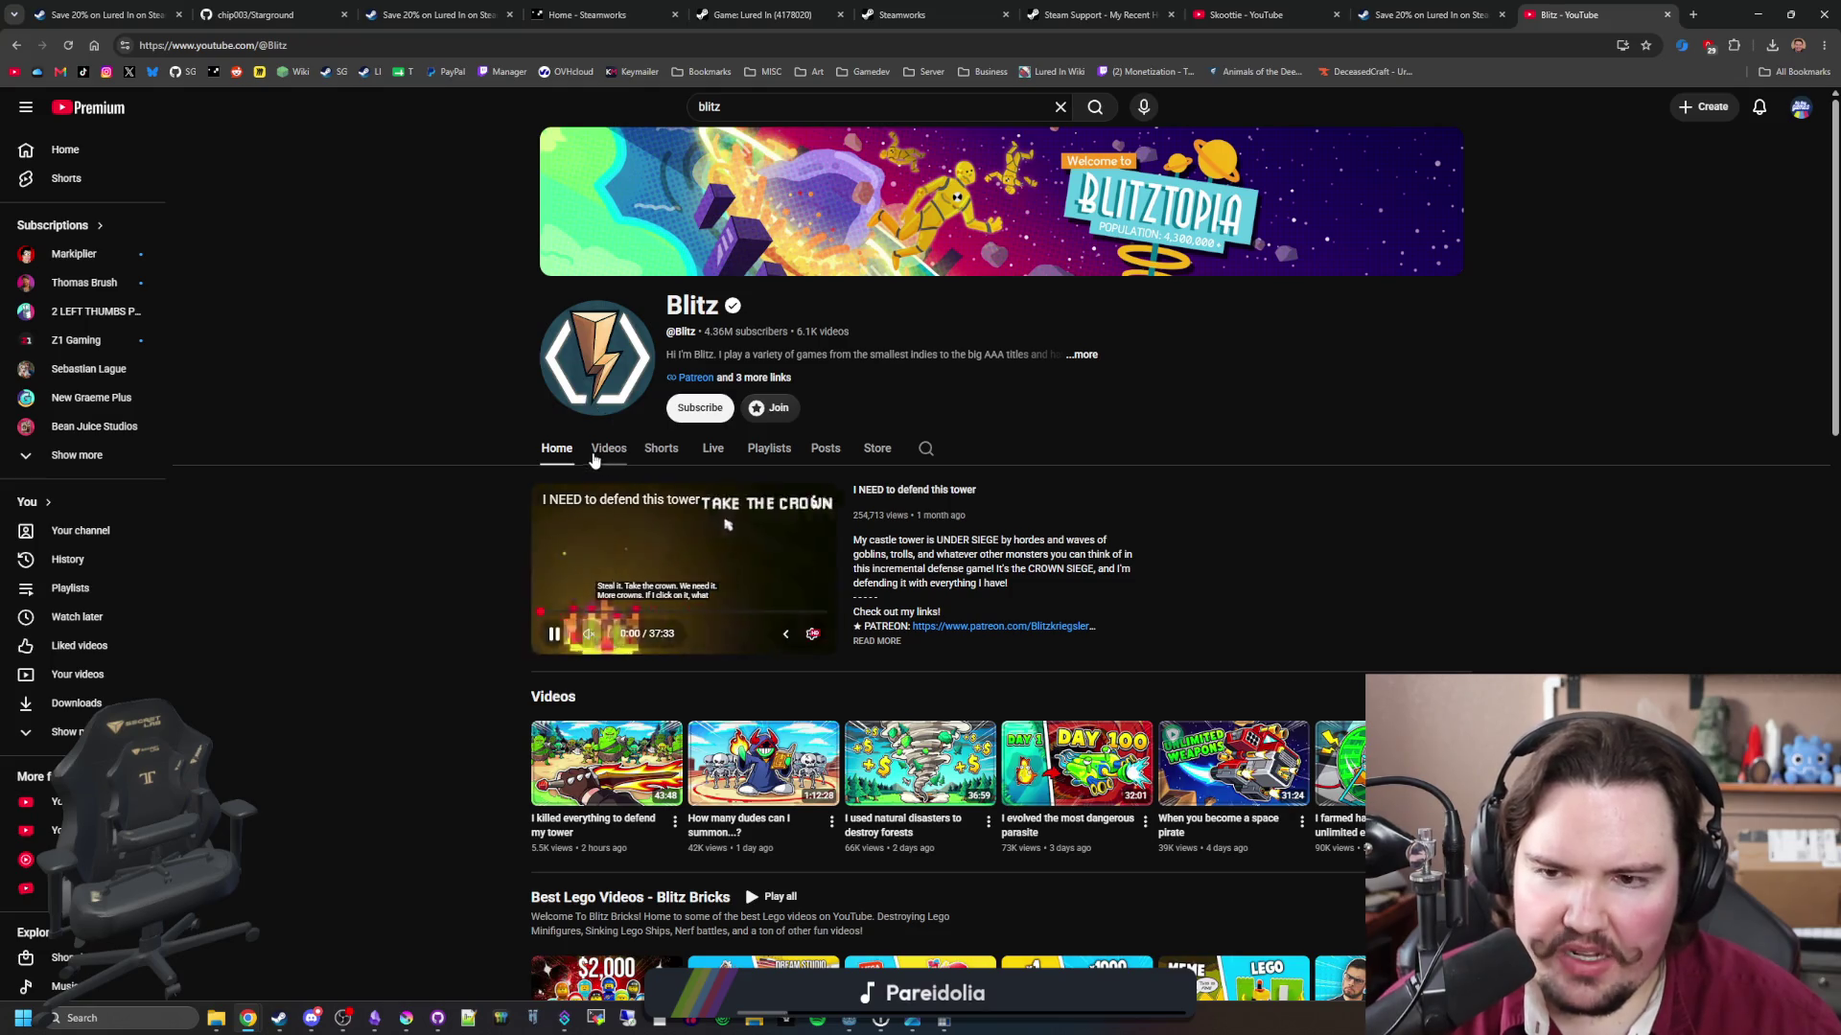
click(594, 458)
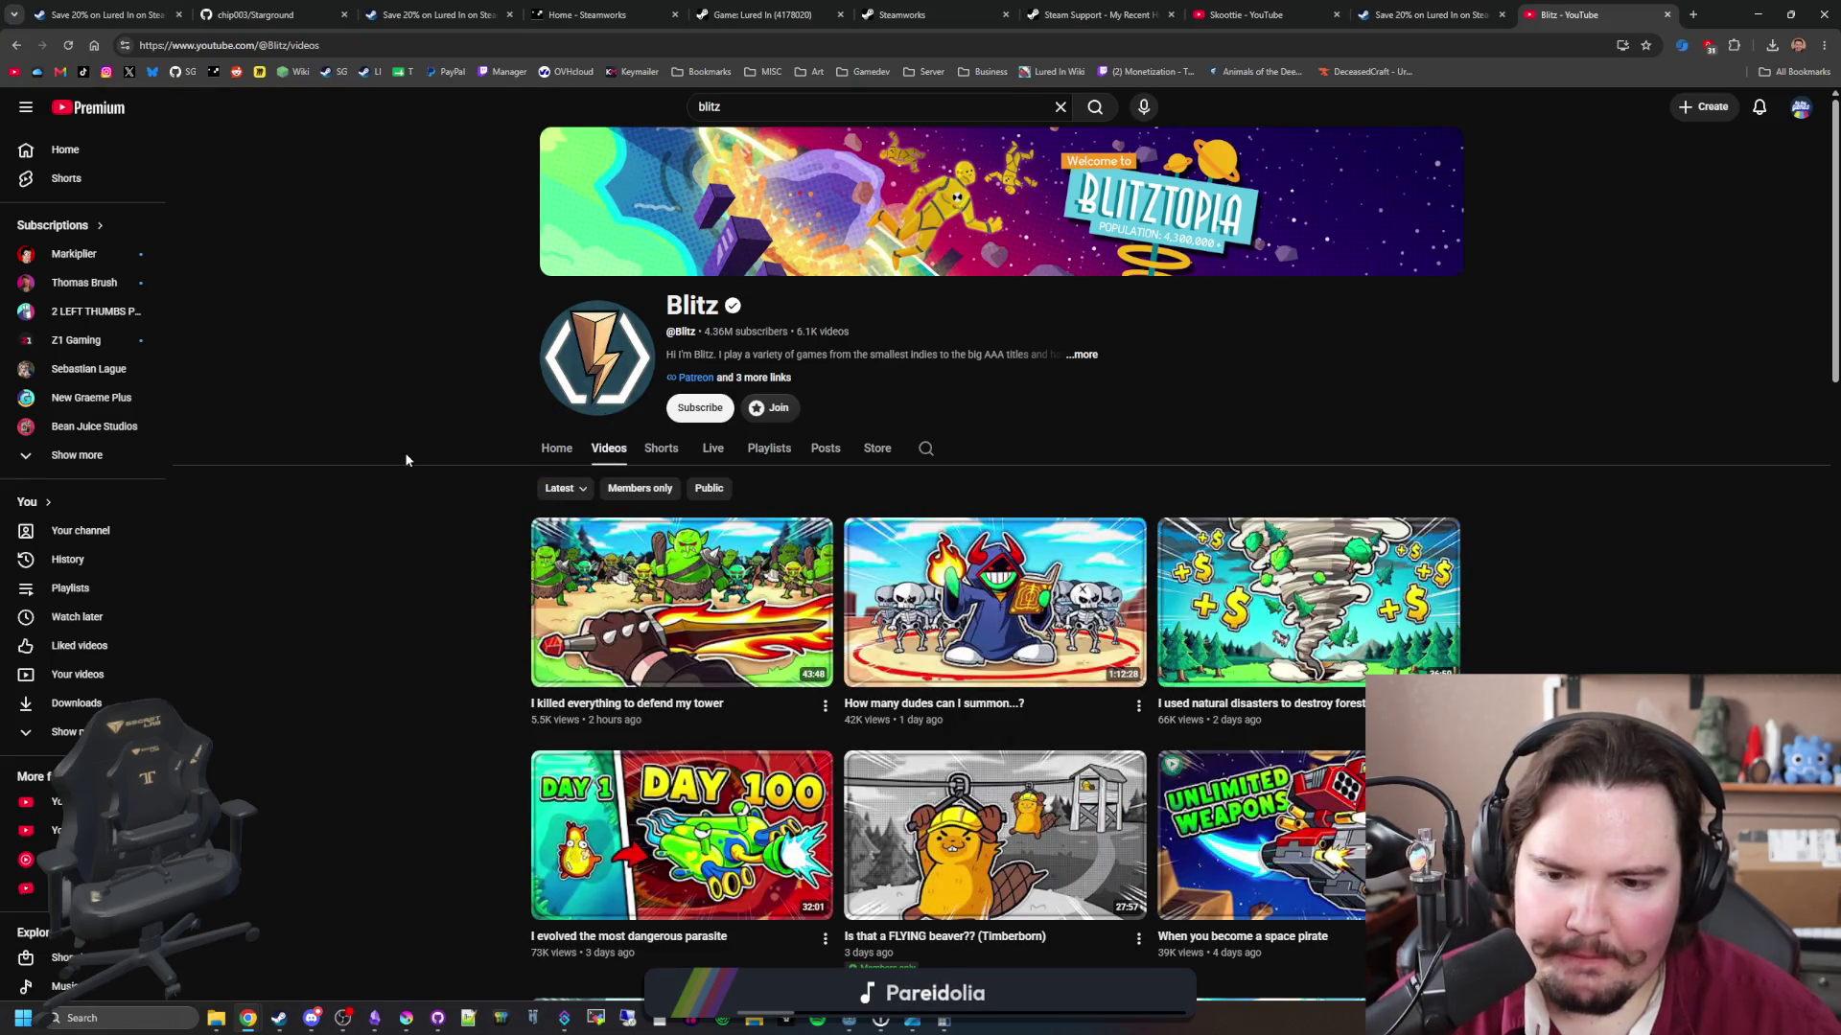
scroll(406, 461, down, 6)
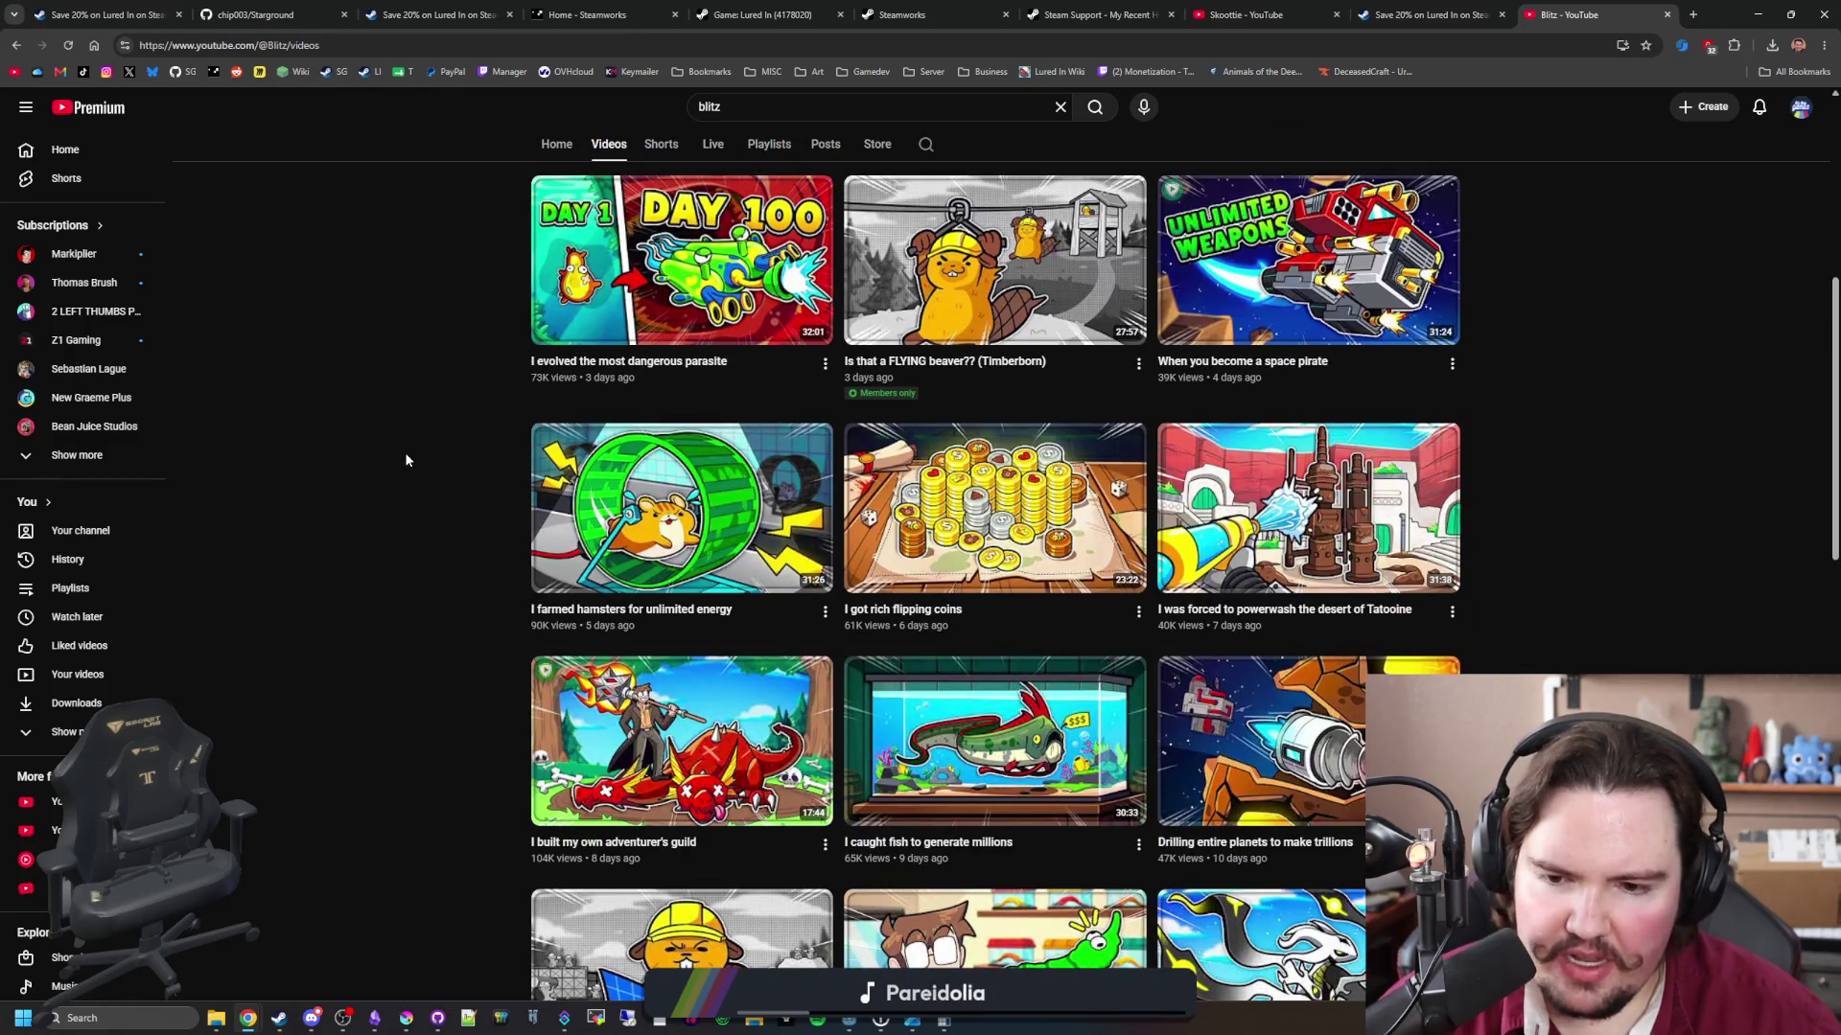
scroll(575, 566, up, 6)
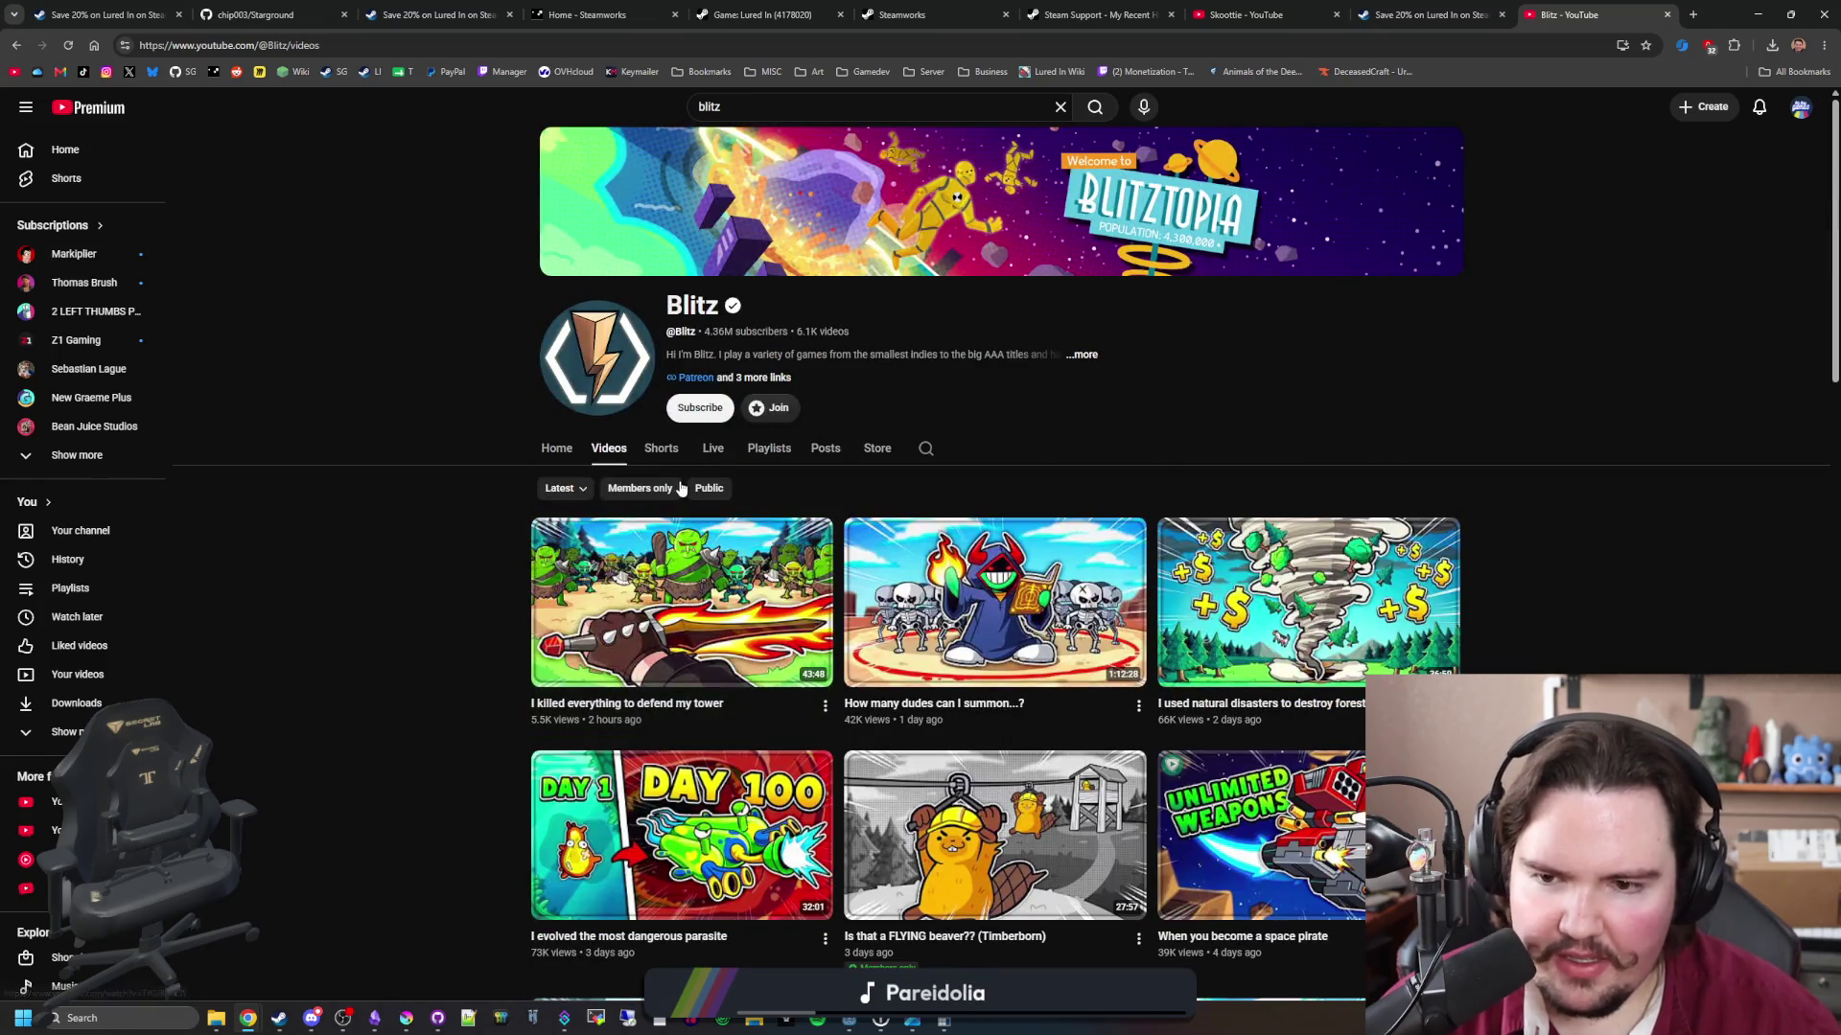
Step: Sort Blitz's uploads by Oldest, scroll through them, then jump back to the top
click(575, 491)
click(572, 578)
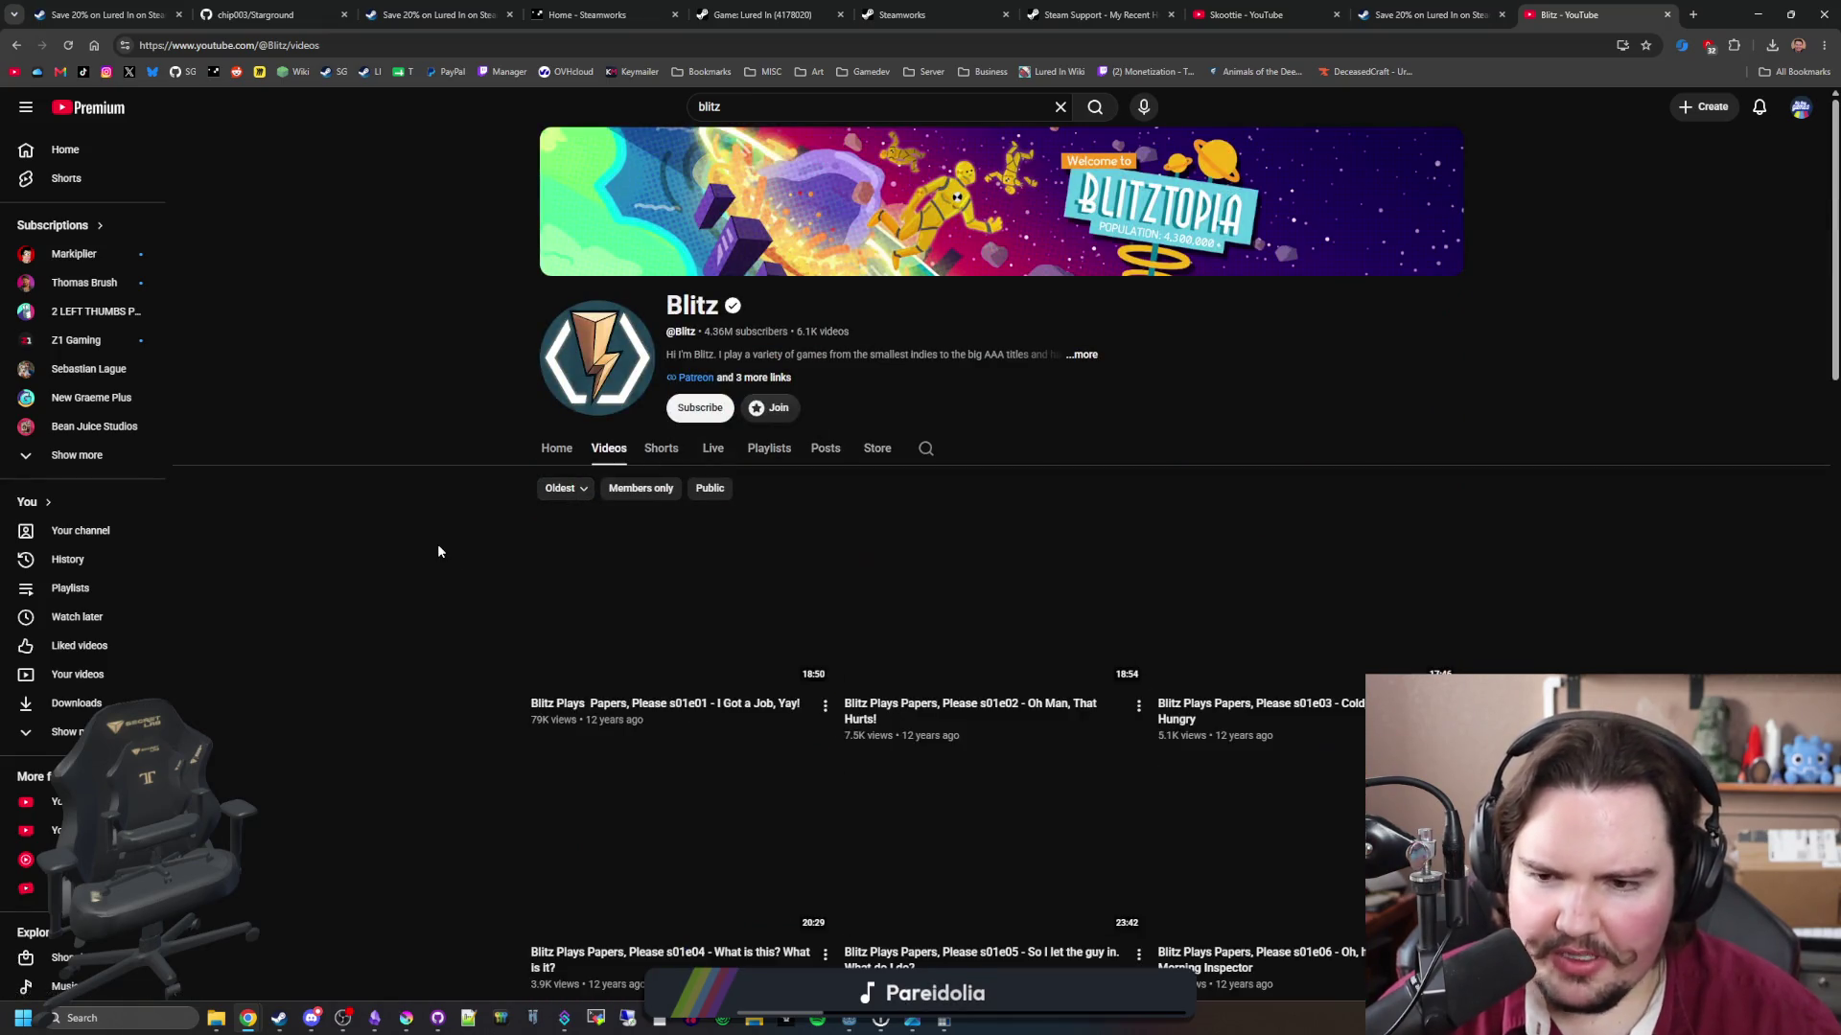
scroll(439, 551, down, 15)
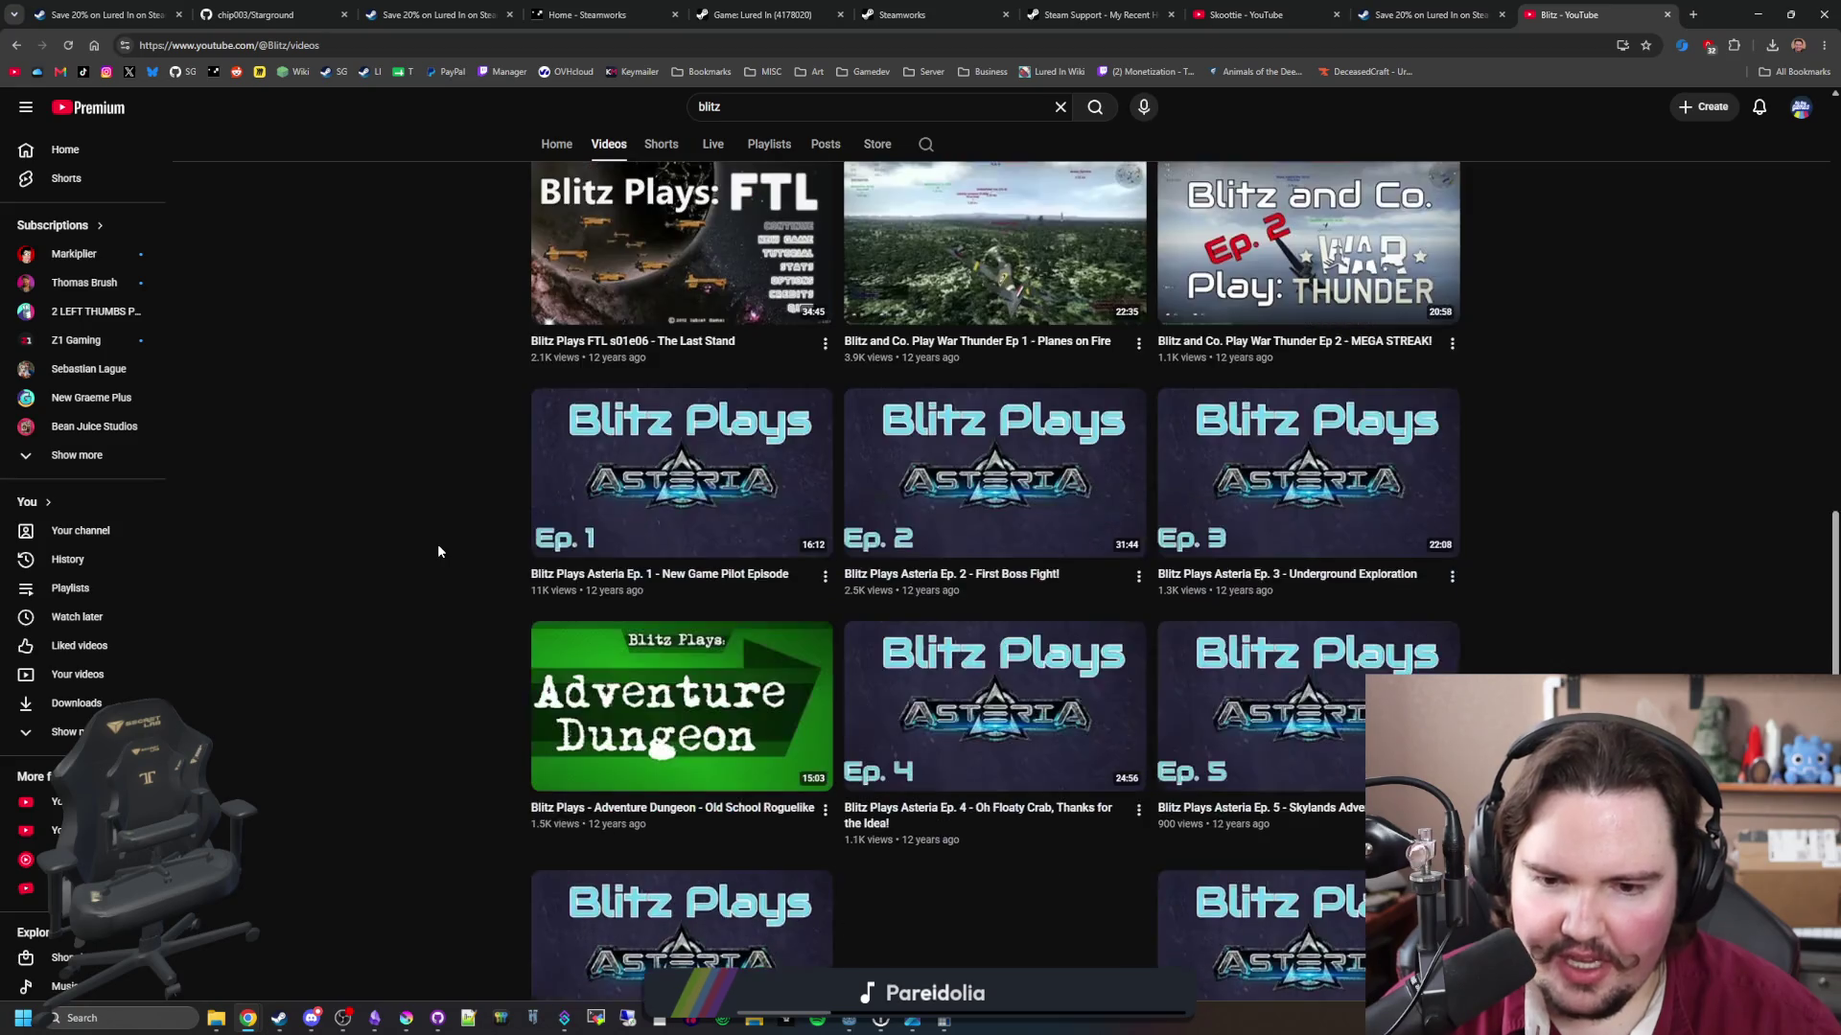
scroll(438, 551, down, 13)
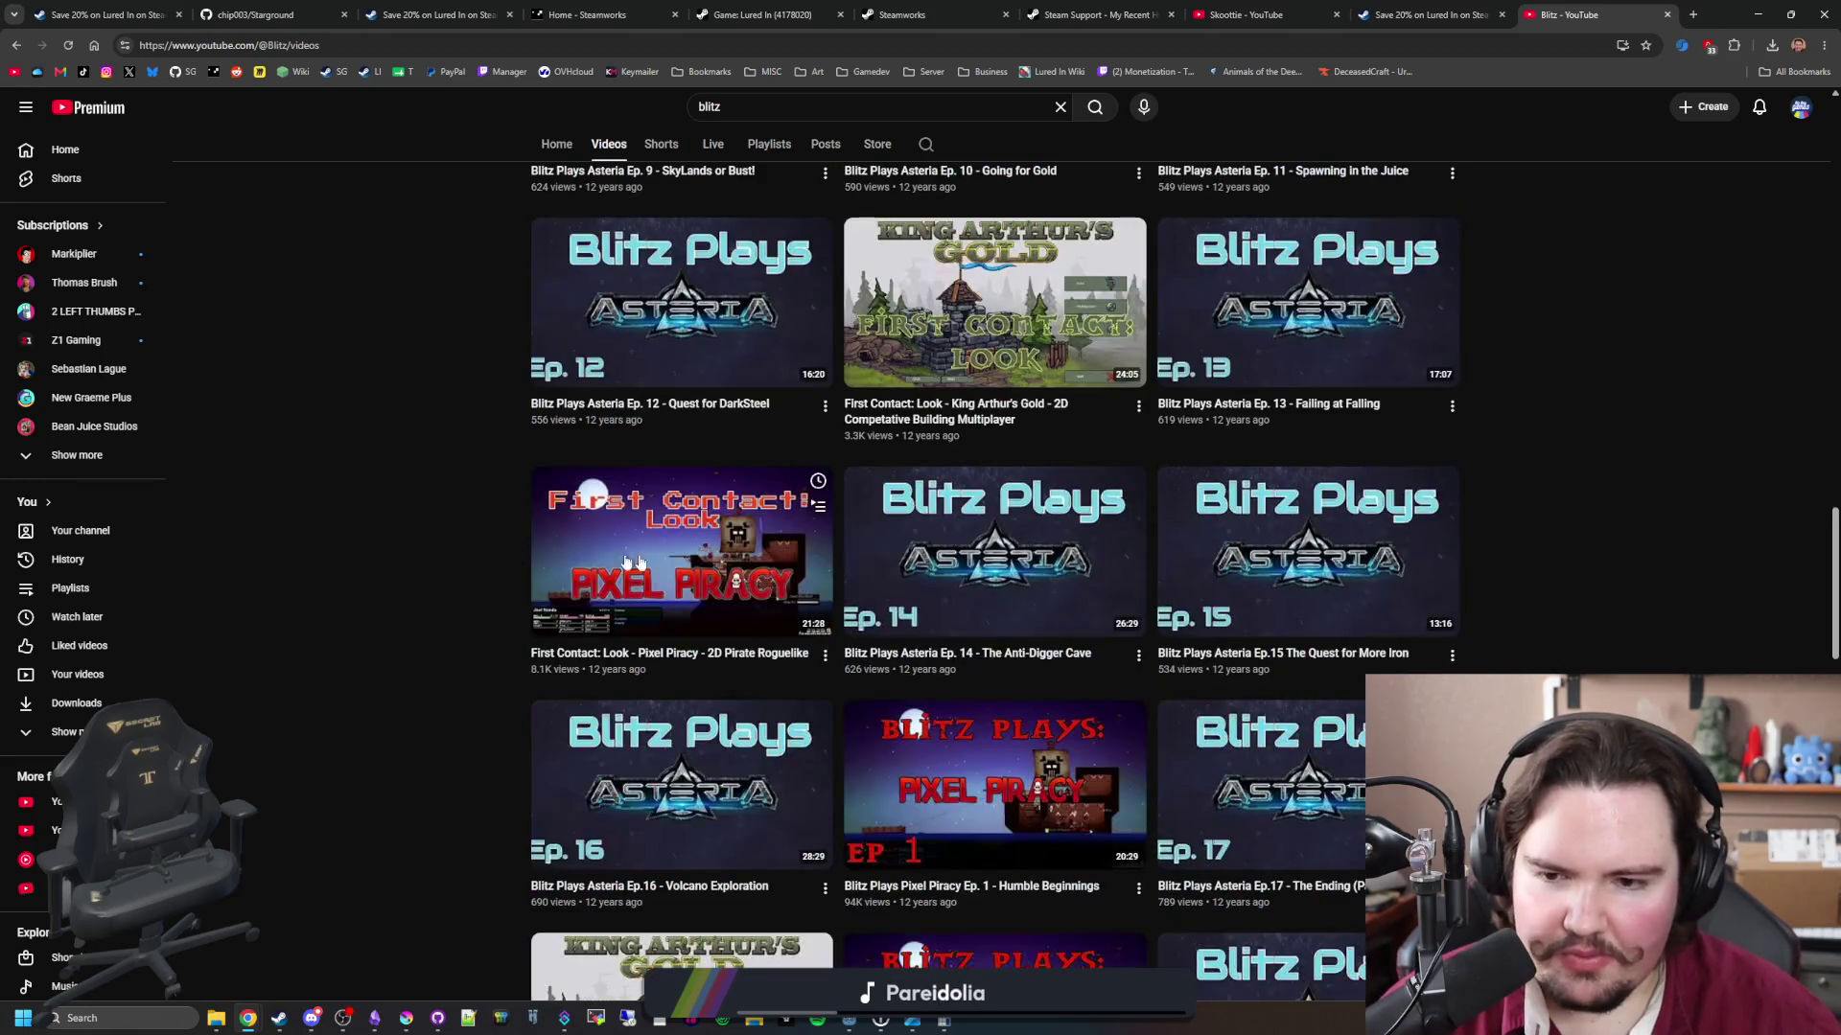
scroll(451, 530, down, 15)
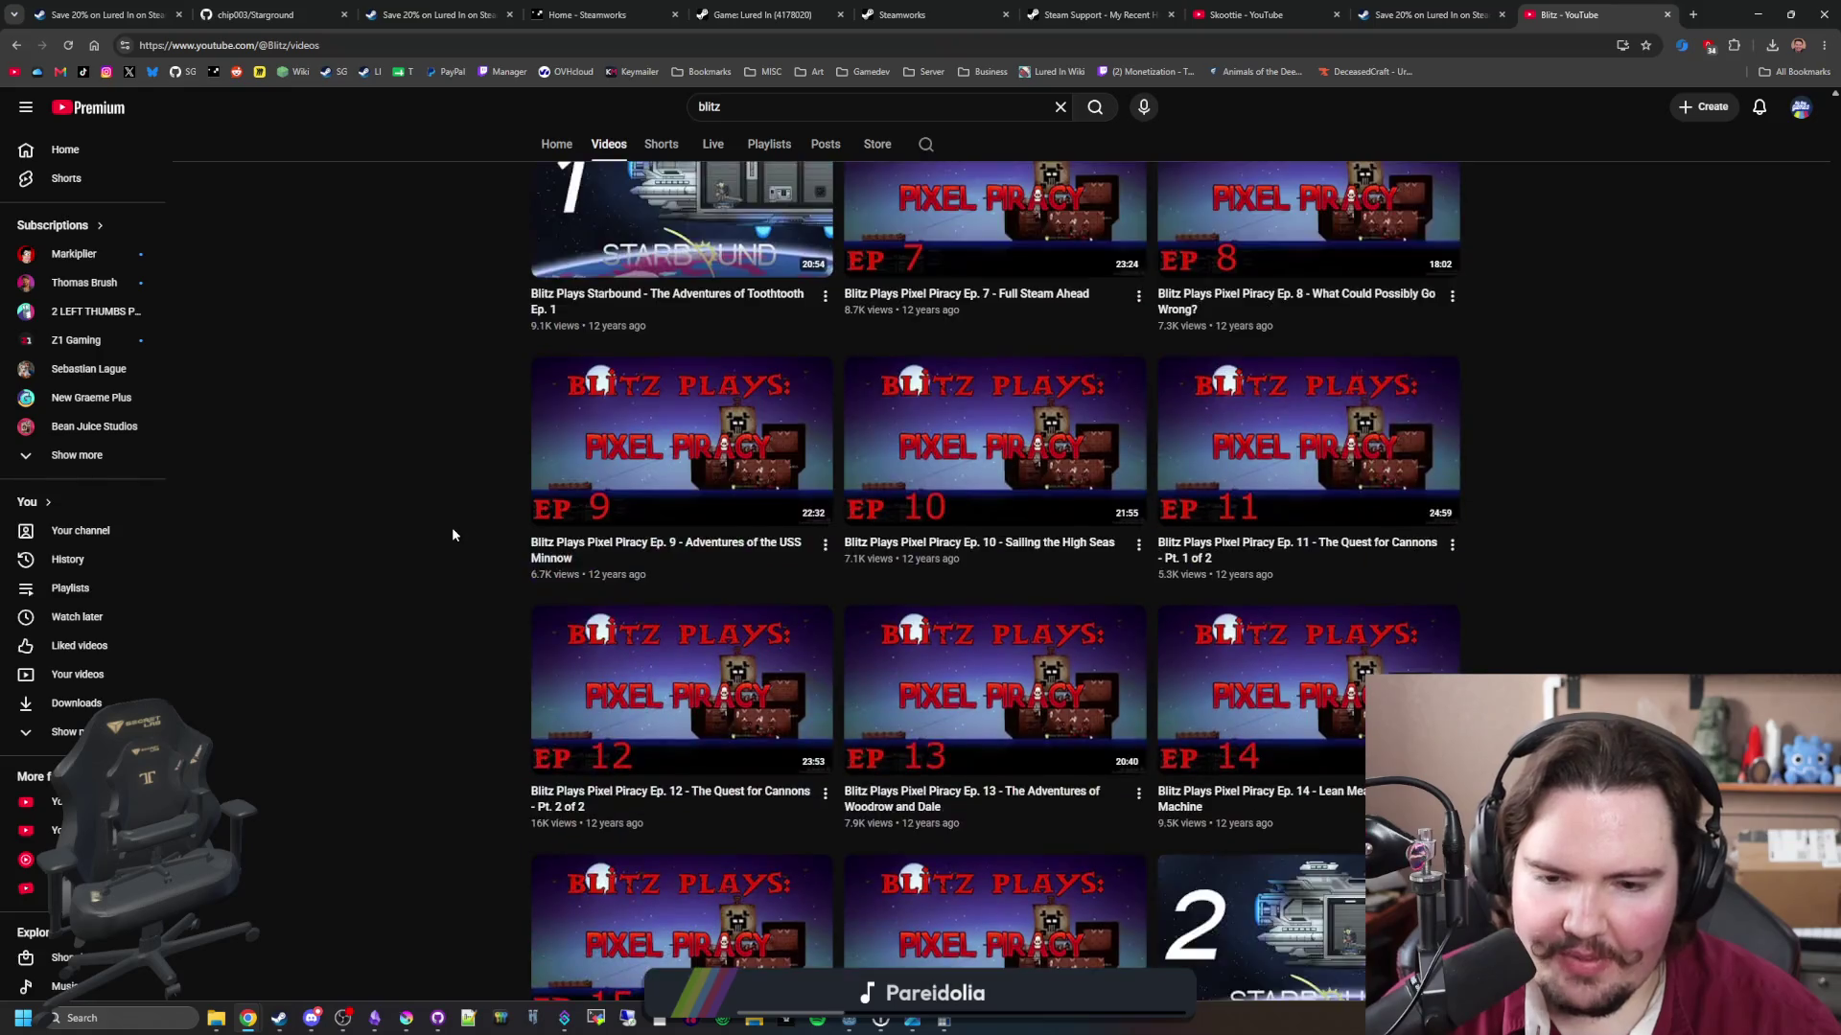
scroll(452, 530, down, 15)
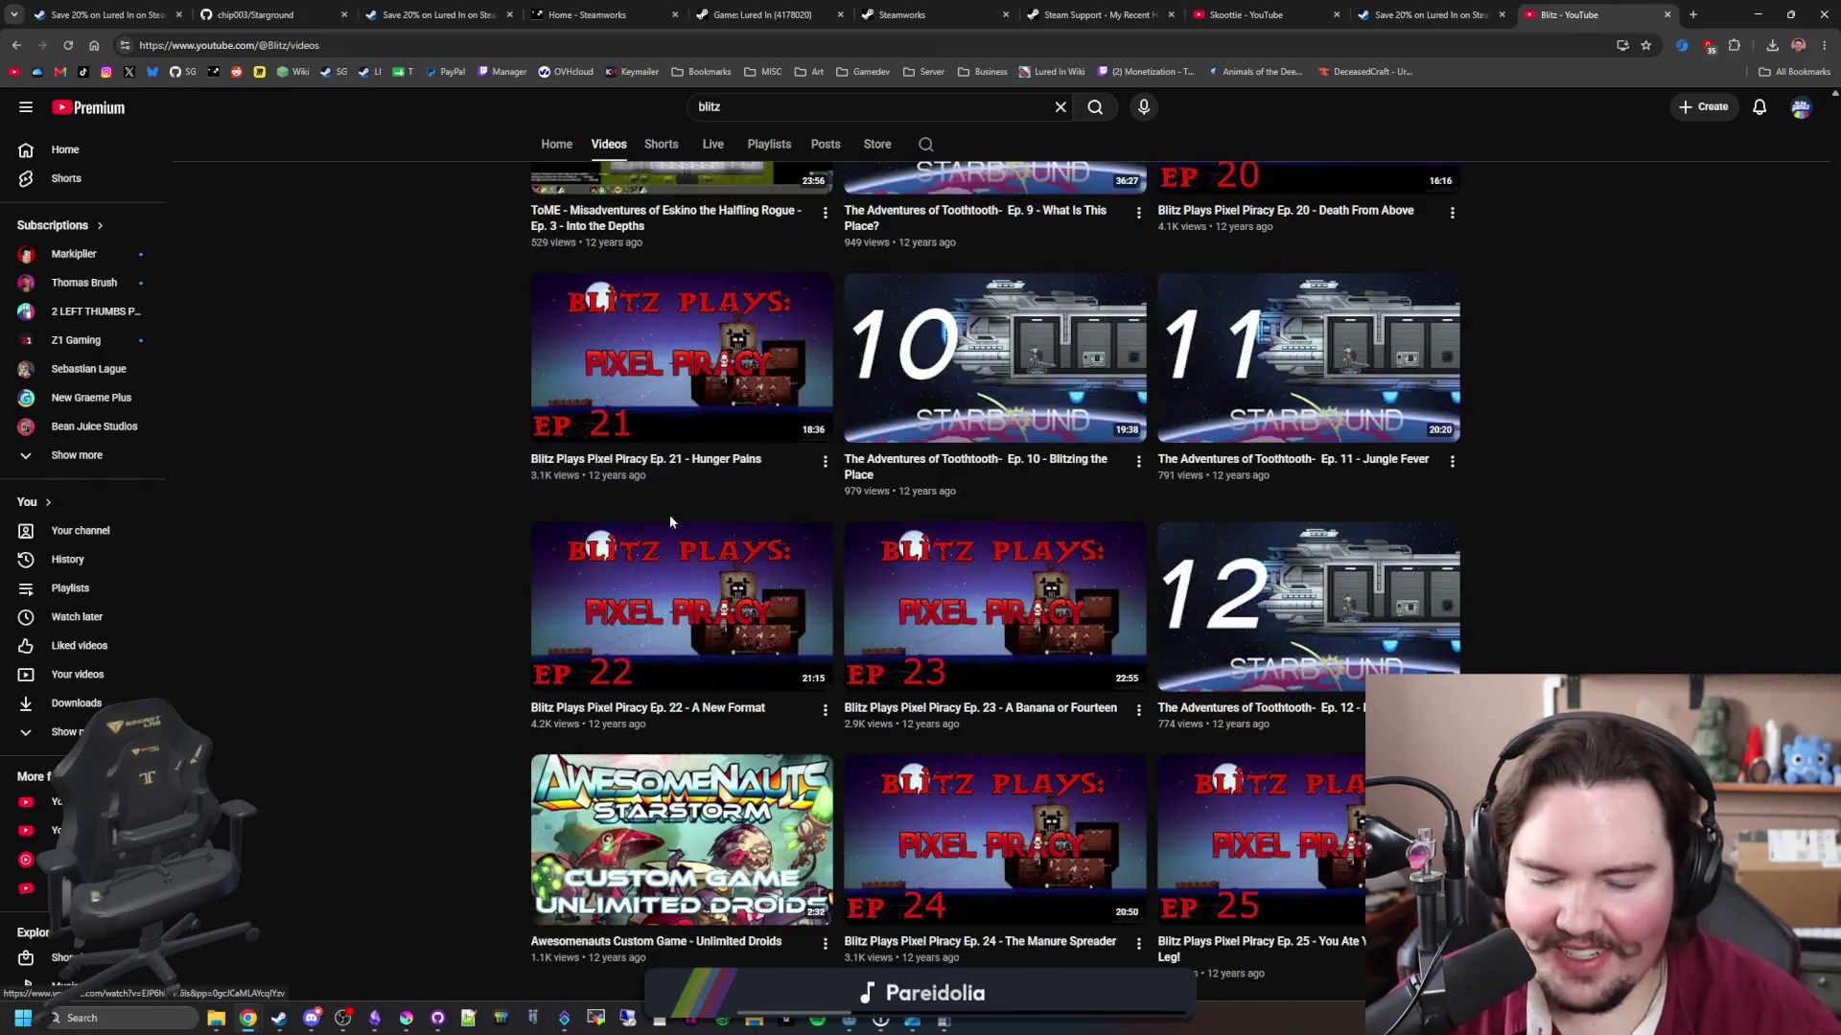
scroll(670, 523, down, 15)
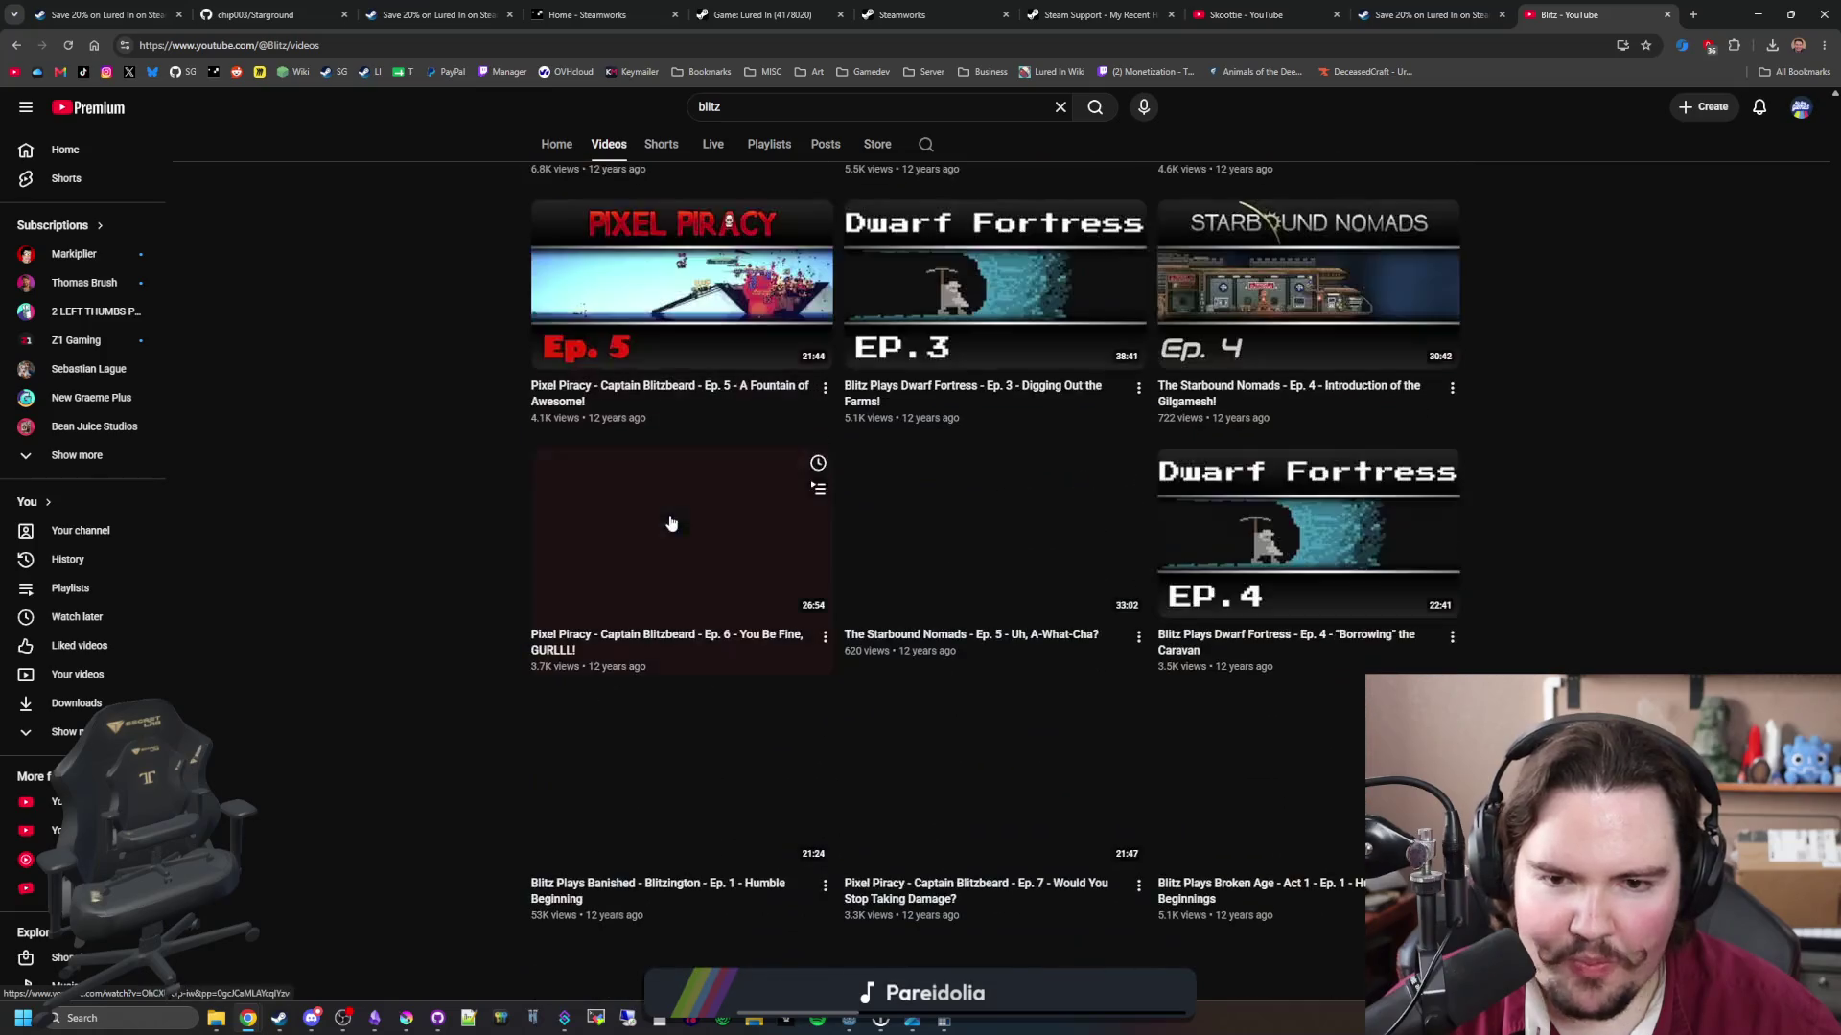
scroll(436, 530, down, 8)
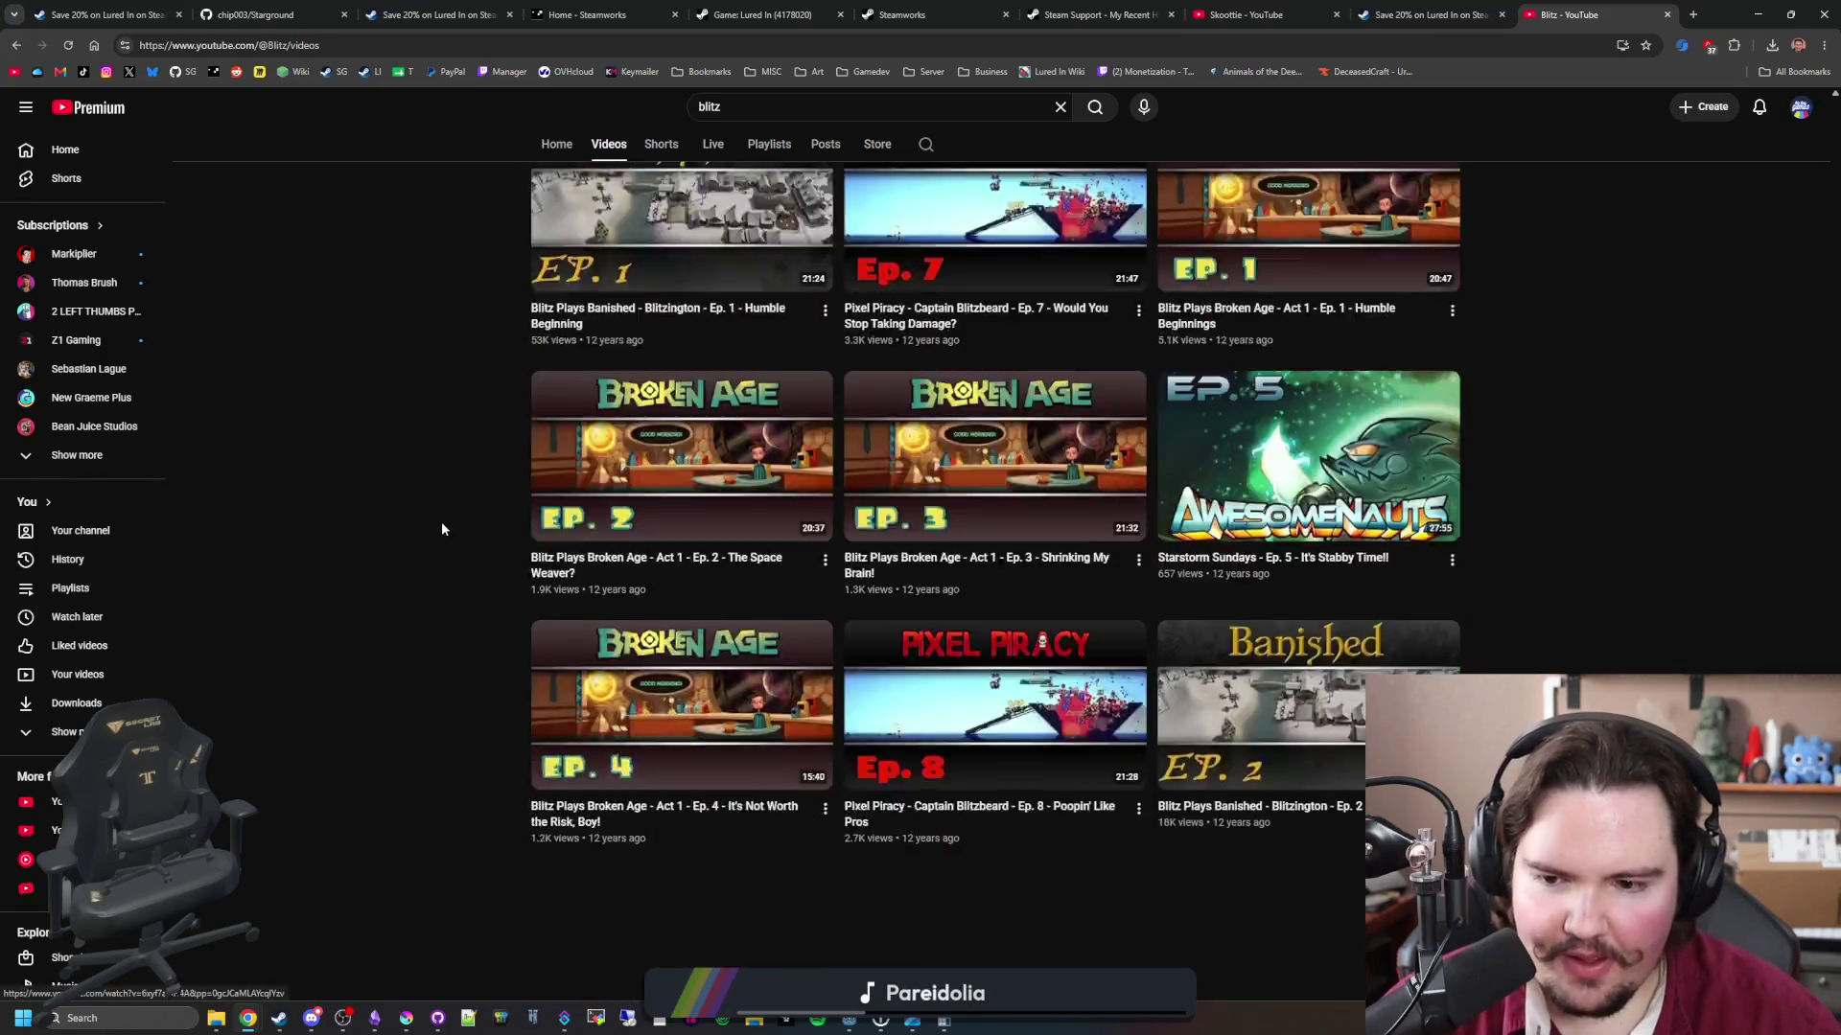
scroll(453, 517, down, 13)
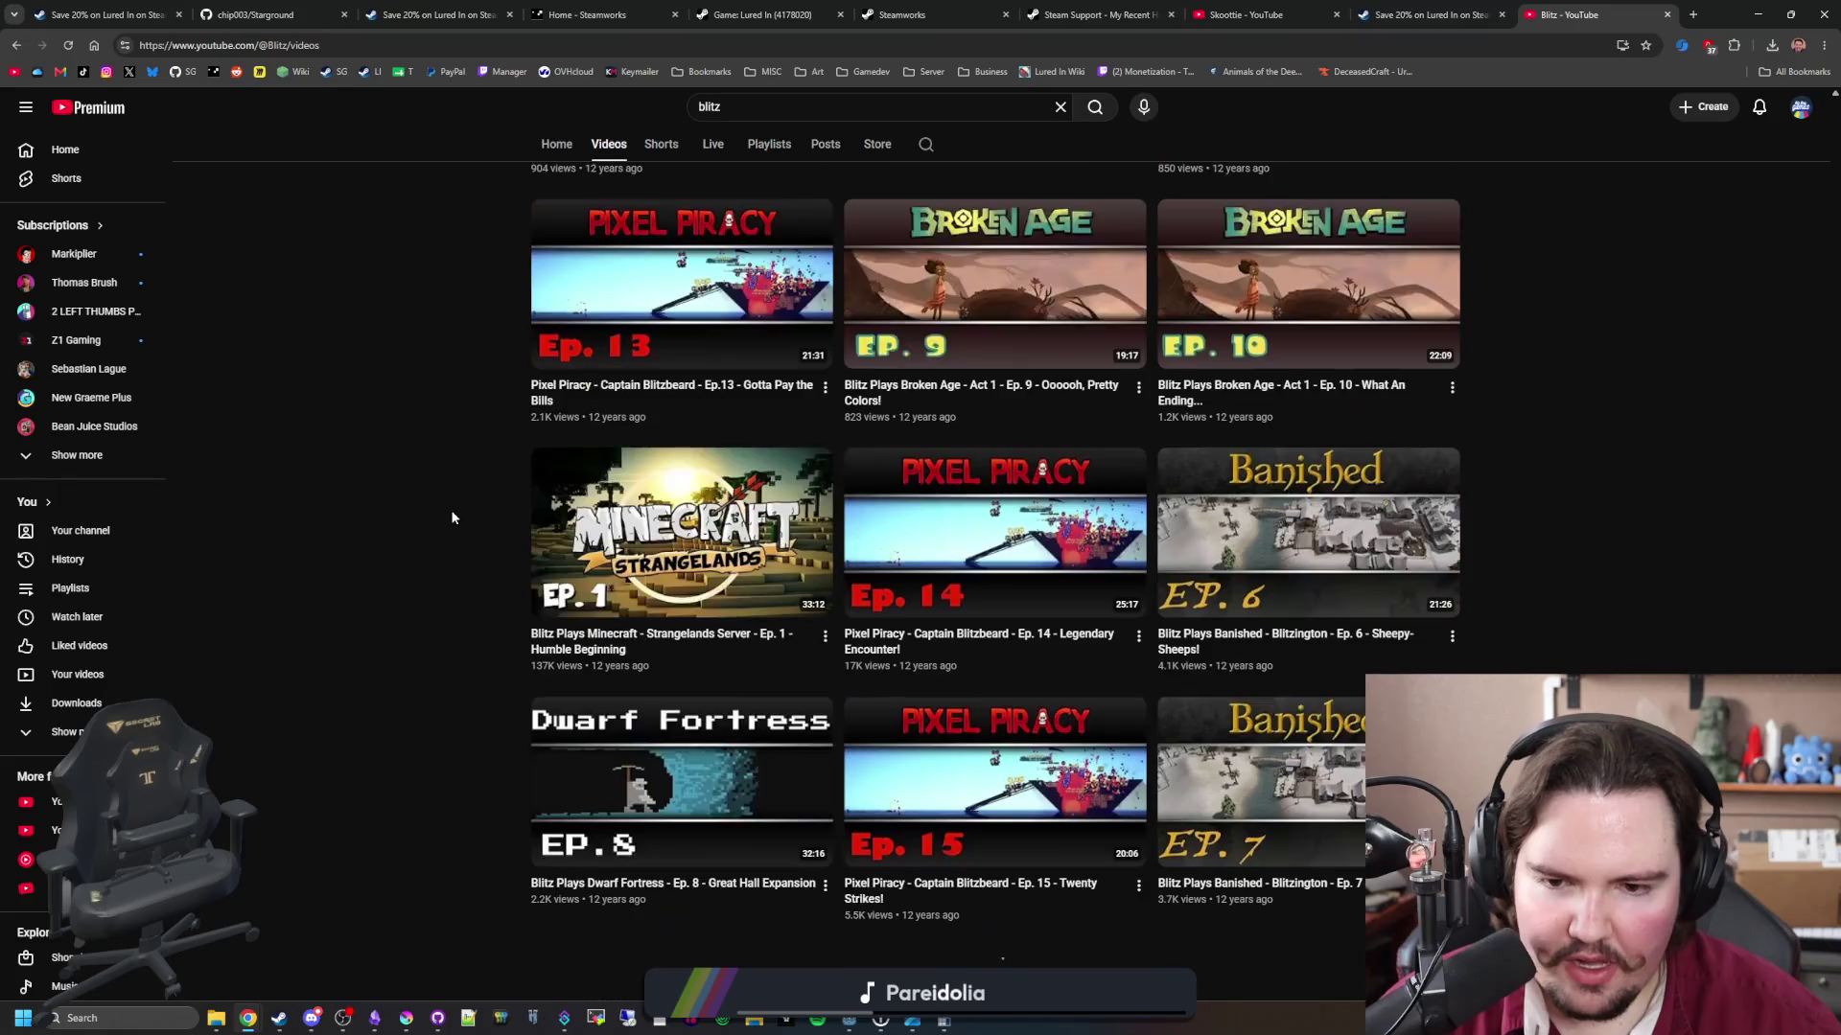
scroll(452, 518, down, 20)
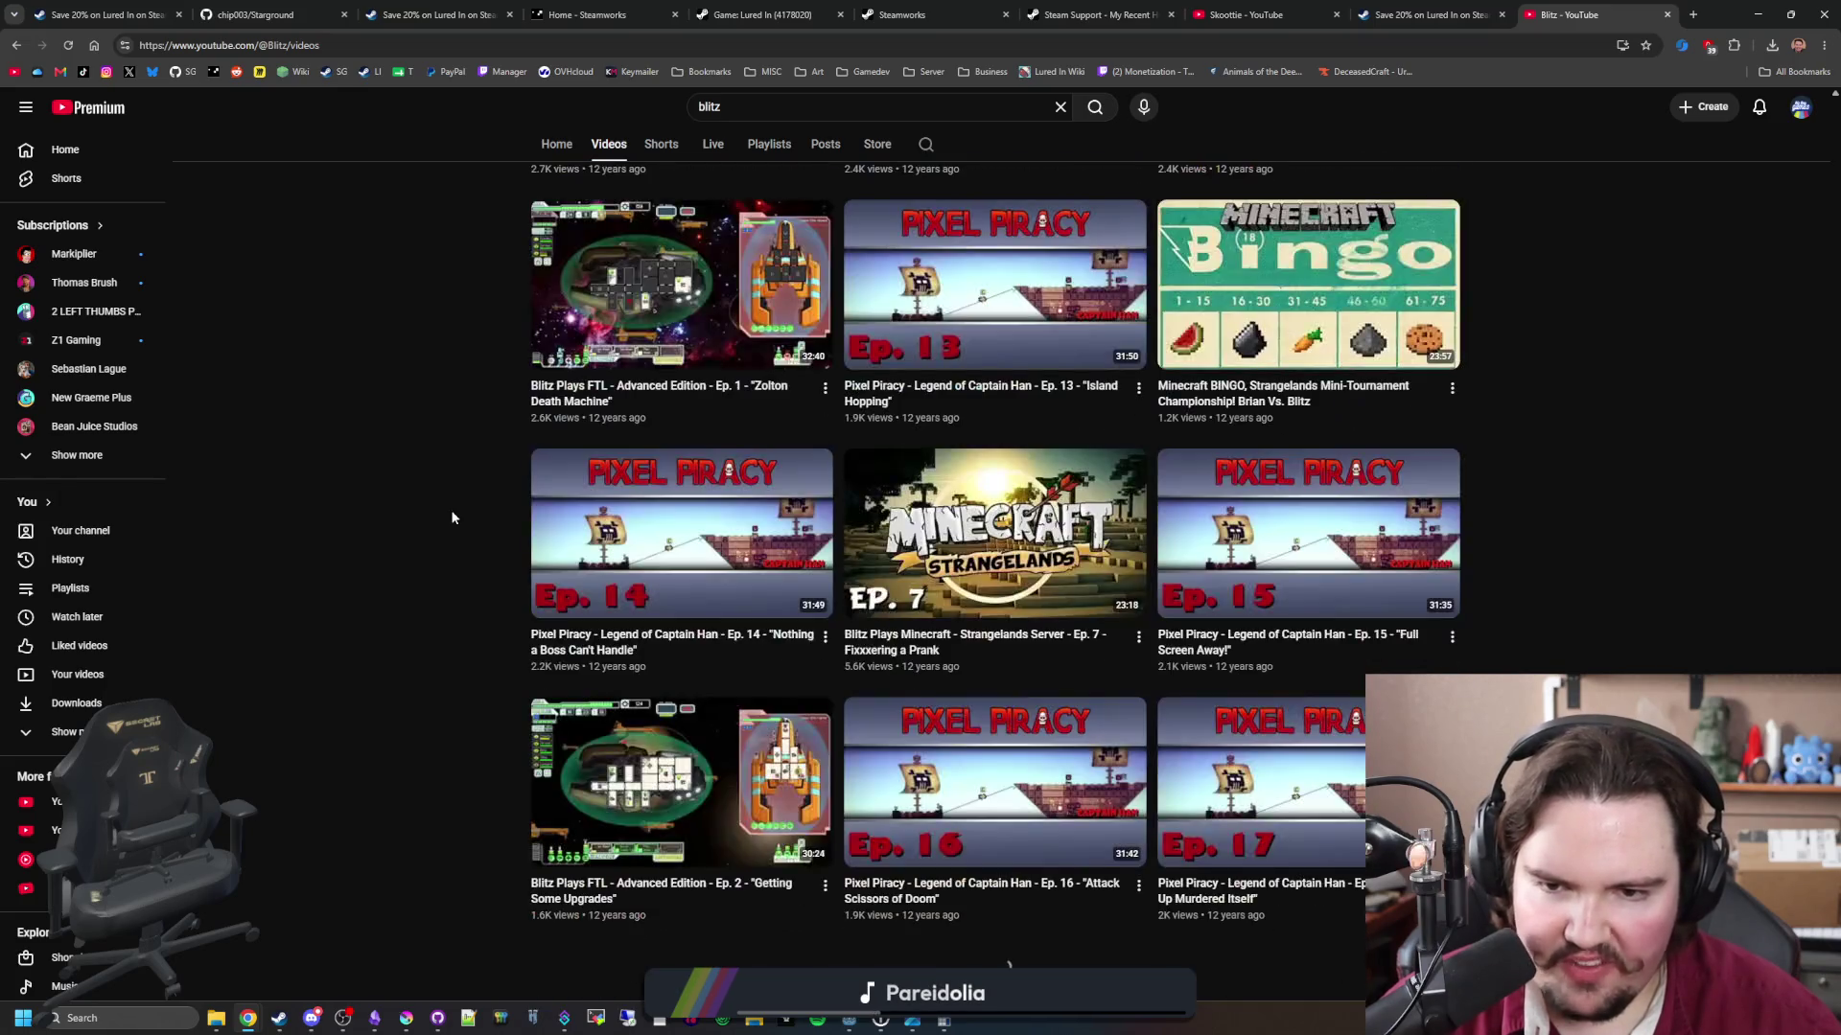
scroll(452, 518, down, 15)
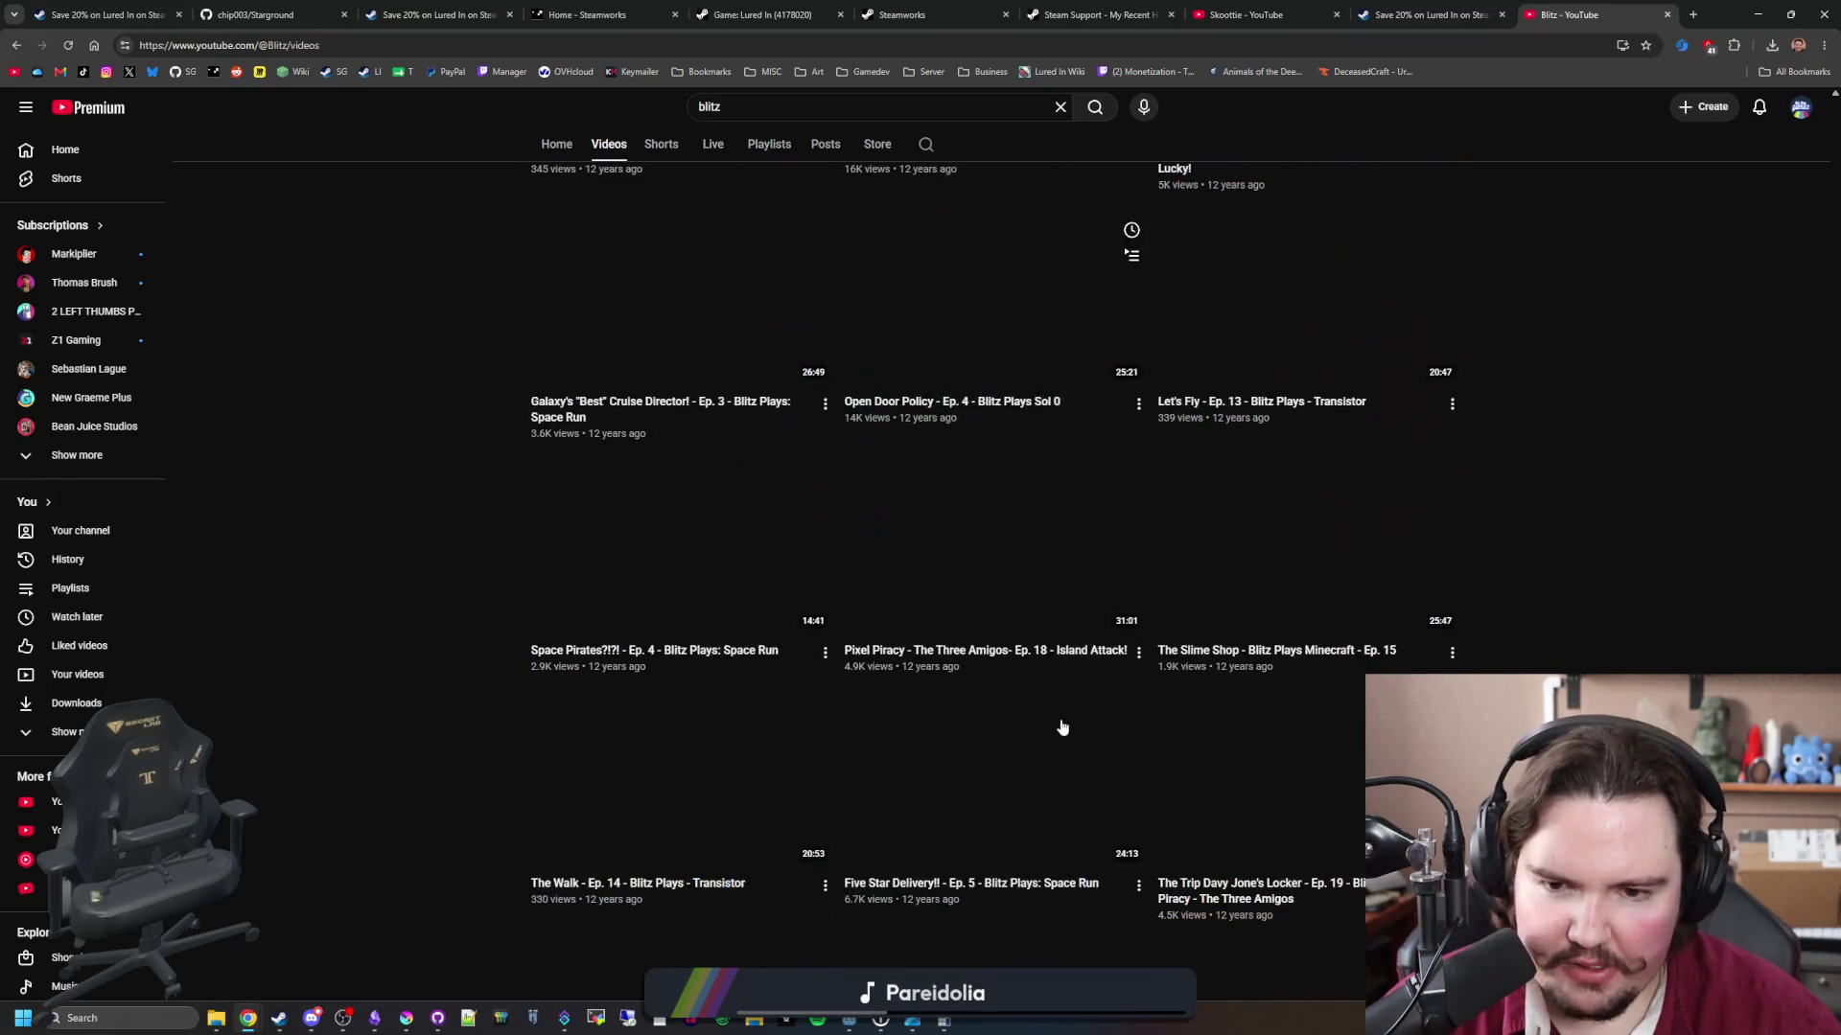
scroll(1035, 722, down, 15)
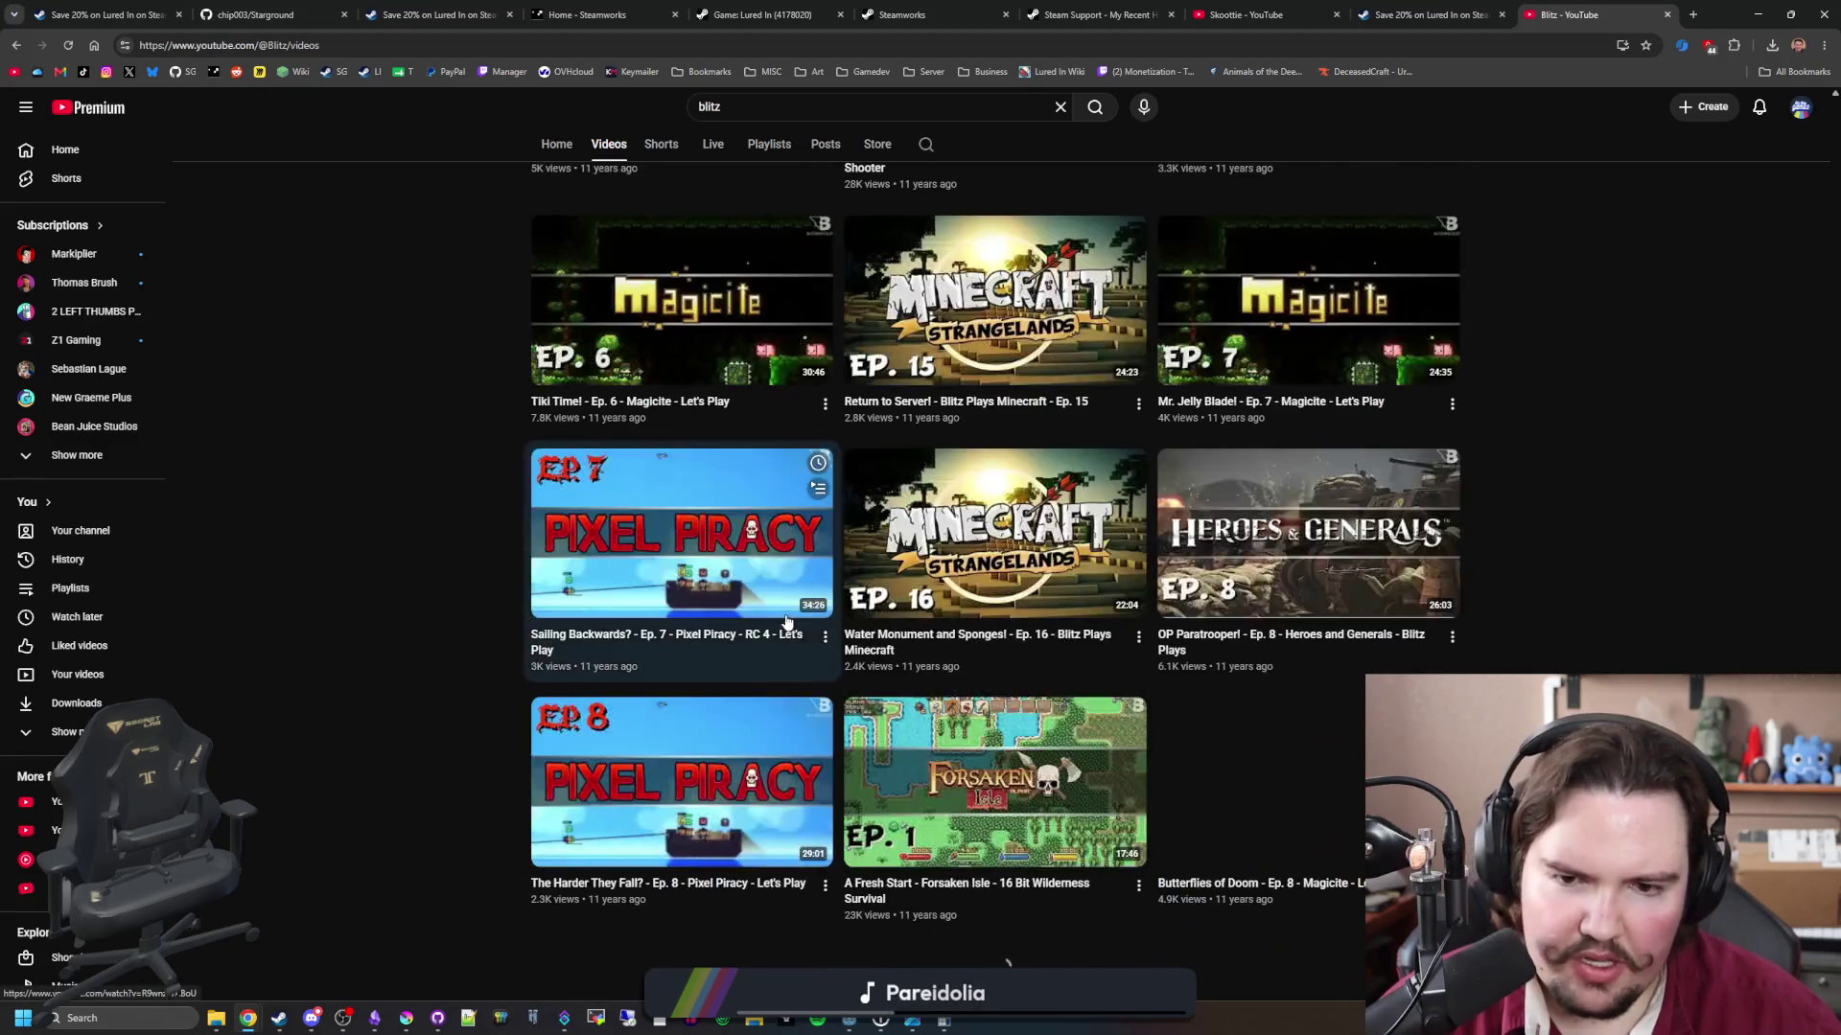
scroll(1138, 312, down, 15)
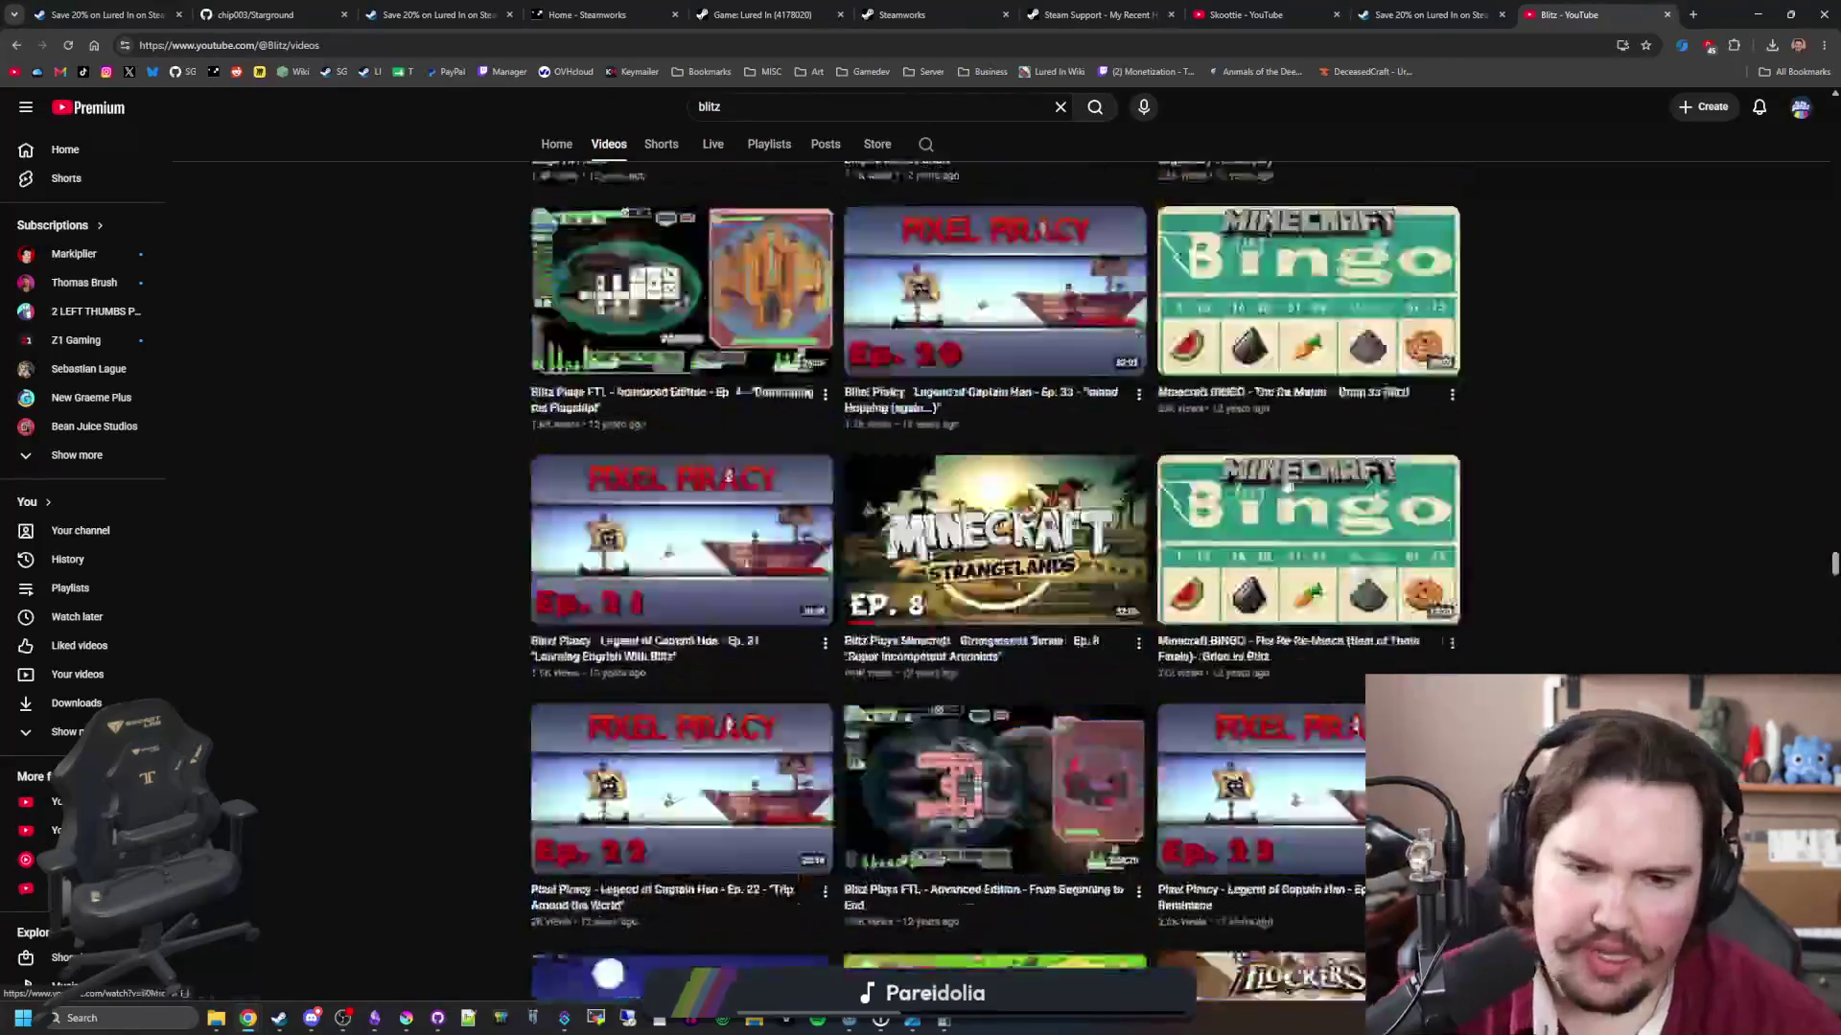
key(Home)
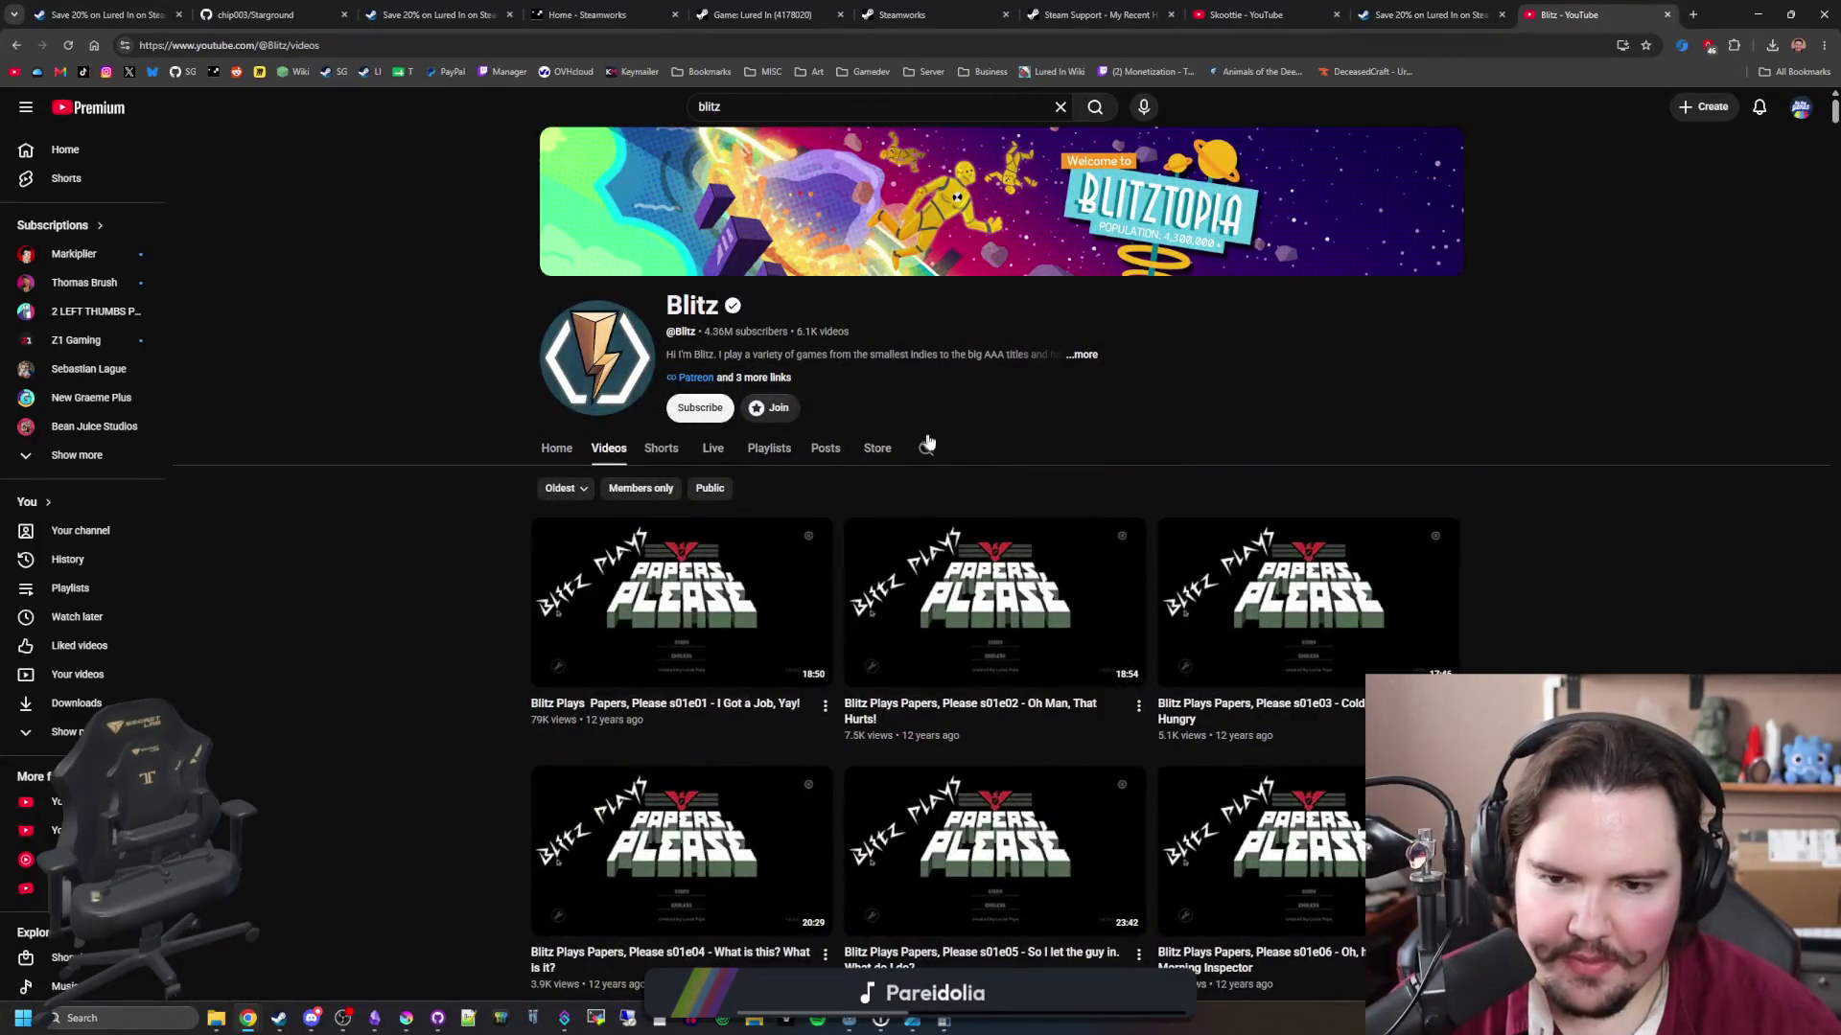
Step: Search the Blitz channel for 'turmoil' and play the Turmoil playlist, pausing at the start
text(tu)
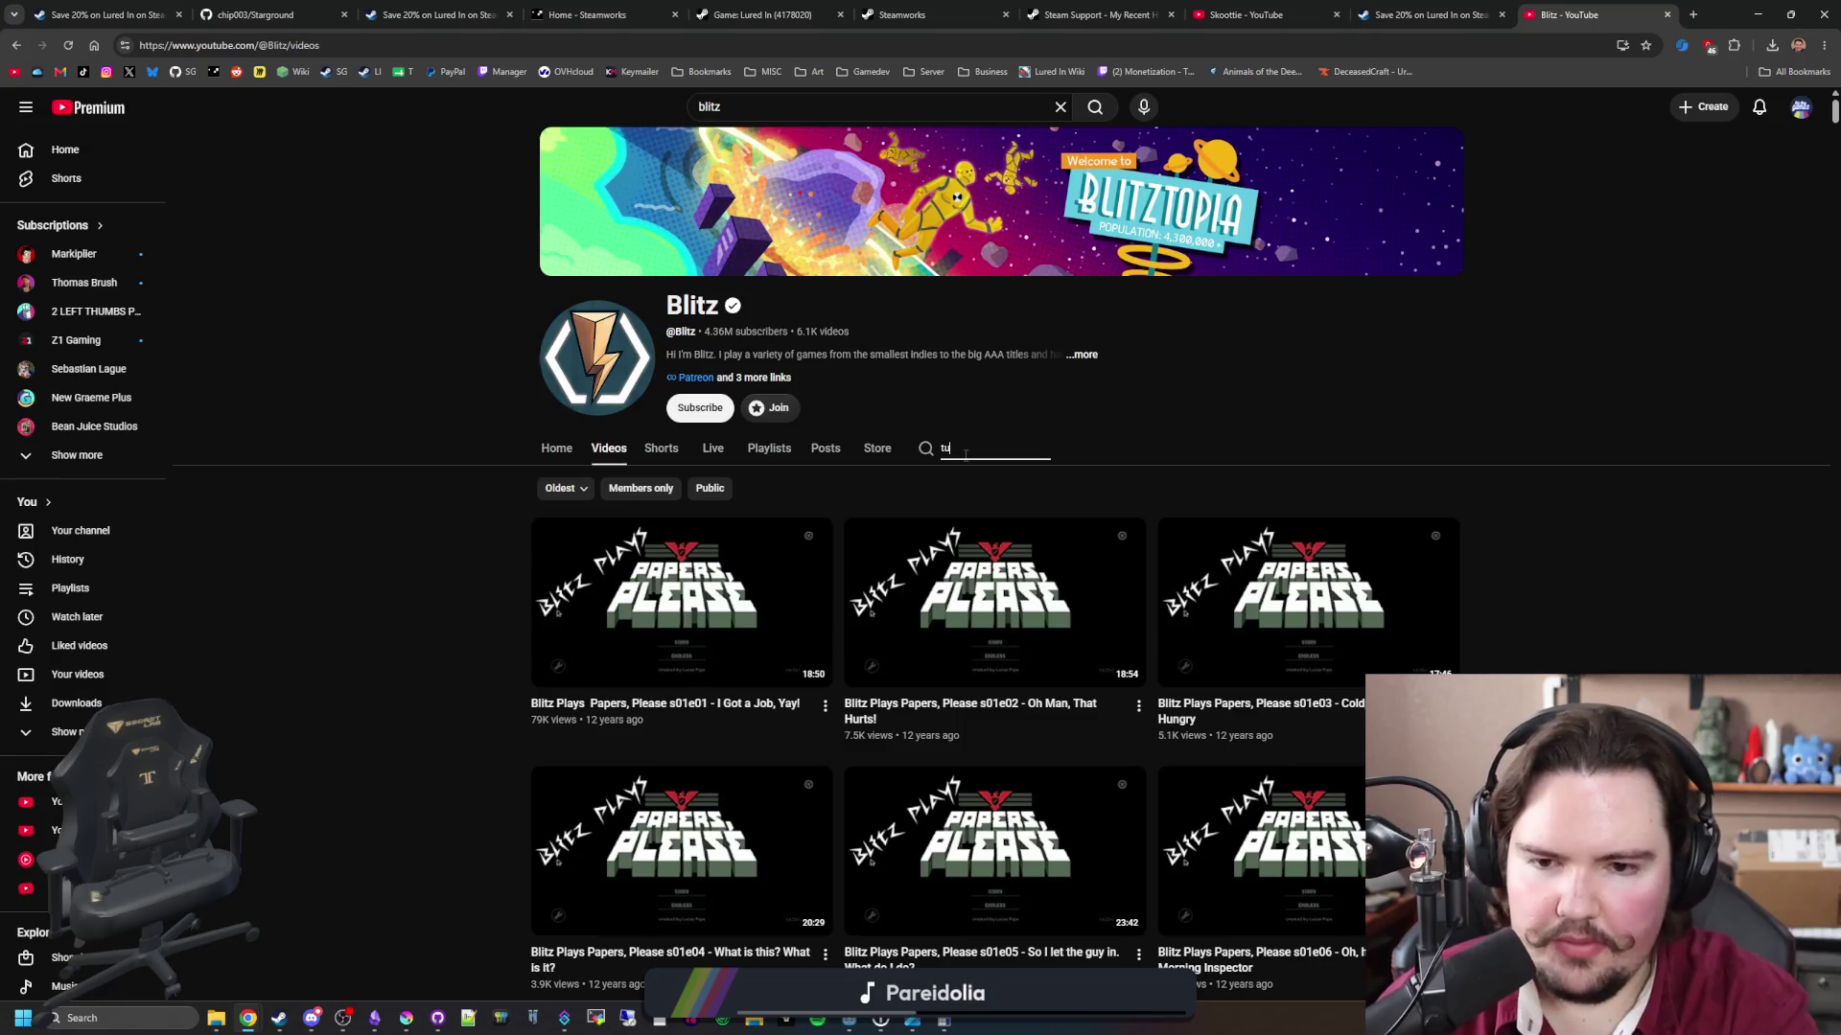
text(rmoil)
key(Return)
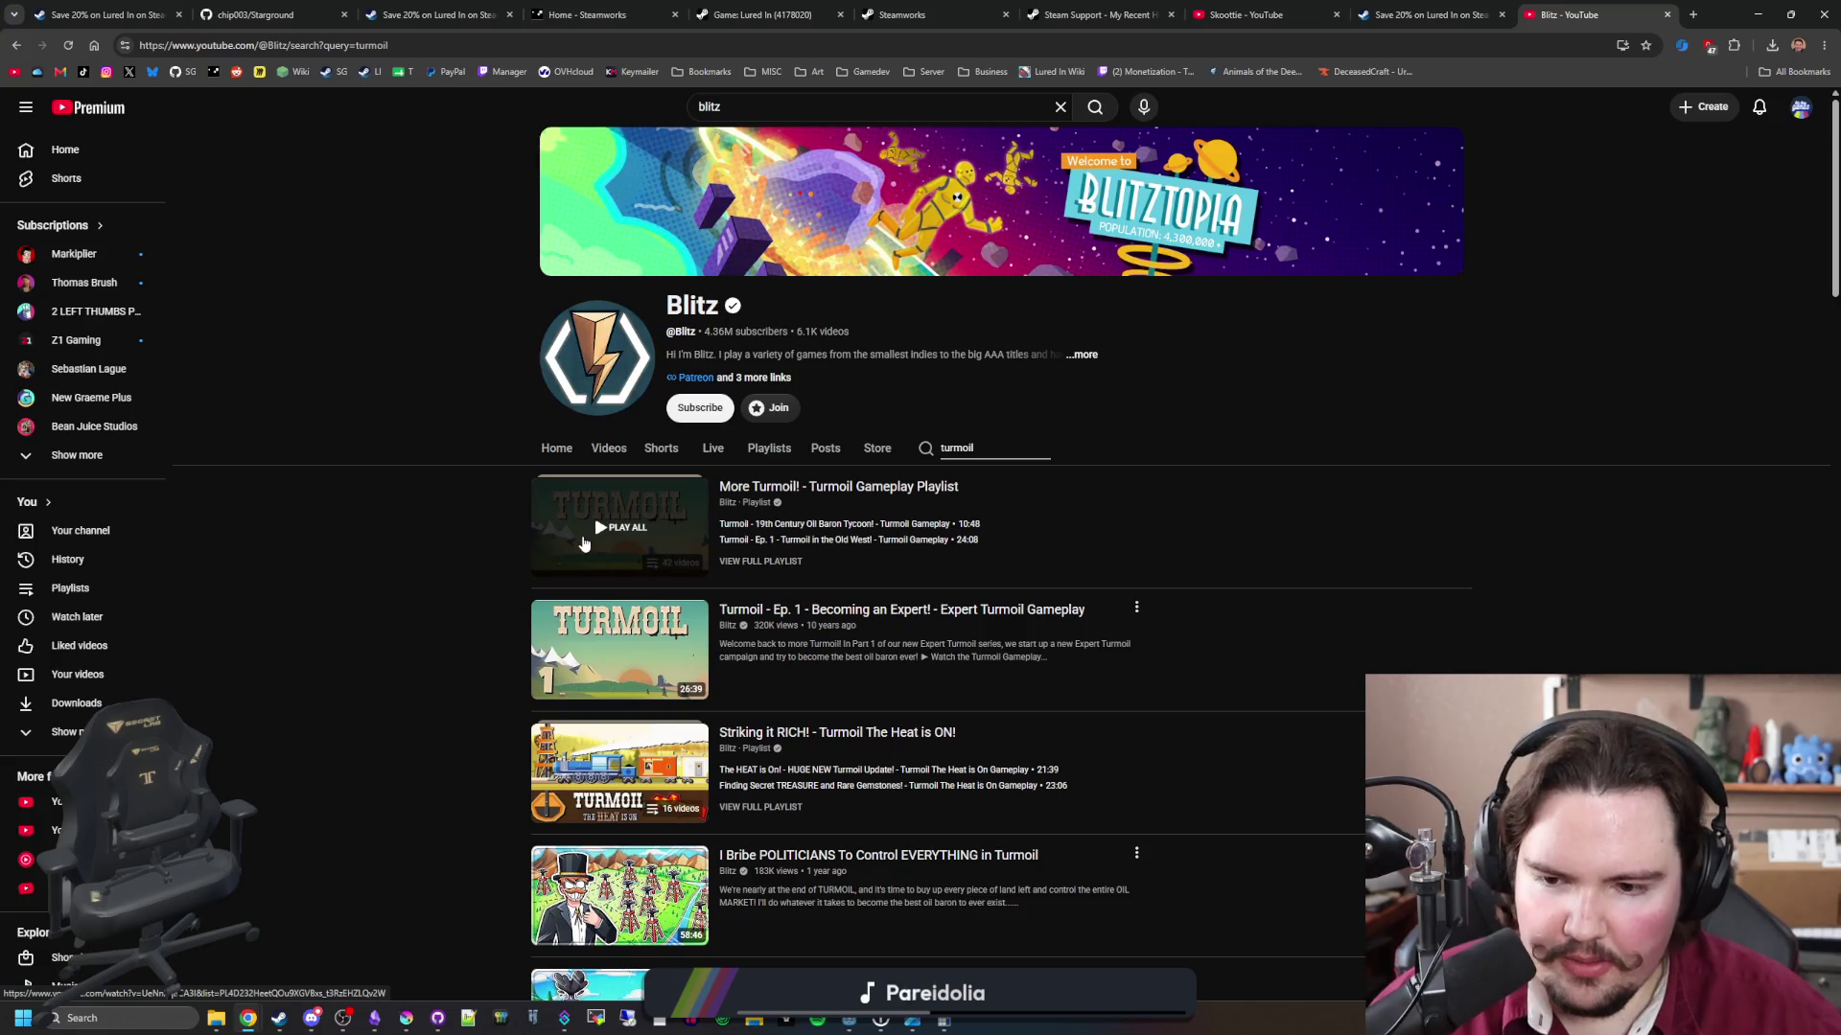
scroll(601, 527, down, 2)
scroll(601, 527, up, 2)
click(641, 524)
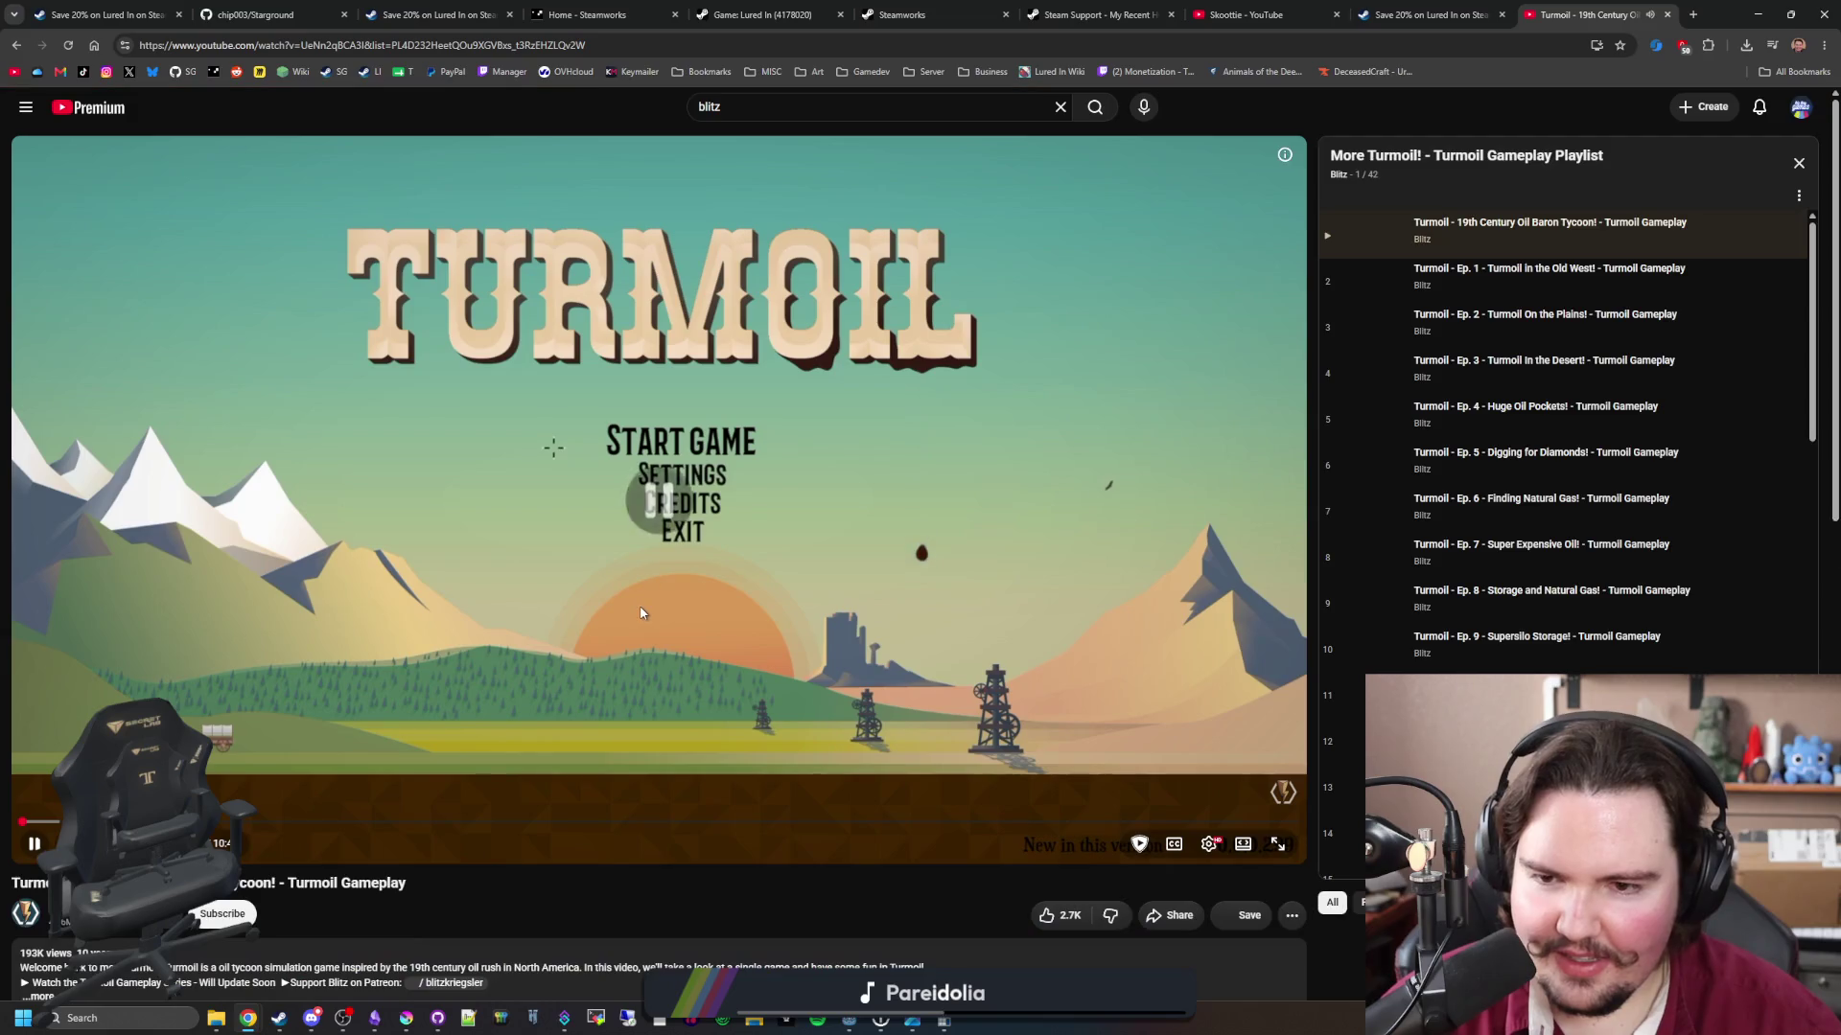
click(641, 525)
click(642, 525)
Step: Expand the Turmoil video's description and scroll through it
scroll(345, 709, down, 2)
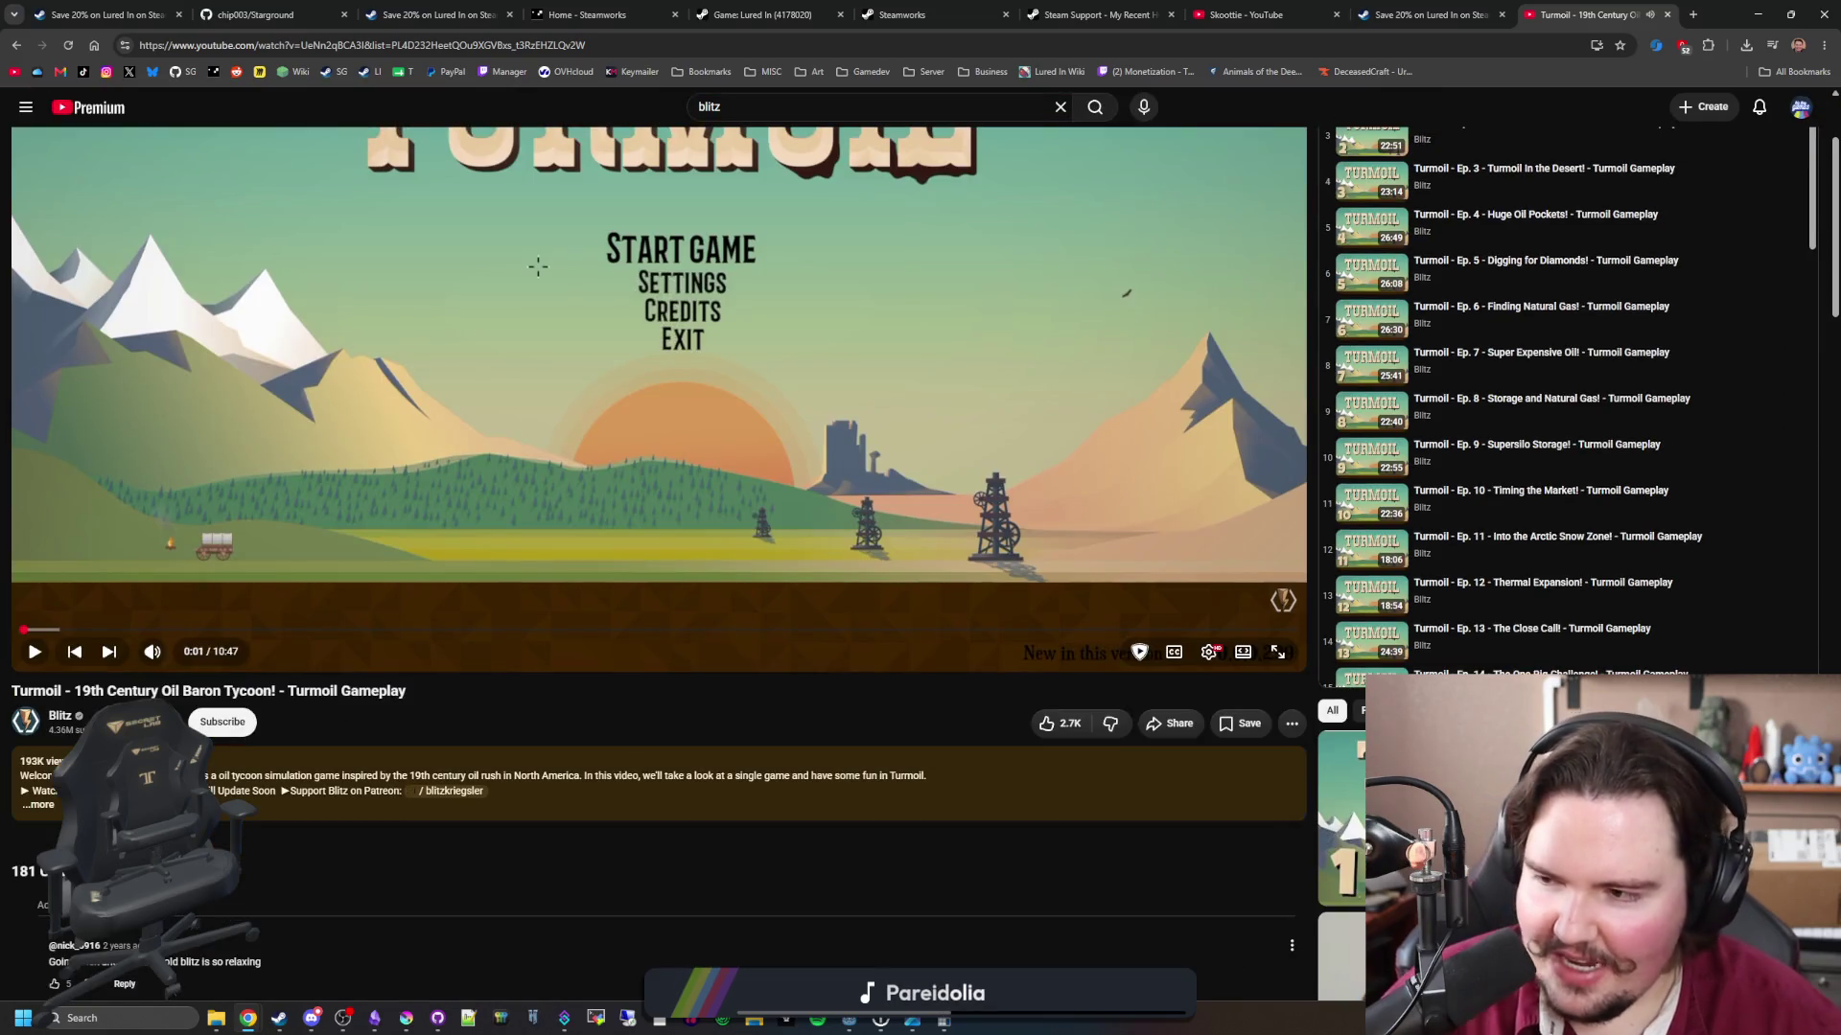
click(270, 779)
scroll(270, 734, down, 2)
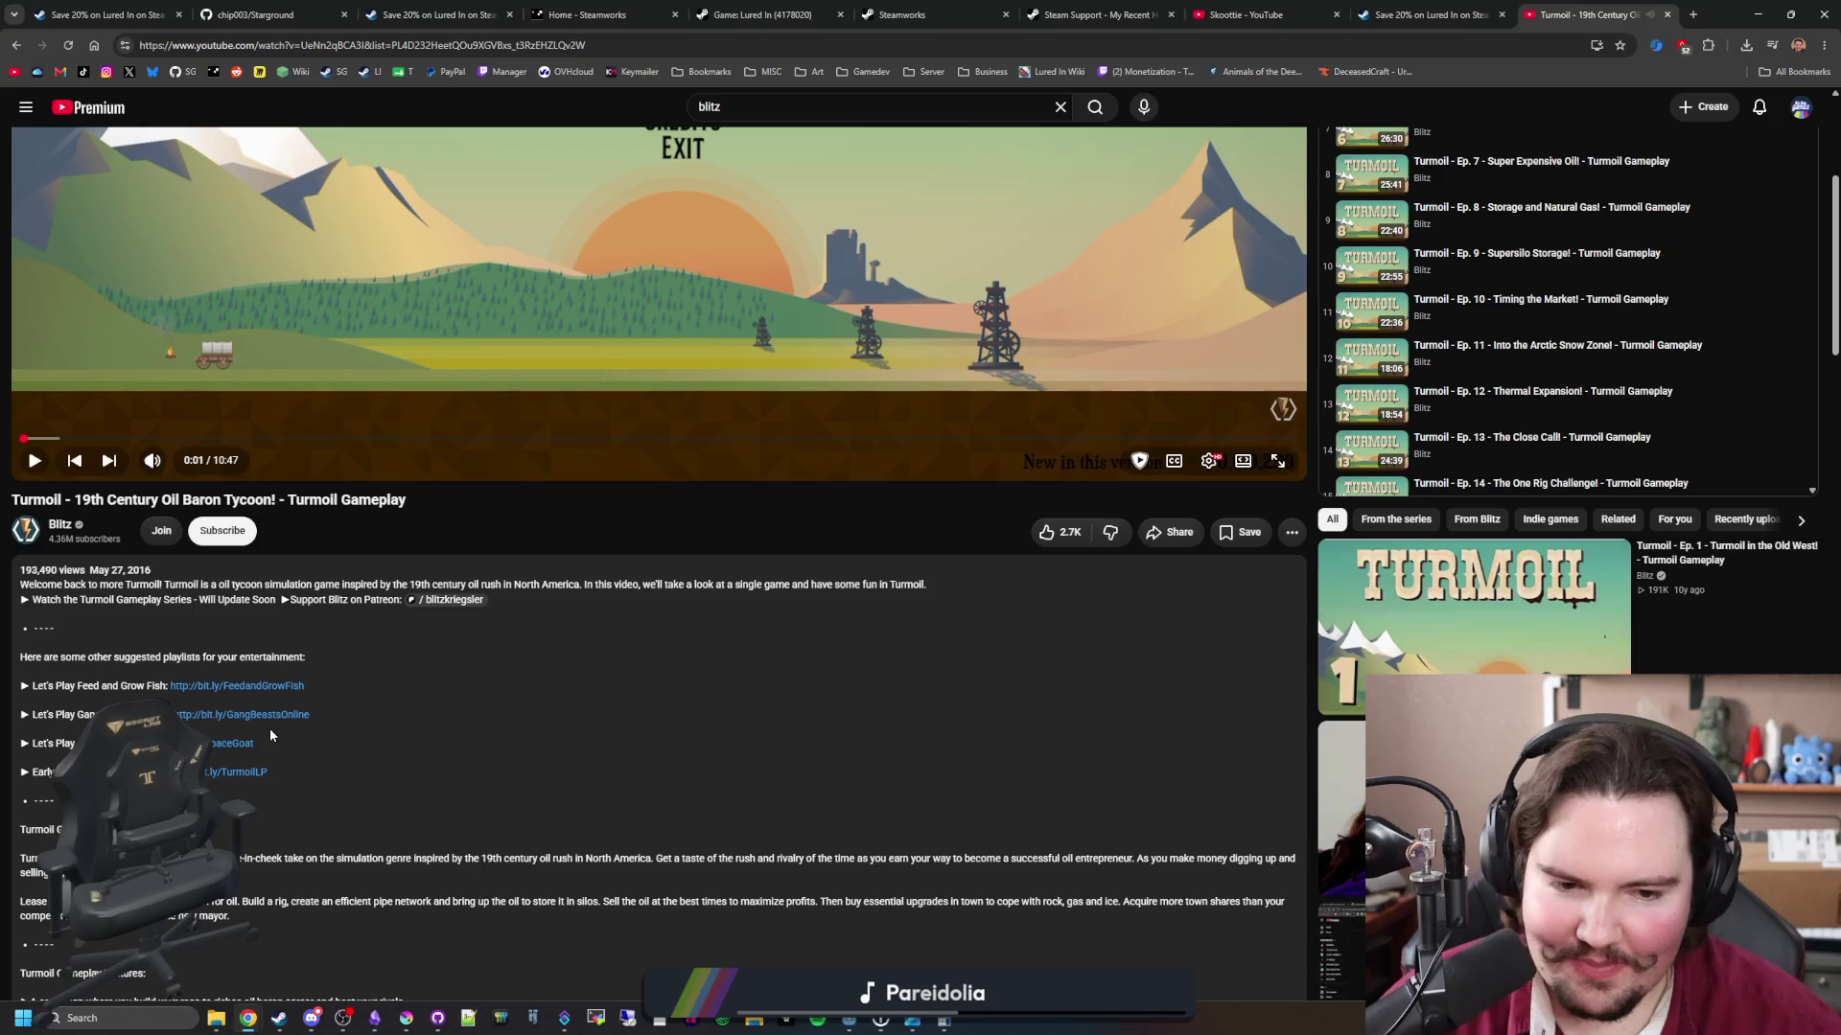
scroll(328, 686, down, 4)
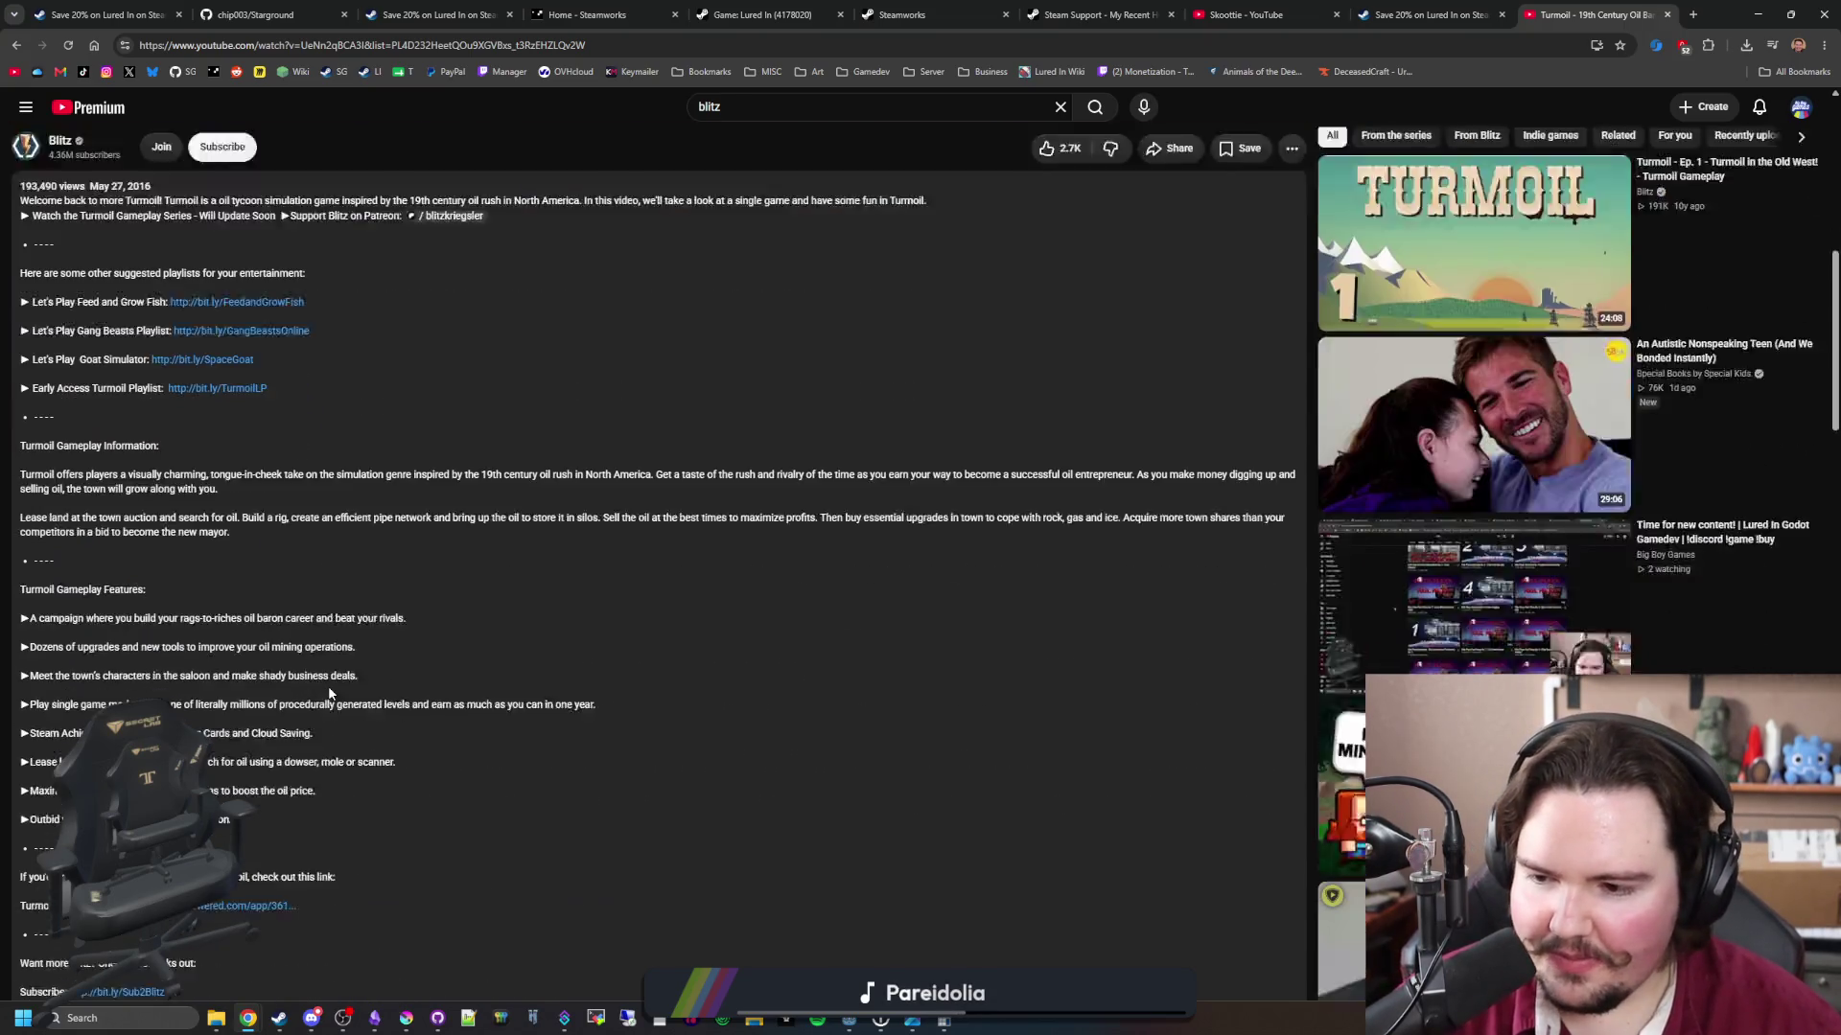
scroll(316, 684, up, 10)
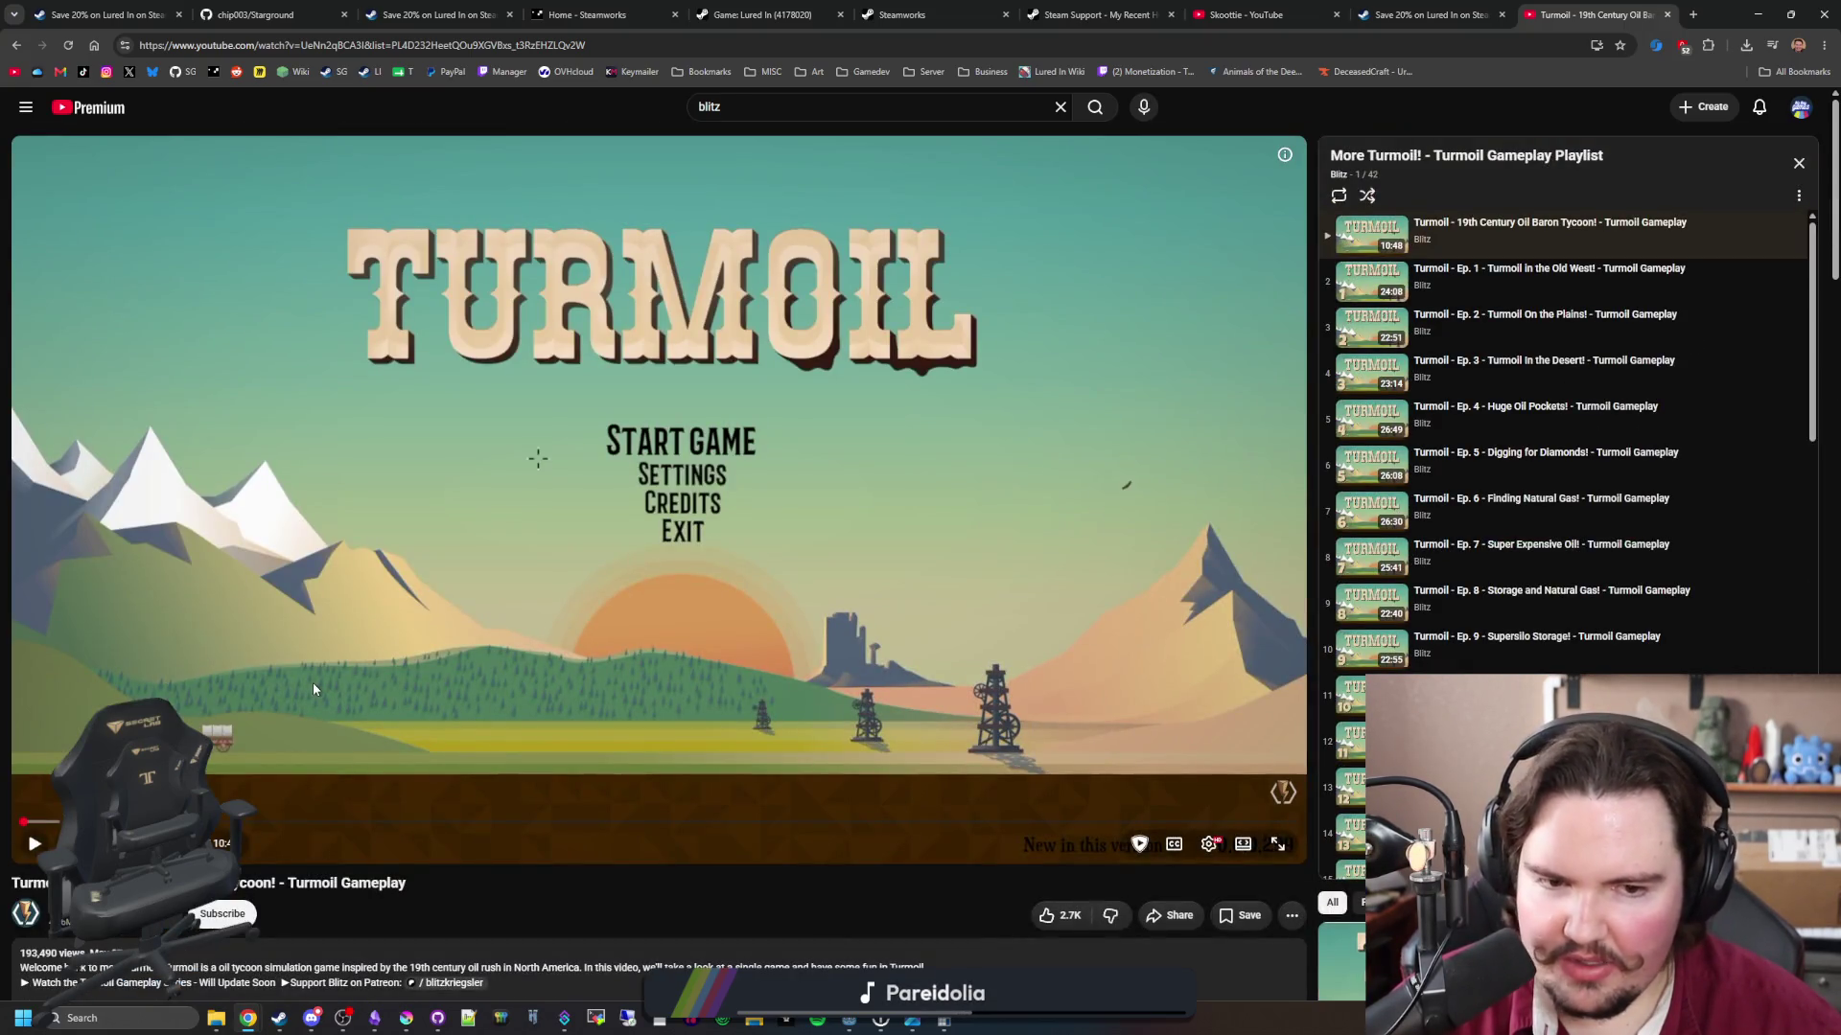
scroll(1505, 575, down, 12)
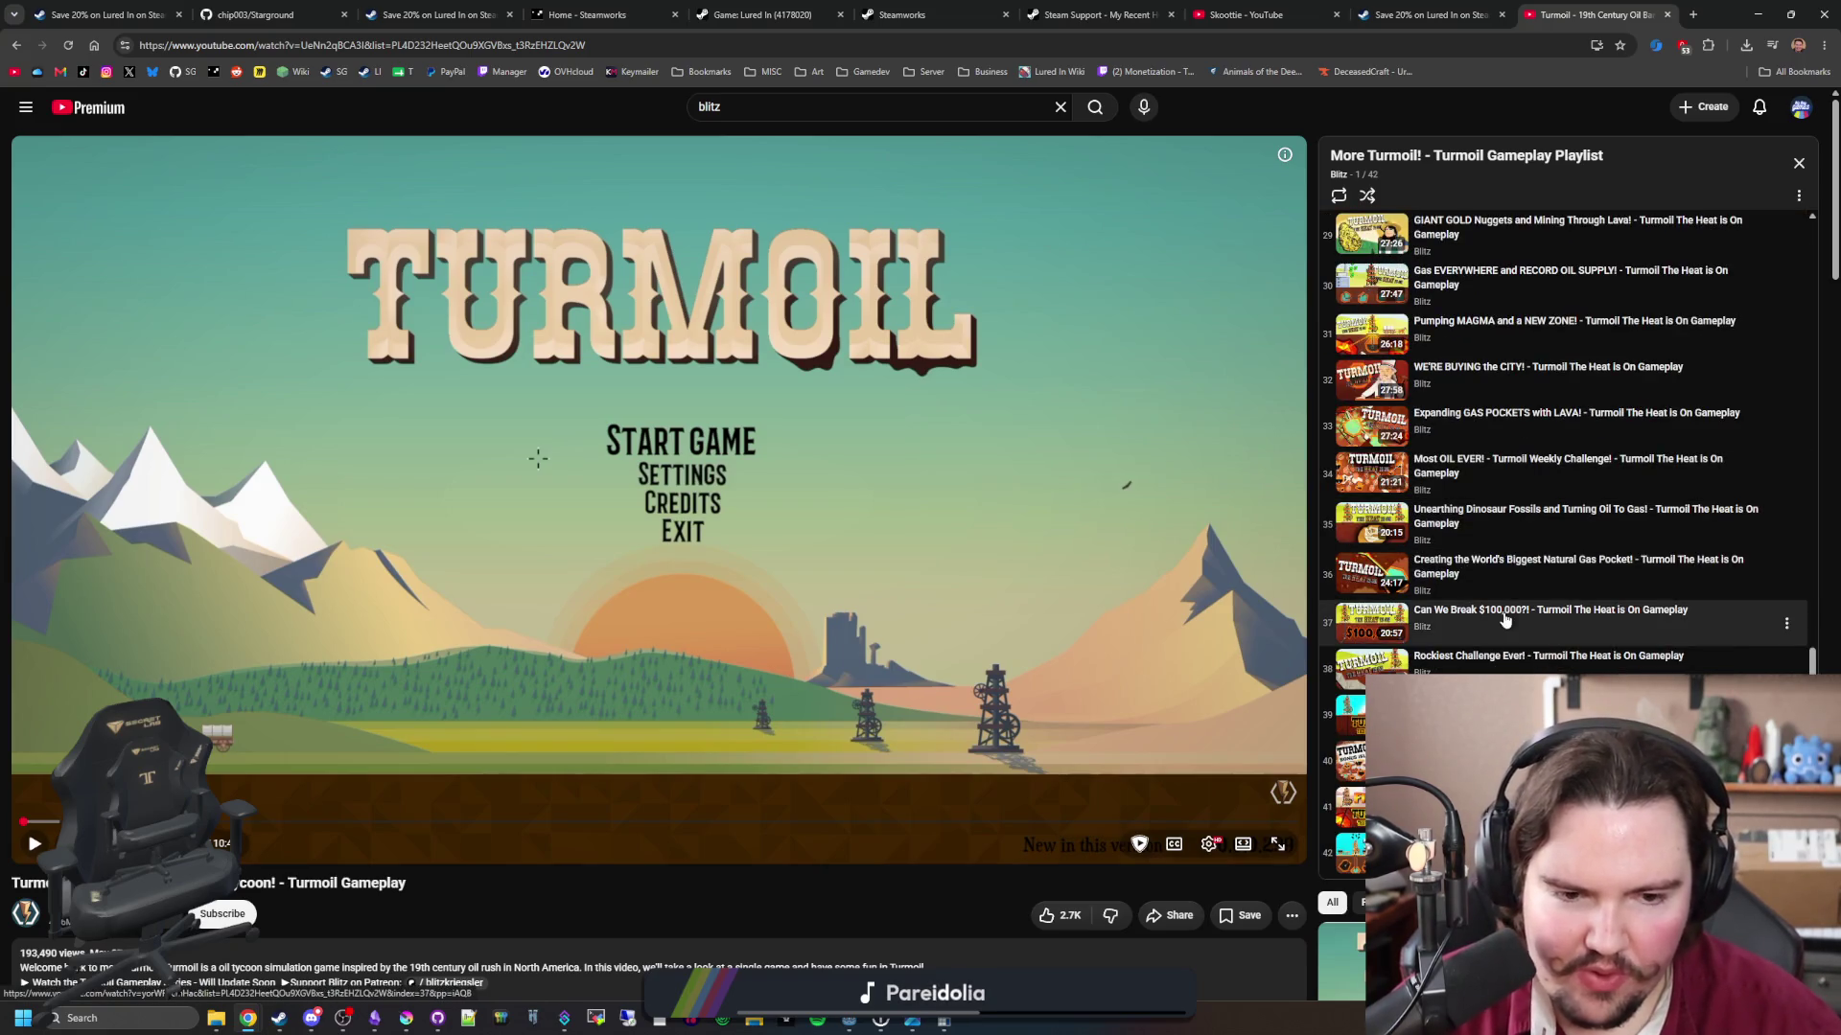
scroll(1562, 537, up, 12)
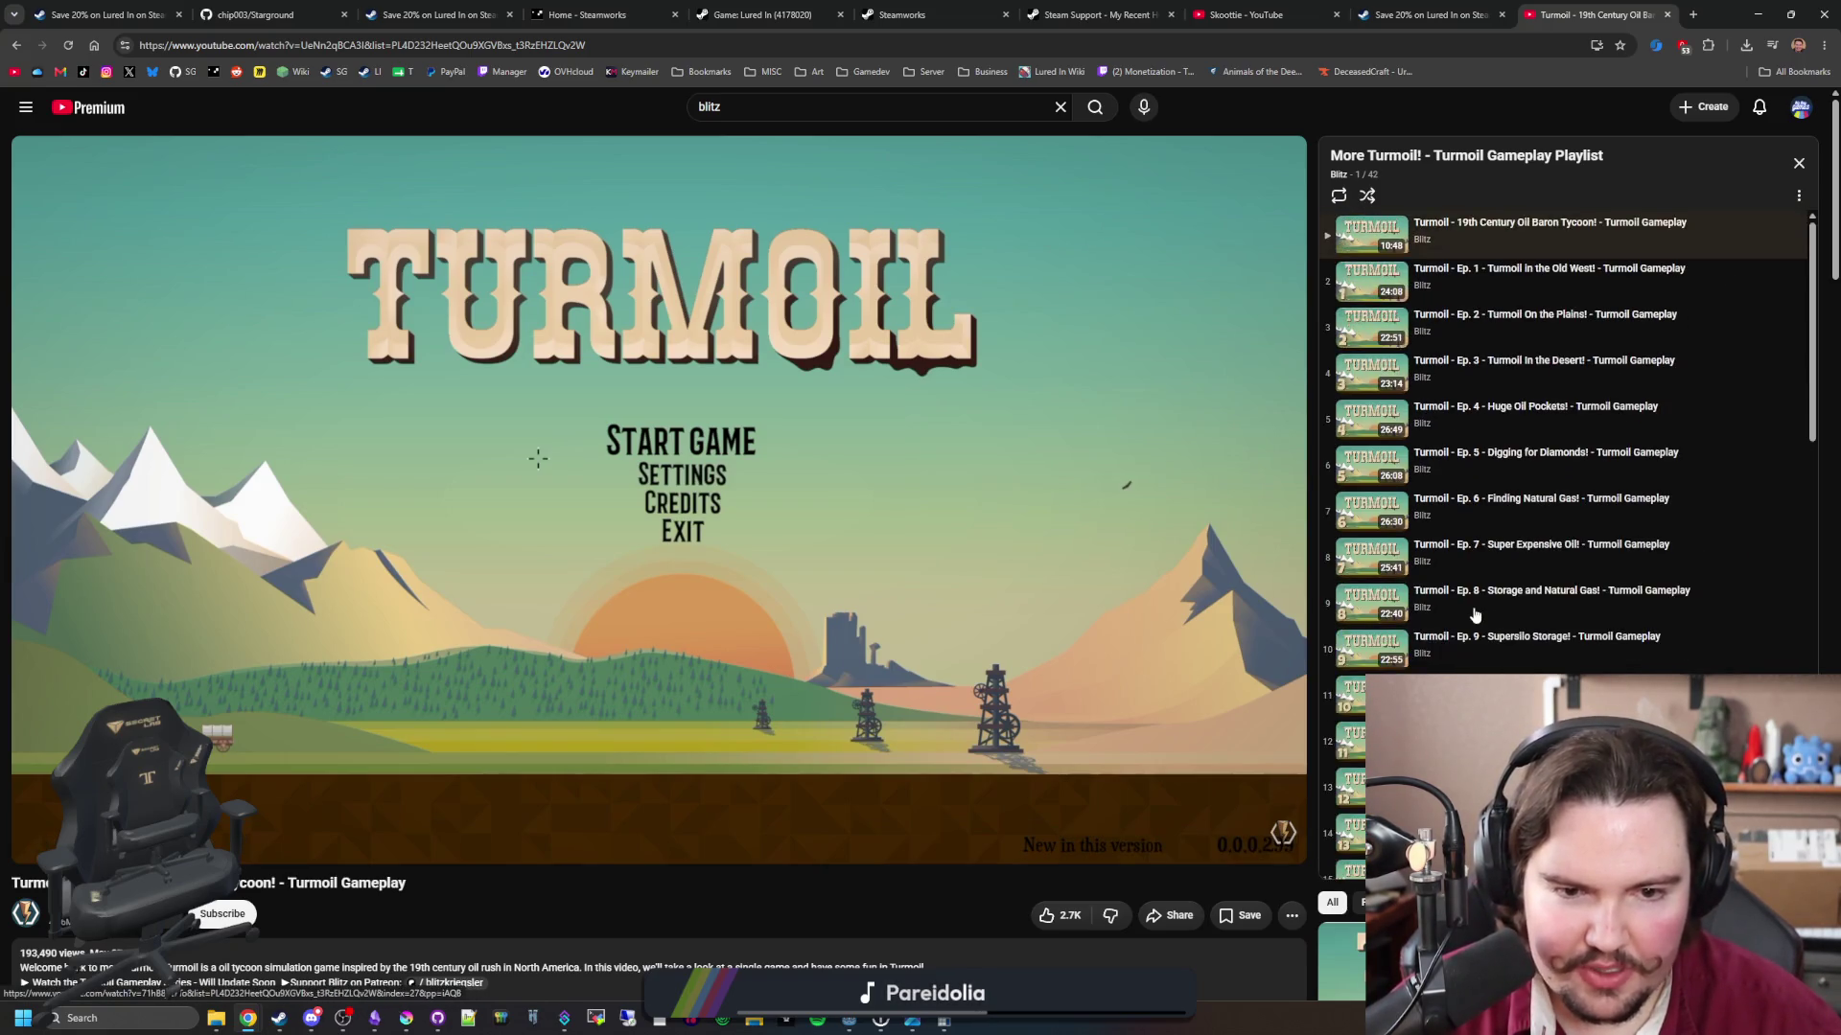
Step: Return to Blitz's Videos tab, sort it by Popular and scroll through the top uploads
click(26, 913)
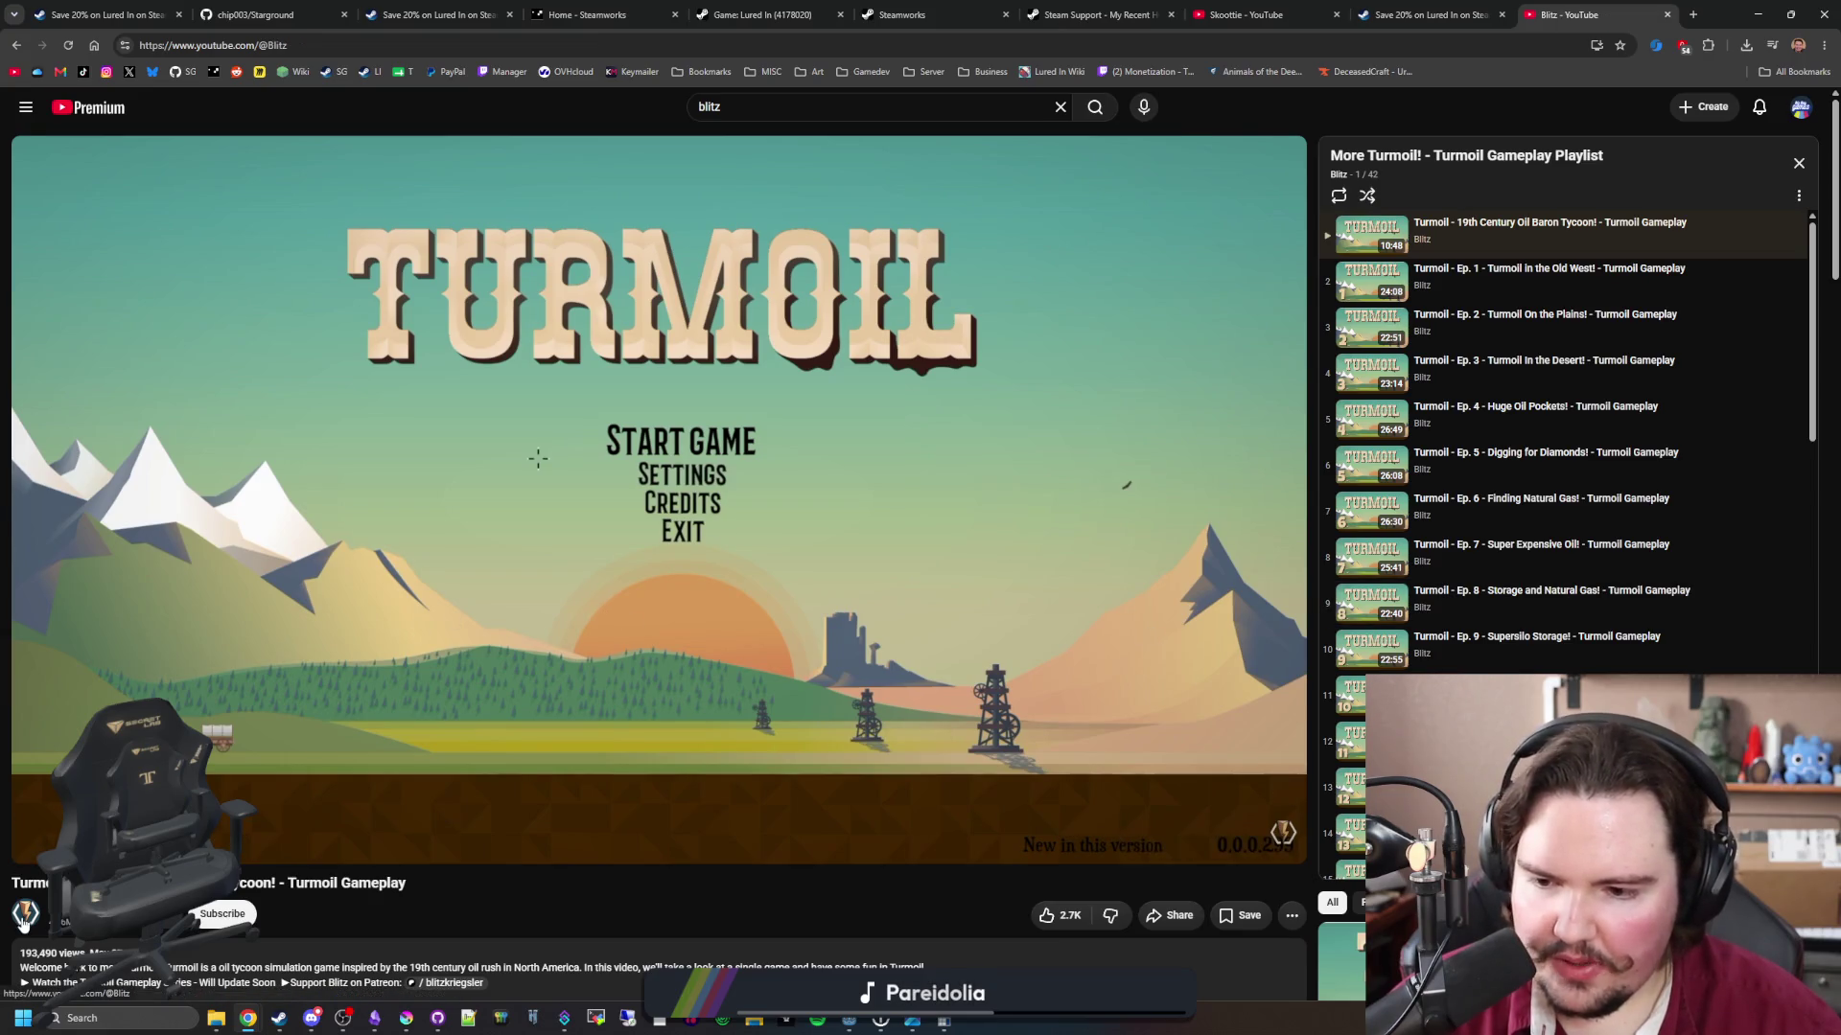
click(609, 448)
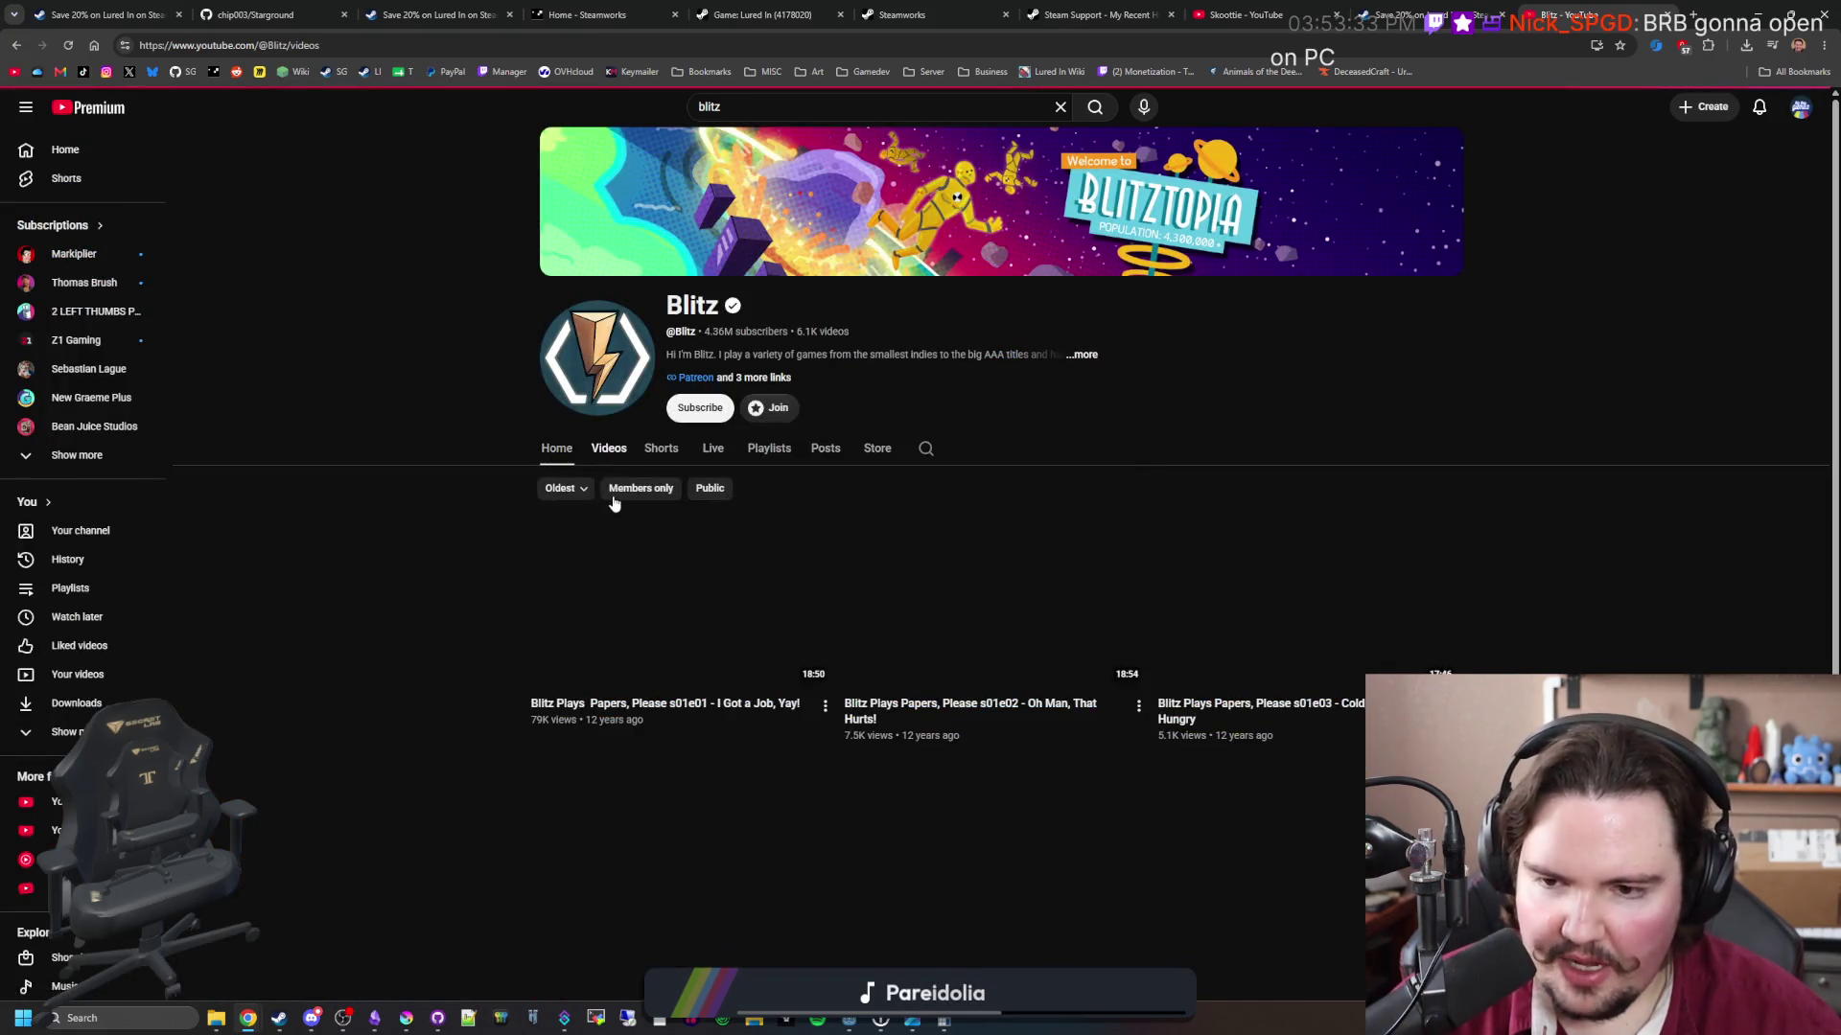
click(567, 490)
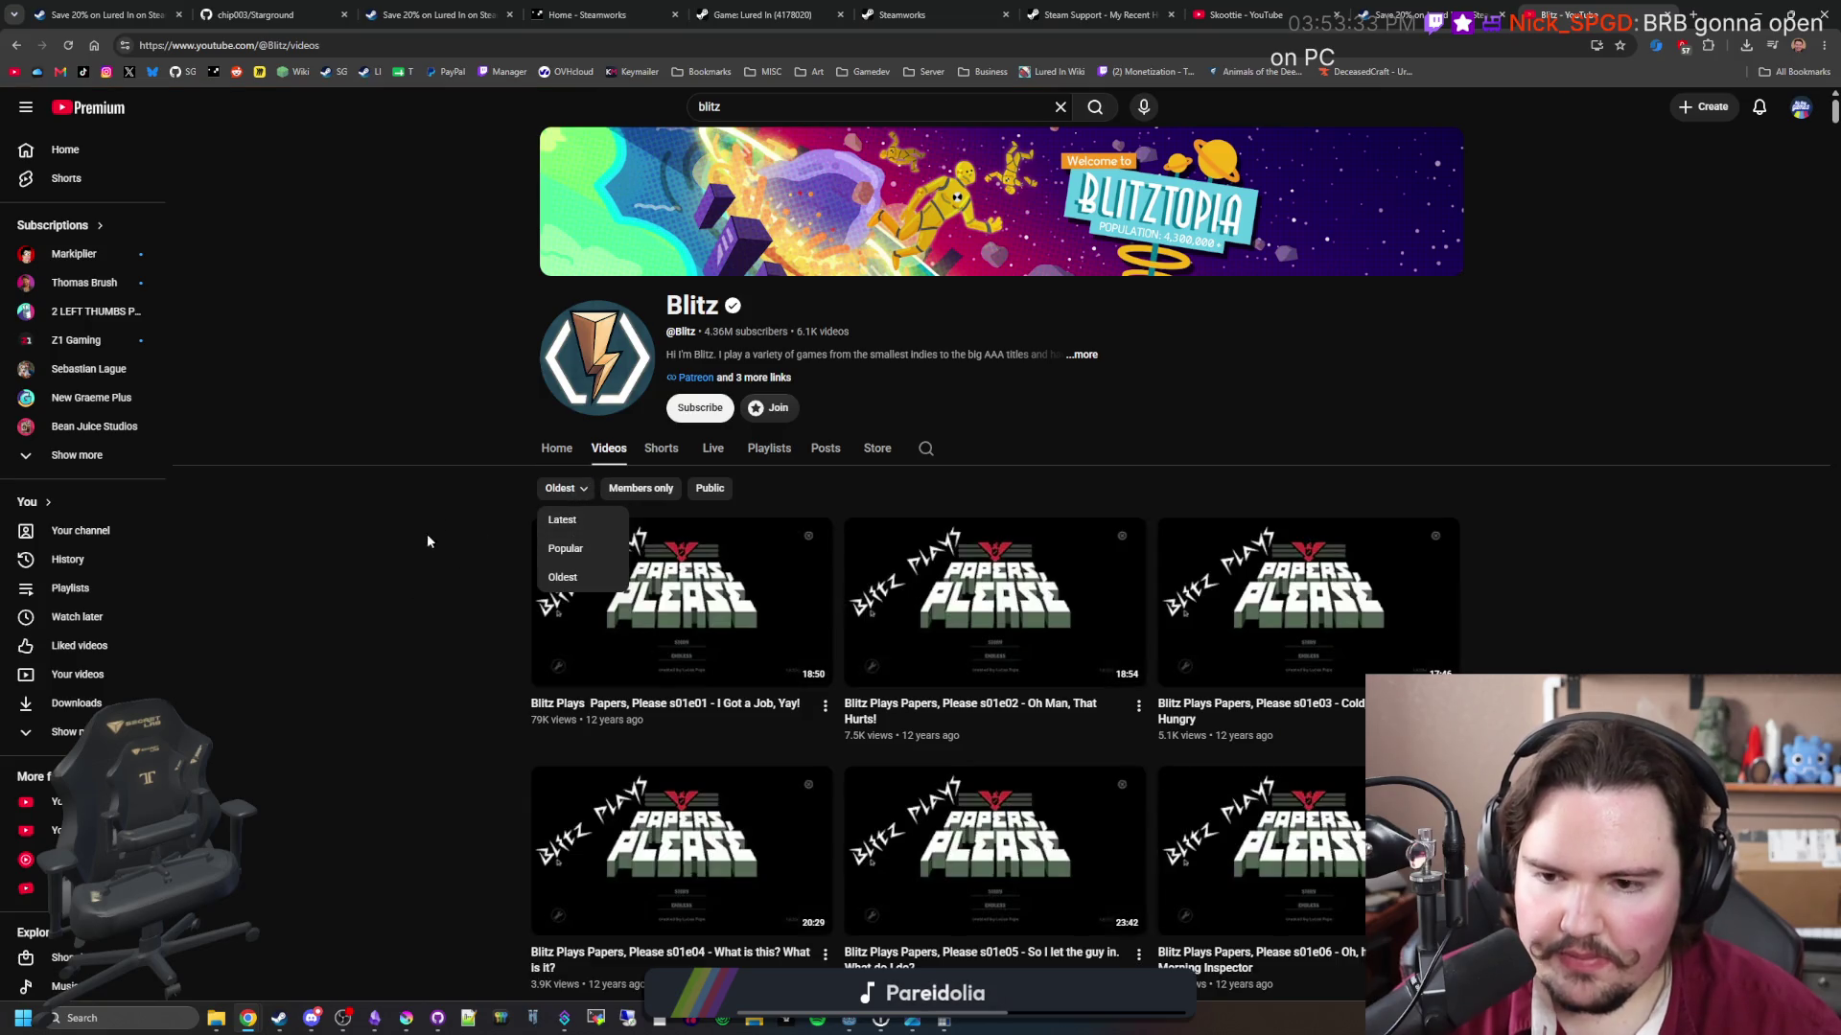
click(565, 549)
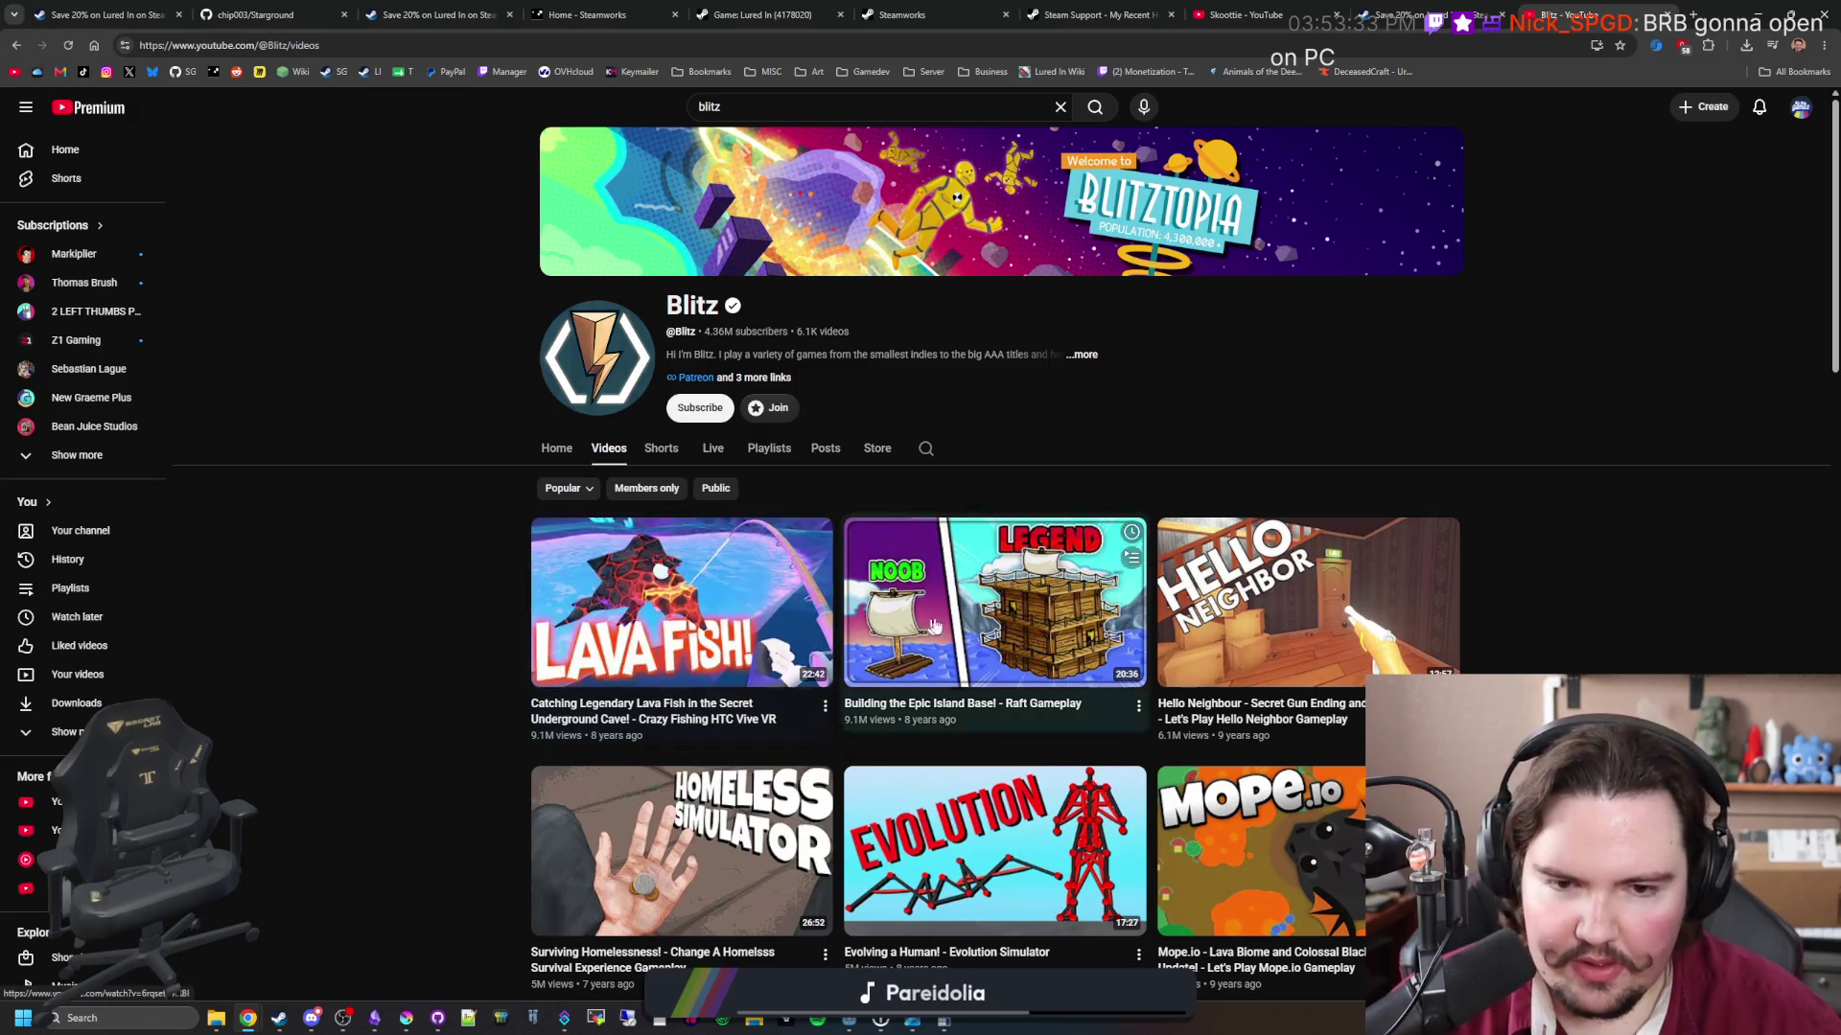
scroll(700, 618, down, 3)
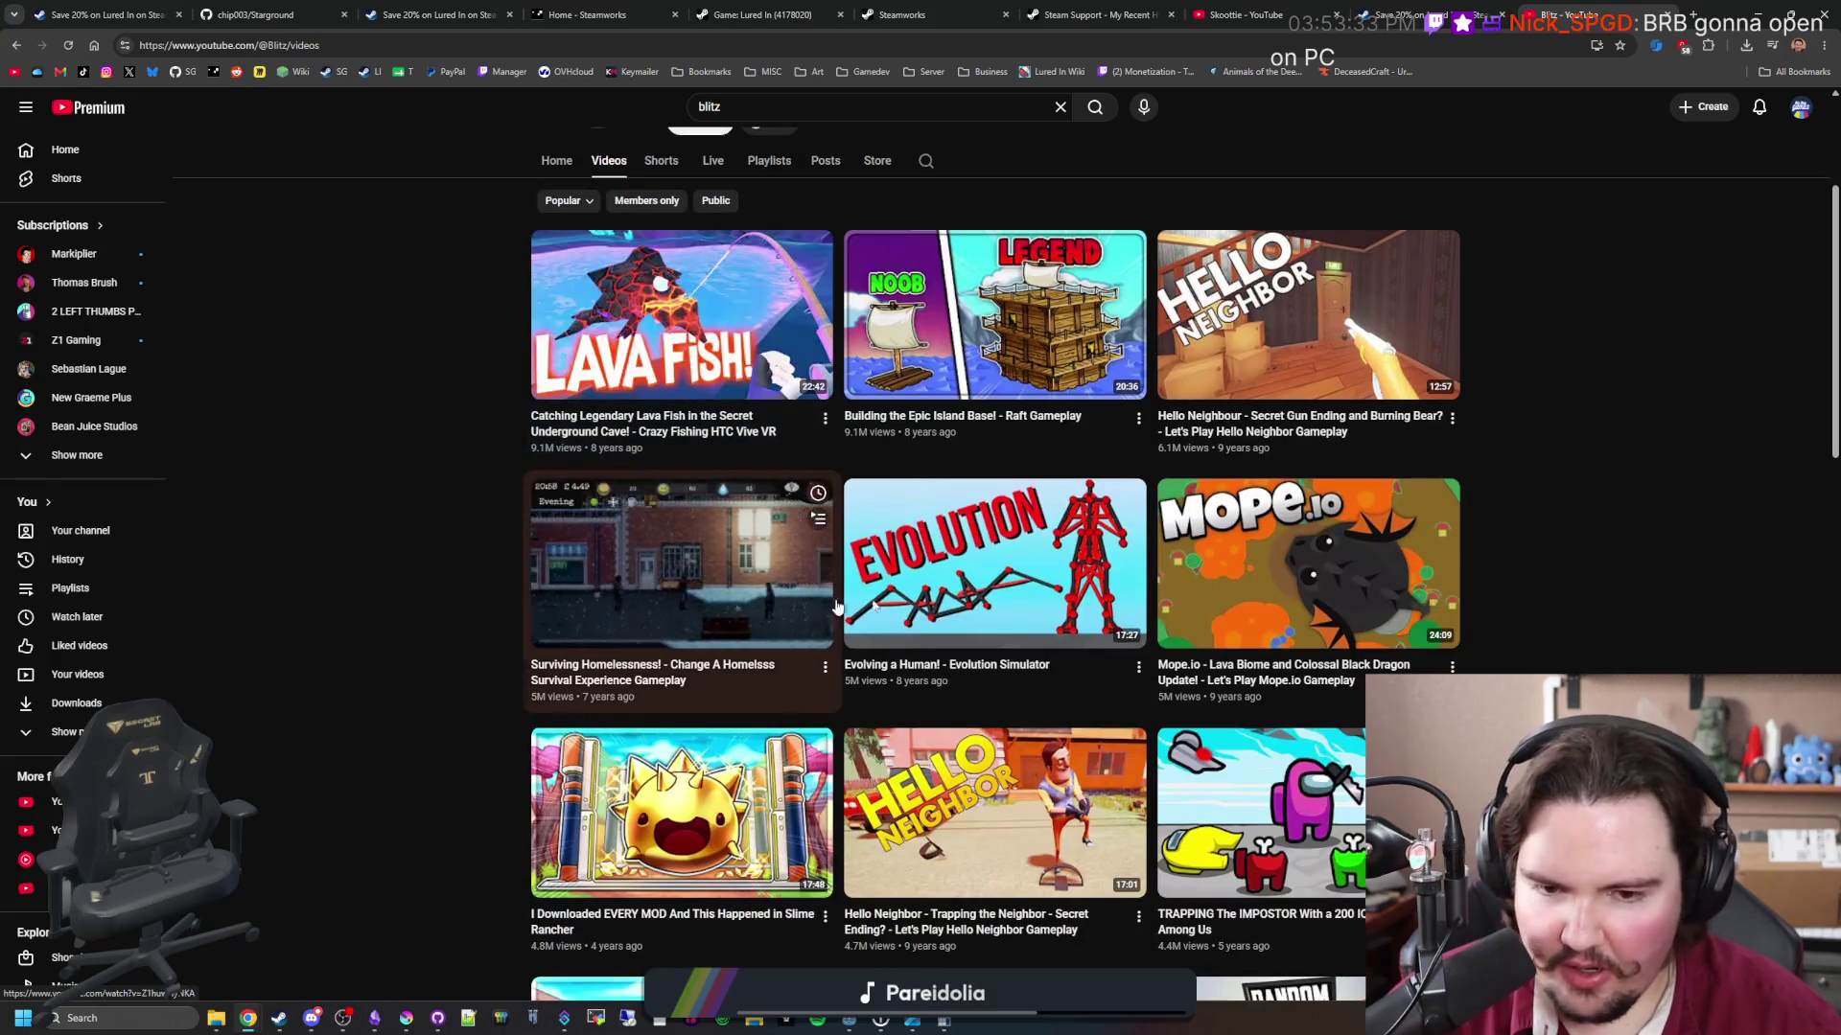
scroll(701, 618, down, 2)
scroll(758, 573, down, 14)
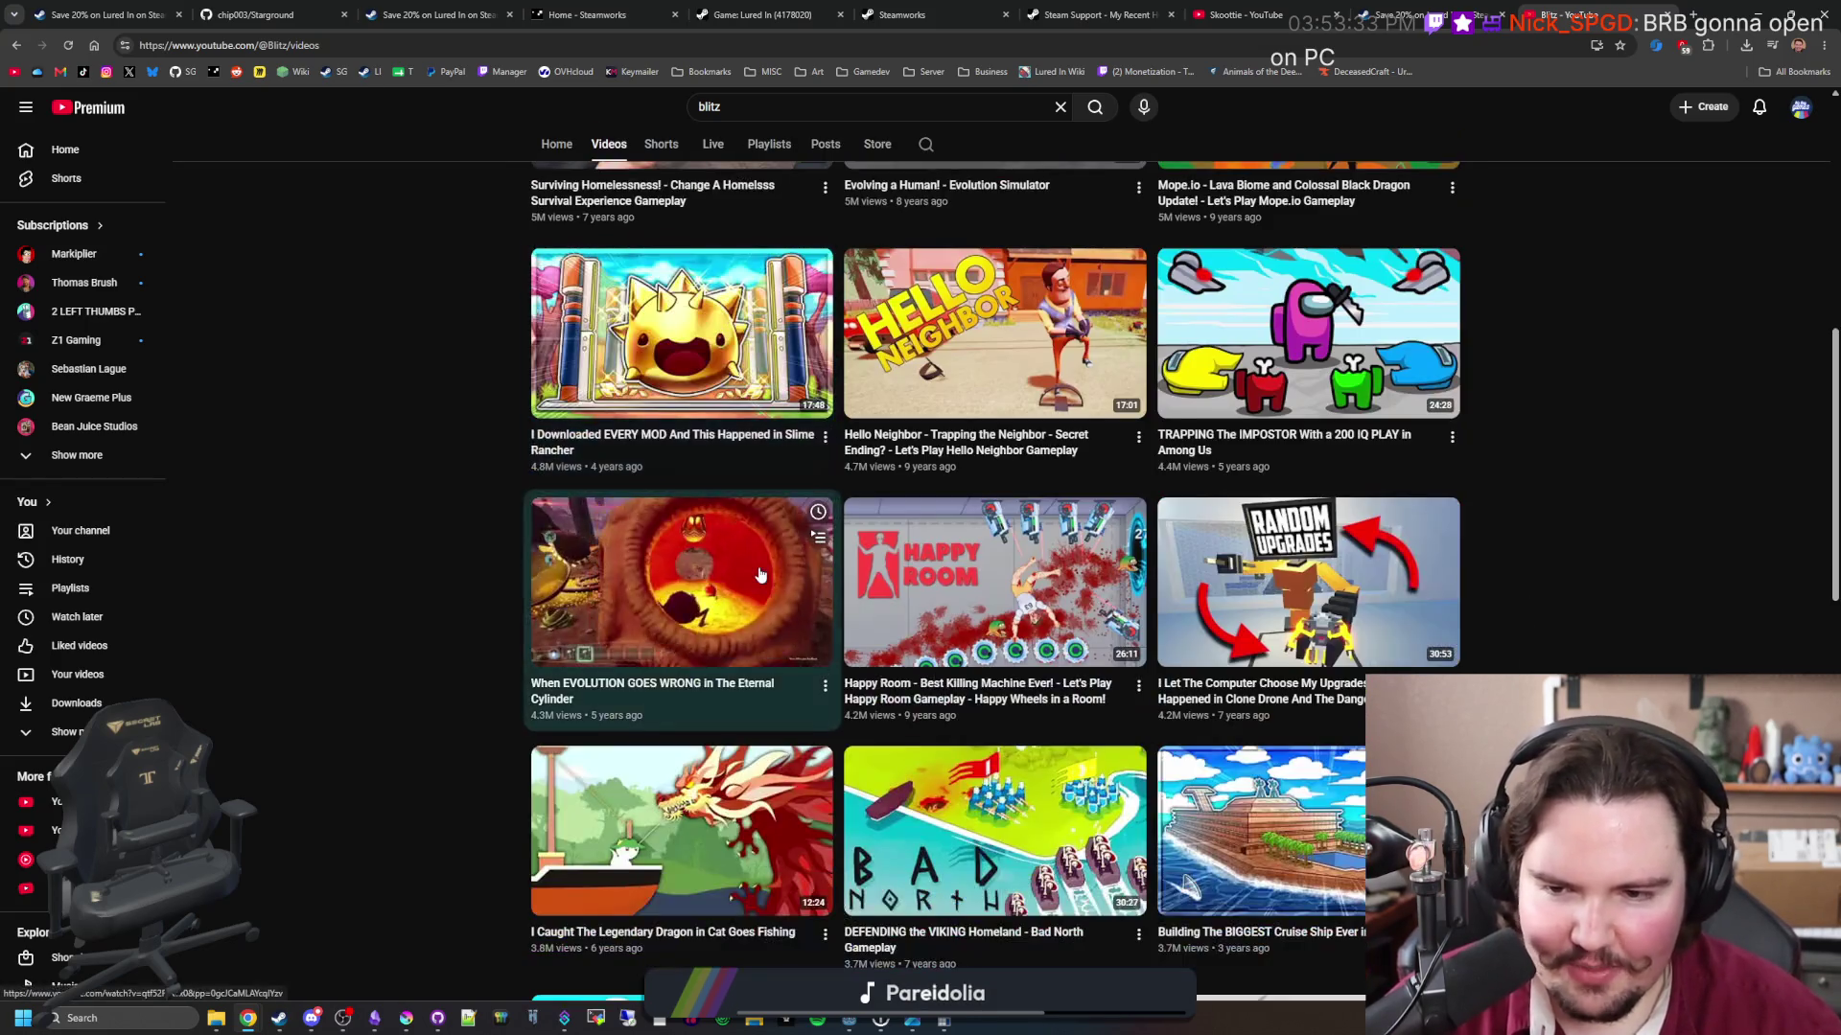
scroll(559, 456, up, 20)
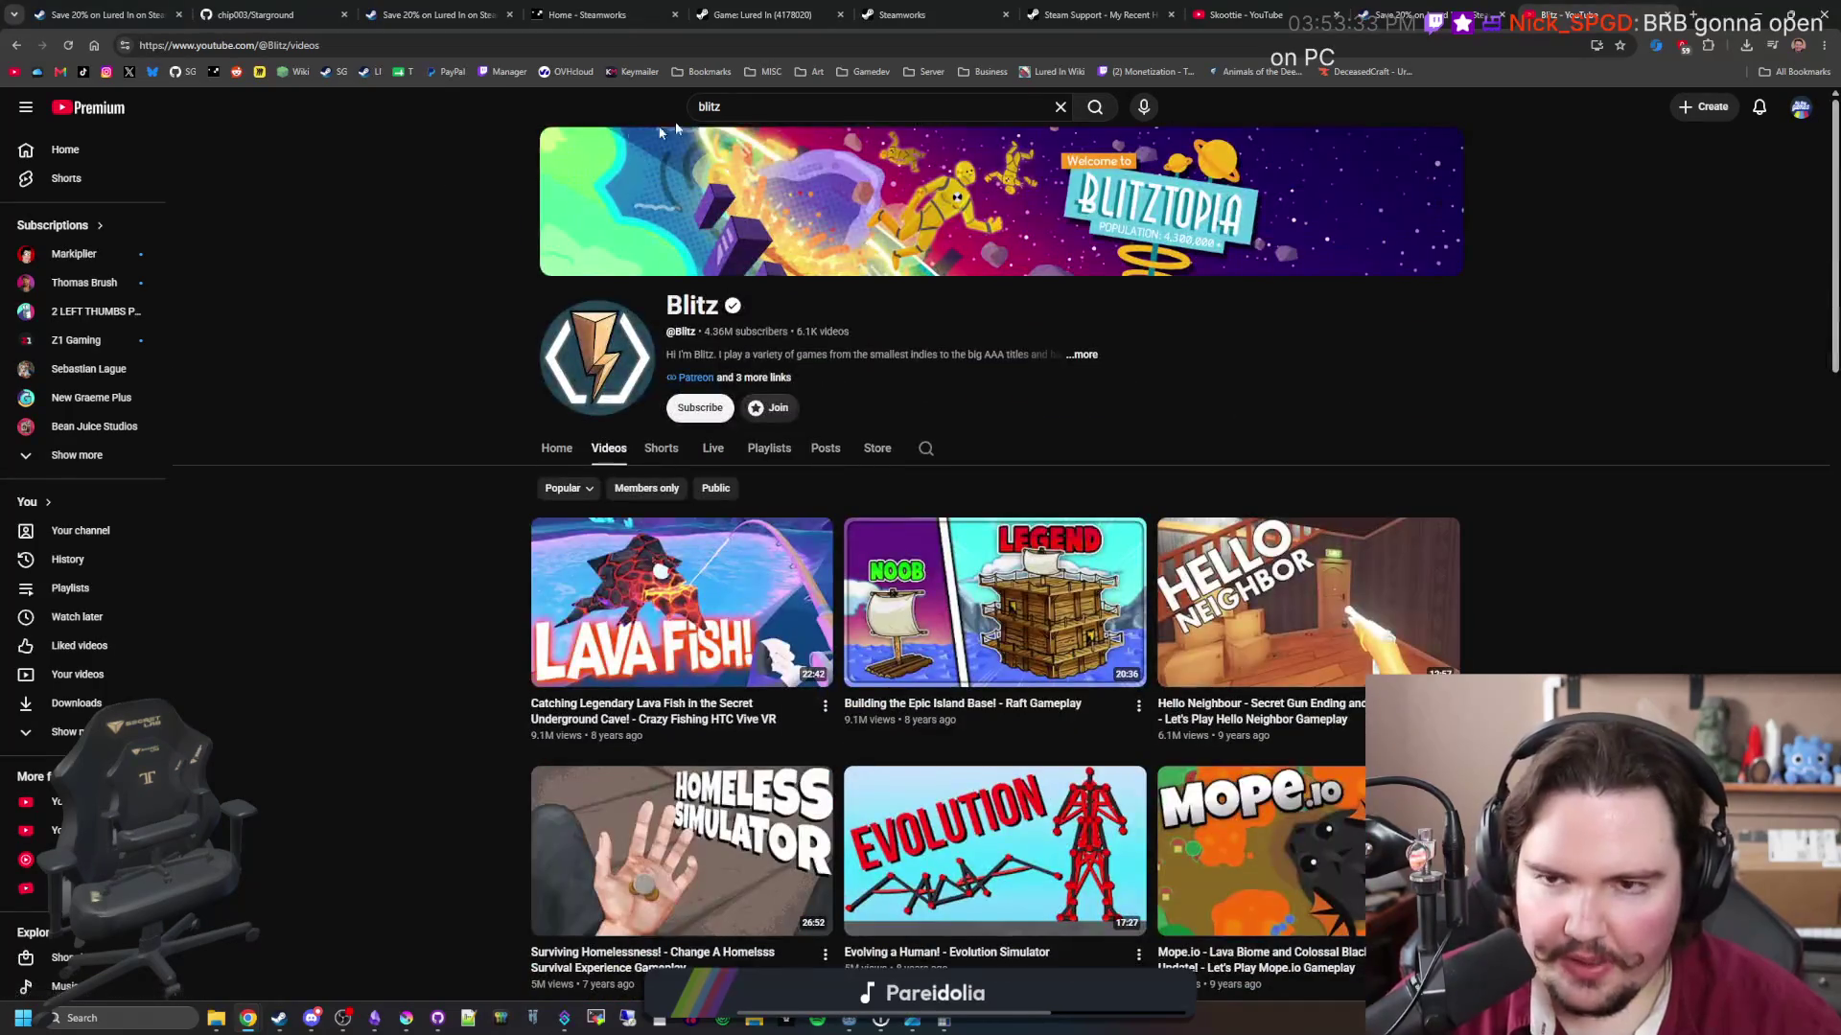
Step: Search YouTube for 'lured in'
click(725, 107)
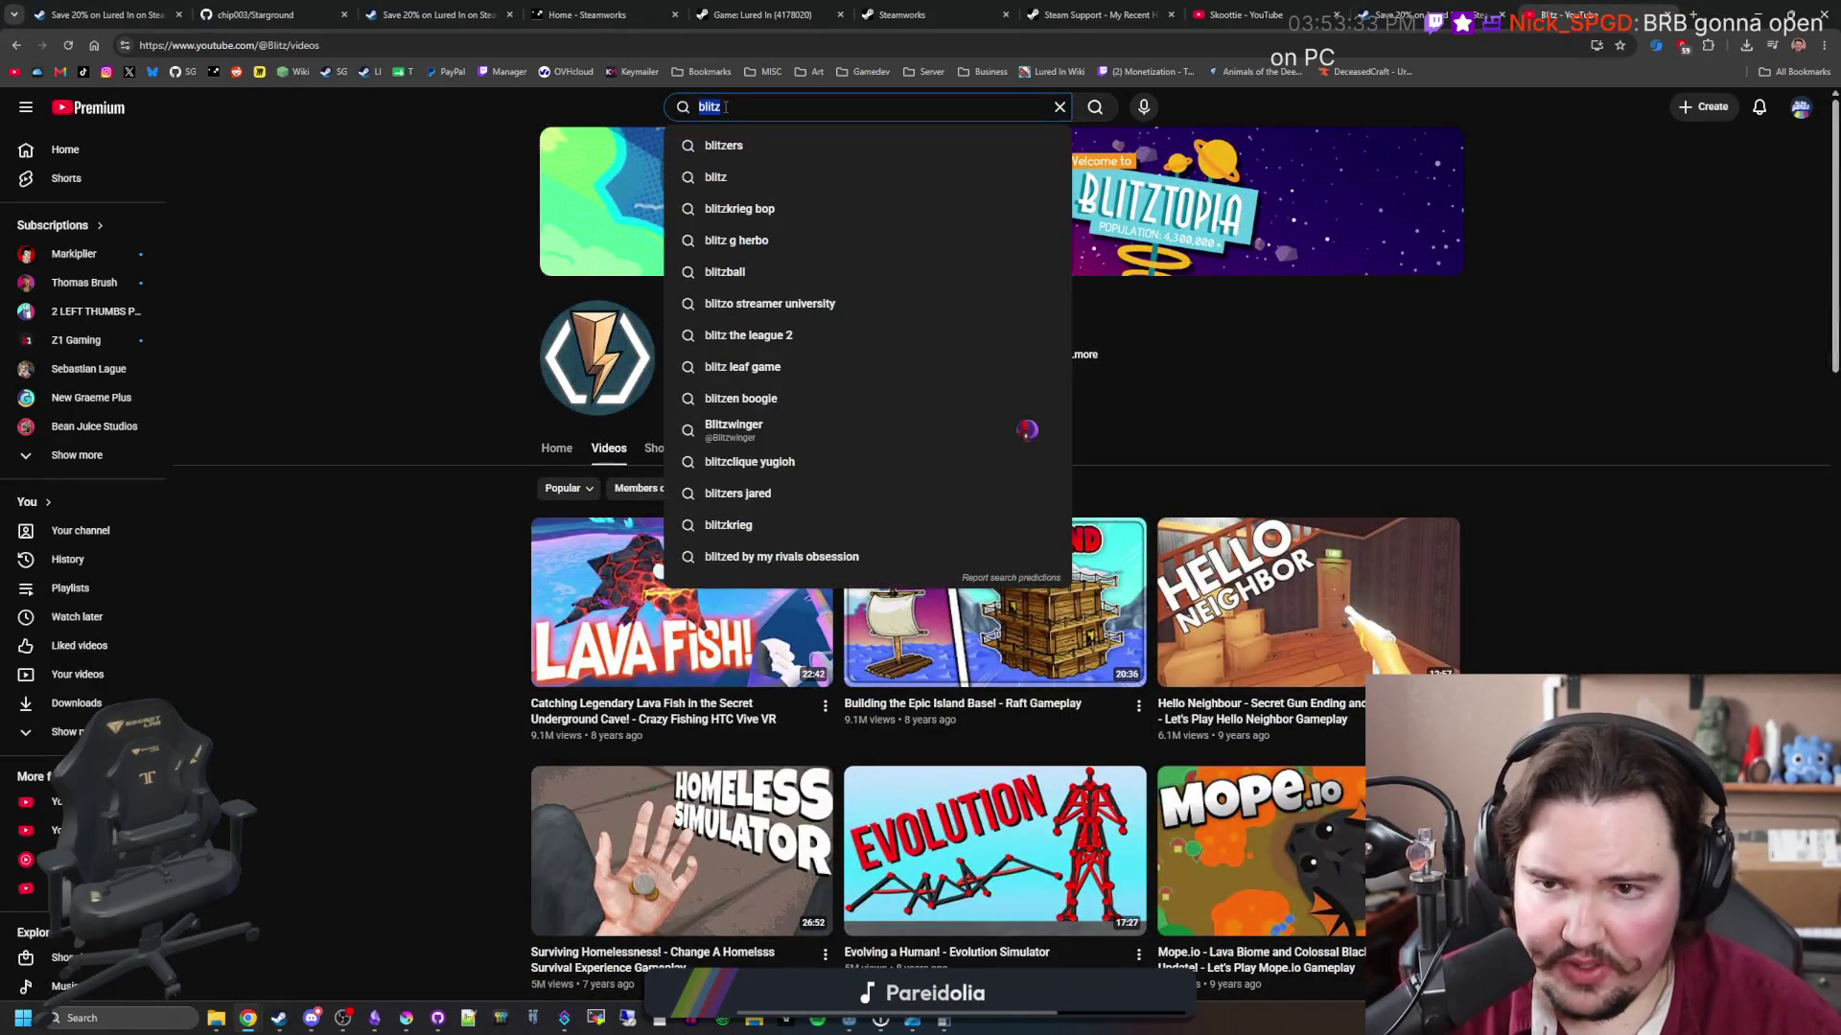
text(lured in)
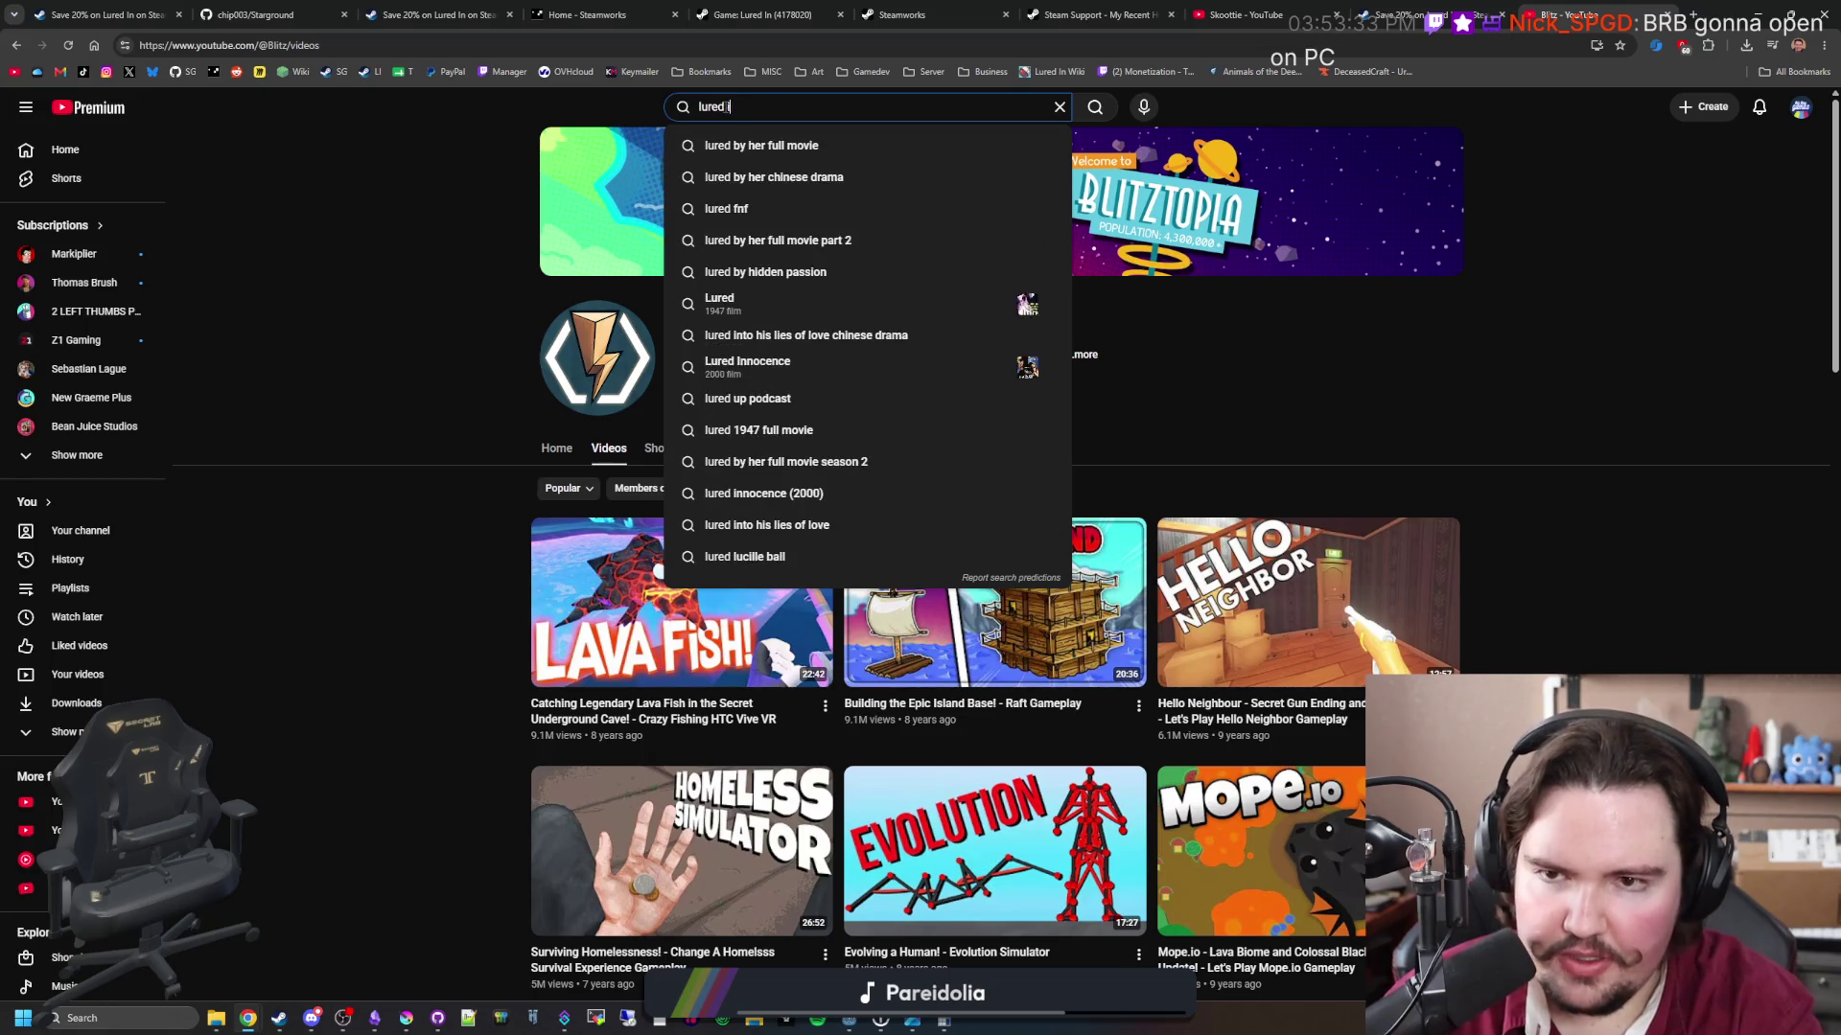
key(Return)
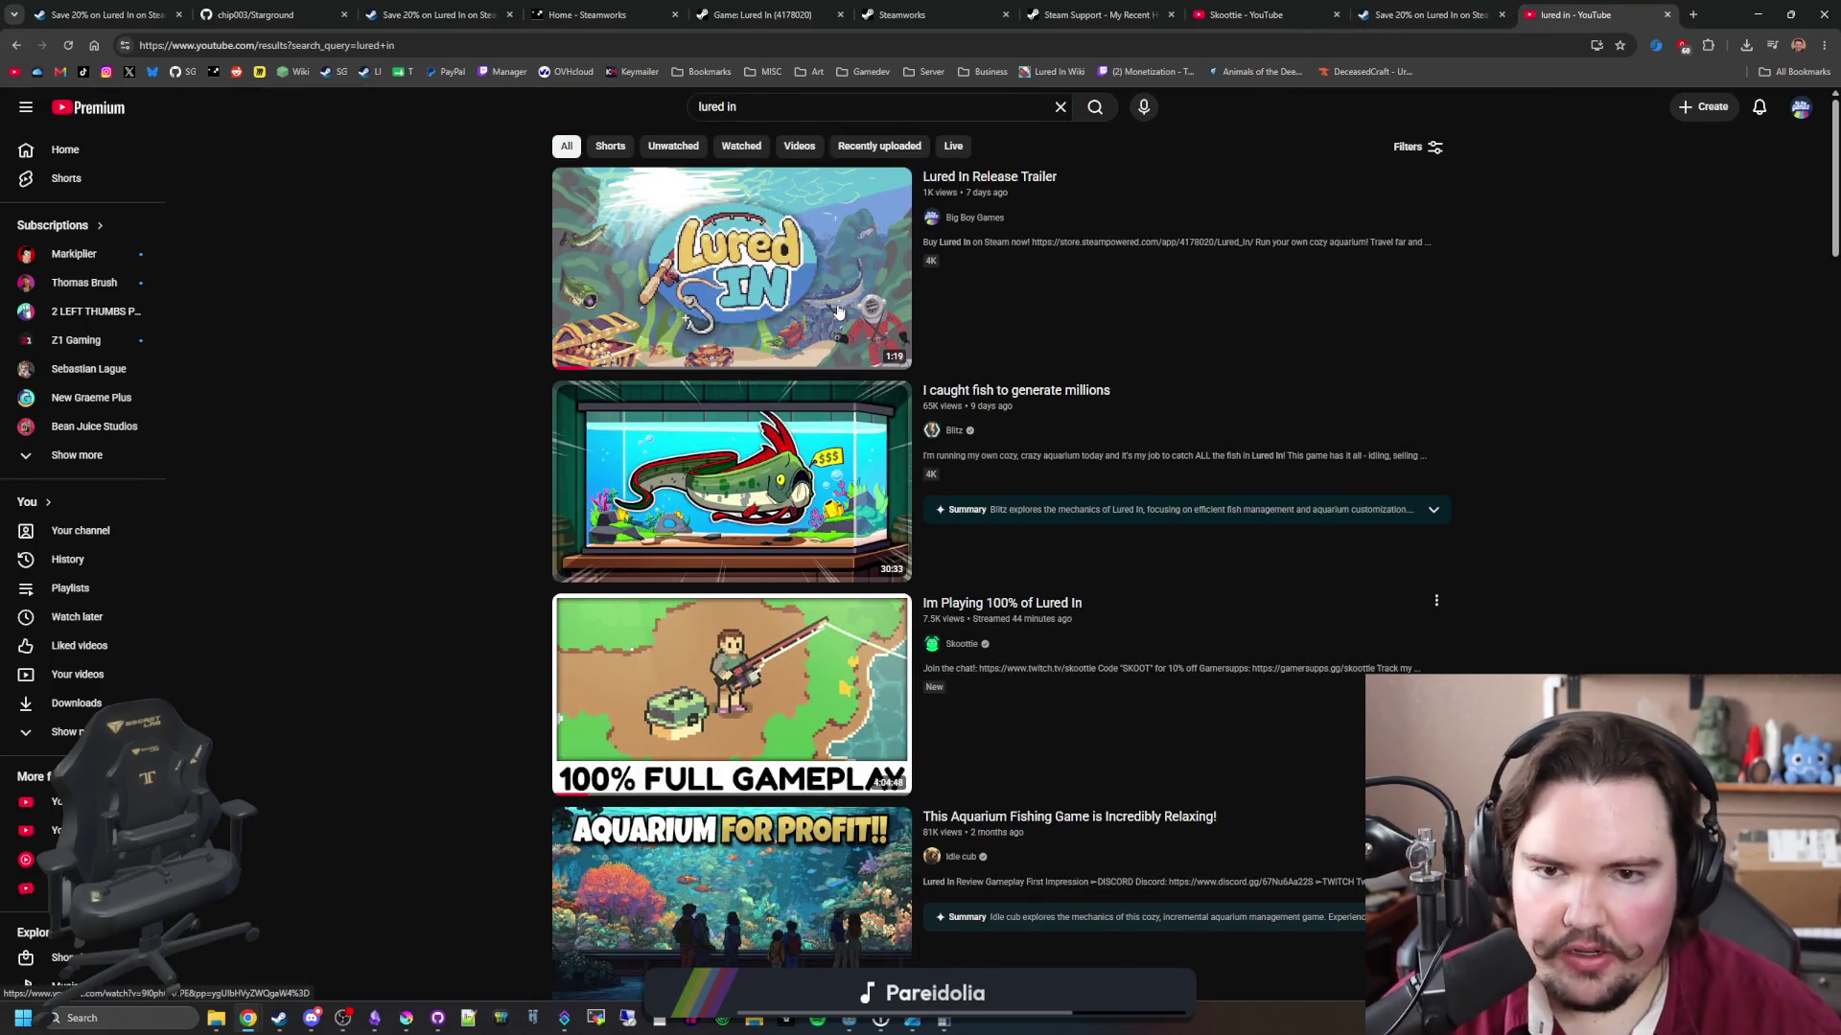
Step: Scroll through the Lured In video results, then bring the Lured In notes in Obsidian forward
scroll(481, 328, down, 5)
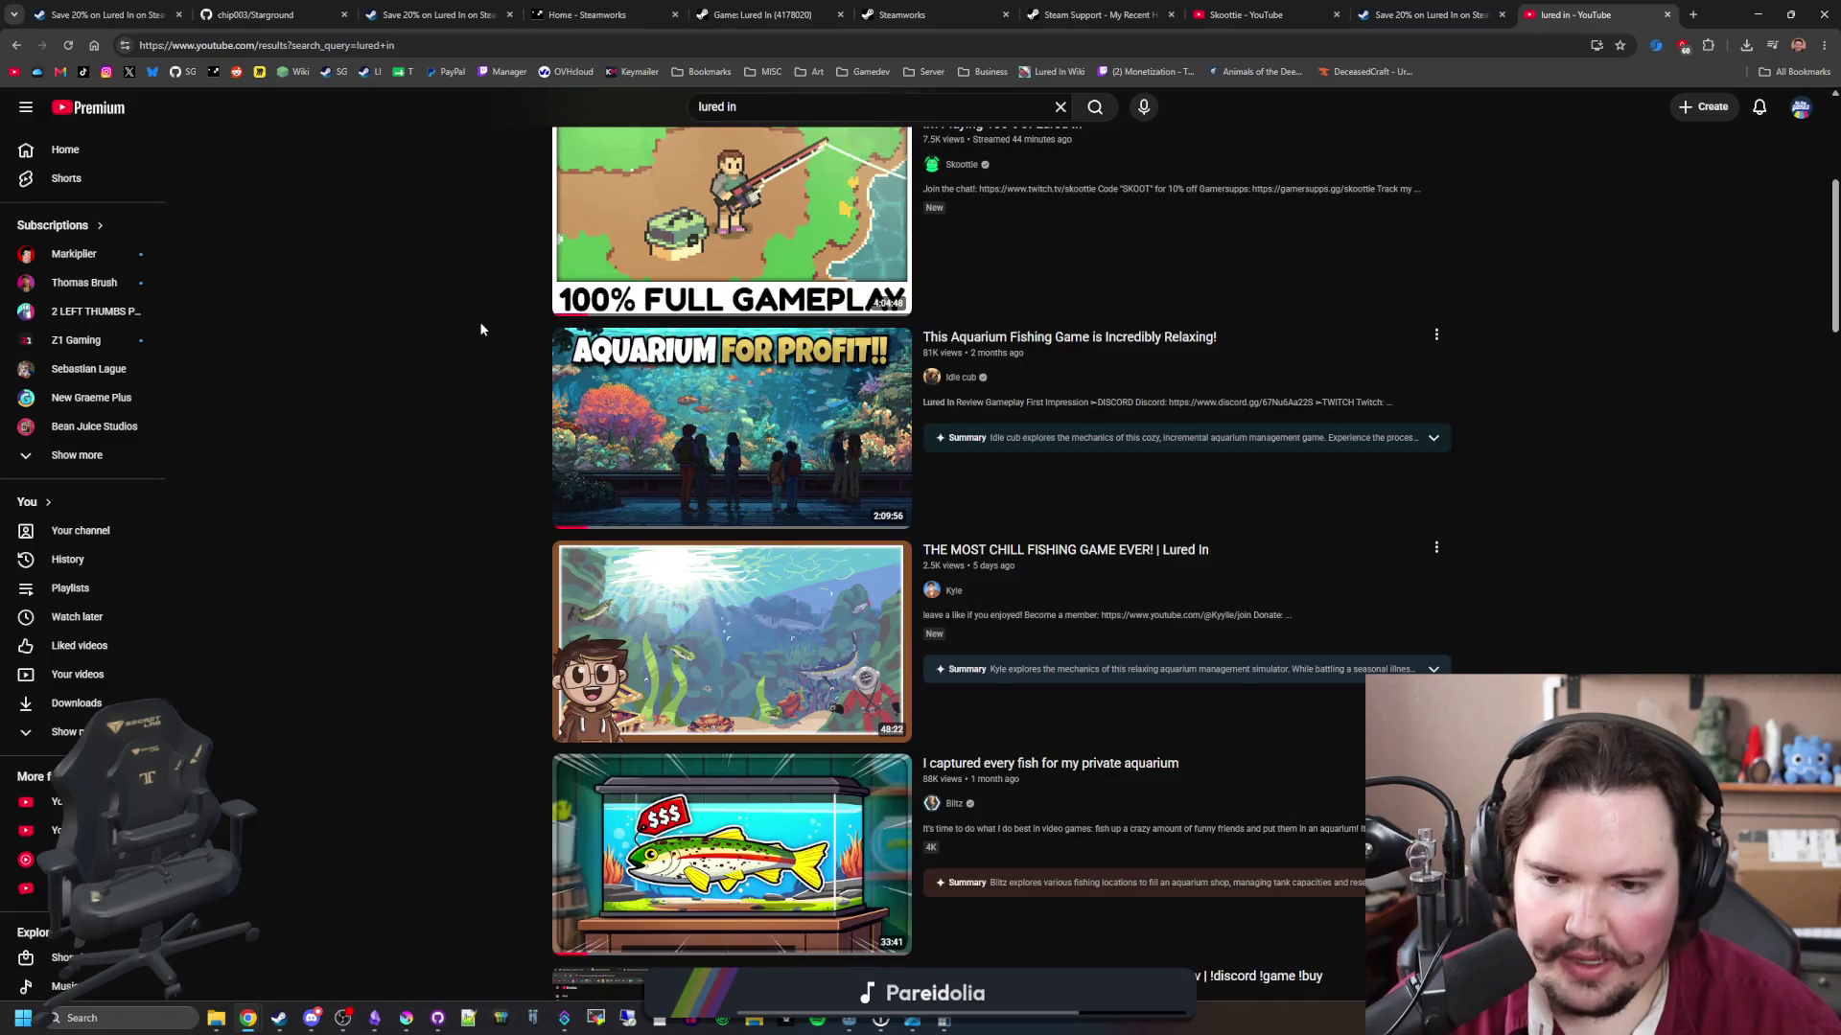
scroll(481, 329, down, 10)
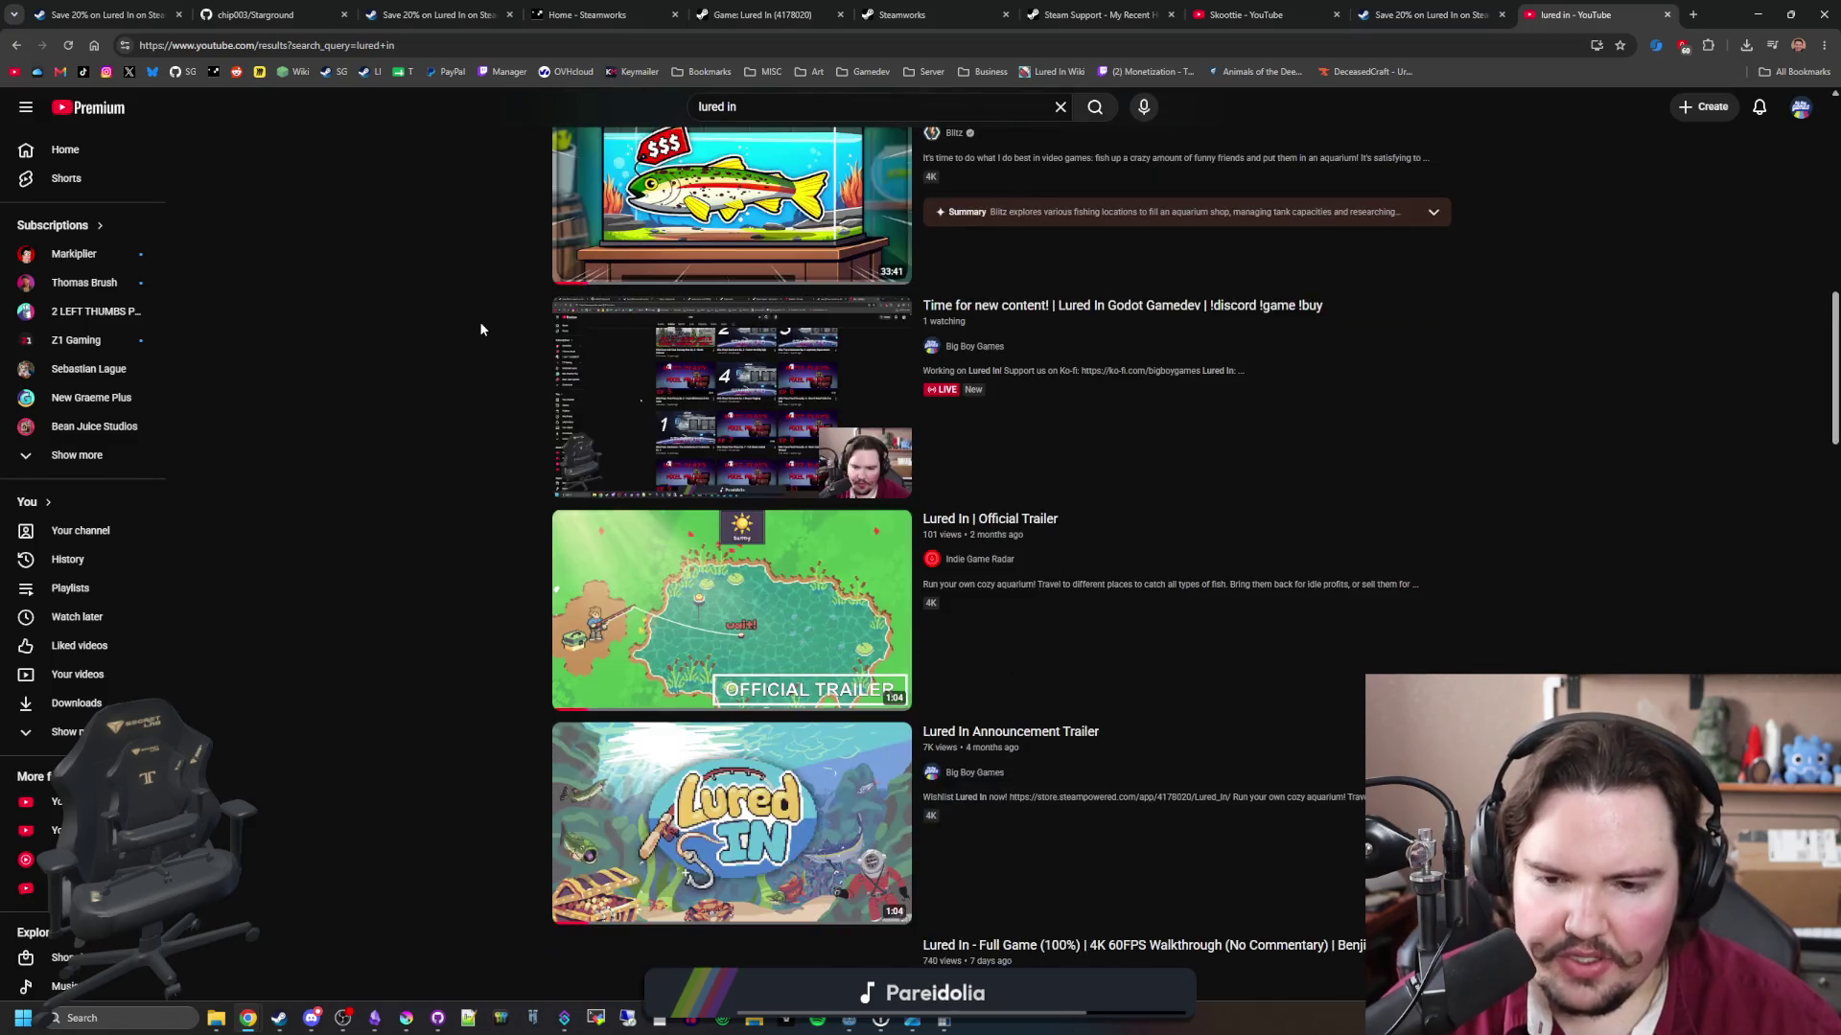
scroll(481, 329, down, 6)
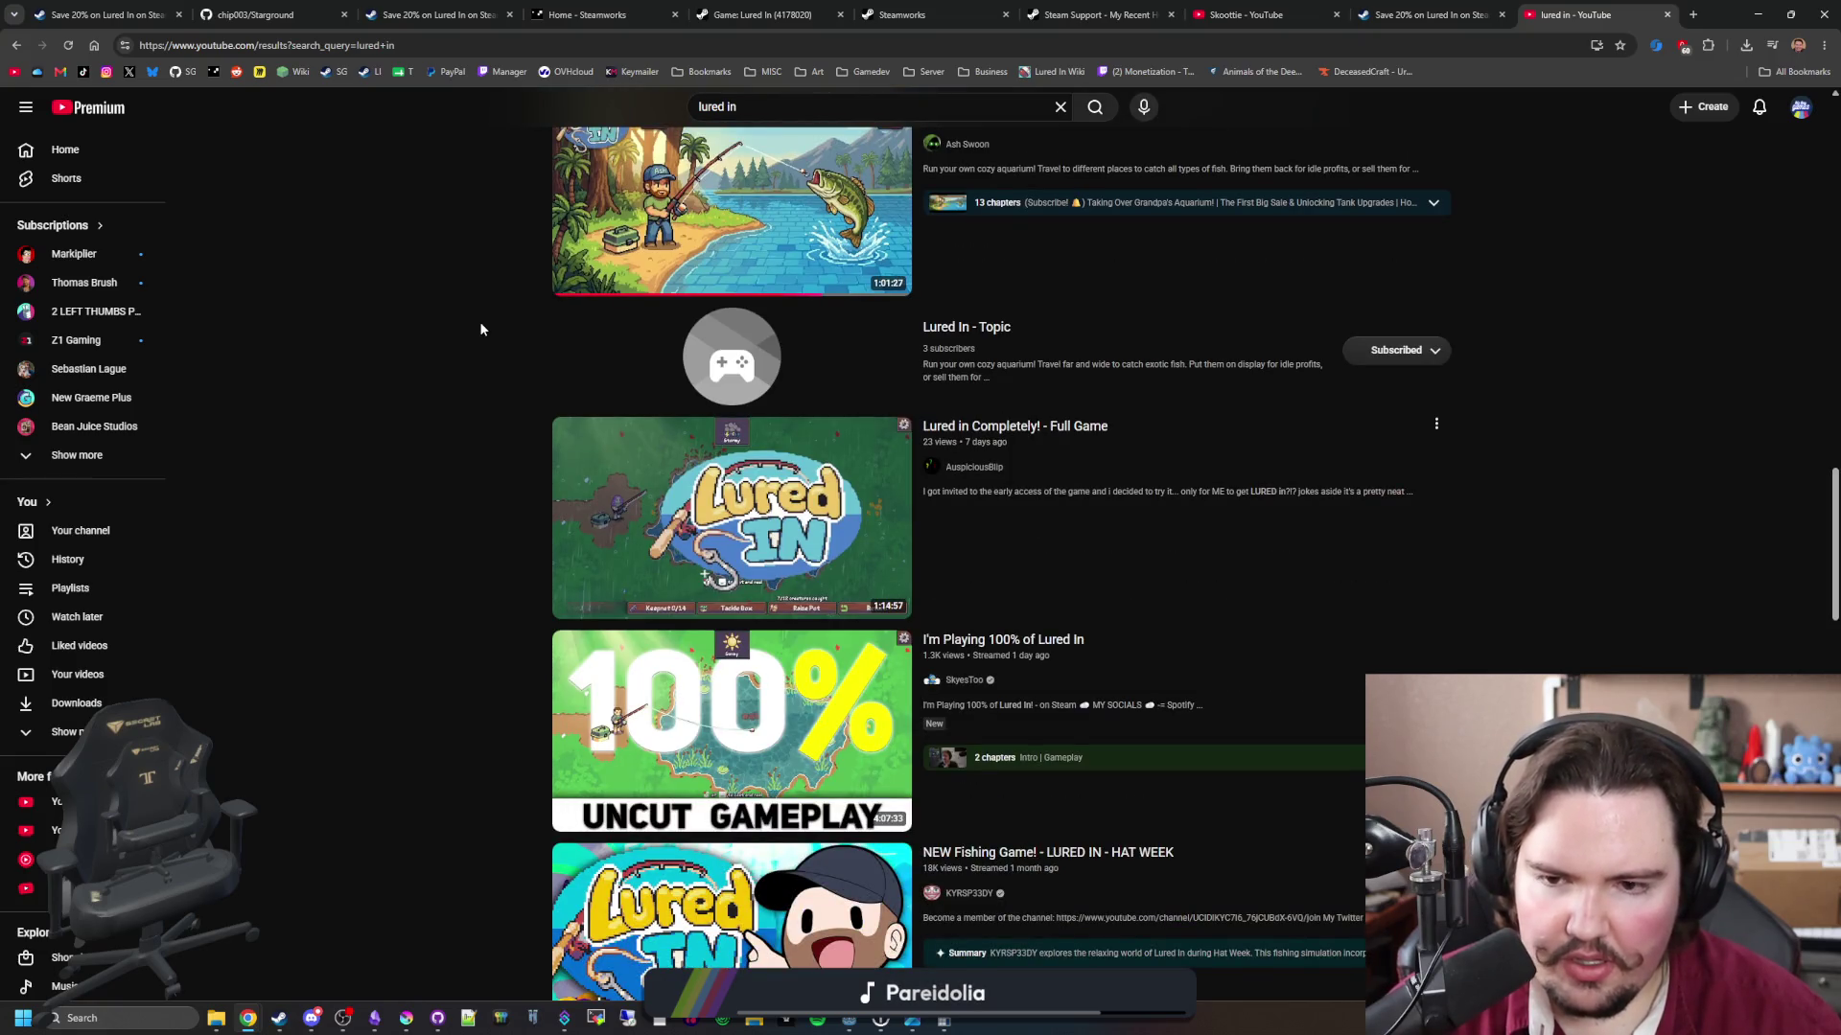
scroll(481, 329, down, 14)
scroll(482, 329, down, 9)
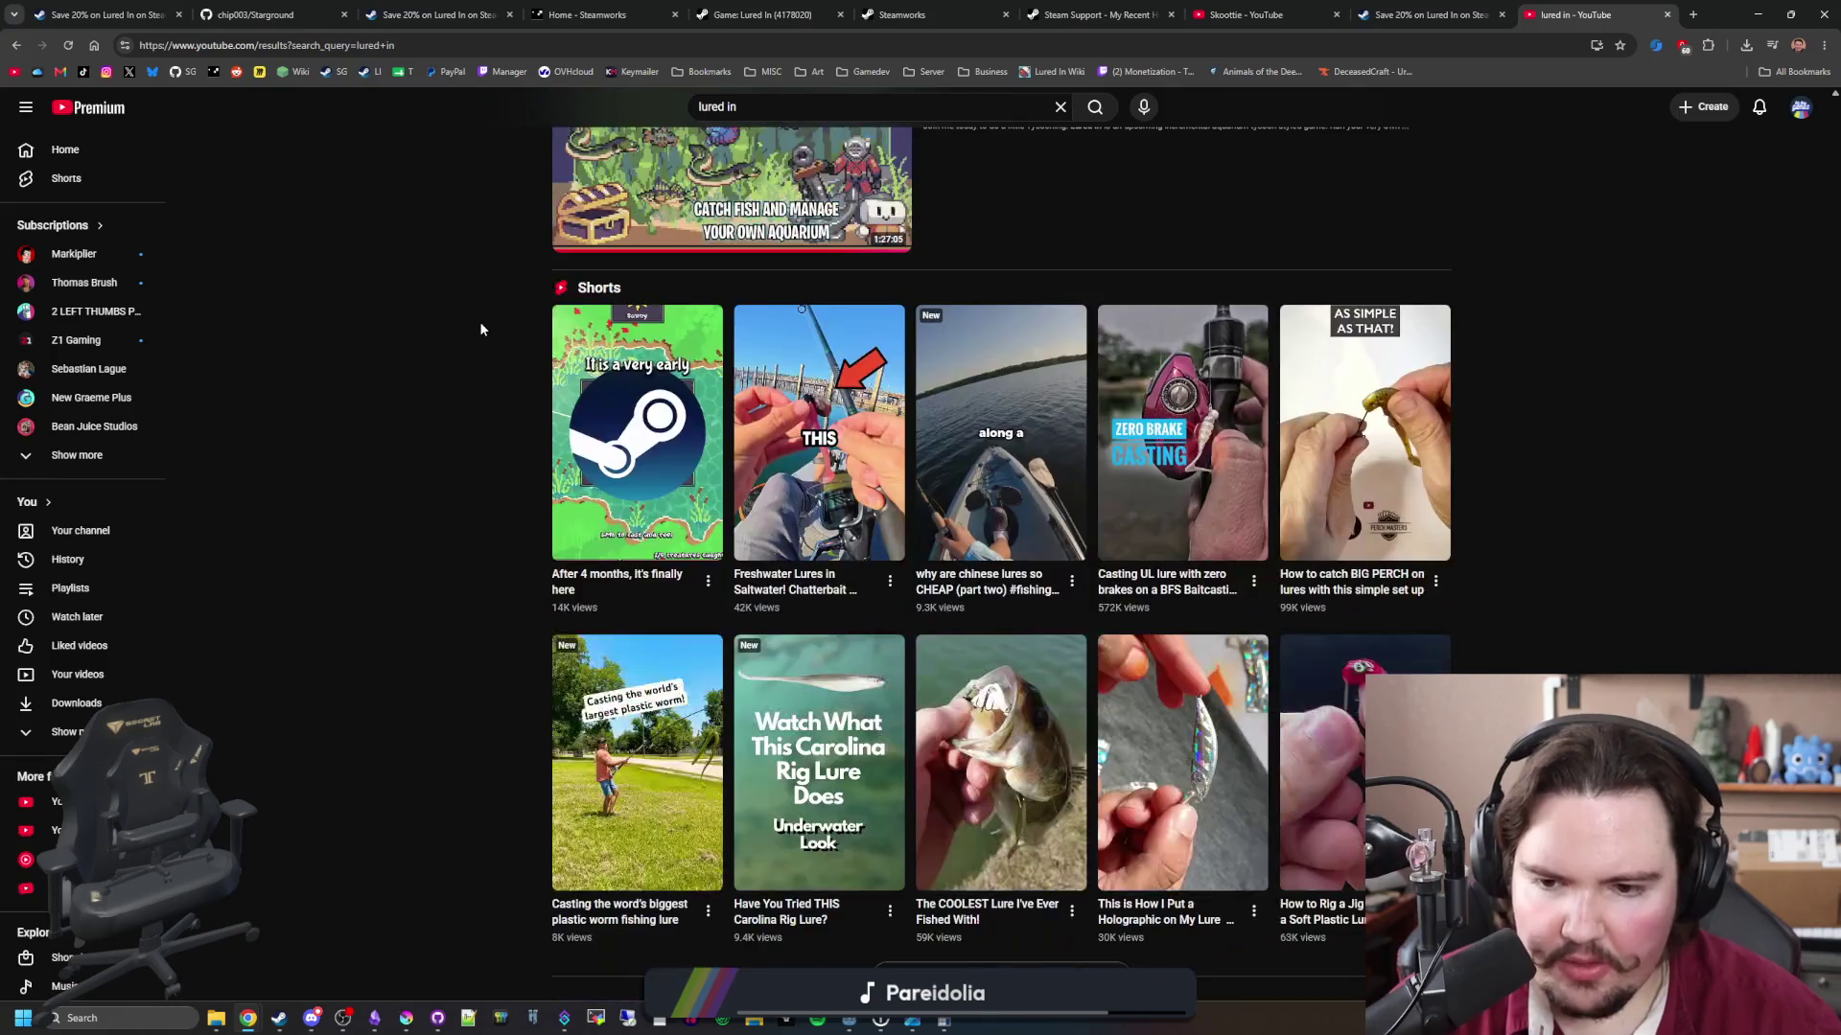
scroll(440, 348, down, 3)
scroll(440, 349, down, 4)
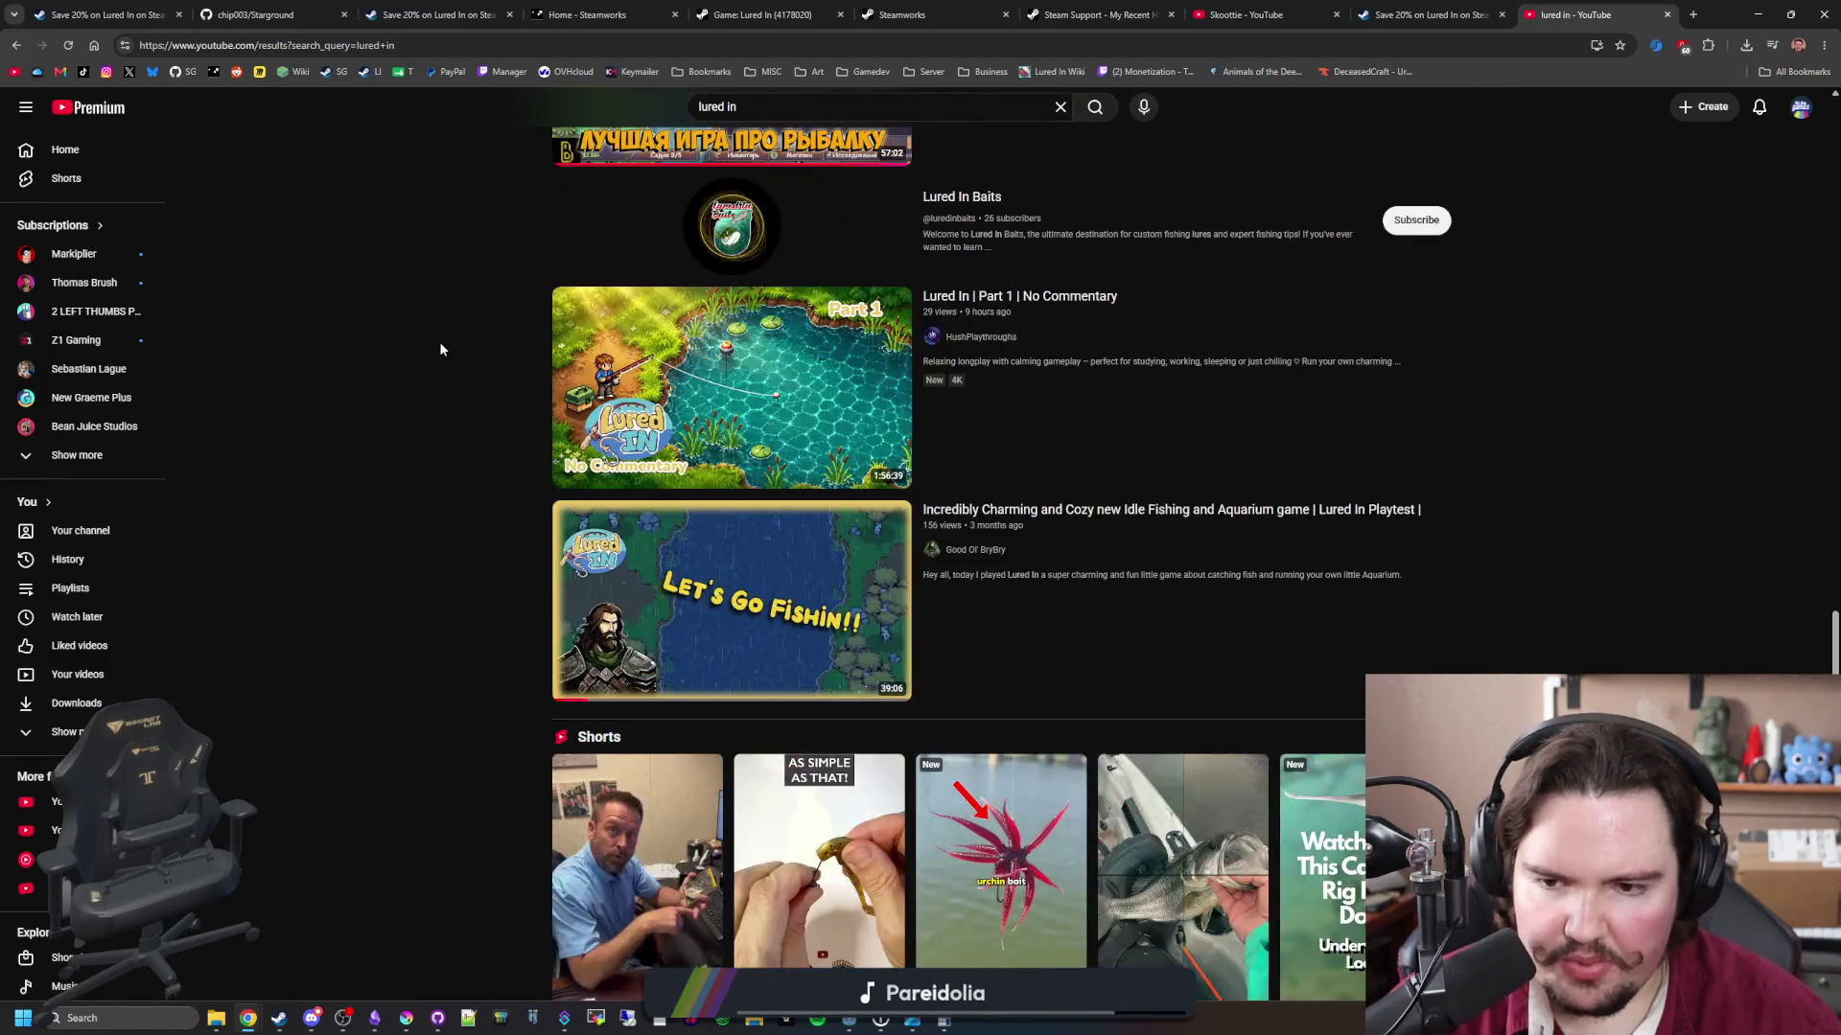
scroll(440, 349, down, 15)
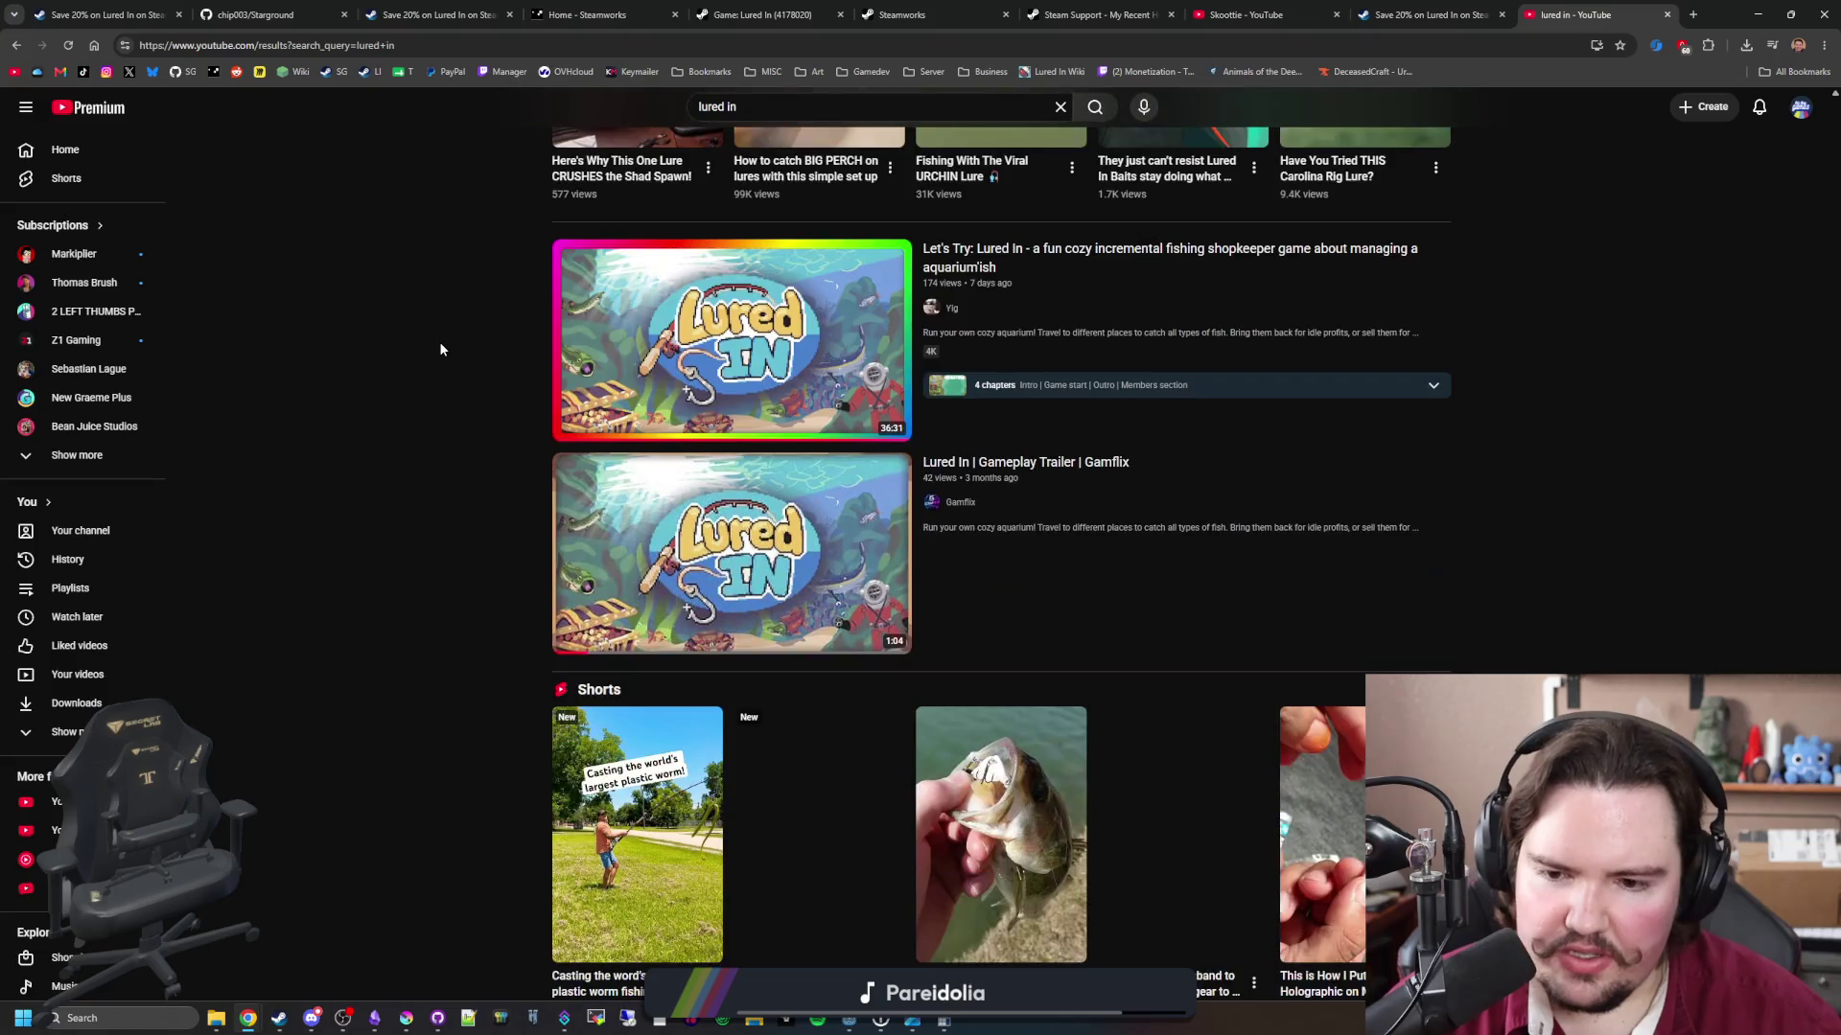
scroll(440, 349, down, 15)
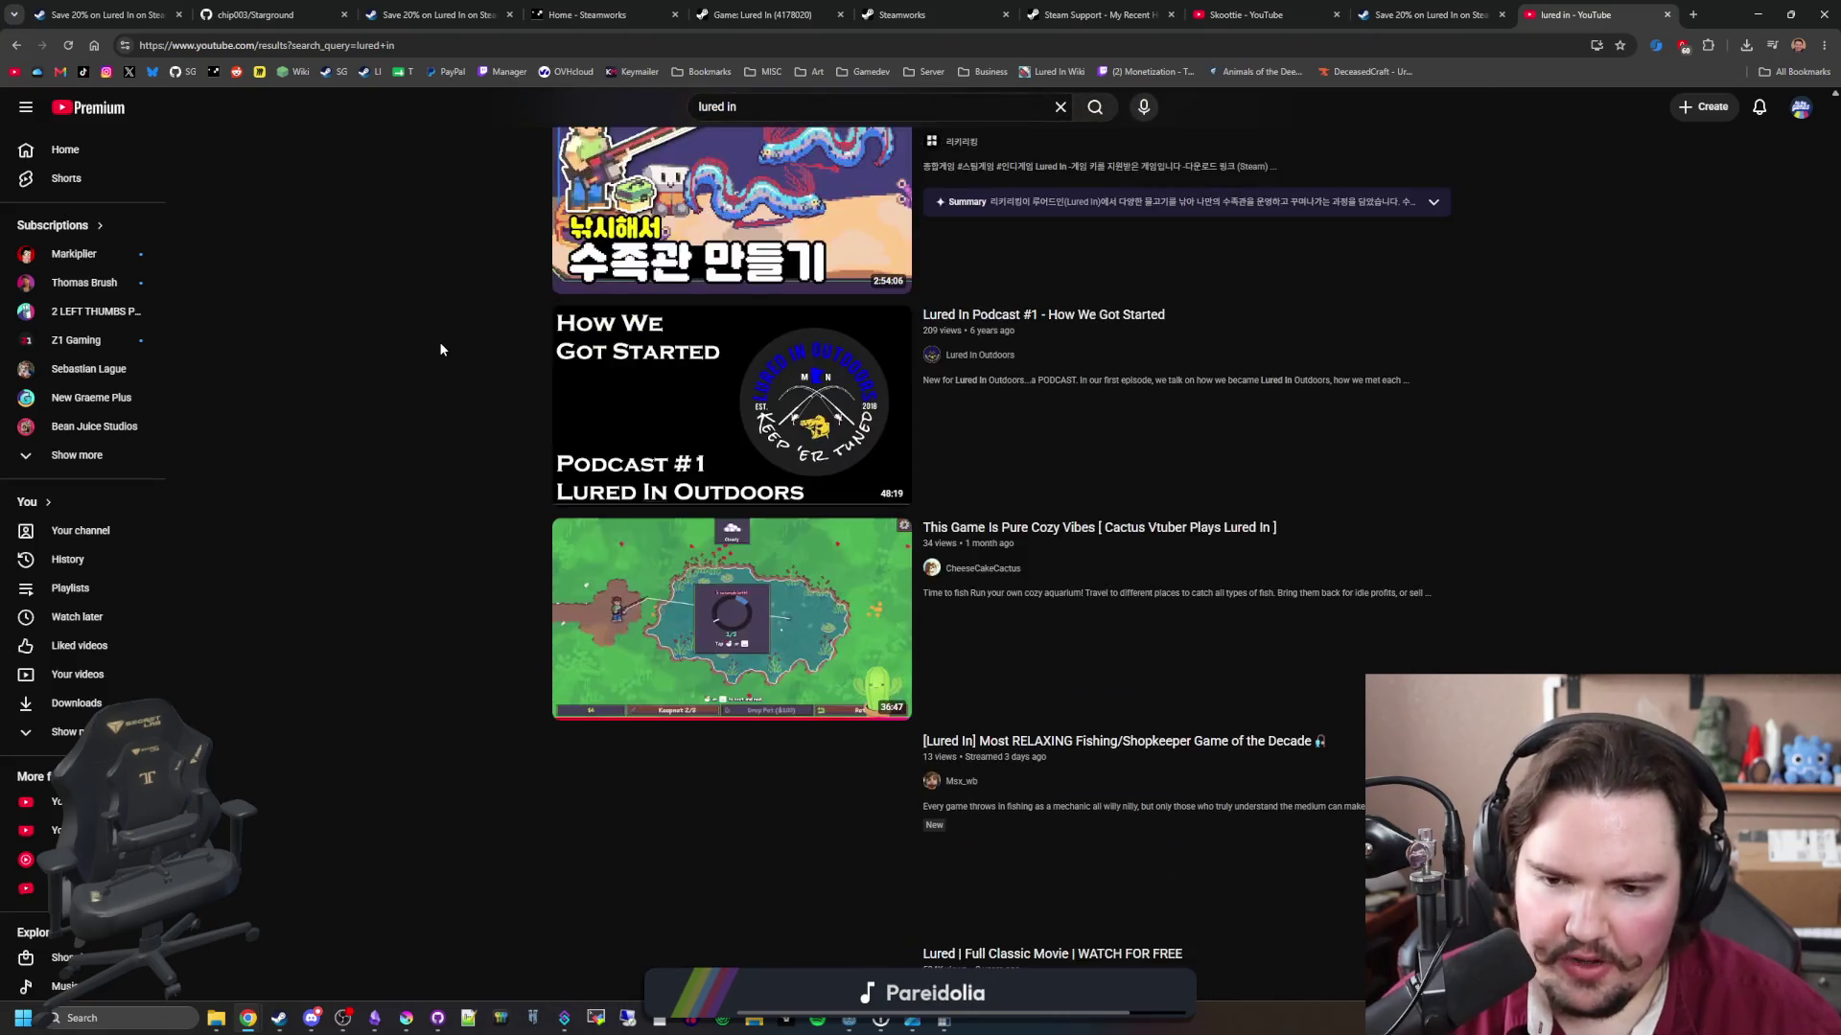
scroll(440, 349, down, 5)
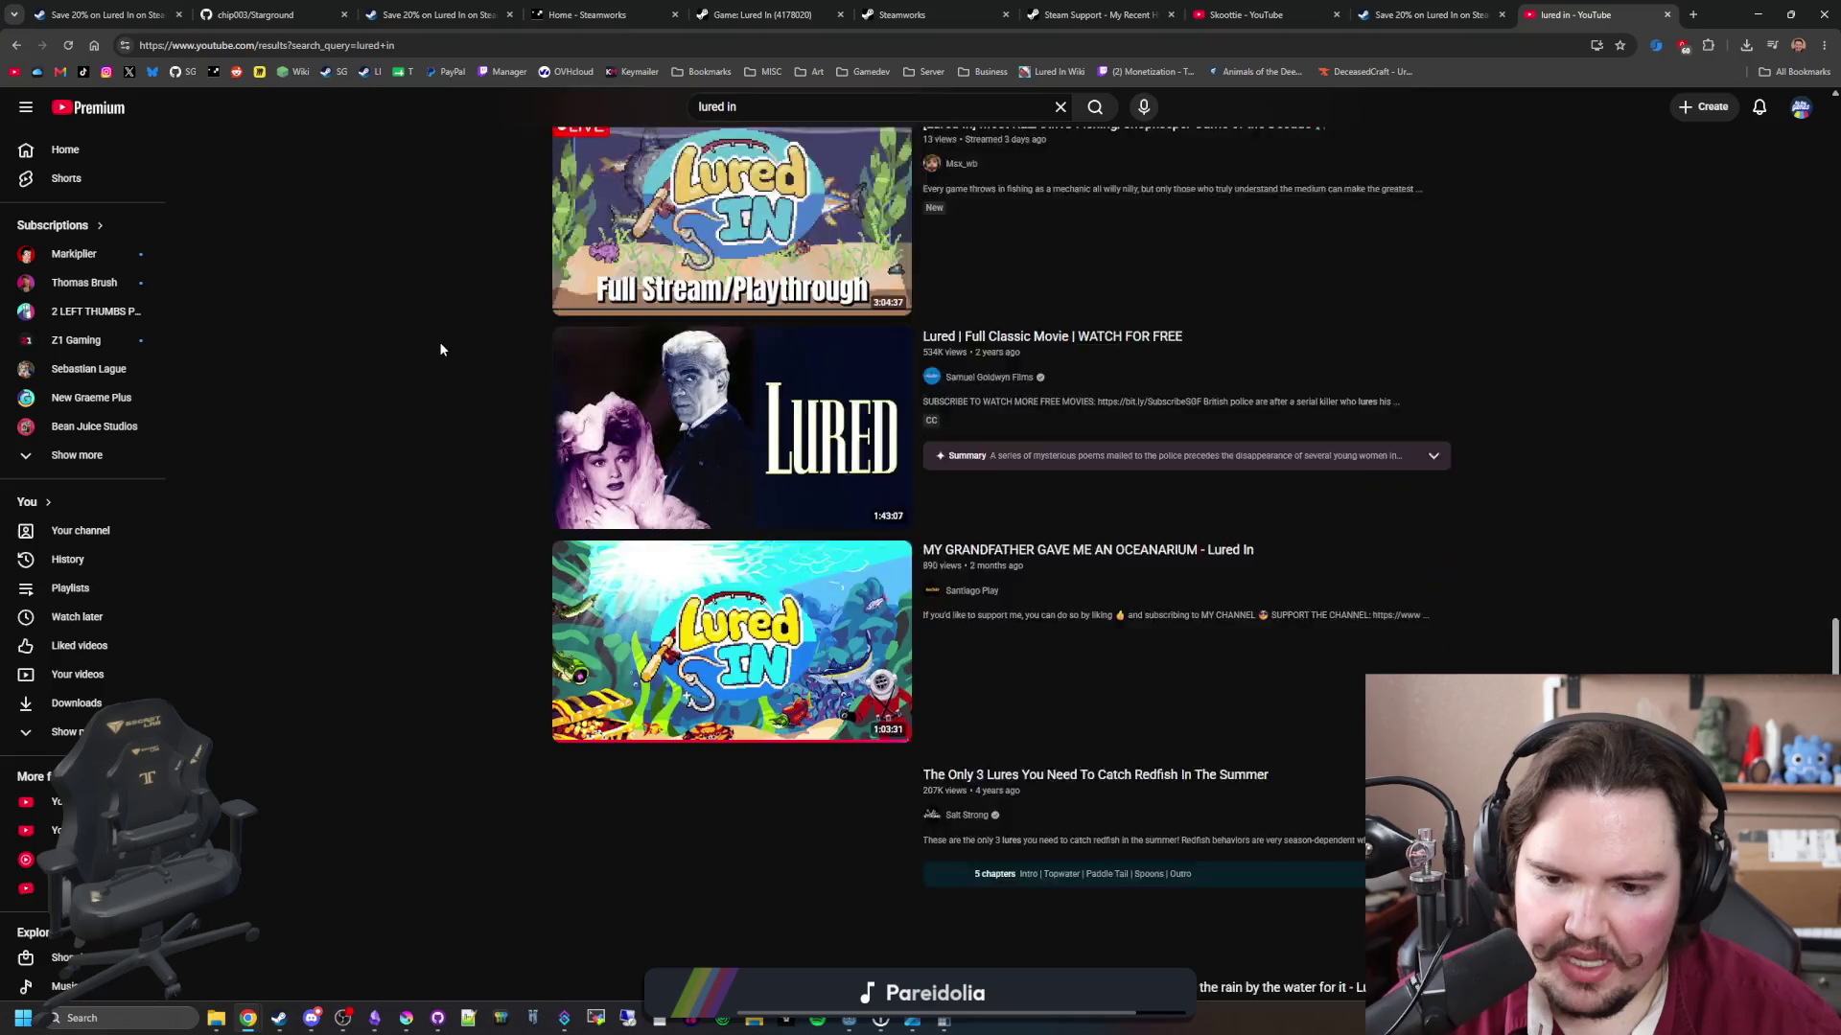
scroll(440, 349, down, 10)
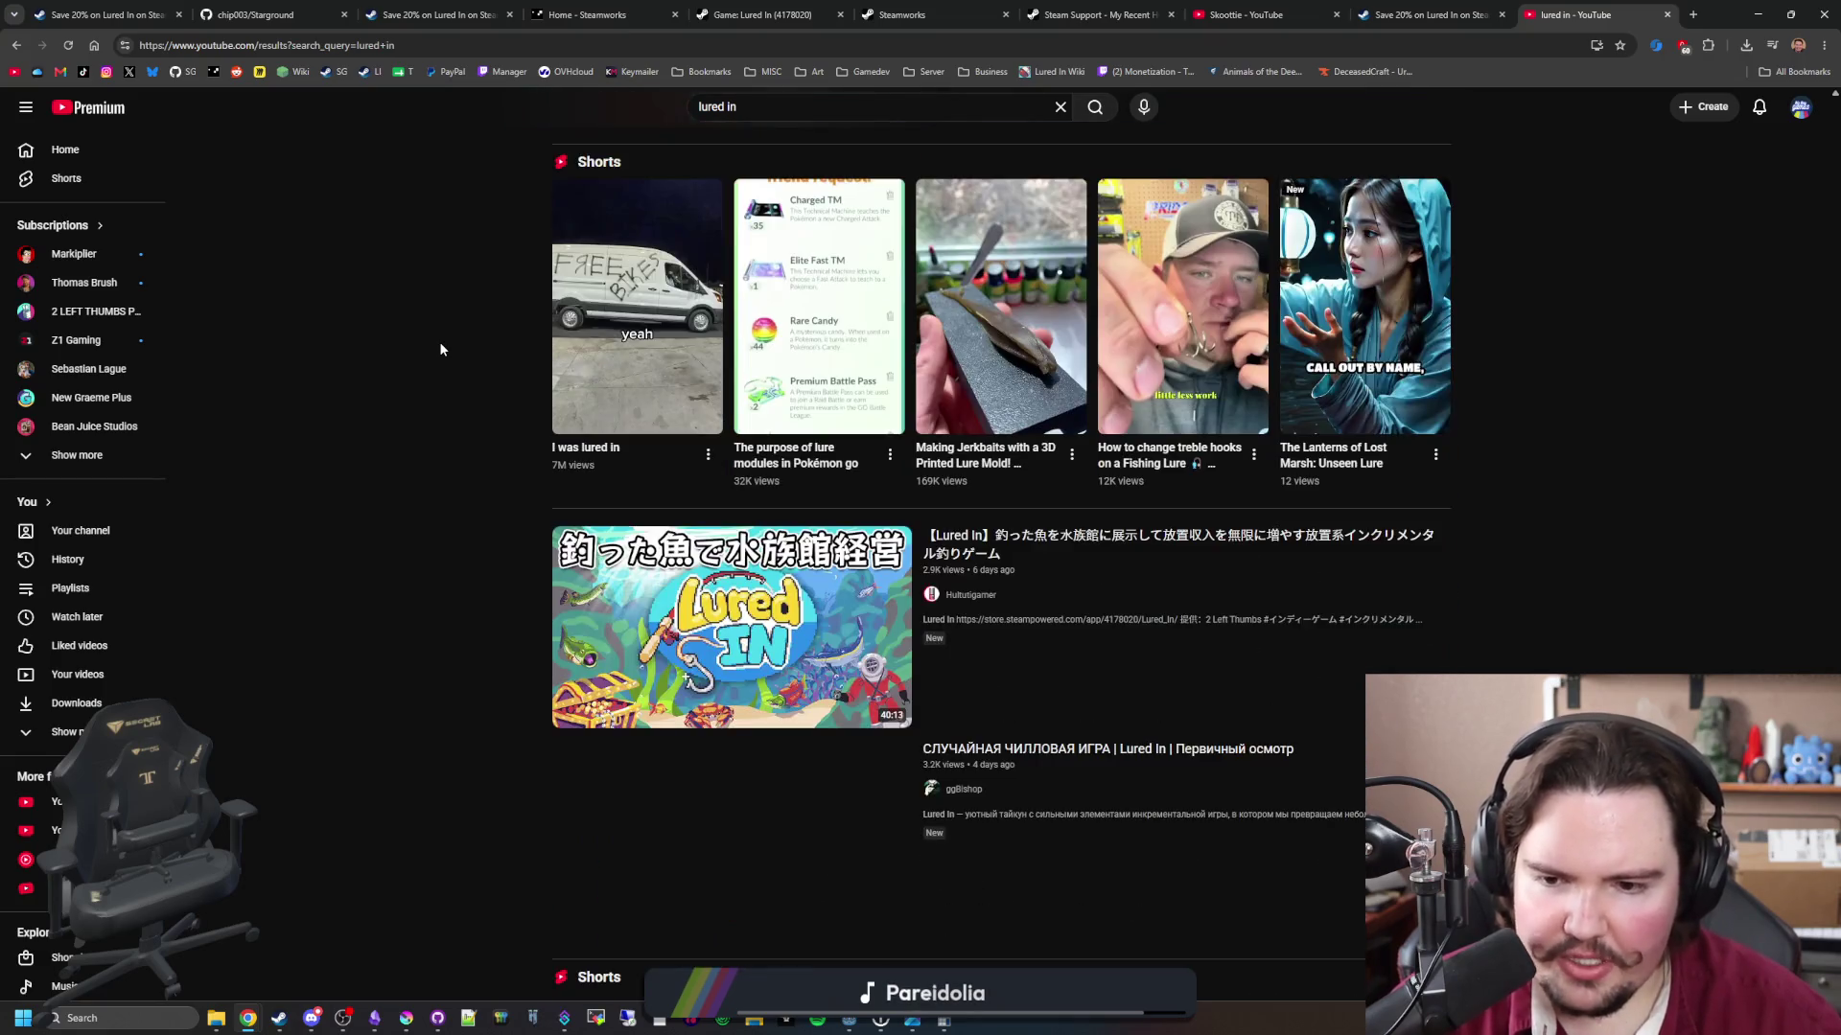
scroll(440, 349, down, 12)
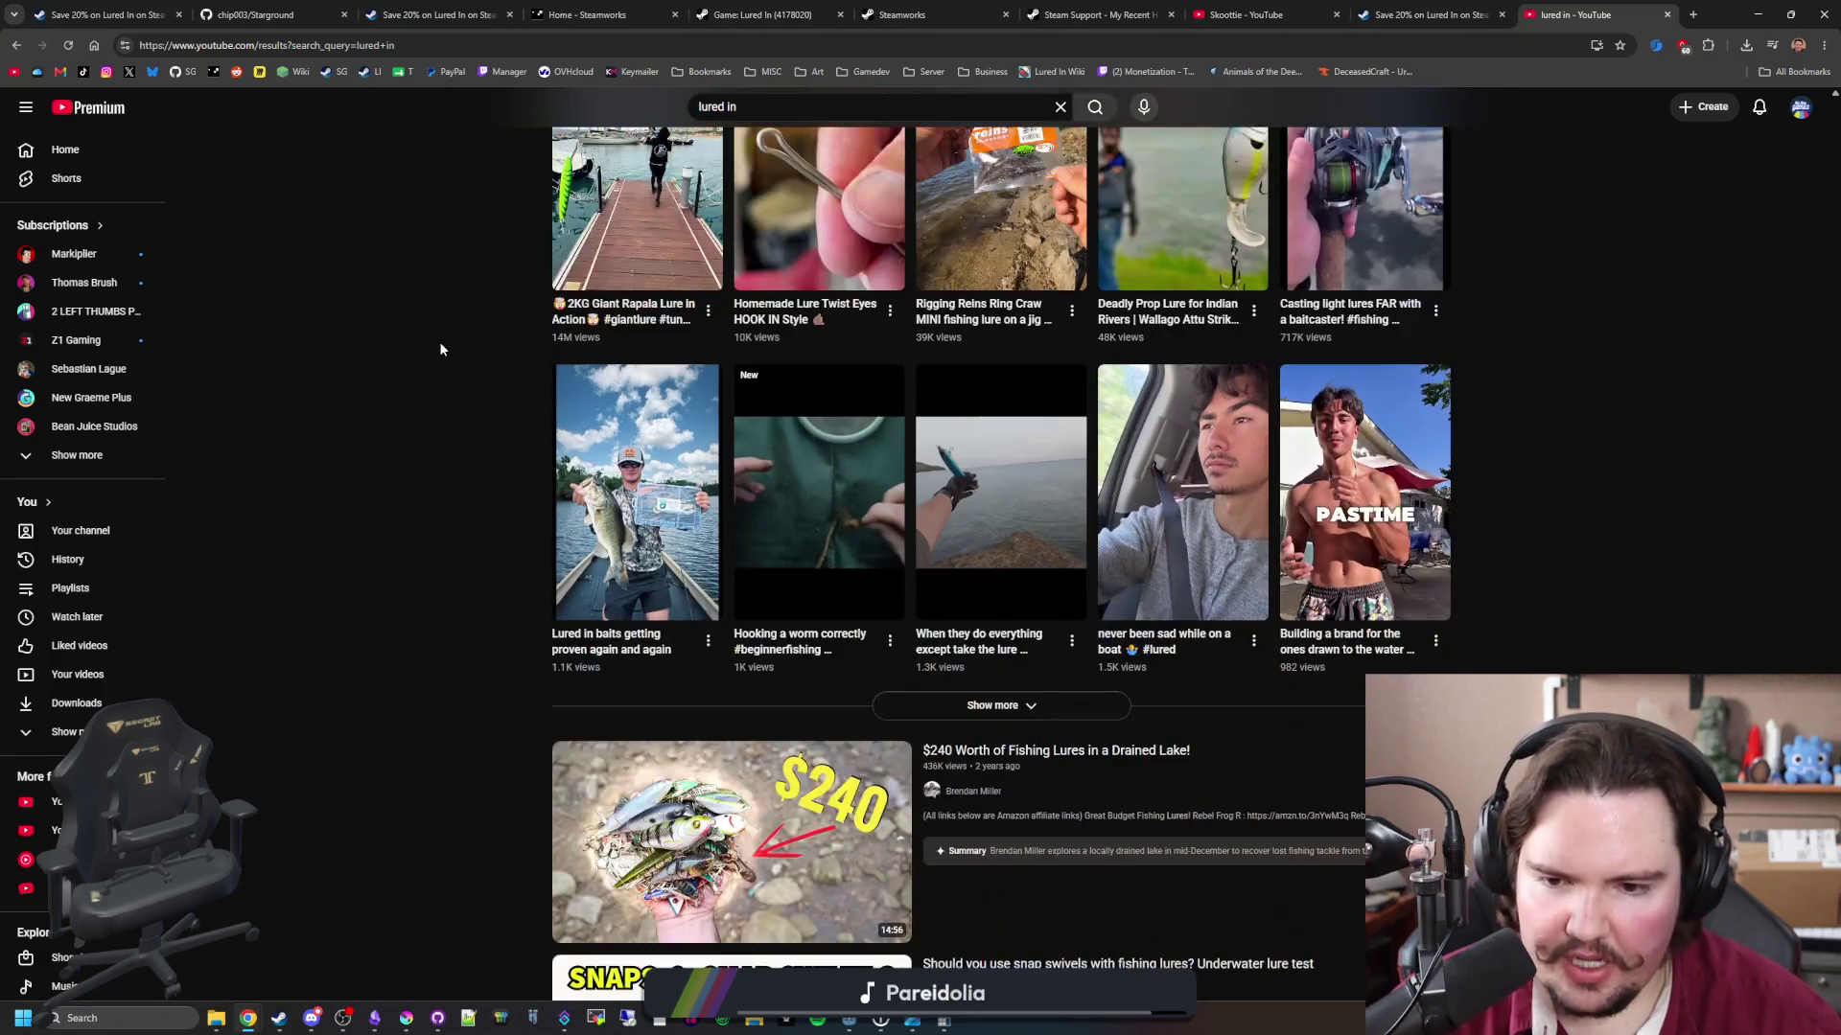
scroll(440, 349, down, 10)
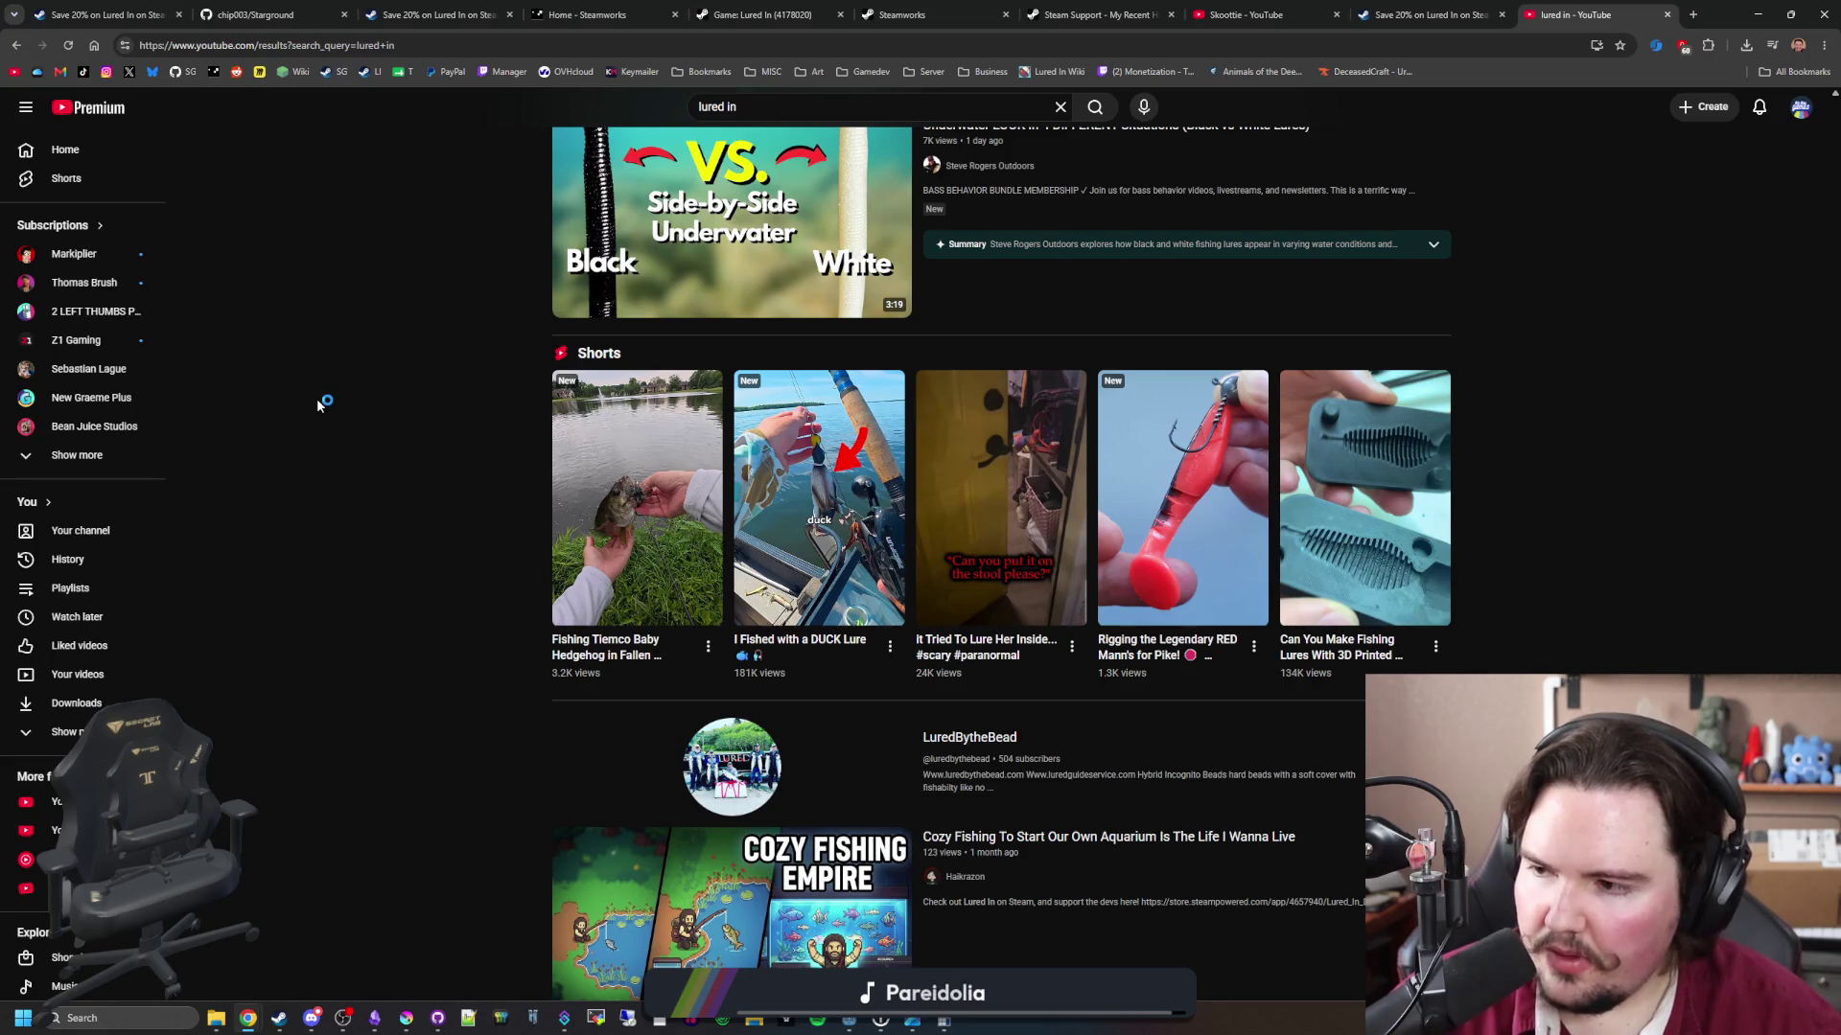
scroll(376, 360, up, 20)
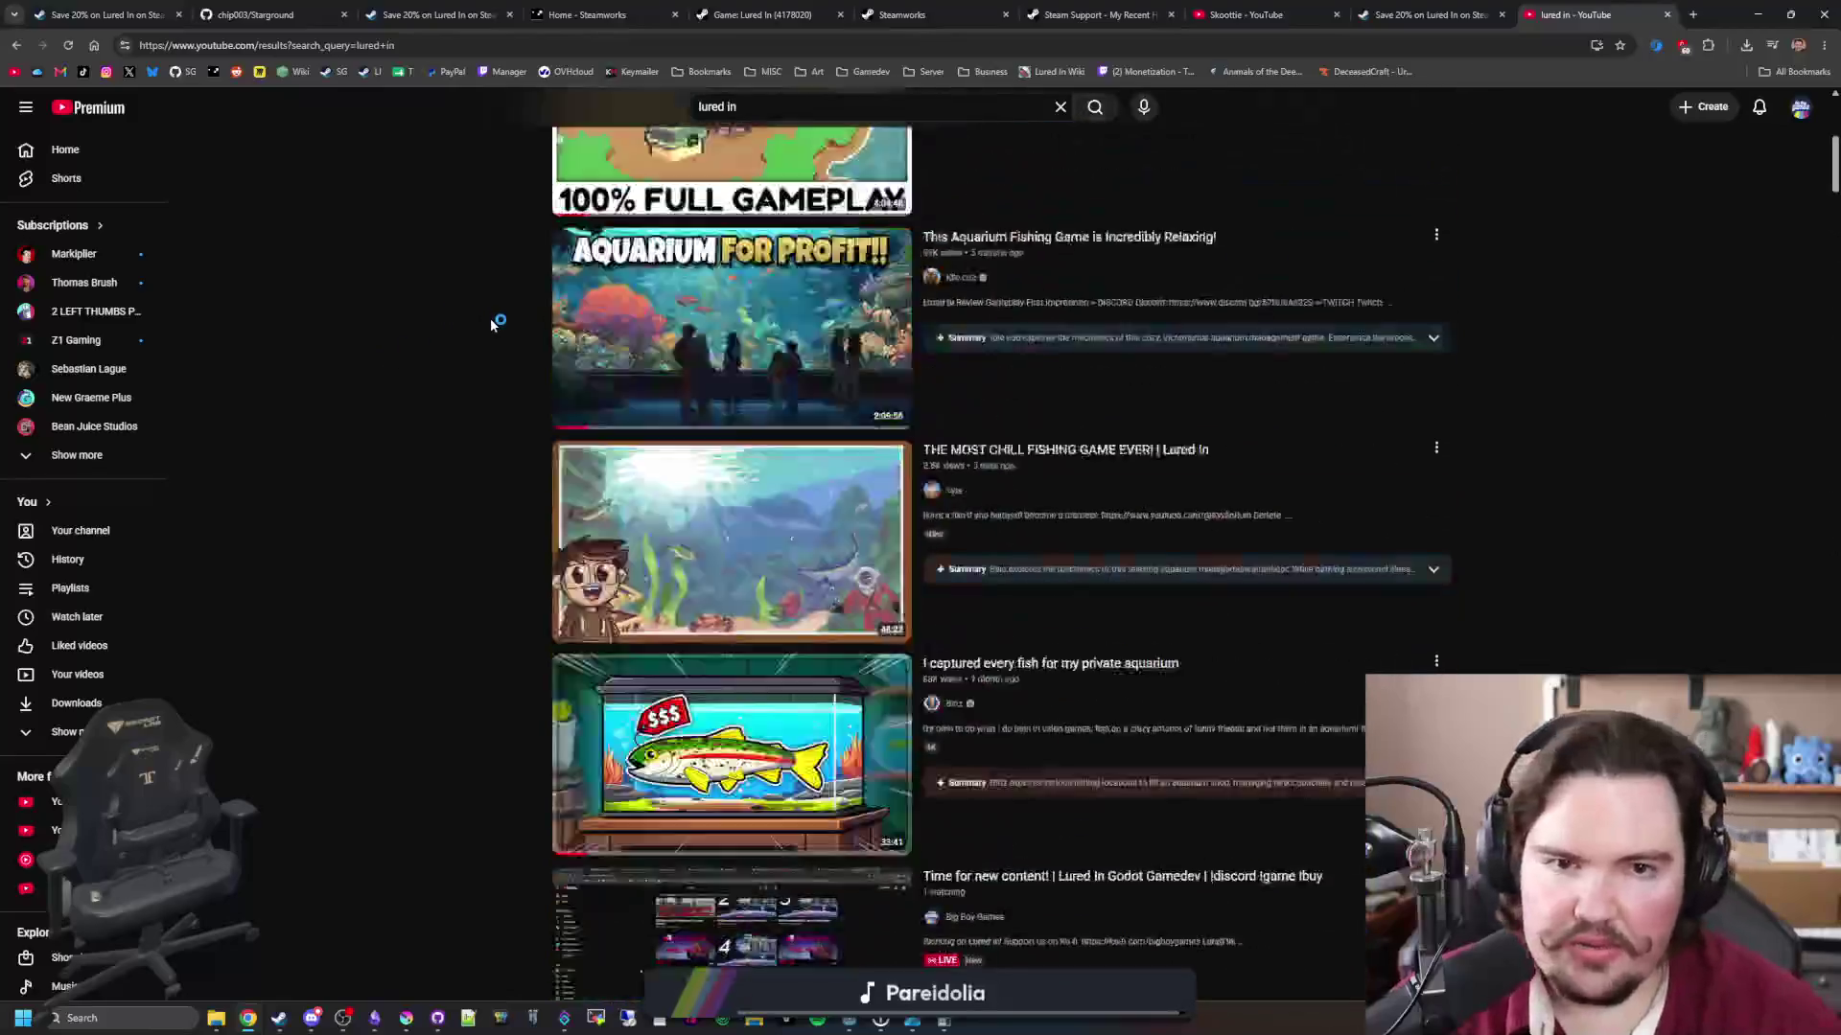
click(377, 1020)
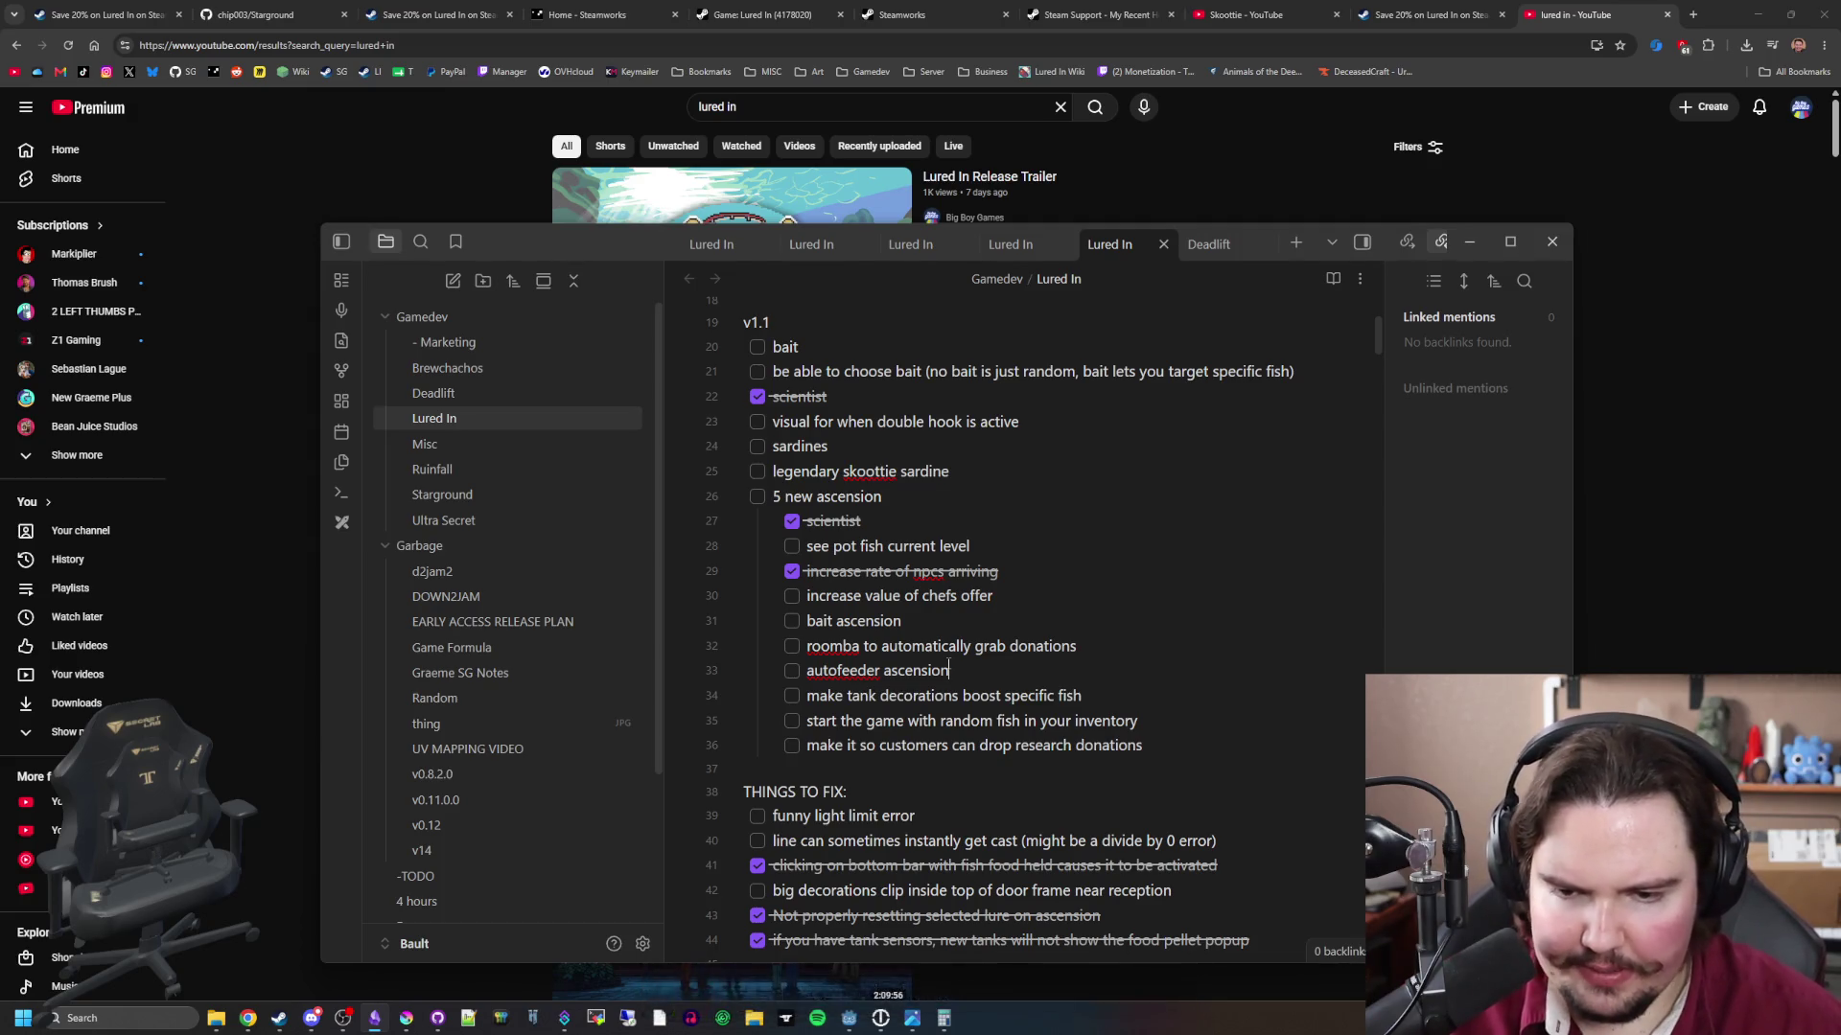
Step: Add an 'autoclean tanks' to-do under autofeeder ascension in the Lured In notes
key(Return)
text(autoclean vtank)
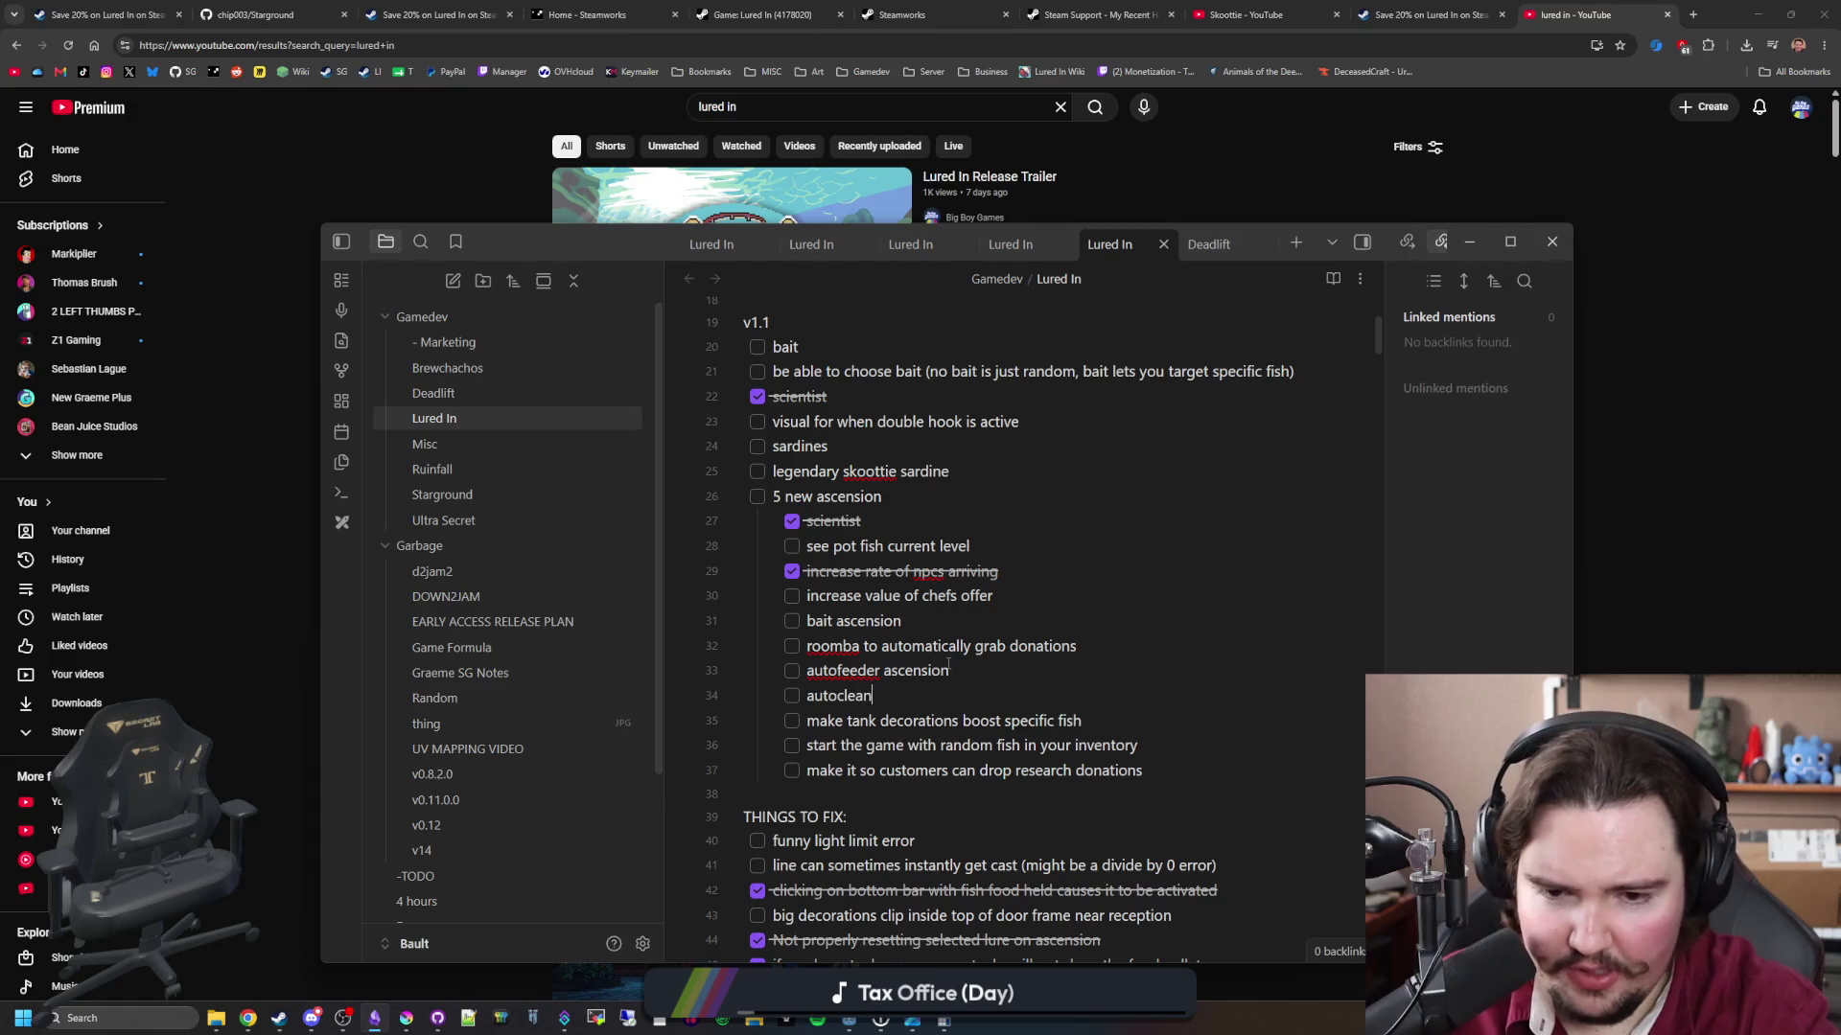
key(BackSpace)
key(BackSpace)
key(BackSpace)
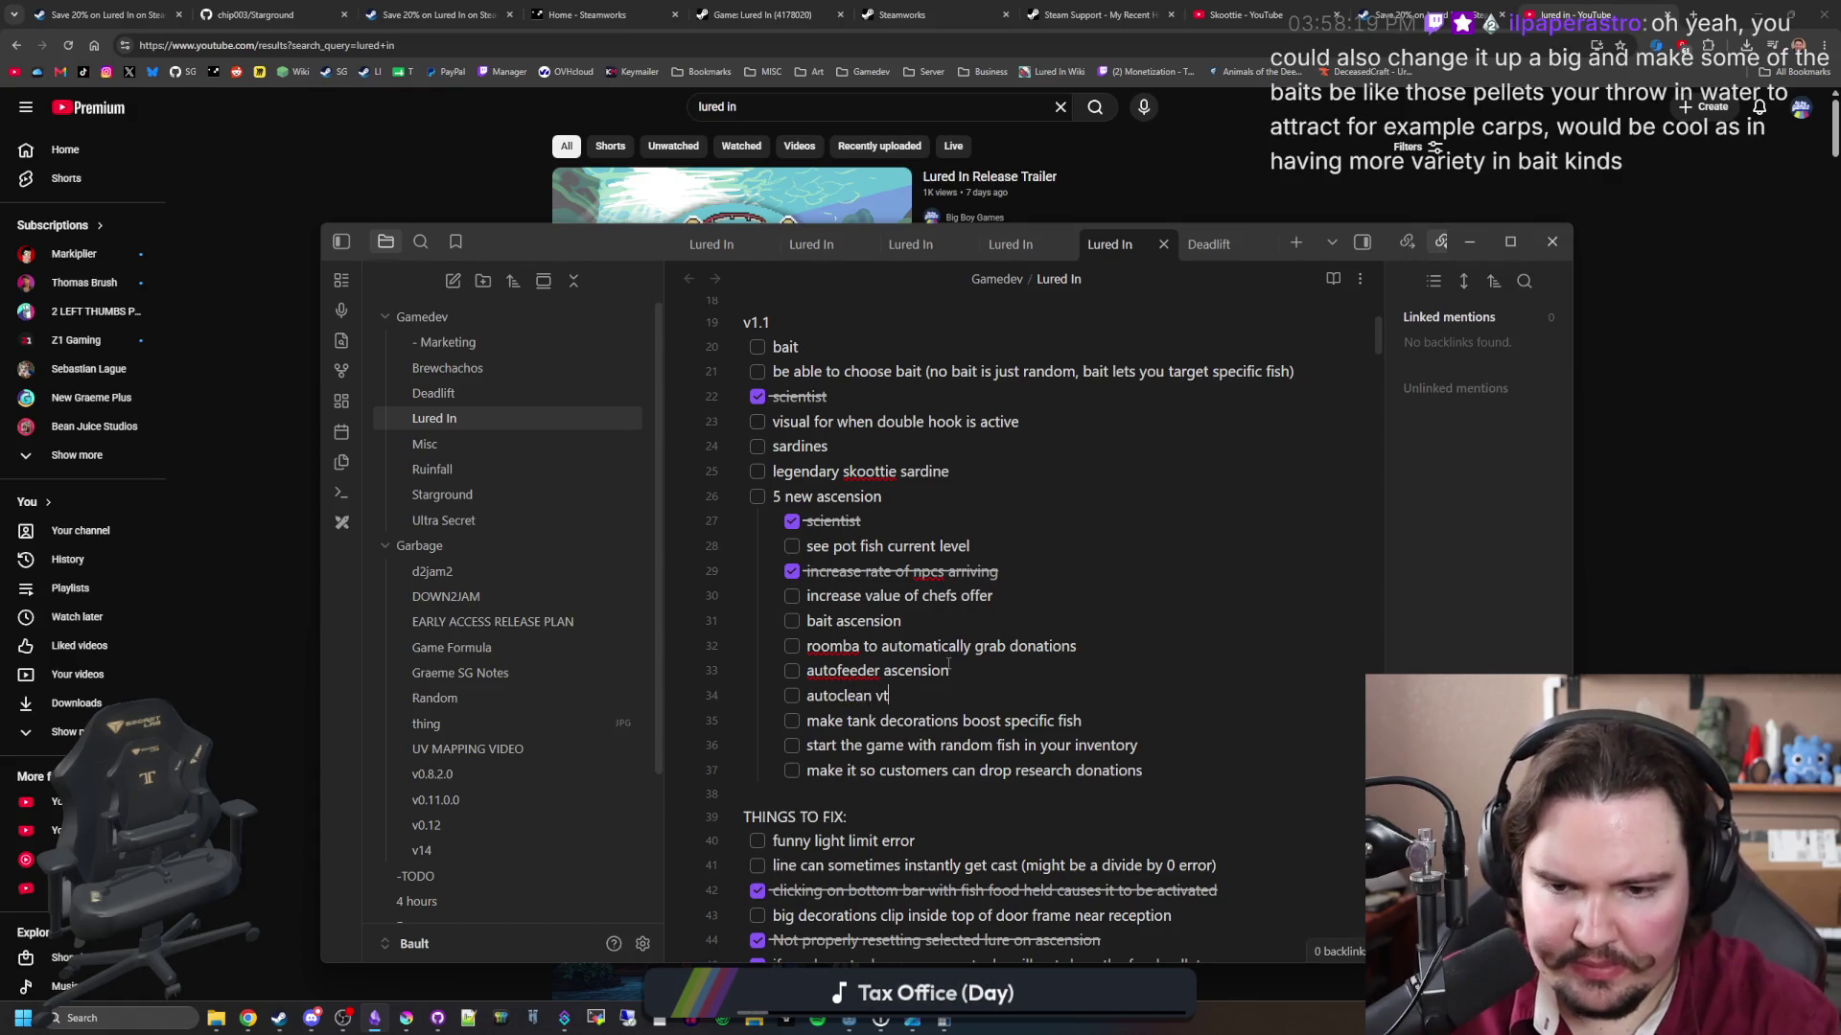
text(tanks)
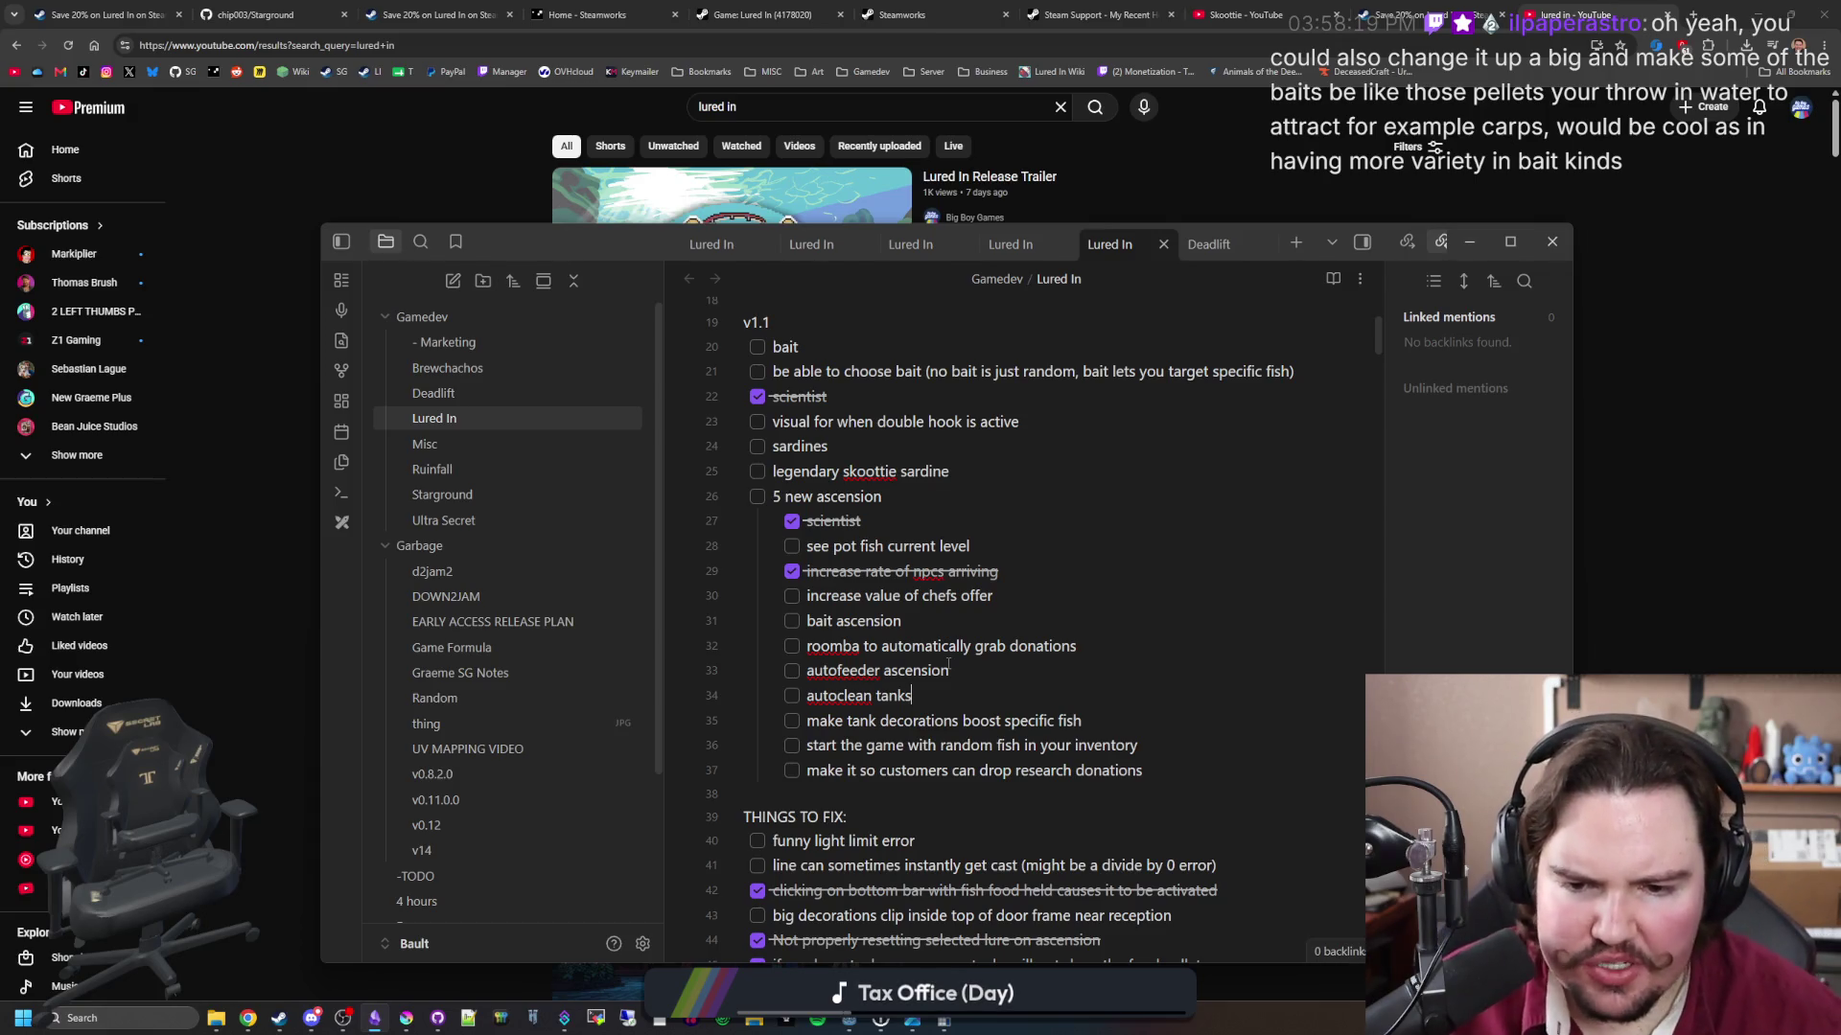
Step: Review the tank decorations to-do, then open a new browser tab on Google
scroll(978, 664, down, 1)
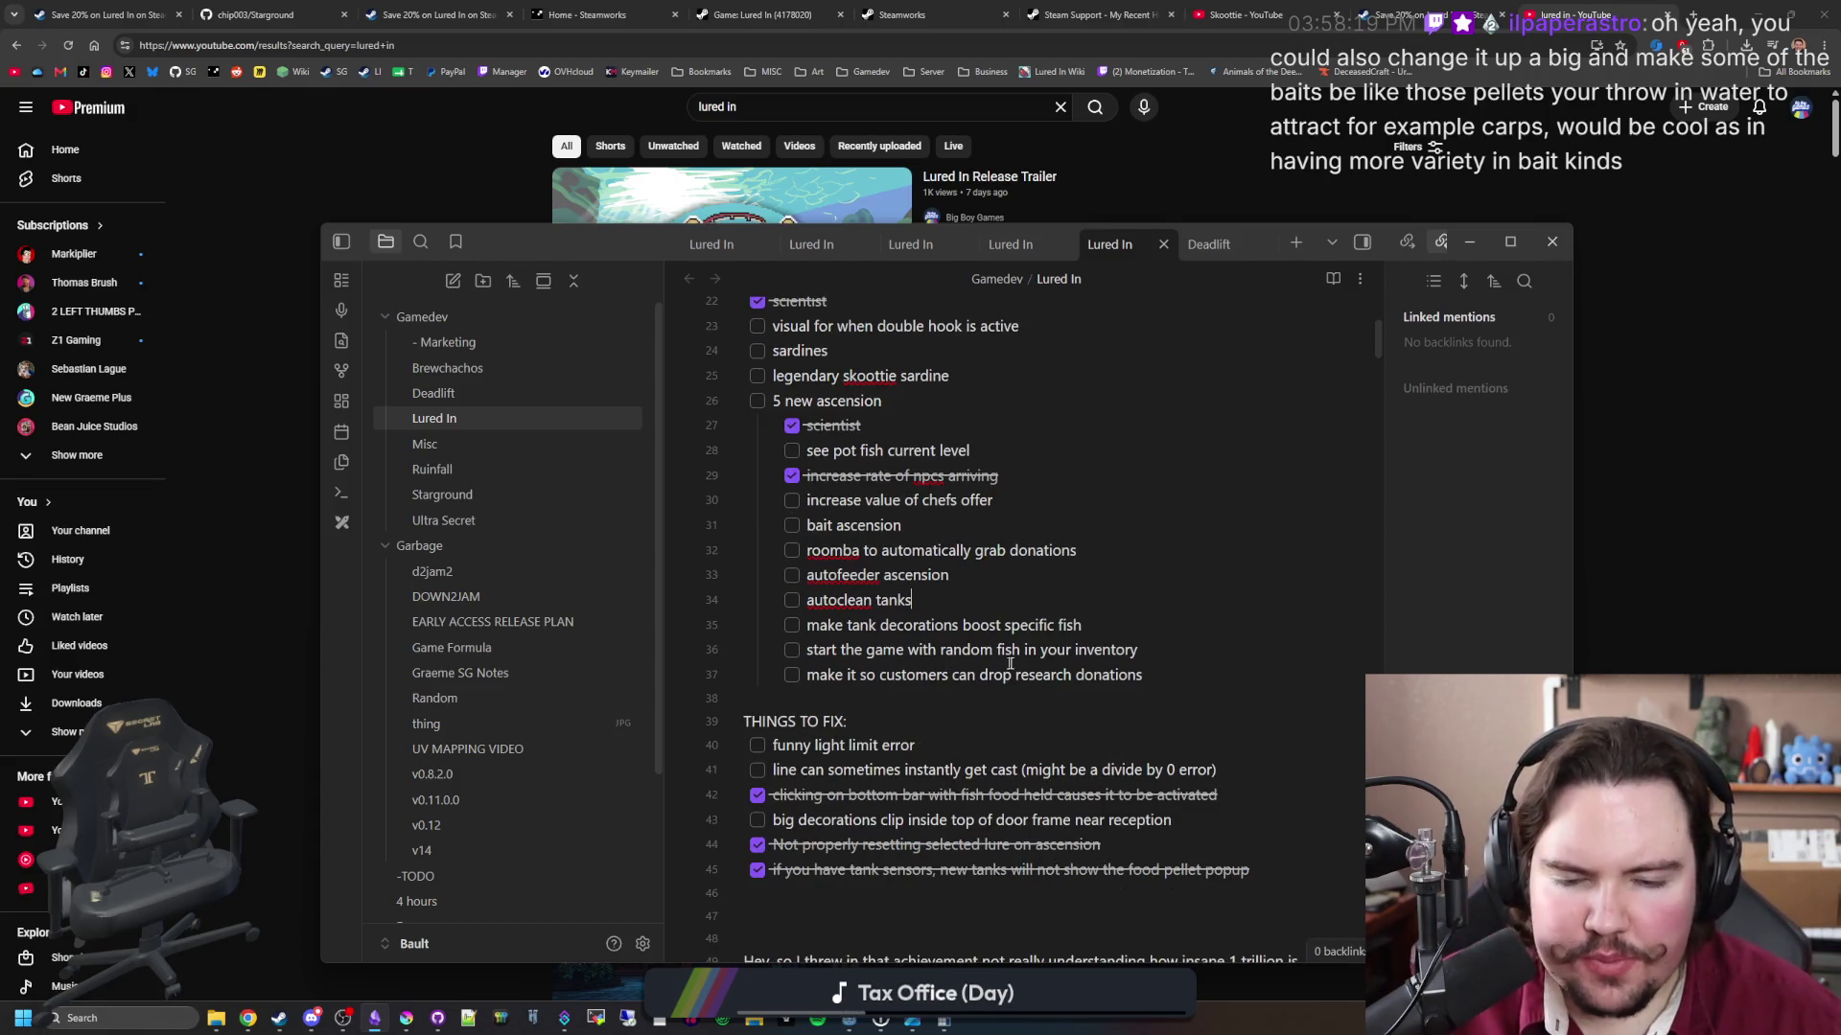
drag(1087, 632, 819, 625)
click(844, 625)
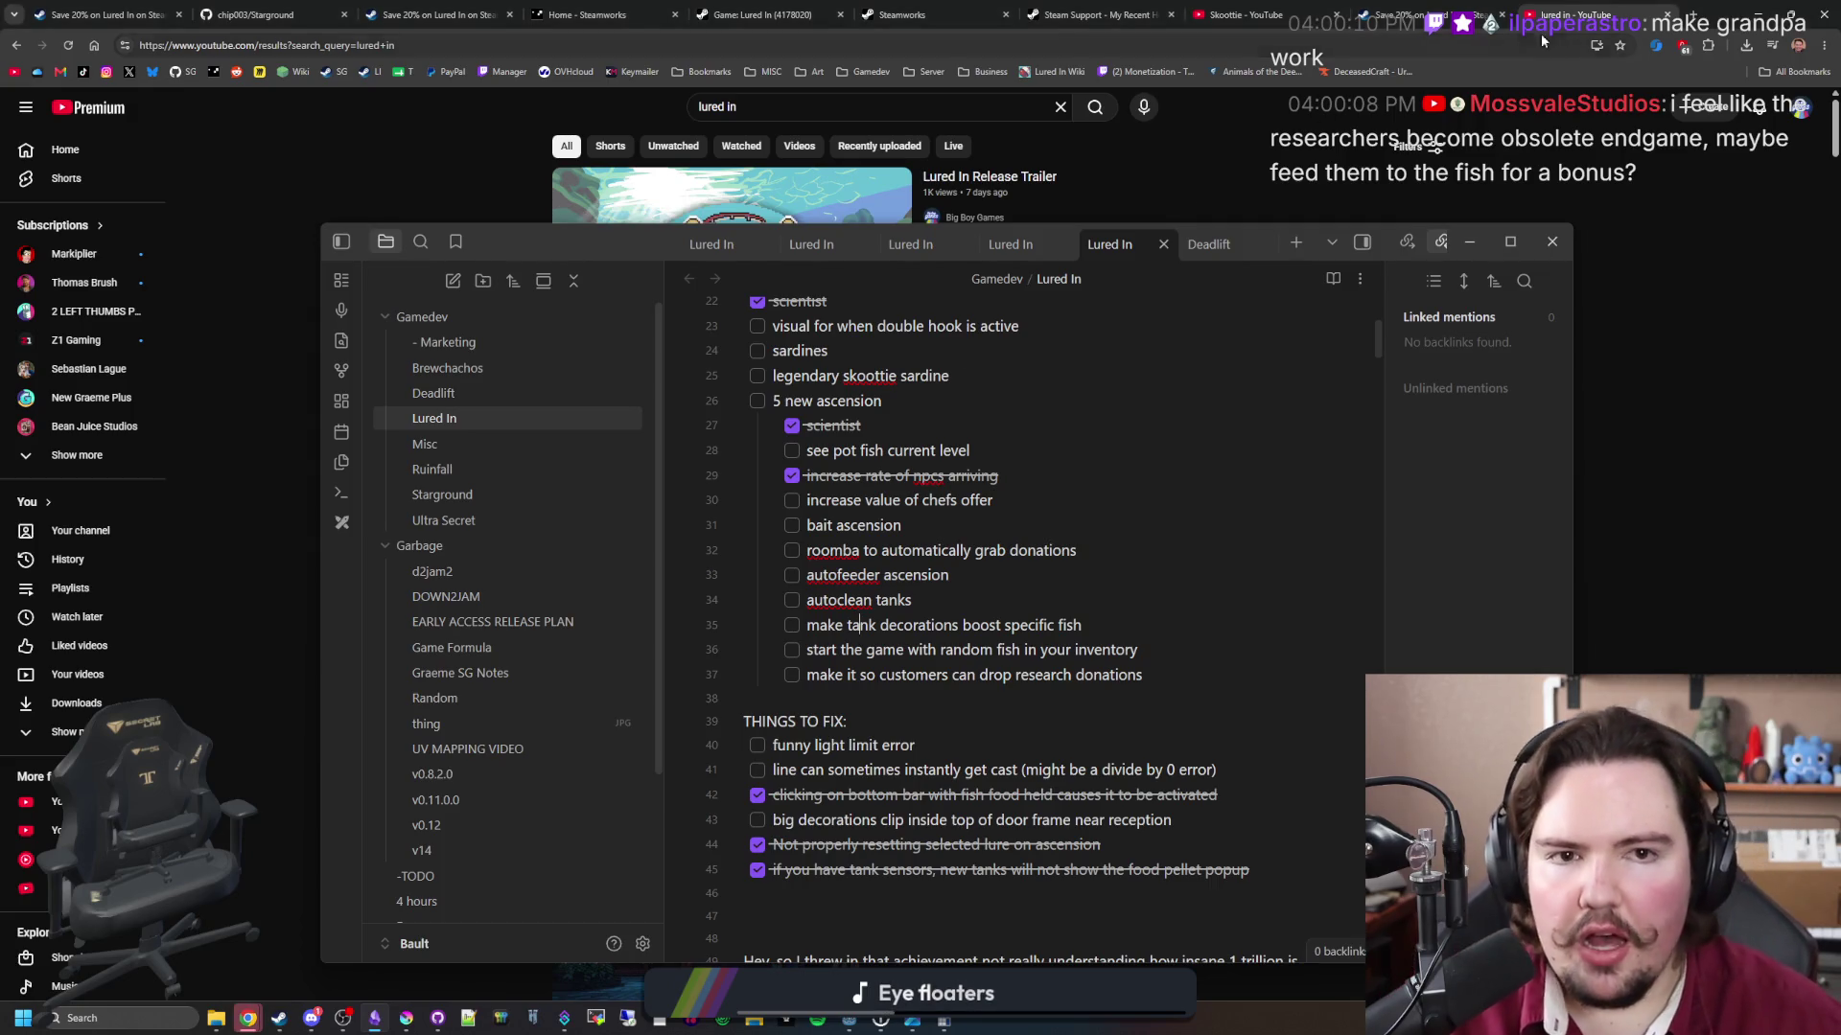
click(1692, 15)
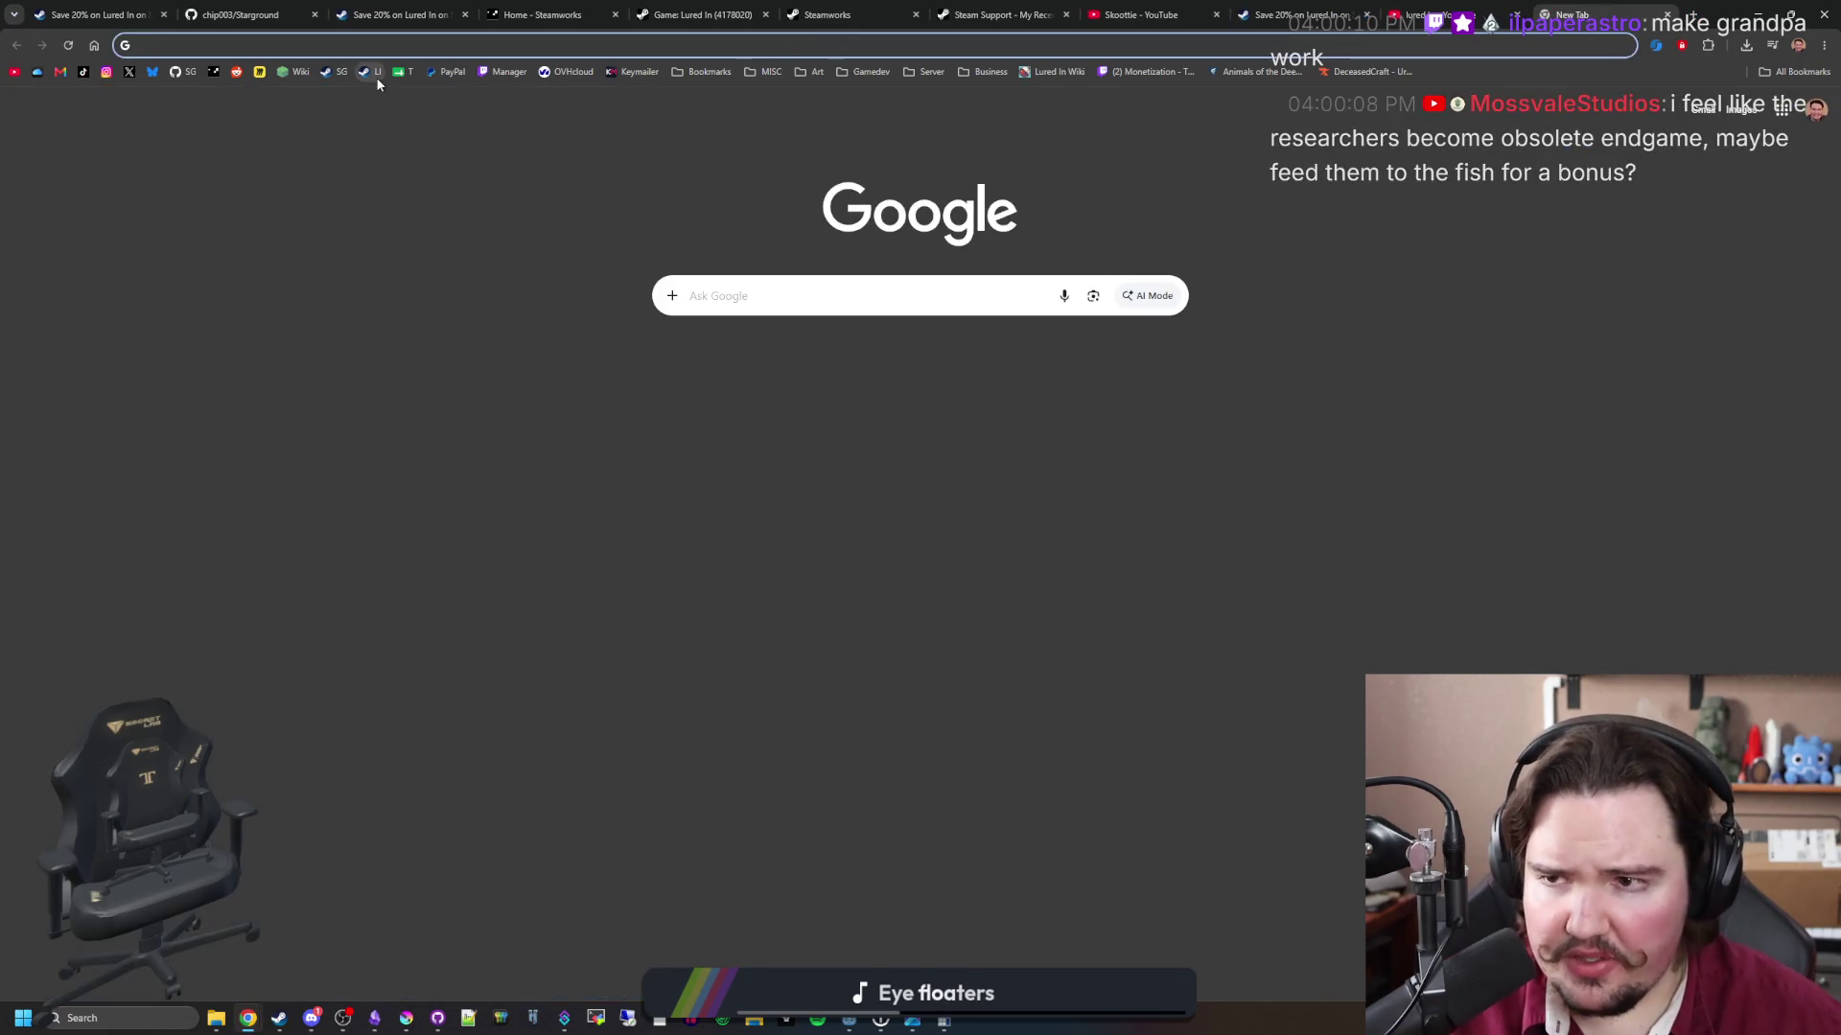
Step: Load the Lured In Steam store page via the LI bookmark, then return to the Steamworks report
click(384, 79)
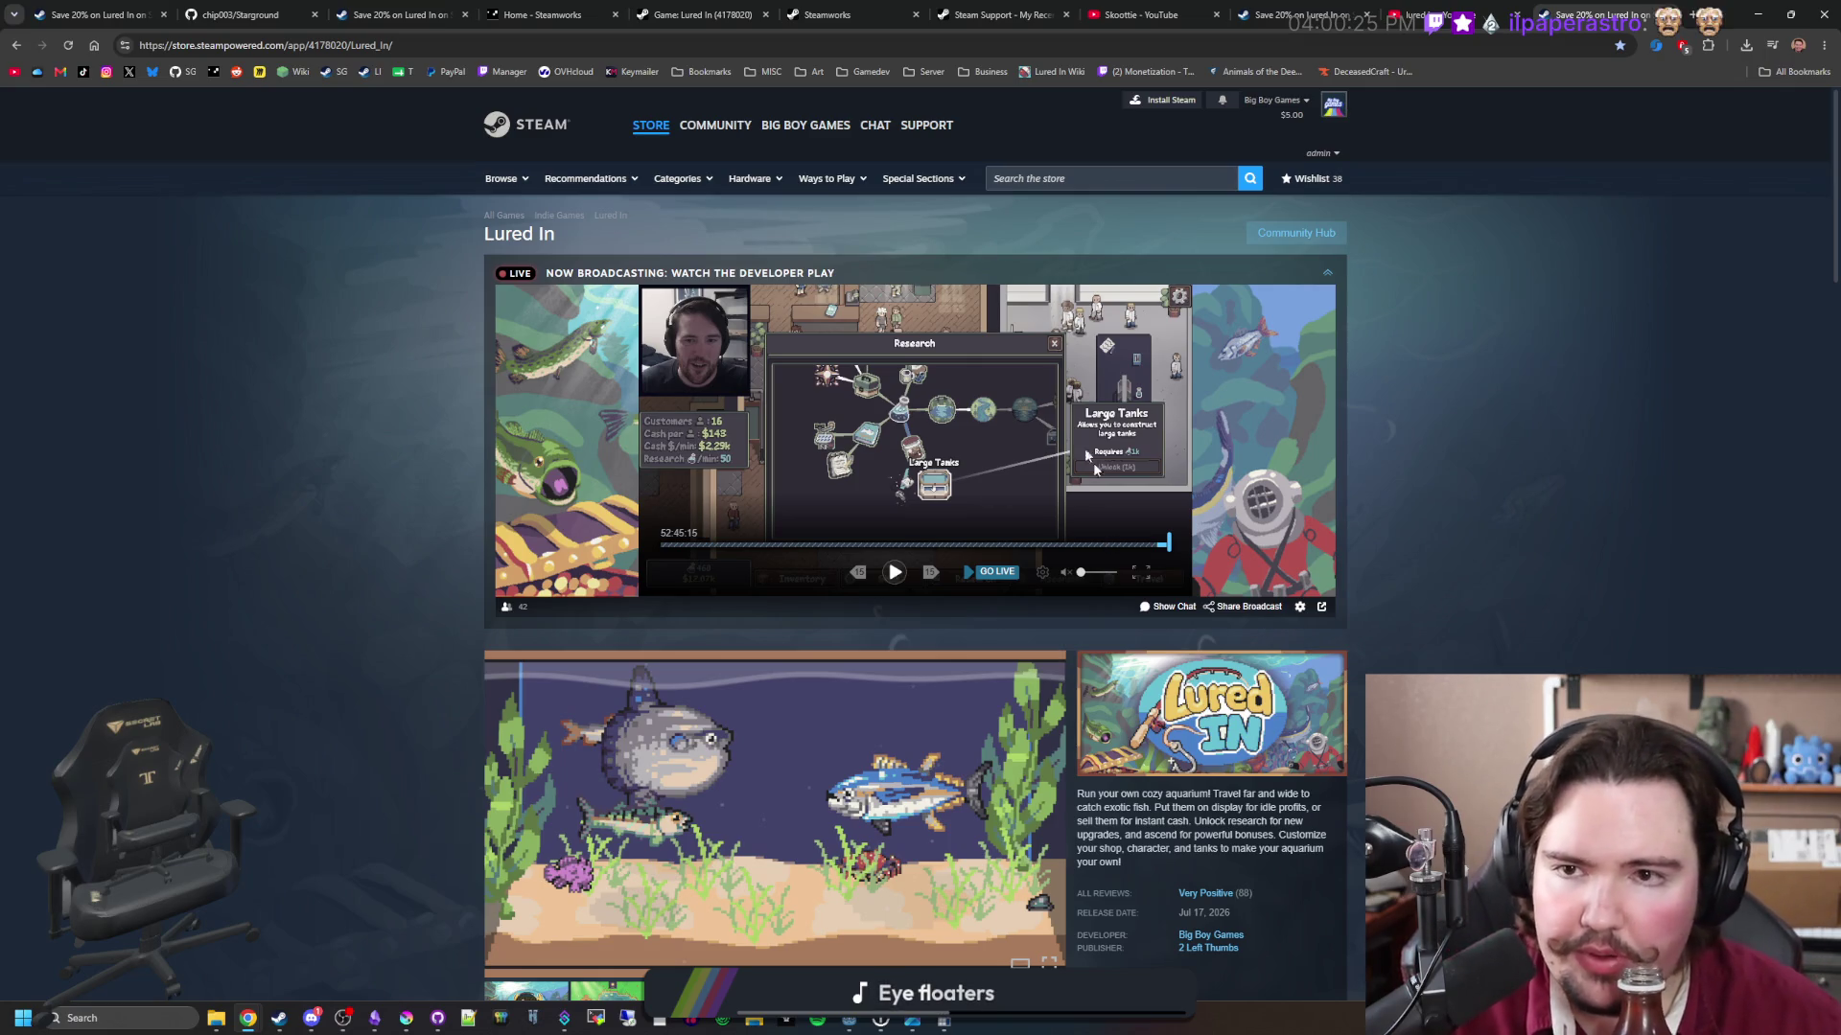
click(703, 15)
scroll(704, 315, up, 2)
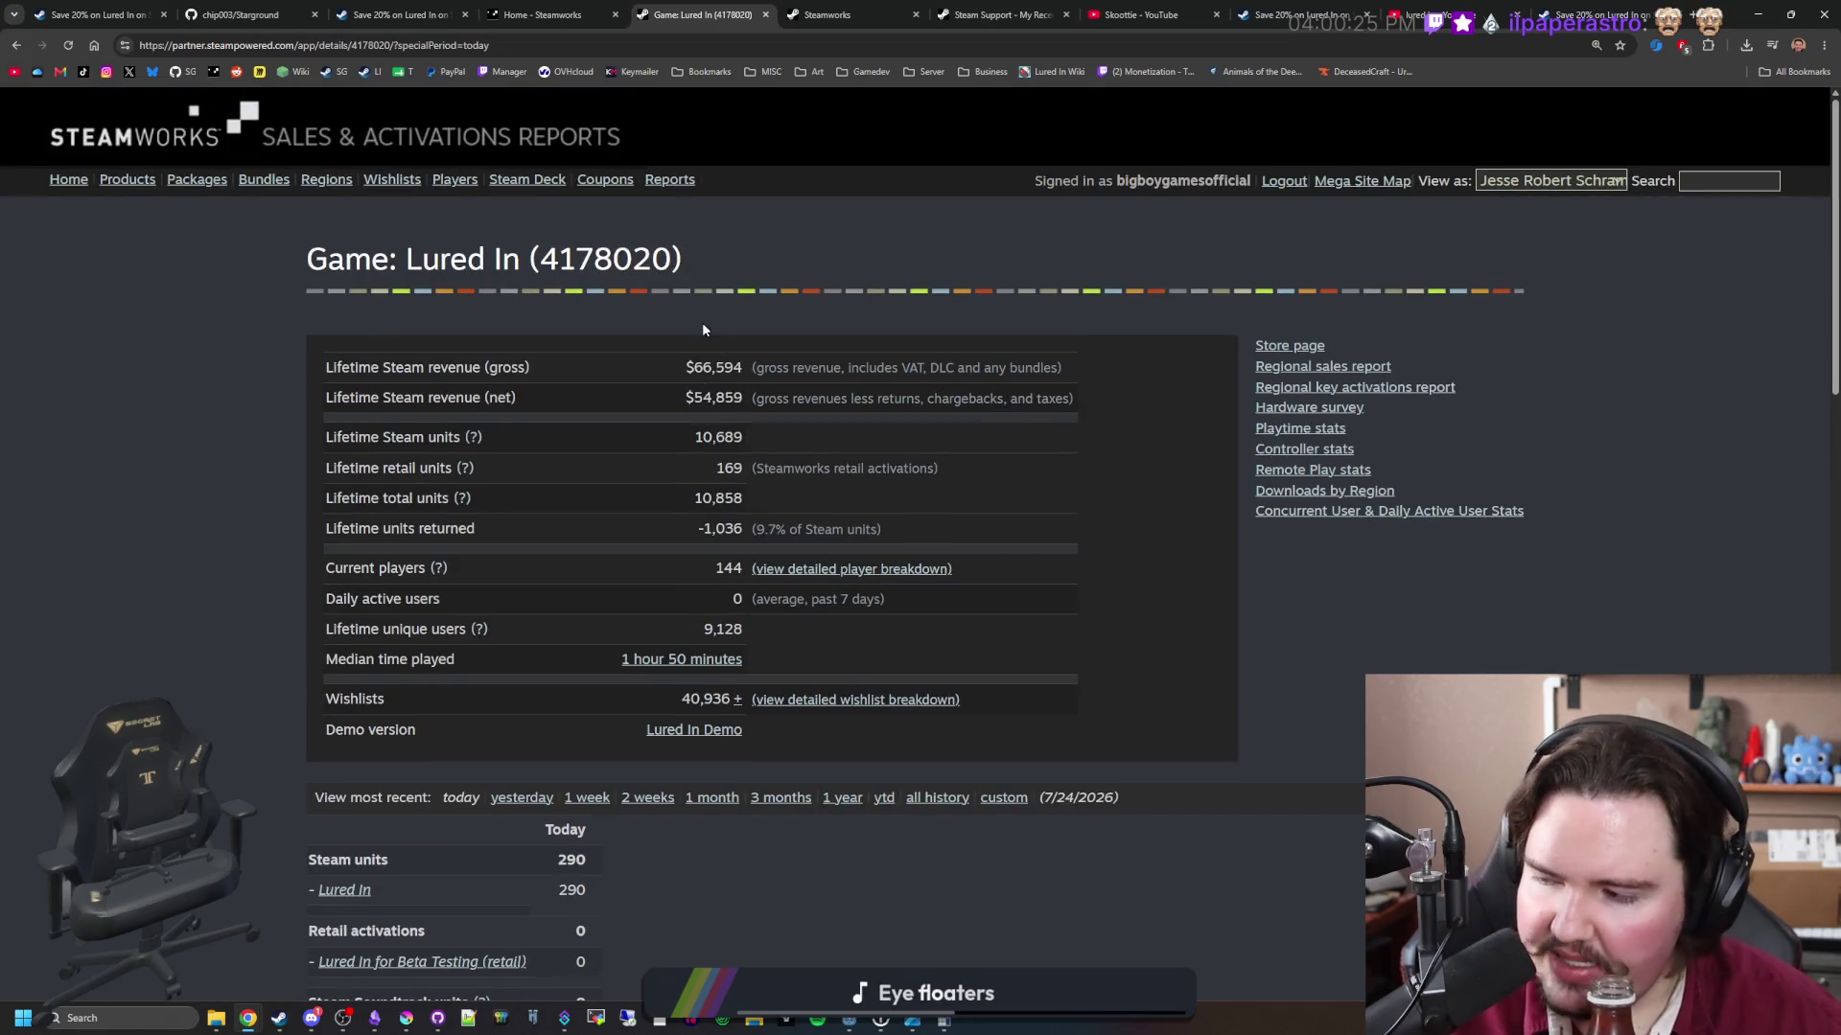
Step: Highlight the gross and net lifetime revenue figures in the Lured In sales report
drag(686, 367, 742, 367)
click(714, 368)
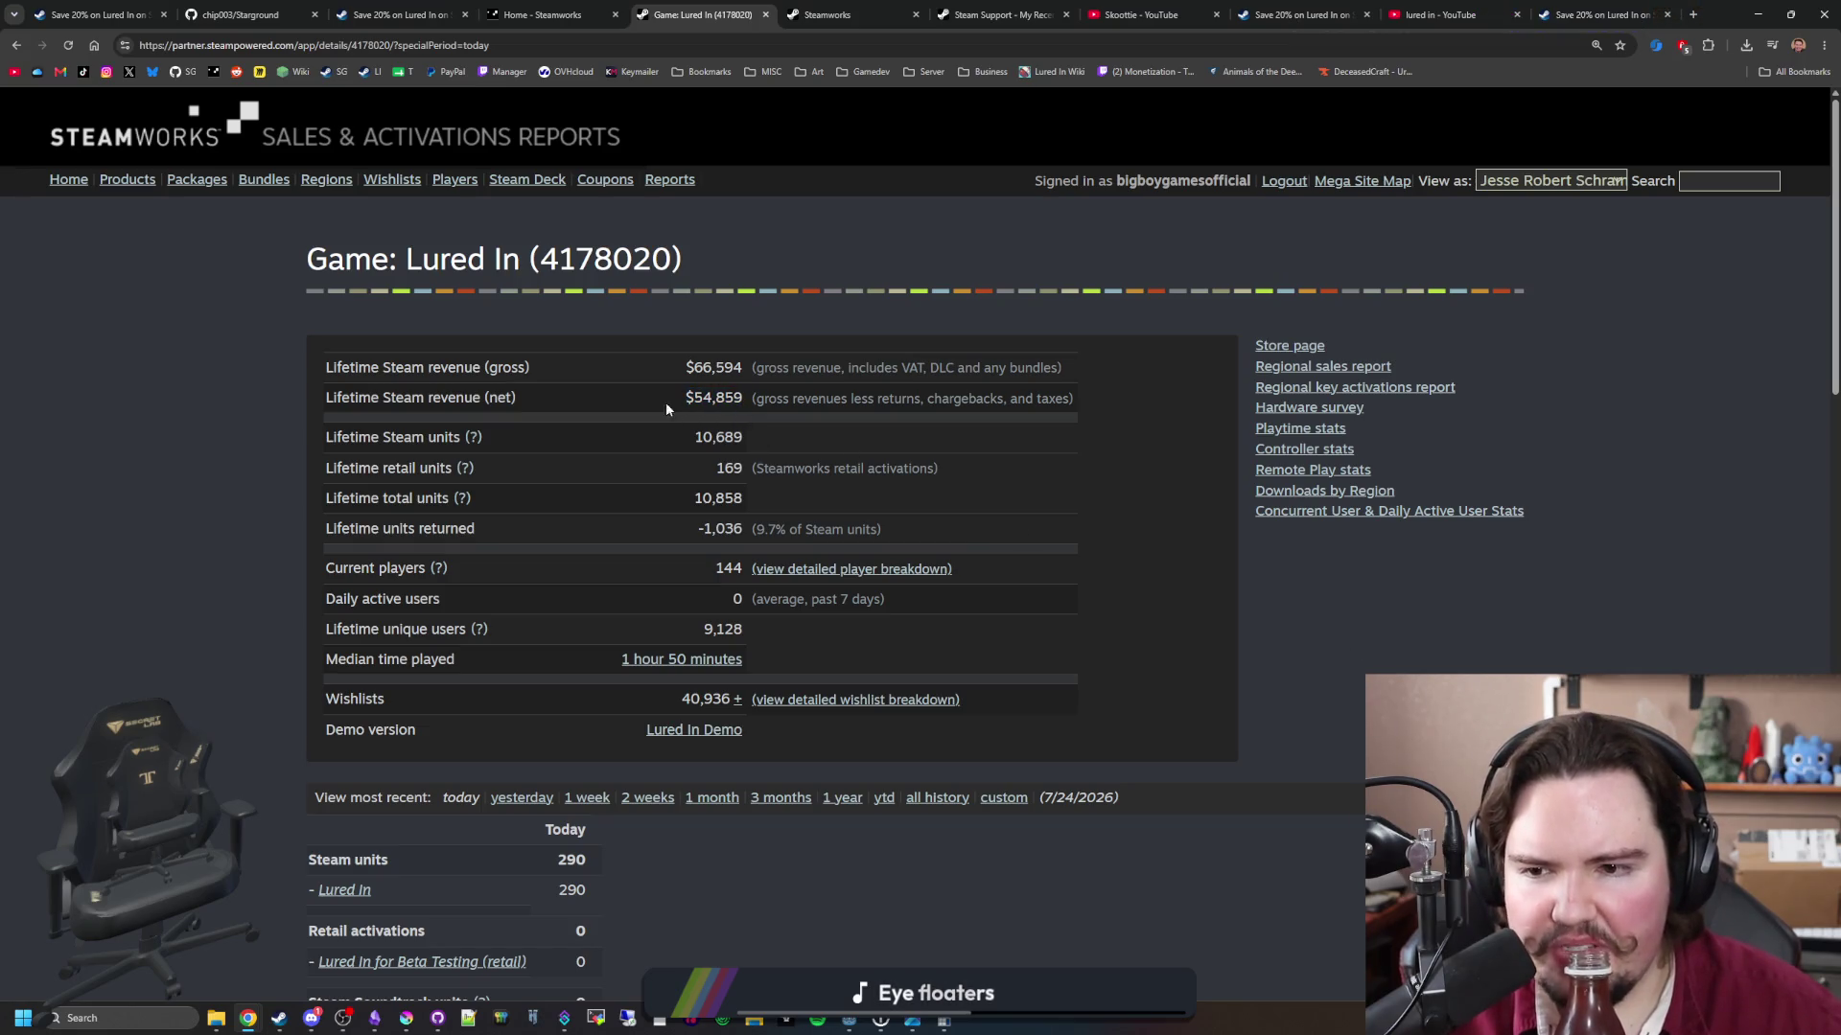
drag(422, 400, 714, 396)
click(712, 394)
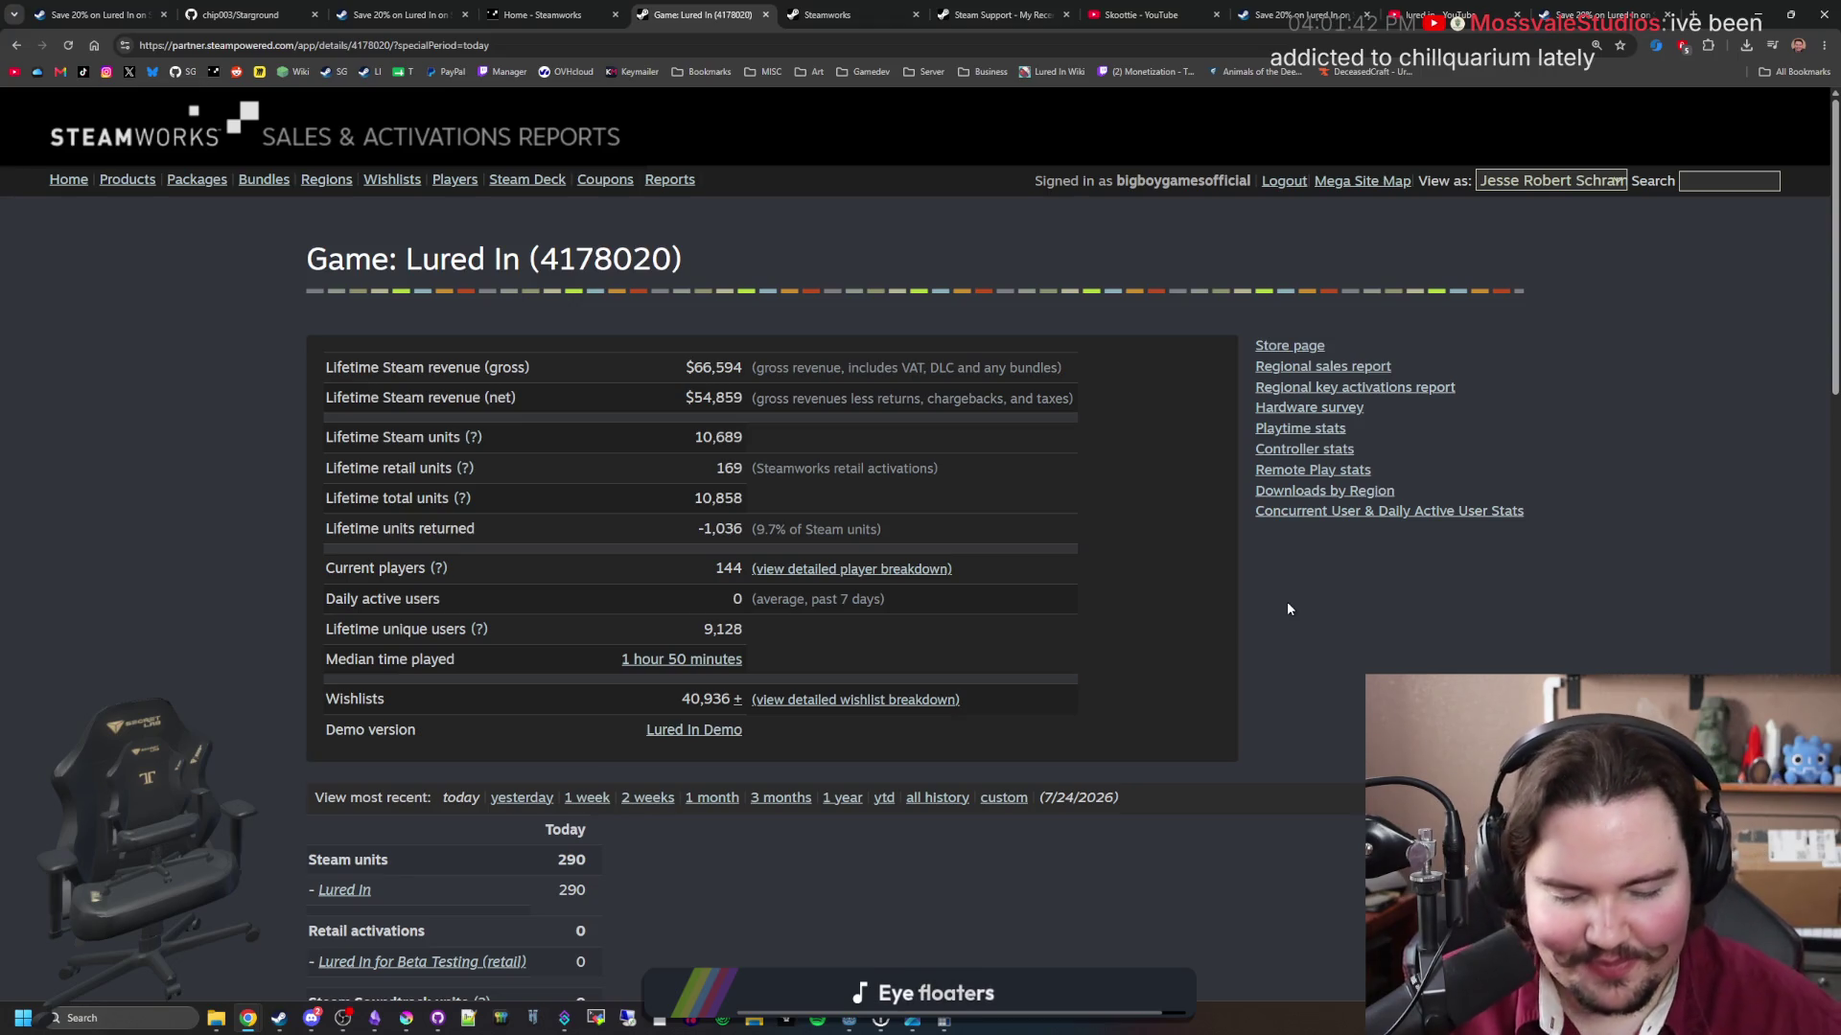
Step: Minimize Chrome and cycle through the notes and screenshot windows back to the Godot script editor
click(1757, 14)
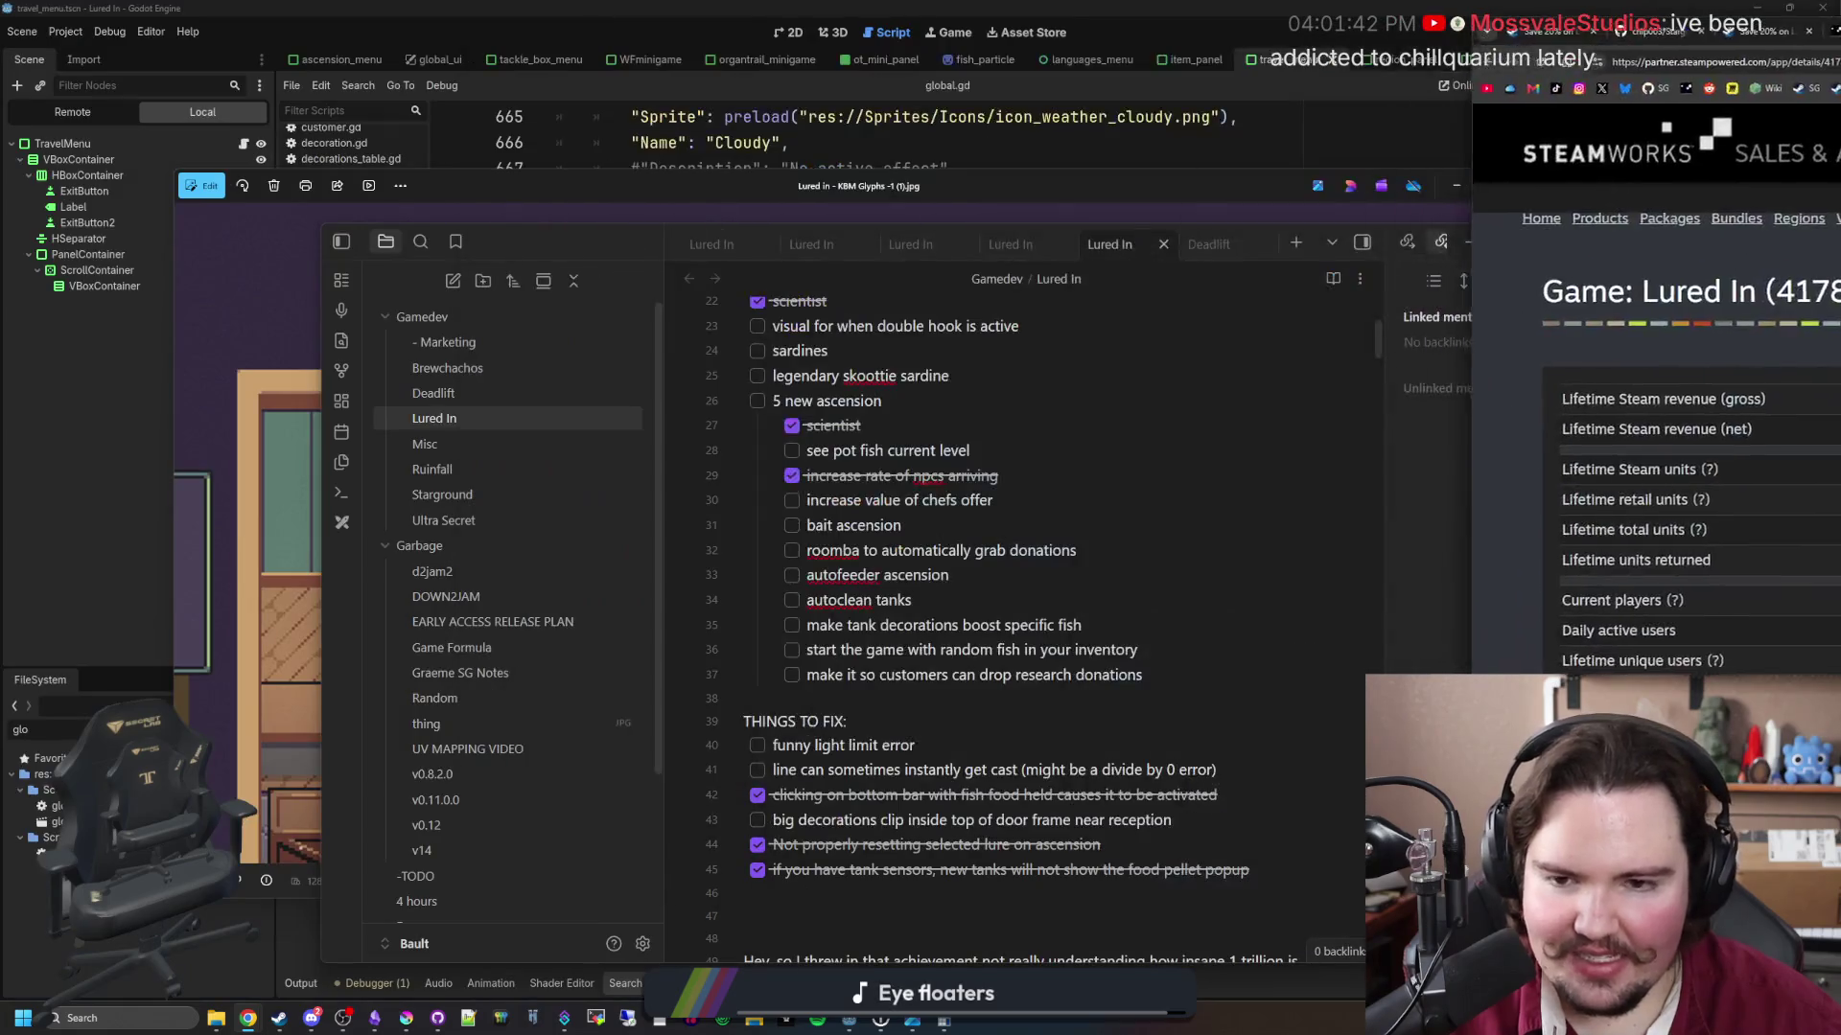
click(927, 523)
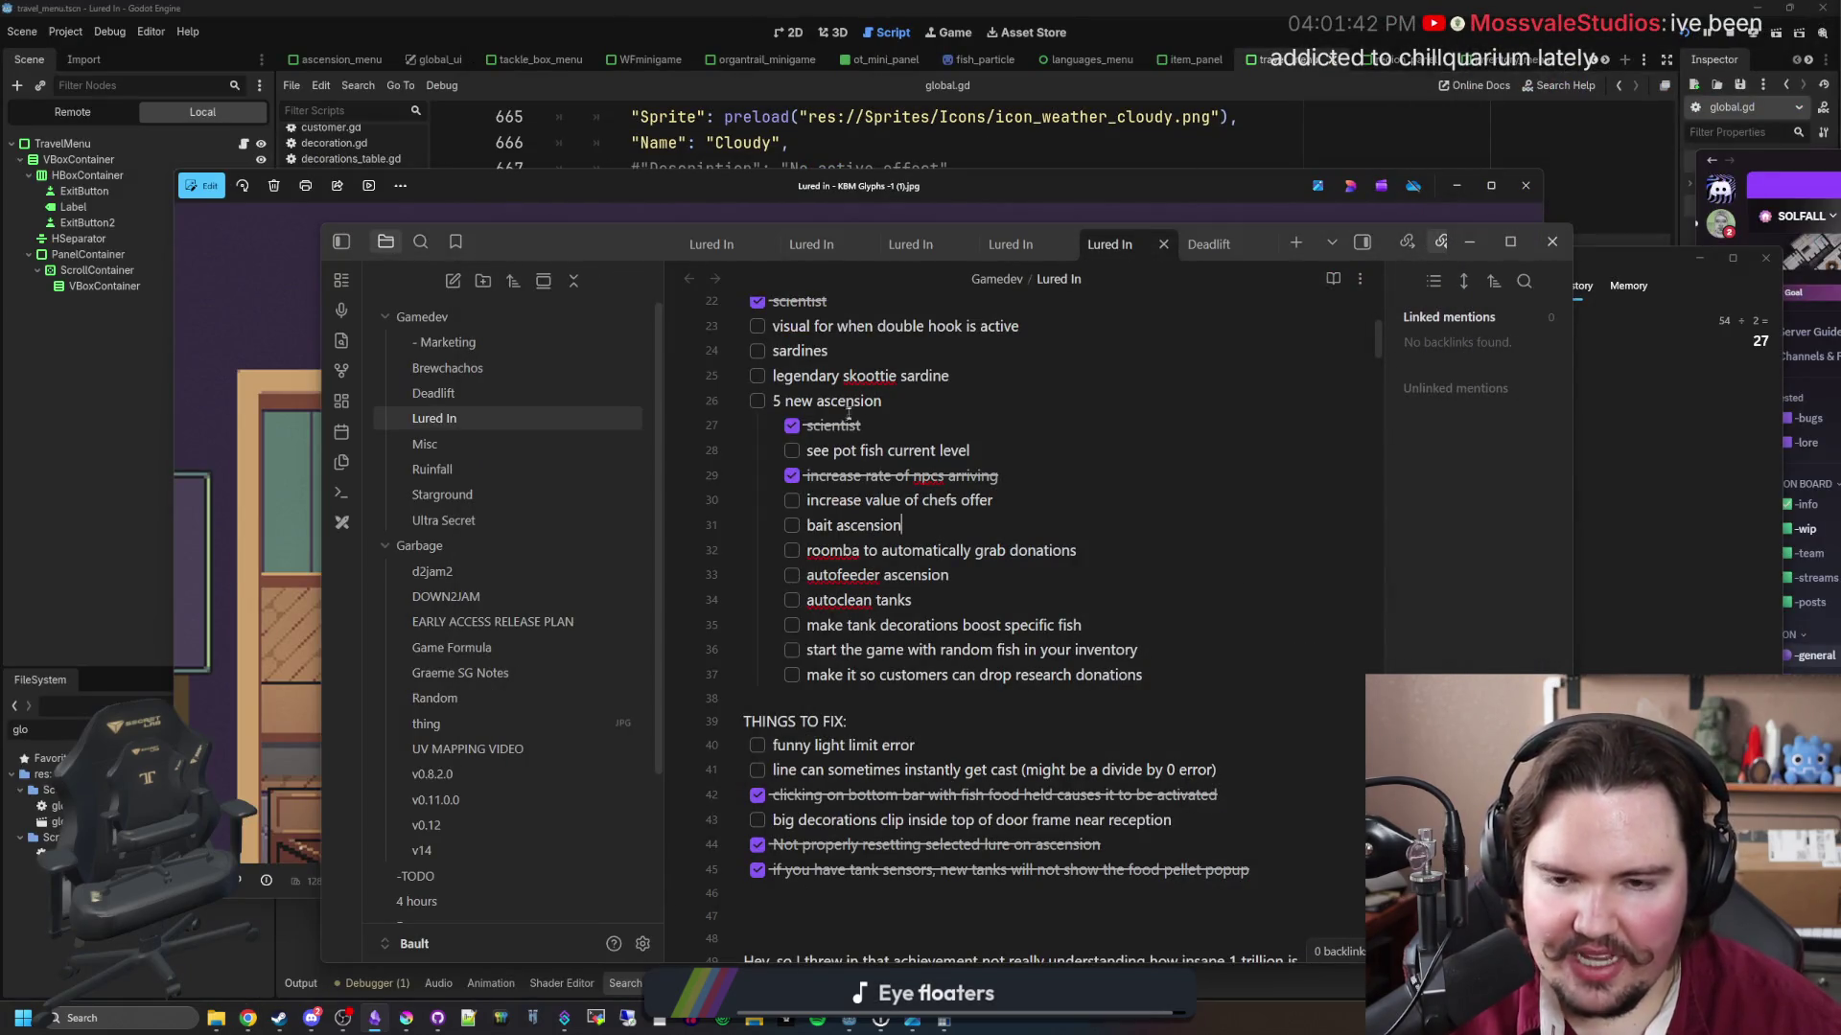
click(241, 383)
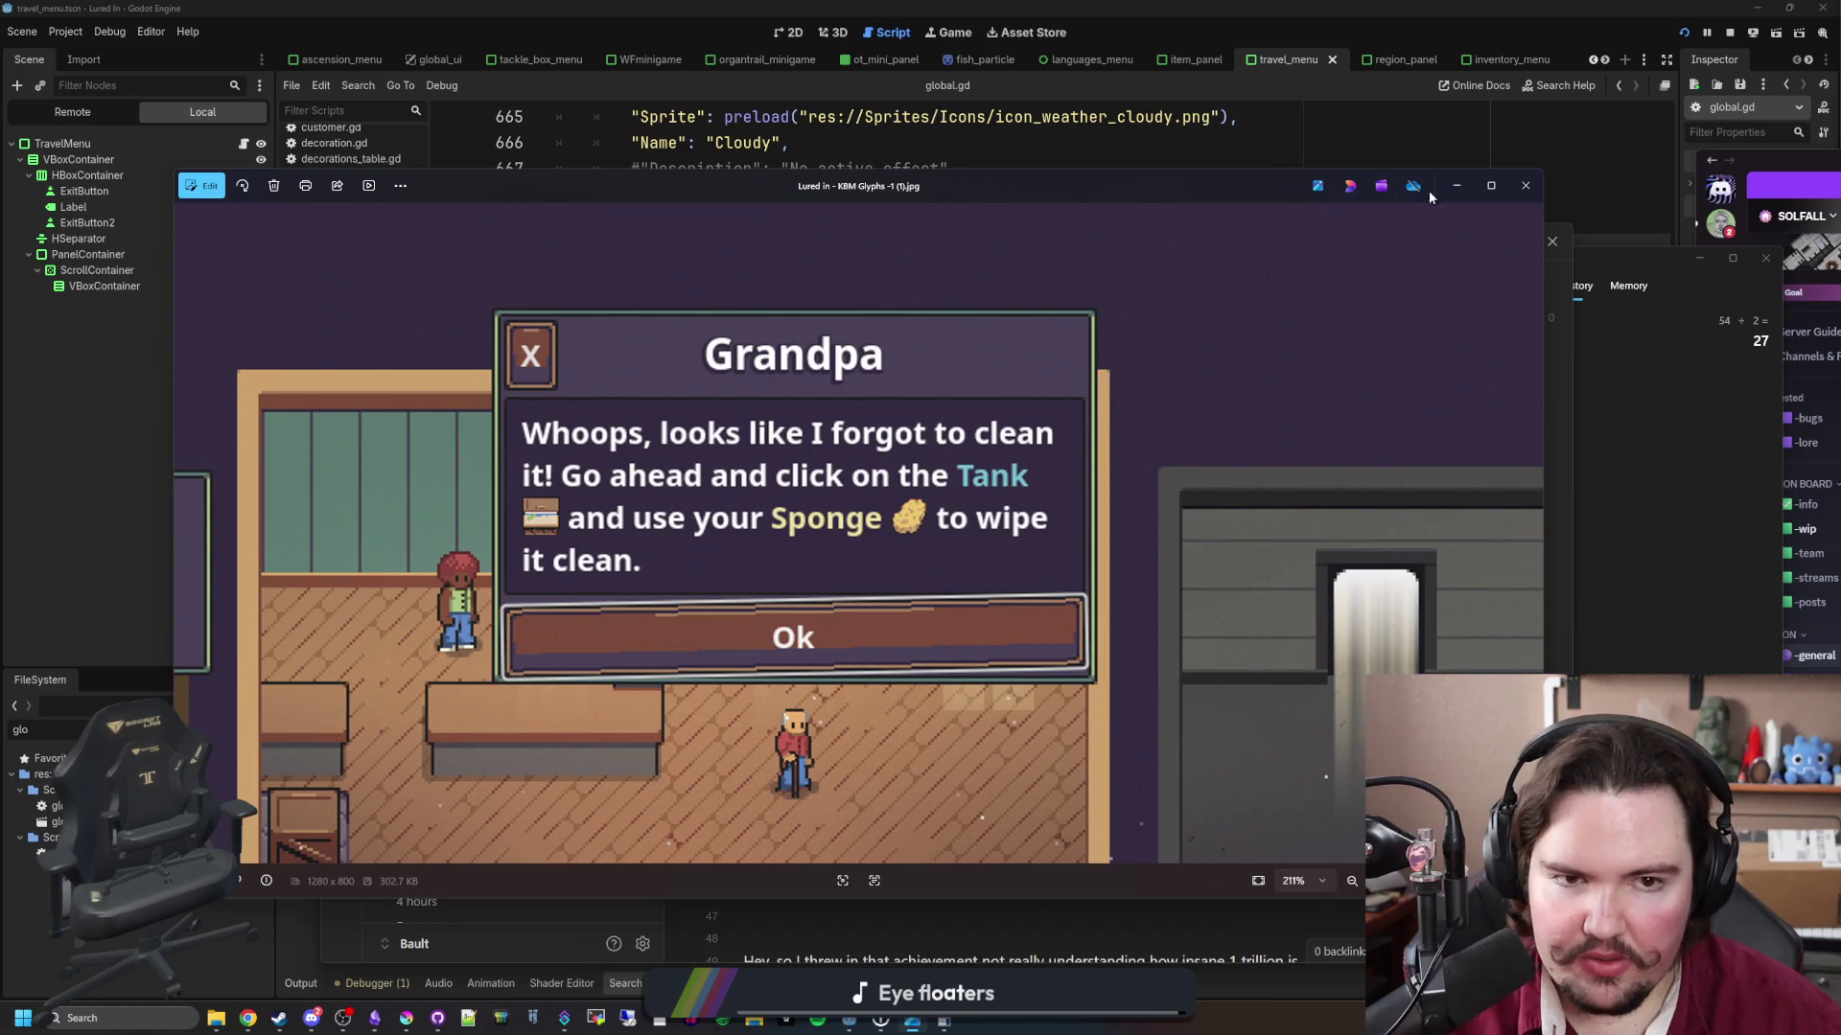
click(1456, 185)
click(1436, 153)
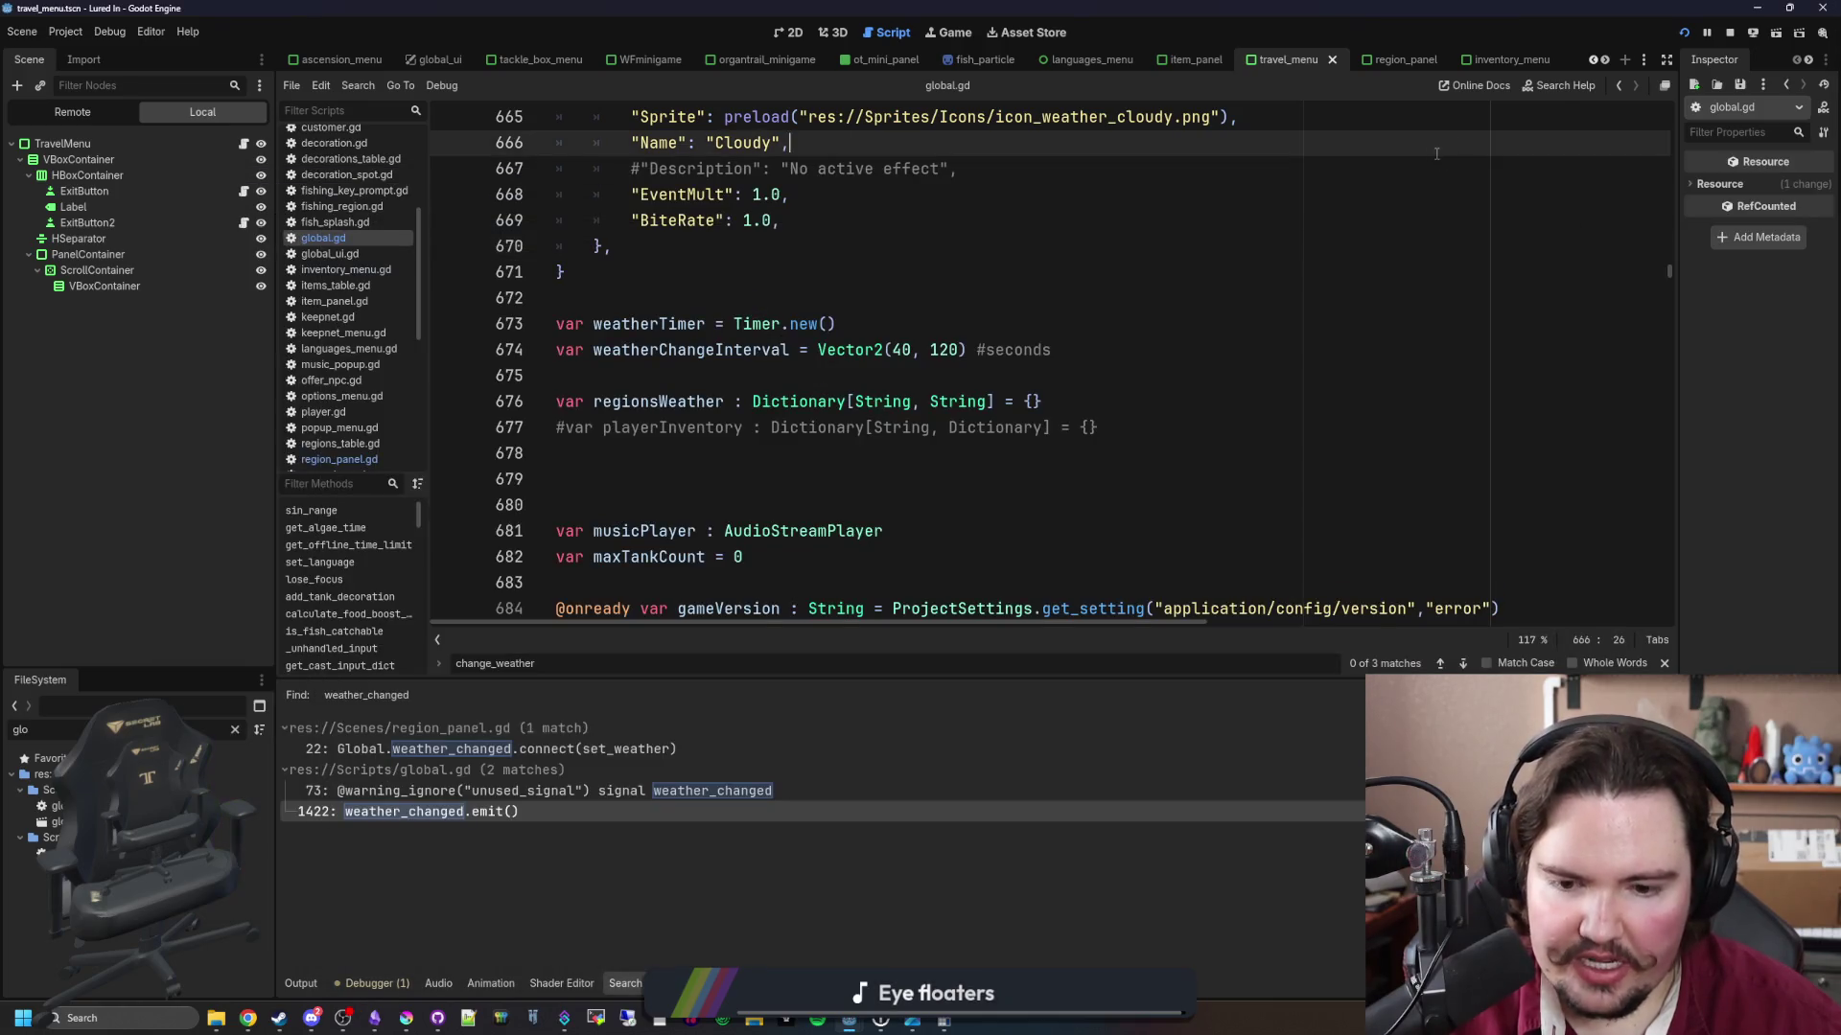
Step: Restart Lured In with the toolbar's Run Project button, reaching the main menu
click(1678, 29)
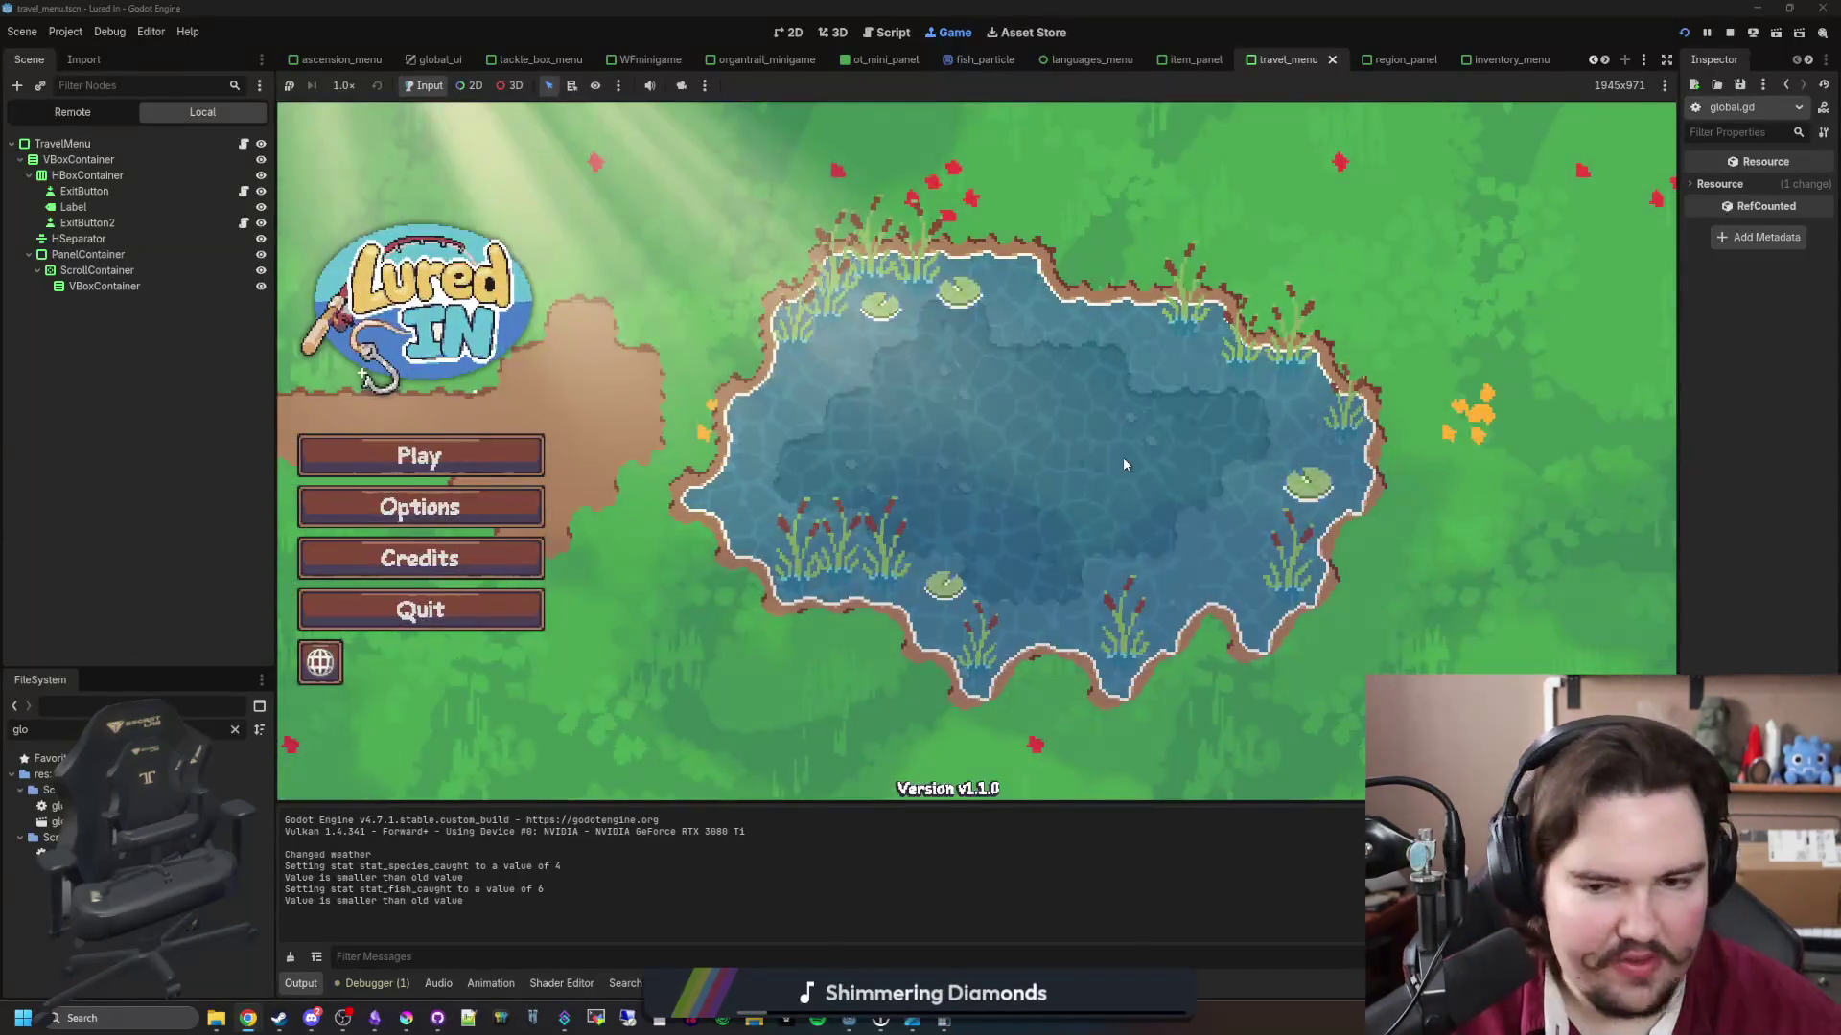
Step: Start playing Lured In from its title menu, then bring up Steam's Scrap Mechanic page full-screen
click(441, 448)
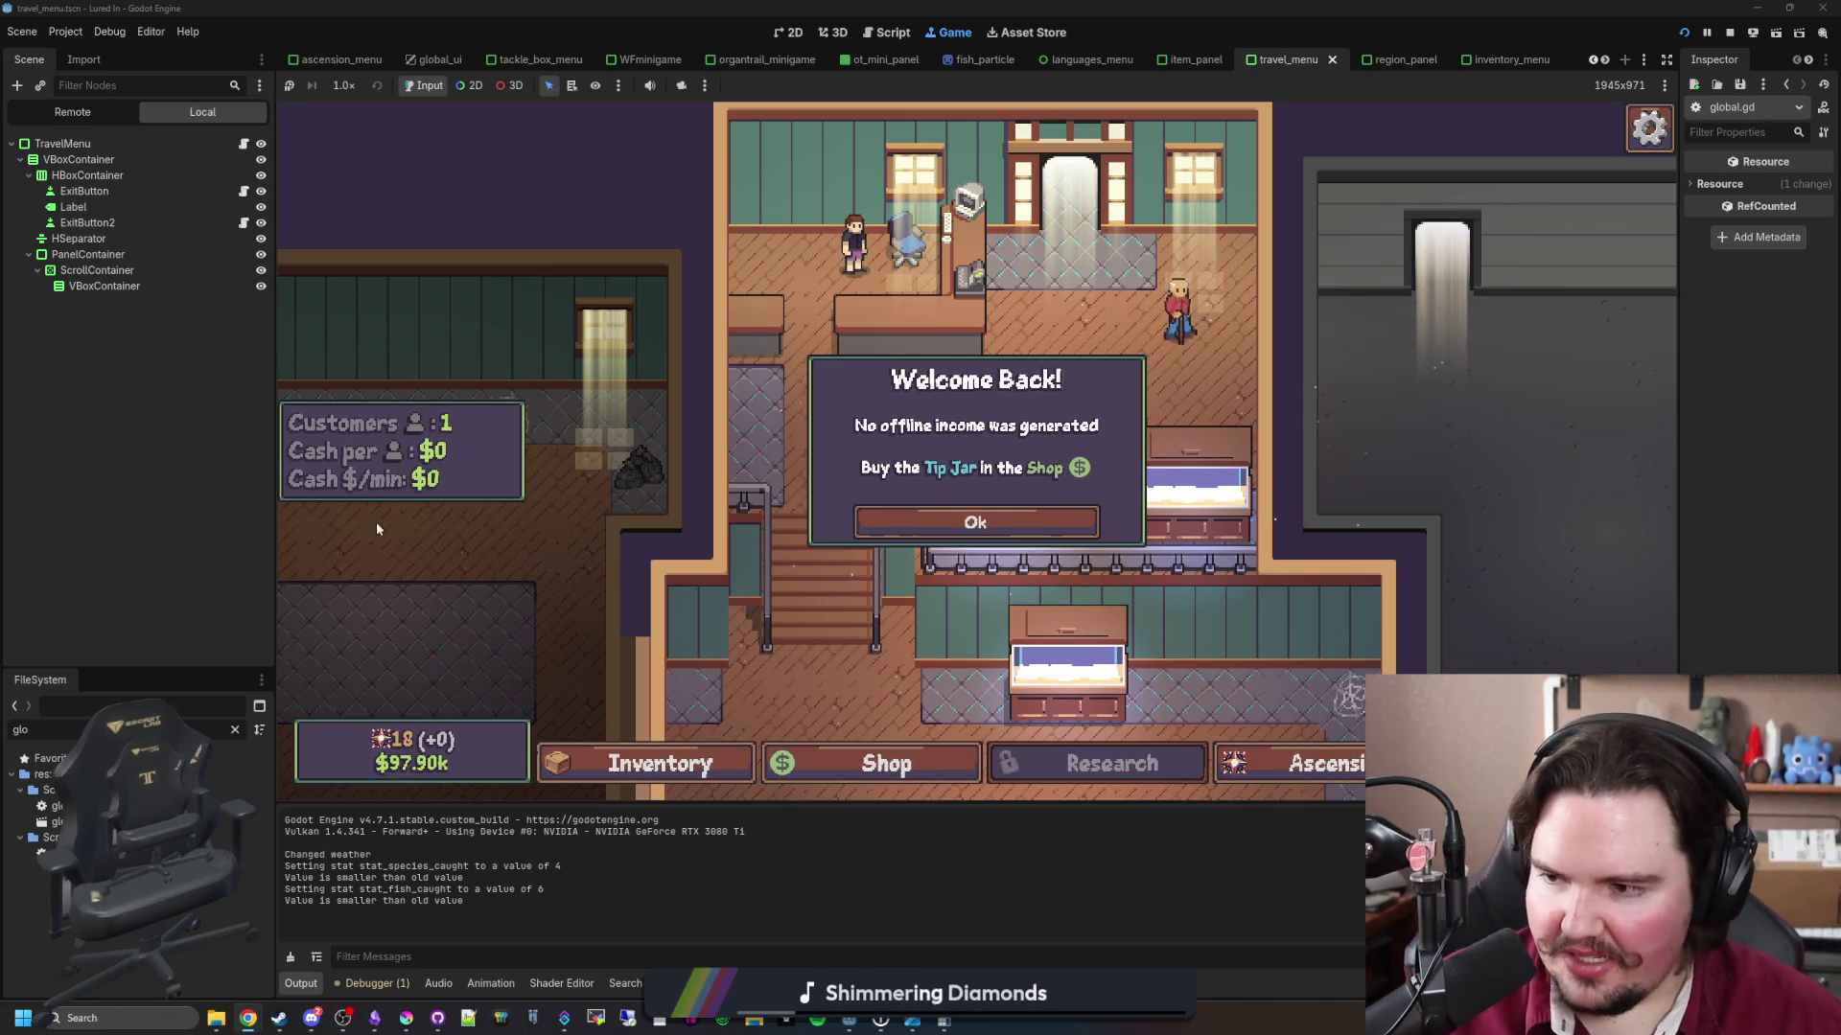
click(279, 1018)
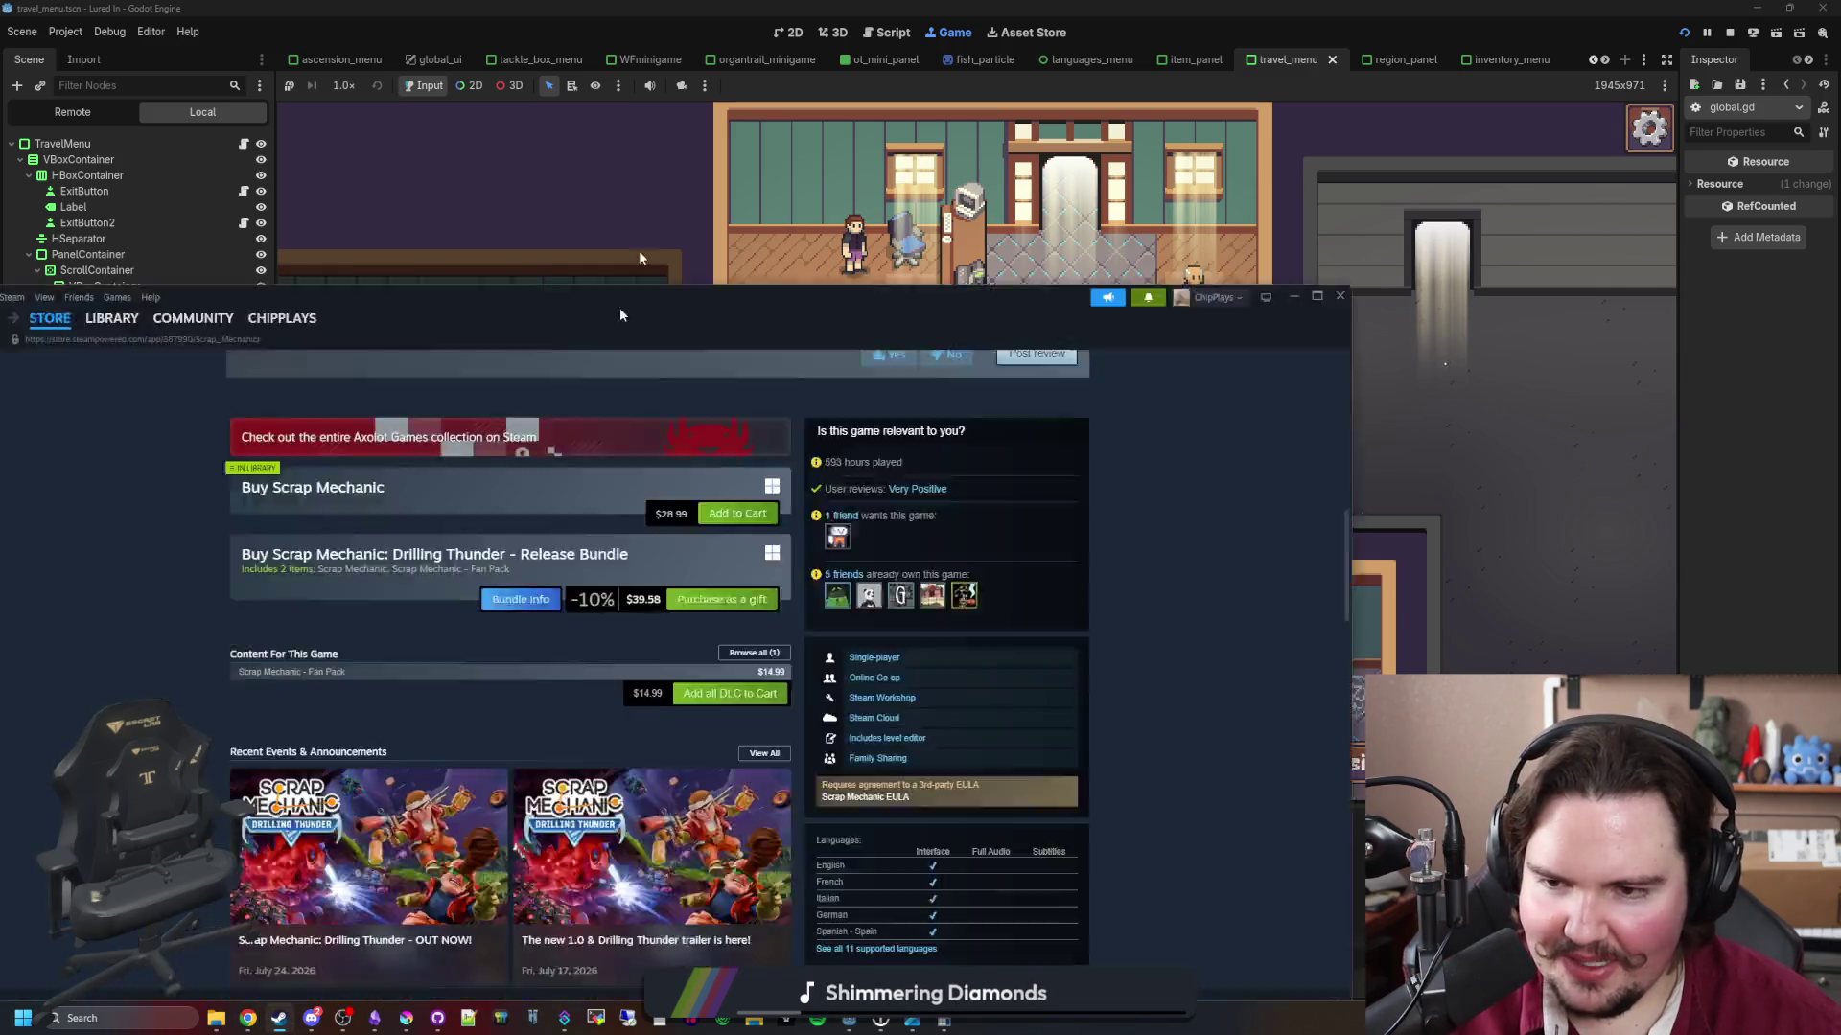
double_click(620, 314)
Step: Open the Scrap Mechanic screenshots full-size, browsing forward seven and back three
scroll(673, 159, up, 10)
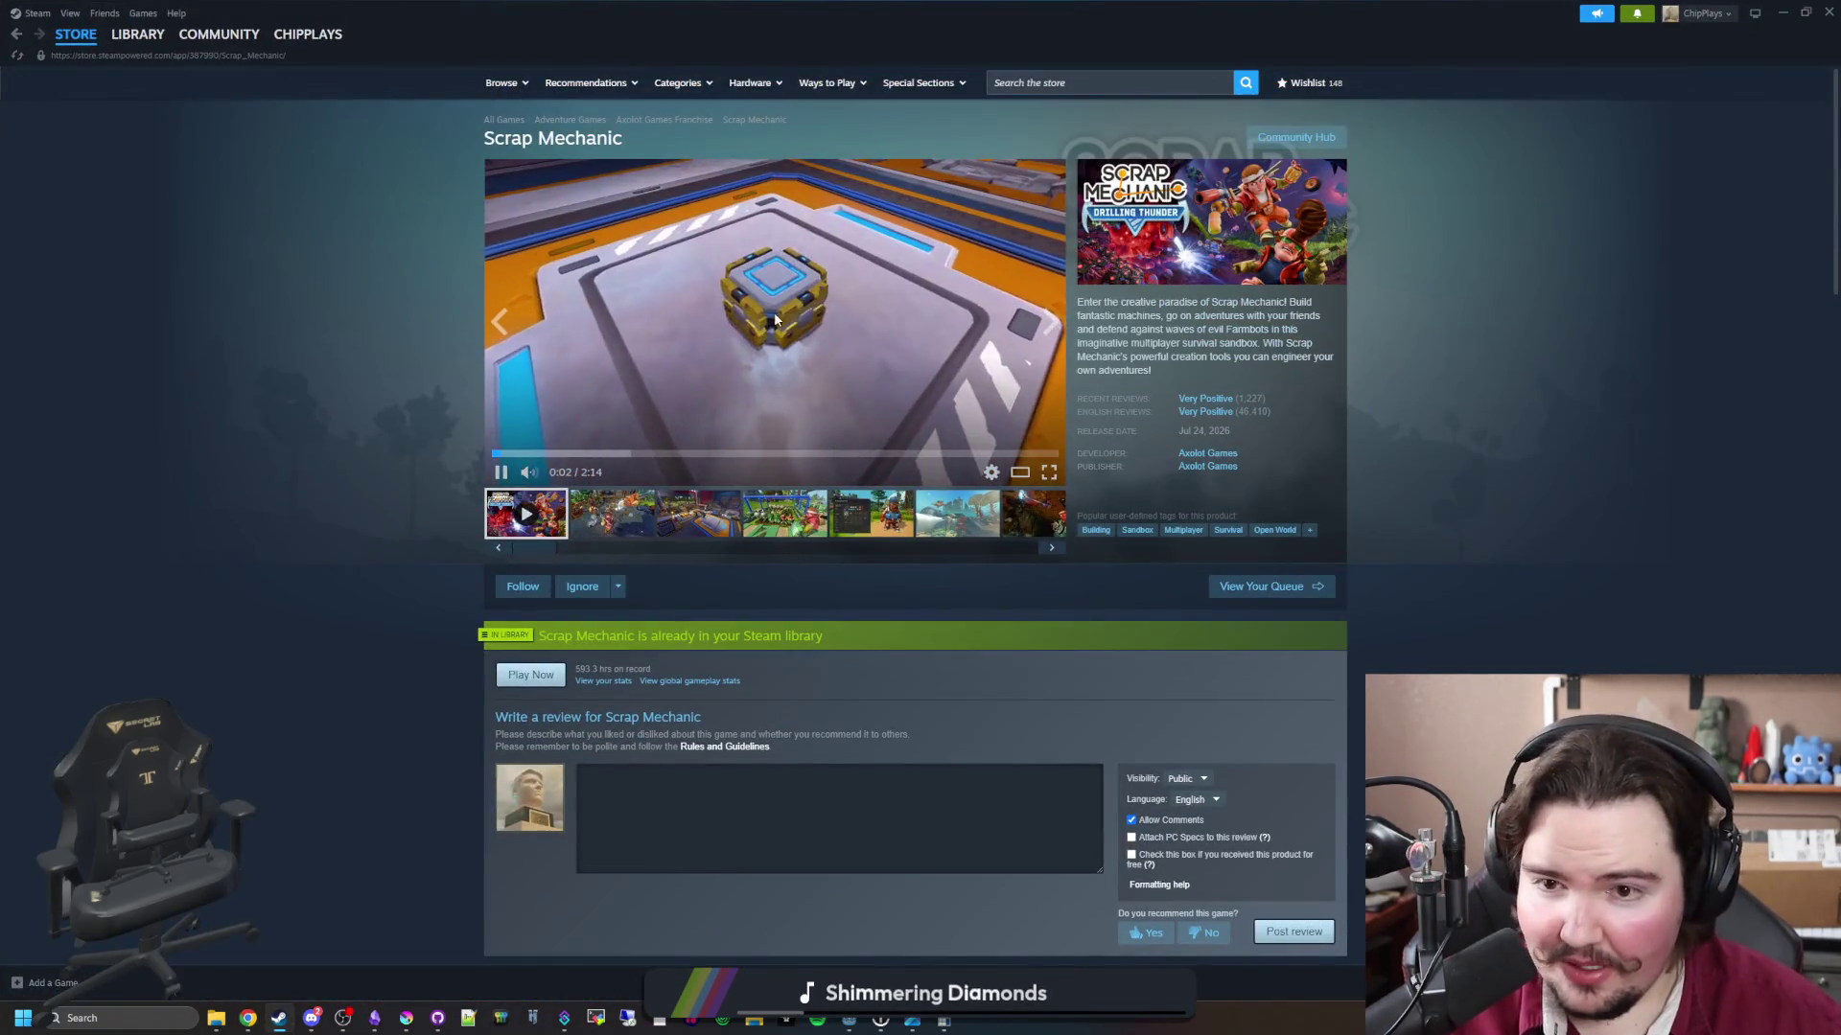
click(611, 513)
click(698, 512)
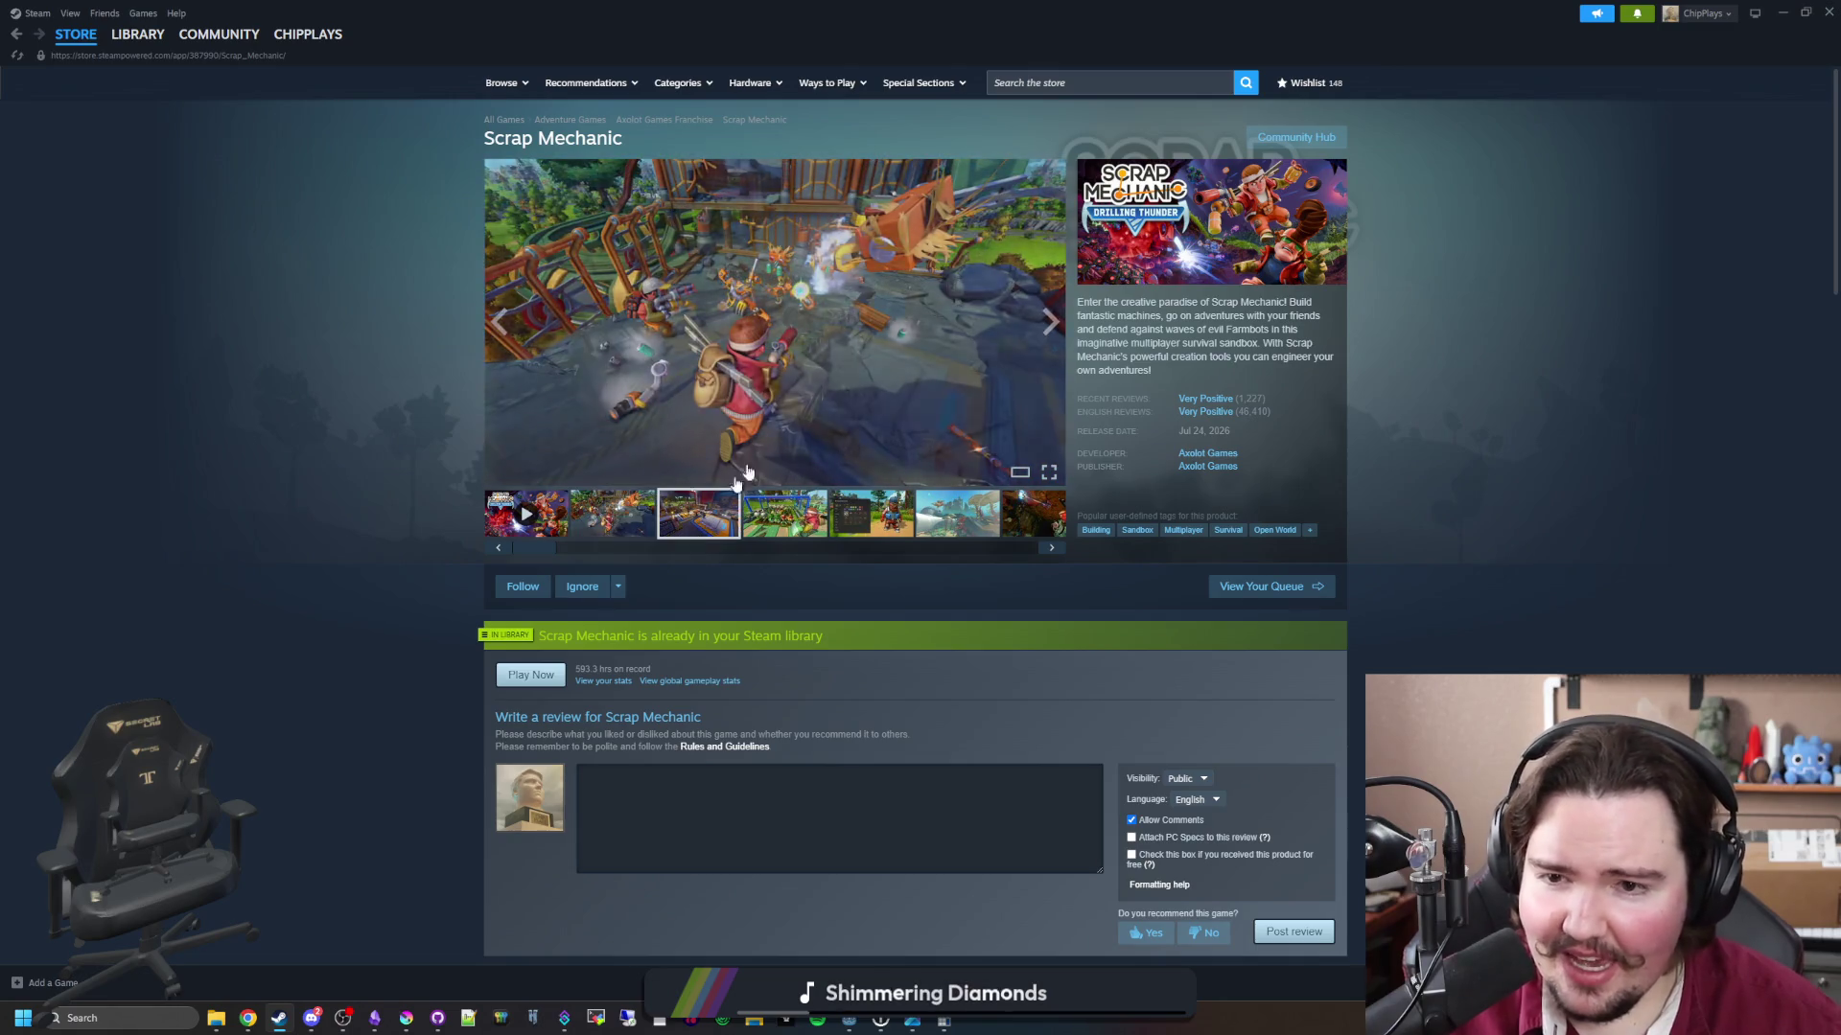
click(829, 326)
click(1610, 508)
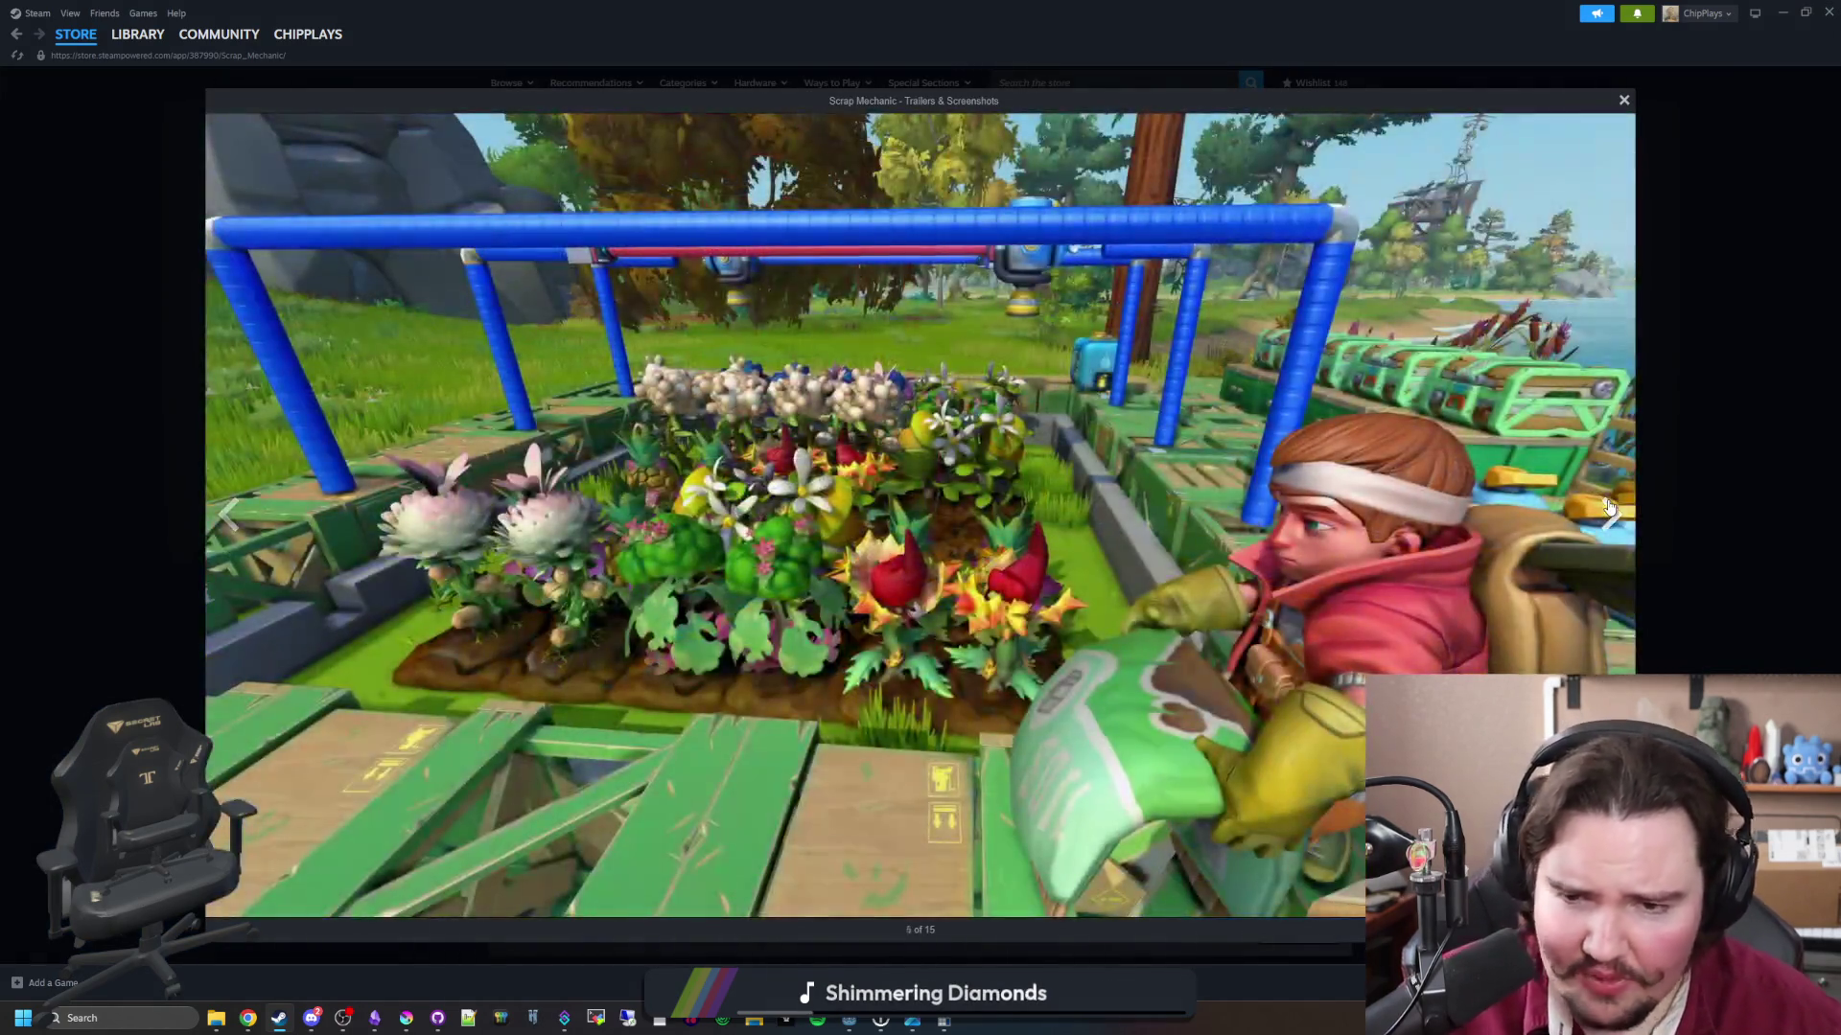
click(1610, 508)
click(1610, 508)
click(1610, 508)
click(1610, 508)
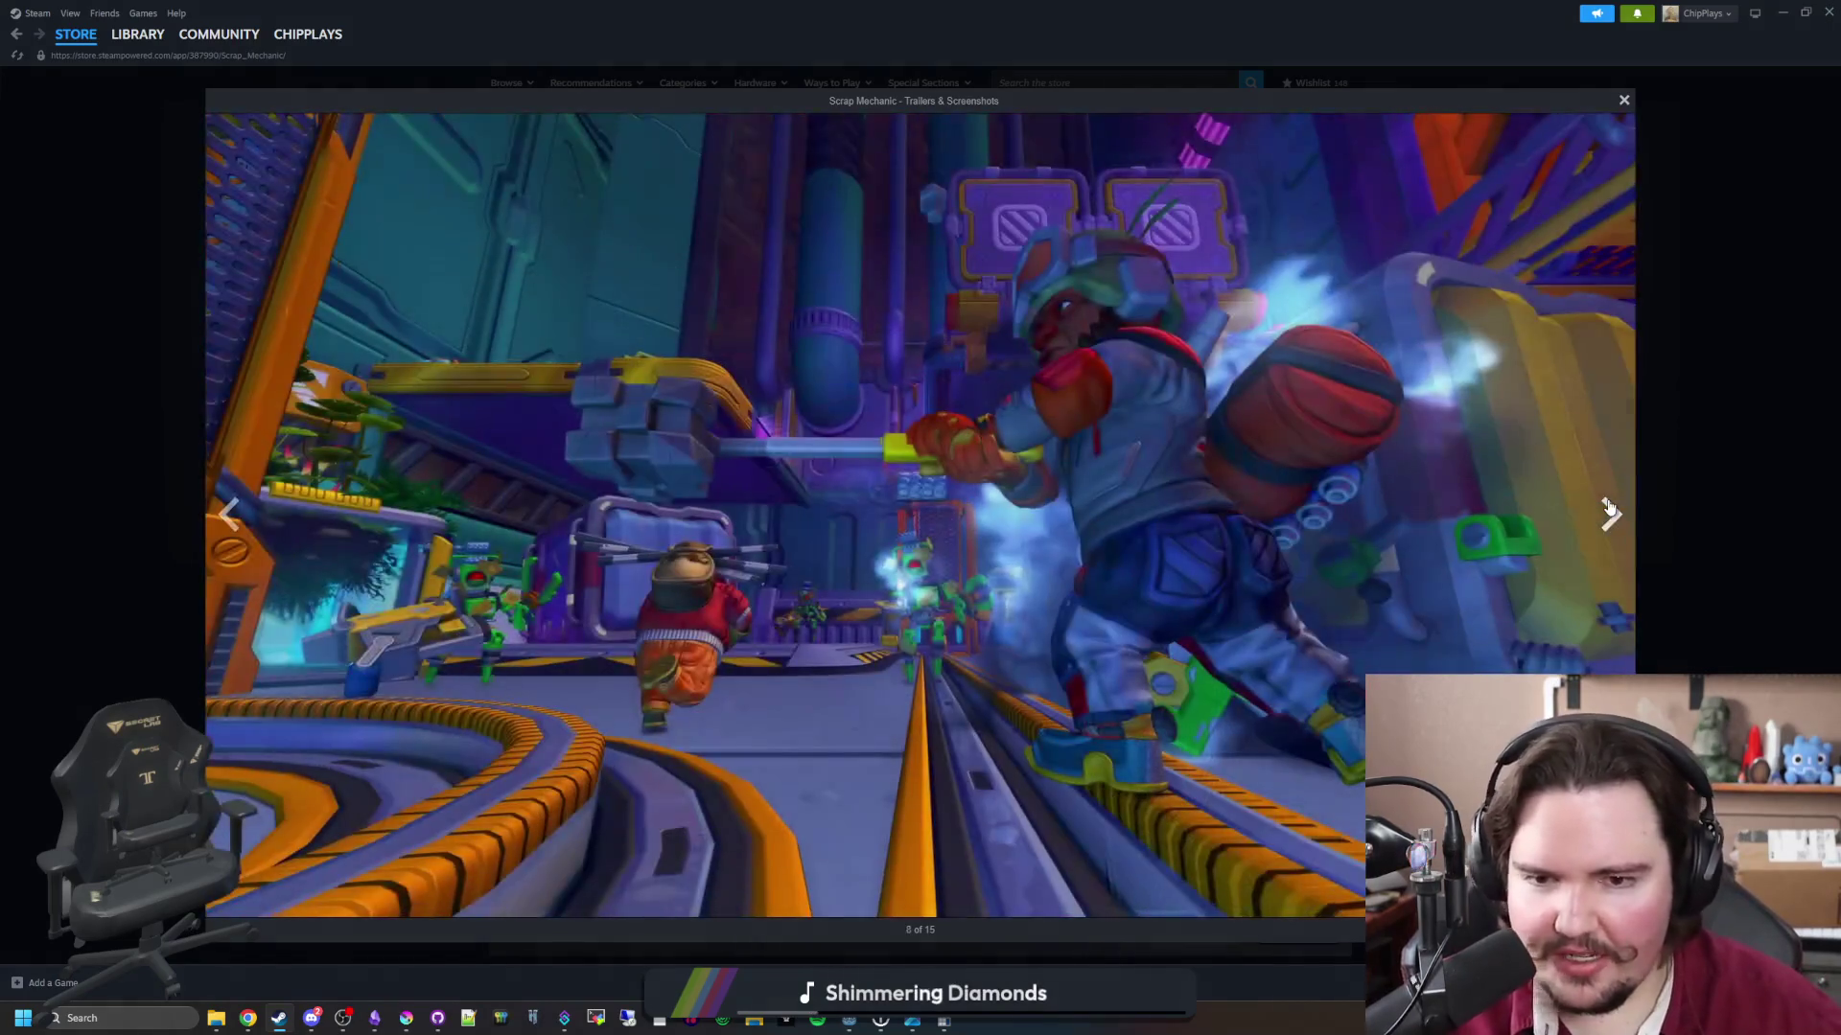
click(1609, 508)
click(1610, 508)
click(230, 530)
click(230, 517)
click(230, 517)
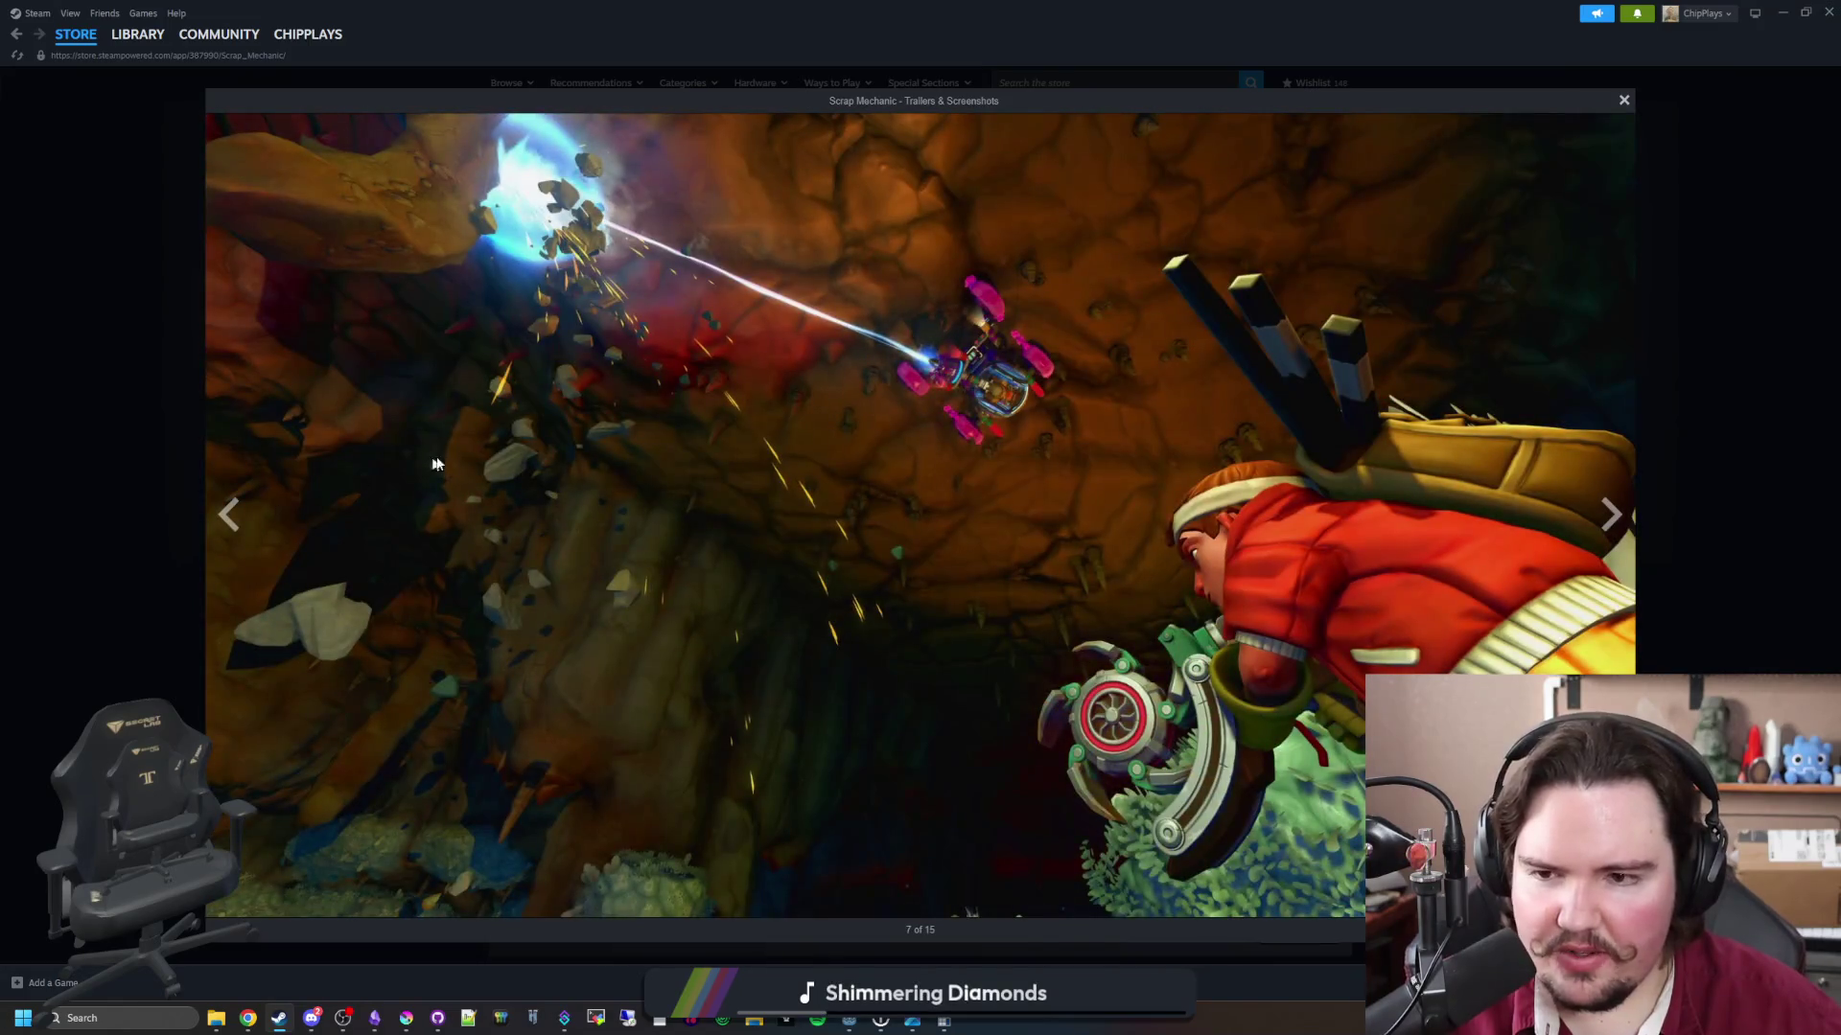
Step: Page to the last Scrap Mechanic screenshot, close the viewer, and search the store for 'chillquar'
click(1612, 516)
click(1612, 516)
click(1612, 515)
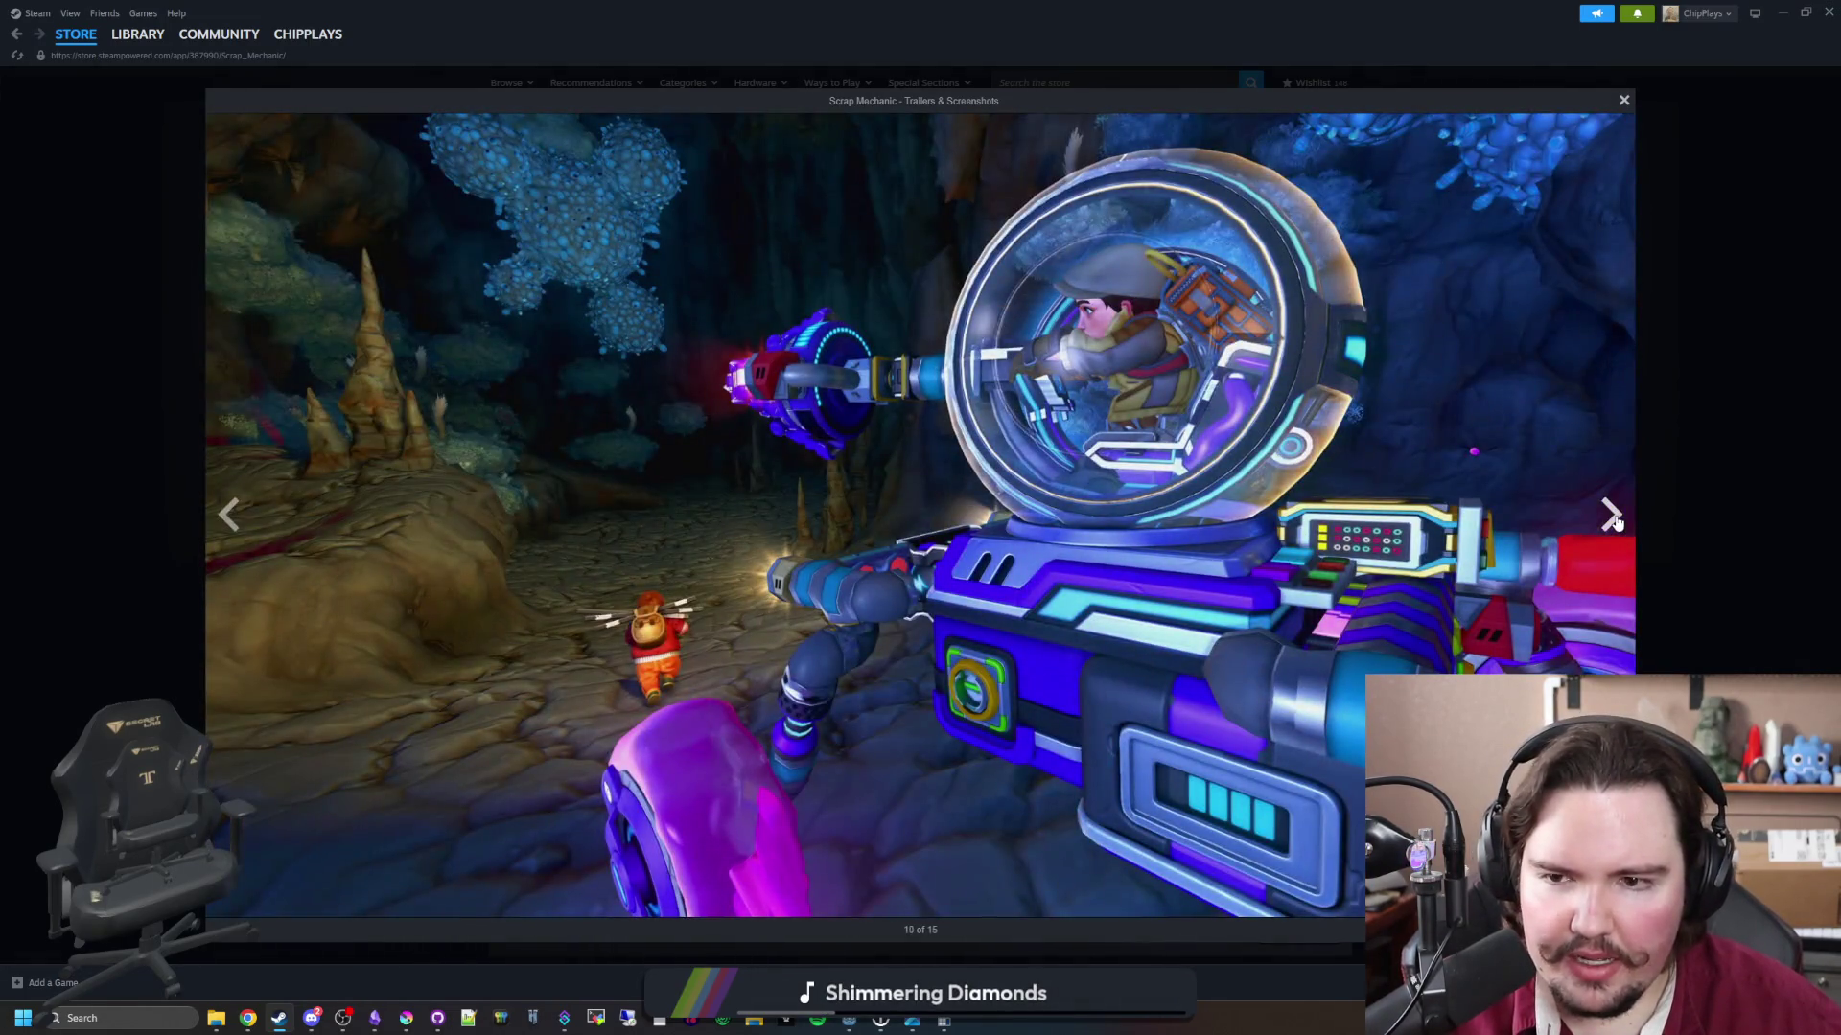
click(1612, 515)
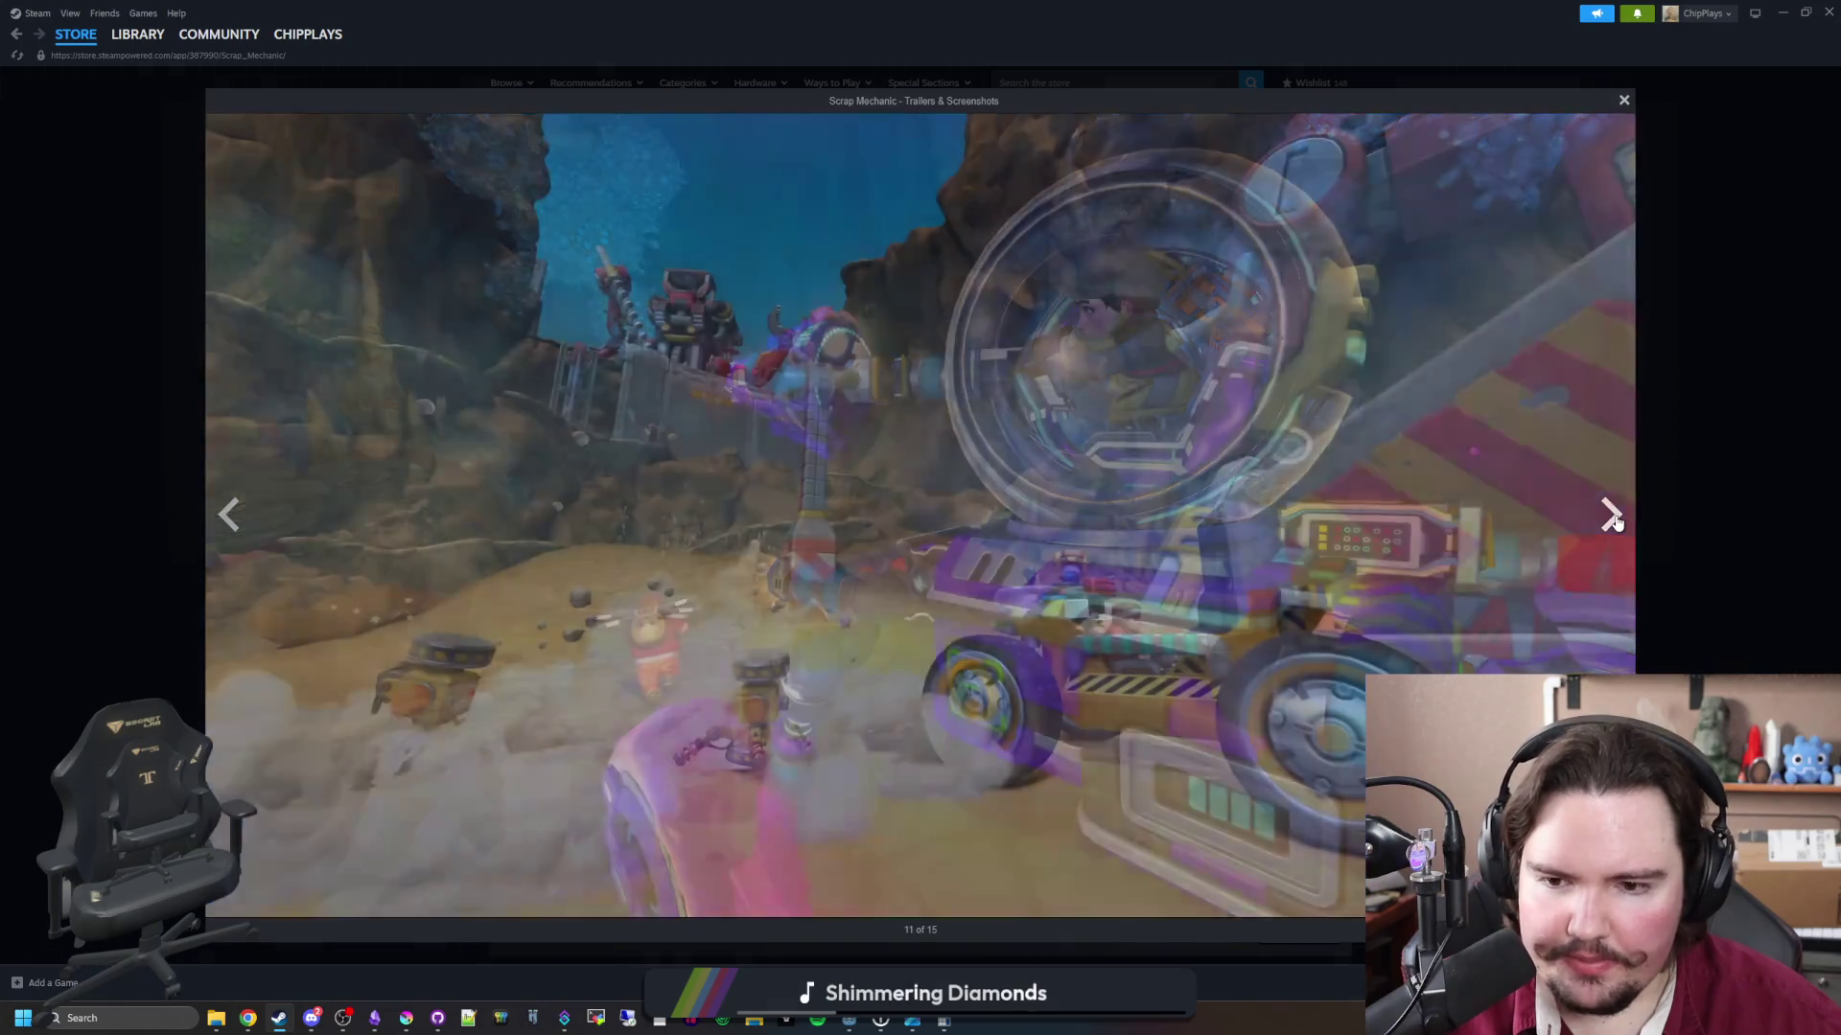
click(1613, 516)
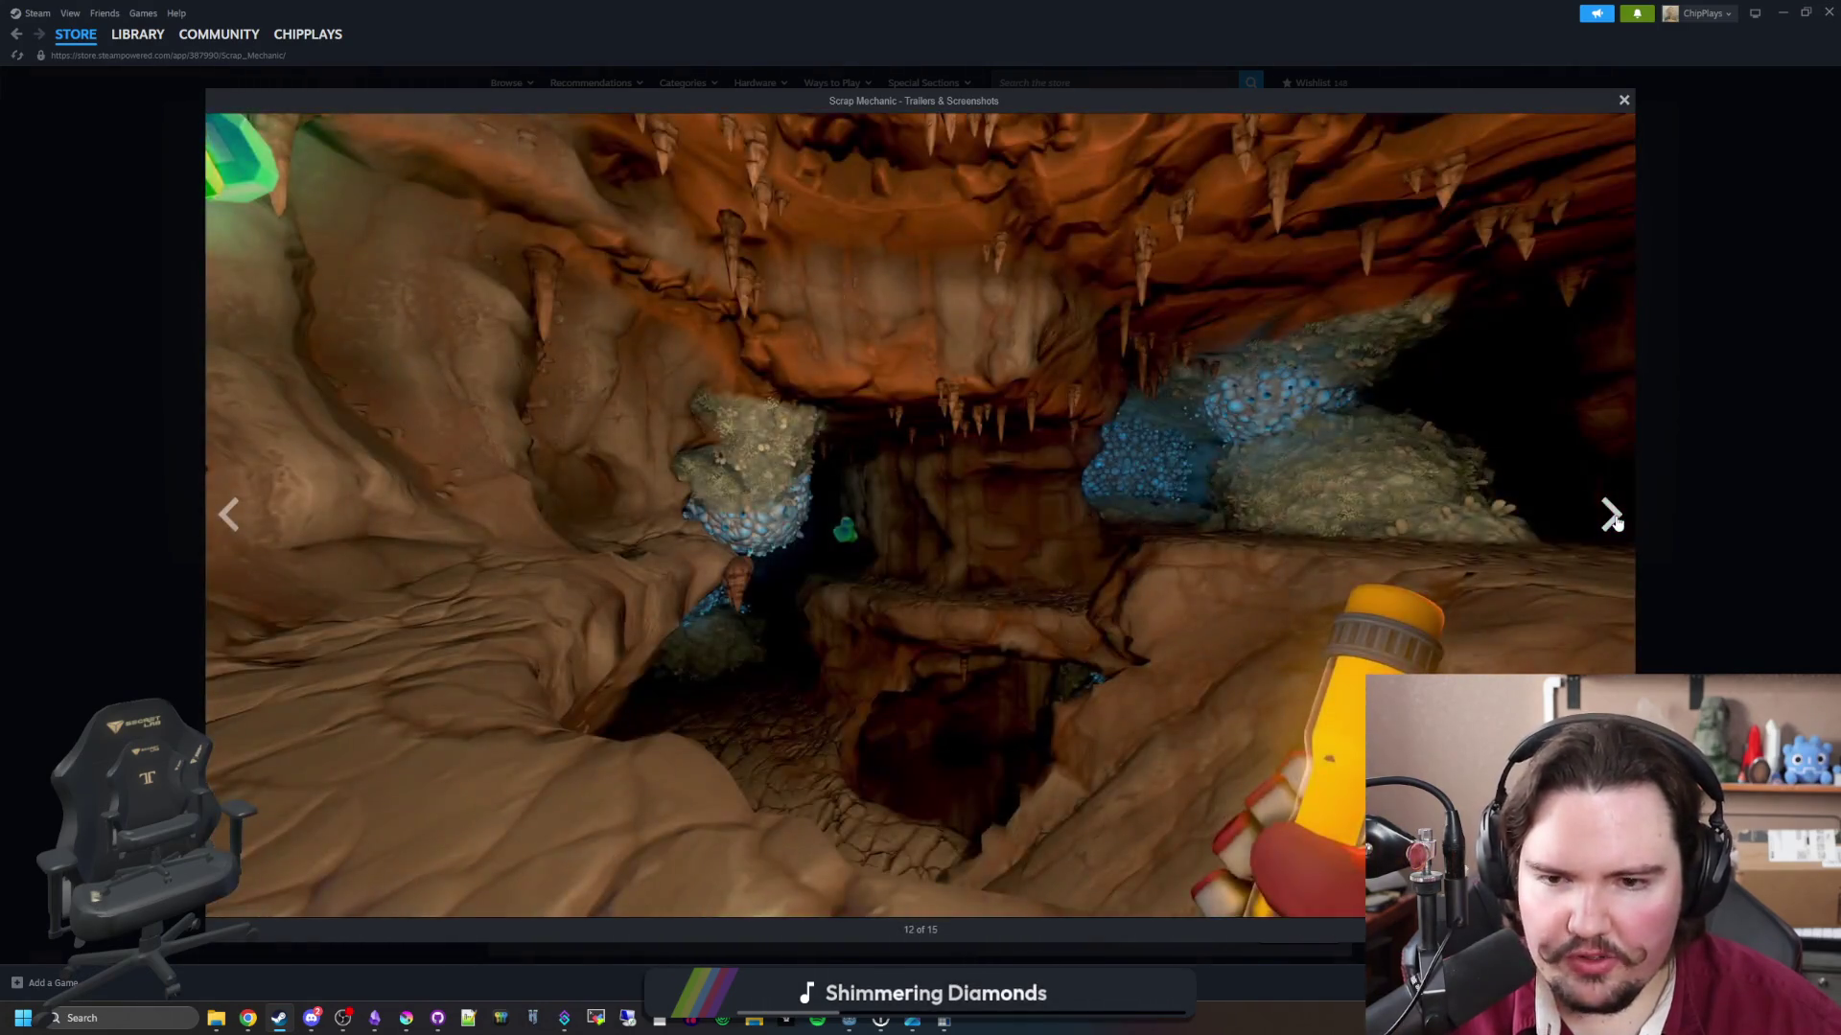
click(1613, 516)
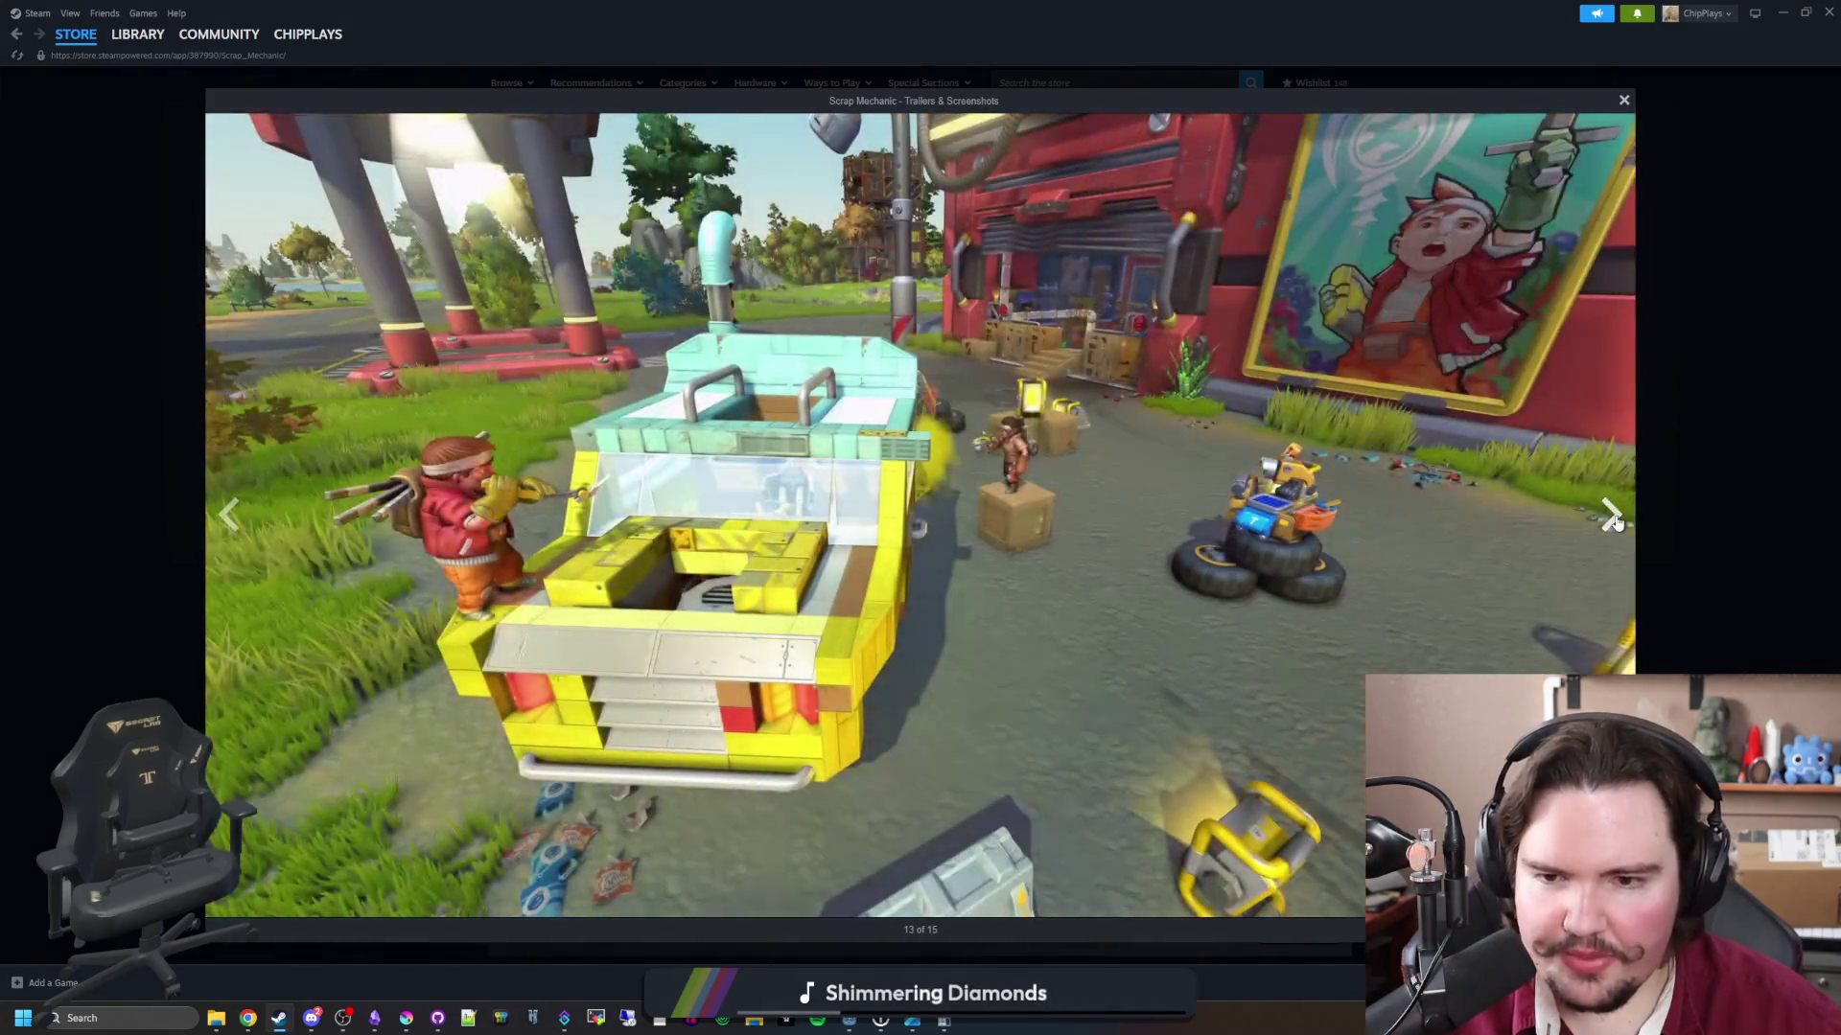
click(1612, 515)
click(1612, 516)
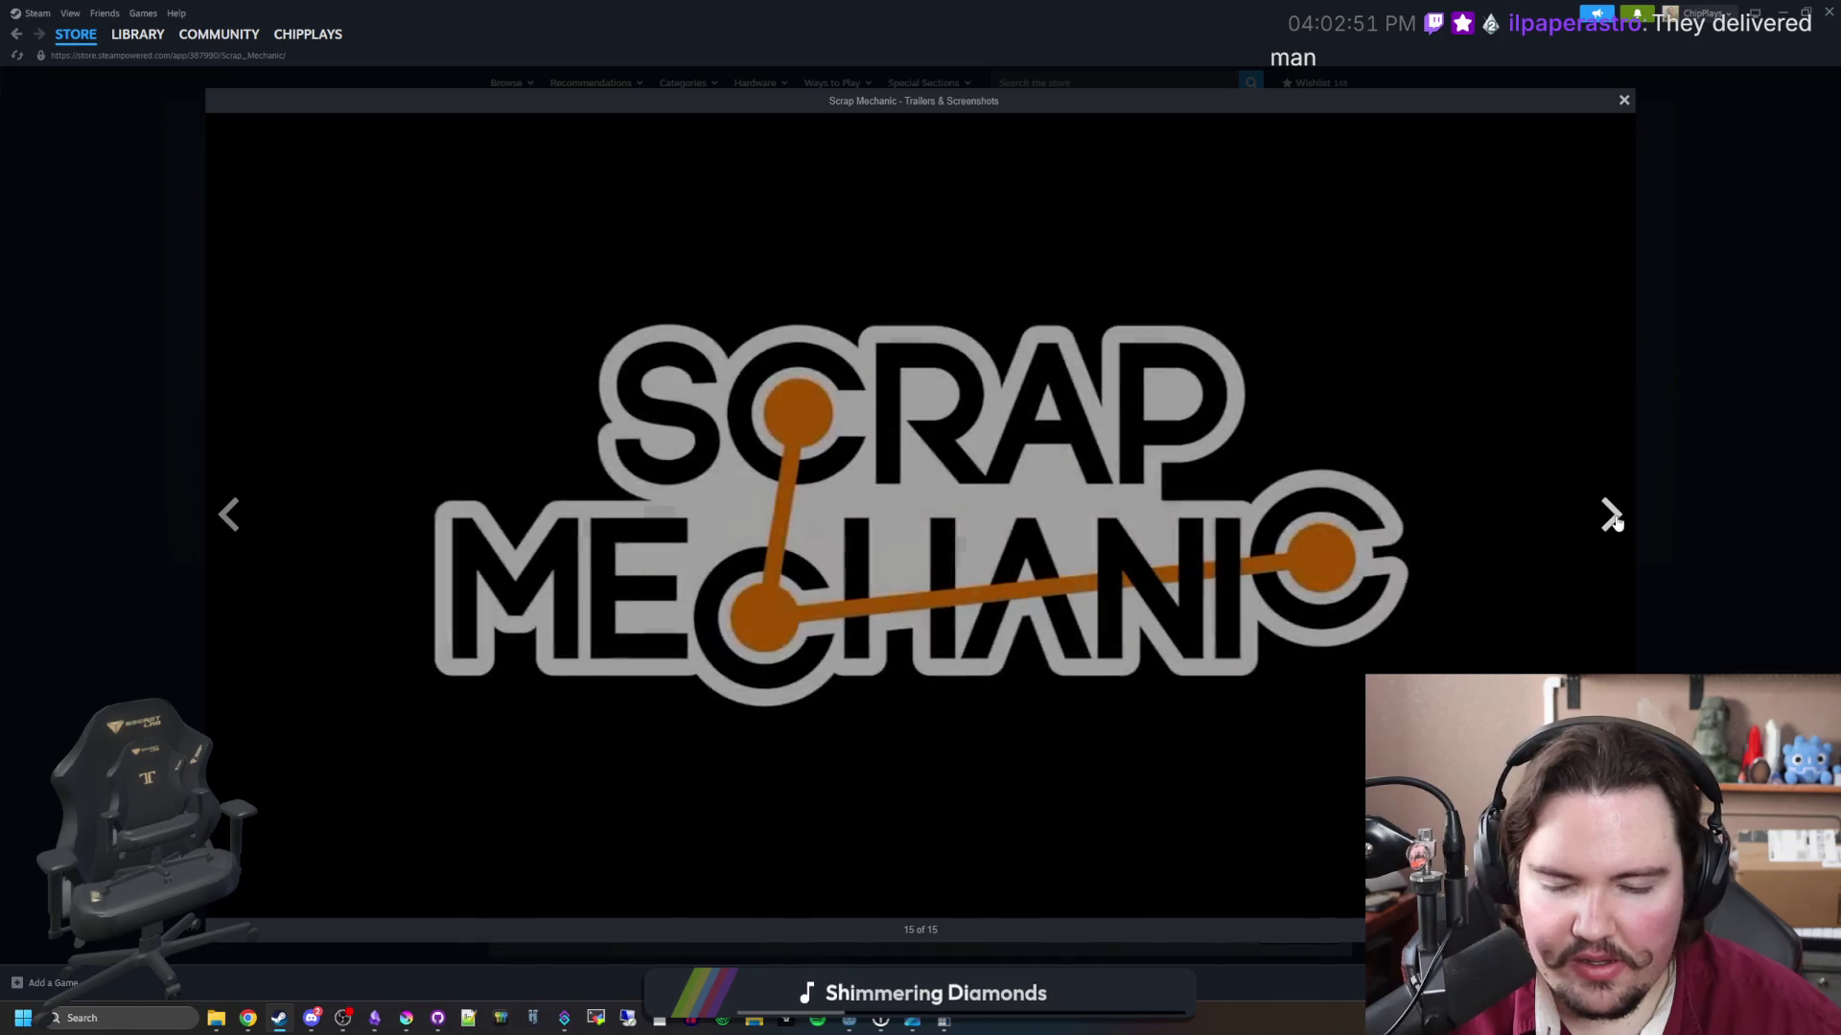
click(1613, 516)
click(1662, 451)
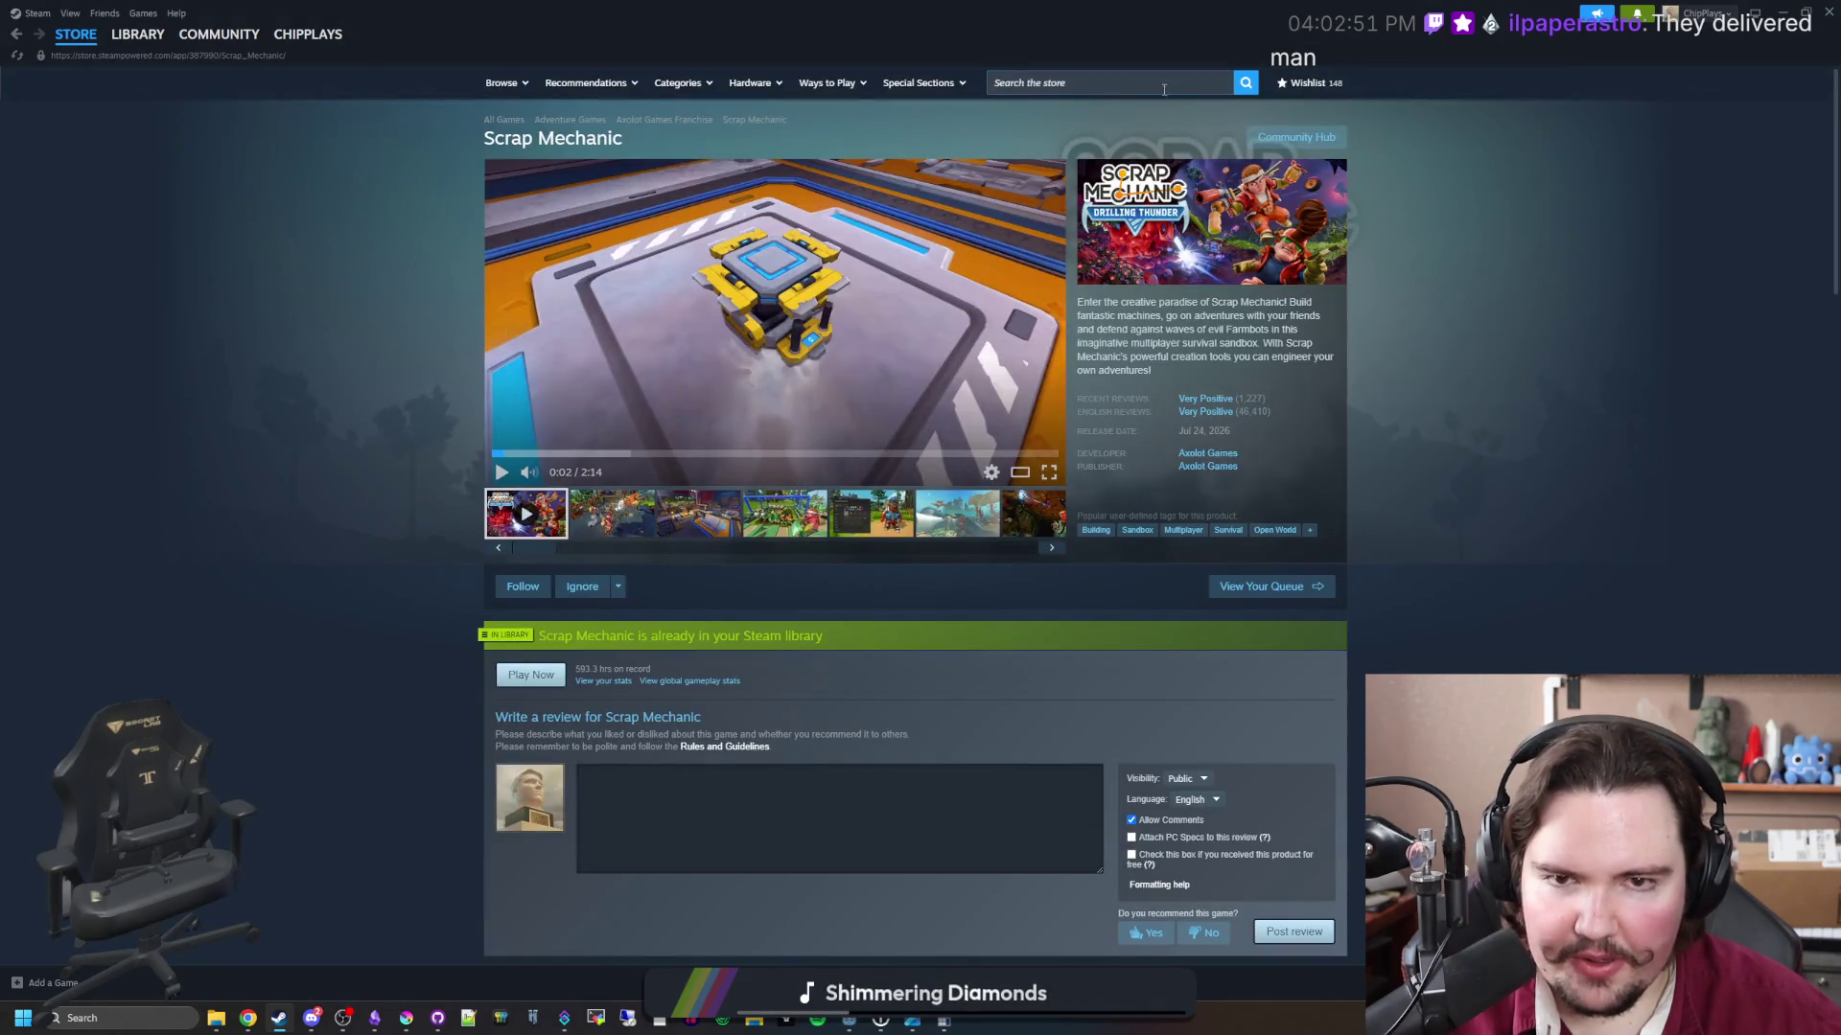
click(1164, 89)
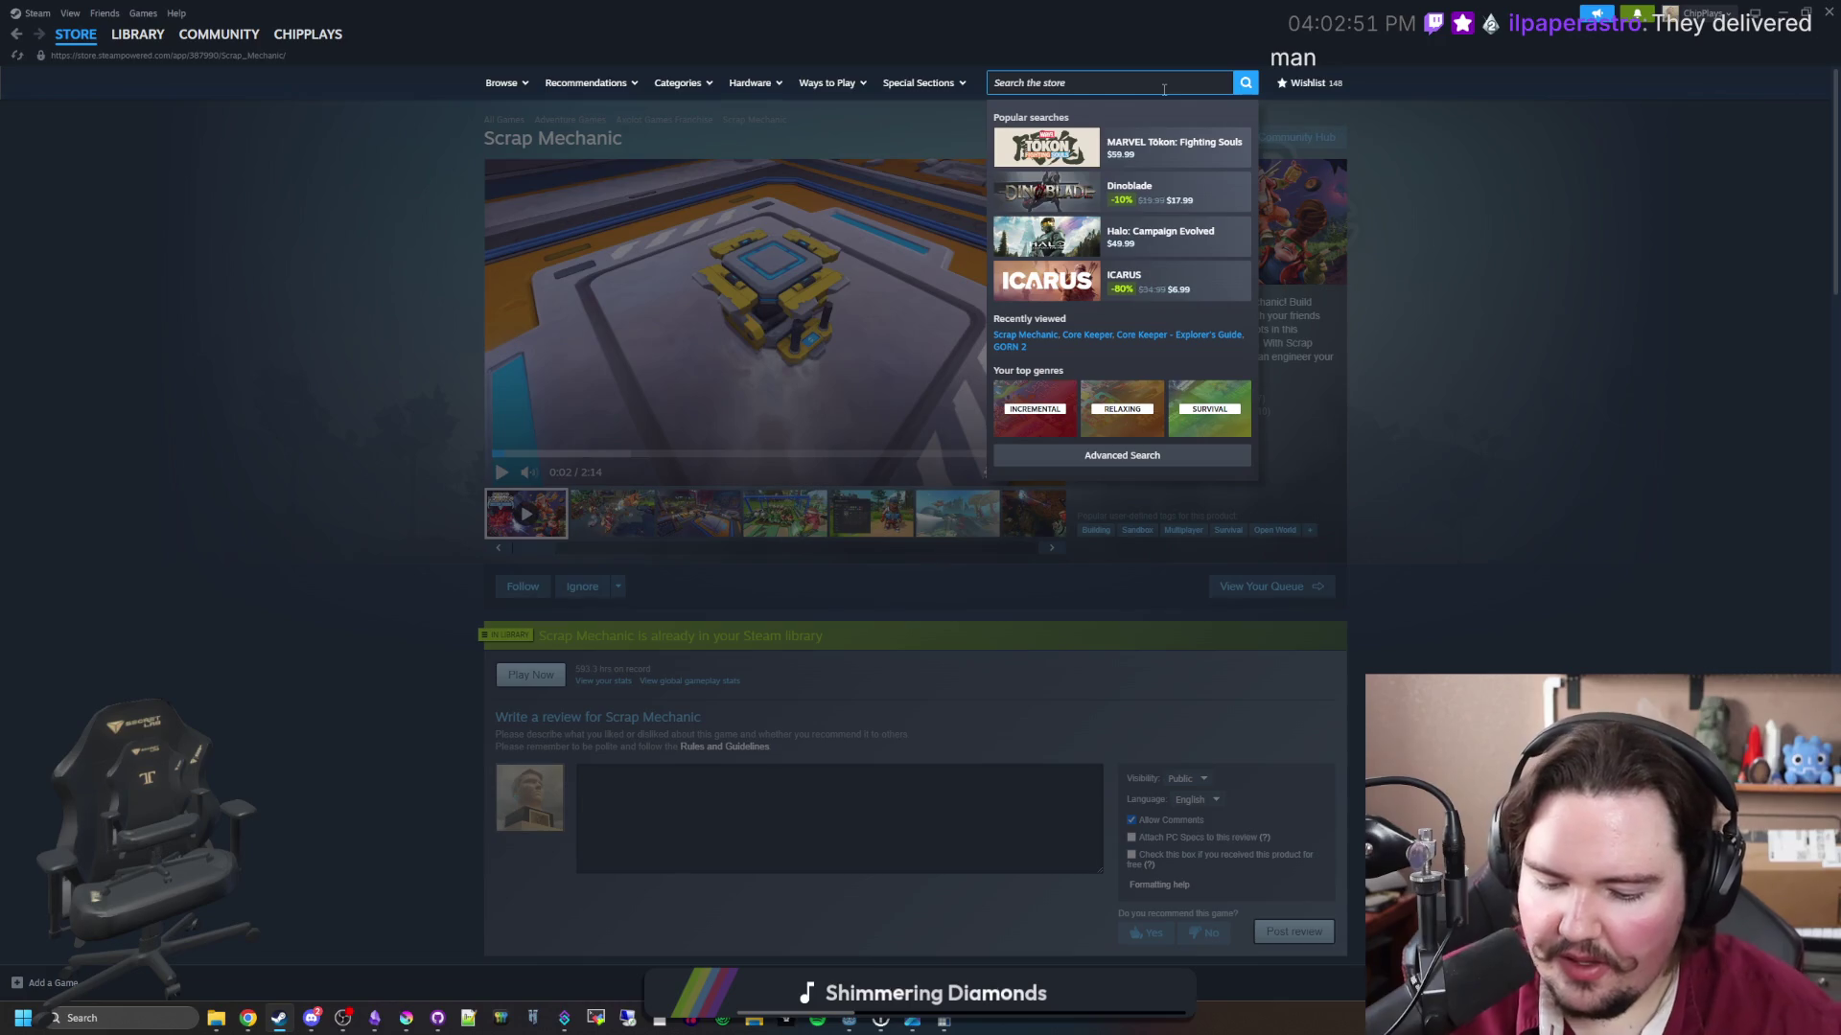
text(chillquar)
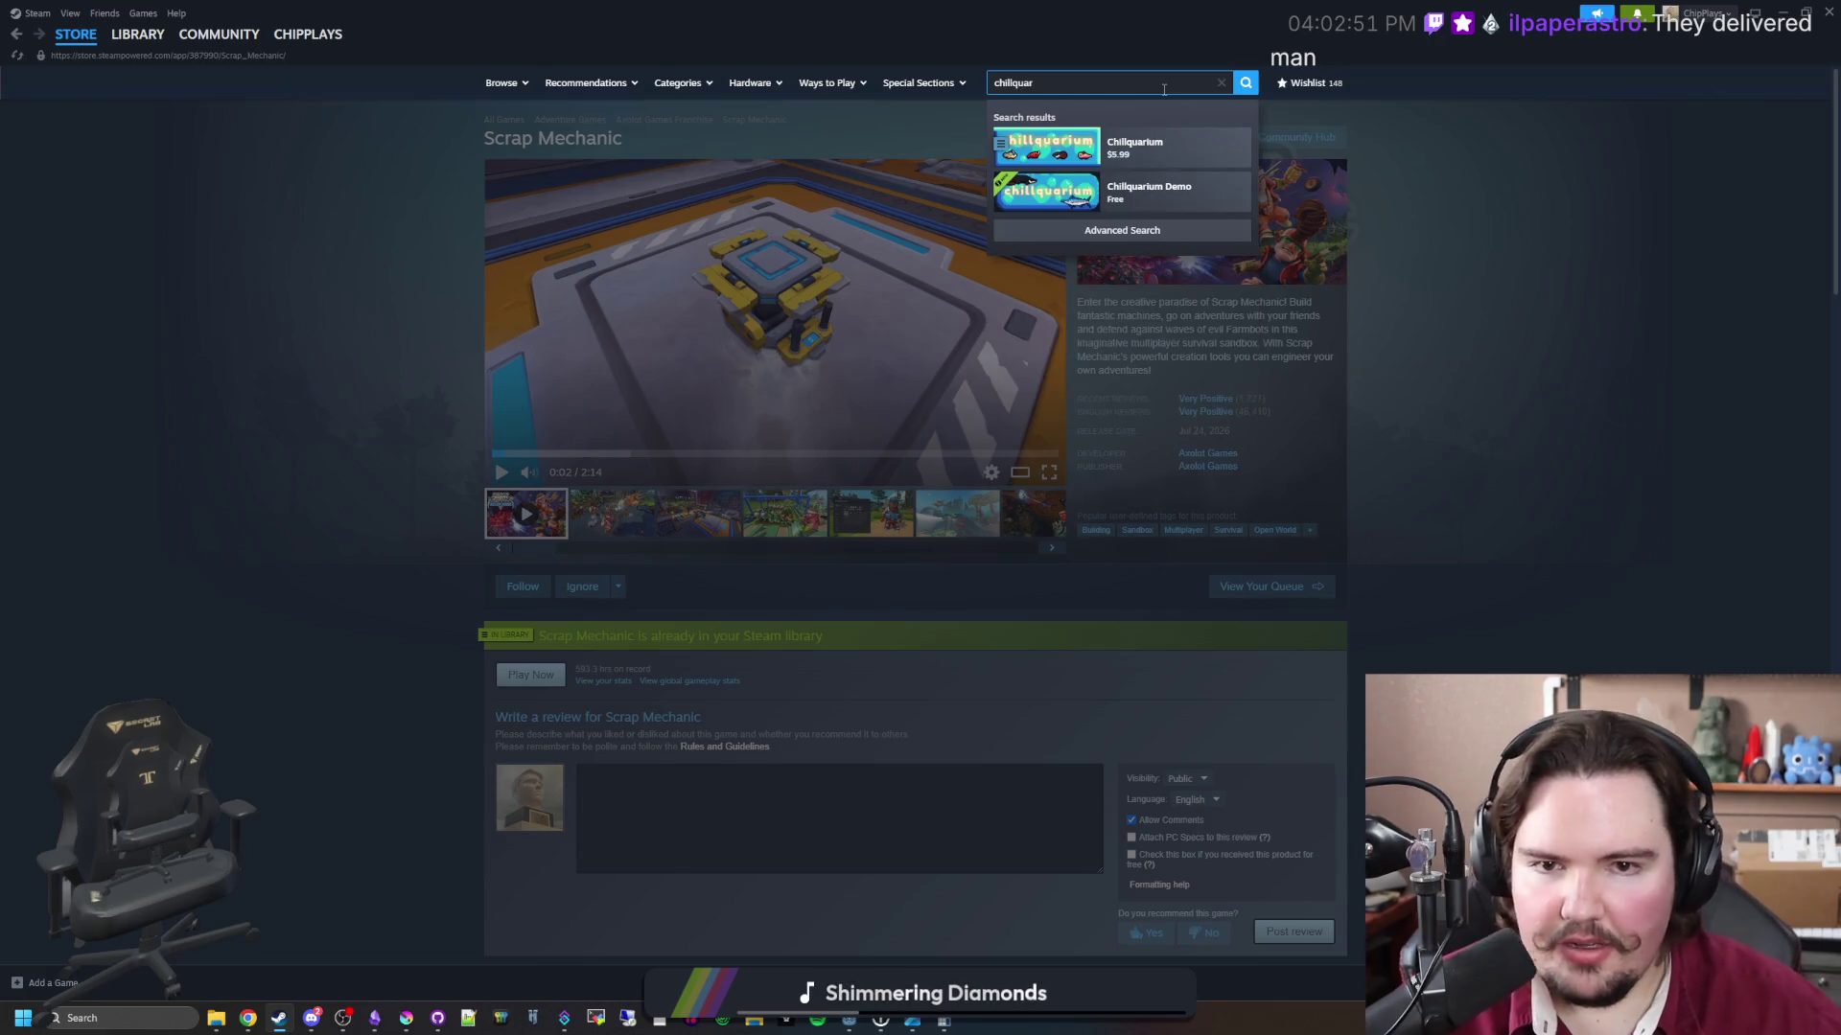
Step: Open the Chillquarium store page and view its first screenshots and the shop screenshot full-size
click(1136, 125)
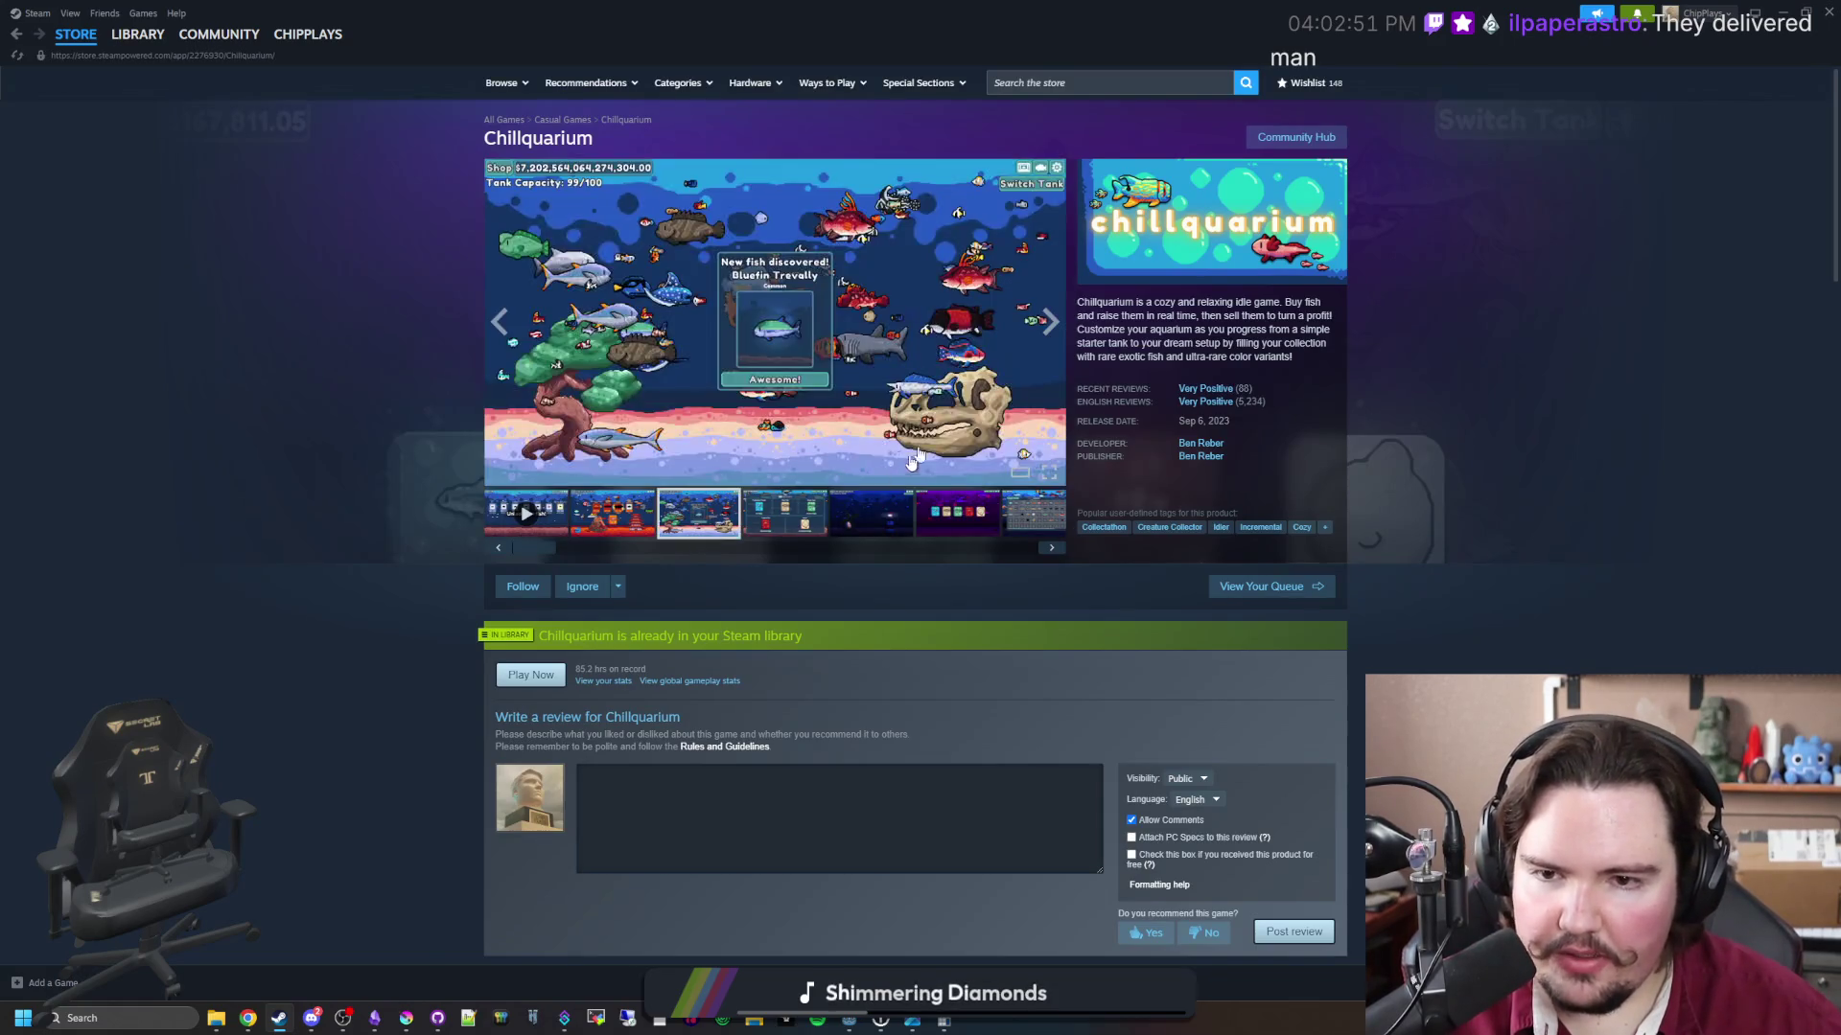
click(903, 466)
click(1617, 496)
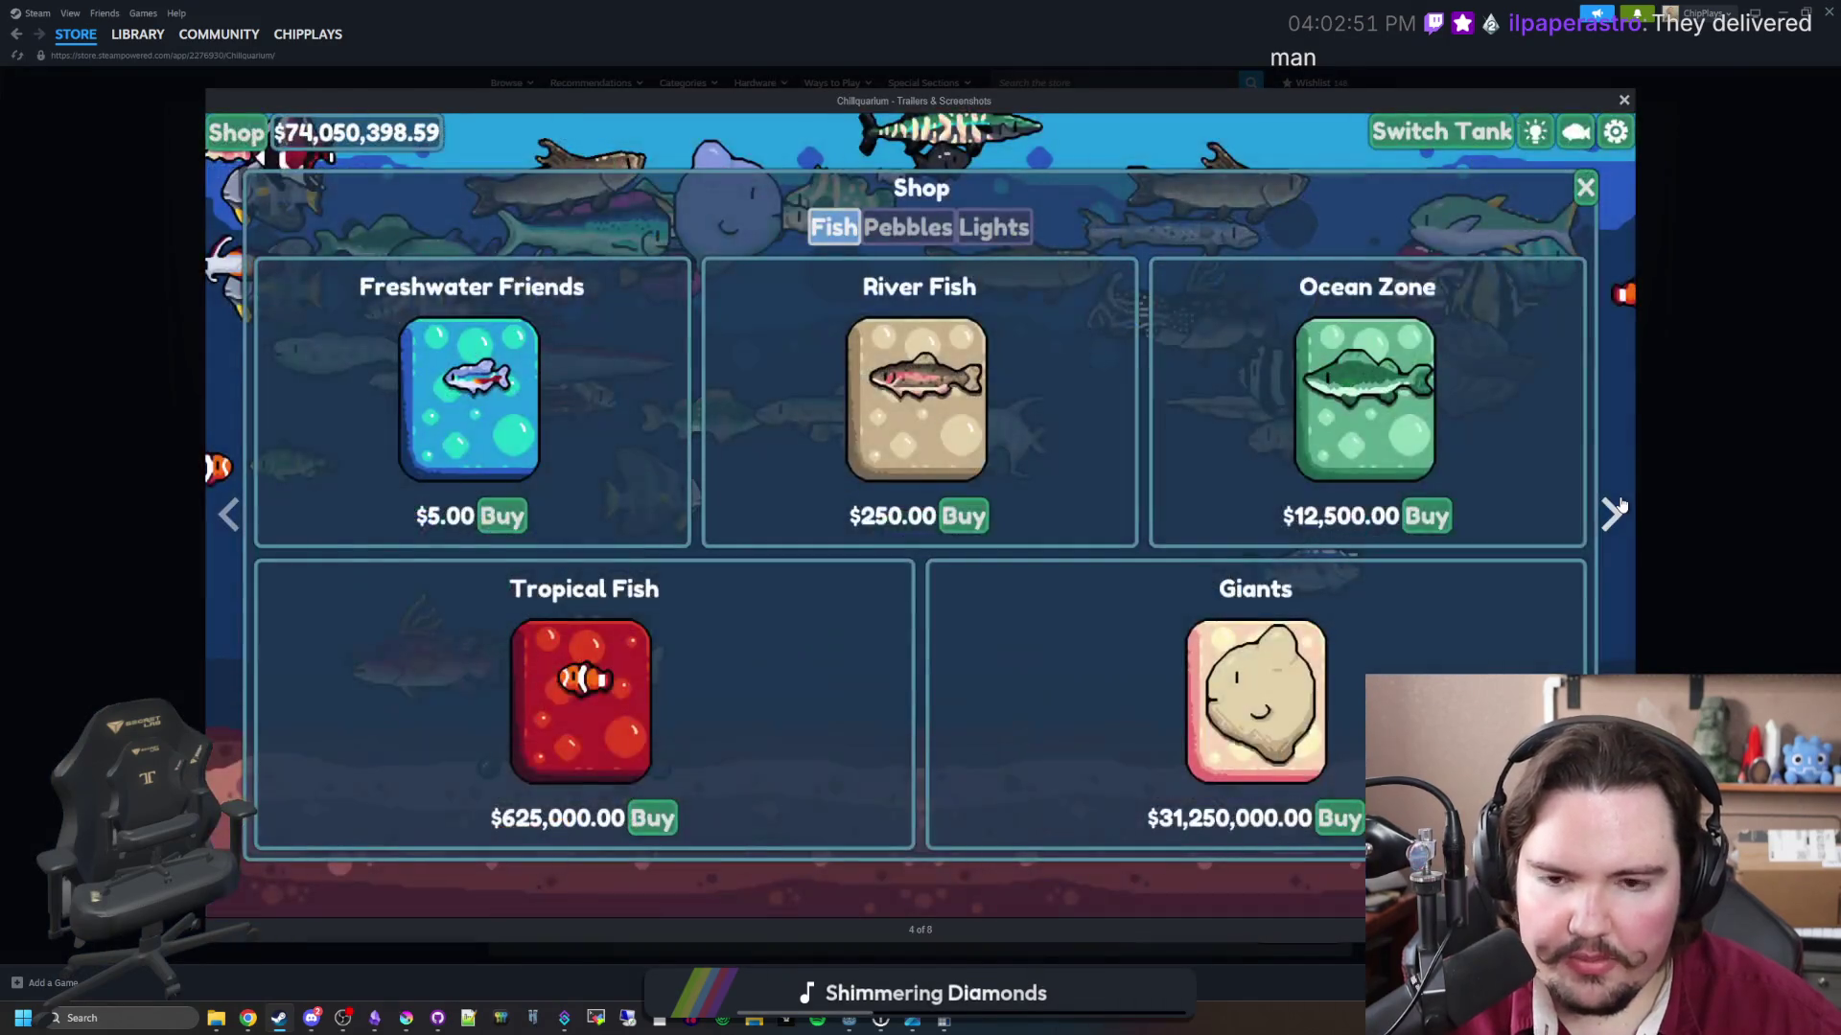
click(1618, 501)
click(1620, 505)
click(1620, 506)
click(1620, 506)
click(1620, 506)
click(1620, 506)
click(1620, 505)
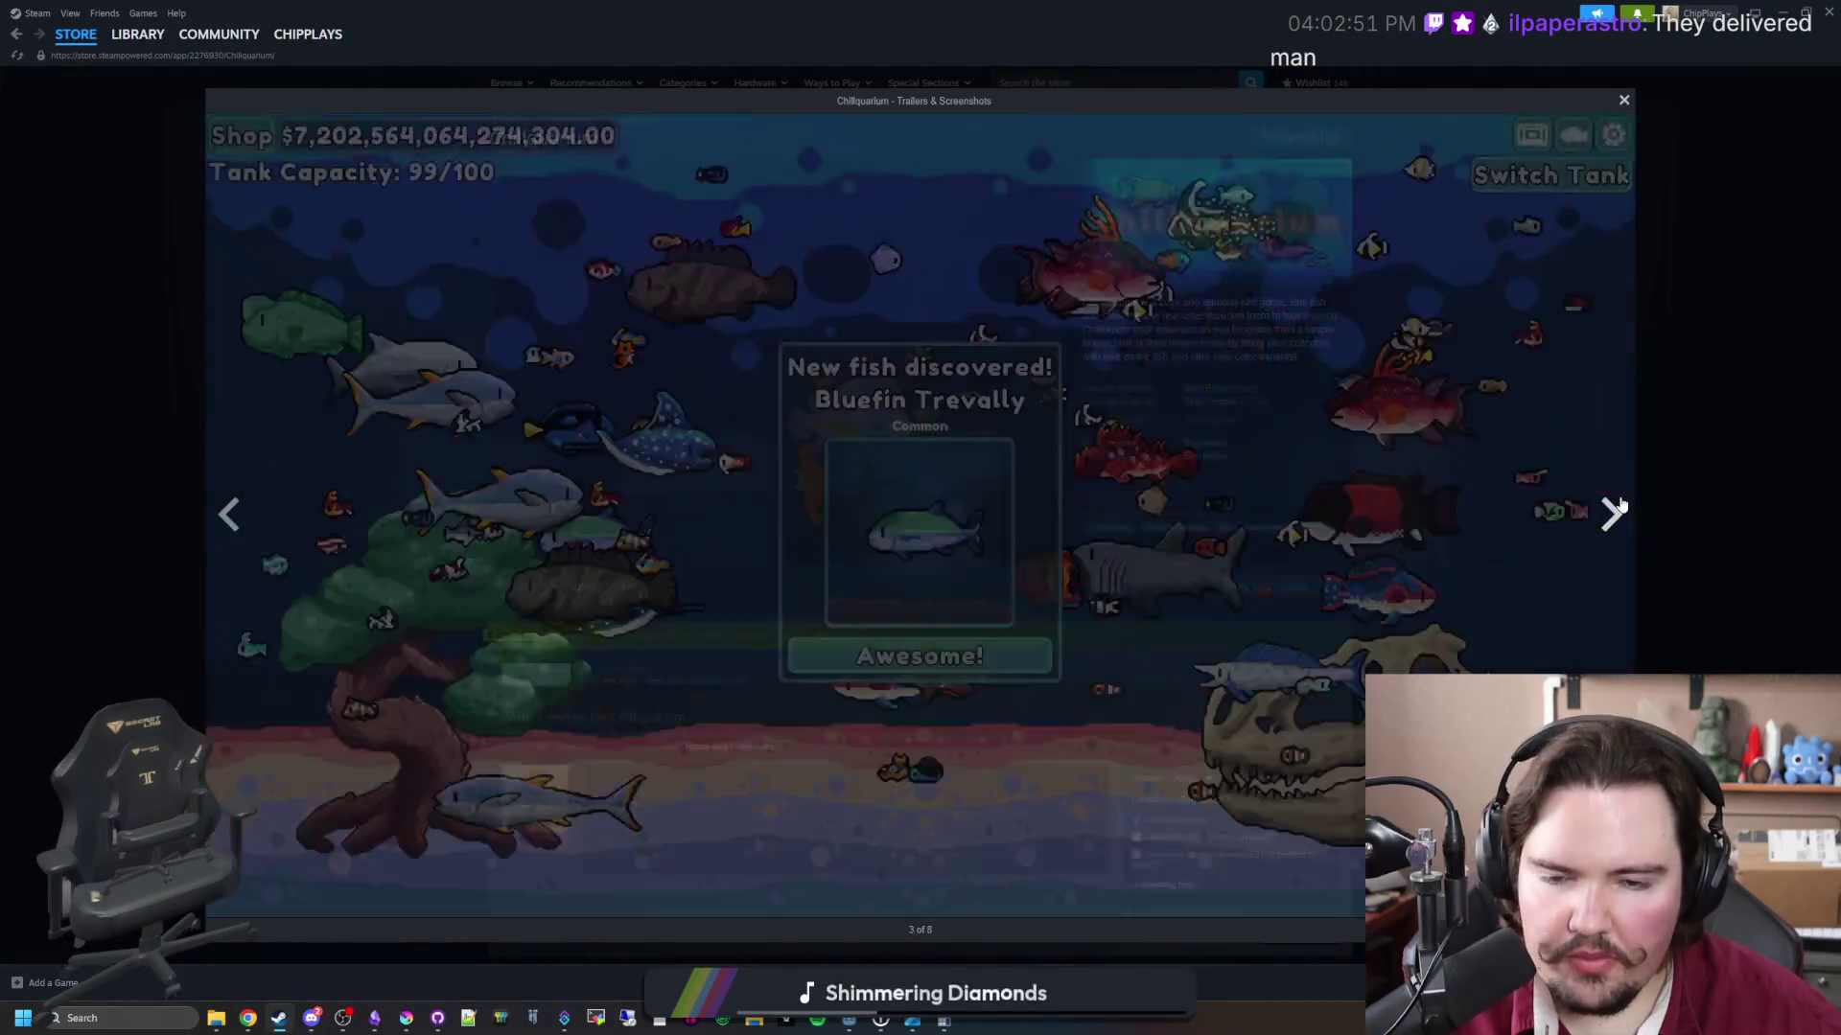
click(1653, 502)
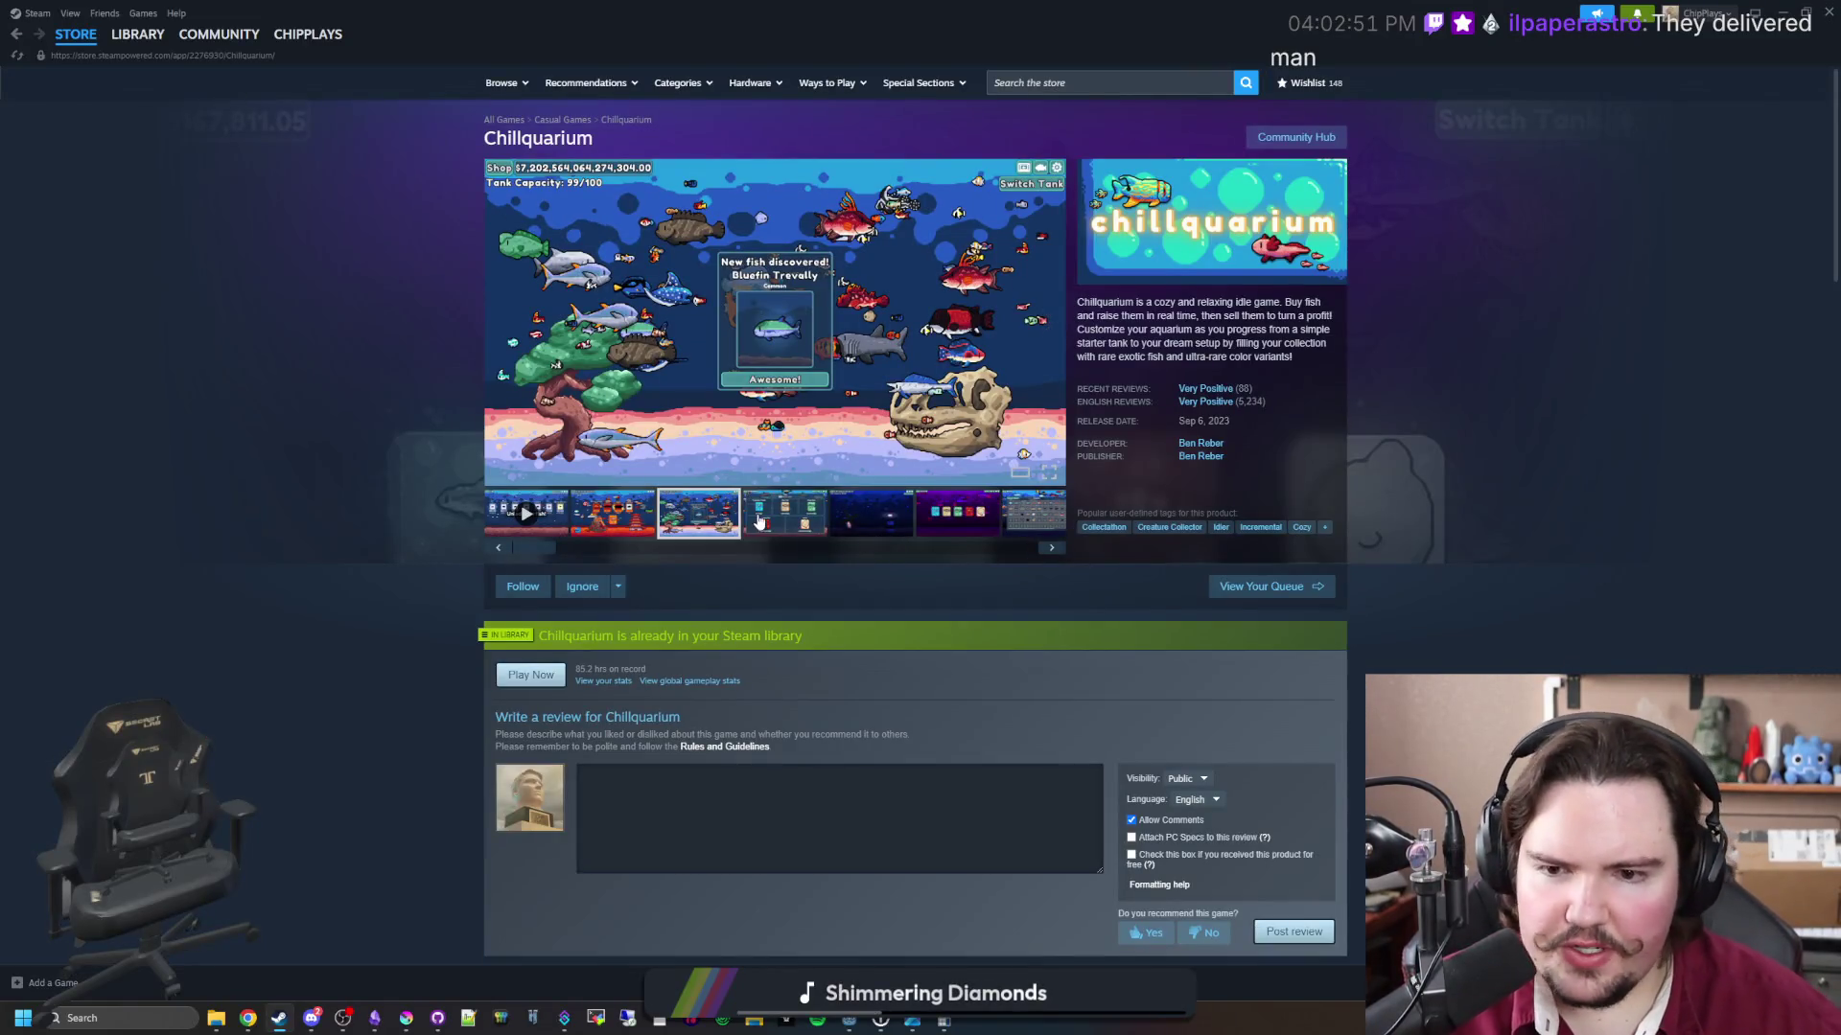
click(719, 349)
click(1618, 513)
click(1641, 528)
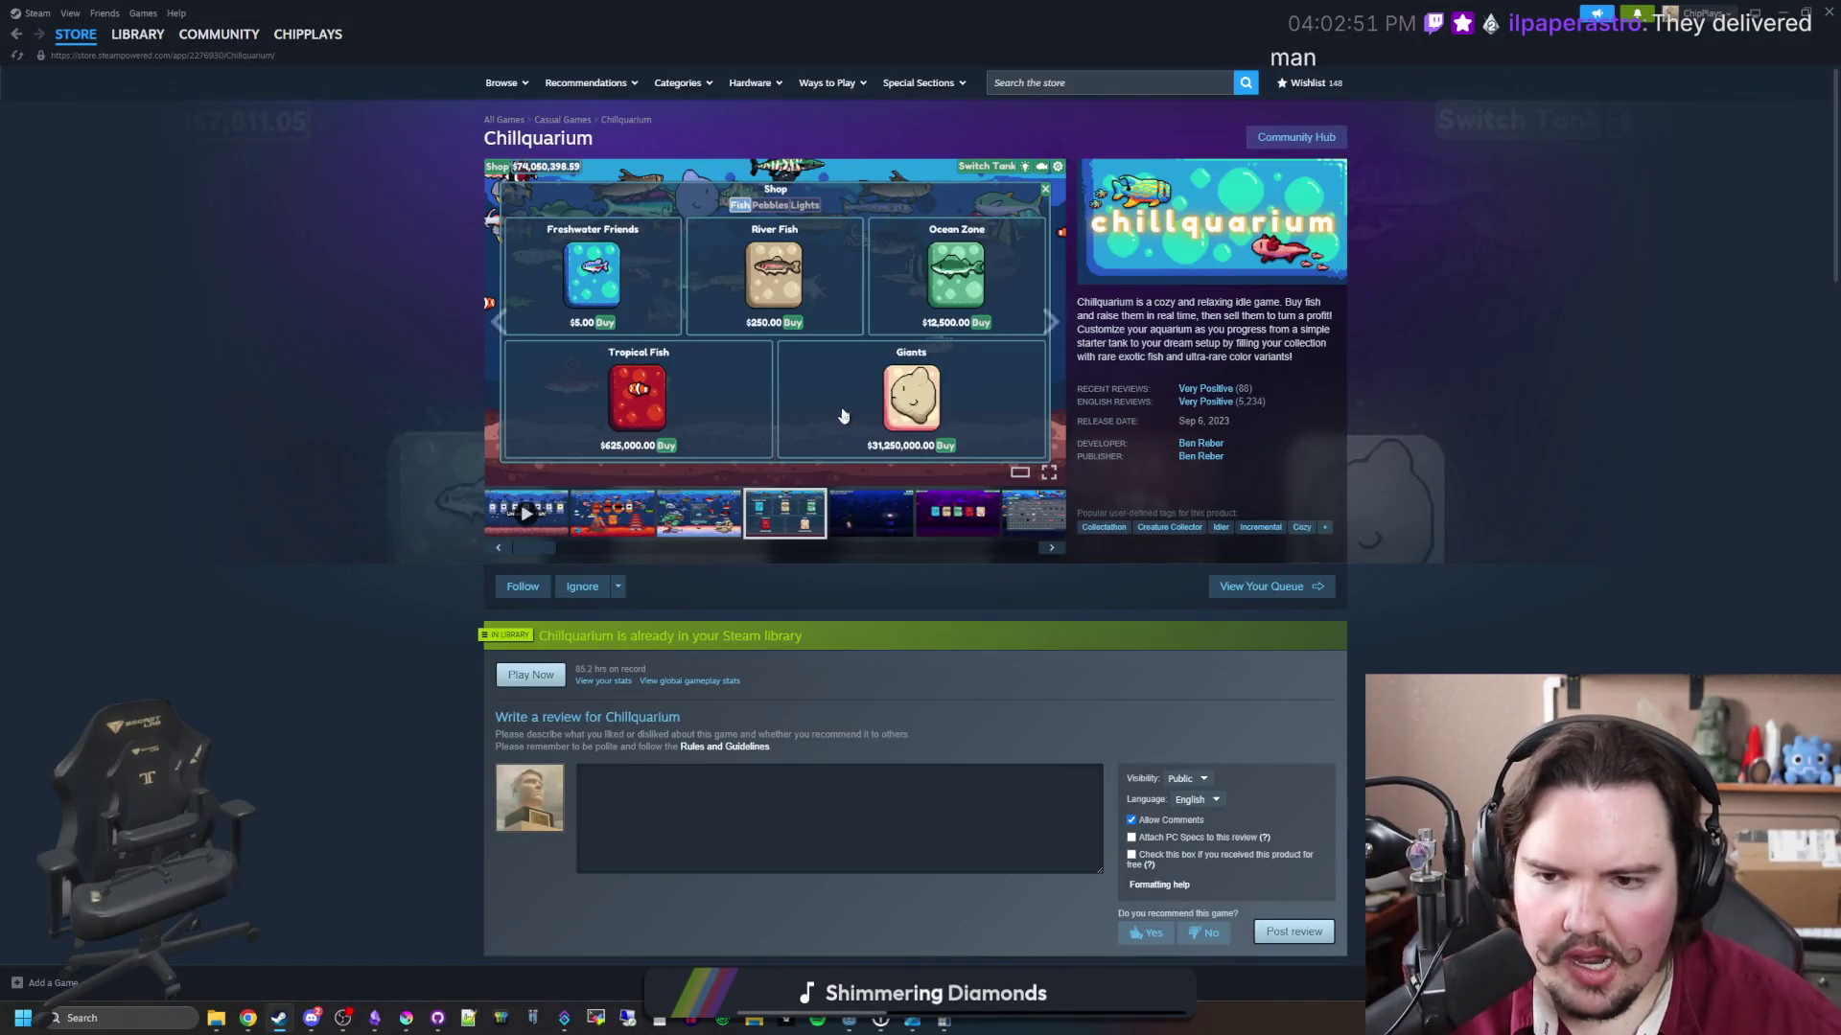
Step: Page through the whole Chillquarium gallery, then return to Lured In and dismiss its welcome-back message
click(843, 415)
click(1611, 513)
click(1610, 513)
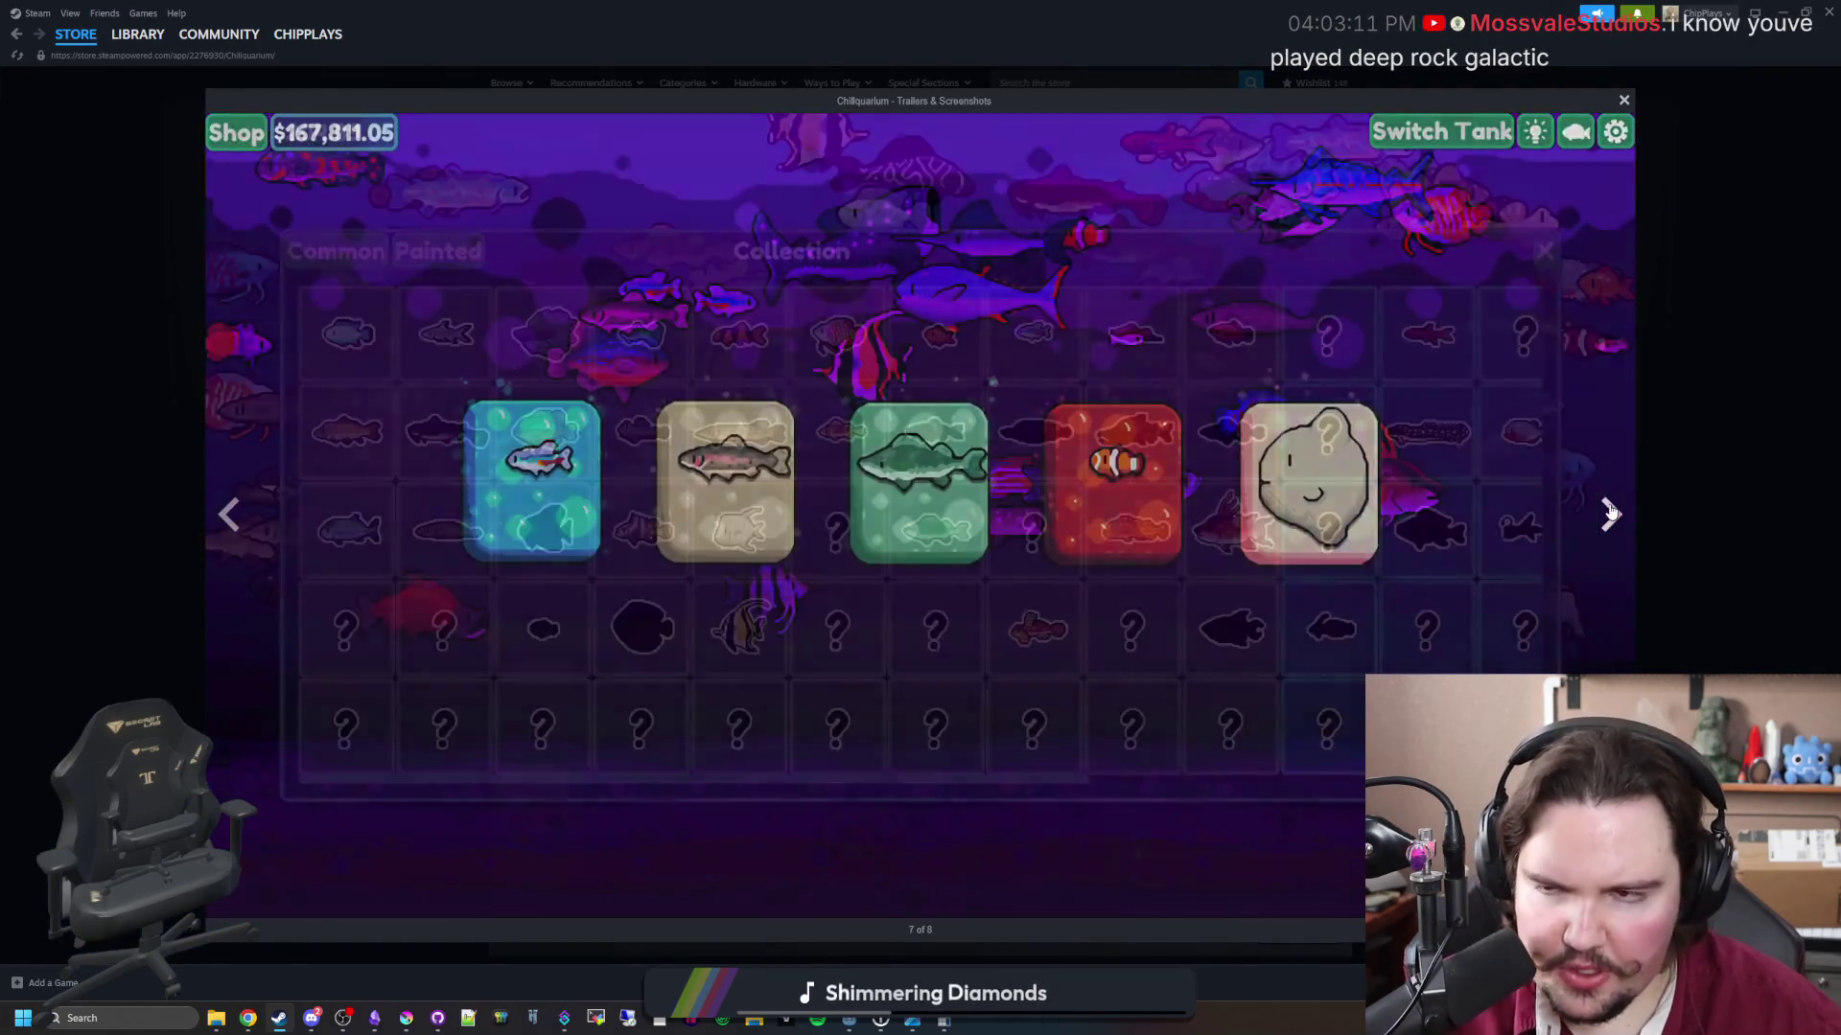
click(1611, 513)
click(1610, 513)
click(1610, 512)
click(1610, 512)
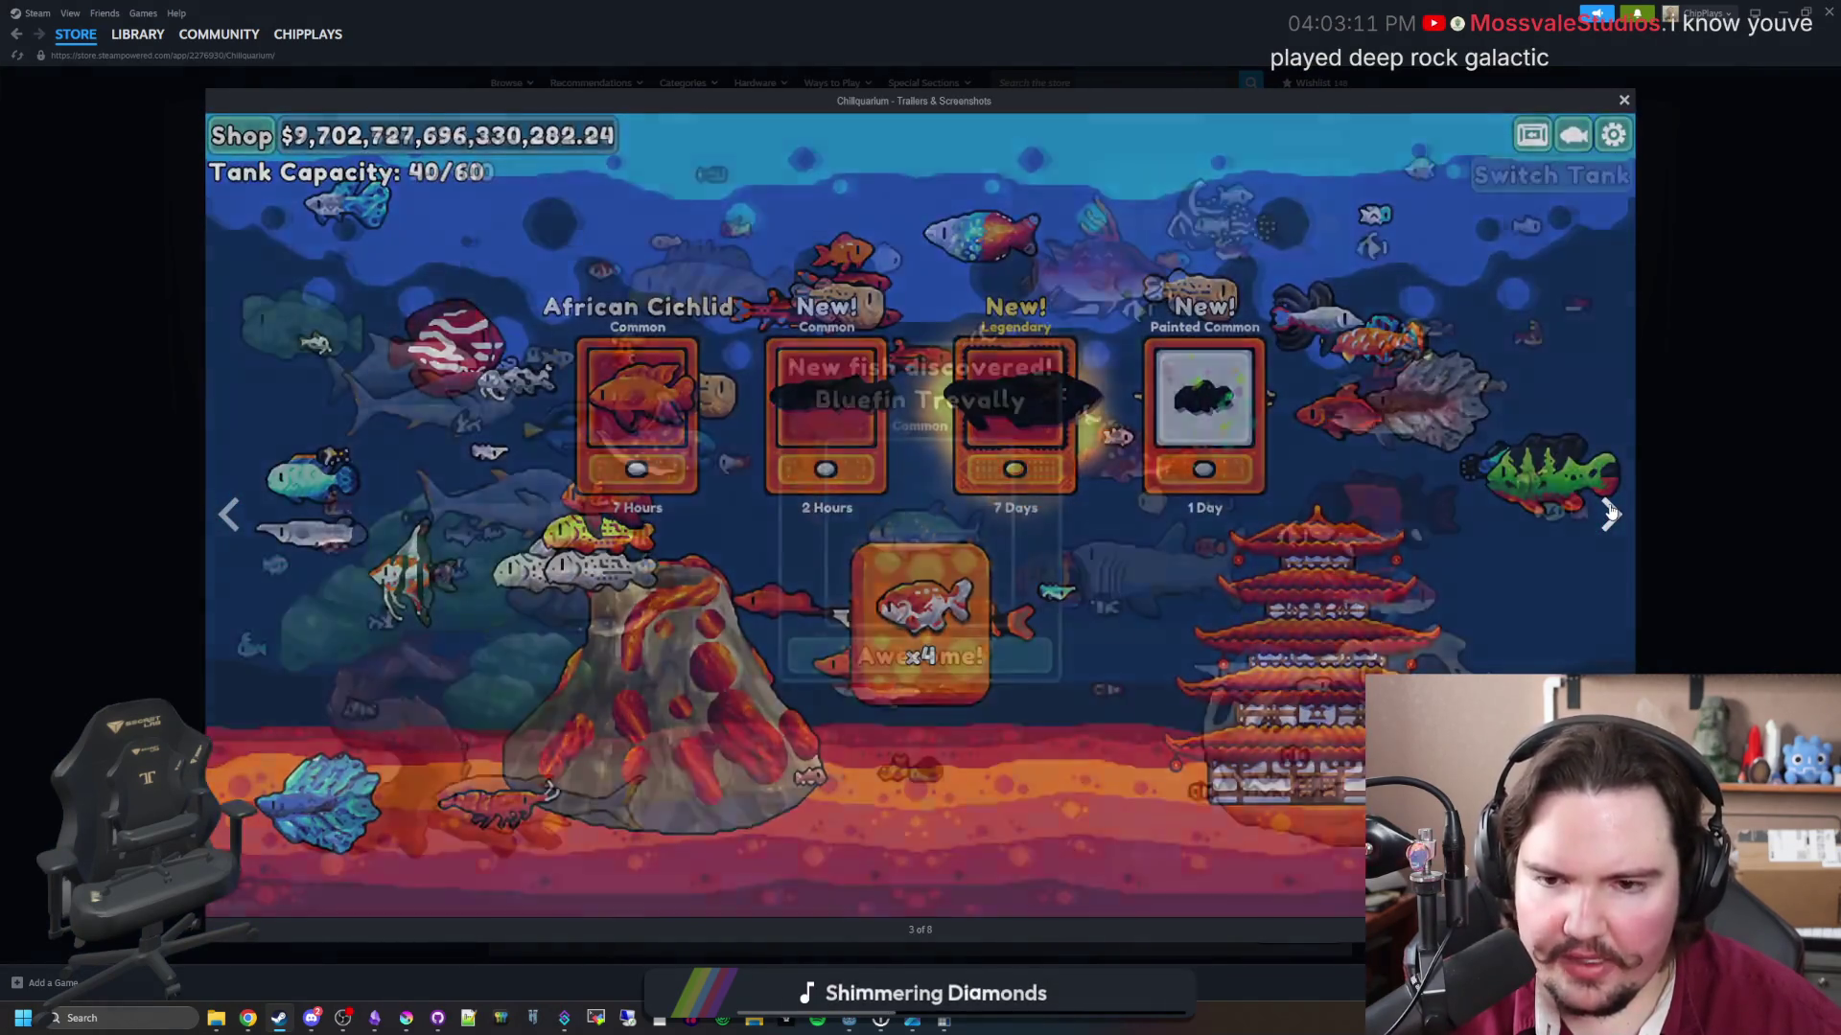
click(1610, 513)
click(1611, 512)
click(1611, 513)
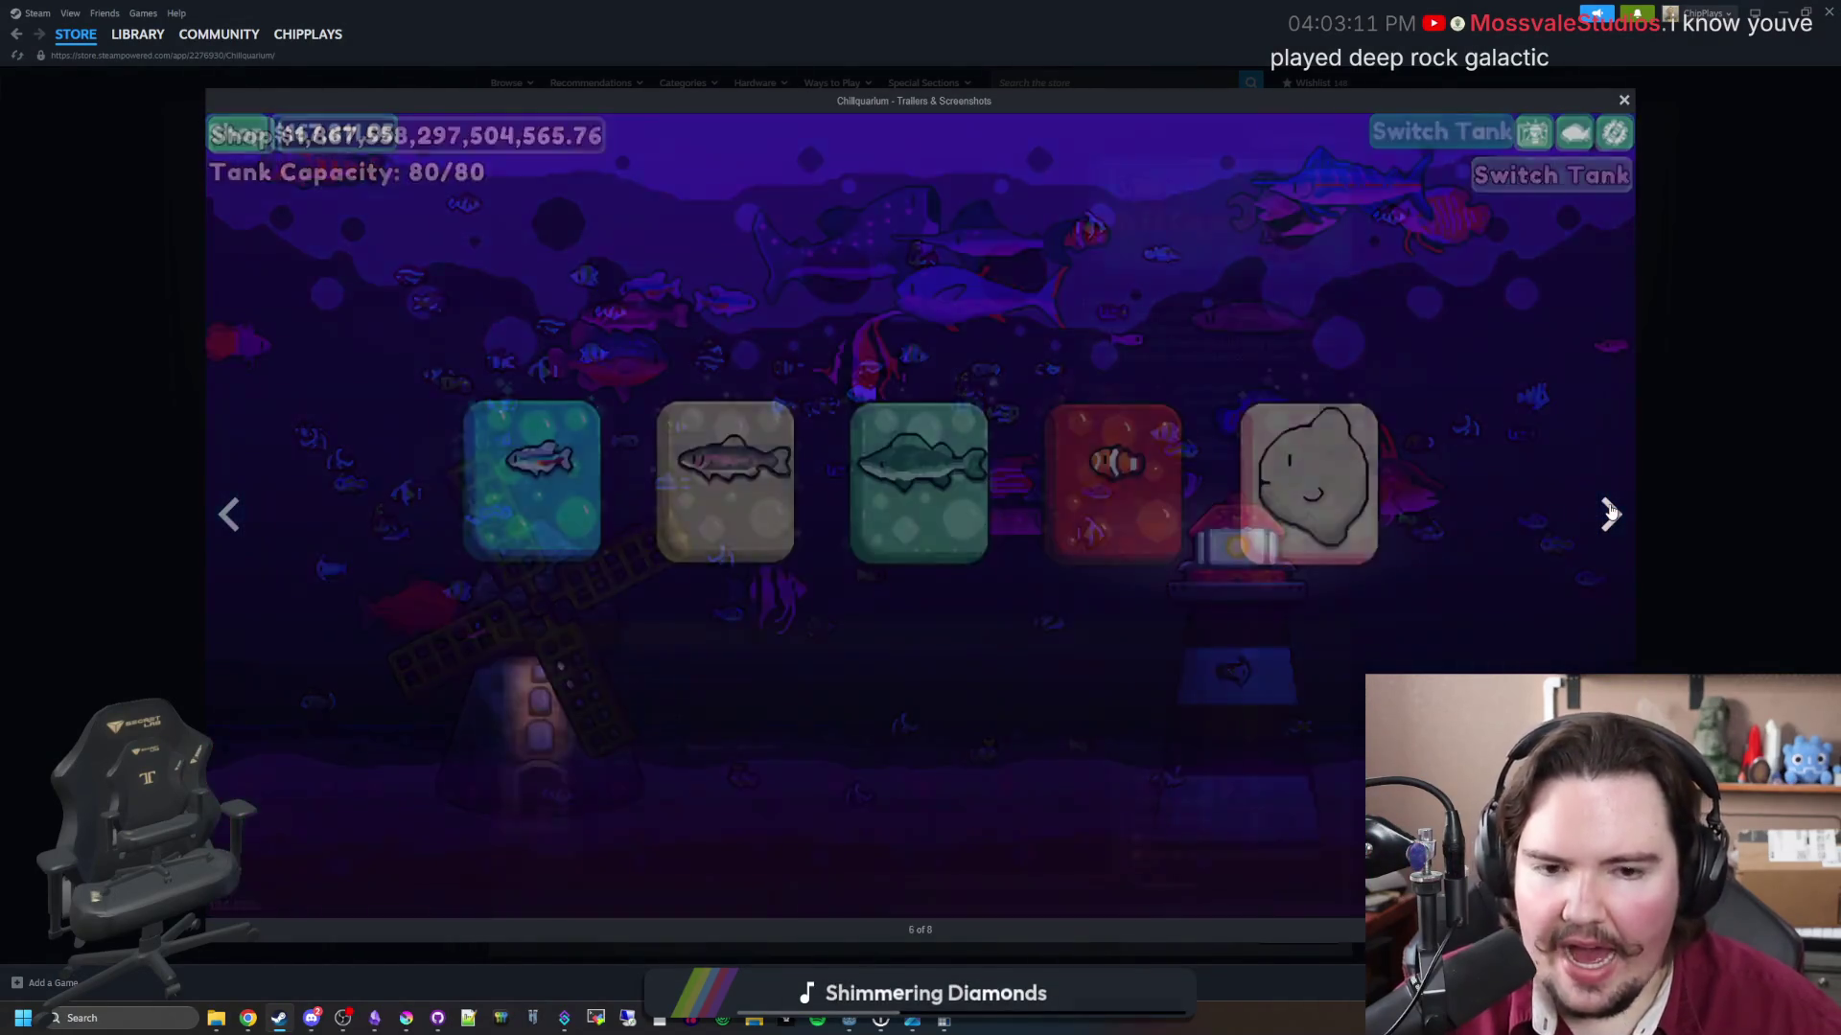
click(1611, 513)
click(1610, 513)
click(1610, 513)
click(1611, 513)
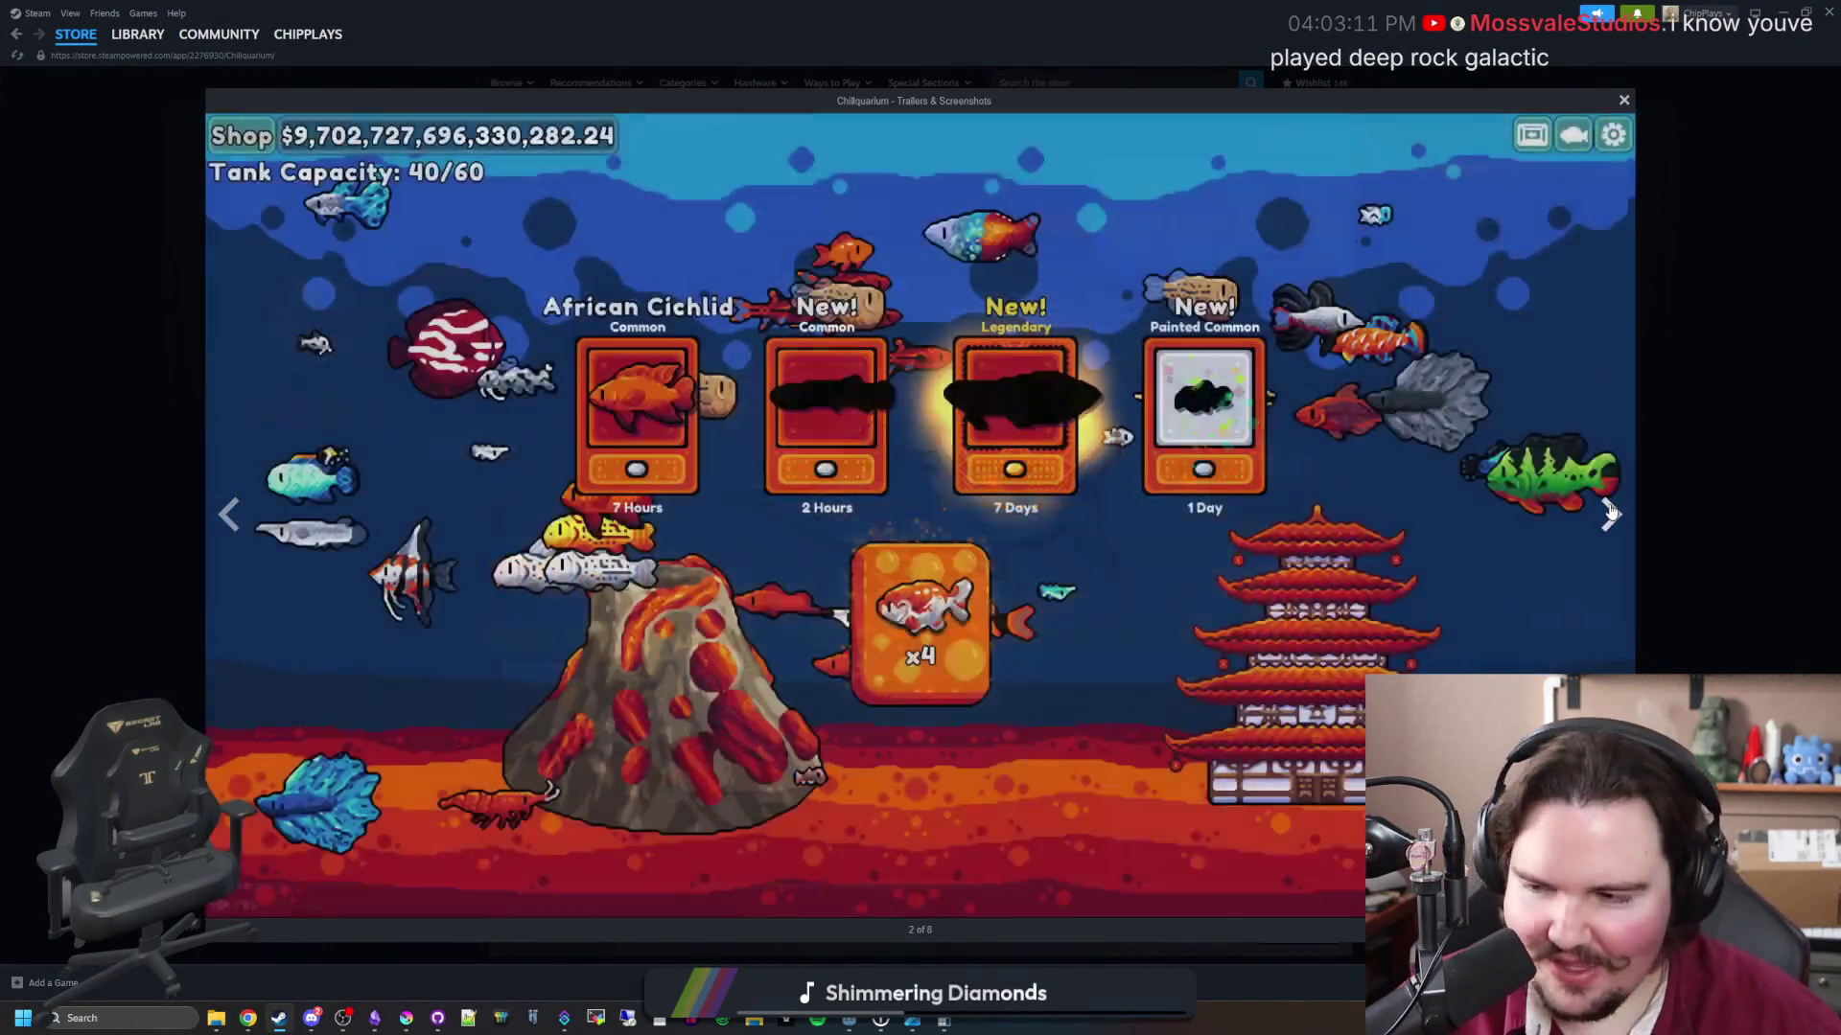
click(1611, 513)
click(1610, 513)
click(1610, 513)
click(1679, 364)
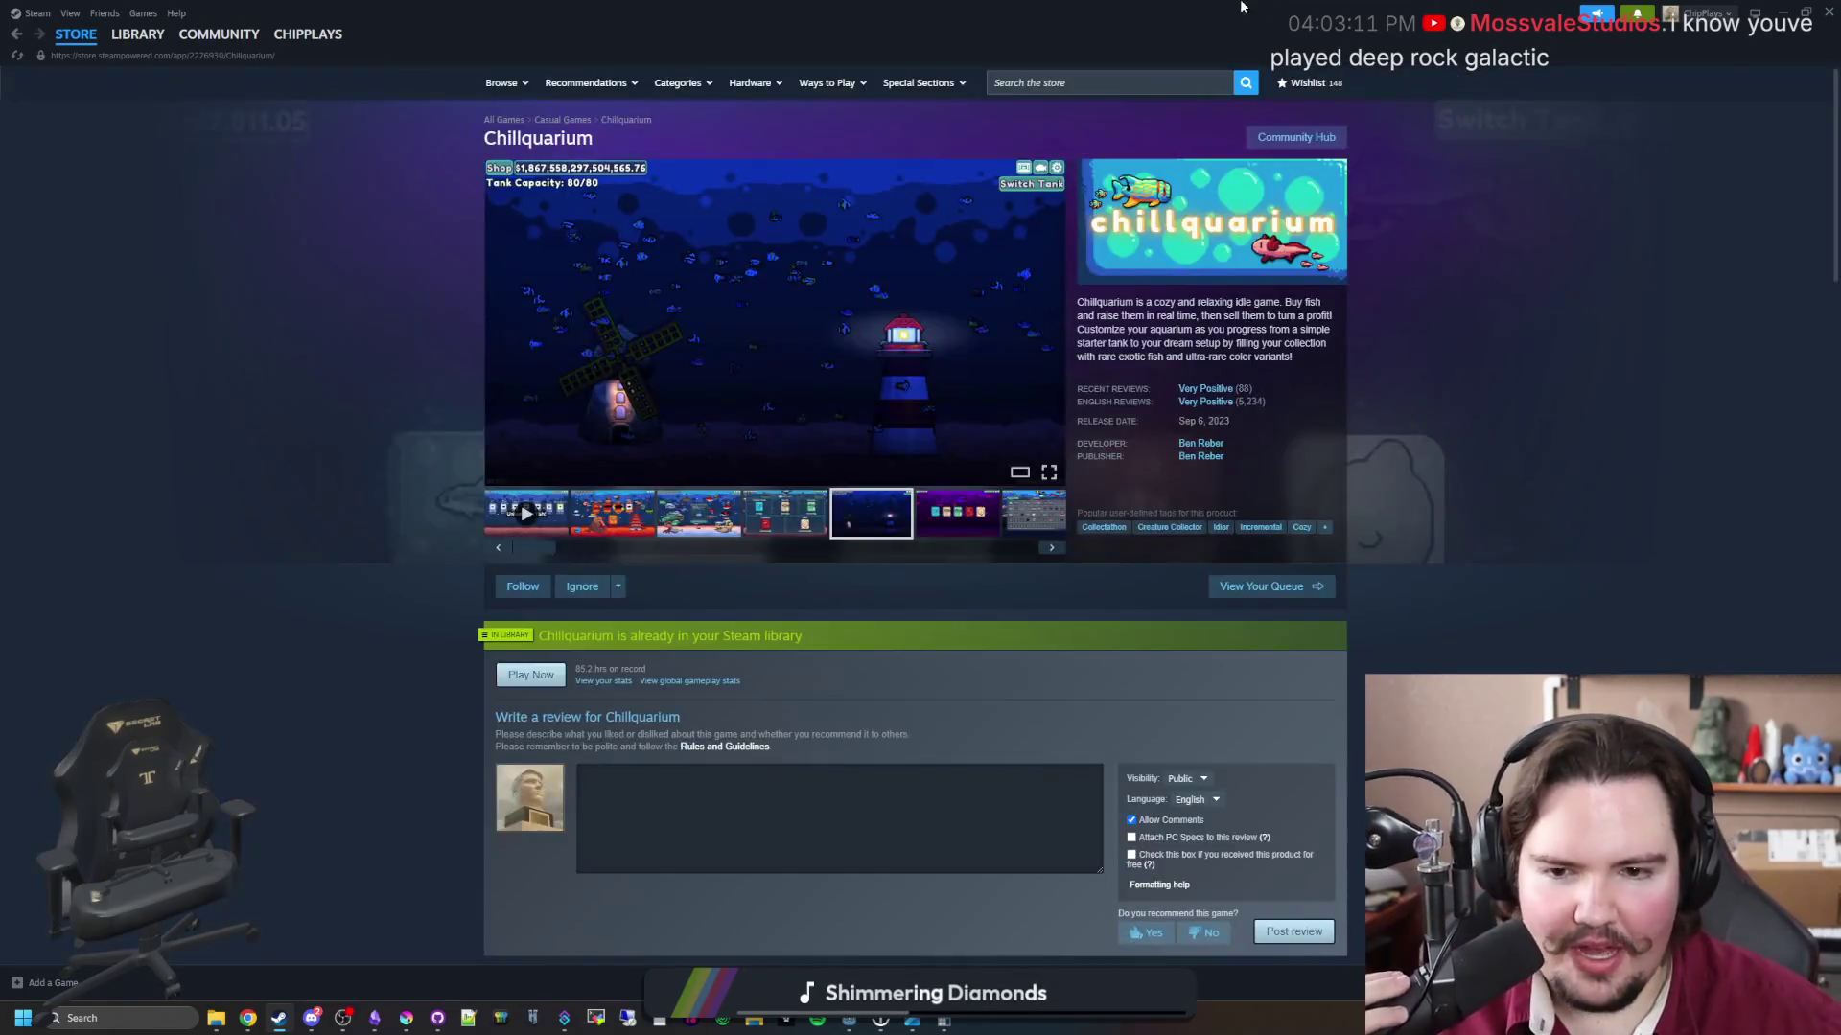
key(alt+Tab)
click(973, 521)
Step: Pan and zoom the Lured In camera over the shop and upper rooms, then down to the lower rooms
mouse_move(1148, 296)
mouse_down()
mouse_move(1049, 383)
mouse_move(1068, 339)
mouse_up()
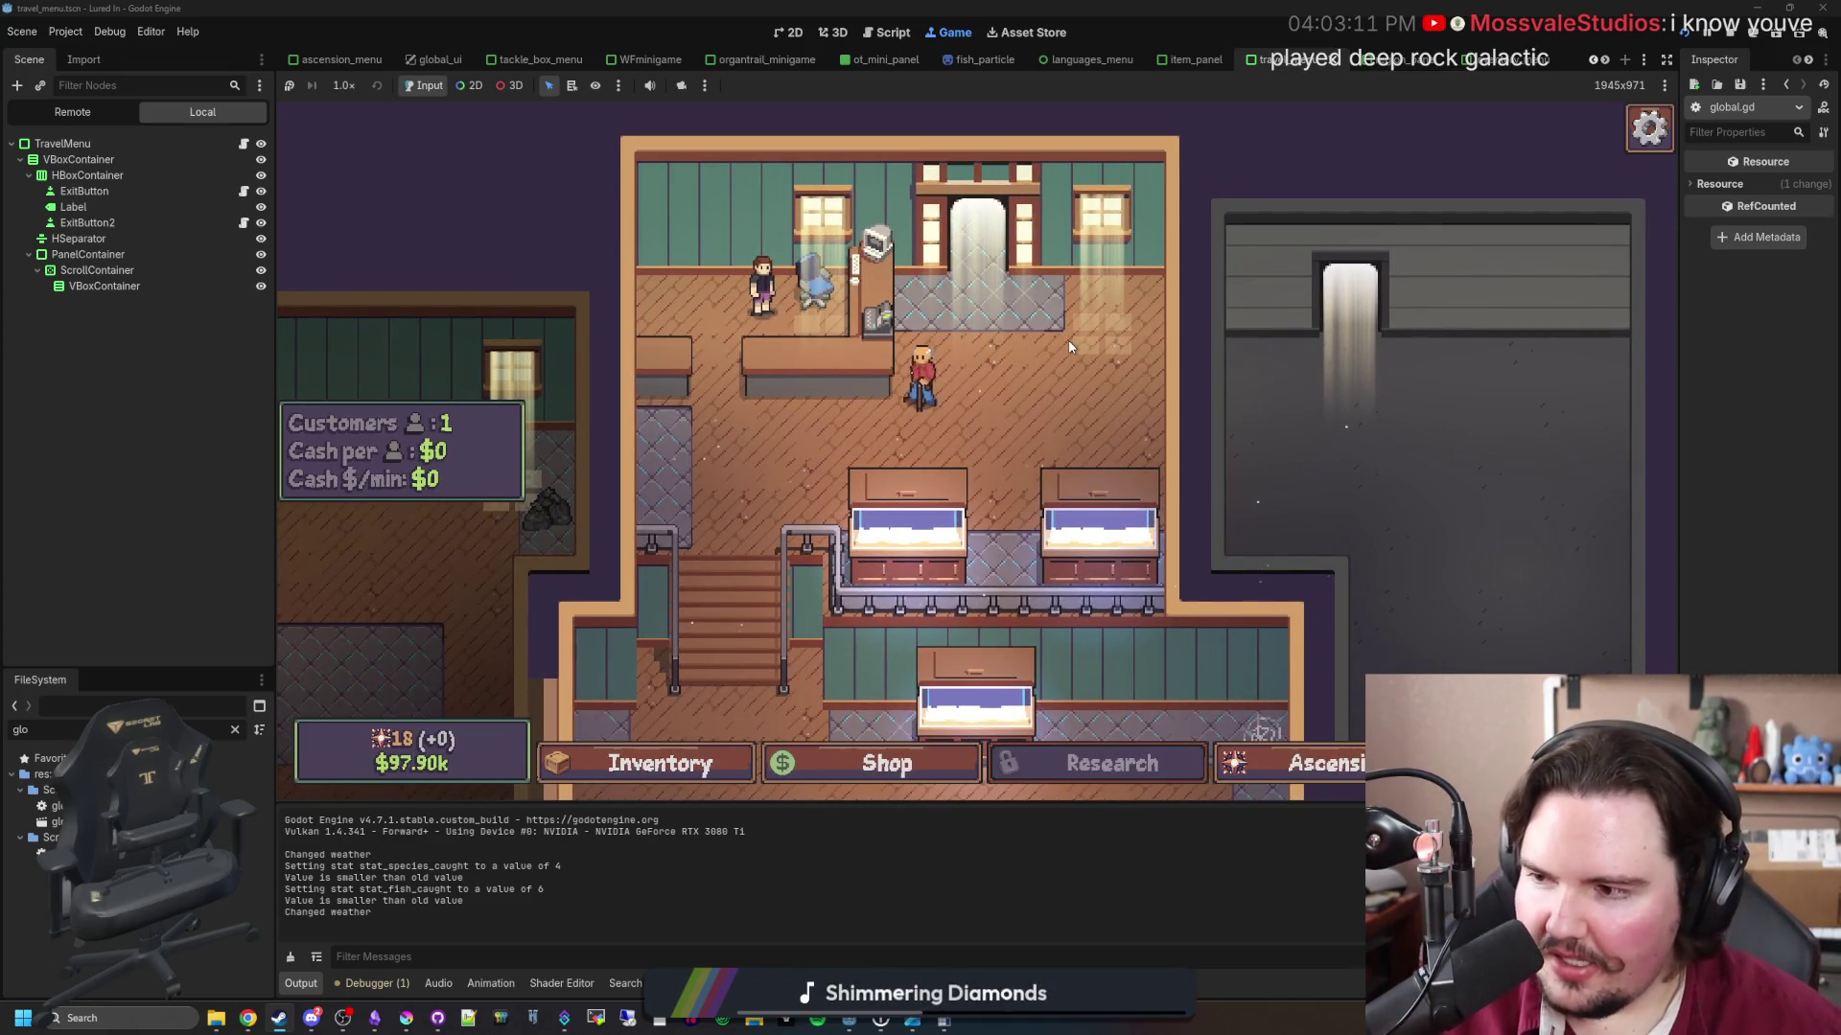
scroll(1062, 326, down, 5)
mouse_move(1059, 319)
mouse_down()
mouse_move(1057, 628)
mouse_move(1072, 445)
mouse_up()
scroll(1072, 444, down, 3)
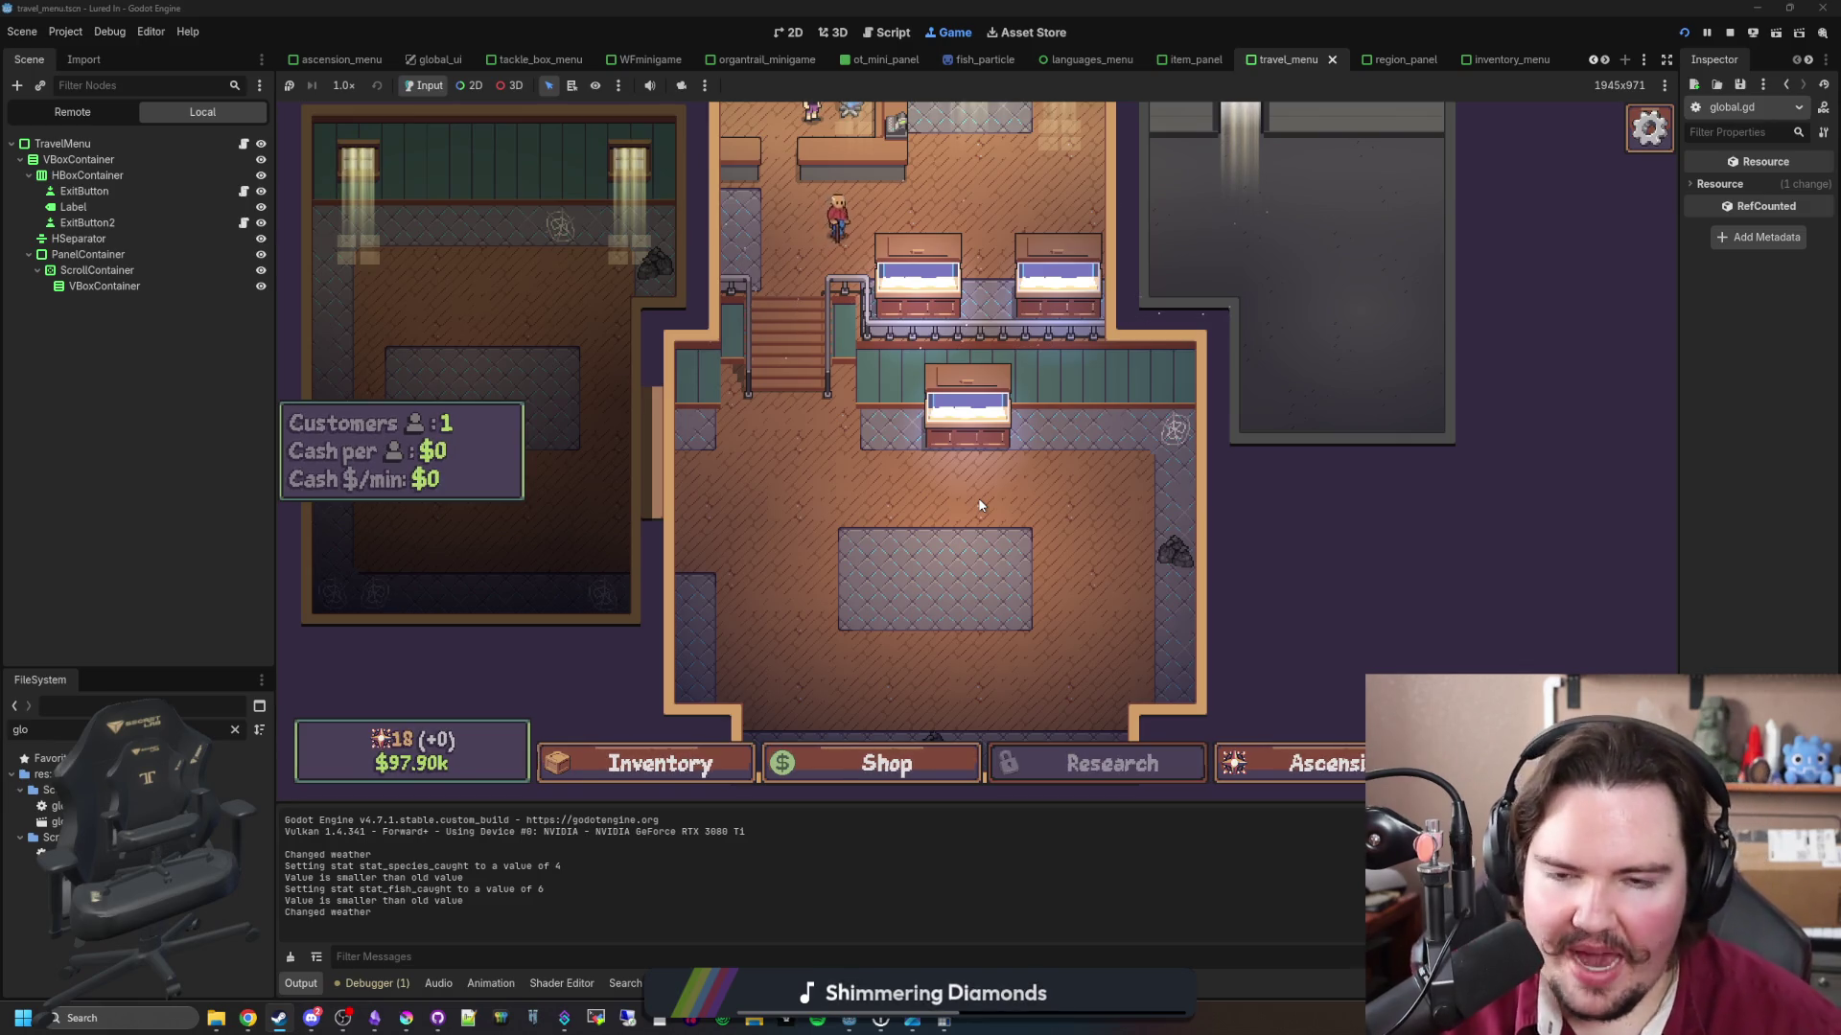
scroll(890, 472, up, 5)
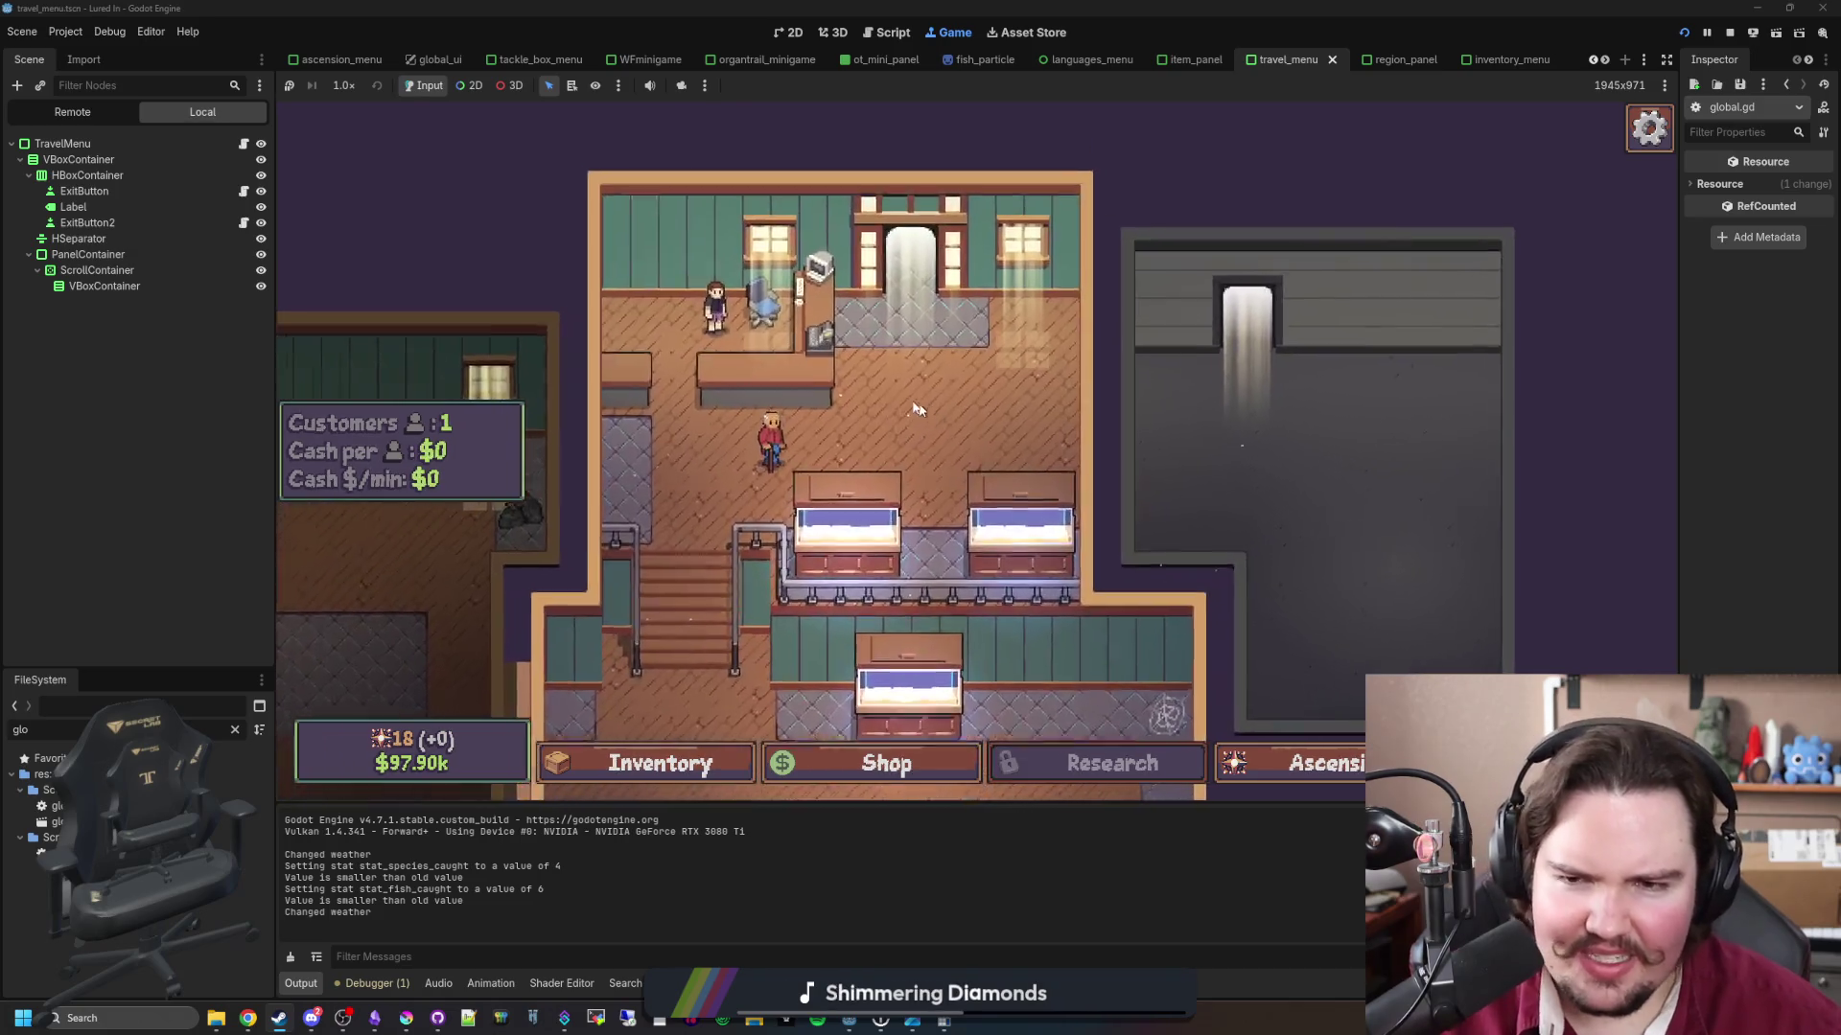
scroll(1005, 423, down, 5)
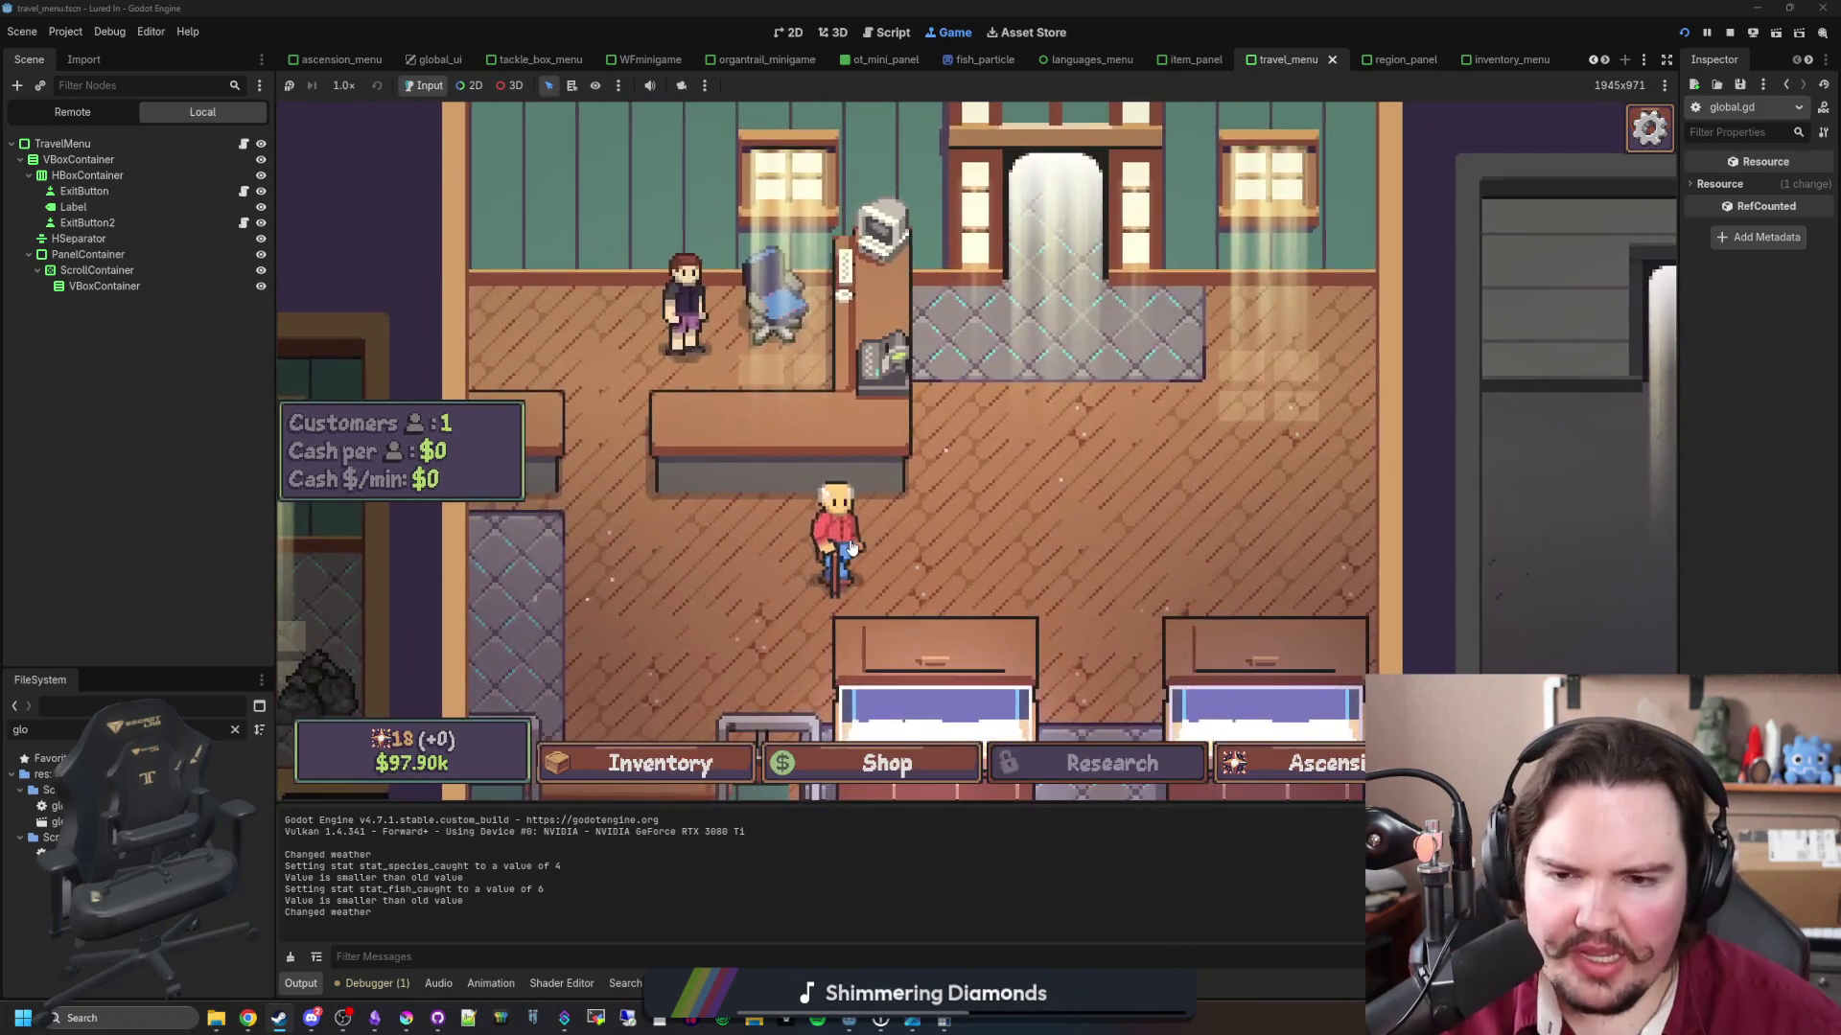
key(s)
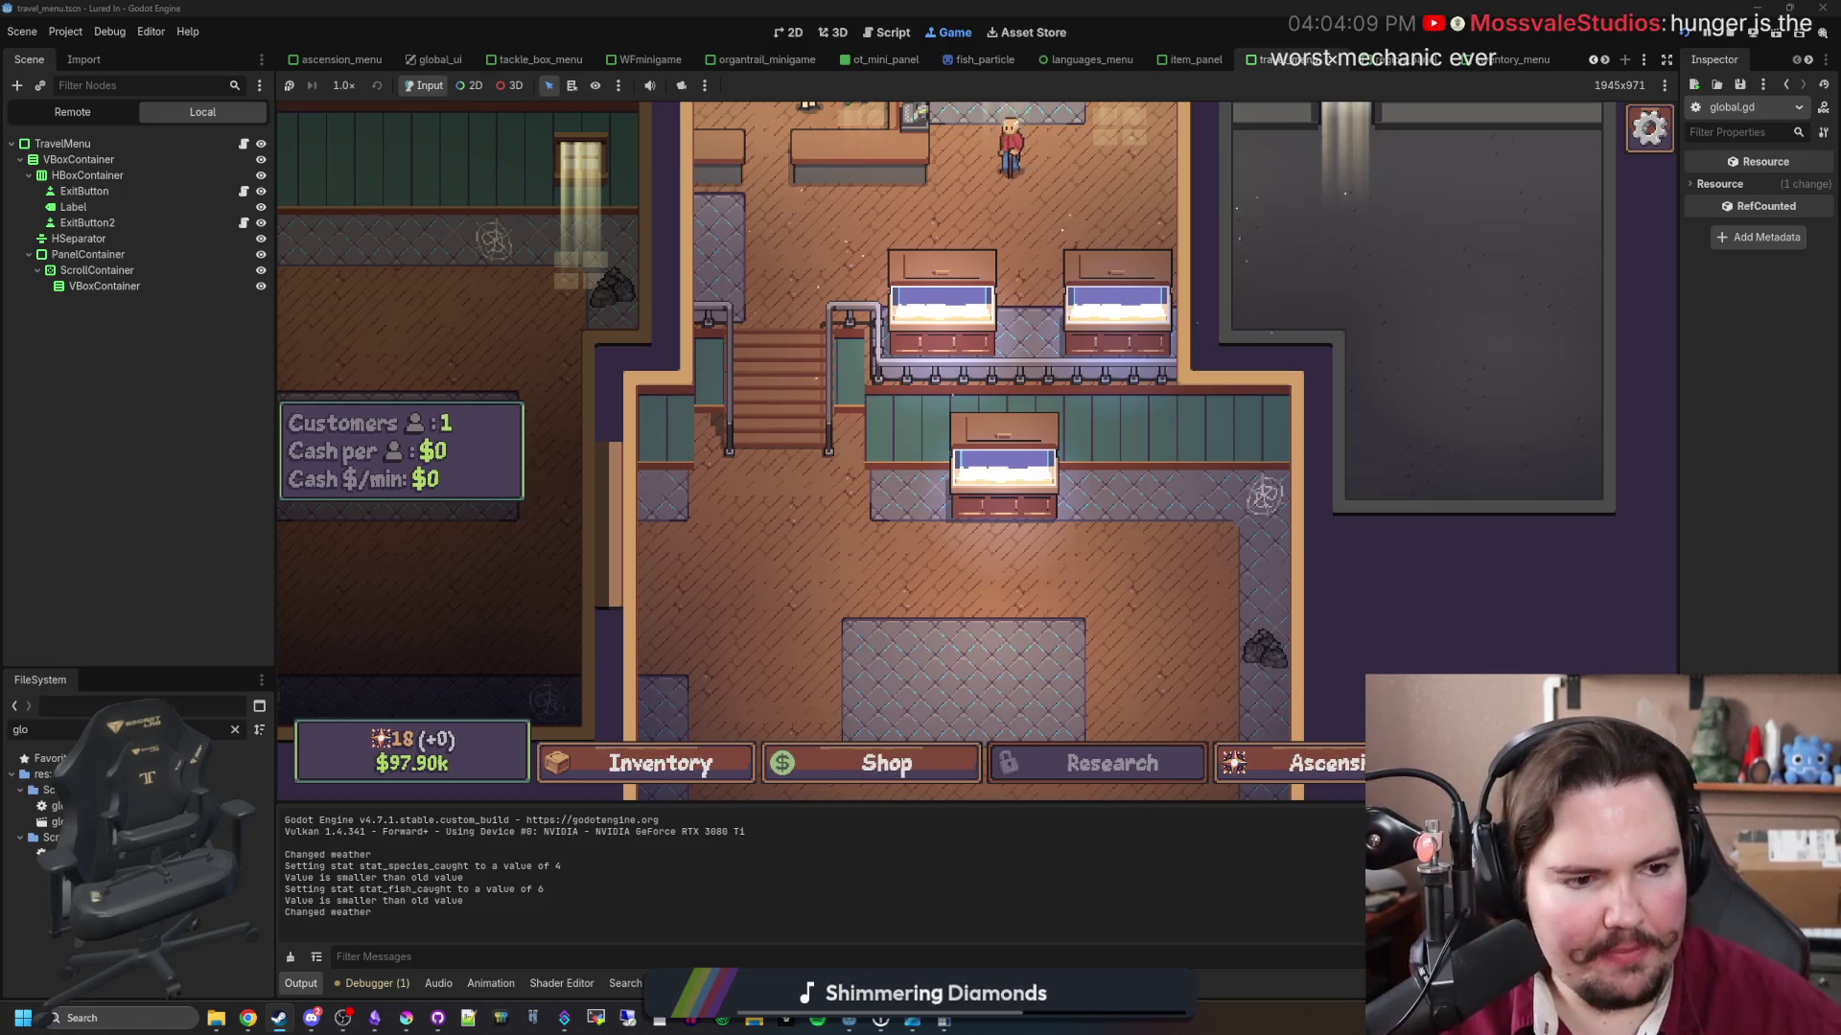
click(279, 1018)
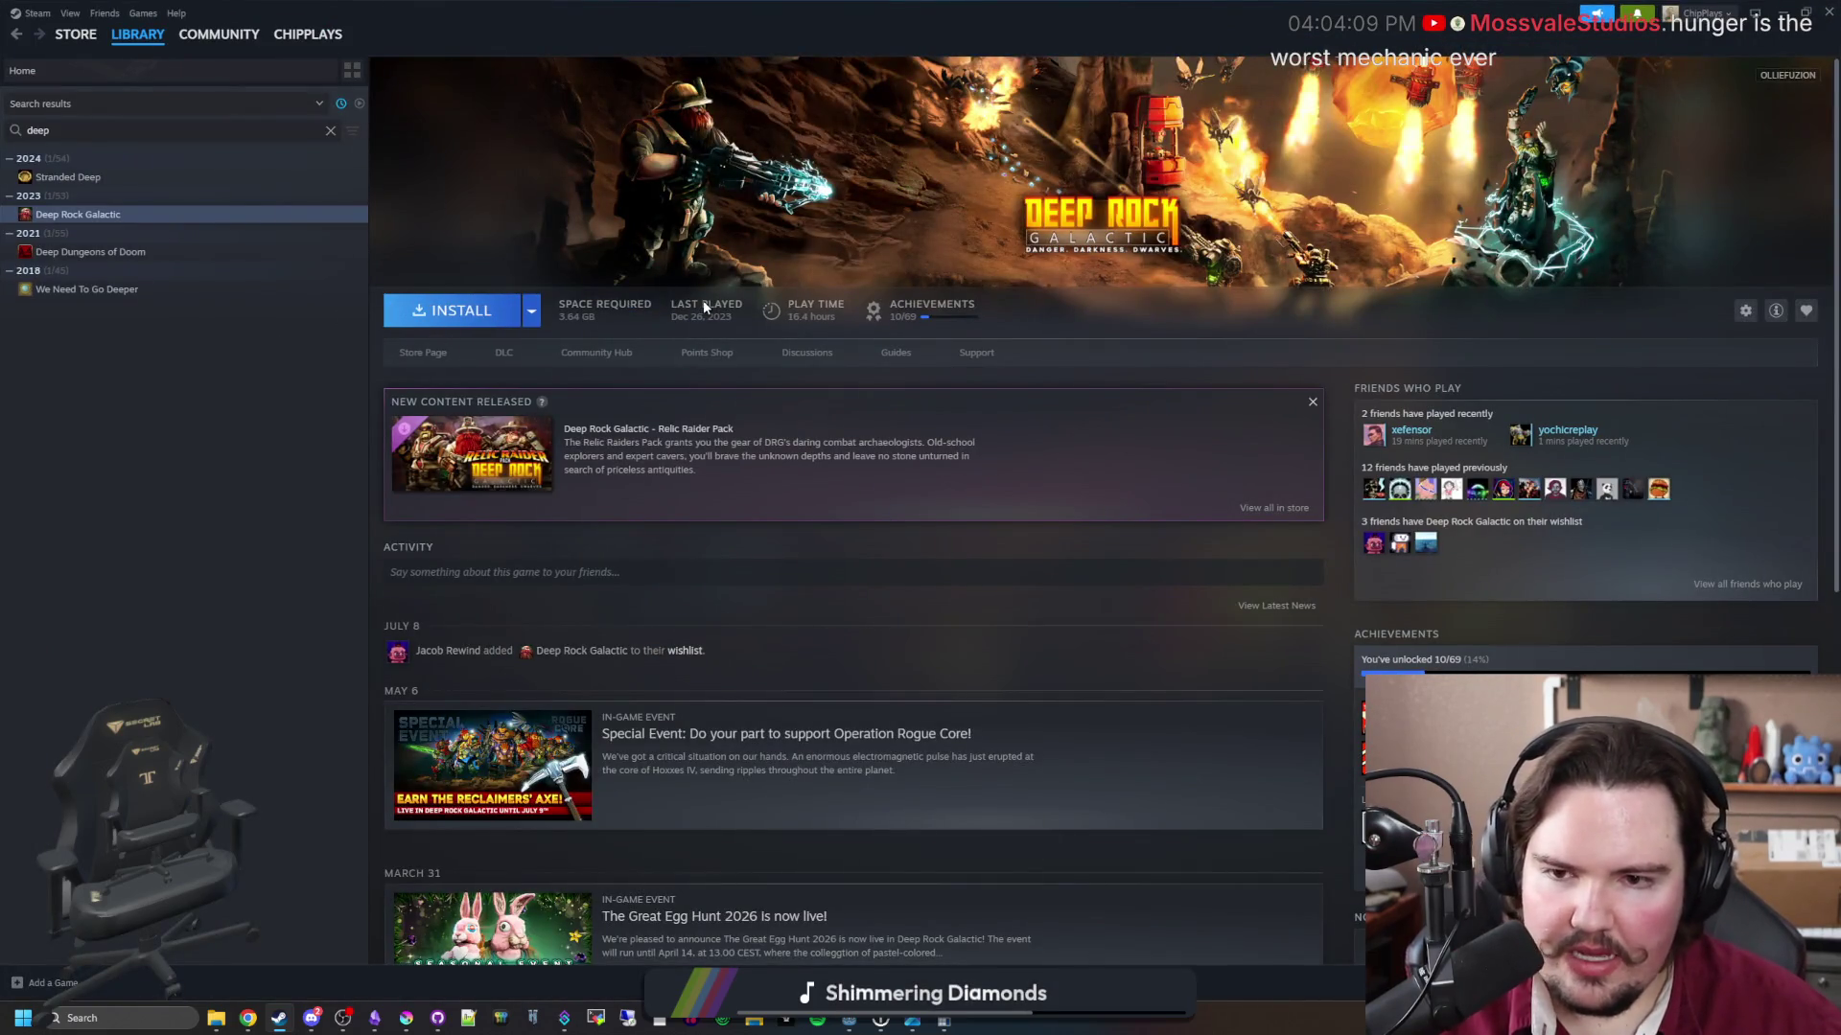
Step: Open the Deep Rock Galactic store page and page through its full screenshot gallery
click(429, 355)
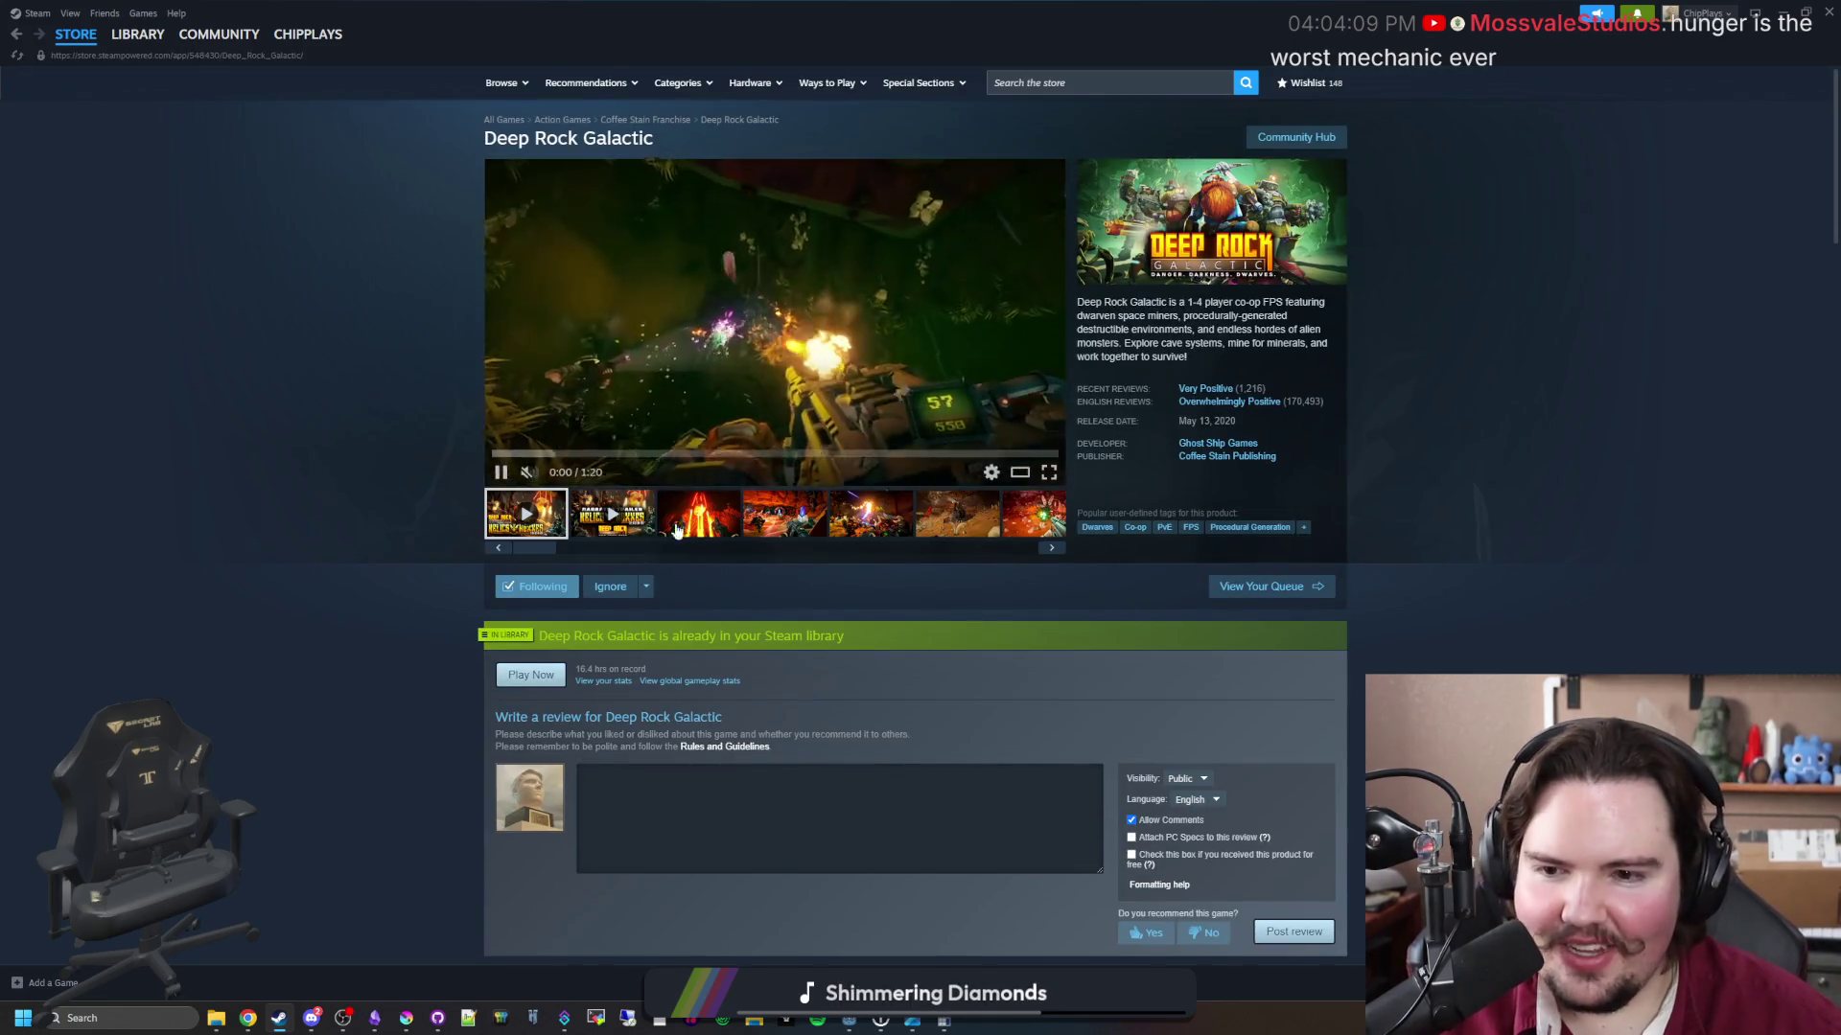
click(636, 514)
click(774, 326)
click(1610, 508)
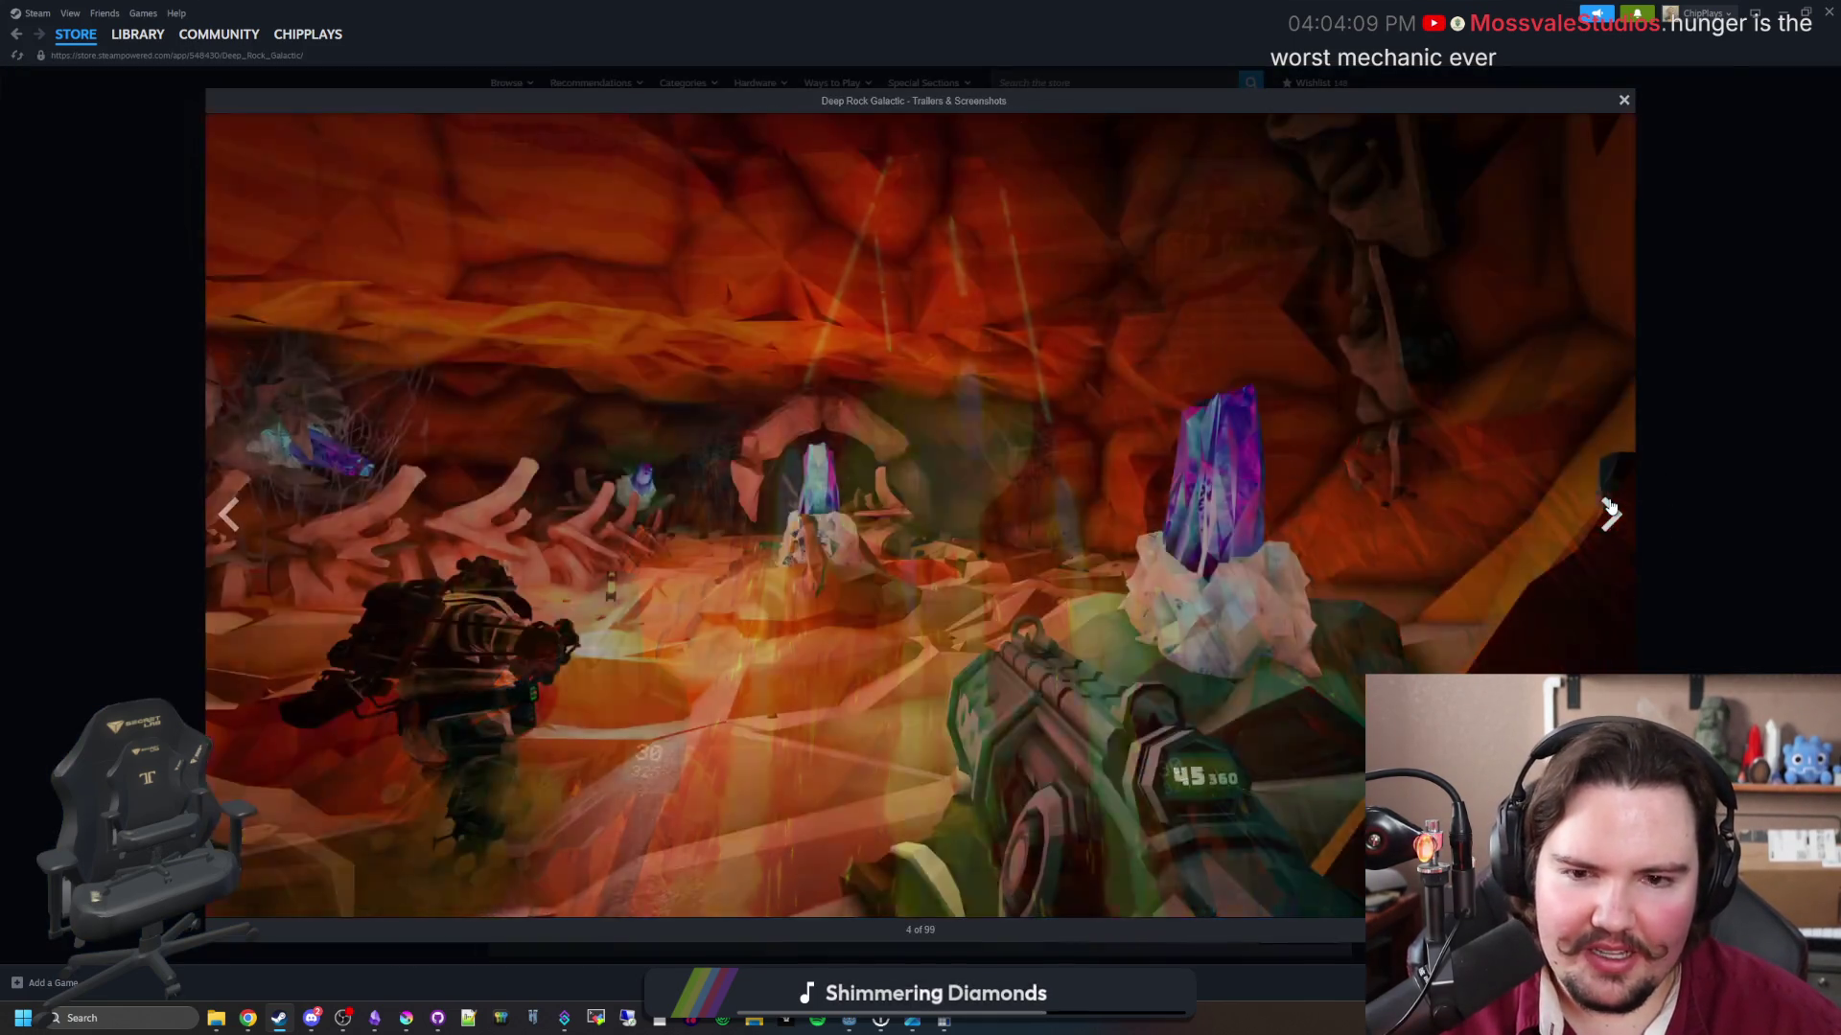
click(1609, 508)
click(1610, 508)
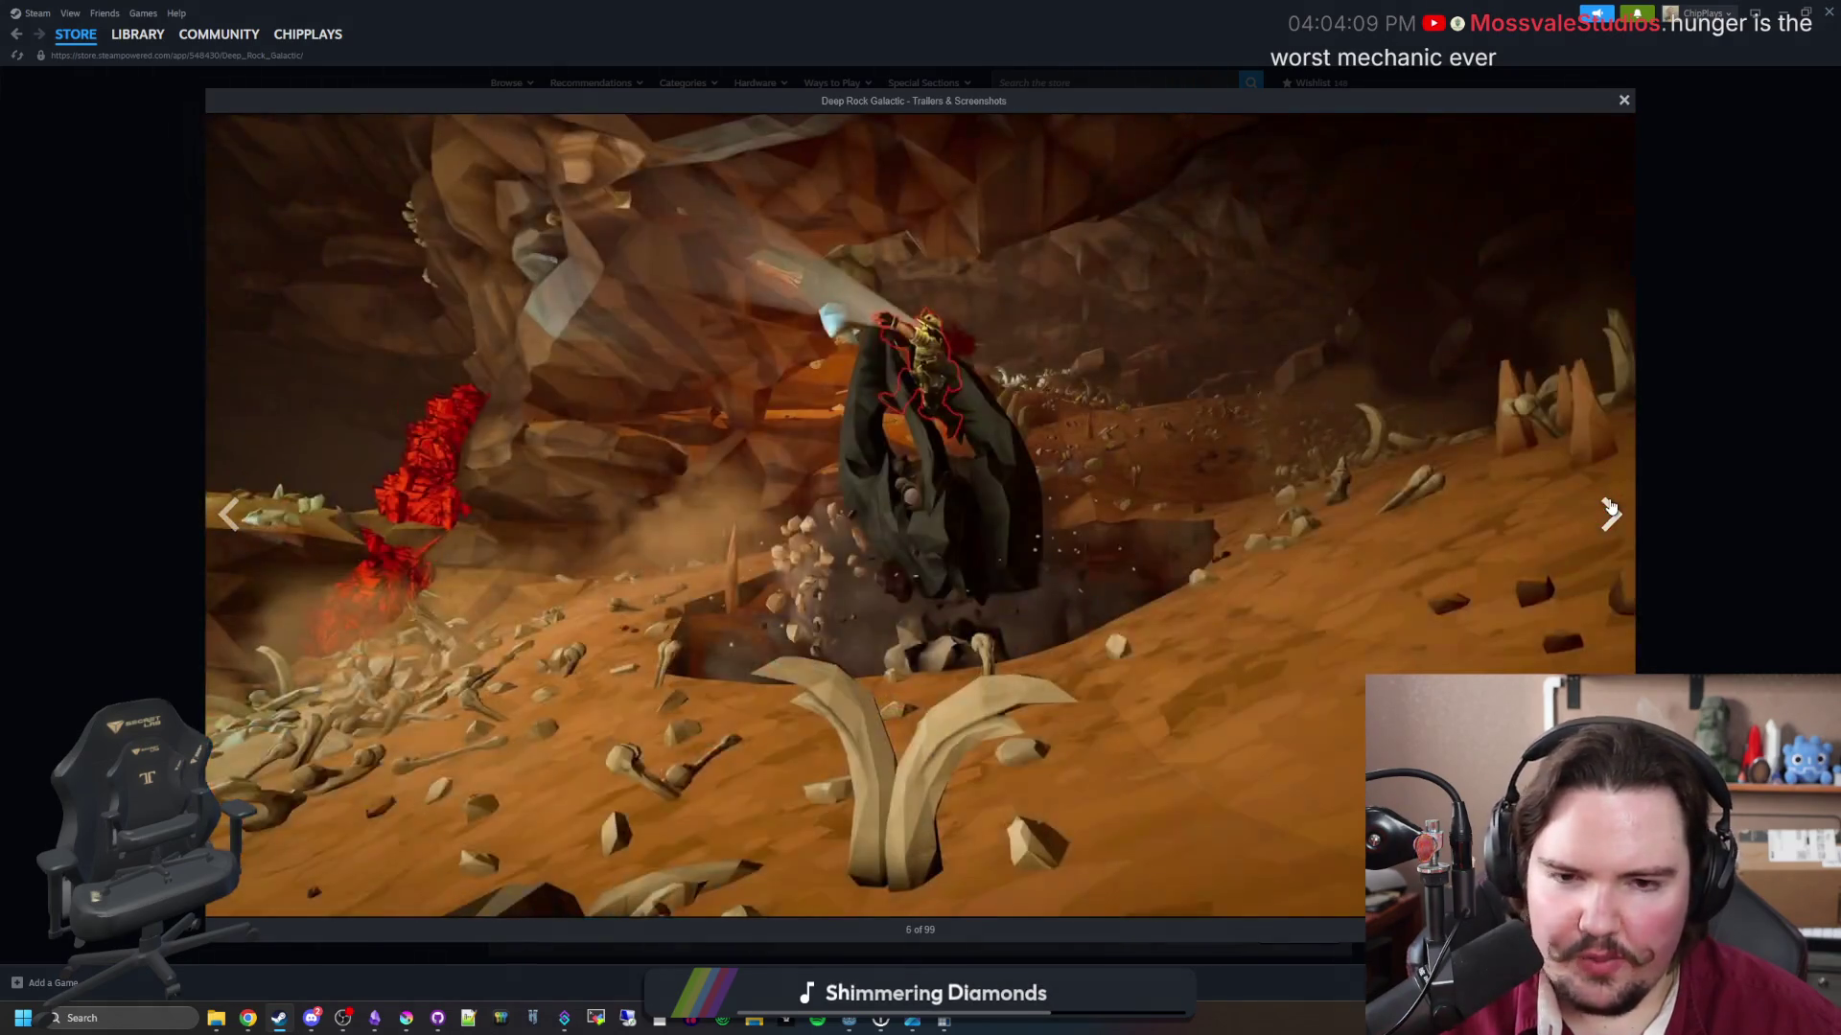
click(1609, 508)
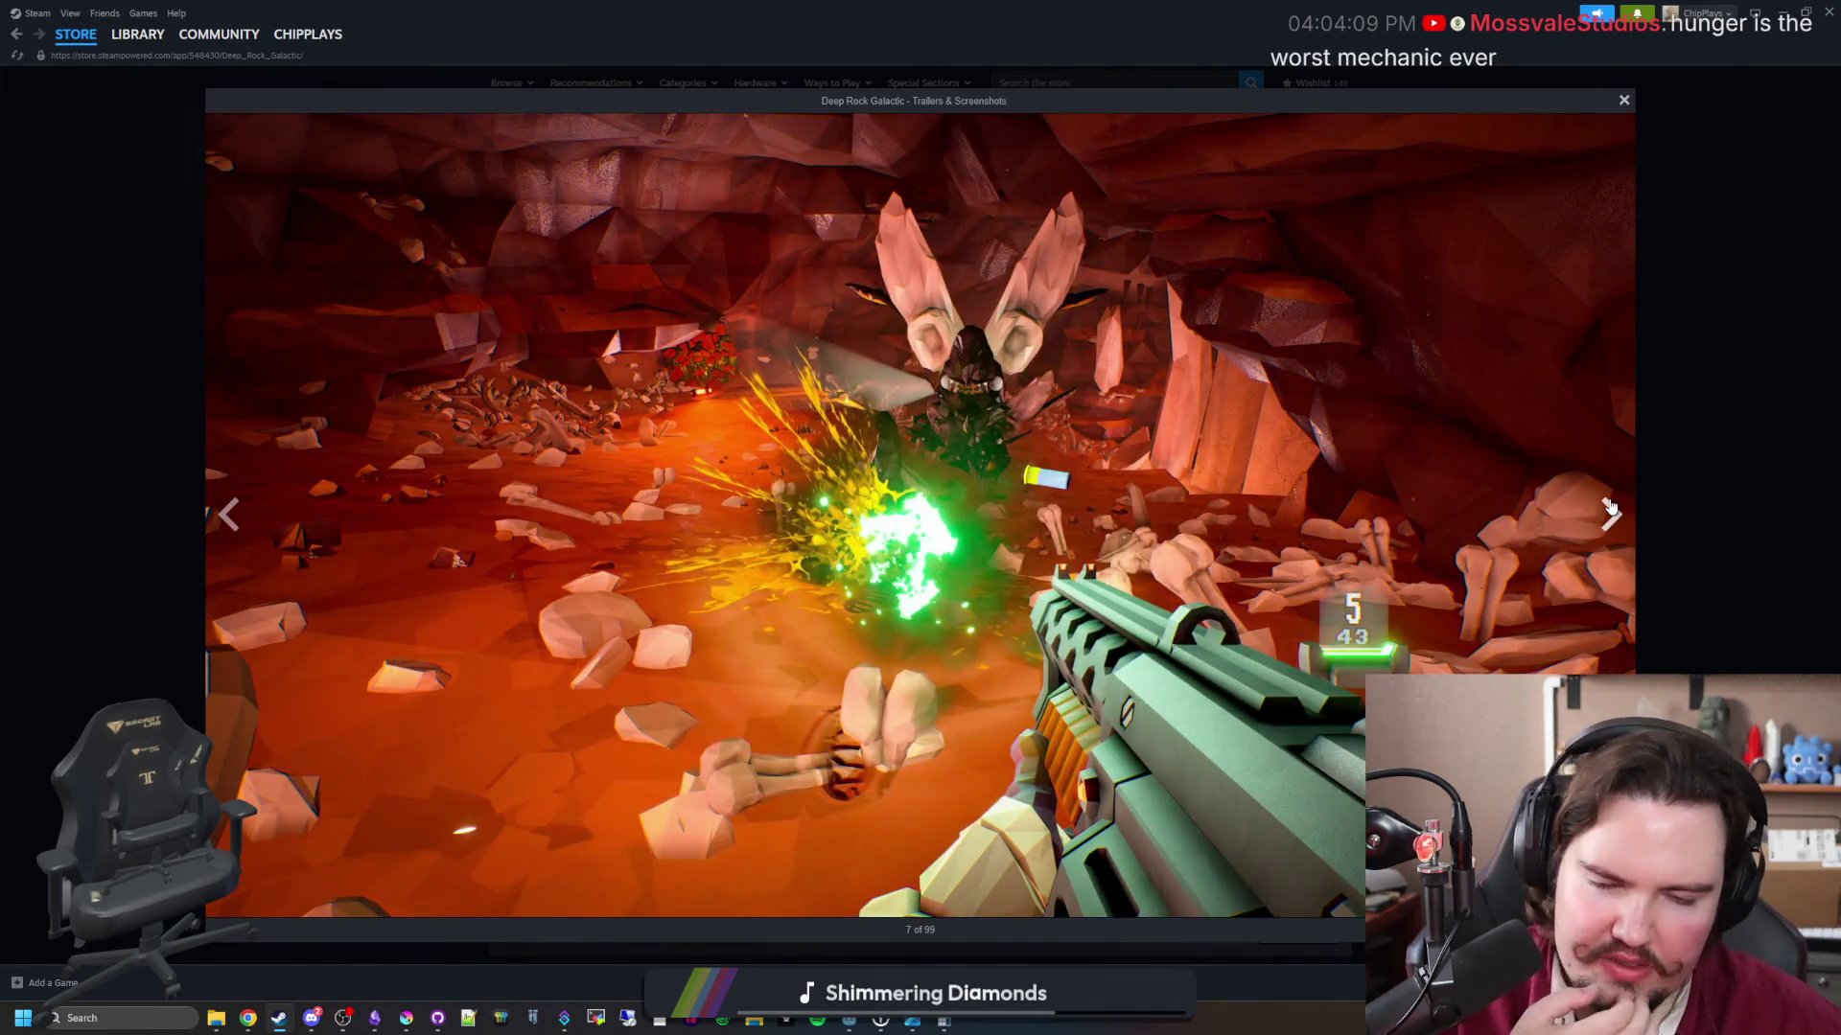
click(1610, 508)
click(1610, 508)
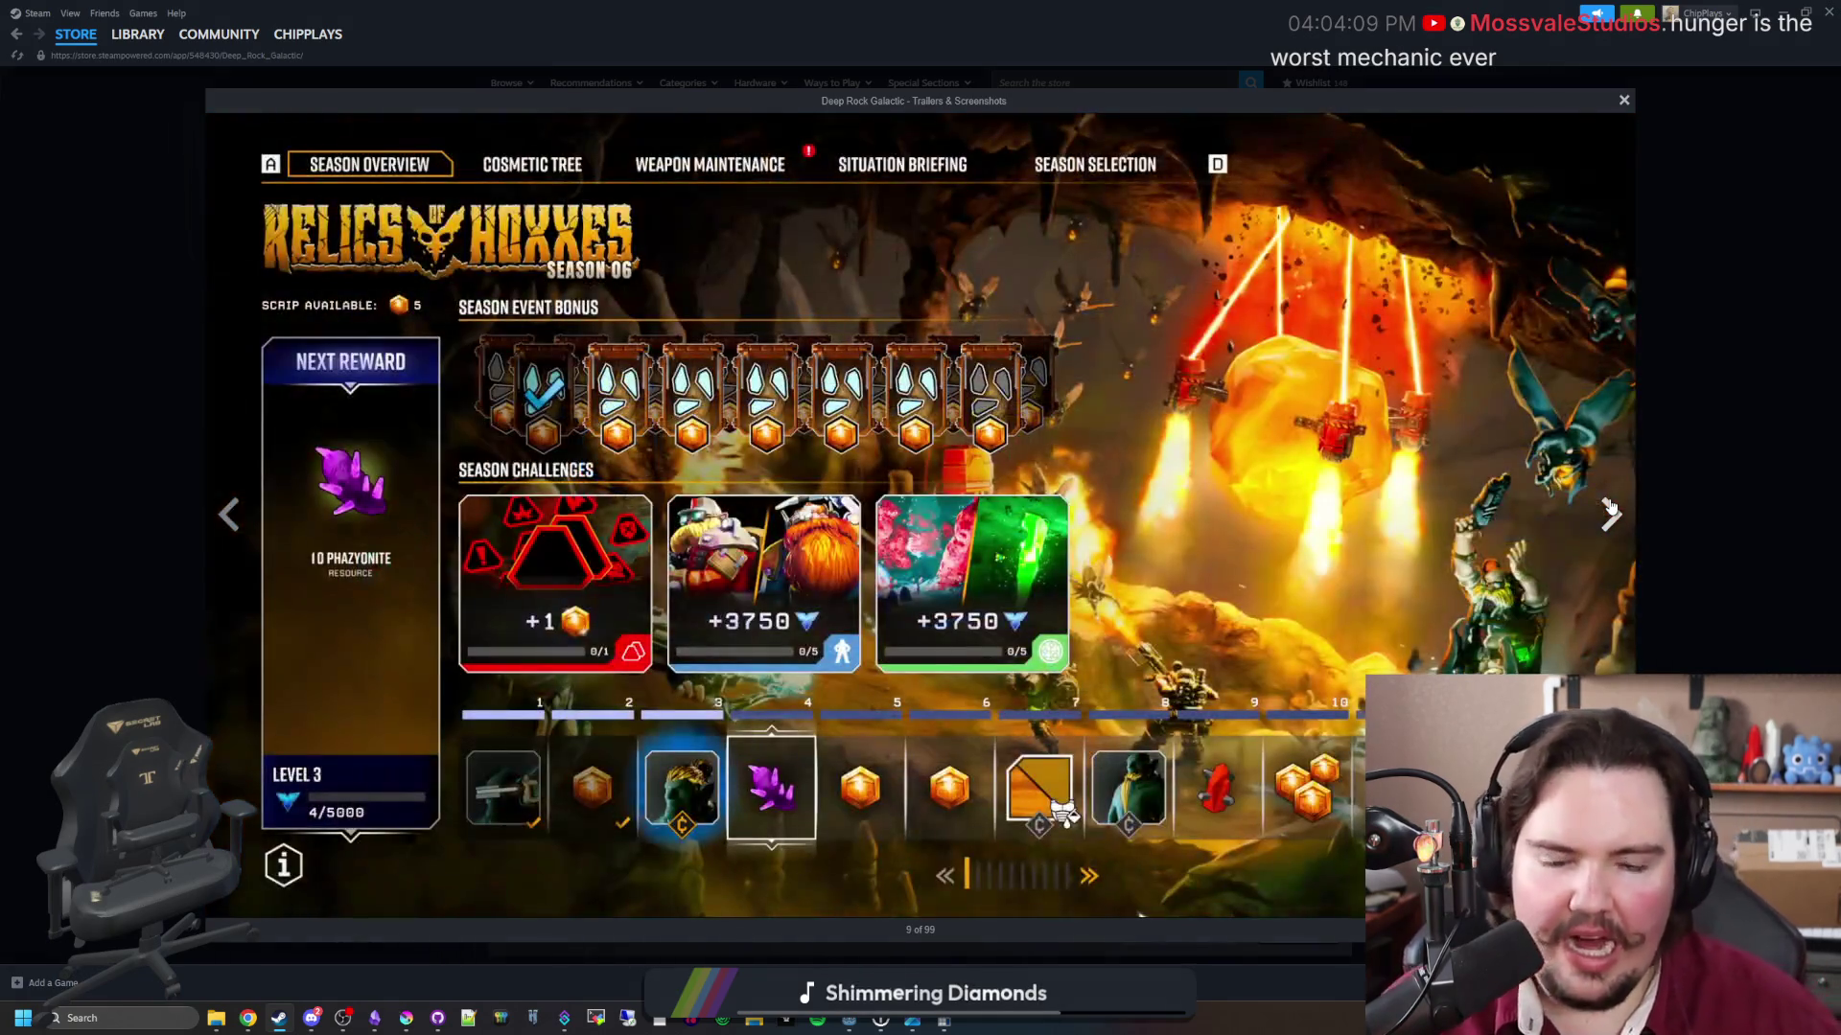
click(1609, 508)
click(1610, 509)
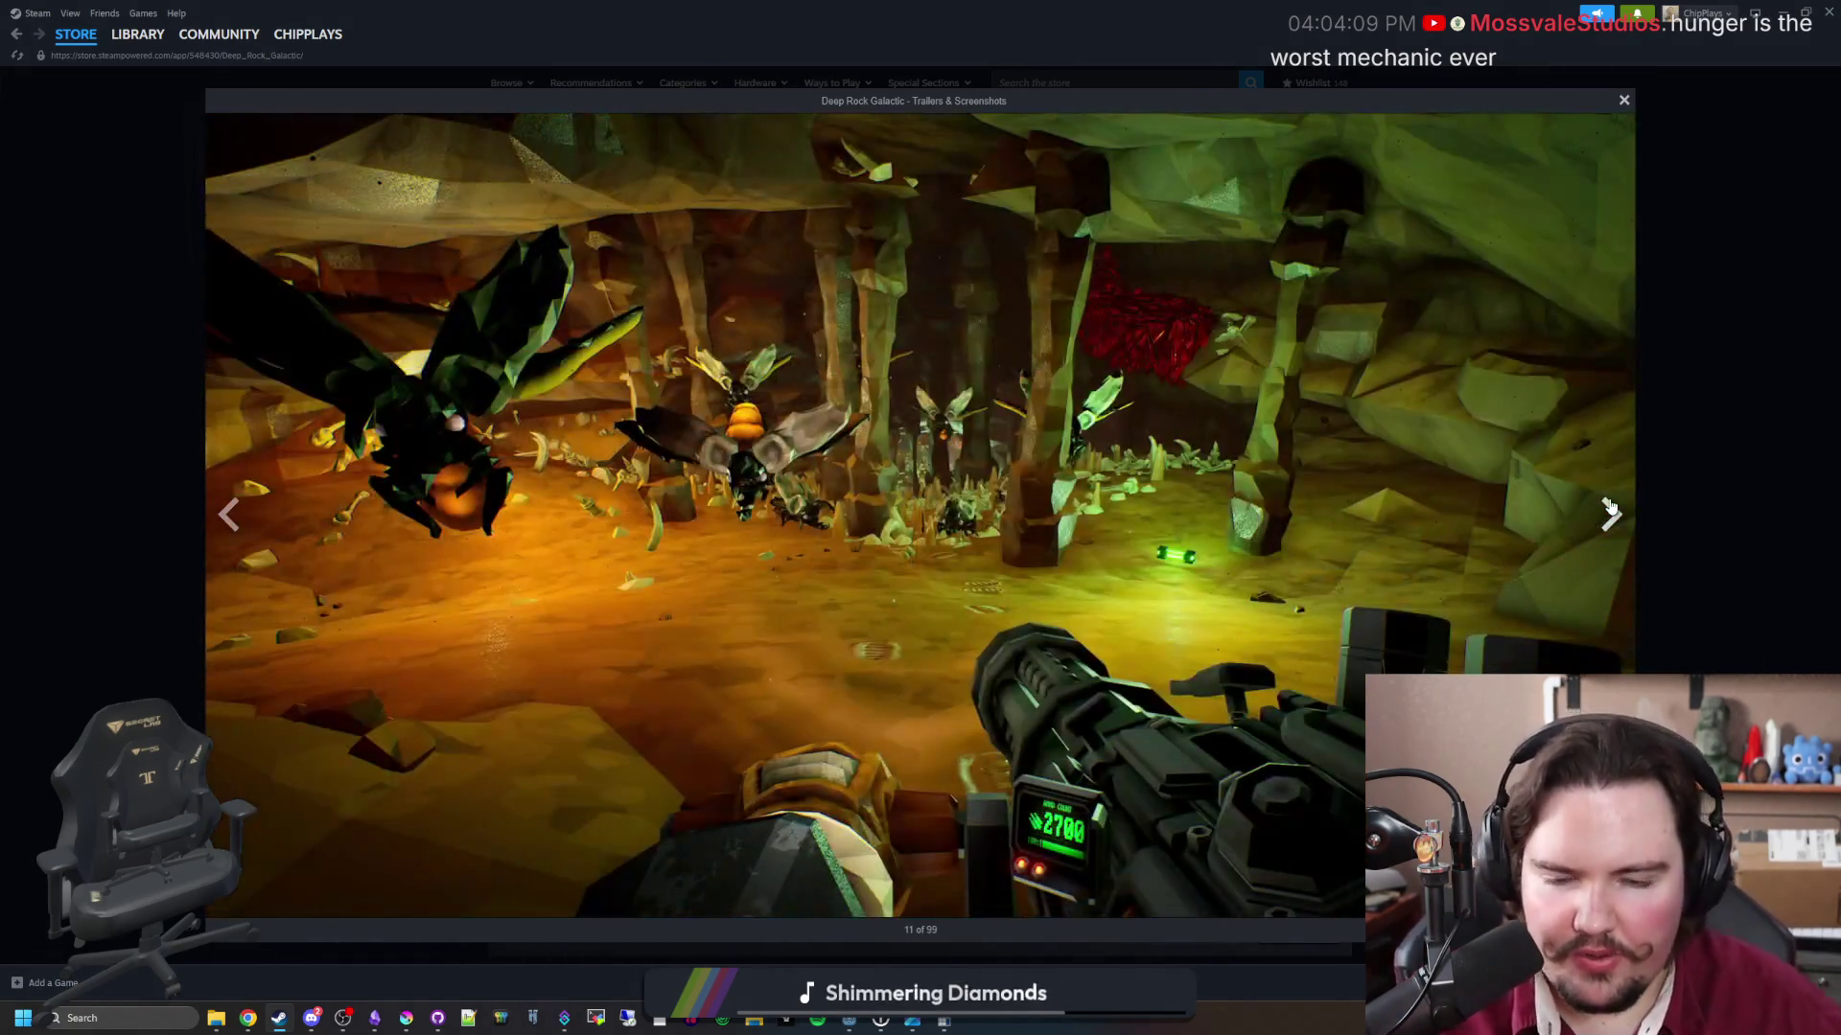
click(1609, 508)
click(1610, 508)
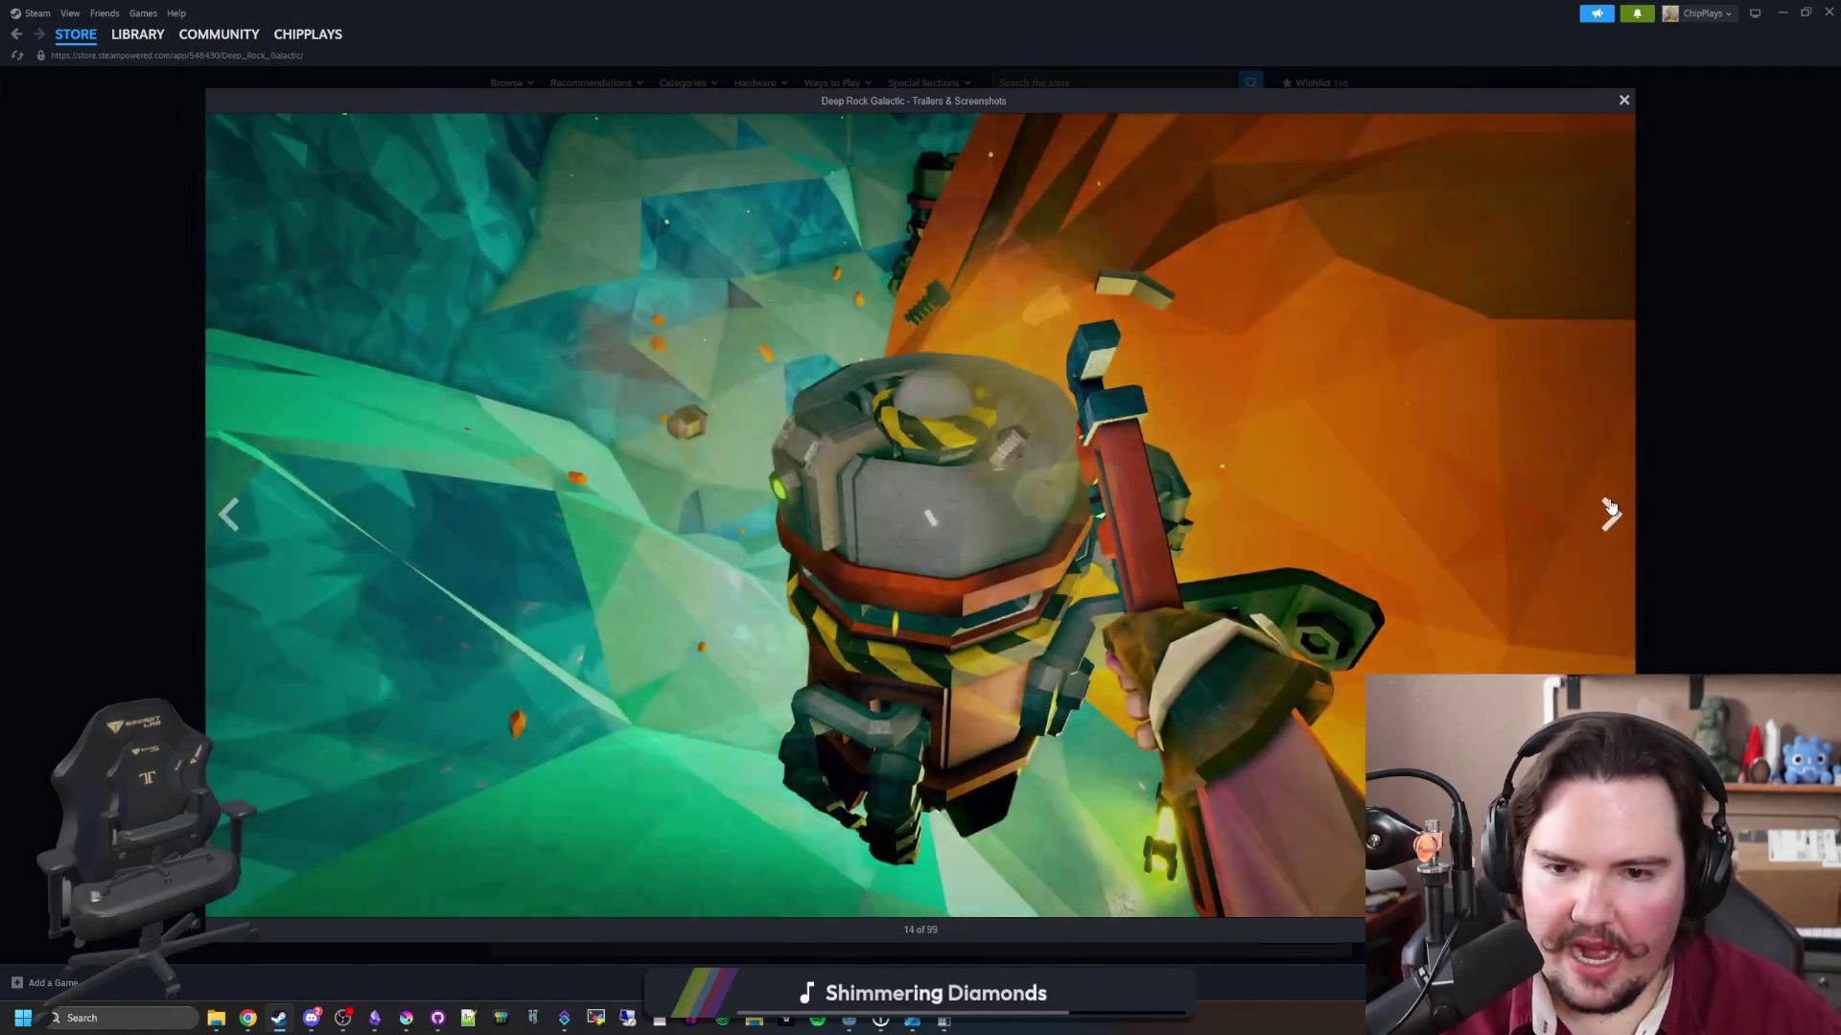
click(1609, 508)
click(1609, 508)
click(1609, 508)
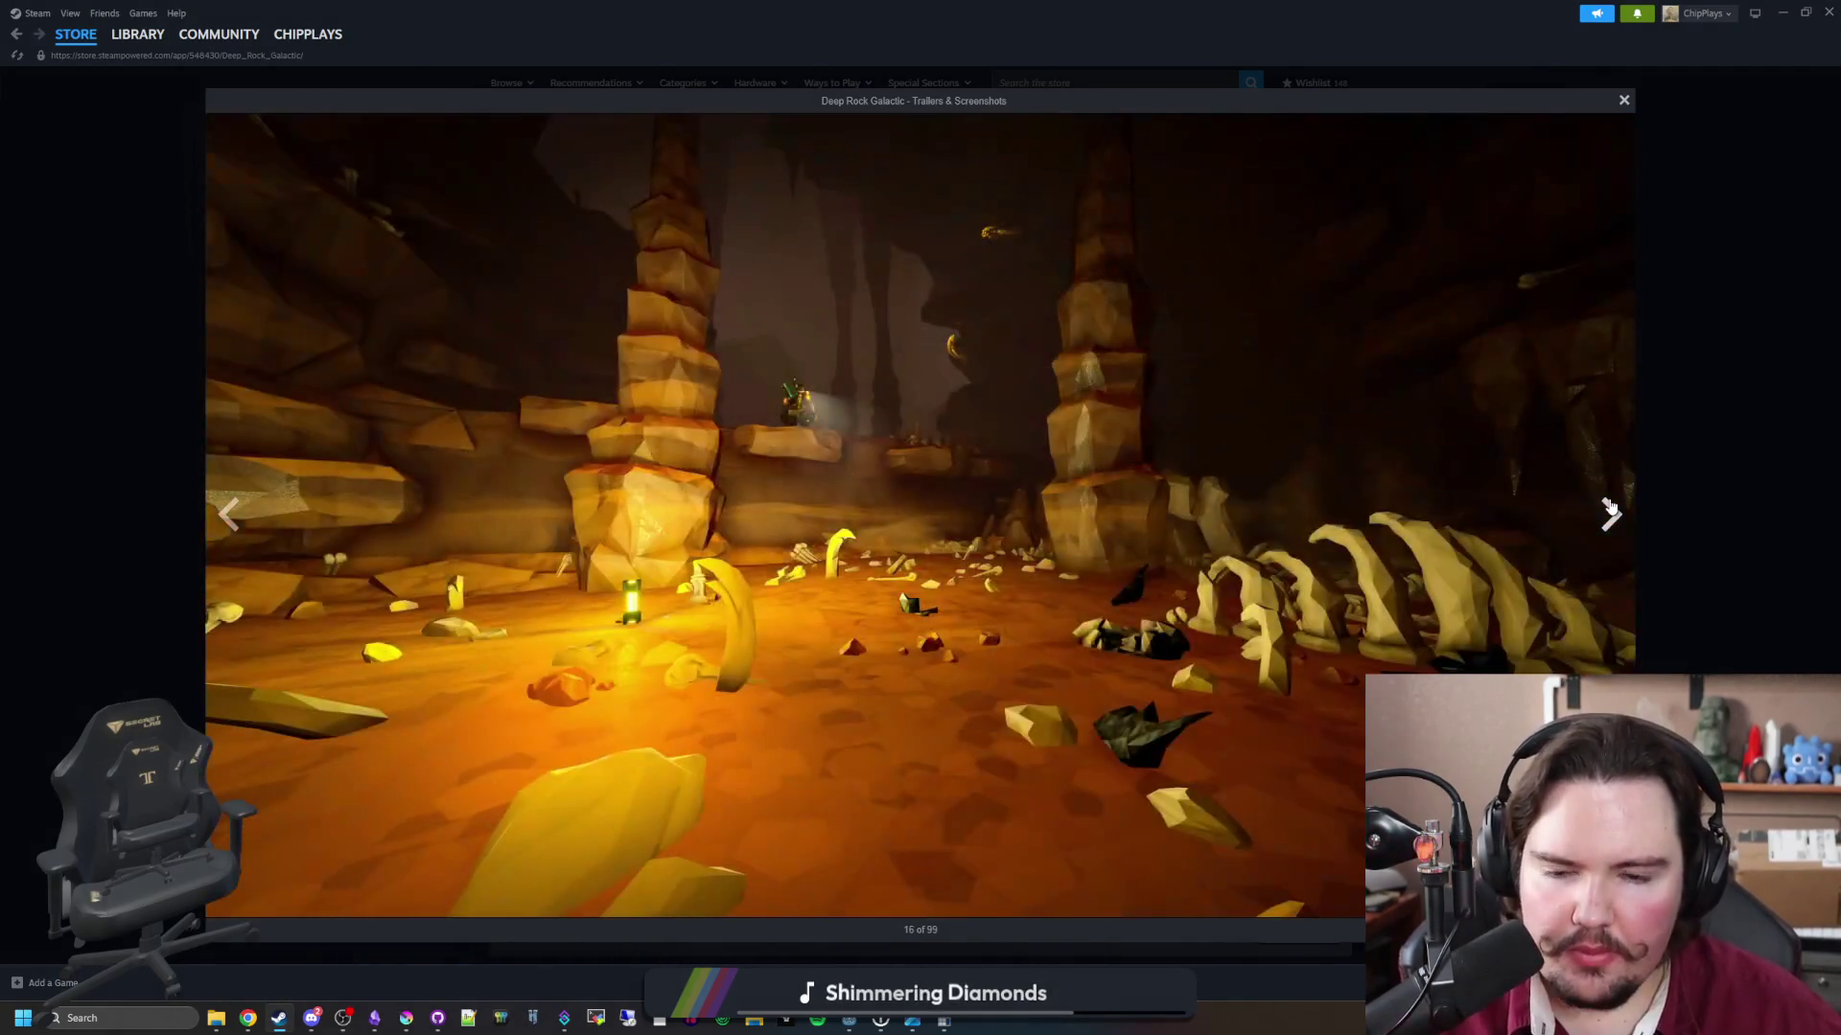
click(1610, 508)
click(1610, 508)
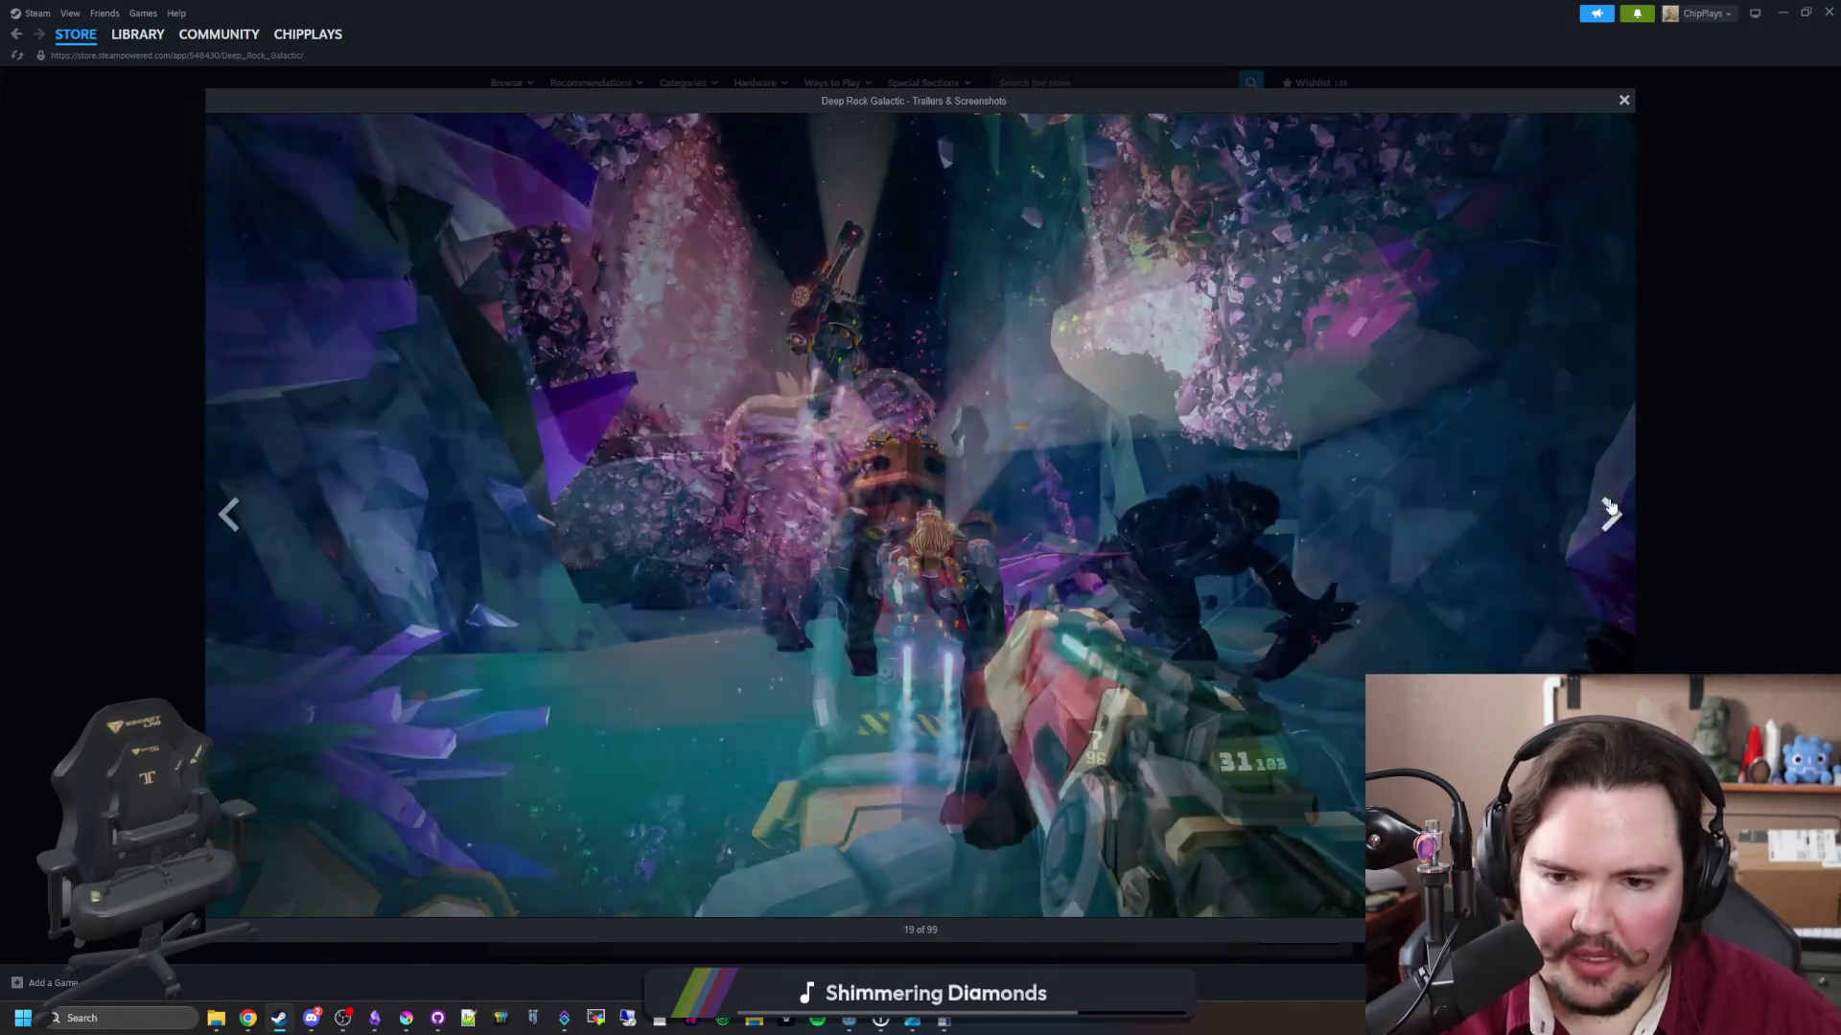
click(1612, 499)
click(1762, 353)
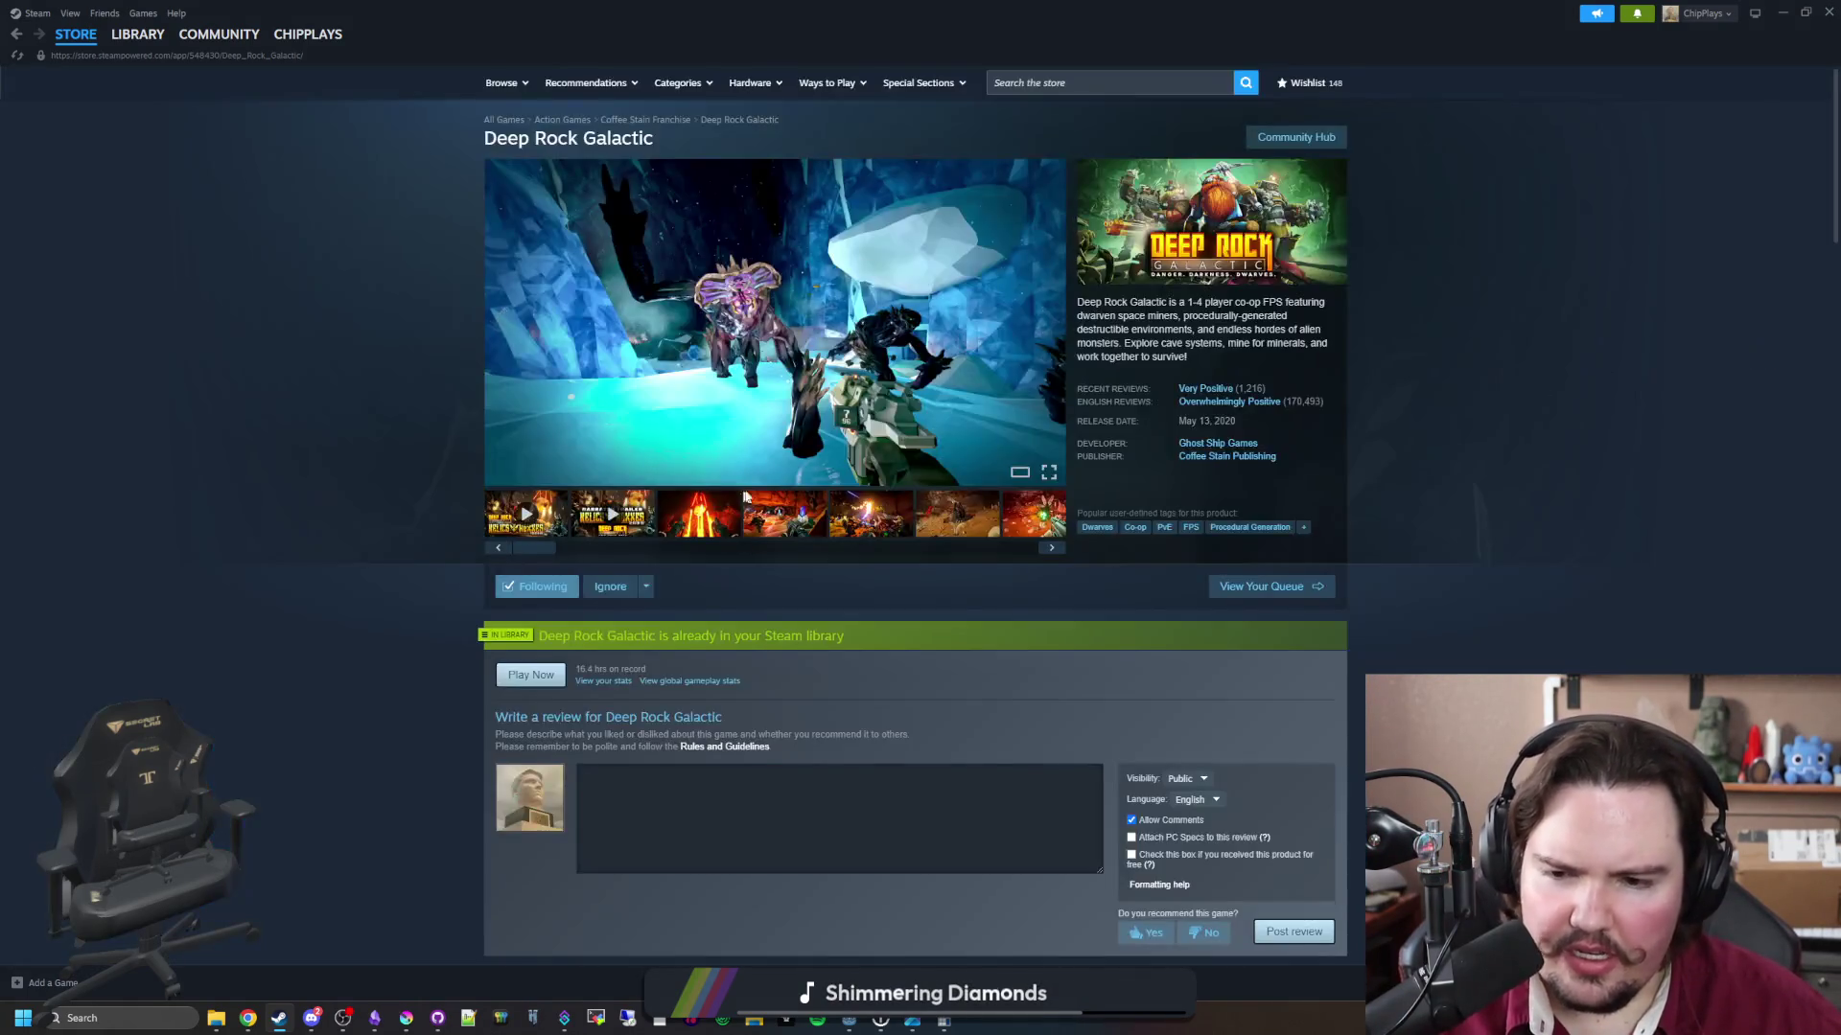
Step: Visit the Deep Rock Galactic: Survivor and Funday Games pages, then go back to Deep Rock Galactic
scroll(732, 487, down, 5)
scroll(732, 487, down, 3)
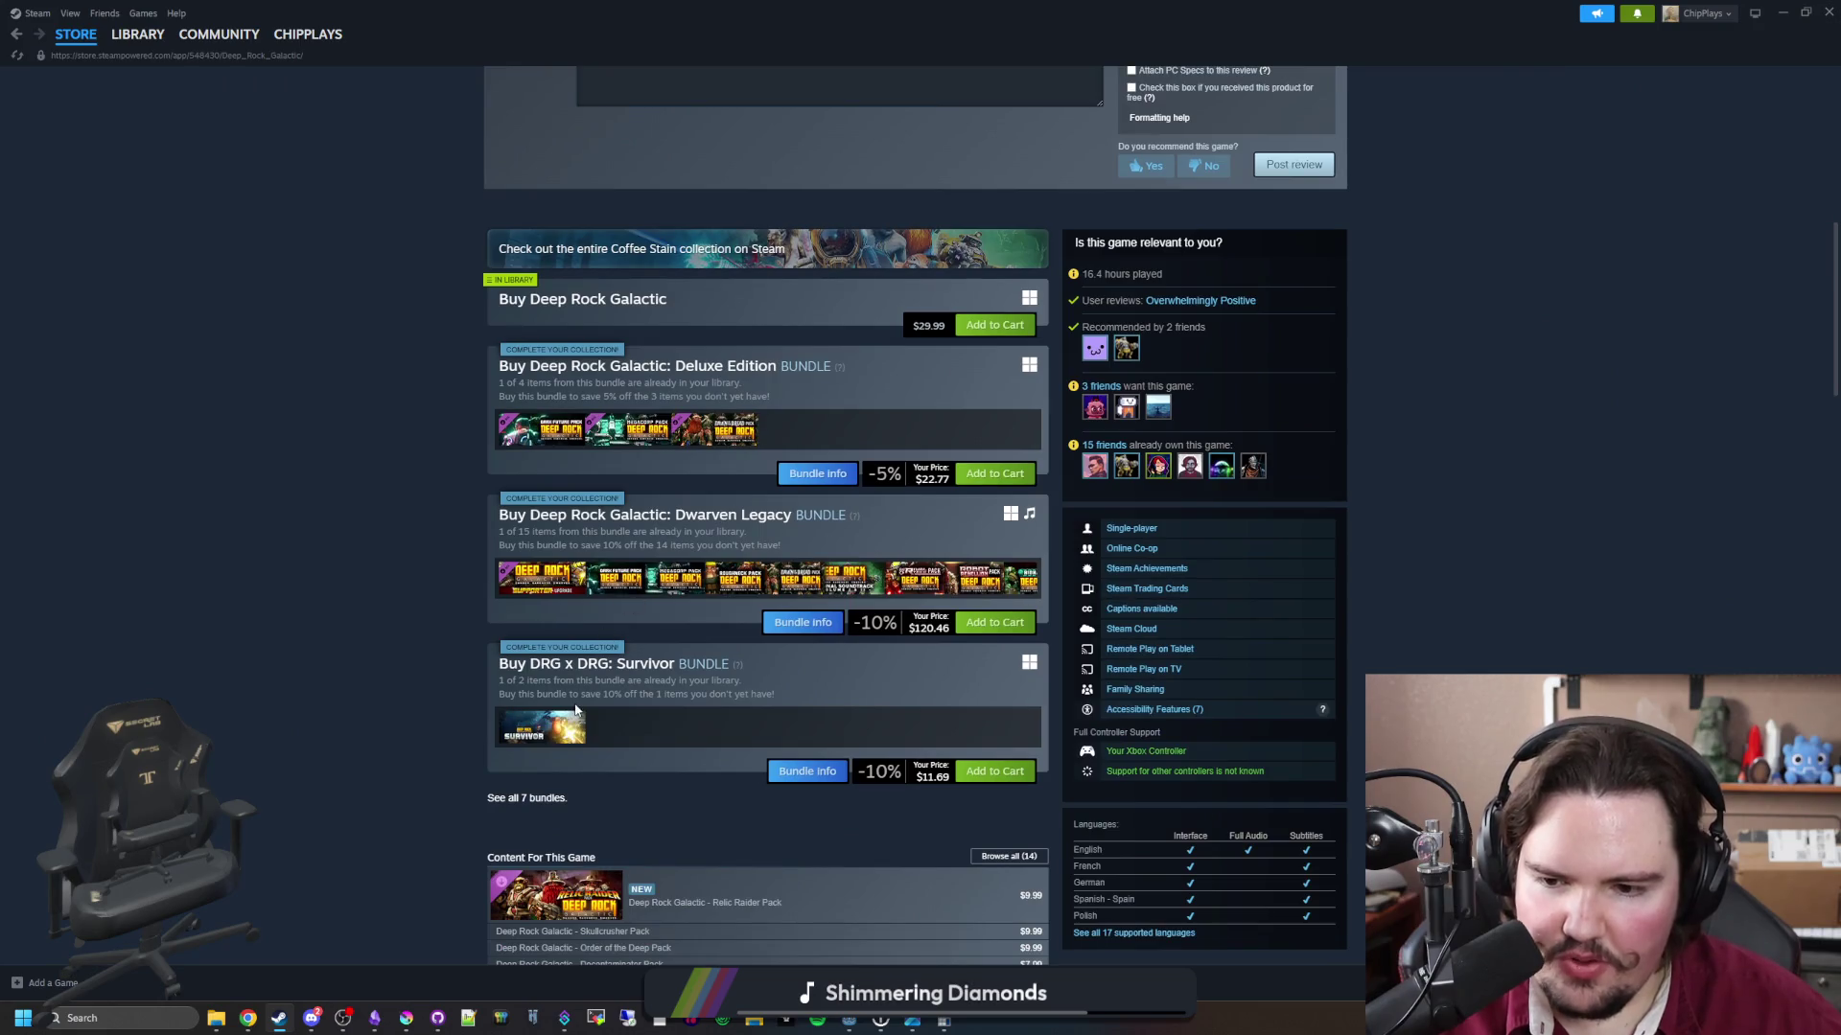
mouse_move(532, 734)
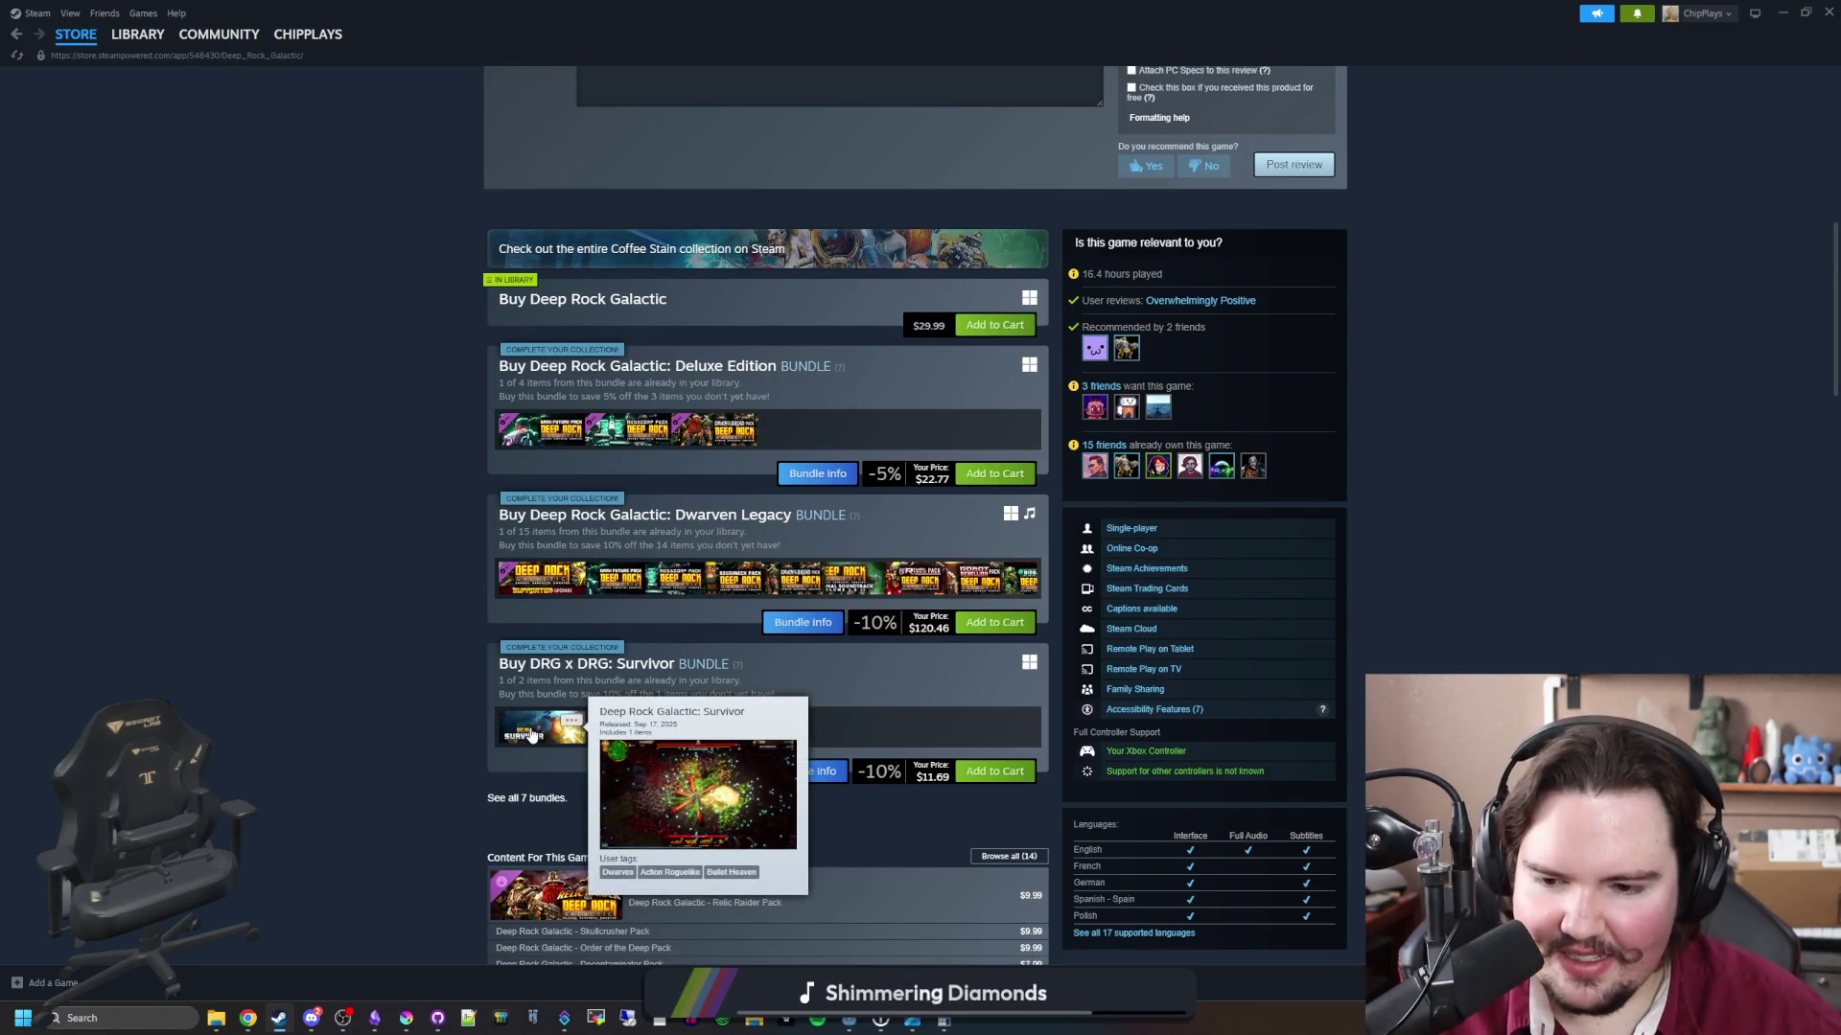
scroll(532, 735, down, 2)
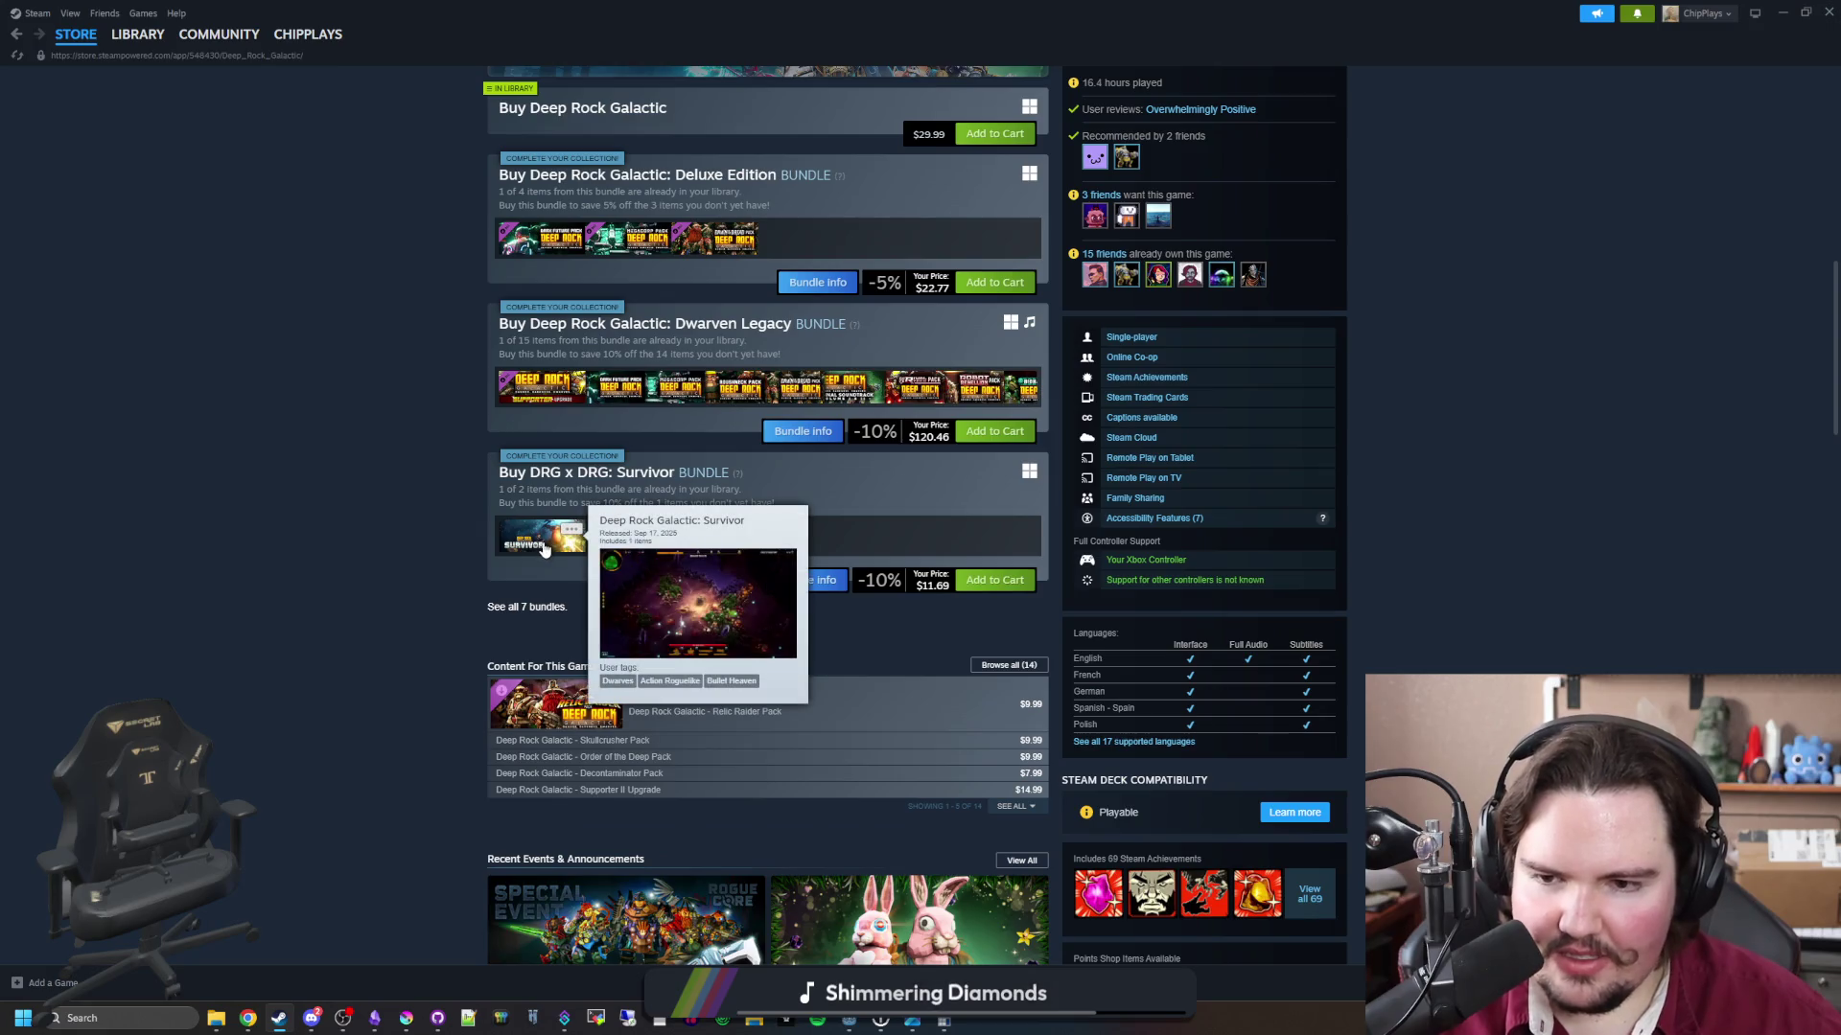
click(544, 548)
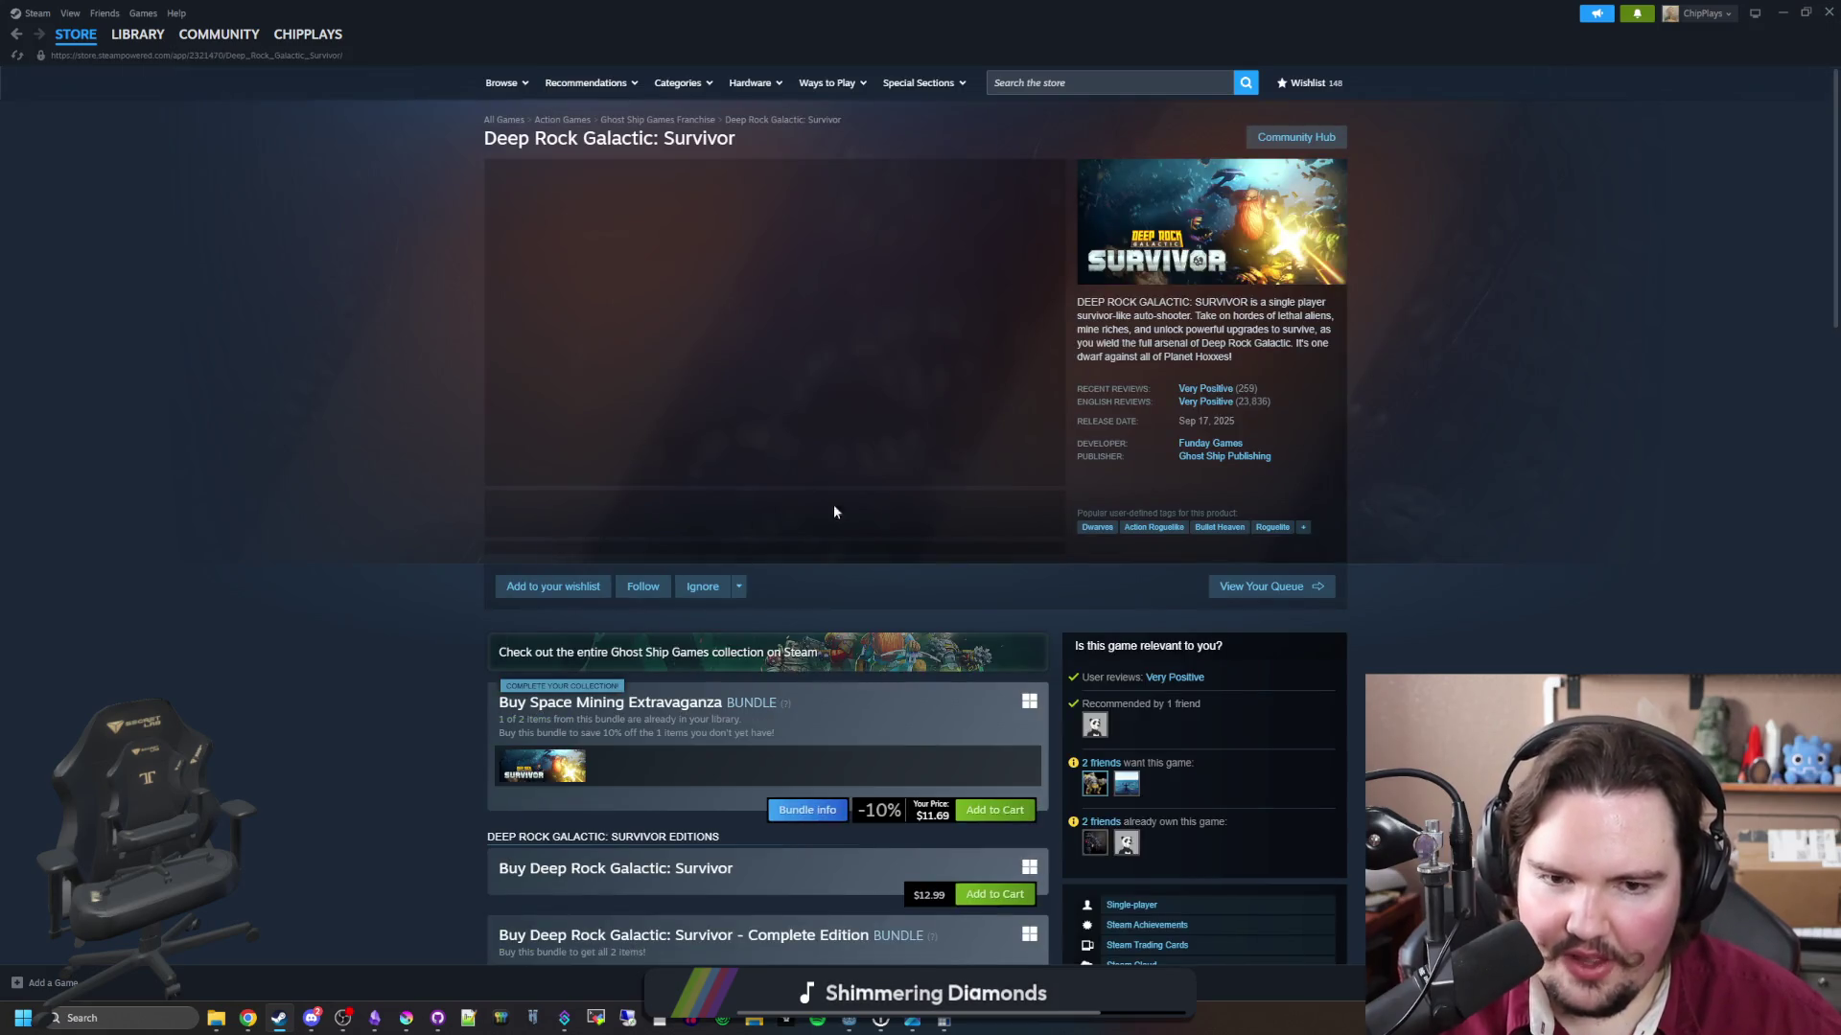
click(1186, 454)
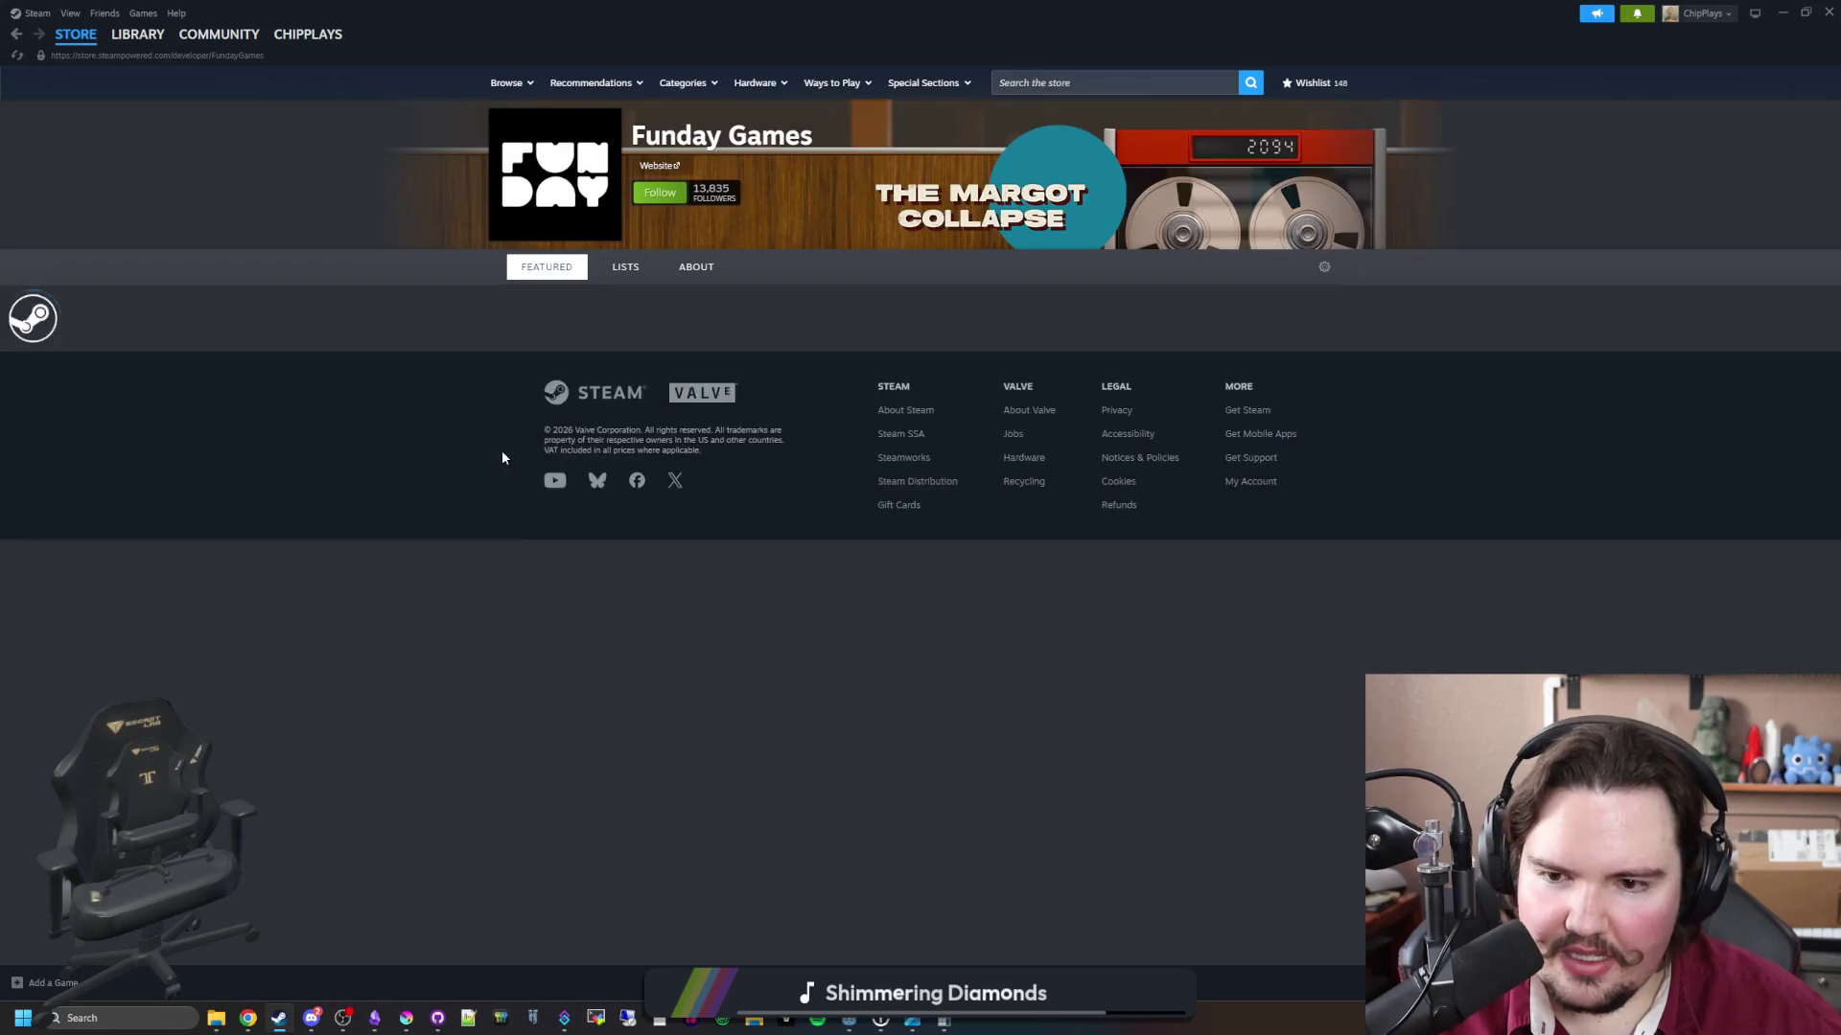
scroll(384, 455, down, 15)
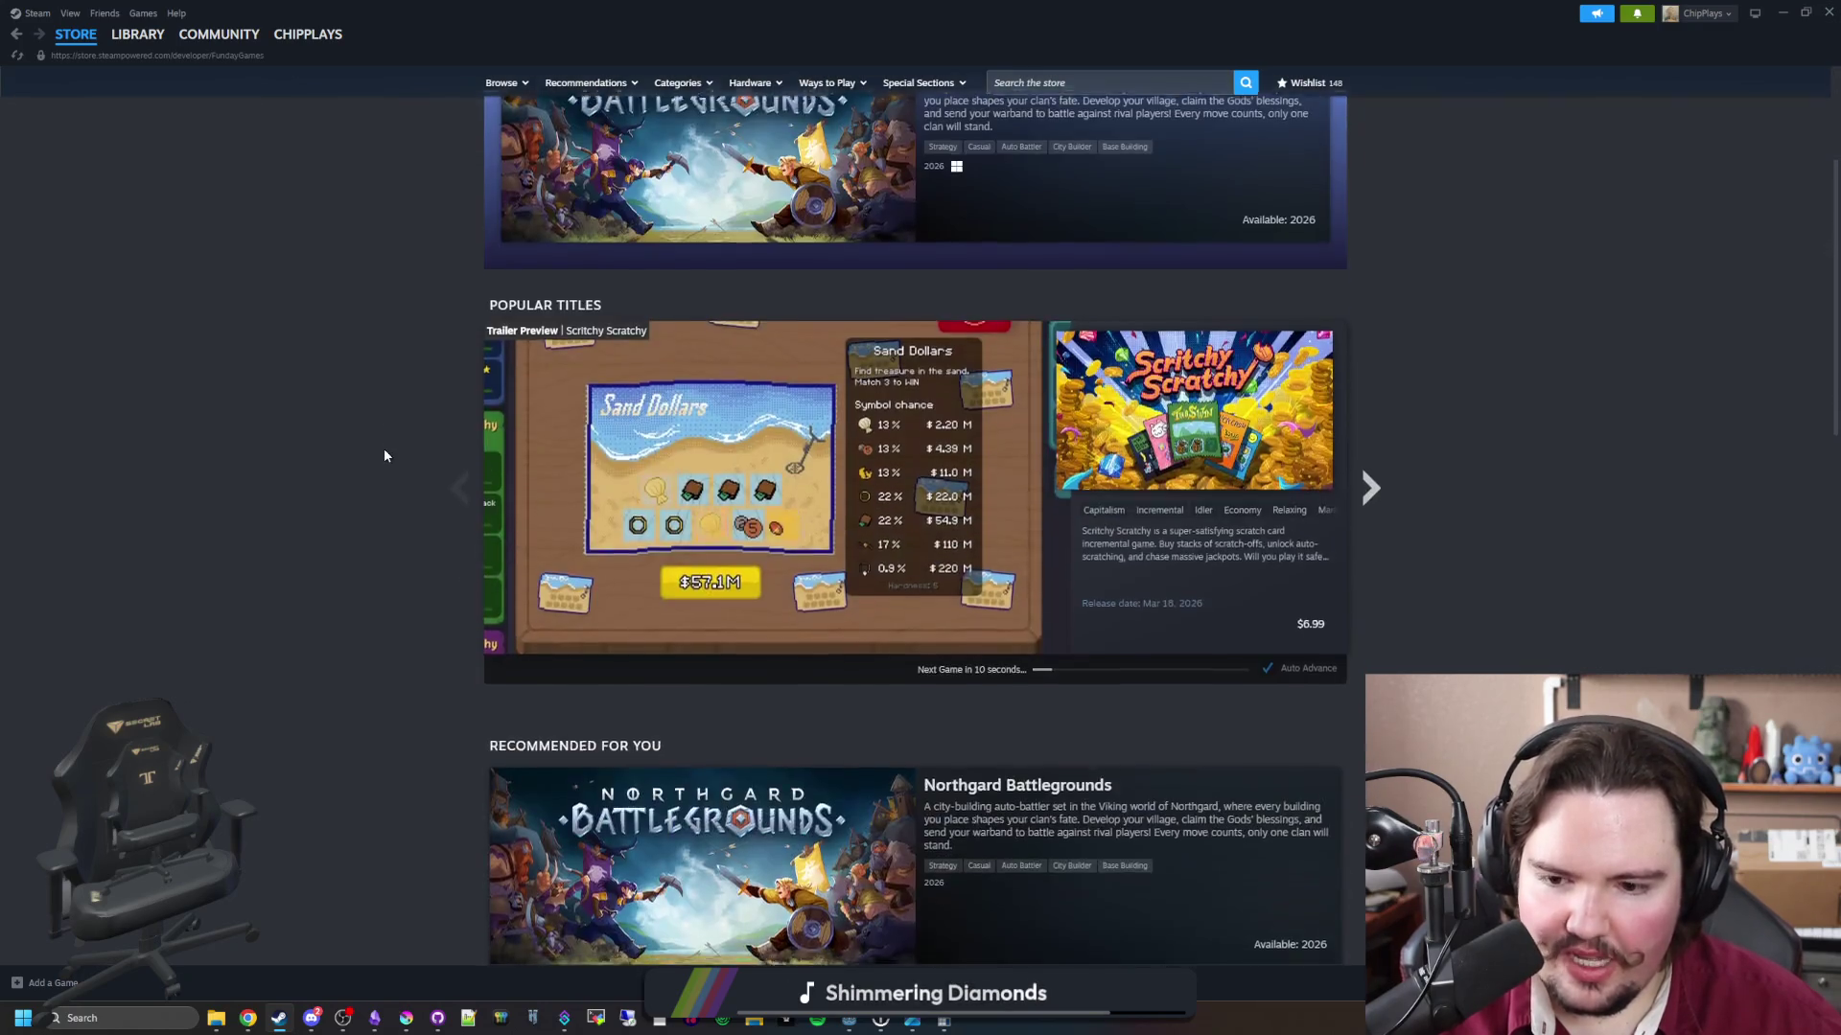
key(alt+Left)
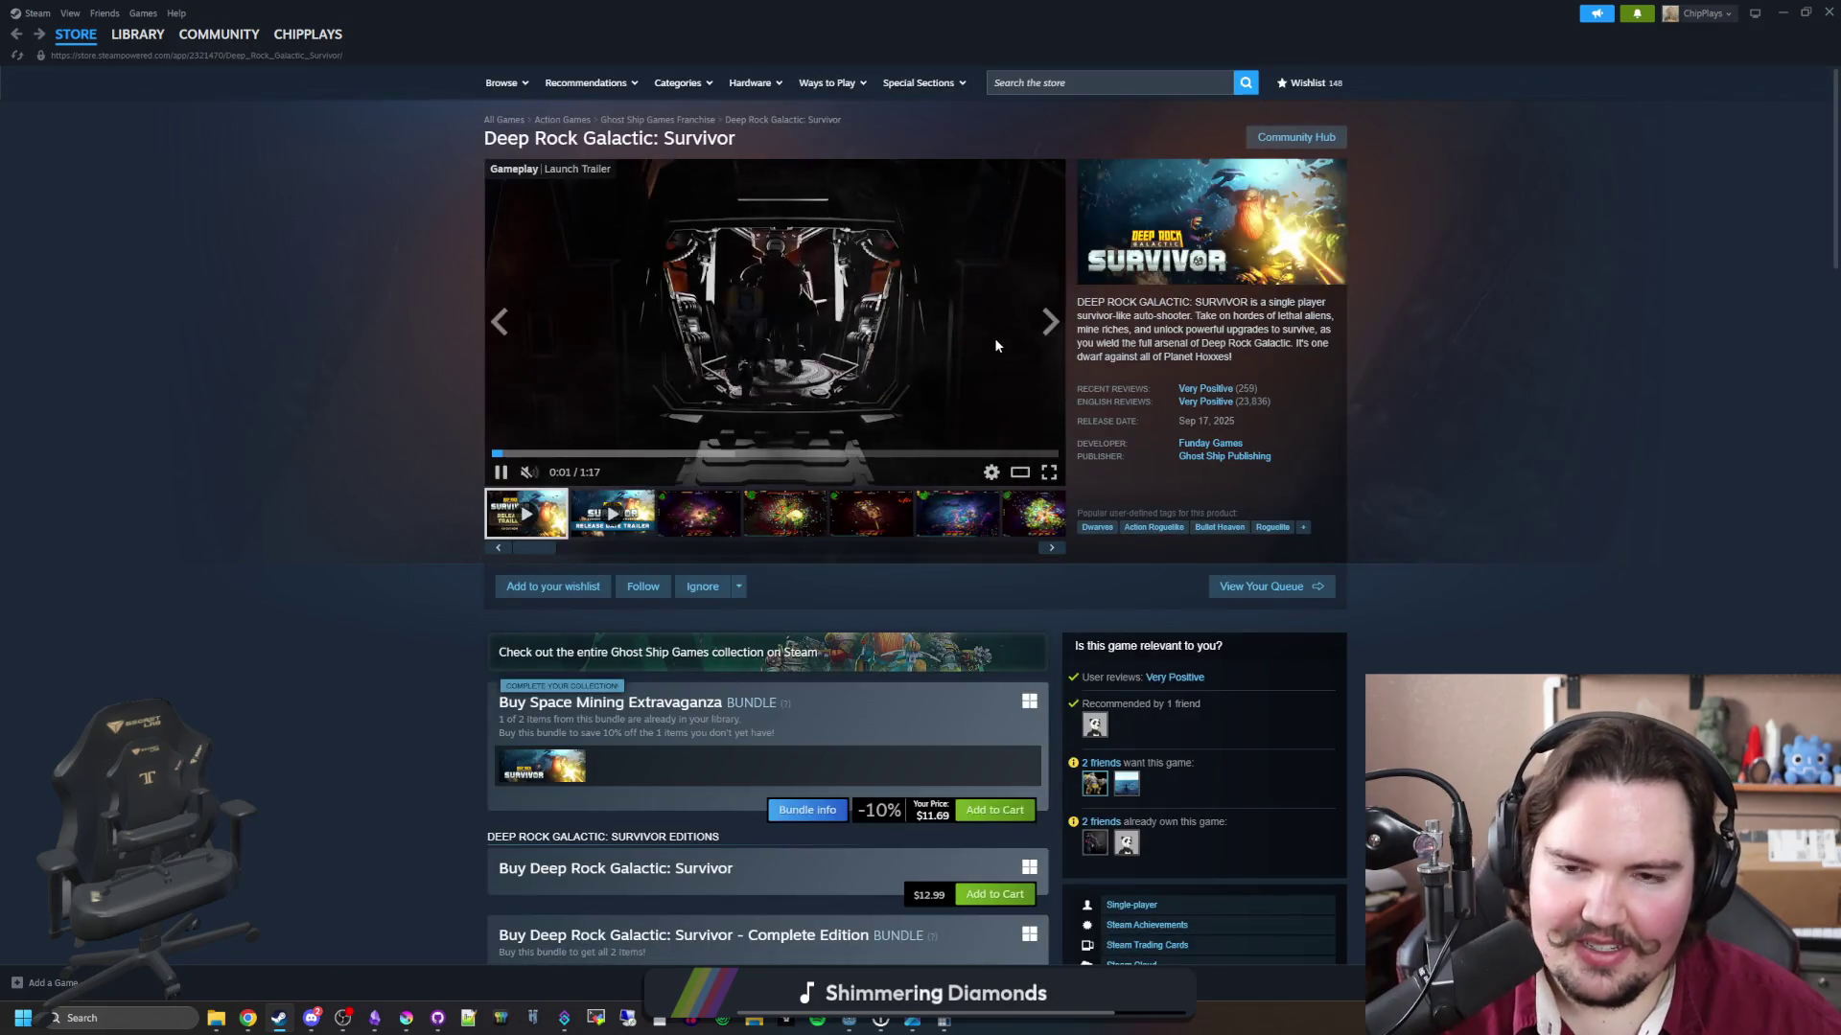
key(alt+Left)
click(1147, 83)
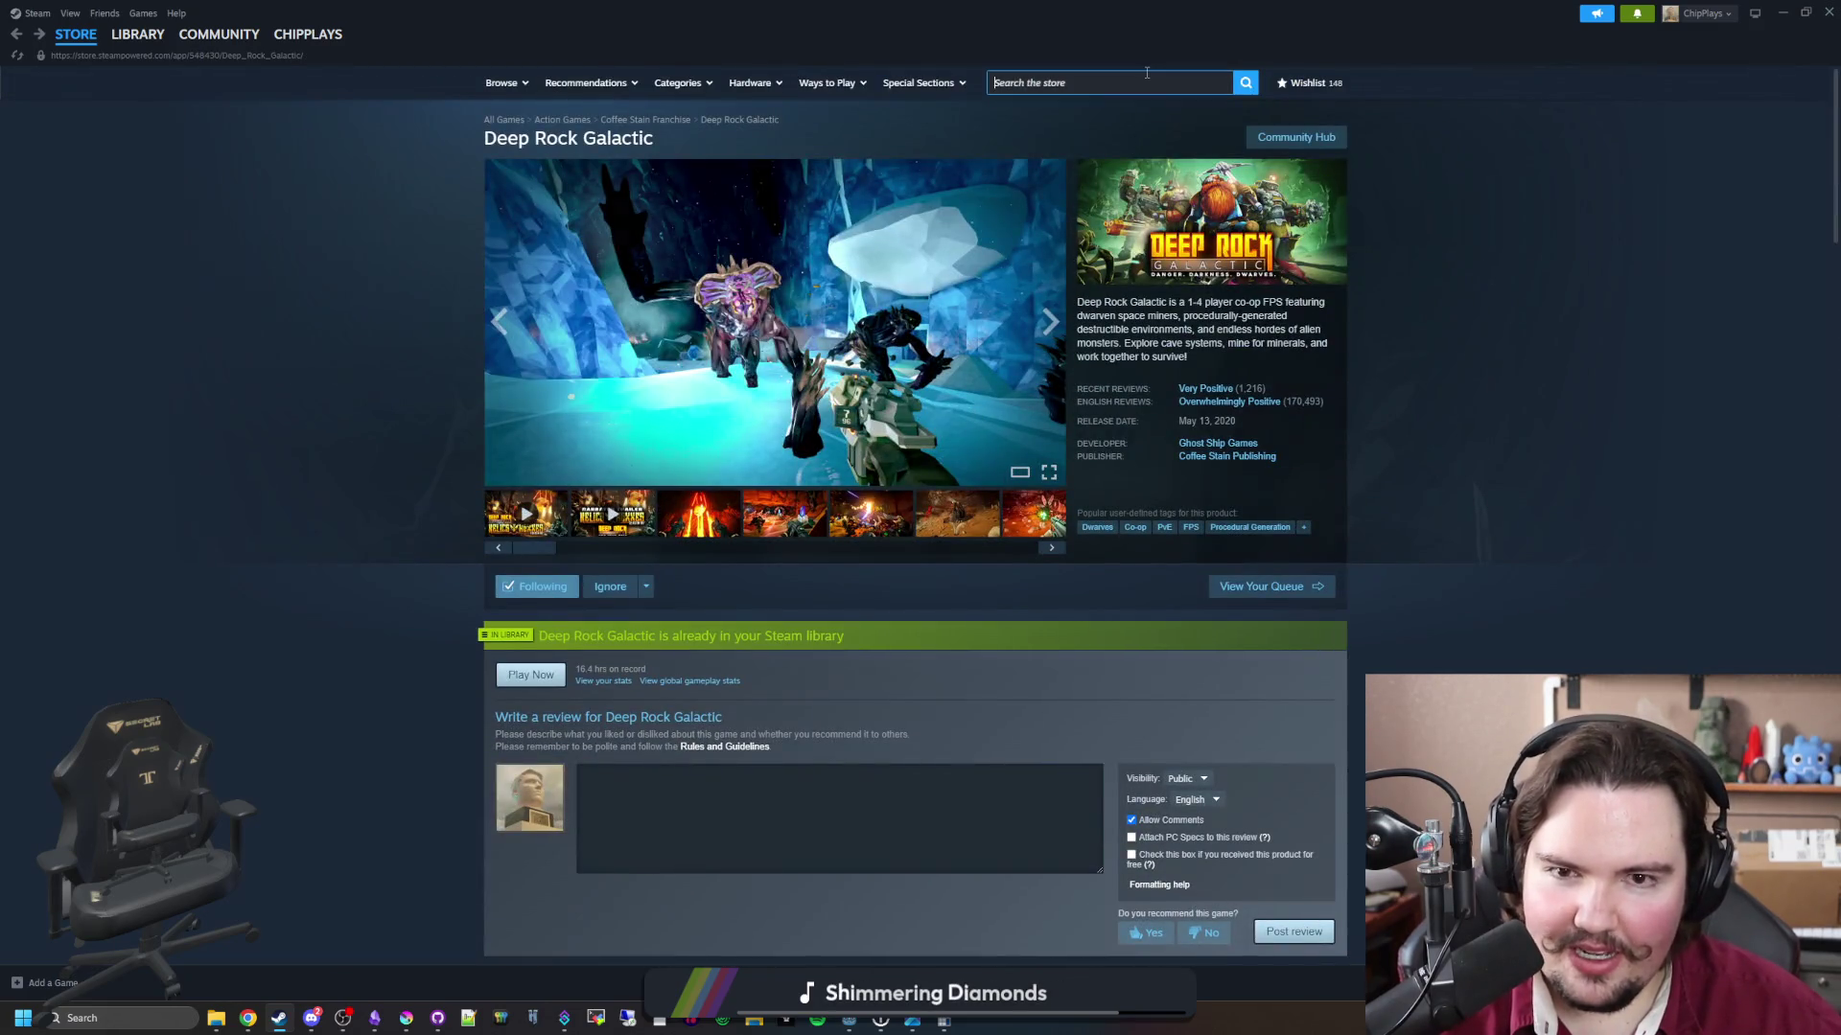
Step: Search 'deep', open the Deep Rock Galactic: Rogue Core page, and enlarge its third screenshot
text(deep rock)
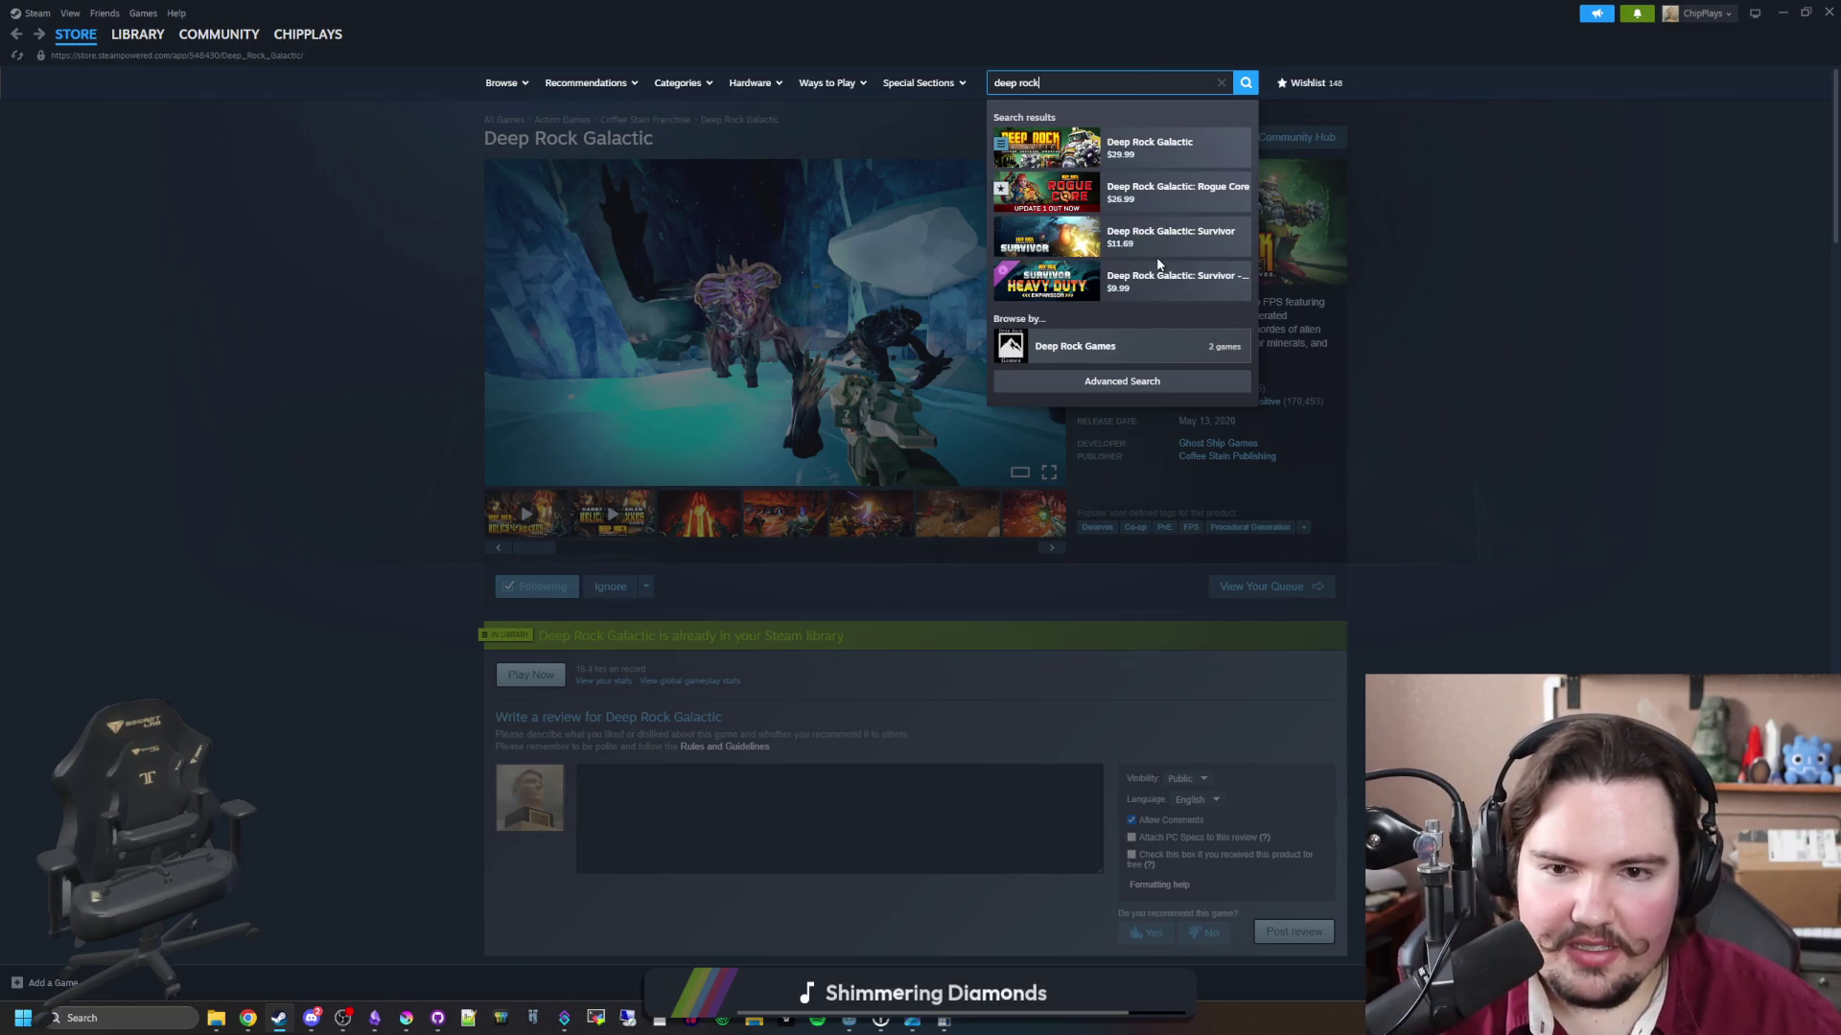
click(1162, 199)
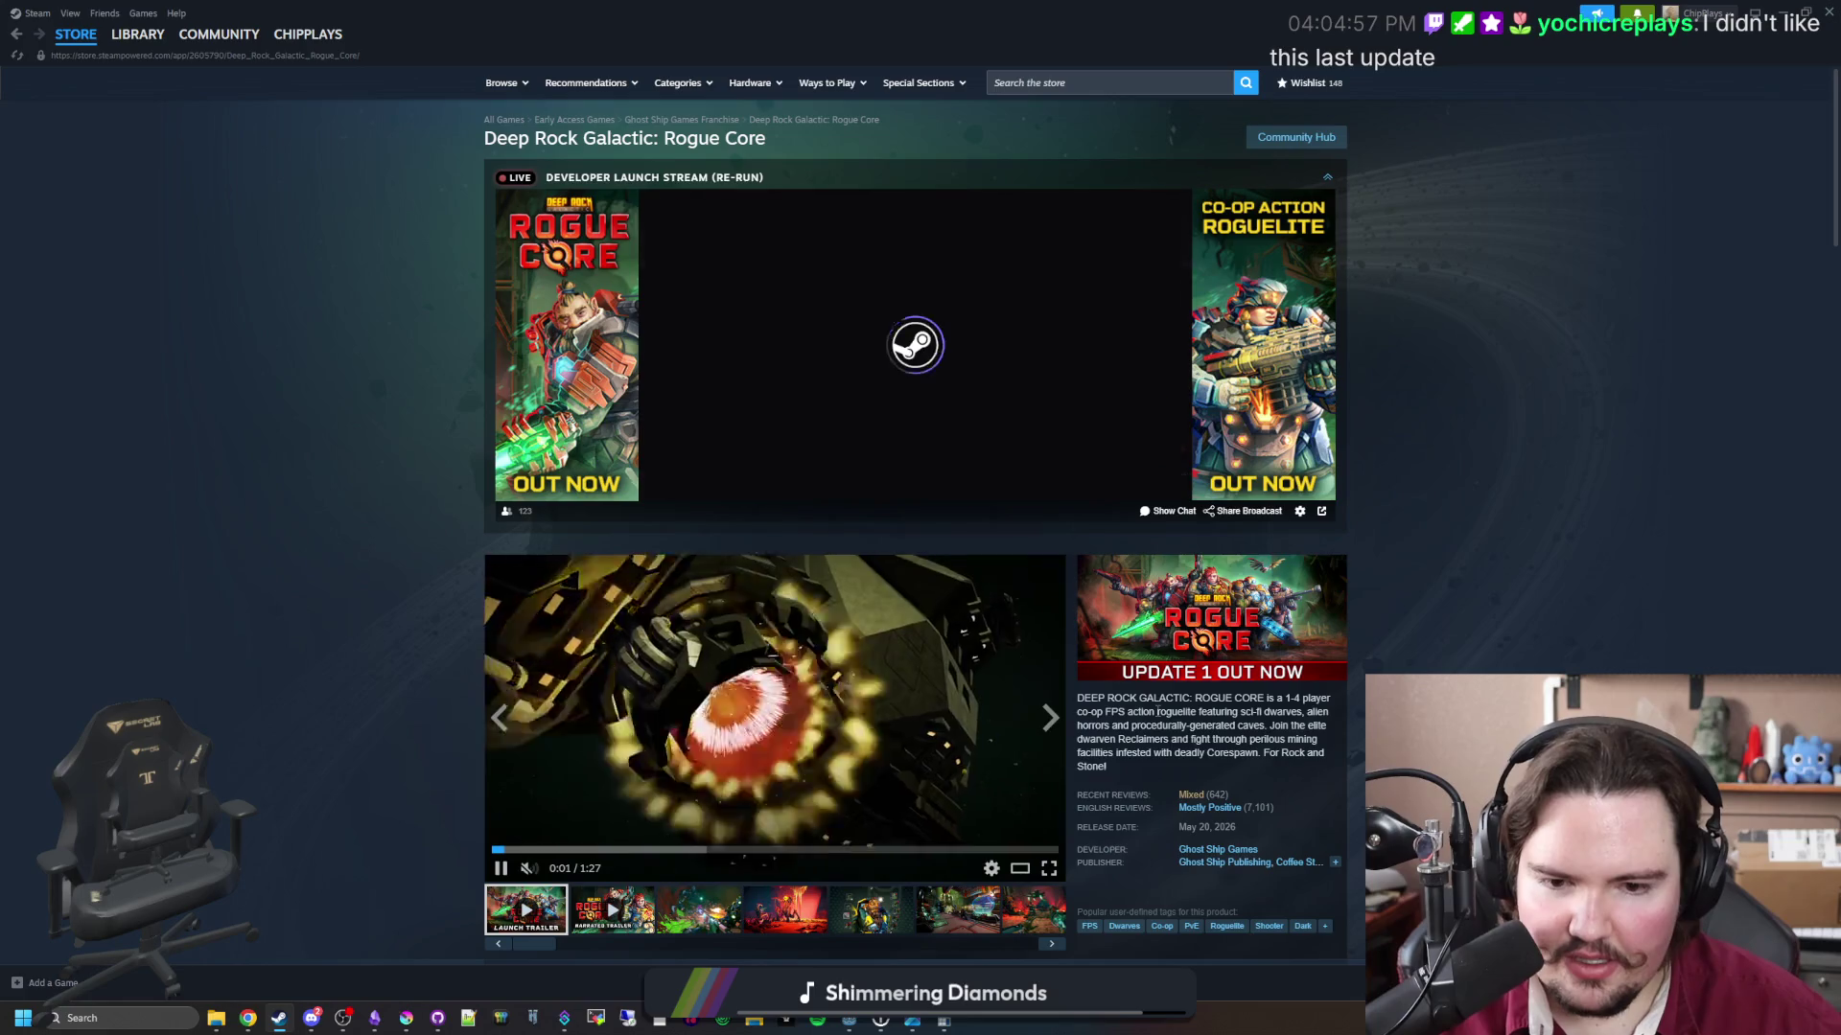
scroll(642, 602, down, 3)
click(698, 621)
click(775, 429)
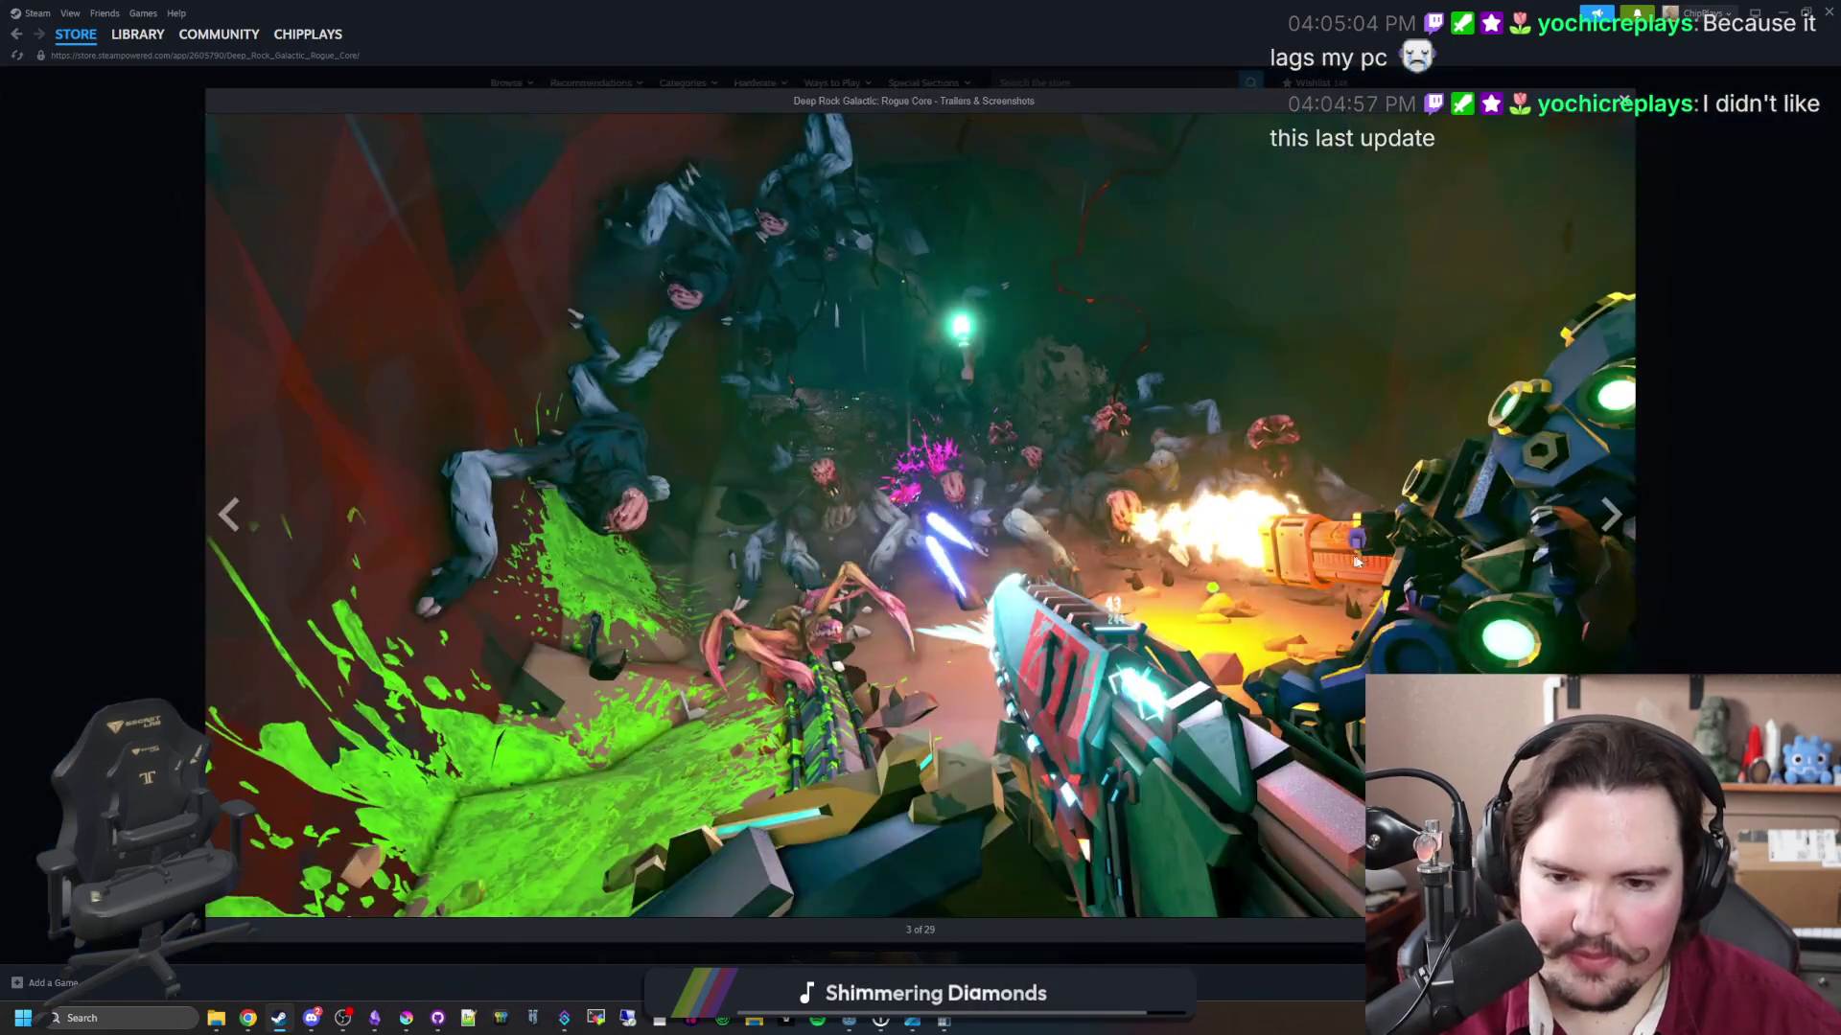
Step: Page through thirteen more Rogue Core screenshots, then close the viewer
click(1611, 518)
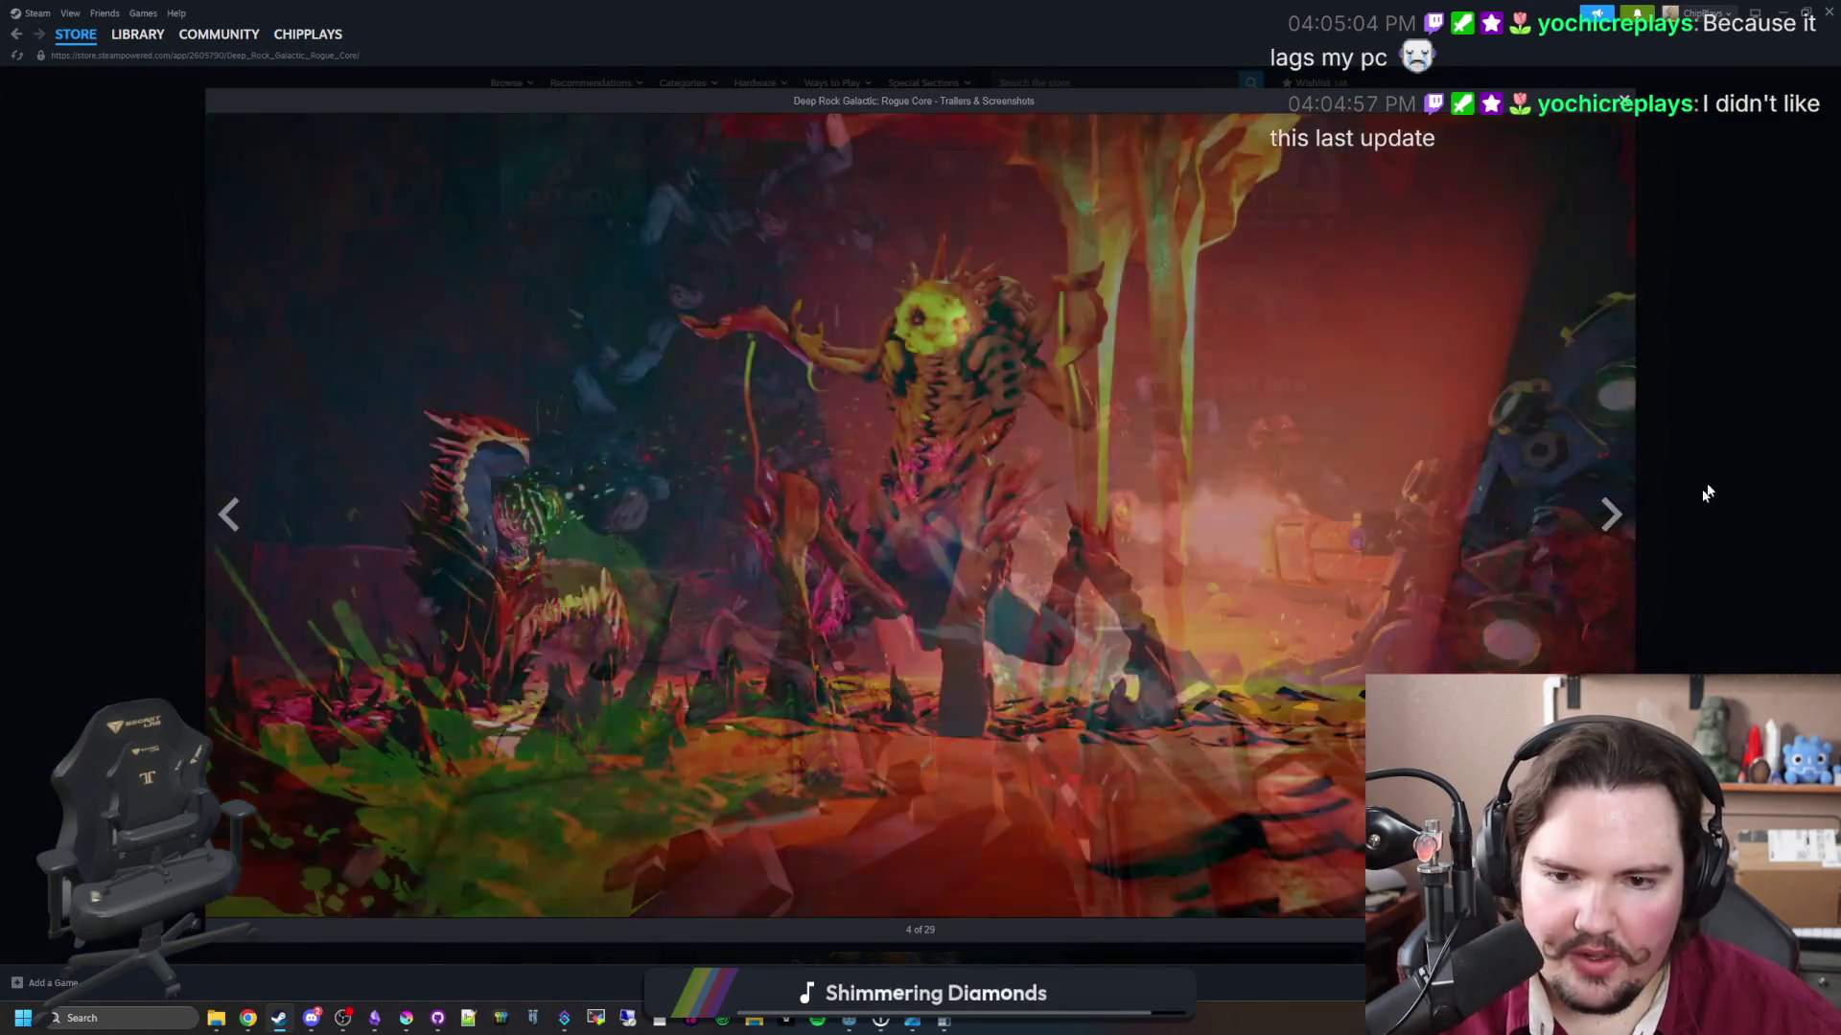
click(1609, 517)
click(1609, 518)
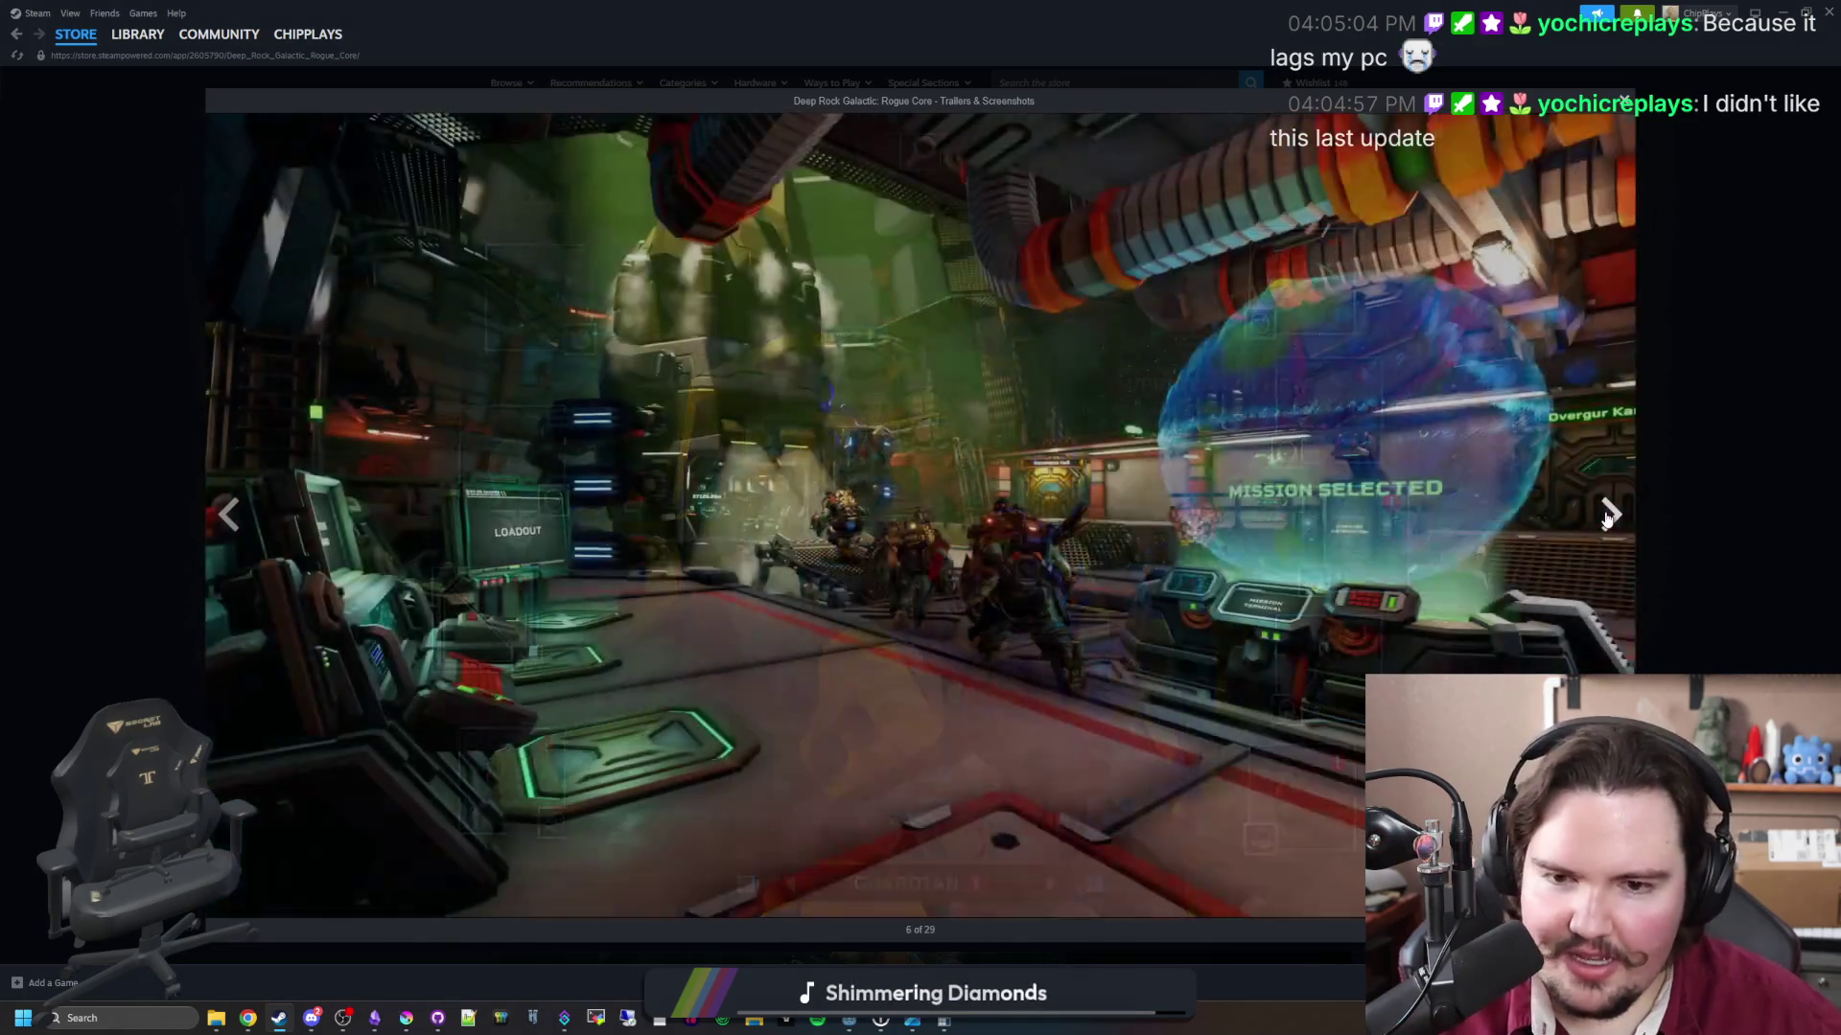
click(1610, 518)
click(1609, 518)
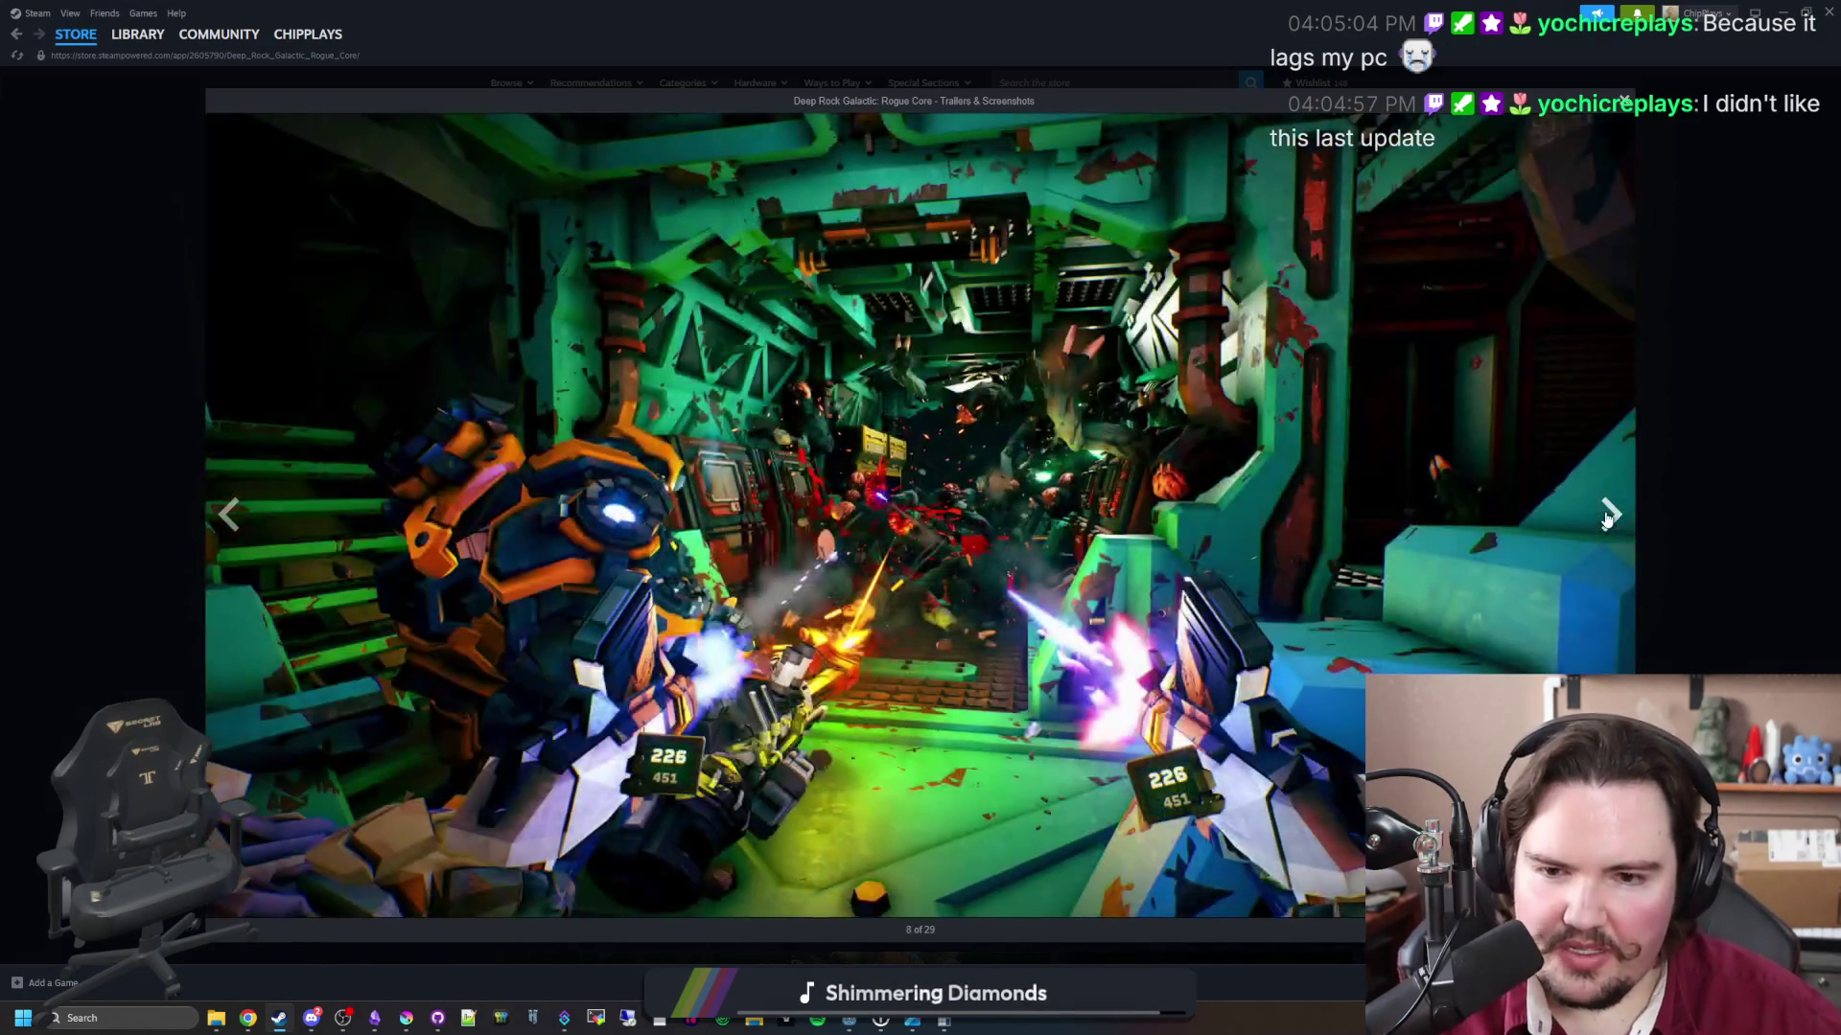
click(1609, 518)
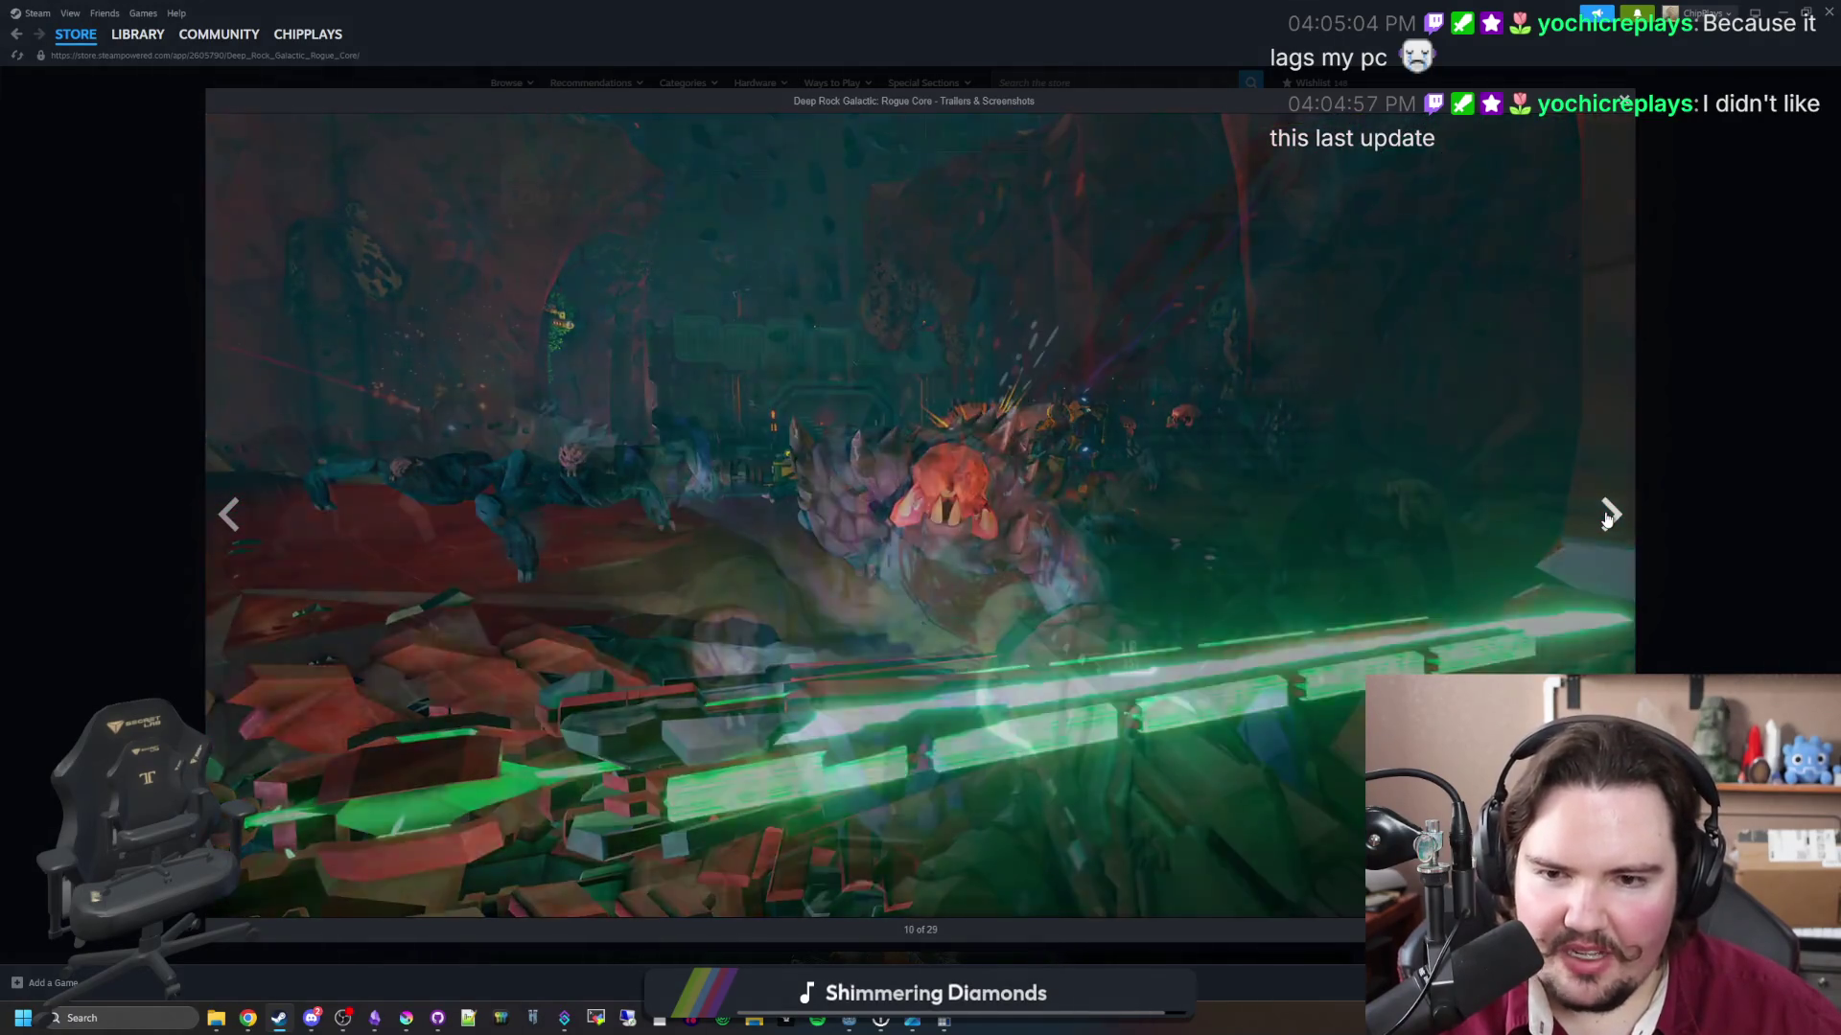
click(1608, 517)
click(1609, 517)
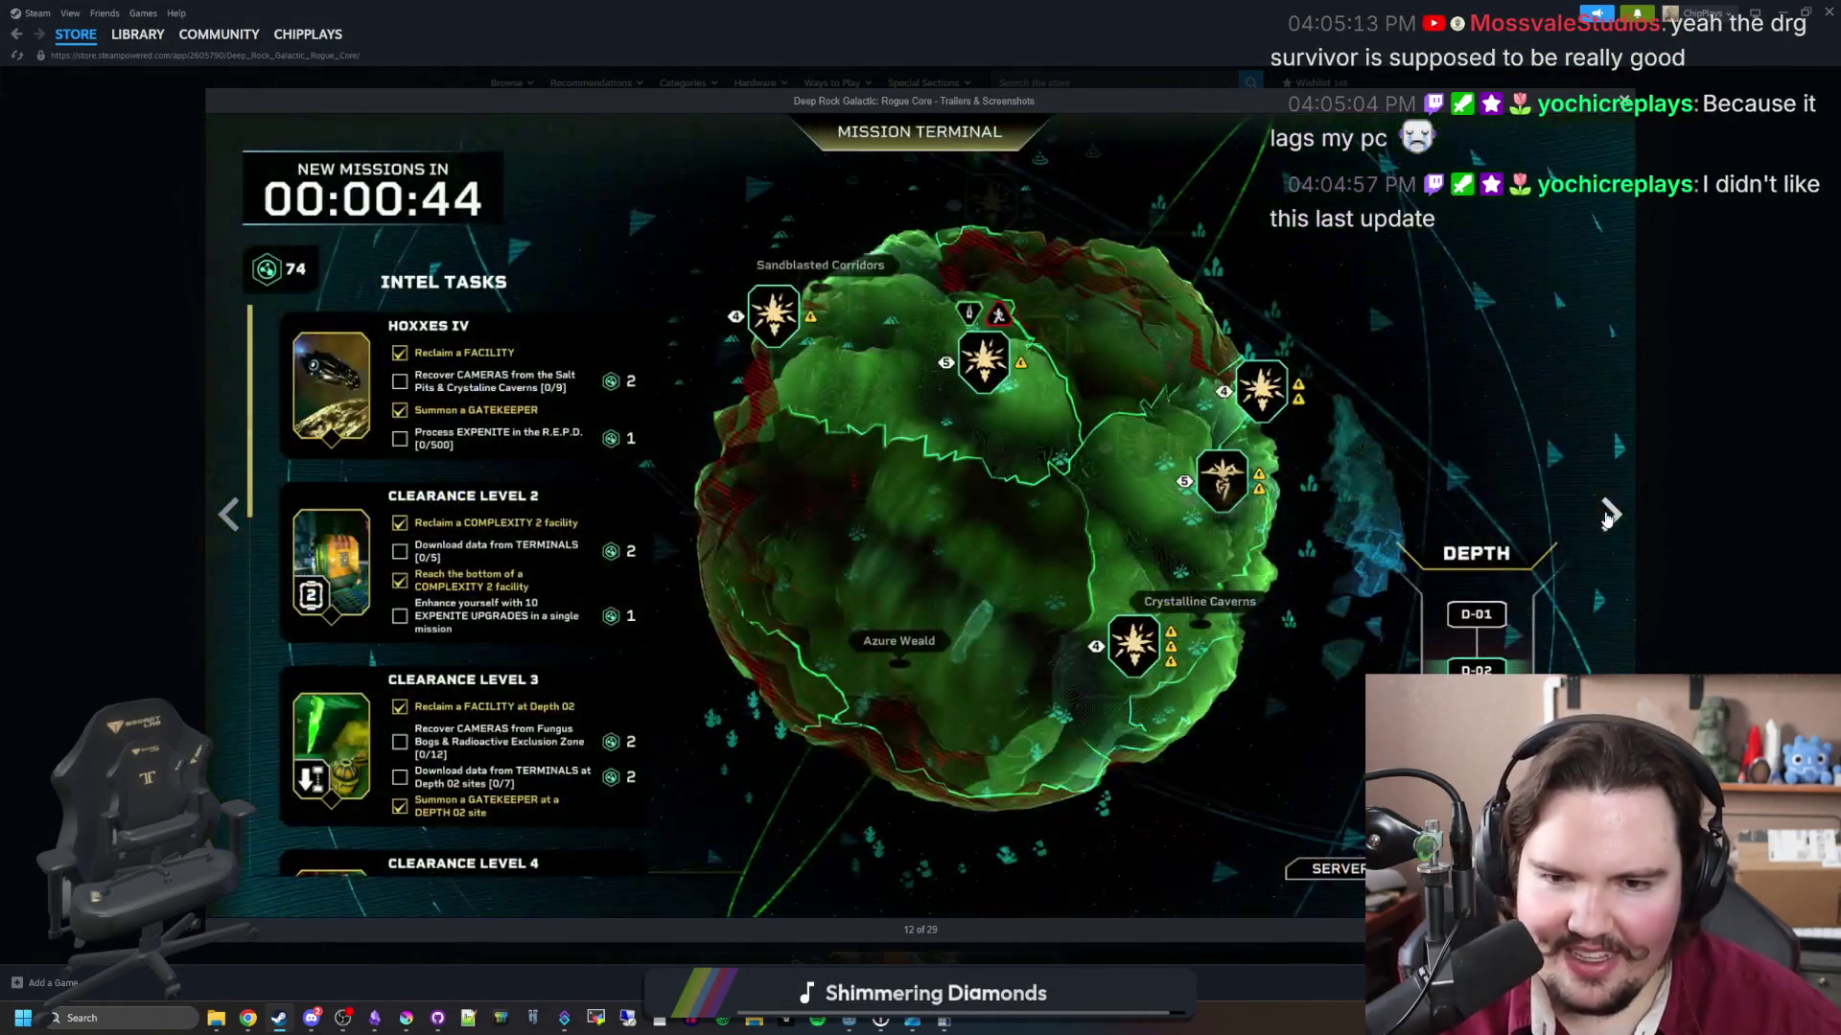
click(1608, 518)
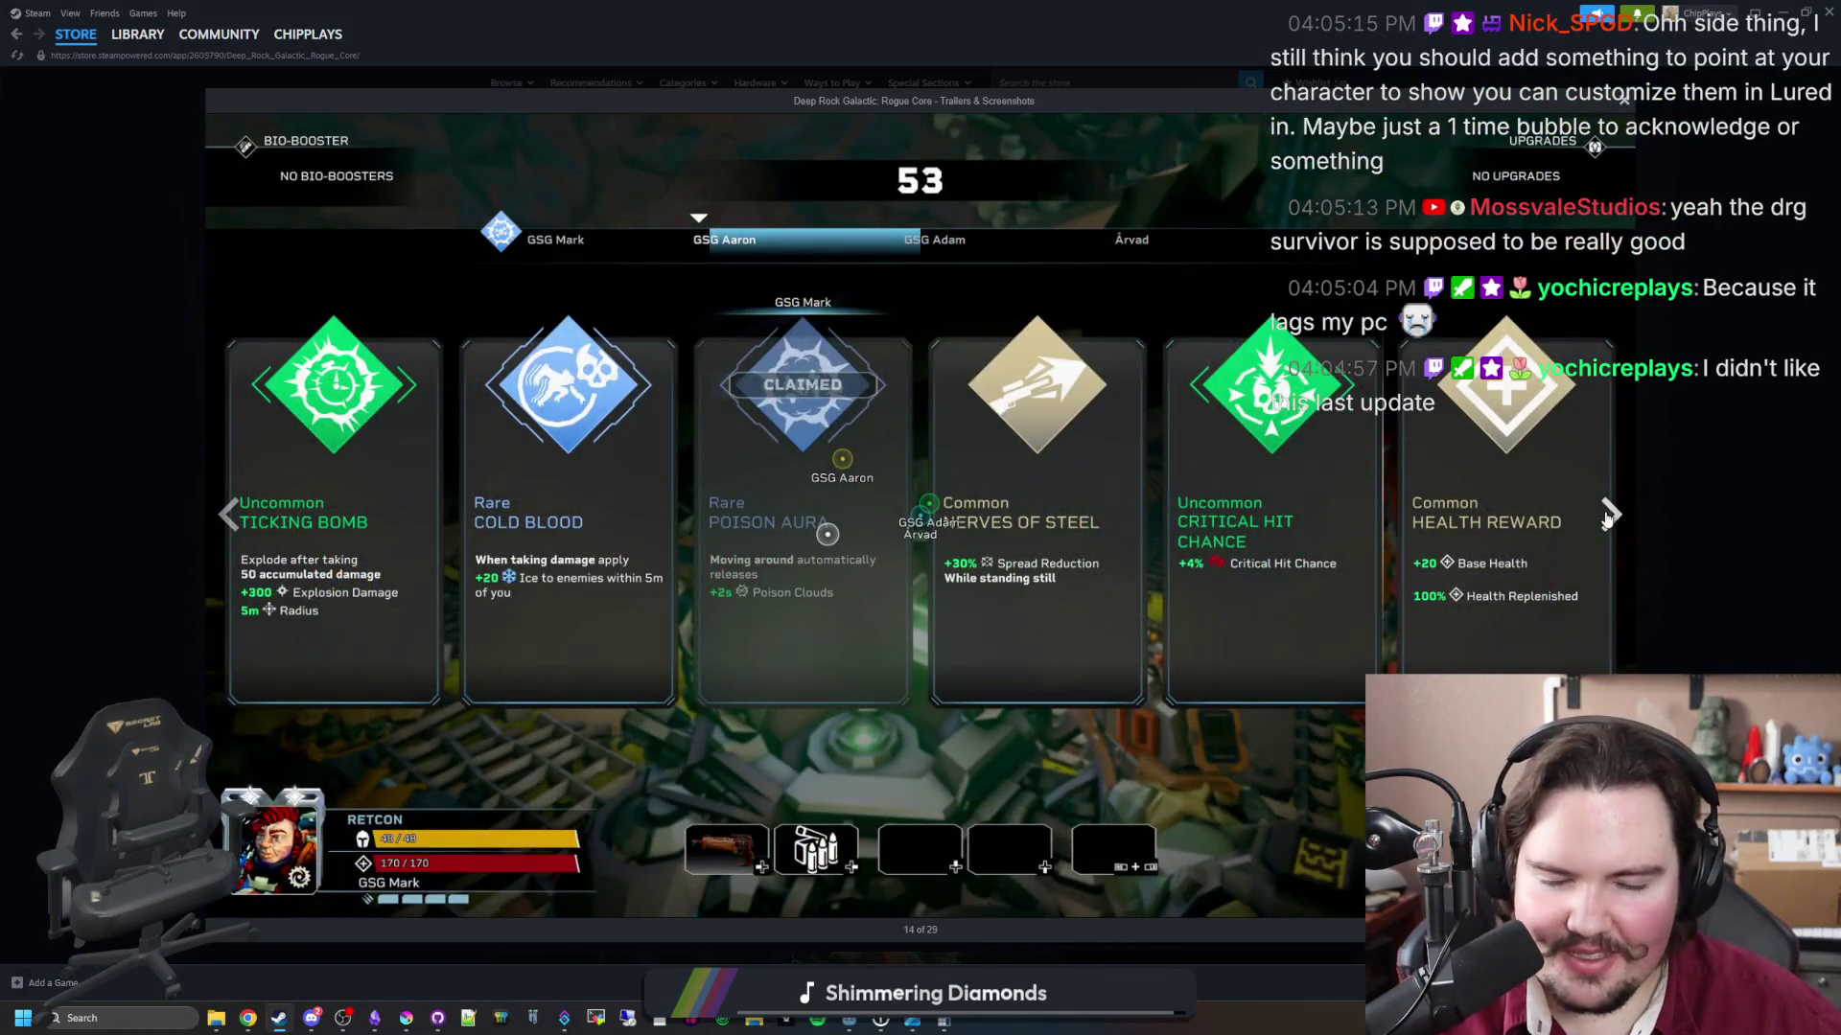
click(1608, 517)
click(1608, 517)
click(1608, 518)
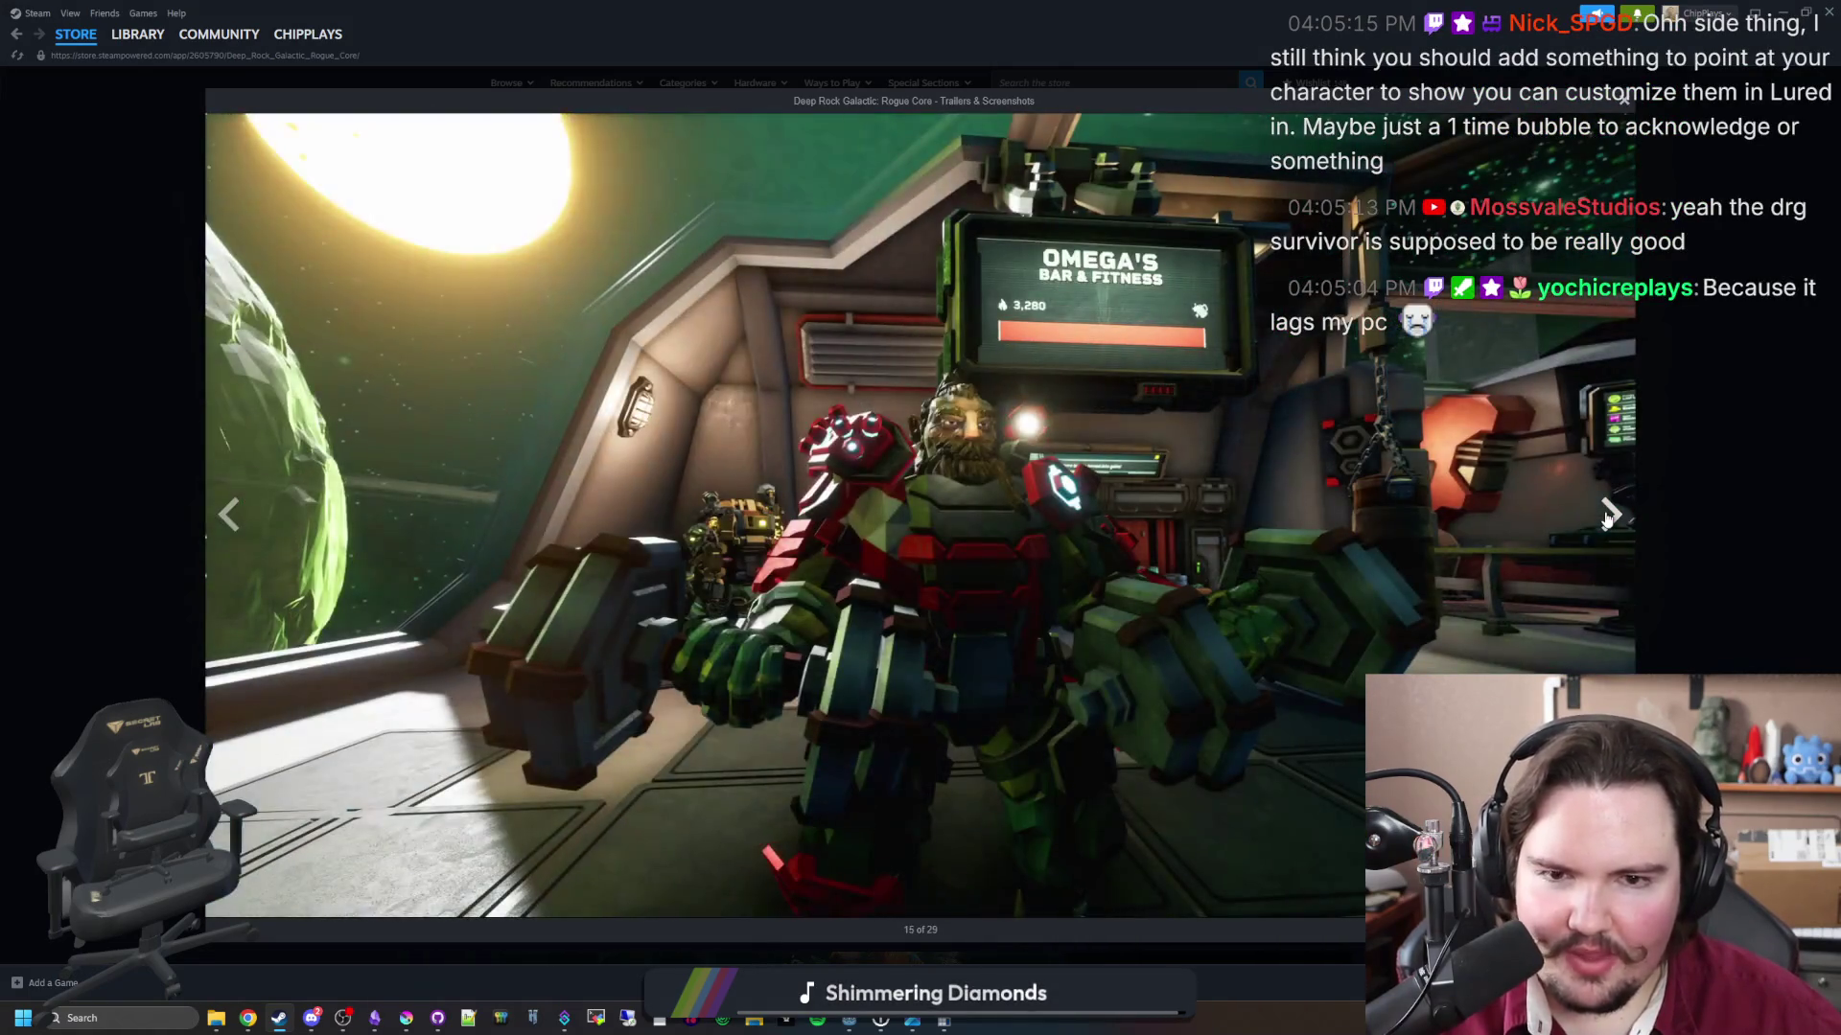
click(1608, 518)
click(1658, 424)
Step: Scroll through the Most Helpful and Recently Posted reviews on the Rogue Core store page
mouse_move(1189, 512)
scroll(775, 502, down, 20)
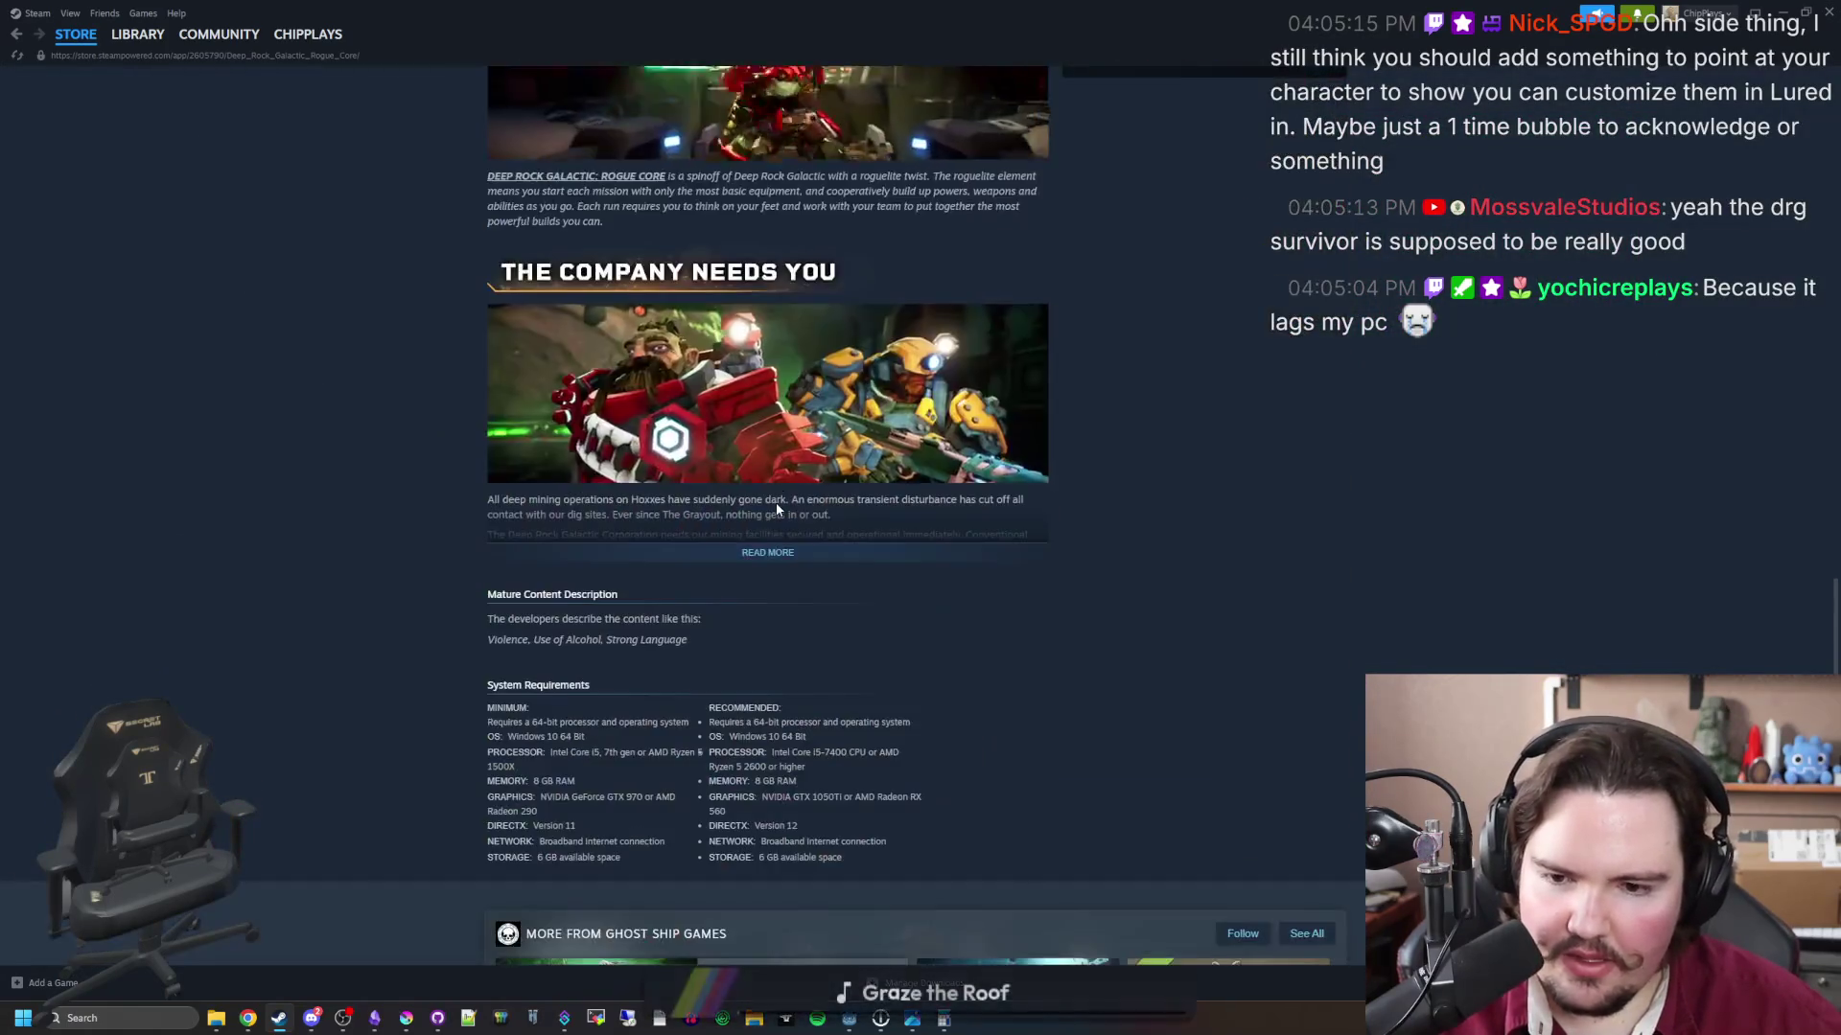
scroll(822, 473, down, 4)
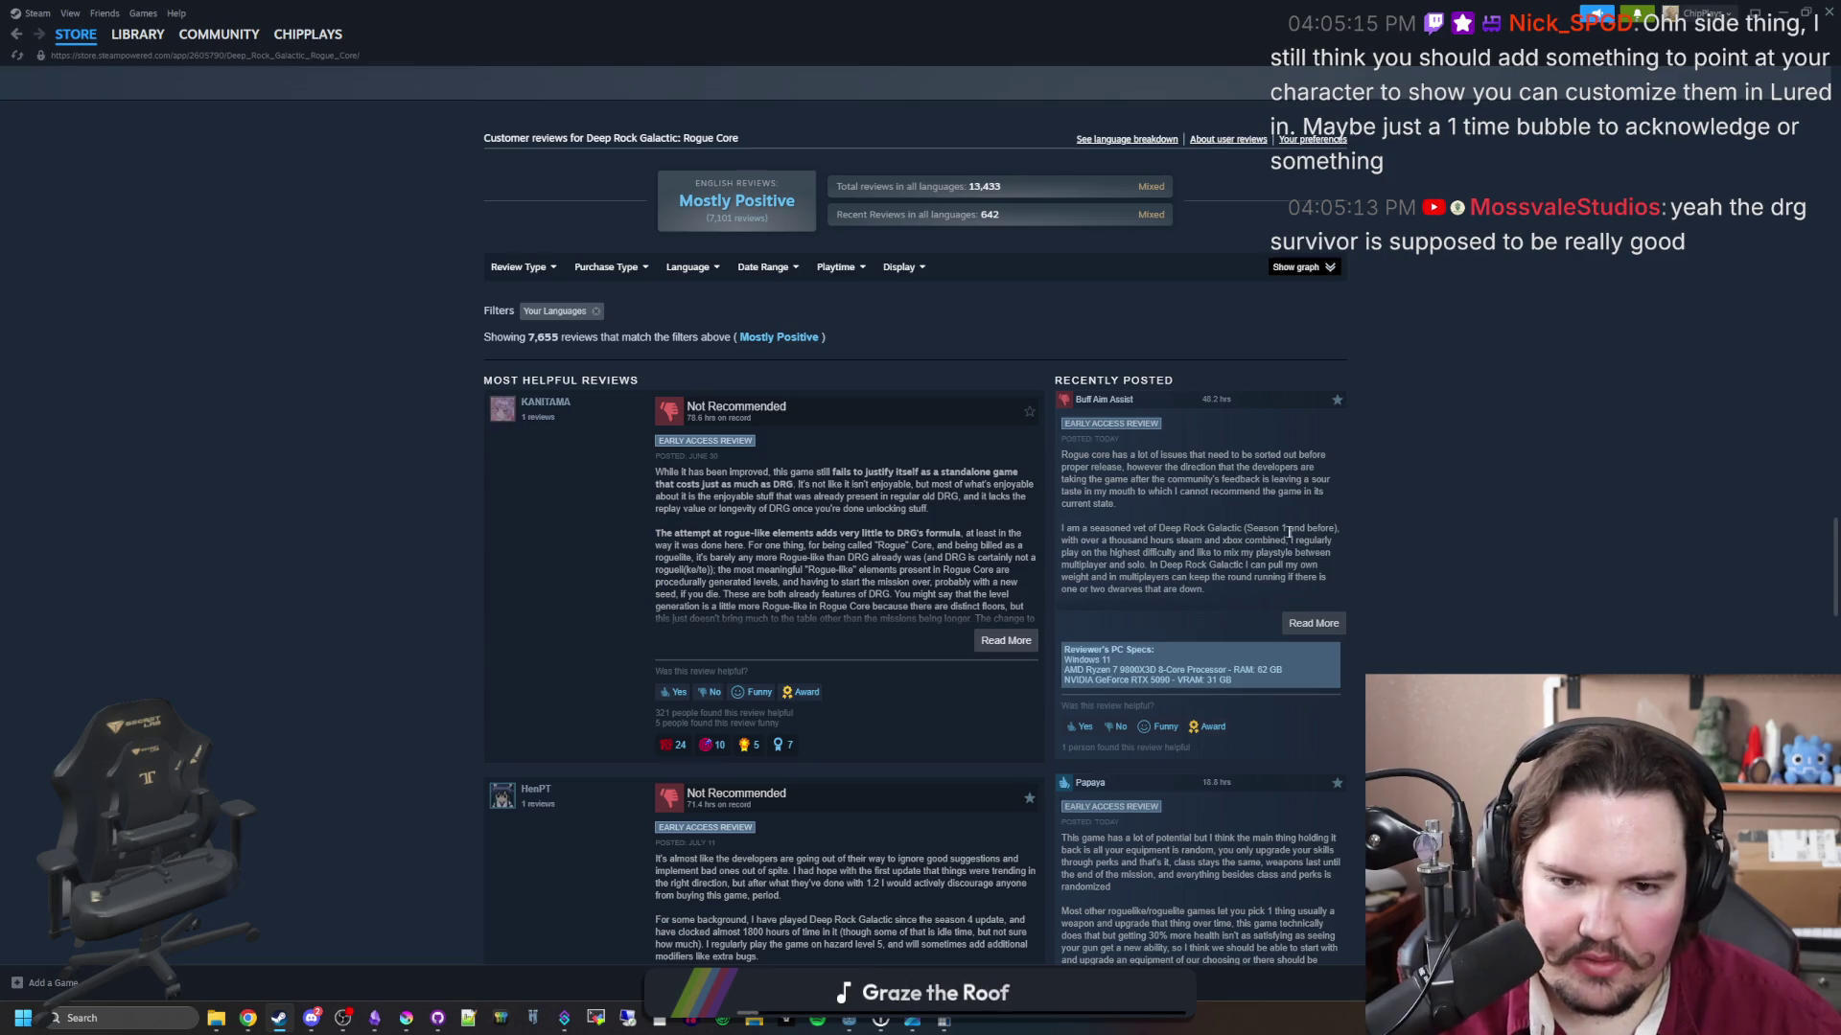
scroll(1275, 530, down, 5)
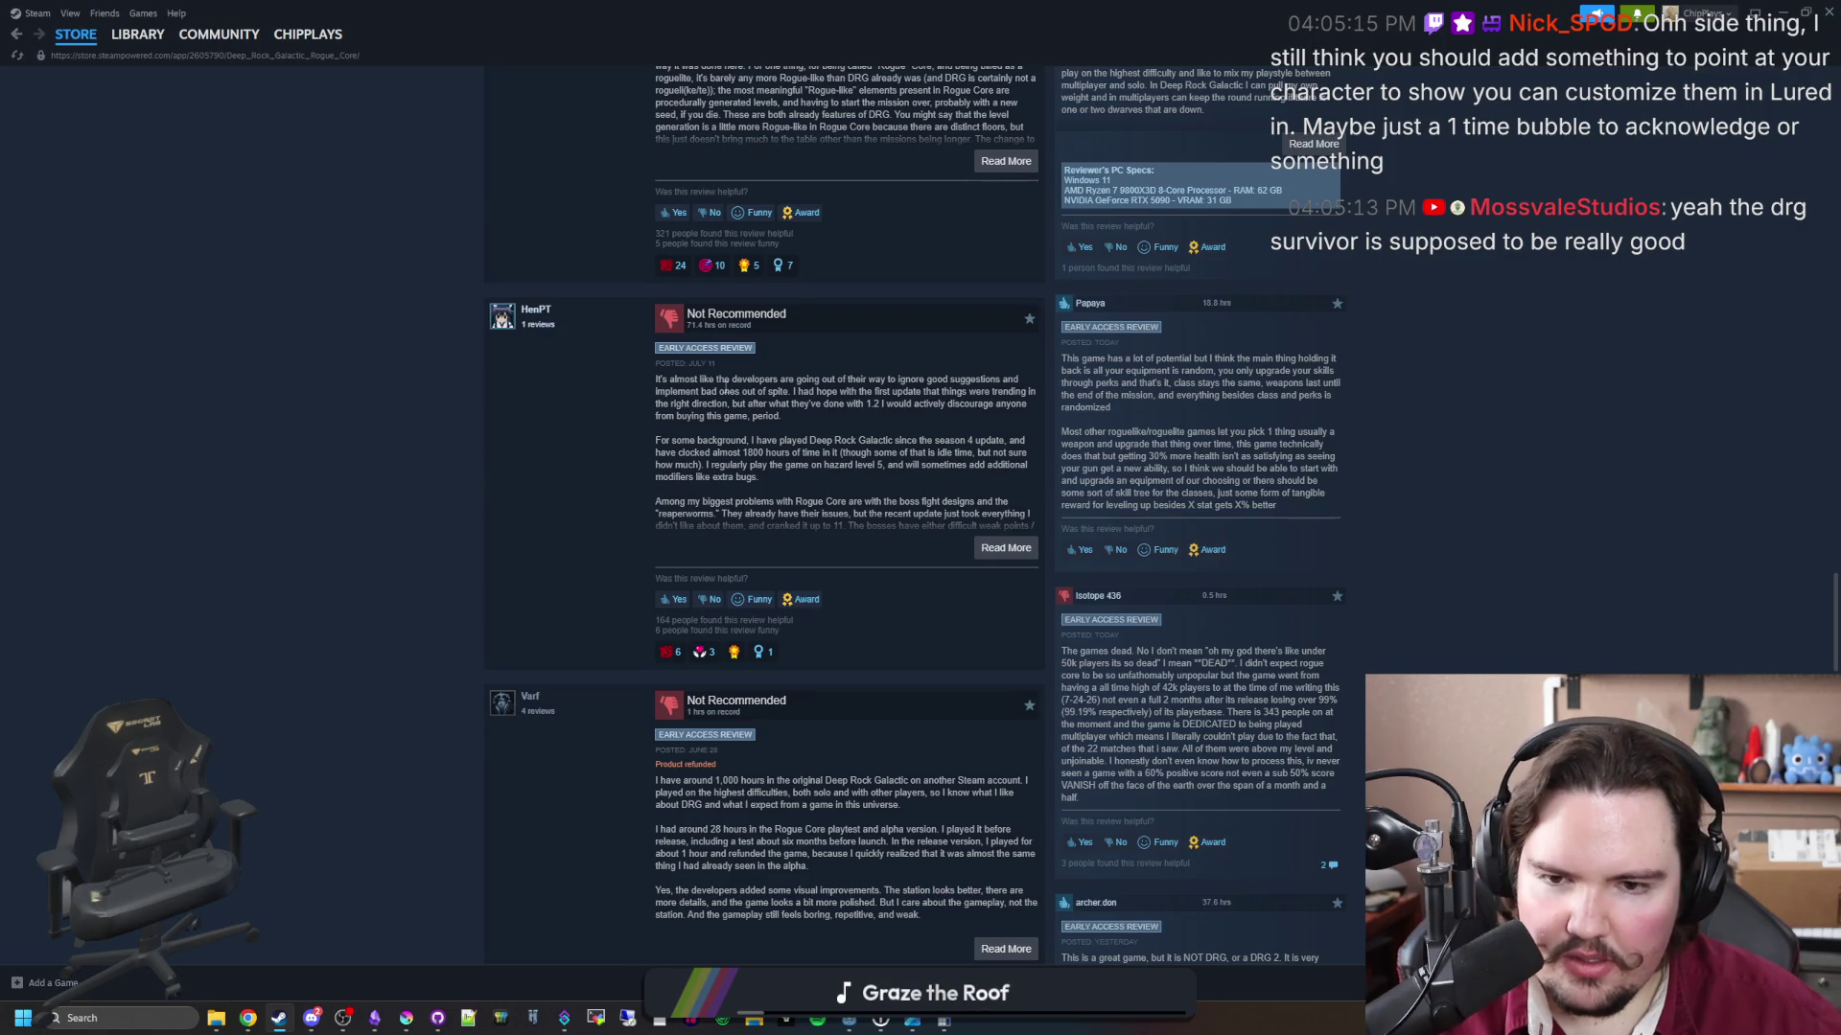
scroll(754, 442, down, 10)
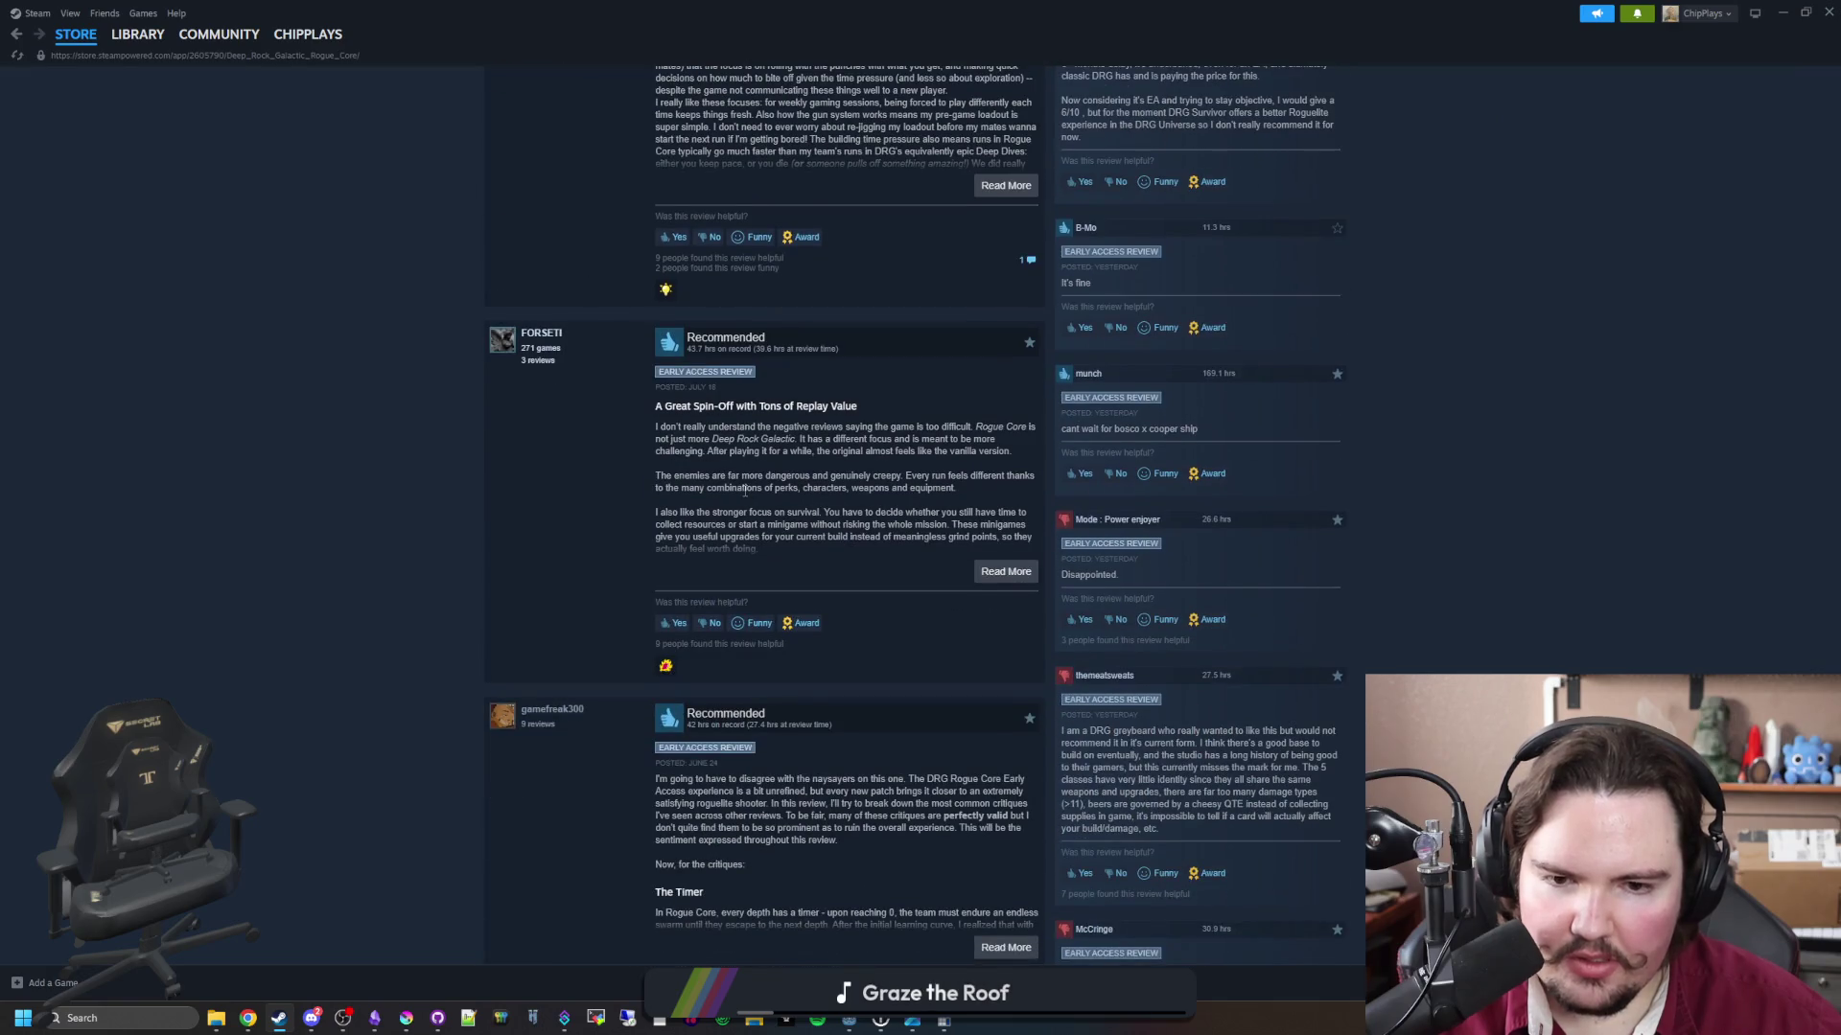
scroll(692, 543, up, 20)
scroll(1201, 530, down, 3)
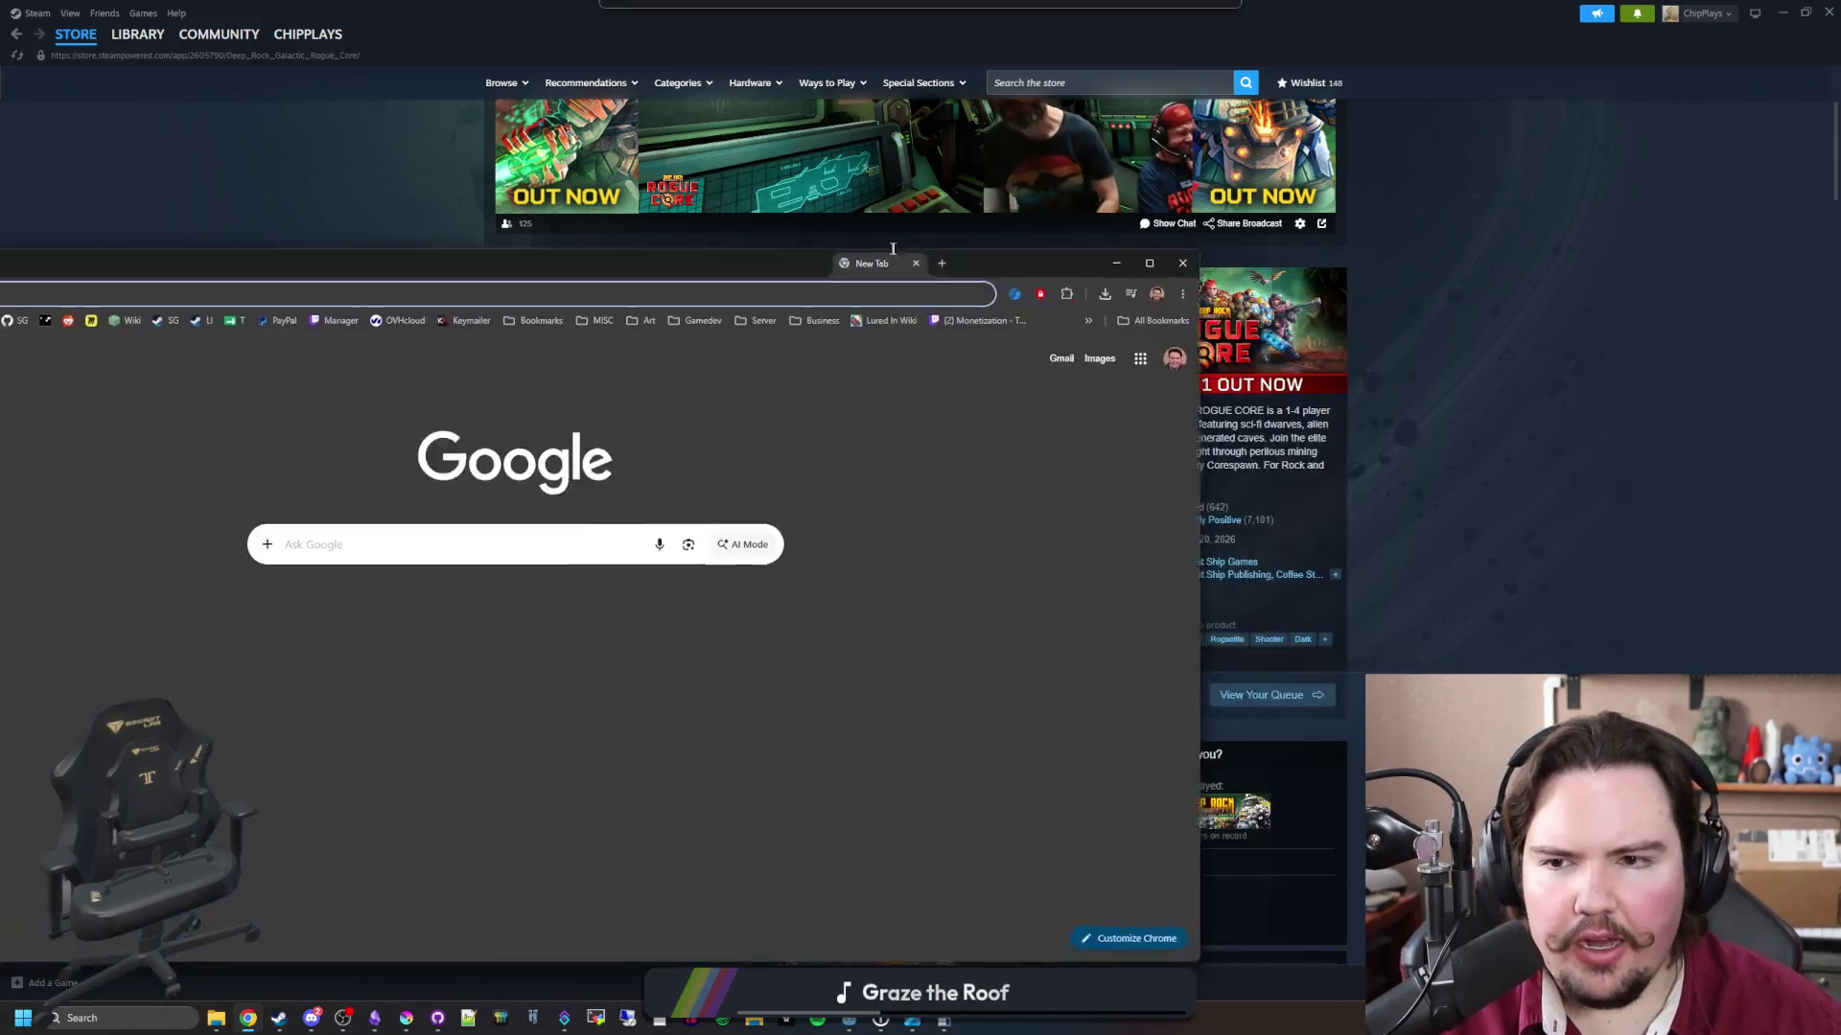
Step: Load the pasted Starground store URL in Chrome and maximize the browser window
drag(412, 301, 470, 209)
text(https://store.steampowered.com/app/2793380/Starground/)
key(Return)
double_click(469, 209)
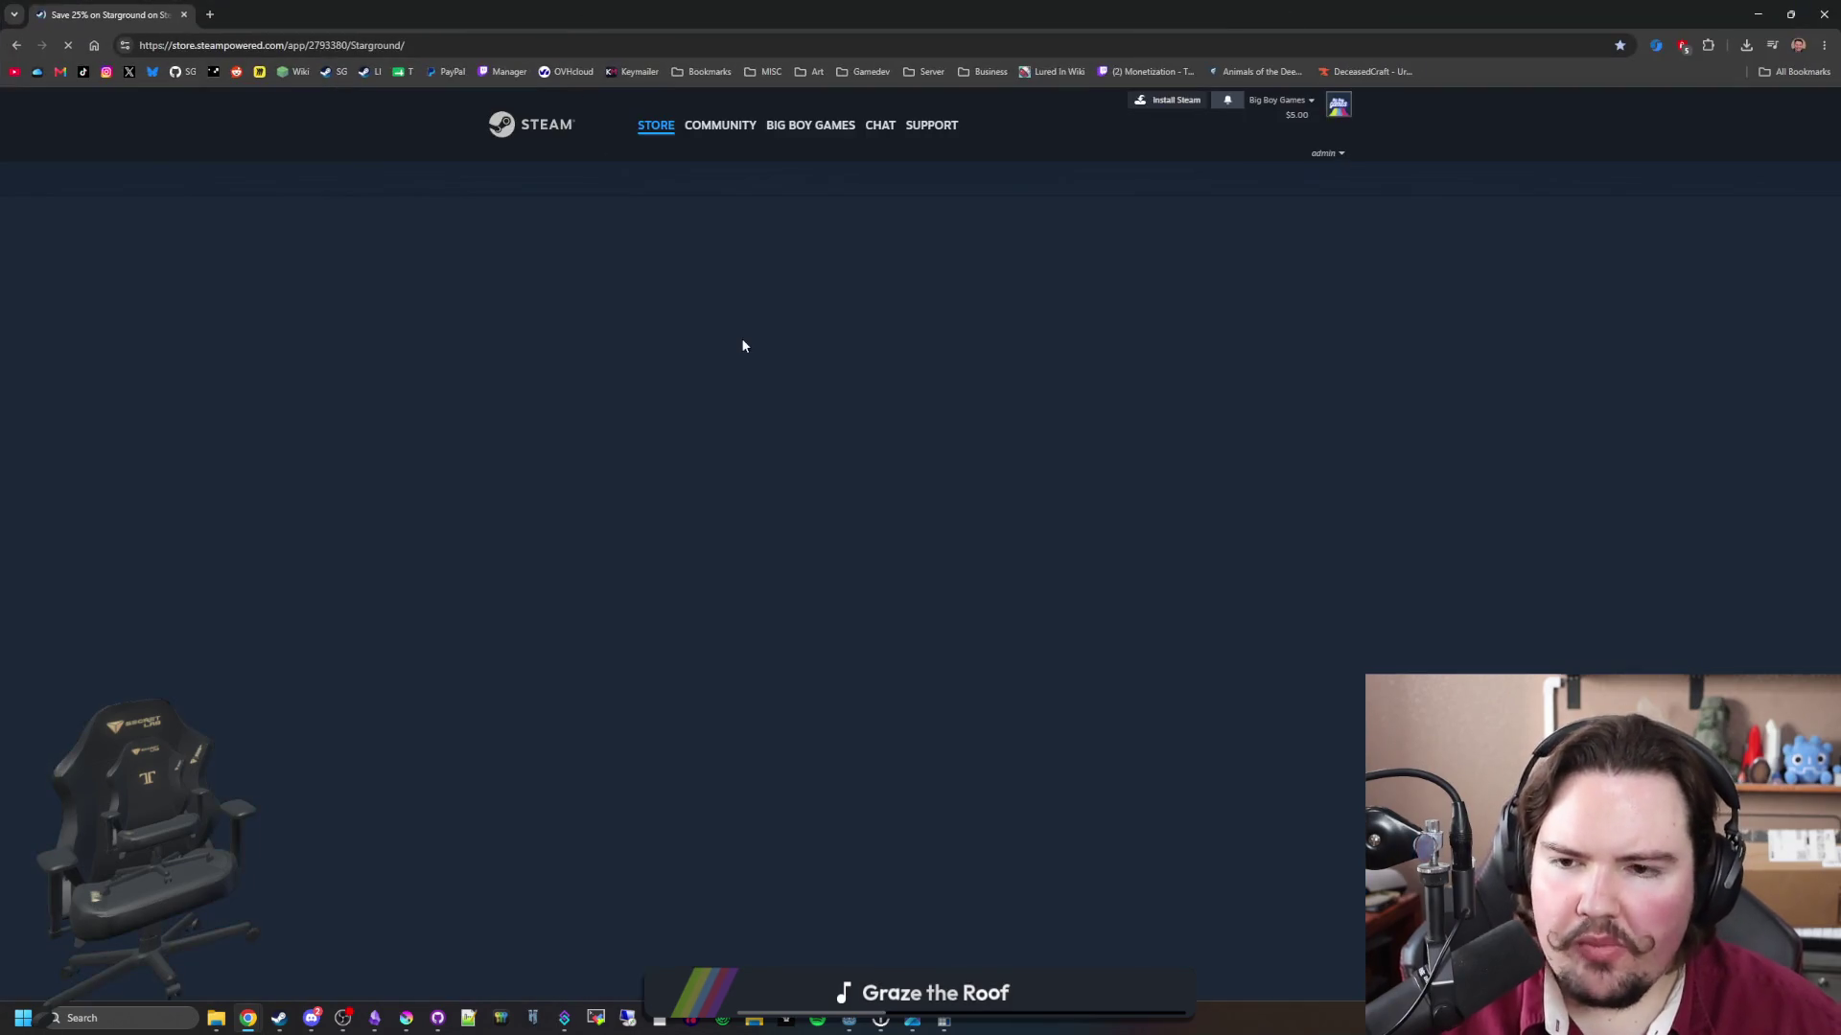
Step: Page through Starground's screenshot gallery in the lightbox, then close it and return to Steam
click(680, 630)
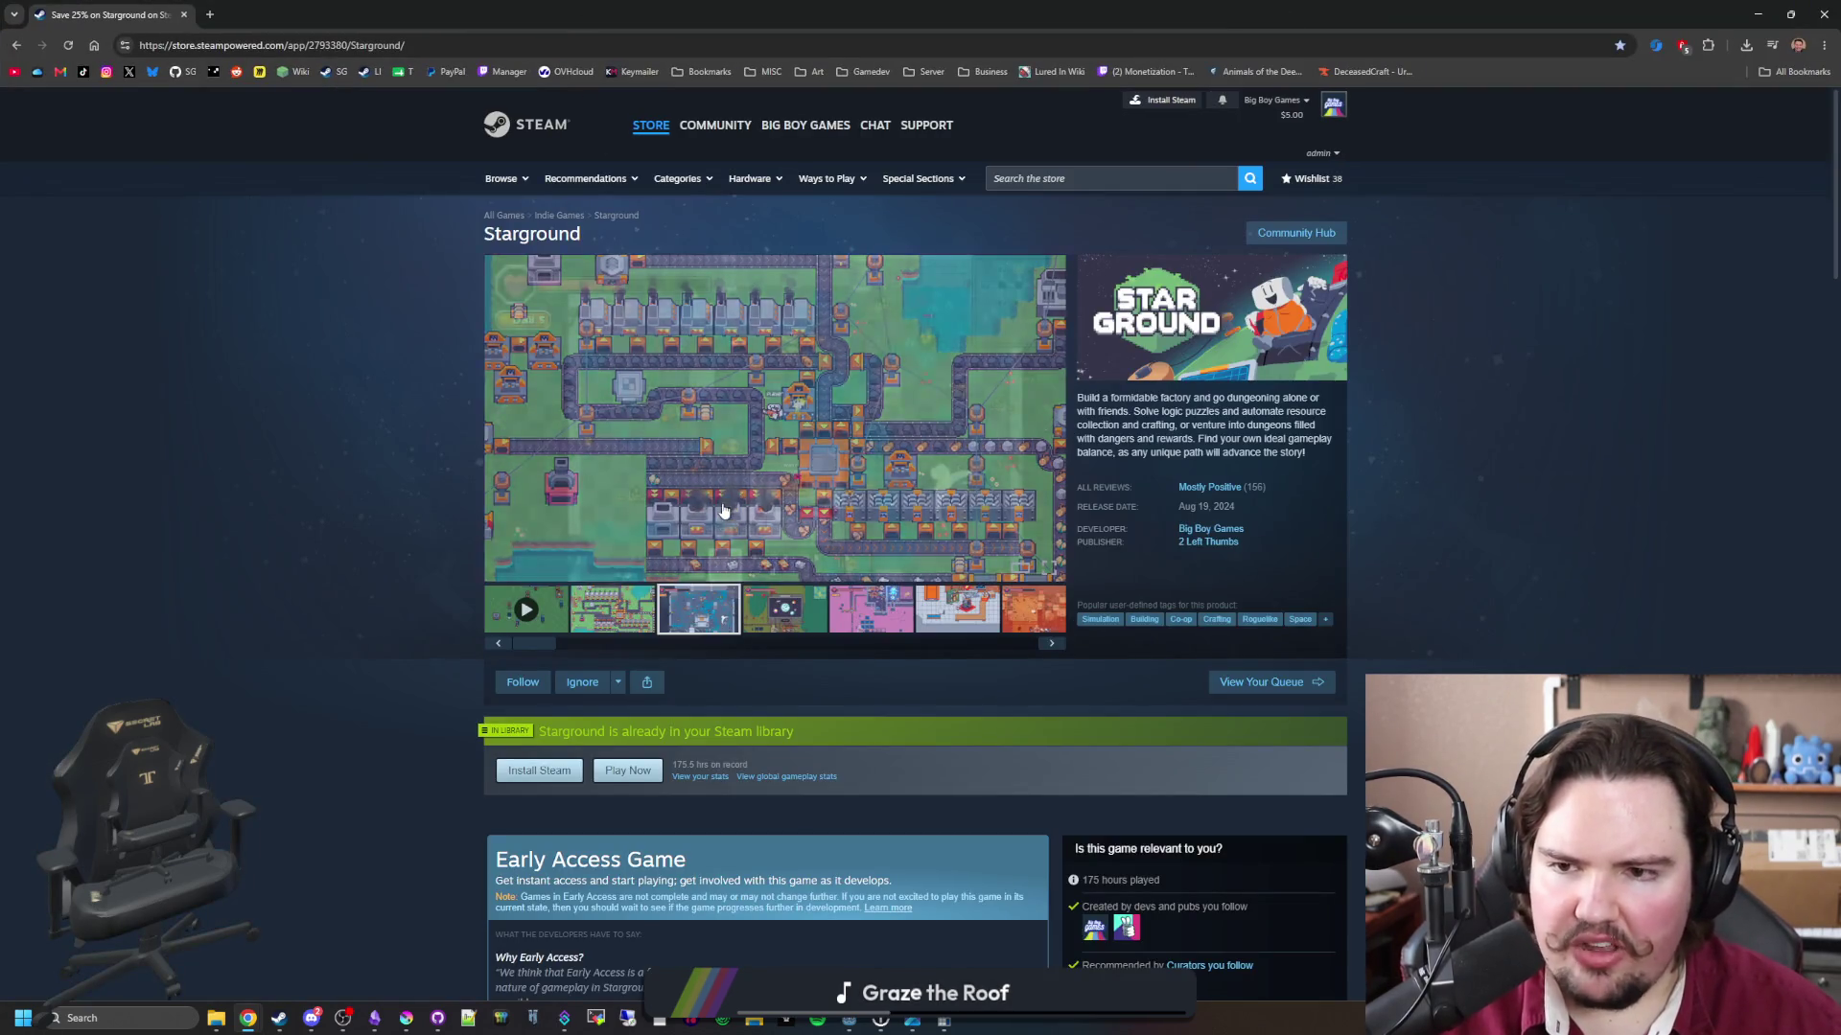
click(775, 573)
click(1609, 530)
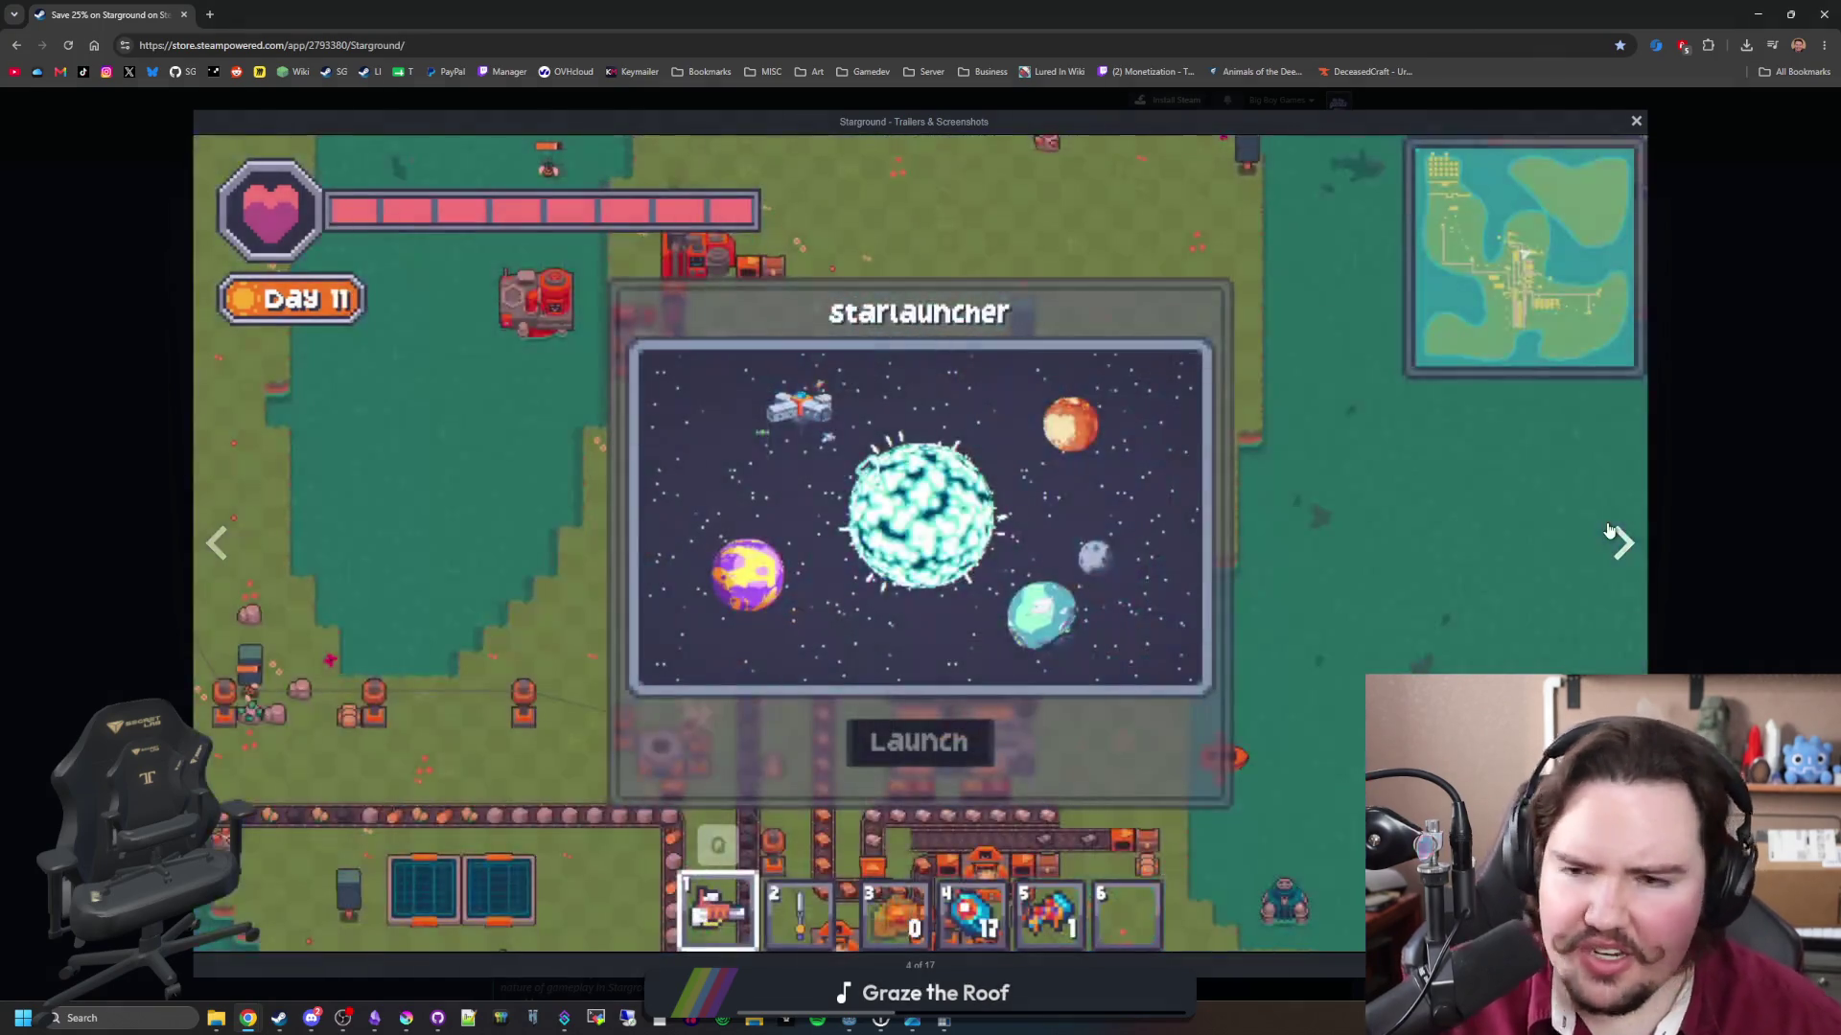
click(1609, 530)
click(1609, 530)
click(1610, 530)
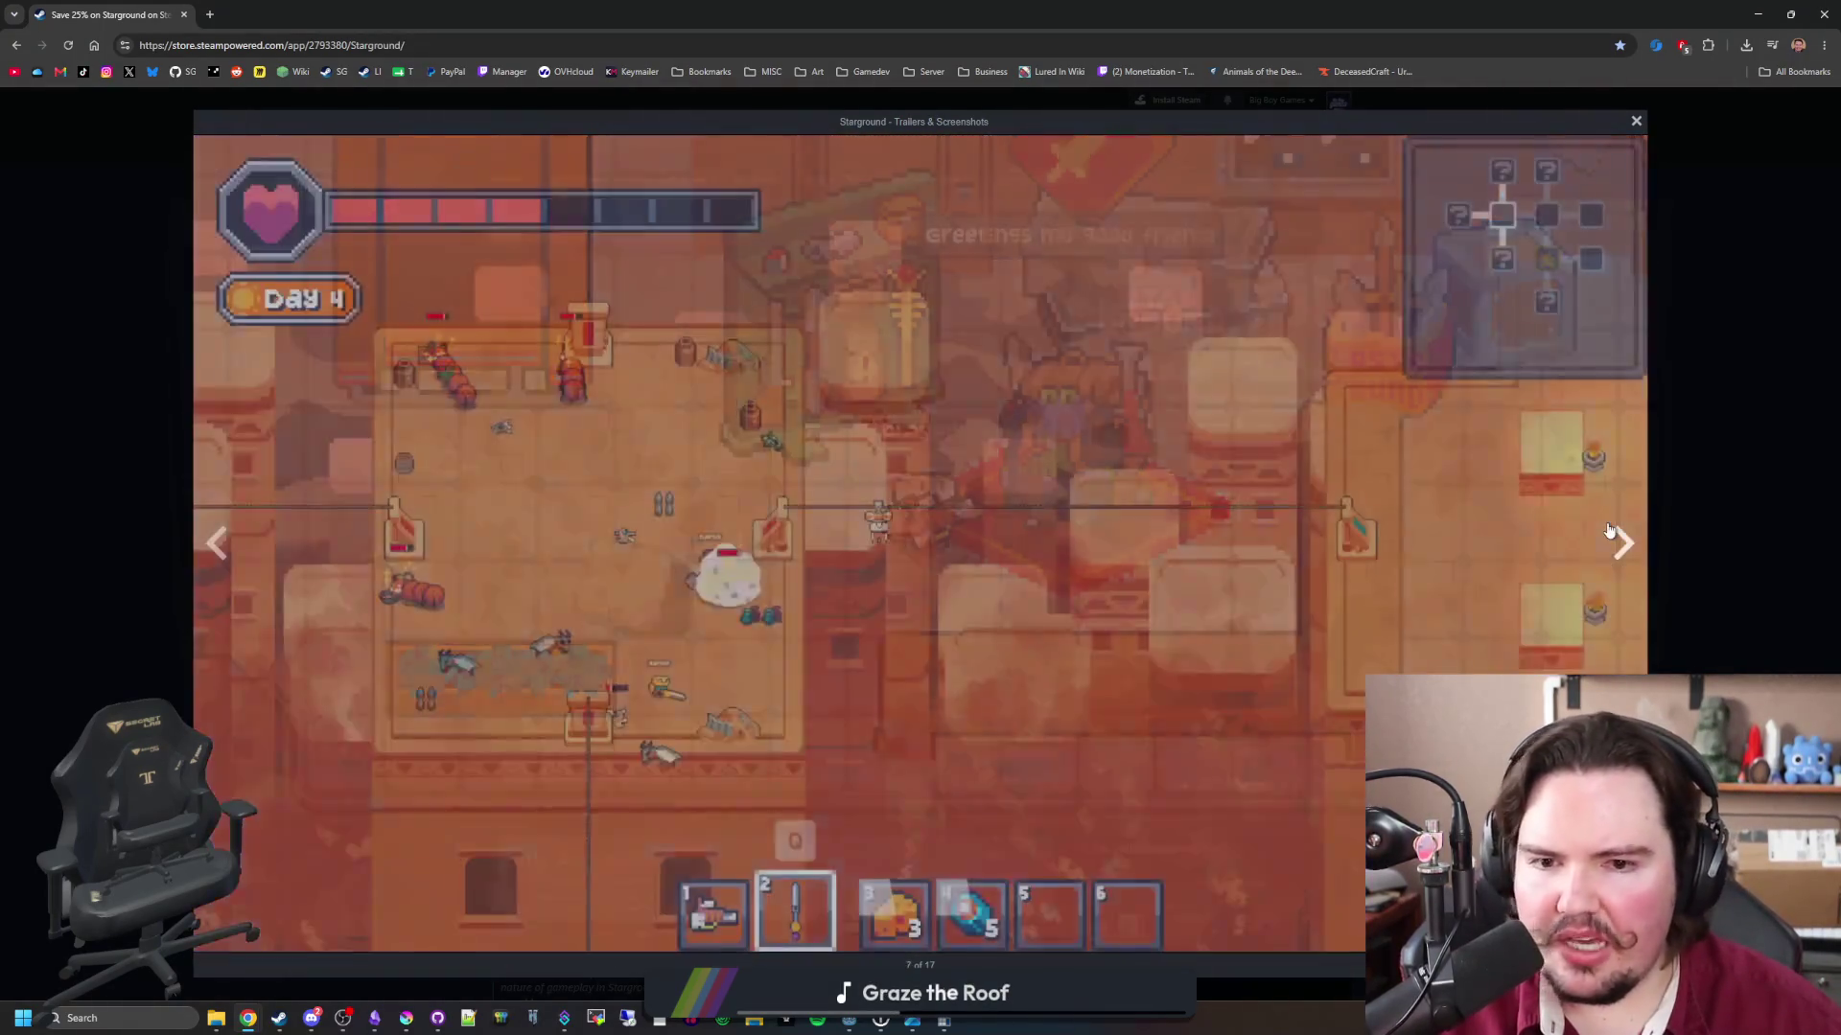
click(1609, 530)
click(1610, 531)
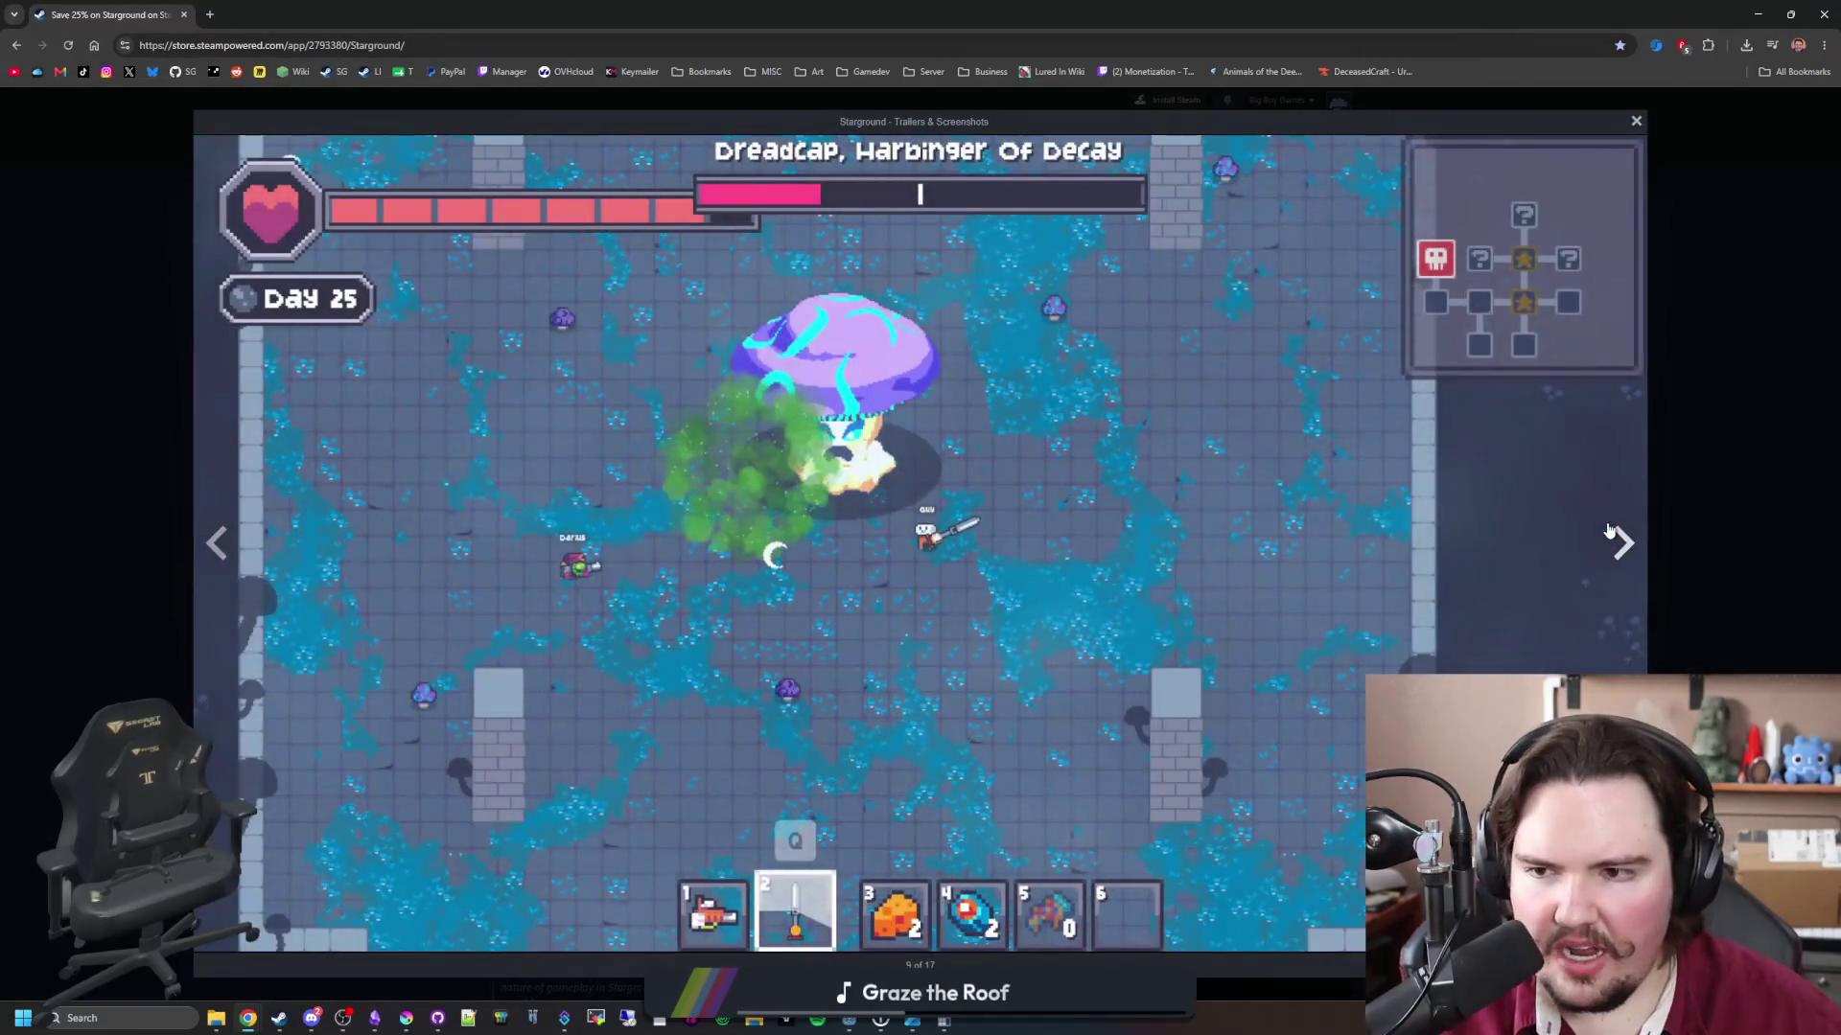
click(1610, 530)
click(1620, 573)
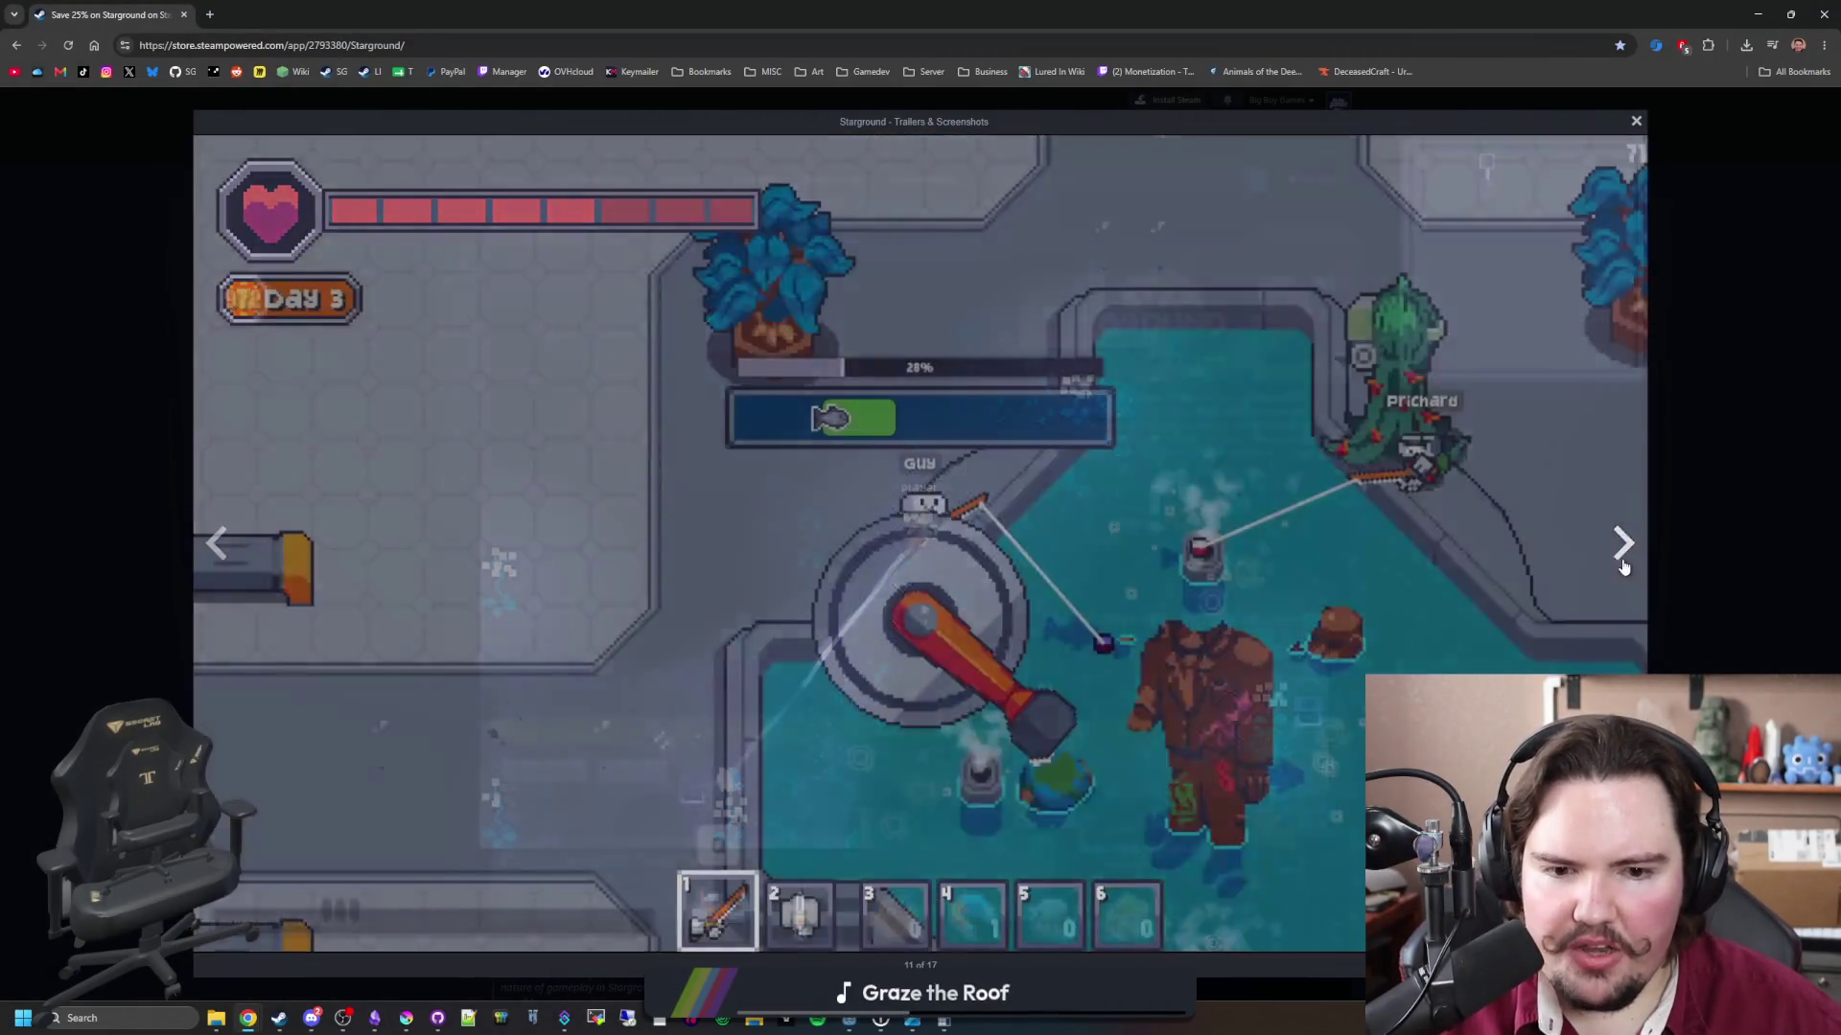
click(1625, 571)
click(1627, 571)
click(1627, 570)
click(1626, 570)
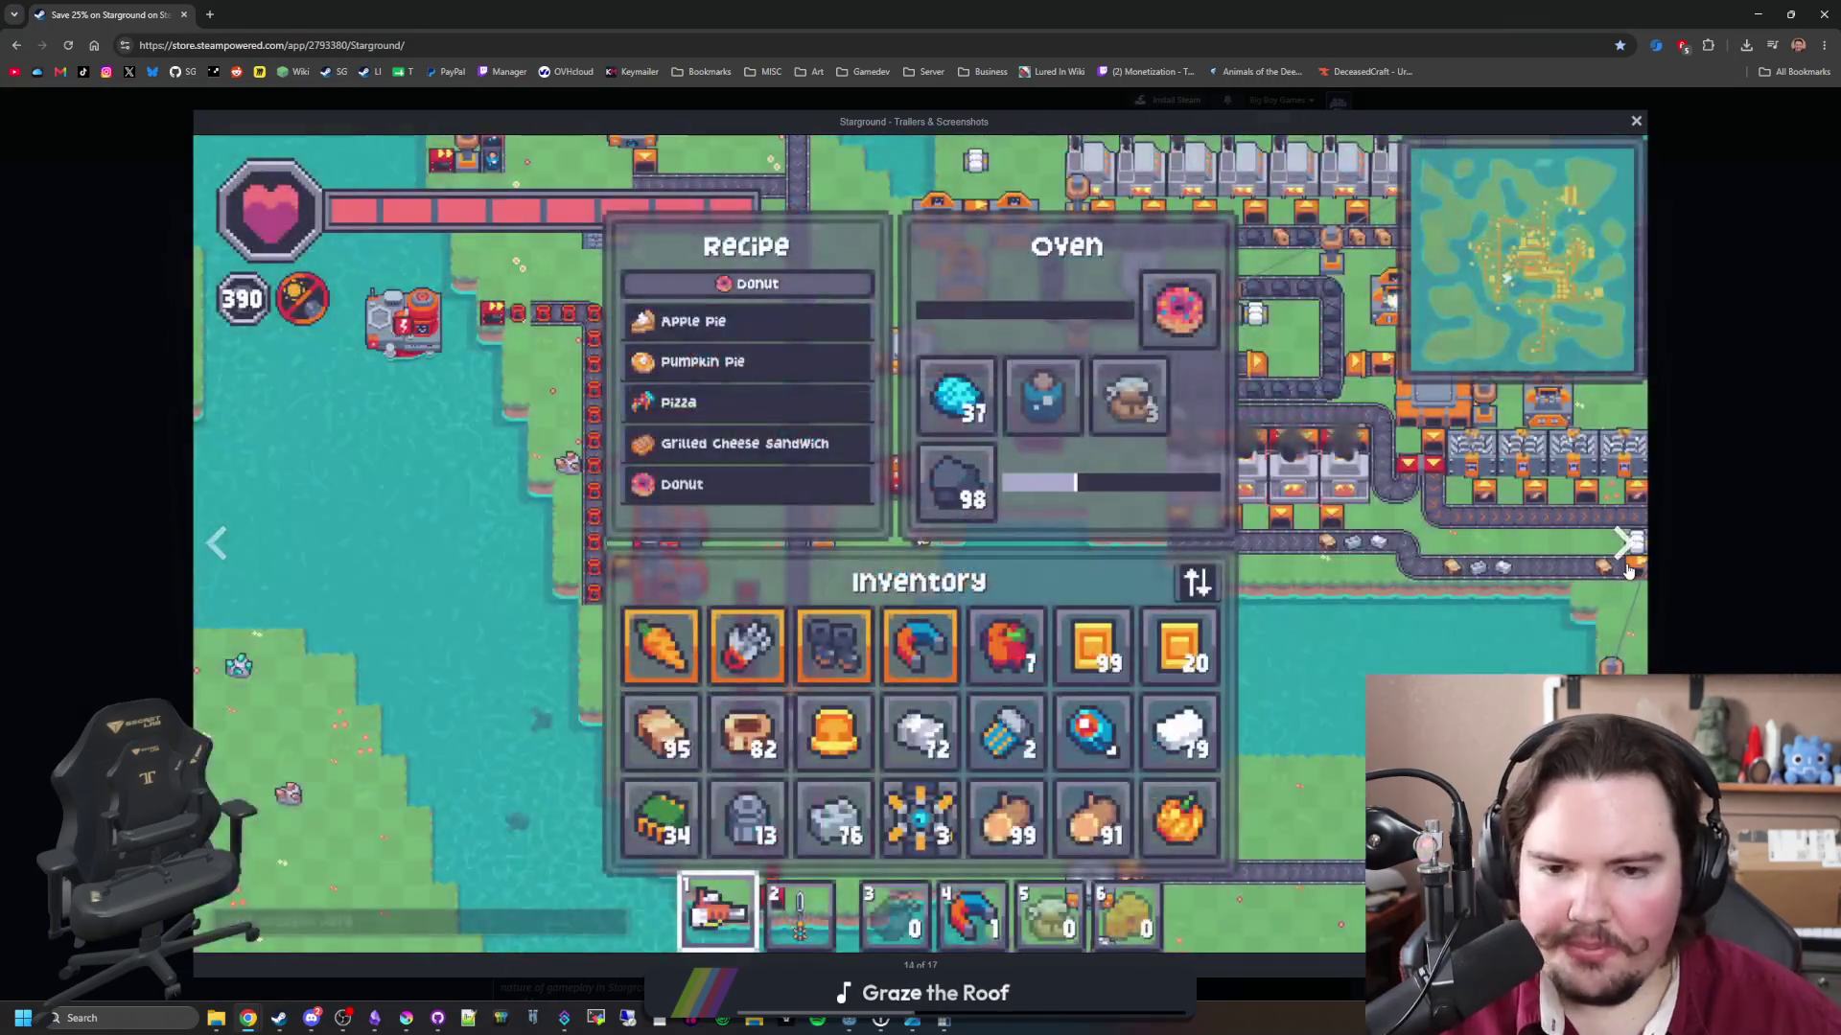
click(1627, 571)
click(1627, 570)
click(1627, 570)
click(1626, 570)
click(1627, 570)
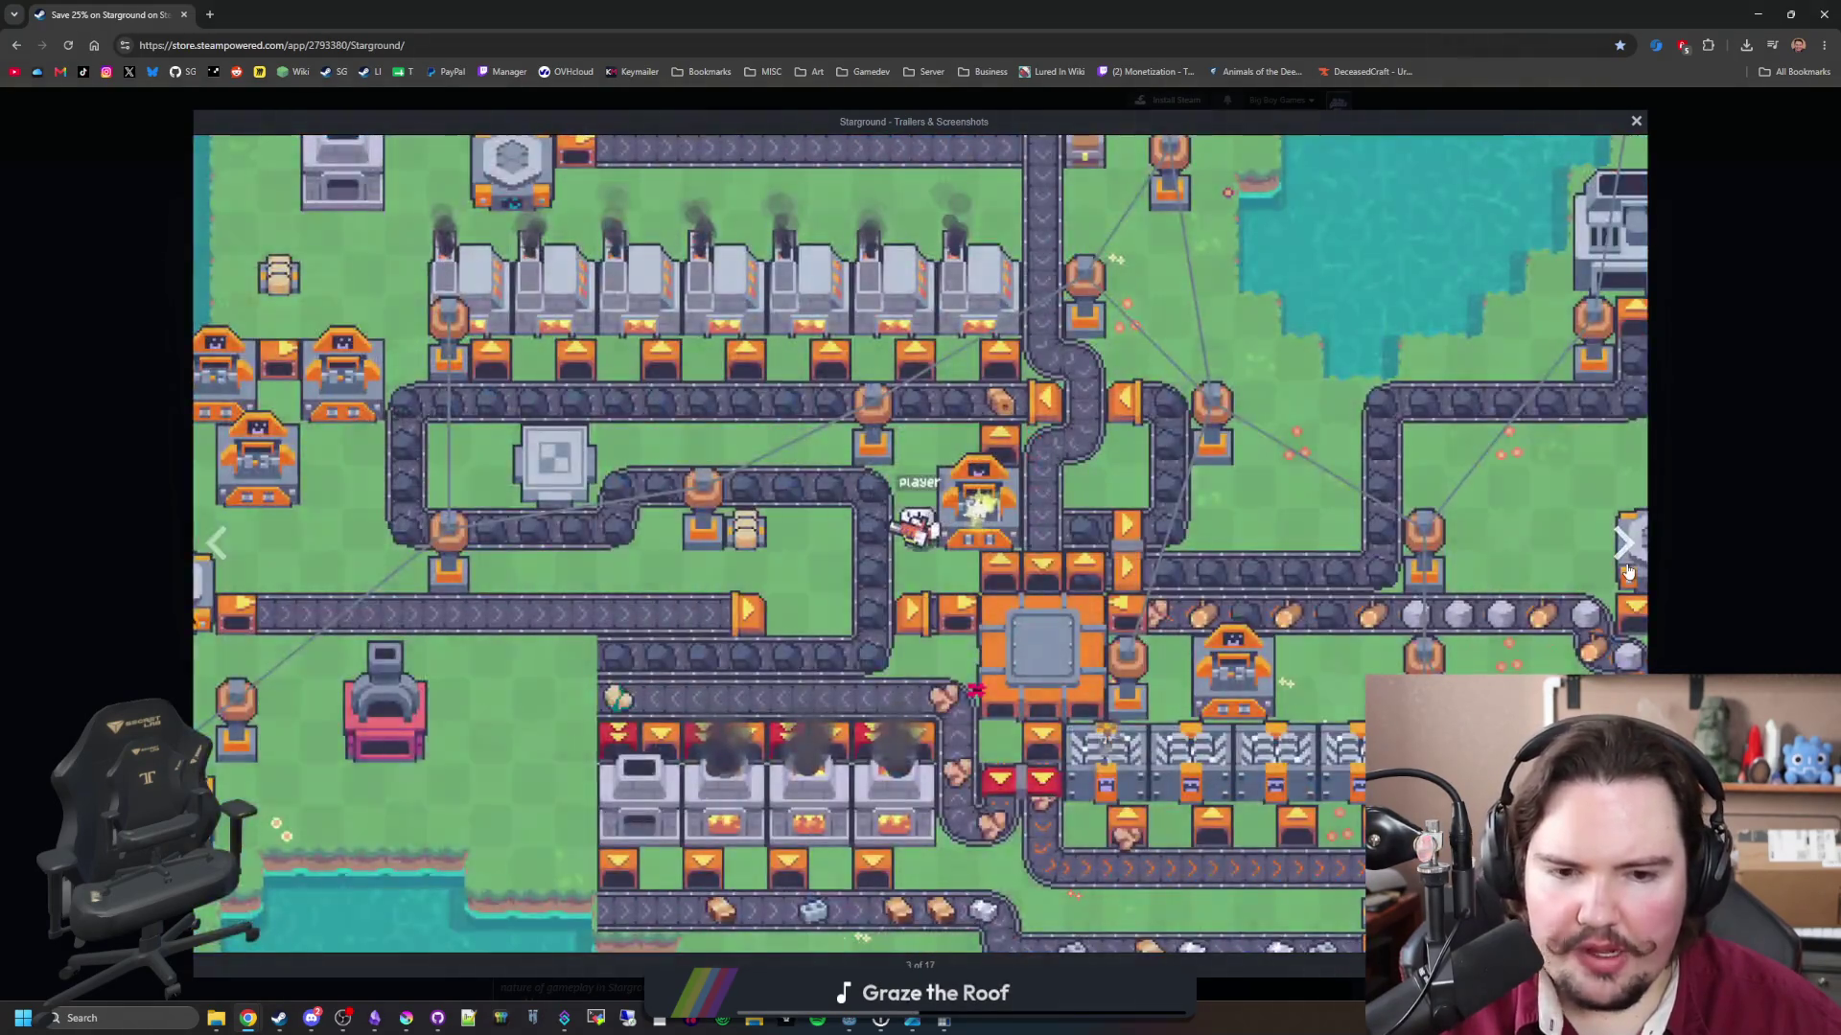
click(1627, 570)
click(1627, 571)
click(1693, 496)
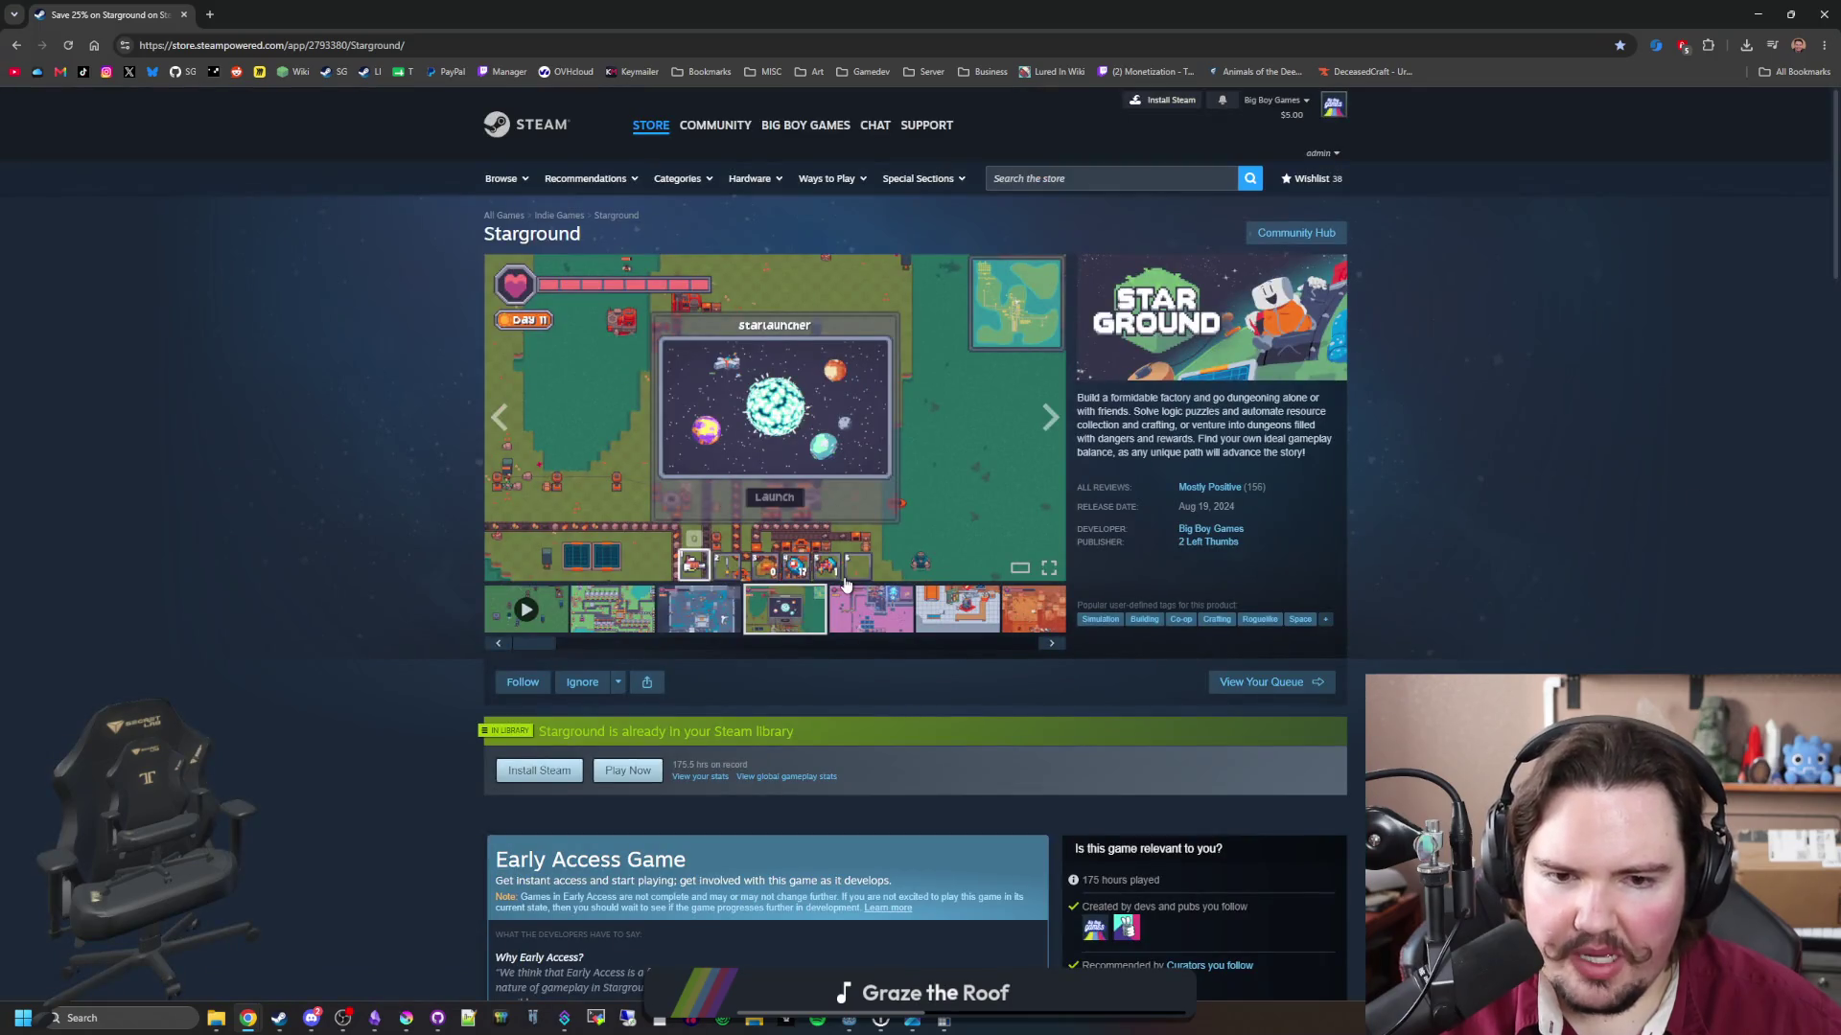
key(alt+Tab)
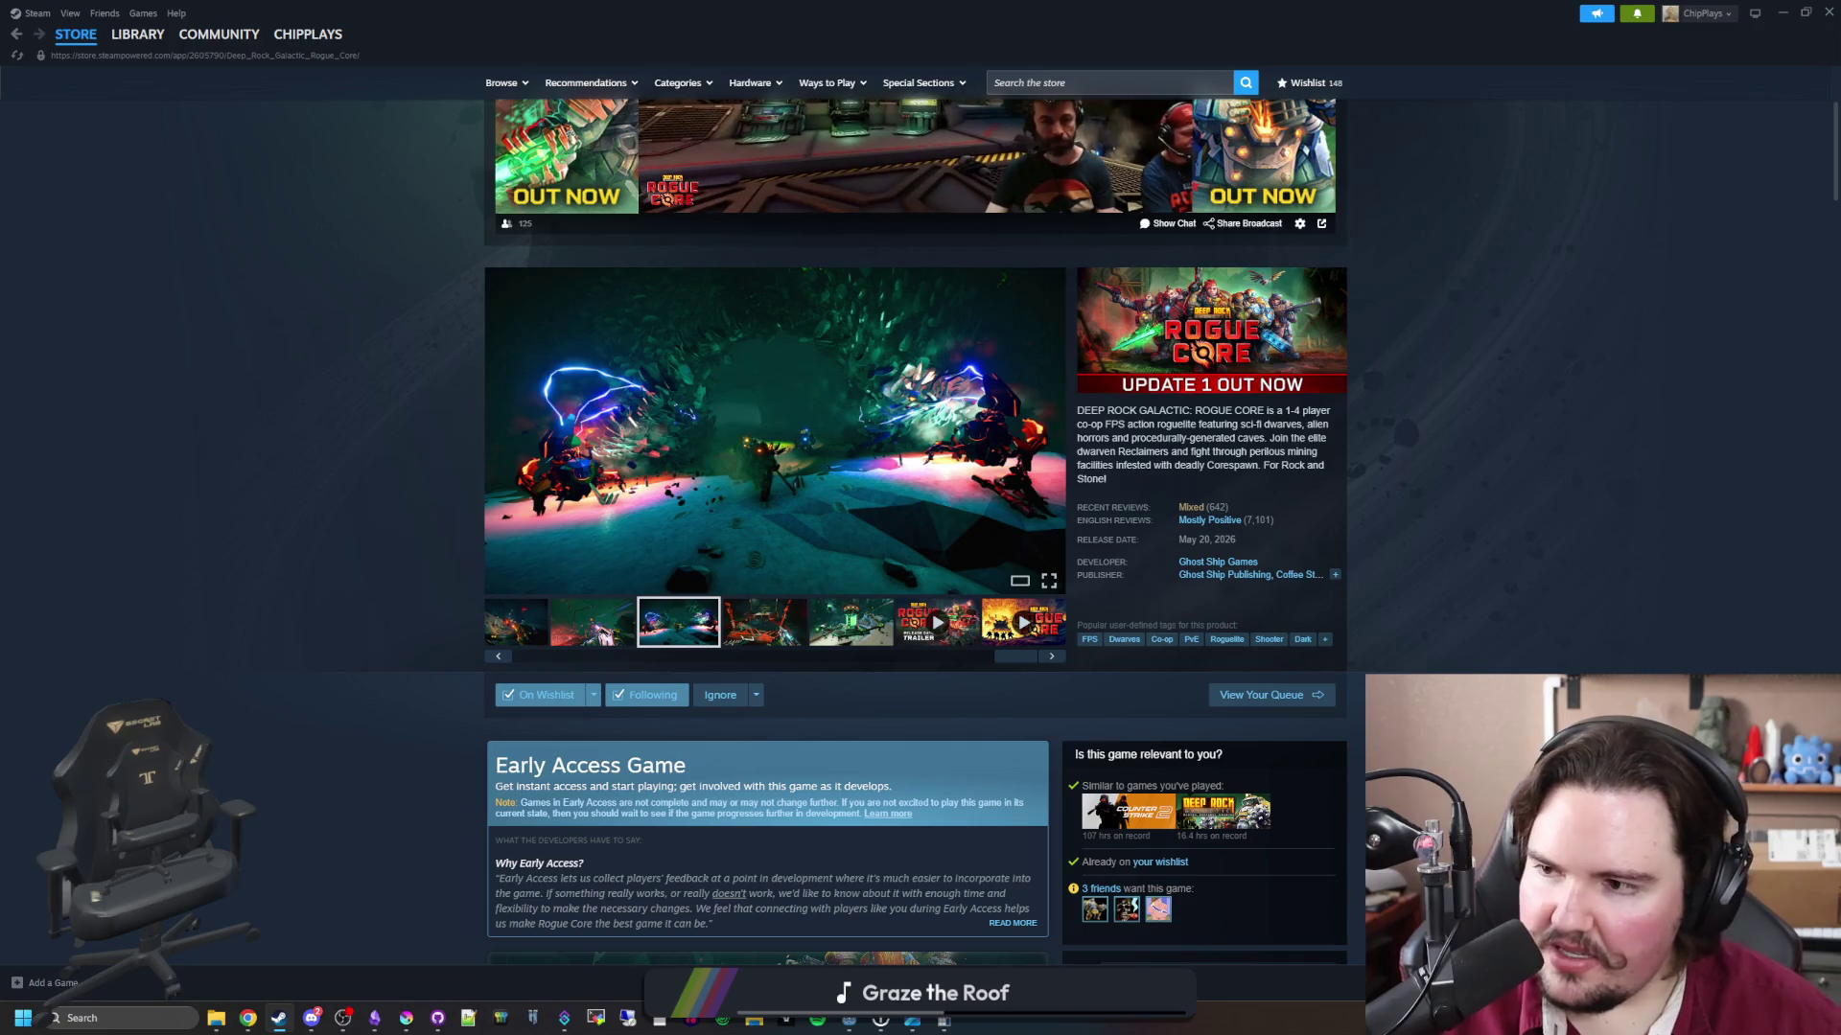
Step: Page through the Rogue Core screenshots in the full-window viewer, starting from the red one
click(784, 622)
click(1048, 580)
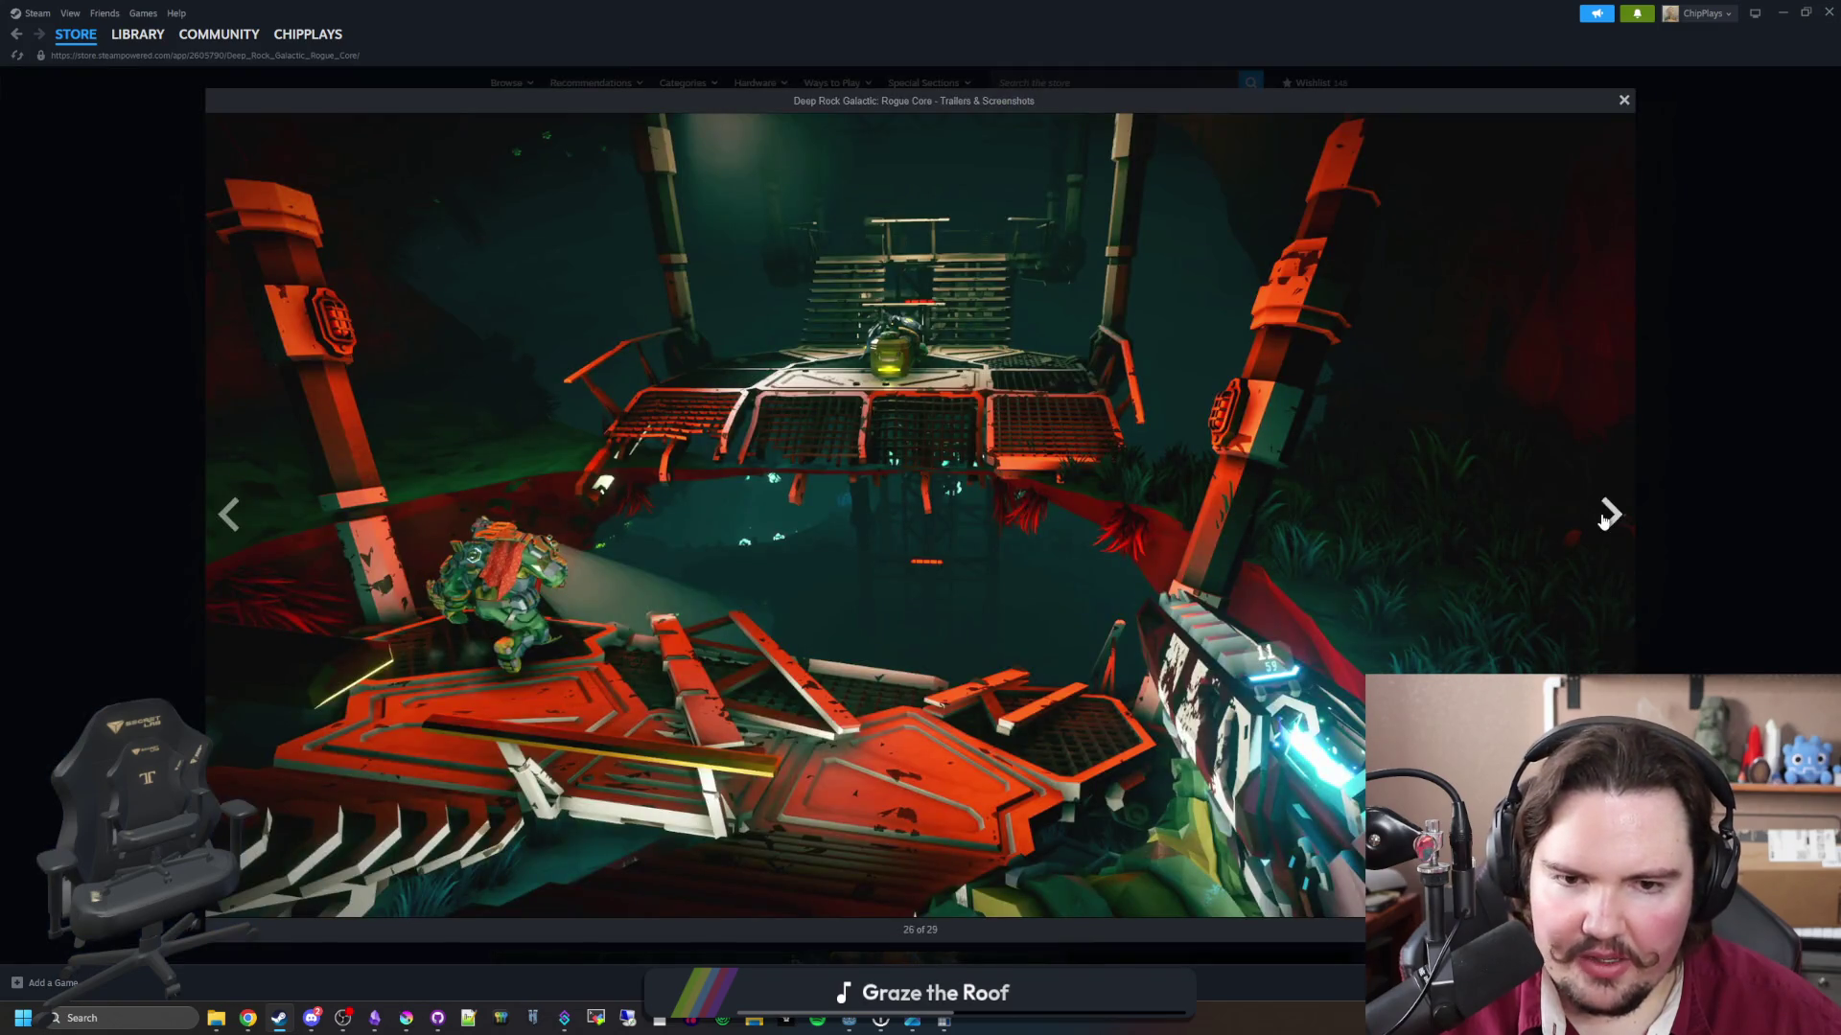
click(1606, 516)
click(1607, 516)
click(1606, 516)
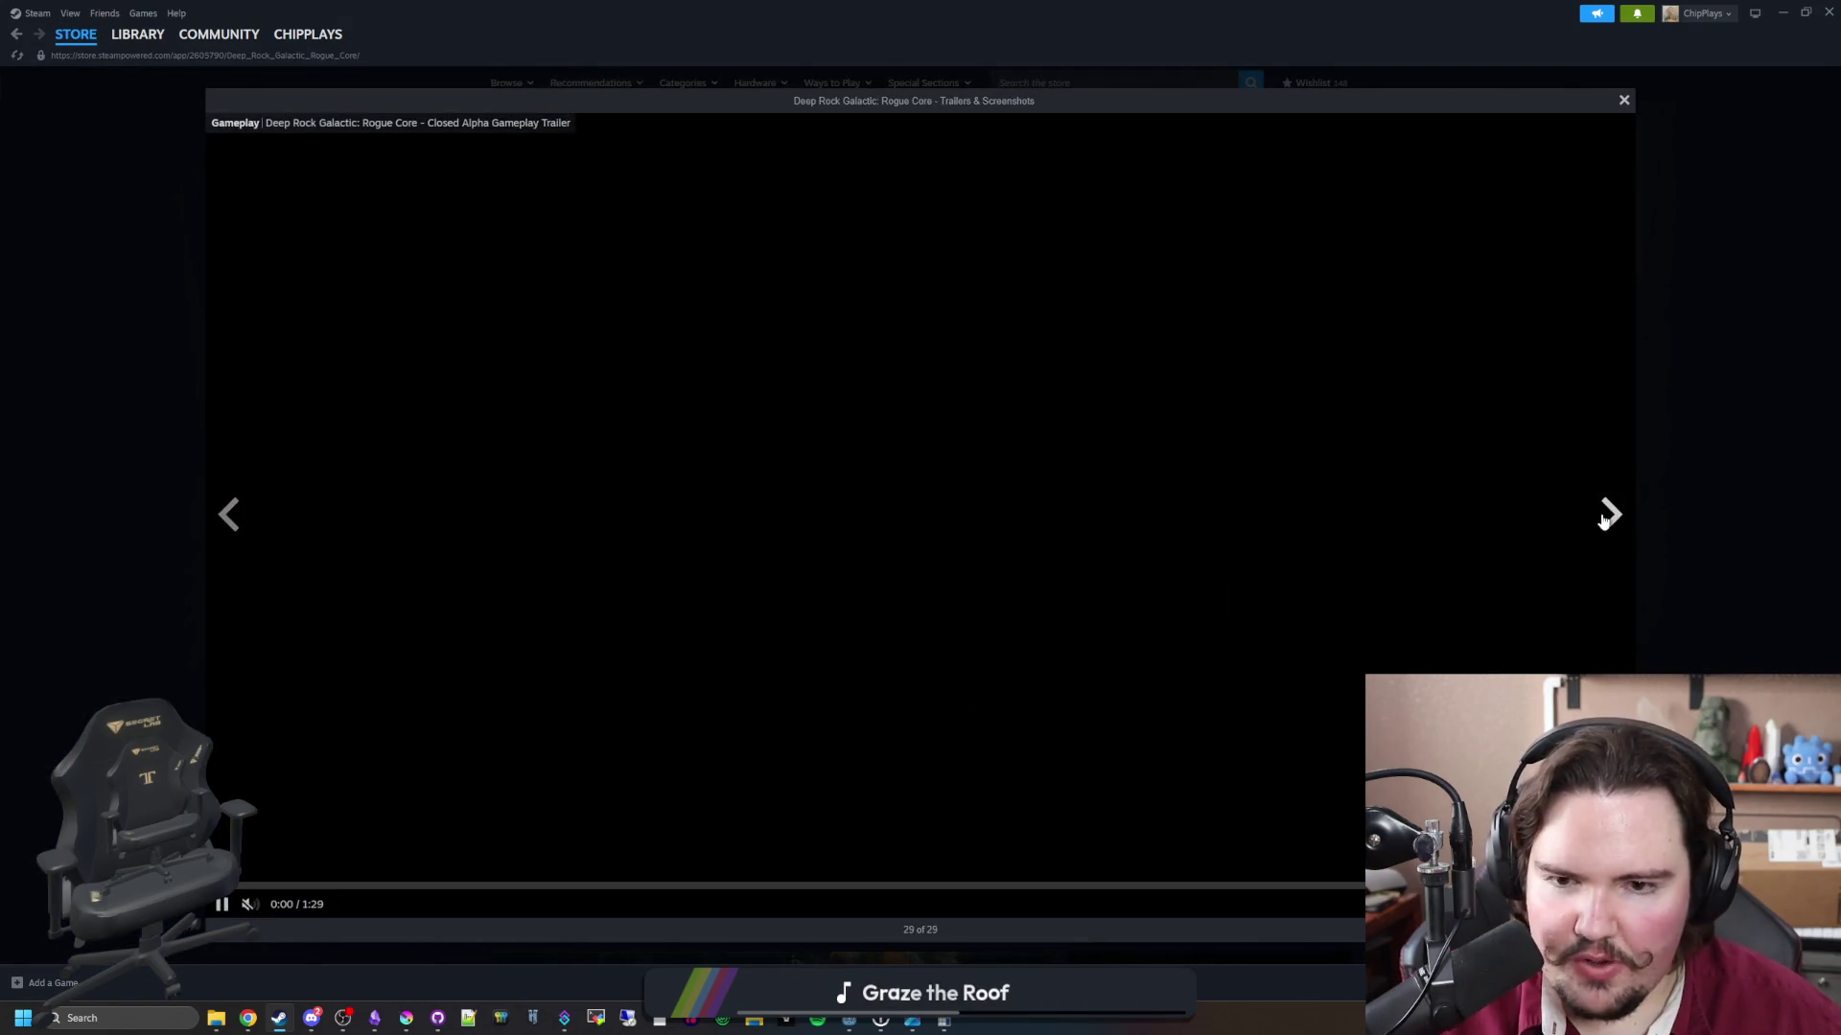
click(1607, 516)
click(1606, 515)
click(1606, 516)
click(1607, 515)
click(1606, 515)
click(1607, 516)
click(1607, 516)
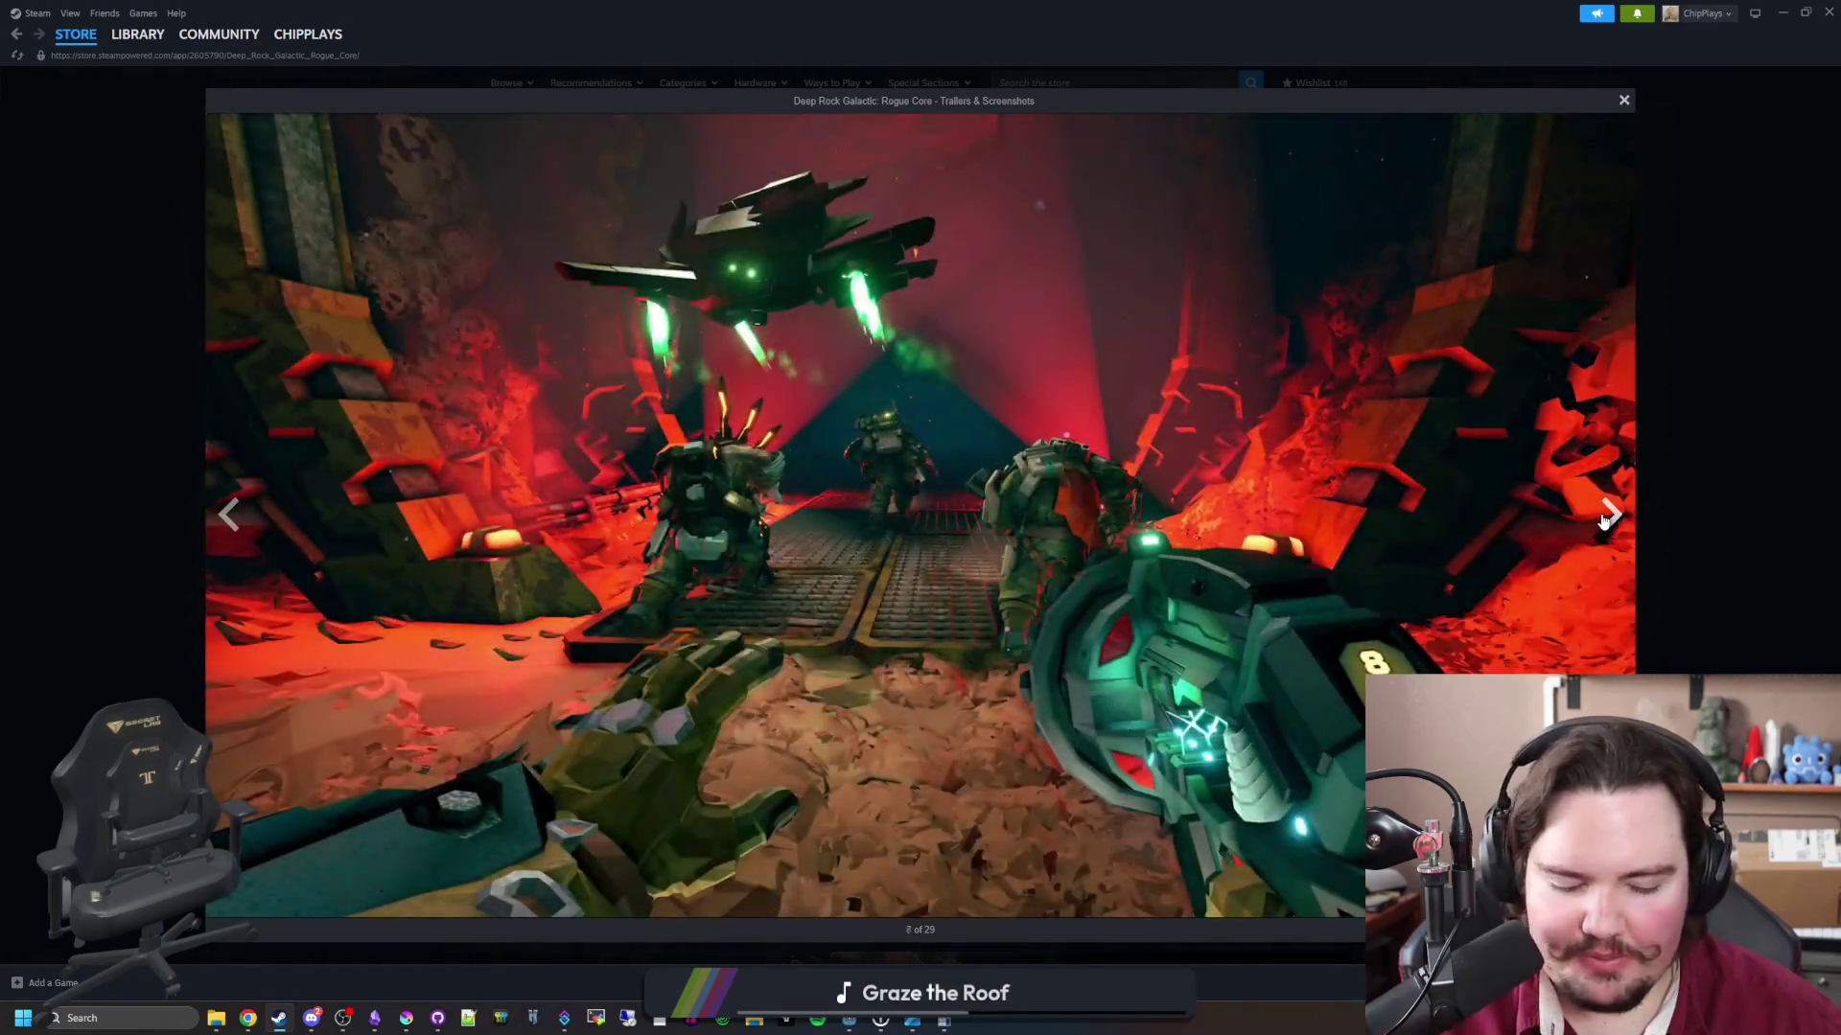
click(1607, 515)
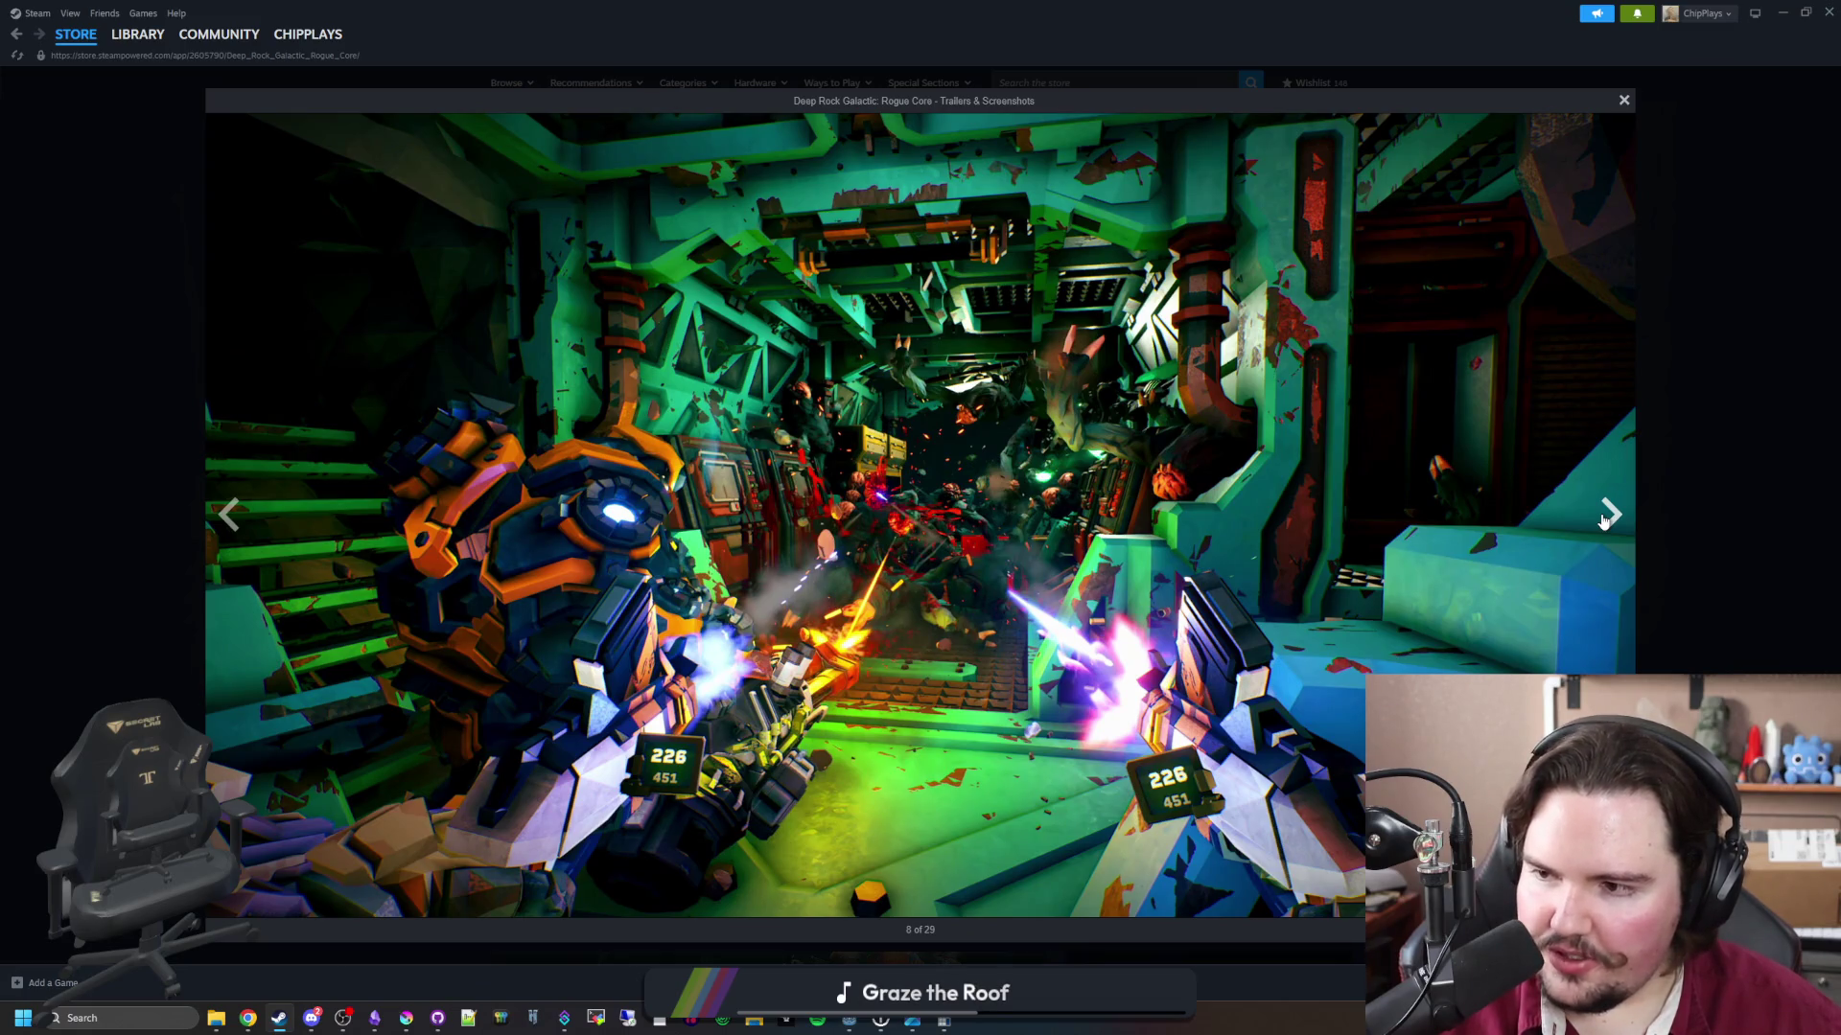
click(1678, 290)
Step: Return to the Deep Rock Galactic store page and open the Deep Rock Galactic: Survivor page
scroll(945, 671, down, 7)
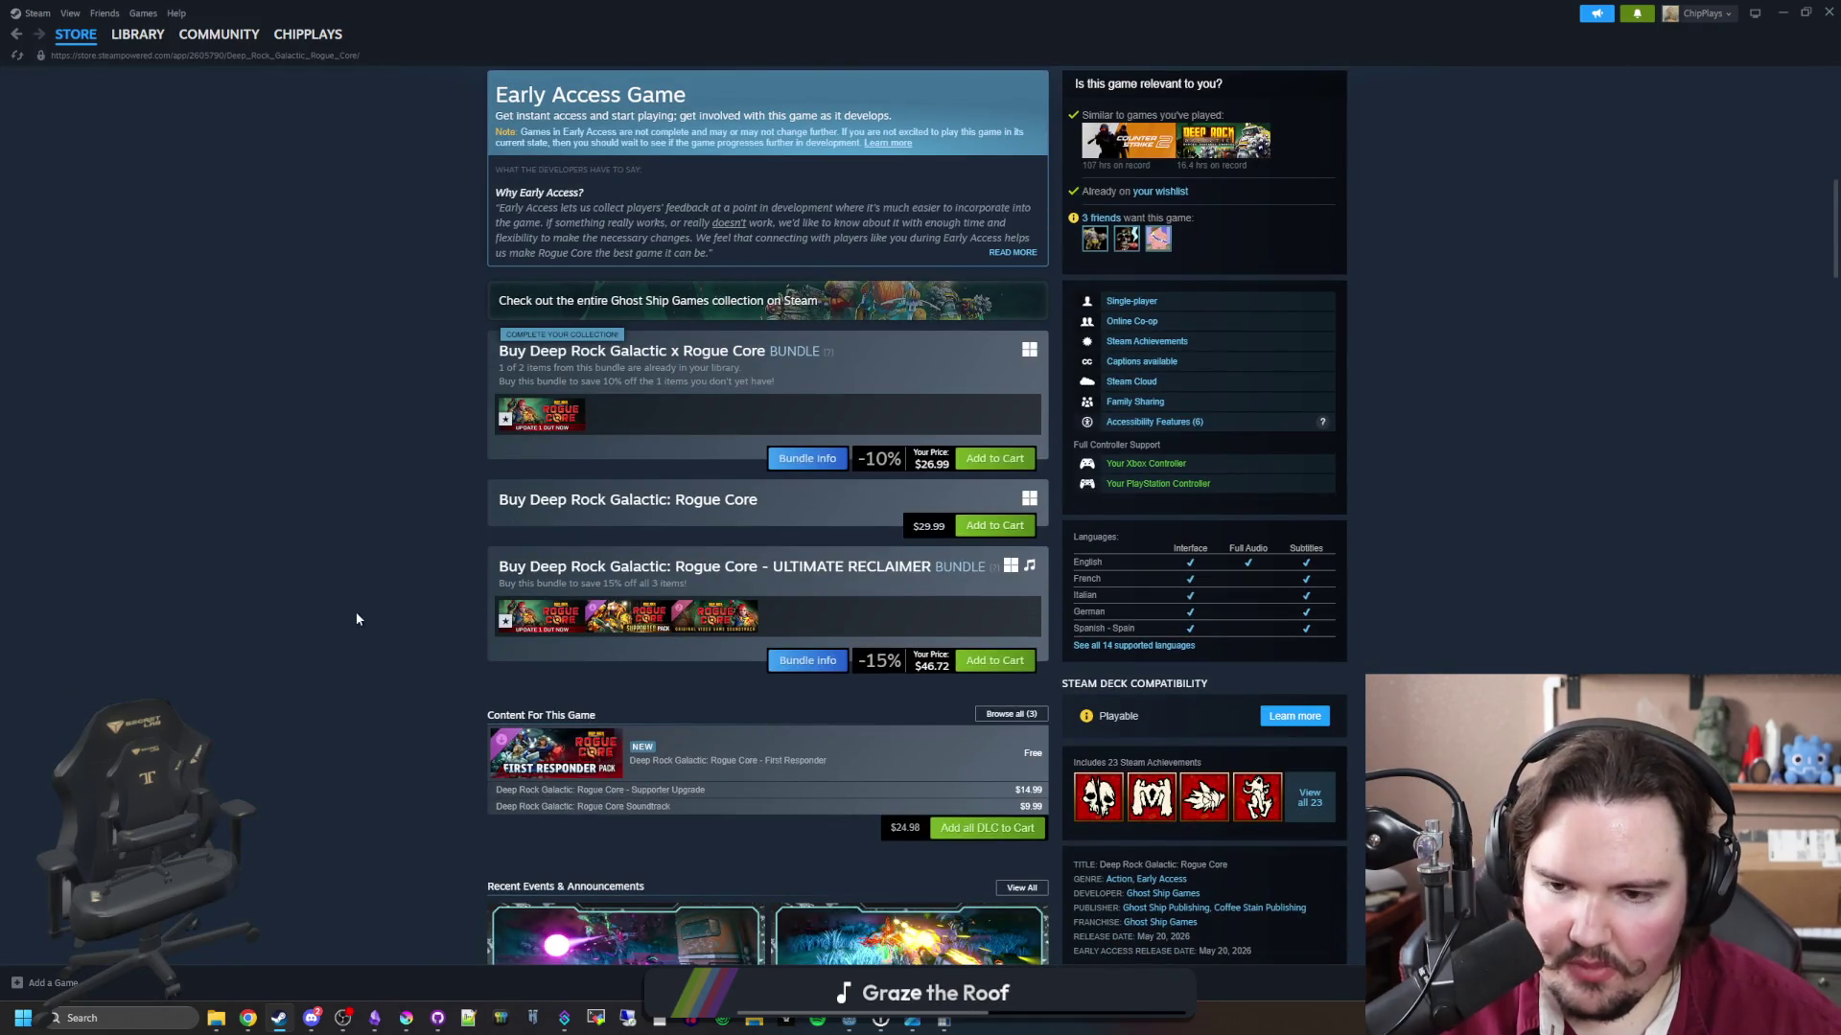
scroll(485, 577, down, 3)
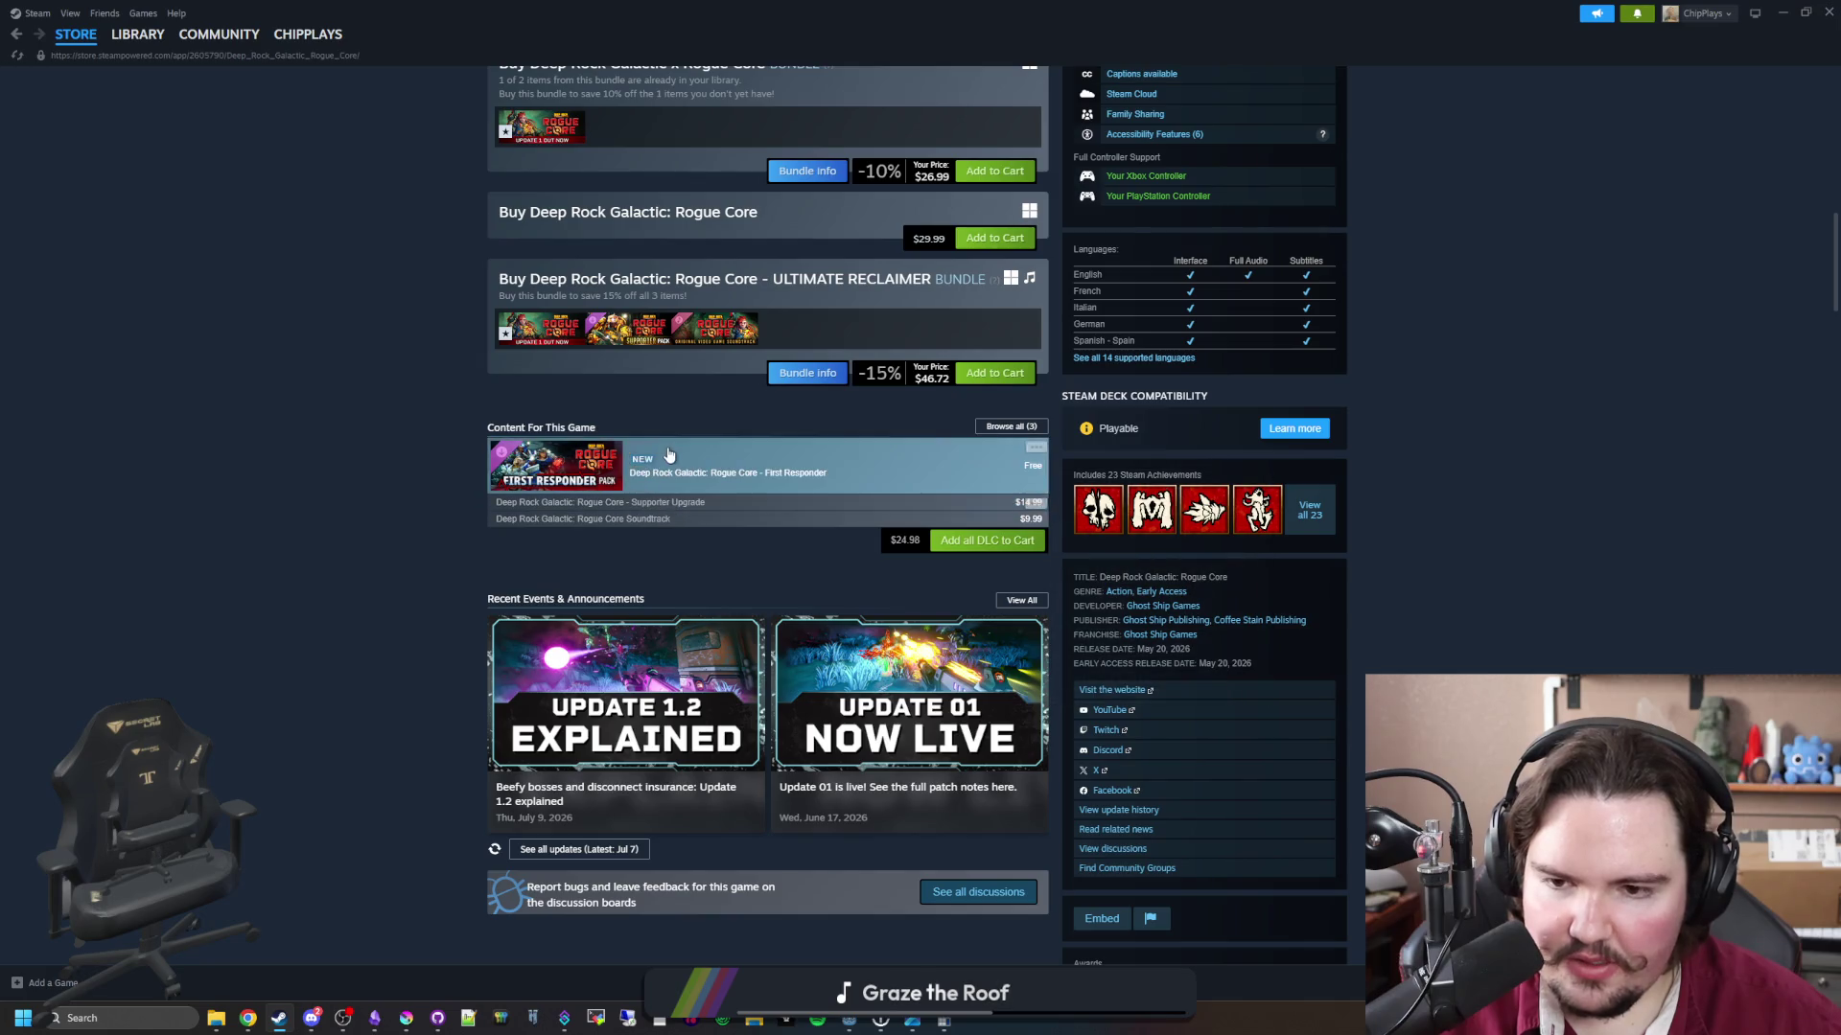
scroll(455, 561, up, 2)
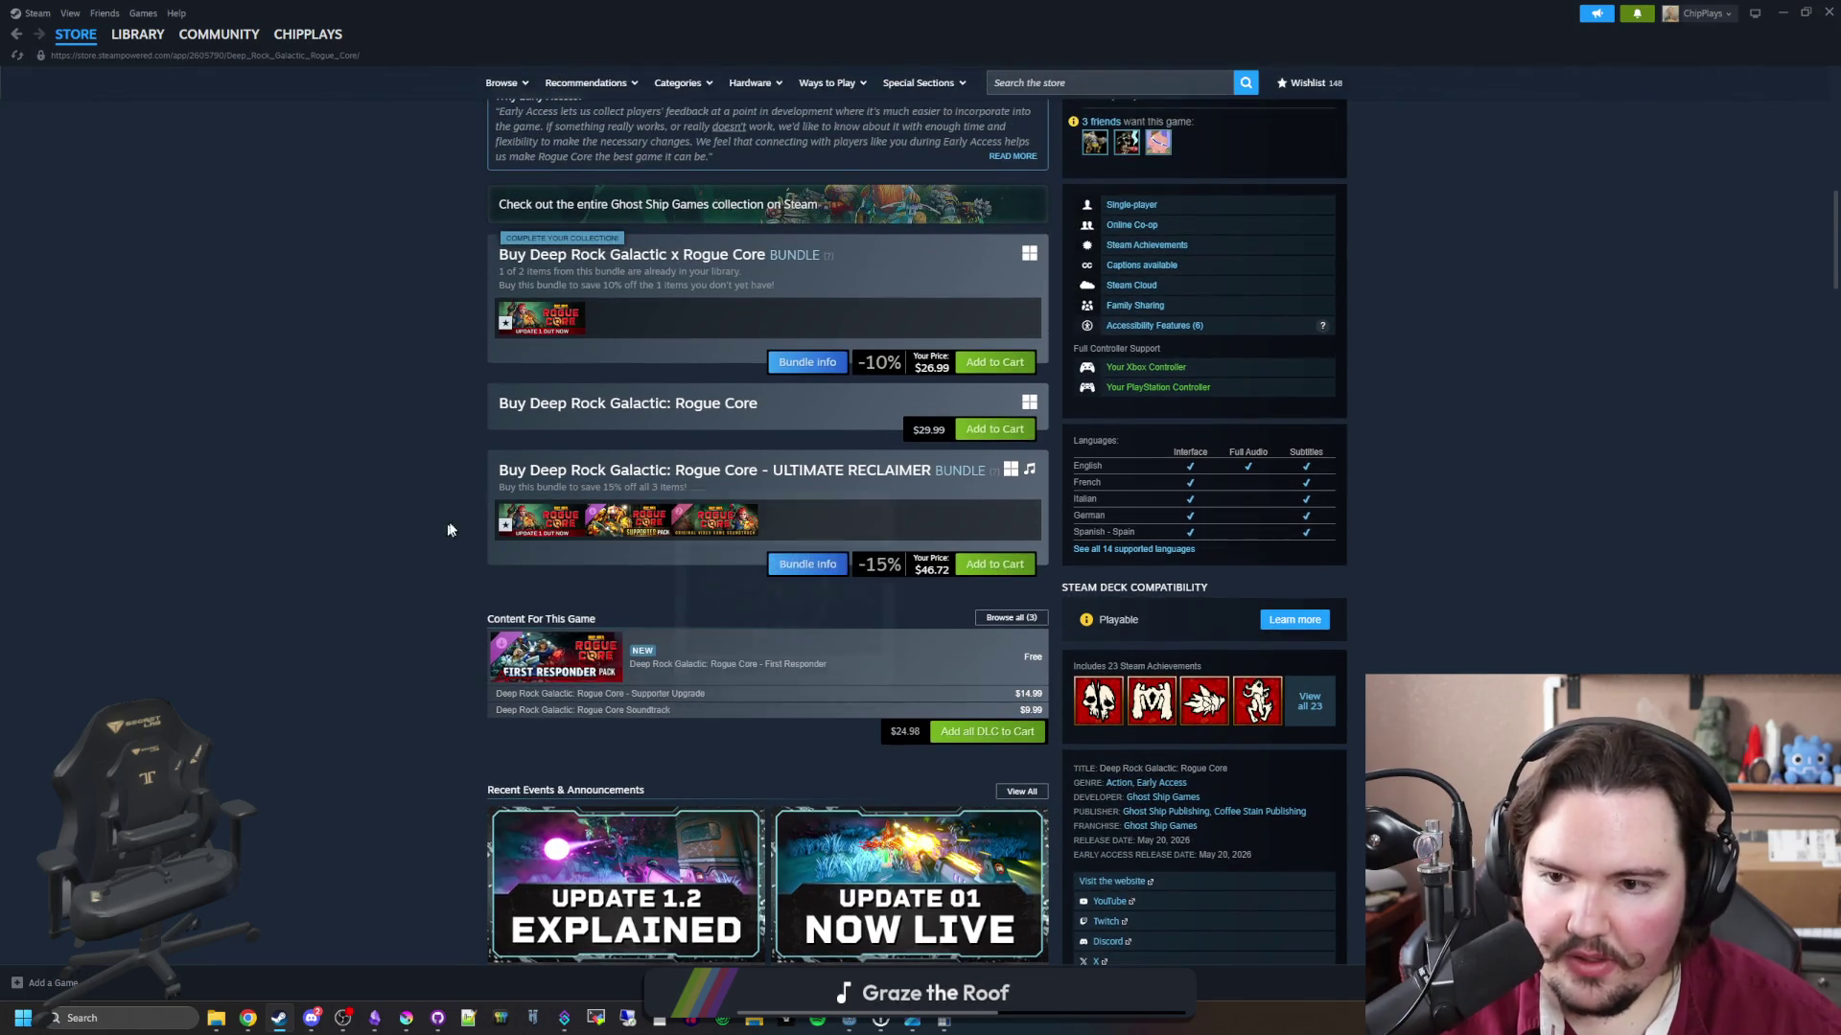
scroll(440, 525, up, 1)
key(alt+Left)
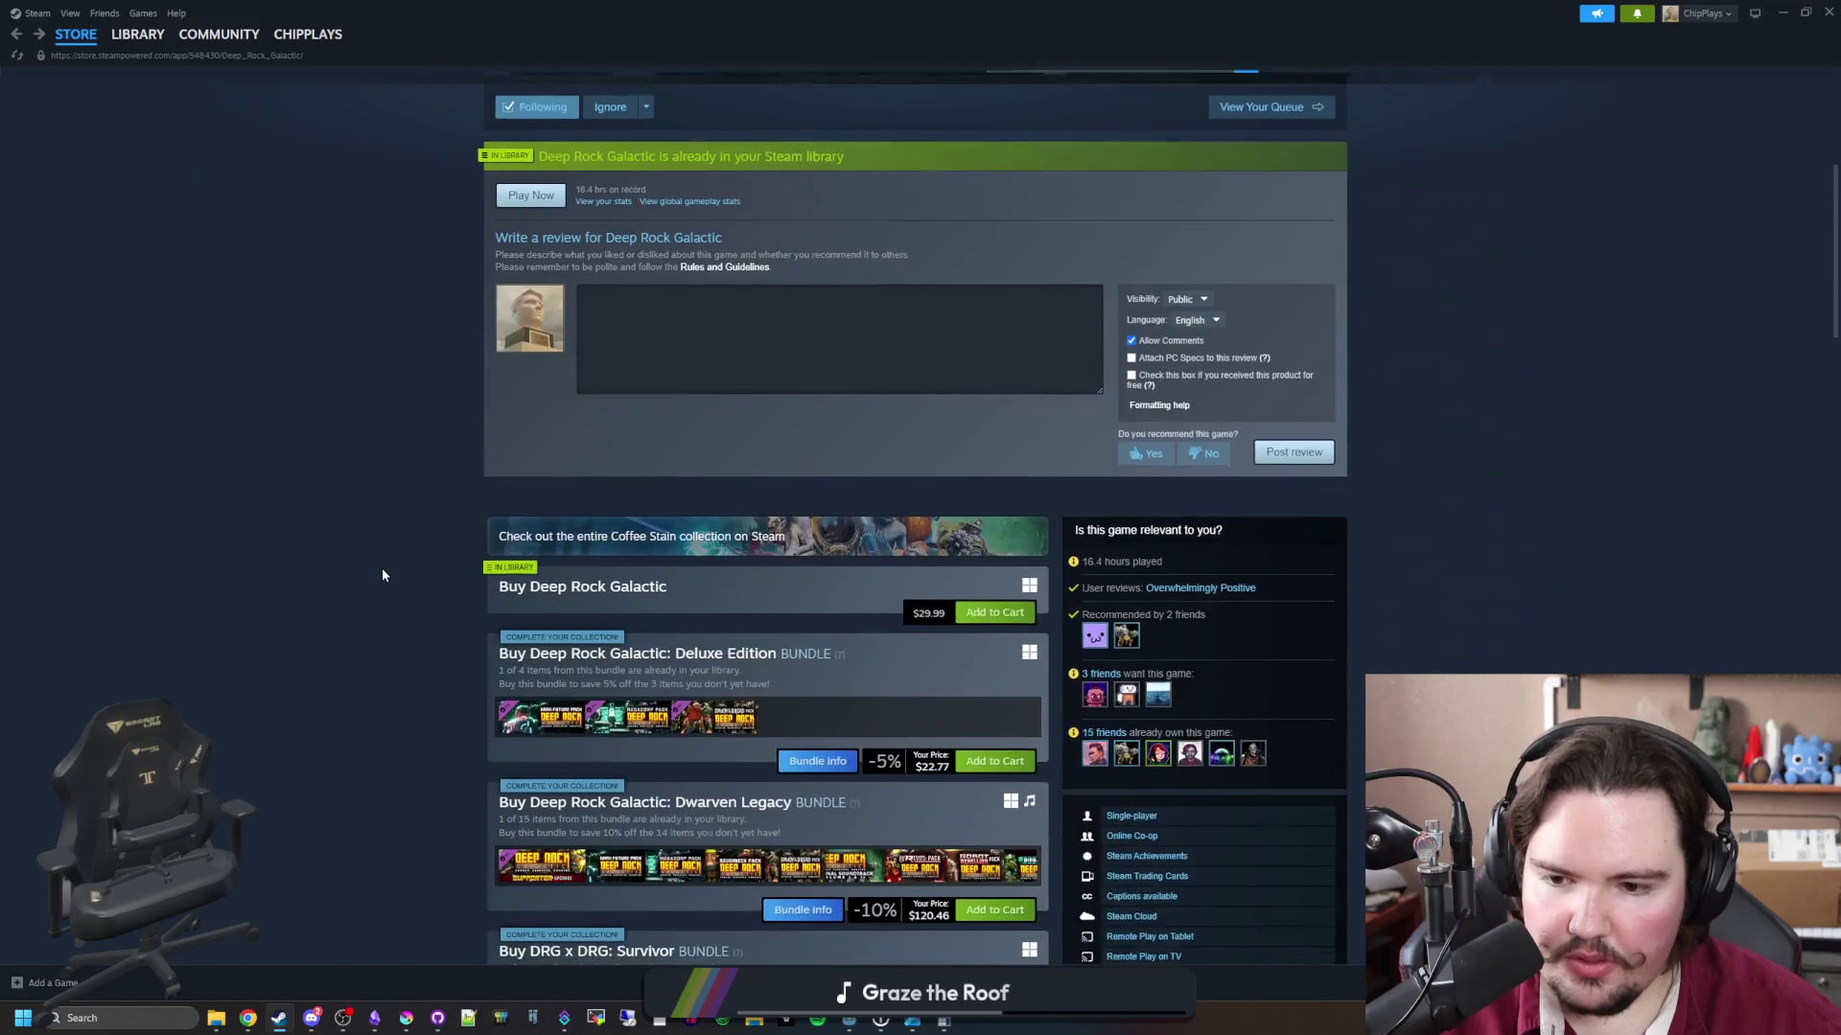
scroll(652, 571, up, 5)
scroll(844, 625, down, 5)
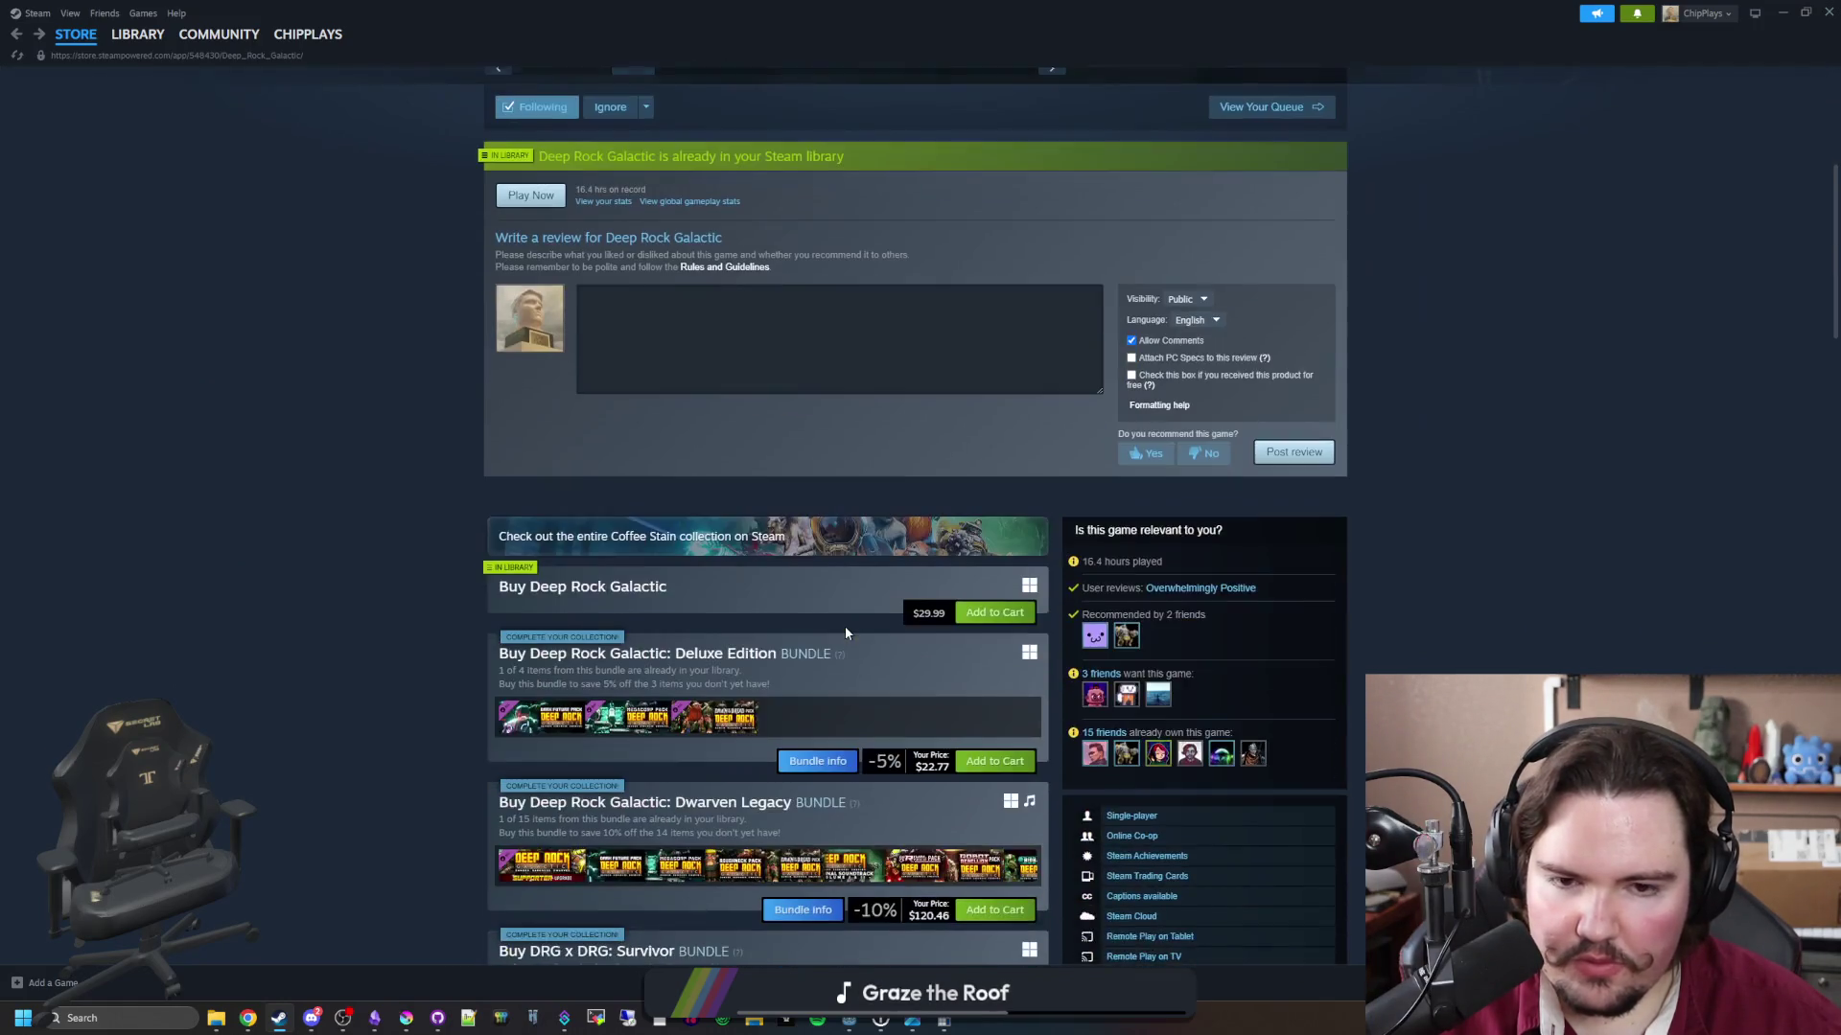
scroll(843, 625, down, 4)
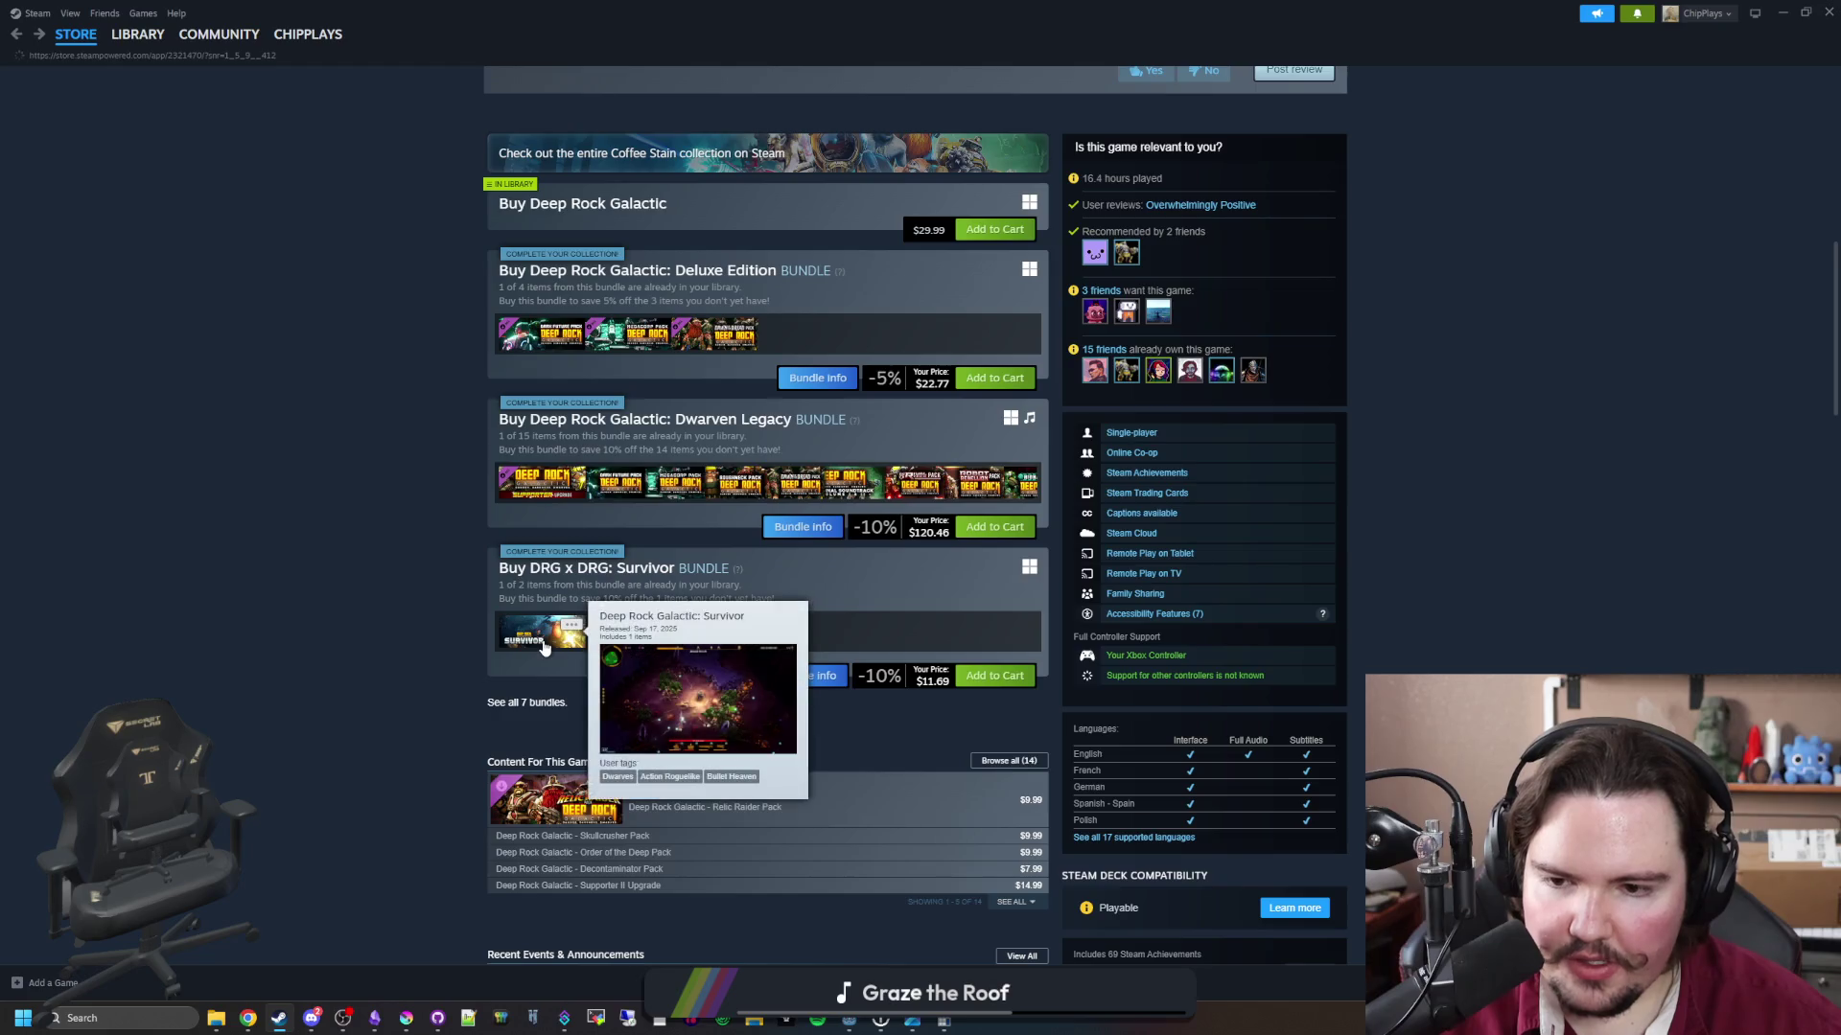
click(543, 640)
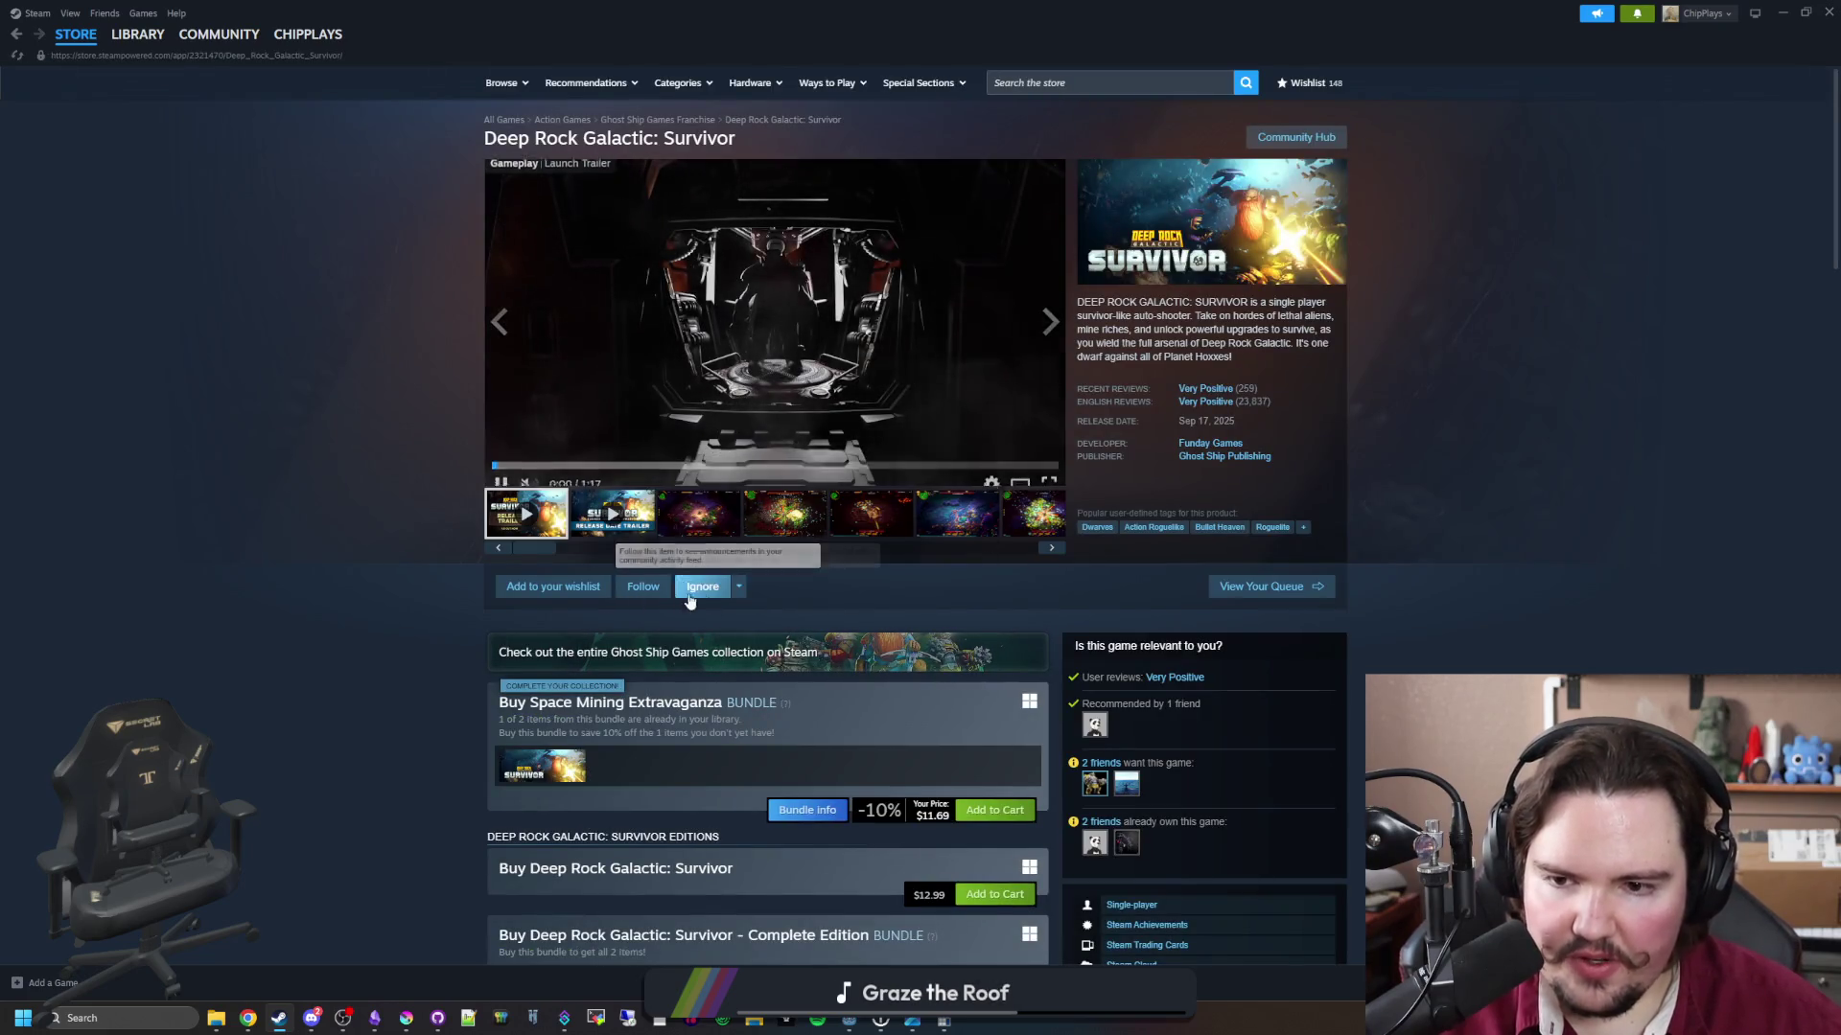
Step: Browse the Survivor gameplay screenshots in the full-window viewer, then close it
mouse_move(1206, 407)
click(698, 513)
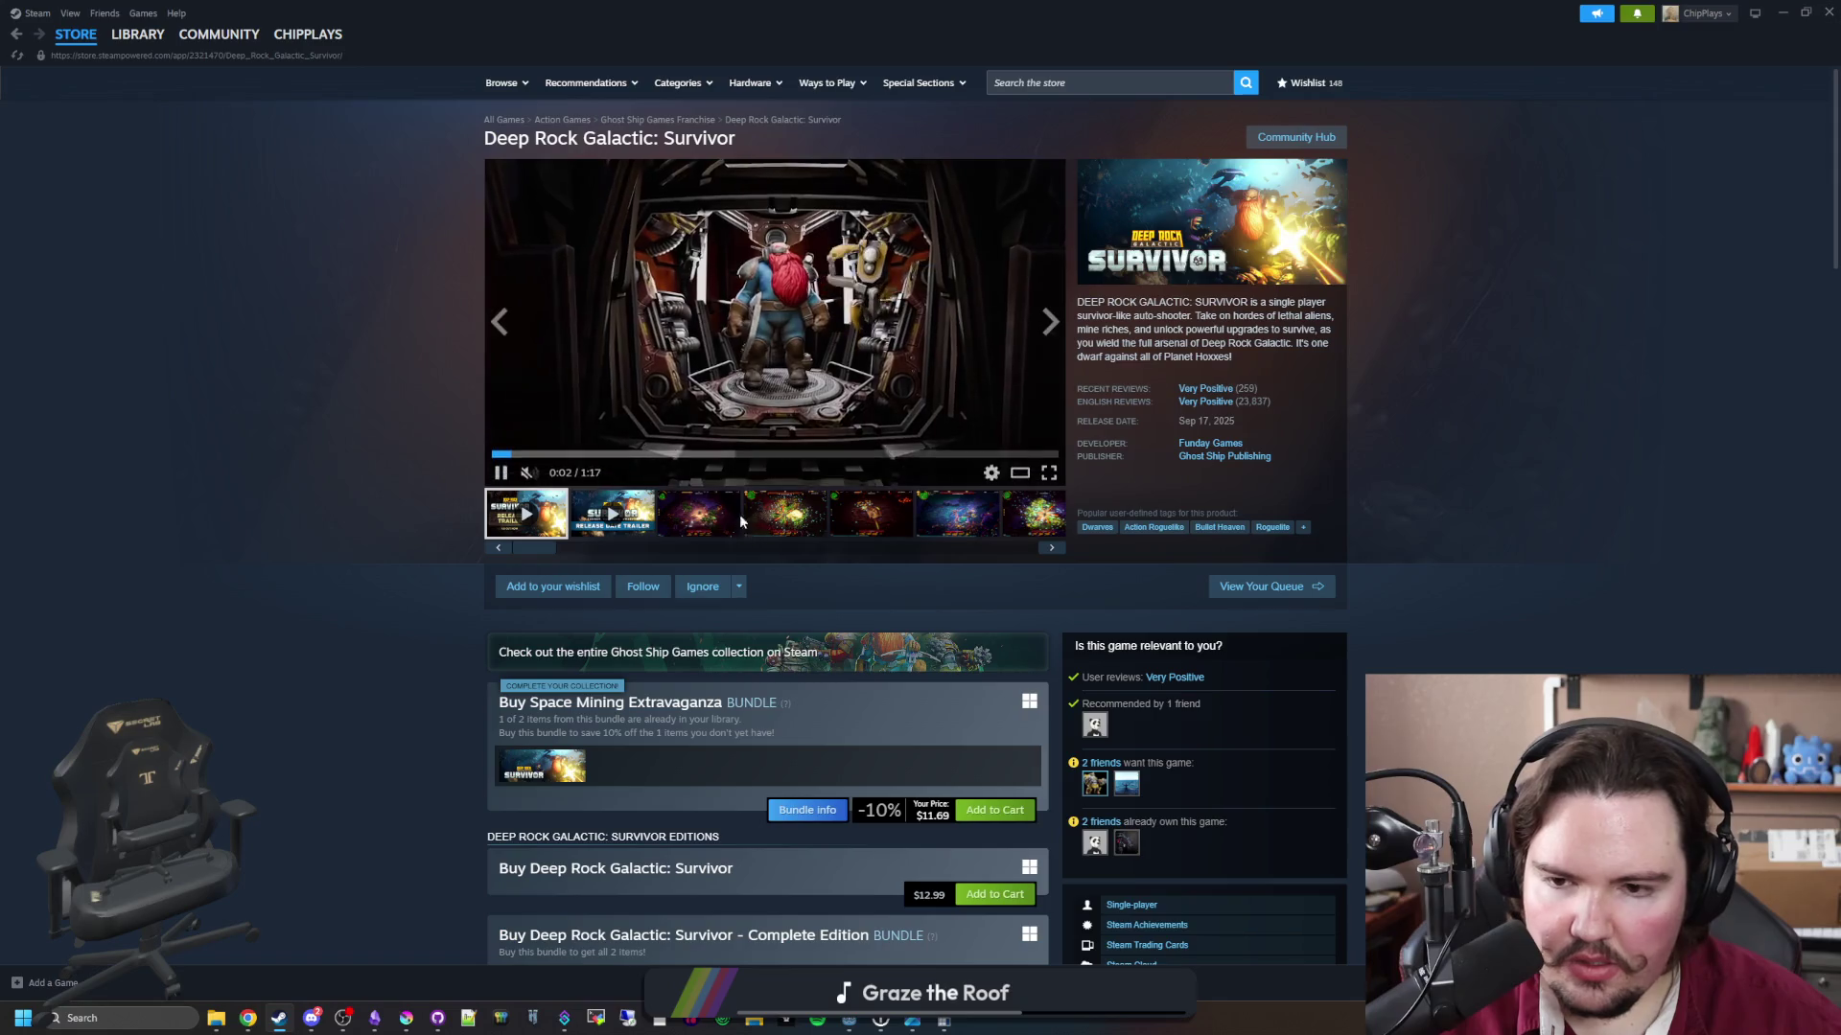
click(731, 362)
click(1609, 516)
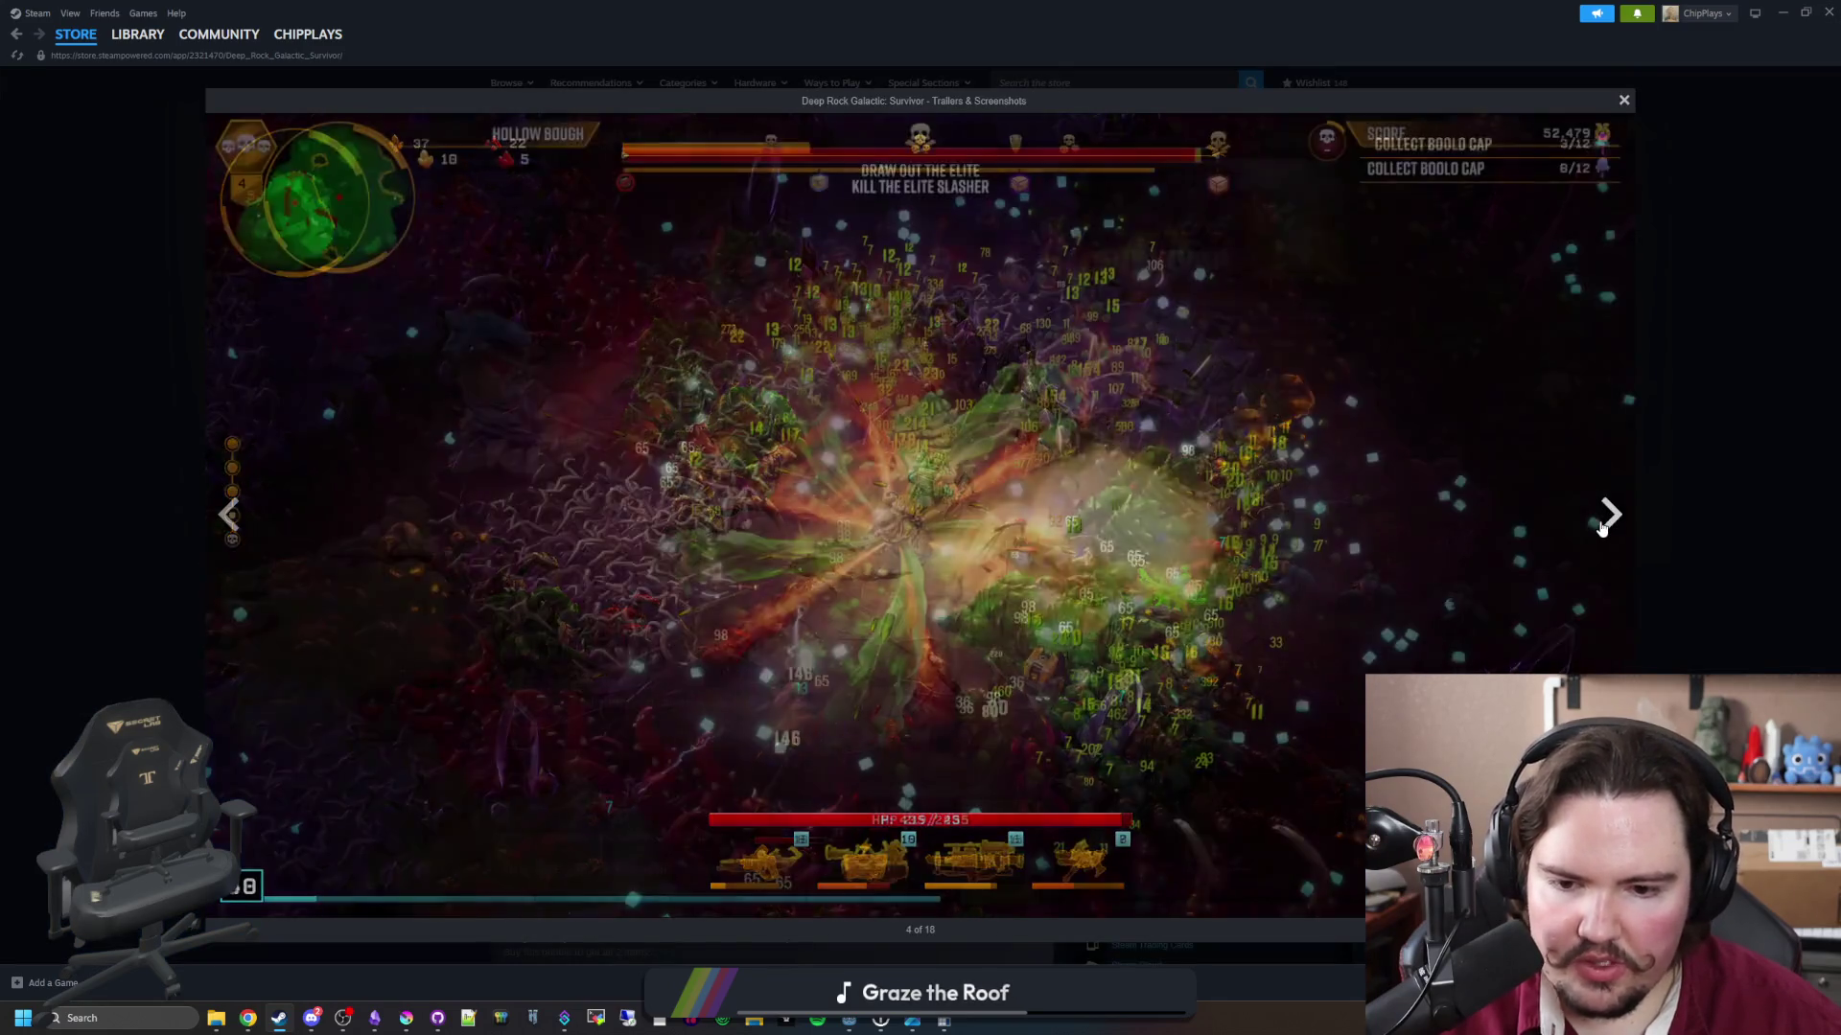
click(1608, 516)
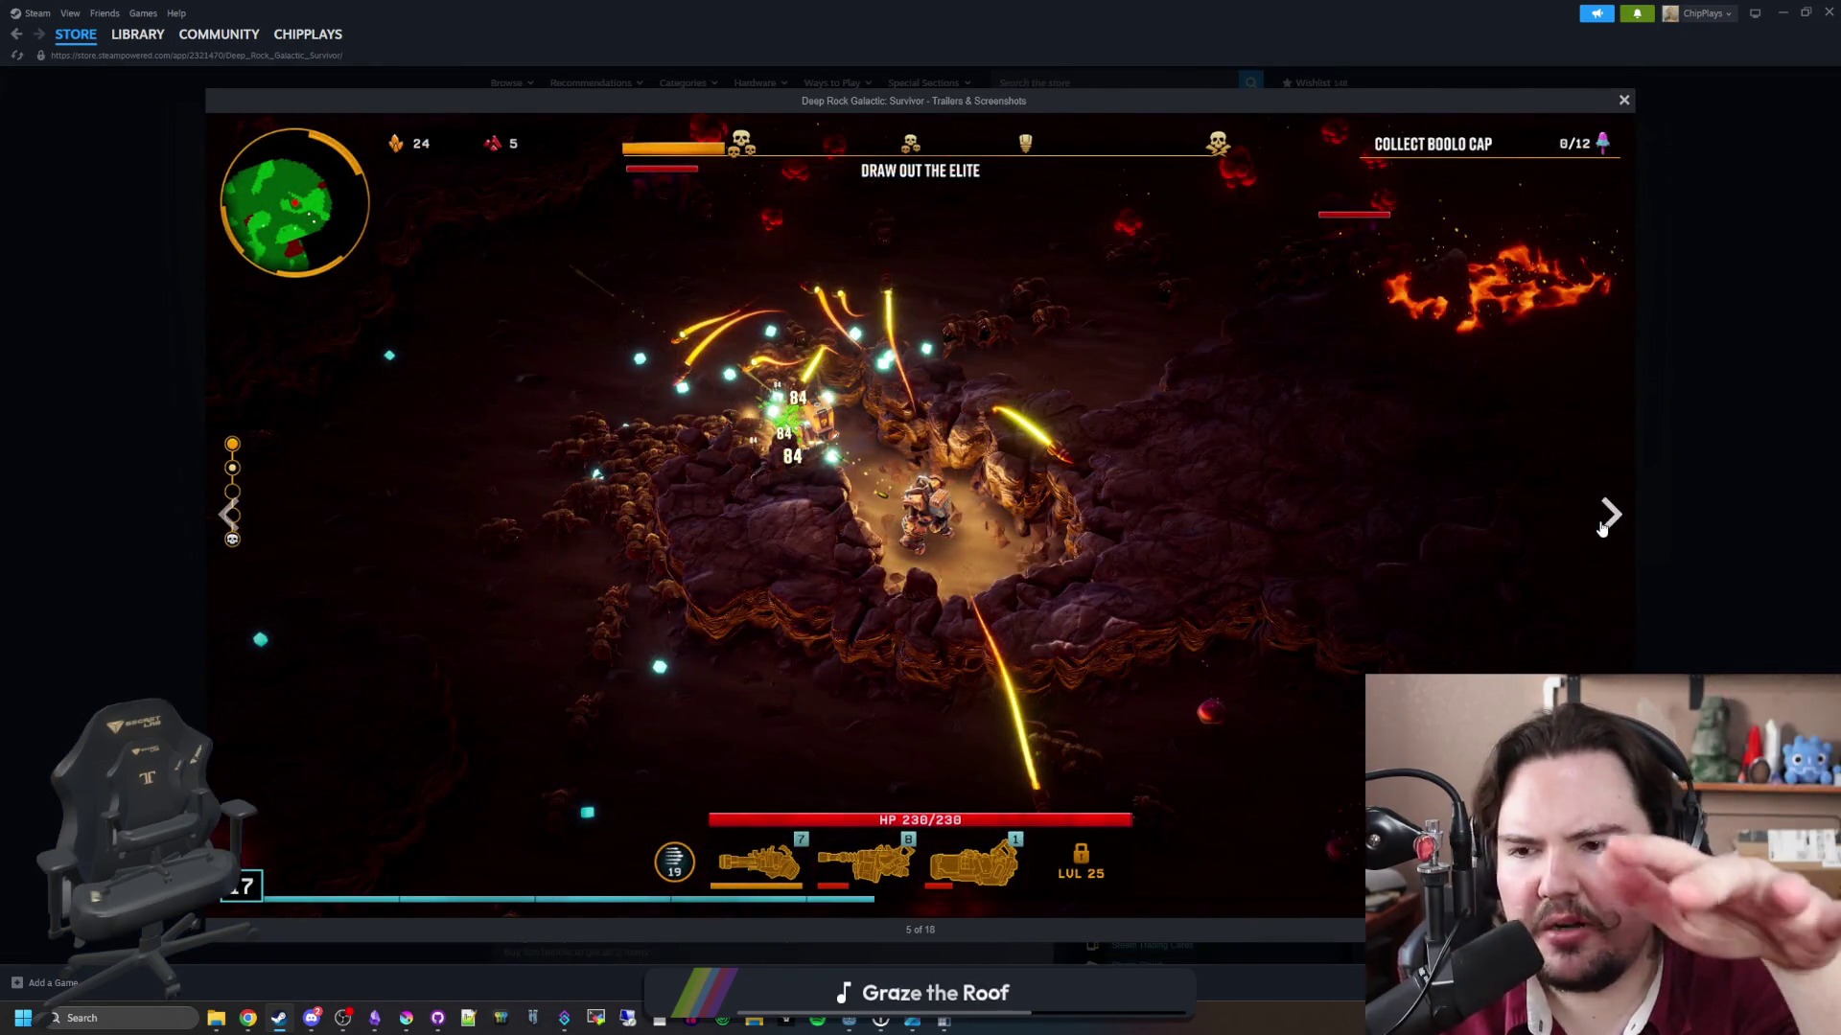
click(1600, 526)
click(1600, 526)
click(1600, 527)
click(1599, 527)
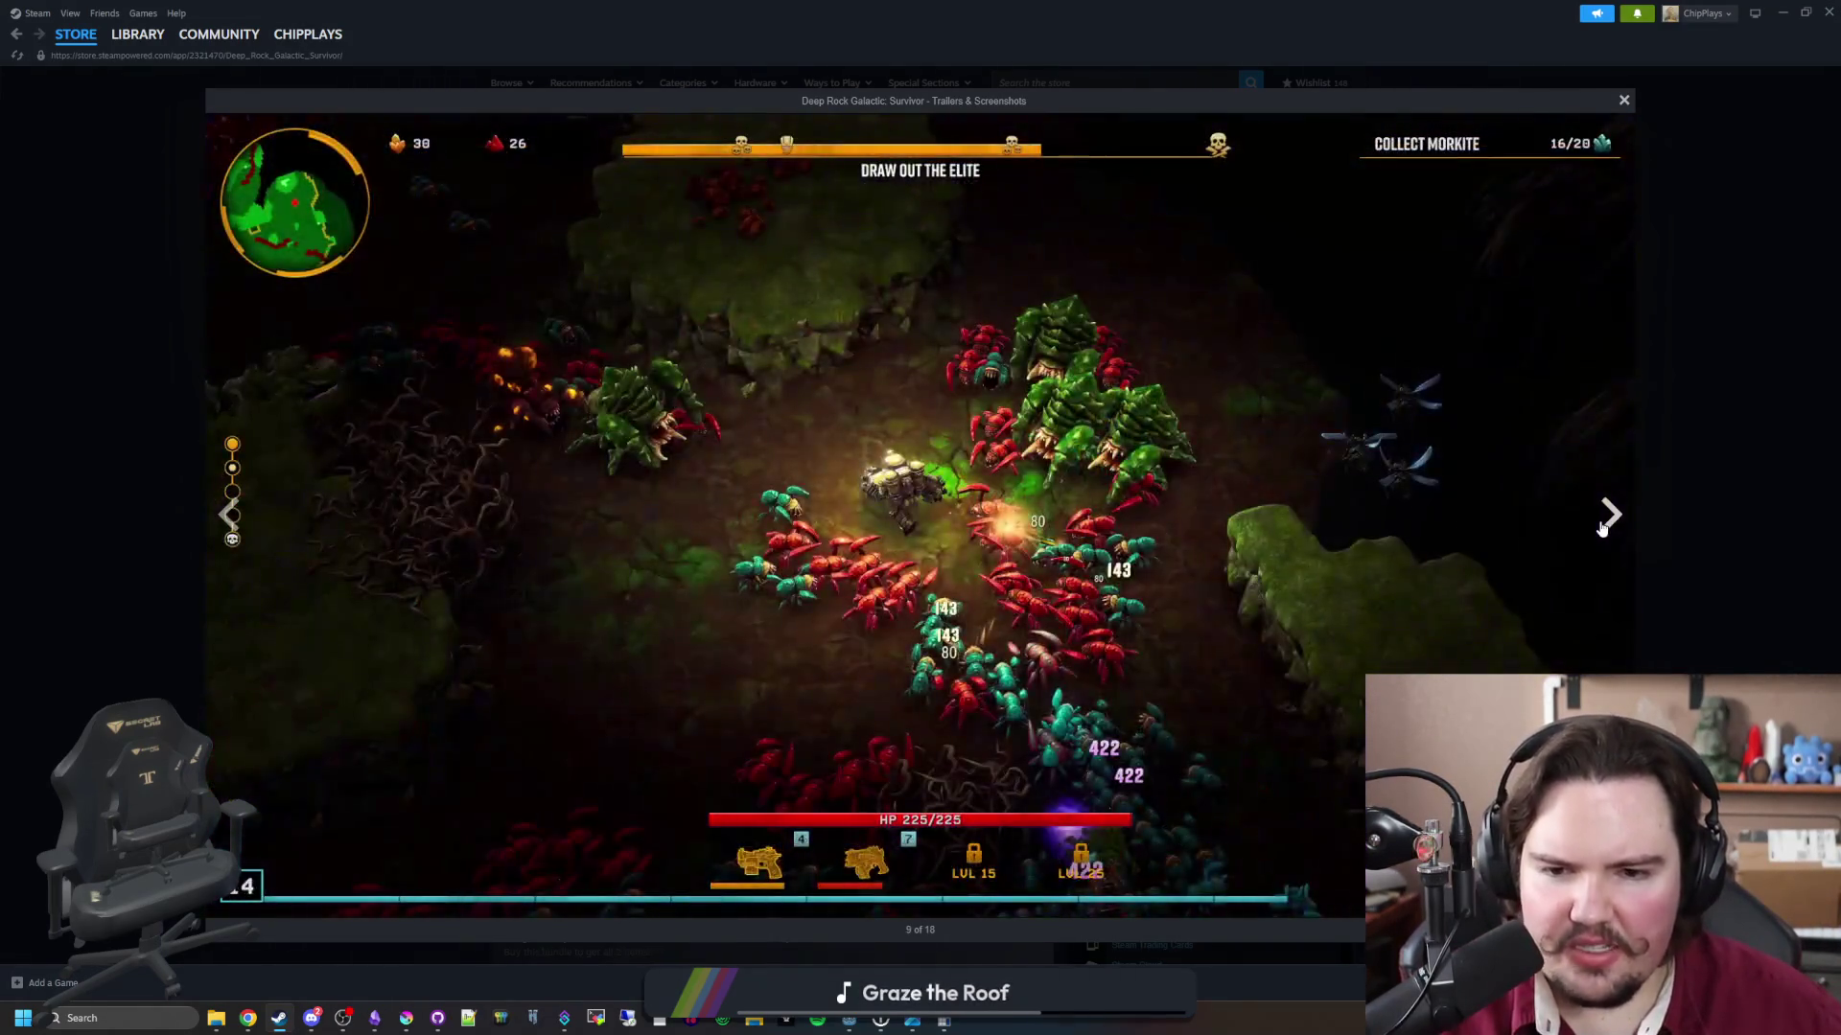
click(1599, 526)
click(1585, 532)
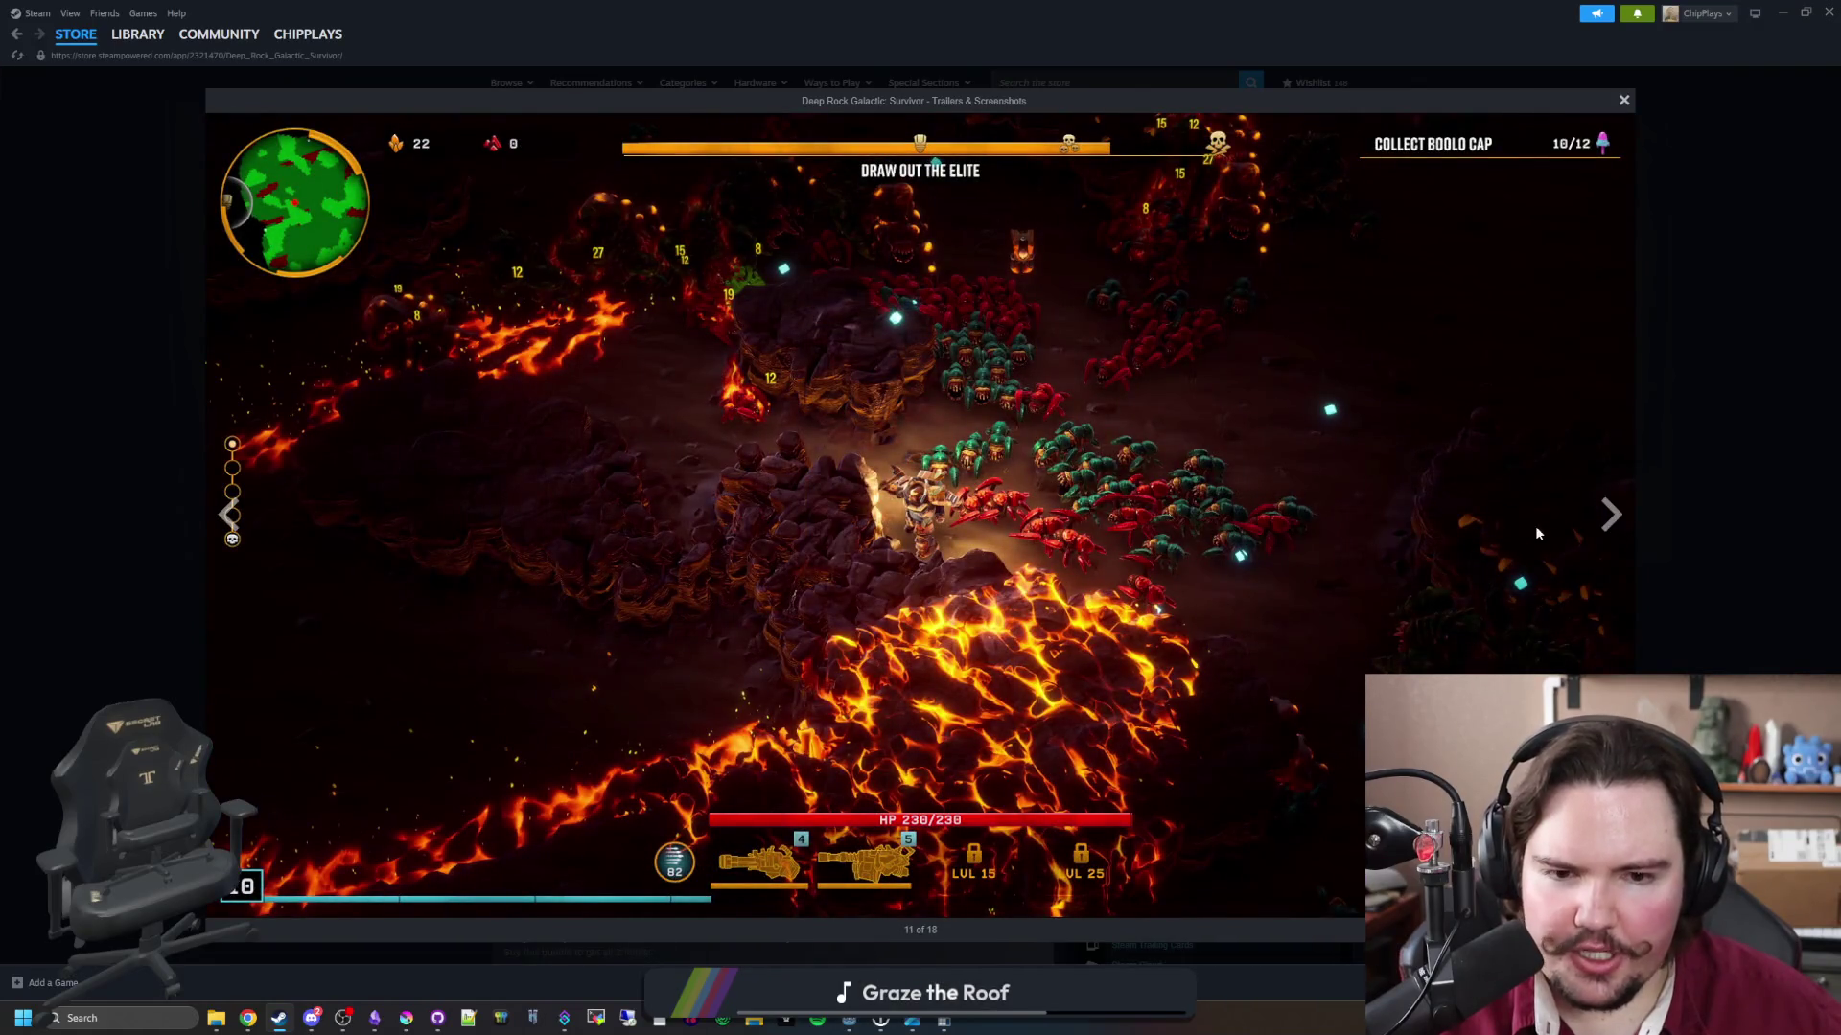
click(1604, 524)
click(1604, 525)
click(1675, 473)
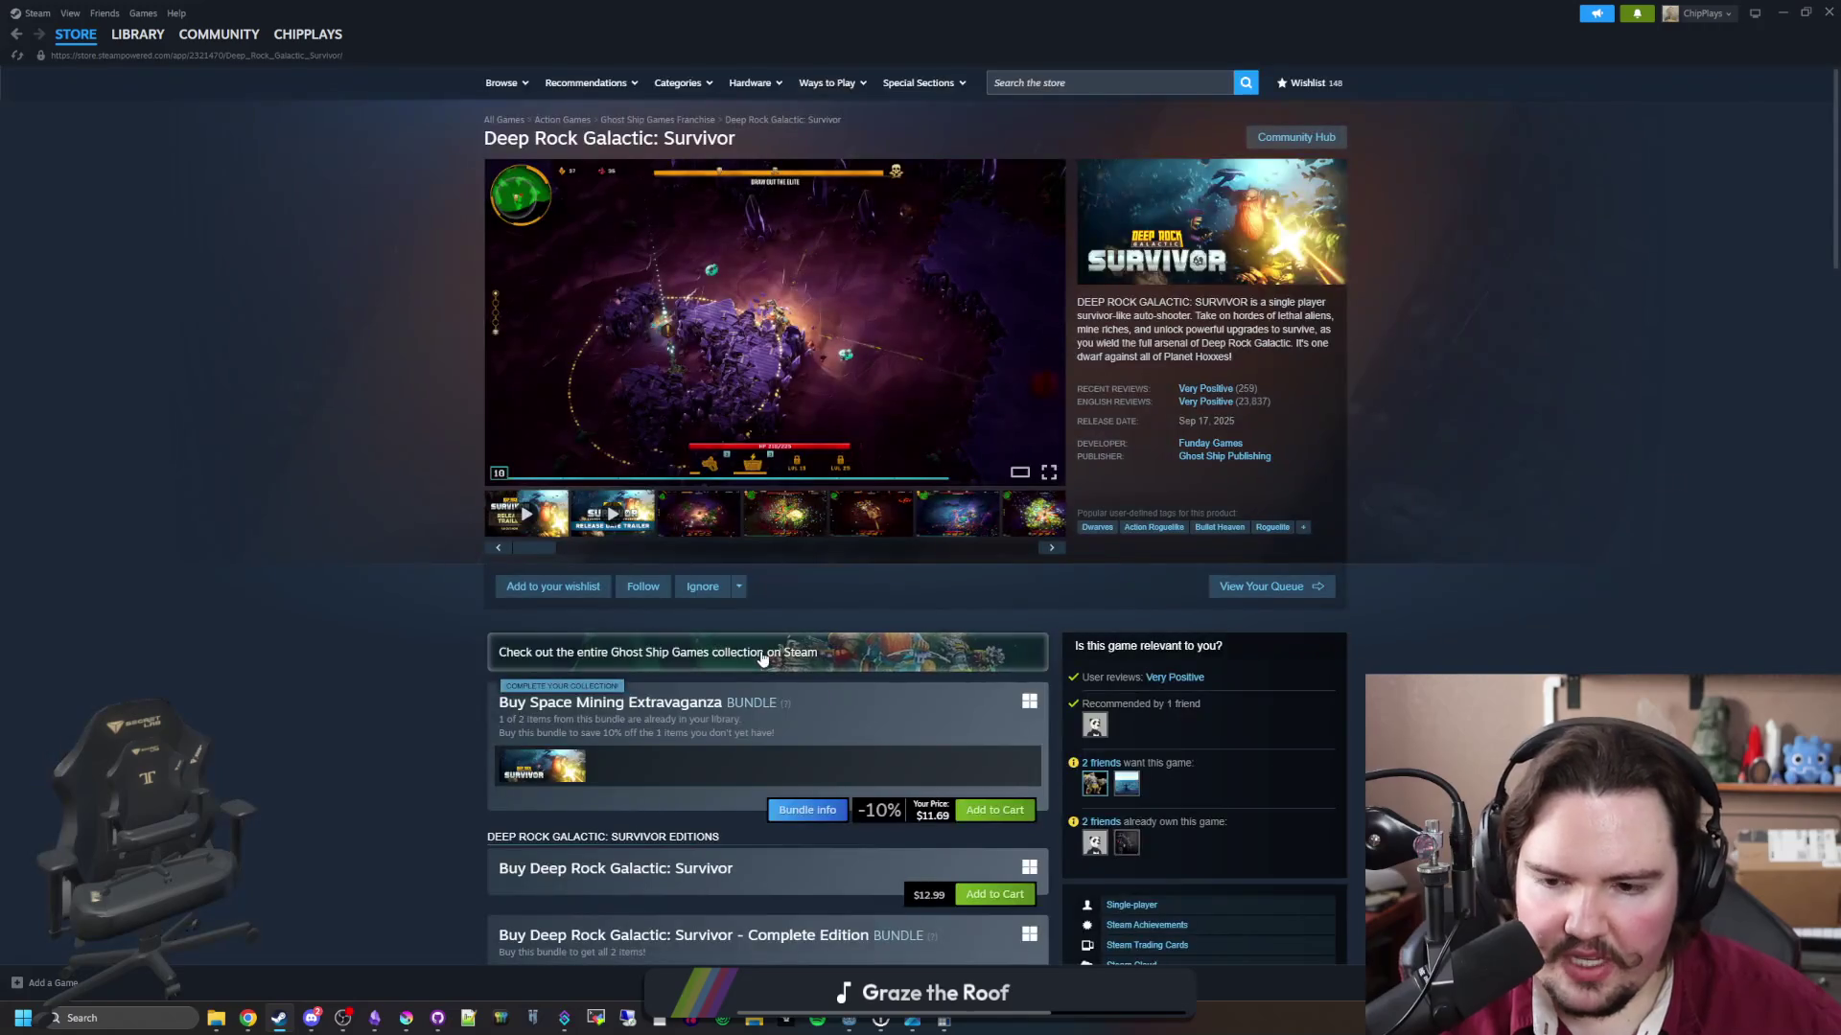
Step: Scroll through Survivor's editions, bundles and DLC listings, then go back to Deep Rock Galactic
scroll(623, 611, down, 2)
scroll(443, 671, down, 2)
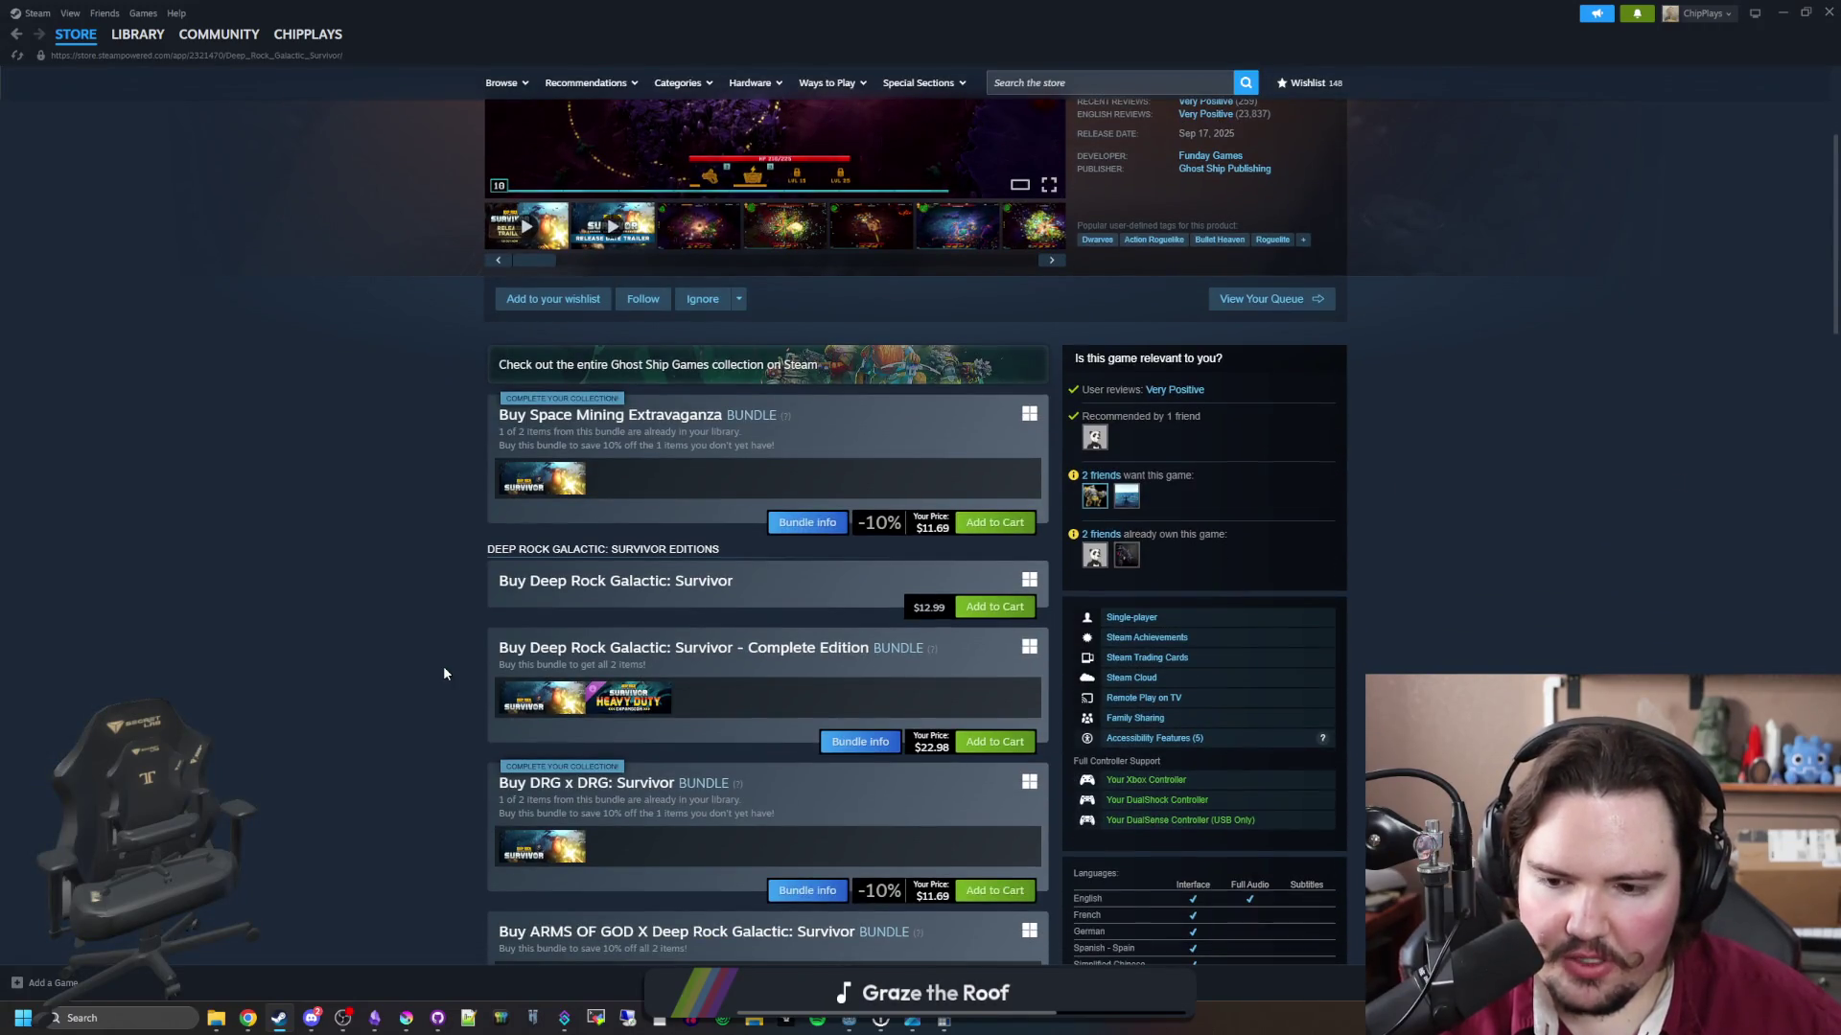
mouse_move(537, 693)
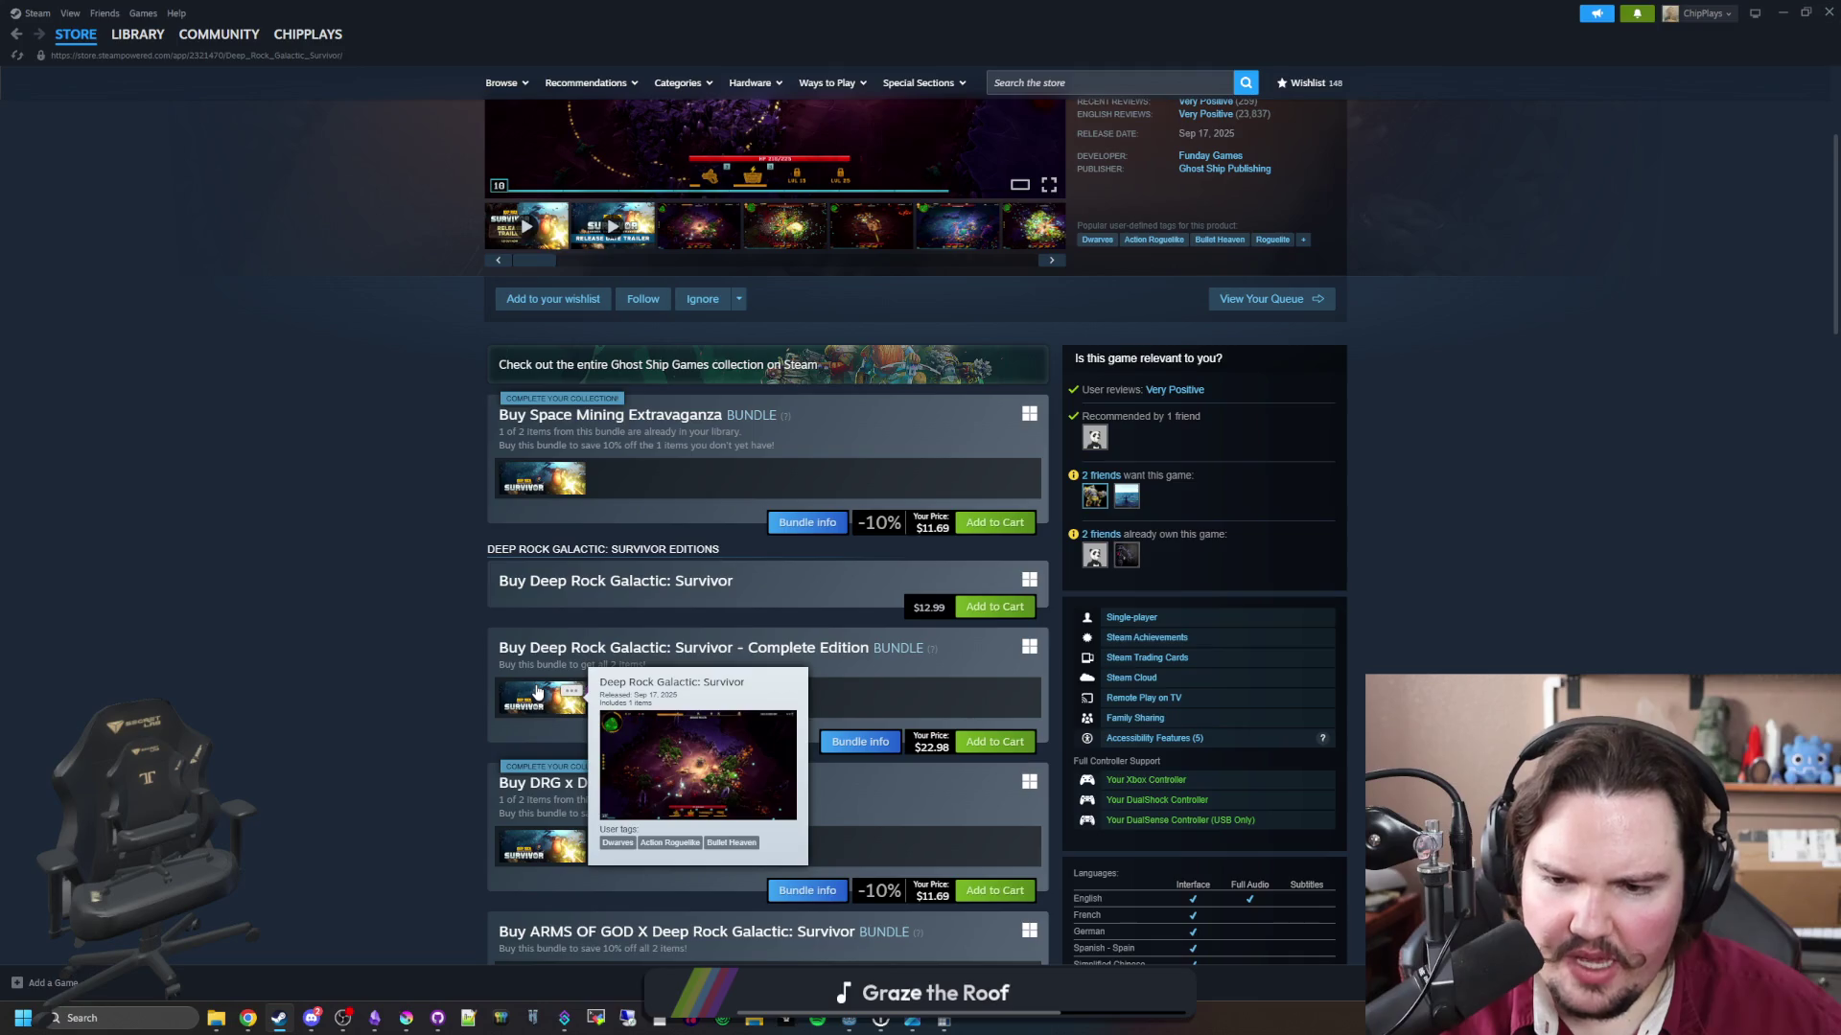
scroll(329, 498, down, 2)
scroll(331, 502, down, 2)
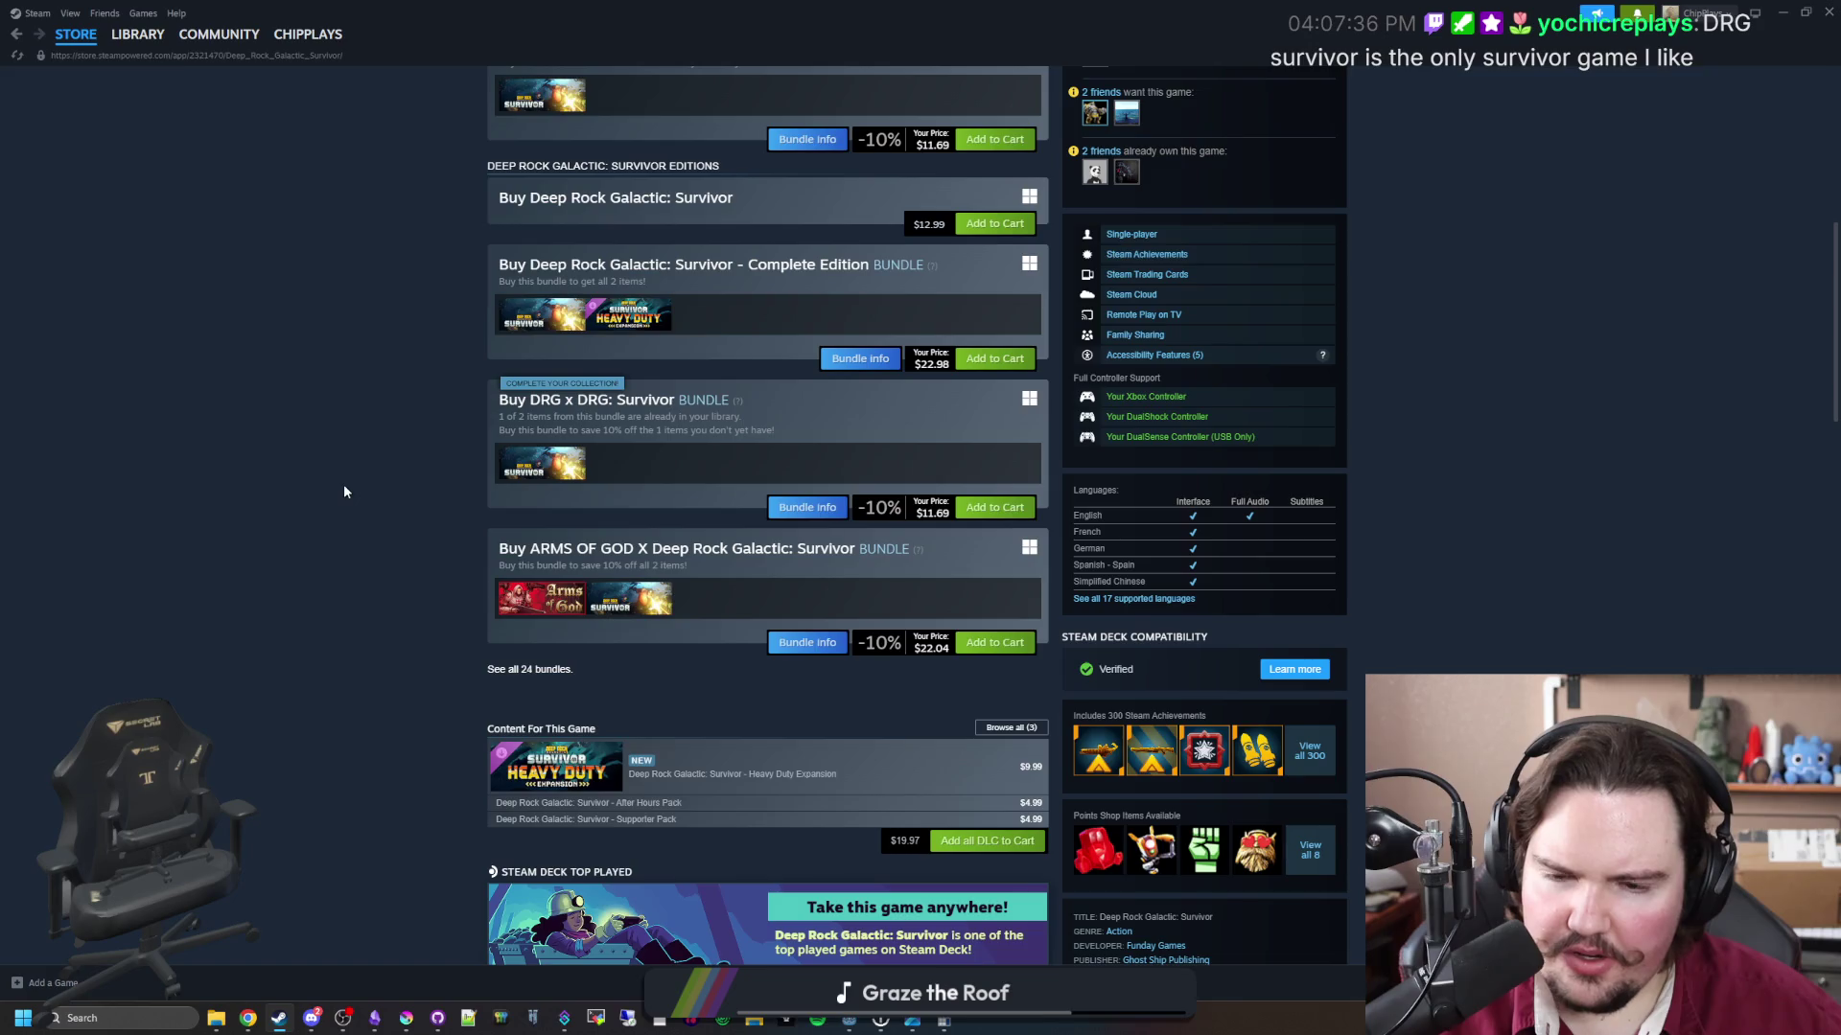
key(alt+Left)
Step: Step between the Deep Rock Galactic library and store pages, then open the Rogue Core capsule
scroll(330, 499, up, 9)
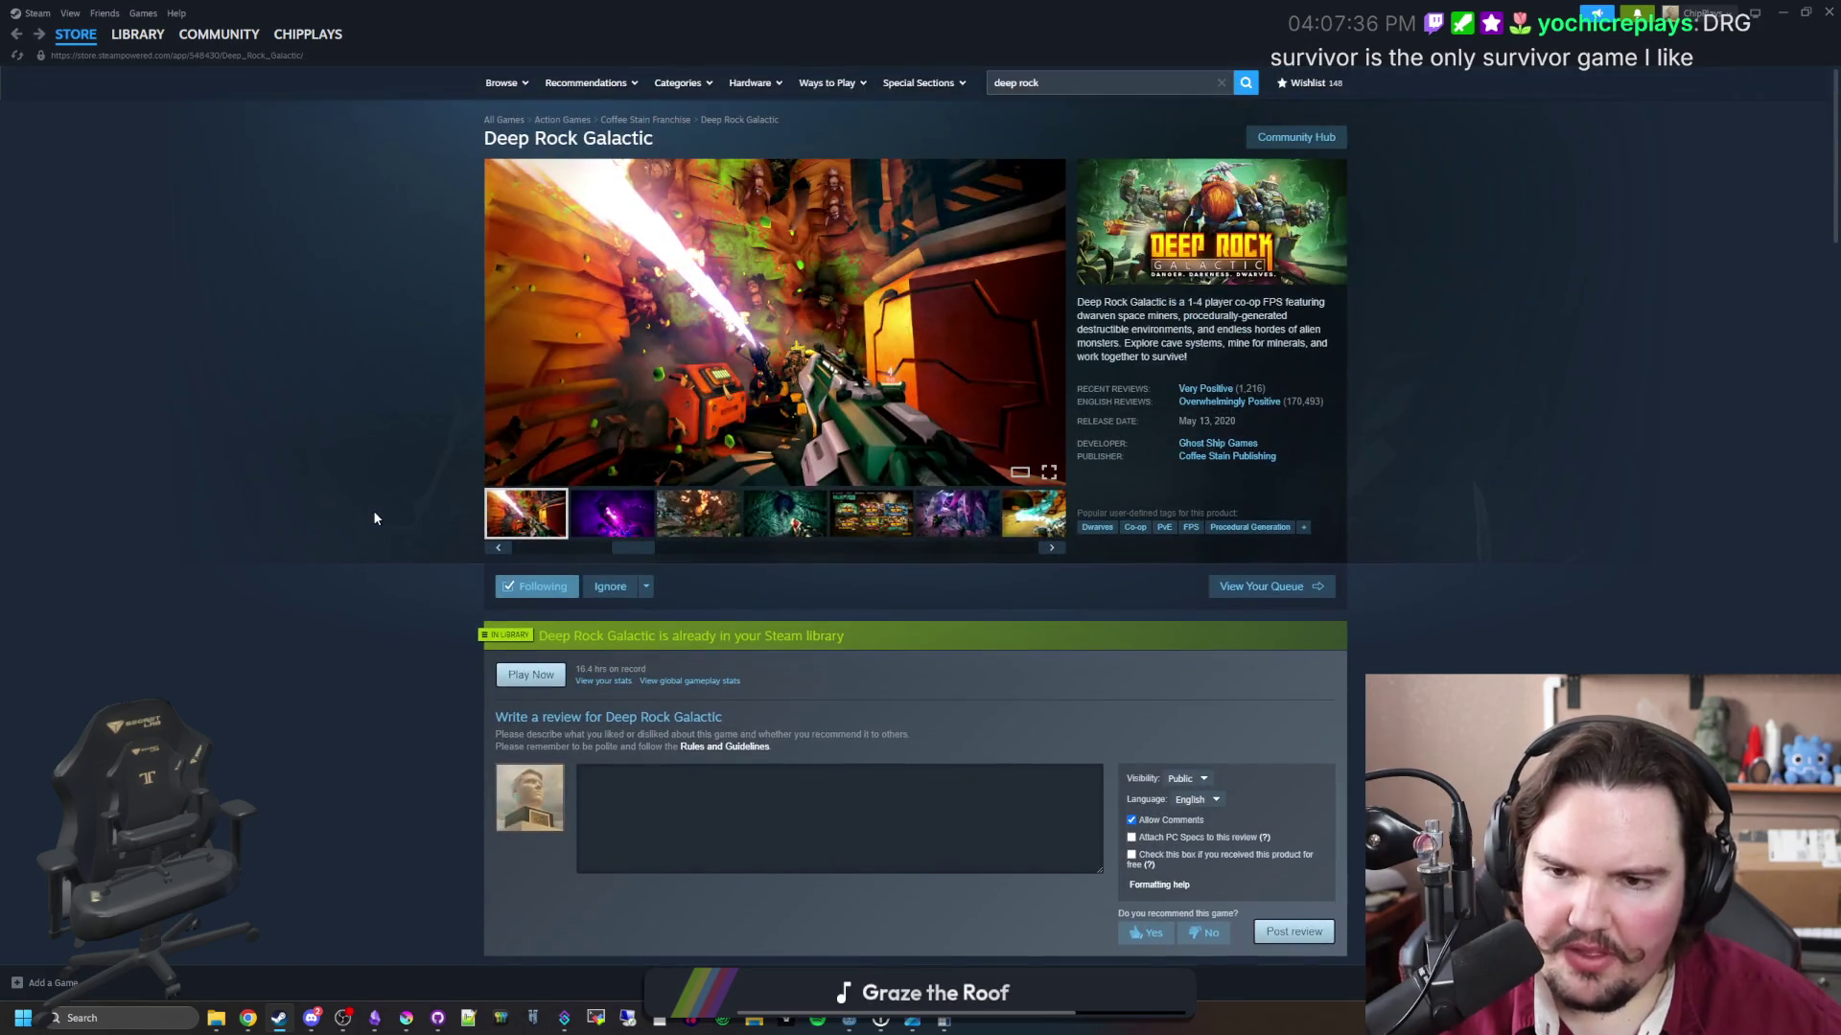
key(alt+Left)
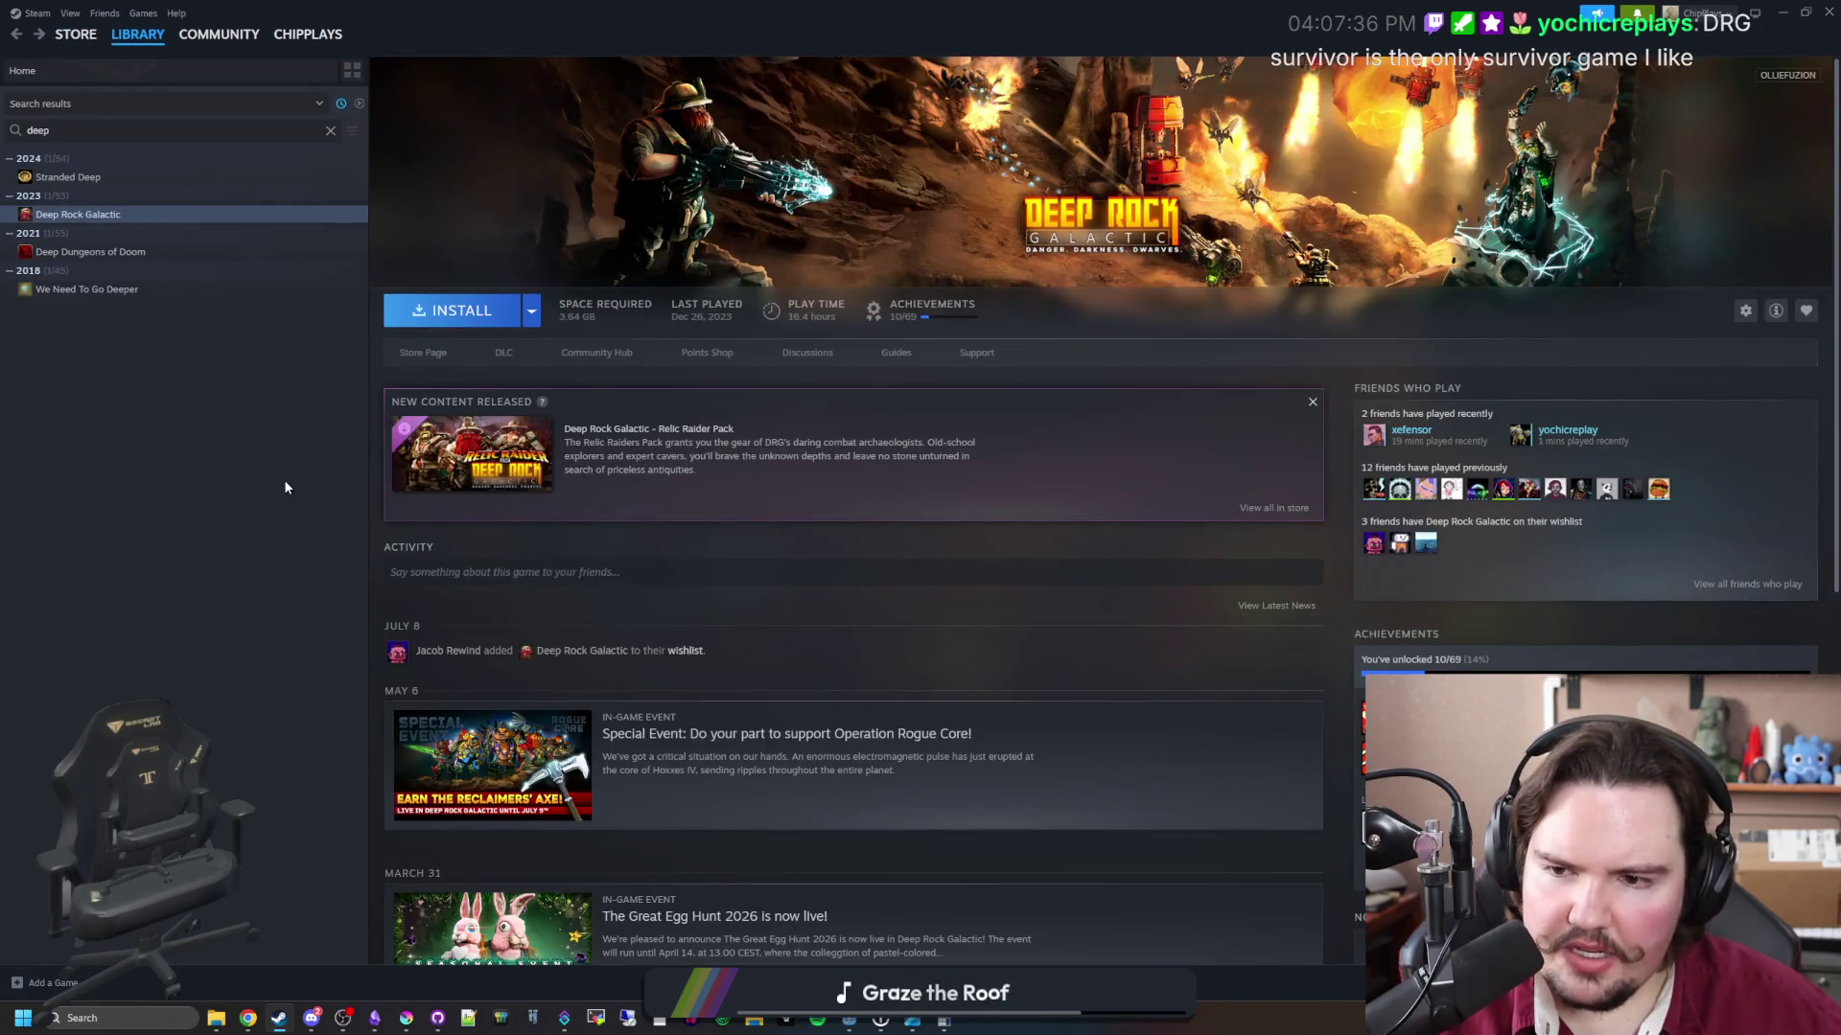
key(alt+Right)
key(alt+Left)
key(alt+Right)
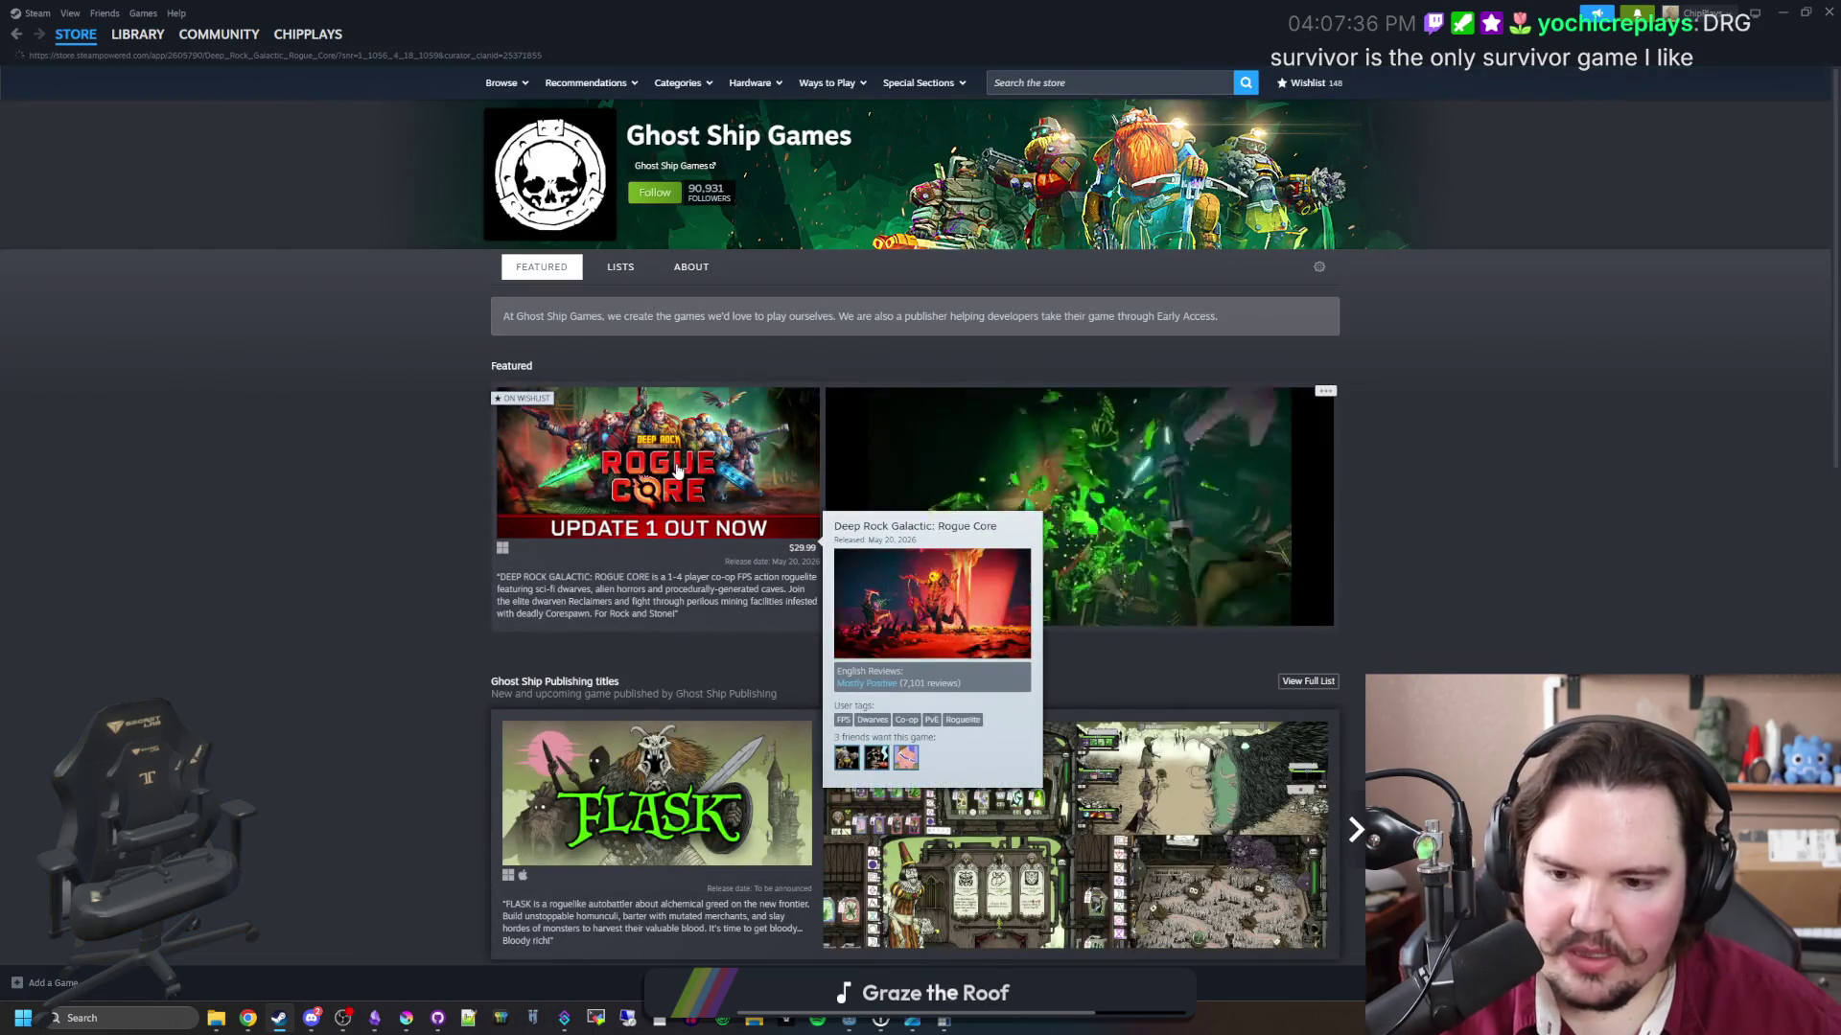
click(676, 469)
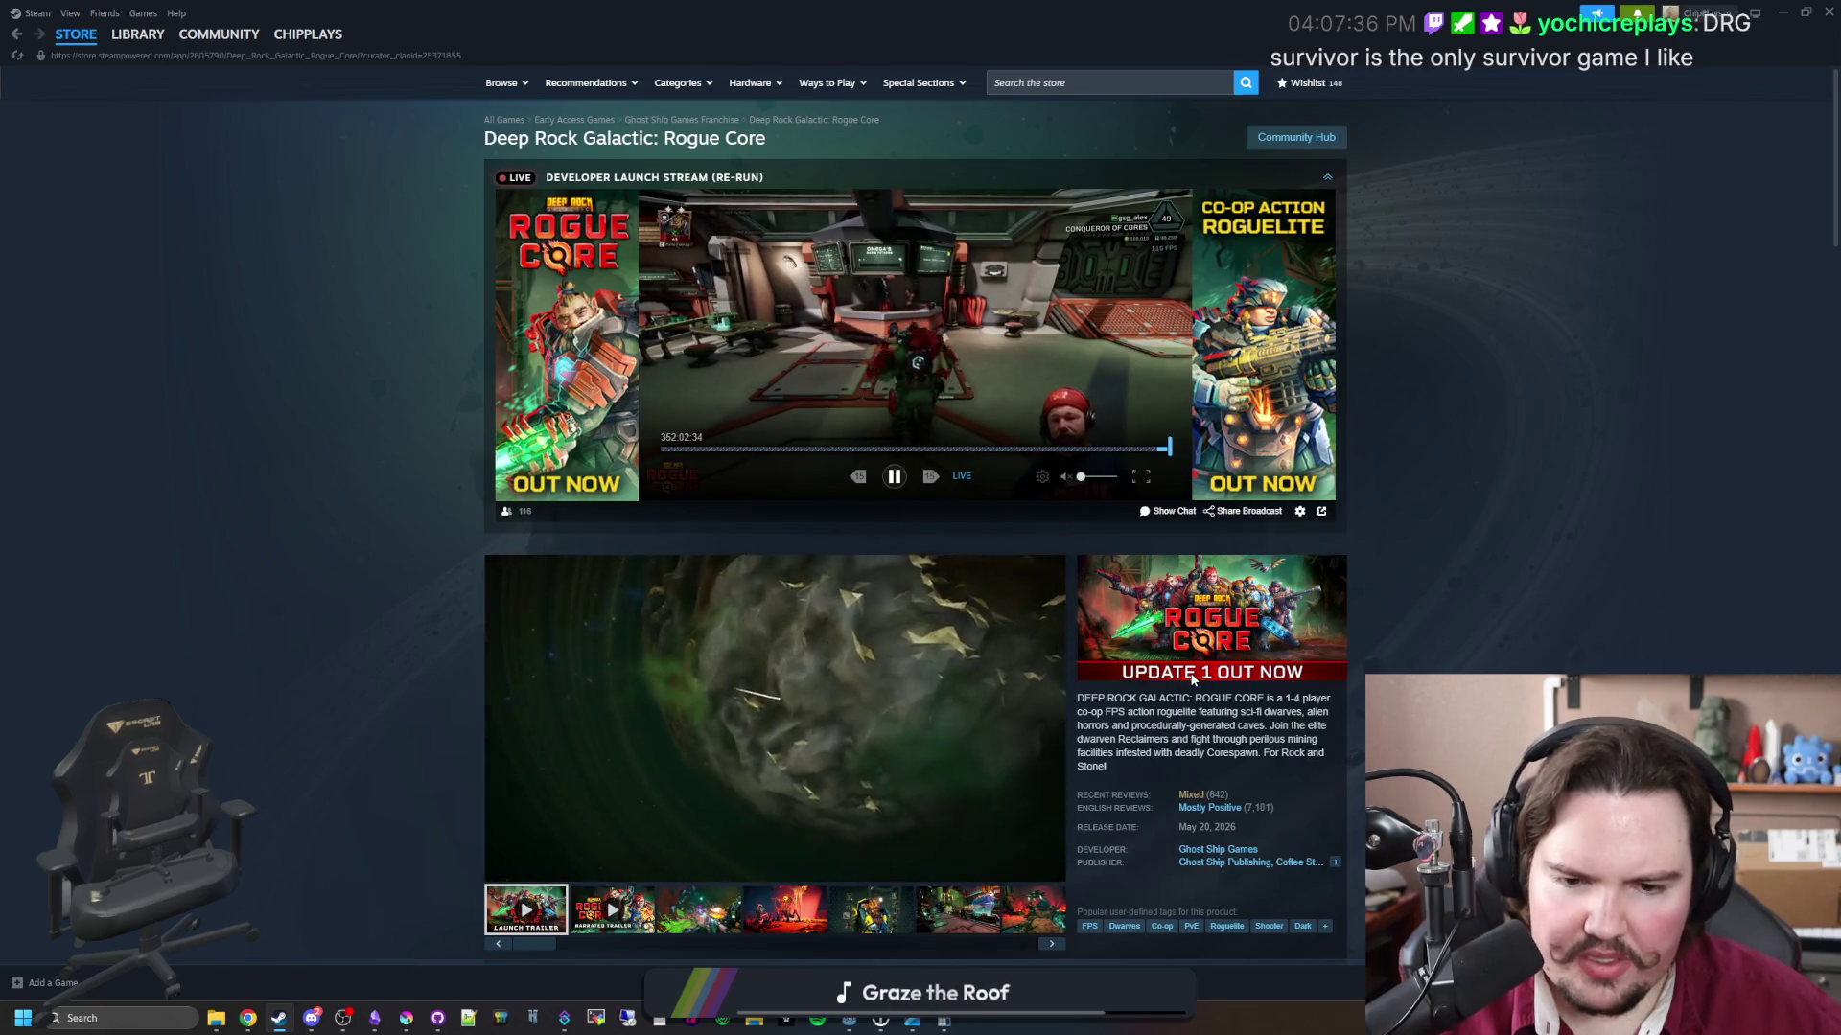
scroll(1095, 758, down, 15)
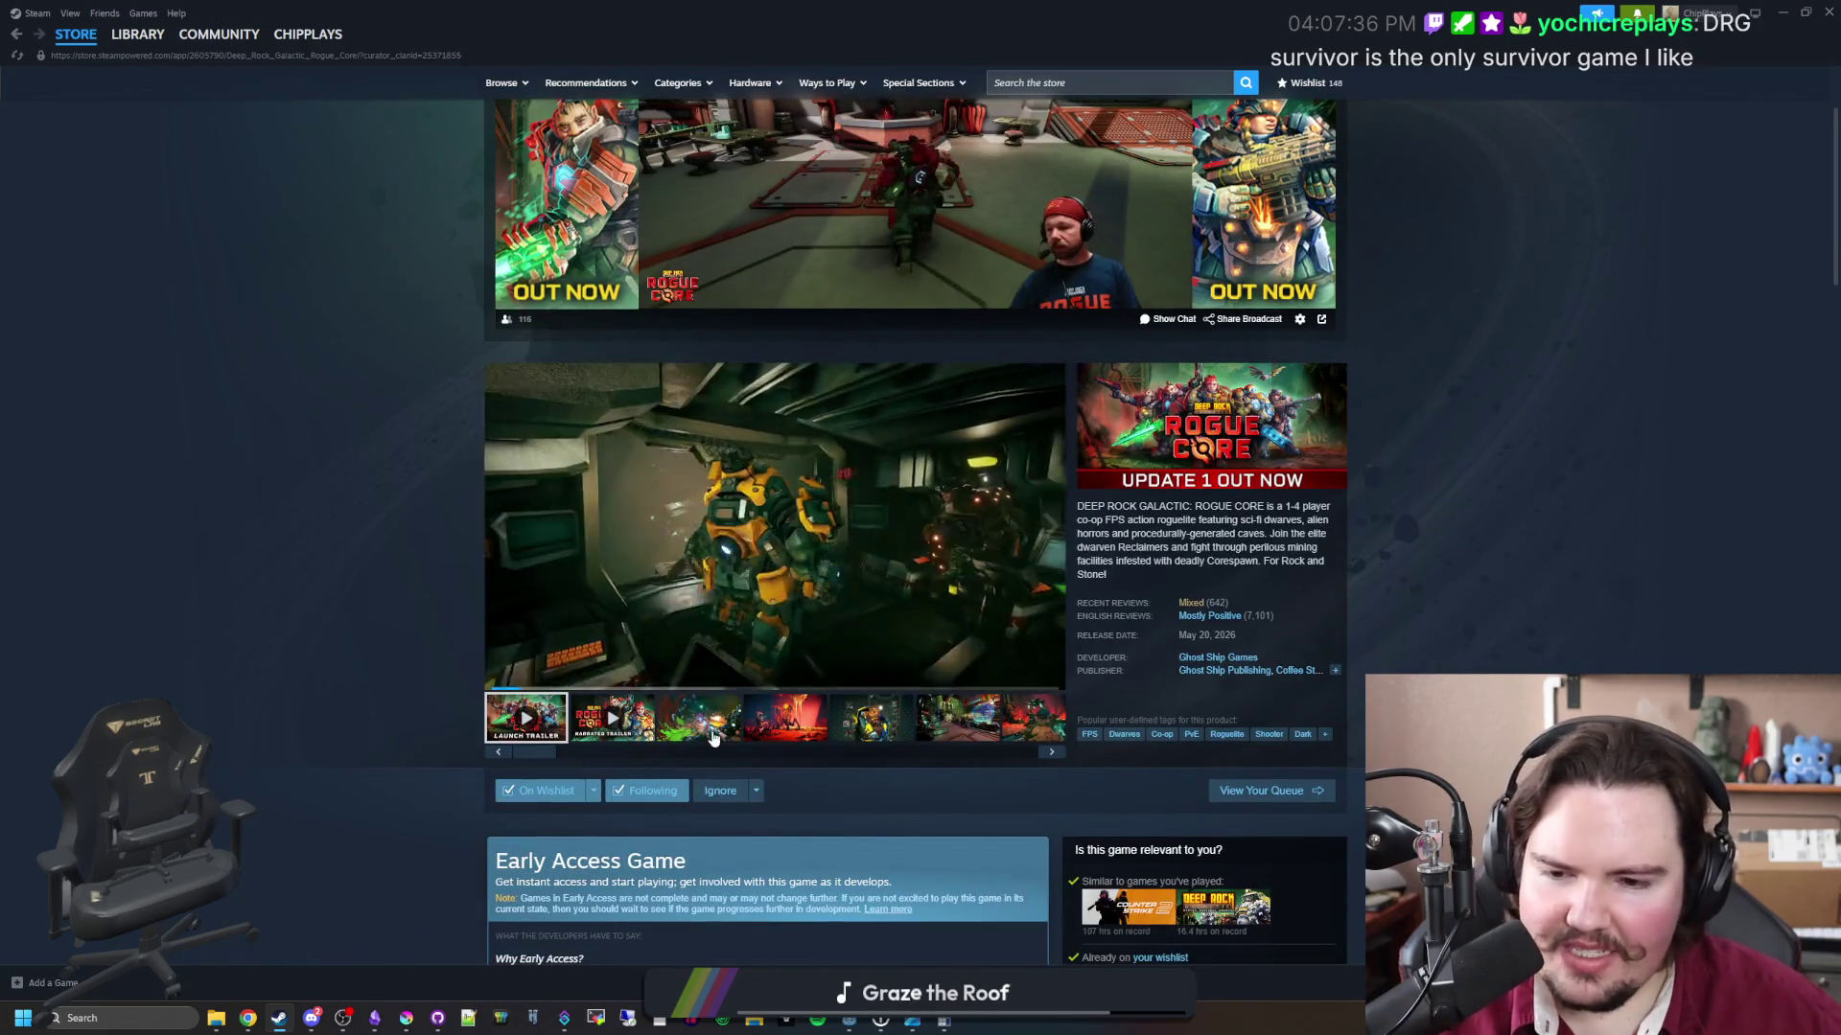
scroll(752, 686, down, 5)
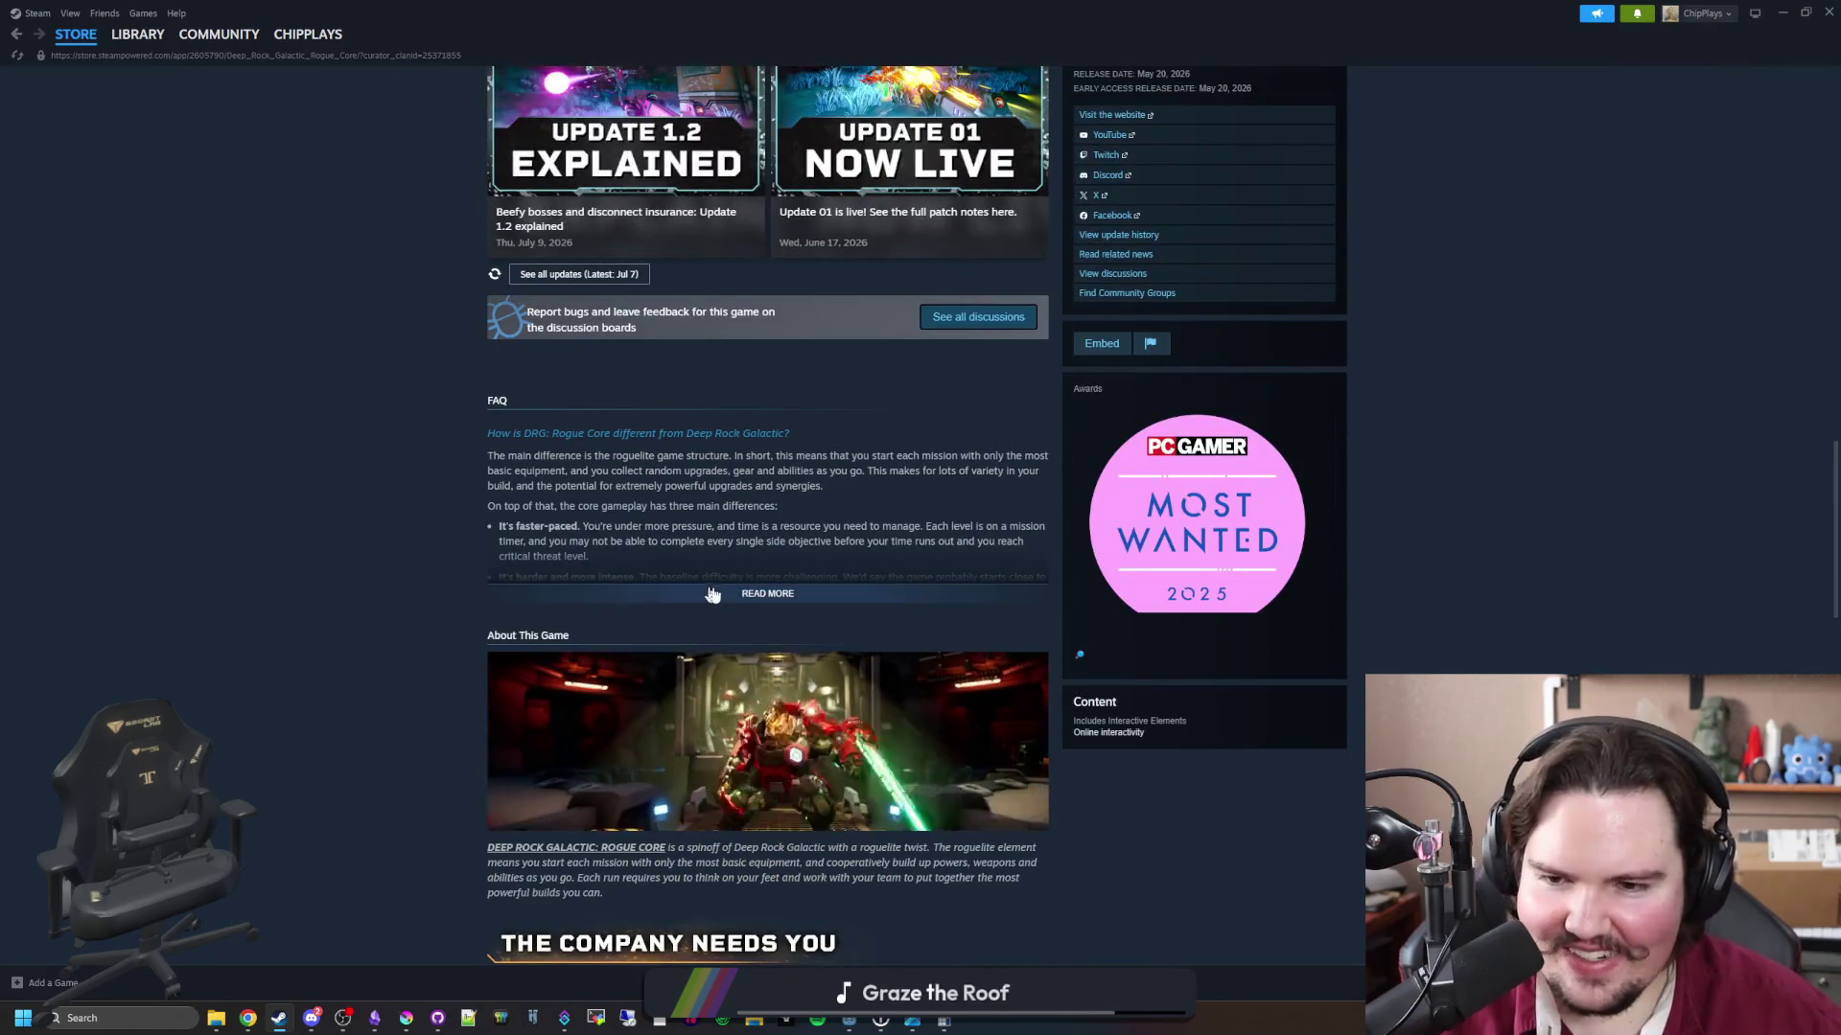
drag(509, 428, 826, 656)
click(826, 656)
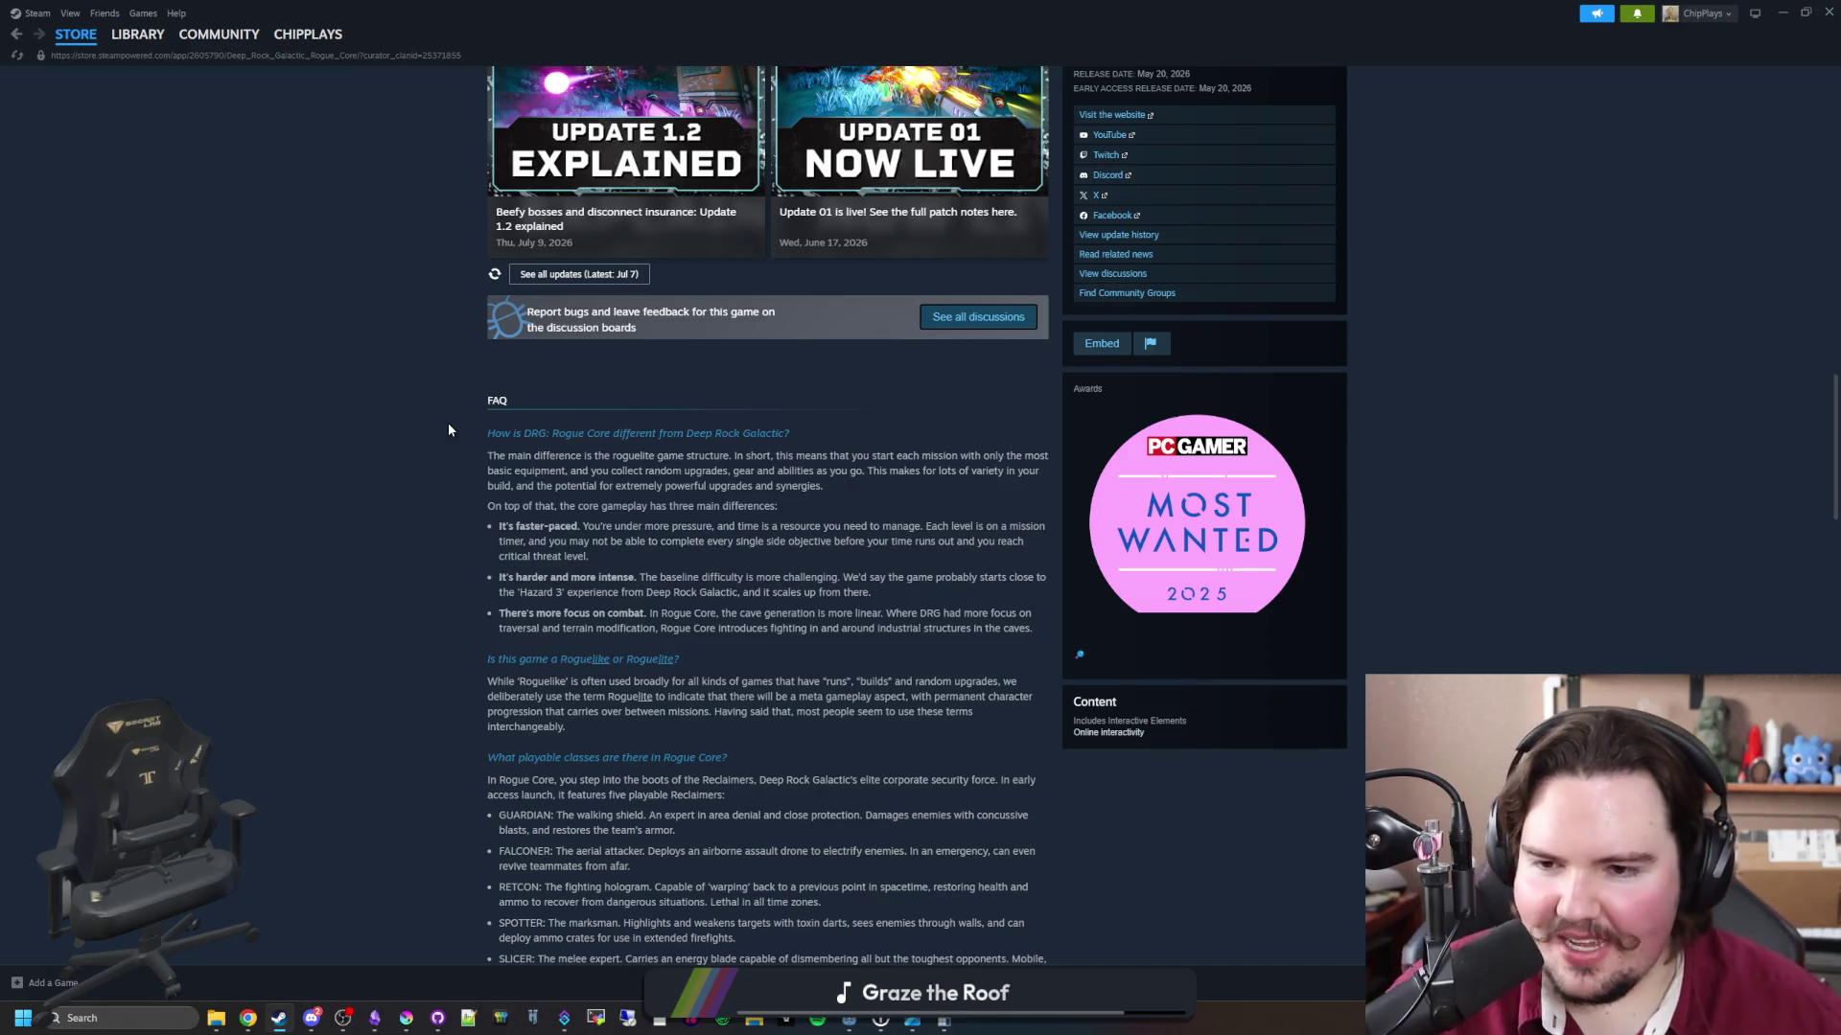
scroll(447, 429, down, 1)
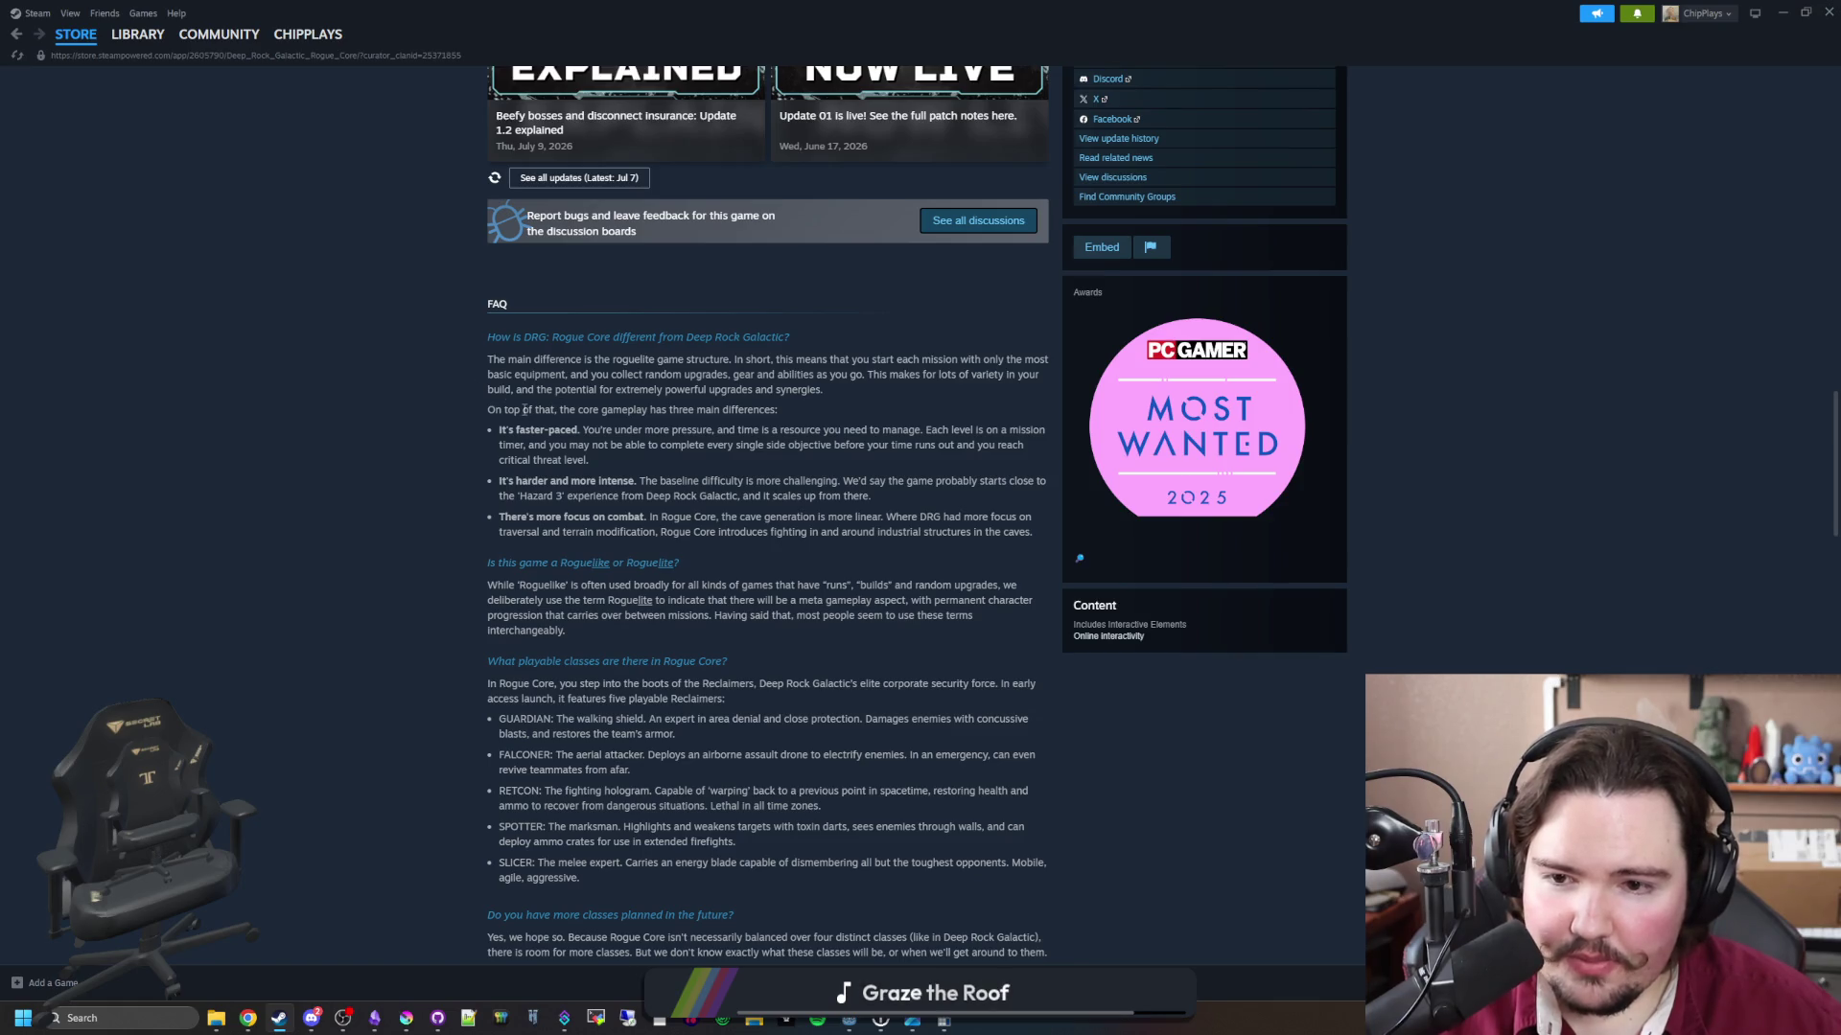
mouse_move(544, 429)
mouse_down()
mouse_move(1045, 447)
mouse_move(624, 465)
mouse_up()
click(681, 485)
drag(507, 480, 760, 553)
drag(901, 548, 899, 537)
click(886, 522)
scroll(554, 490, down, 2)
scroll(553, 490, down, 2)
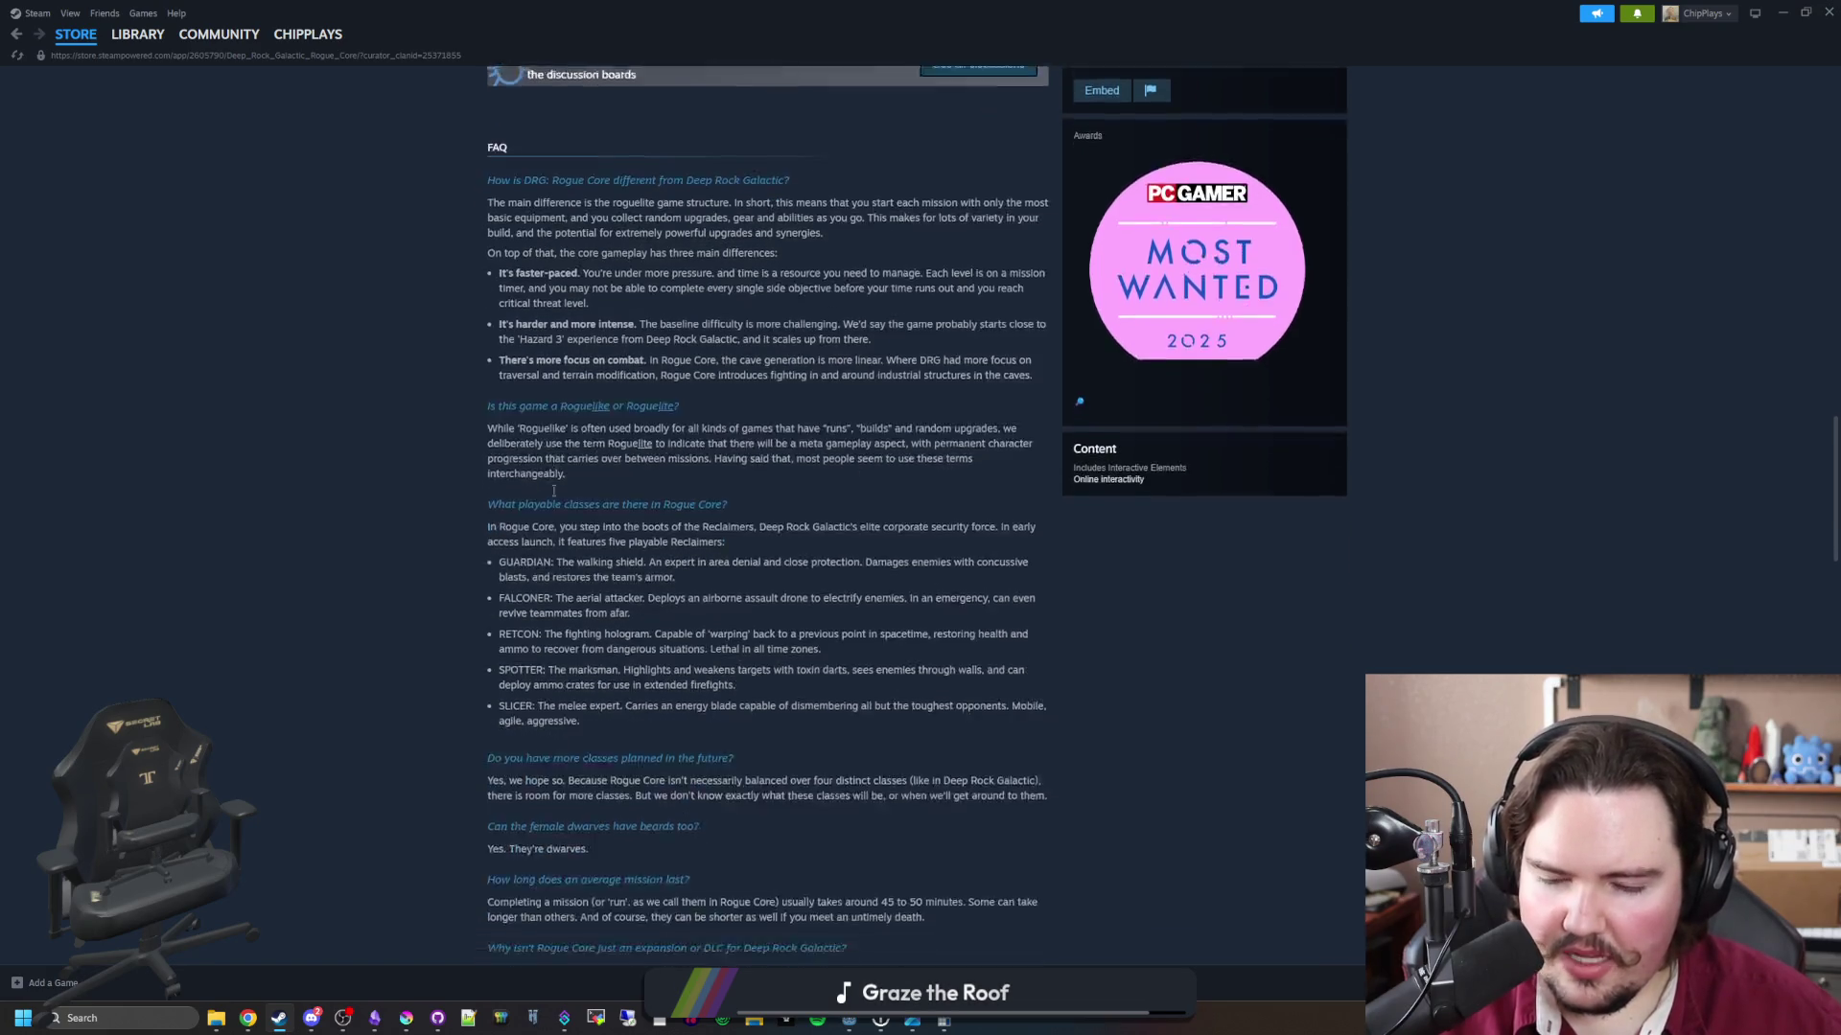
scroll(553, 486, up, 4)
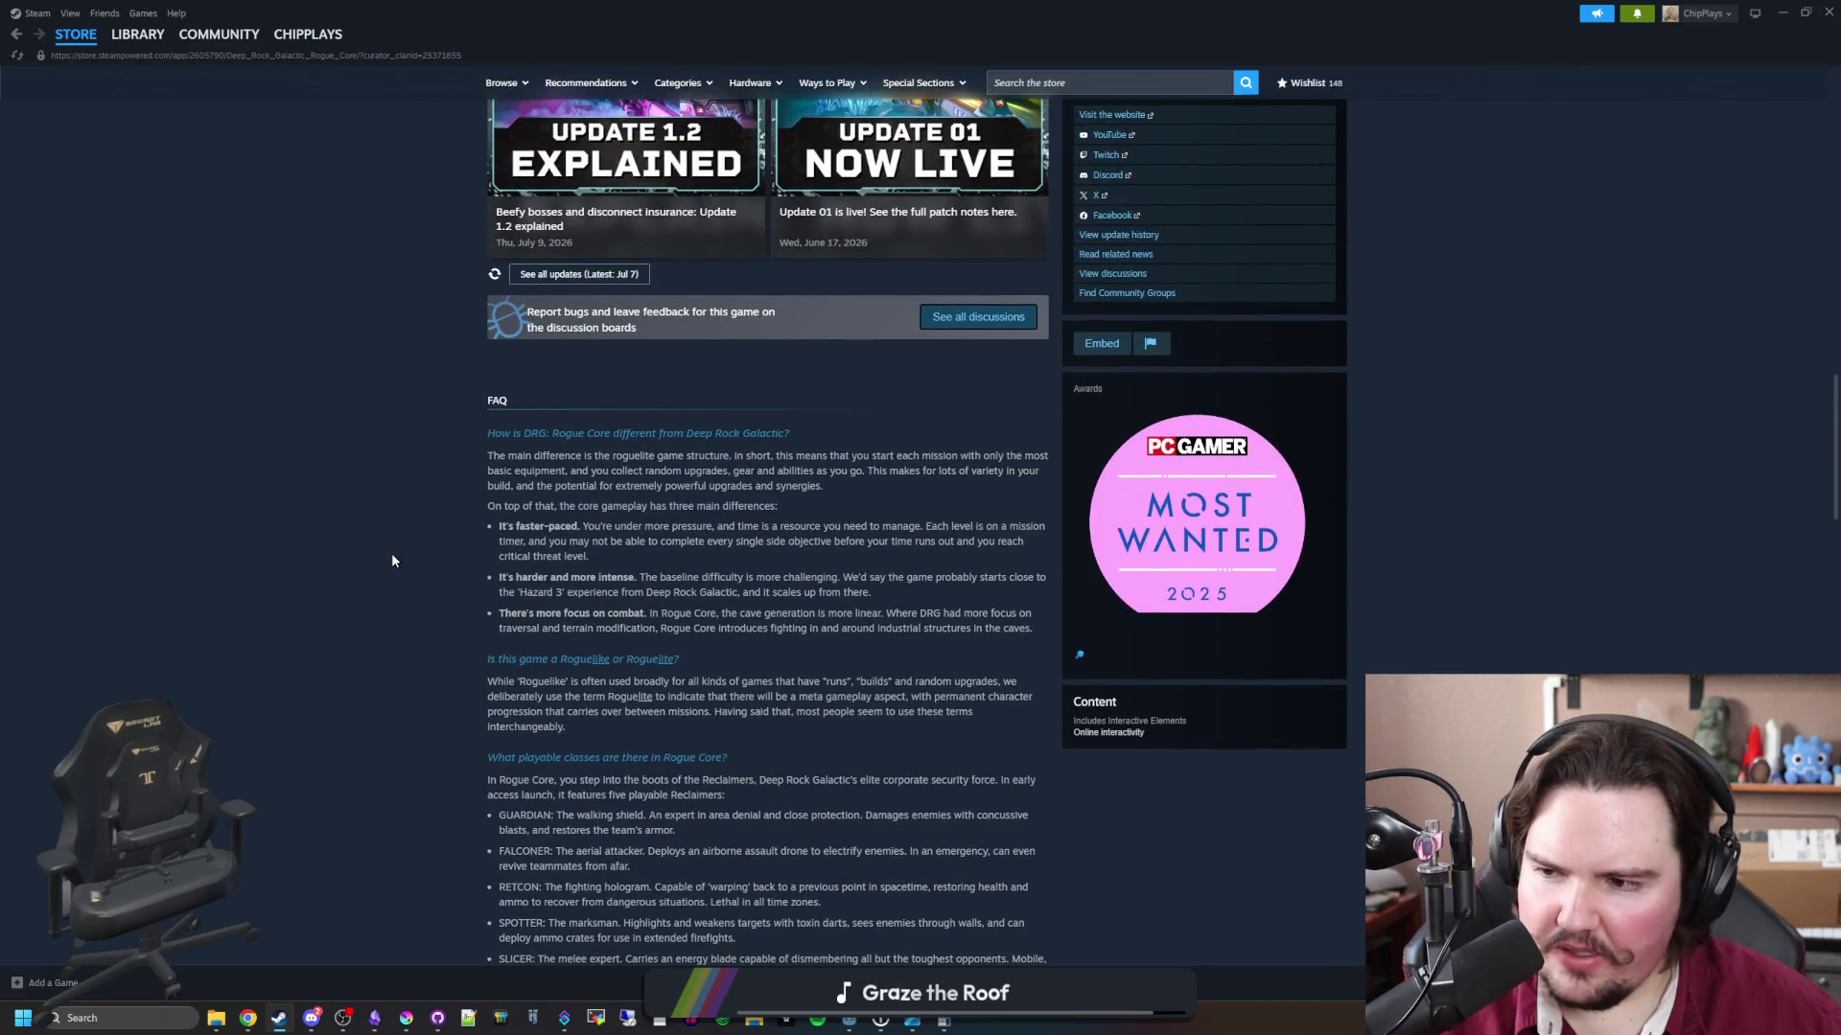
scroll(384, 506, up, 15)
scroll(776, 704, down, 2)
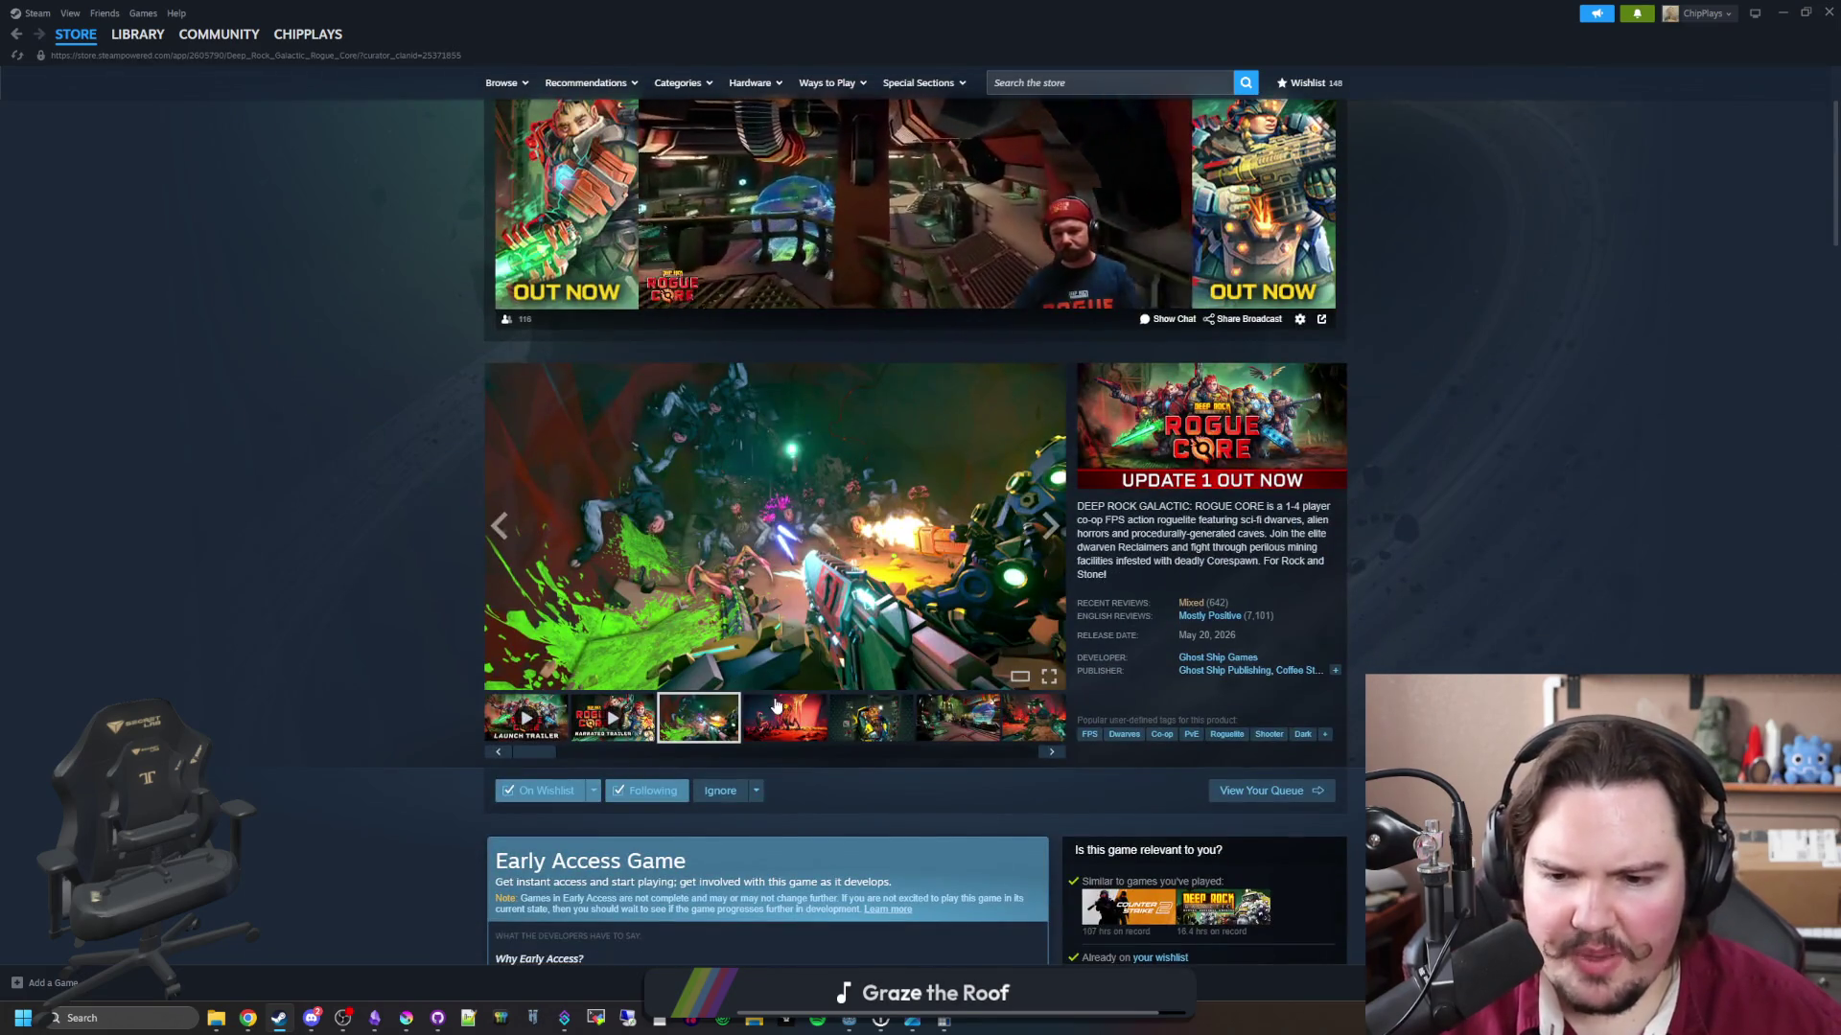
click(777, 705)
click(878, 624)
click(1597, 551)
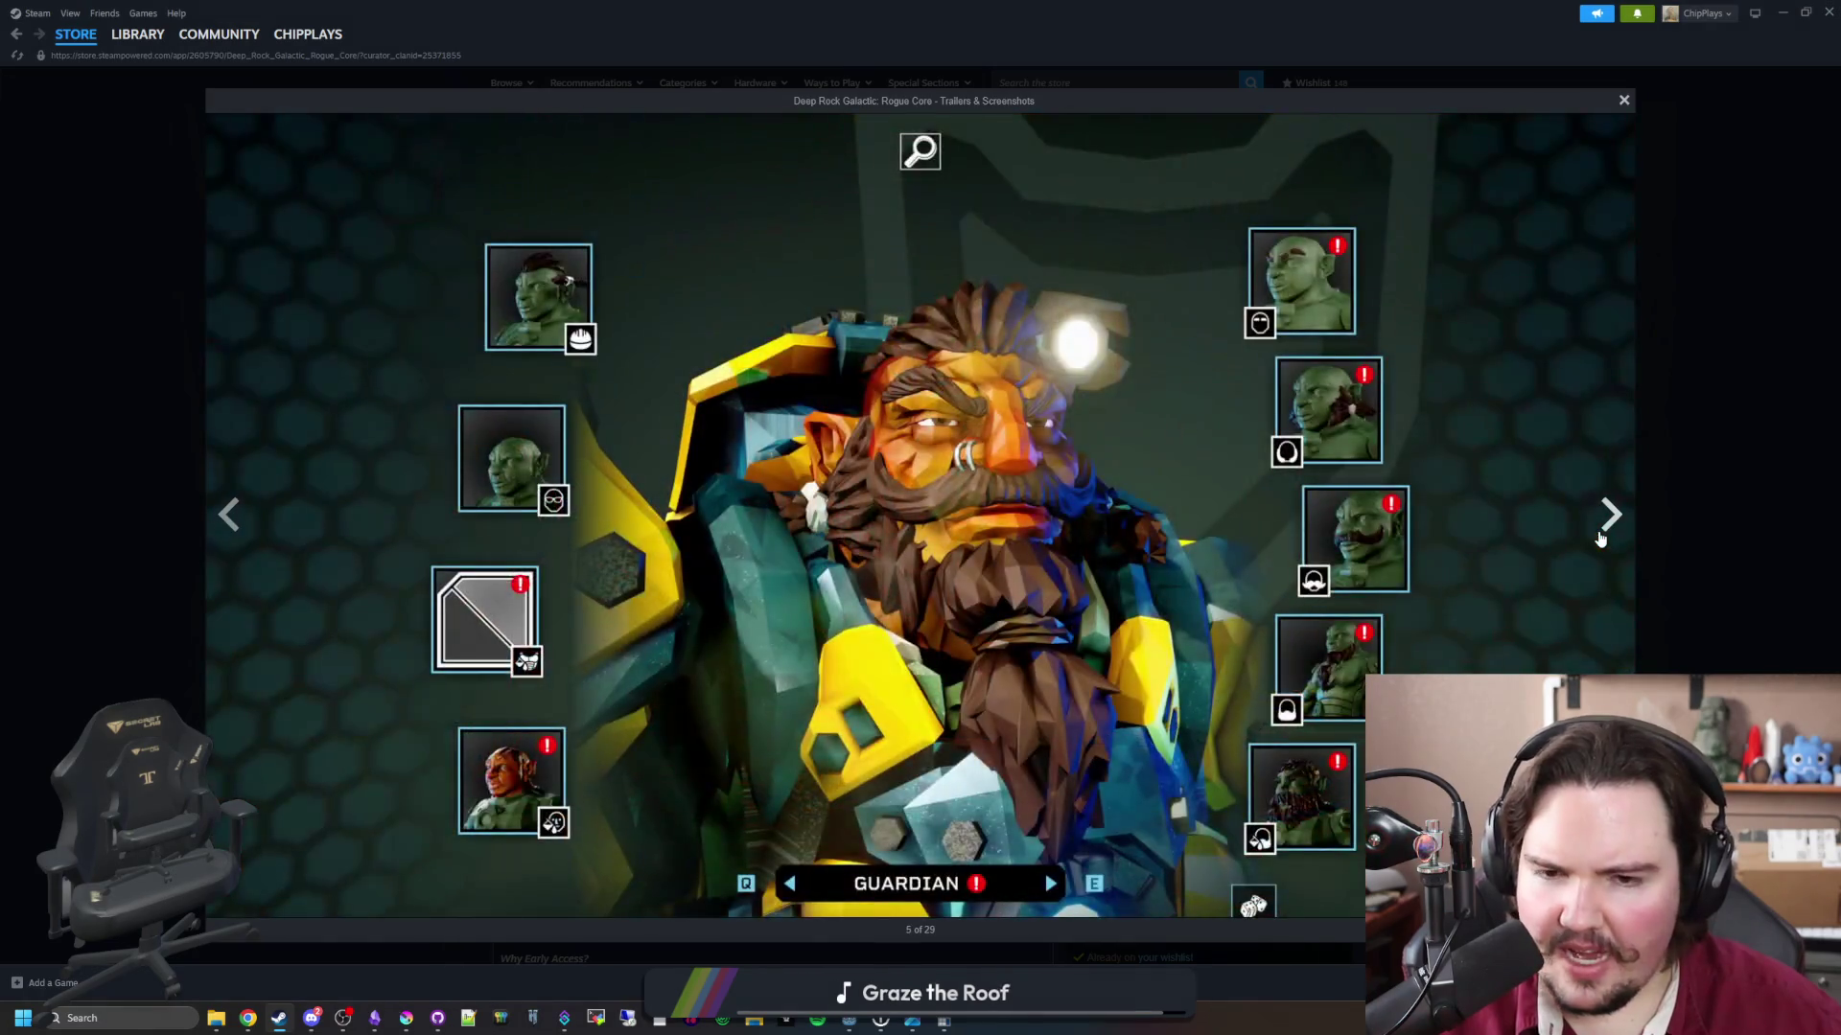
click(1599, 542)
click(1599, 539)
click(1599, 539)
click(1599, 539)
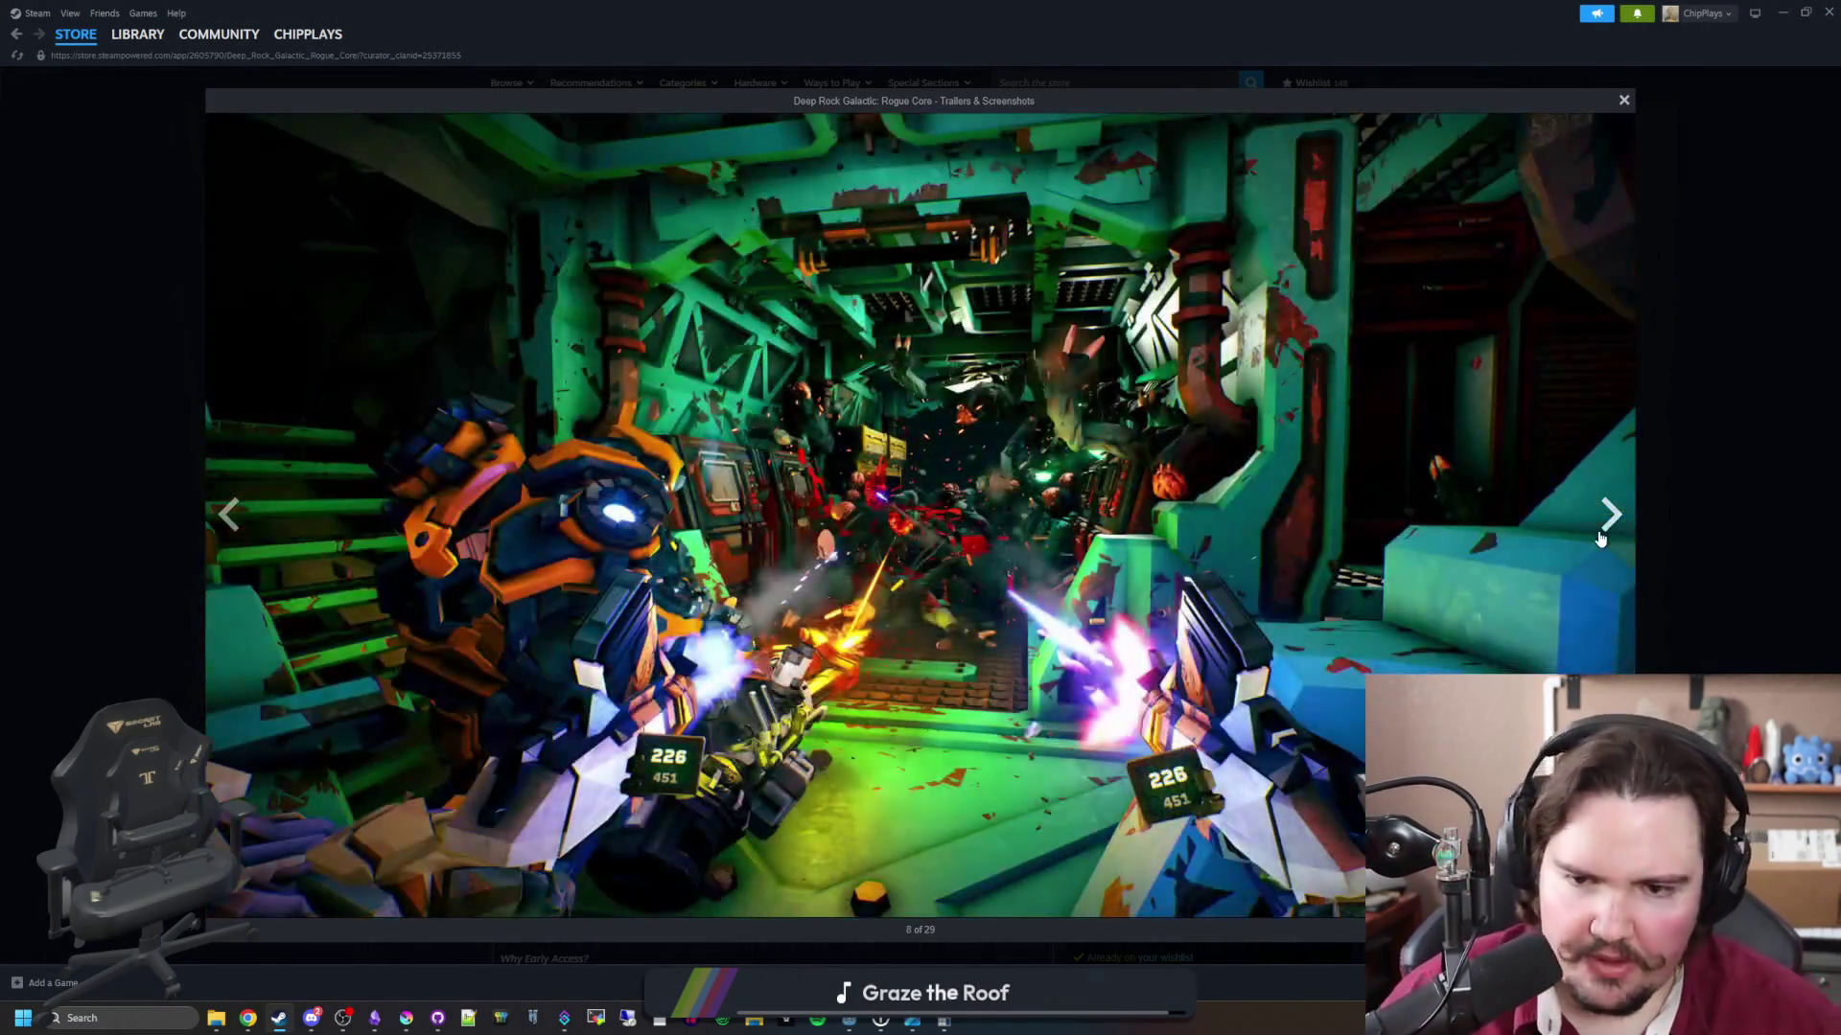
click(1599, 538)
click(1599, 538)
click(1599, 538)
click(1599, 539)
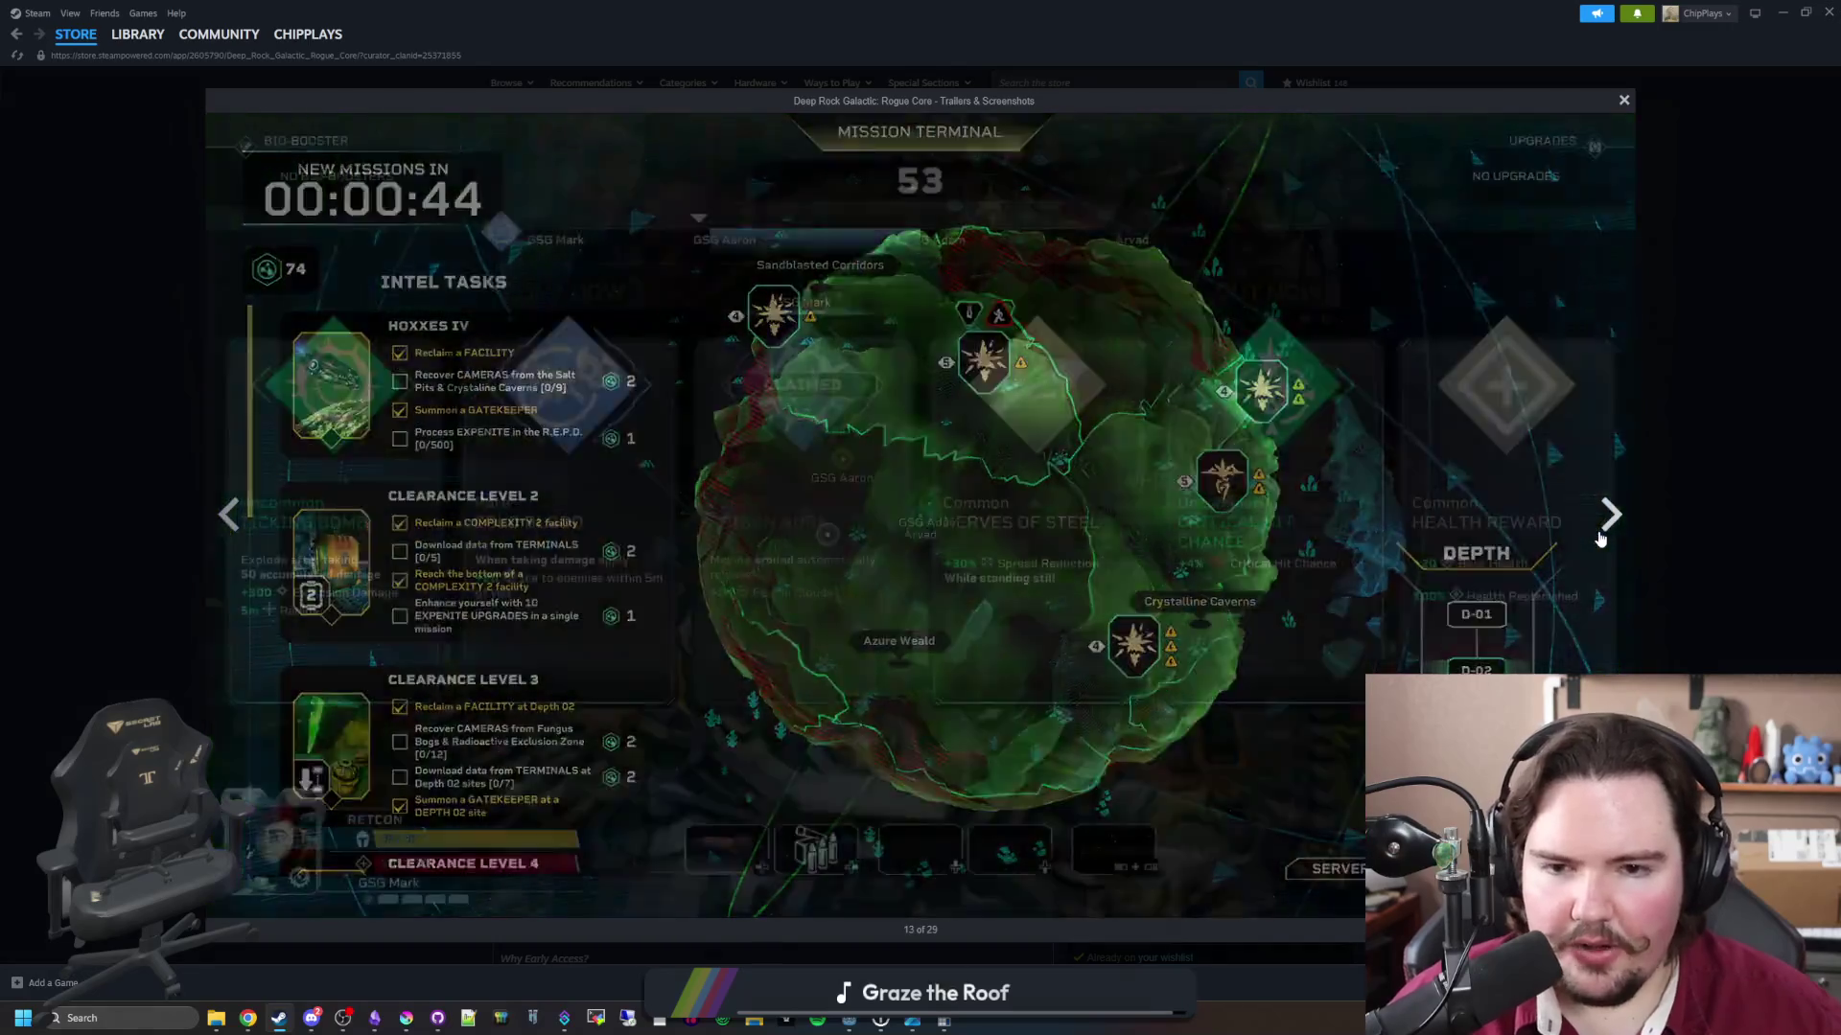
click(1599, 539)
click(1599, 539)
click(1599, 539)
click(1599, 539)
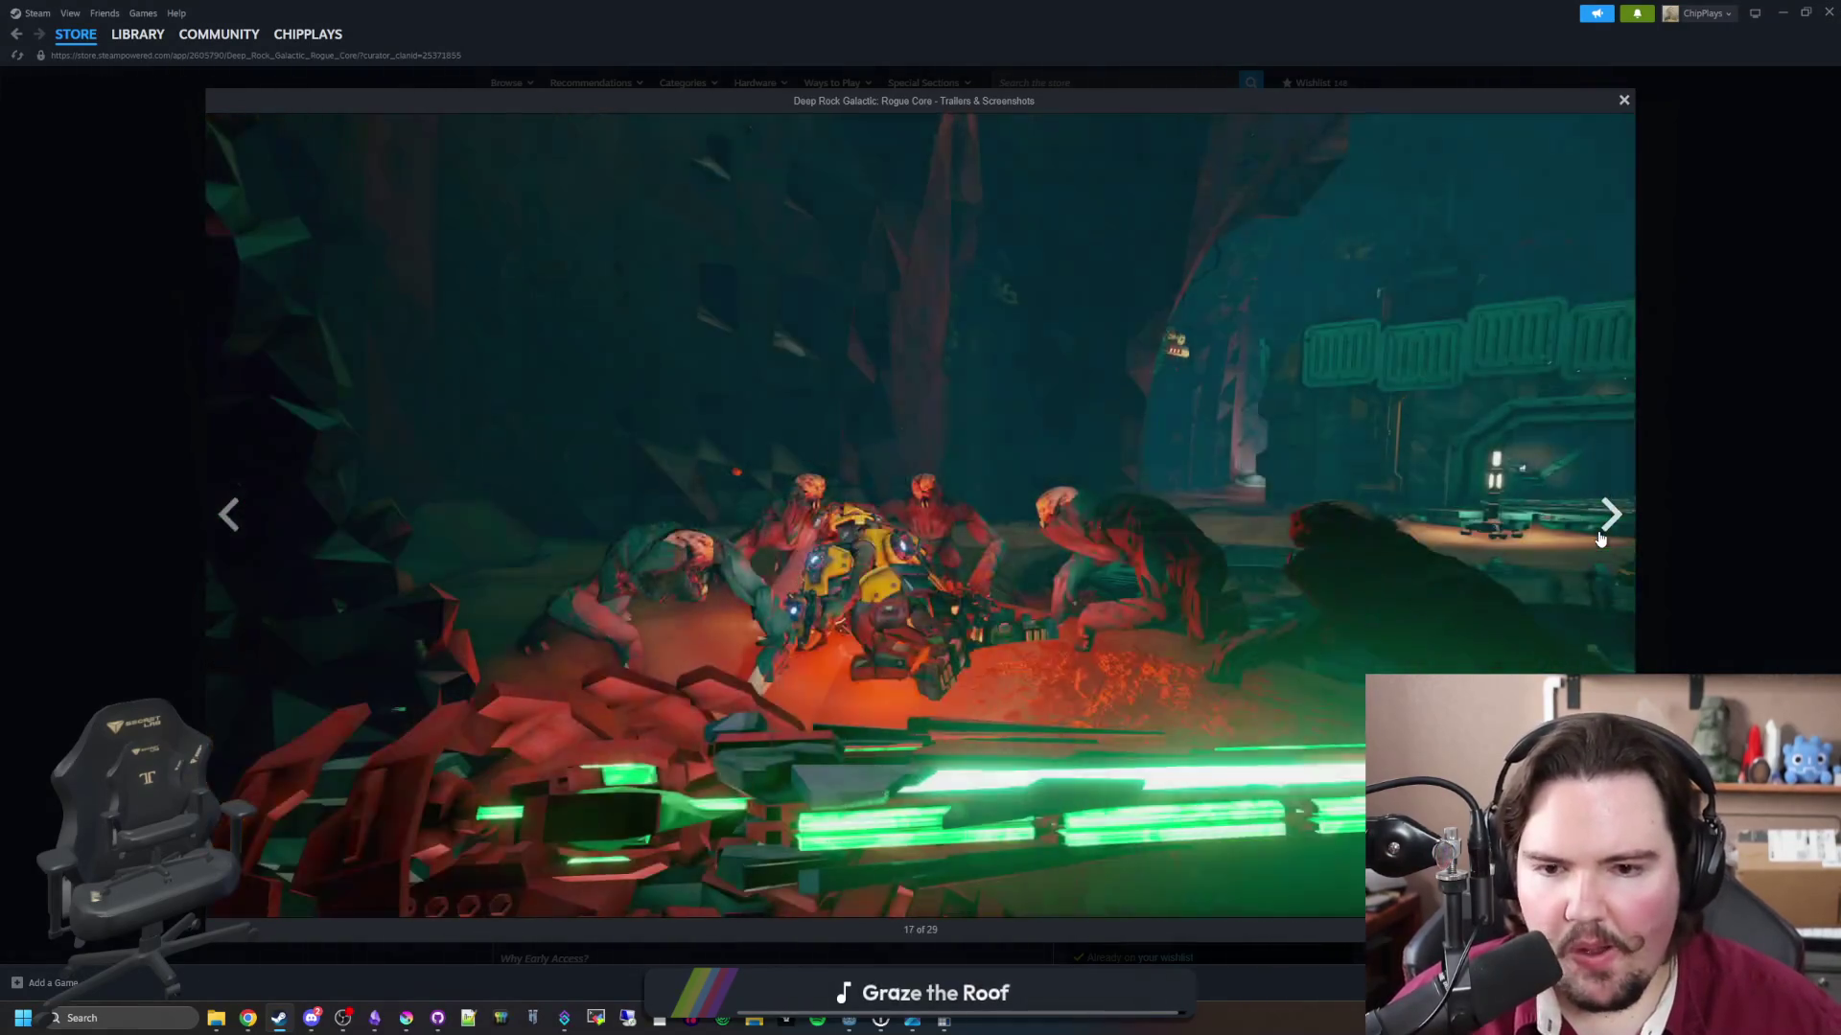
click(1684, 464)
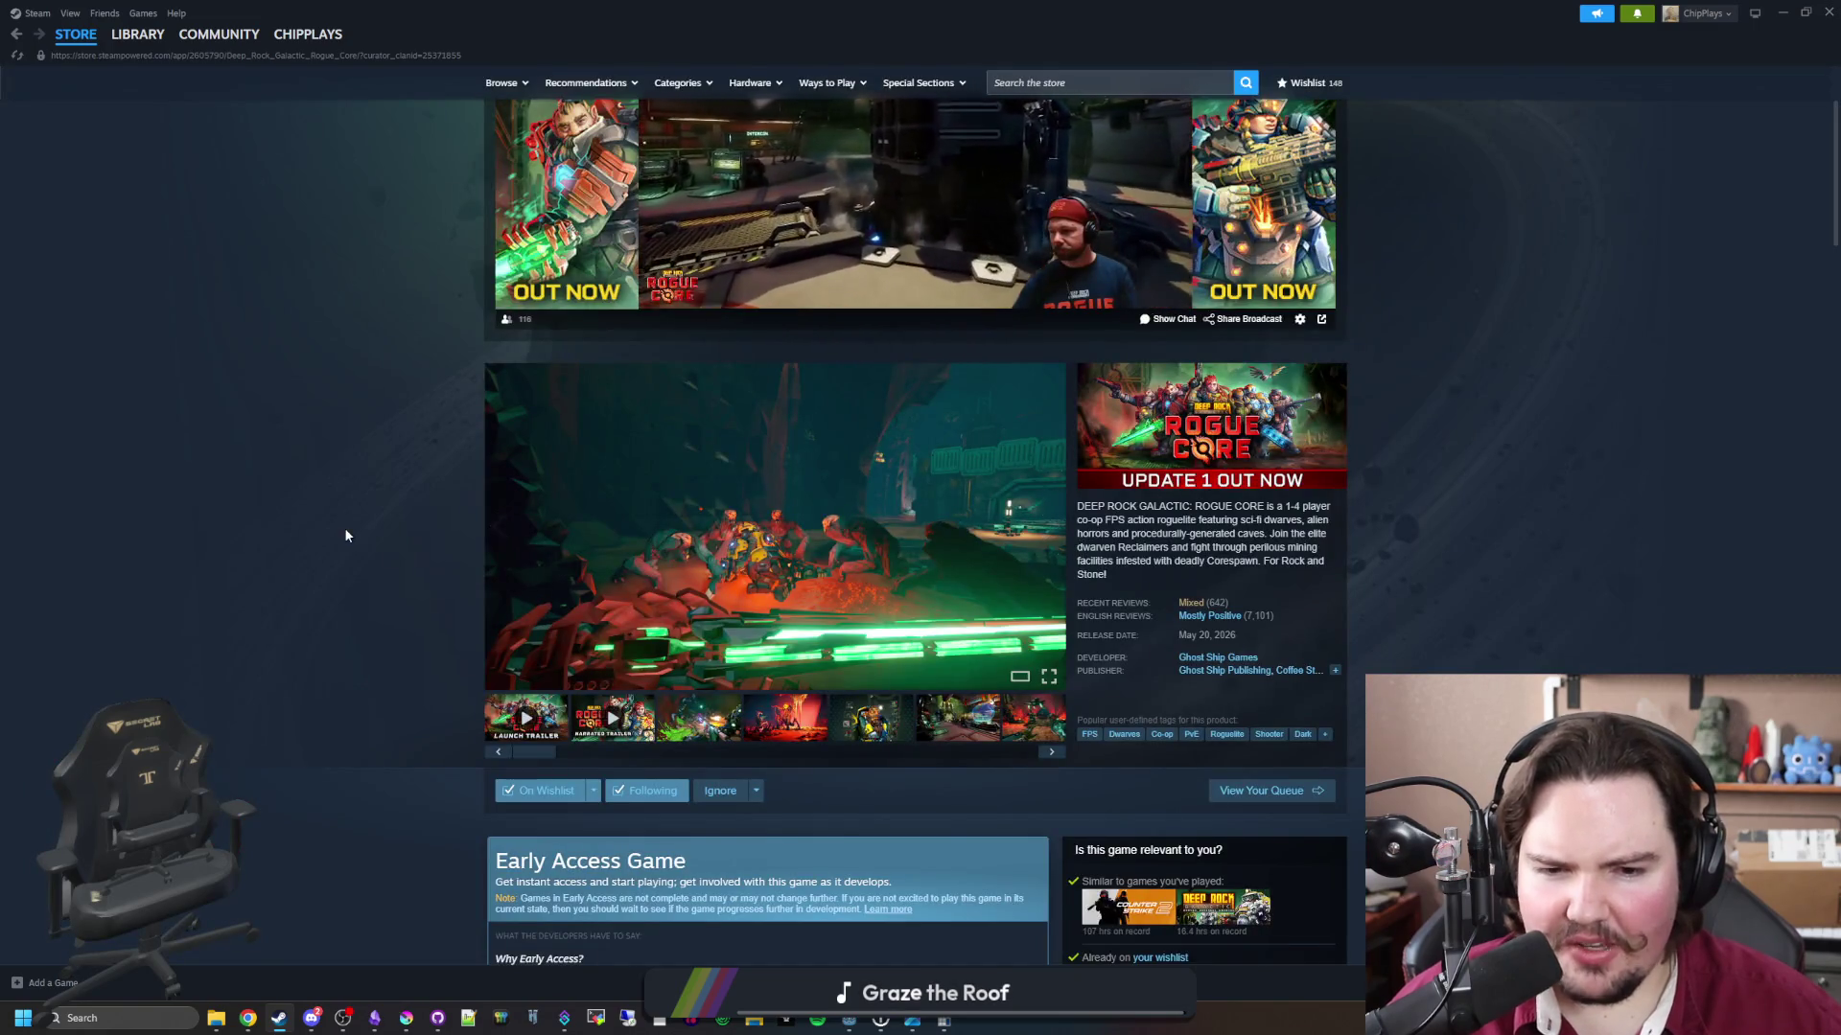
scroll(347, 535, up, 2)
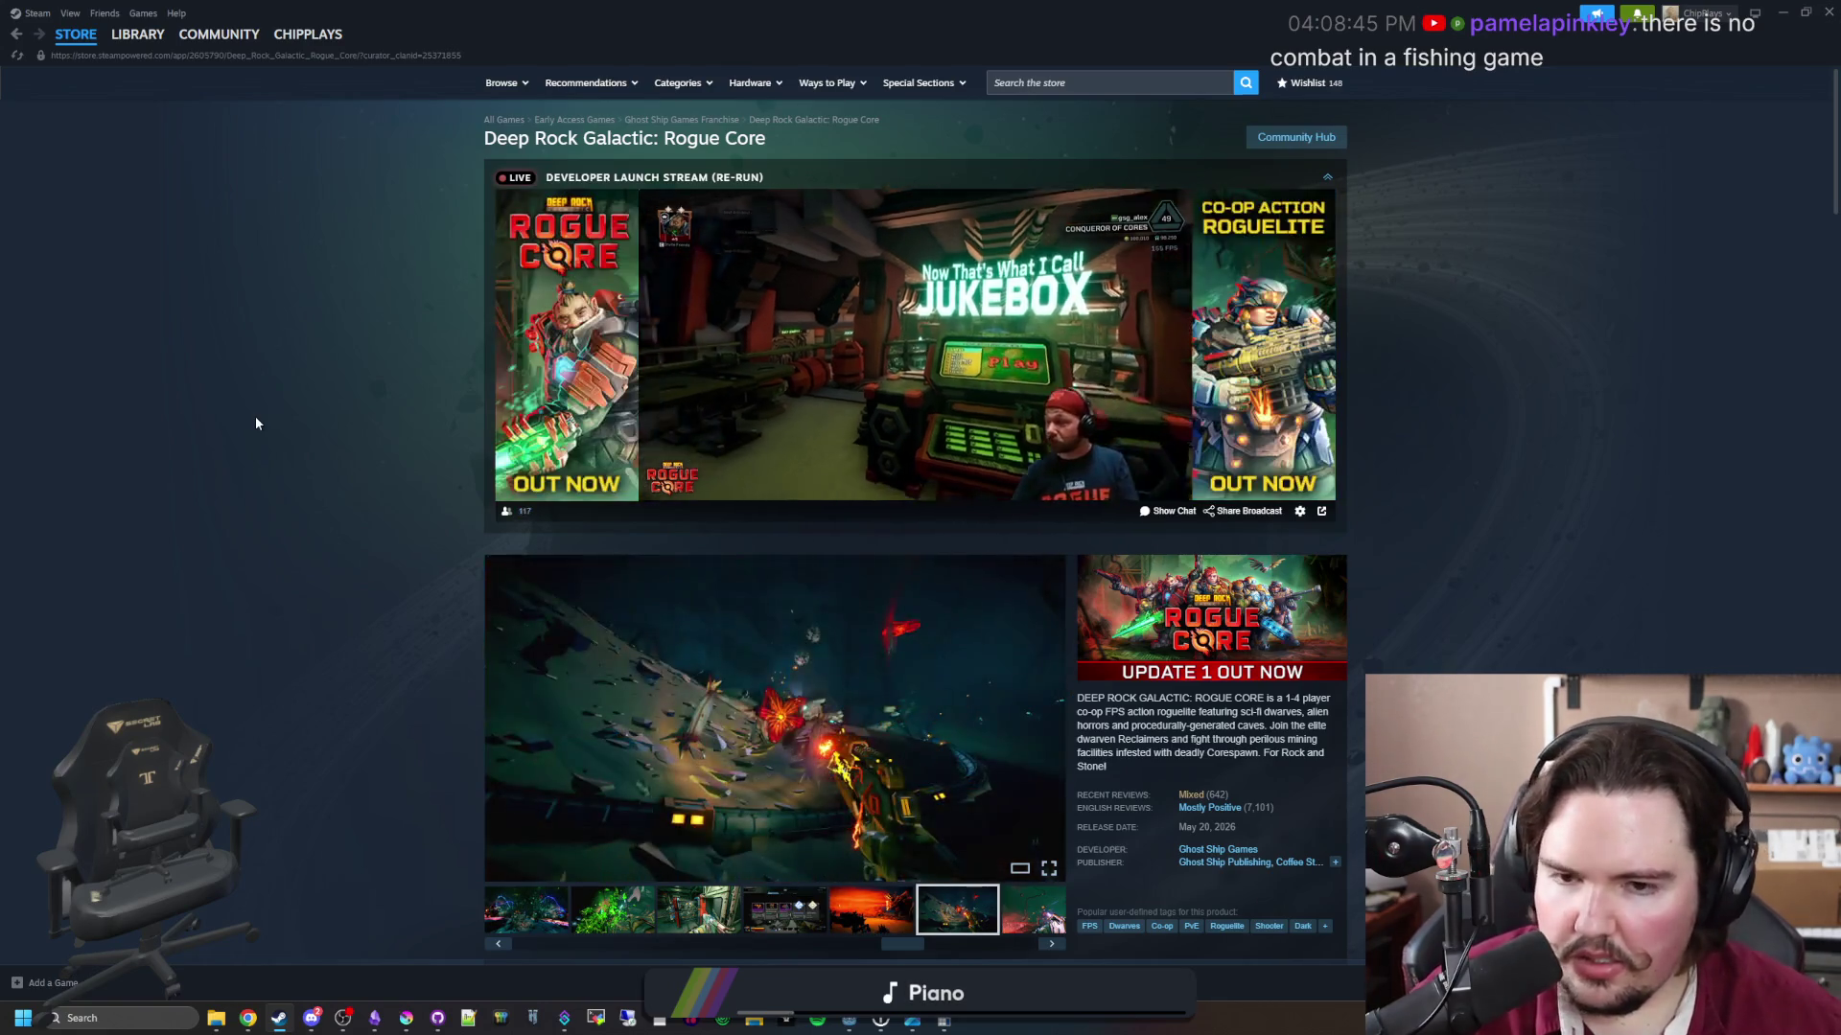
Step: Advance Rogue Core's media carousel through to its trailers, then drag Steam off the editor
scroll(256, 423, down, 4)
click(1060, 565)
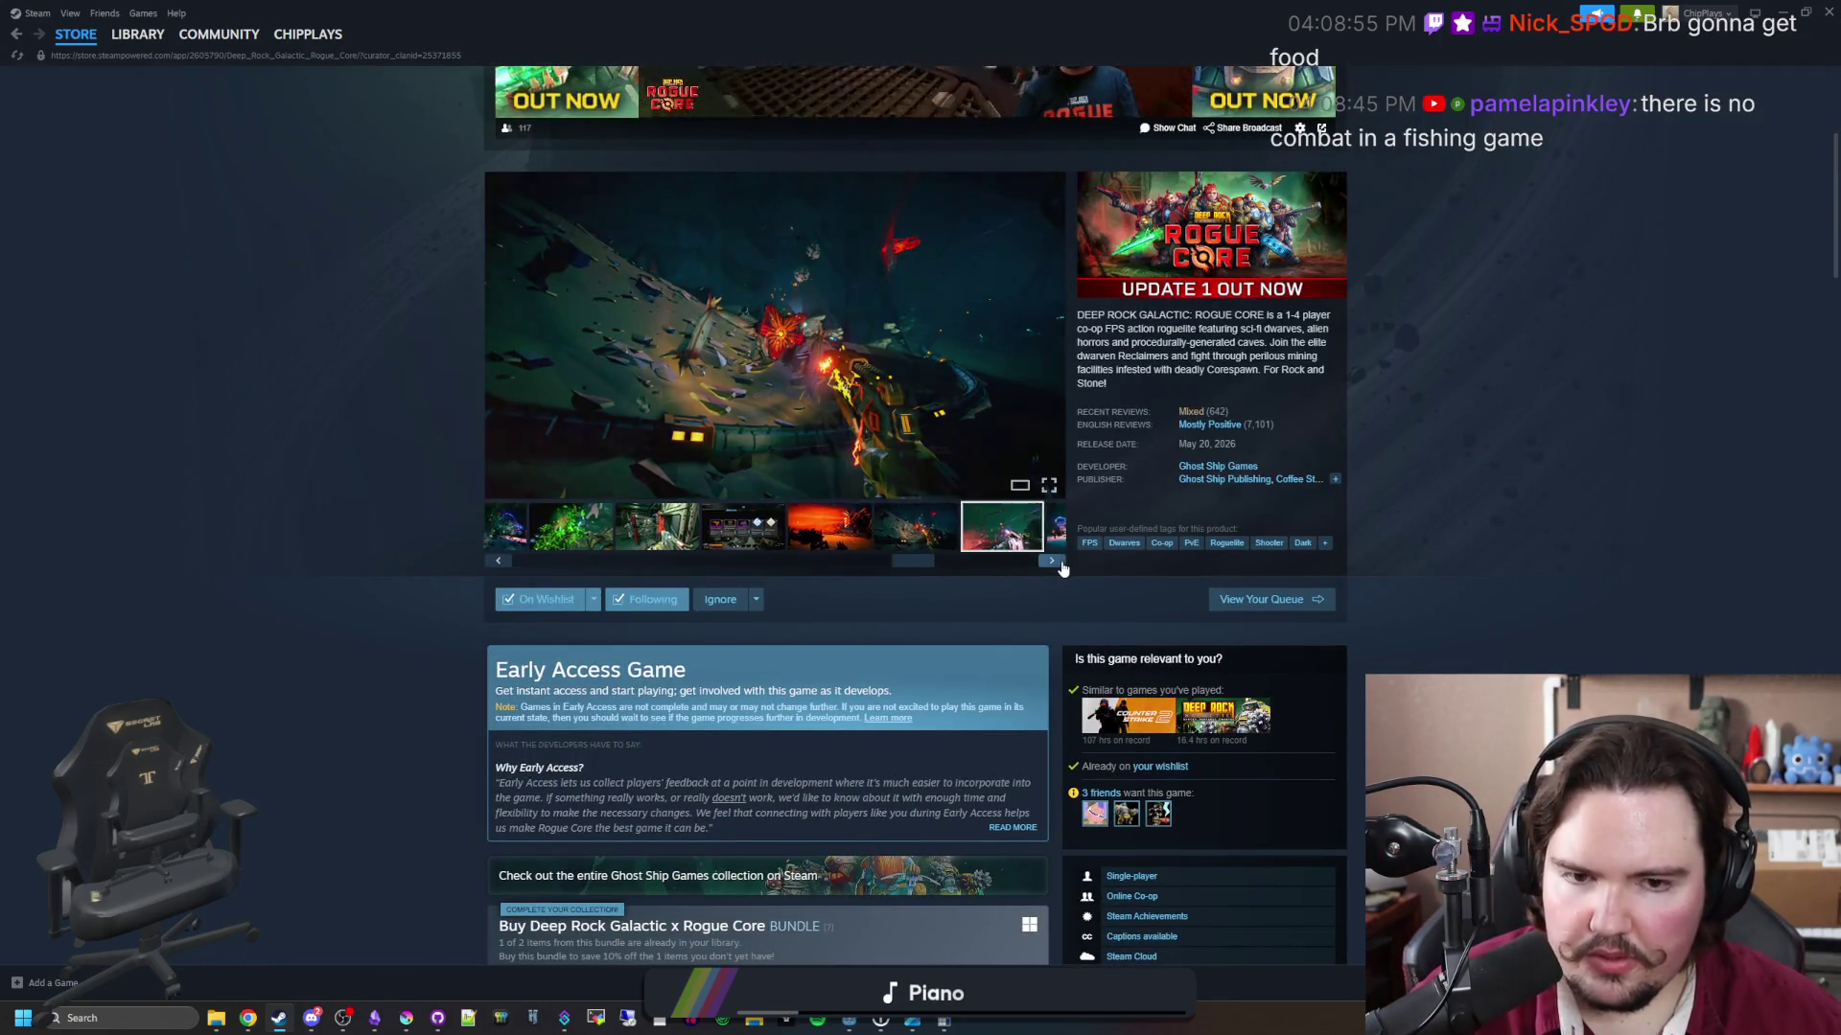
click(1060, 566)
click(1060, 566)
click(1060, 565)
scroll(1003, 398, down, 4)
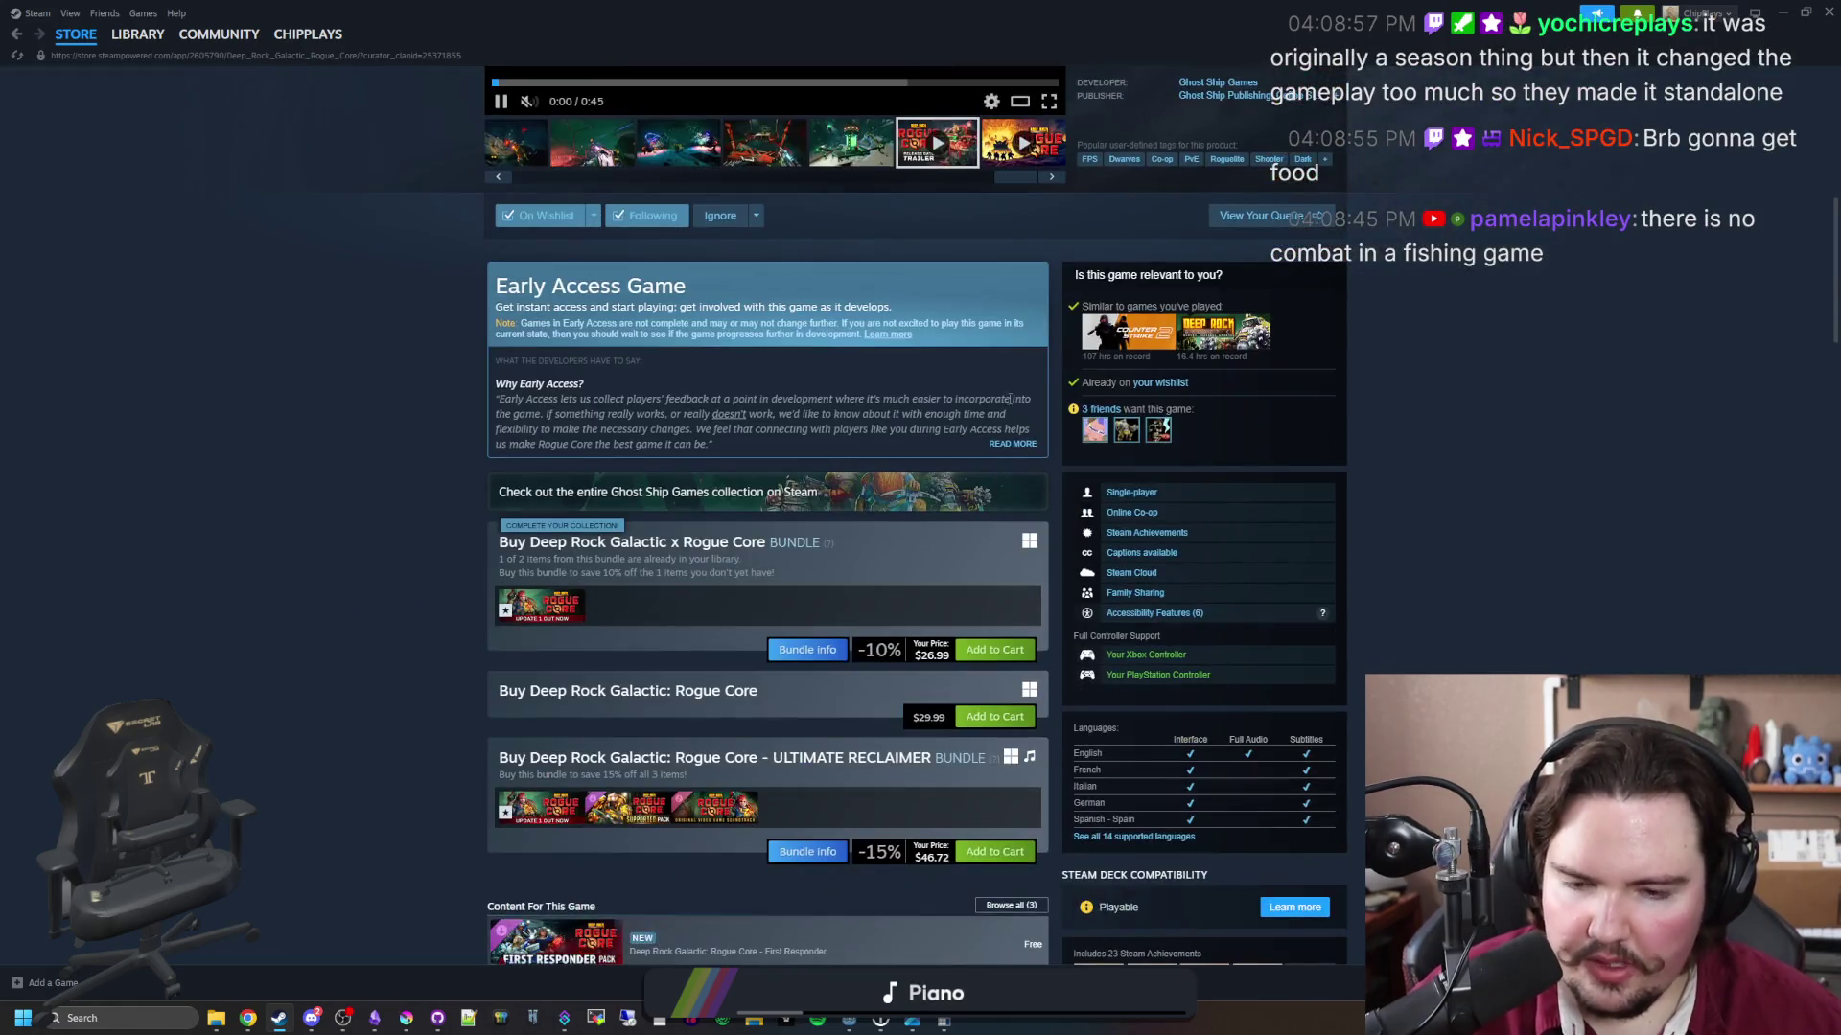
scroll(974, 387, down, 4)
scroll(974, 387, up, 12)
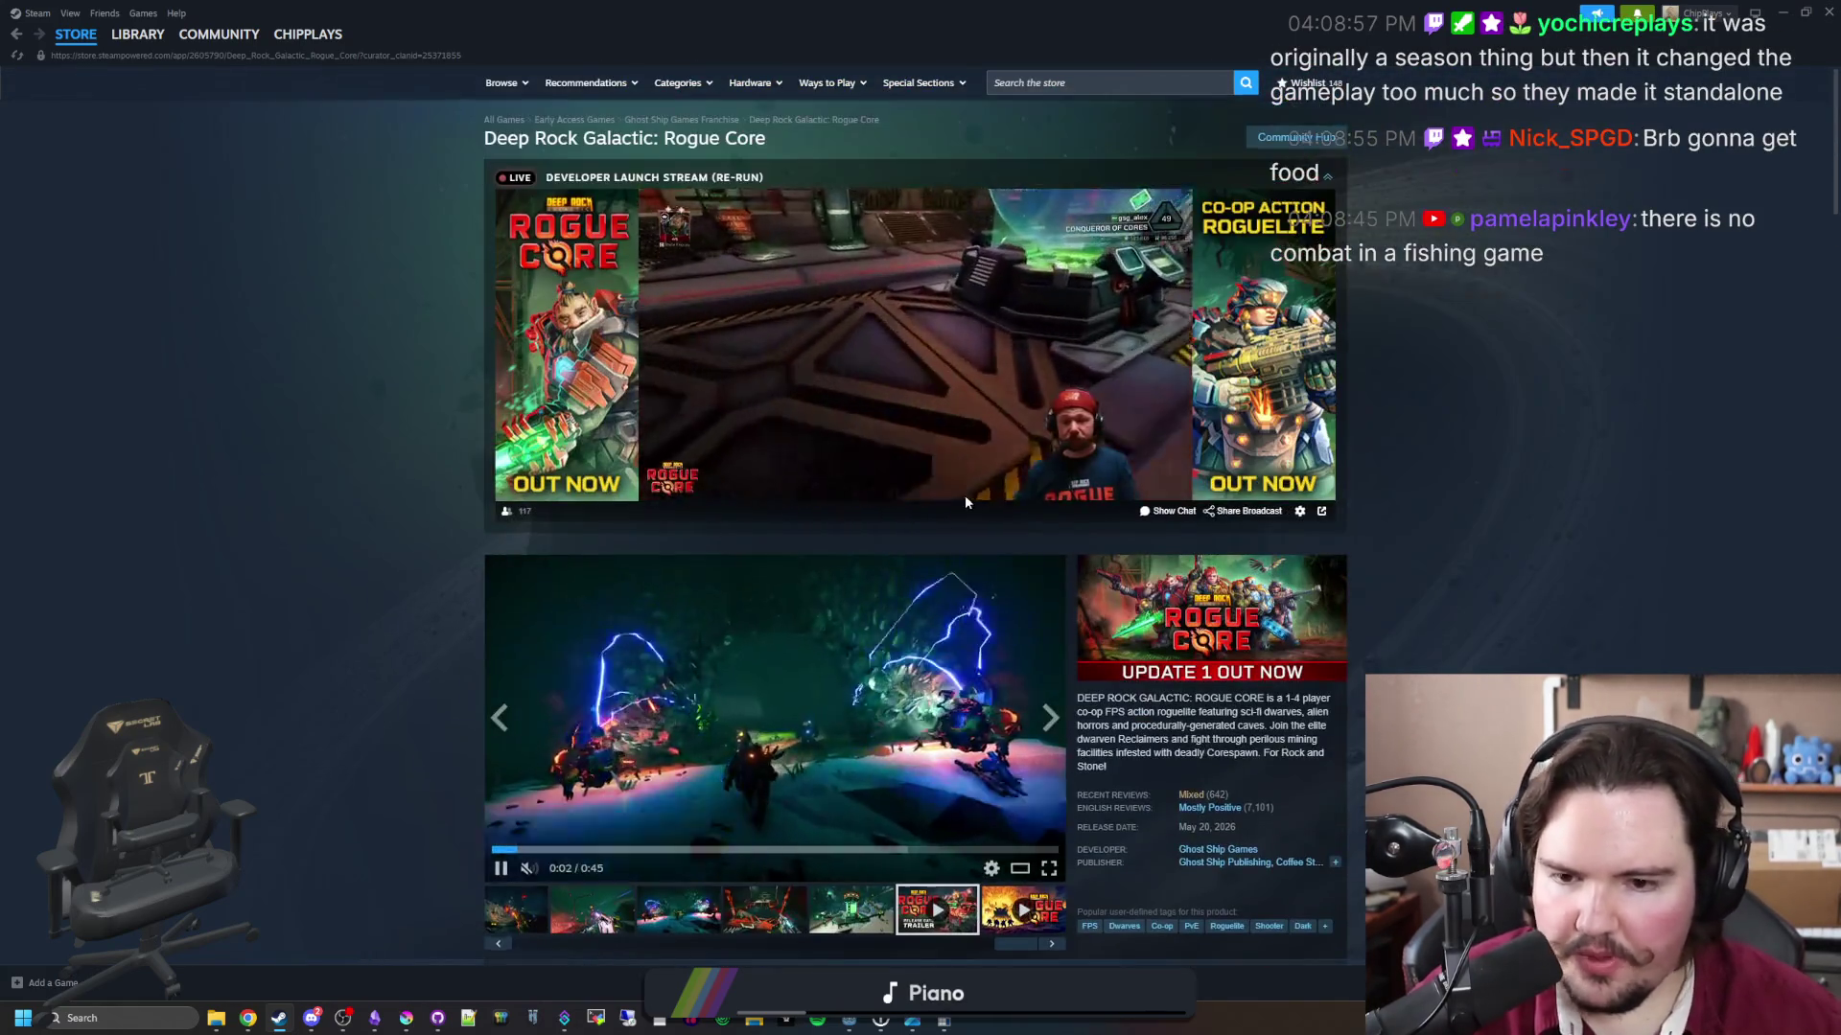
scroll(964, 499, down, 3)
click(1051, 430)
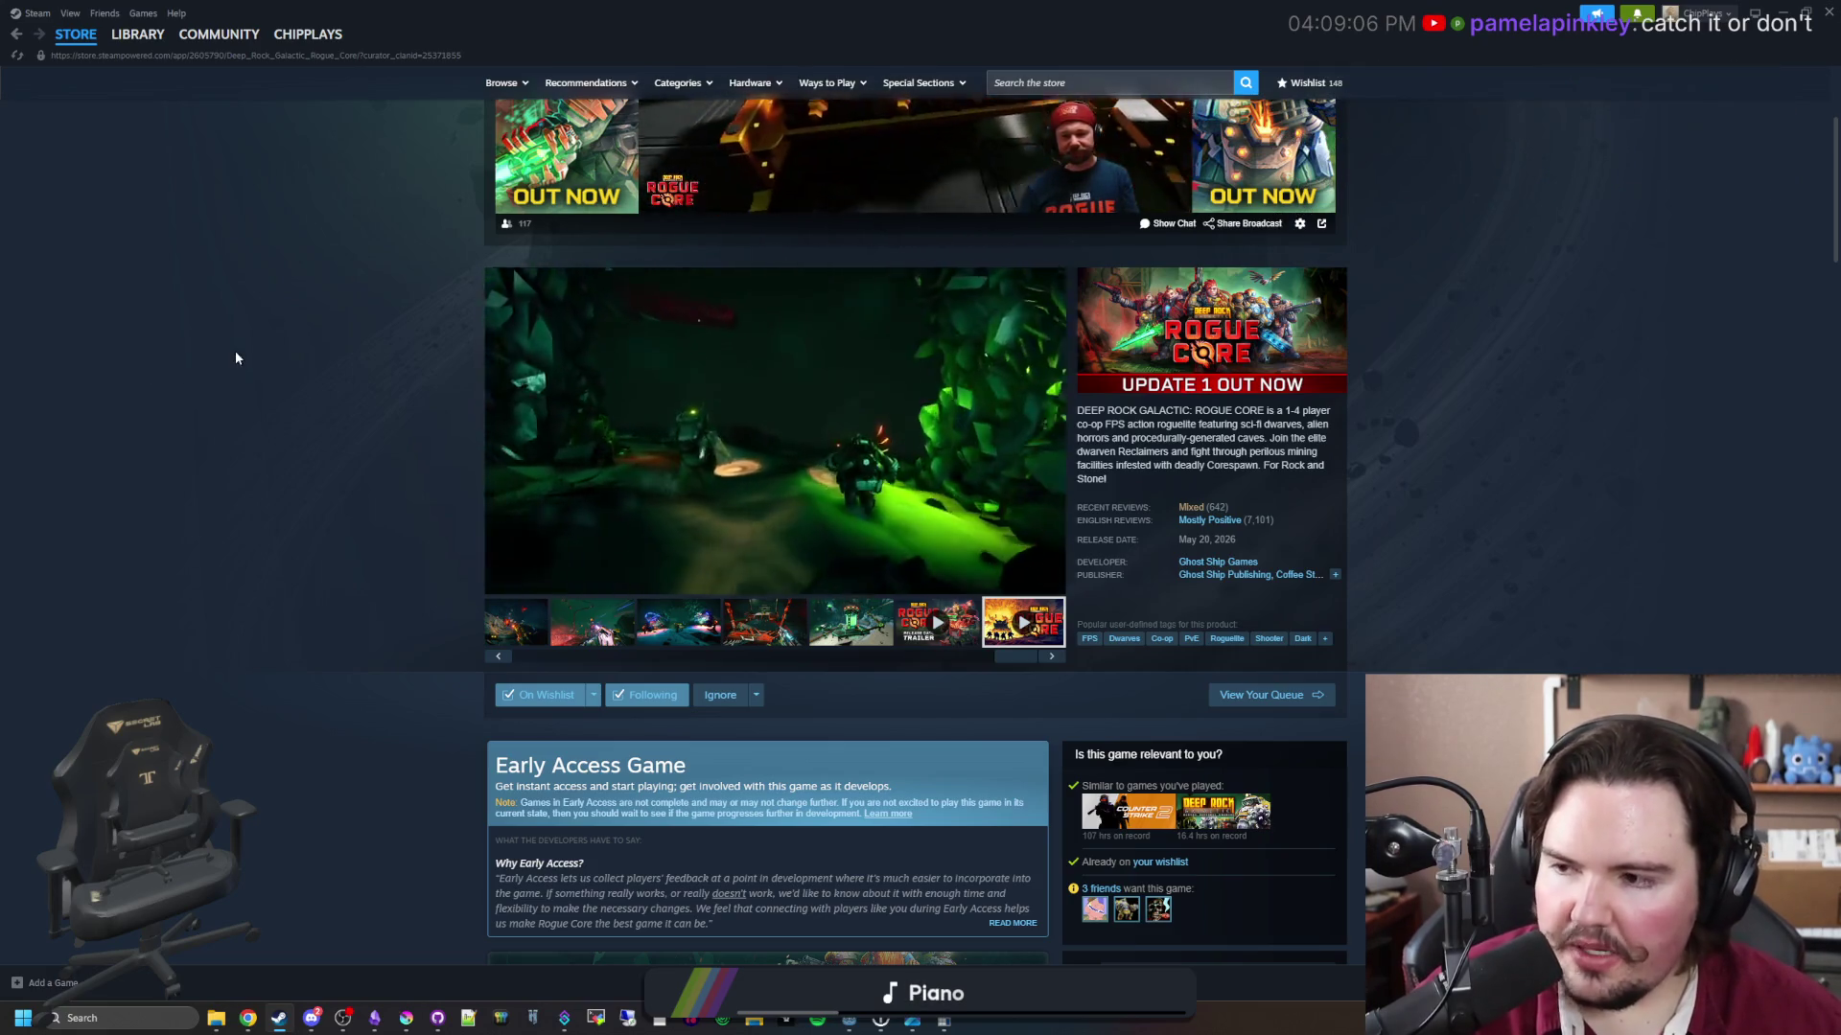
mouse_move(1756, 11)
mouse_down()
mouse_move(1478, 85)
mouse_move(1202, 720)
mouse_up()
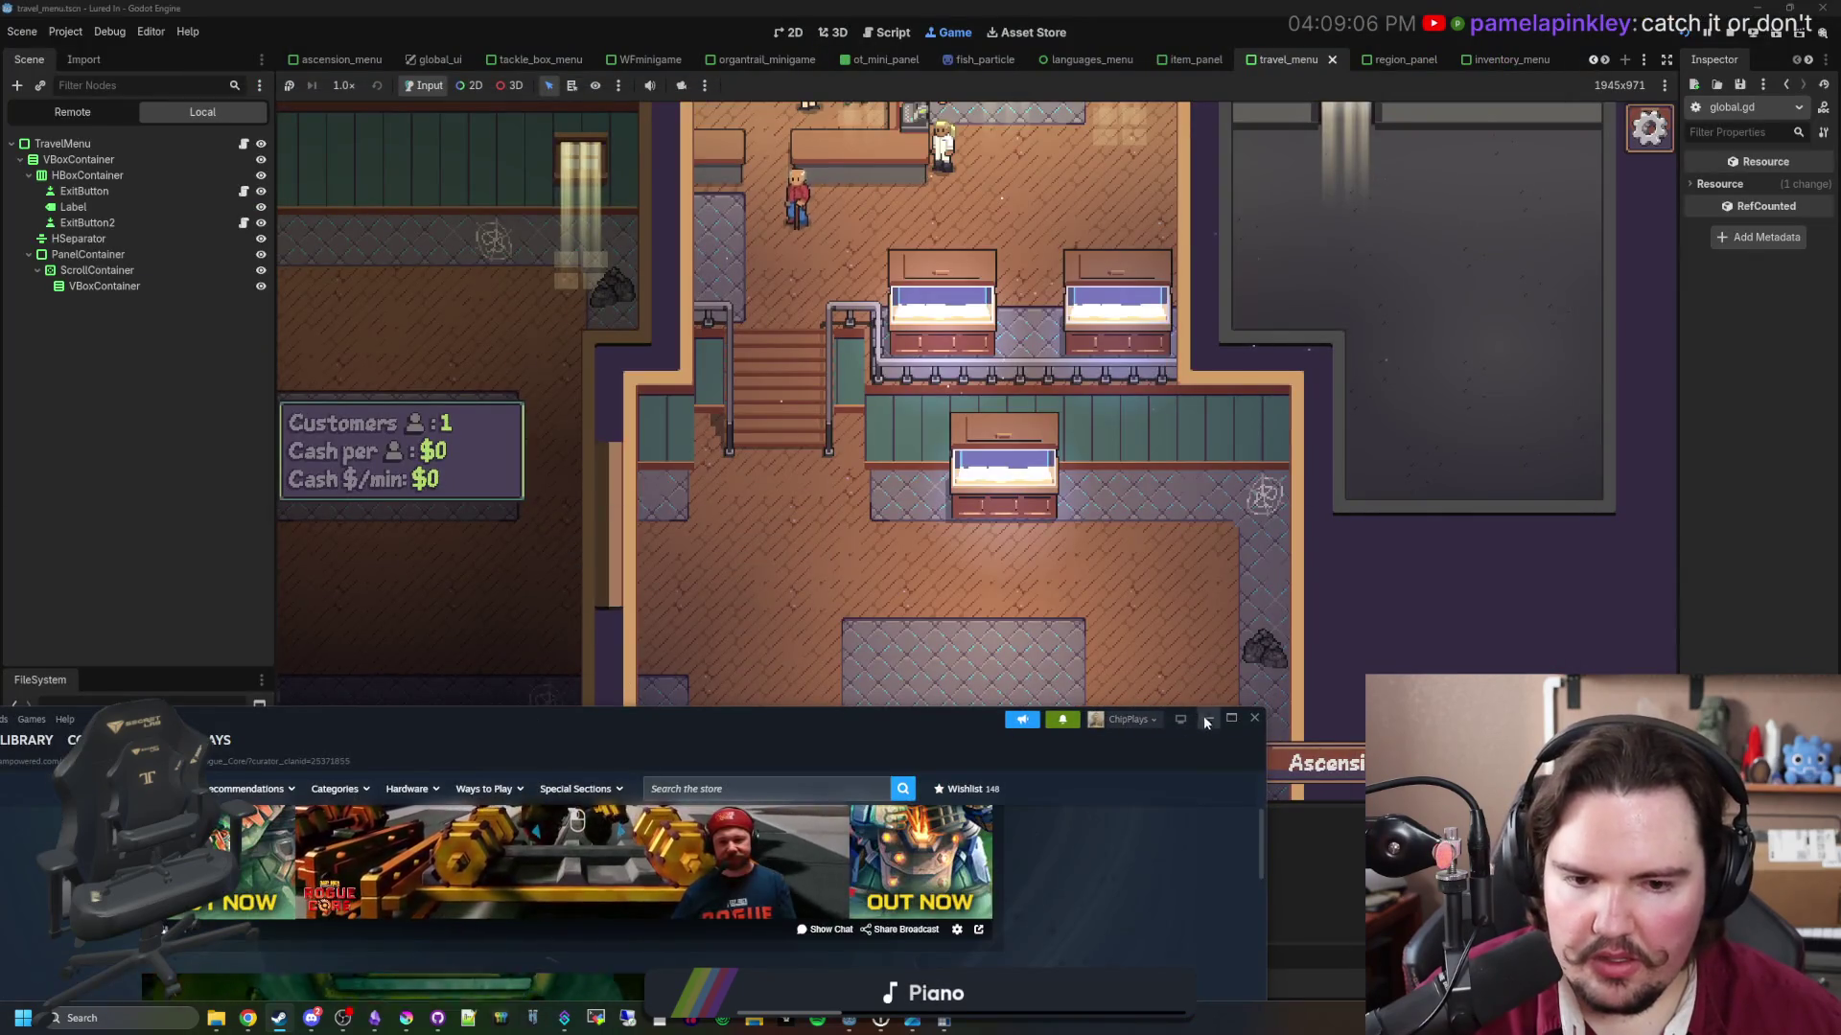
Step: Minimize Steam, zoom the Lured In camera, and open the scientist's one-Carp trade proposal
click(1205, 719)
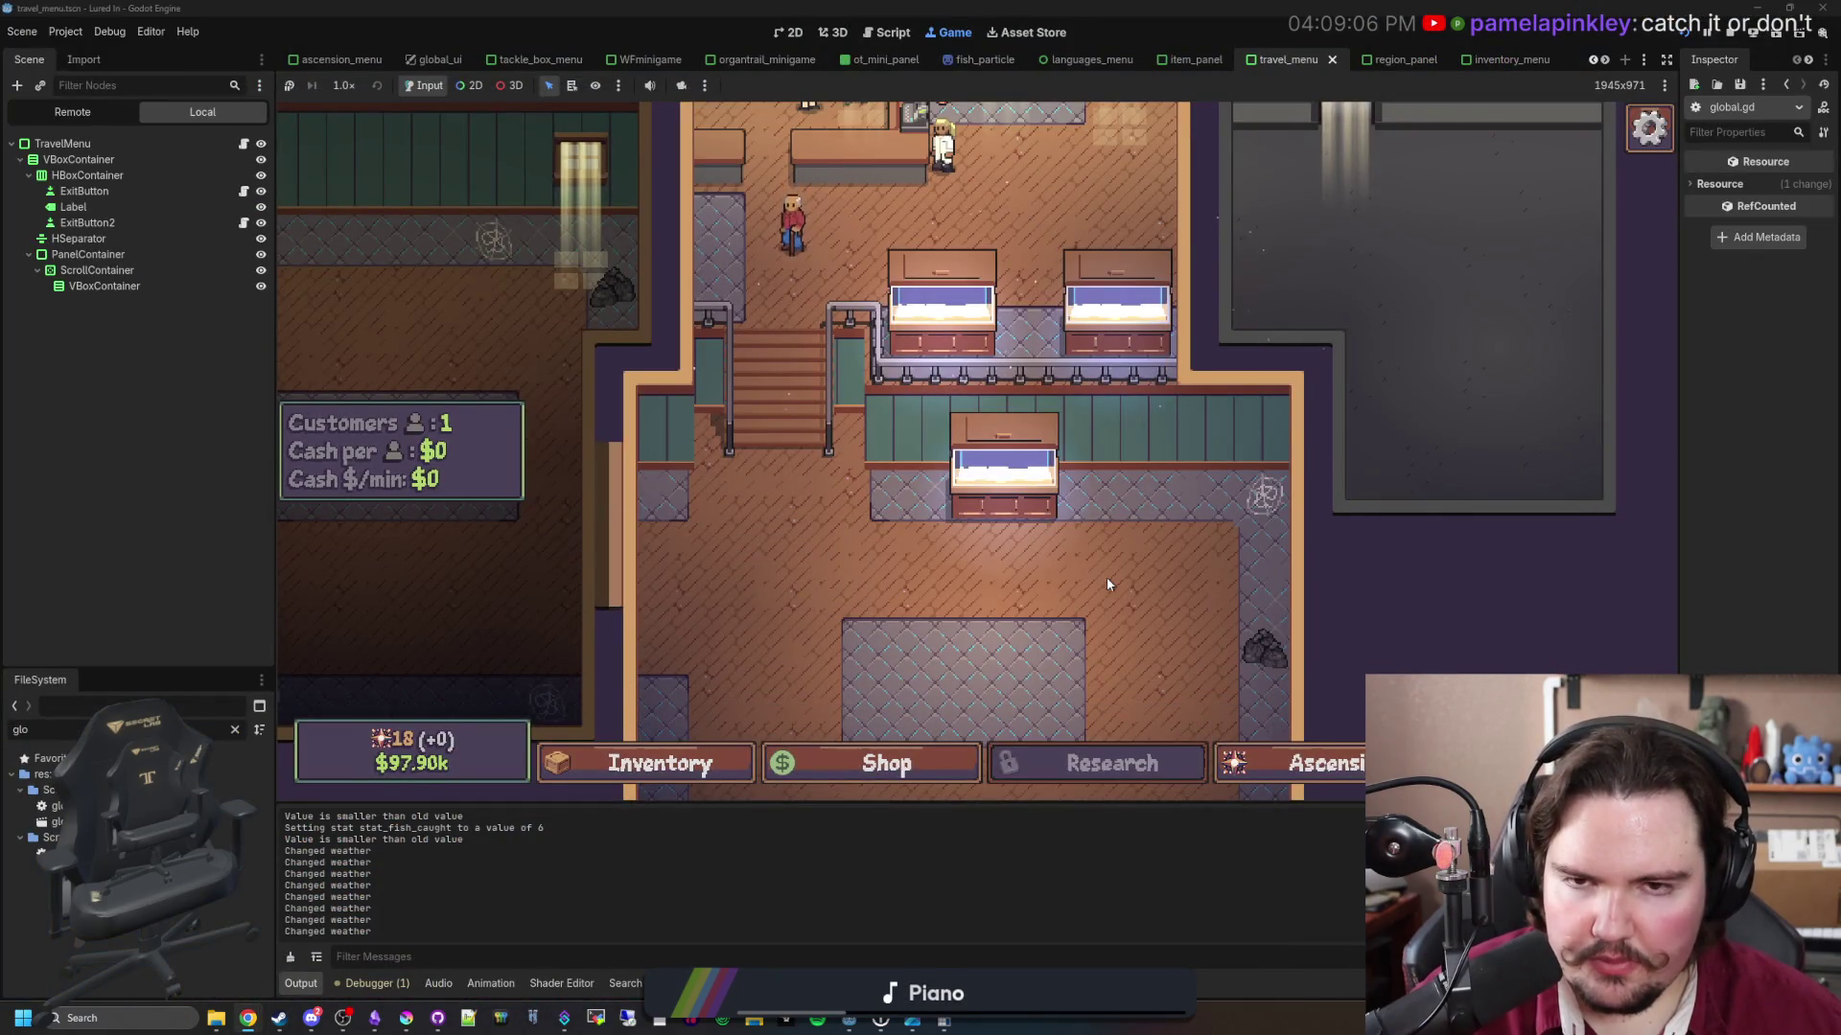
scroll(1106, 577, down, 3)
scroll(1005, 491, up, 5)
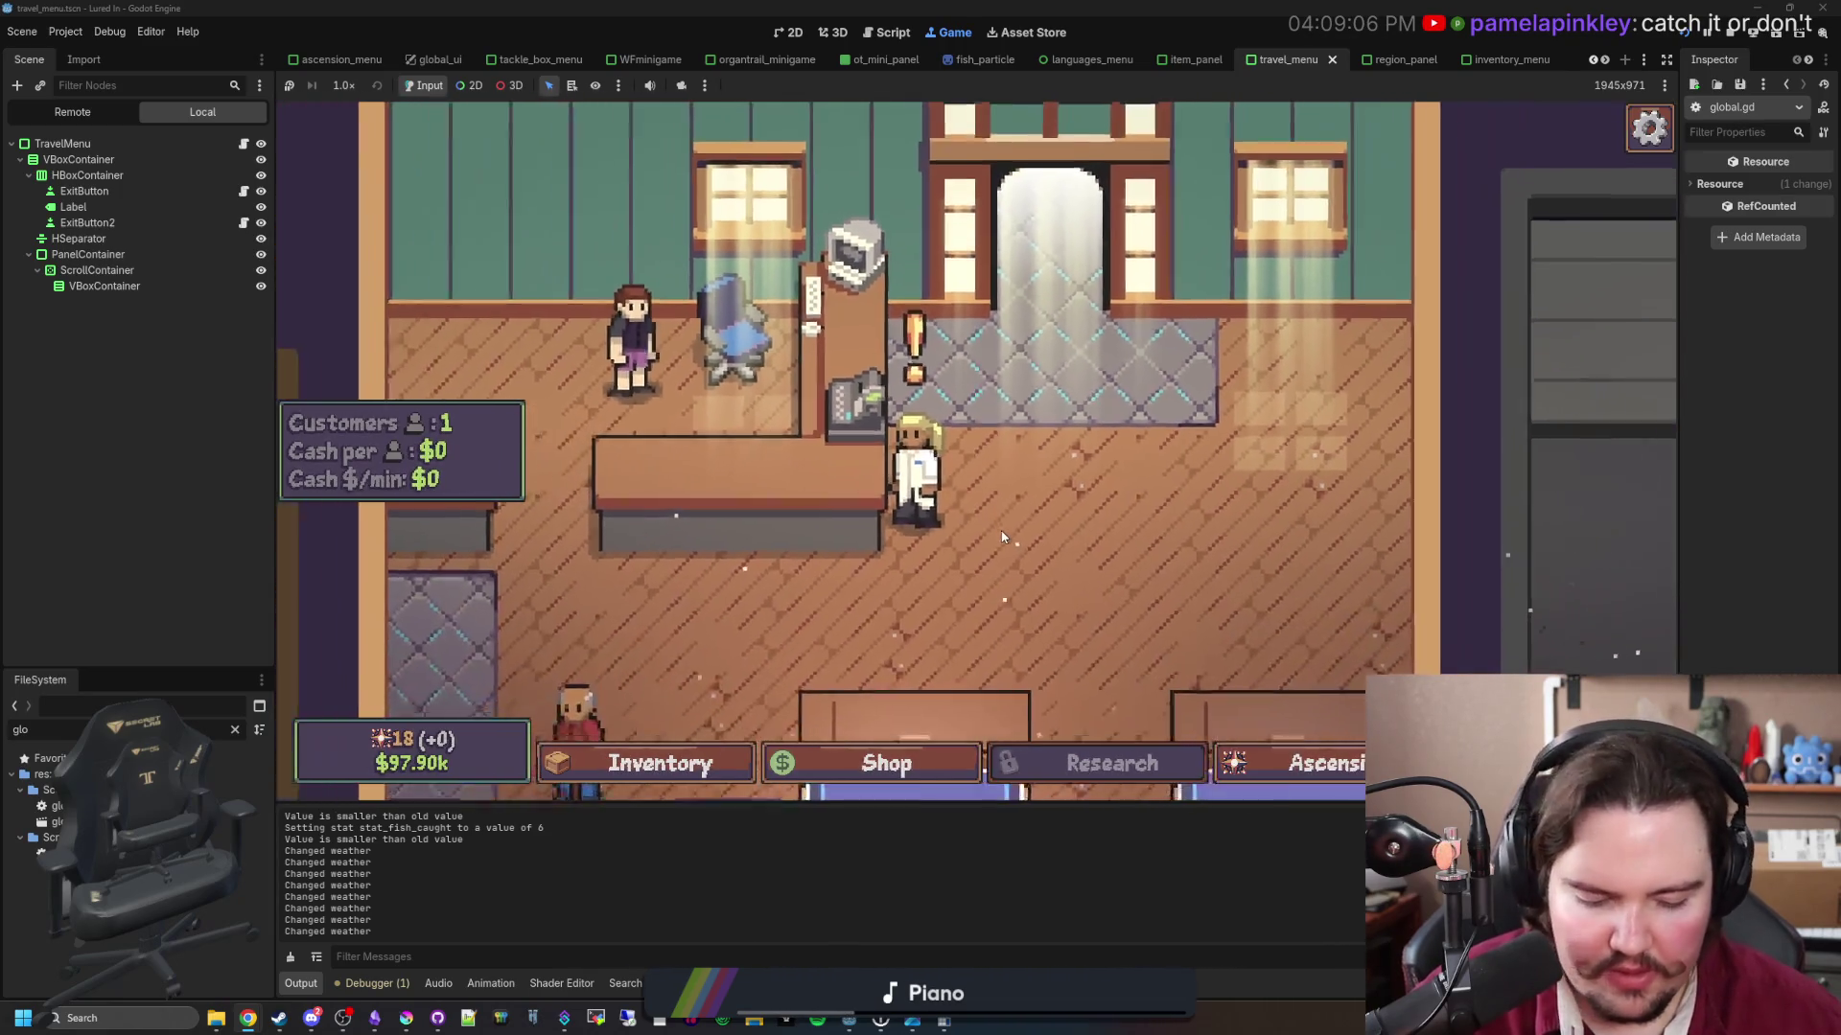
scroll(1002, 537, down, 3)
click(994, 620)
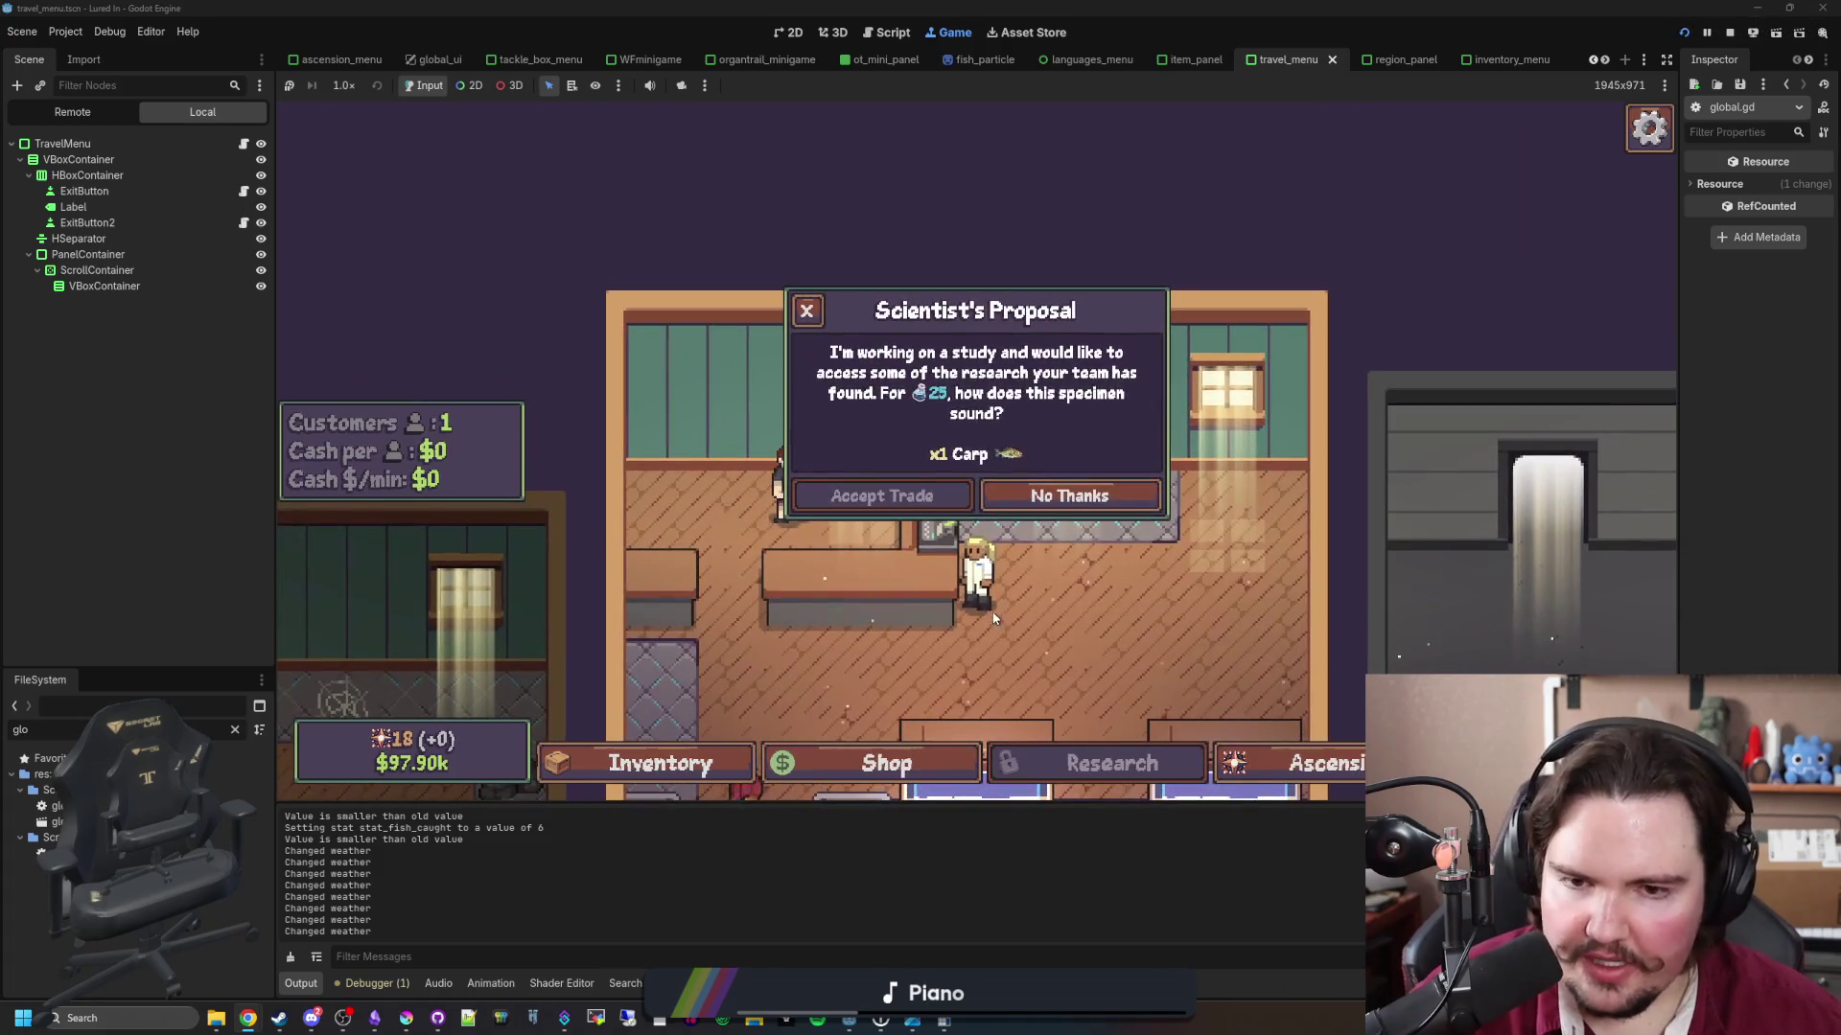
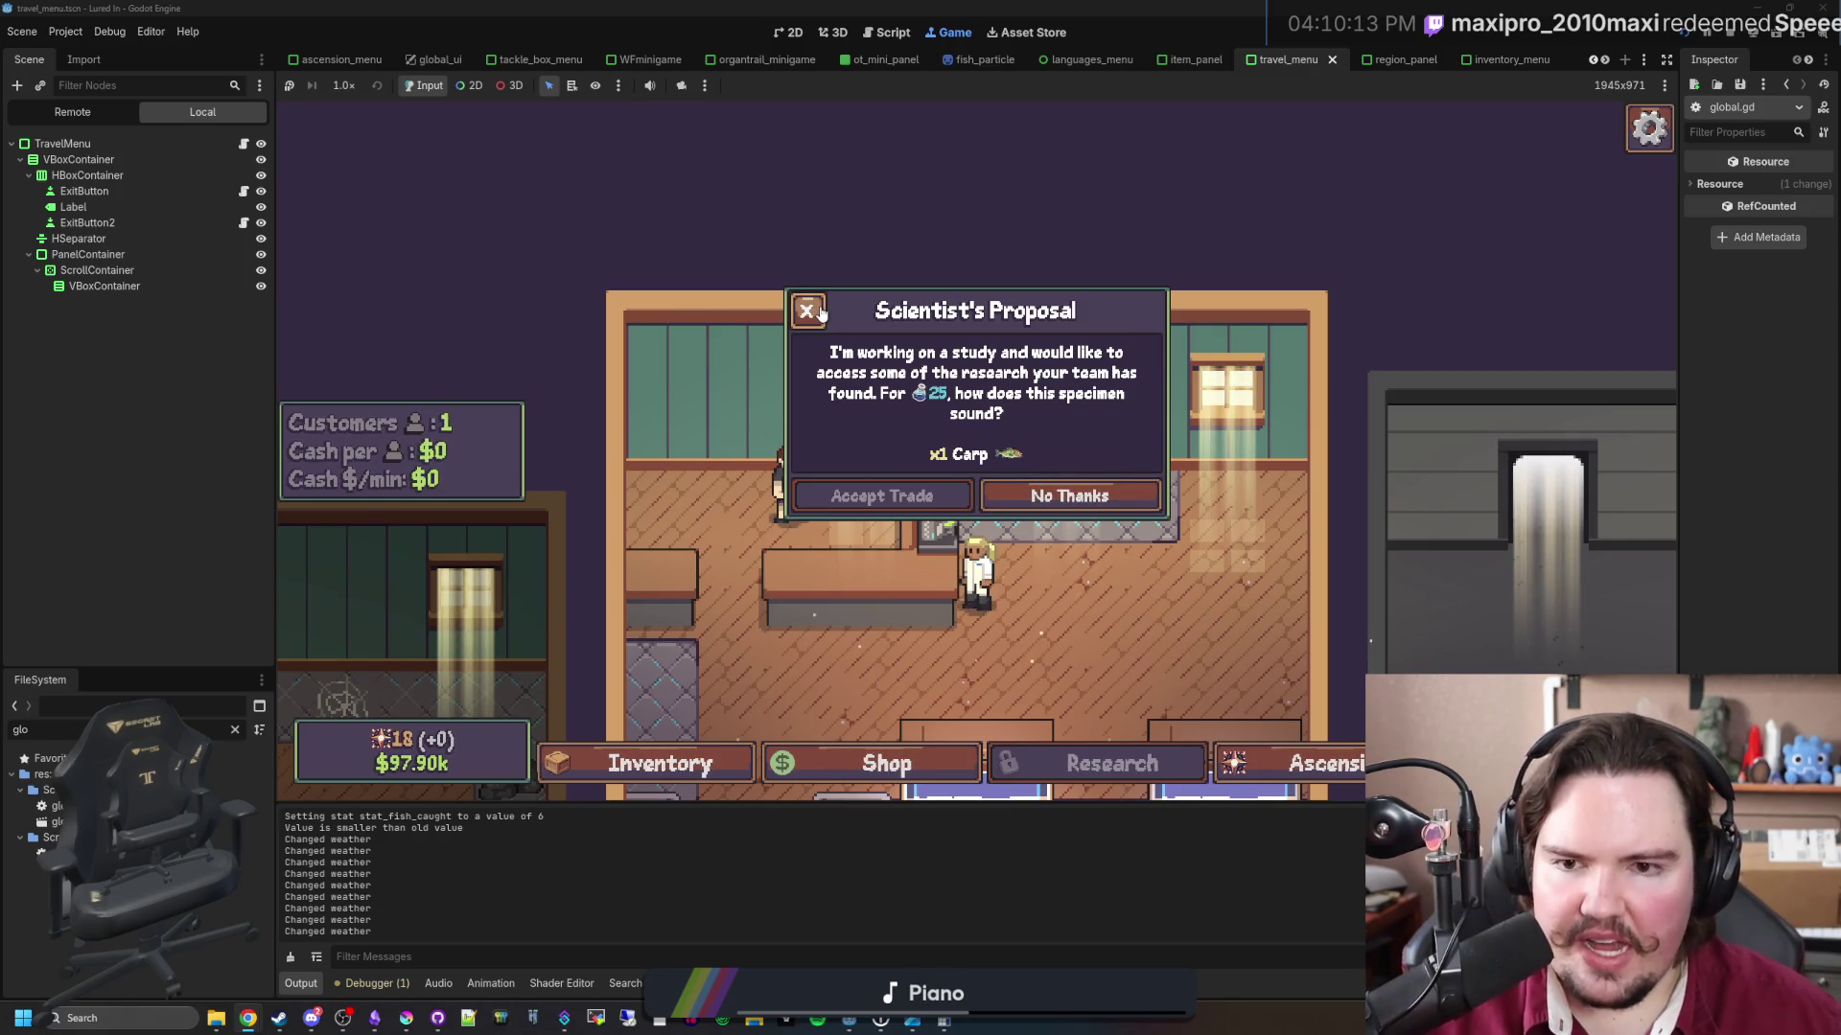
Step: Decline the scientist's trade proposal and browse the travel destinations without travelling
click(1102, 494)
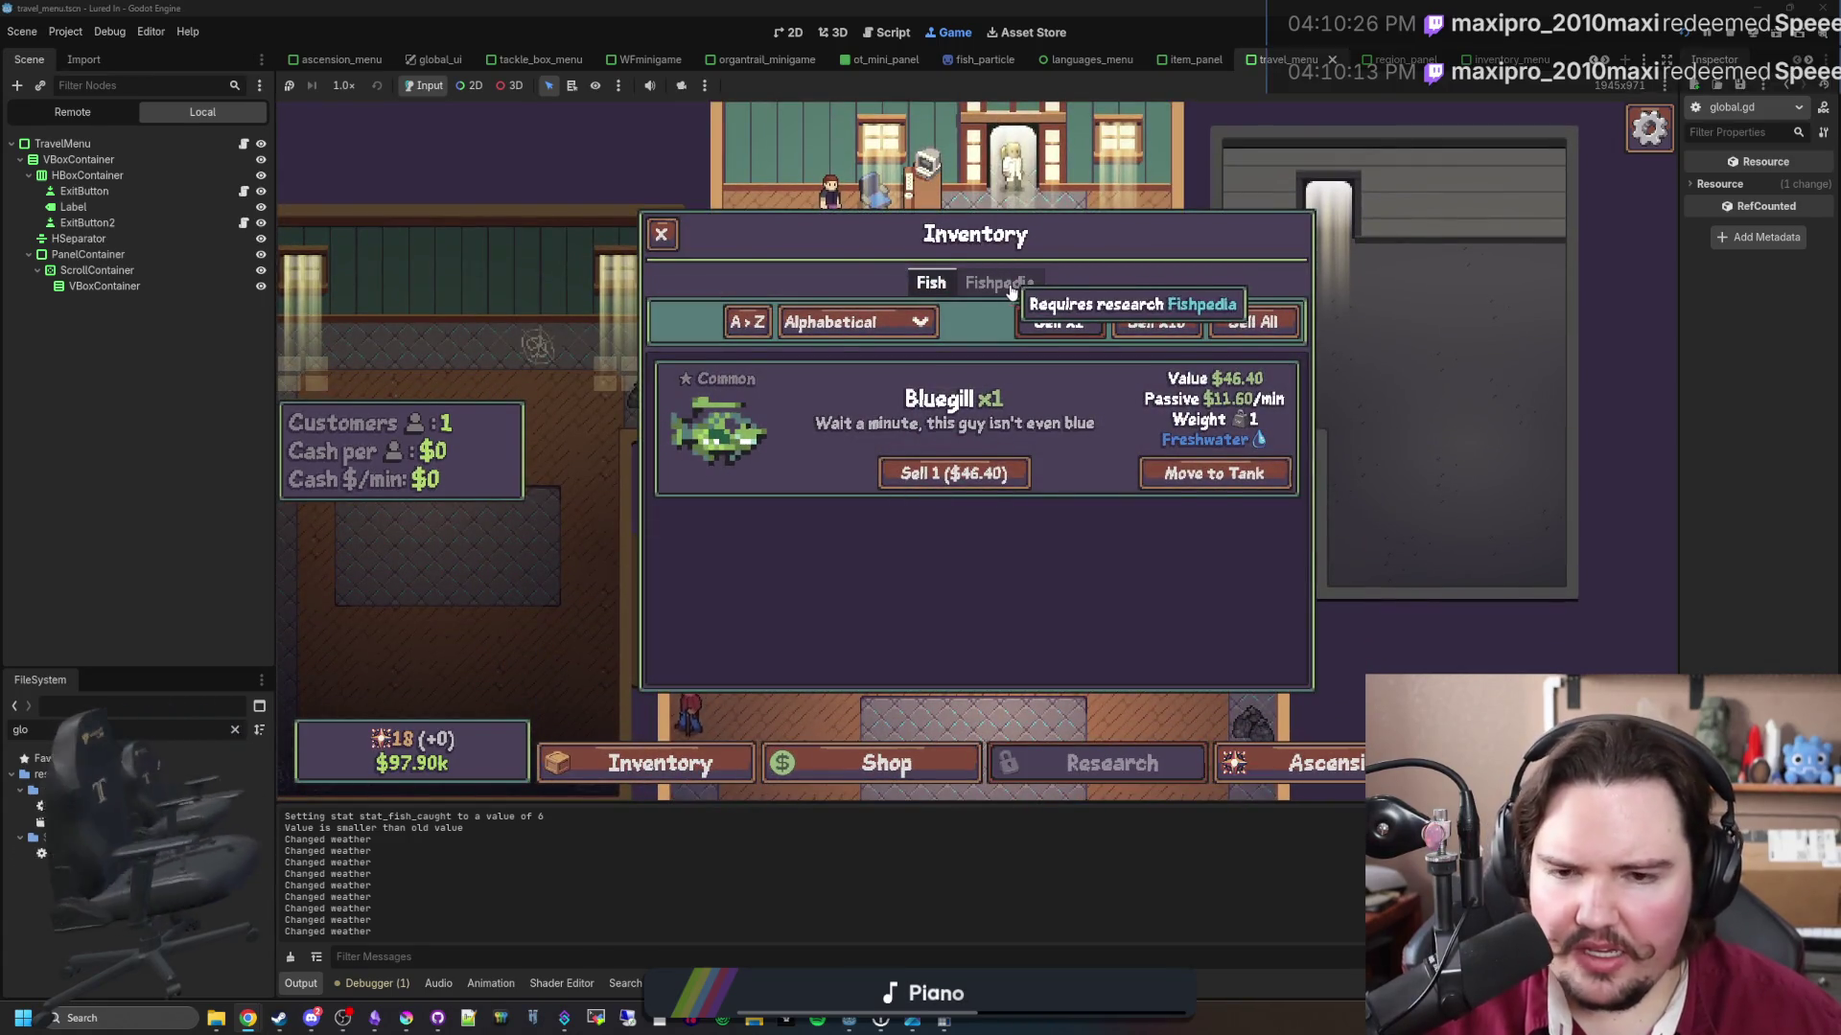
click(943, 150)
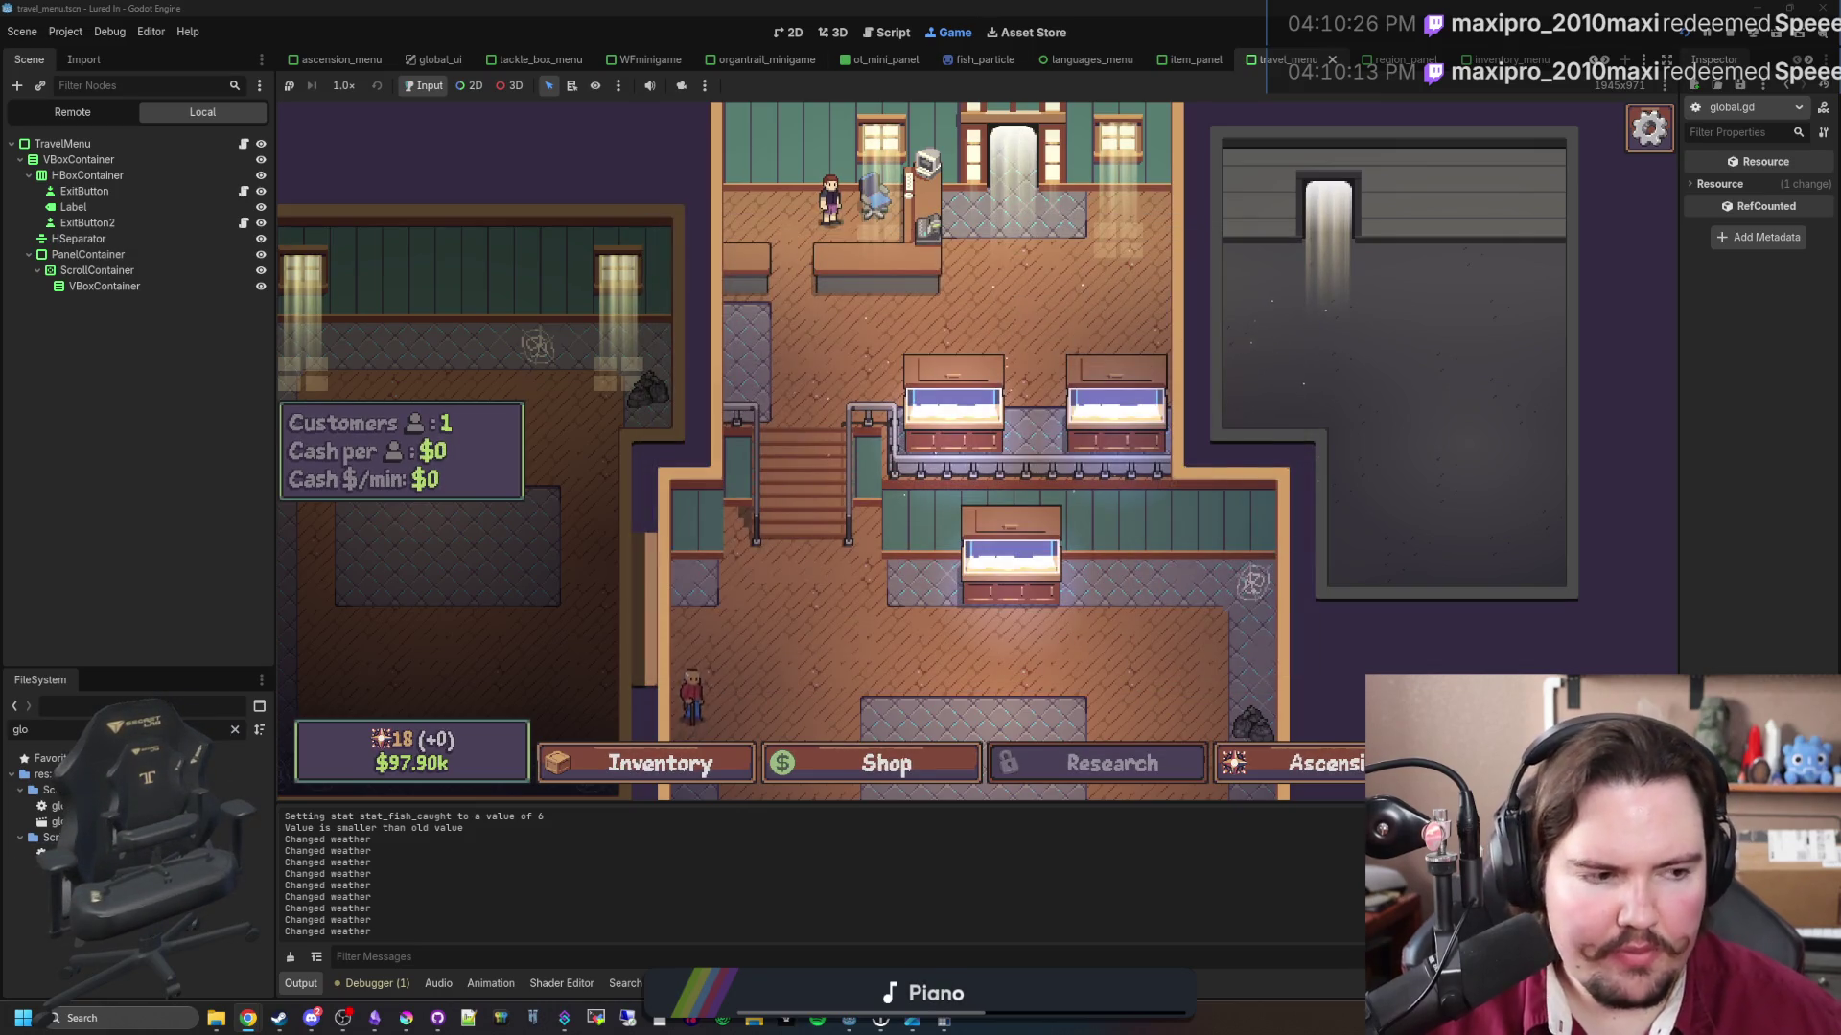
click(1014, 158)
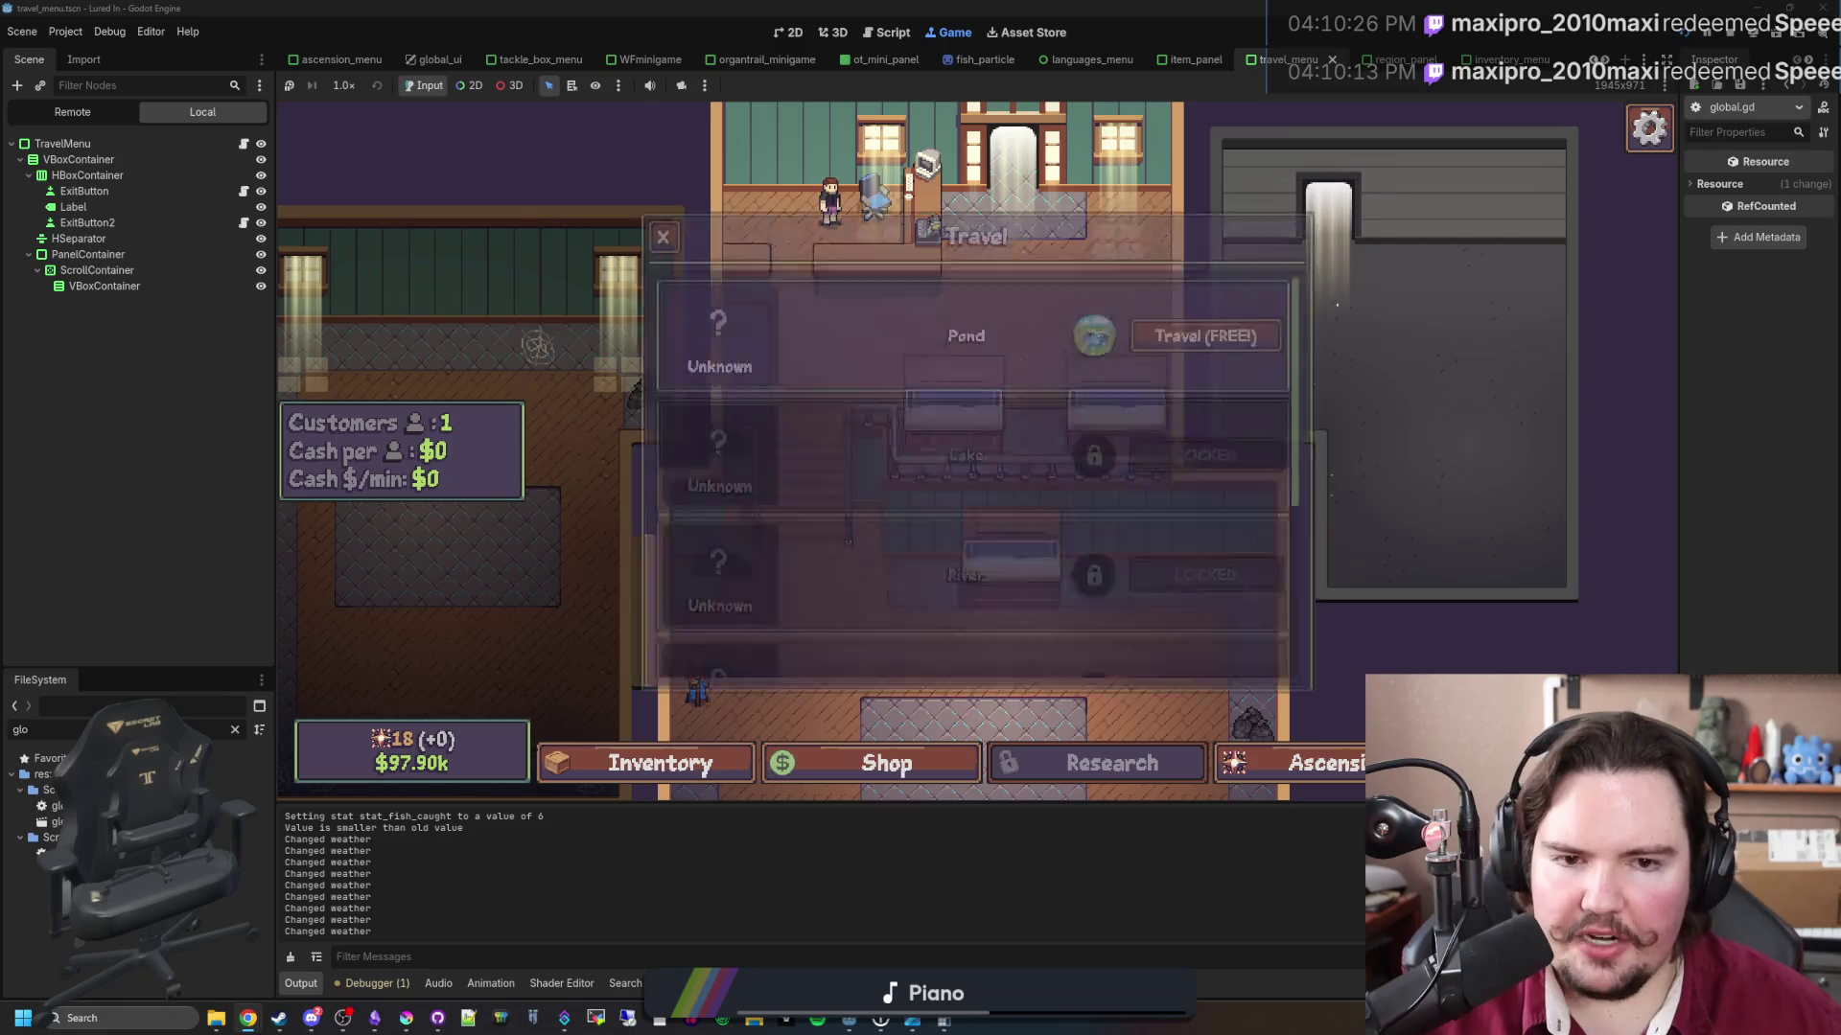
scroll(1031, 556, down, 5)
scroll(1030, 556, up, 5)
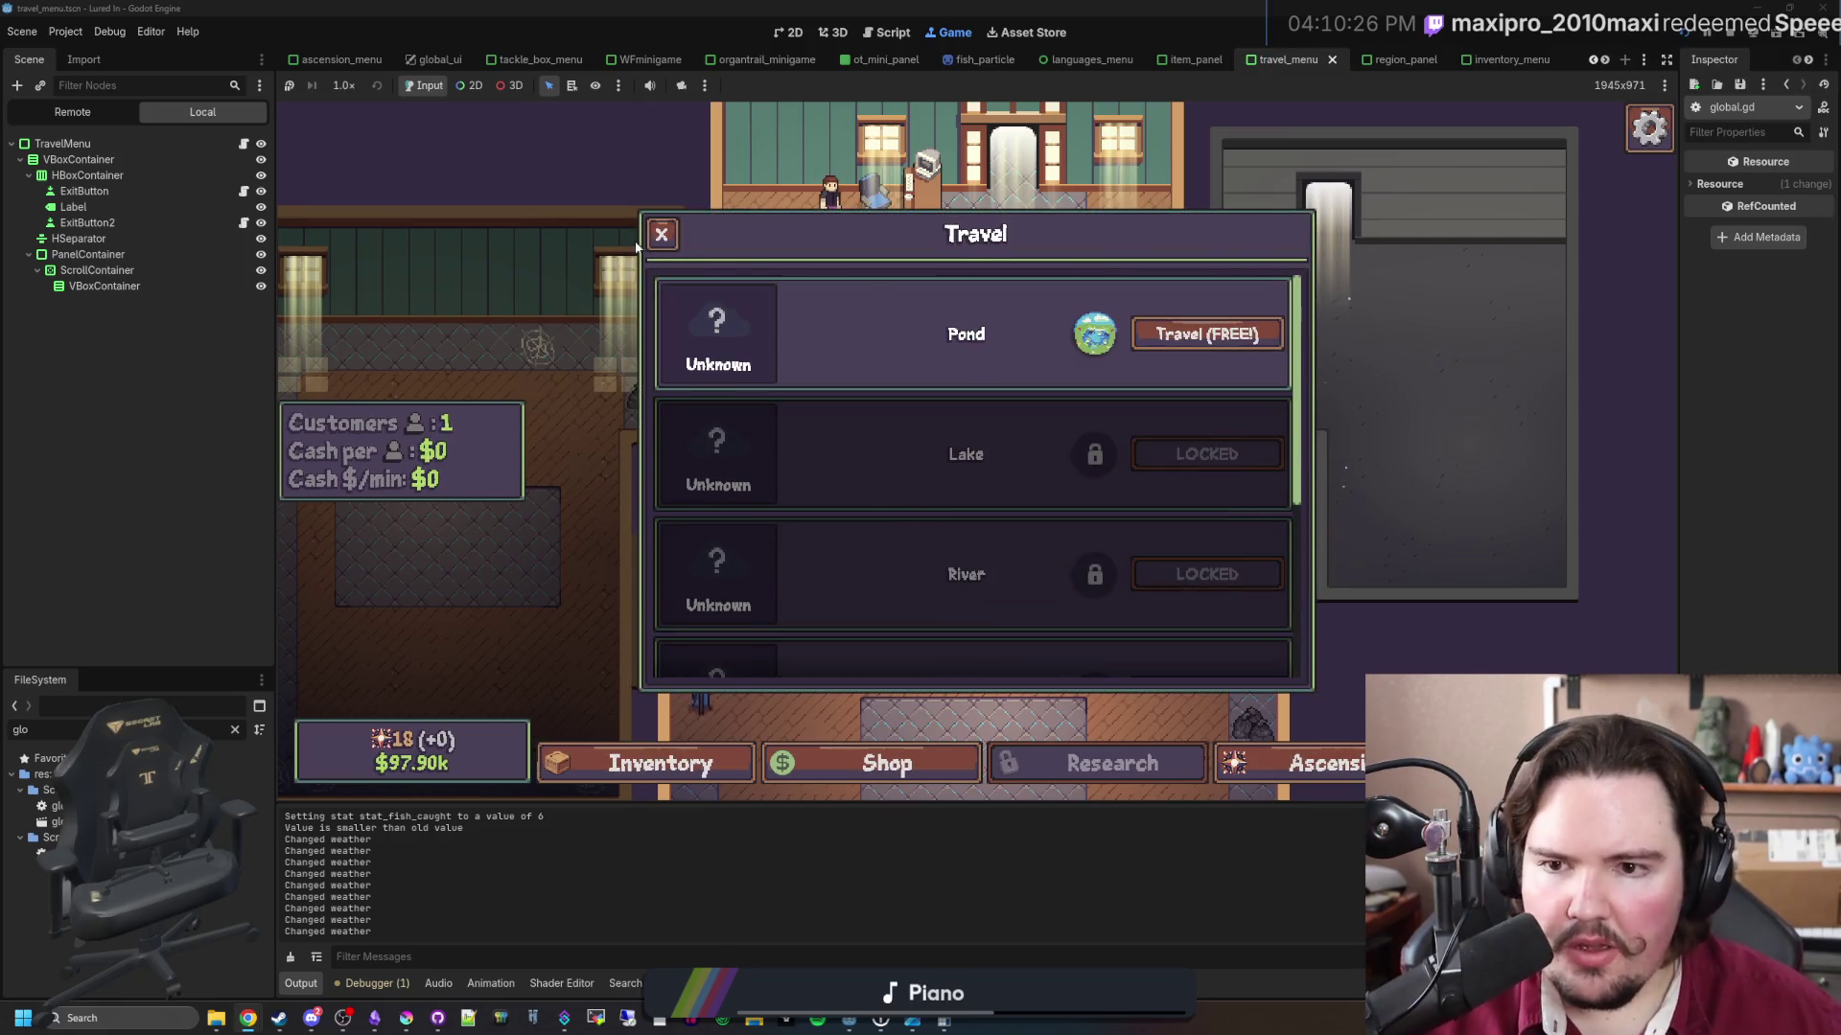
click(1013, 189)
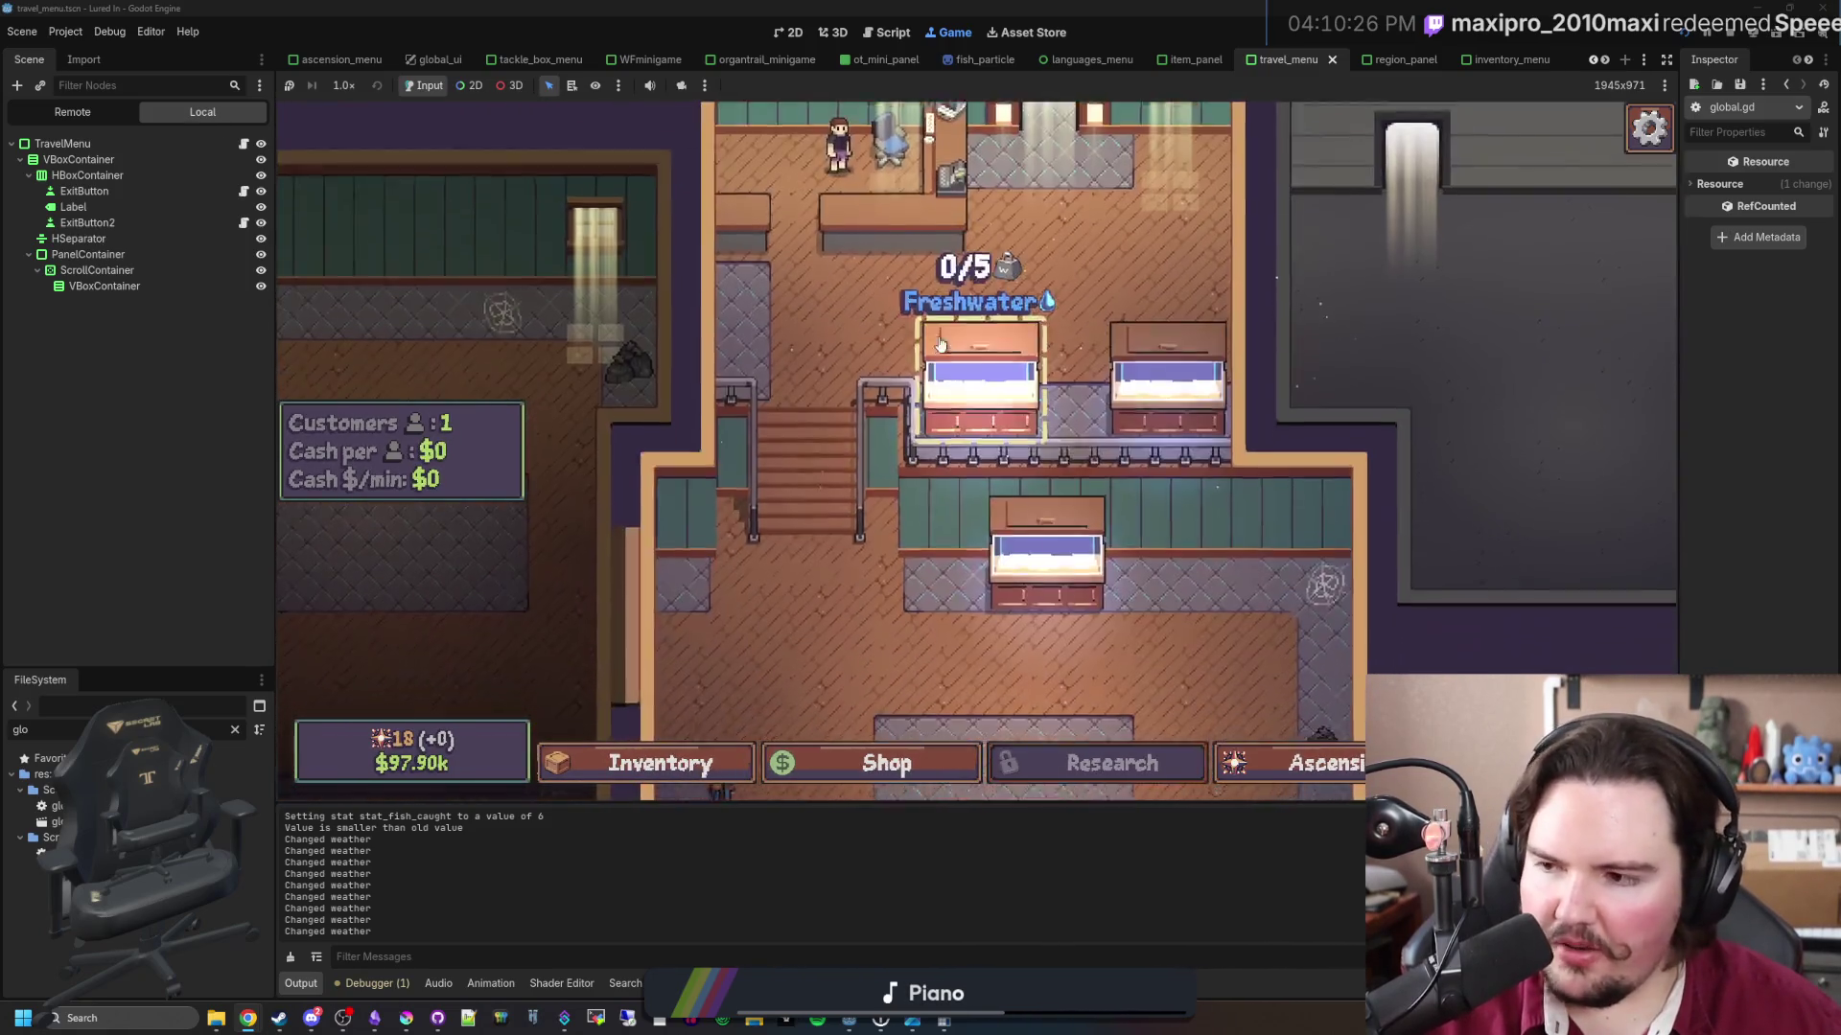
Step: Open and close the inventory panel twice, leaving the shop floor showing
click(651, 763)
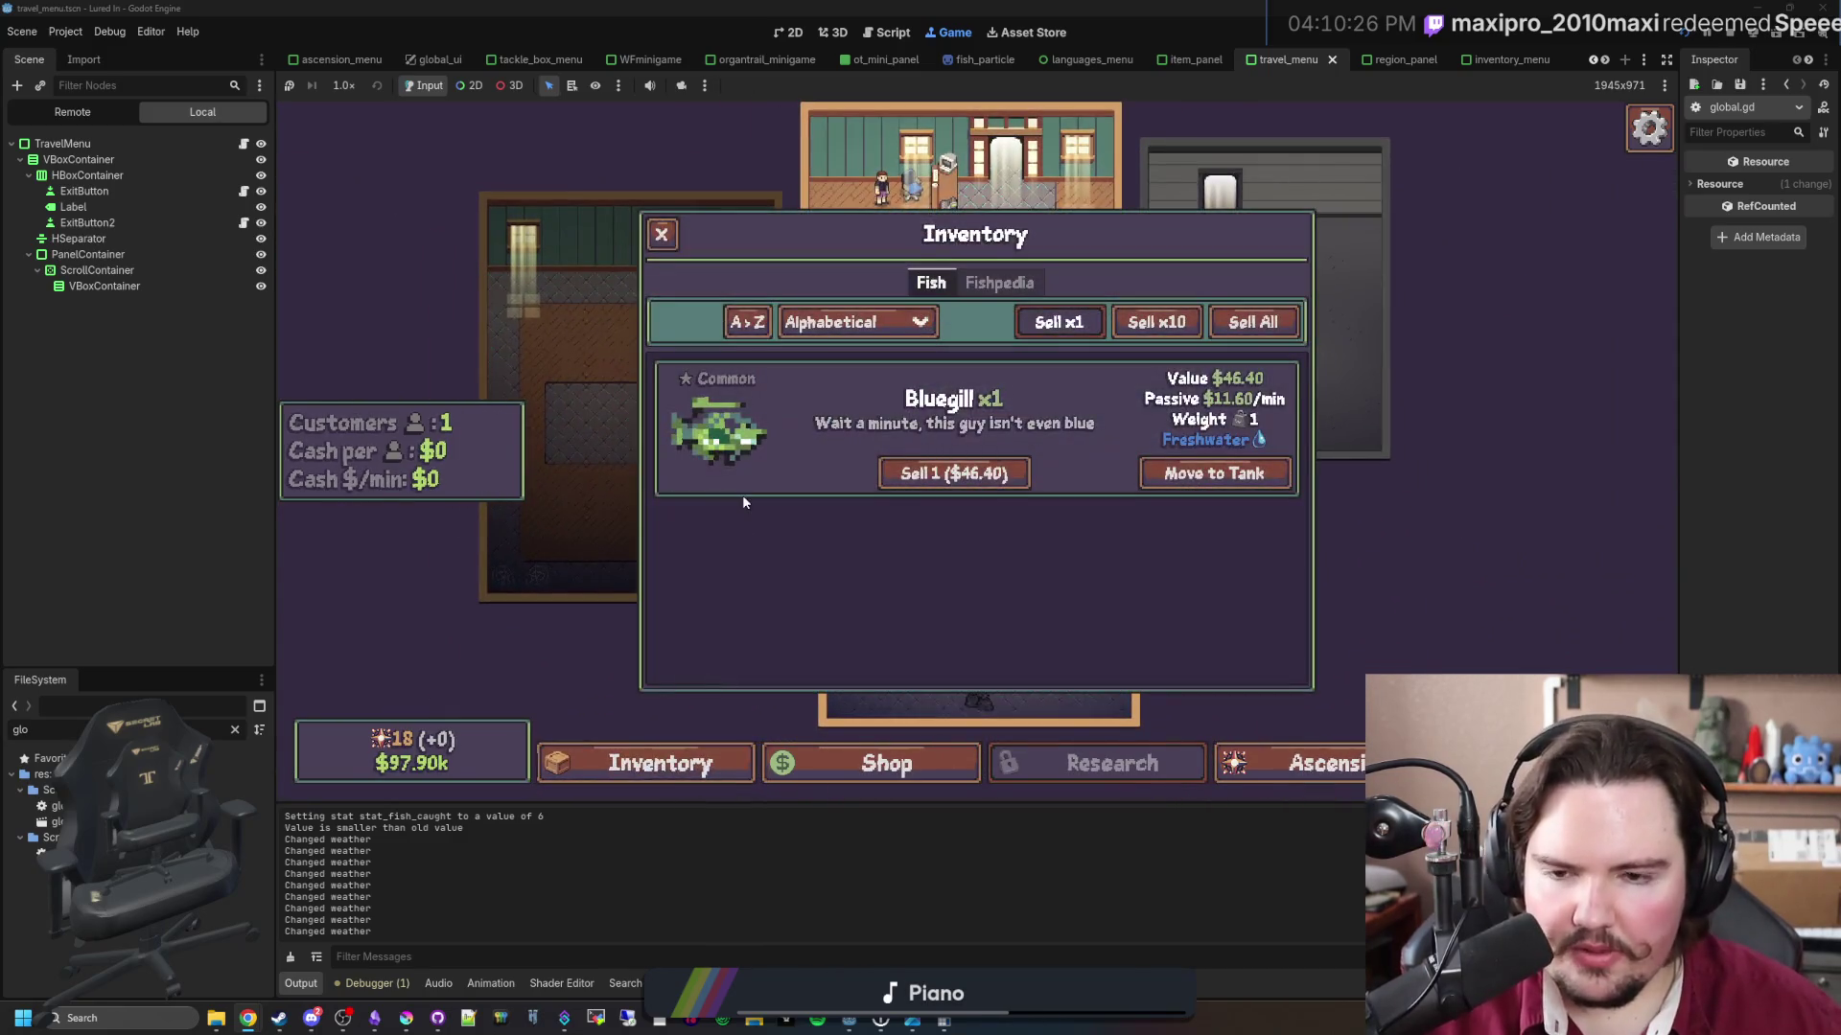
click(661, 763)
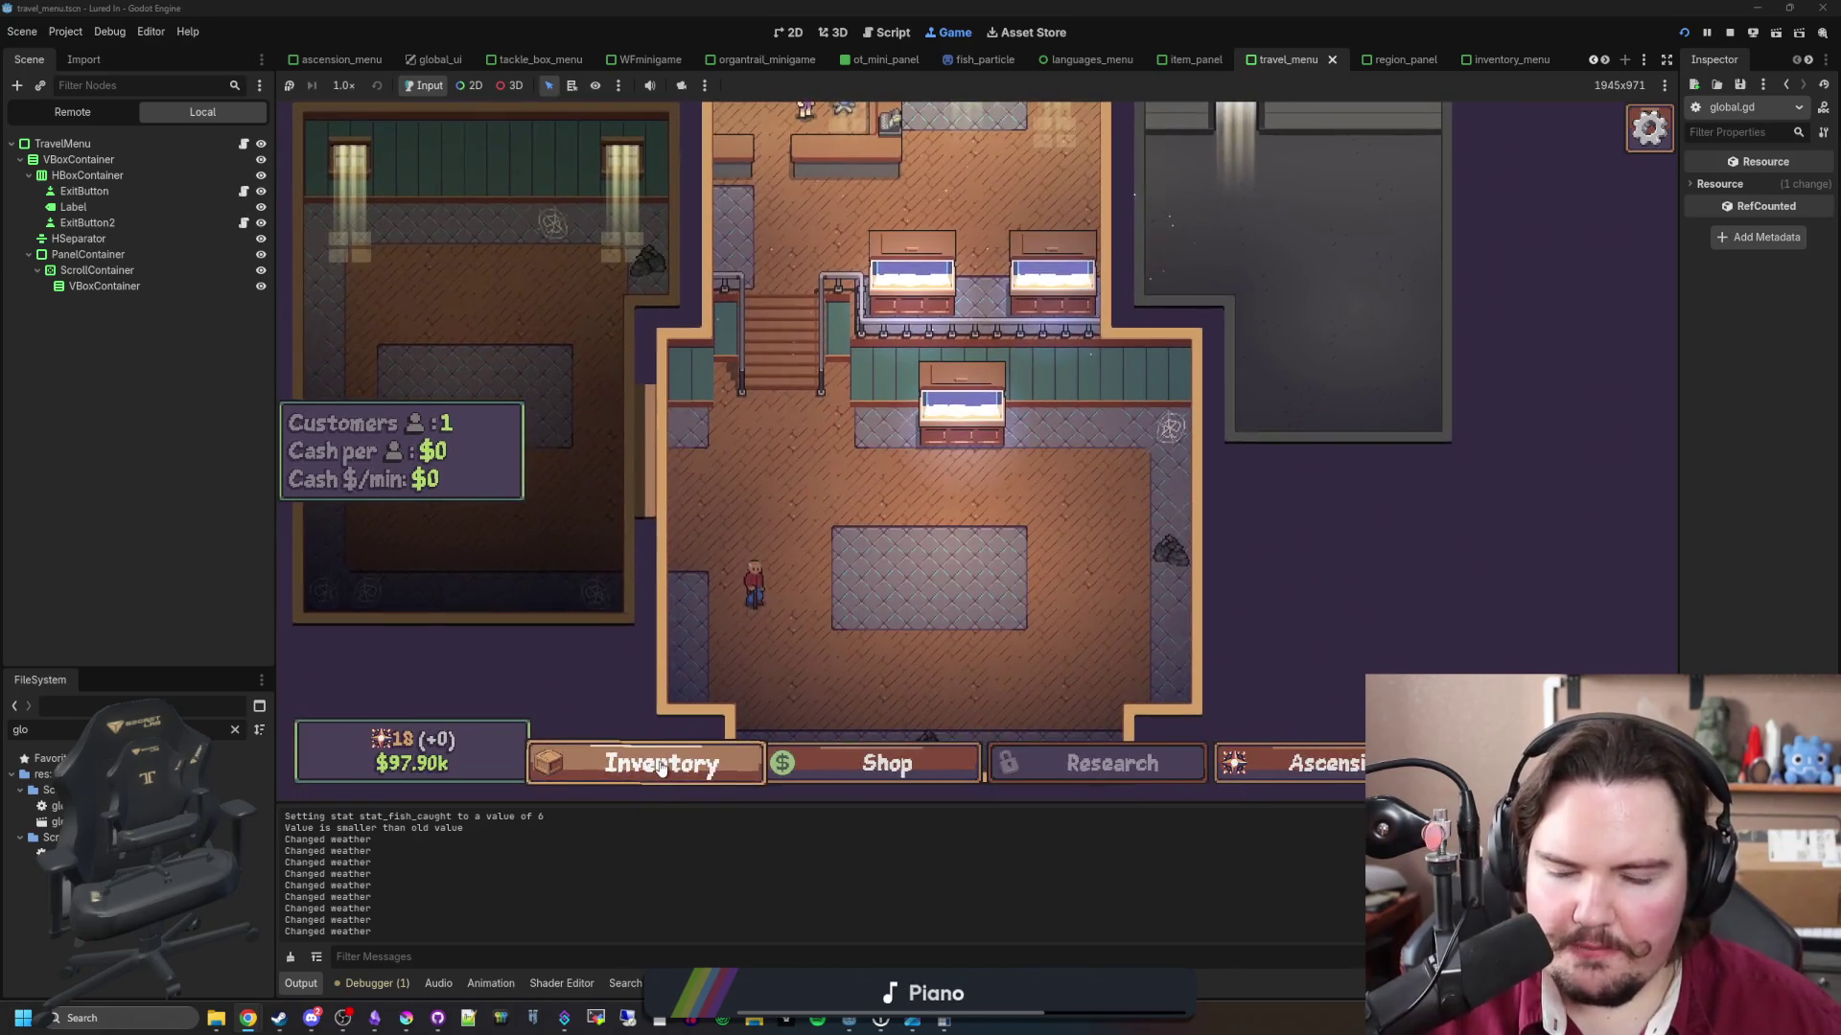
click(660, 762)
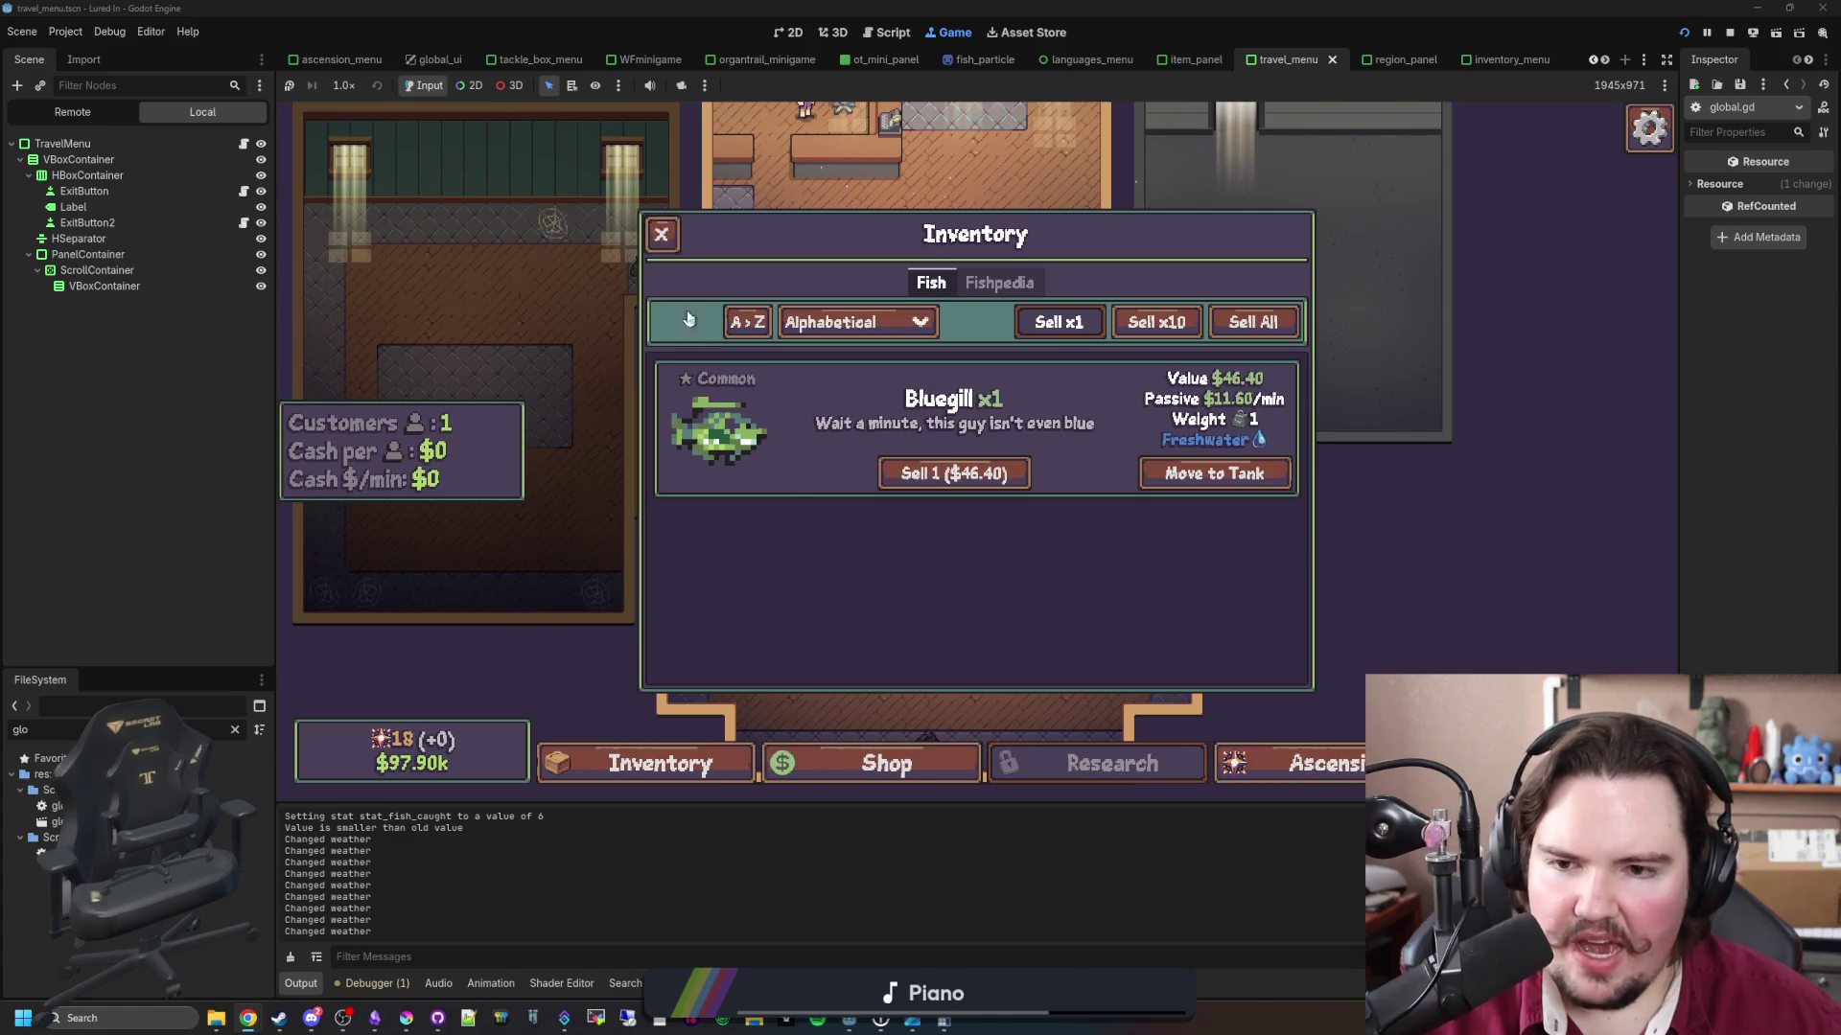
click(661, 233)
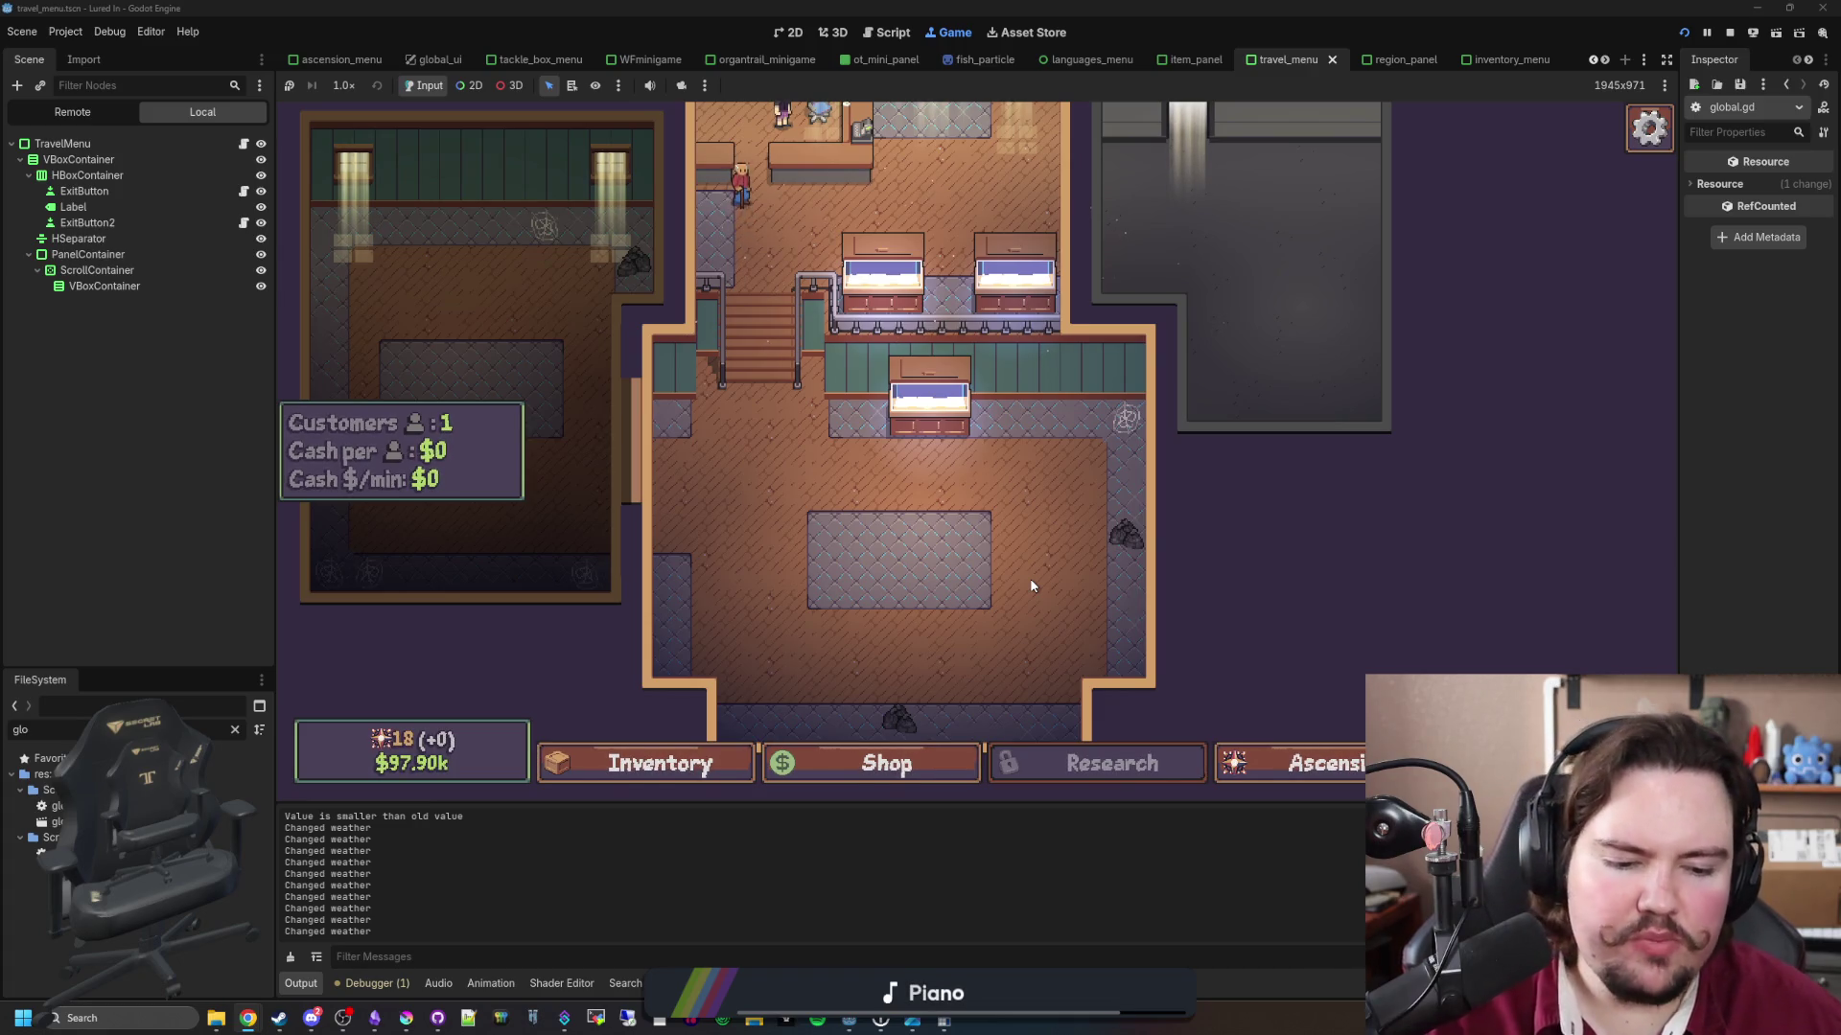
click(279, 1020)
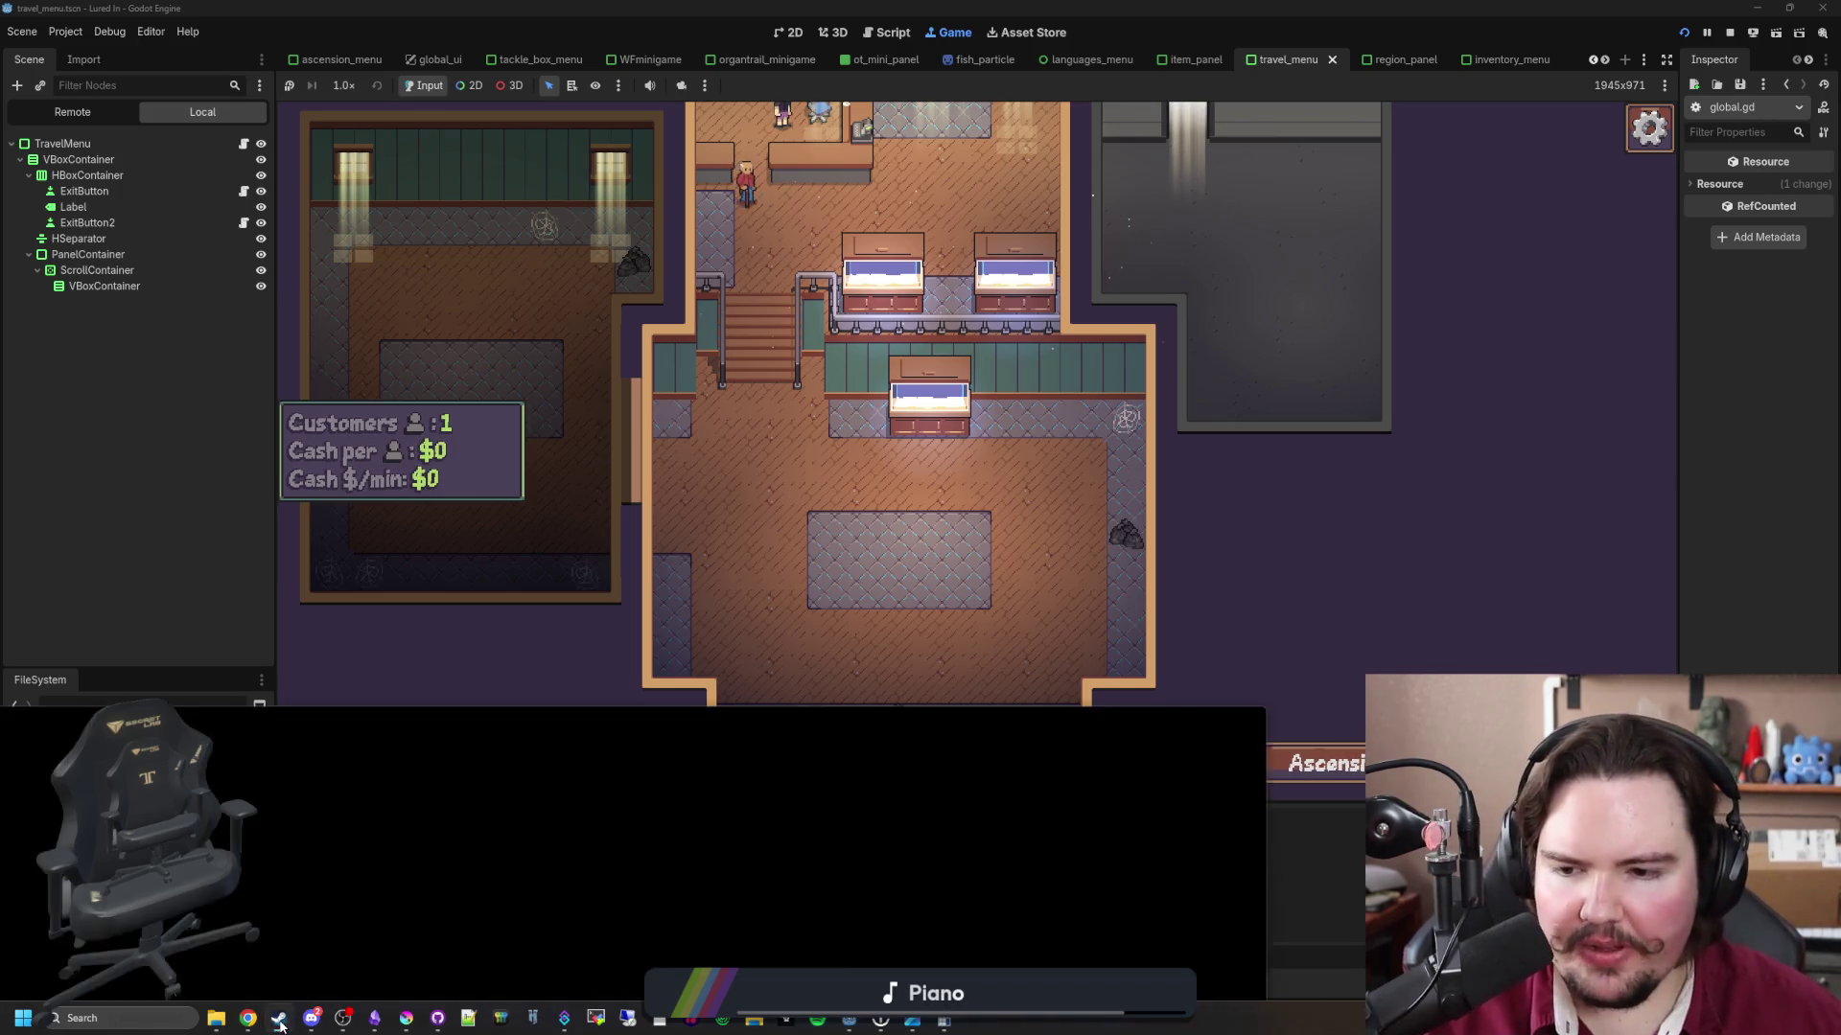
Step: Bring Steam forward and open the Deep Rock Galactic store page
click(533, 710)
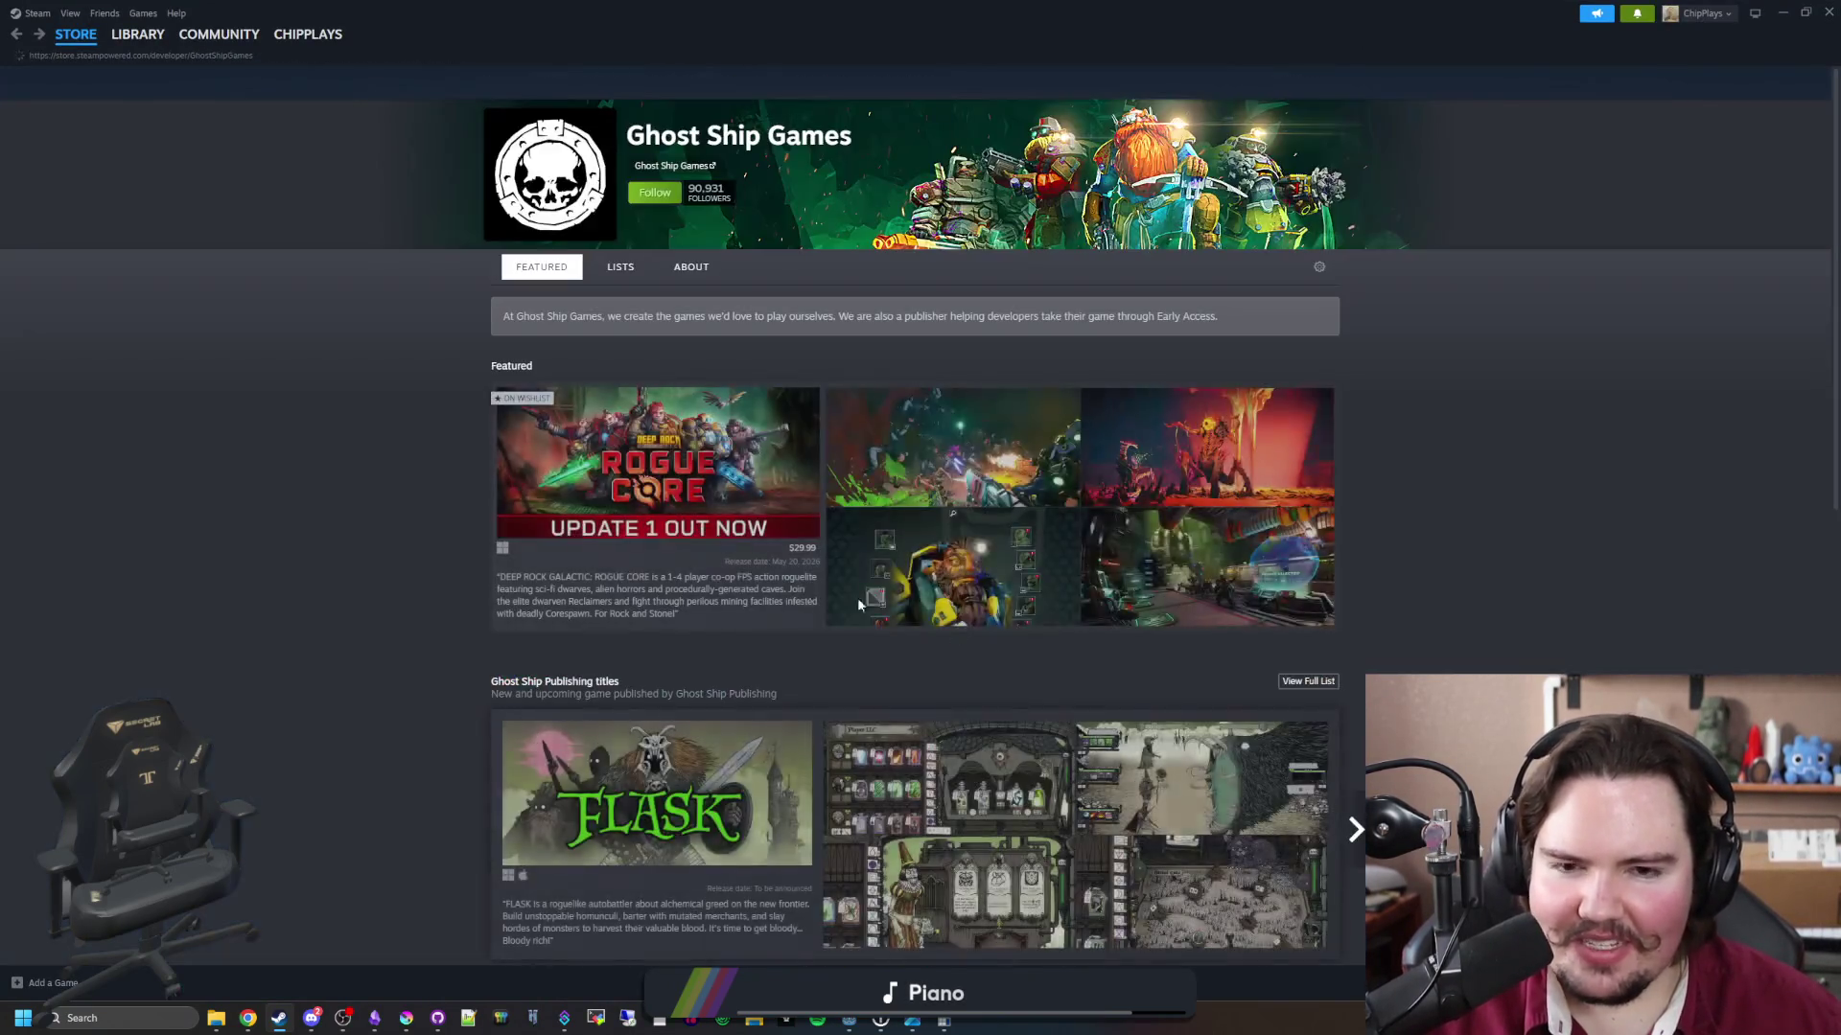
scroll(334, 550, down, 7)
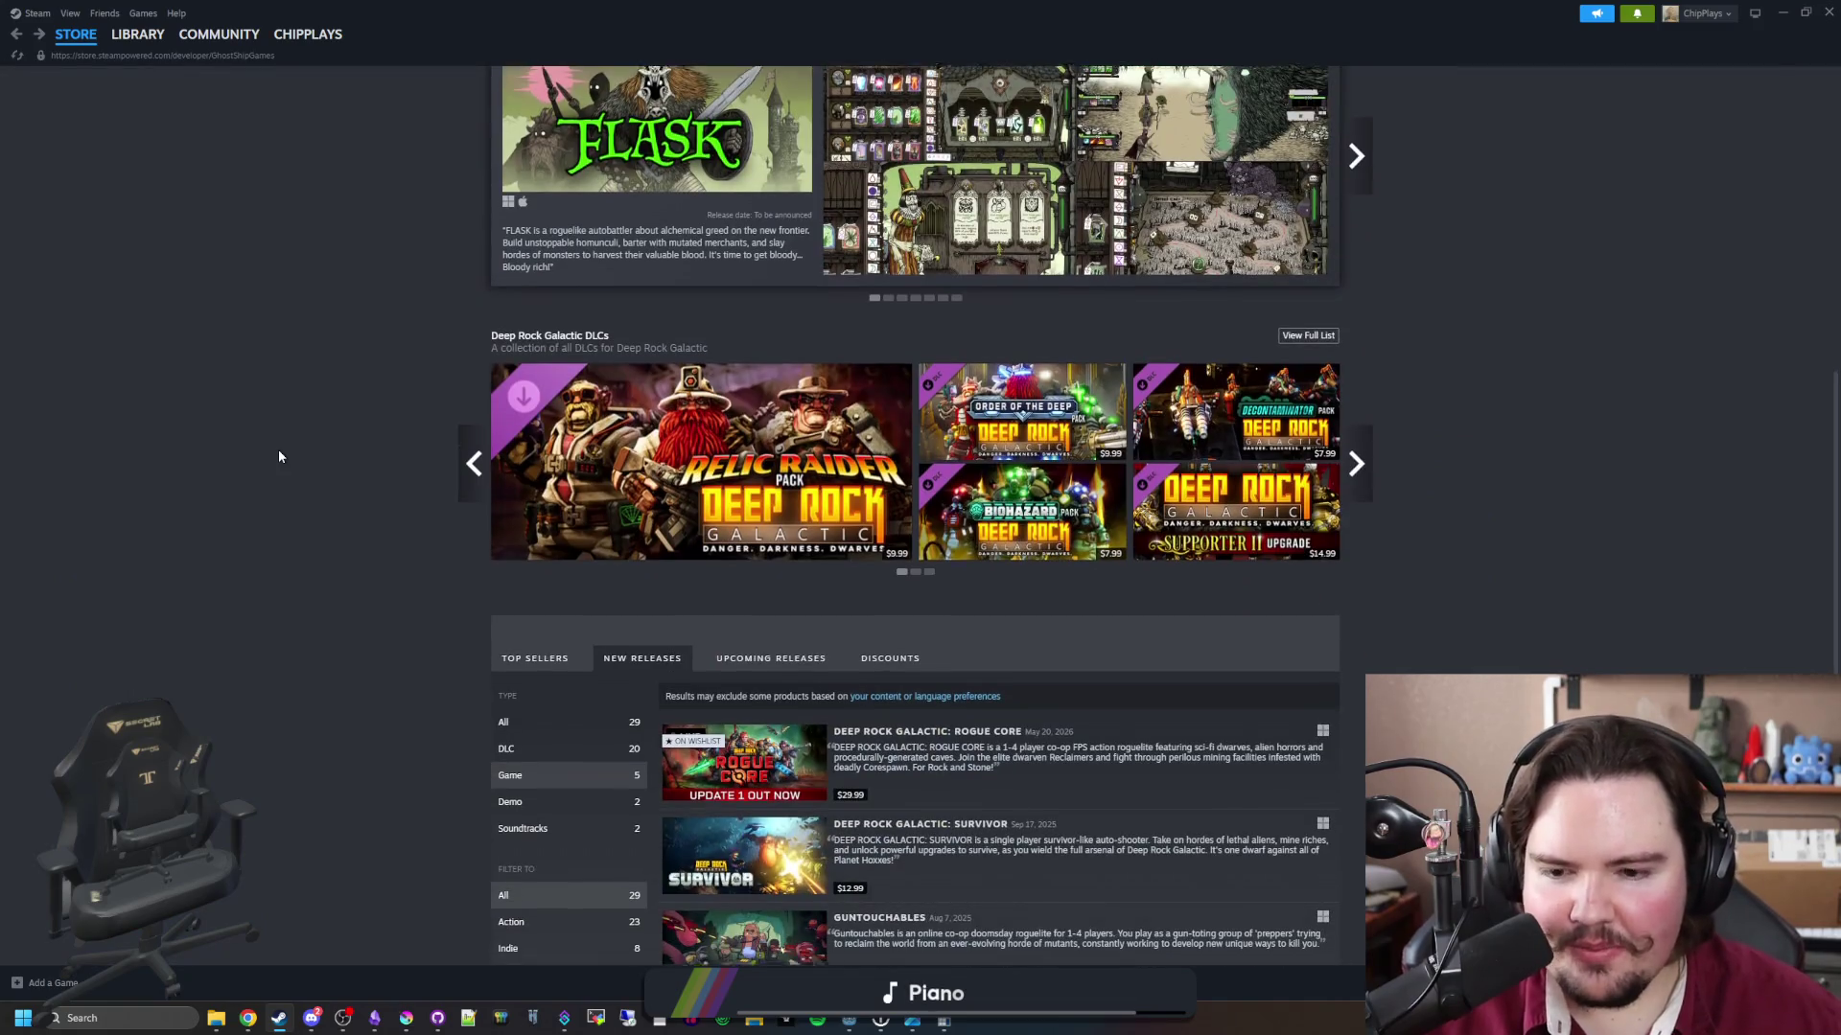
scroll(278, 449, down, 5)
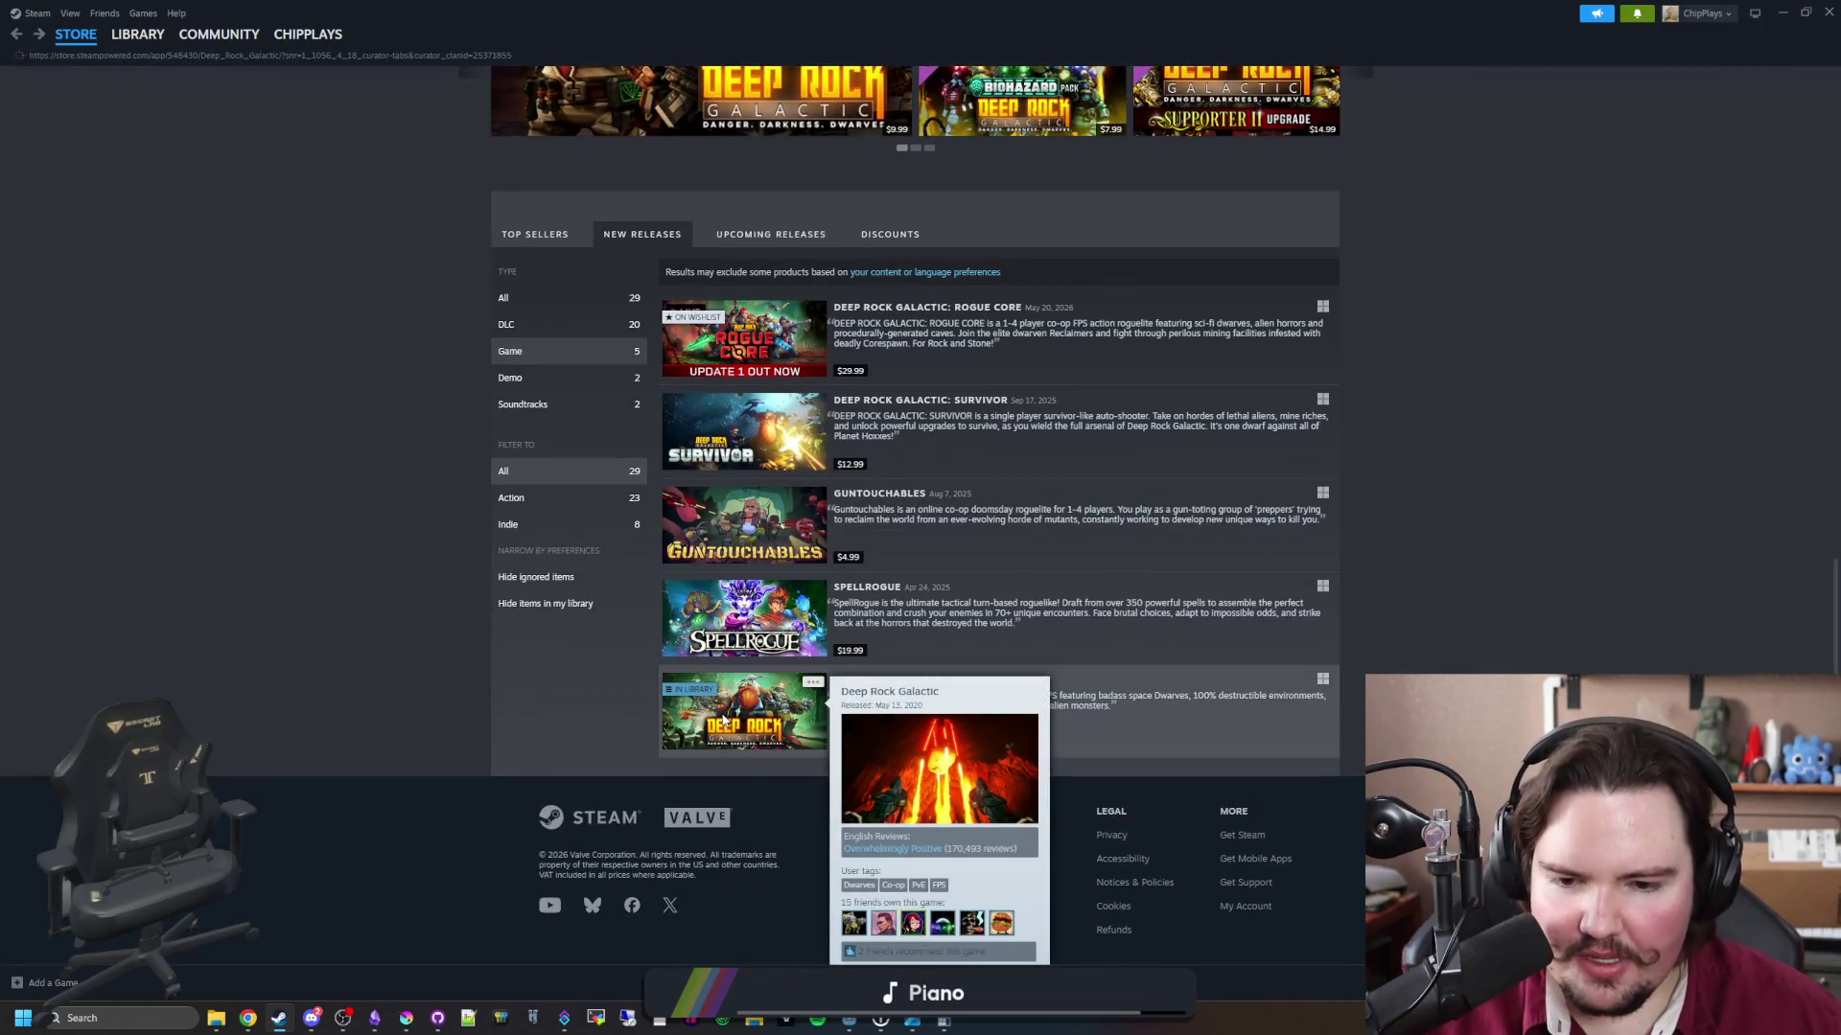
click(724, 721)
Step: Step through Deep Rock Galactic's screenshots at full size, then return to the game
click(698, 520)
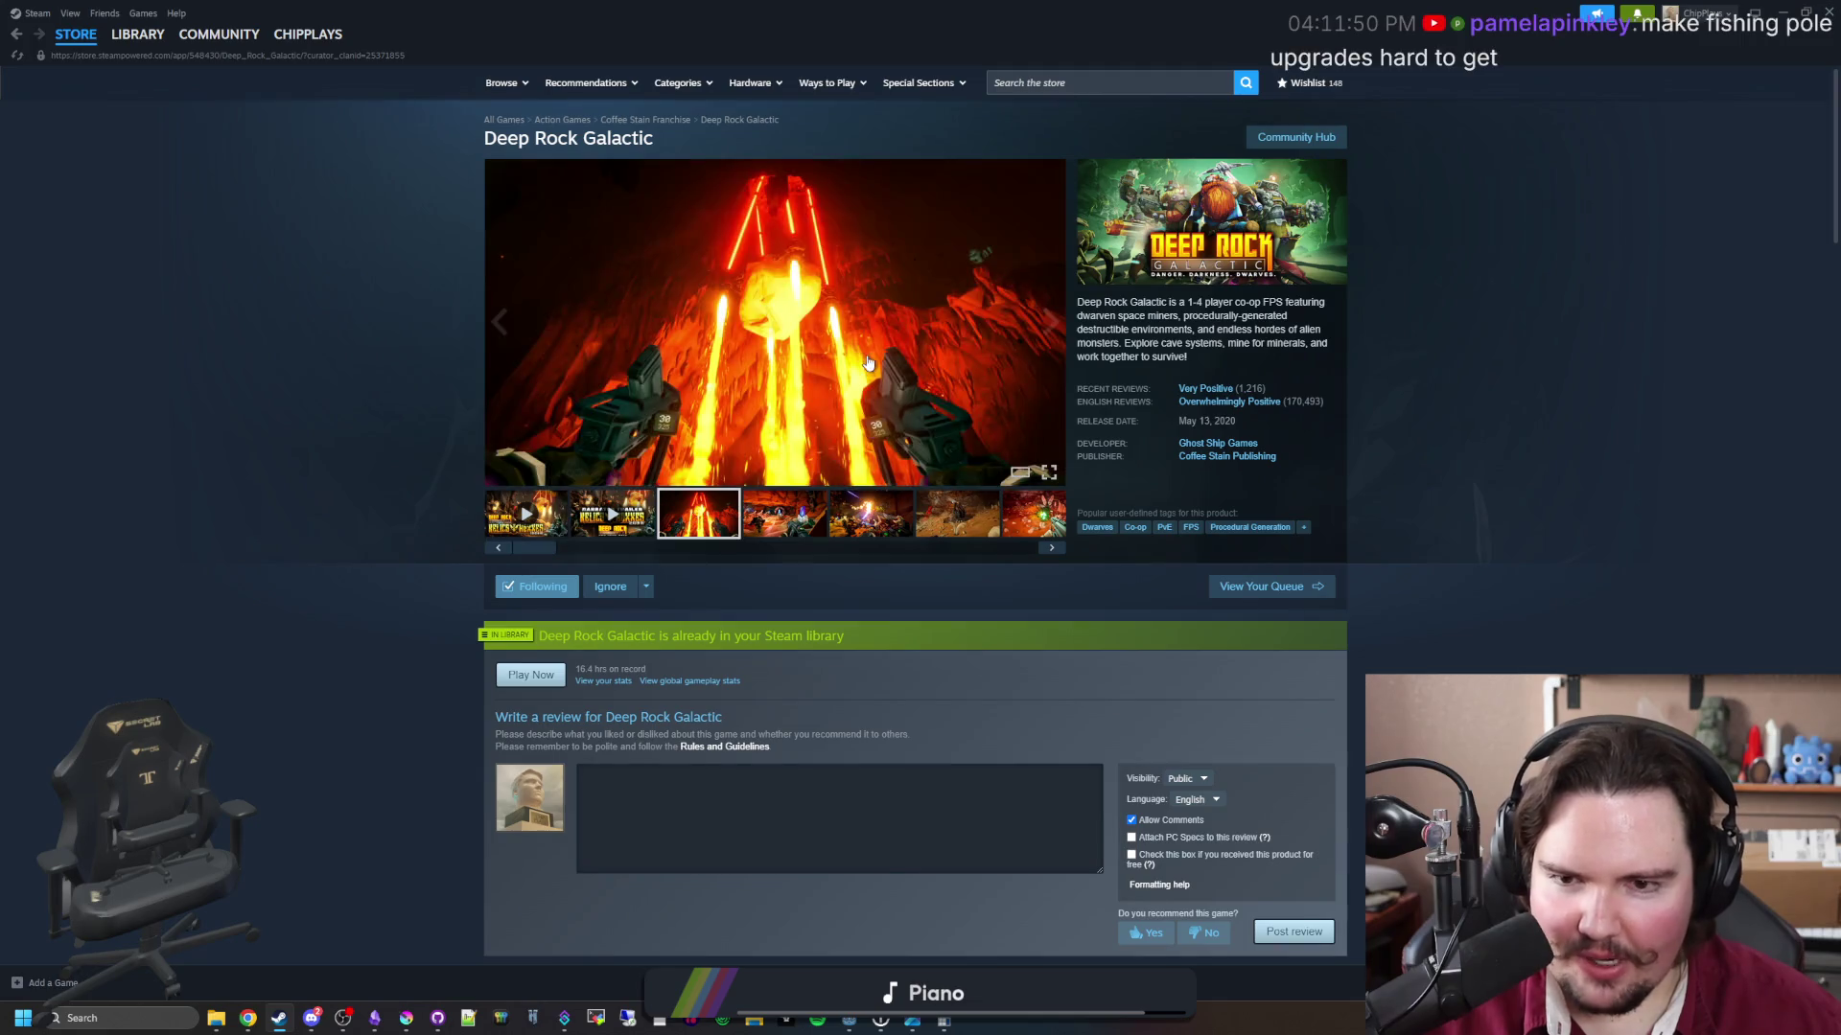
click(844, 364)
click(1610, 510)
click(1610, 510)
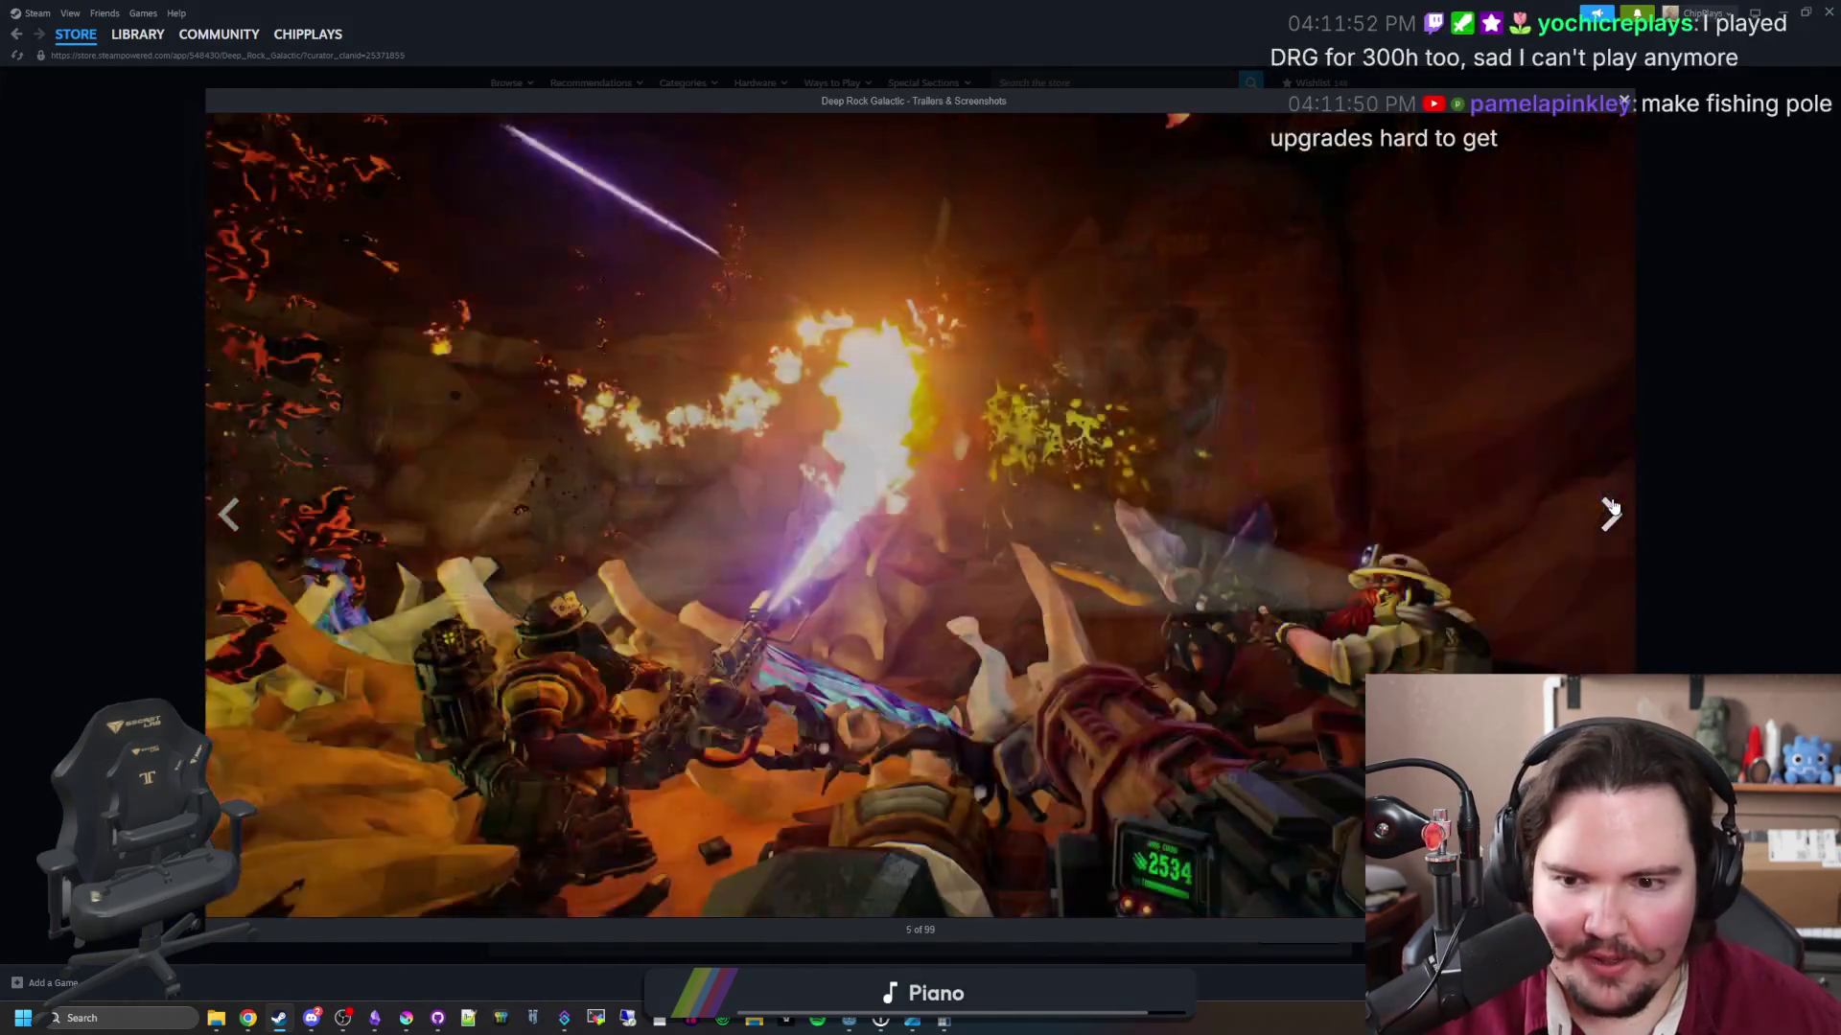
click(1608, 510)
click(1607, 509)
click(1607, 509)
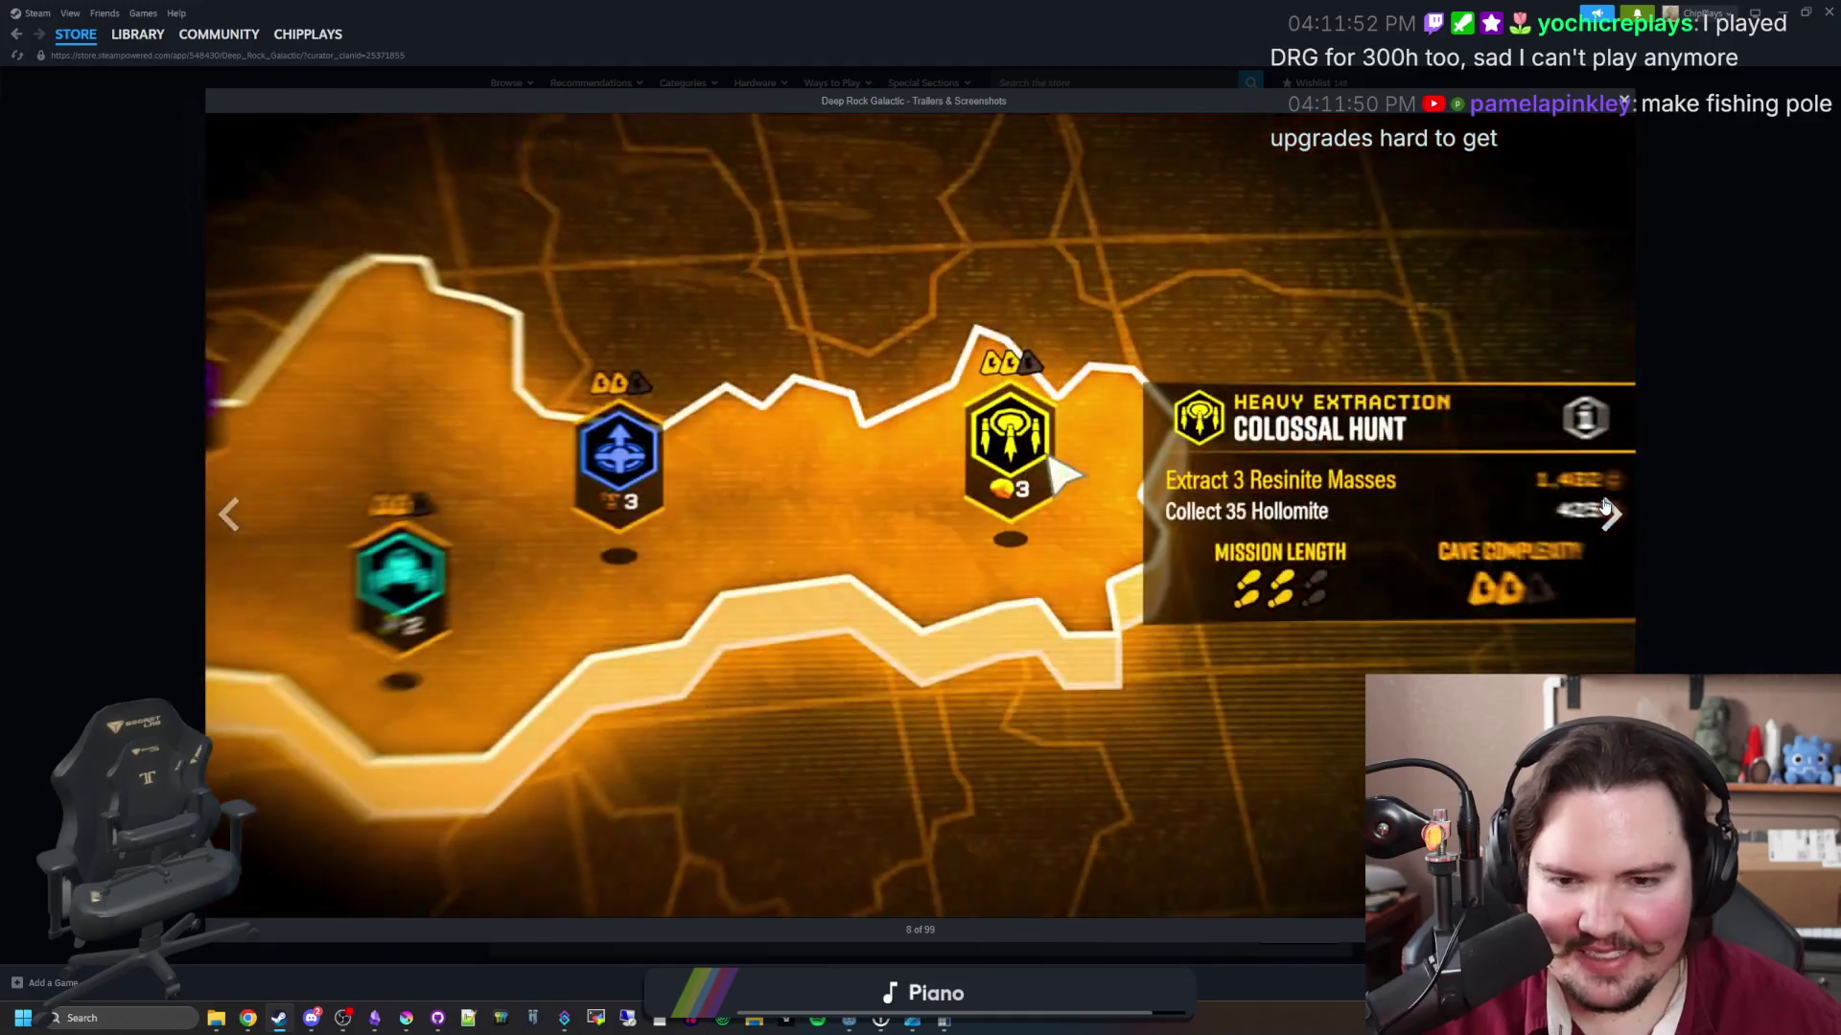
click(1607, 509)
click(1606, 509)
click(1607, 509)
click(1607, 509)
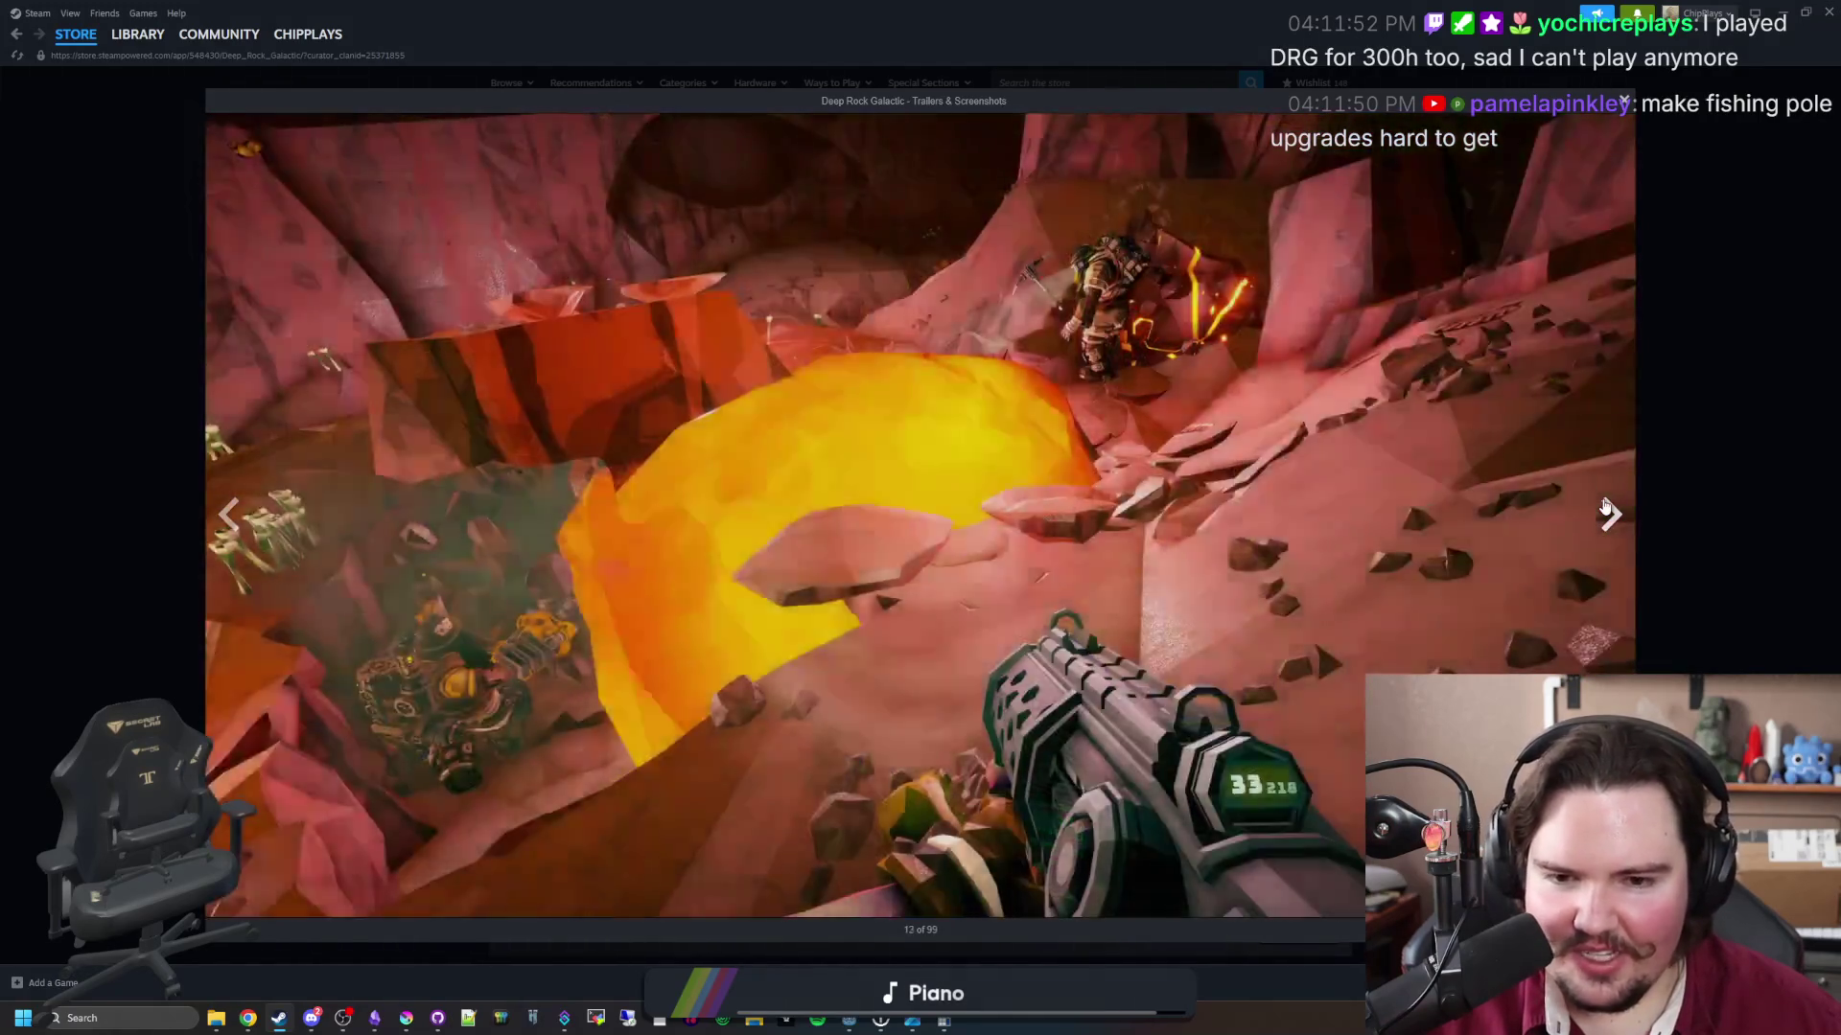
click(1606, 509)
click(1769, 383)
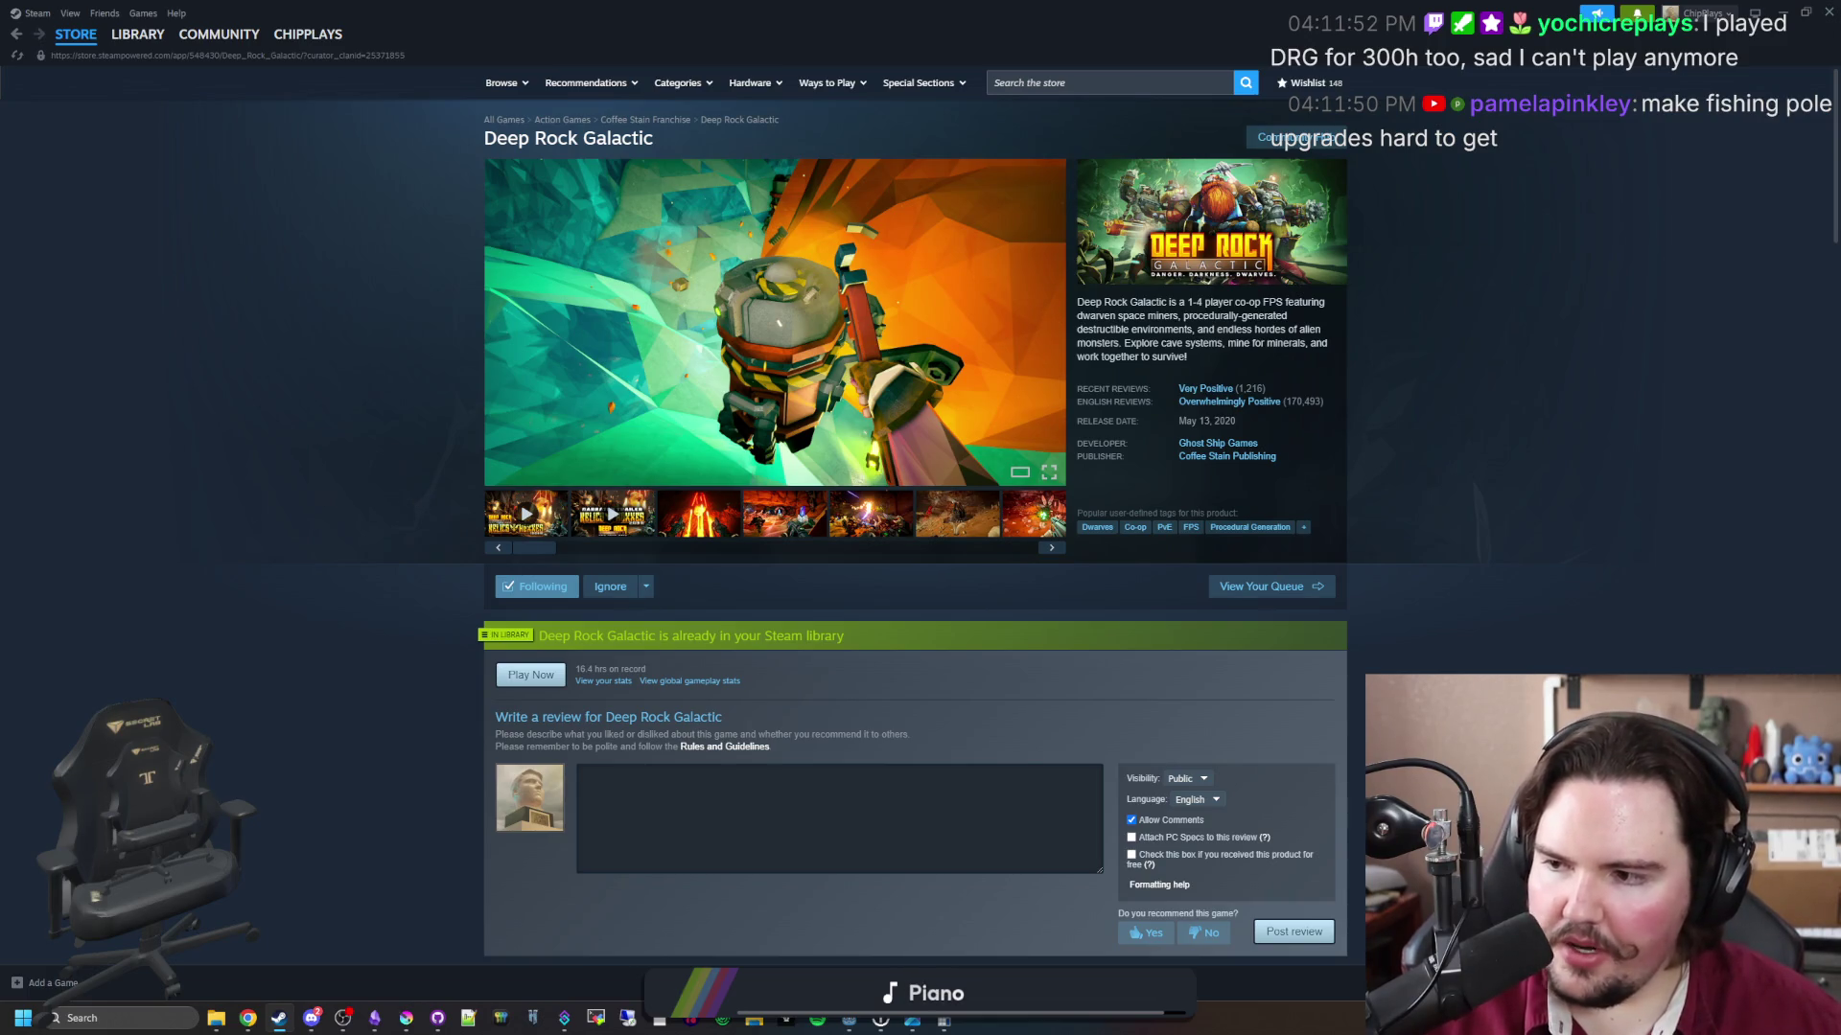
key(alt+Tab)
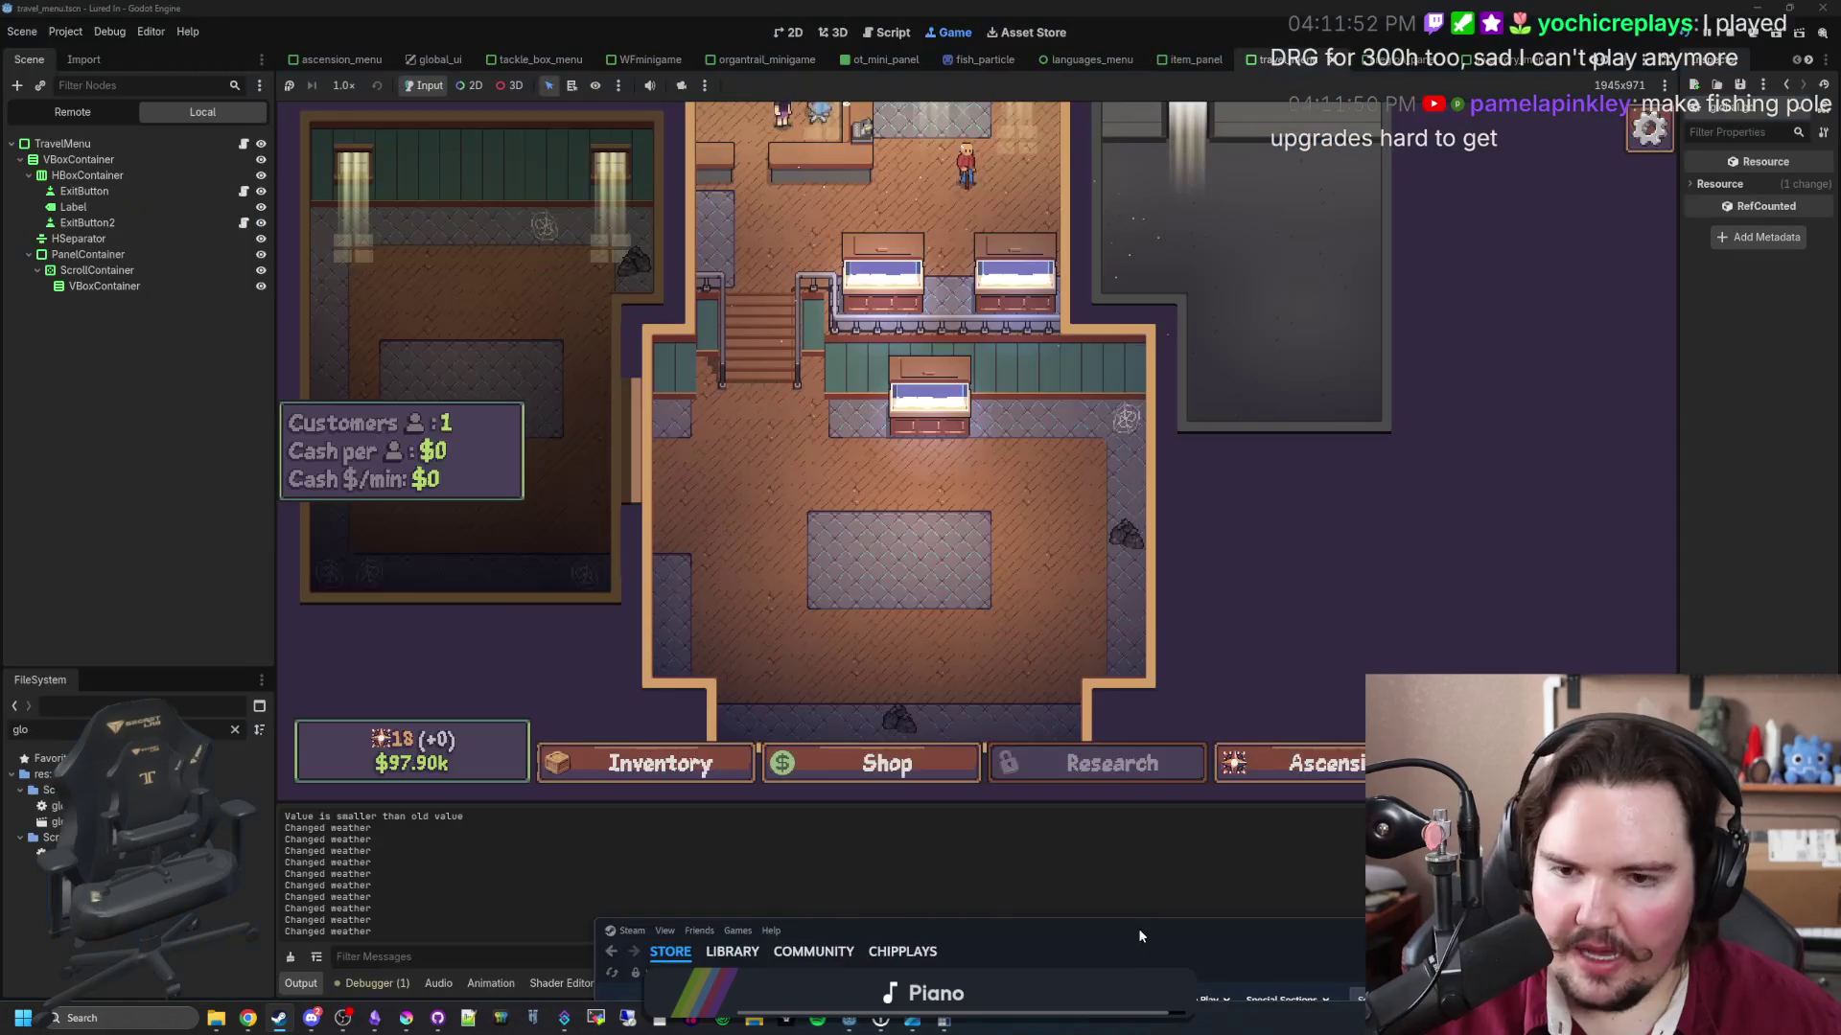
Step: Review the Shop's Aquarium upgrades (New Tank, Research, Expansion), then close the Shop
click(821, 757)
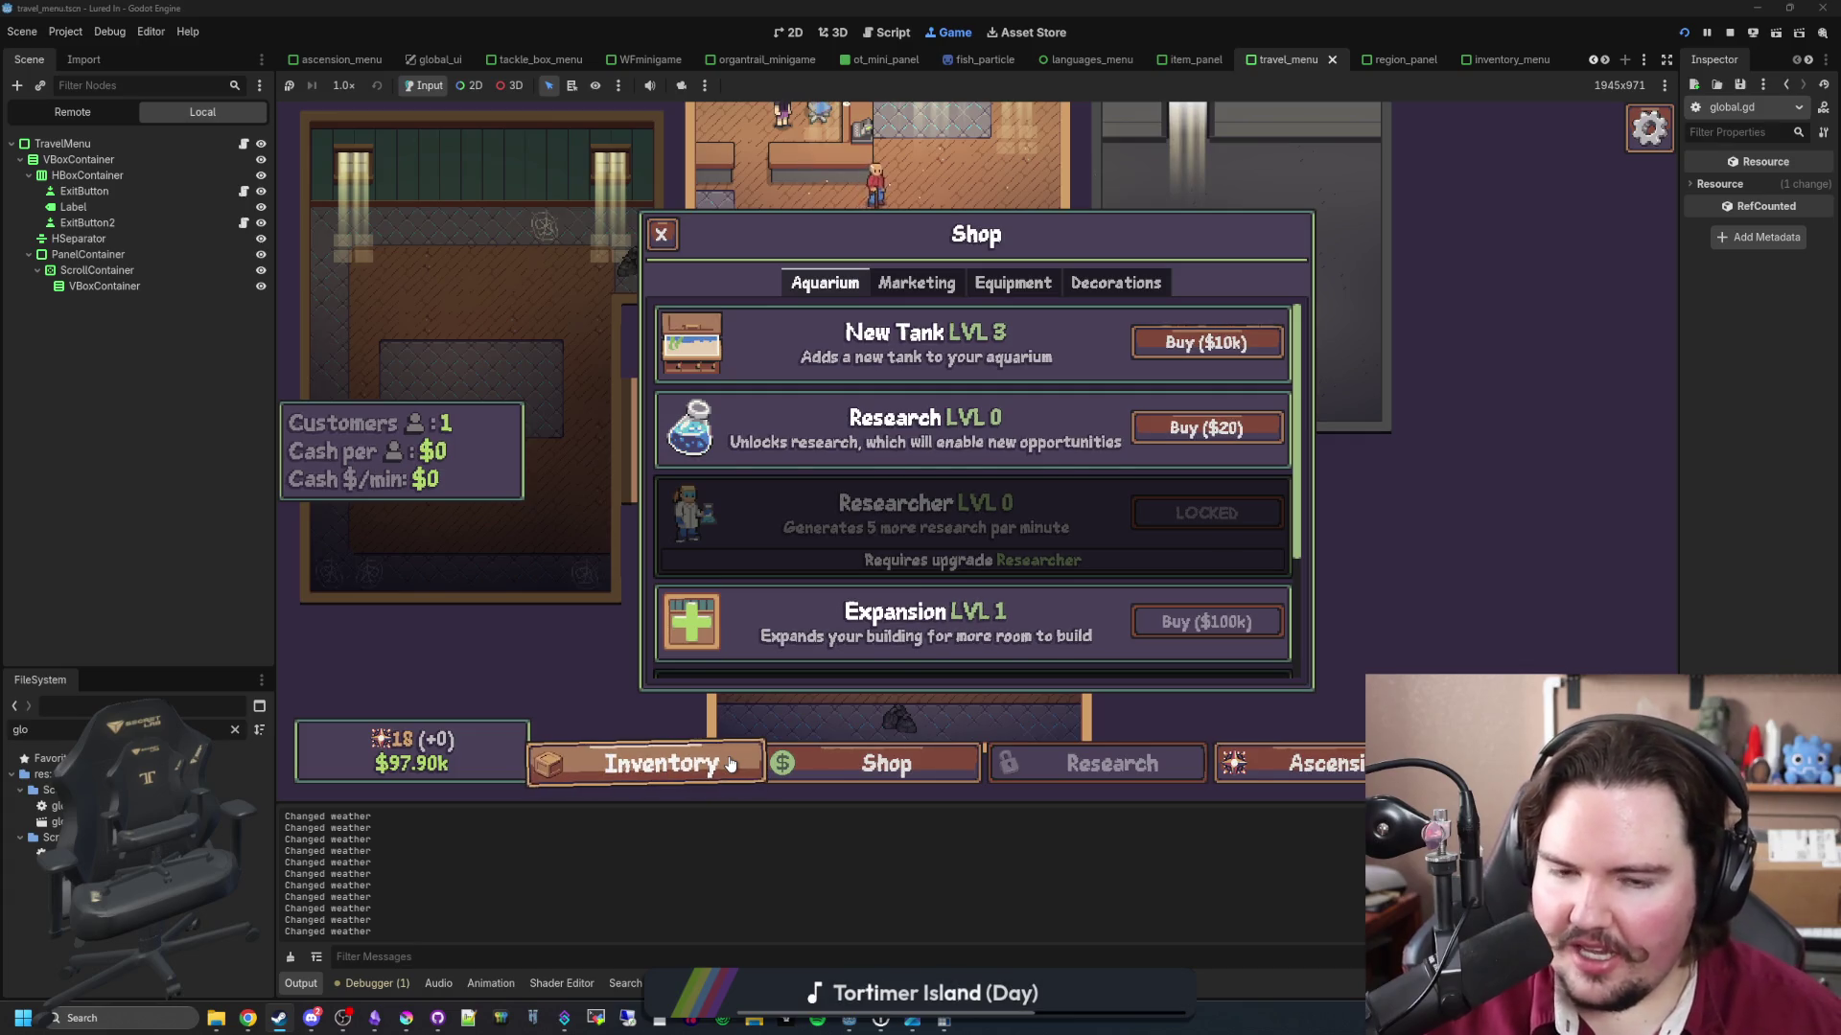
mouse_move(856, 517)
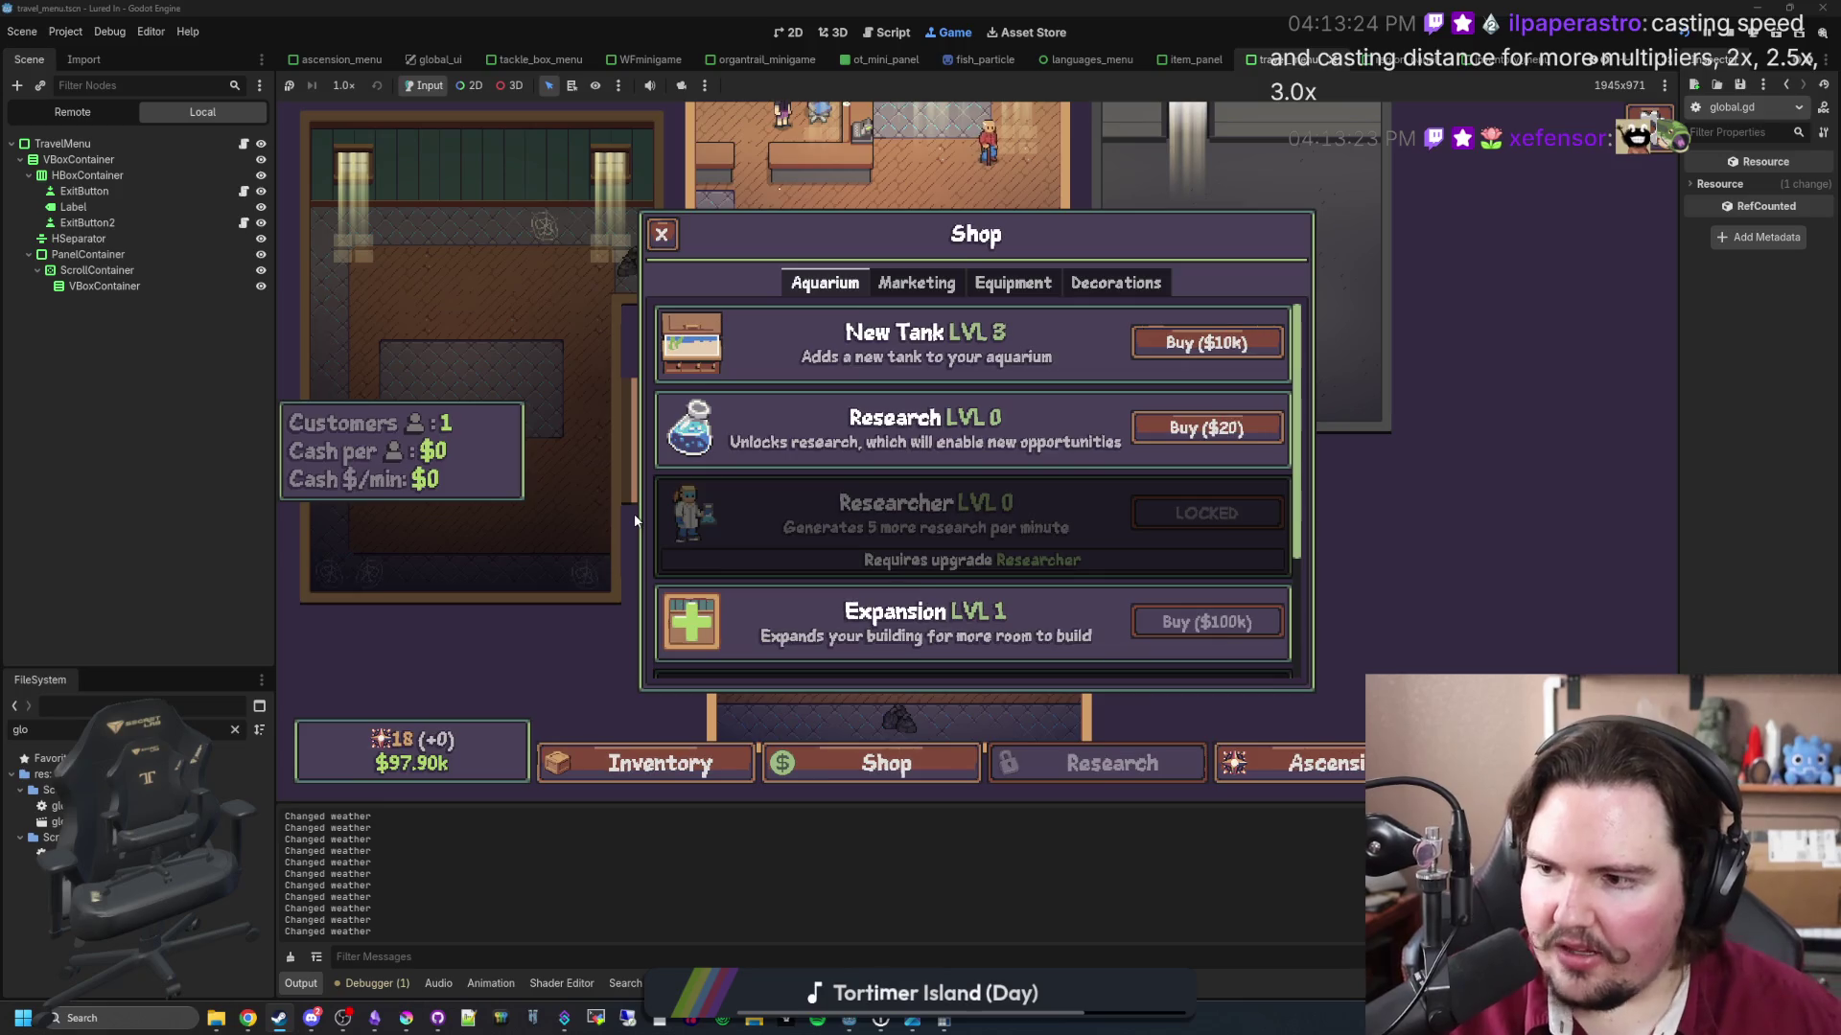
click(661, 238)
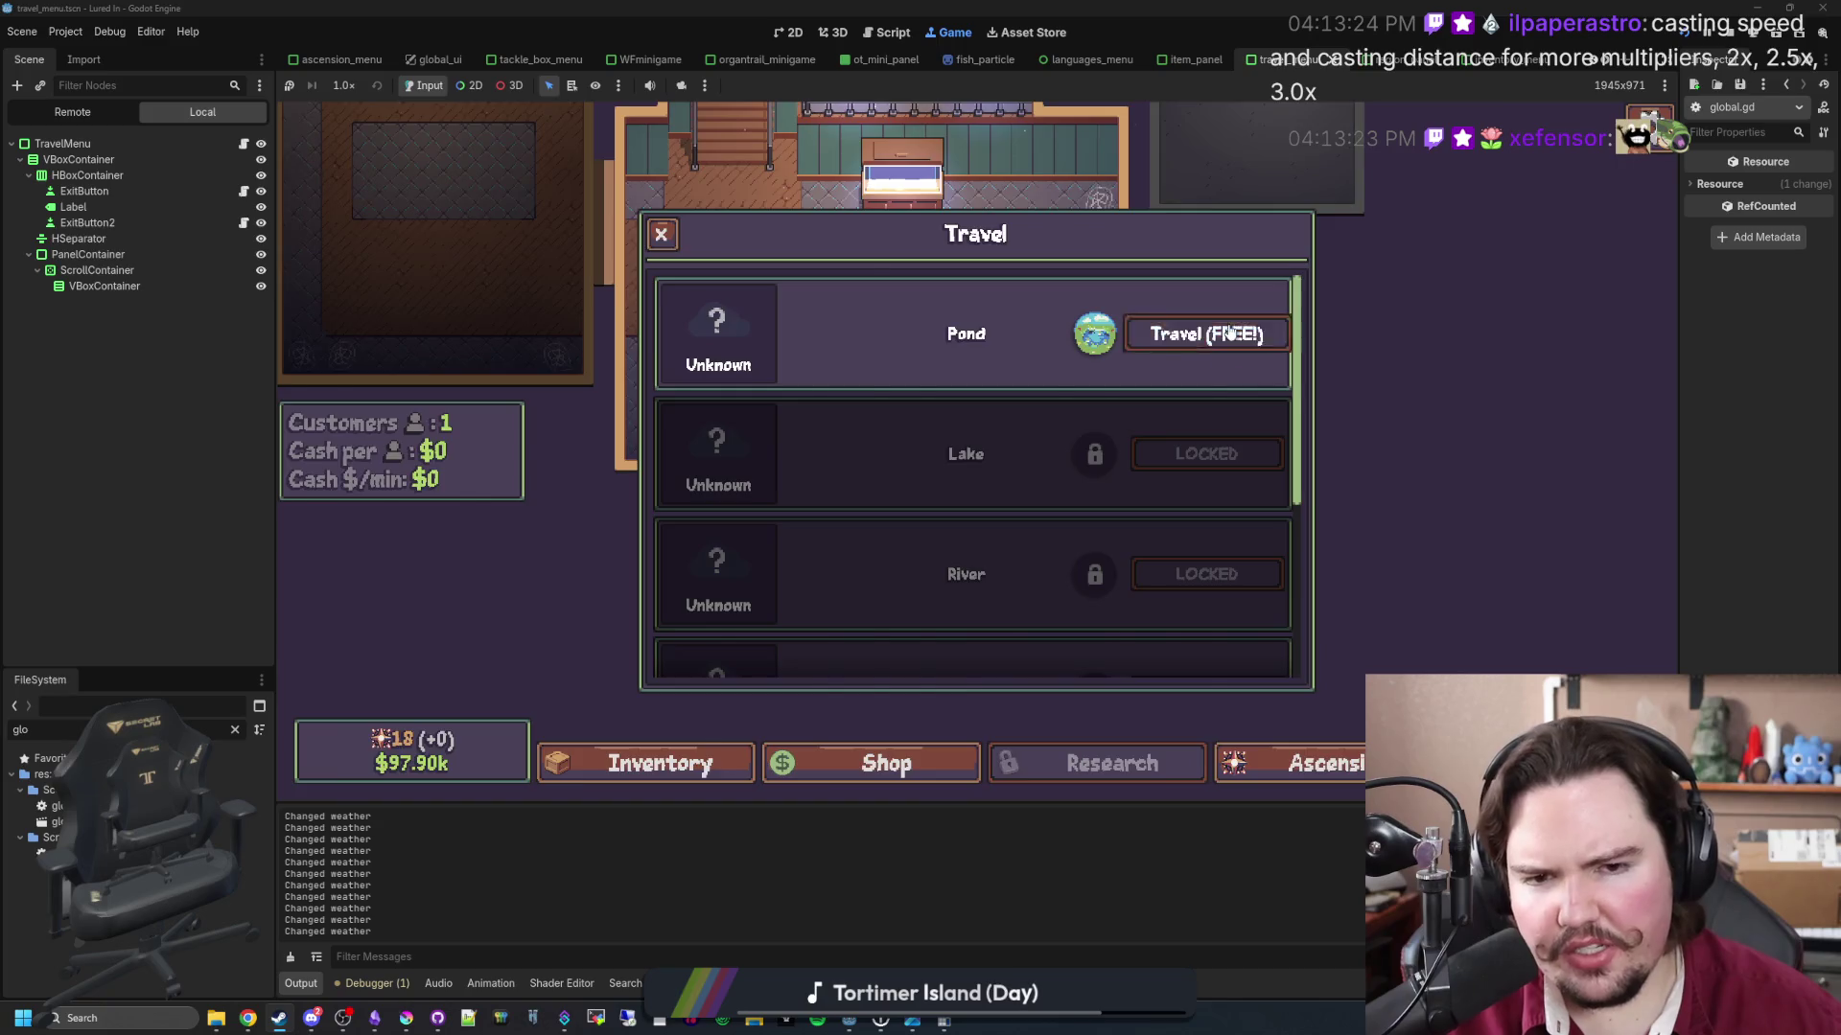
Step: Travel to the Pond for free and make a first cast, reeling it back in
click(1230, 332)
click(1220, 428)
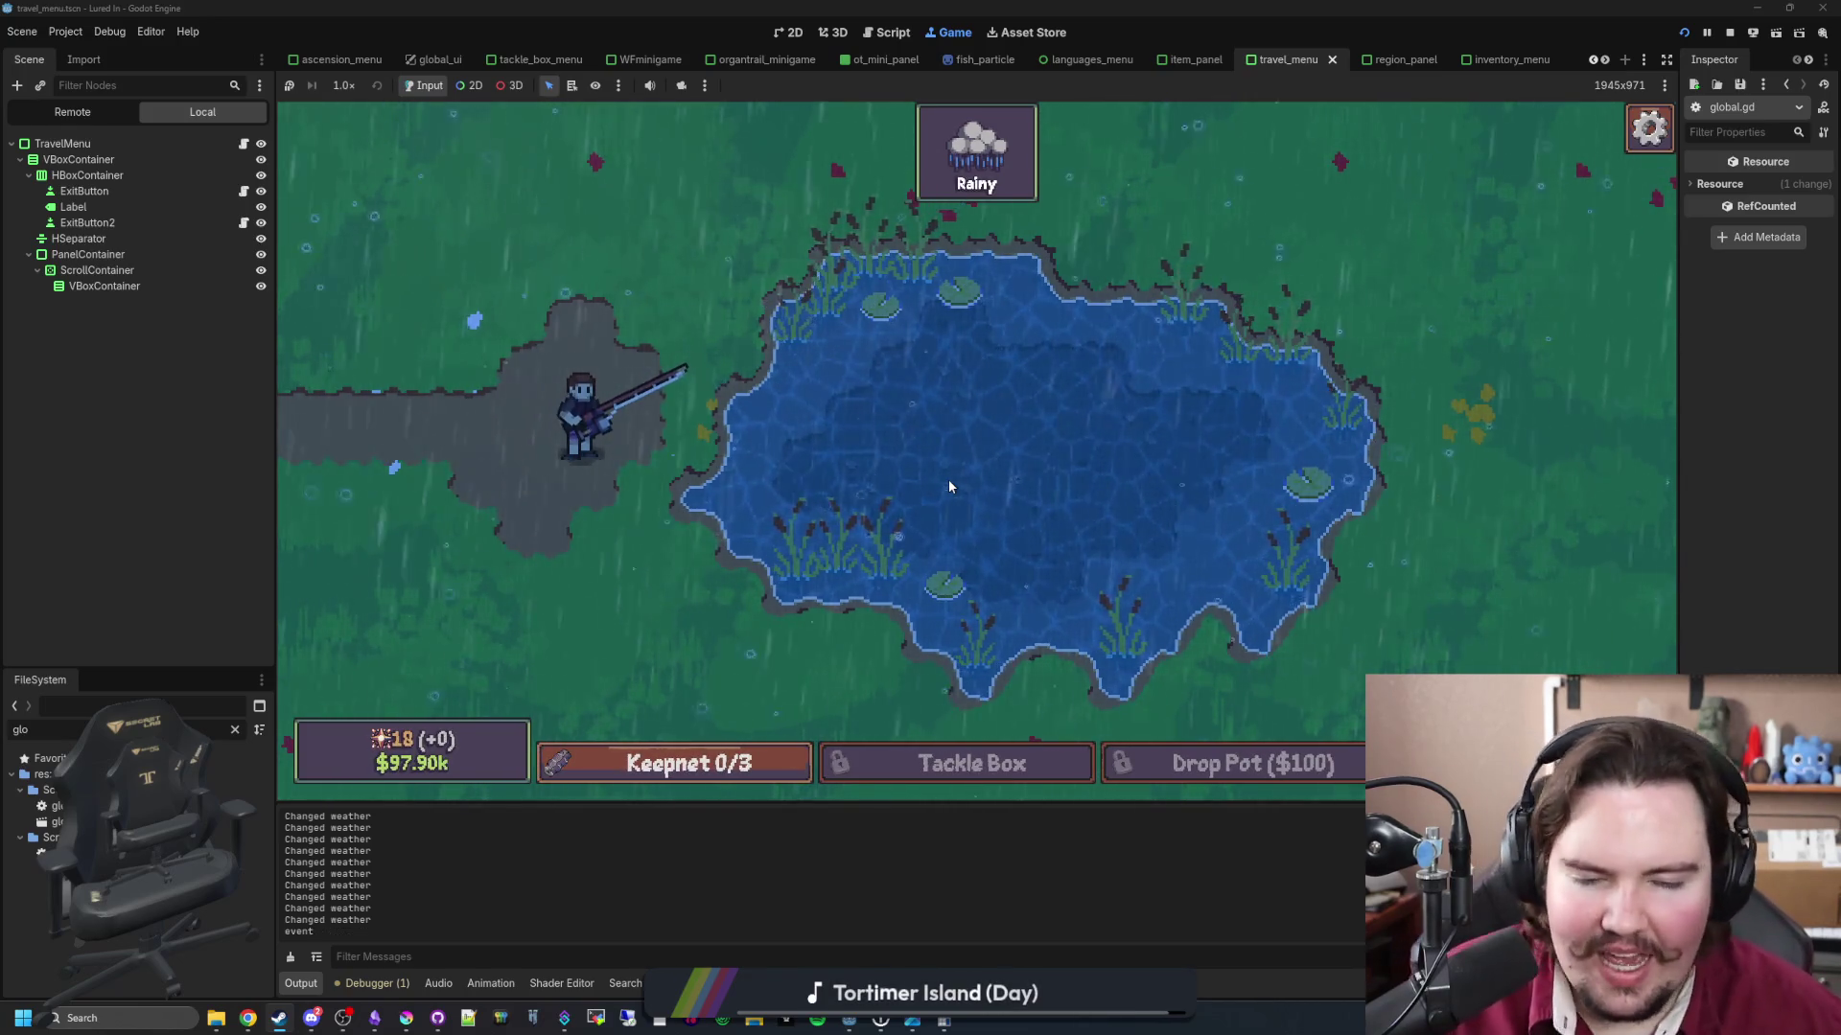
drag(950, 486, 1192, 473)
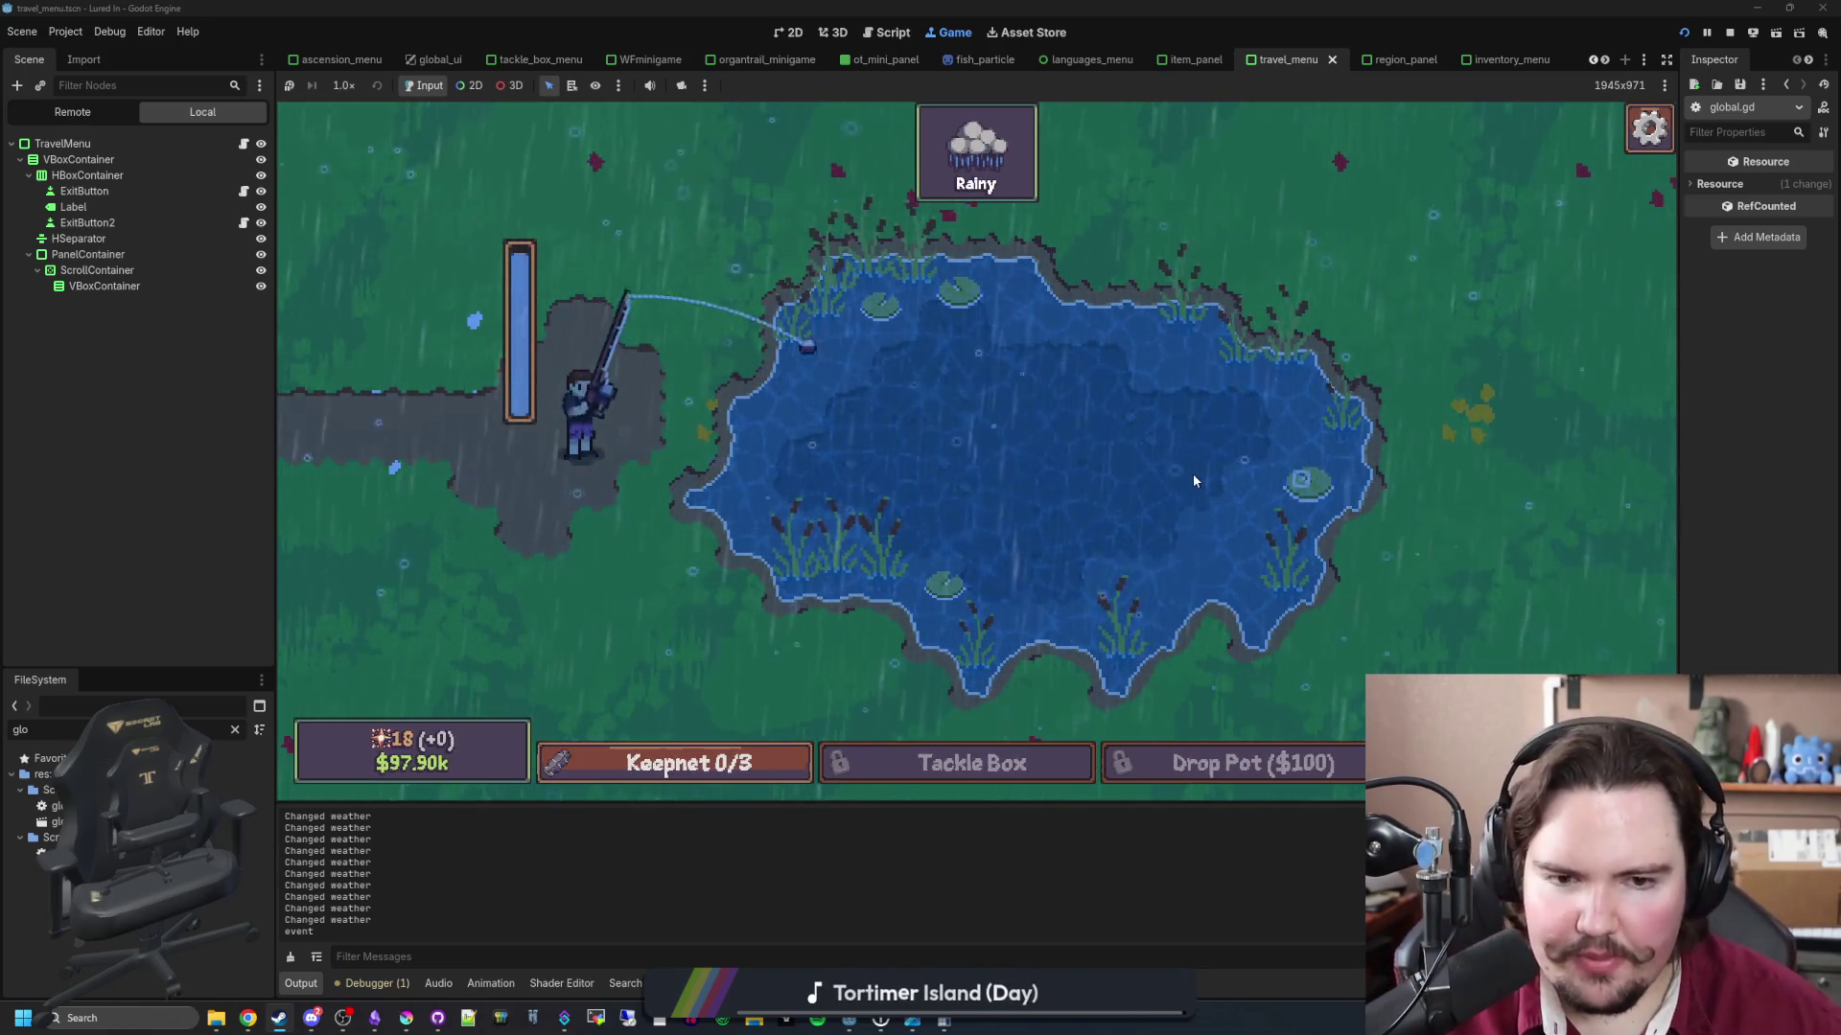
click(1110, 473)
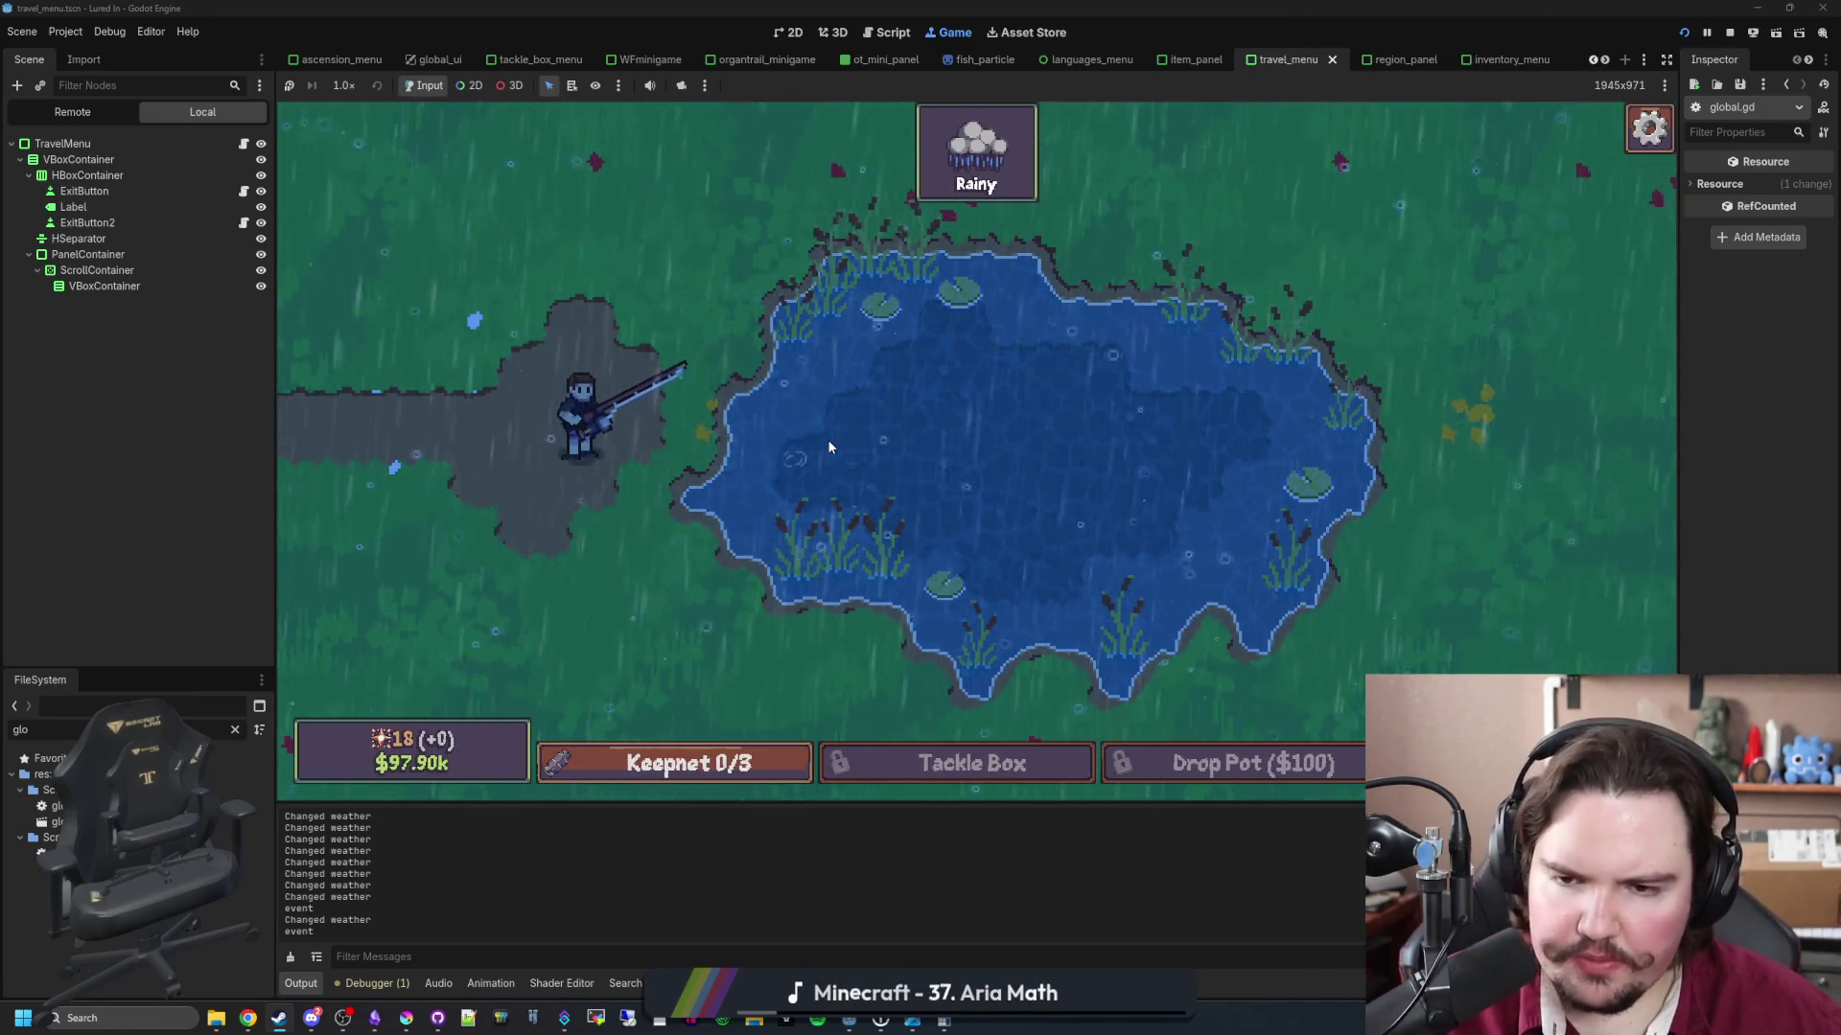
Step: Recast near shore and hook a fish to start the catch minigame
click(811, 451)
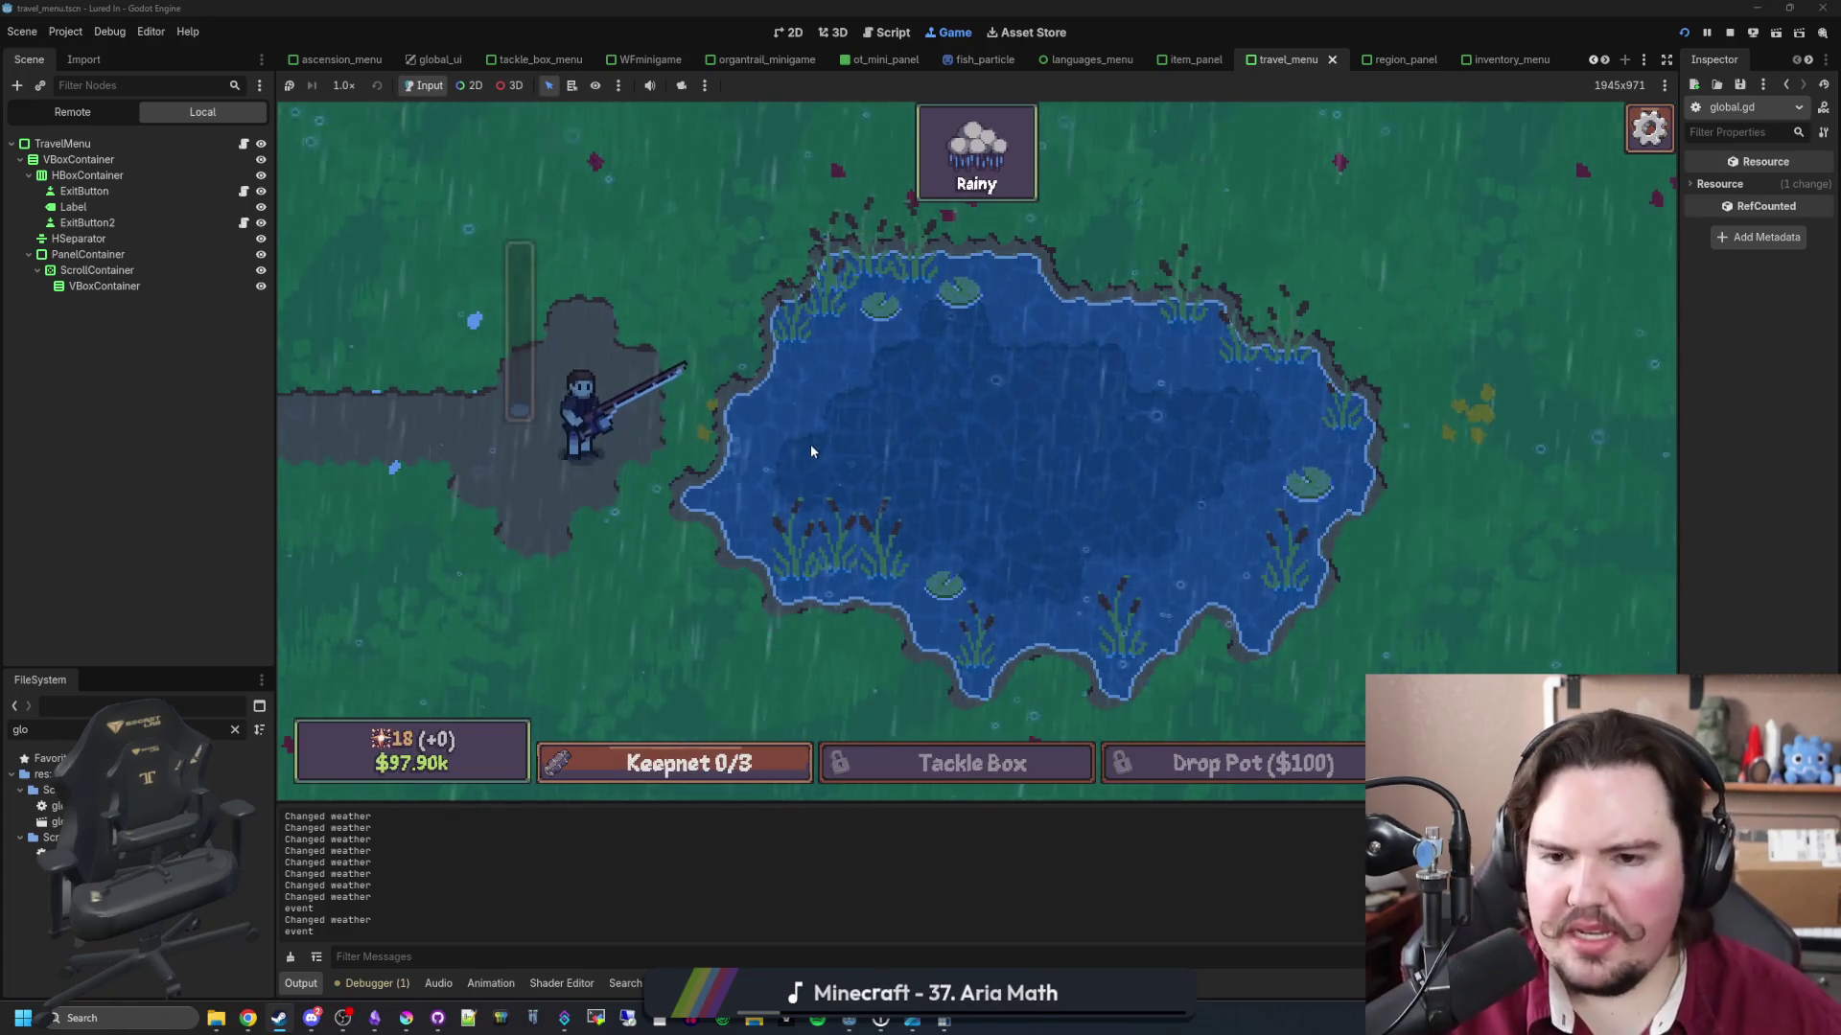
click(810, 447)
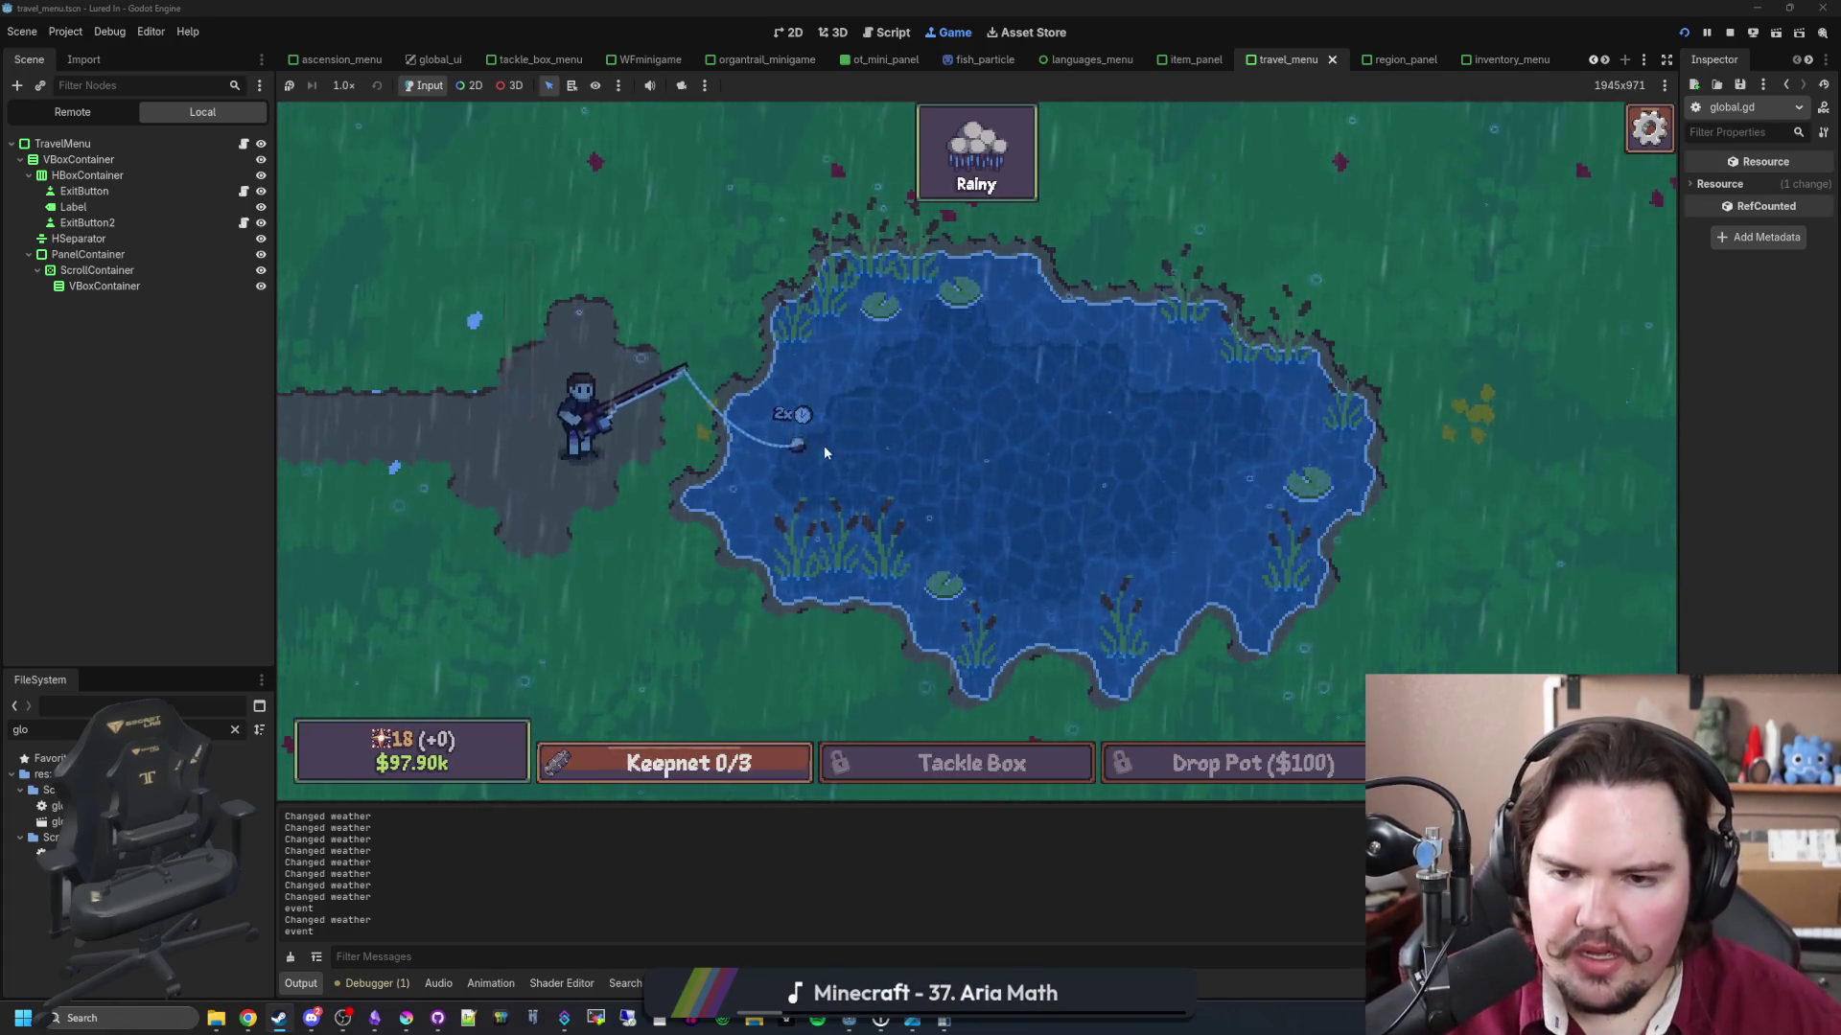
mouse_move(1007, 139)
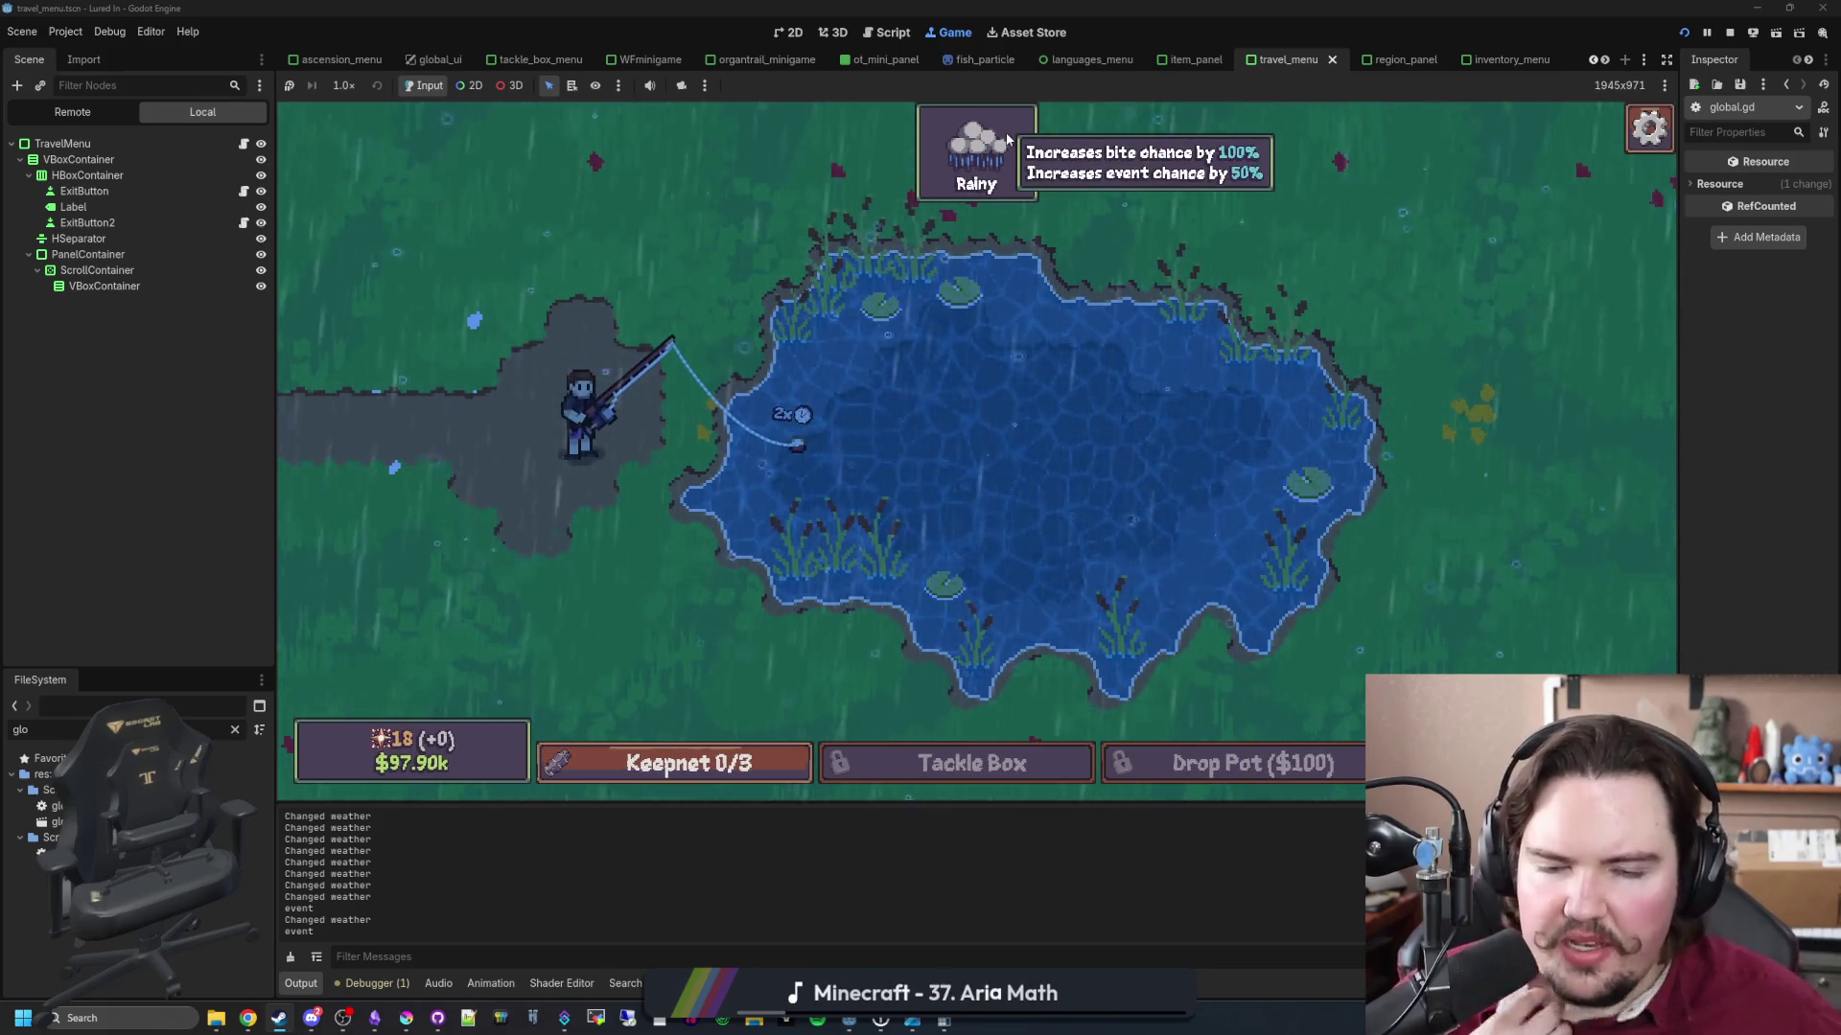
click(870, 372)
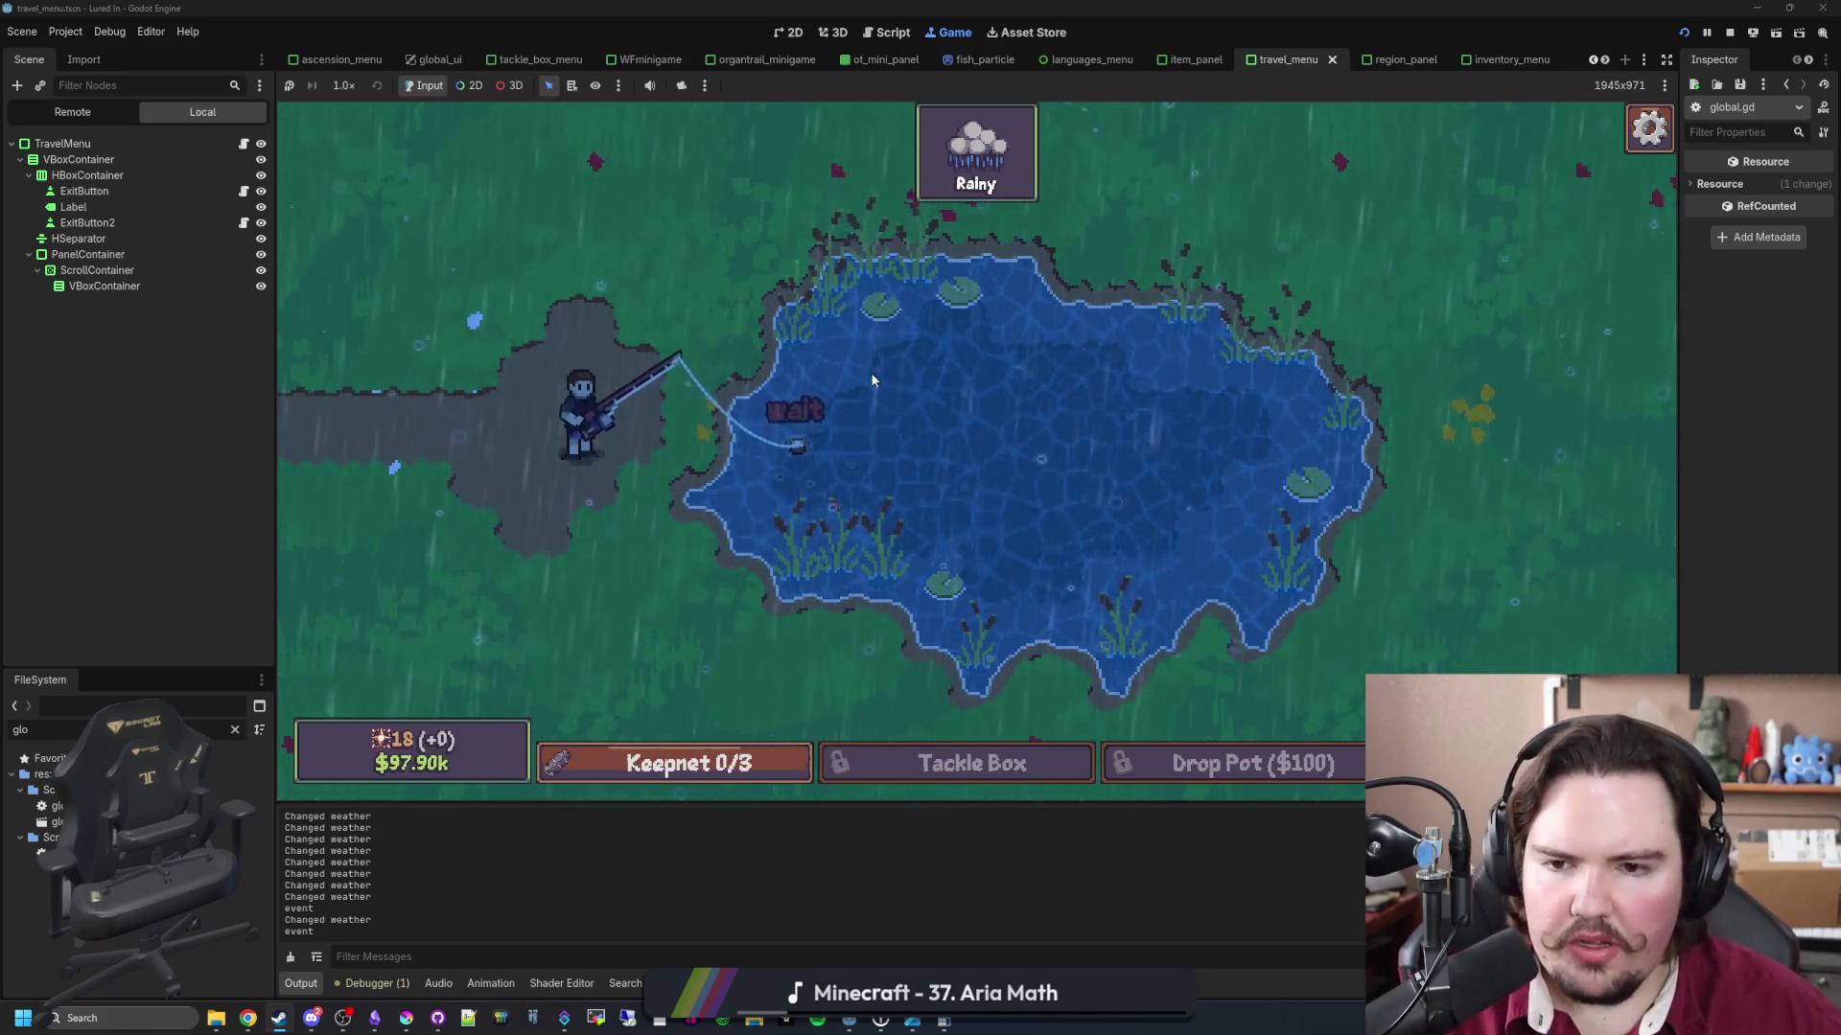
click(863, 422)
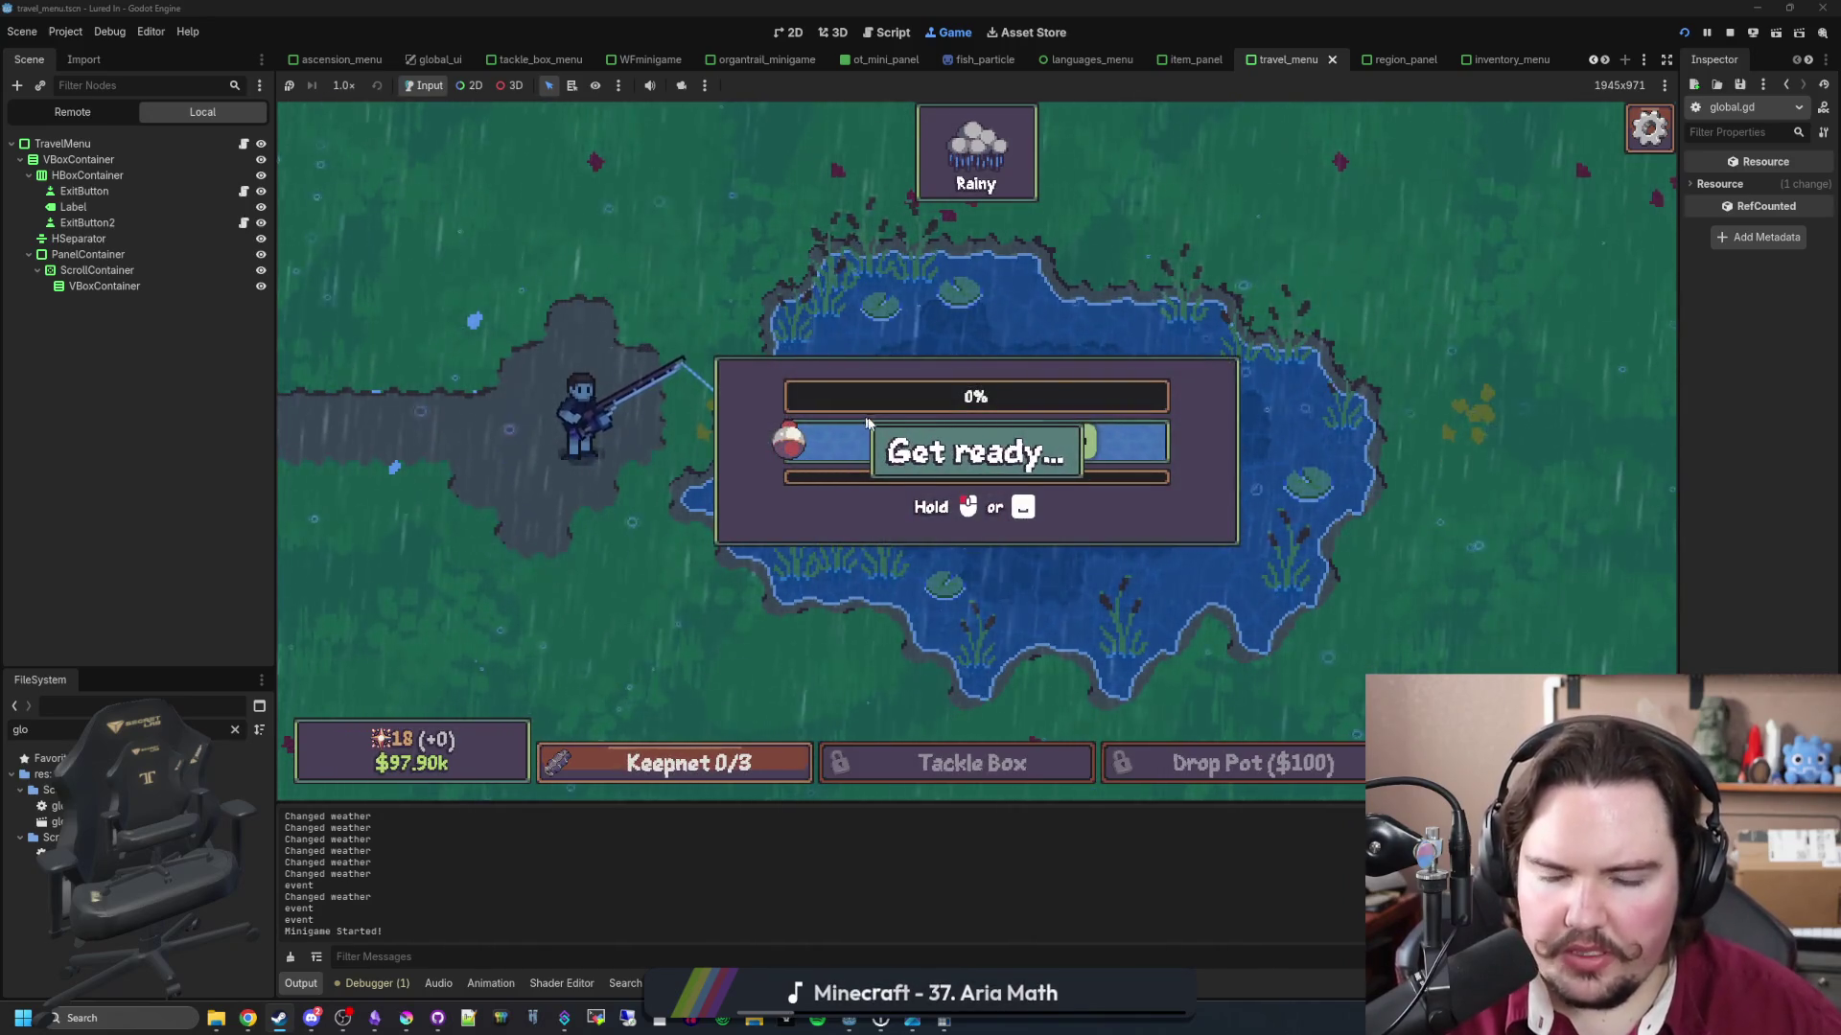
Step: Track the fish with the catch zone, then recast and hook a new bite
drag(863, 422, 1127, 434)
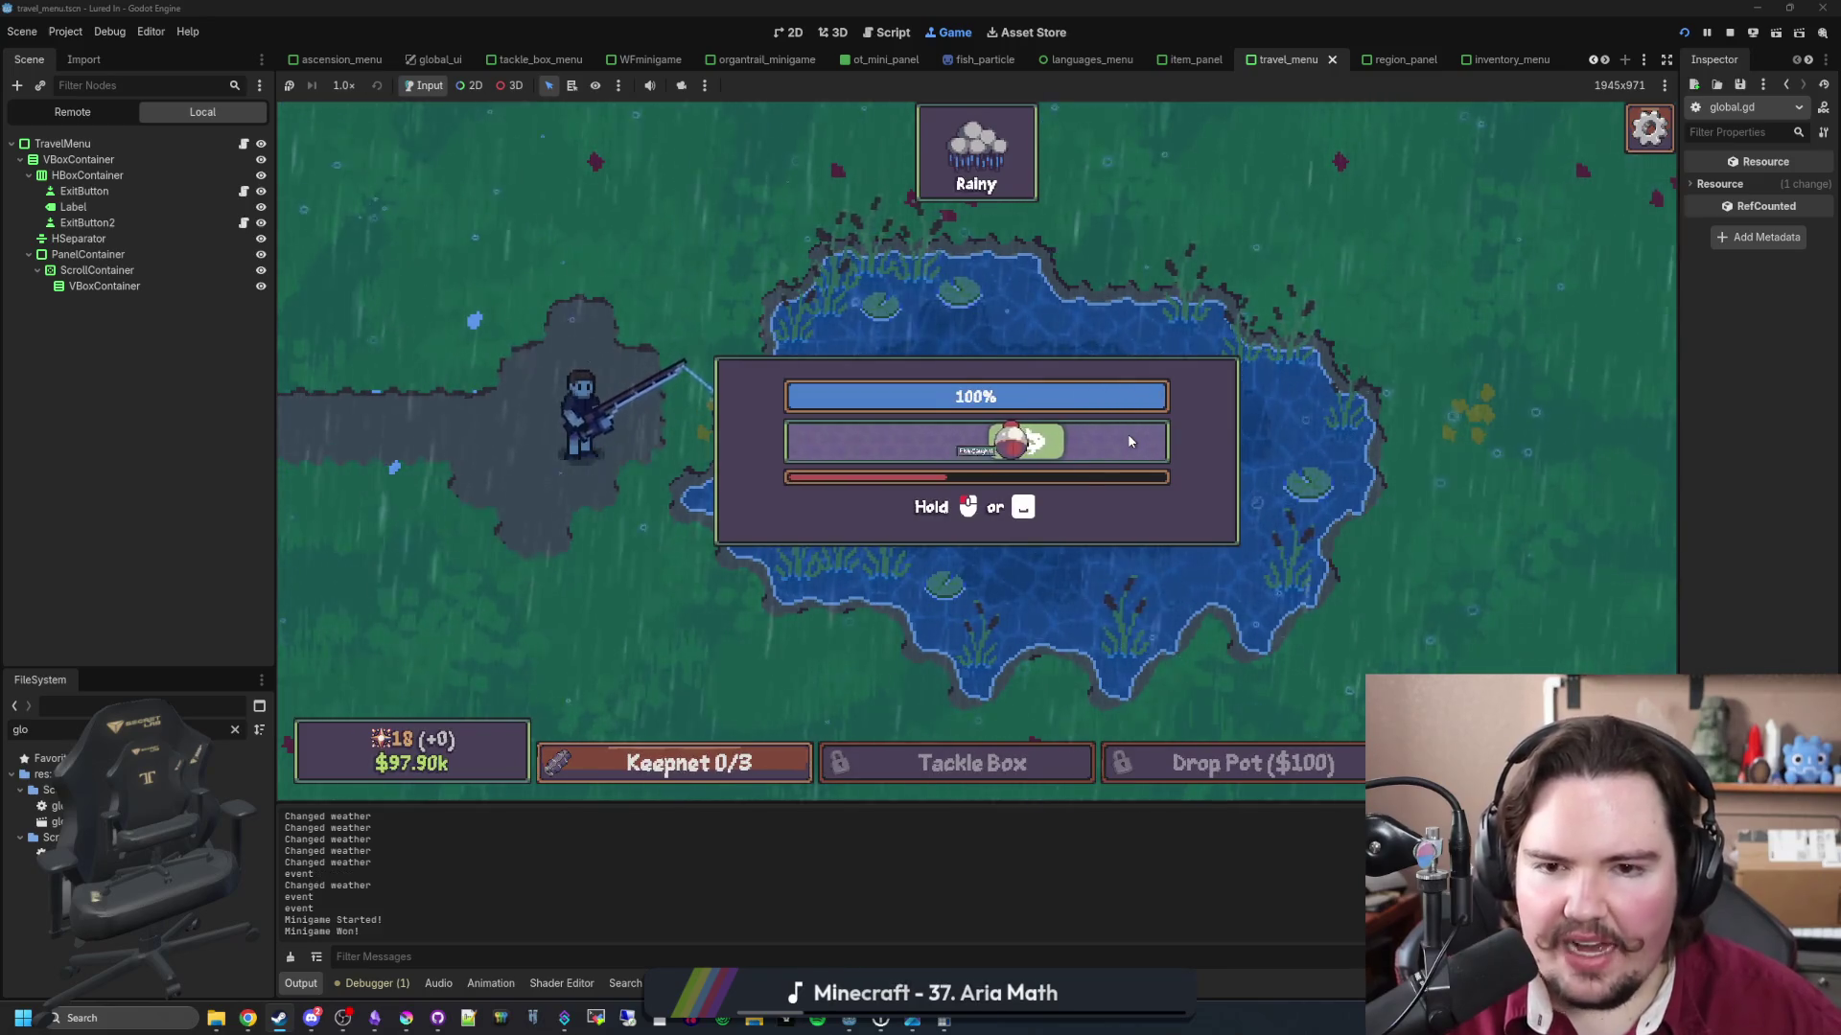
drag(846, 405, 994, 451)
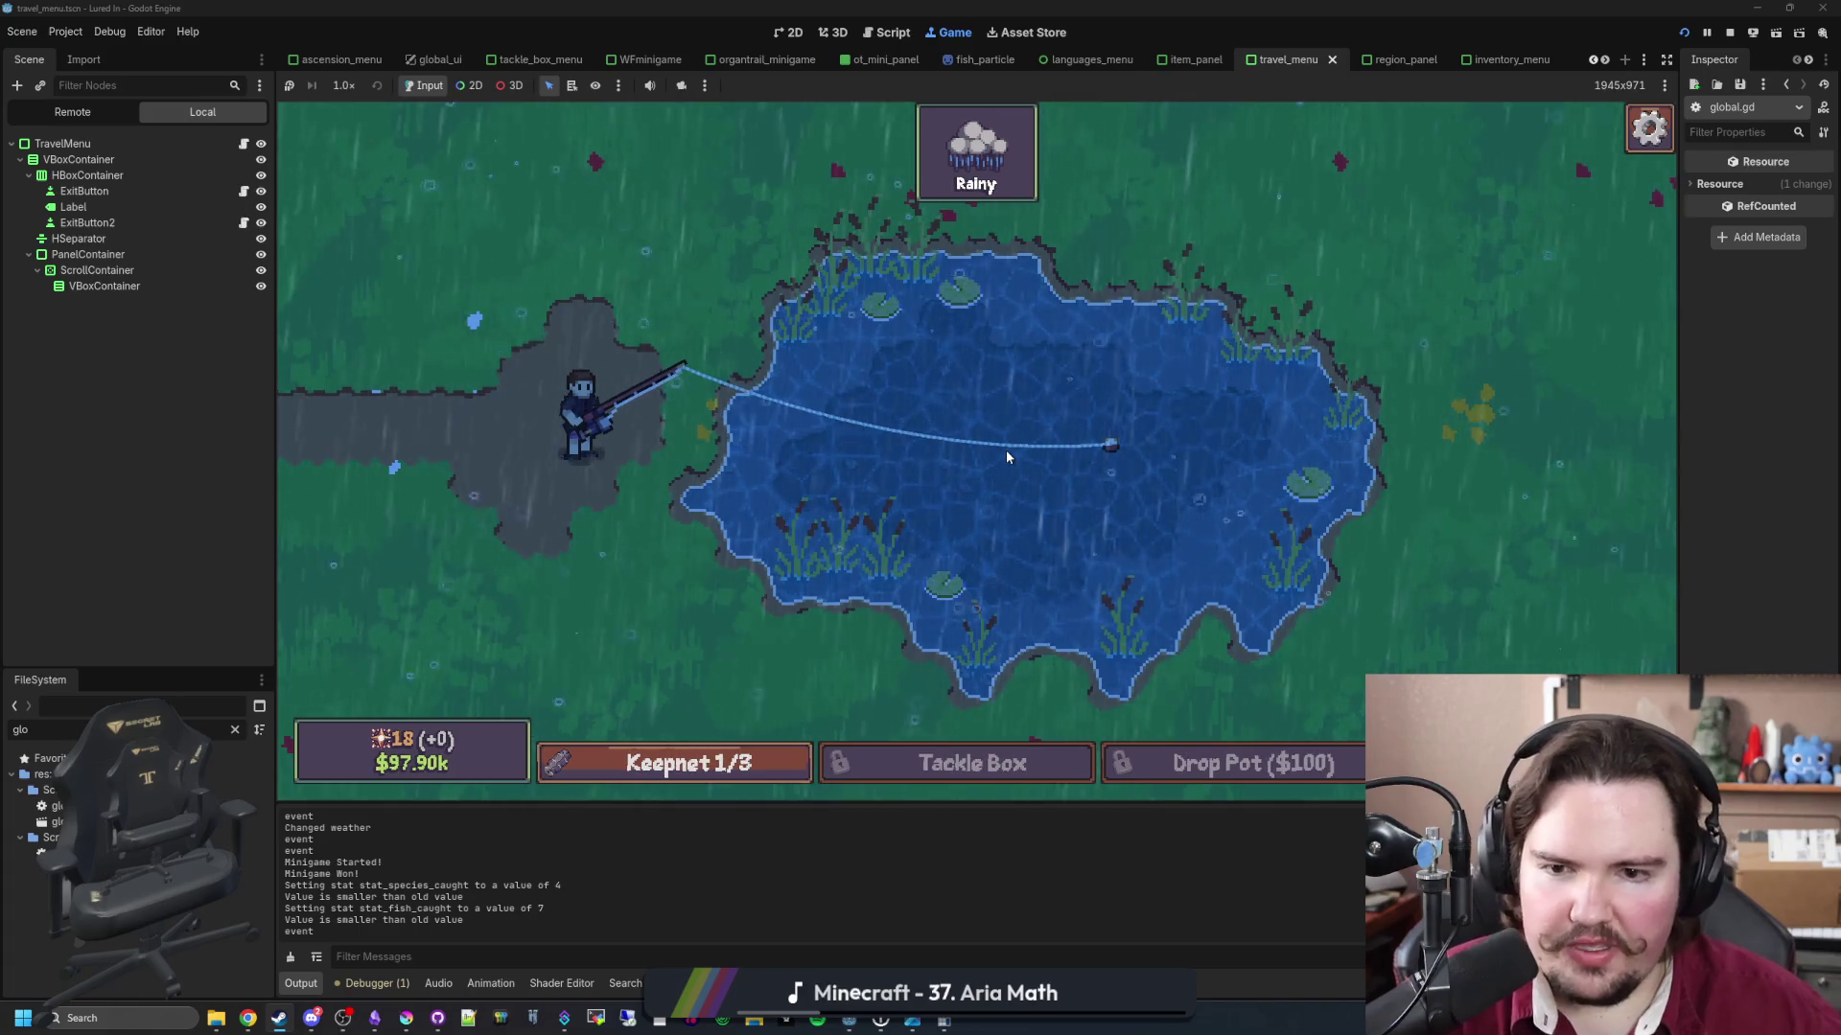
click(1060, 406)
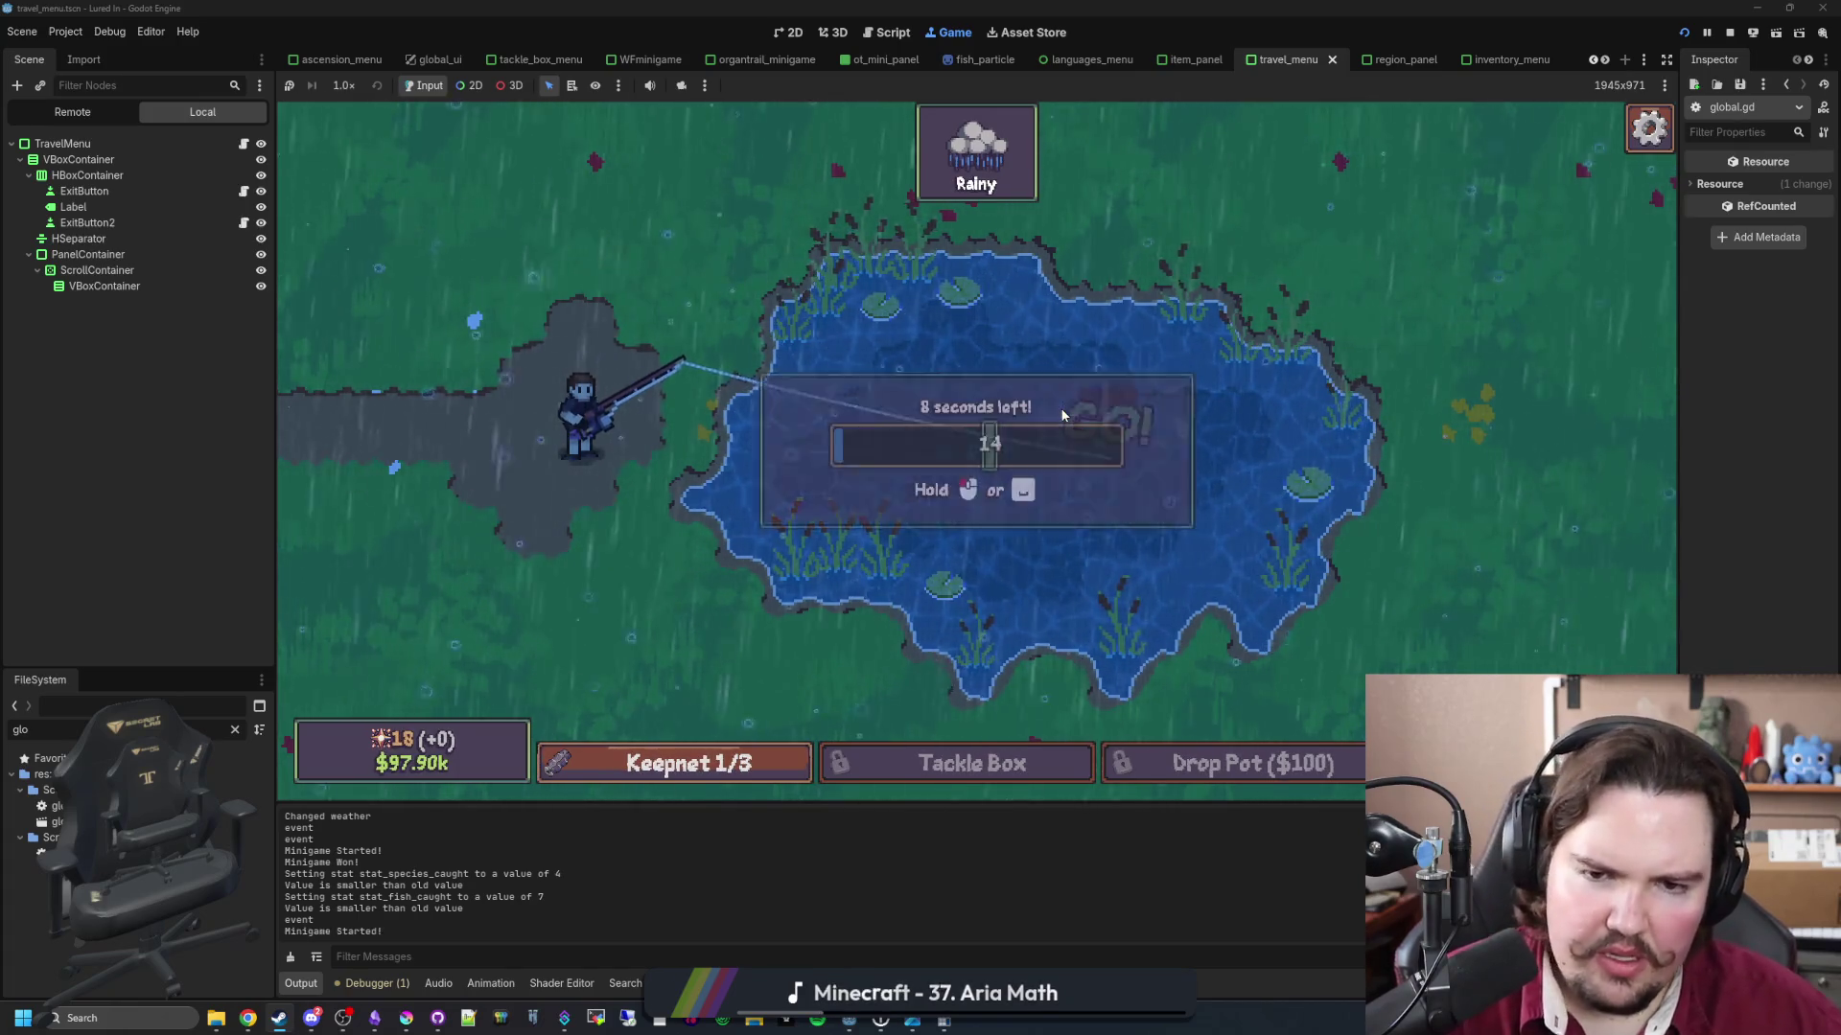
Step: Hold and mash to land the carp, filling the keepnet to 3/3, and dismiss the summary
drag(1061, 384, 1061, 384)
click(1059, 383)
click(1056, 394)
click(1046, 412)
click(1038, 431)
click(1037, 446)
click(1038, 446)
drag(1037, 445, 1037, 446)
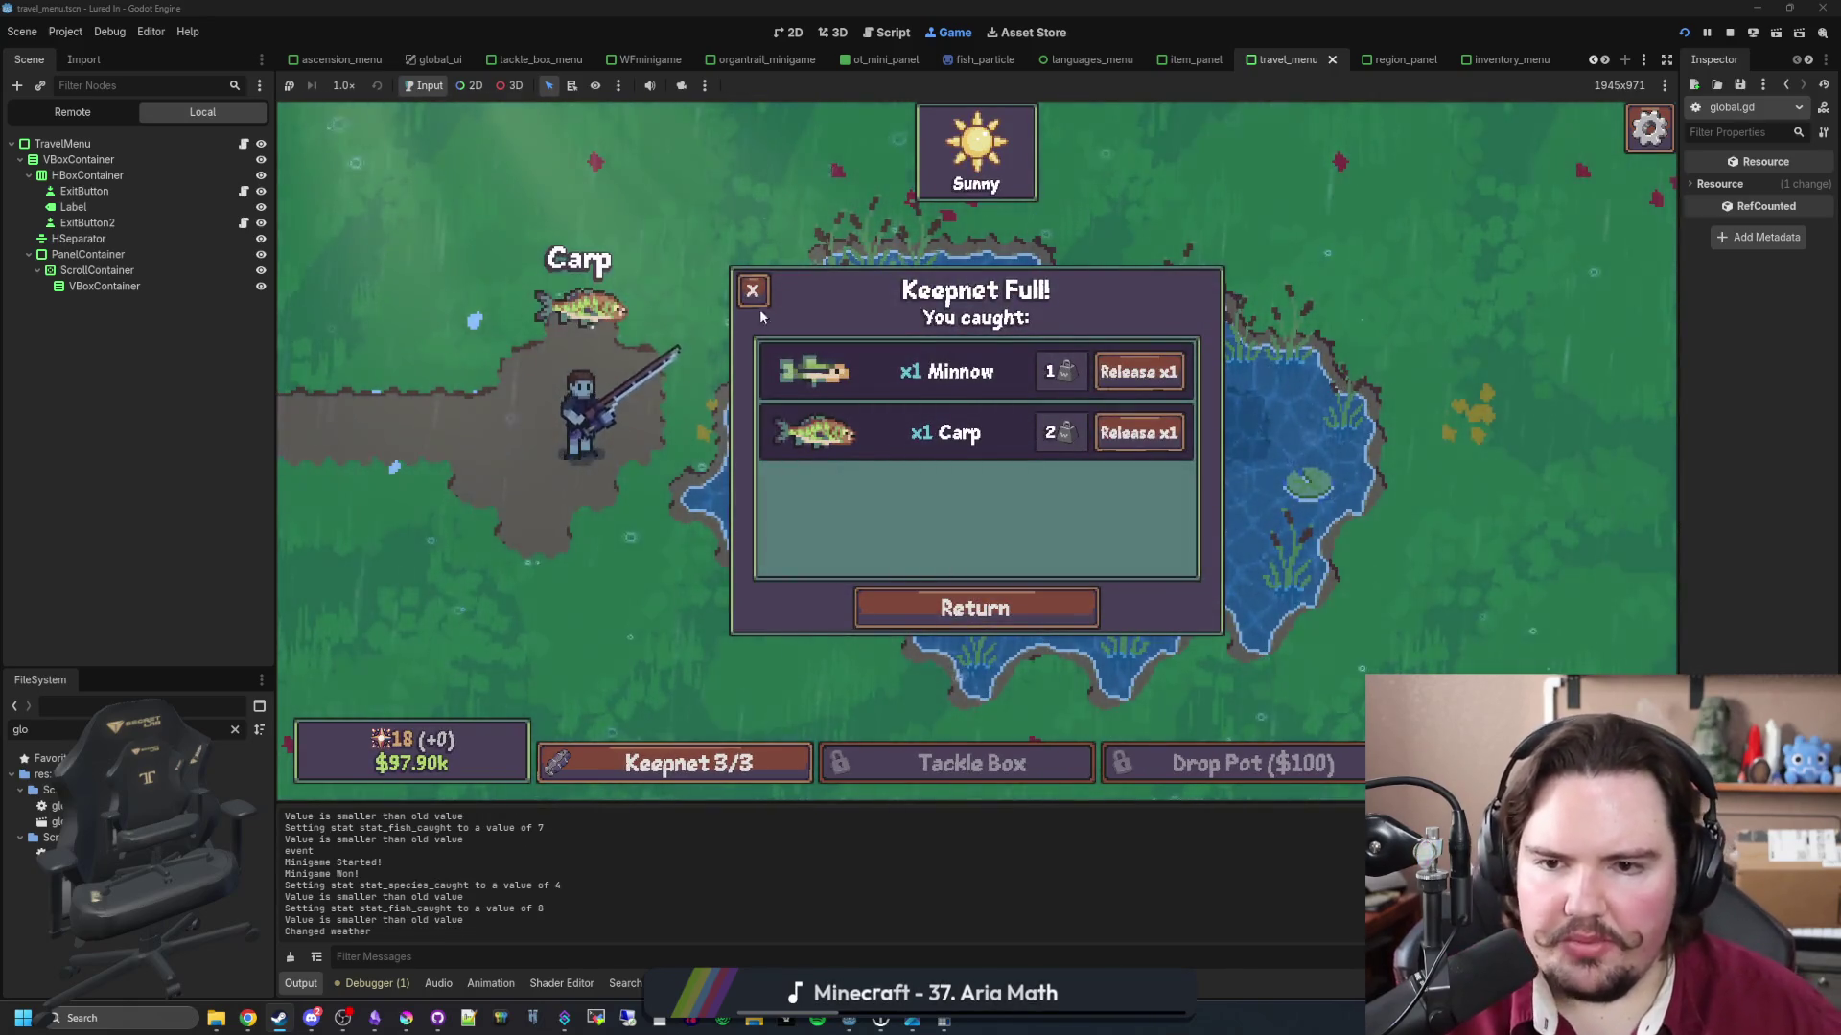
click(753, 292)
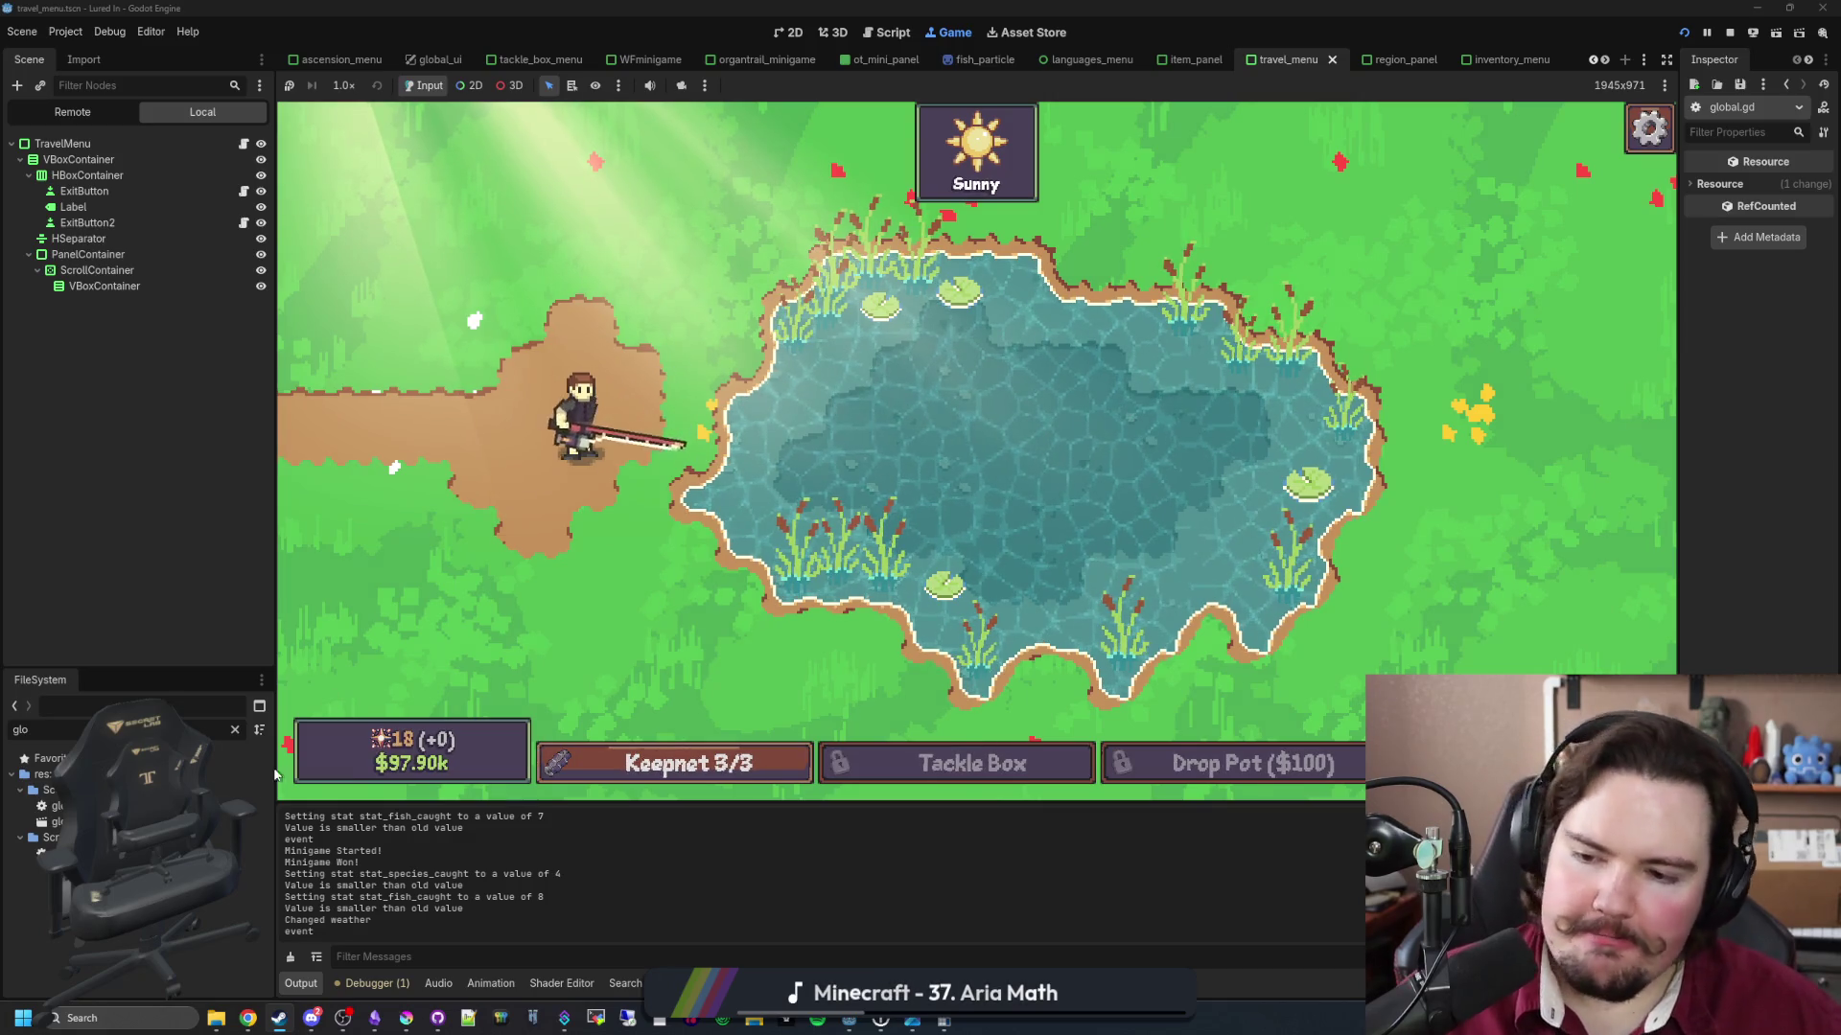
Step: Open global.gd and search it for 'mythical'
click(96, 853)
double_click(96, 853)
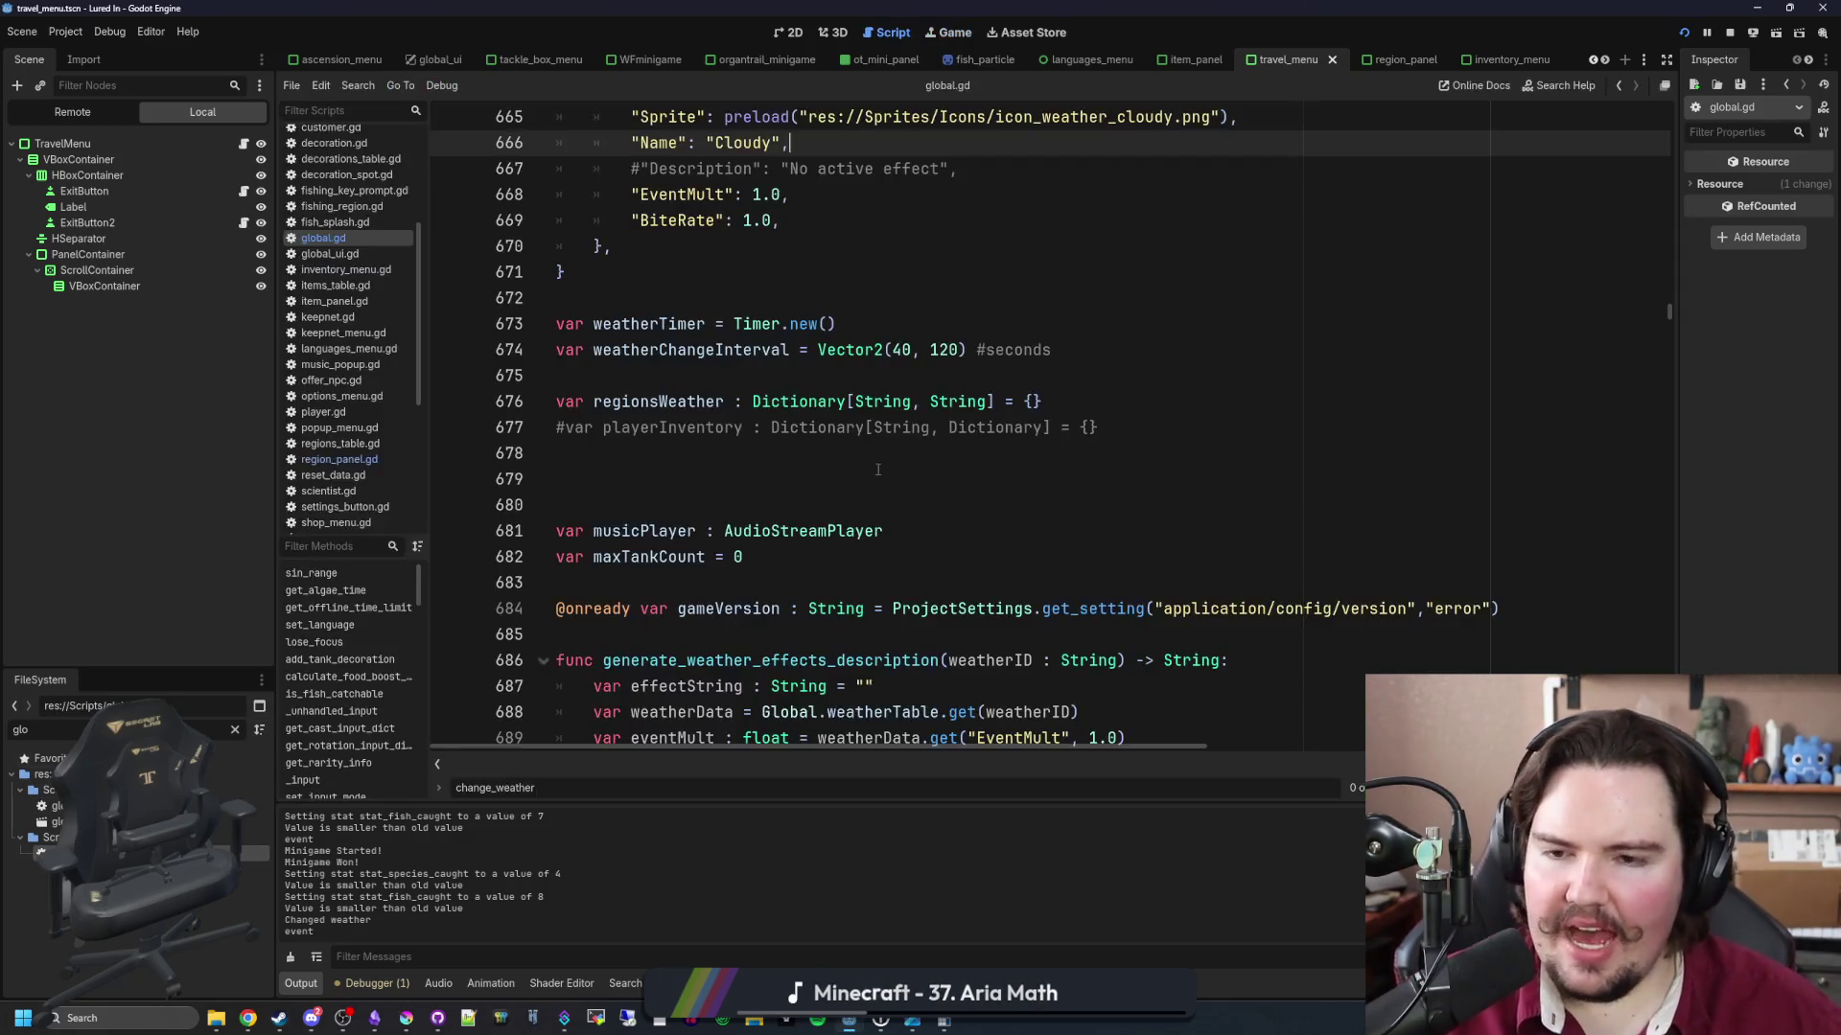
scroll(1285, 426, down, 10)
key(ctrl+f)
text(mythical)
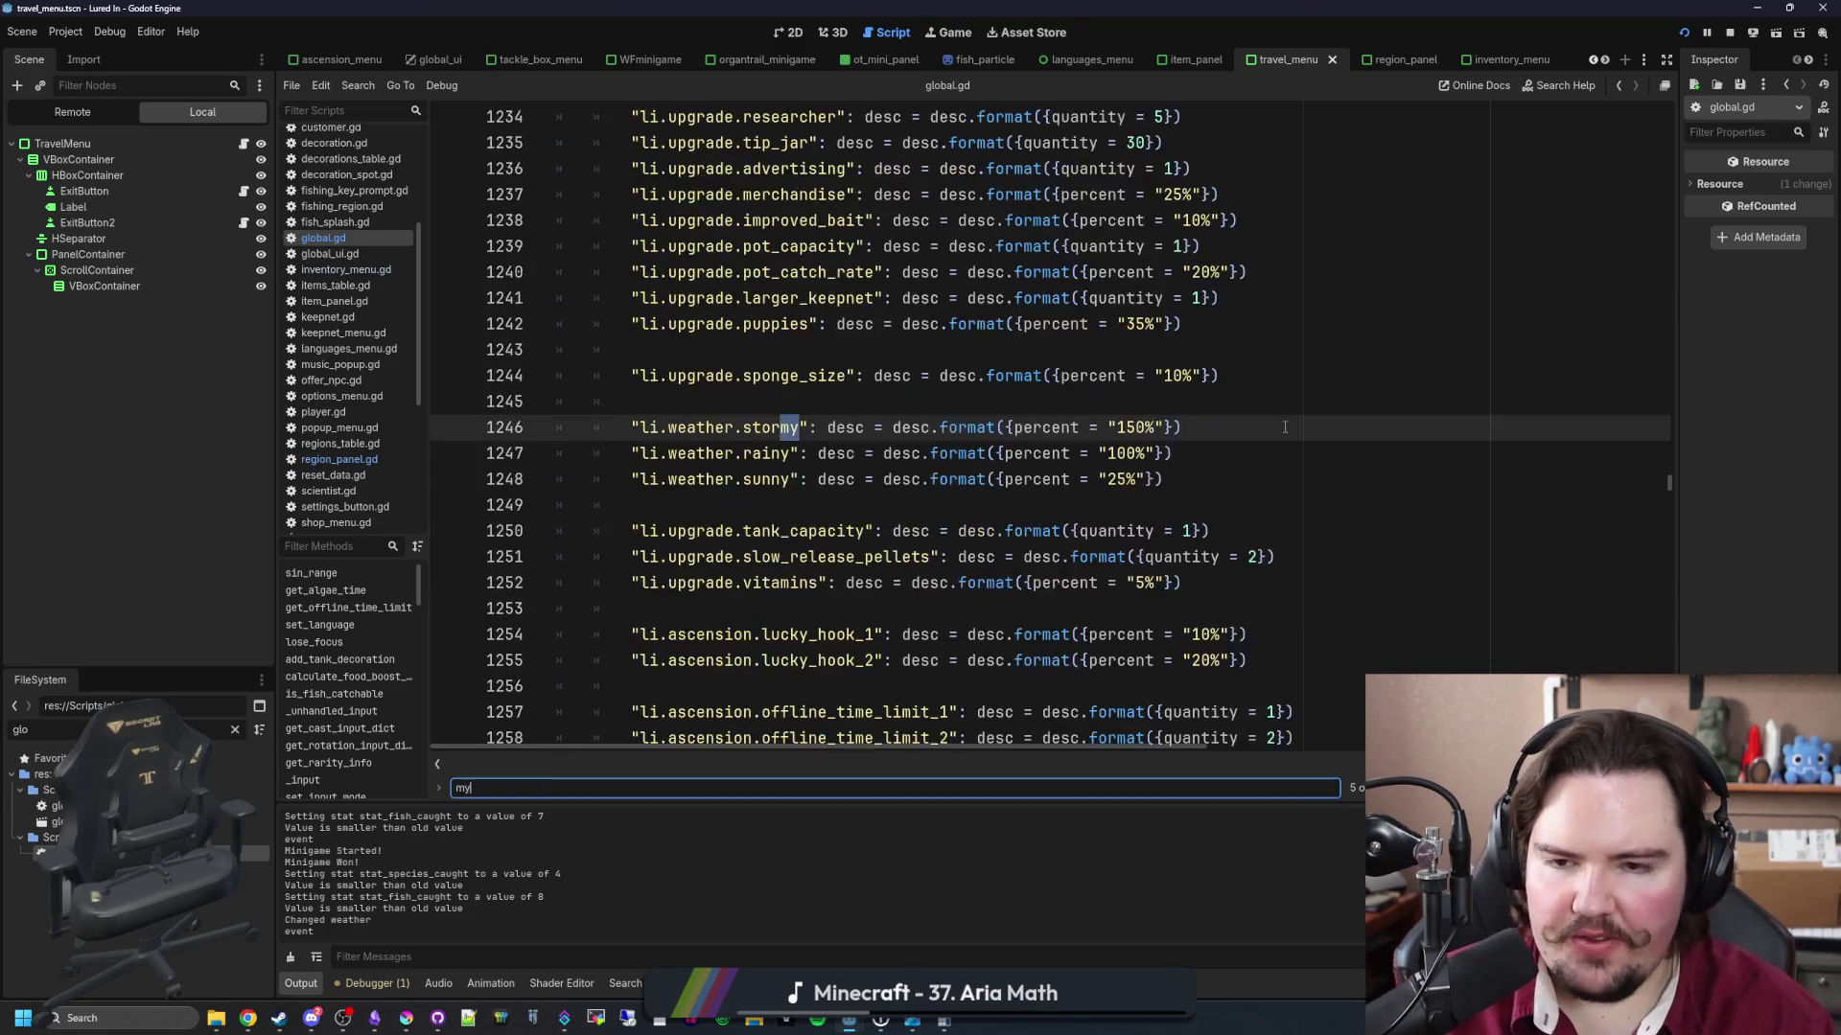
Step: Inspect the RARITIES enum on line 99, selecting COMMON and parking the caret on line 98
click(1067, 411)
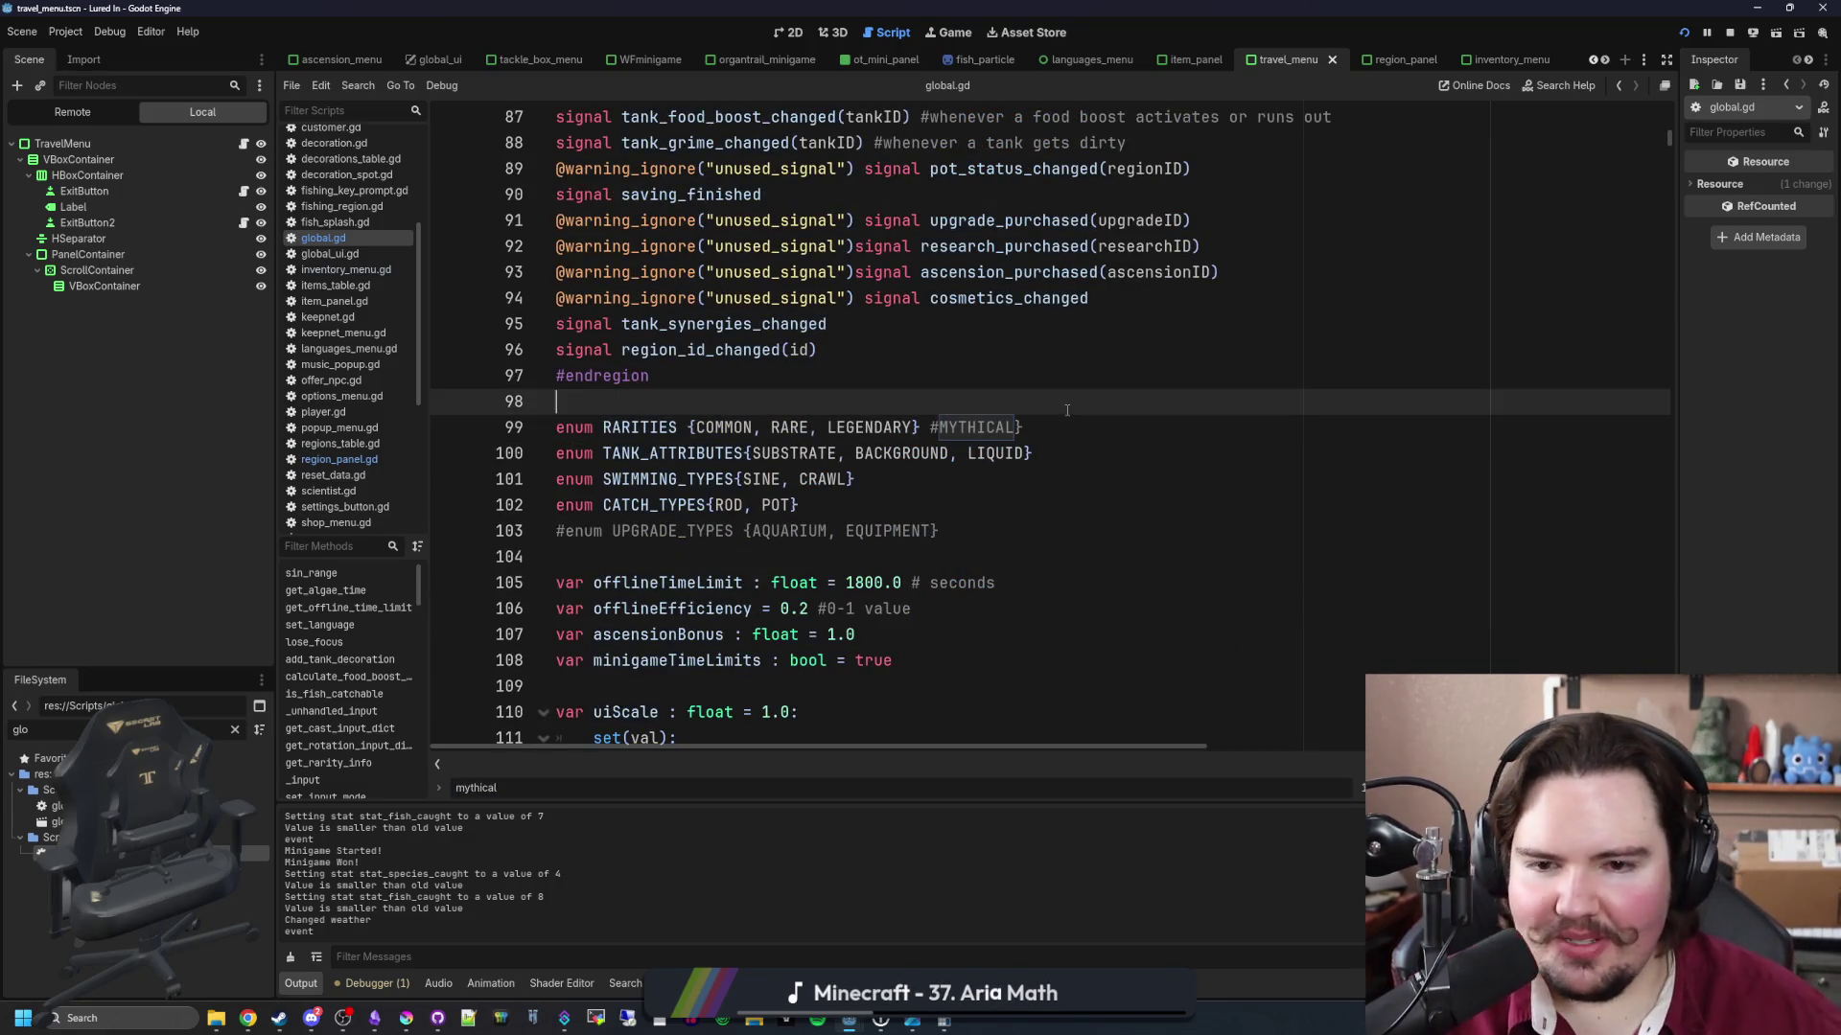
click(1033, 426)
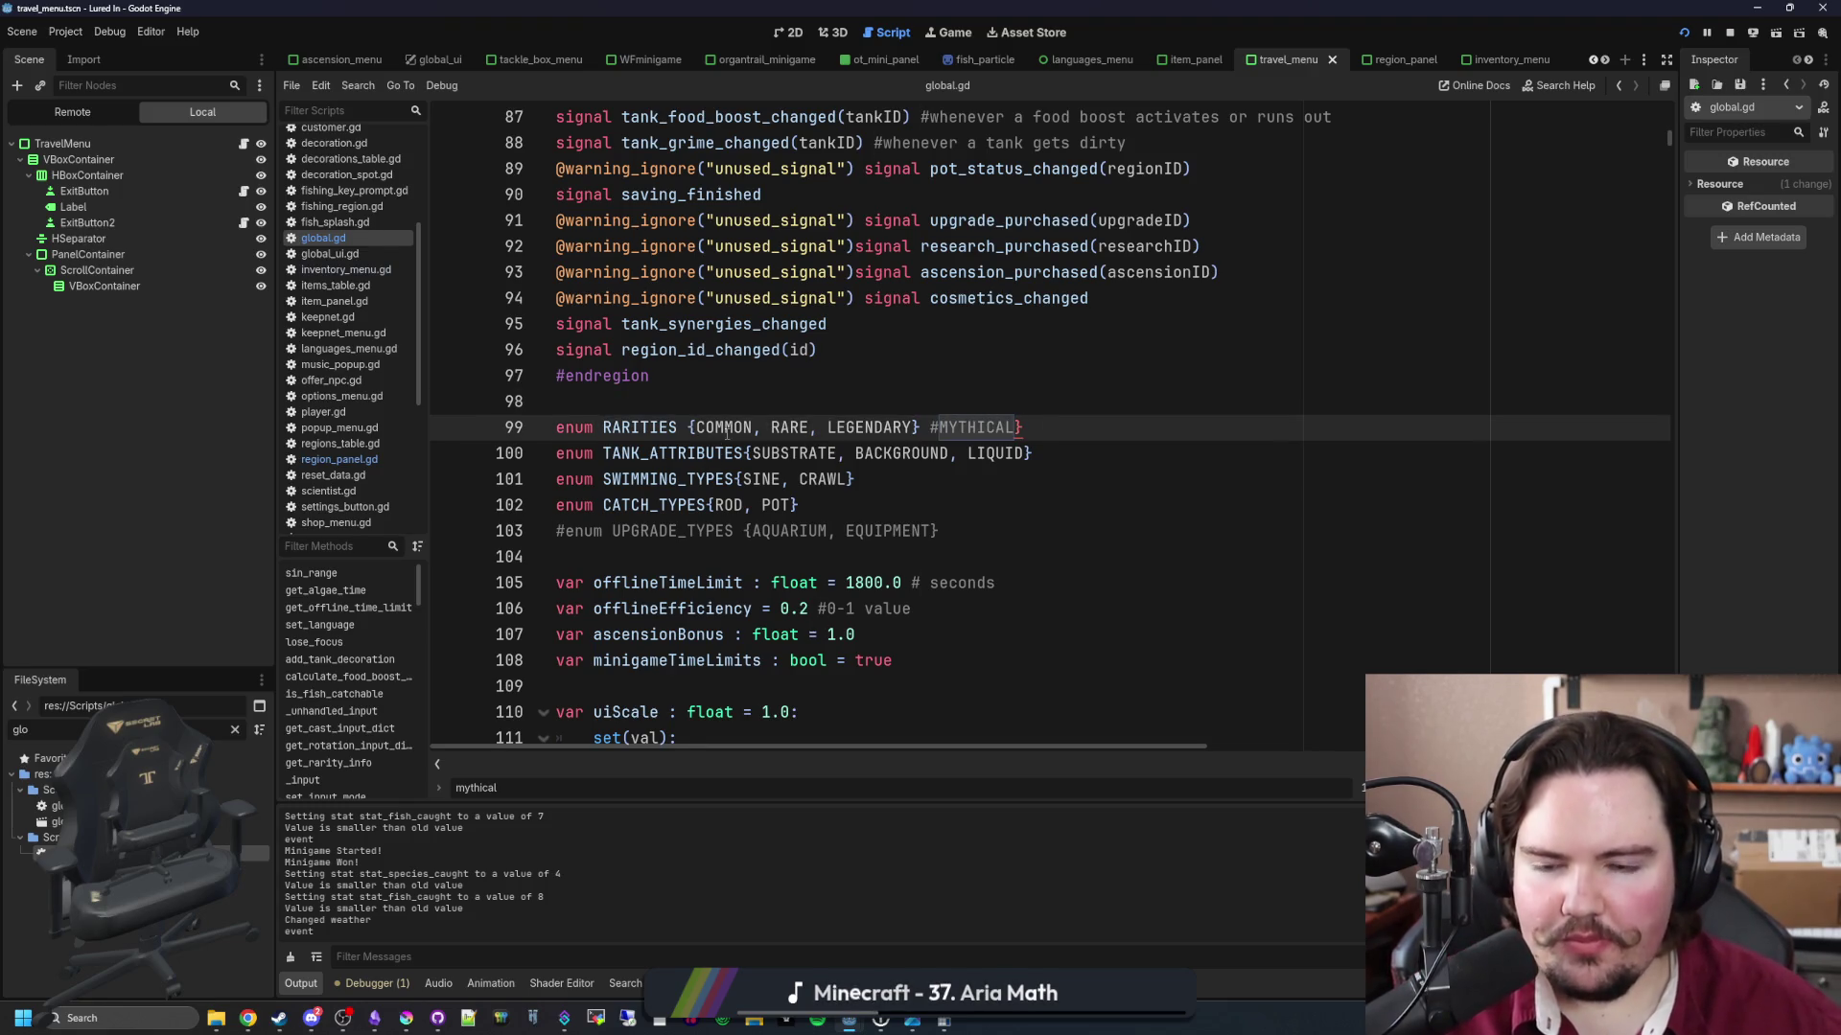
drag(695, 426, 750, 426)
click(747, 426)
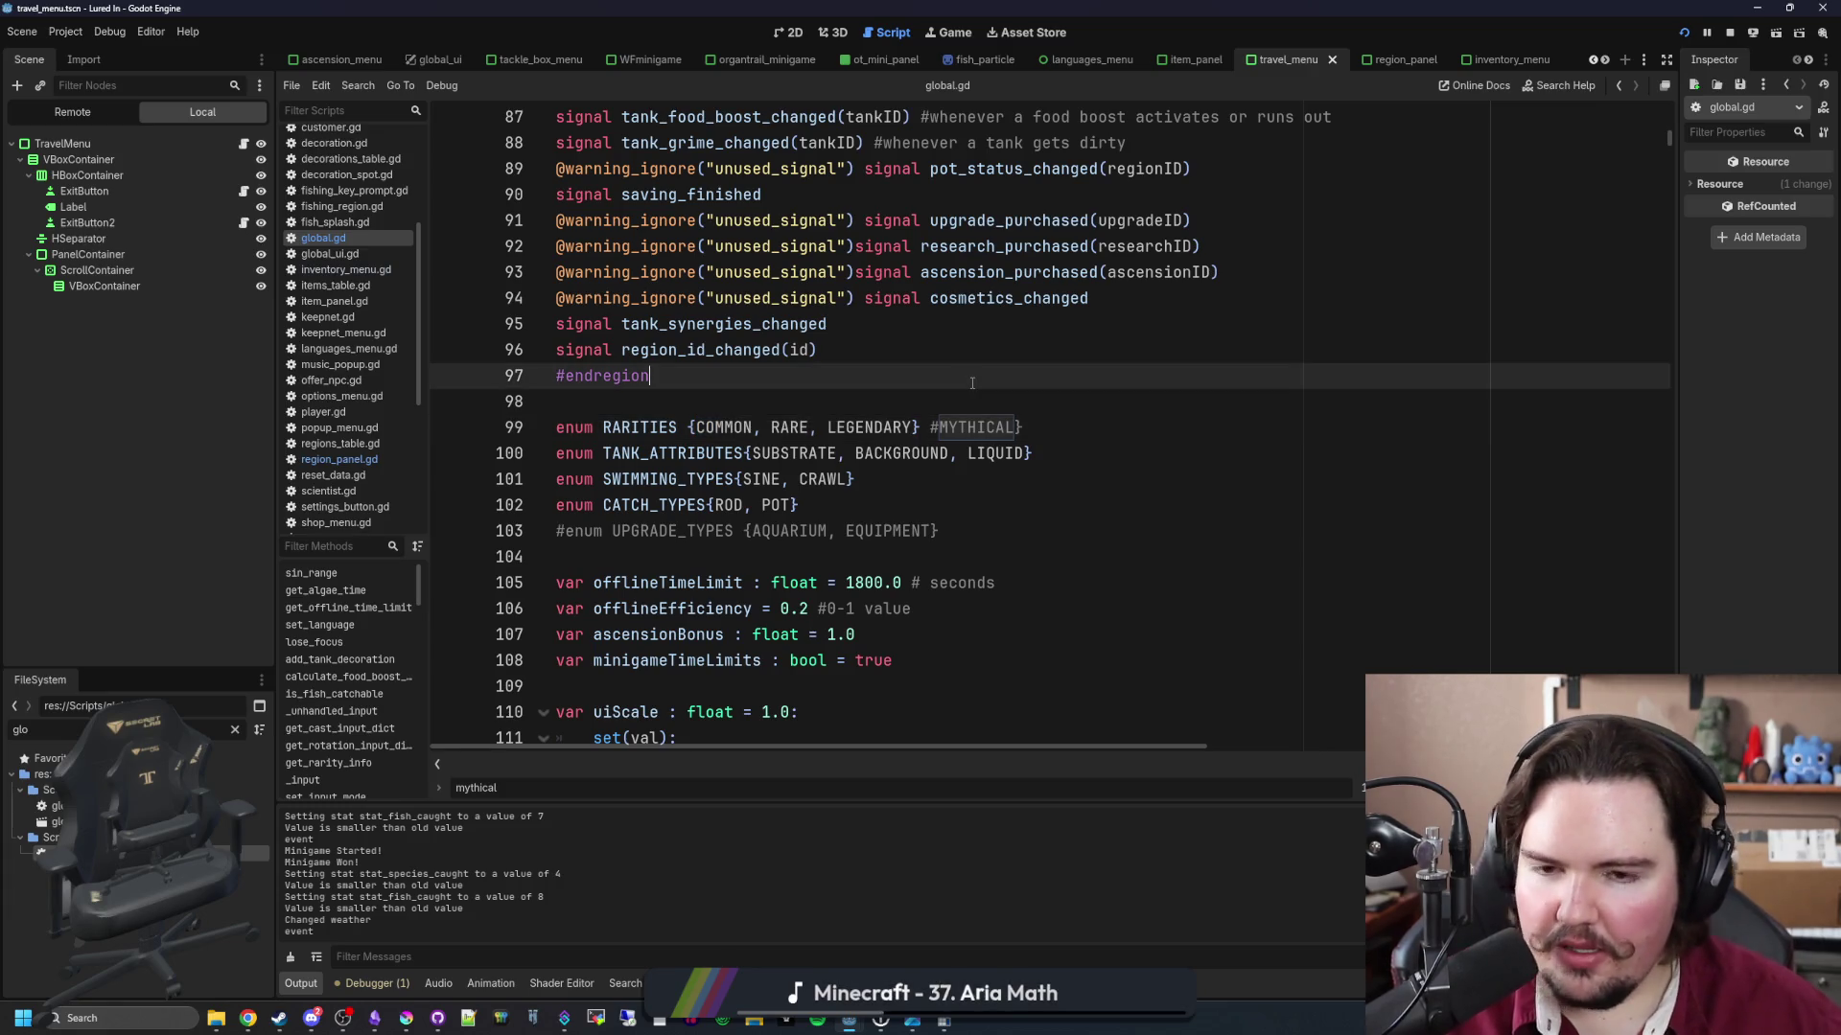
click(785, 395)
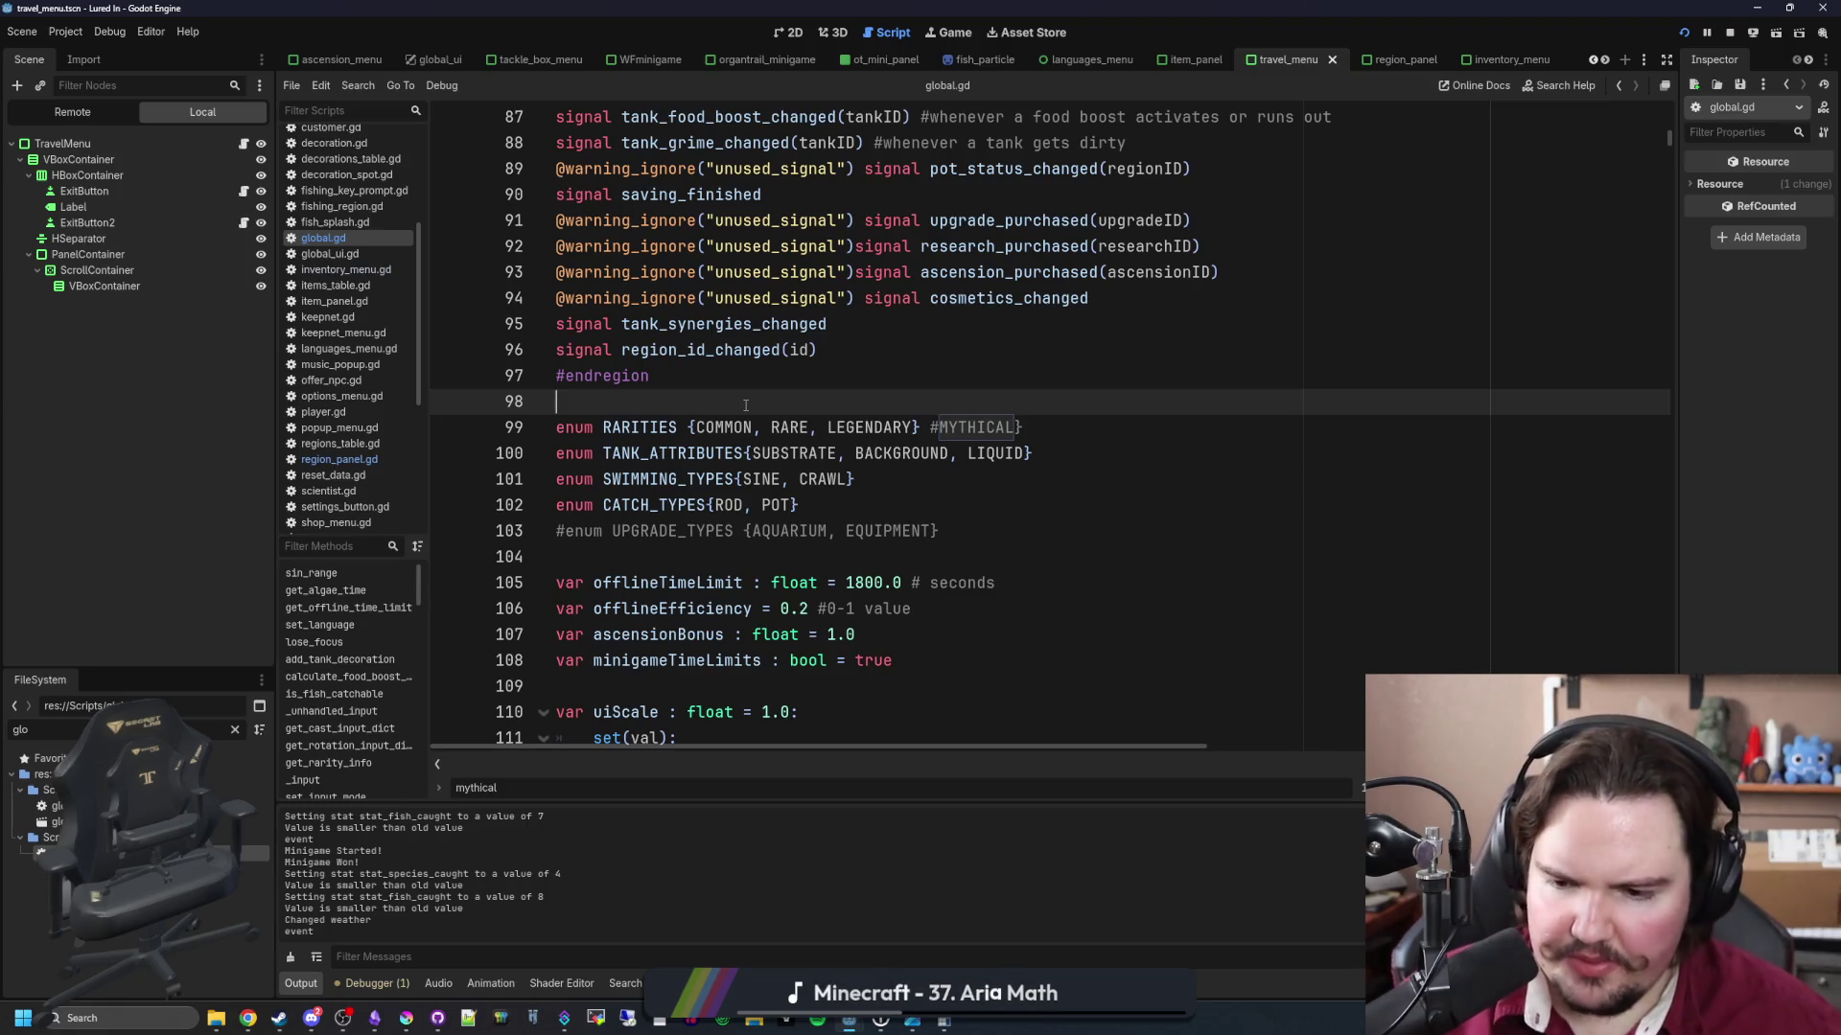
key(alt+Tab)
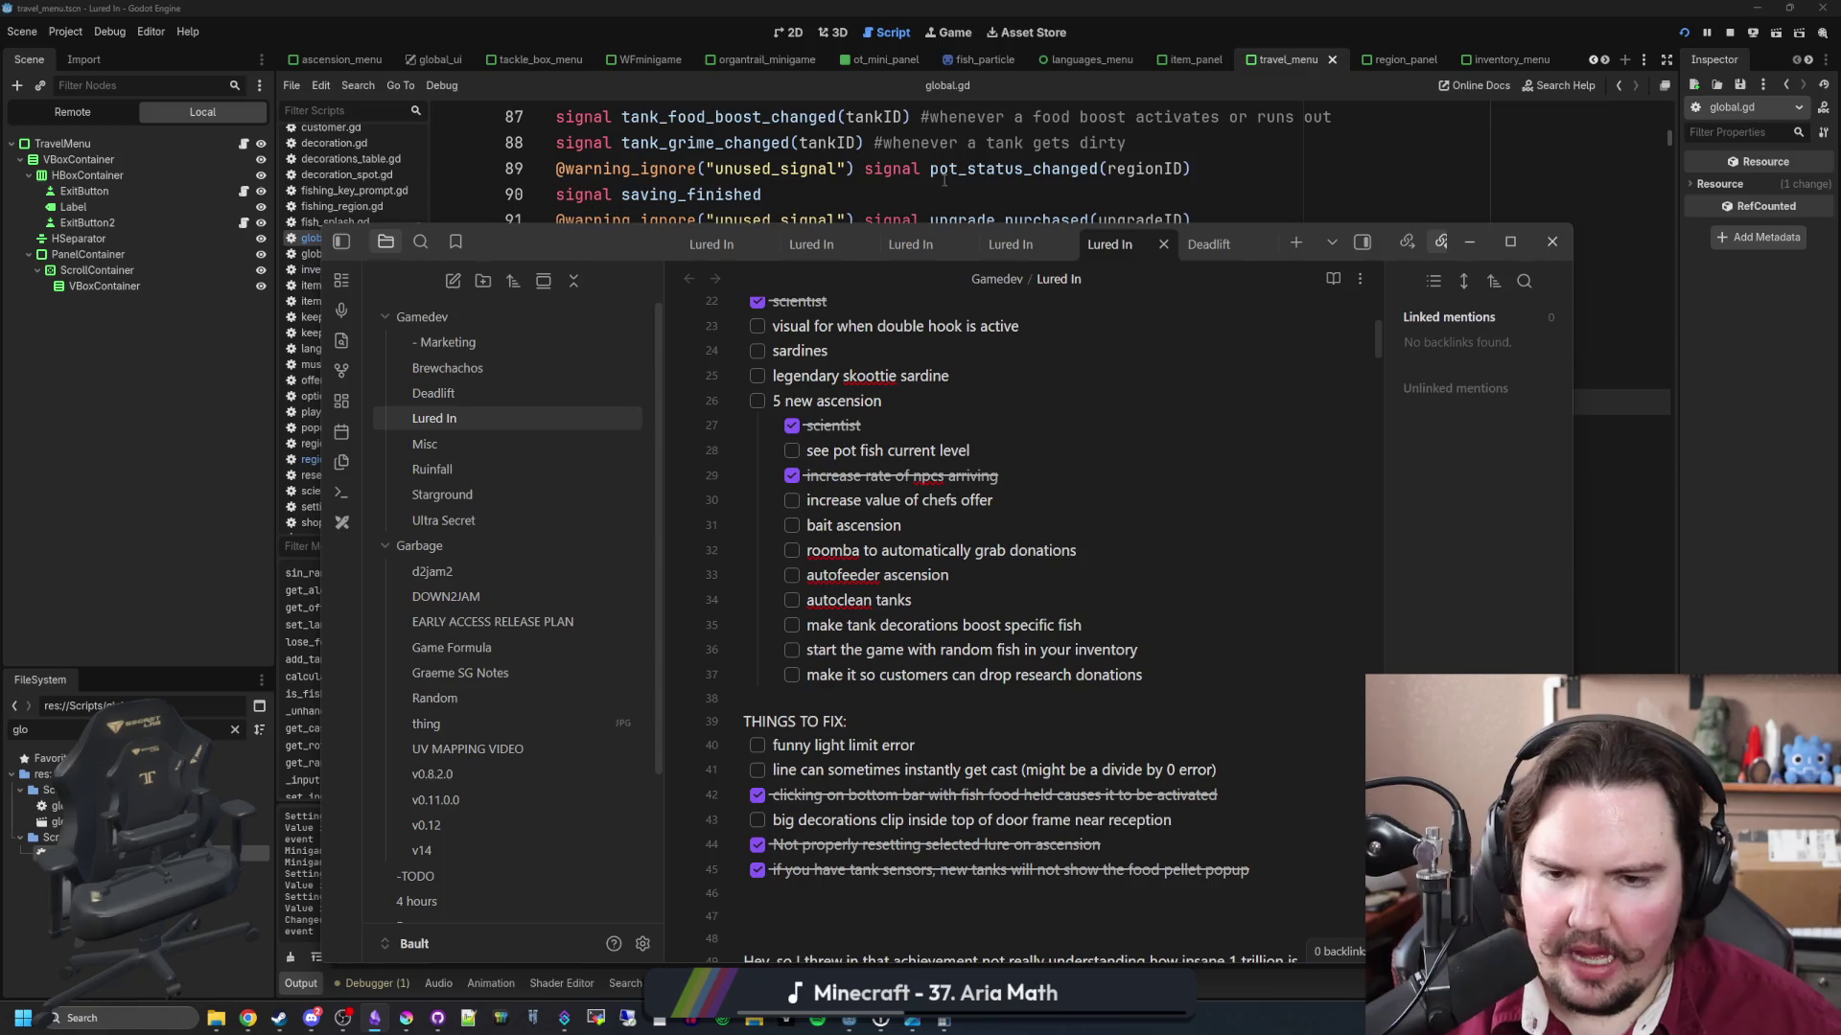
Step: Reposition the Lured In notes window and review the v1.1 ascension task list
mouse_move(659, 238)
mouse_down()
mouse_move(650, 654)
mouse_move(561, 189)
mouse_up()
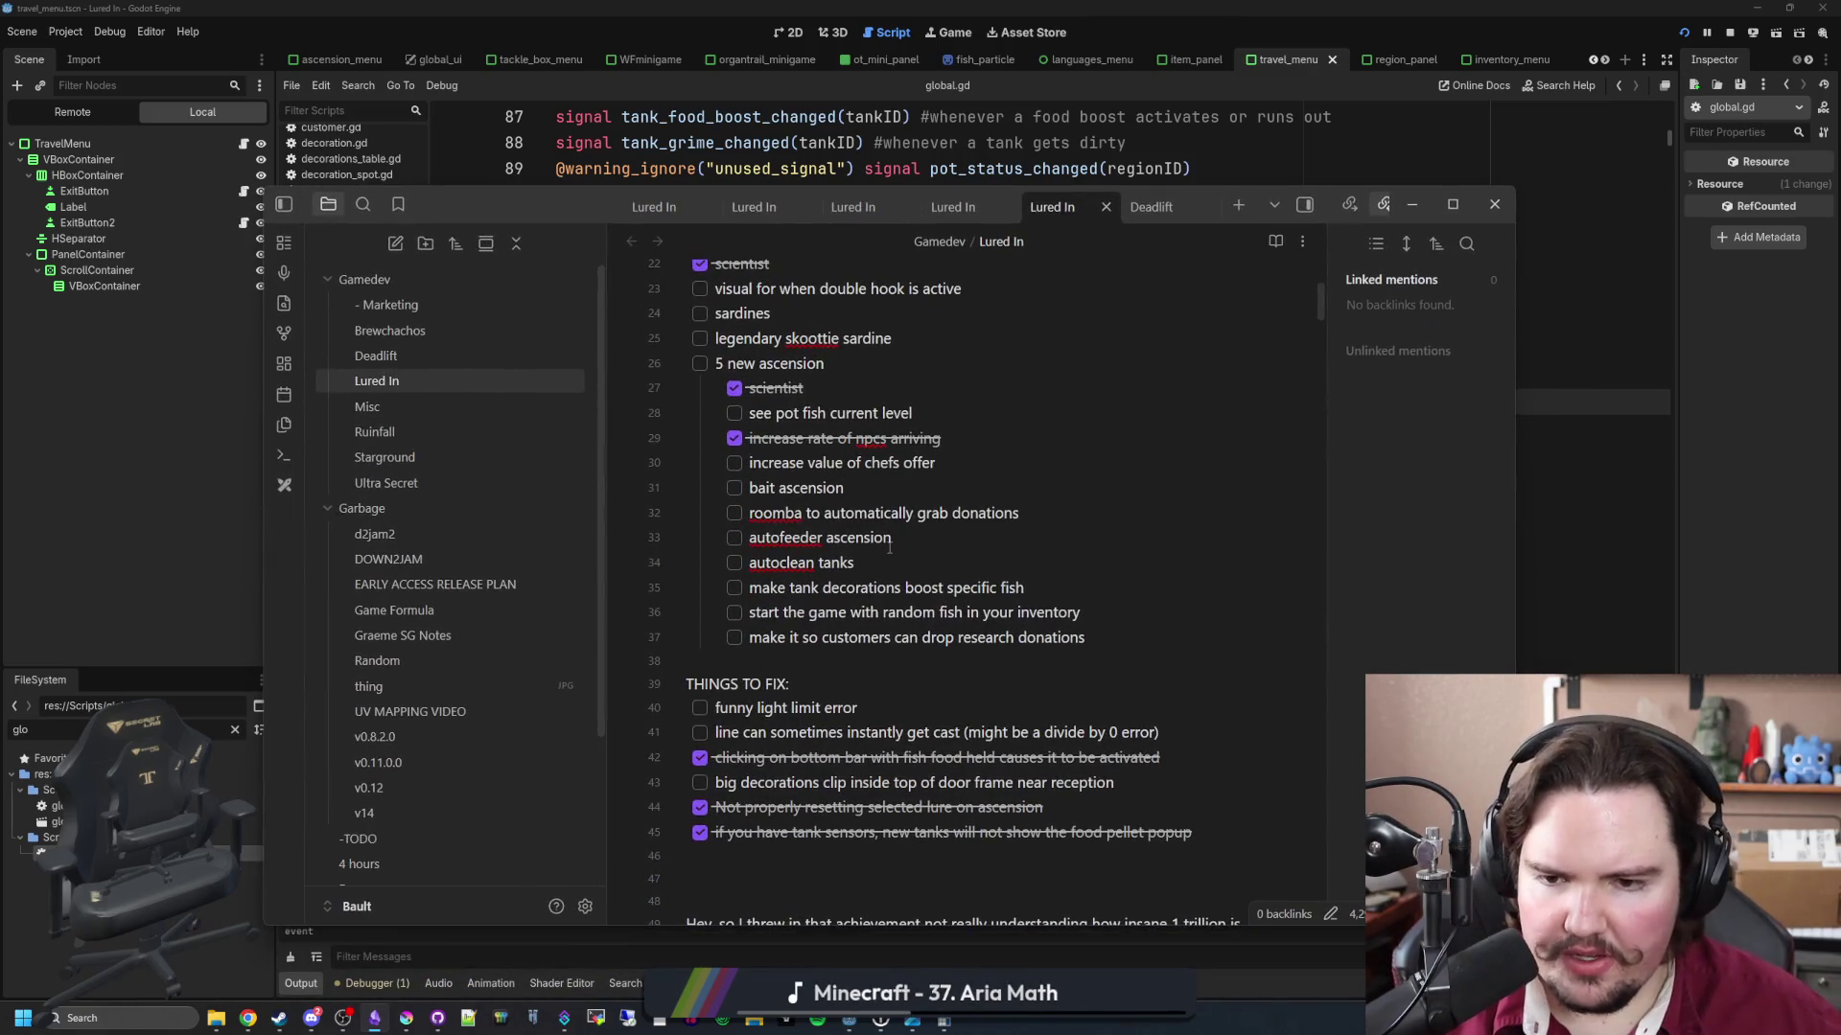
scroll(908, 530, up, 1)
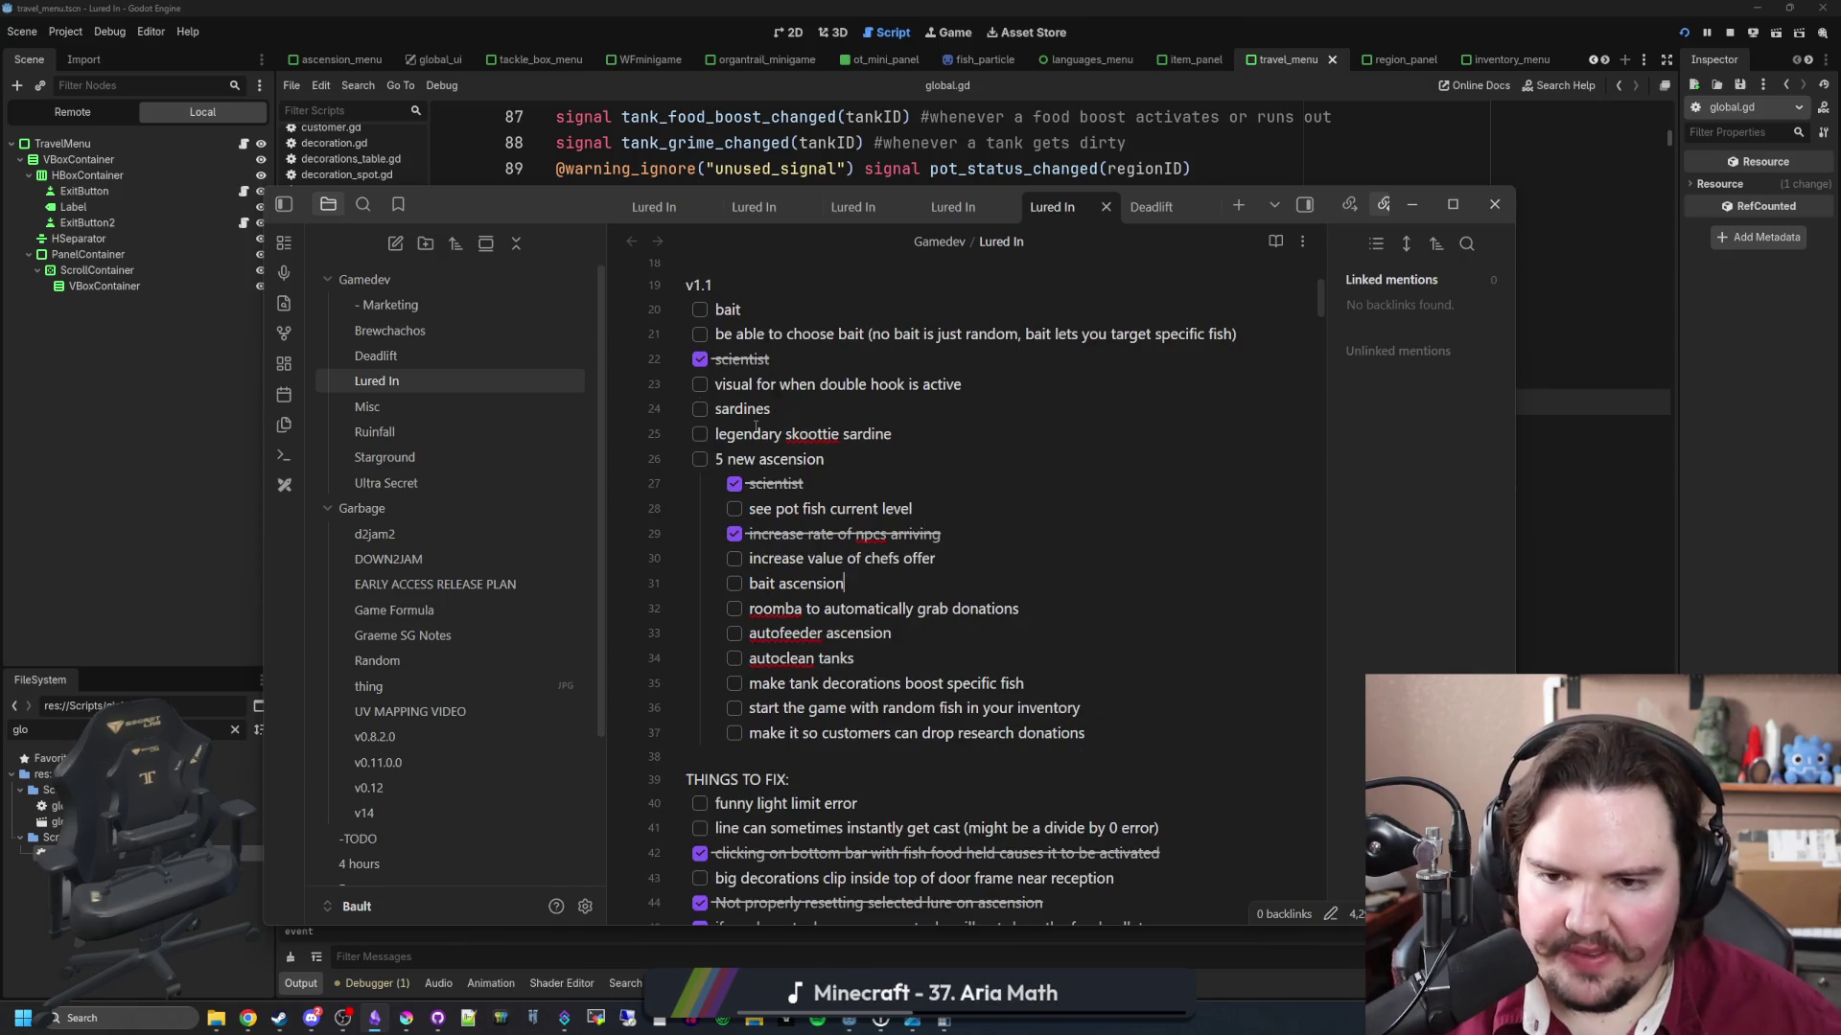
mouse_move(473, 199)
mouse_down()
mouse_move(556, 768)
mouse_move(544, 618)
mouse_move(489, 316)
mouse_move(468, 342)
mouse_move(483, 335)
mouse_move(457, 224)
mouse_up()
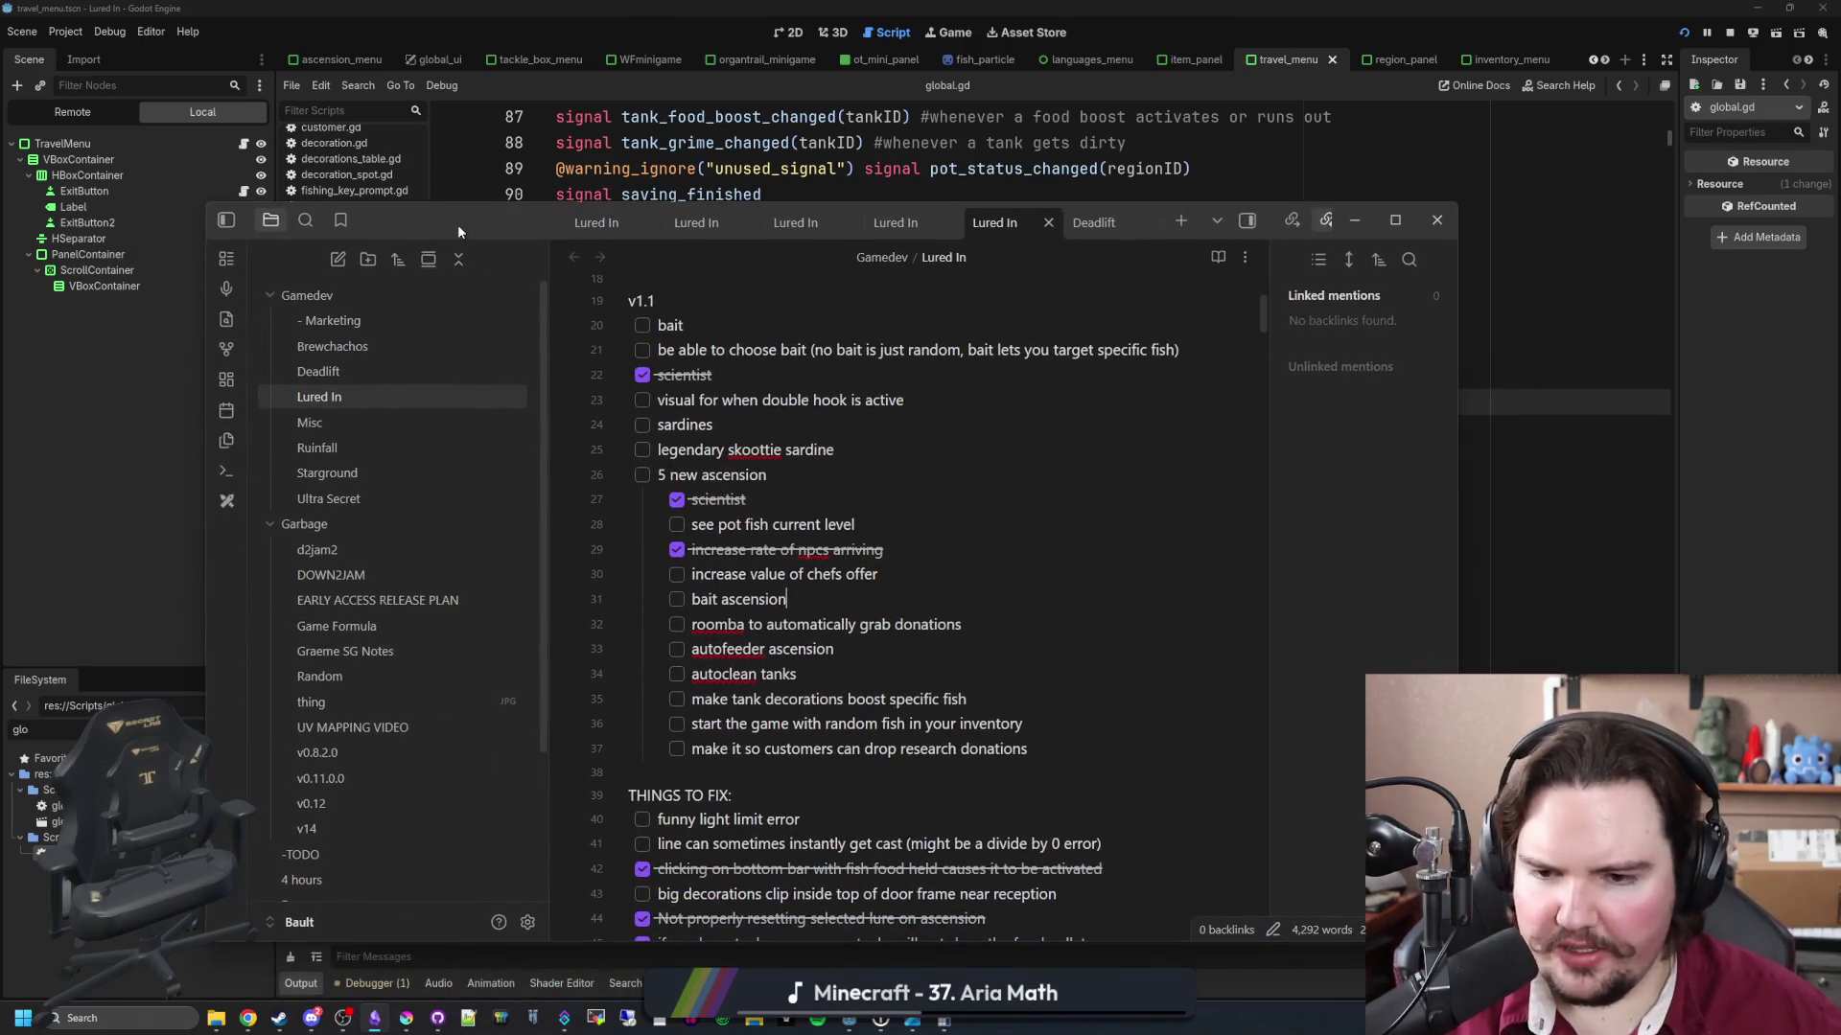
click(1043, 759)
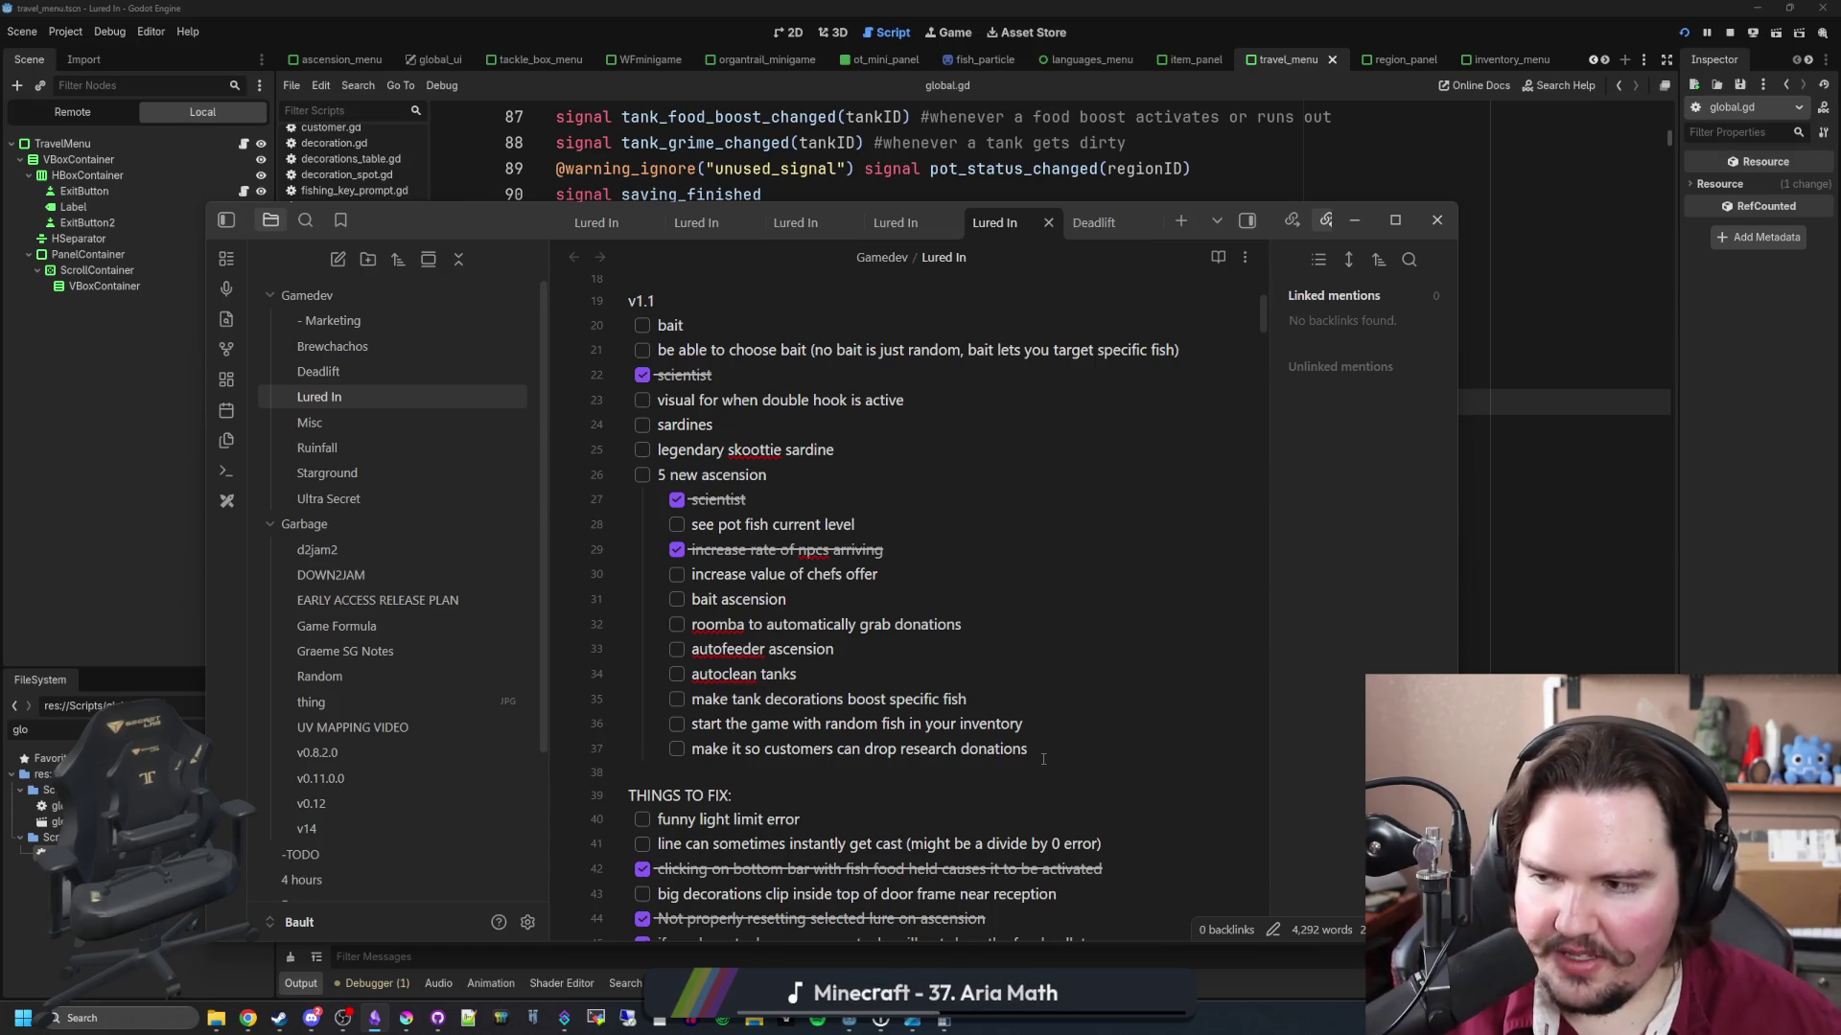
click(1043, 759)
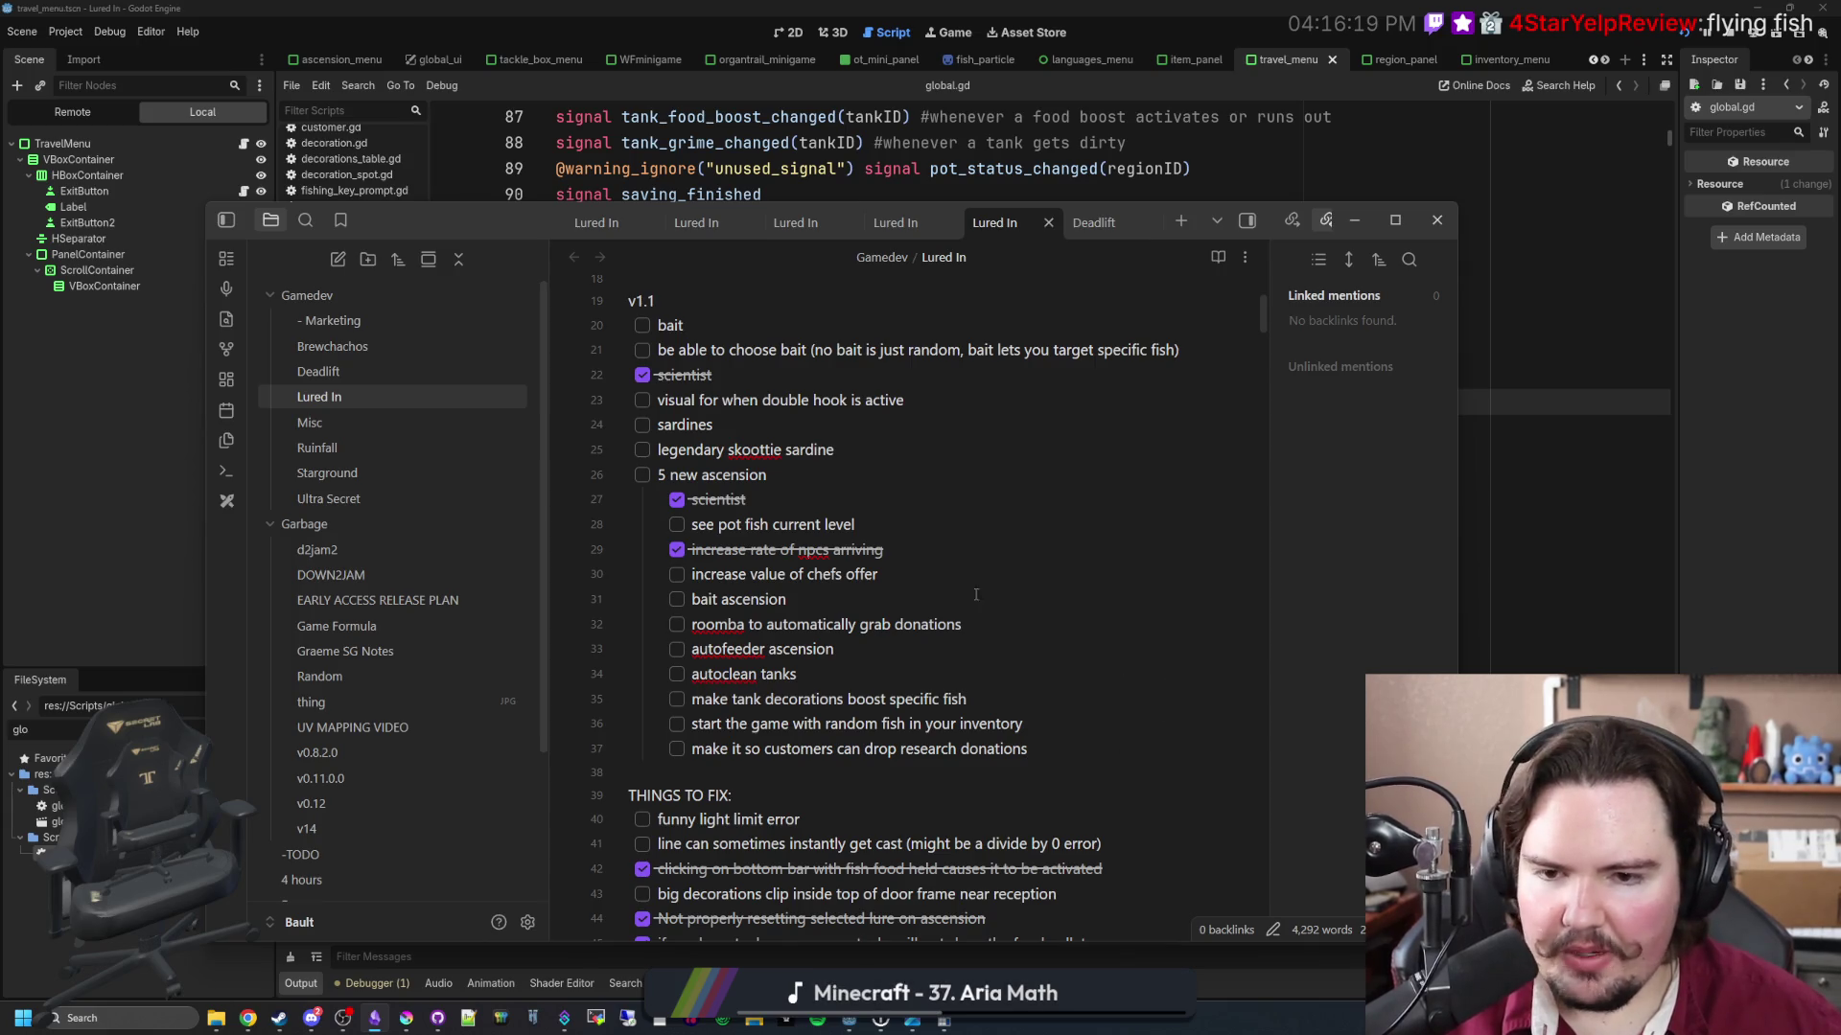
click(929, 453)
scroll(928, 452, up, 4)
scroll(929, 453, down, 4)
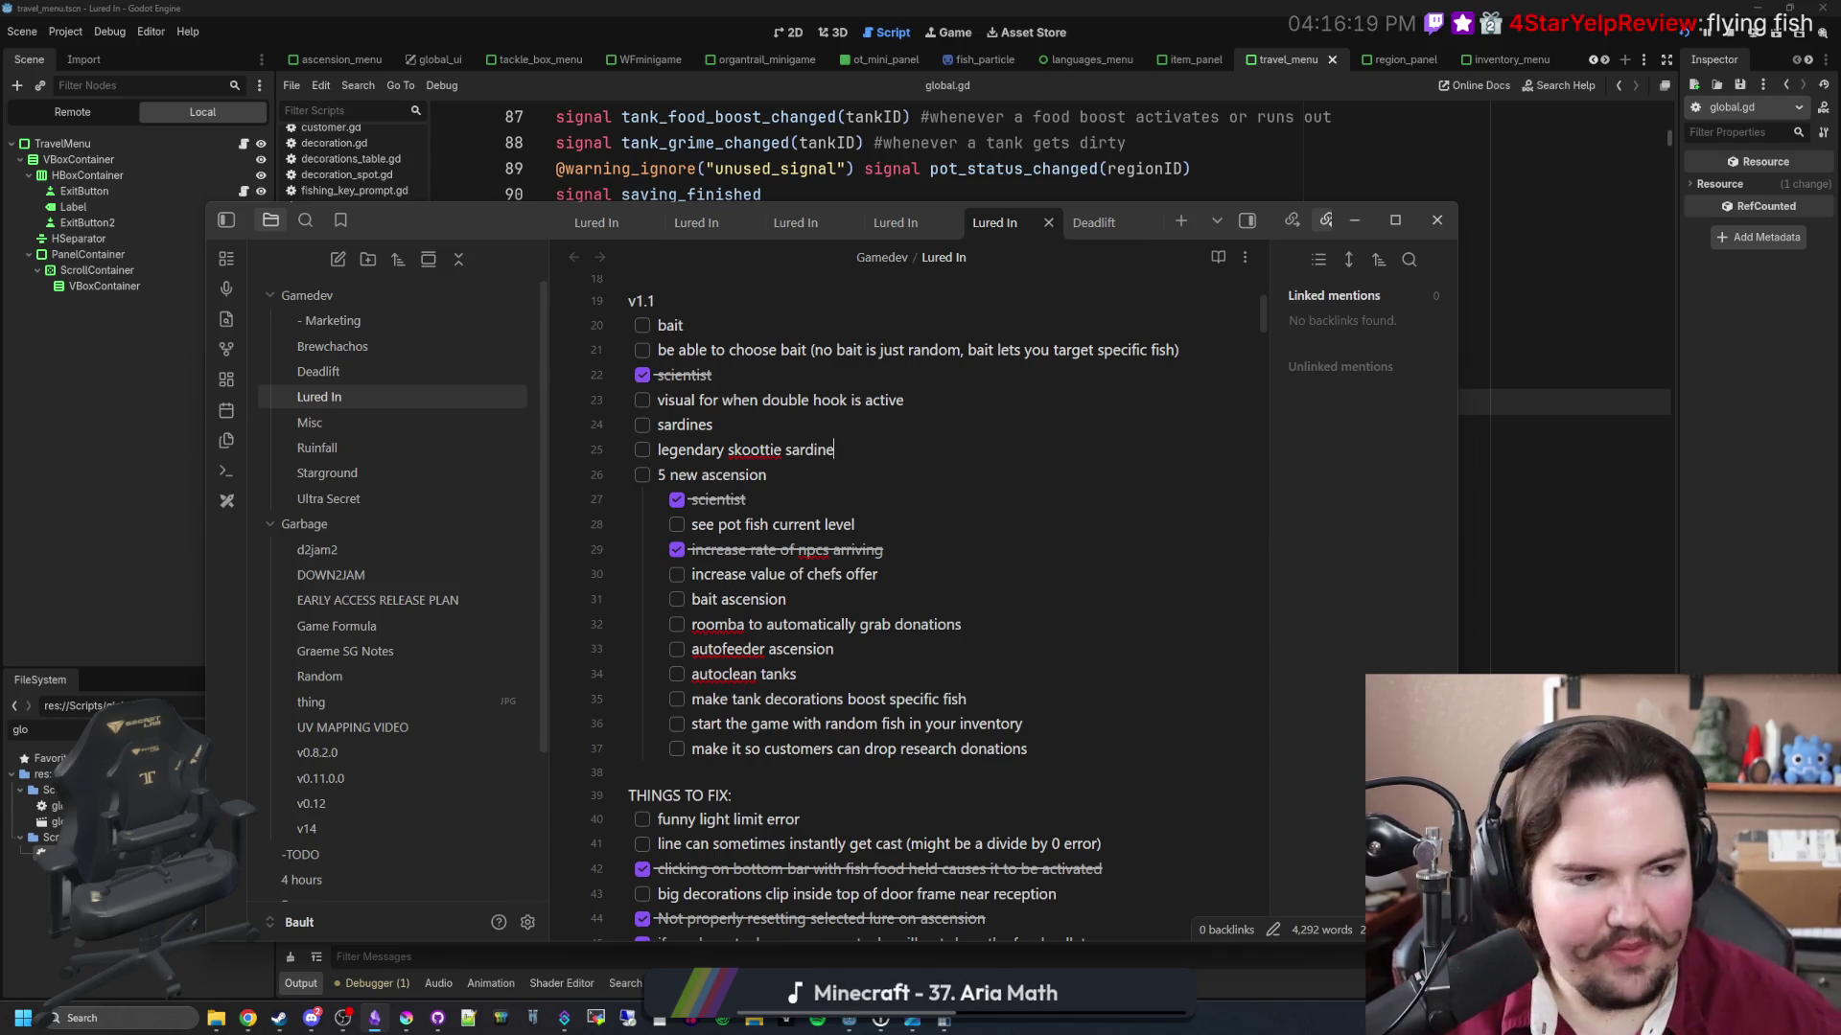
Step: Run a web search for 'flying fish' in a new browser window
key(super+2)
text(flying fish)
key(Return)
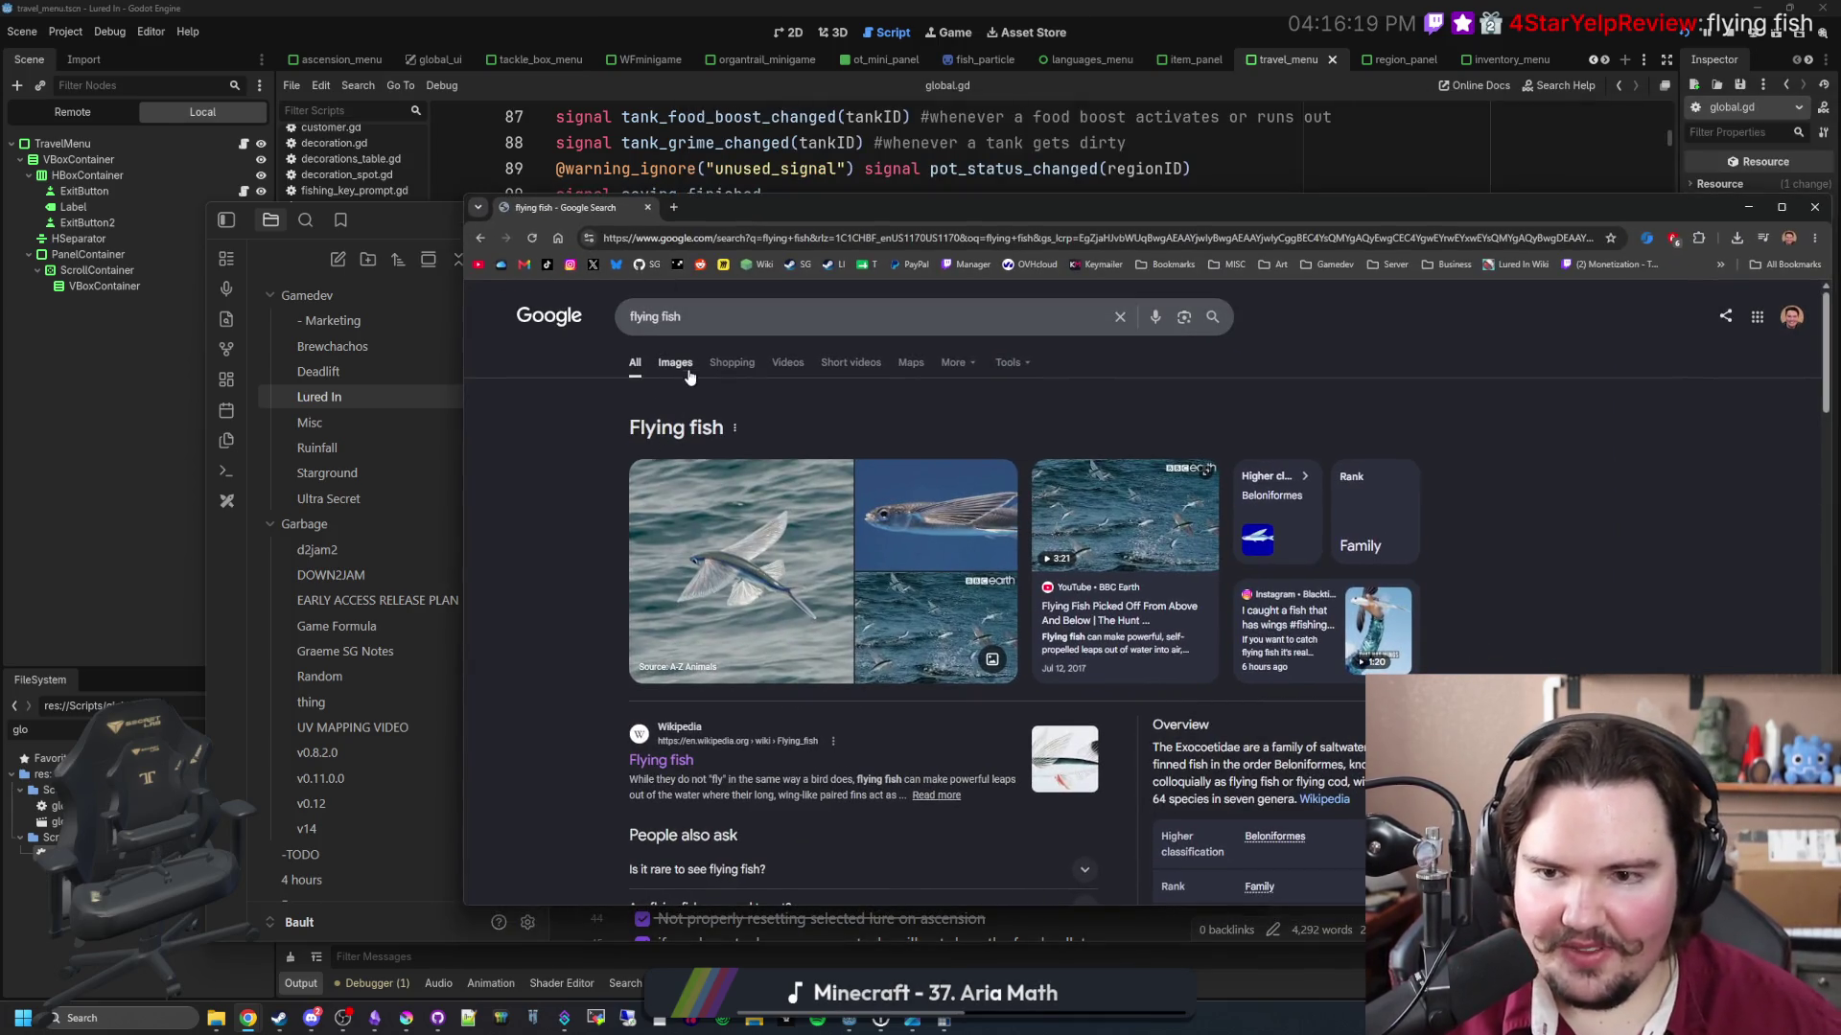
Step: Preview flying fish image results (Wikipedia, NWF, CA Marine, BBC Earth), then close the browser
click(677, 364)
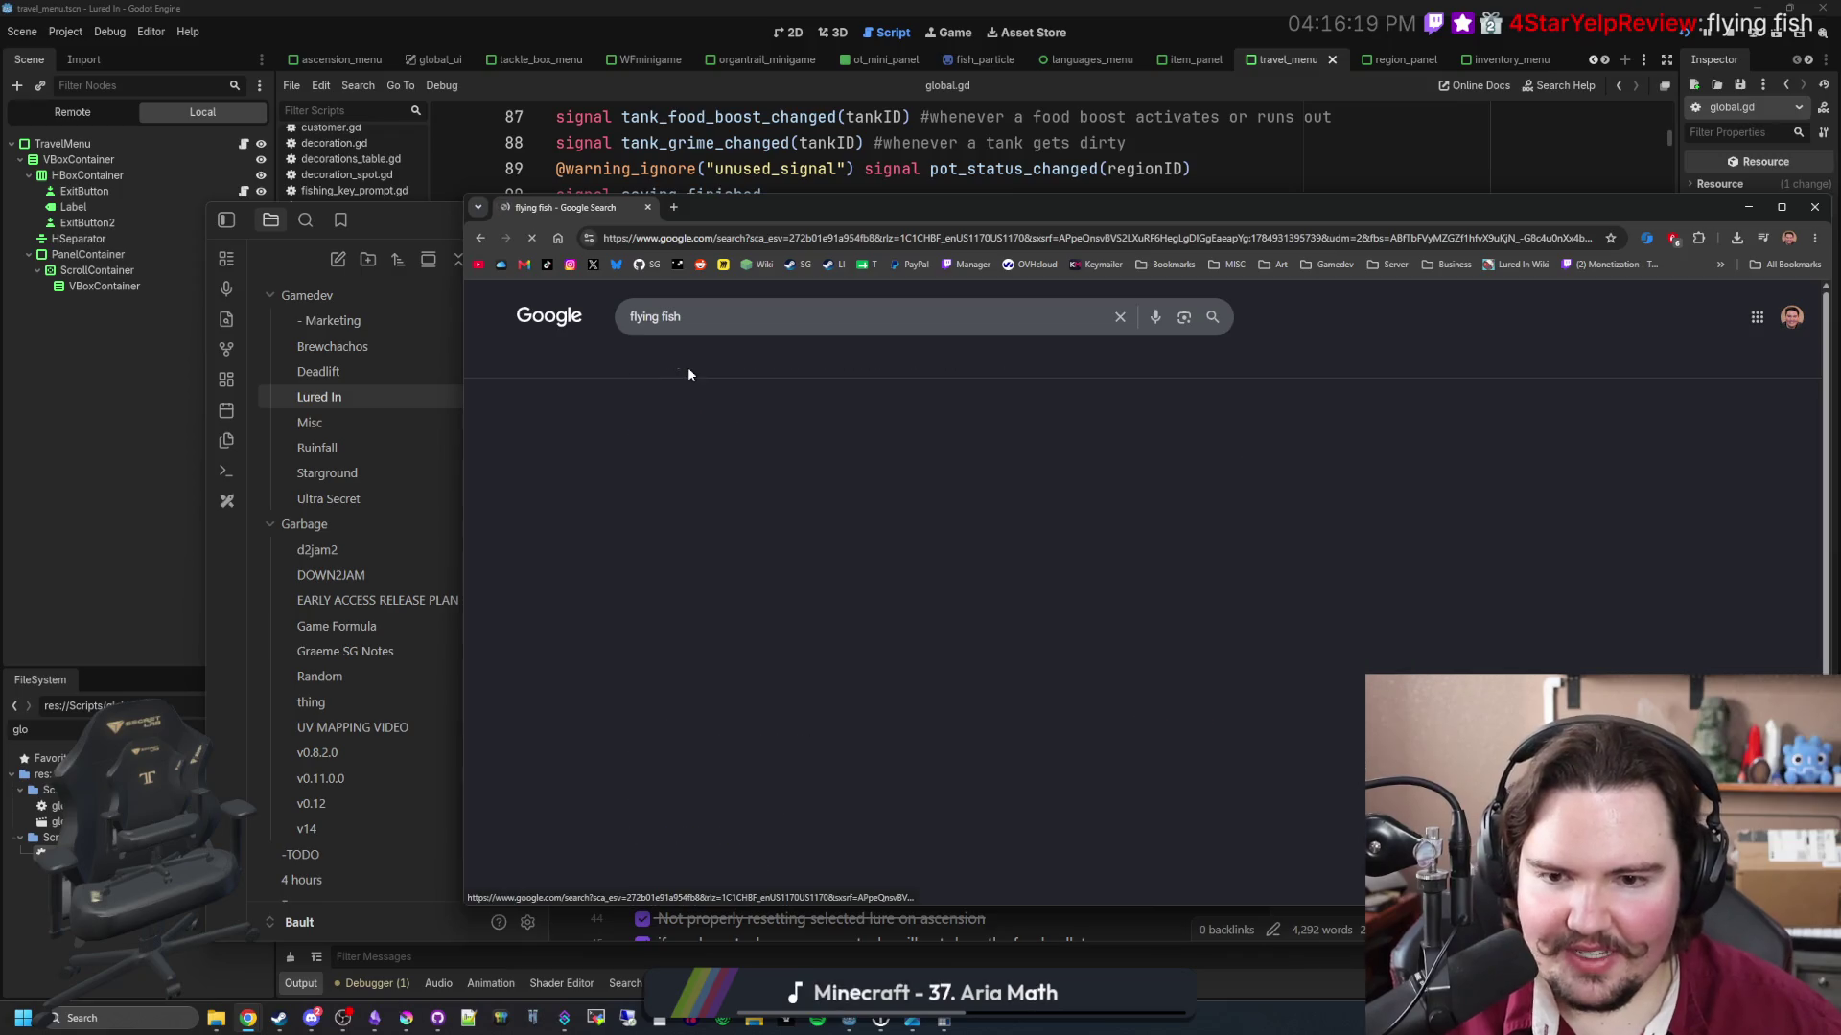
click(599, 469)
click(1143, 499)
click(976, 487)
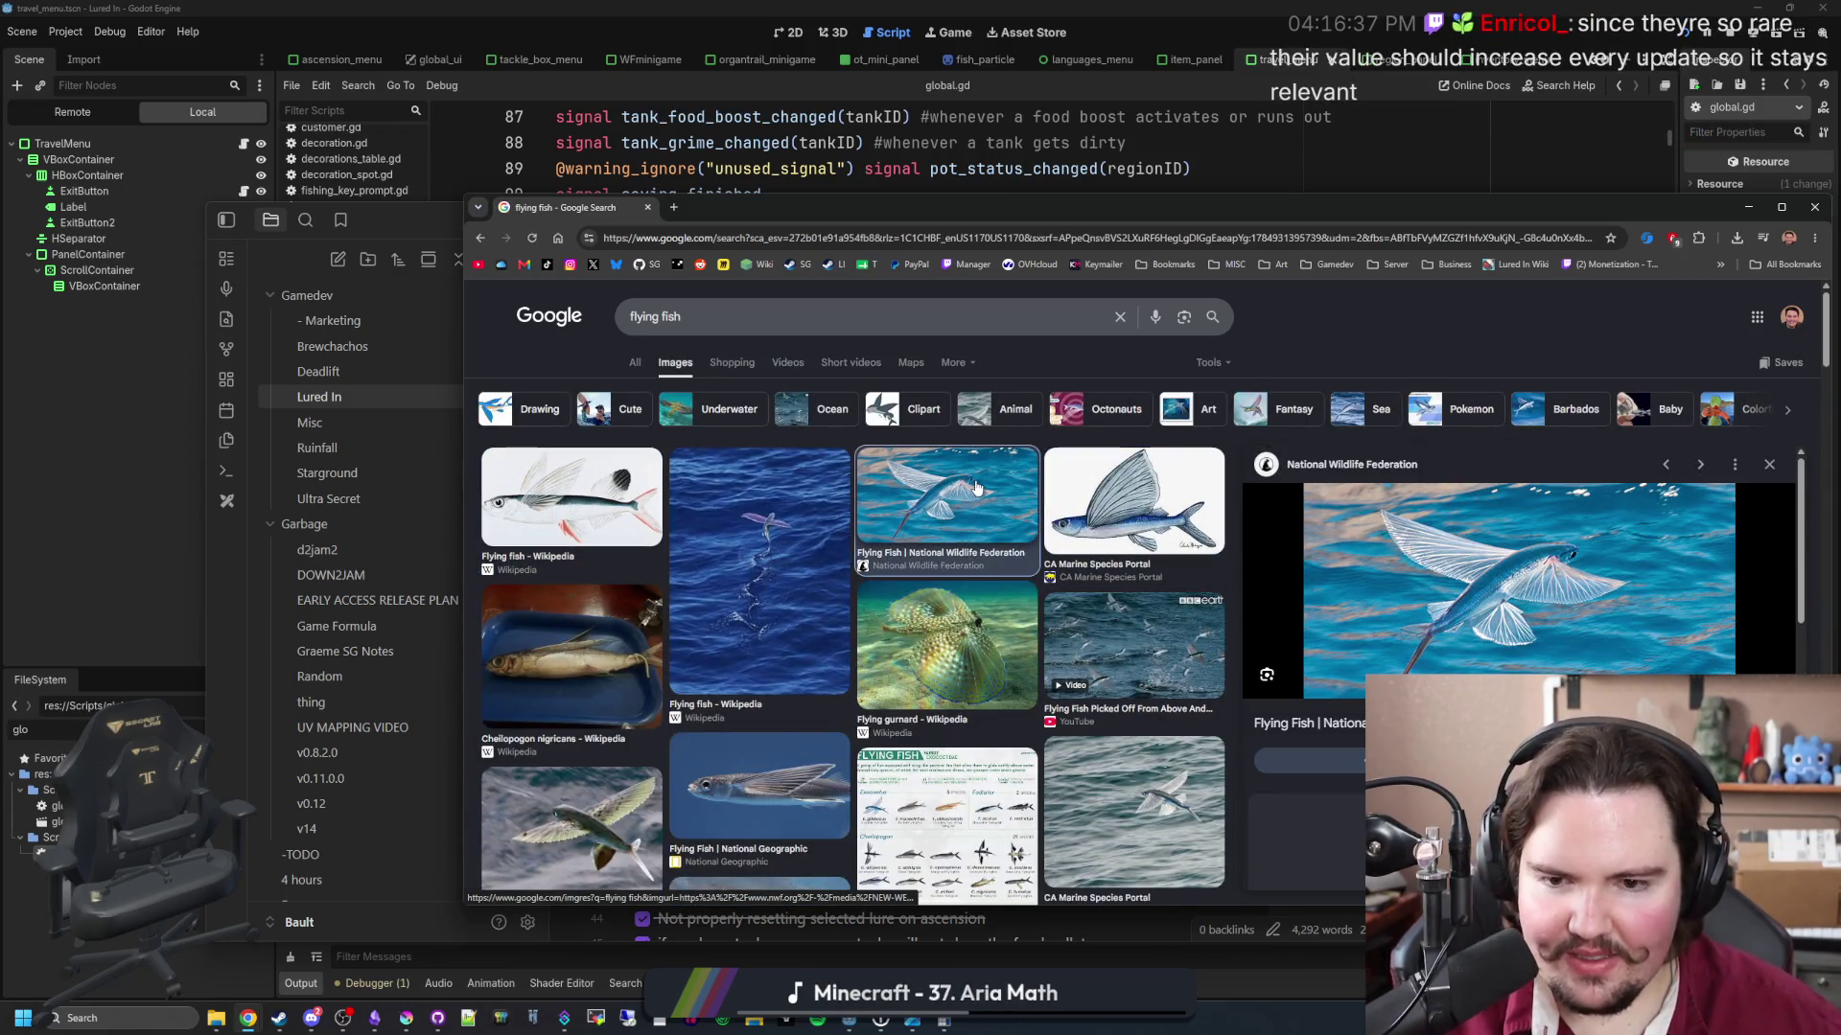
click(813, 527)
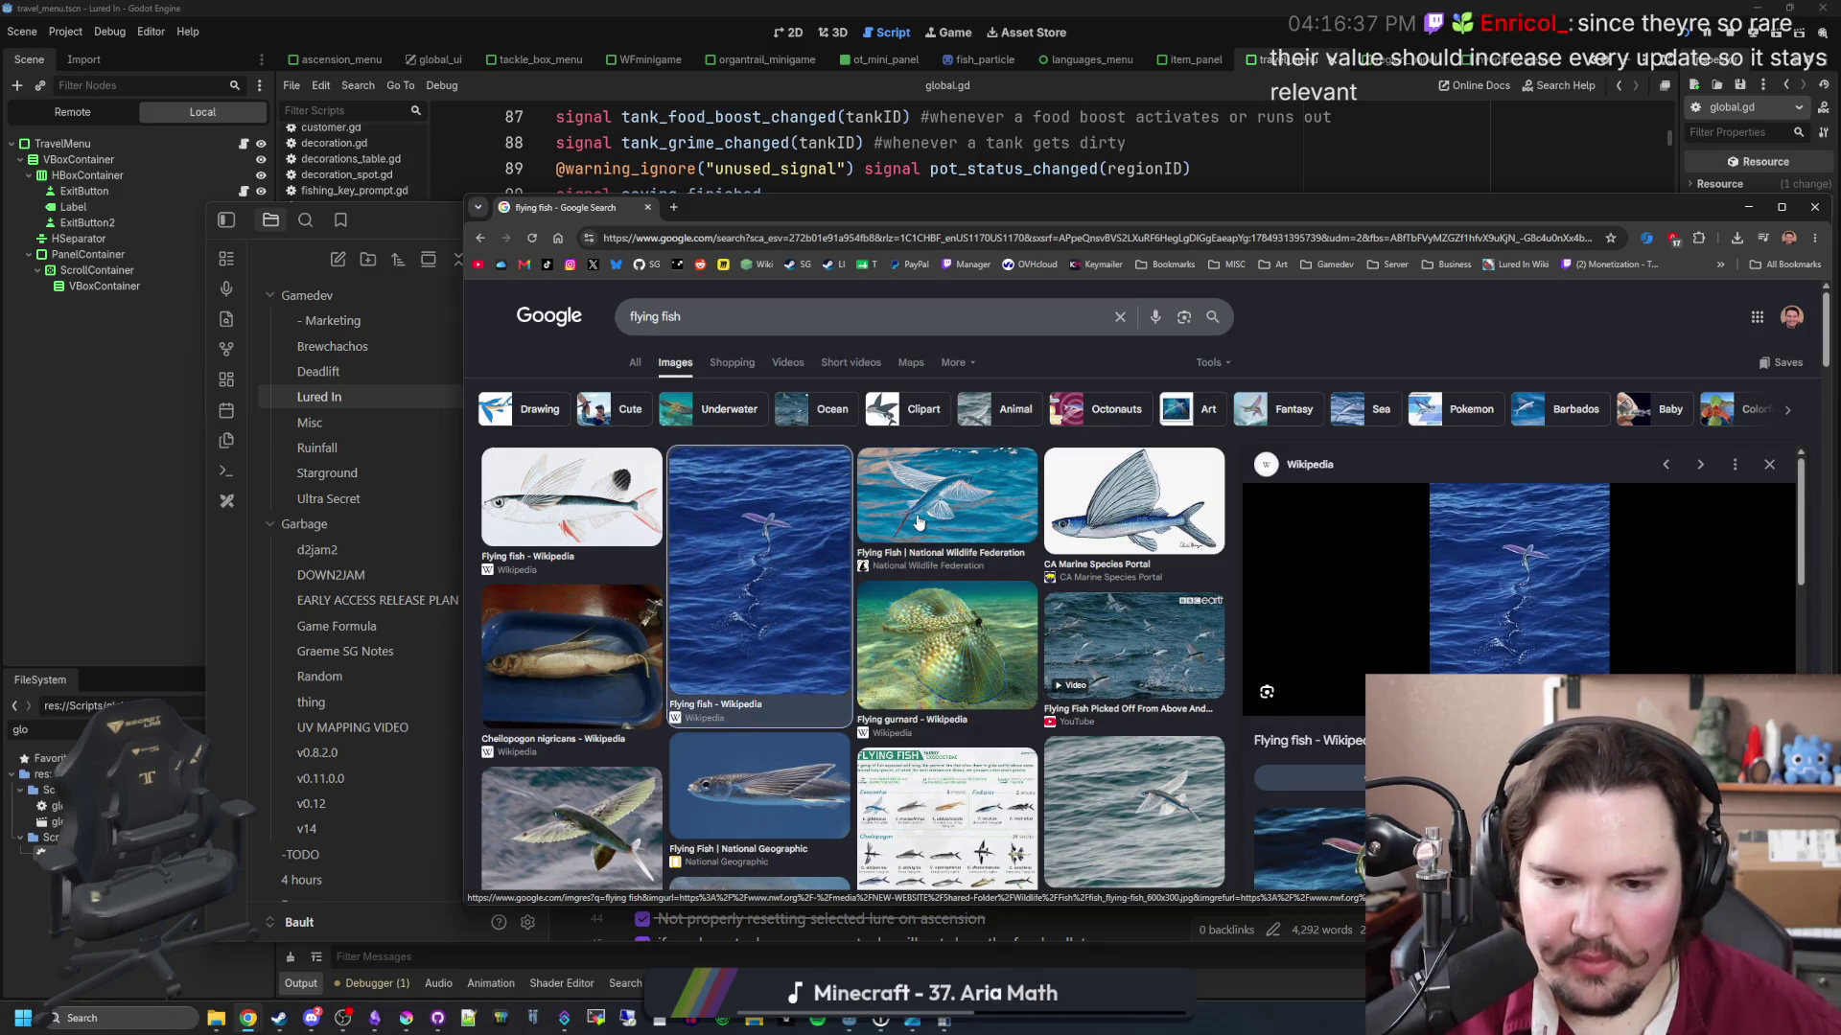
click(1133, 501)
click(1126, 648)
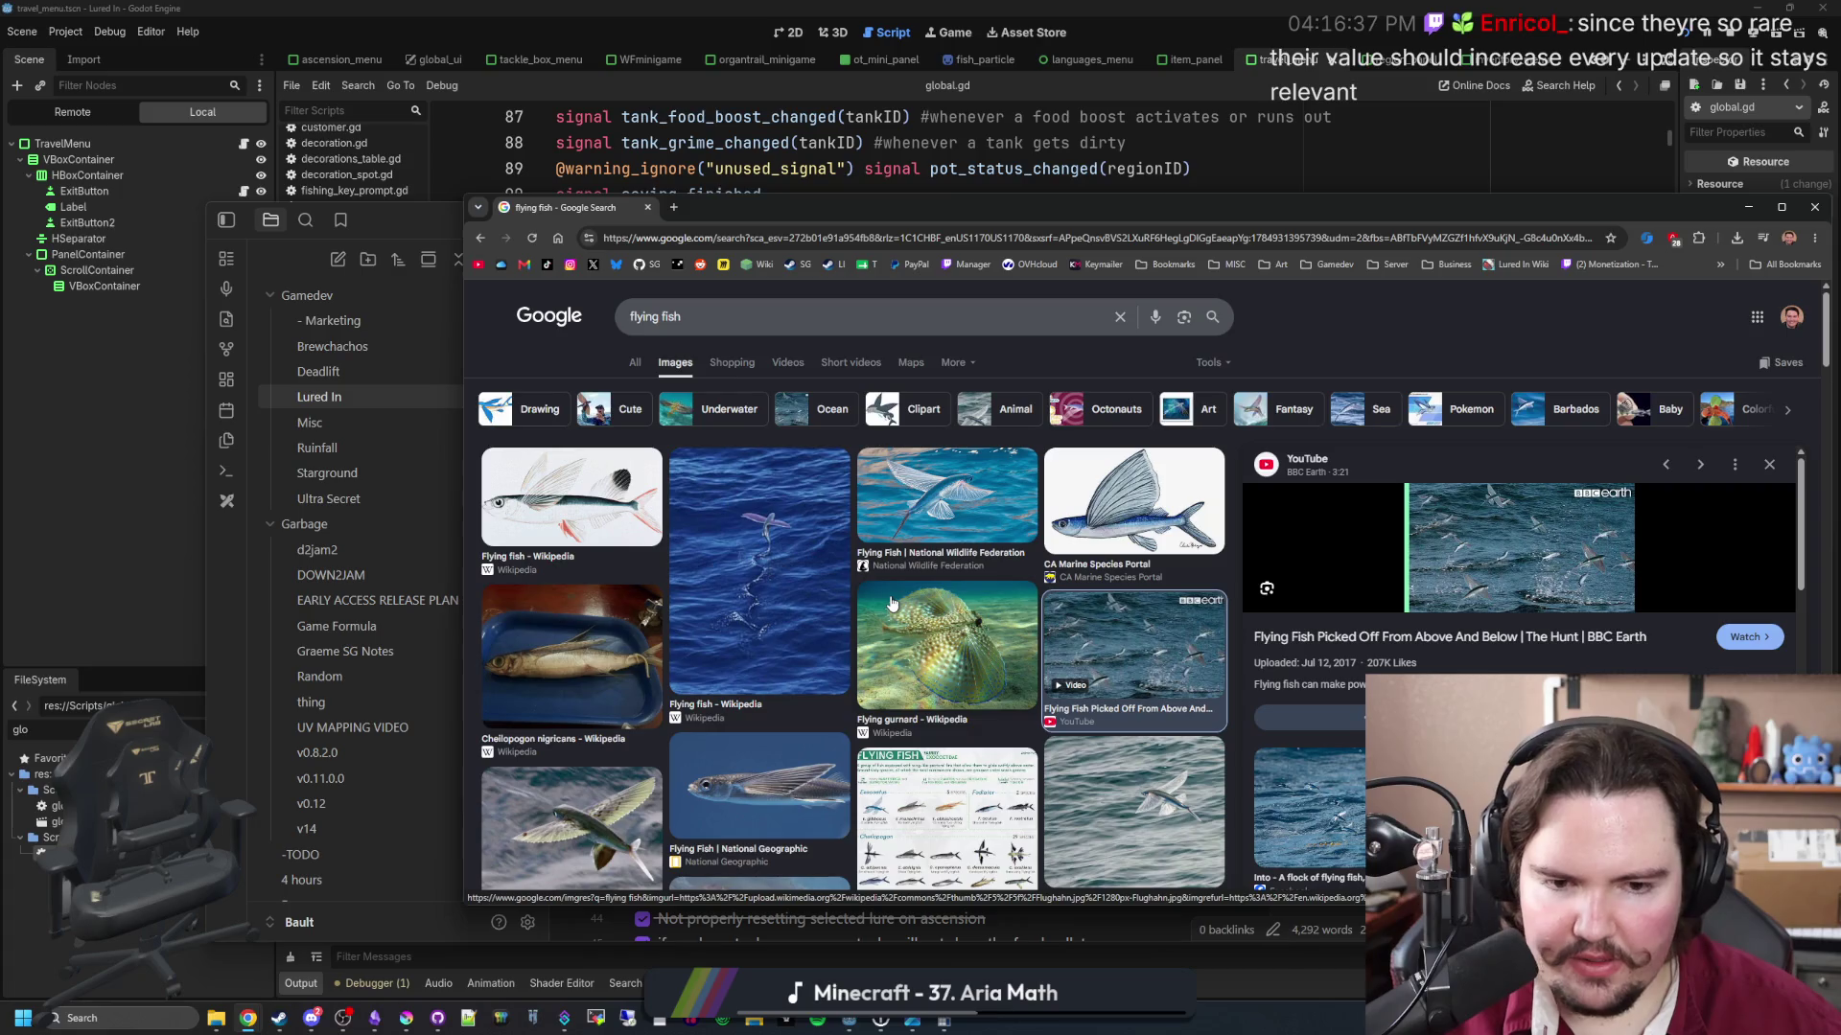
scroll(703, 469, down, 4)
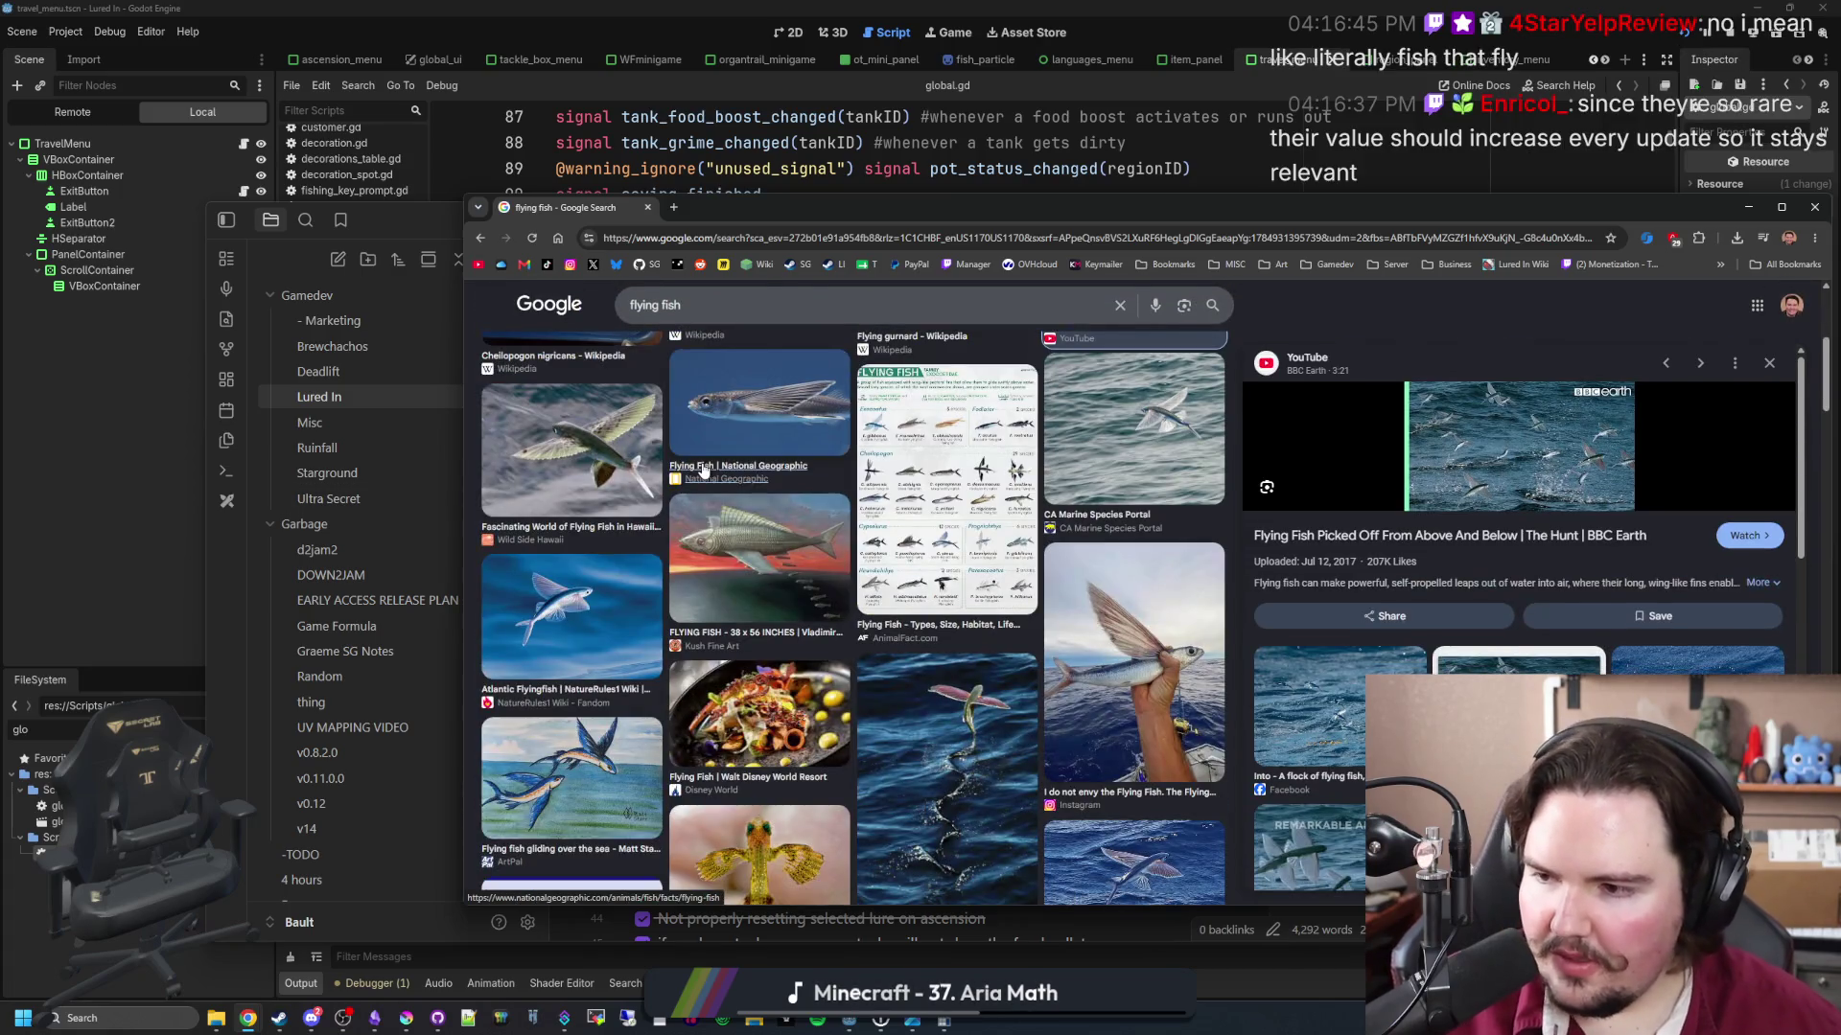
scroll(703, 468, up, 4)
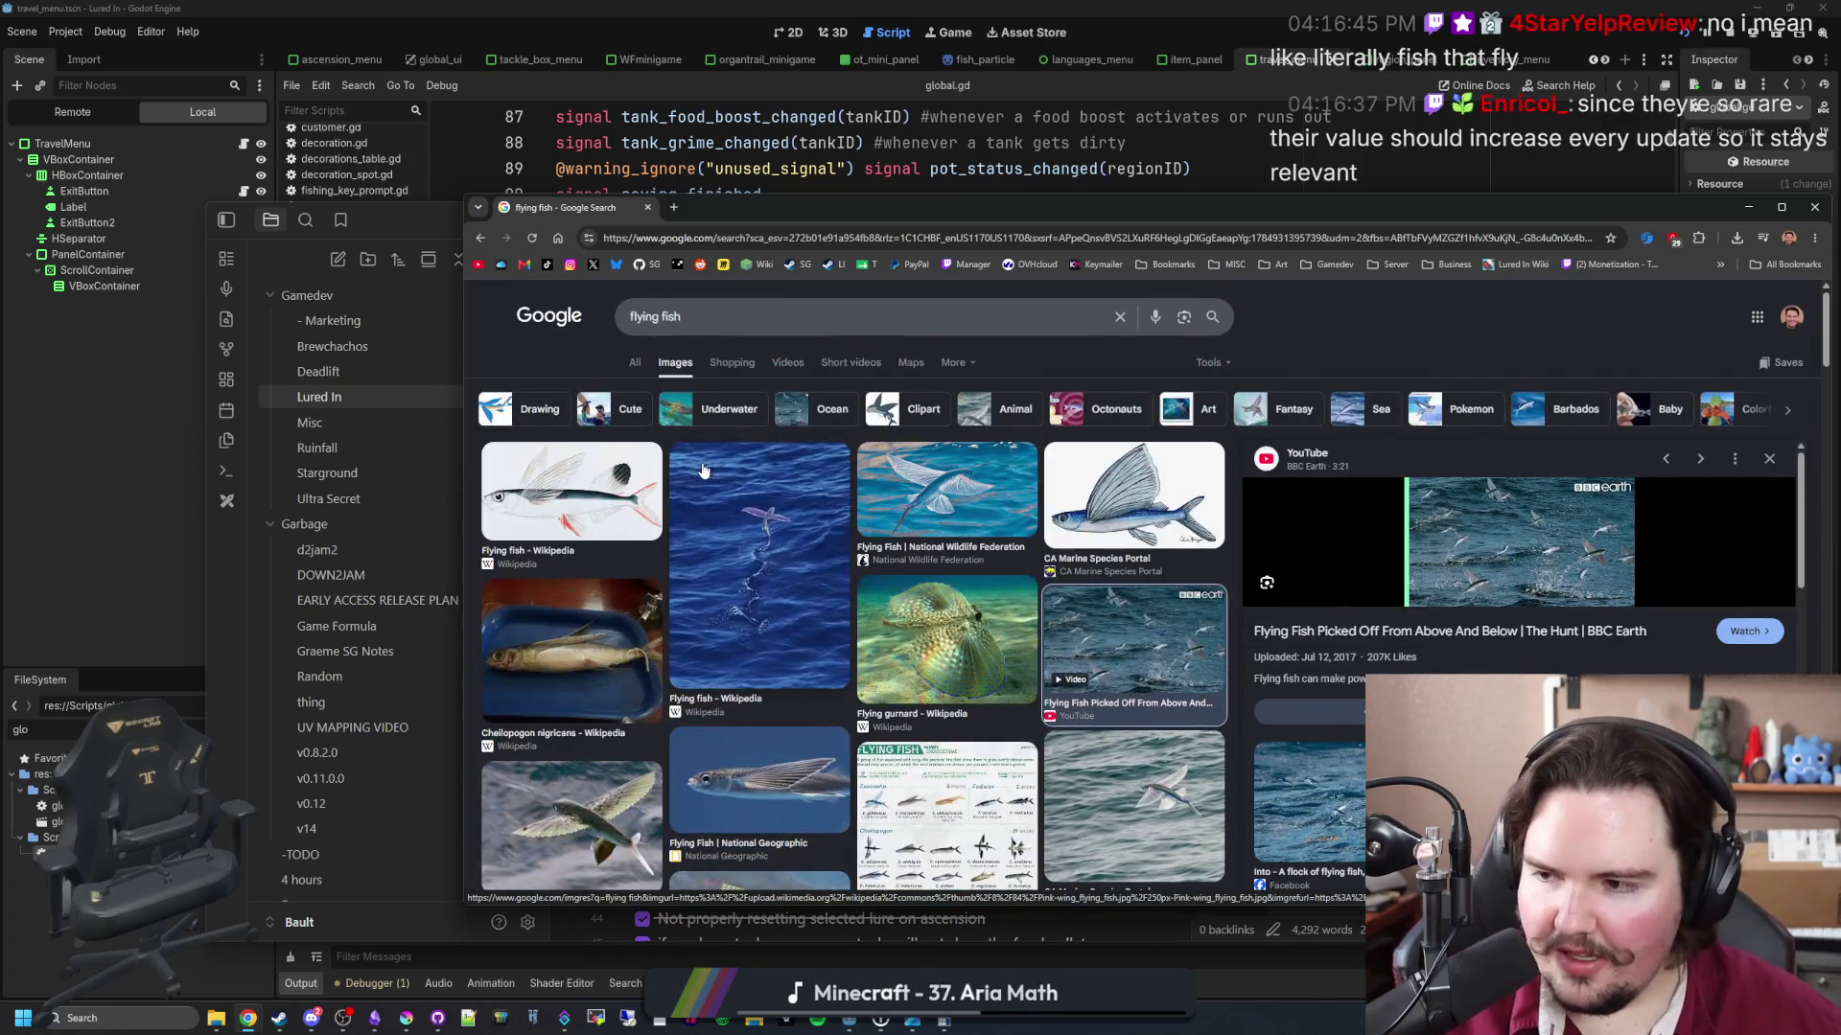
click(648, 207)
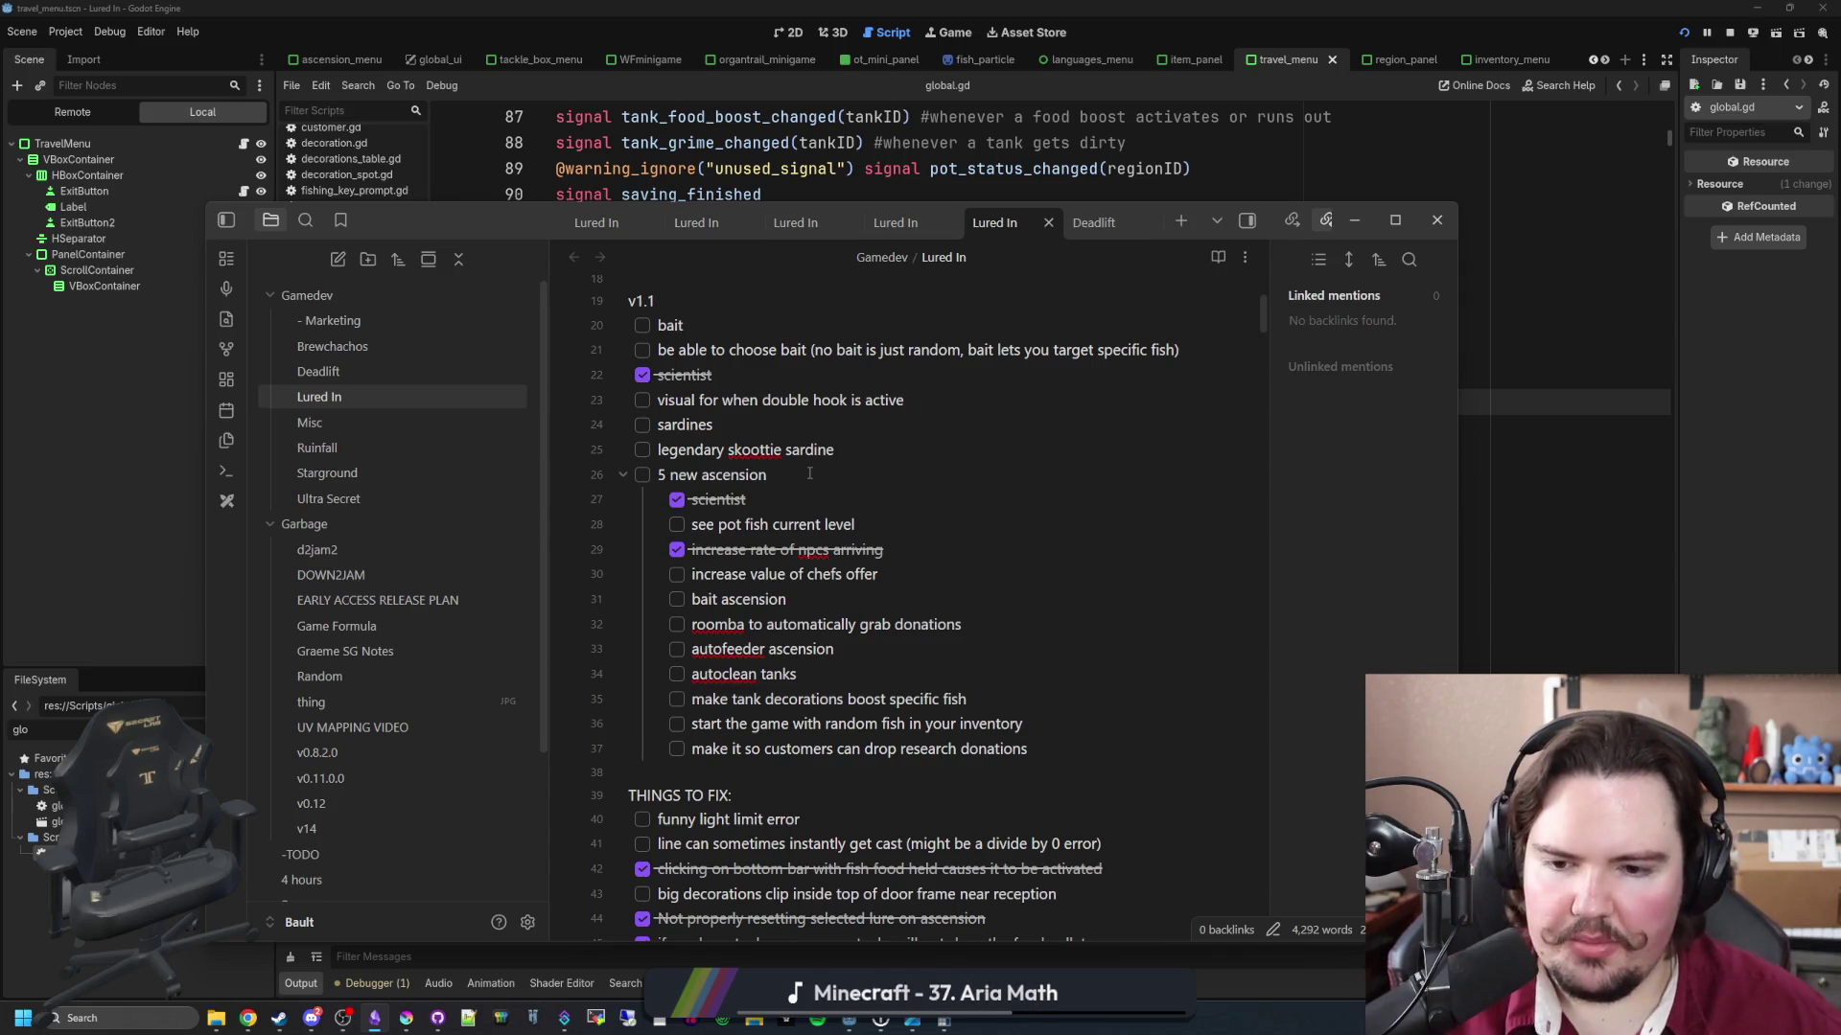
Step: Add the task 'mythical fish through ascension' after the donations task
click(1035, 749)
key(Return)
text(mythical fish through)
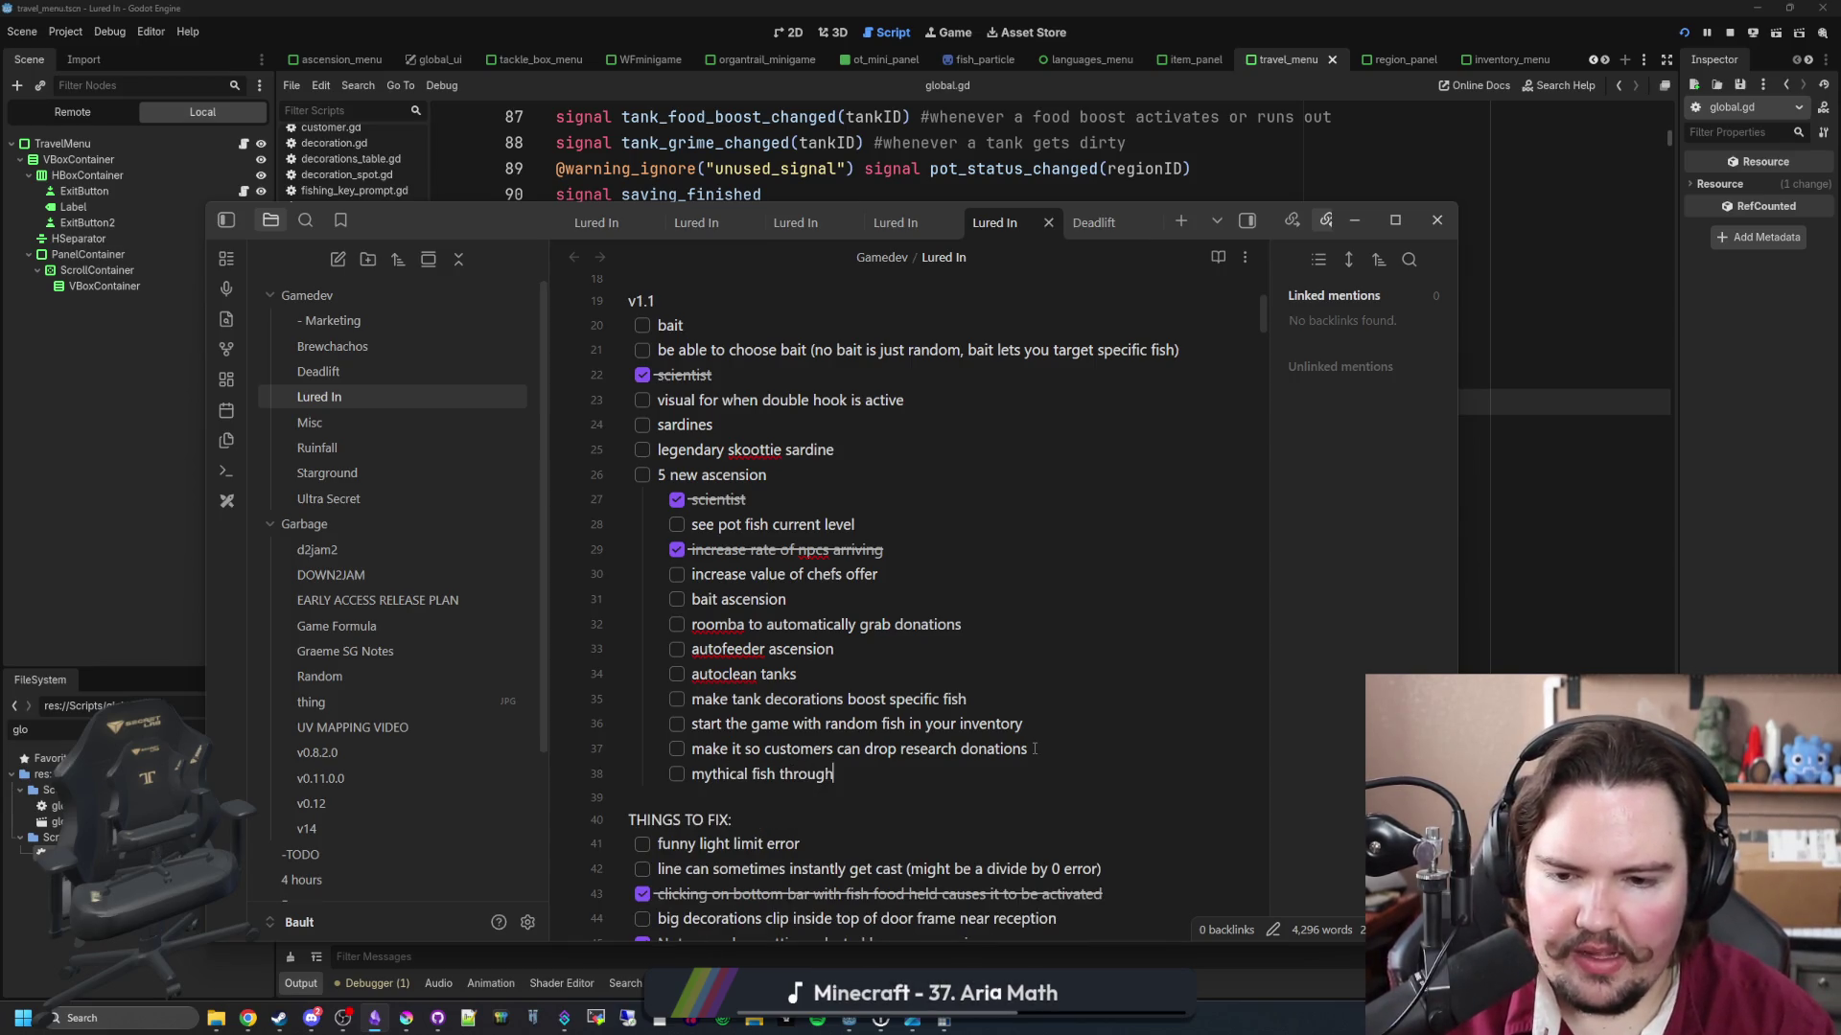
text( ascension)
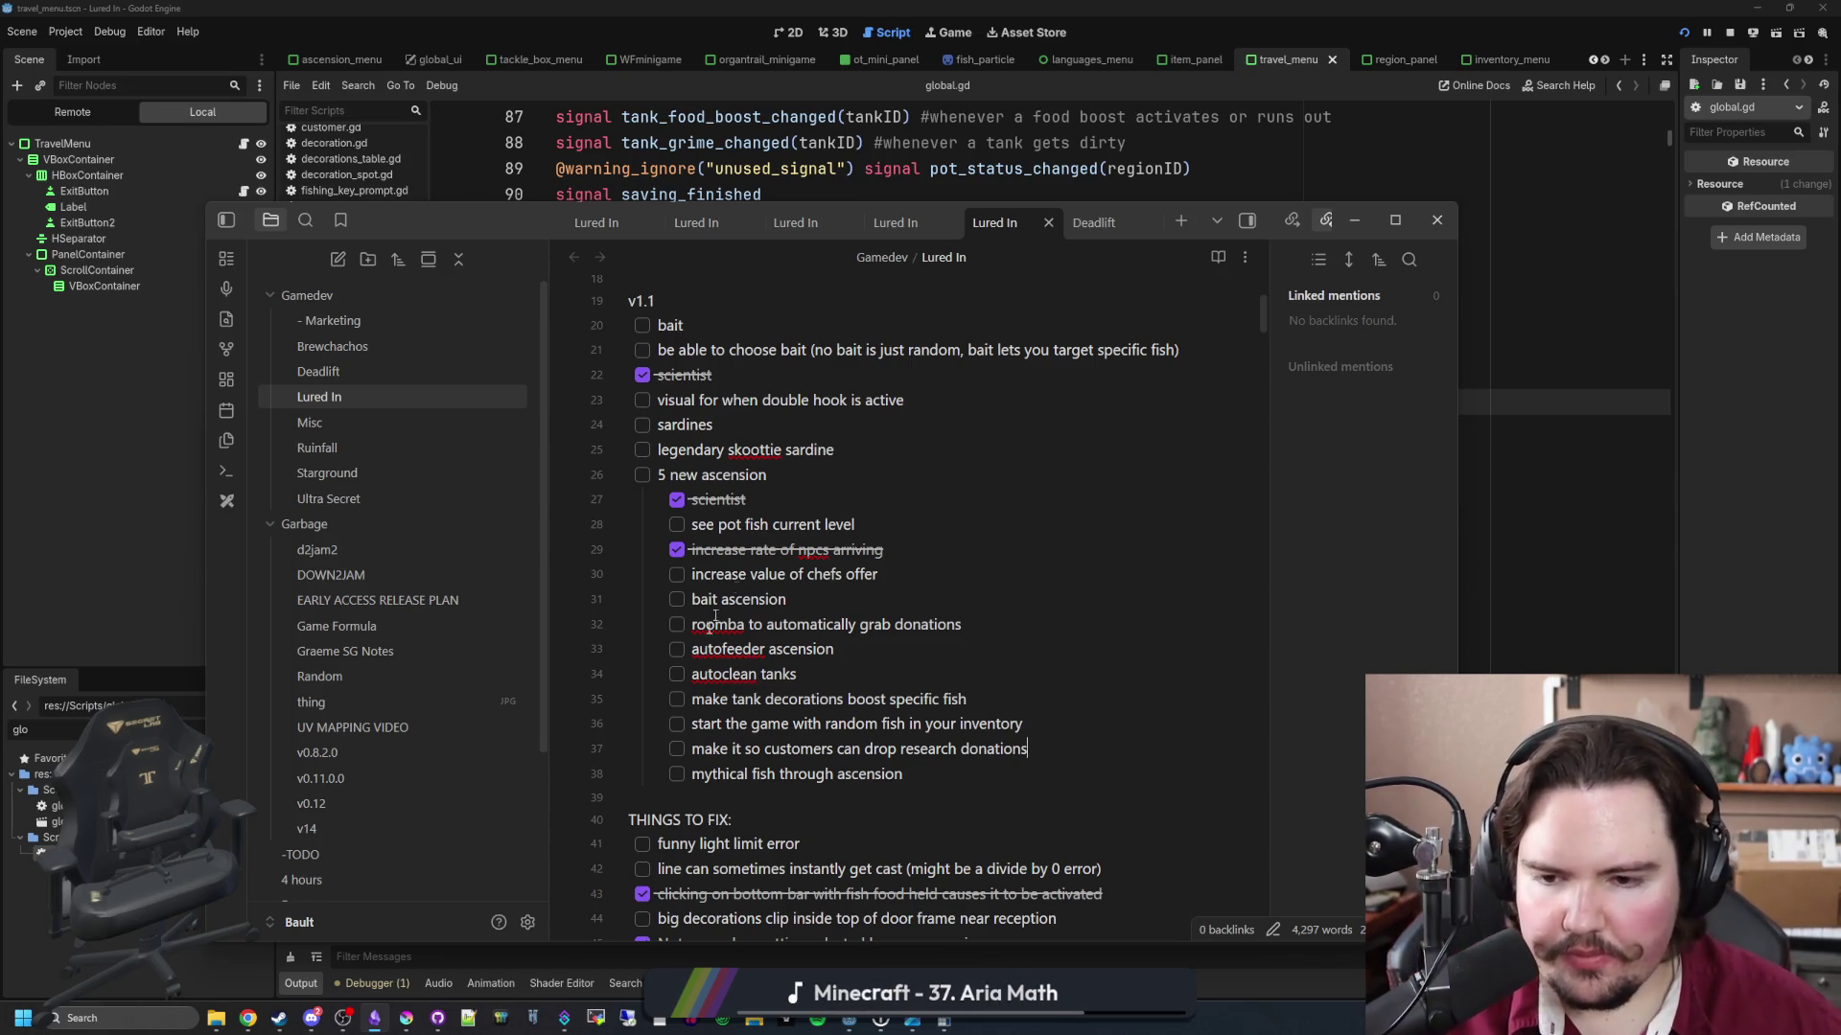
Step: Select the new ascension task block, including the 'see pot fish current level' task
mouse_move(918, 772)
mouse_down()
mouse_move(671, 475)
mouse_move(646, 470)
mouse_up()
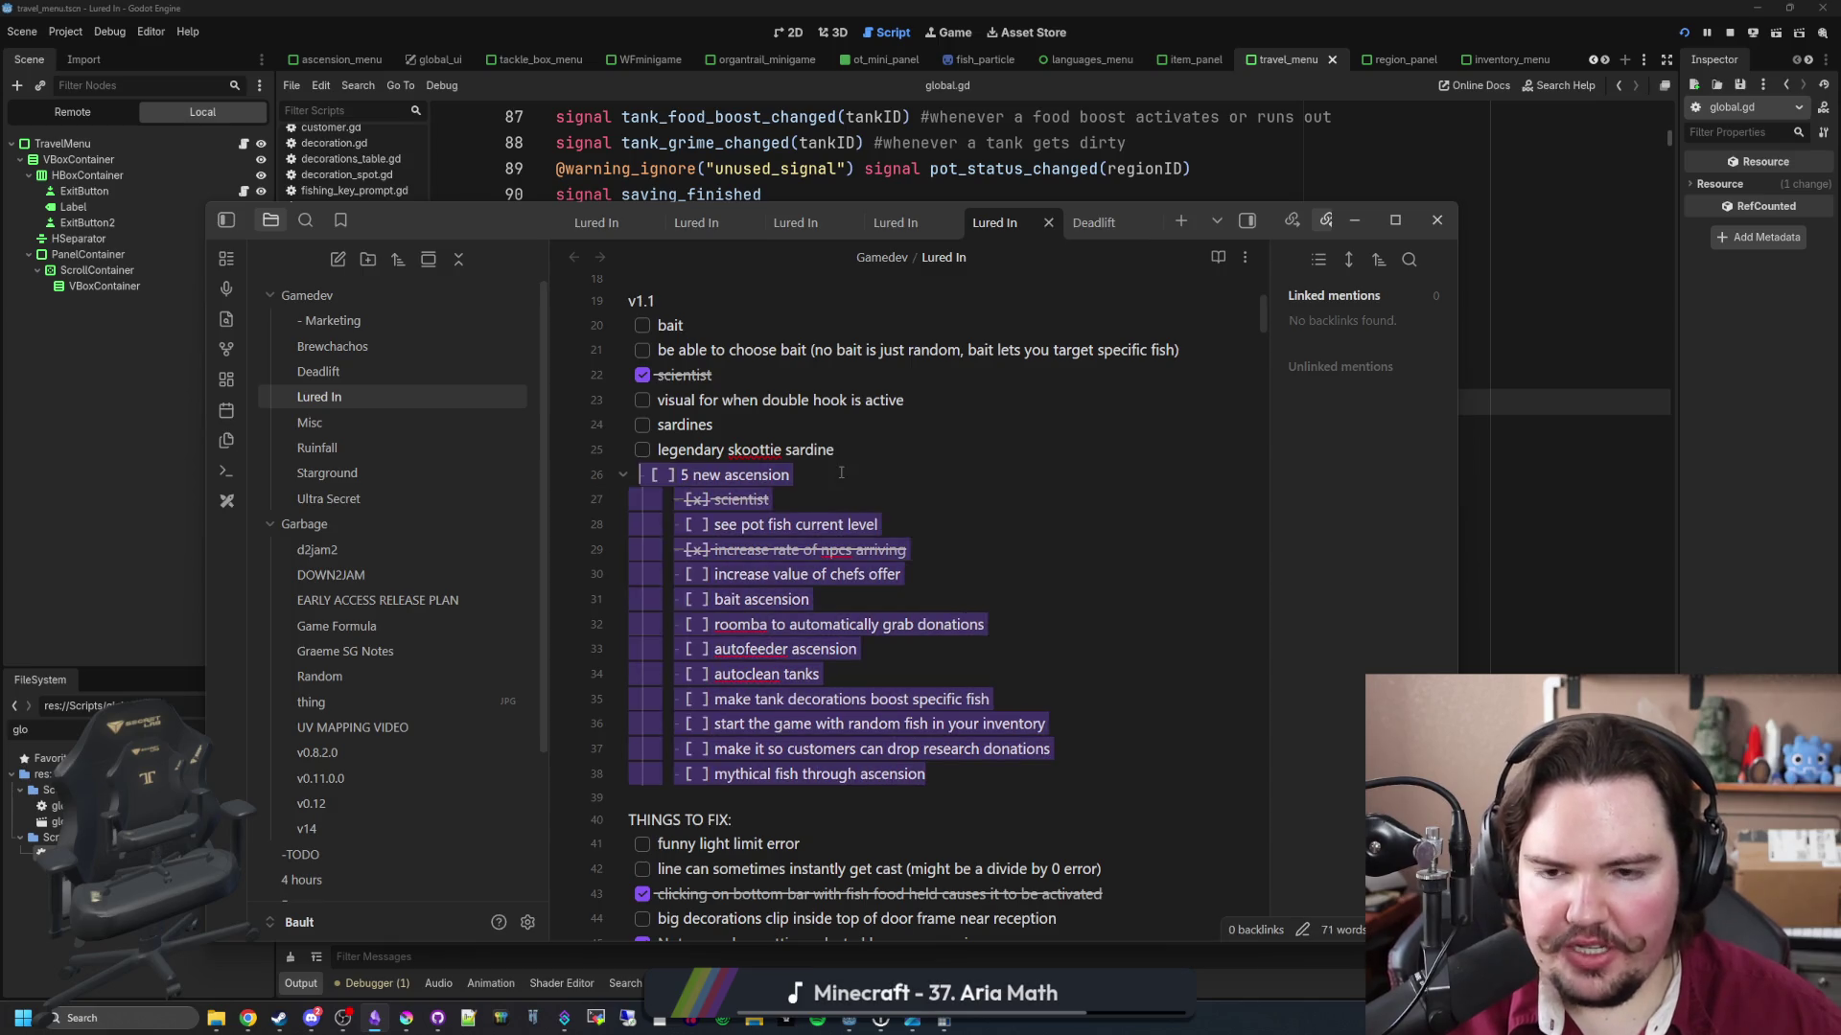
click(646, 457)
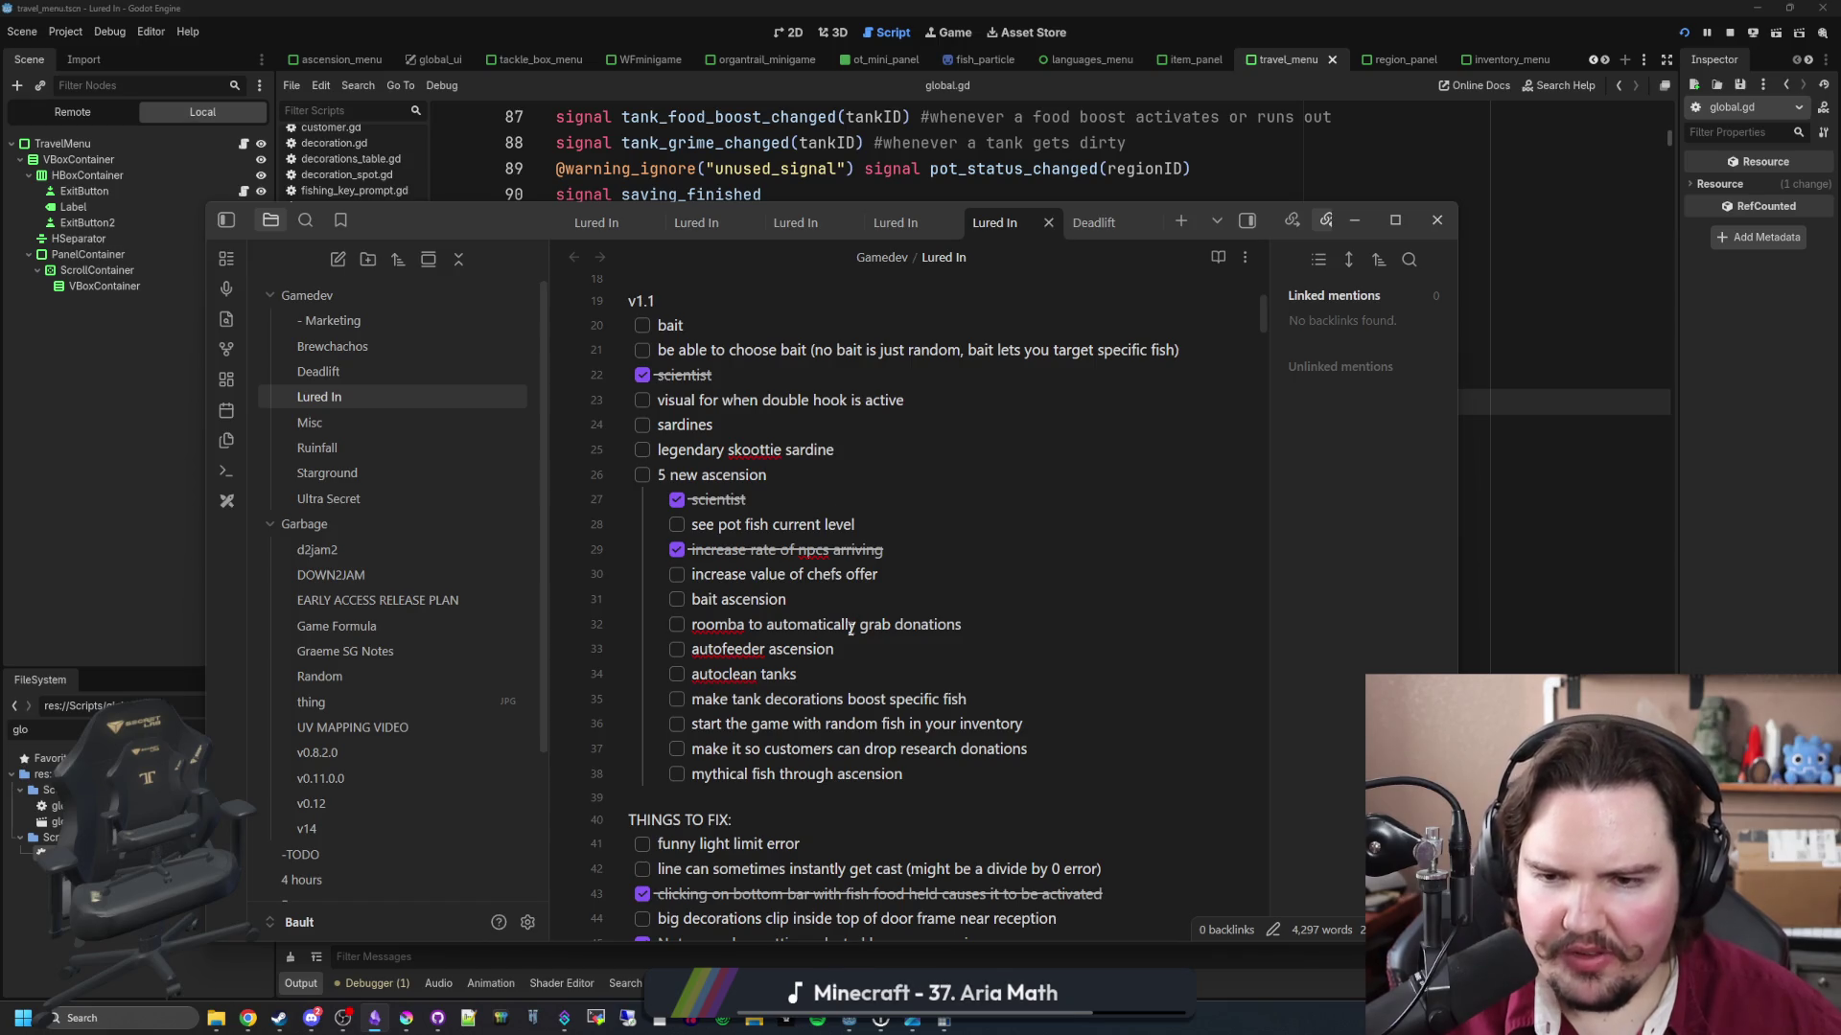
mouse_move(936, 792)
mouse_down()
mouse_move(690, 637)
mouse_move(674, 525)
mouse_up()
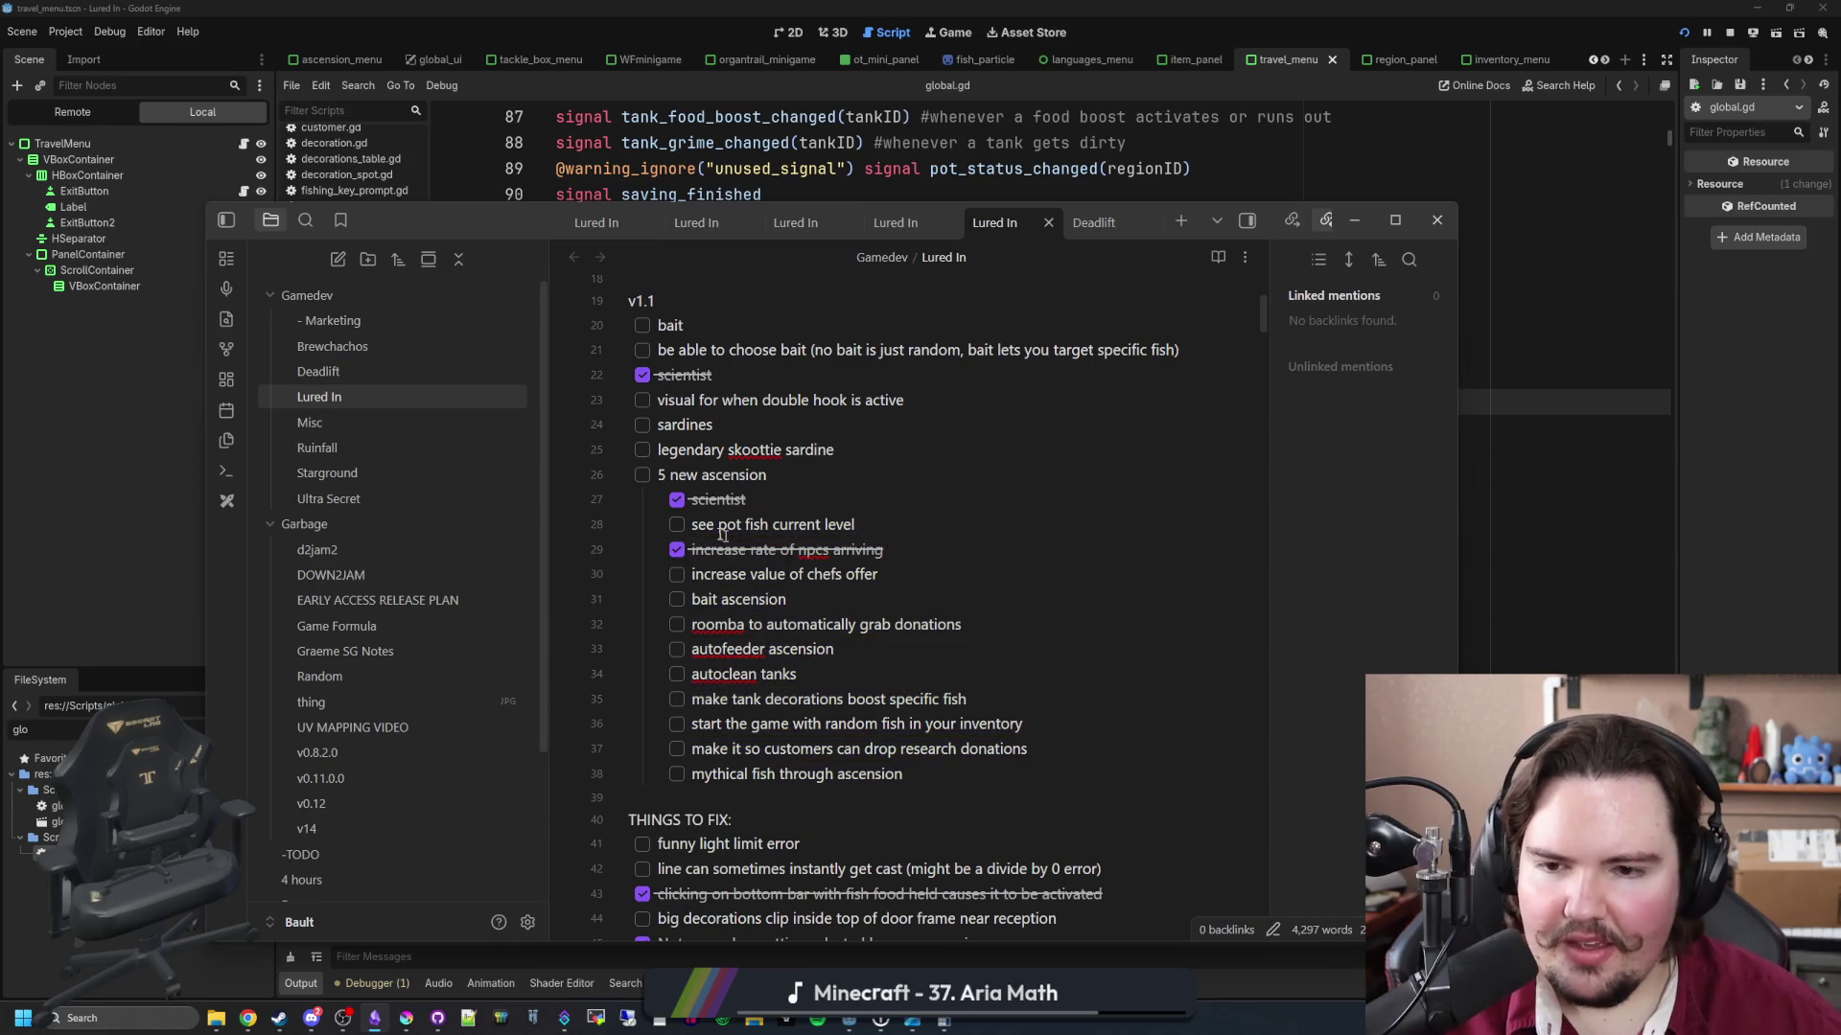
mouse_move(701, 524)
mouse_down()
mouse_move(854, 525)
mouse_move(694, 528)
mouse_up()
click(854, 190)
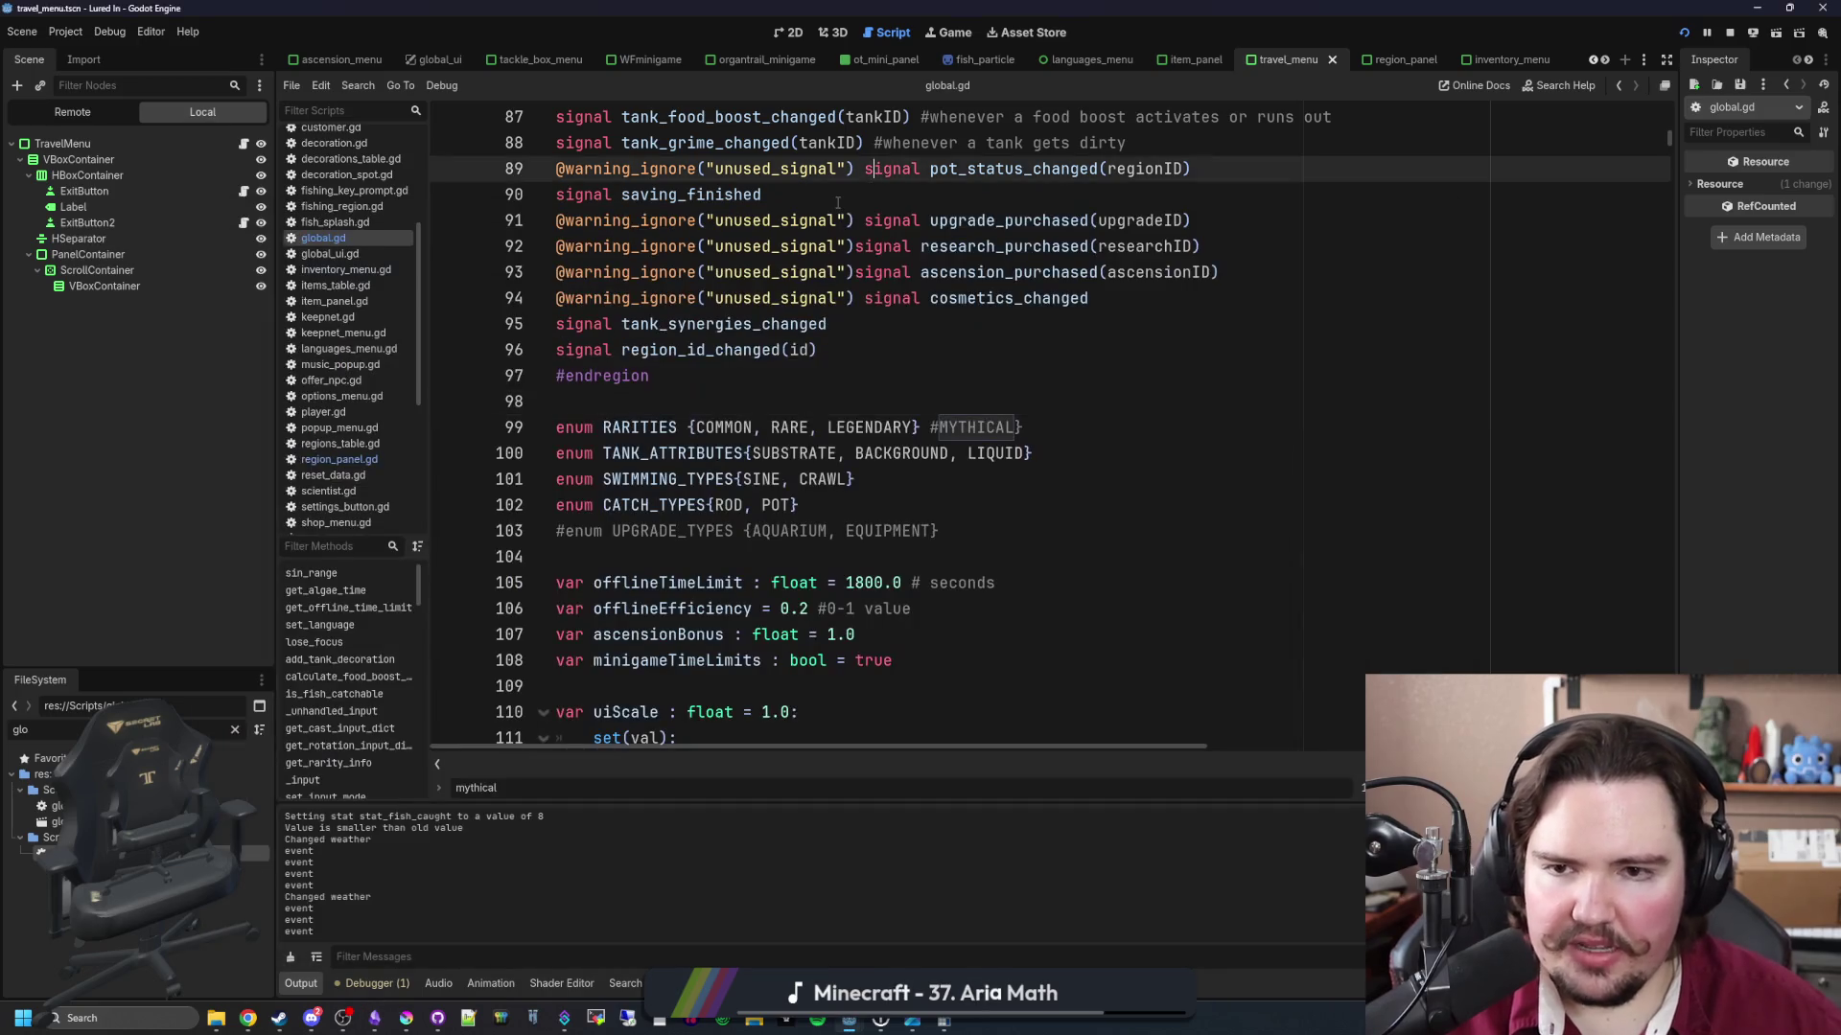
Step: Save the project, then check the ascension panel and travel to the Pond and back
key(ctrl+s)
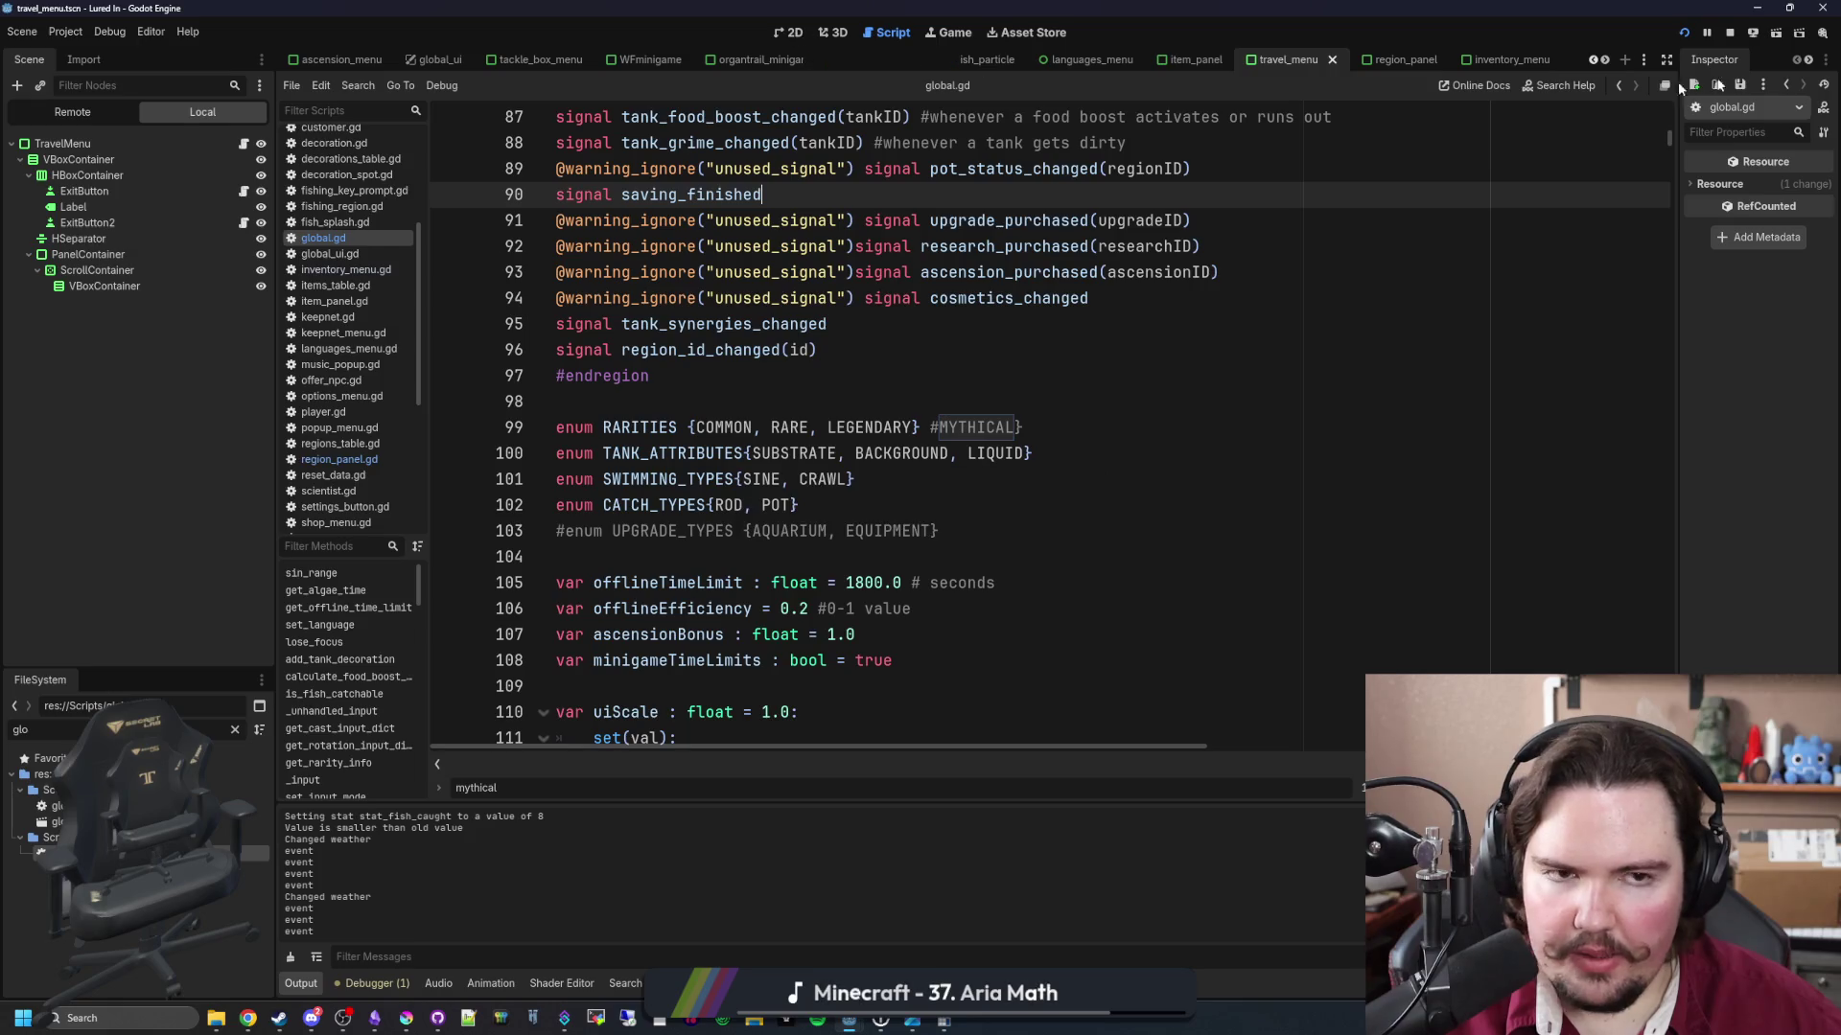
click(949, 32)
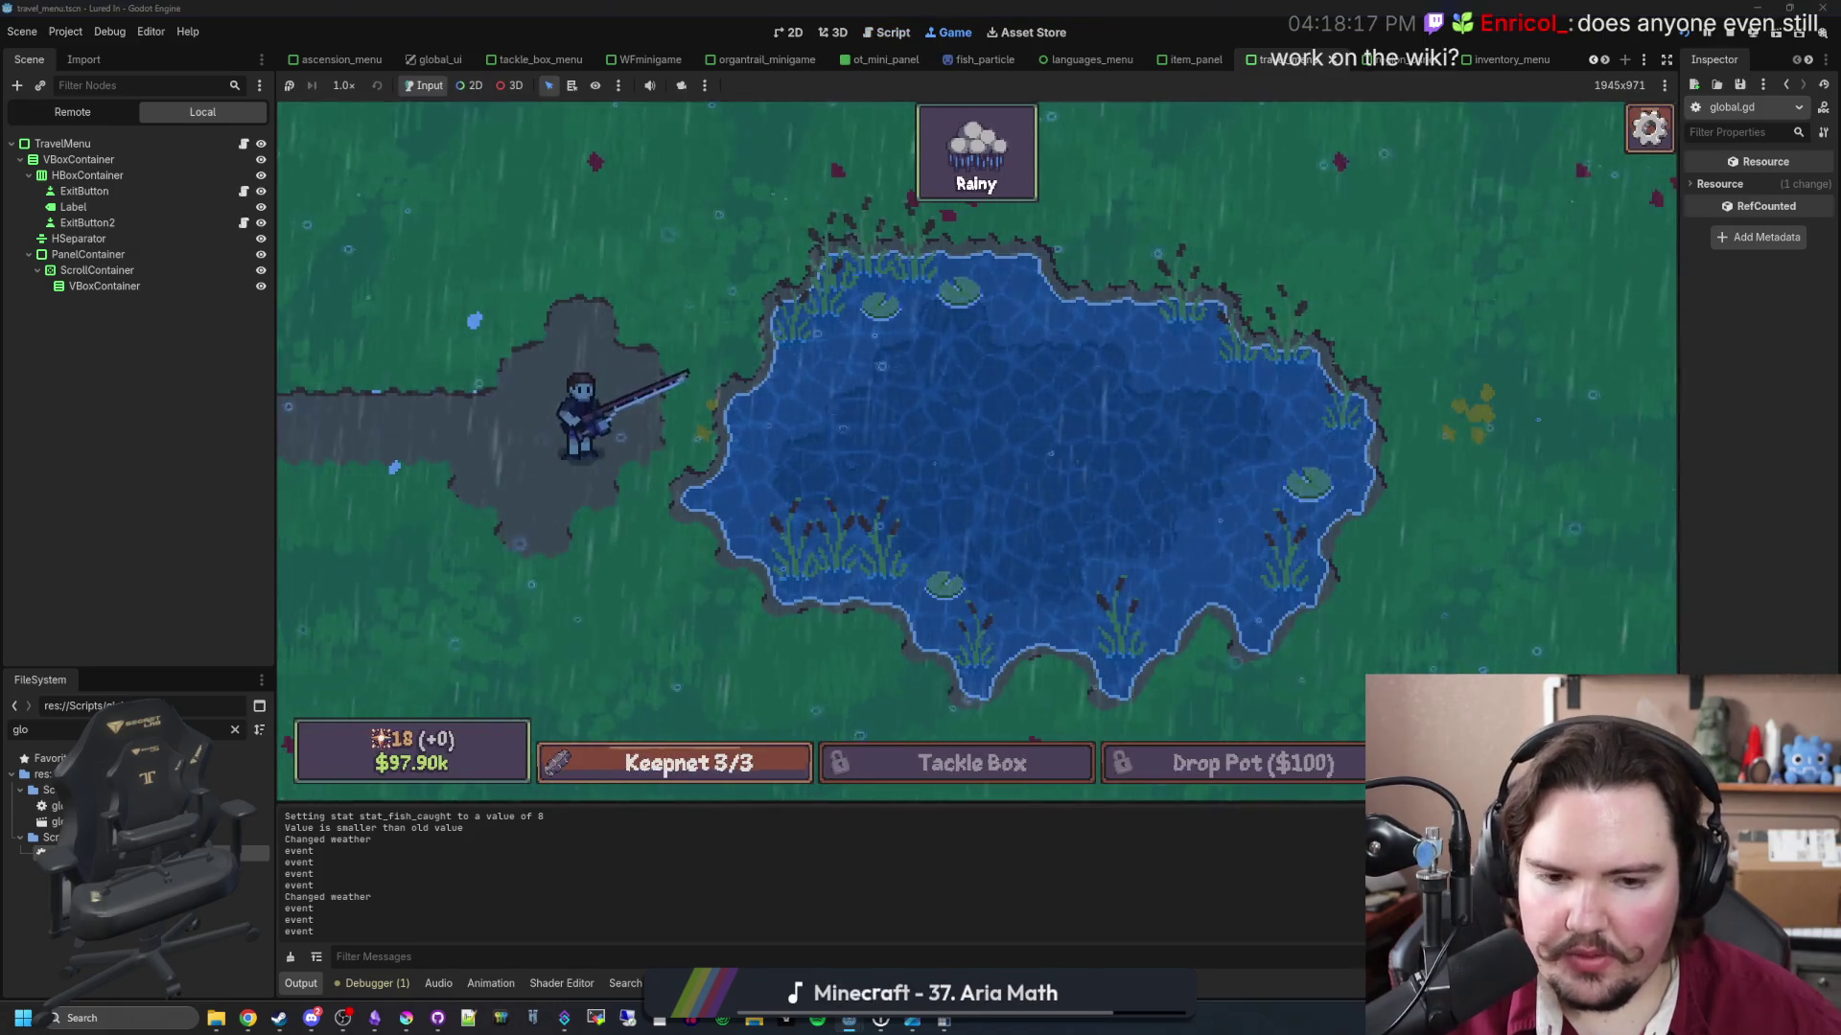
key(Escape)
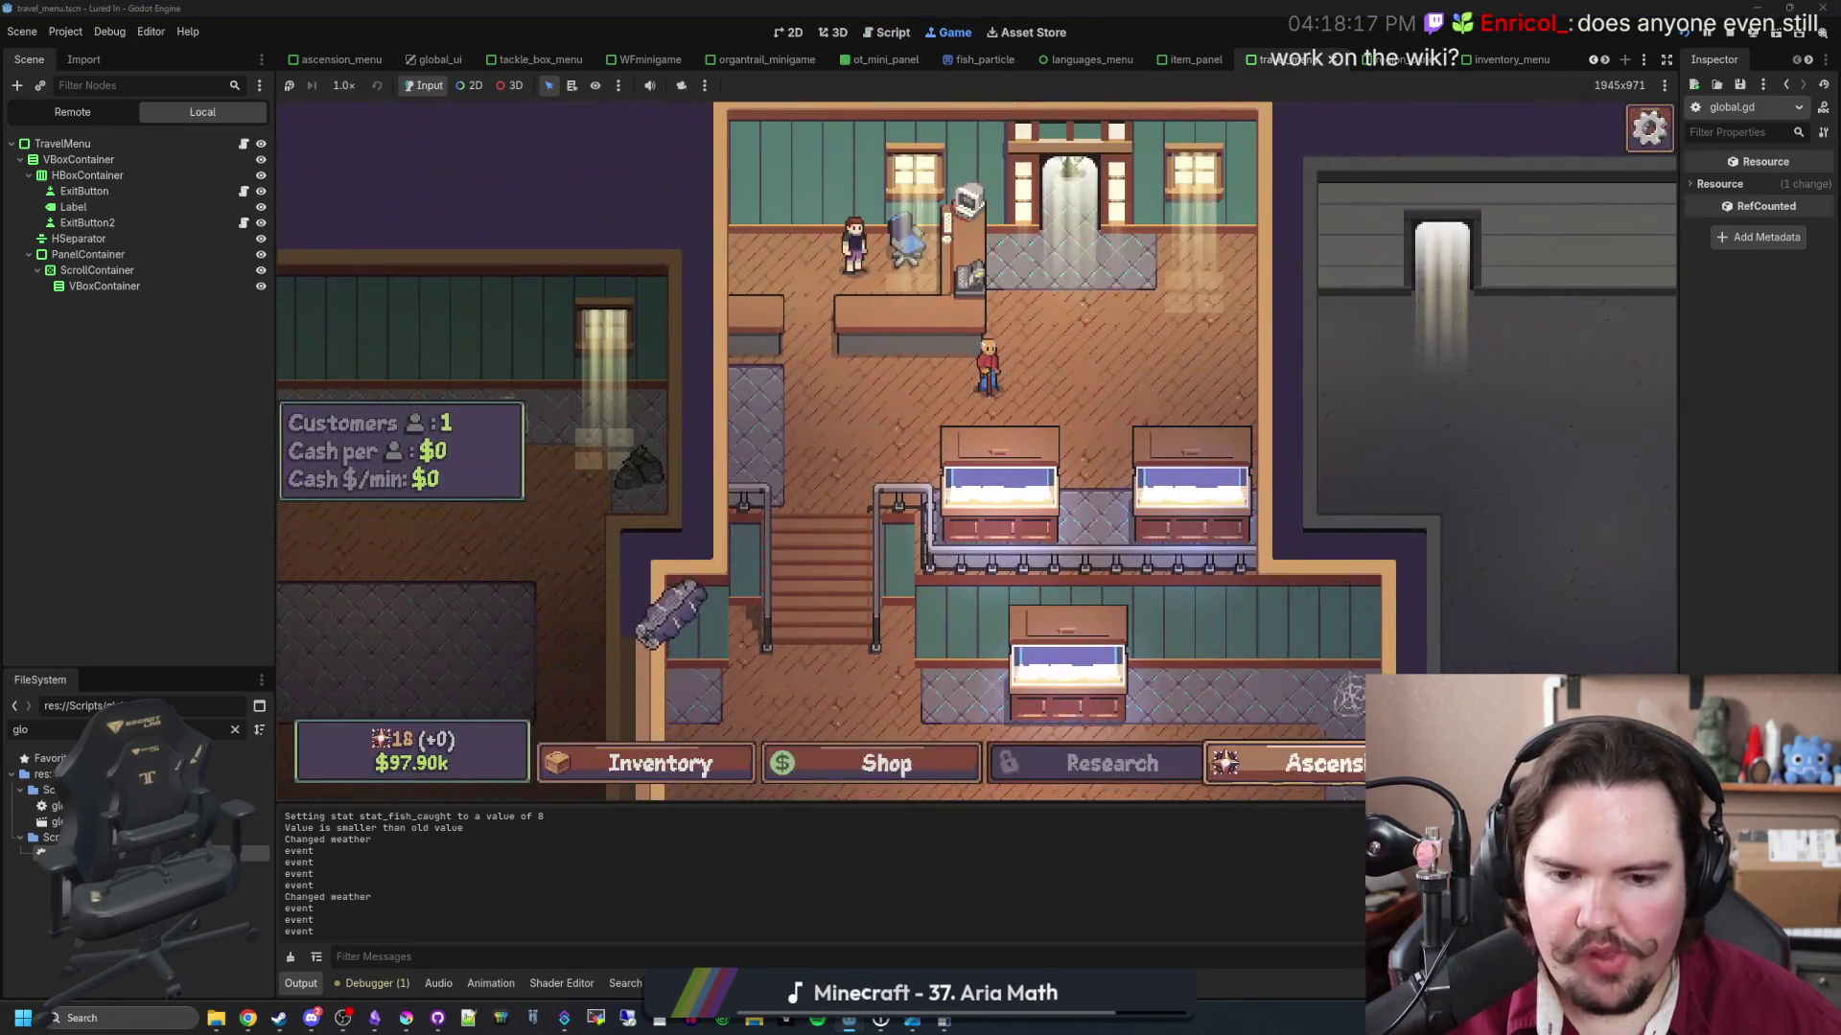
click(1284, 763)
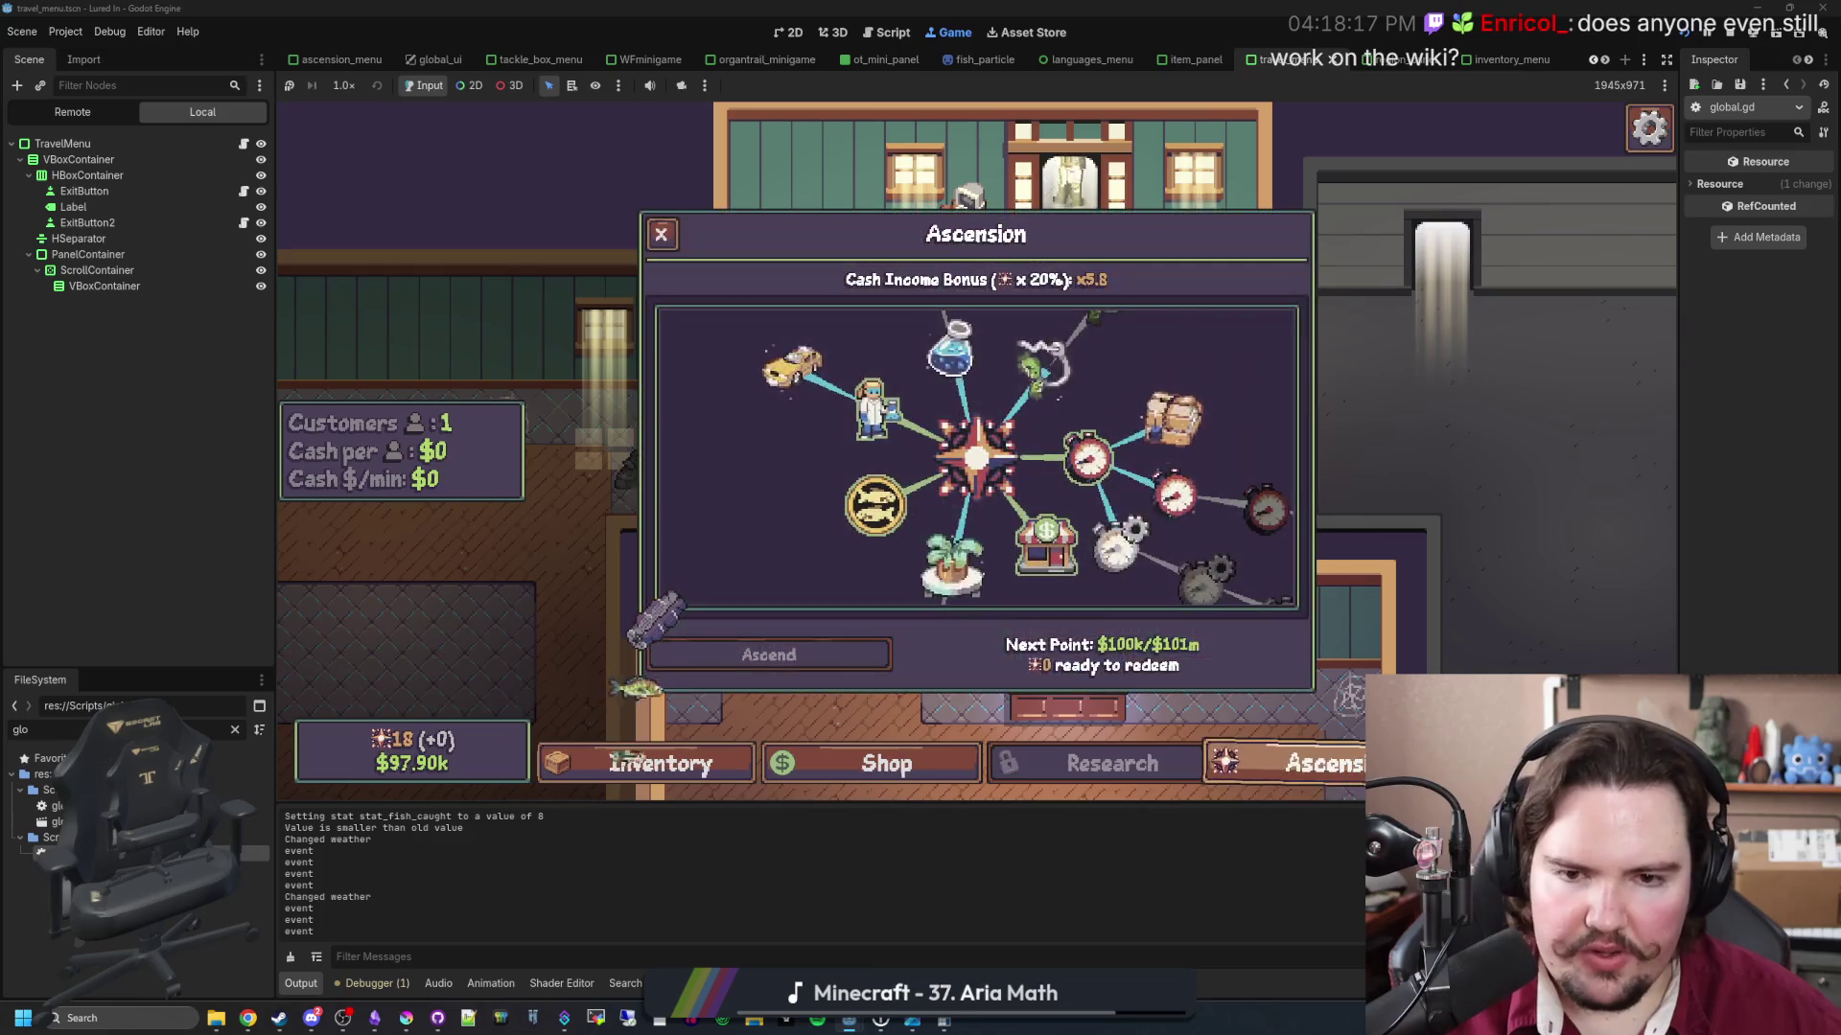
key(Escape)
click(1437, 763)
scroll(1101, 554, down, 5)
scroll(1101, 554, up, 5)
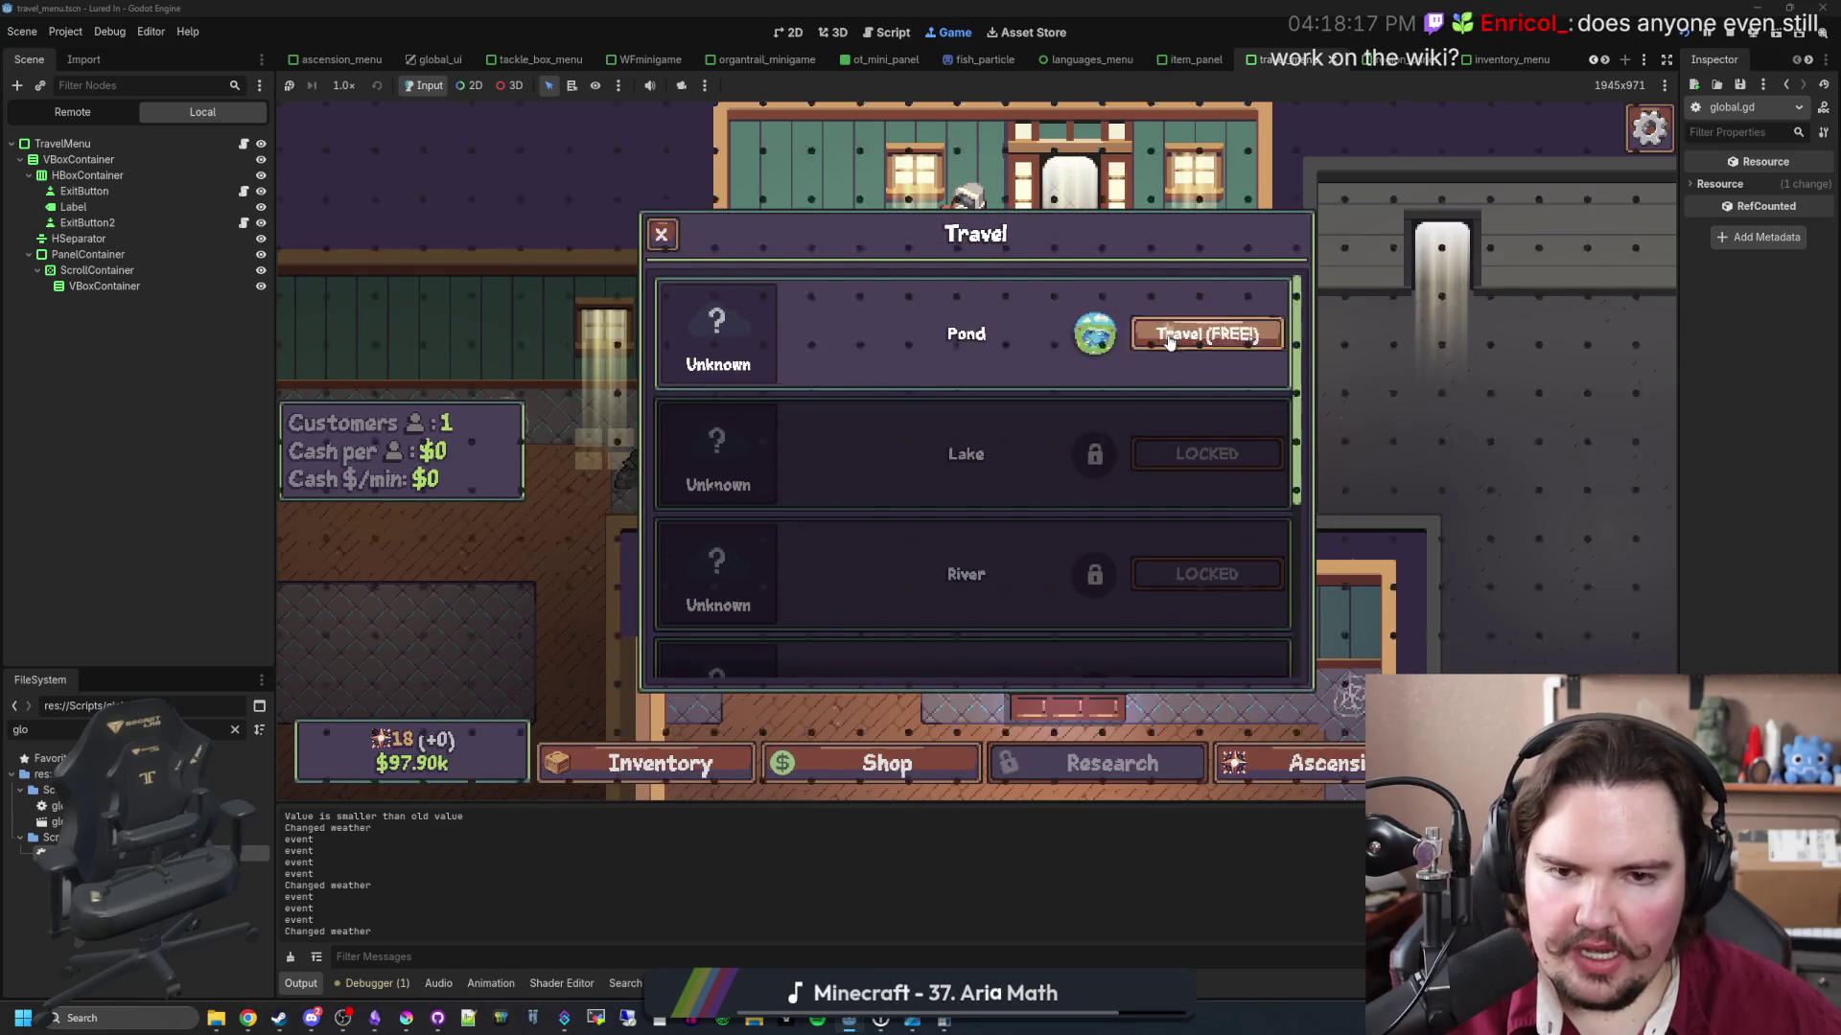
click(1204, 332)
key(Escape)
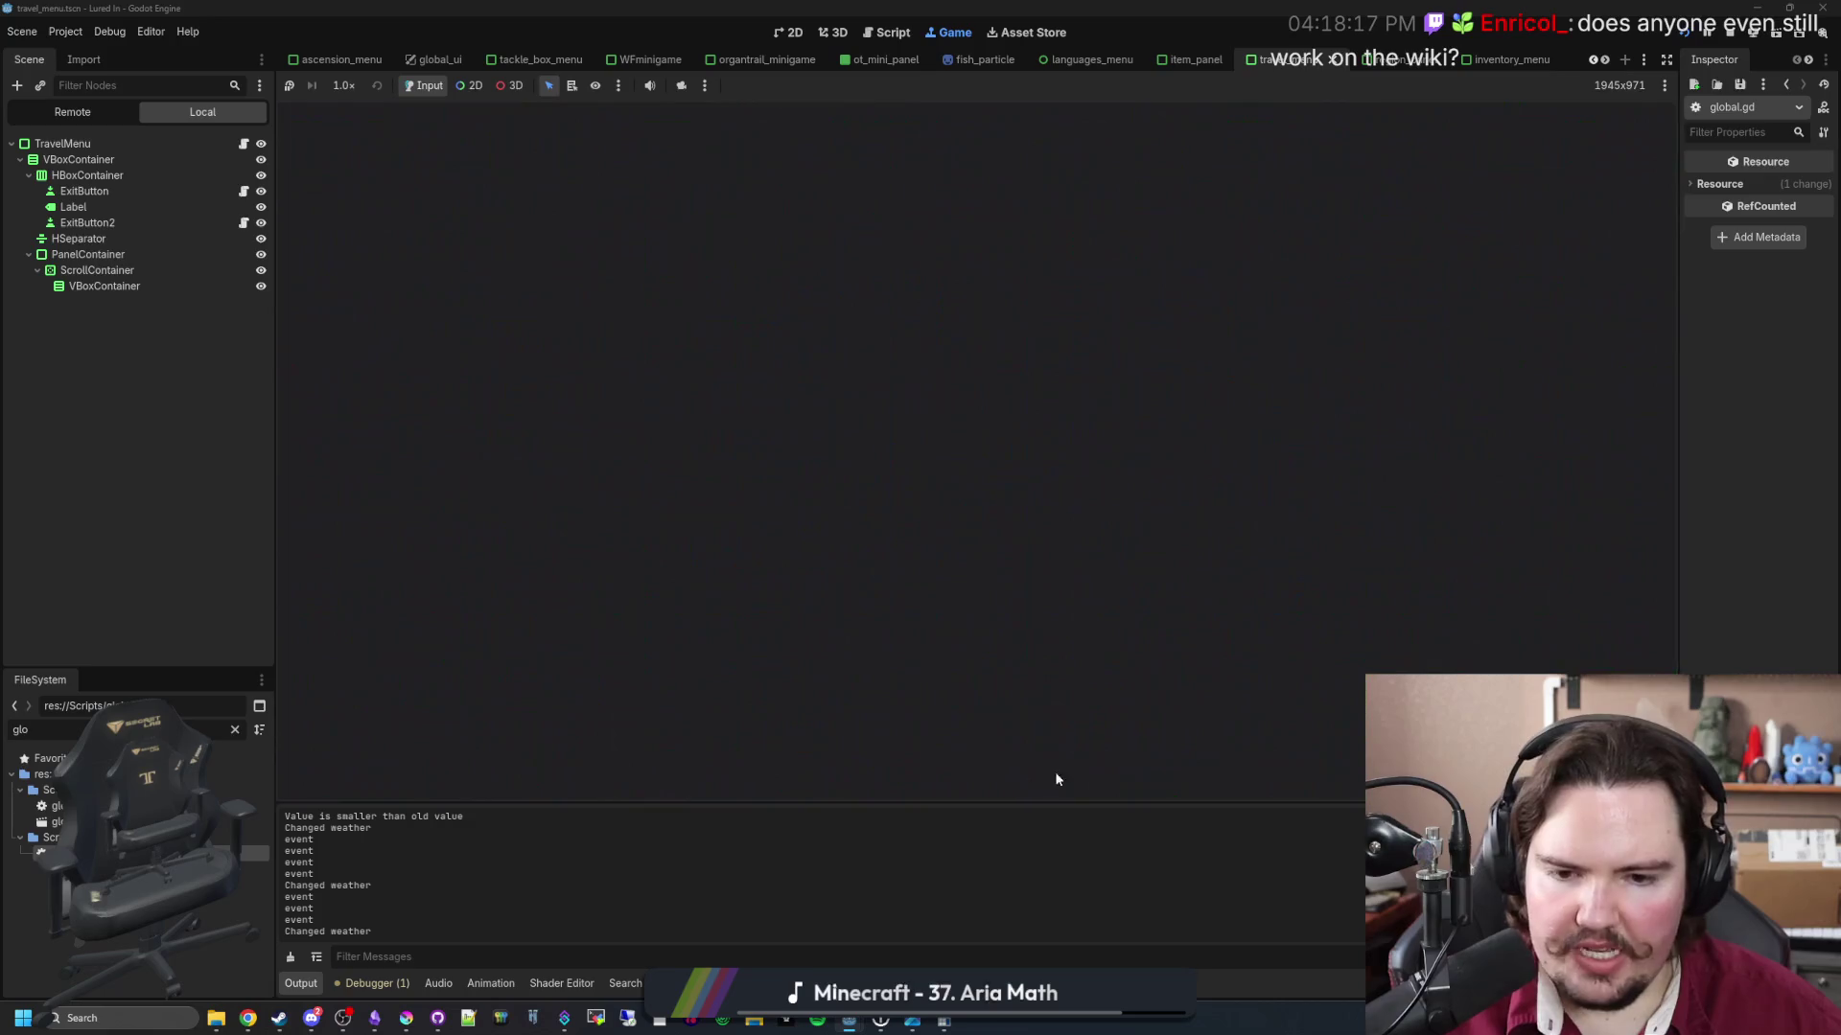
Step: Buy the Research upgrade and grant 10m research with the 'research 10000000' command
click(898, 760)
click(1199, 422)
key(Escape)
key(grave)
text(research)
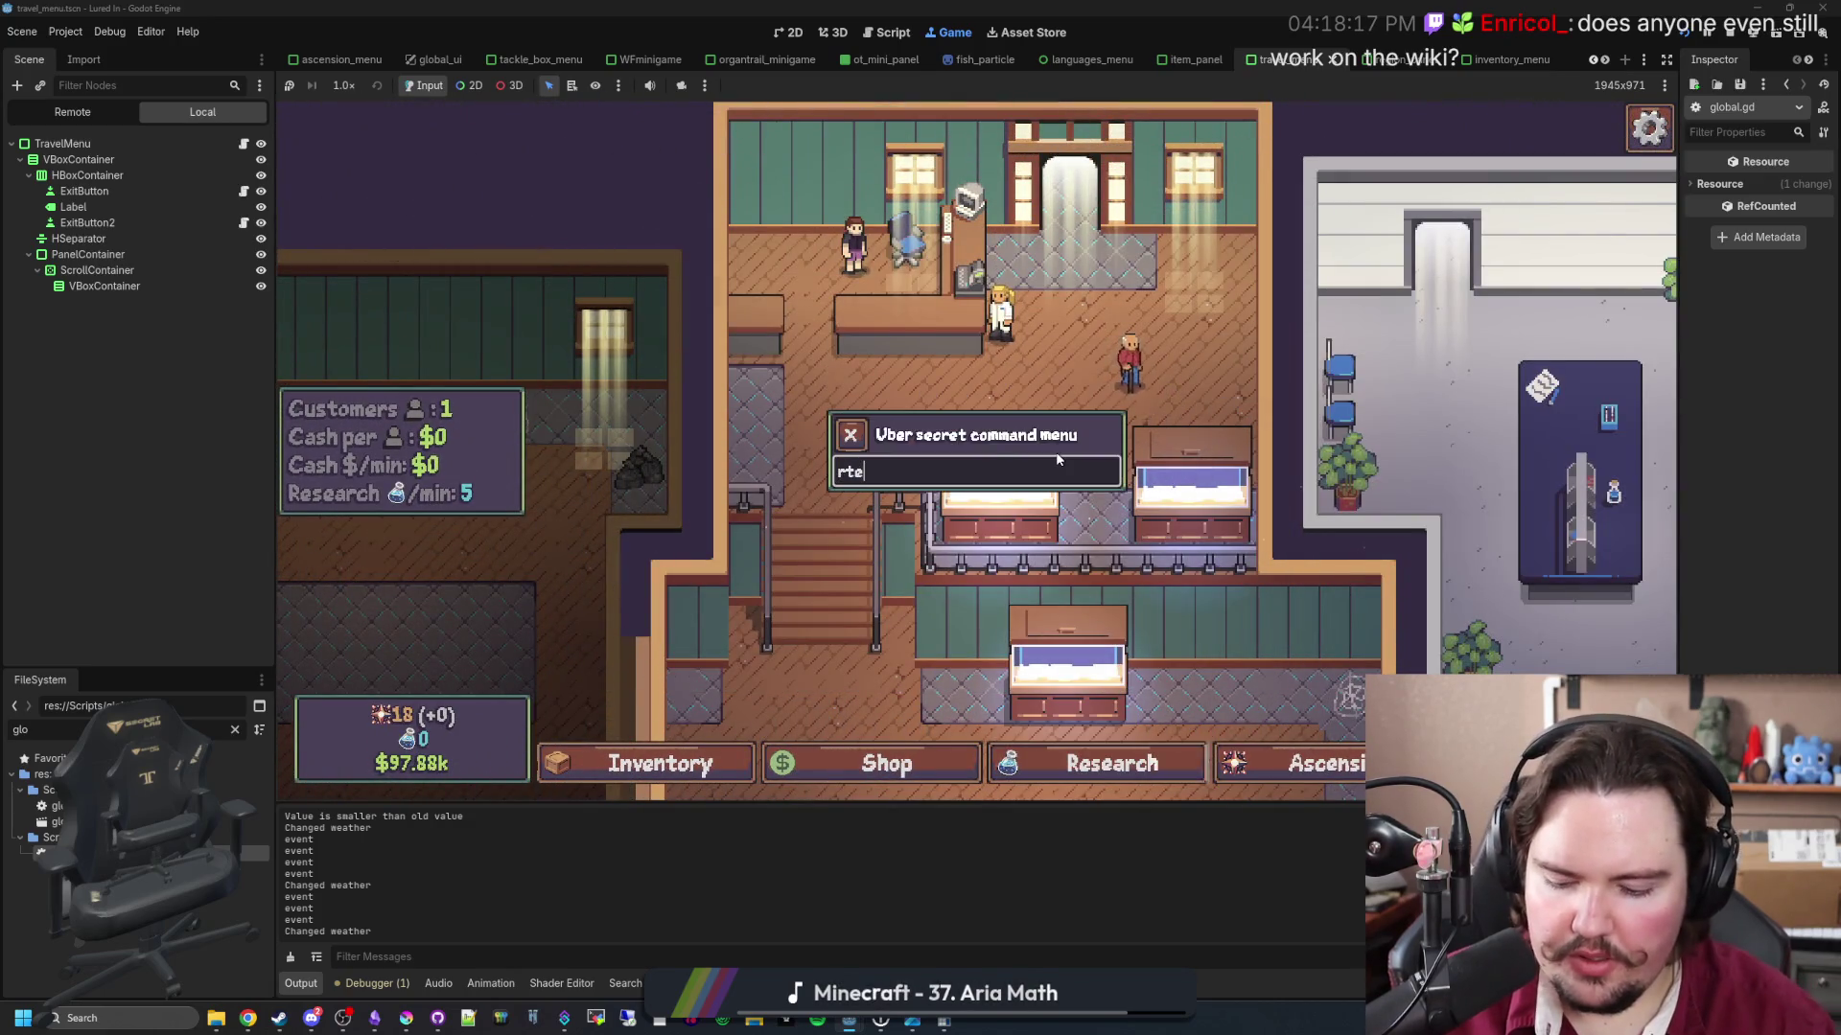
text( 10000000)
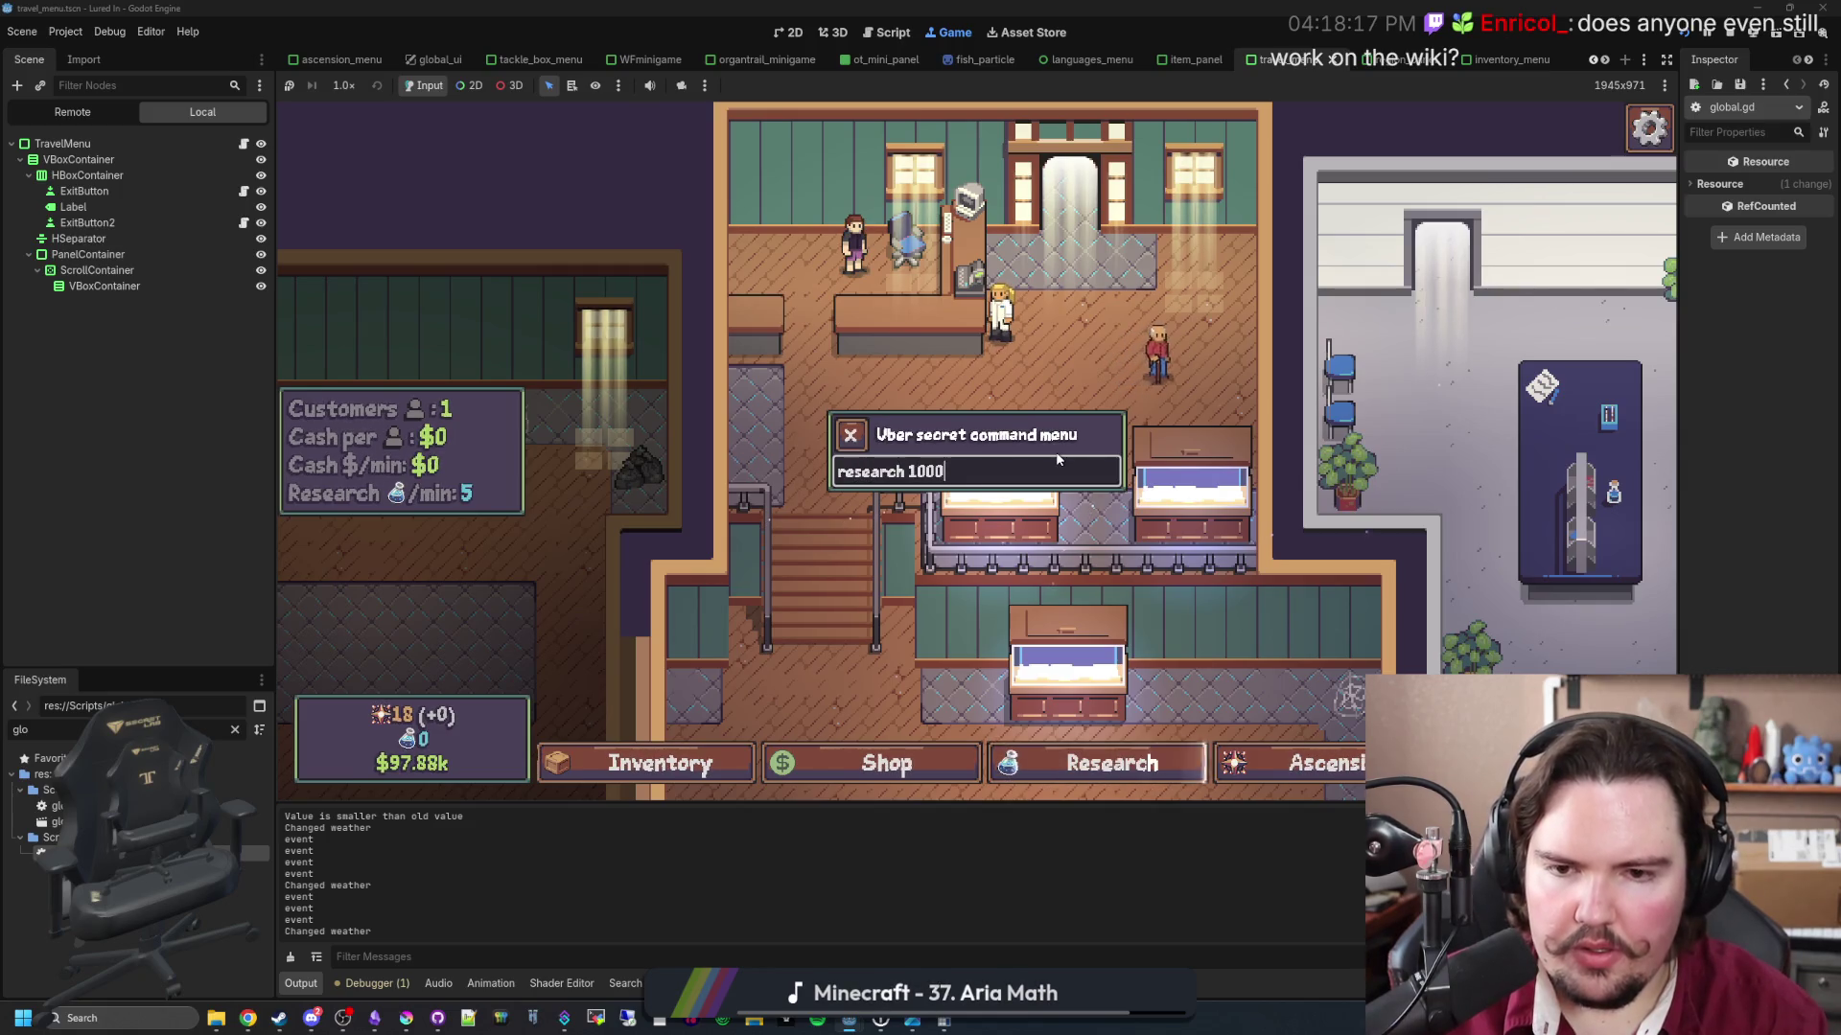
key(Return)
Step: Unlock the Equipment and Pots nodes in the research tree
click(1157, 778)
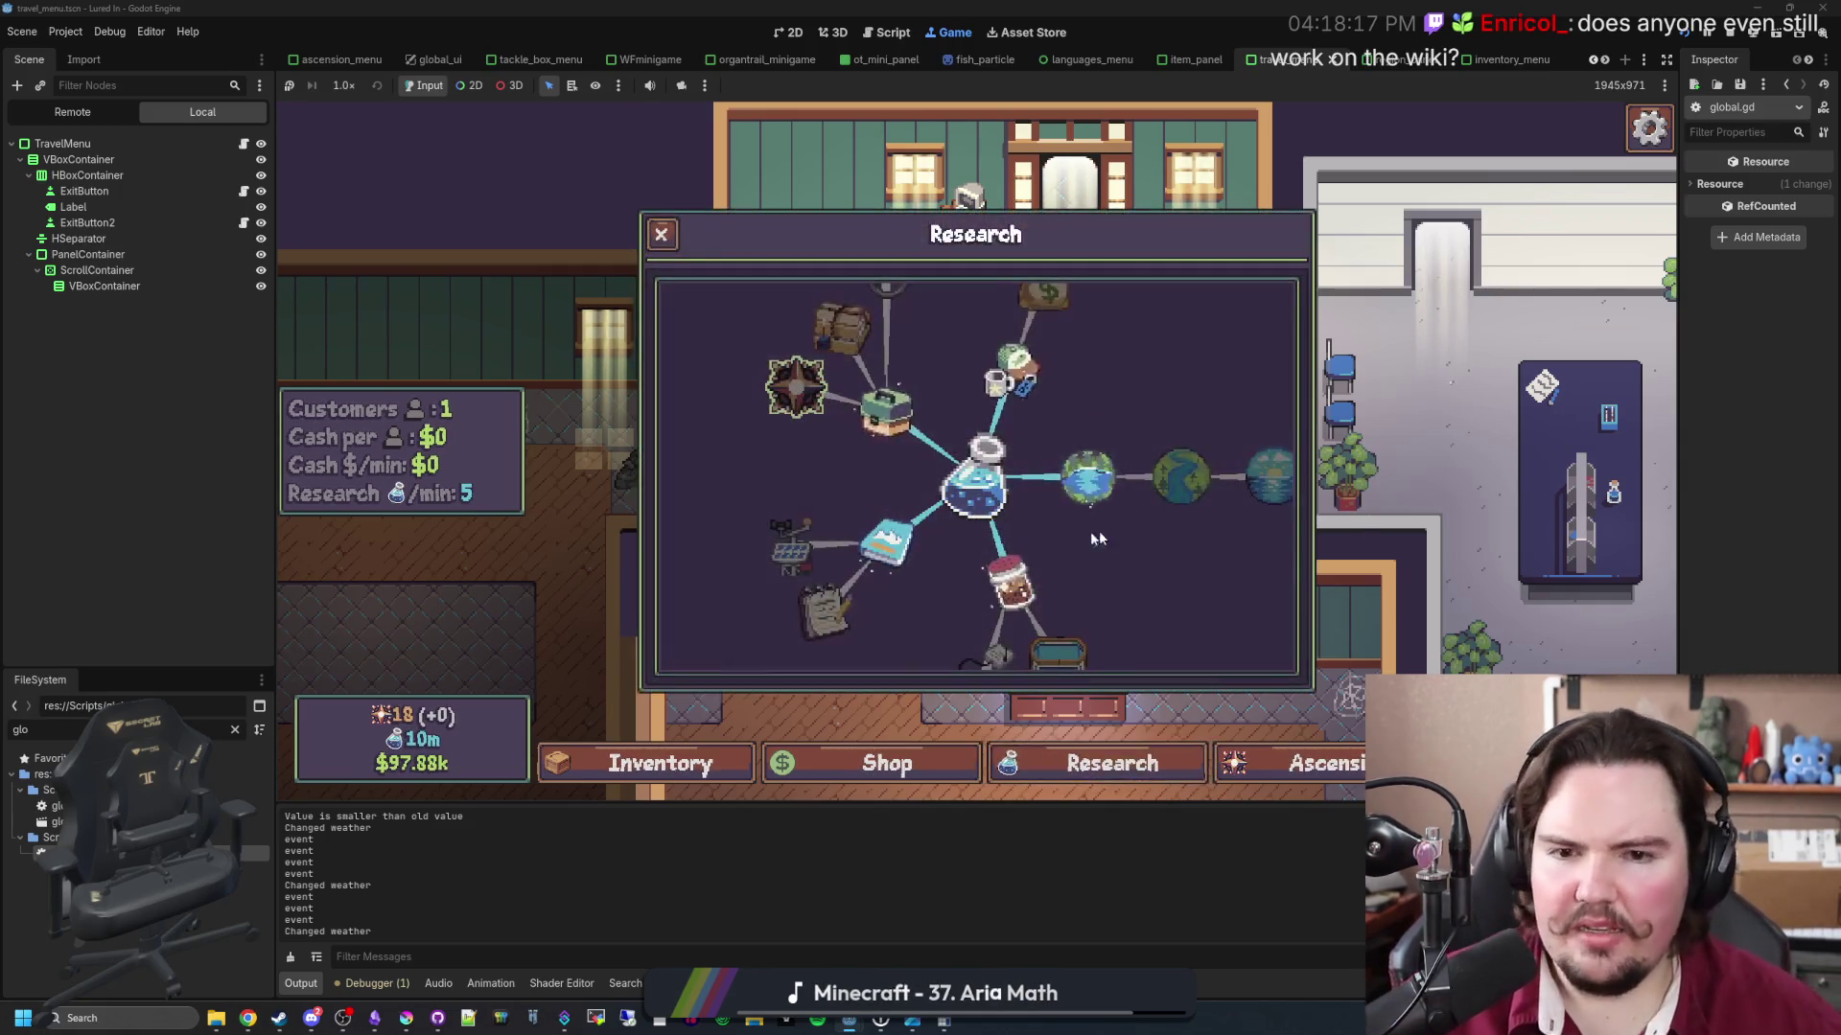
scroll(1020, 412, down, 2)
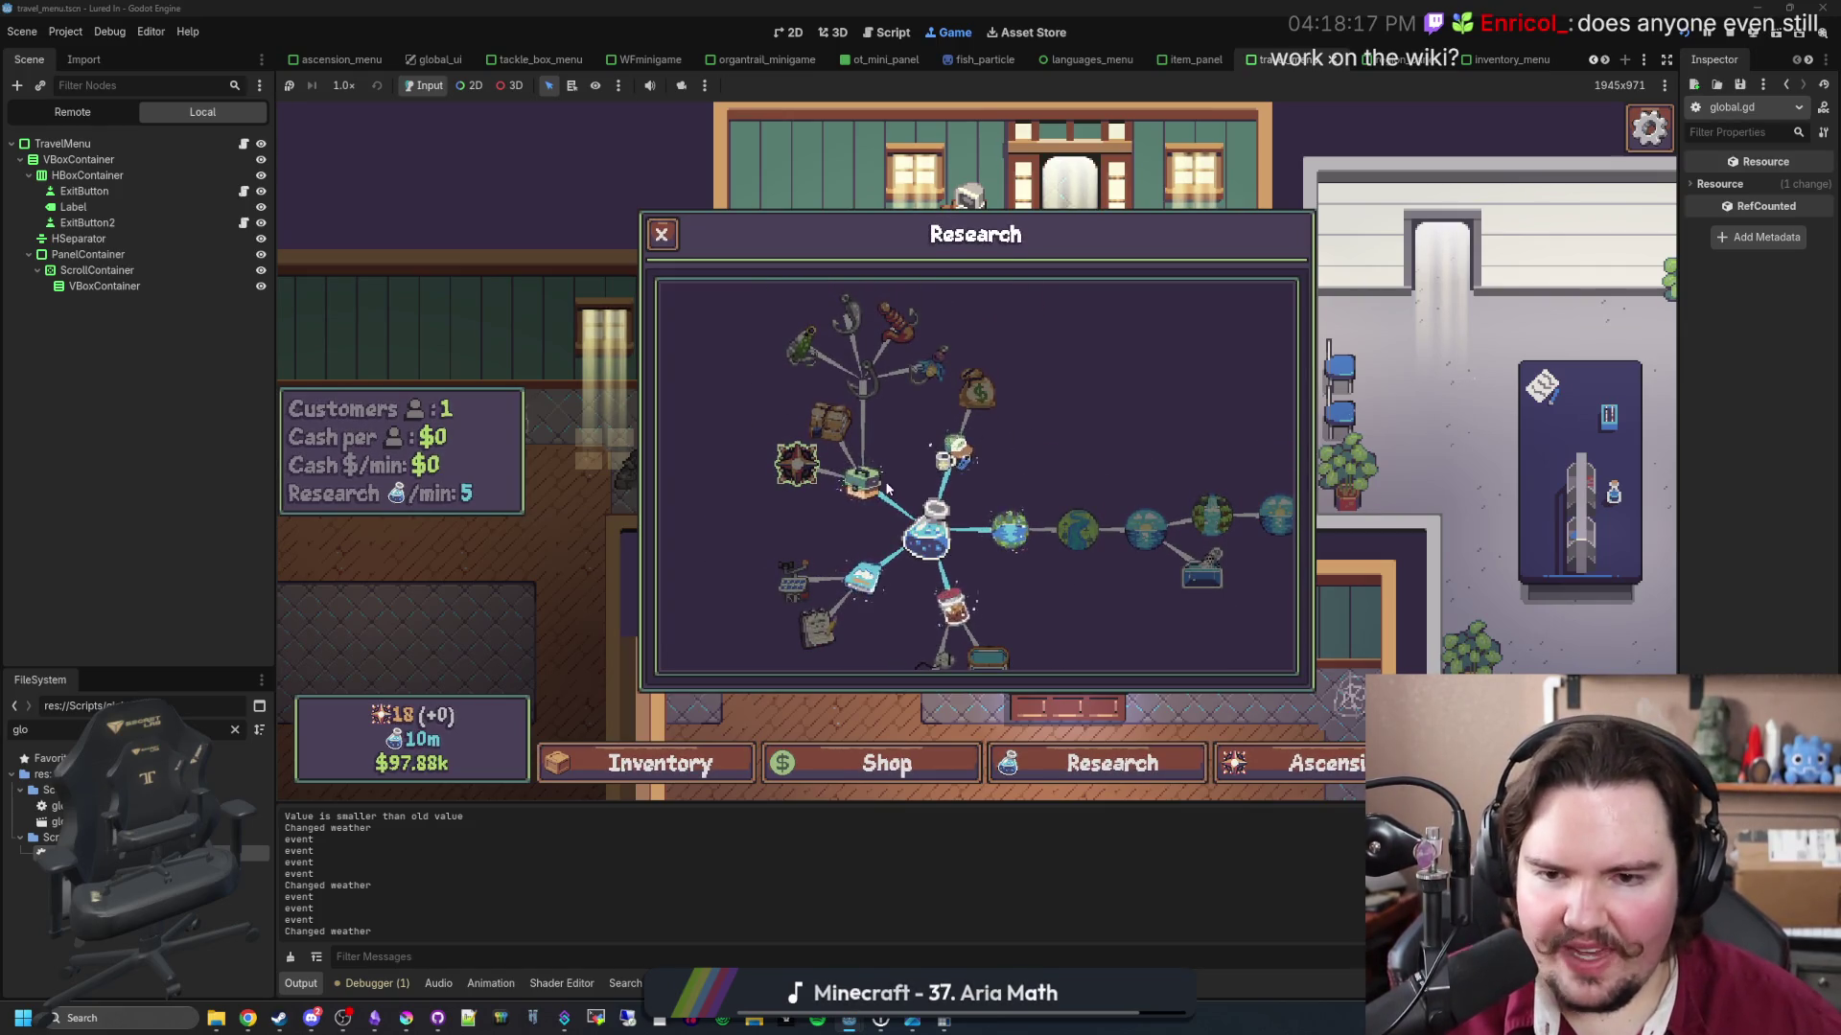
click(877, 482)
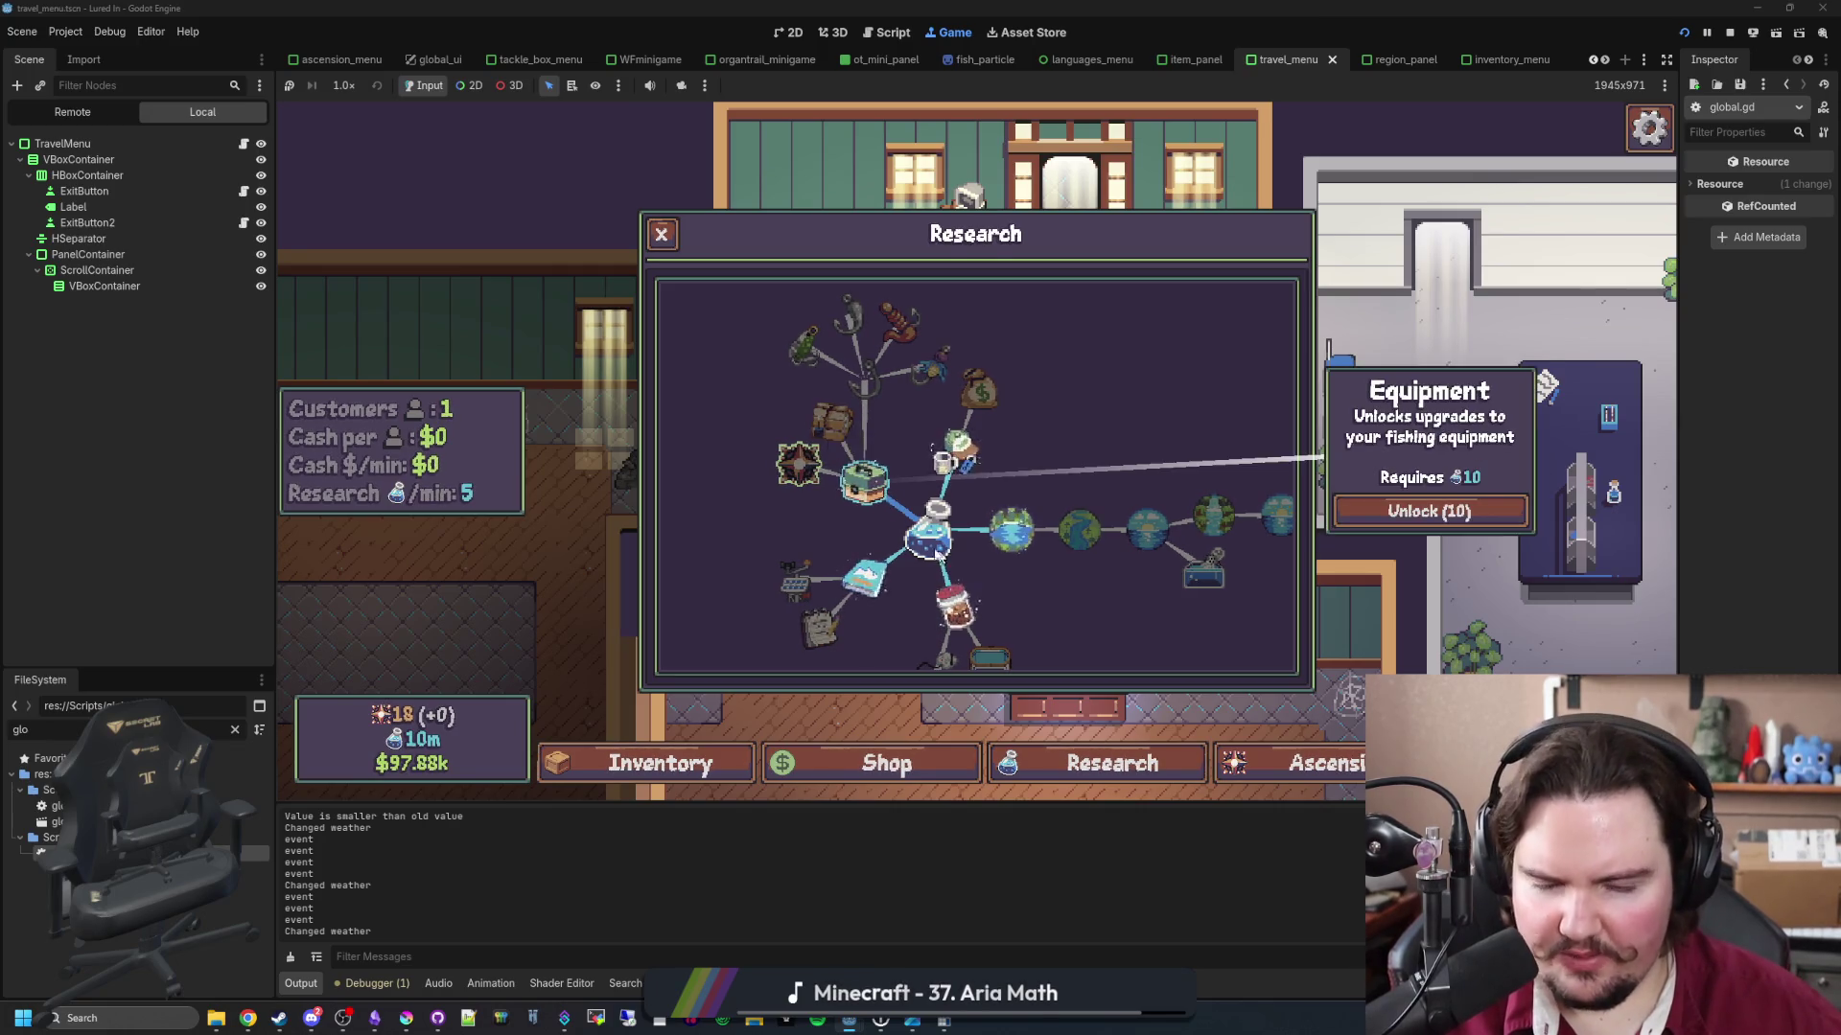
drag(1100, 604, 1102, 519)
scroll(1009, 531, up, 3)
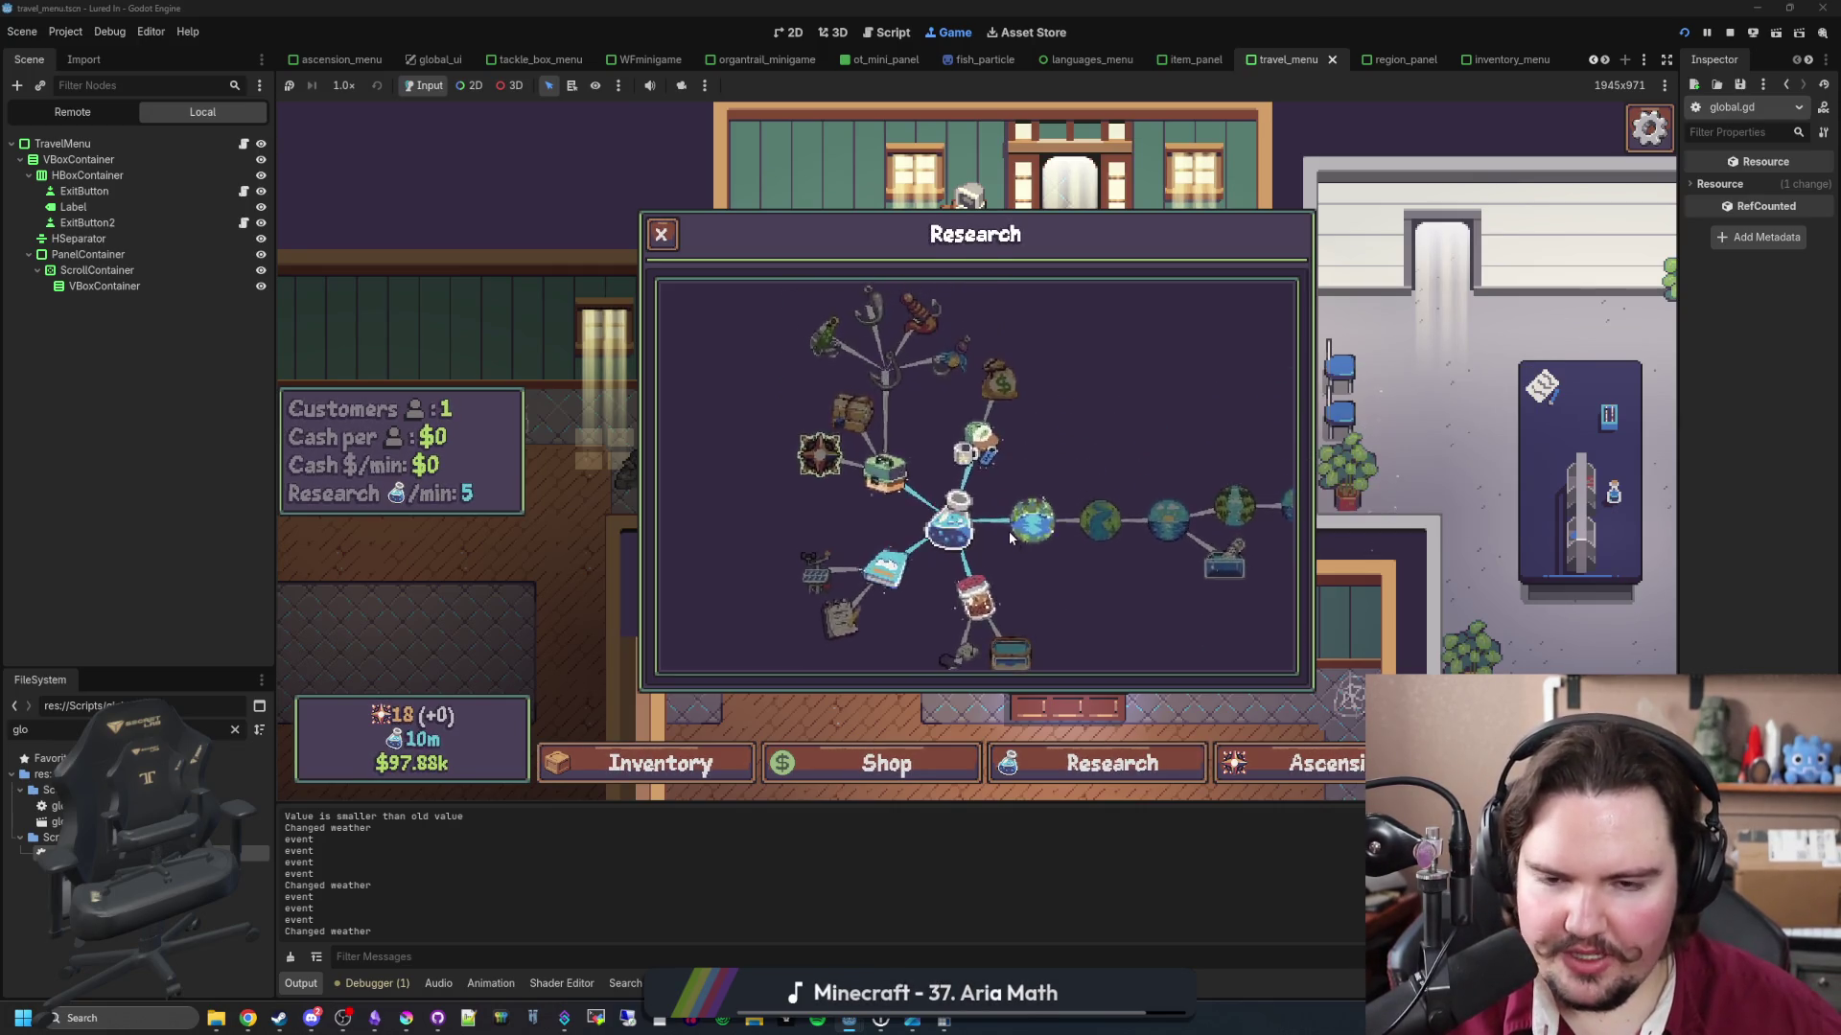
click(887, 470)
click(1387, 511)
click(824, 347)
mouse_move(825, 347)
mouse_down()
mouse_move(934, 451)
mouse_move(917, 505)
mouse_up()
scroll(918, 505, down, 3)
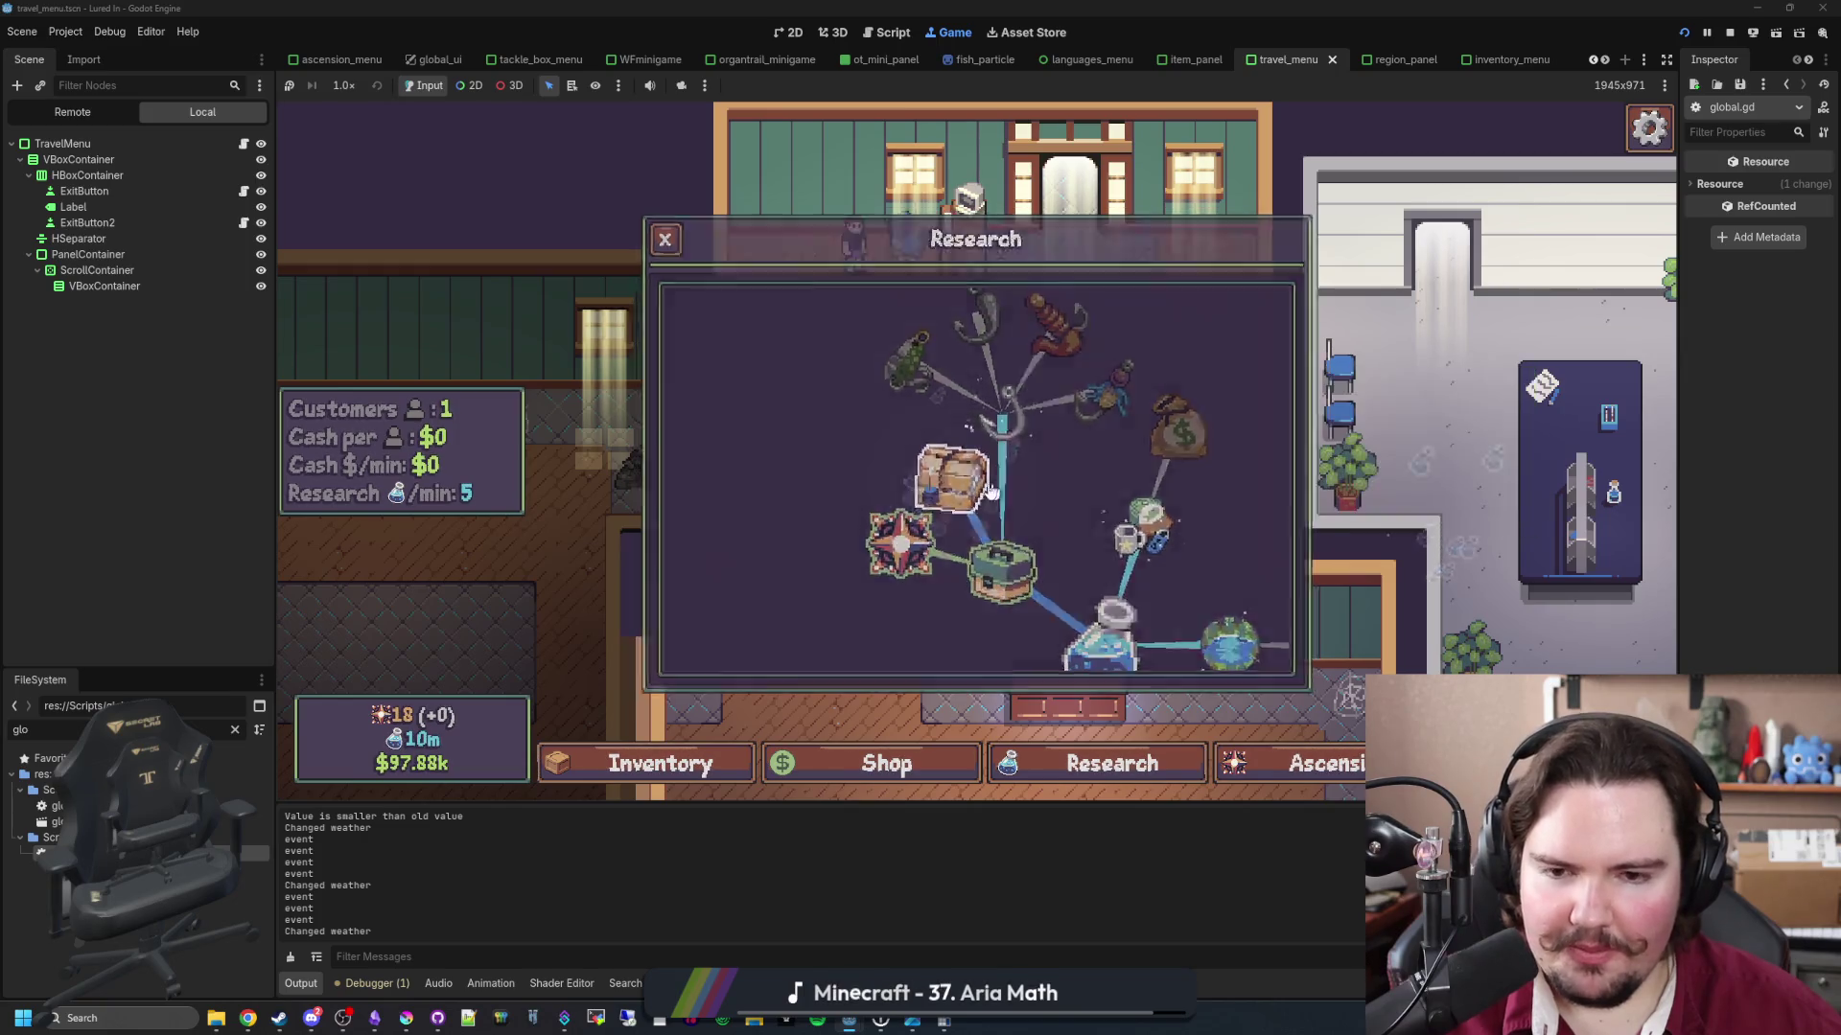
key(Escape)
Step: Travel to the Pond, return to the shop, and stop the running game
click(1215, 342)
click(1215, 338)
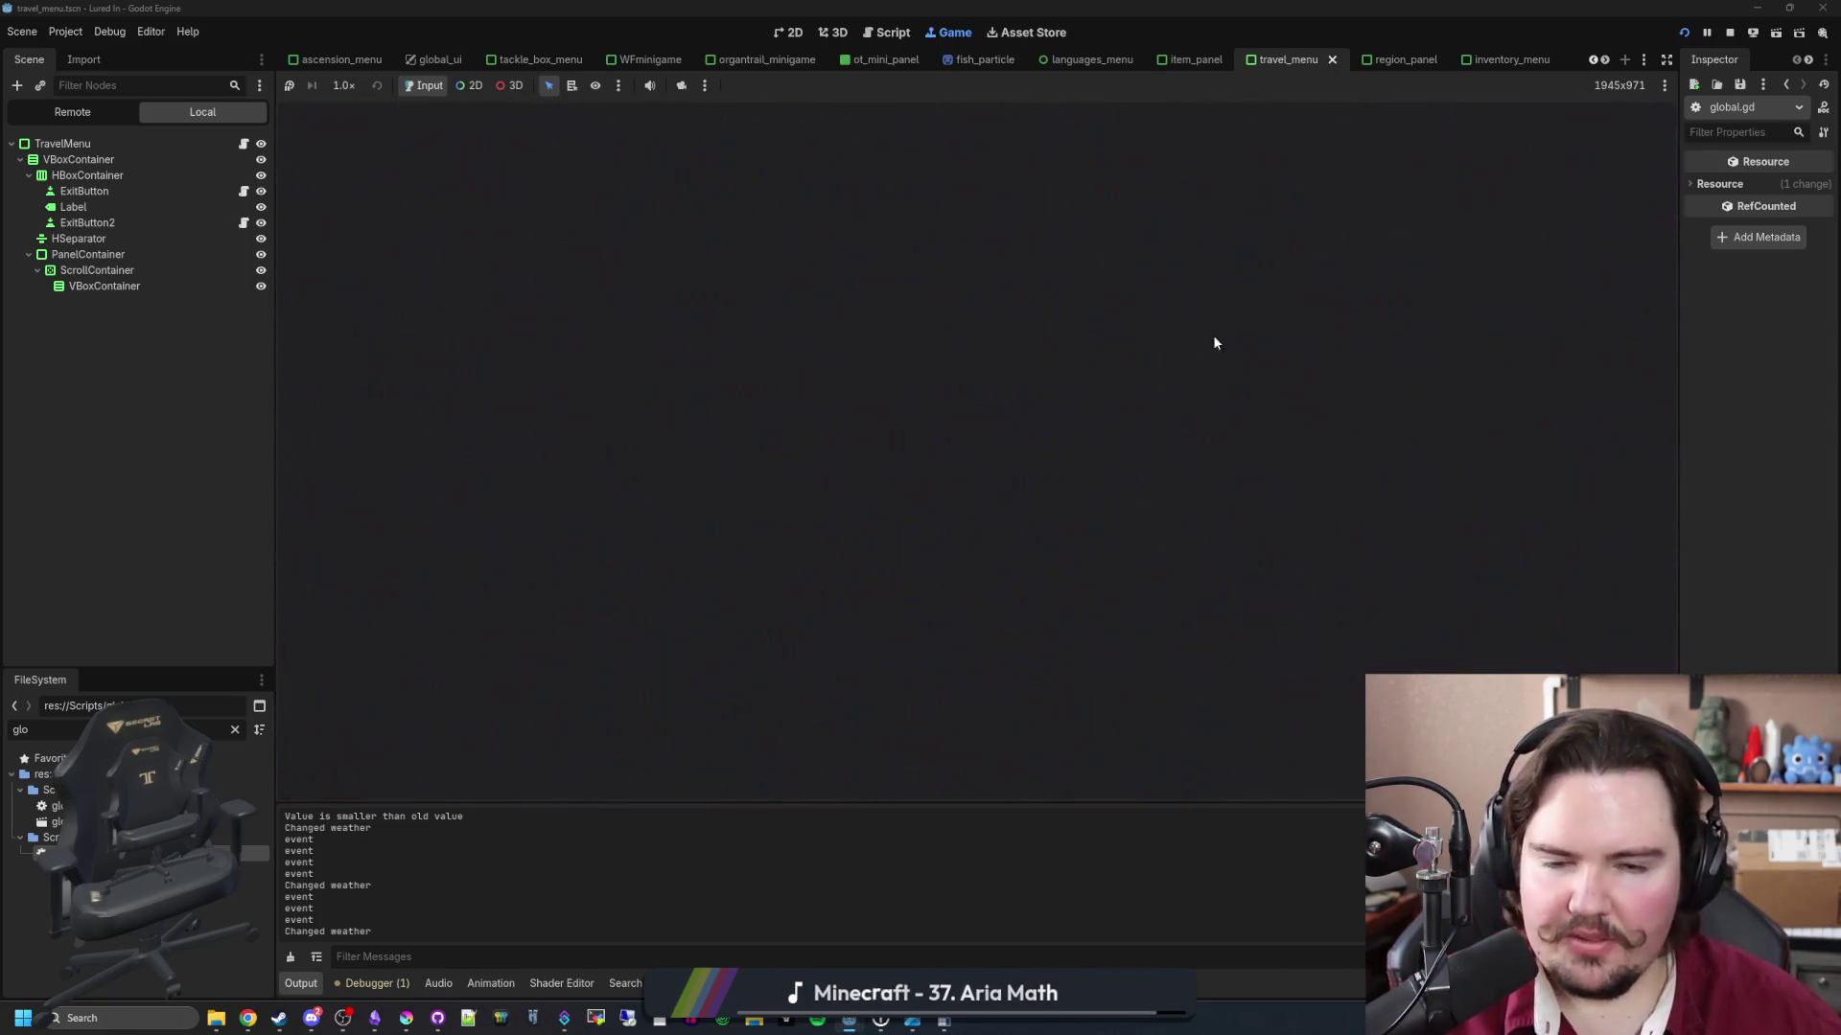
click(1220, 781)
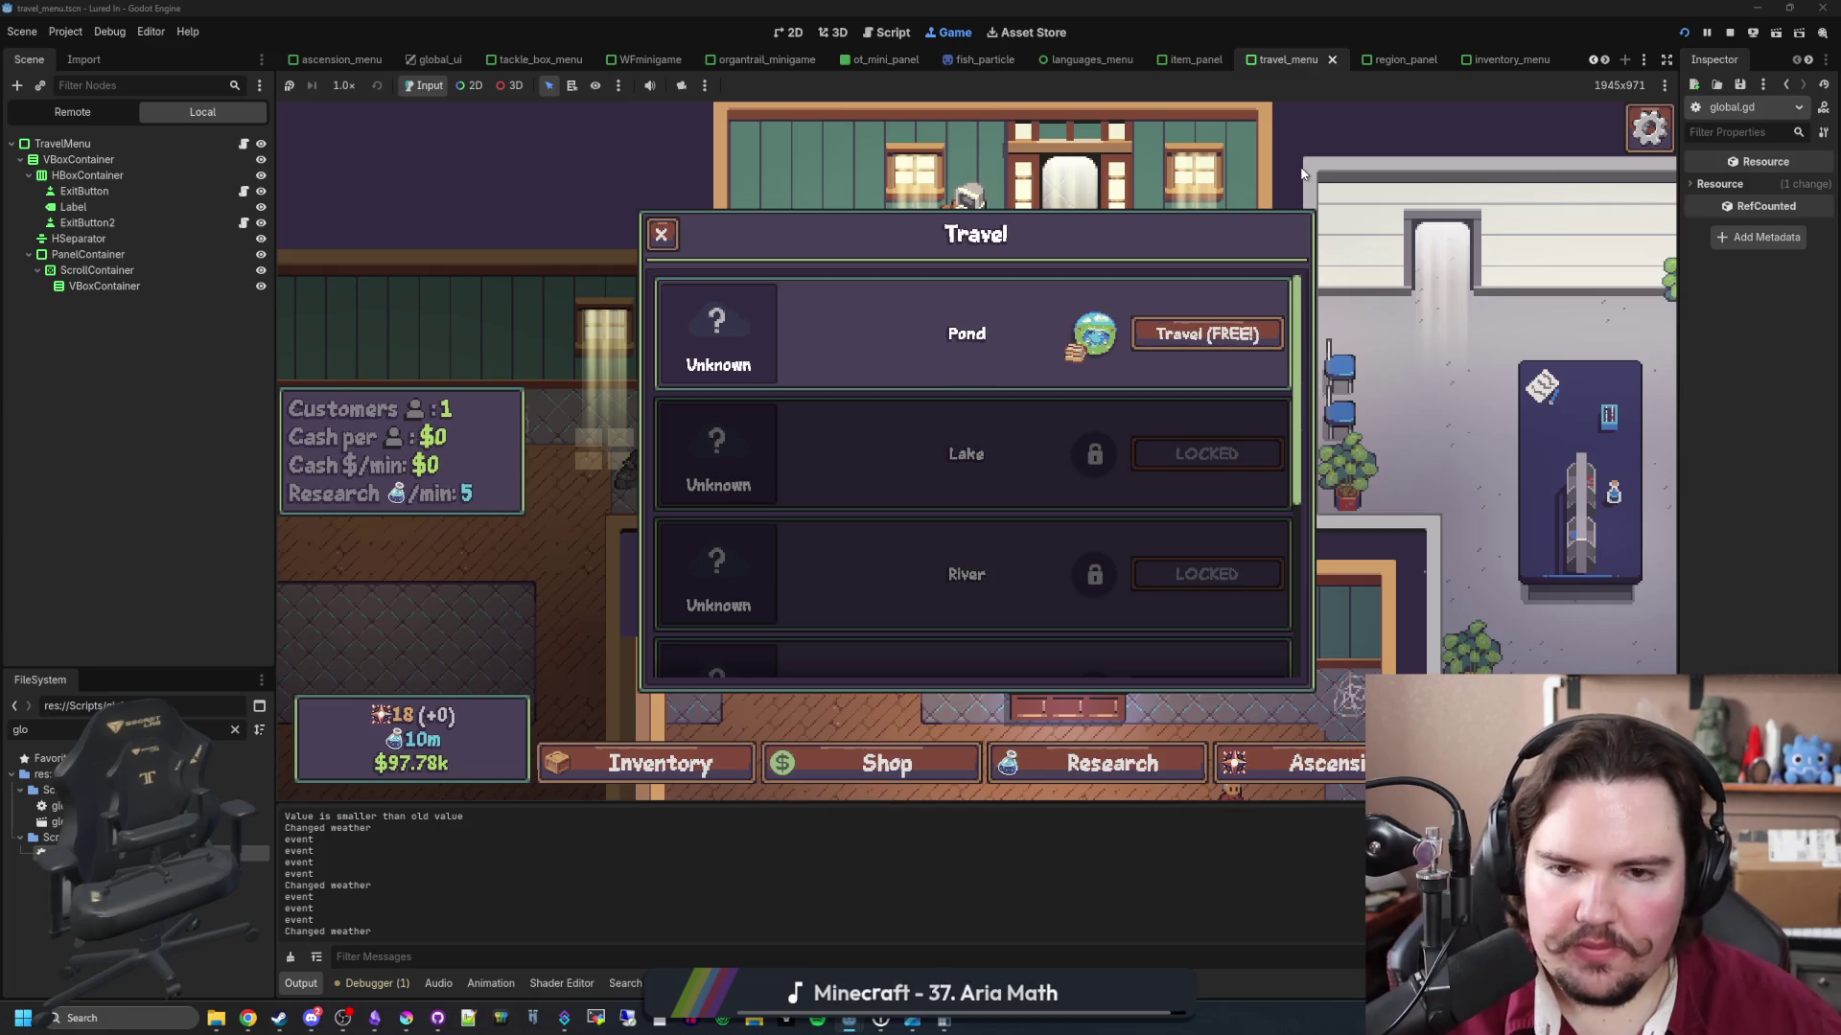
key(Escape)
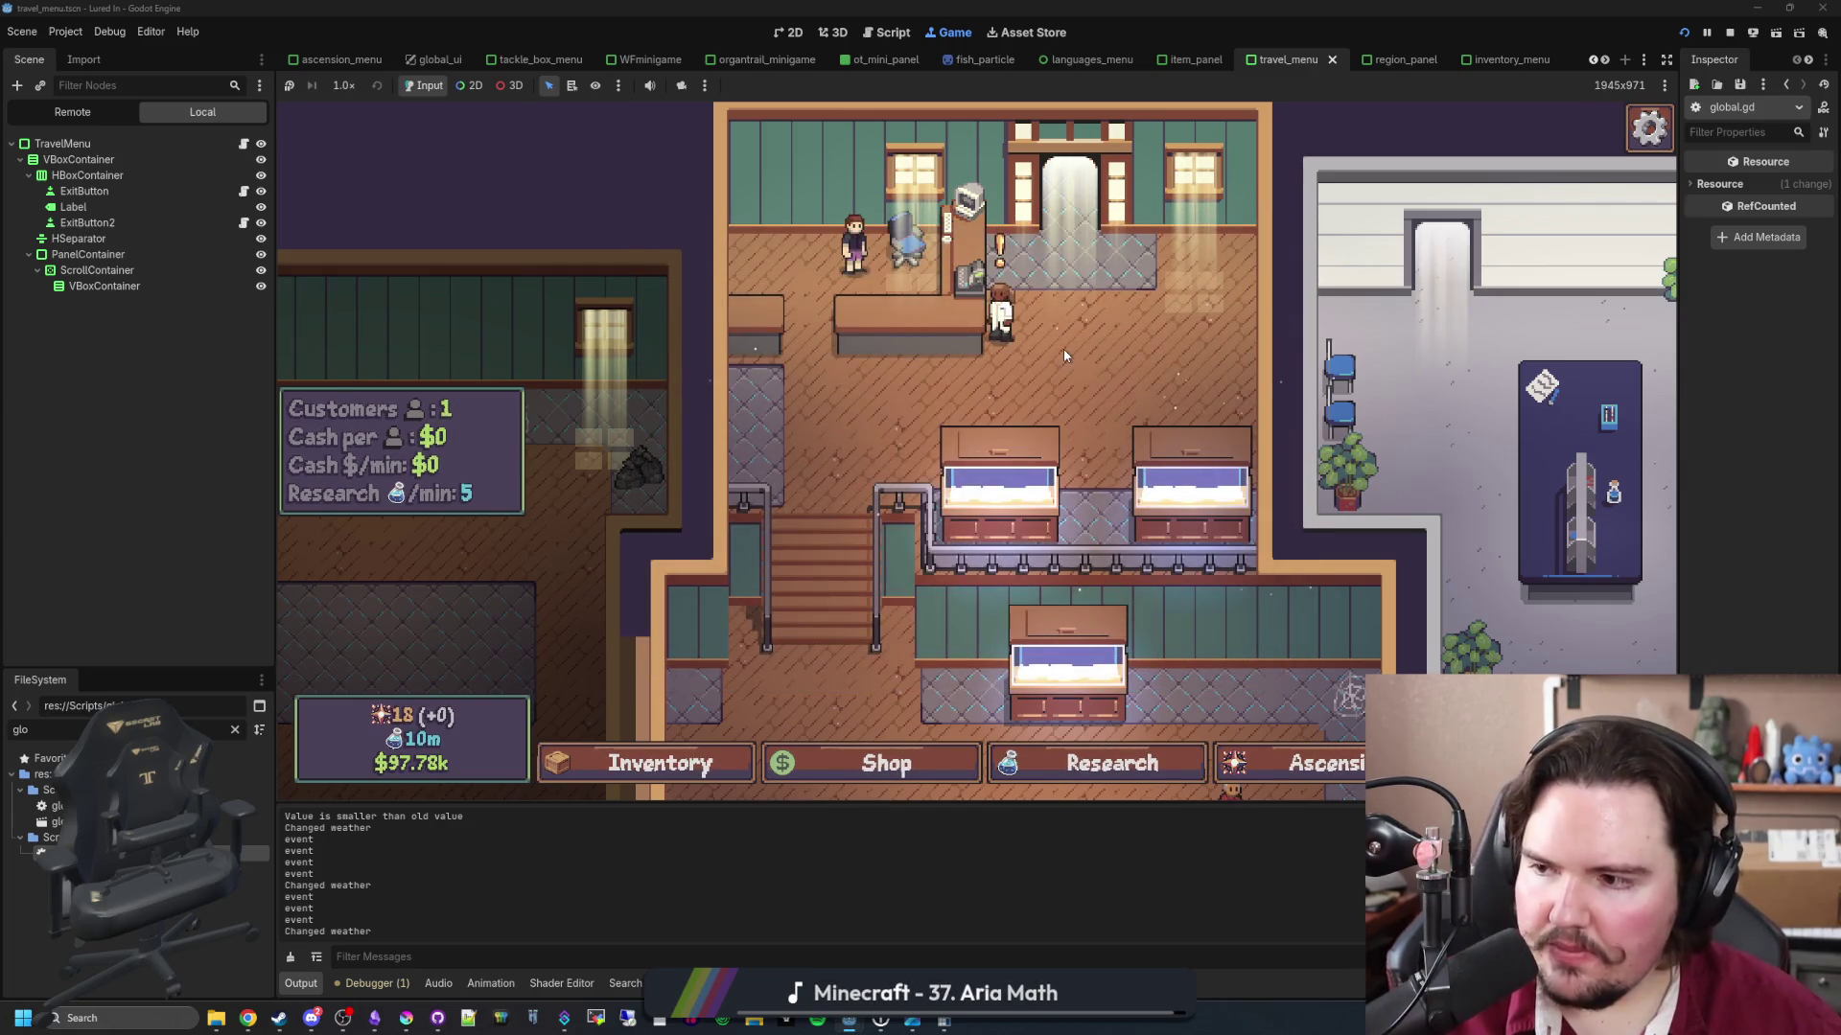
click(1731, 33)
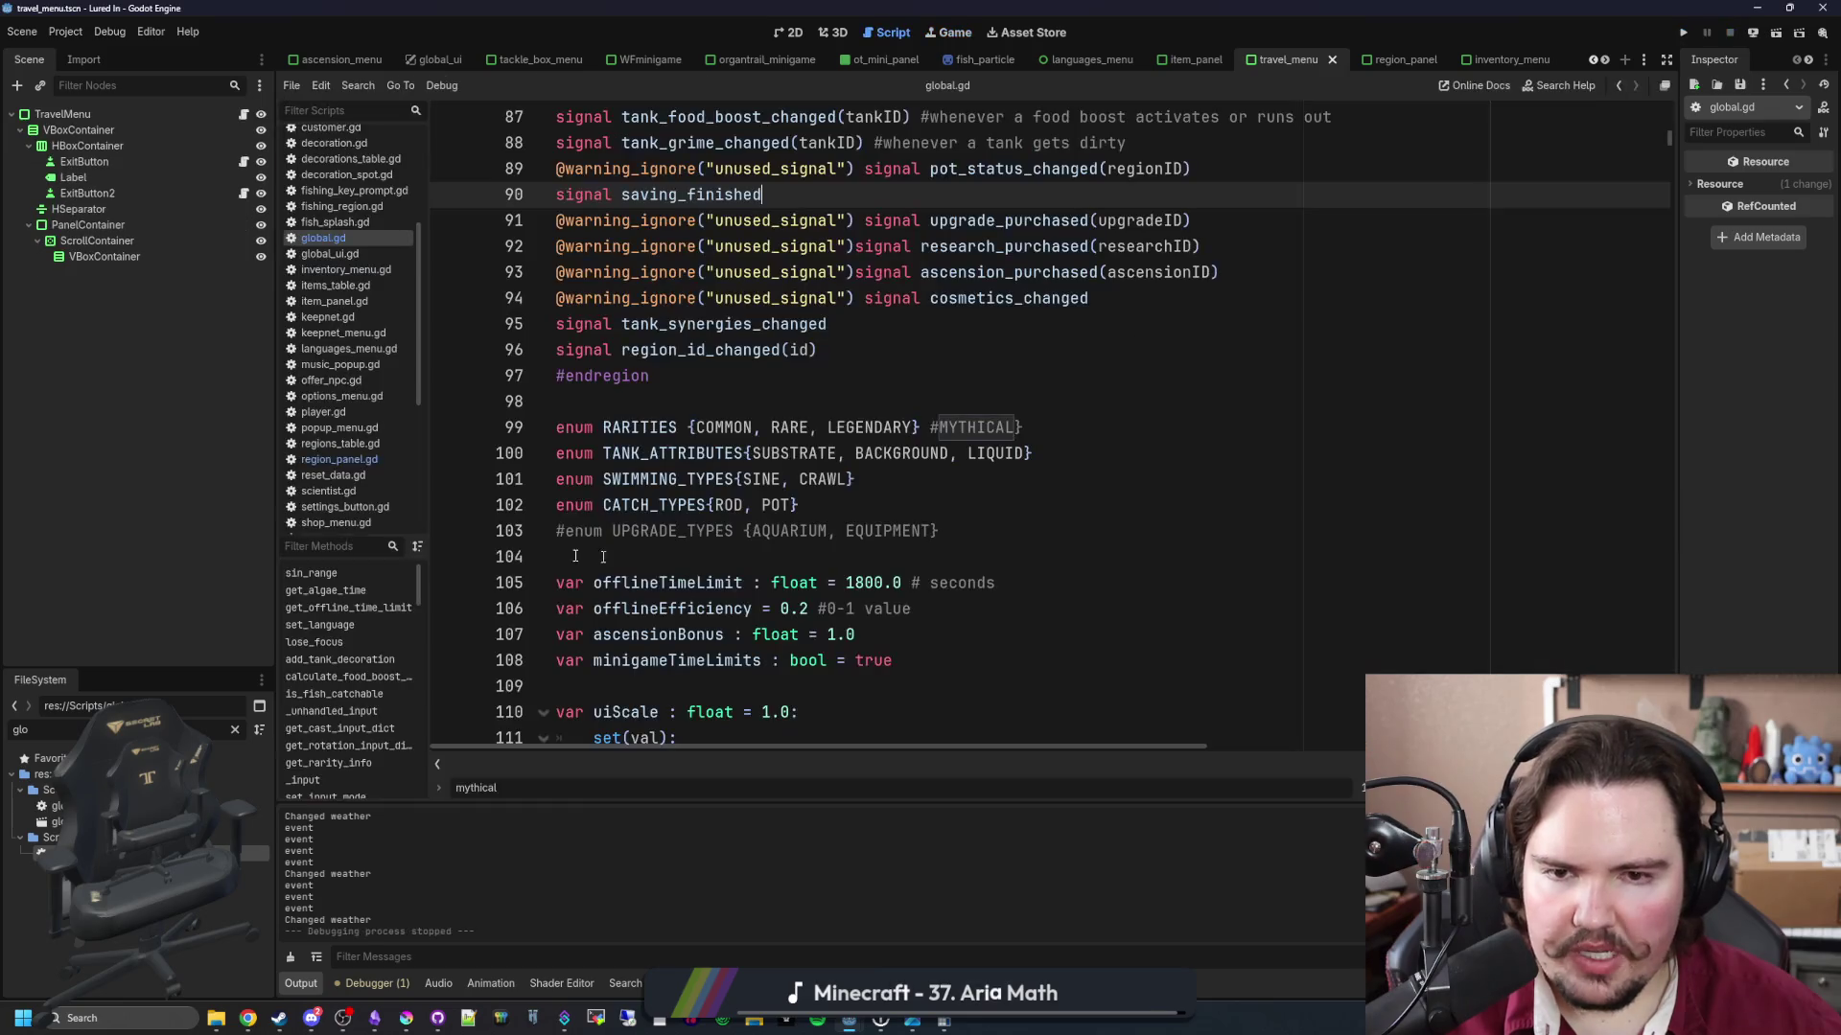
Step: Filter the FileSystem for 'region', open region_panel.tscn, and switch over to Chrome
click(235, 729)
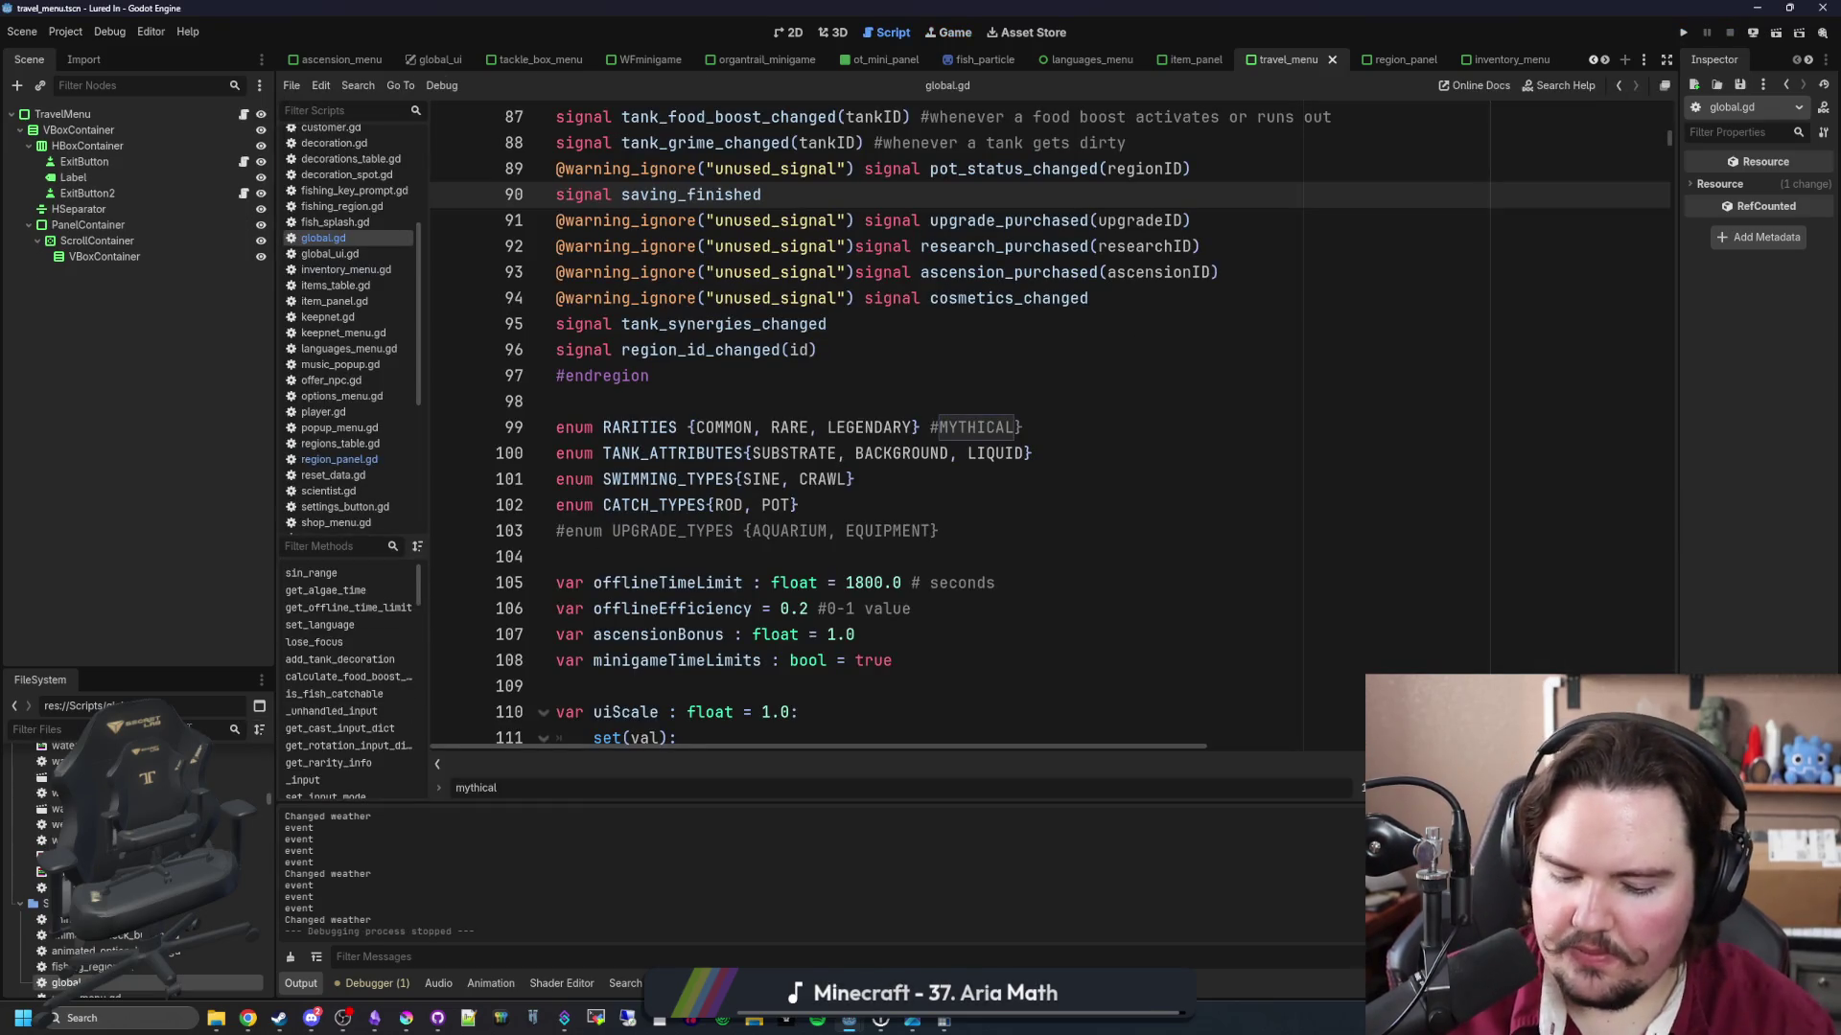
text(travel)
key(ctrl+a)
text(region)
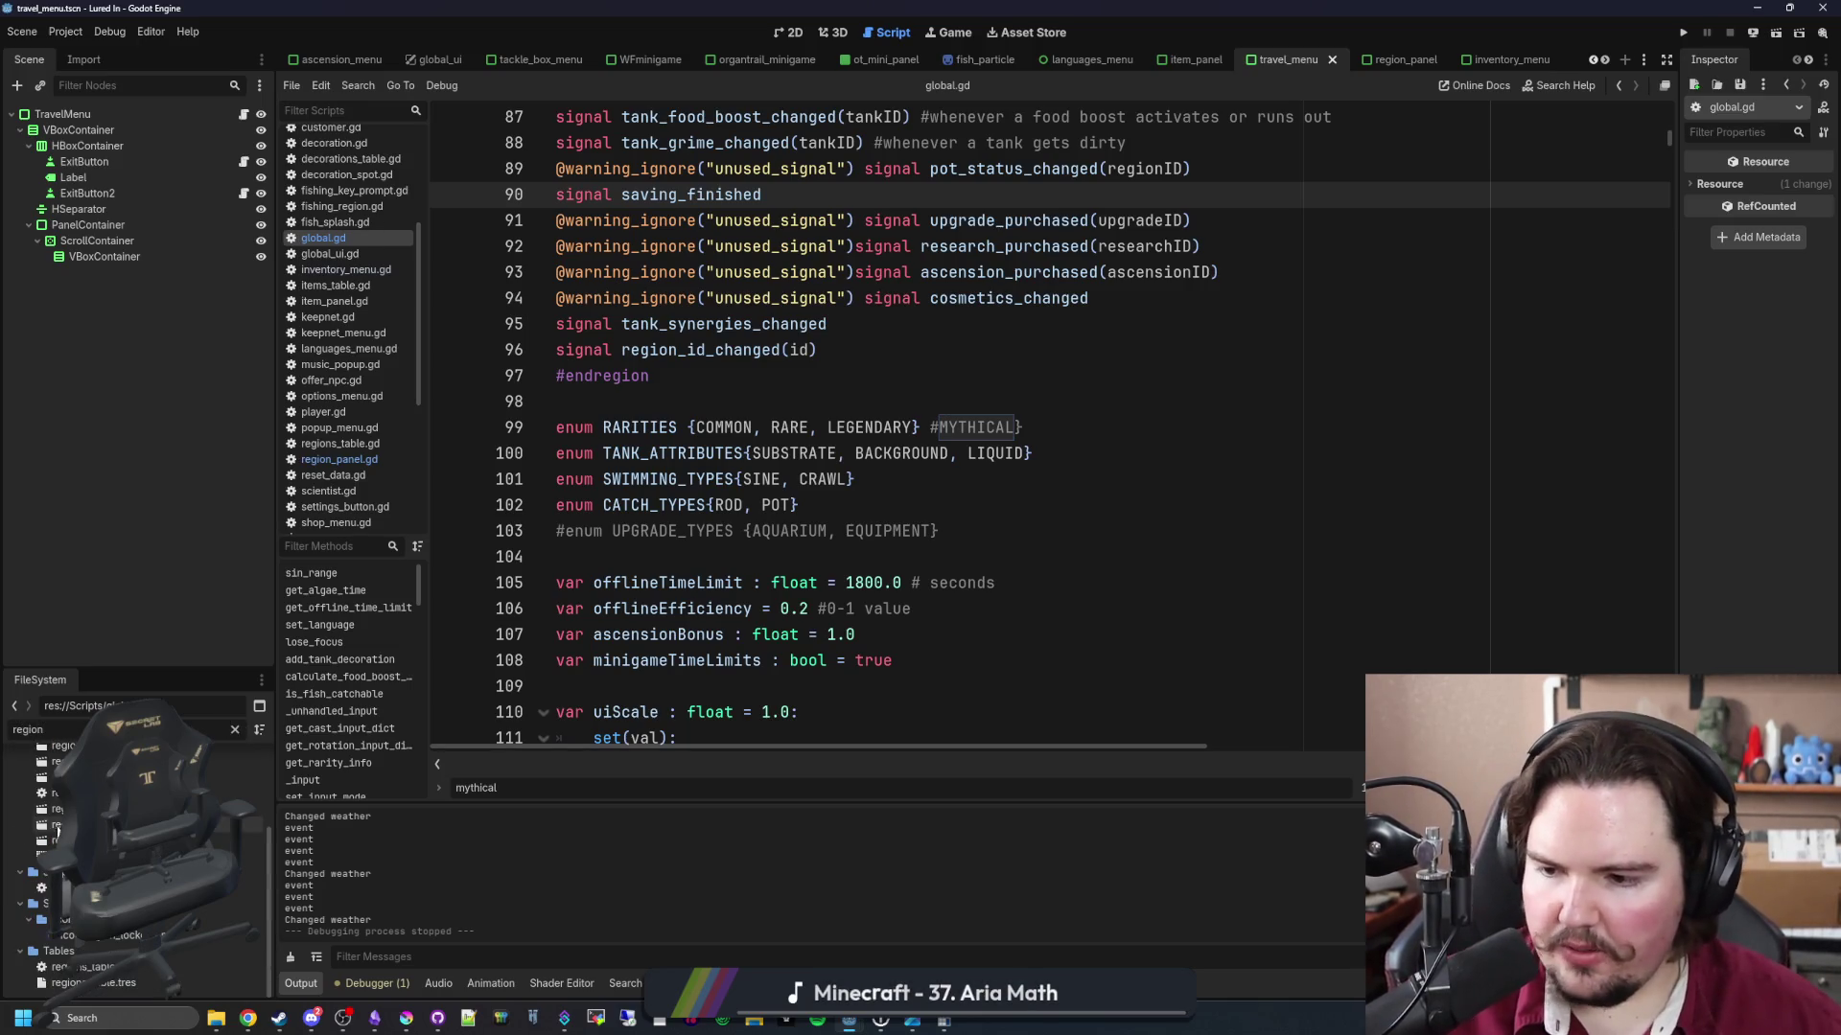
double_click(58, 809)
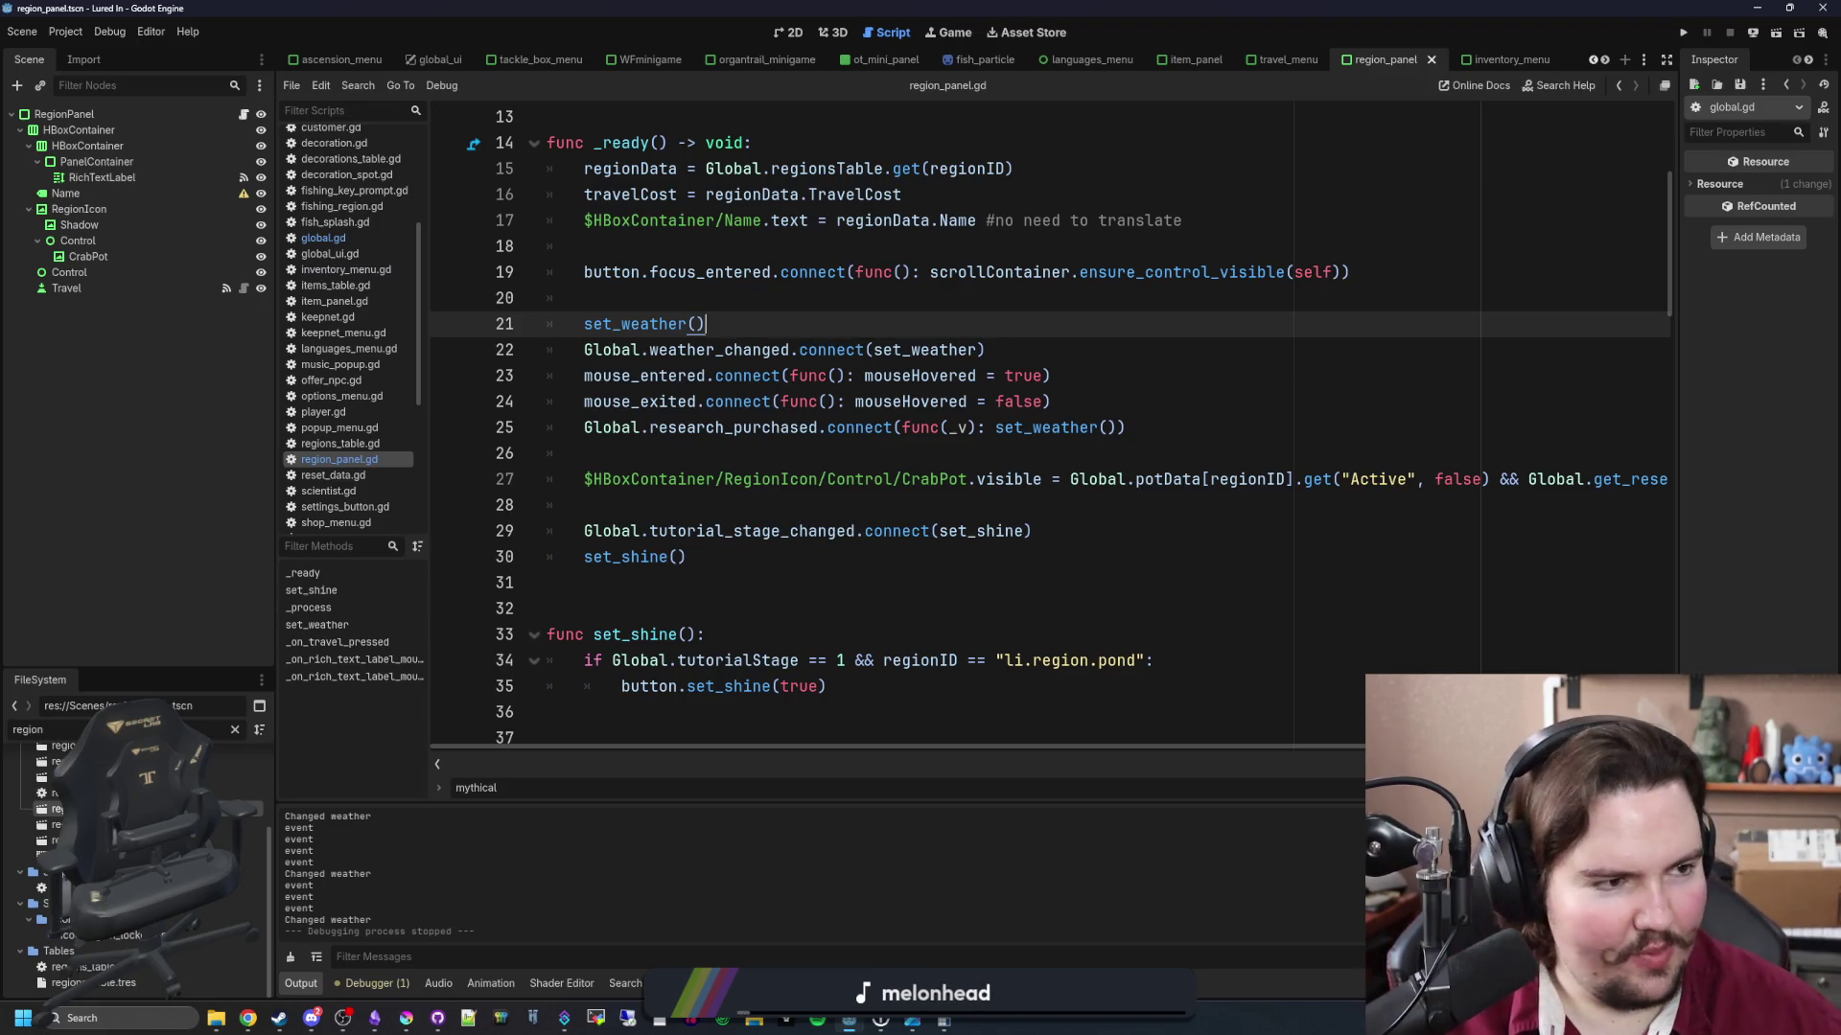
click(247, 1018)
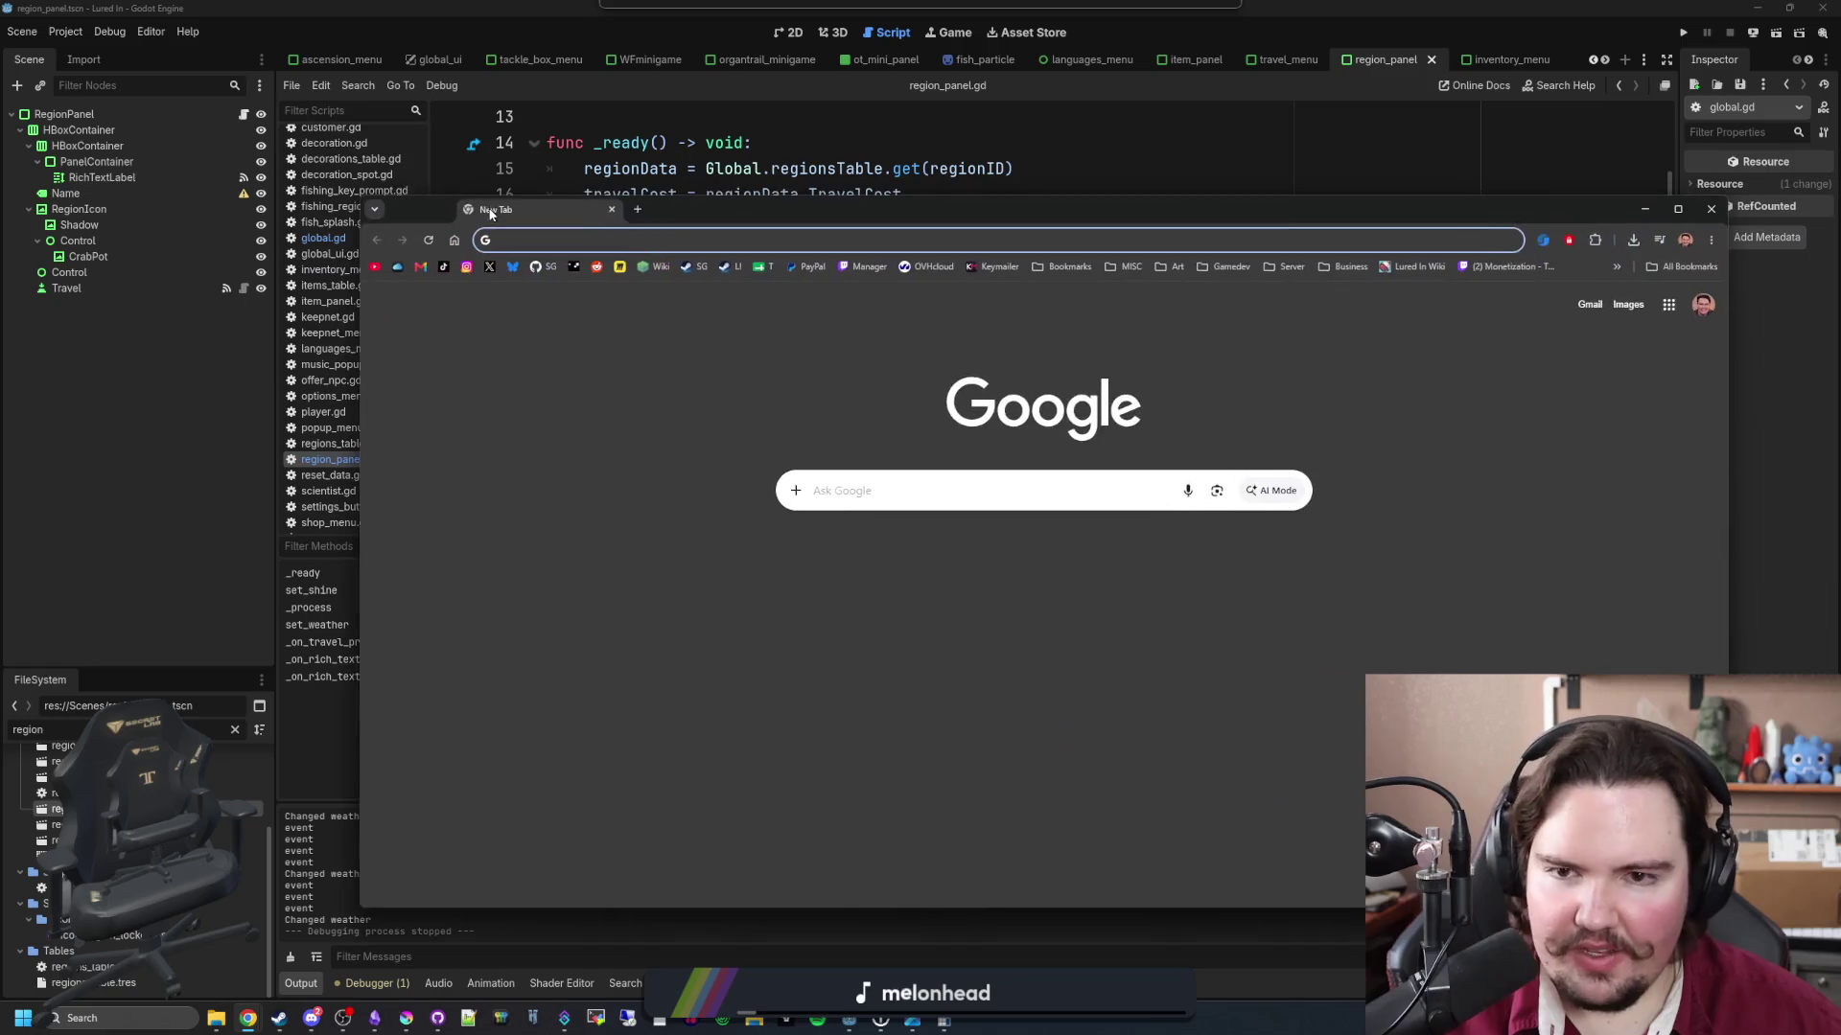
Step: Open the Lured In Wiki maximized, then the Starground Steam store page in a new tab
click(1411, 267)
double_click(1456, 224)
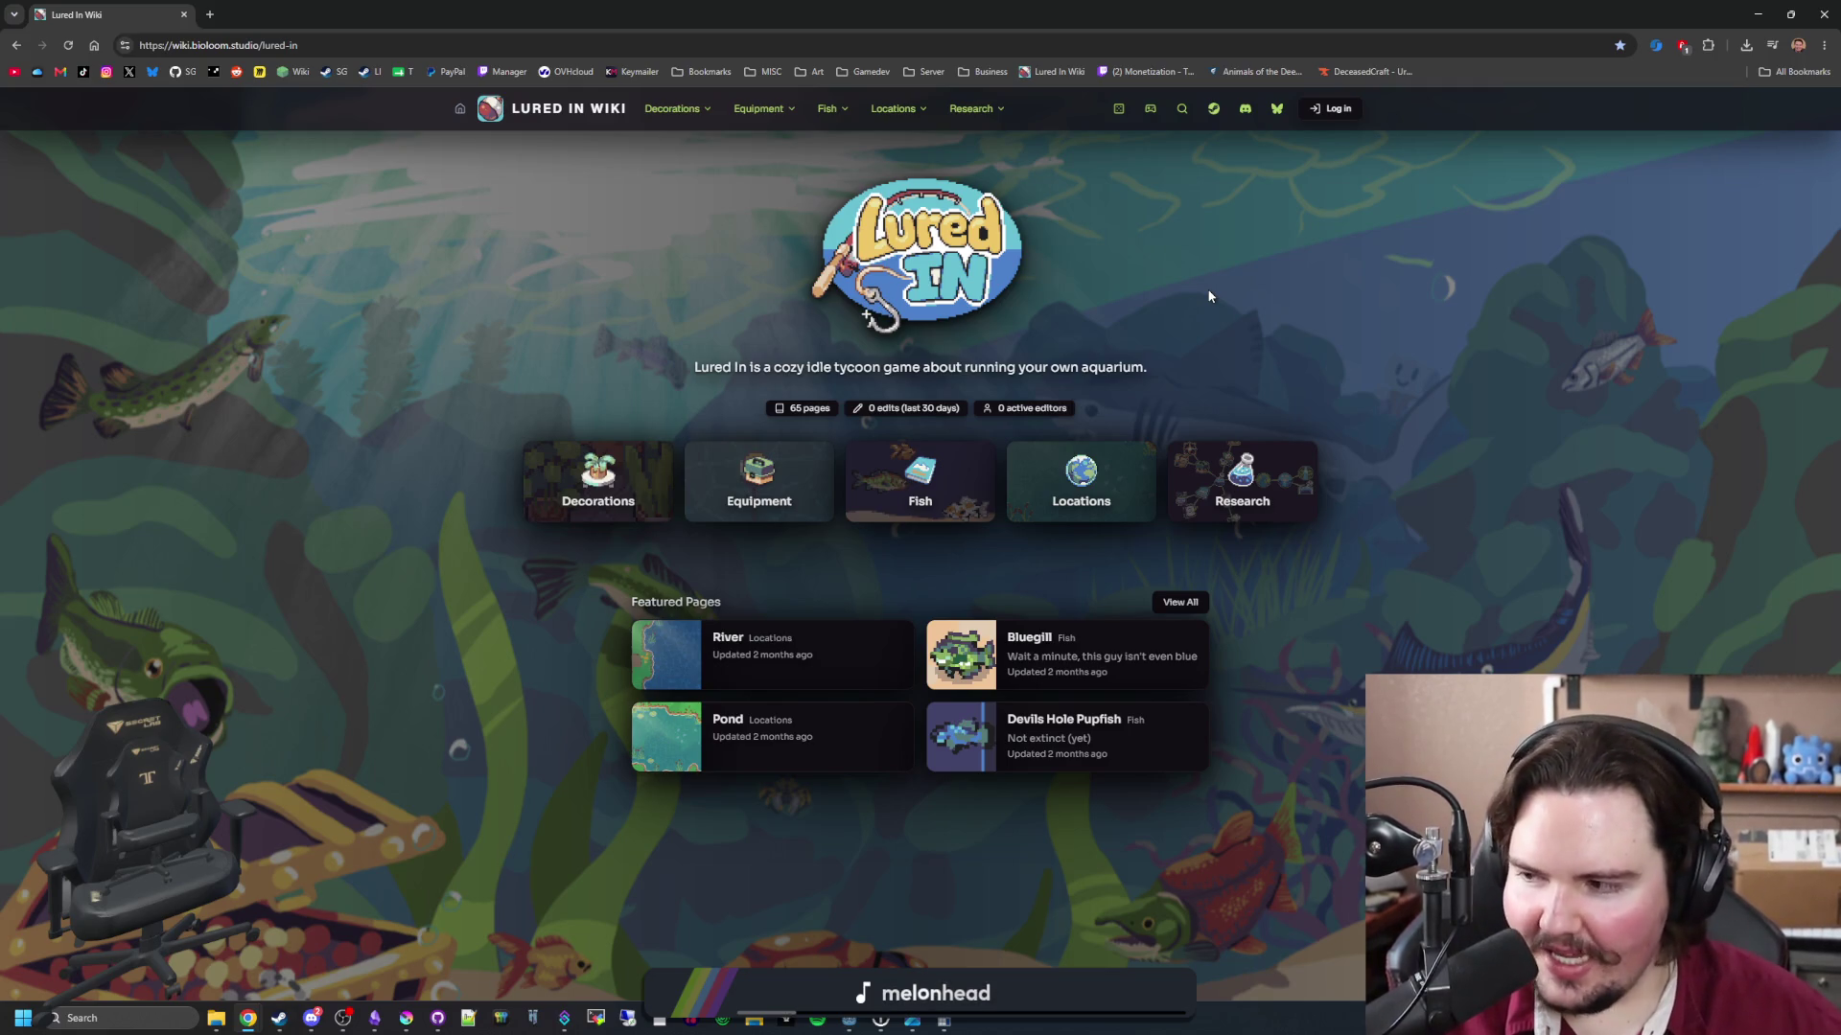
click(210, 15)
click(332, 71)
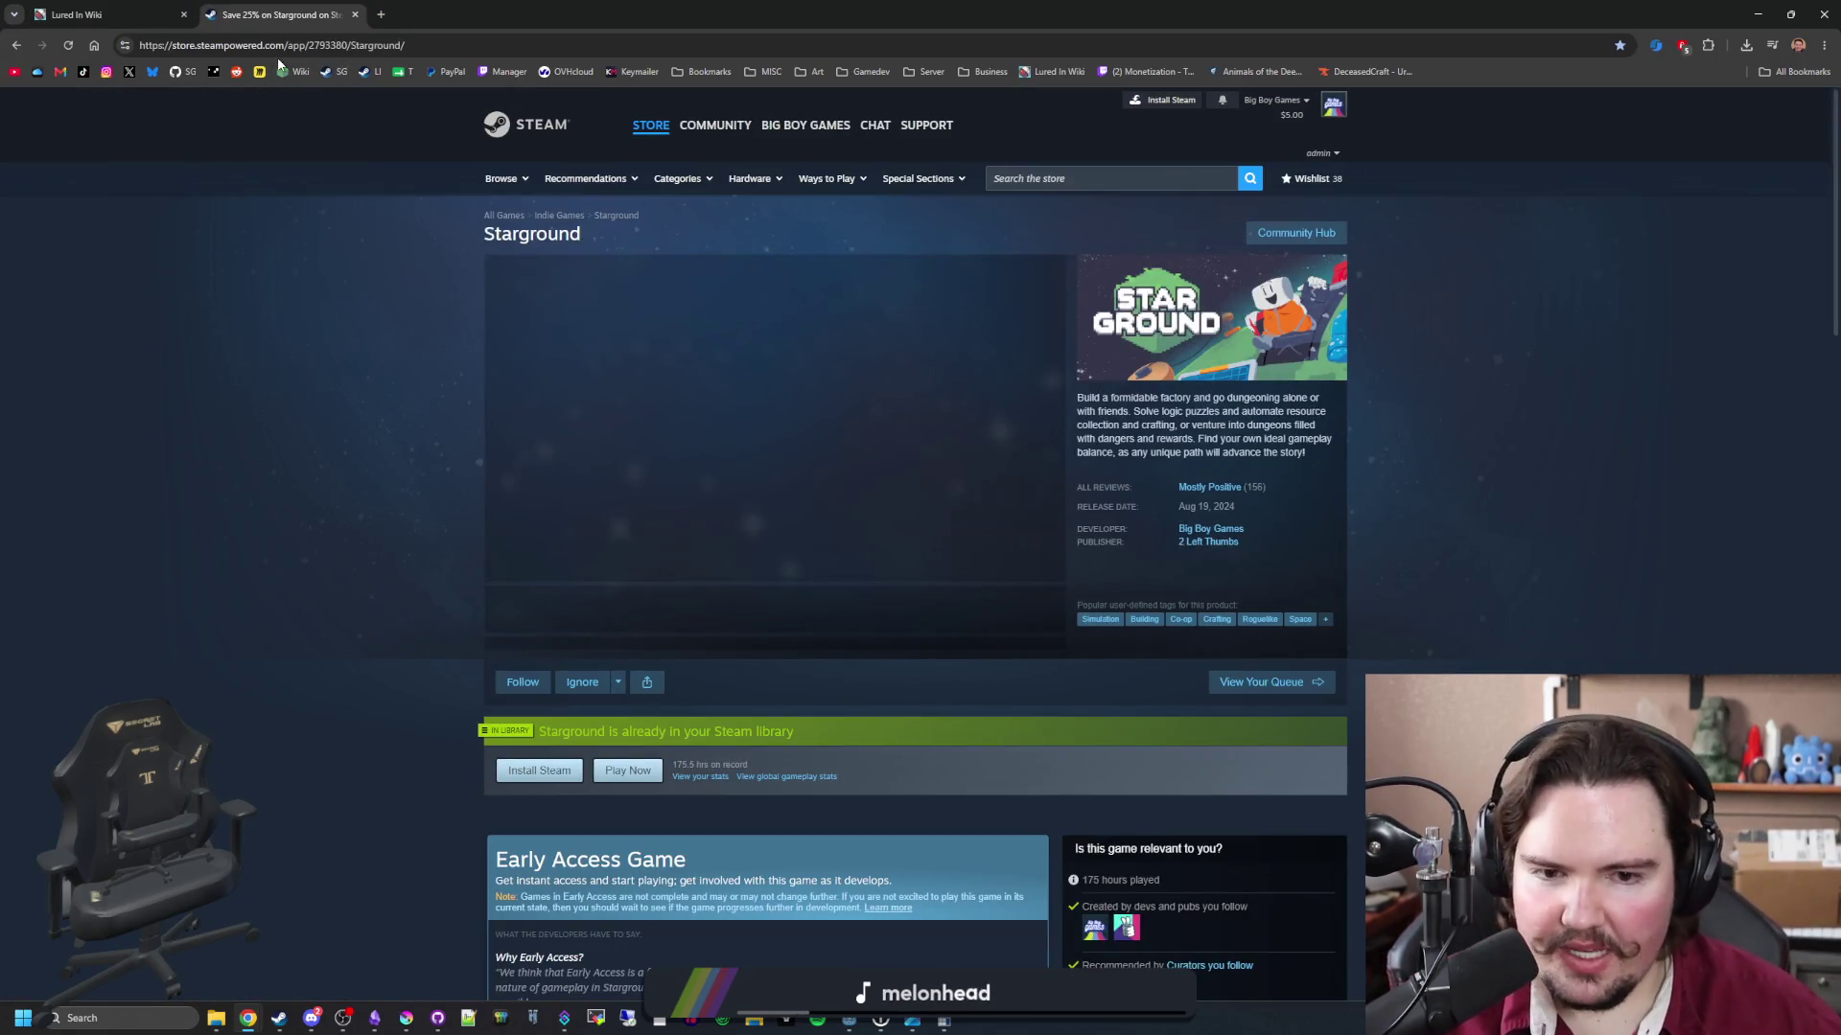
Step: Browse through the Starground screenshots in the full-size viewer
click(718, 621)
click(814, 479)
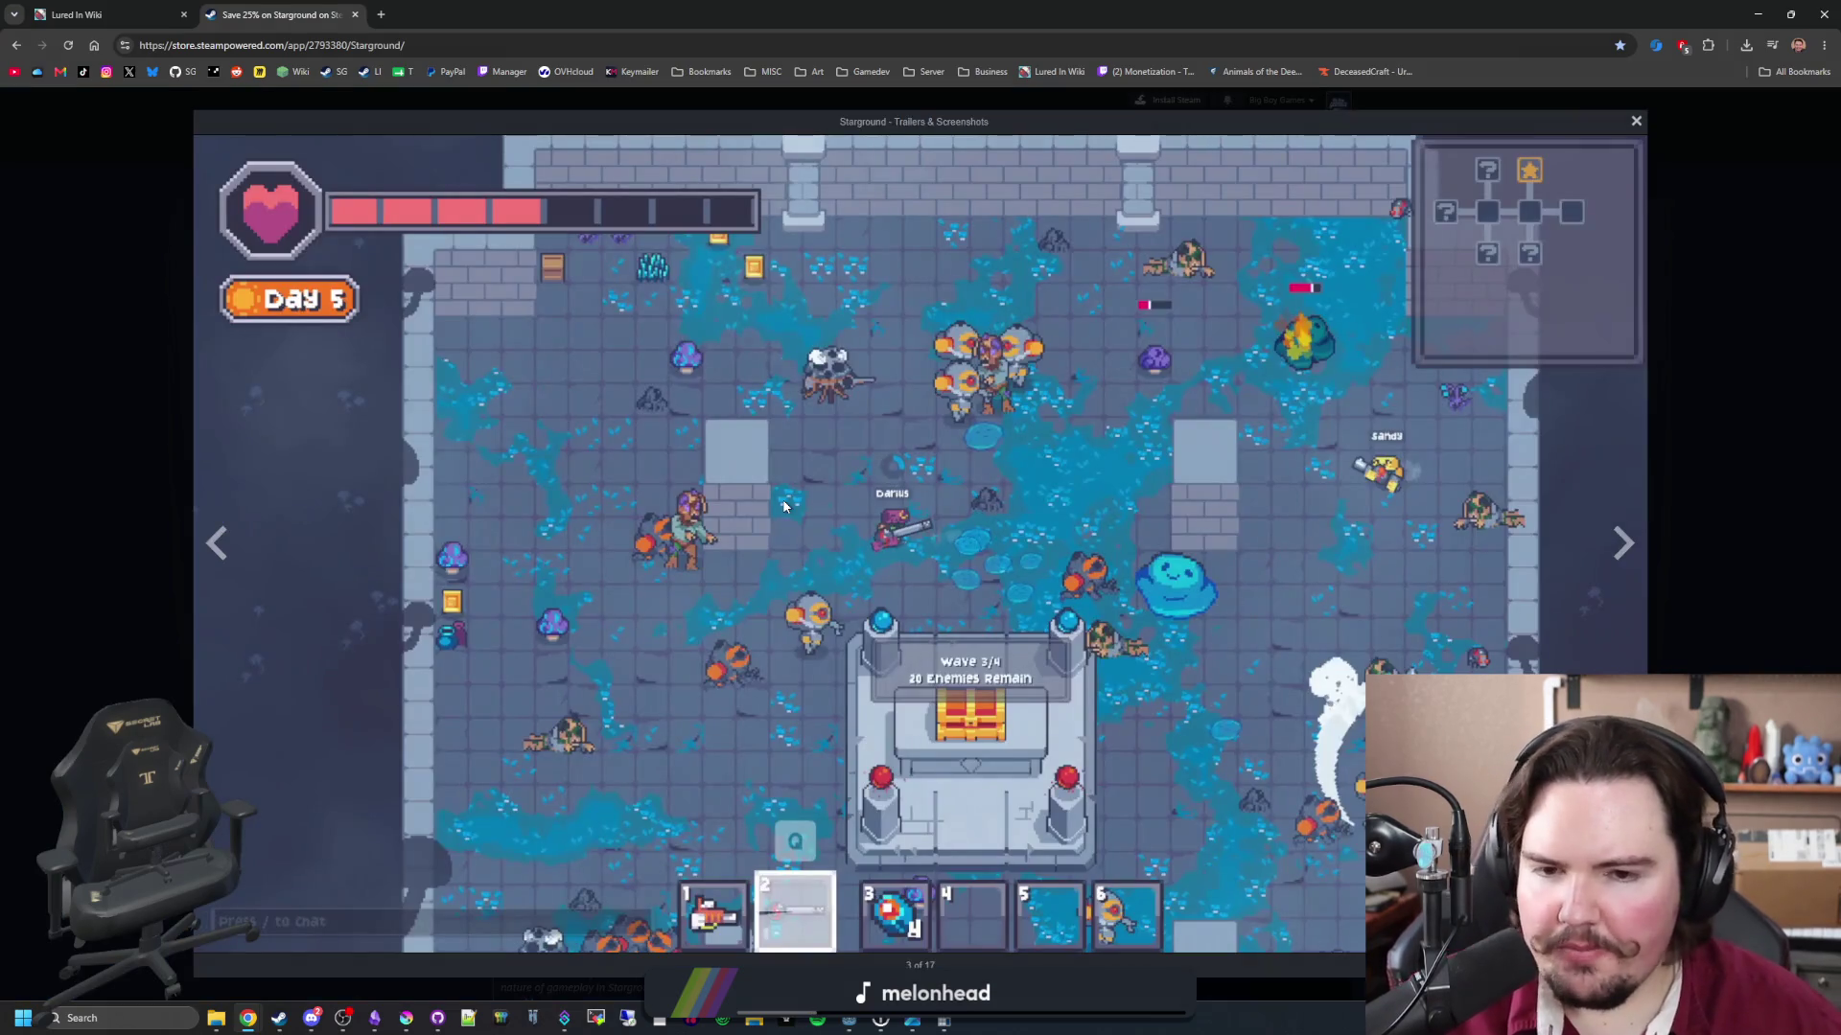
click(1640, 567)
click(1640, 567)
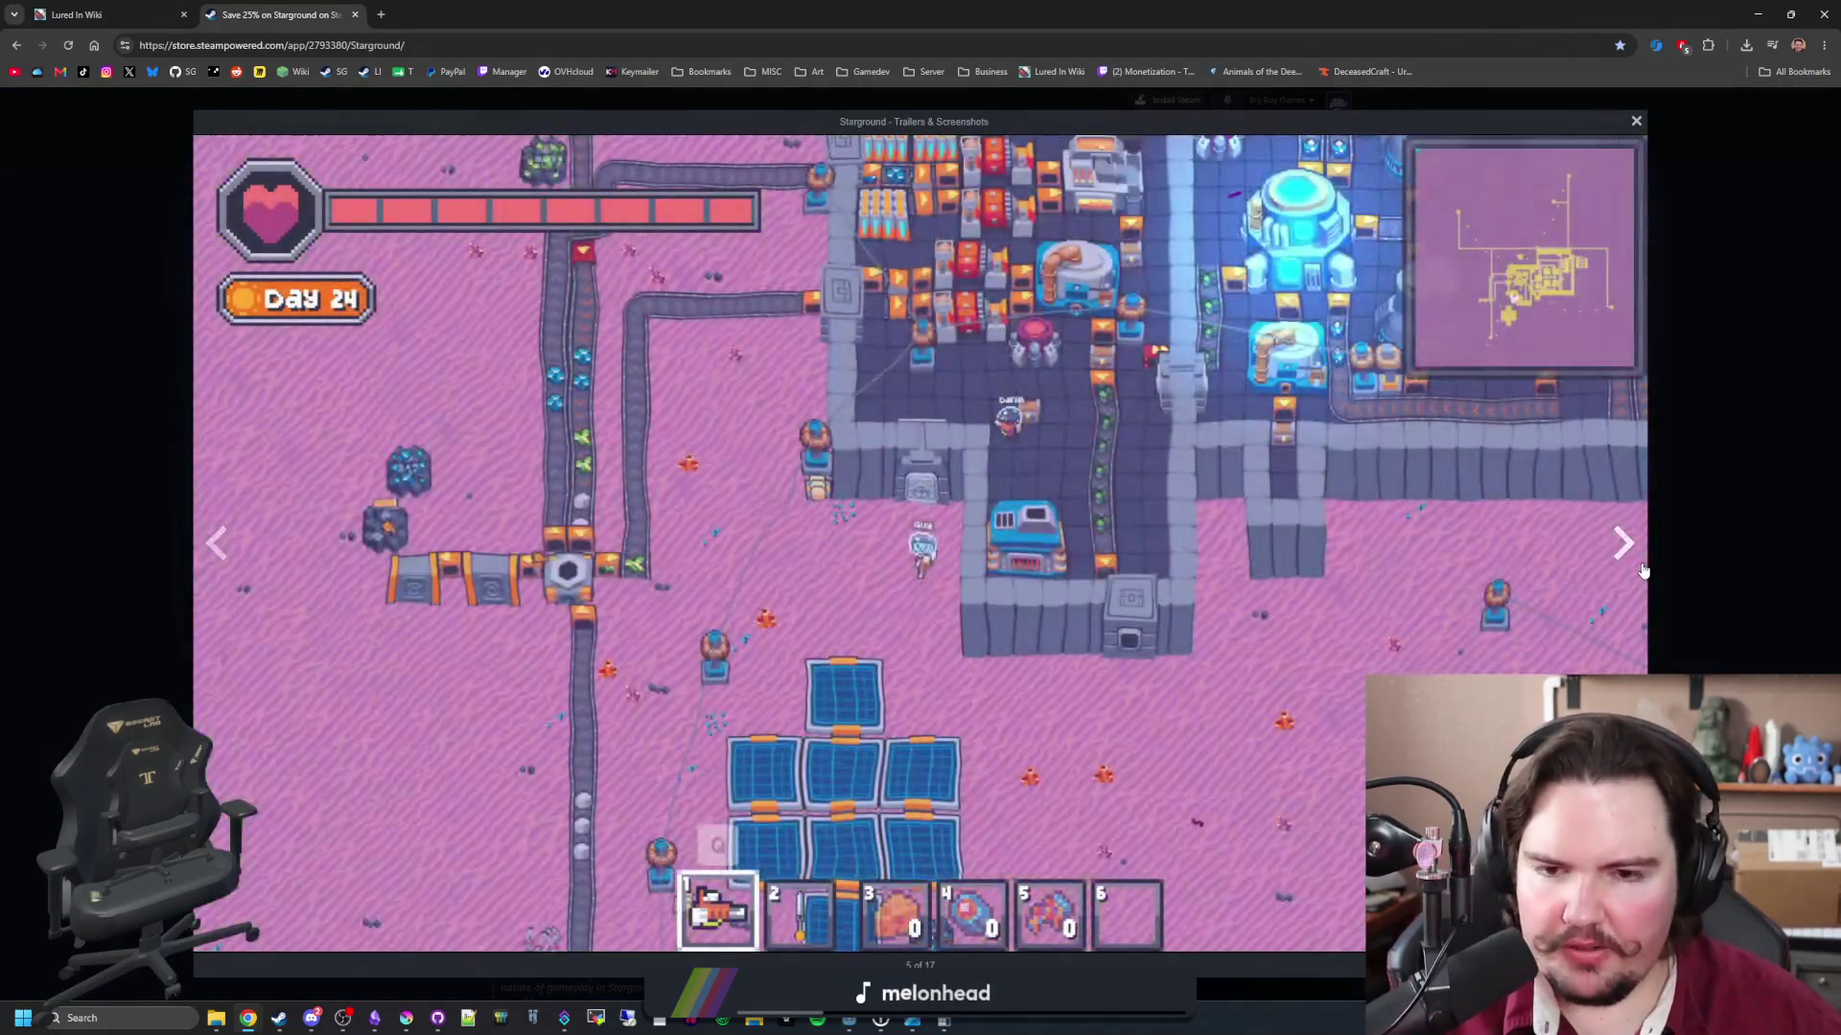
click(1640, 567)
click(1640, 566)
click(1642, 570)
click(1642, 569)
click(1642, 569)
click(1642, 569)
Step: Return to the wiki tab, close the running Lured In game, and place the wiki over the editor
key(ctrl+1)
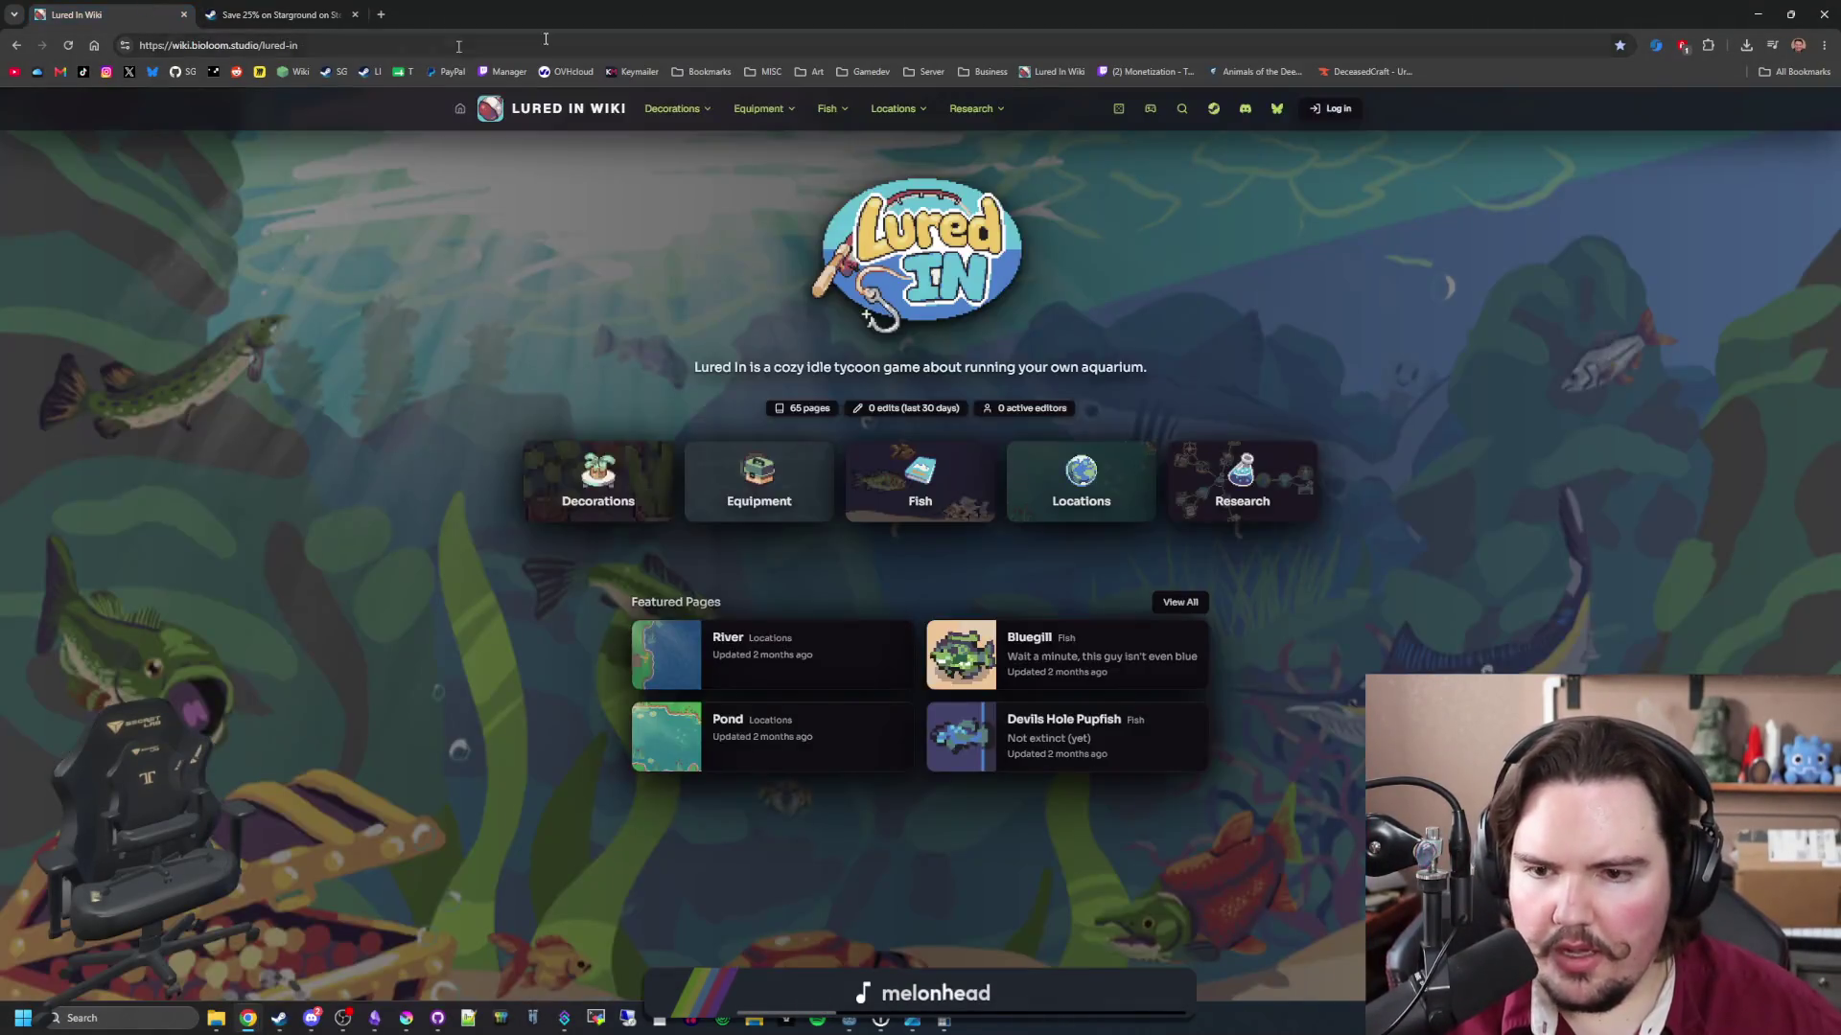
key(alt+Tab)
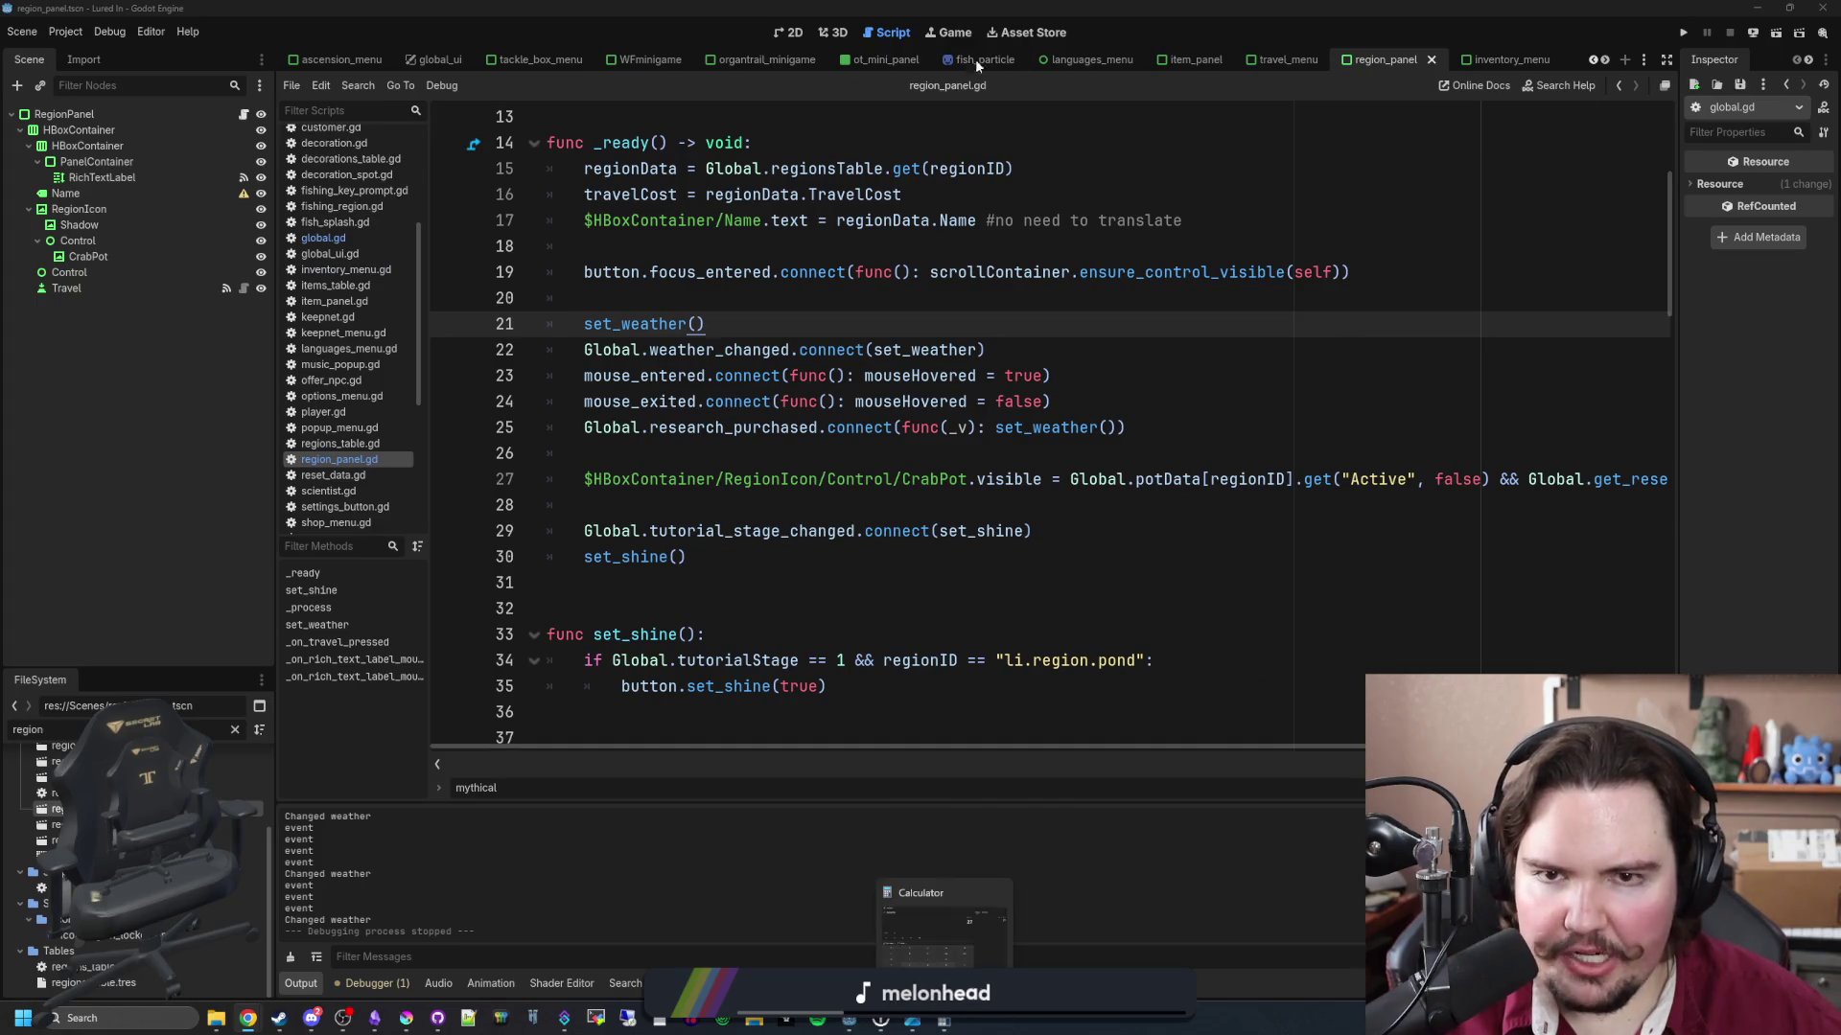
click(949, 31)
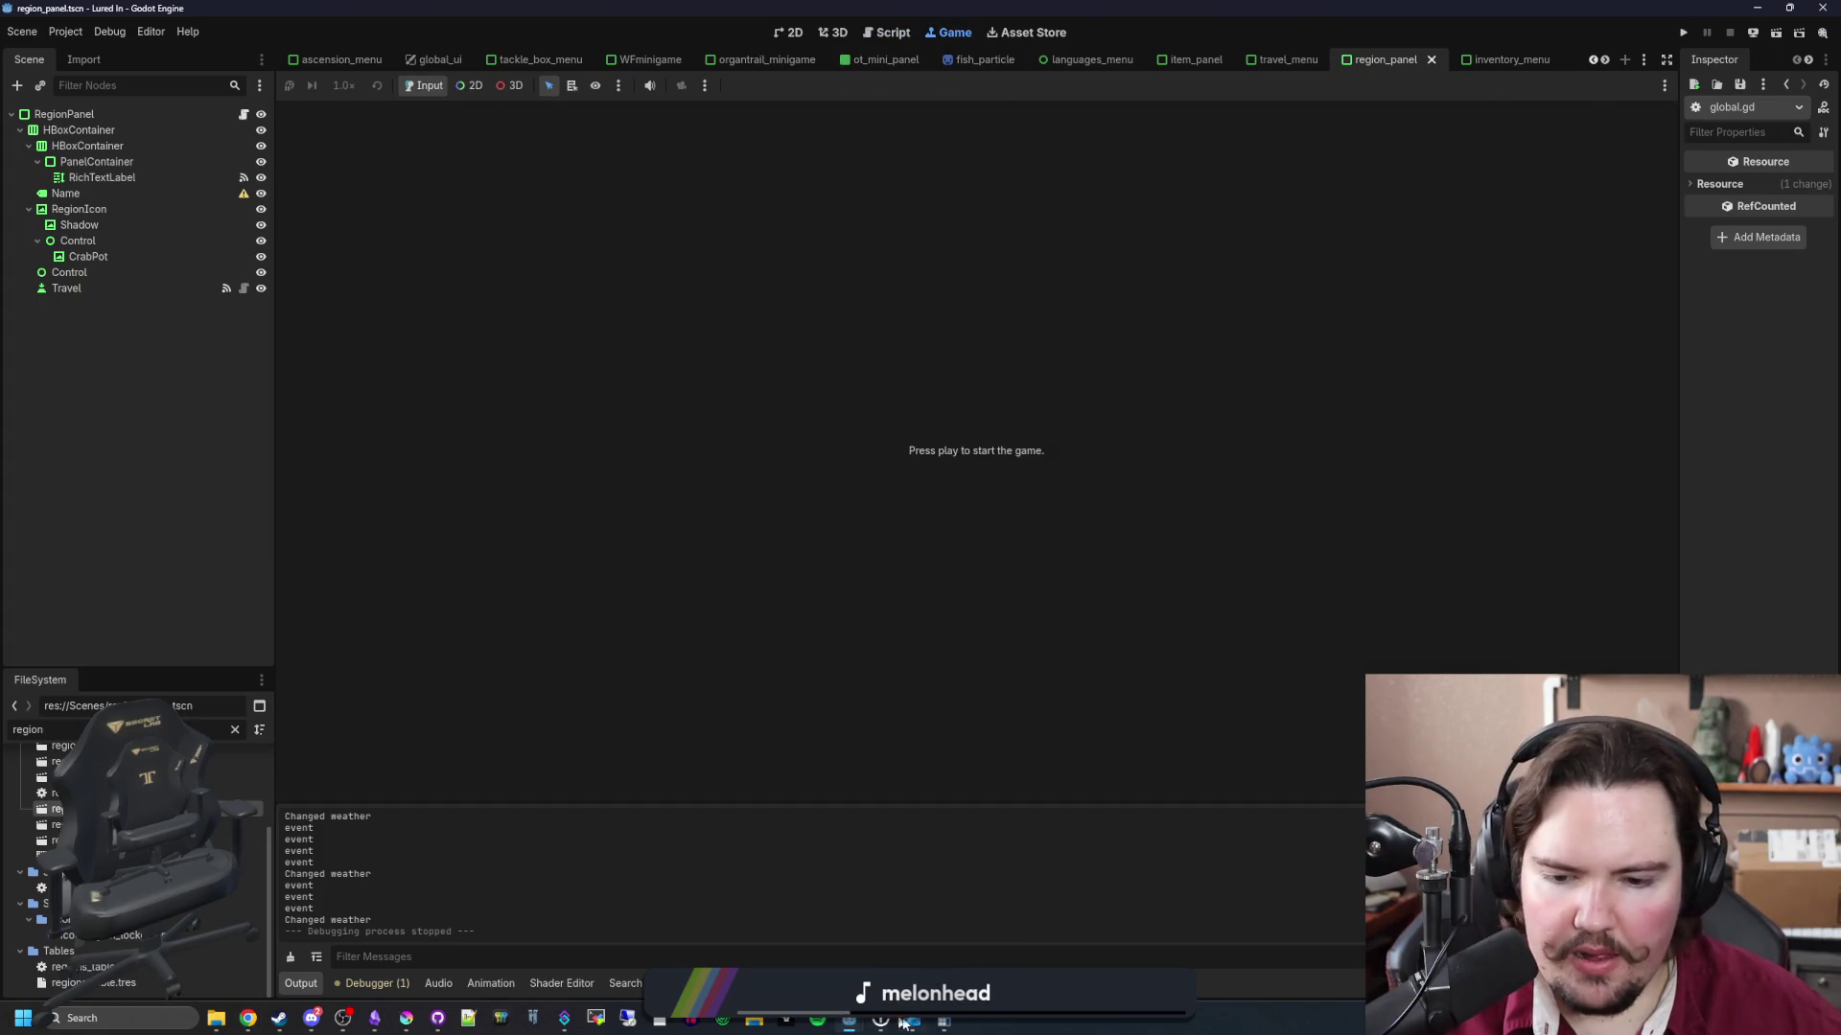
mouse_move(911, 1021)
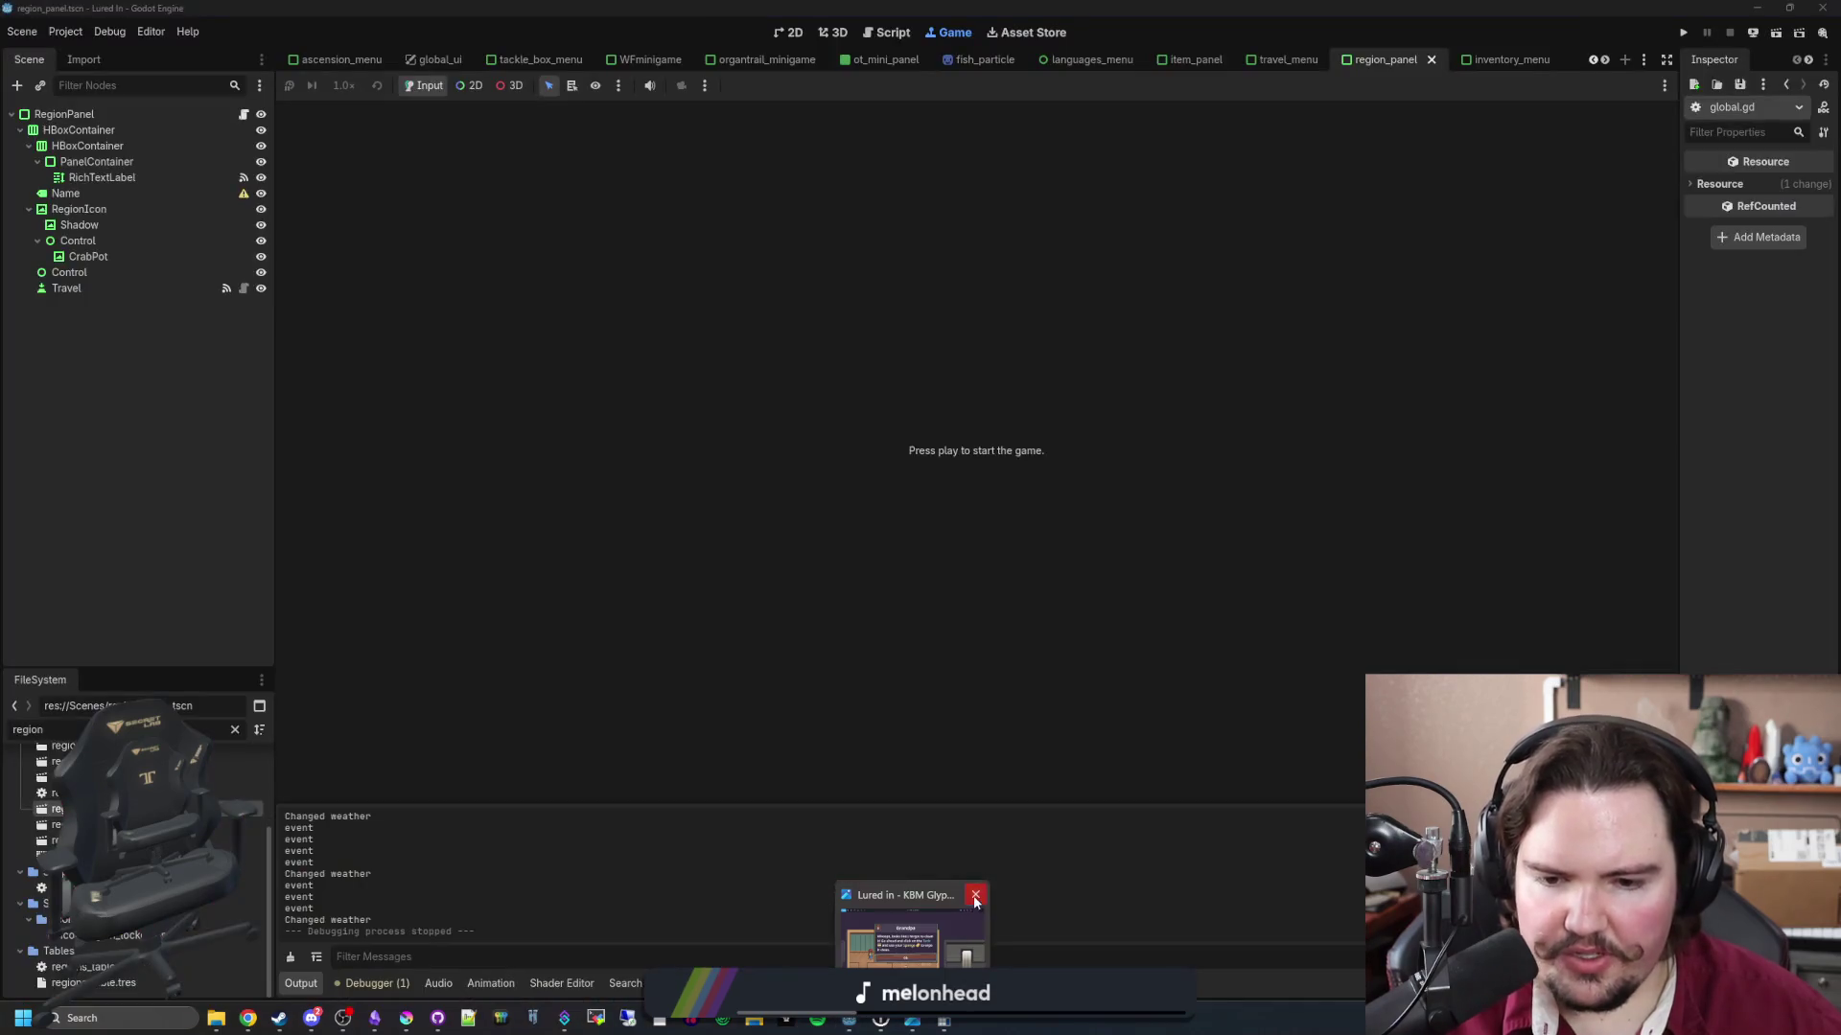
click(974, 898)
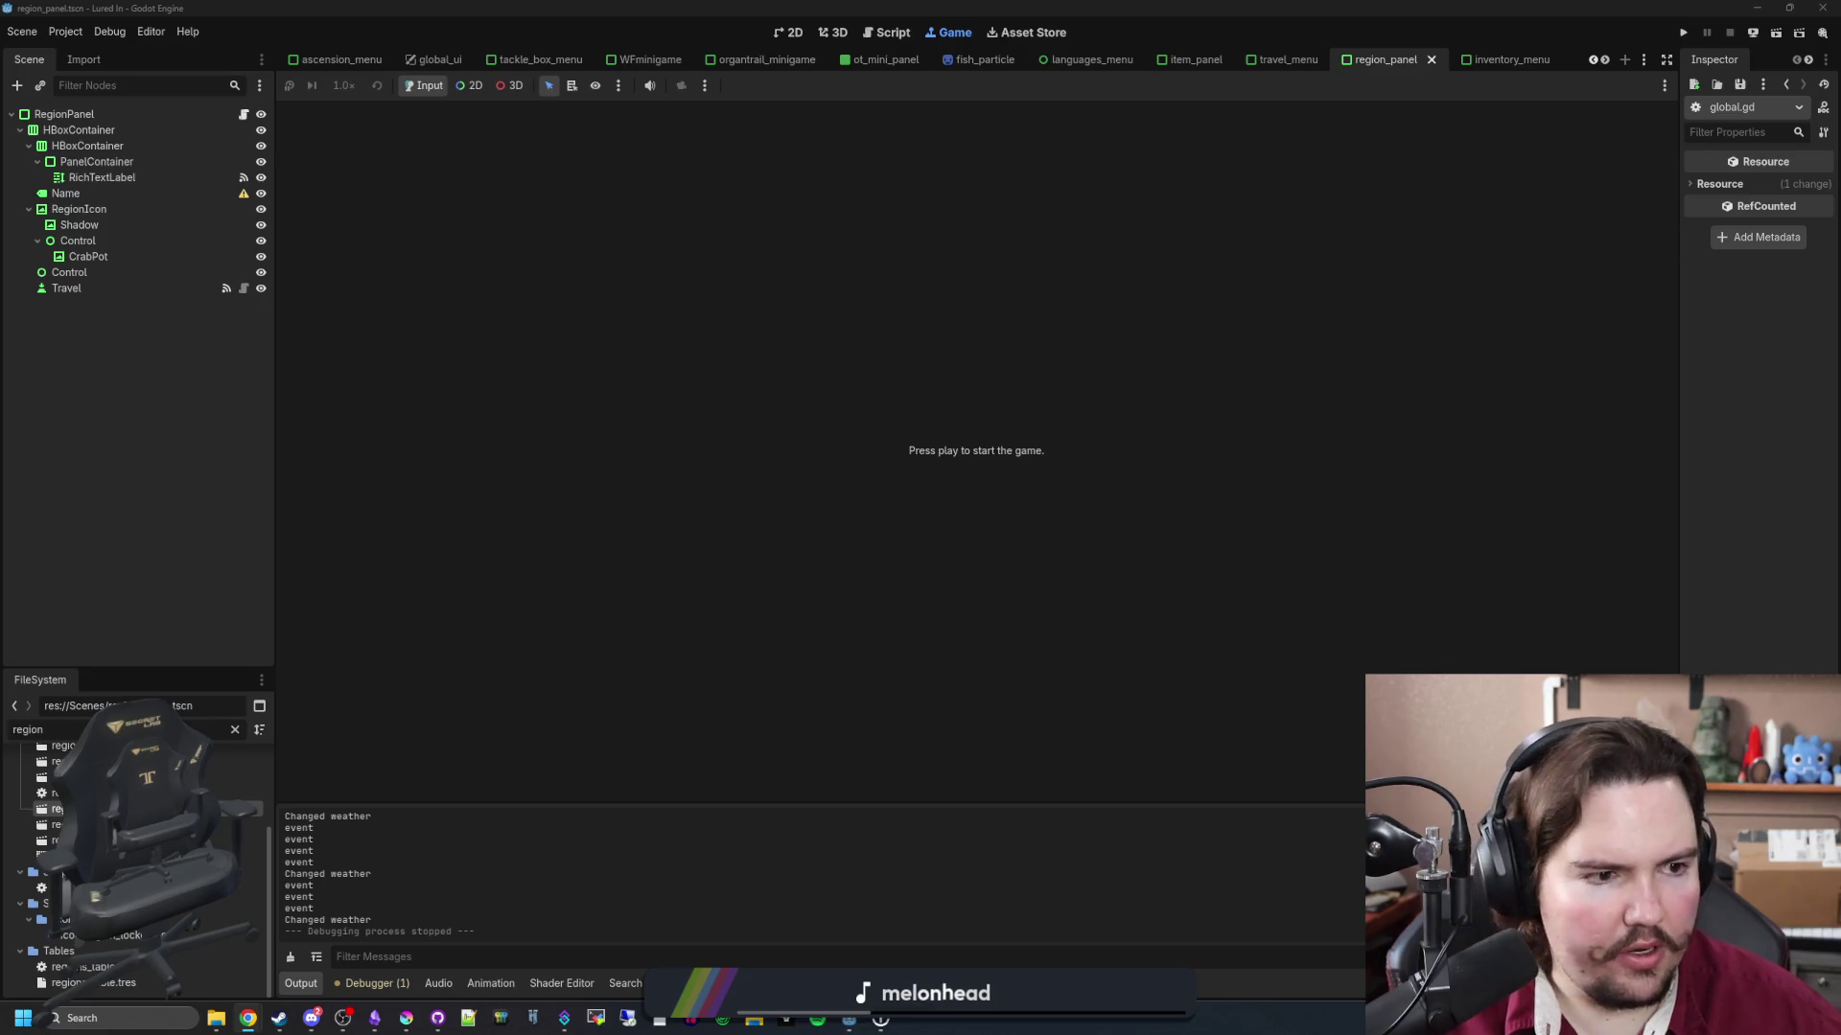
mouse_move(1840, 297)
mouse_down()
mouse_move(694, 194)
mouse_move(711, 131)
mouse_up()
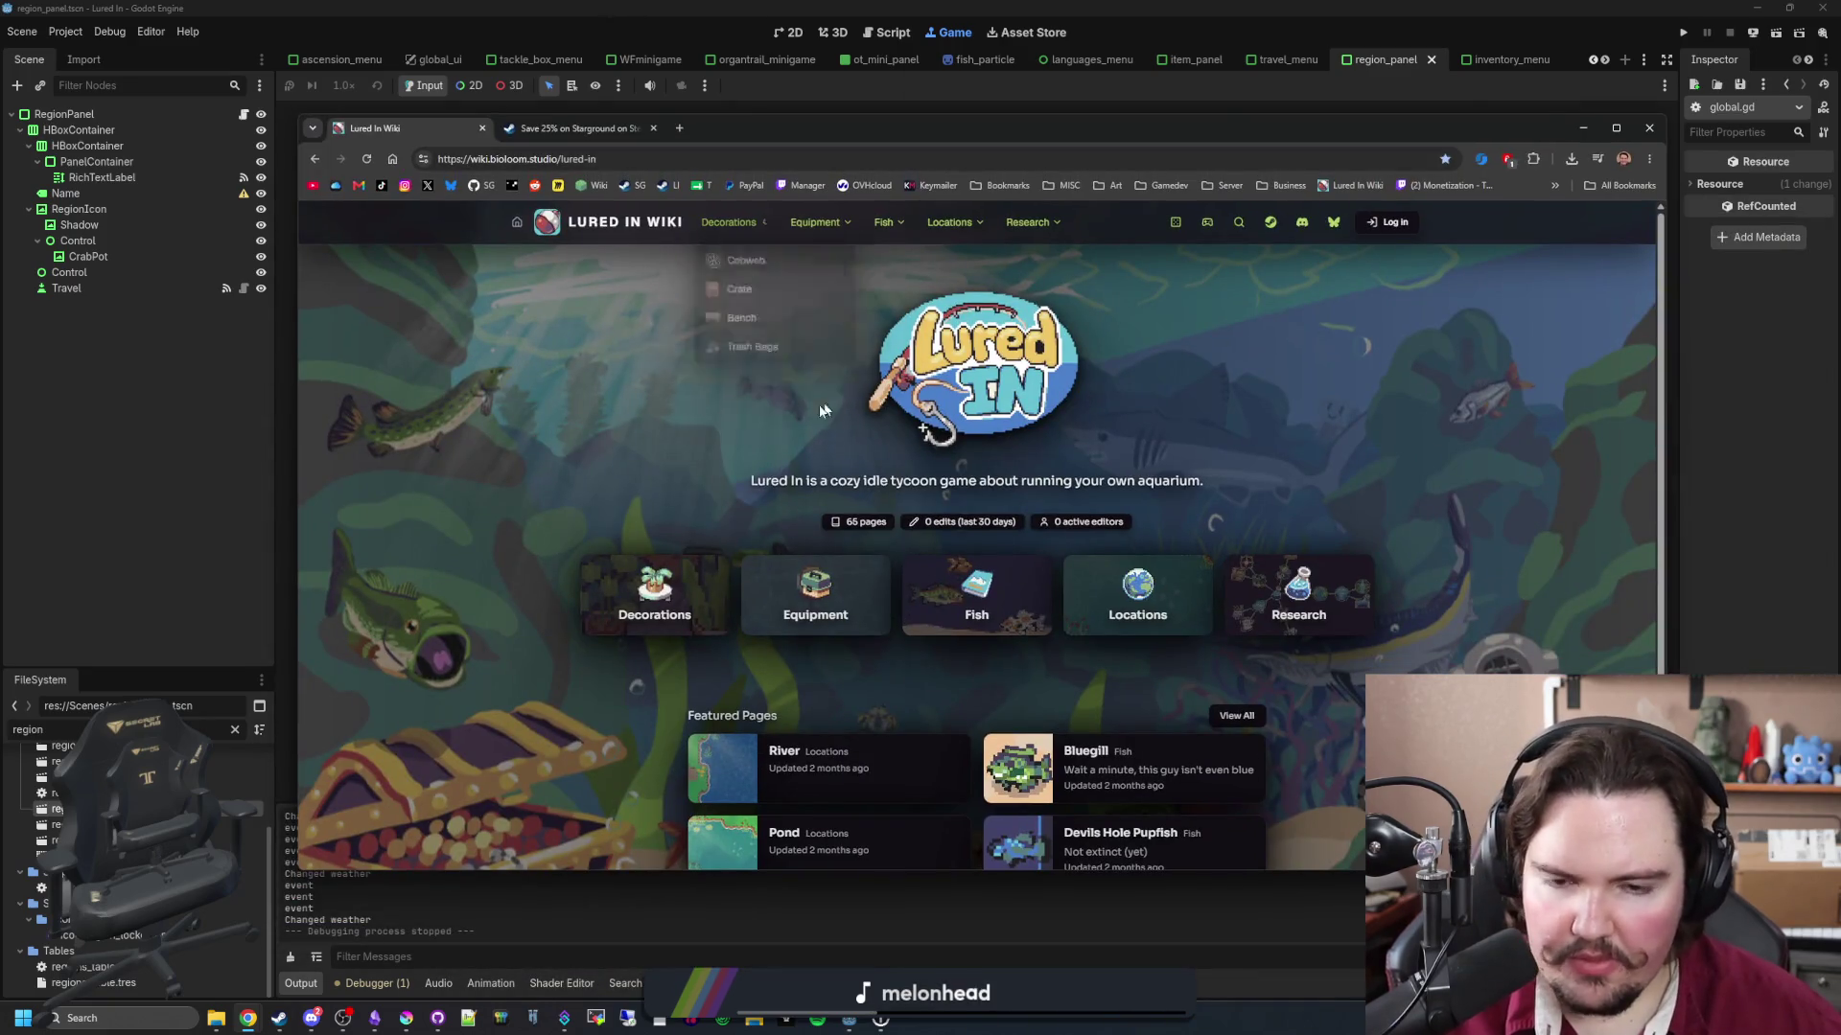
Step: Go from the wiki home to the Fish page and open the Bluefin Tuna article
scroll(988, 523, down, 1)
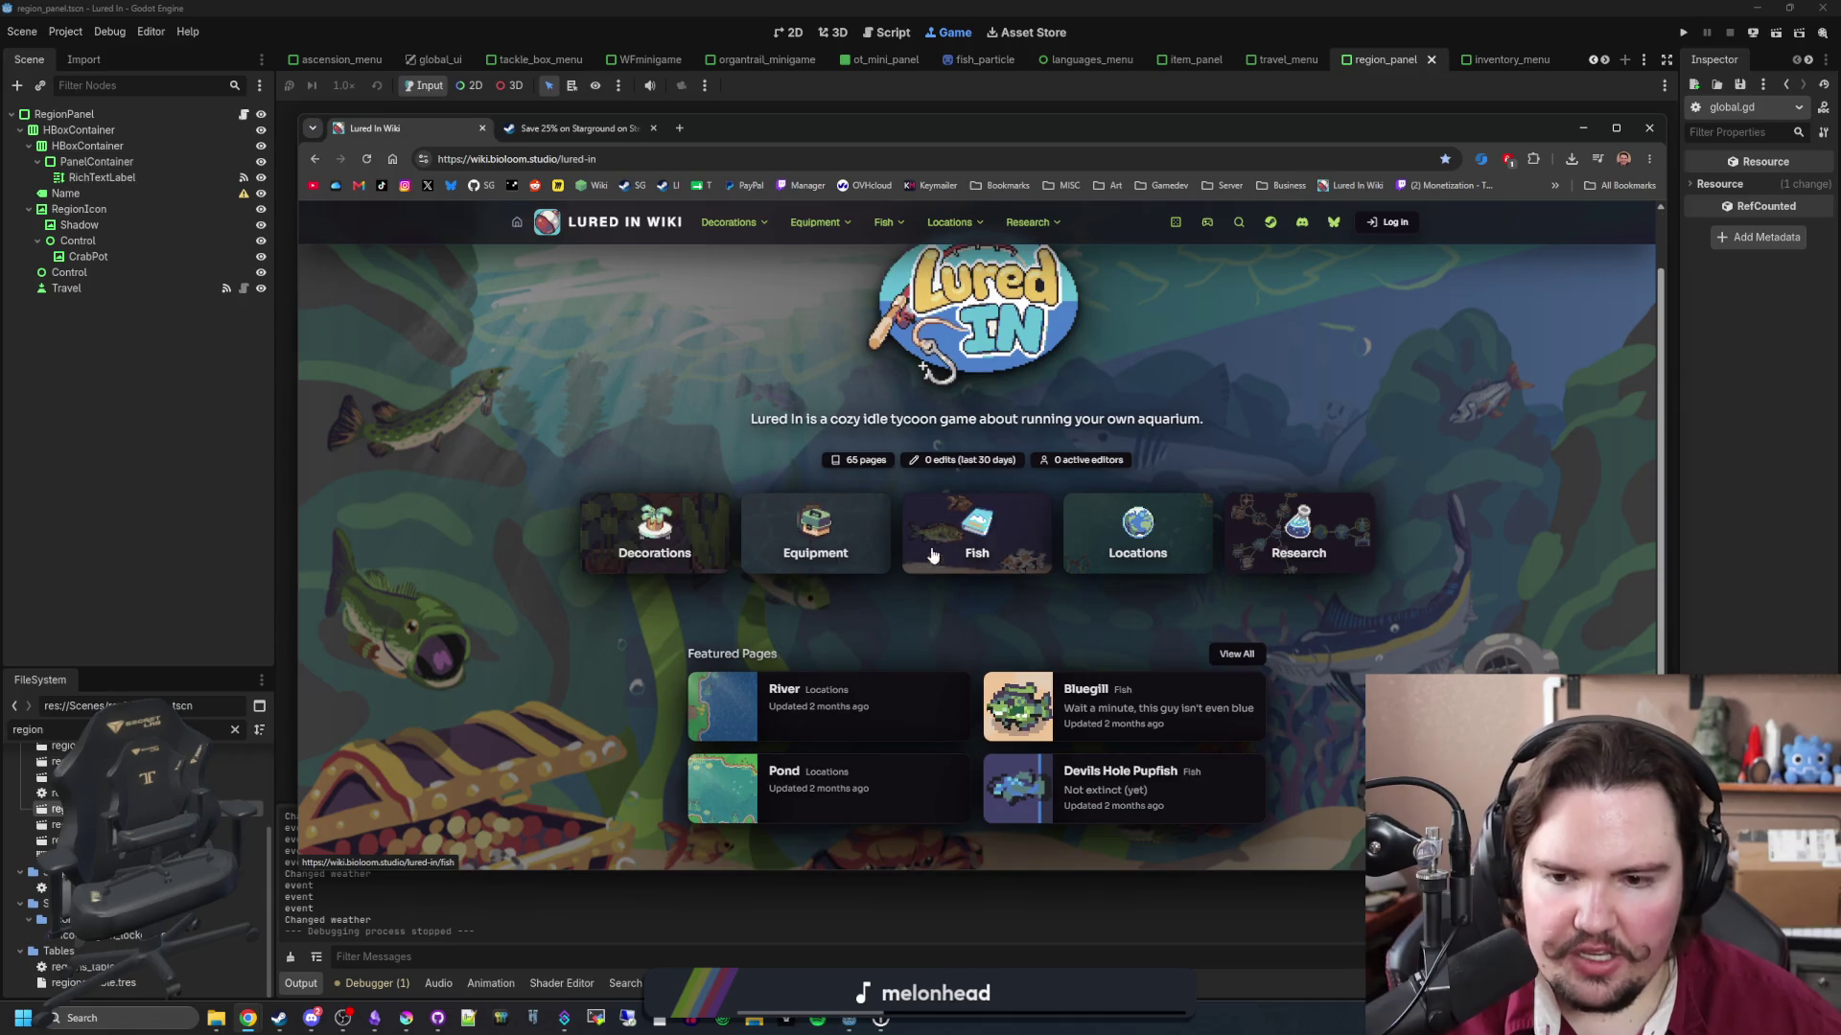
scroll(590, 693, up, 1)
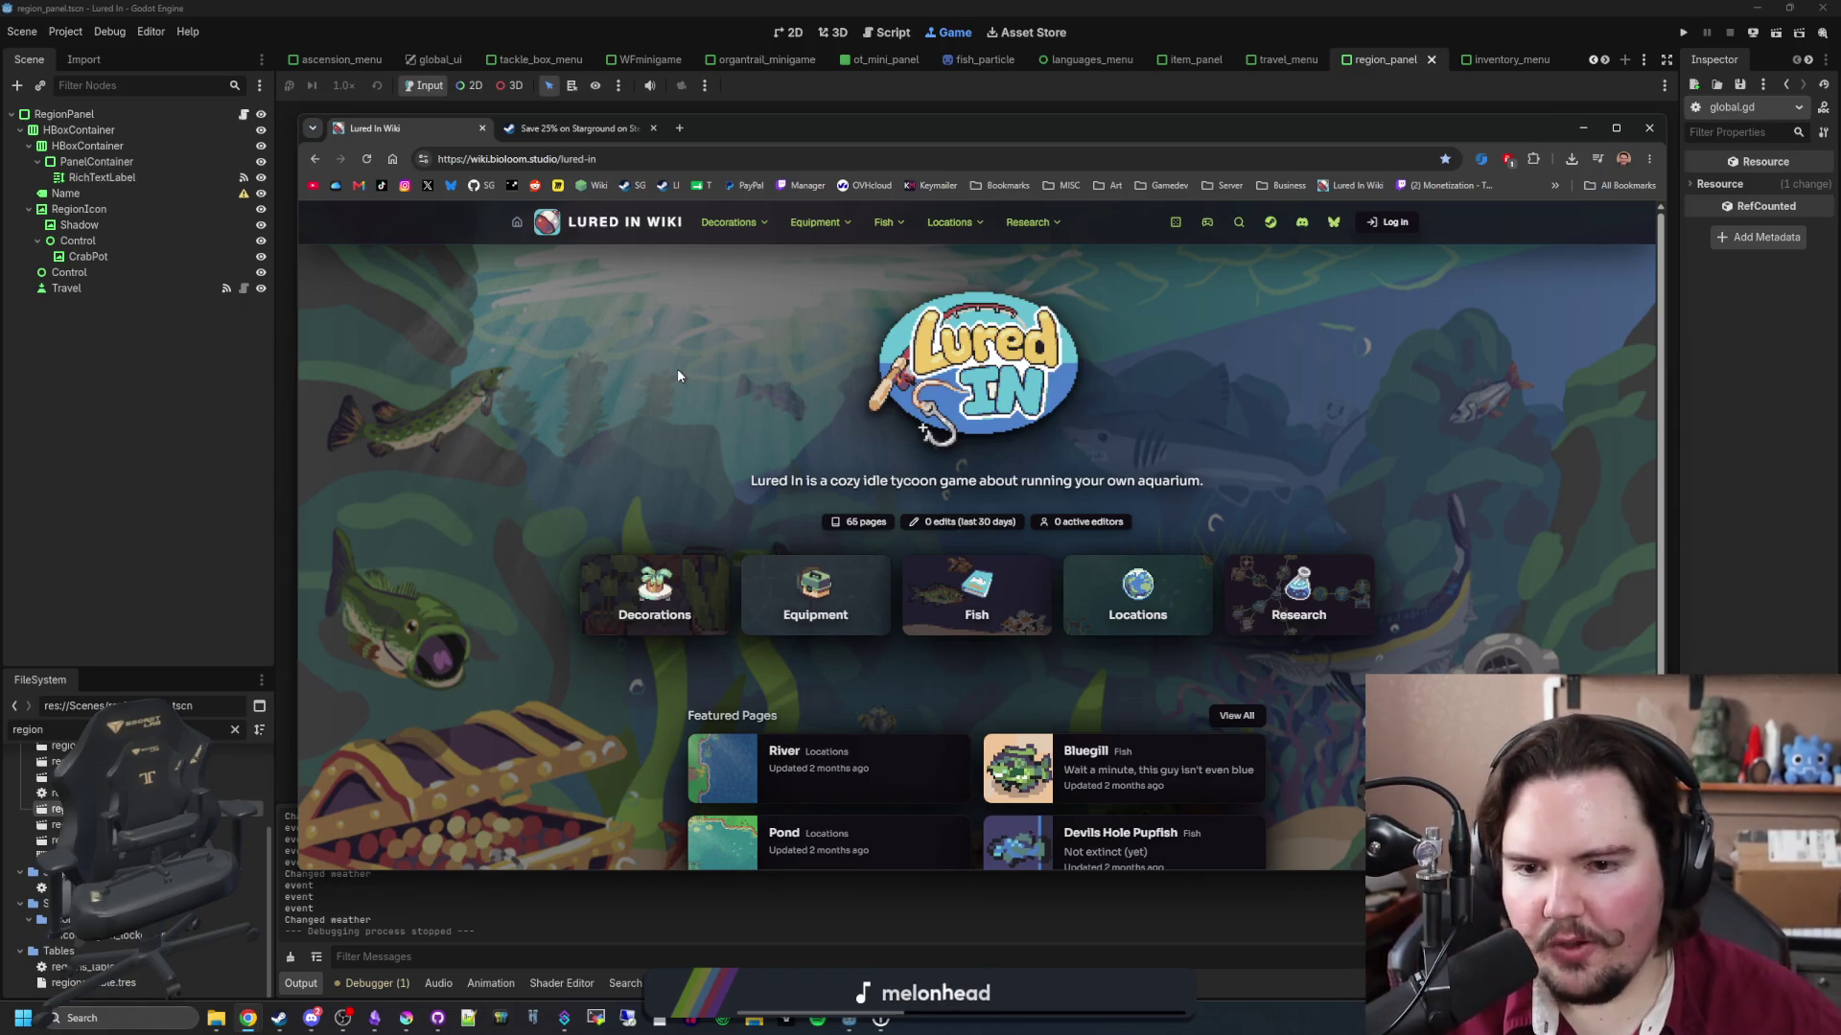
scroll(658, 407, down, 1)
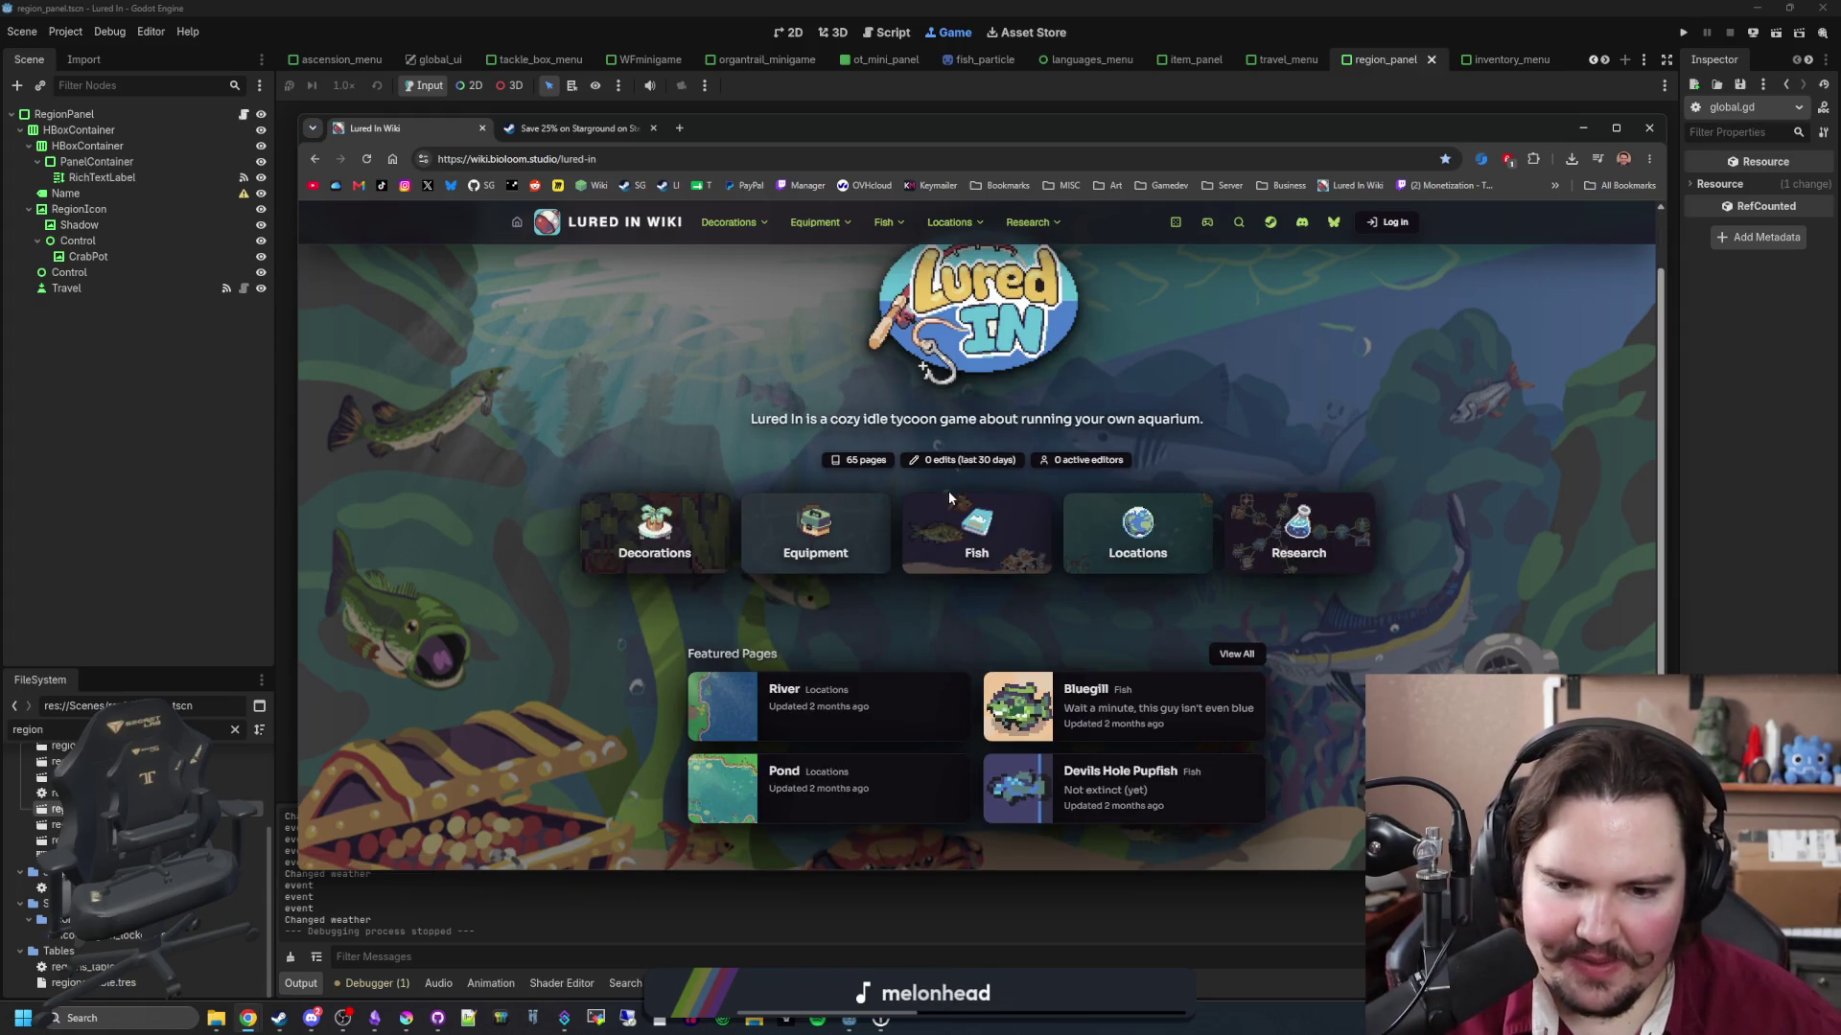
click(975, 551)
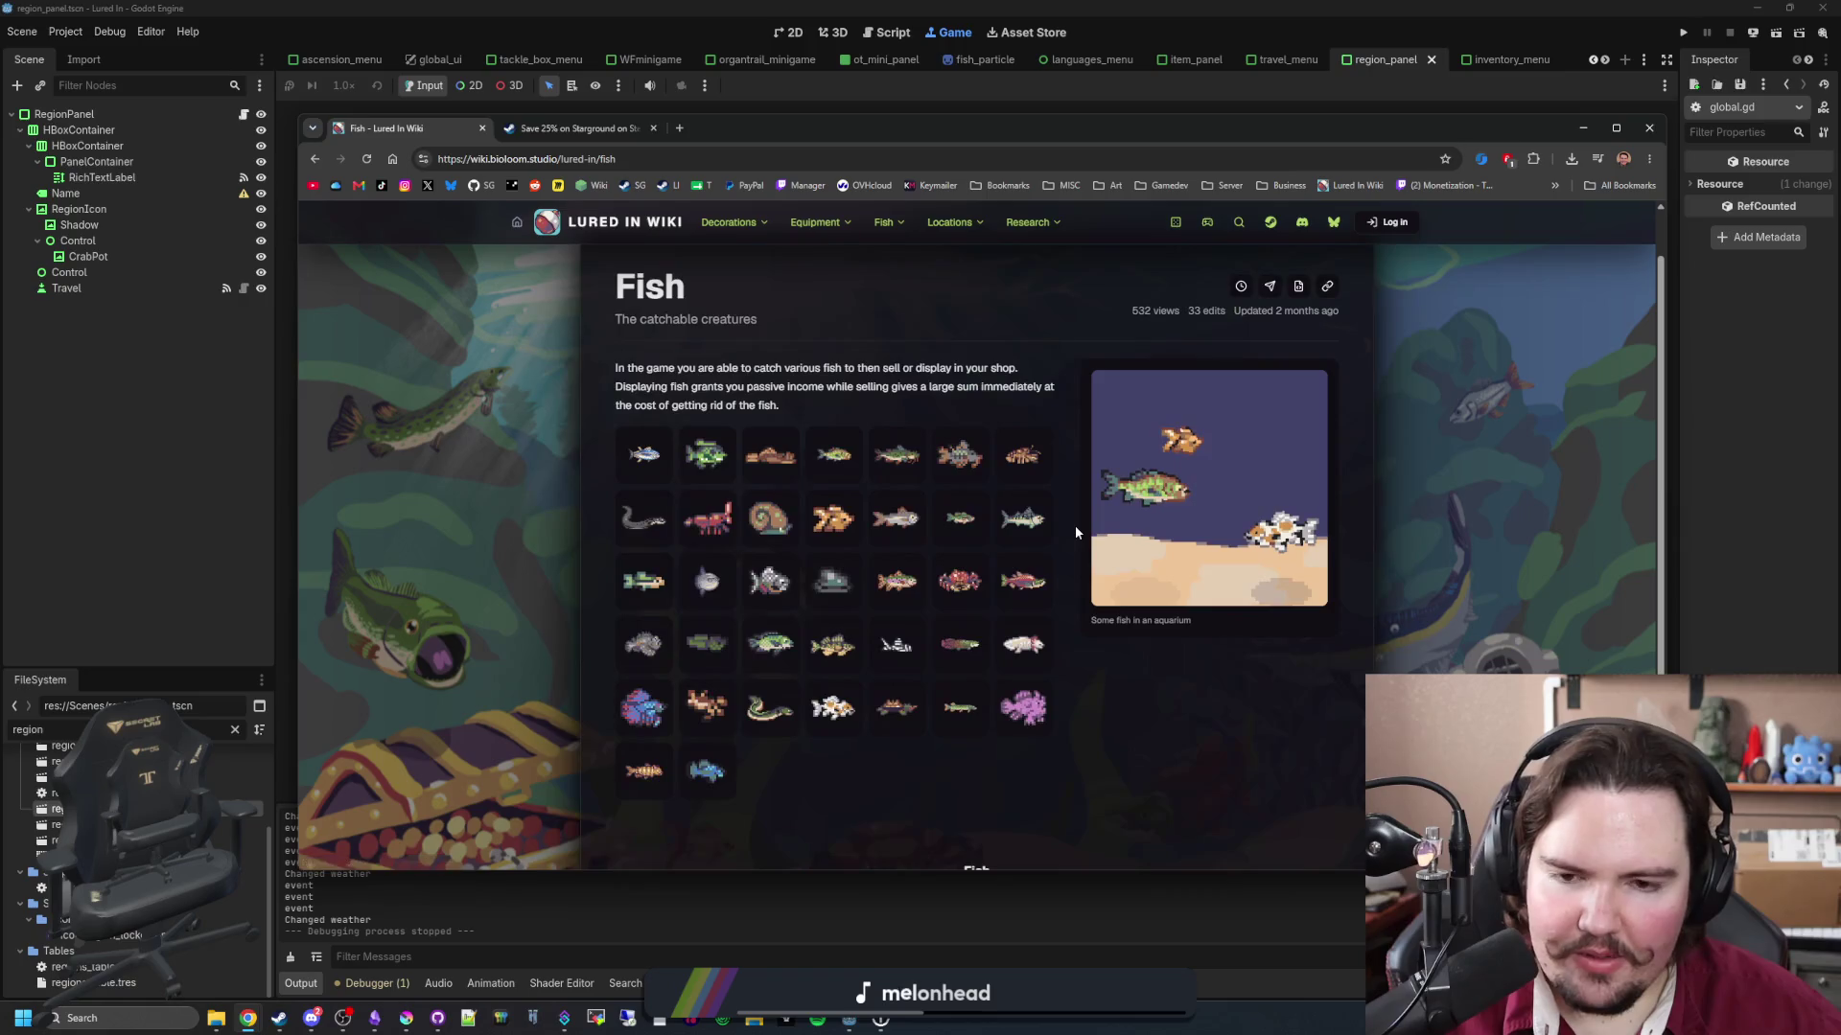
scroll(788, 594, down, 3)
scroll(826, 610, up, 4)
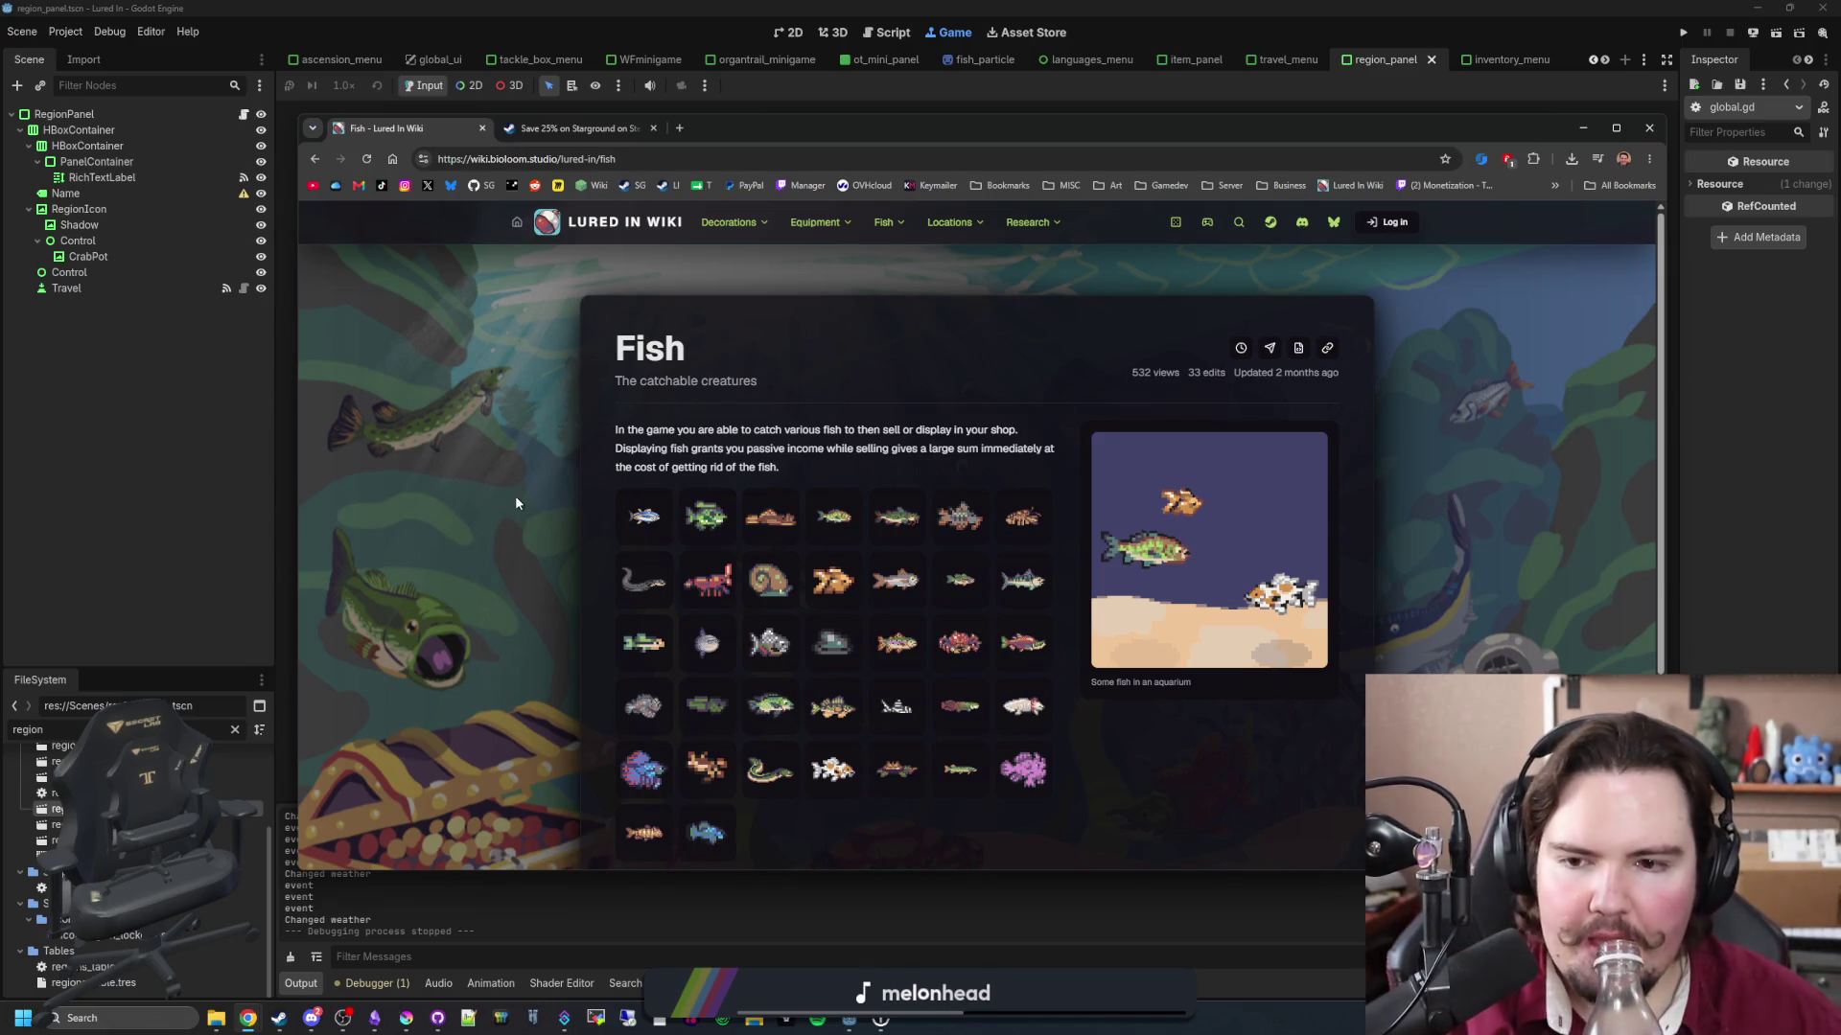
click(658, 530)
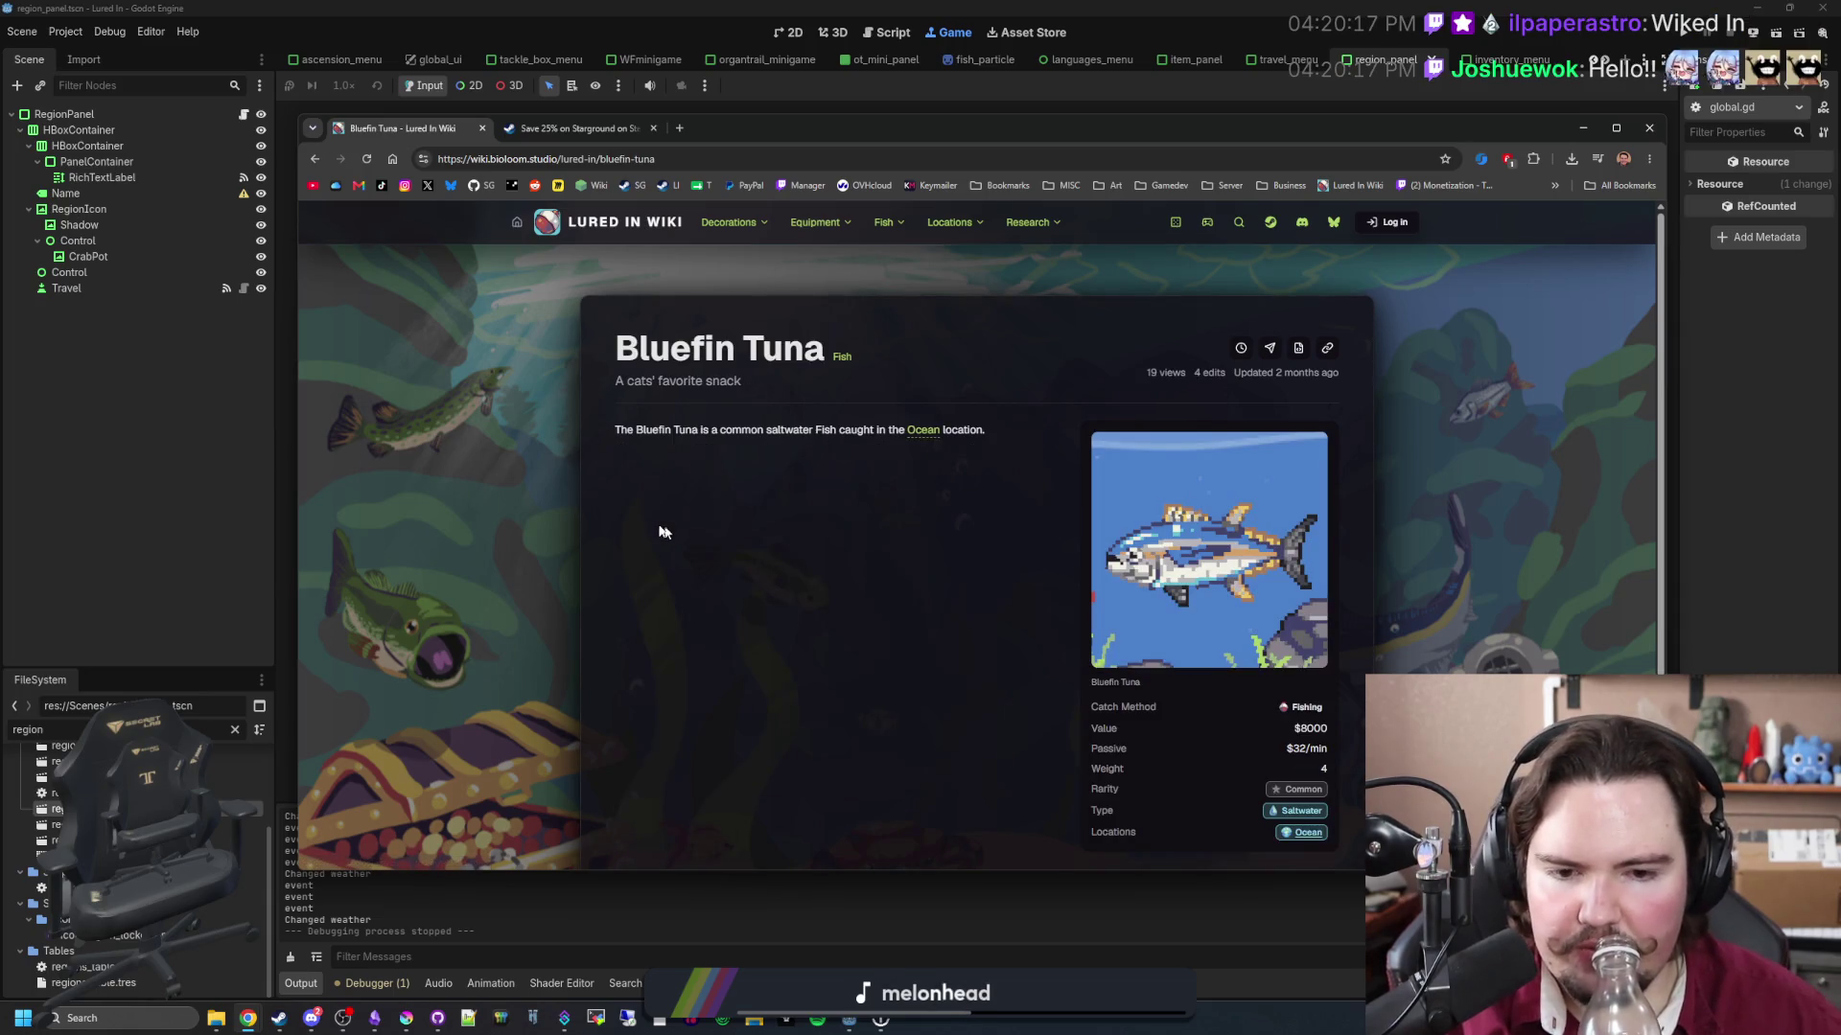
Step: Scroll through the Bluefin Tuna article's details
scroll(658, 530, down, 1)
scroll(810, 585, down, 1)
right_click(800, 579)
click(604, 429)
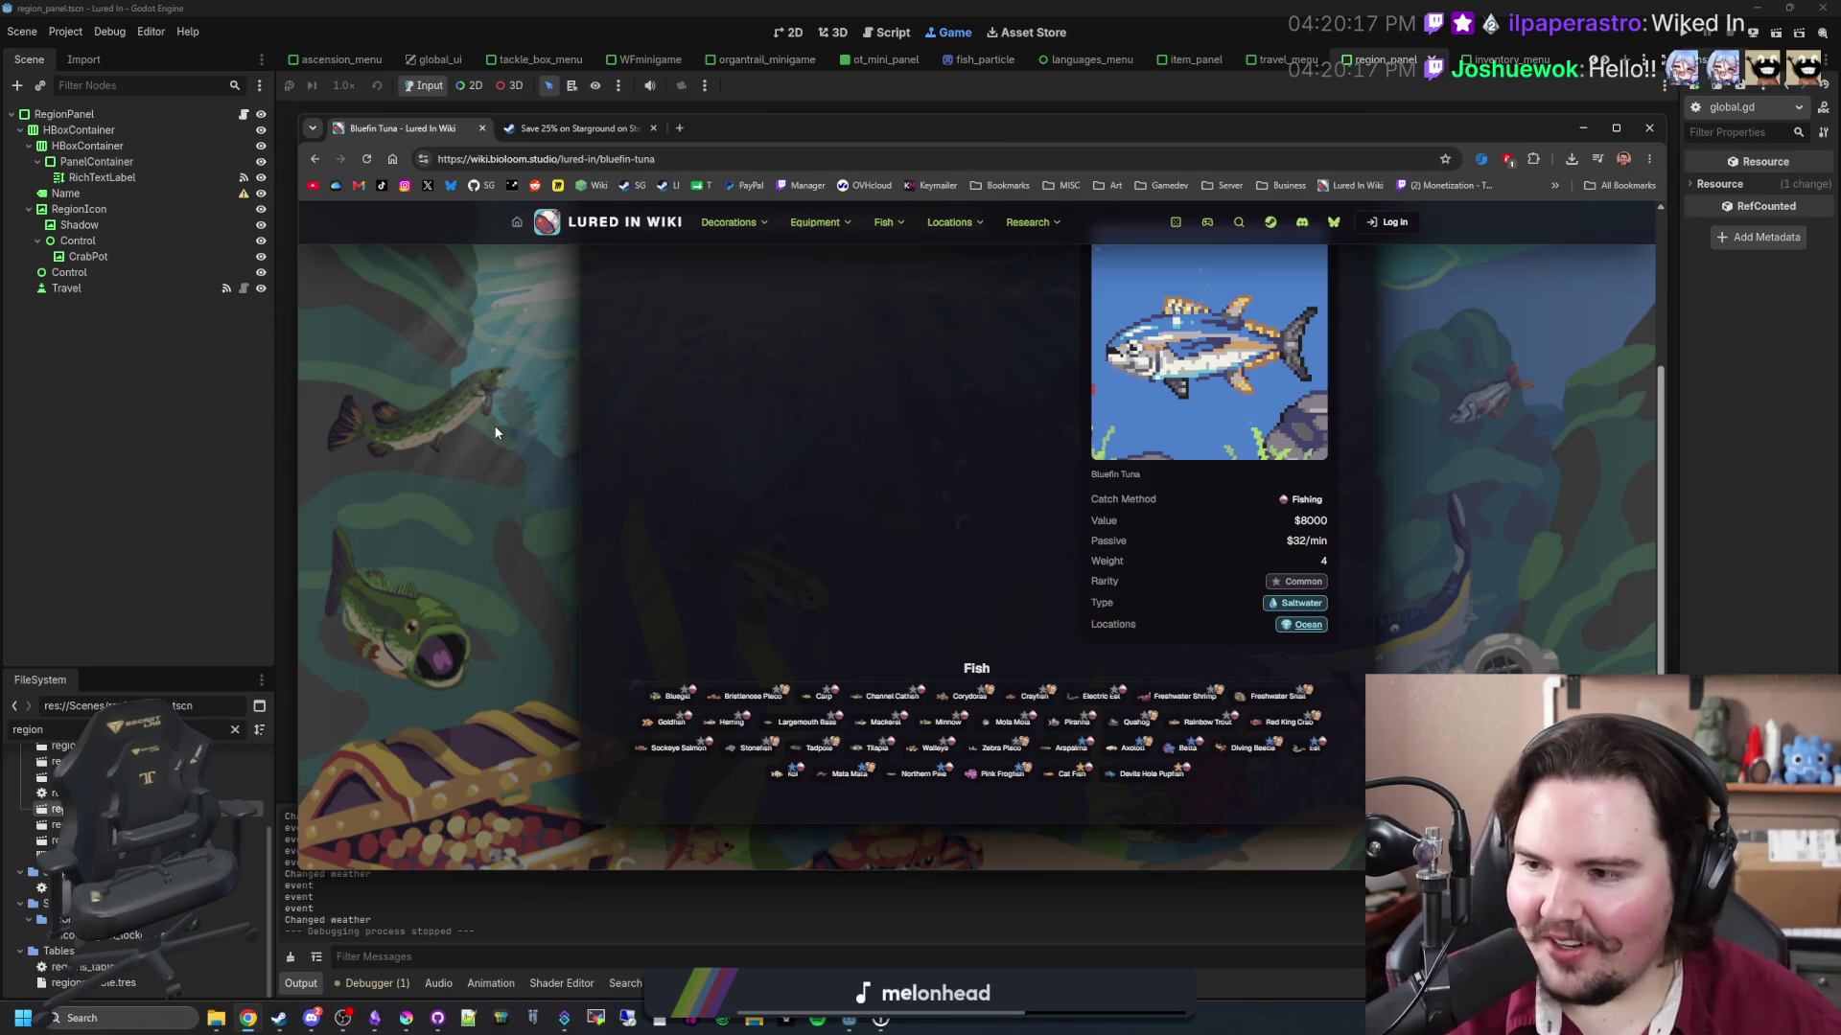
scroll(966, 463, up, 2)
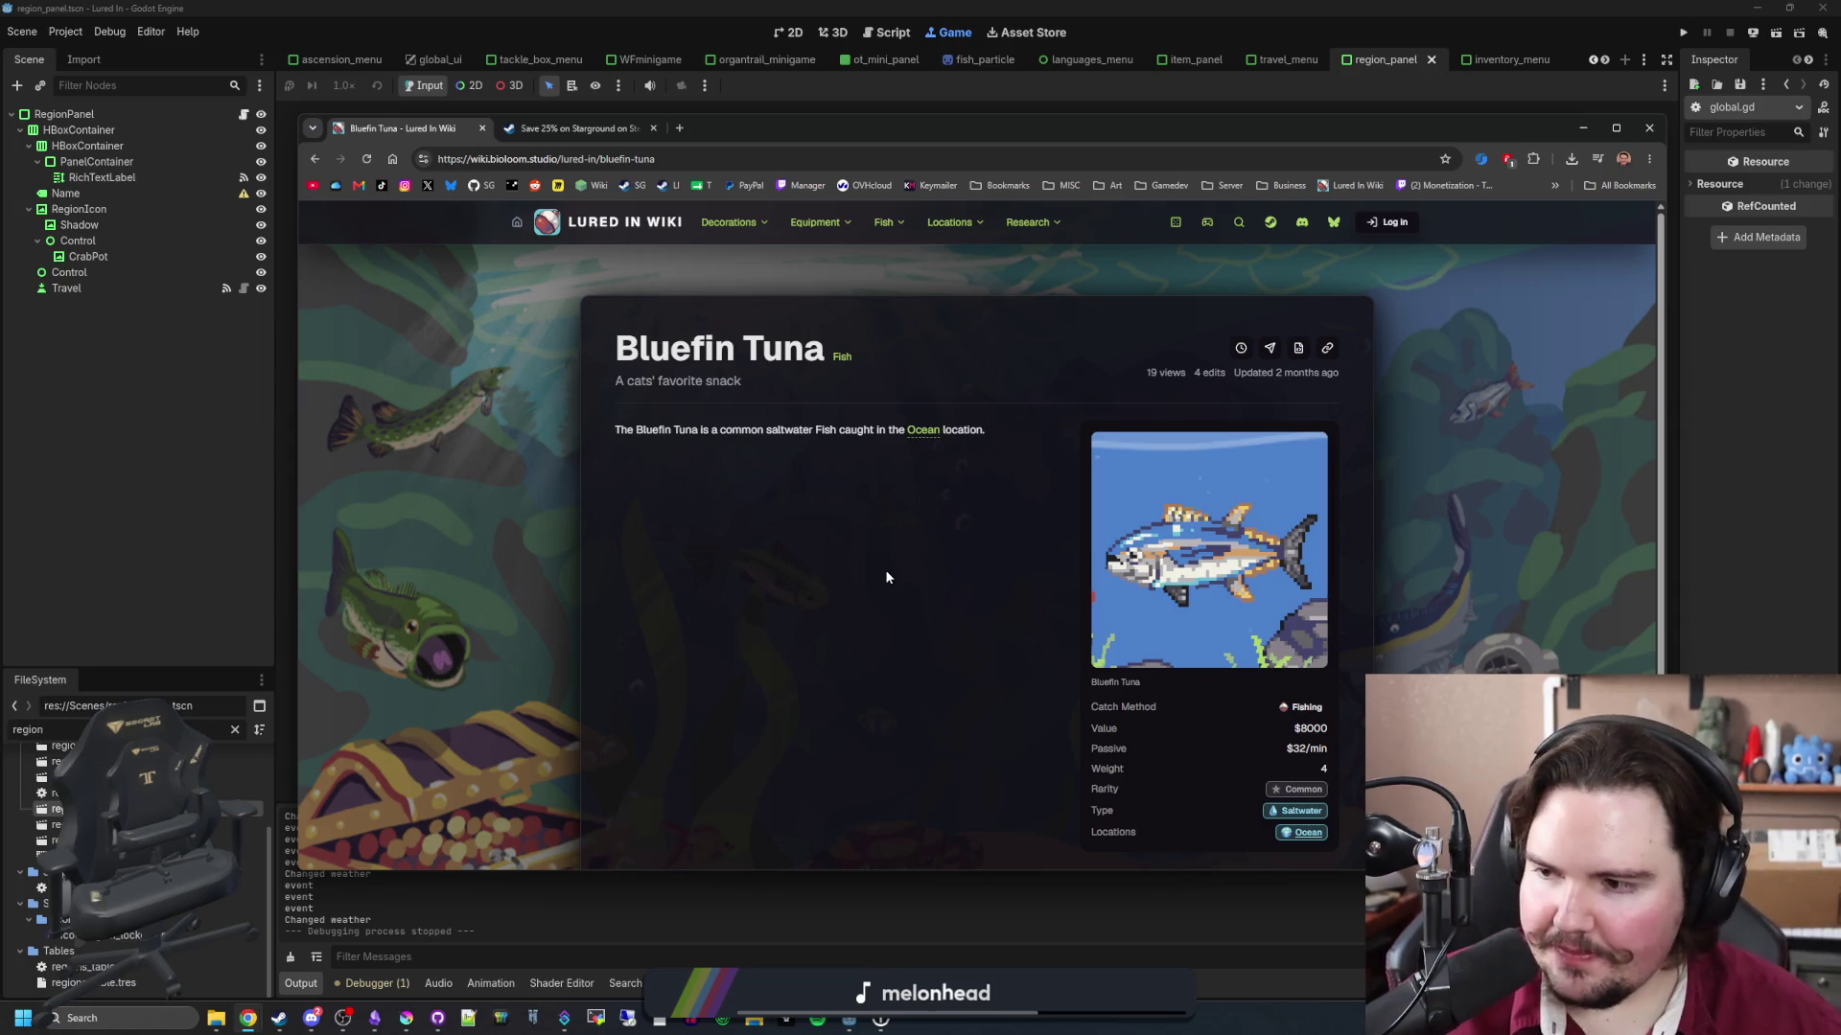
scroll(948, 674, down, 2)
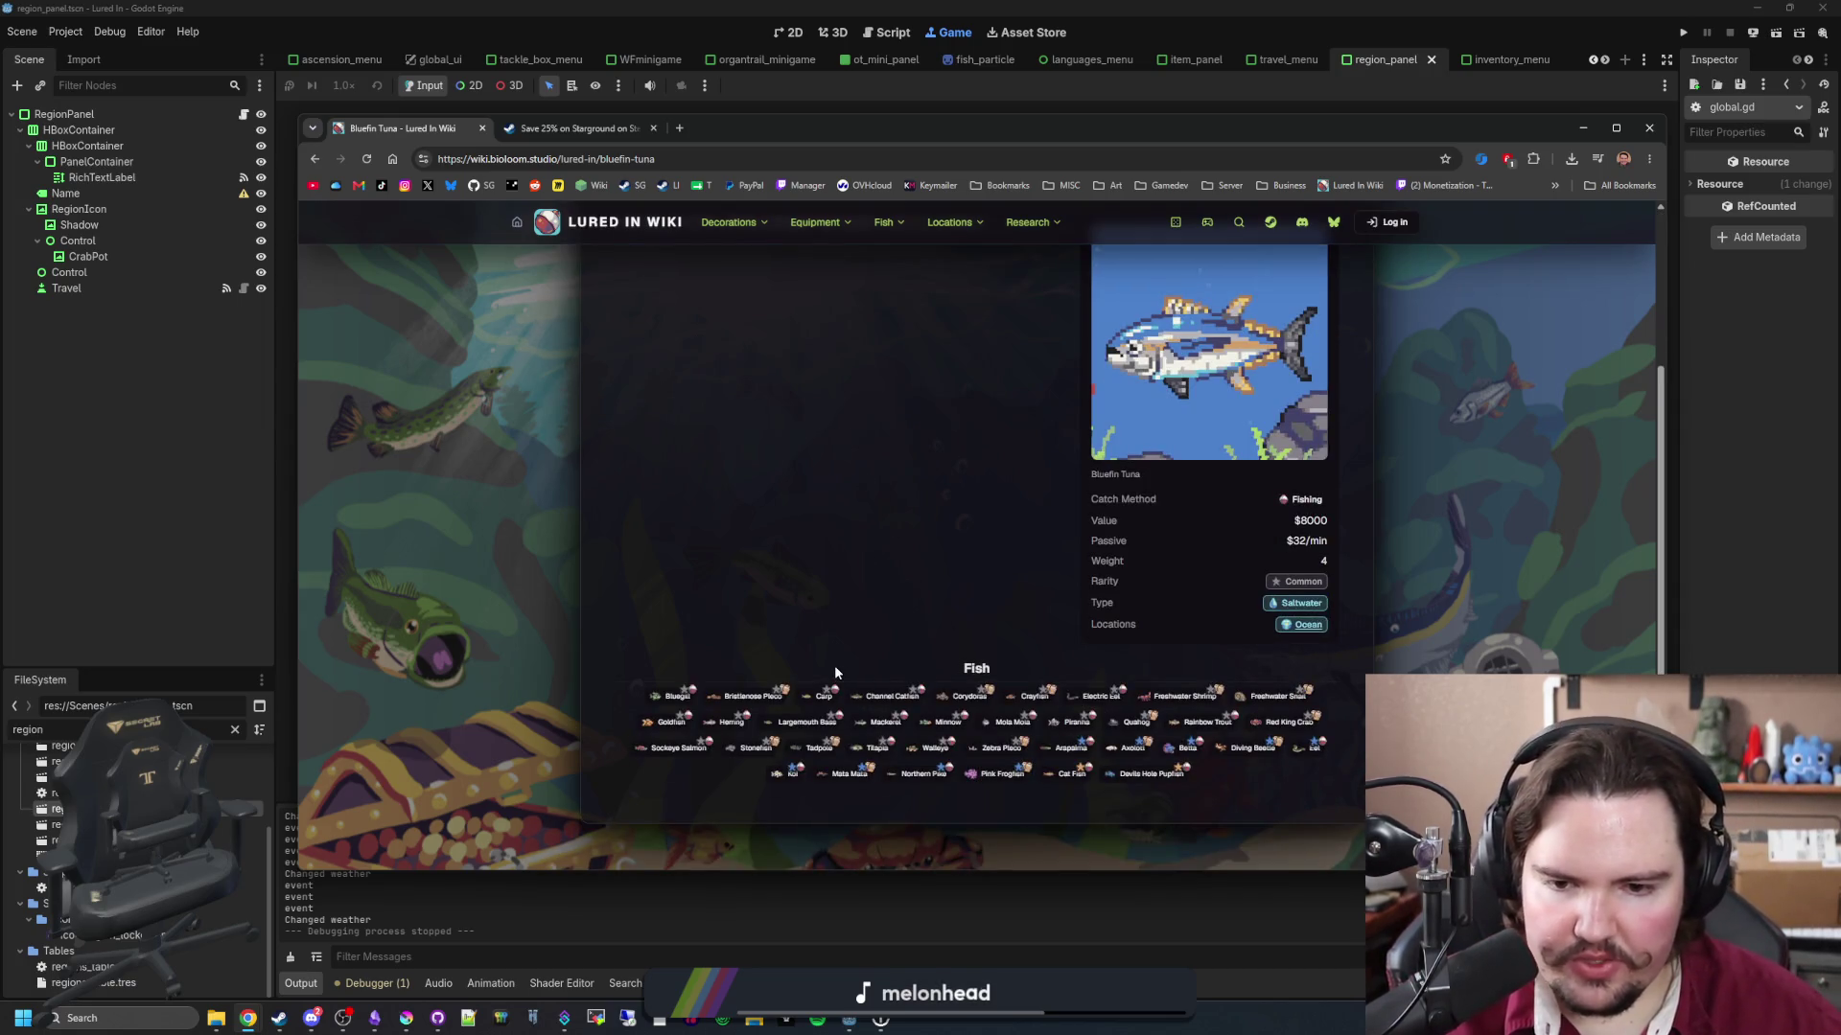
mouse_move(1074, 775)
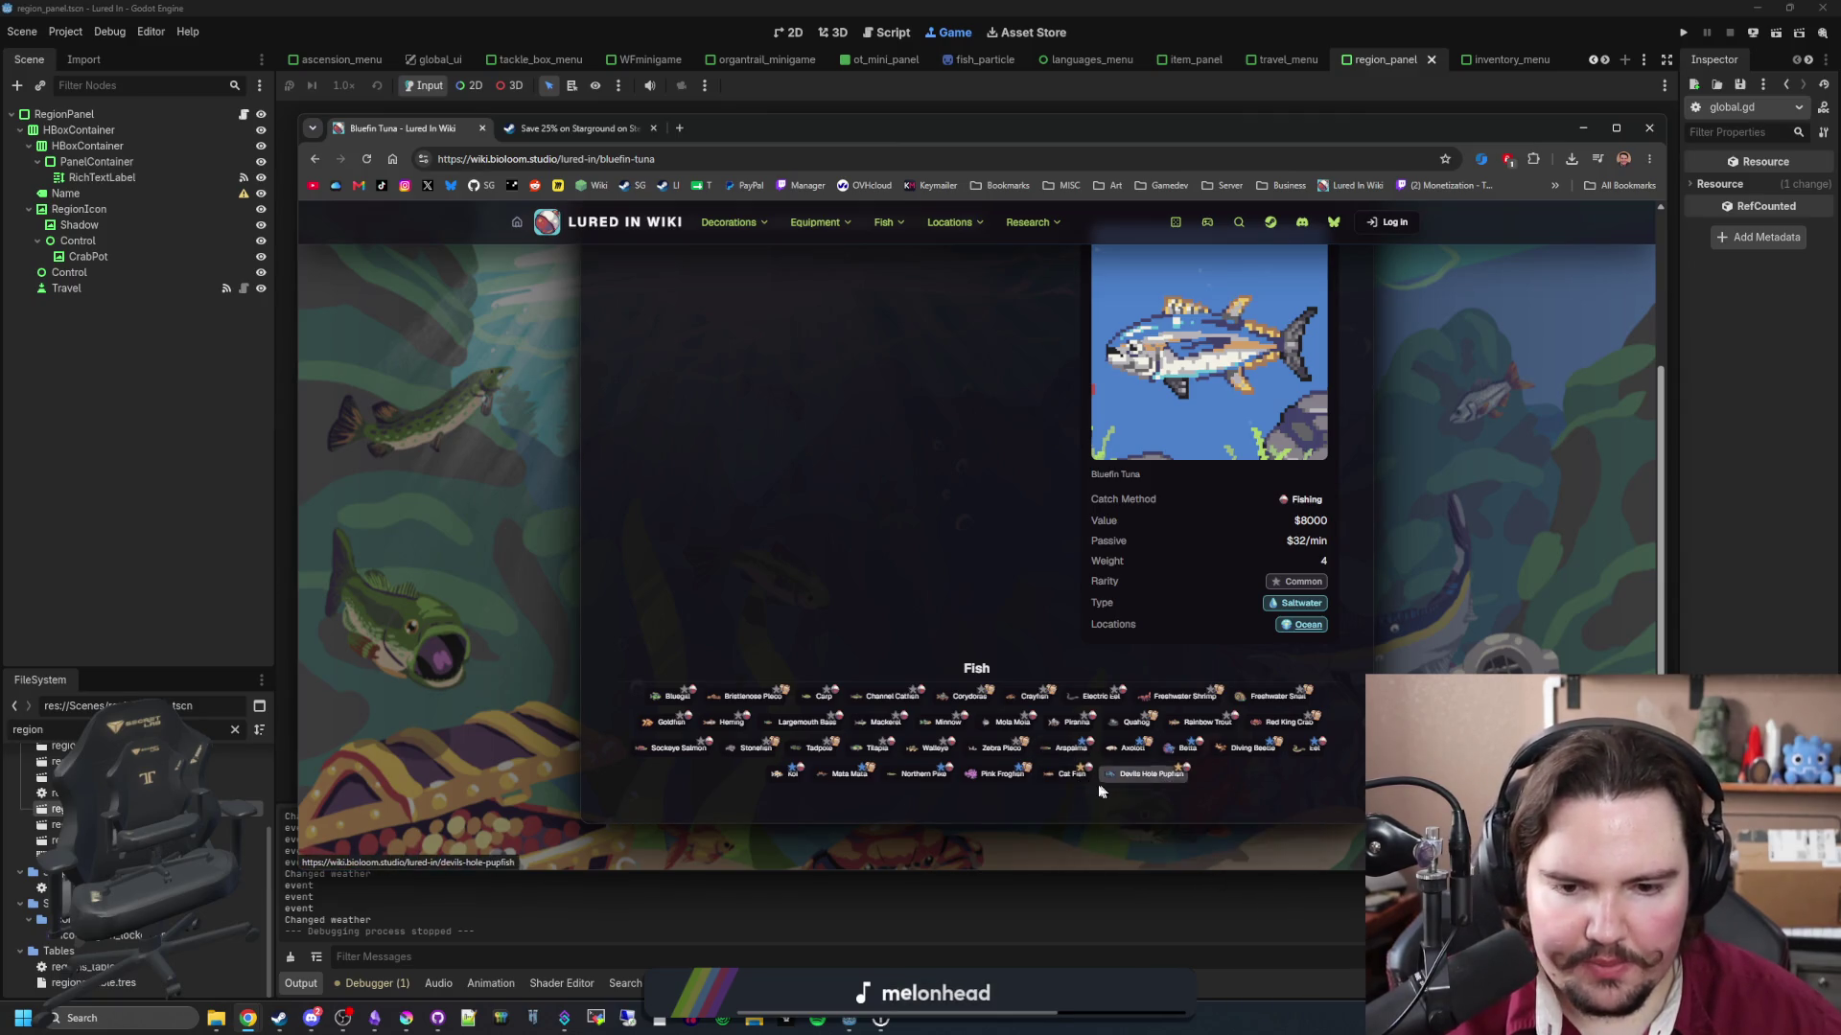
scroll(618, 648, up, 2)
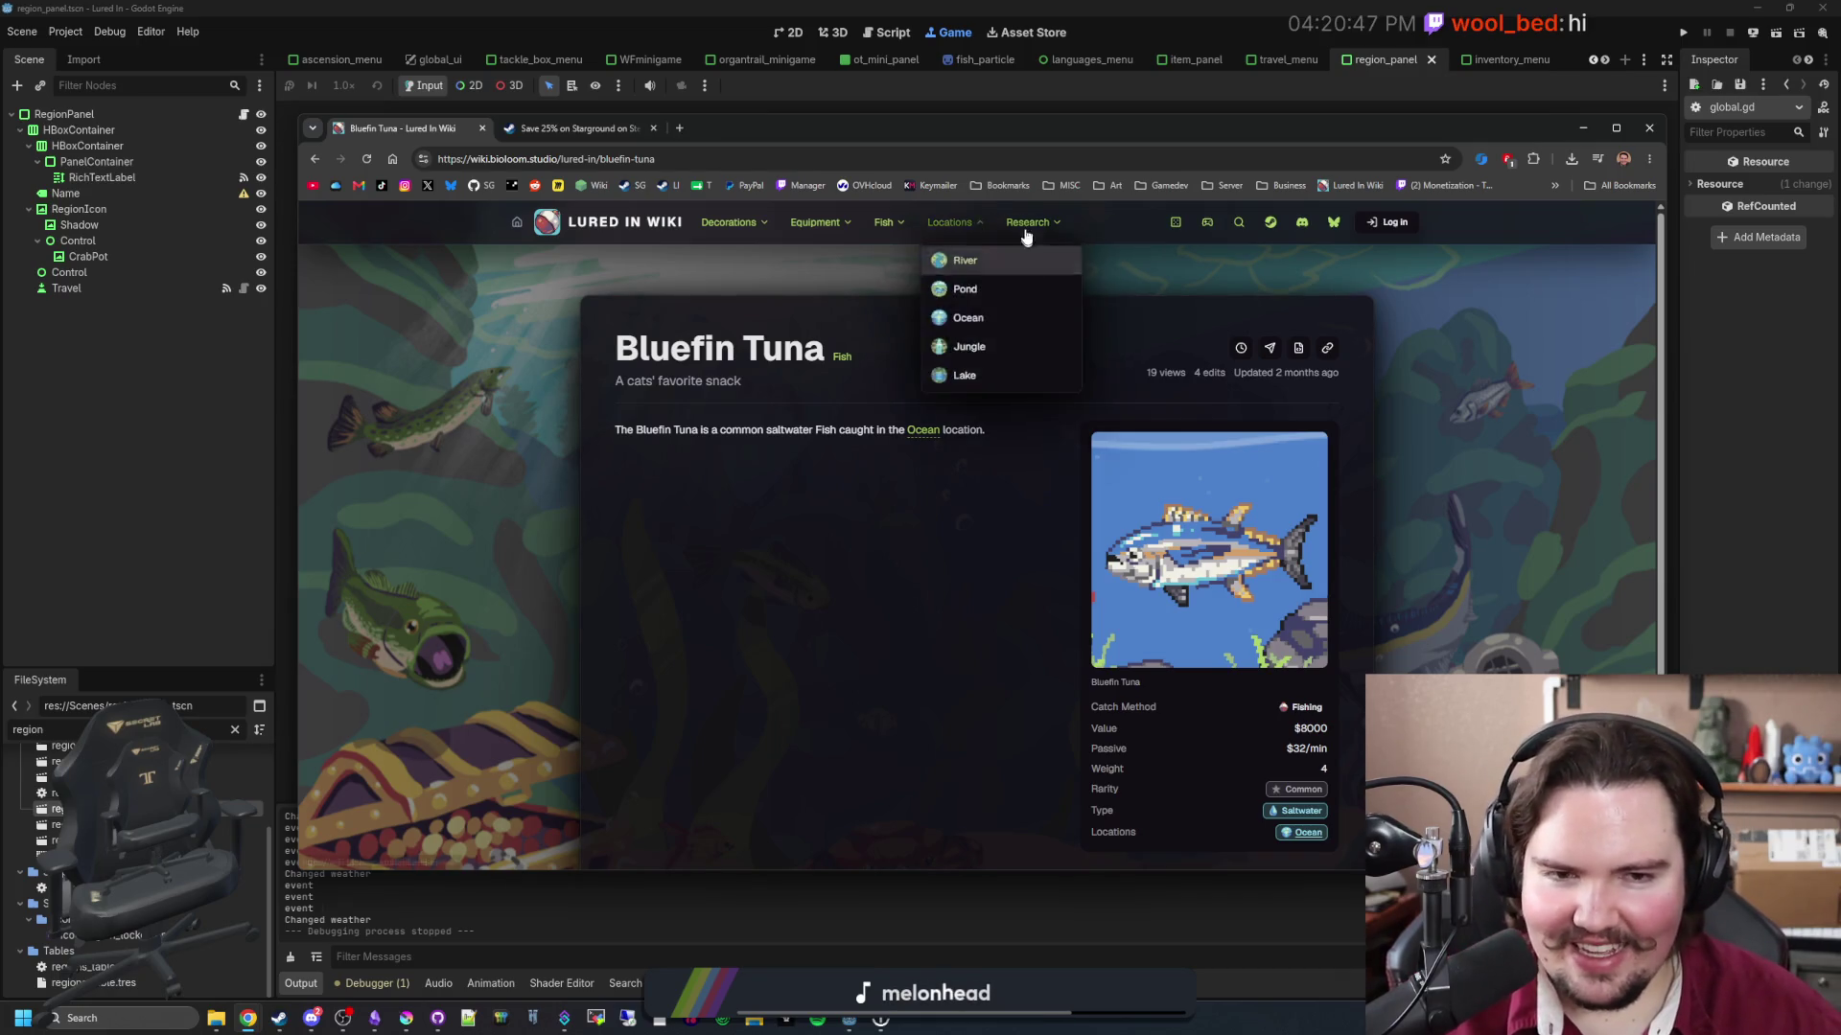
Step: Navigate via the wiki menus to Minigames and open the Luredle daily game
mouse_move(957, 226)
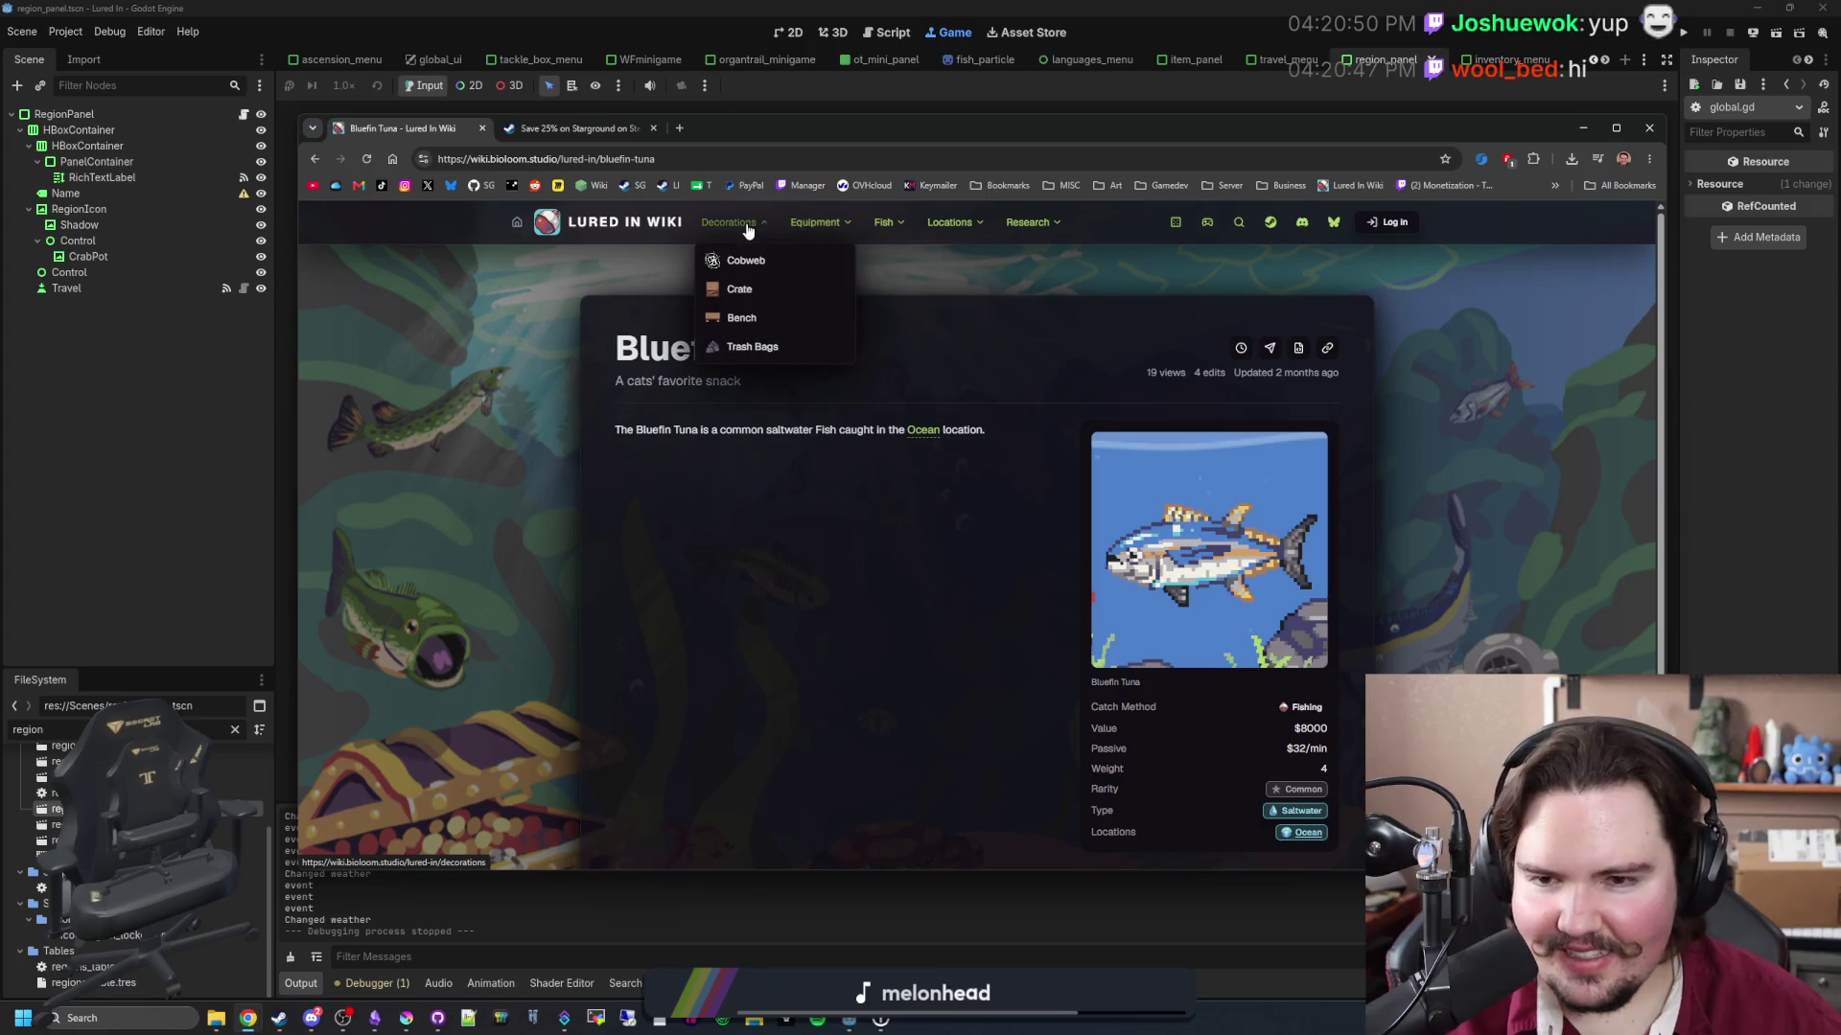
mouse_move(1013, 227)
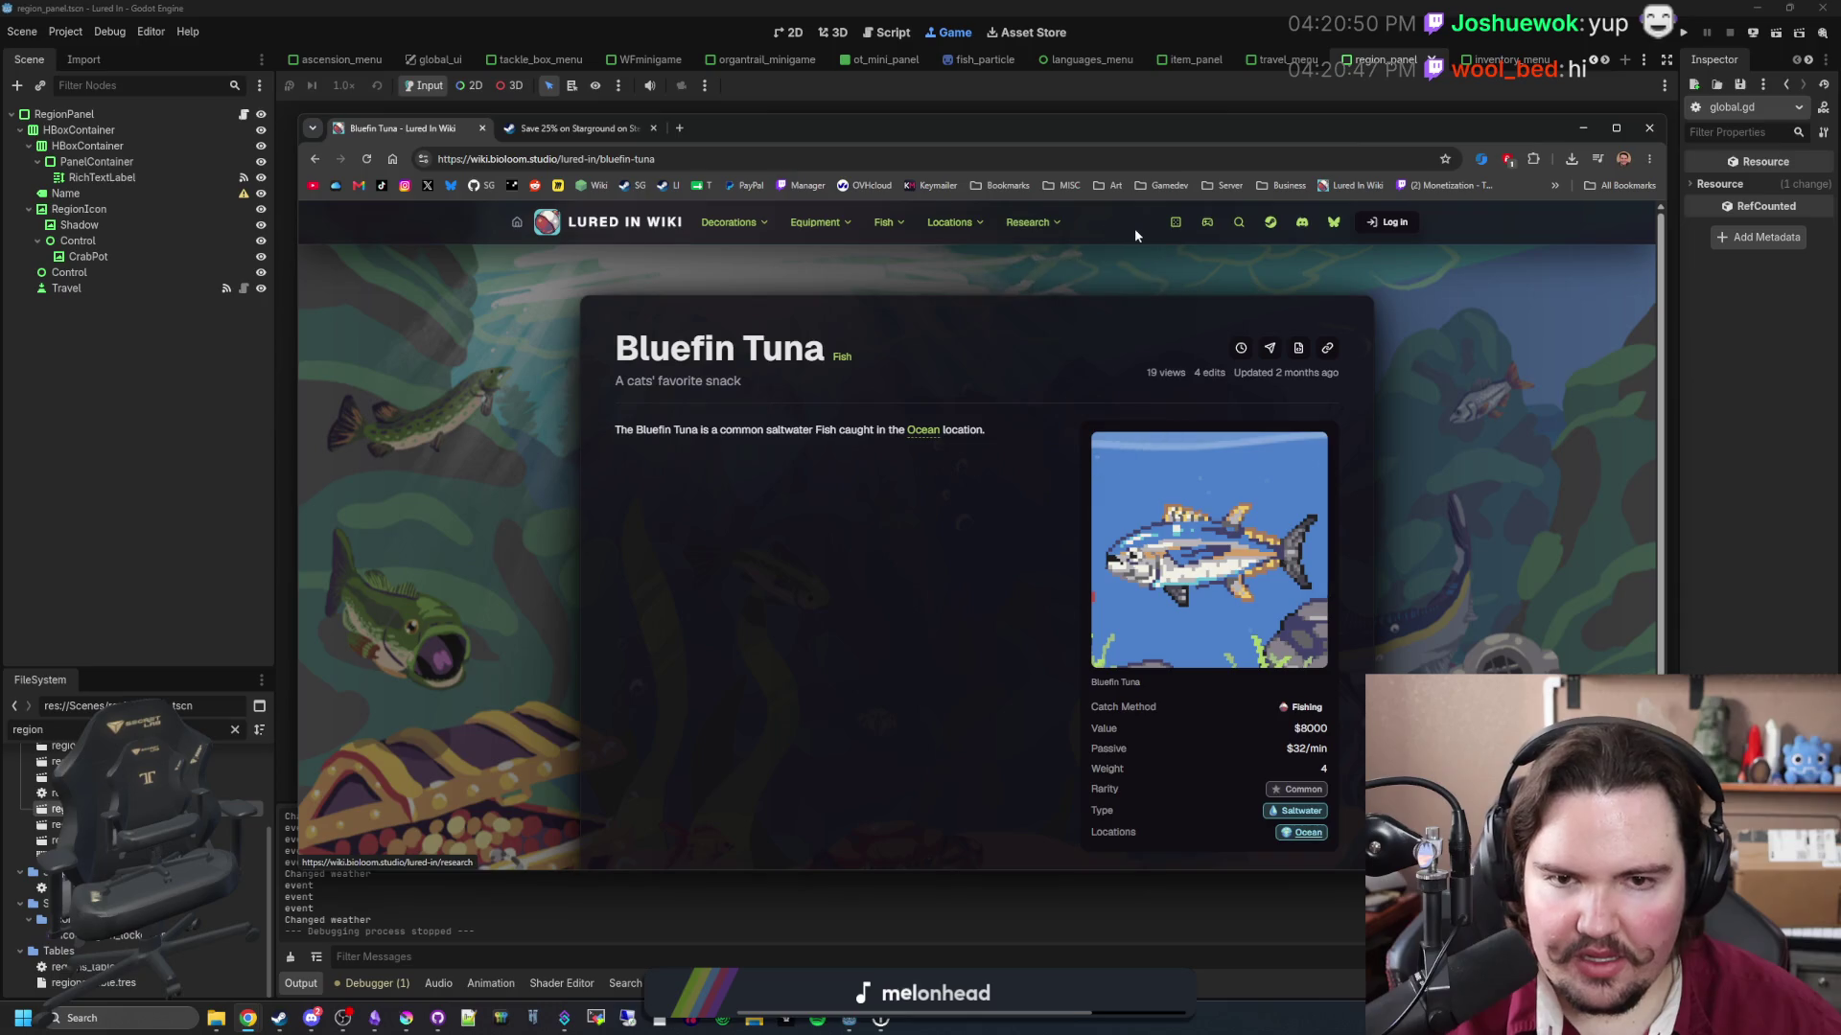
click(1207, 222)
click(840, 429)
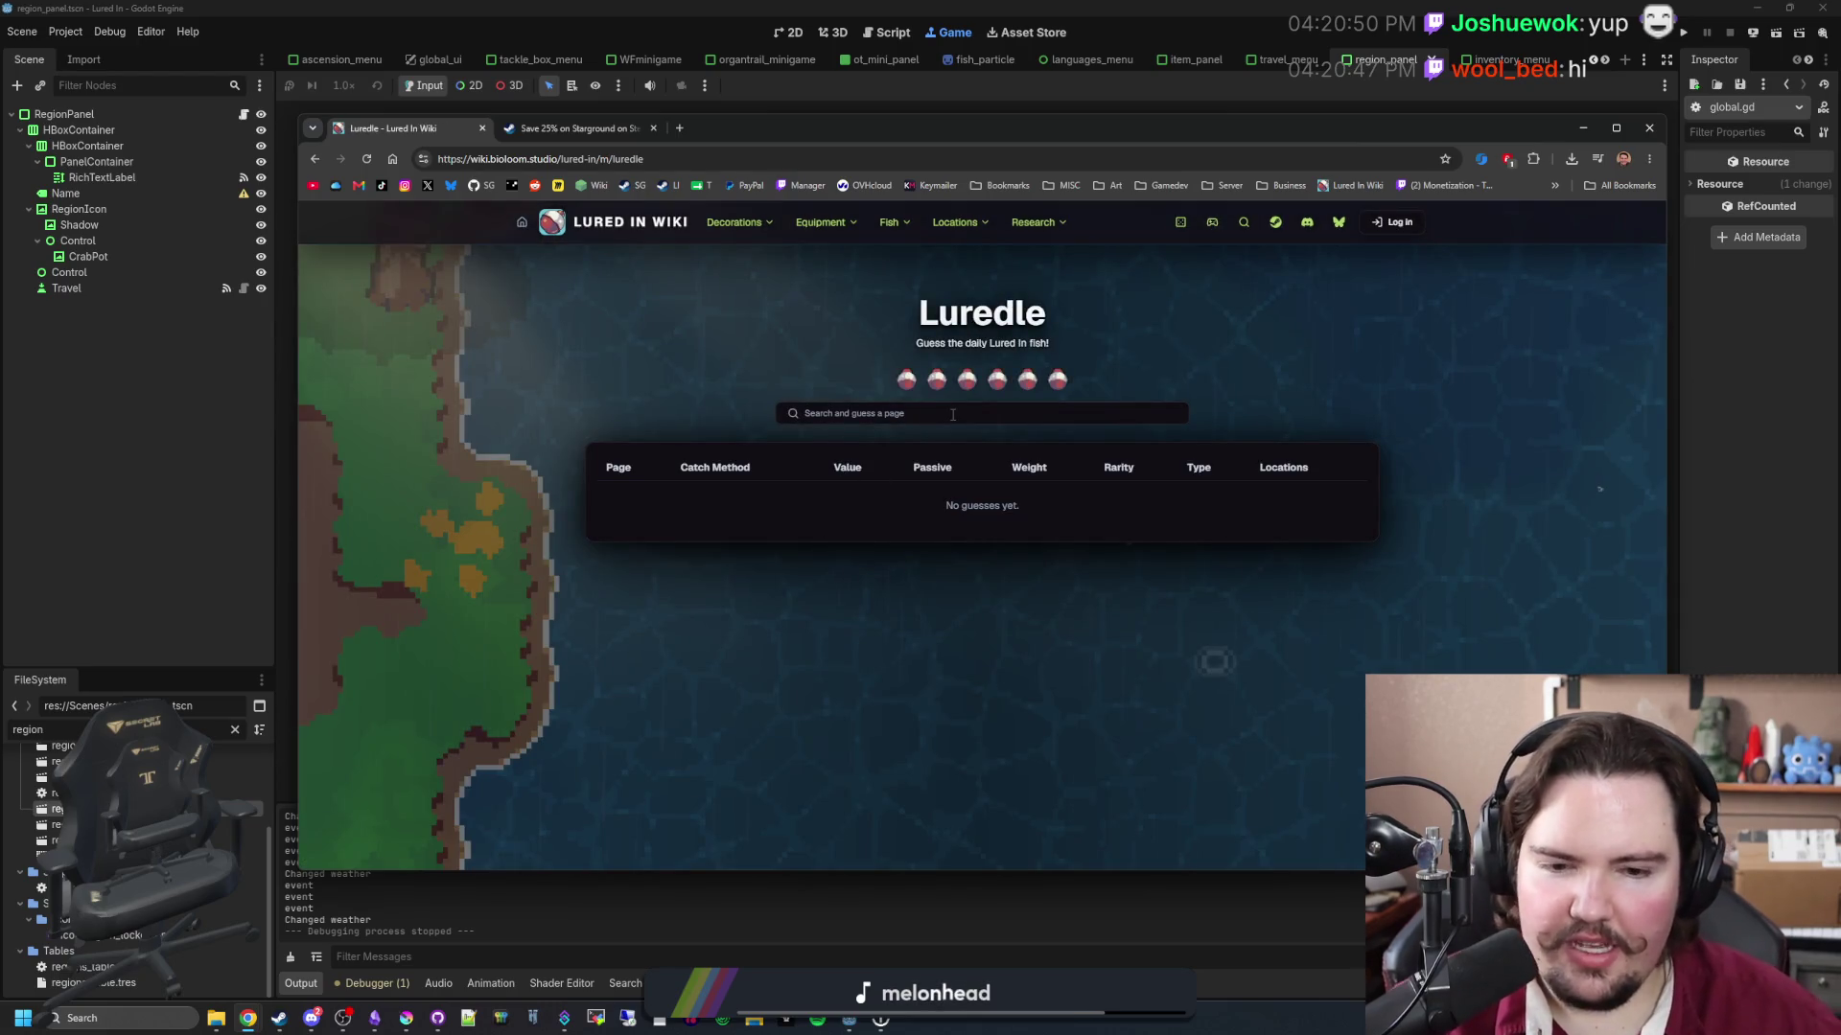
Step: Guess Mola Mola and Sockeye Salmon in Luredle, then type 'arapaima' as the next search
text(mola mola)
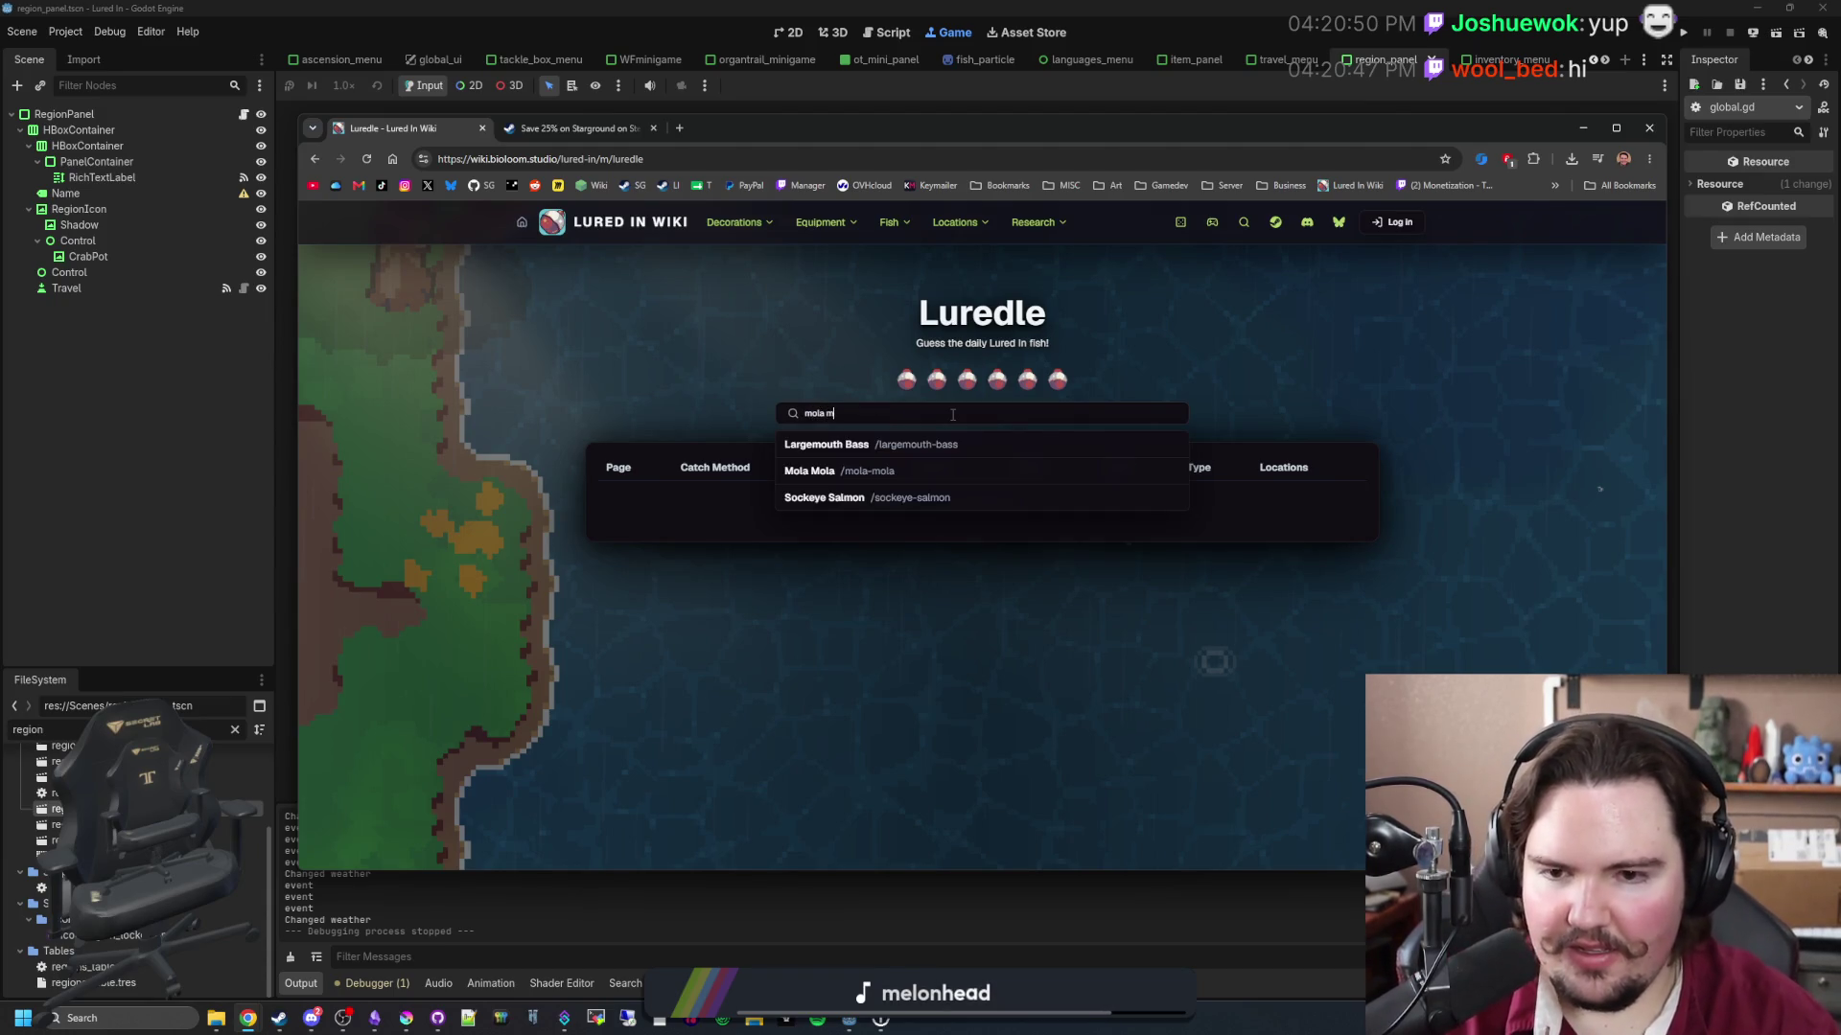
click(935, 443)
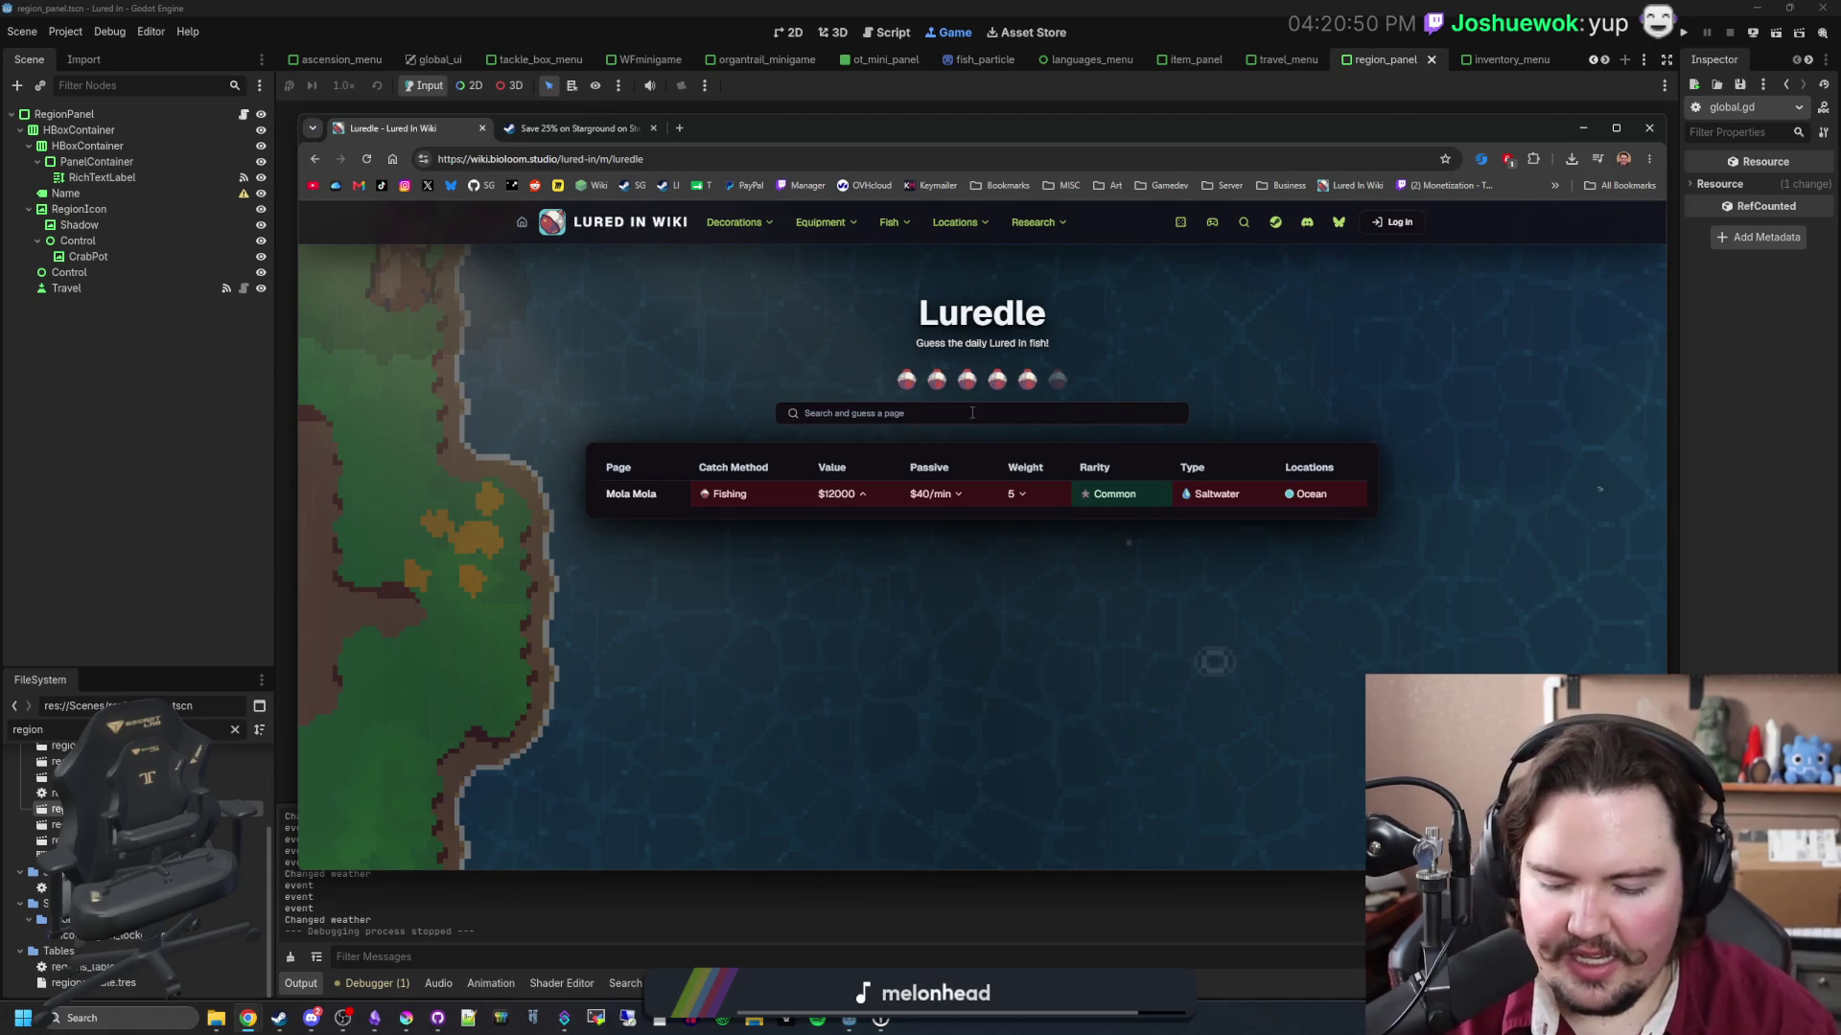
text(seckeye)
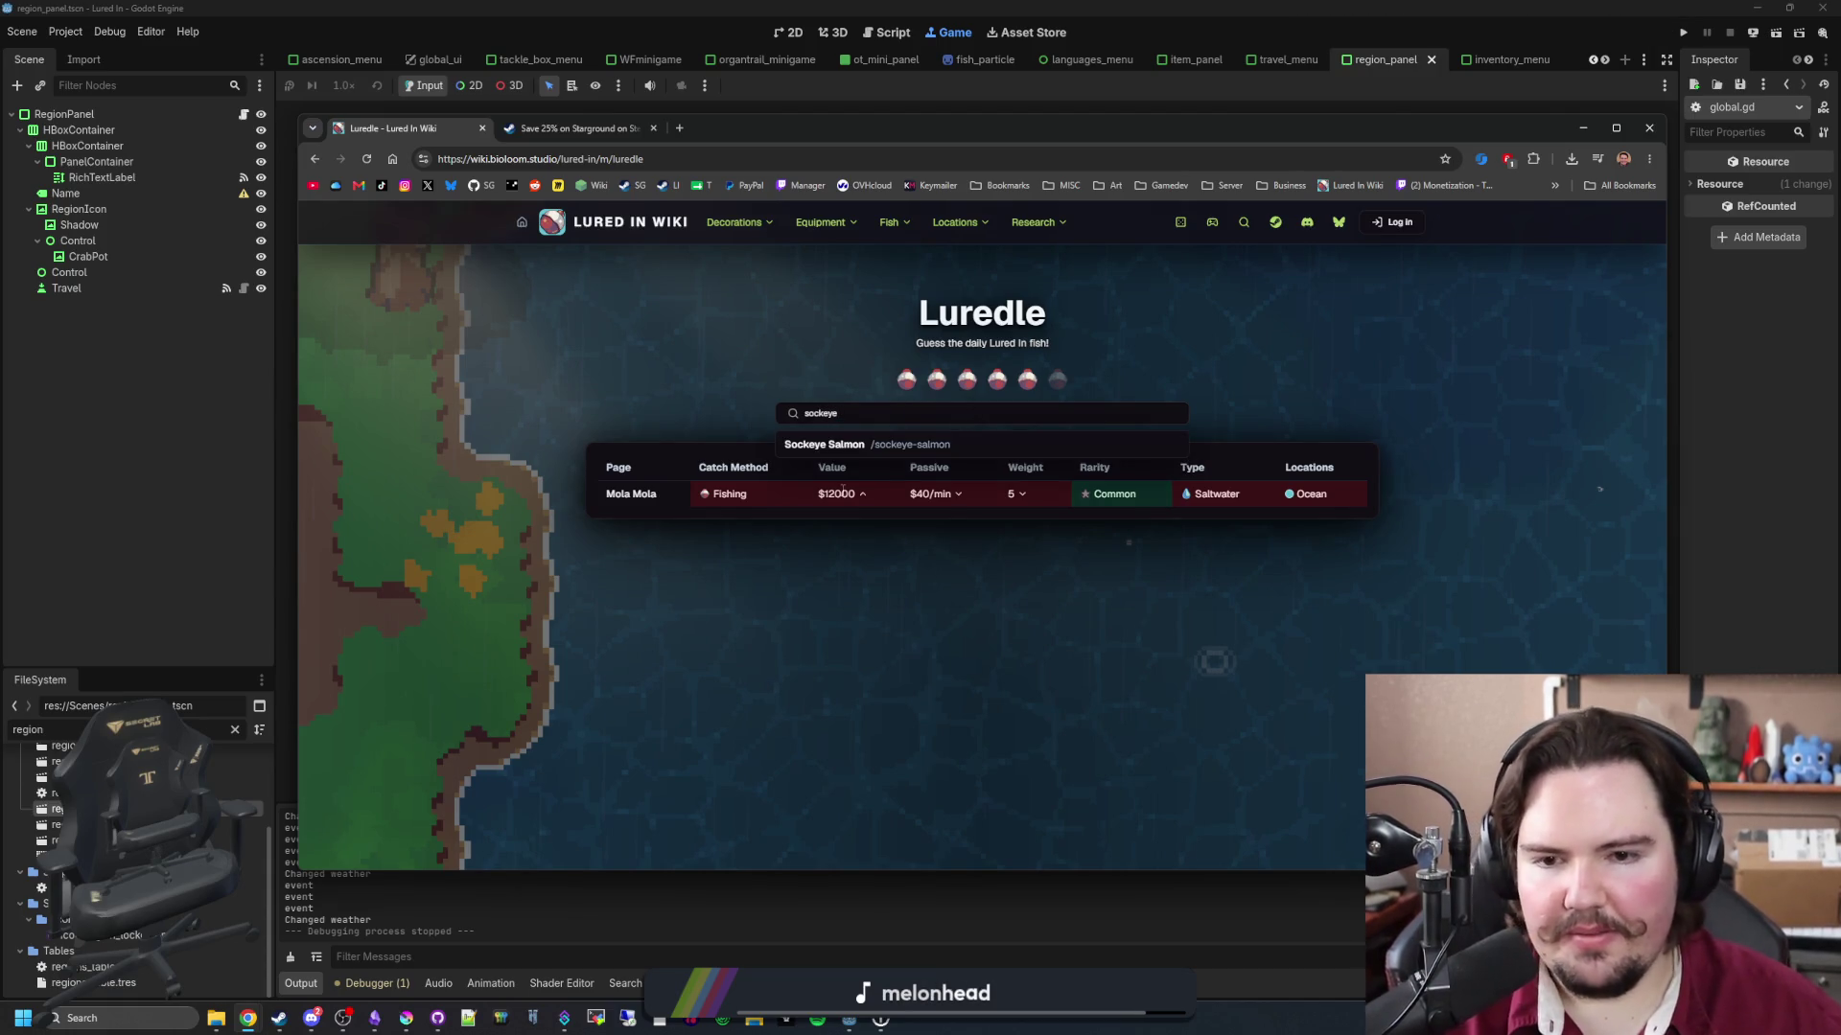
click(907, 446)
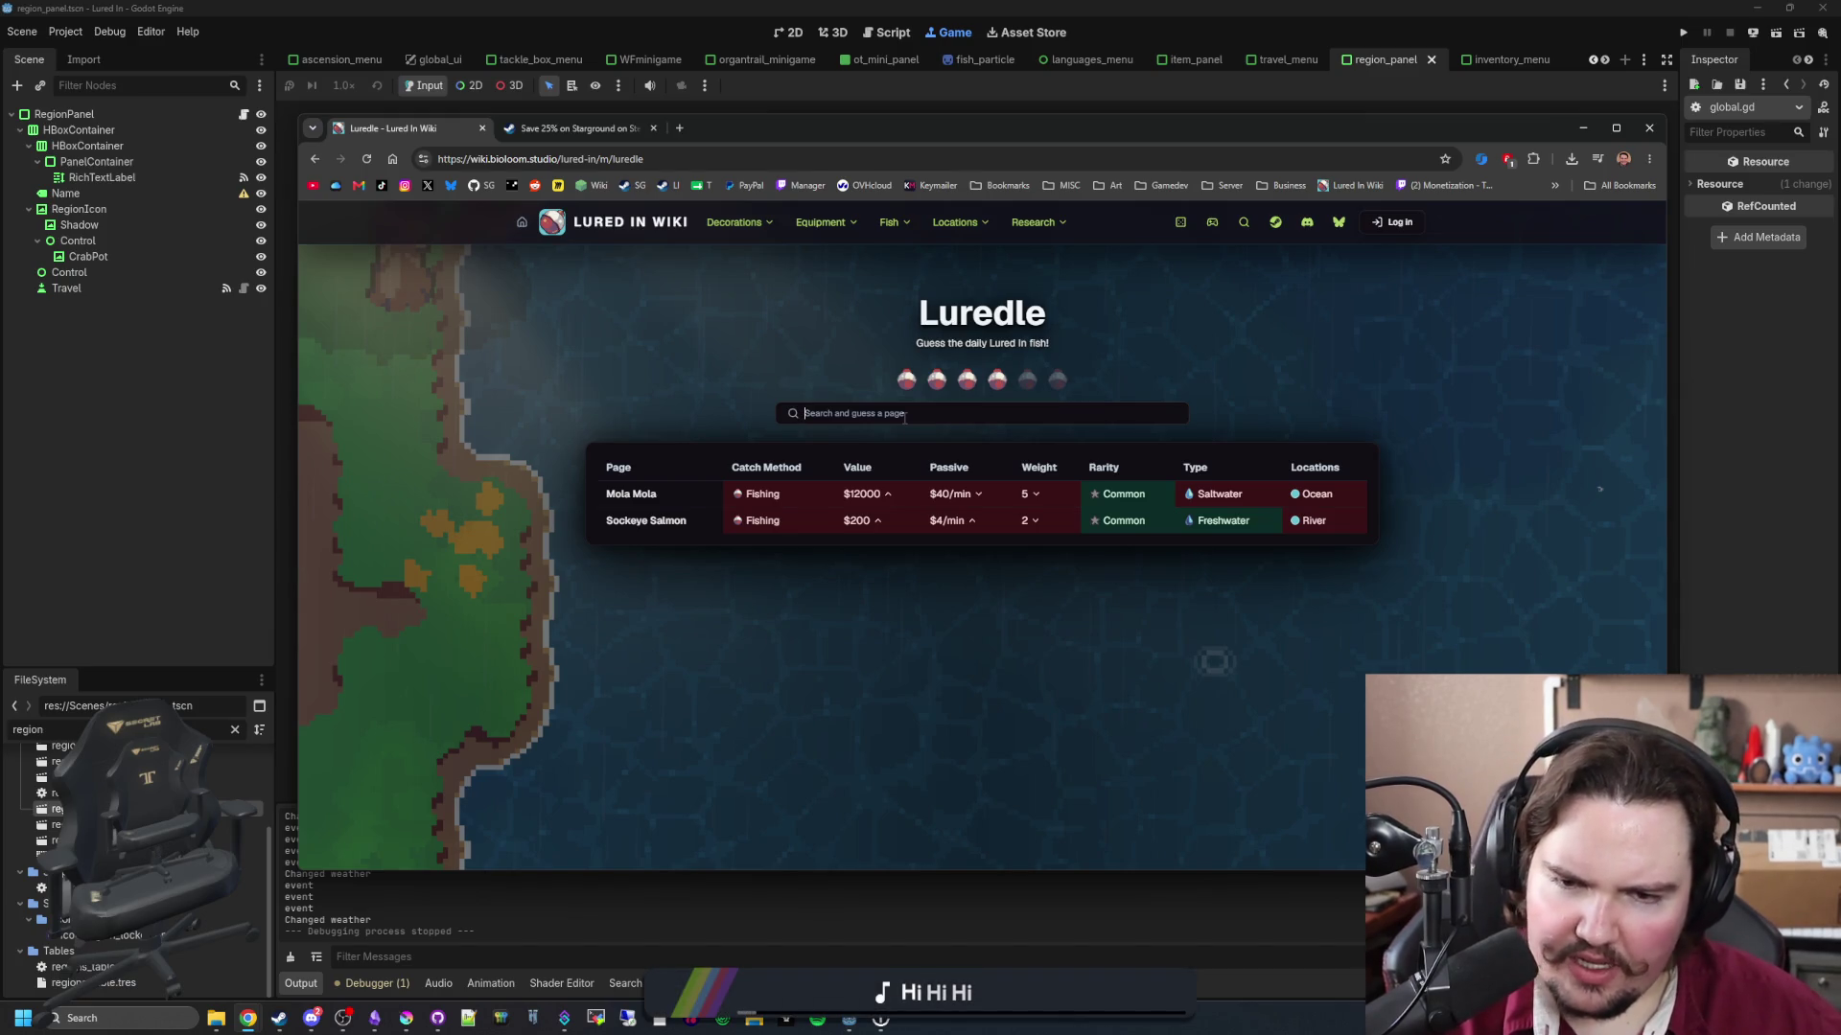
click(904, 418)
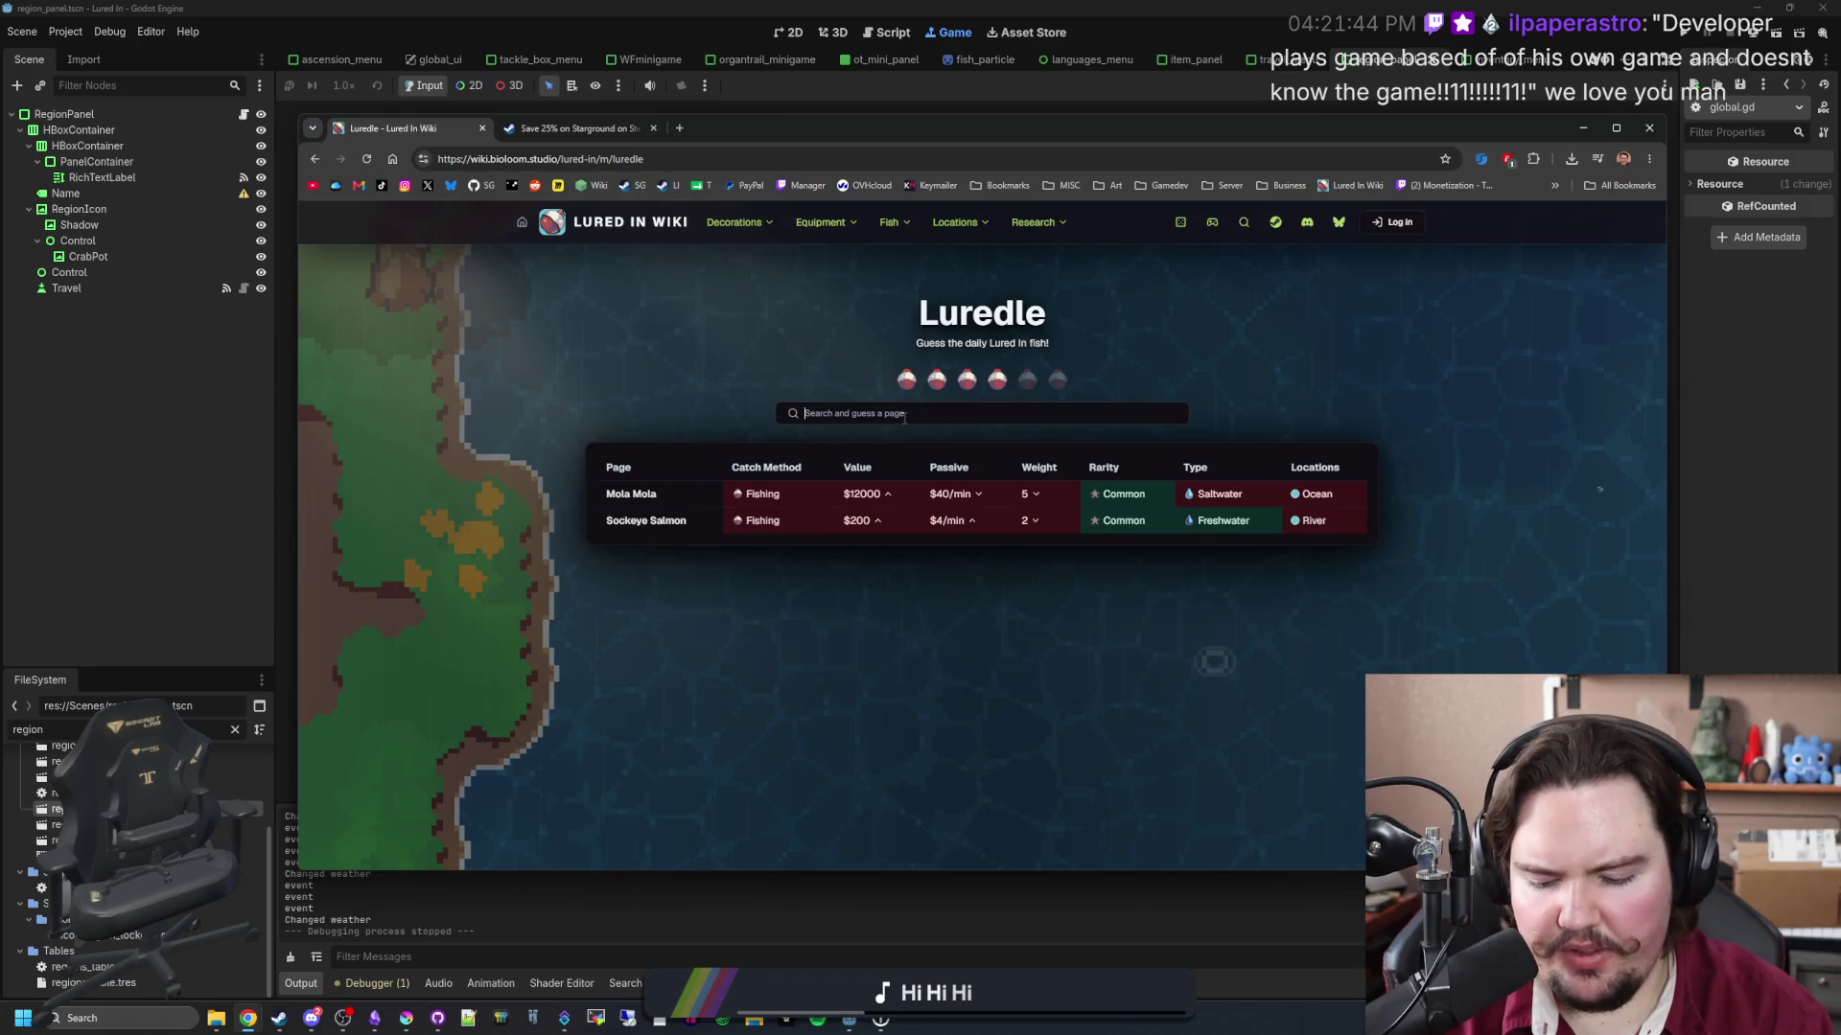
text(arapaima)
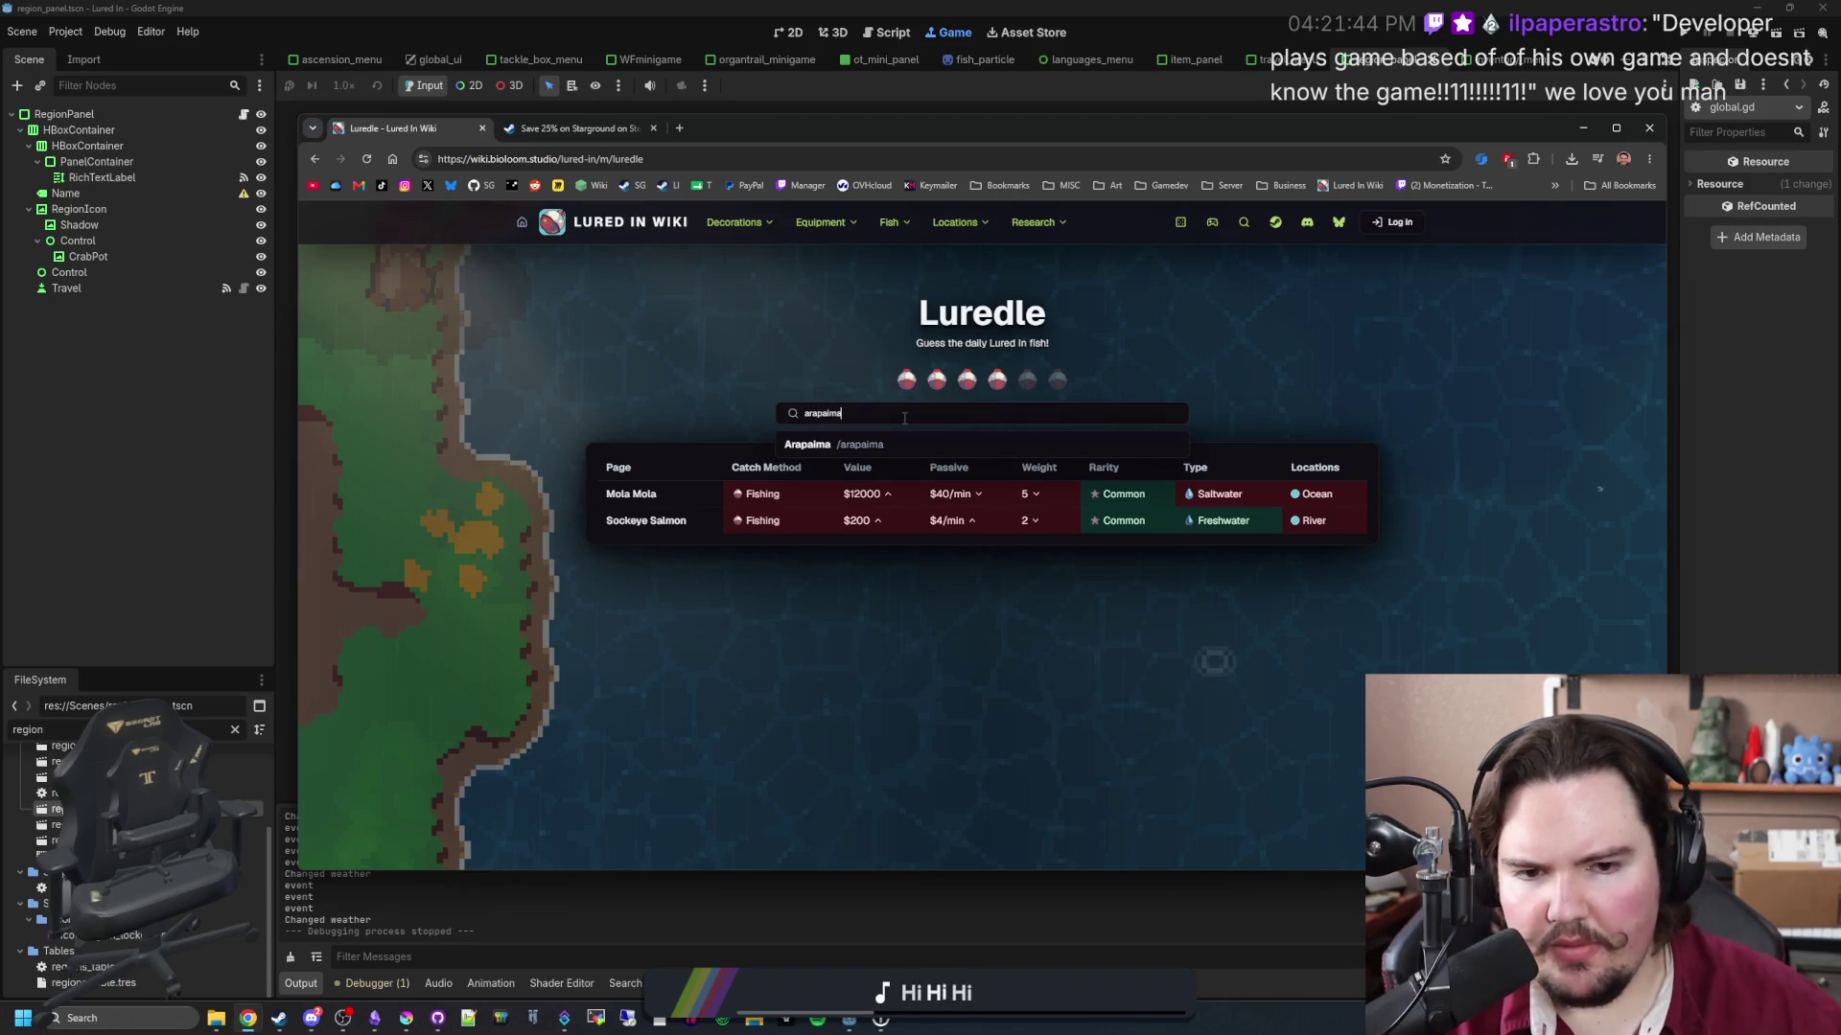
Step: Drop the arapaima search, then guess Piranha and Bristlenose Pleco to solve the Luredle
key(Return)
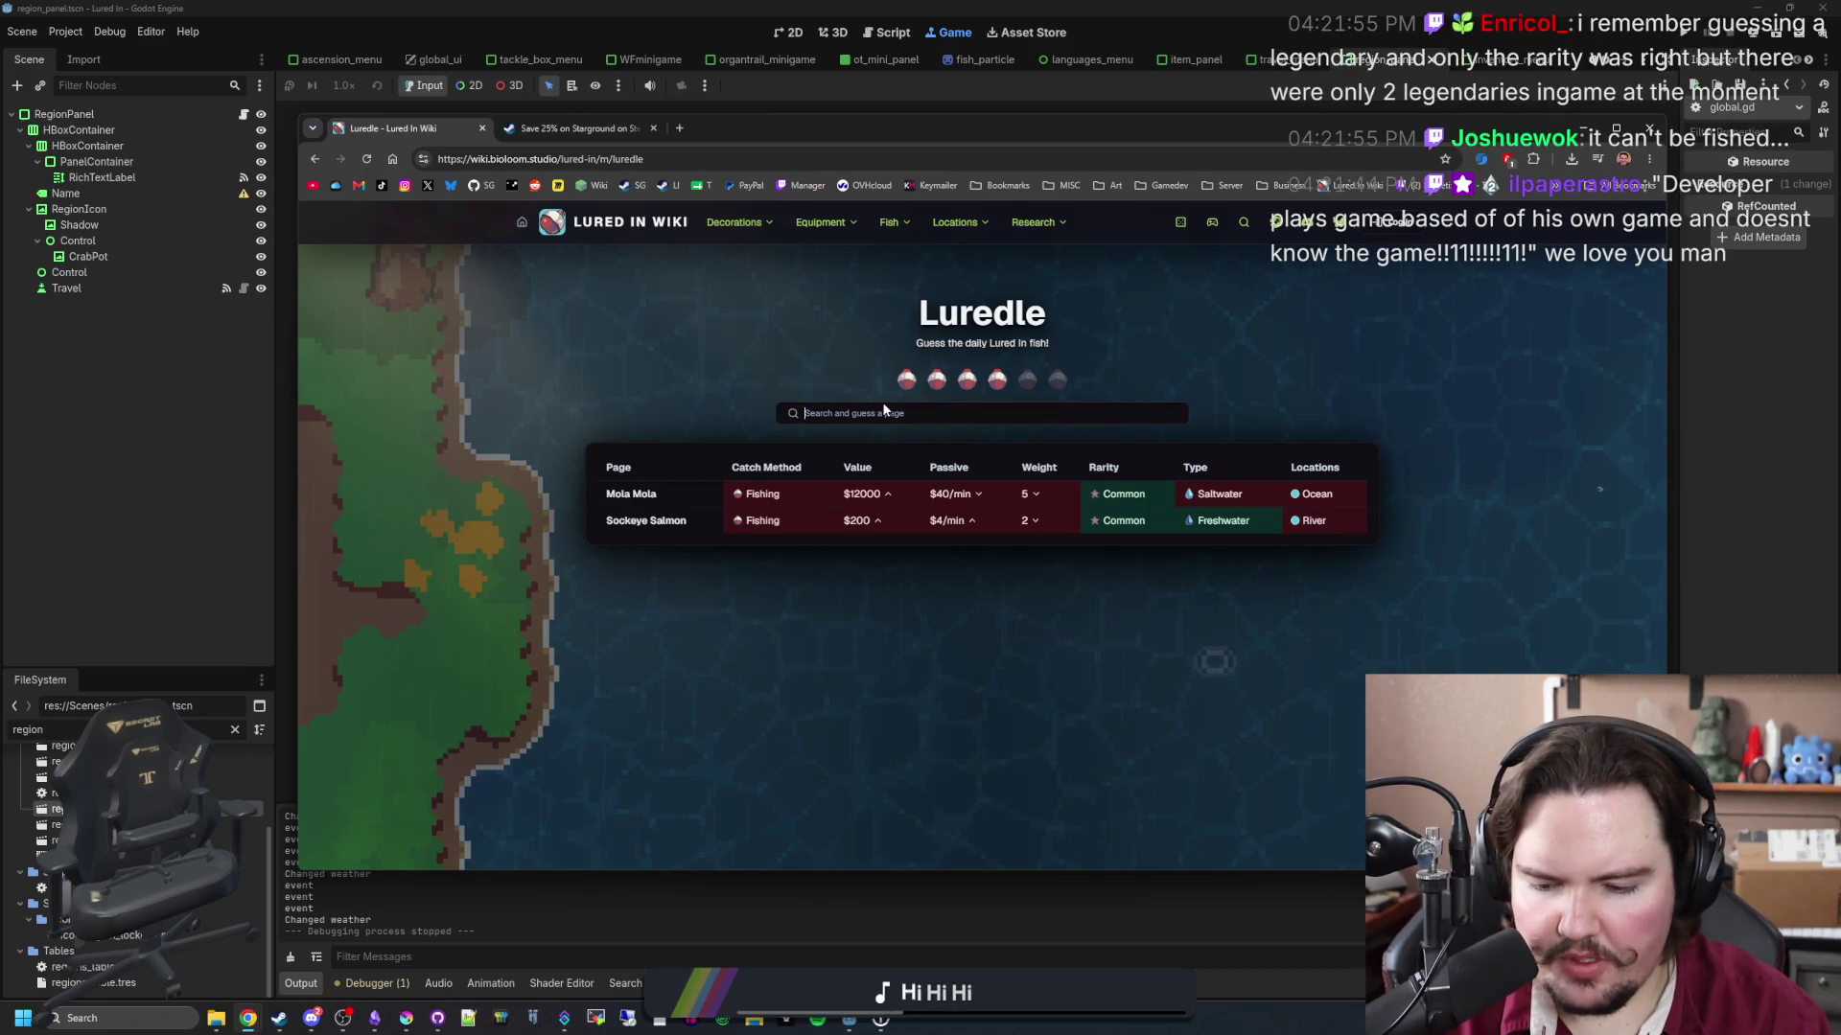
text(pira)
click(879, 439)
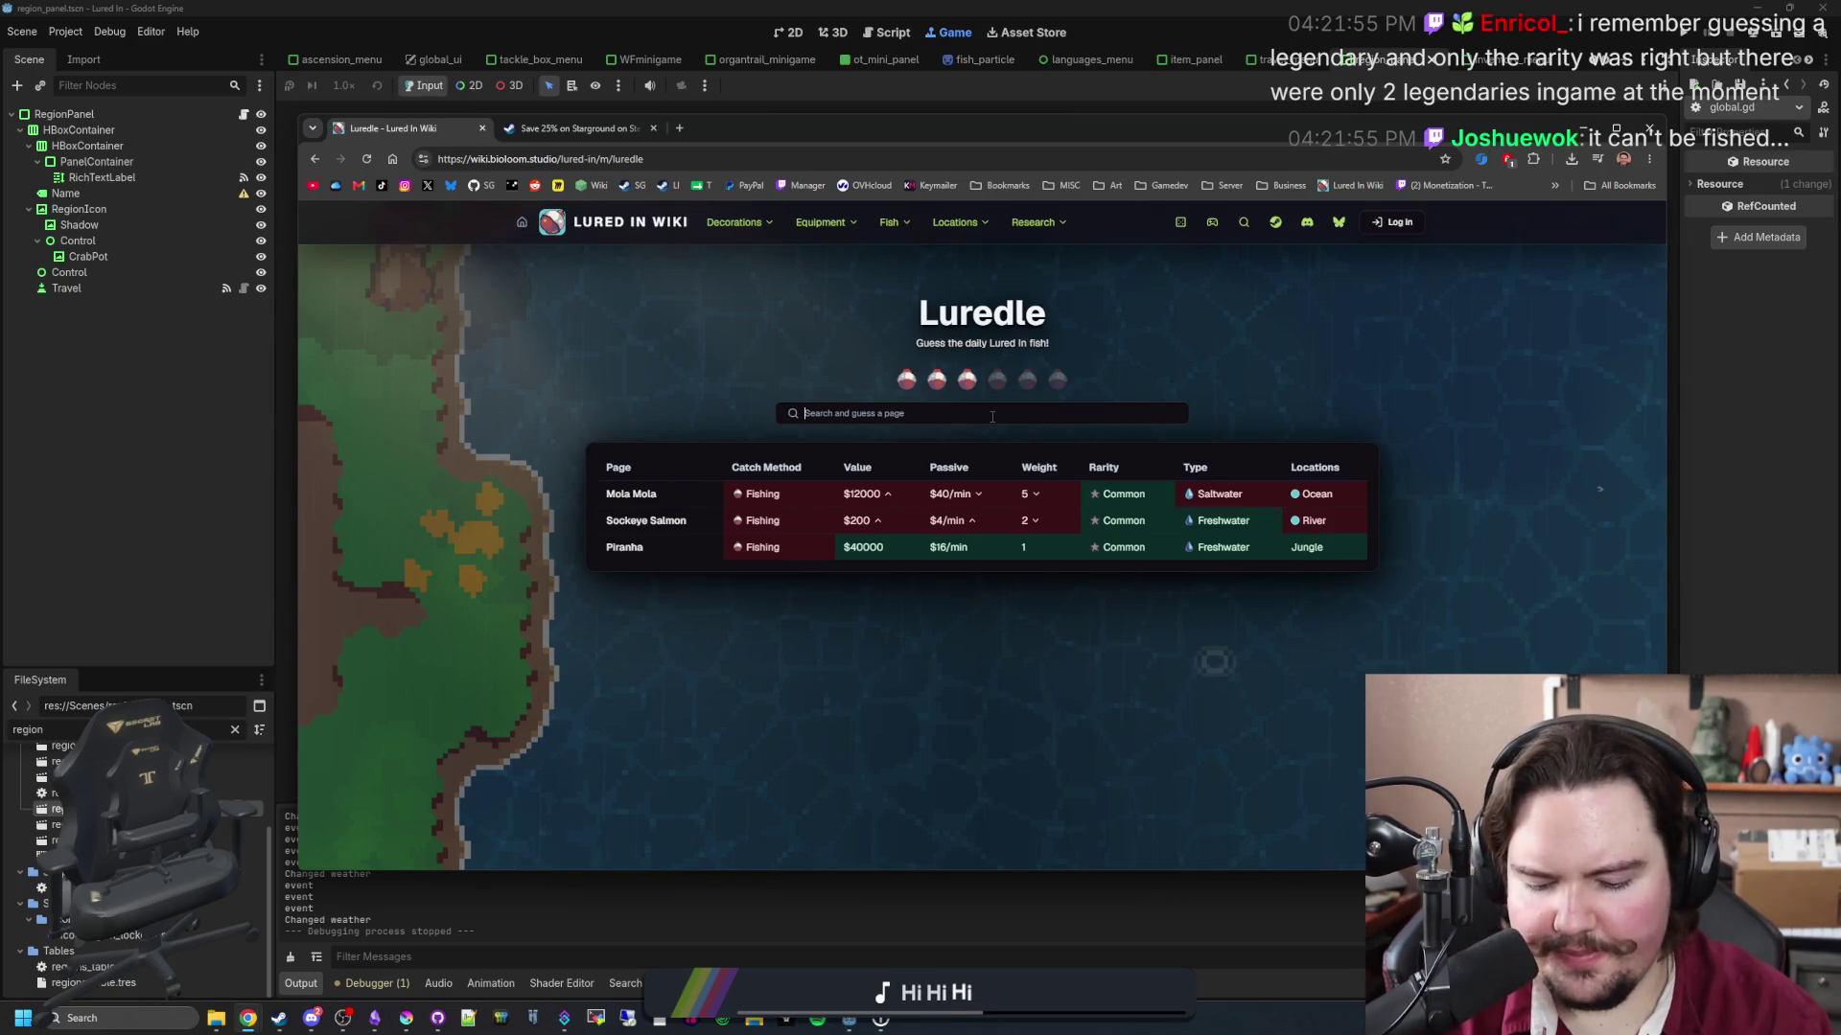
text(plec)
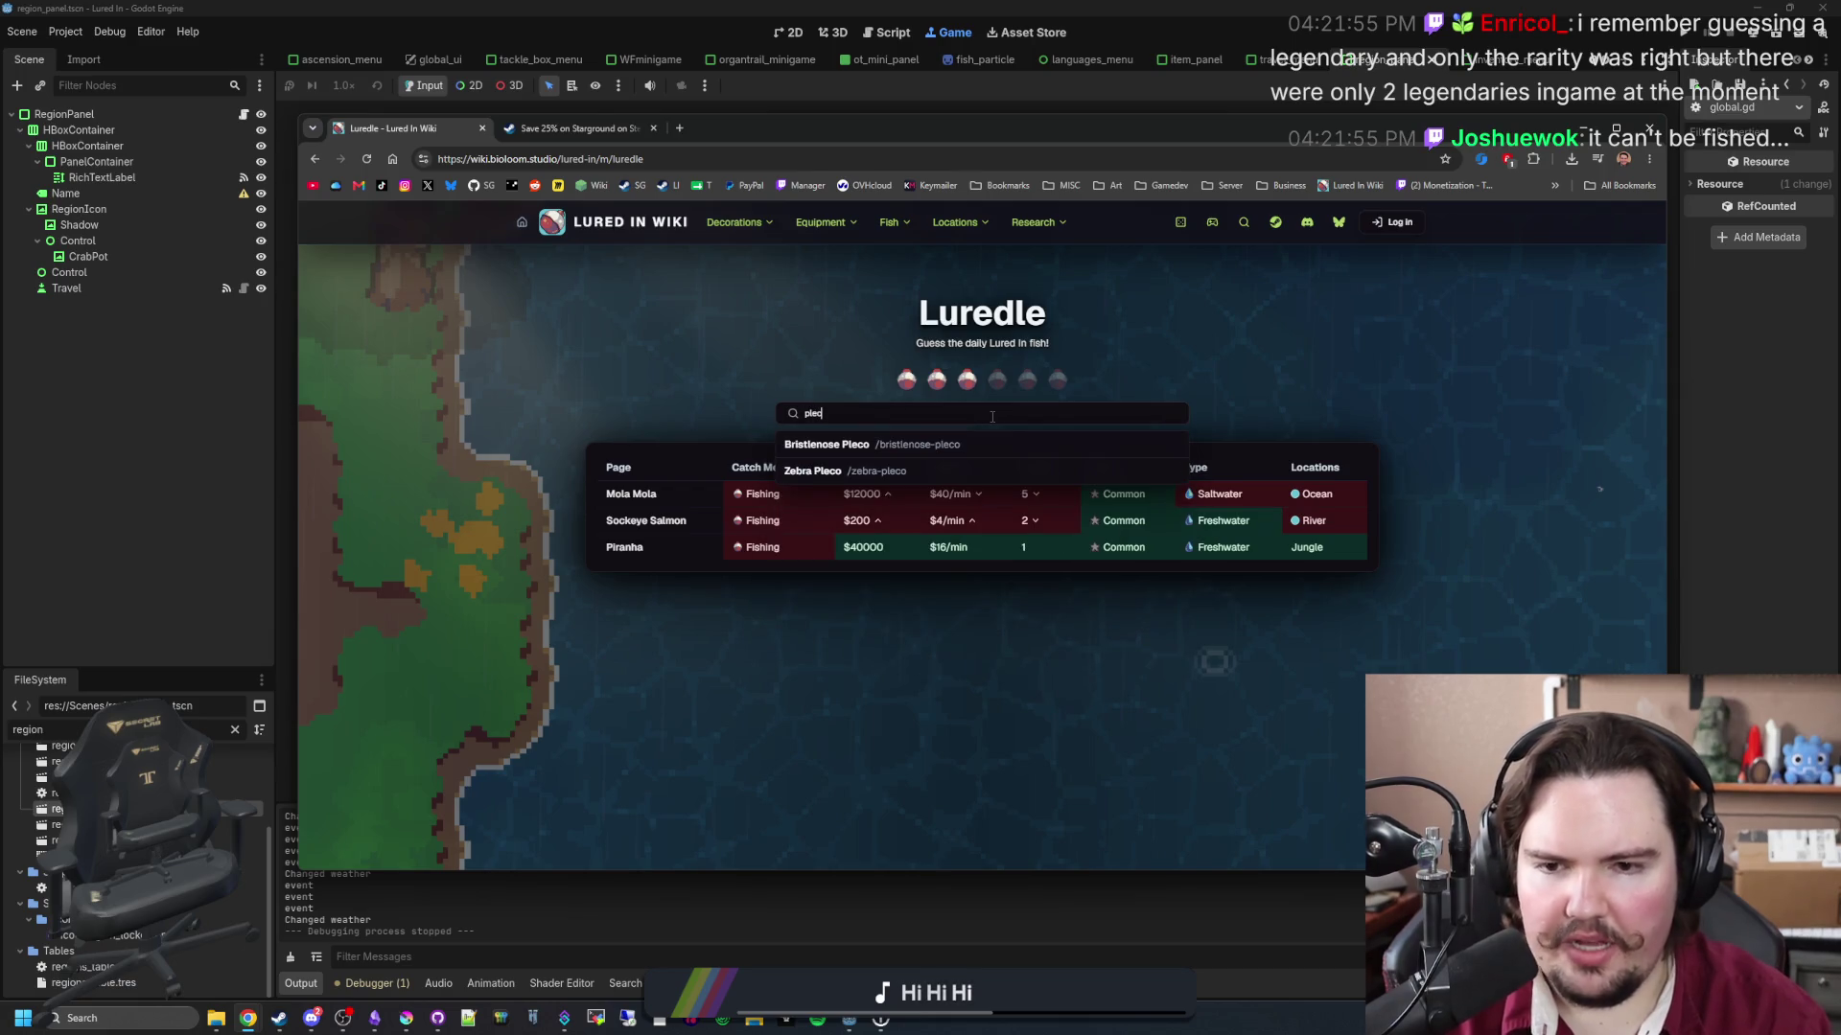
click(901, 444)
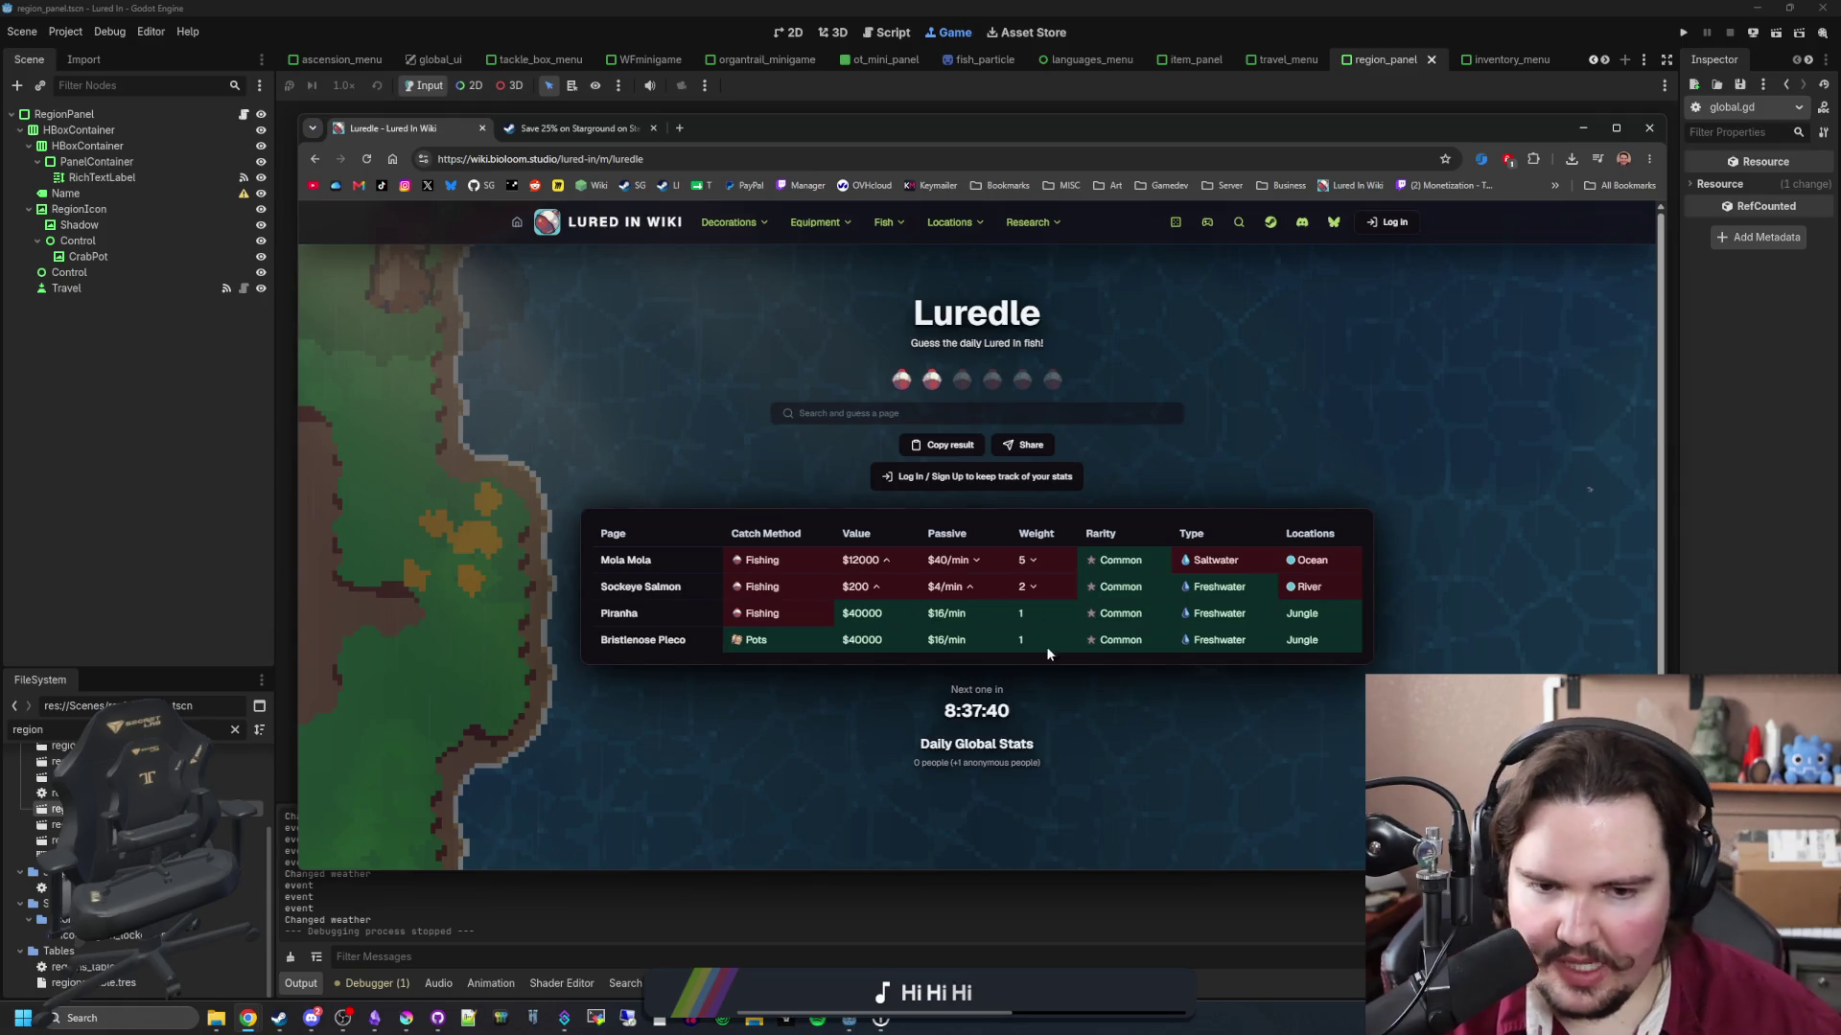
scroll(801, 636, down, 1)
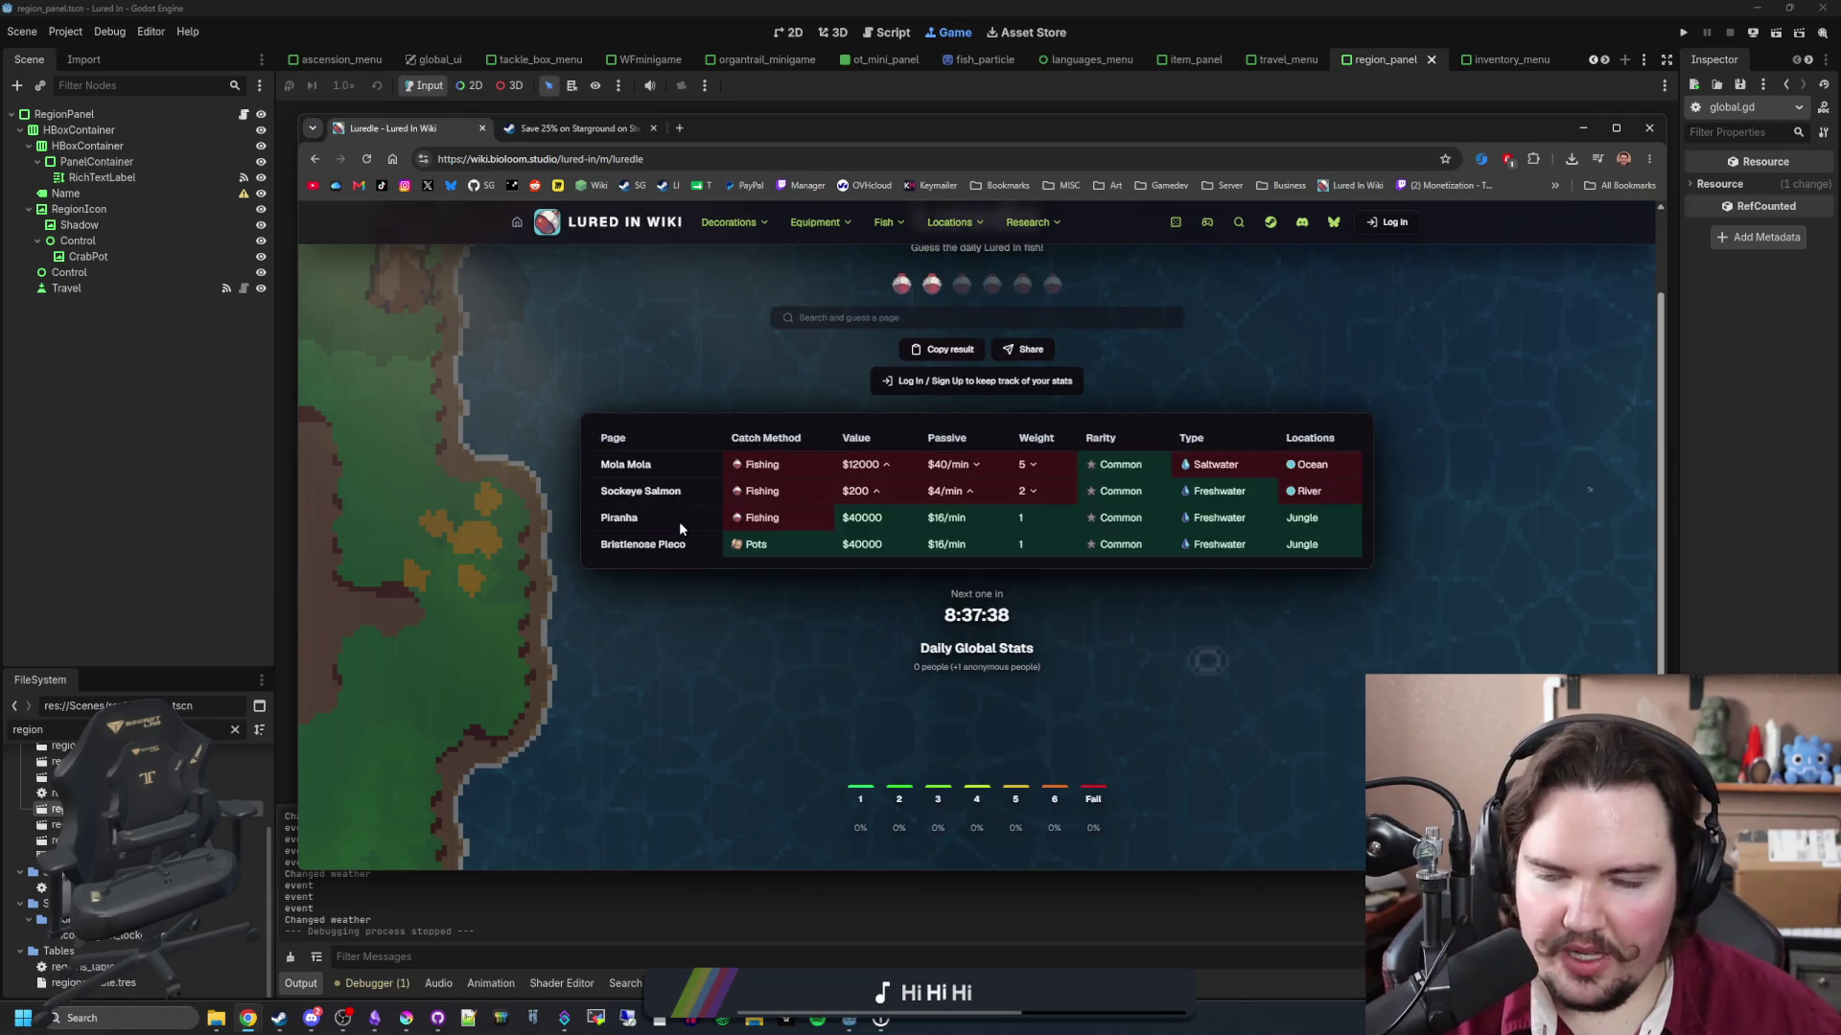
scroll(537, 575, up, 1)
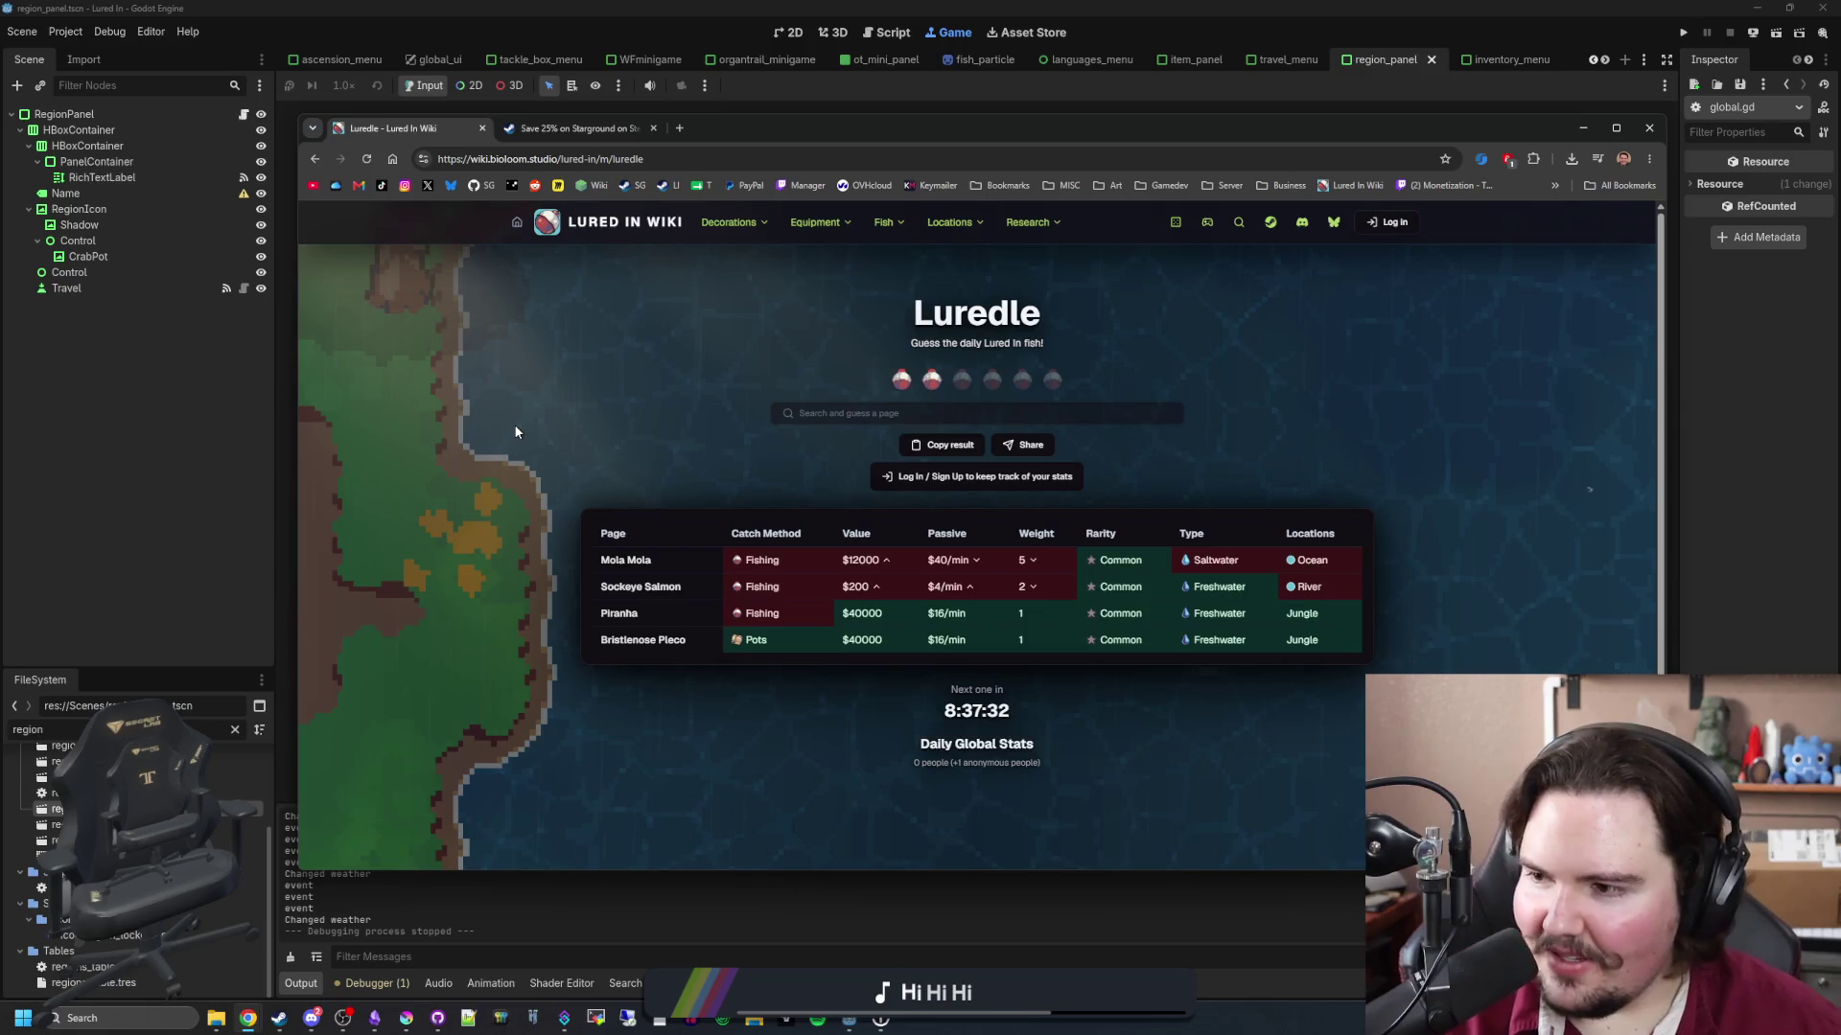
Step: Close the Luredle tab and the Chrome window showing the Starground page
click(483, 127)
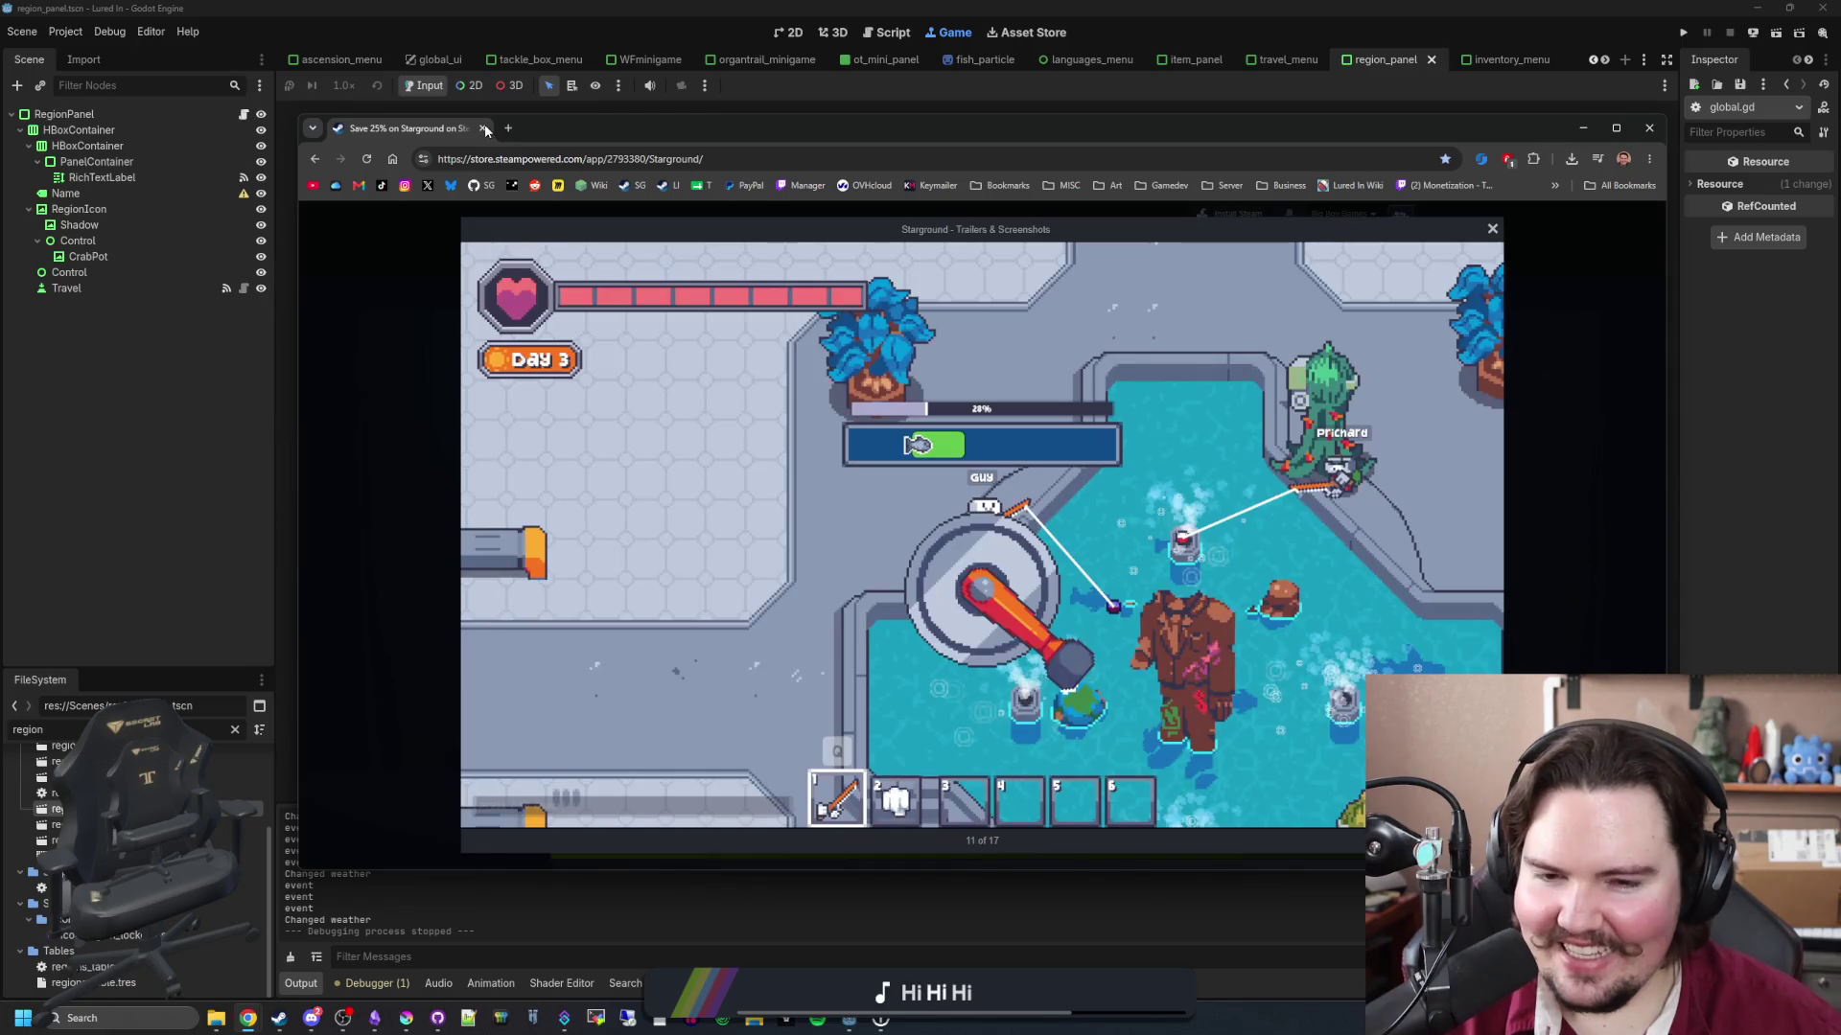
click(484, 129)
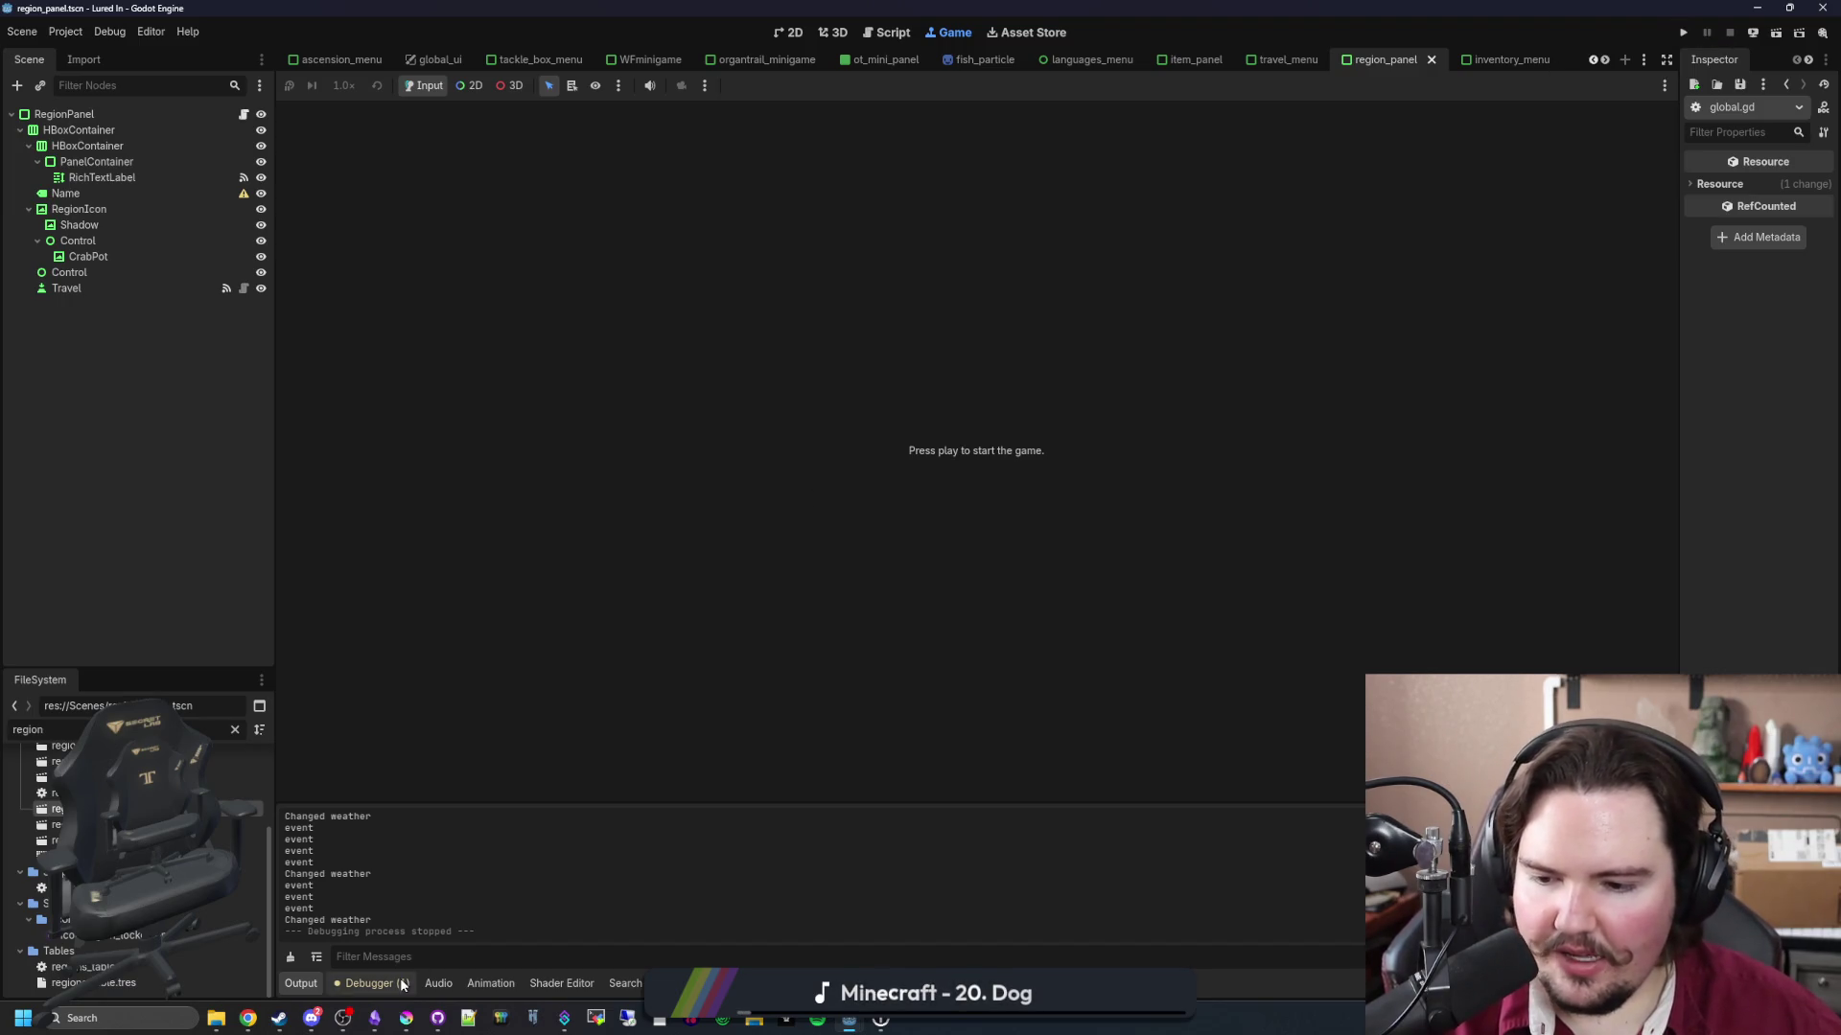
Step: Return to the region panel's 2D view and select the CrabPot node
click(376, 1020)
click(159, 531)
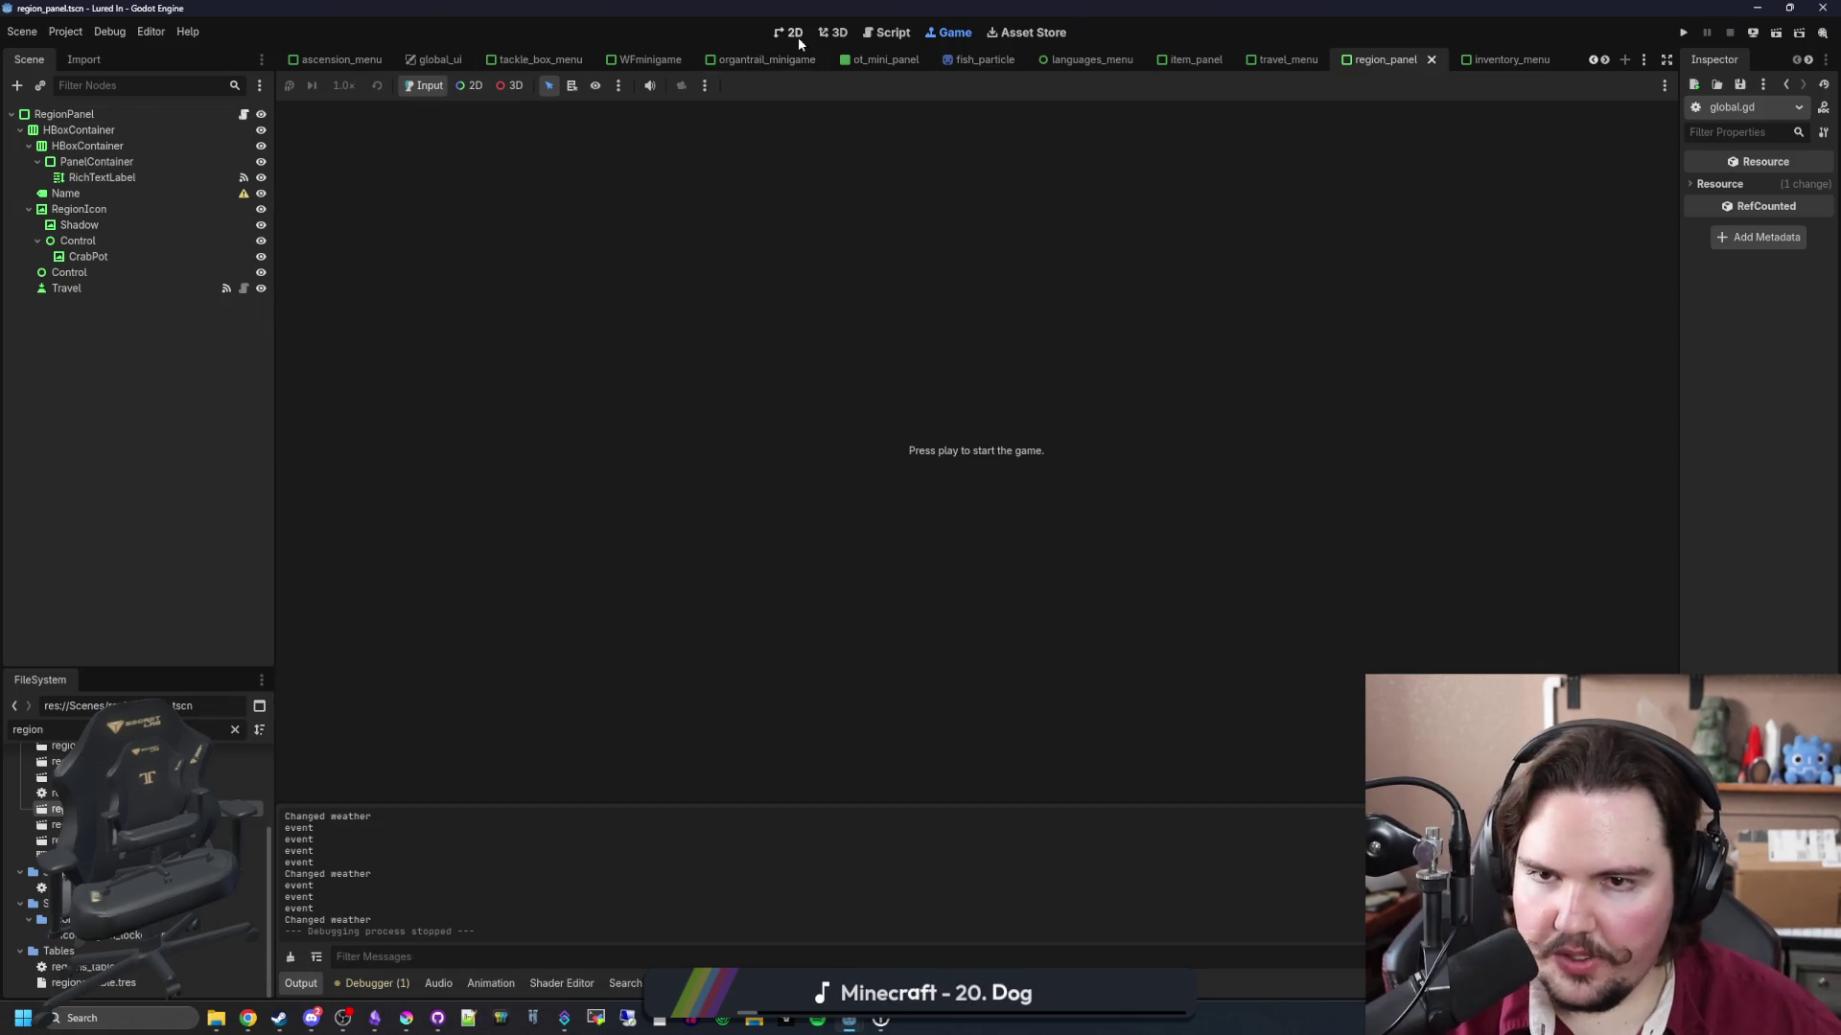
click(791, 34)
scroll(876, 393, up, 4)
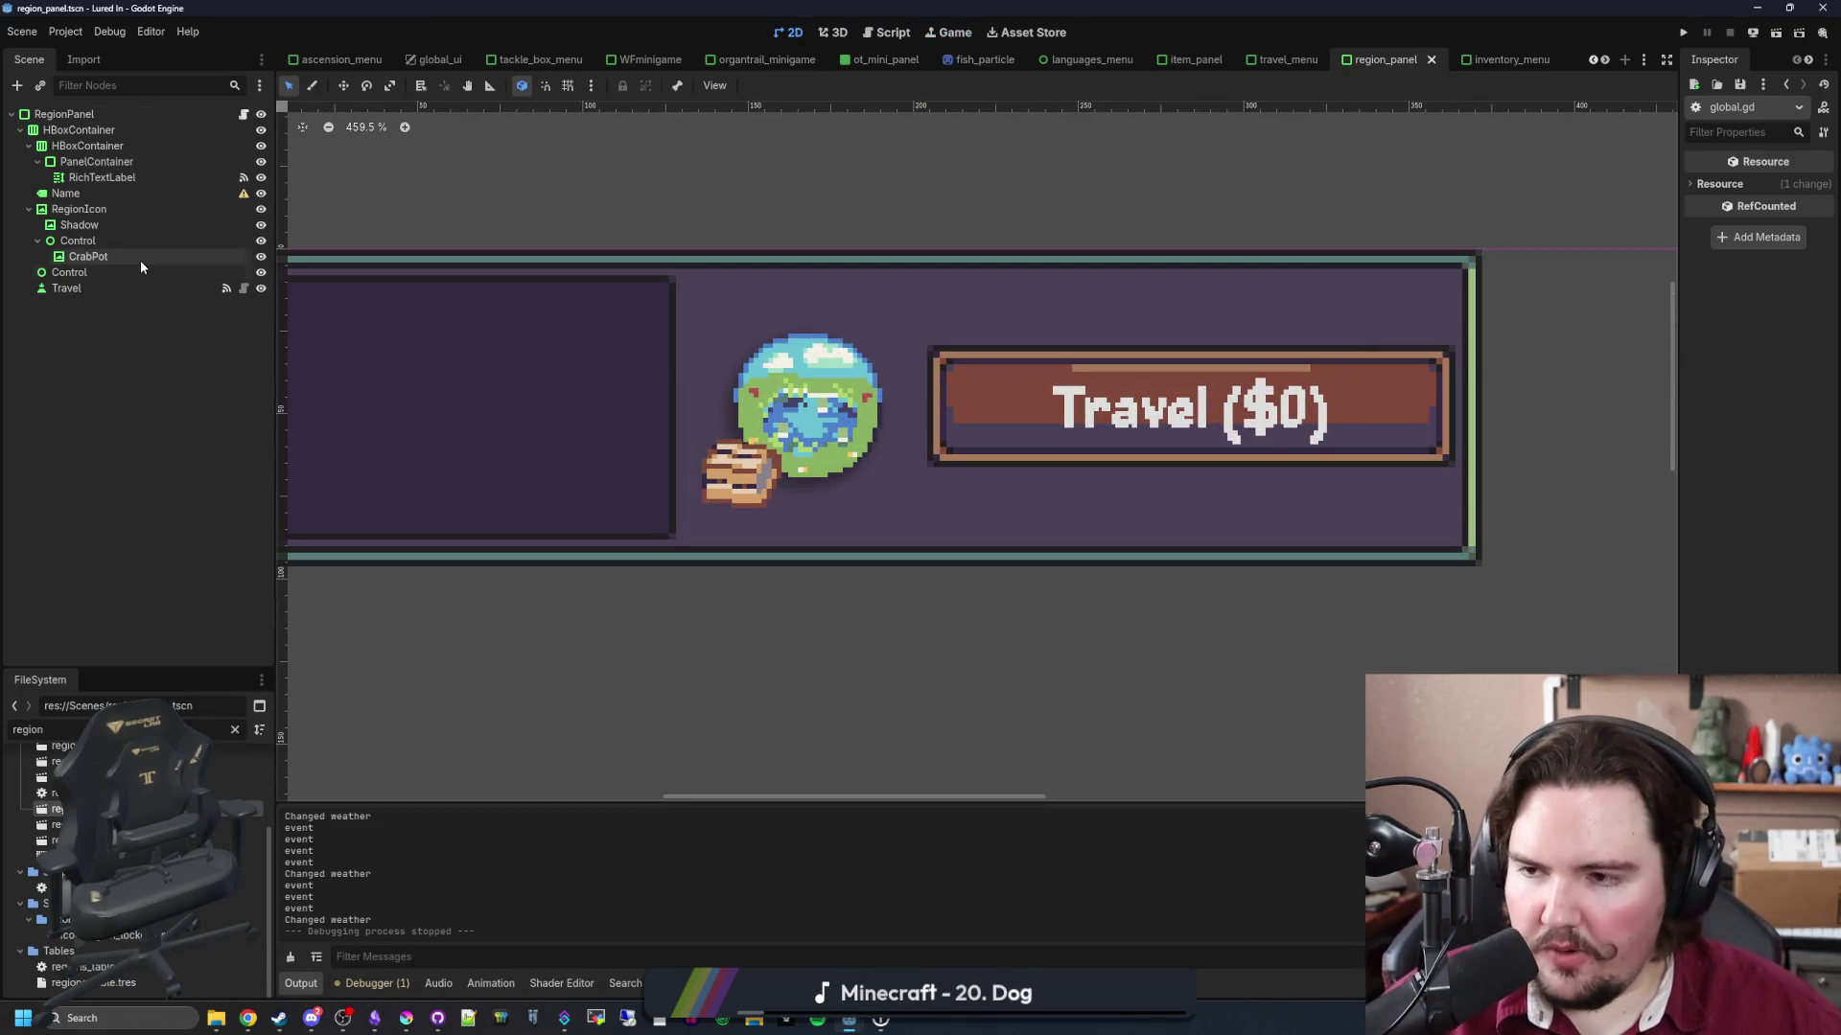
click(141, 259)
scroll(808, 544, up, 3)
scroll(808, 544, down, 1)
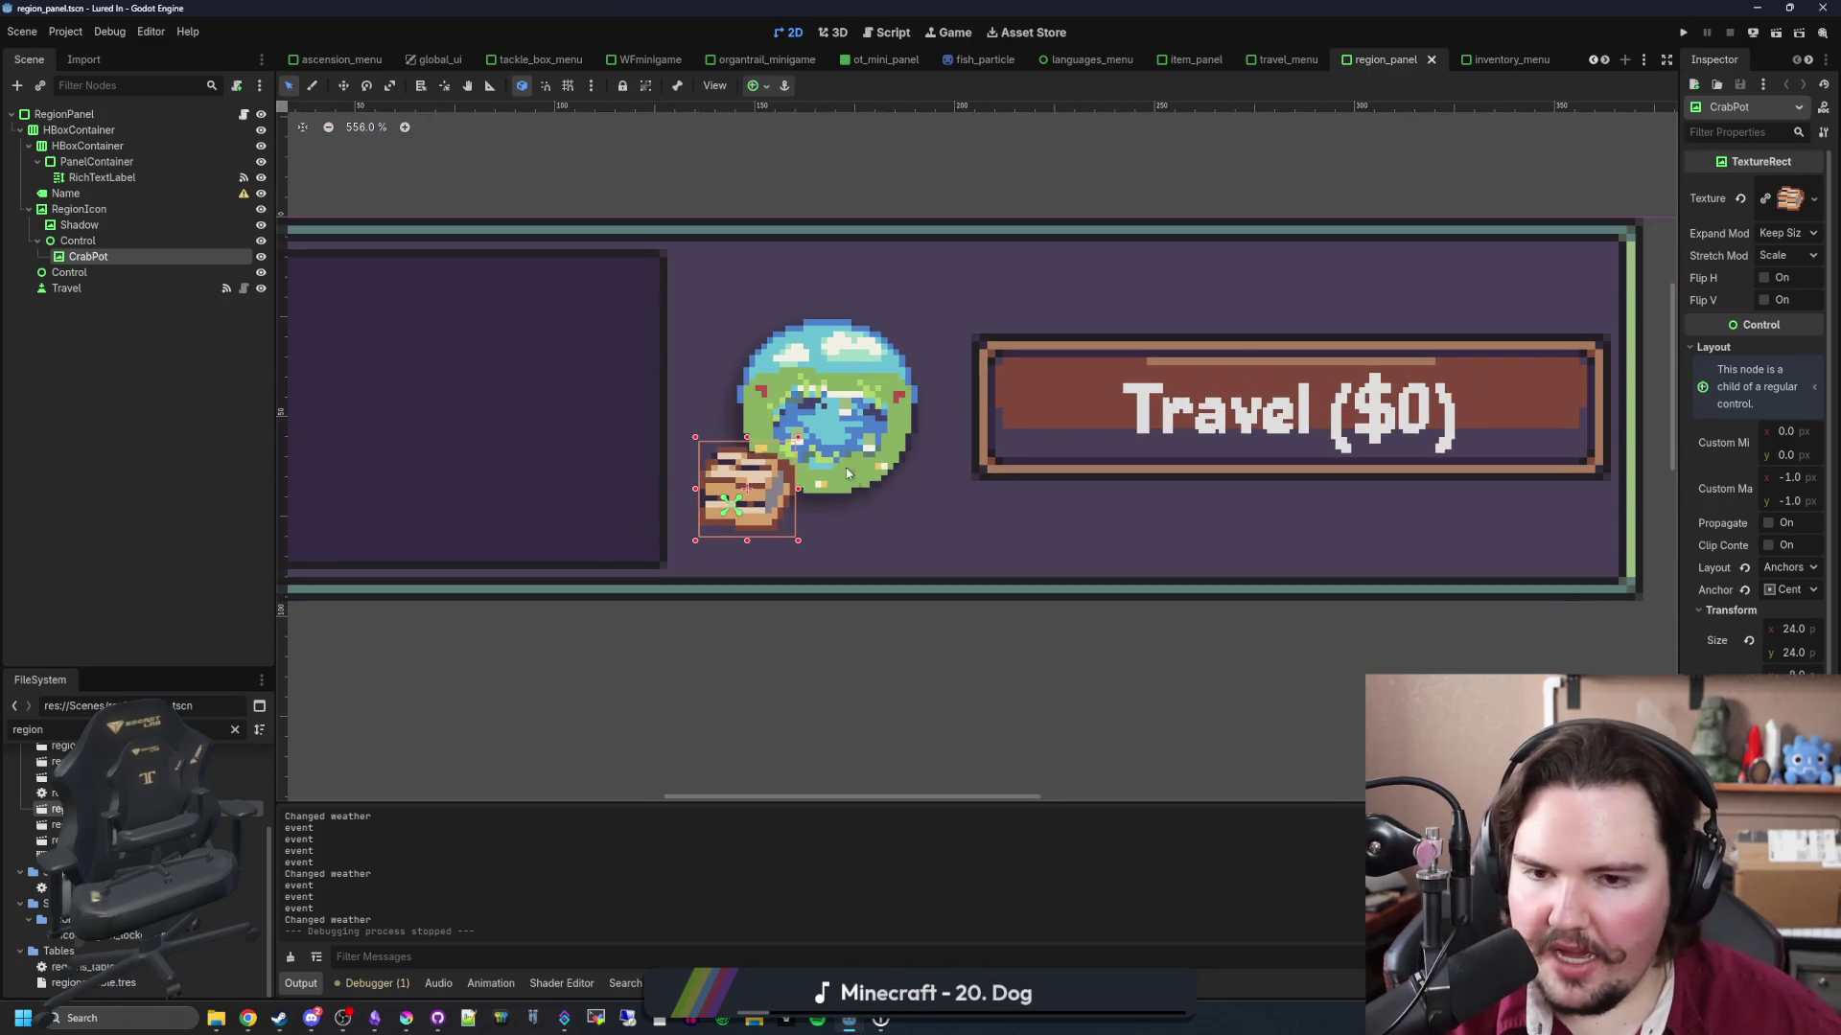
scroll(843, 489, down, 8)
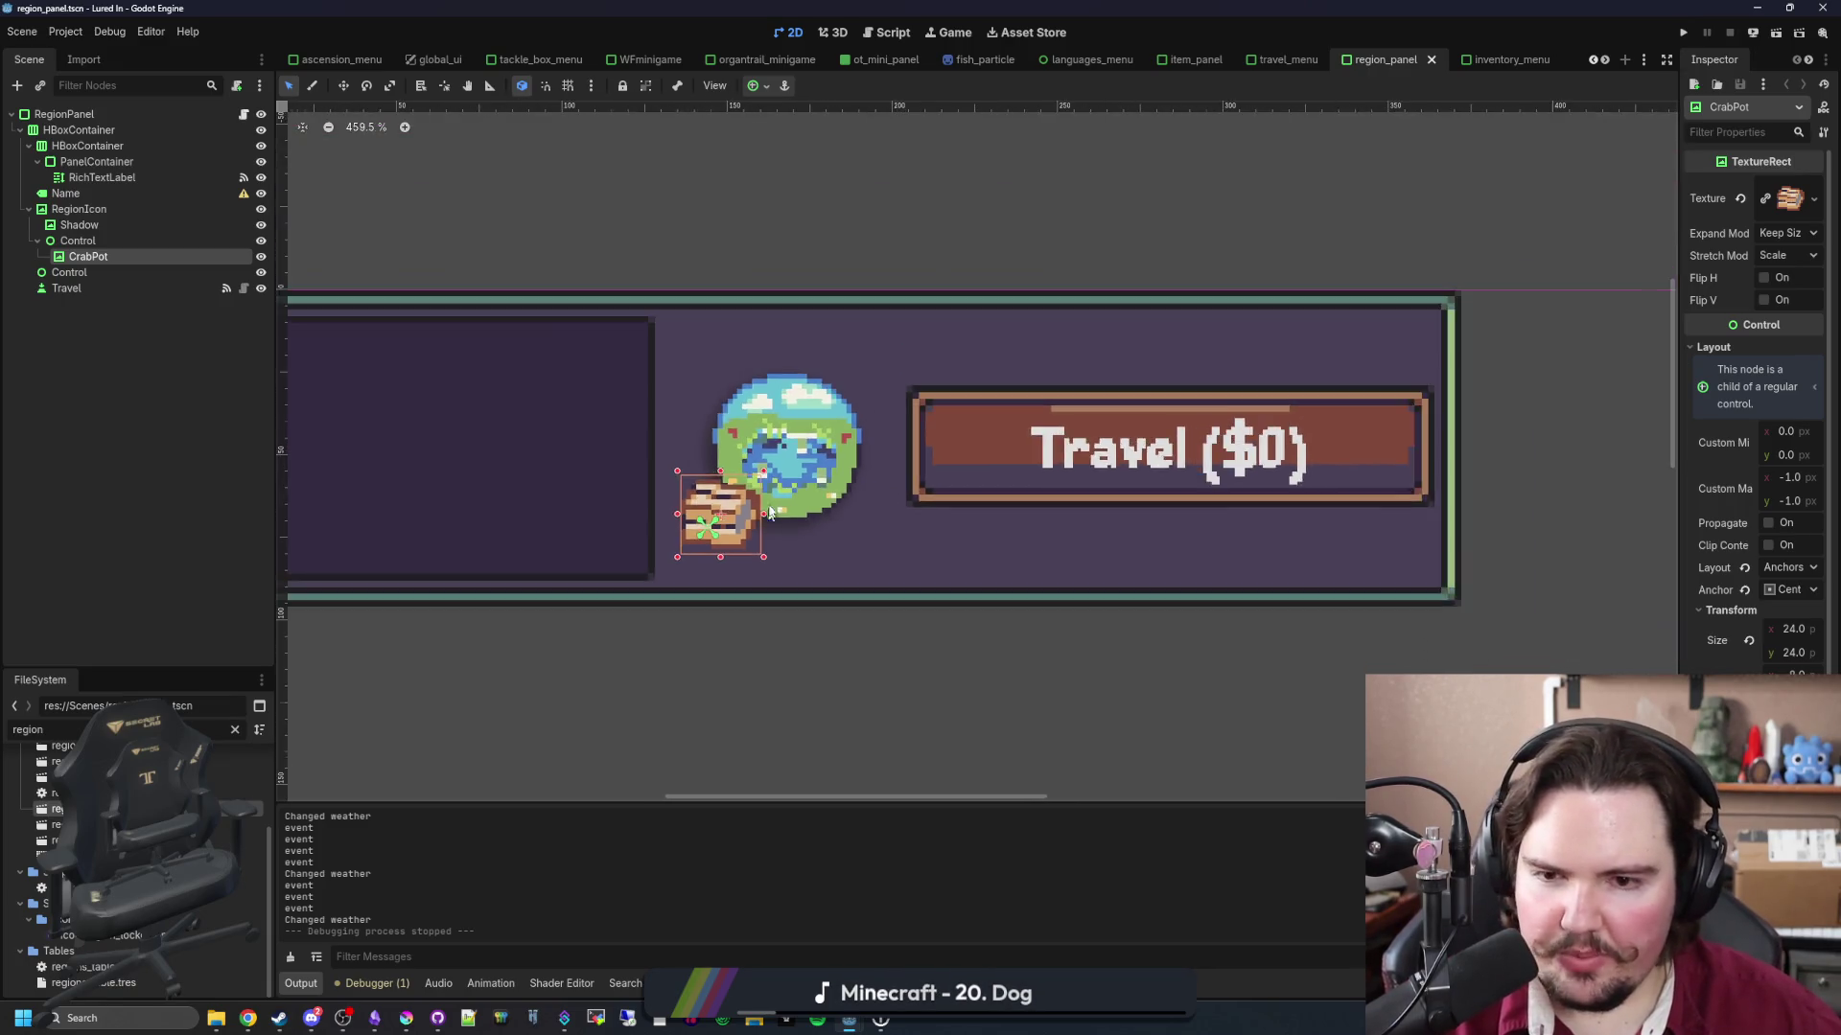
scroll(784, 494, up, 3)
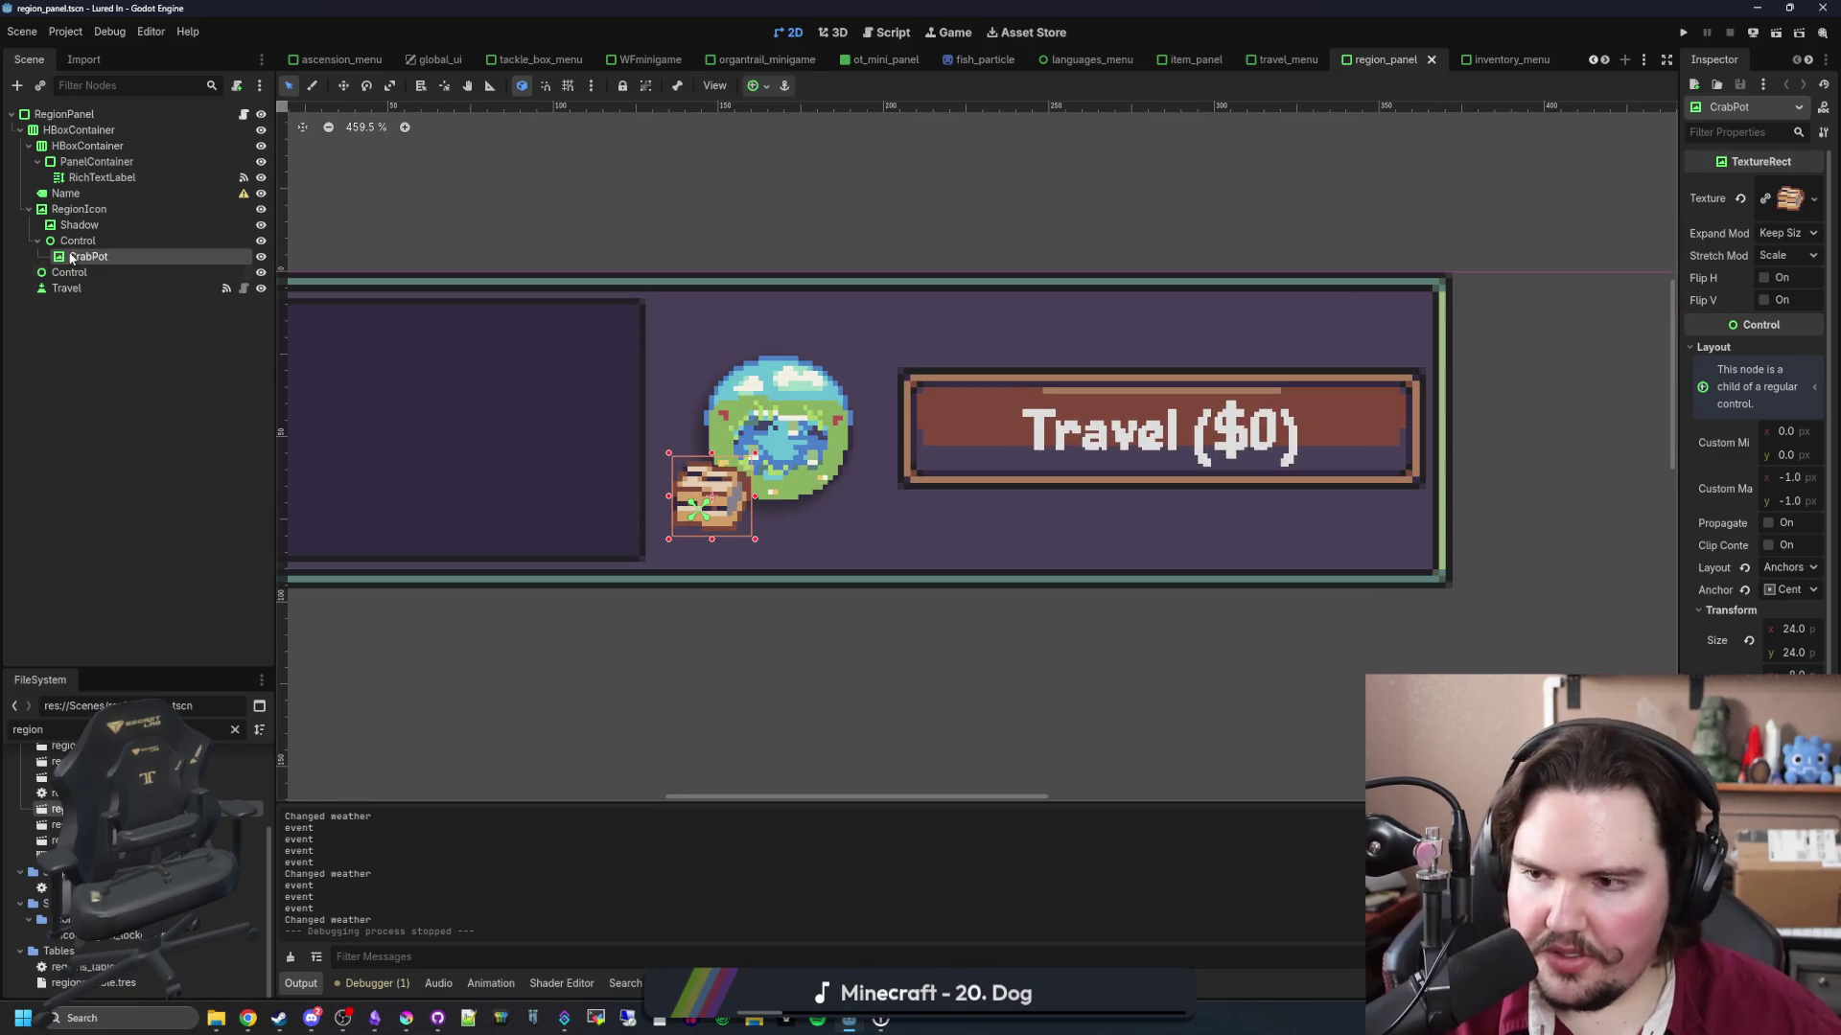
Step: Inspect the RegionIcon, HBoxContainer, Name and Shadow nodes in the scene tree
click(112, 205)
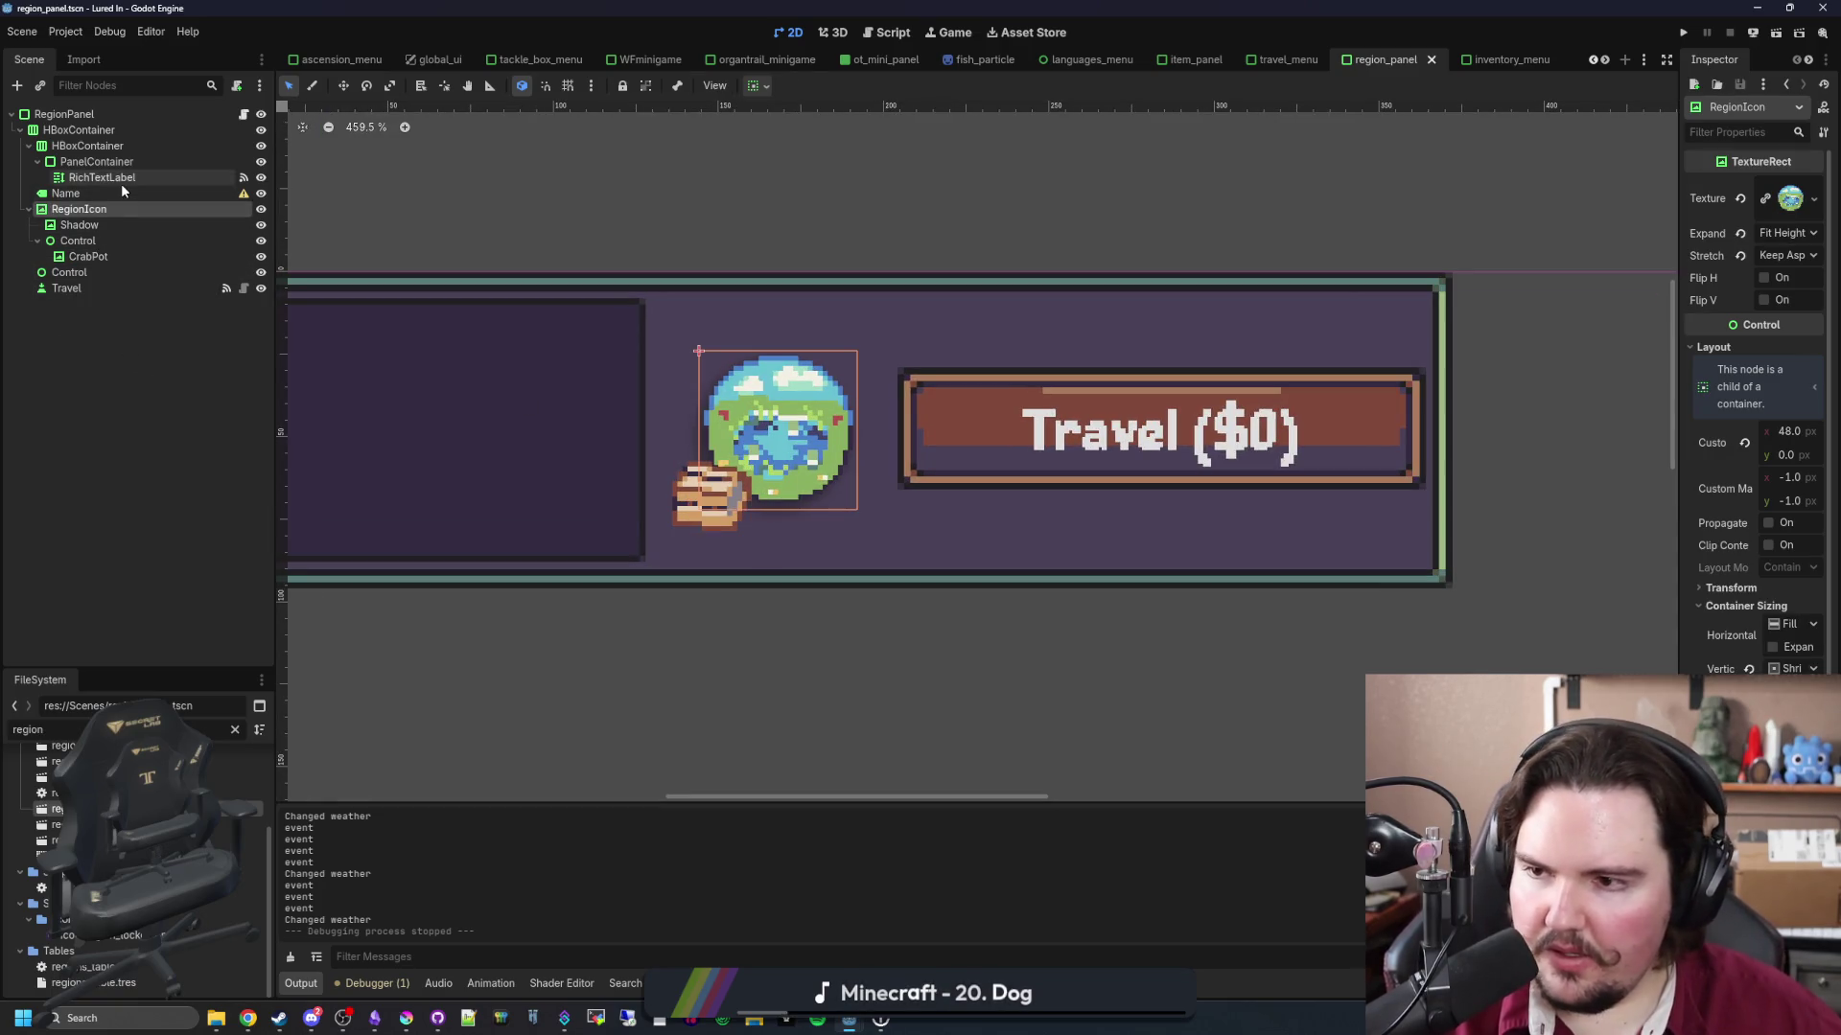
click(84, 131)
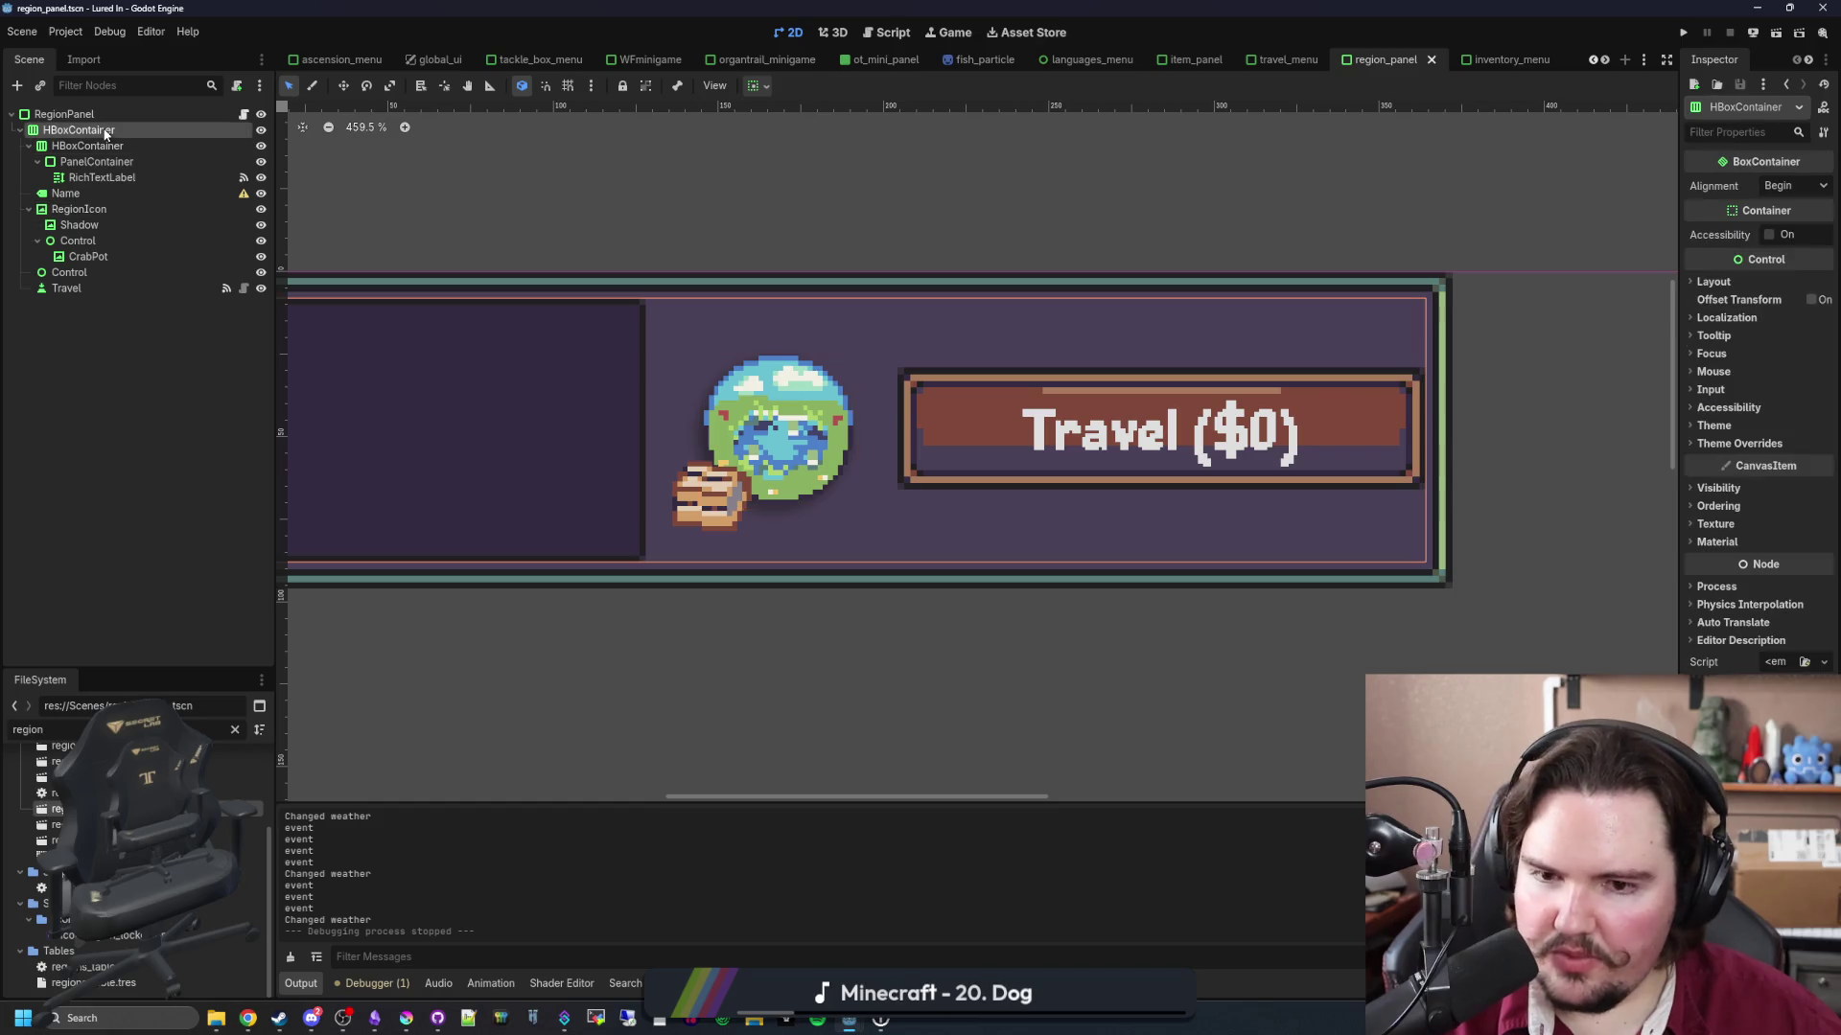
click(103, 145)
click(67, 193)
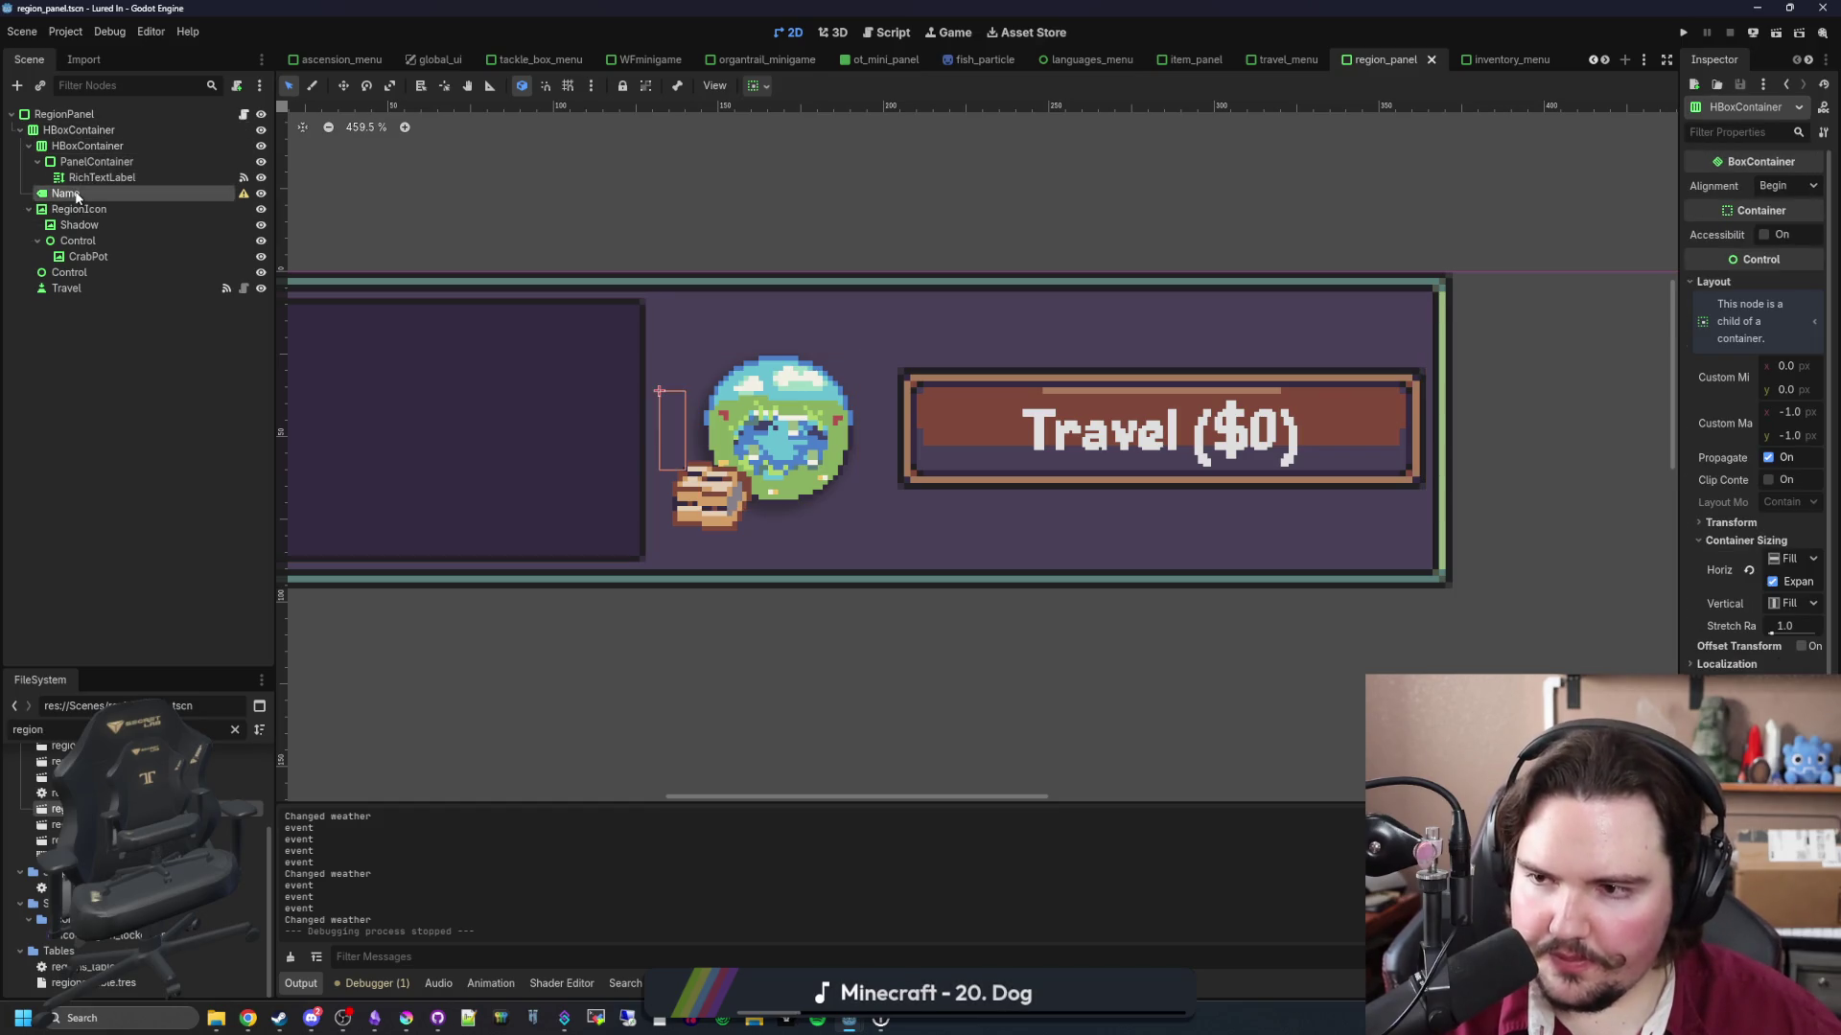
click(88, 210)
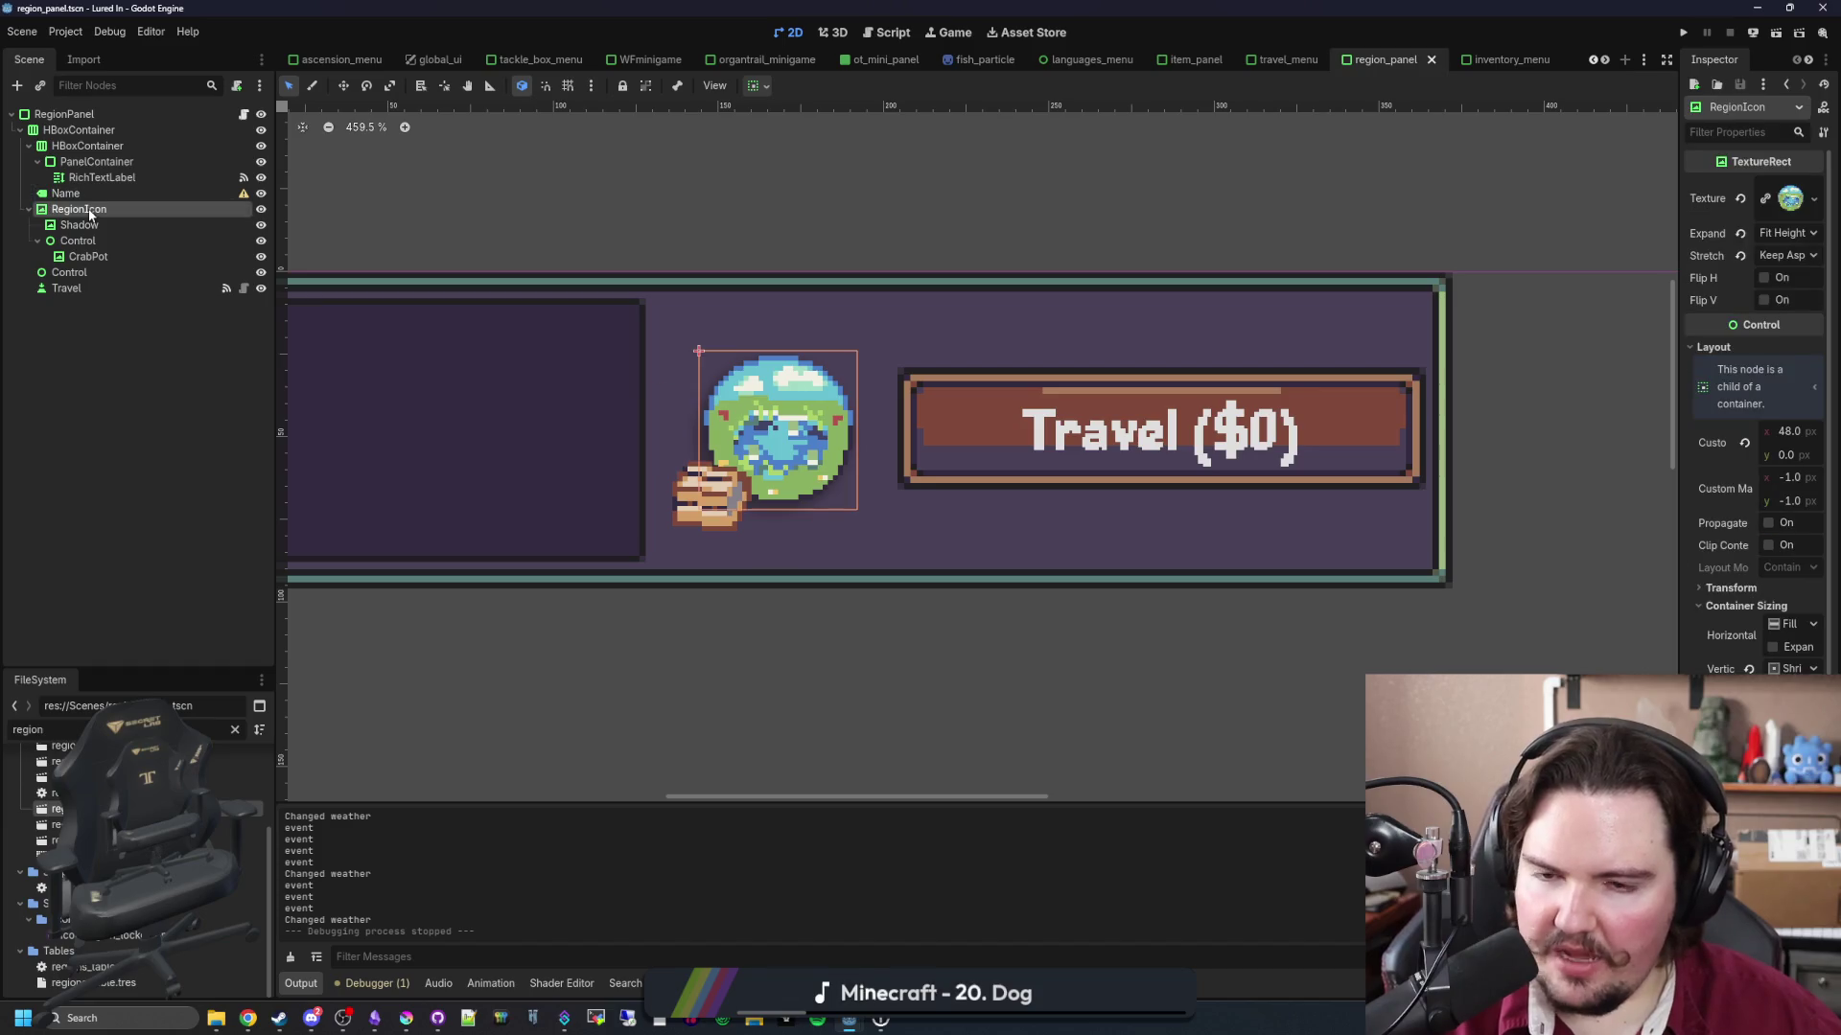
click(80, 224)
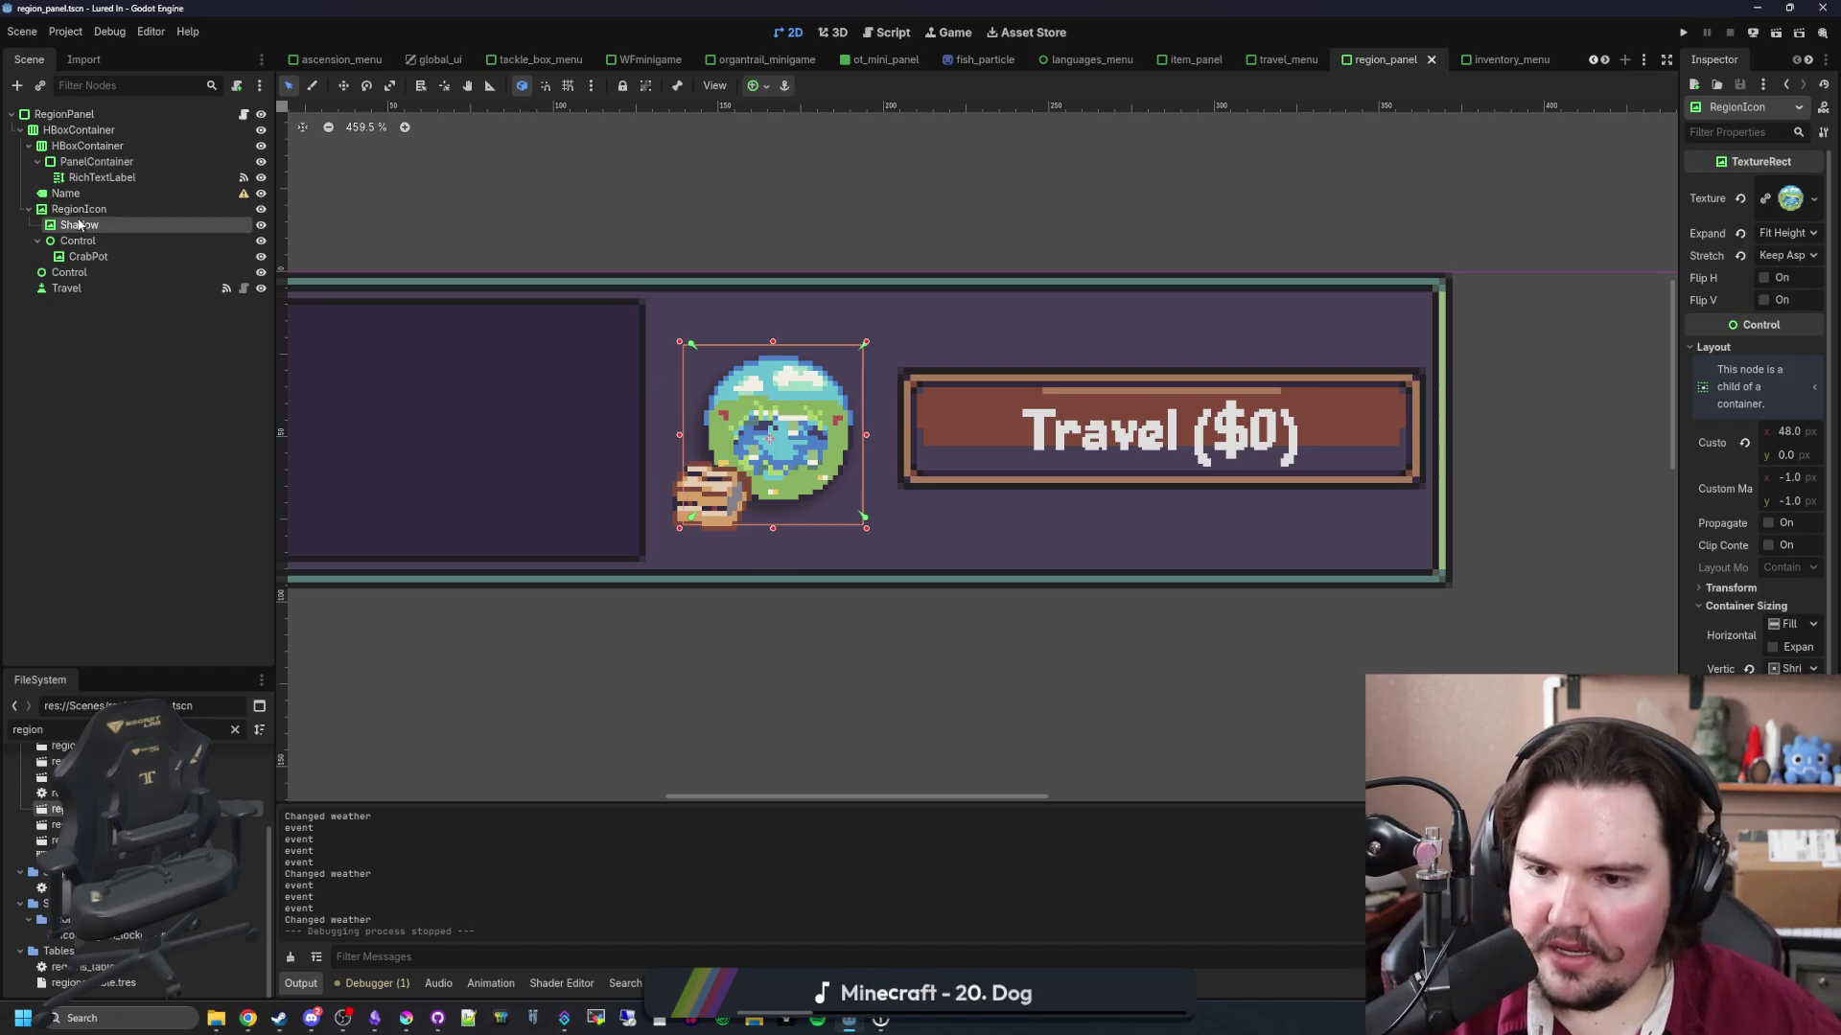
click(87, 209)
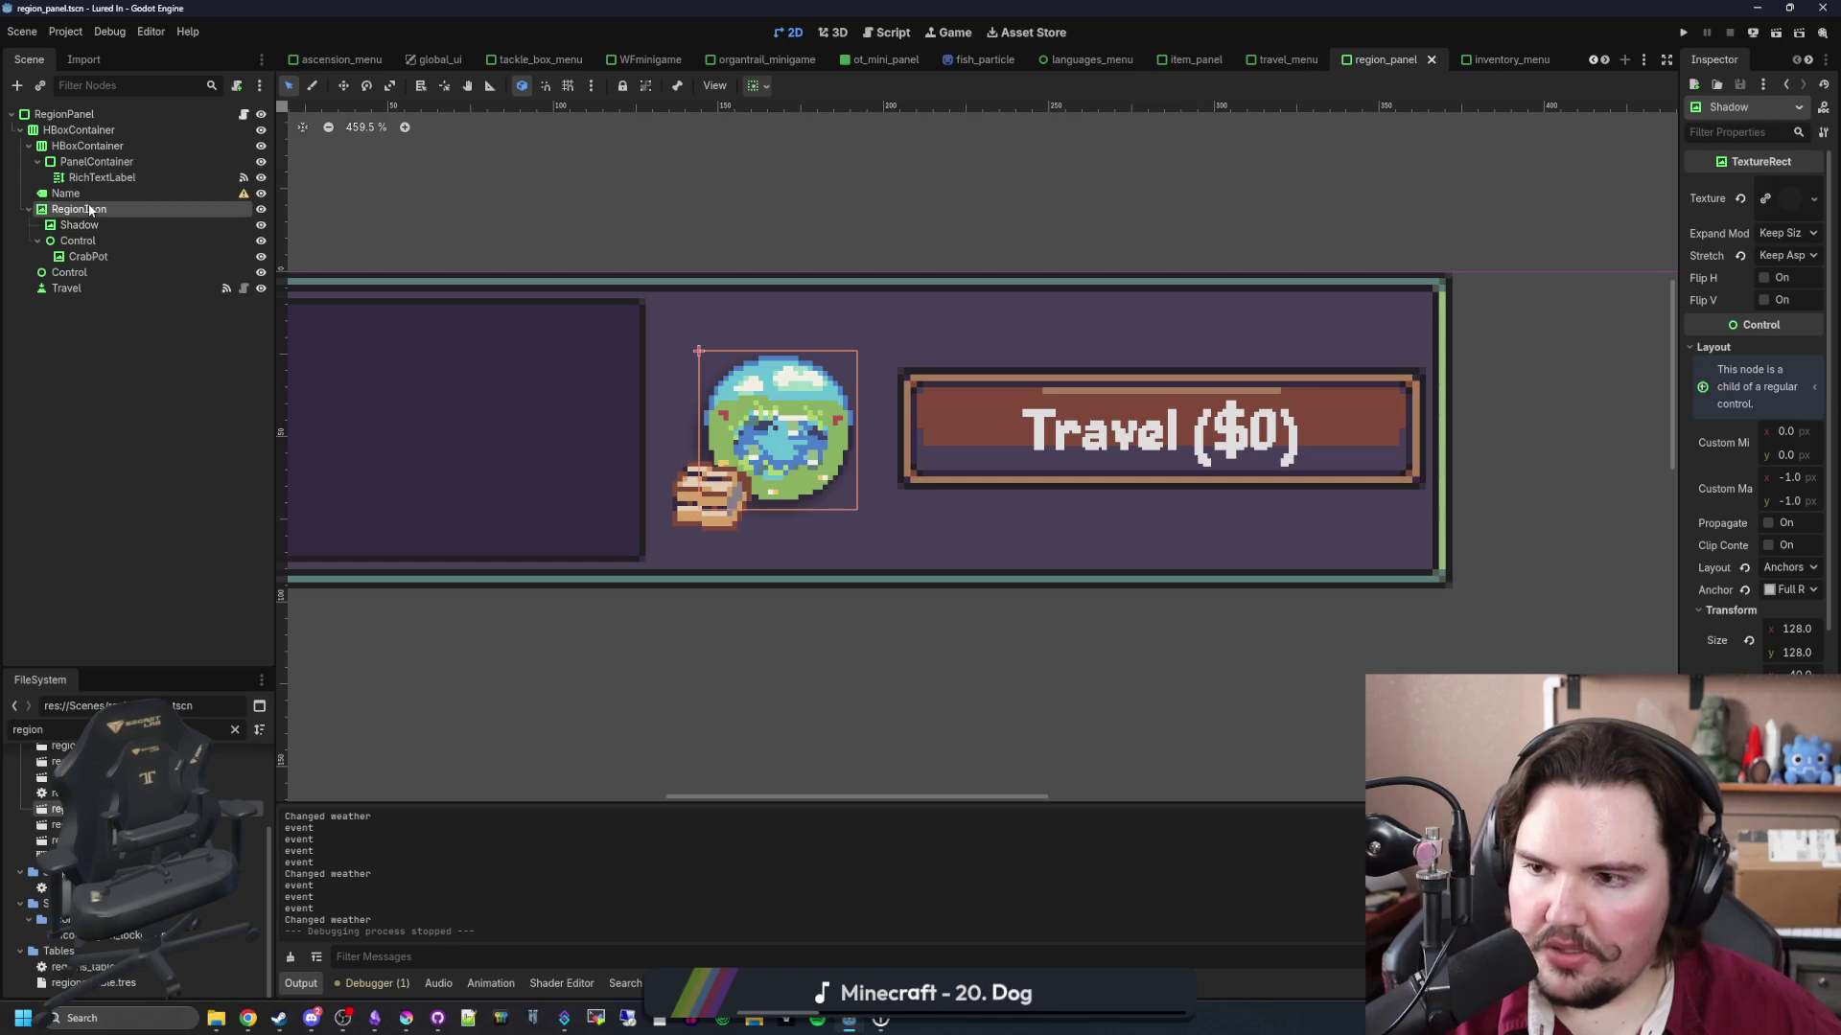
Step: Add a VBoxContainer under HBoxContainer and move RegionIcon inside it
right_click(88, 207)
click(177, 241)
text(vbox)
key(Return)
mouse_move(144, 272)
mouse_down()
mouse_move(101, 198)
mouse_move(67, 230)
mouse_move(87, 211)
mouse_up()
click(86, 209)
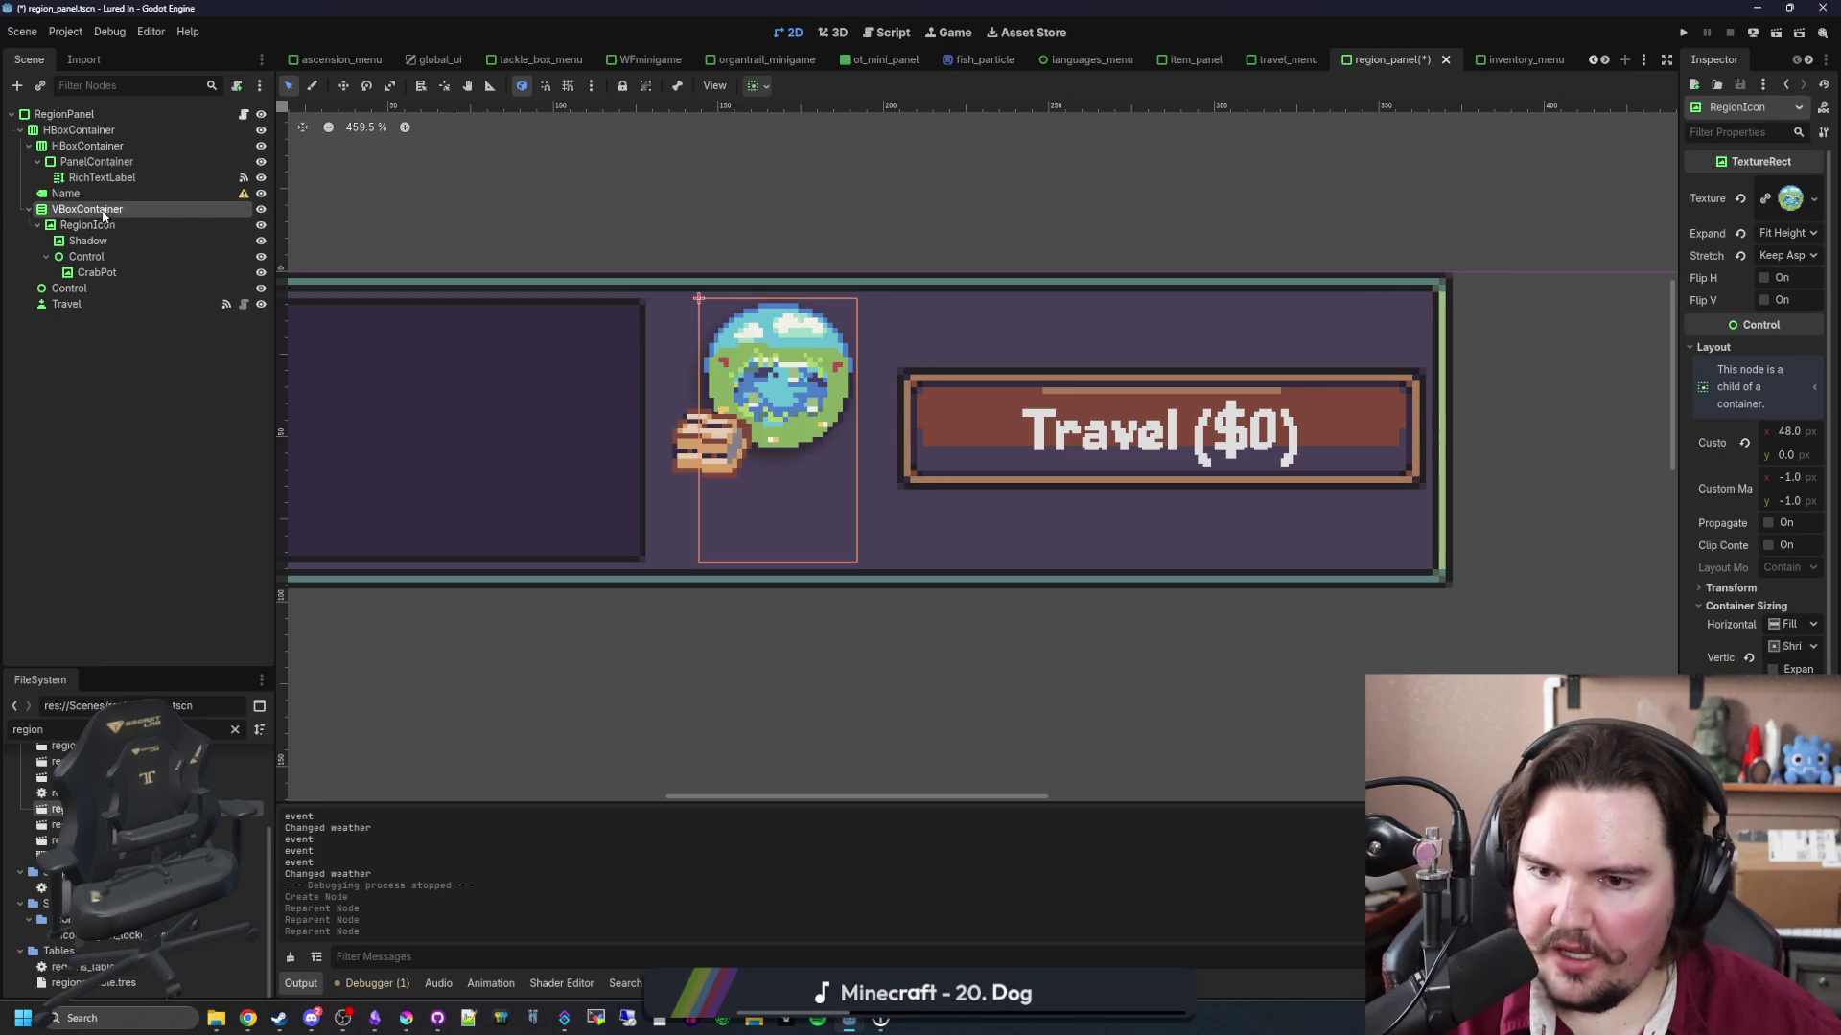
drag(1649, 401, 1472, 401)
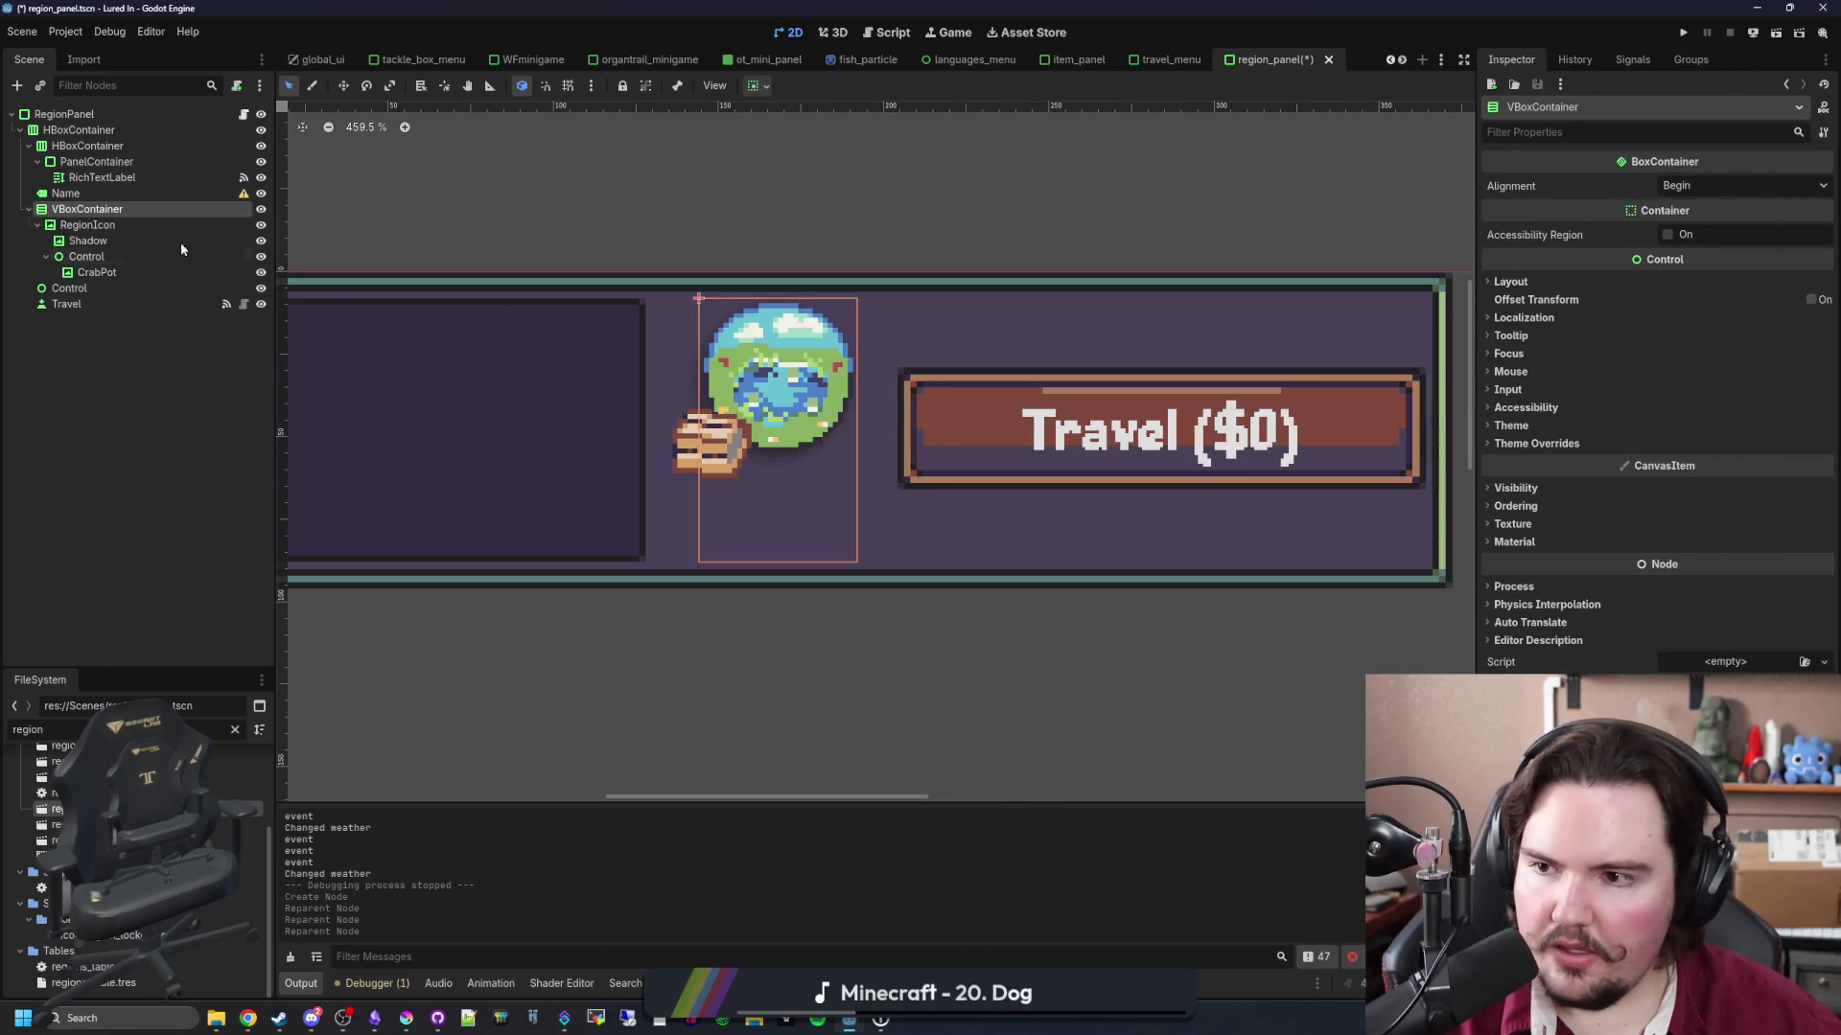
Step: Add a Label child to the VBoxContainer with the text '1/10'
right_click(86, 207)
click(131, 220)
text(label)
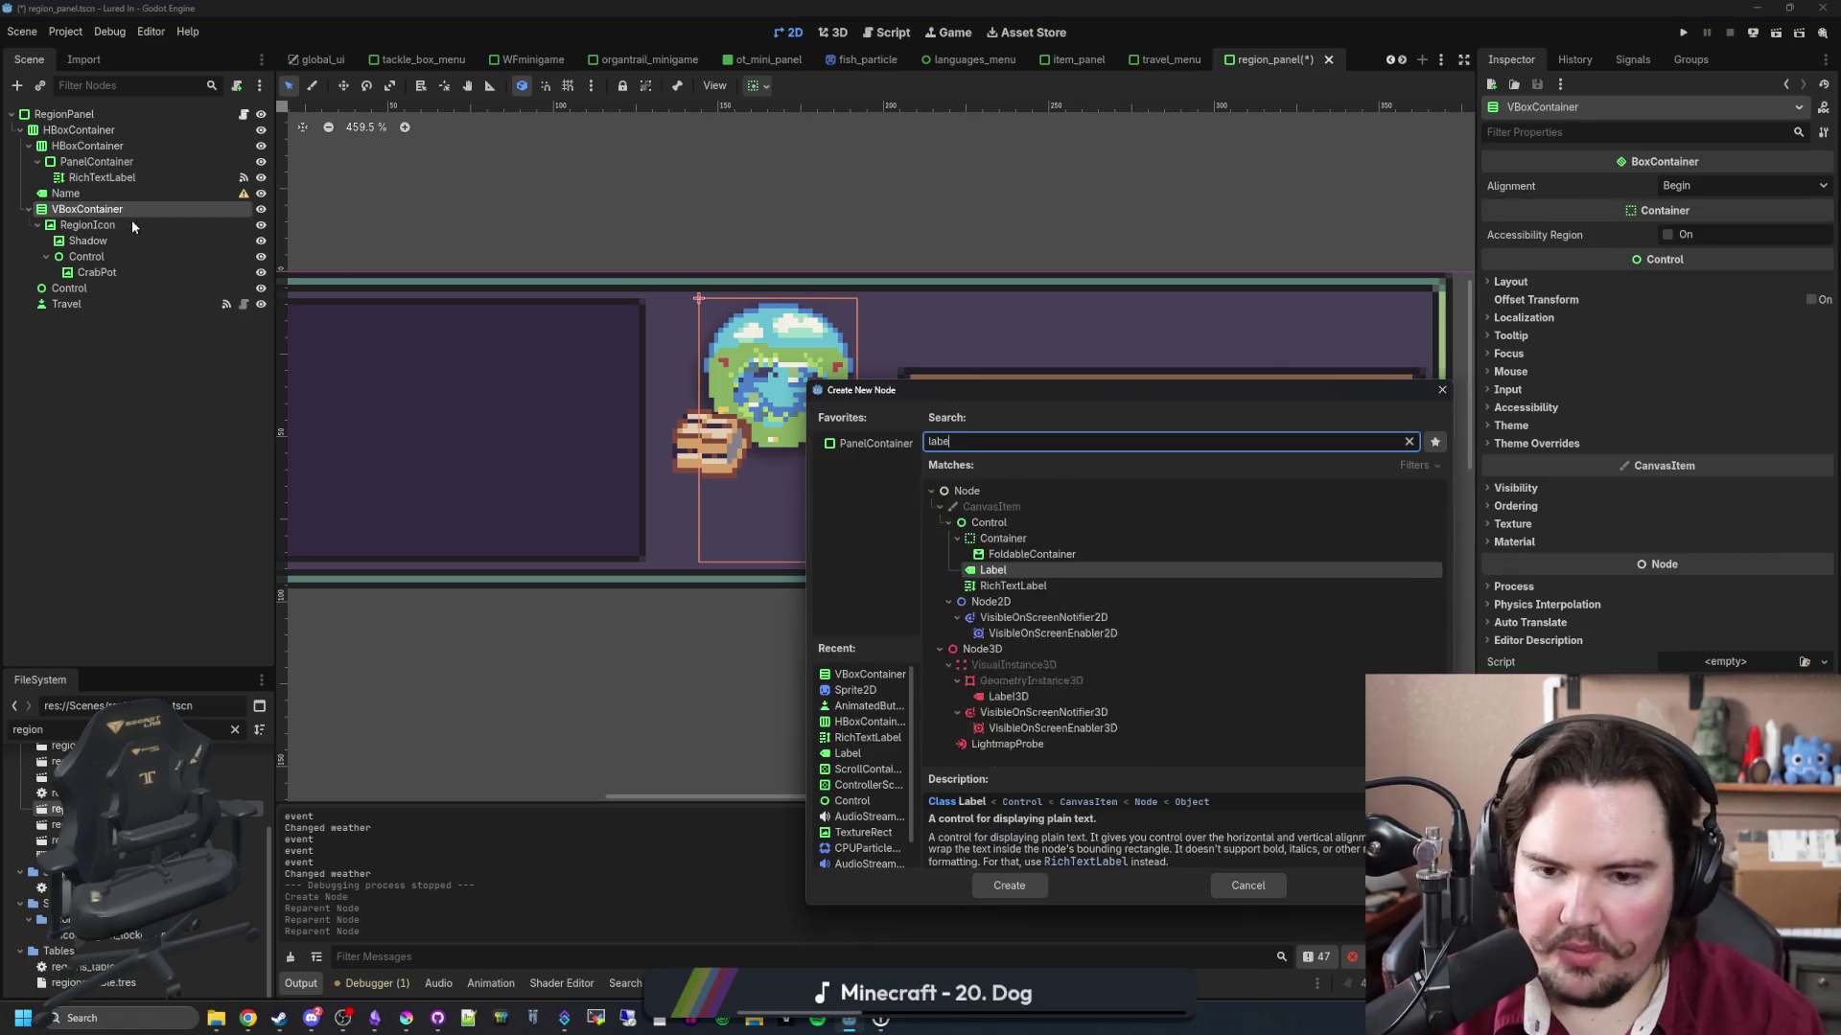
key(Return)
click(1600, 249)
text(1/10)
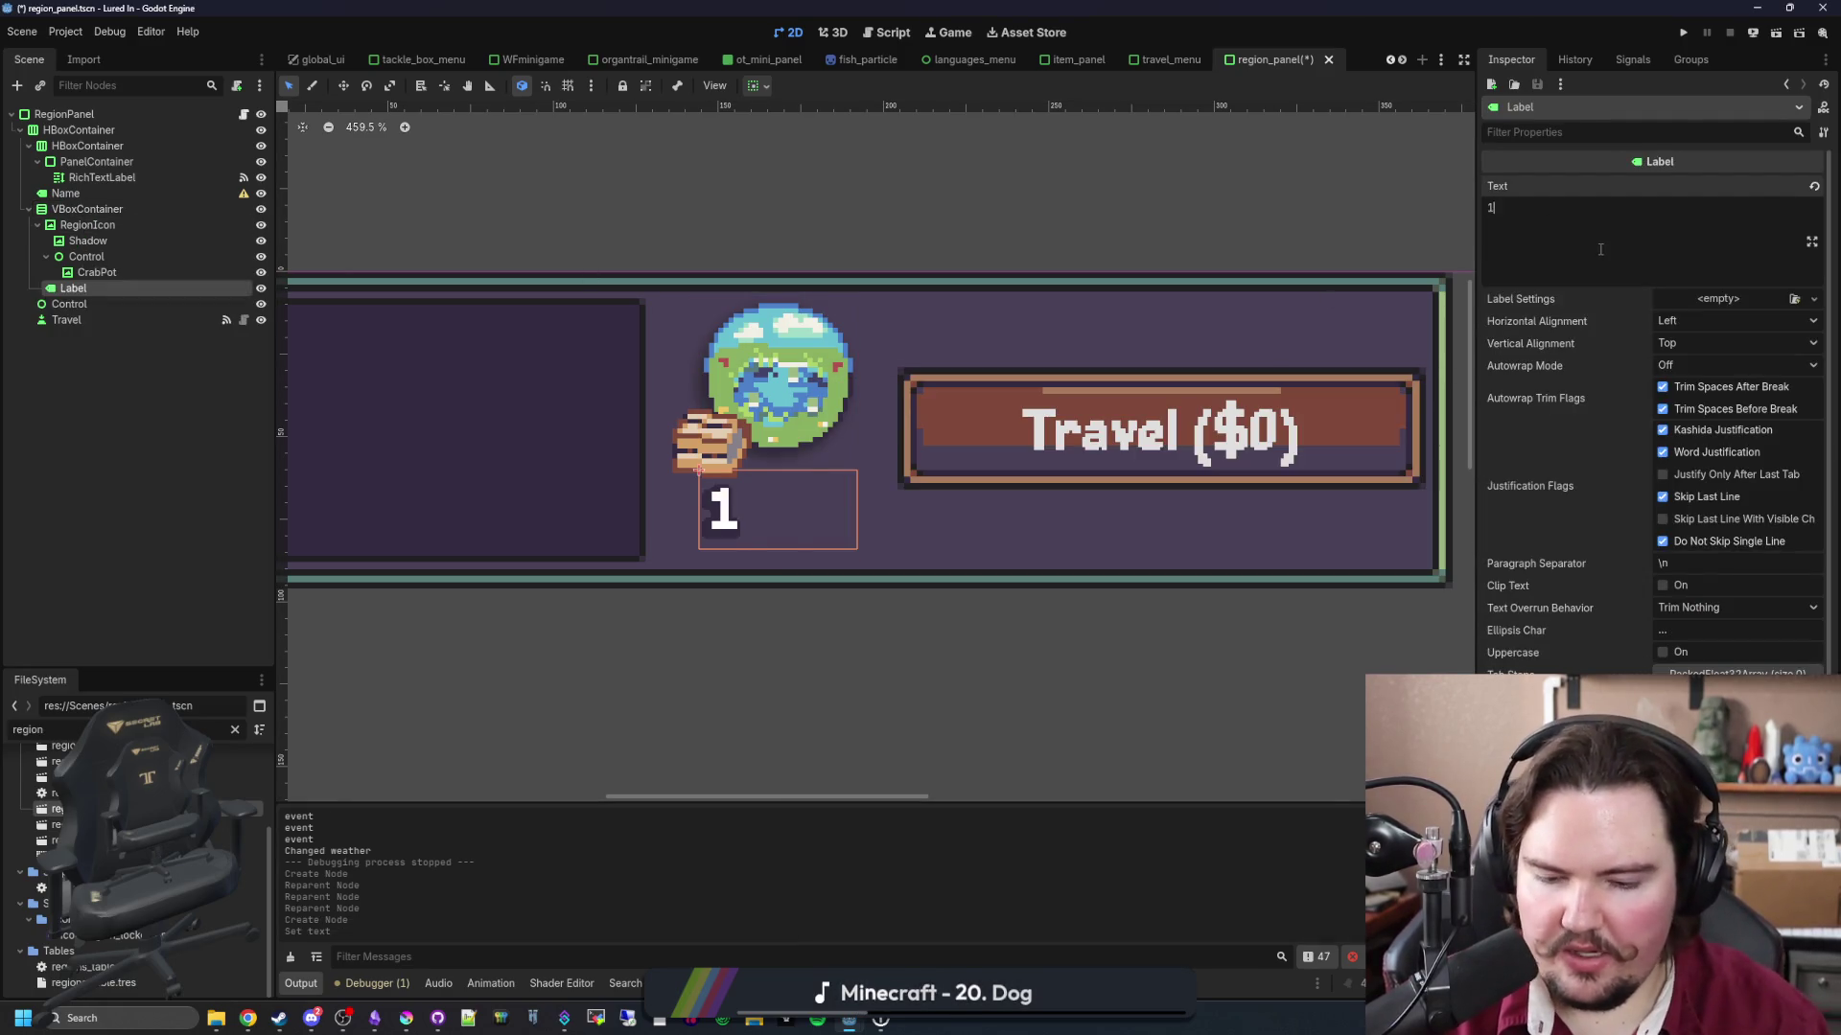
Step: Centre the label's text both vertically and horizontally
click(92, 272)
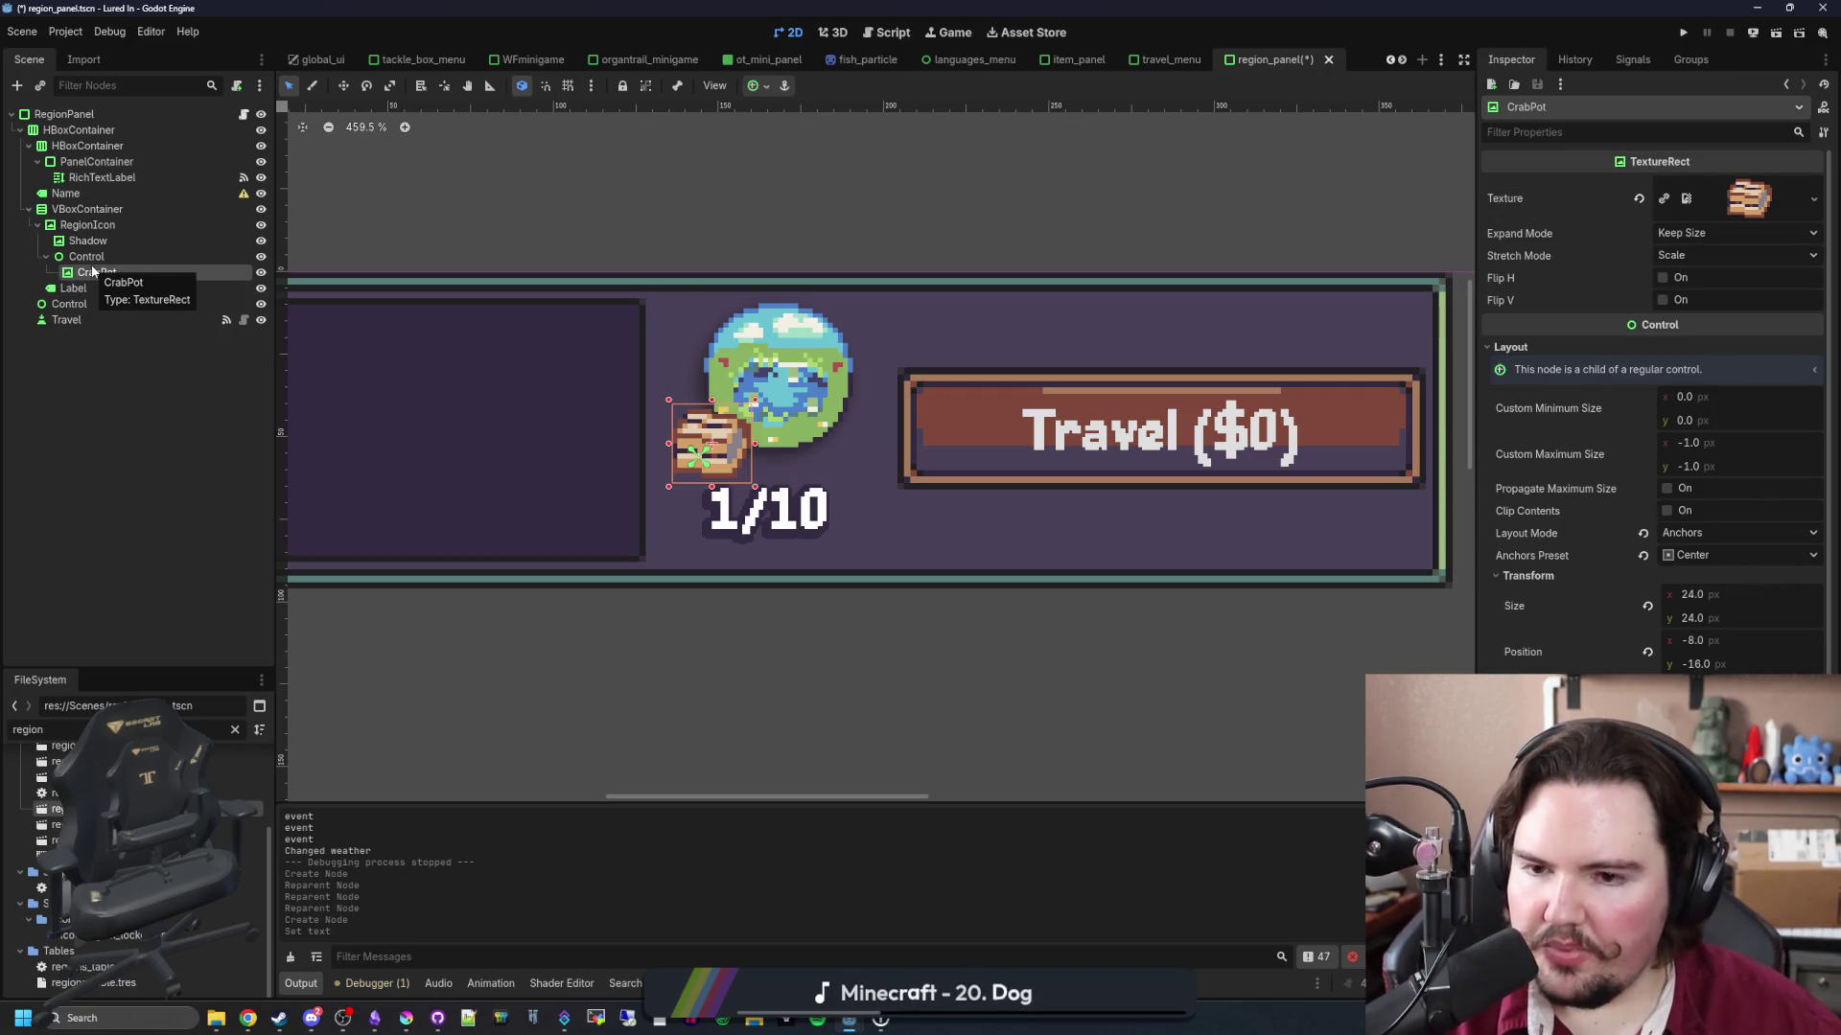
click(83, 289)
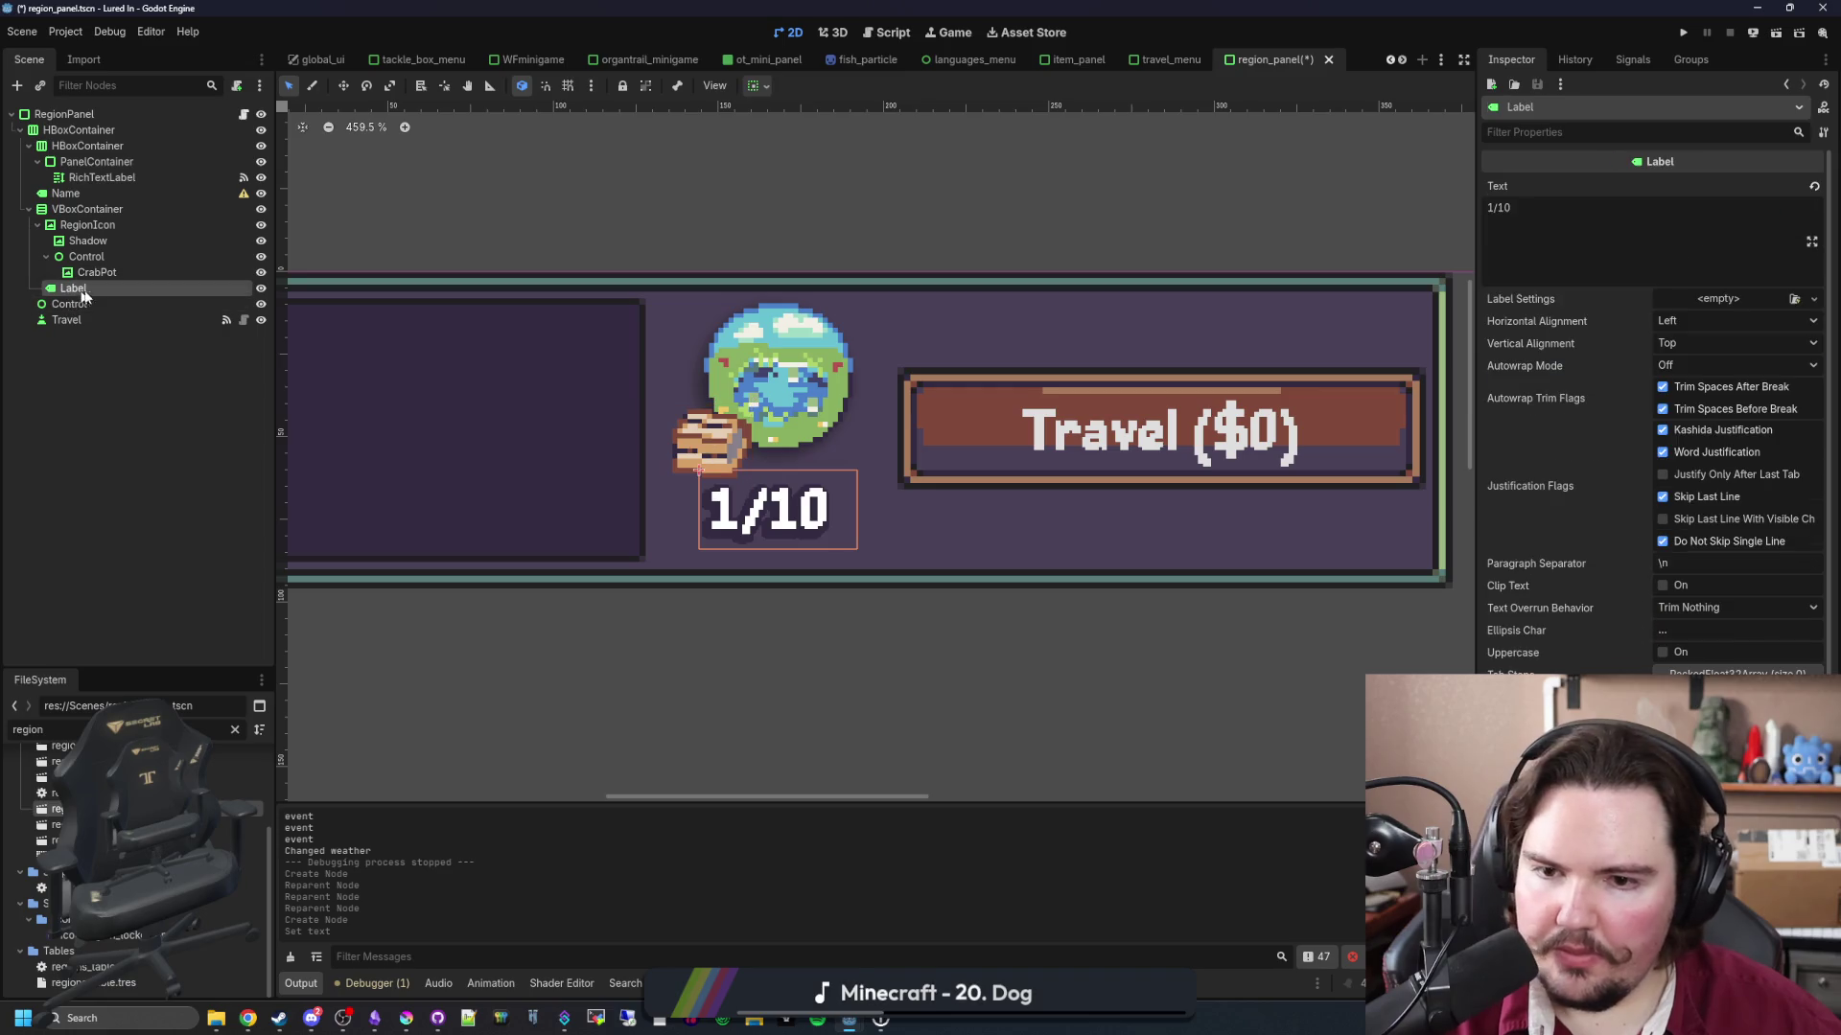
click(1702, 343)
click(1703, 395)
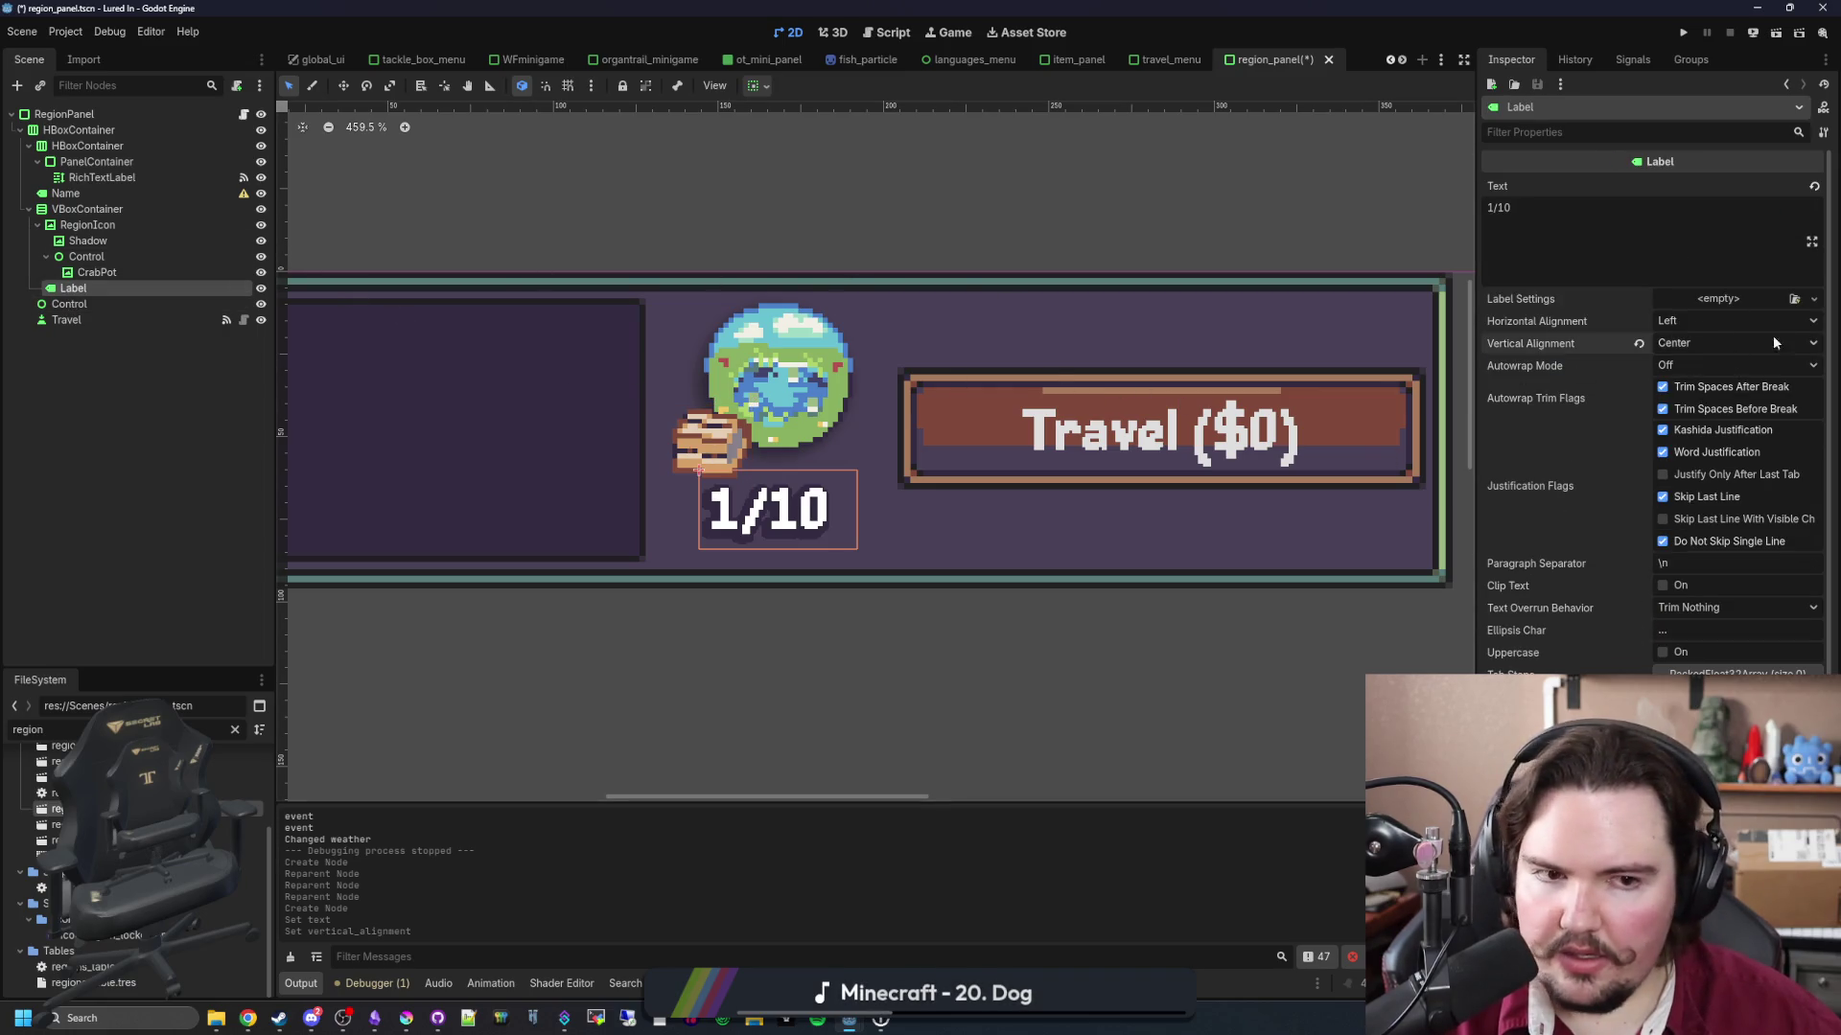
click(1711, 320)
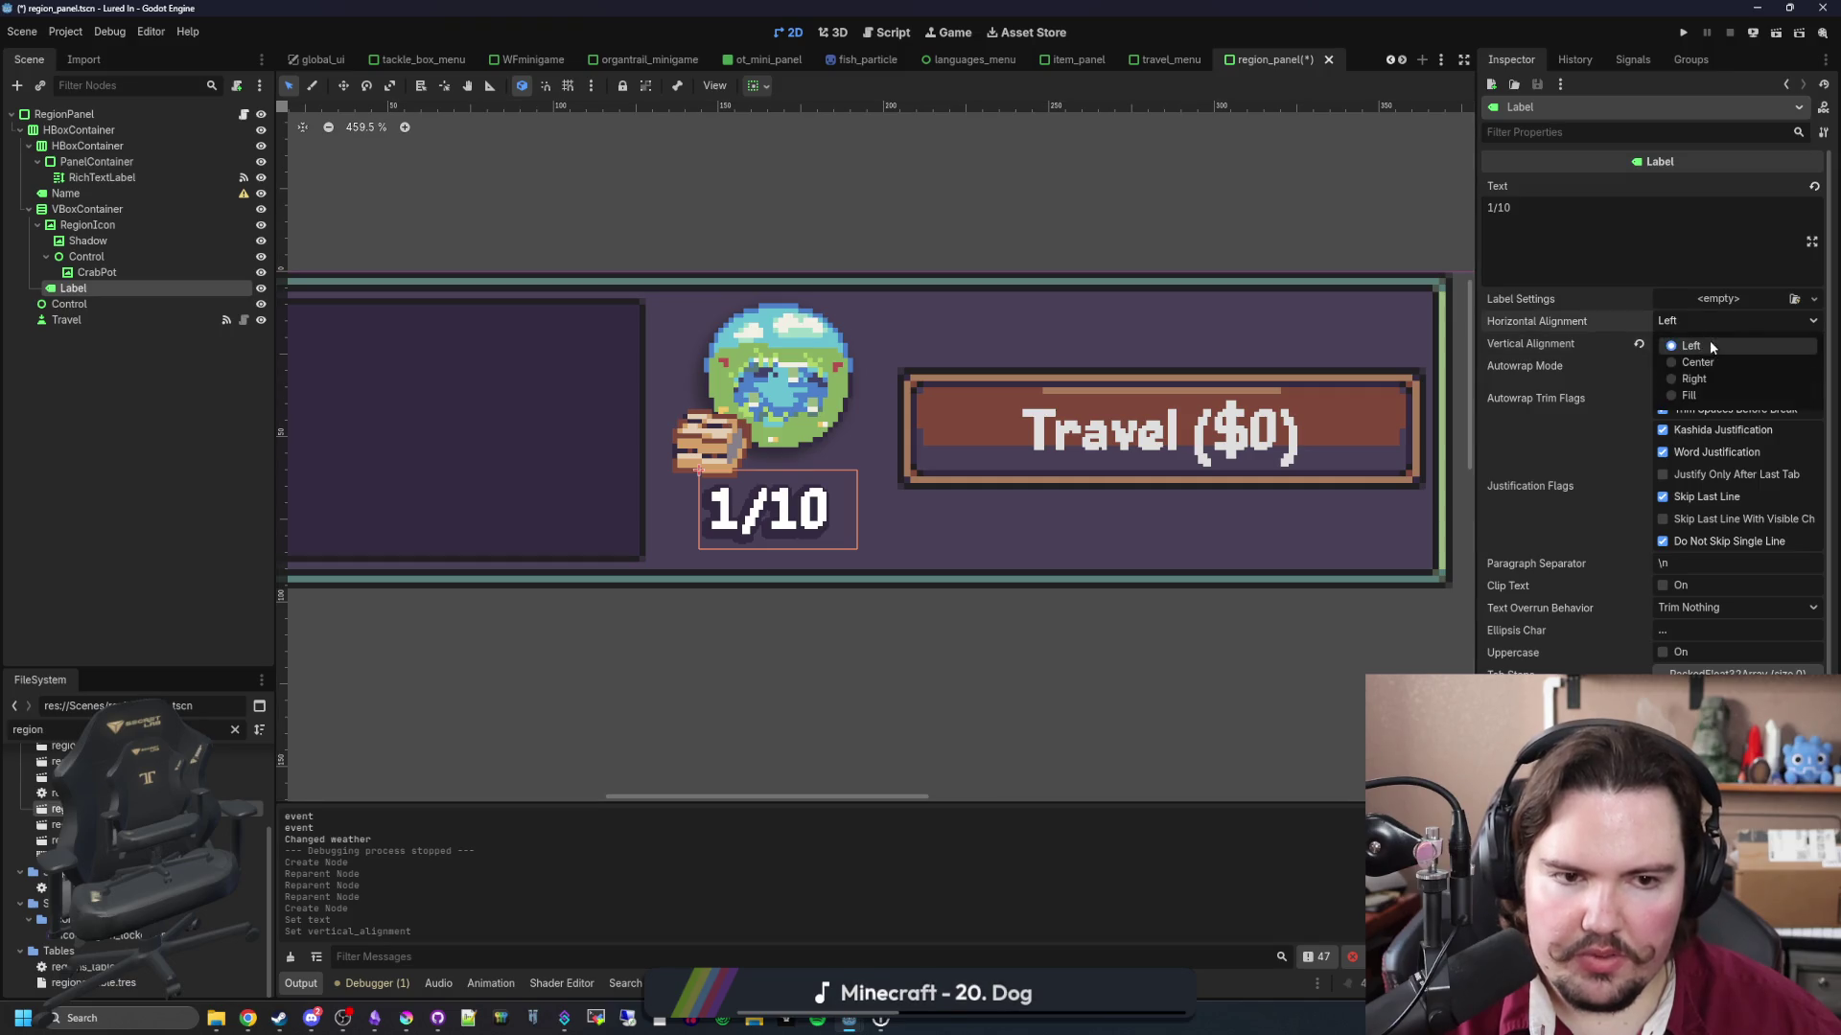
click(1707, 373)
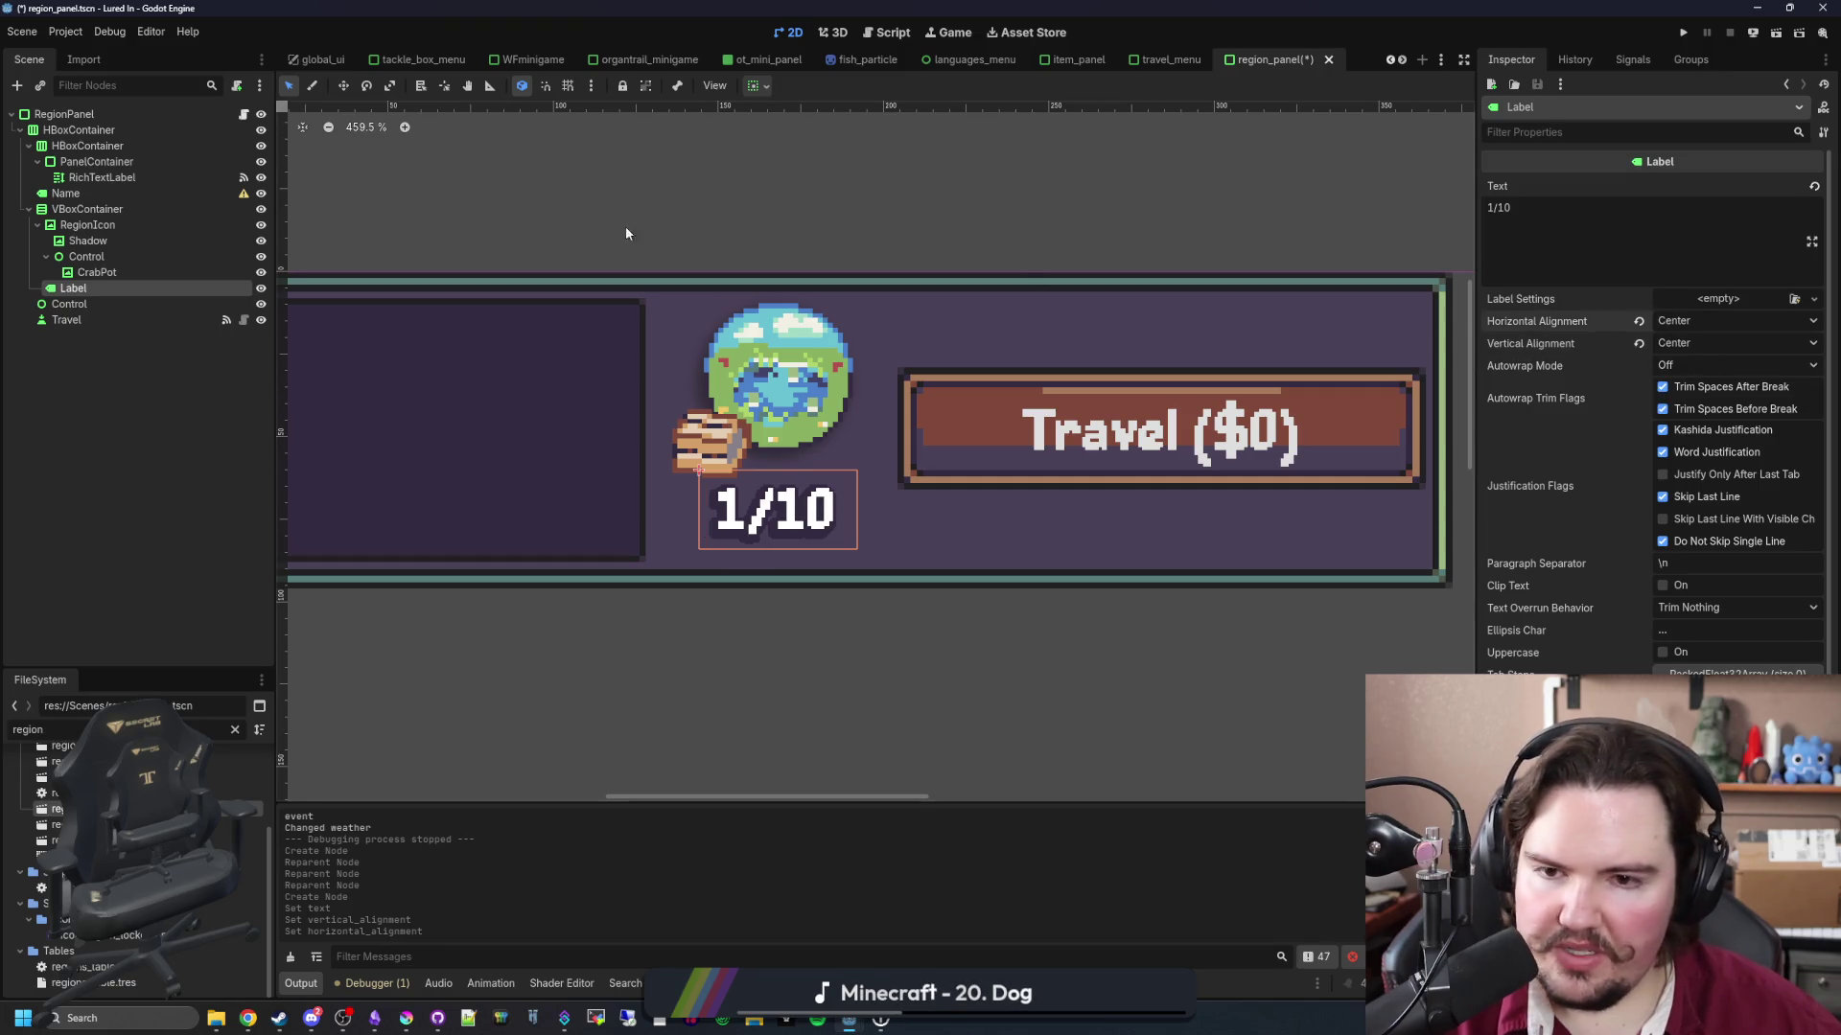
Step: Set the VBoxContainer alignment to Center and check the label's visibility toggle
click(107, 208)
click(1705, 185)
click(1700, 228)
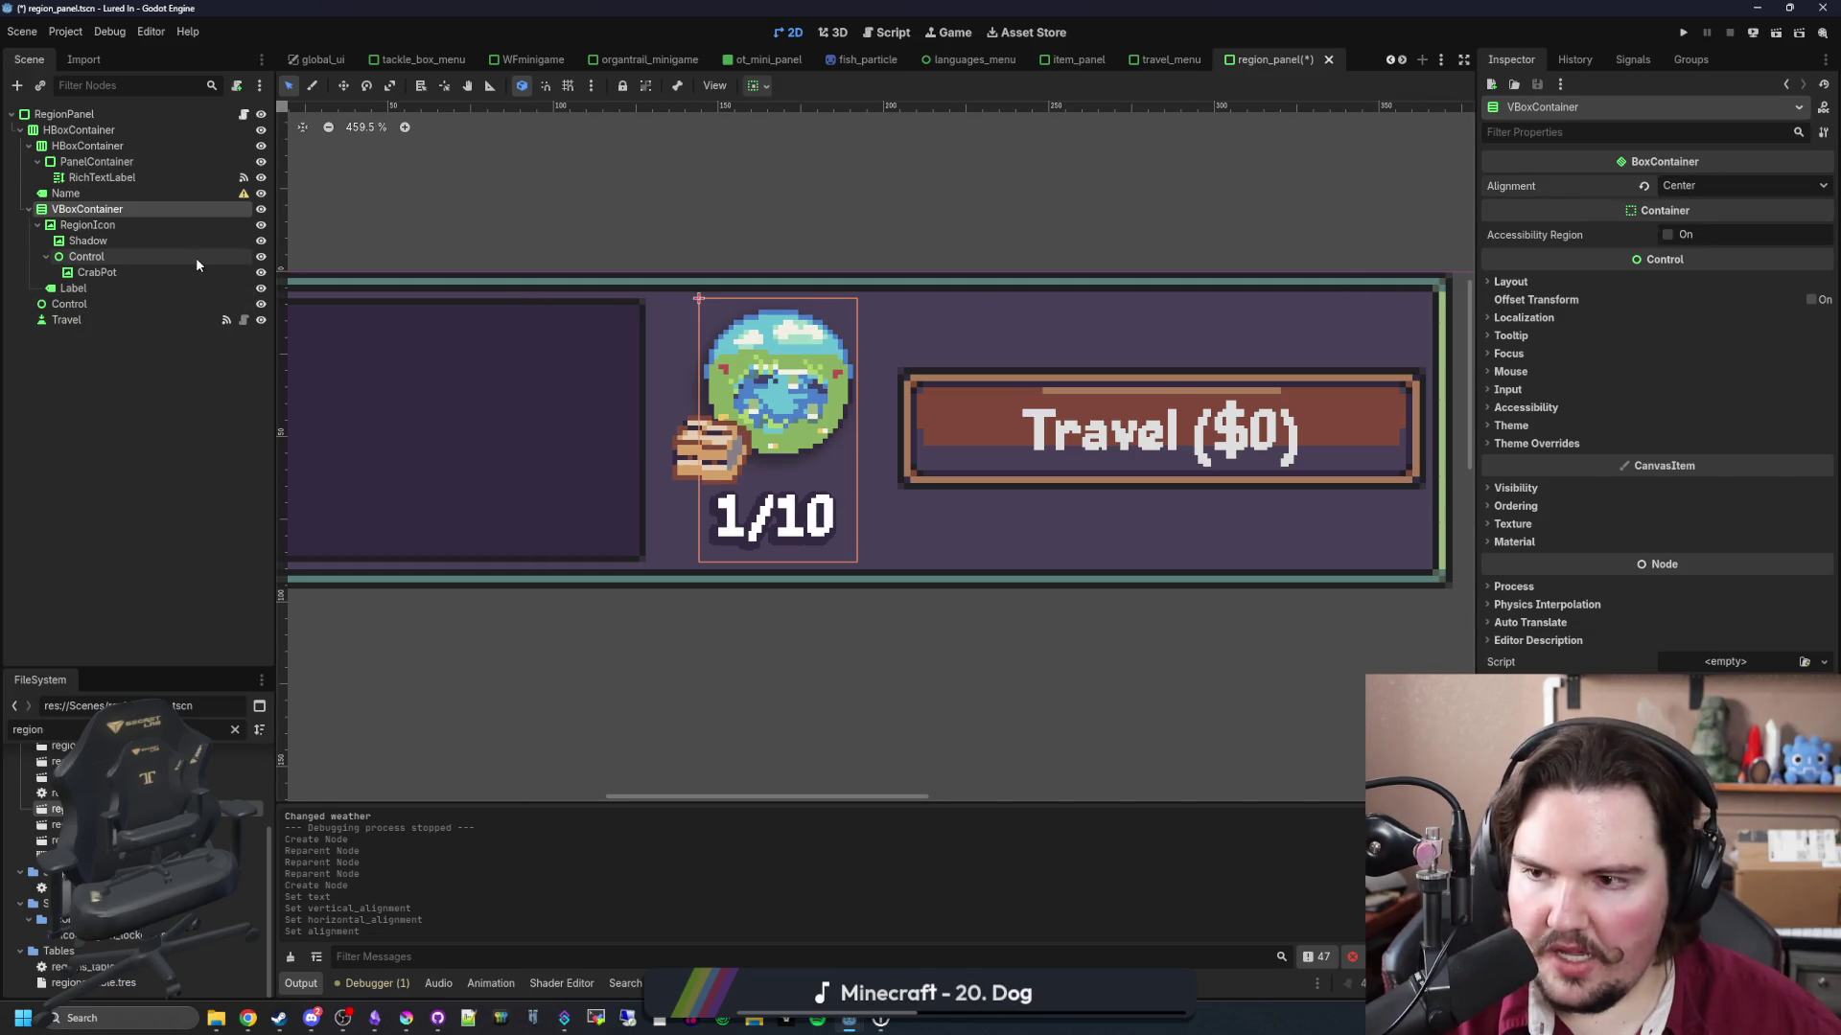
click(217, 288)
click(261, 288)
click(261, 288)
click(261, 288)
click(260, 287)
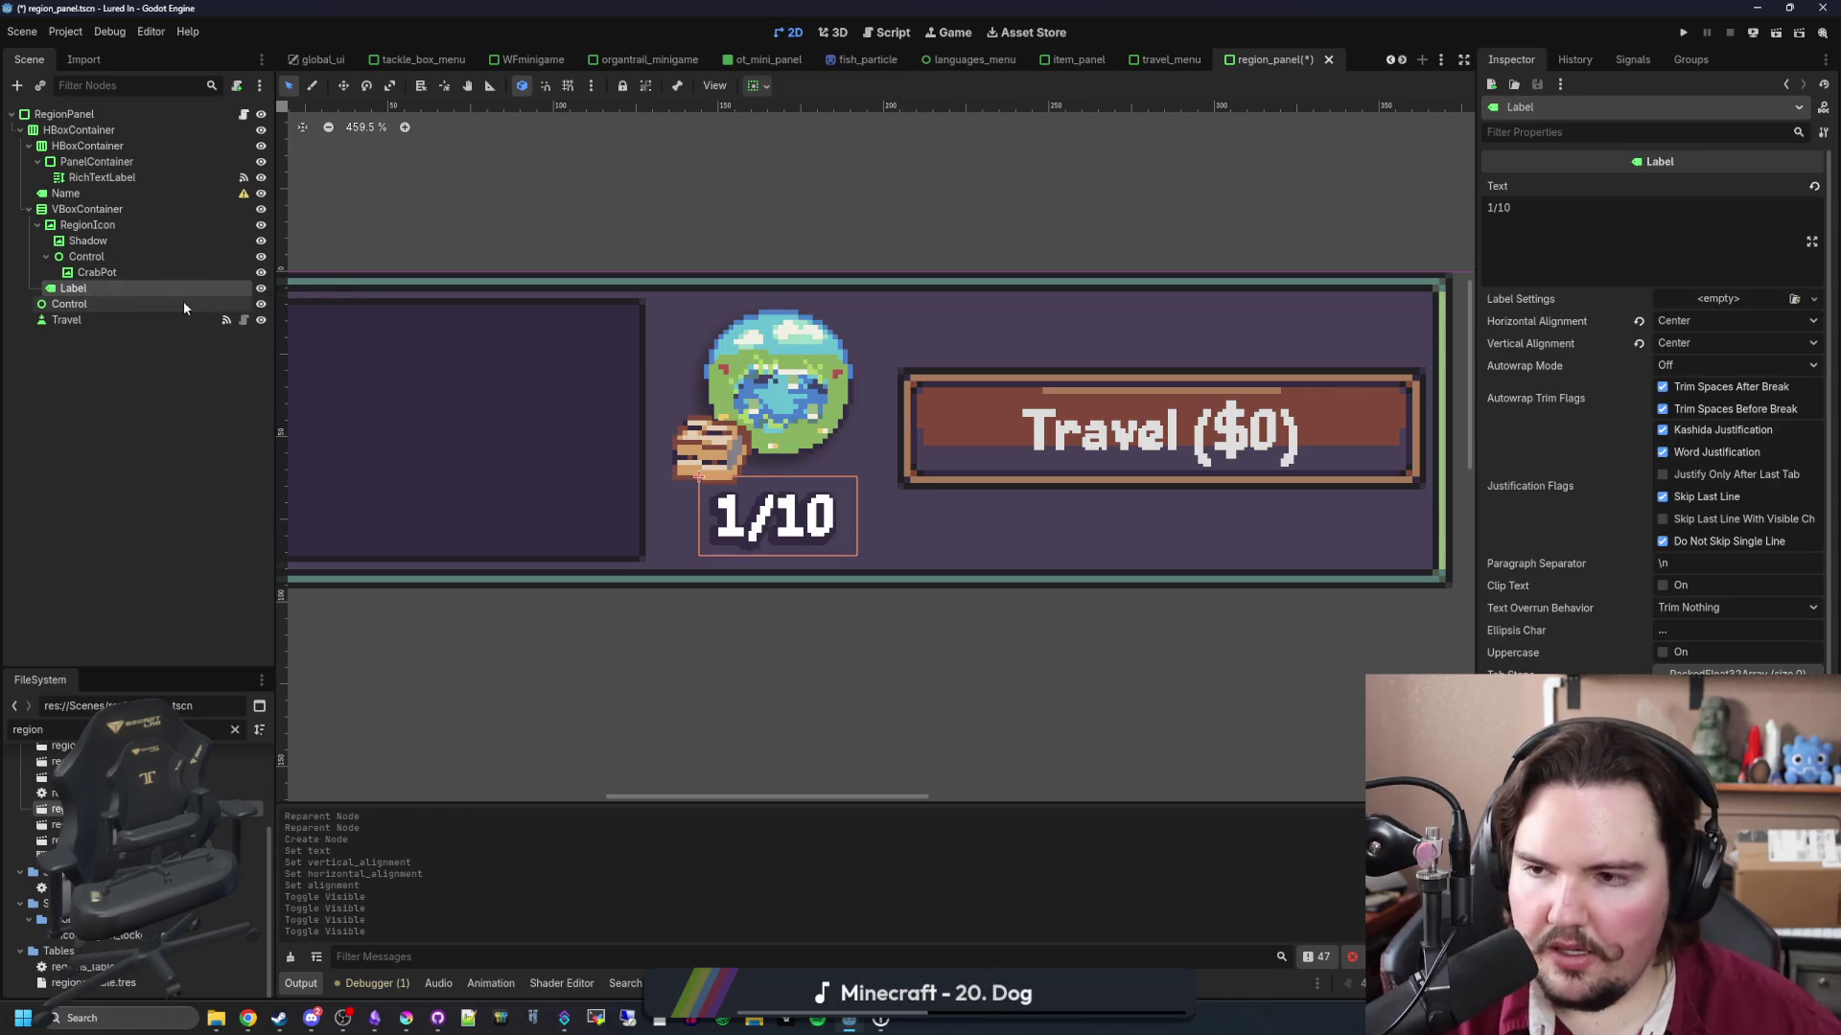
Step: Rename the Label to PotLabel and bring up region_panel.gd
double_click(91, 289)
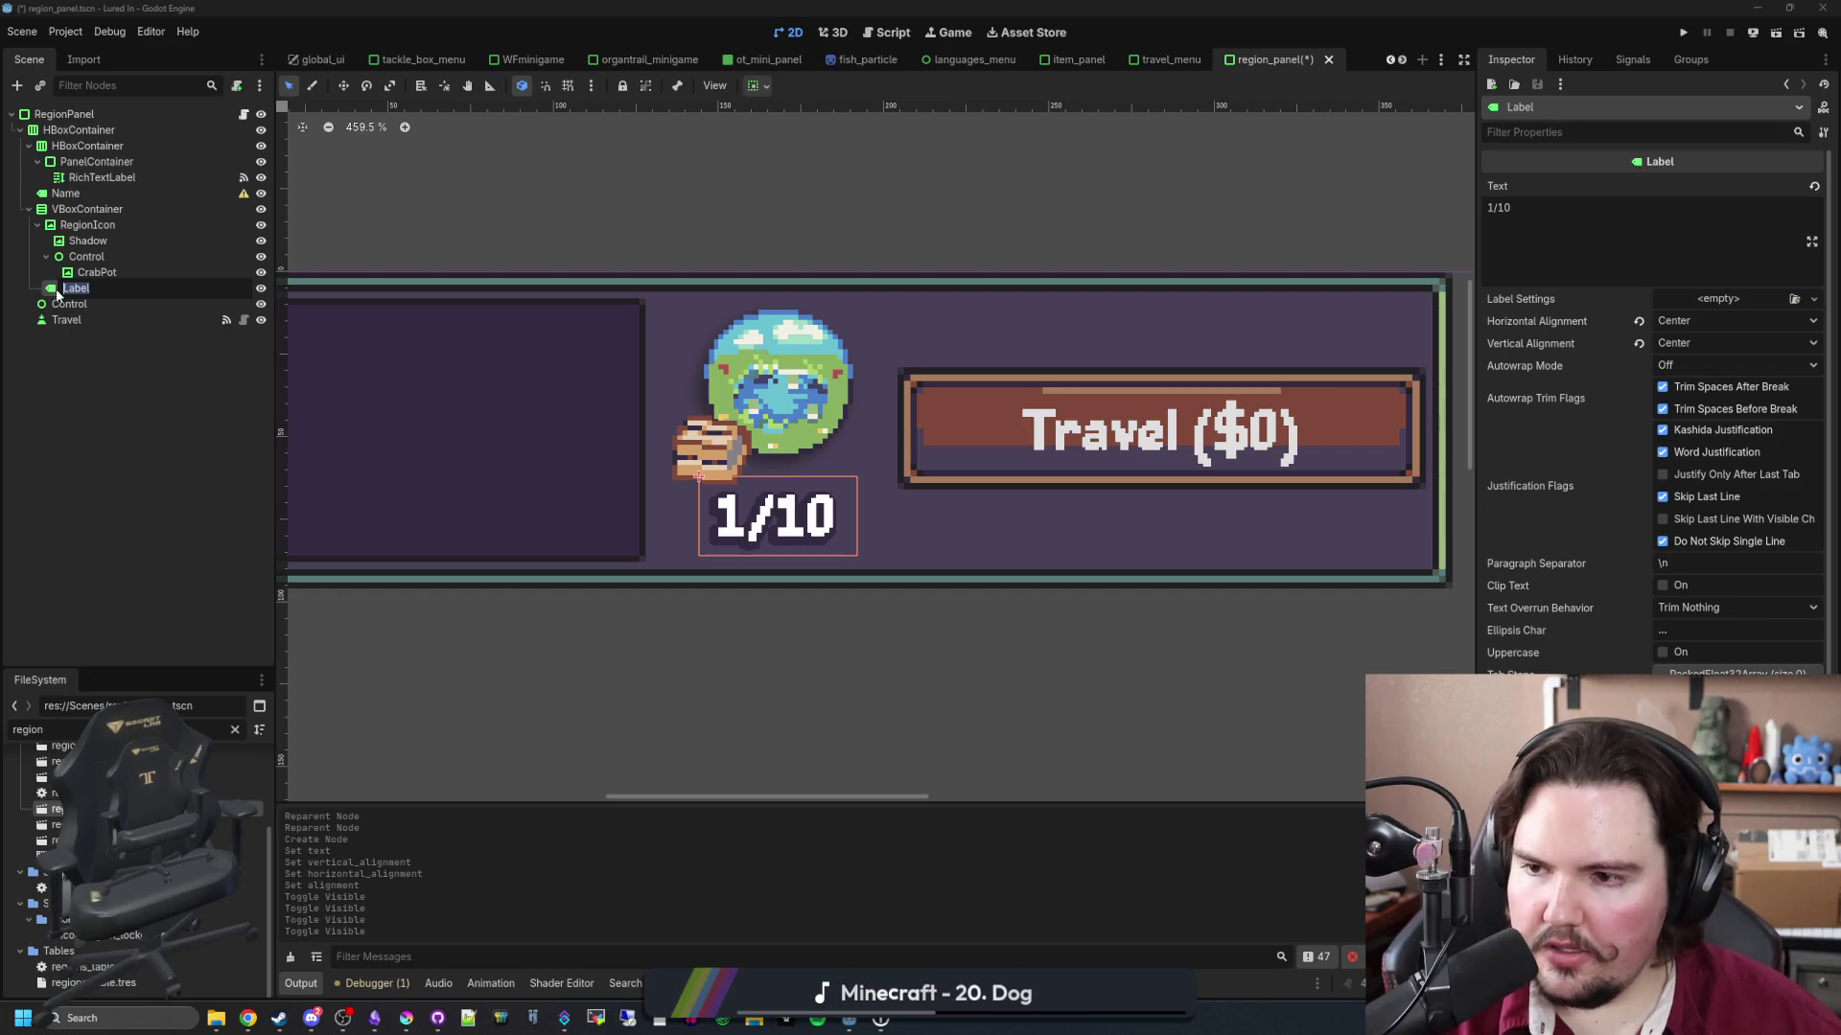
text(Pot)
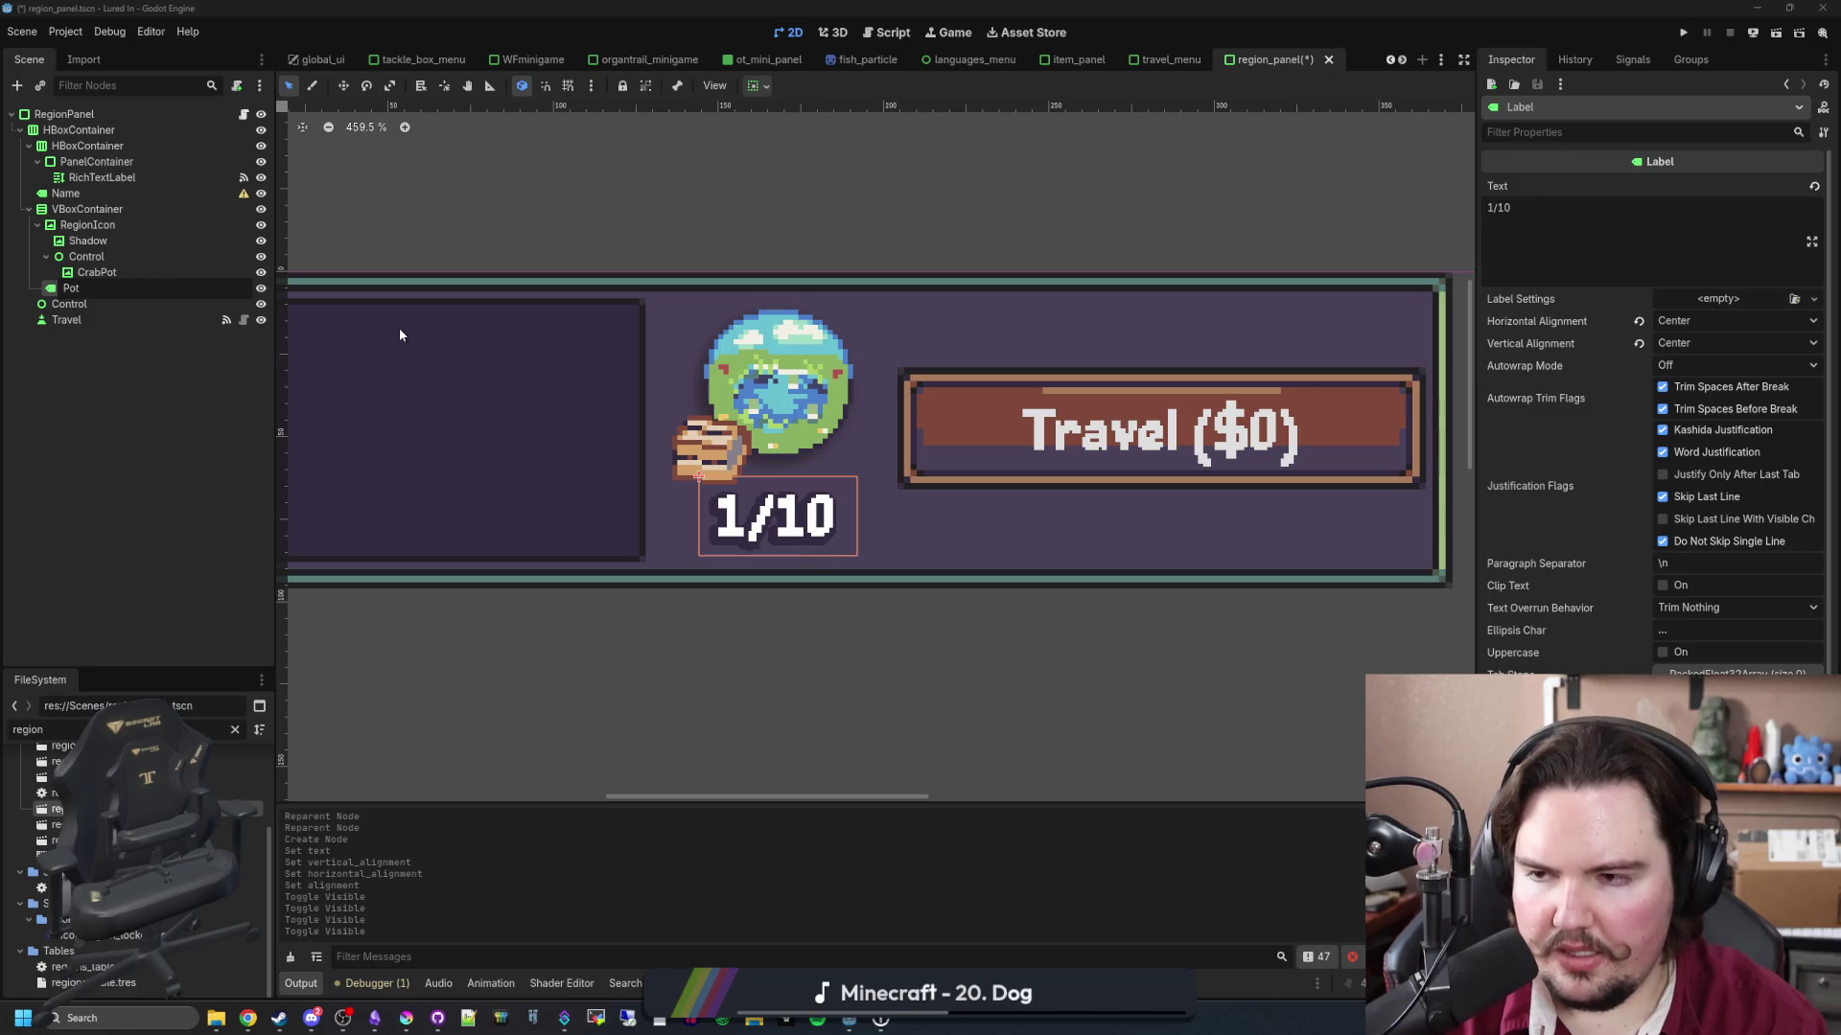
text(Label)
key(Return)
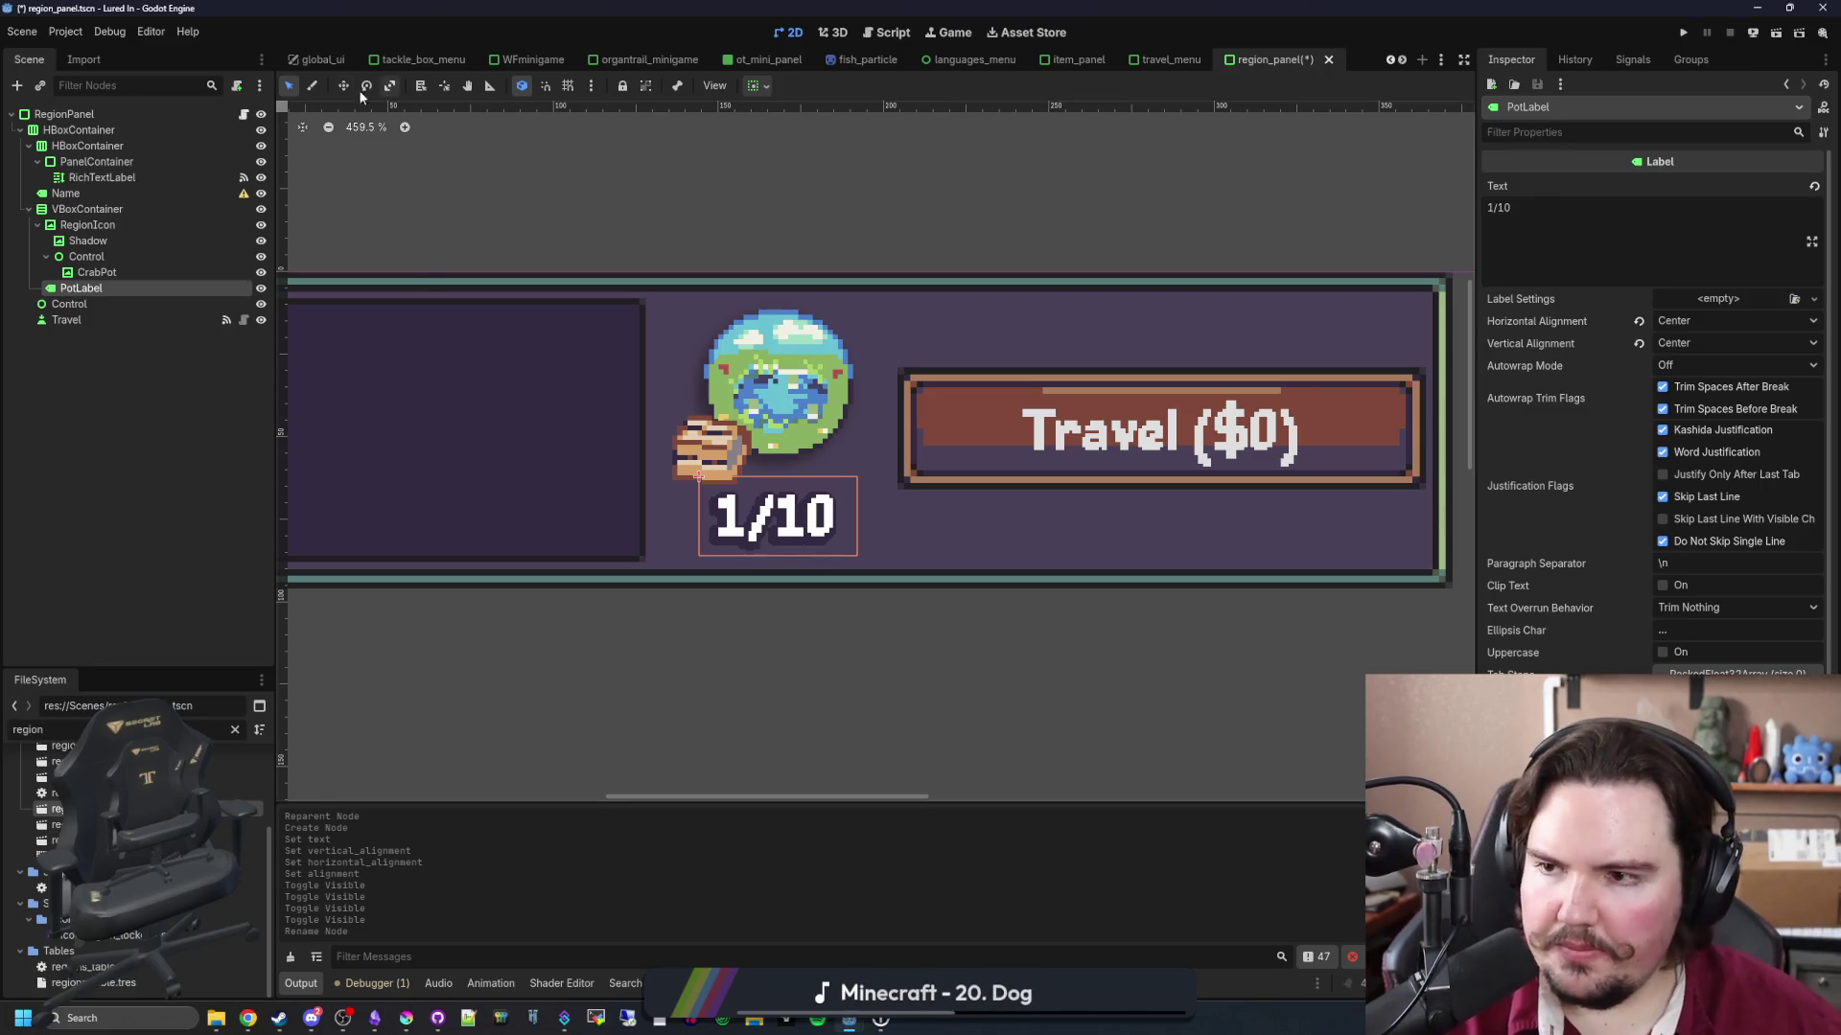
click(244, 114)
scroll(839, 309, up, 3)
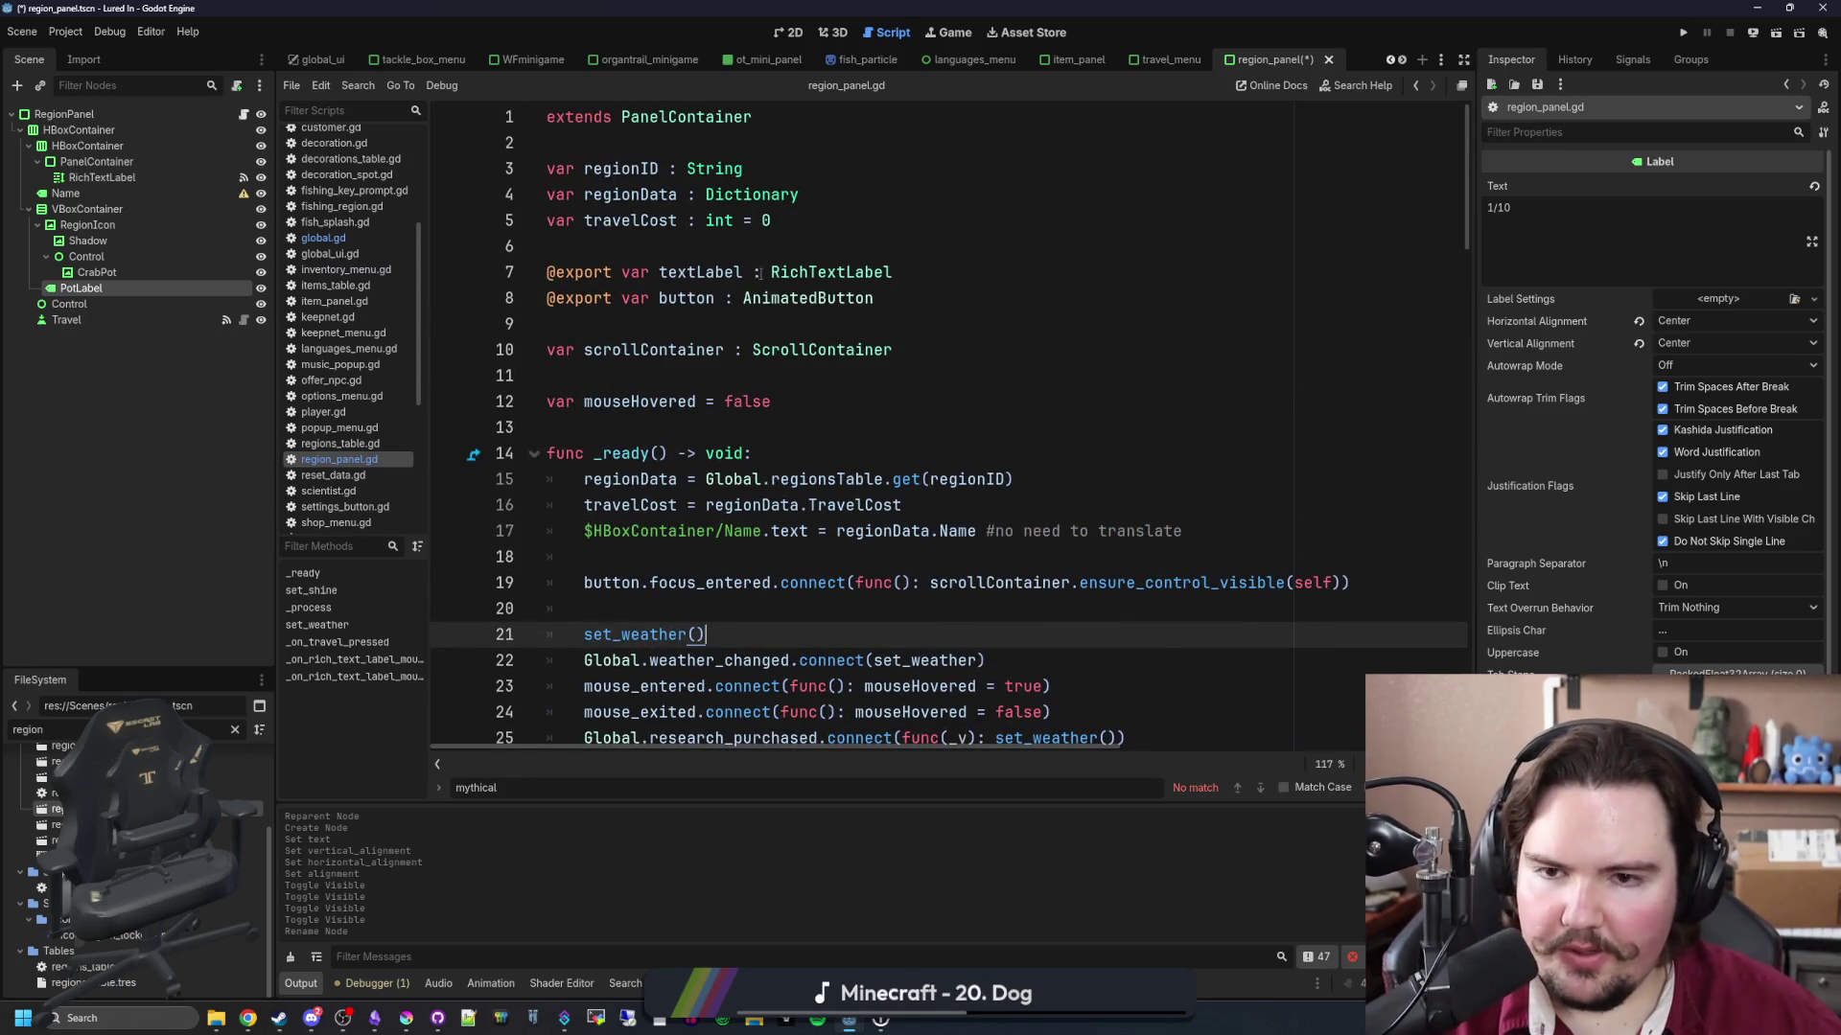
click(808, 246)
scroll(808, 246, down, 3)
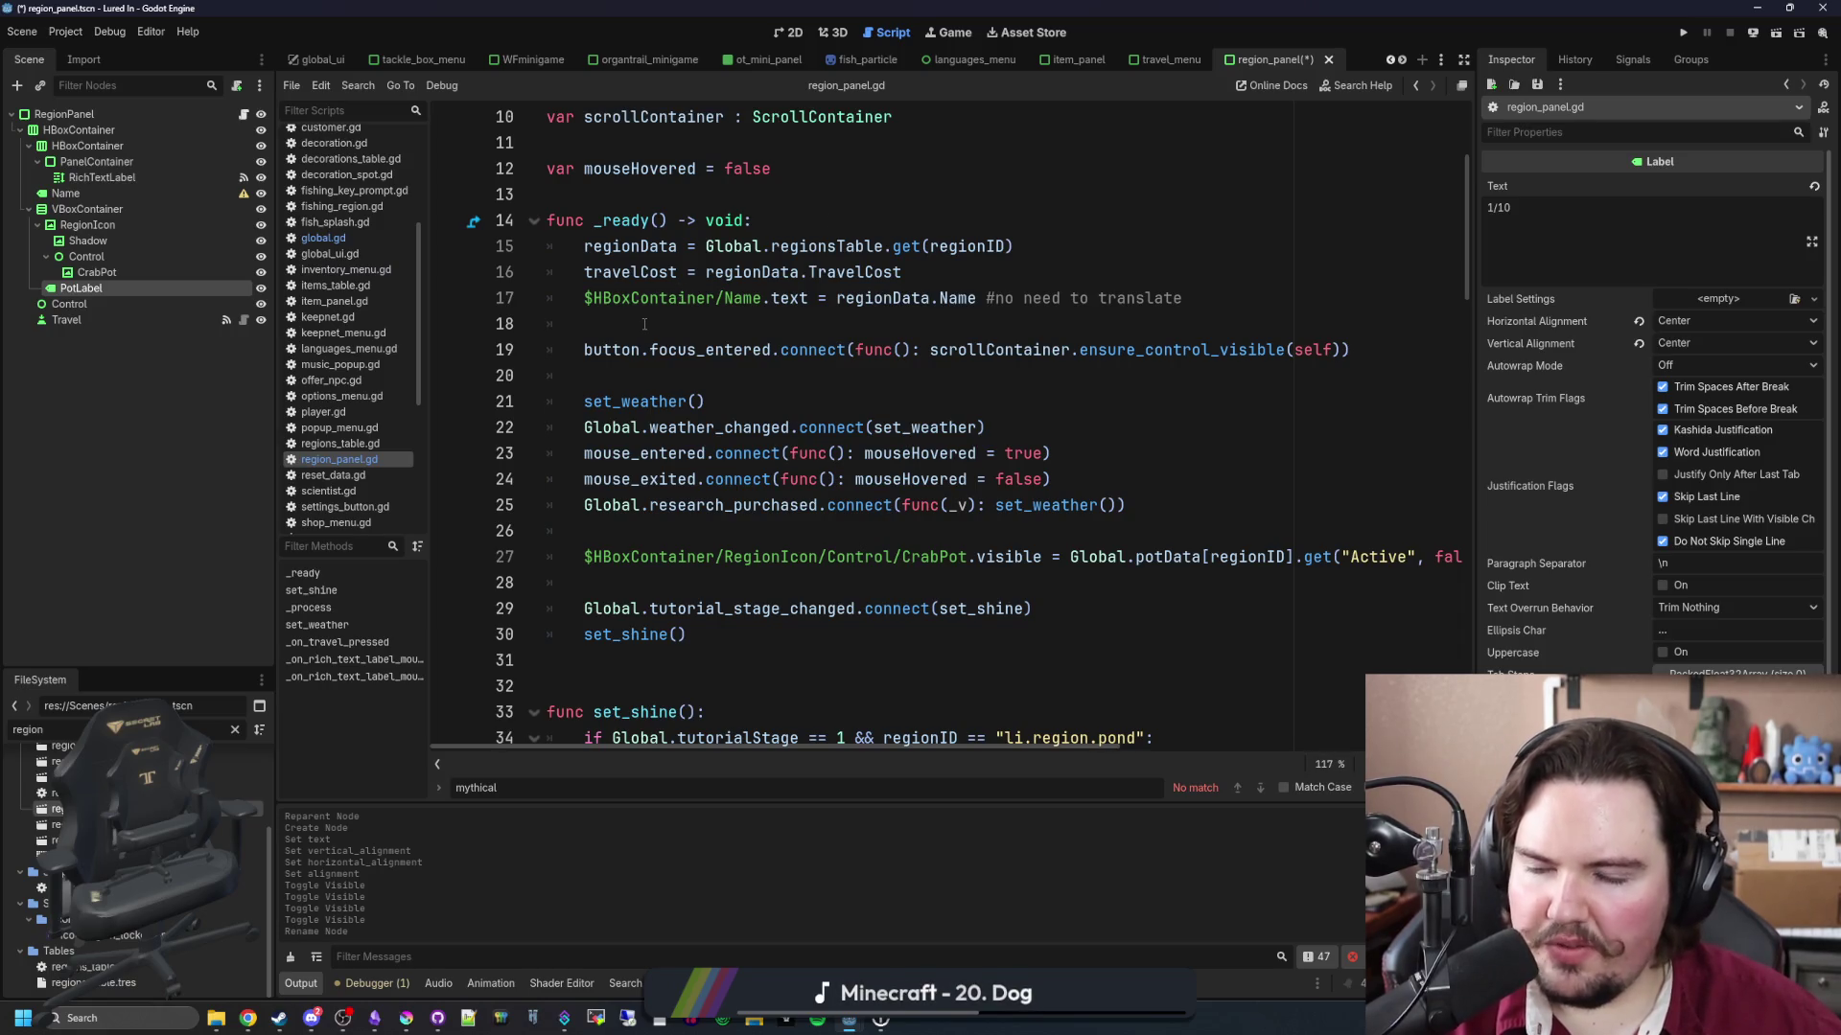
scroll(644, 324, down, 2)
click(910, 426)
scroll(958, 461, right, 2)
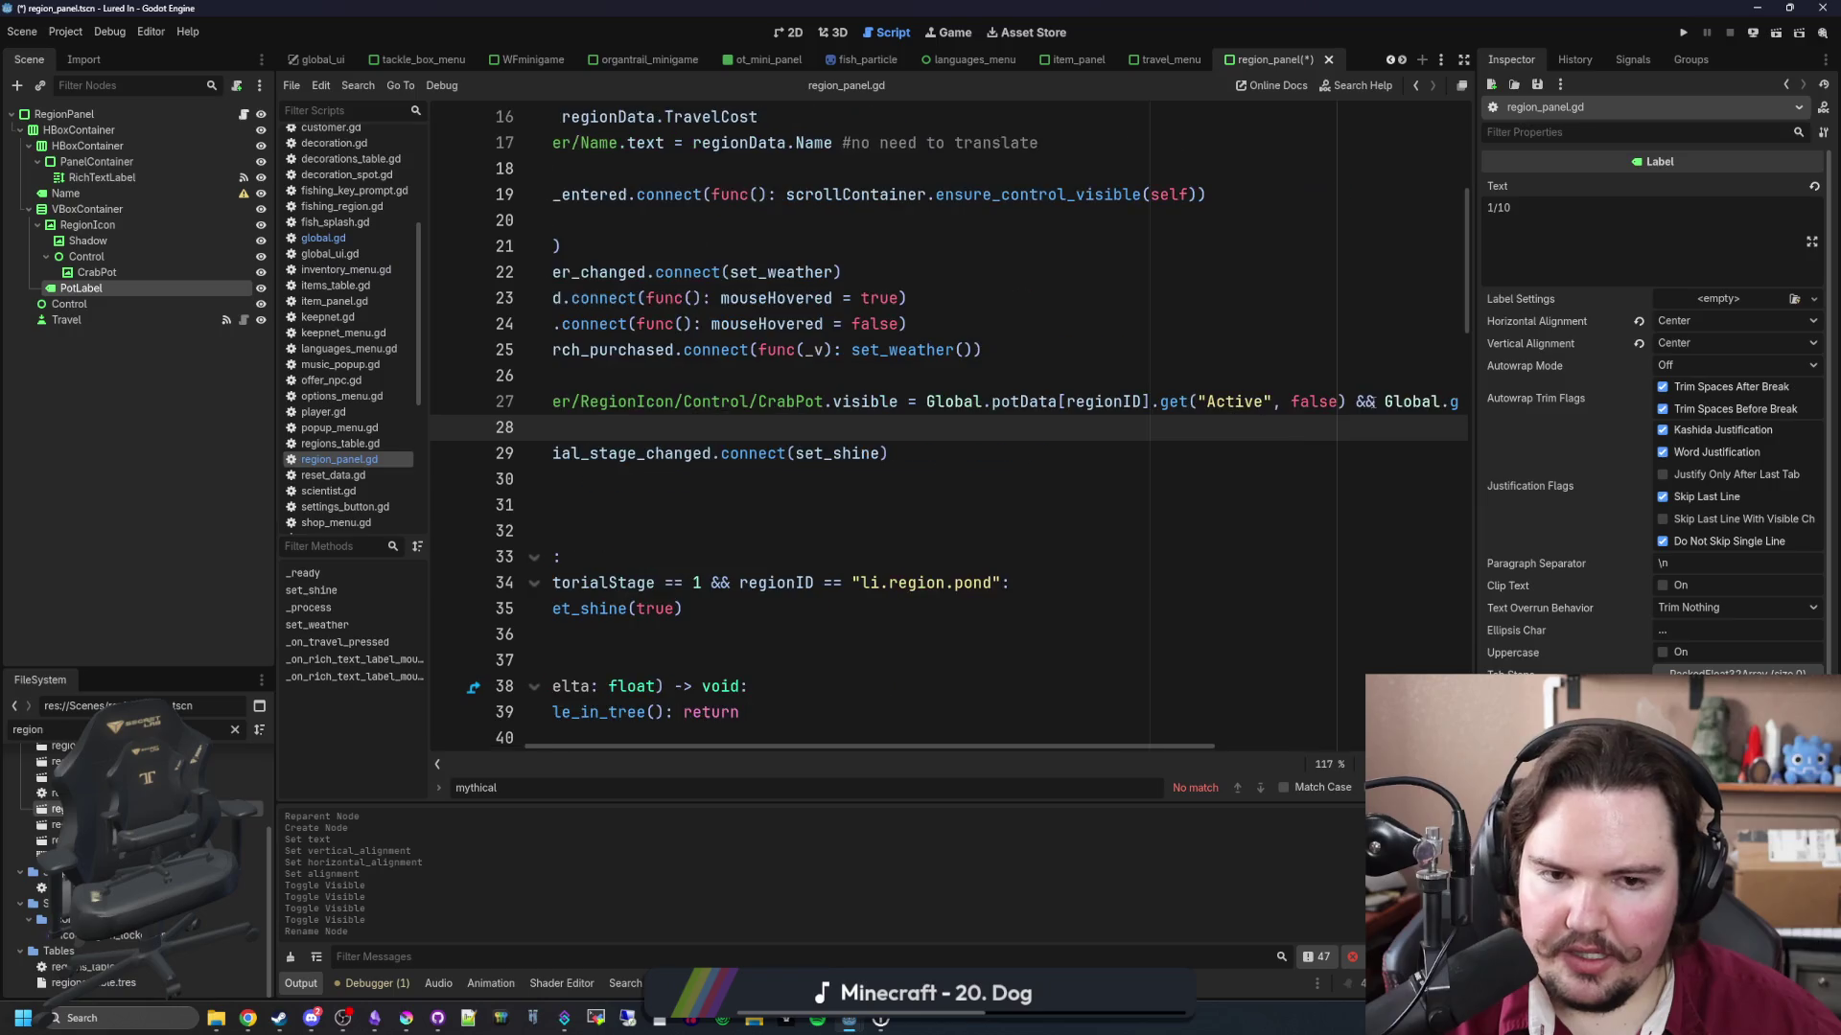
scroll(1050, 489, down, 3)
scroll(1050, 490, left, 2)
scroll(1049, 490, down, 17)
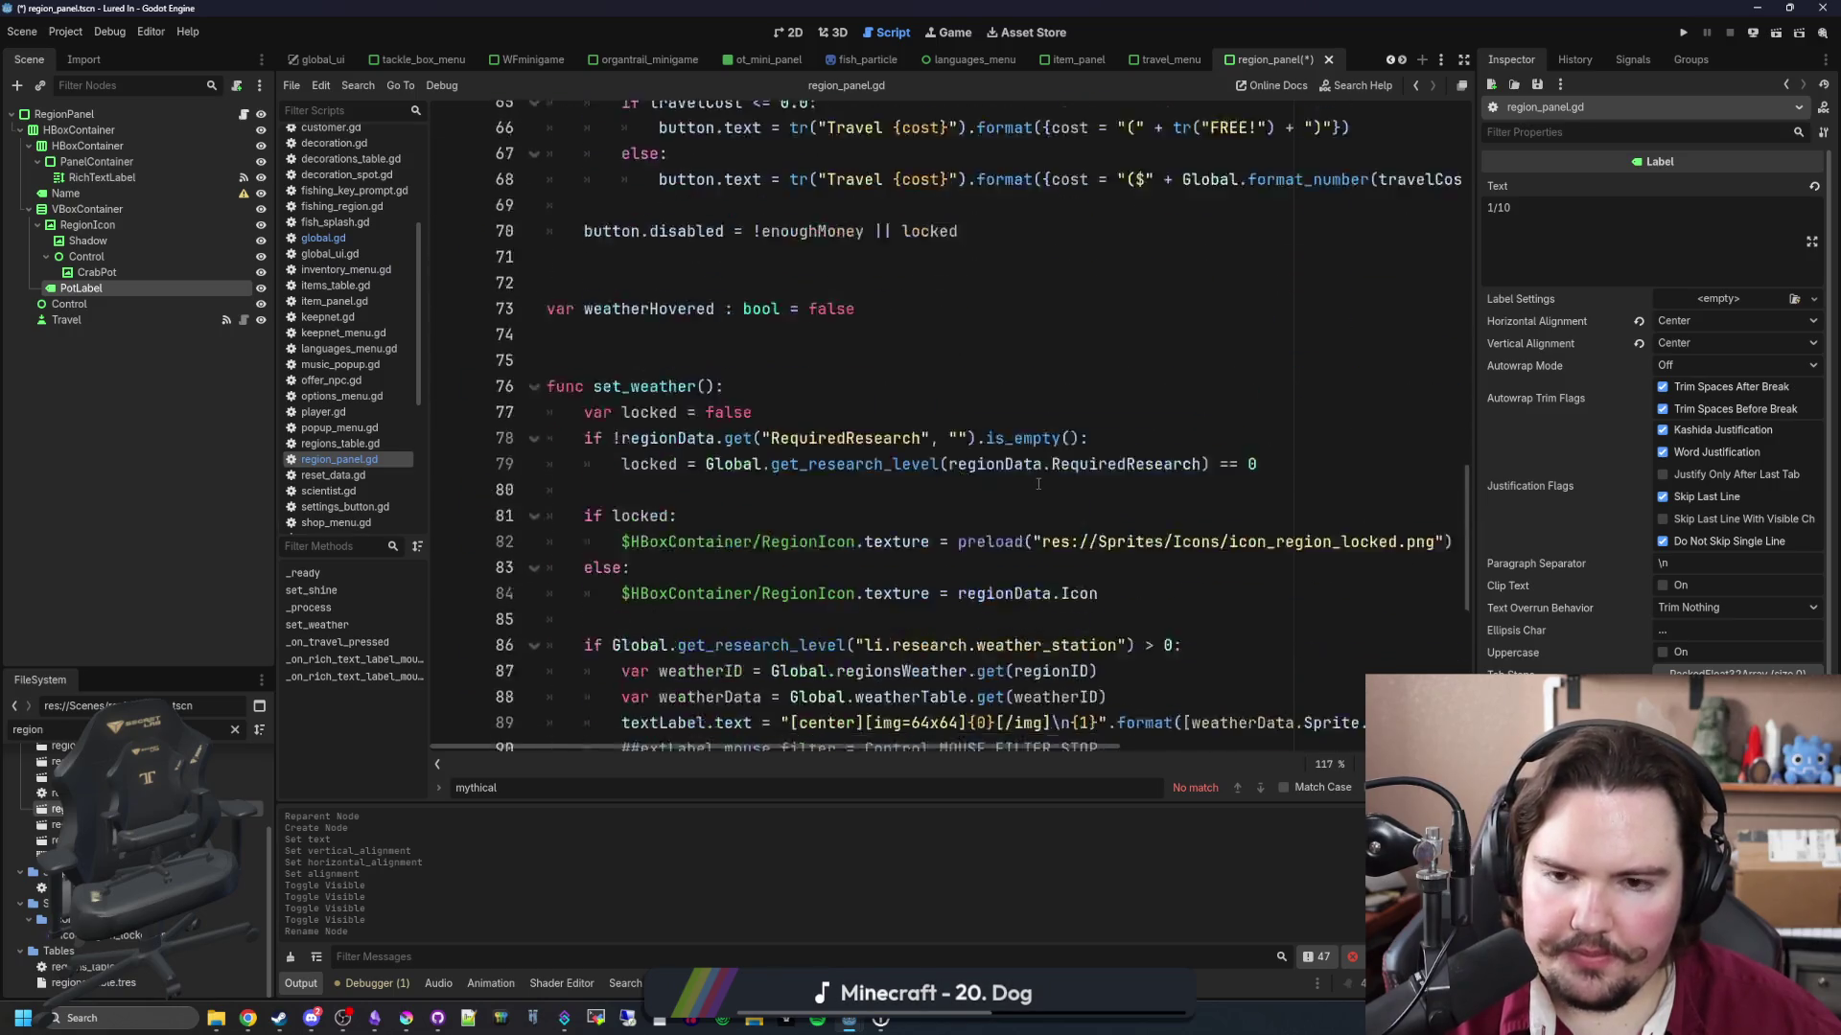
click(815, 503)
scroll(816, 504, up, 3)
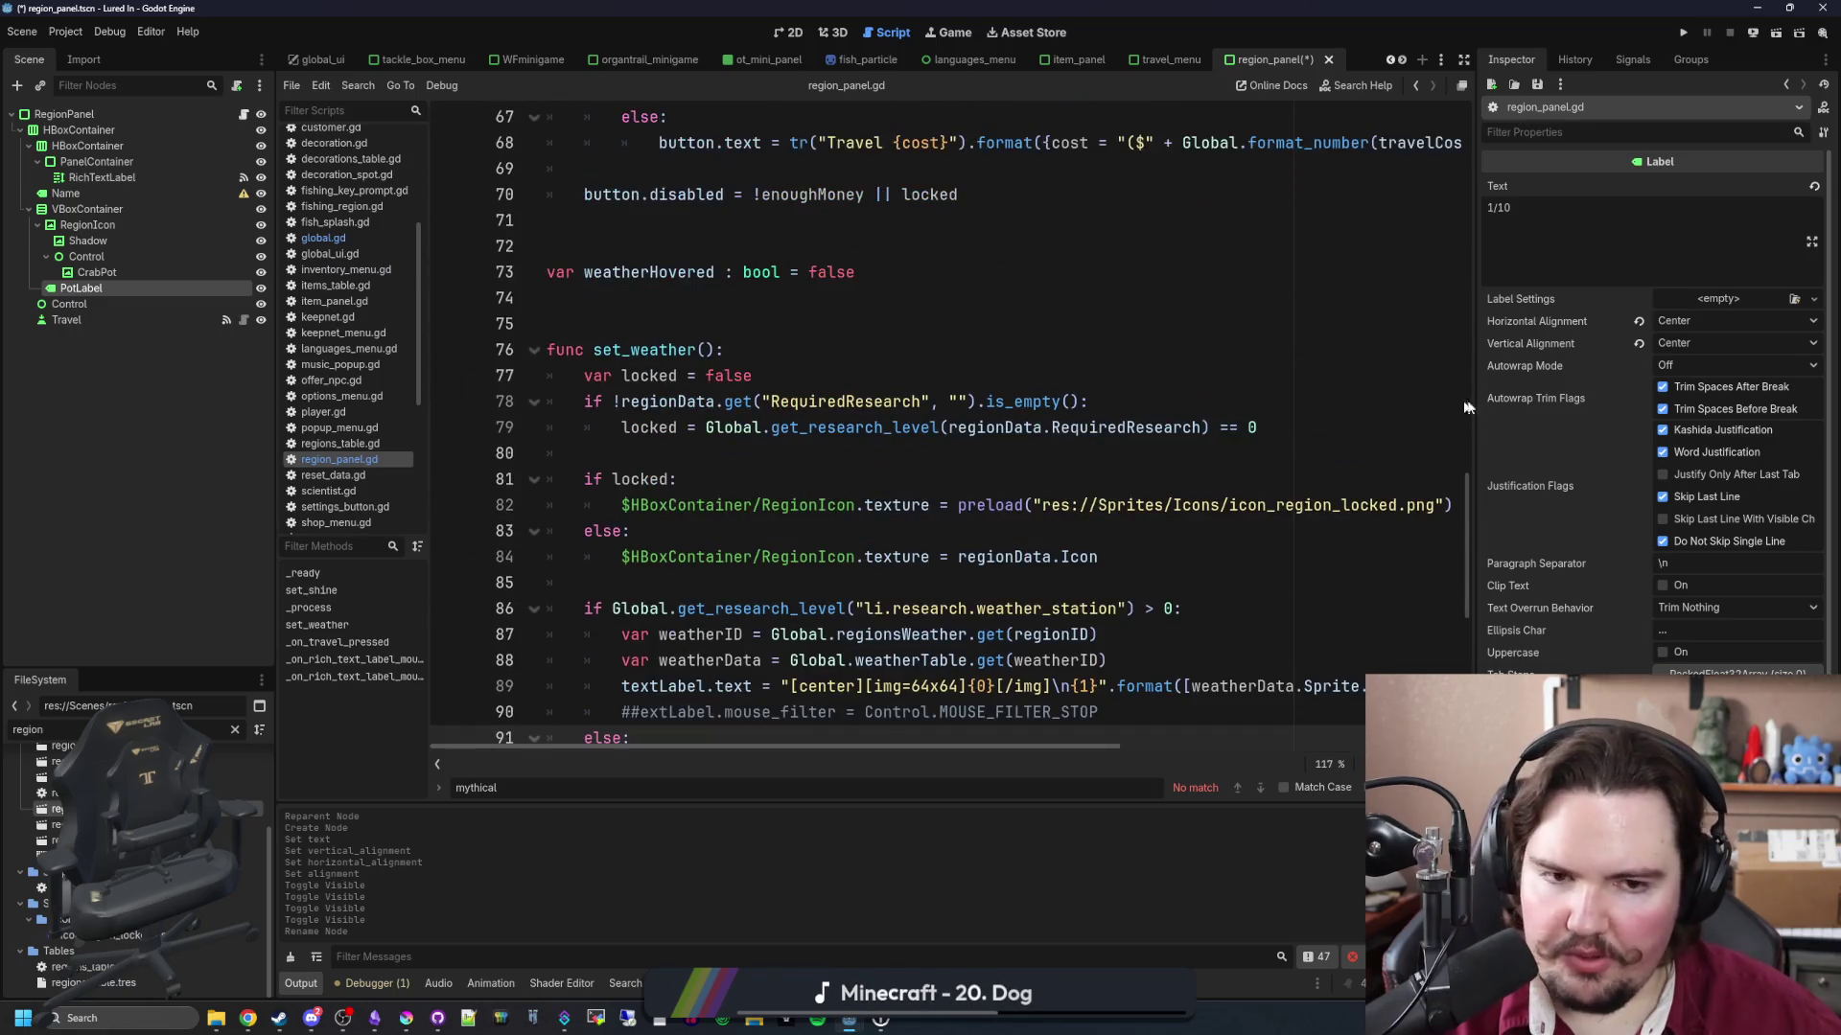
drag(1474, 391, 1678, 391)
scroll(959, 384, down, 2)
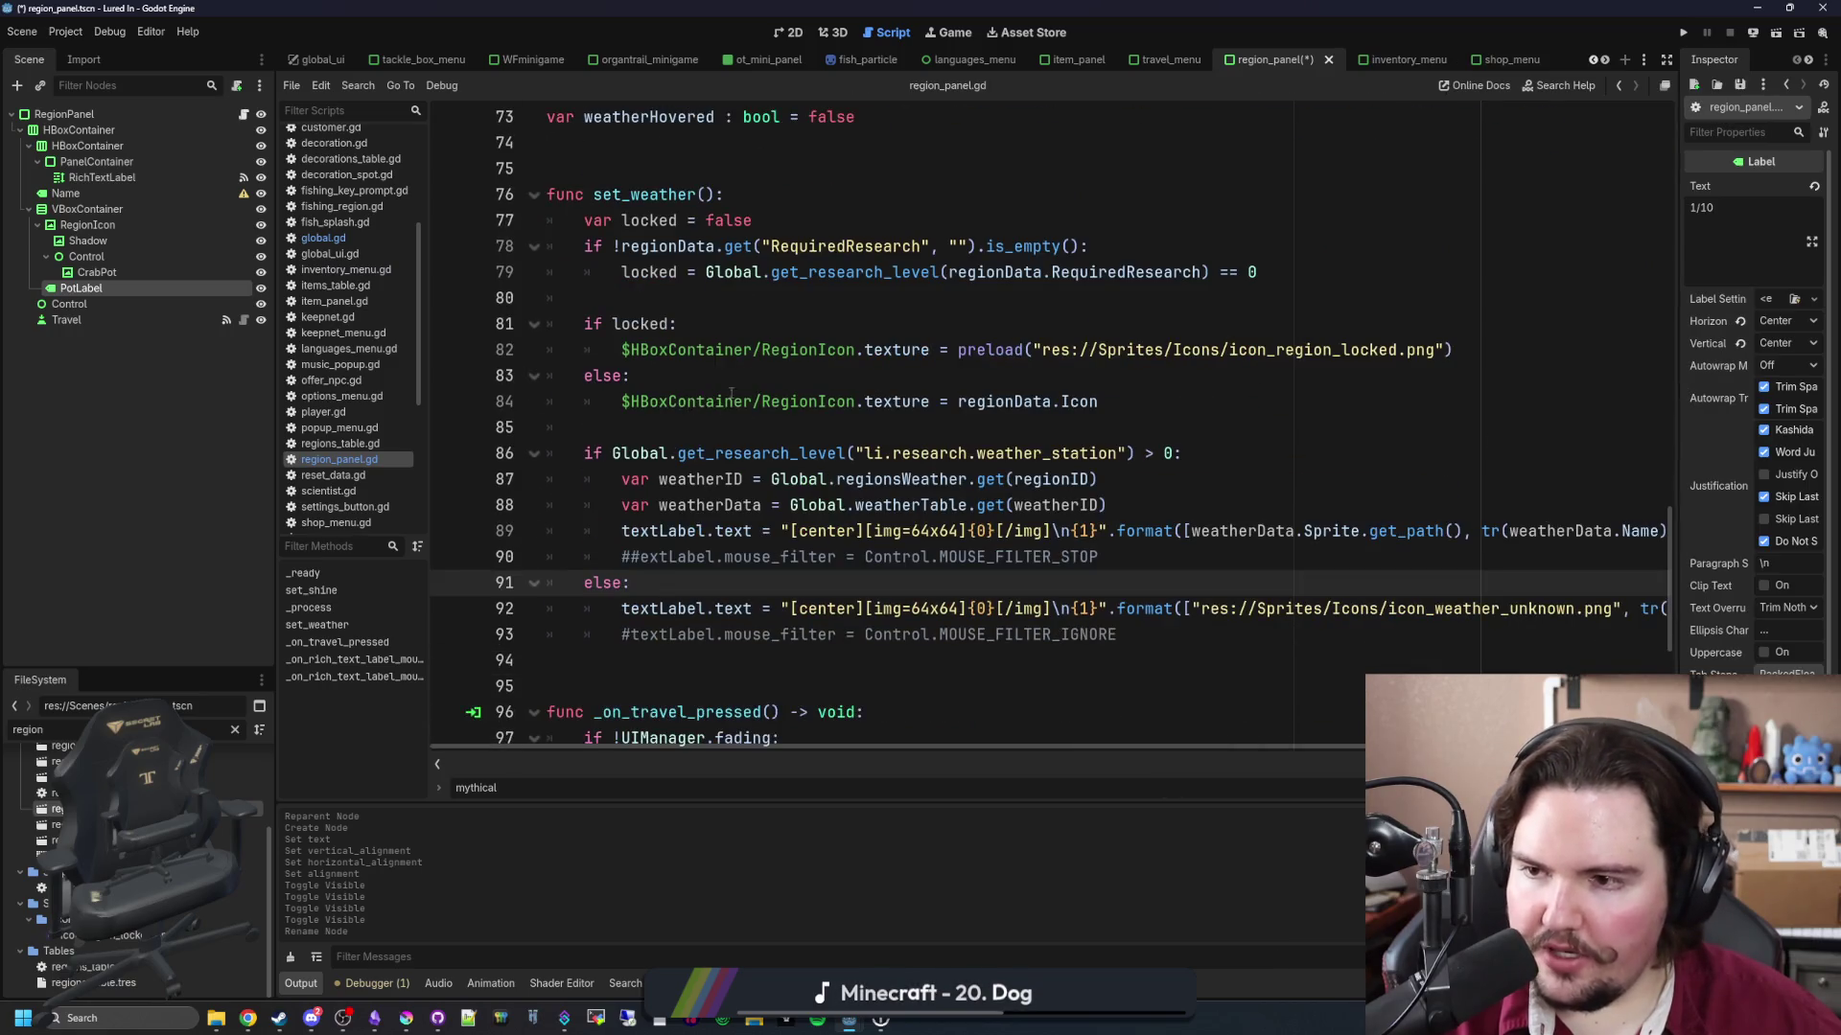
click(661, 220)
mouse_move(80, 211)
mouse_down()
mouse_move(224, 215)
mouse_move(655, 298)
mouse_up()
drag(848, 299, 724, 298)
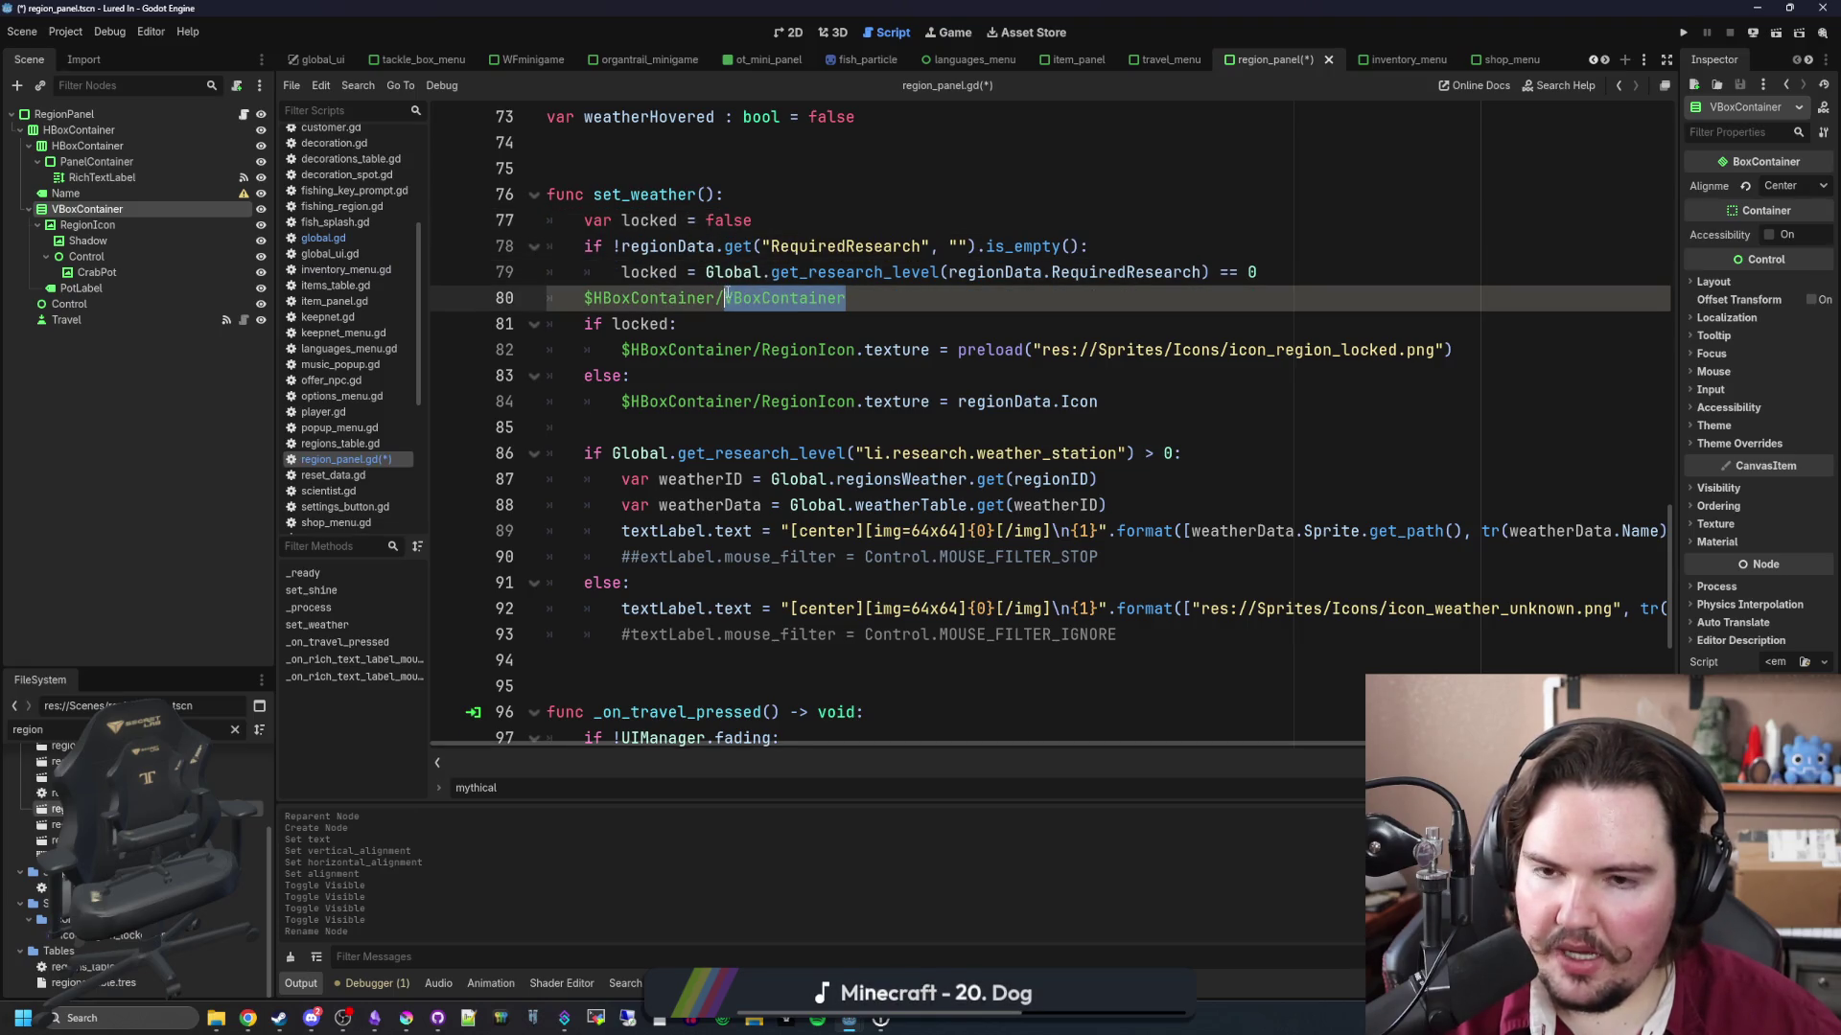
click(872, 296)
text(/)
drag(900, 298, 725, 298)
key(ctrl+c)
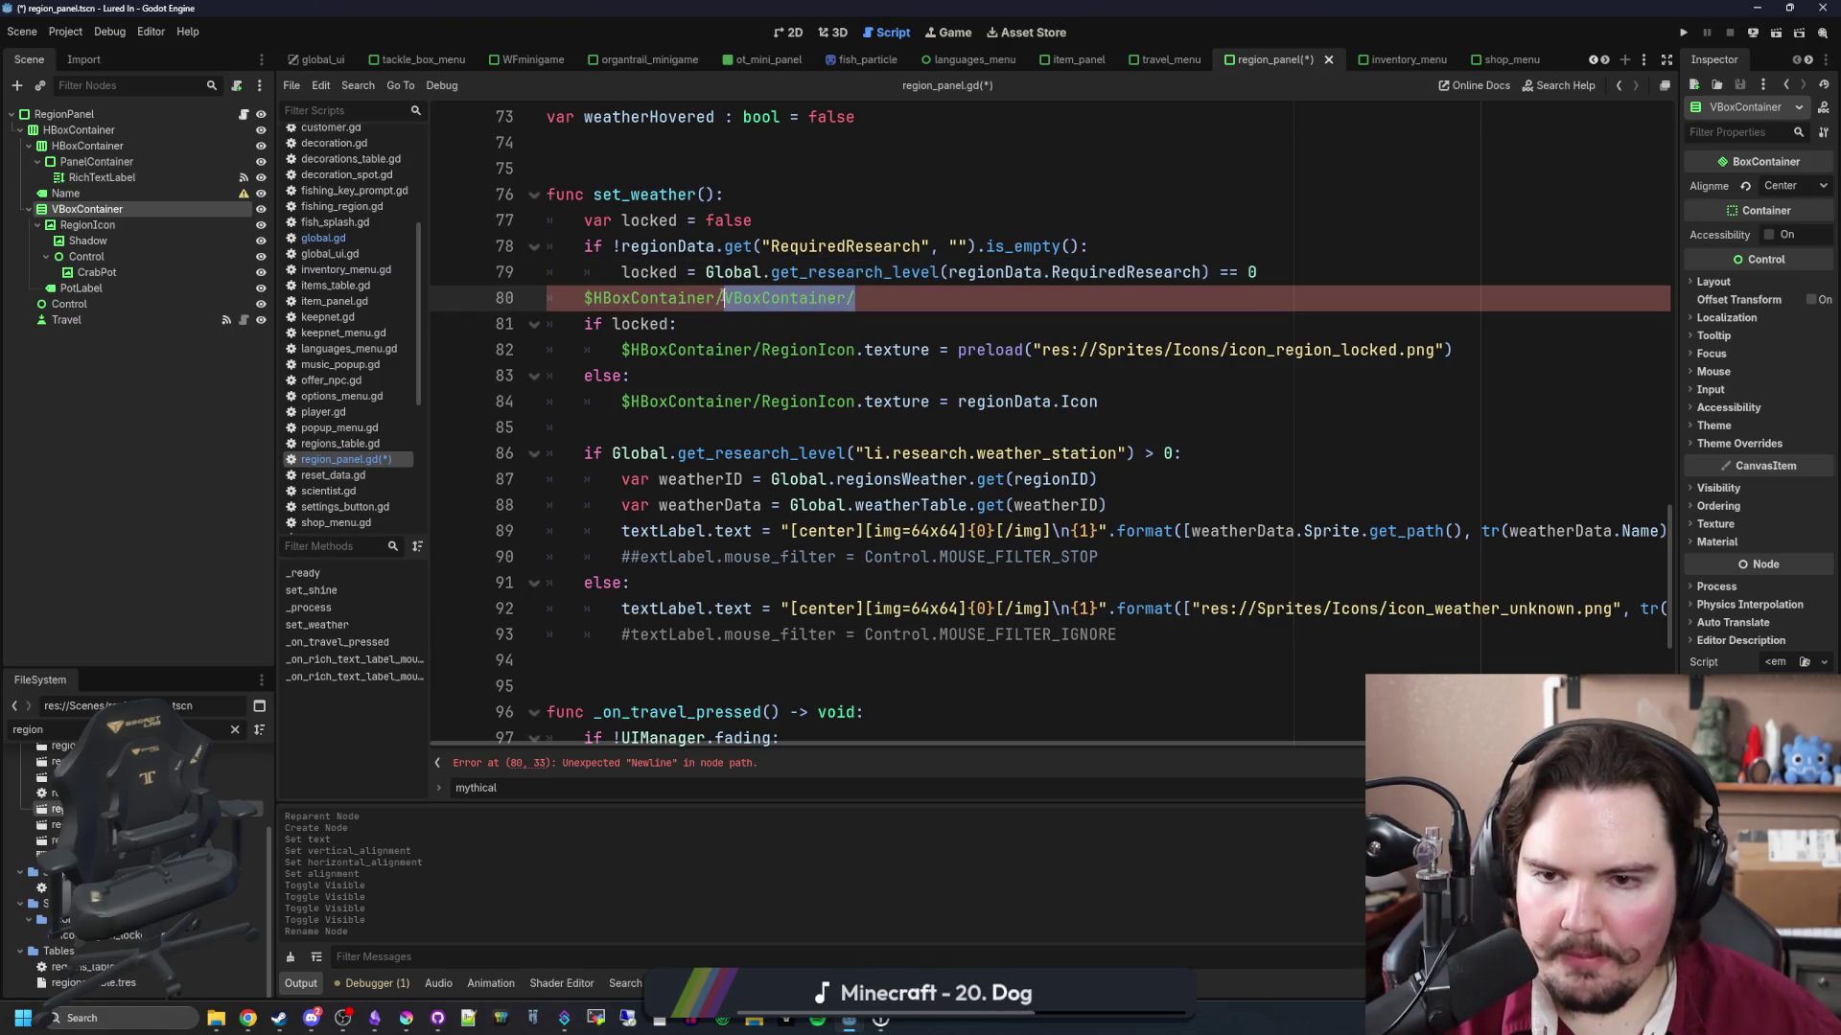
key(BackSpace)
key(shift+Home)
key(BackSpace)
click(760, 349)
key(ctrl+v)
click(760, 402)
key(ctrl+v)
key(ctrl+f)
text(regionicon)
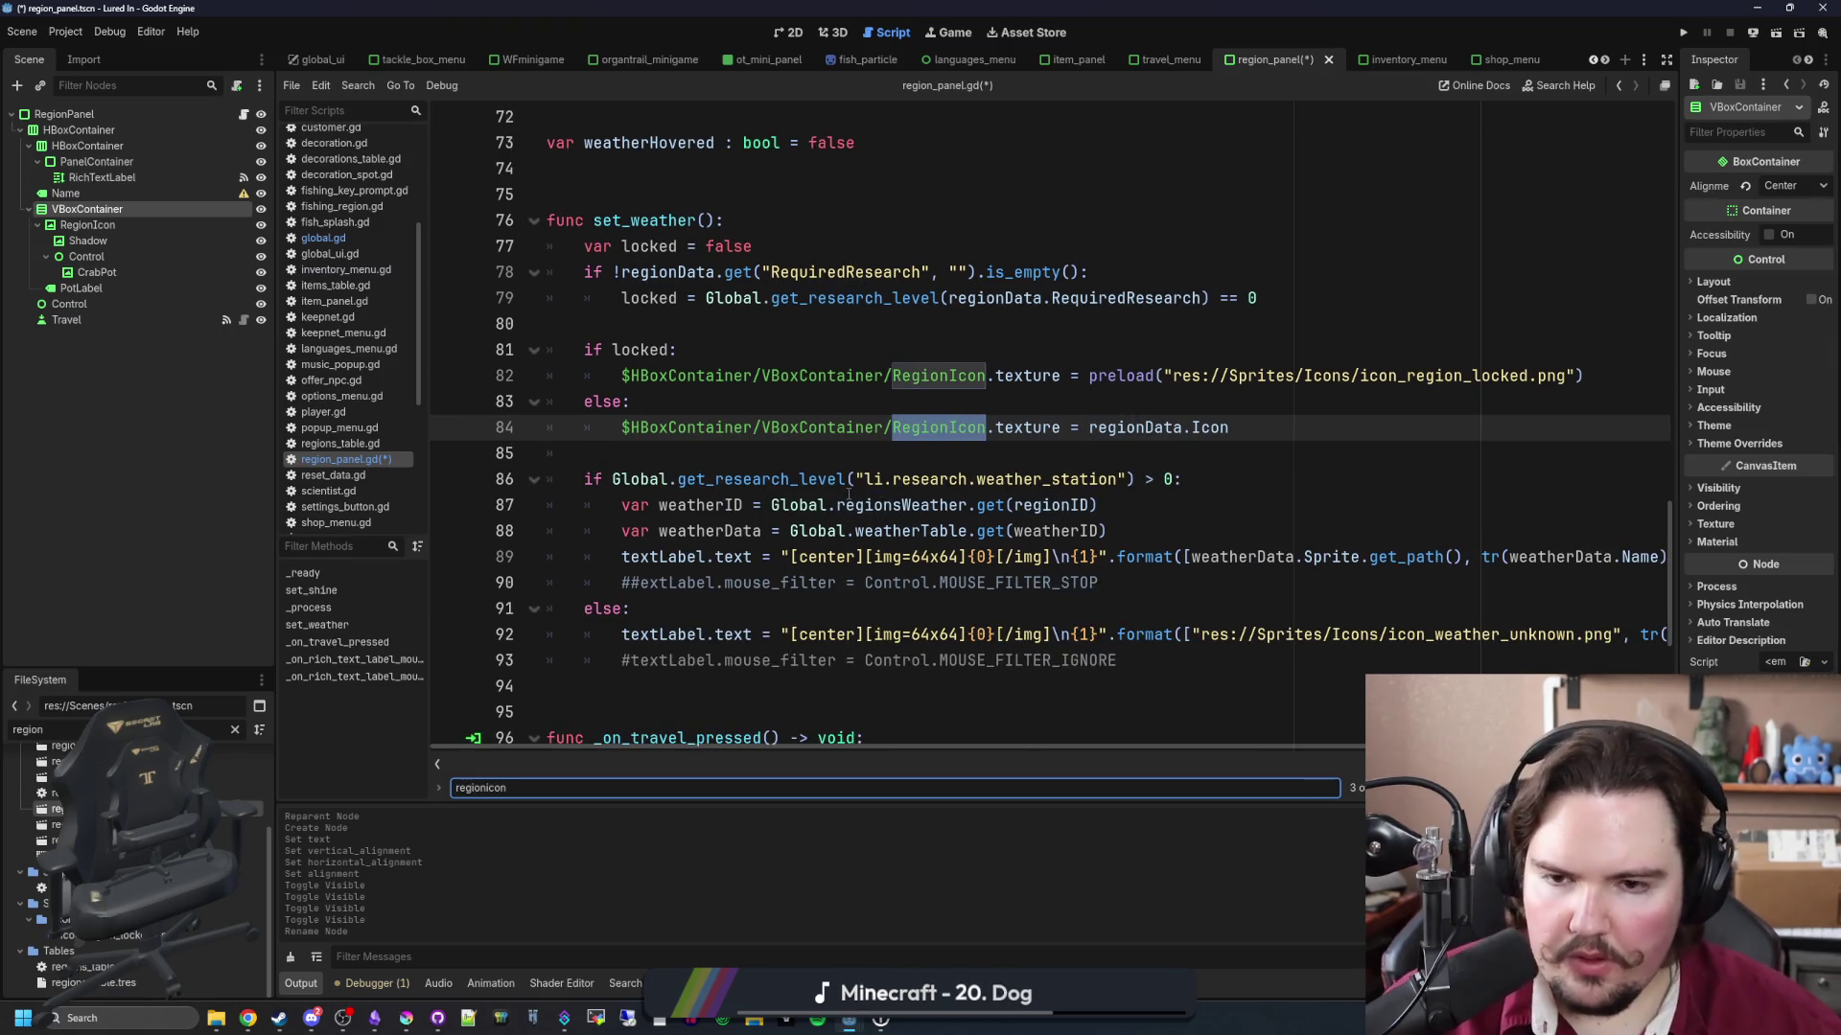
key(Return)
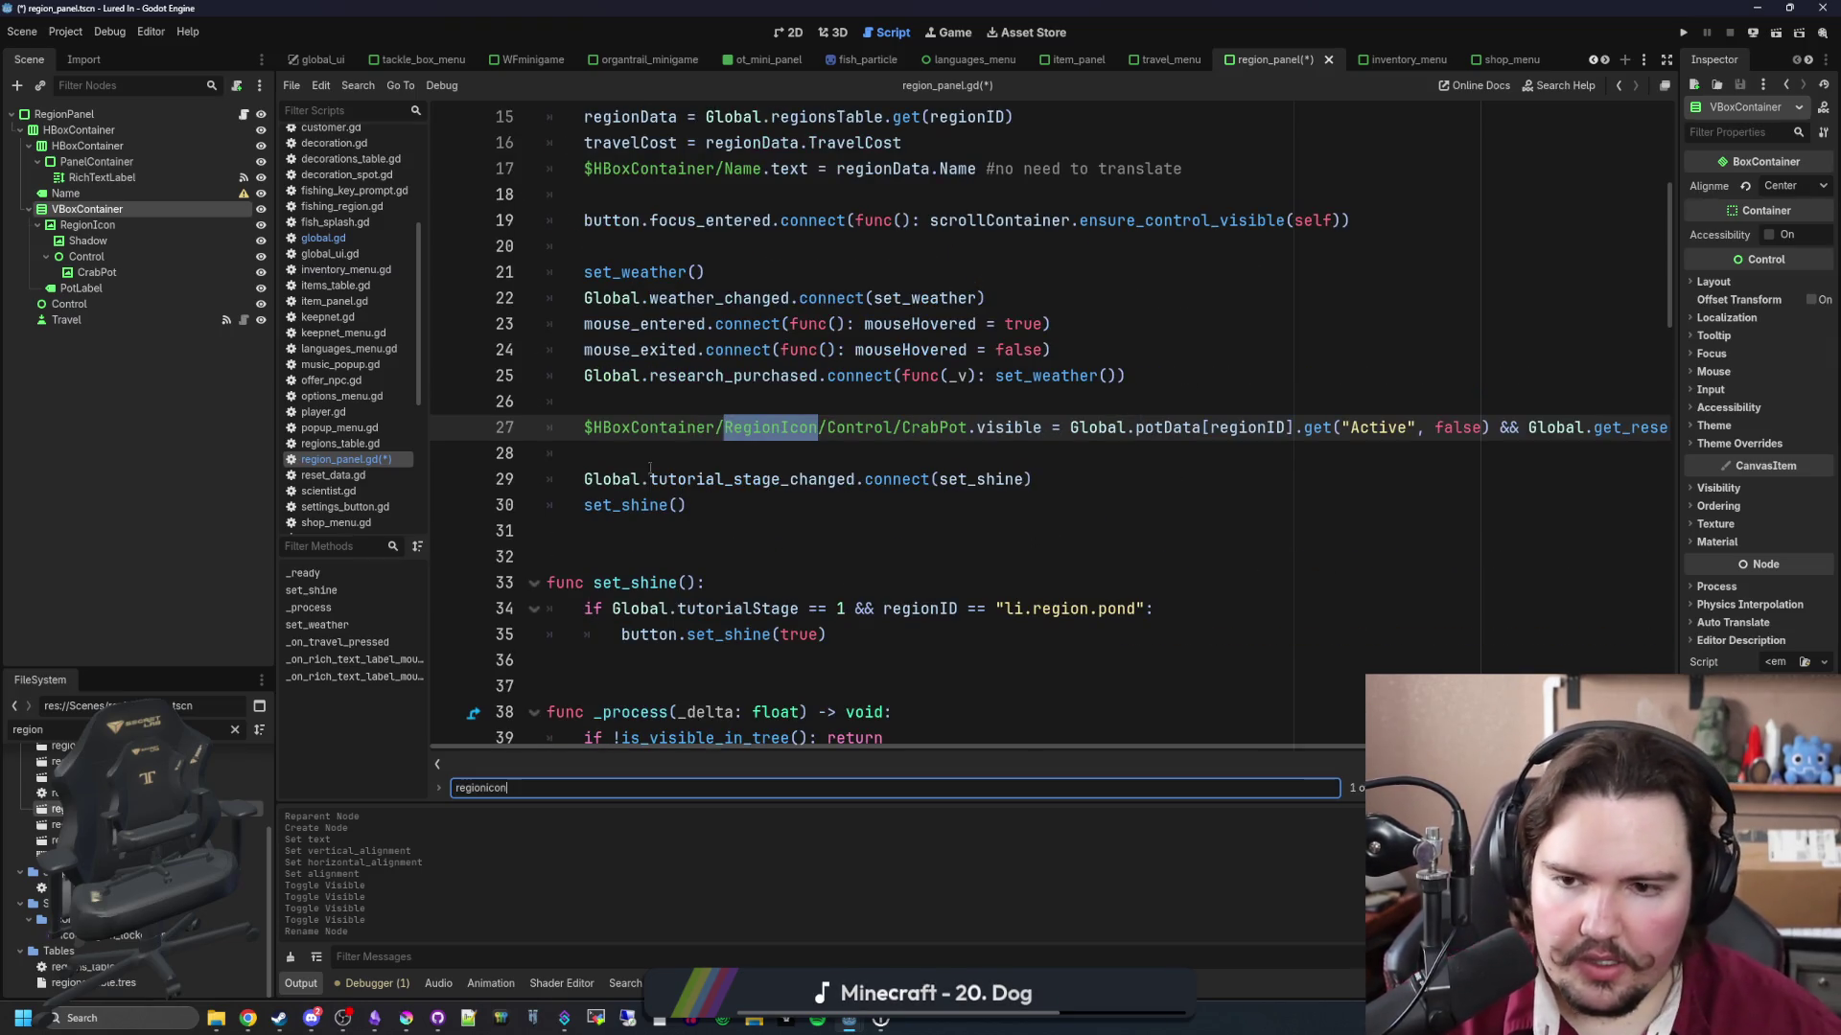
click(724, 427)
key(ctrl+v)
click(534, 784)
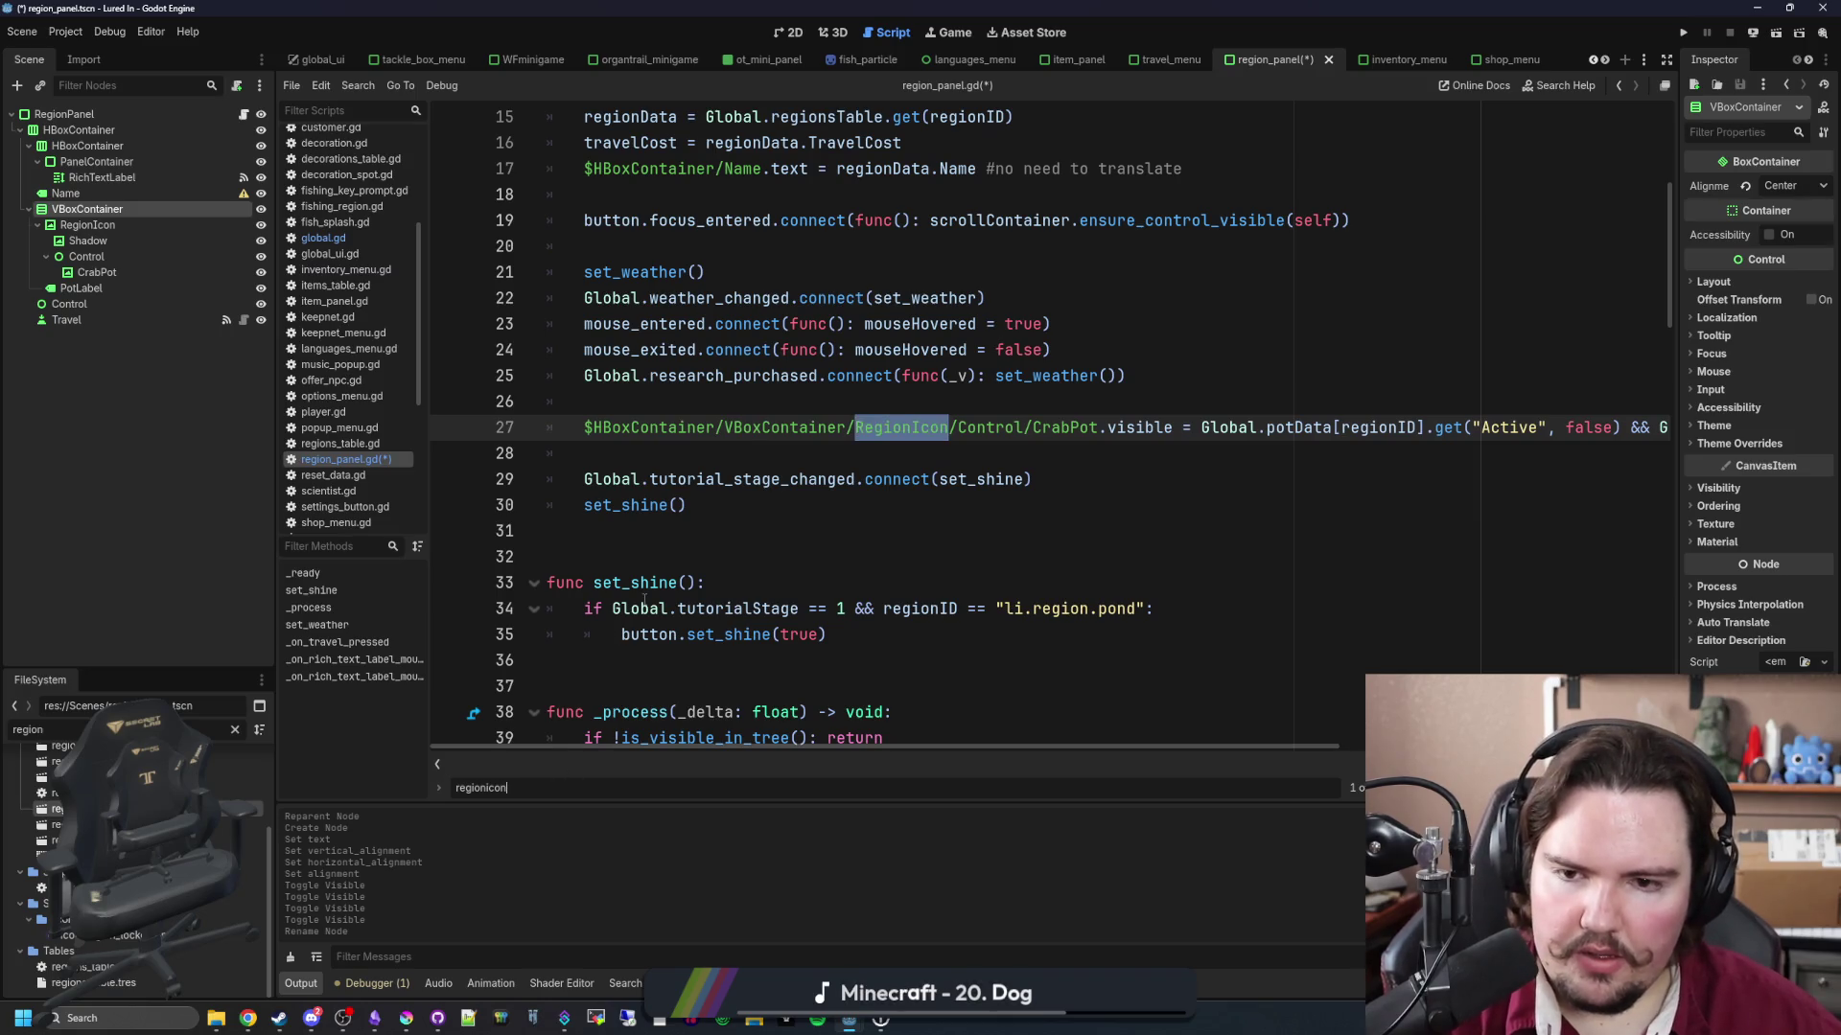
key(Return)
key(Return)
key(Return)
key(Return)
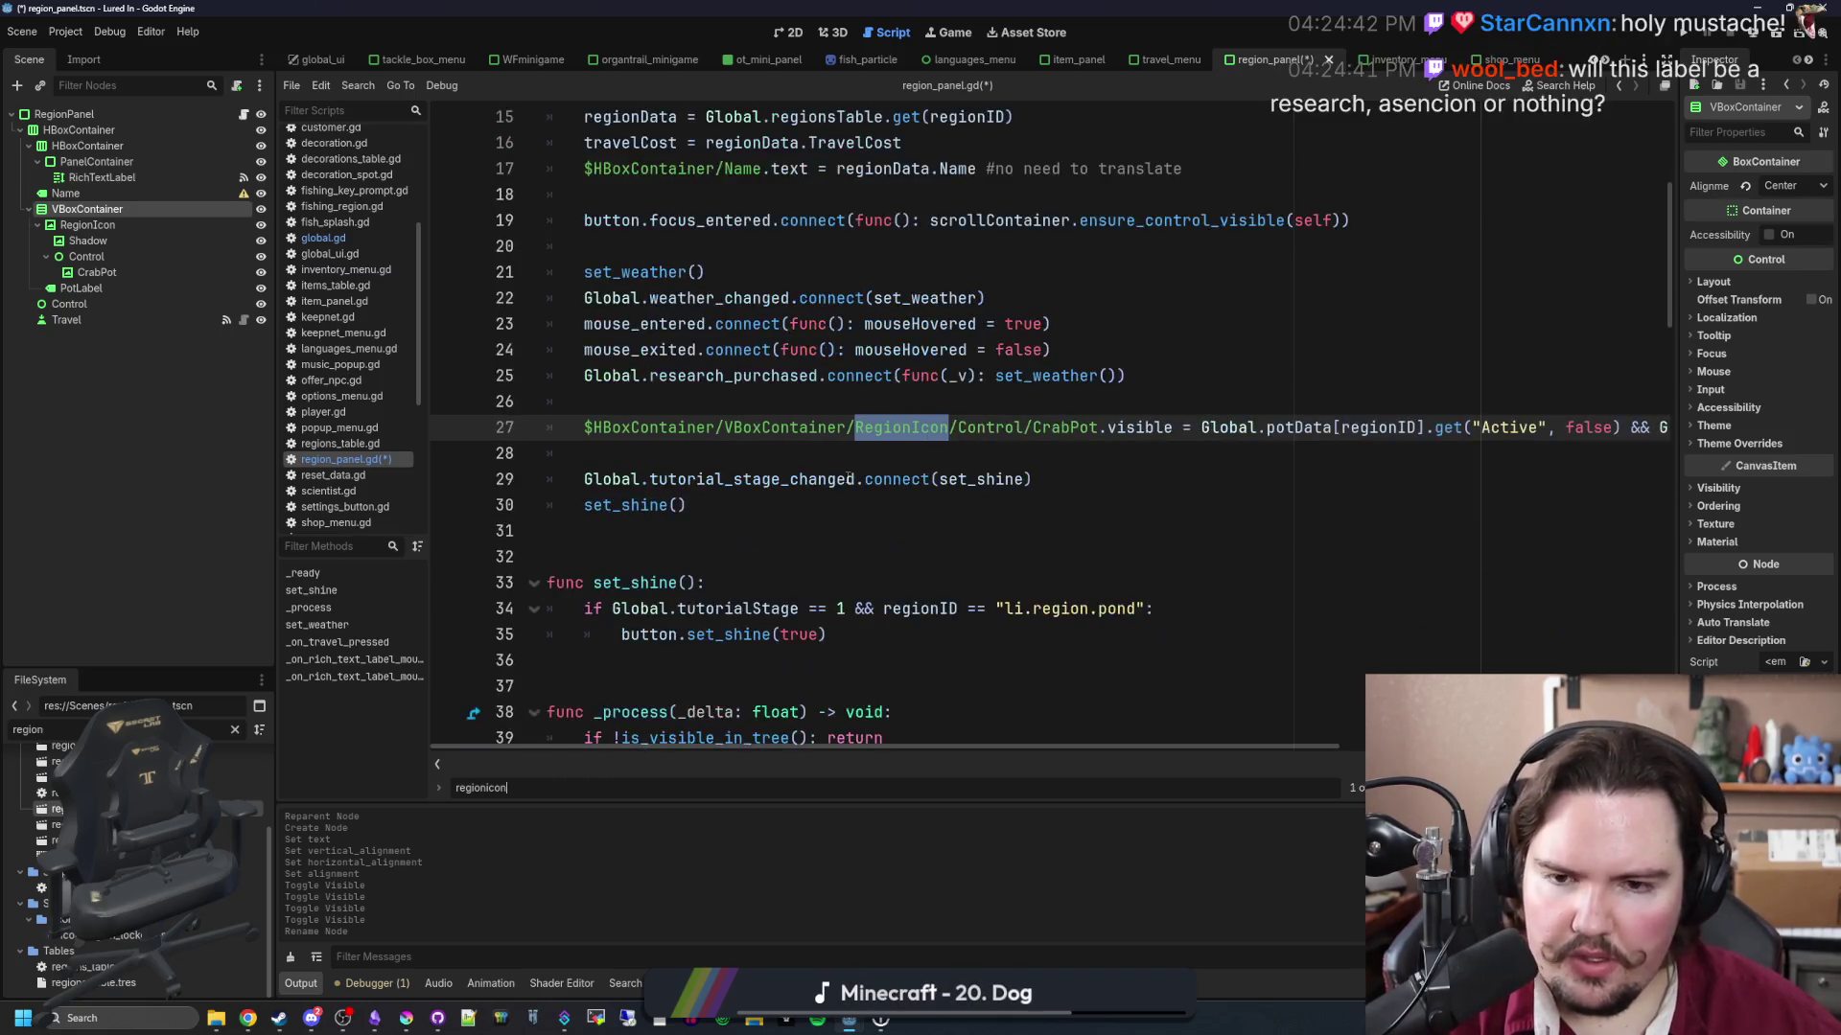
key(Return)
key(Return)
key(Return)
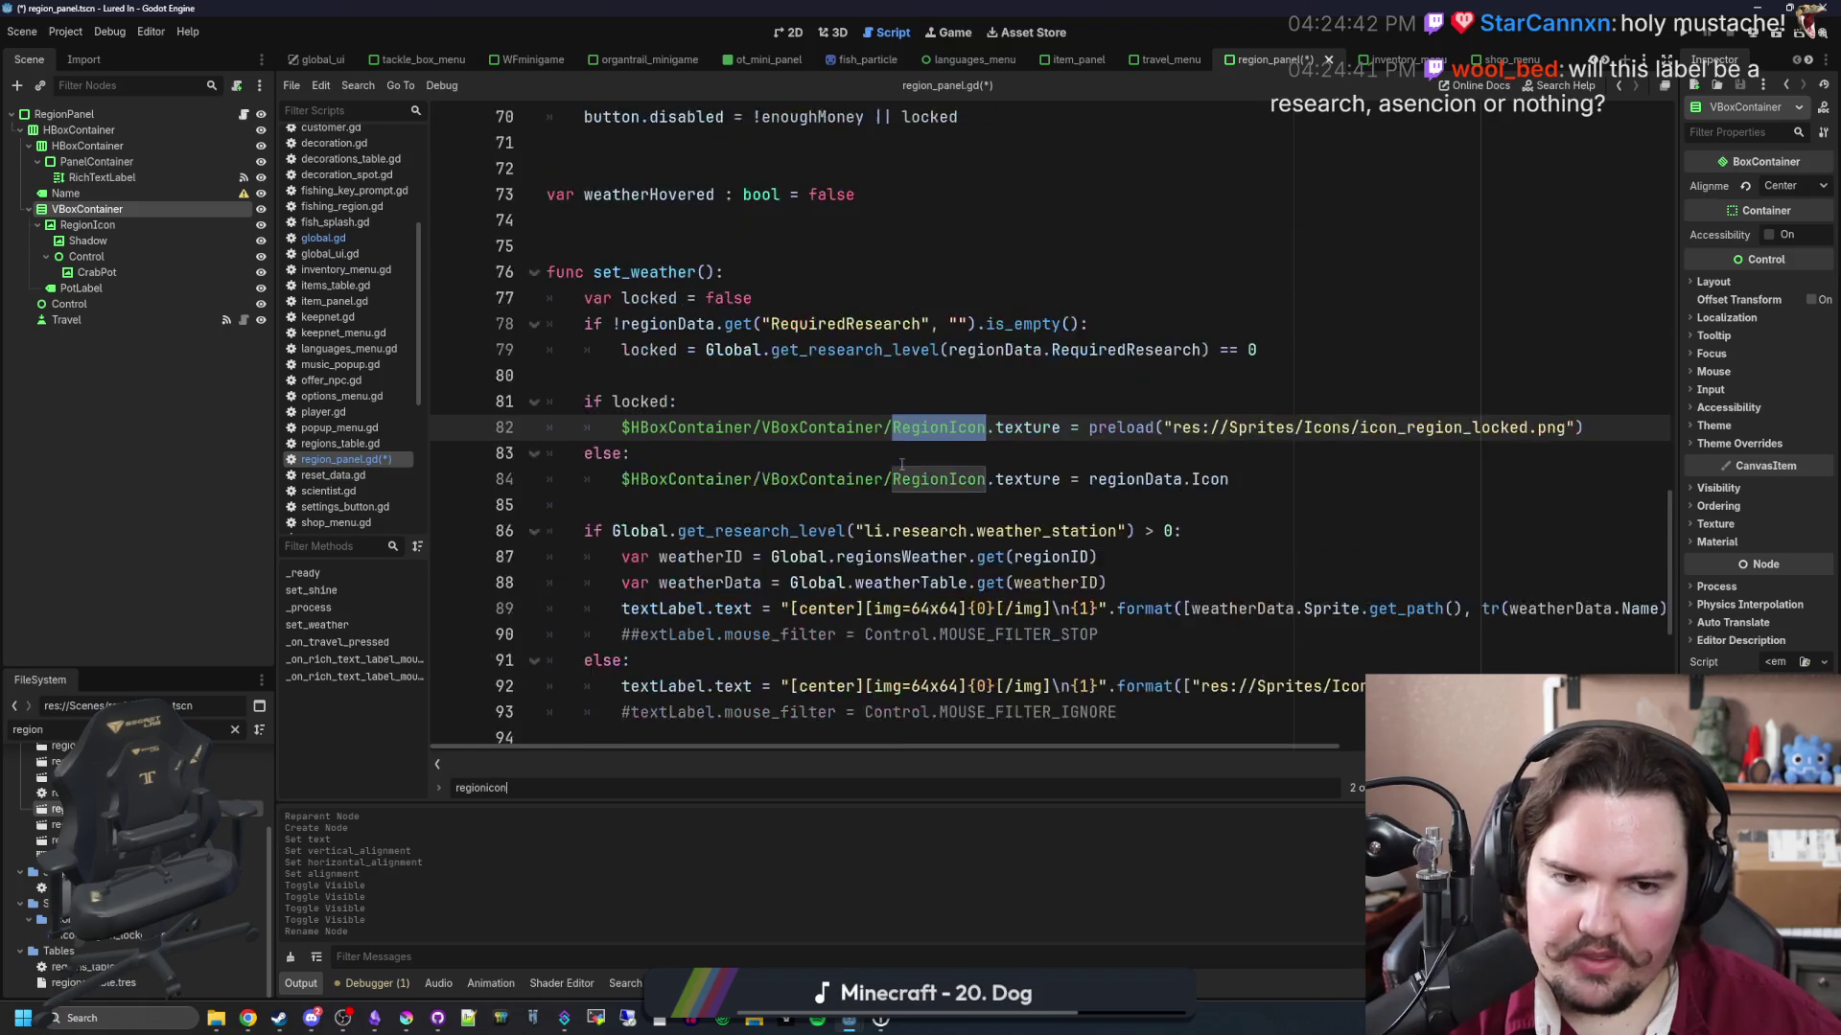
scroll(1054, 421, down, 6)
click(1085, 371)
scroll(1085, 371, up, 5)
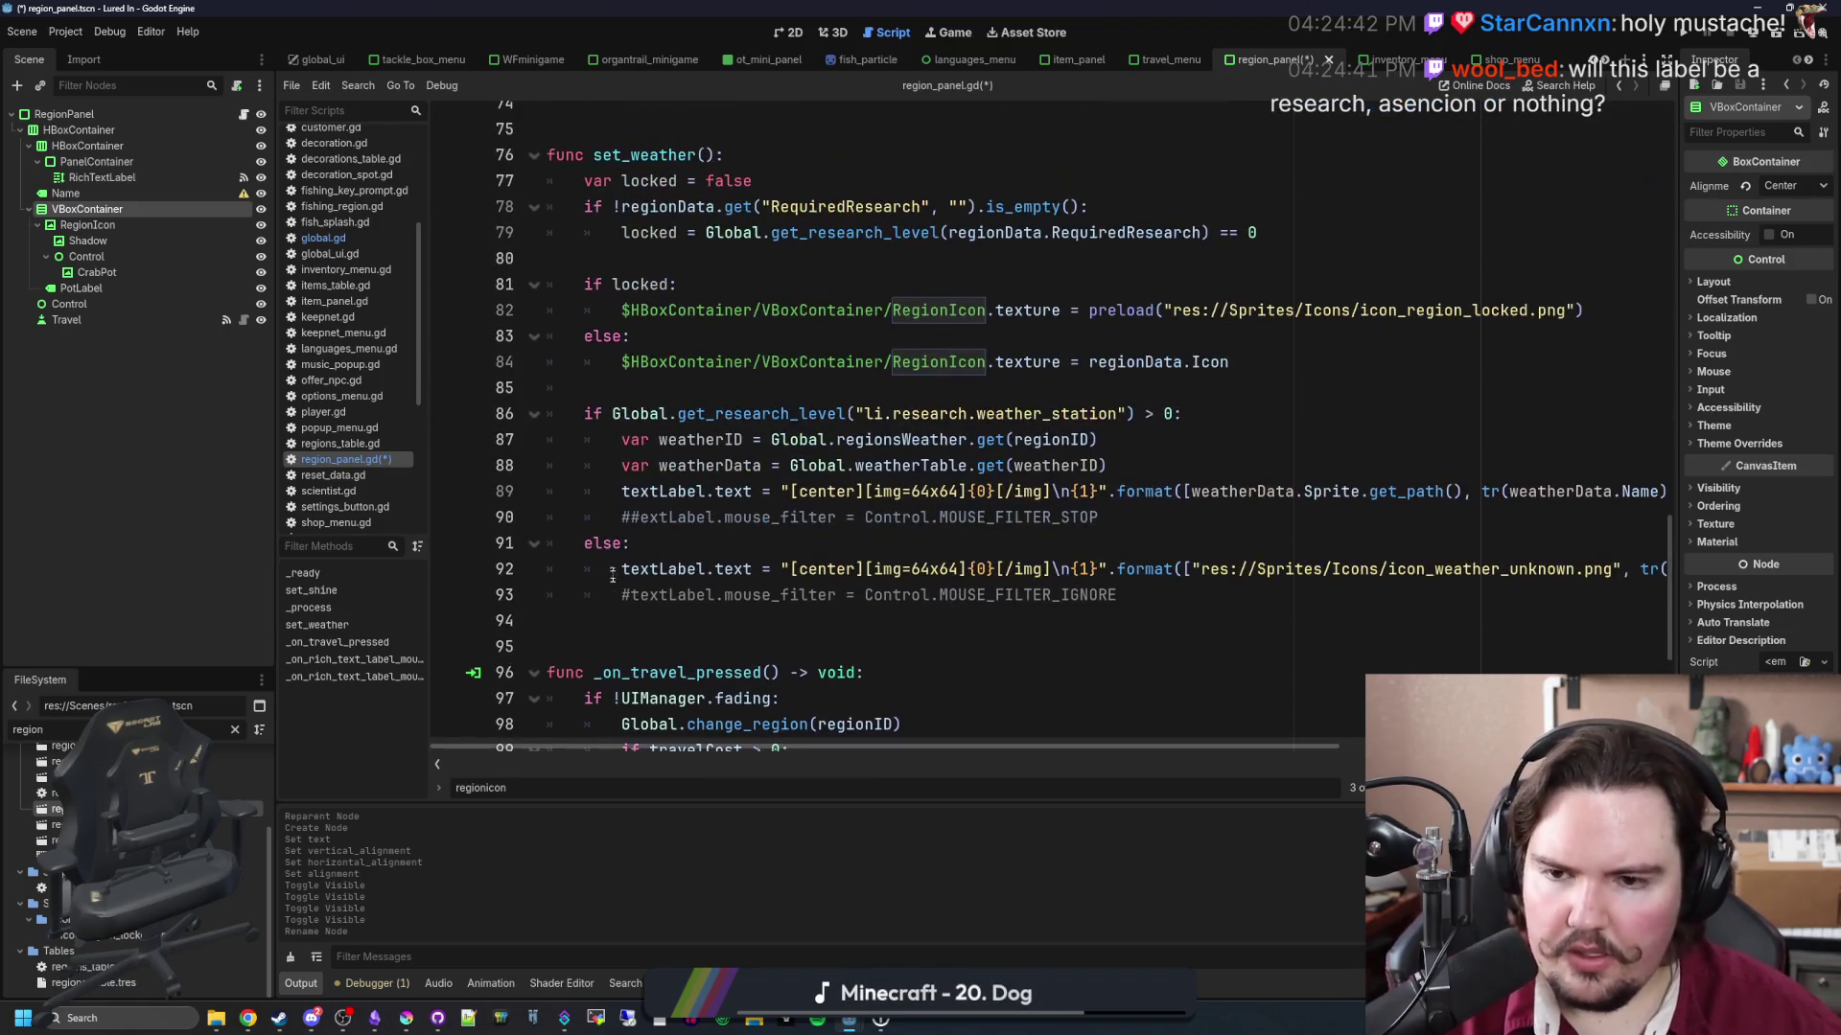
click(618, 612)
key(ctrl+s)
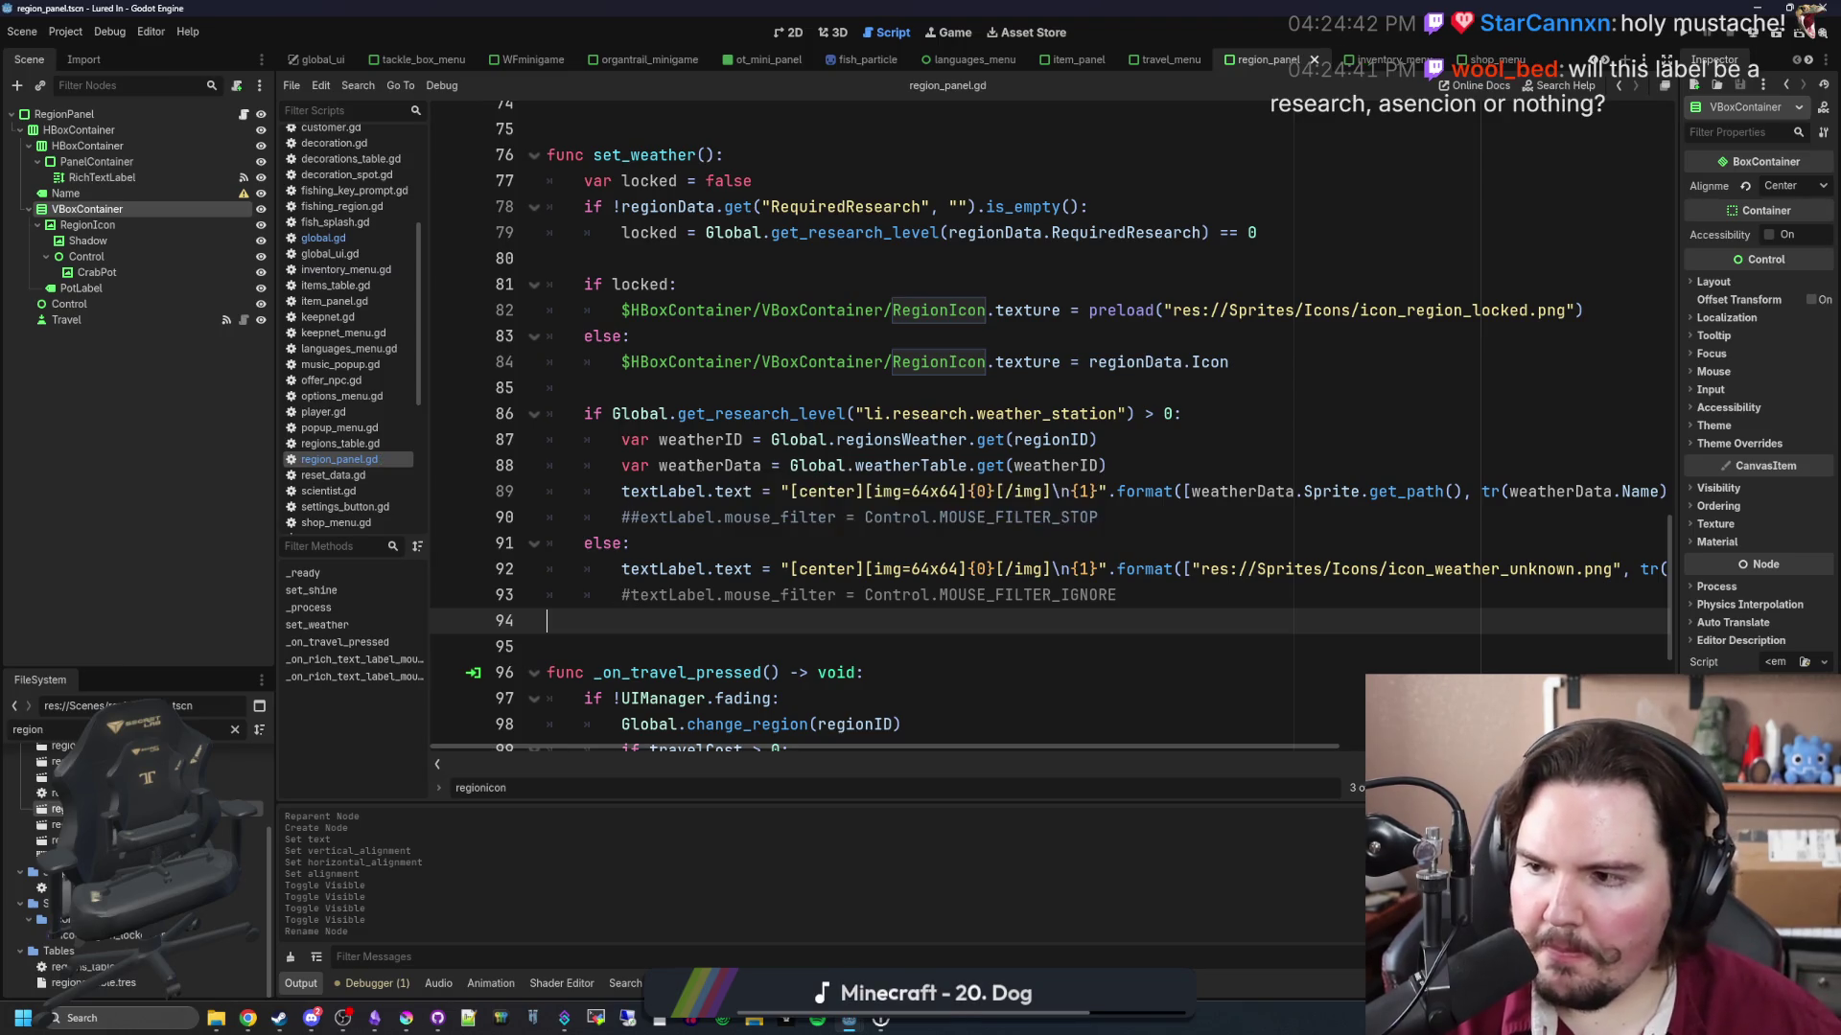
scroll(1110, 231, up, 4)
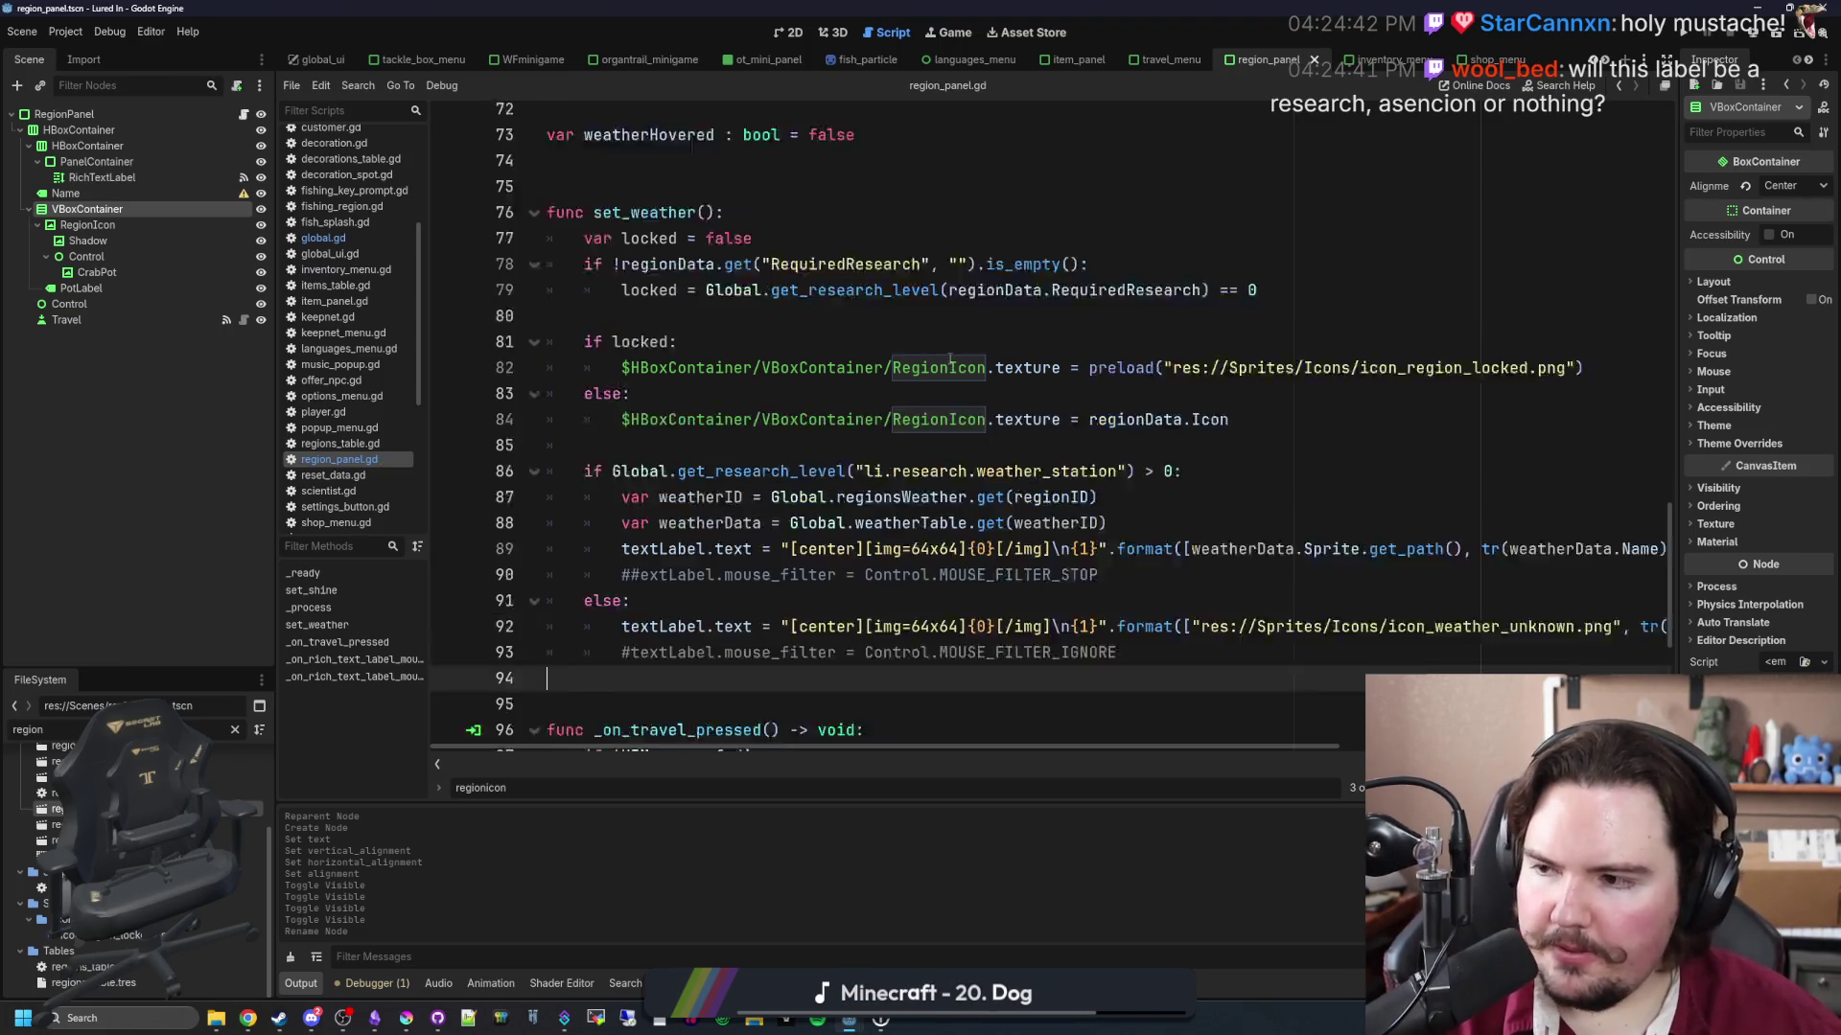
scroll(875, 387, up, 4)
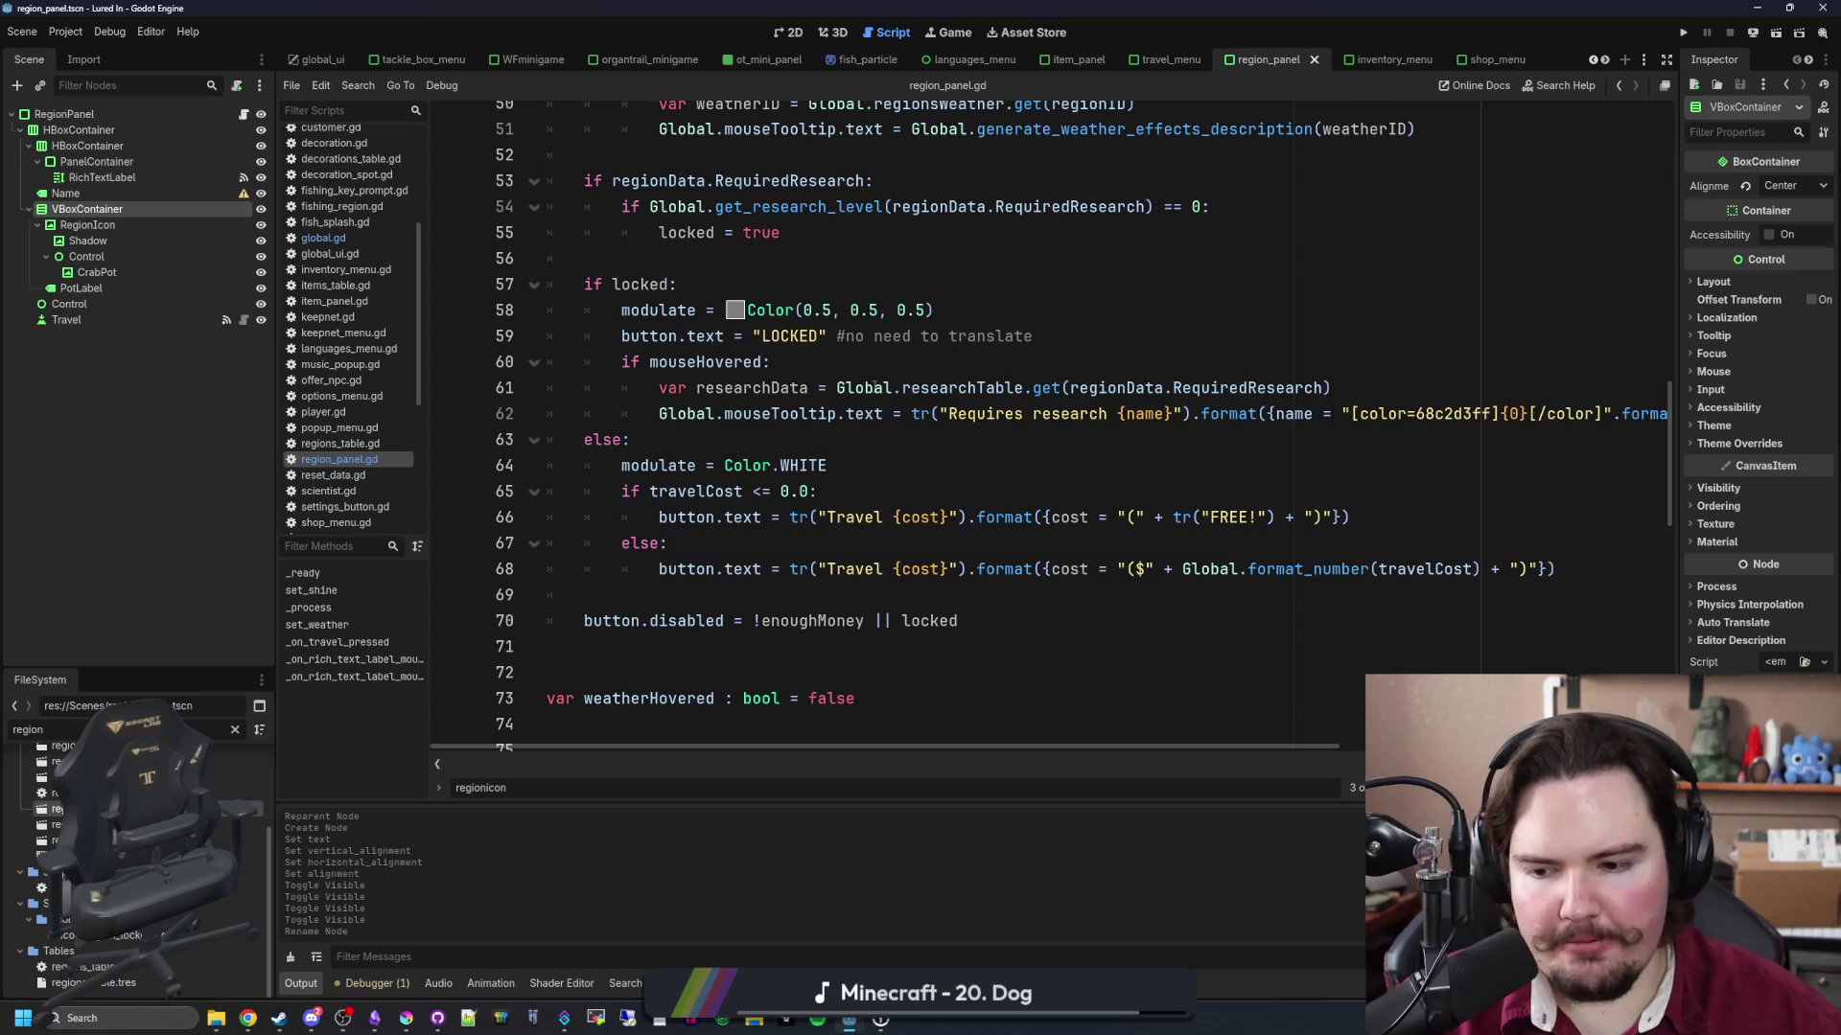
Step: Glance at the Discord chat window and return to Godot
mouse_move(311, 1018)
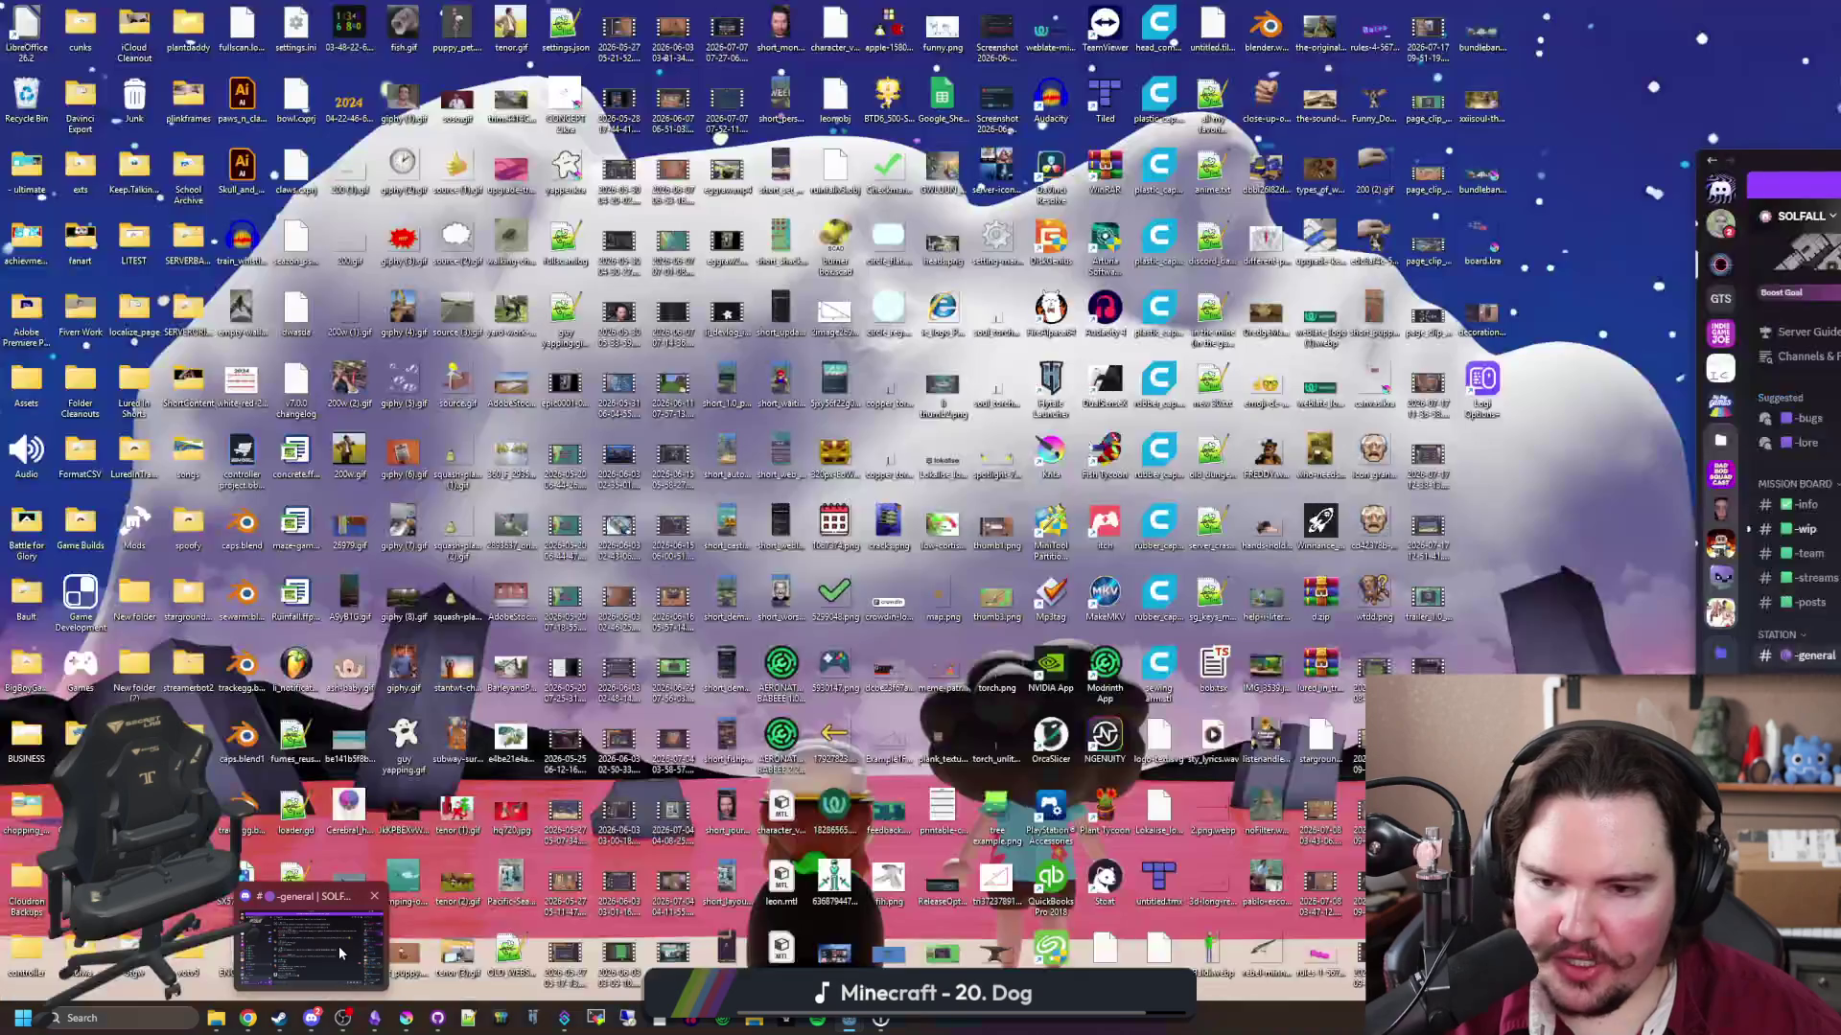
click(345, 944)
key(alt+Tab)
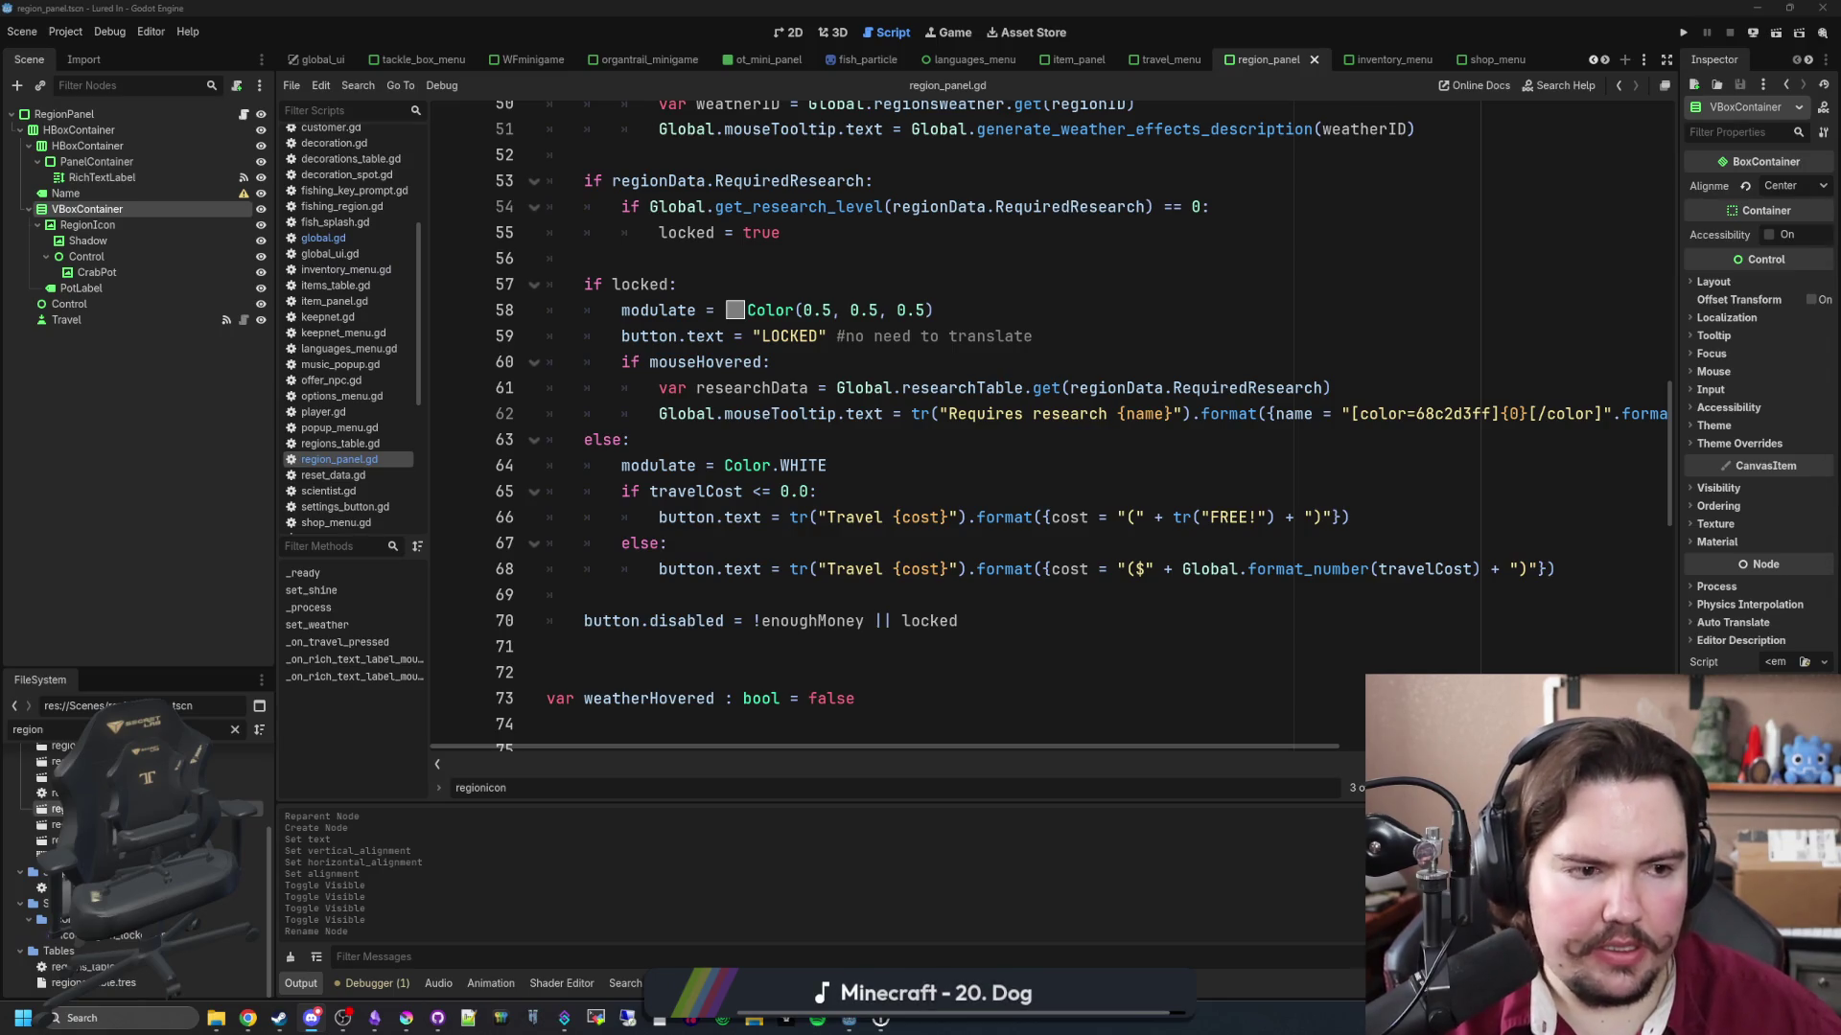
Step: Save the region panel scene and script with Ctrl+S, then open Lured In's Steam page
click(747, 614)
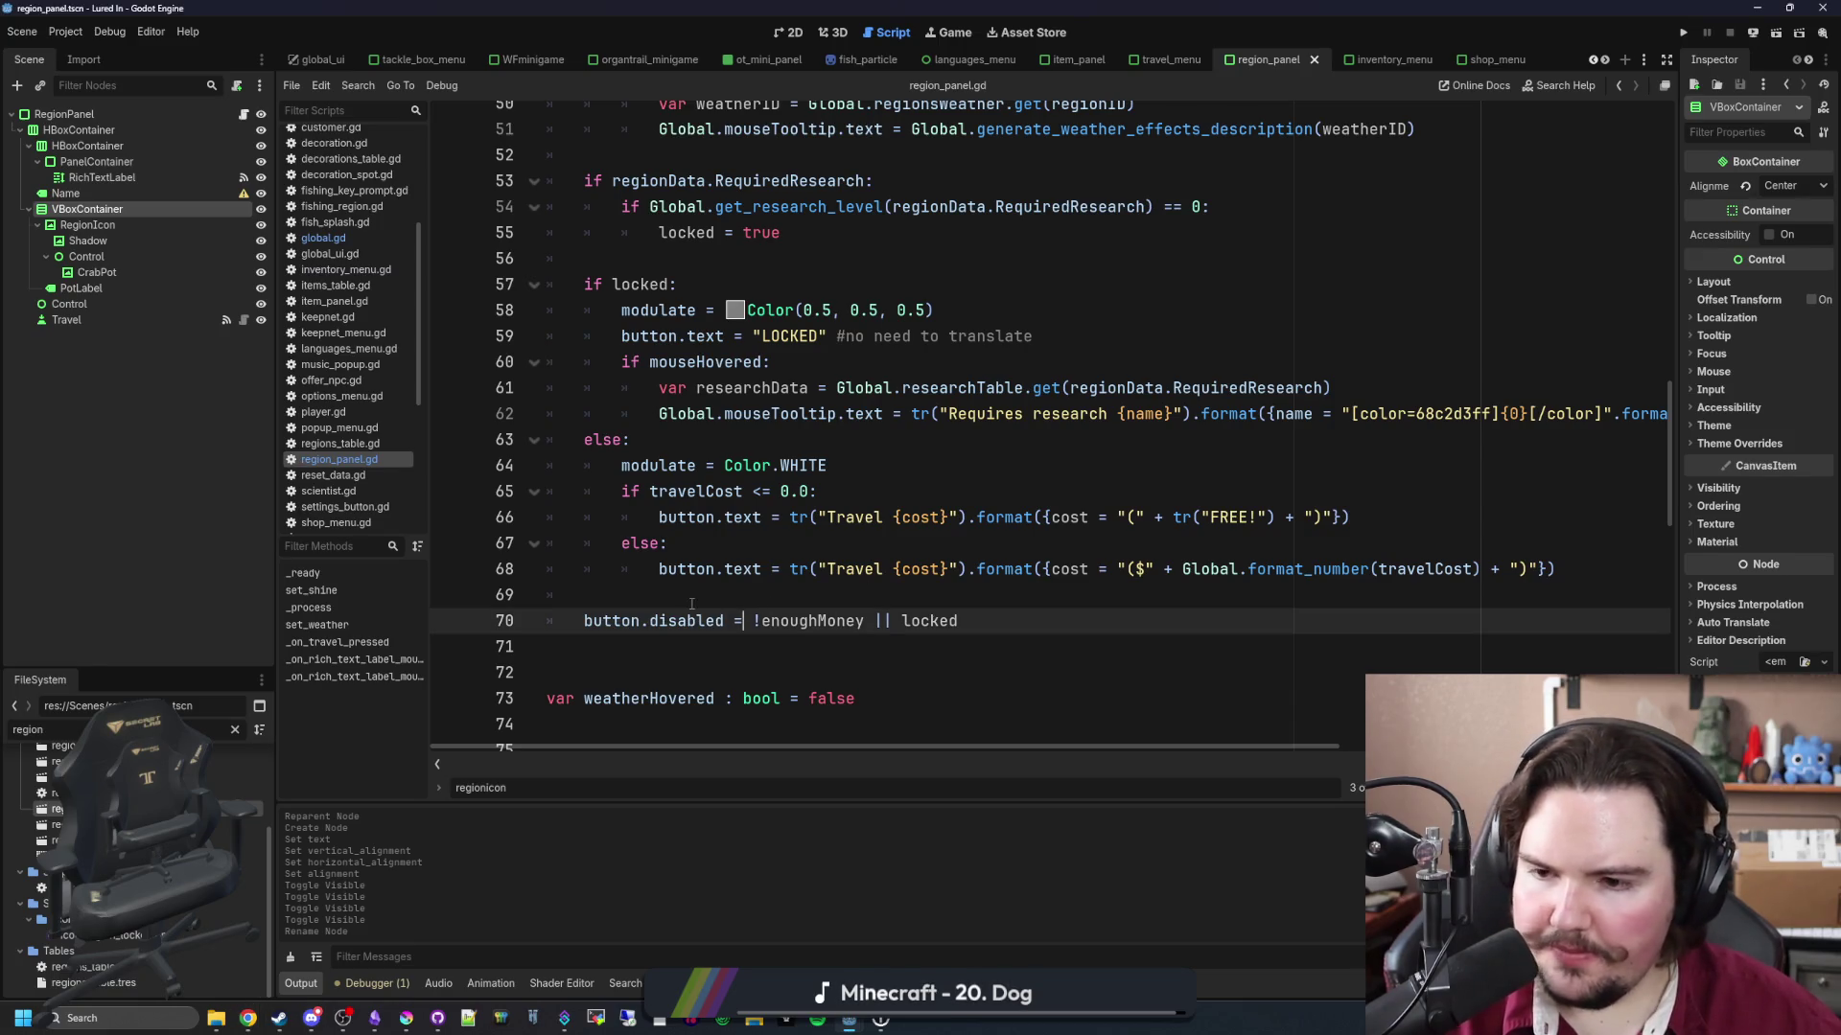
click(690, 602)
key(ctrl+s)
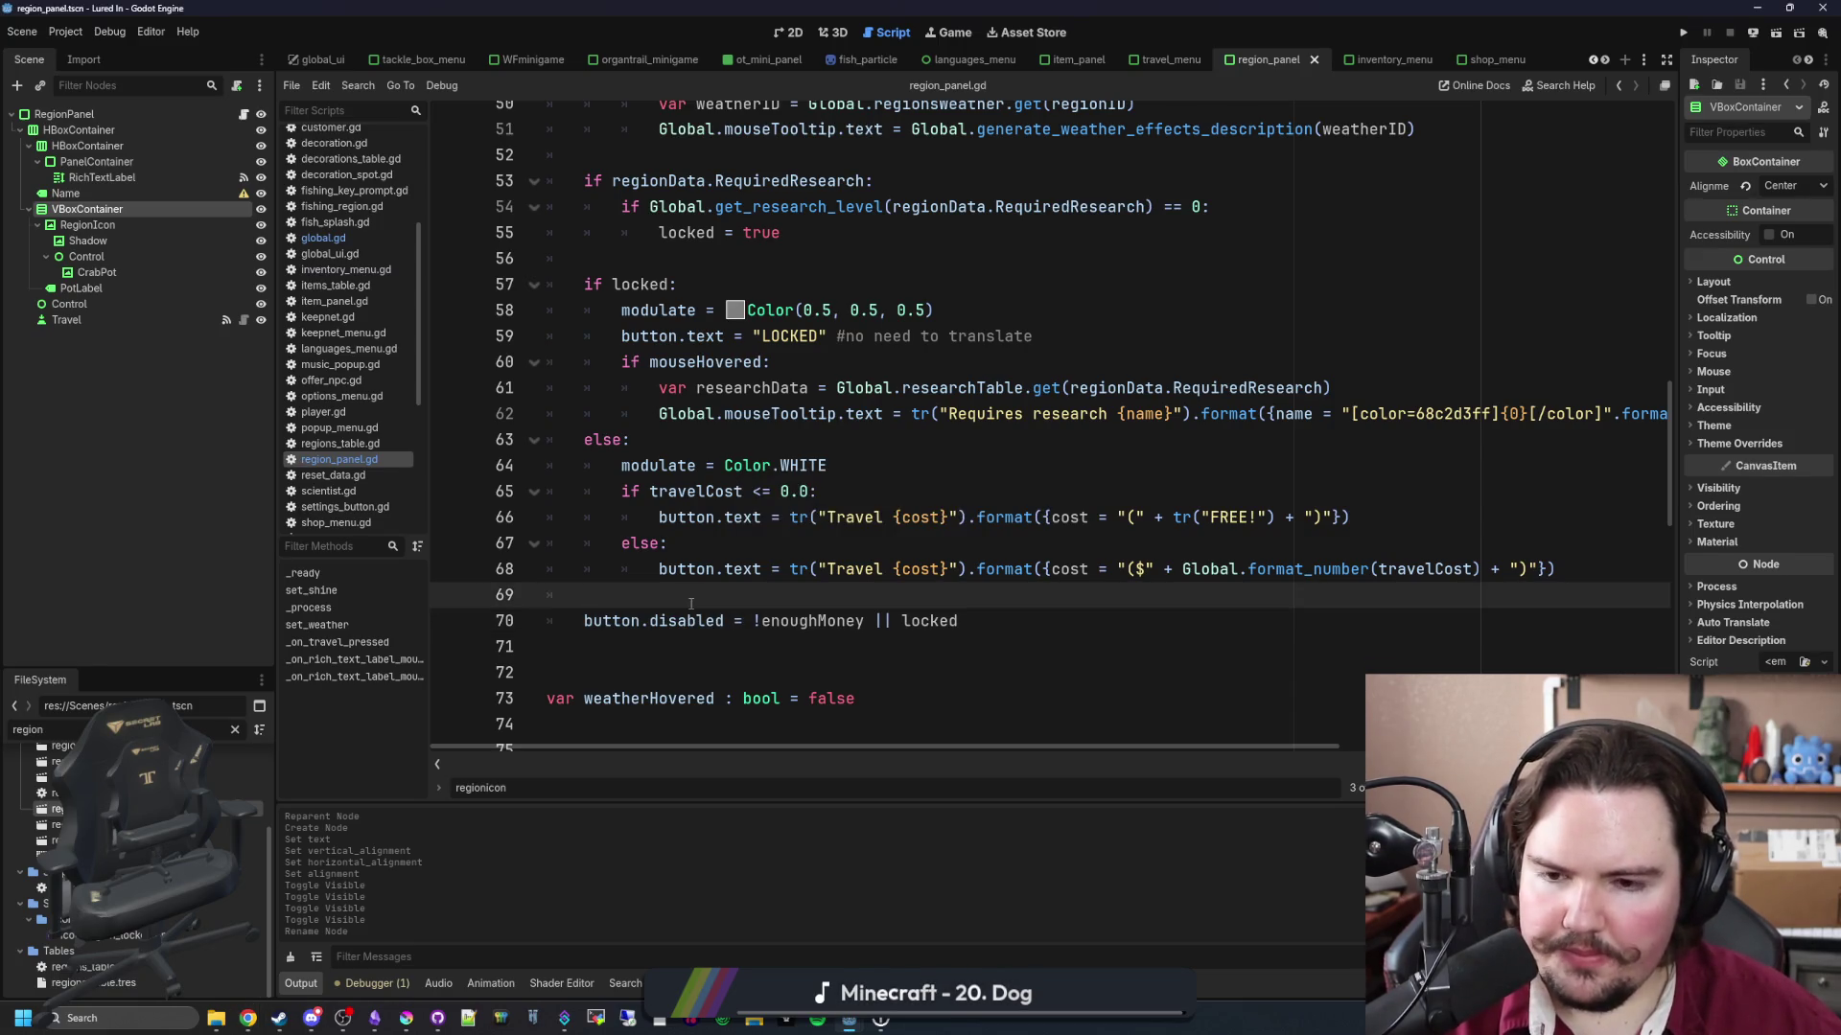
scroll(688, 575, up, 8)
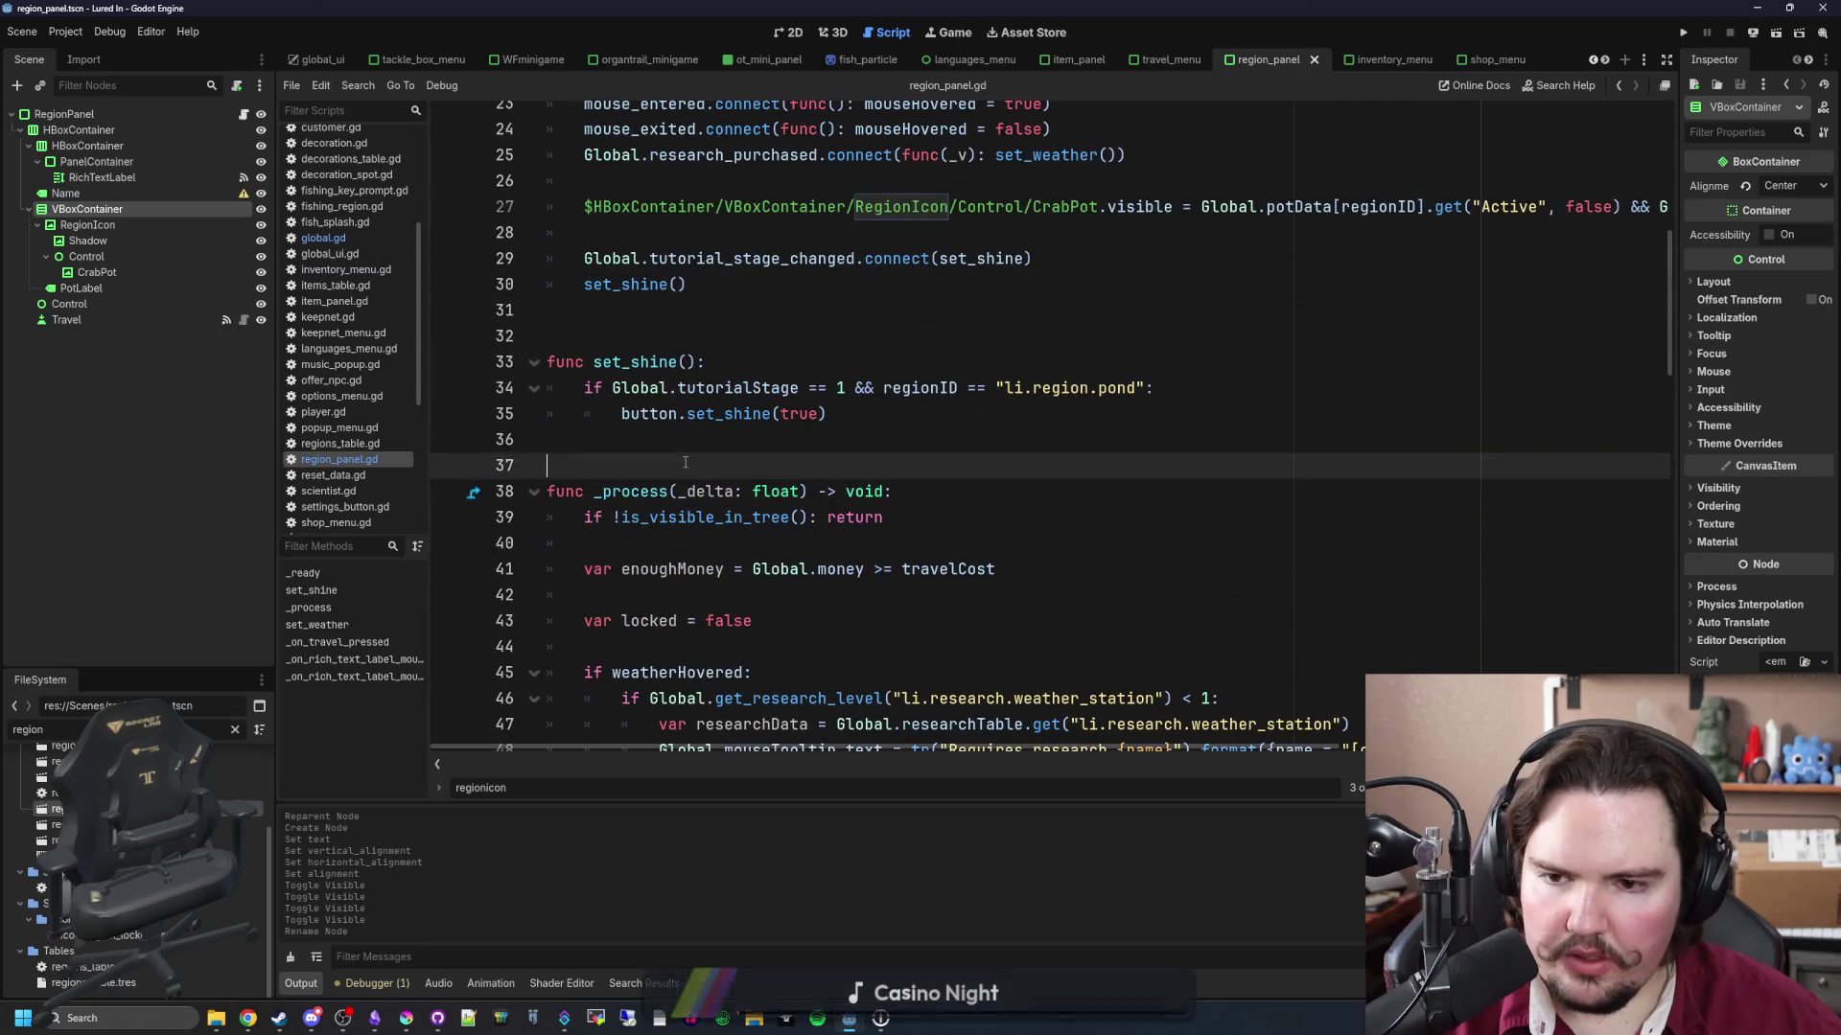
scroll(684, 462, down, 4)
scroll(684, 462, down, 6)
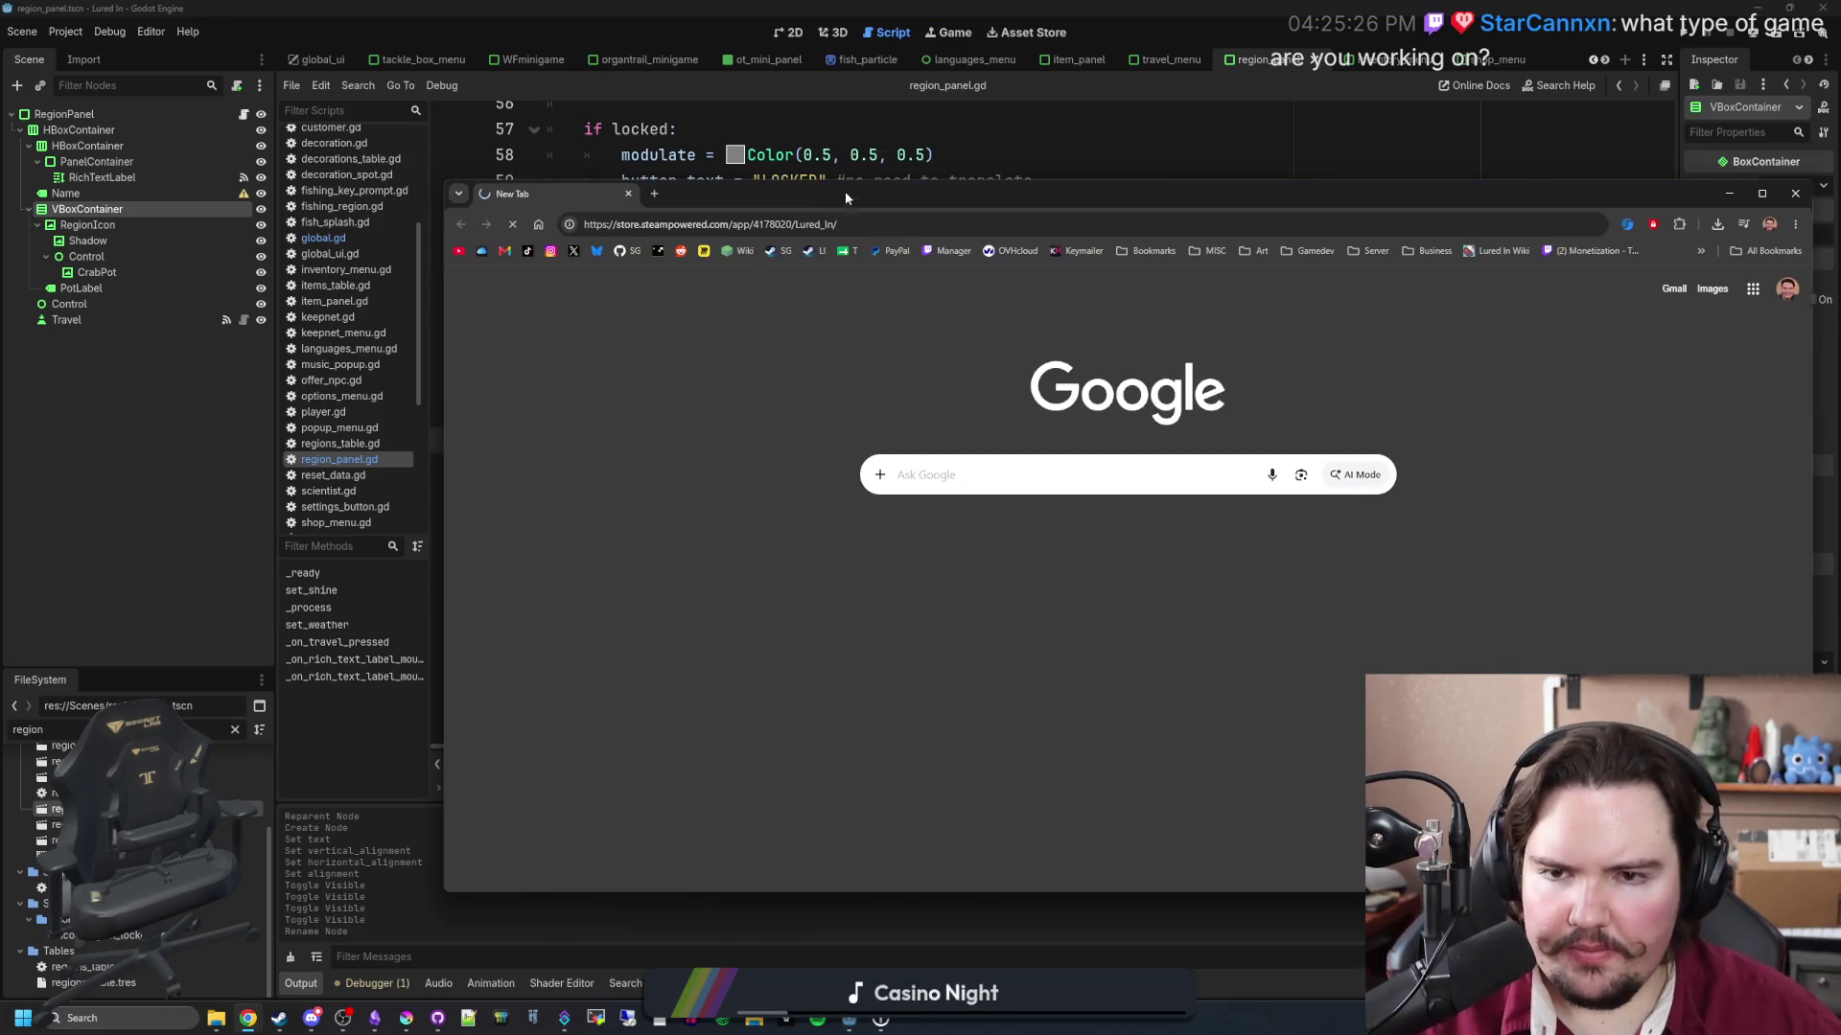
double_click(844, 191)
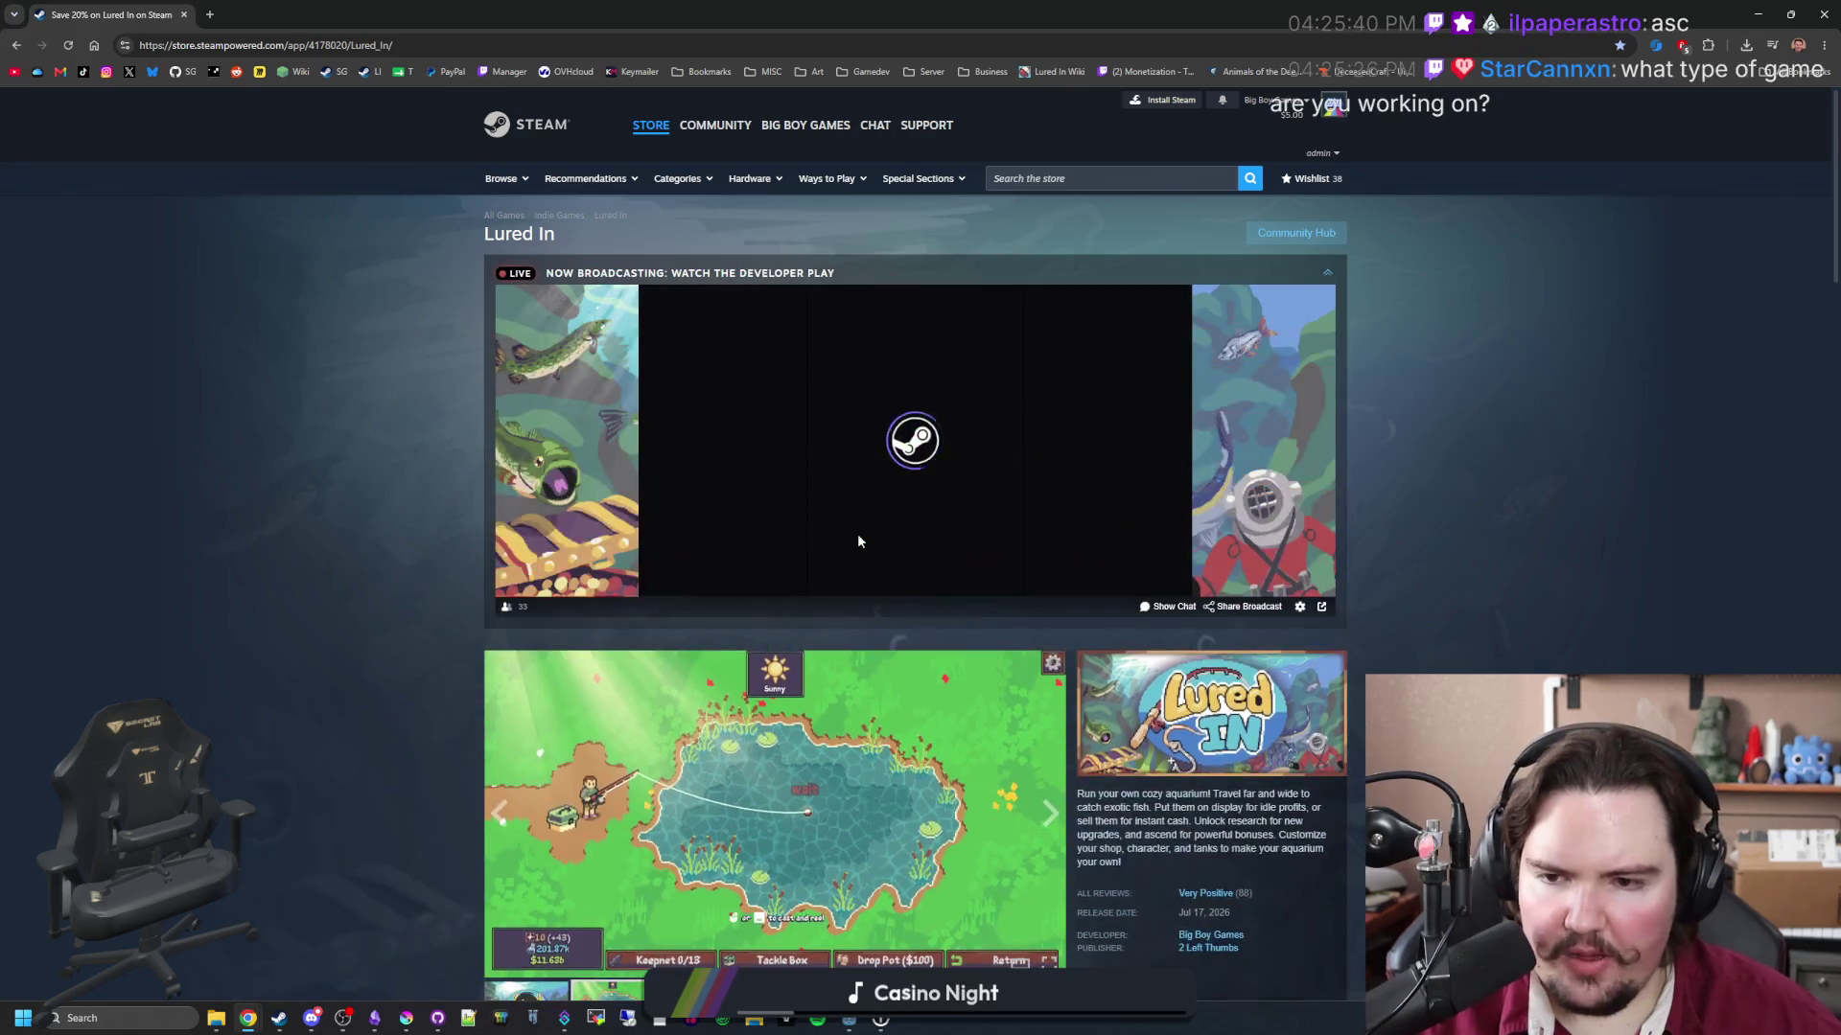
Step: Flip through Lured In's gallery: rainy fishing, Customize, fishing-reel and pond gameplay shots
scroll(858, 541, down, 4)
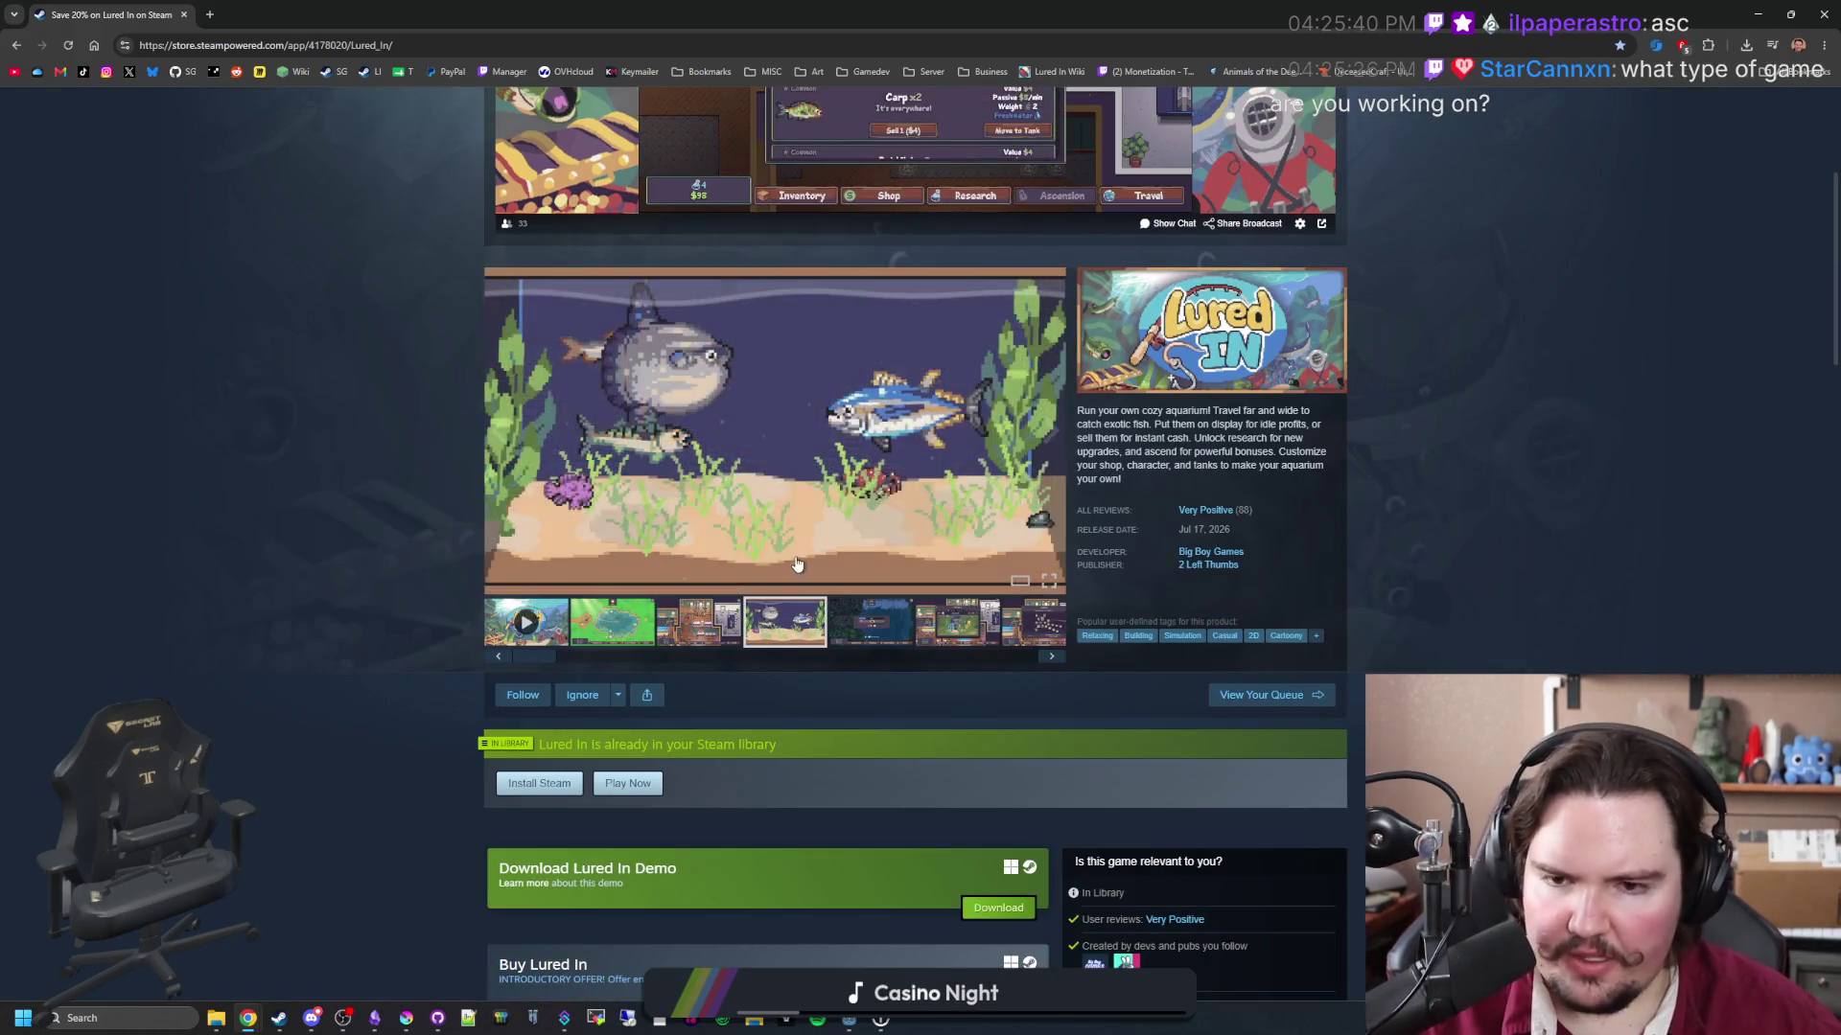
click(909, 633)
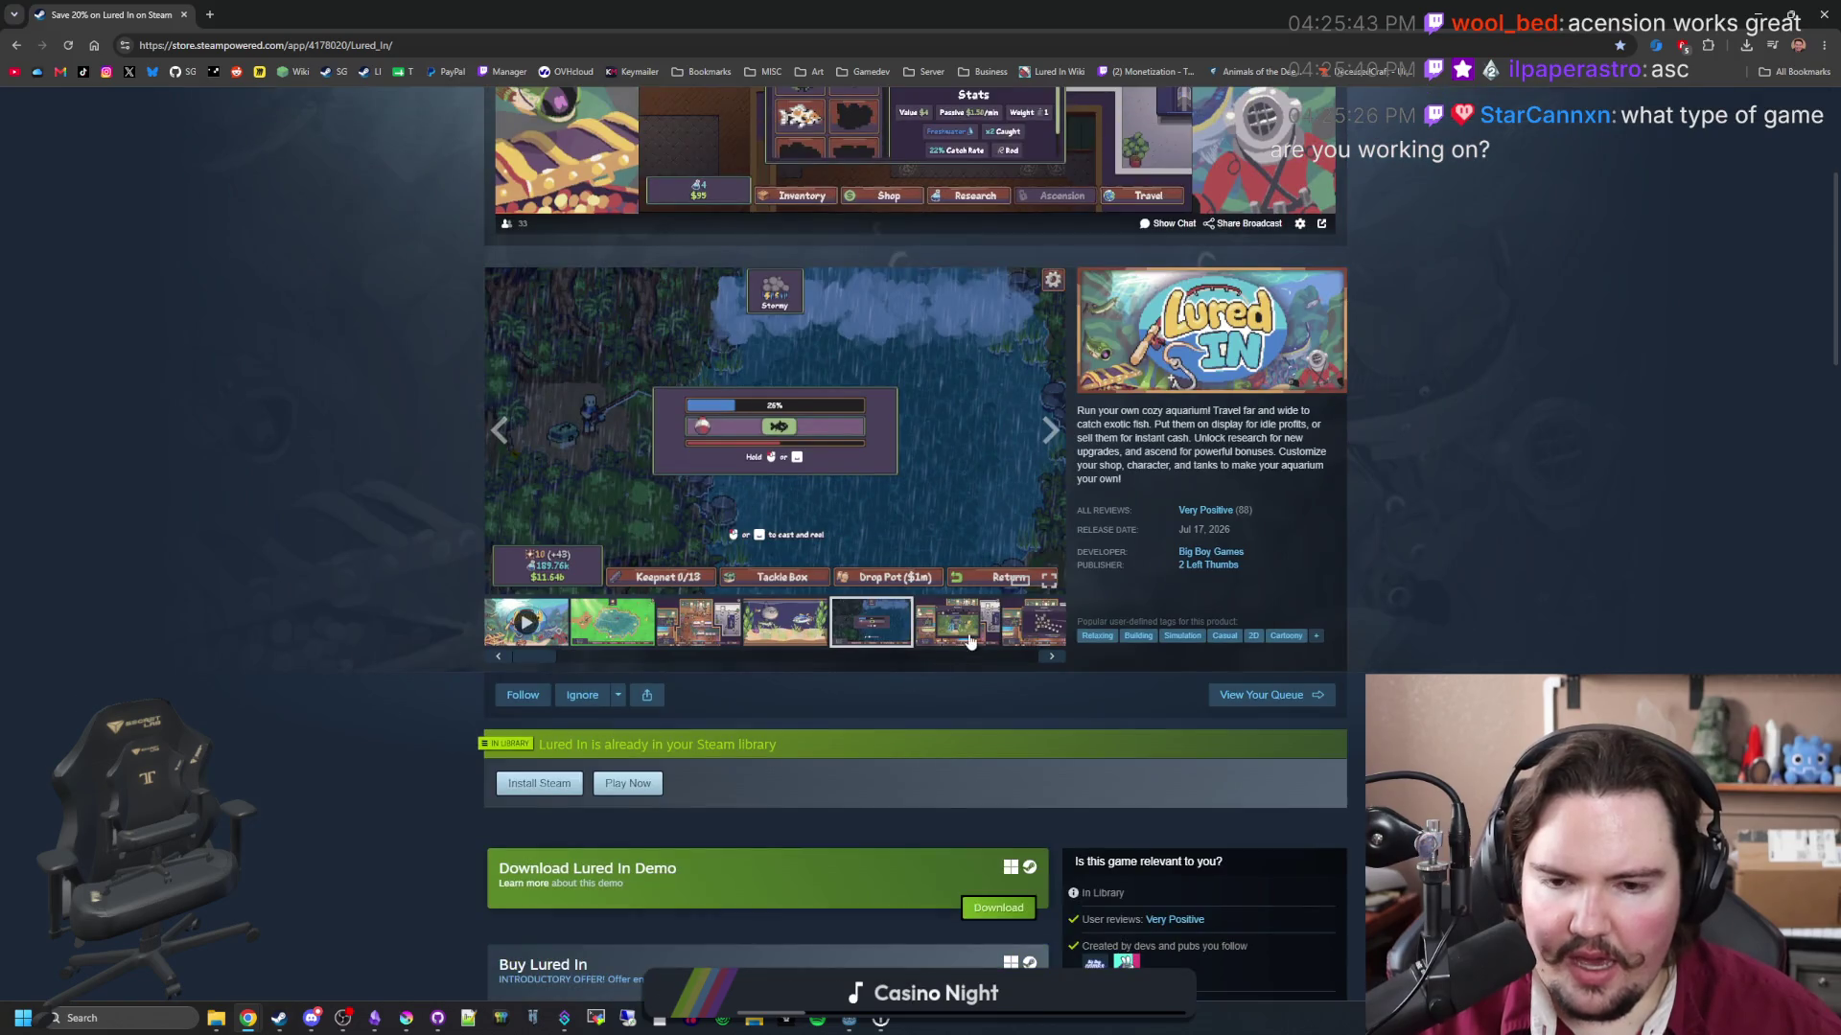
click(970, 640)
click(949, 634)
scroll(901, 633, up, 1)
click(849, 725)
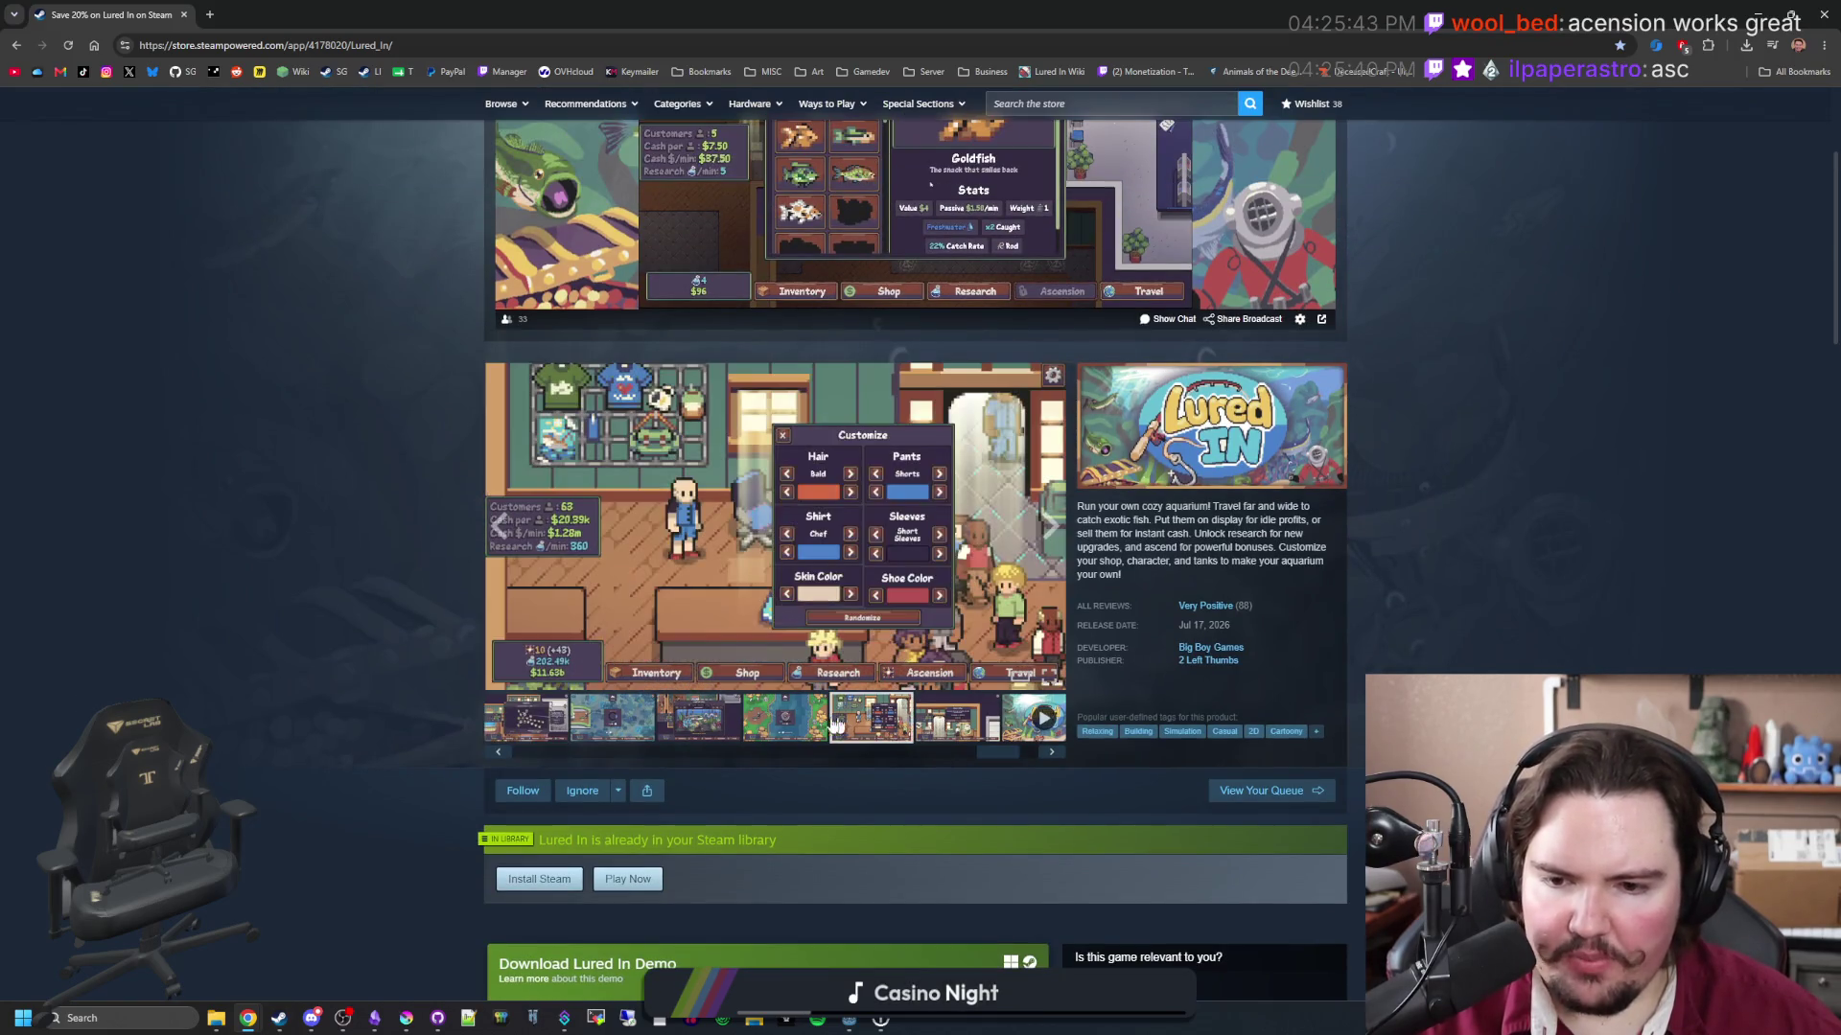
click(792, 723)
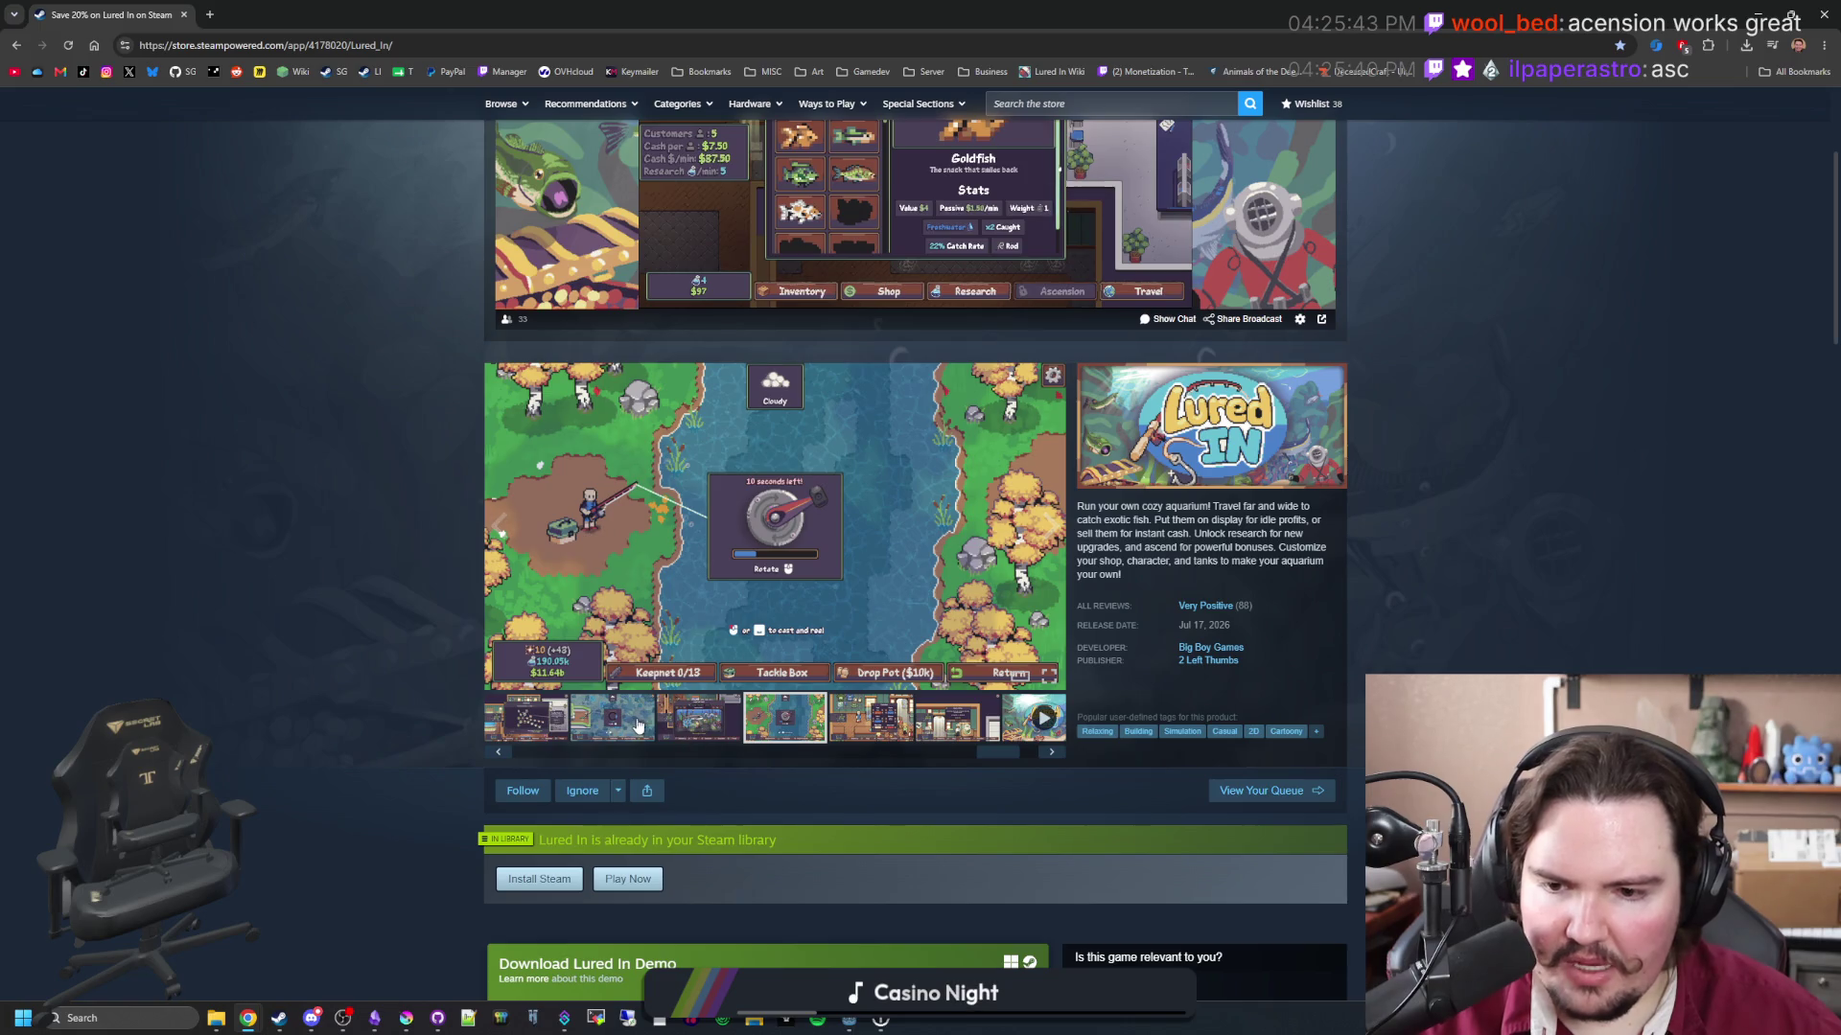
click(638, 726)
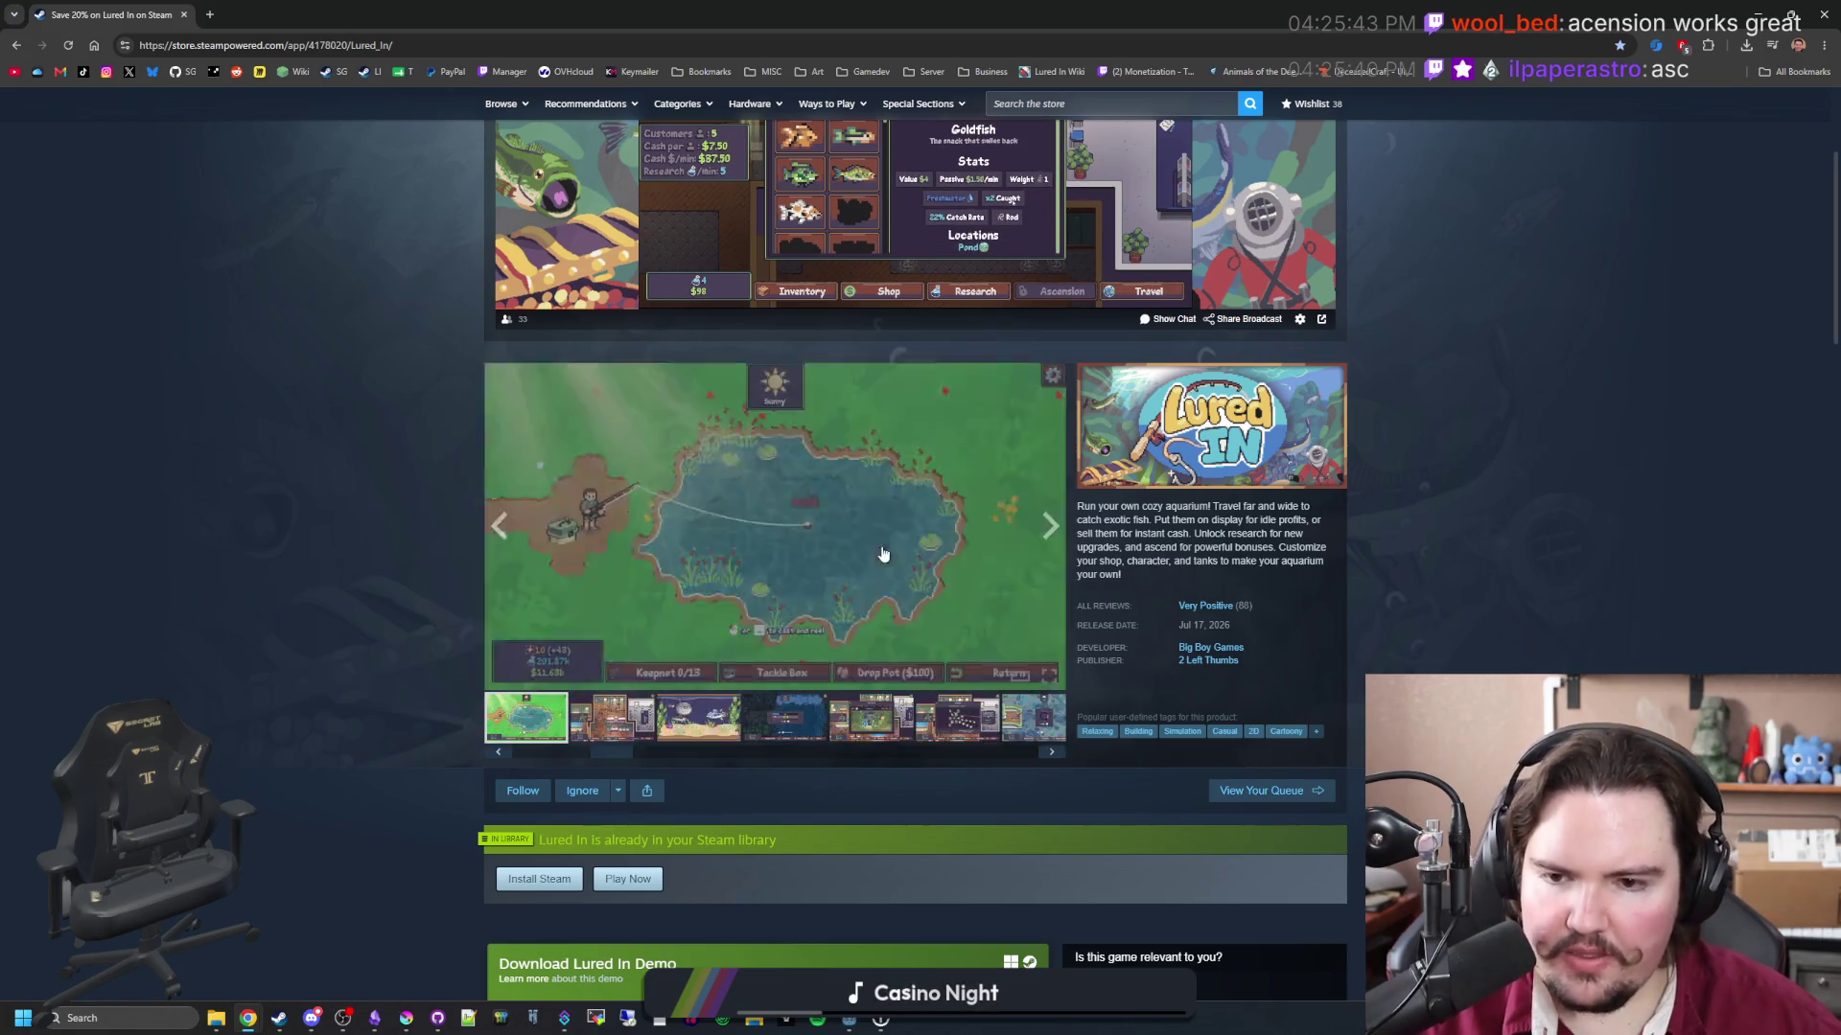
Step: View the screenshots full-size up to screenshot 6 of 13, then close the viewer
click(883, 554)
click(1366, 549)
click(1366, 549)
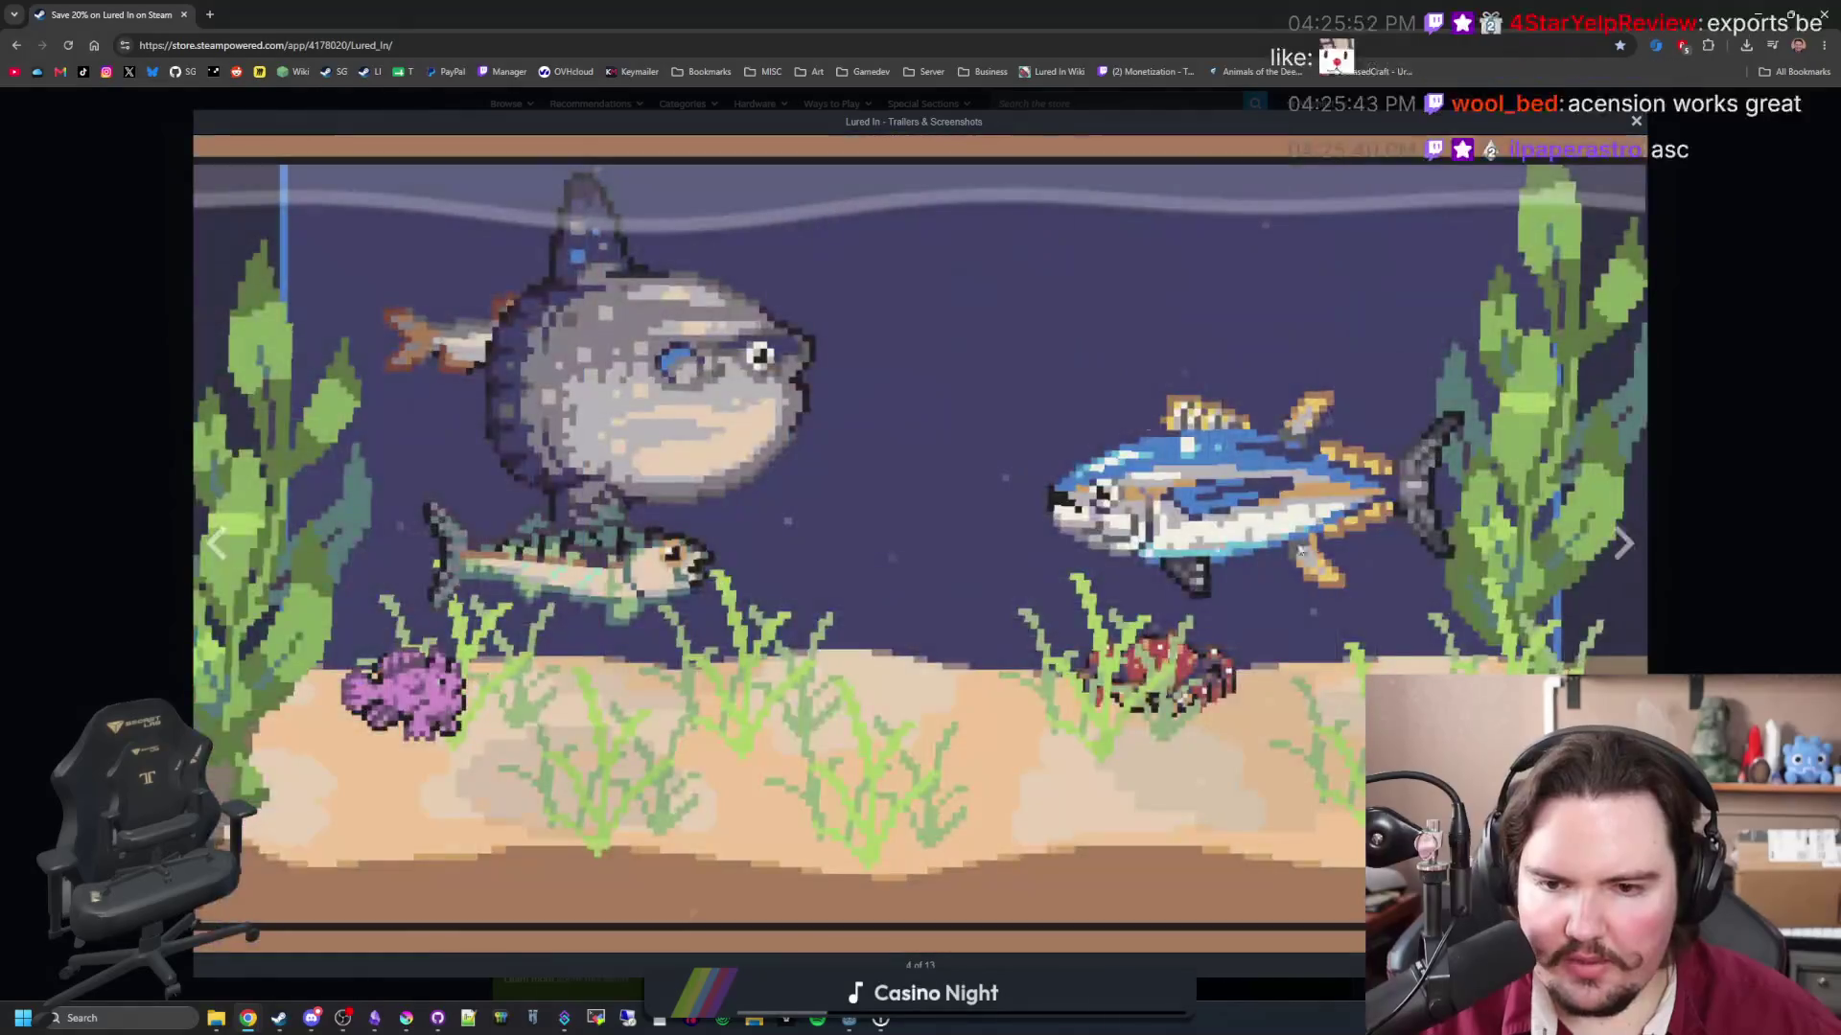
click(1624, 546)
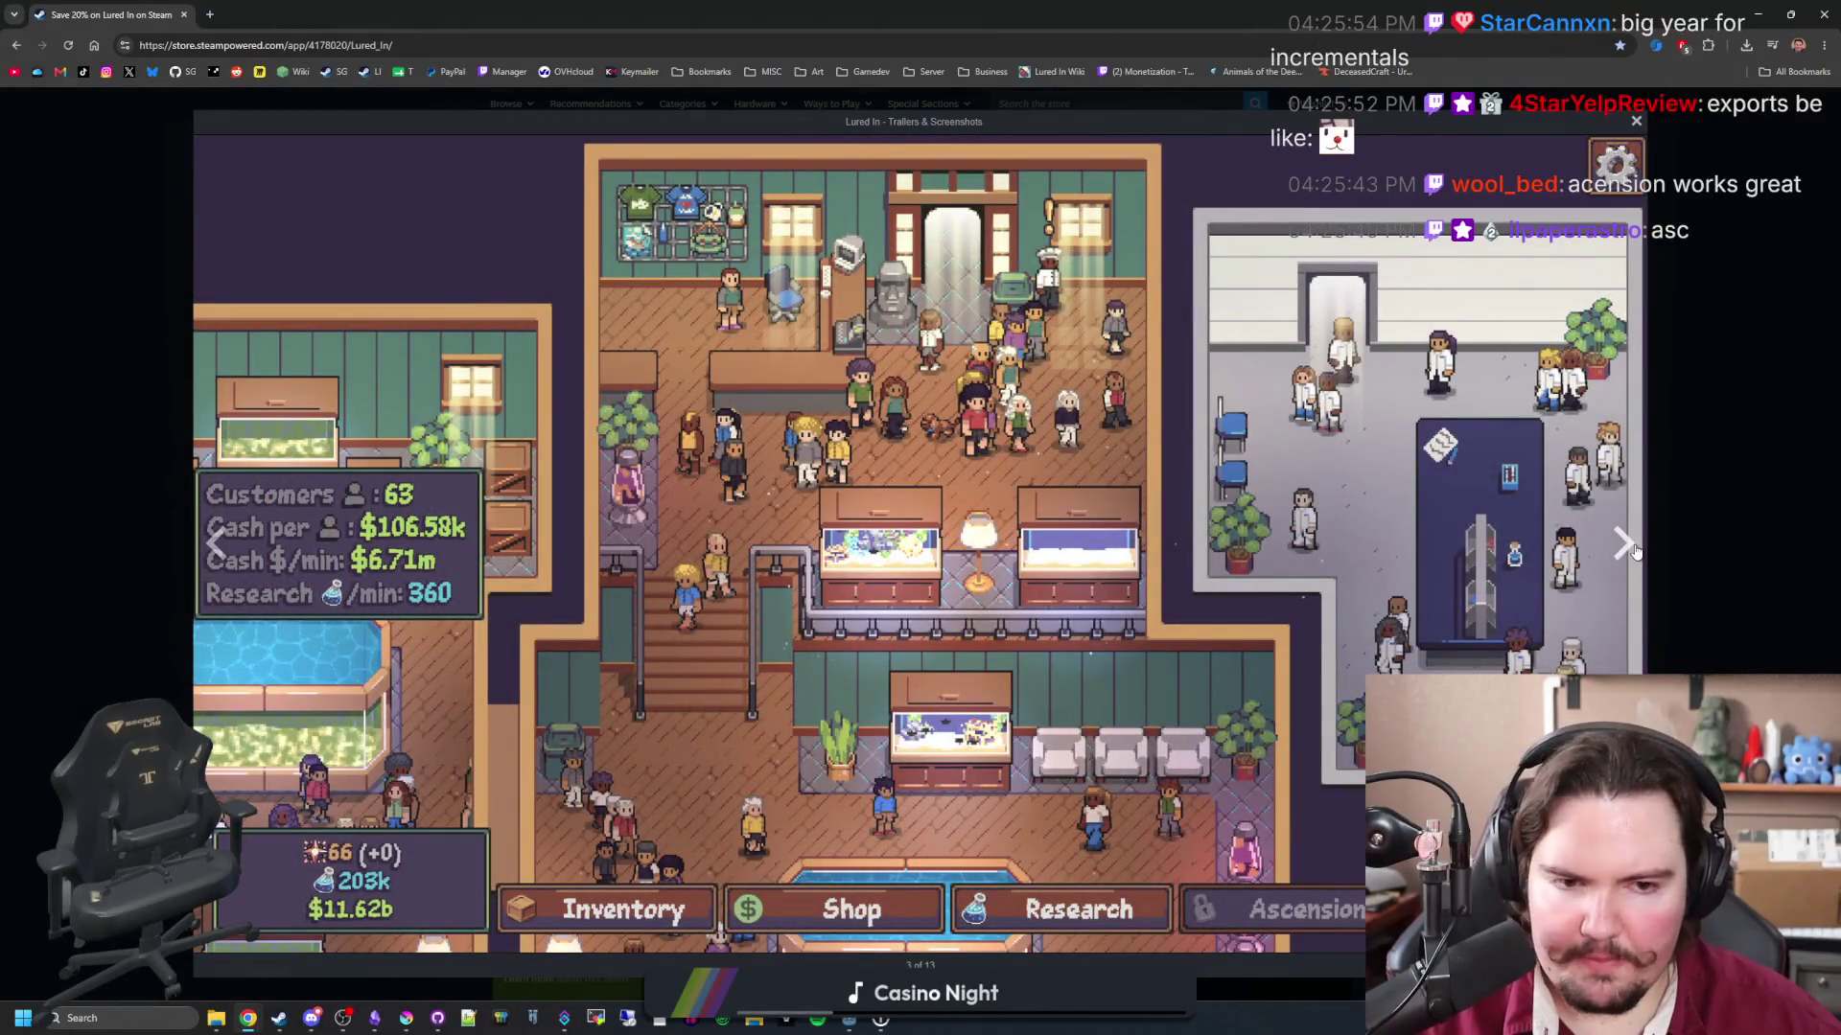
click(1625, 546)
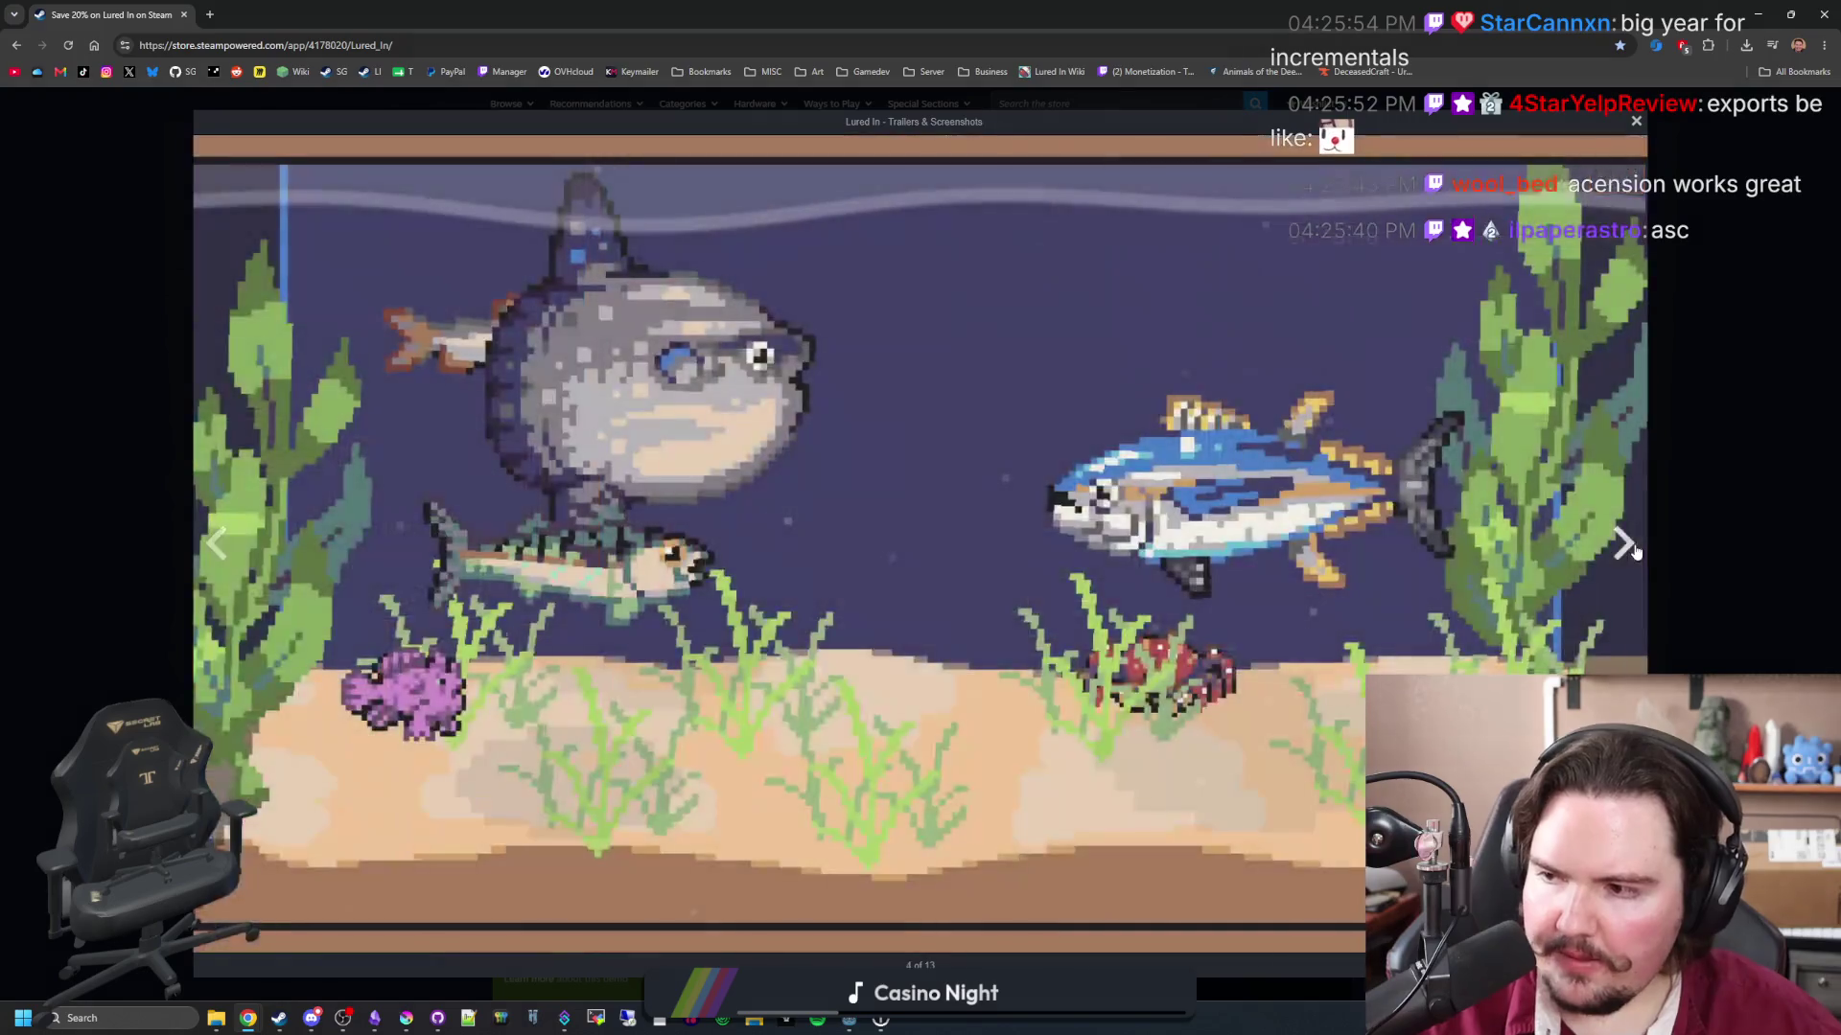
click(1625, 546)
click(1625, 547)
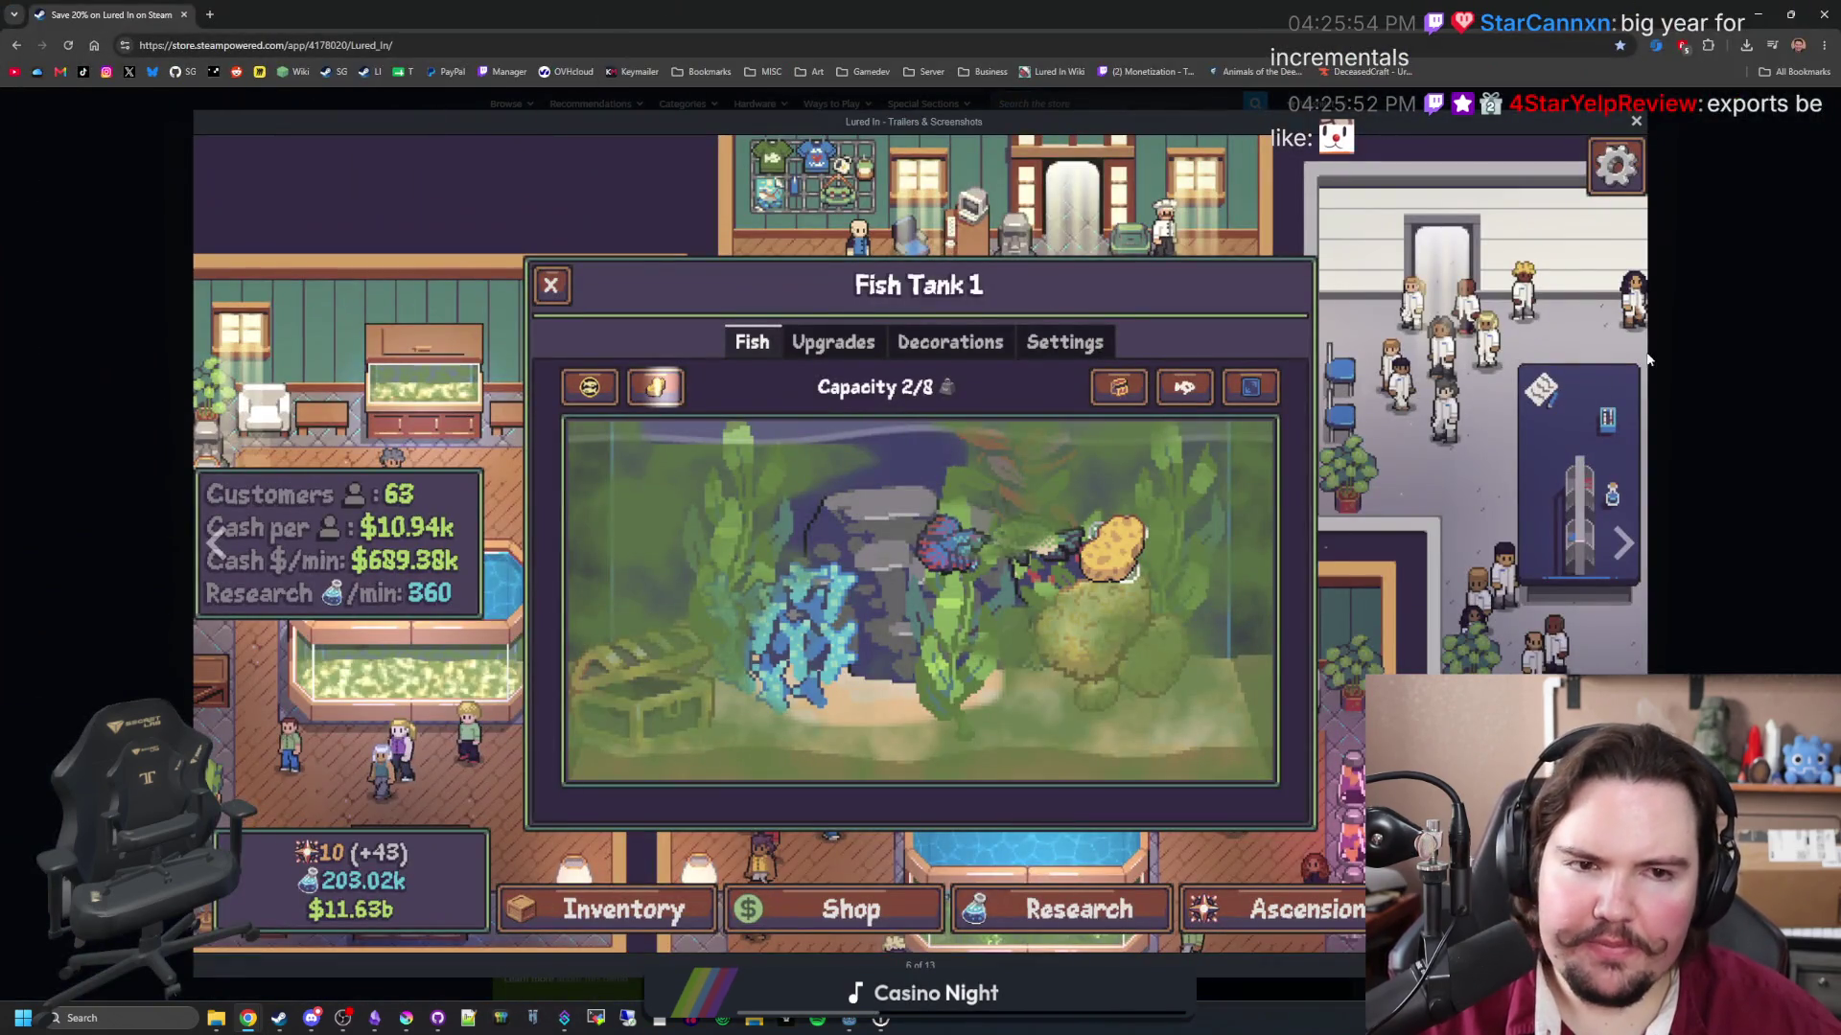
click(1681, 335)
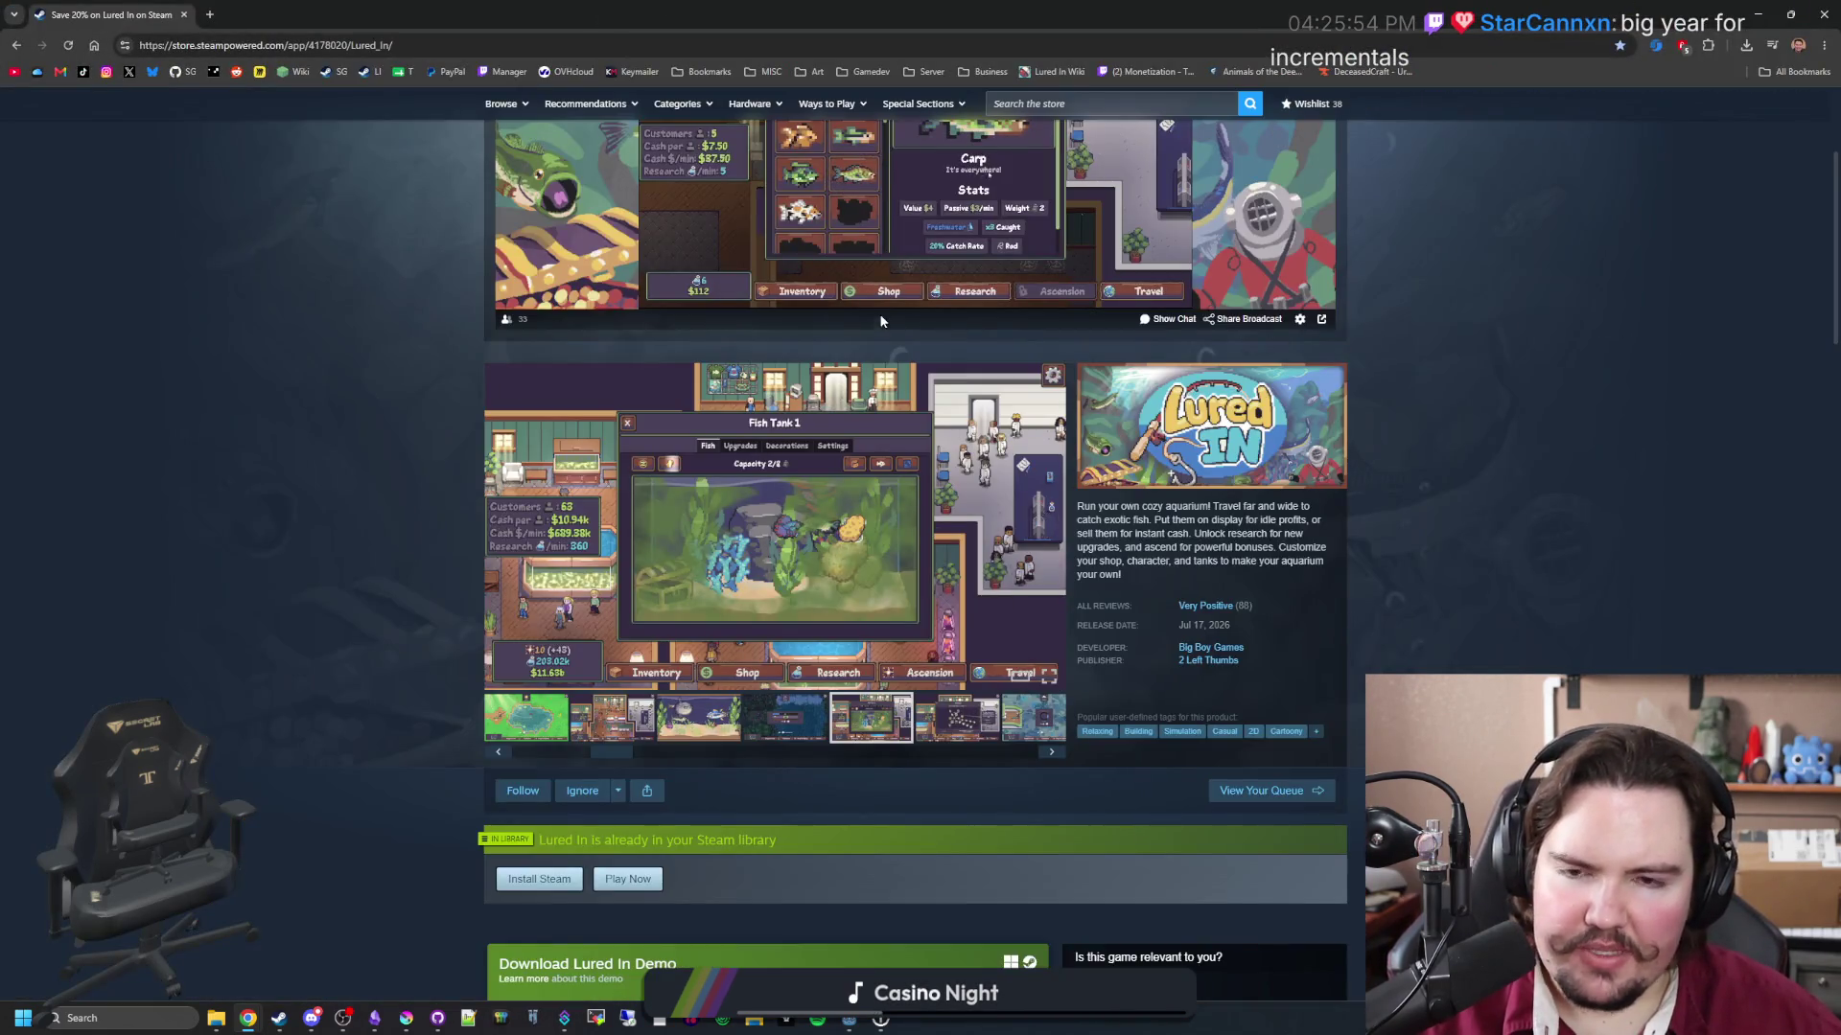
scroll(1681, 335, up, 3)
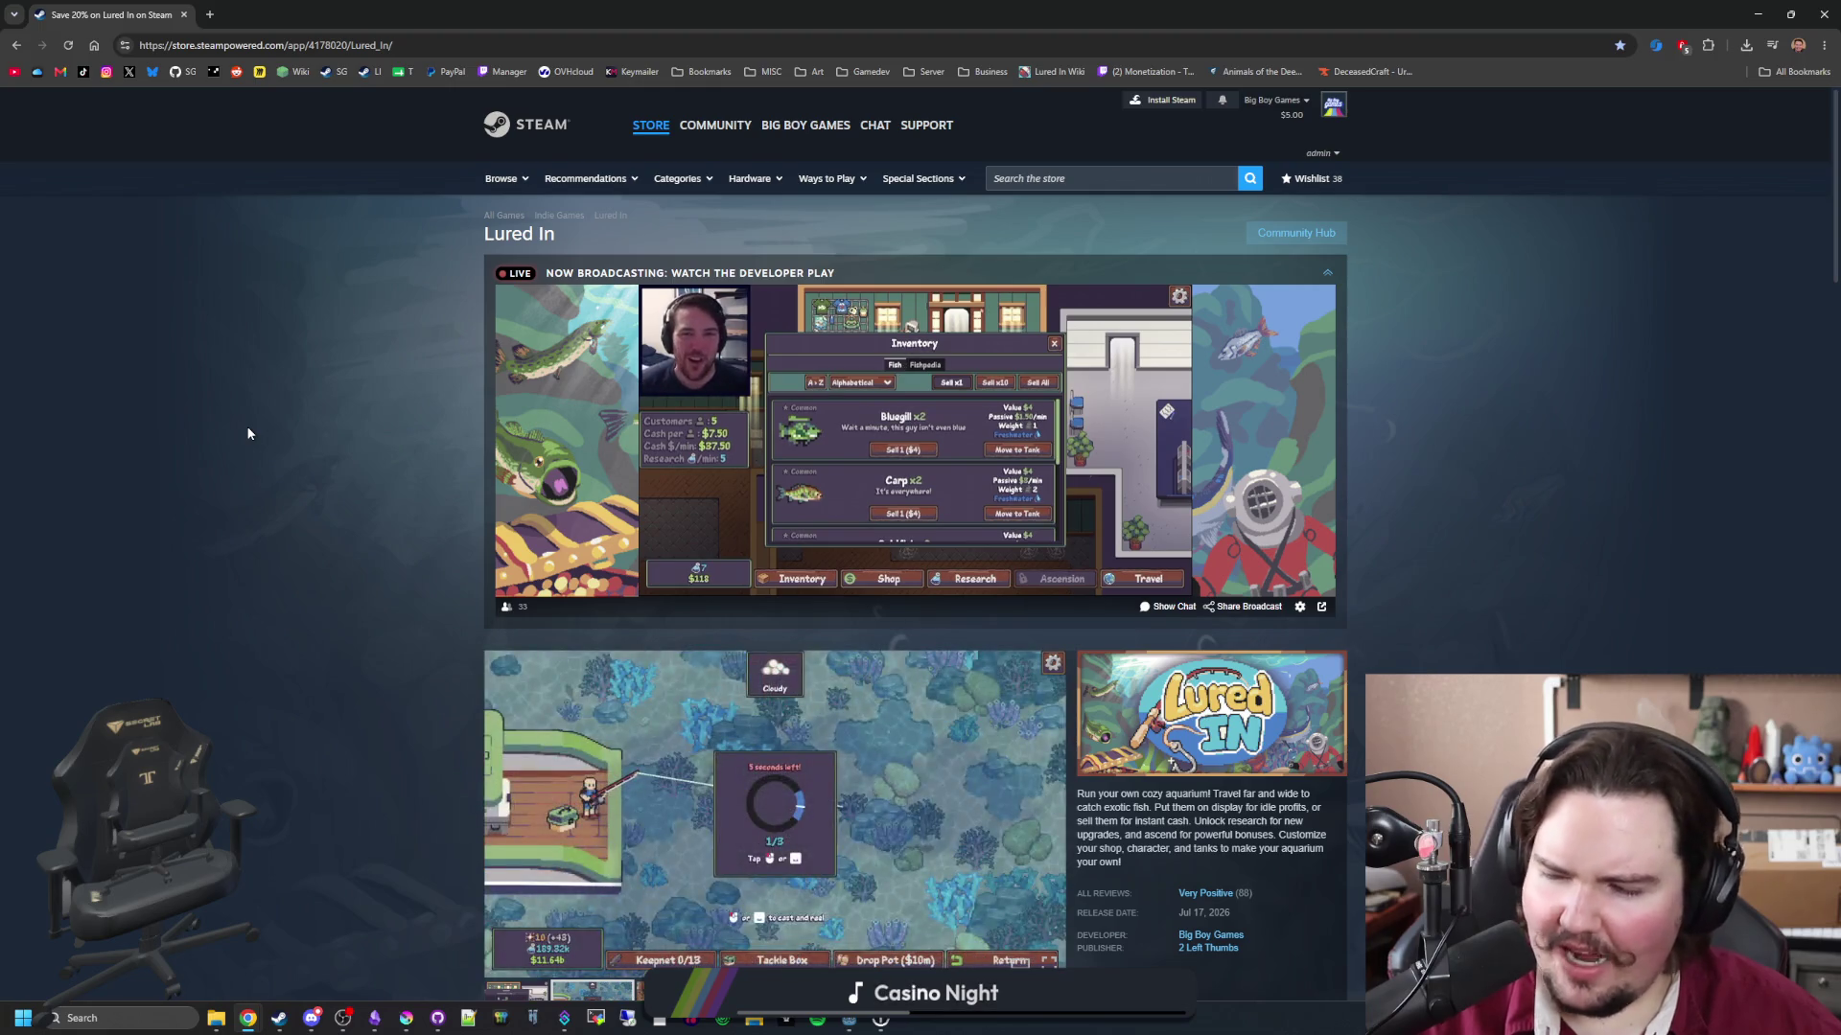
Step: Search Google for 'cookie clicker' in a new tab
click(205, 15)
text(cookie cl)
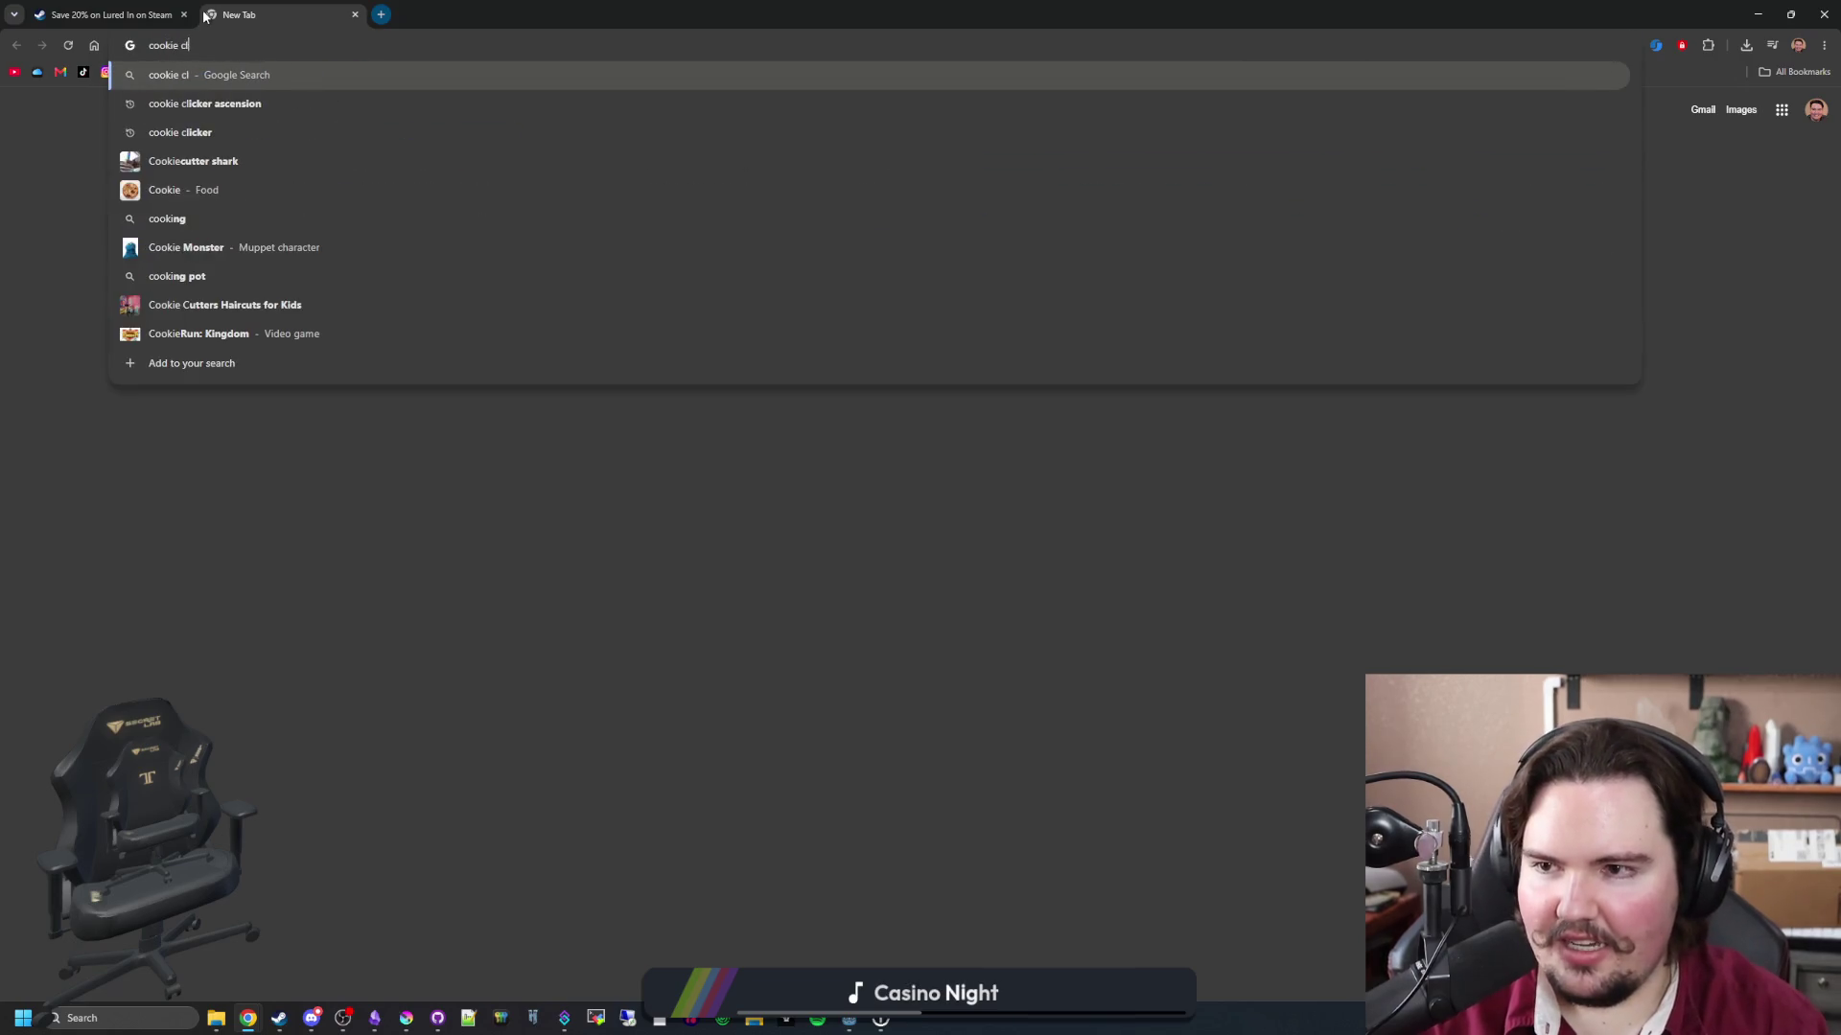
text(icker)
key(Return)
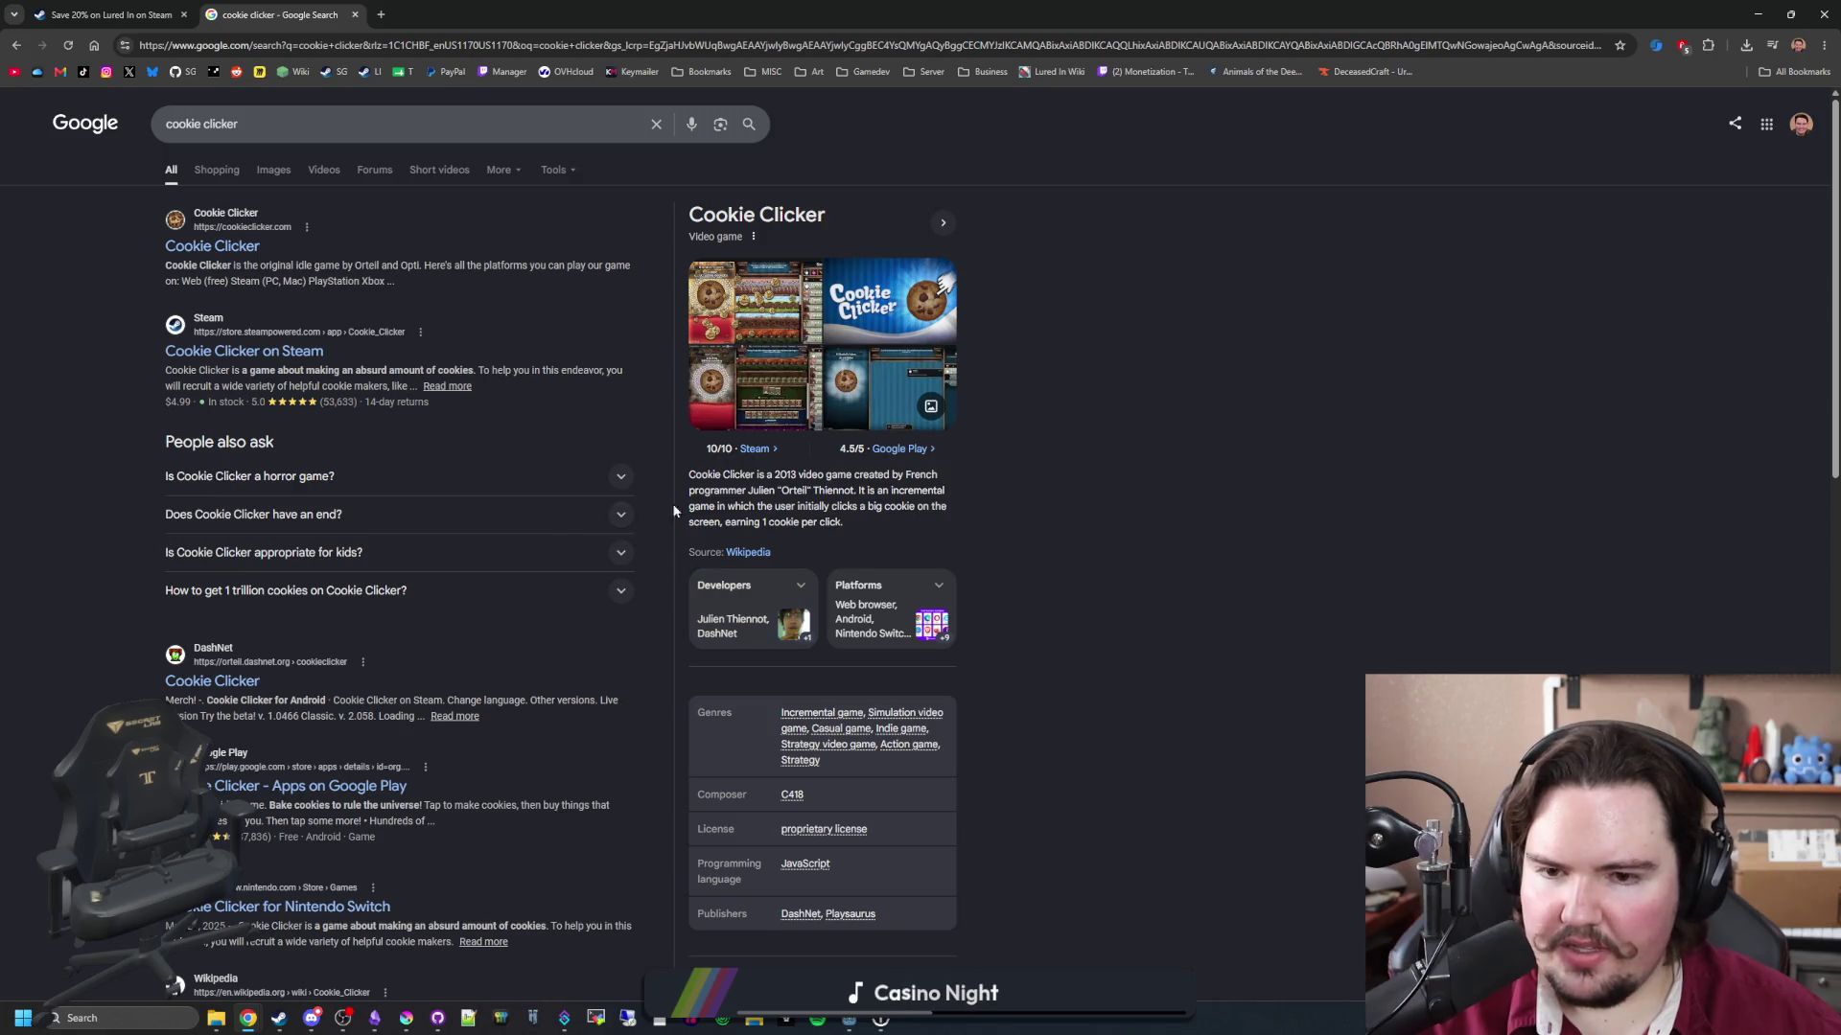
drag(773, 476, 844, 491)
click(804, 476)
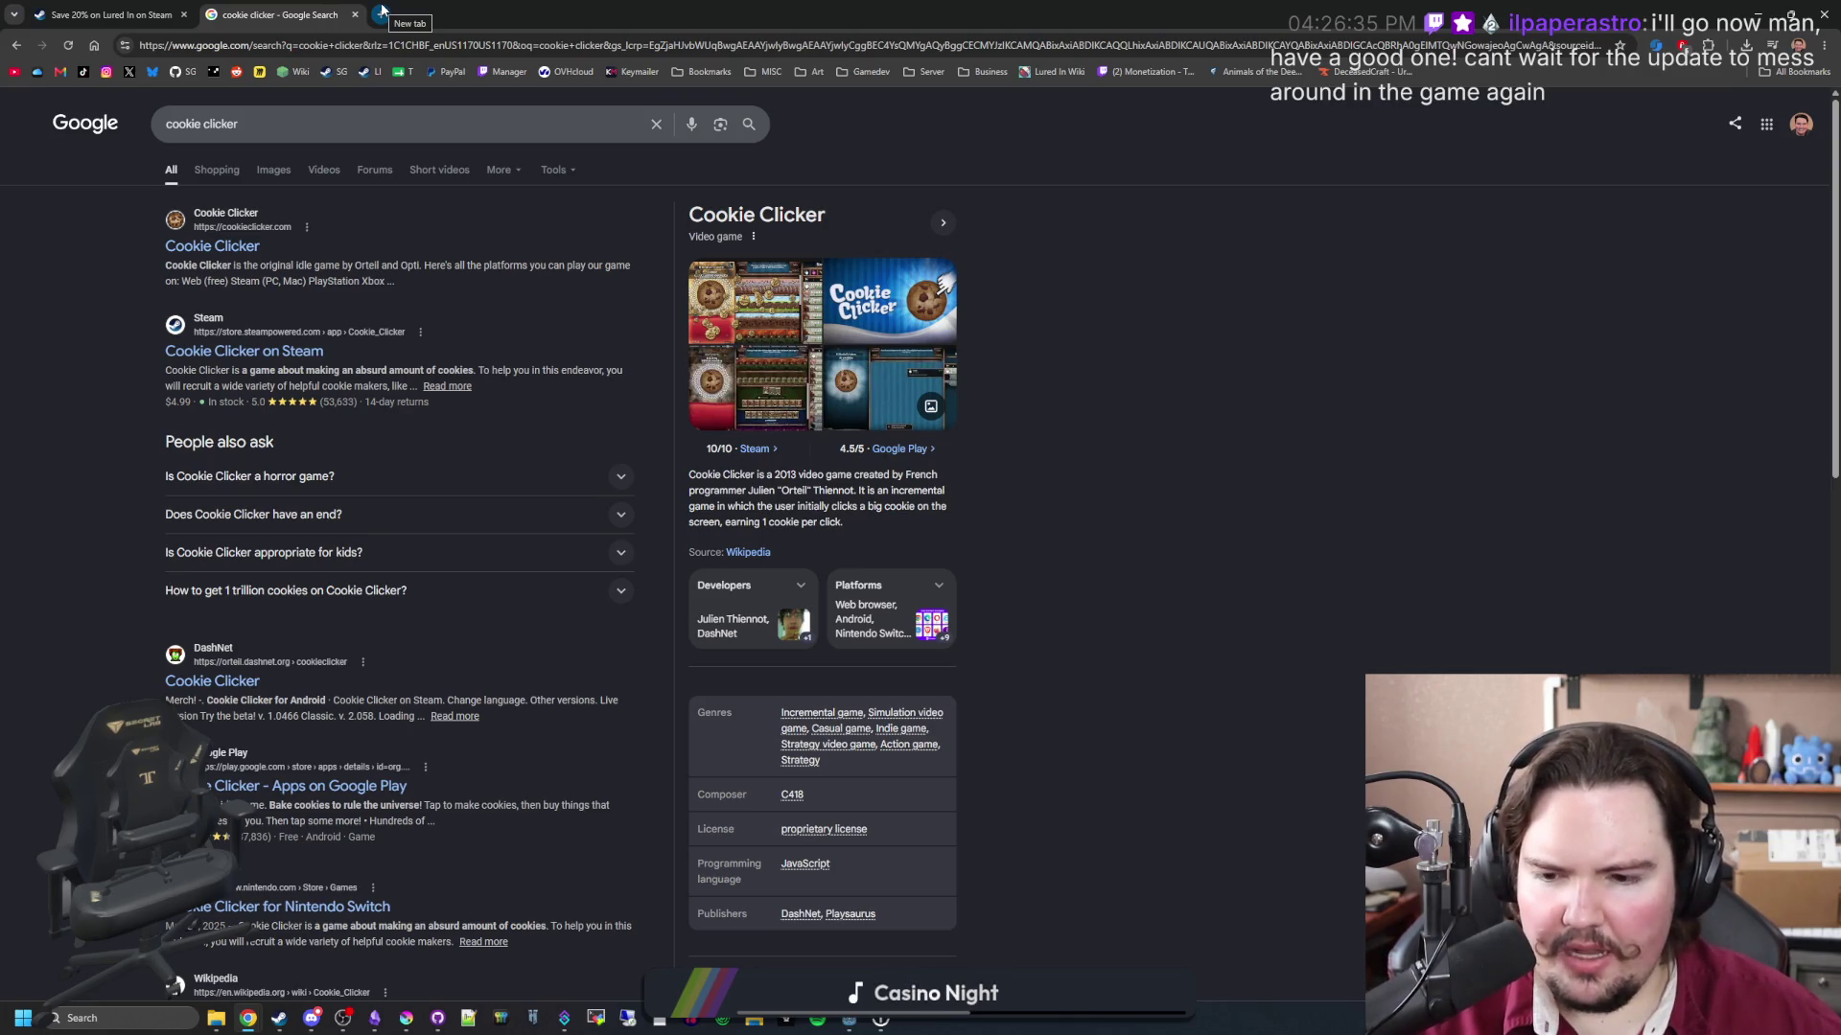
Step: Search 'mobile zombie driving gam' in another tab and preview a video from its image results
click(382, 11)
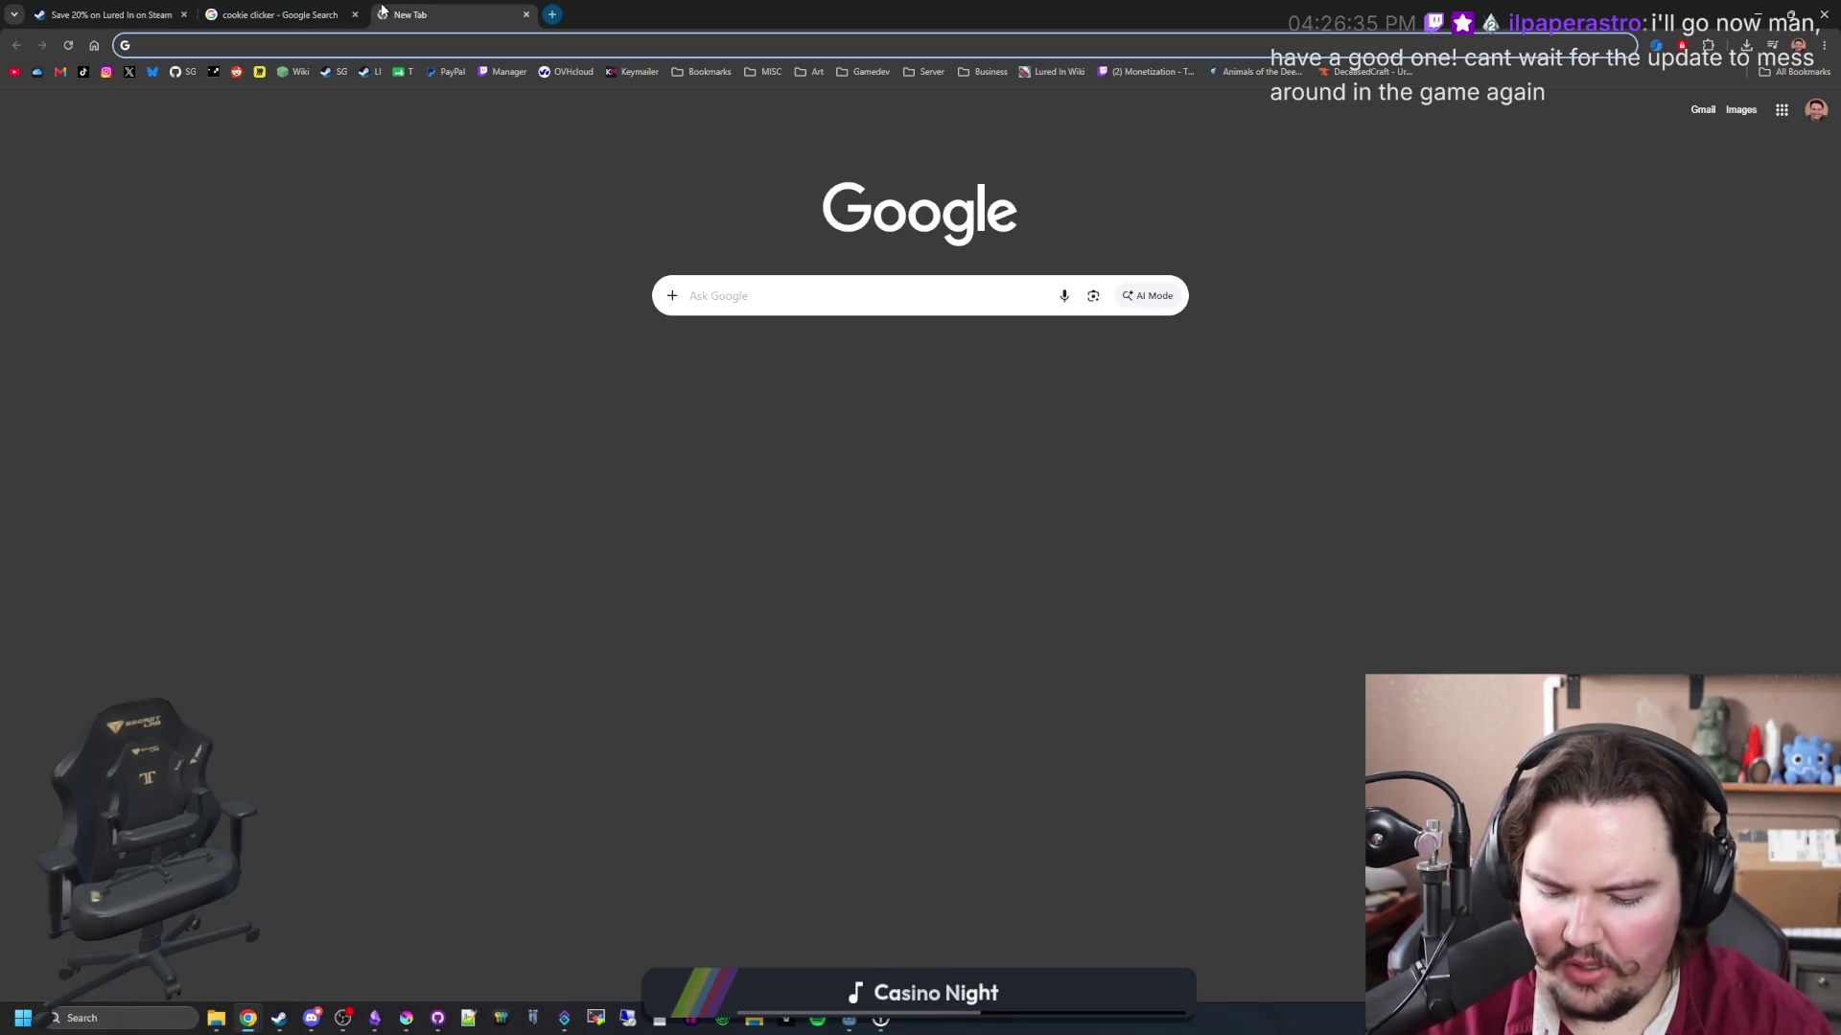
text(mobile zombie driving gam)
key(Return)
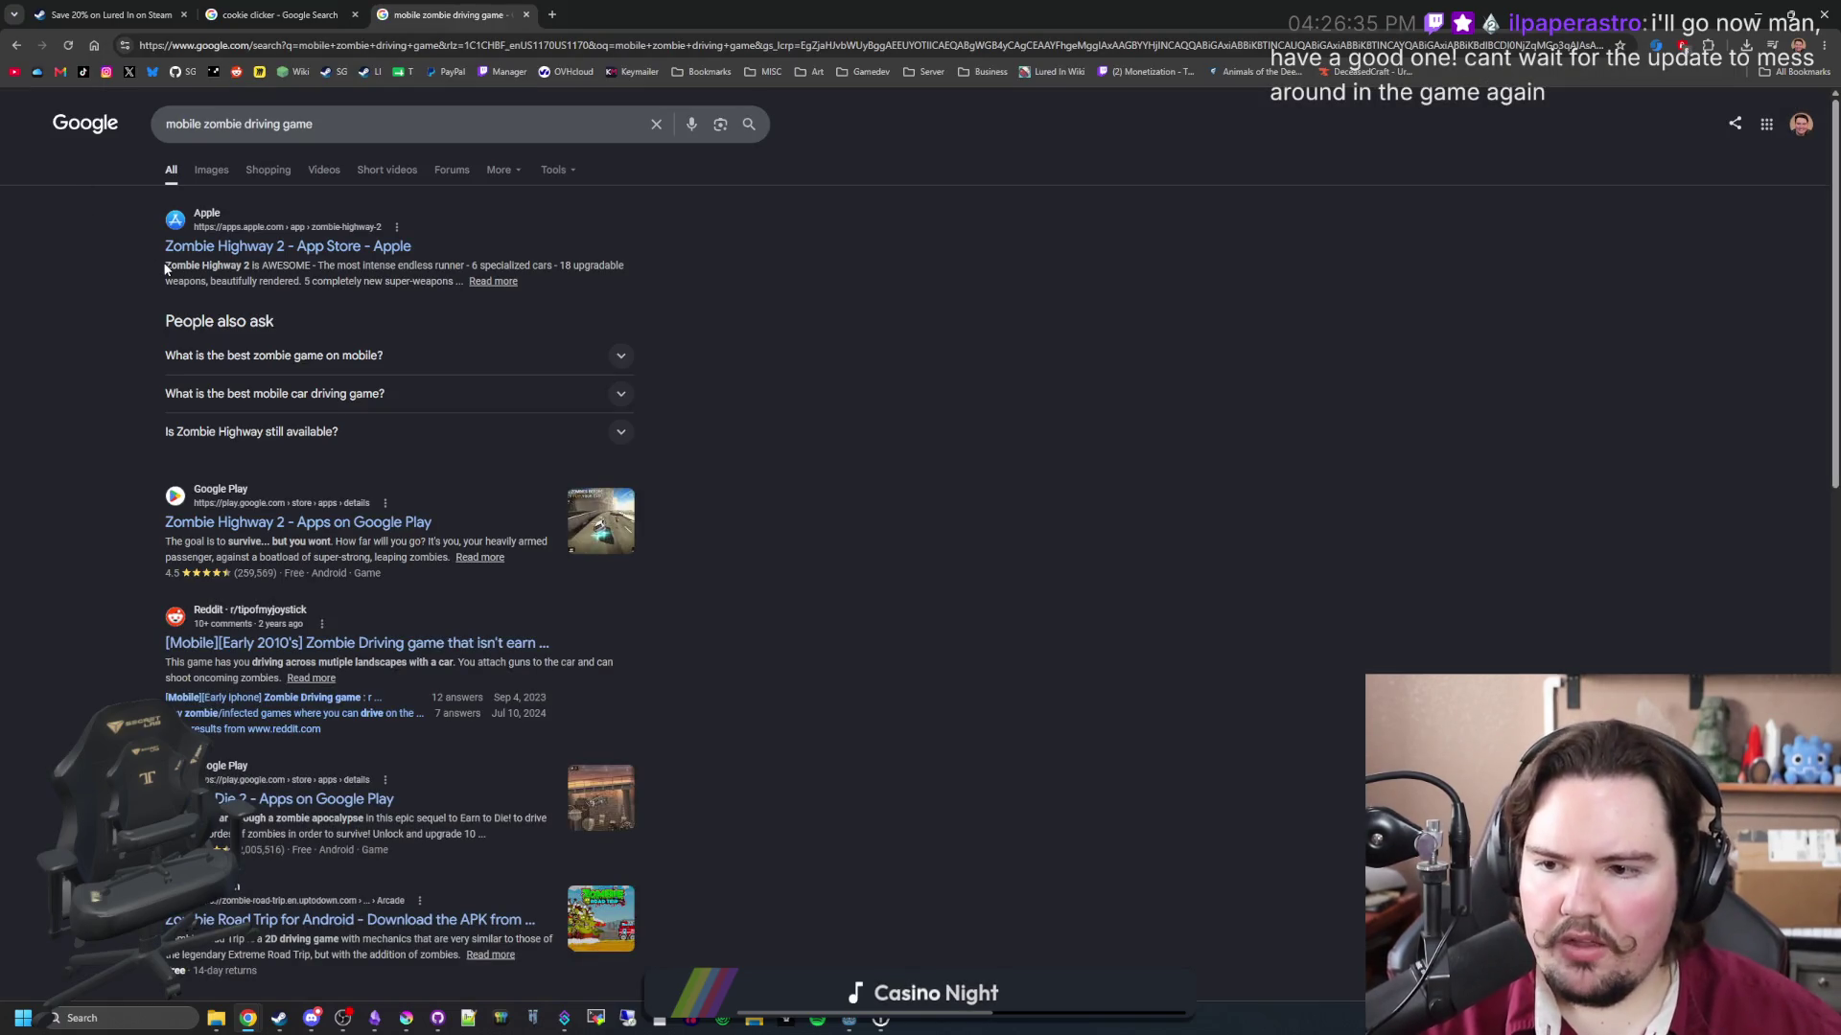
click(197, 171)
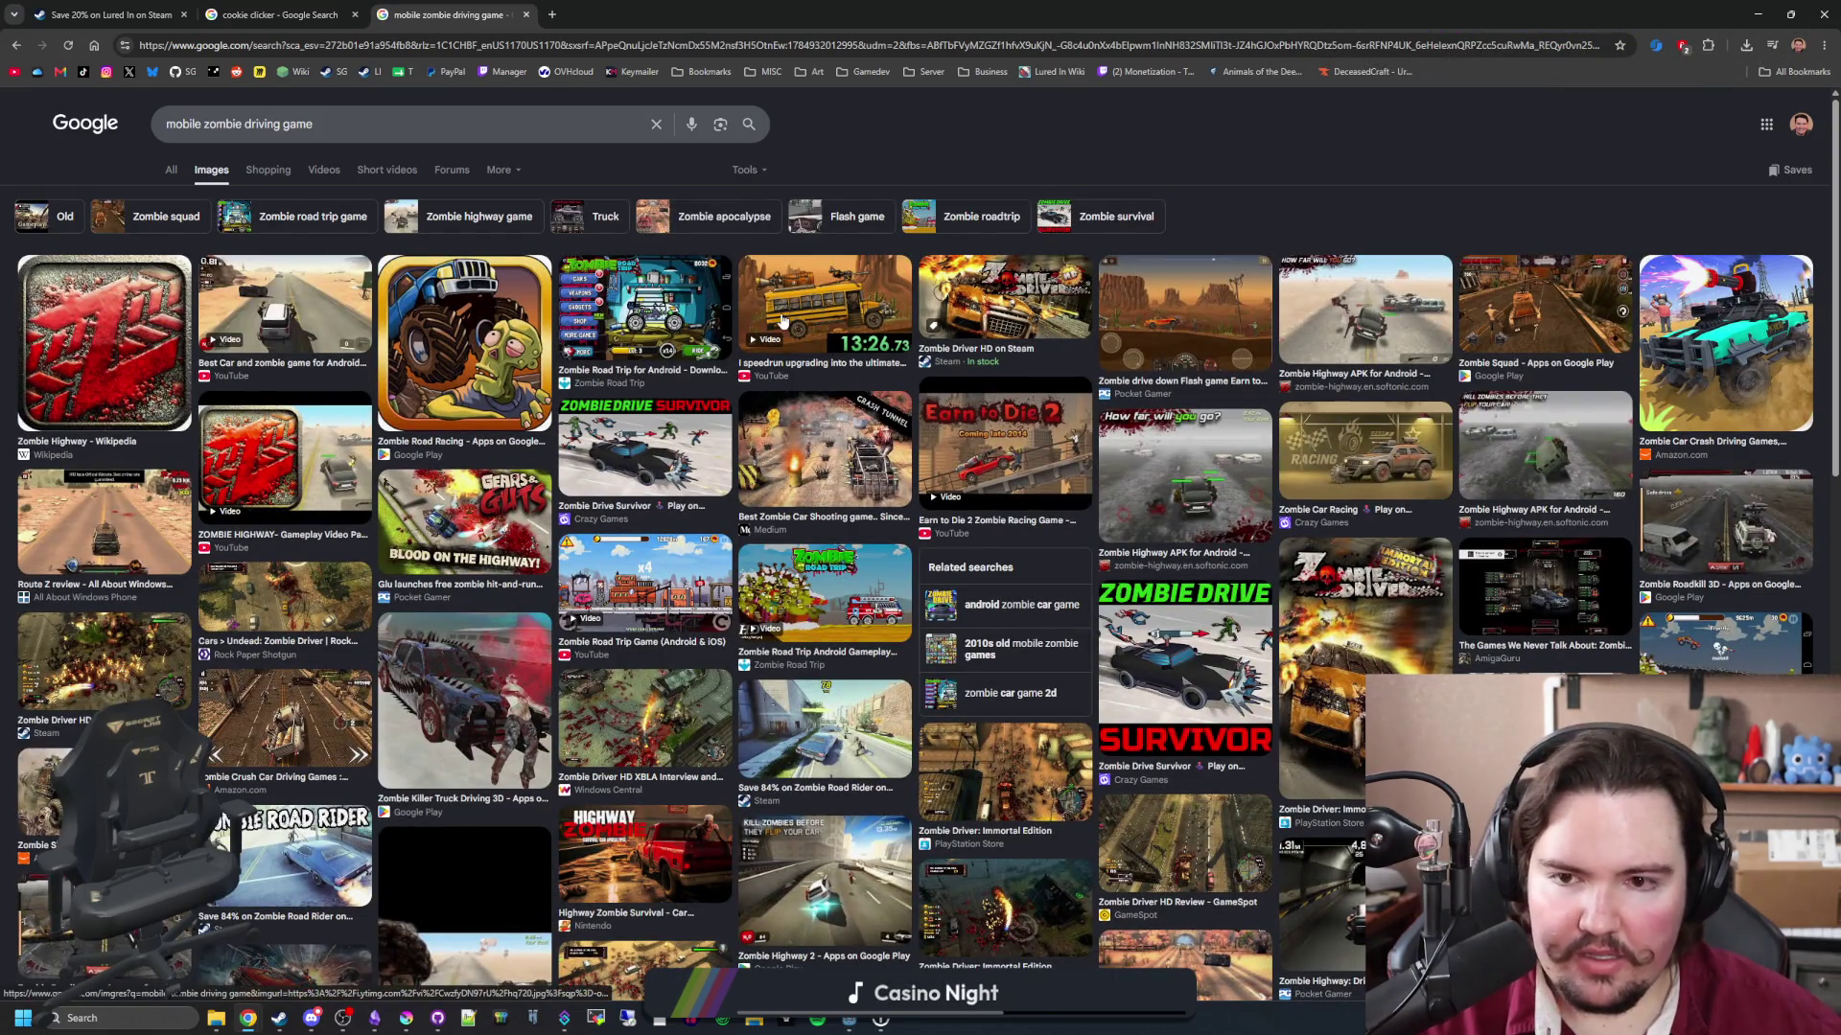
click(789, 323)
Step: Search 'earn to die' and open Earn to Die 2's Steam page from the results
click(759, 45)
text(earn to die)
key(Return)
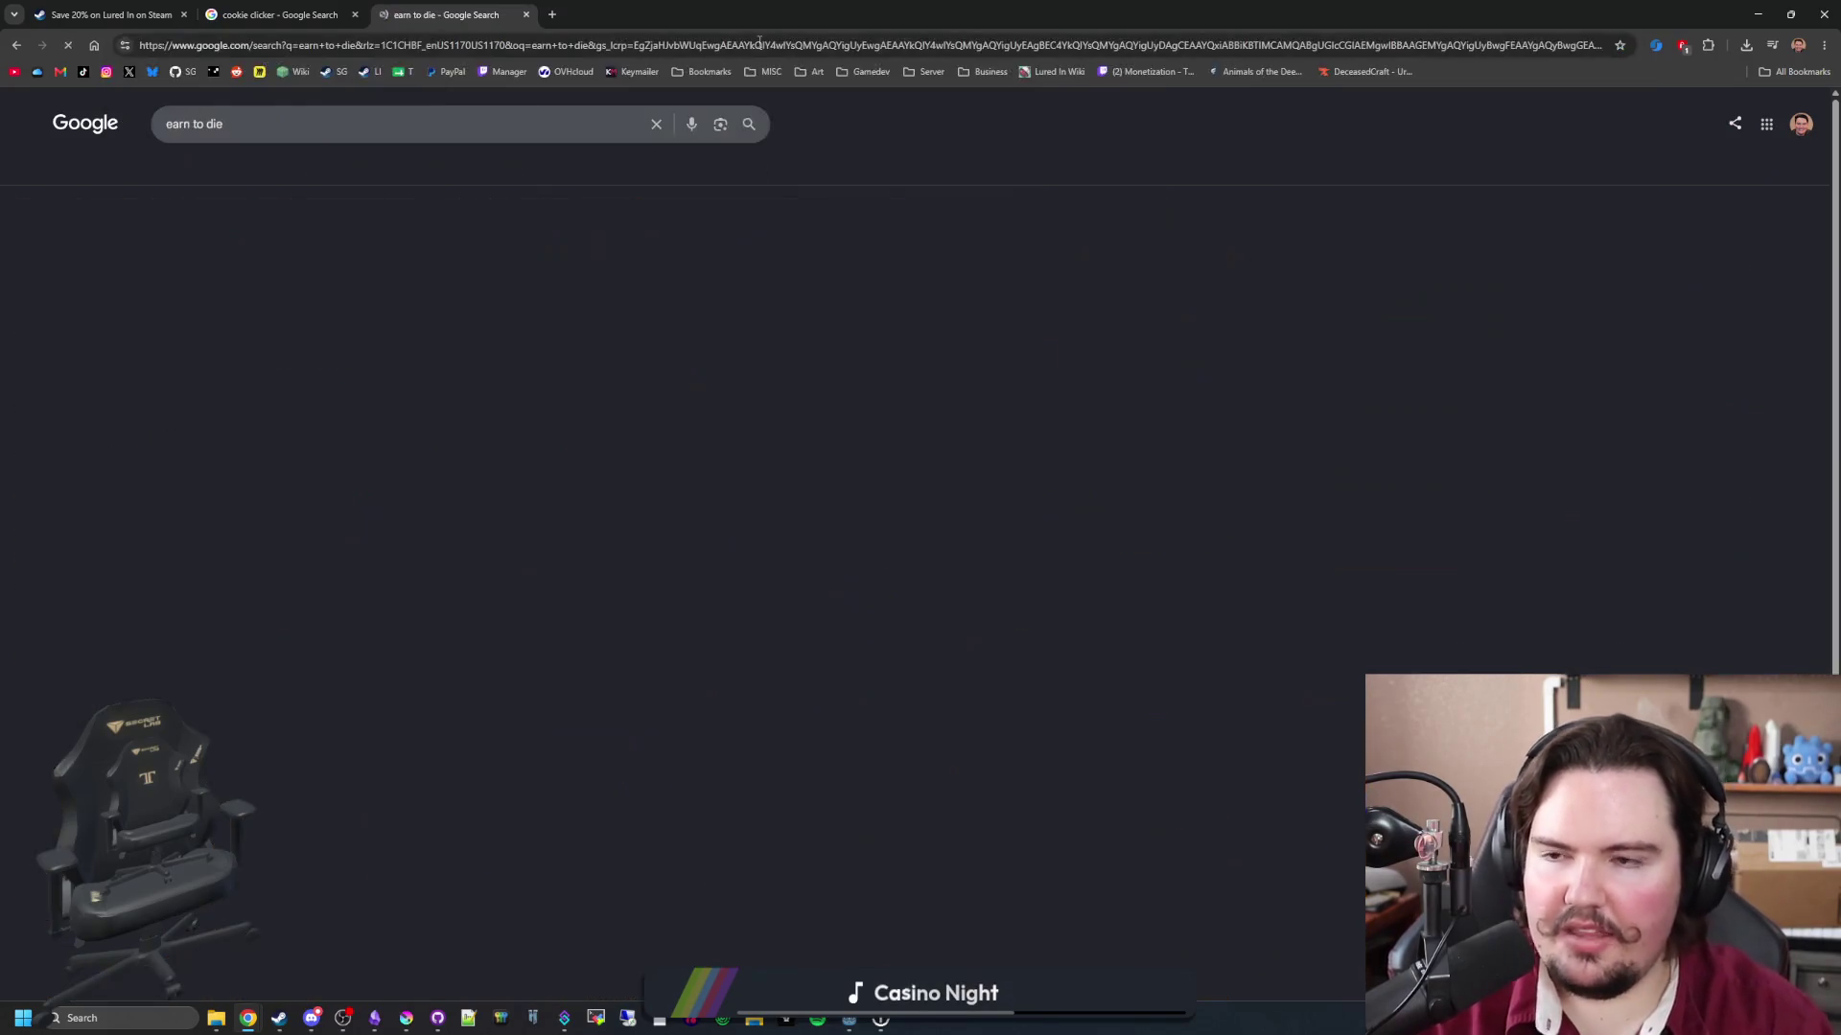
click(212, 172)
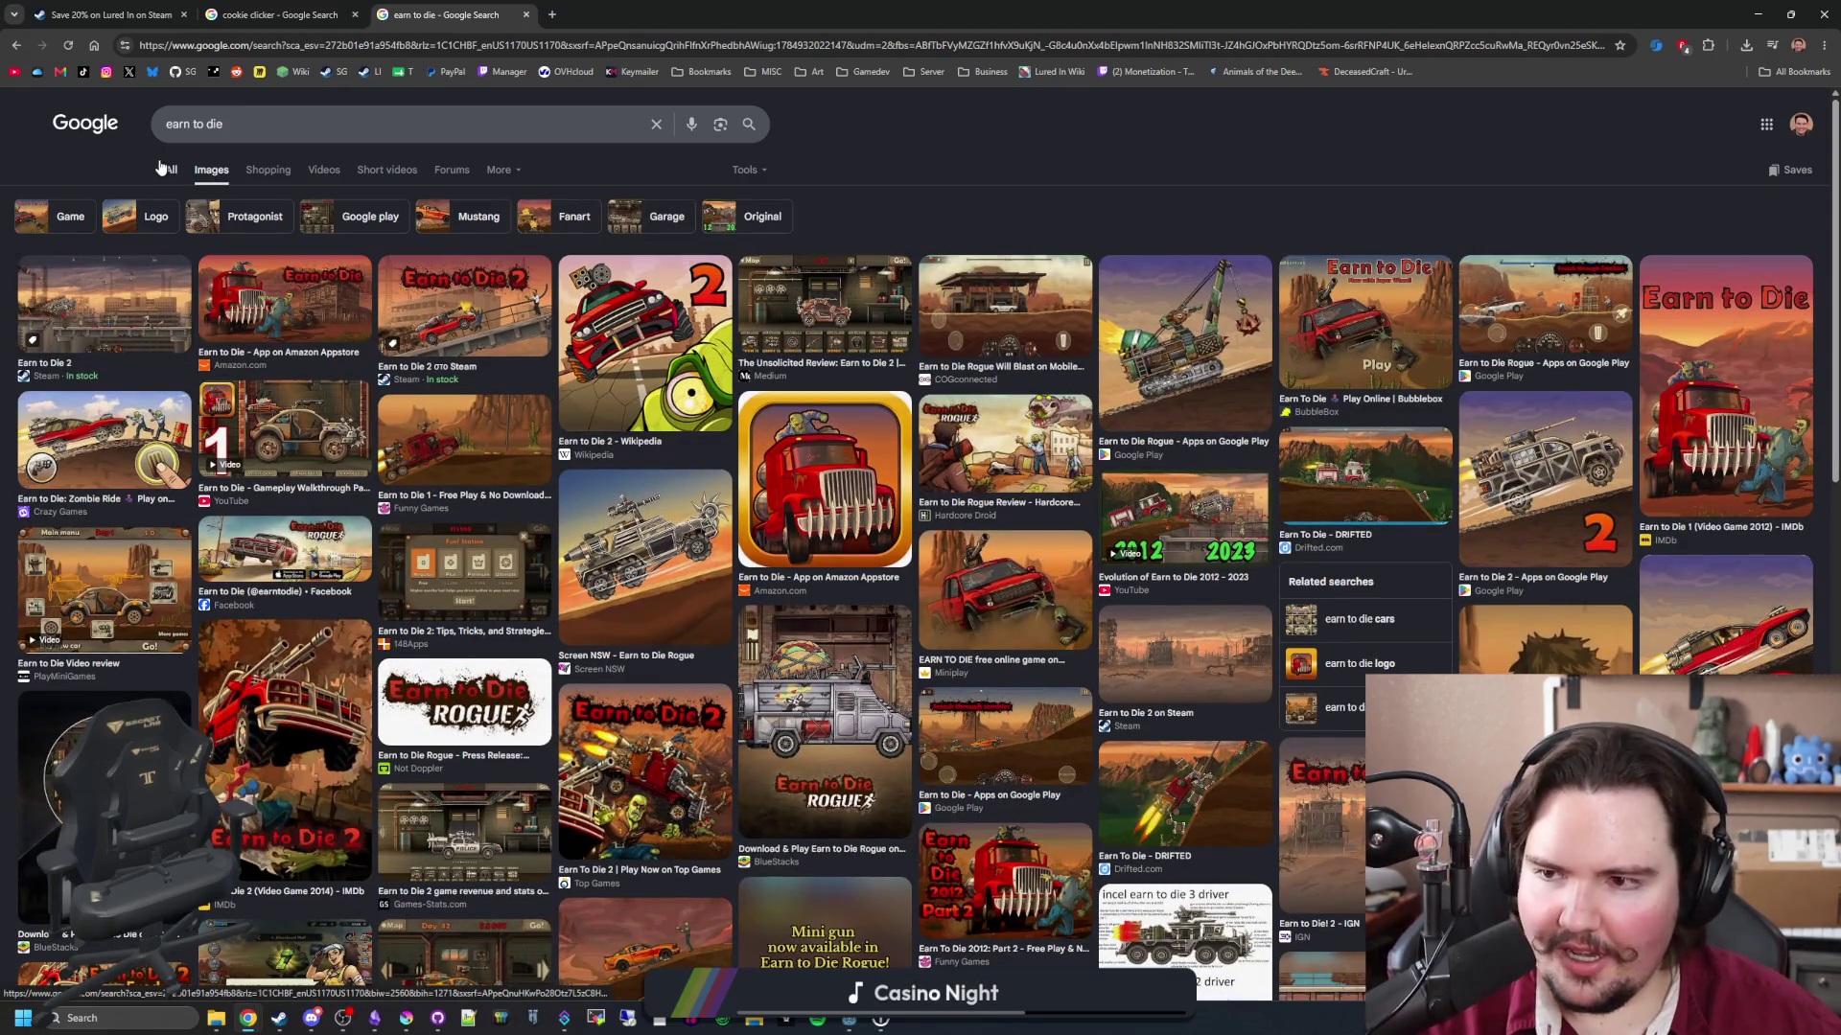
click(171, 169)
scroll(849, 357, down, 6)
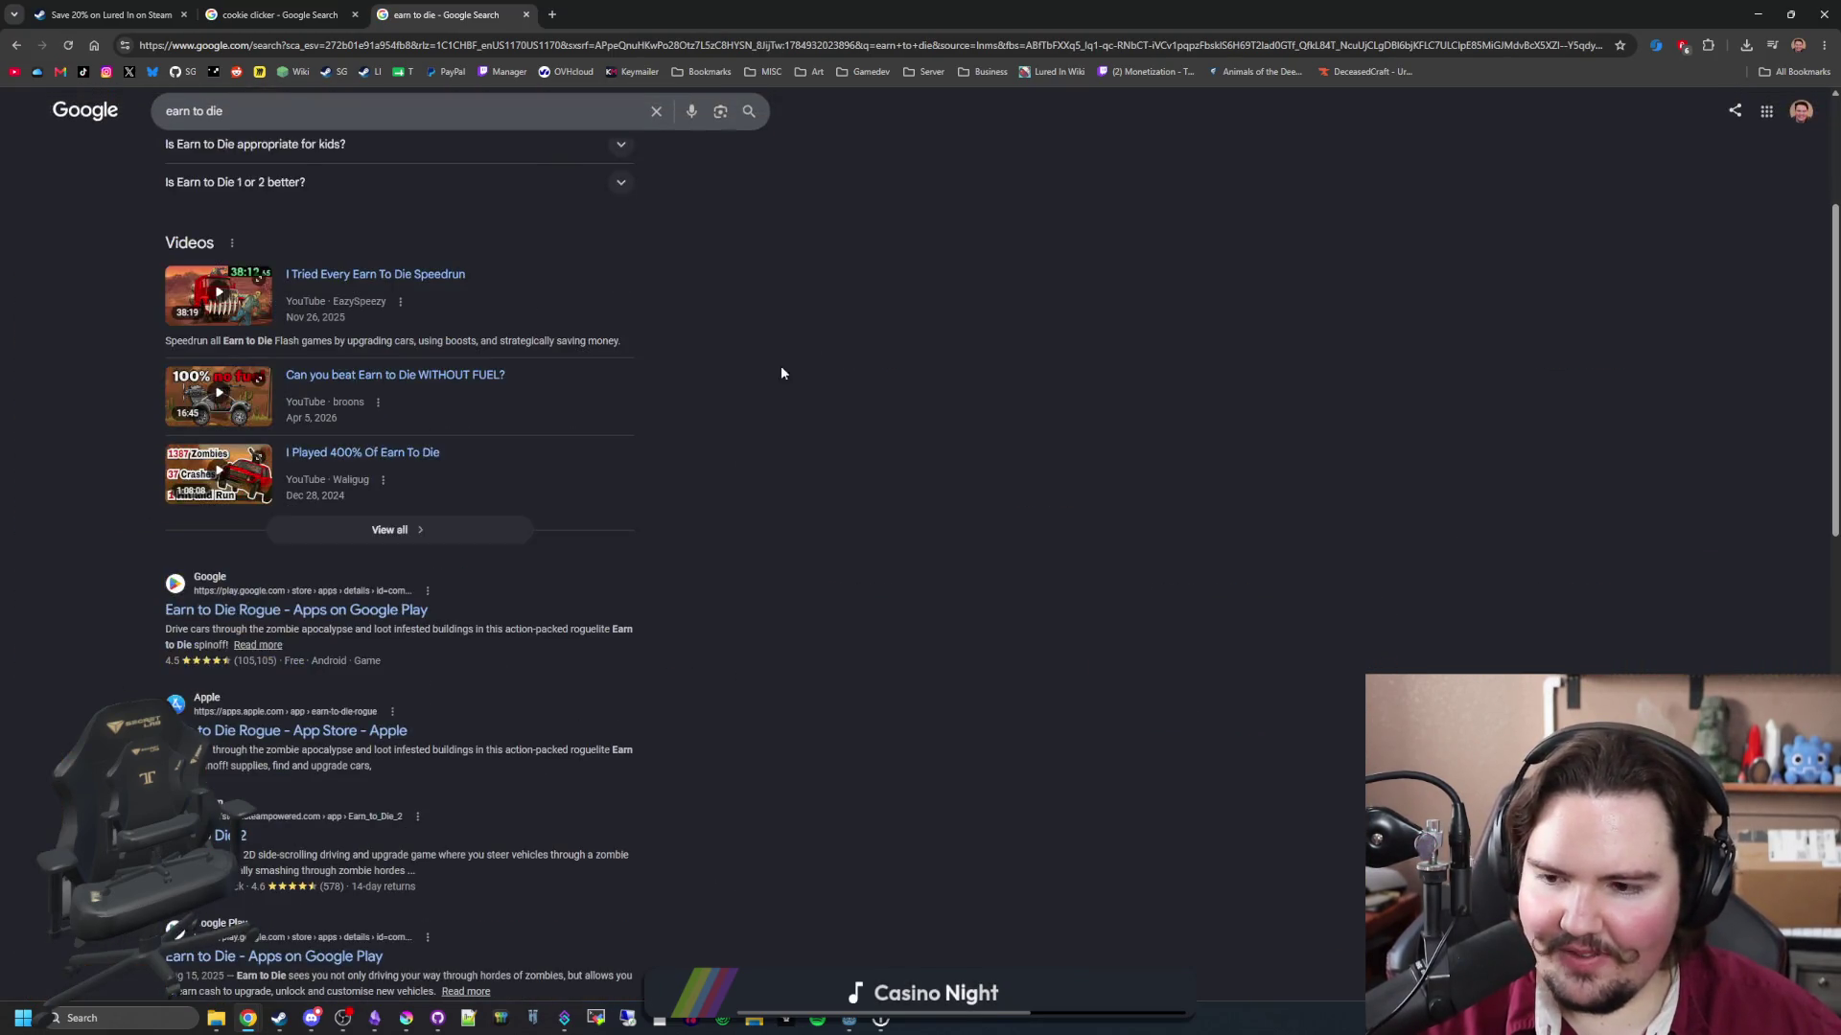
middle_click(245, 547)
scroll(611, 333, down, 4)
scroll(612, 333, up, 10)
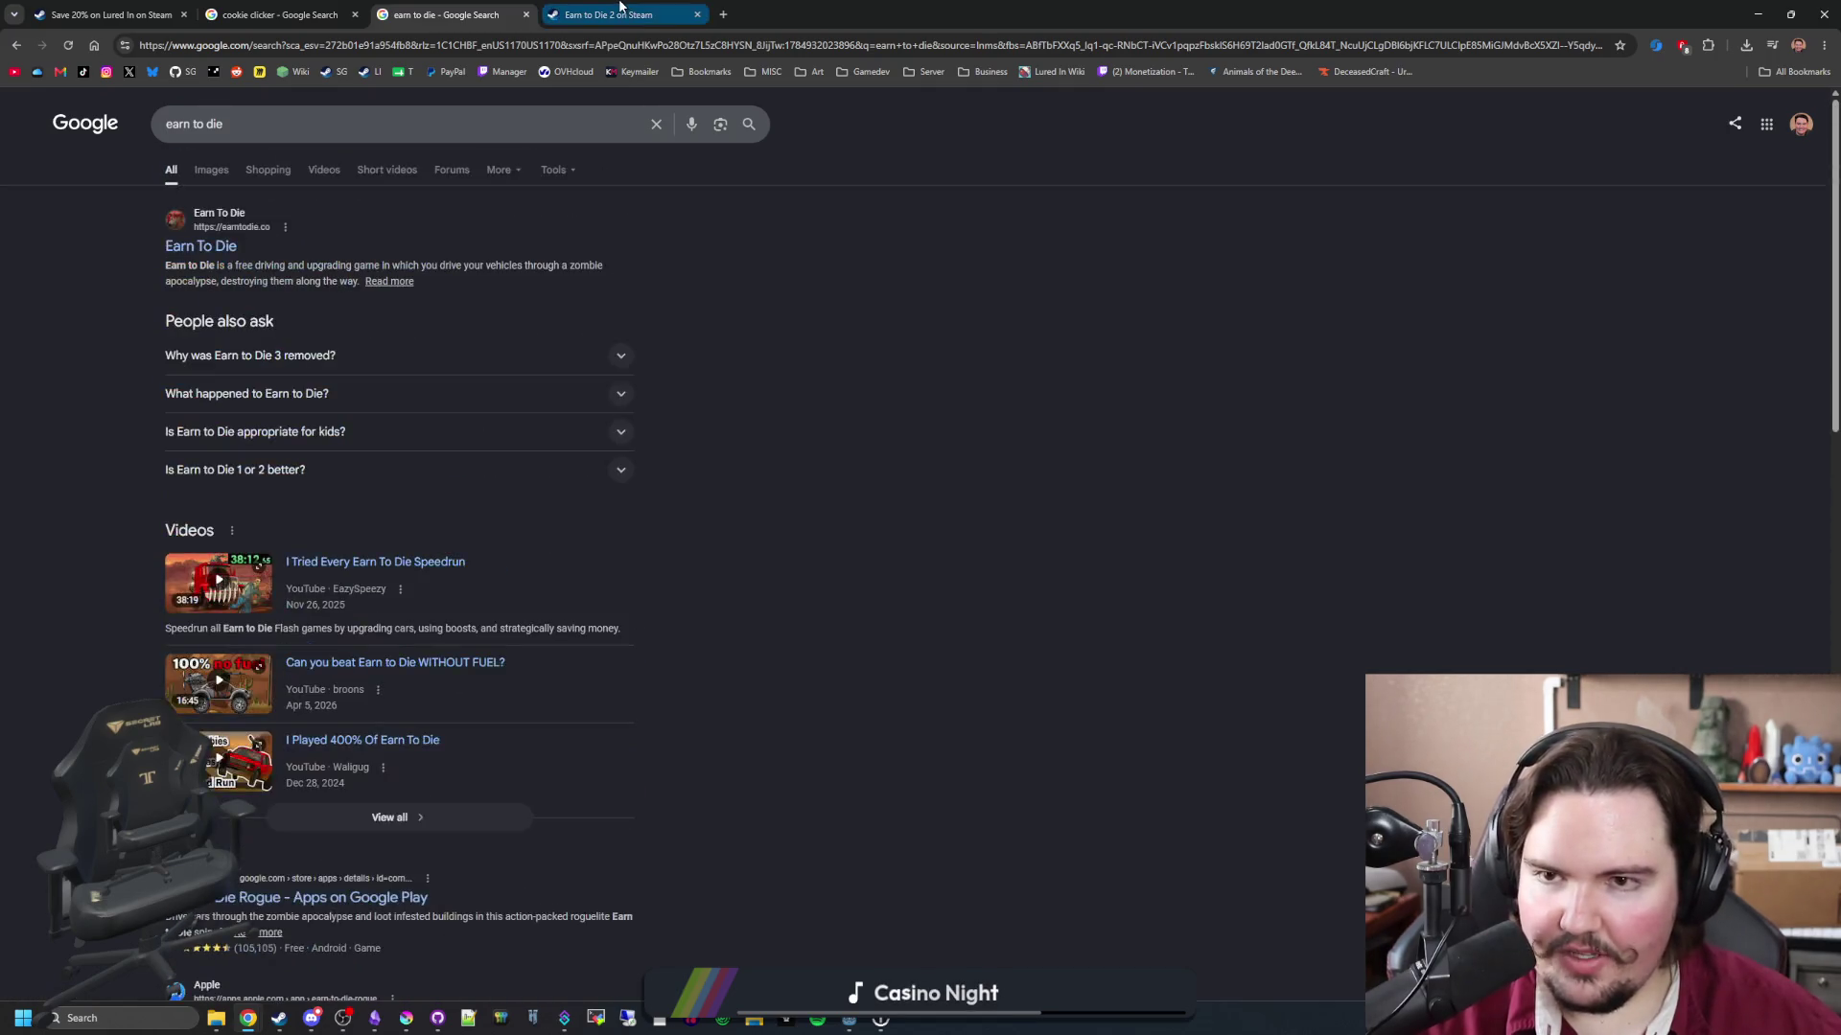
click(608, 14)
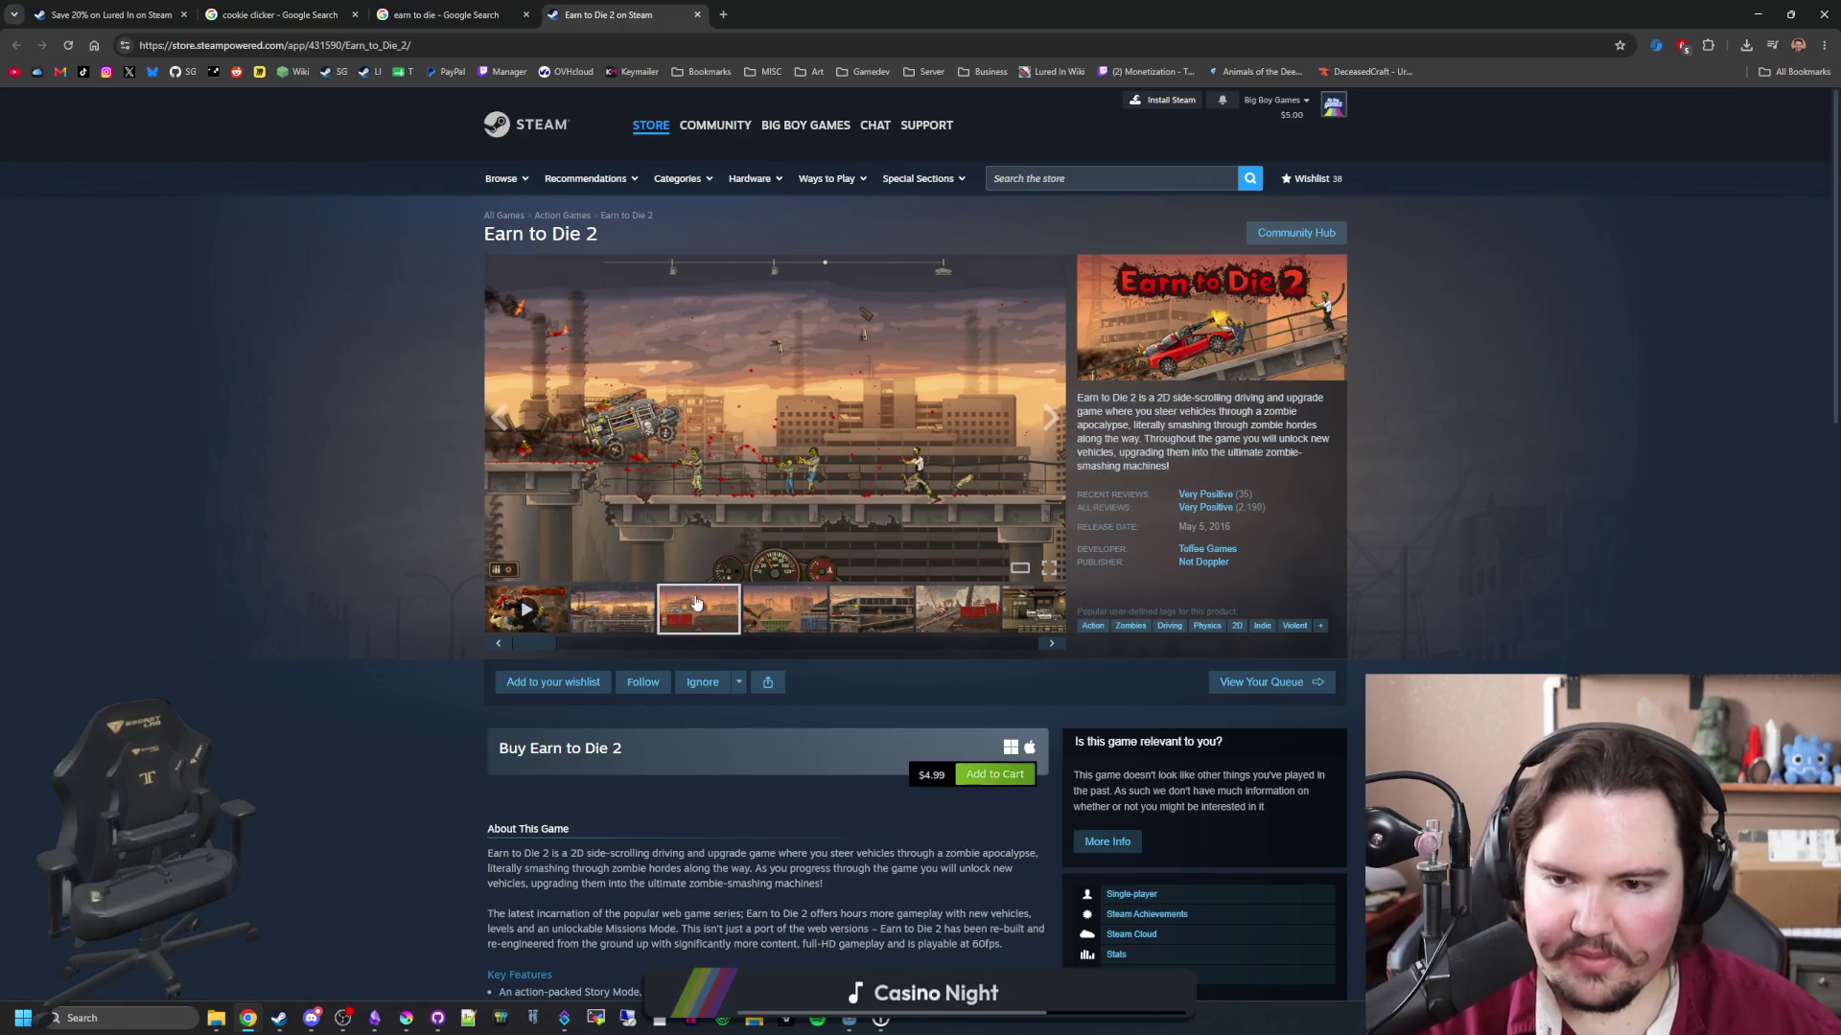
Step: View Earn to Die 2's screenshots full-size, advancing four times, then exit the gallery
click(788, 610)
click(791, 617)
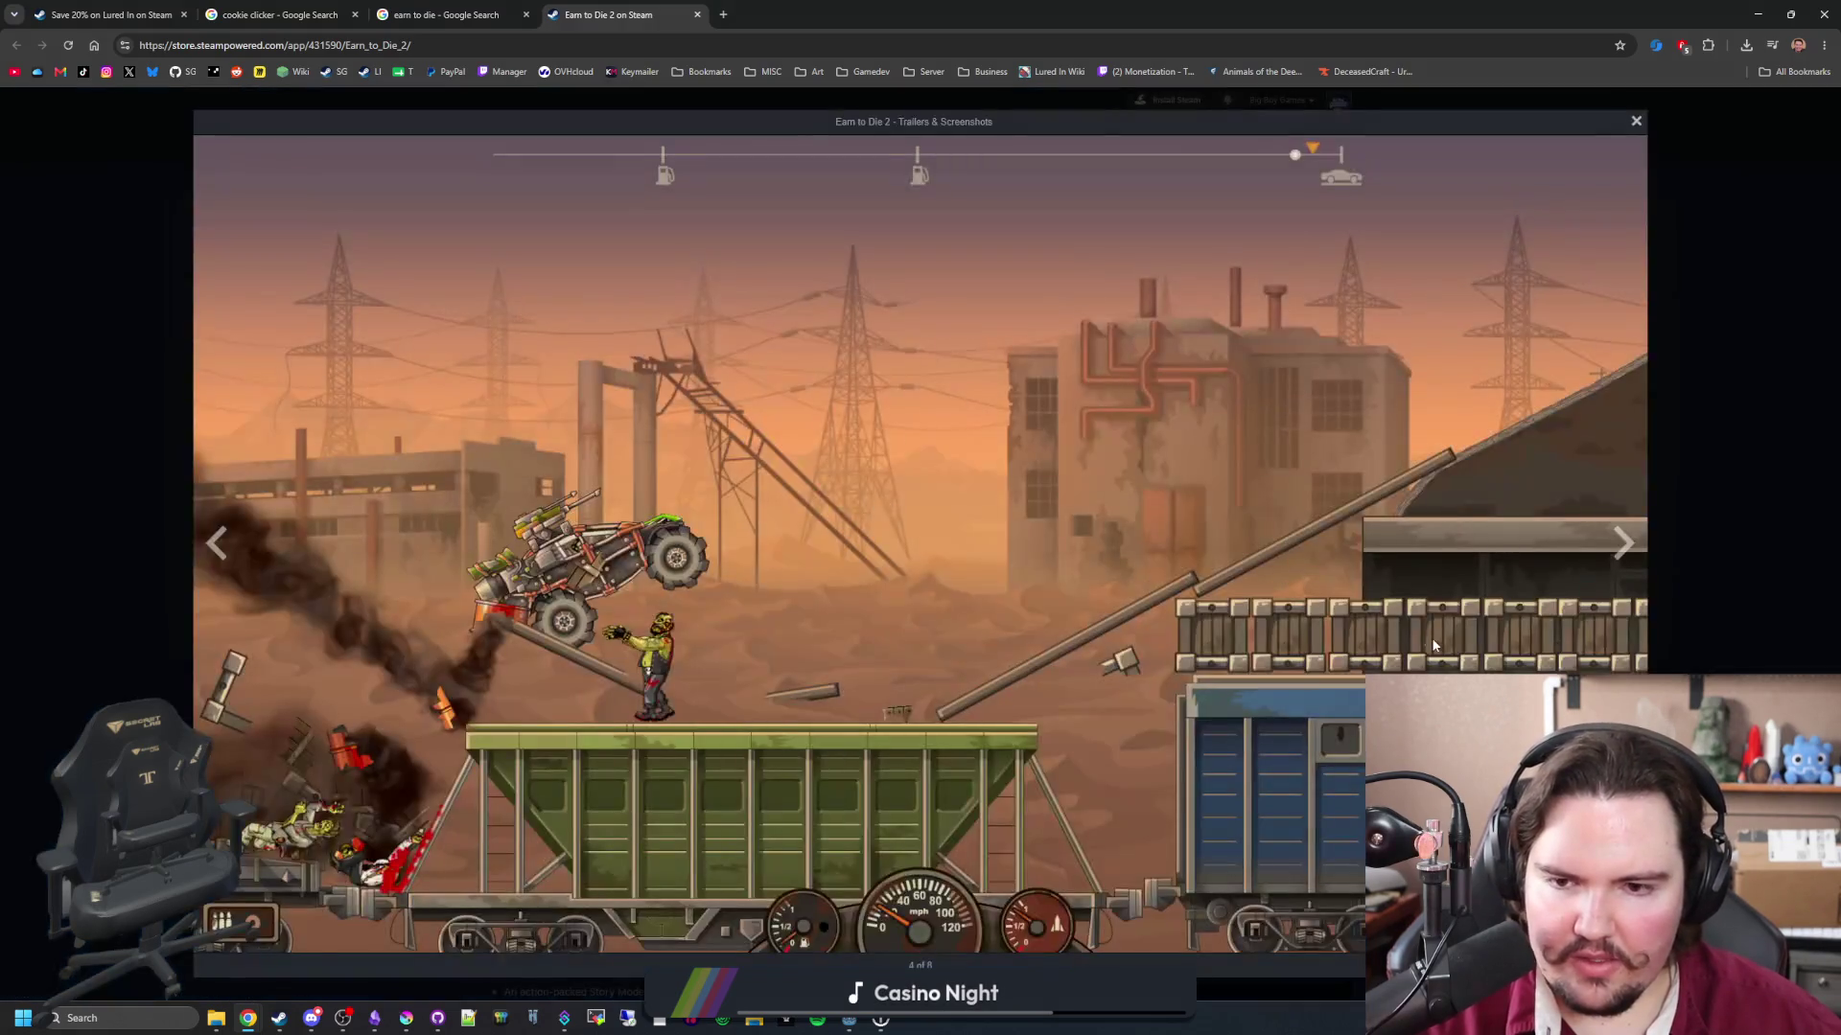
click(1622, 544)
click(1622, 547)
click(1622, 548)
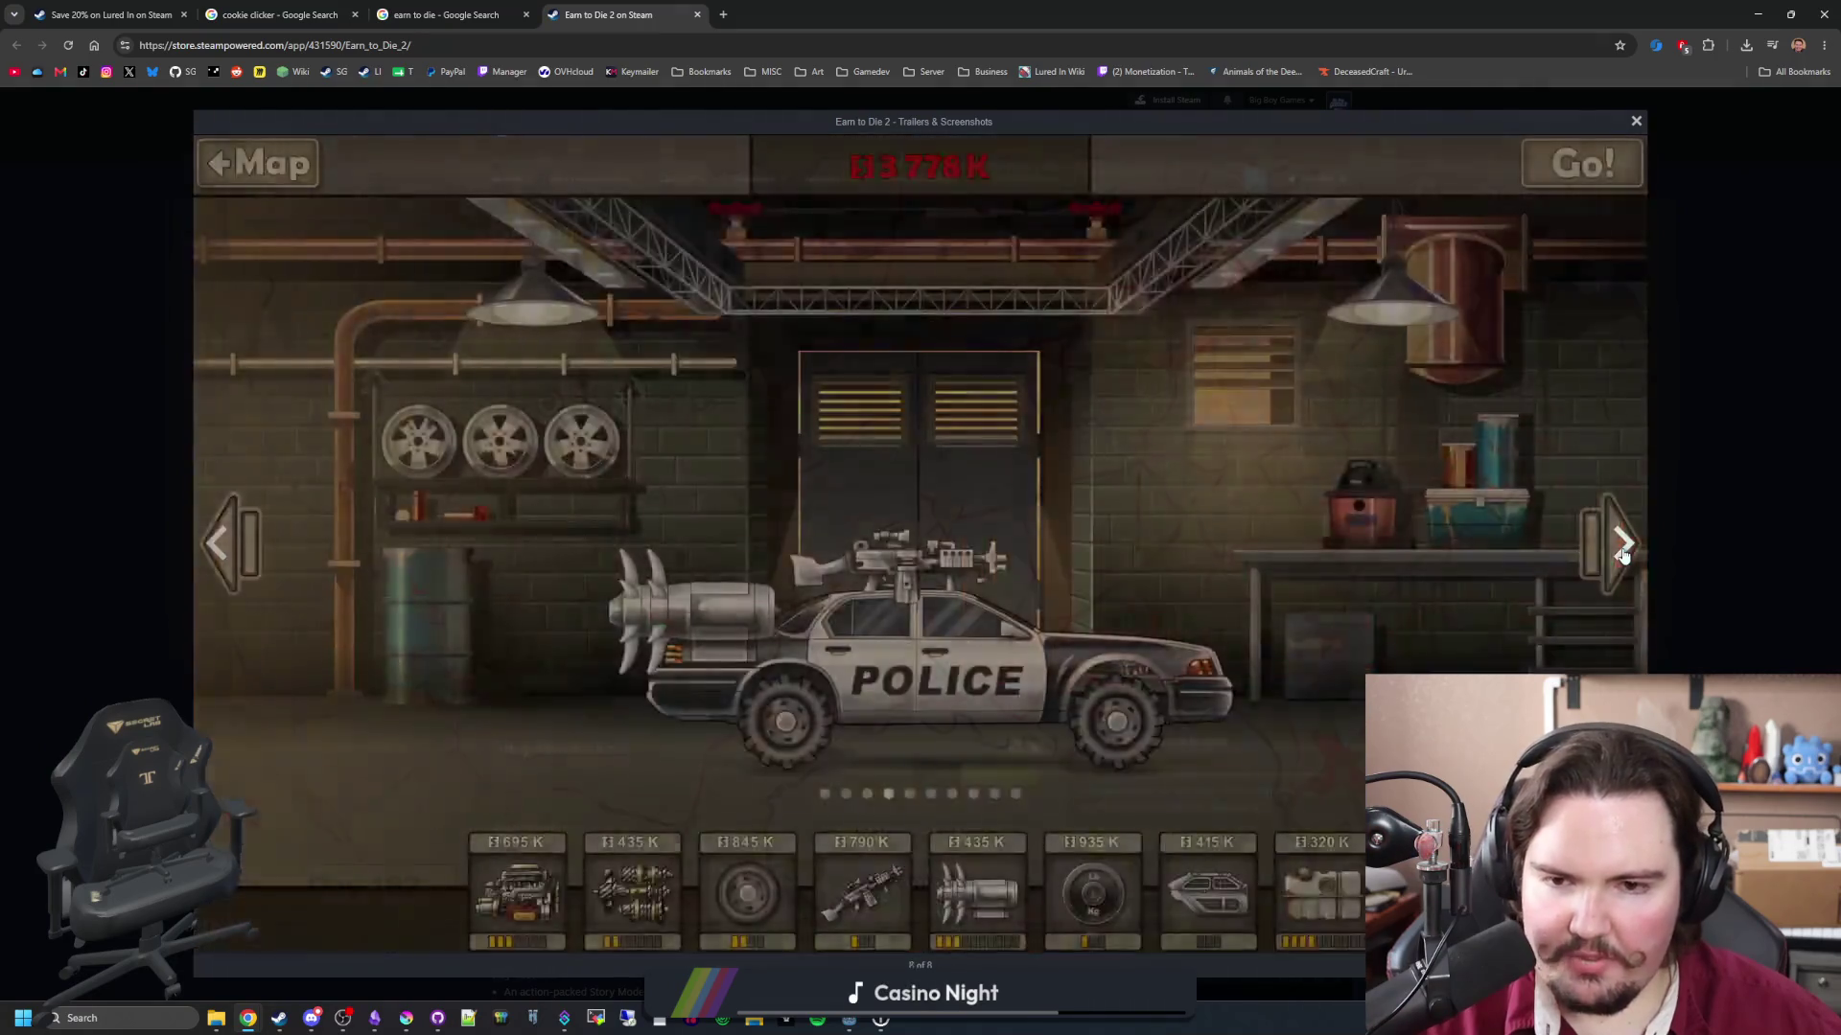
click(1622, 554)
key(Escape)
scroll(401, 575, down, 15)
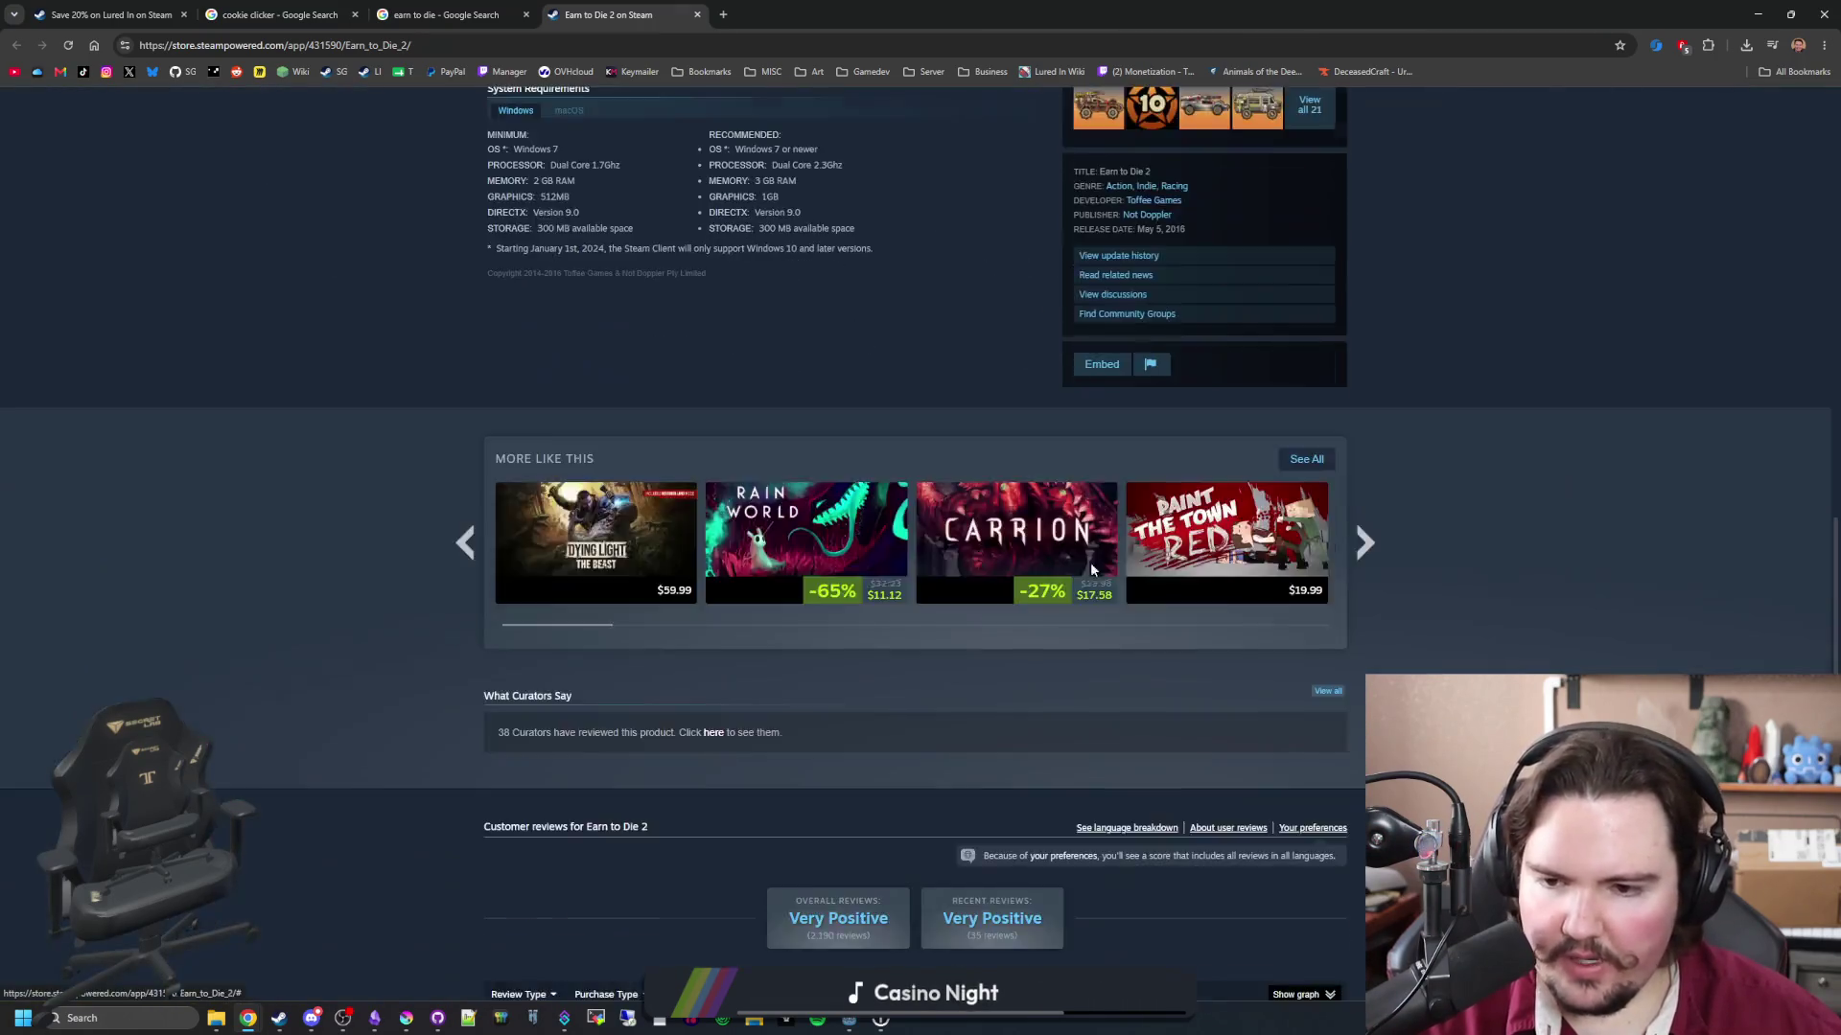
scroll(398, 547, up, 15)
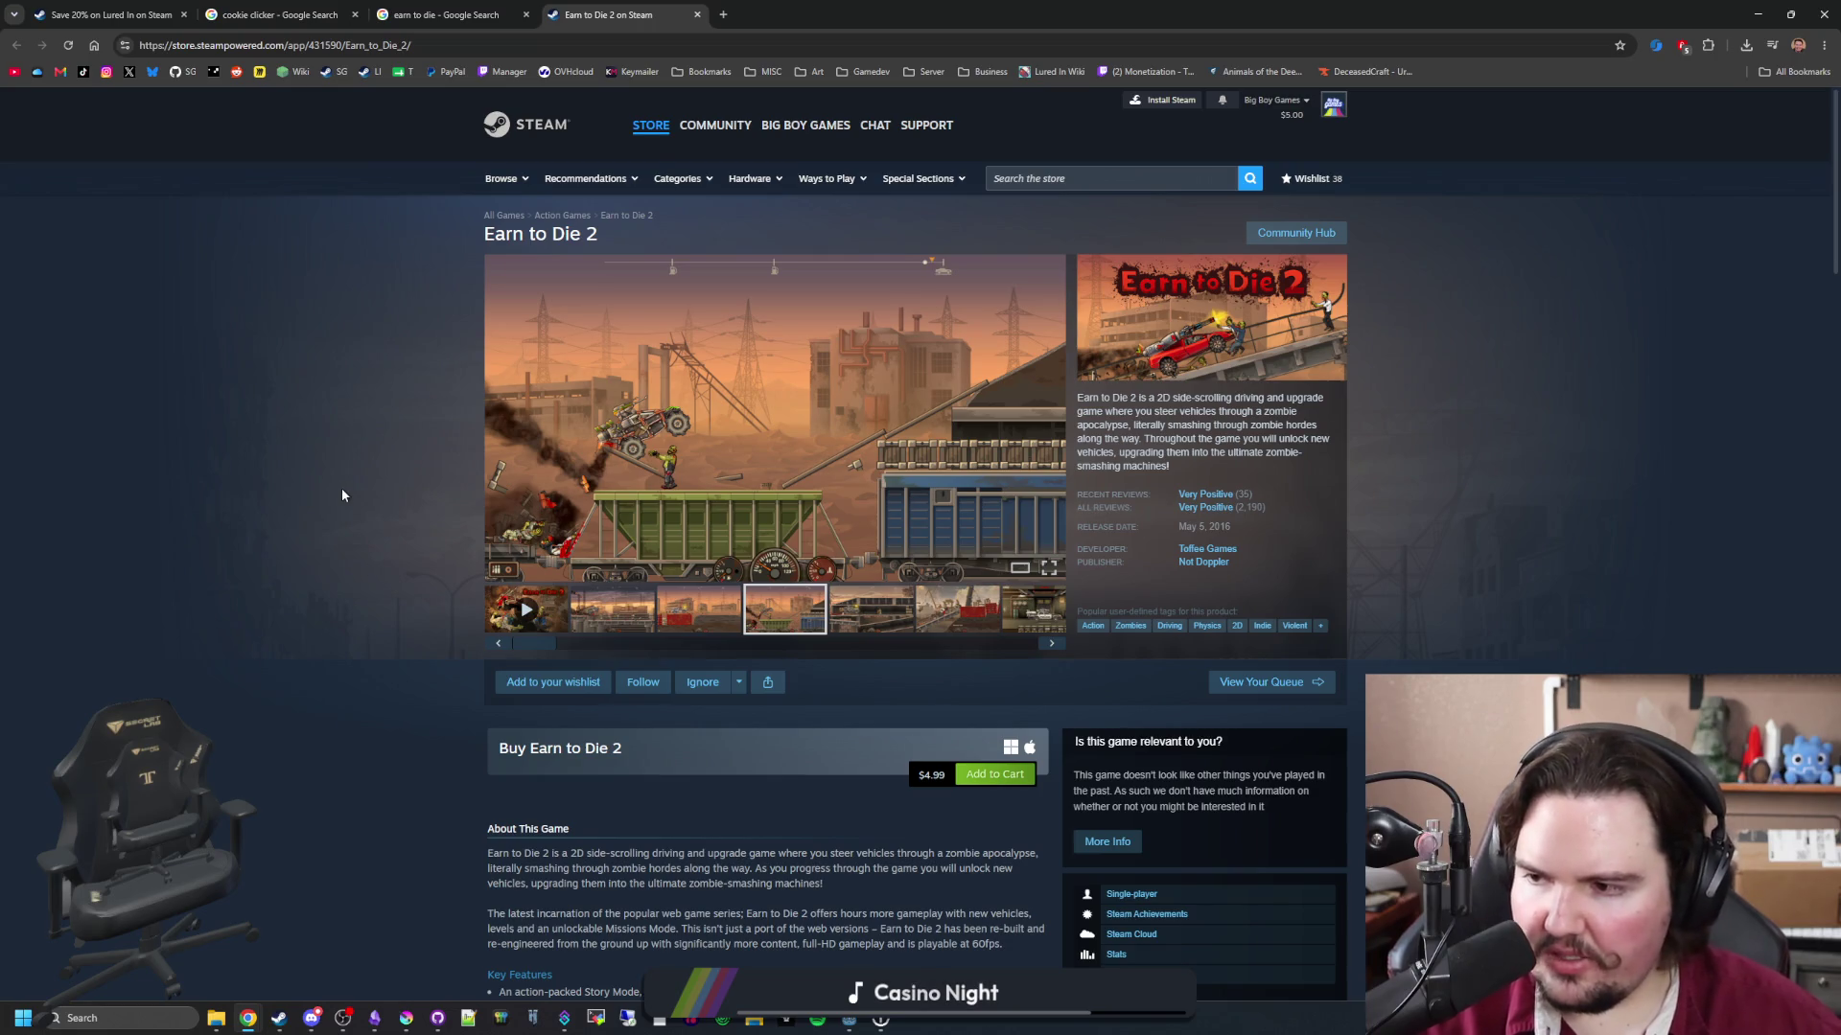
Step: Close the Earn to Die 2 store page and the leftover browser tabs
click(697, 15)
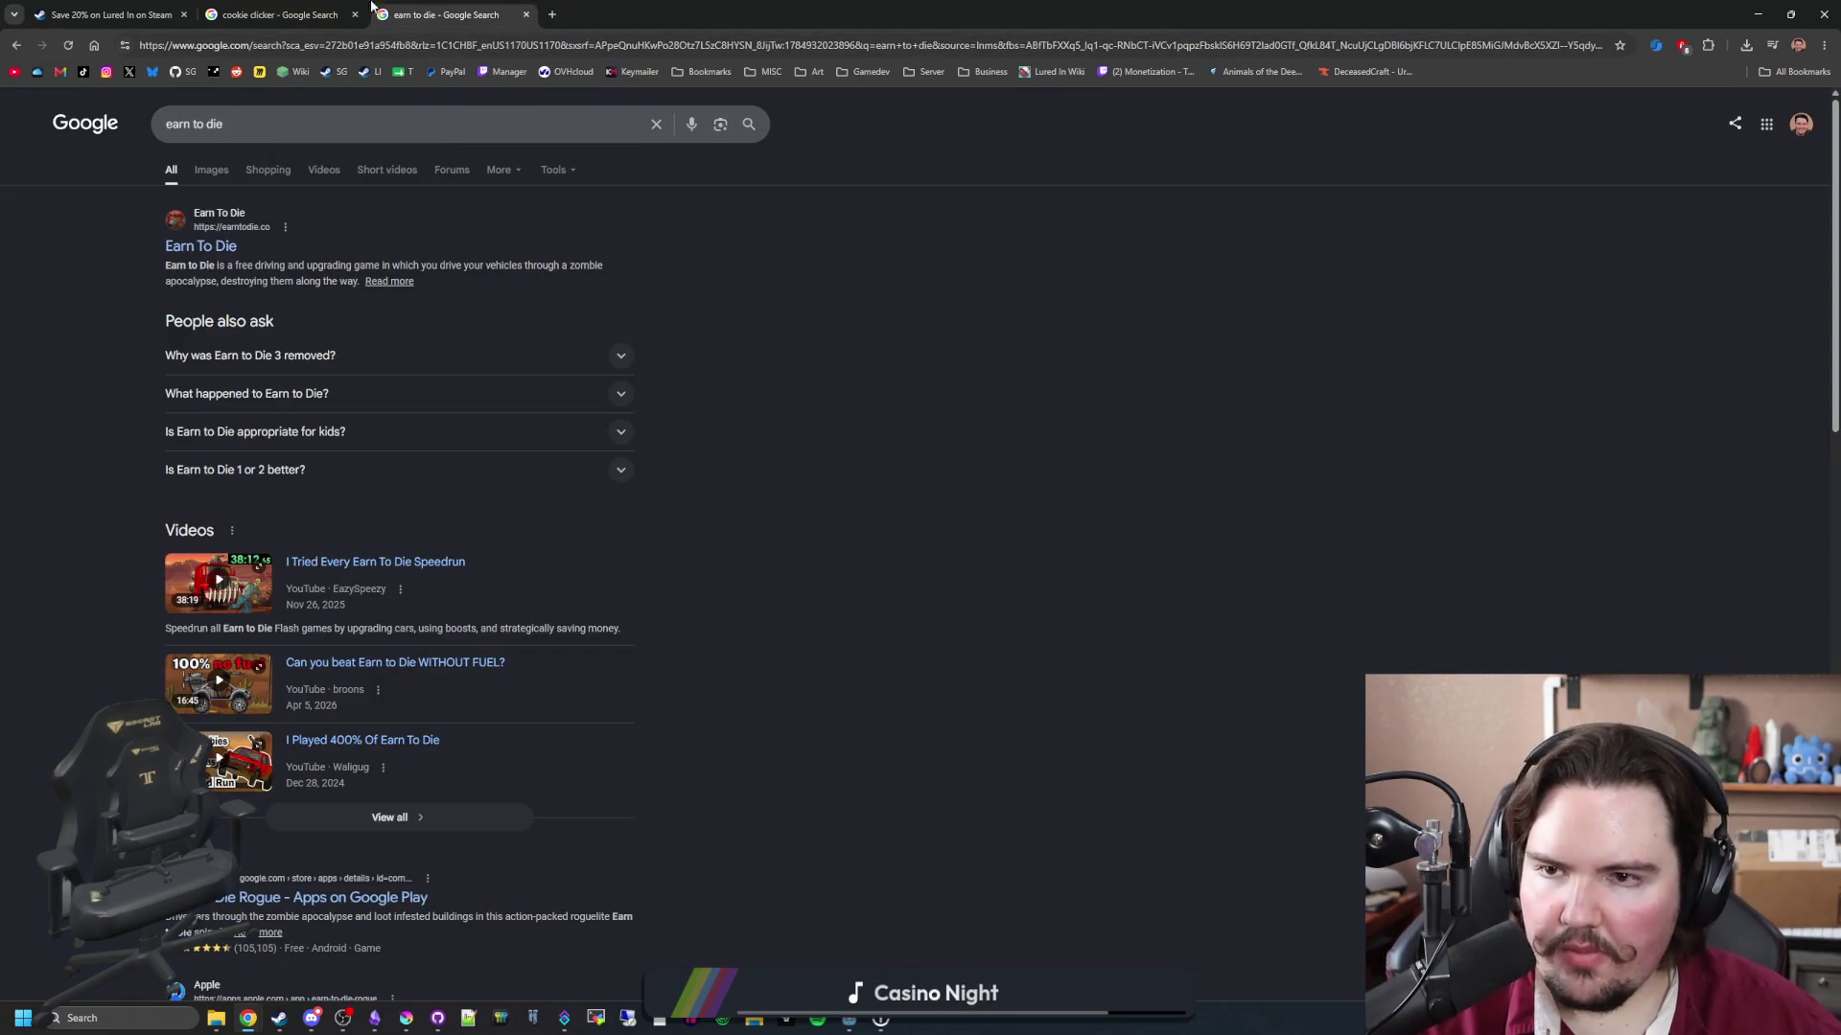
click(278, 14)
click(163, 15)
Step: Close the remaining browser tabs and delete the blank line after the money check in region_panel.gd
click(183, 14)
click(183, 14)
click(183, 15)
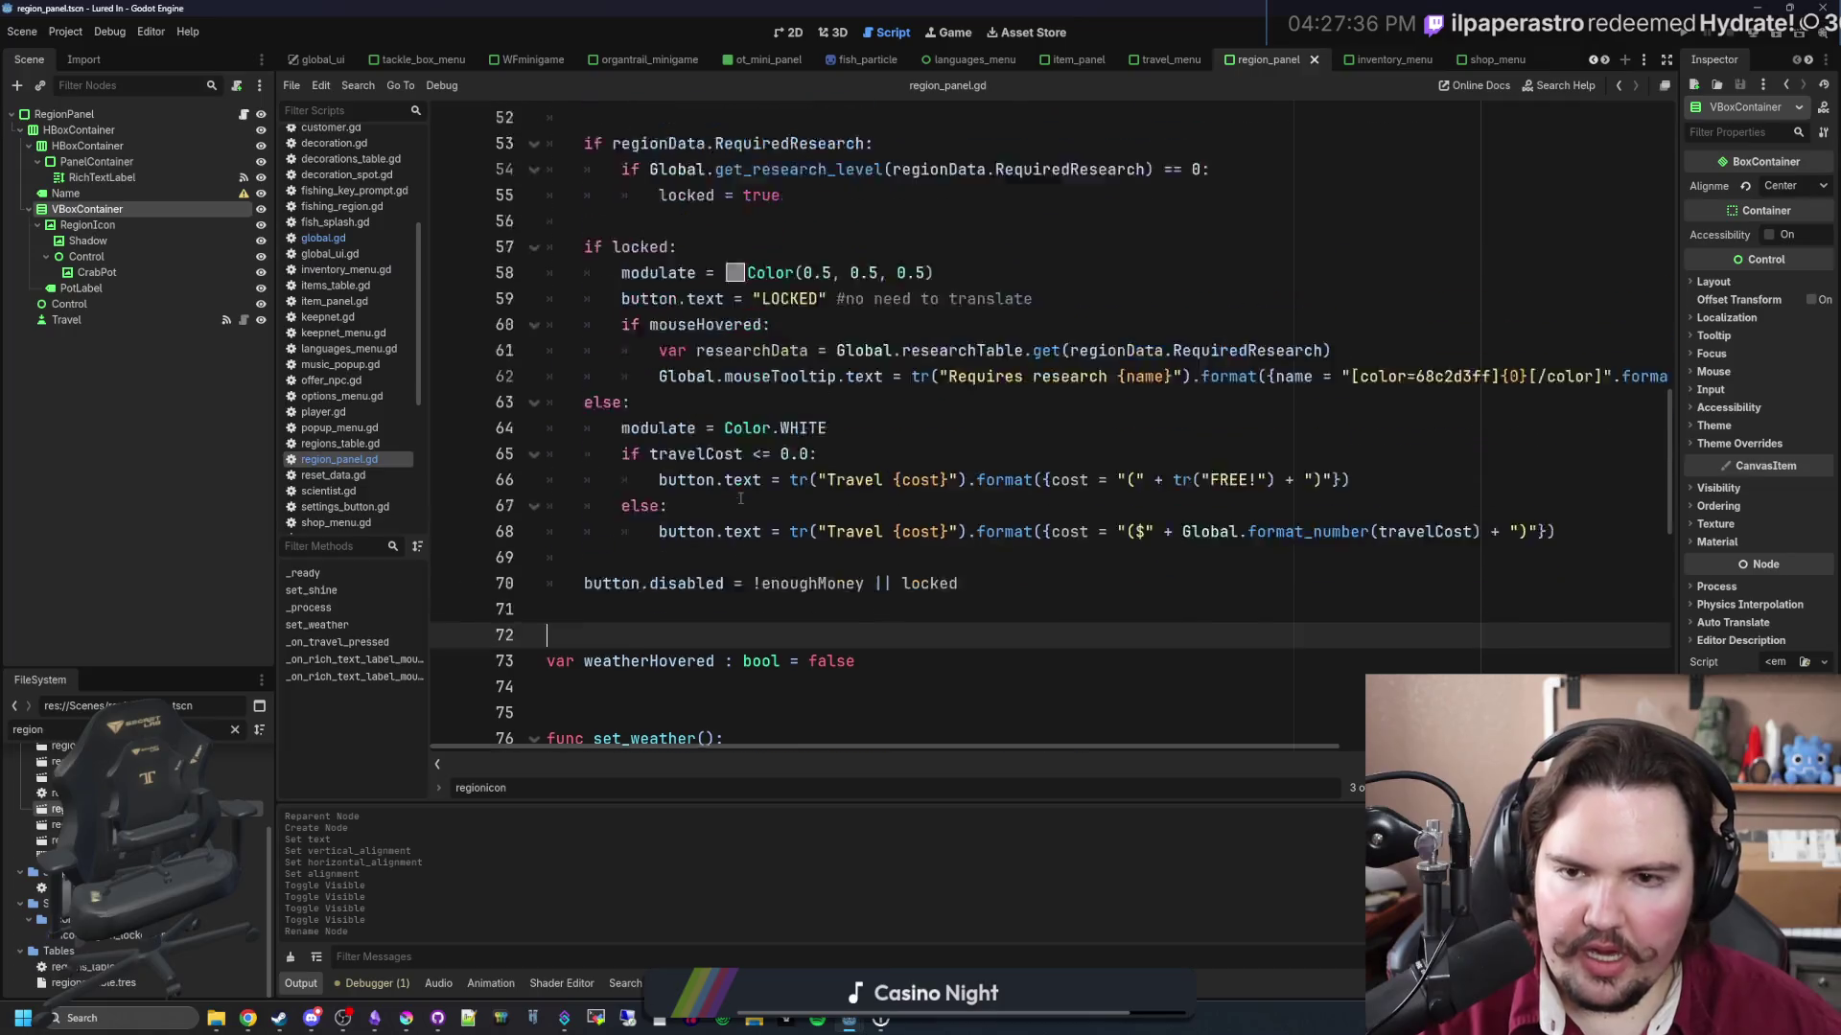
scroll(739, 498, up, 8)
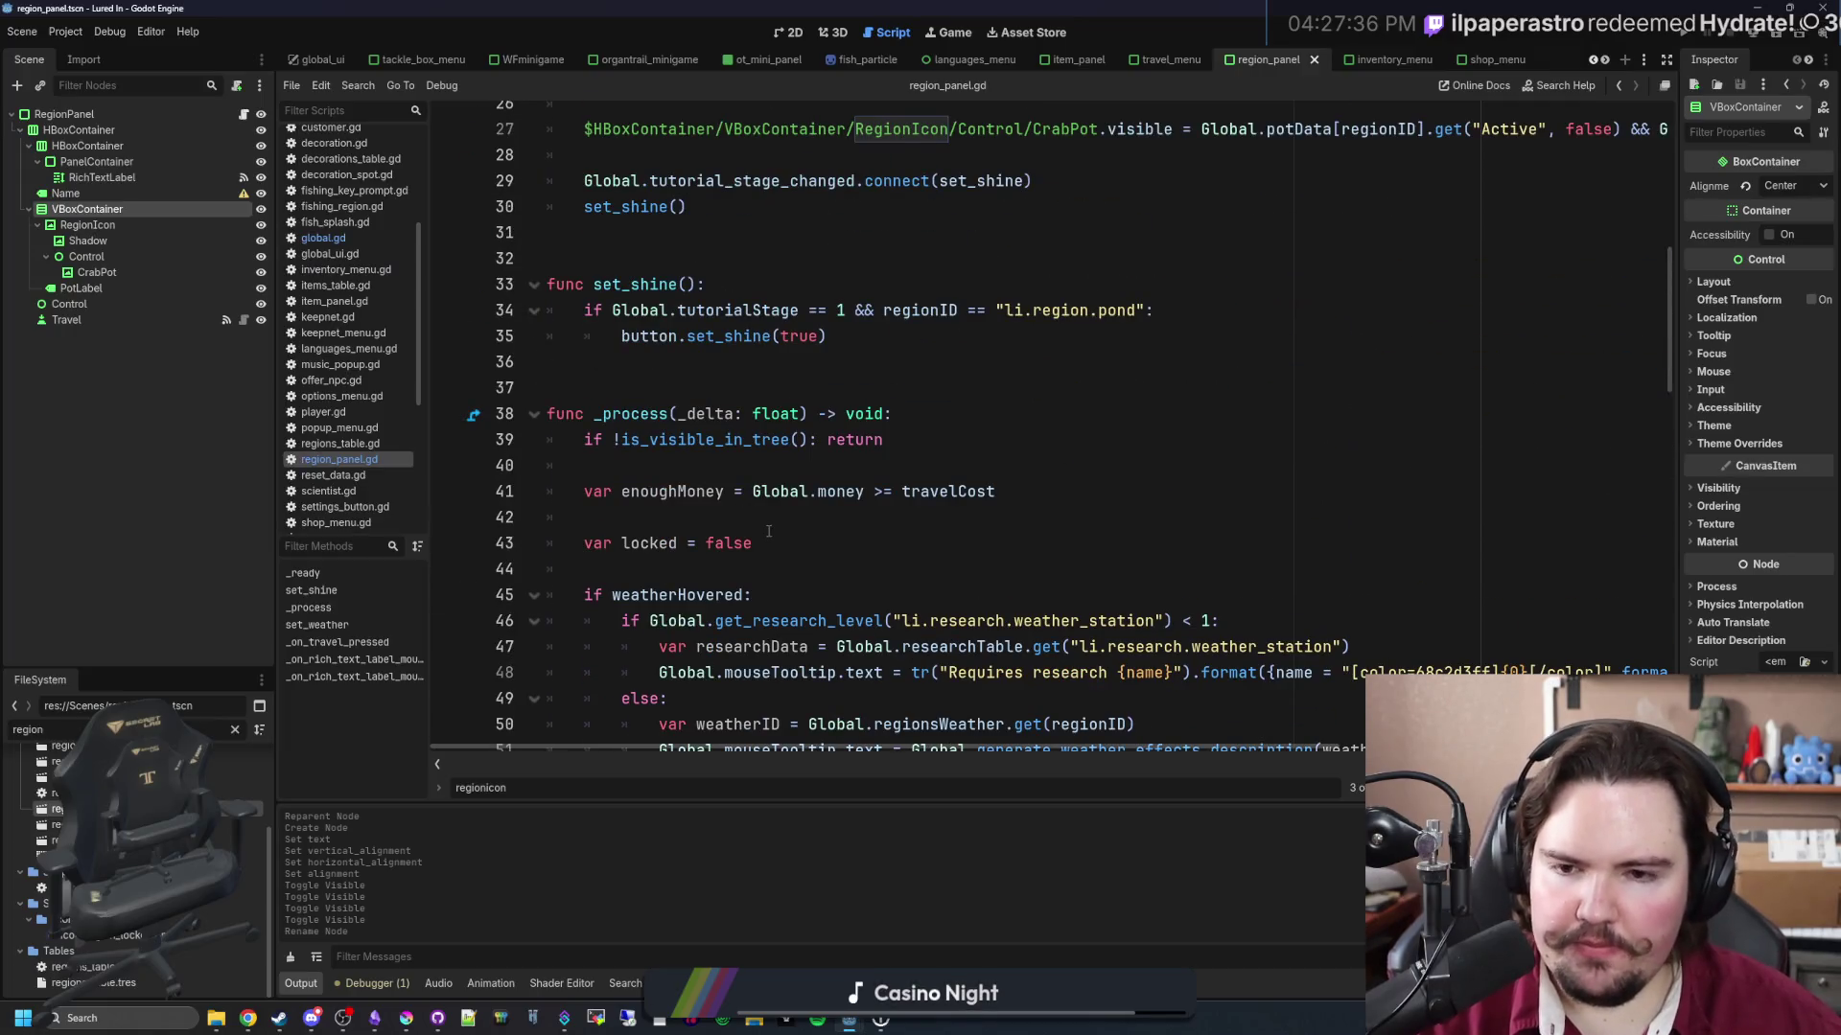
click(768, 531)
key(Up)
key(Up)
key(Down)
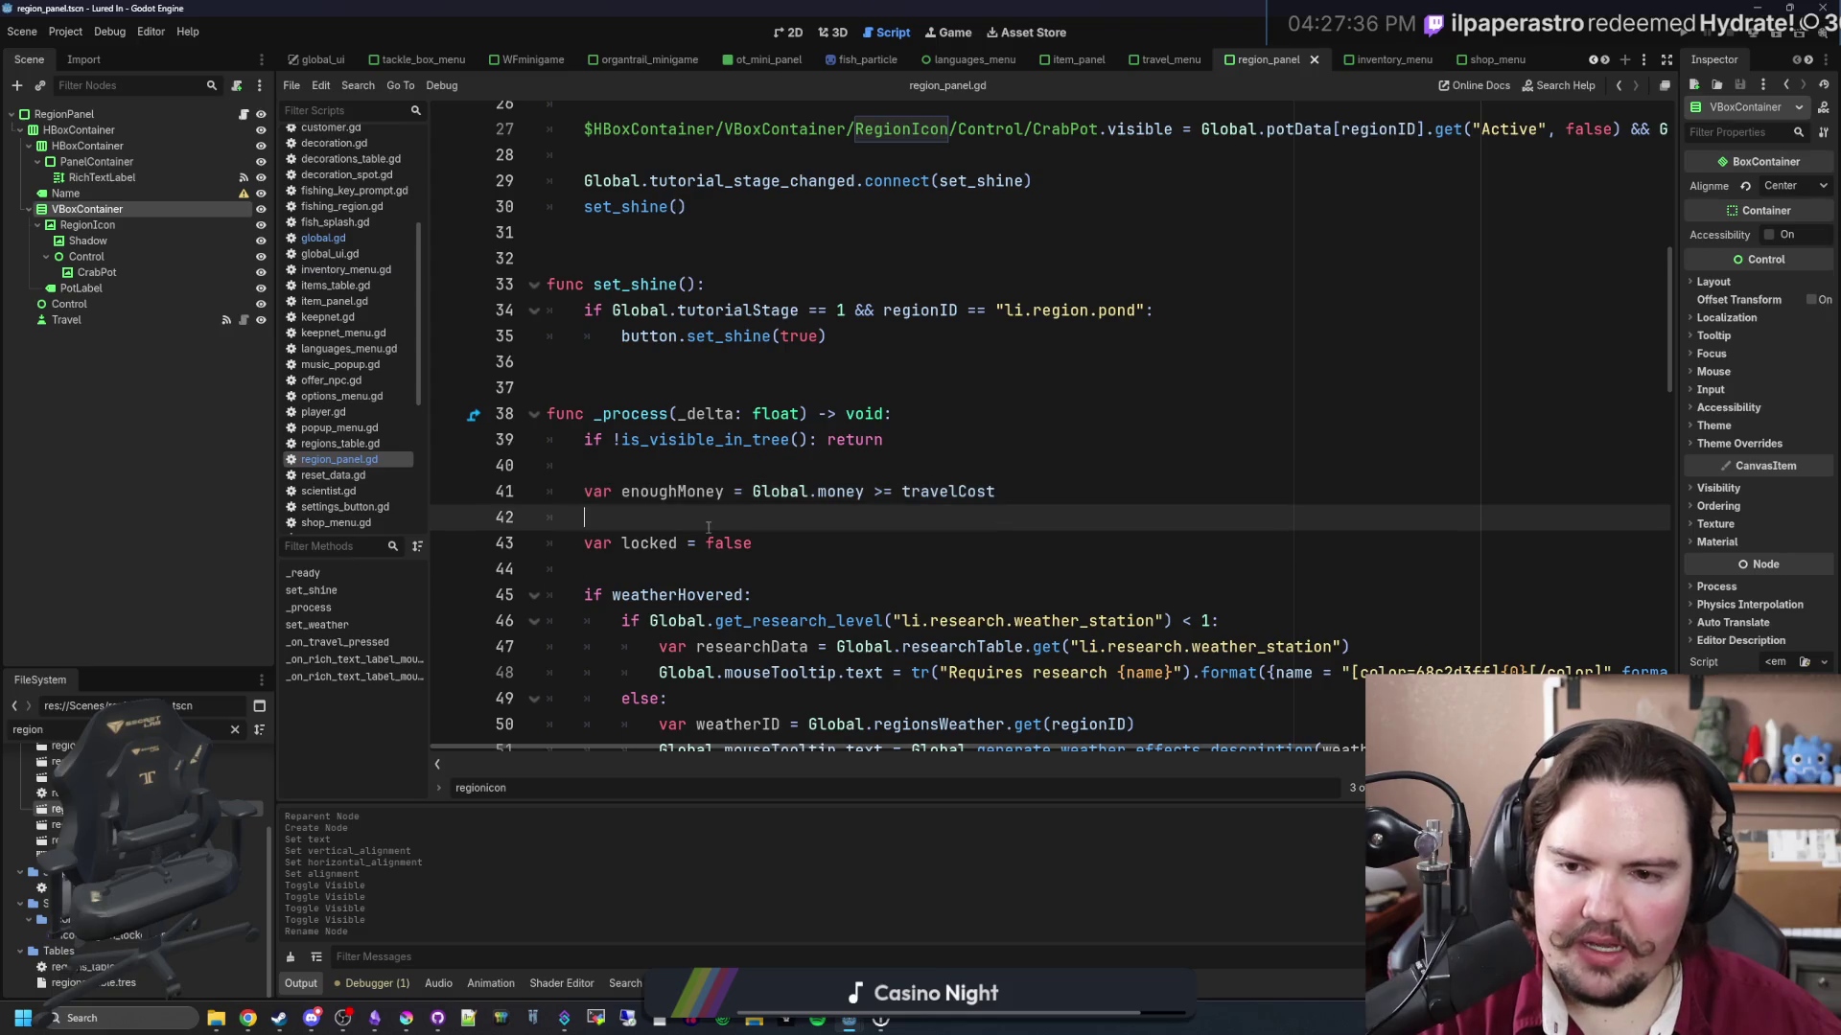
key(BackSpace)
scroll(758, 536, up, 8)
scroll(760, 439, down, 4)
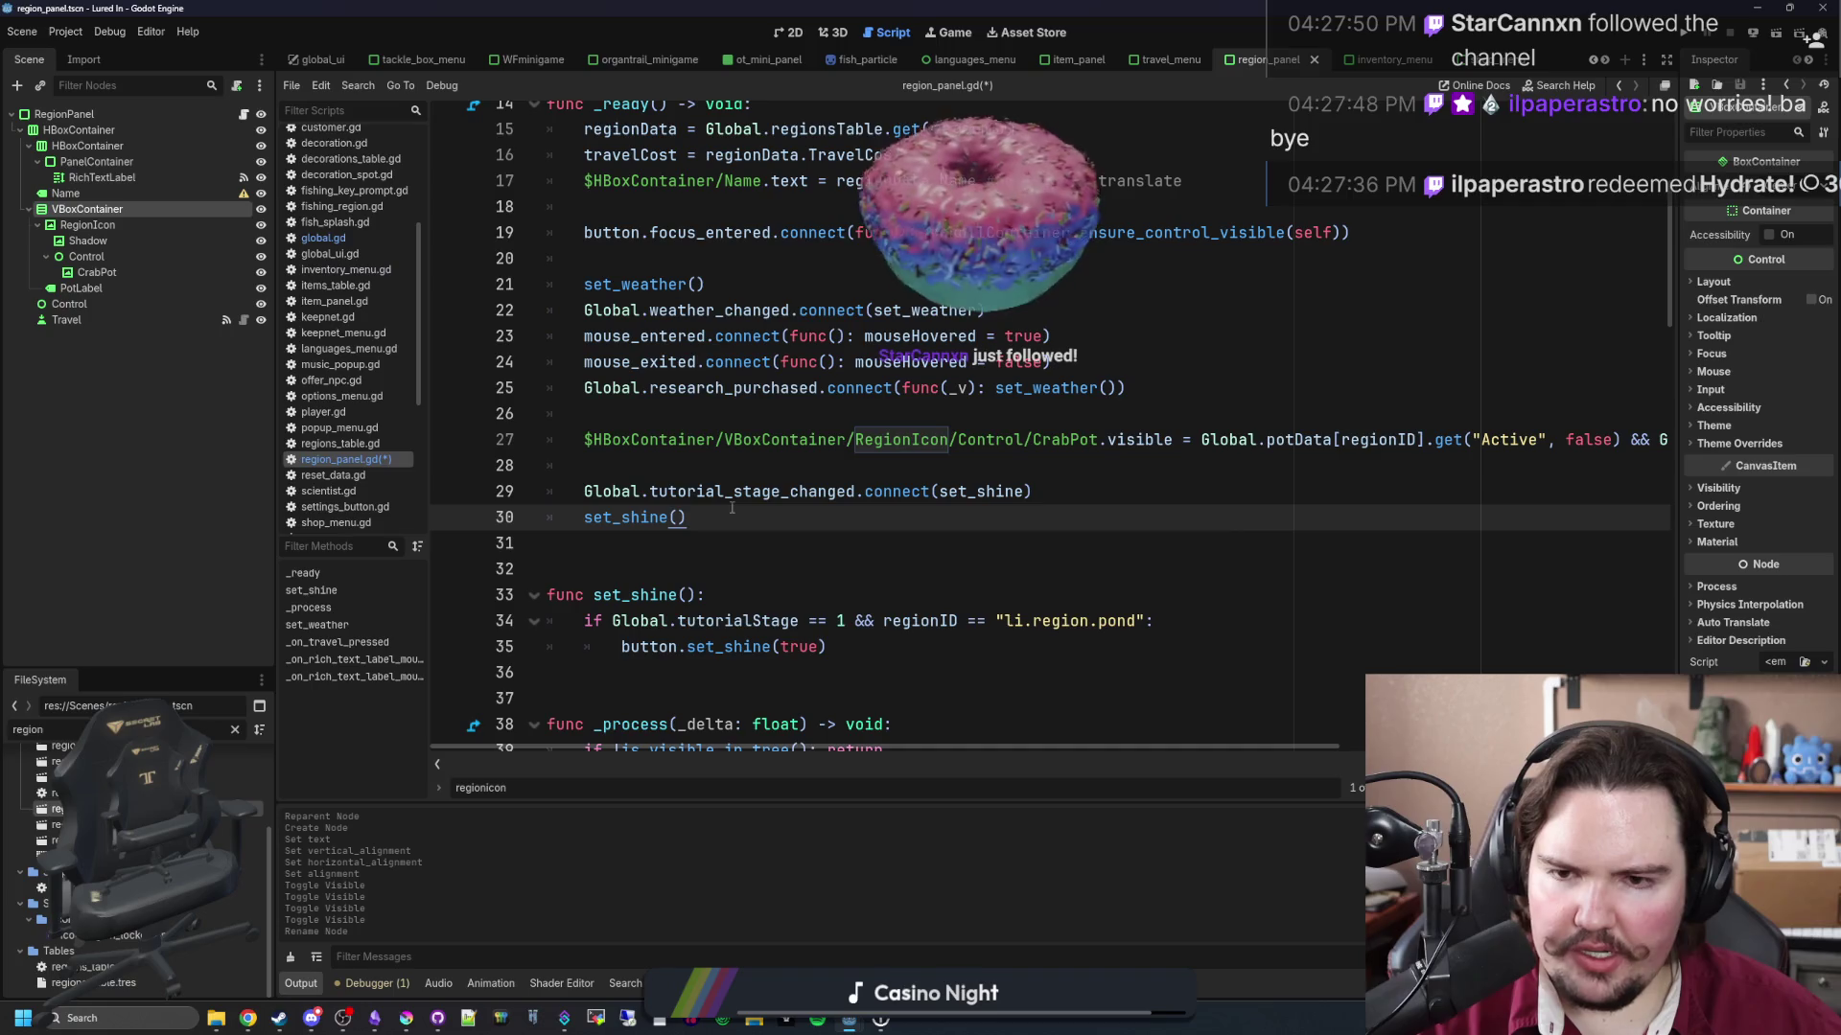
Step: Add func update_pot_label(): with the PotLabel path, checking where Global.potData is declared
click(676, 552)
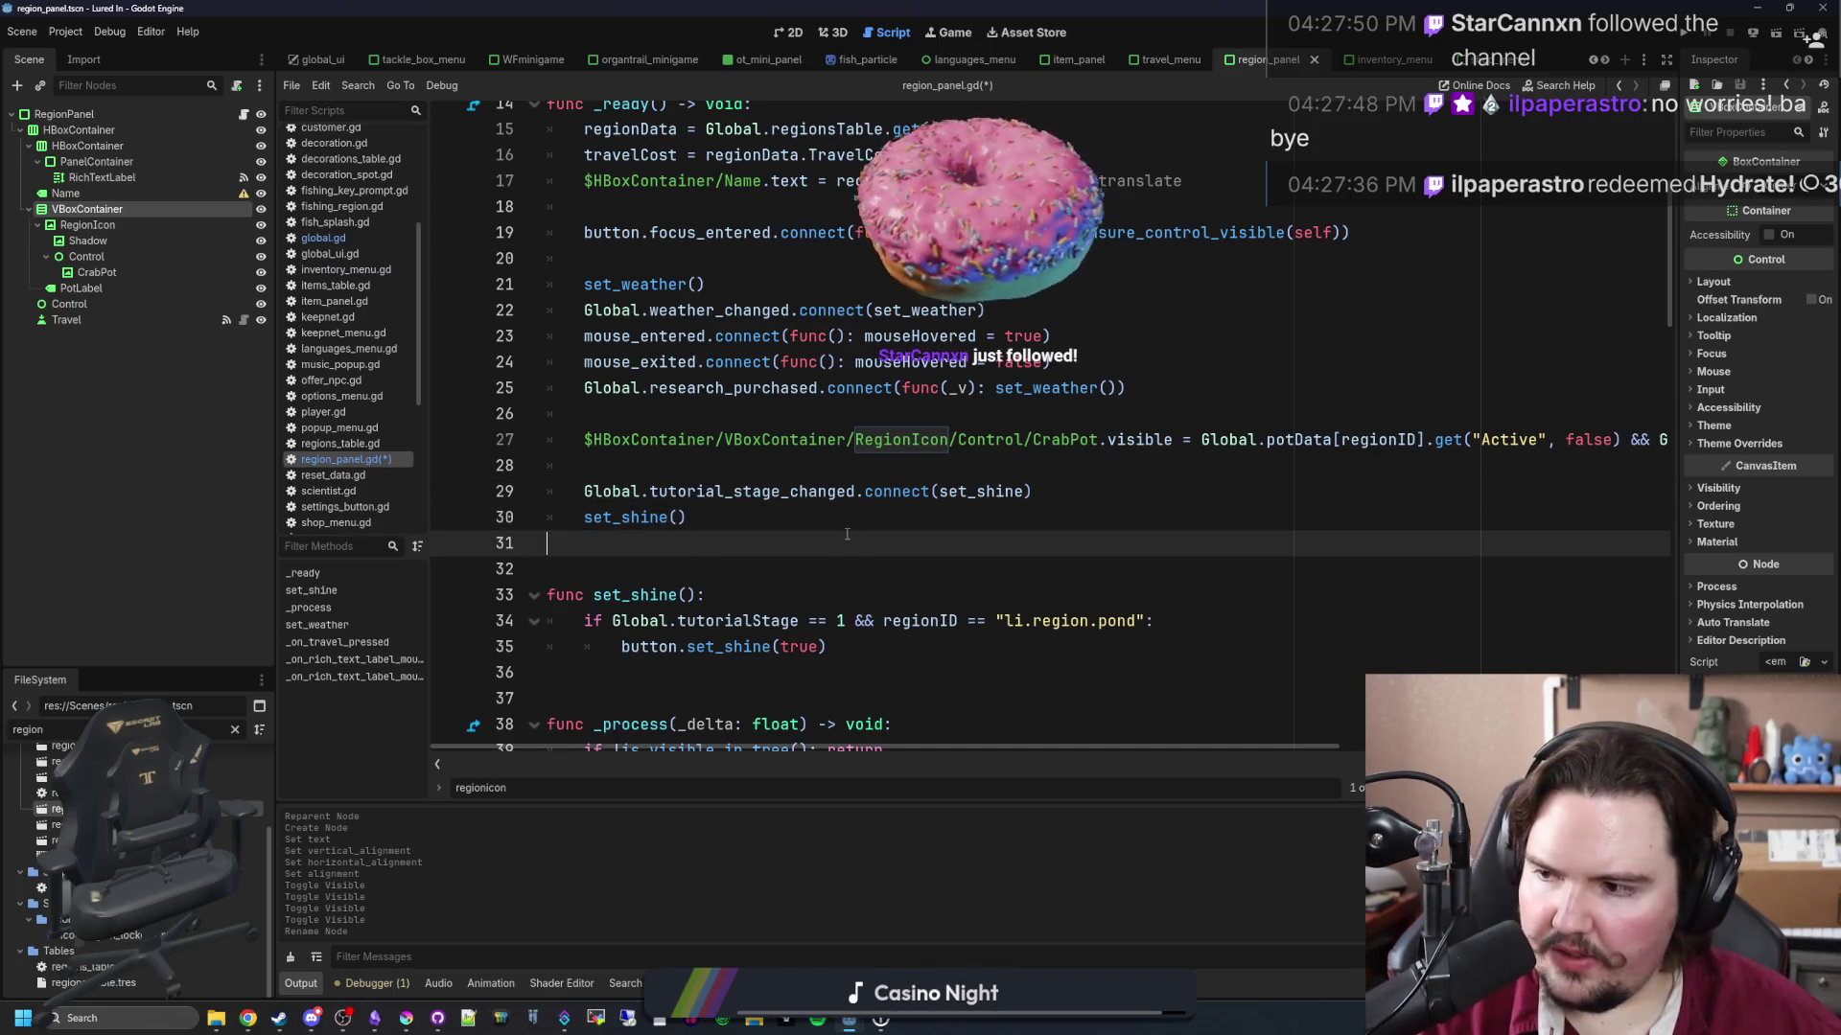
key(Return)
key(Return)
key(Return)
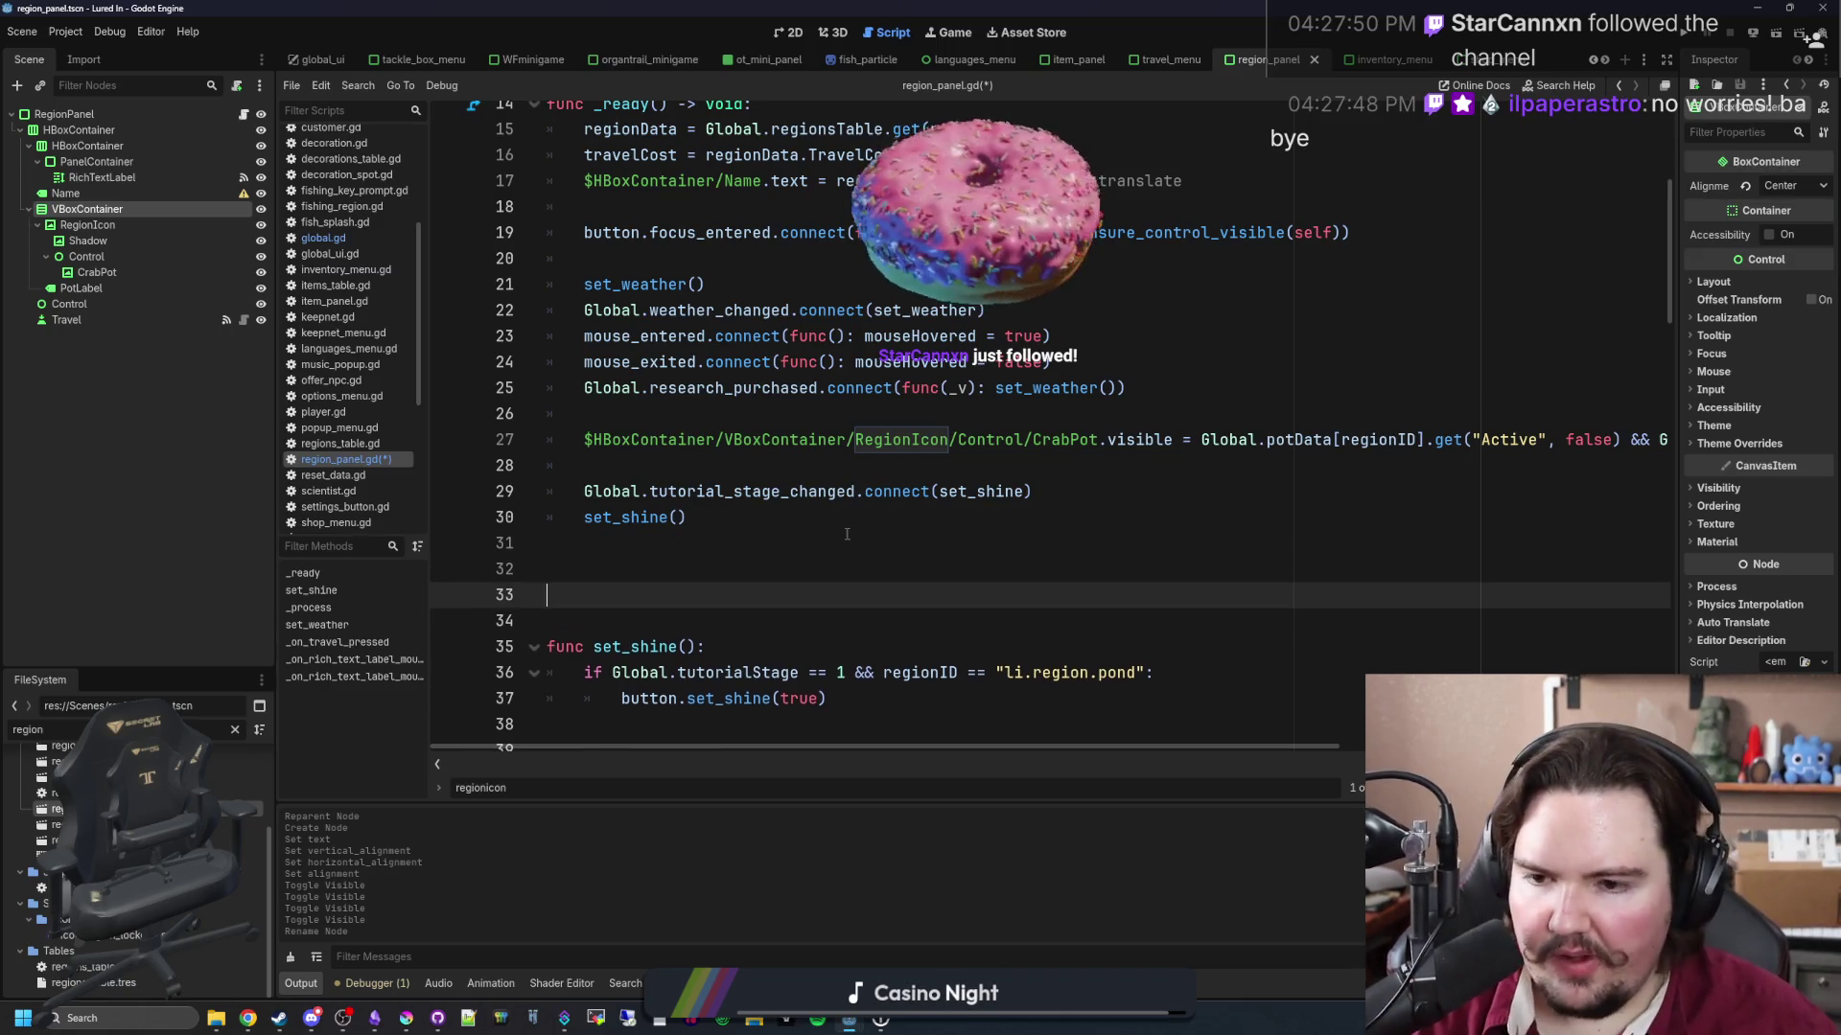
text(func upd)
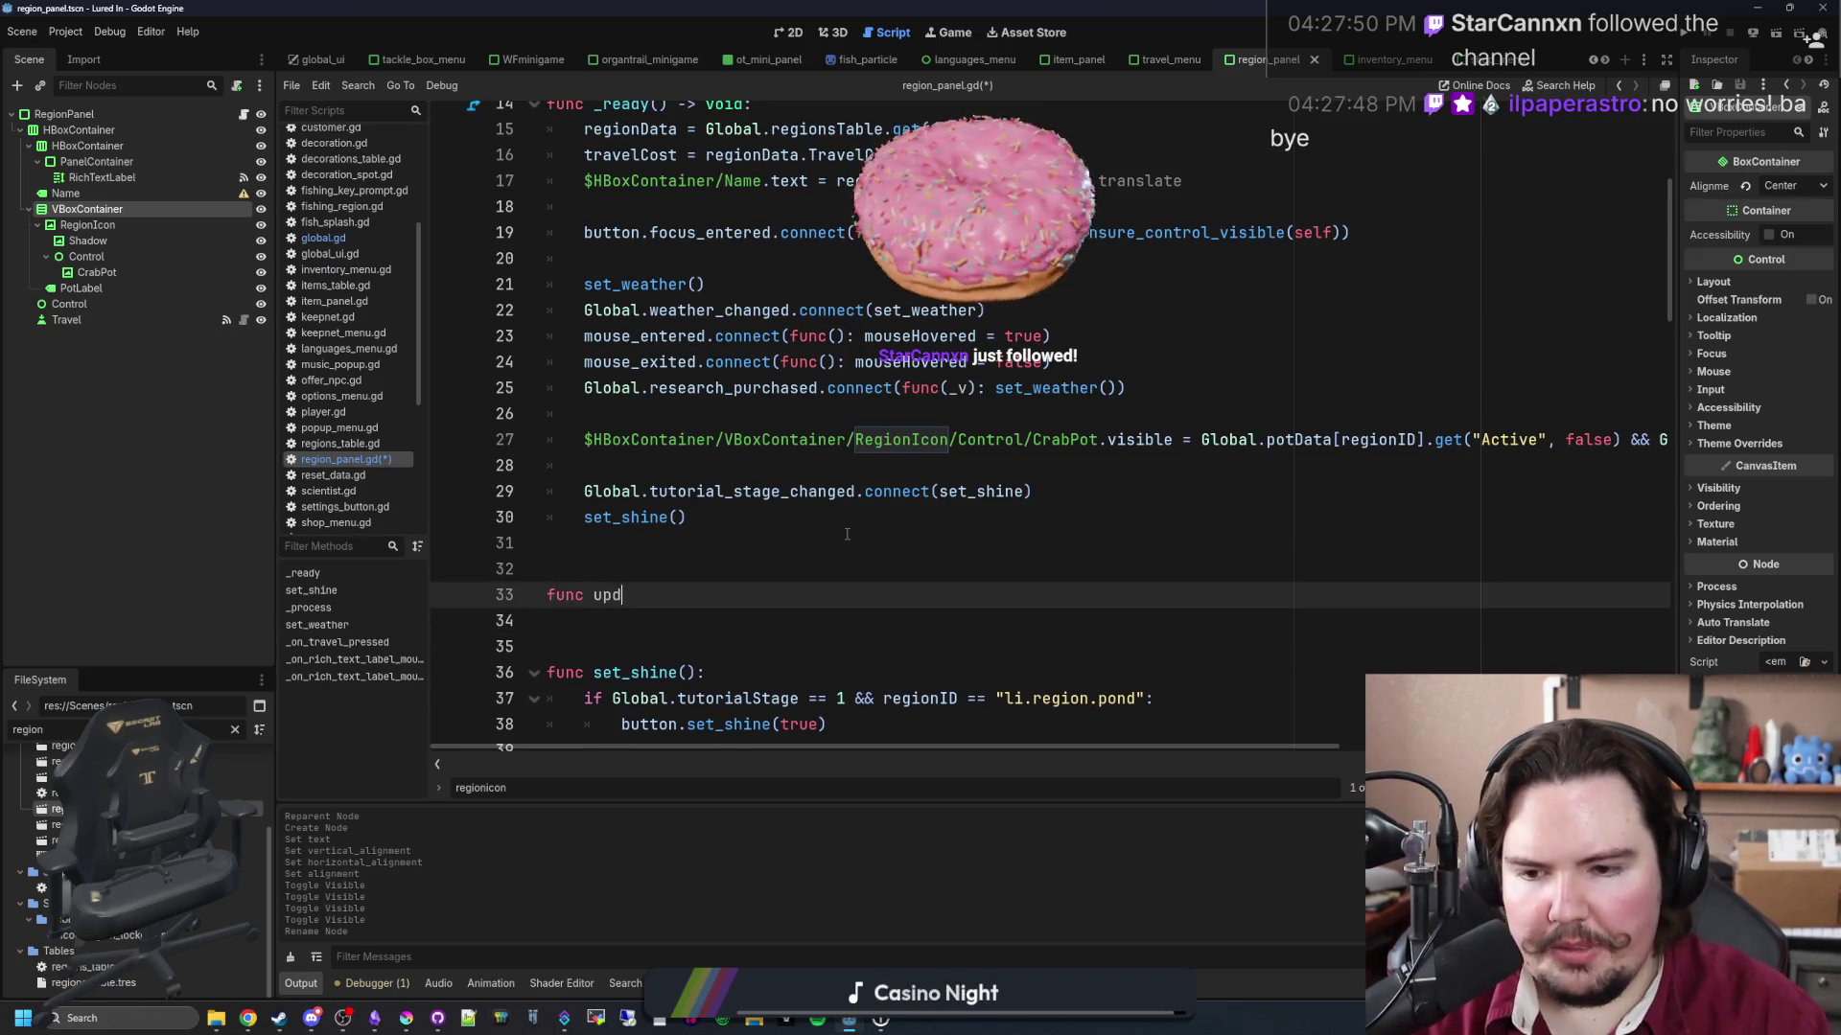
text(ate_pot_label():)
key(Return)
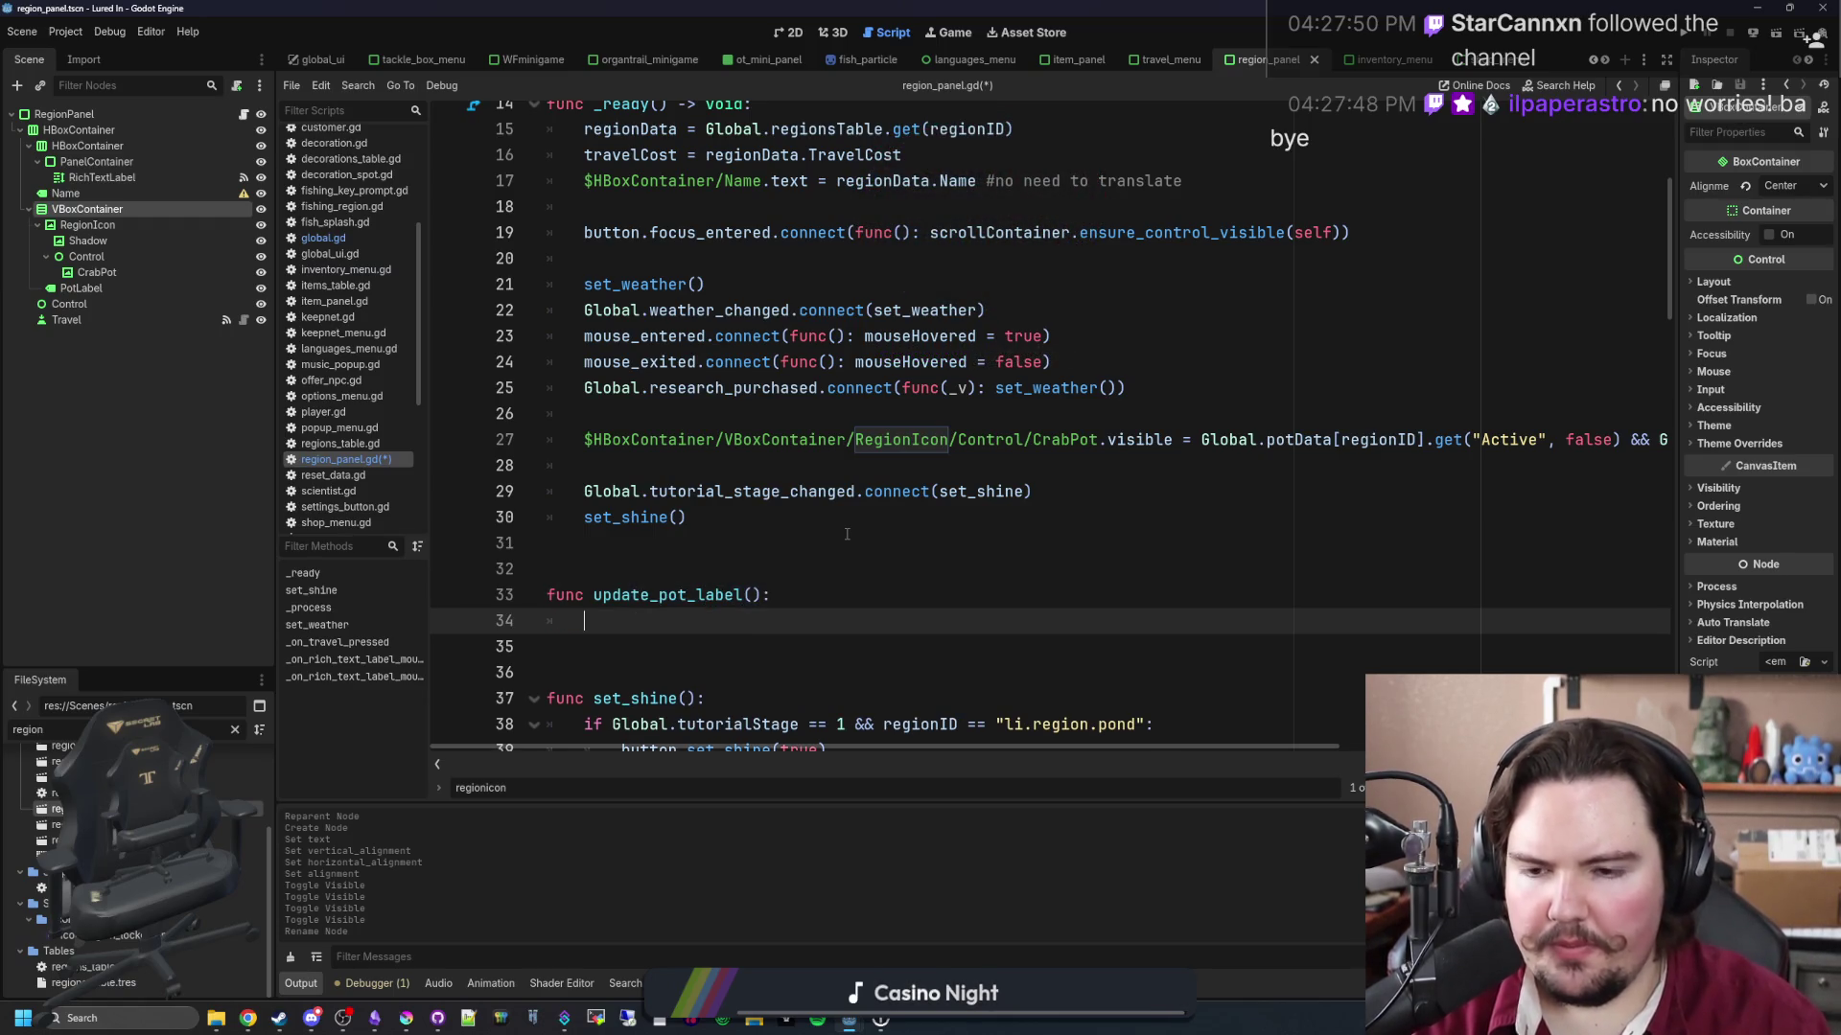
text(p)
key(BackSpace)
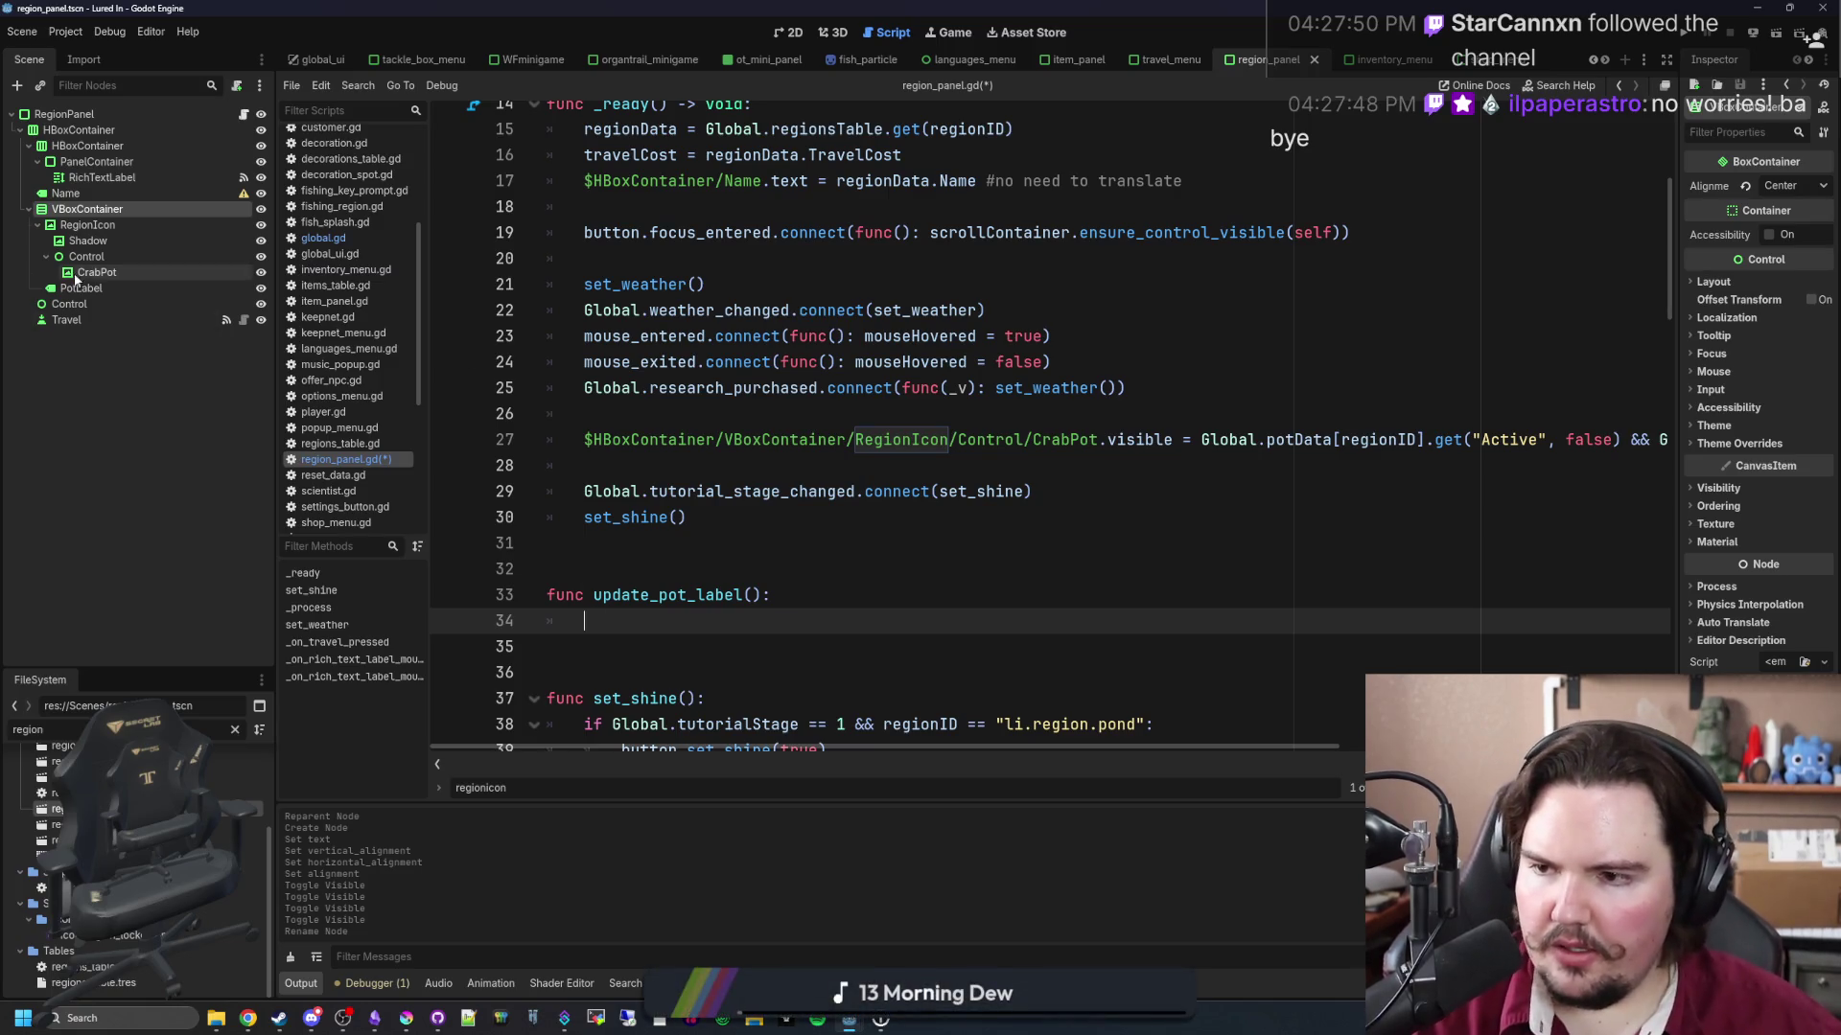
mouse_move(121, 286)
mouse_down()
mouse_move(194, 353)
mouse_move(795, 642)
mouse_move(964, 639)
mouse_up()
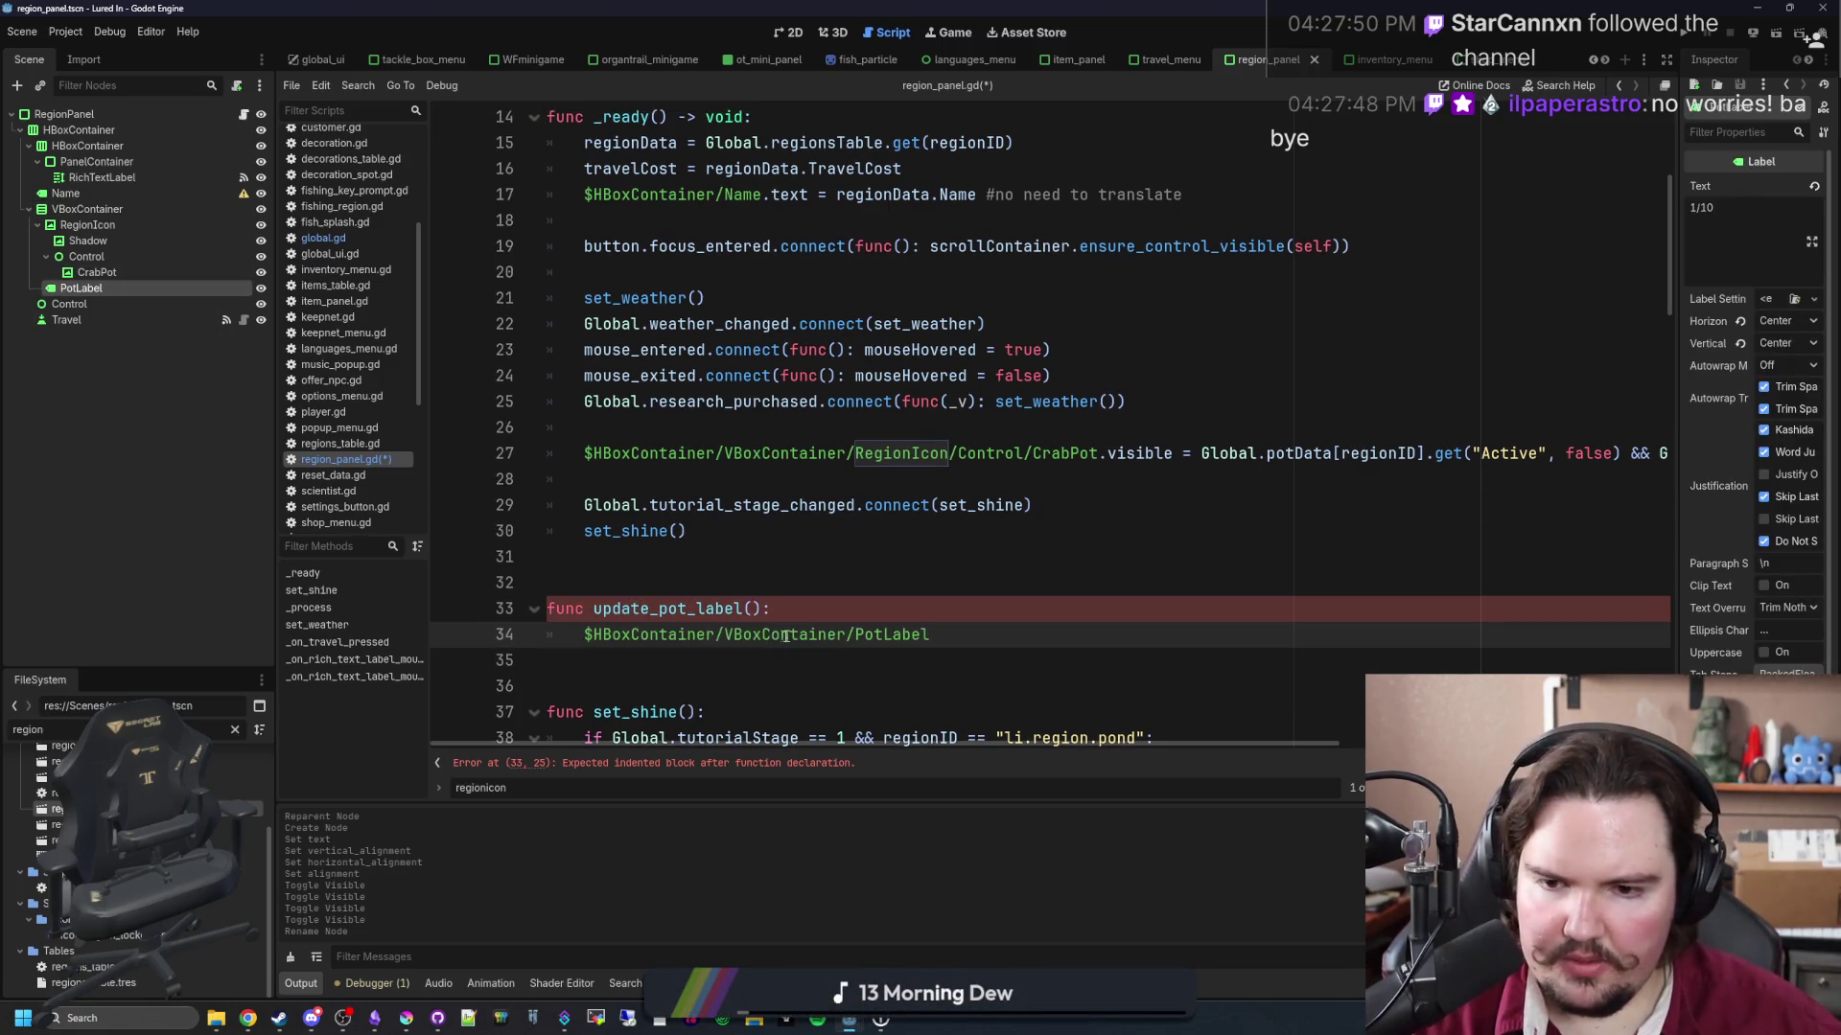
text(.text = )
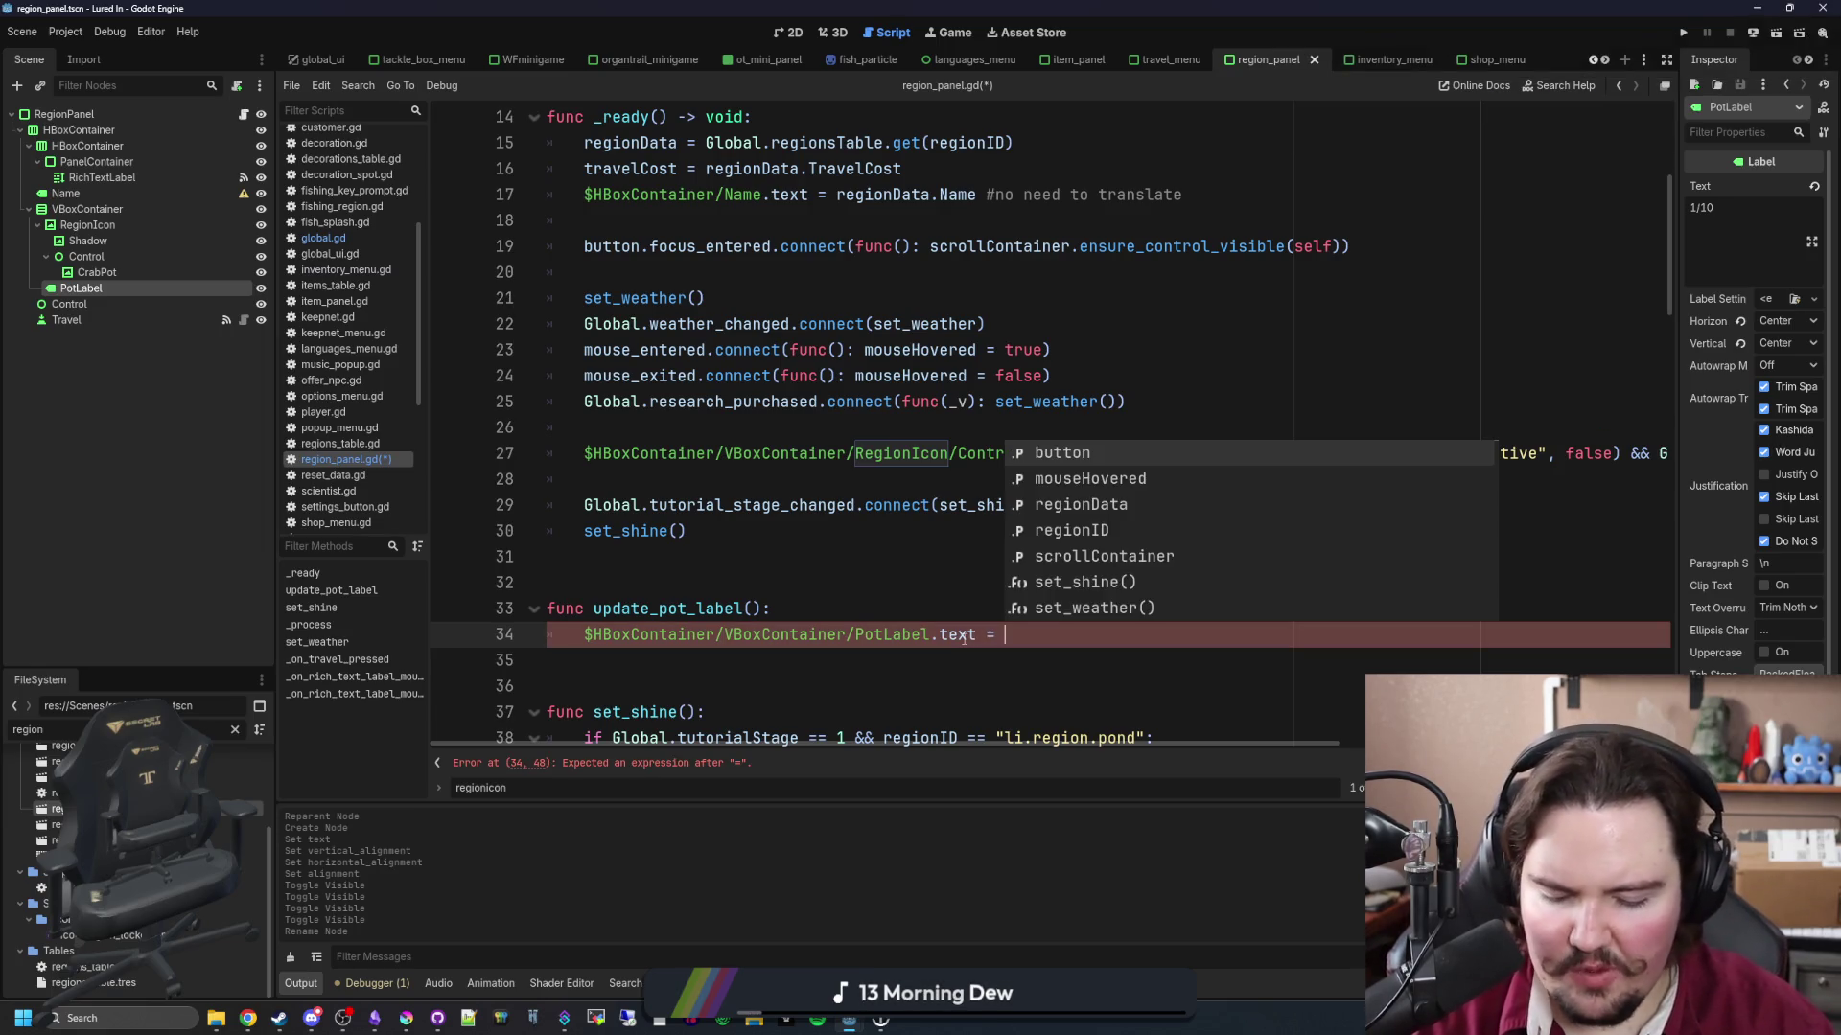
text(Global)
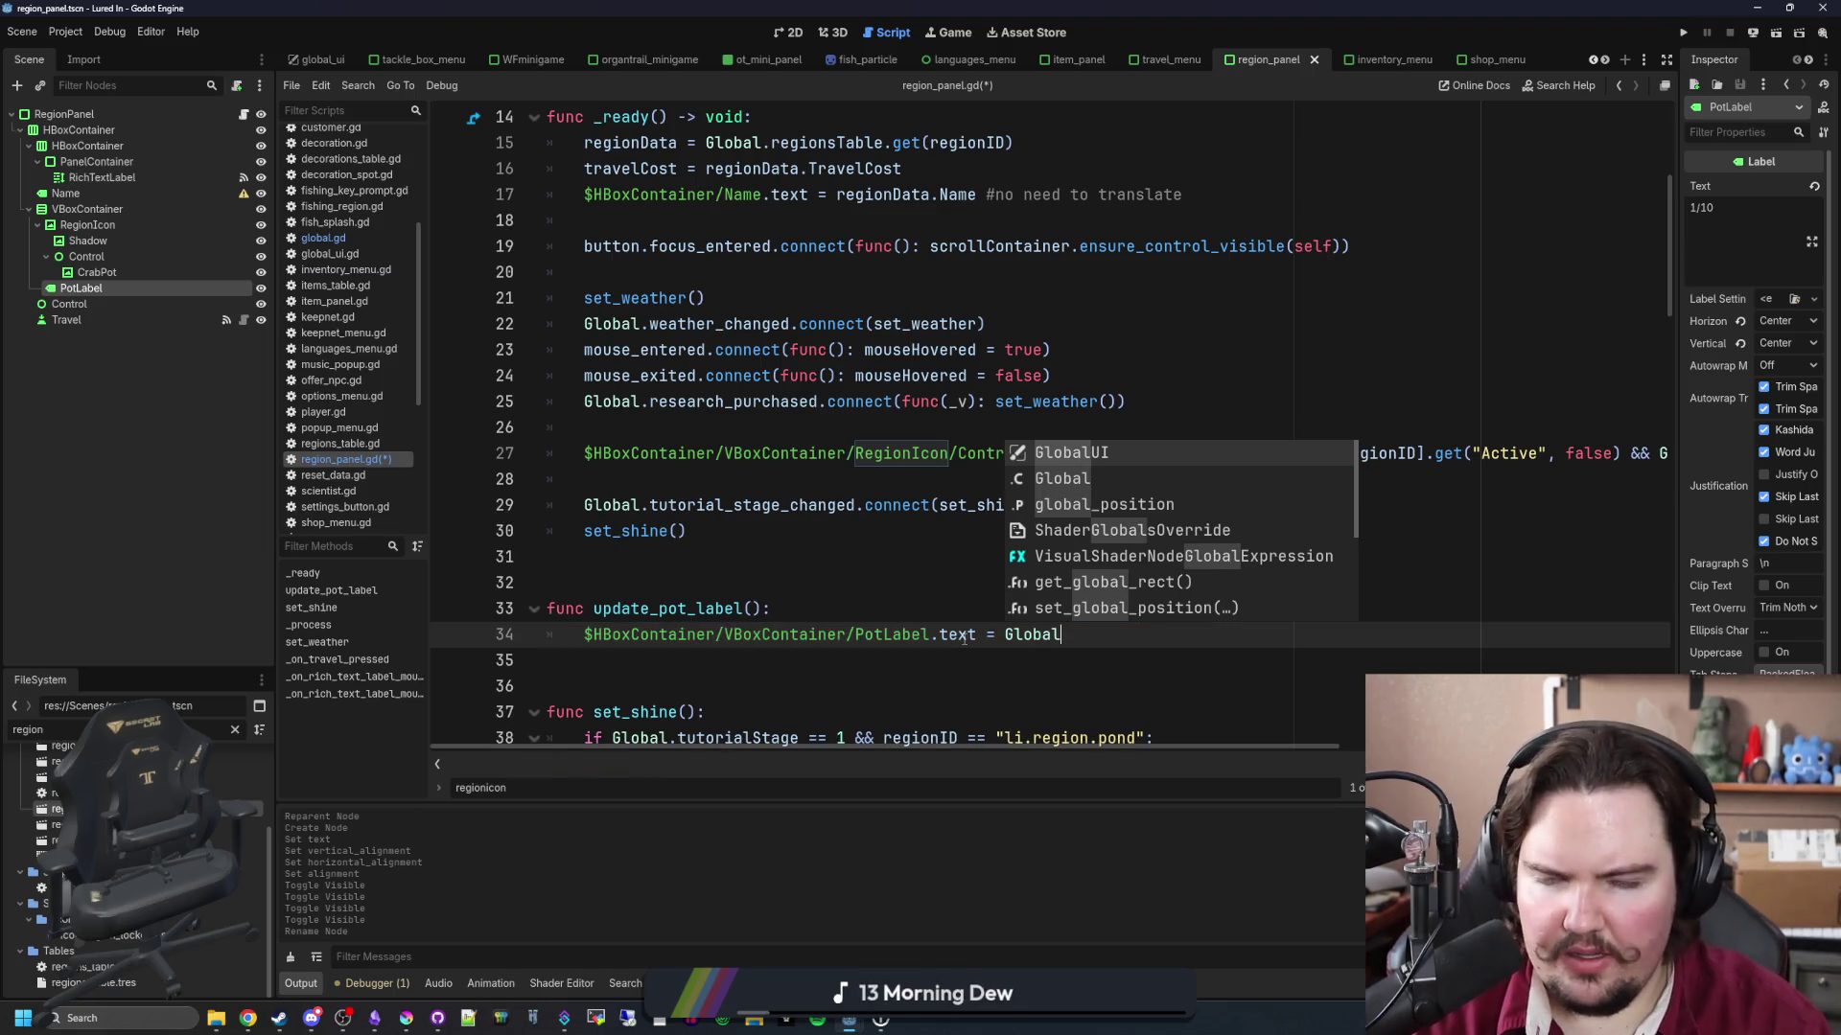
text(.pot)
text(Data)
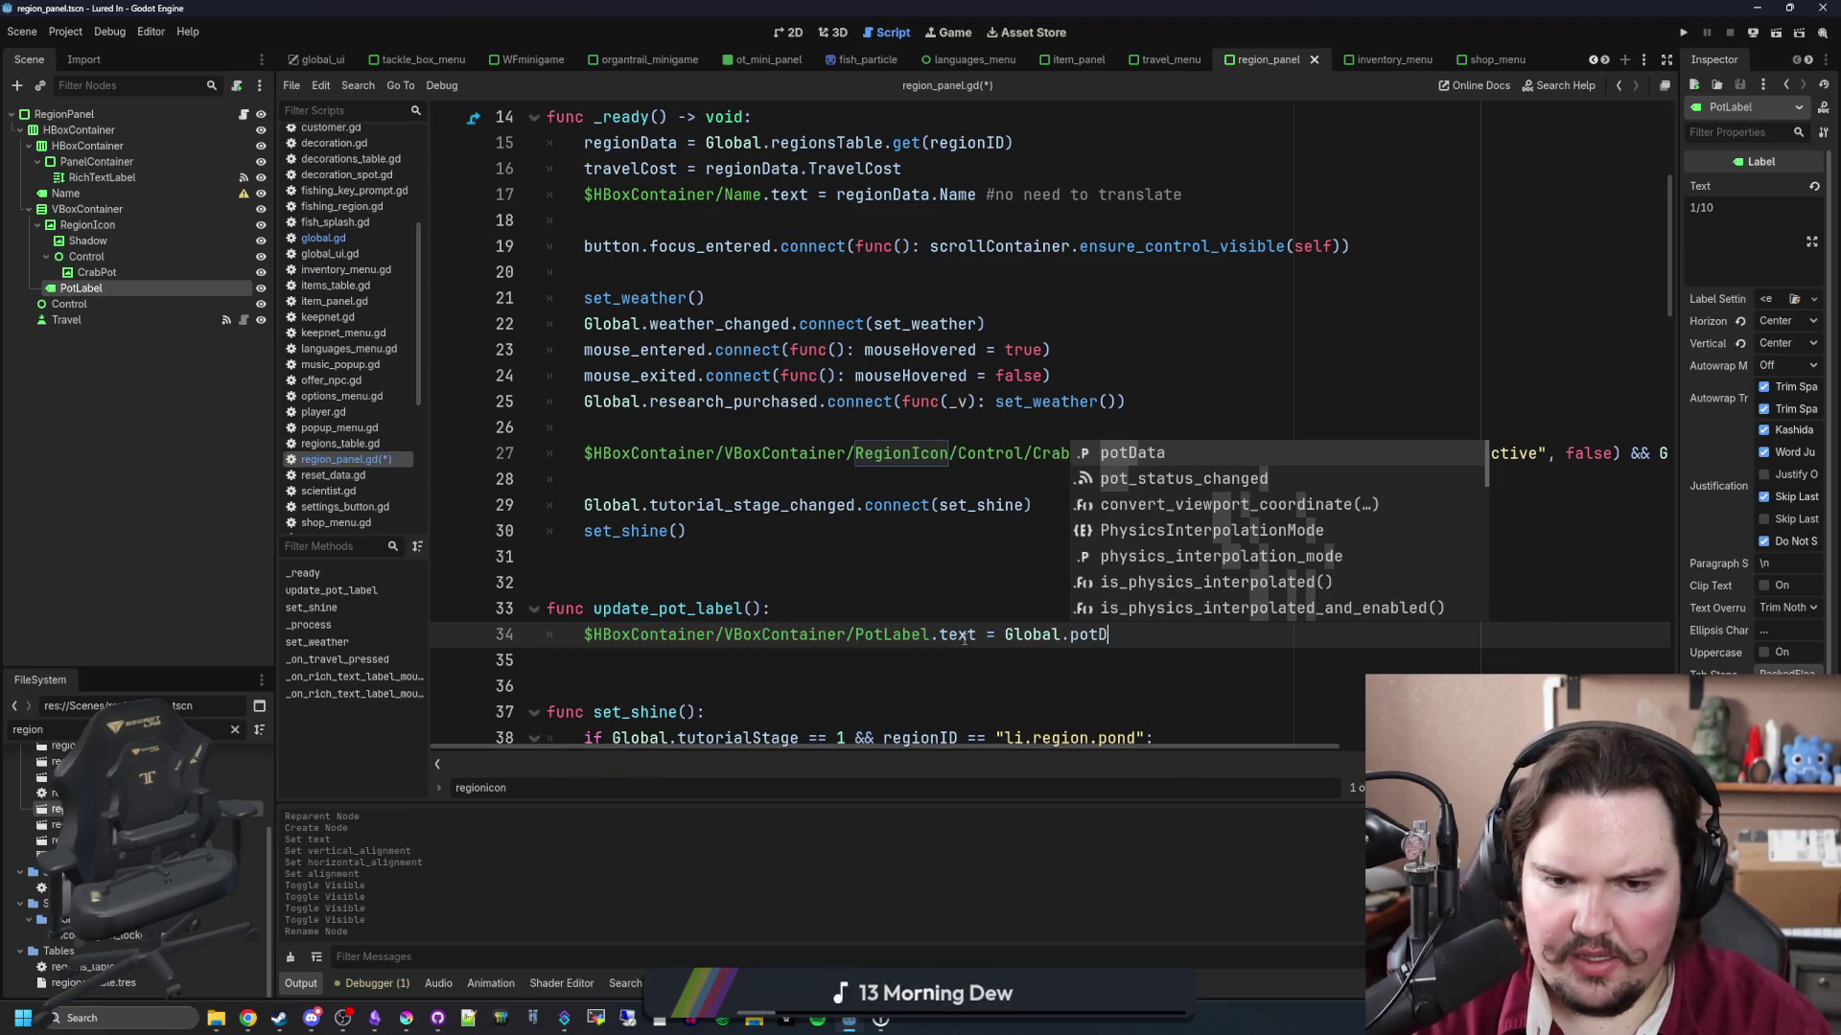
ctrl+click(1108, 634)
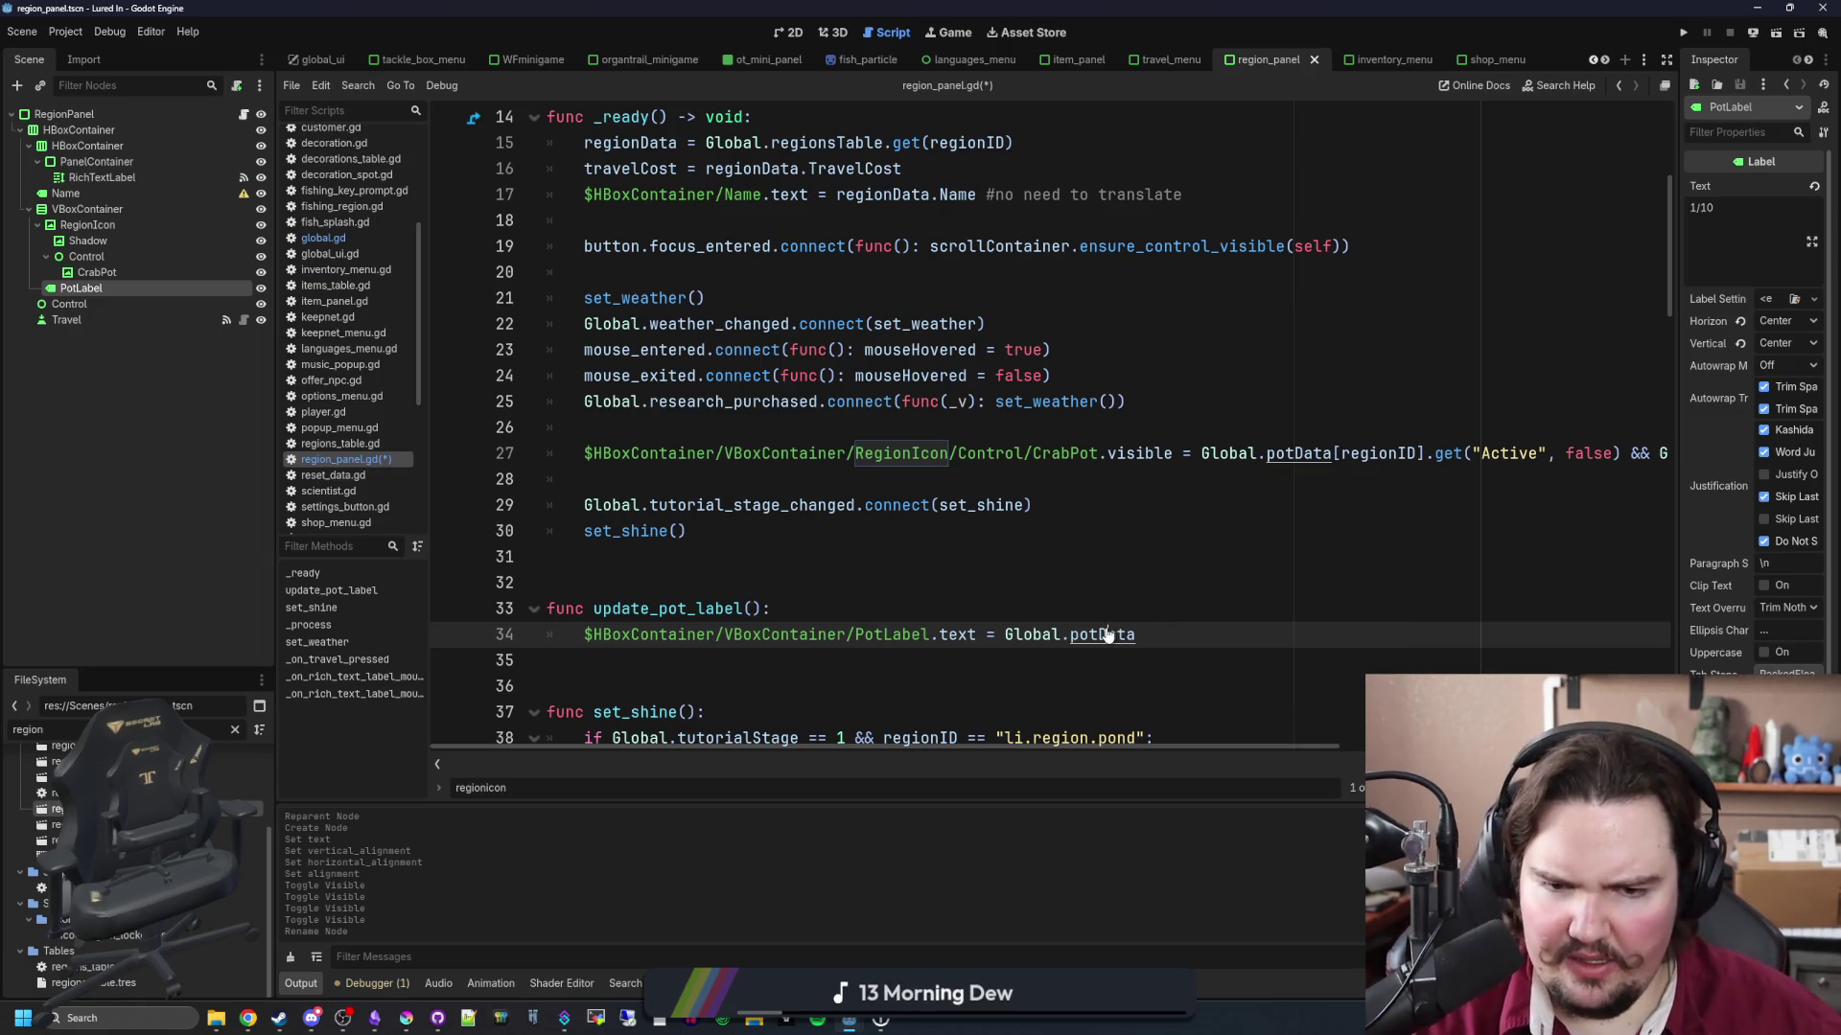
ctrl+click(1108, 634)
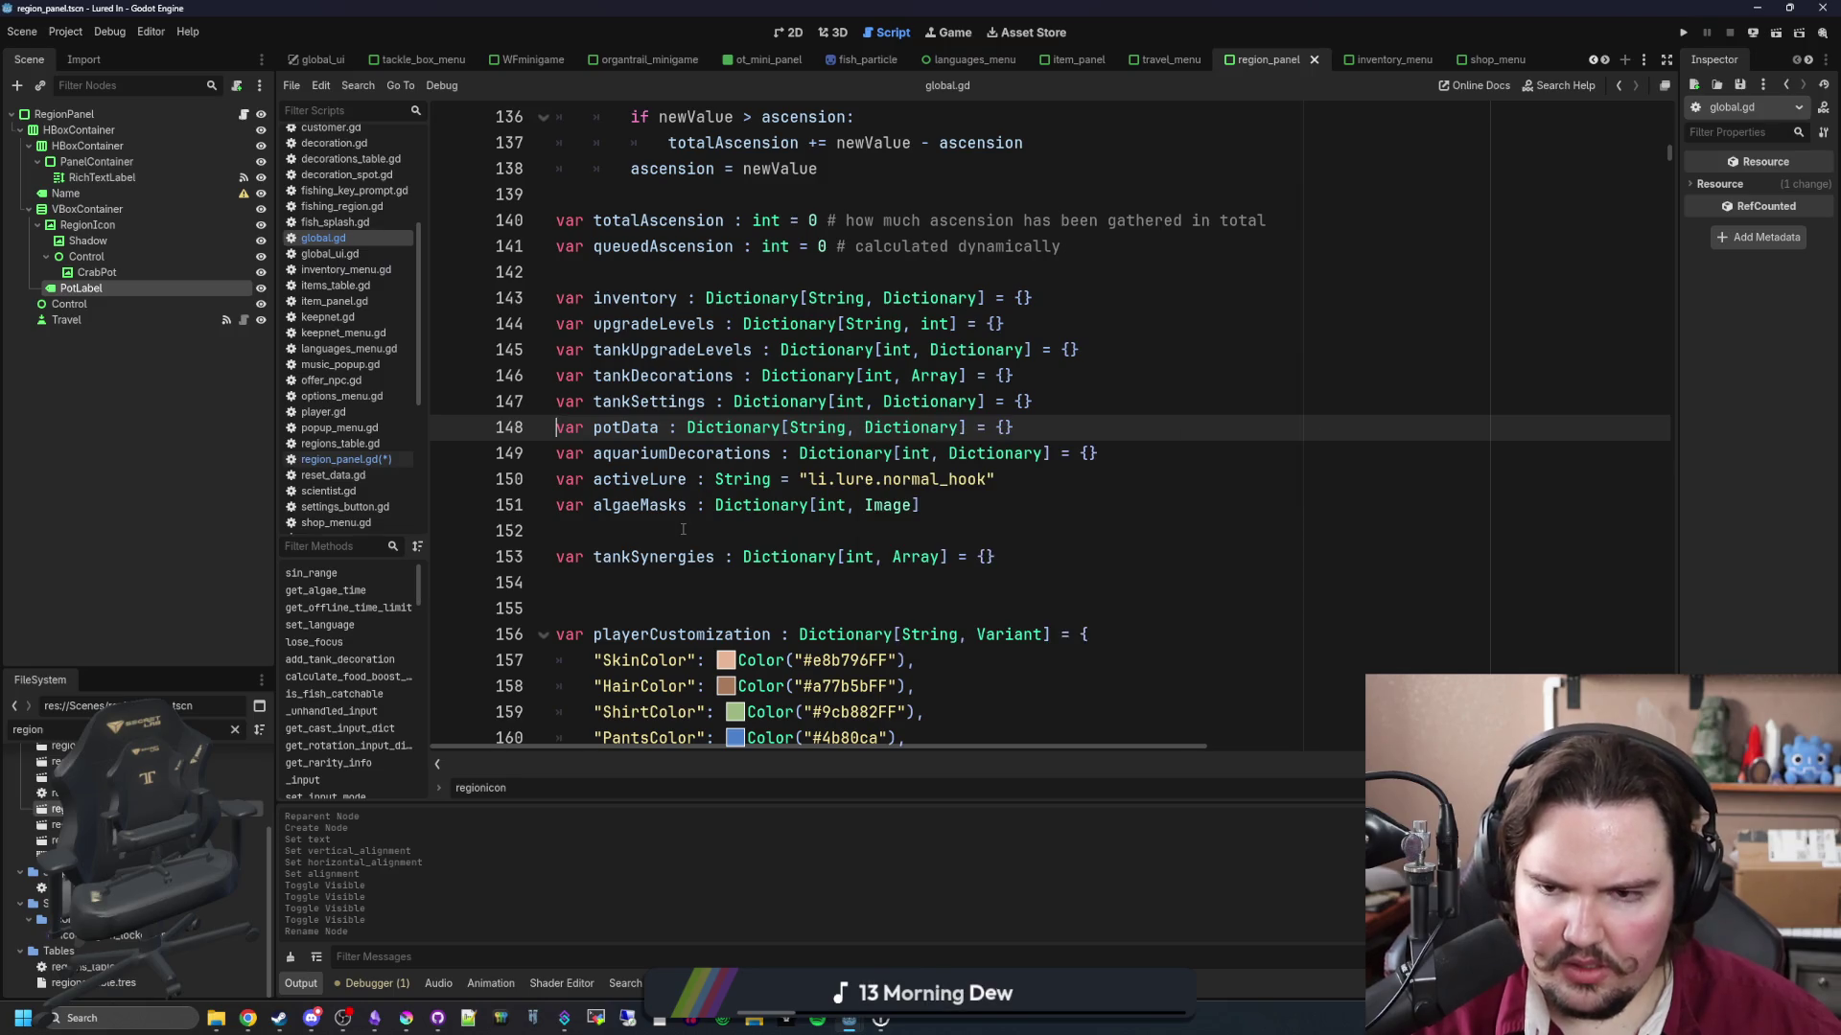
scroll(682, 529, down, 4)
key(alt+Left)
Step: Call update_pot_label() after the set_shine() call in _ready
click(806, 399)
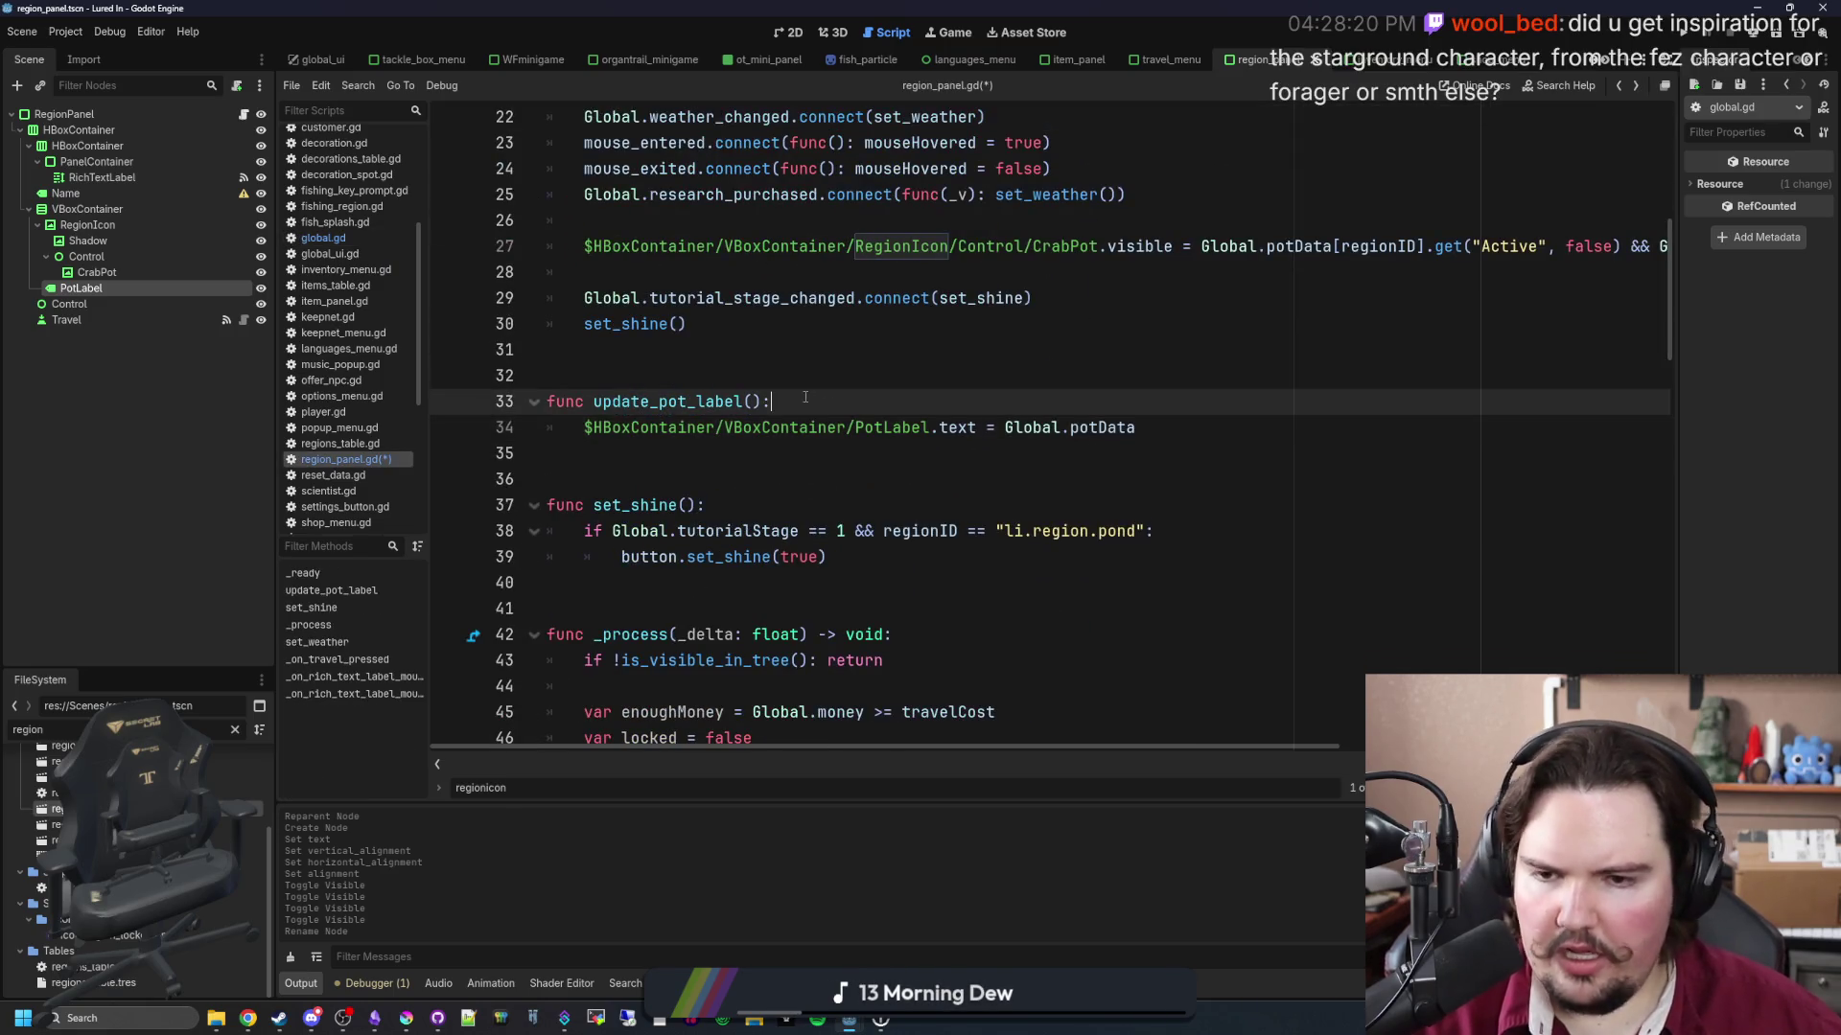
key(Return)
text(Global.tutori)
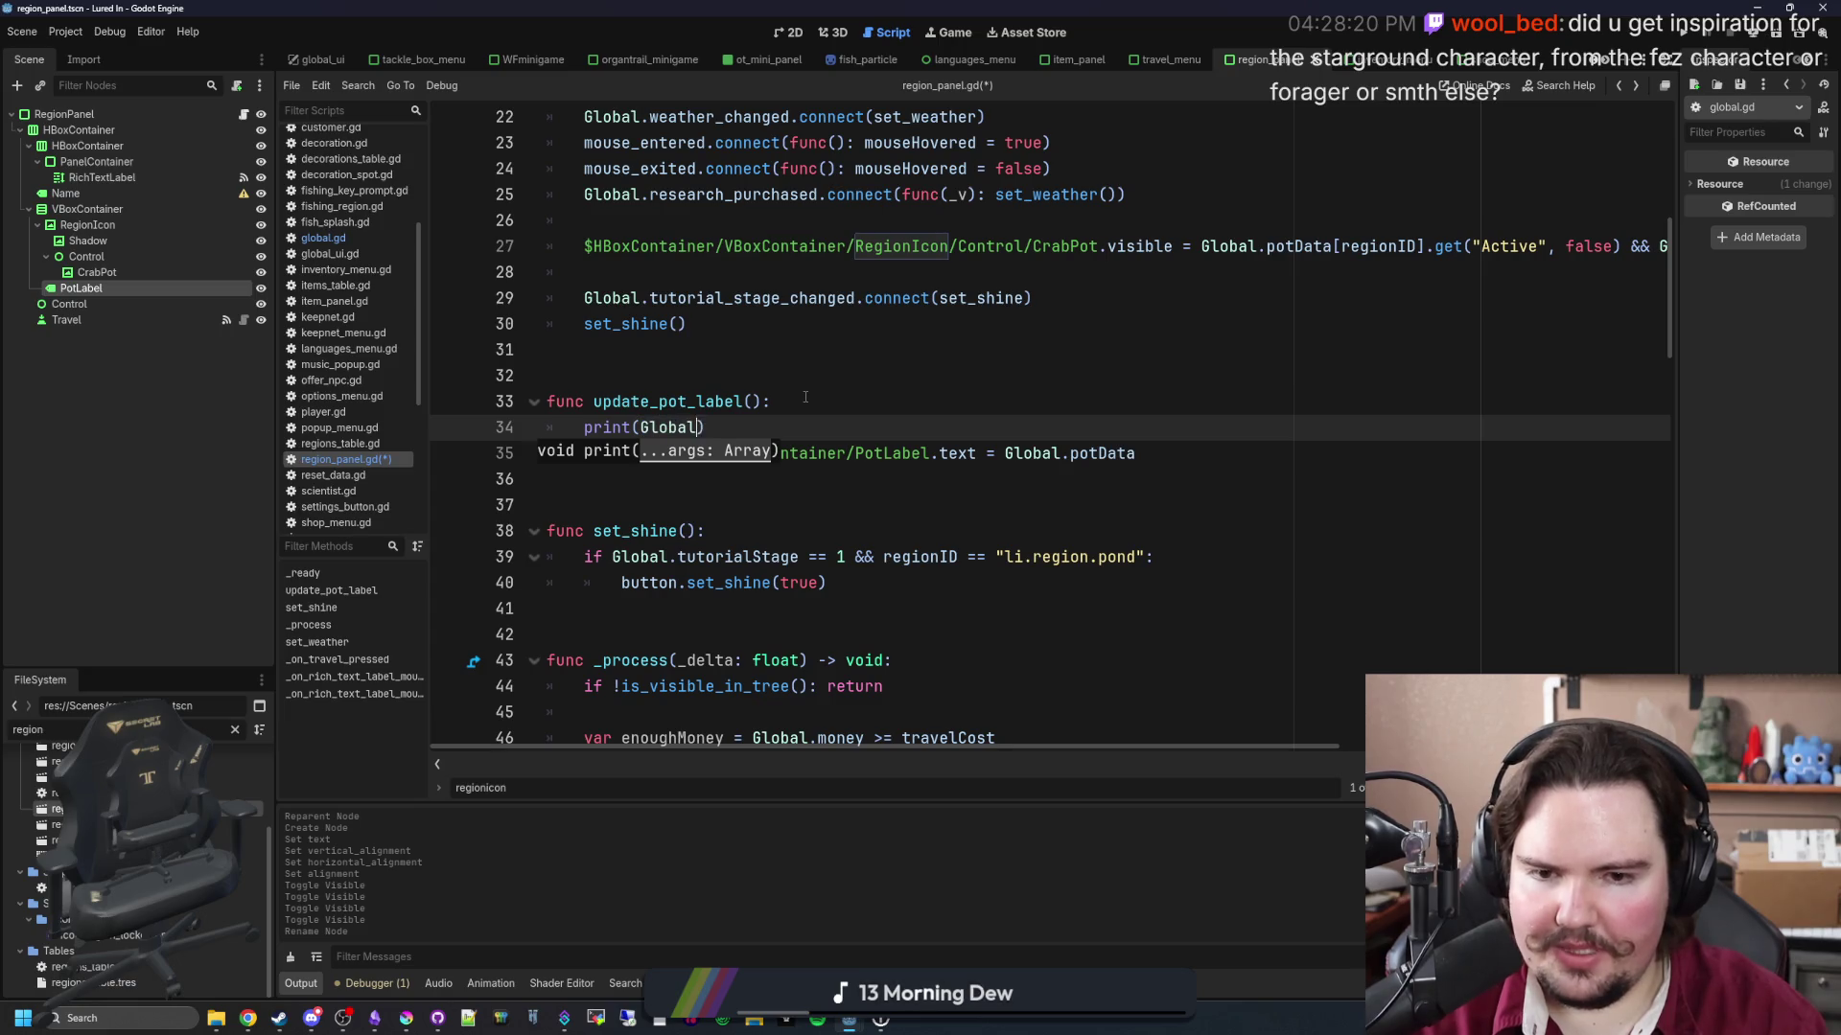
text(a)
scroll(737, 489, up, 2)
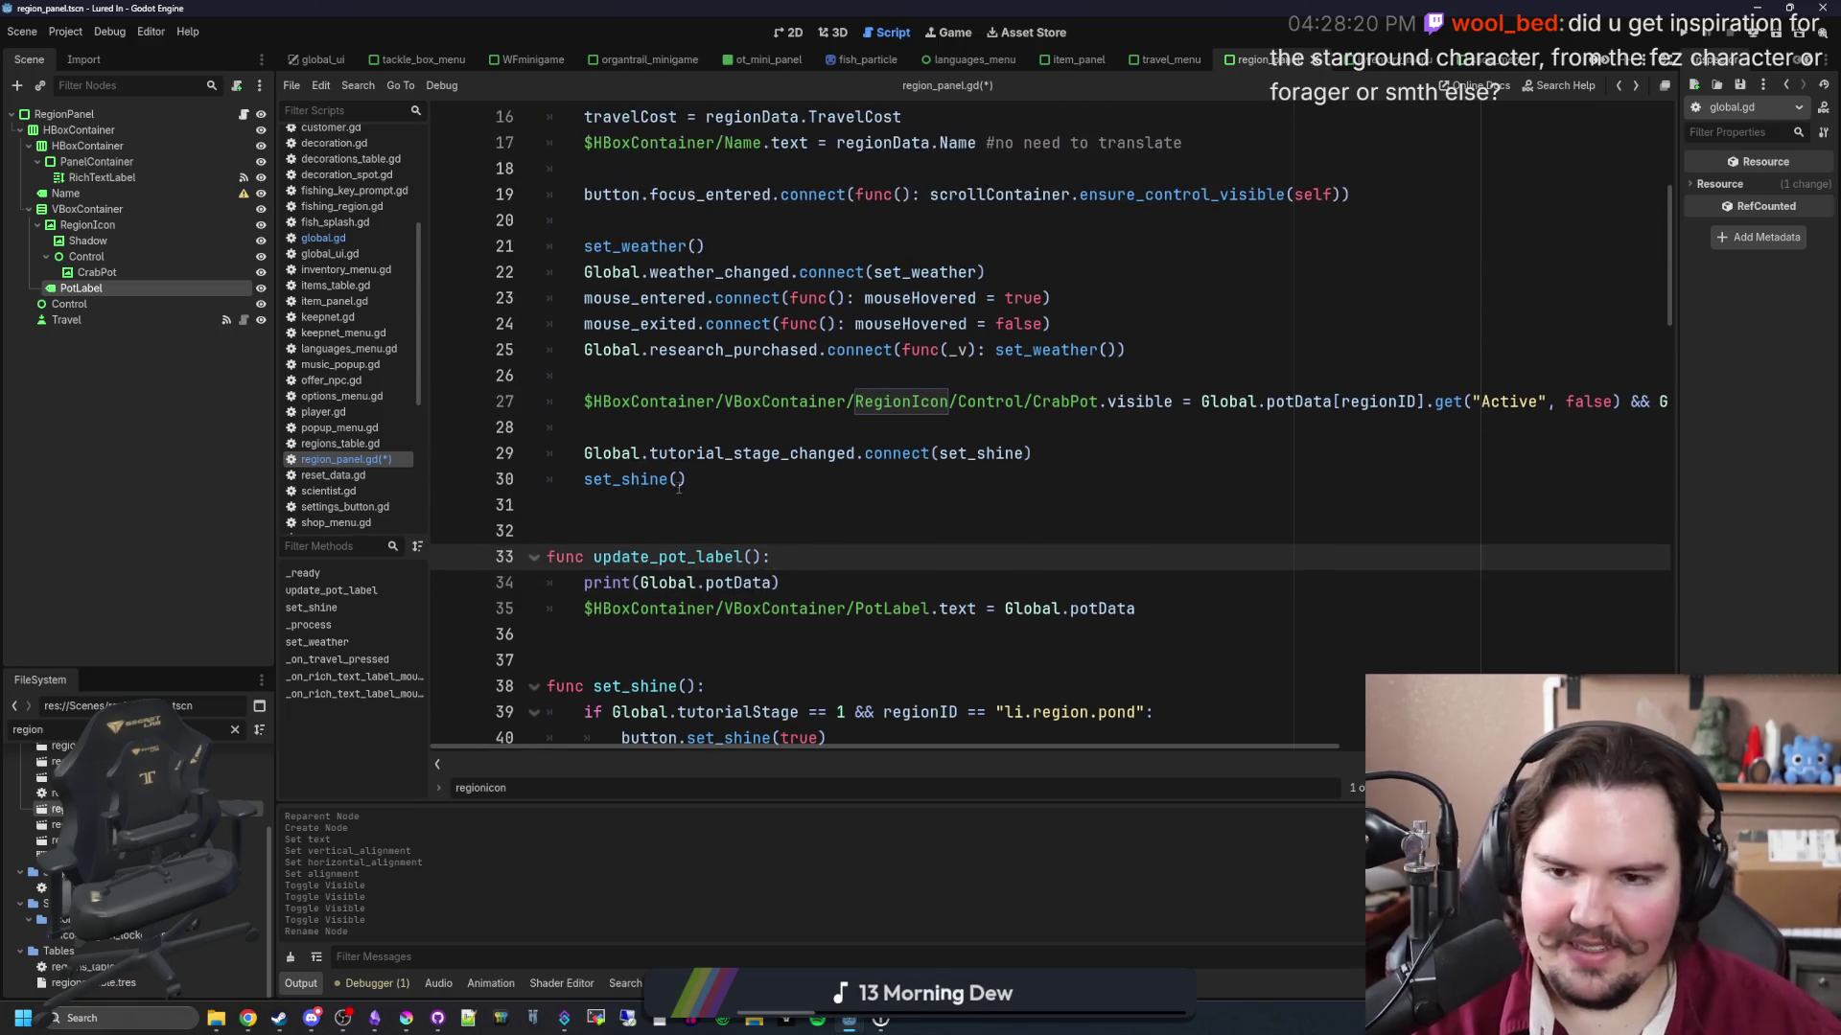
click(736, 488)
key(Return)
key(Return)
text(u)
text(pot)
key(Return)
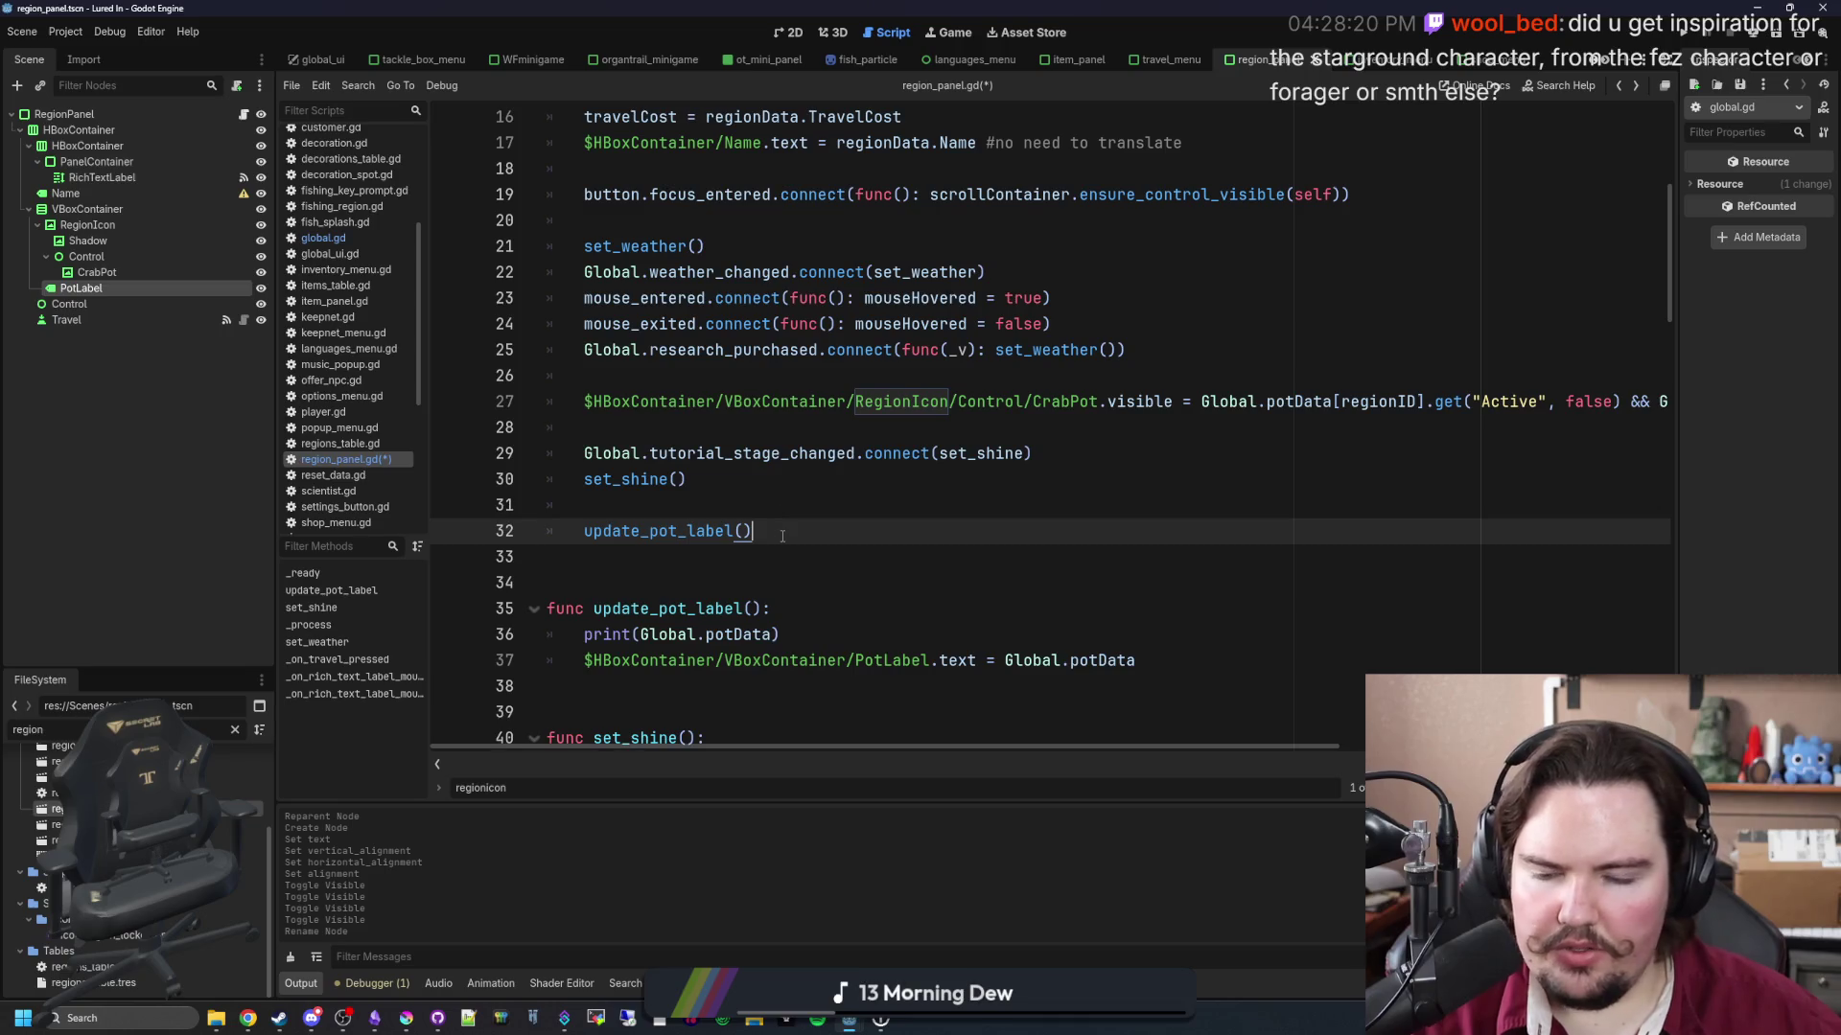
key(Return)
Step: Connect Global.pot_status_changed to update_pot_label
text(Global.pot)
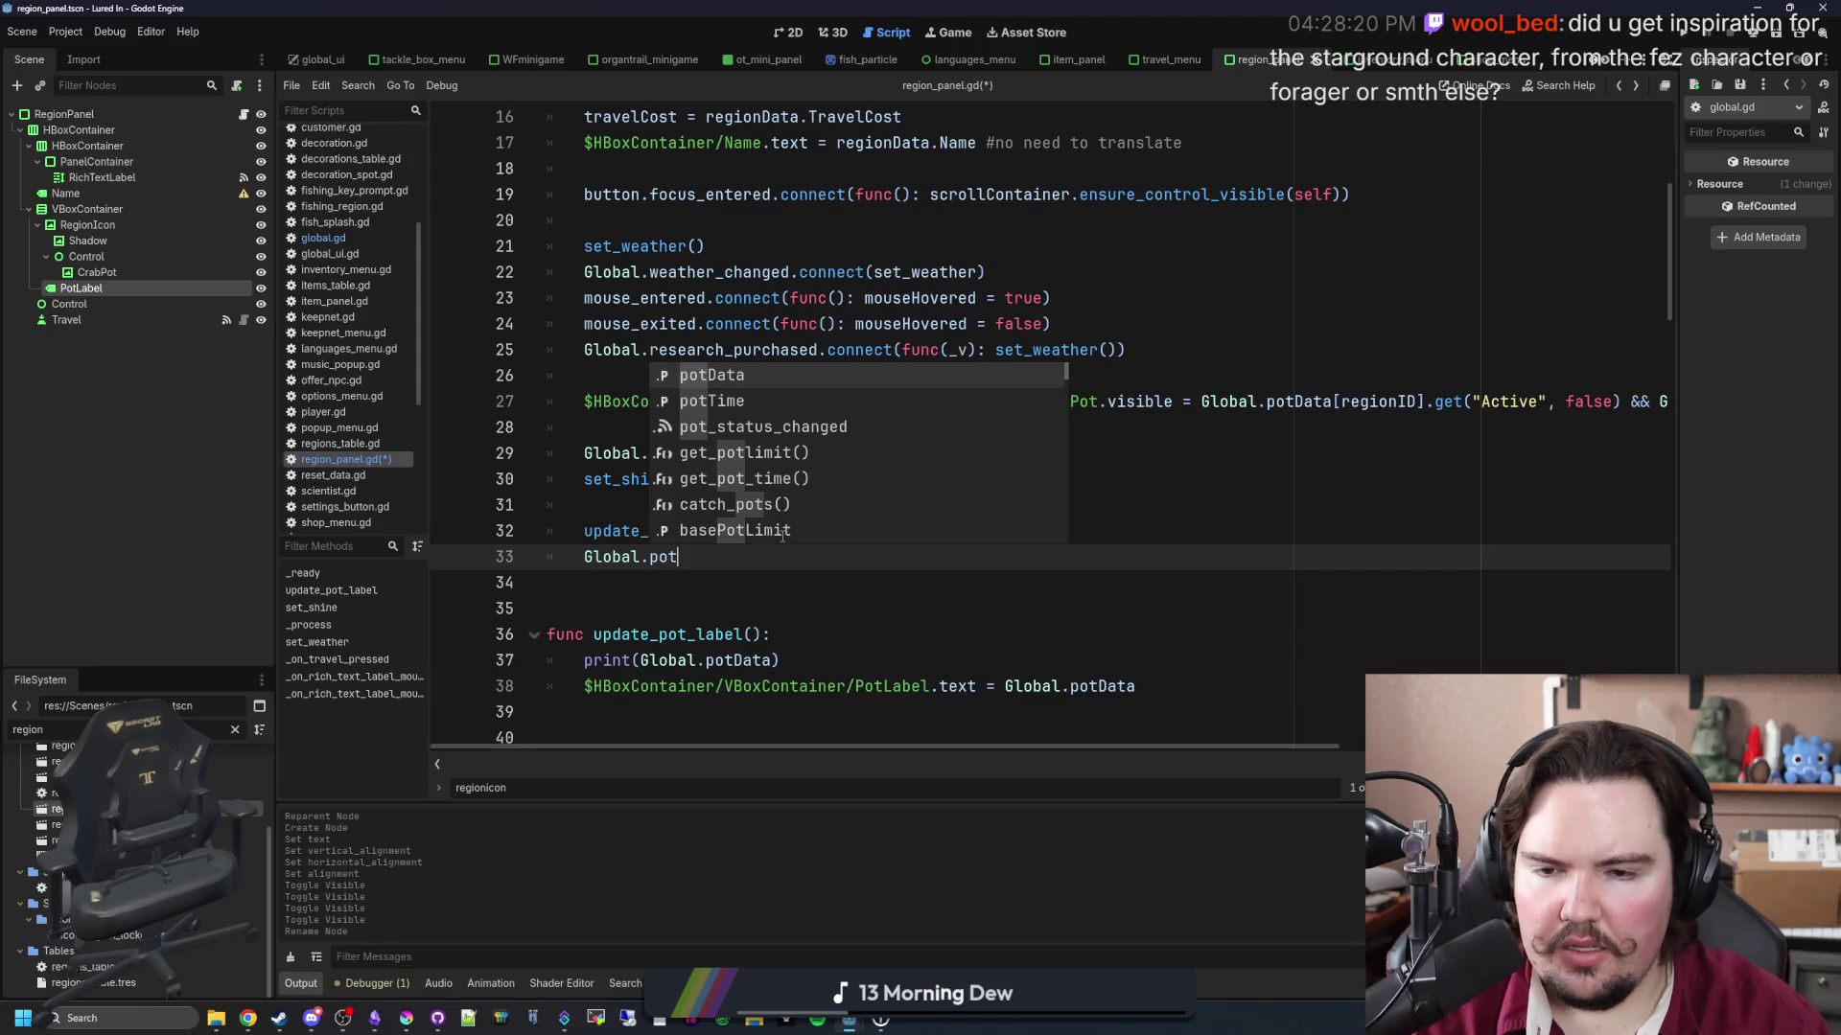
text(_stat)
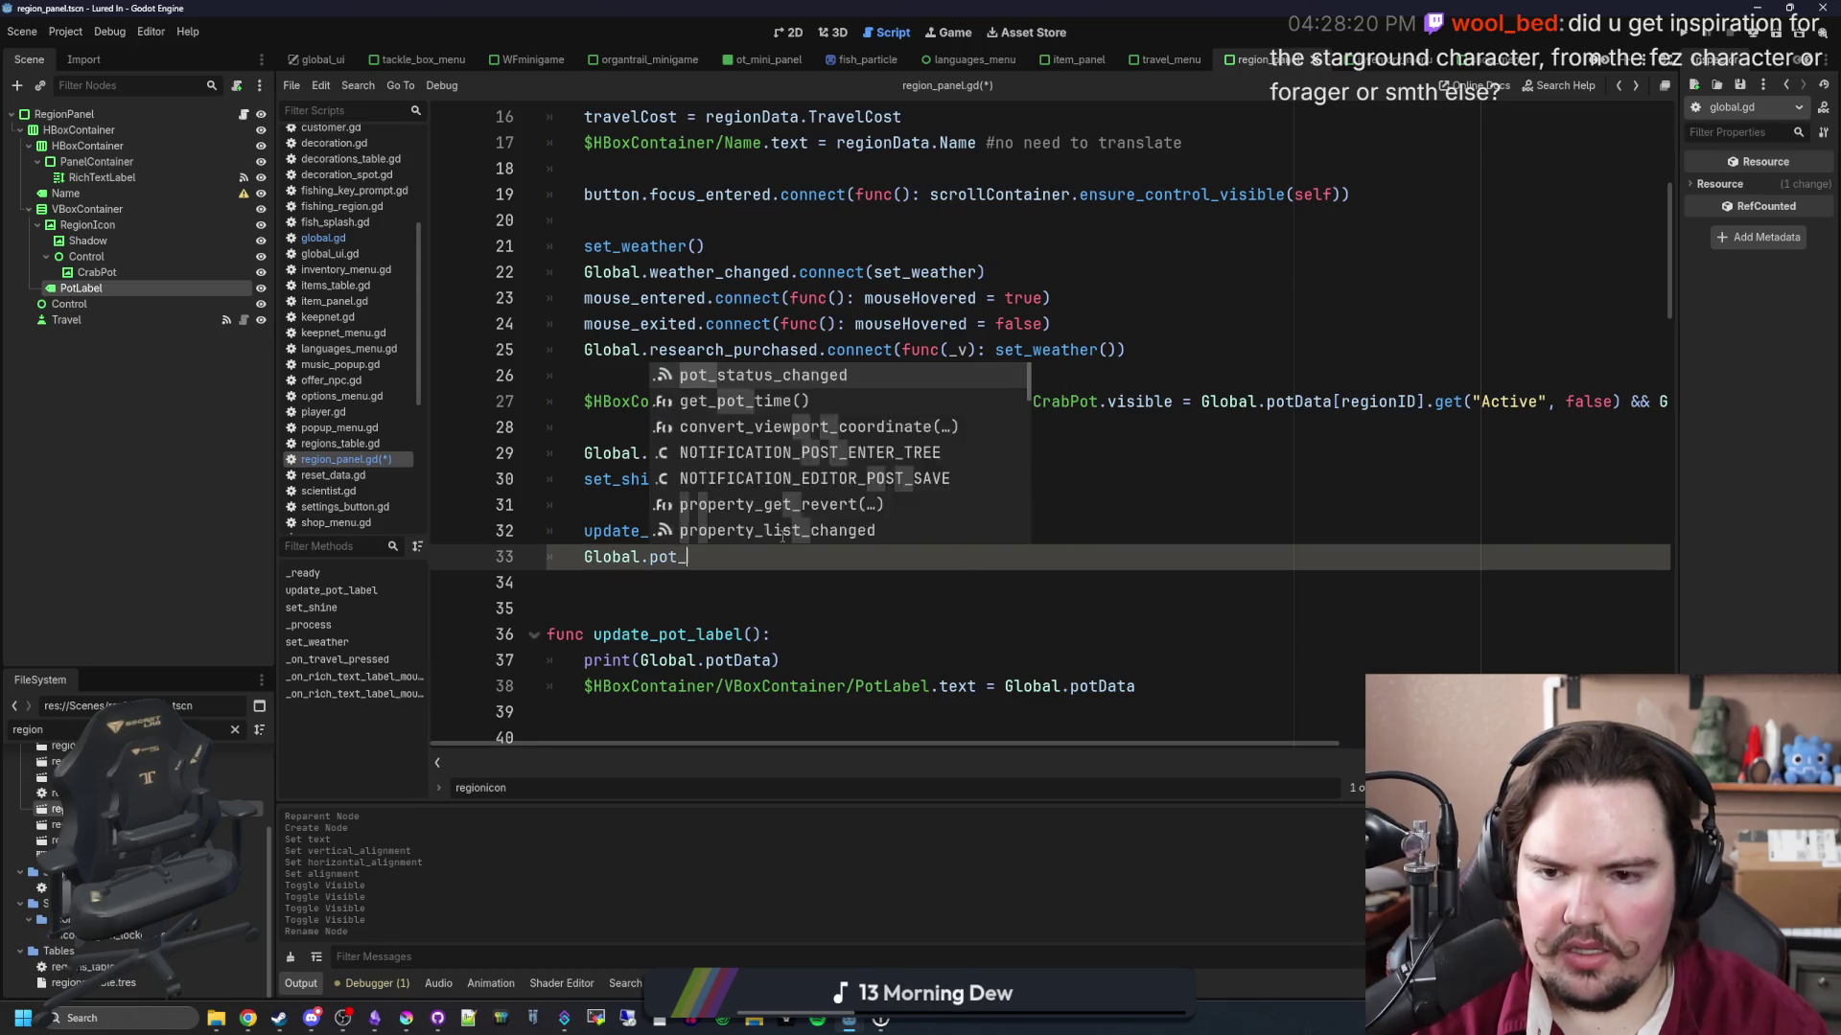
key(Return)
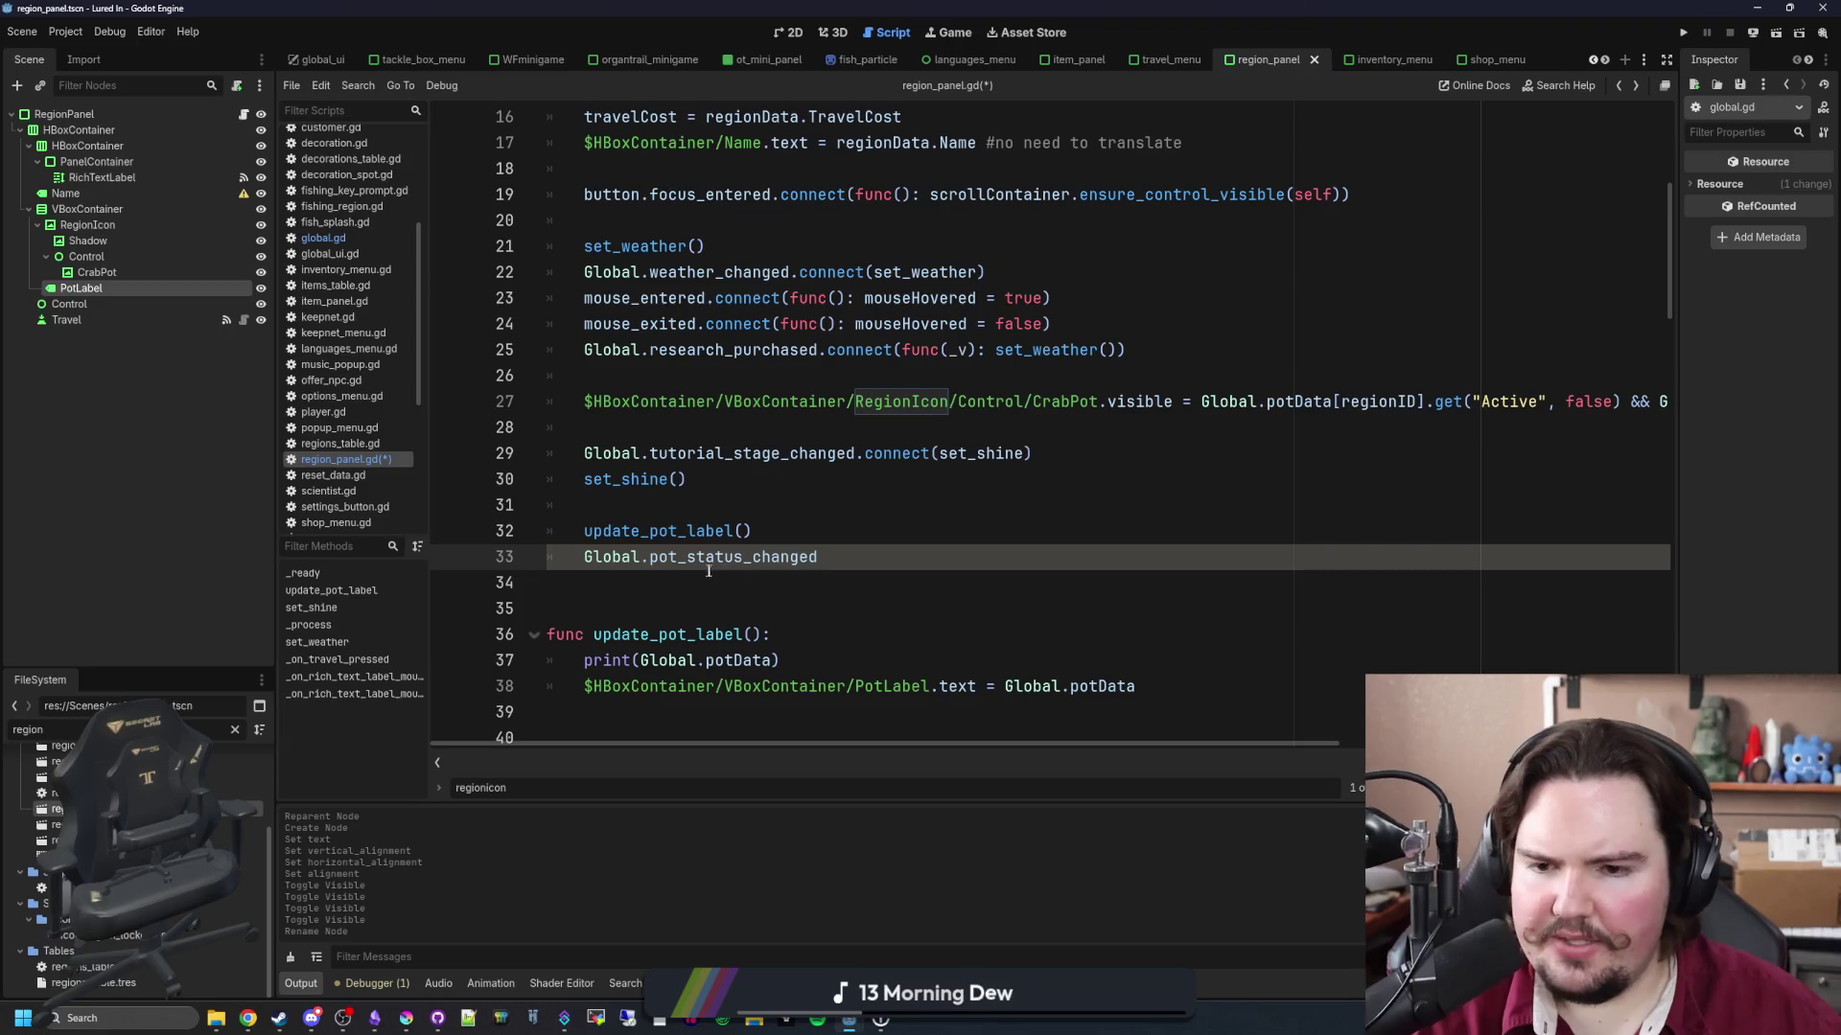
ctrl+click(734, 558)
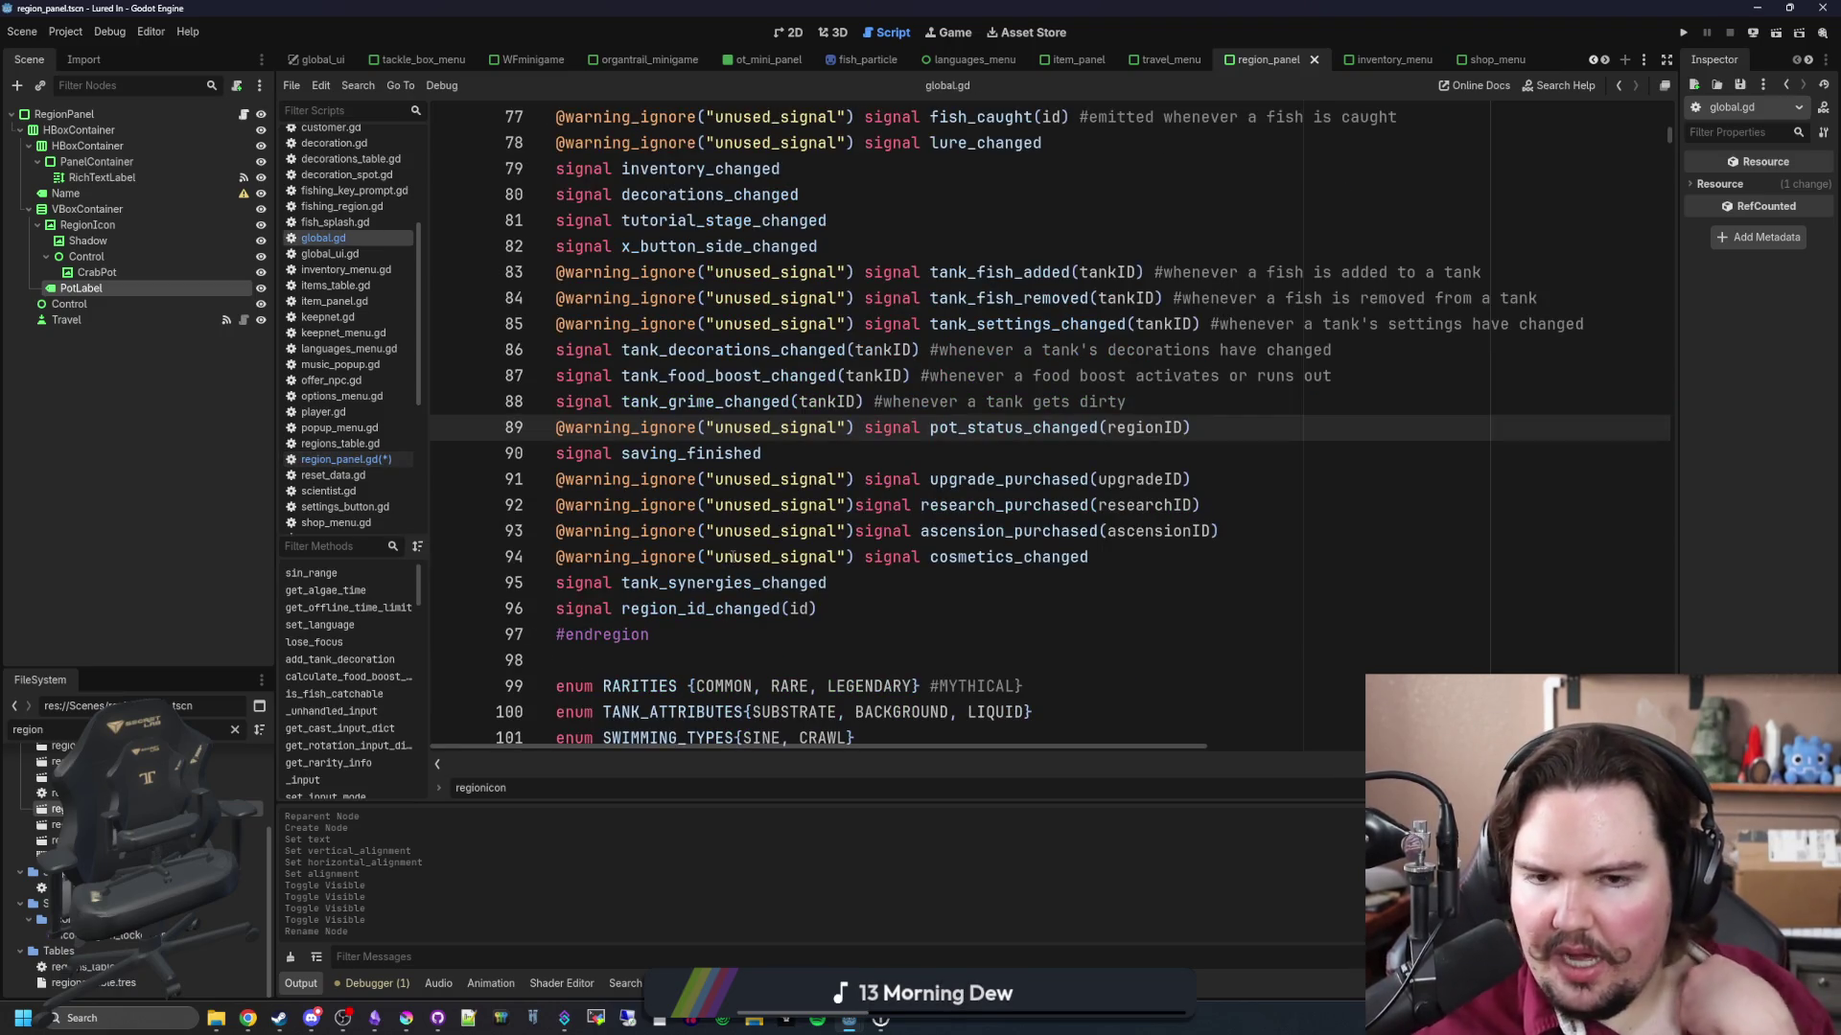
key(alt+Left)
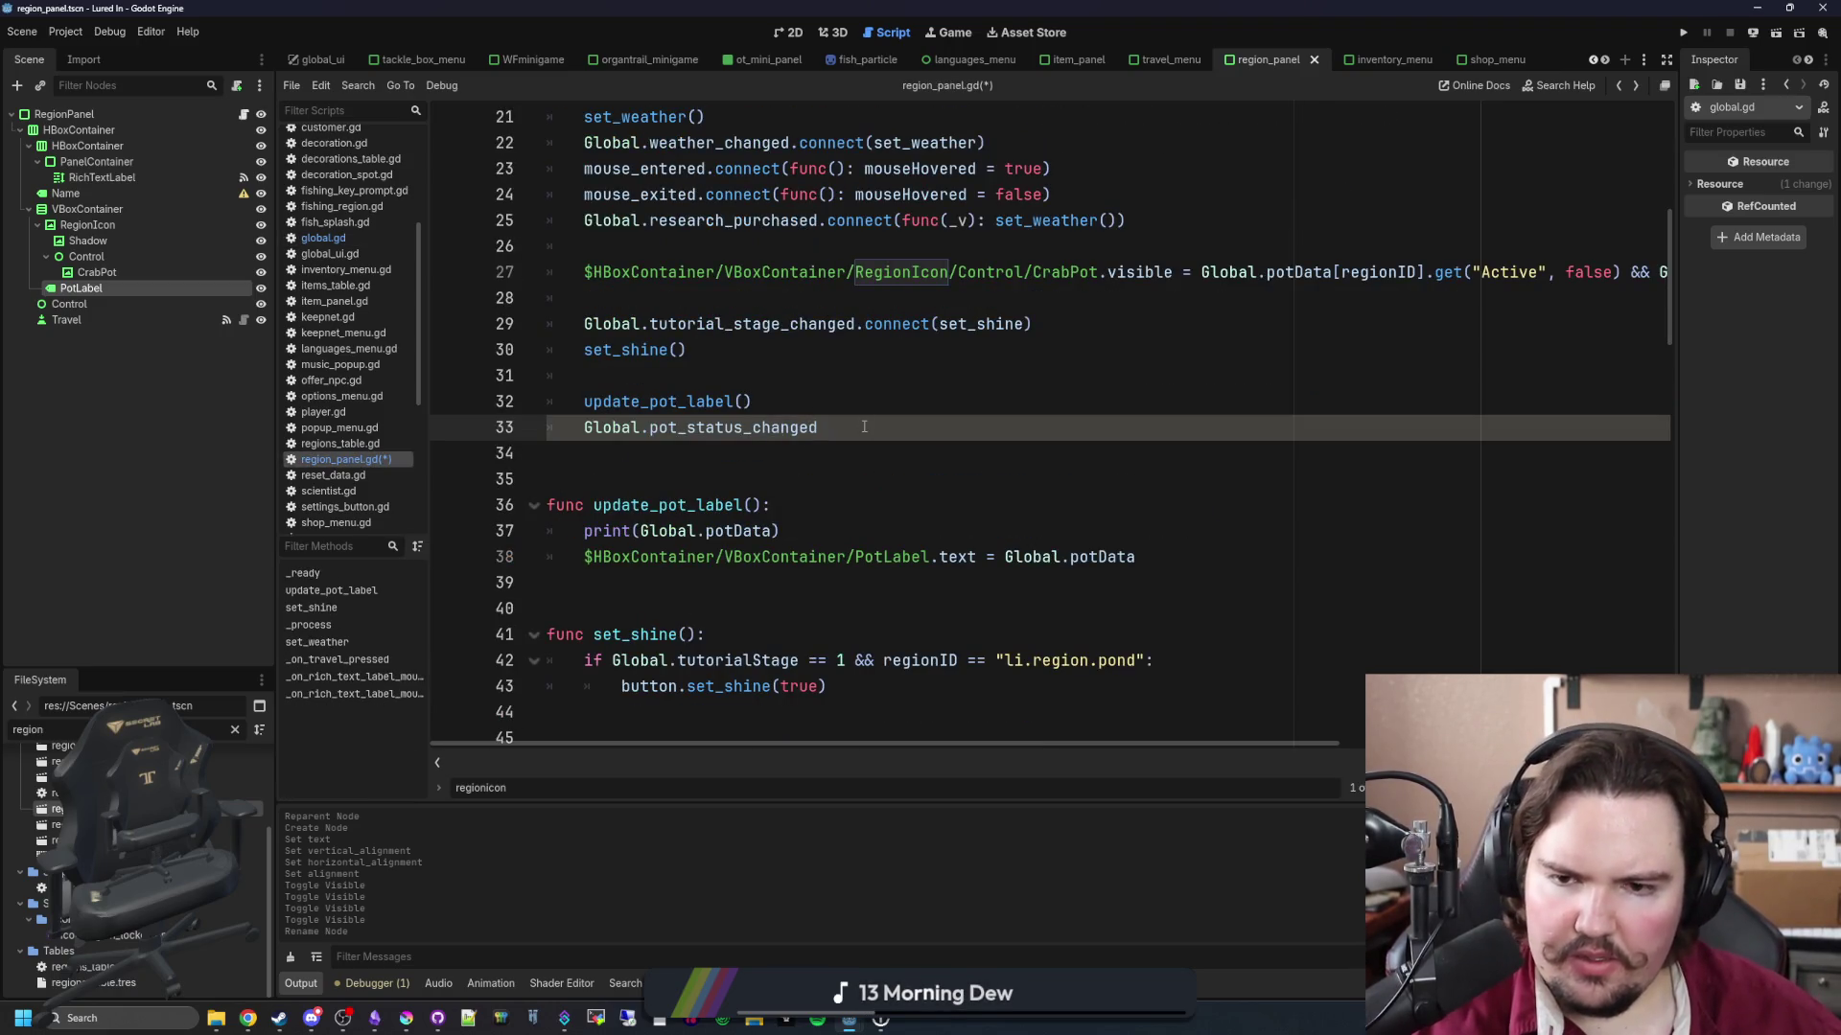
text(.connect(update_pot_la)
key(Return)
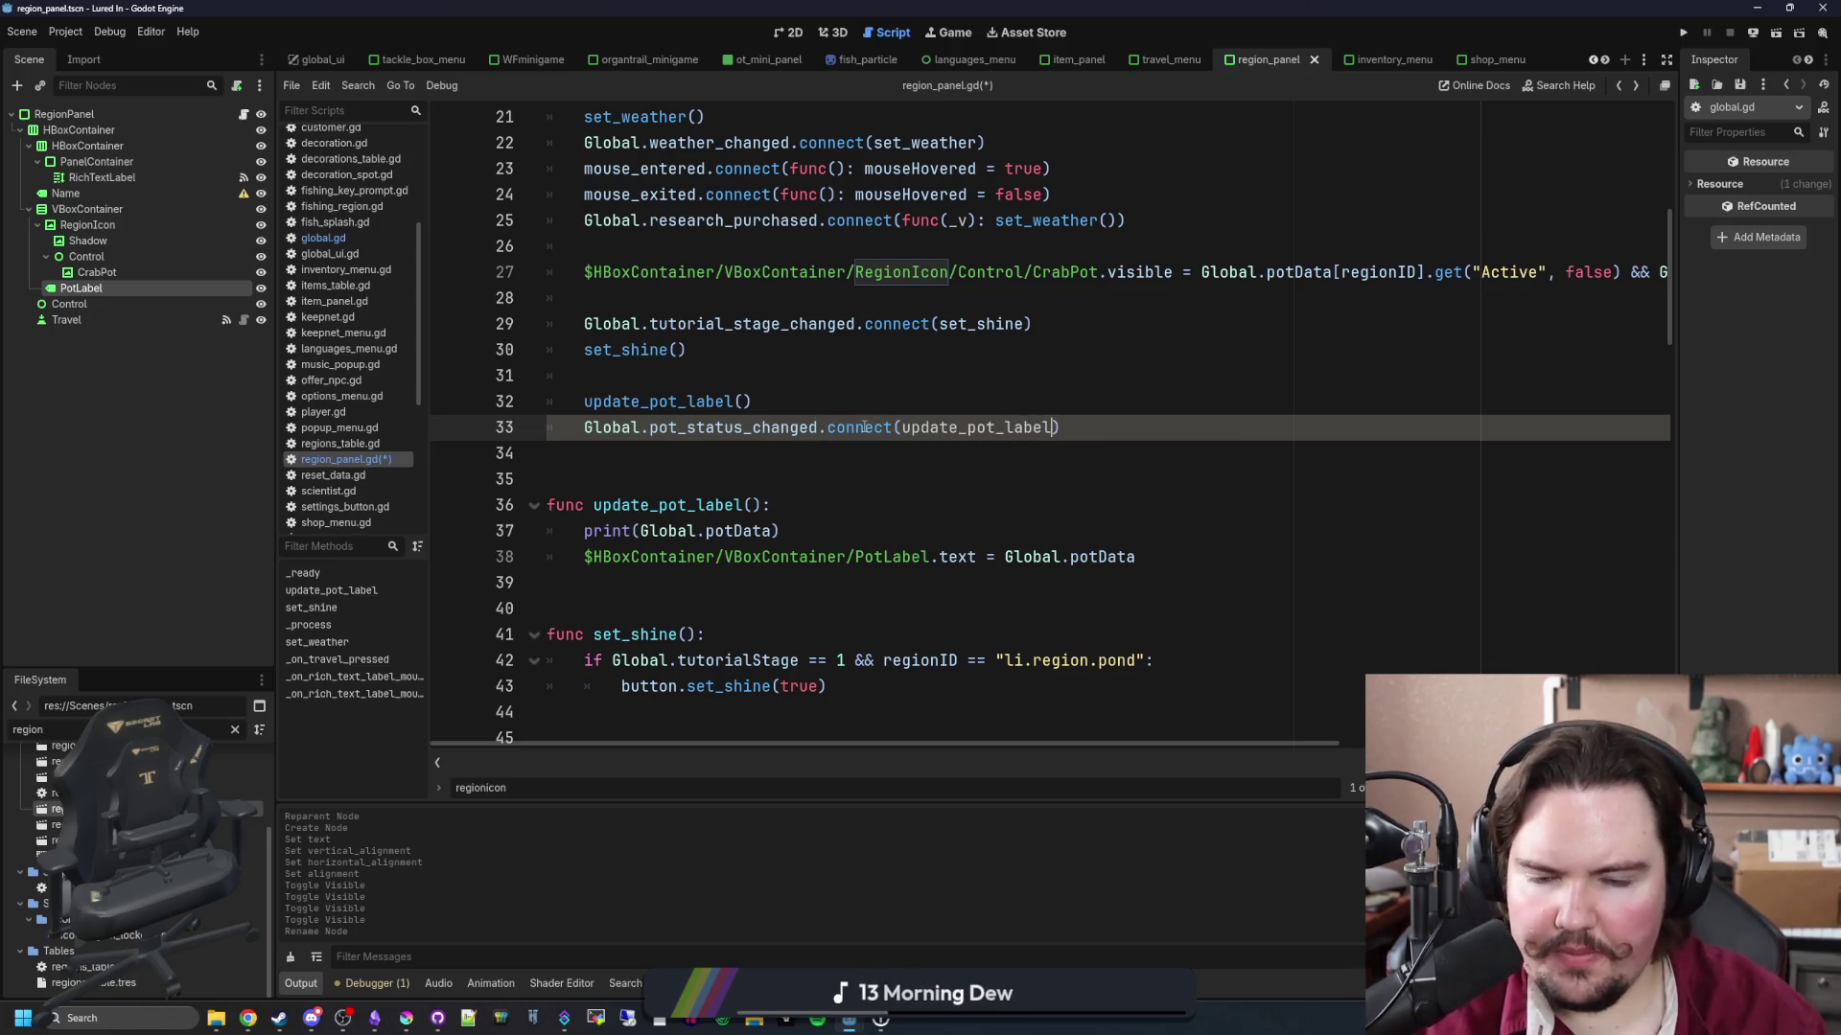
Step: Start a Global.ascension_purchased connection to an inline func taking id
click(1113, 403)
click(1091, 424)
key(Return)
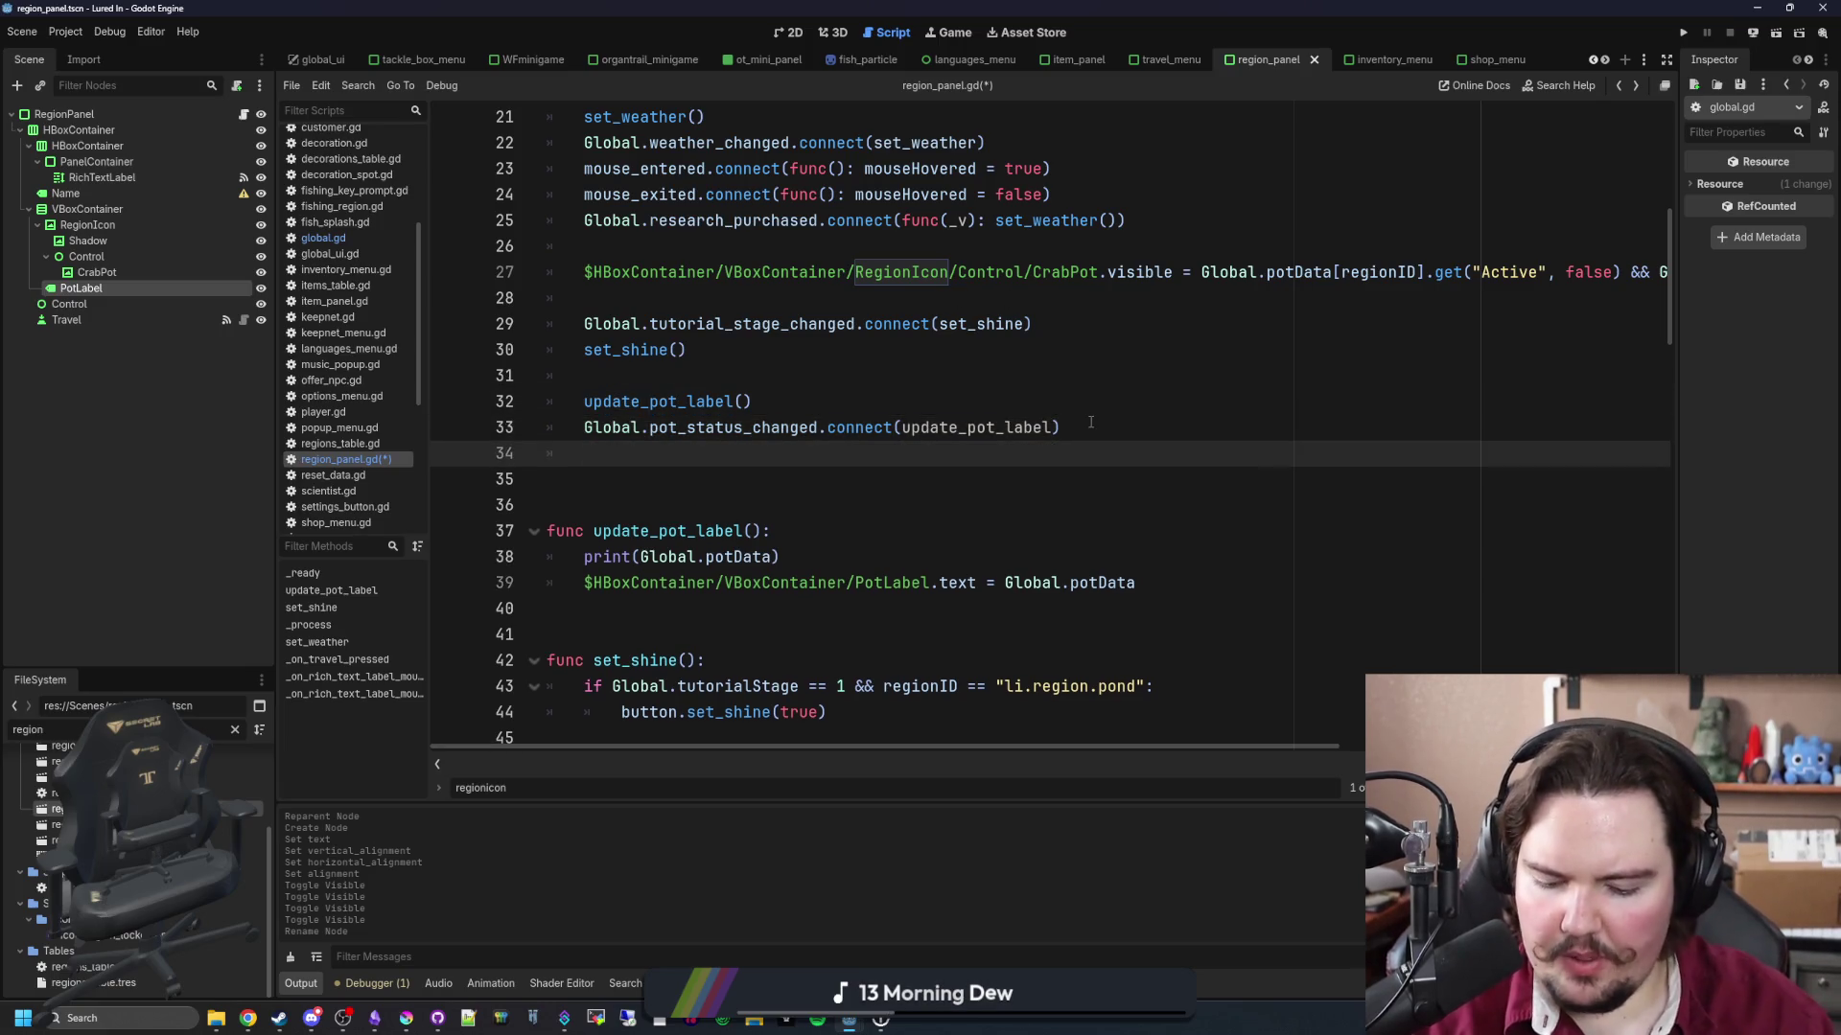
text(Global.ac)
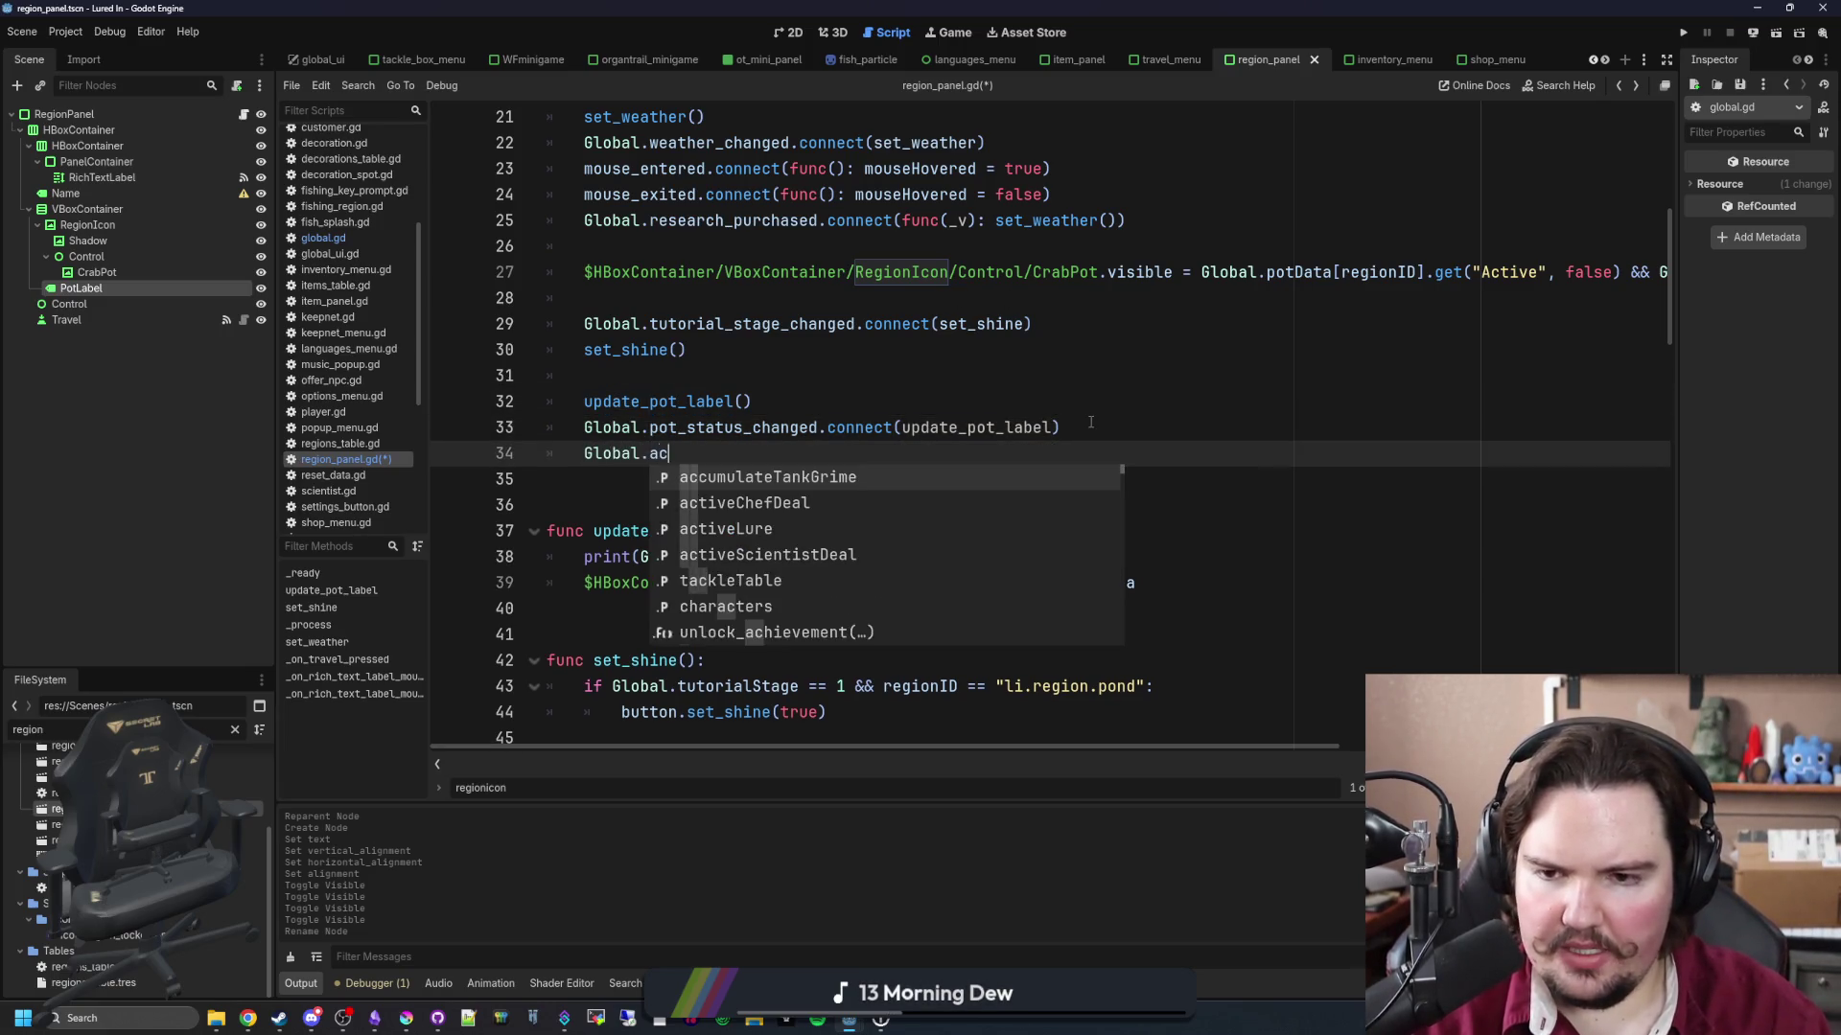
text(scension)
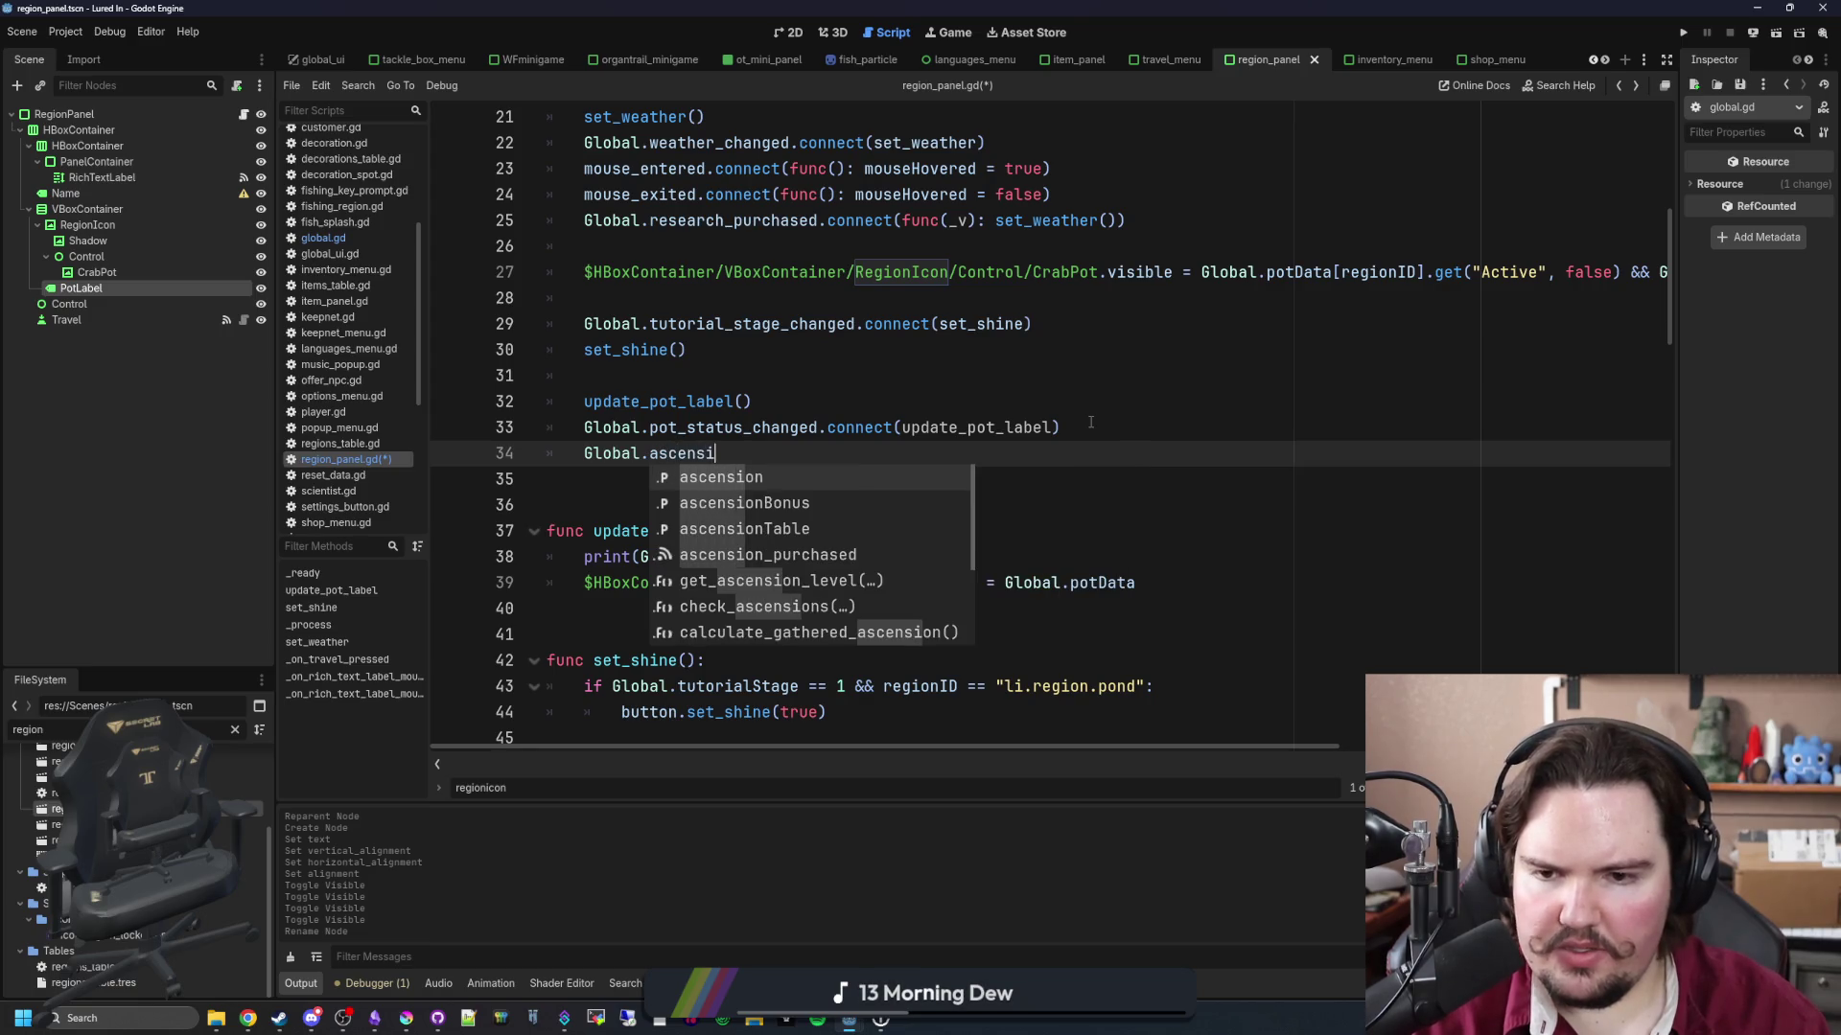
key(Down)
key(Down)
key(Down)
key(Return)
text(con)
text((func()
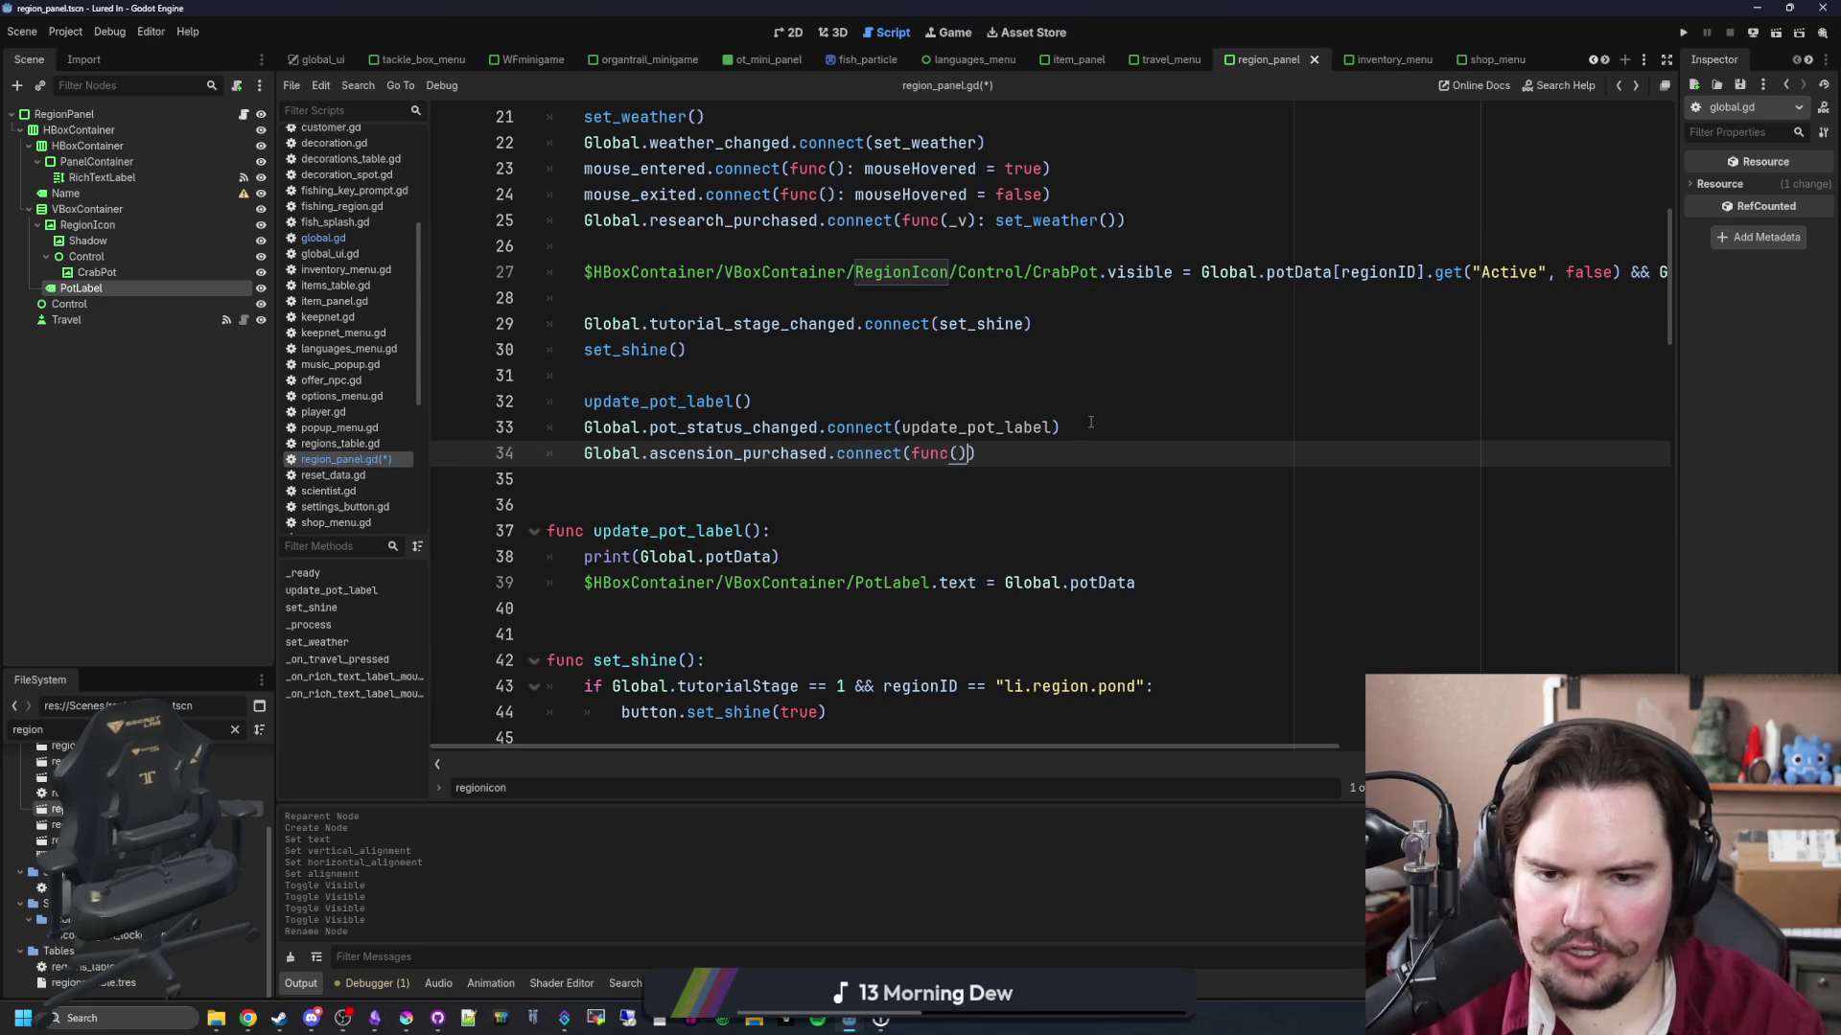
text(id)
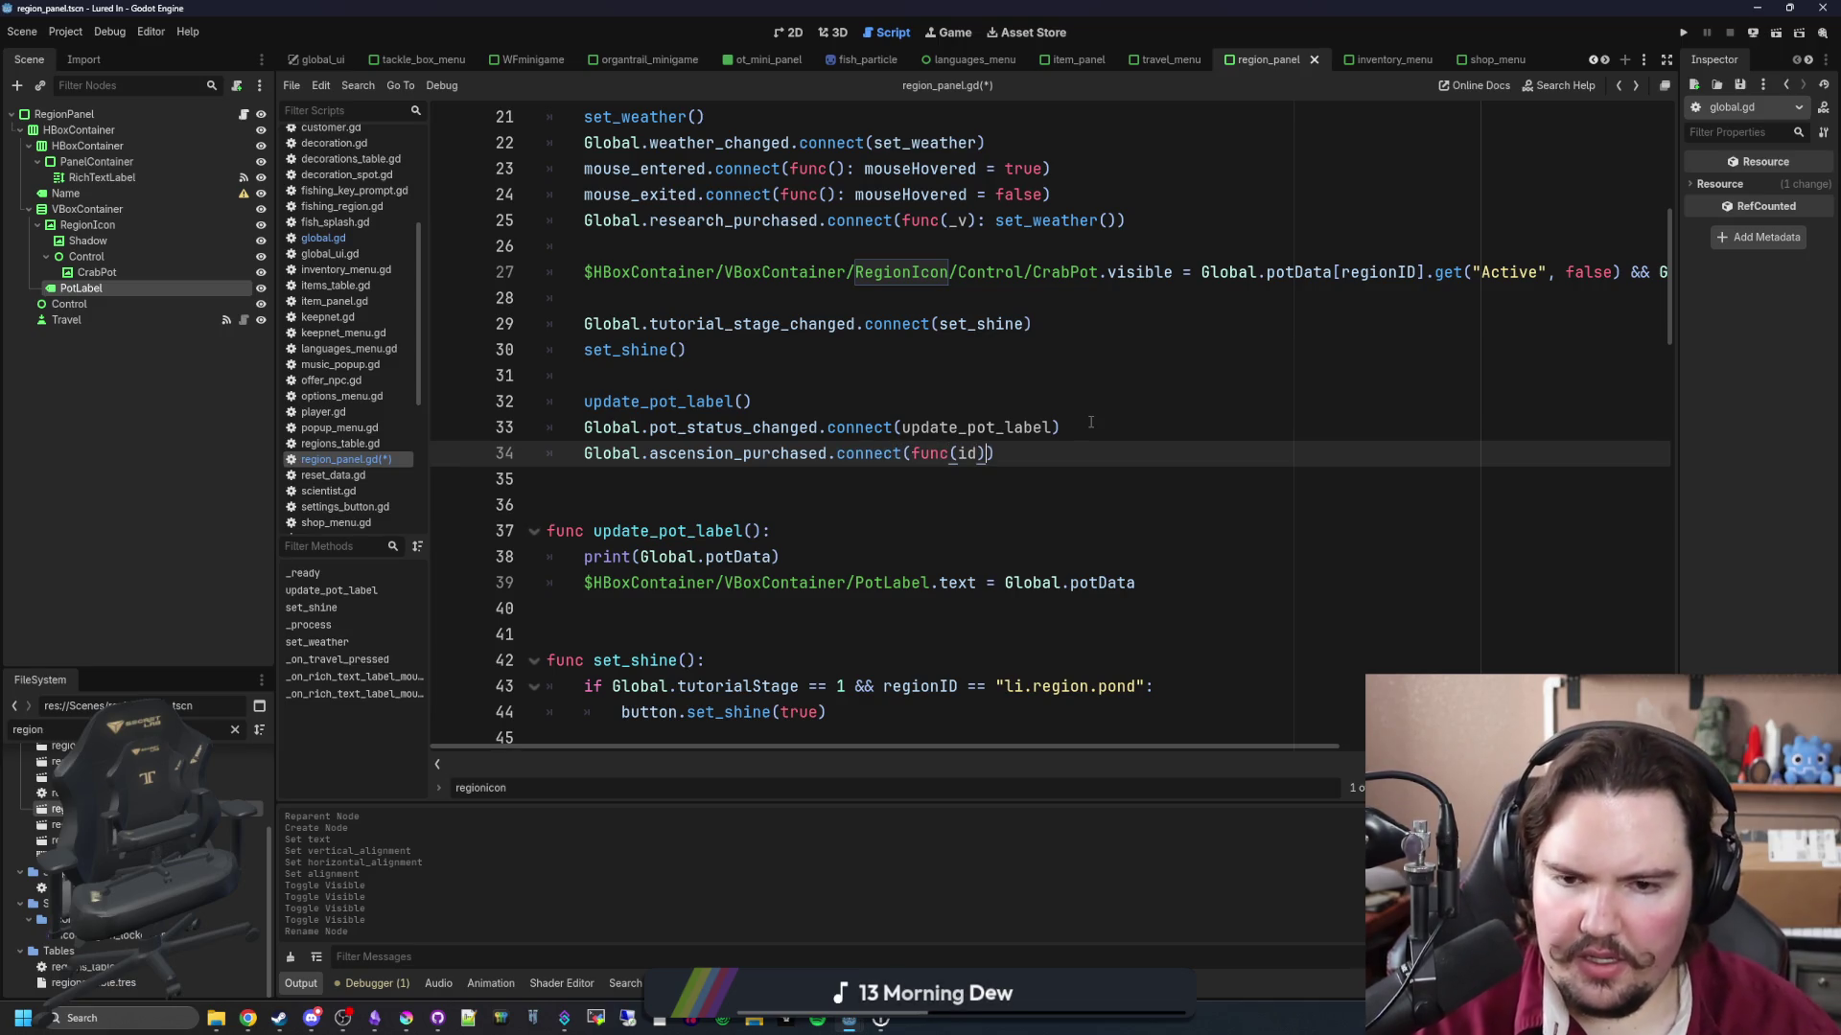
text( =)
Step: Make the handler call update_pot_label() when id == "li.ascension.pot_sensors"
scroll(1089, 422, up, 7)
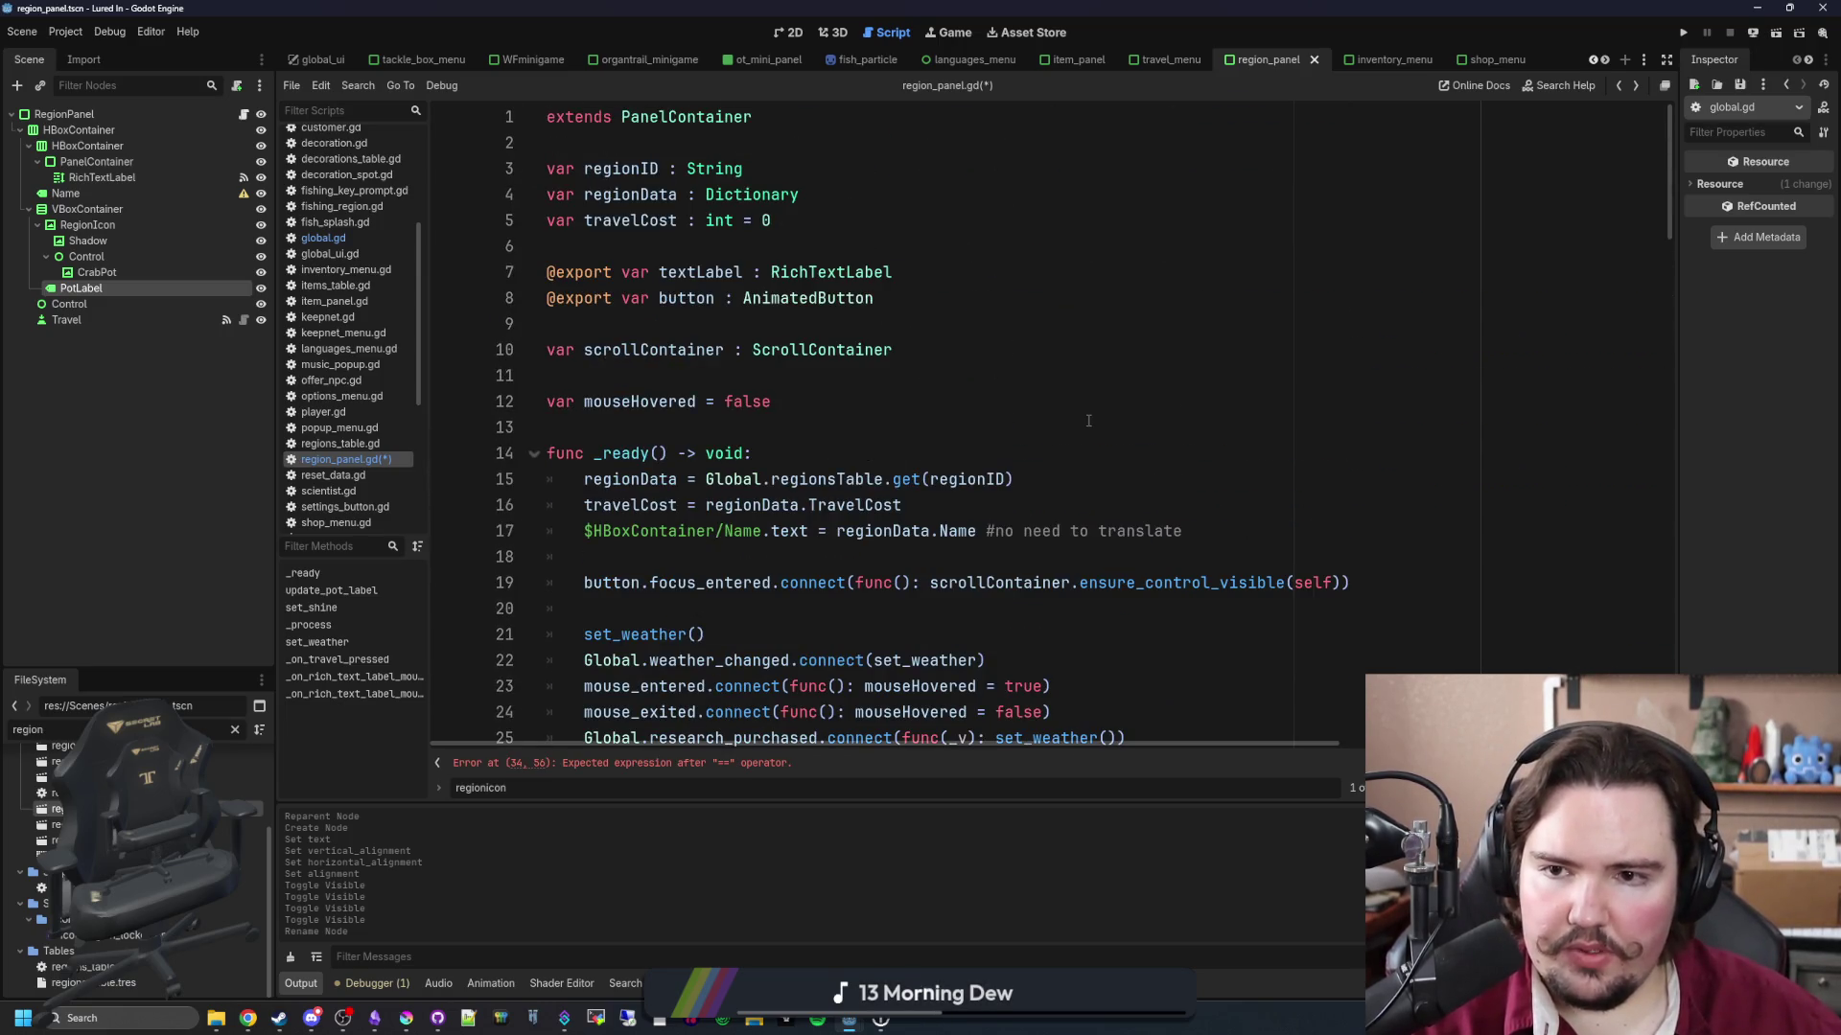
scroll(1089, 421, down, 8)
scroll(1108, 333, up, 2)
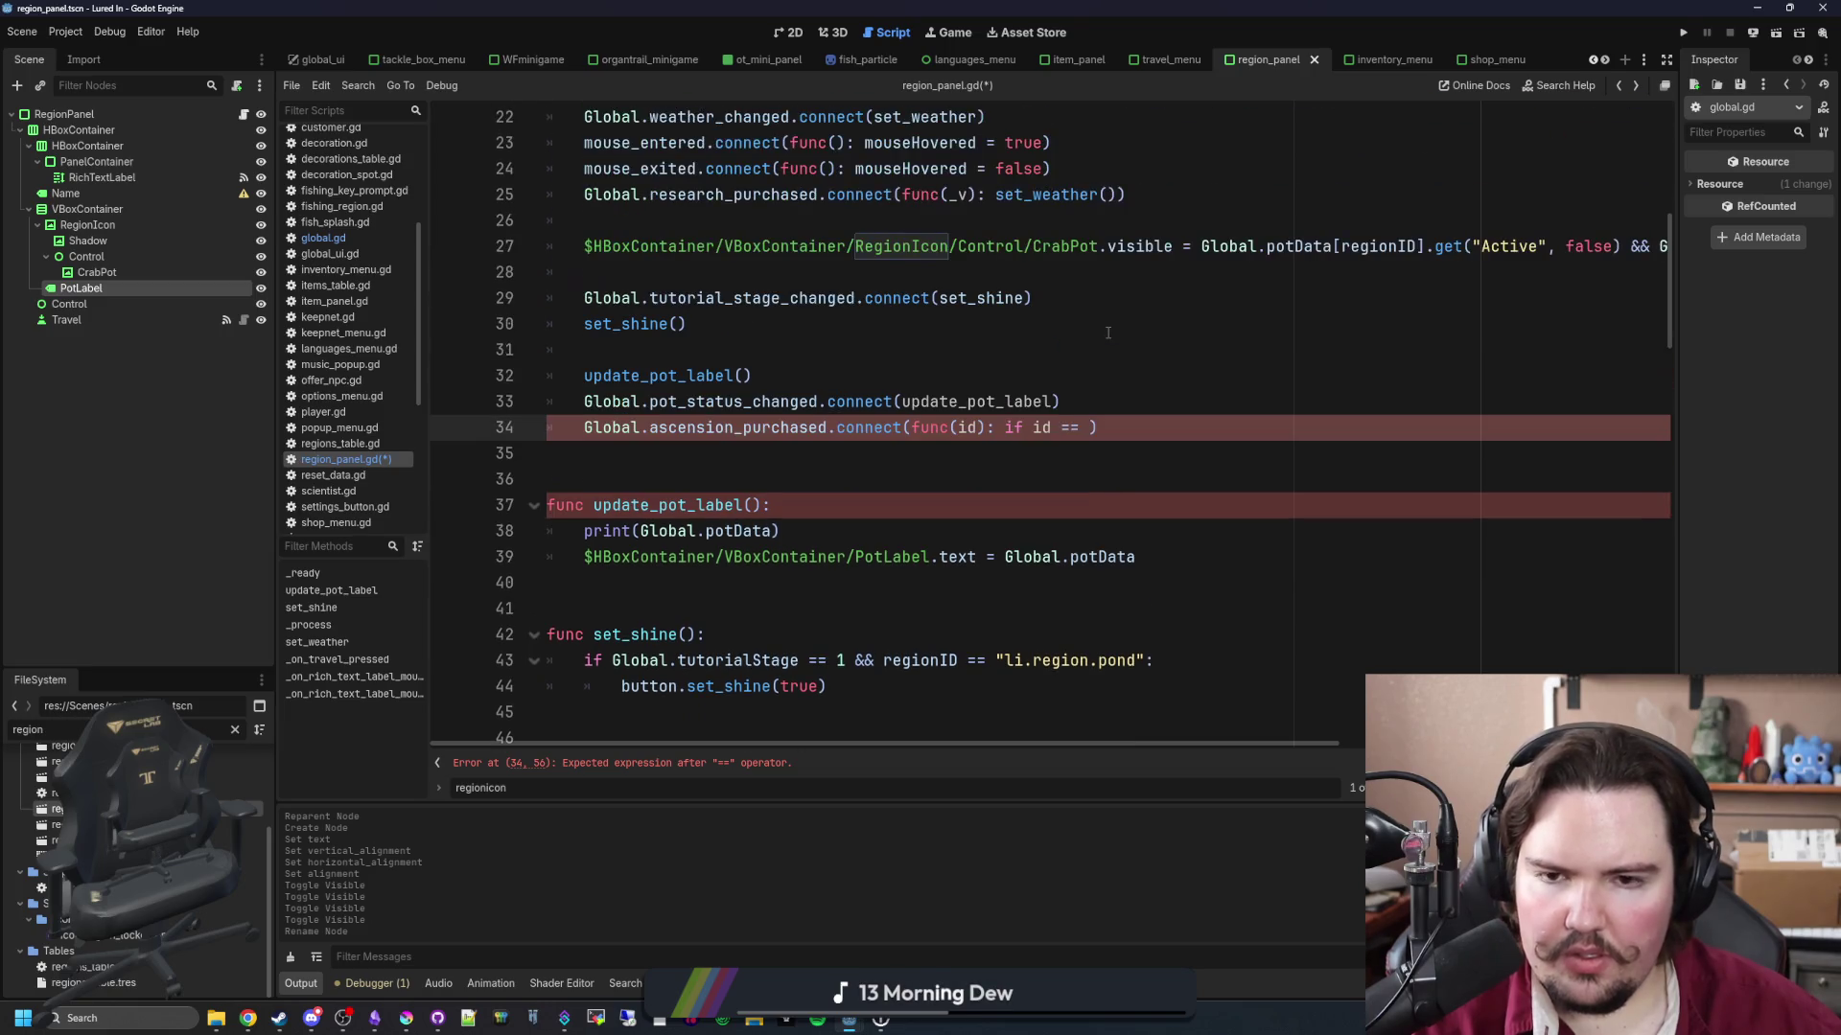
text("li.ascension.)
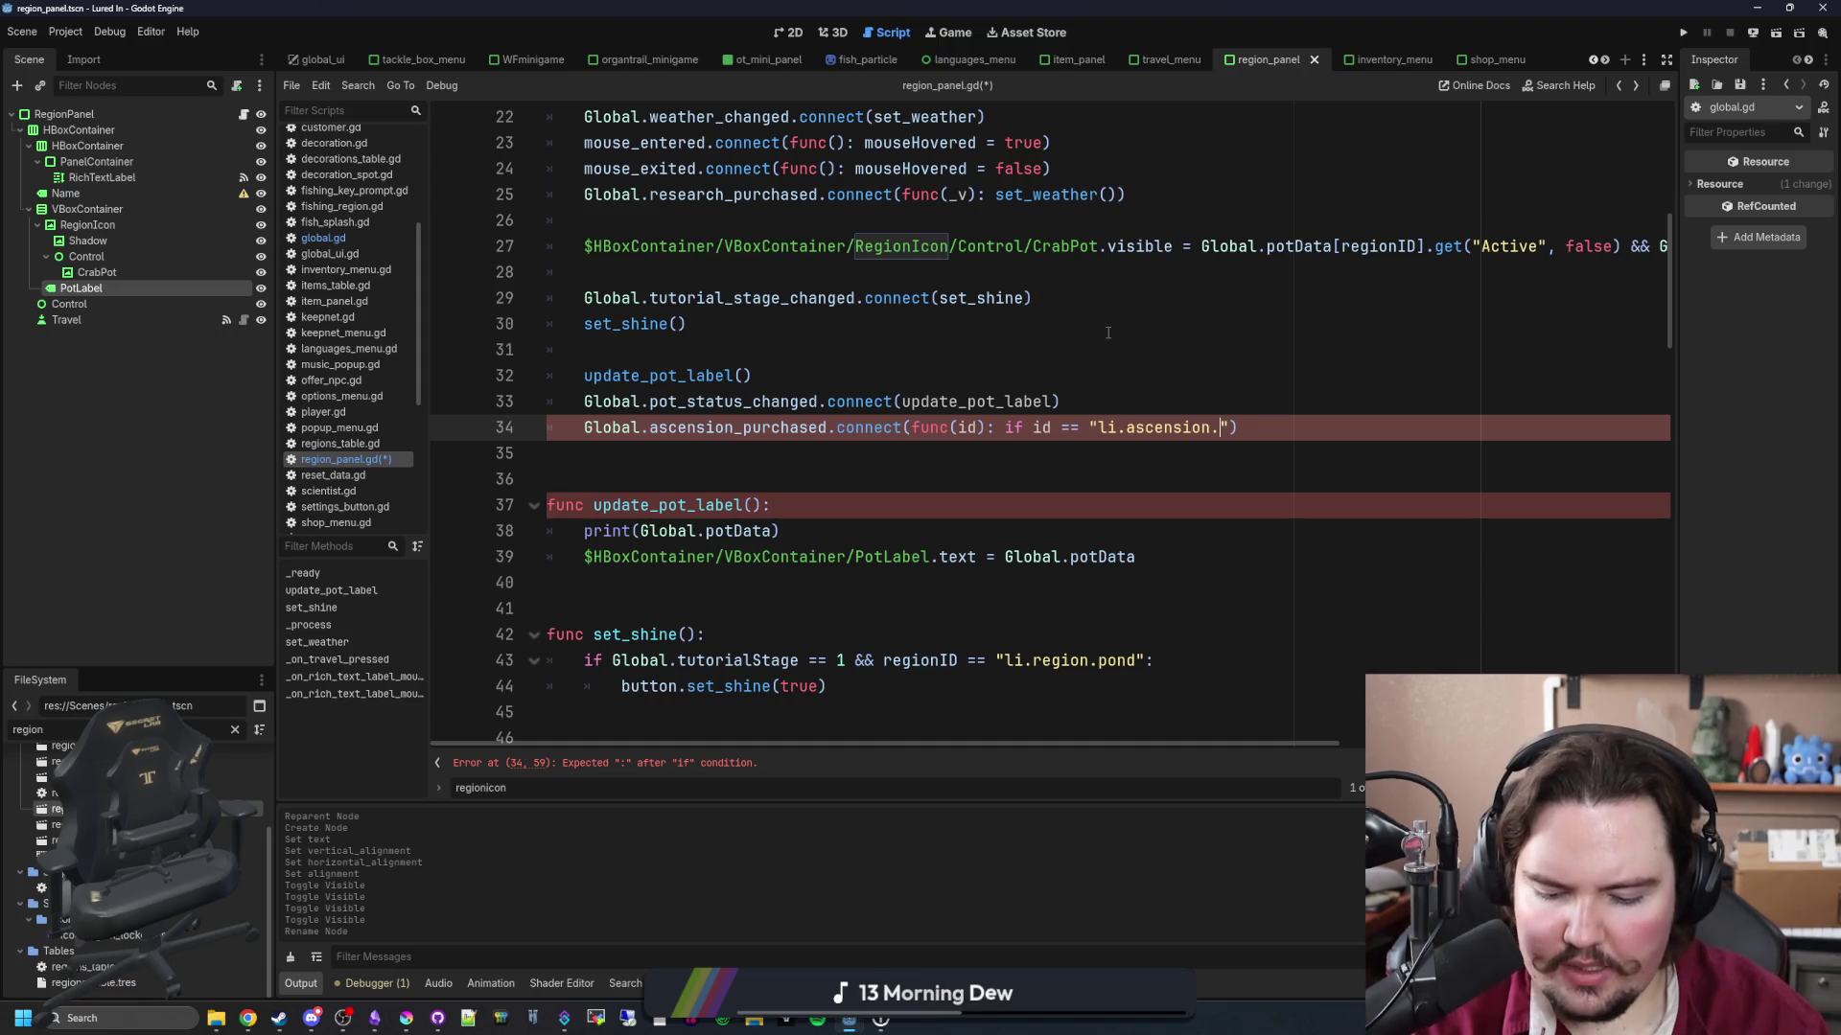
text(pot_sensors)
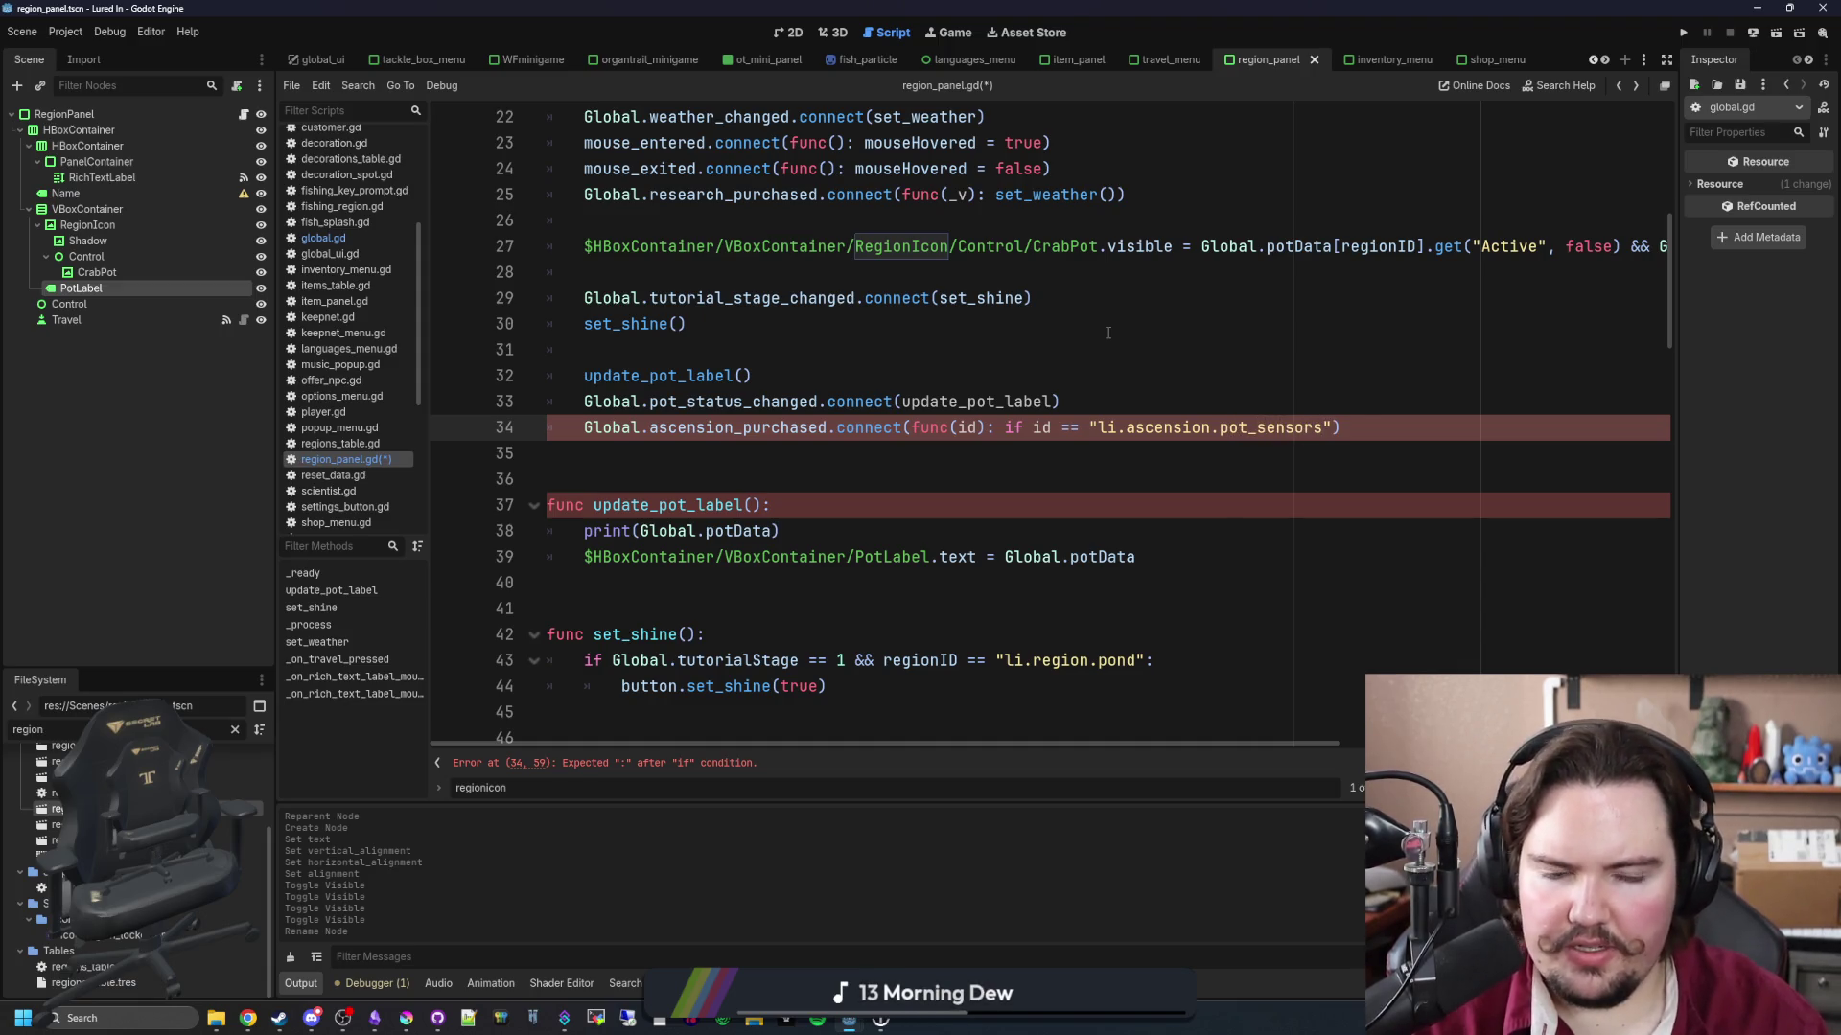
key(Right)
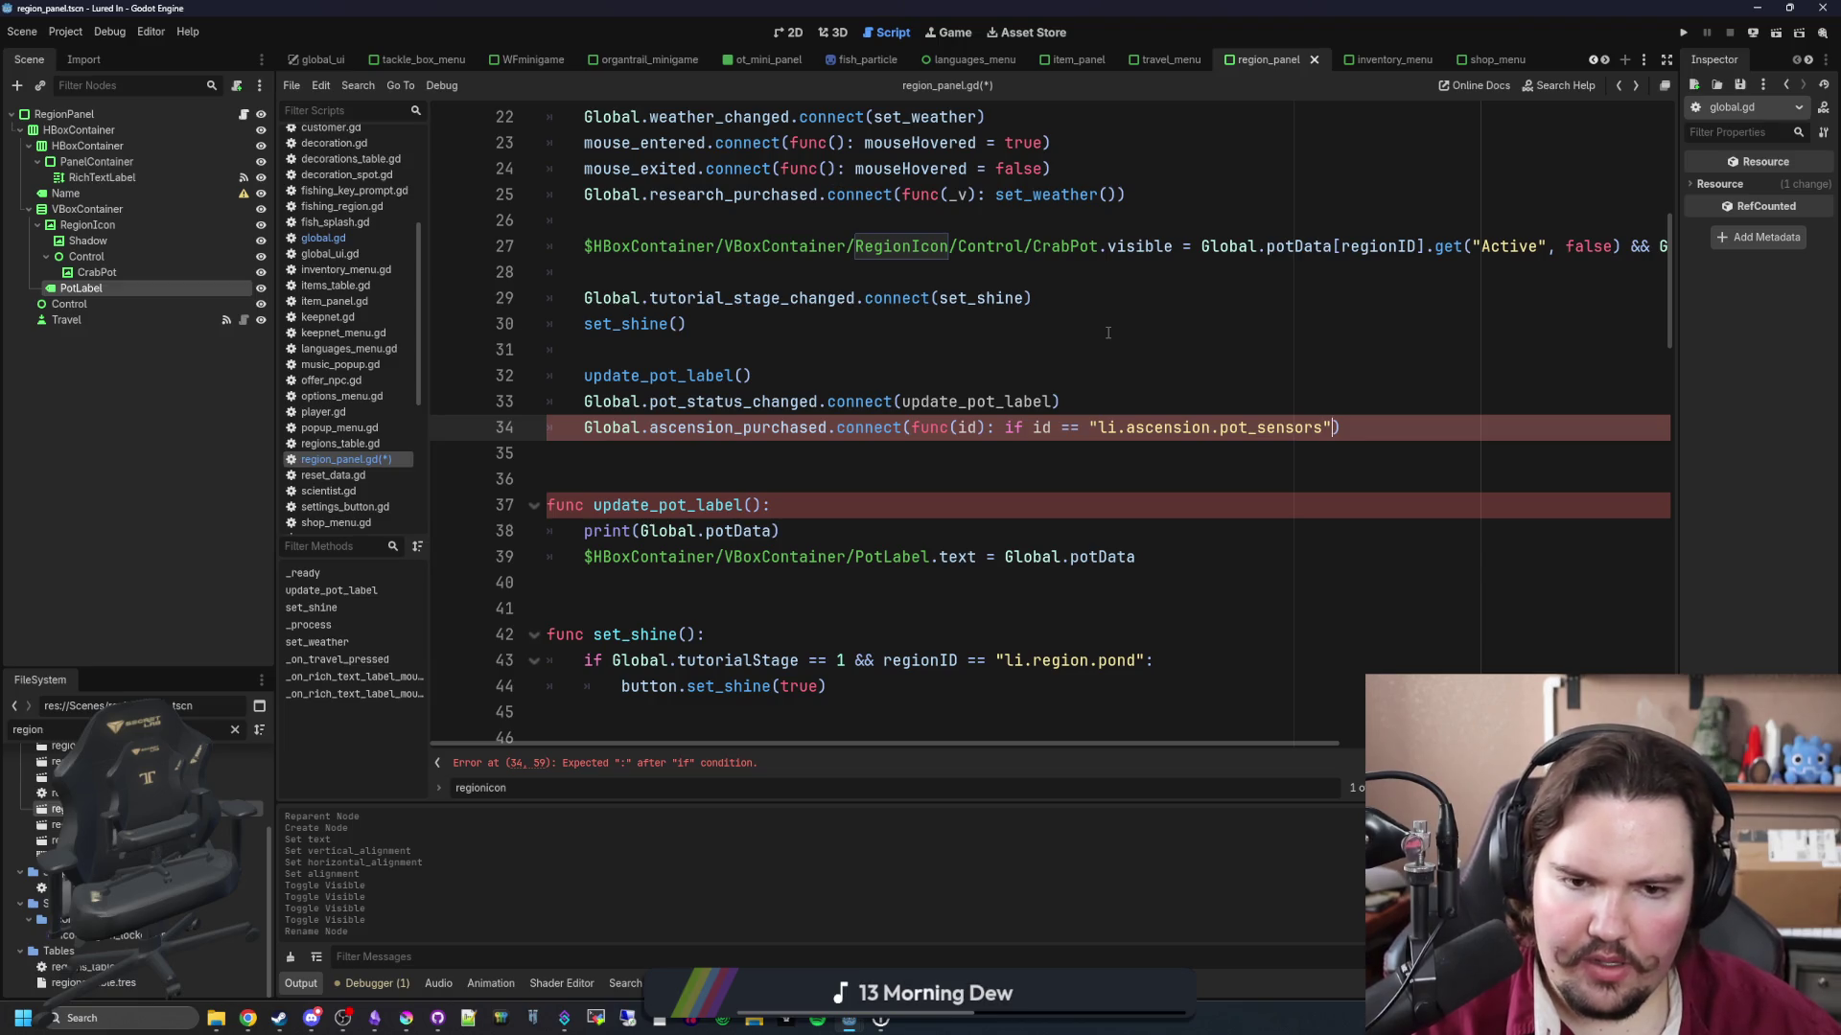
text(: update)
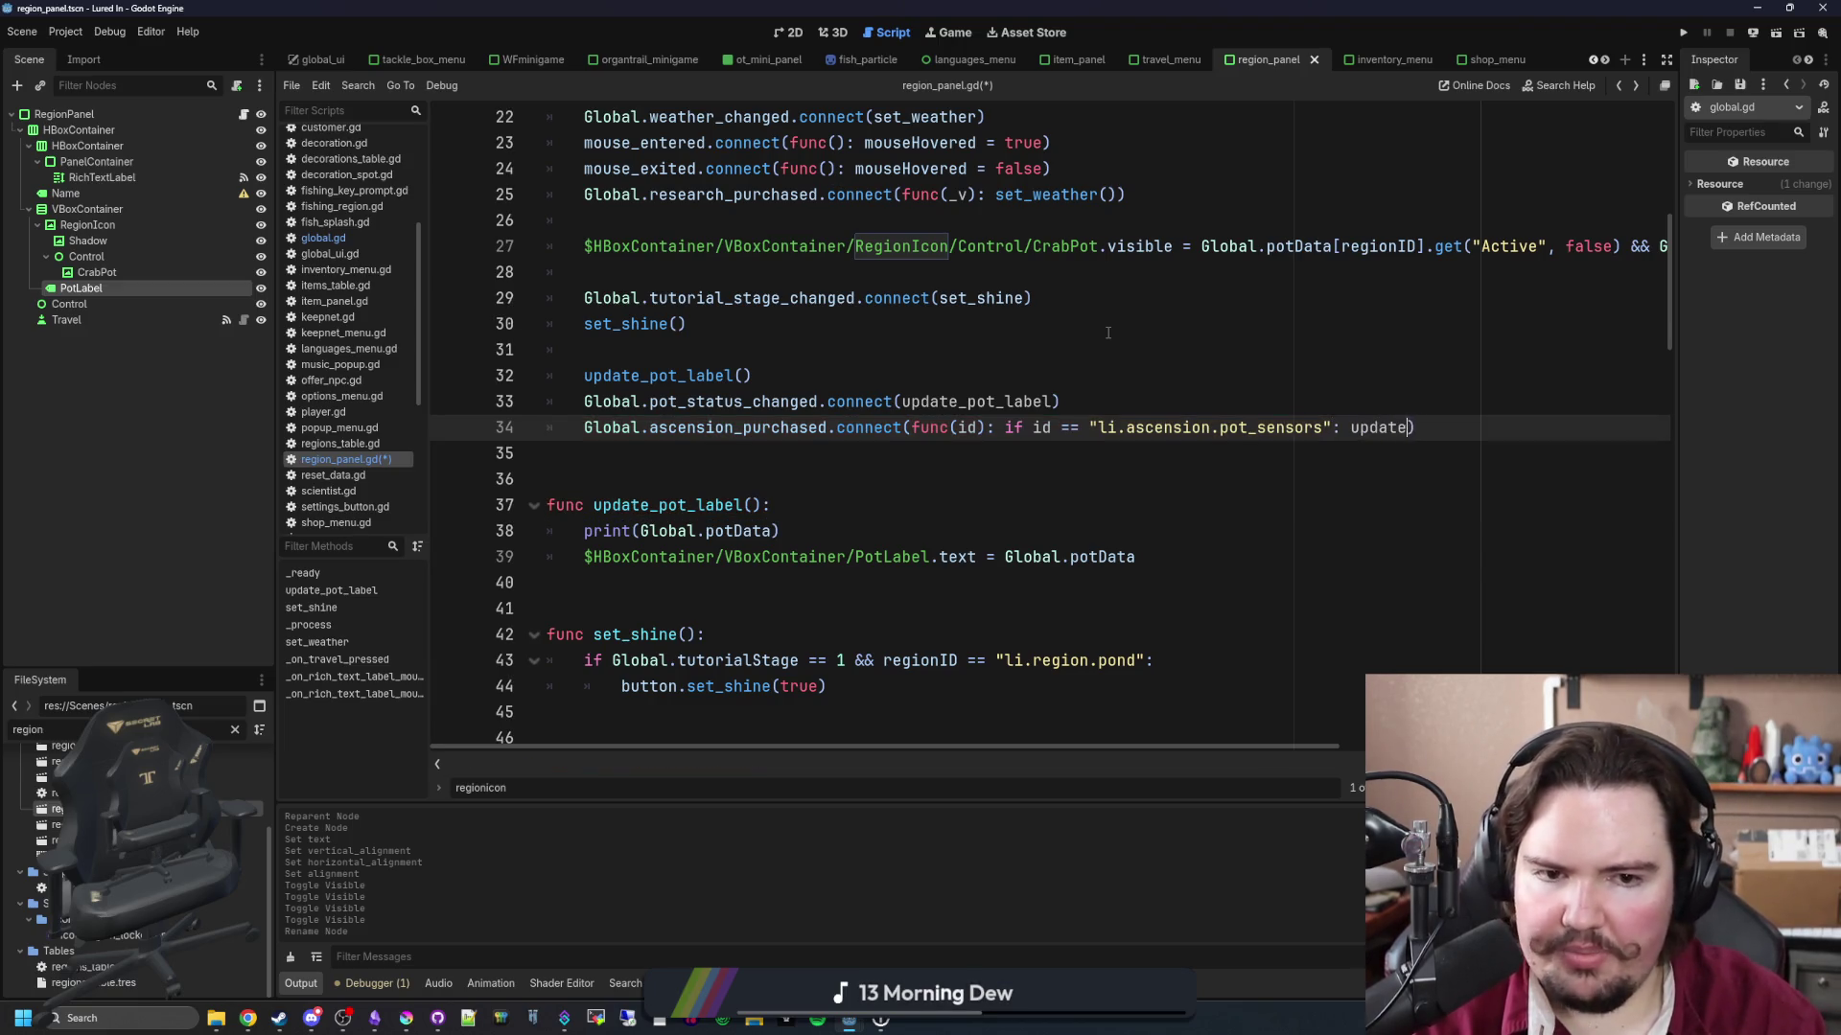
text(lagbel)
text(bel()))
click(1108, 333)
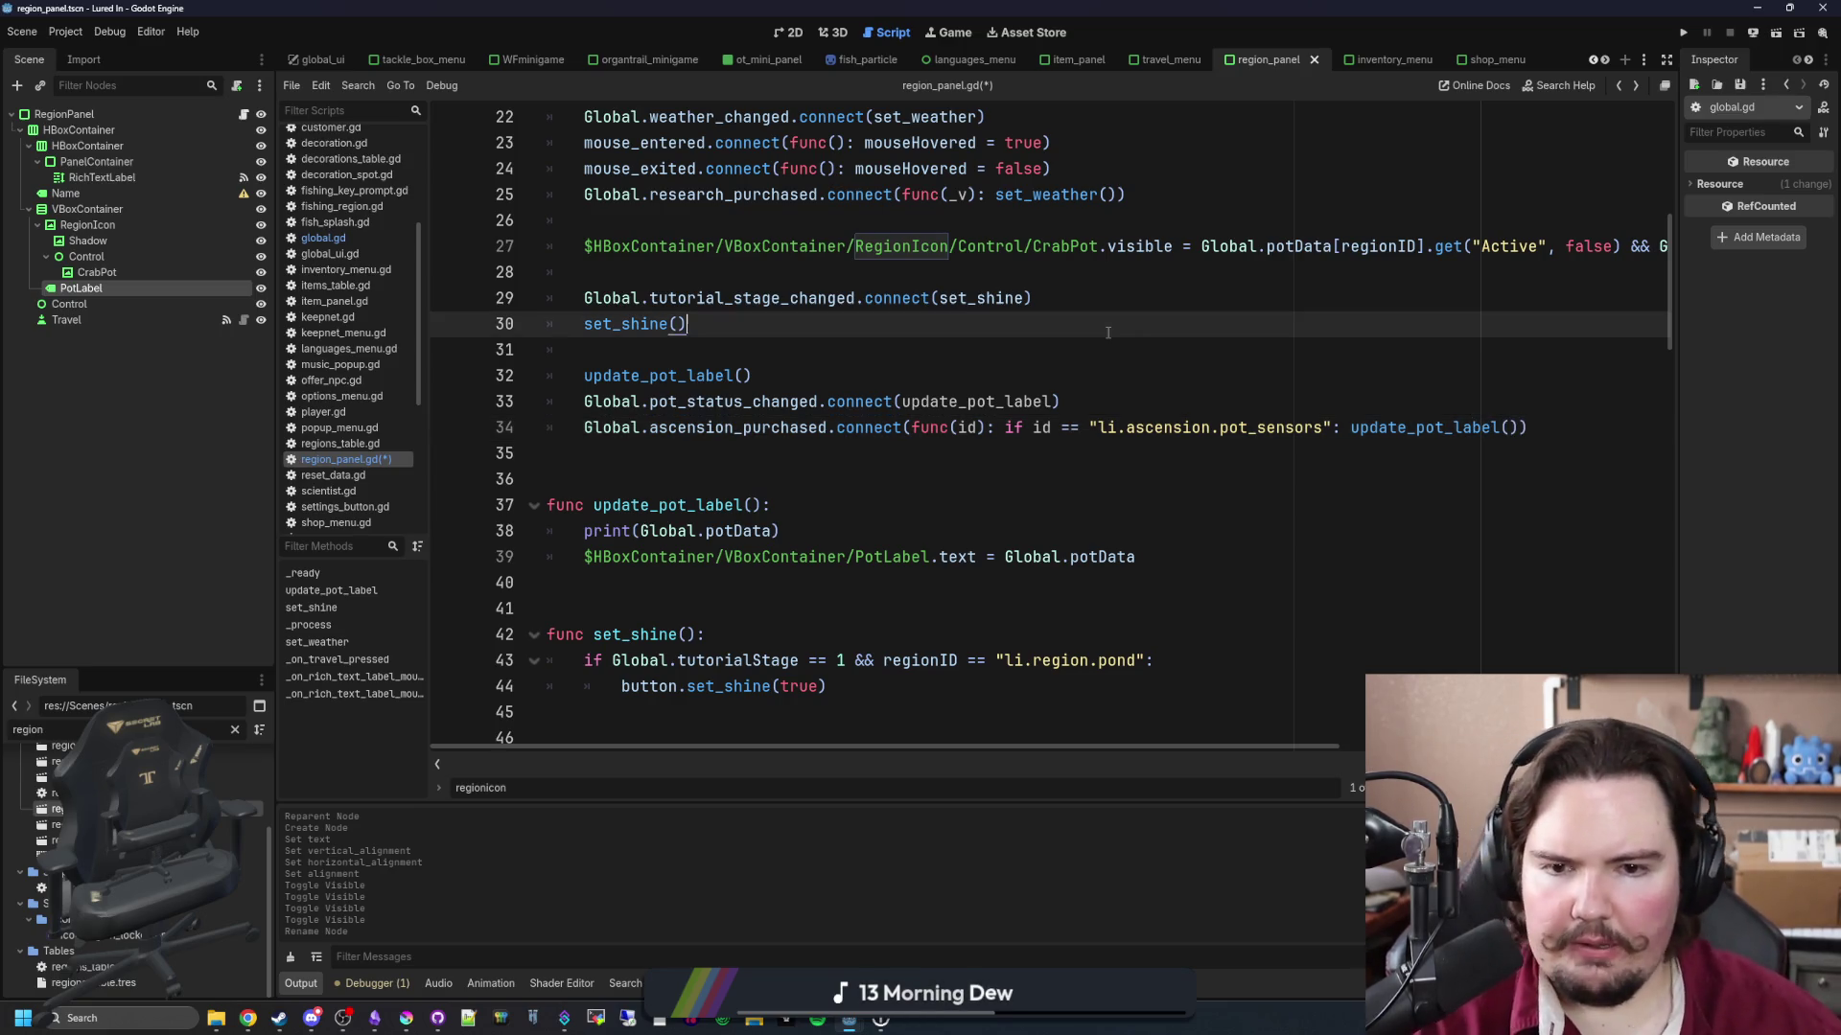
Step: Save region_panel.gd with Ctrl+S
click(873, 428)
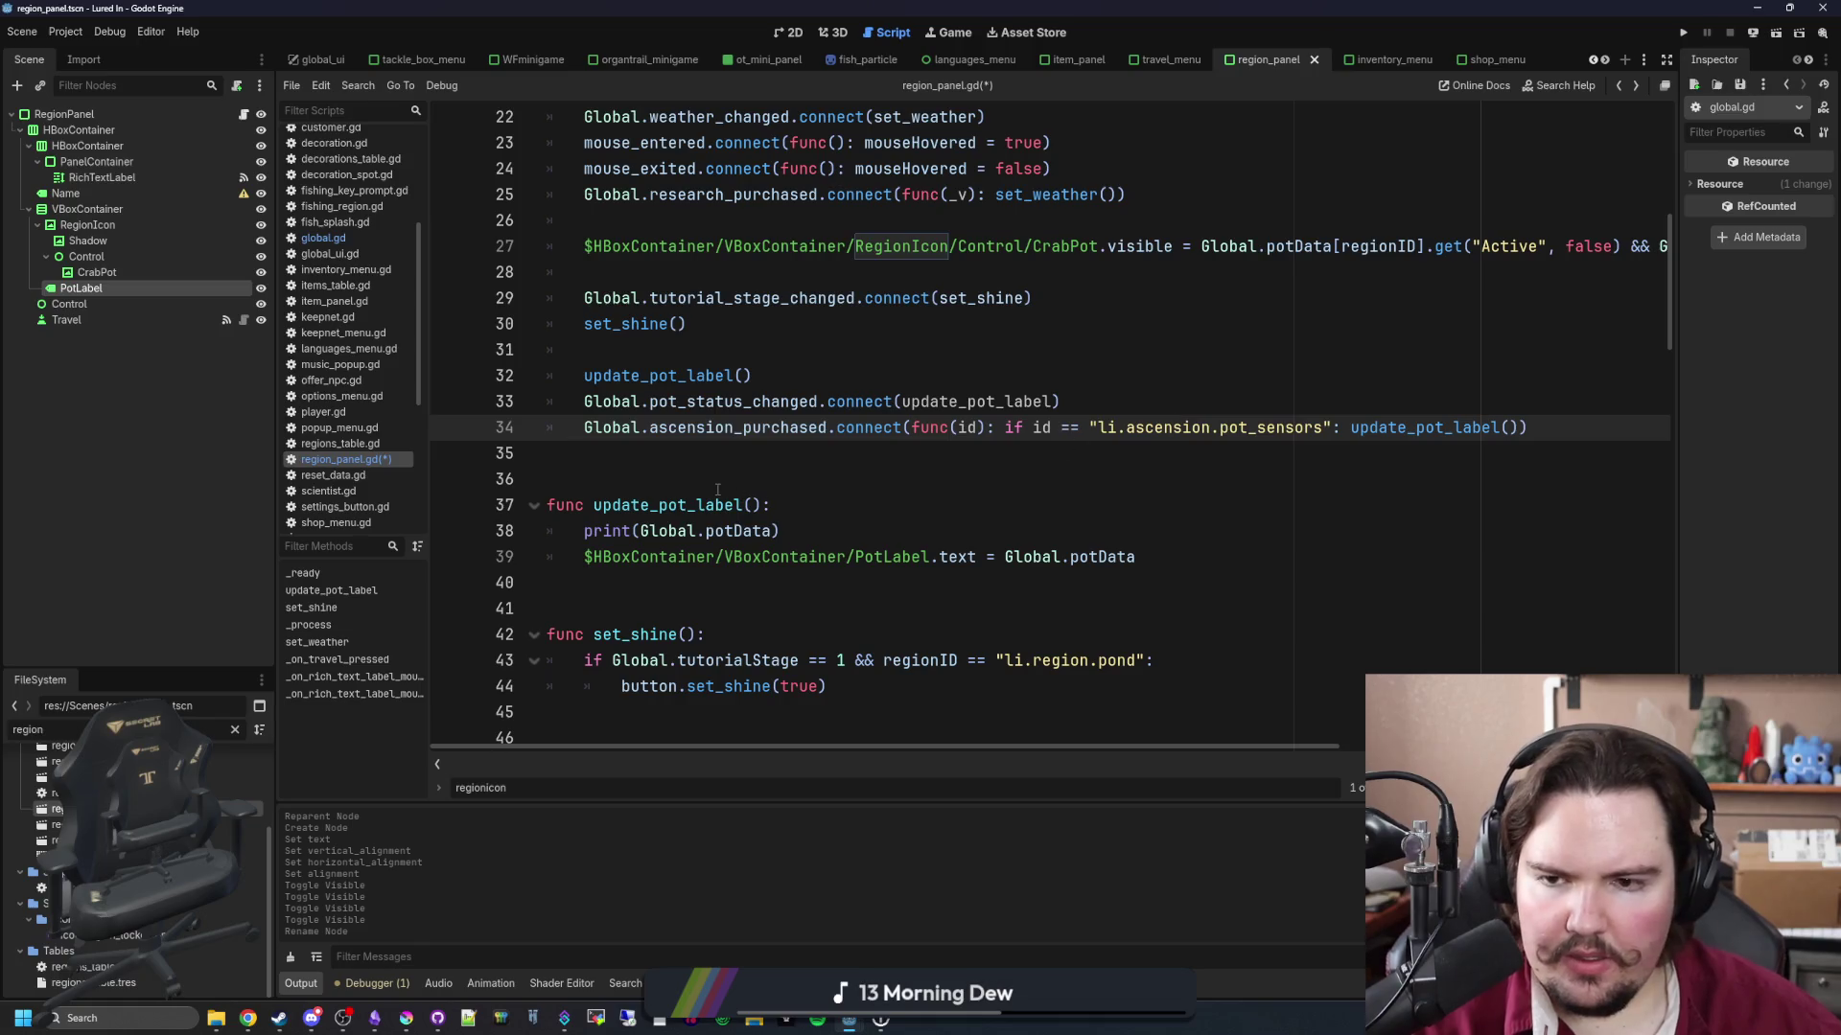
click(719, 454)
scroll(719, 453, down, 1)
click(825, 458)
key(ctrl+s)
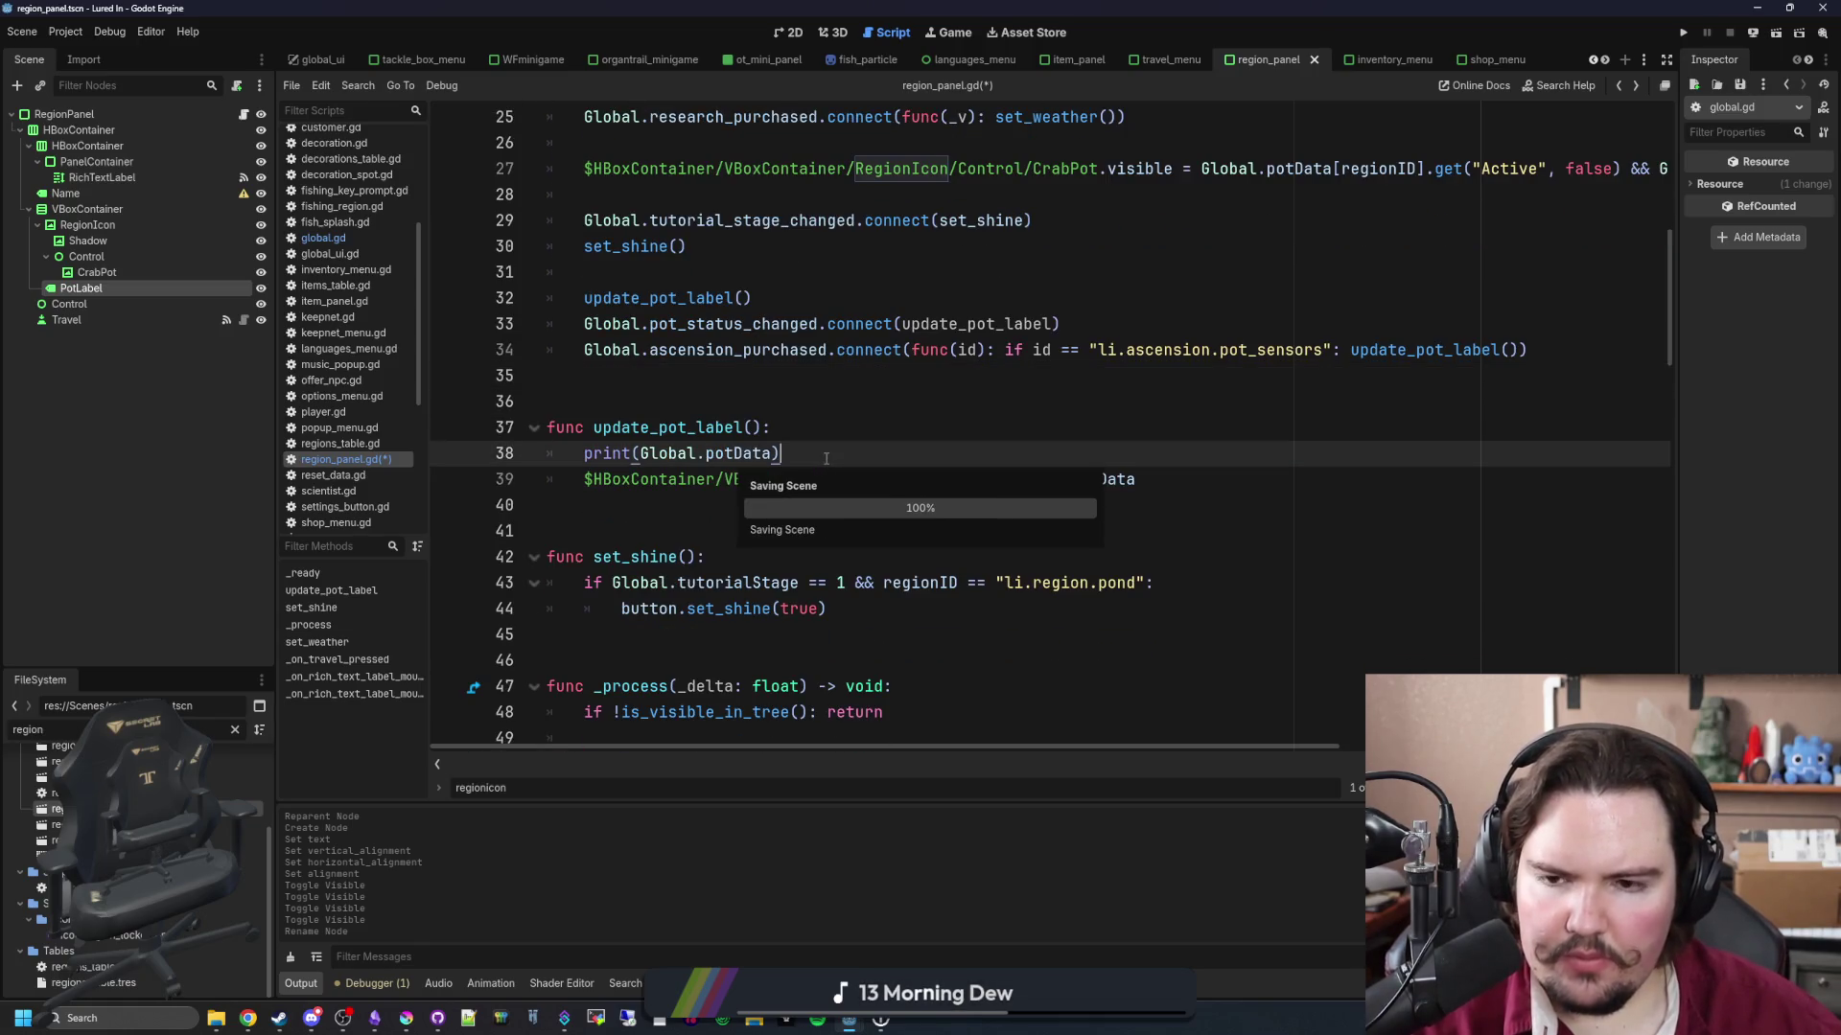
click(826, 401)
scroll(1055, 403, up, 1)
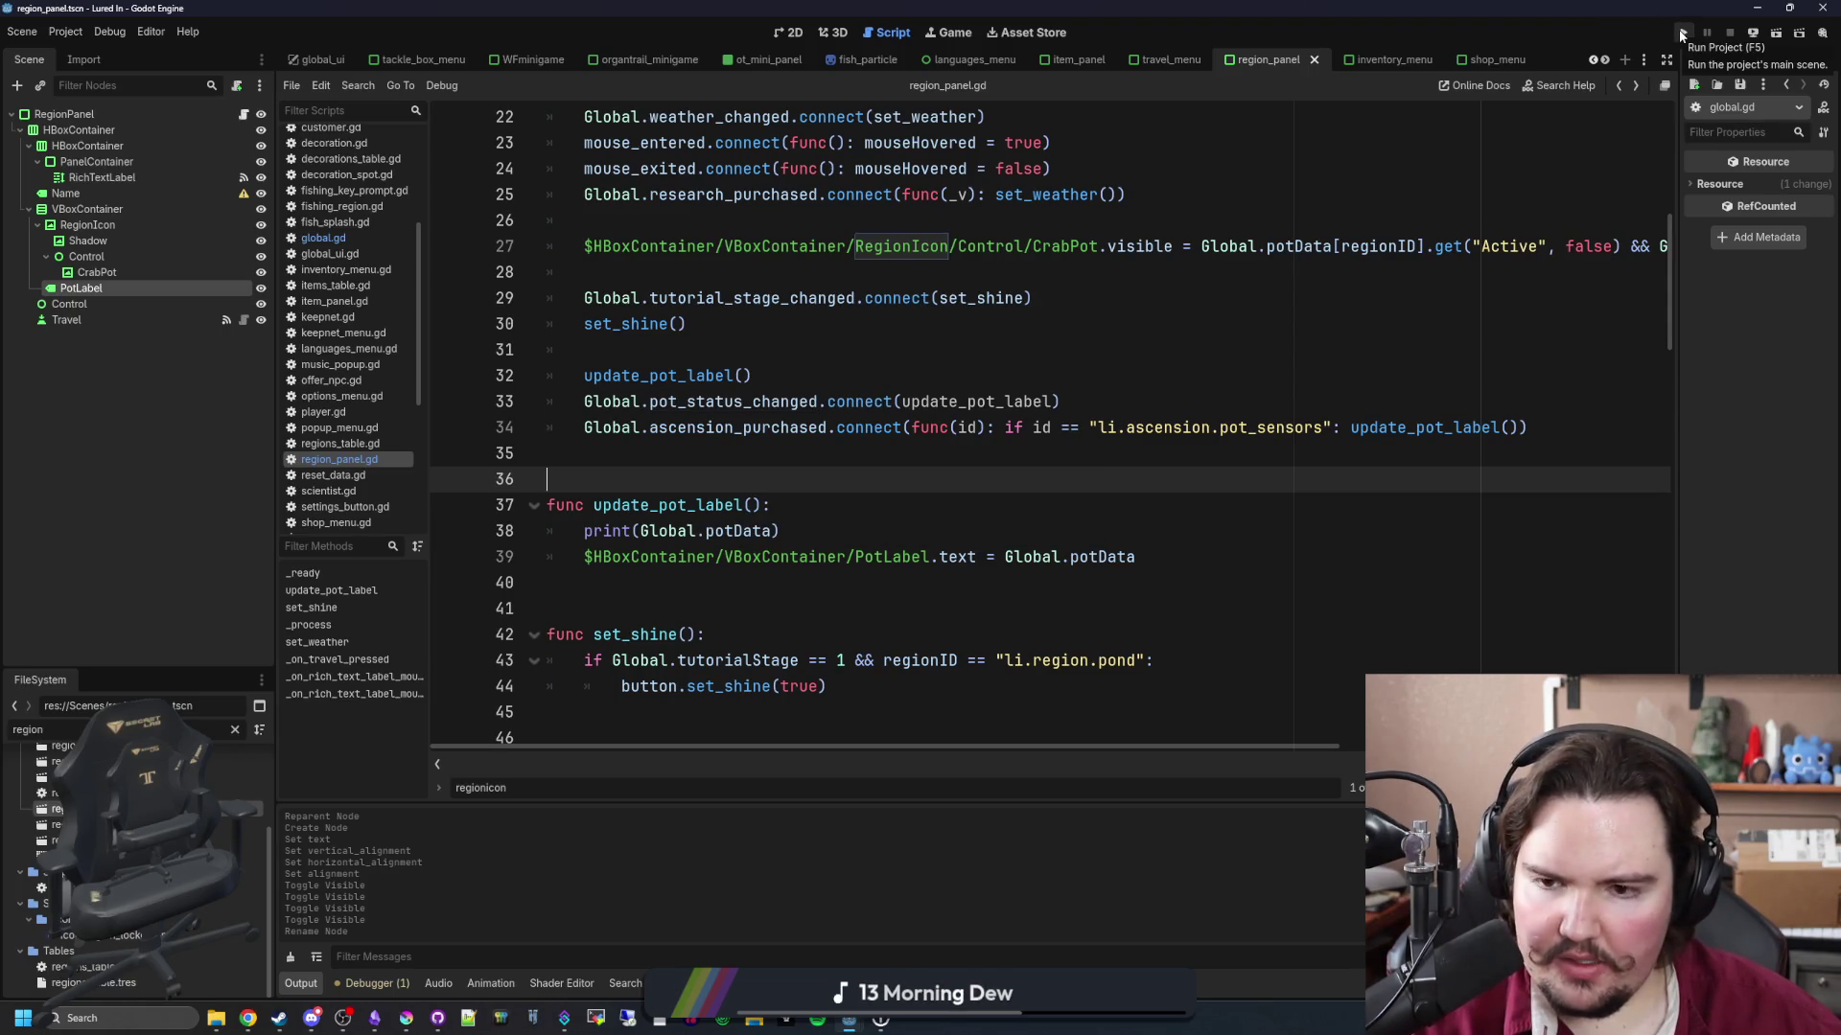
Step: Add the PotLabel path and a Global.get_ascension_level("li.ascension.pot_sensors") condition in update_pot_label
click(798, 509)
key(Return)
key(Return)
key(Up)
mouse_move(81, 287)
mouse_down()
mouse_move(571, 479)
mouse_move(767, 532)
mouse_up()
key(Return)
text(if )
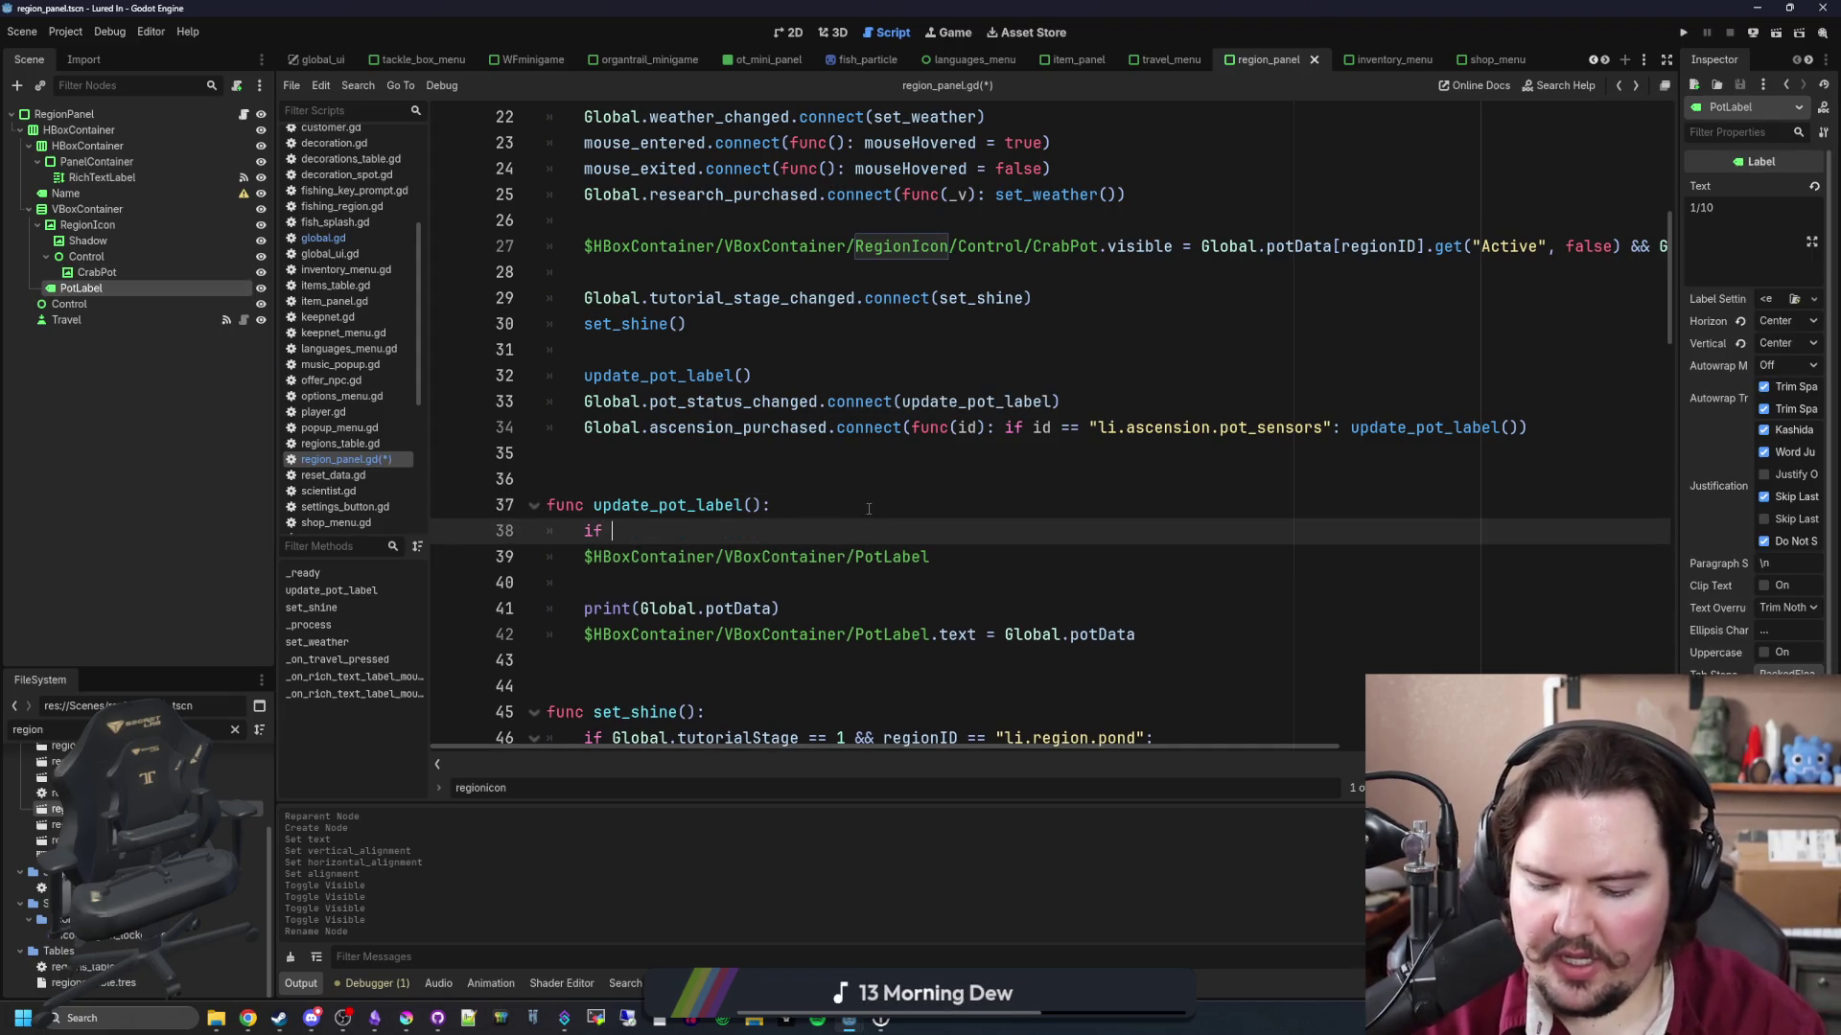
text(Global.get_as)
key(Return)
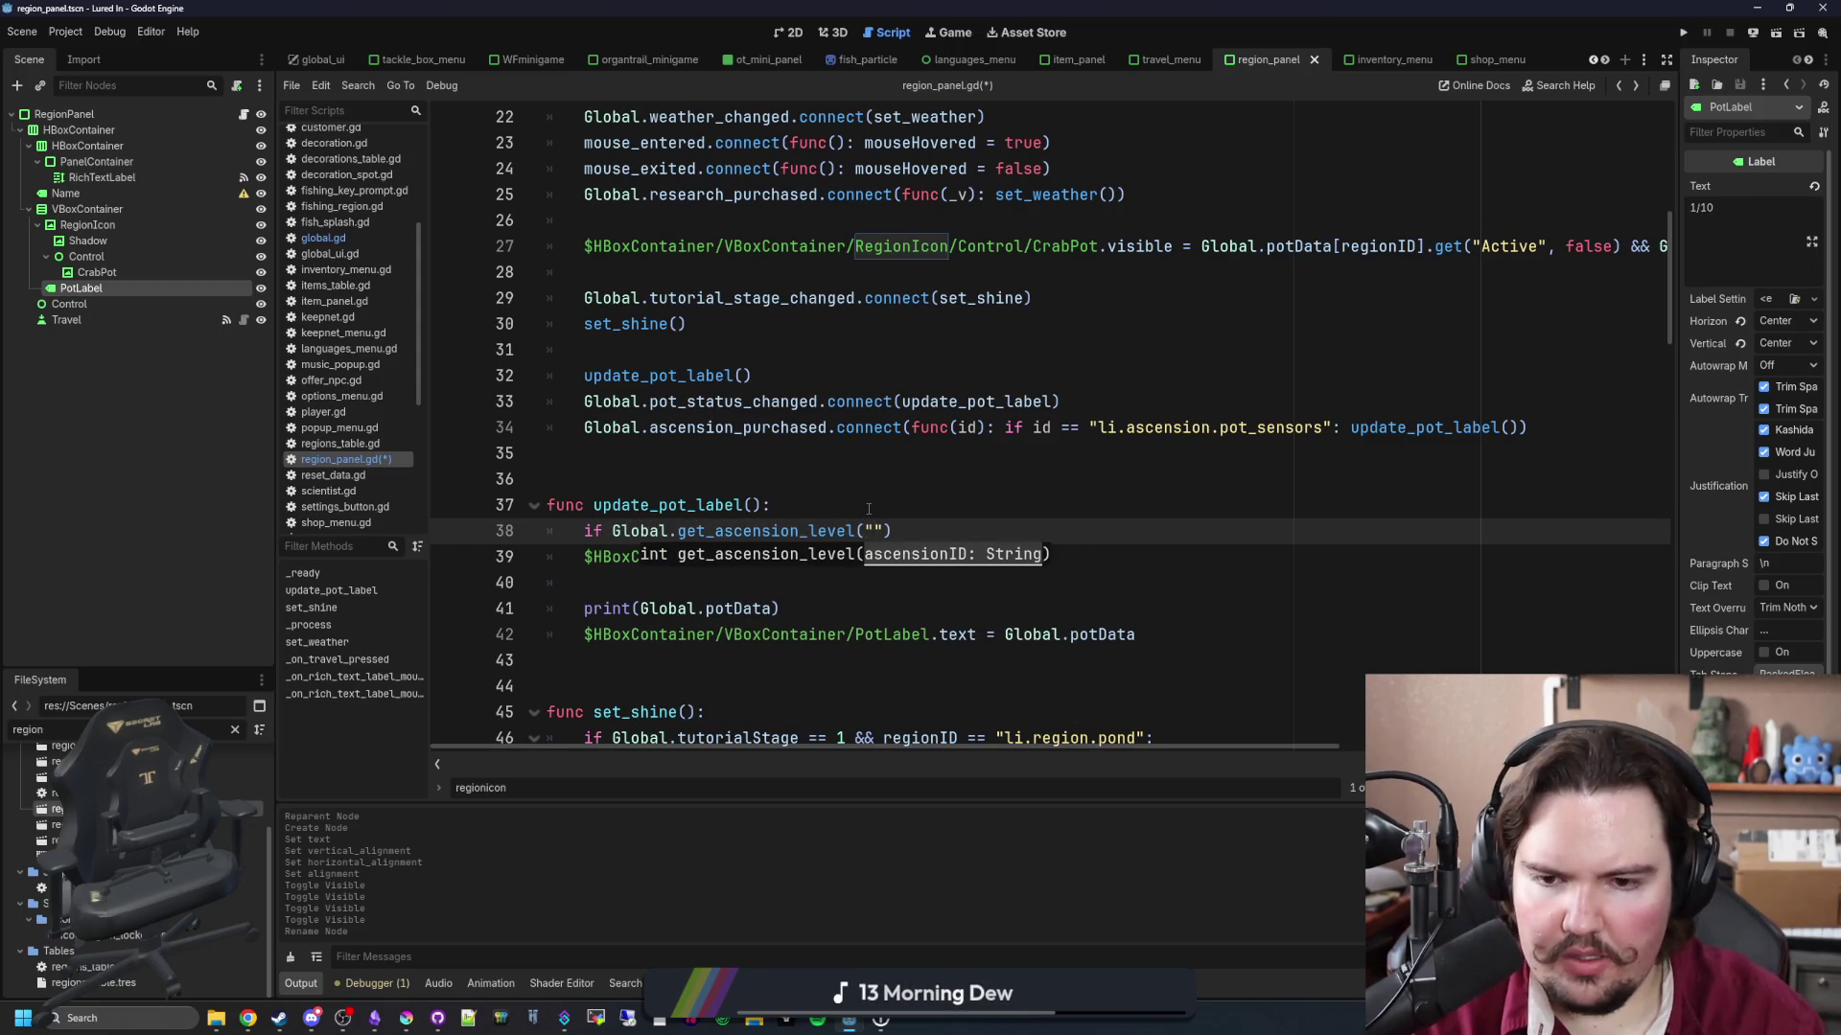
key(BackSpace)
key(BackSpace)
text(ascension)
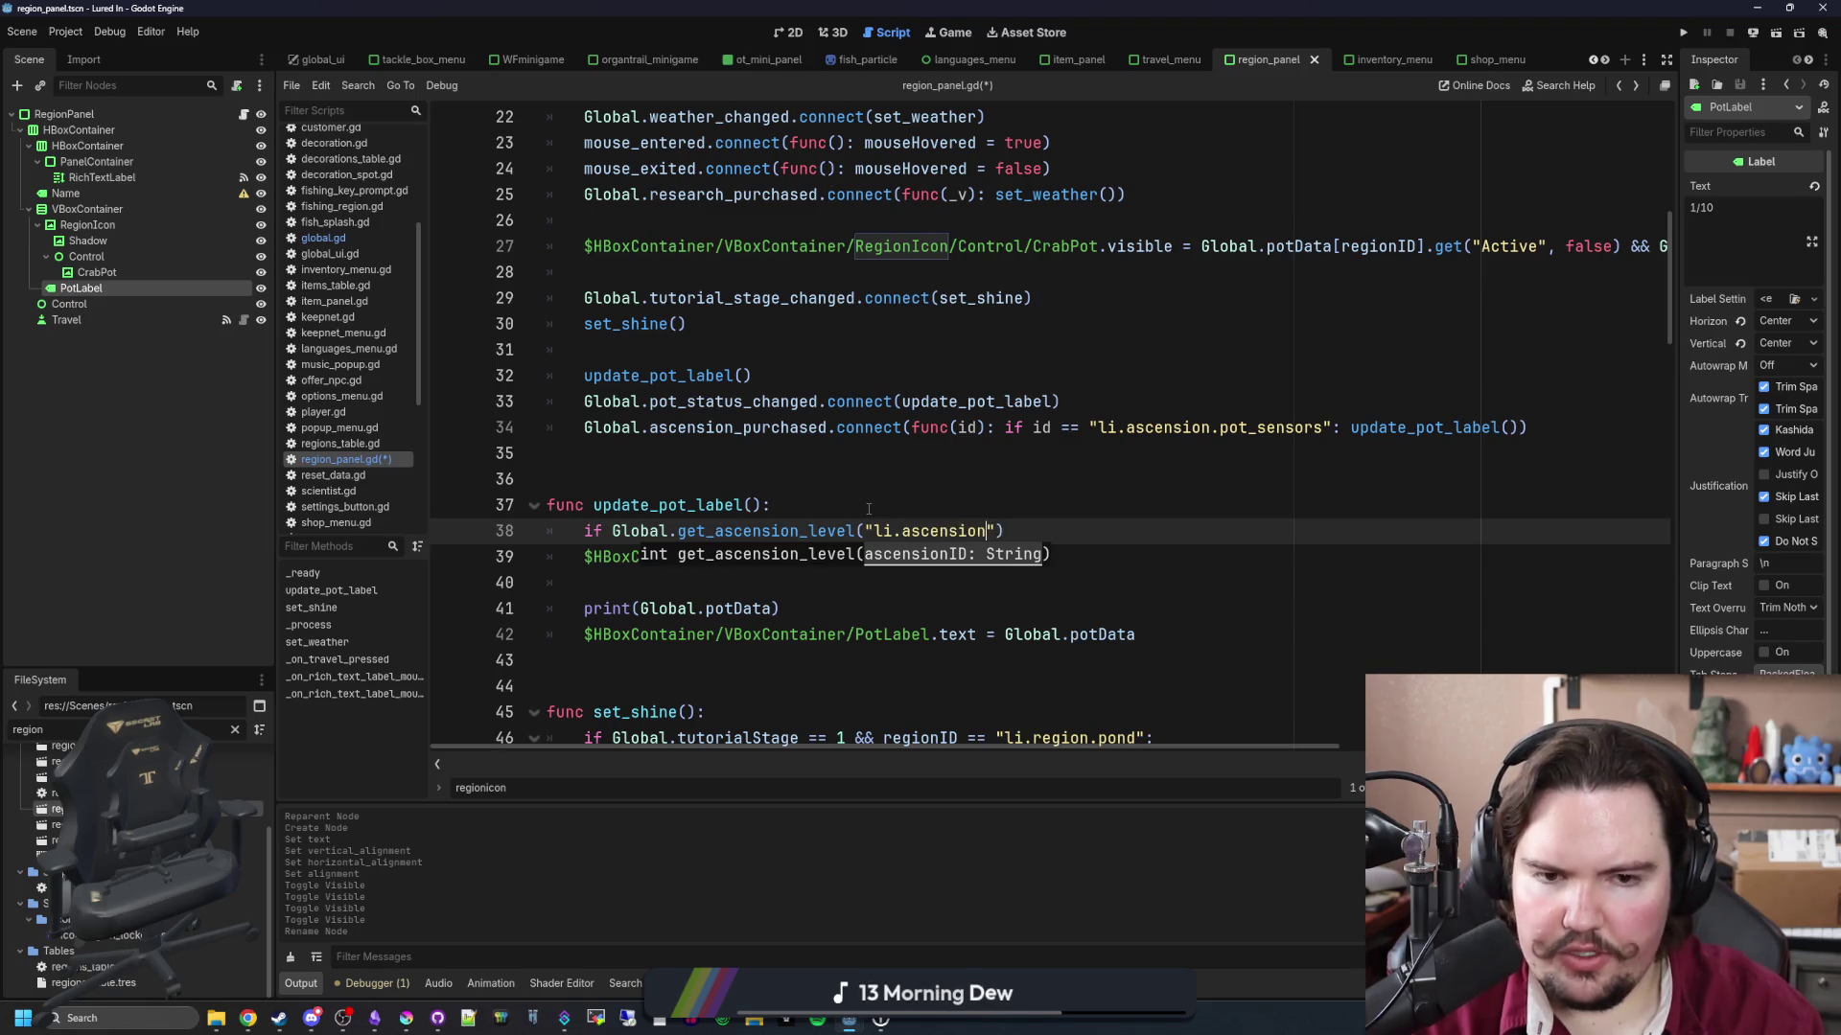
text(.piot)
text(t_sensors)
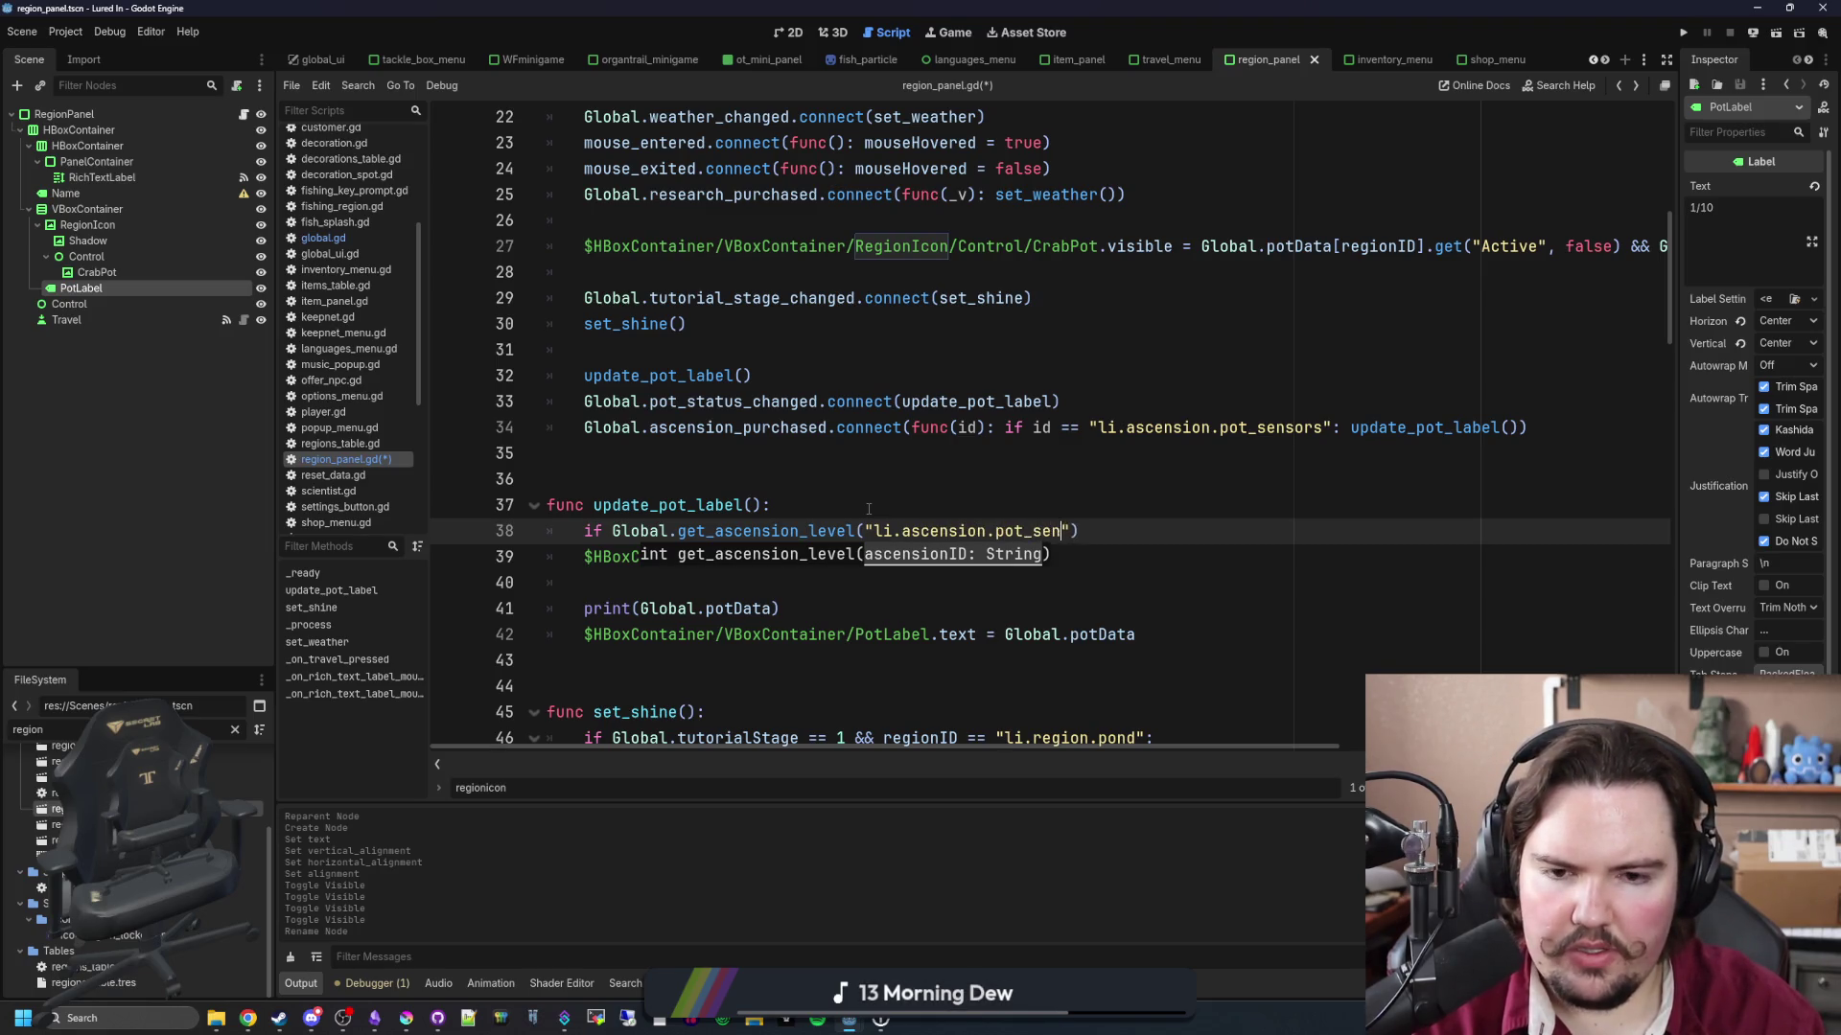
key(End)
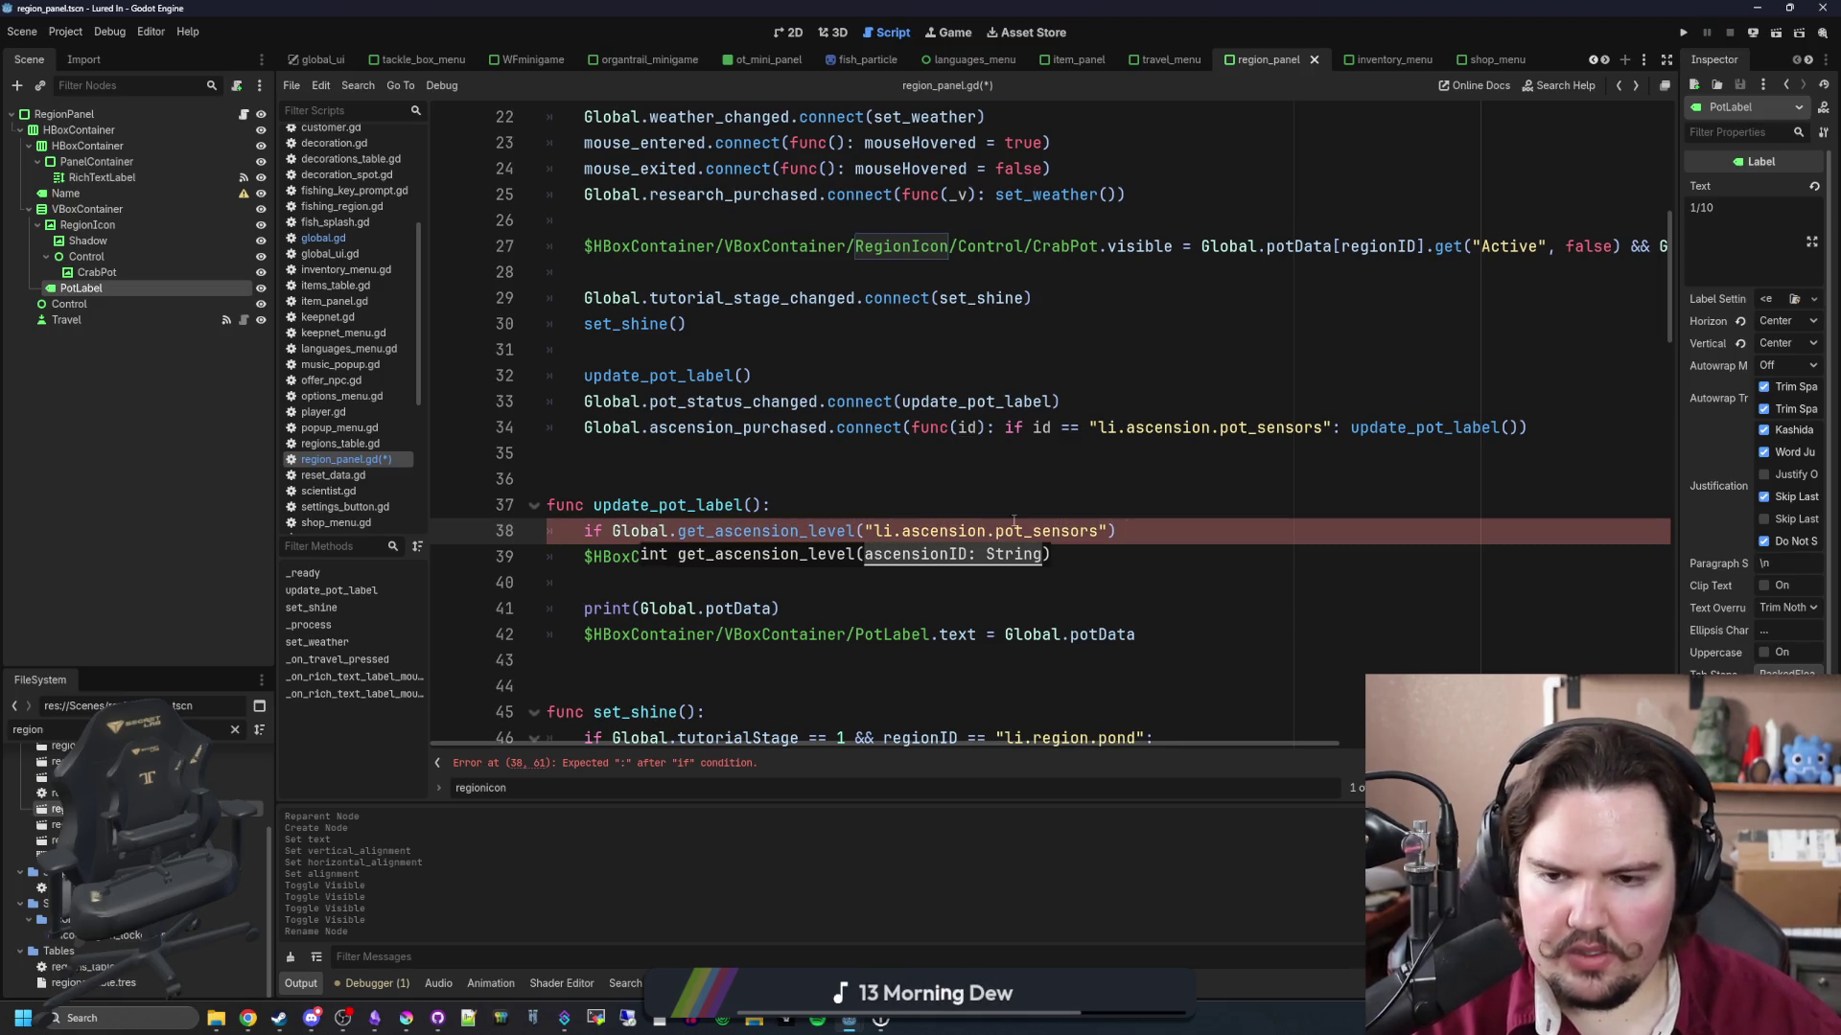
Step: Rewrite it as PotLabel.visible = that ascension level > 0, tidy blank lines, and save
drag(937, 555, 582, 555)
key(ctrl+c)
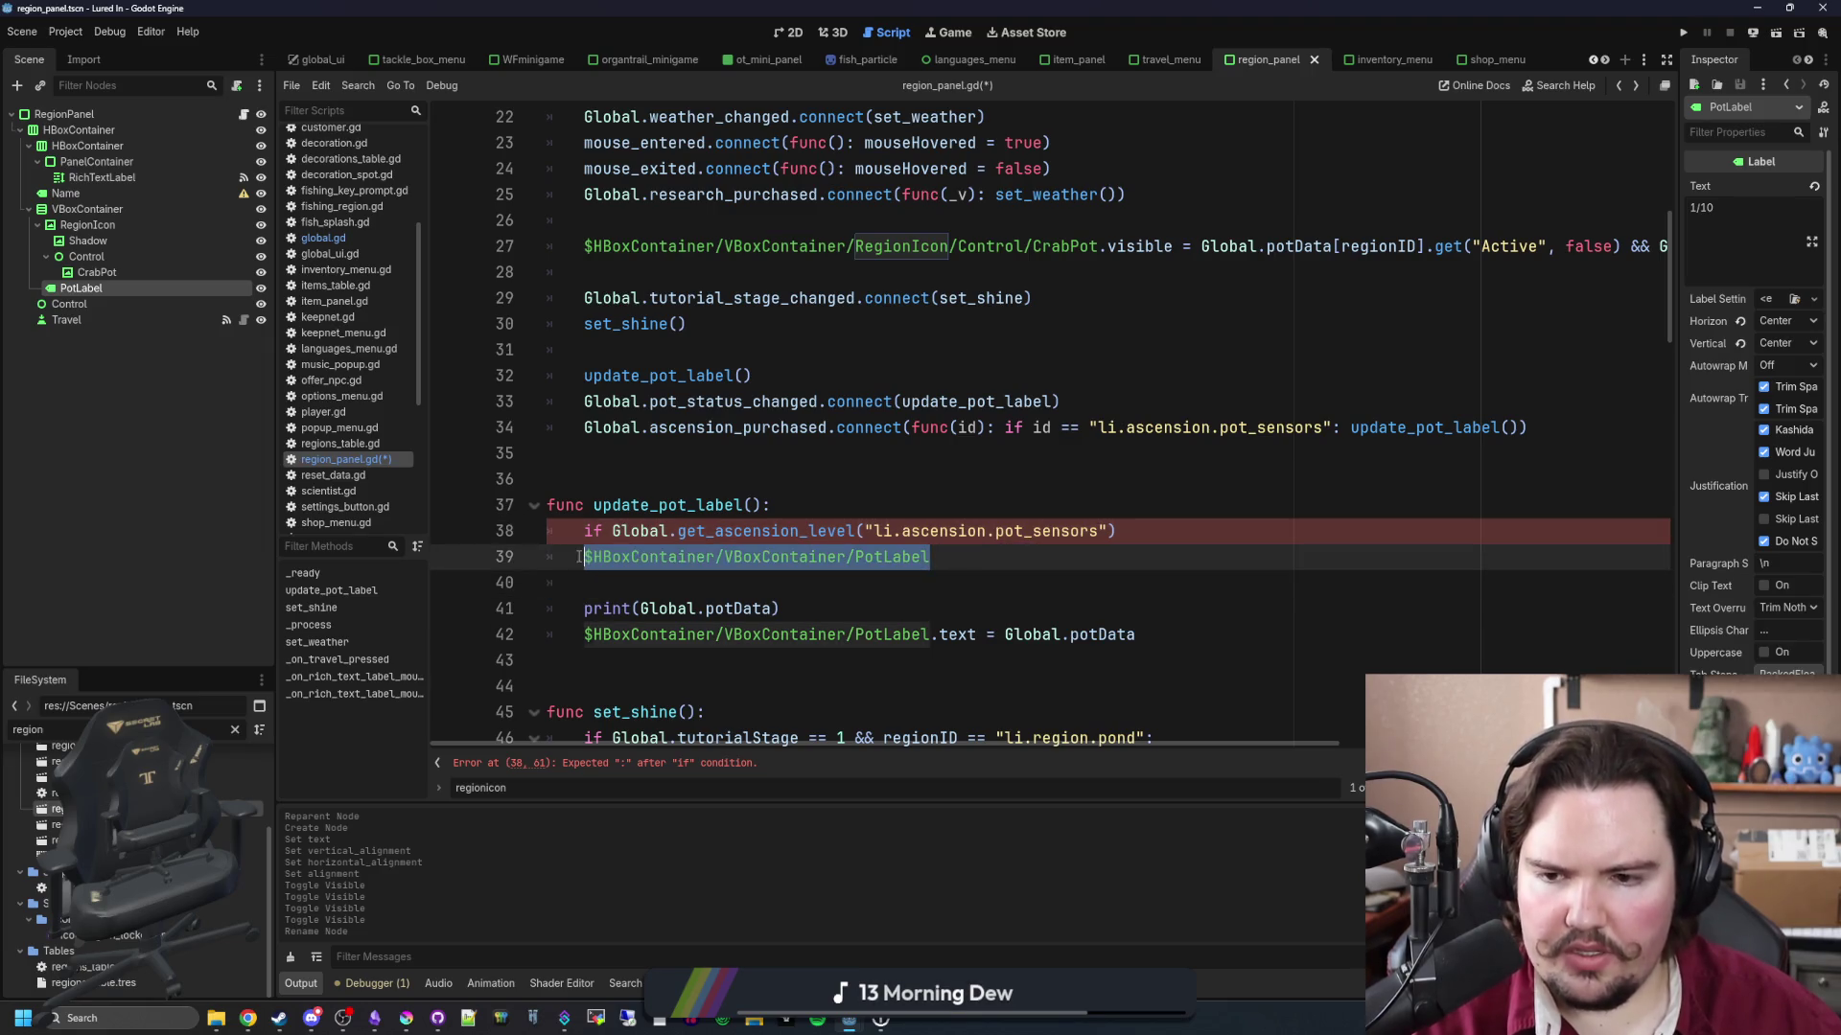
key(BackSpace)
click(586, 530)
key(ctrl+v)
text(.visib)
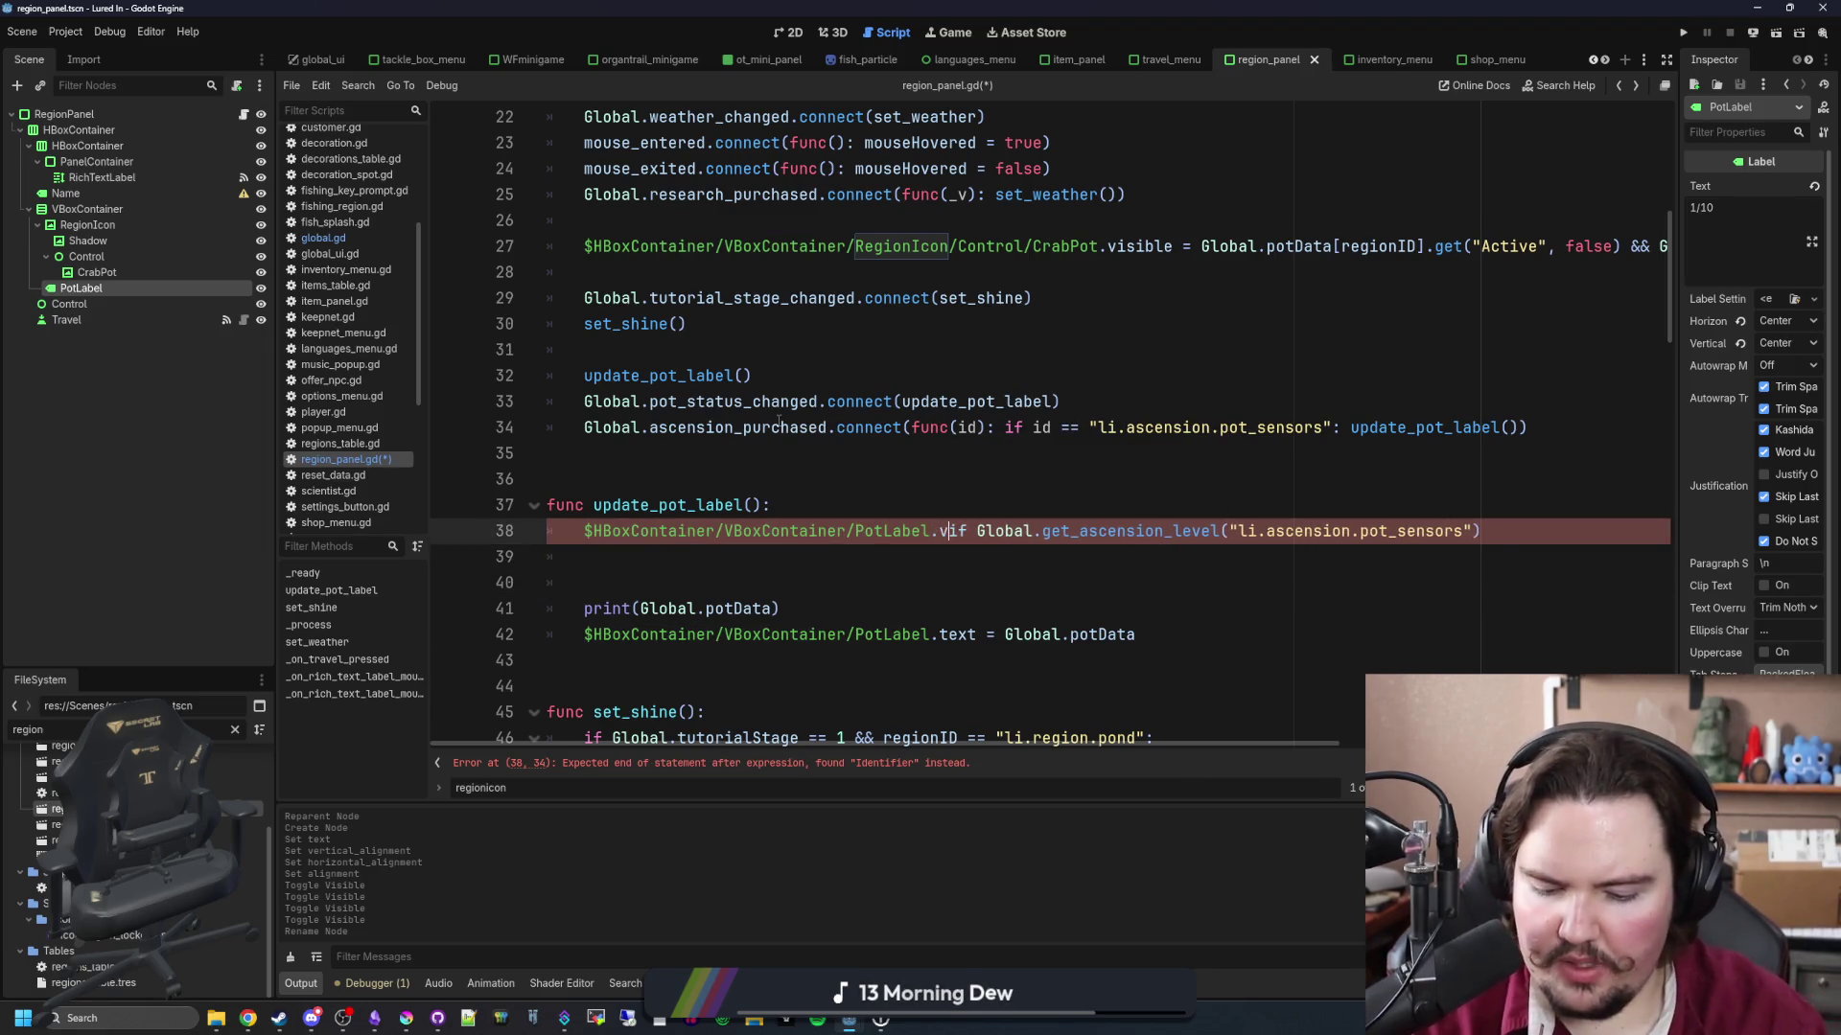
text(le =)
key(Delete)
key(Delete)
key(Delete)
click(1557, 534)
text(> 0)
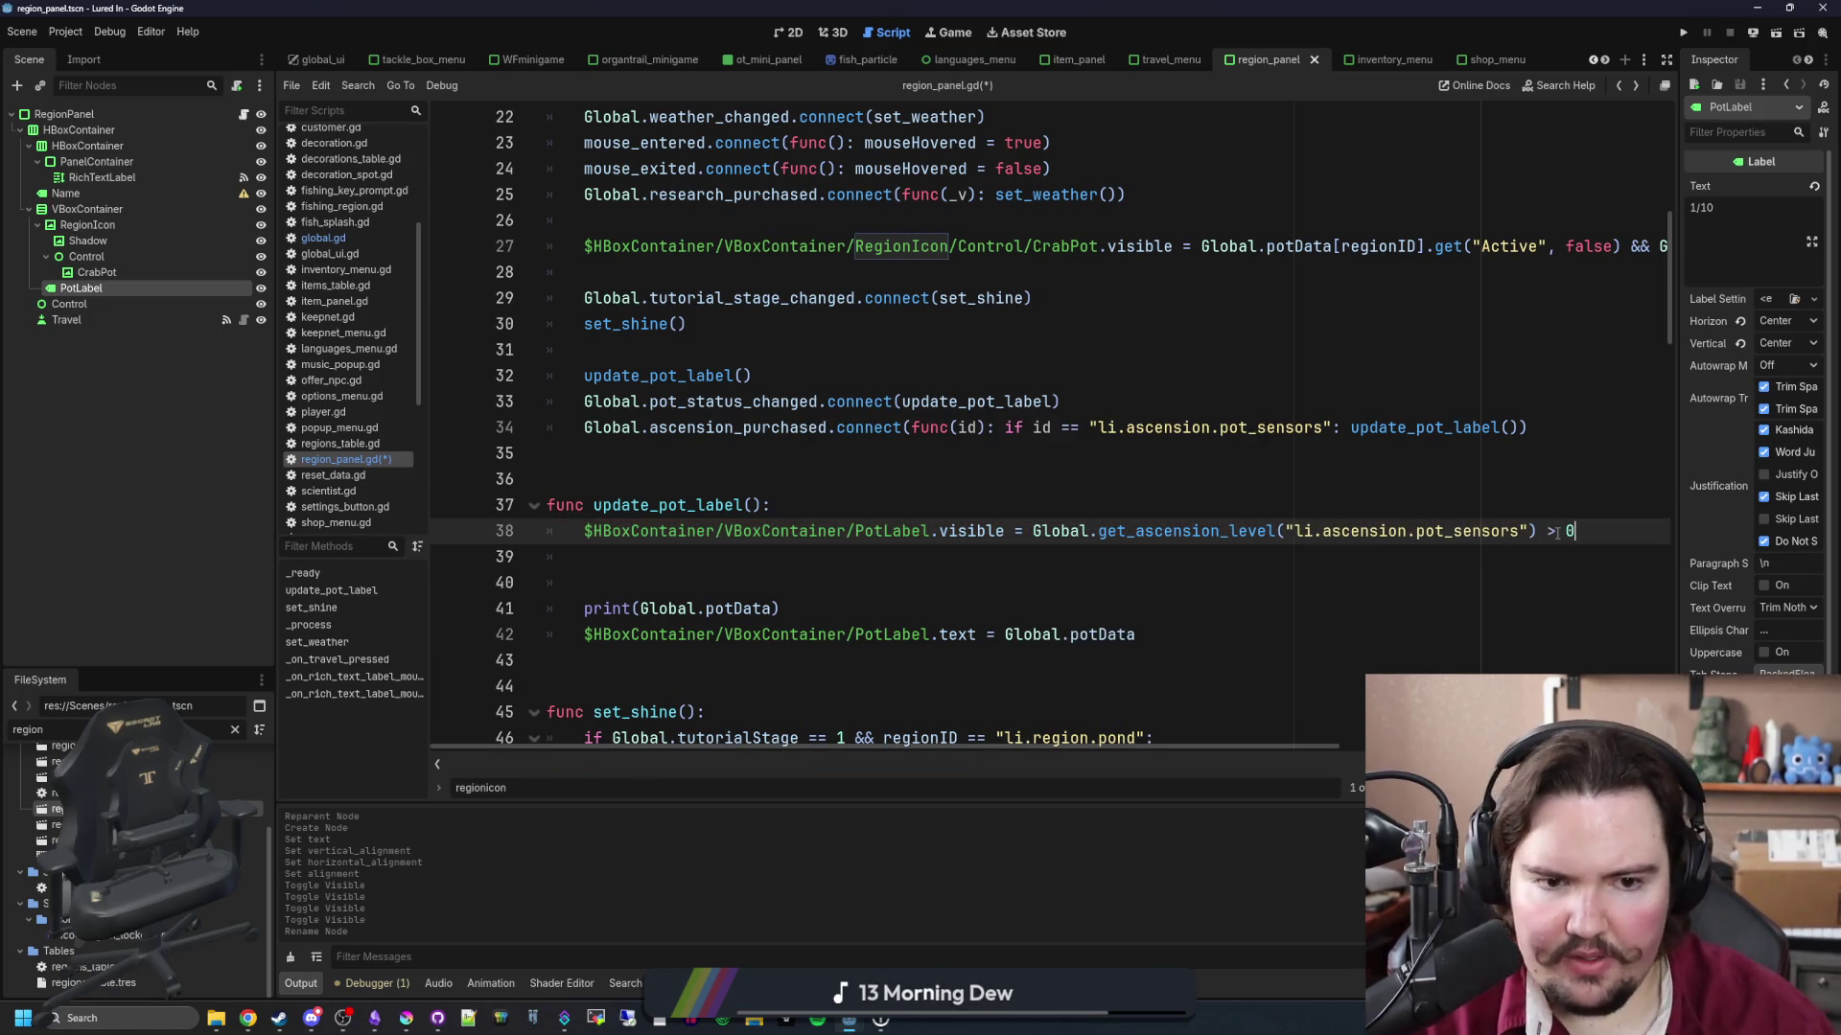
click(887, 583)
key(BackSpace)
key(BackSpace)
click(745, 479)
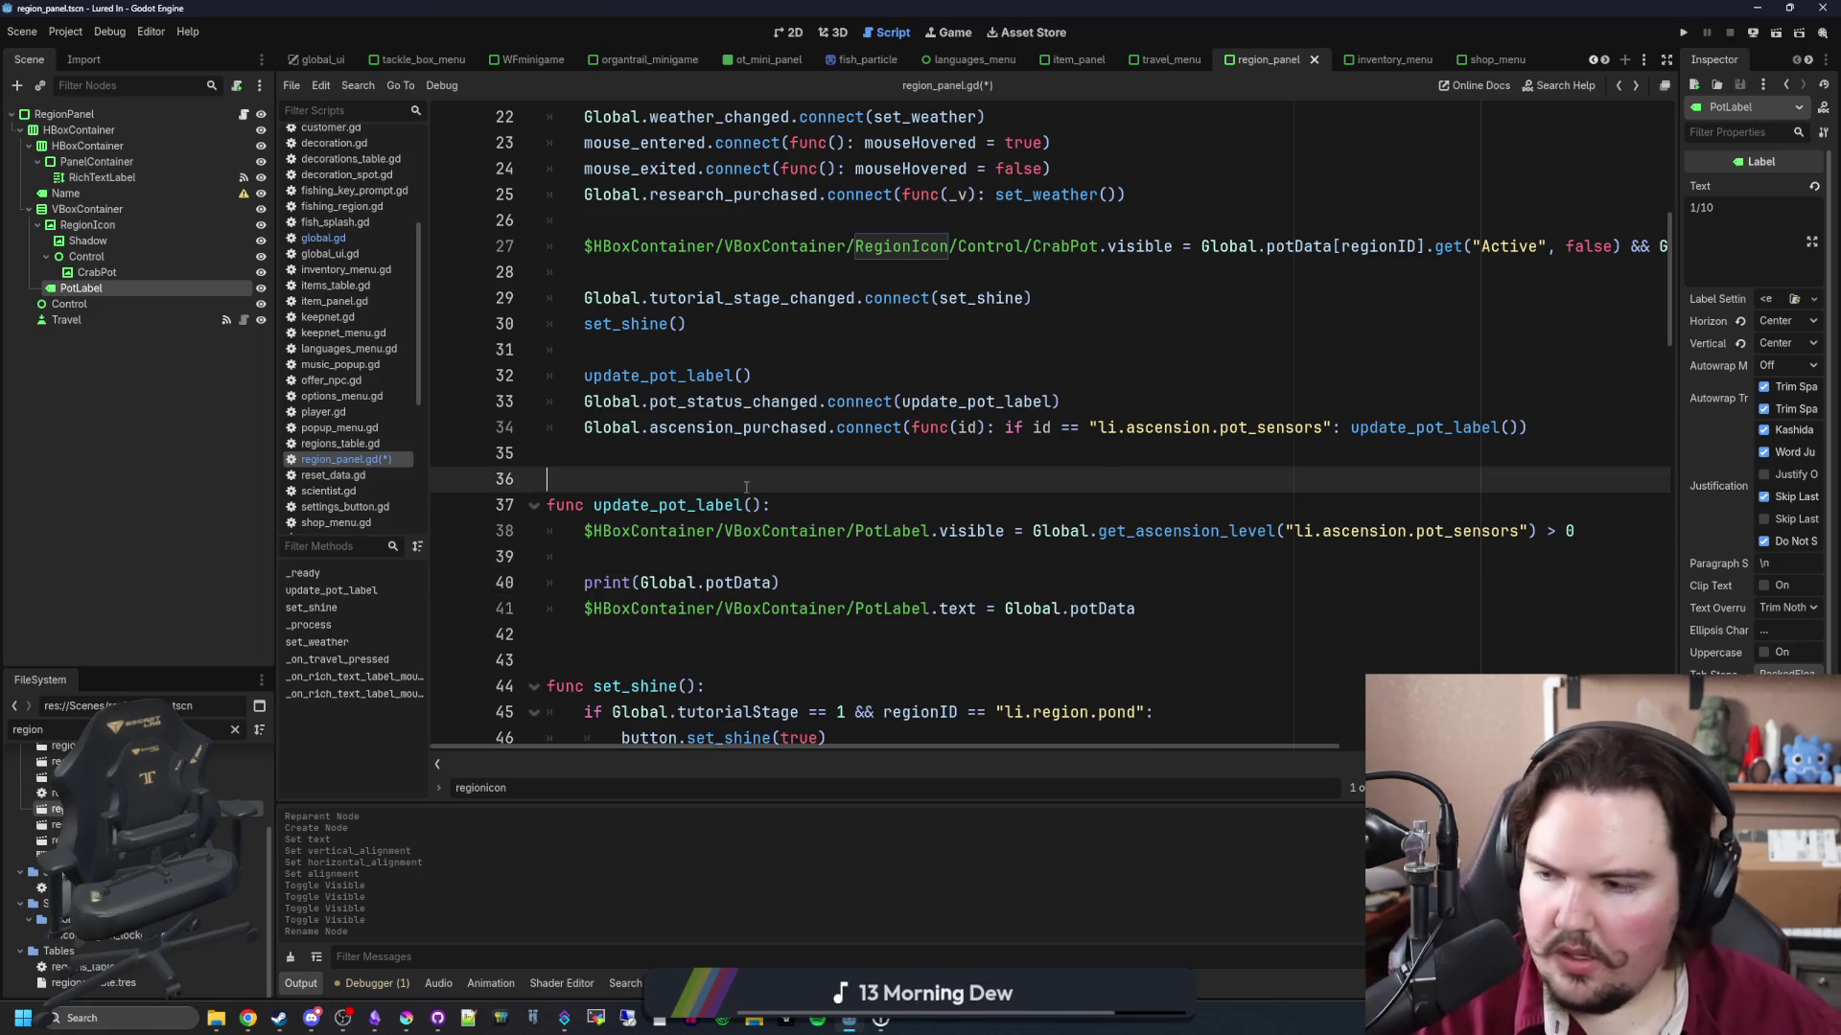
key(ctrl+s)
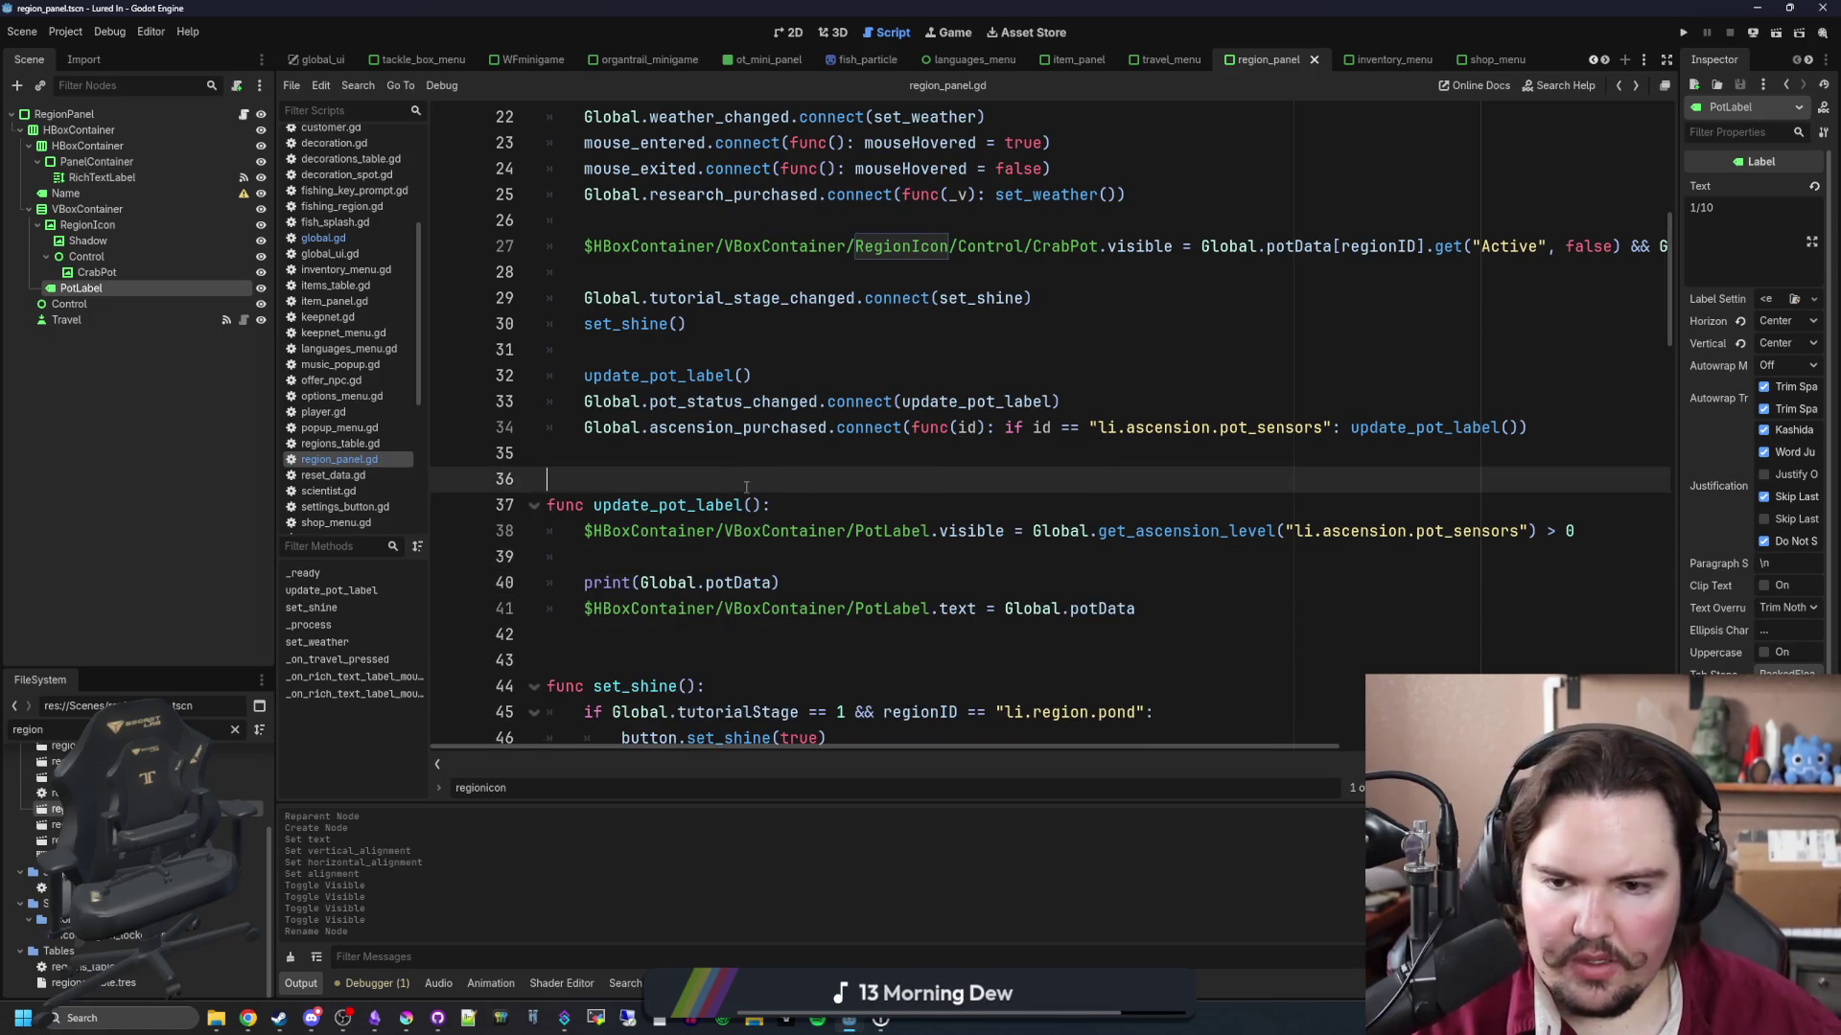
click(1683, 35)
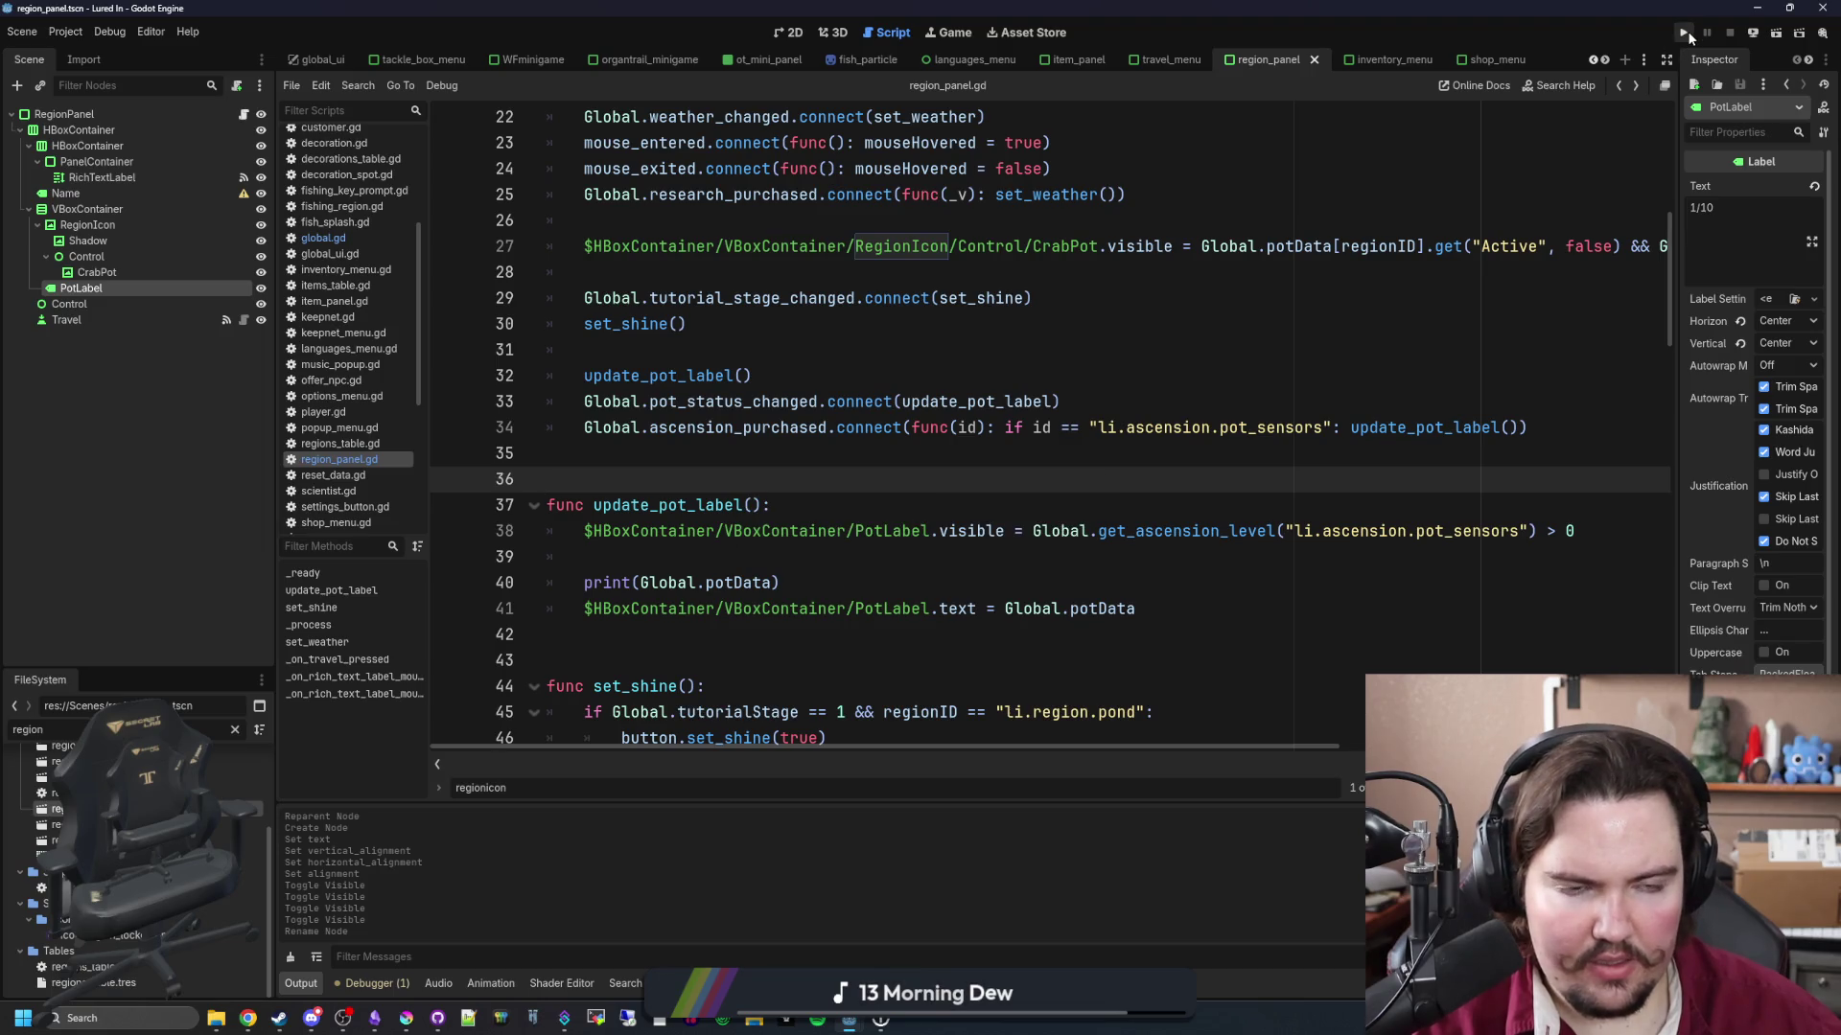
Step: Filter the FileSystem for 'ascens' and open ascension_table.gd in the script editor
click(234, 731)
text(ascens)
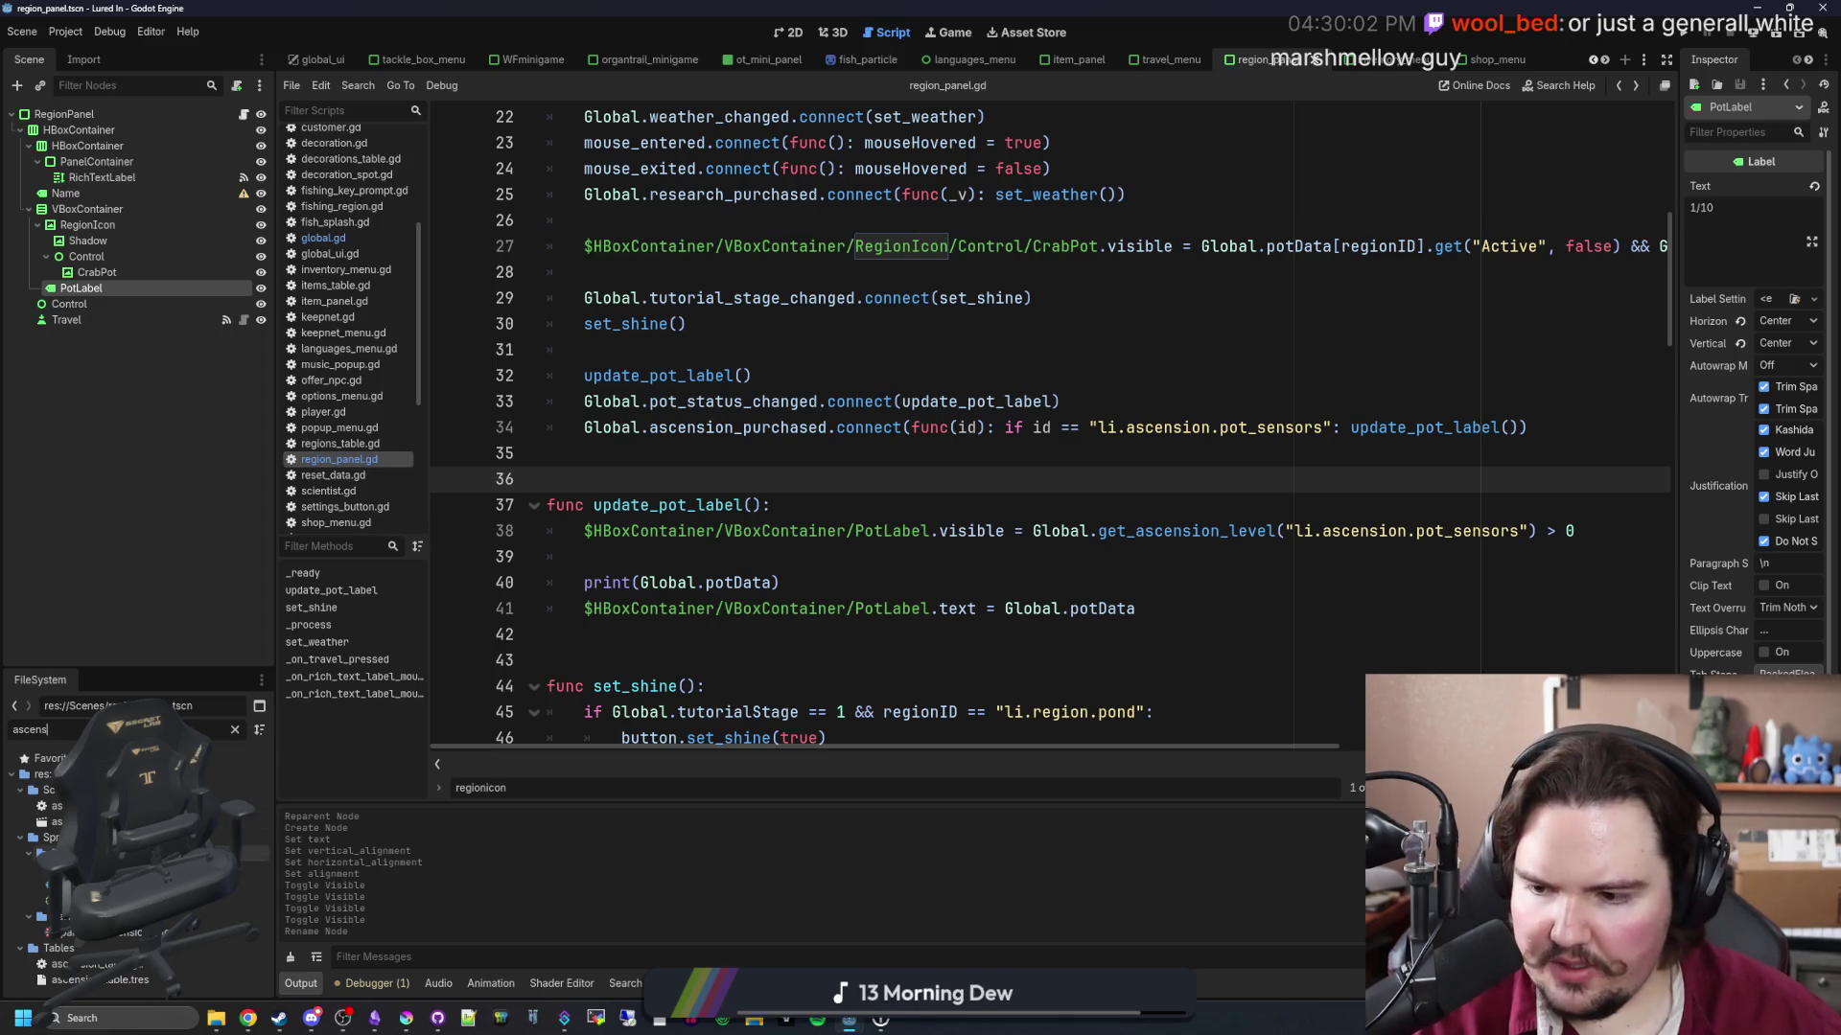
double_click(57, 964)
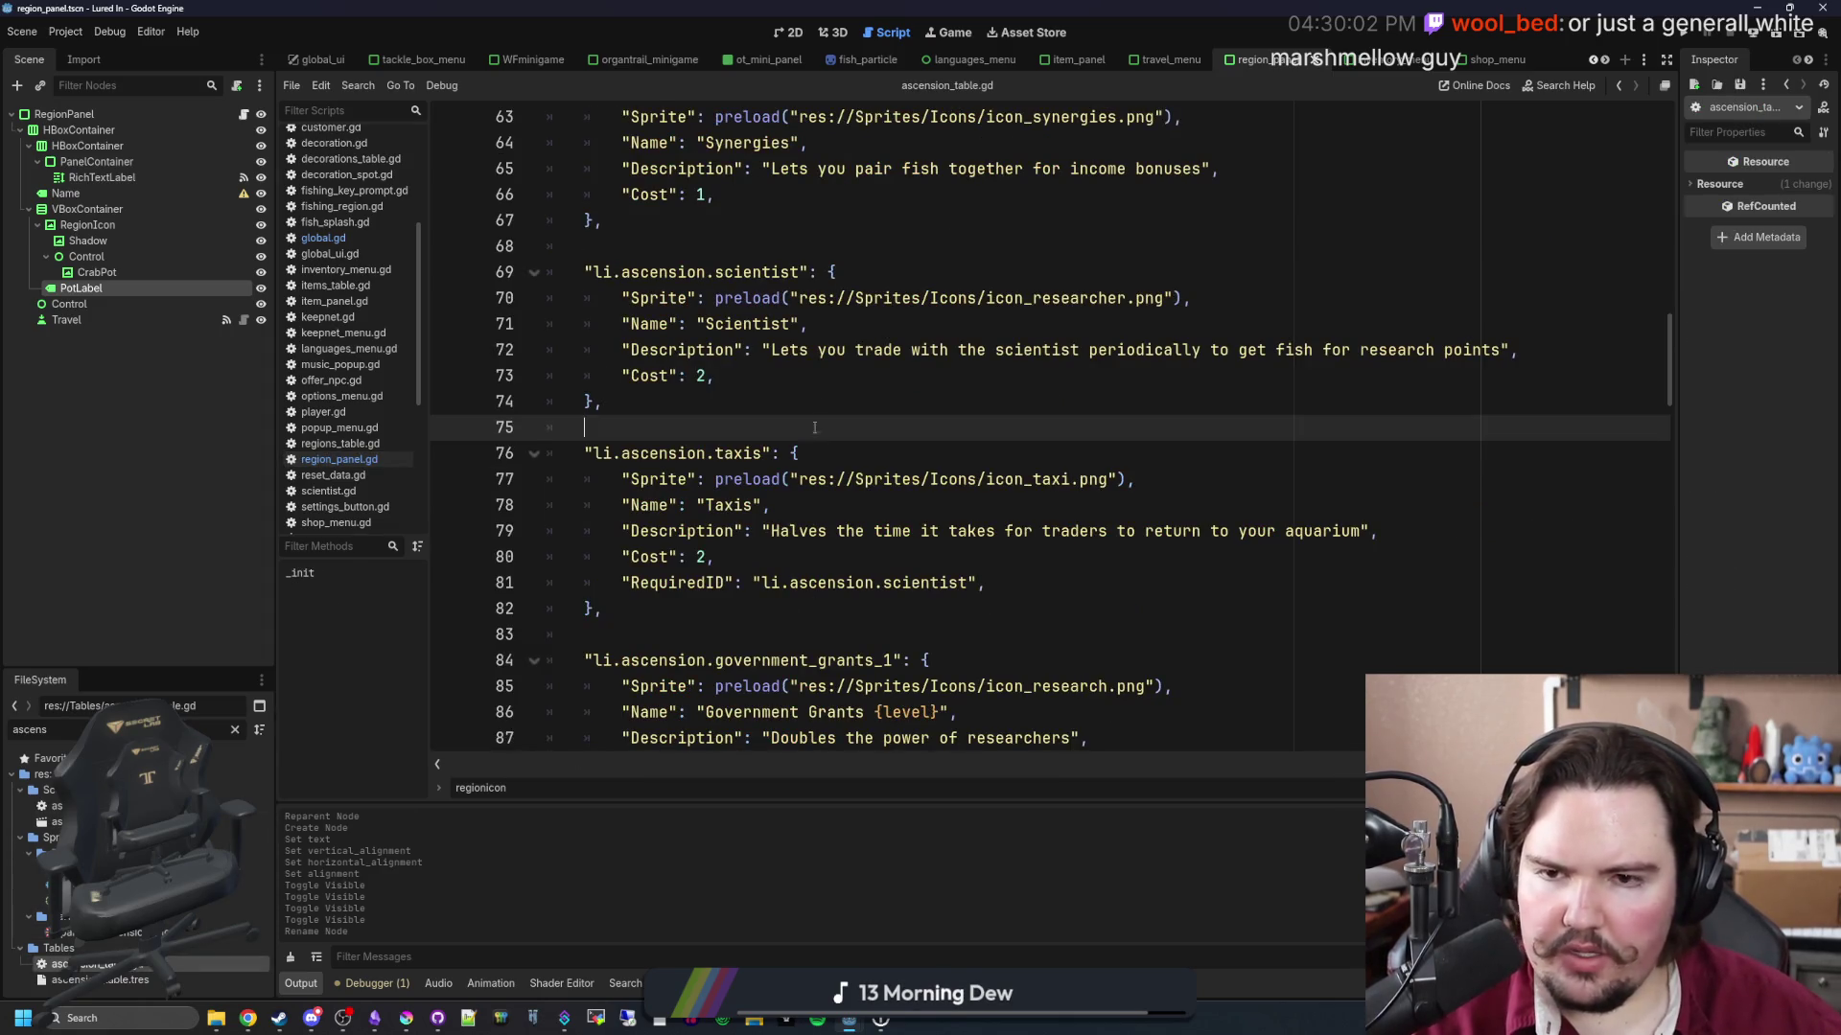
scroll(814, 428, up, 6)
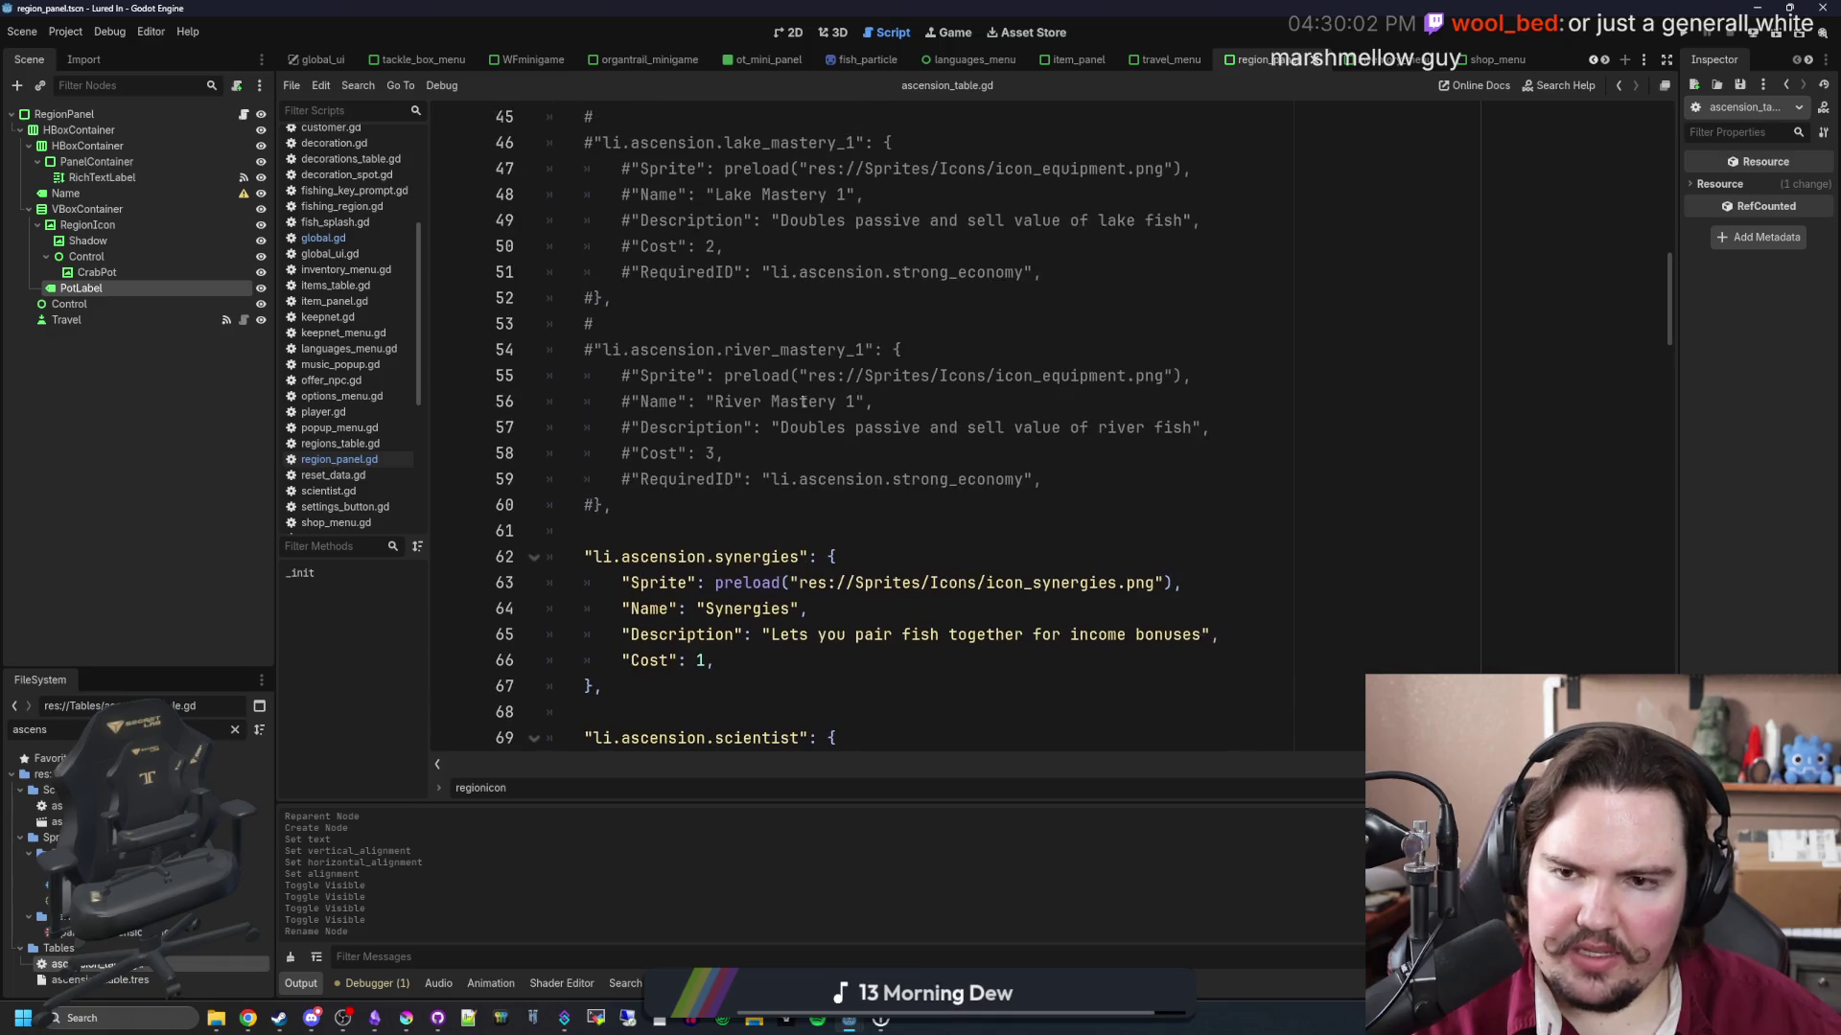
scroll(804, 402, down, 3)
Step: Copy the li.ascension.synergies entry and paste a duplicate below it
mouse_move(1219, 402)
mouse_down()
mouse_move(576, 349)
mouse_move(575, 324)
mouse_up()
click(628, 454)
mouse_move(632, 460)
mouse_down()
mouse_move(686, 423)
mouse_move(580, 324)
mouse_up()
key(ctrl+c)
click(611, 452)
key(Return)
key(Return)
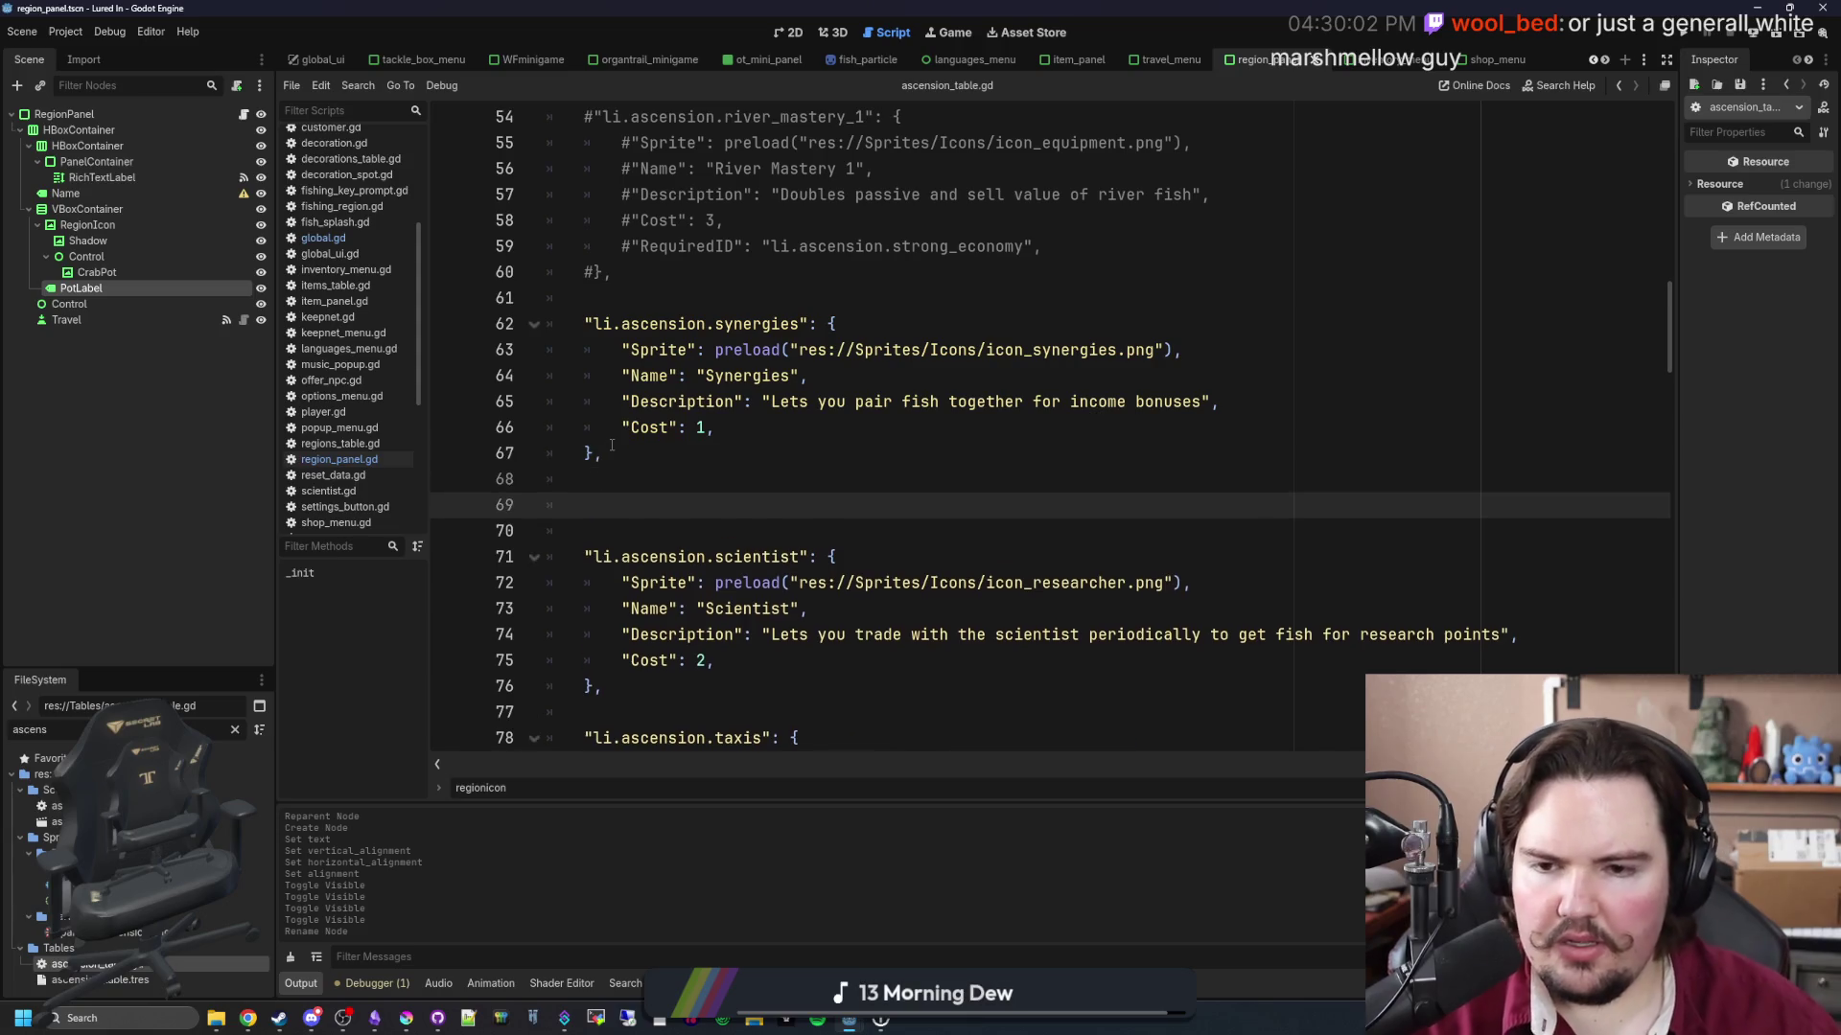
key(ctrl+v)
Step: Fix the pasted entry's indentation and select its duplicate synergies key for renaming
click(630, 500)
key(BackSpace)
click(690, 479)
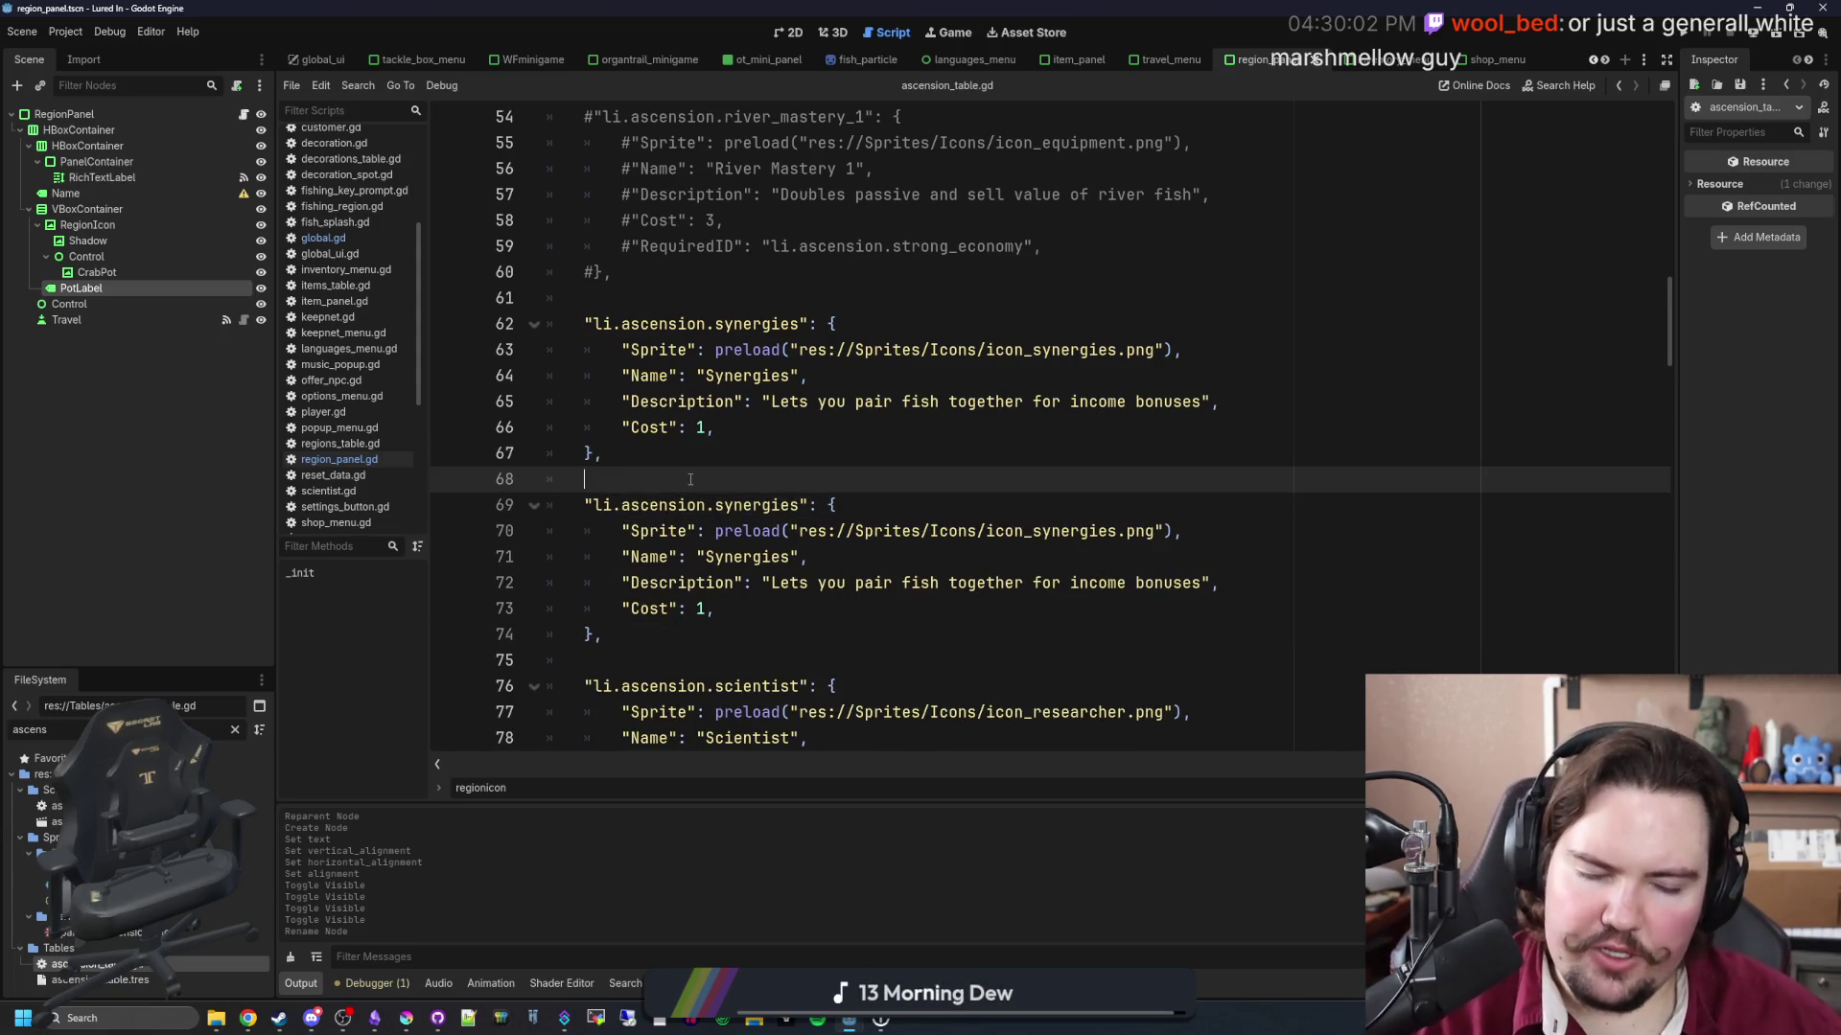
scroll(690, 479, down, 1)
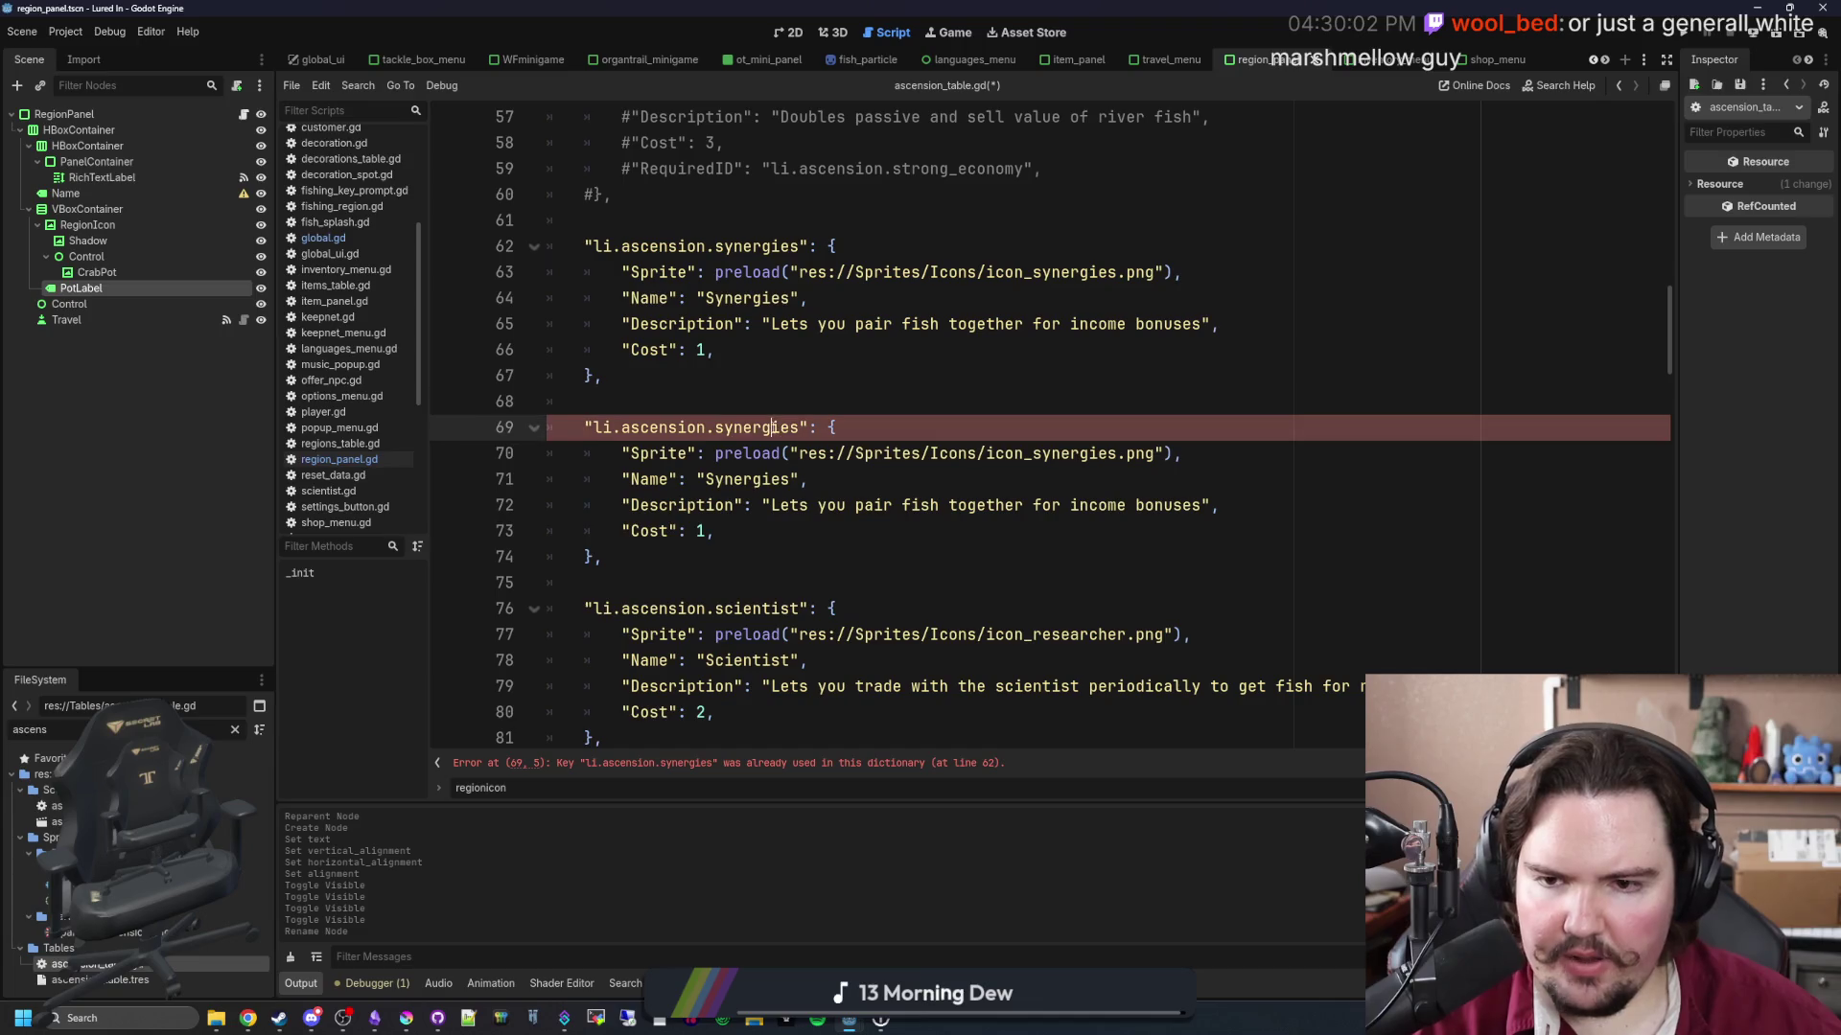
double_click(775, 427)
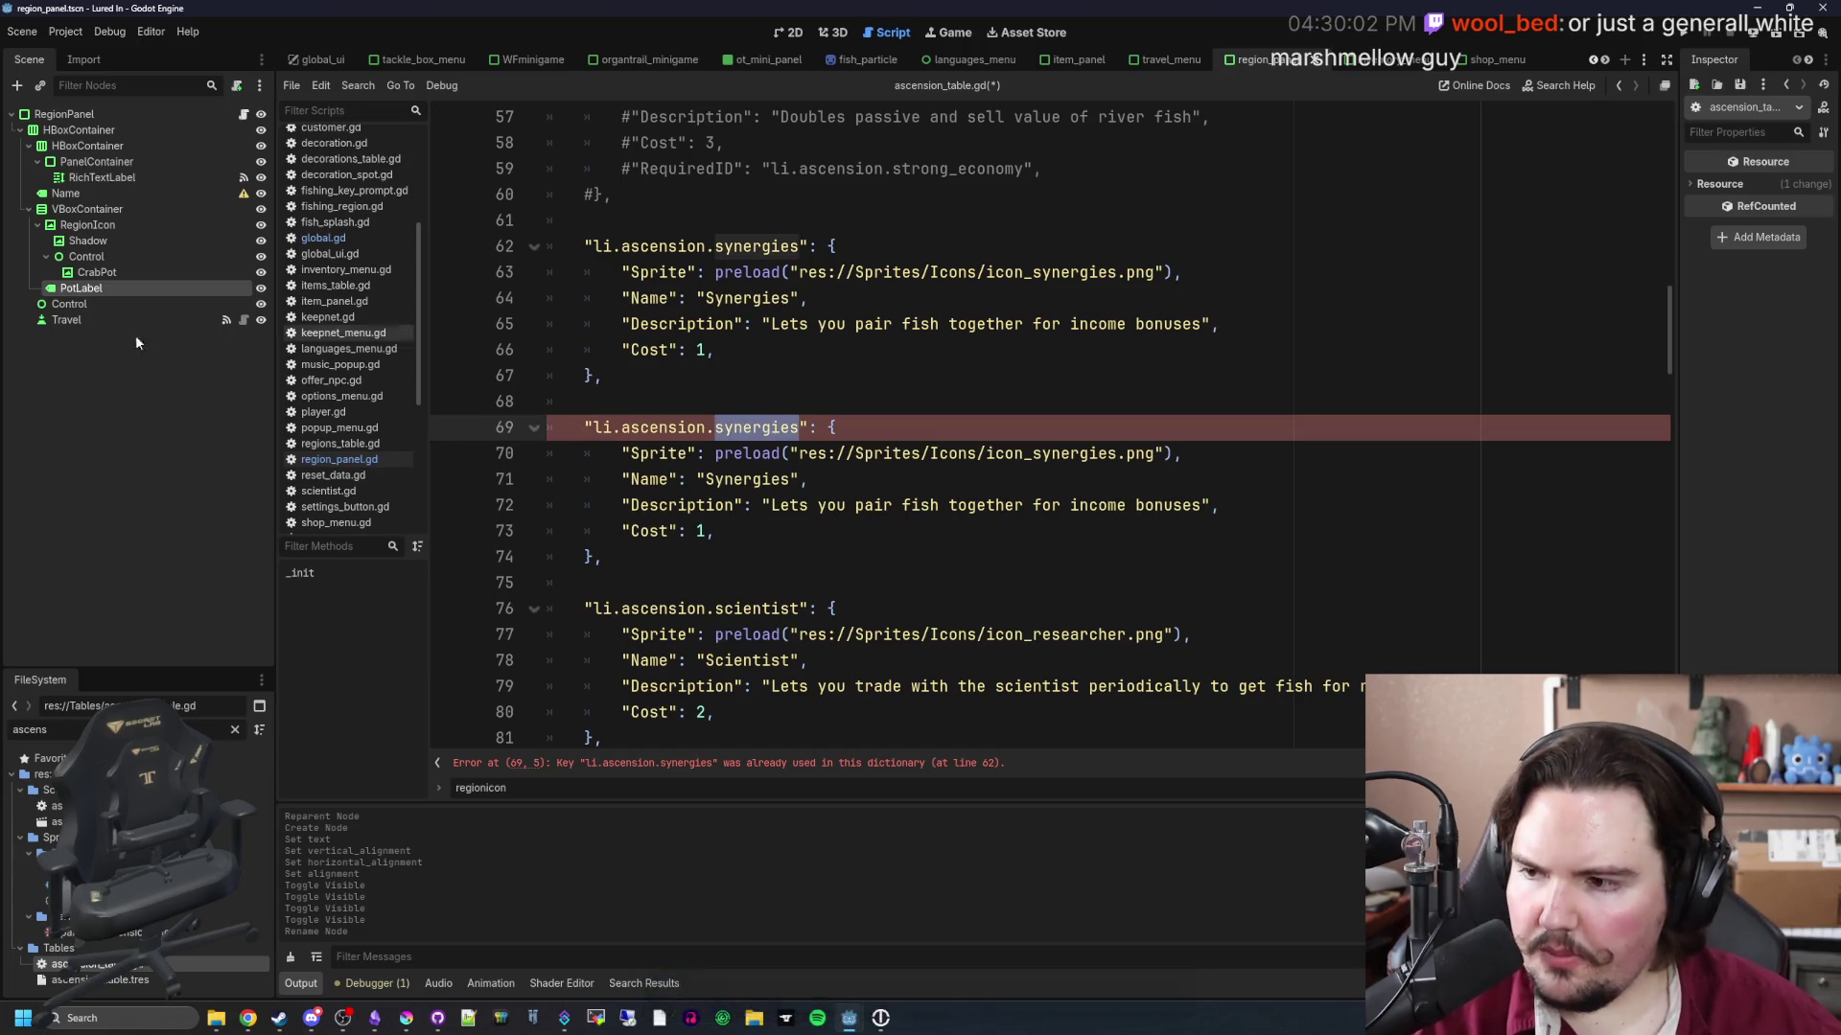
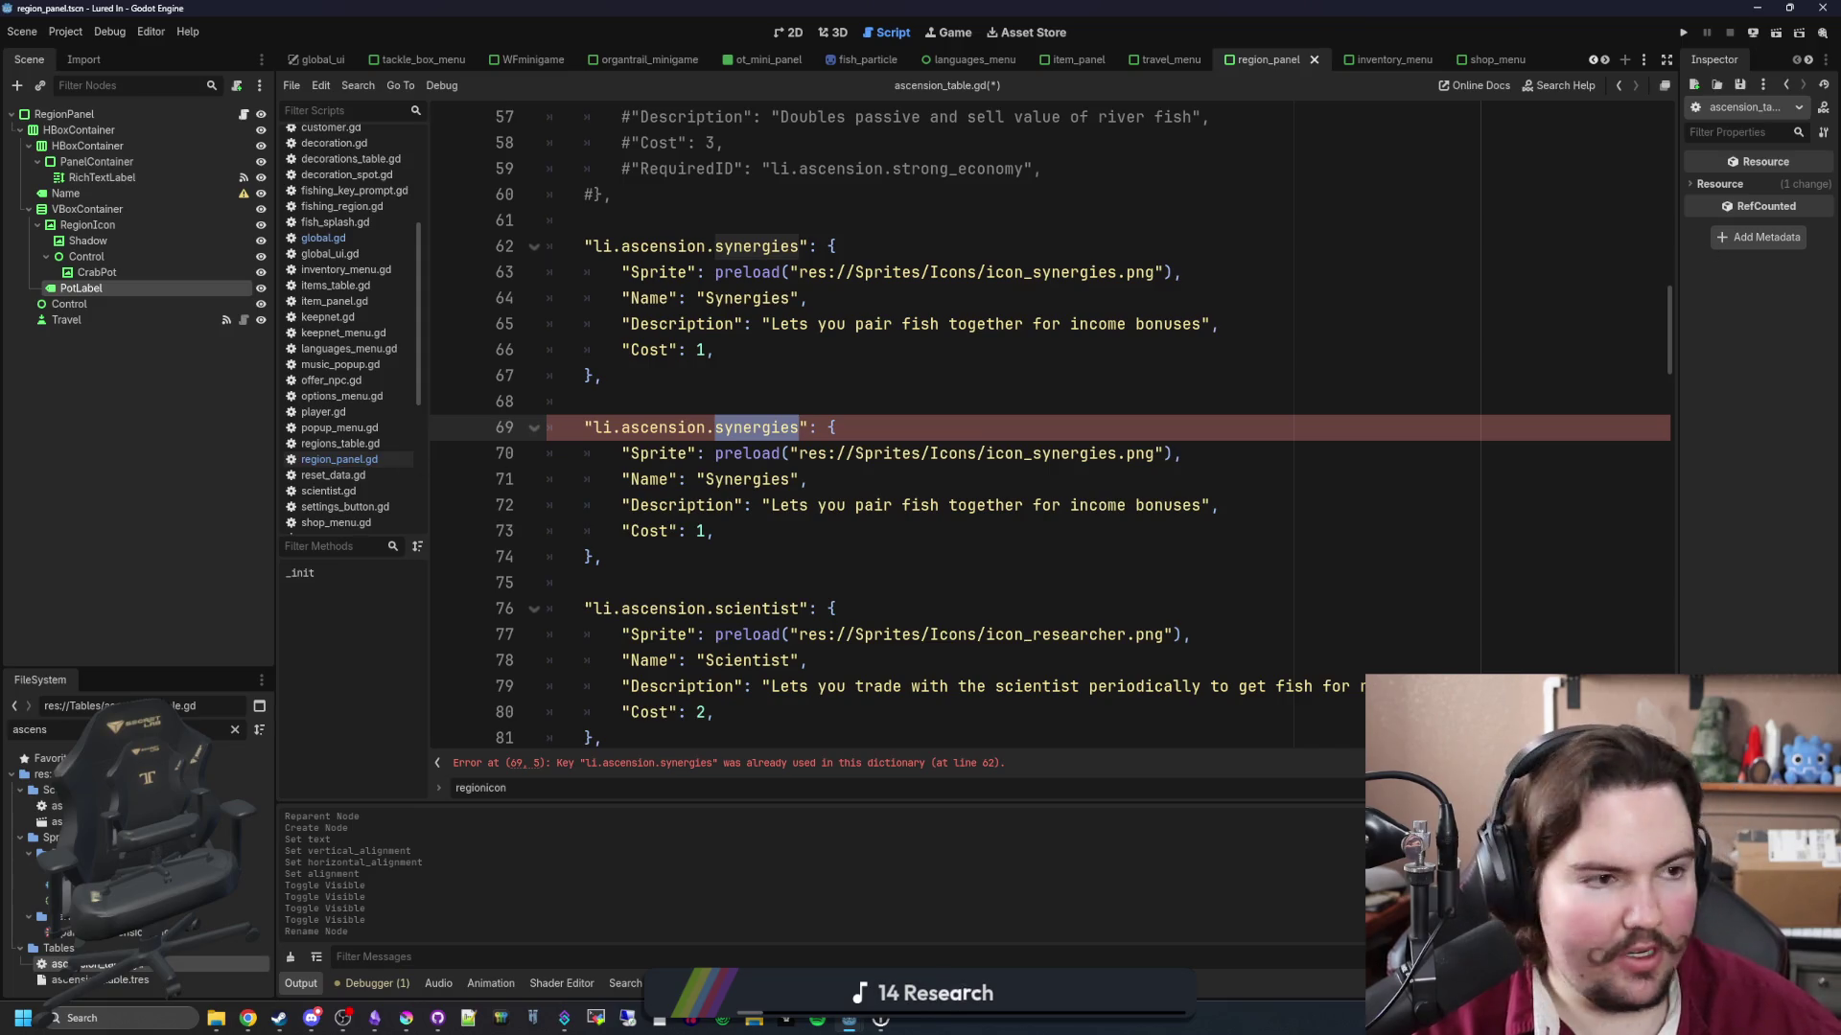
Step: Switch from the Godot editor to the browser and select the current page address
key(alt+Tab)
click(438, 42)
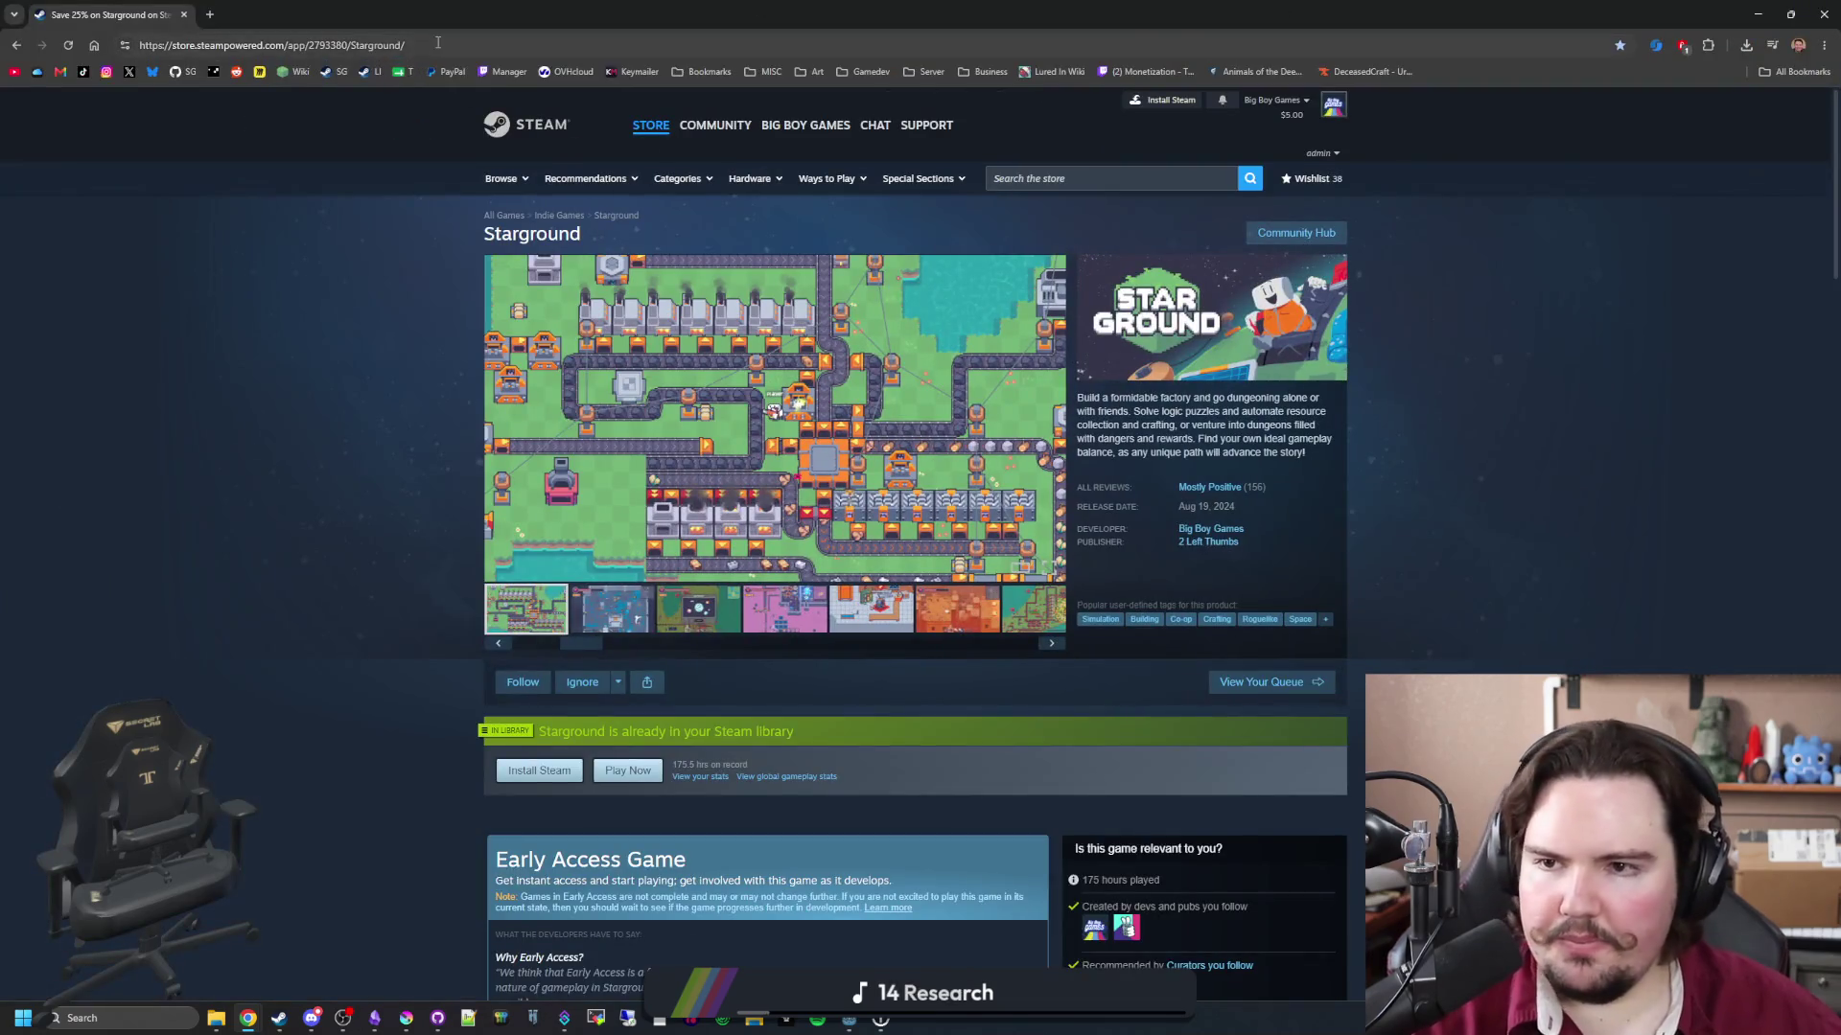
Step: Search for 'forager' and open the third Forager screenshot full size
text(forager)
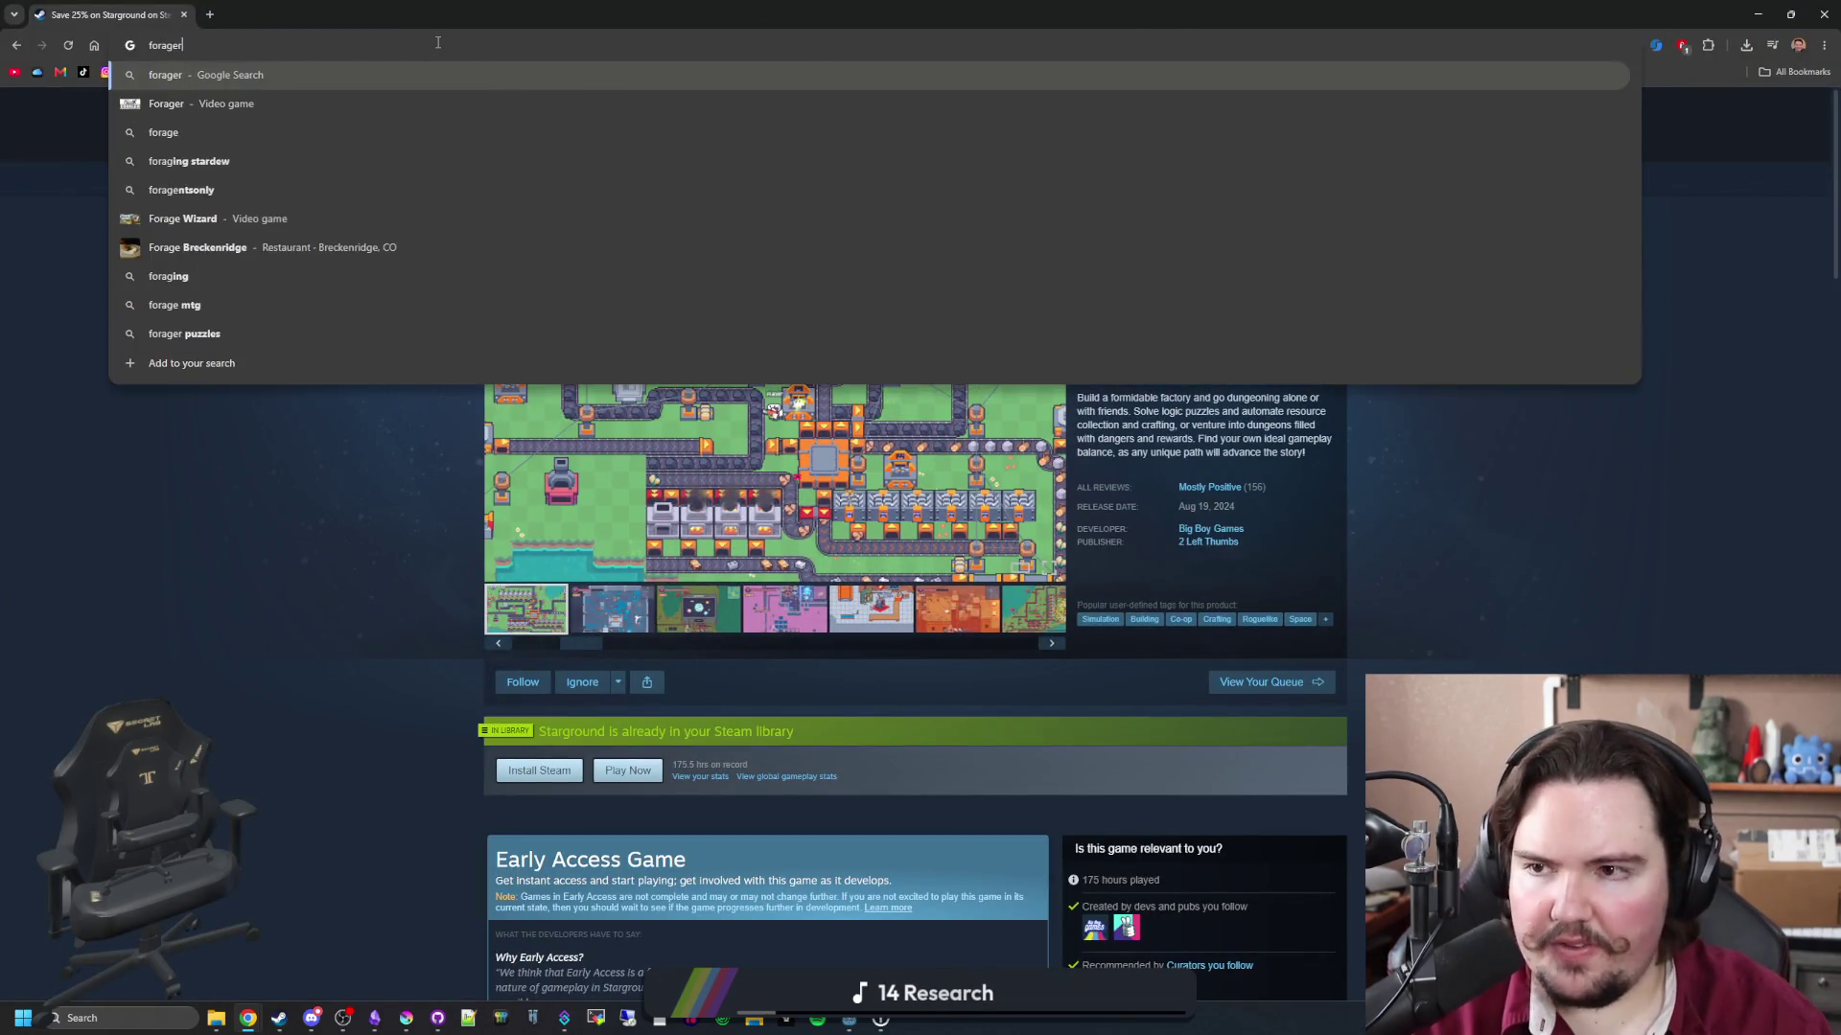
key(Return)
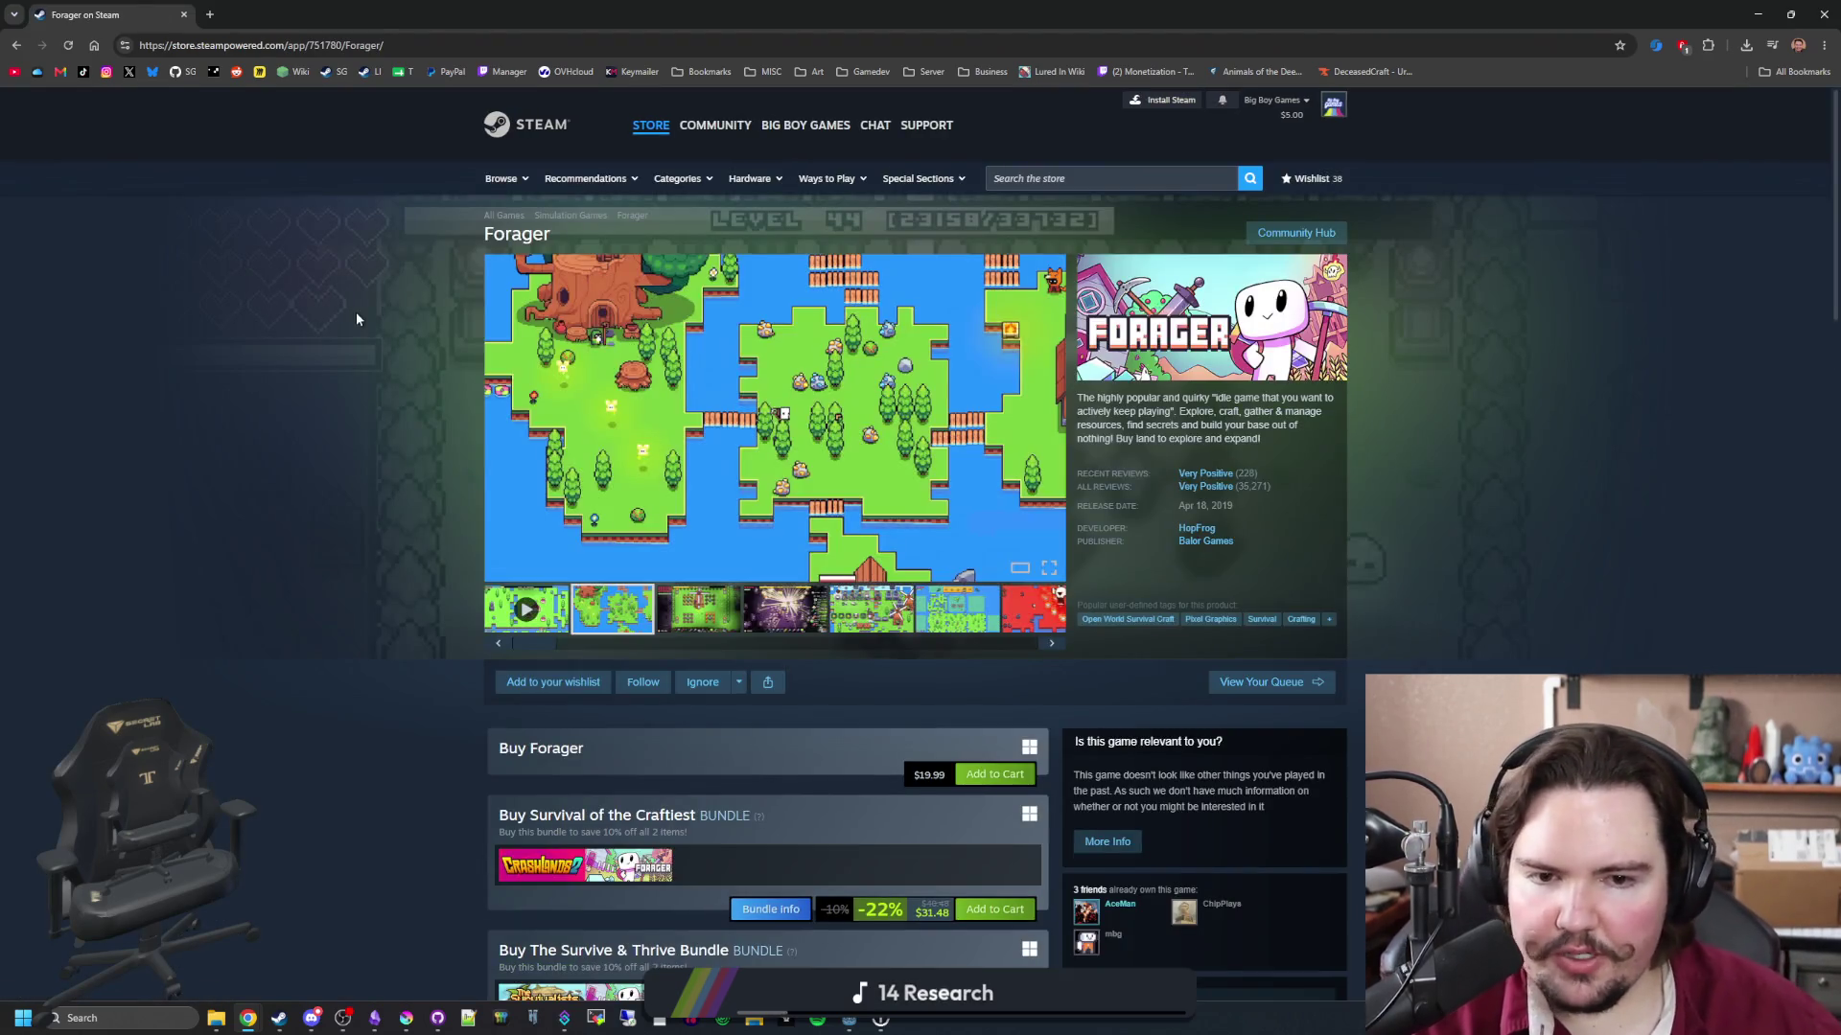
mouse_move(1208, 479)
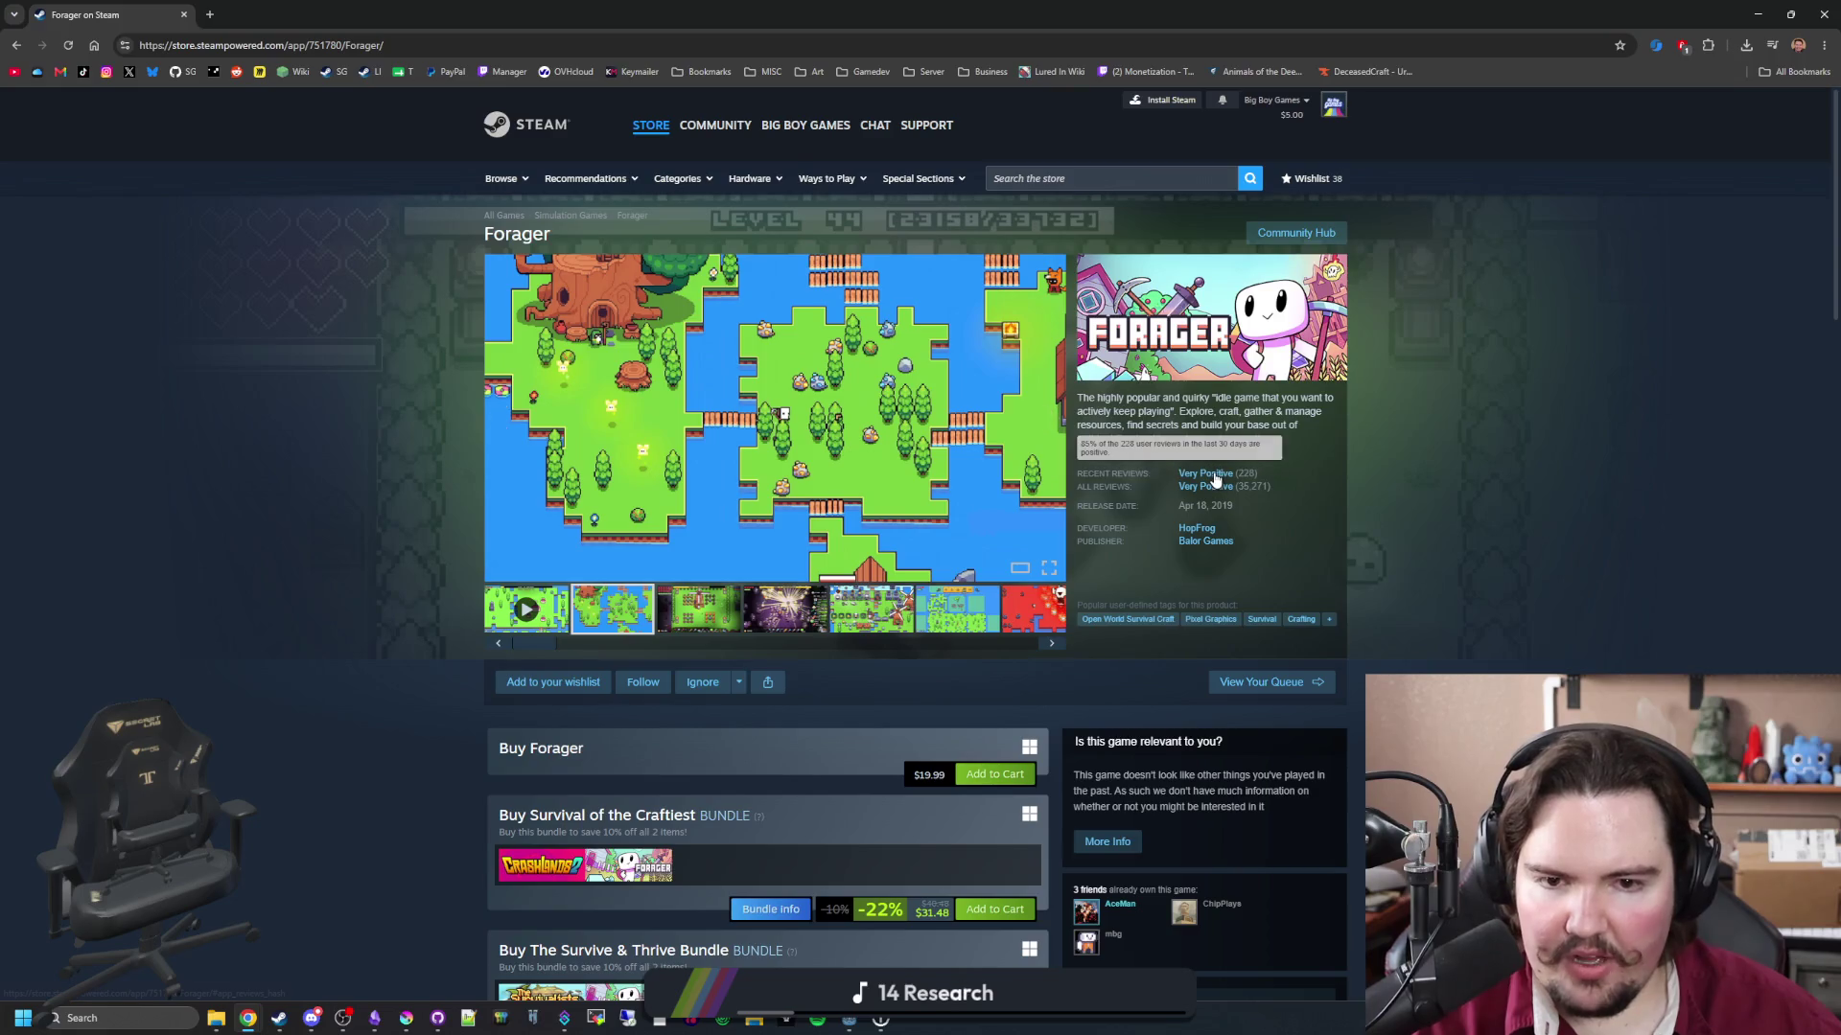
double_click(688, 618)
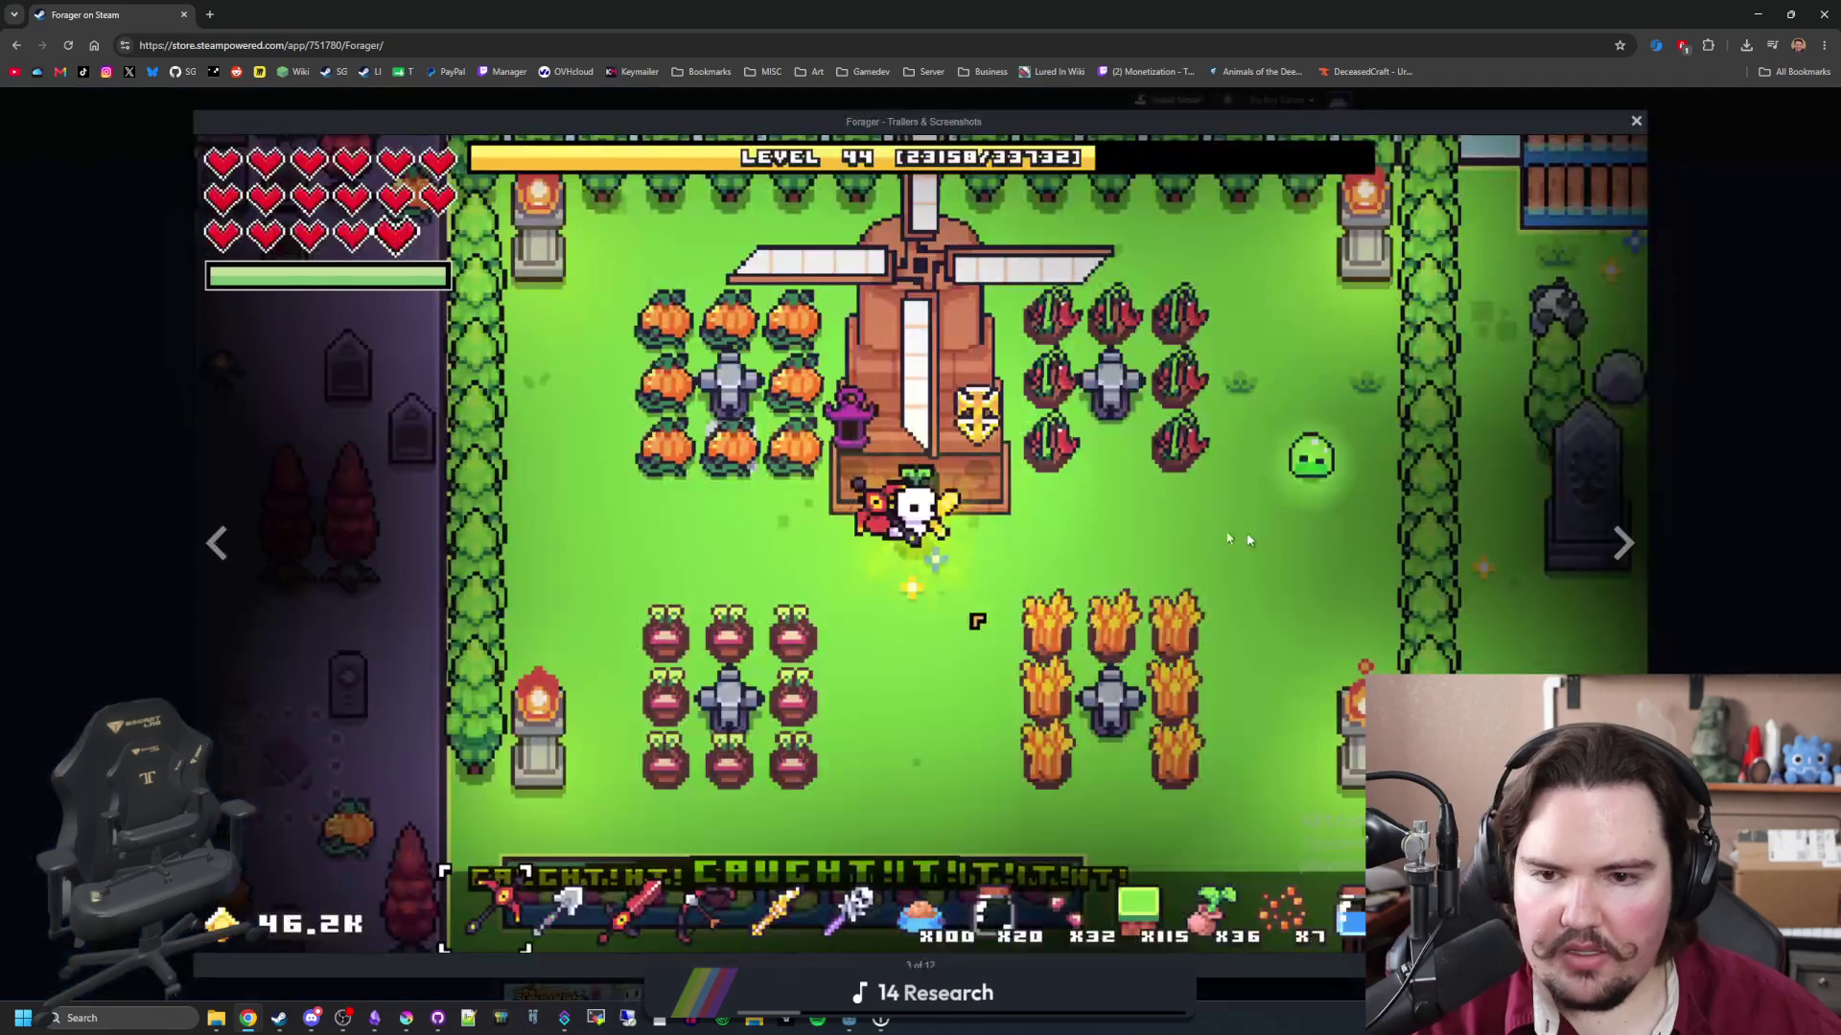
Step: Flip back and forth through the Forager screenshots, close the viewer, and open a new tab
click(1618, 543)
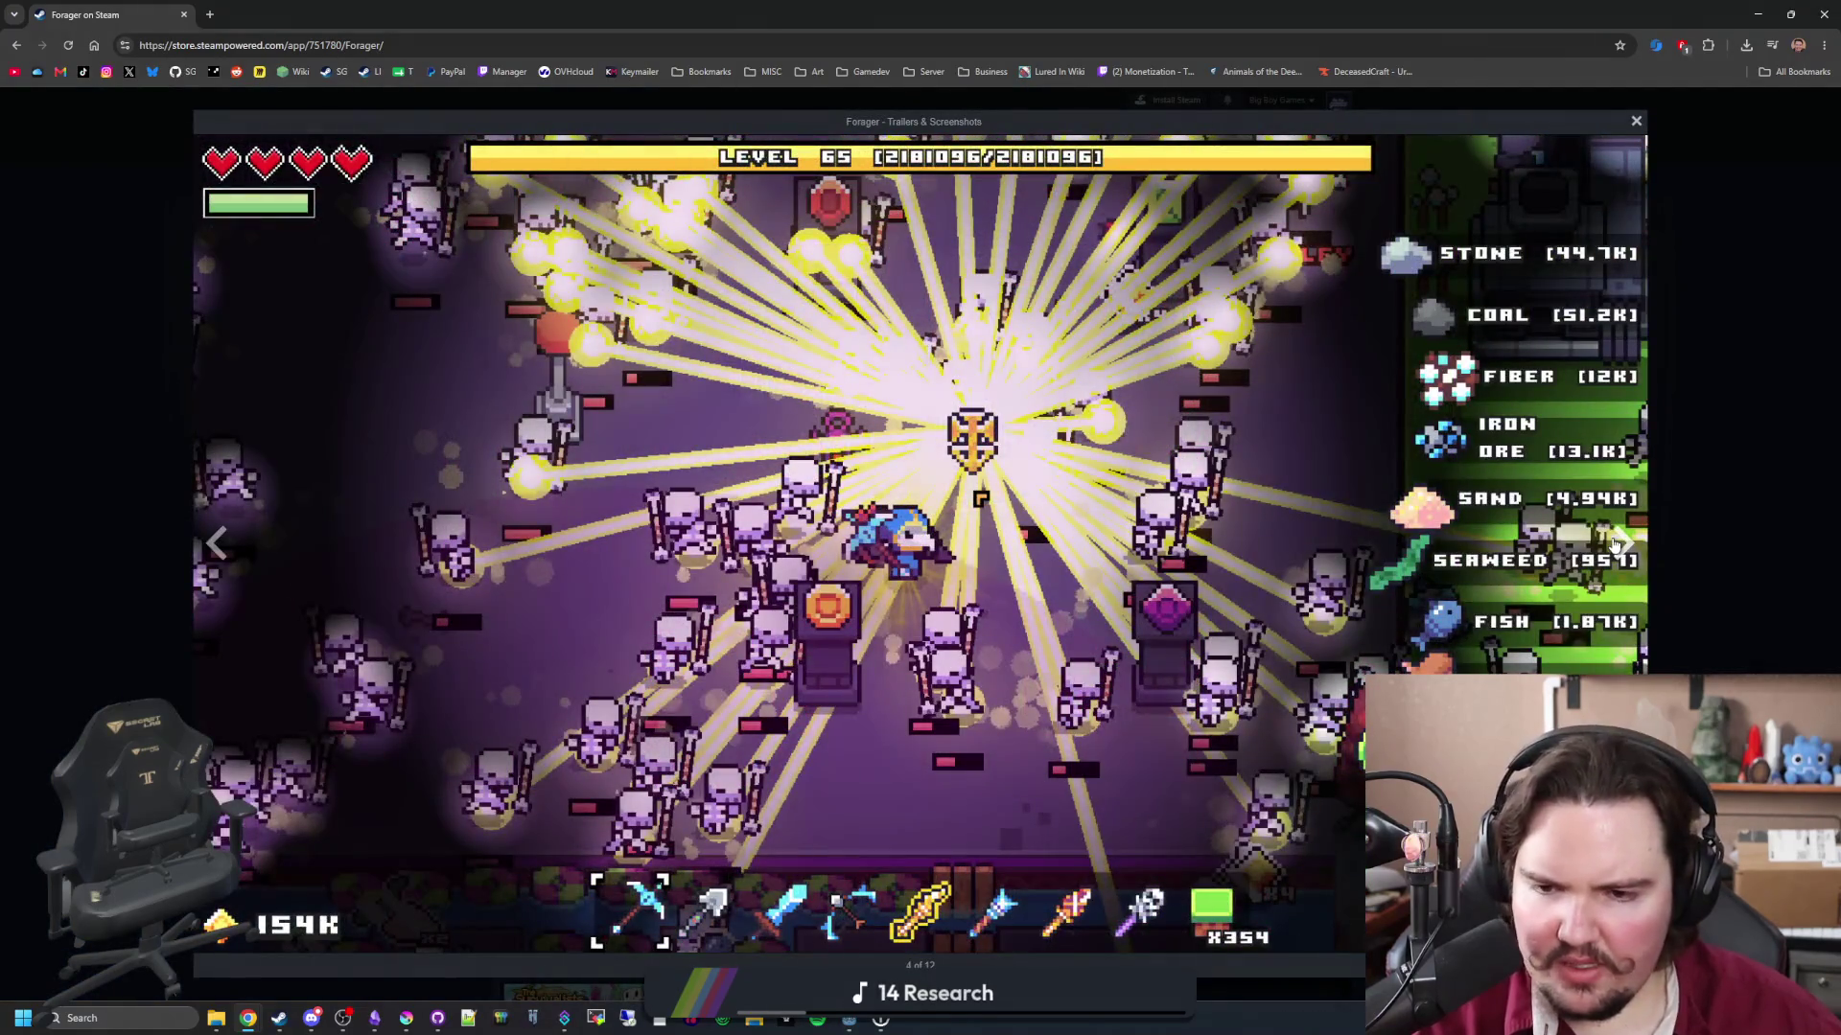
click(1616, 543)
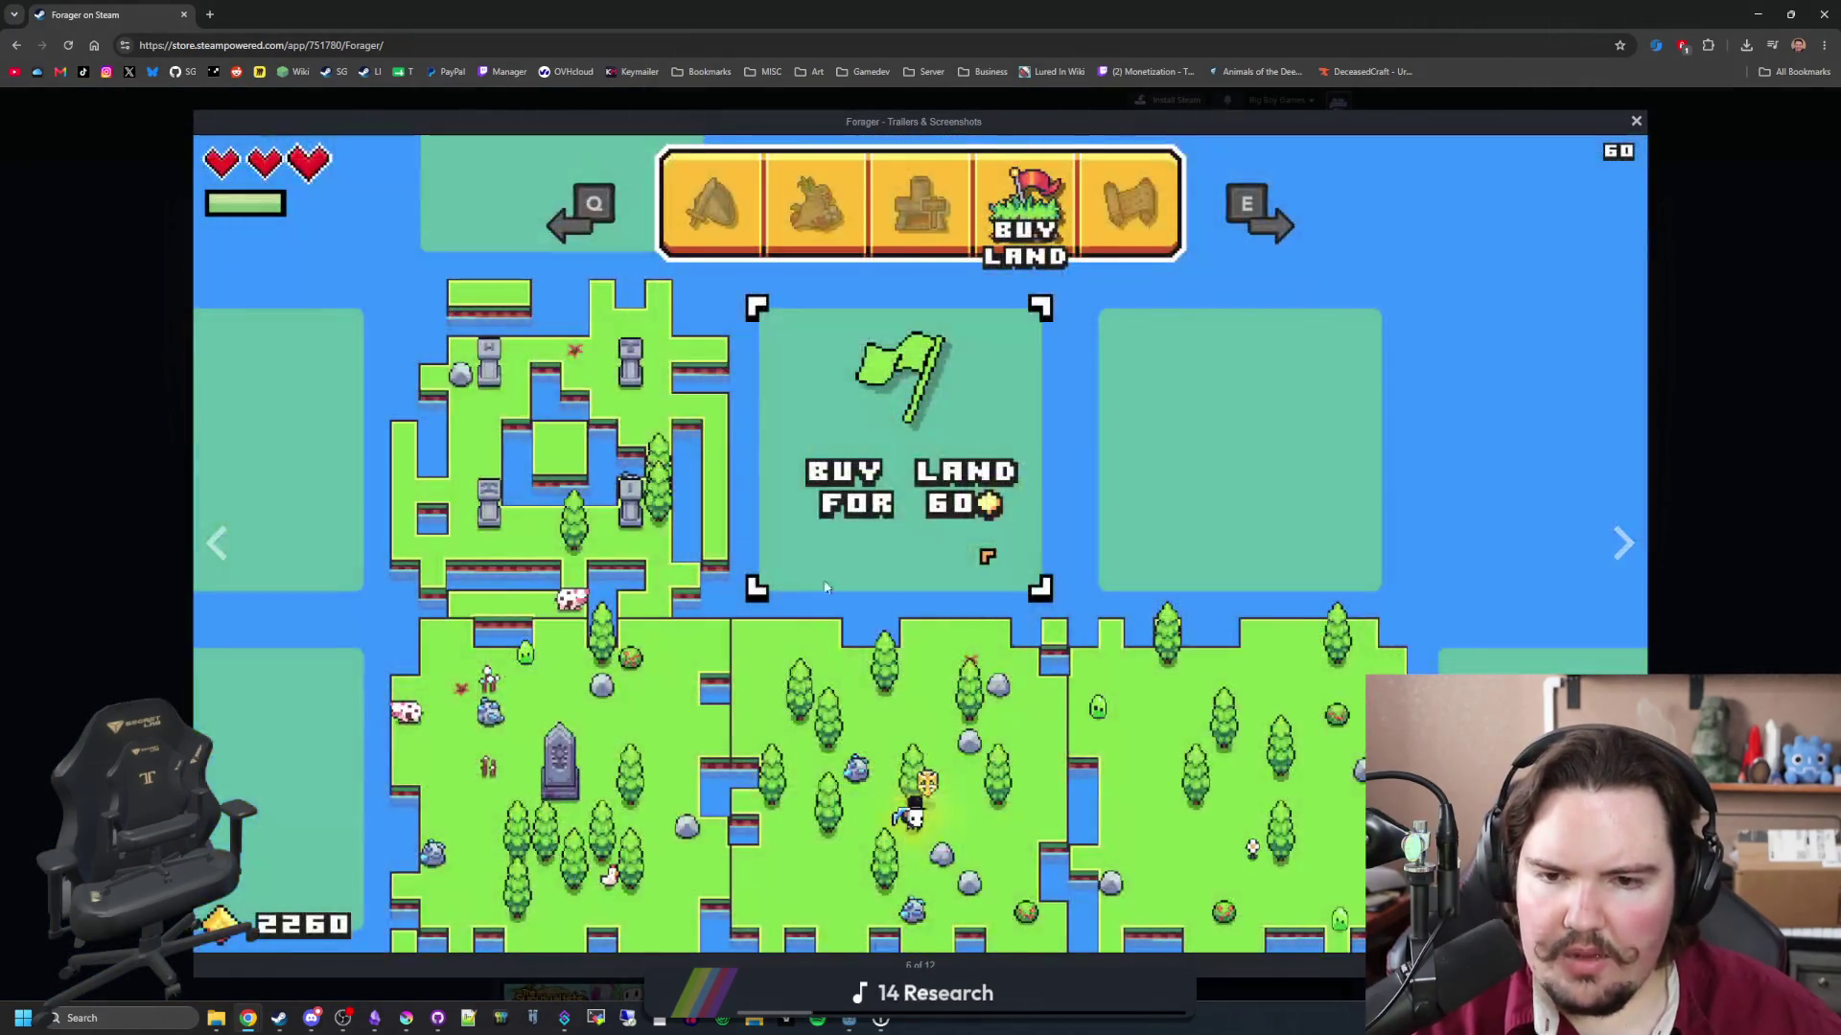
key(Left)
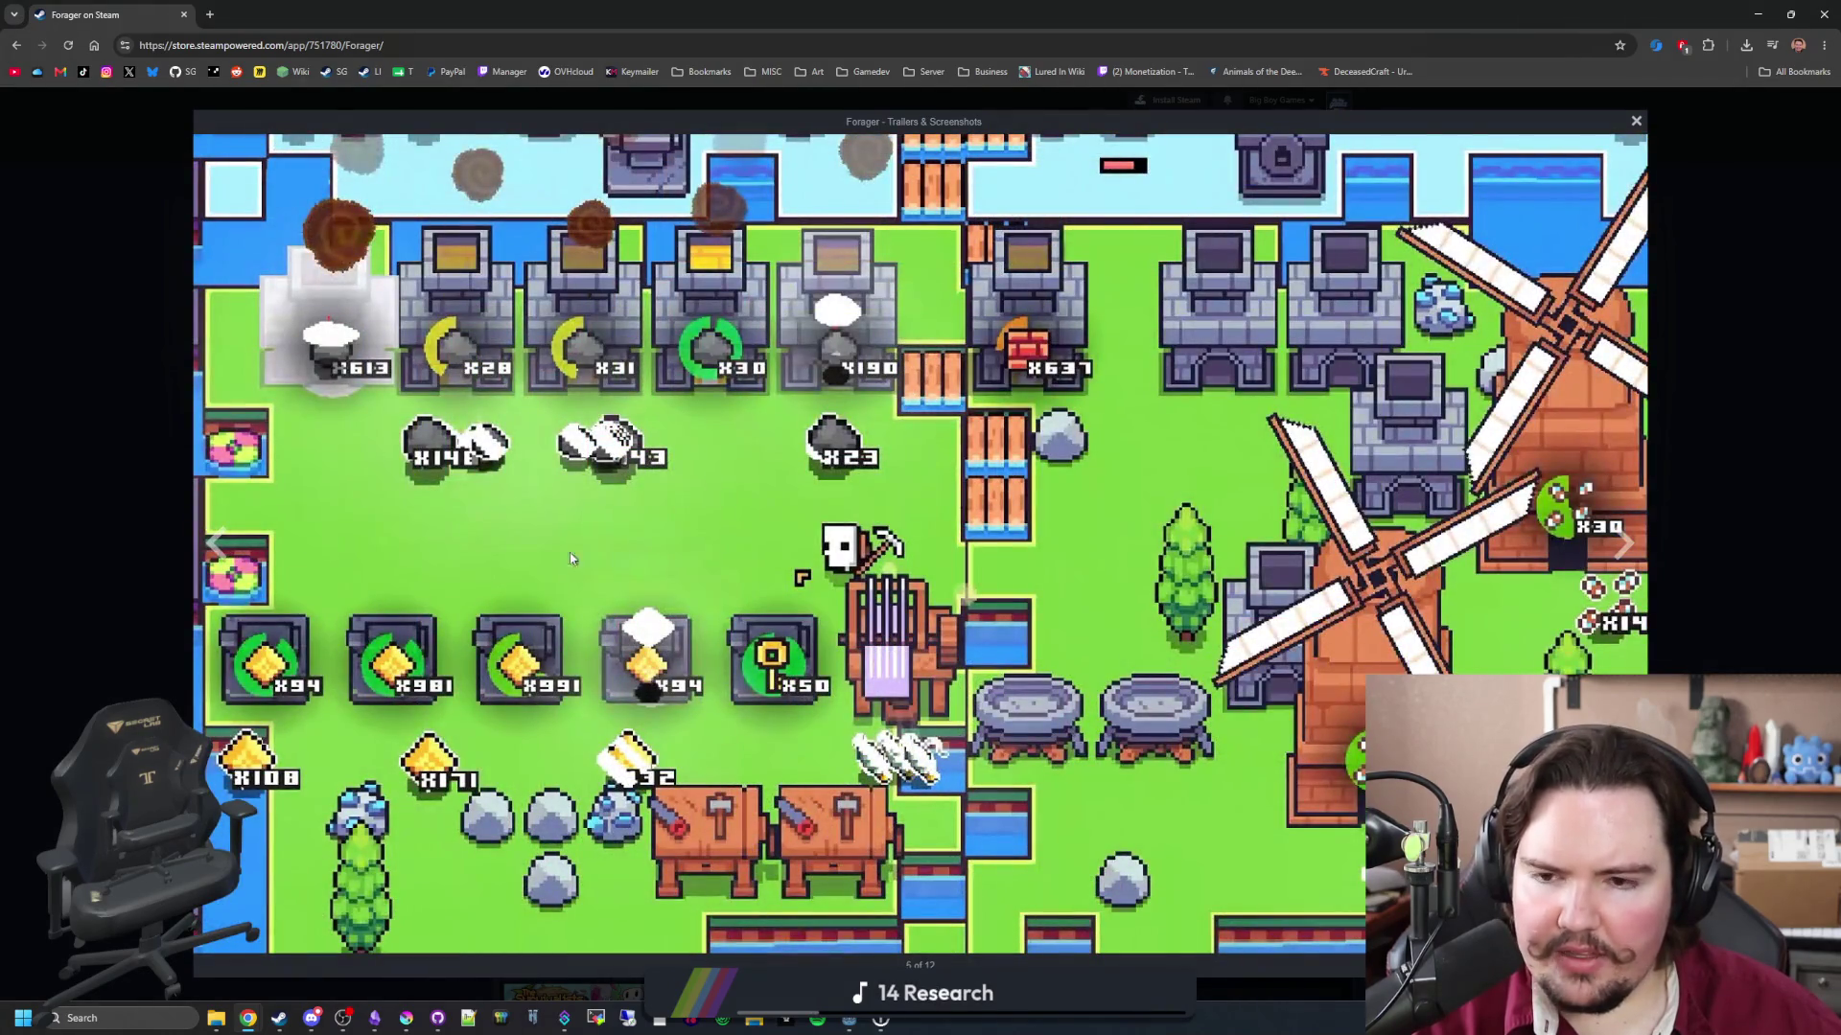
key(Left)
key(Left)
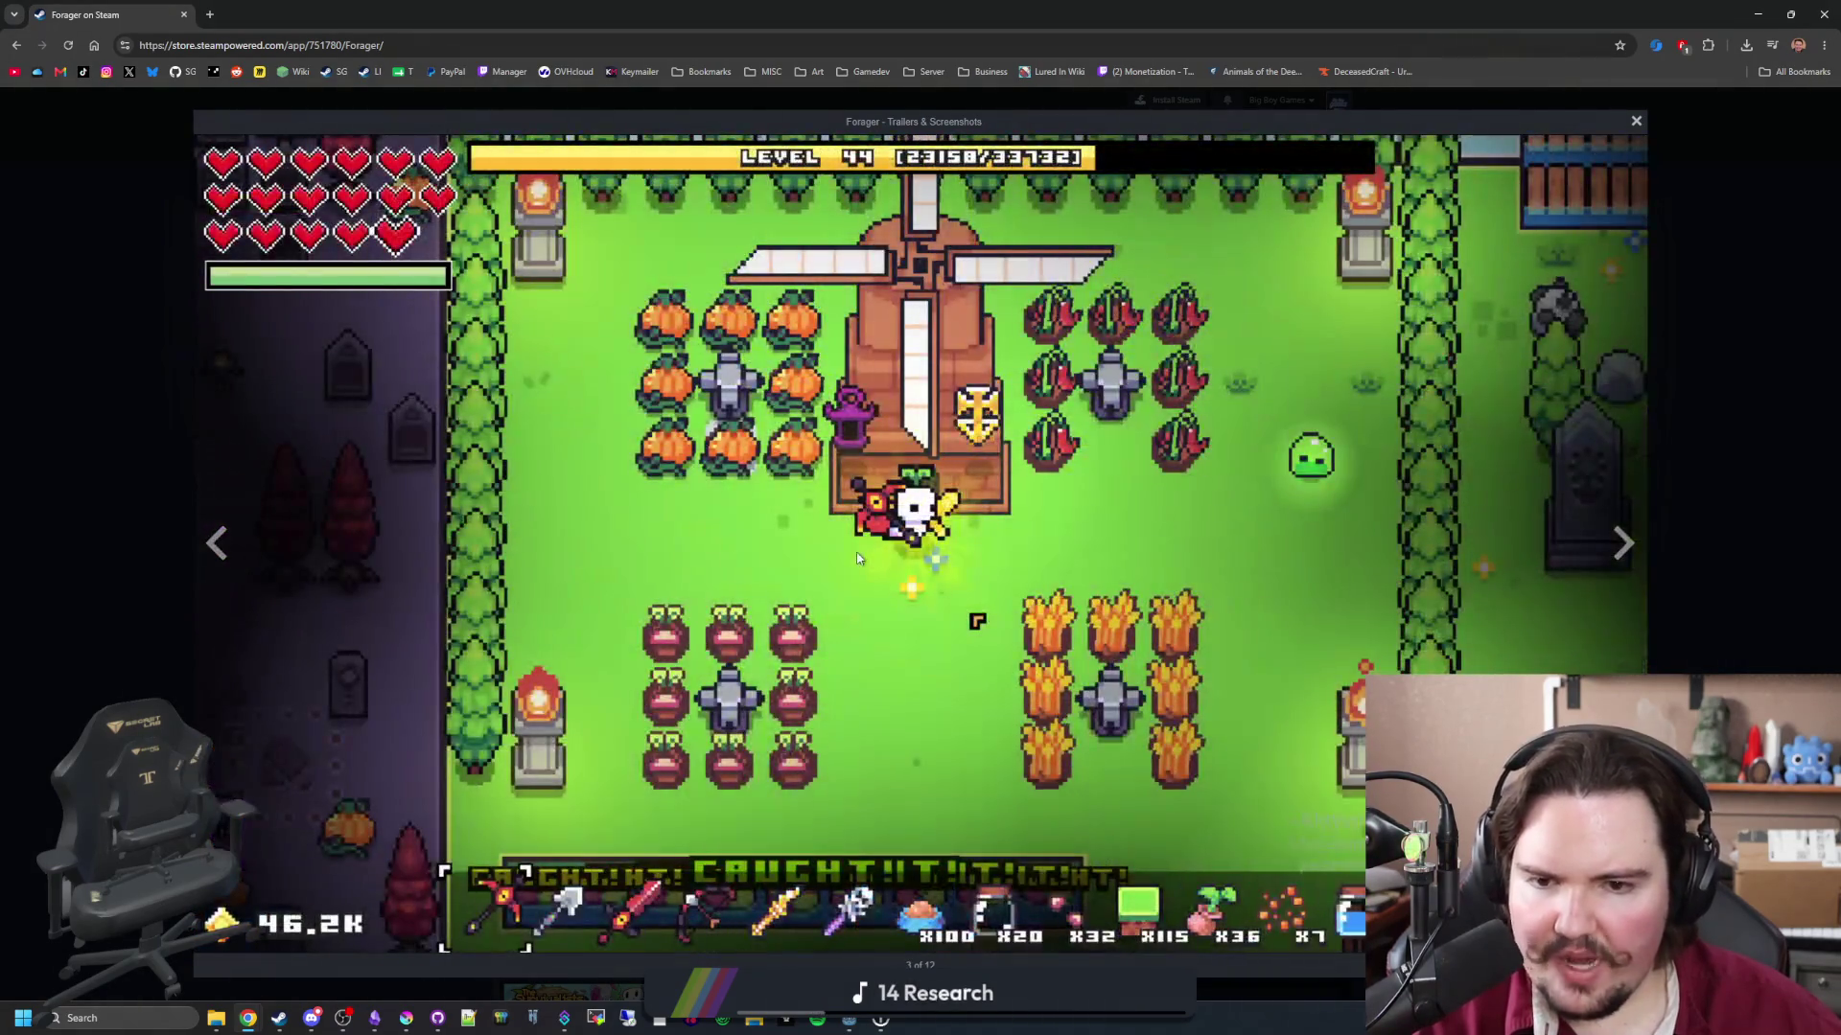
click(1620, 544)
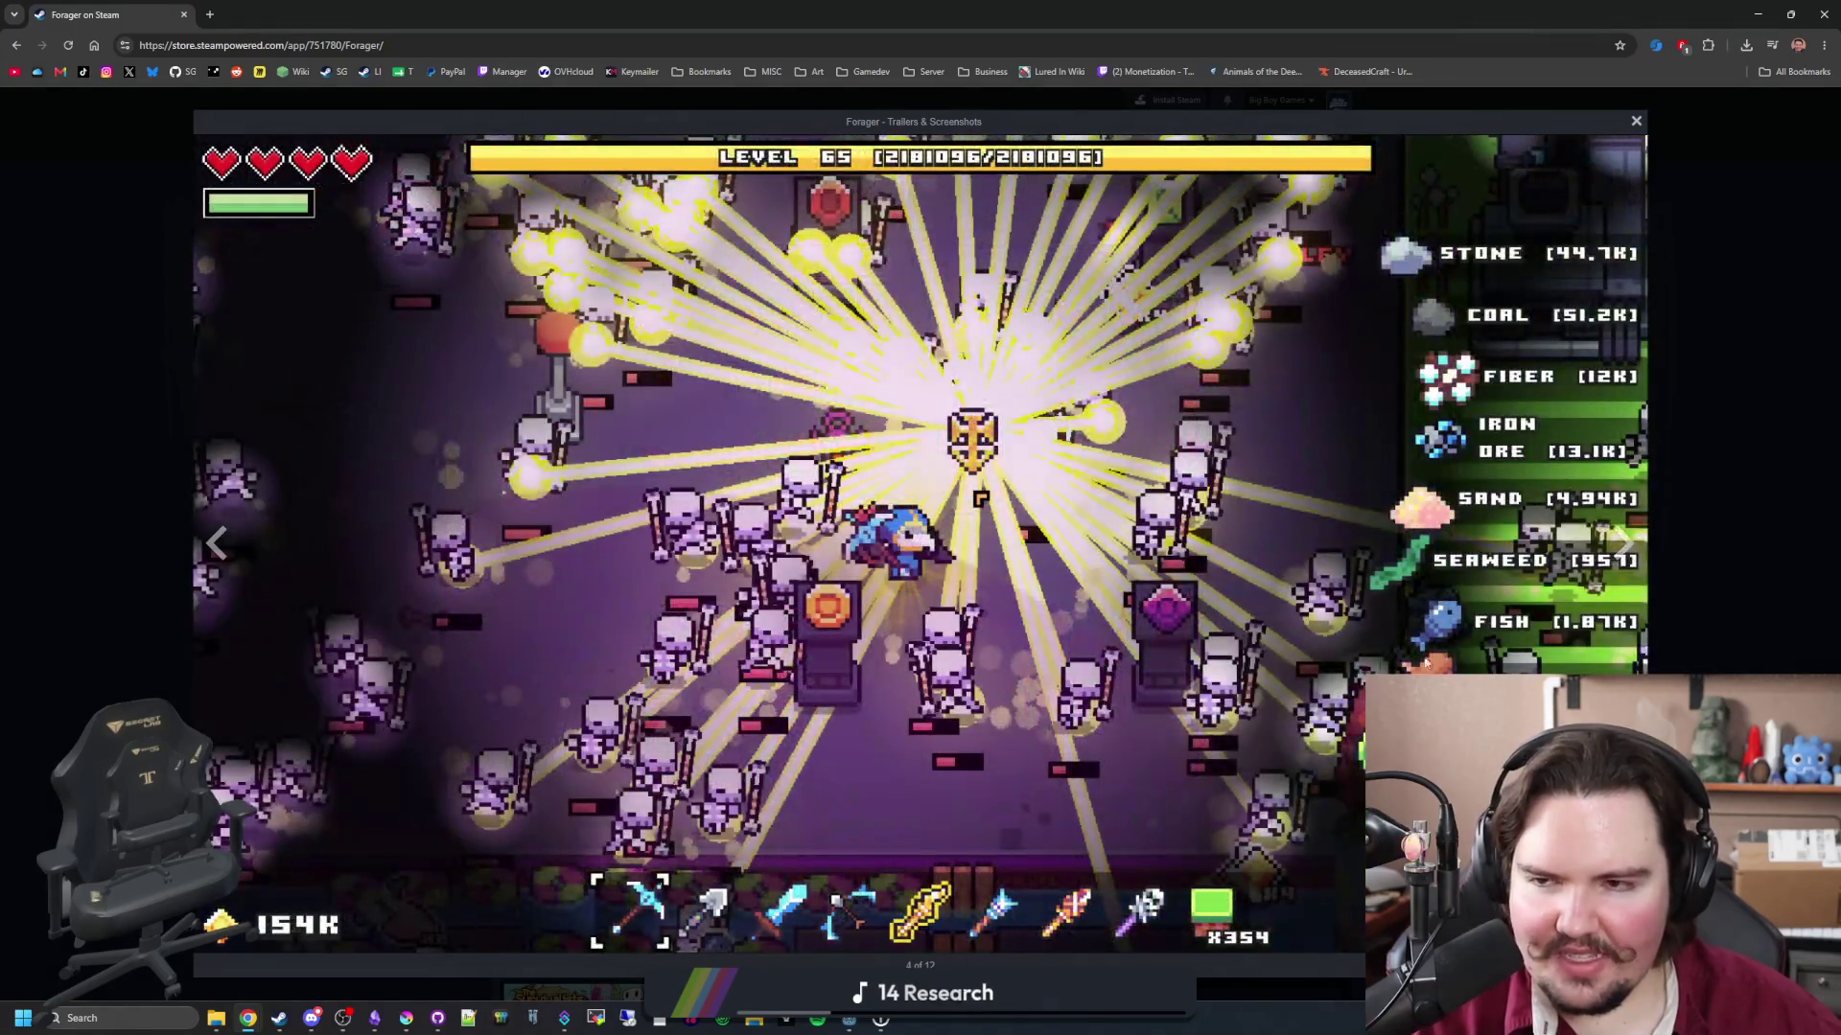
click(1621, 544)
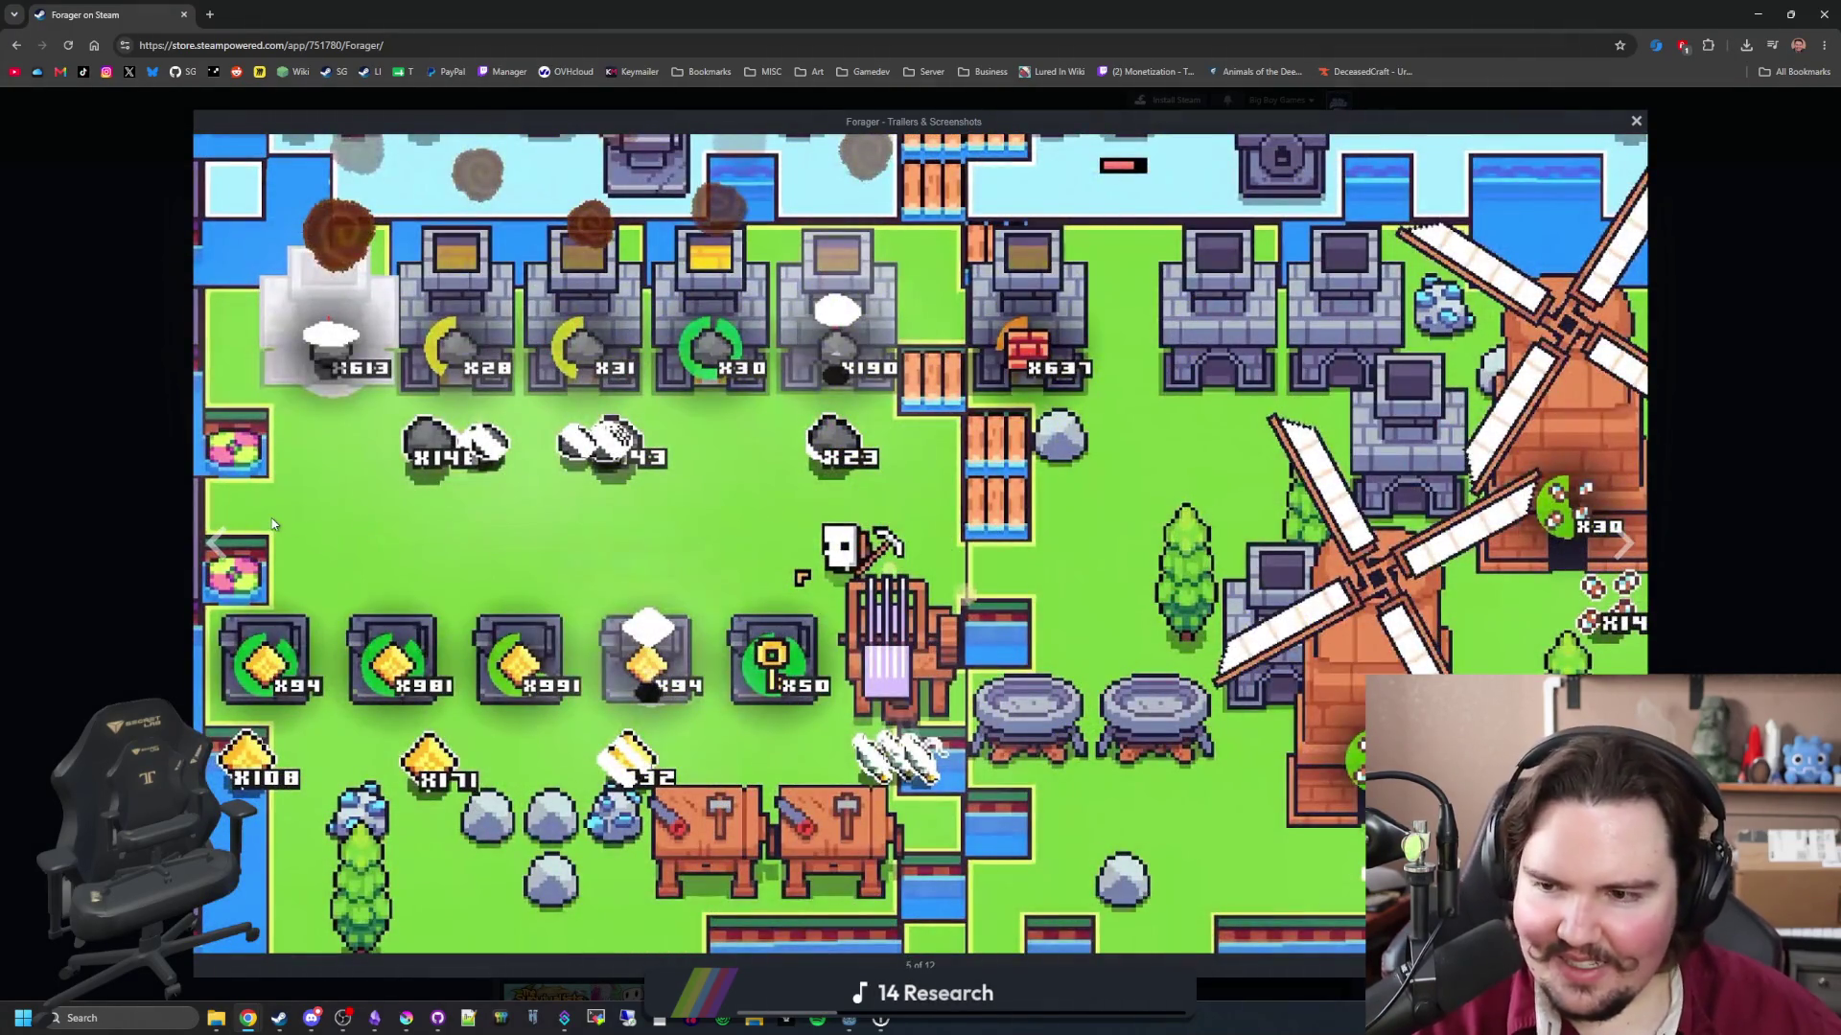
click(221, 539)
click(221, 539)
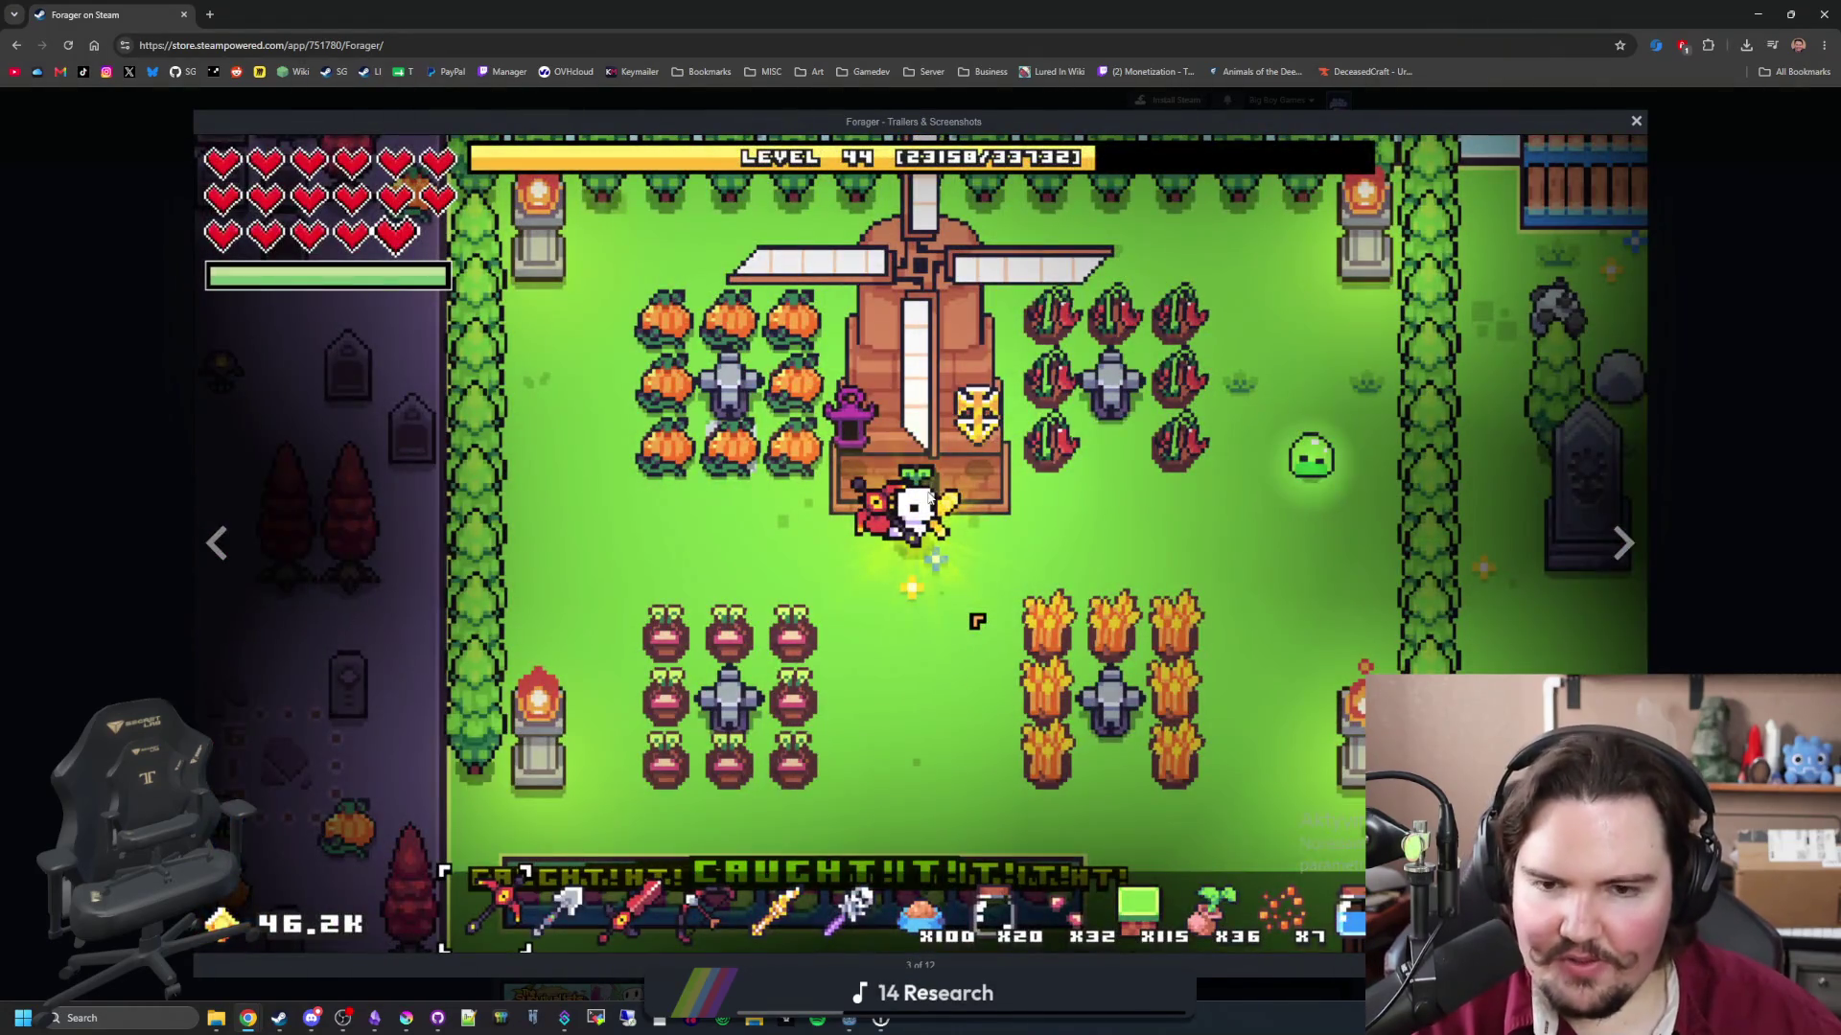
click(220, 541)
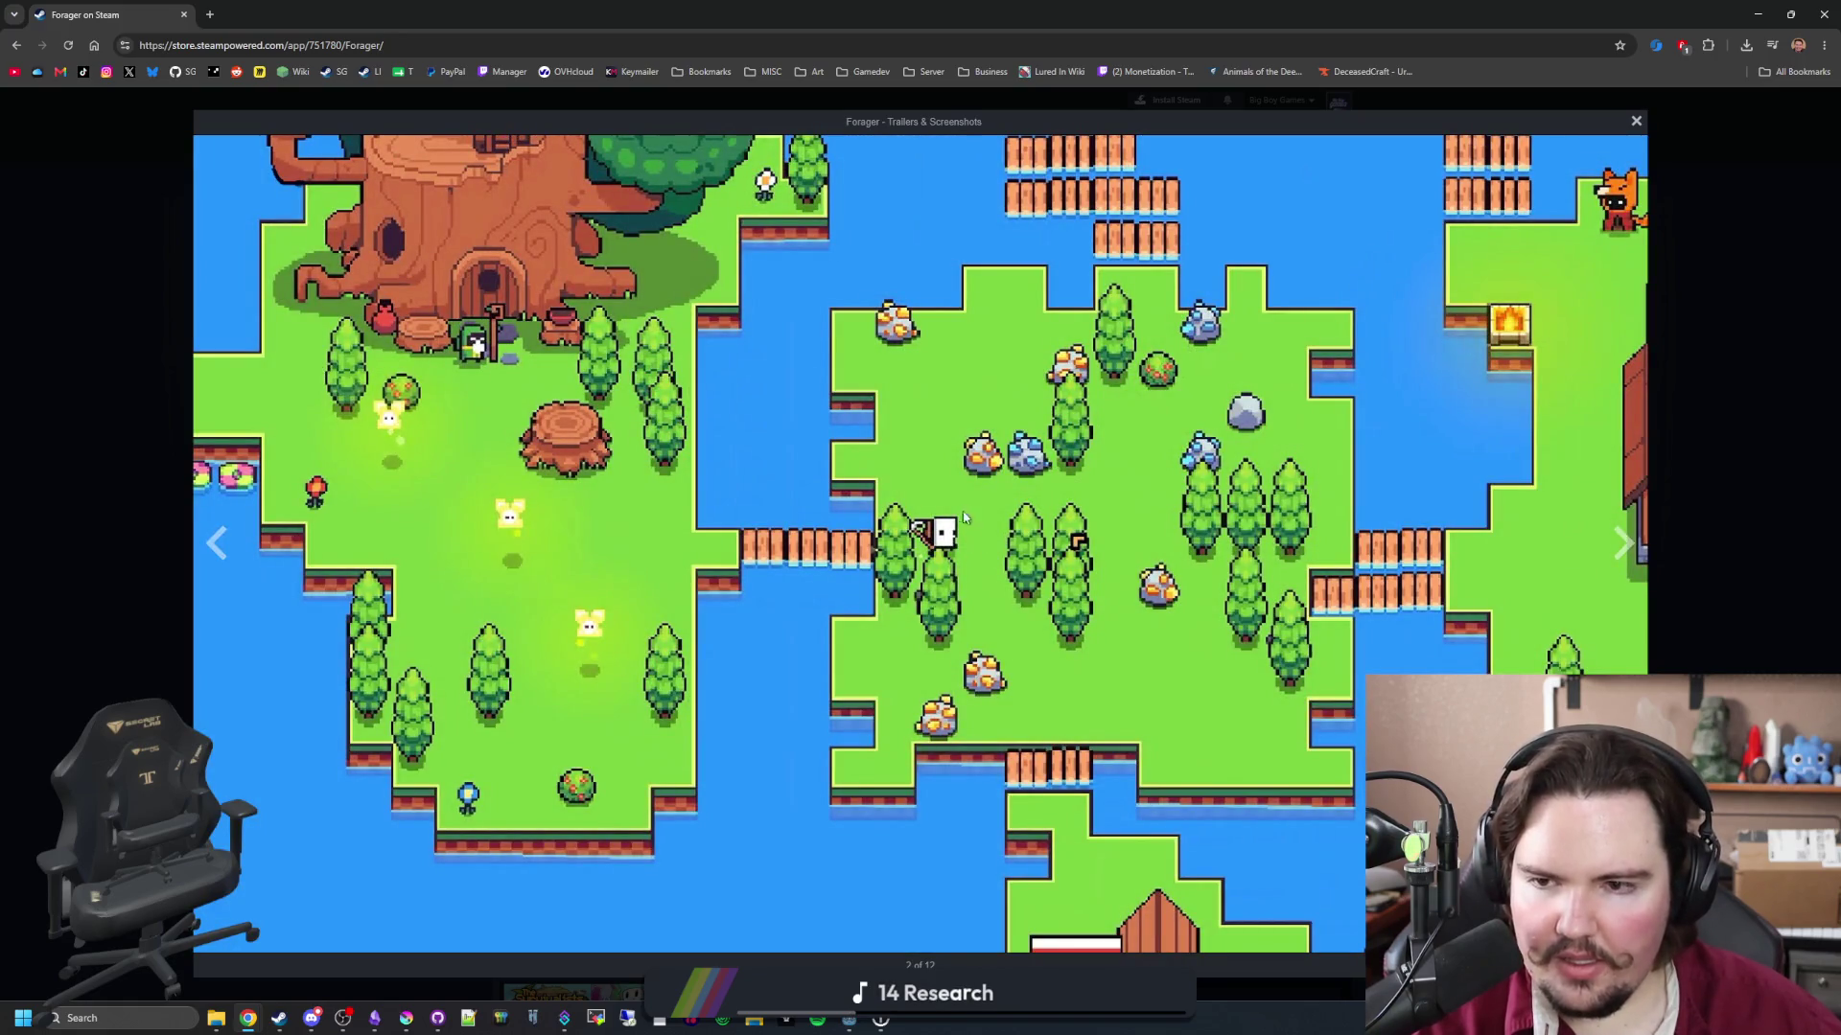
click(1614, 556)
click(1614, 556)
click(1614, 556)
click(1614, 556)
click(1615, 556)
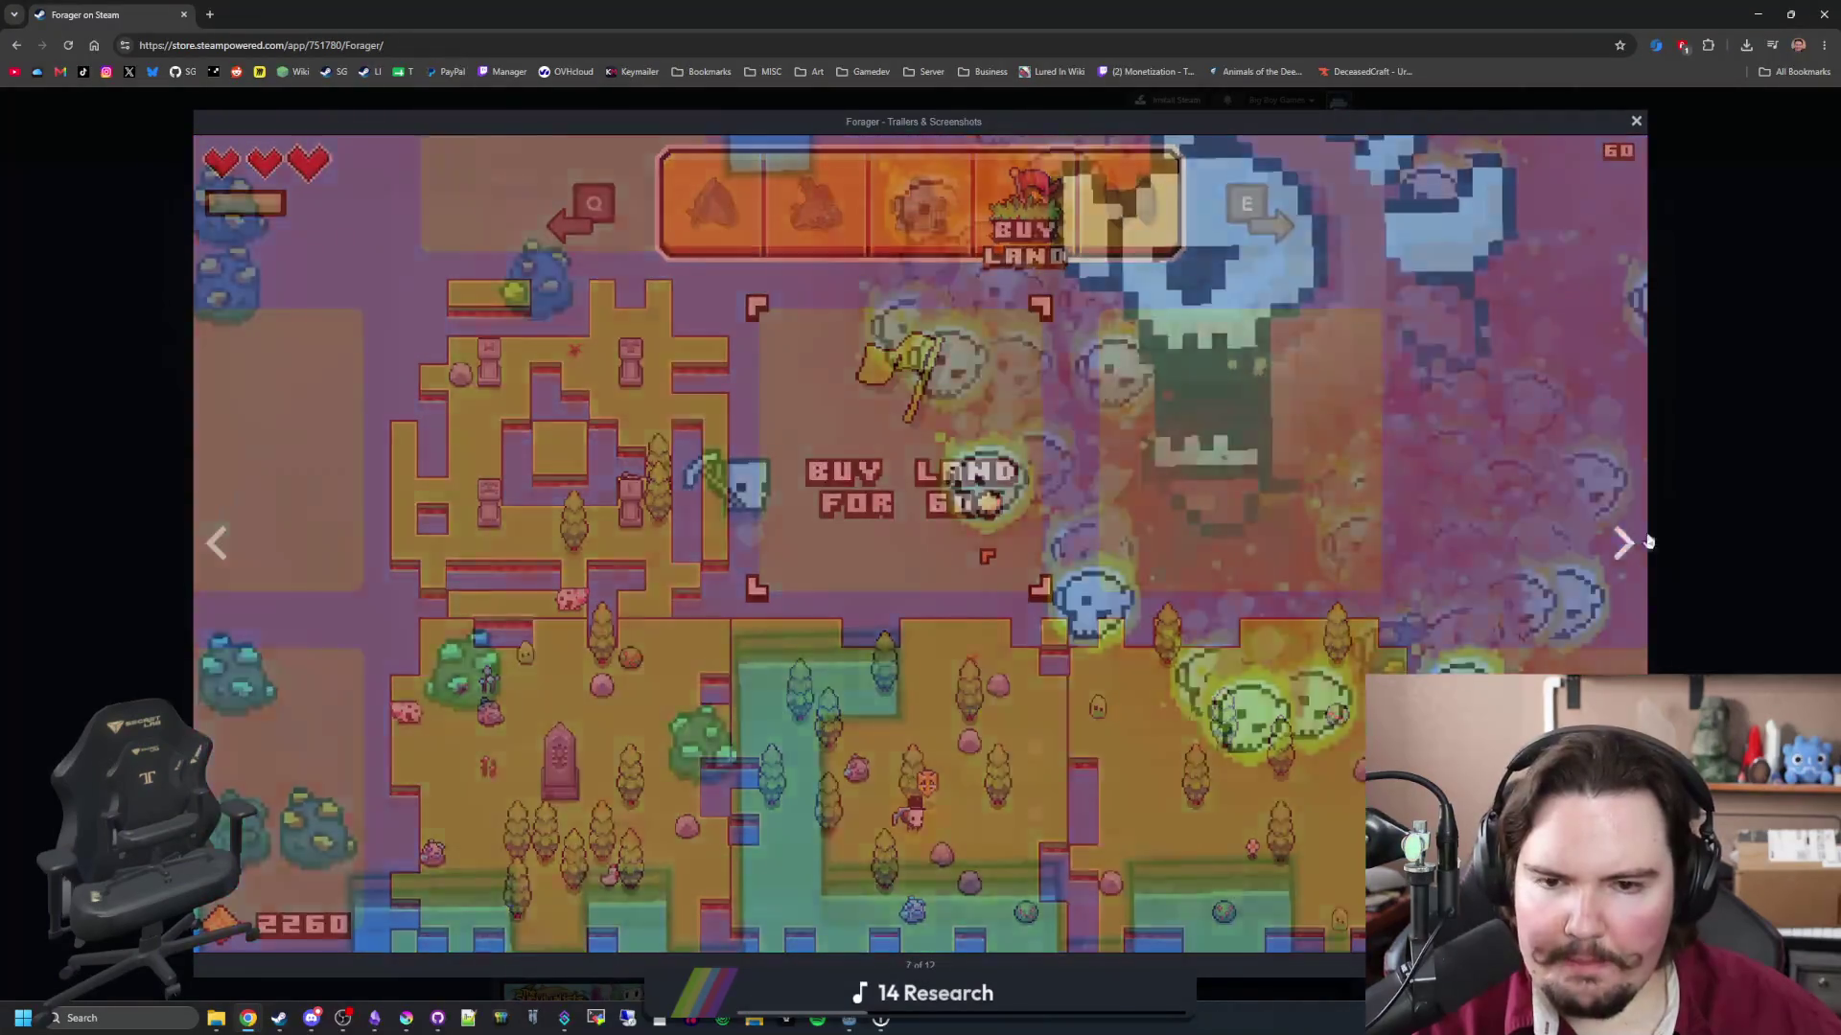
key(Escape)
click(207, 13)
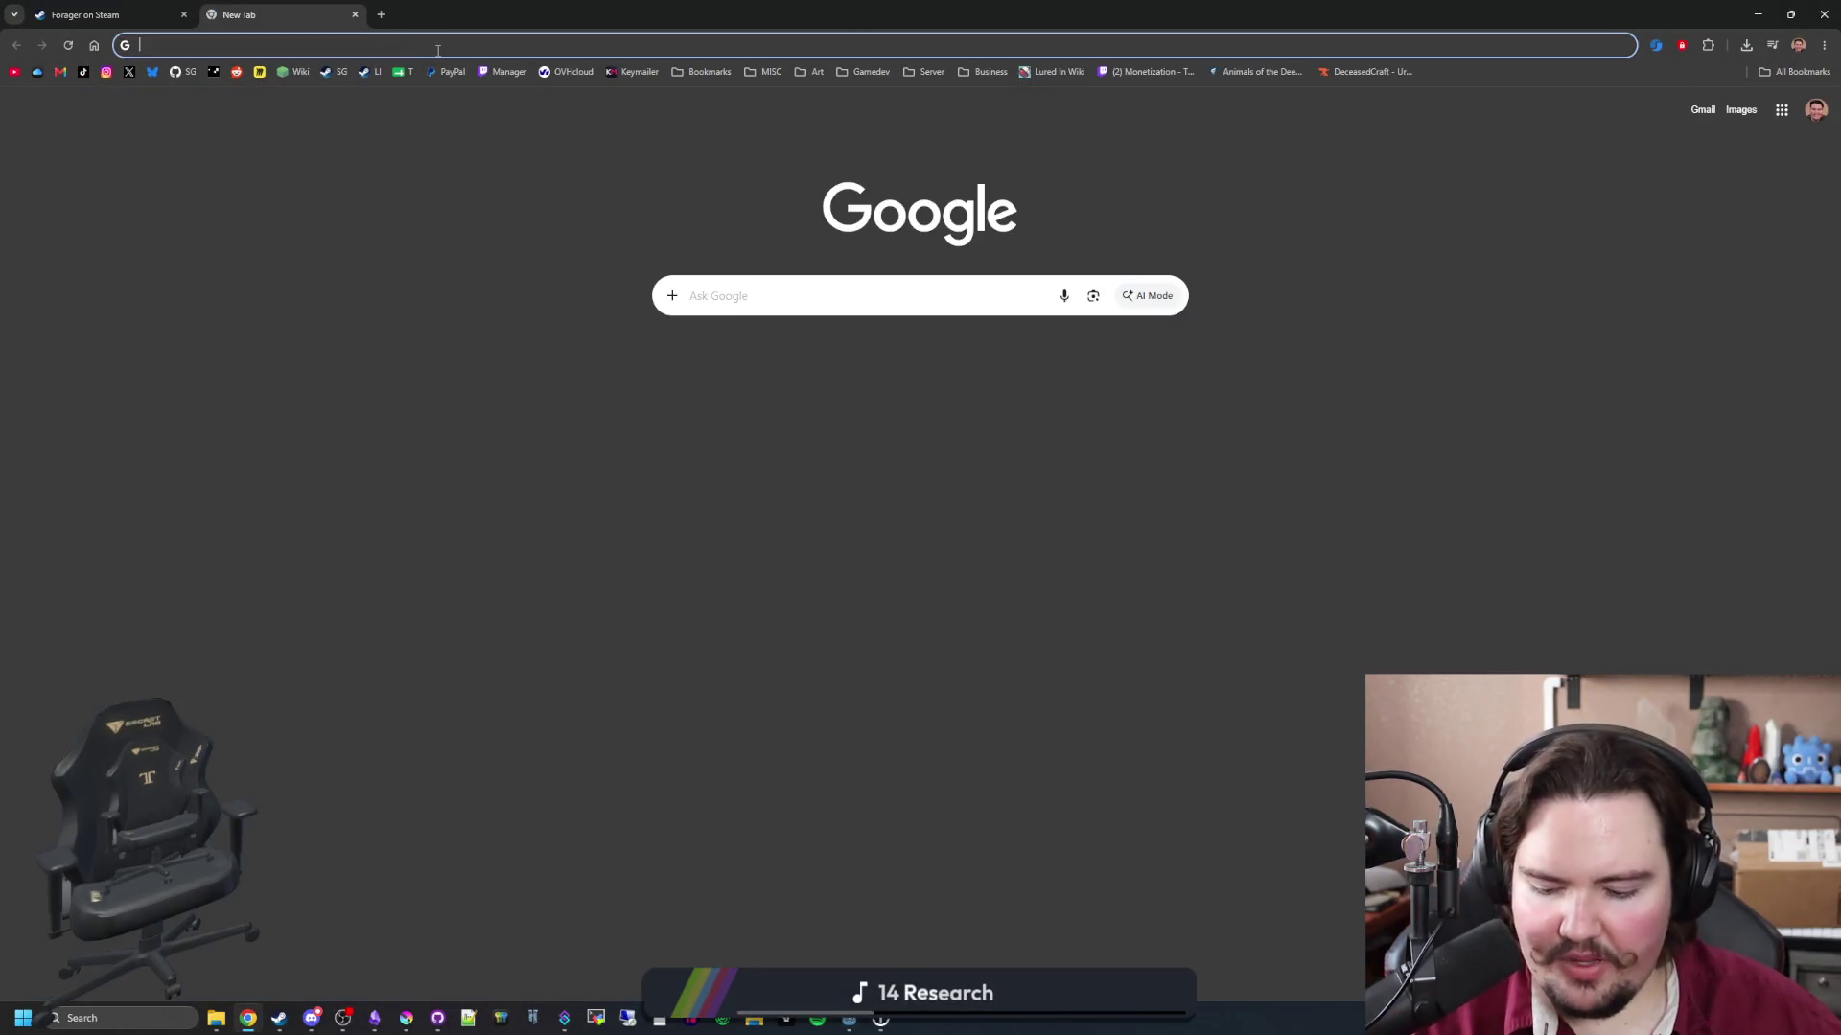
Step: Search for 'fez', open the FEZ store page, and view the red curtain screenshot full size
text(fez)
key(Return)
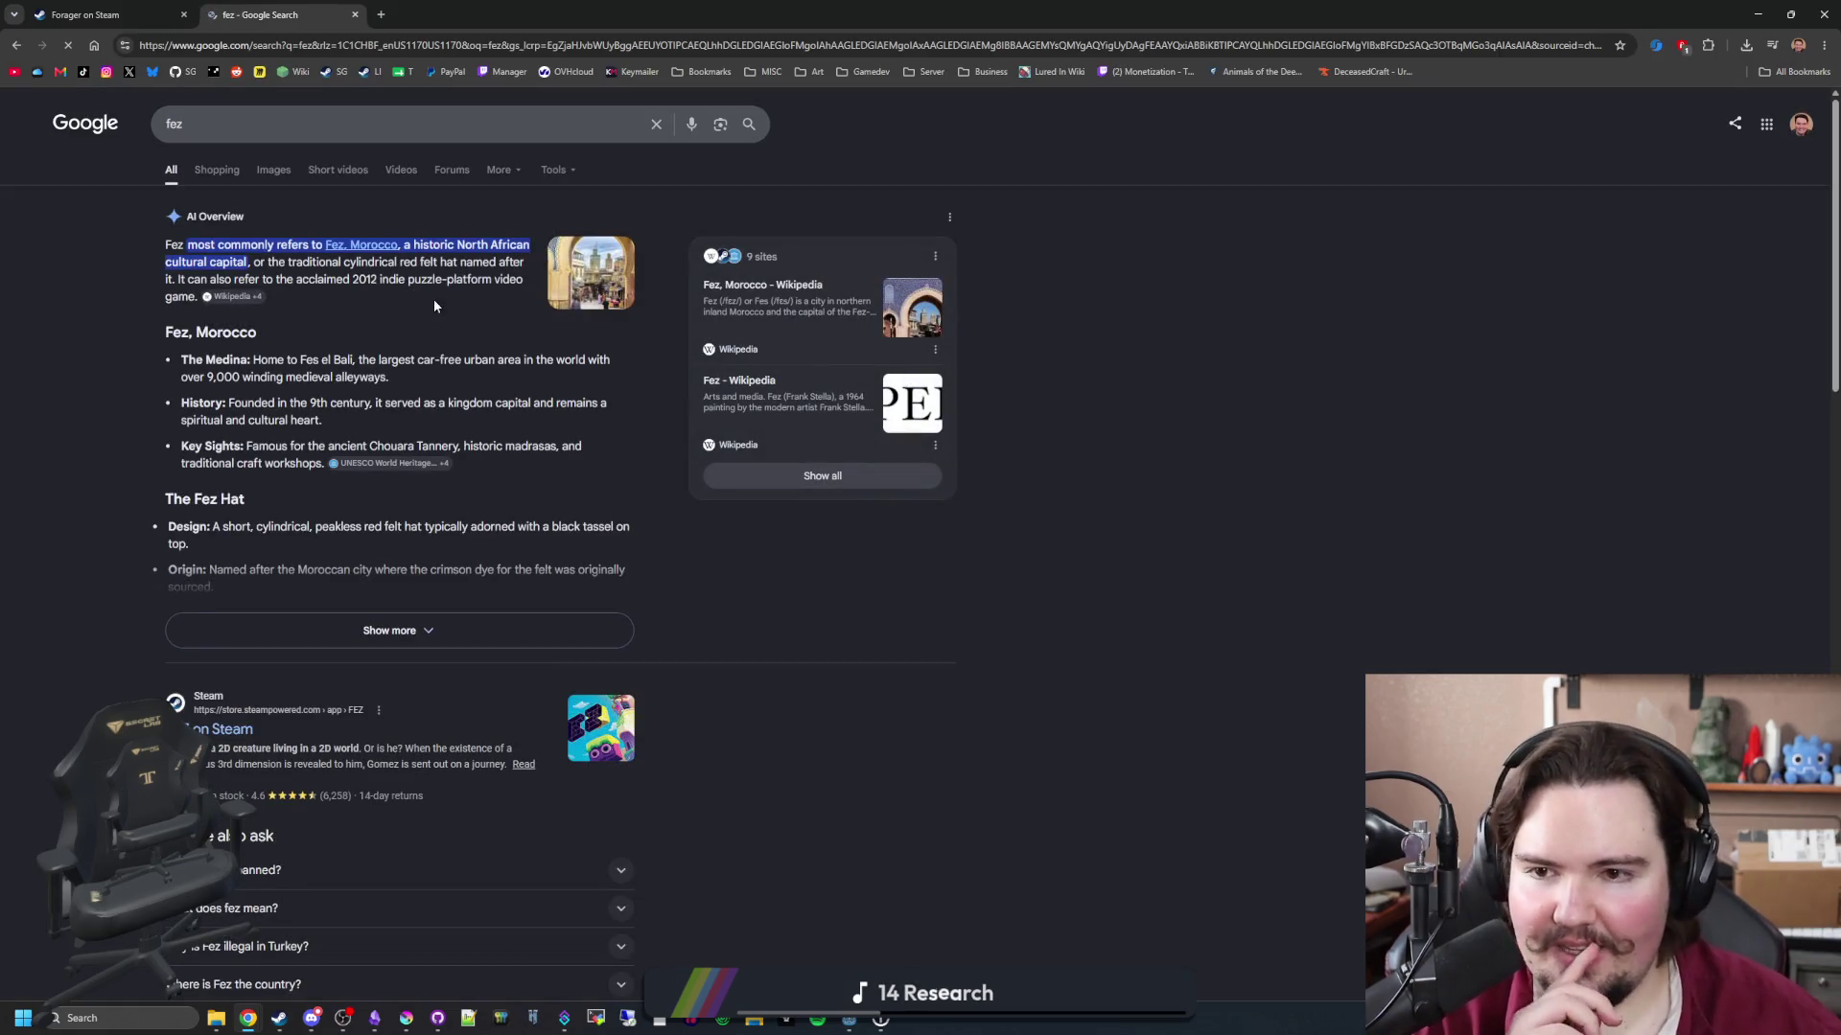
click(213, 701)
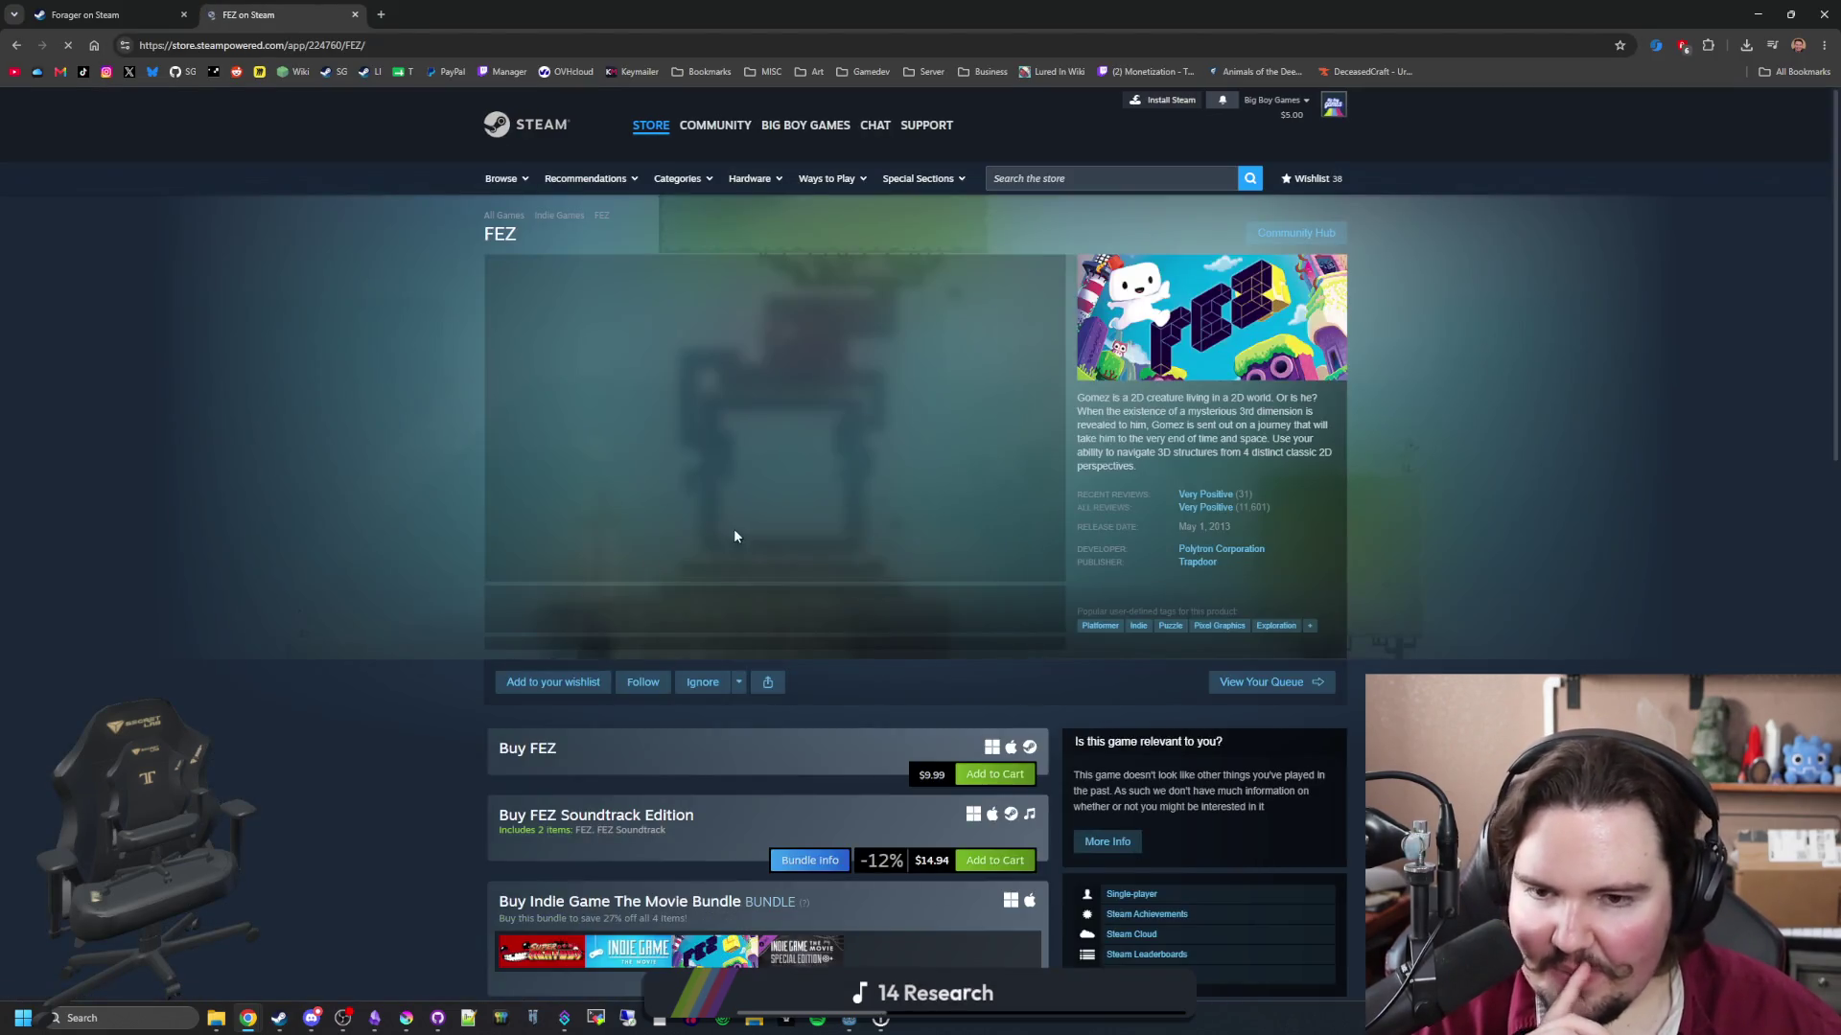
click(640, 625)
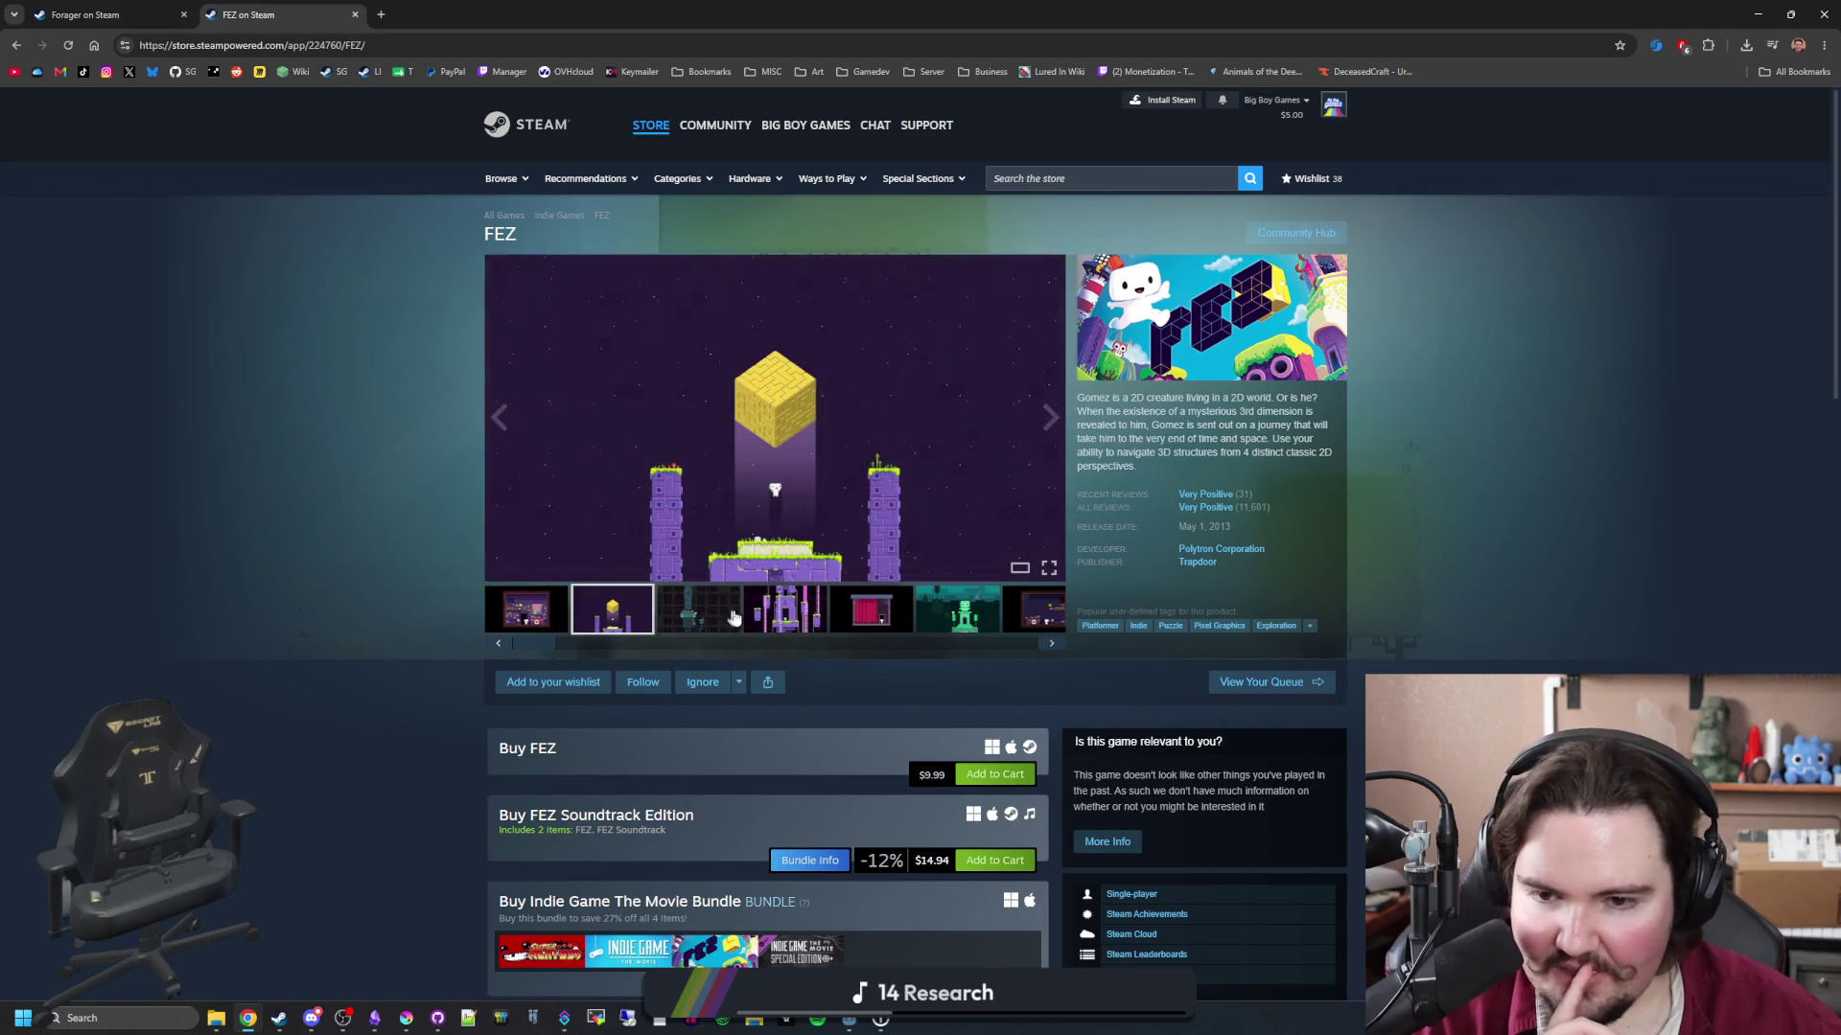
click(868, 618)
click(737, 497)
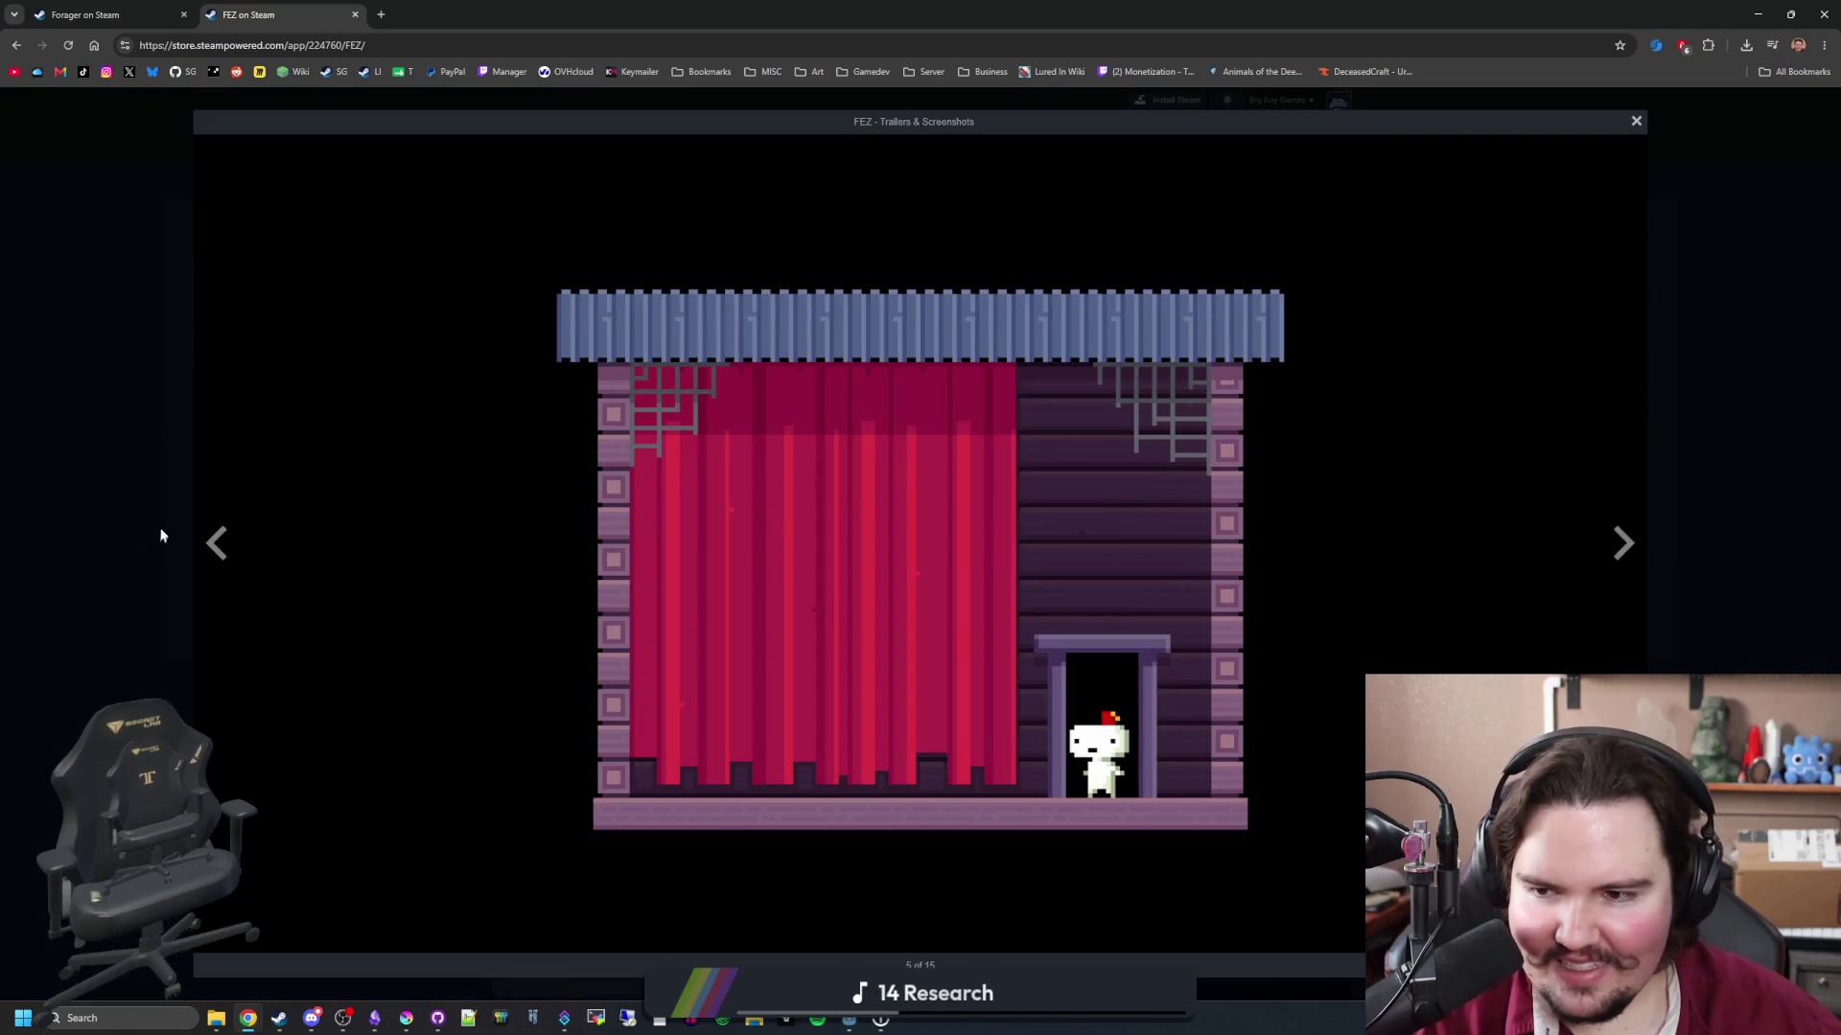
Step: Step through the FEZ screenshots in the full-size viewer, then close it
click(216, 543)
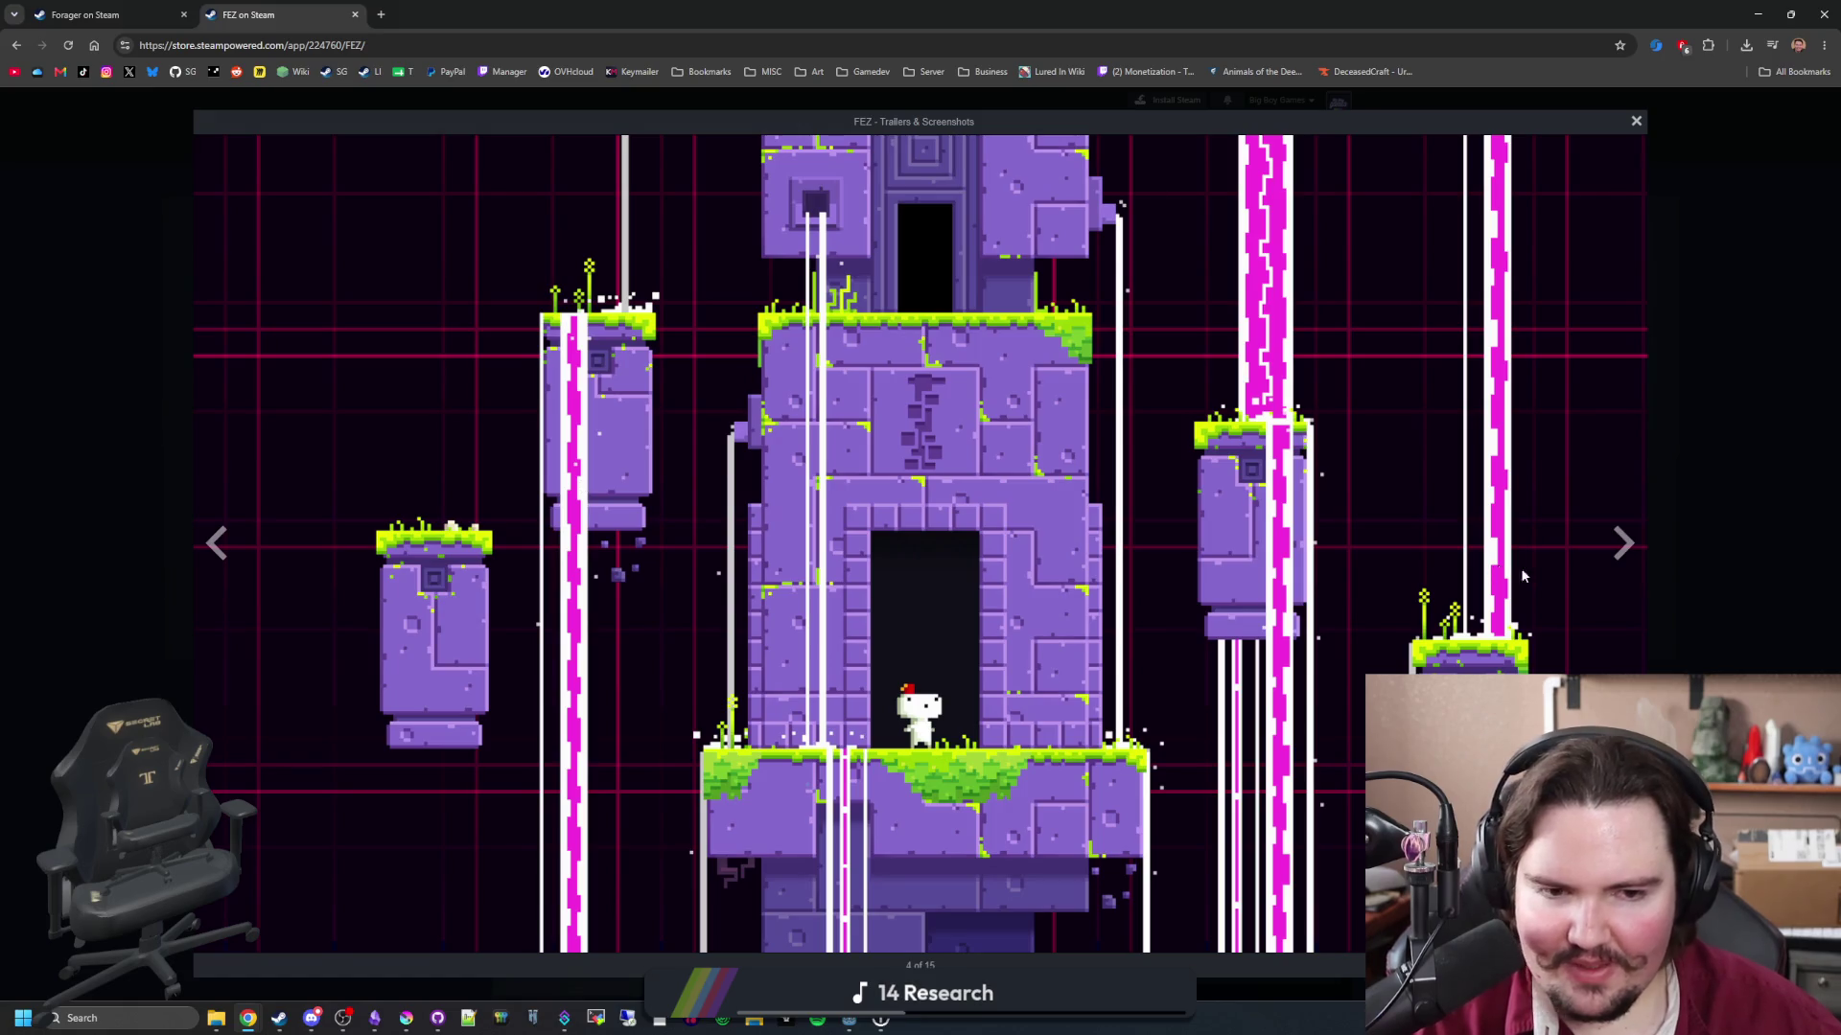
click(1624, 545)
click(1630, 553)
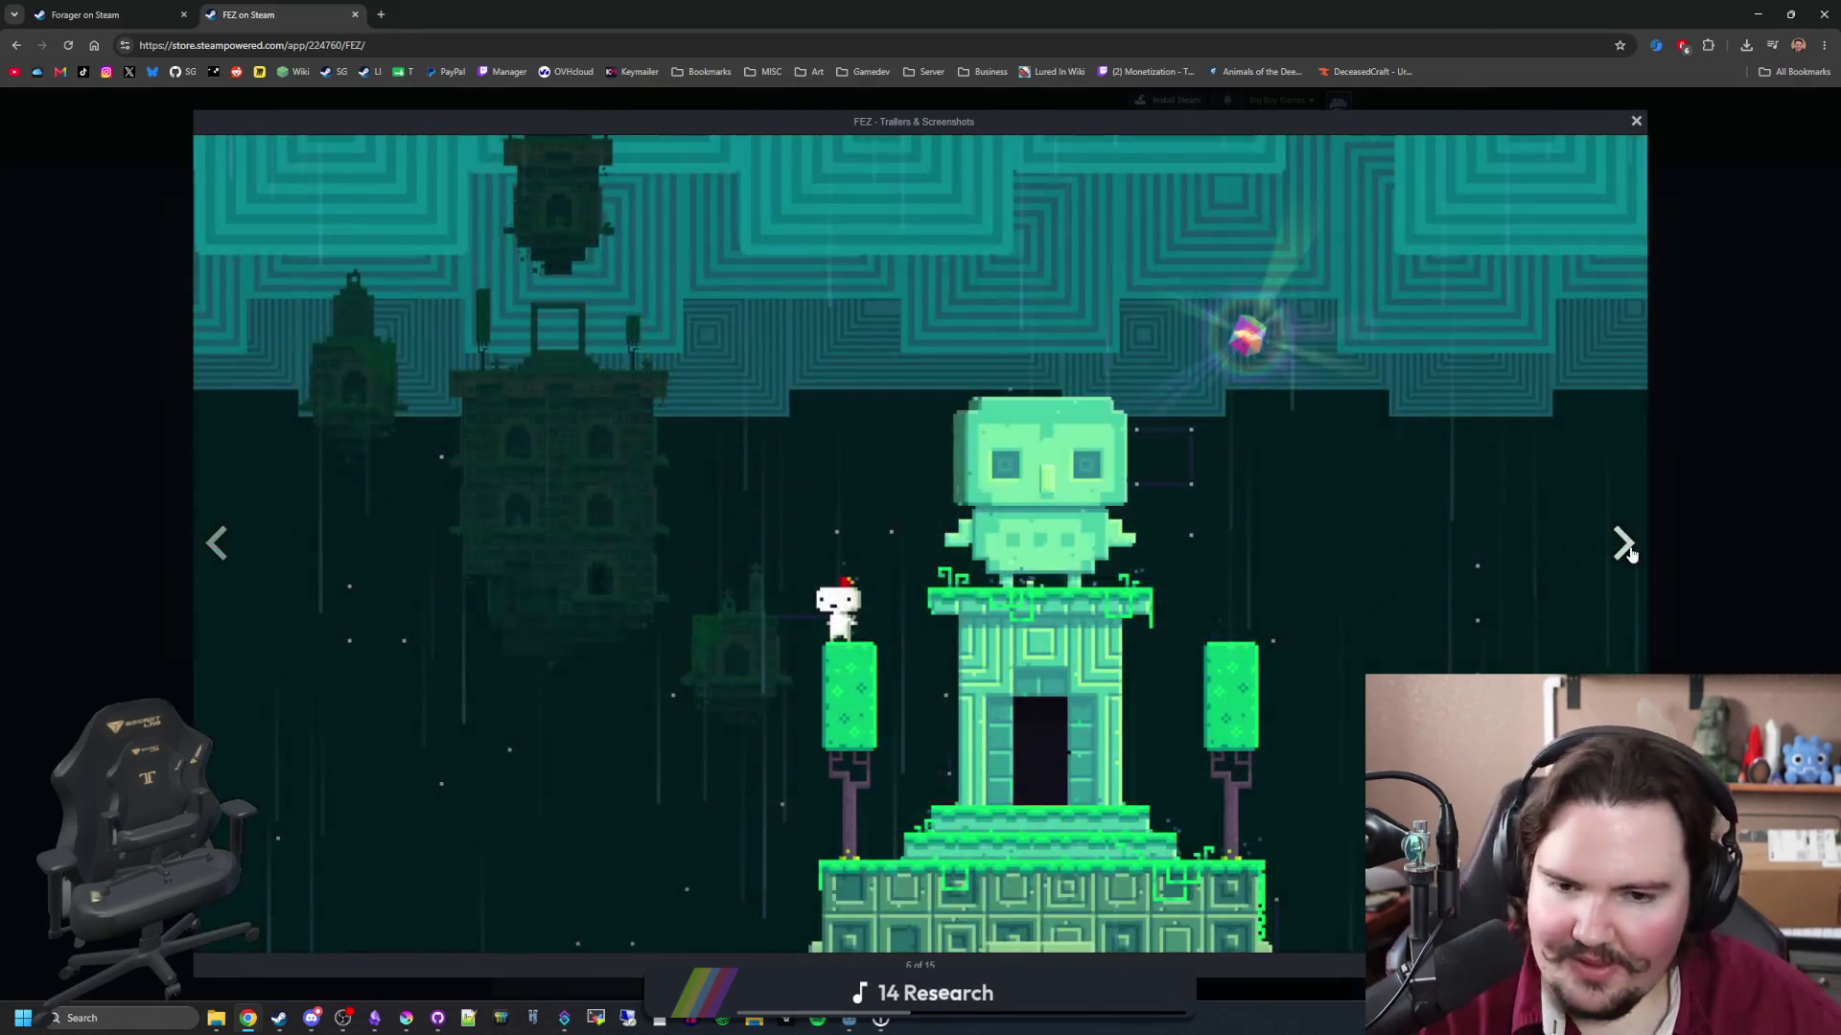
click(1630, 553)
click(1630, 553)
click(1629, 553)
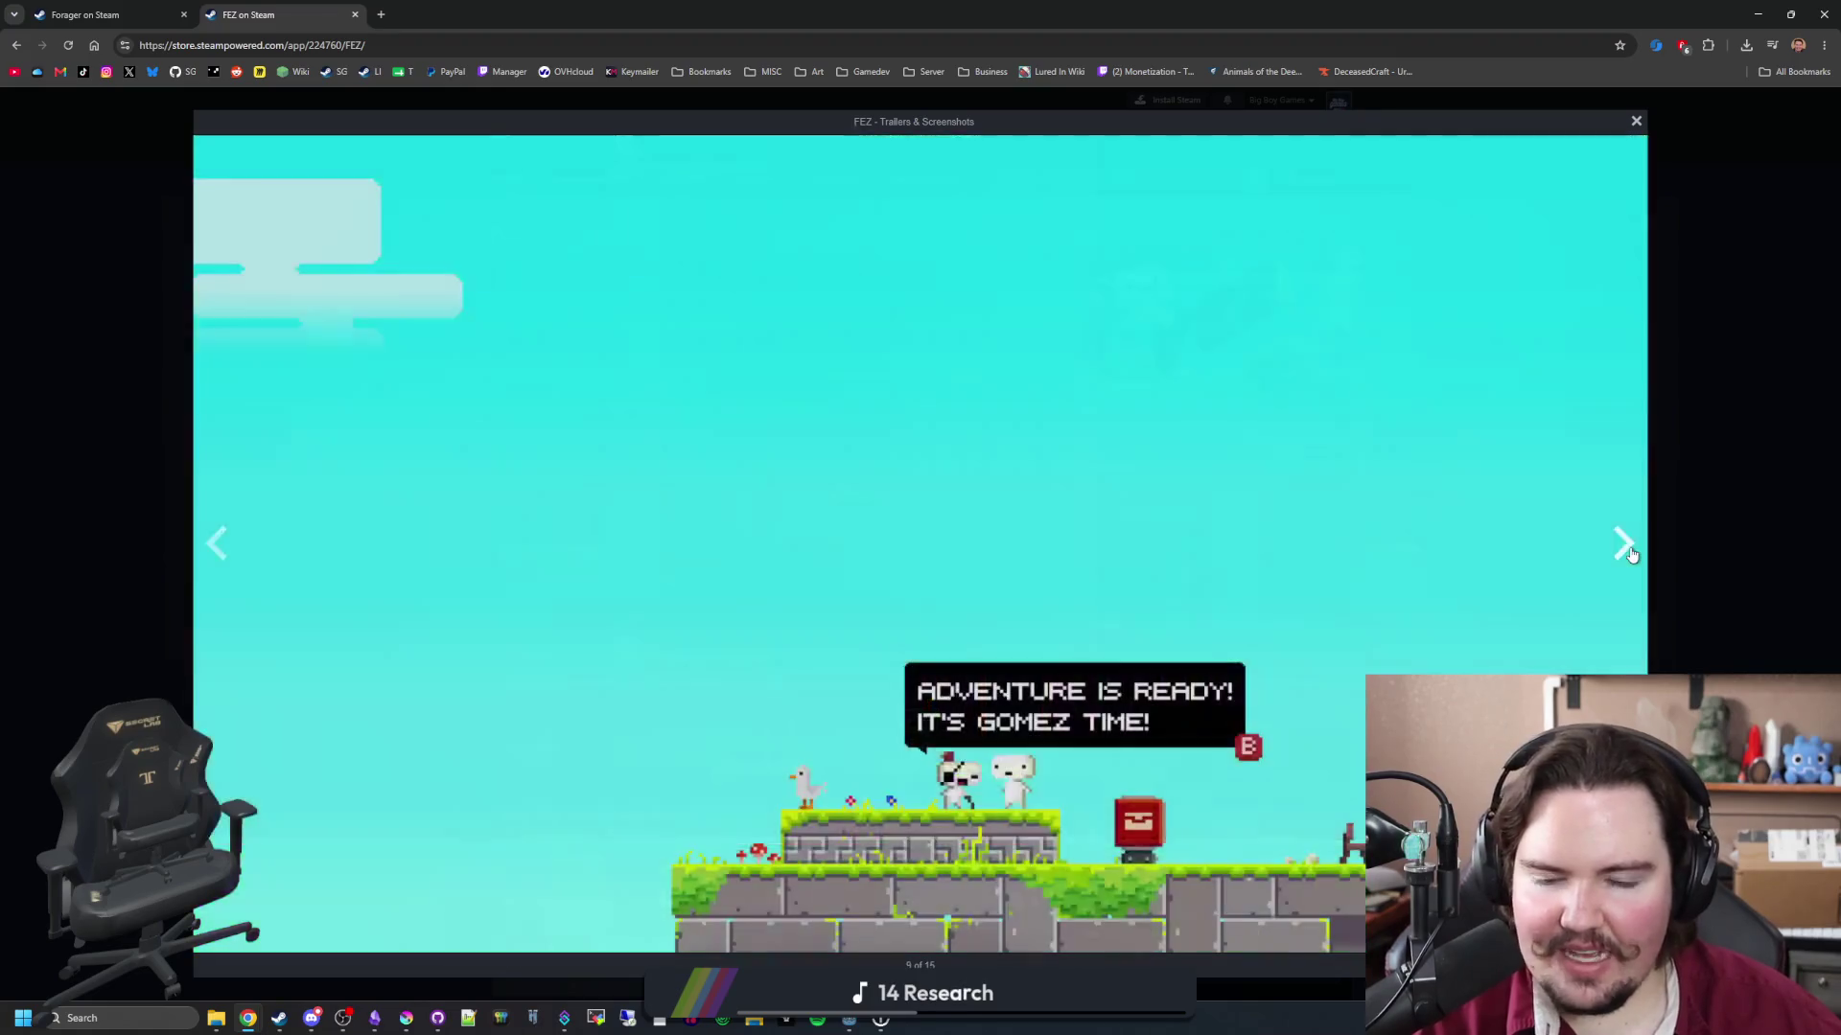
click(1630, 554)
click(1630, 554)
click(1630, 553)
click(1630, 553)
click(1629, 553)
click(1629, 553)
click(1629, 553)
click(1630, 553)
click(1630, 553)
click(1630, 553)
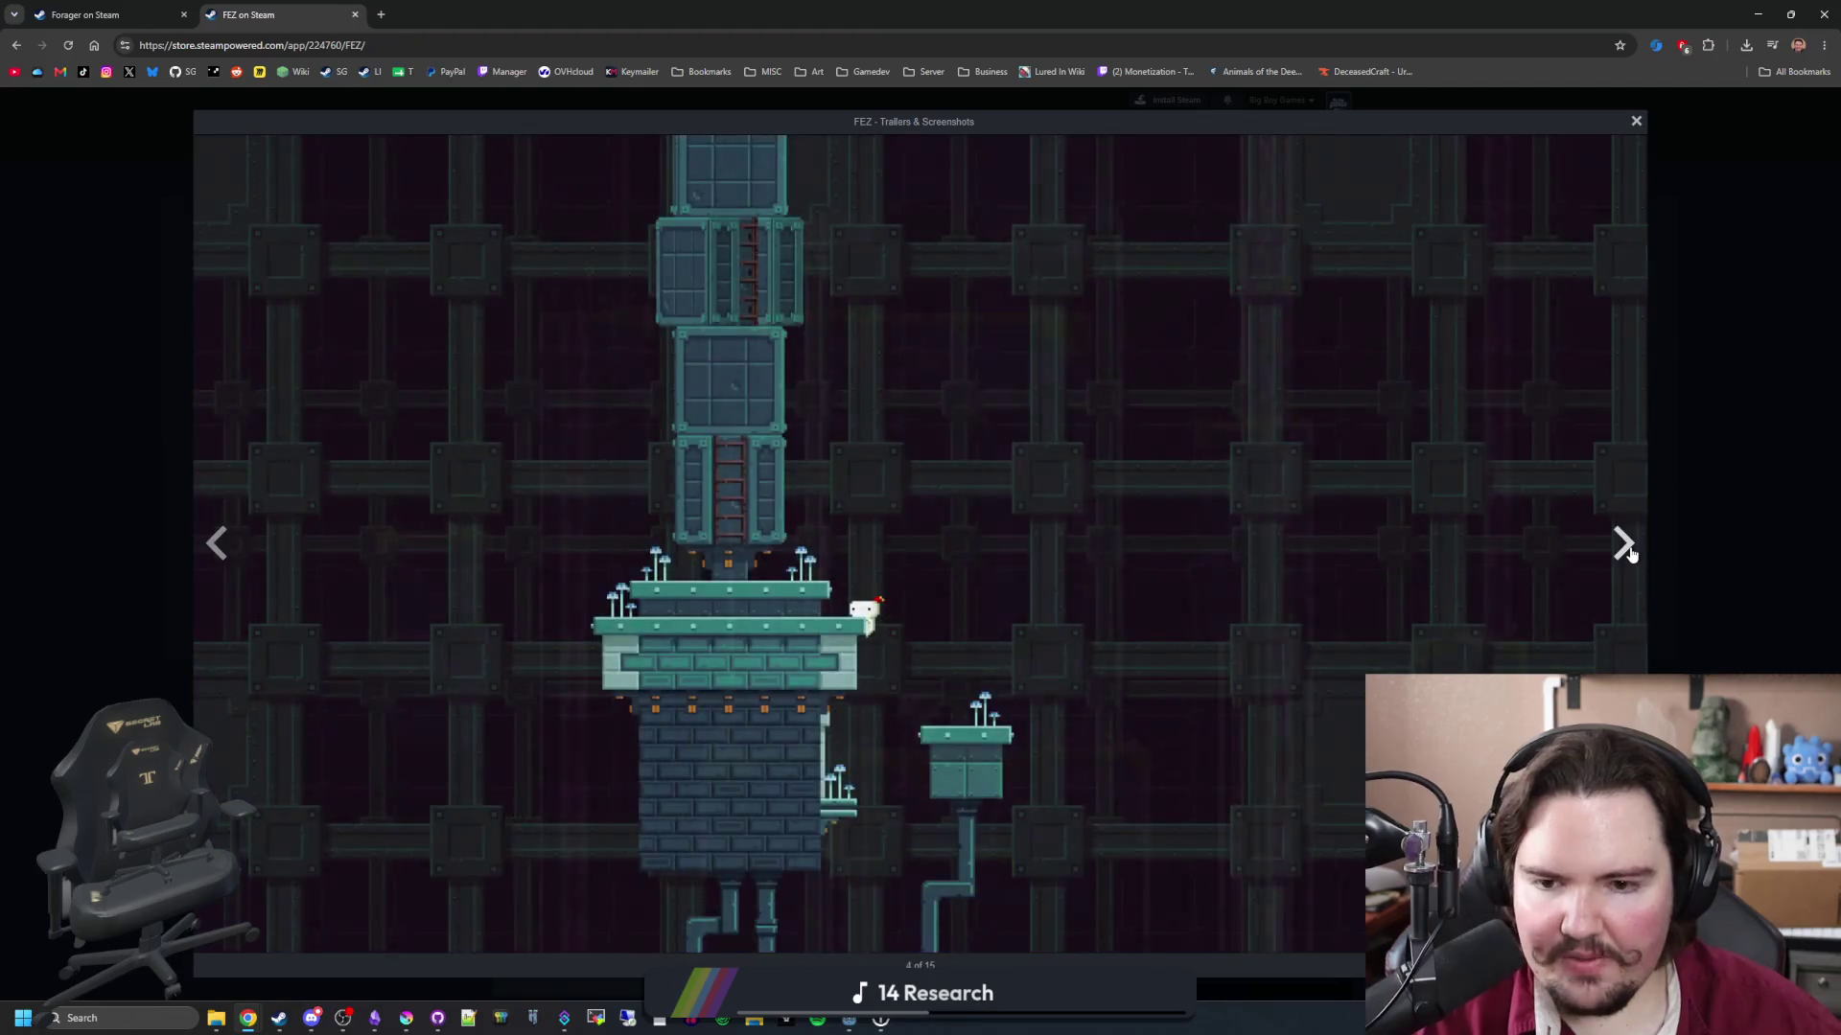
click(1630, 553)
click(1629, 553)
click(1630, 553)
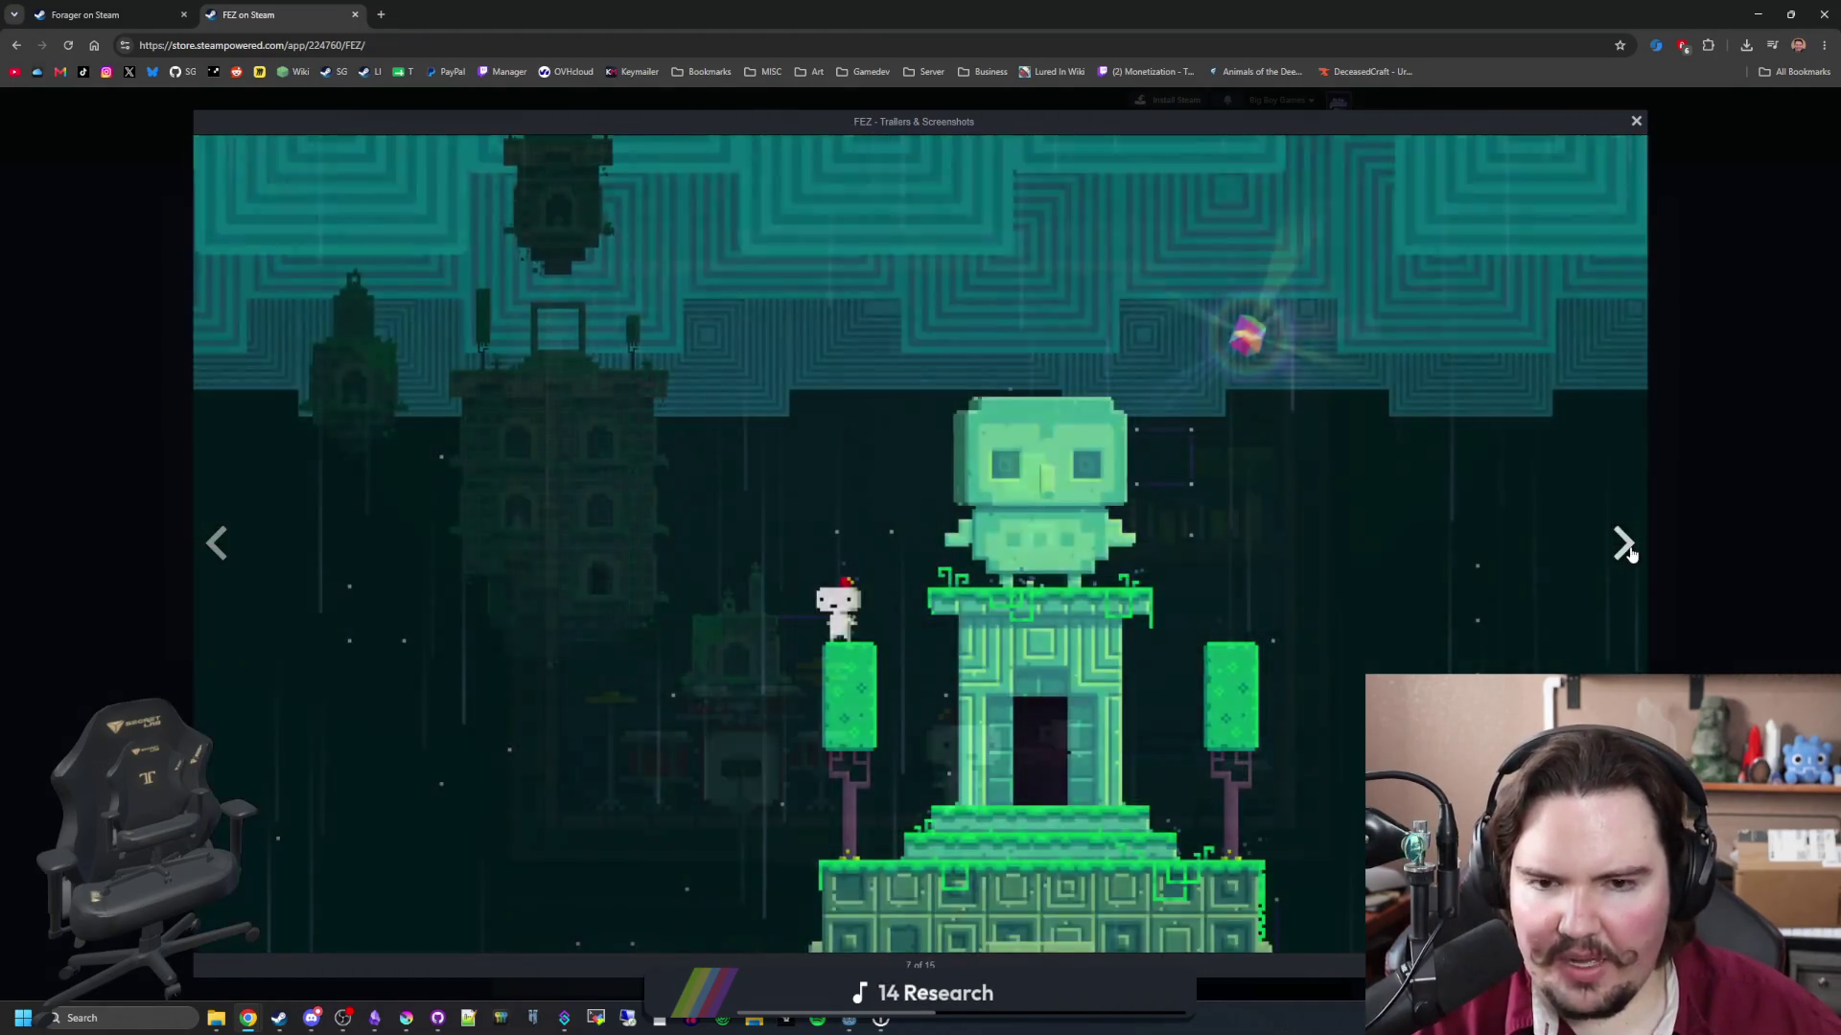
click(1629, 553)
click(1630, 553)
click(1630, 553)
click(1629, 553)
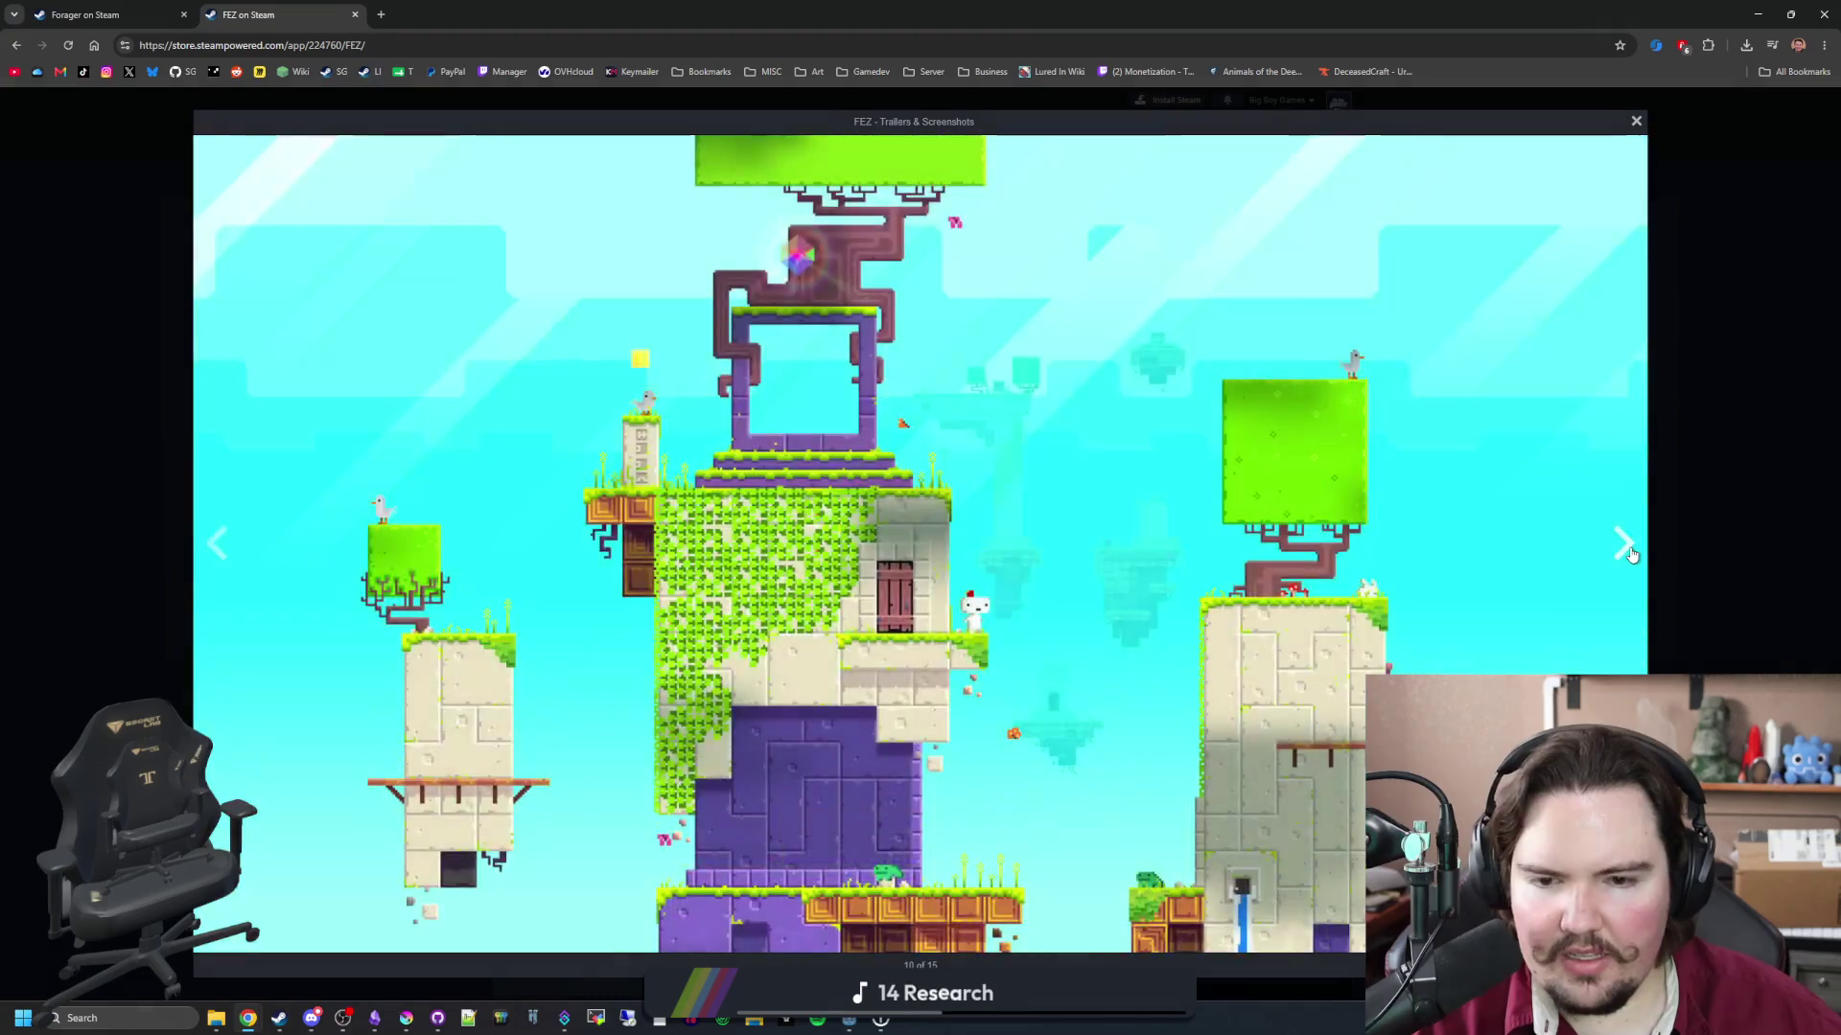
click(1630, 553)
click(1629, 553)
click(1678, 539)
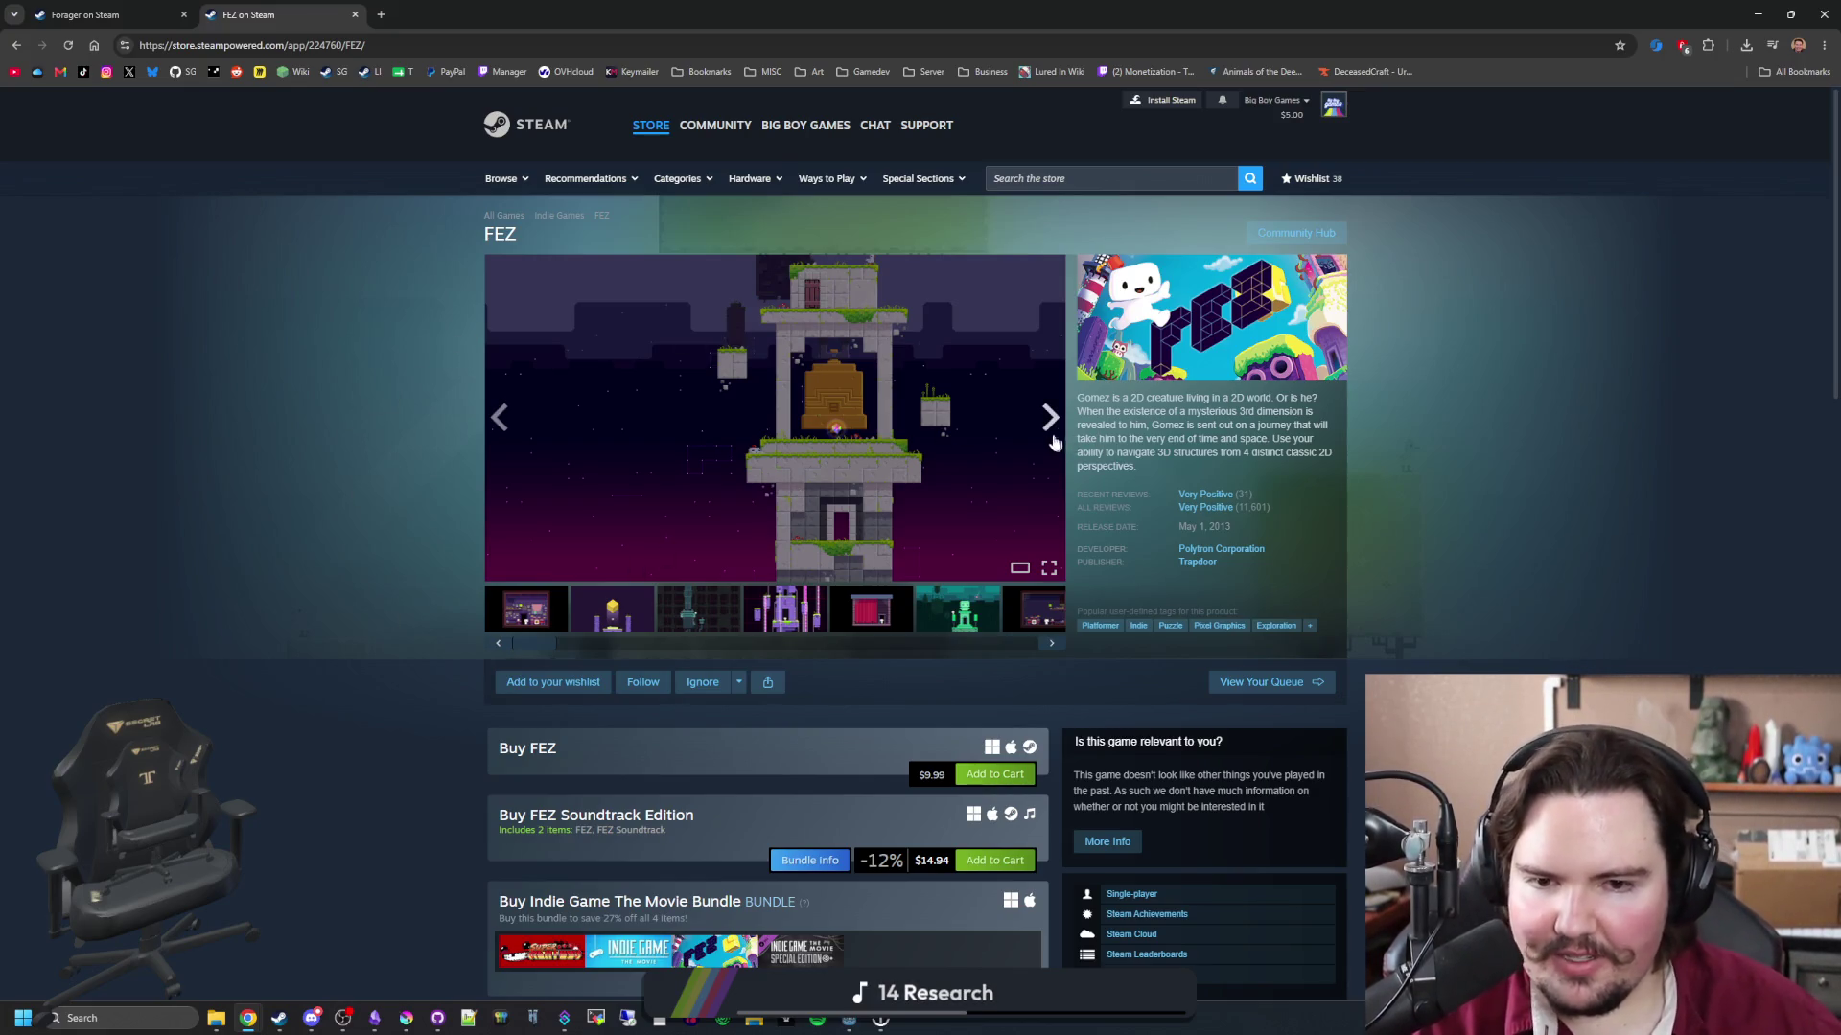
Step: Glance at the Forager tab, then return to FEZ and enlarge the lighthouse screenshot
click(88, 16)
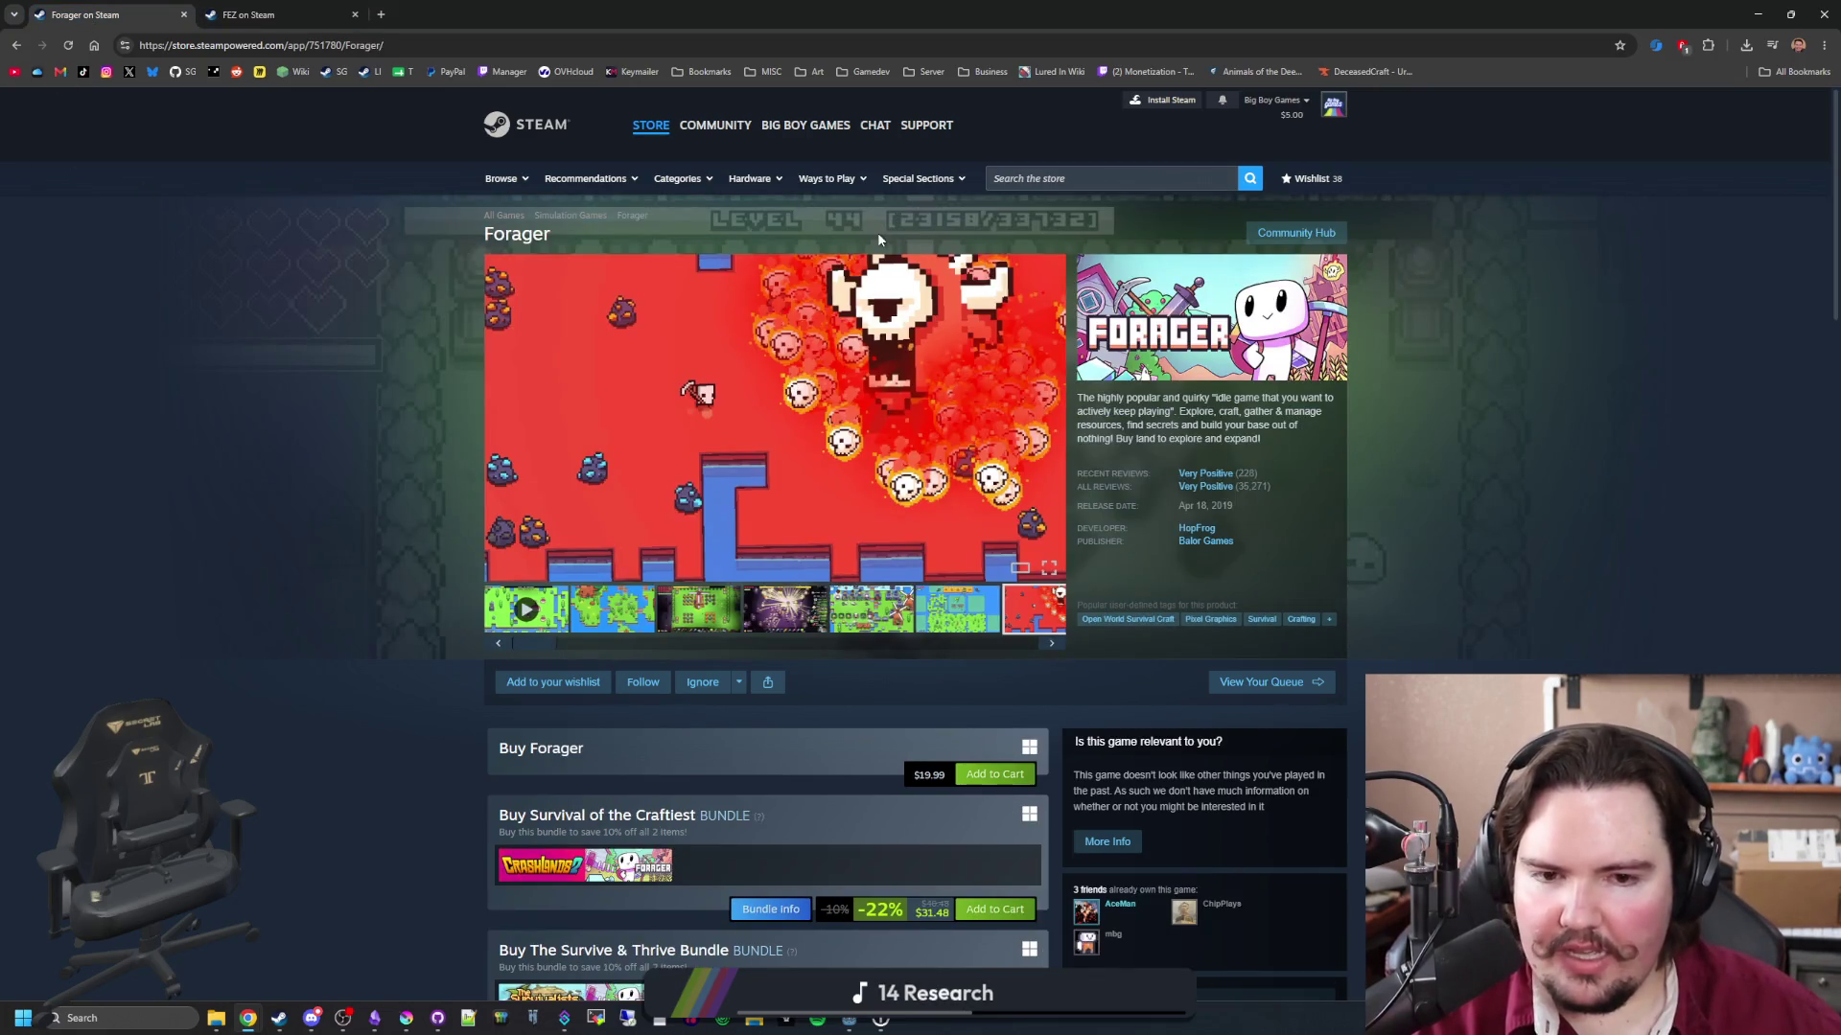
click(316, 11)
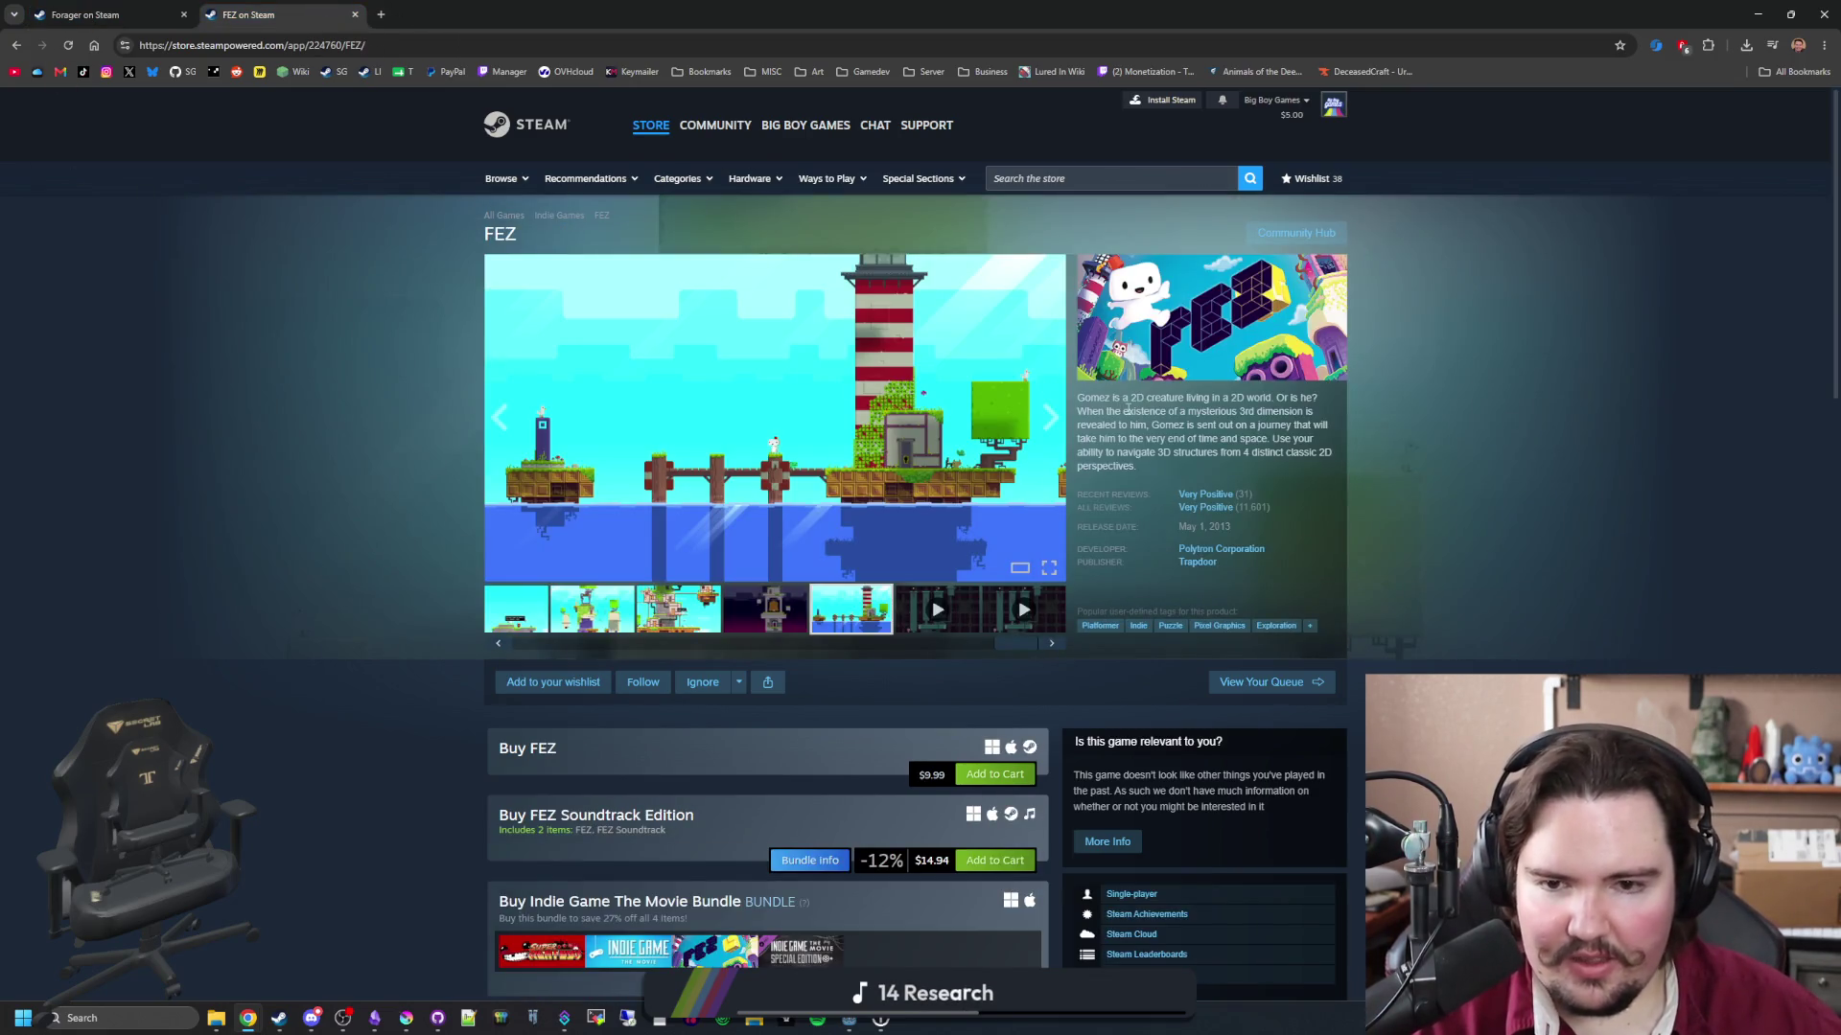
click(1055, 446)
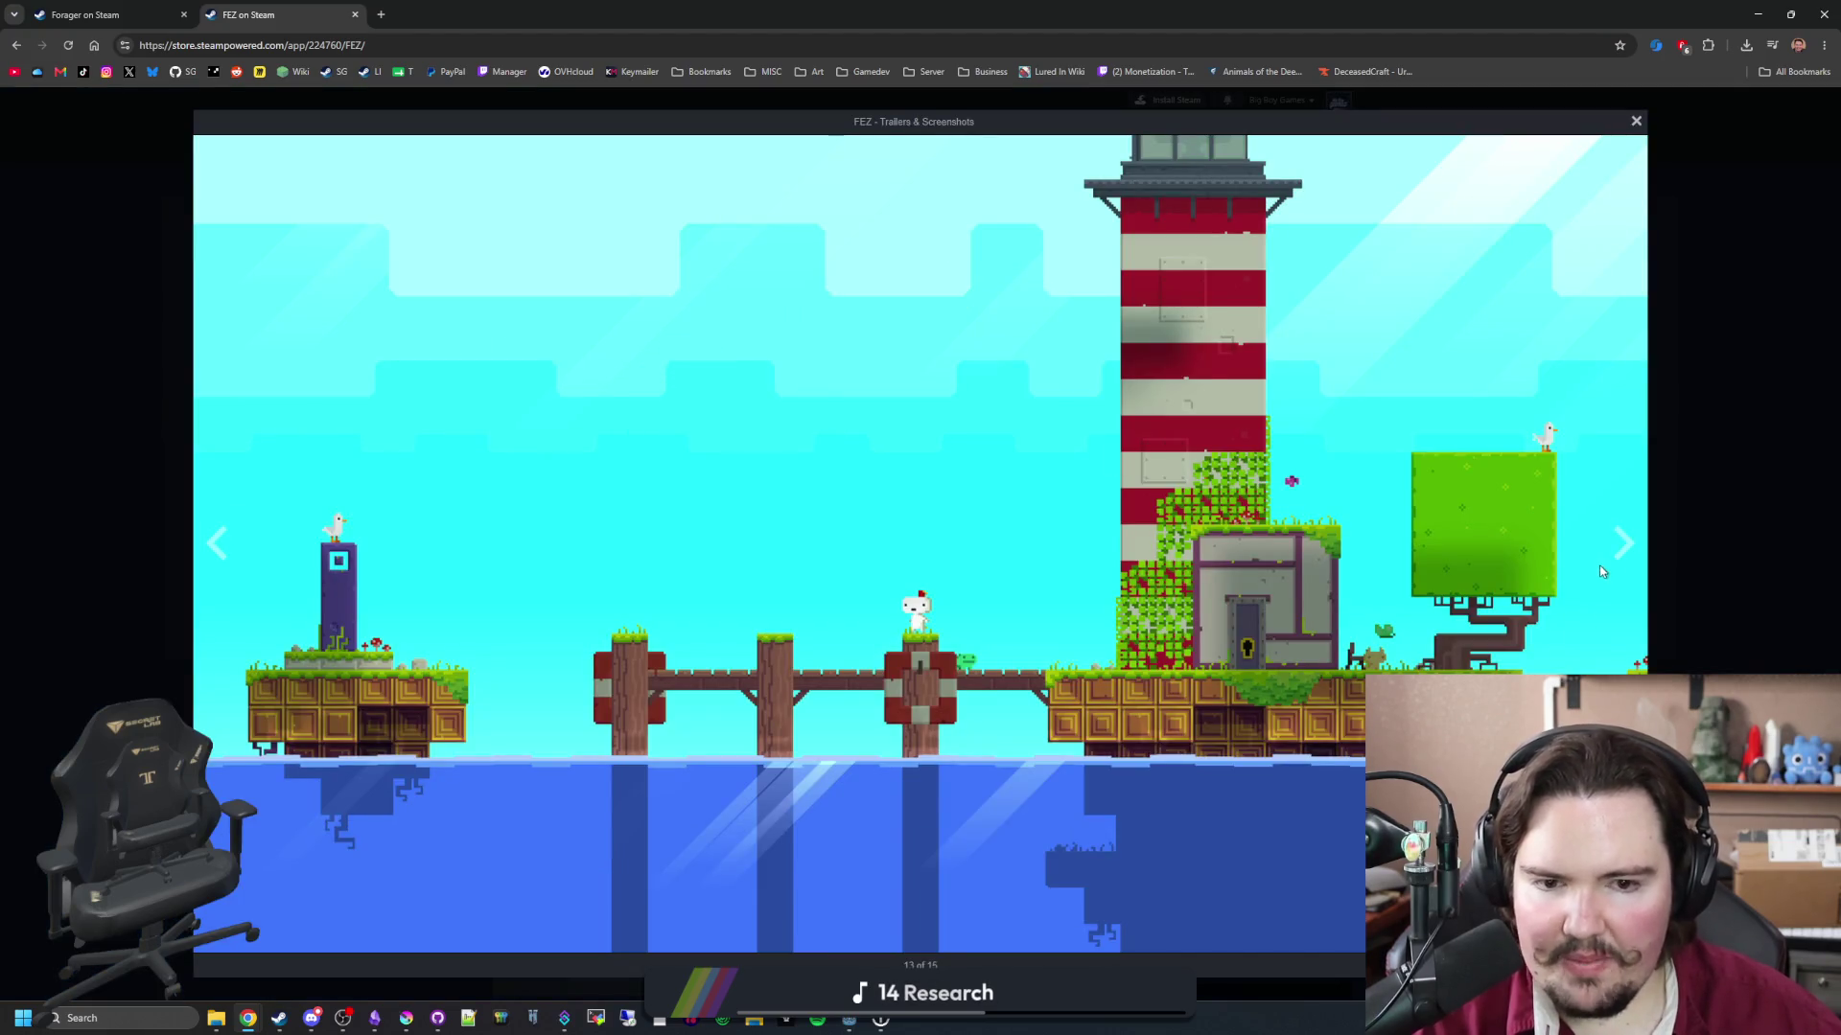
Step: Flip through the remaining FEZ screenshots, close the gallery, and go back to Forager
click(1620, 568)
click(1620, 567)
click(1620, 567)
click(1620, 567)
click(1620, 567)
click(1620, 567)
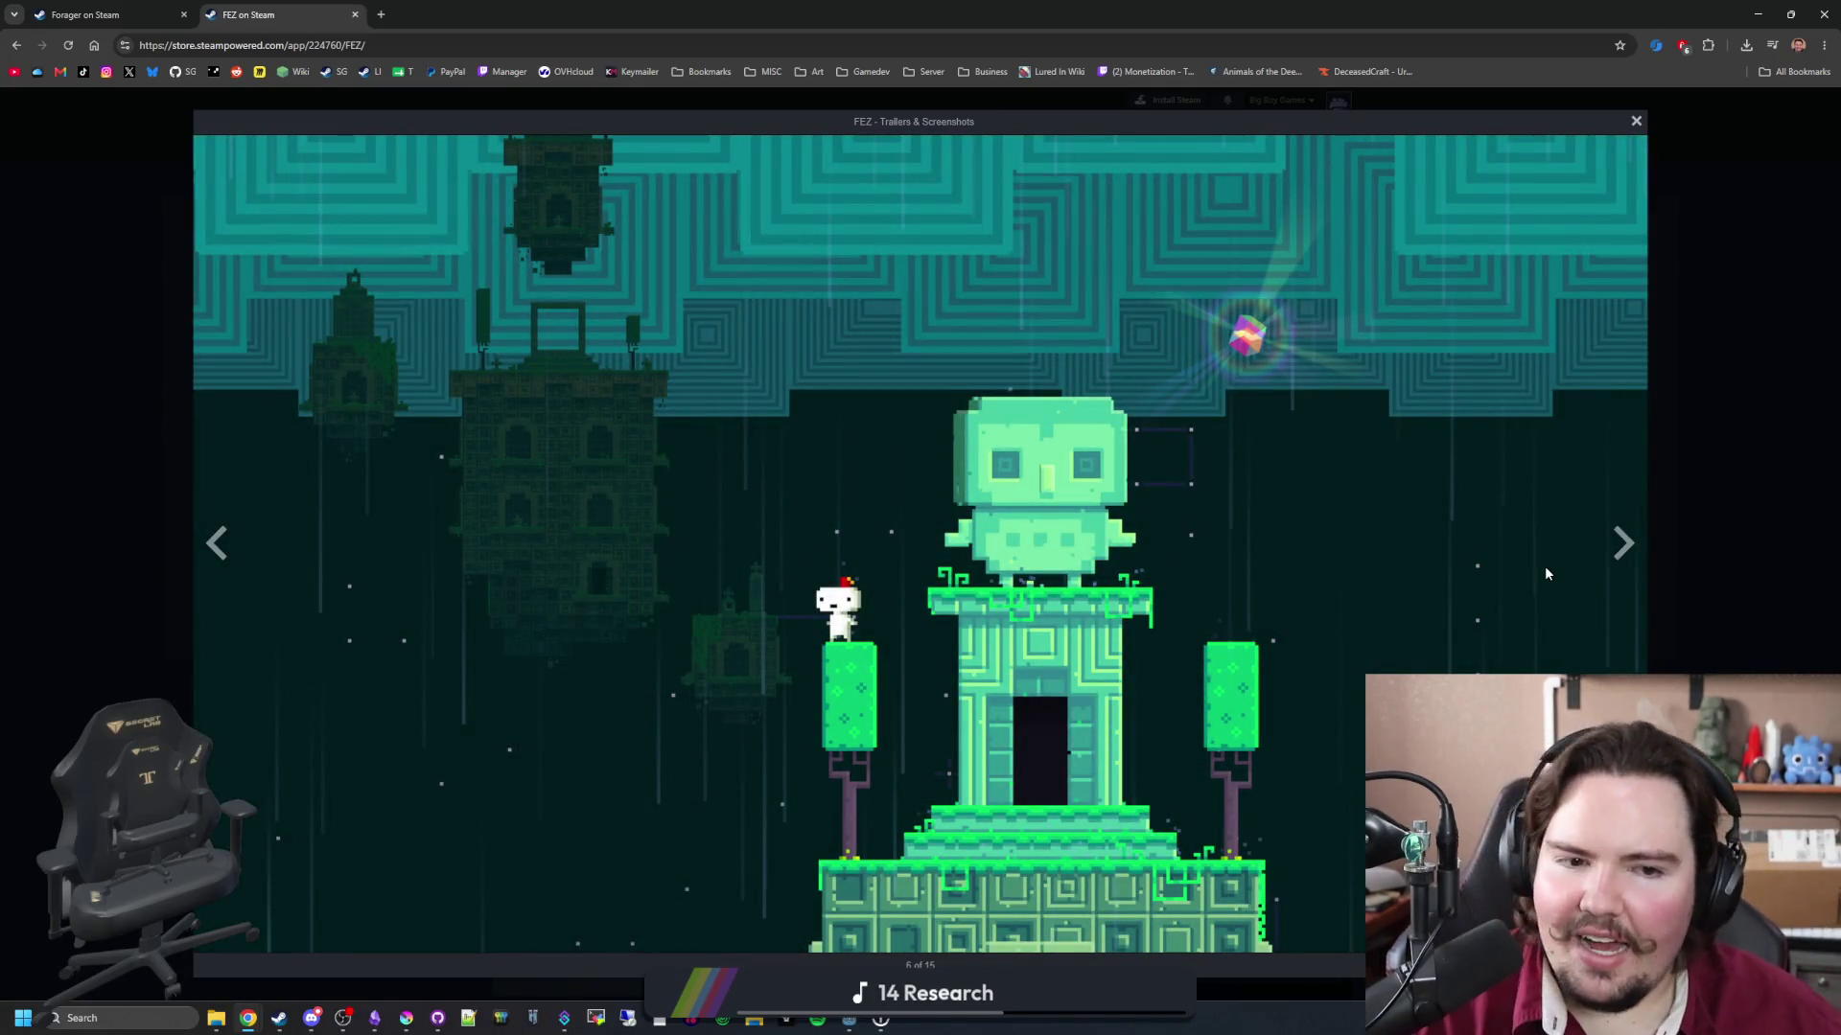
click(1622, 541)
click(1622, 541)
click(1622, 541)
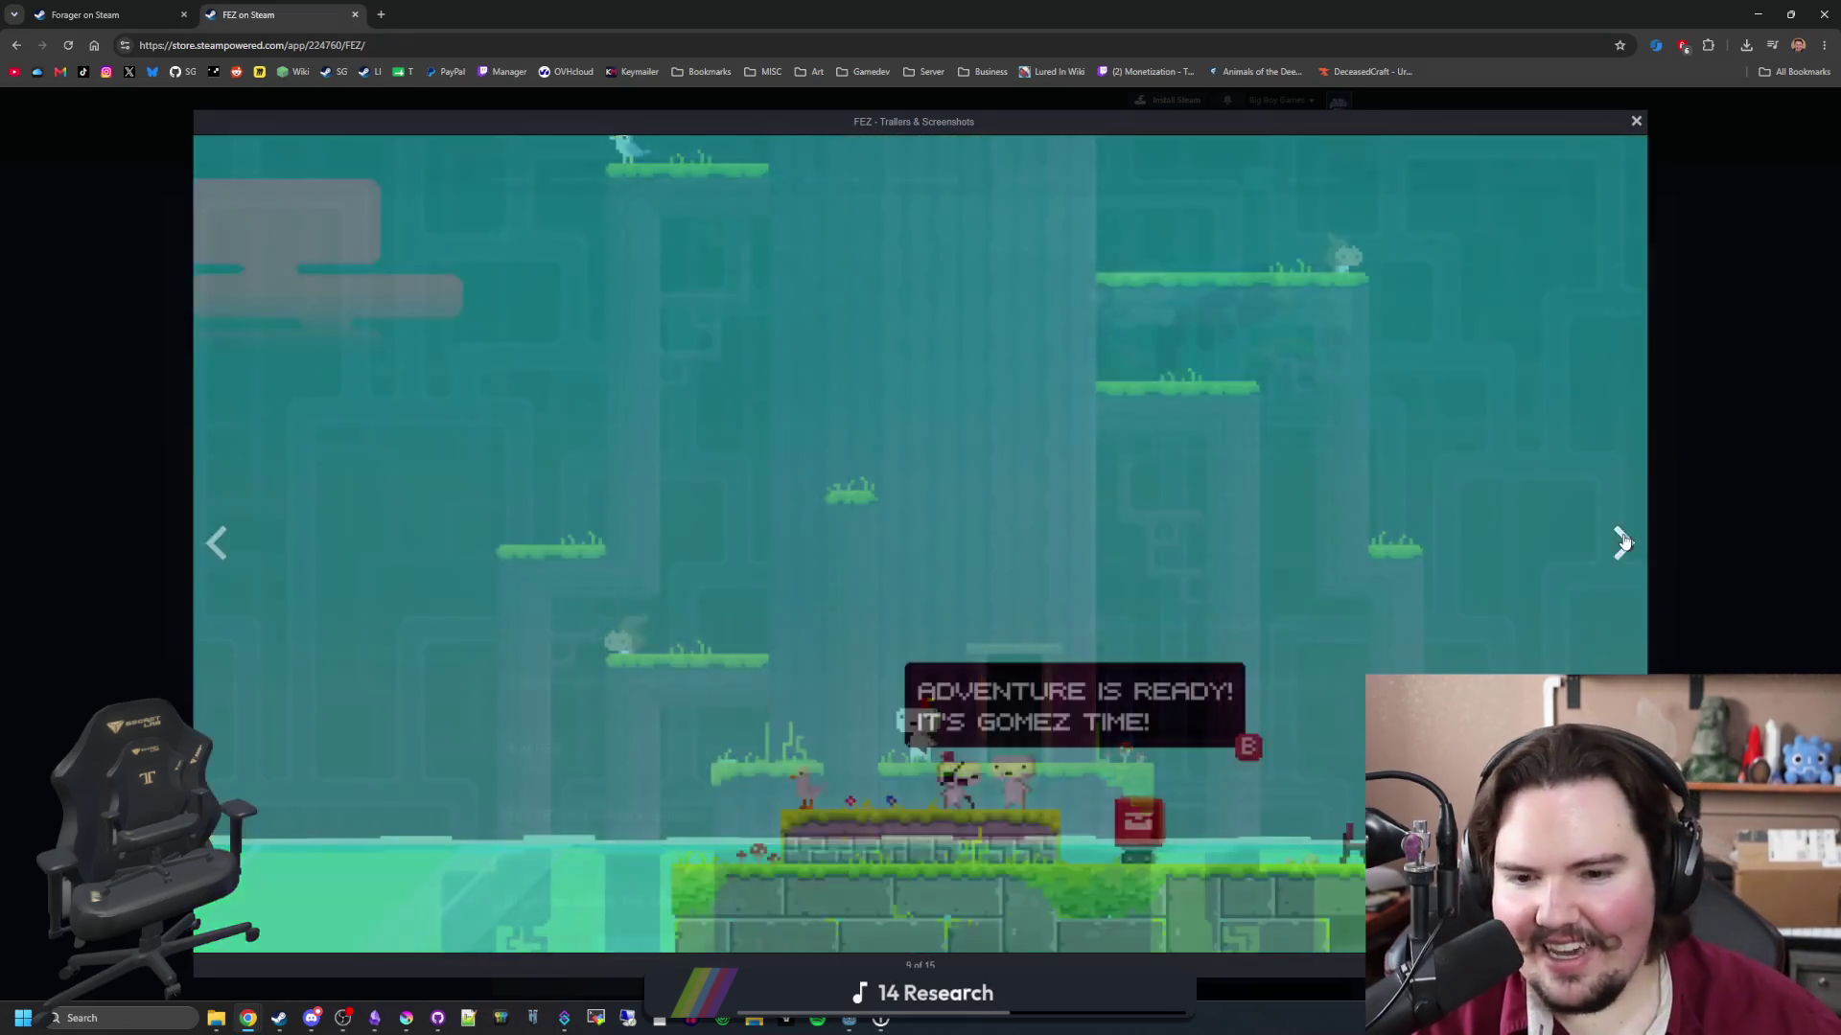
click(1622, 542)
click(1622, 541)
click(1622, 542)
click(1622, 541)
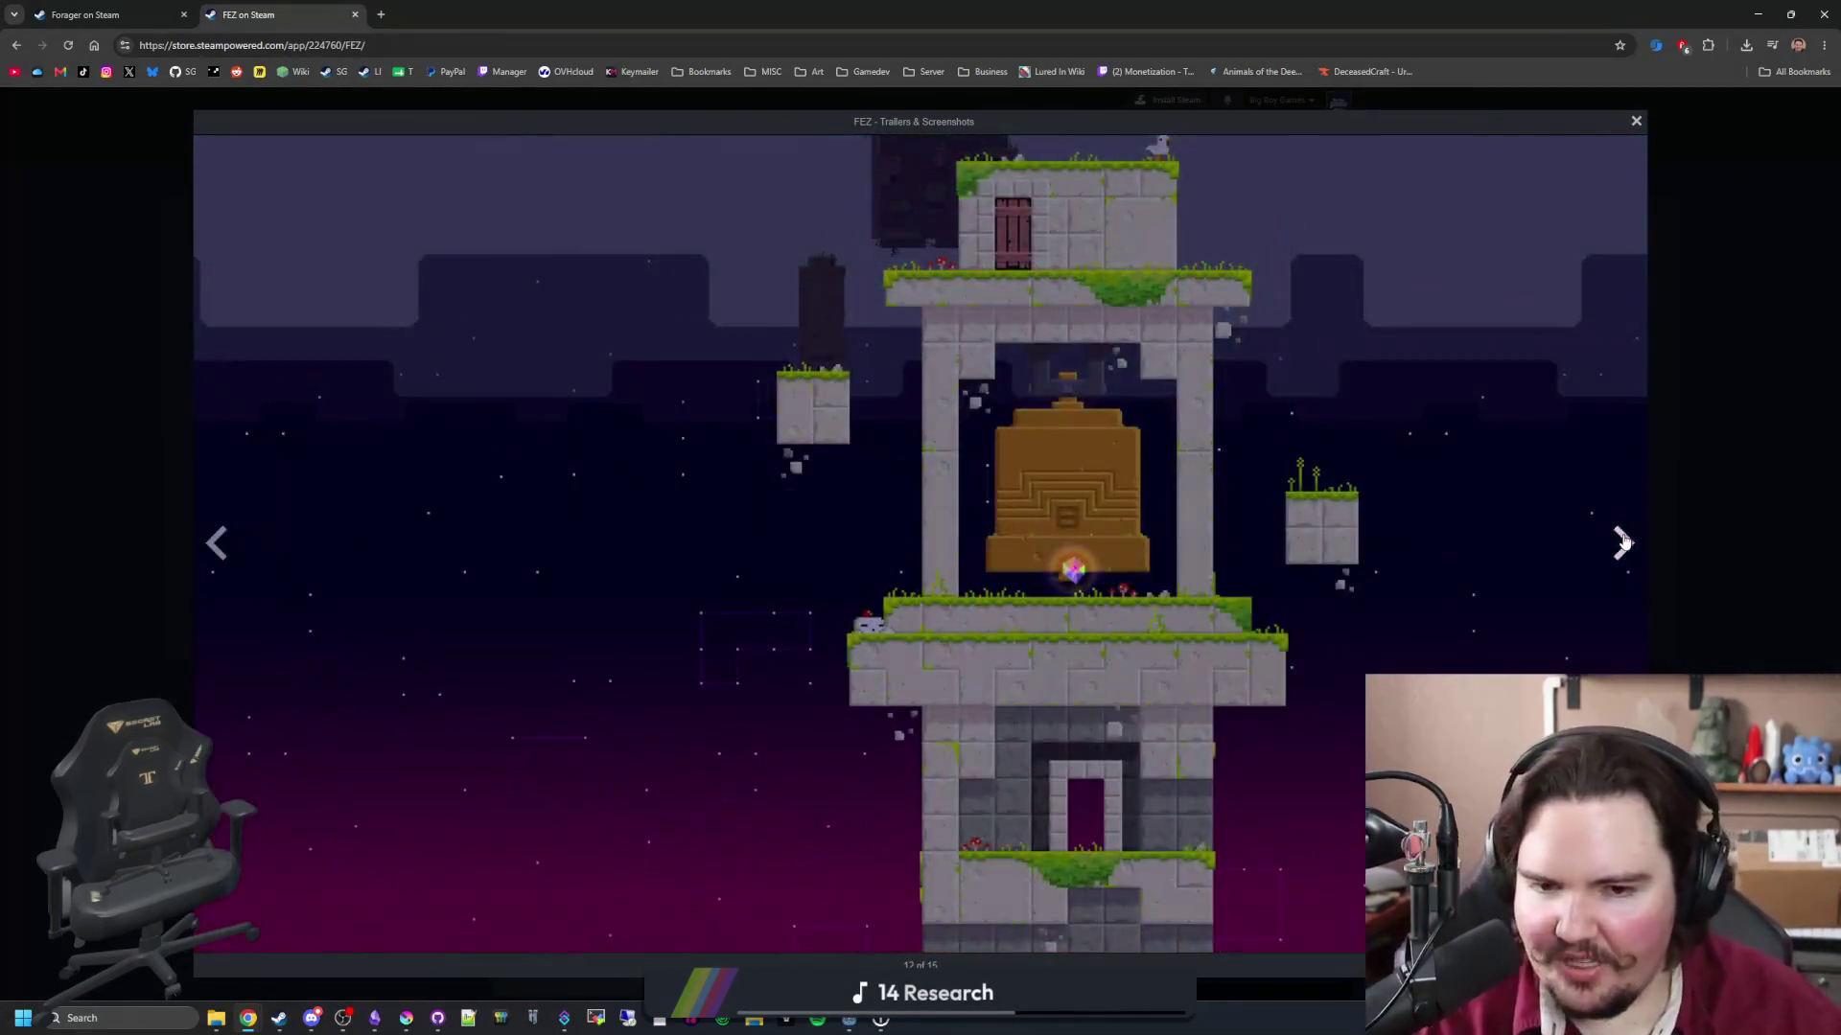
click(1622, 542)
click(1622, 542)
click(1622, 541)
click(1622, 541)
click(1622, 542)
click(1622, 542)
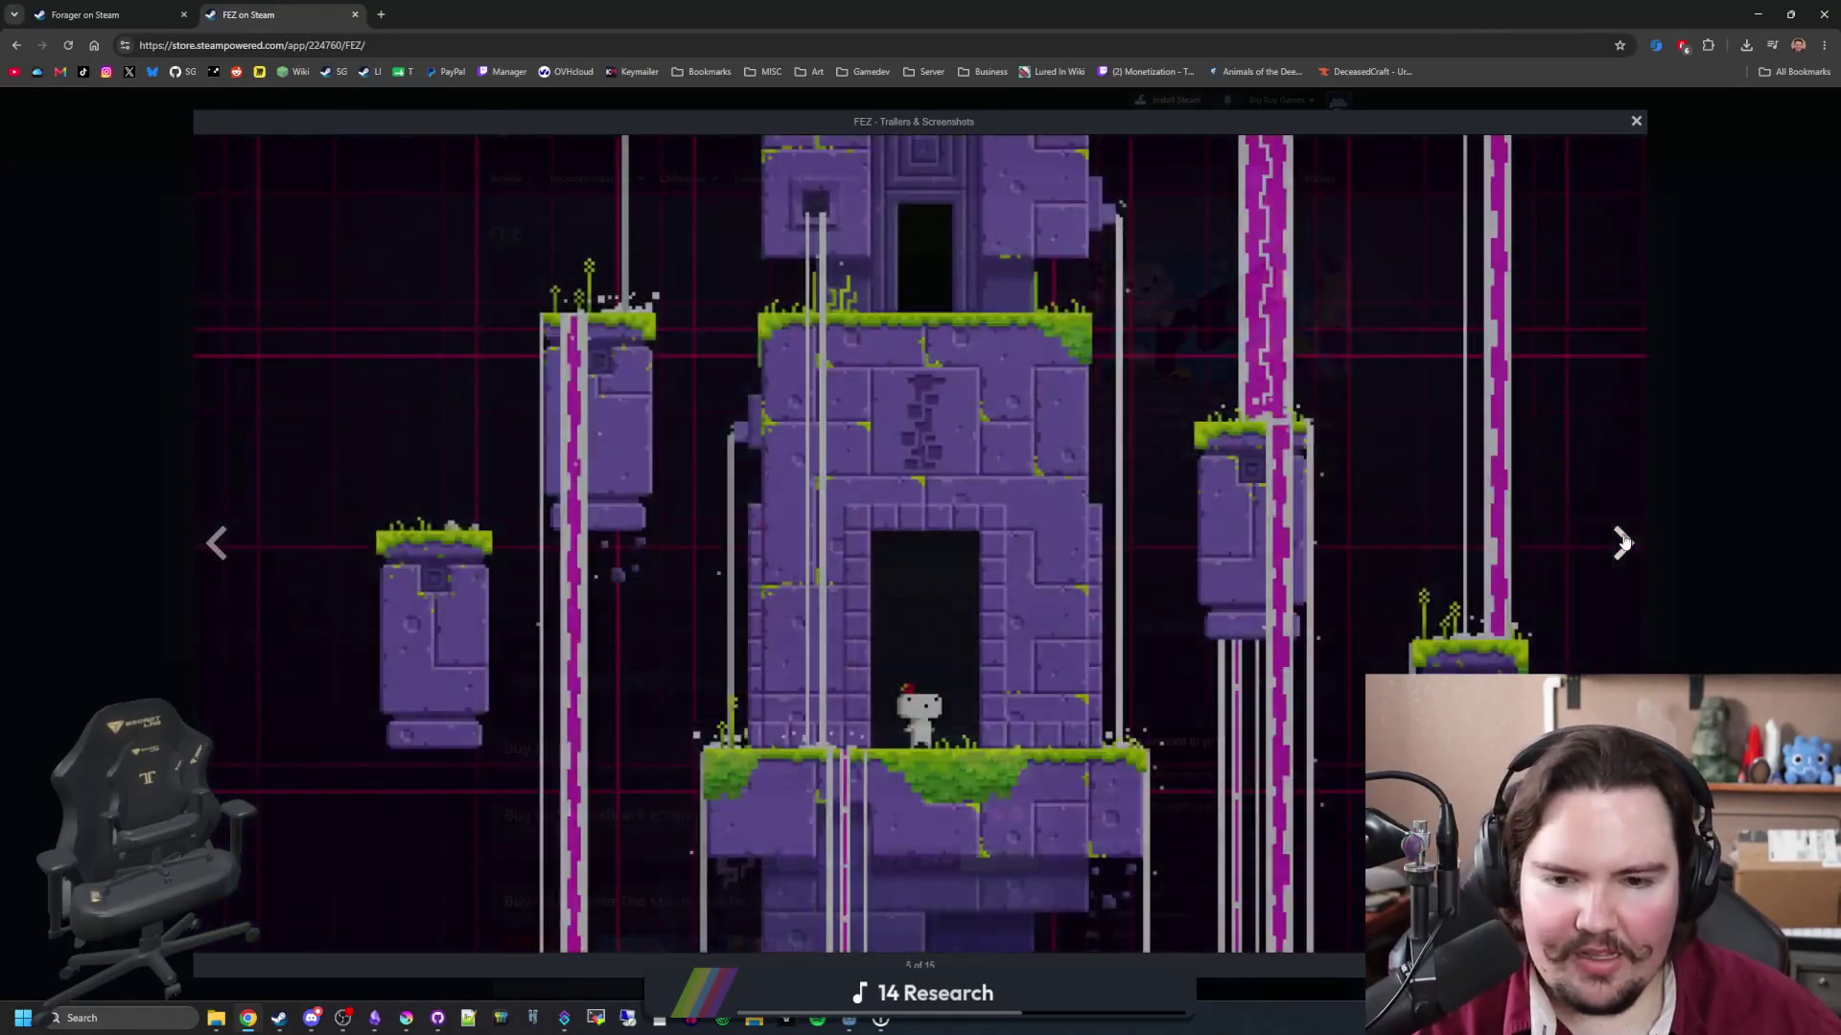
key(Escape)
key(ctrl+shift+Tab)
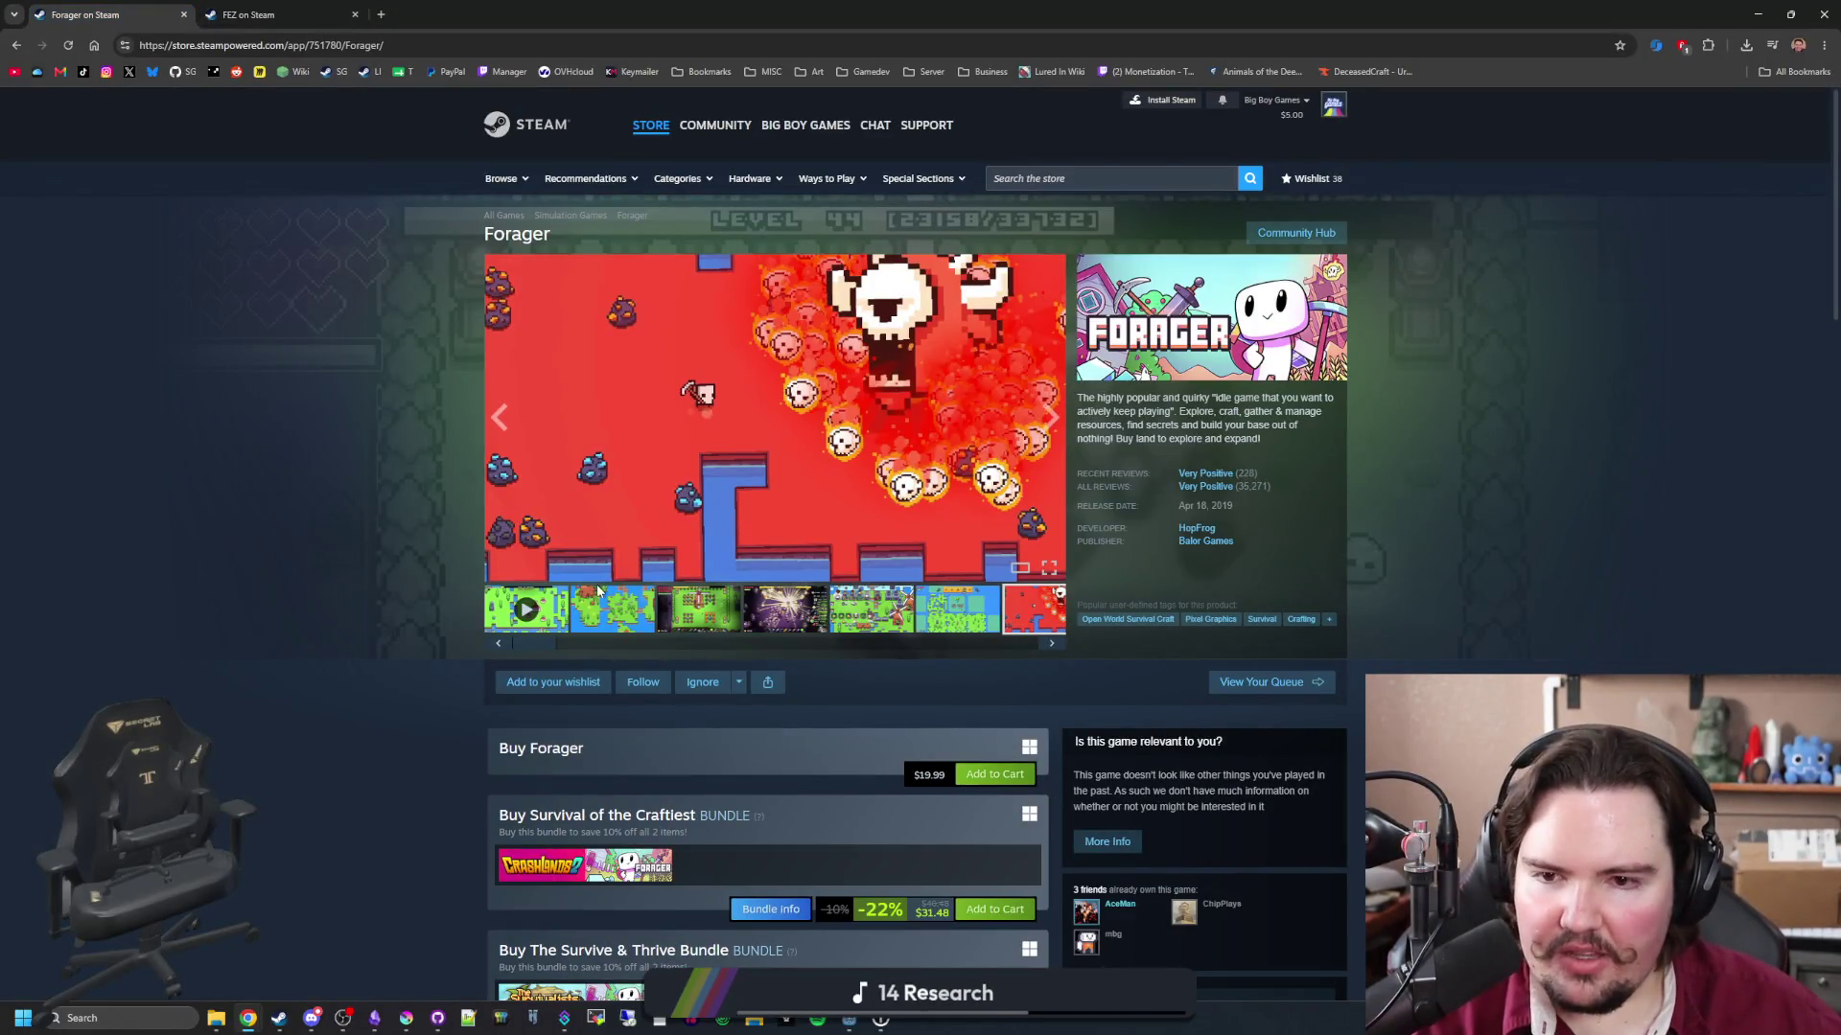
Step: Browse all the Forager screenshots full size, then close the gallery
click(729, 533)
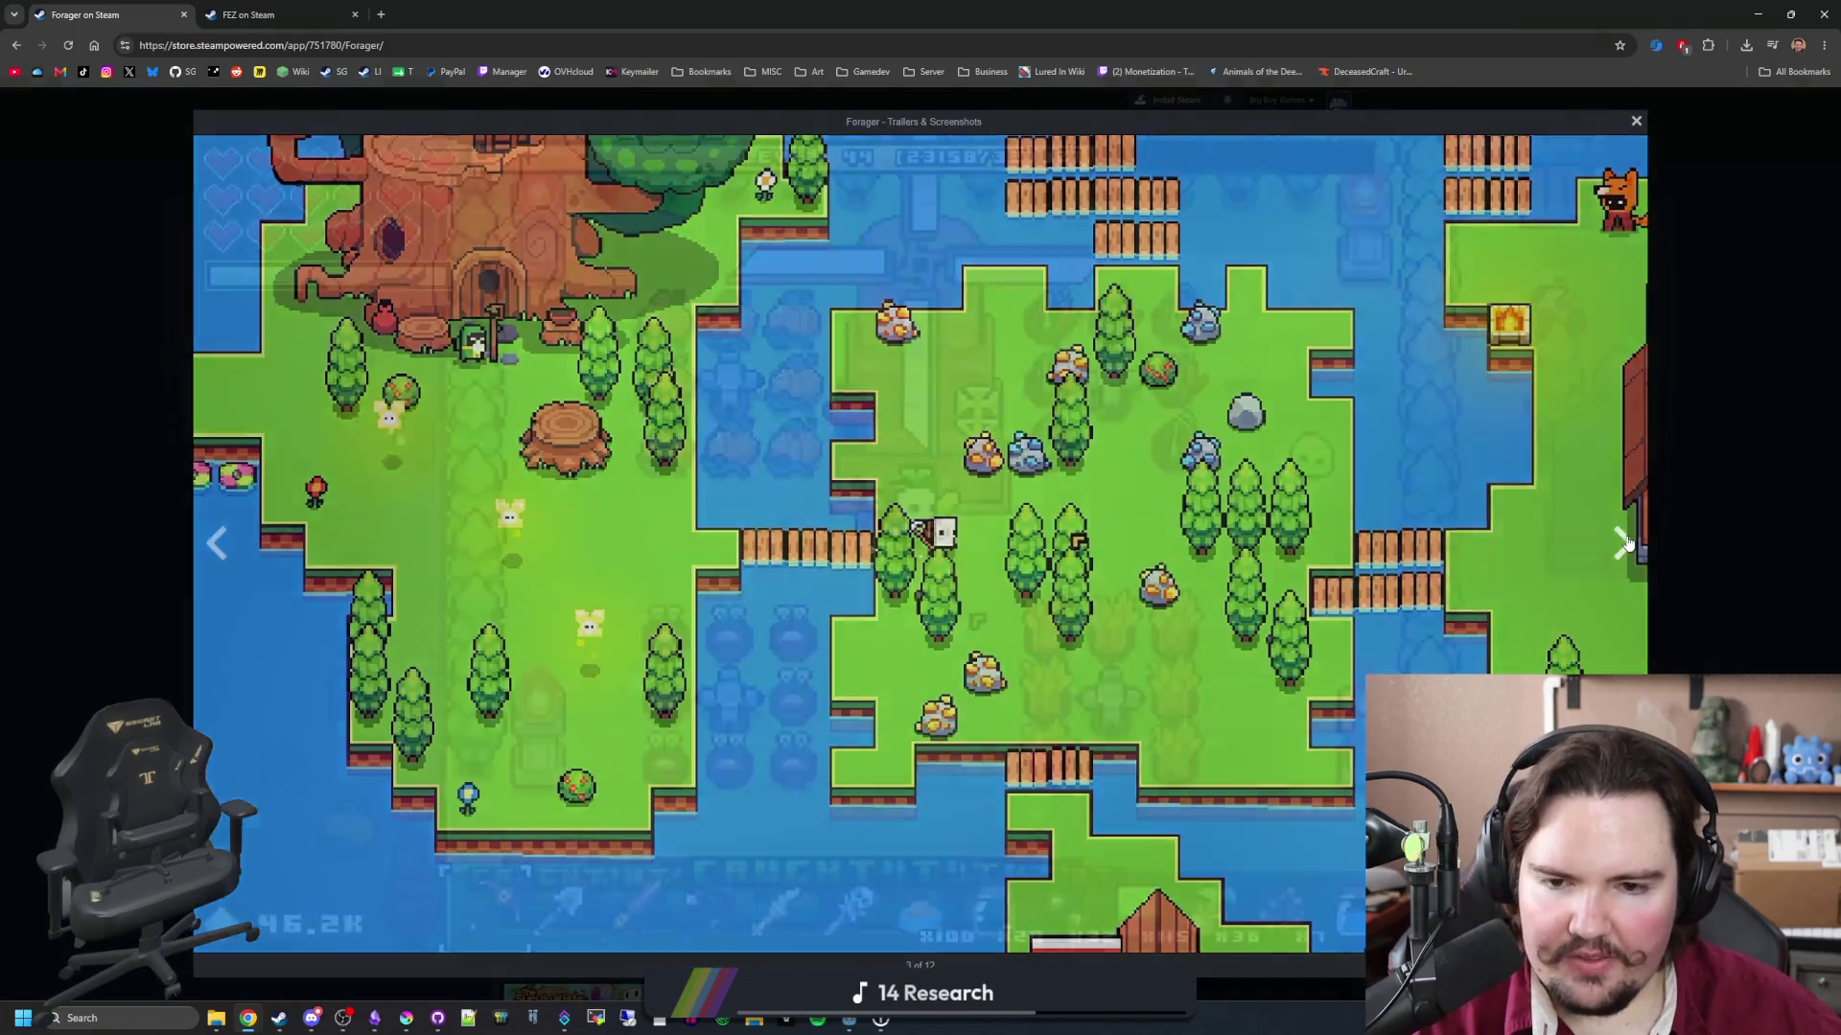
click(1622, 542)
click(1622, 542)
click(1622, 541)
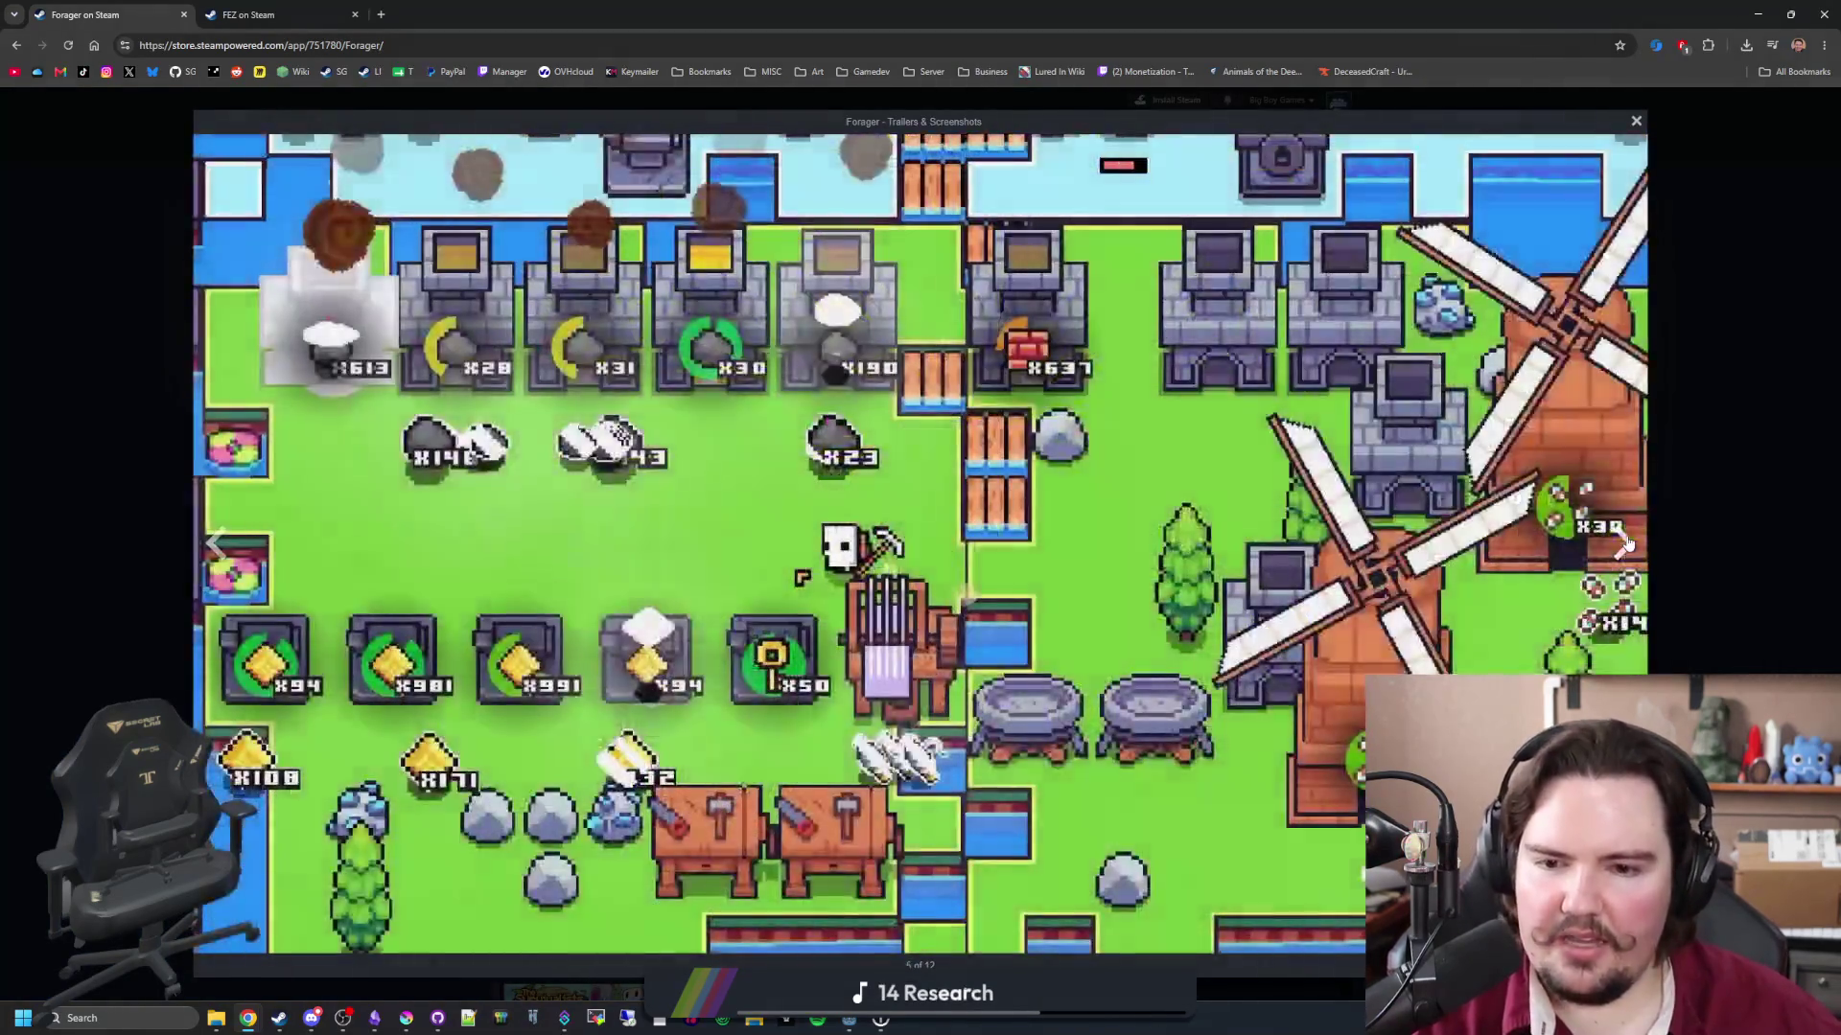
click(1622, 541)
click(1622, 541)
click(1622, 542)
click(1622, 541)
click(1622, 541)
click(1622, 542)
click(1622, 541)
click(1622, 542)
click(1622, 542)
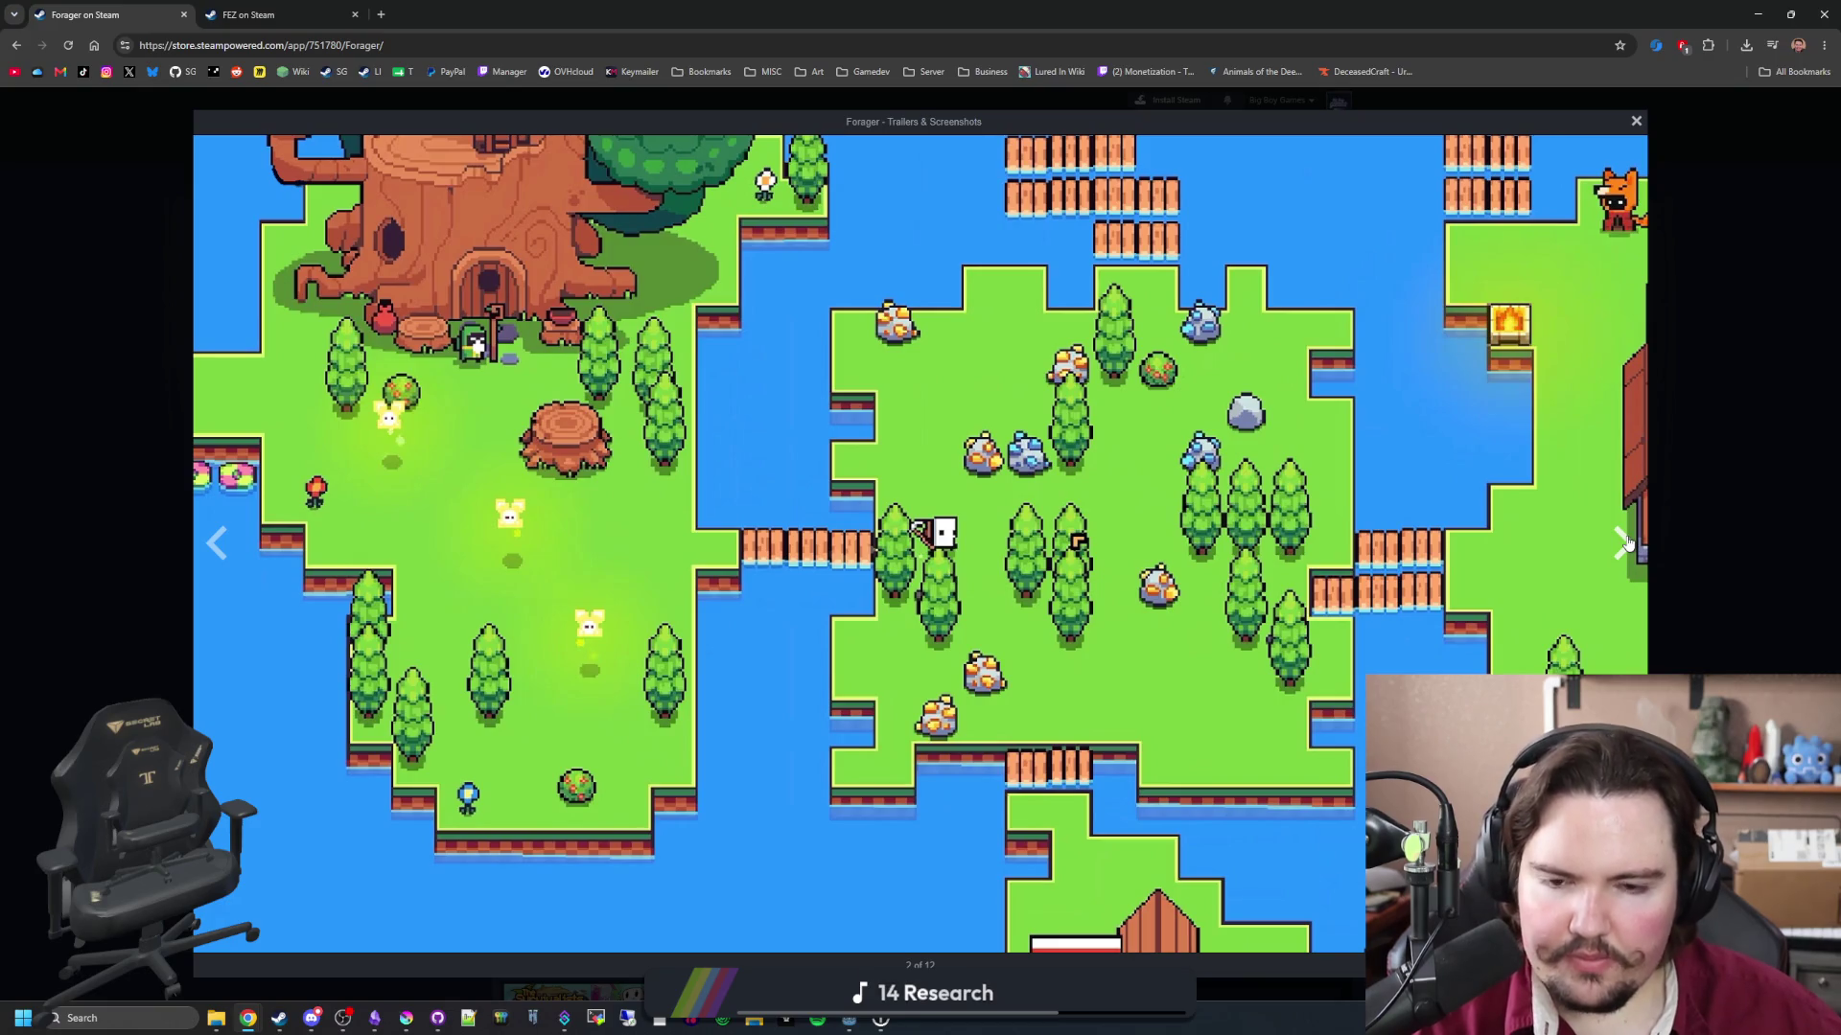
click(1622, 542)
click(1622, 543)
click(1622, 543)
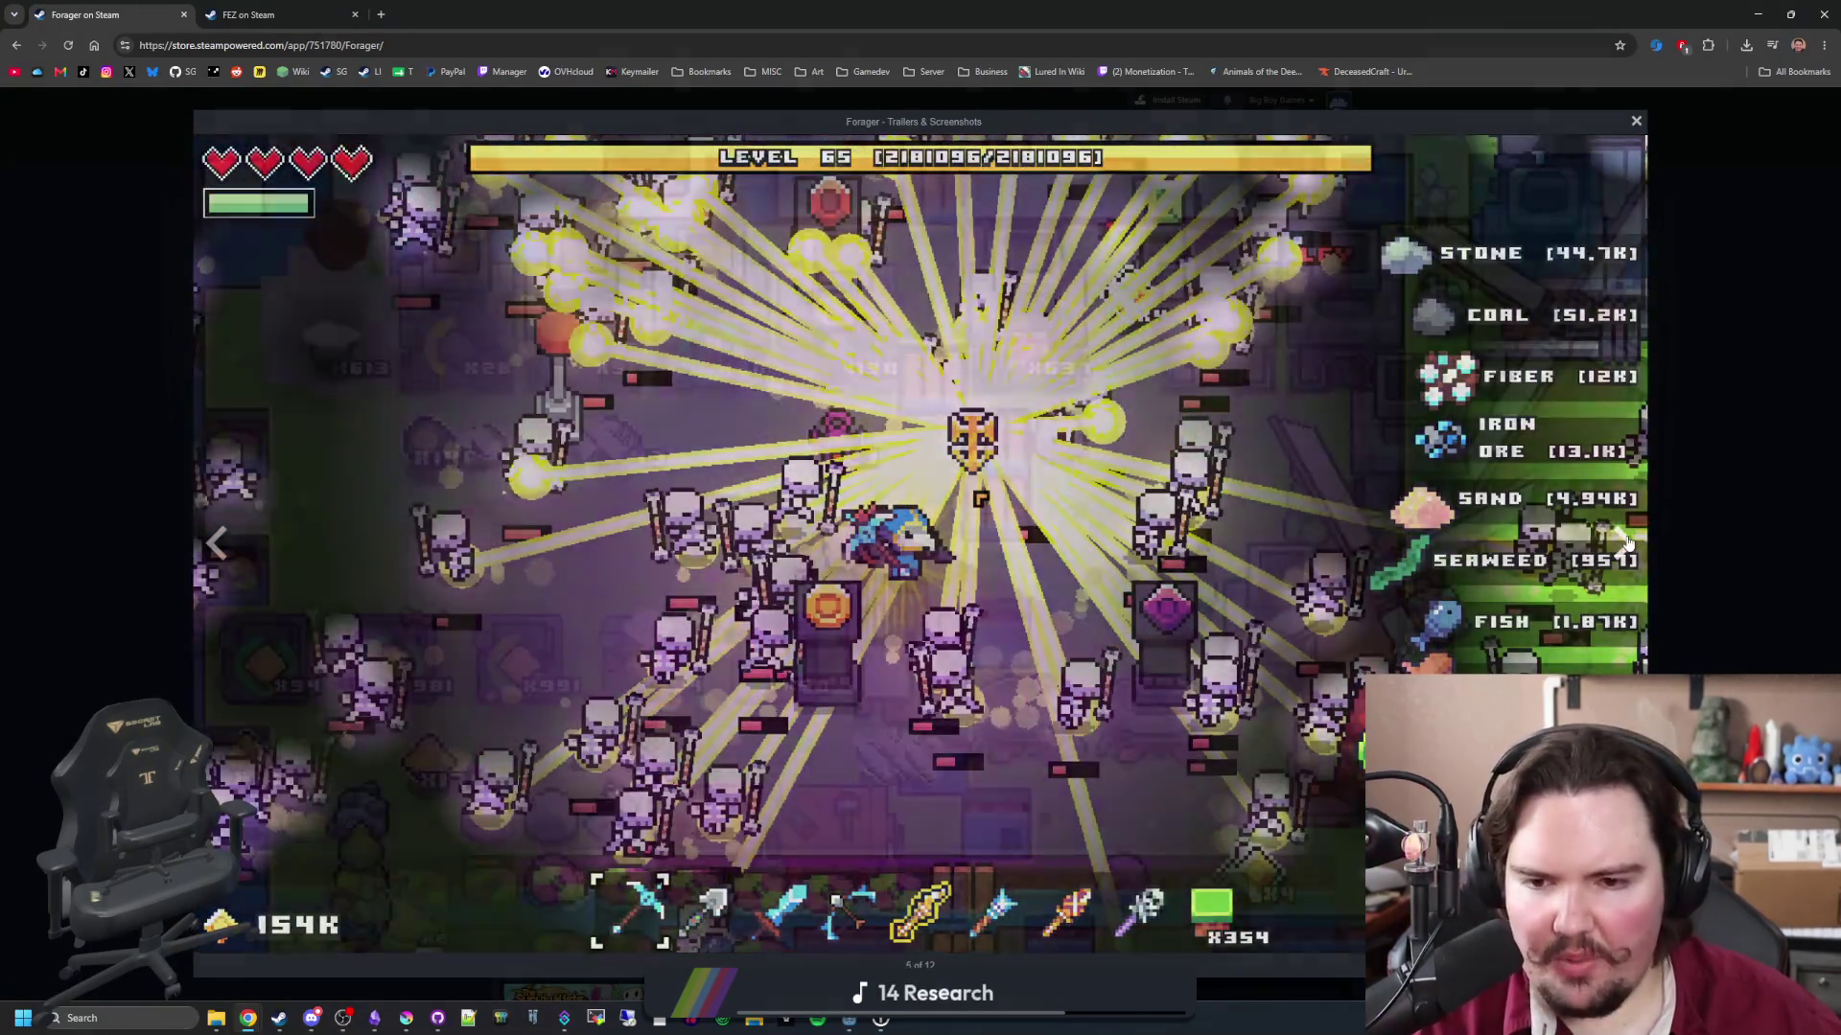
click(1622, 543)
click(1621, 542)
click(1622, 543)
click(1622, 543)
click(1622, 543)
click(1622, 543)
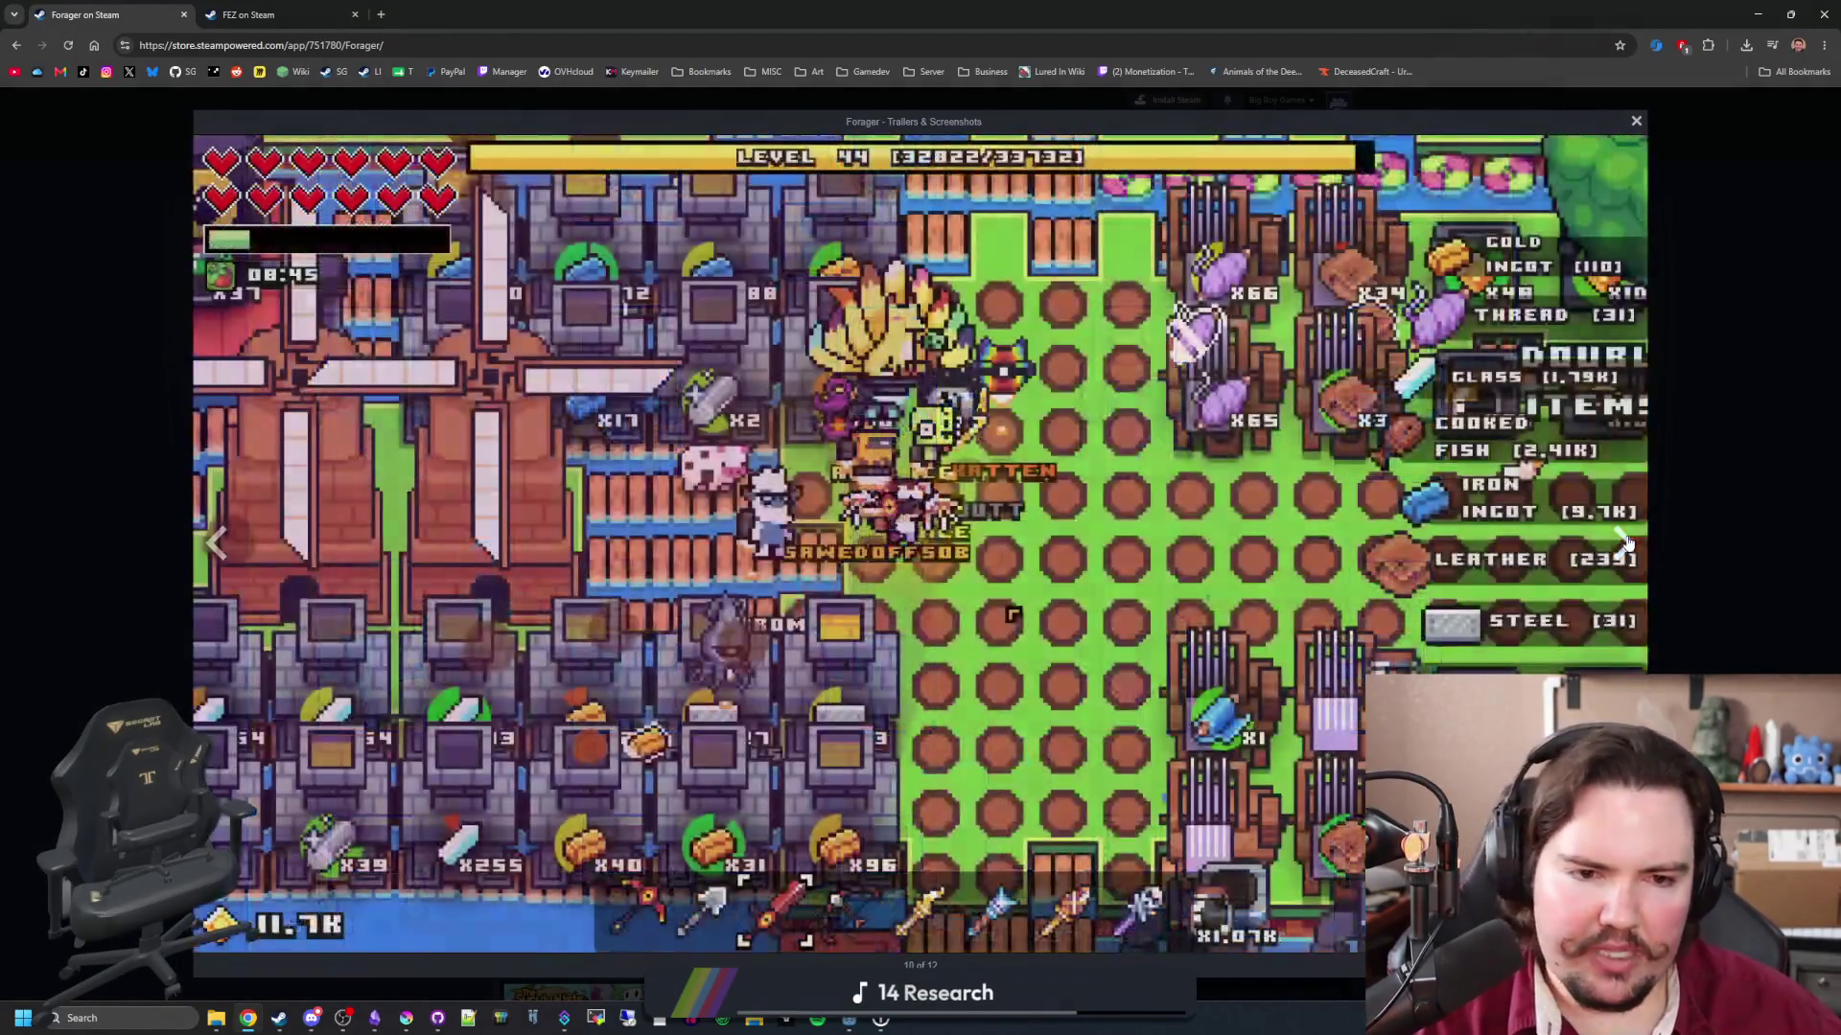
click(1659, 538)
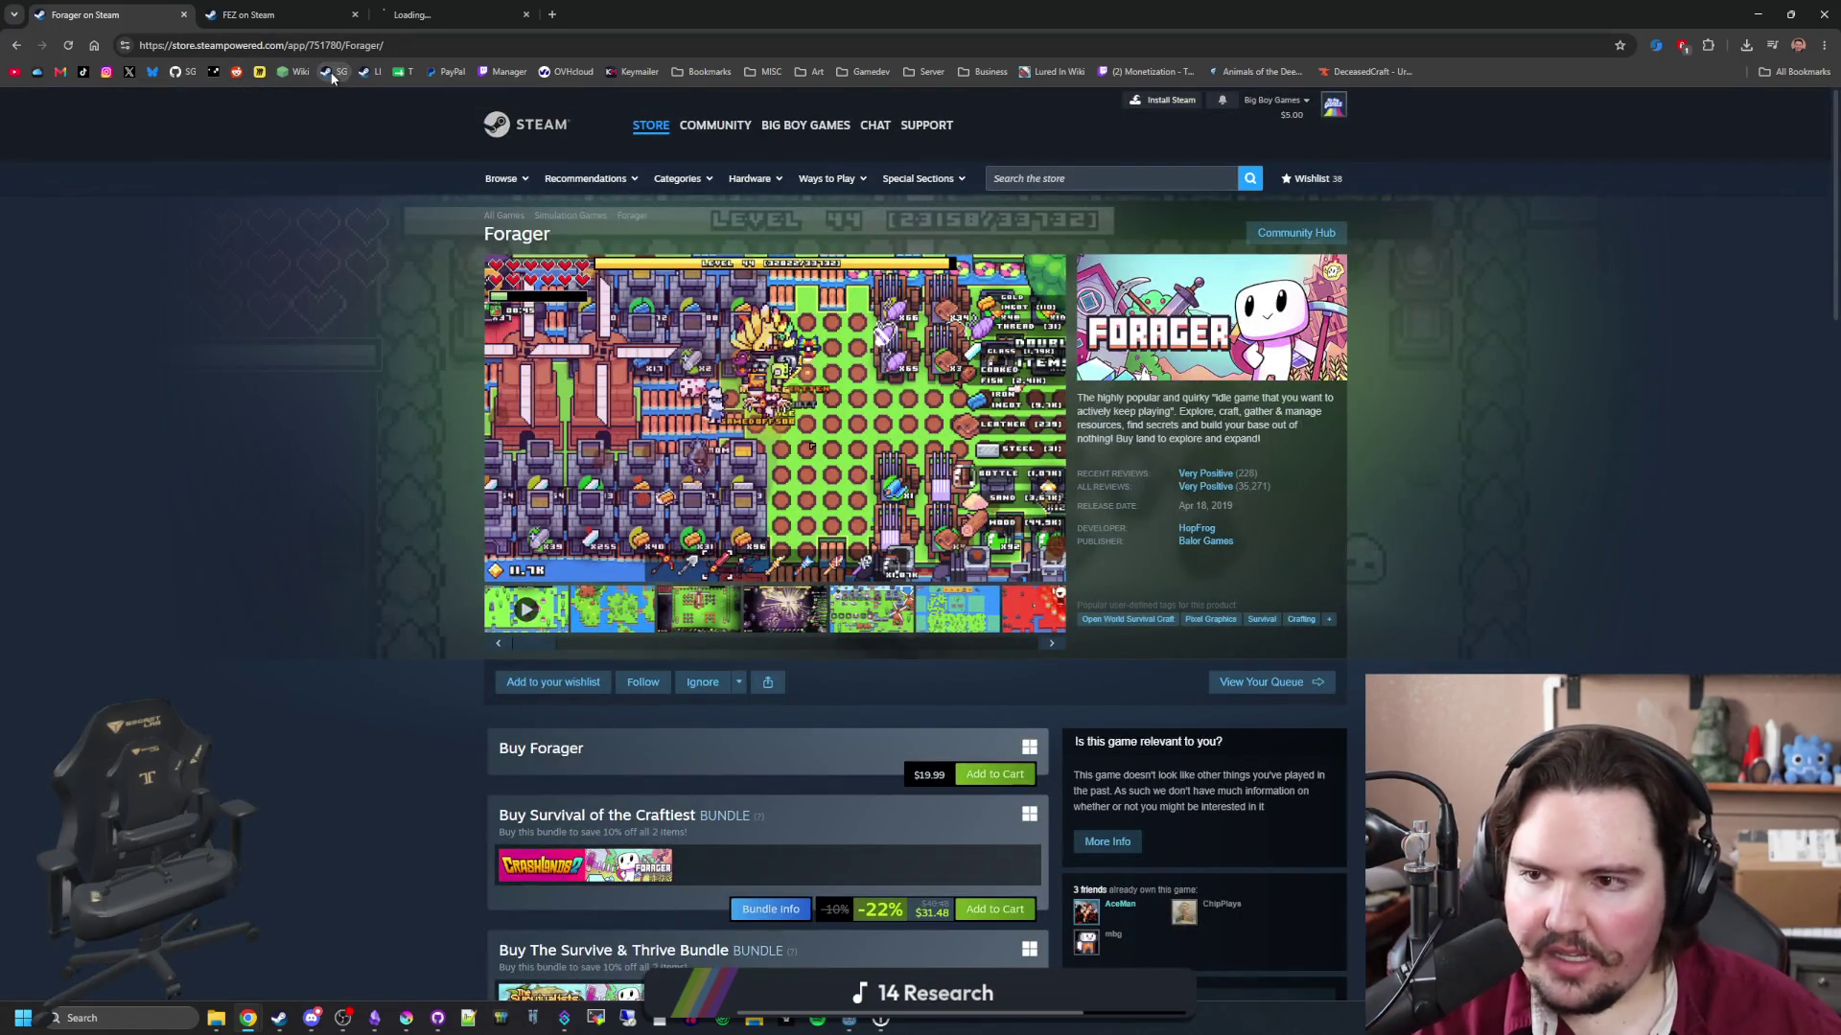
Step: On the Starground tab, browse its screenshots up to the Starlauncher one, then close the gallery
click(441, 14)
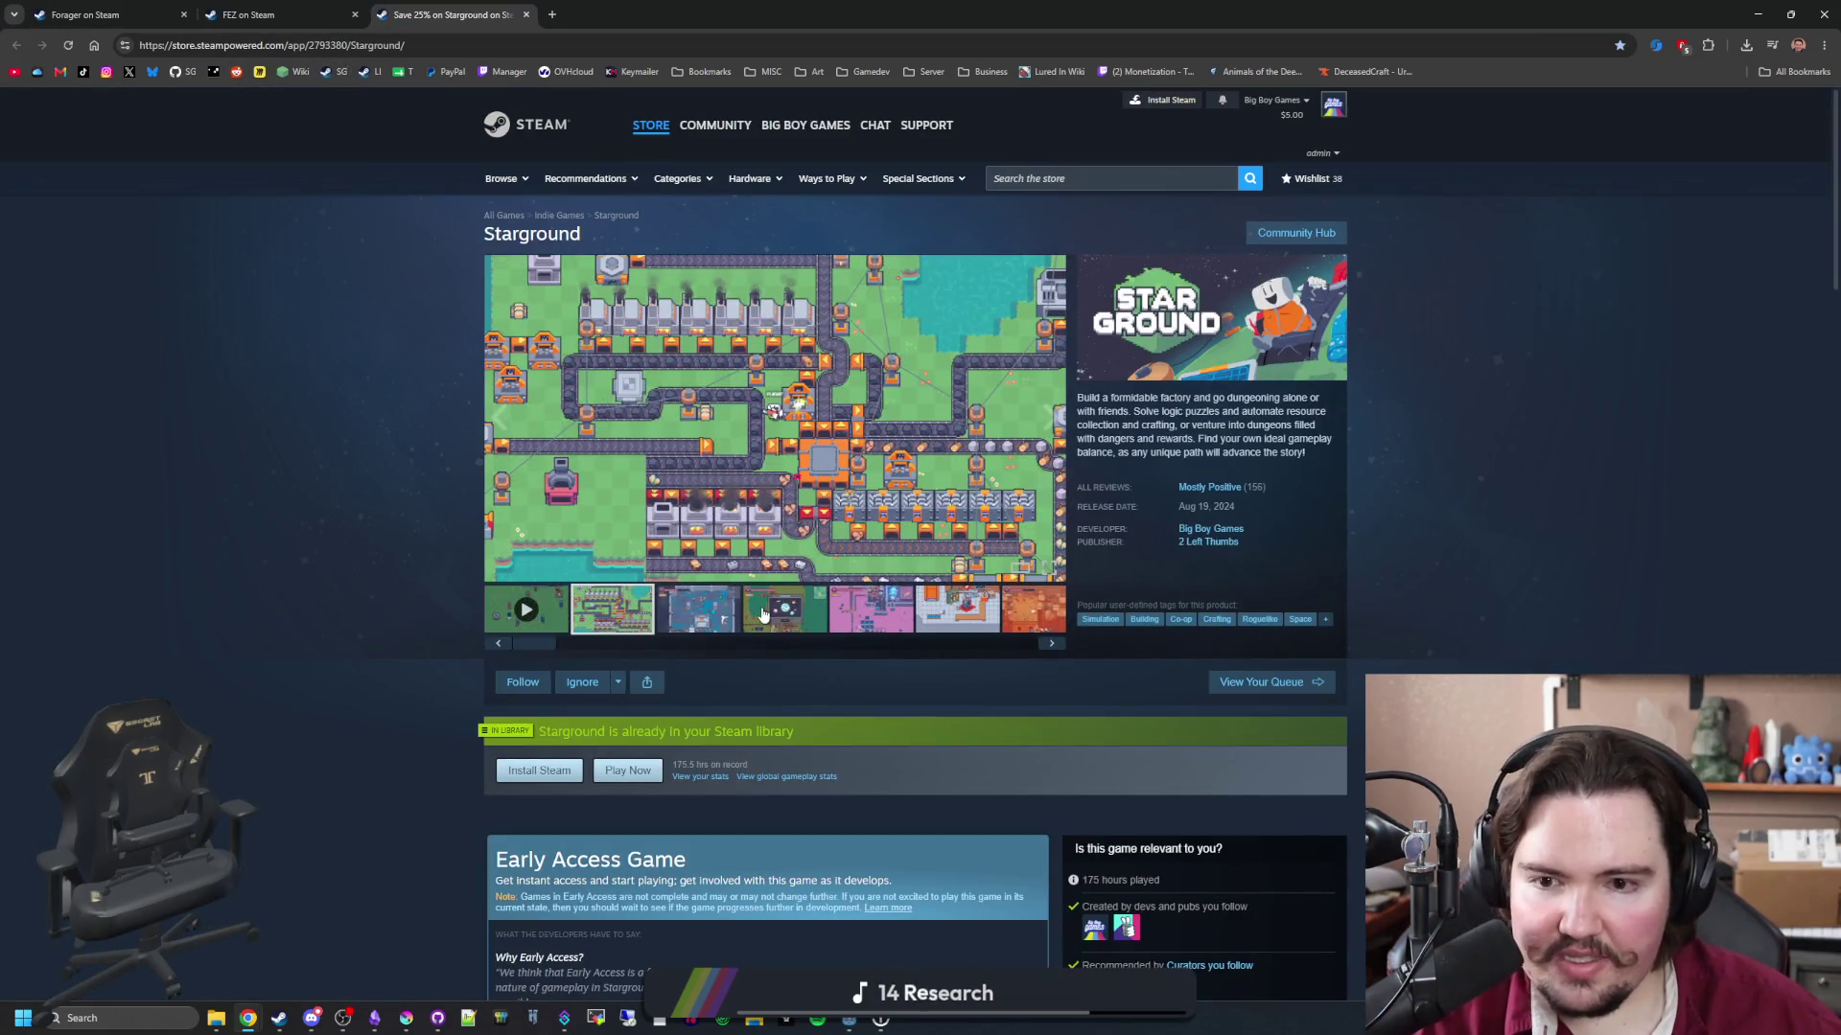
click(757, 505)
click(1614, 546)
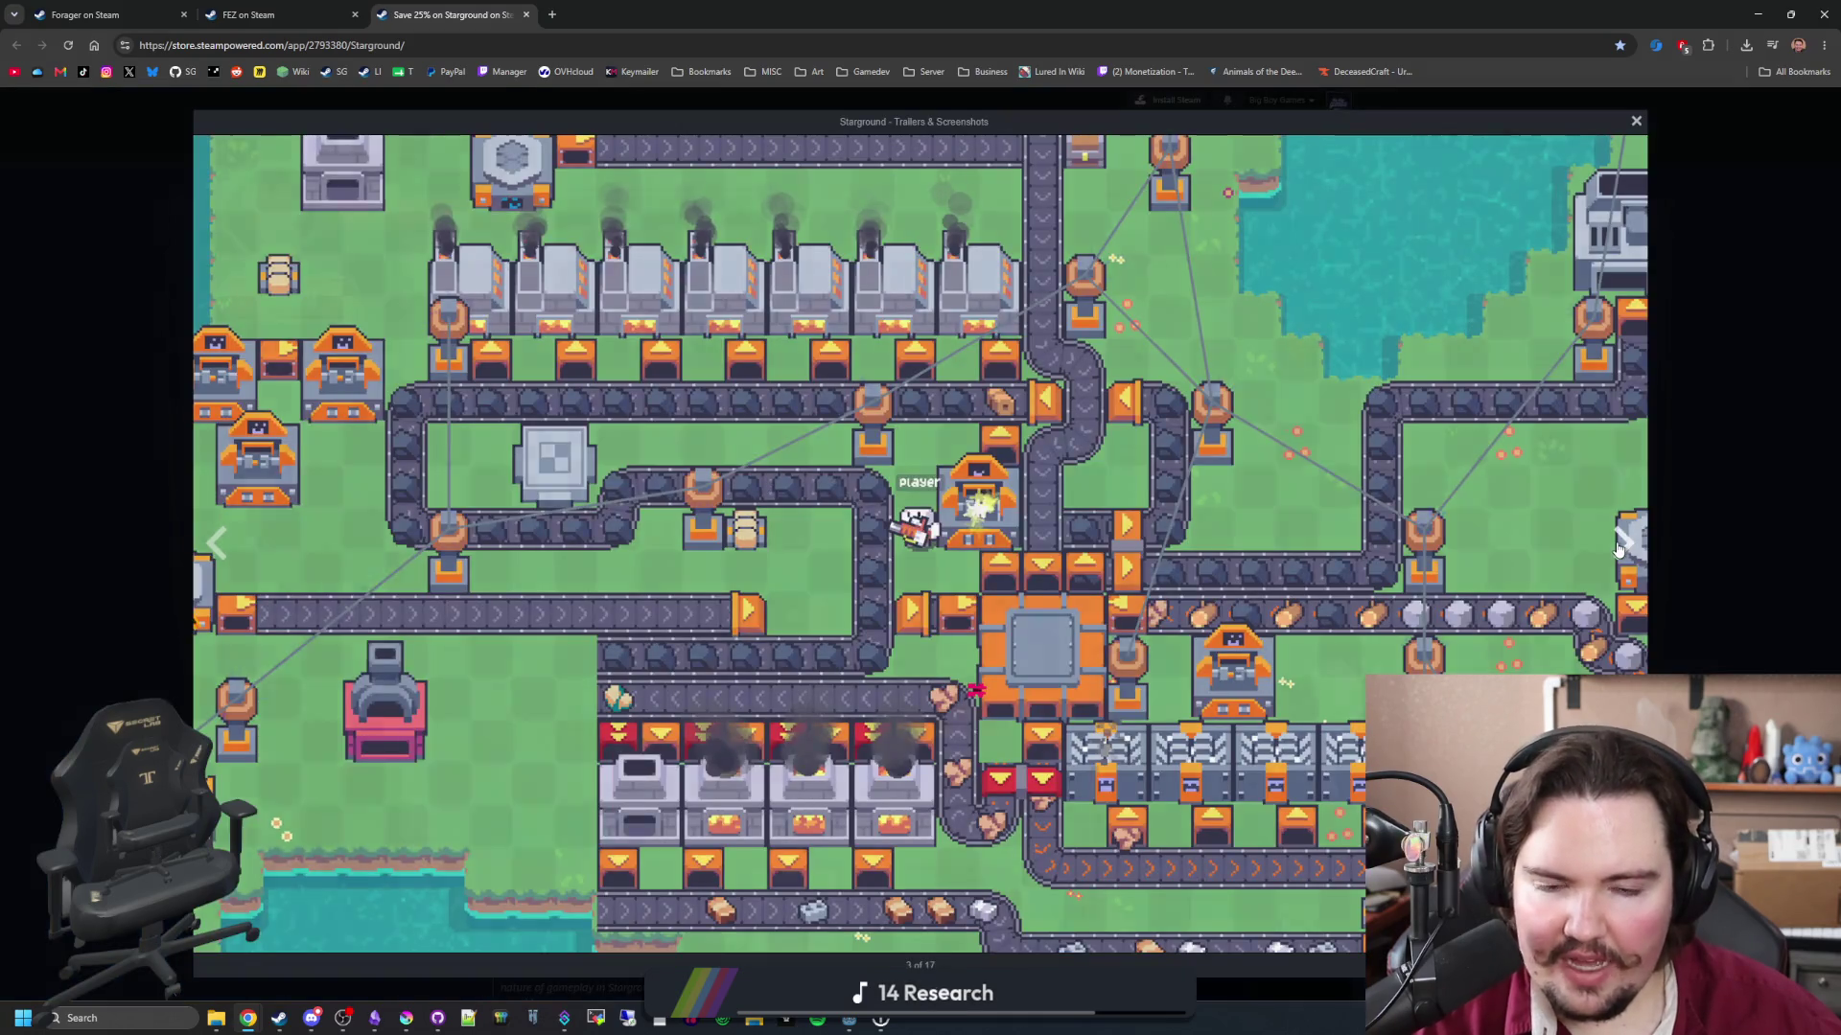
click(1618, 546)
click(1620, 551)
click(1622, 558)
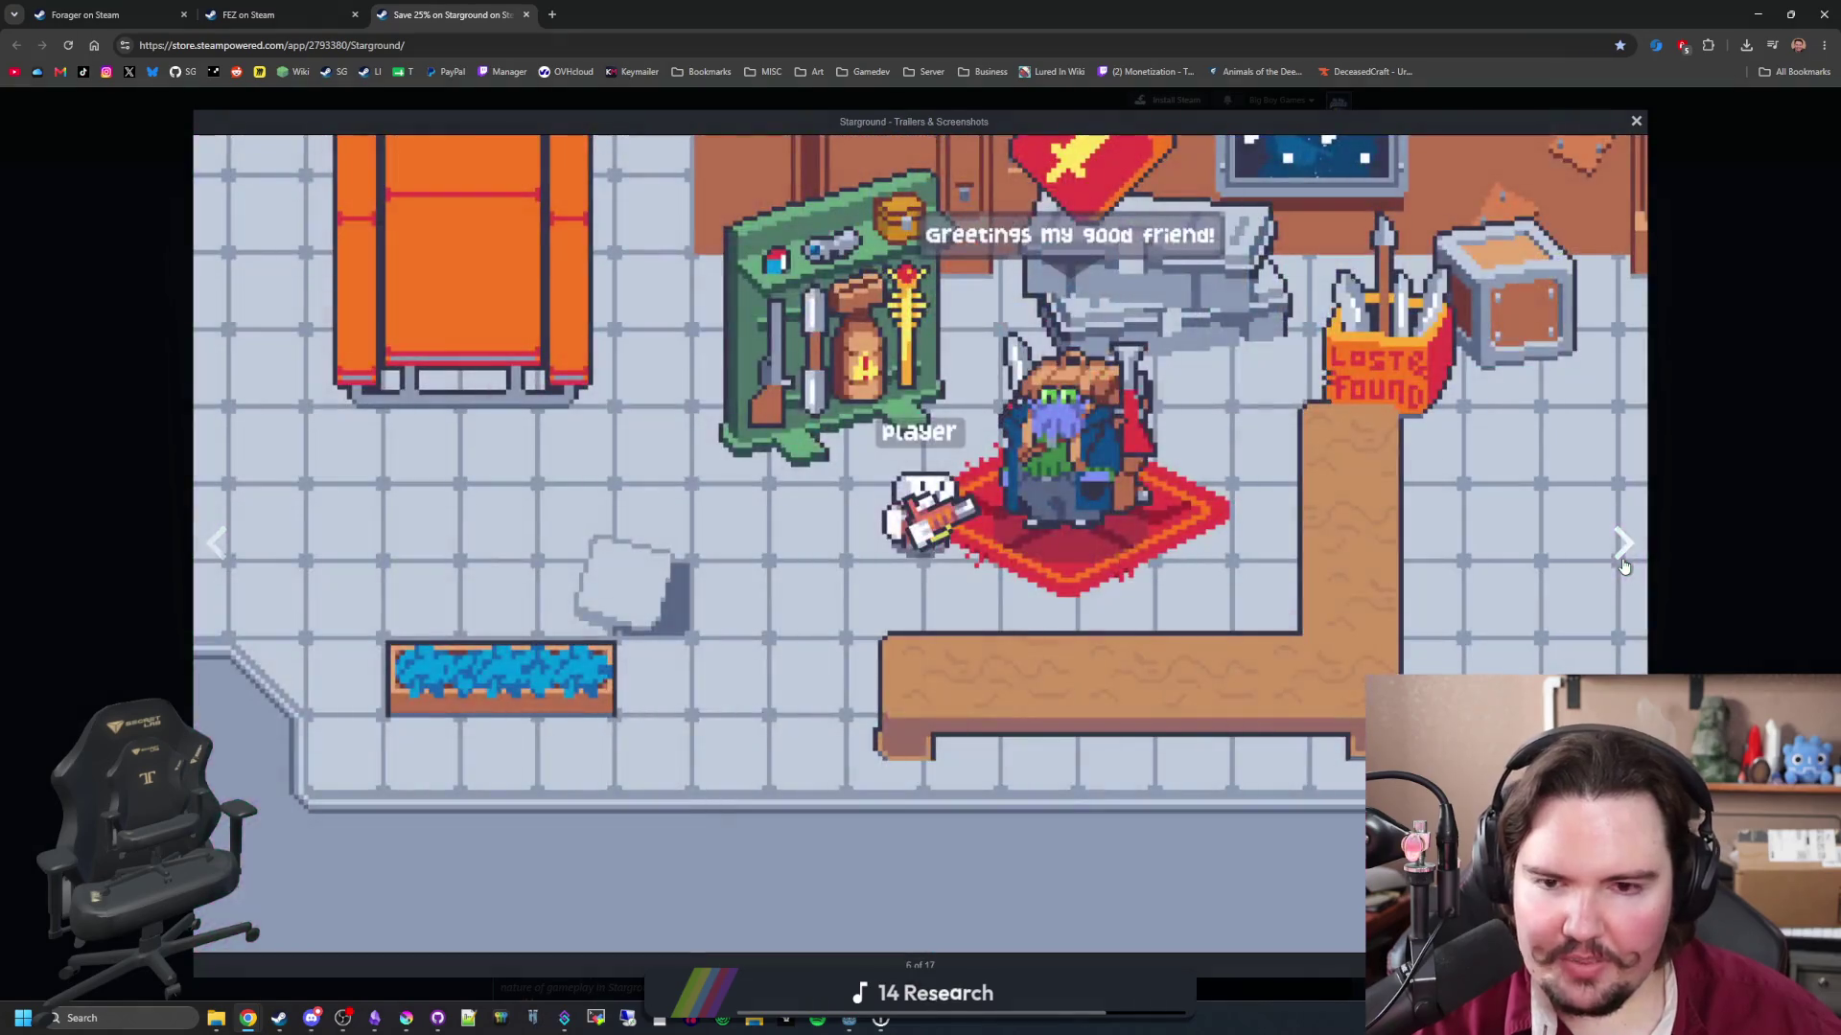
click(1620, 562)
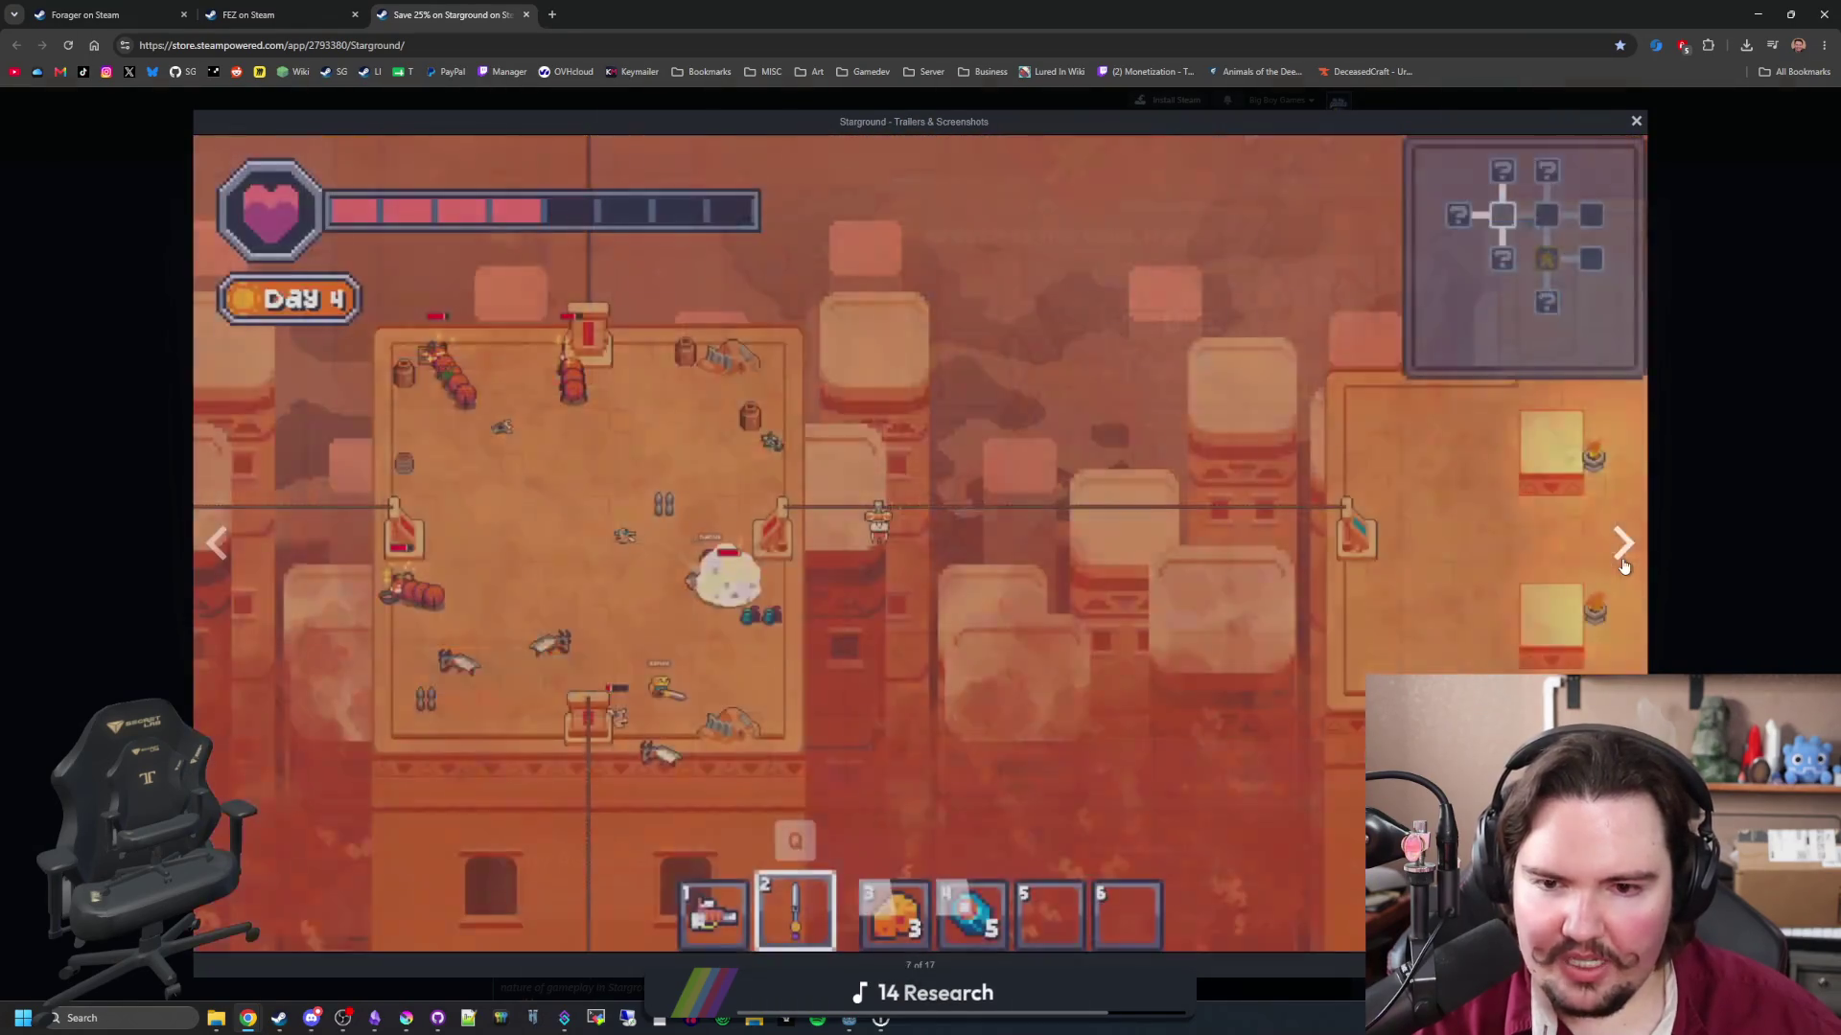
click(1618, 546)
click(1619, 546)
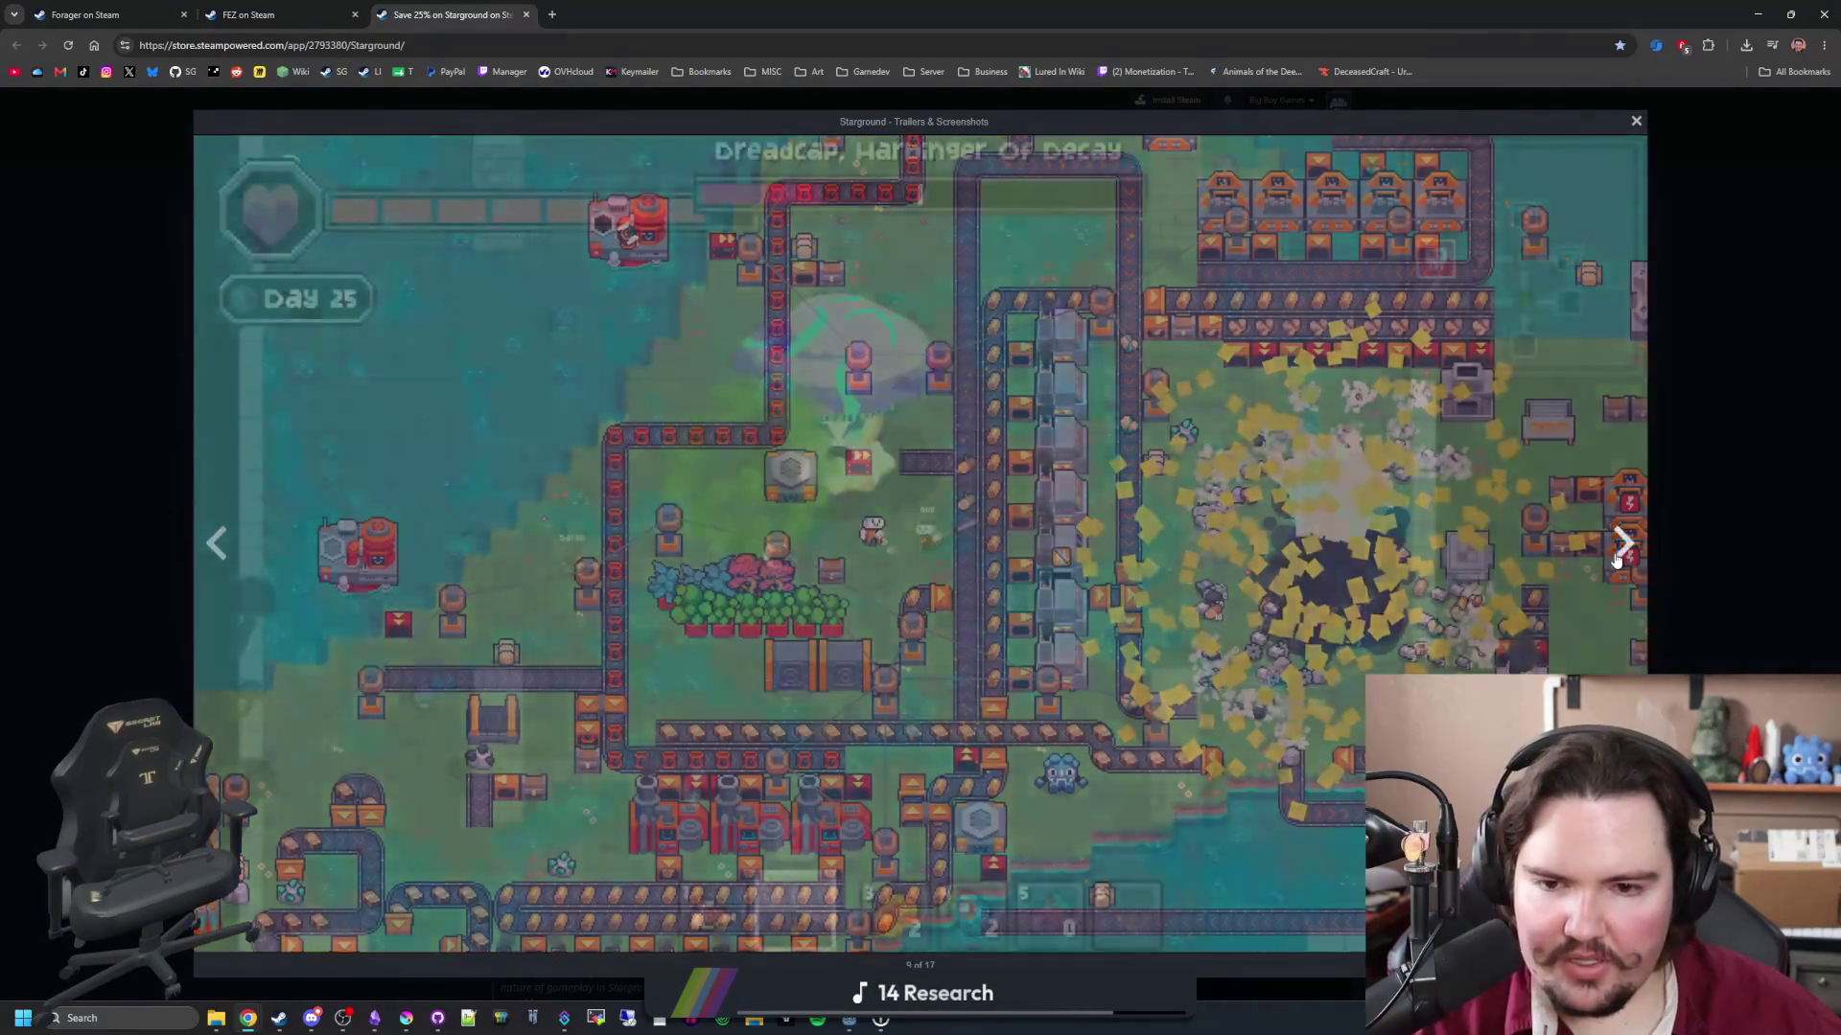
click(1618, 546)
click(1616, 561)
click(1616, 561)
click(1616, 561)
click(1616, 561)
click(1617, 560)
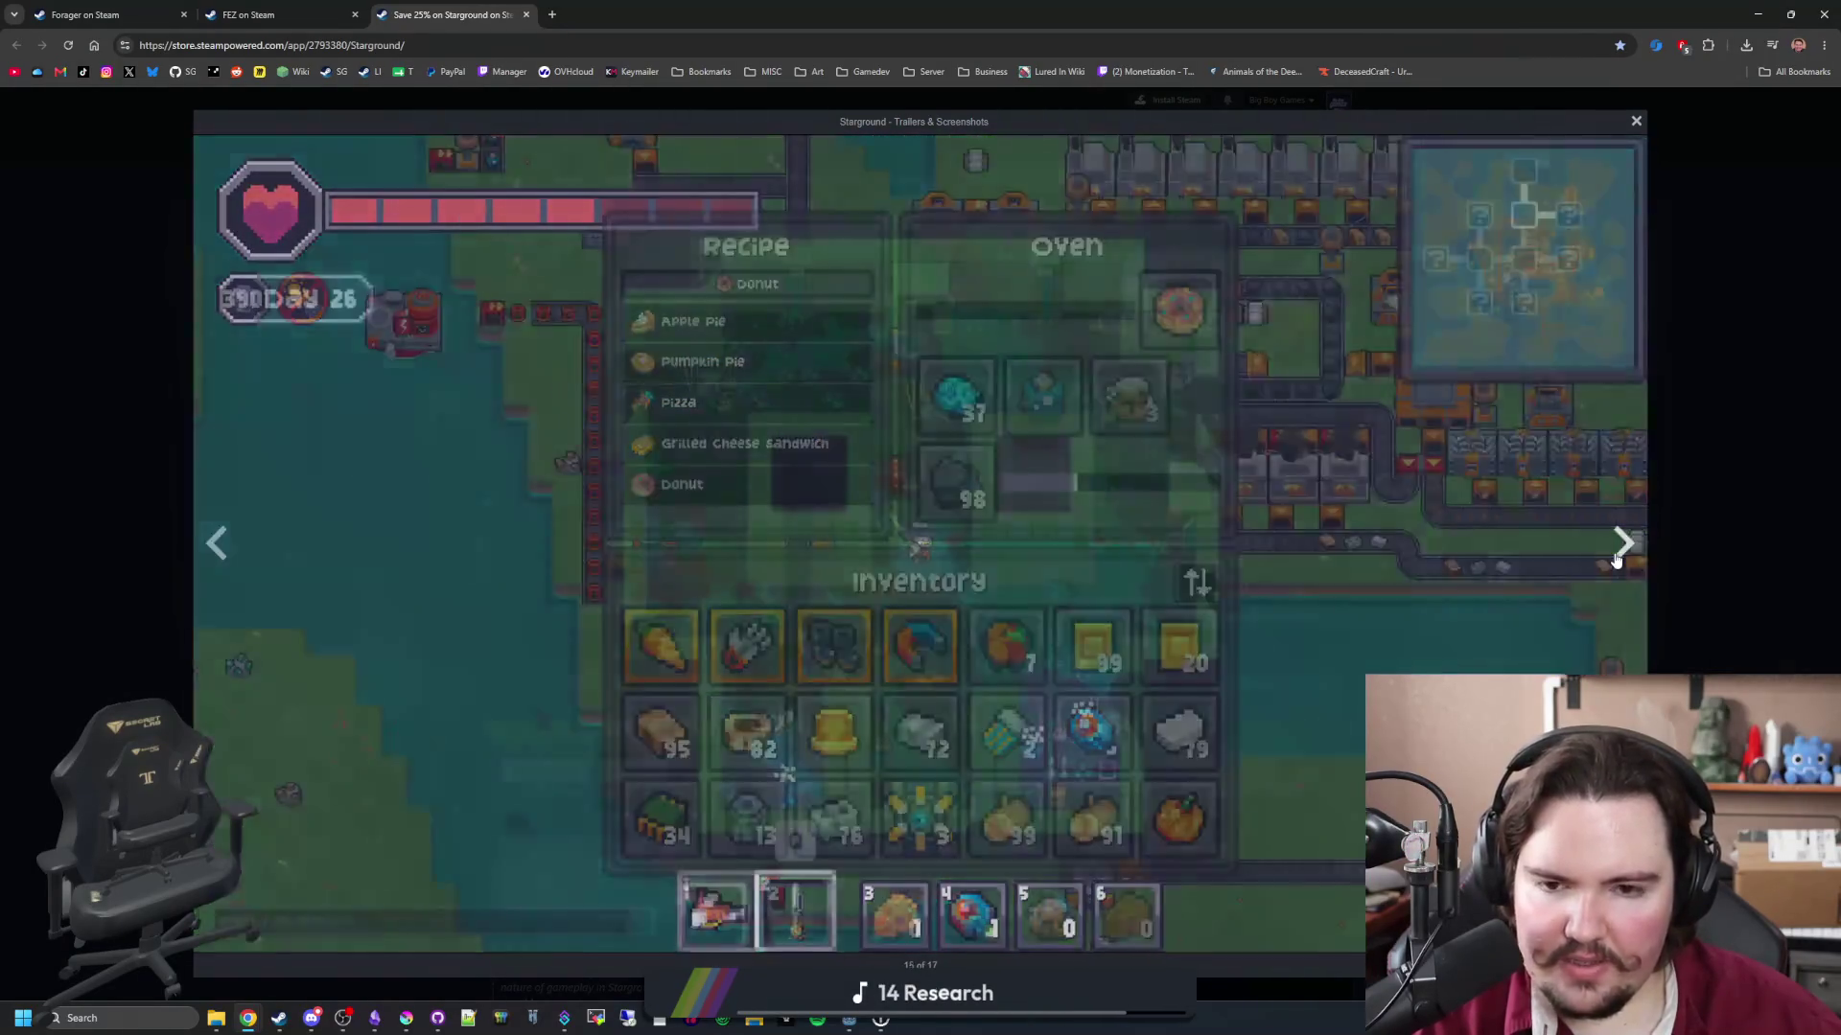
click(1616, 561)
click(1616, 561)
click(1616, 561)
click(1617, 561)
click(1617, 561)
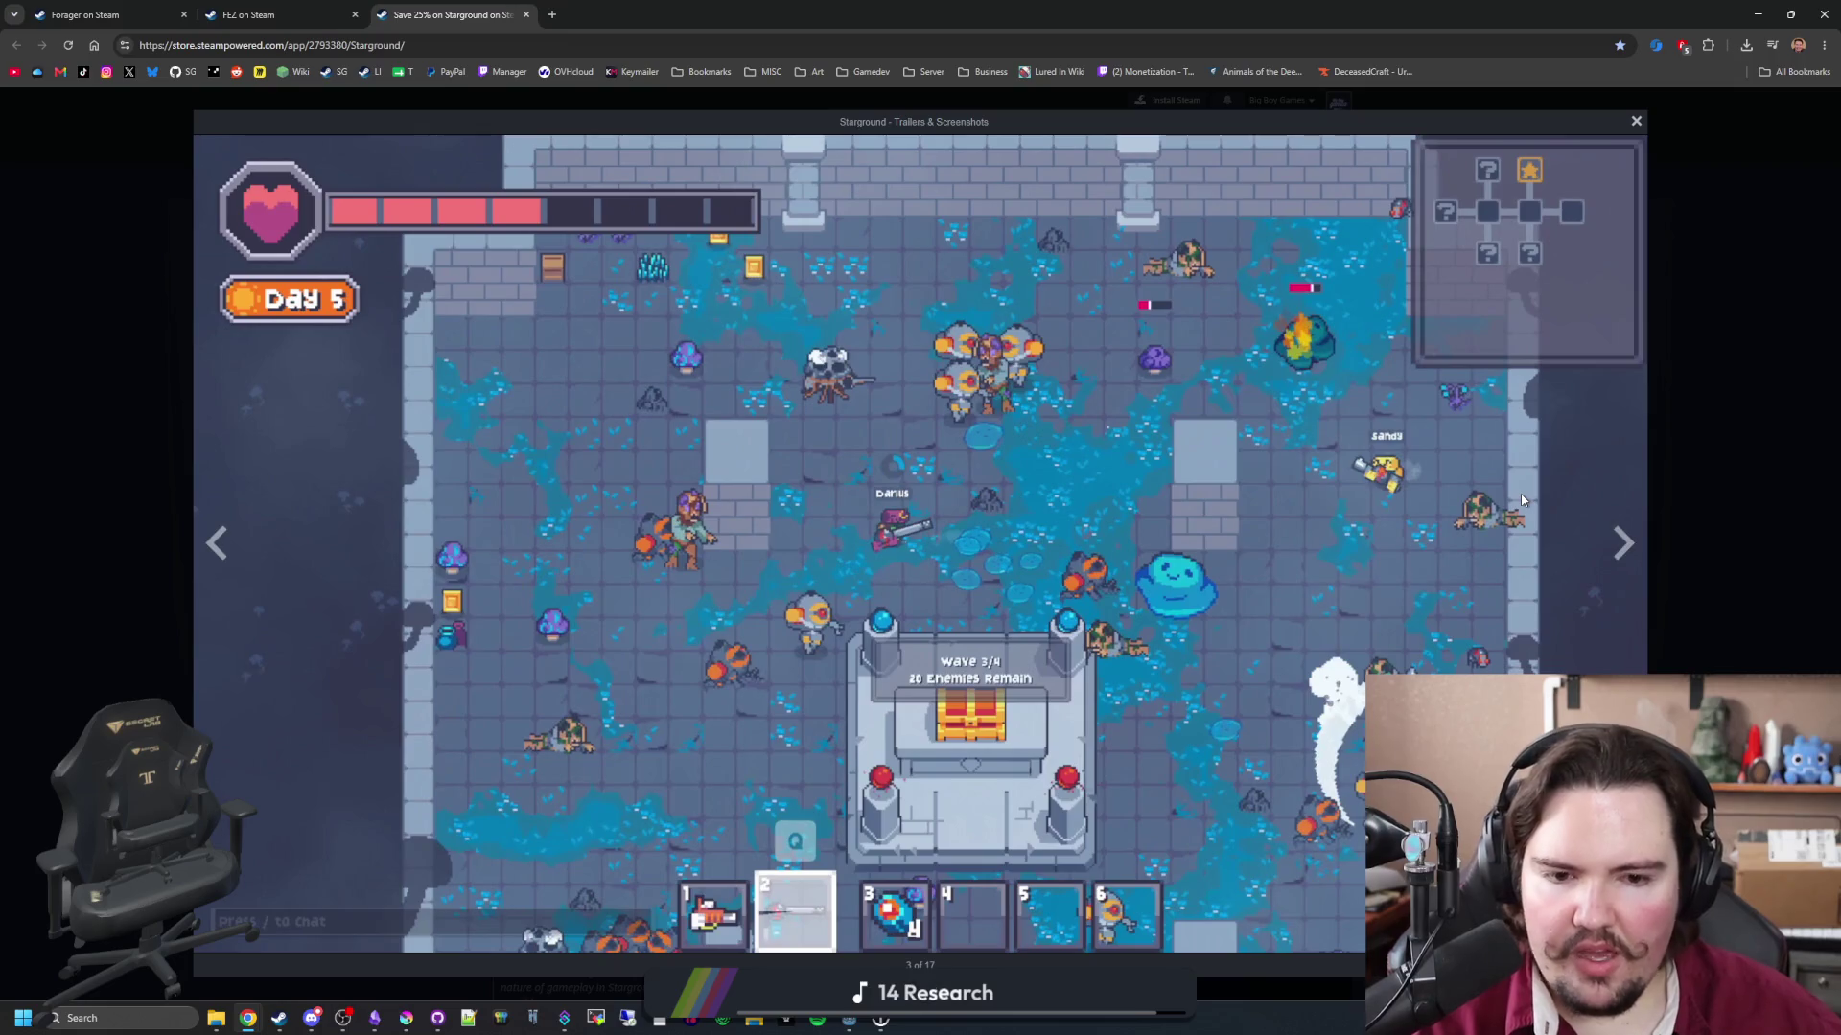
click(1623, 552)
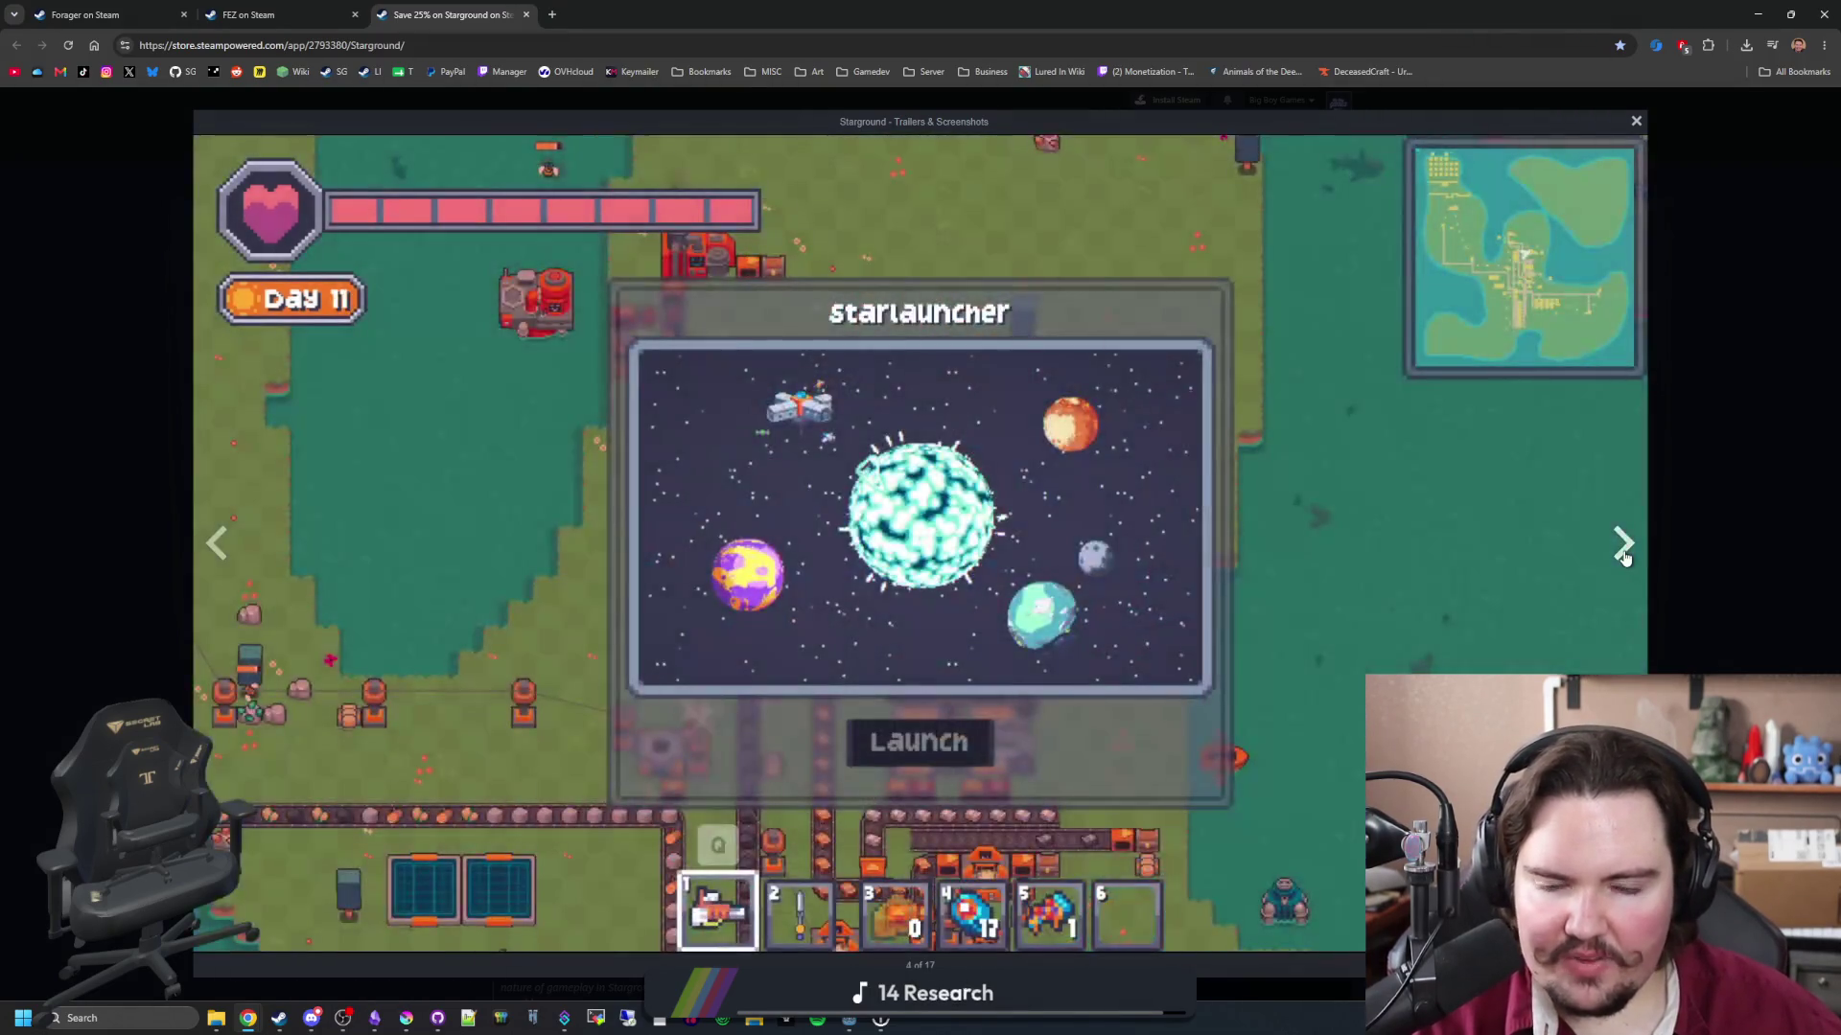
click(1729, 504)
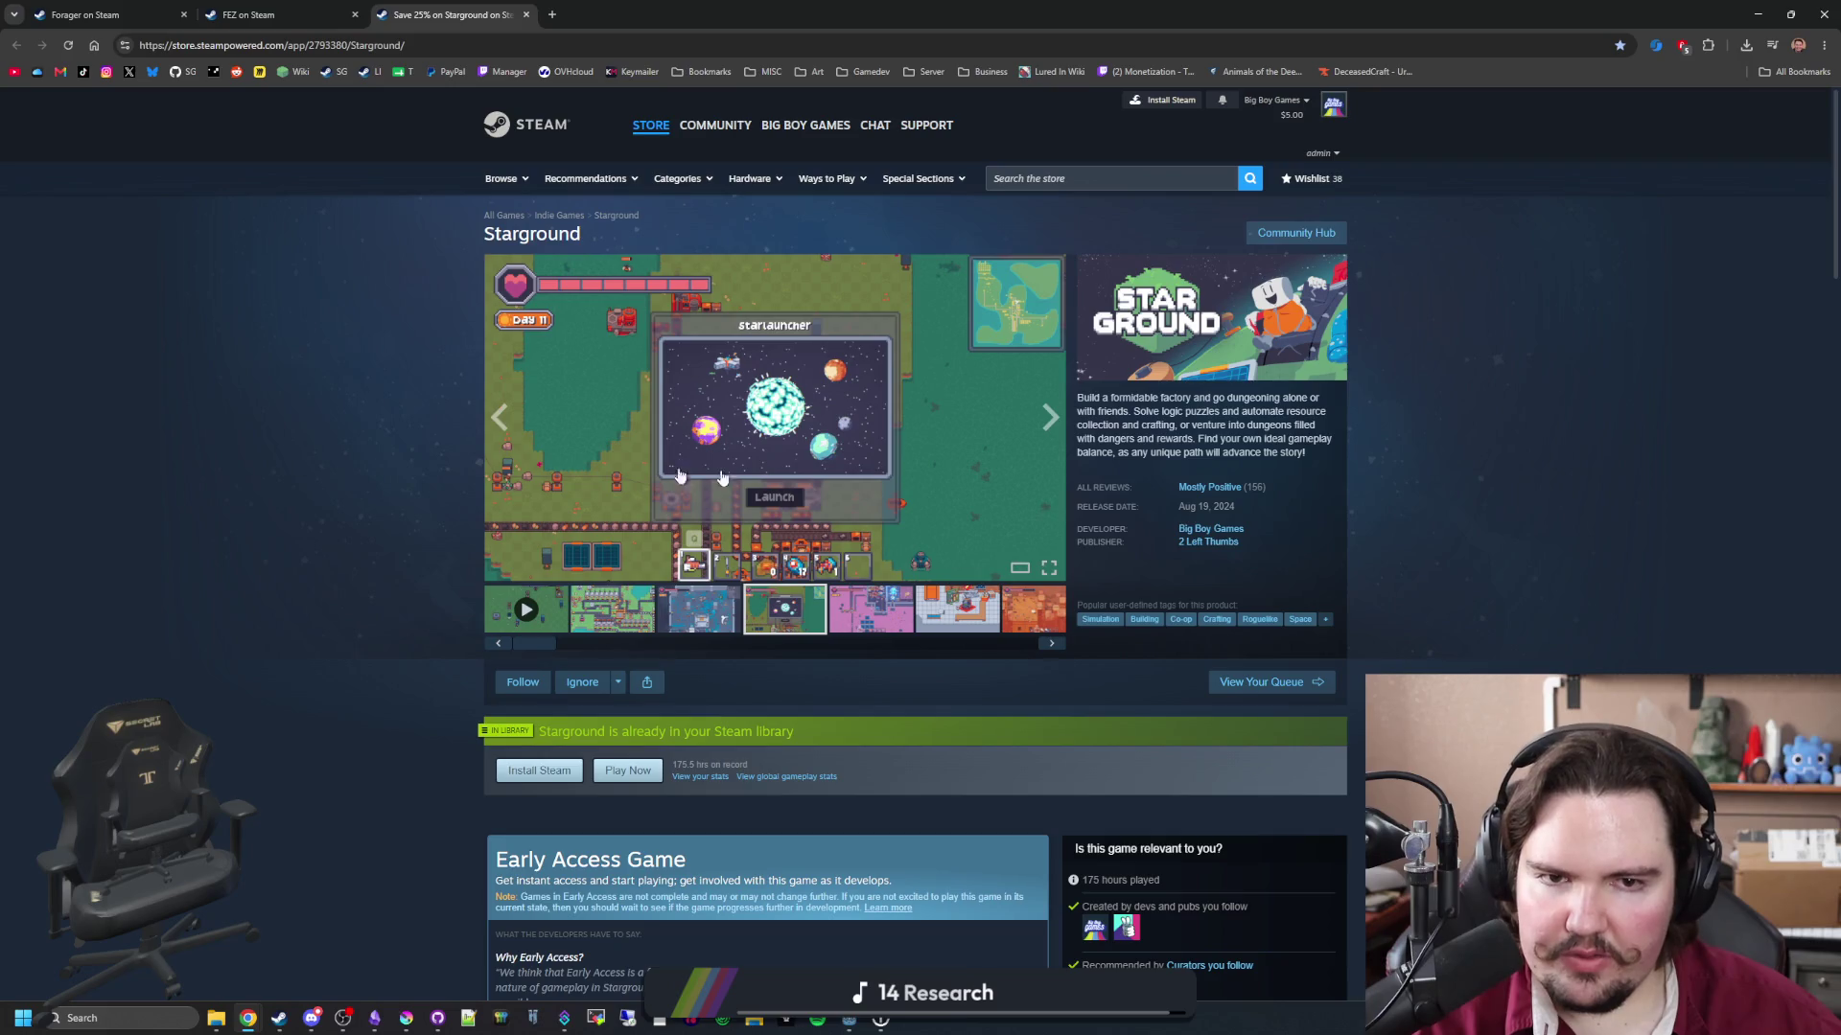
Step: In ascension_table.gd, rename the duplicate li.ascension.synergies key to pot_sensors
drag(728, 14, 730, 1017)
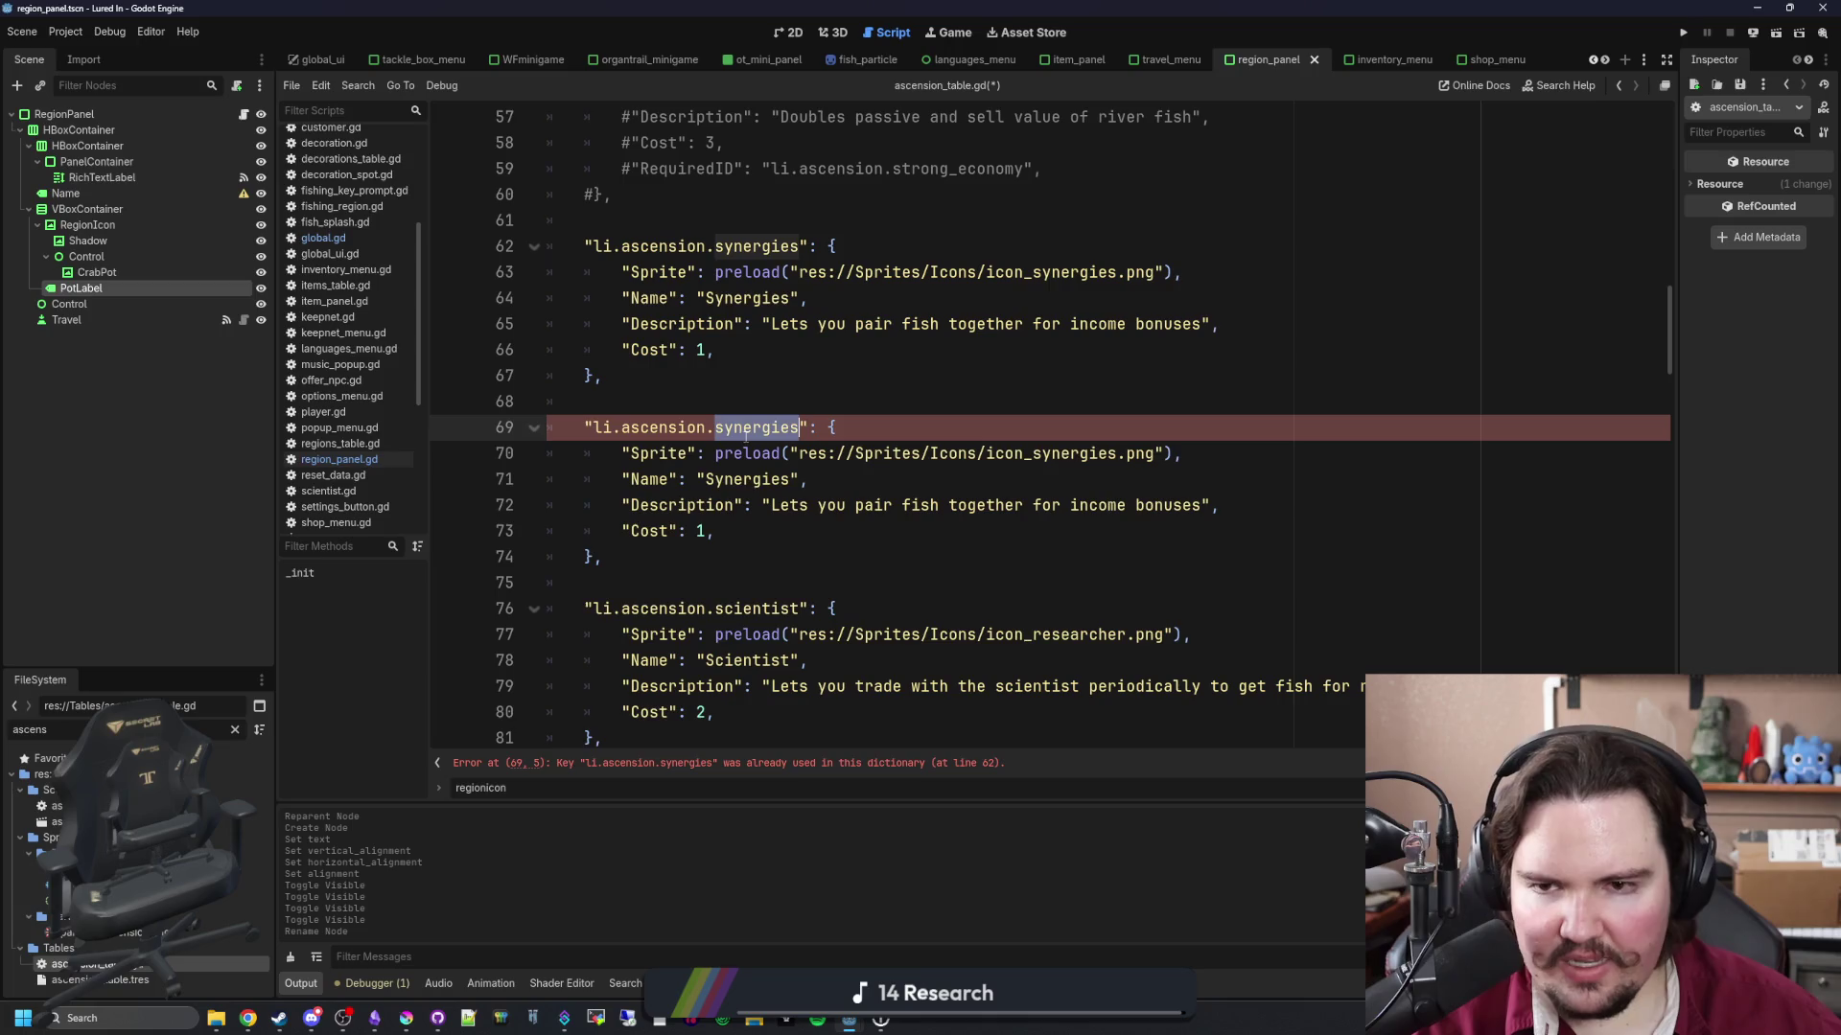
click(767, 426)
double_click(758, 427)
click(747, 426)
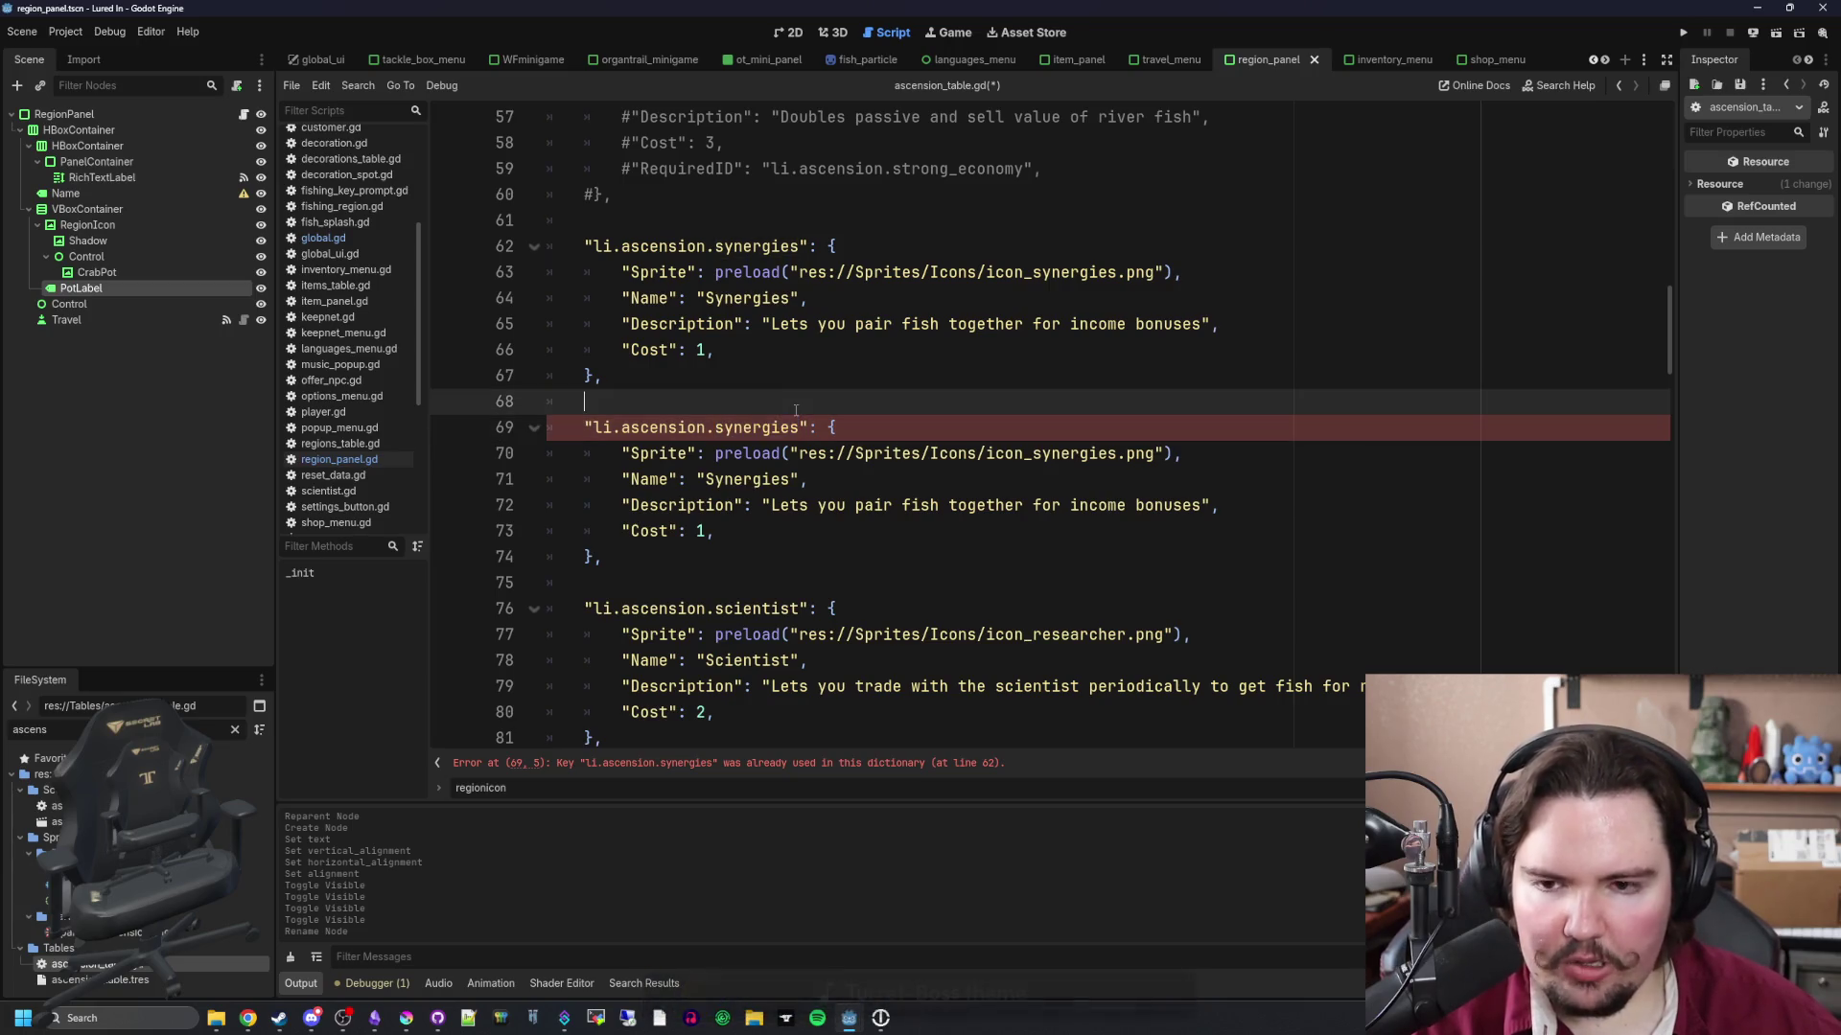
click(929, 380)
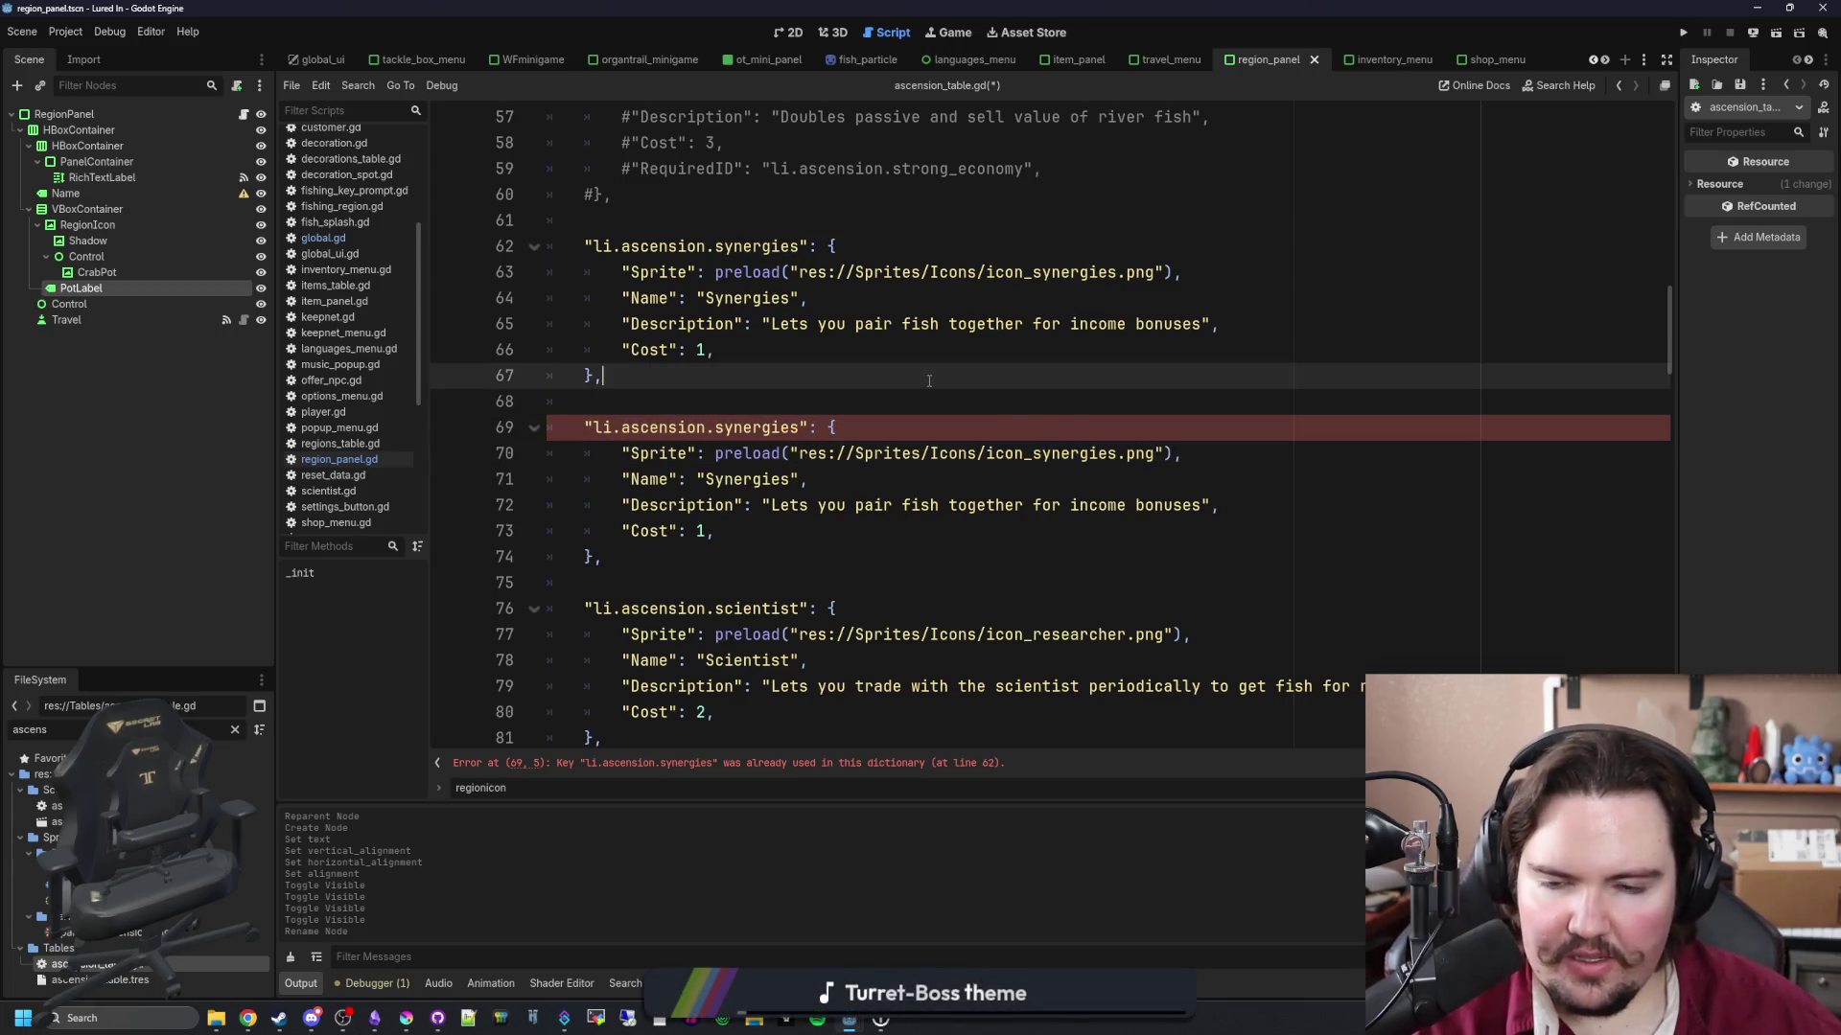
double_click(760, 427)
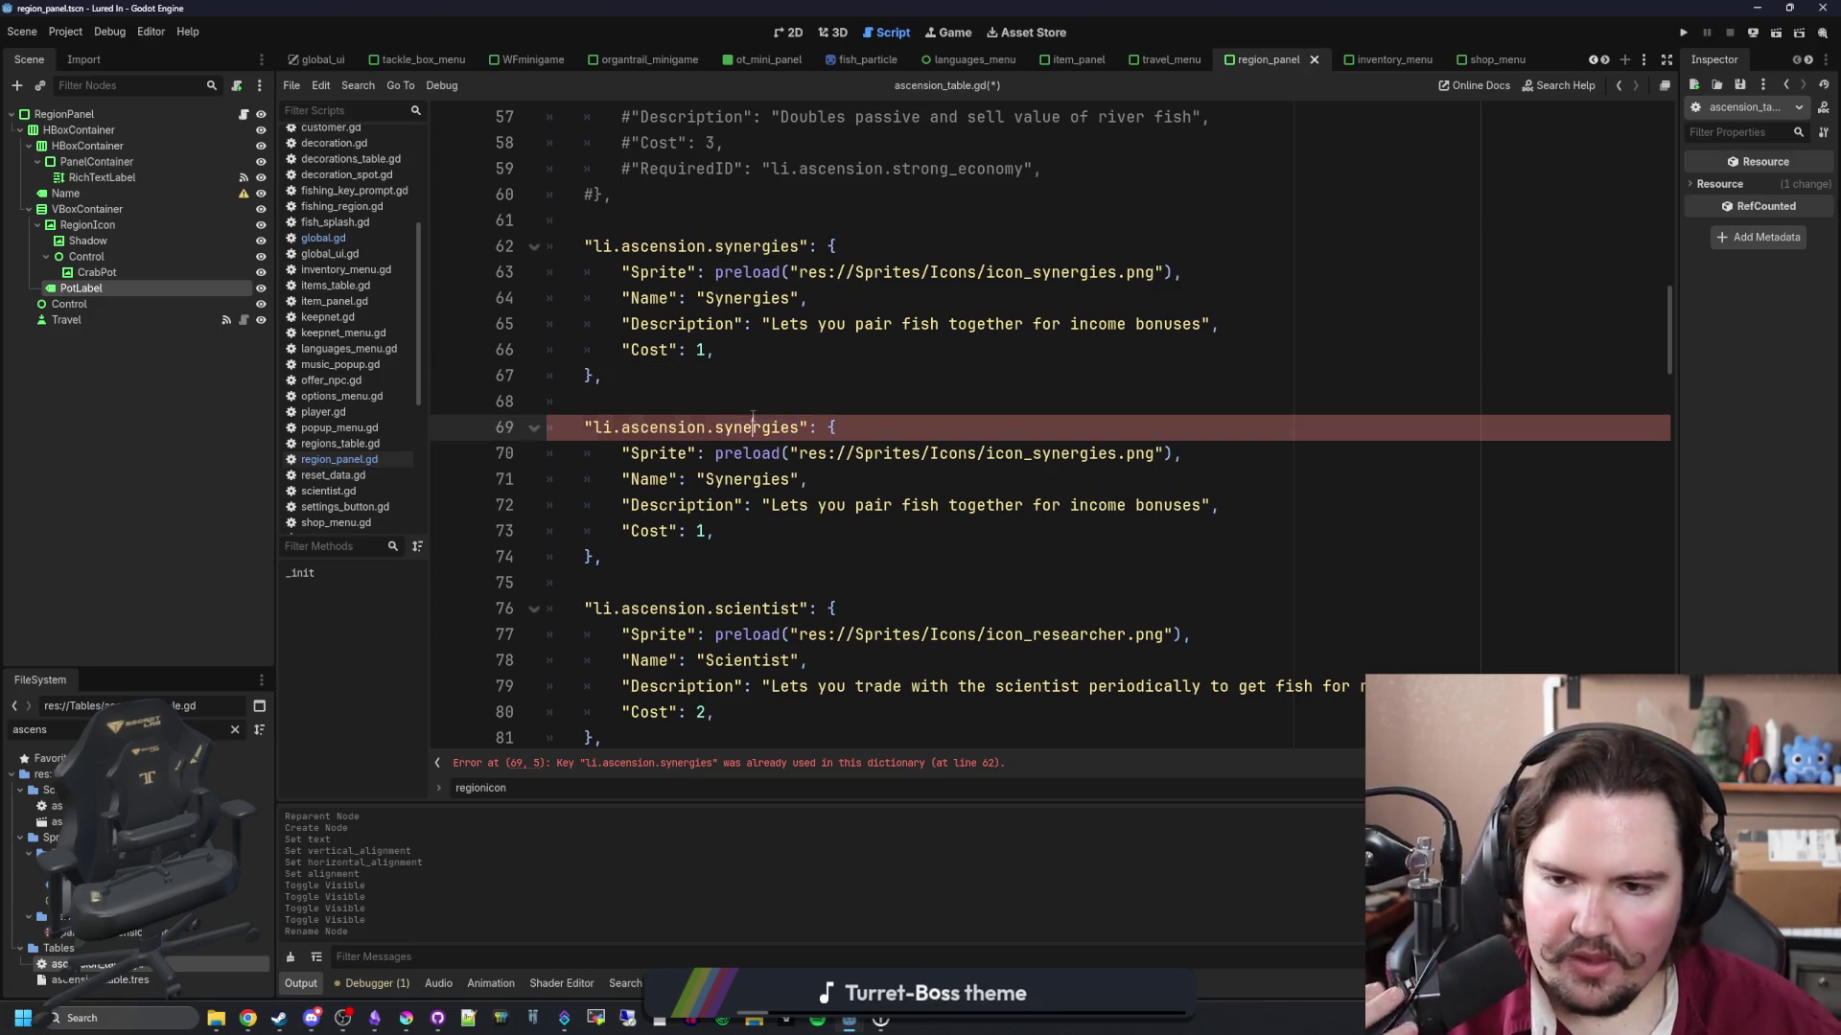
text(pot_senso)
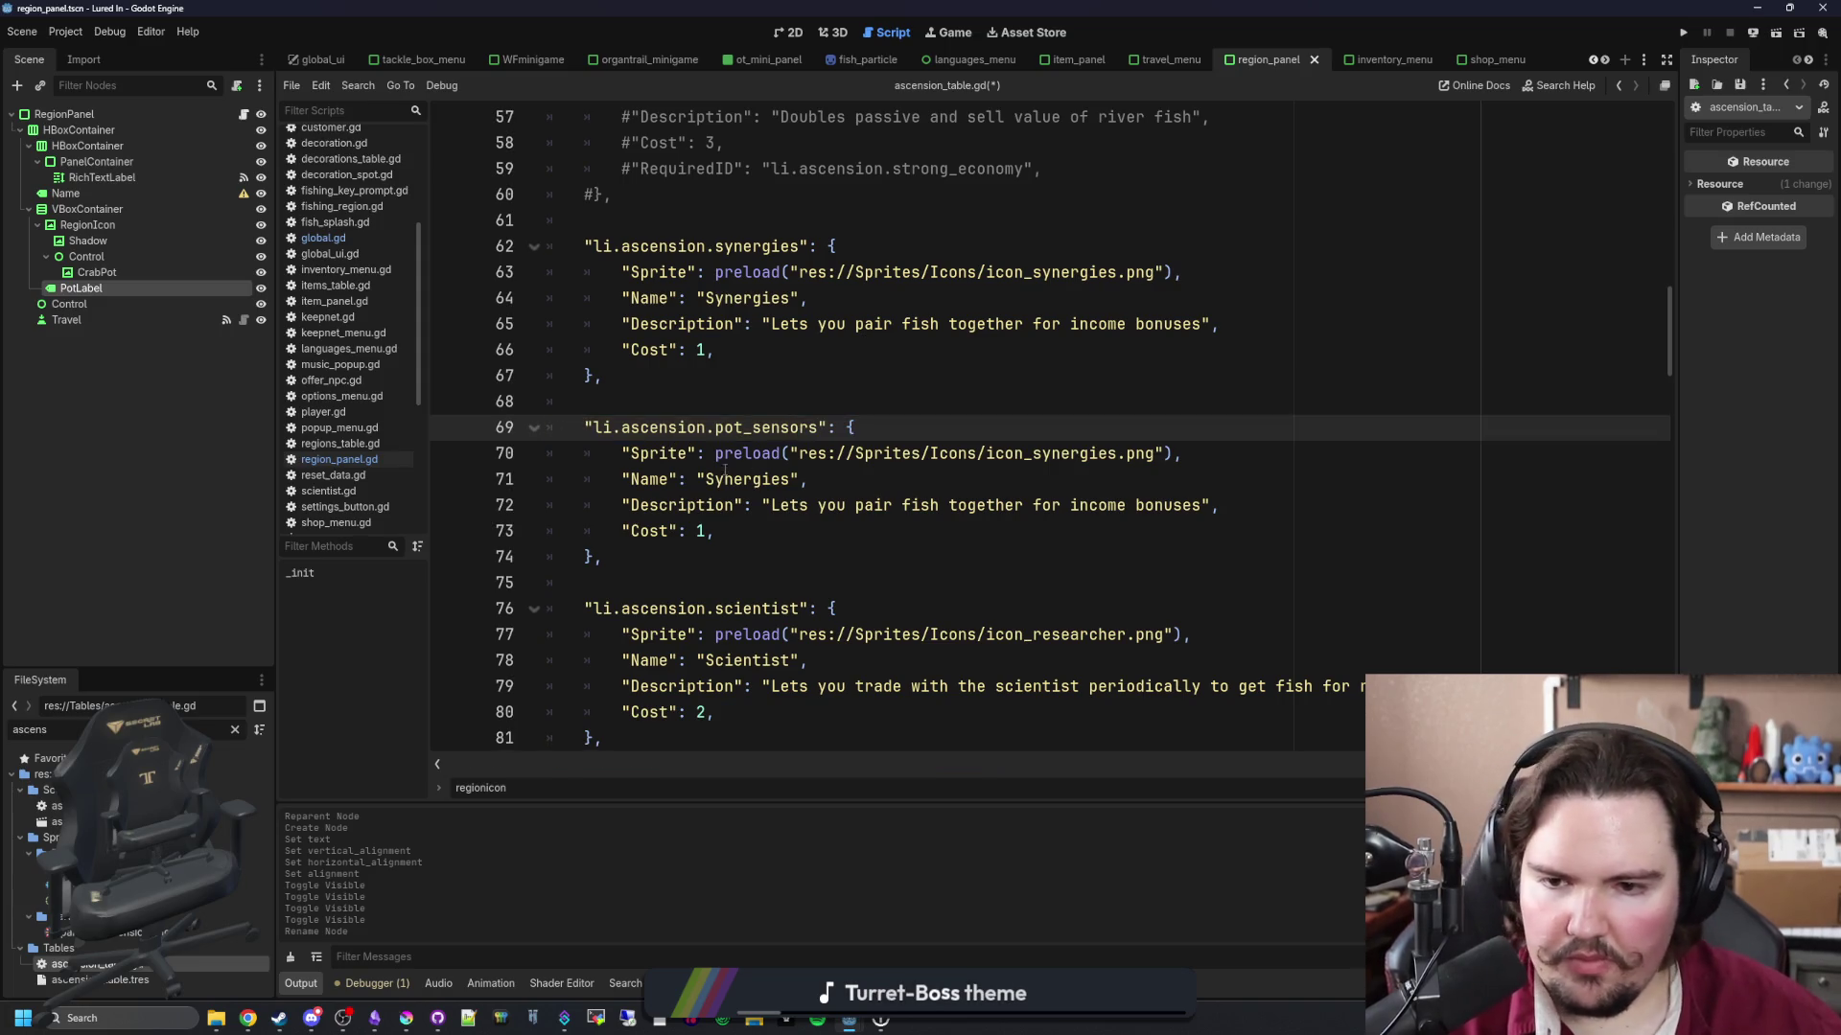
Step: Change the entry's Name to 'Pot Sensors' and rewrite its description
double_click(748, 478)
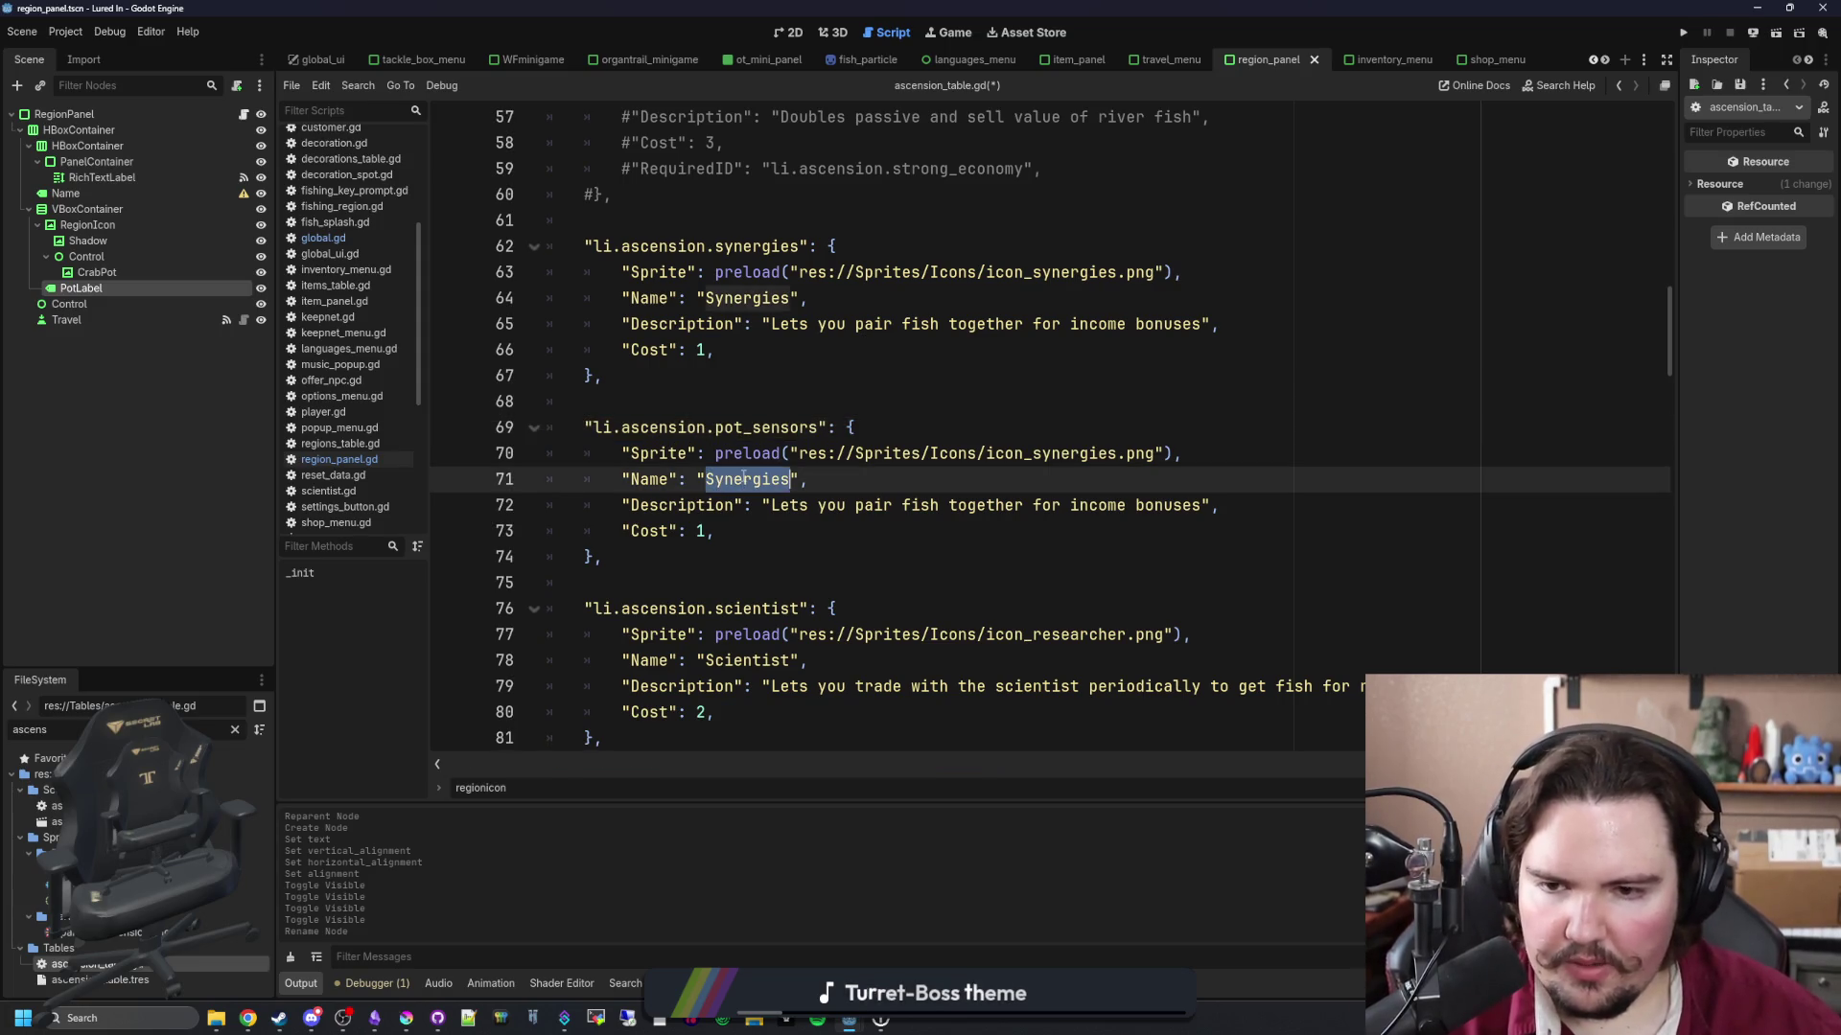
text(Pot Sensors)
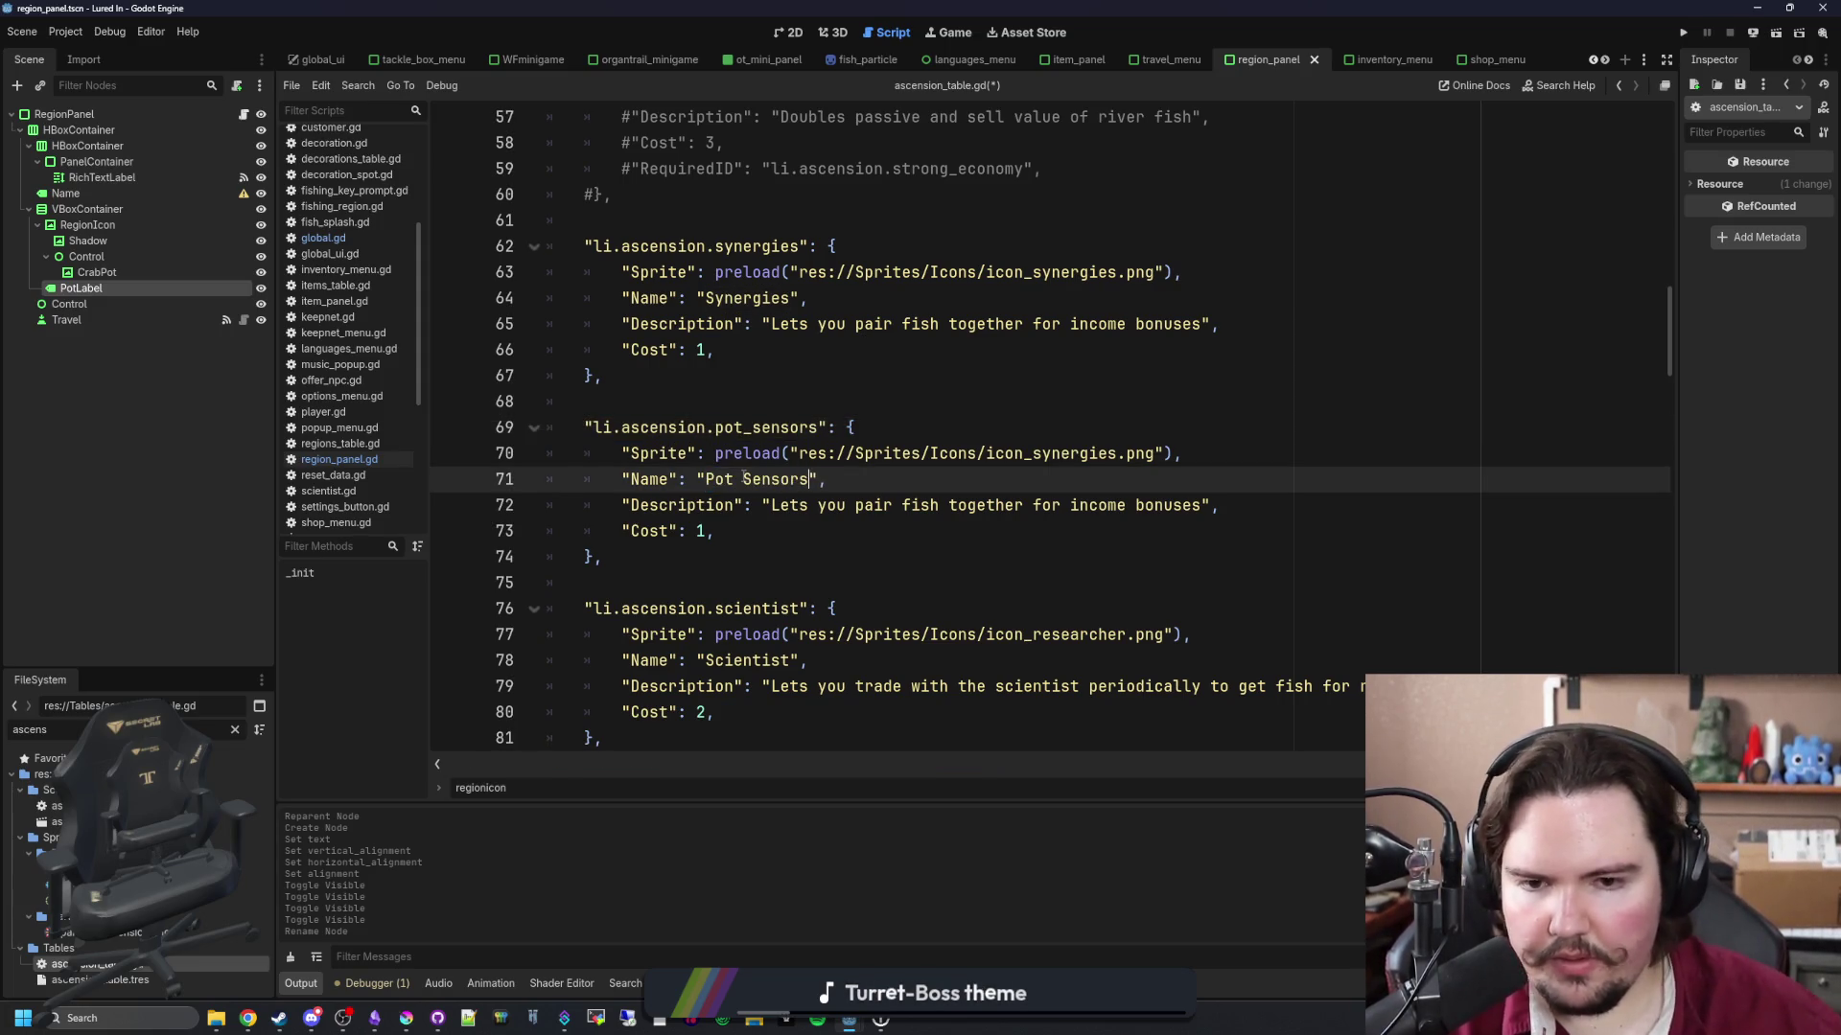
click(916, 424)
drag(1203, 505, 810, 504)
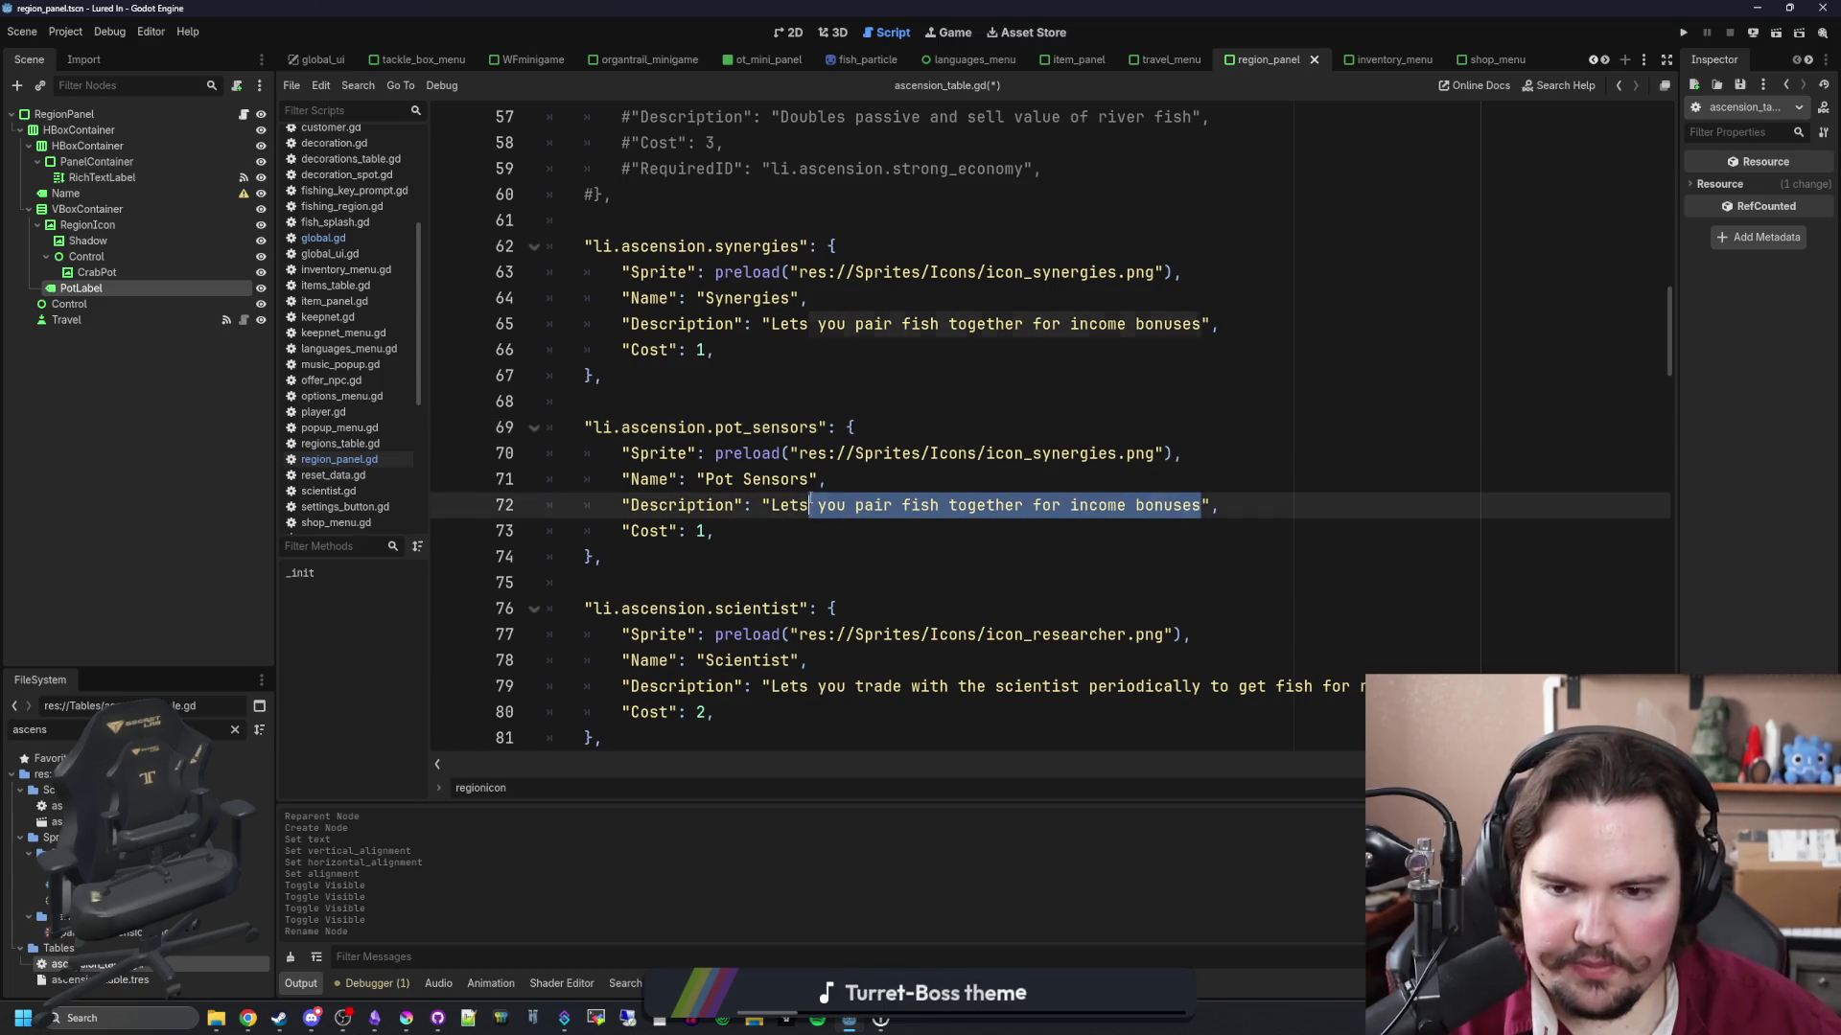
text(your pots from)
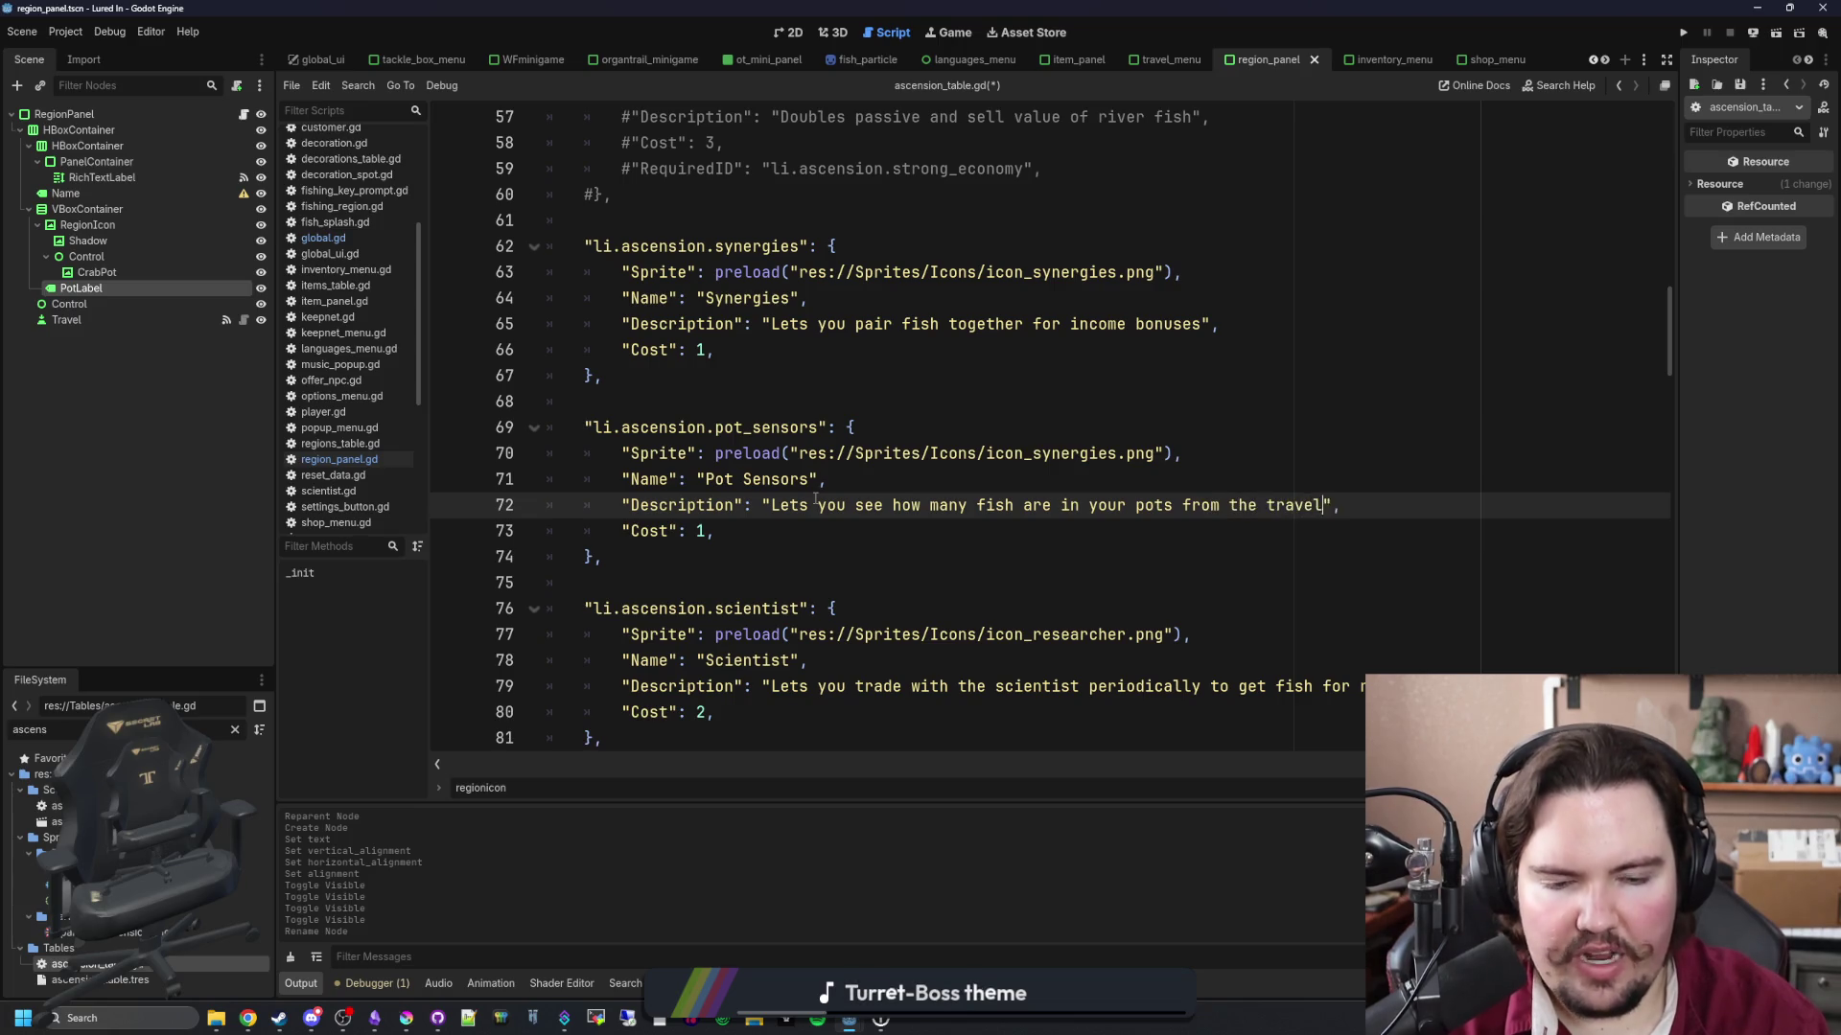
Step: Cut the RequiredID line out of the taxis entry
click(728, 530)
key(Up)
key(Up)
click(771, 530)
scroll(771, 530, down, 5)
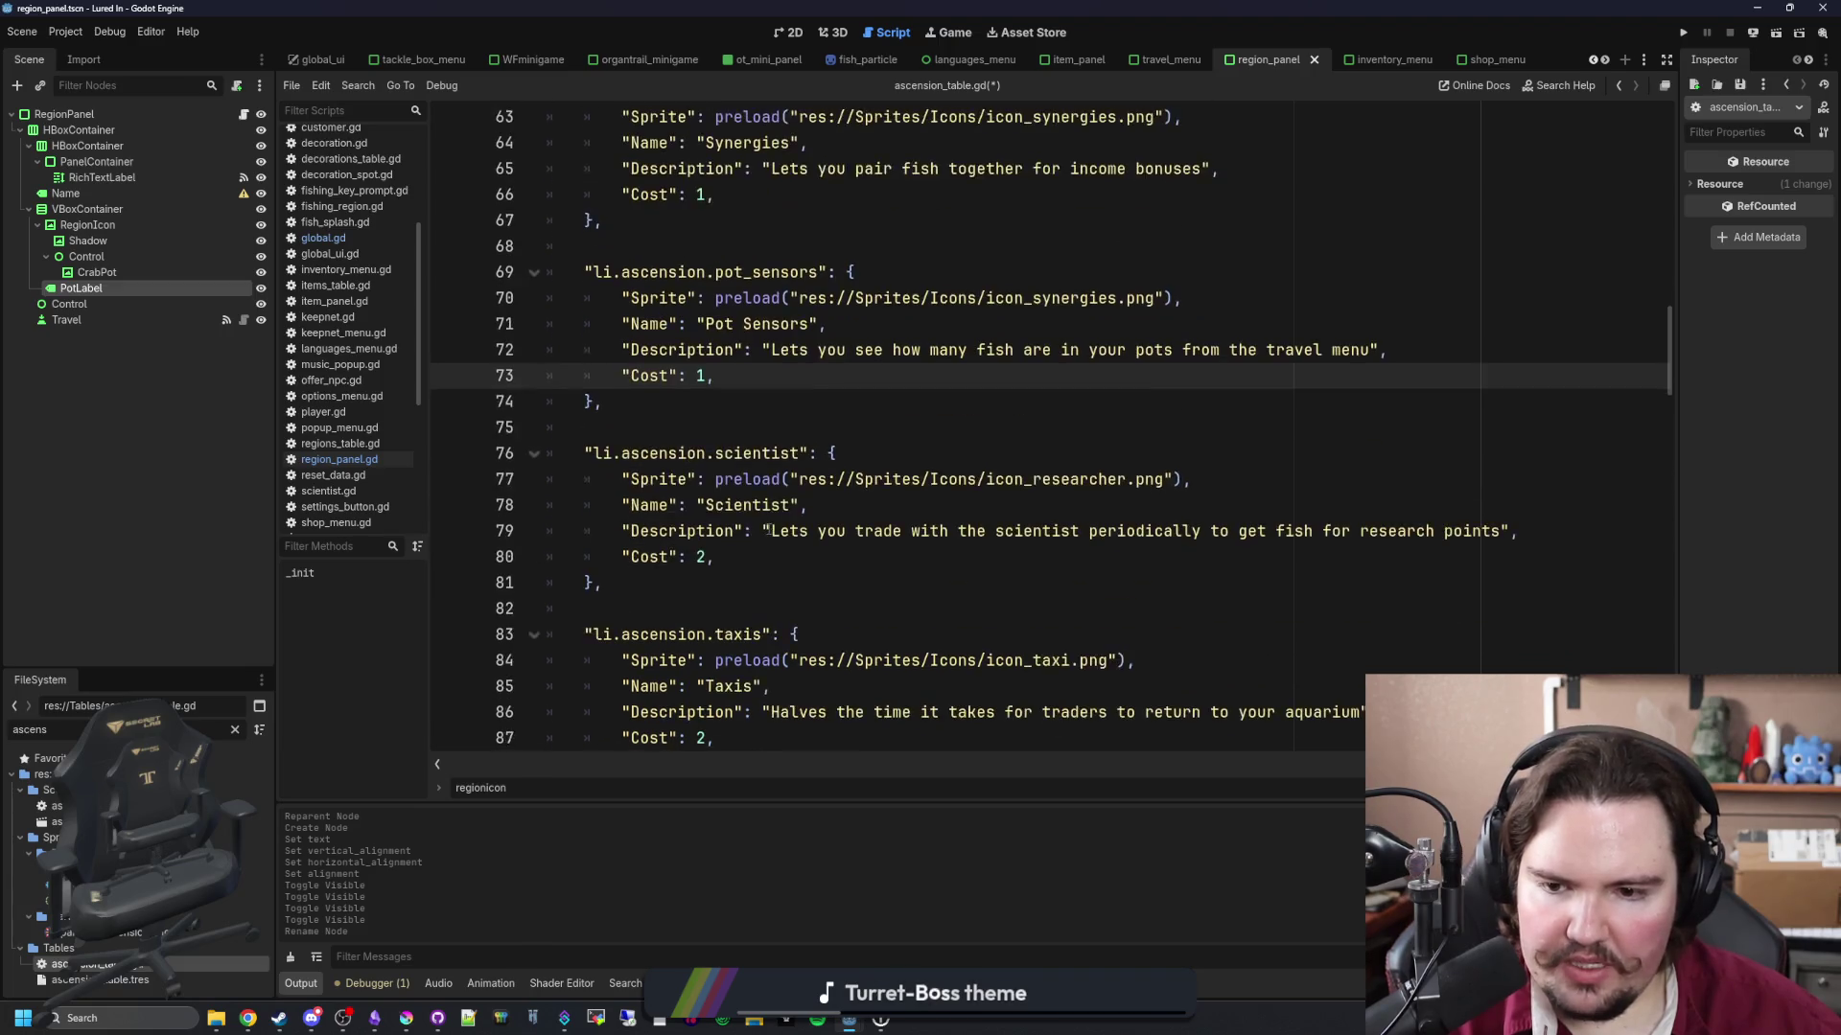
drag(986, 530, 623, 535)
scroll(623, 535, up, 1)
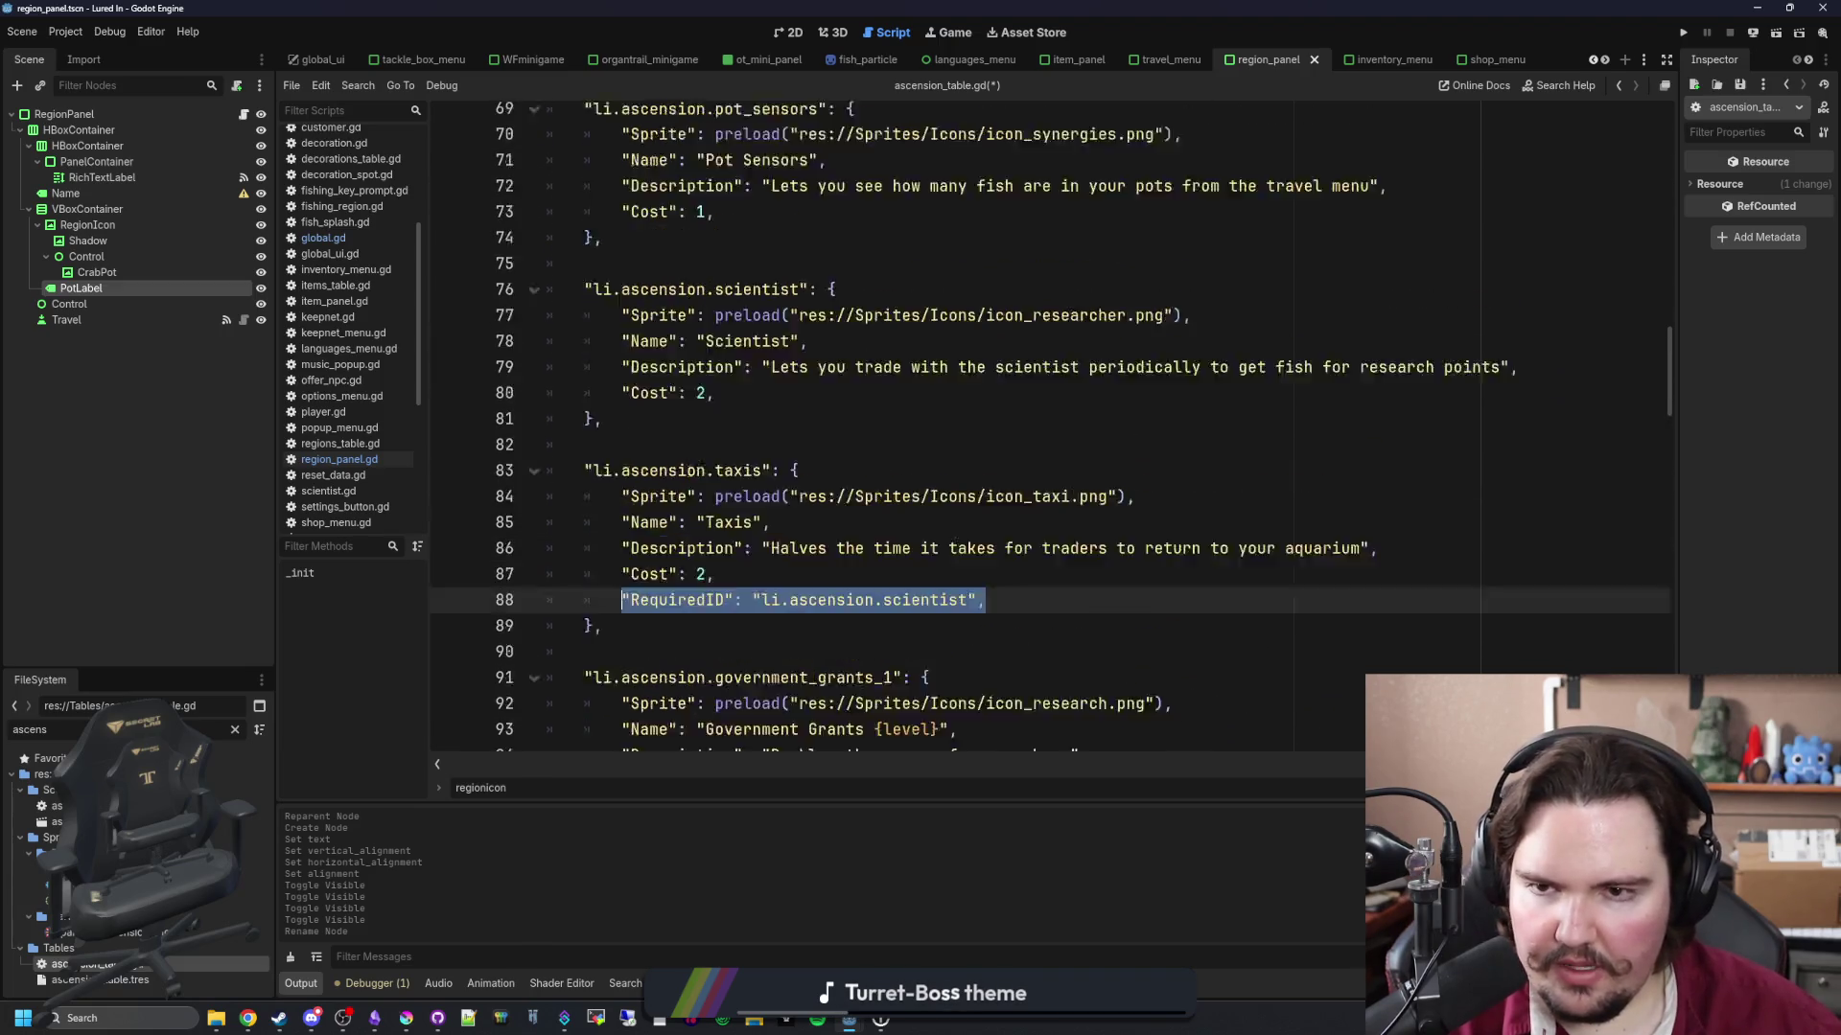
key(ctrl+x)
Step: Paste the RequiredID line under the pot_sensors Cost so it requires synergies, and save
scroll(623, 535, up, 2)
click(792, 369)
key(Return)
key(ctrl+v)
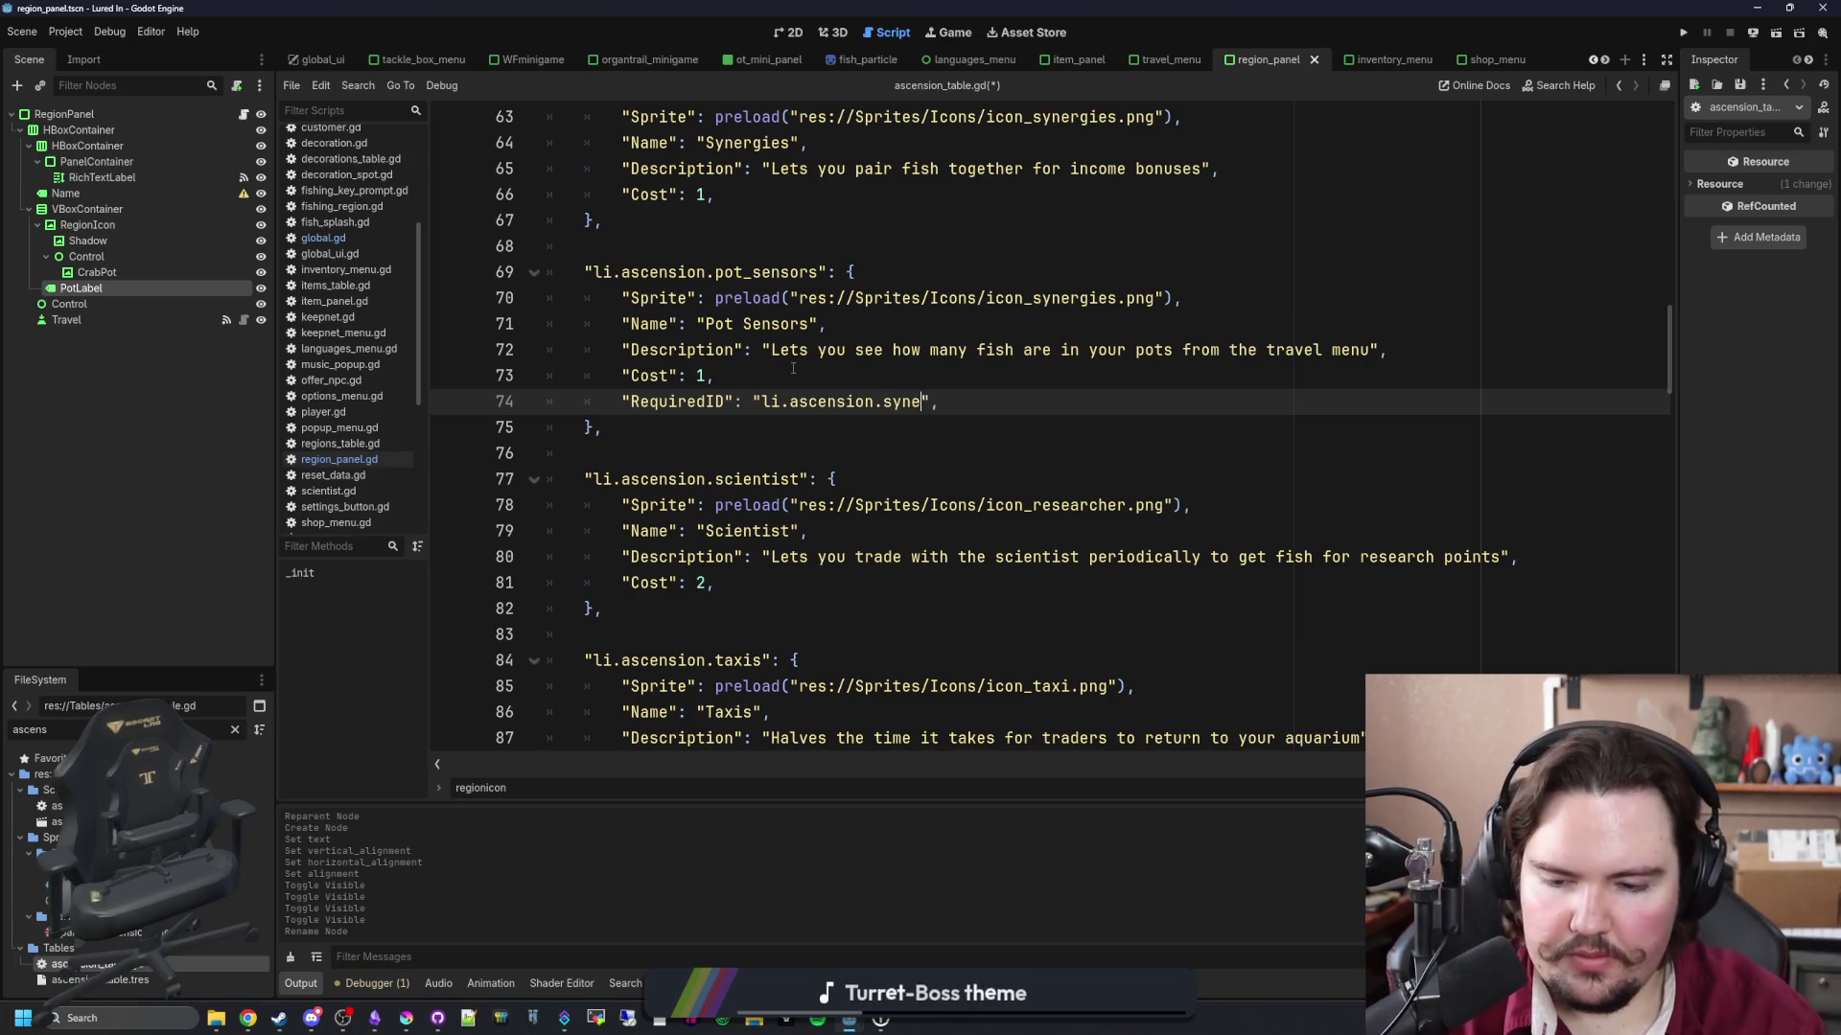
text(rgies)
click(792, 369)
scroll(793, 369, up, 2)
key(ctrl+s)
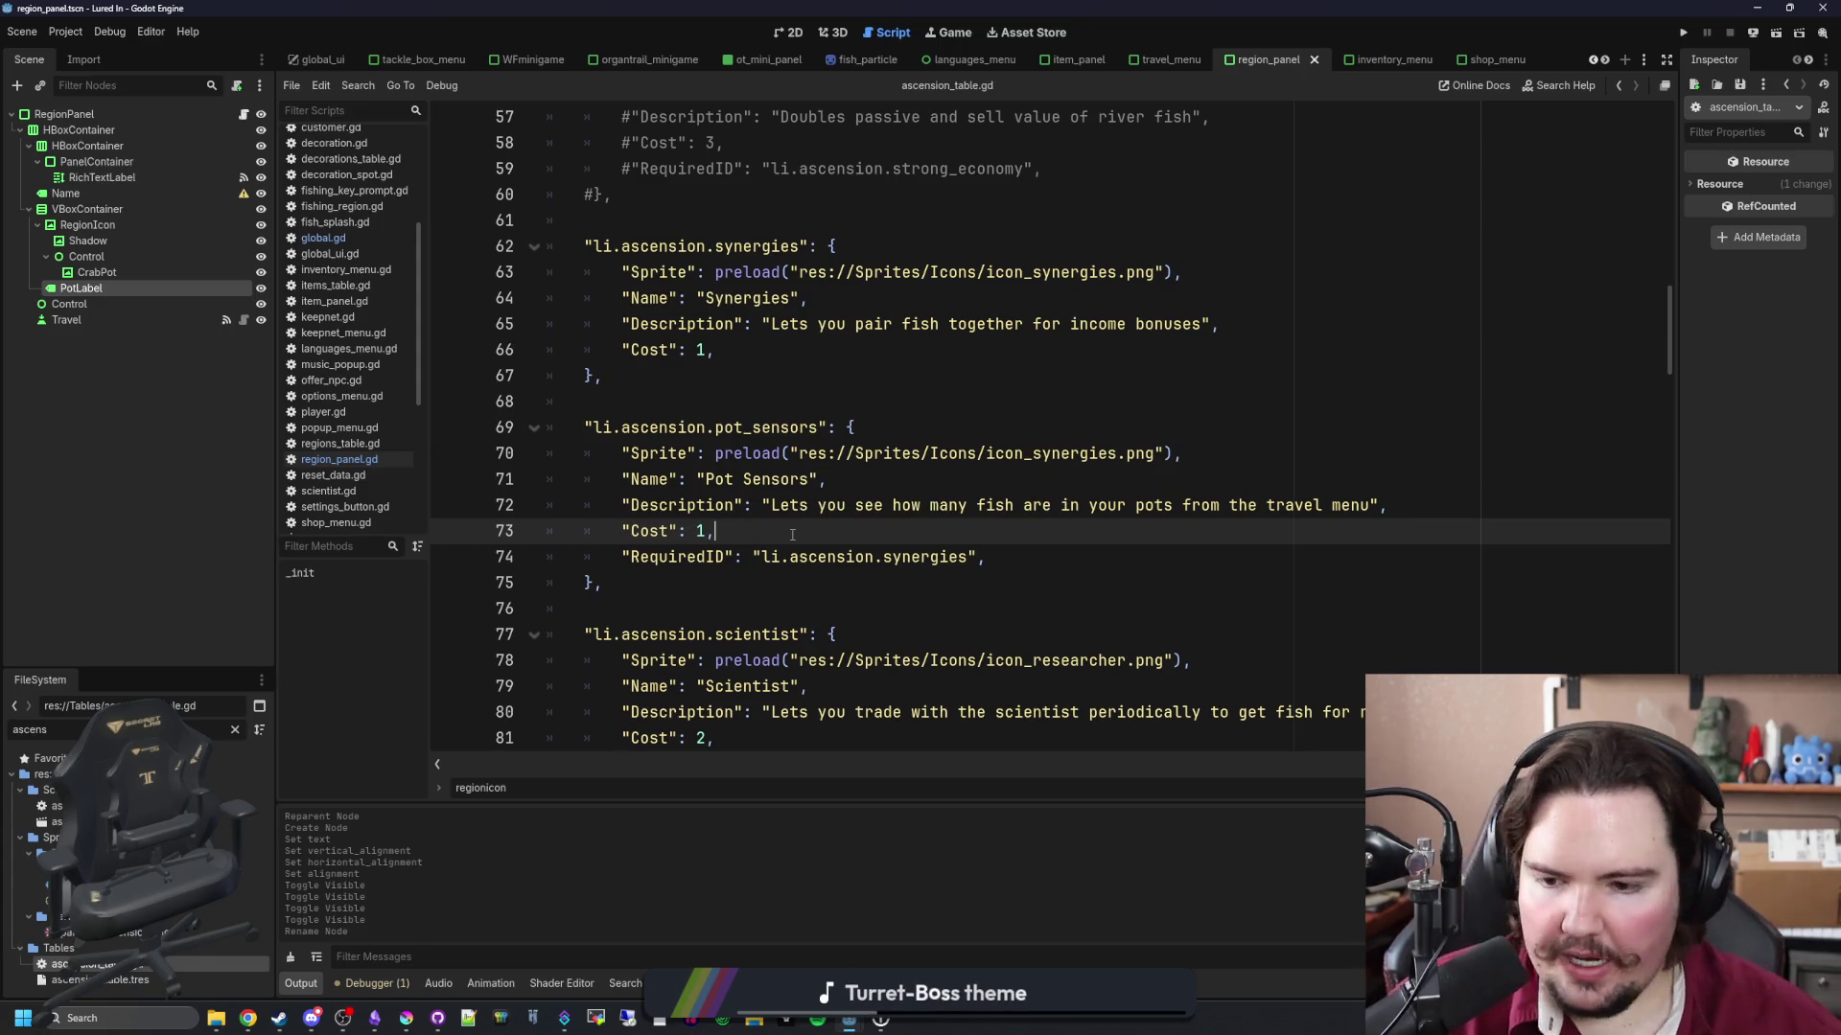
click(406, 1014)
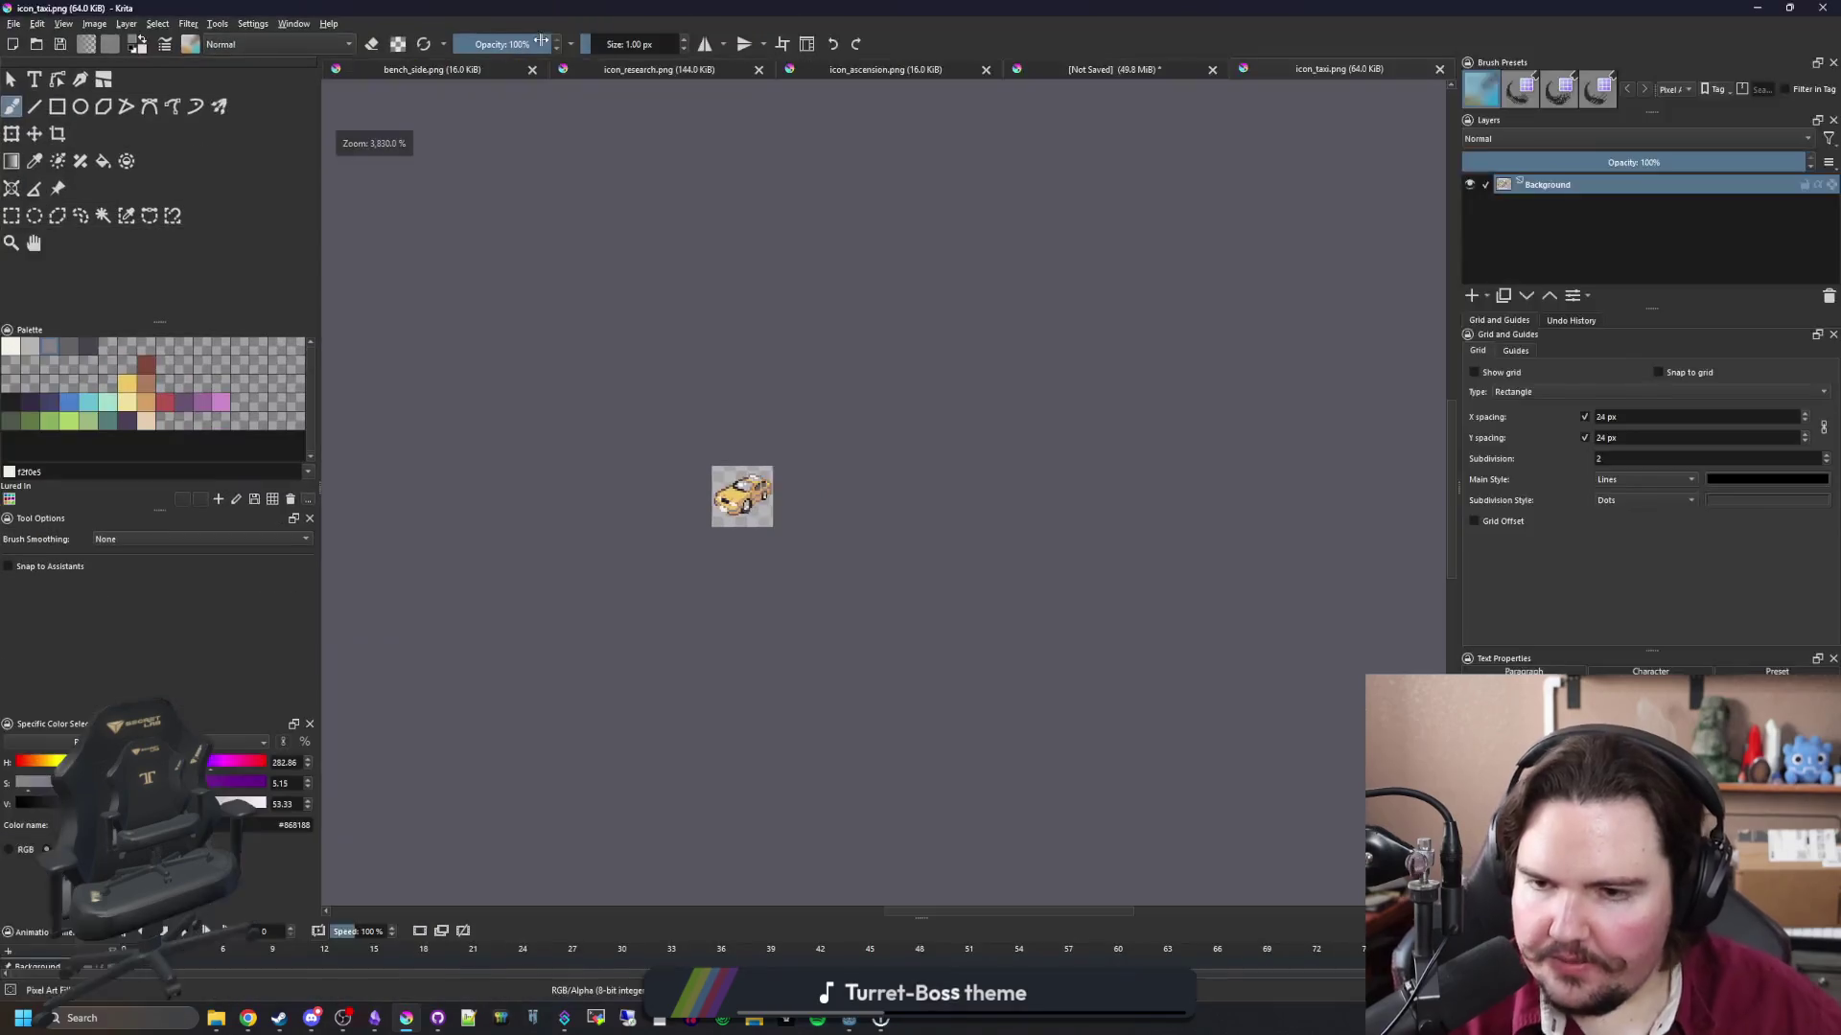
Step: Open icon_tank_sensors.png from the Sprites/Icons folder in a new tab beside icon_taxi.png
scroll(733, 427, up, 6)
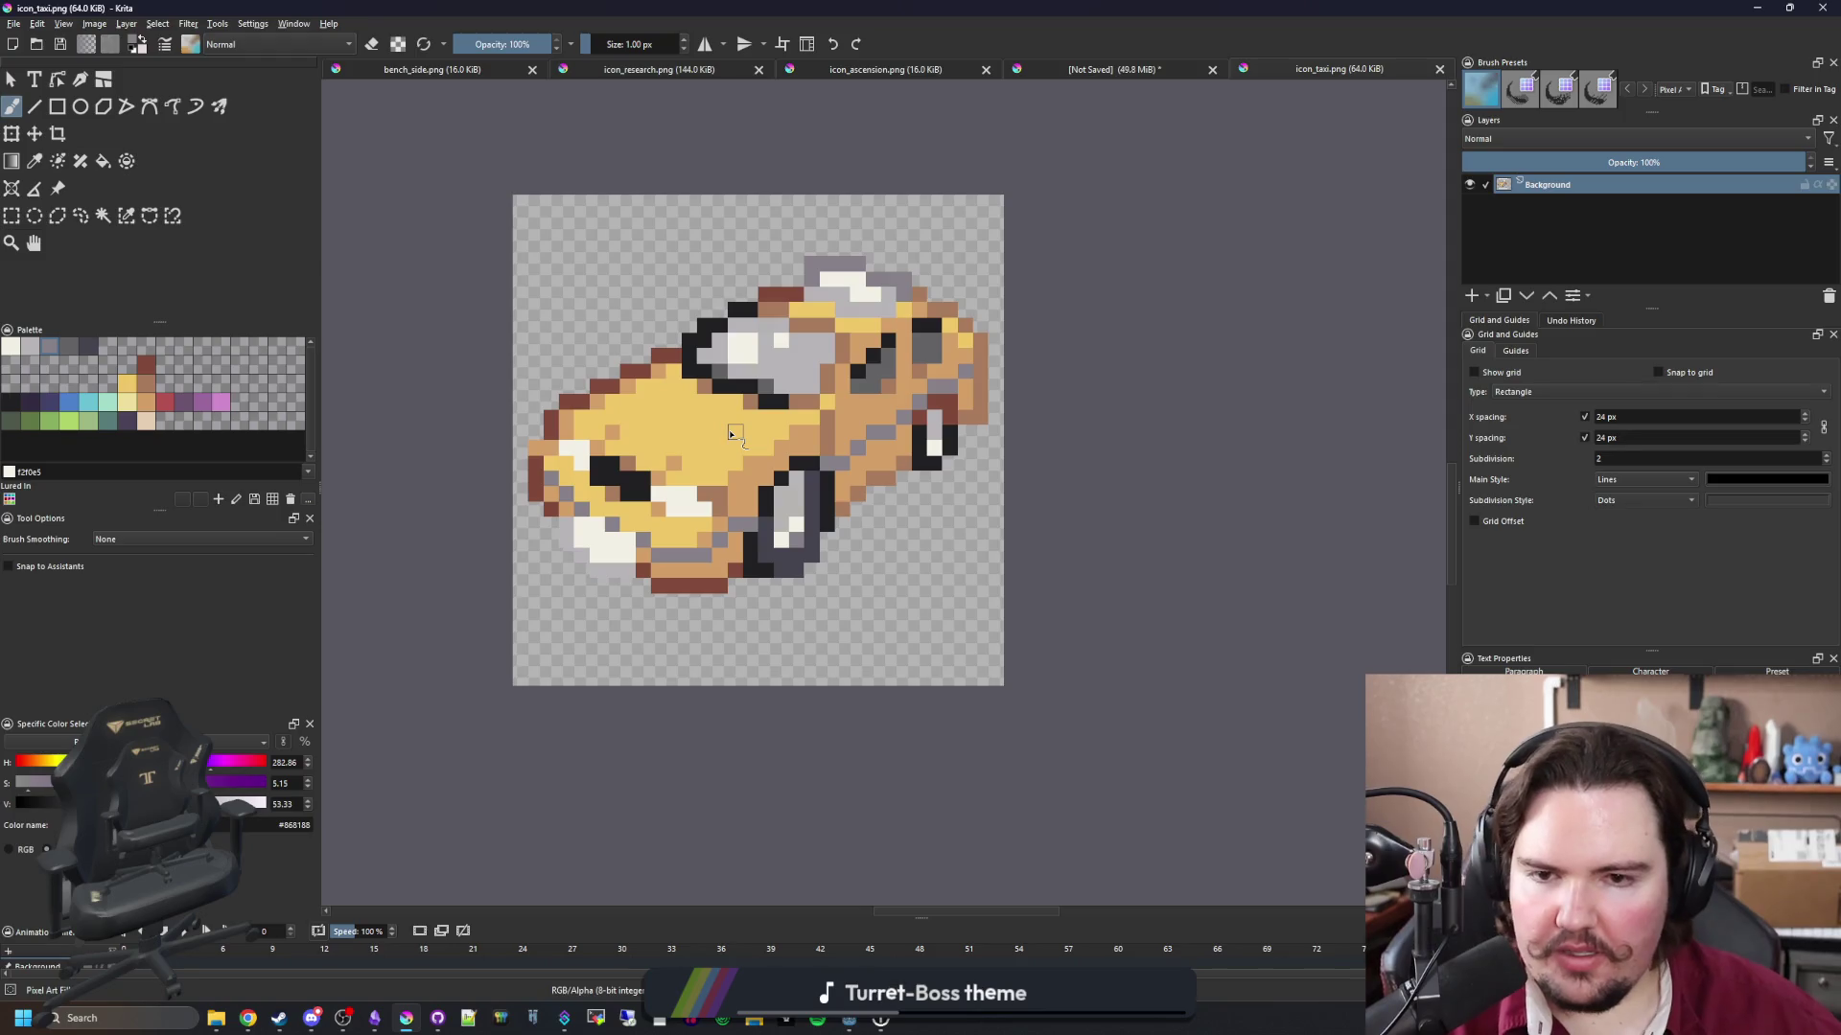
scroll(734, 431, down, 4)
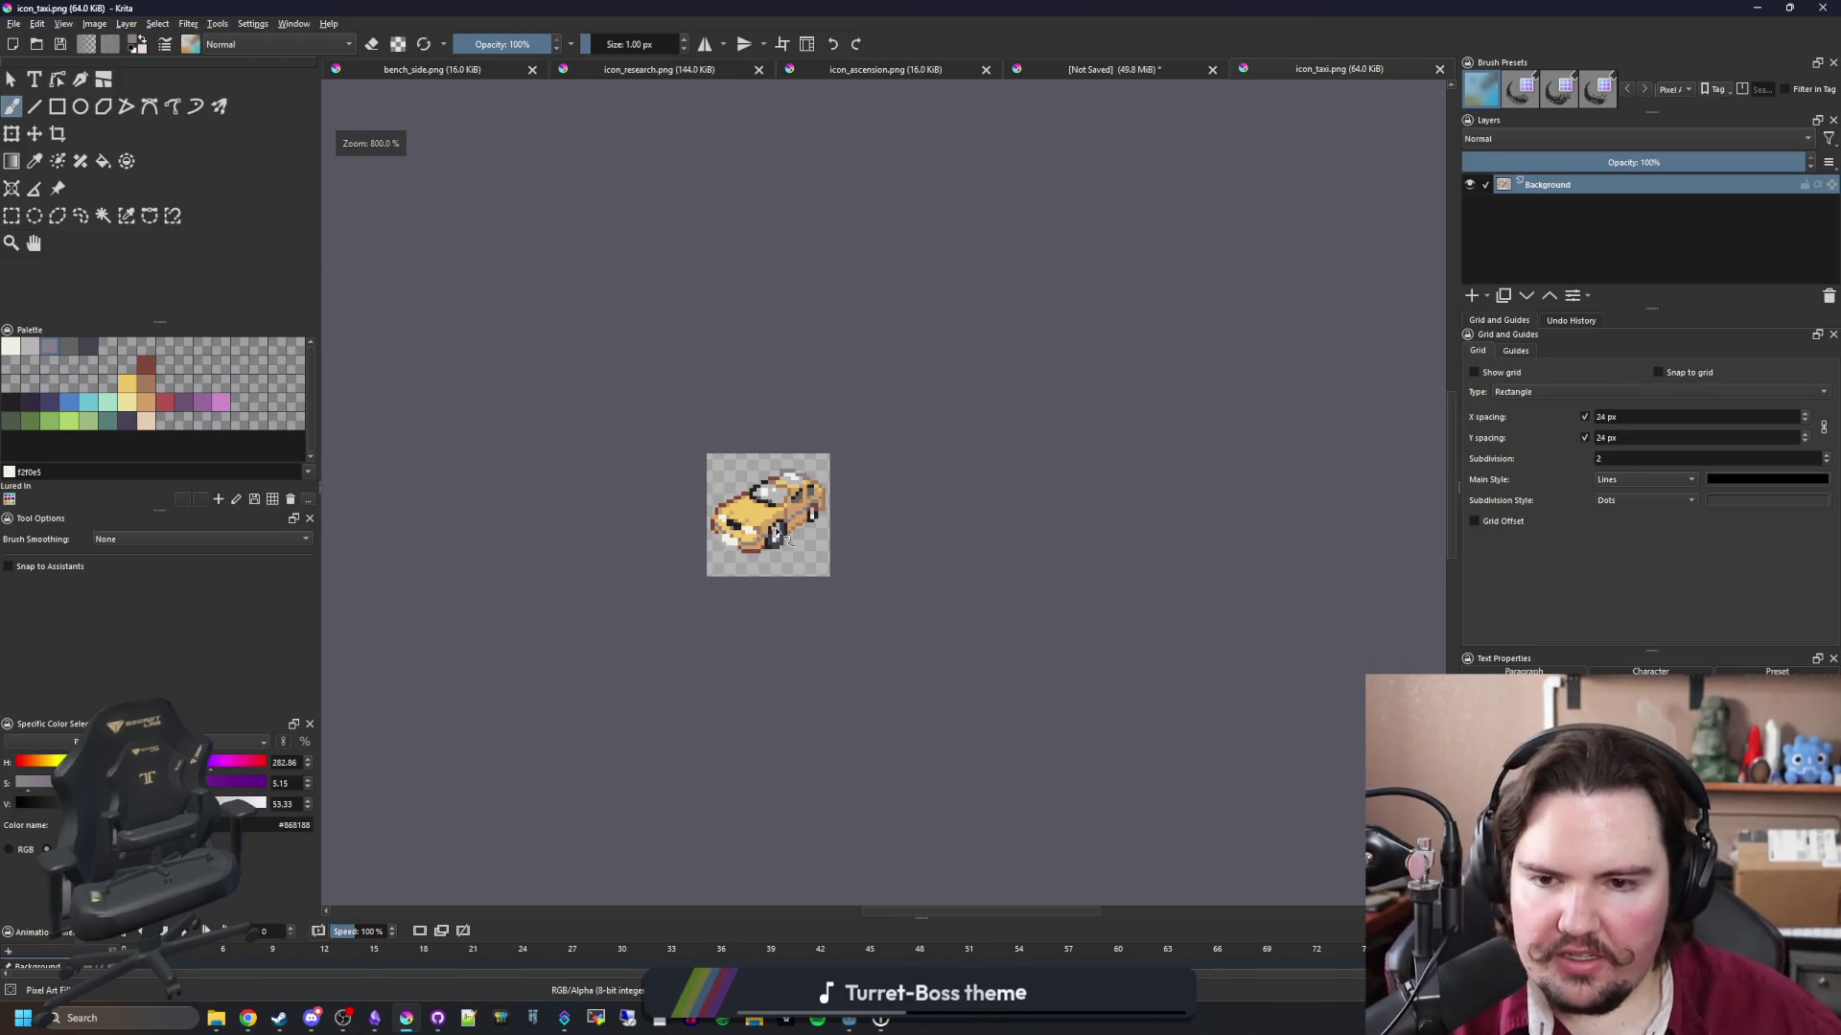
scroll(813, 546, up, 4)
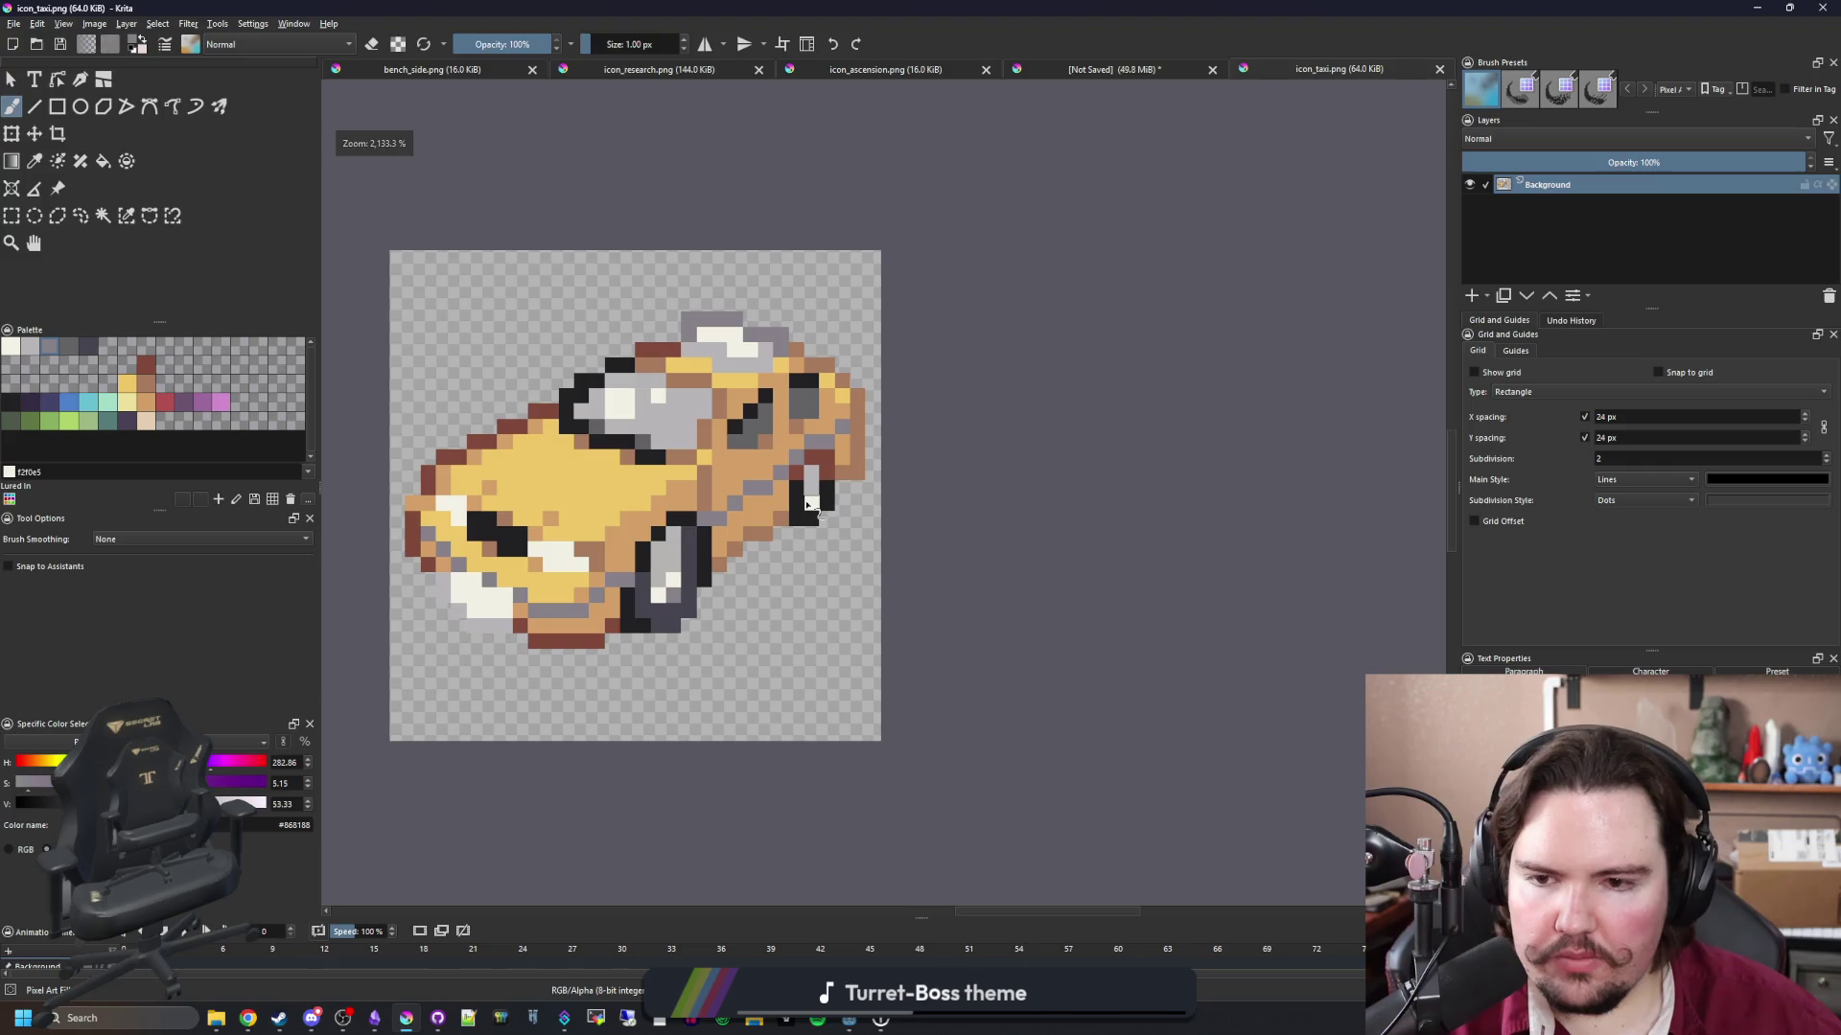
scroll(815, 547, down, 5)
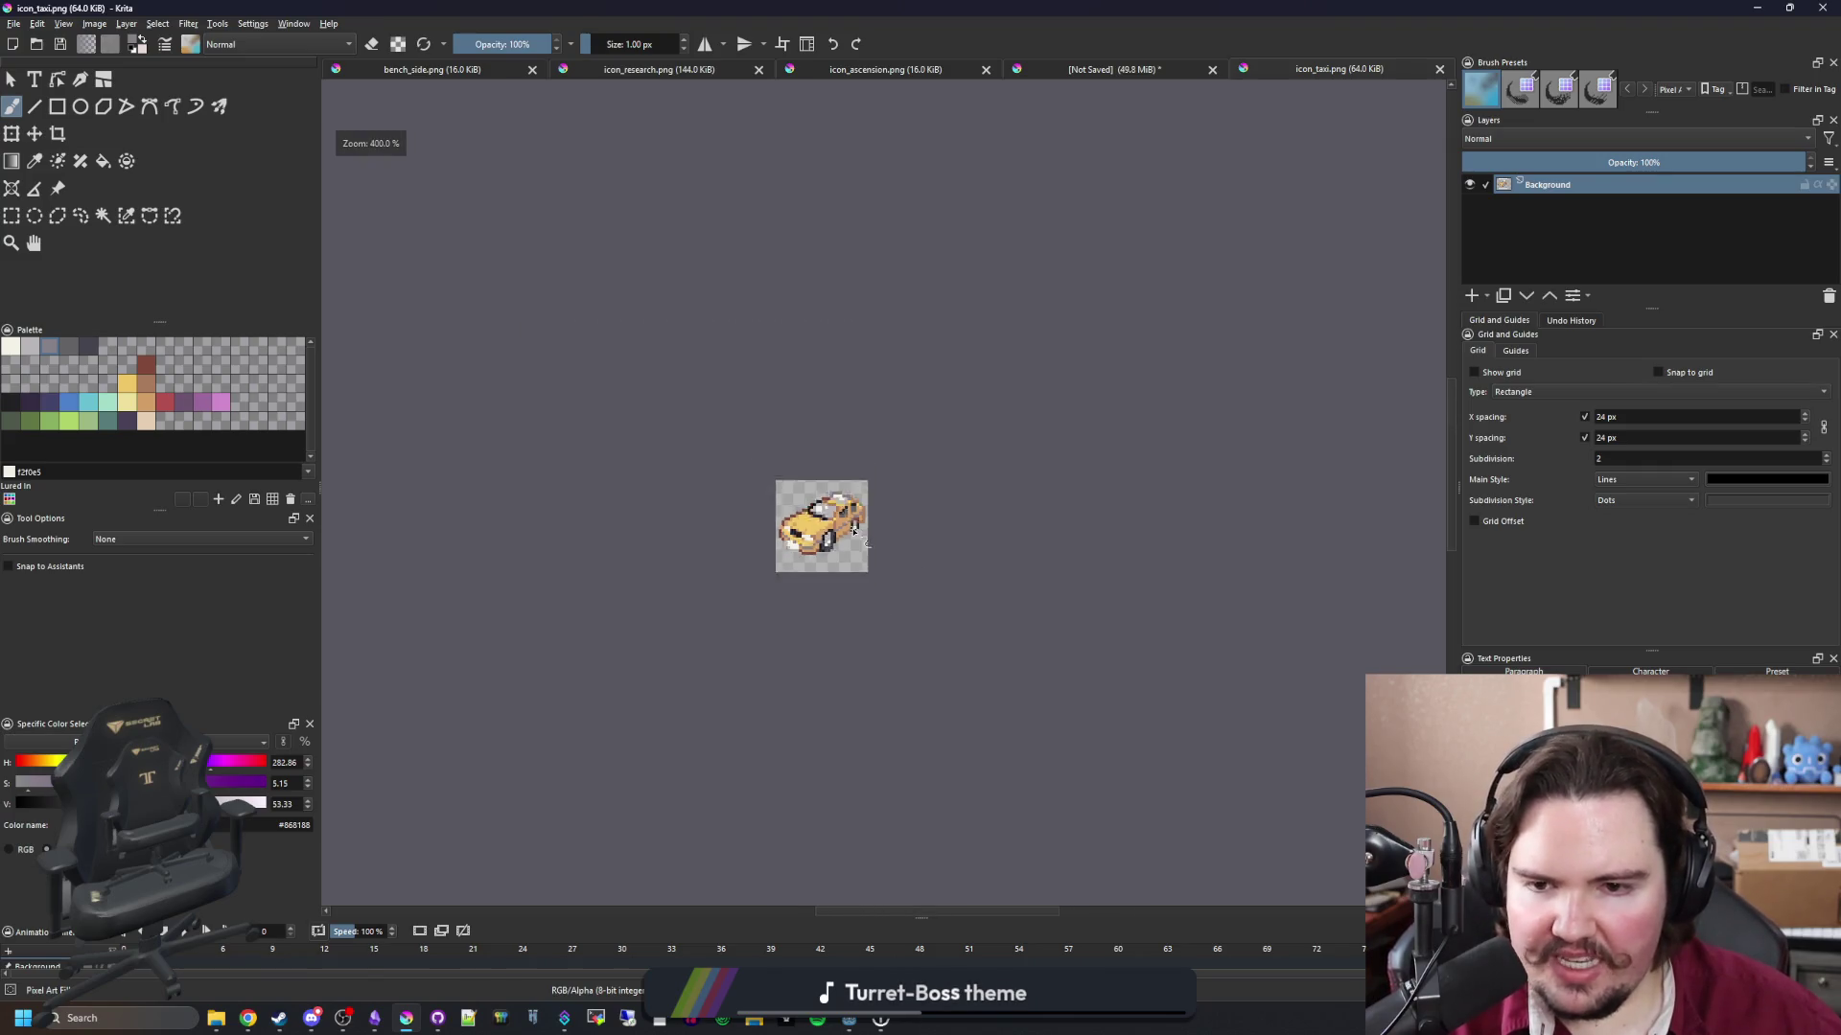
scroll(815, 548, up, 5)
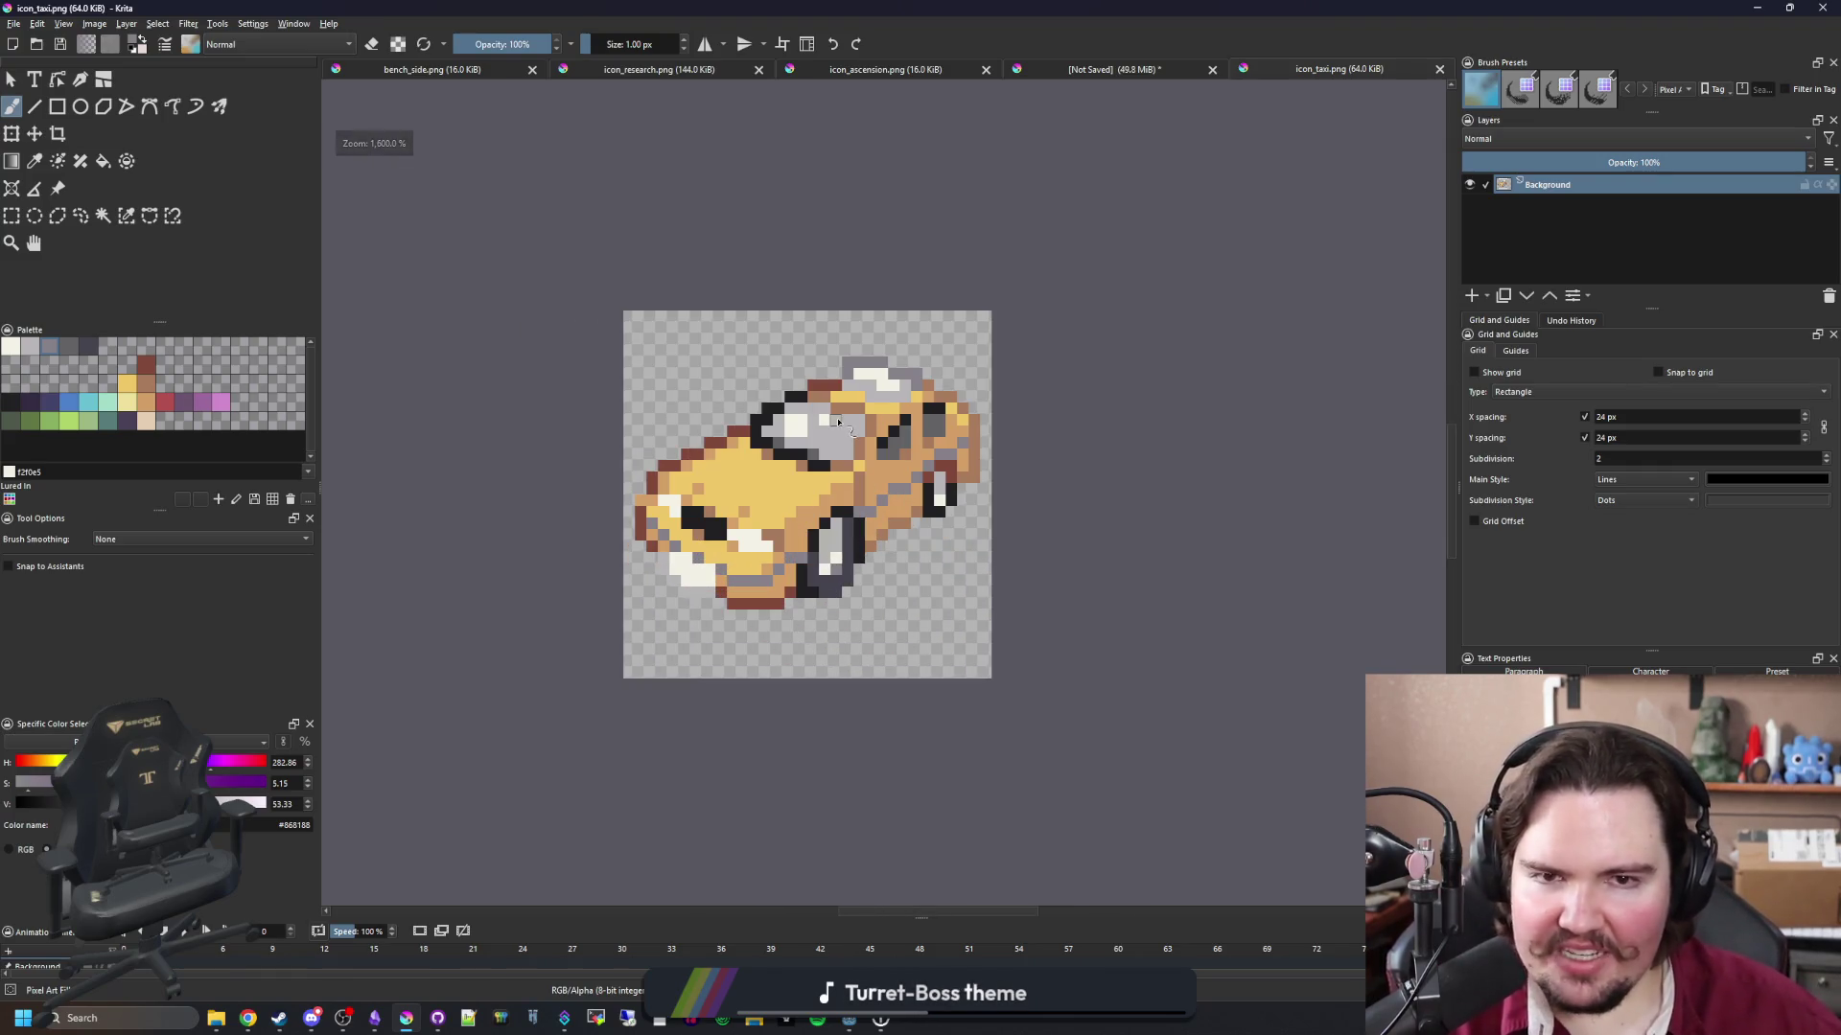
click(16, 24)
click(43, 56)
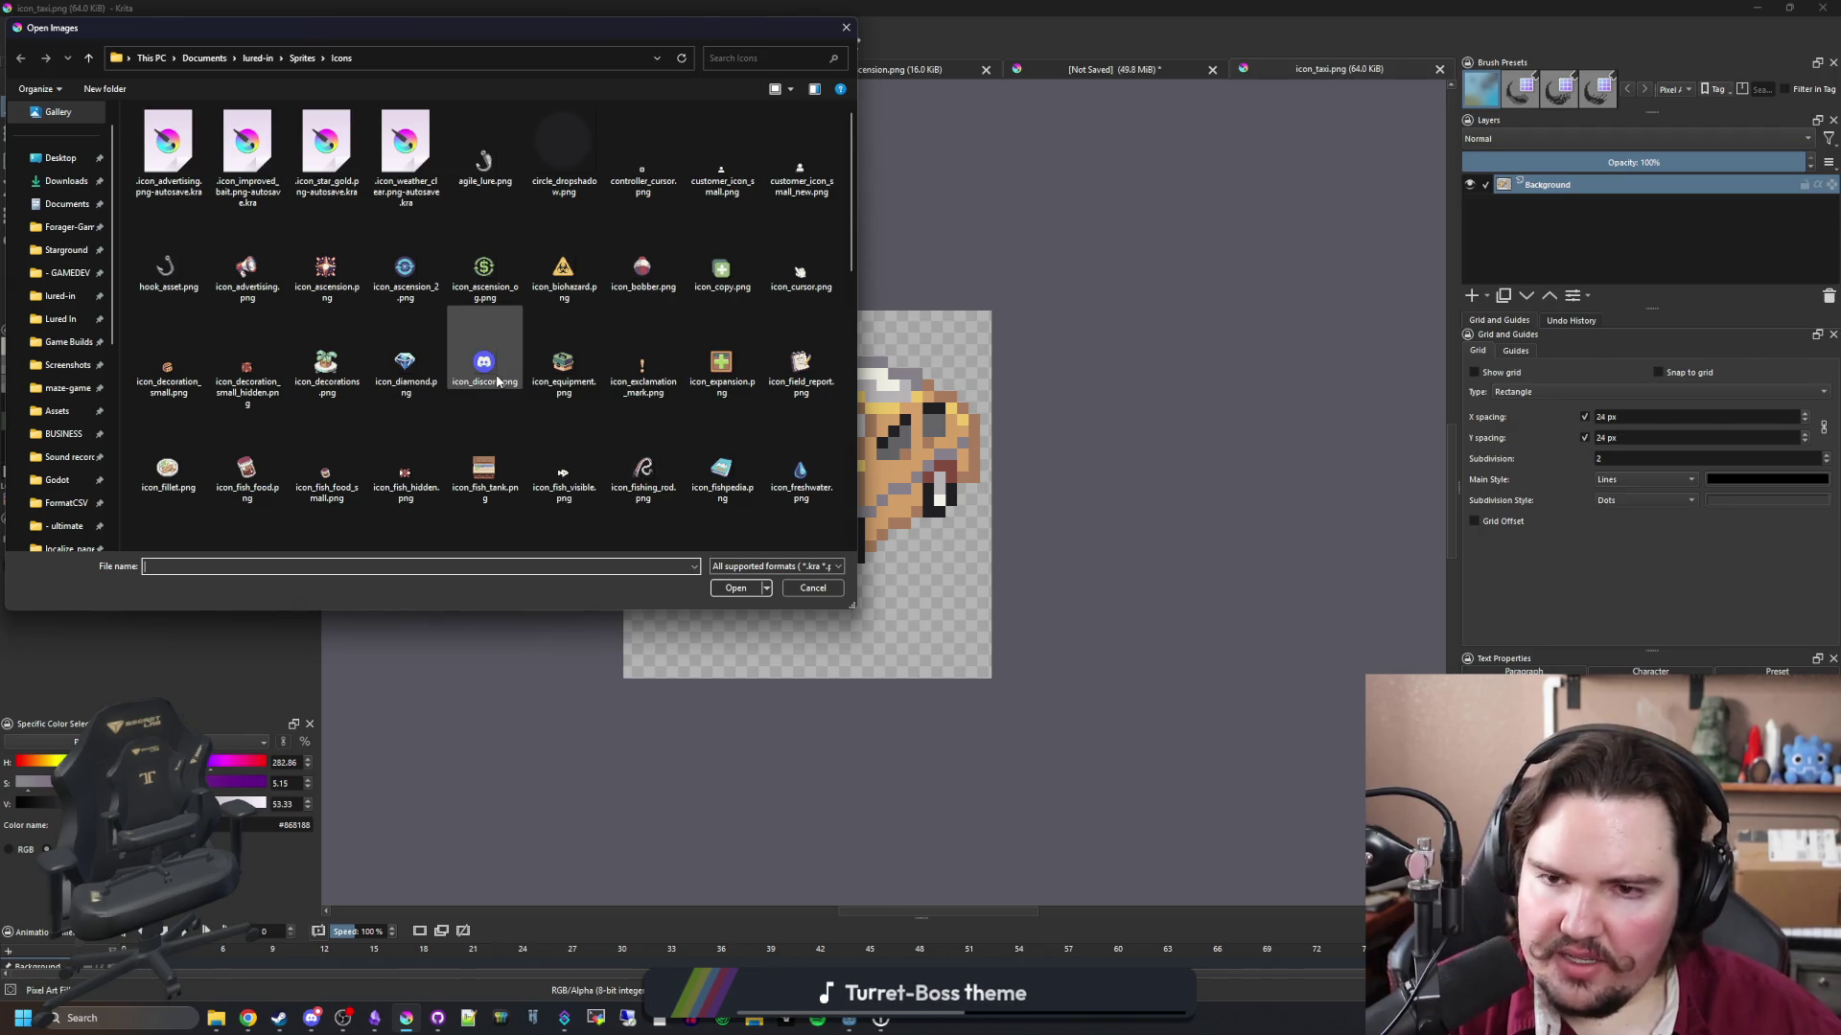
scroll(518, 373, down, 3)
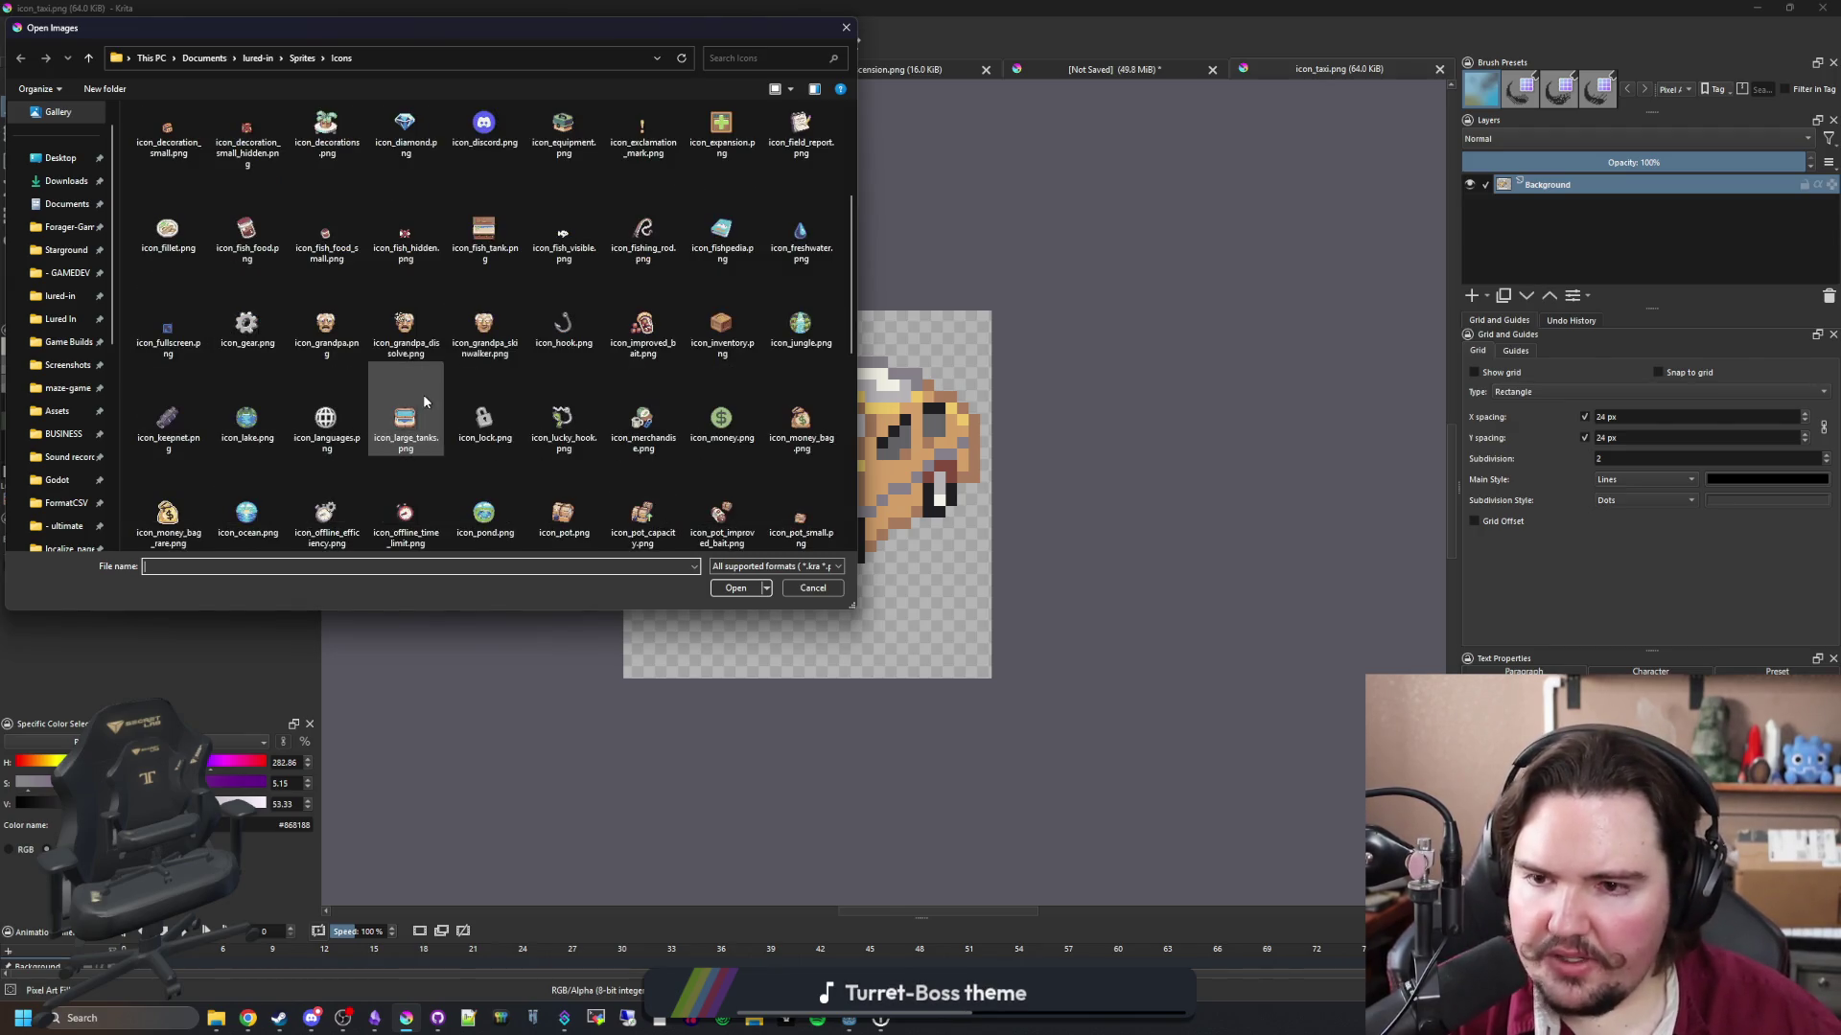
scroll(553, 366, down, 3)
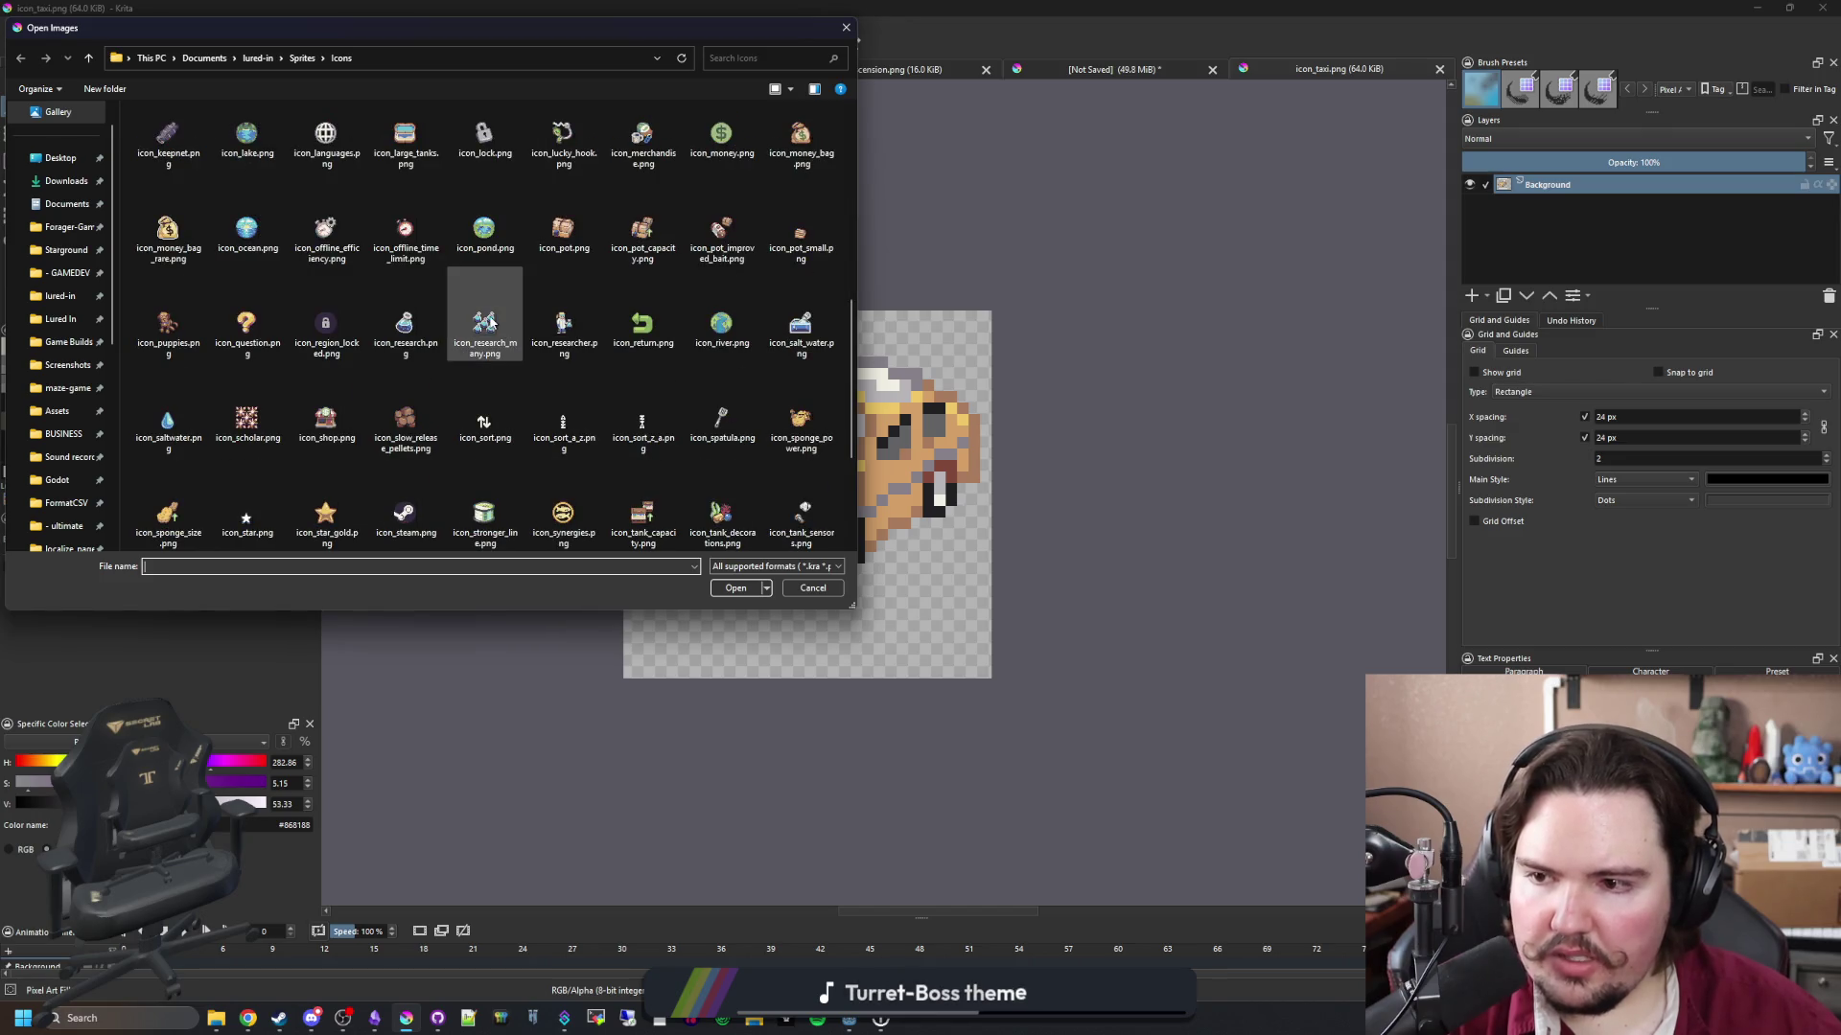
scroll(679, 459, down, 2)
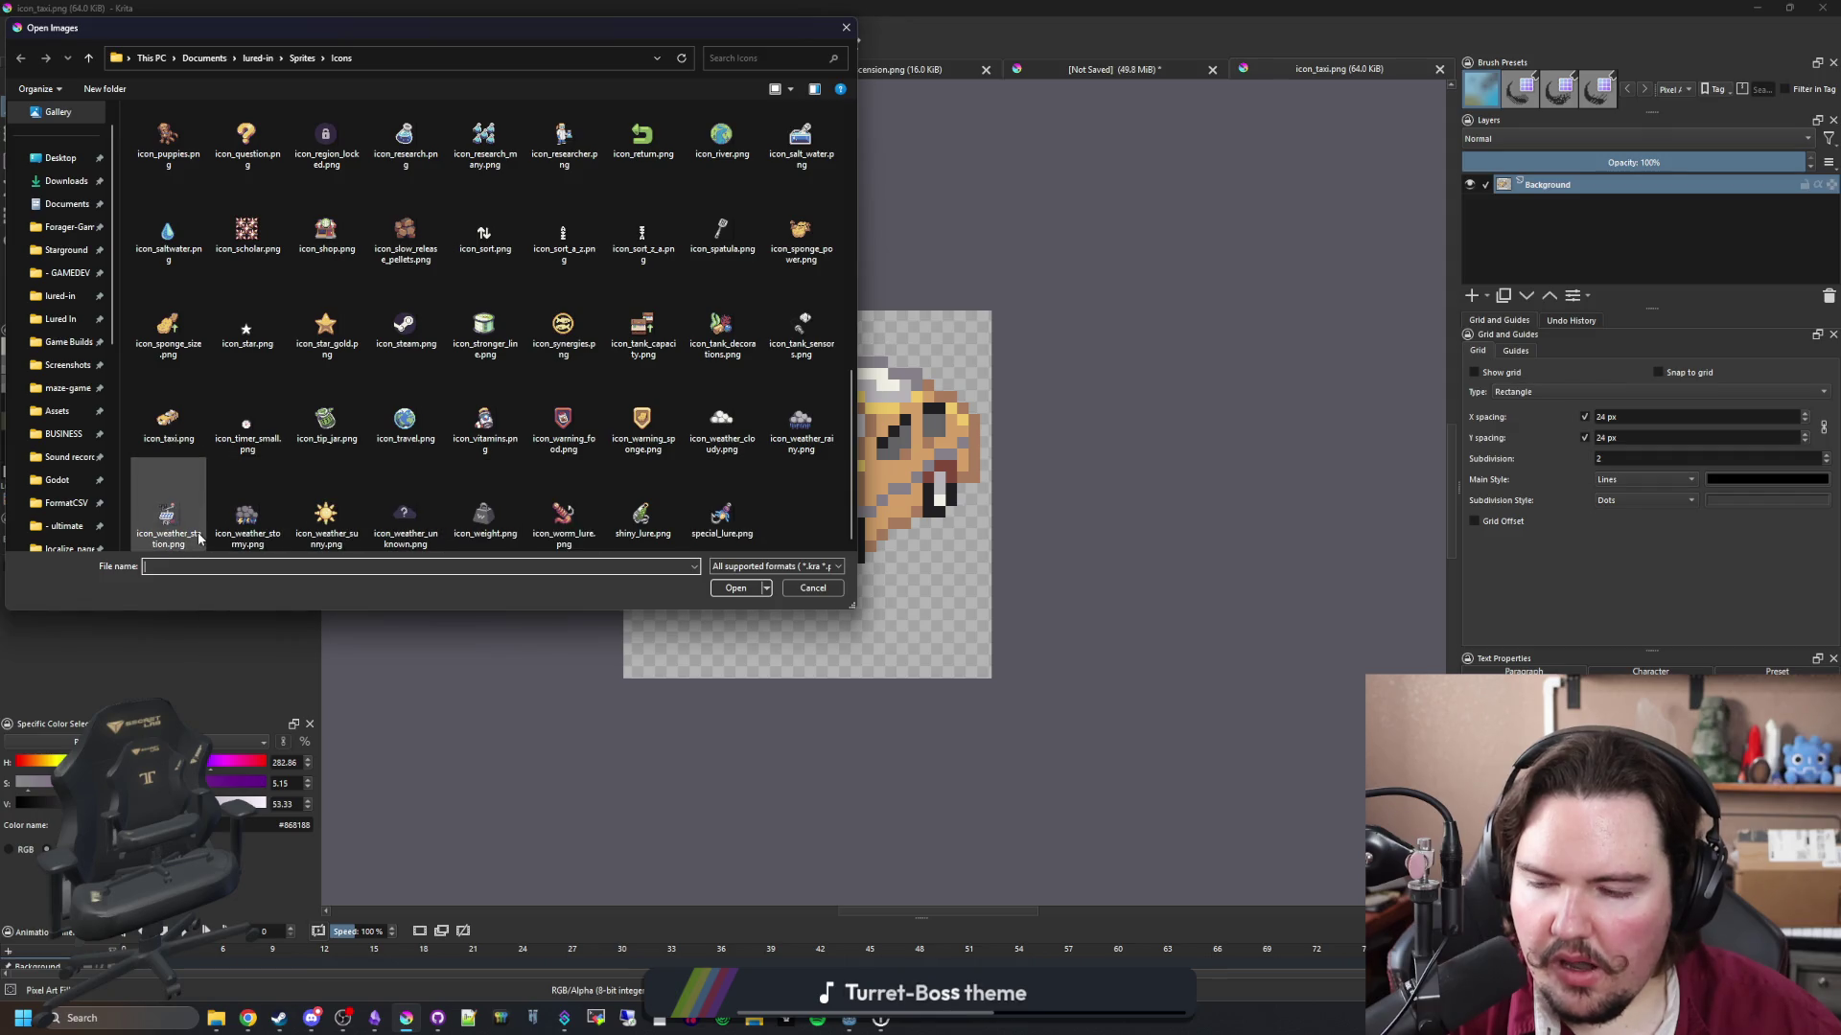
scroll(635, 496, up, 2)
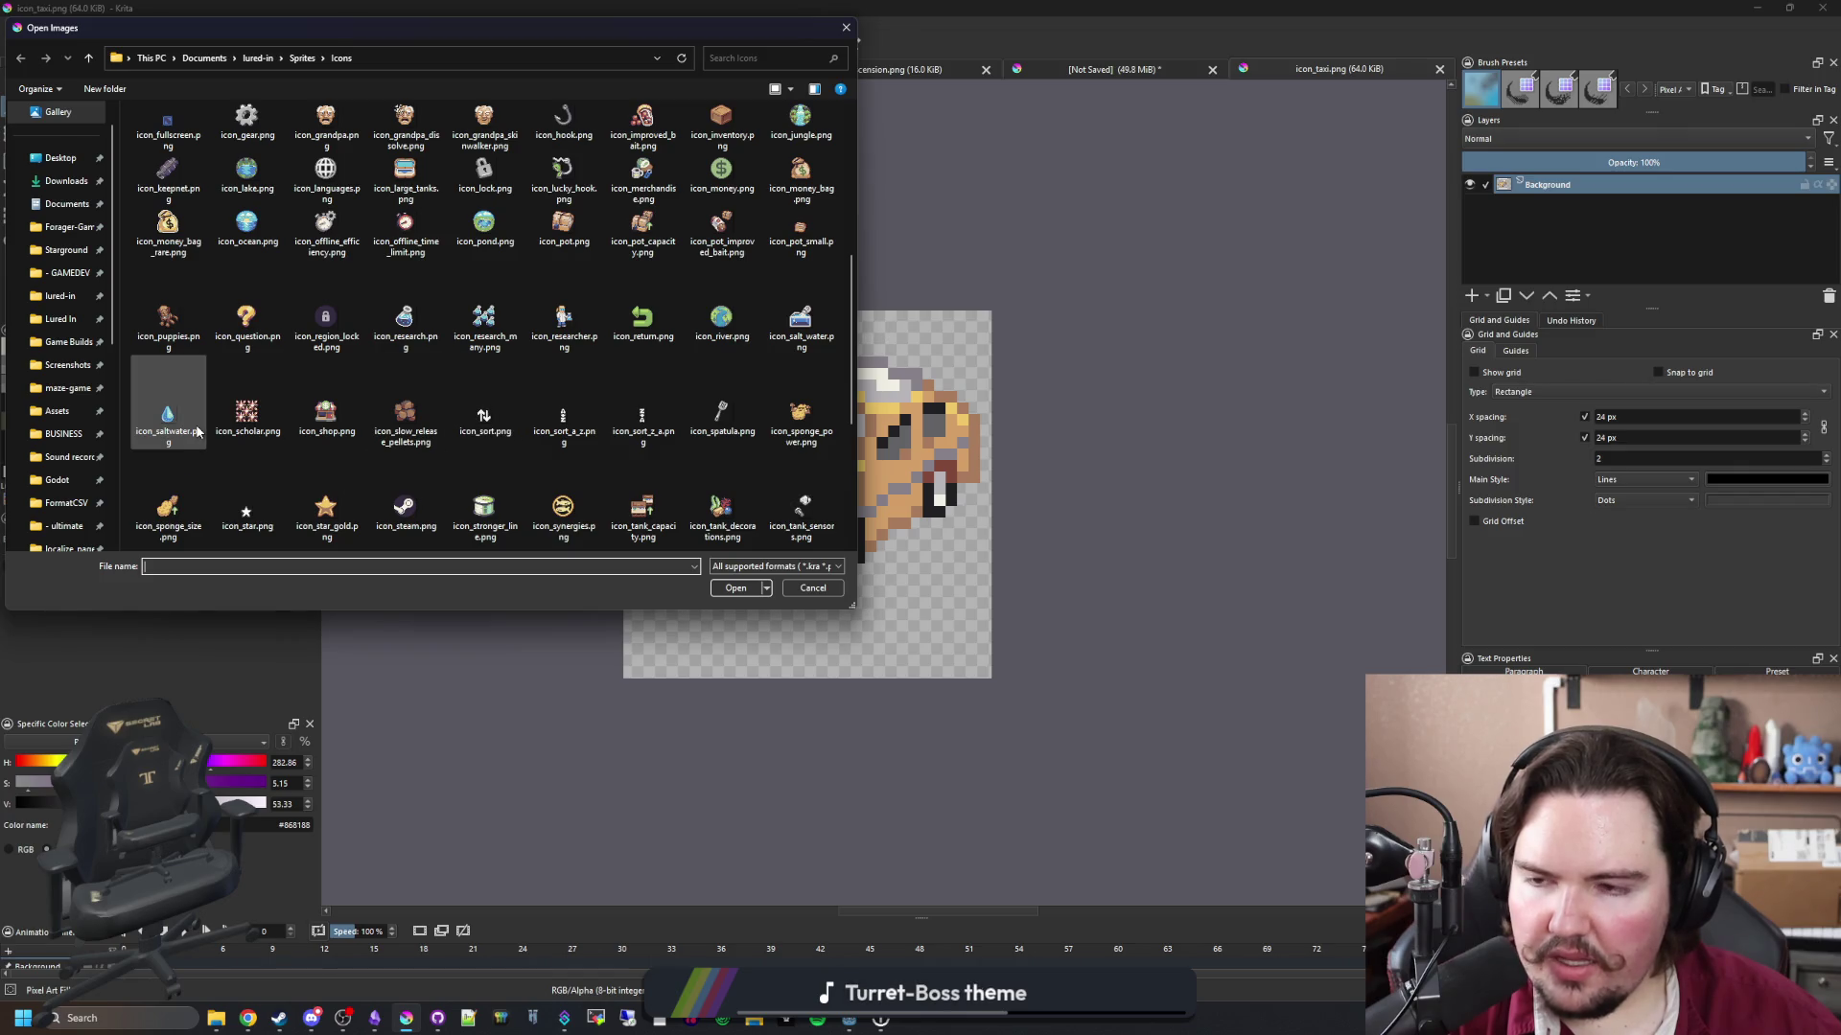
double_click(808, 499)
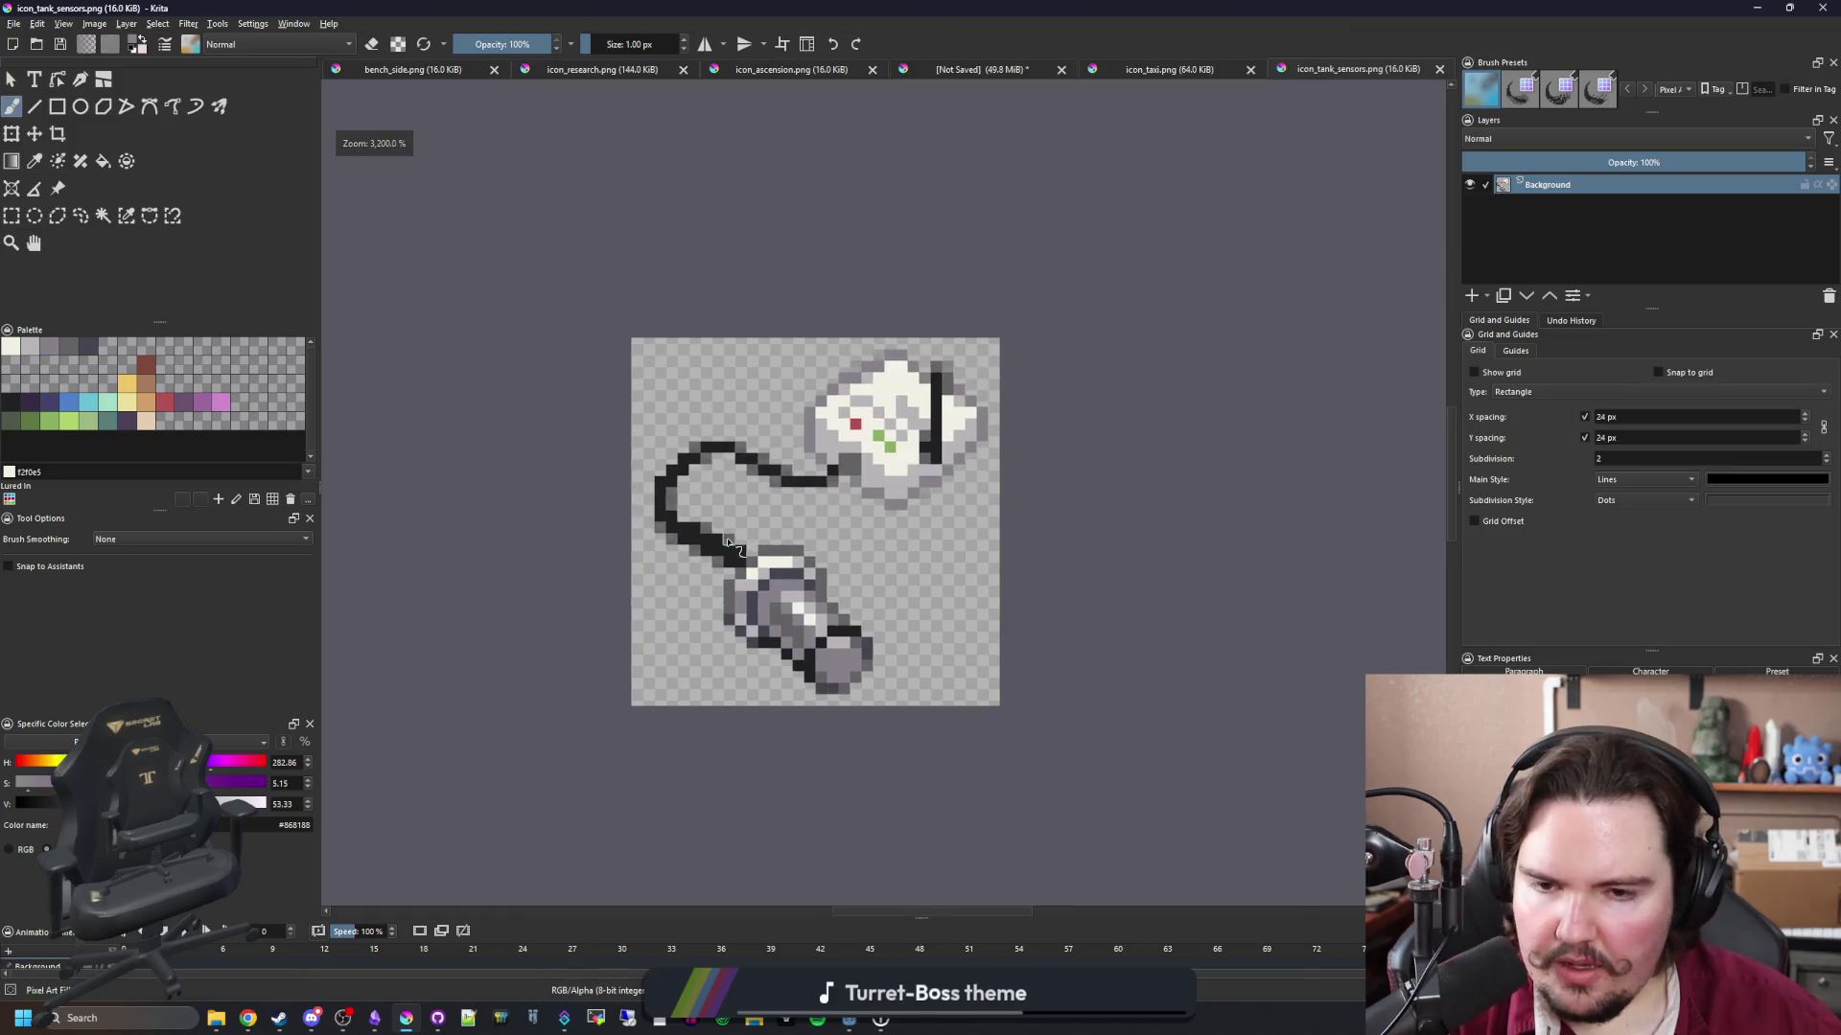
Step: Open icon_pot.png from the Icons folder
click(13, 23)
click(43, 56)
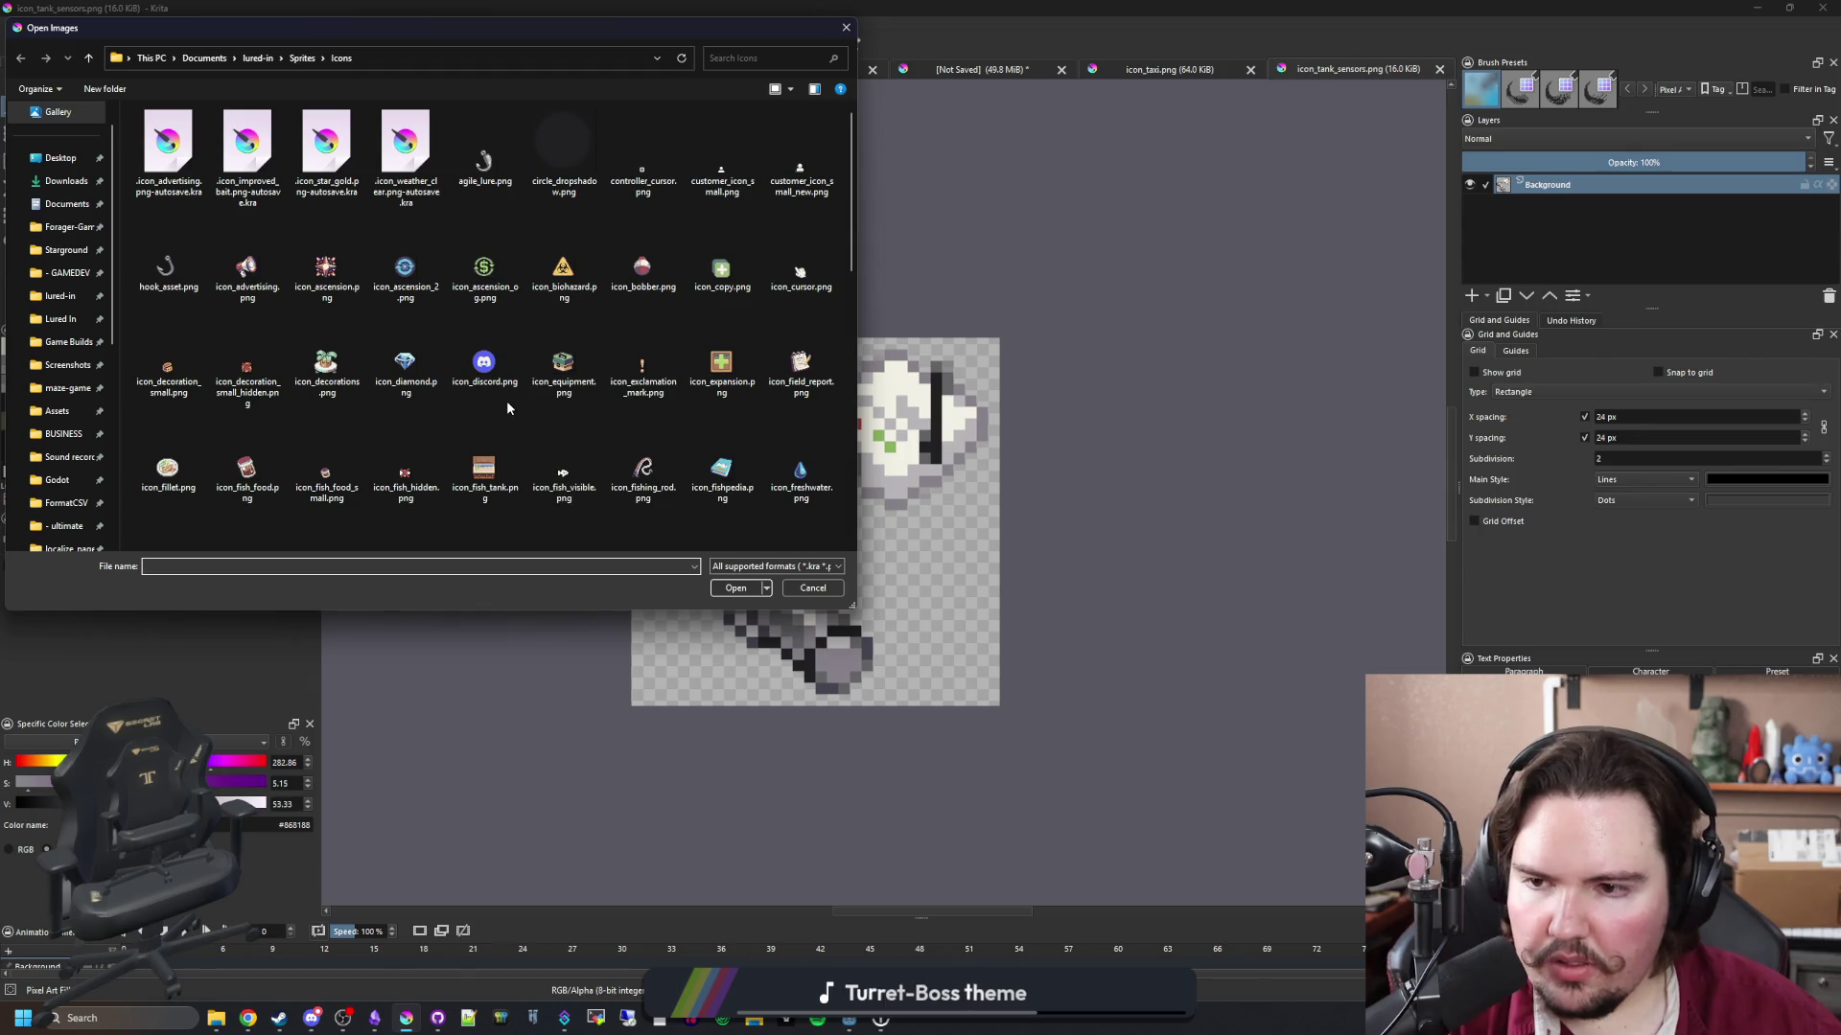
scroll(506, 403, down, 2)
scroll(566, 403, down, 3)
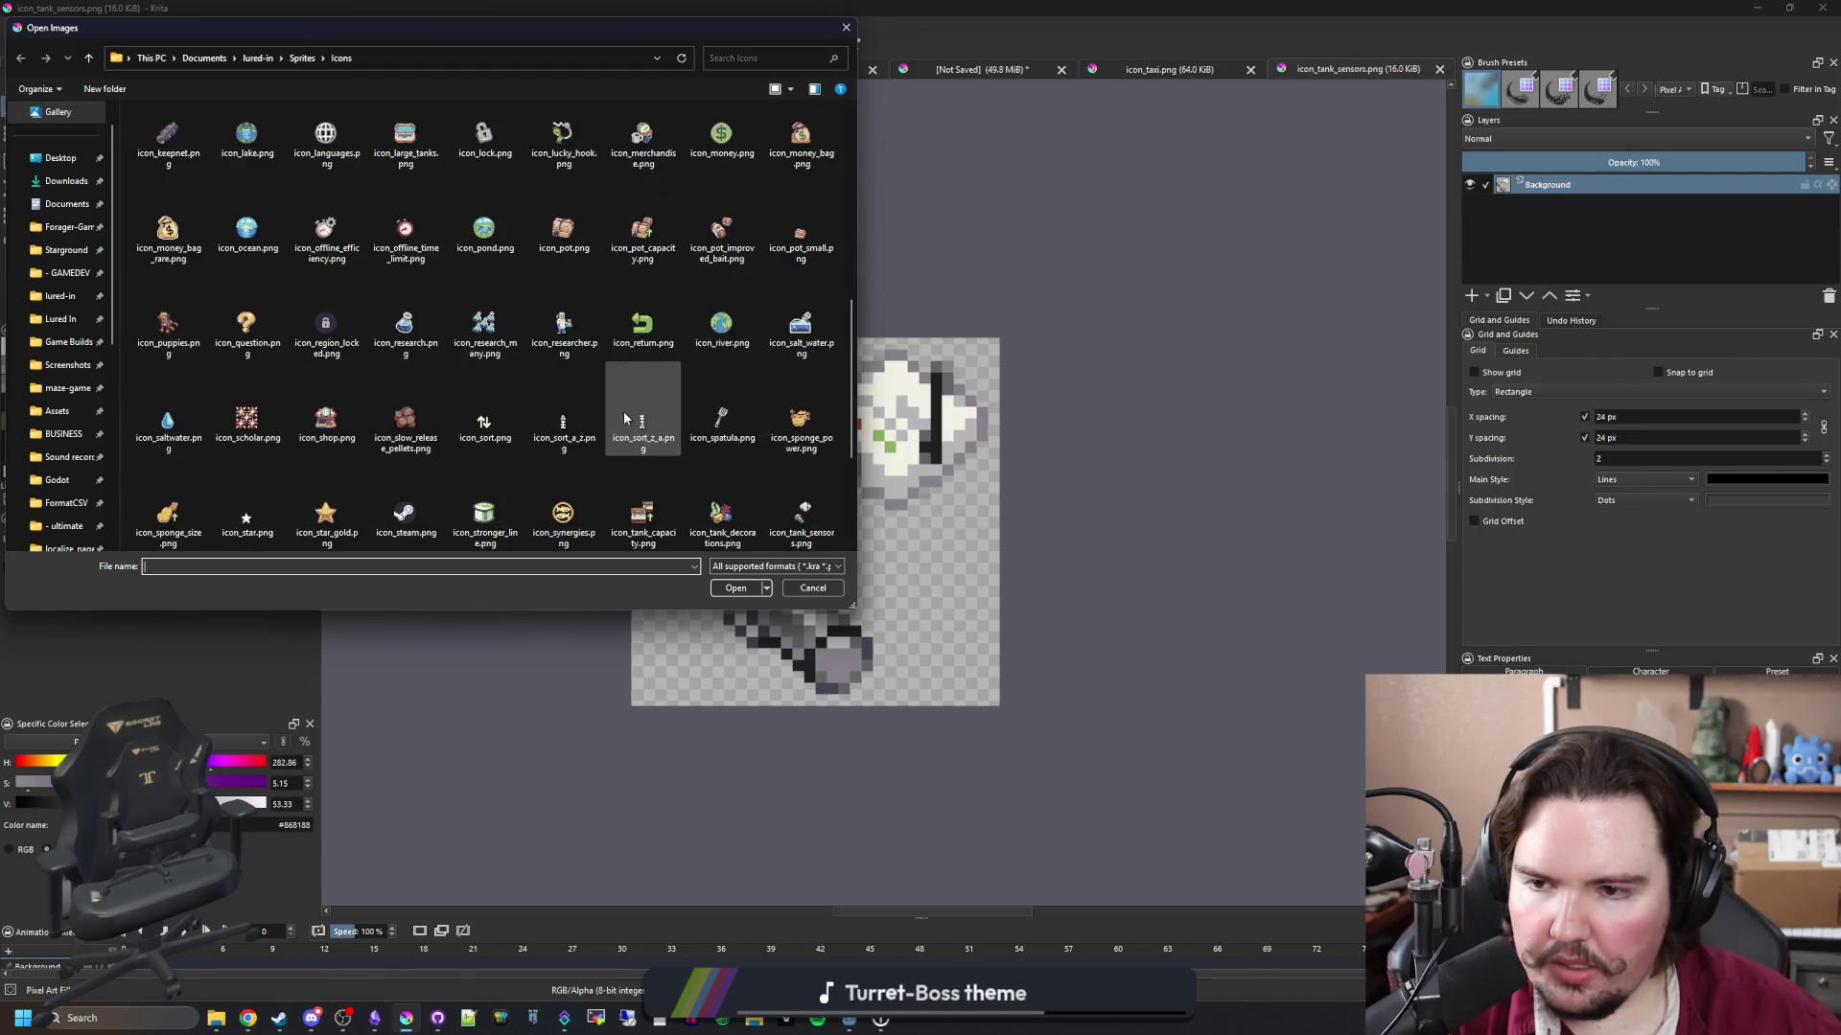
double_click(570, 247)
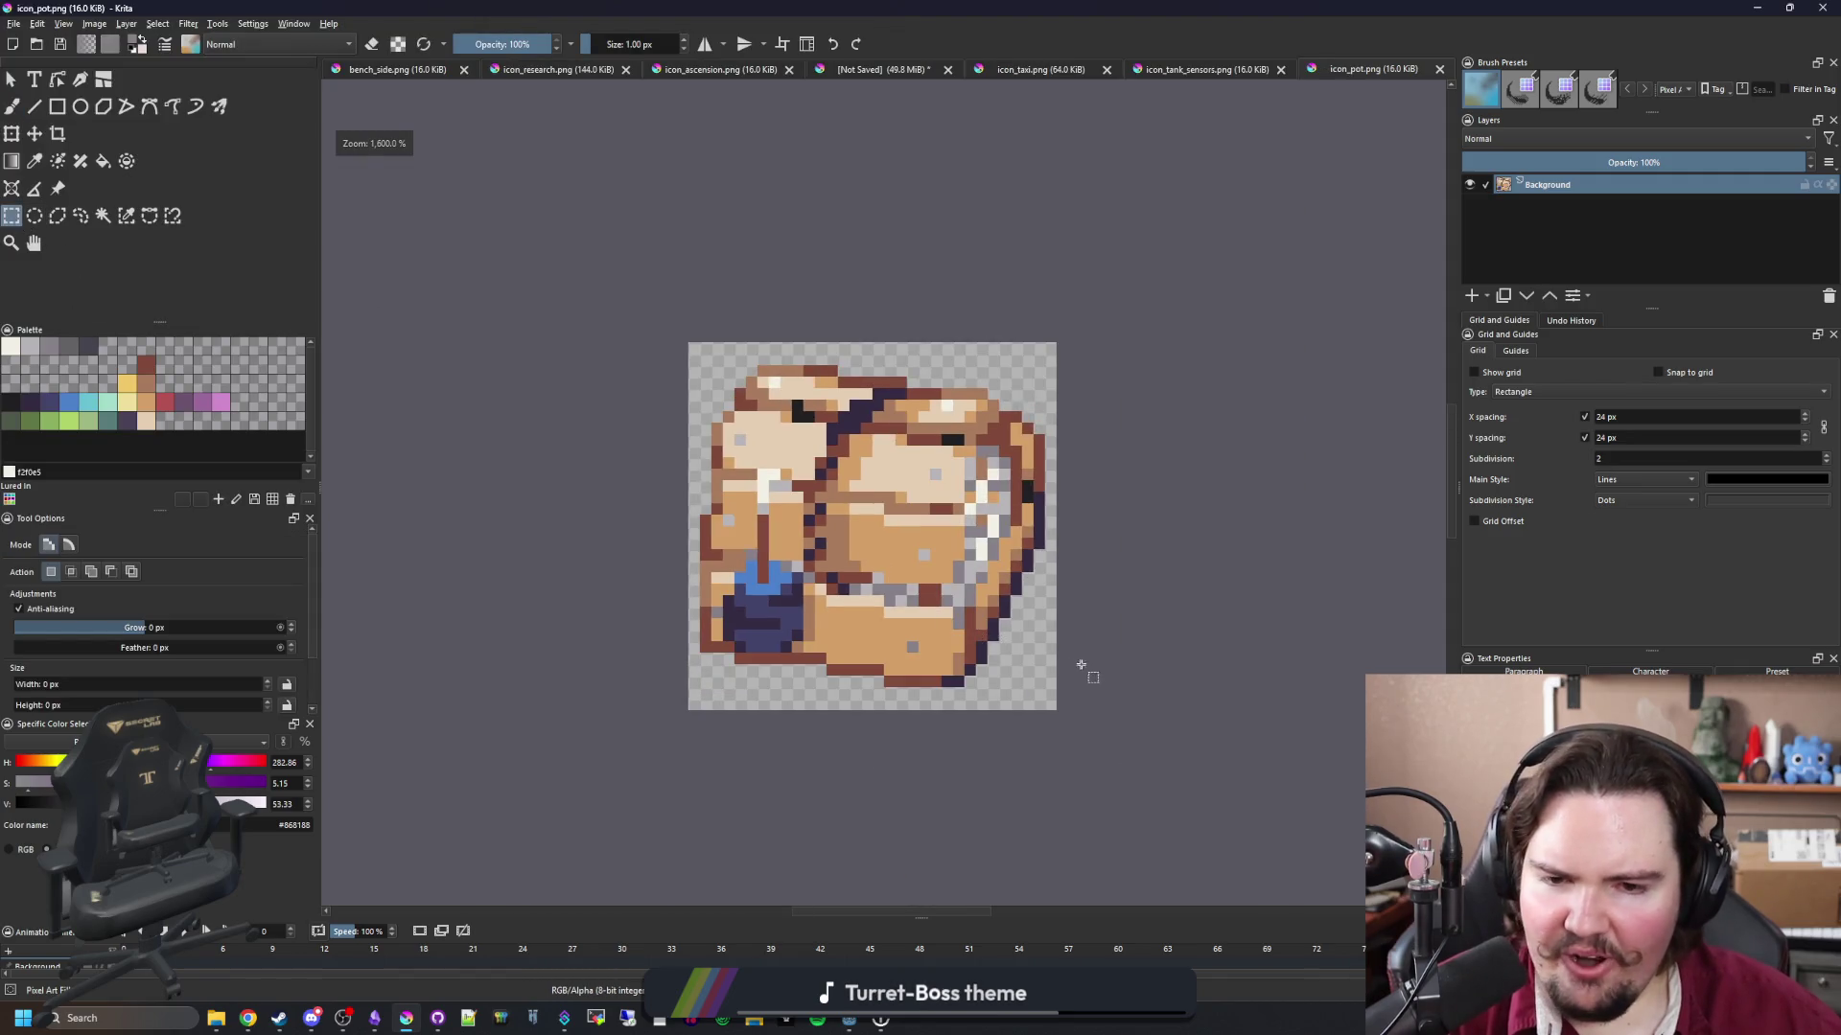
Step: Save icon_tank_sensors.png and measure the pot sprite's size with a rectangular selection
scroll(1081, 664, up, 1)
mouse_move(1047, 720)
mouse_down()
mouse_move(673, 368)
mouse_move(548, 206)
mouse_move(548, 227)
mouse_up()
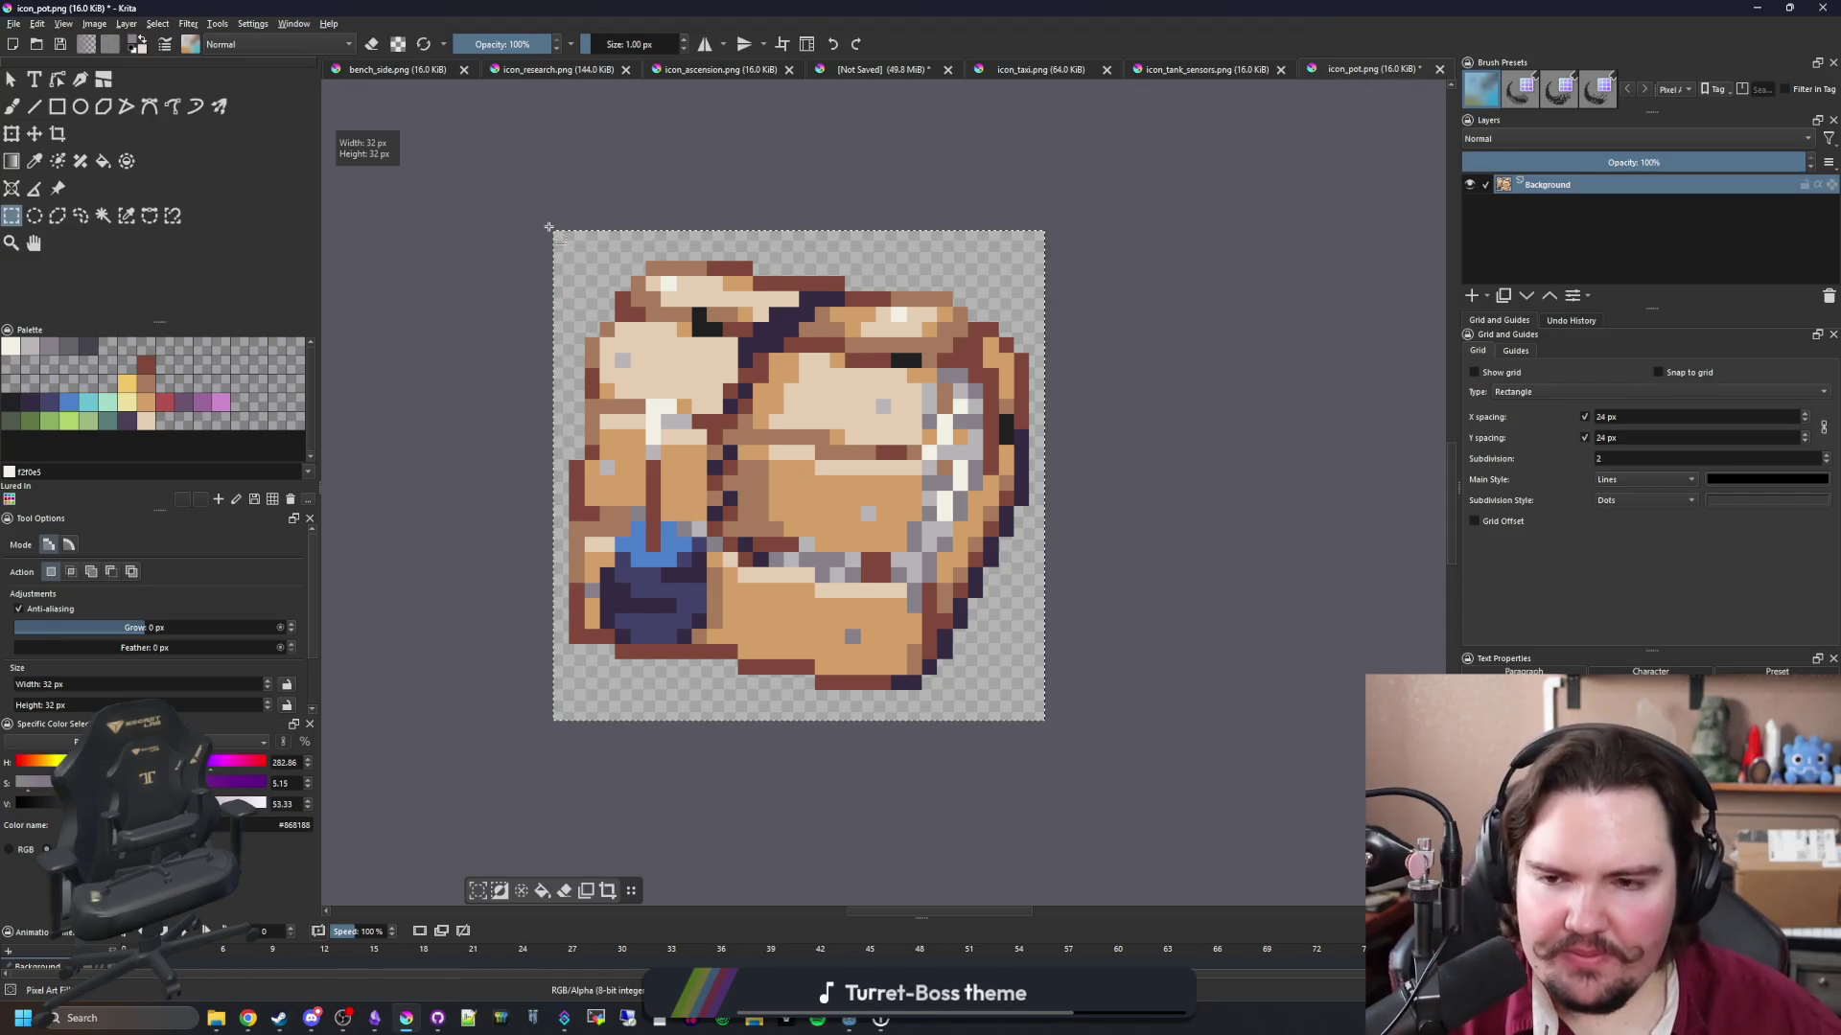
key(b)
click(1198, 69)
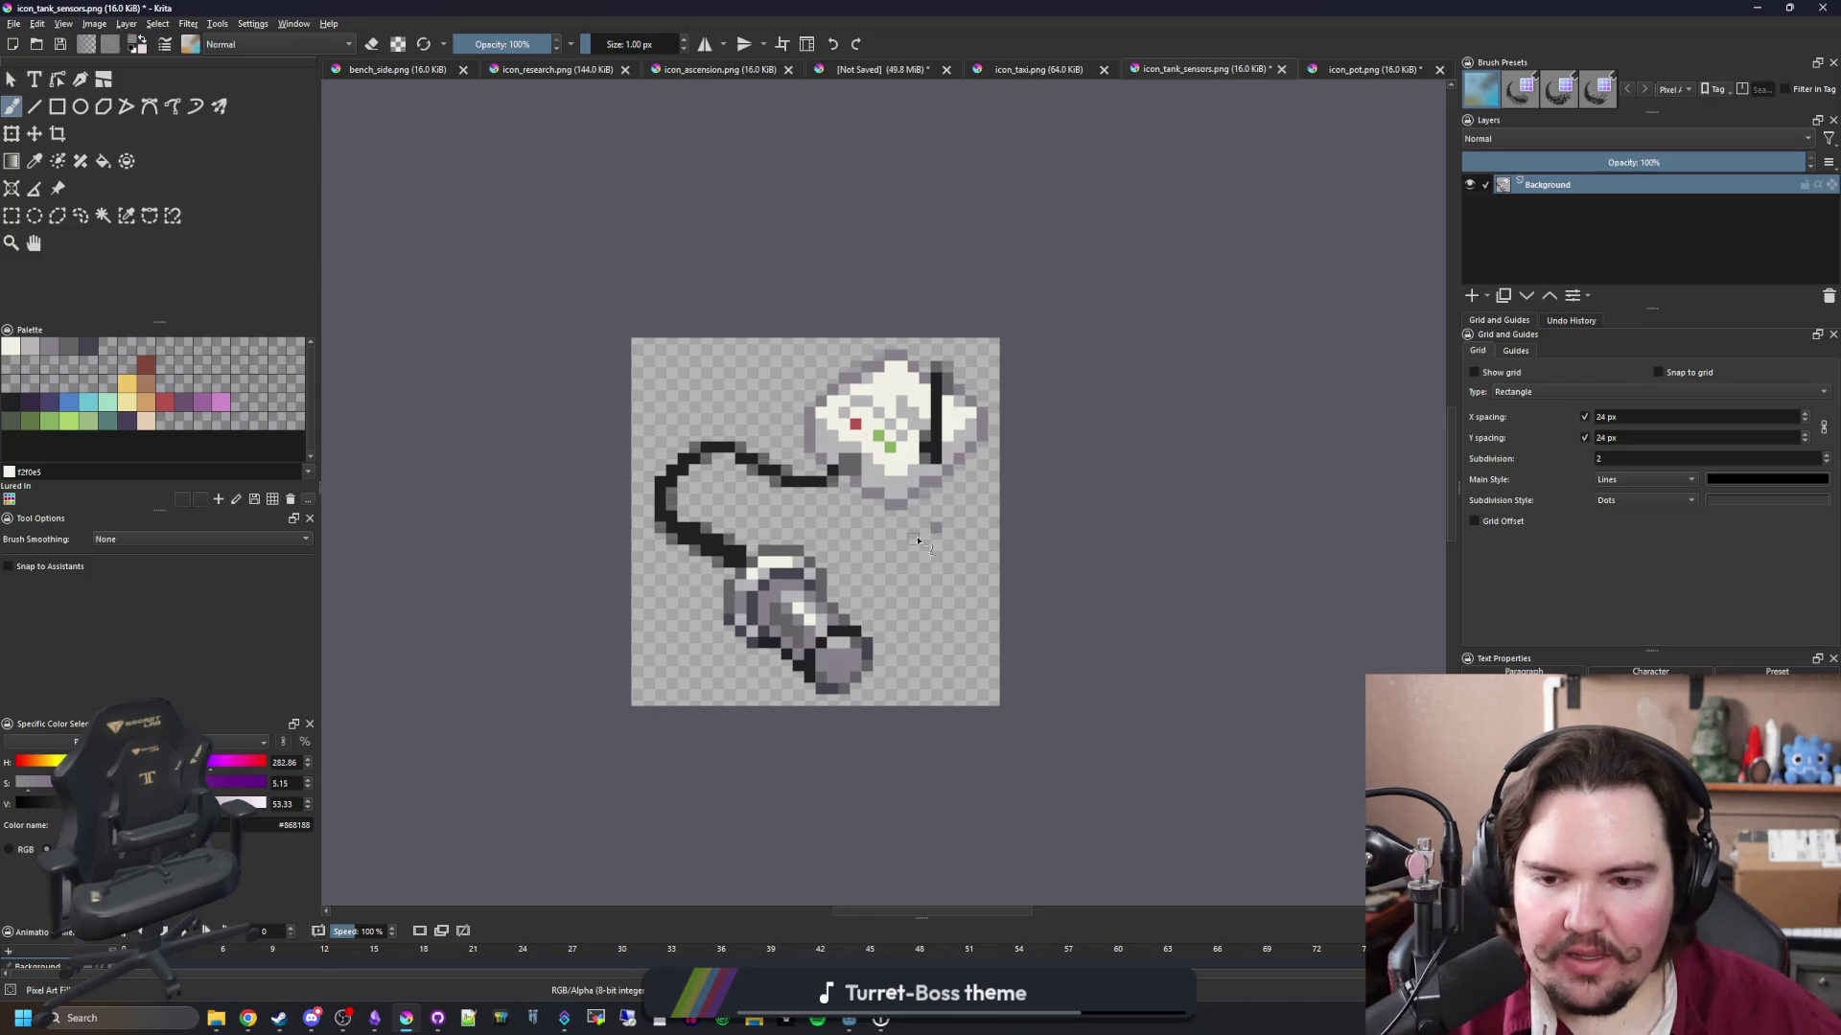
scroll(919, 542, up, 1)
key(ctrl+s)
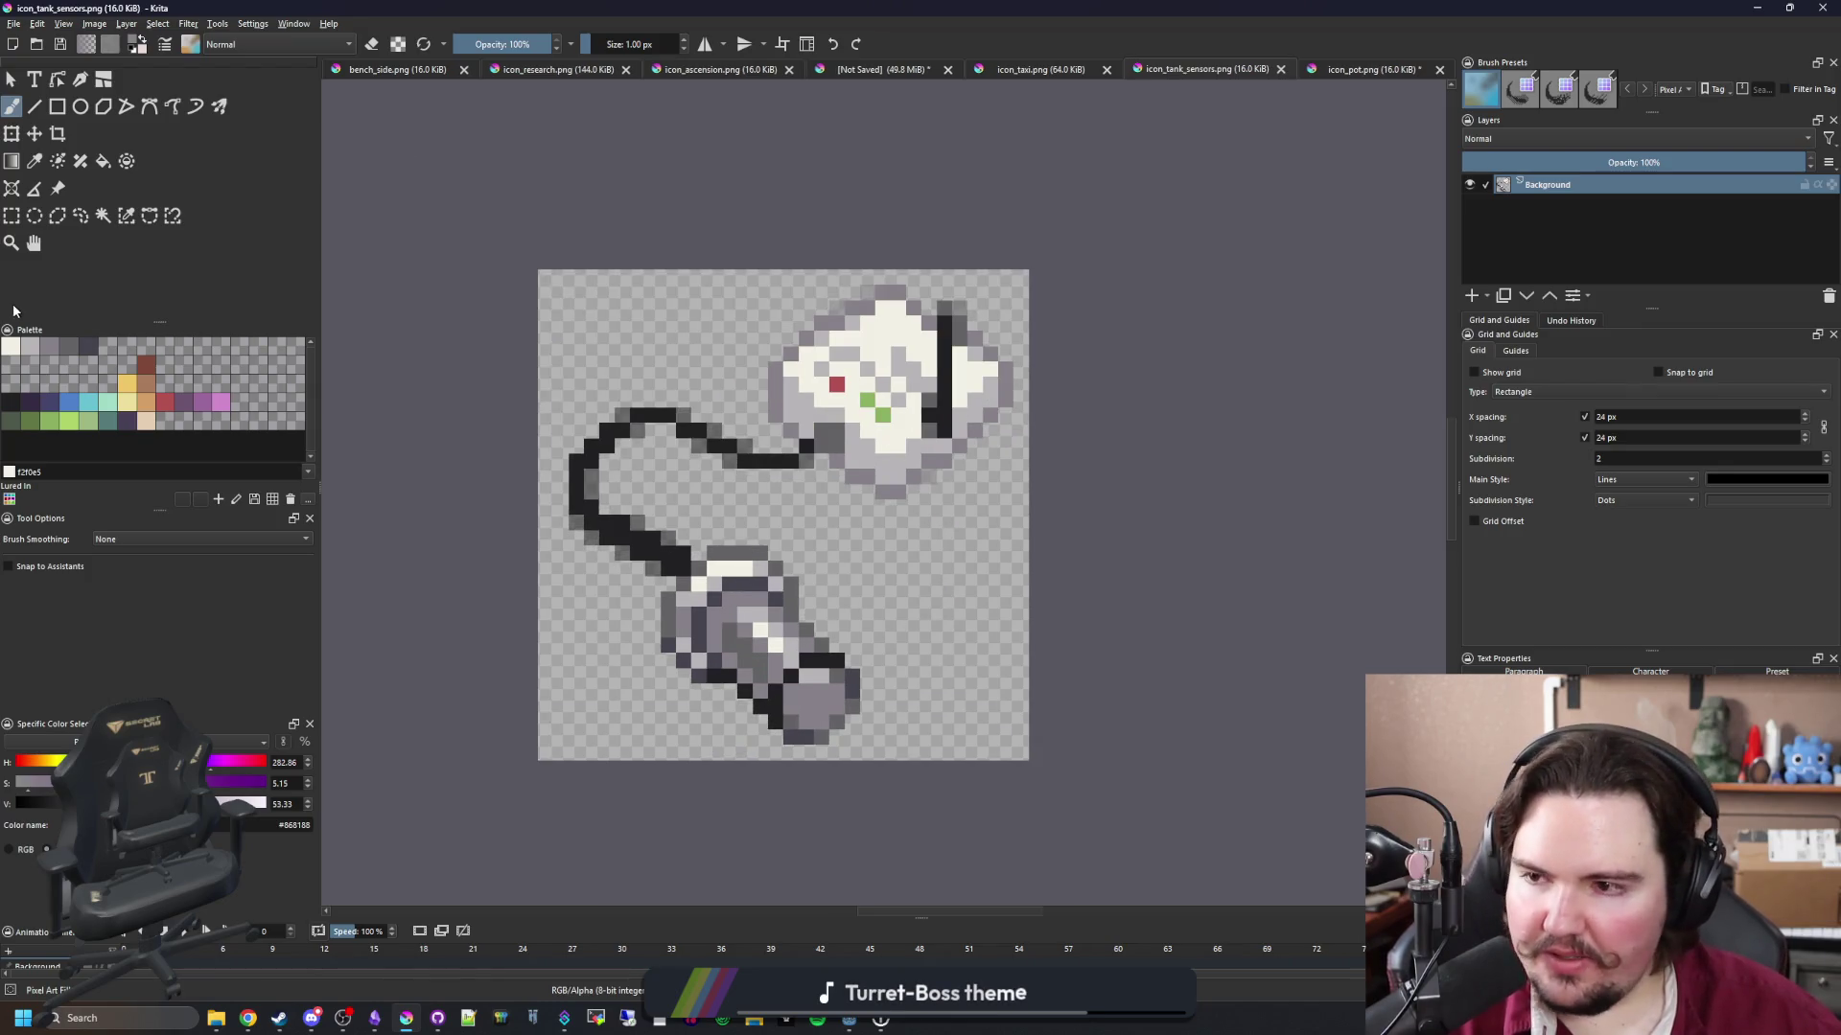
click(11, 218)
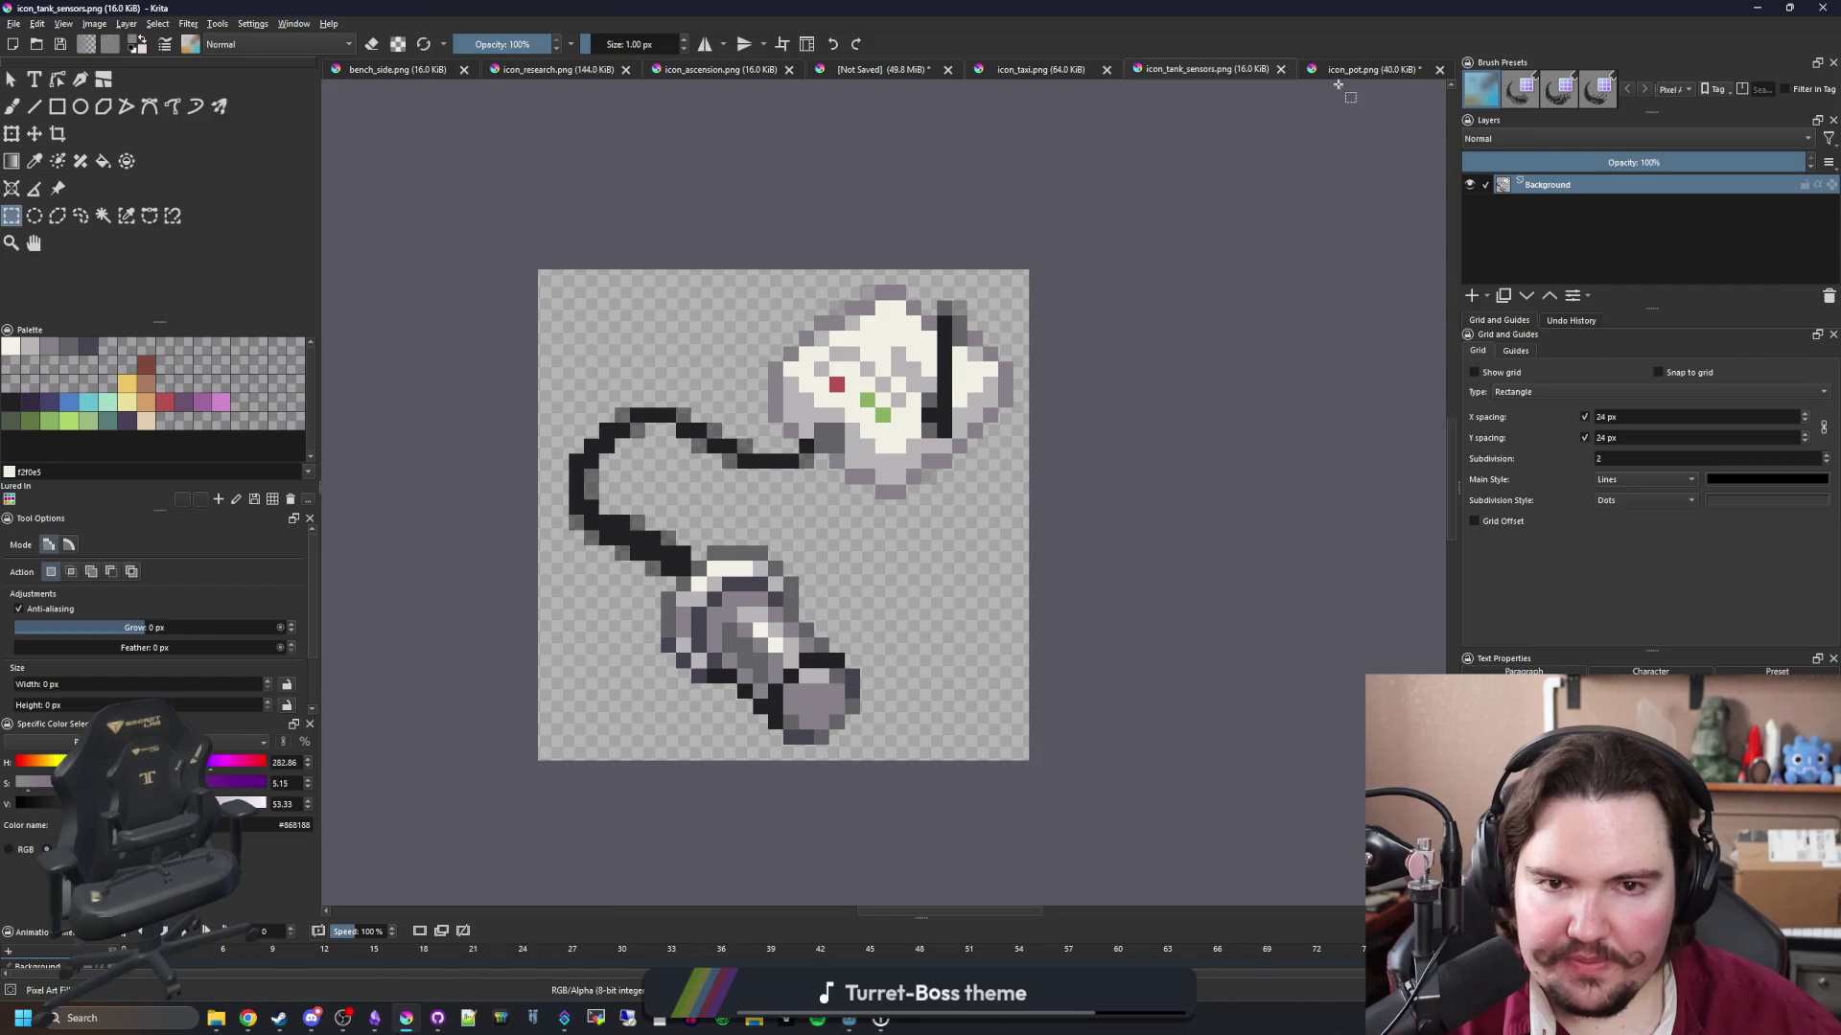
click(1361, 72)
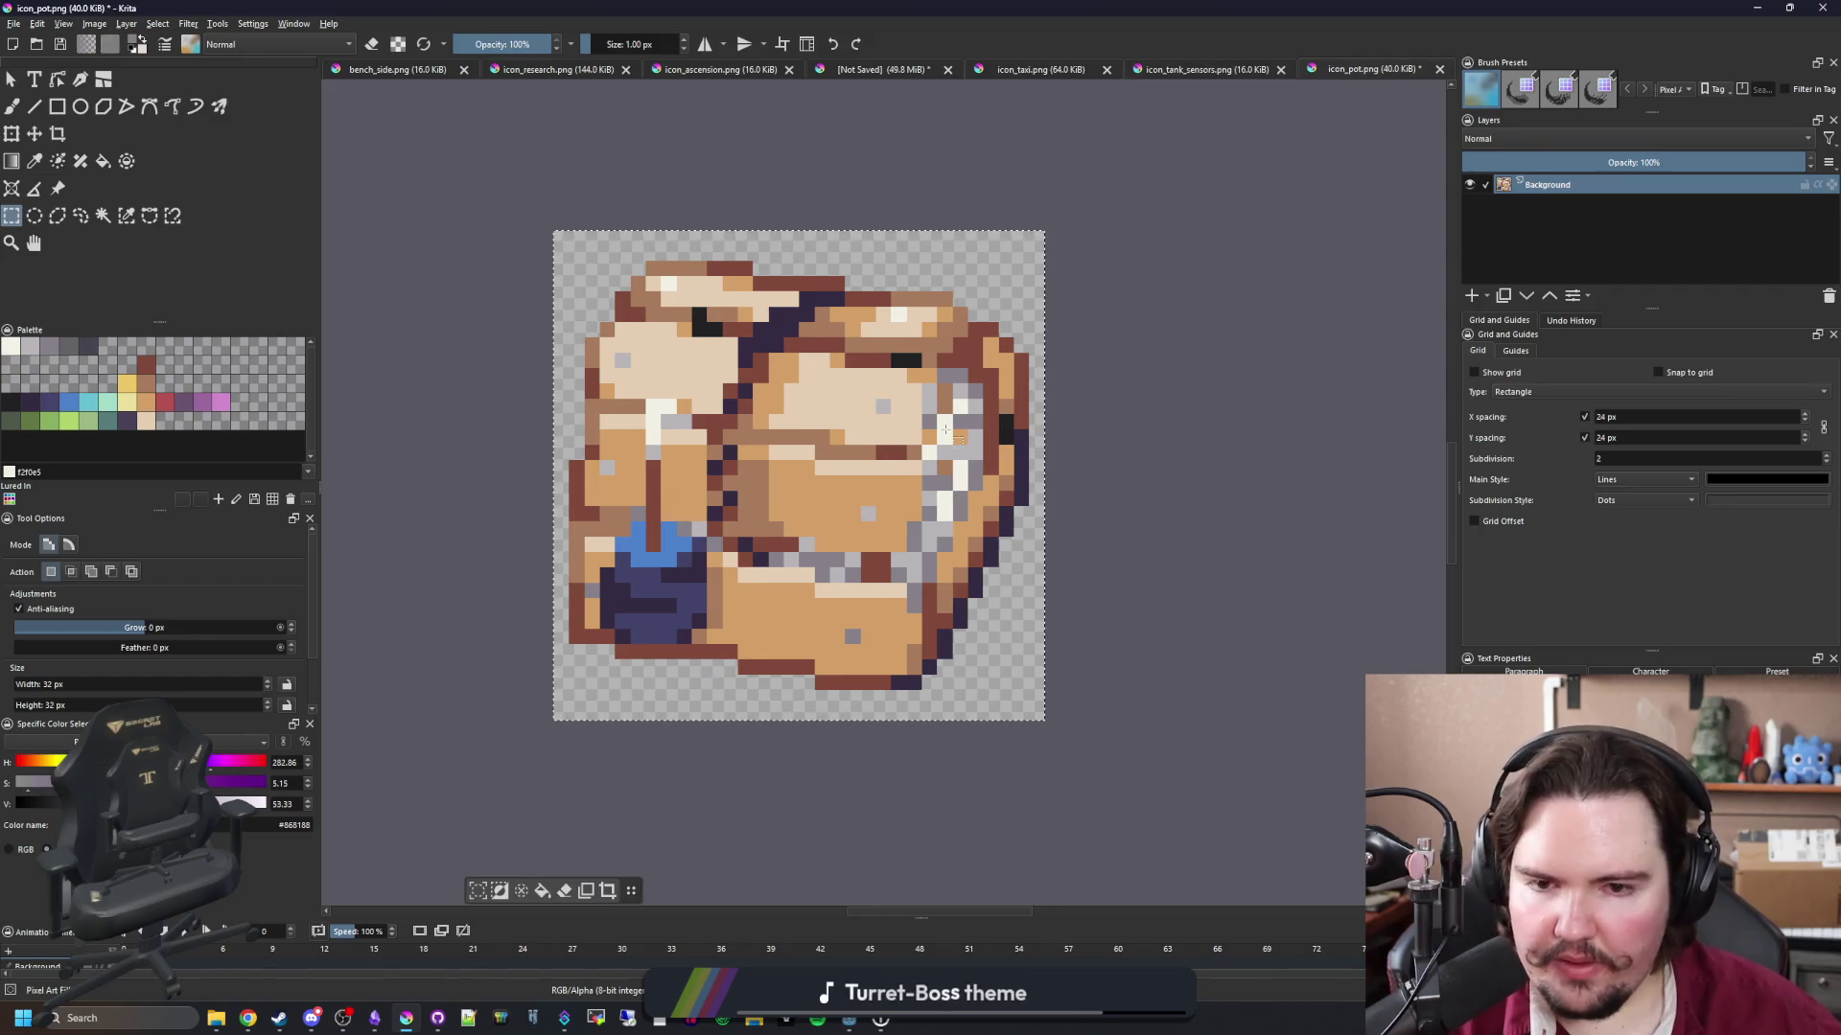
click(1014, 606)
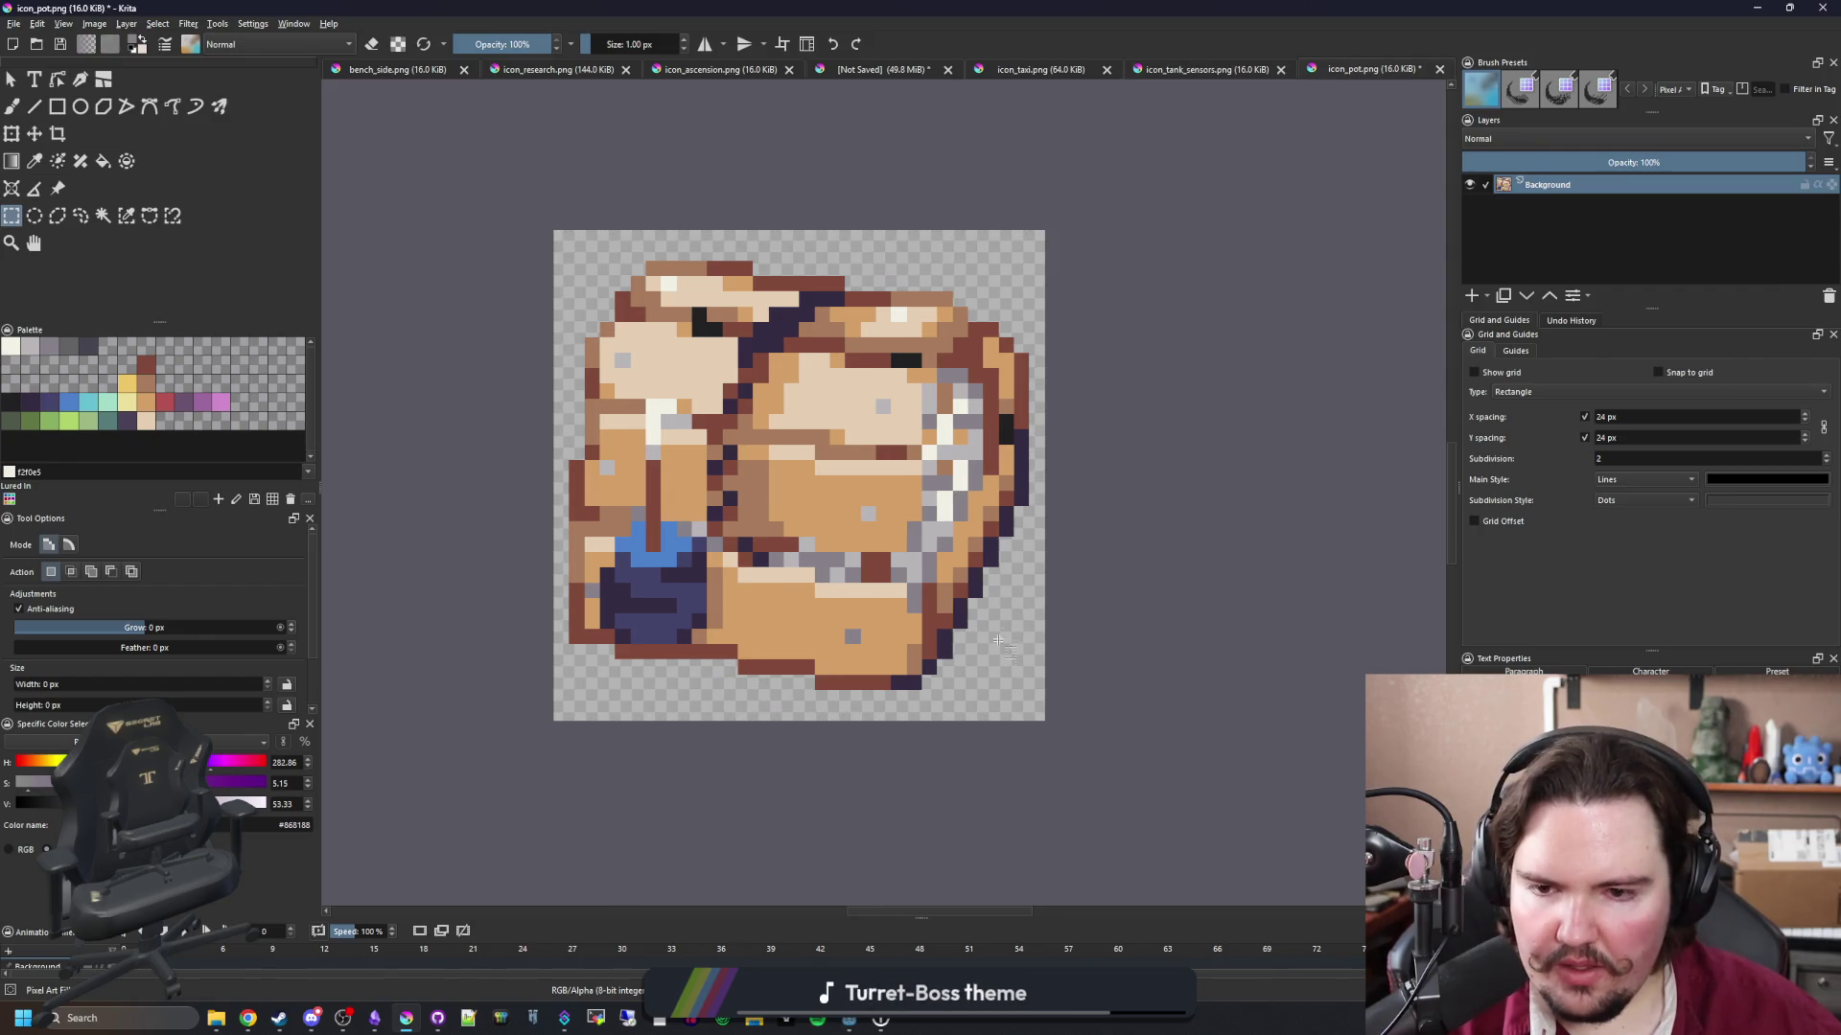
drag(1041, 723, 987, 84)
Step: In icon_tank_sensors.png, move the plug left and the sensor head up and left
click(1194, 67)
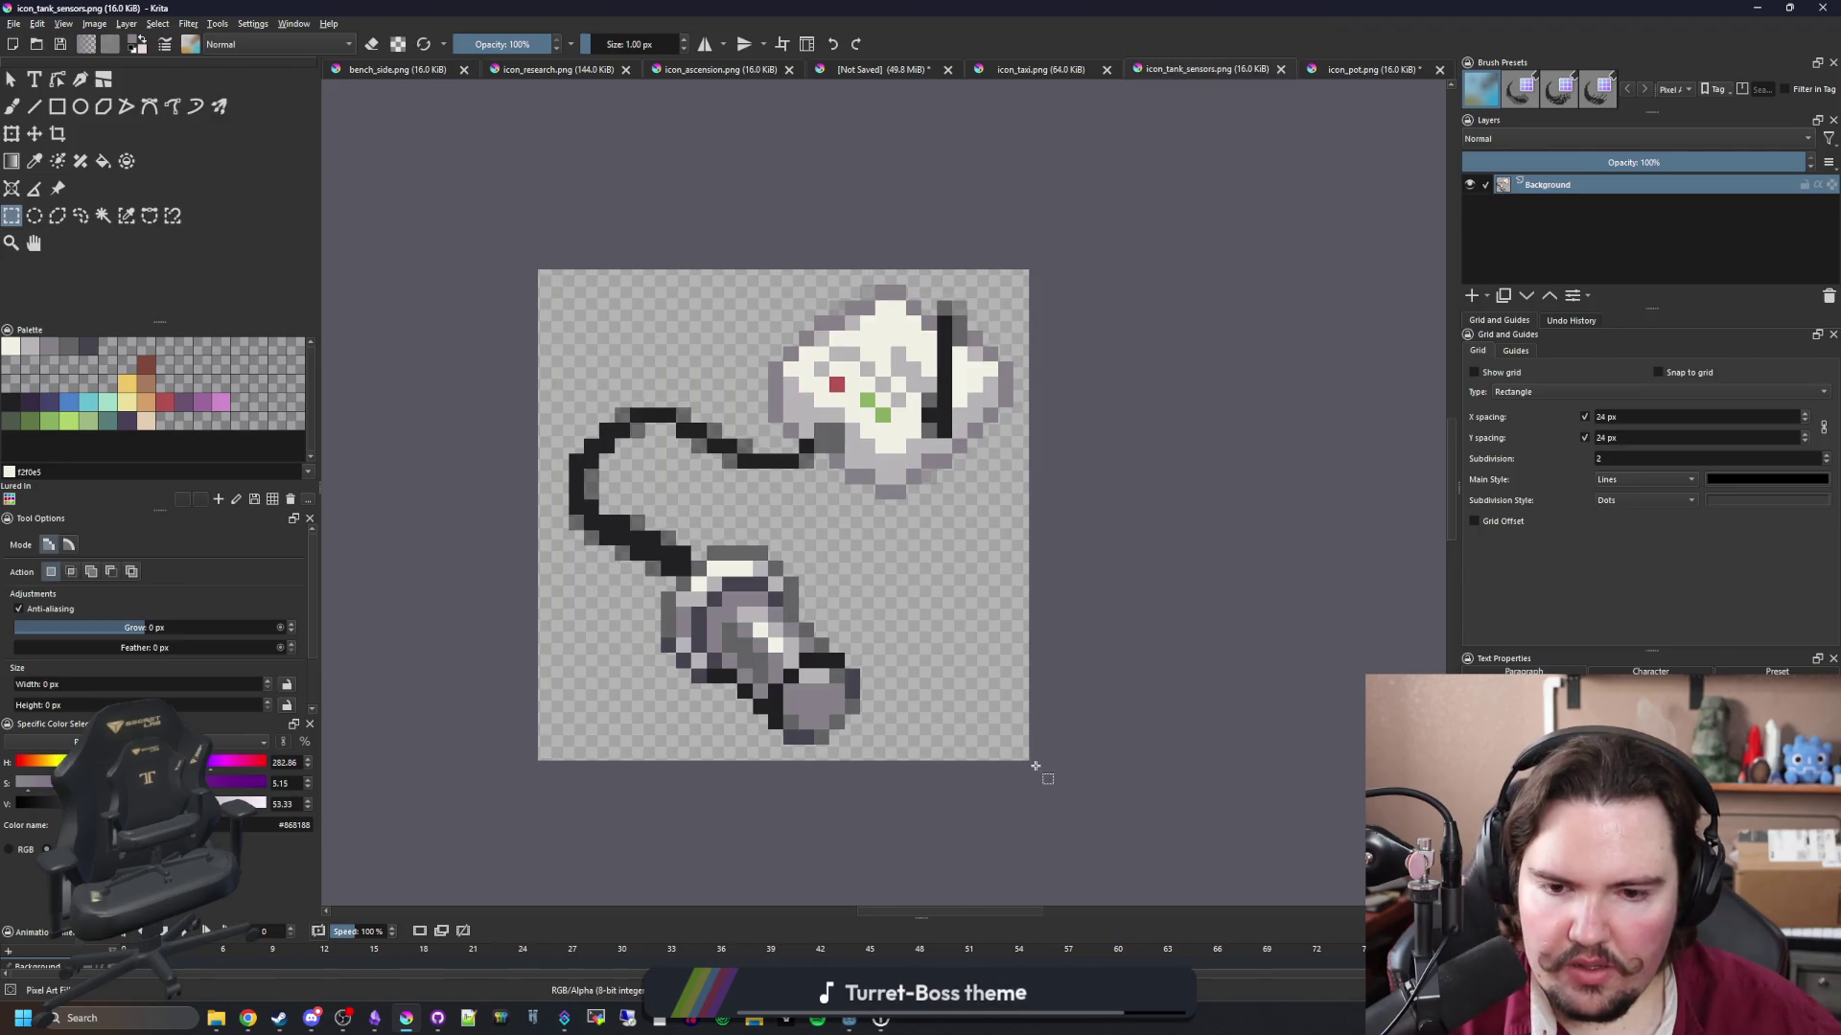
mouse_move(854, 782)
mouse_down()
mouse_move(551, 523)
mouse_move(661, 545)
mouse_up()
key(t)
drag(741, 648, 630, 643)
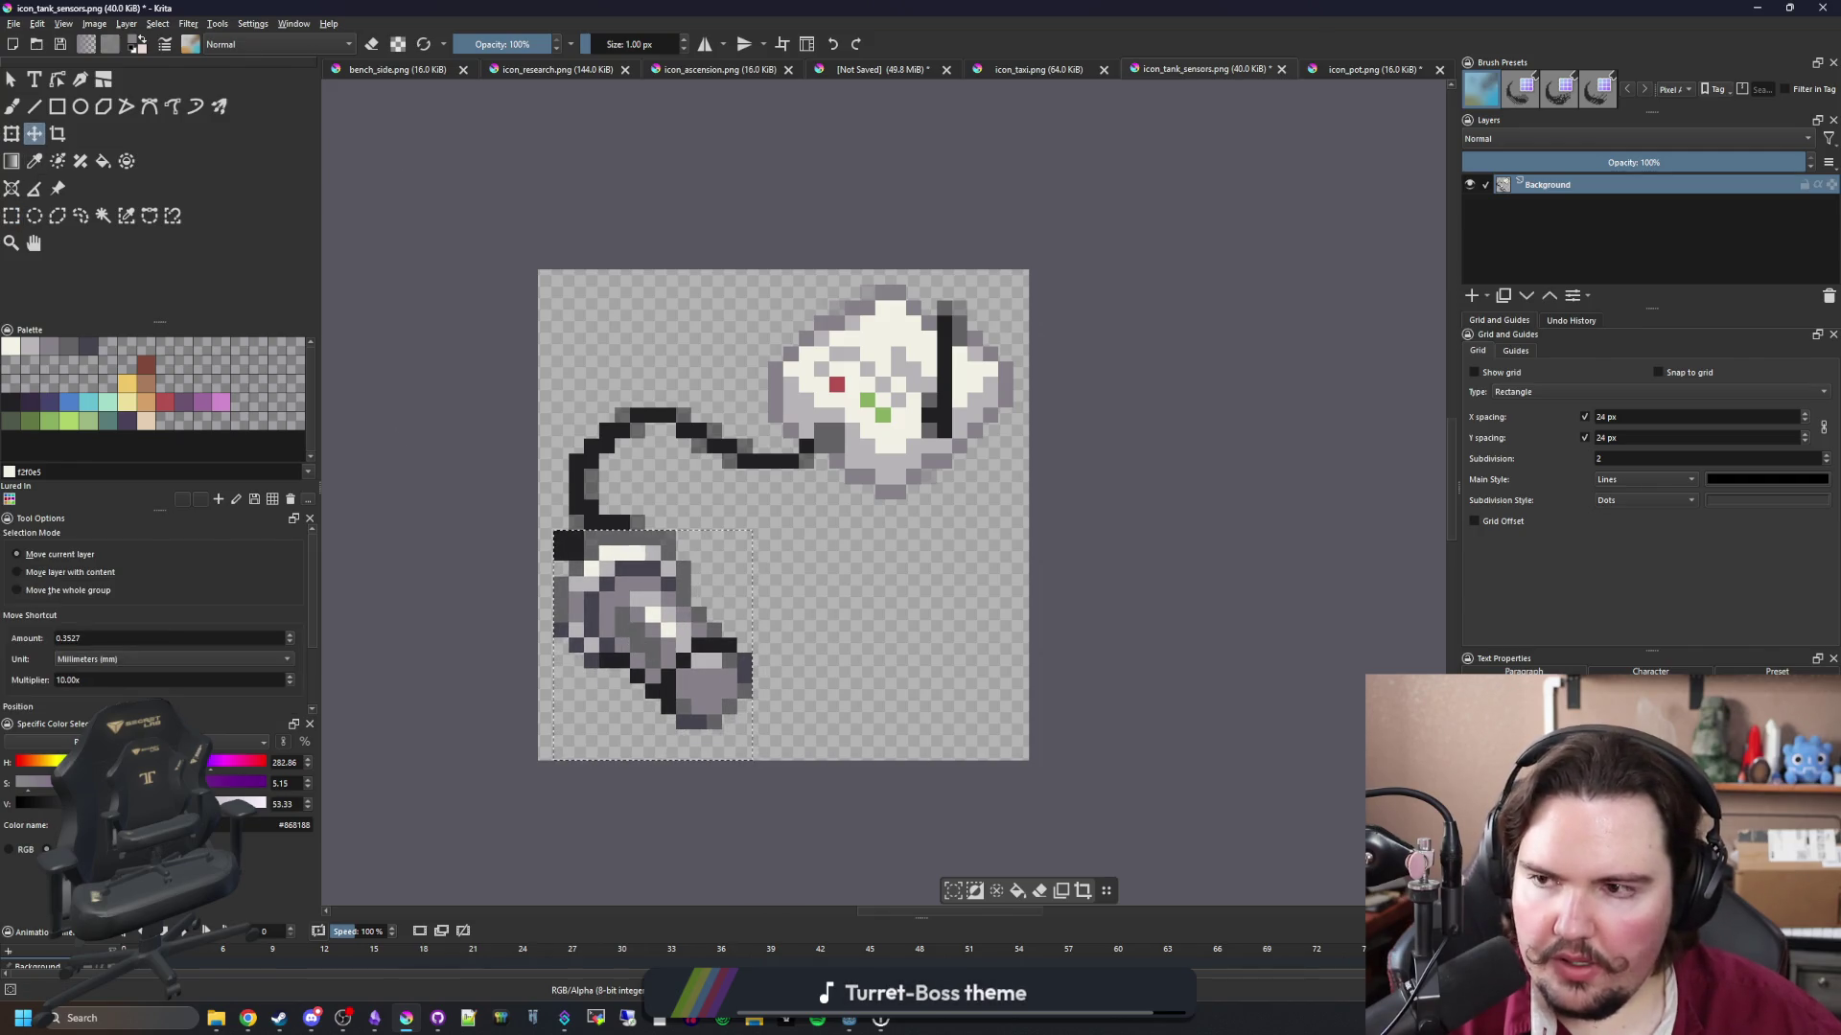
key(ctrl+plus)
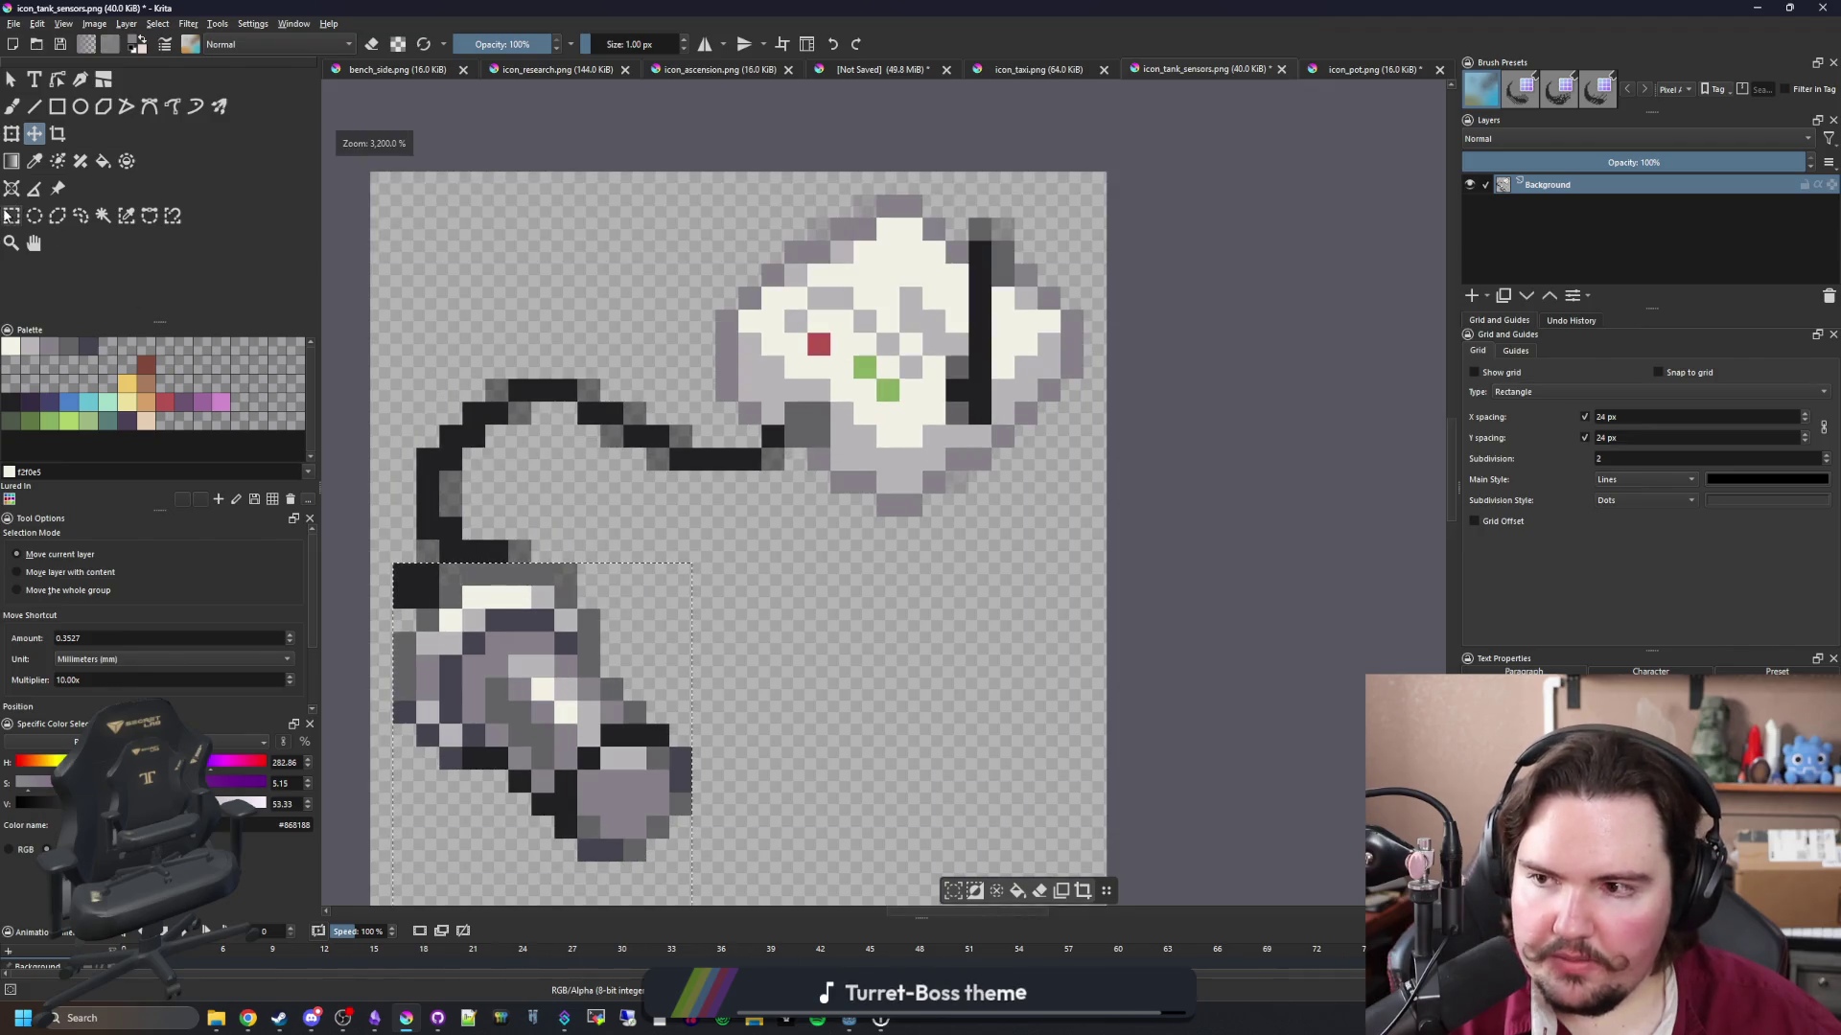
key(ctrl+r)
drag(1153, 514, 719, 135)
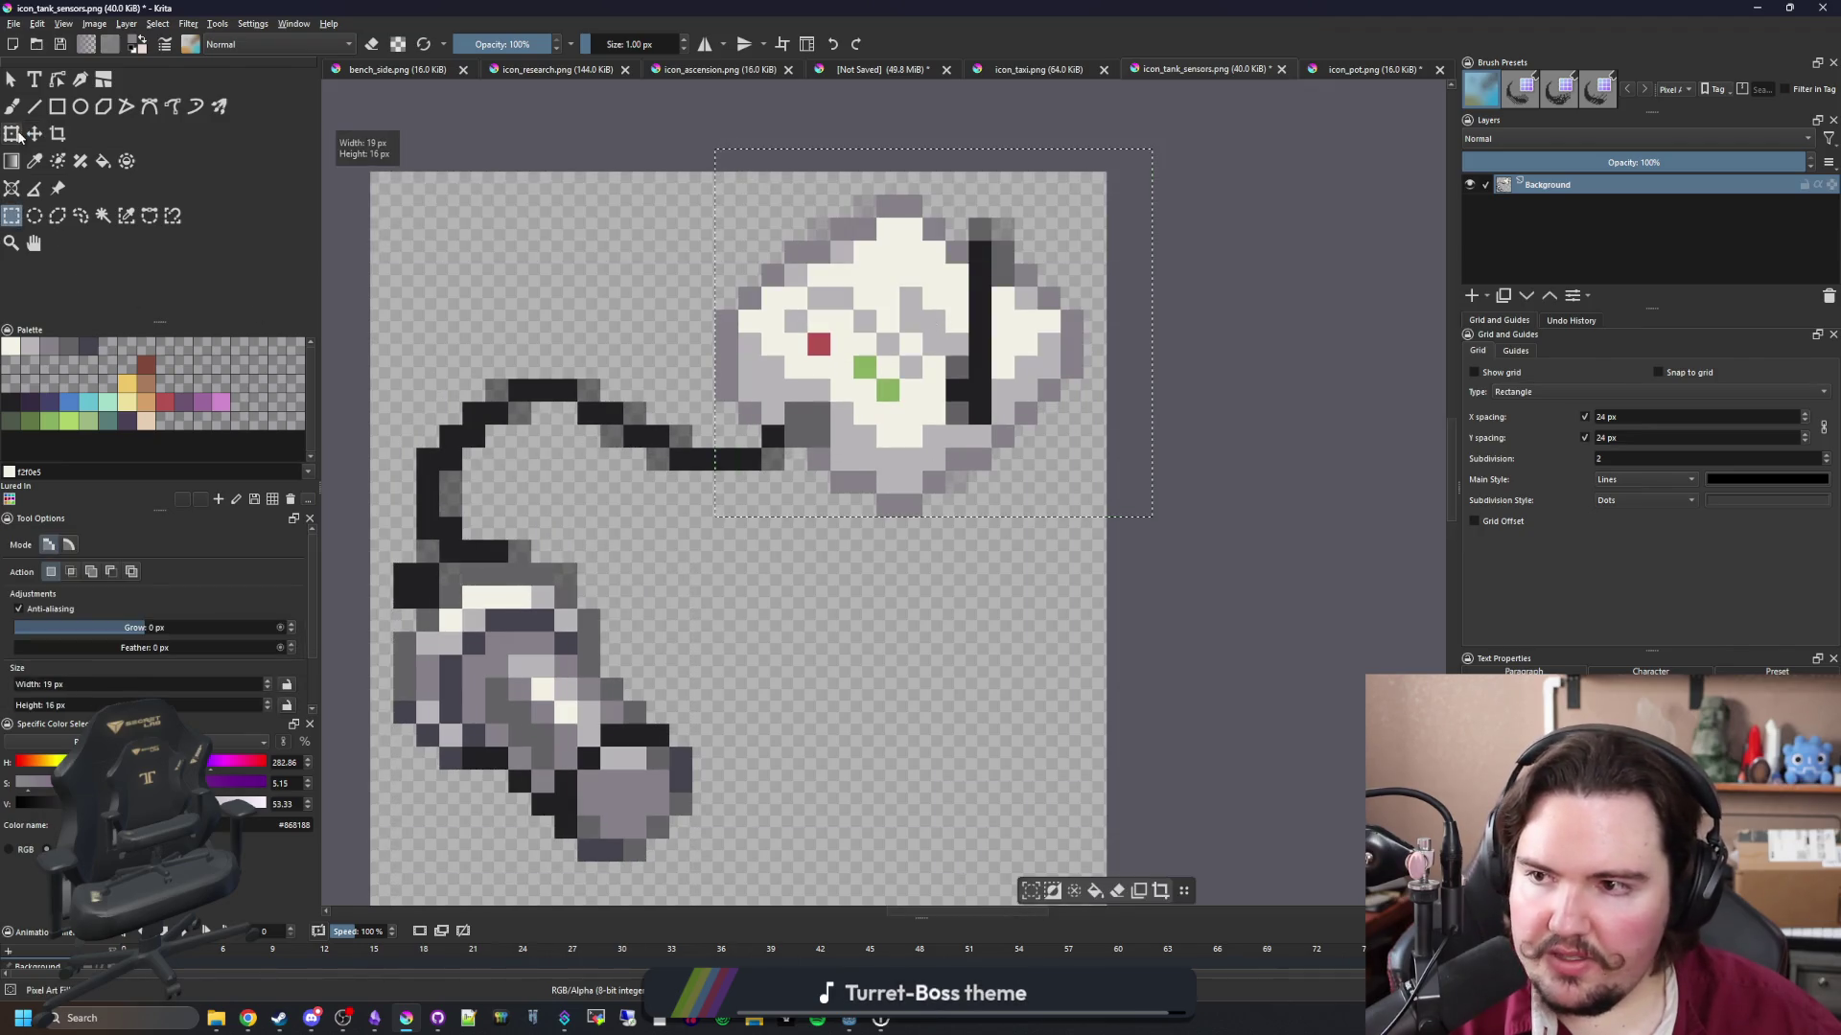
key(t)
drag(856, 430, 579, 402)
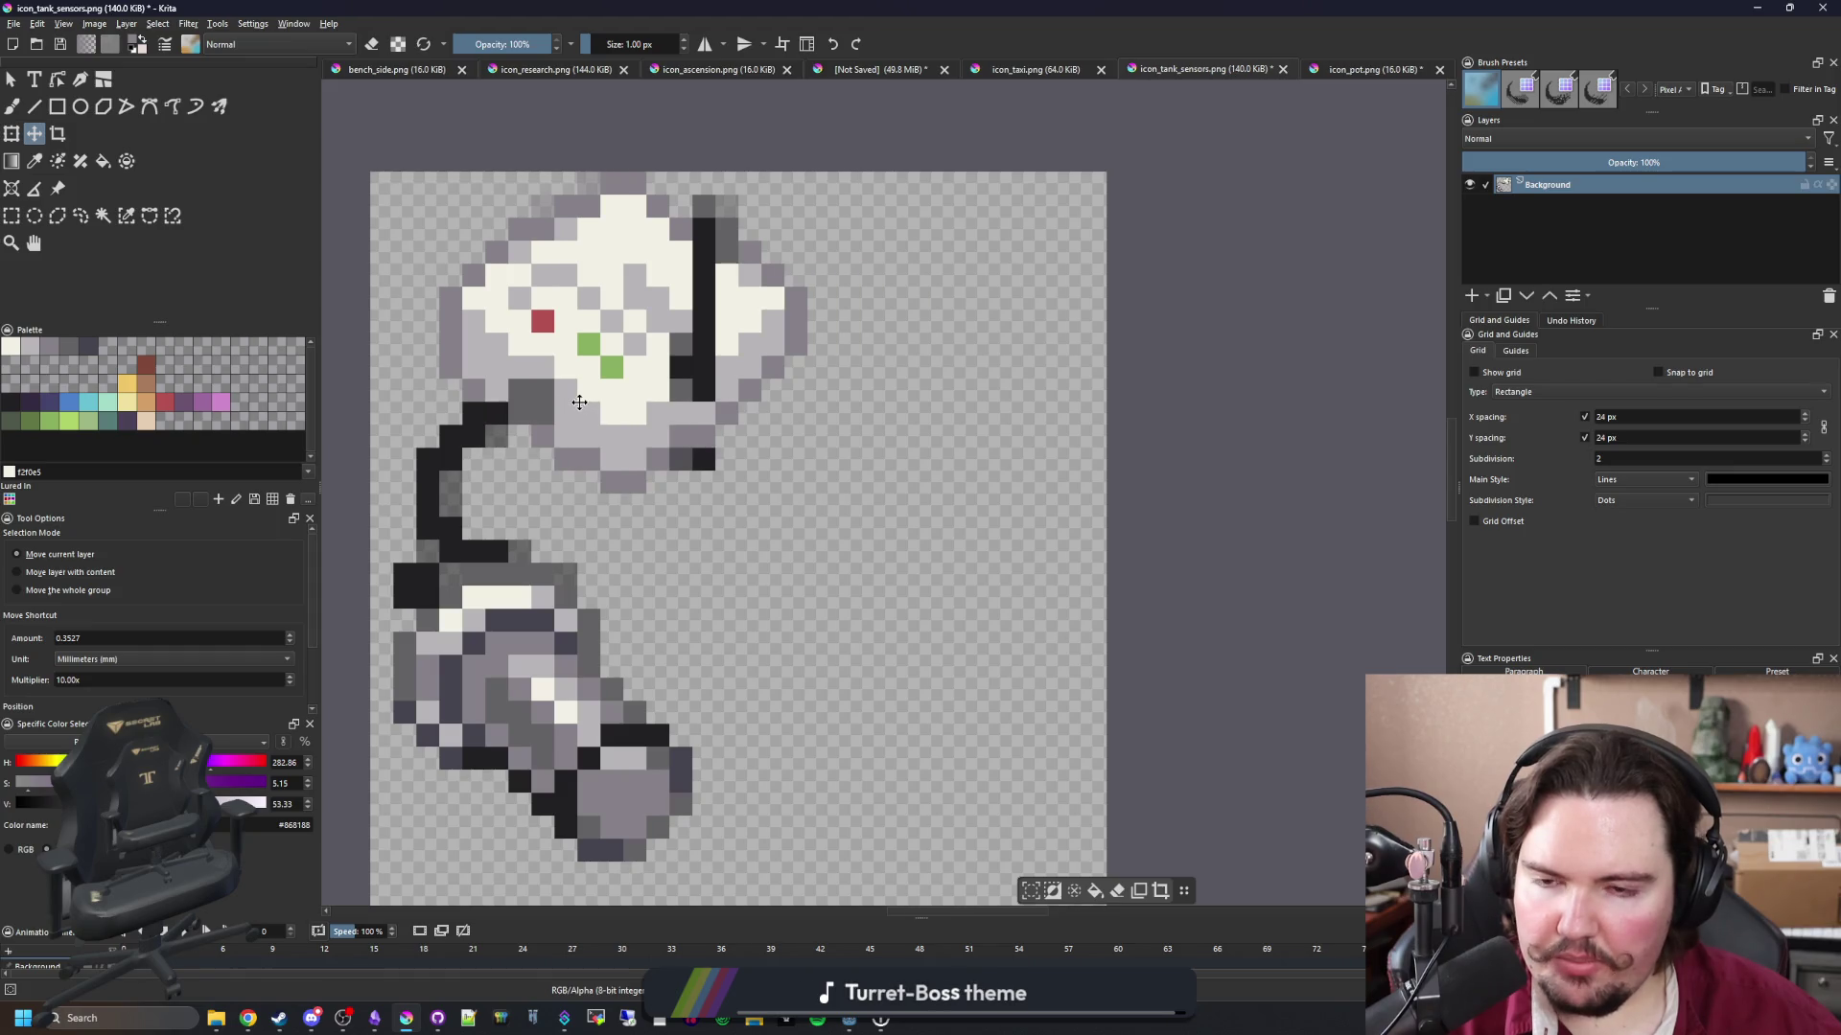
Step: Erase stray pixels at the sensor head's lower right and grey pixels left of the plug
scroll(668, 450, up, 2)
key(b)
key(e)
drag(740, 466, 703, 474)
scroll(703, 474, down, 5)
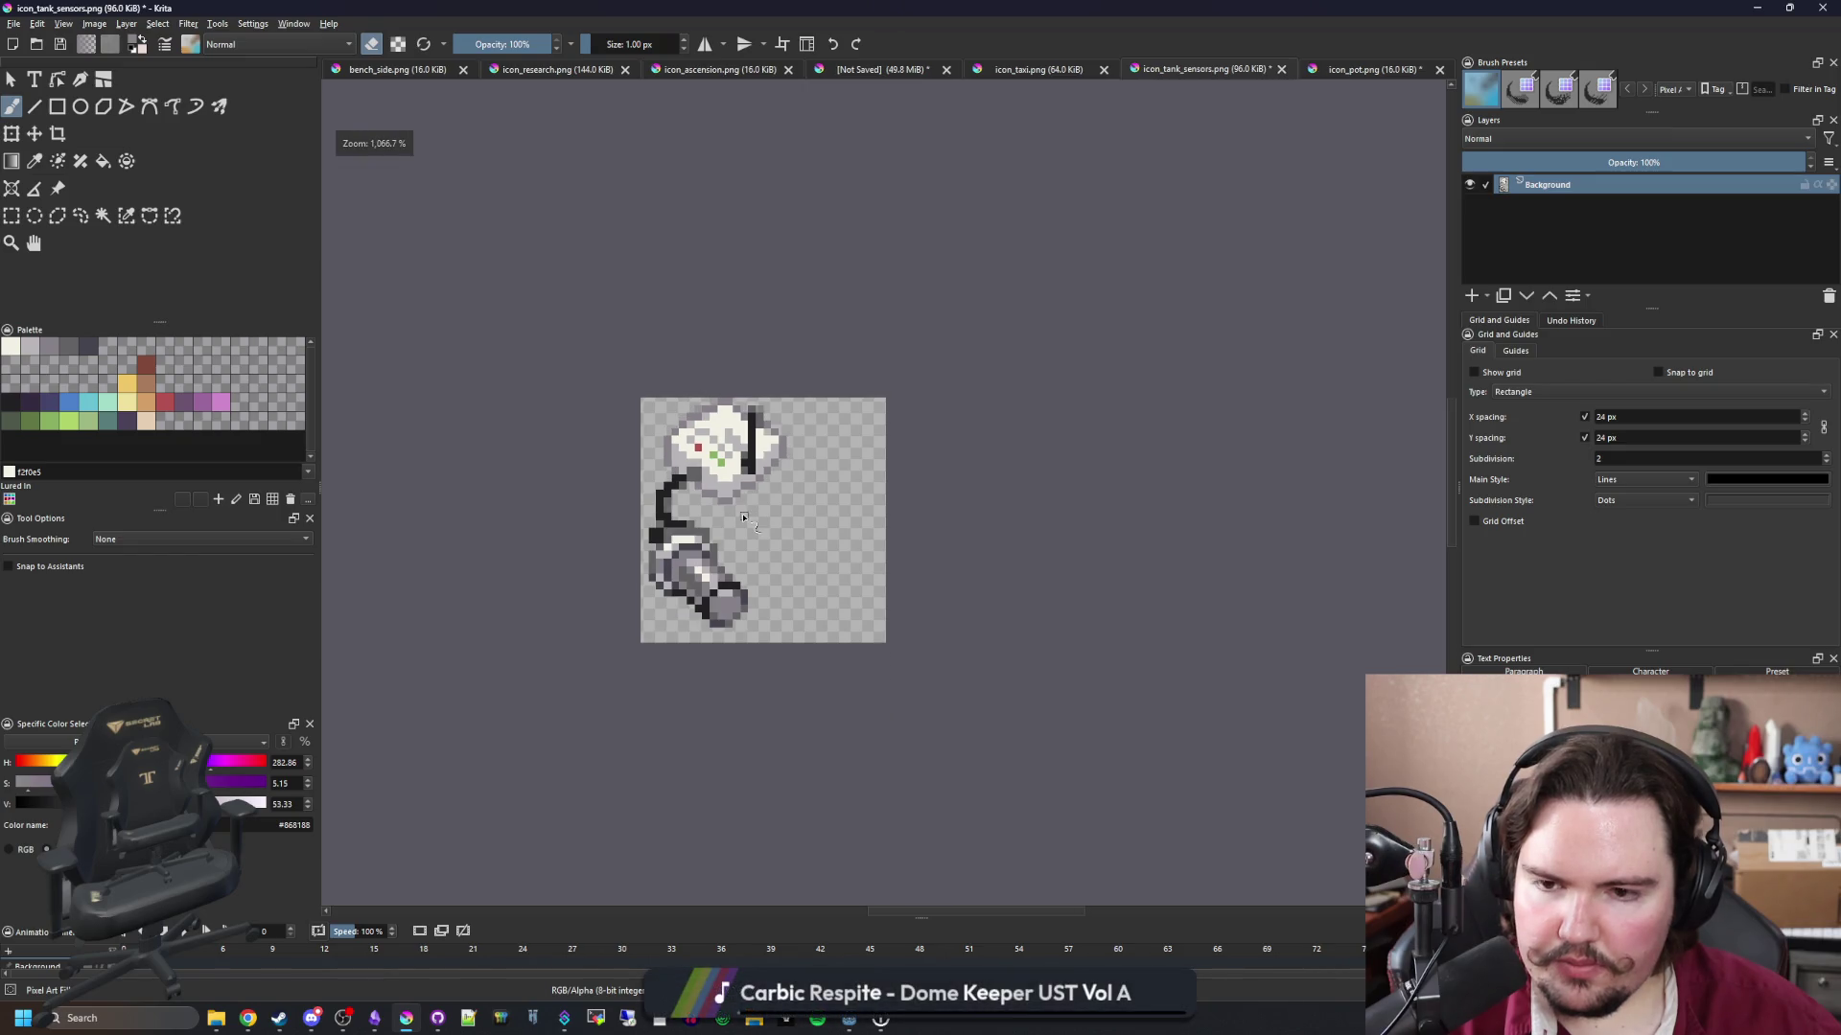
scroll(686, 482, up, 4)
scroll(685, 482, up, 1)
scroll(671, 498, down, 5)
scroll(658, 546, up, 7)
key(e)
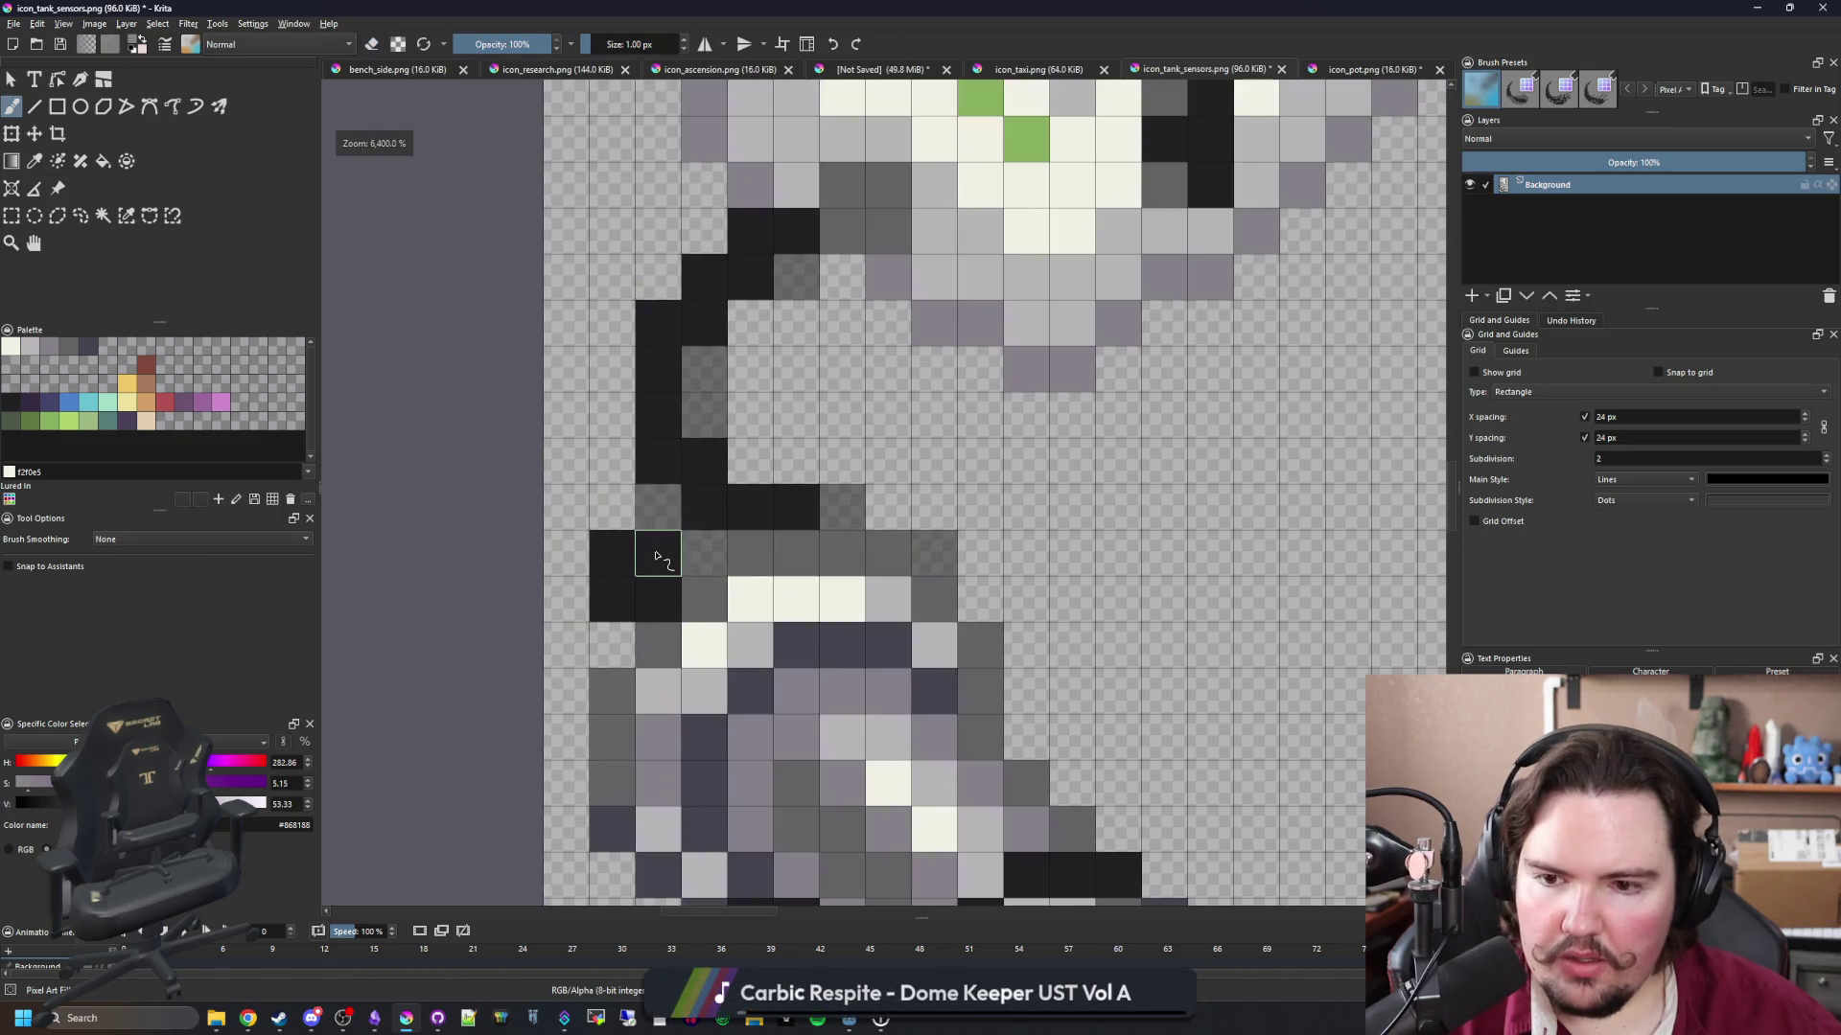
mouse_move(609, 566)
mouse_down()
mouse_move(618, 604)
mouse_move(660, 554)
mouse_up()
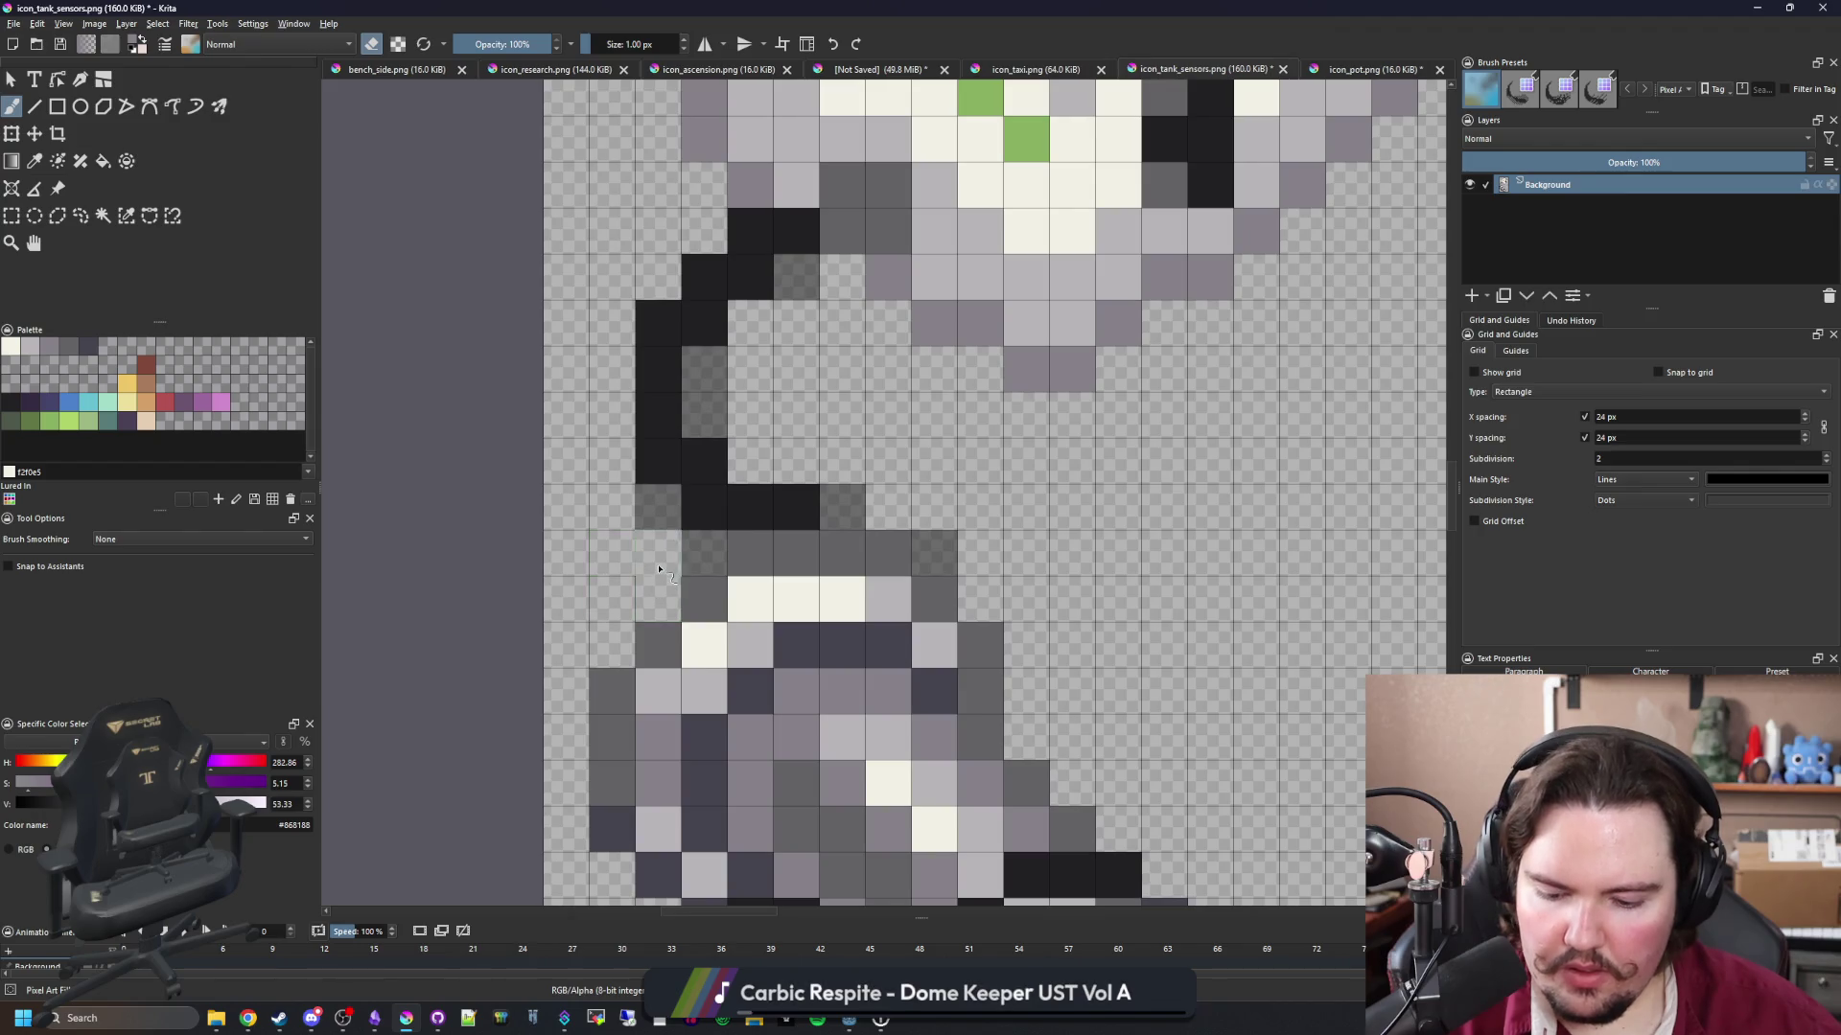
Step: Close the outline with dark #212123 pixels and erase leftover pixels along the cable
key(p)
click(724, 513)
key(b)
click(686, 535)
click(671, 516)
key(e)
mouse_move(843, 506)
mouse_down()
mouse_move(795, 506)
mouse_move(707, 422)
mouse_up()
scroll(708, 423, down, 8)
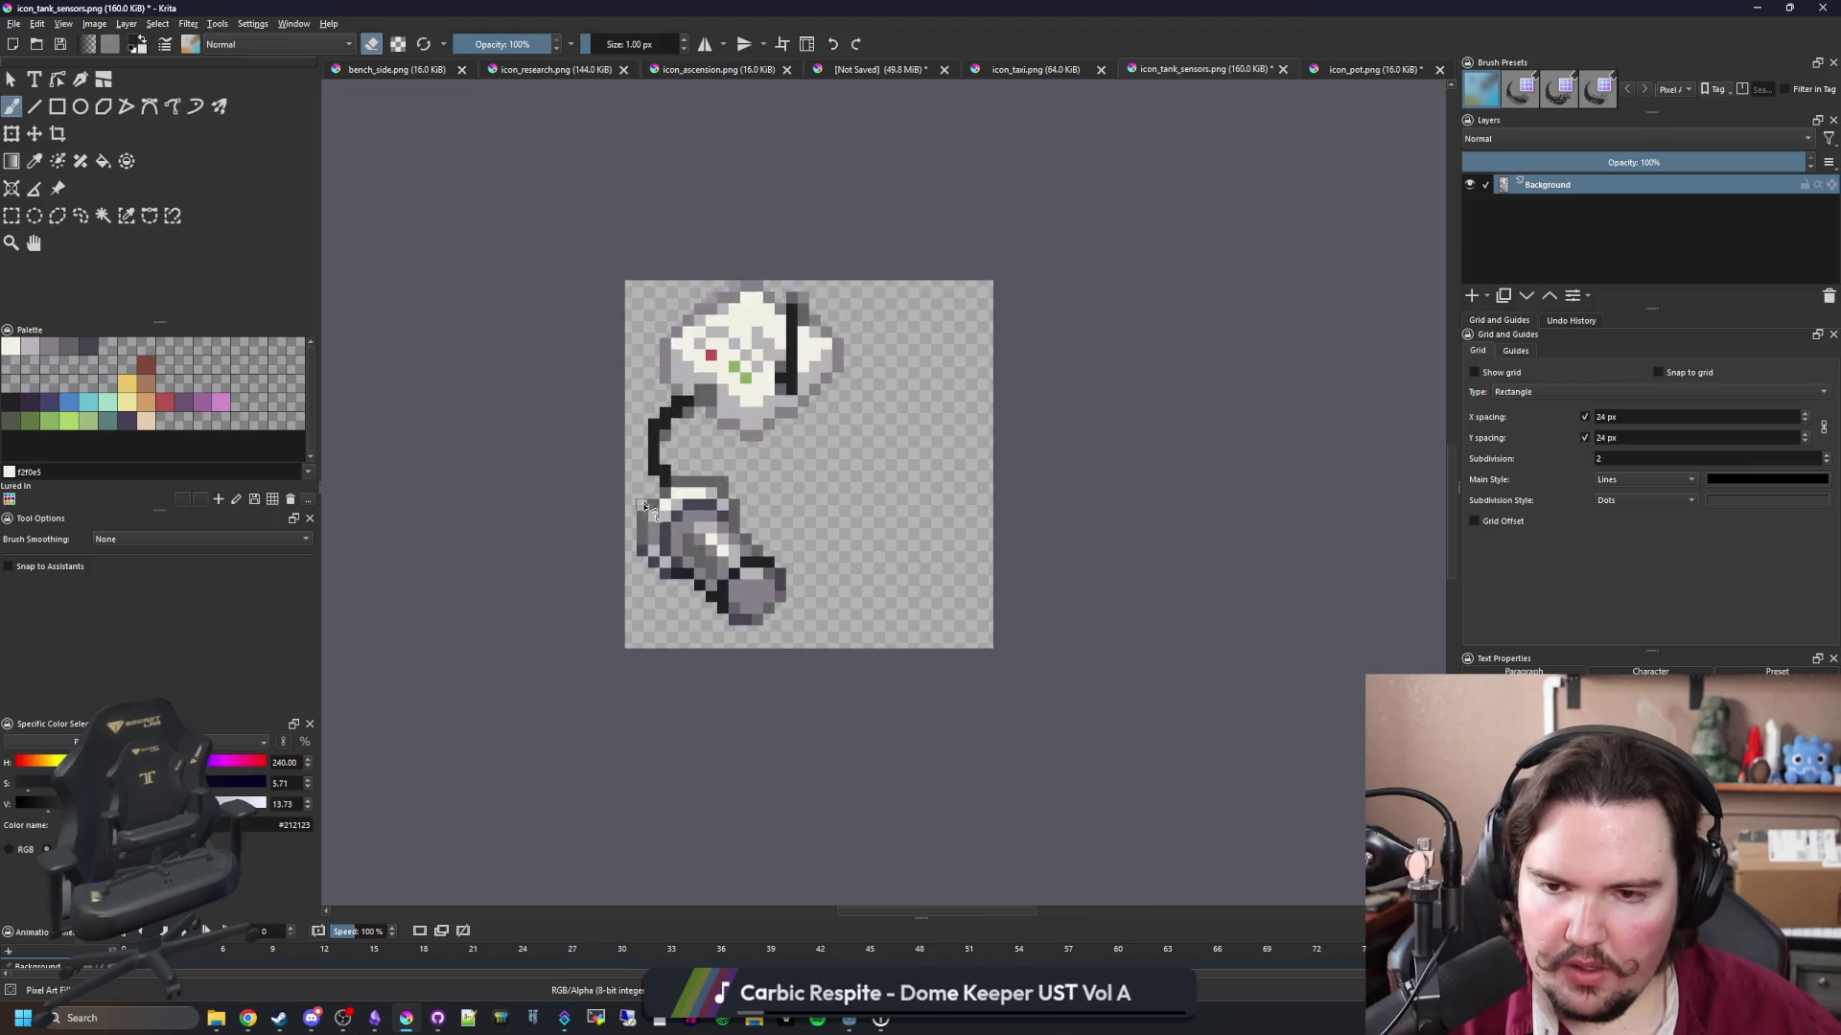
scroll(671, 575, up, 5)
click(1359, 73)
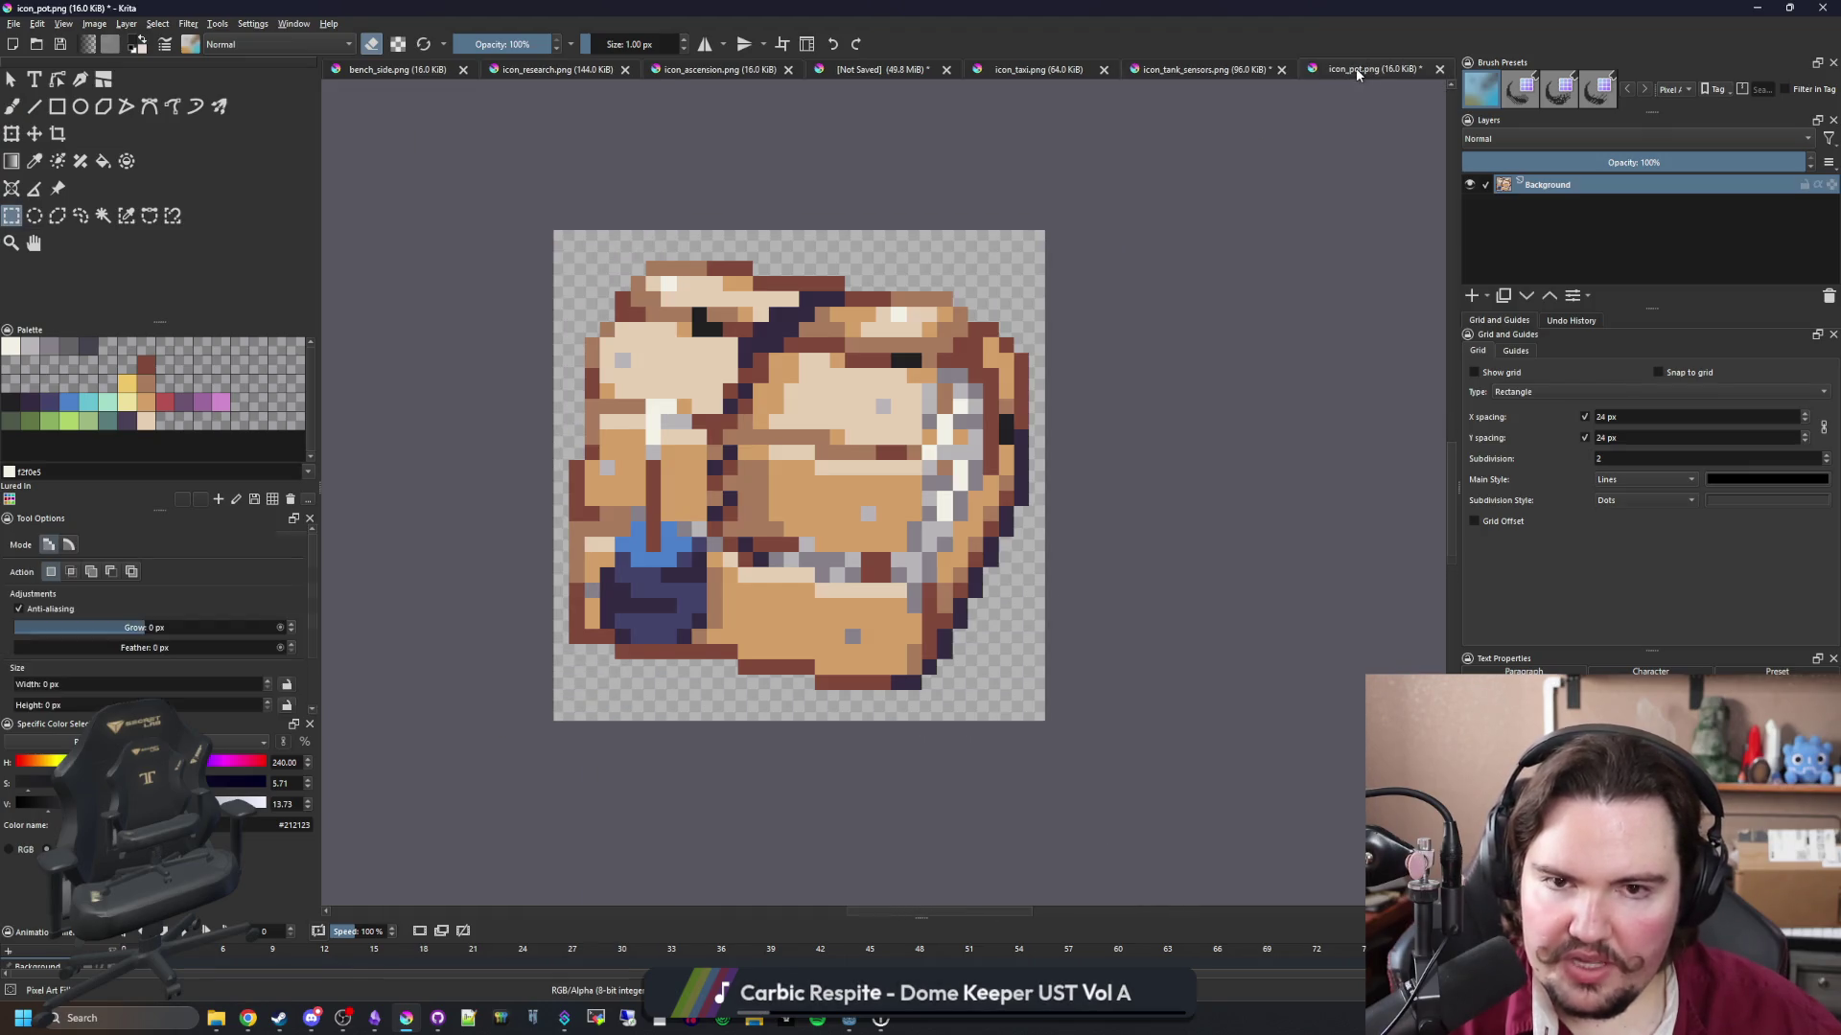
Step: Open icon_pot_capacity.png from the Icons folder
click(13, 23)
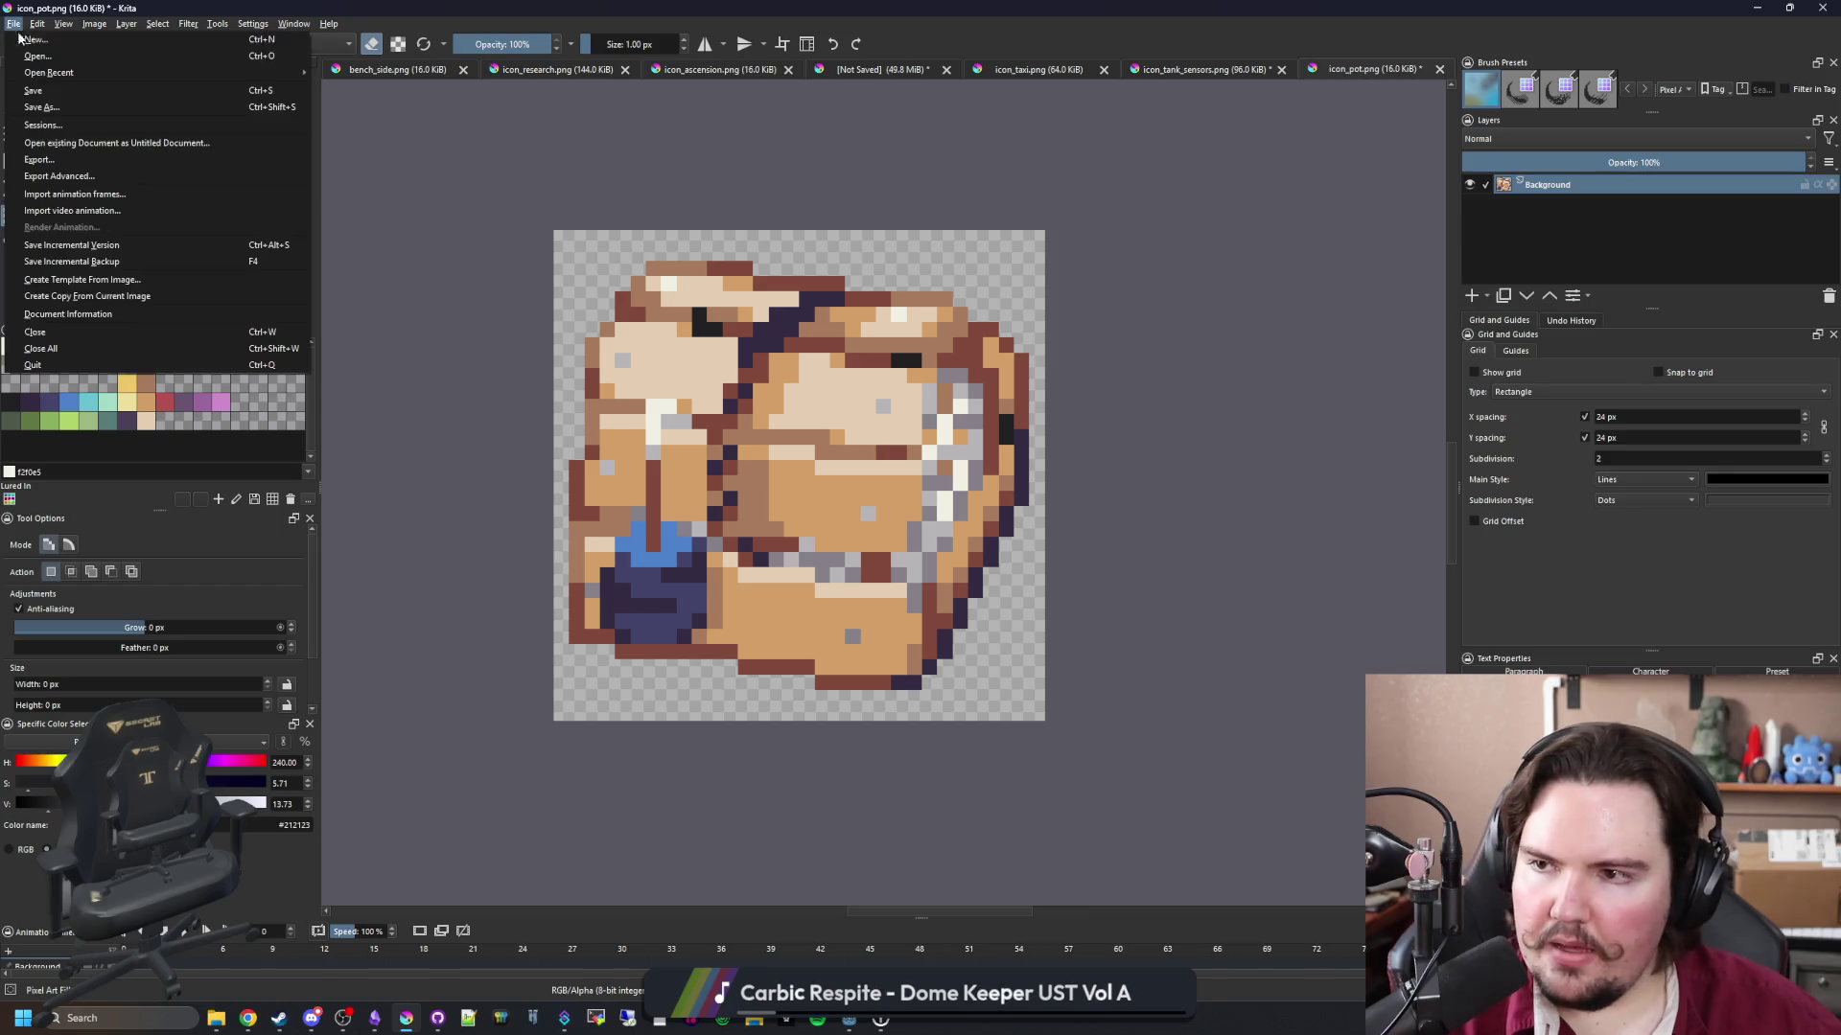
click(31, 54)
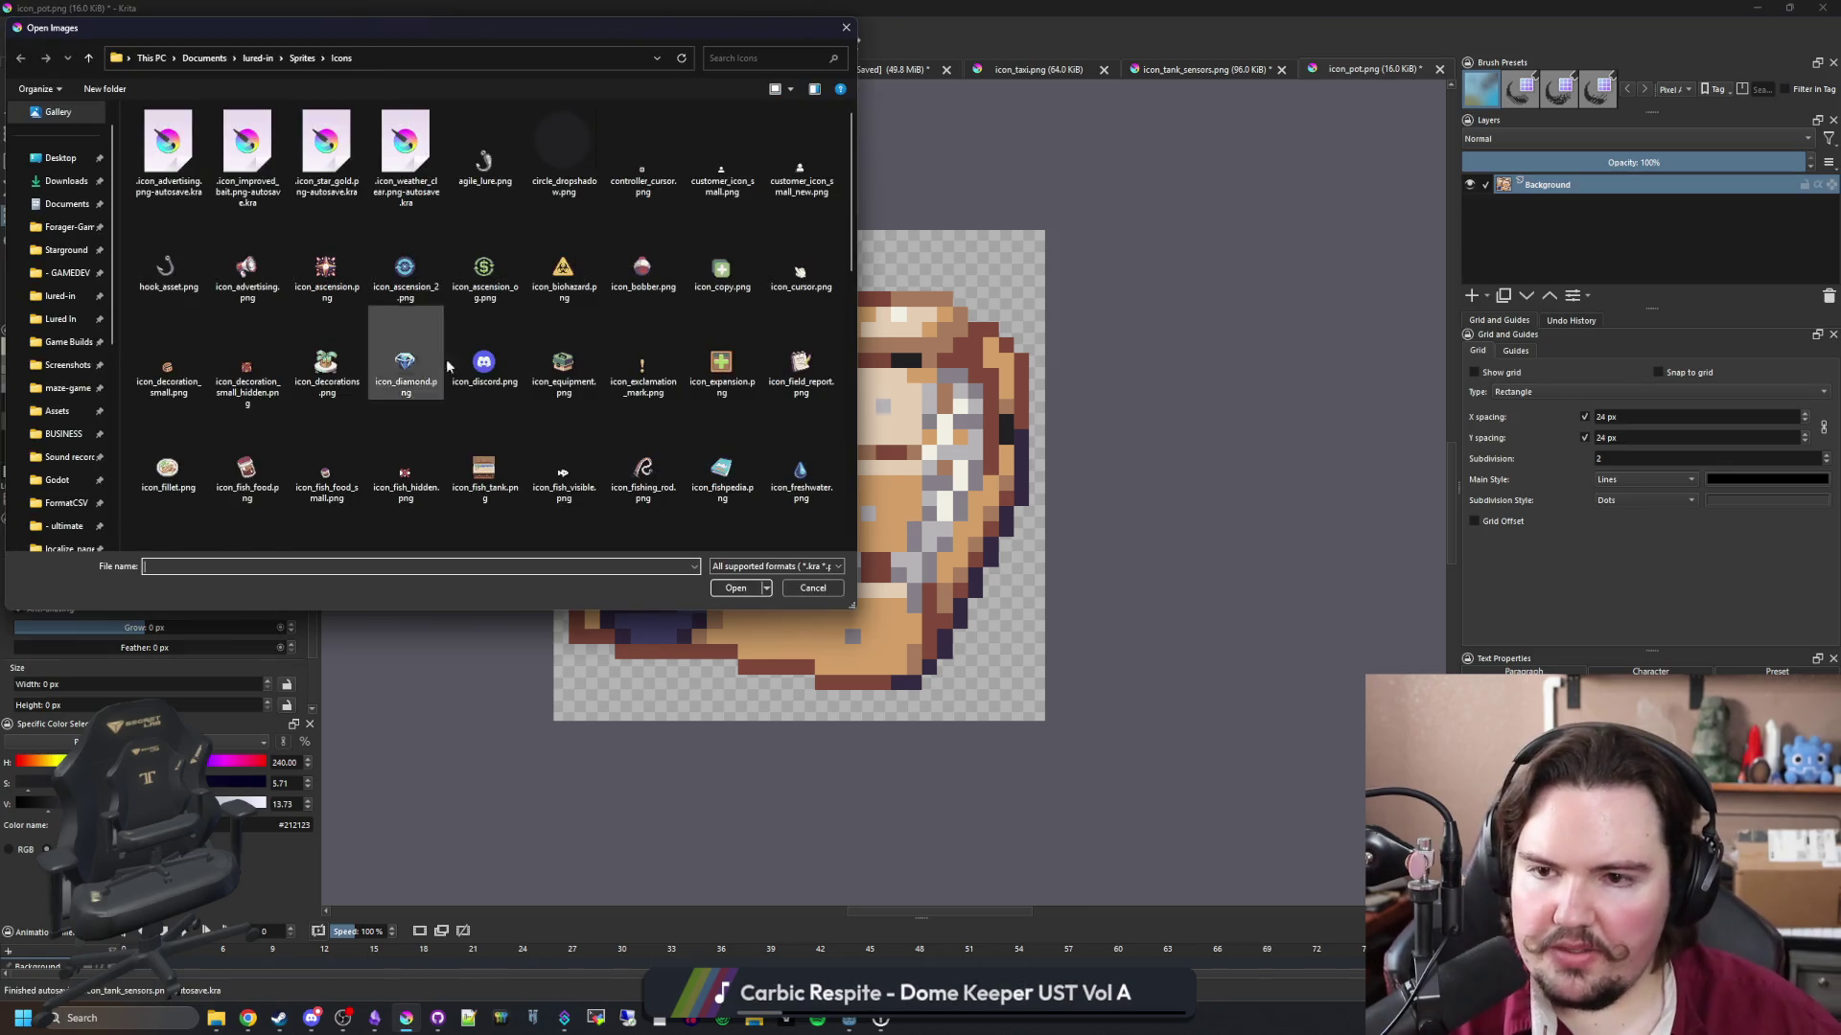
scroll(562, 398, down, 5)
double_click(741, 350)
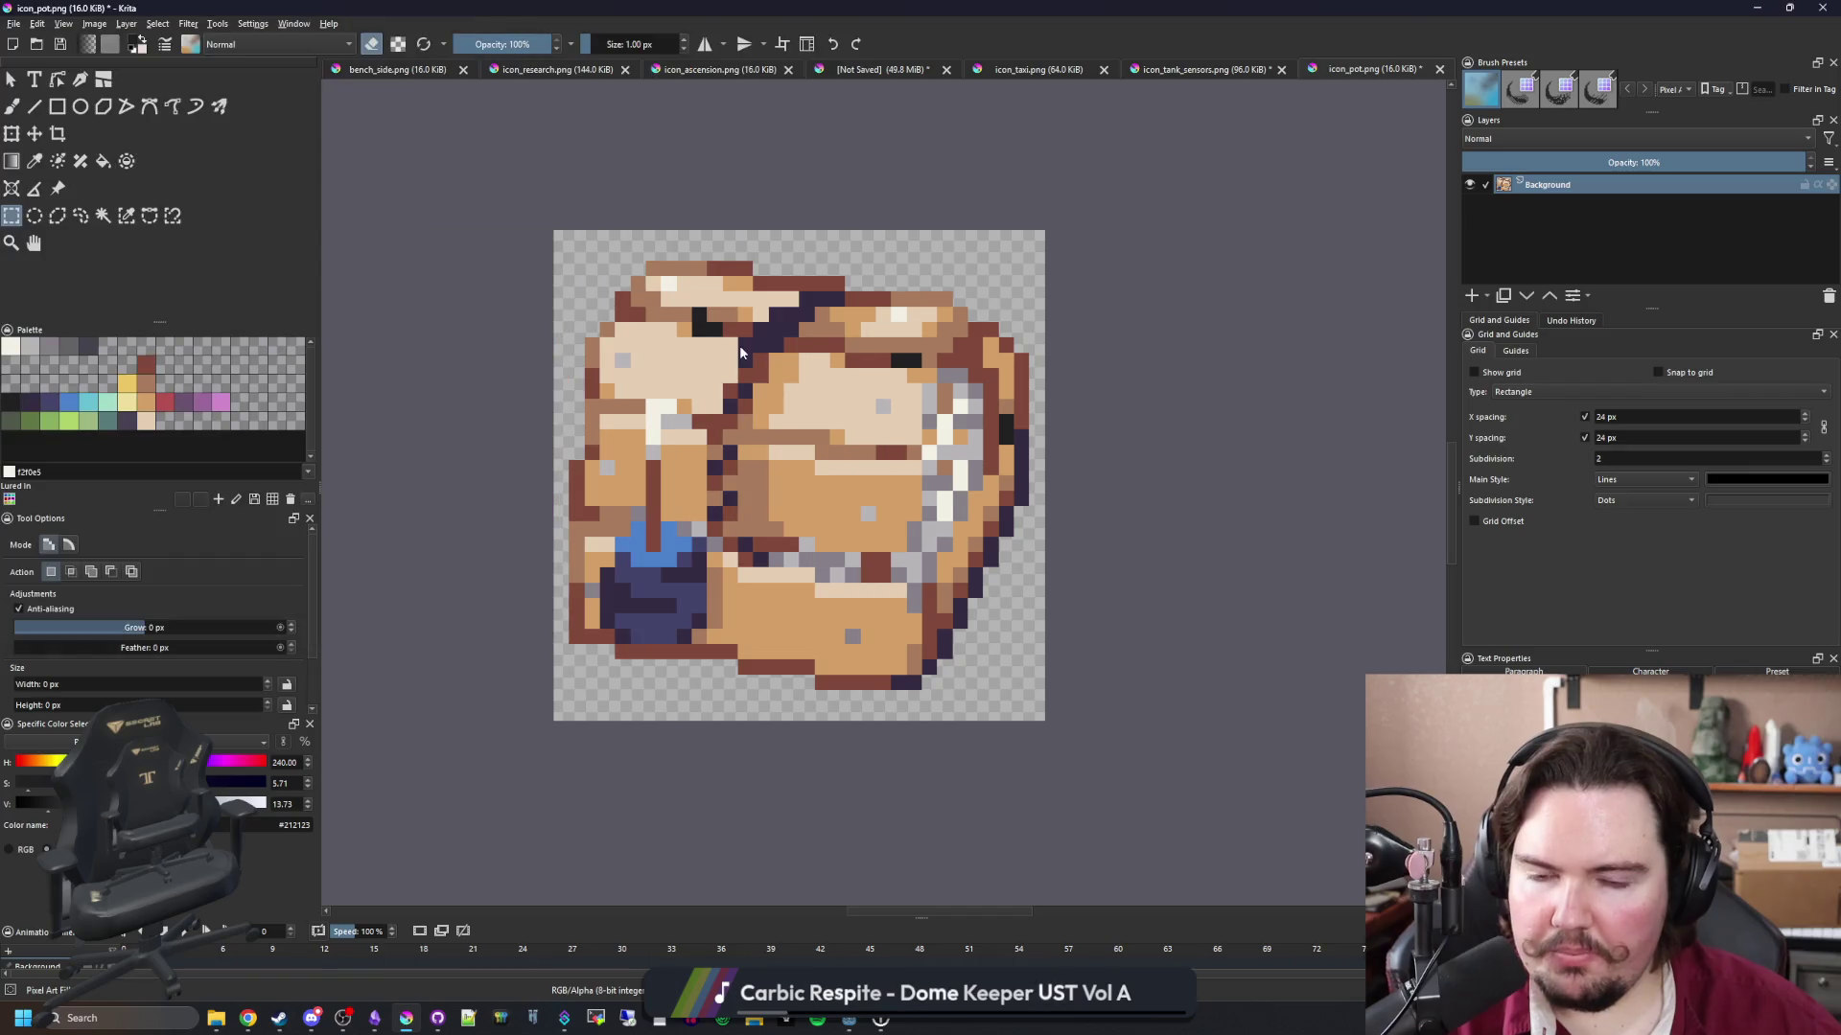
scroll(461, 359, up, 2)
scroll(461, 360, down, 1)
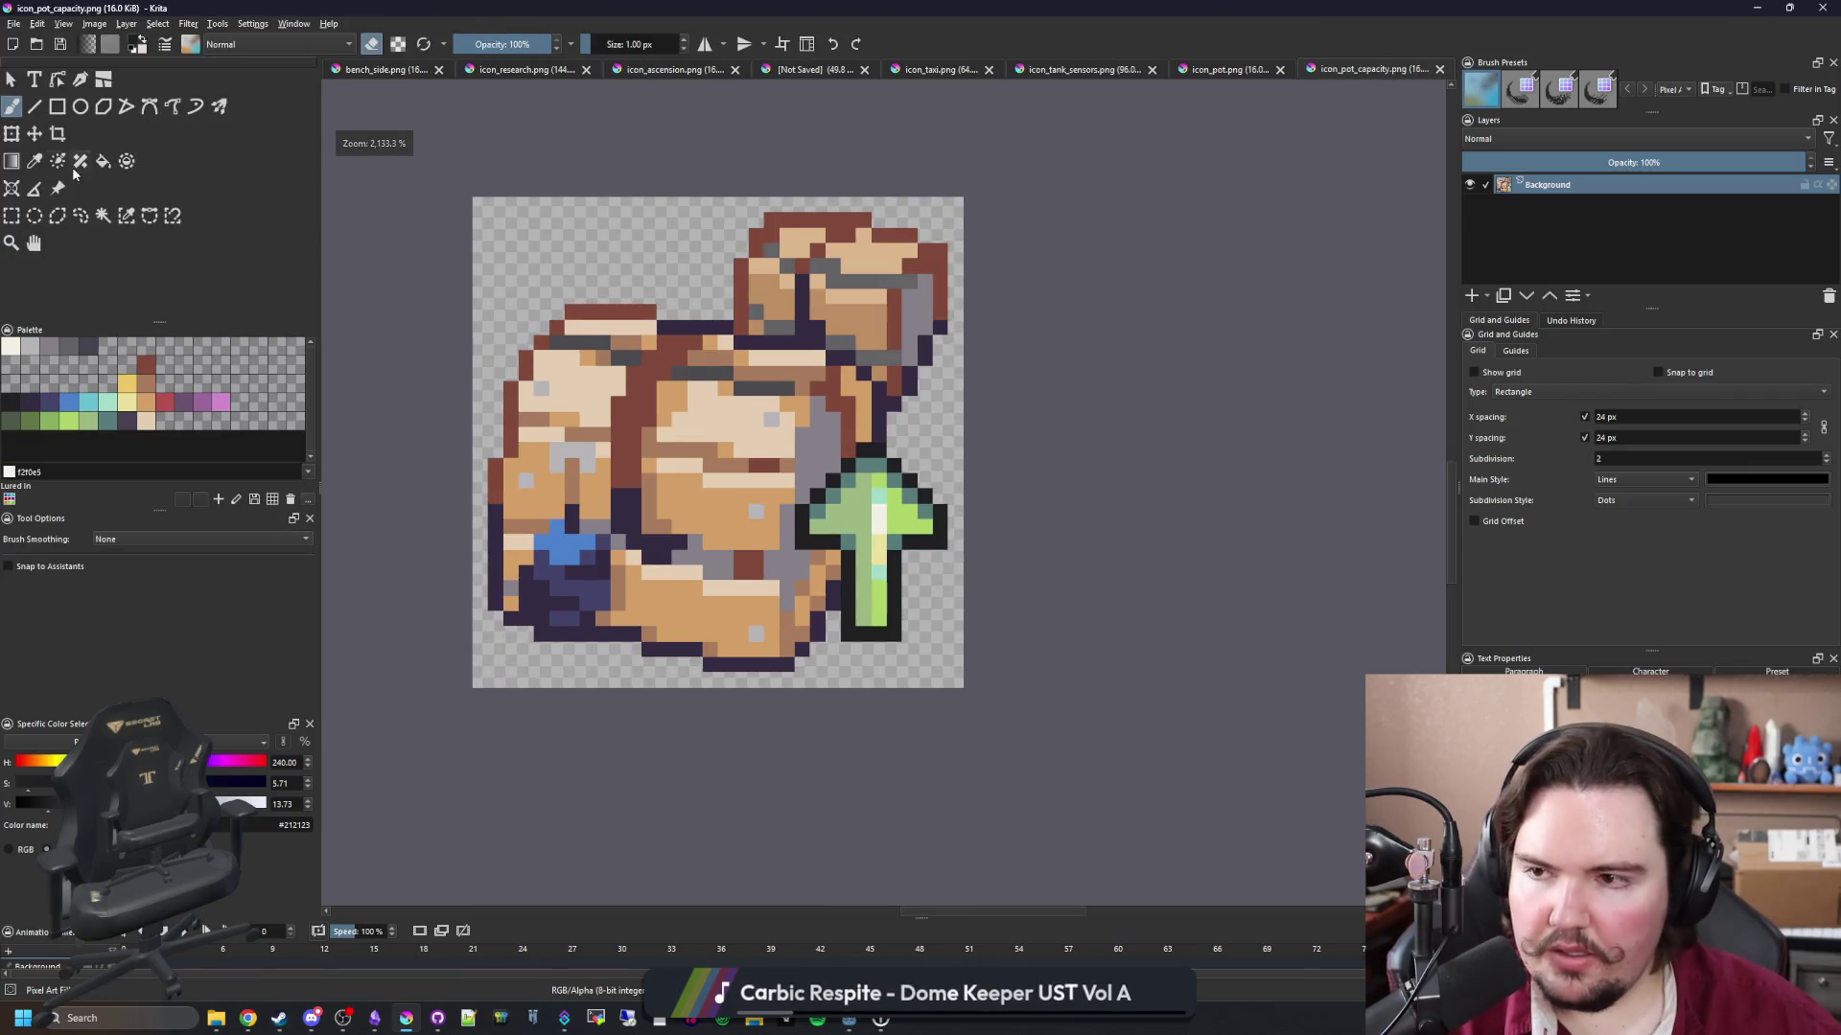
Step: Rectangle-select the whole pot artwork, then return to icon_tank_sensors.png
click(12, 216)
drag(1175, 808, 351, 128)
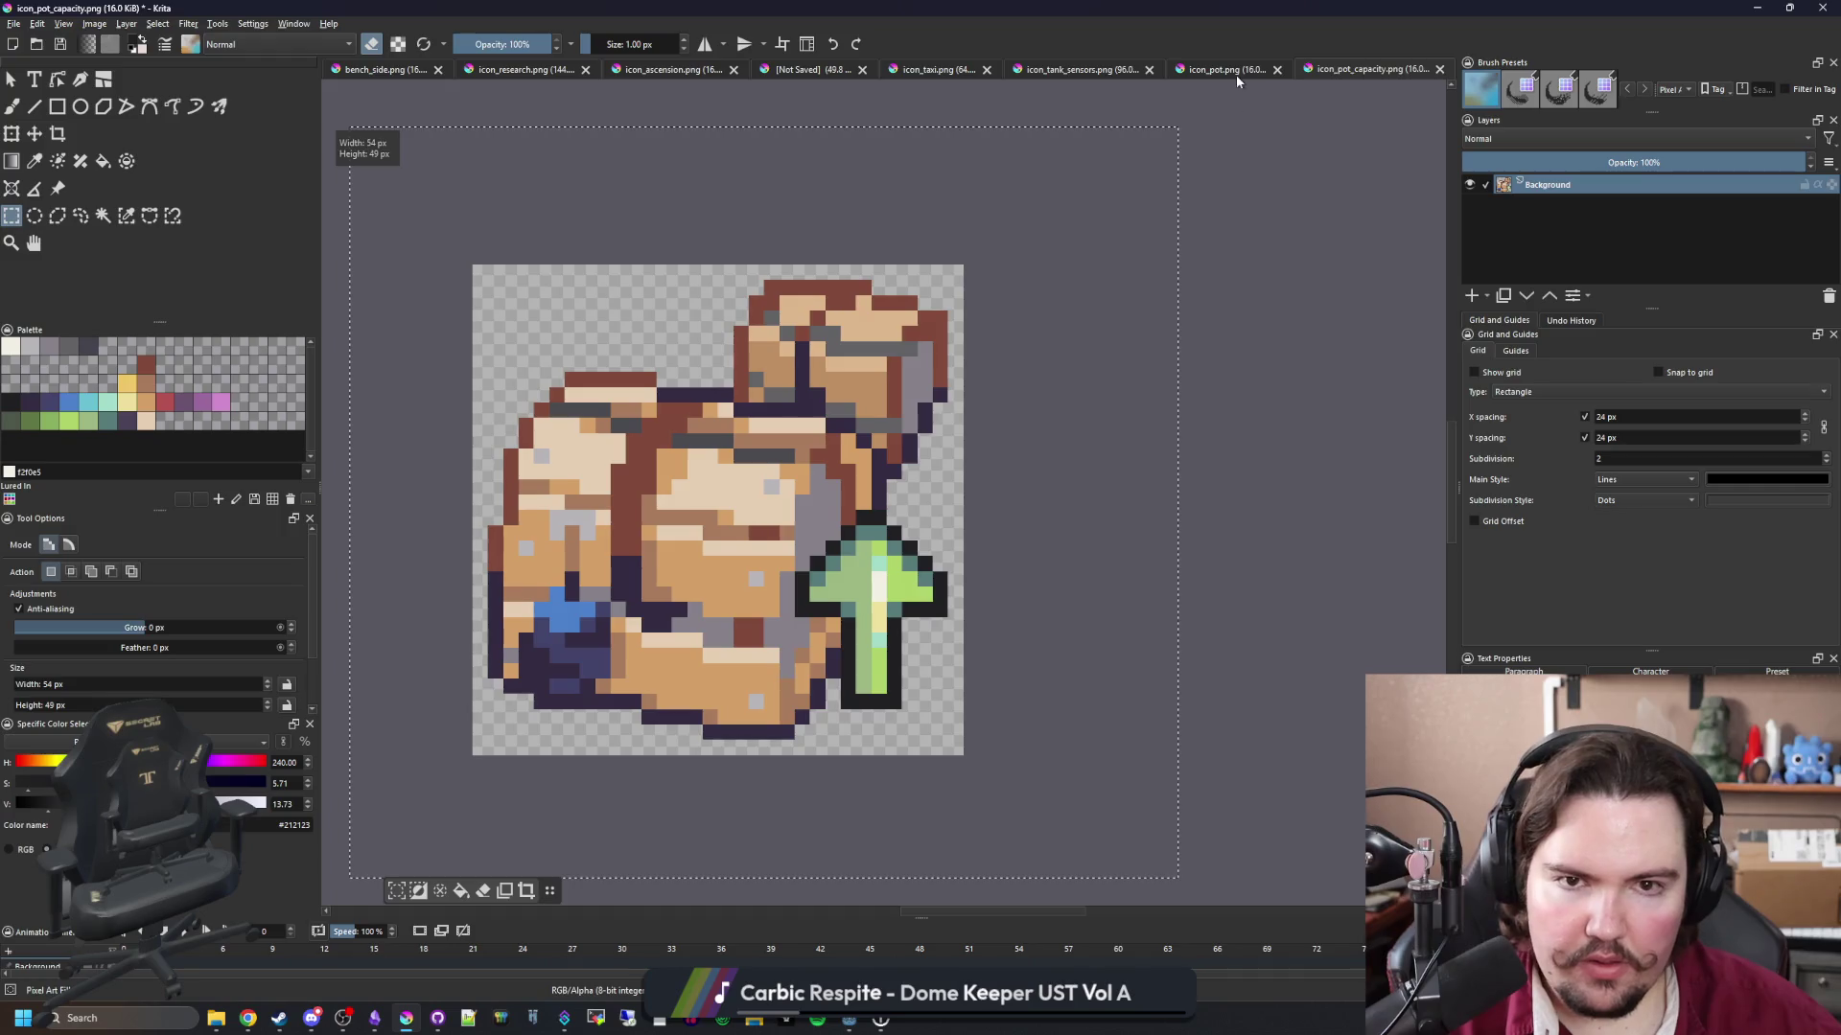
click(1236, 75)
click(1350, 72)
click(1081, 69)
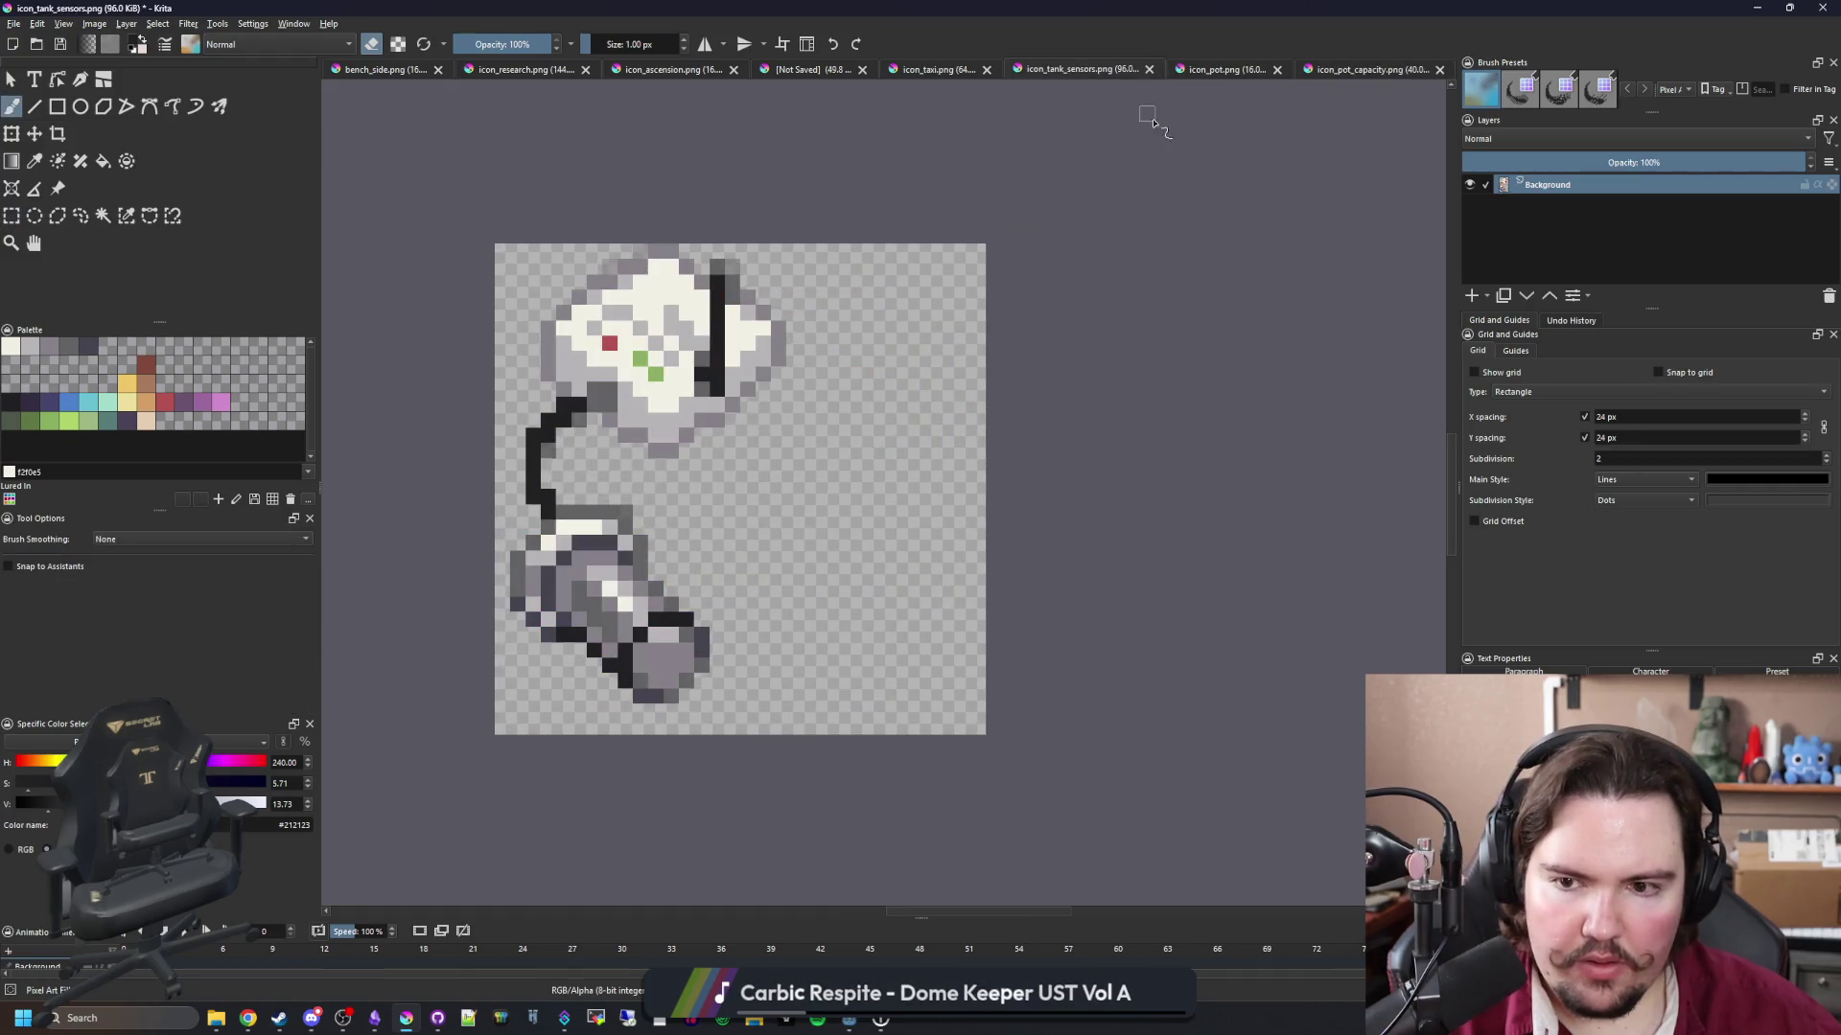
Step: Add a paint layer beneath Background and paste the pots, shifted about 5 px right, then 1 px left
click(1472, 295)
drag(1562, 200, 1561, 210)
key(ctrl+alt+v)
mouse_move(782, 531)
mouse_down()
mouse_move(859, 527)
mouse_move(862, 469)
mouse_up()
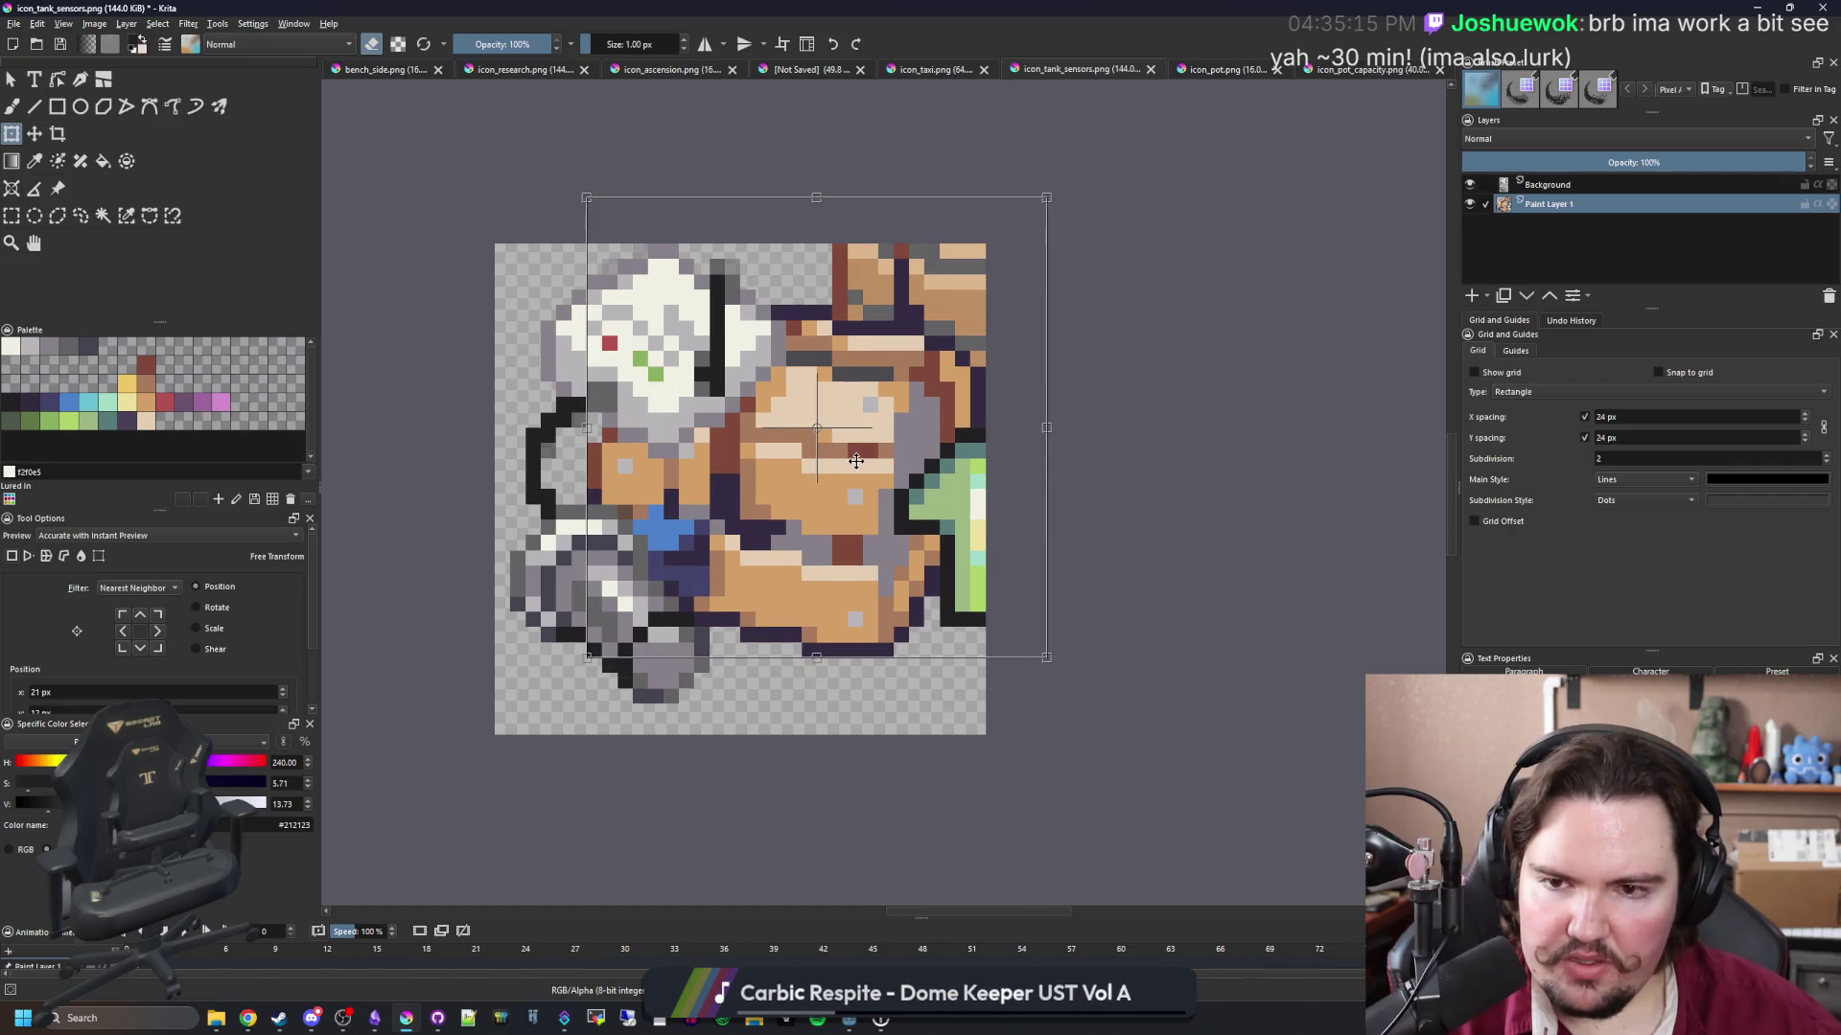
scroll(856, 461, down, 2)
scroll(834, 469, up, 2)
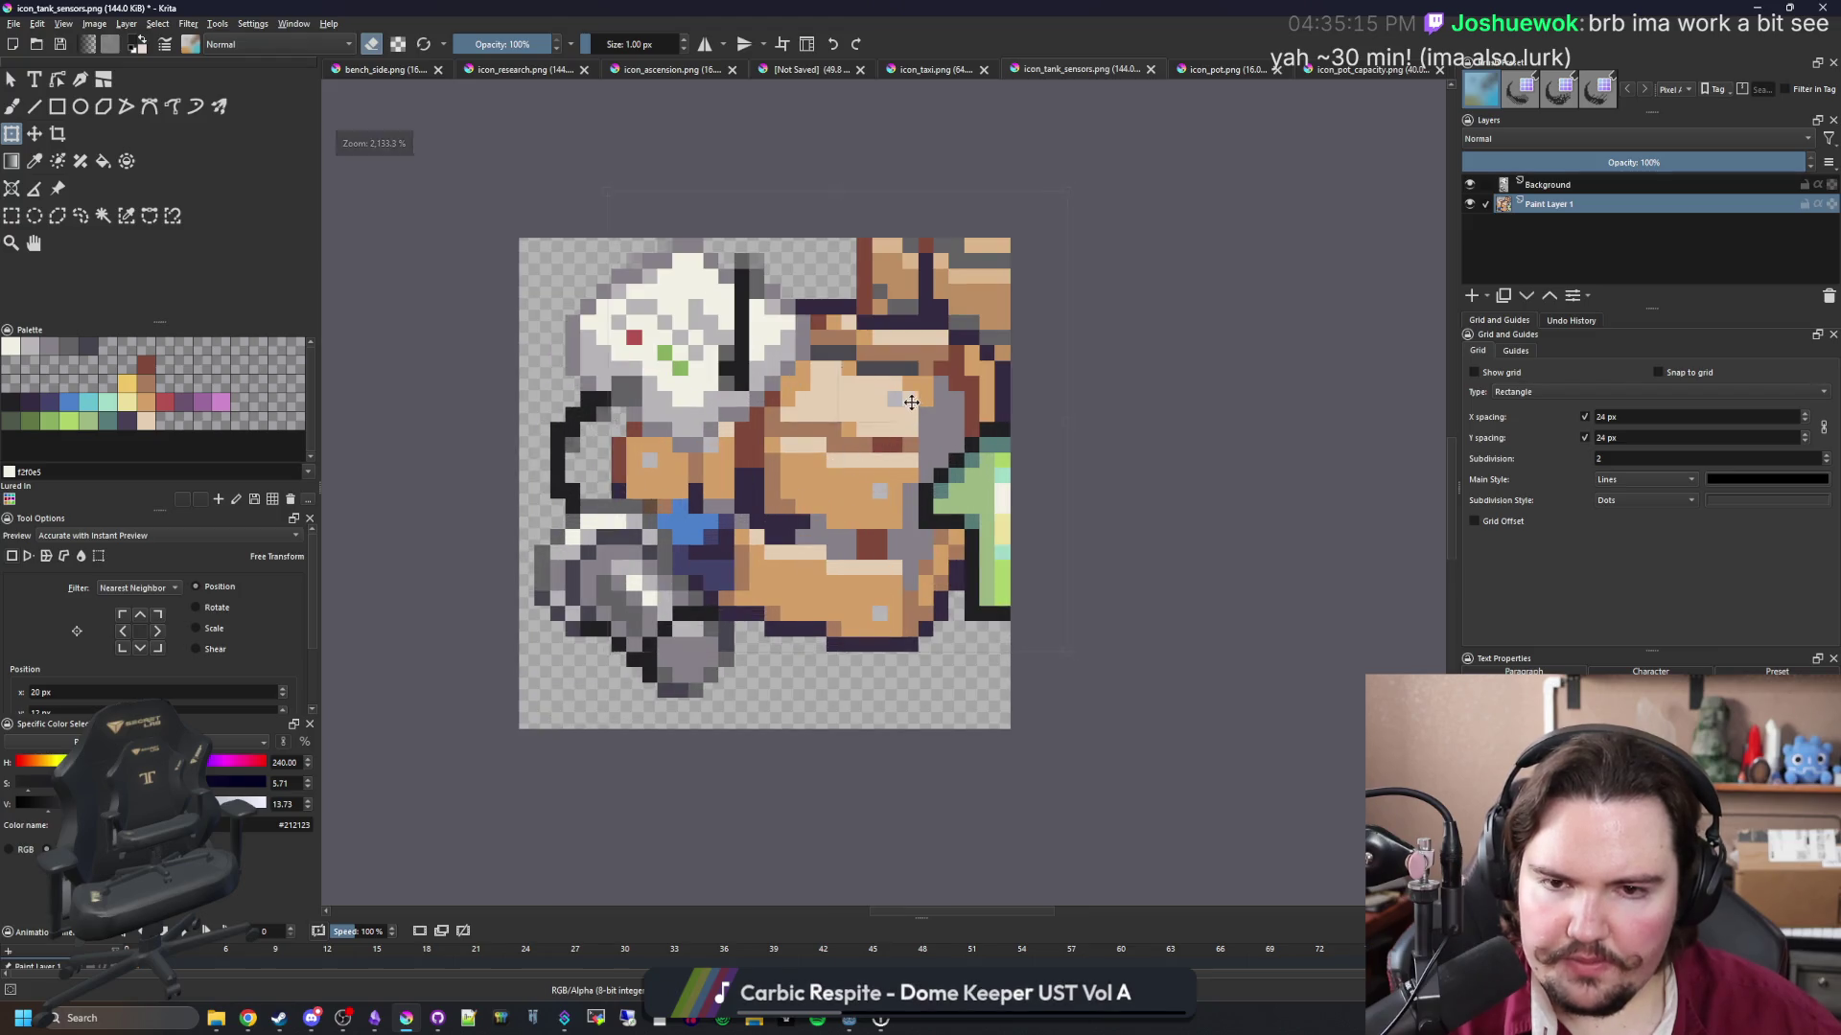
drag(911, 401, 903, 402)
key(ctrl+r)
Step: Trim the pasted artwork, erasing leftover pixels along its right edge
drag(840, 207, 1086, 314)
scroll(1045, 333, up, 1)
mouse_move(972, 268)
mouse_down()
mouse_move(939, 364)
mouse_move(916, 333)
mouse_move(823, 326)
mouse_up()
scroll(898, 330, down, 1)
click(968, 623)
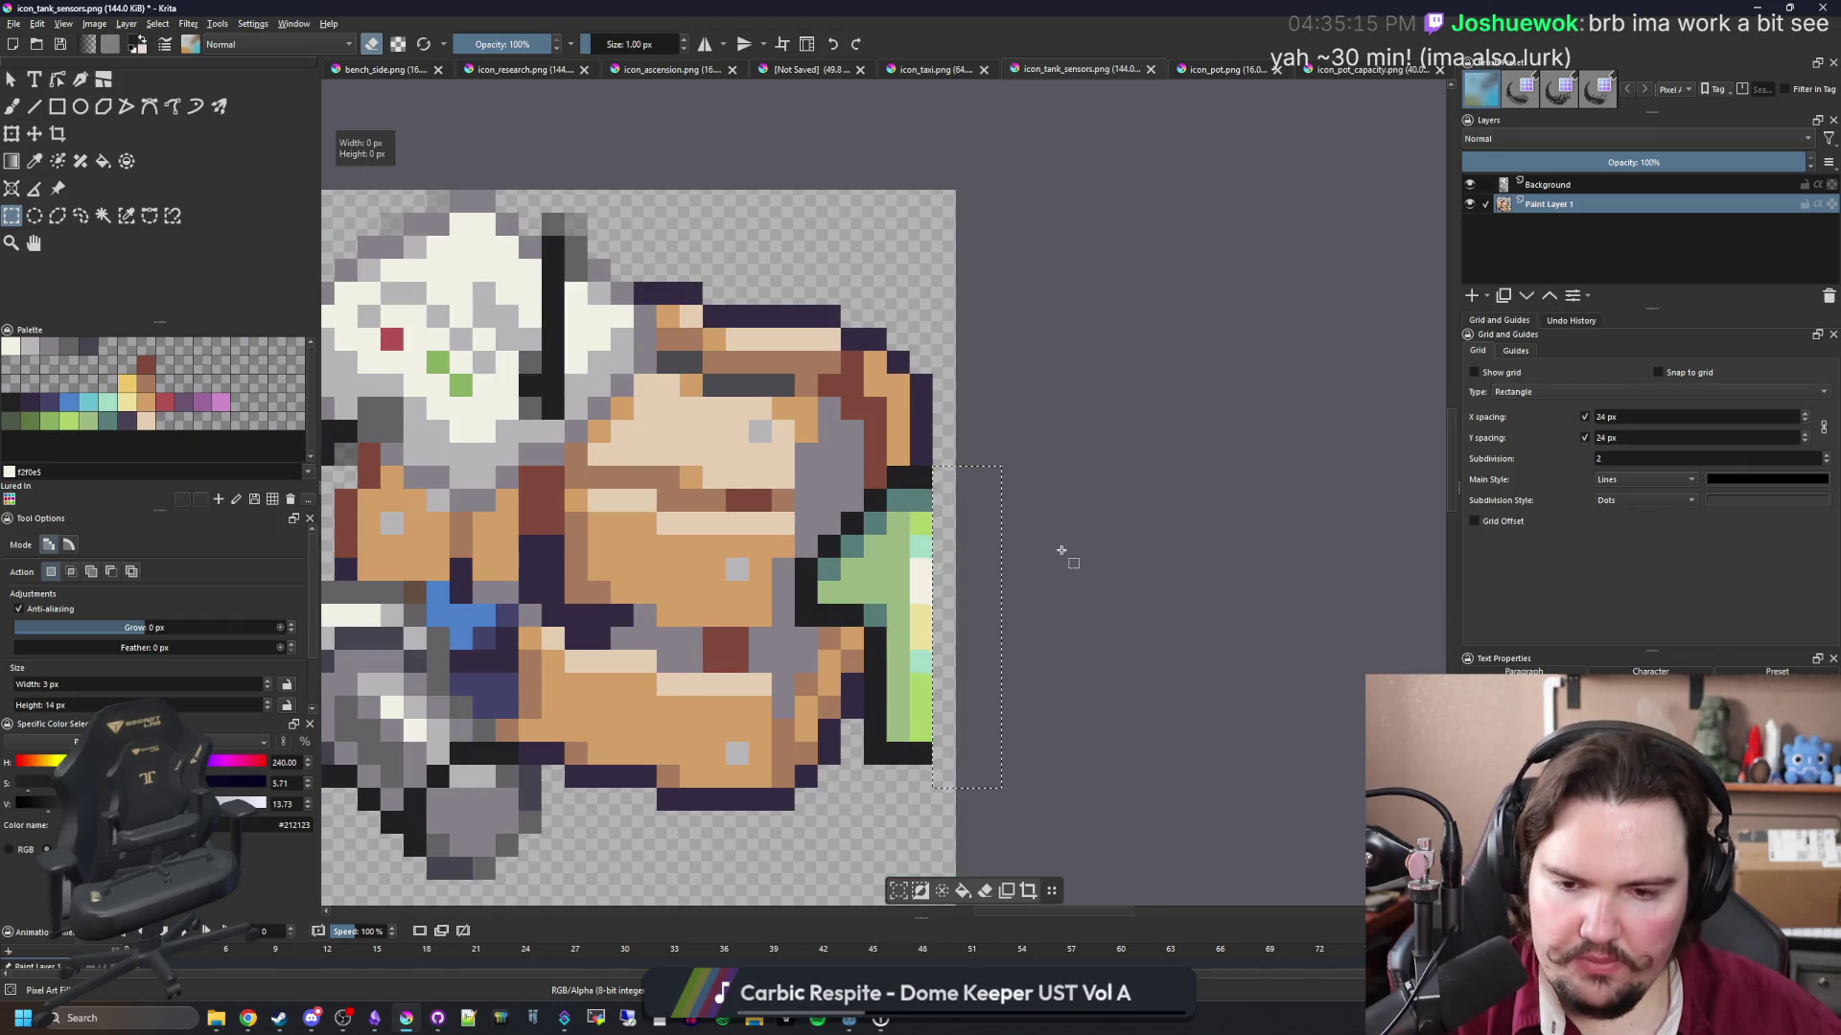
scroll(1061, 546, down, 1)
scroll(902, 687, up, 2)
key(b)
mouse_move(902, 687)
mouse_down()
mouse_move(896, 645)
mouse_move(935, 728)
mouse_move(969, 650)
mouse_move(923, 618)
mouse_move(949, 587)
mouse_move(955, 524)
mouse_up()
scroll(981, 508, down, 2)
scroll(959, 513, down, 1)
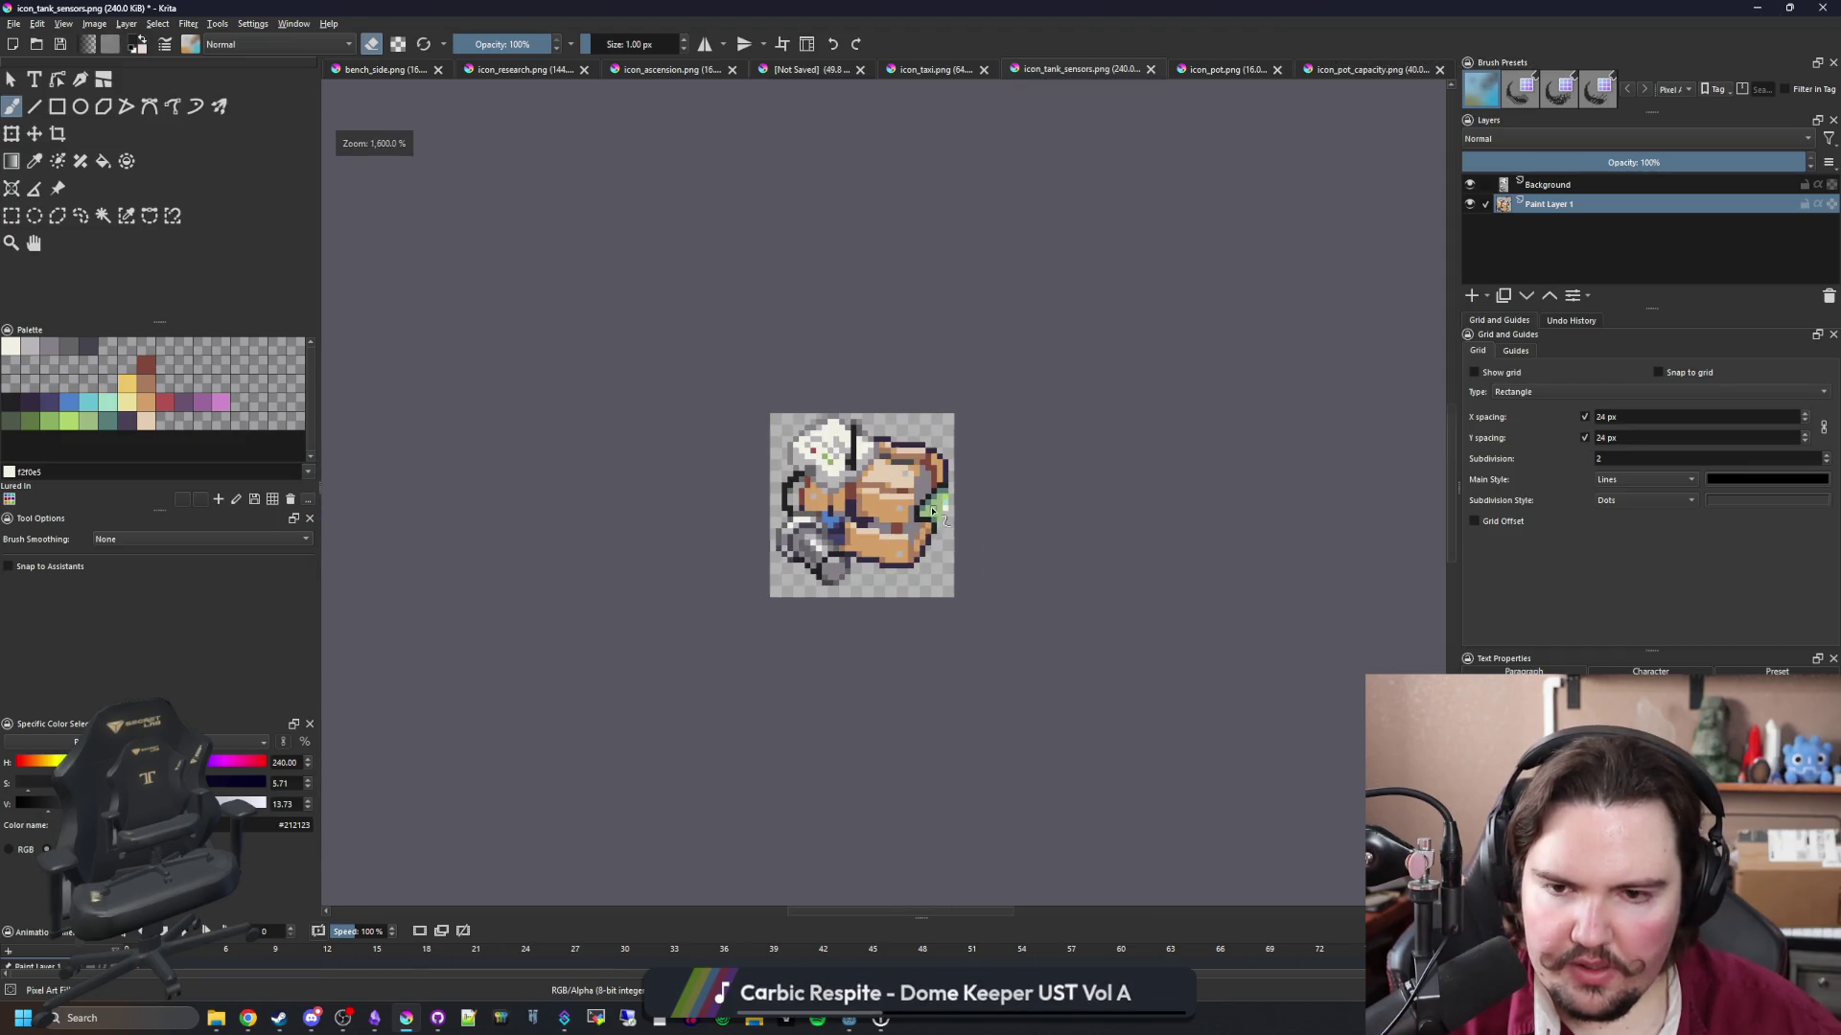
scroll(901, 518, up, 1)
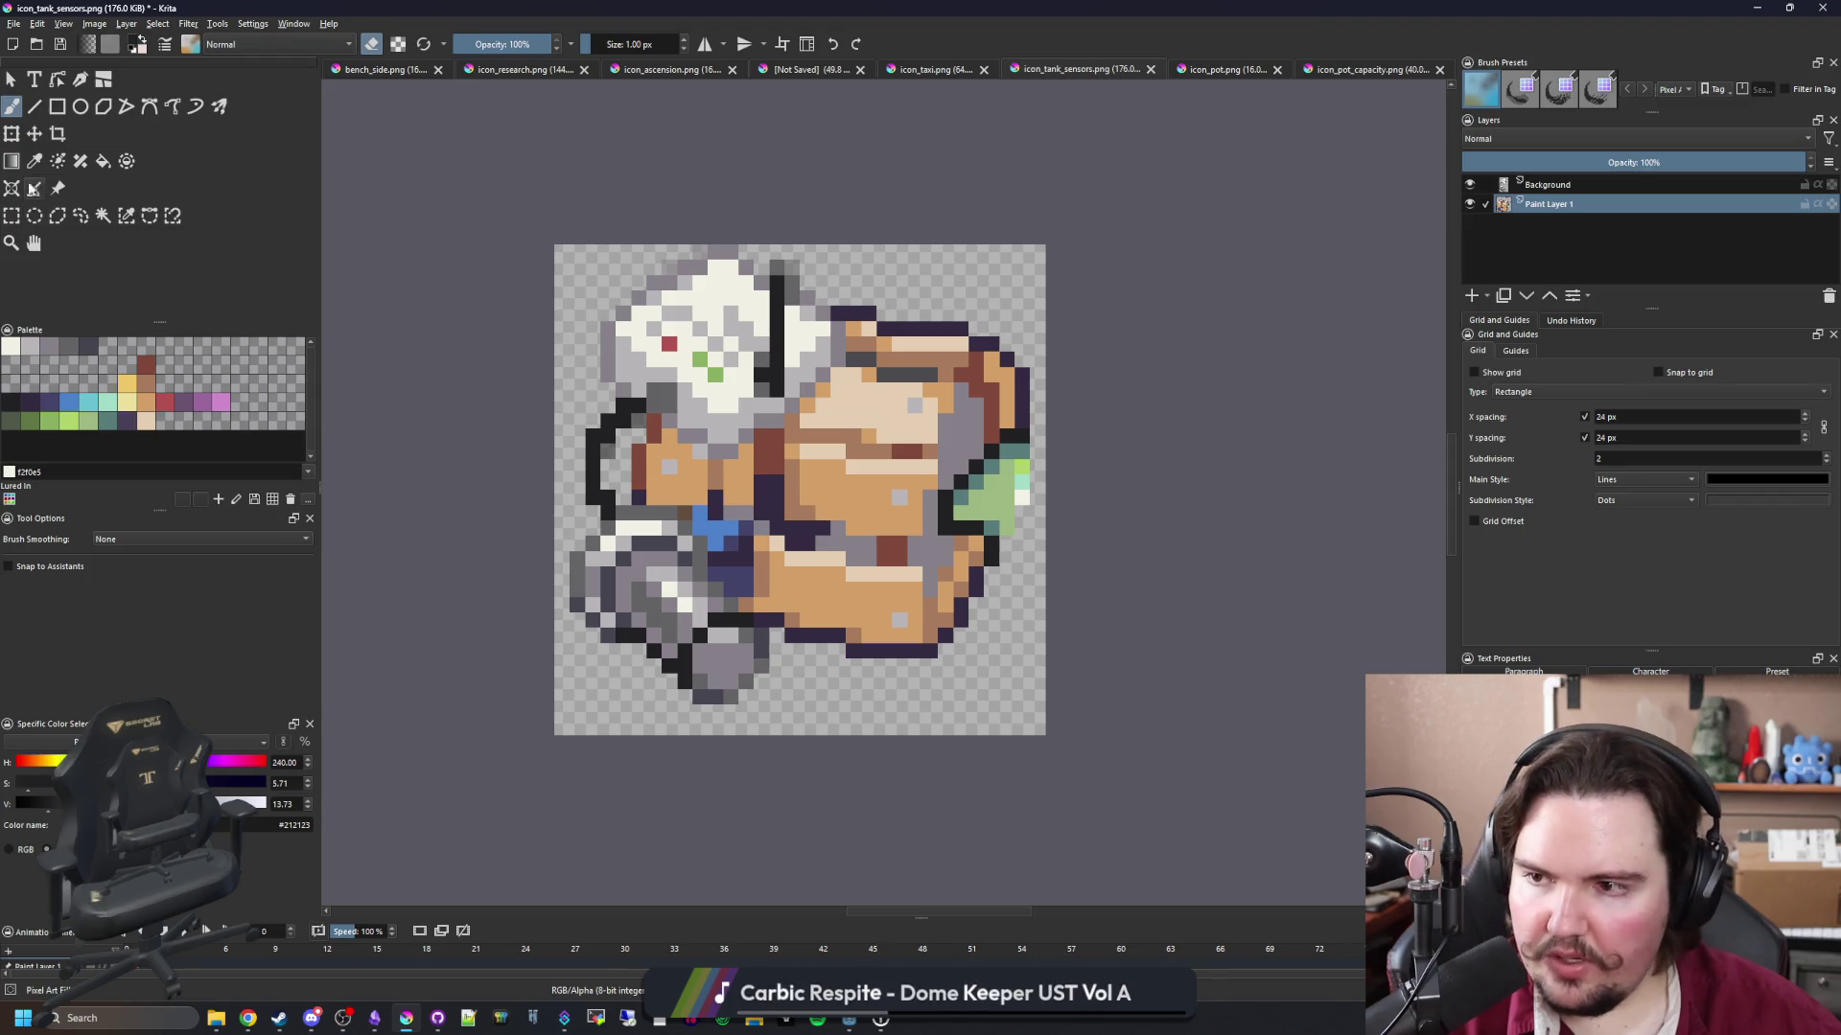
Step: Select the pasted pots over the tank and delete them
key(minus)
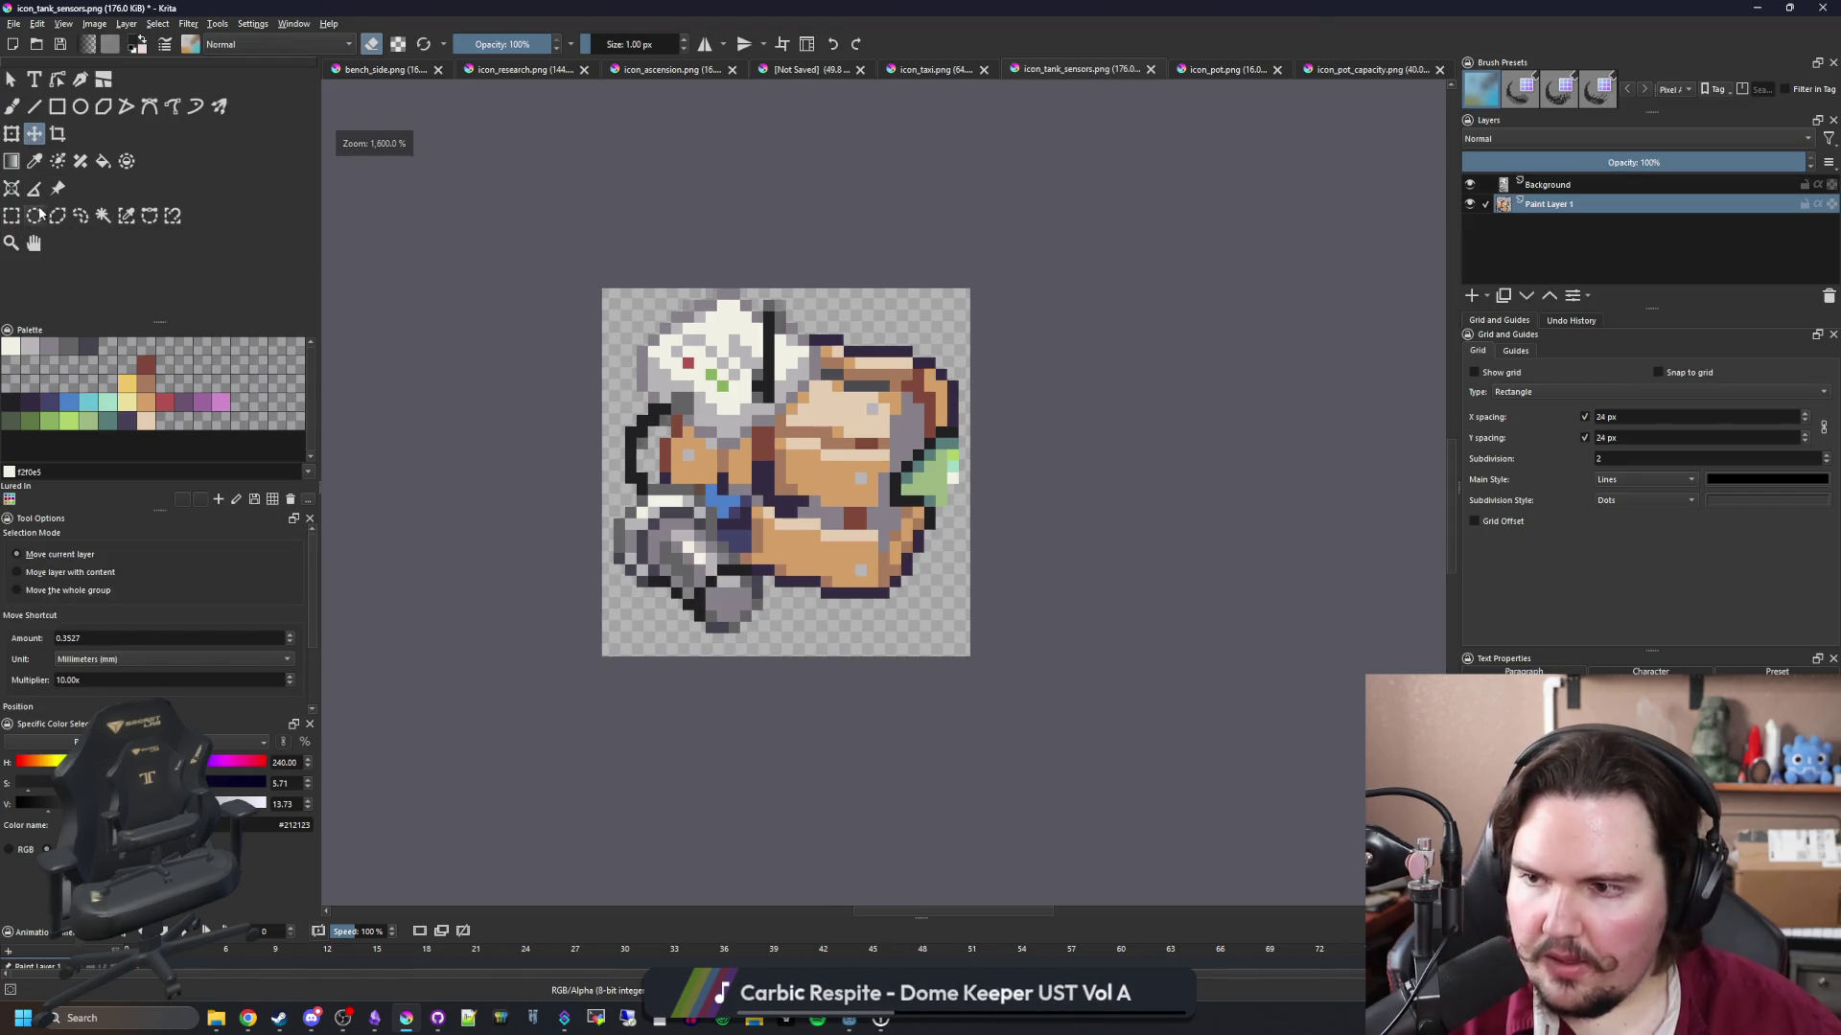
click(19, 213)
drag(1110, 682, 452, 212)
key(Delete)
click(1023, 226)
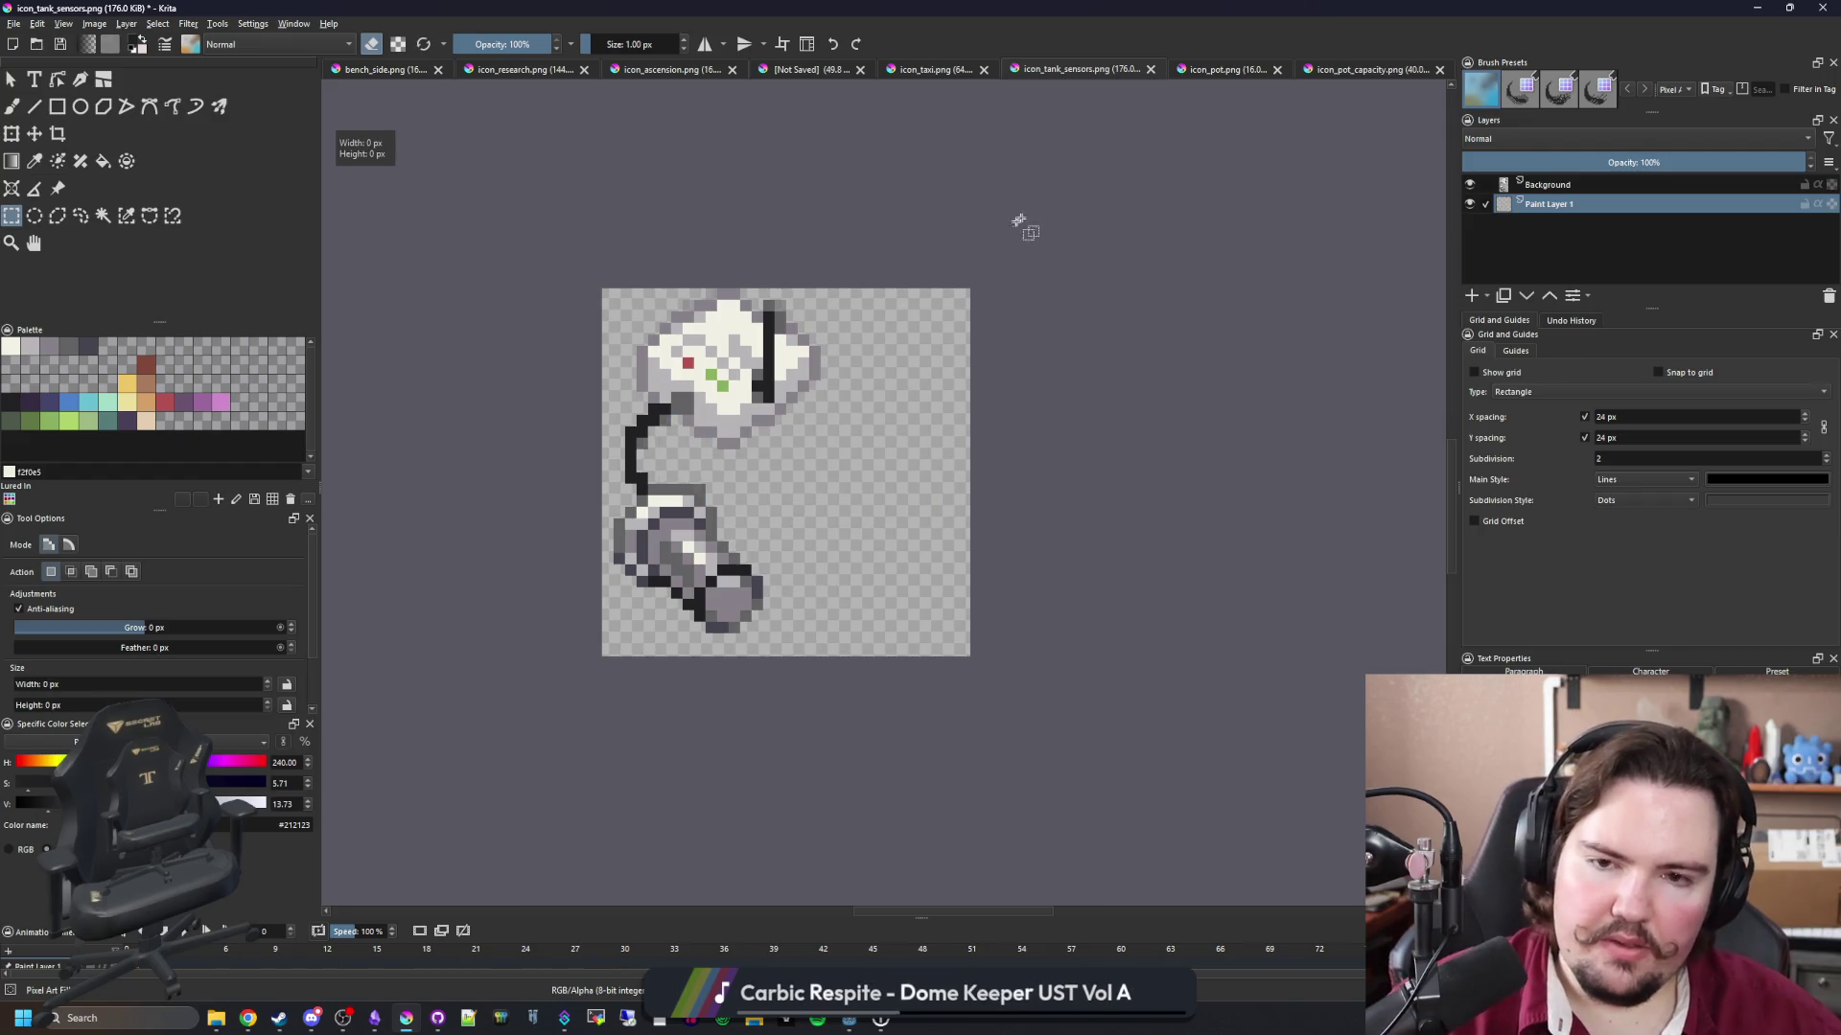
Step: Browse the Icons folder and open icon_pot_improved_bait.png in its own tab
click(1227, 69)
click(1321, 71)
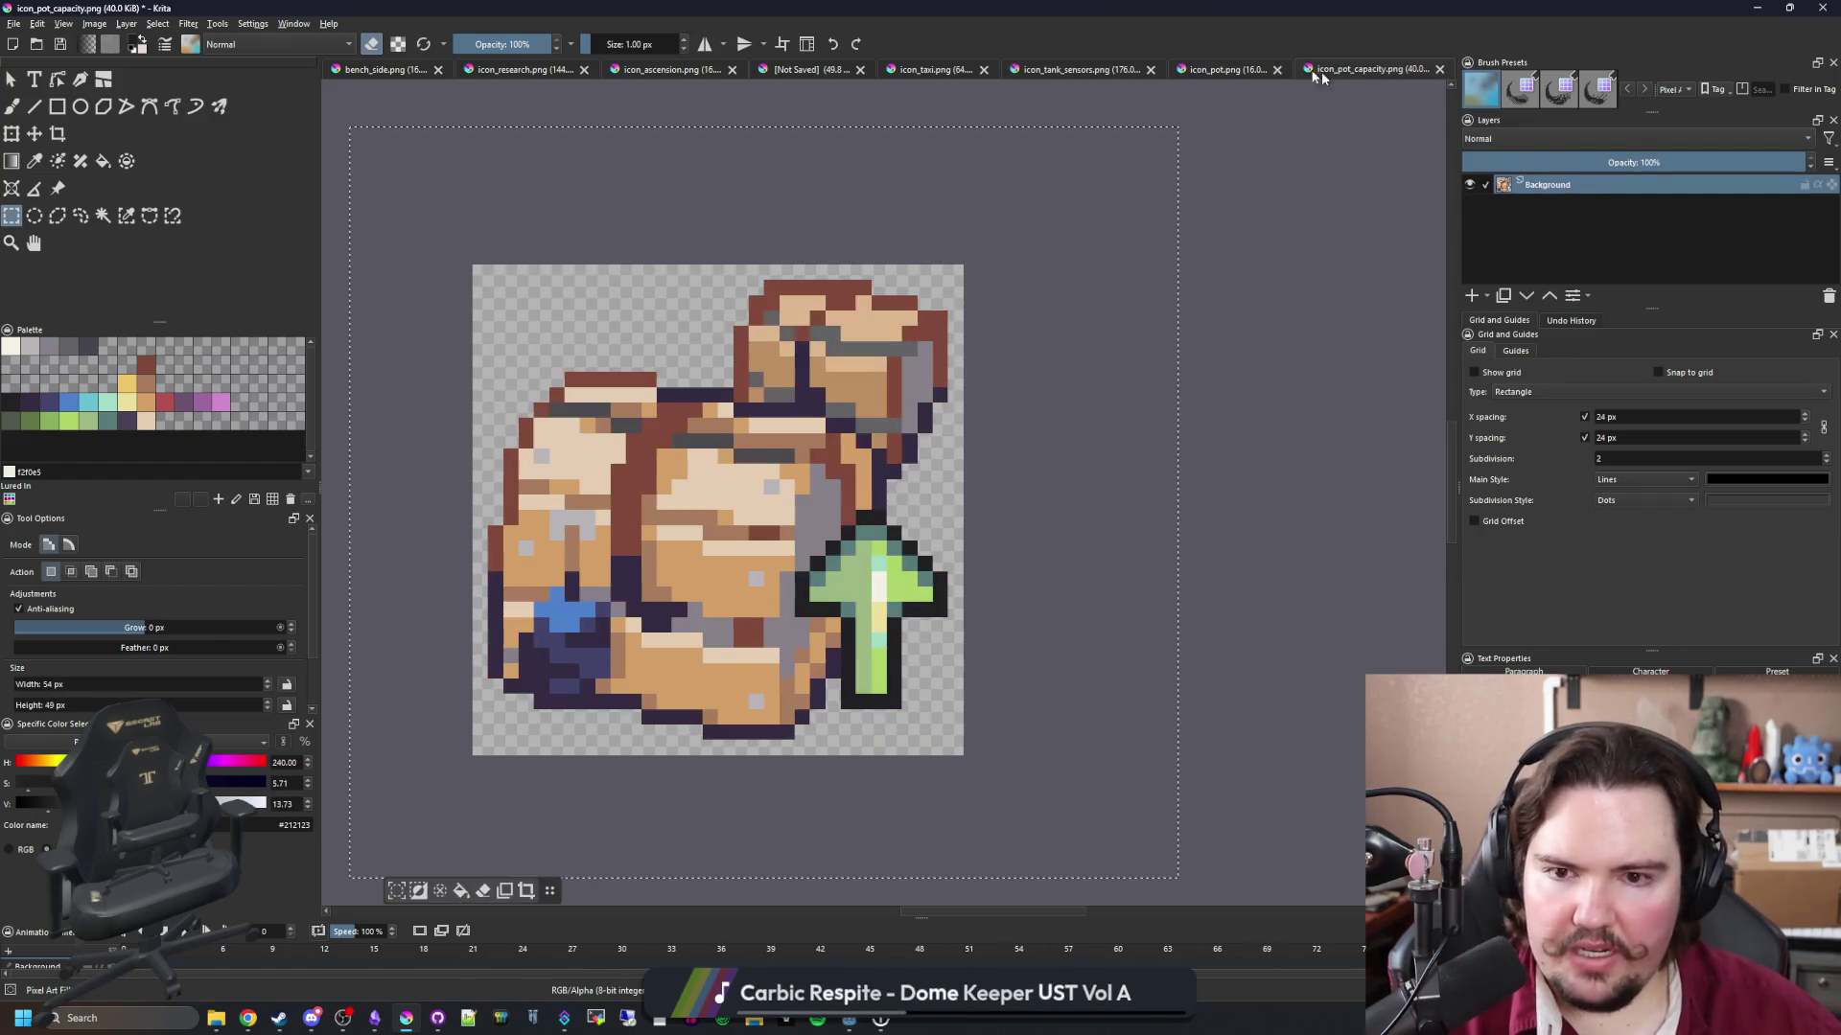
click(14, 25)
click(22, 54)
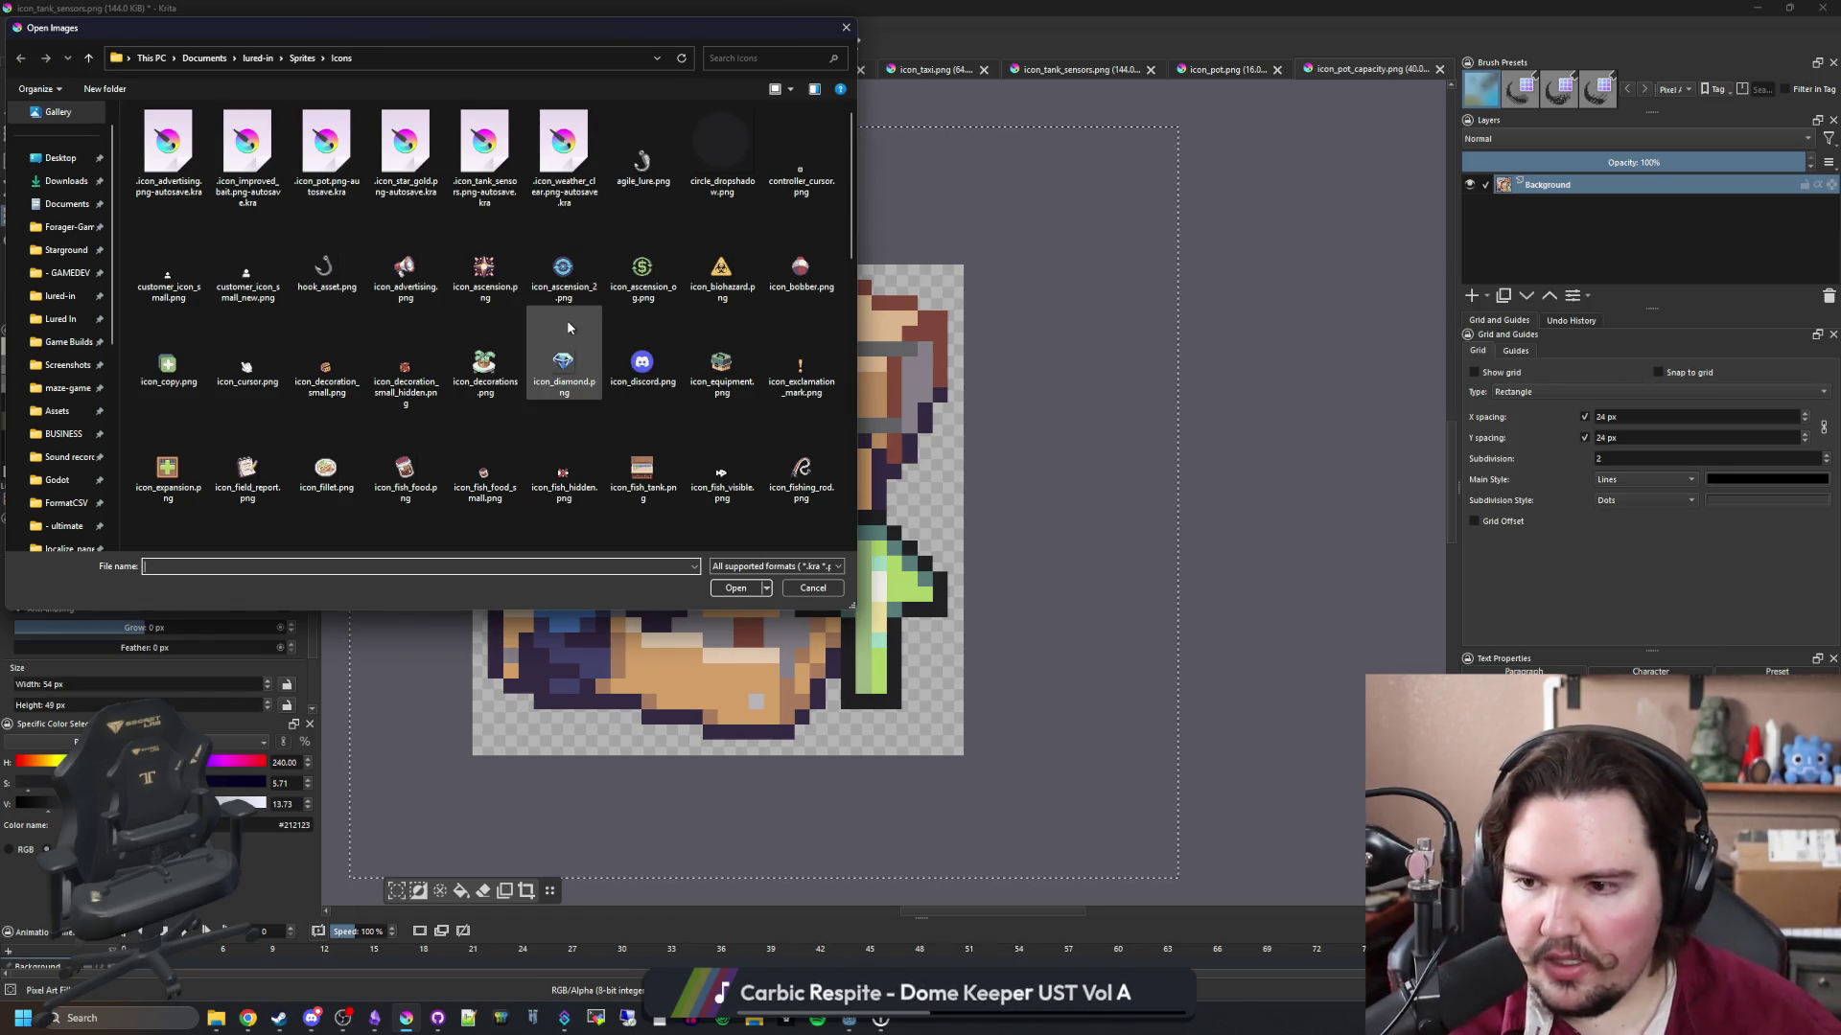
scroll(500, 307, down, 3)
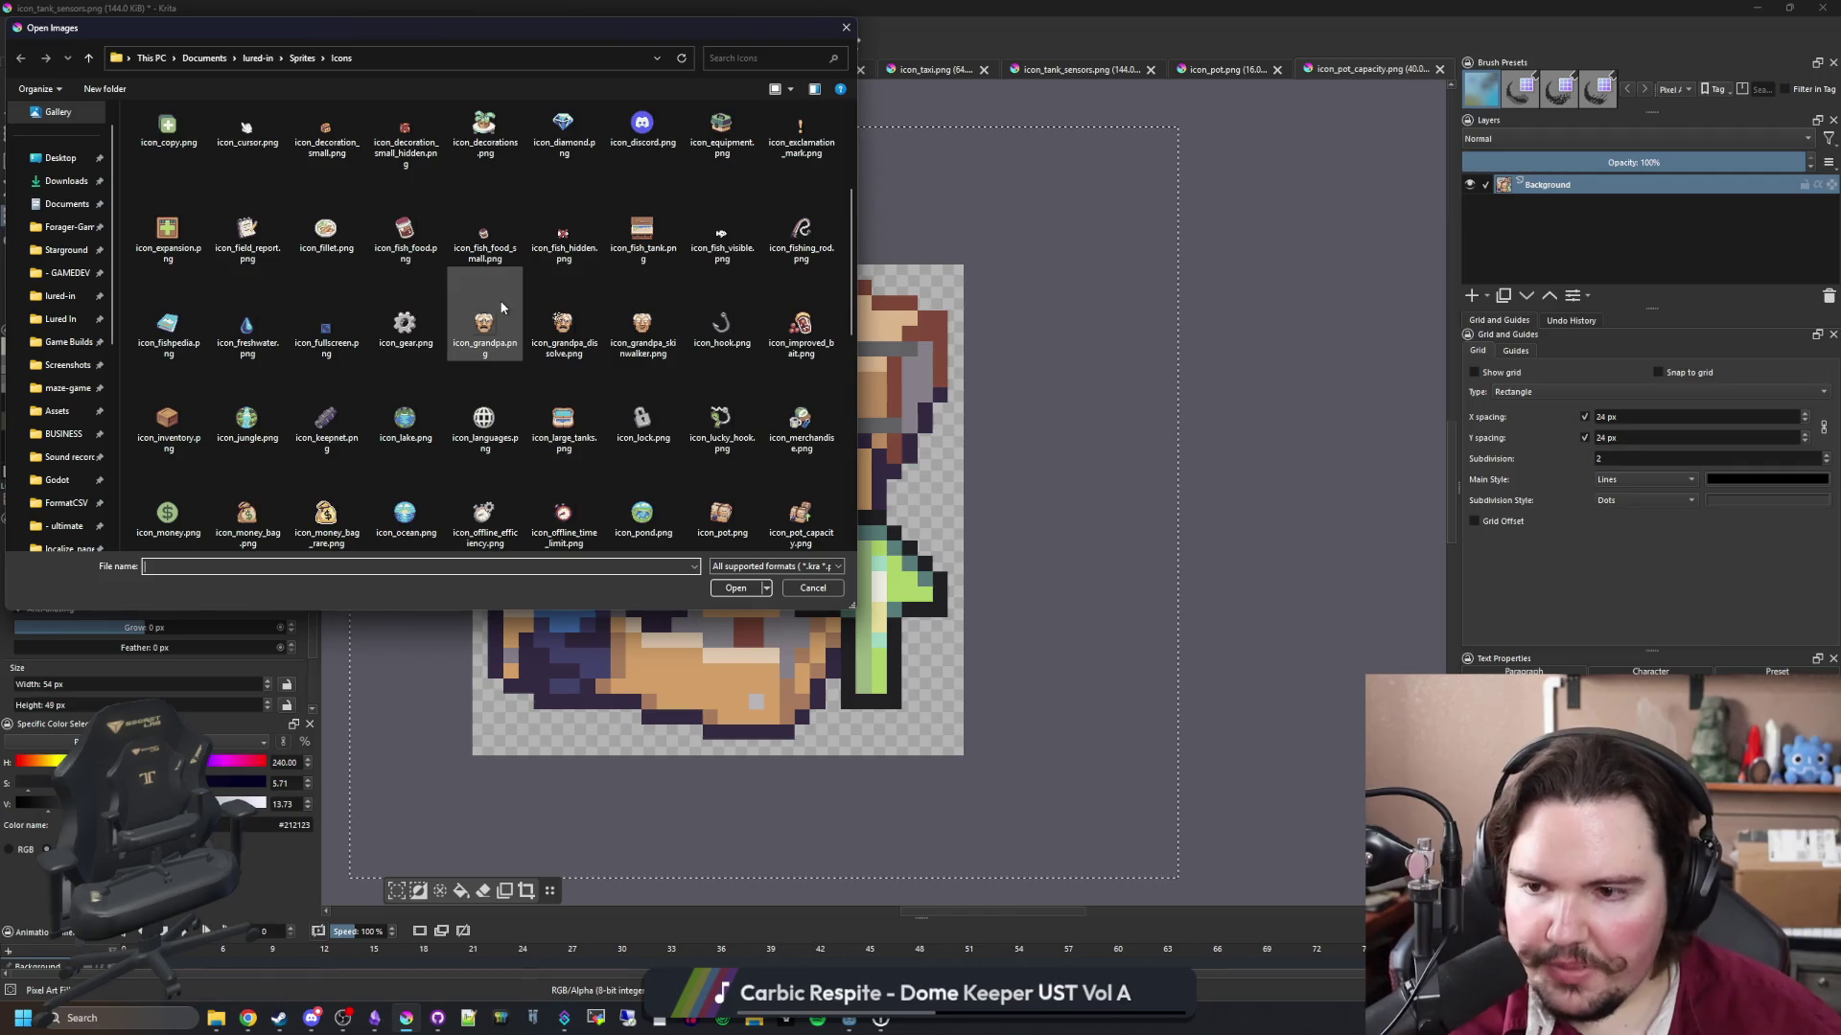
scroll(704, 410, down, 3)
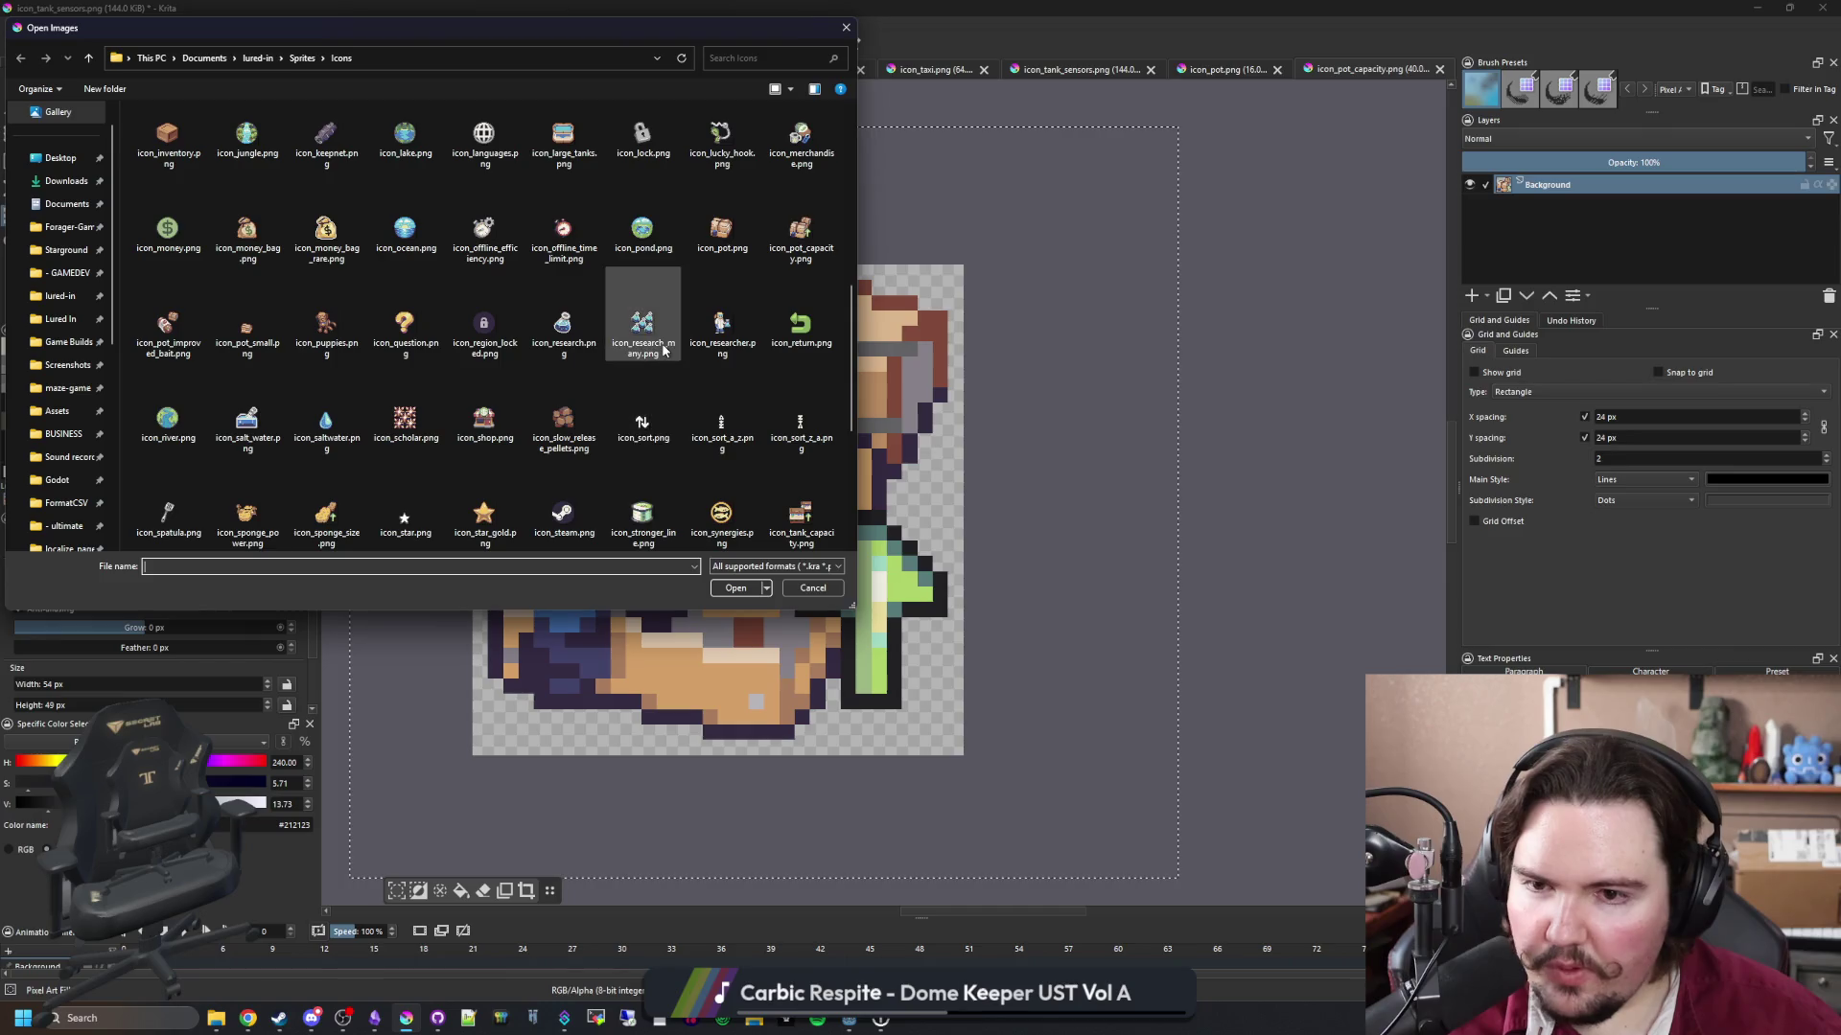
scroll(654, 357, down, 3)
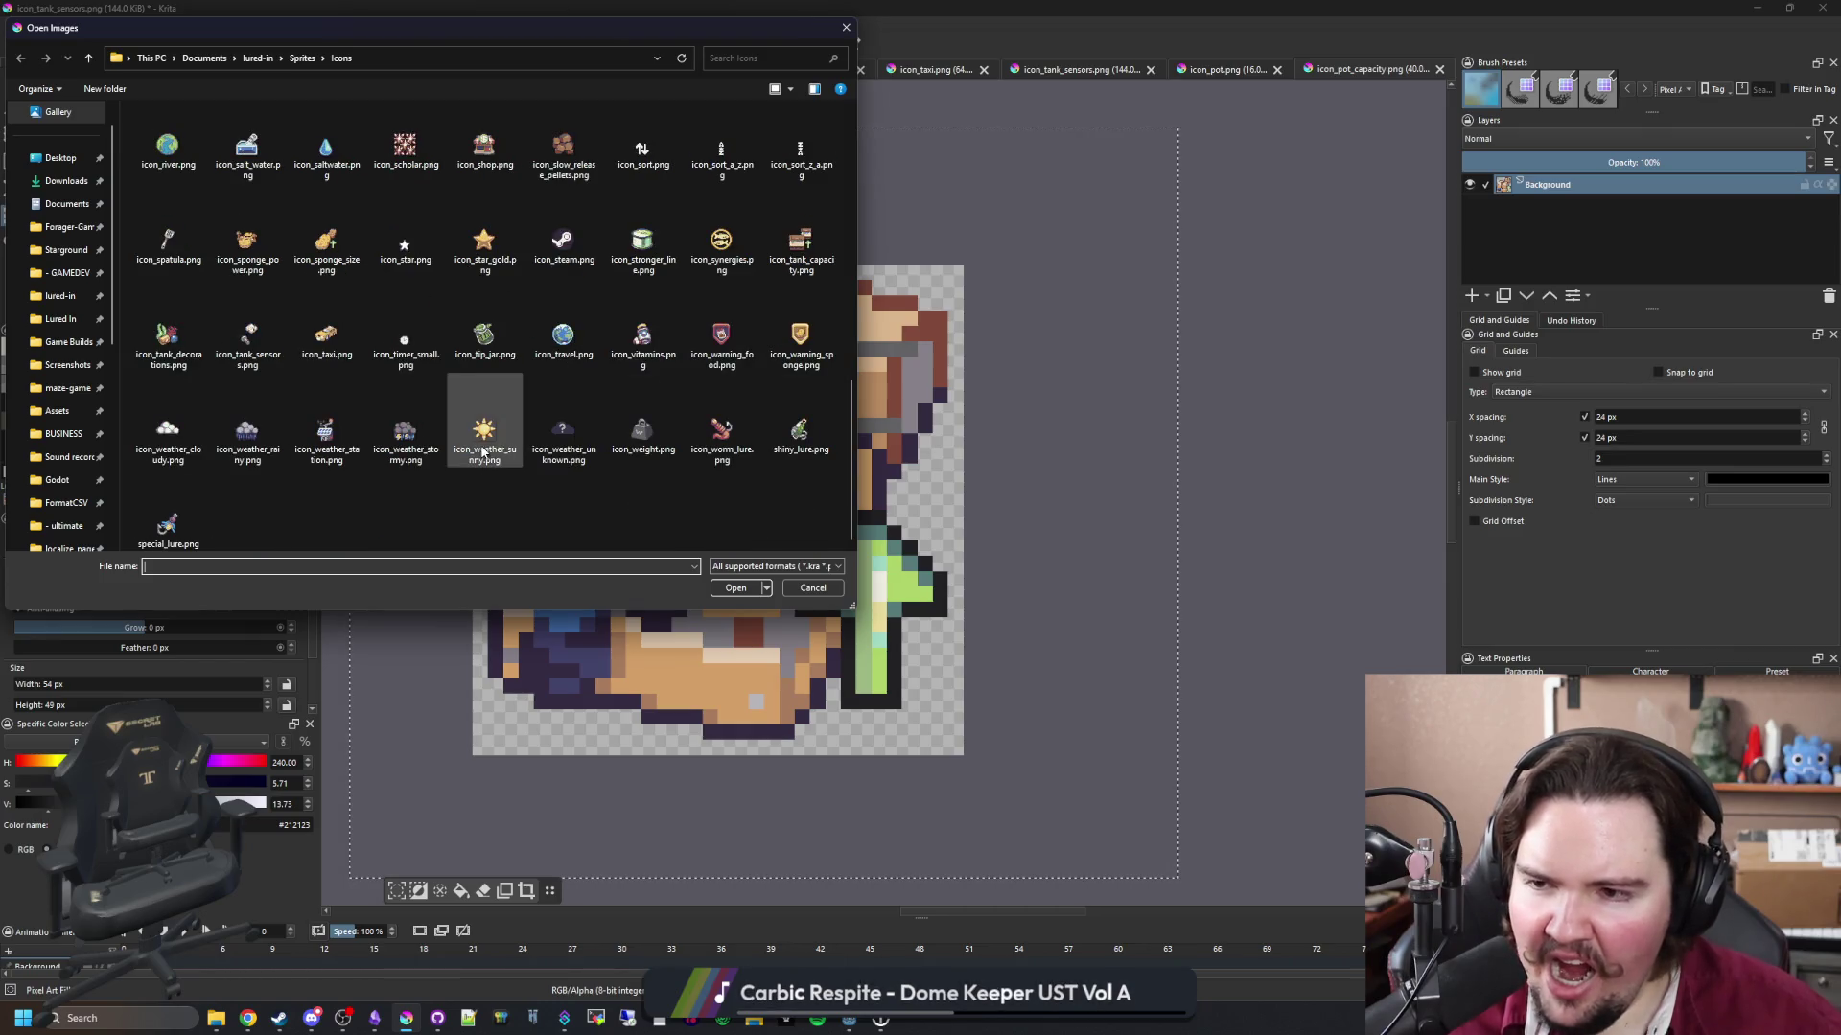
scroll(415, 460, up, 6)
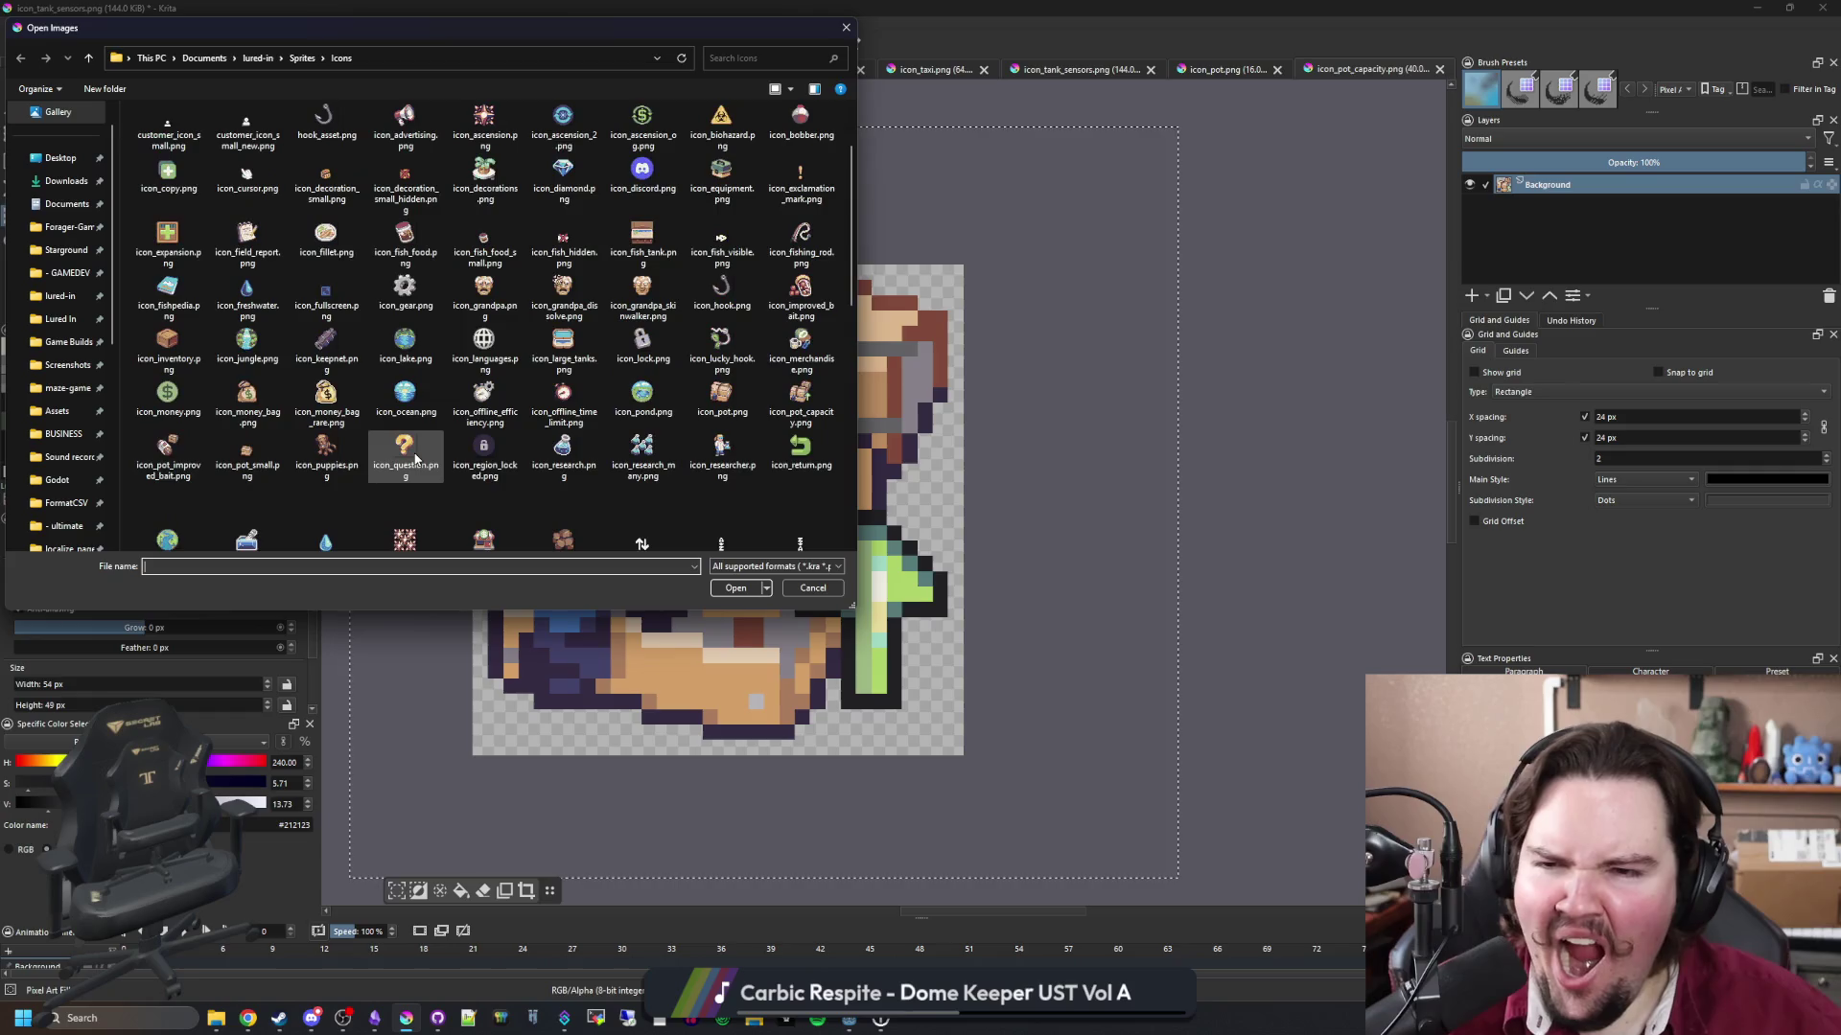
scroll(415, 459, up, 2)
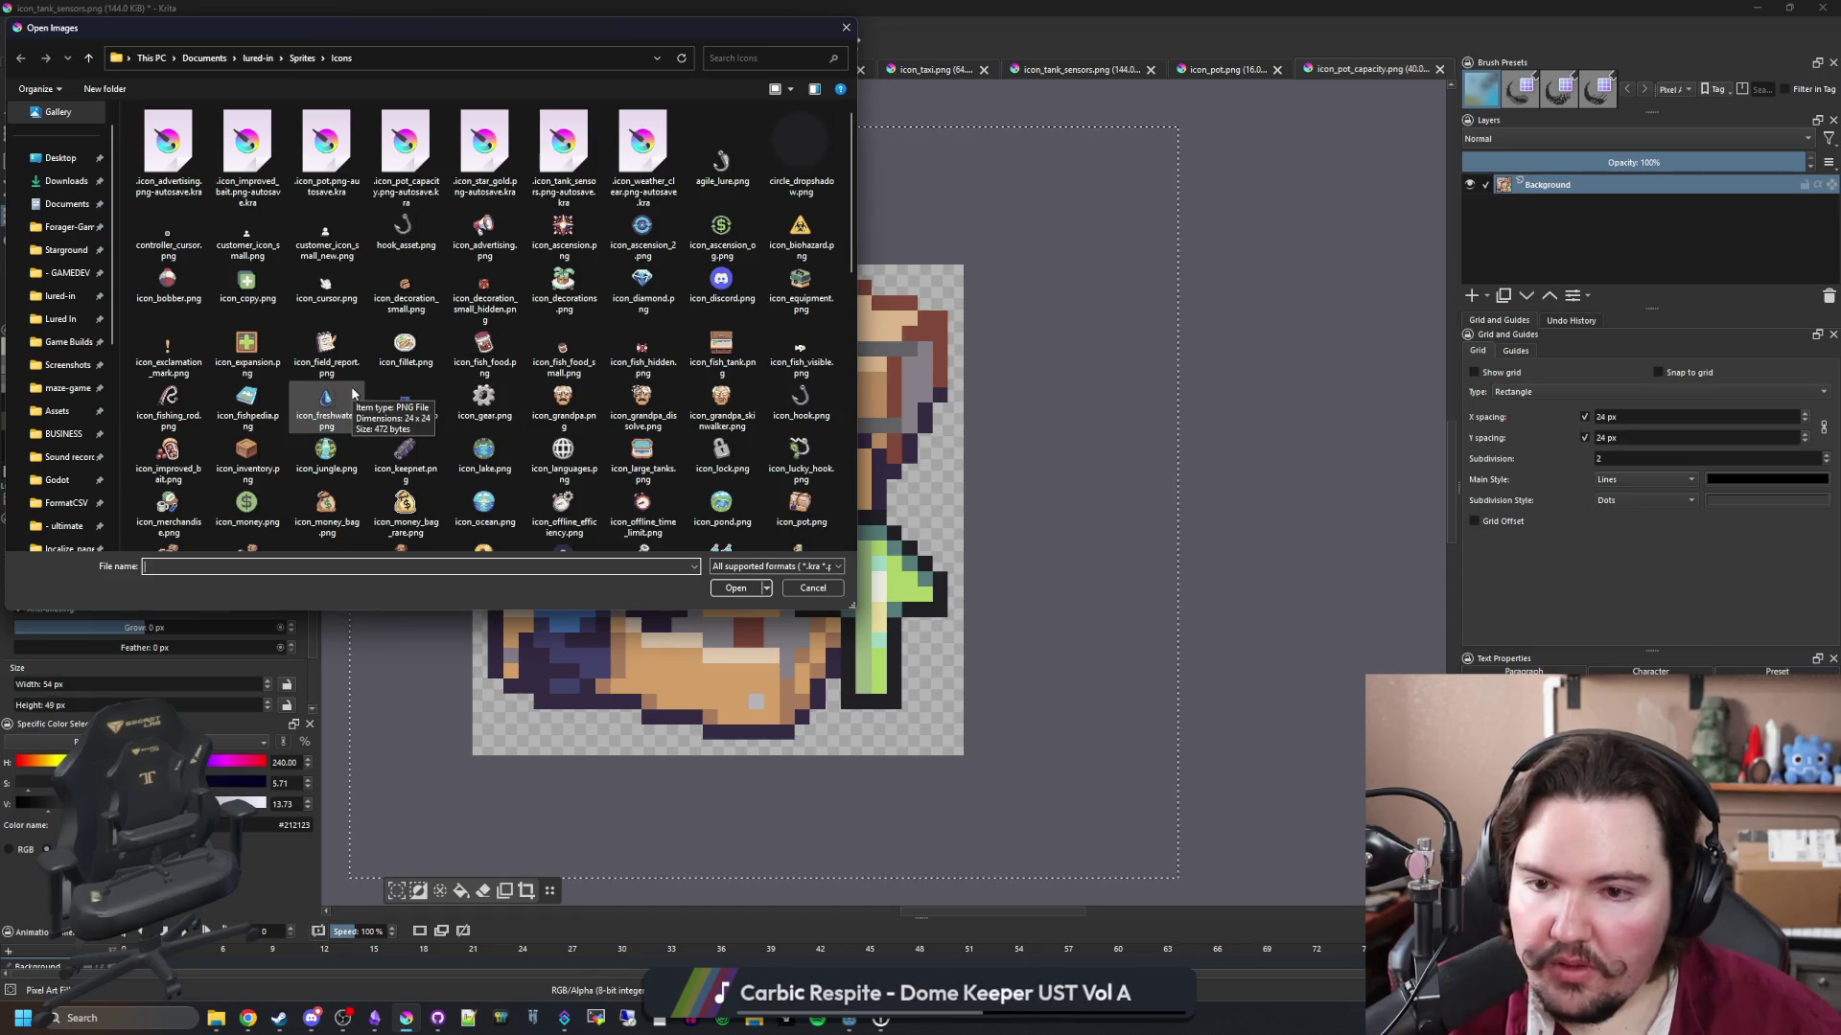
scroll(522, 336, down, 2)
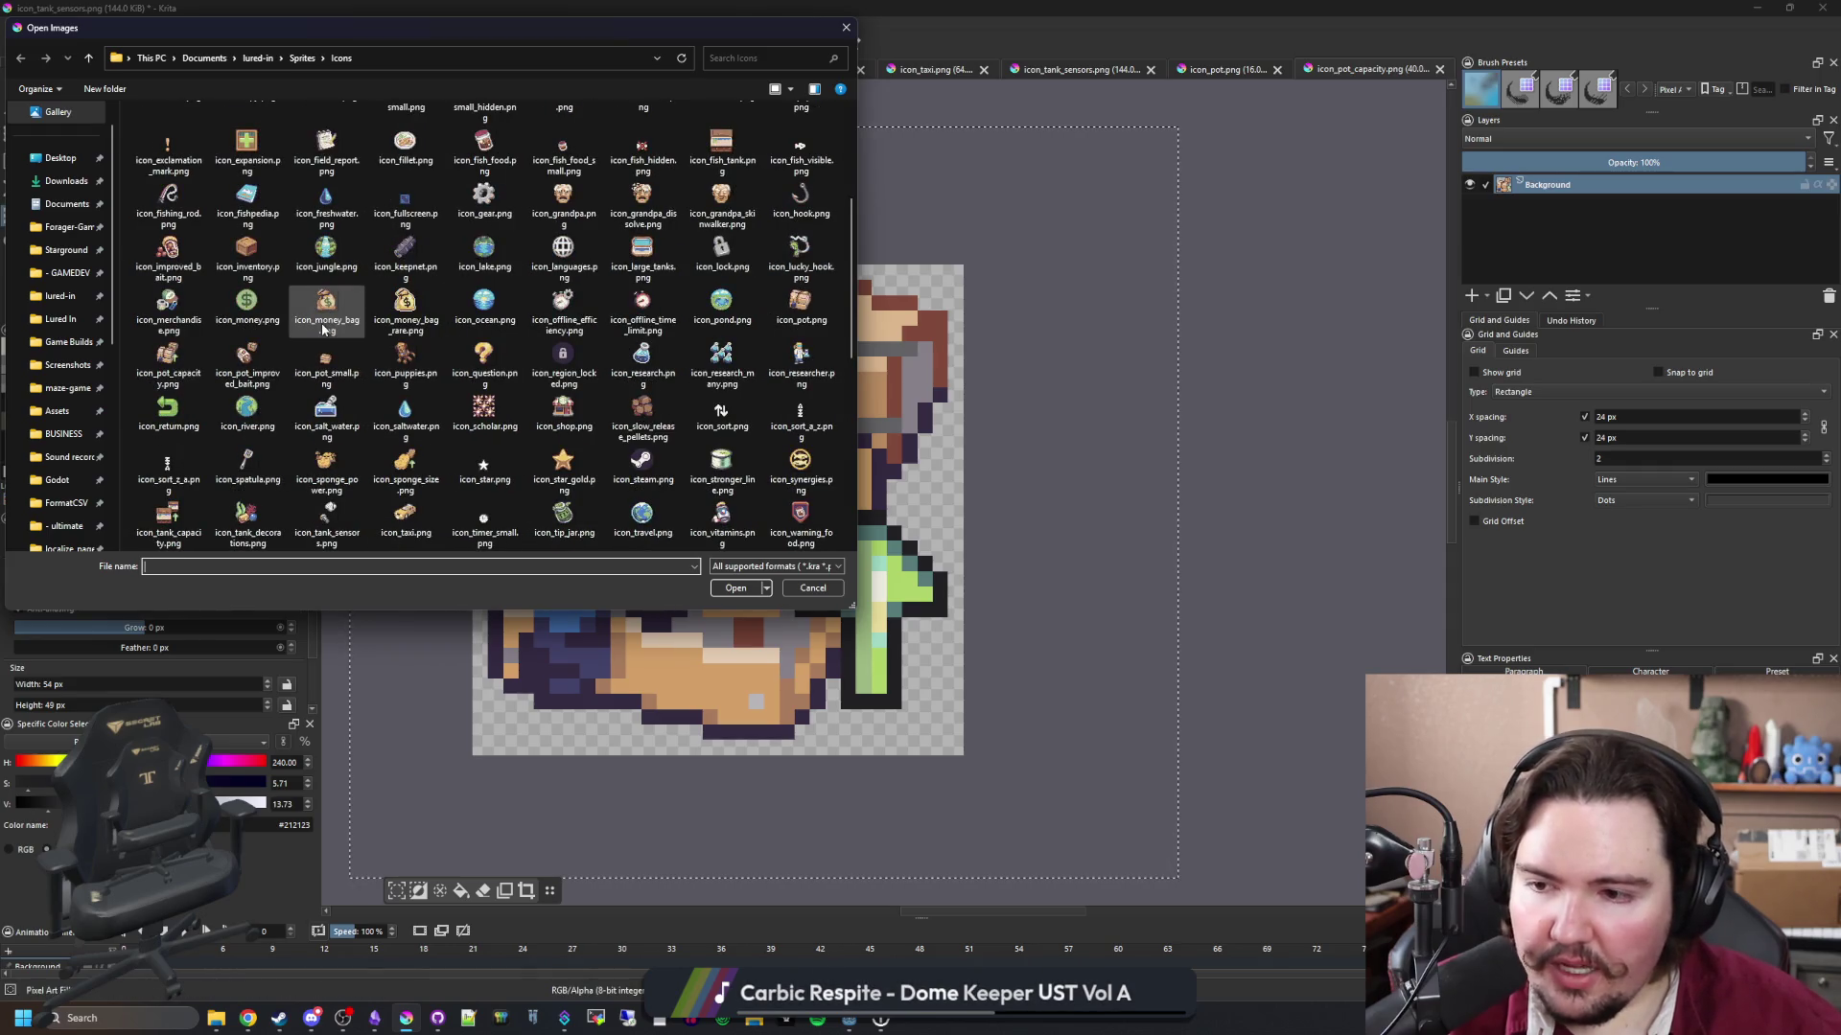
scroll(354, 374, up, 2)
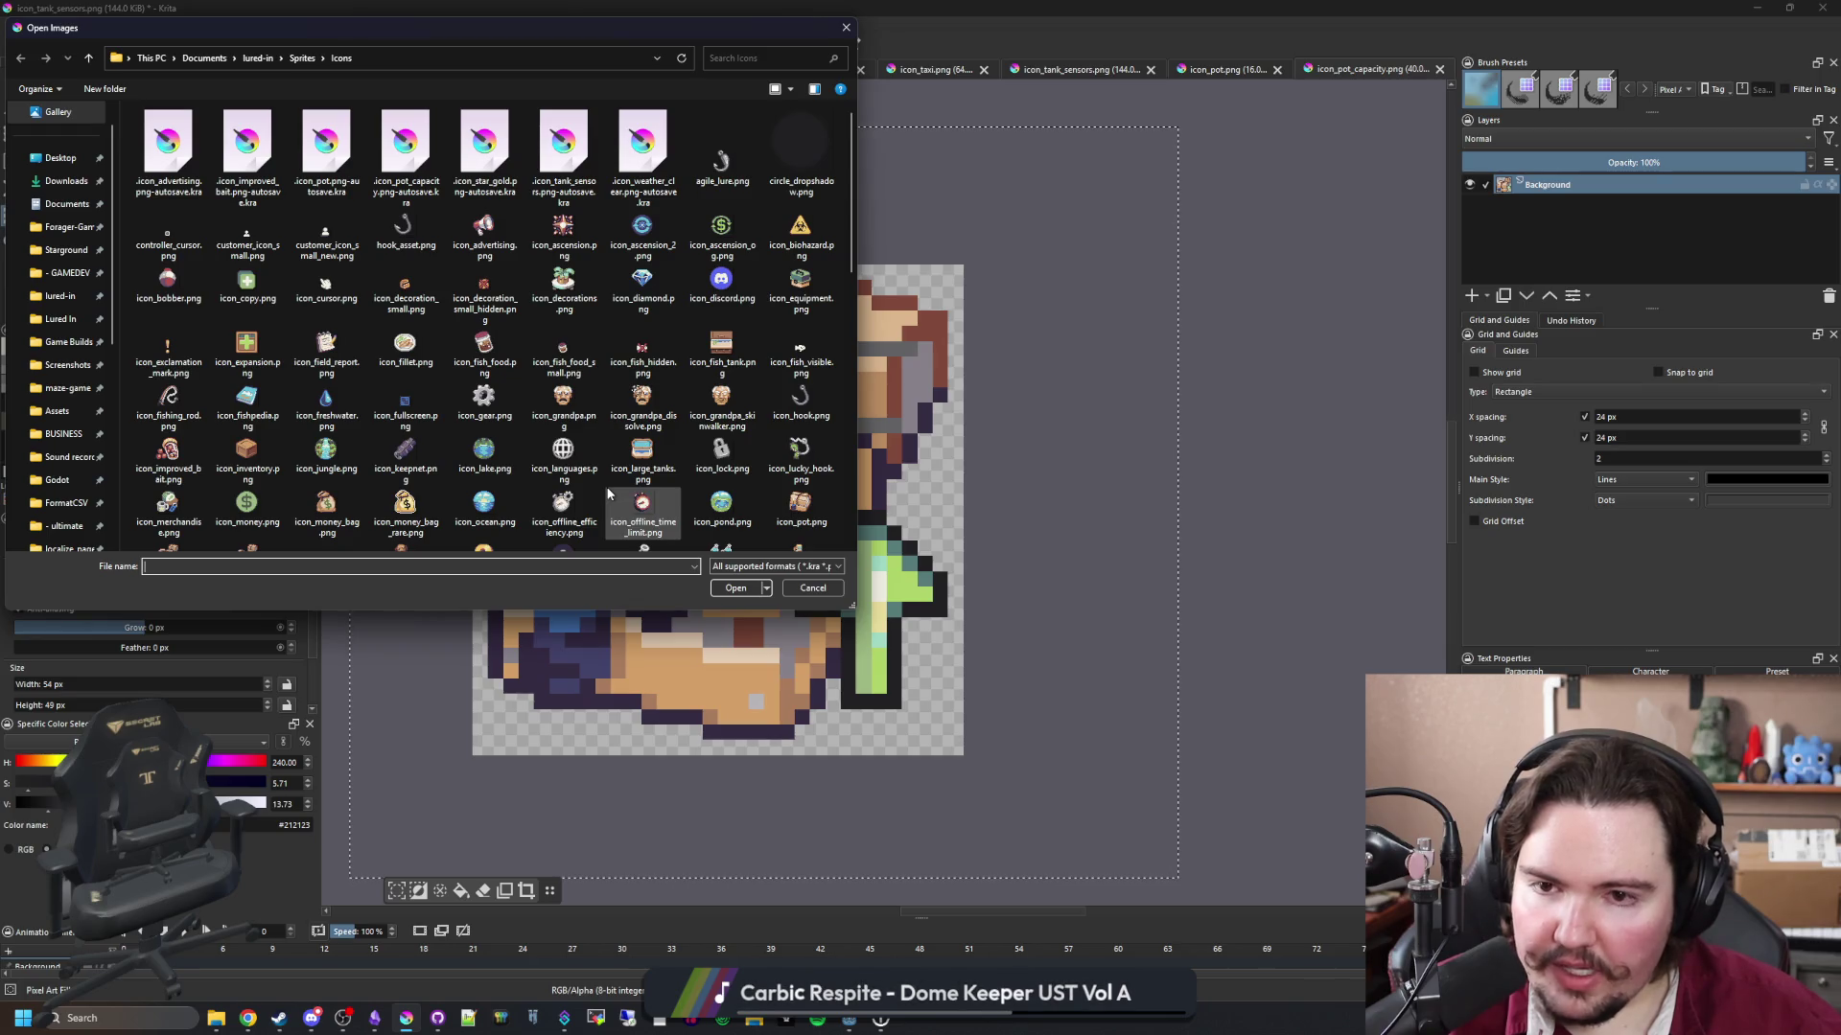
scroll(607, 494, down, 2)
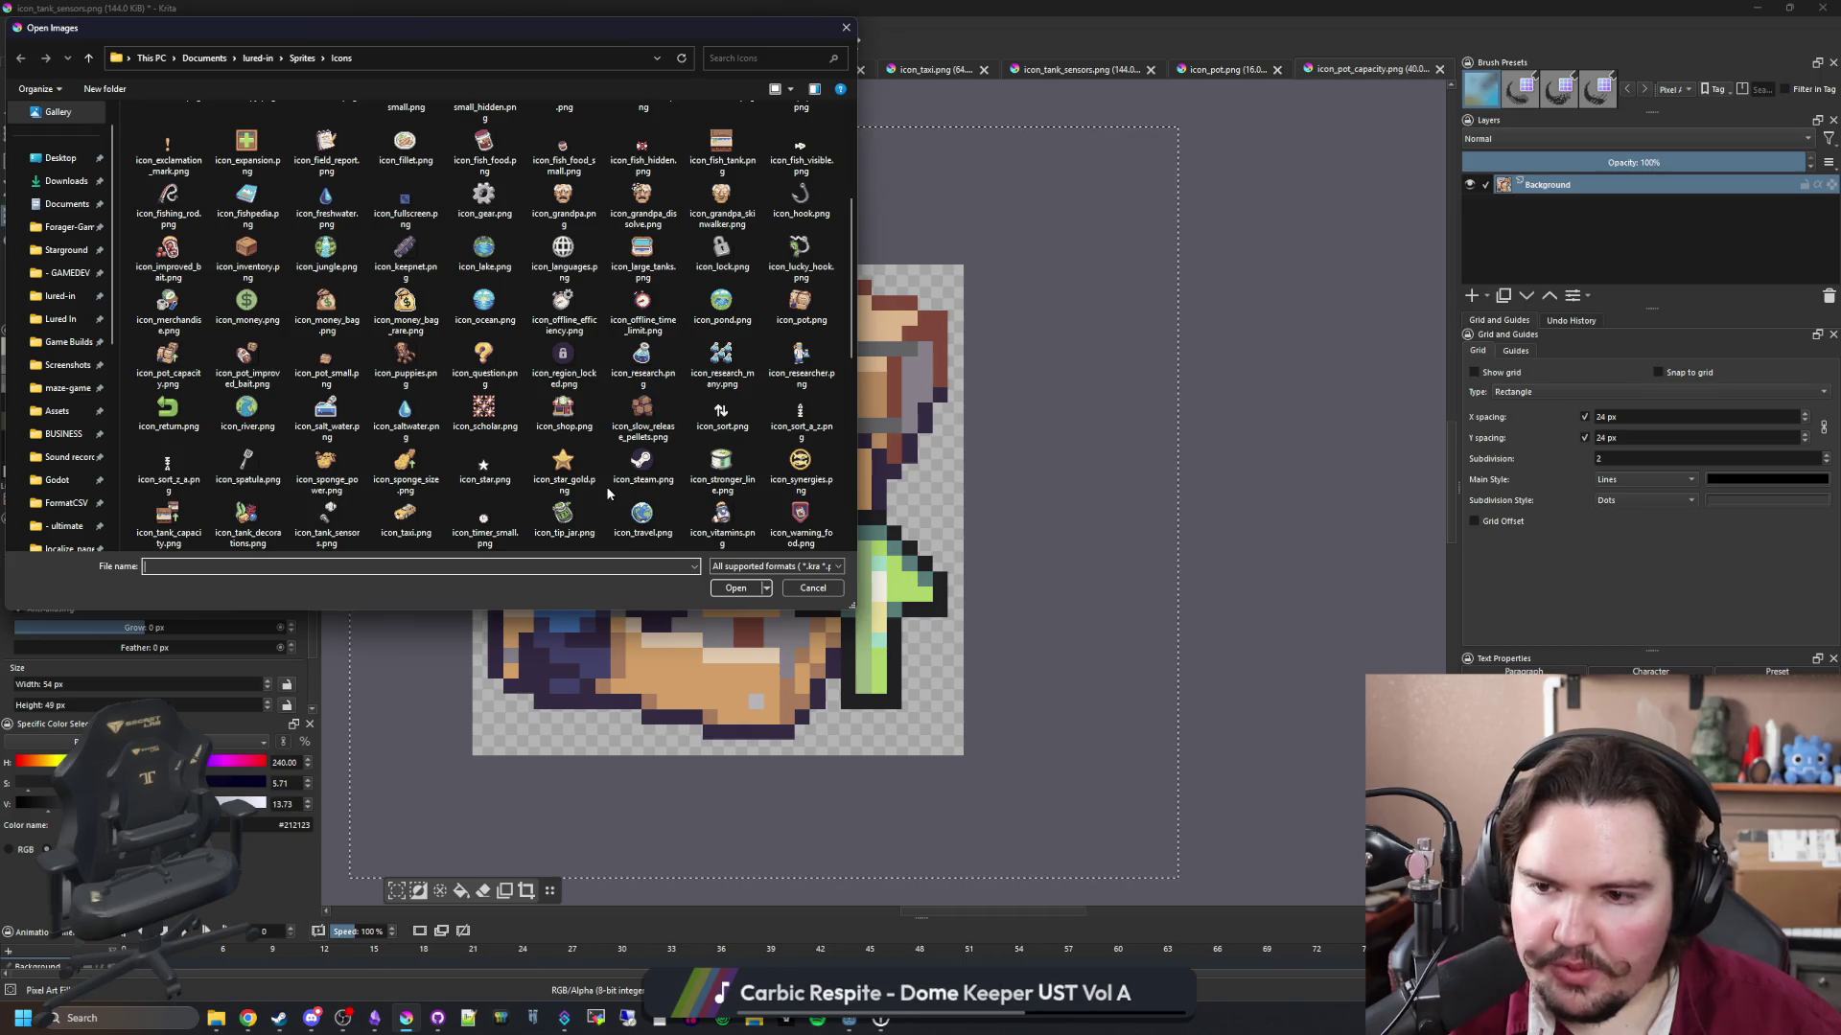
scroll(608, 494, down, 1)
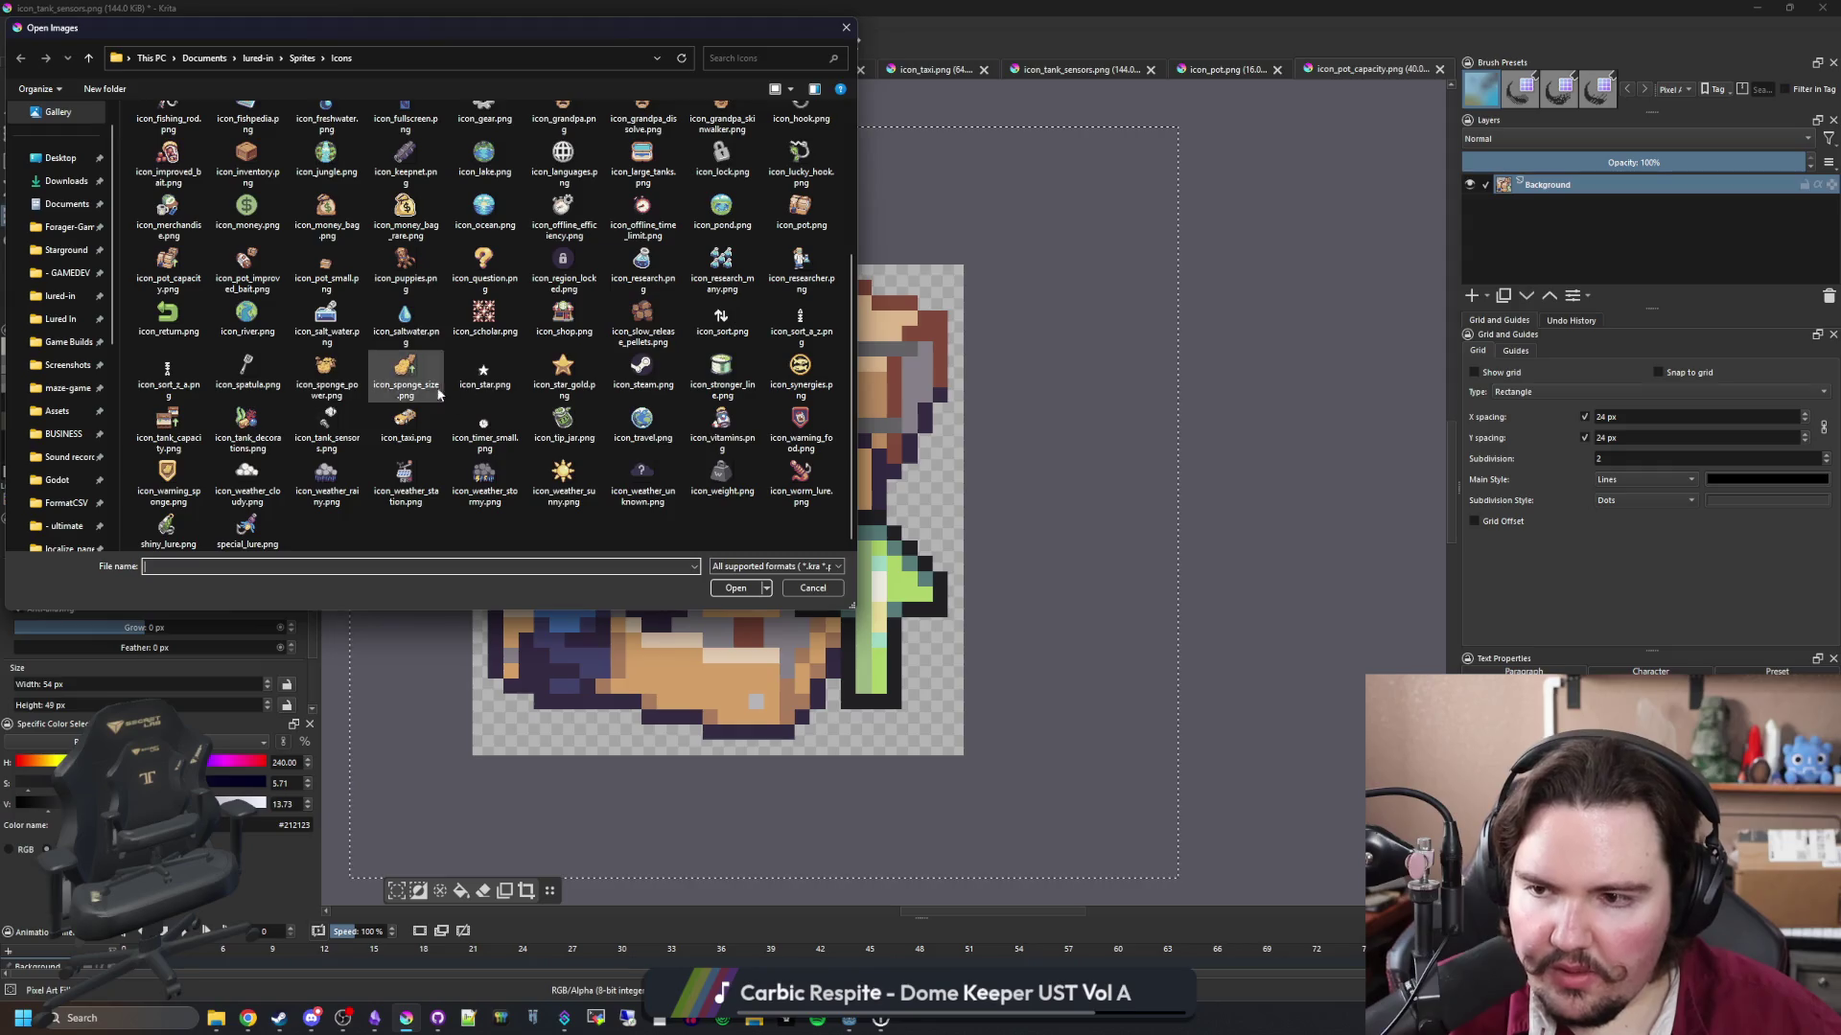
double_click(247, 270)
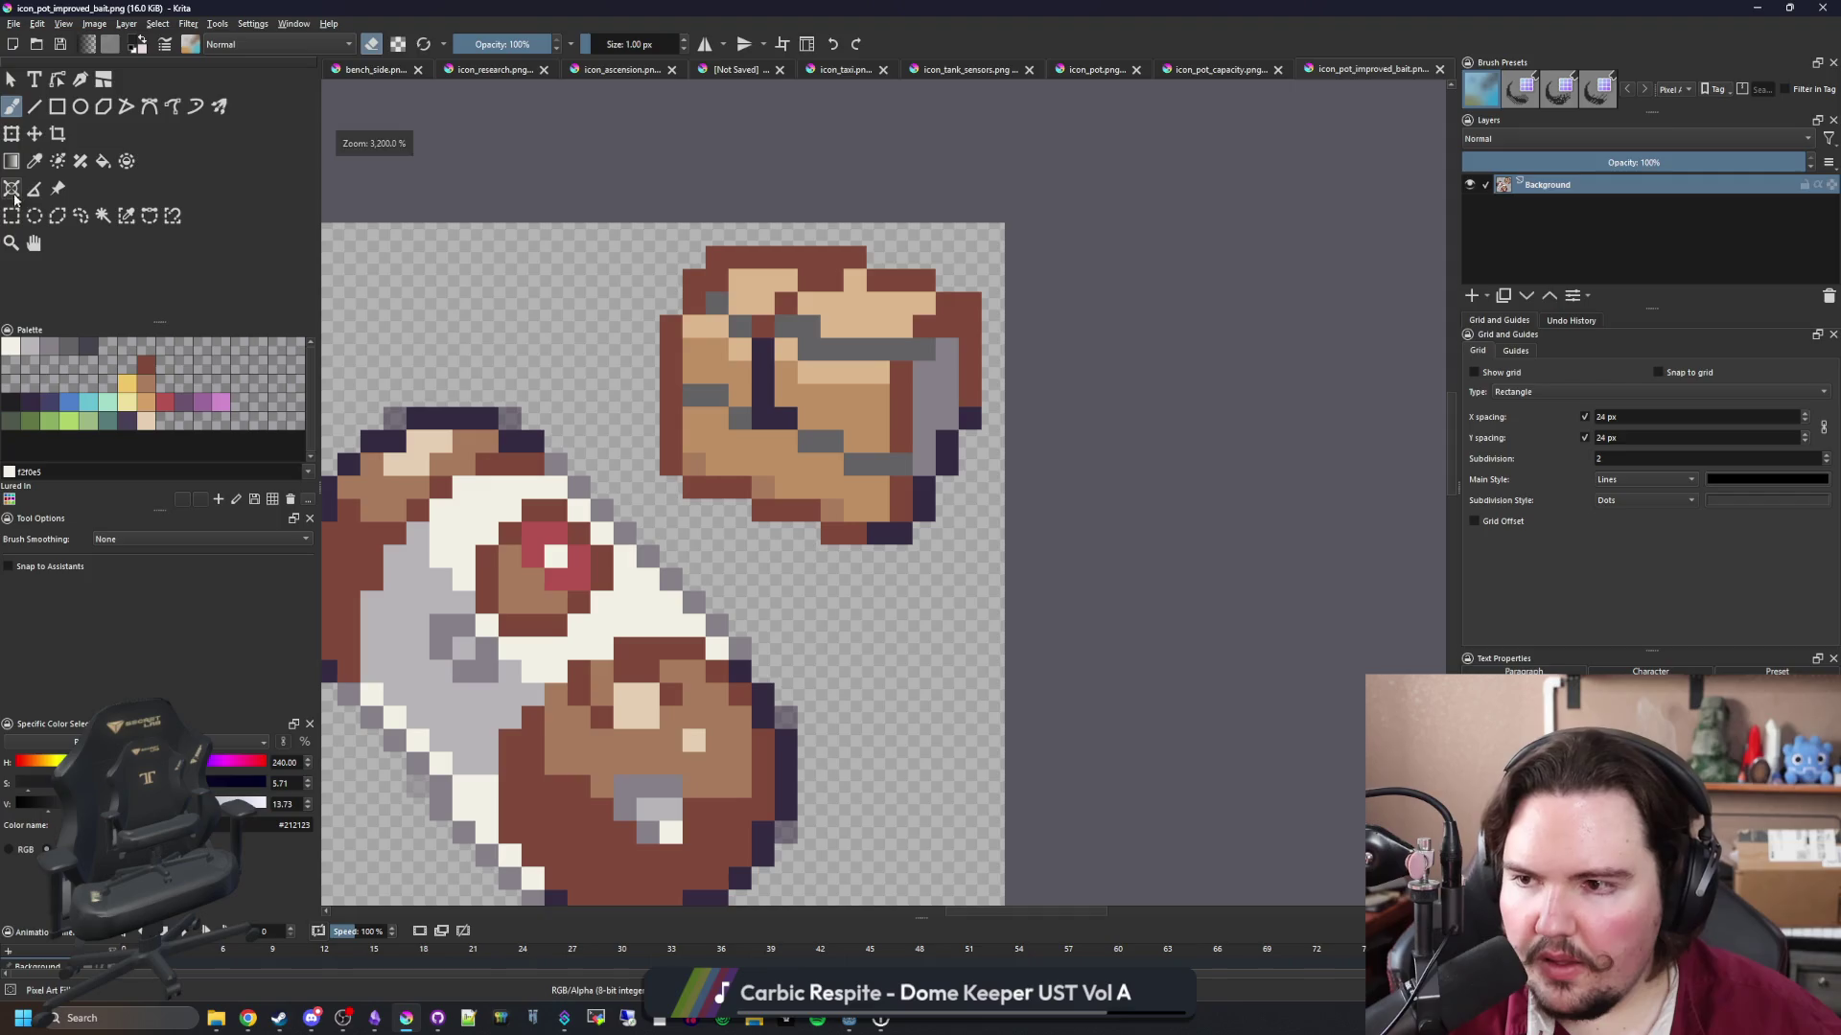
Step: Select the upper pot in icon_pot_improved_bait.png and go to icon_tank_sensors.png
click(12, 215)
drag(684, 534, 1264, 144)
click(1213, 69)
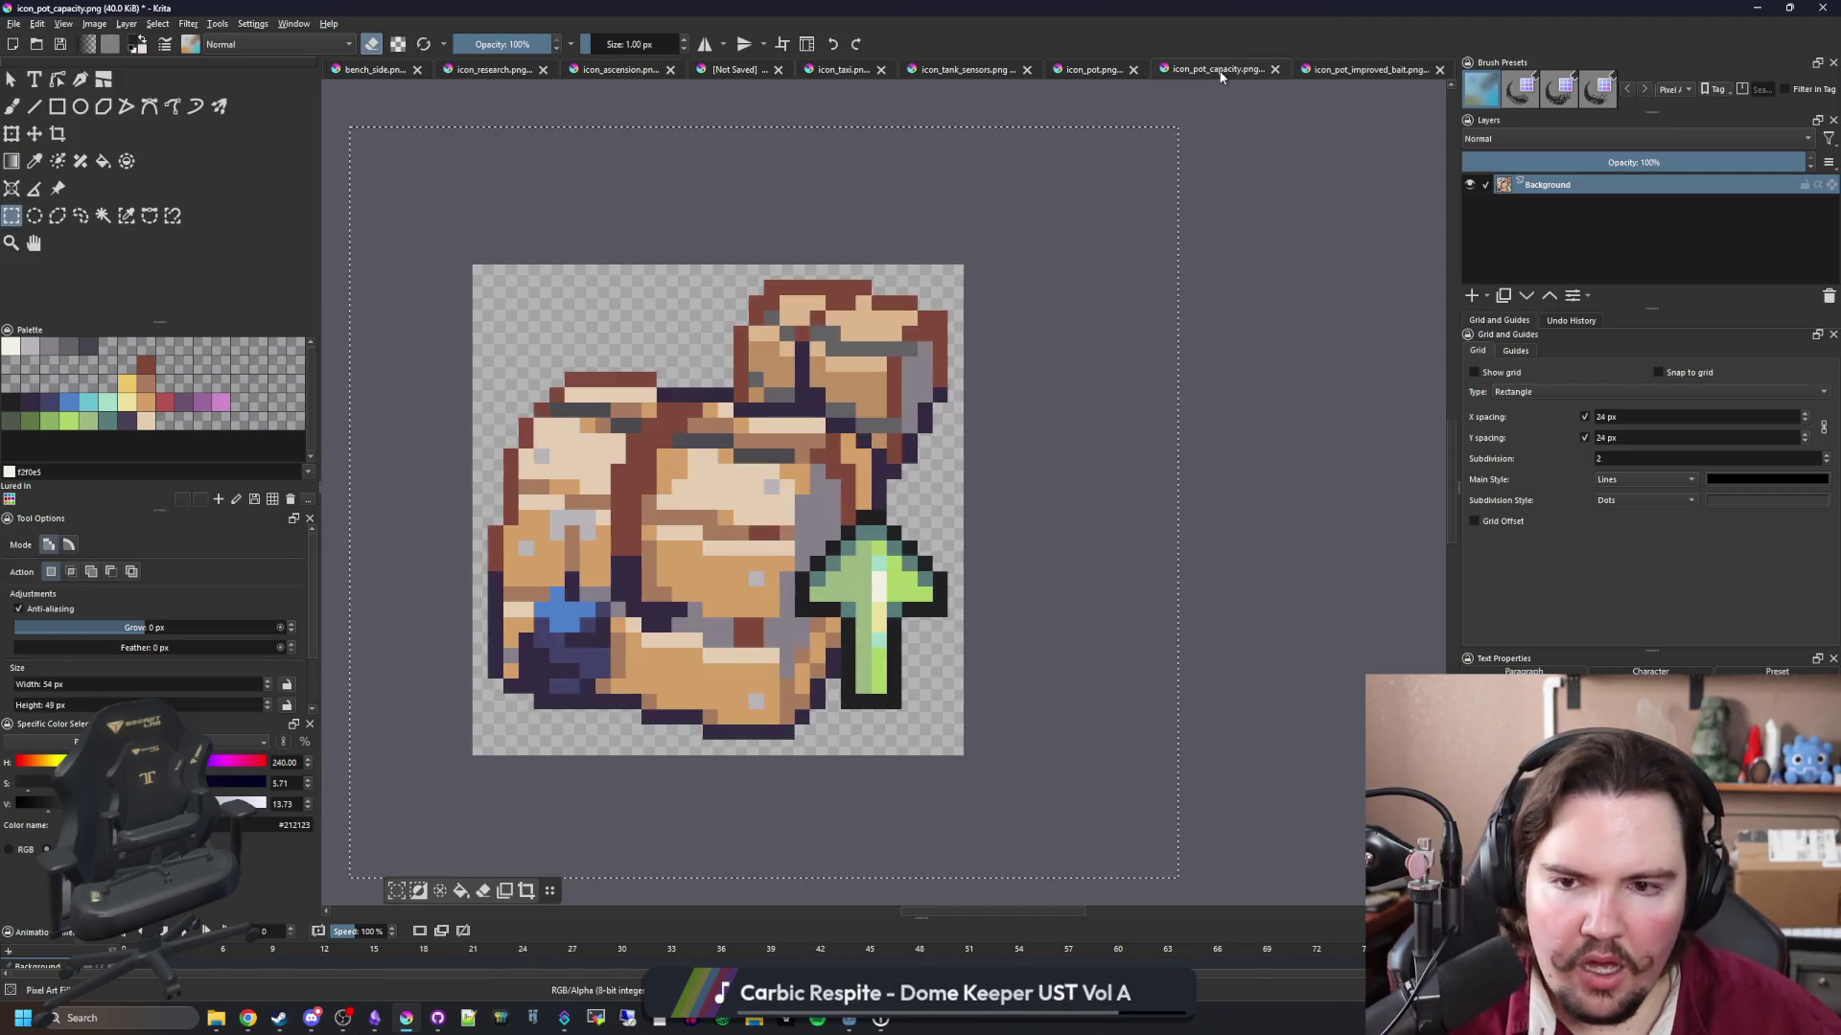
click(1091, 73)
click(932, 69)
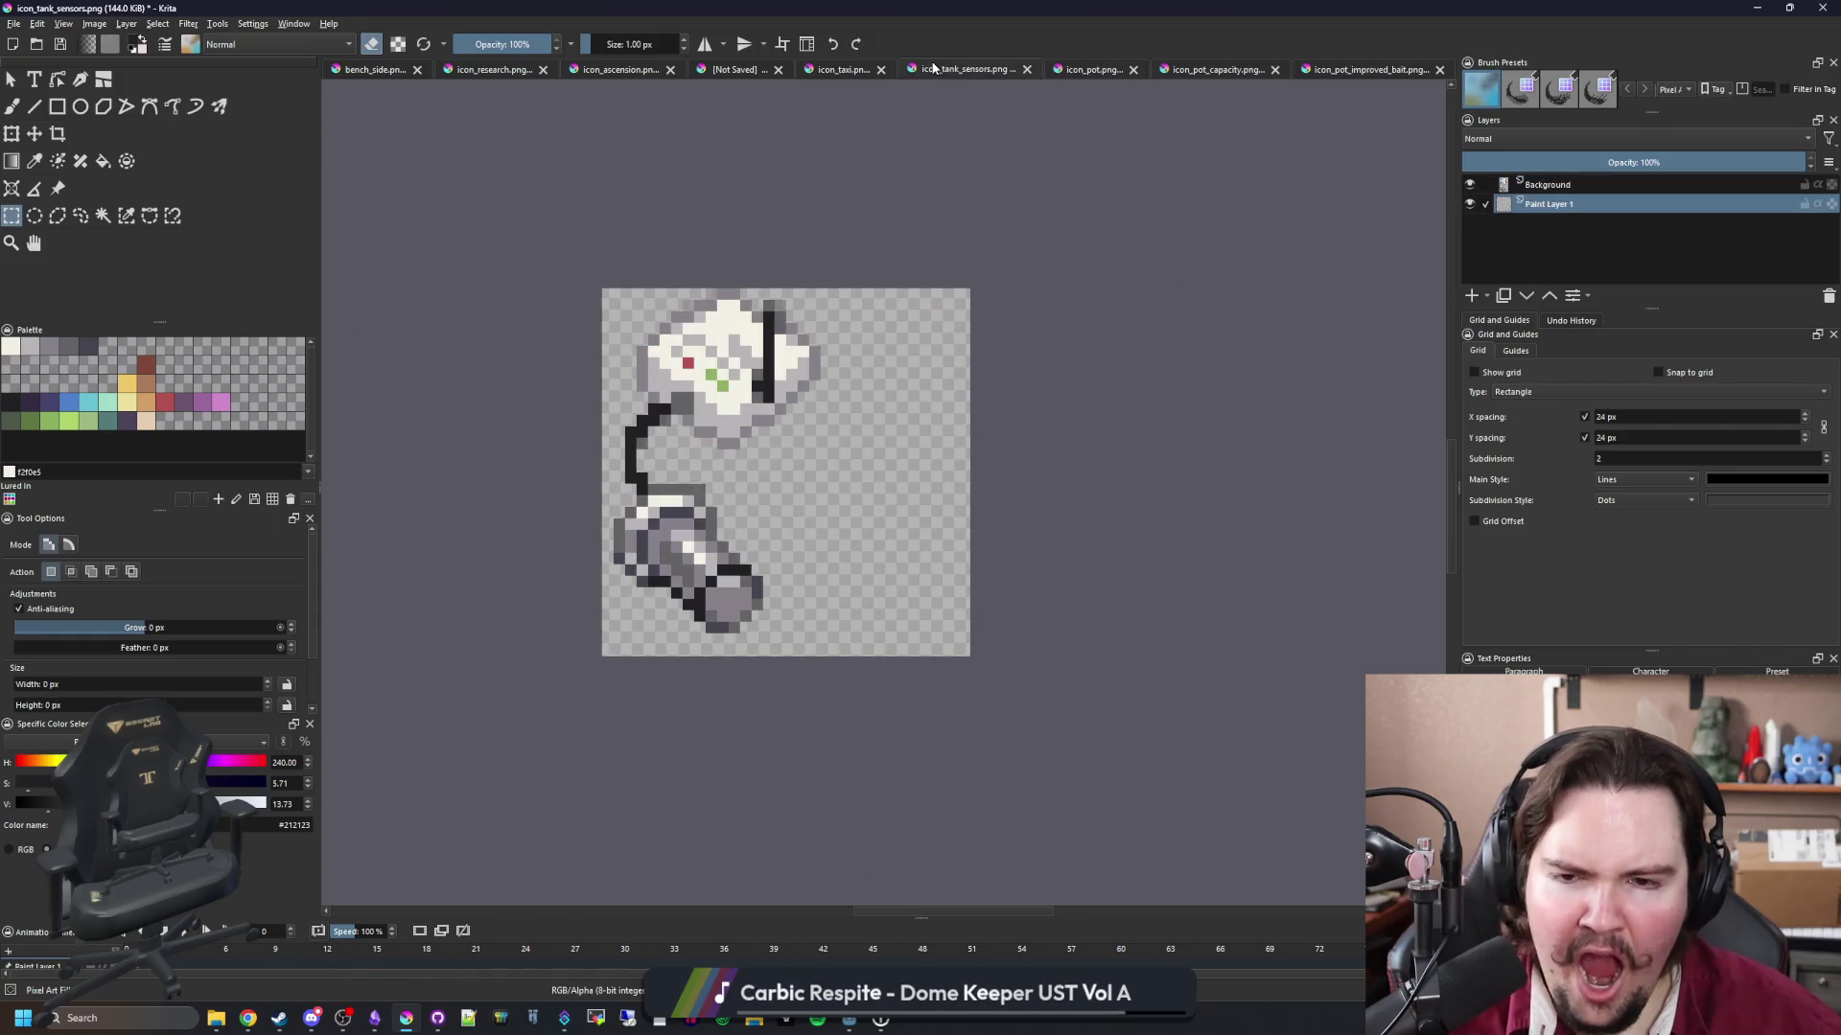
Step: Paste the pot, move it to the lower right beside the tank, and nudge it one pixel right
key(ctrl+v)
key(ctrl+t)
scroll(932, 339, up, 3)
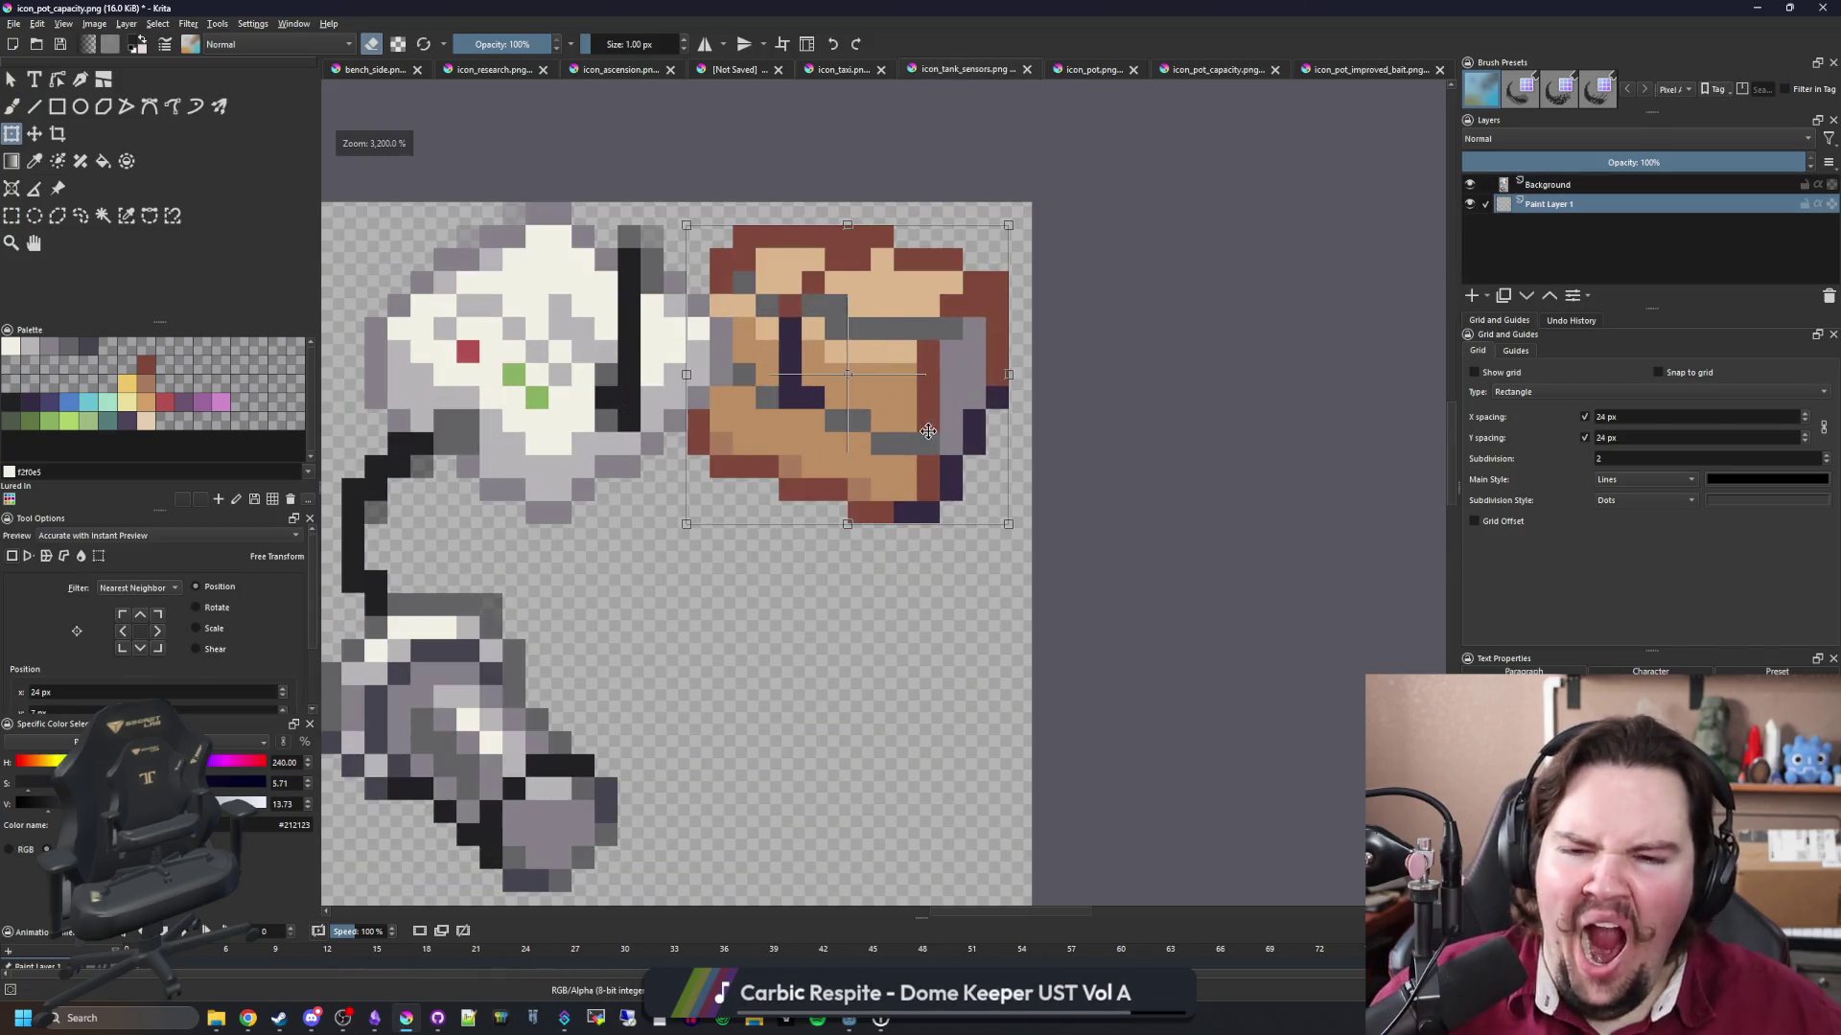
drag(908, 400, 903, 666)
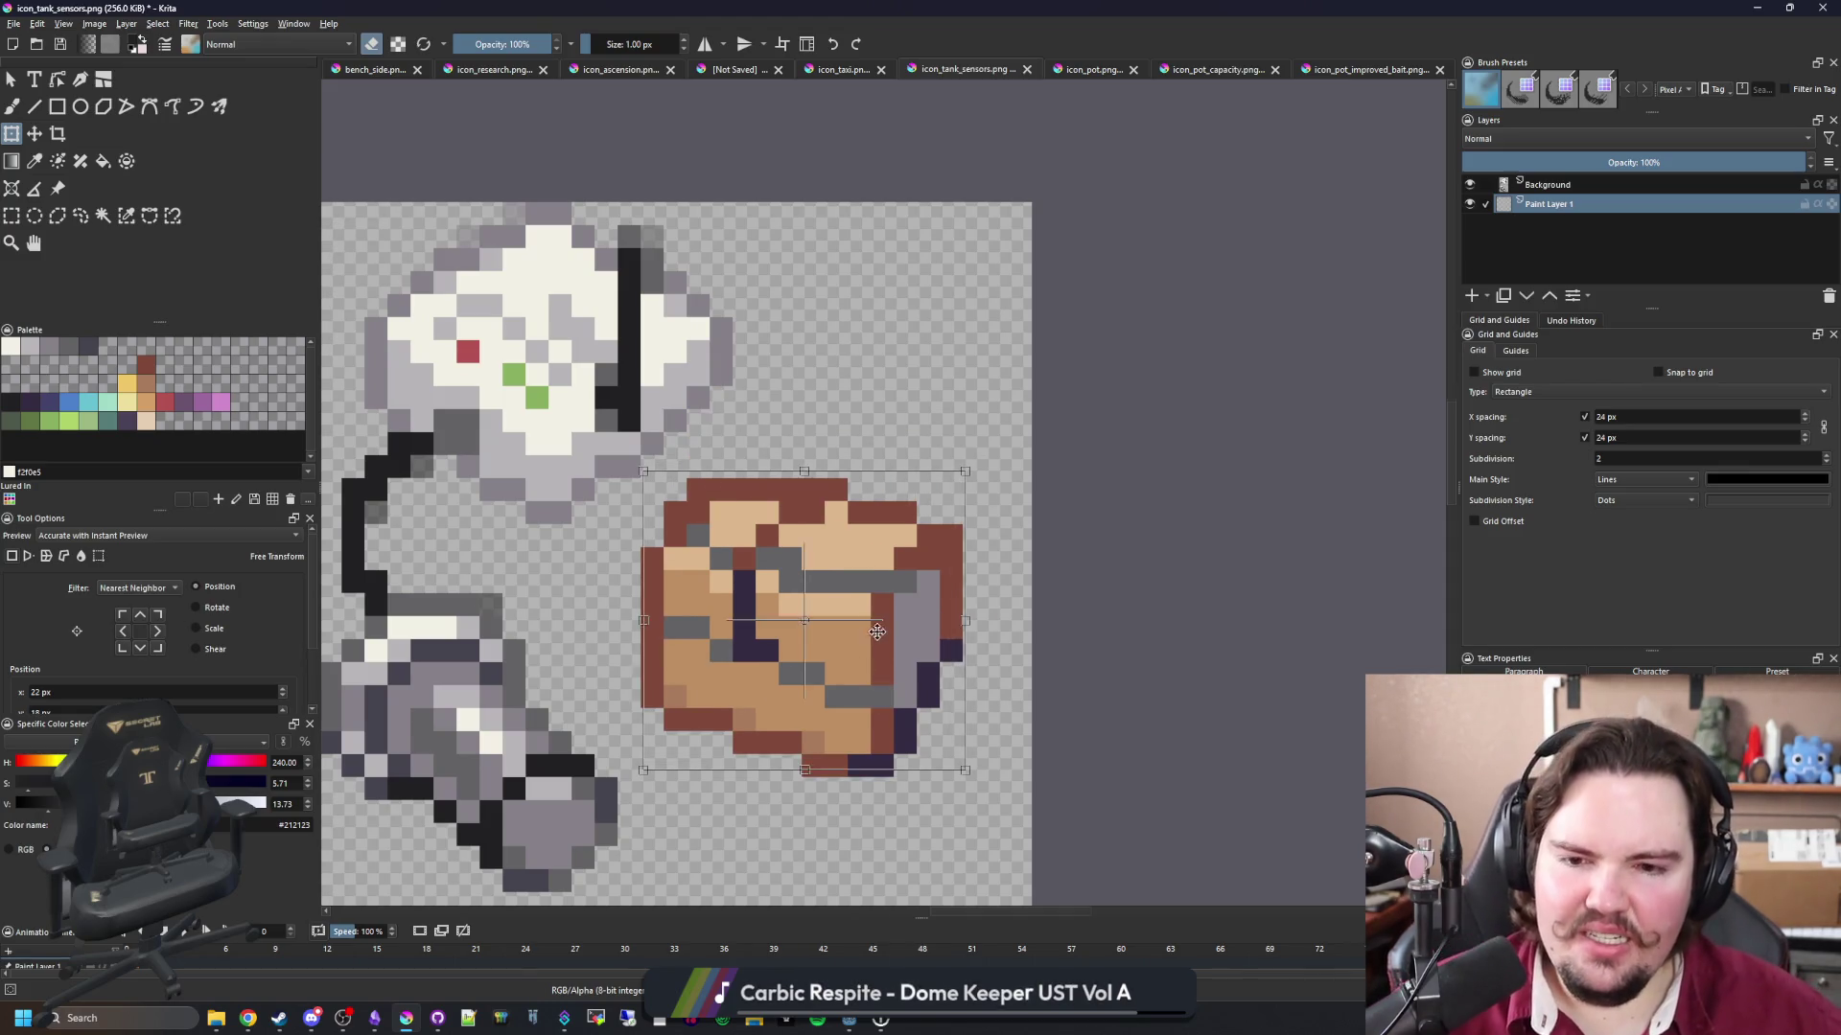
scroll(856, 582, down, 4)
key(Return)
scroll(885, 556, up, 2)
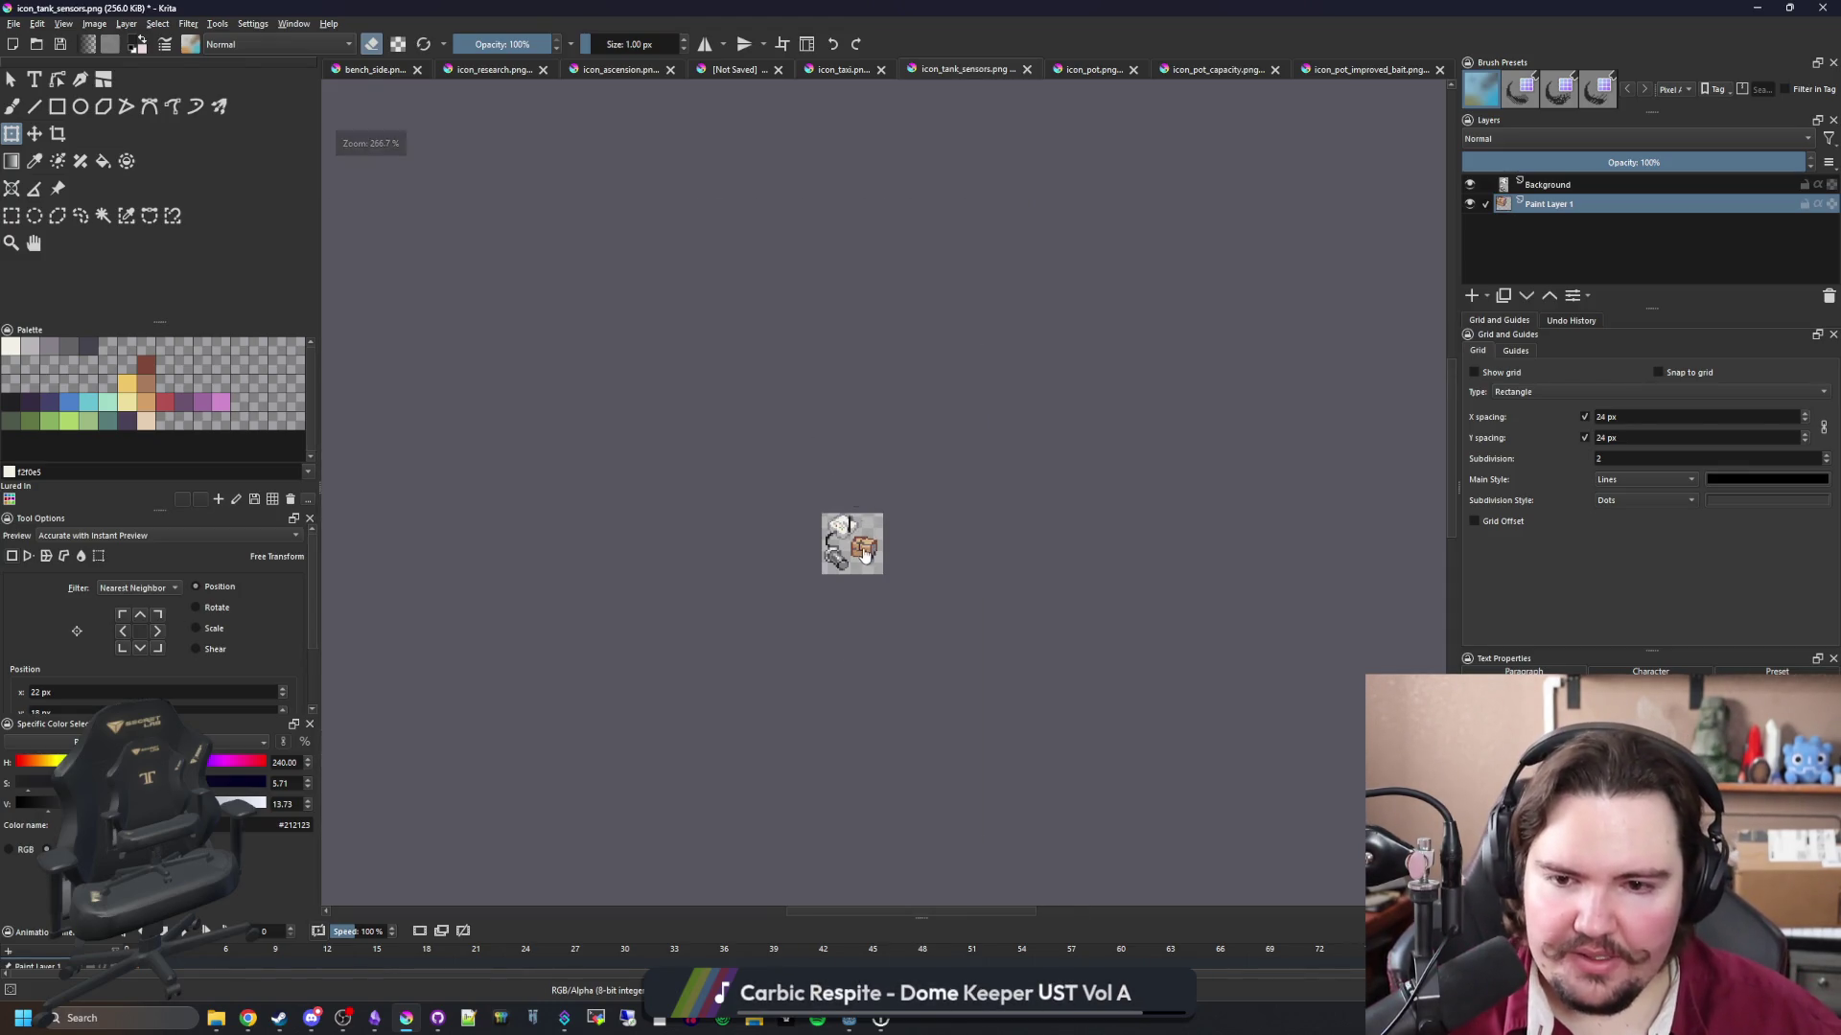
scroll(885, 556, up, 1)
key(Right)
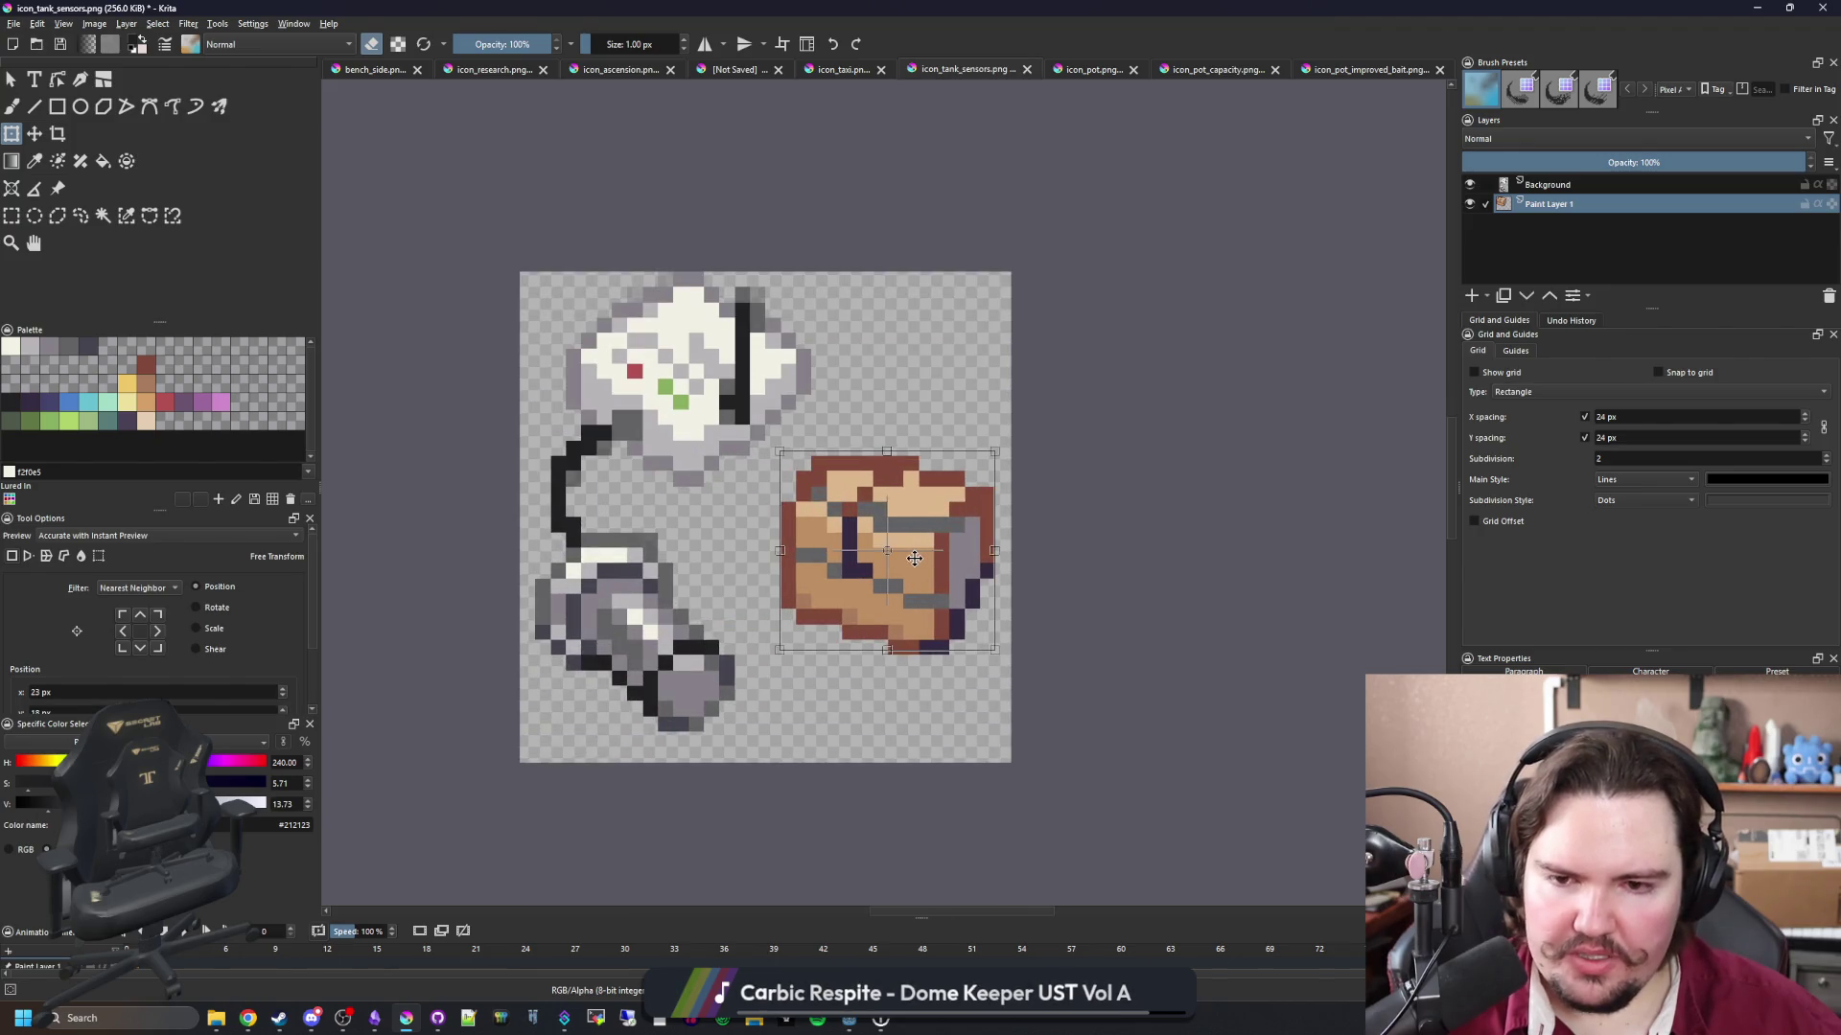
click(14, 23)
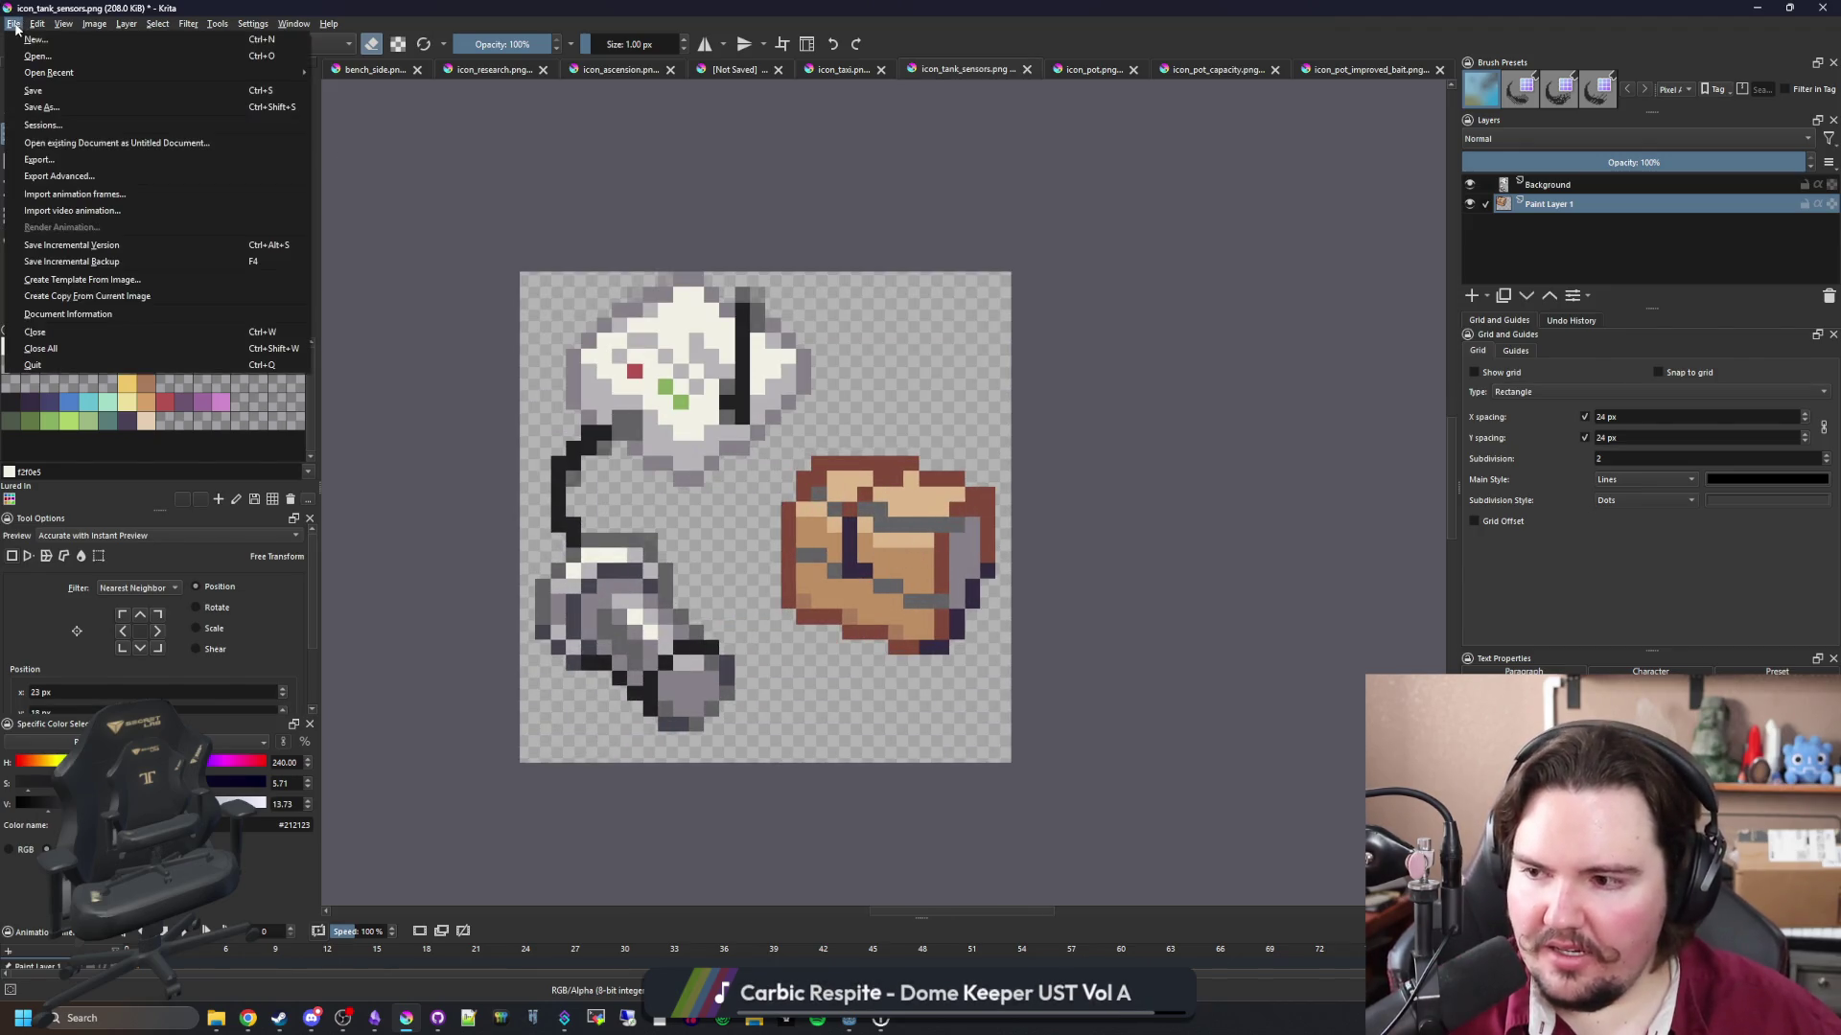
Step: Shift the Background layer's art down about 15 px
click(33, 107)
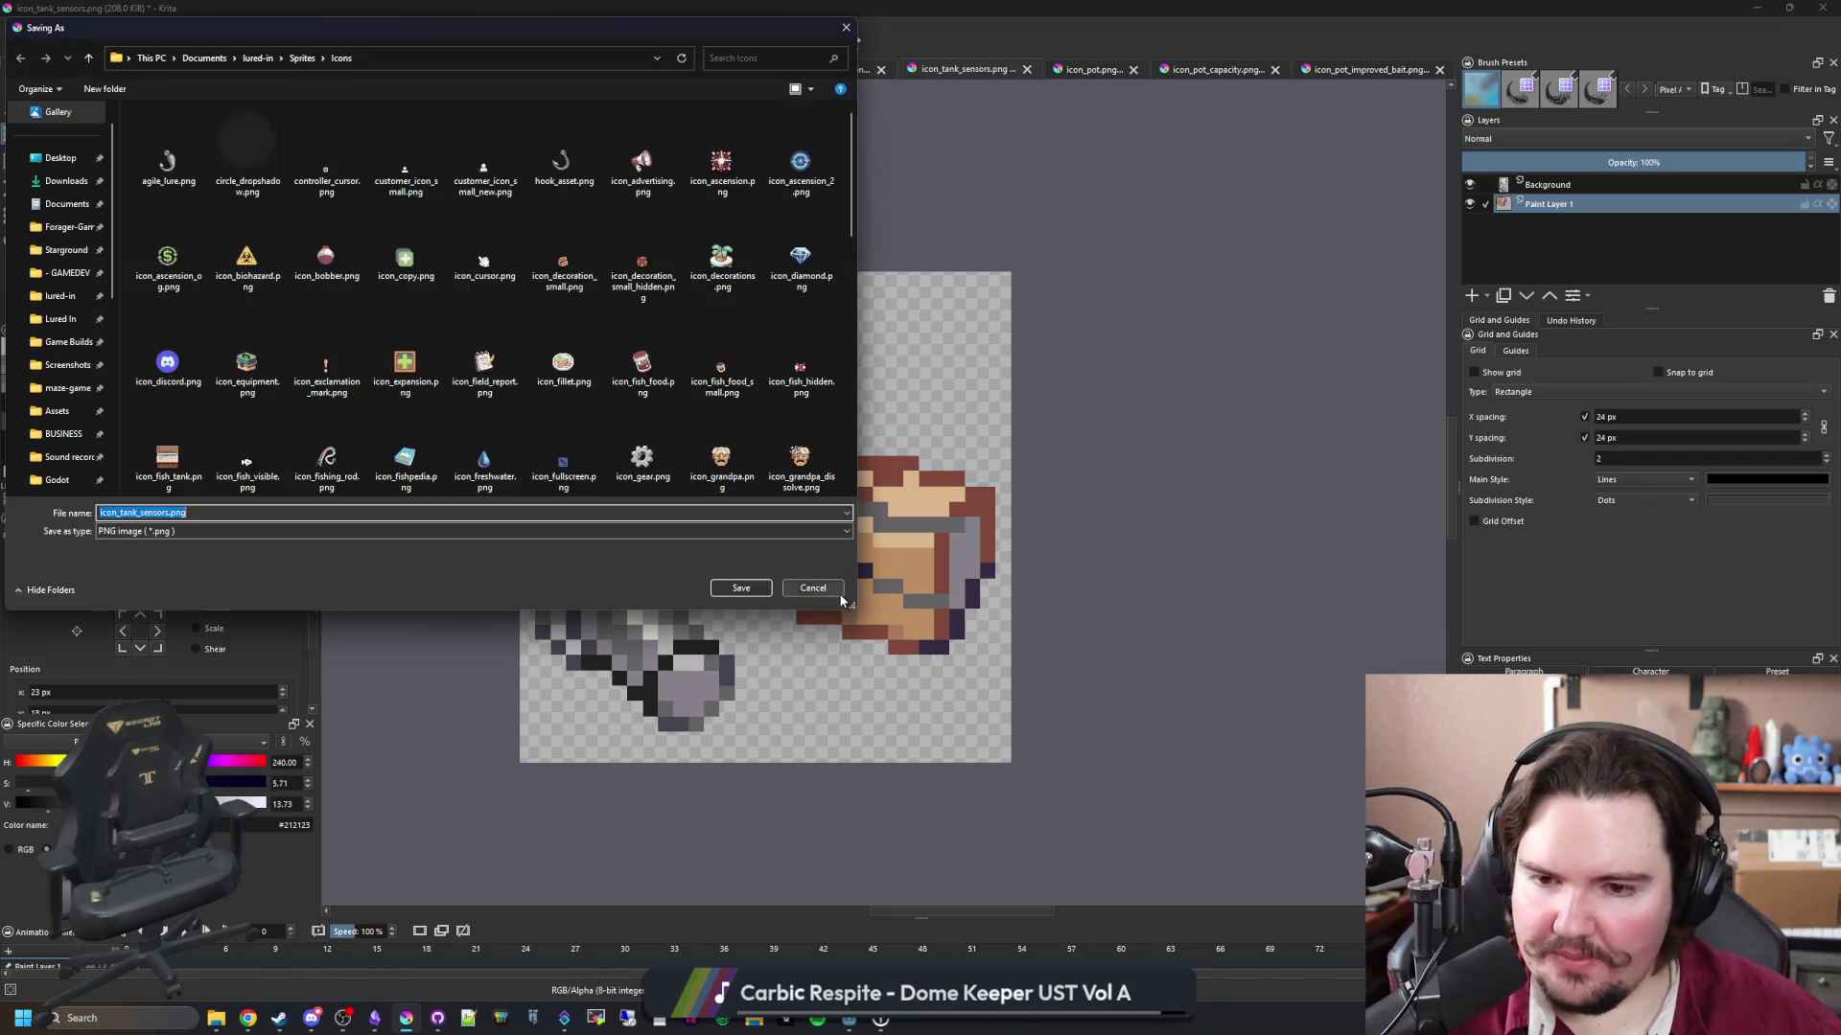
click(815, 594)
click(12, 216)
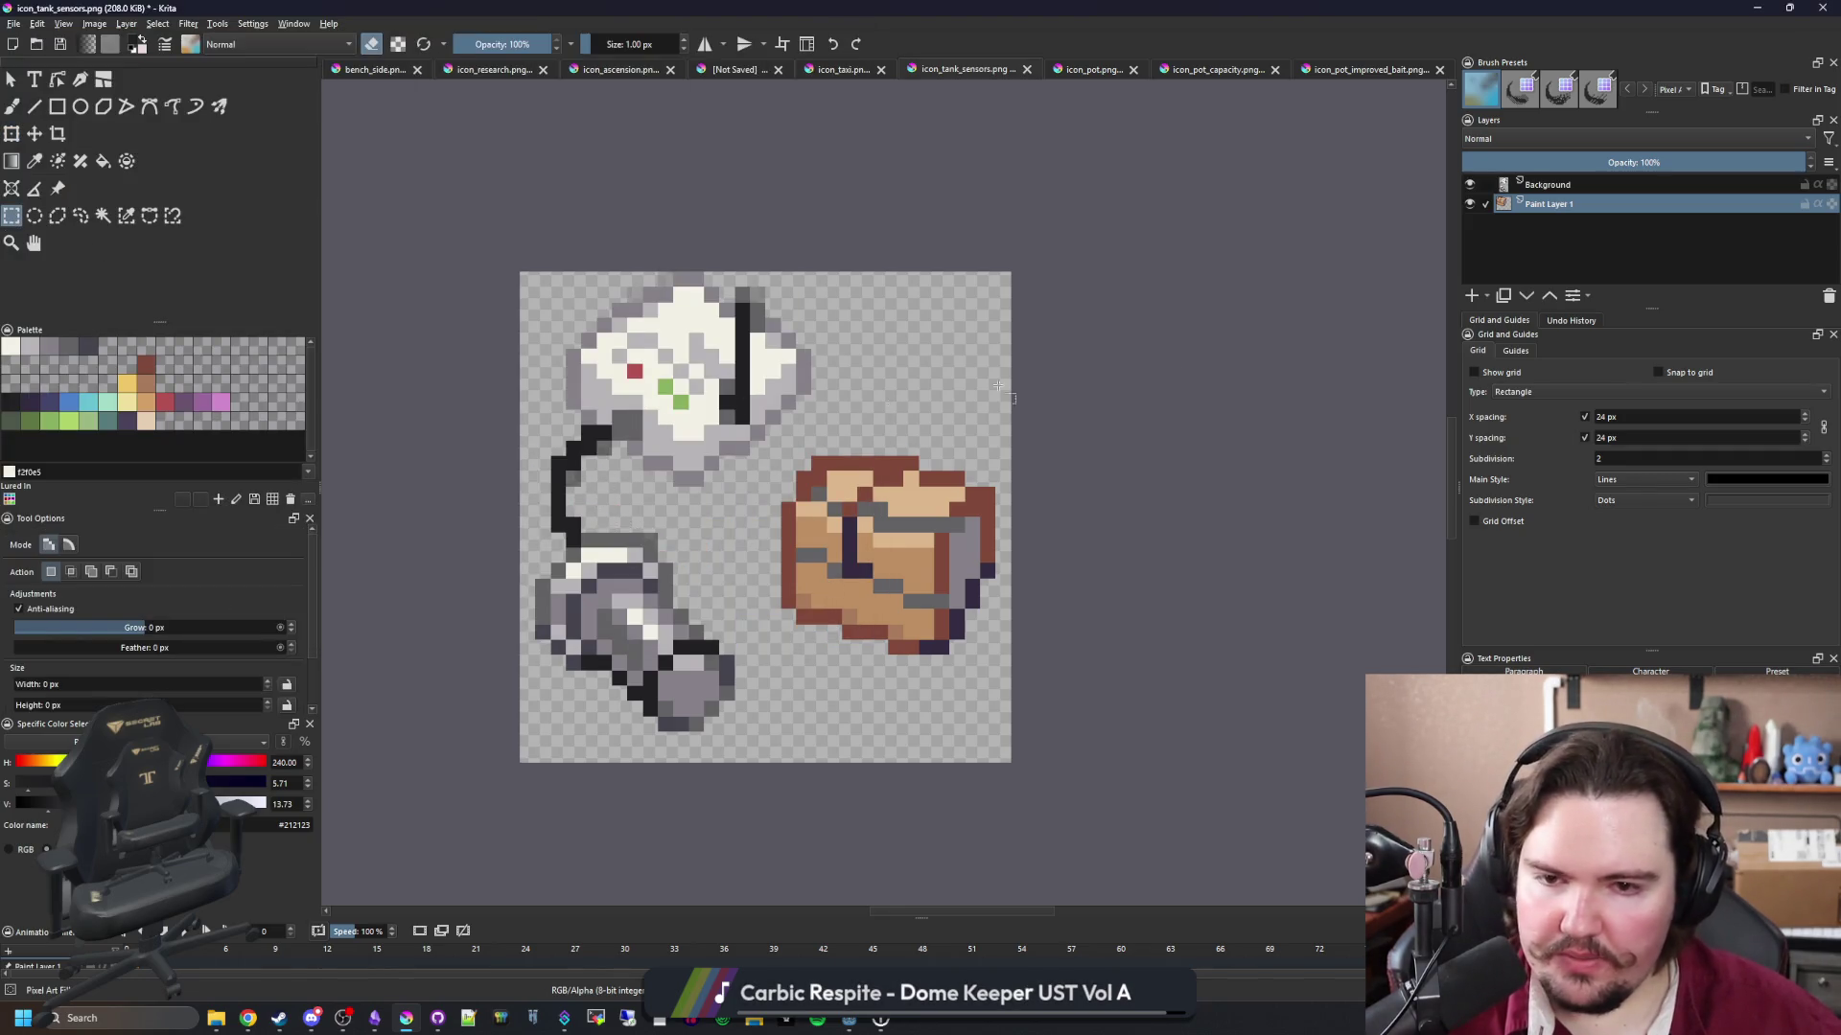
click(1608, 184)
click(34, 133)
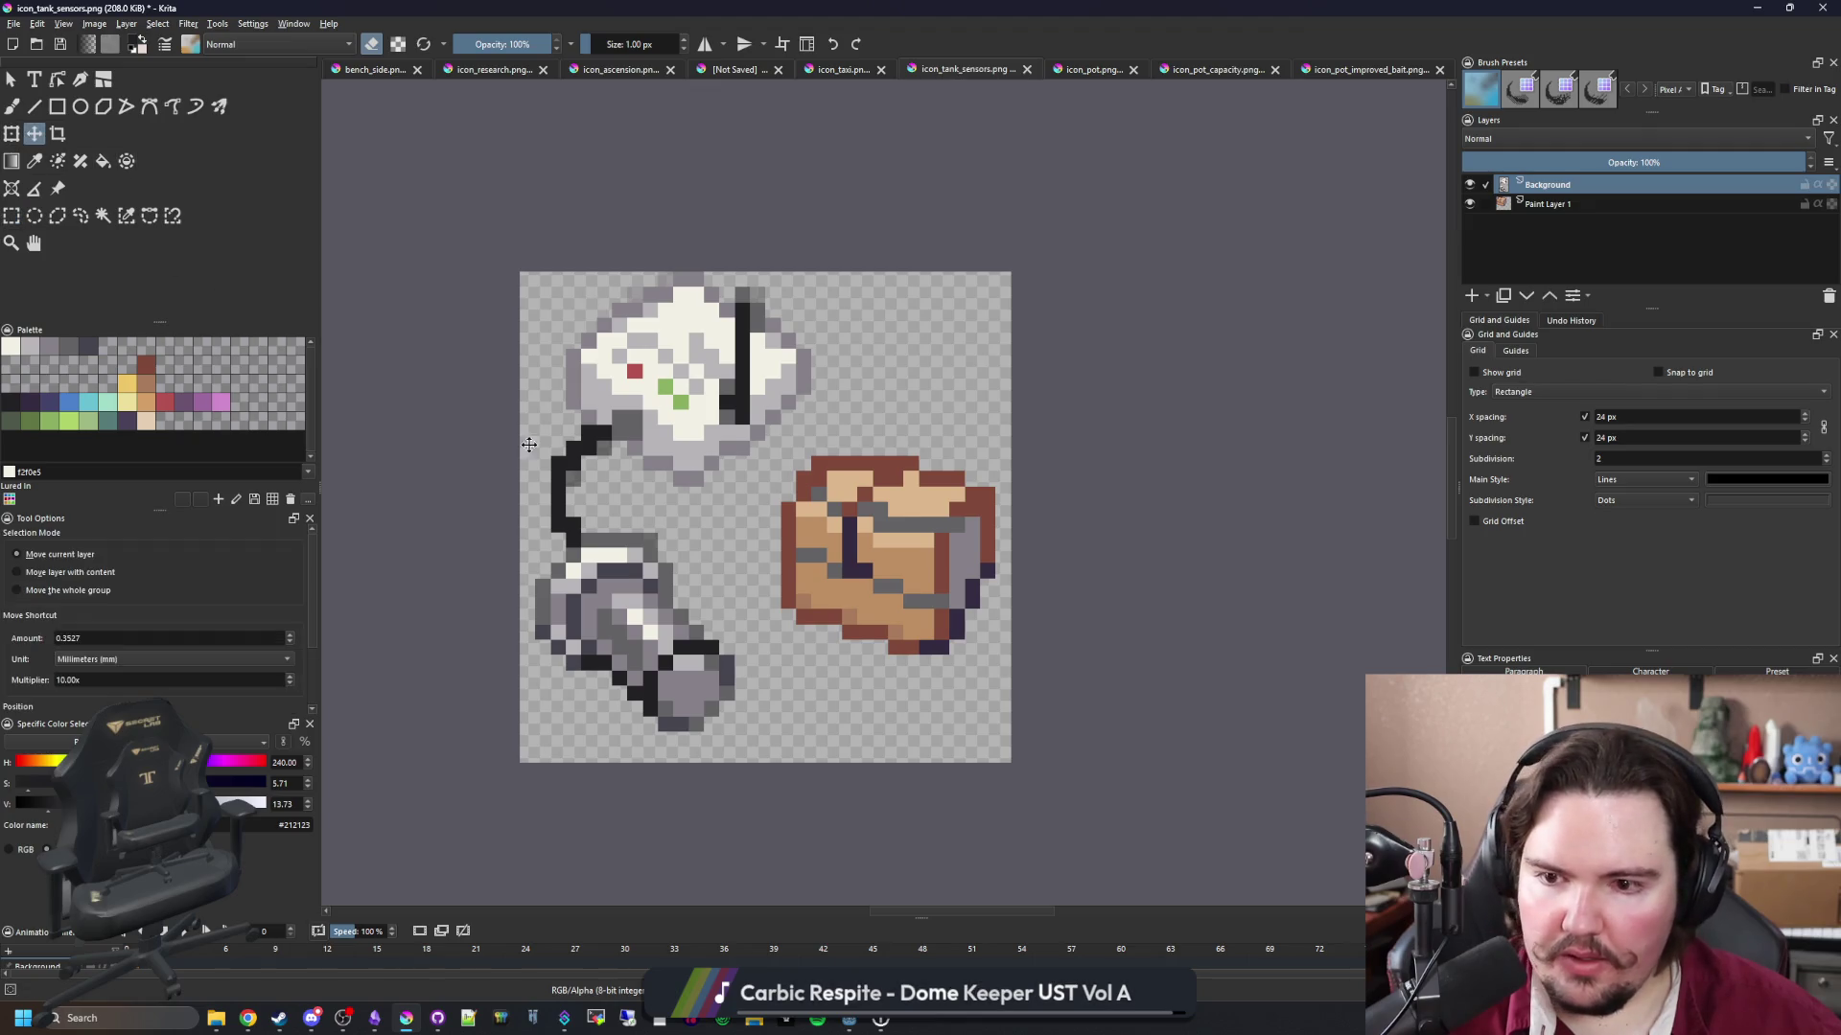
drag(580, 471, 580, 486)
Step: Save the icon as a new PNG named icon_pot_sensors, accepting the PNG export options
click(15, 26)
click(42, 100)
text(icon_pot_sensors)
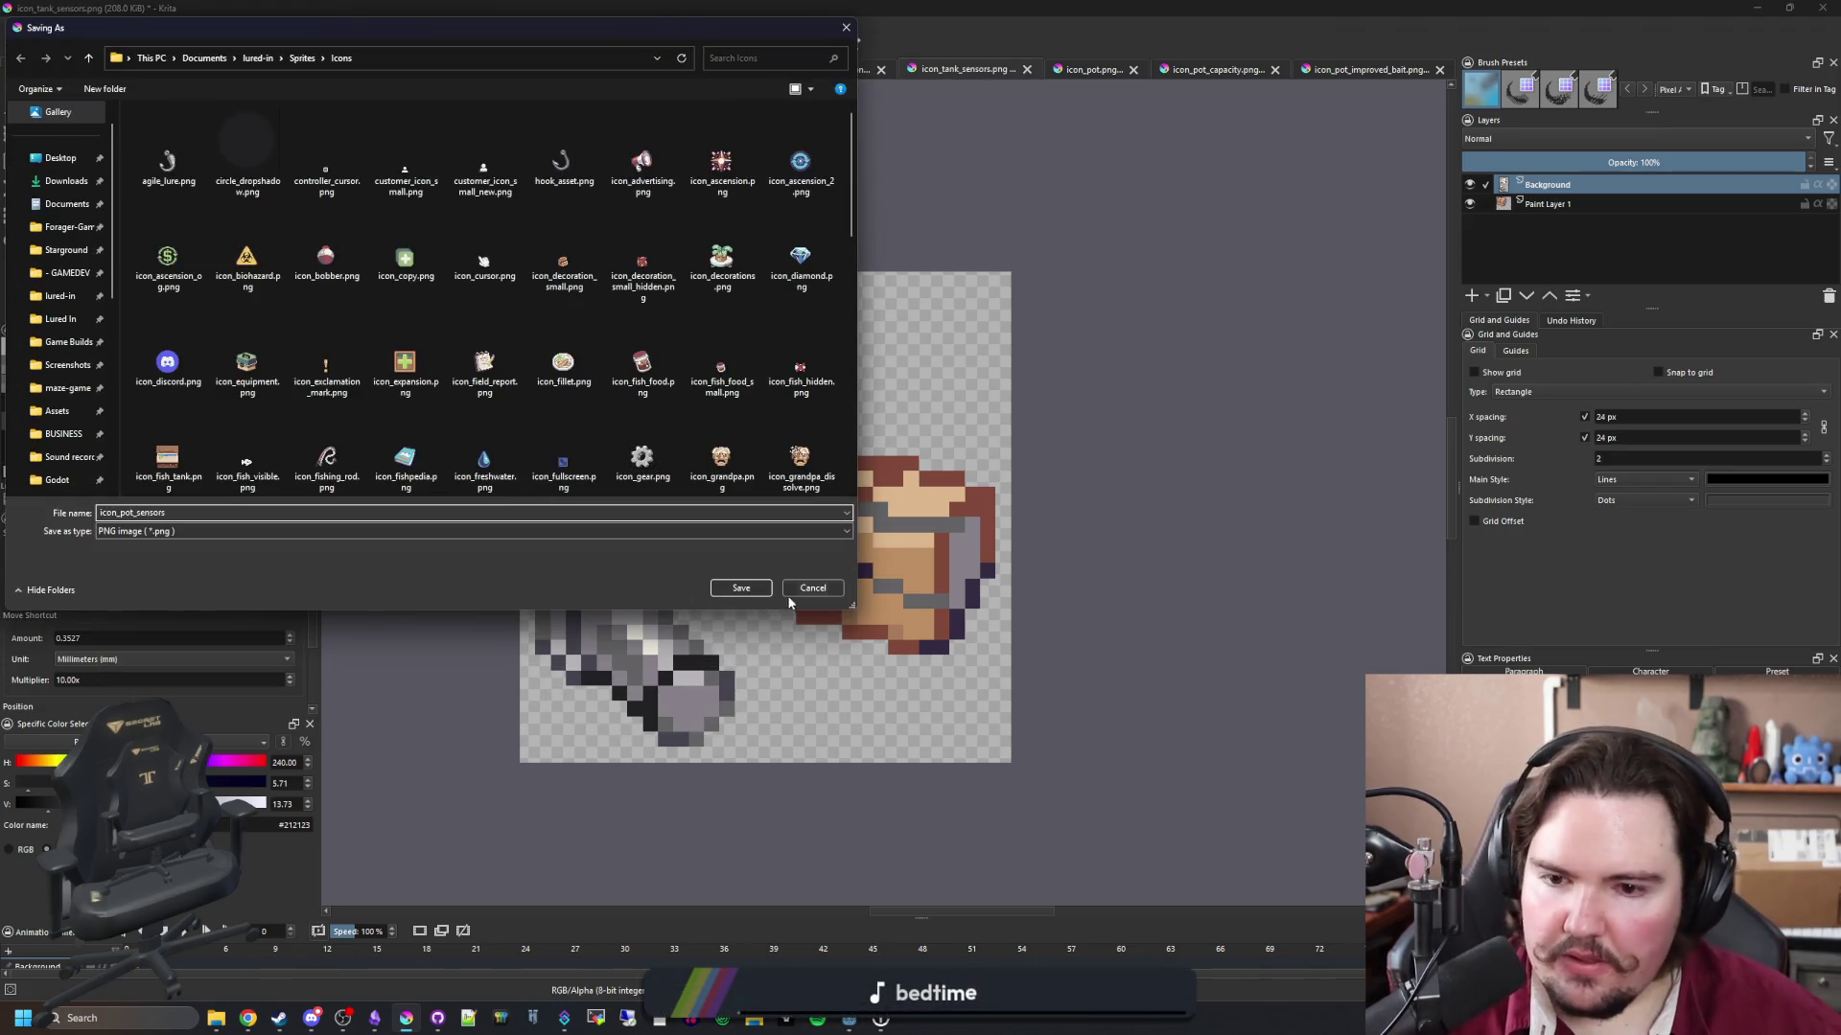
key(Return)
click(1014, 654)
drag(849, 8, 686, 801)
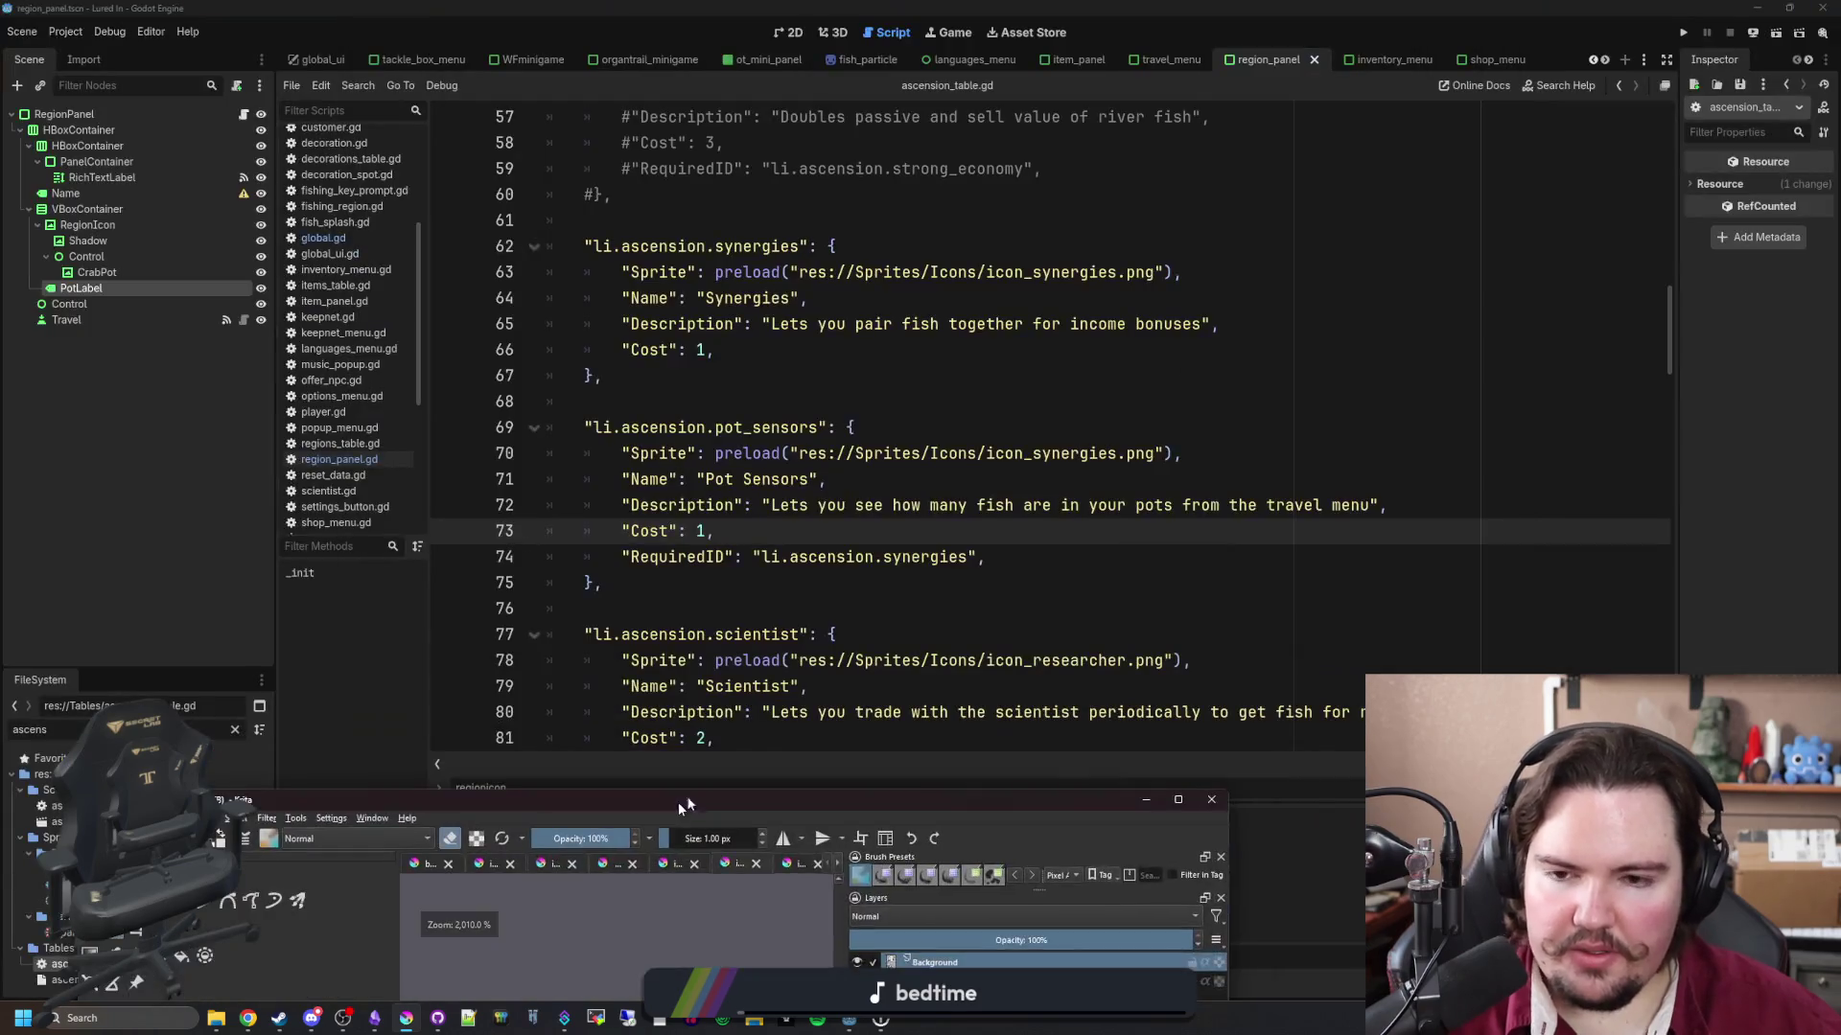
Step: Clear the FileSystem filter, filter for 'reg', and open region_panel.gd
click(677, 582)
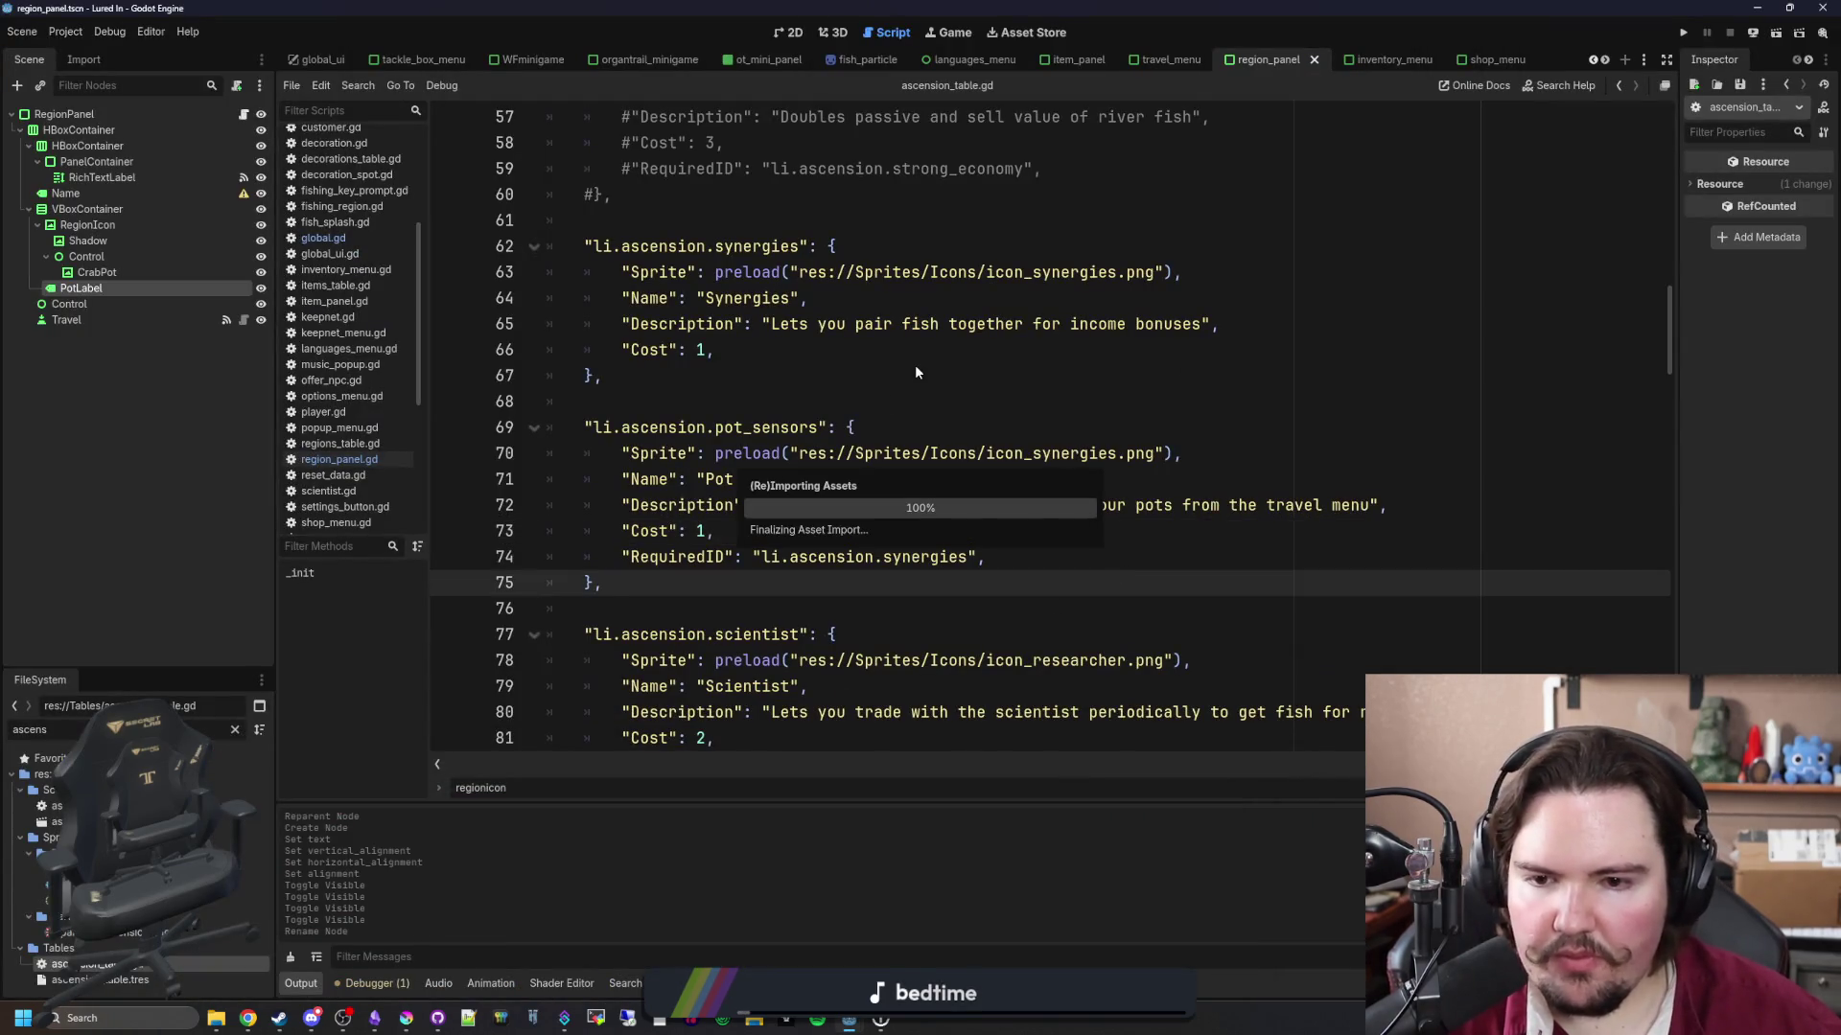
click(854, 395)
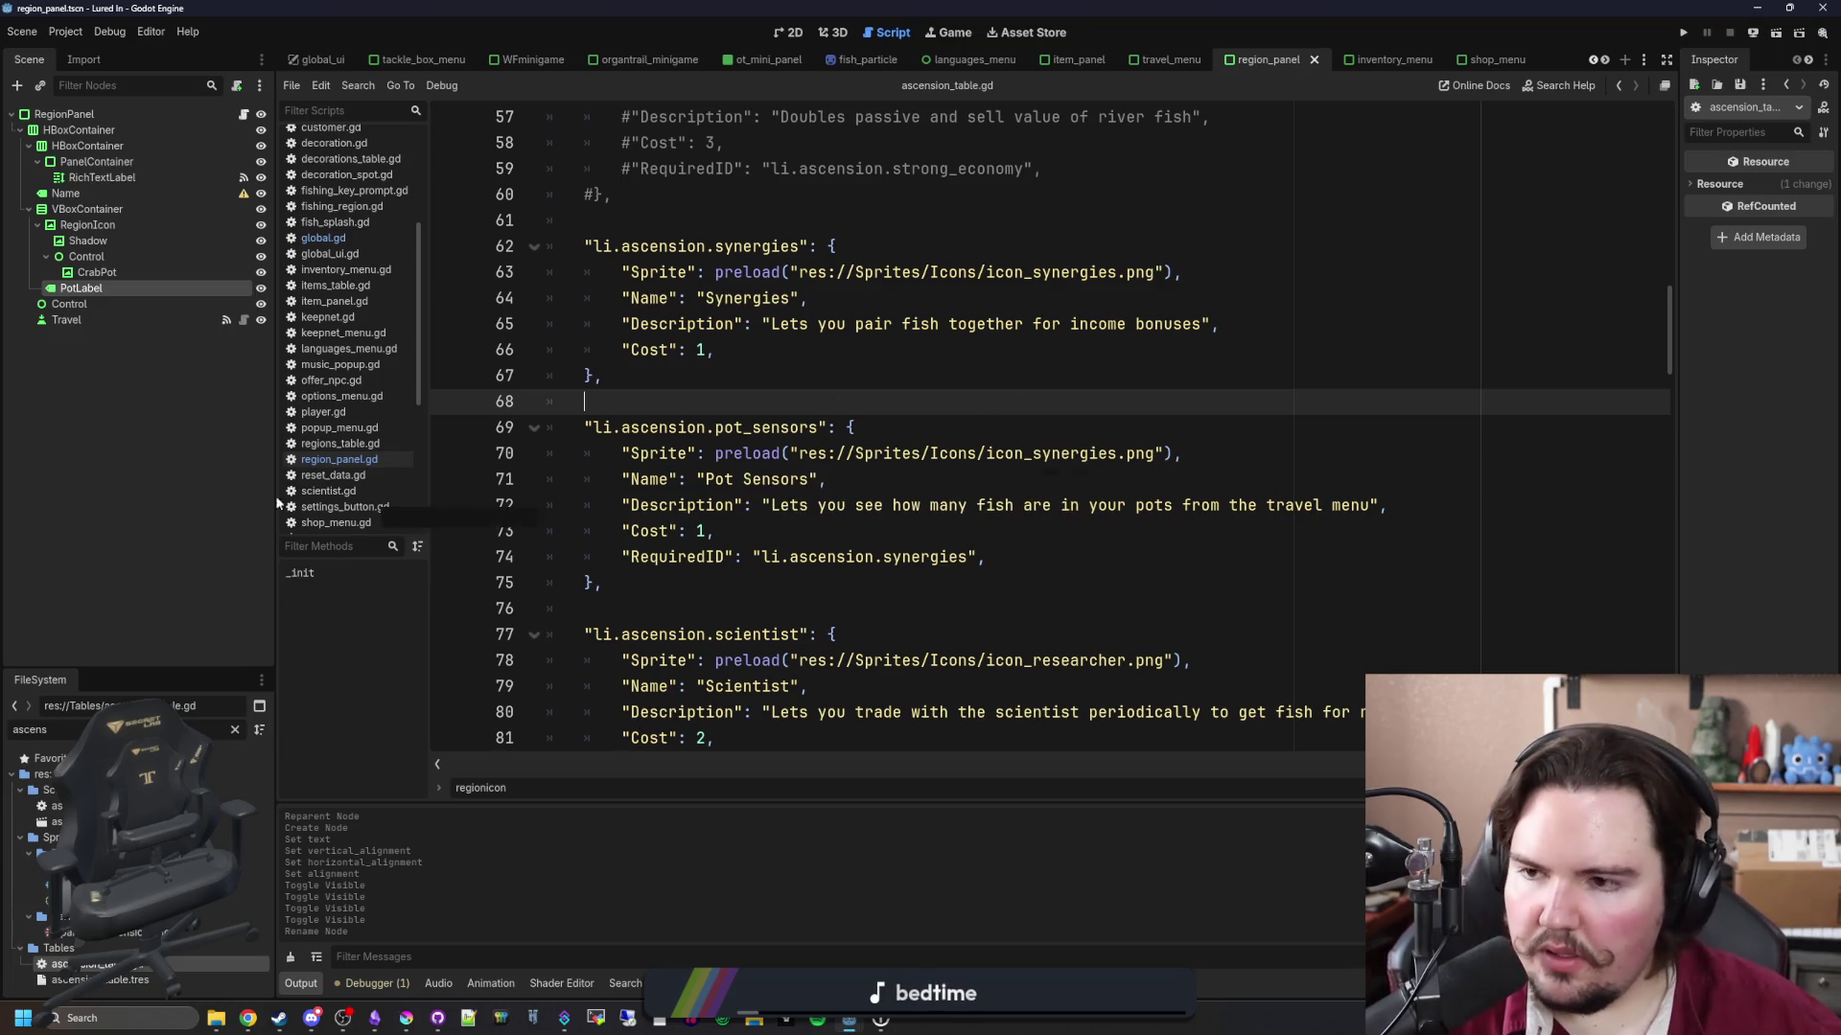
click(236, 730)
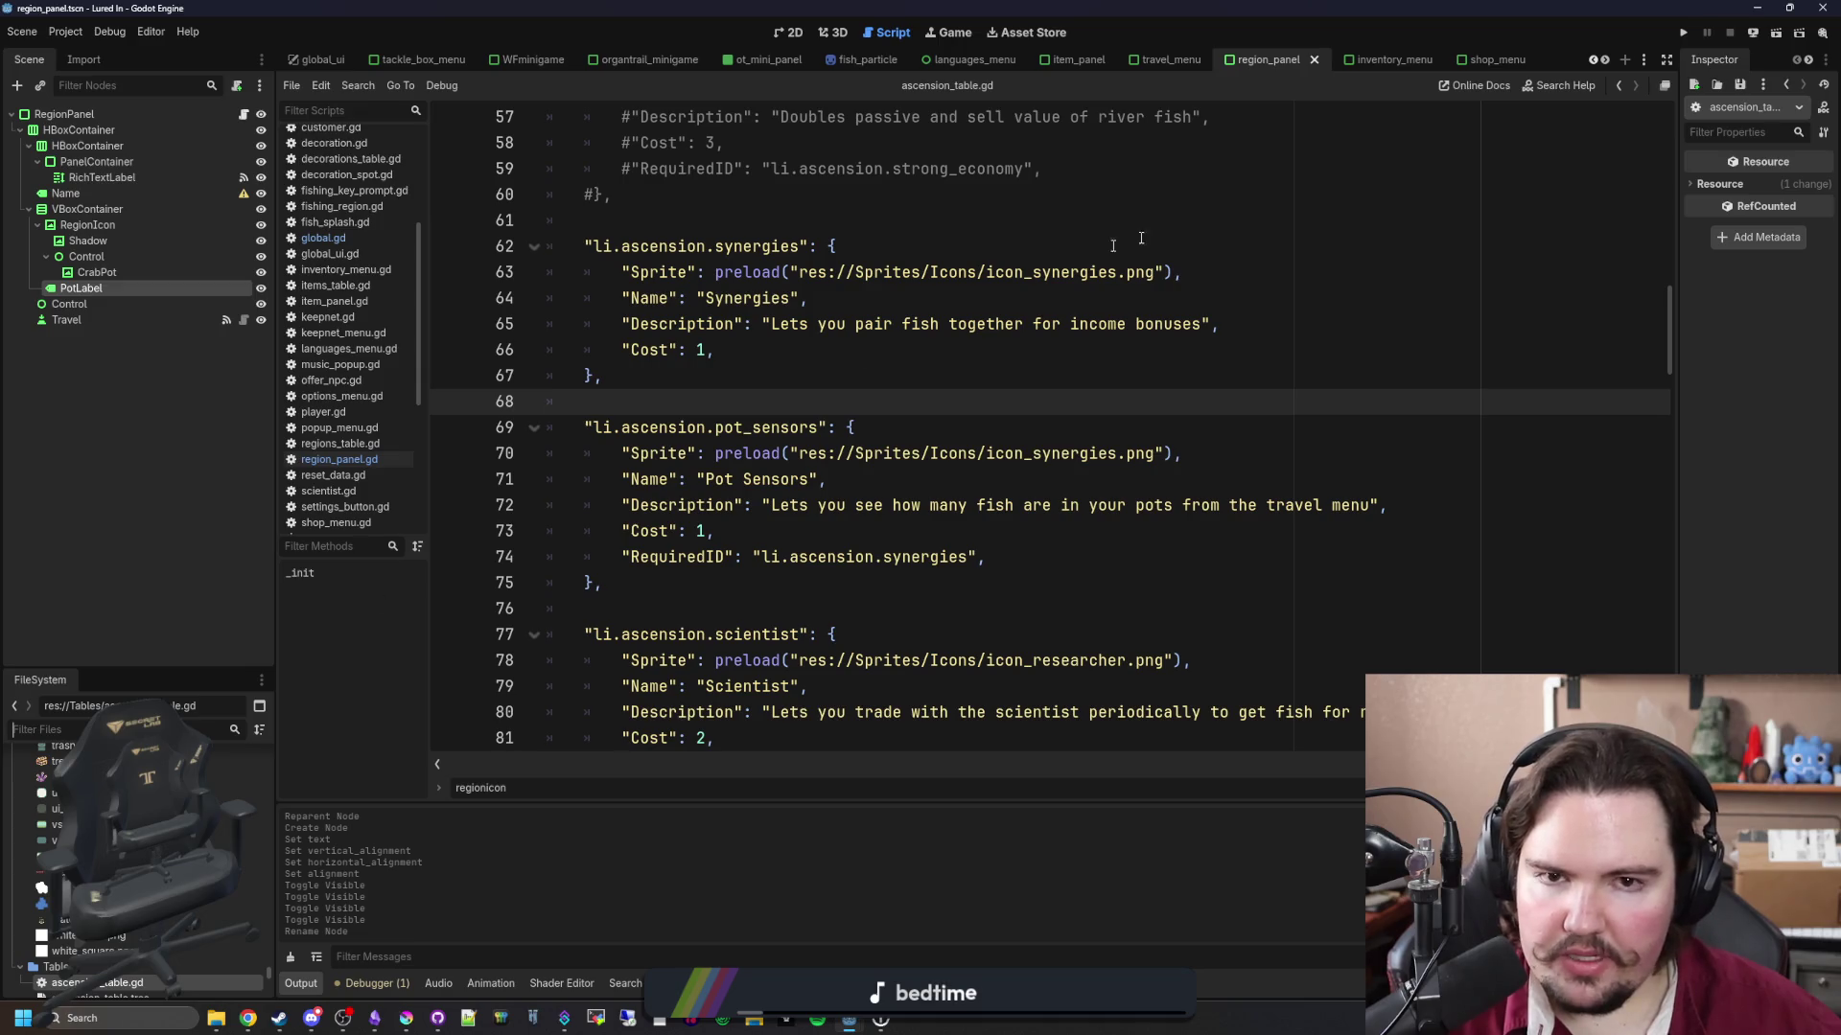
click(1175, 60)
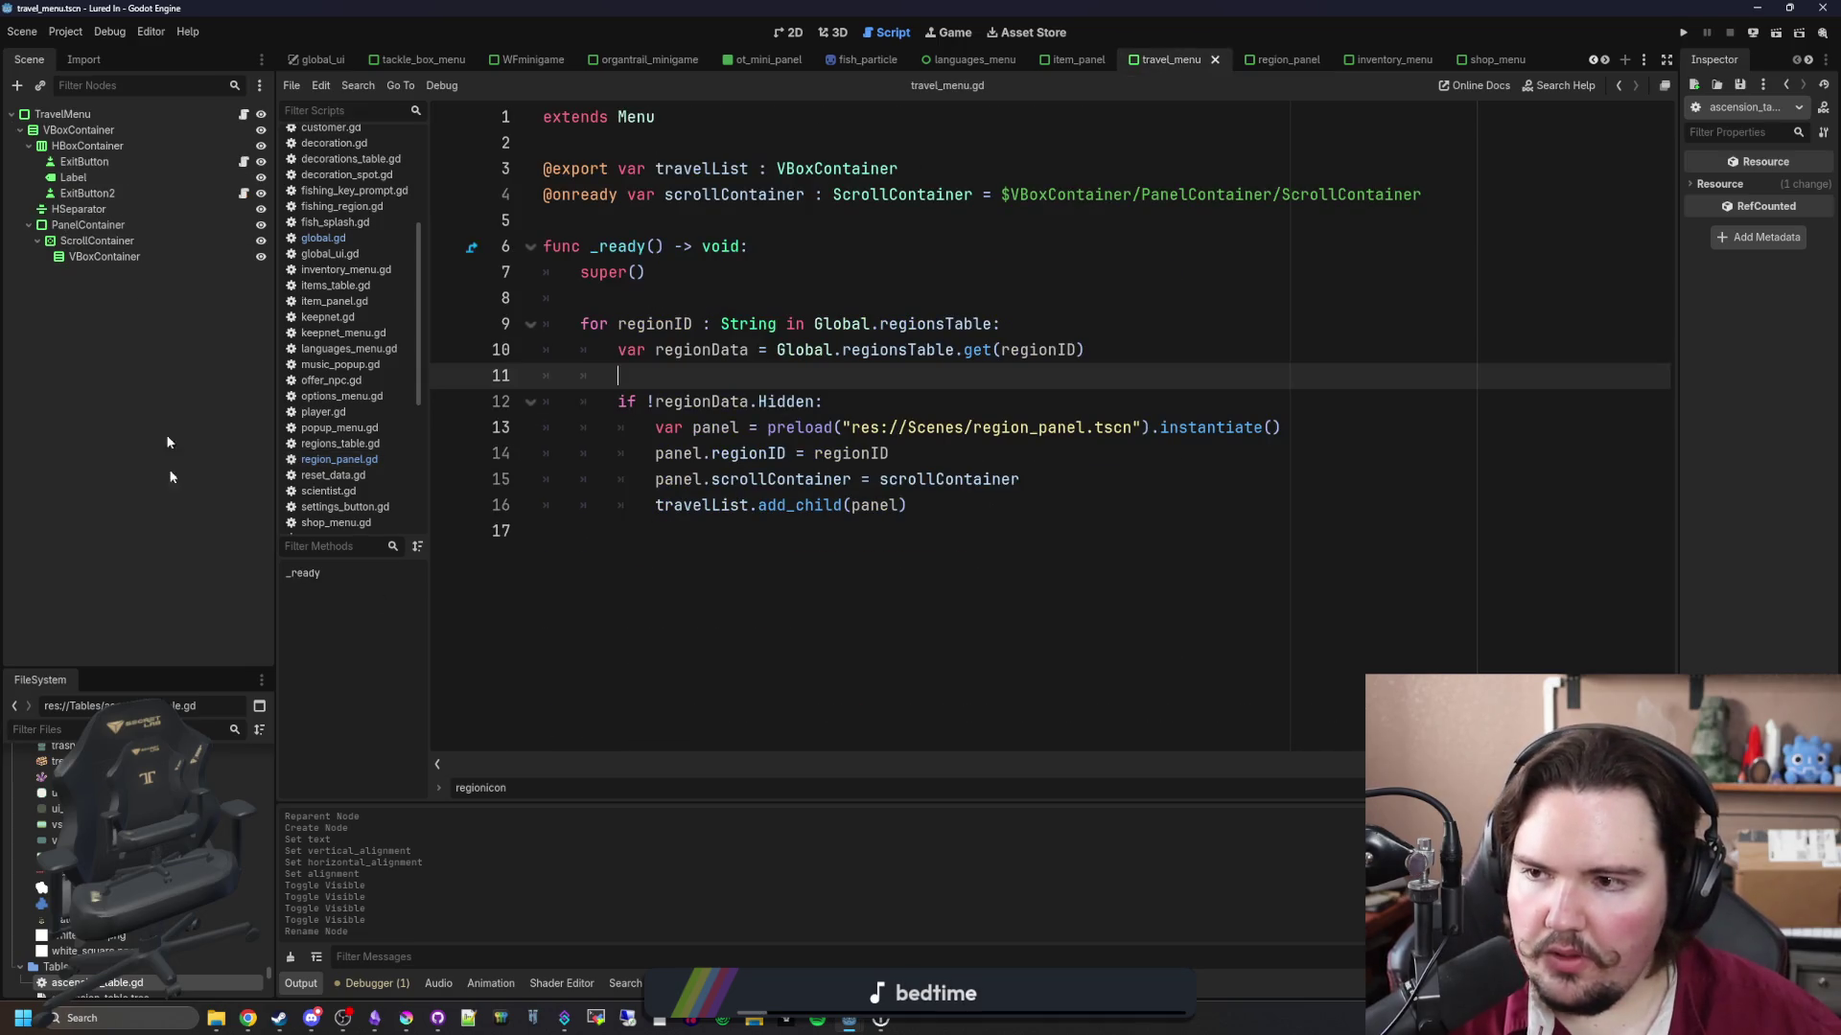
text(reg)
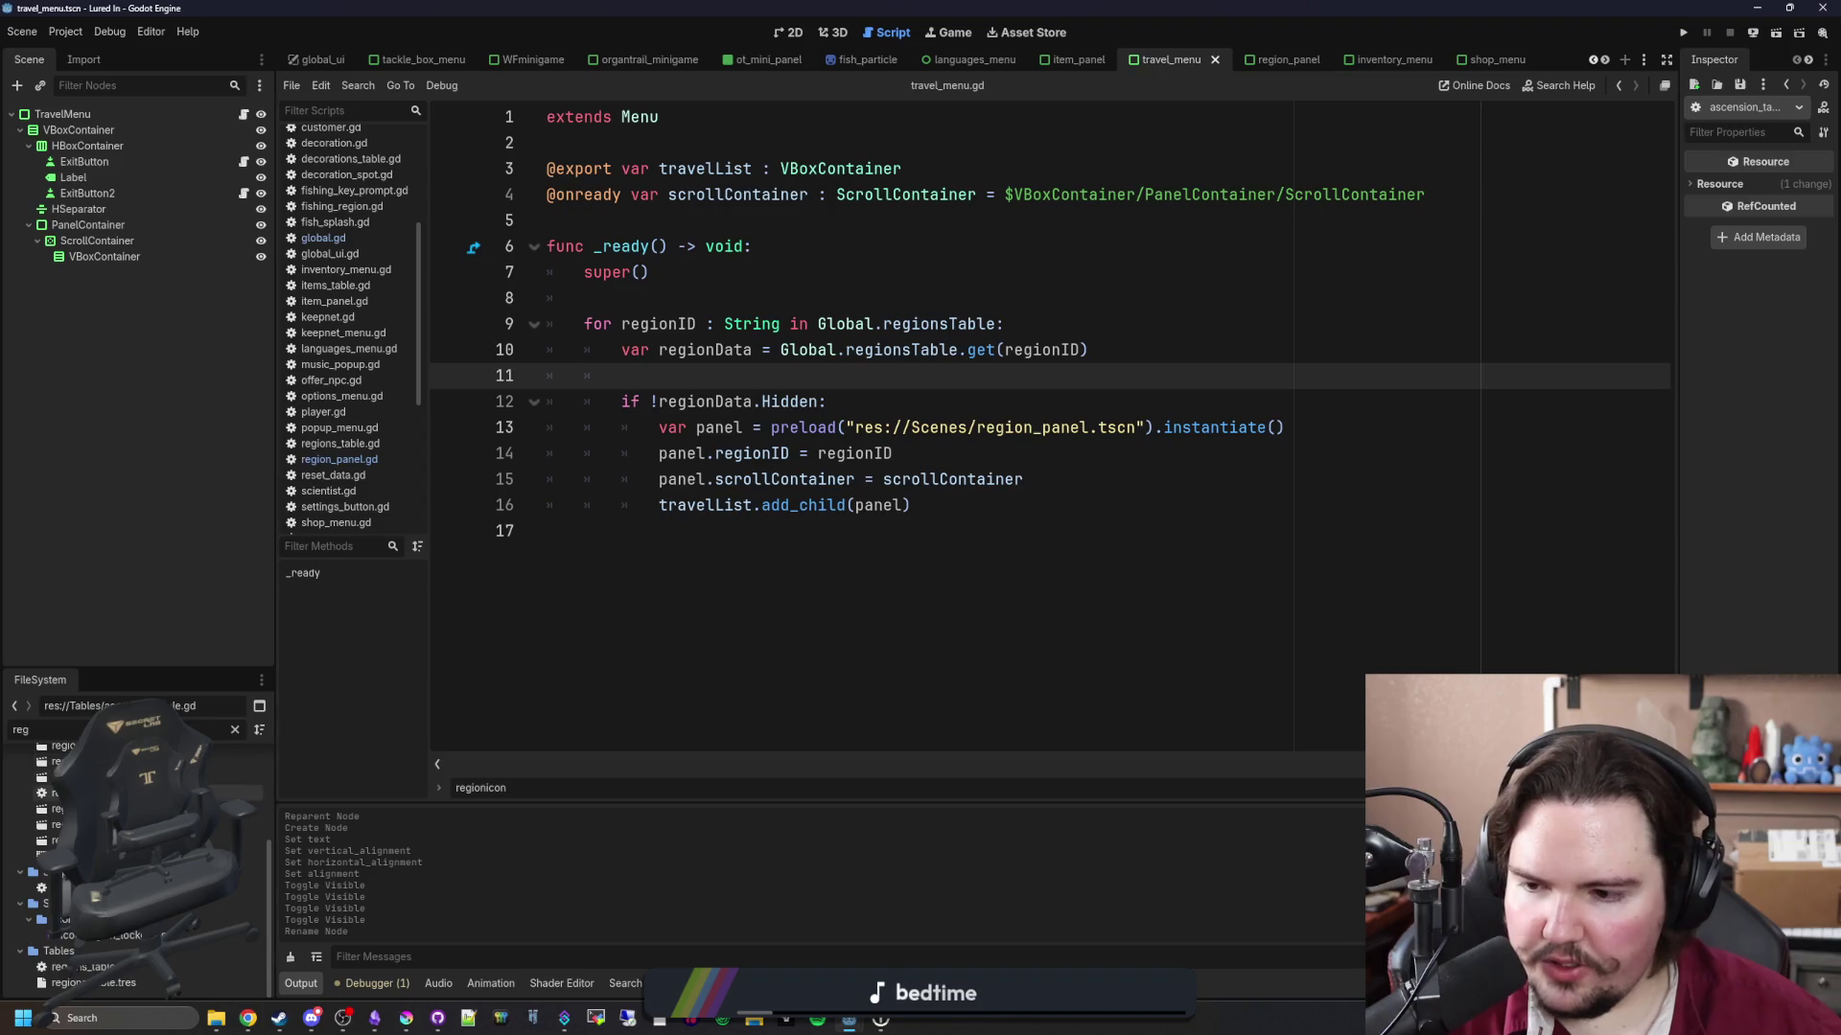
double_click(57, 793)
Step: Scroll to update_pot_label, save, and launch the game project (F5)
scroll(798, 477, down, 1)
click(884, 481)
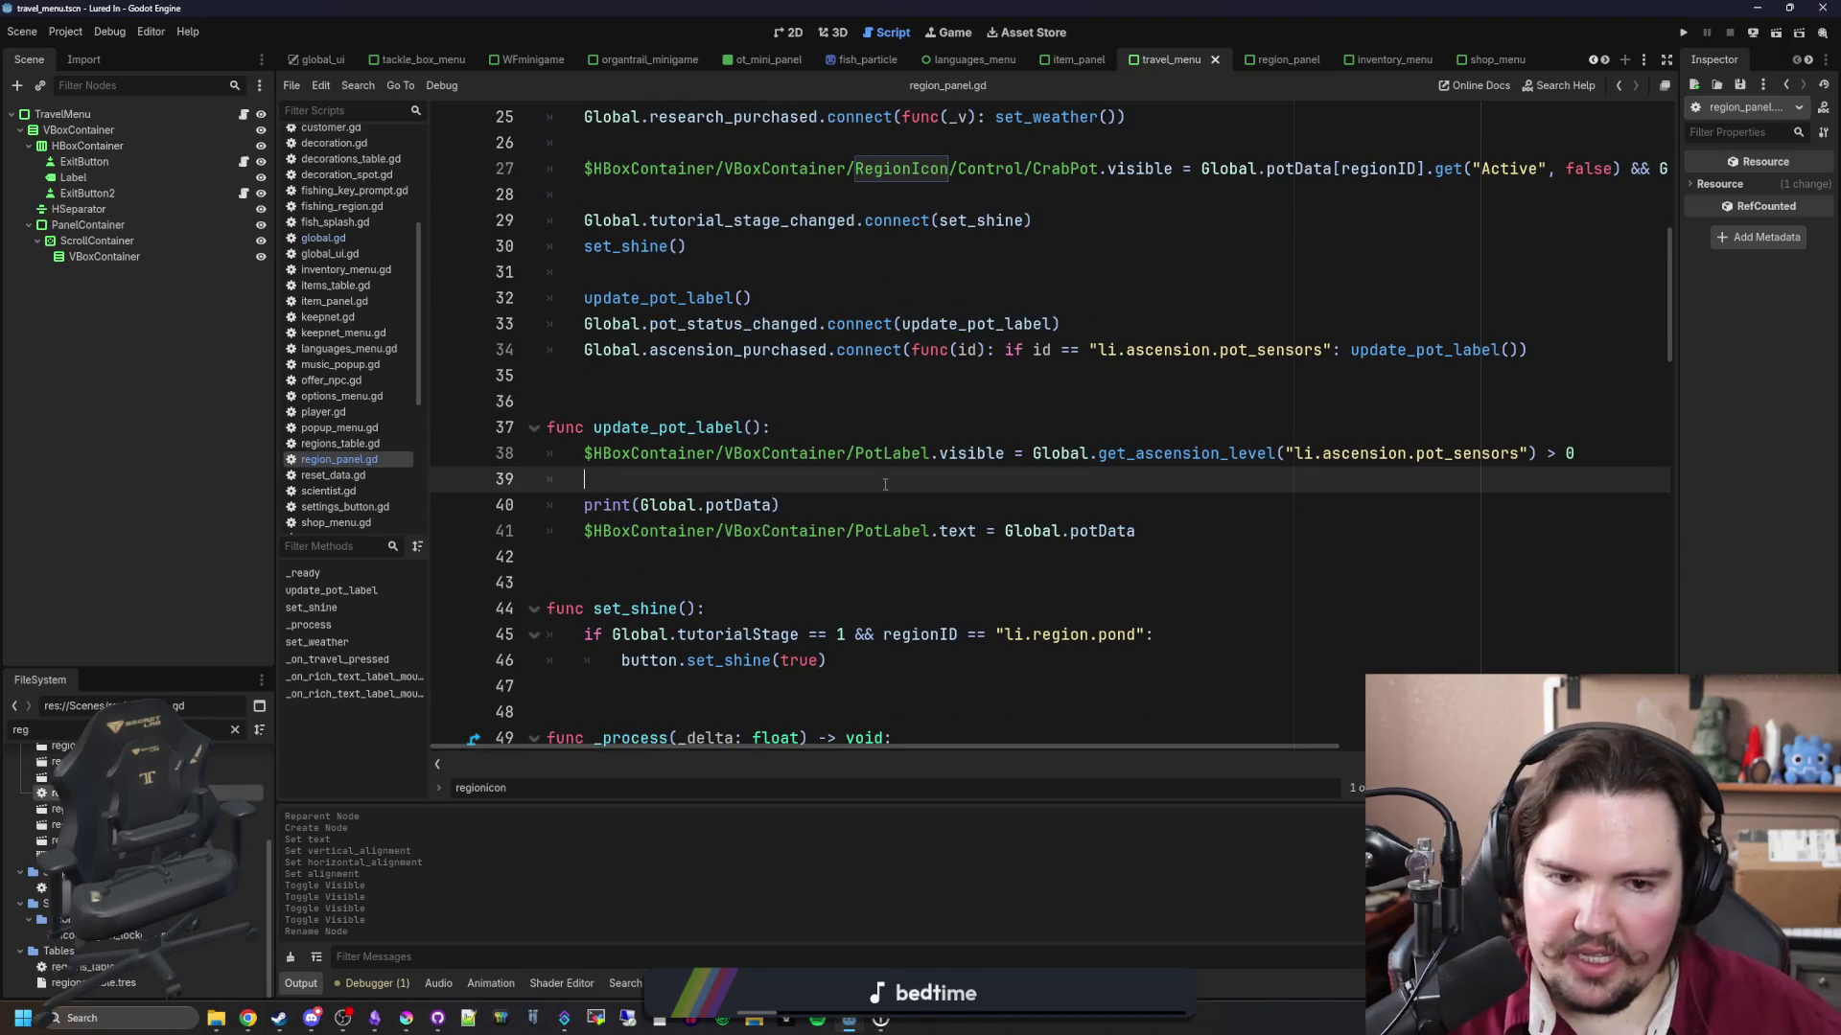
key(ctrl+s)
click(894, 405)
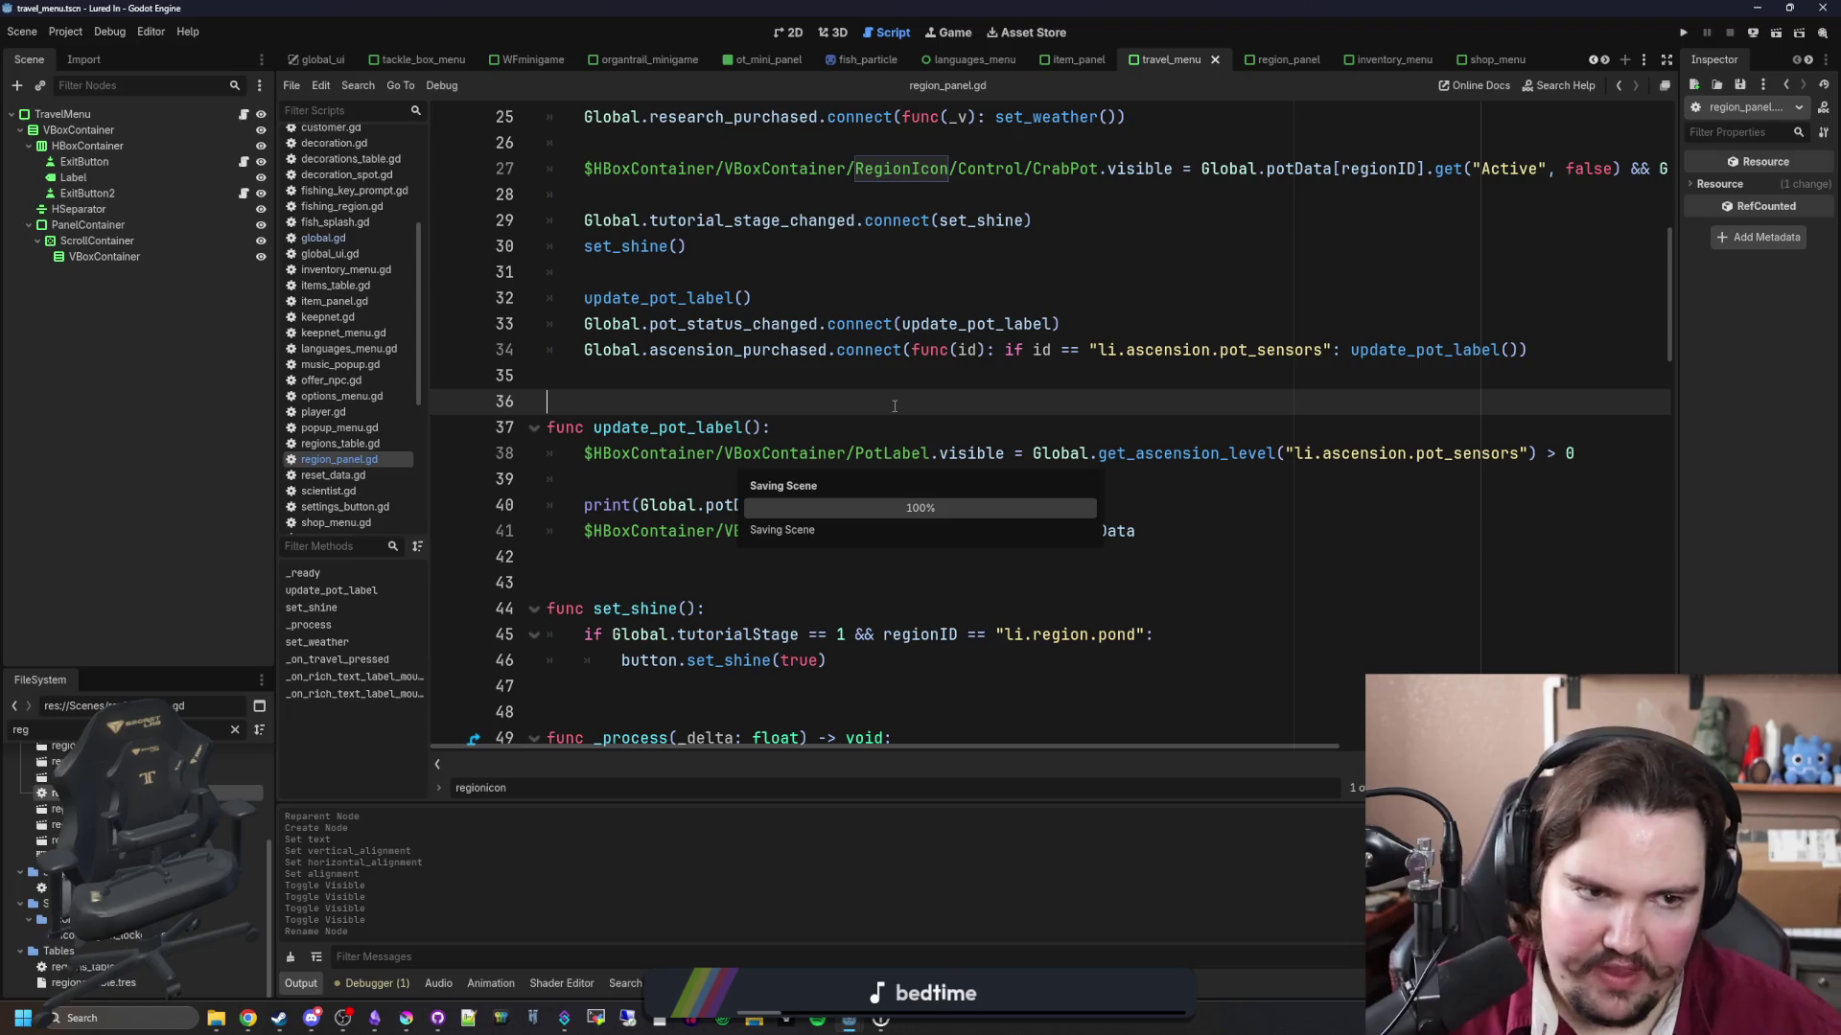
scroll(895, 405, down, 1)
click(703, 406)
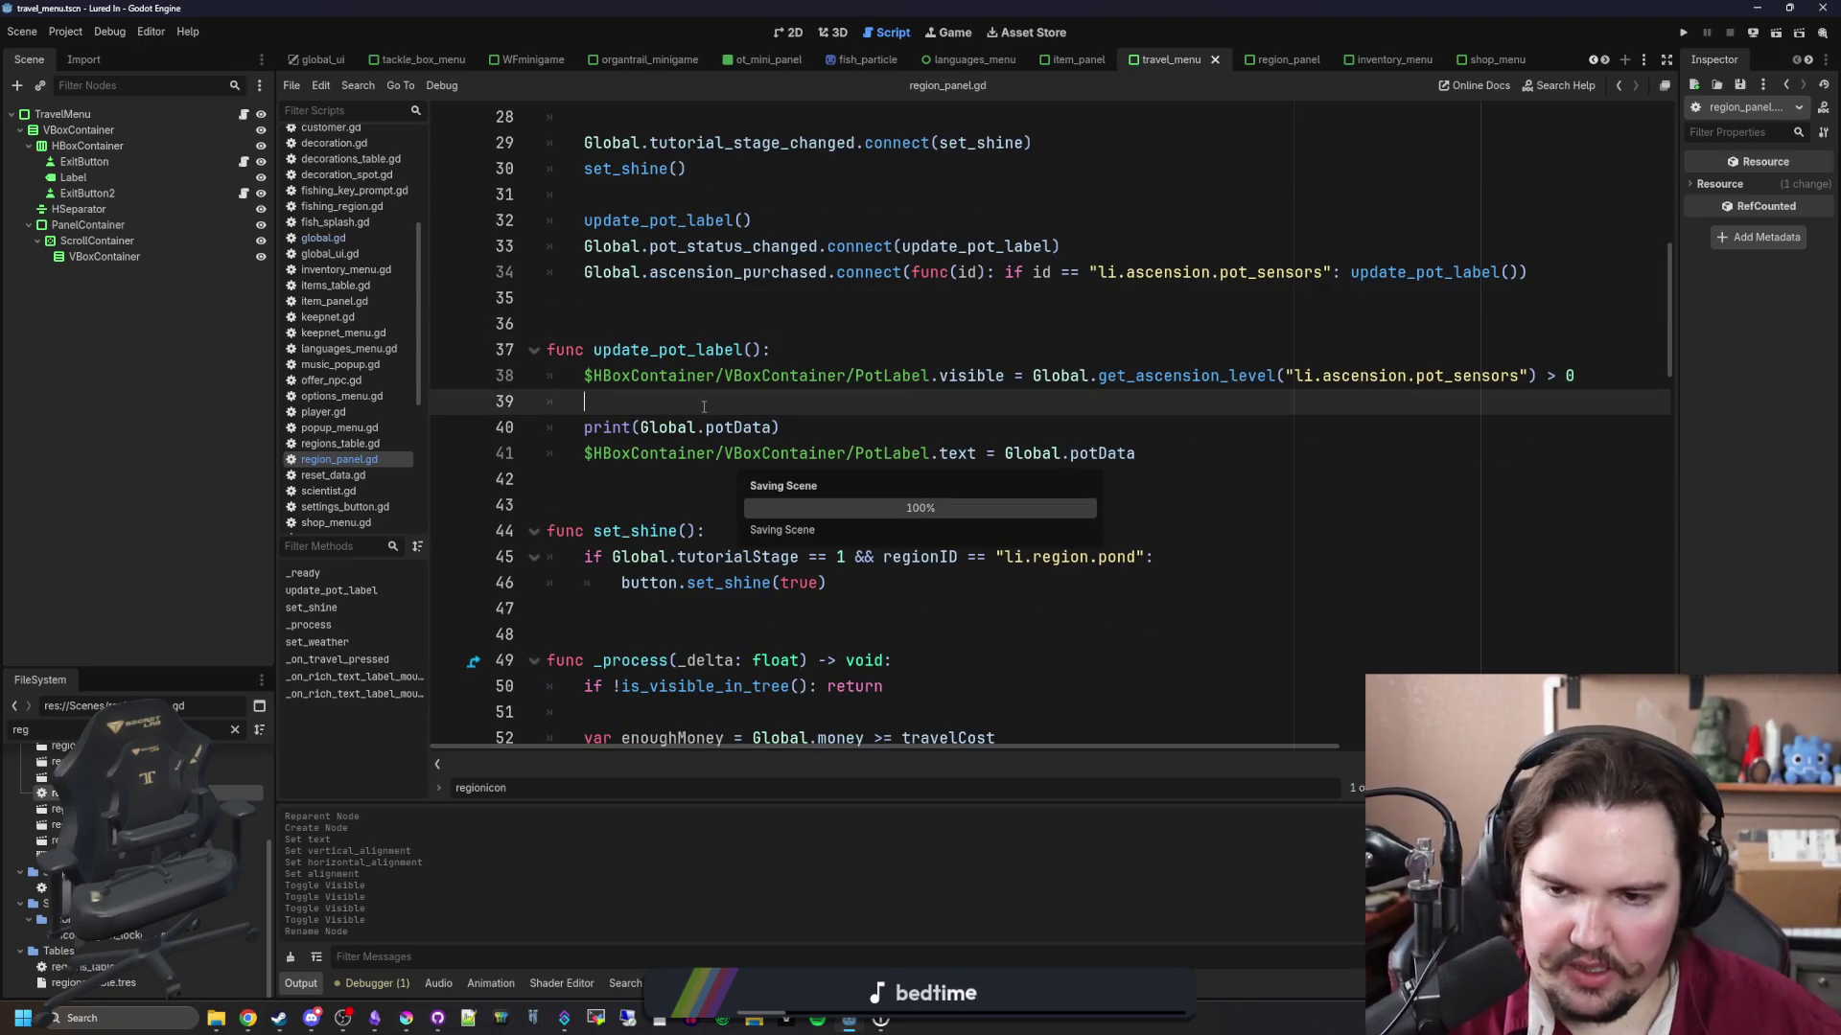
click(757, 349)
click(1679, 35)
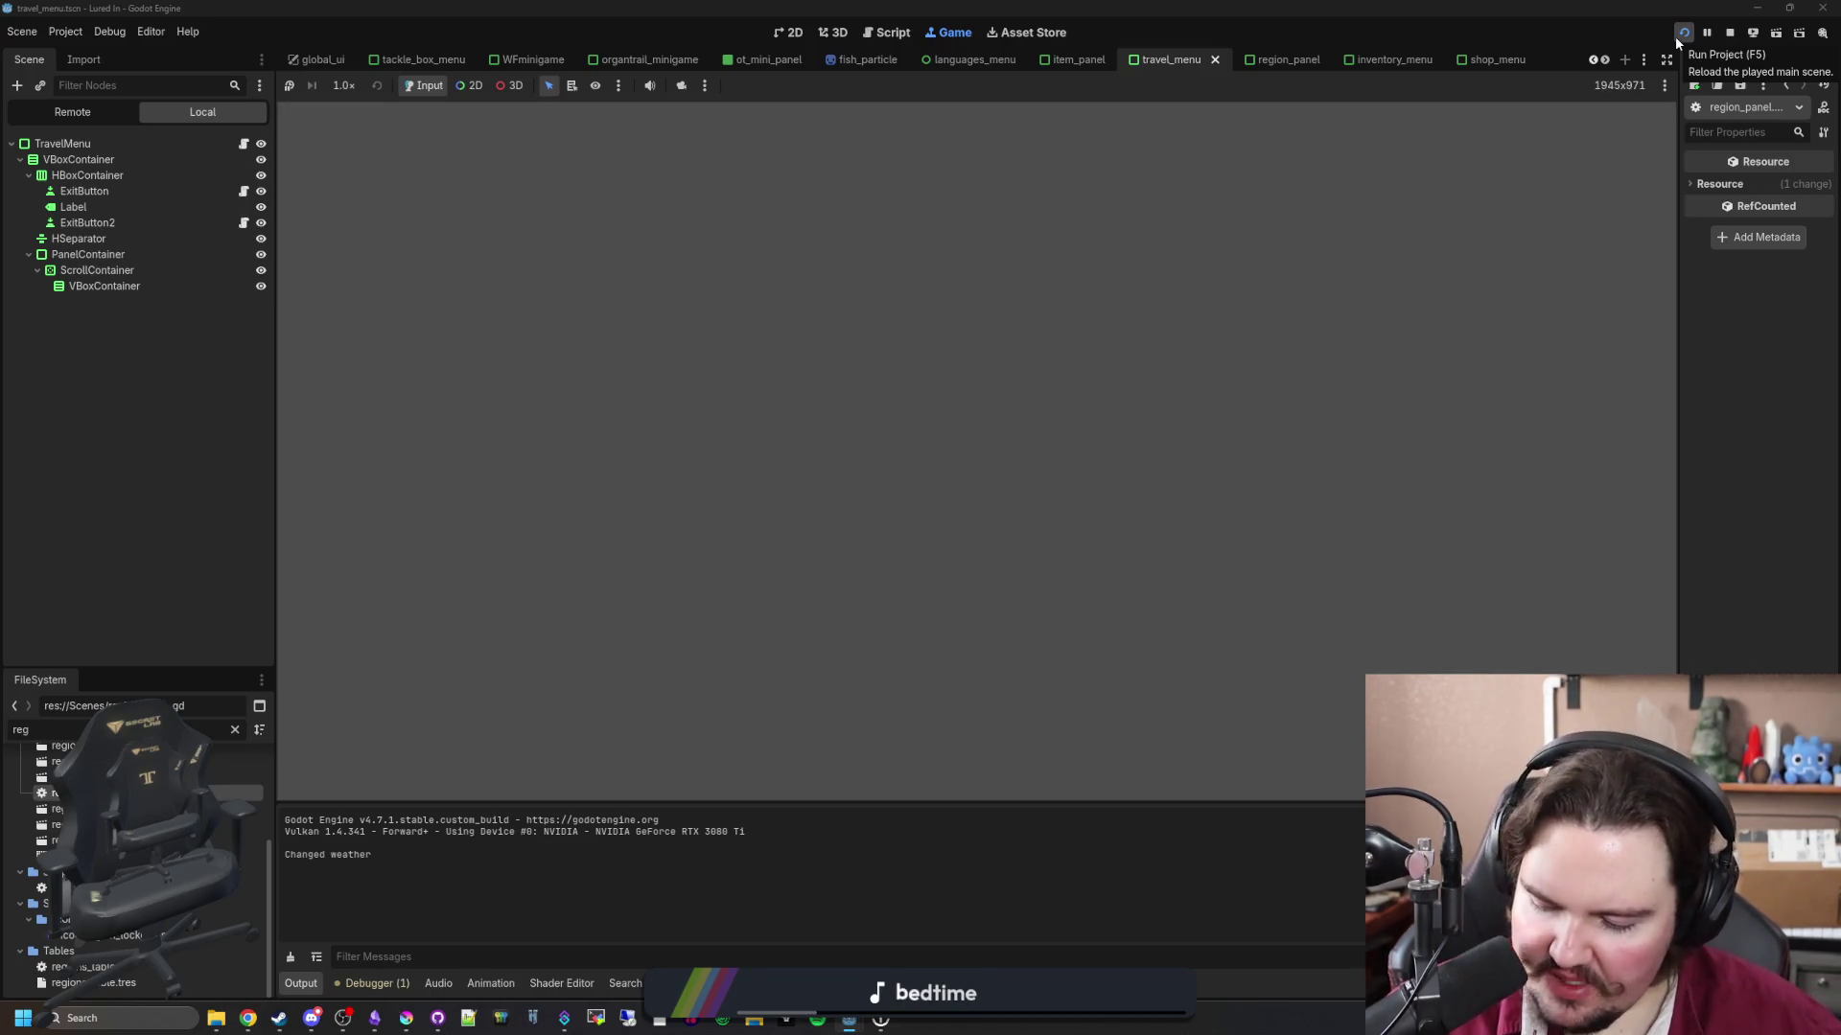
Step: Start the game, then comment out the crashing line 41 with Ctrl+K and save
click(1683, 33)
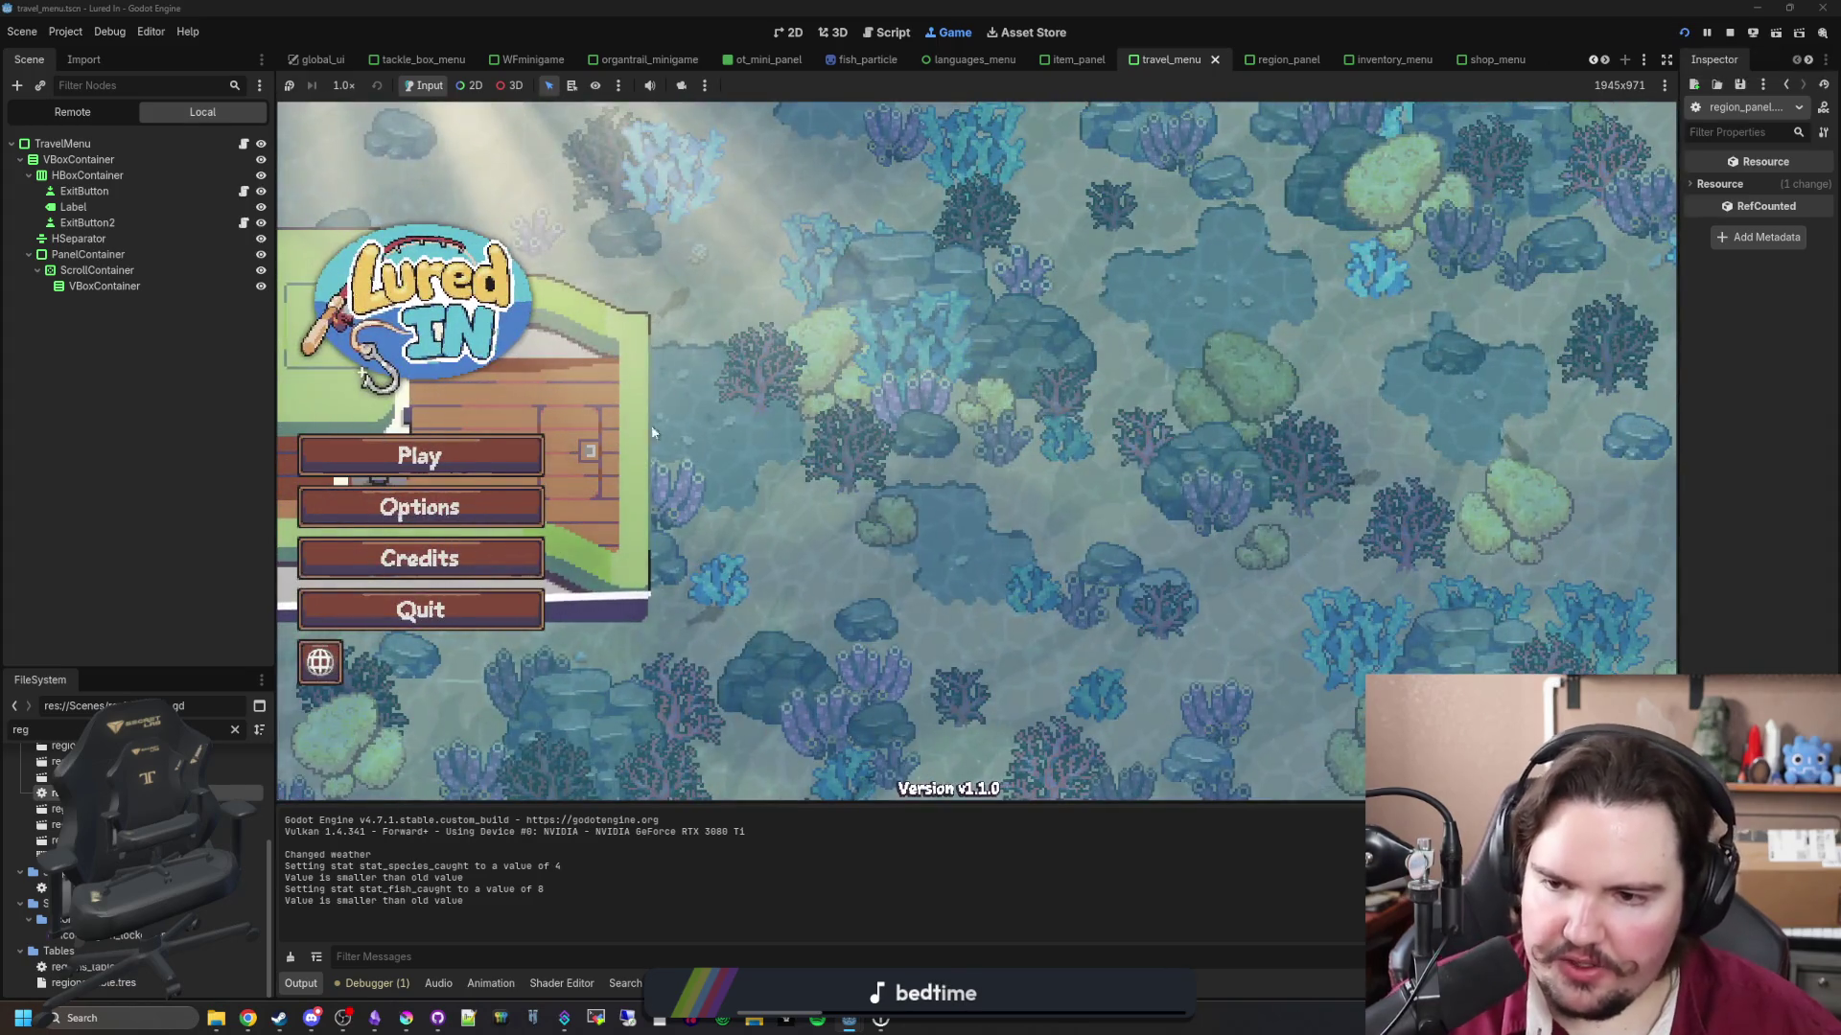
click(516, 444)
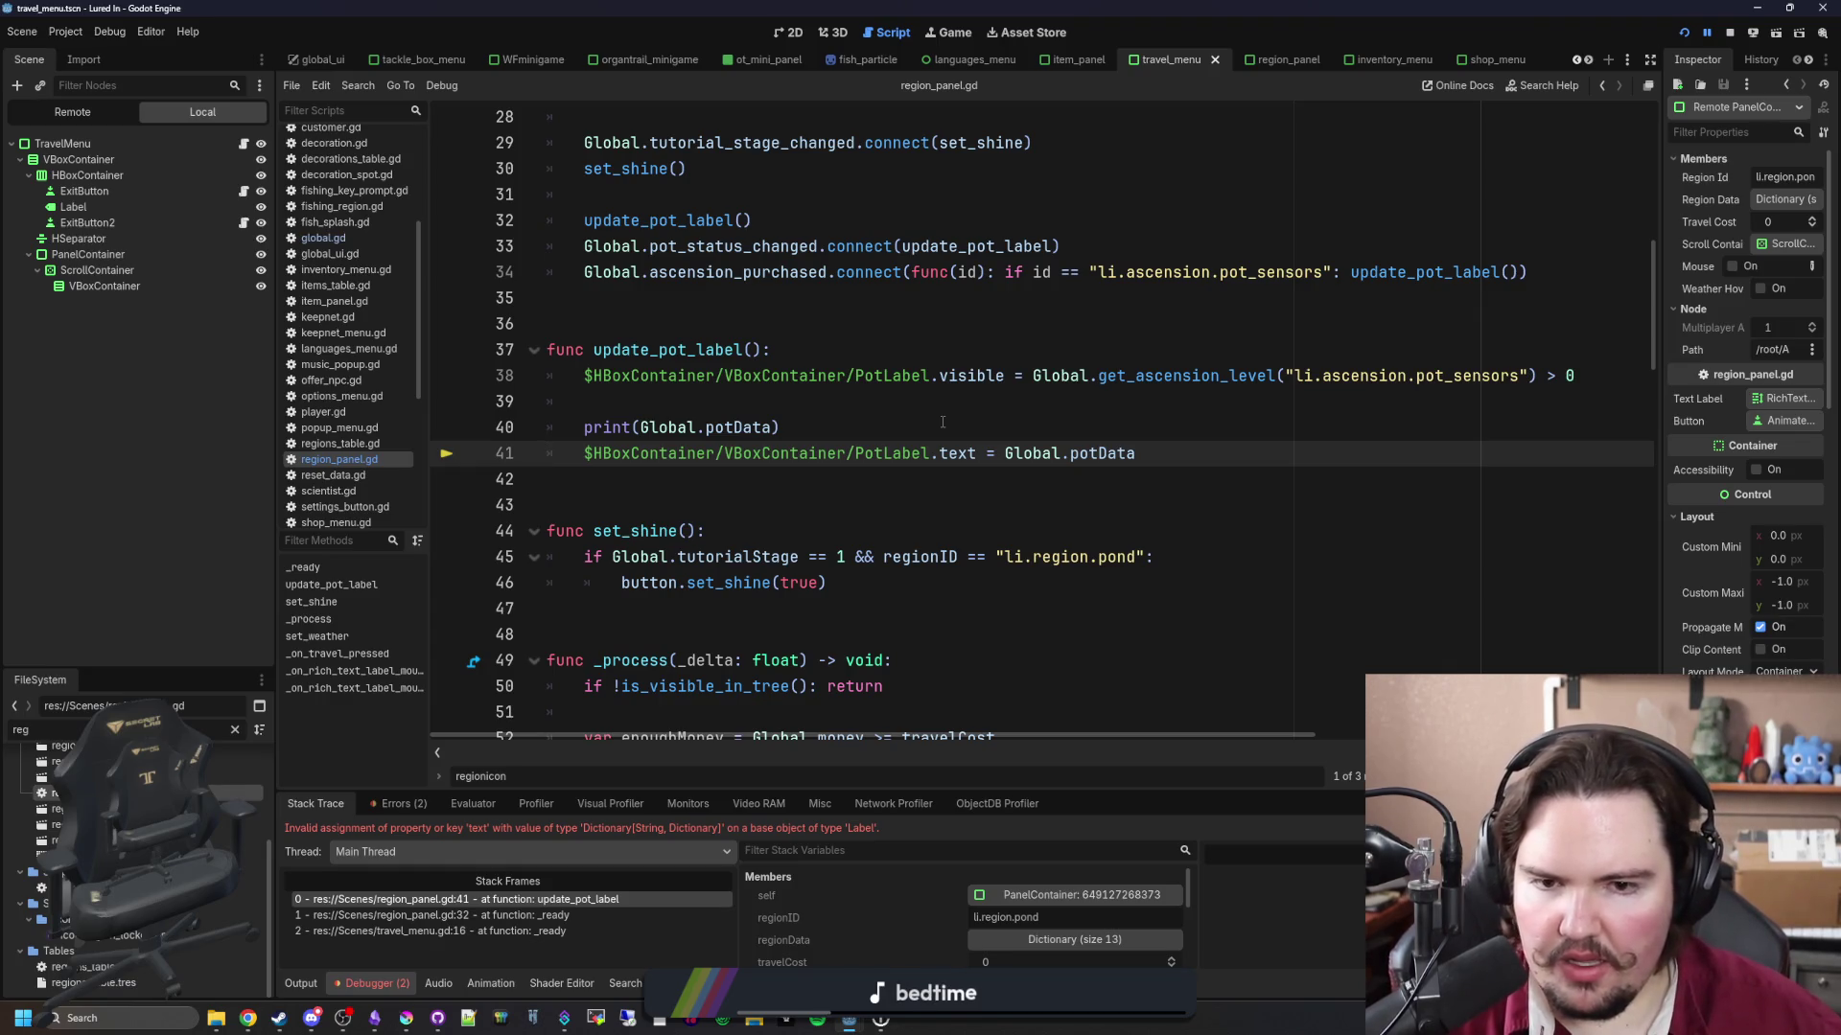
key(ctrl+k)
click(712, 401)
key(ctrl+s)
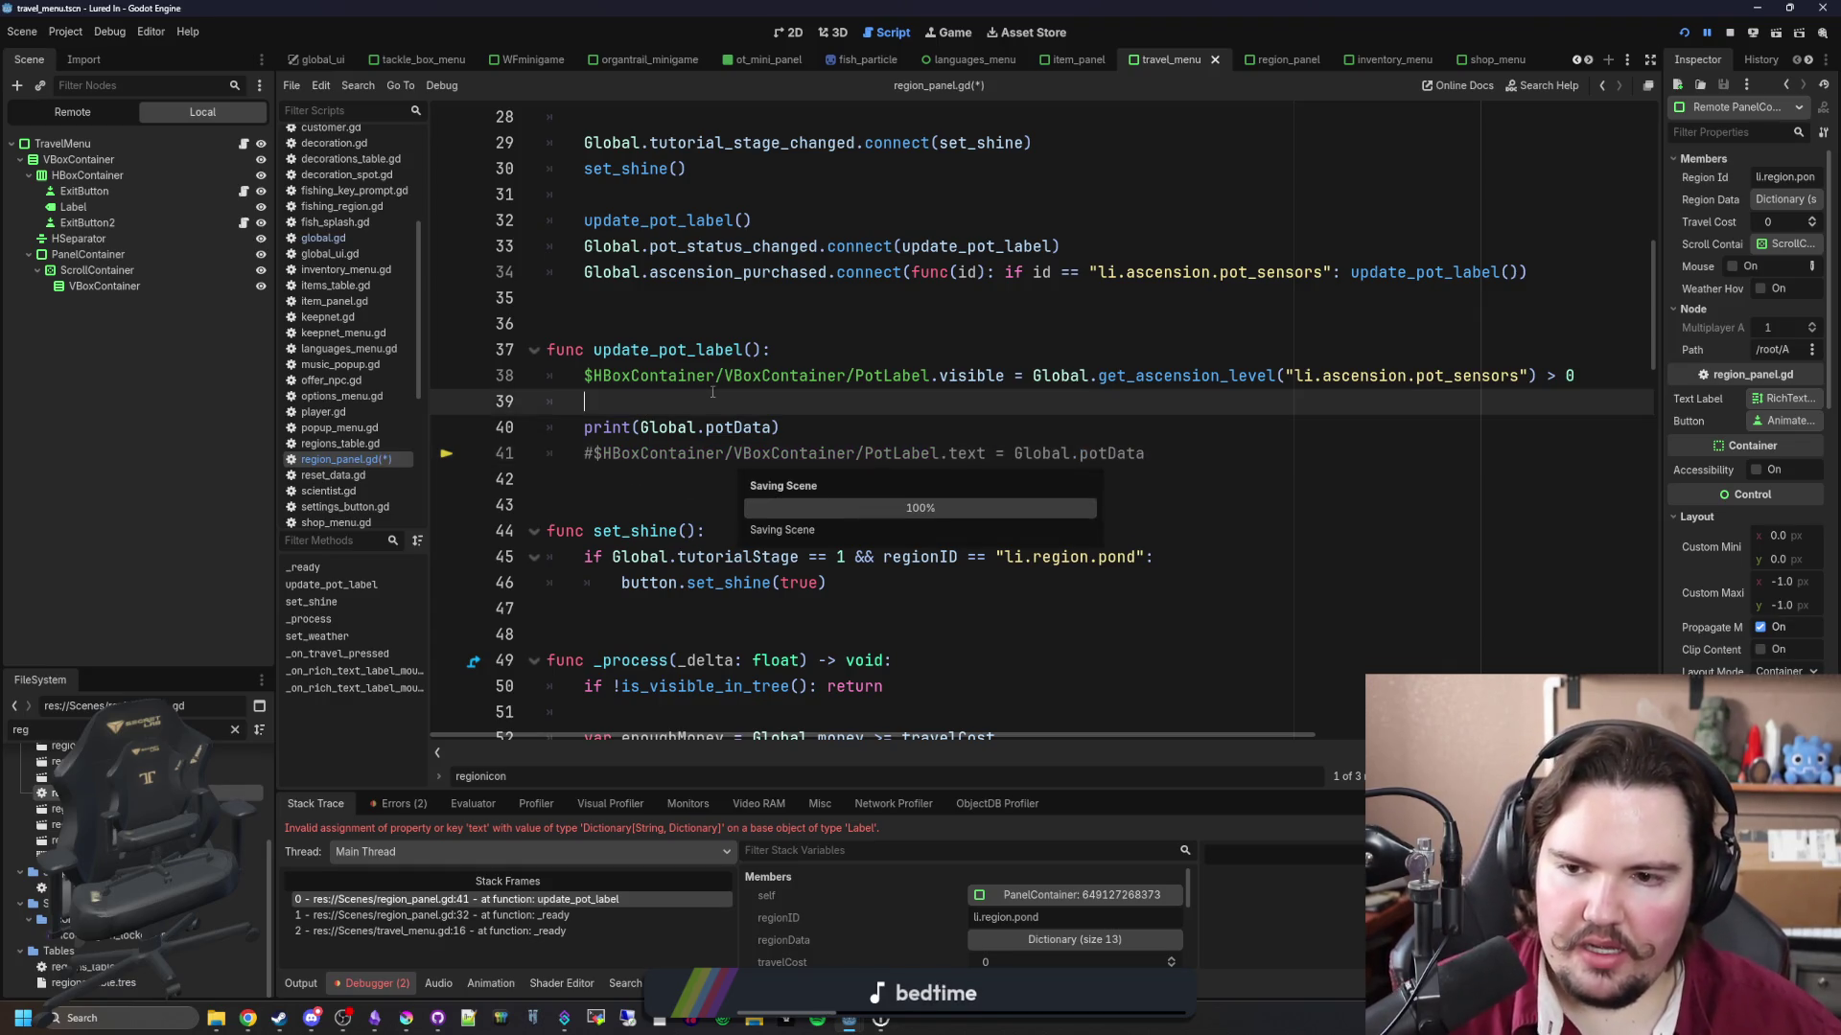
Step: Resume execution with F12, close the Welcome Back popup, and restart play from the main menu
key(F12)
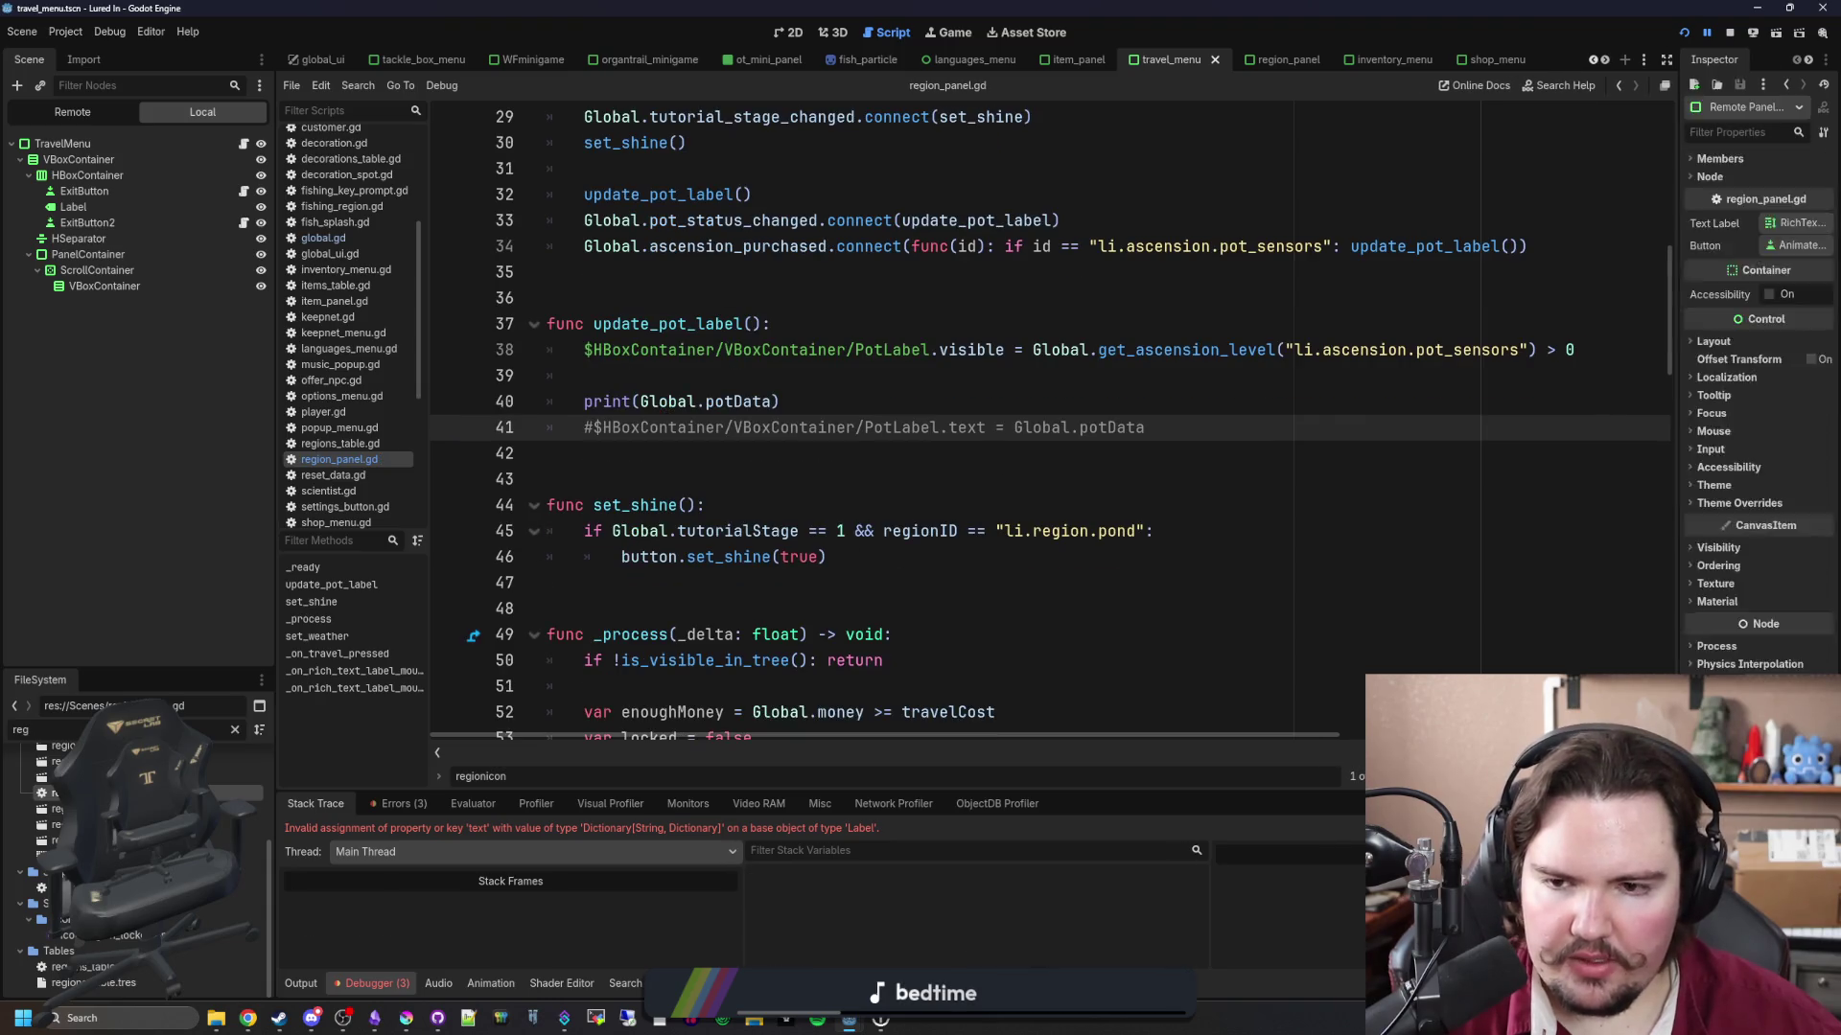
key(F12)
key(F12)
key(F12)
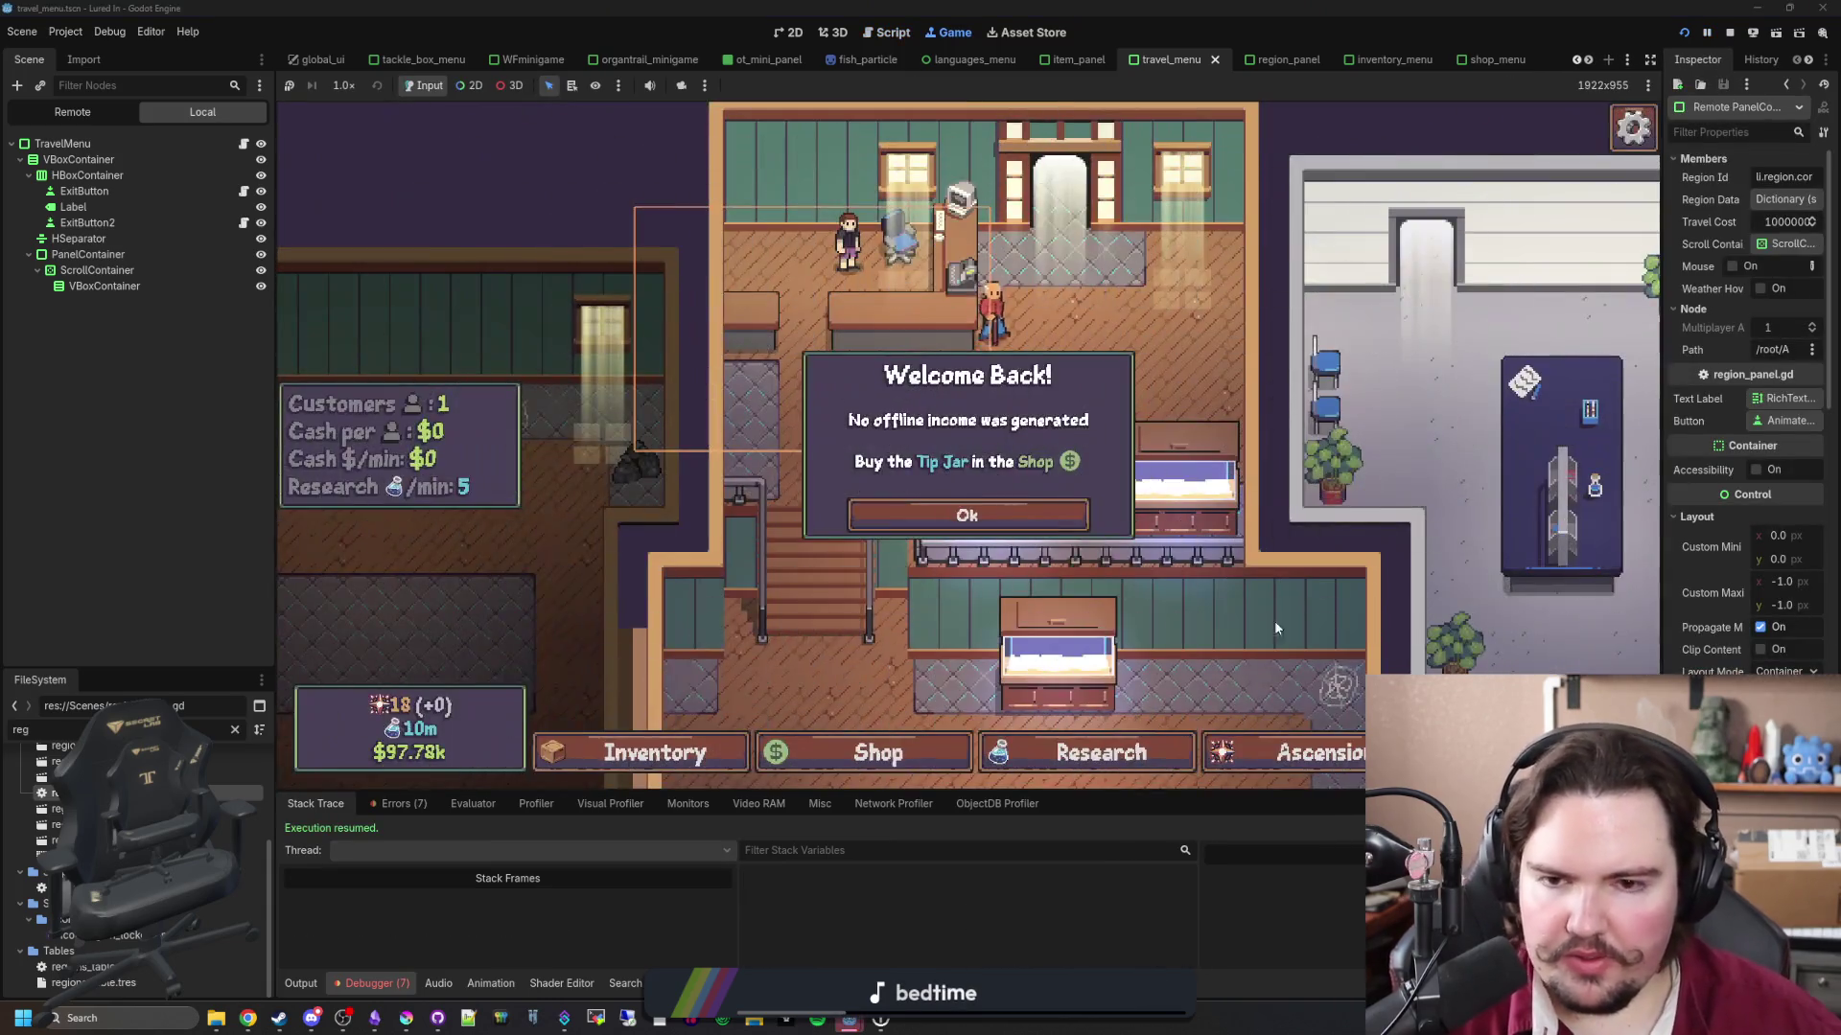
click(967, 514)
key(Escape)
click(924, 489)
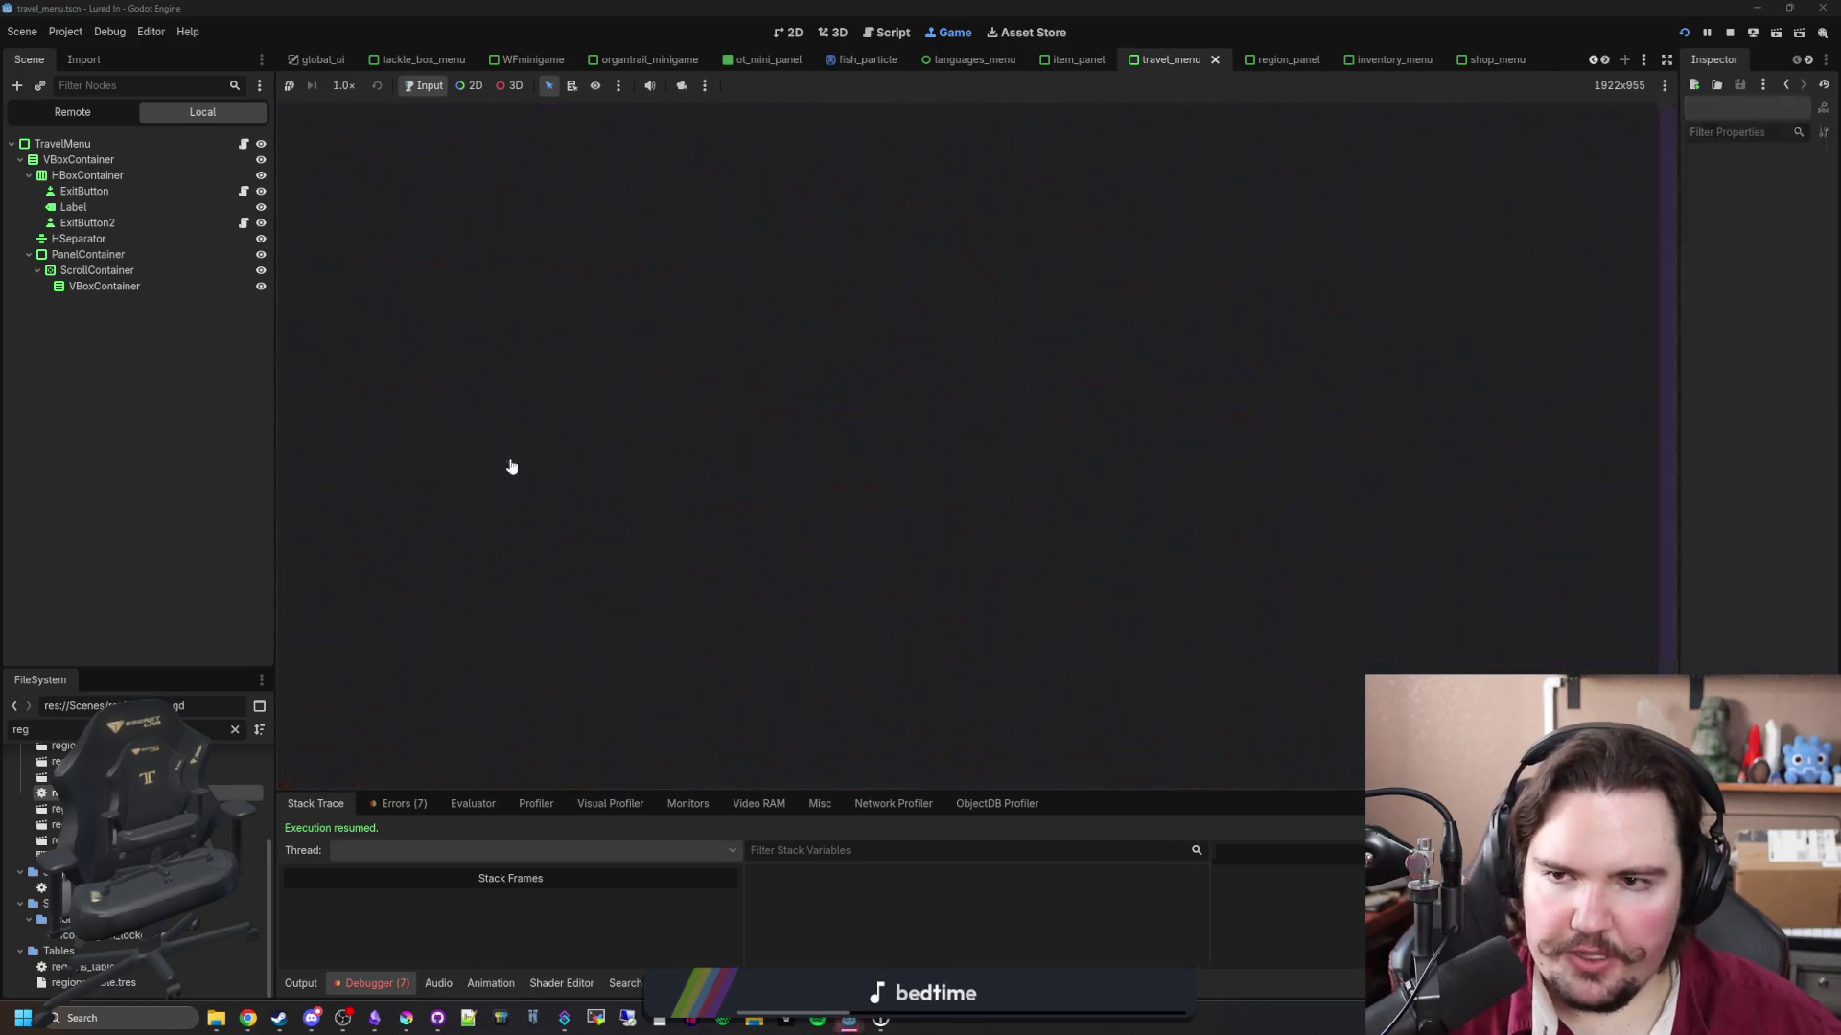
click(461, 449)
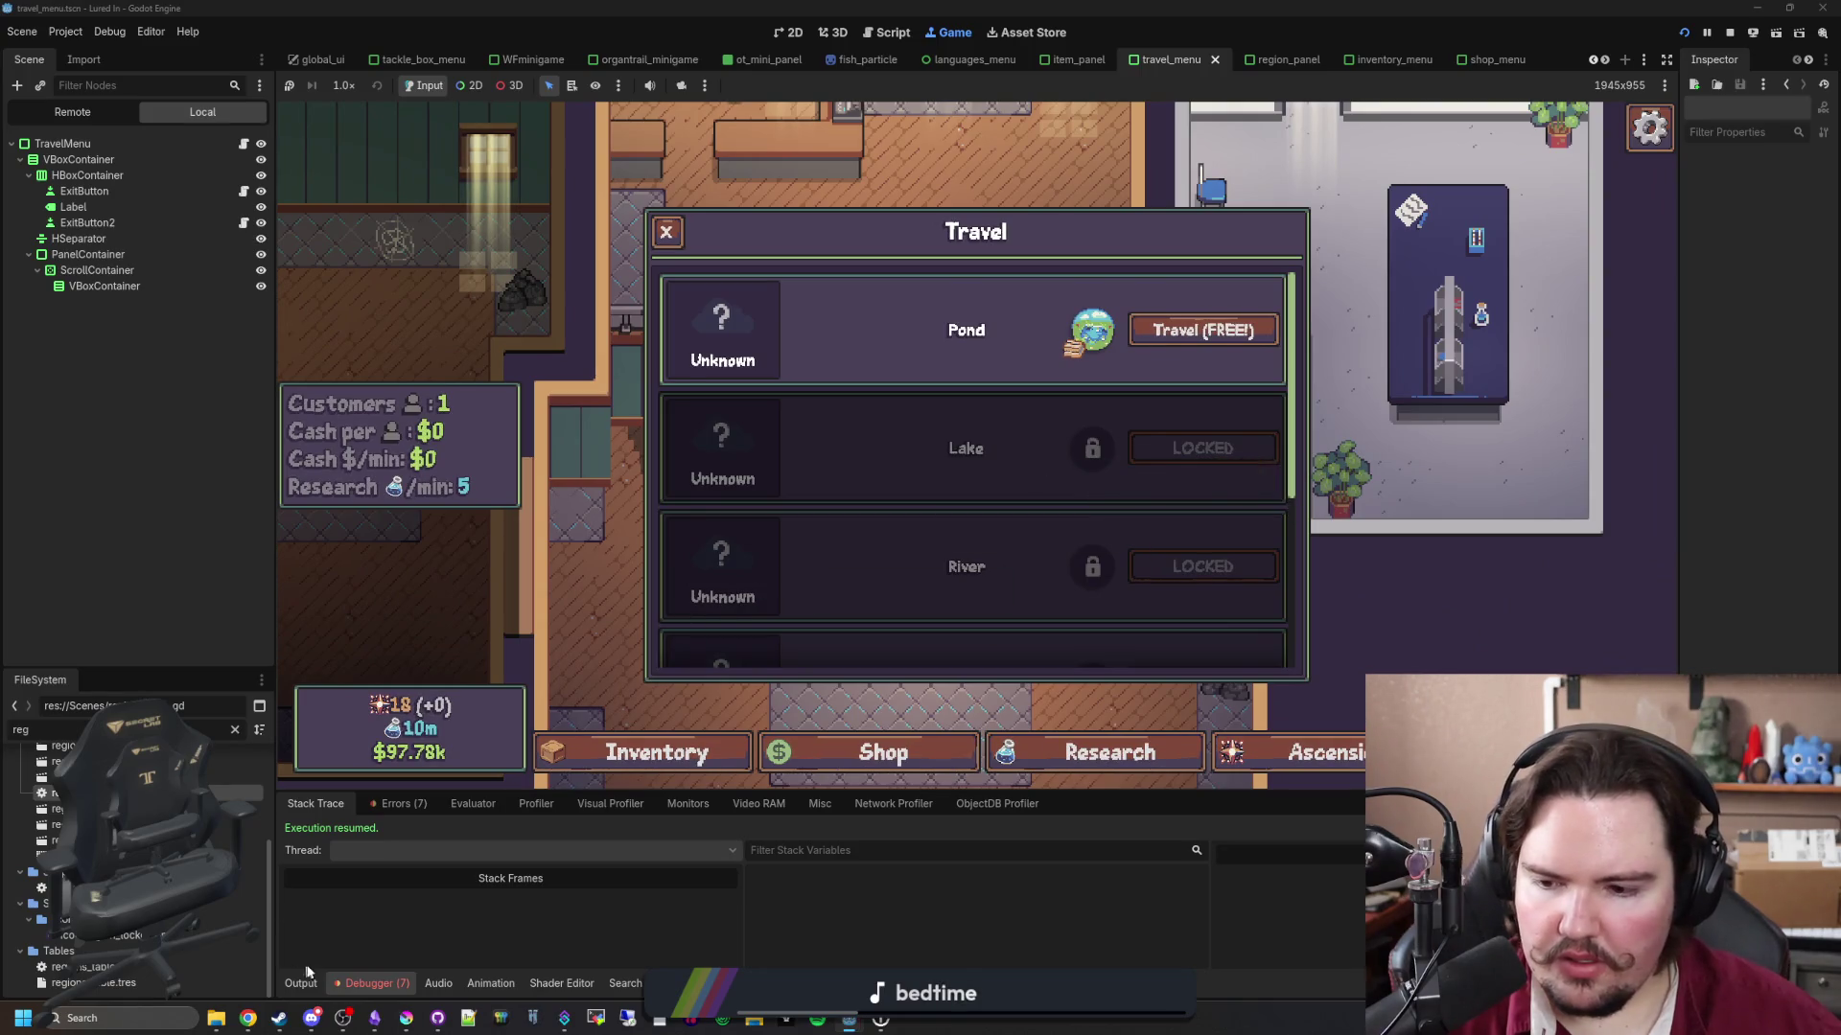
Step: Review the printed potData in the Output log, then reopen region_panel.gd
click(312, 983)
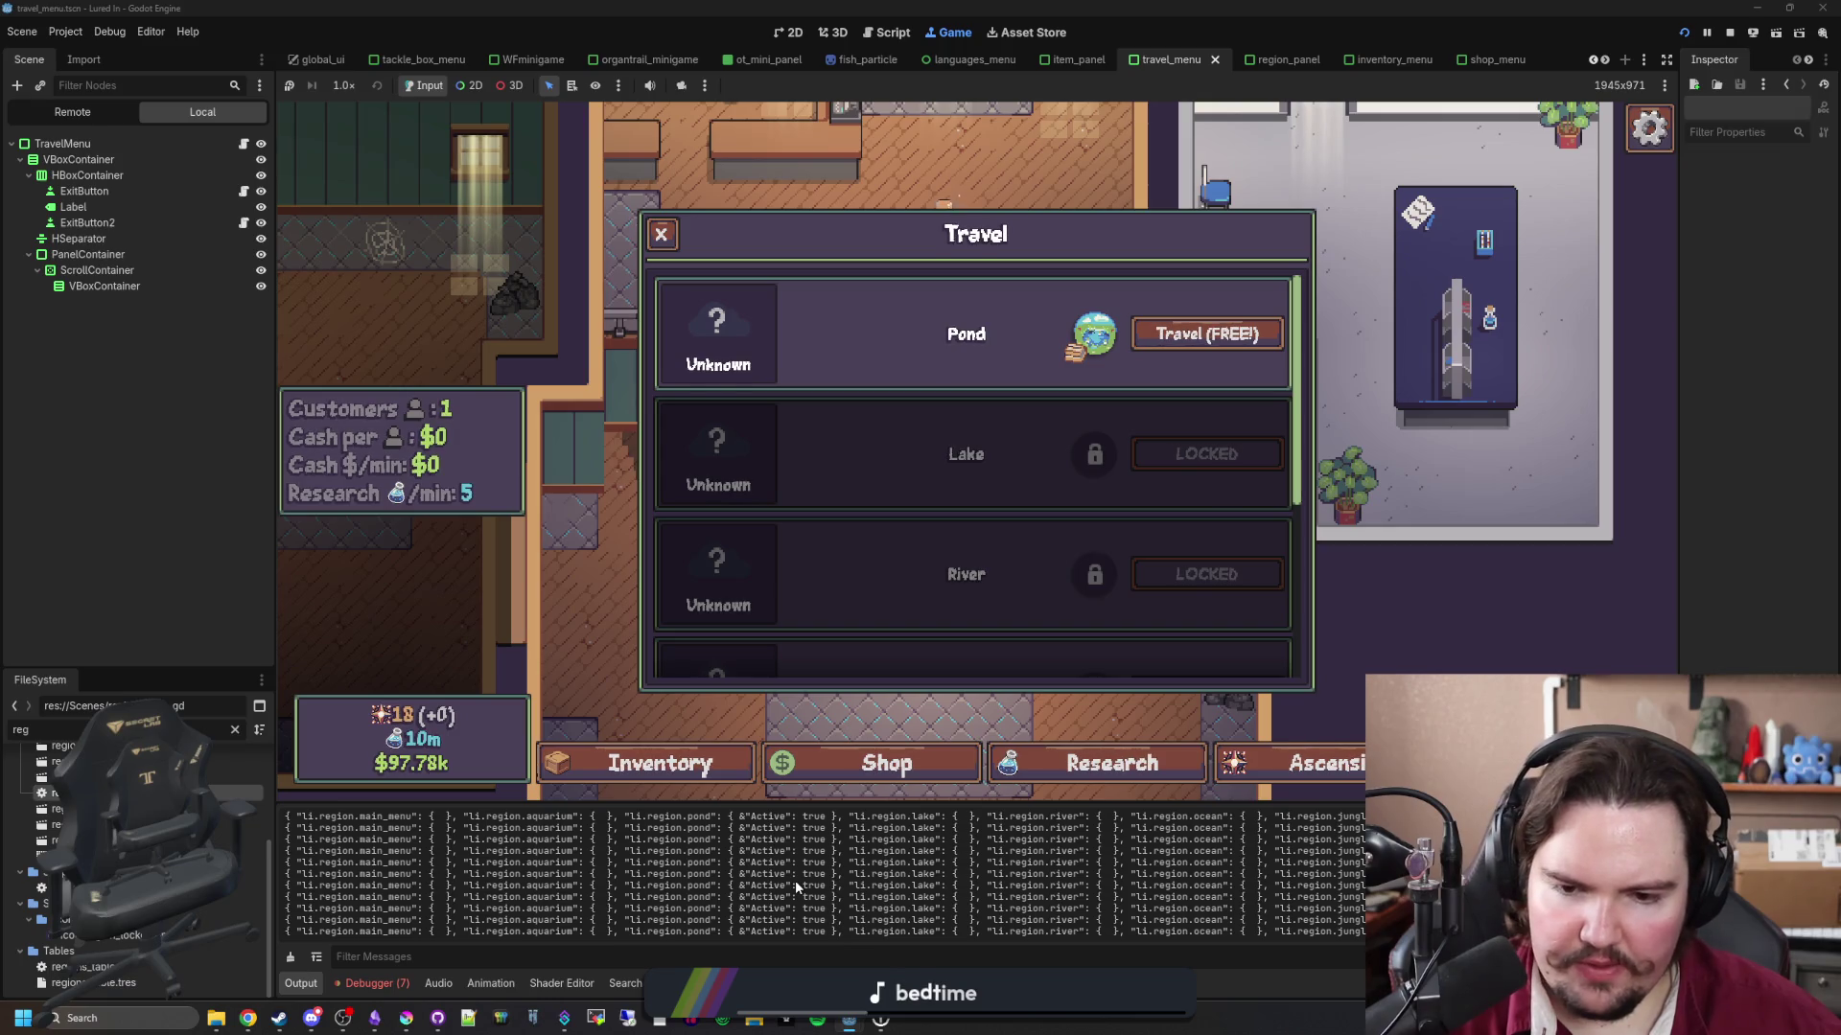
scroll(796, 880, up, 10)
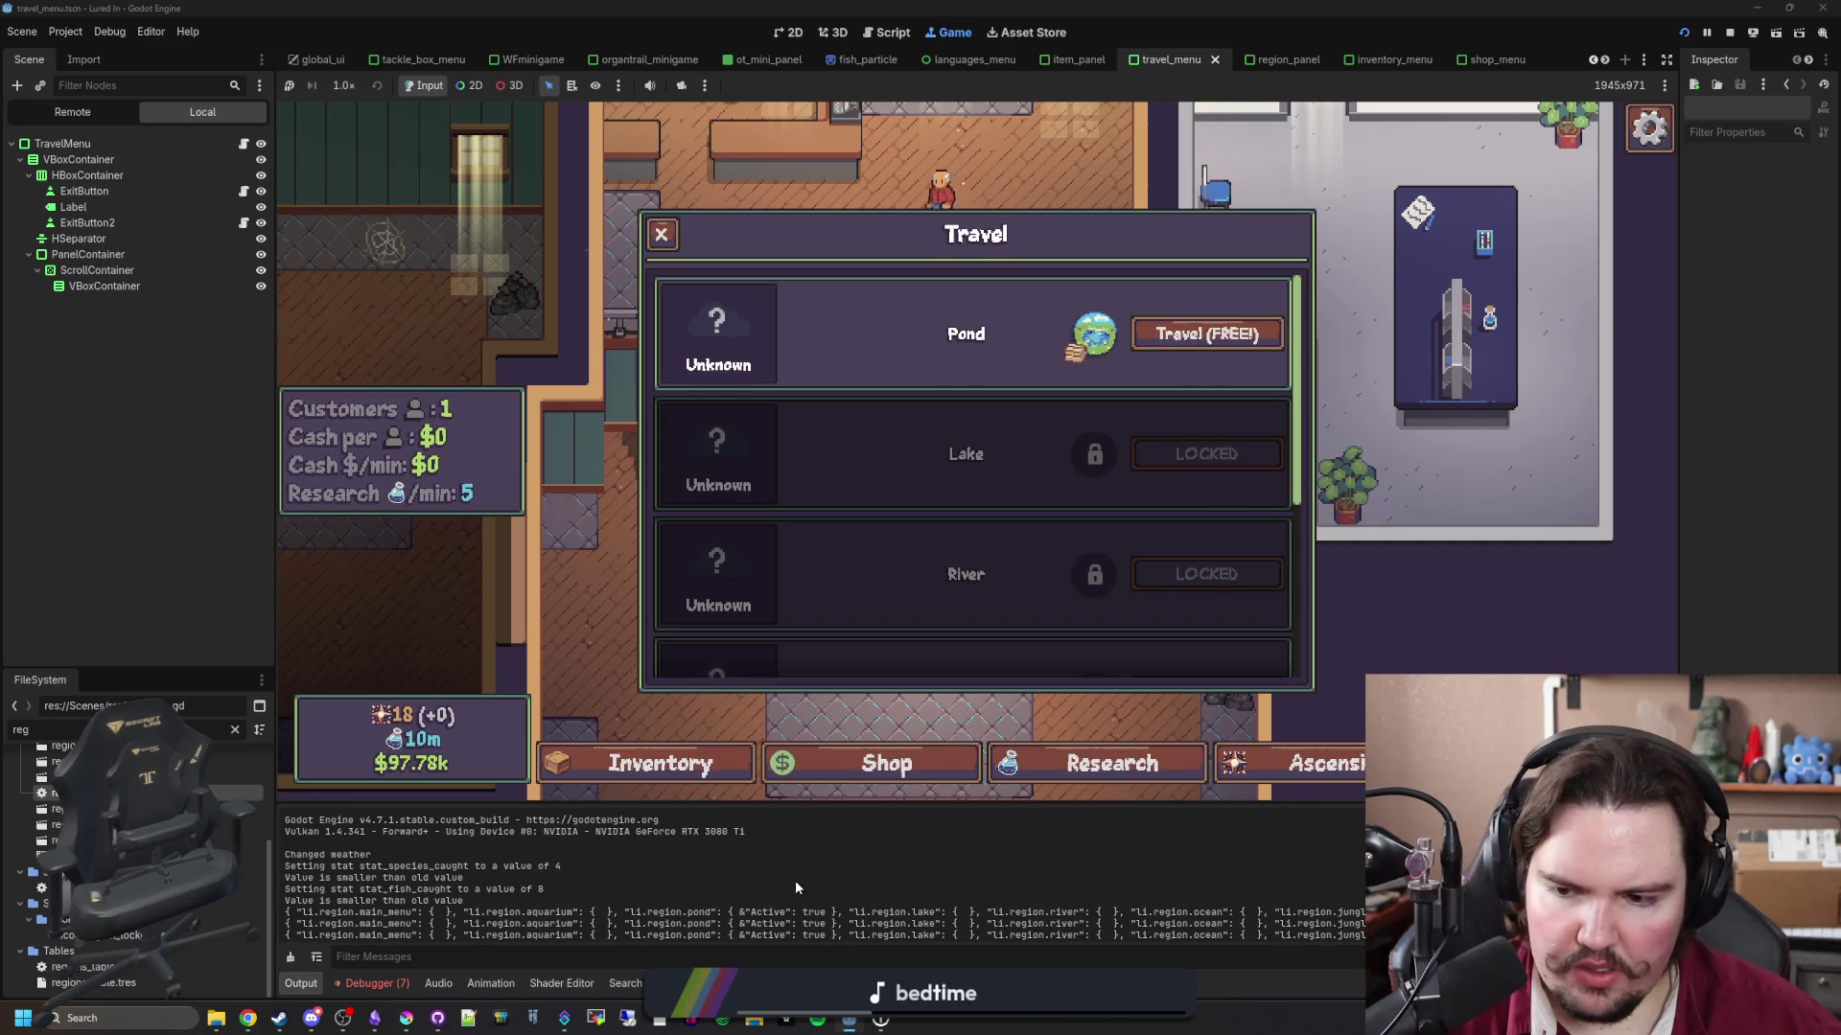
scroll(796, 880, down, 10)
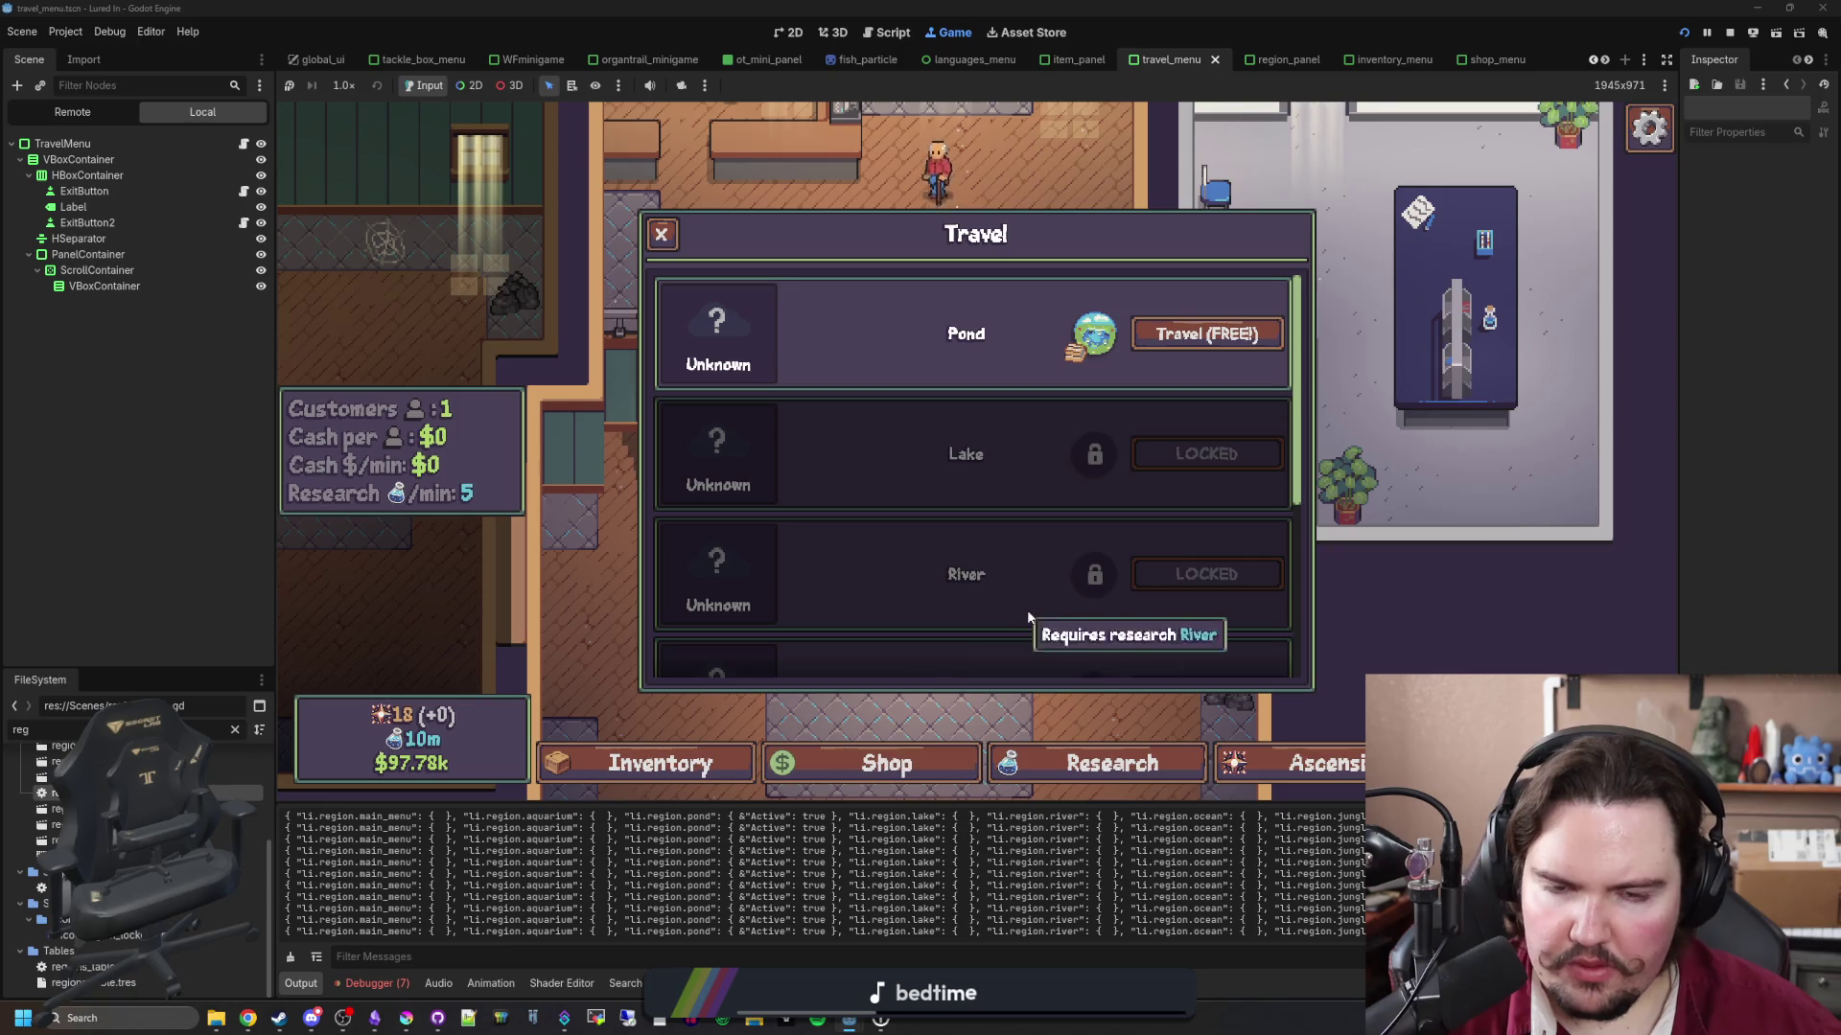
click(243, 145)
double_click(144, 793)
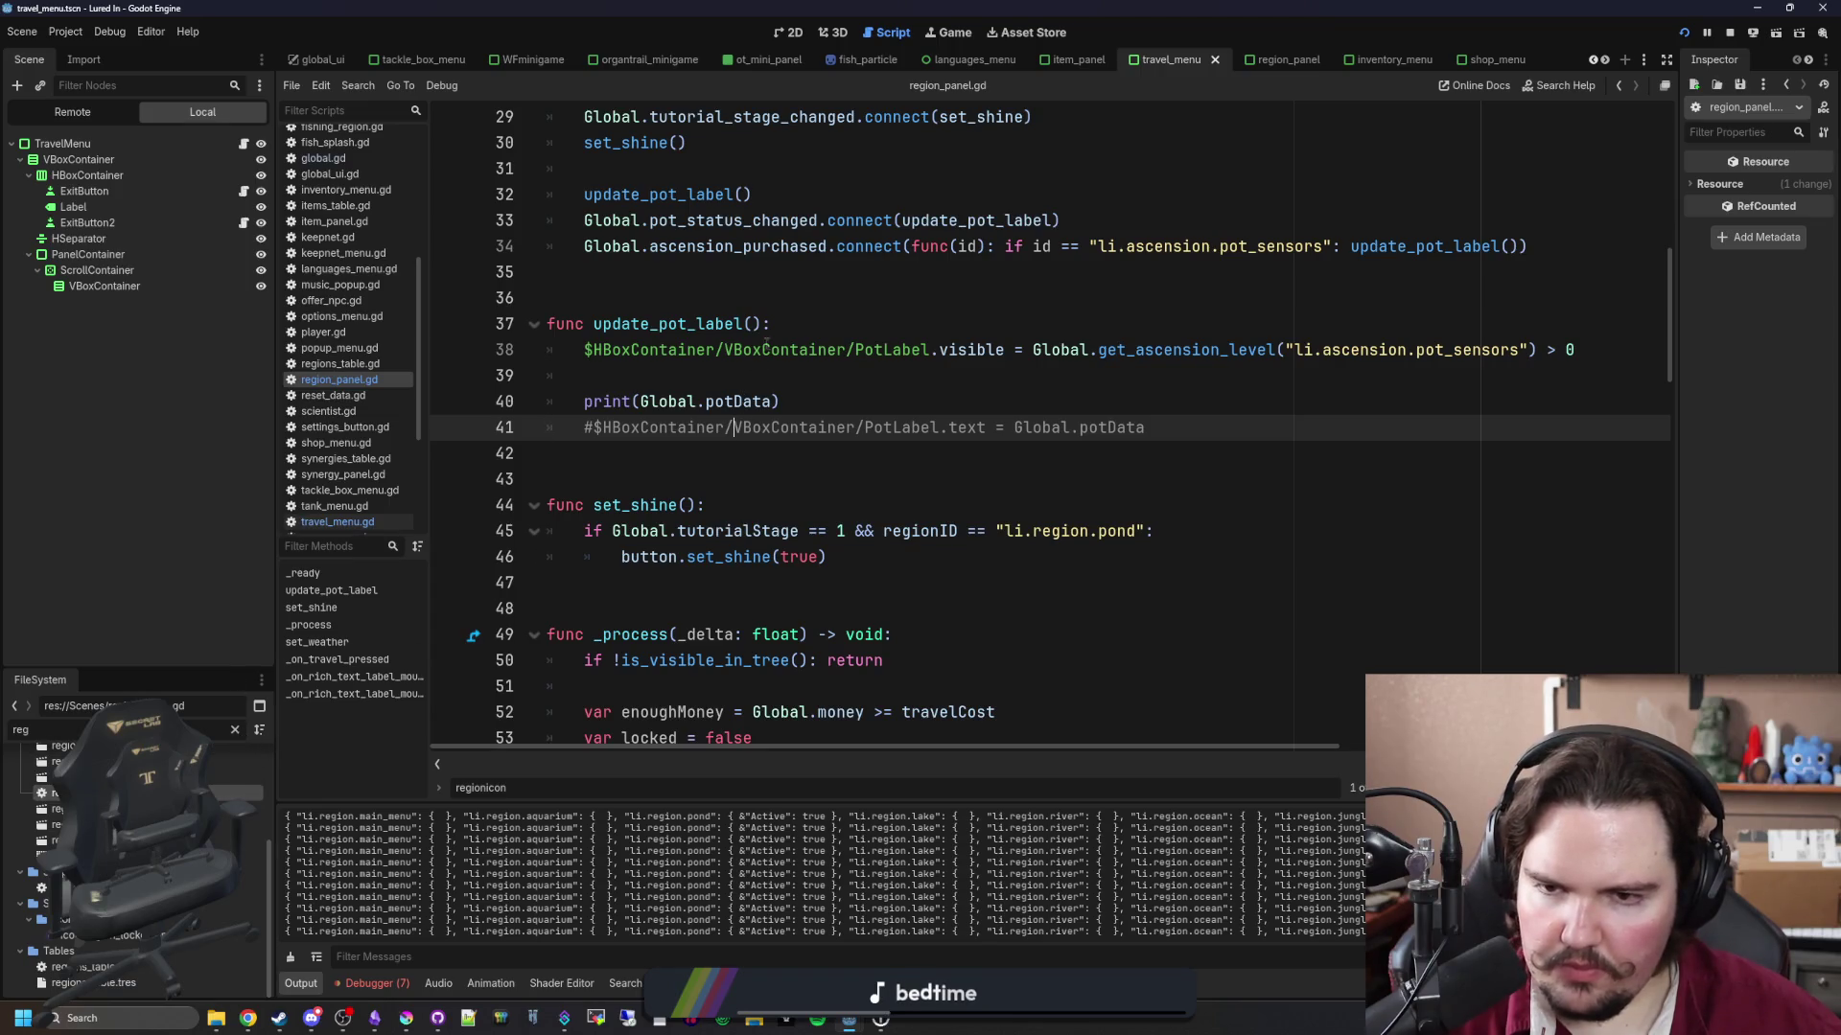
Step: Add a get("Active") check at the top of update_pot_label and negate it with '!'
click(818, 323)
key(Return)
text(if Global.potData[)
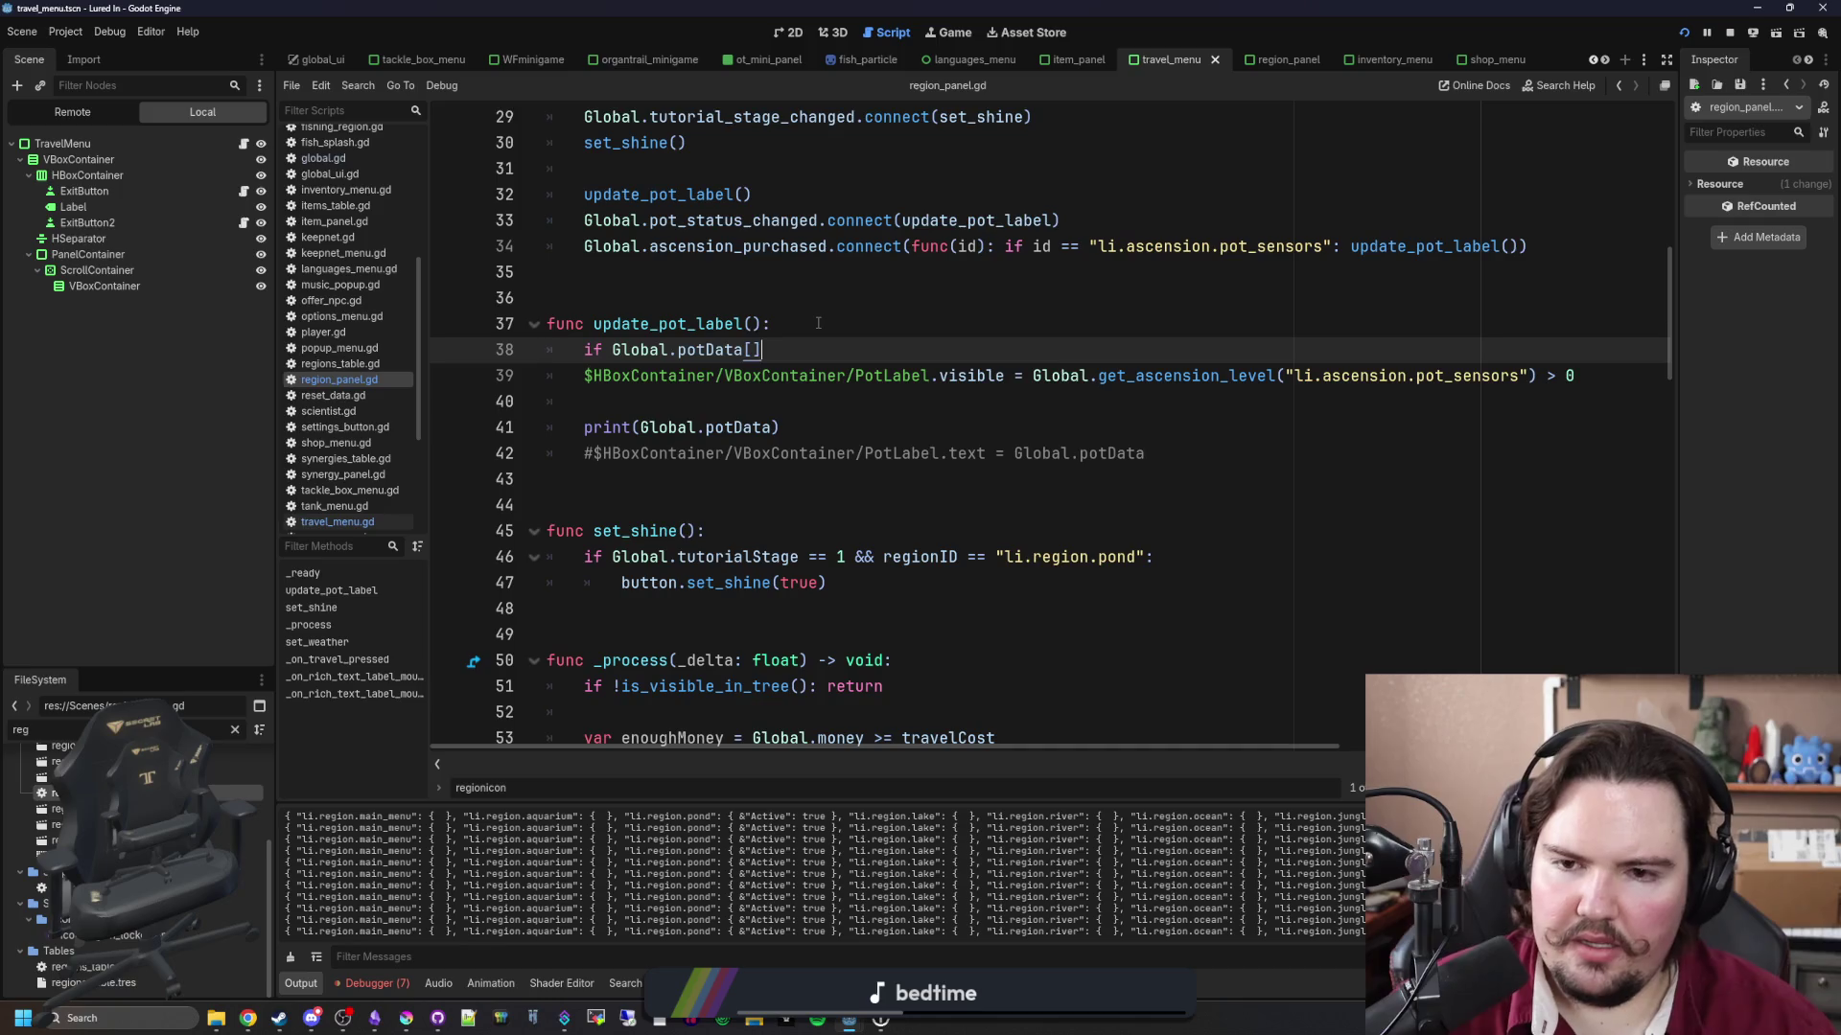
text(regionID].)
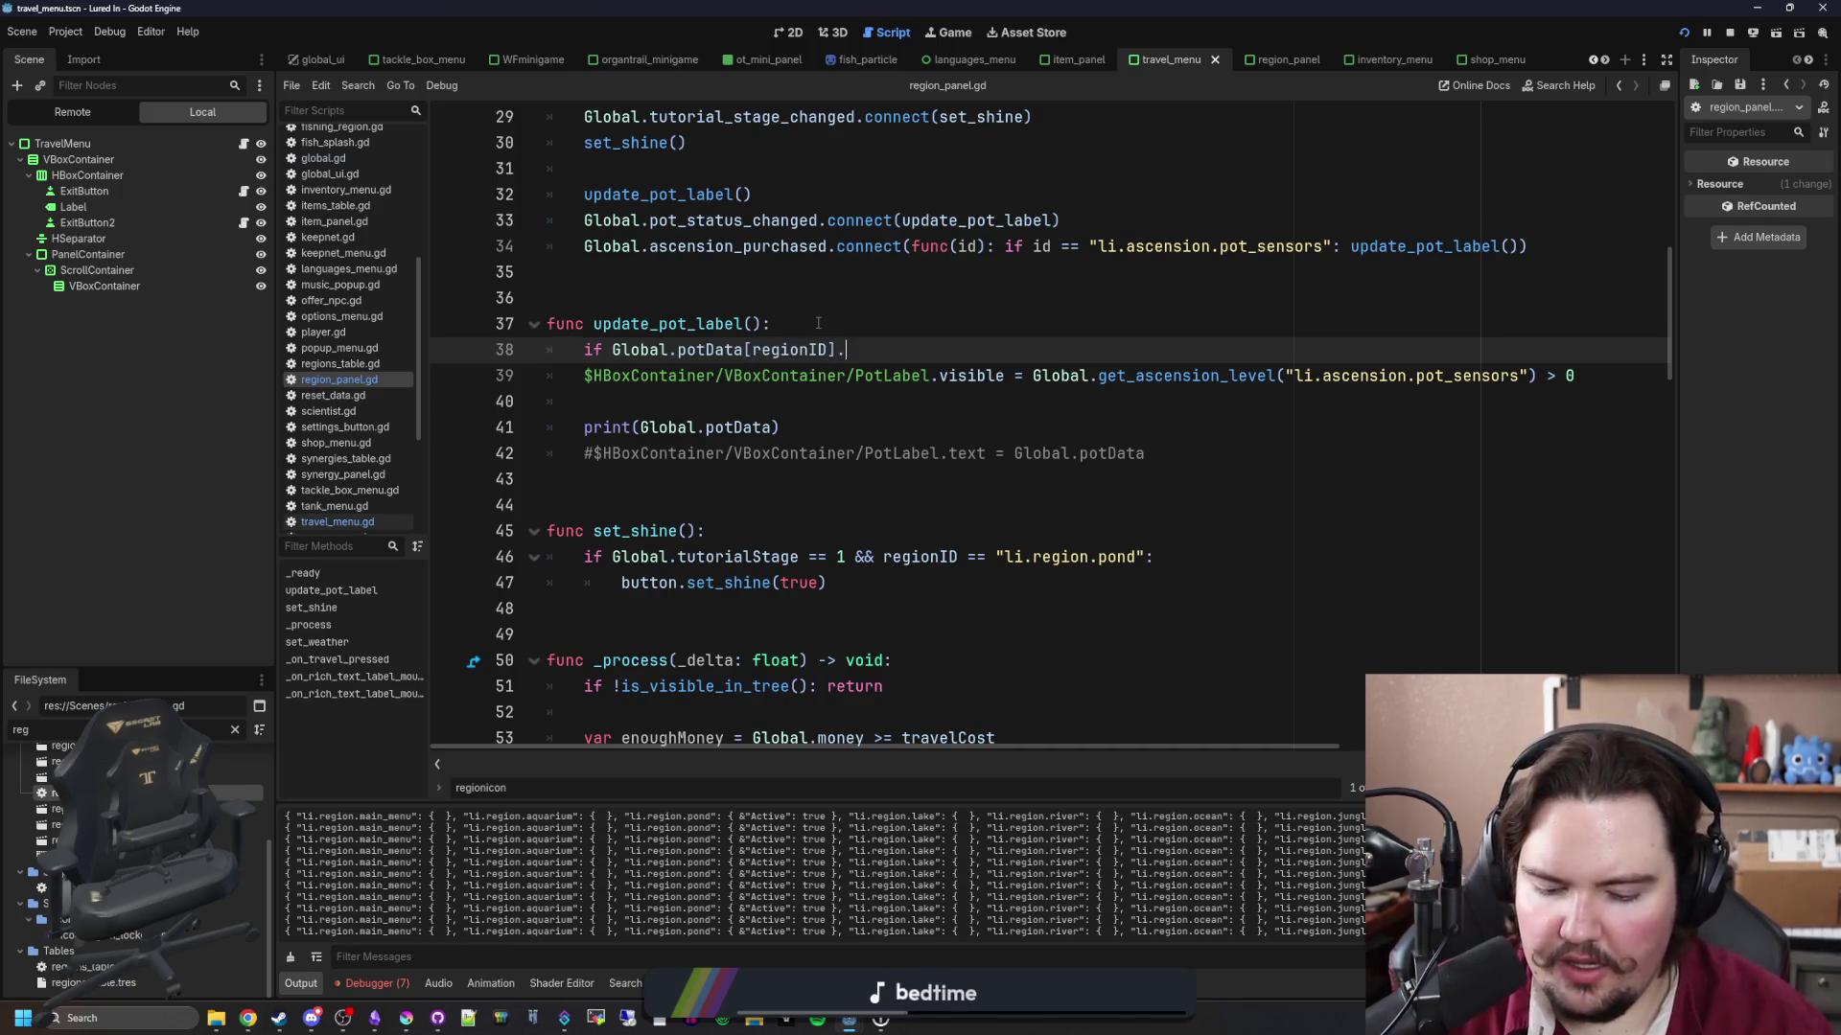
key(BackSpace)
key(BackSpace)
text(get("Active)
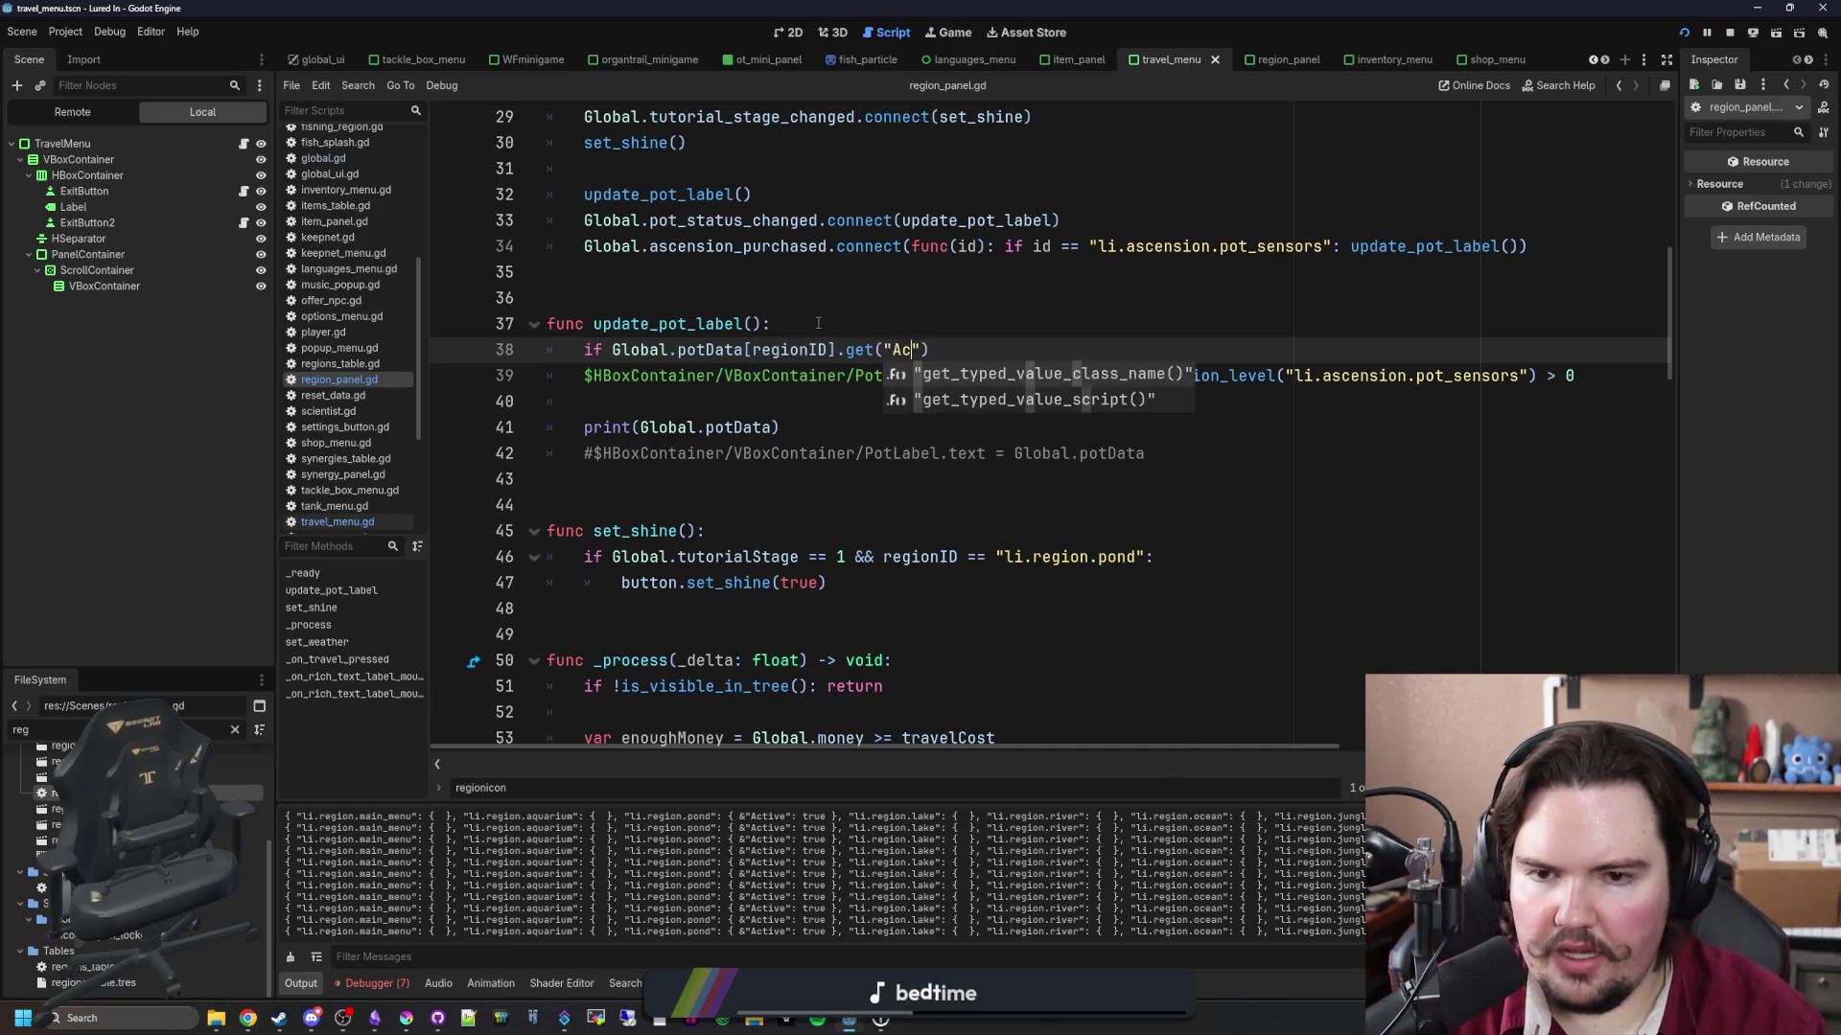
text(")
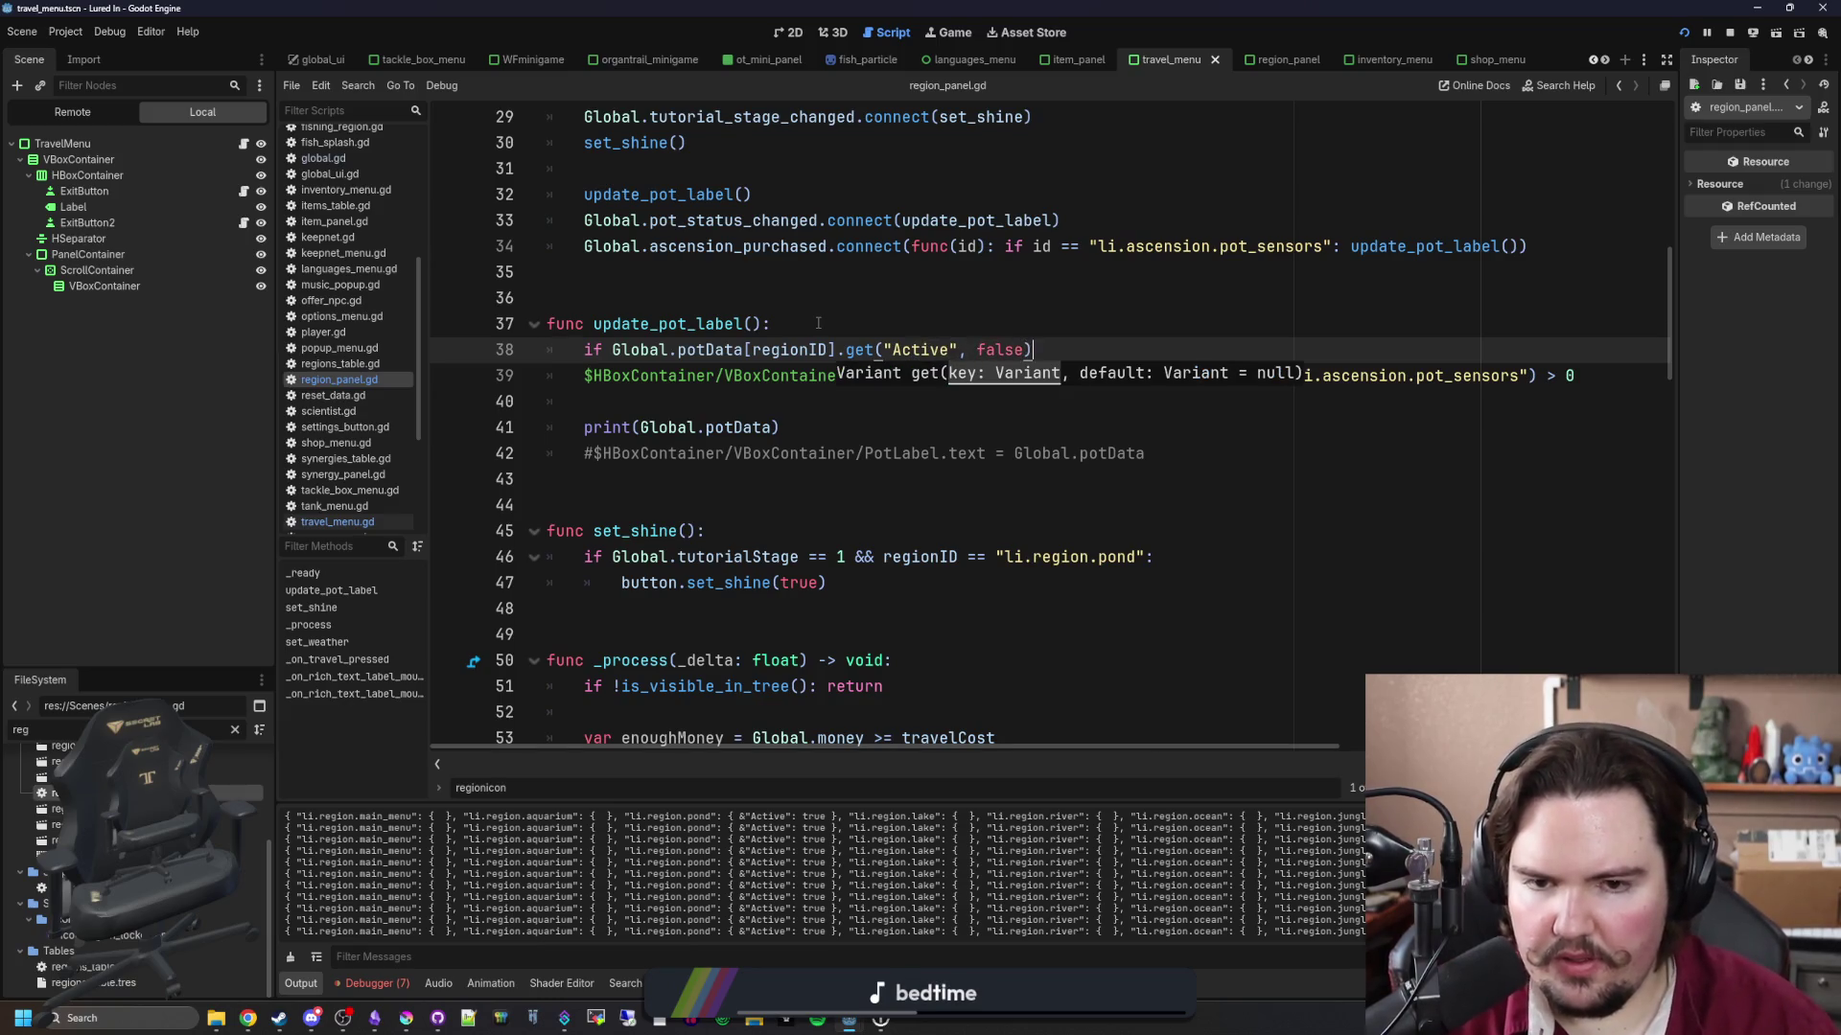
text(: return)
key(Escape)
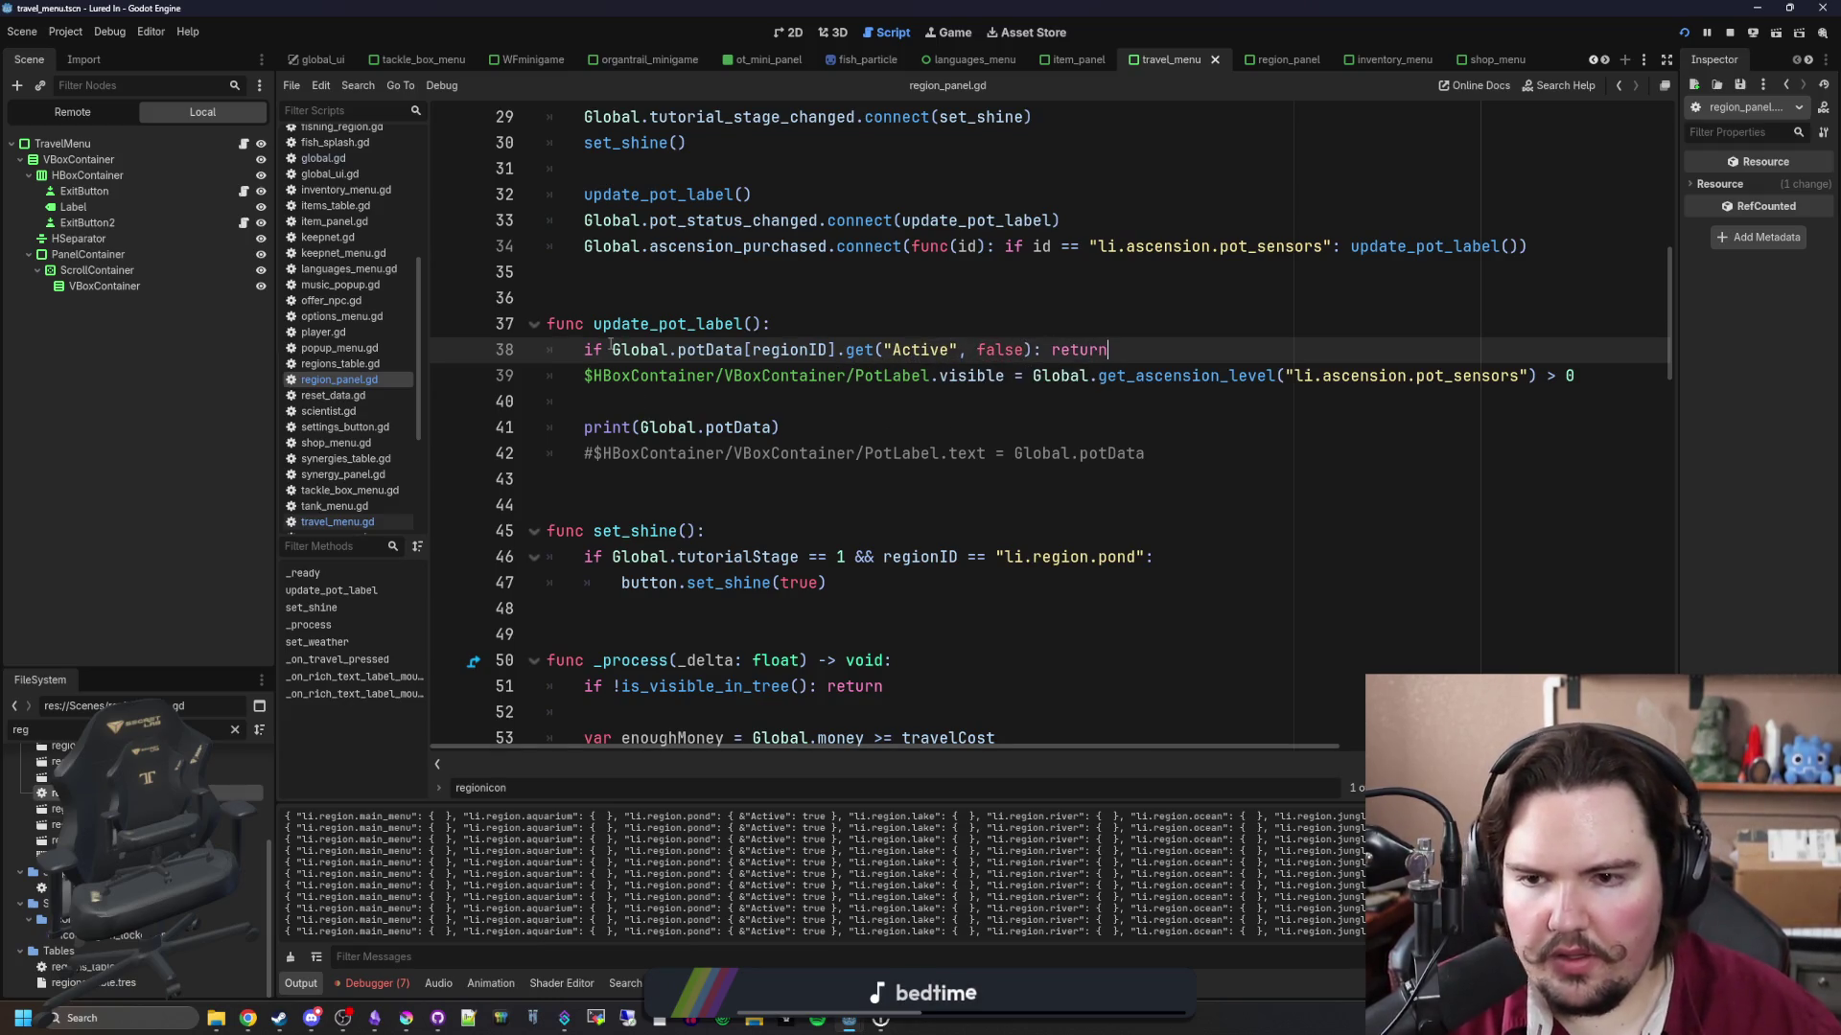
click(611, 349)
text(!)
key(Up)
key(Up)
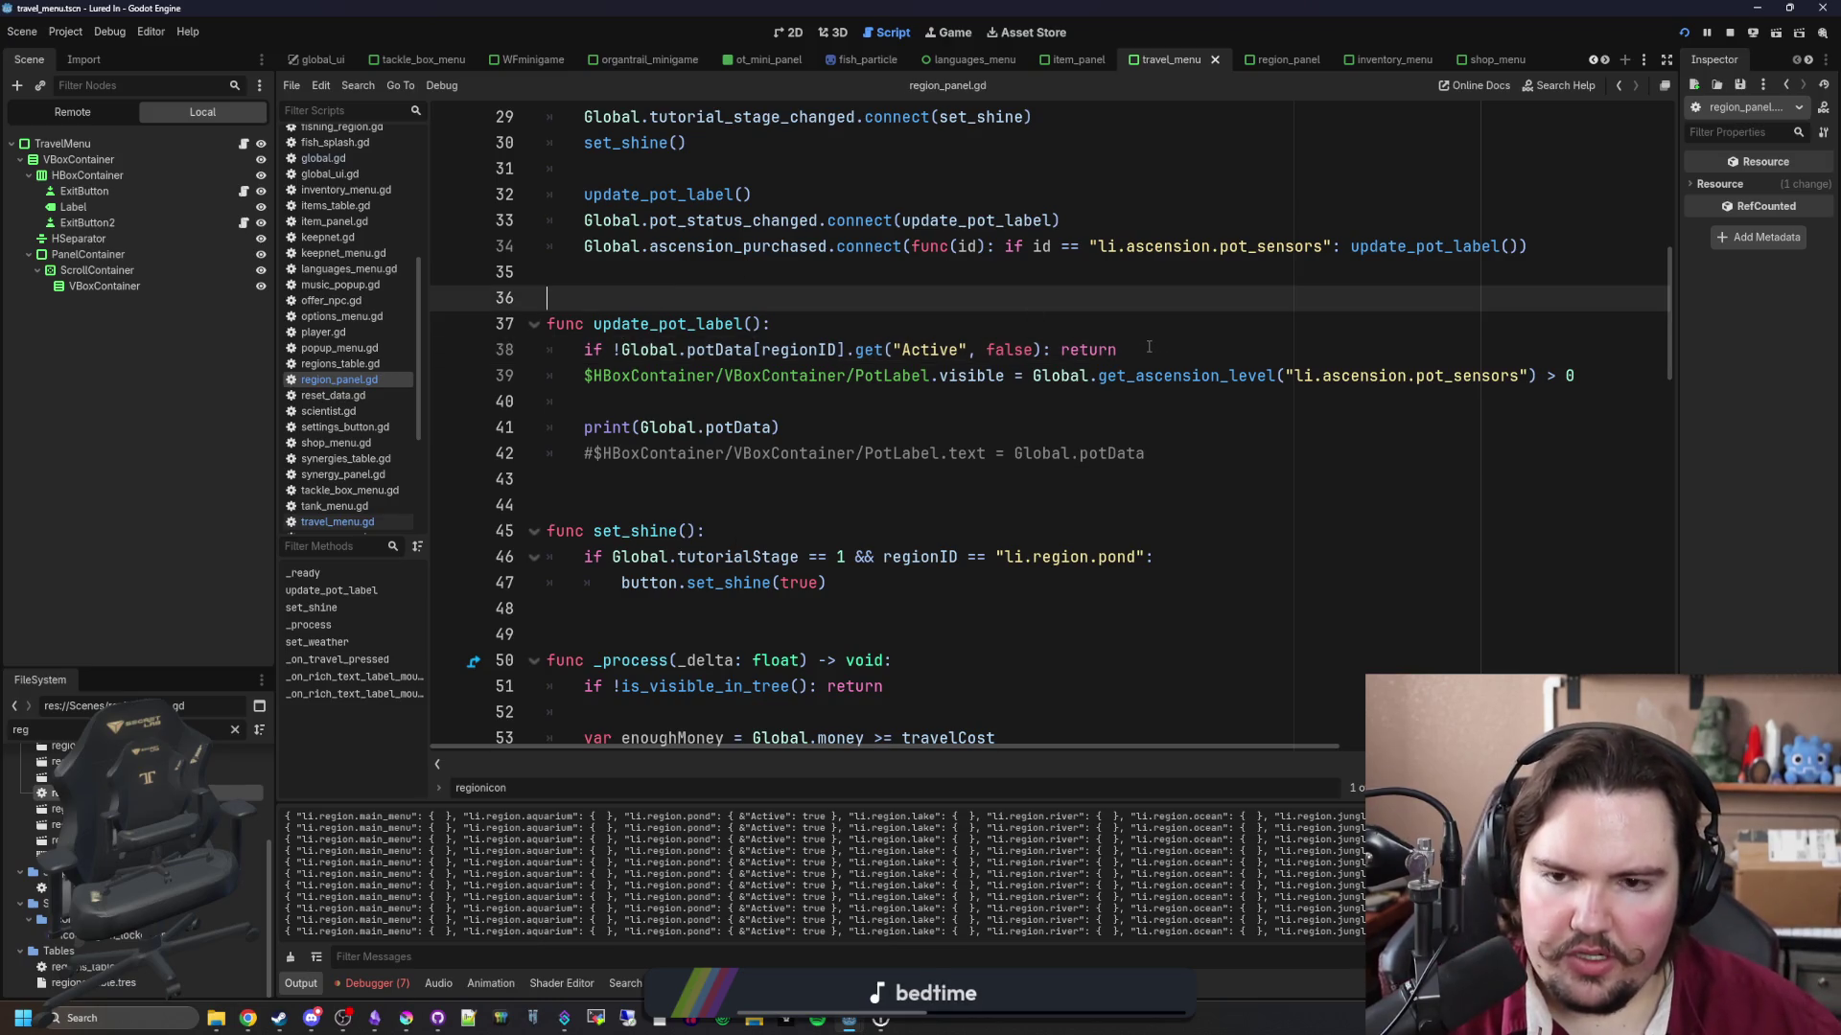
Step: Move the PotLabel visibility line above the Active check and save the script
click(1148, 349)
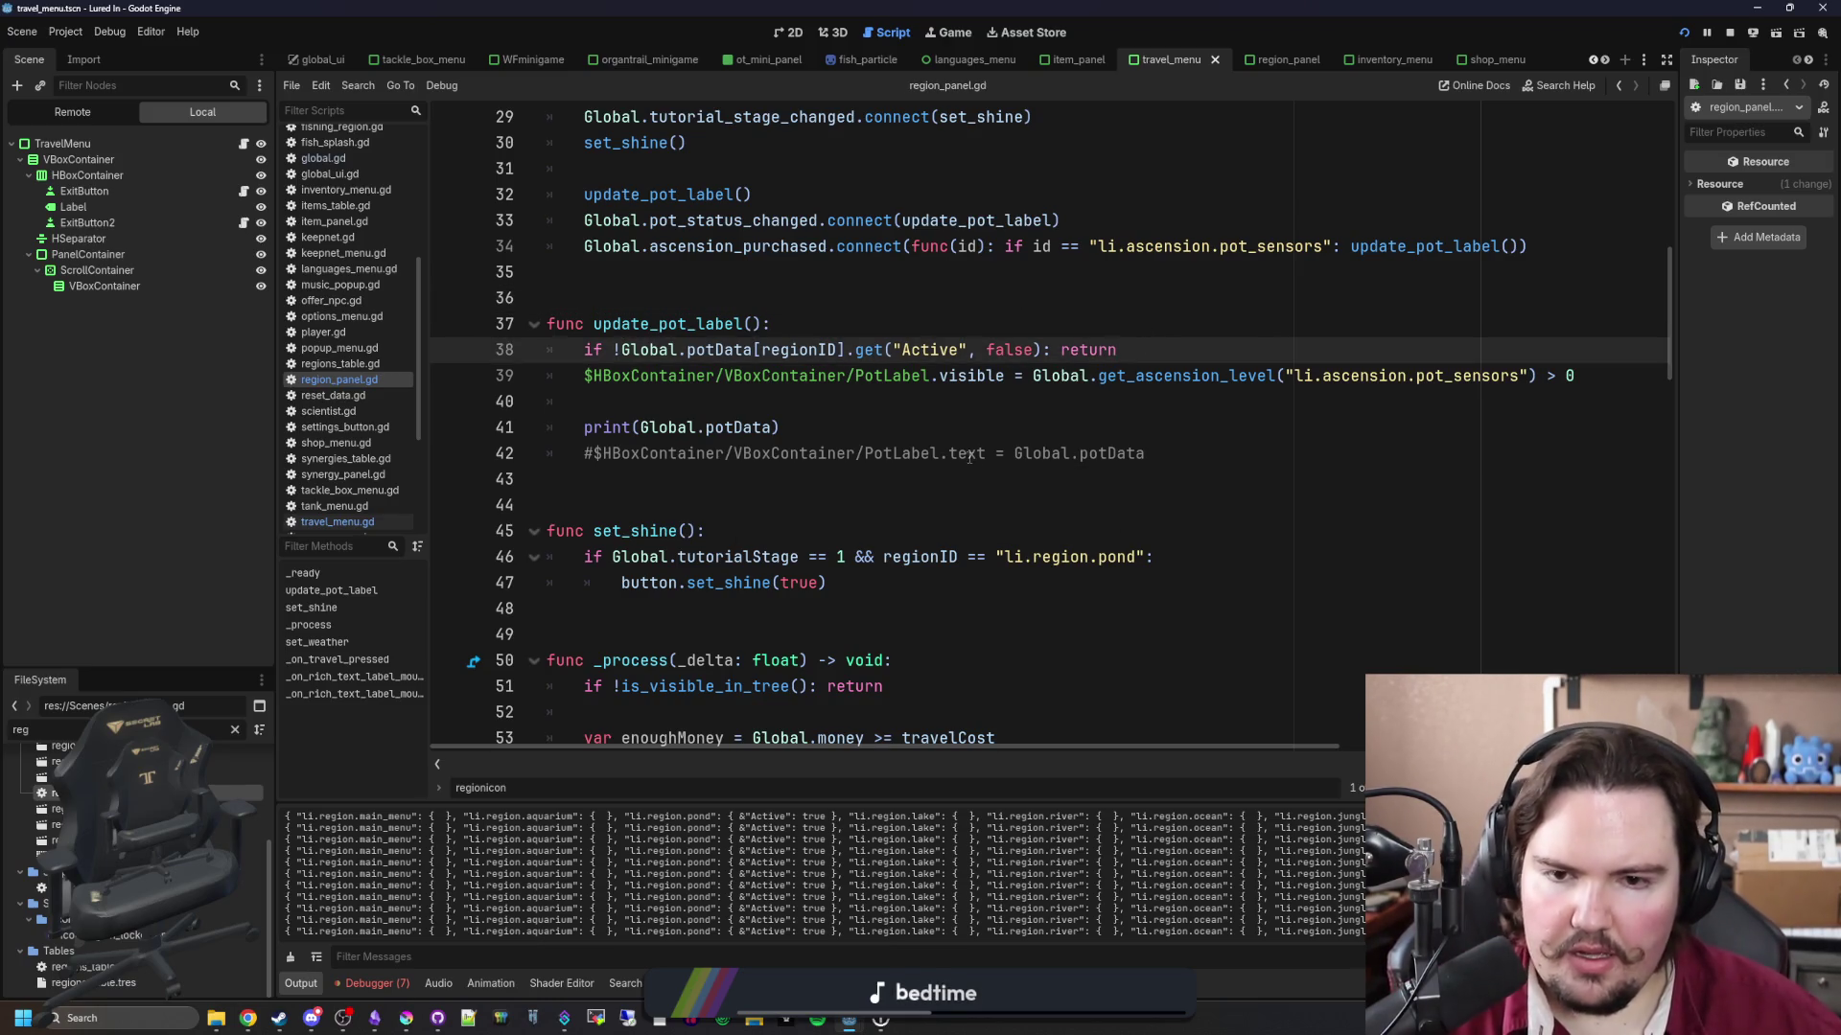
drag(1582, 376, 585, 376)
key(ctrl+x)
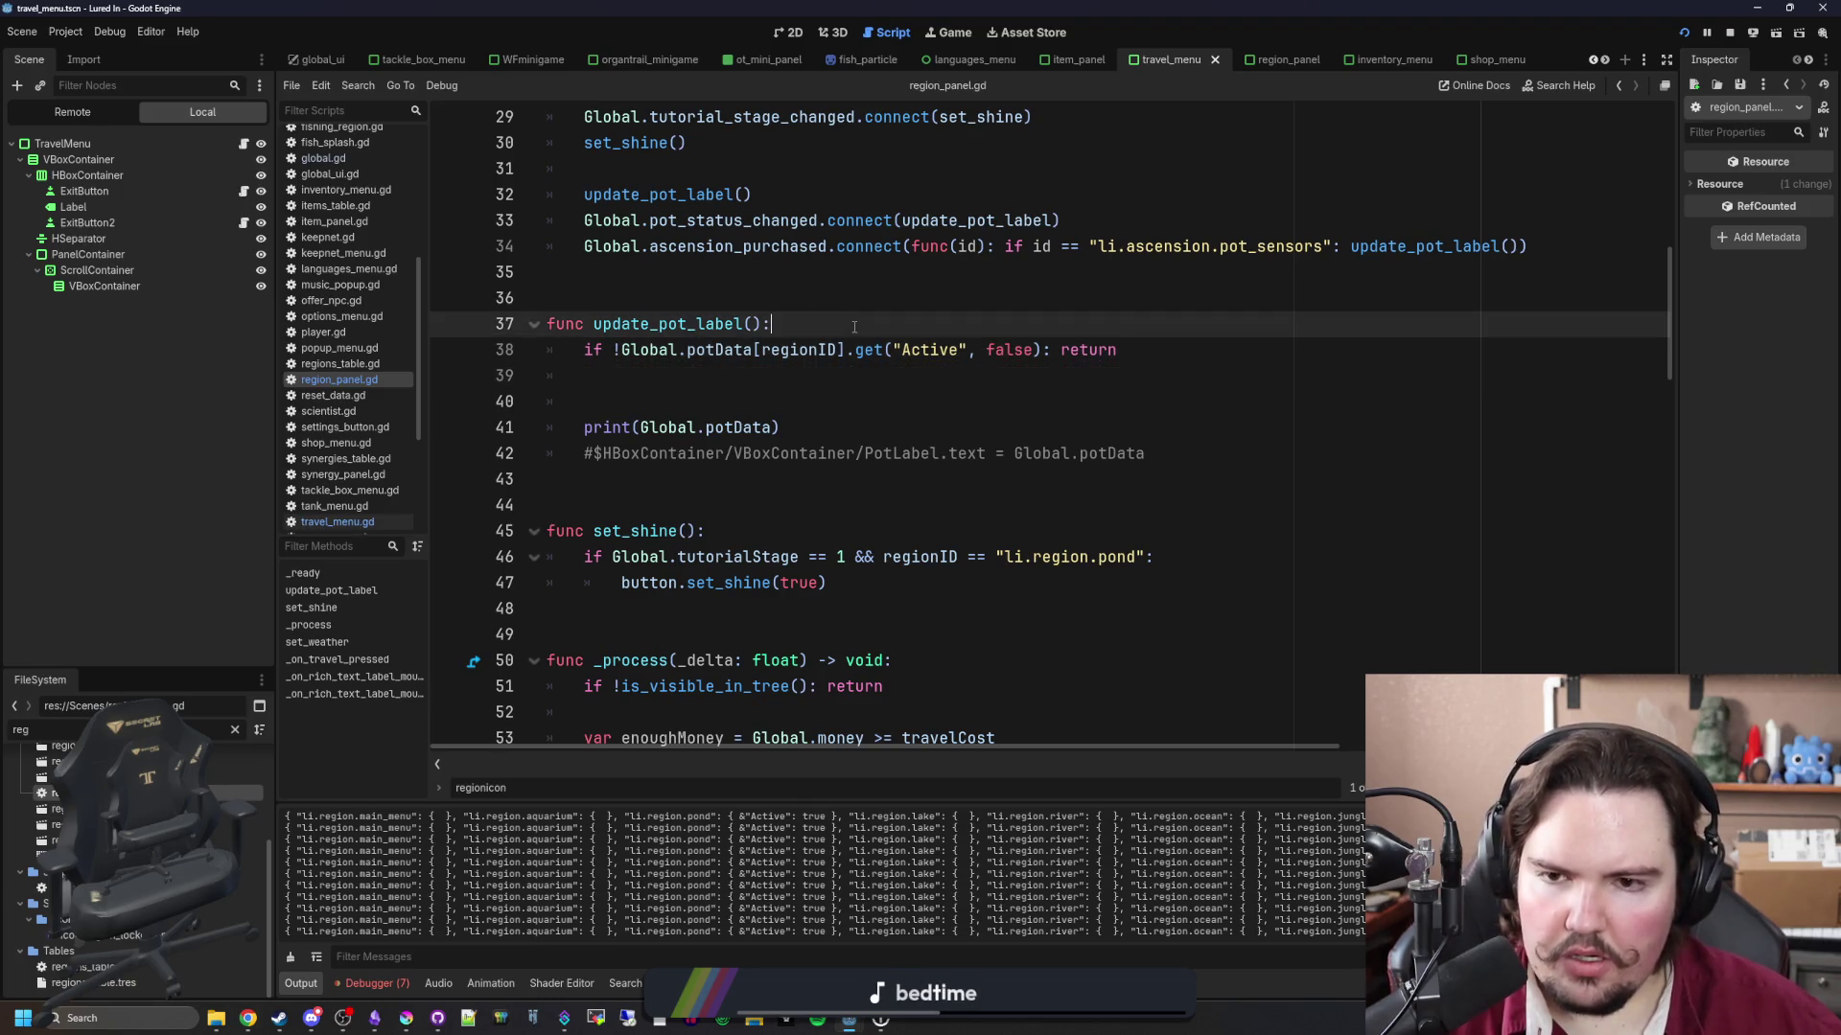
click(773, 324)
key(Return)
key(ctrl+v)
click(792, 246)
key(ctrl+s)
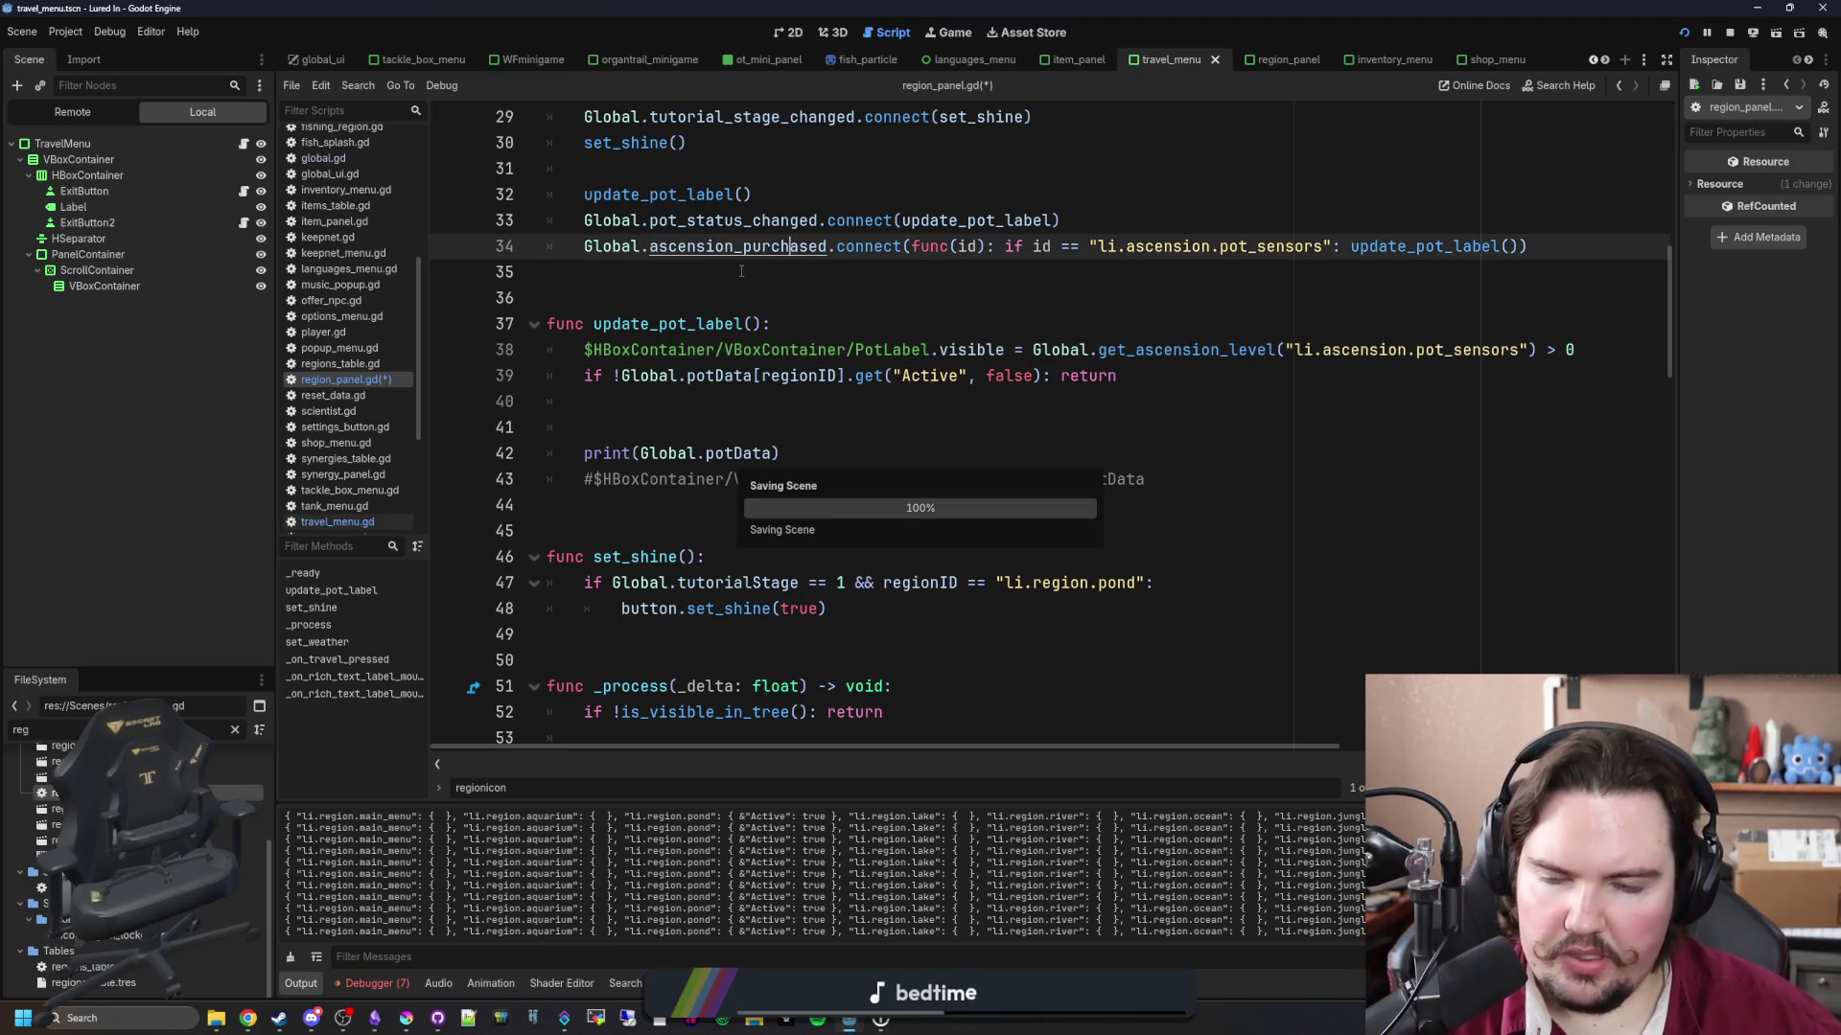
Step: Cut the $HBoxContainer/VBoxContainer/PotLabel.visible target from line 38 onto its own new line
click(741, 271)
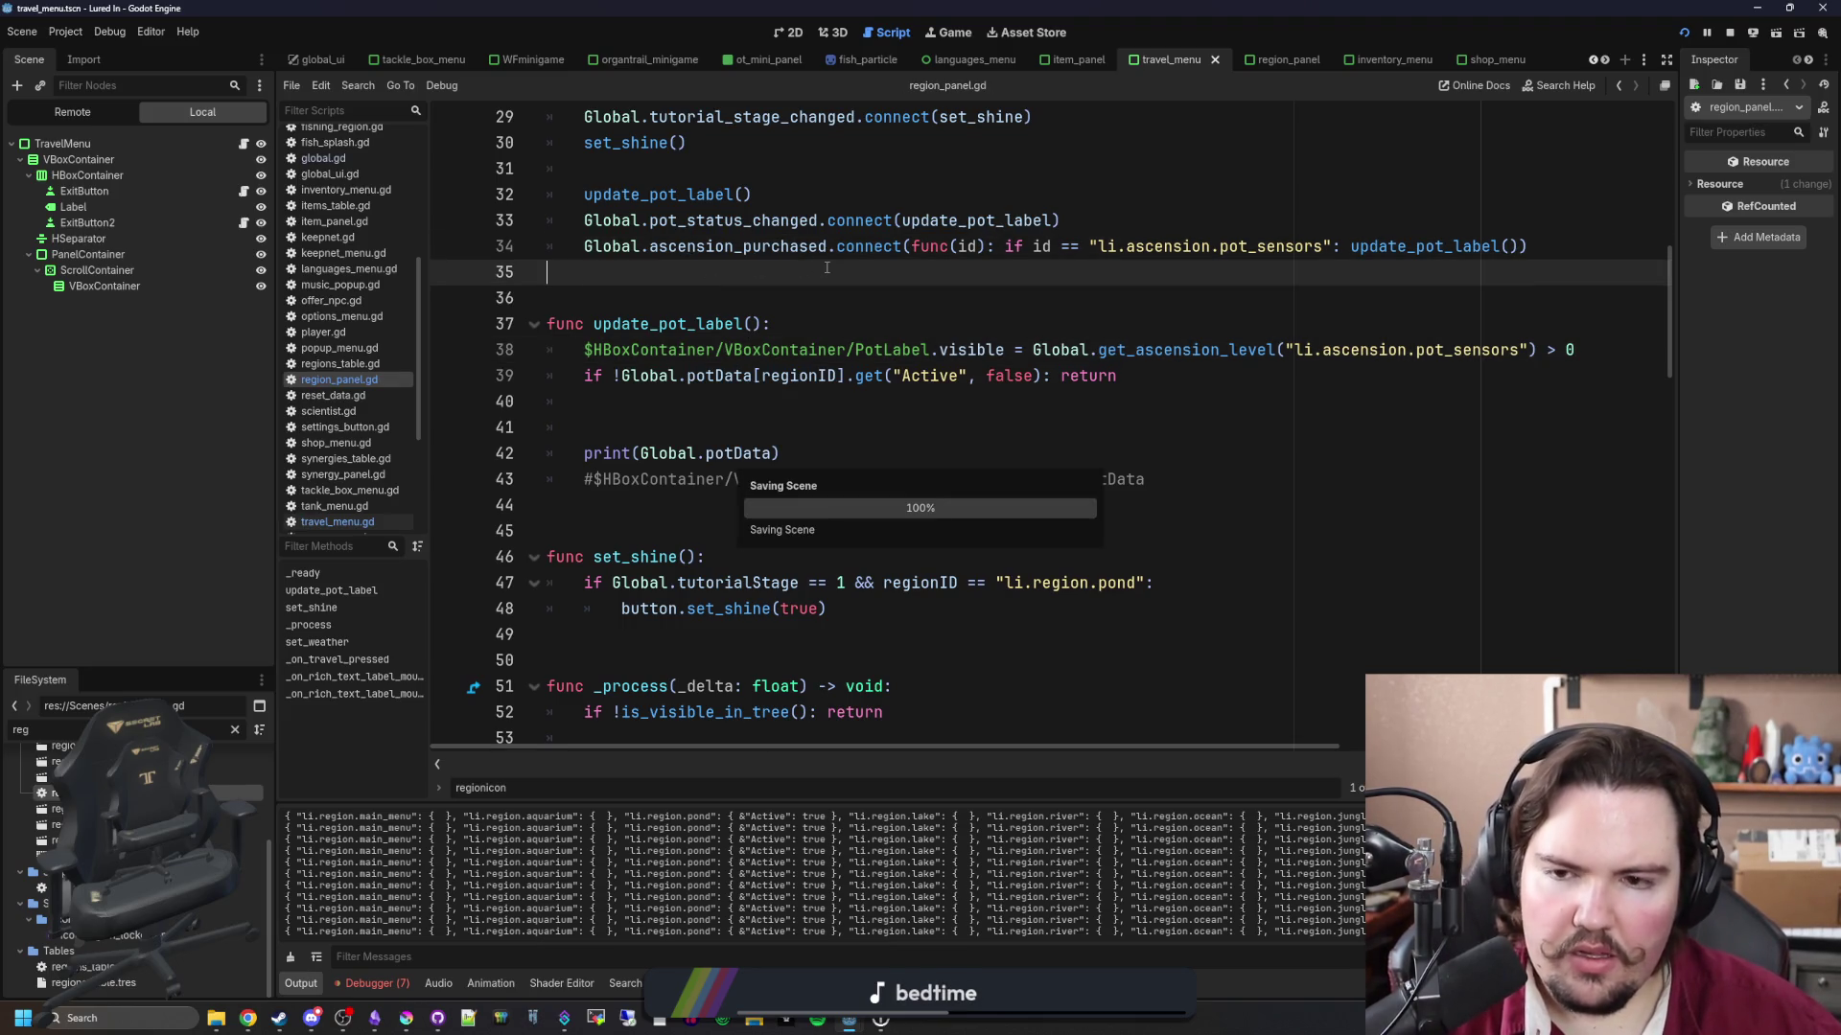
click(1291, 375)
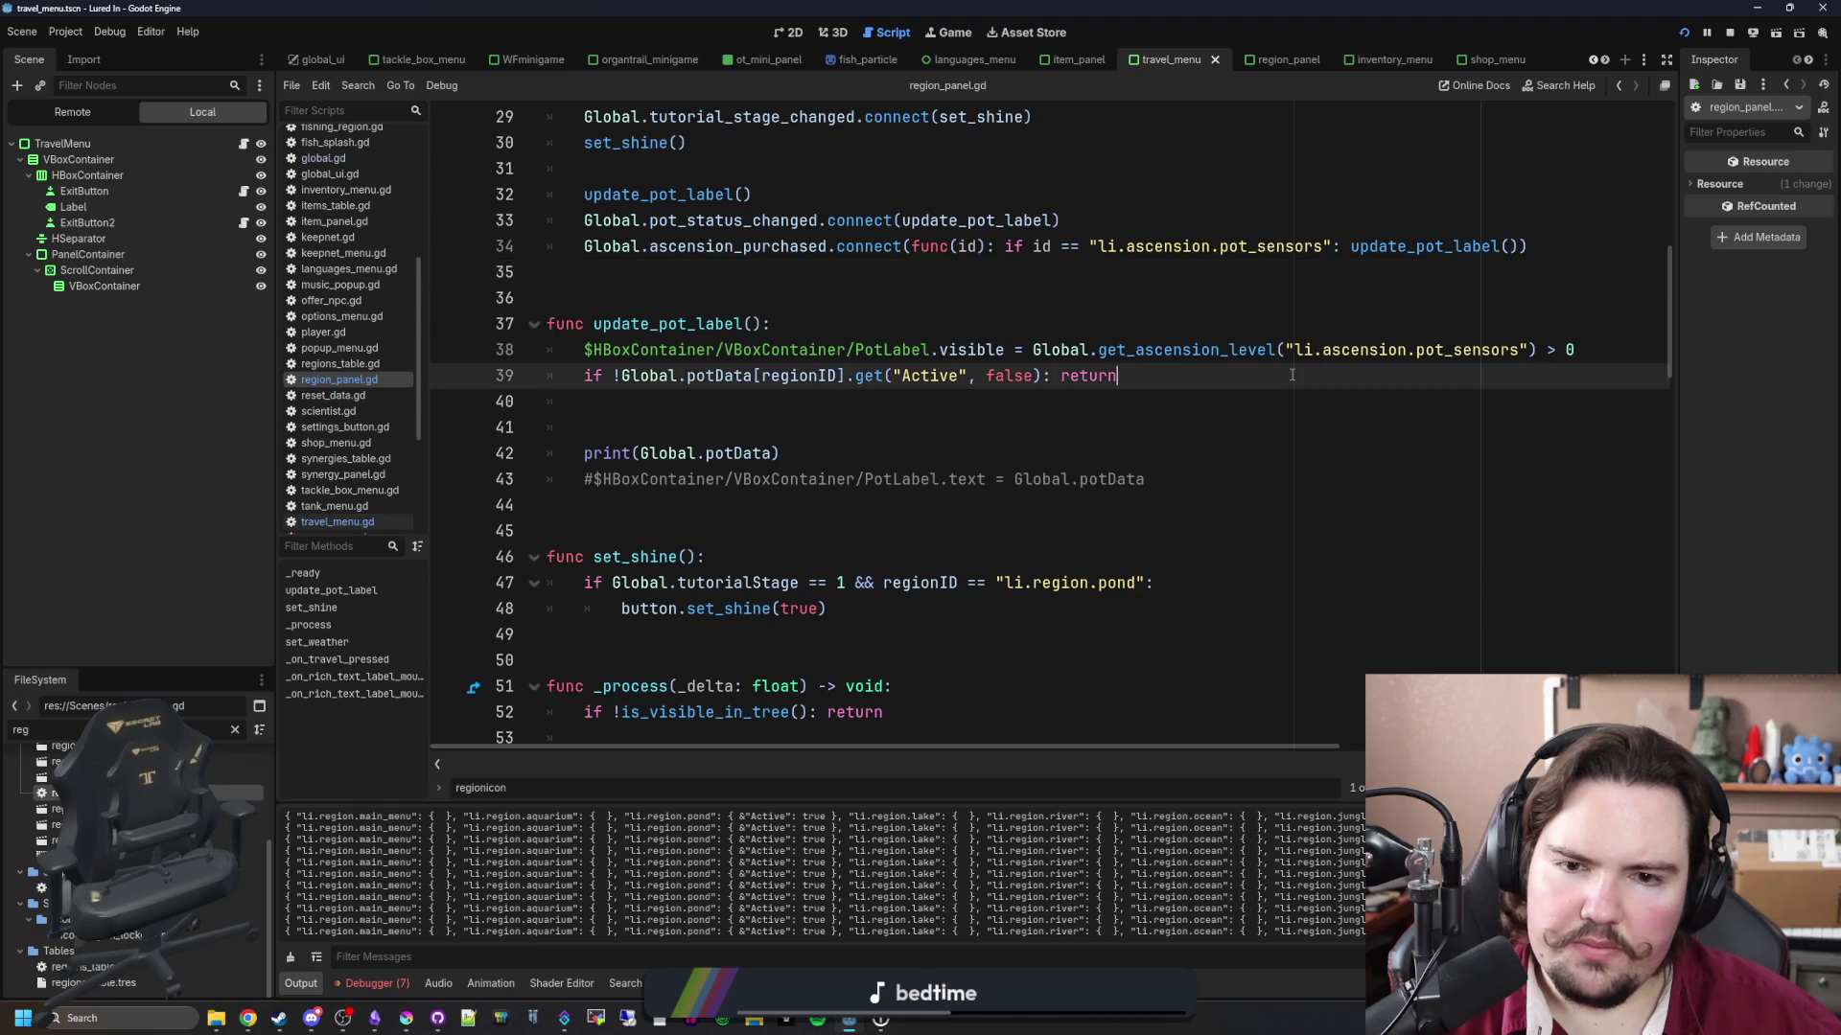
click(1602, 353)
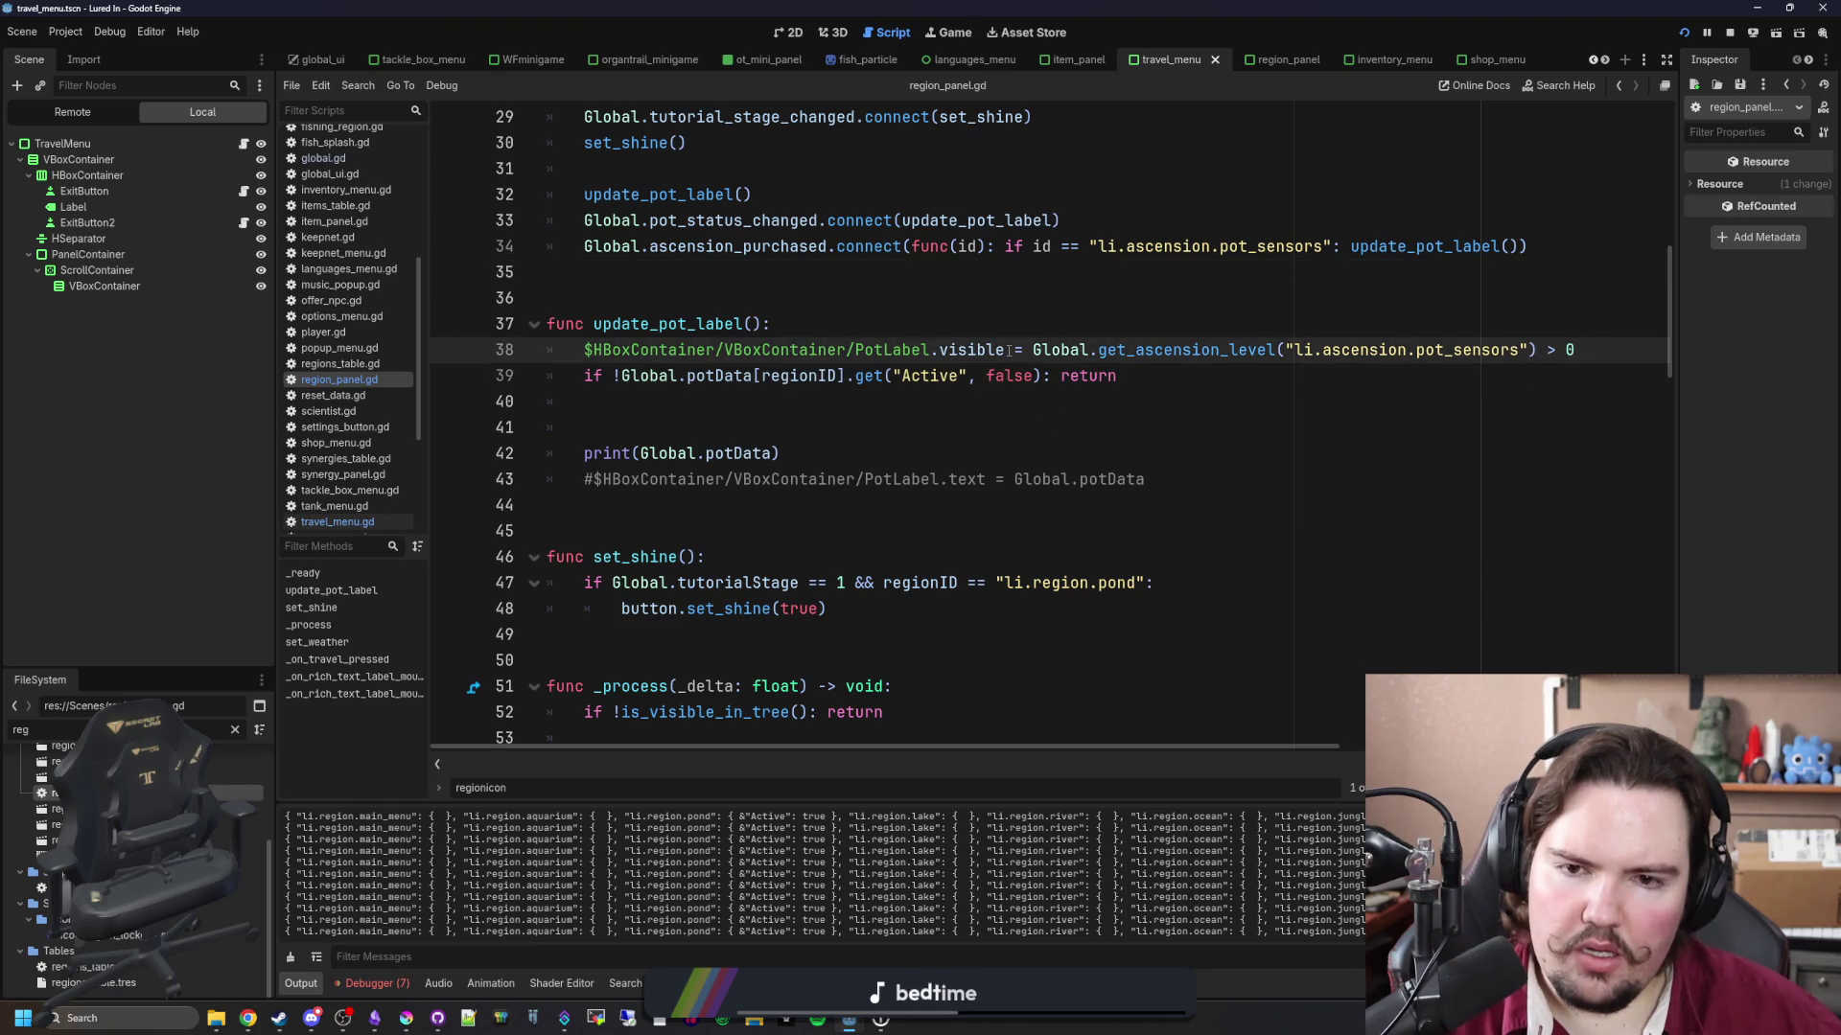
drag(1009, 350, 582, 350)
key(ctrl+x)
click(619, 401)
key(Return)
key(ctrl+v)
click(811, 332)
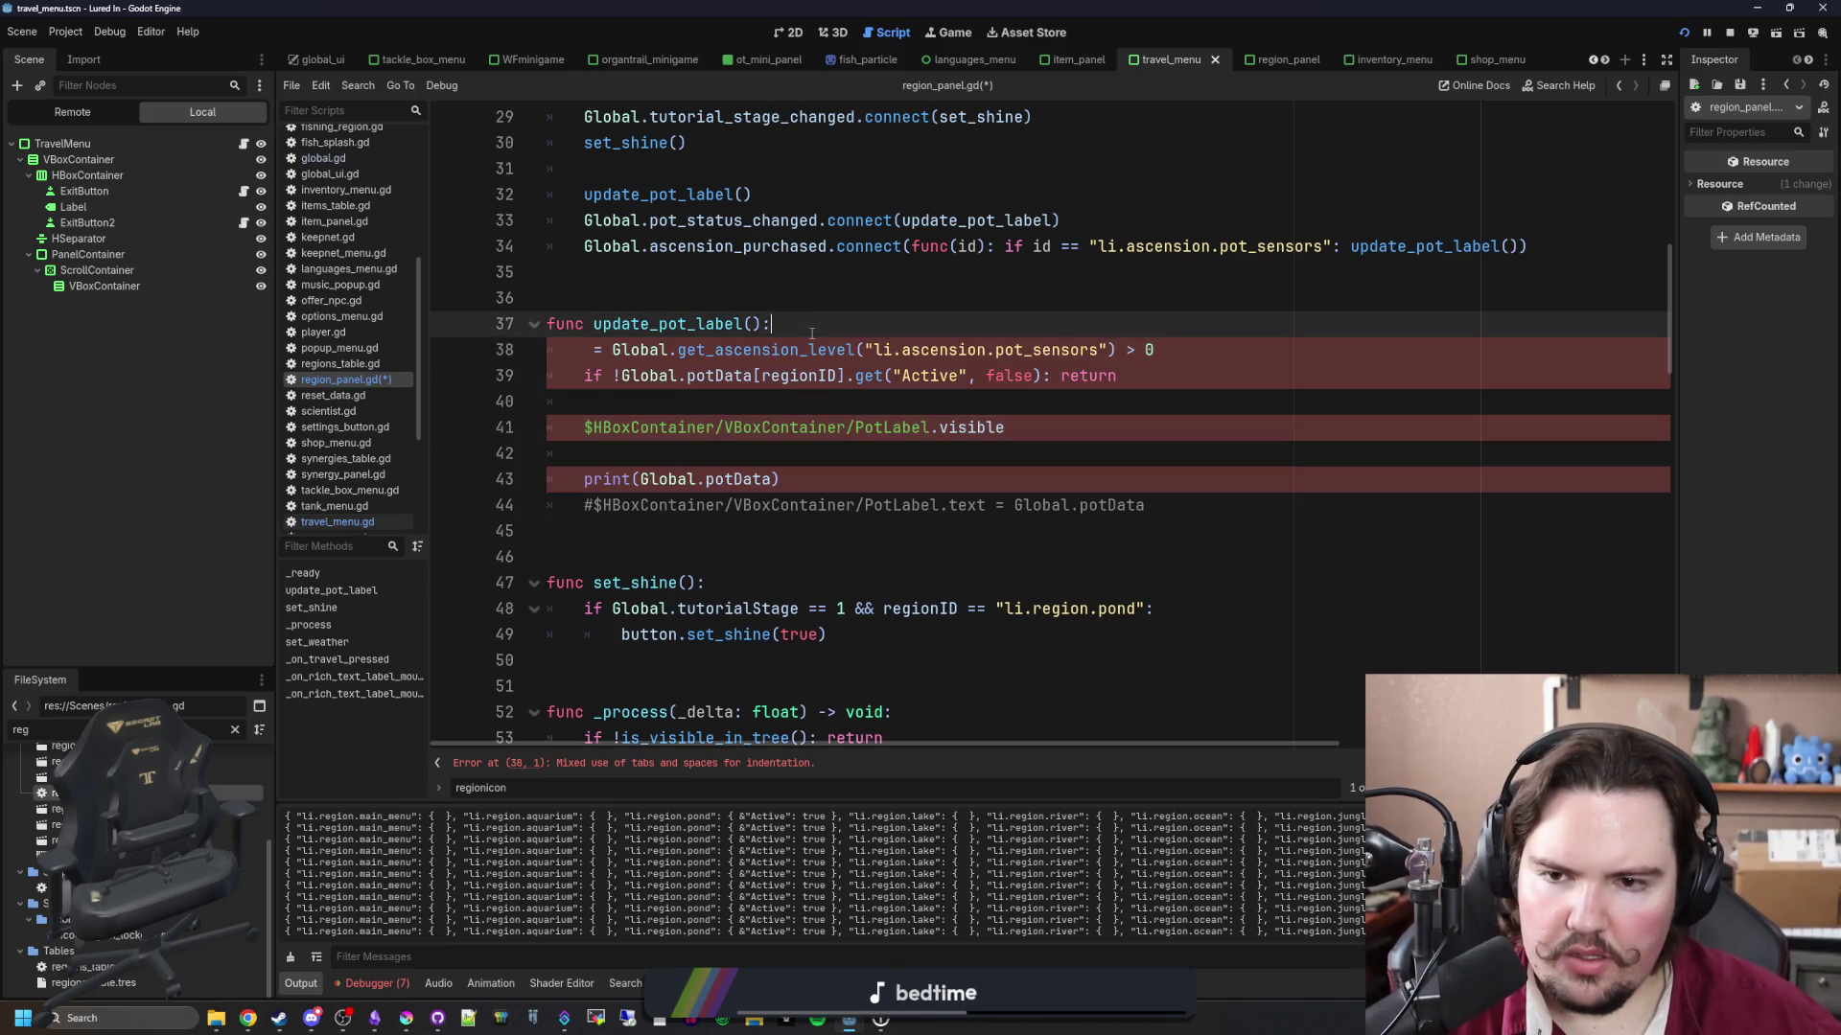
Step: Declare isVisible at the top and assign the ascension check to 'isVisible =' on line 40
key(Return)
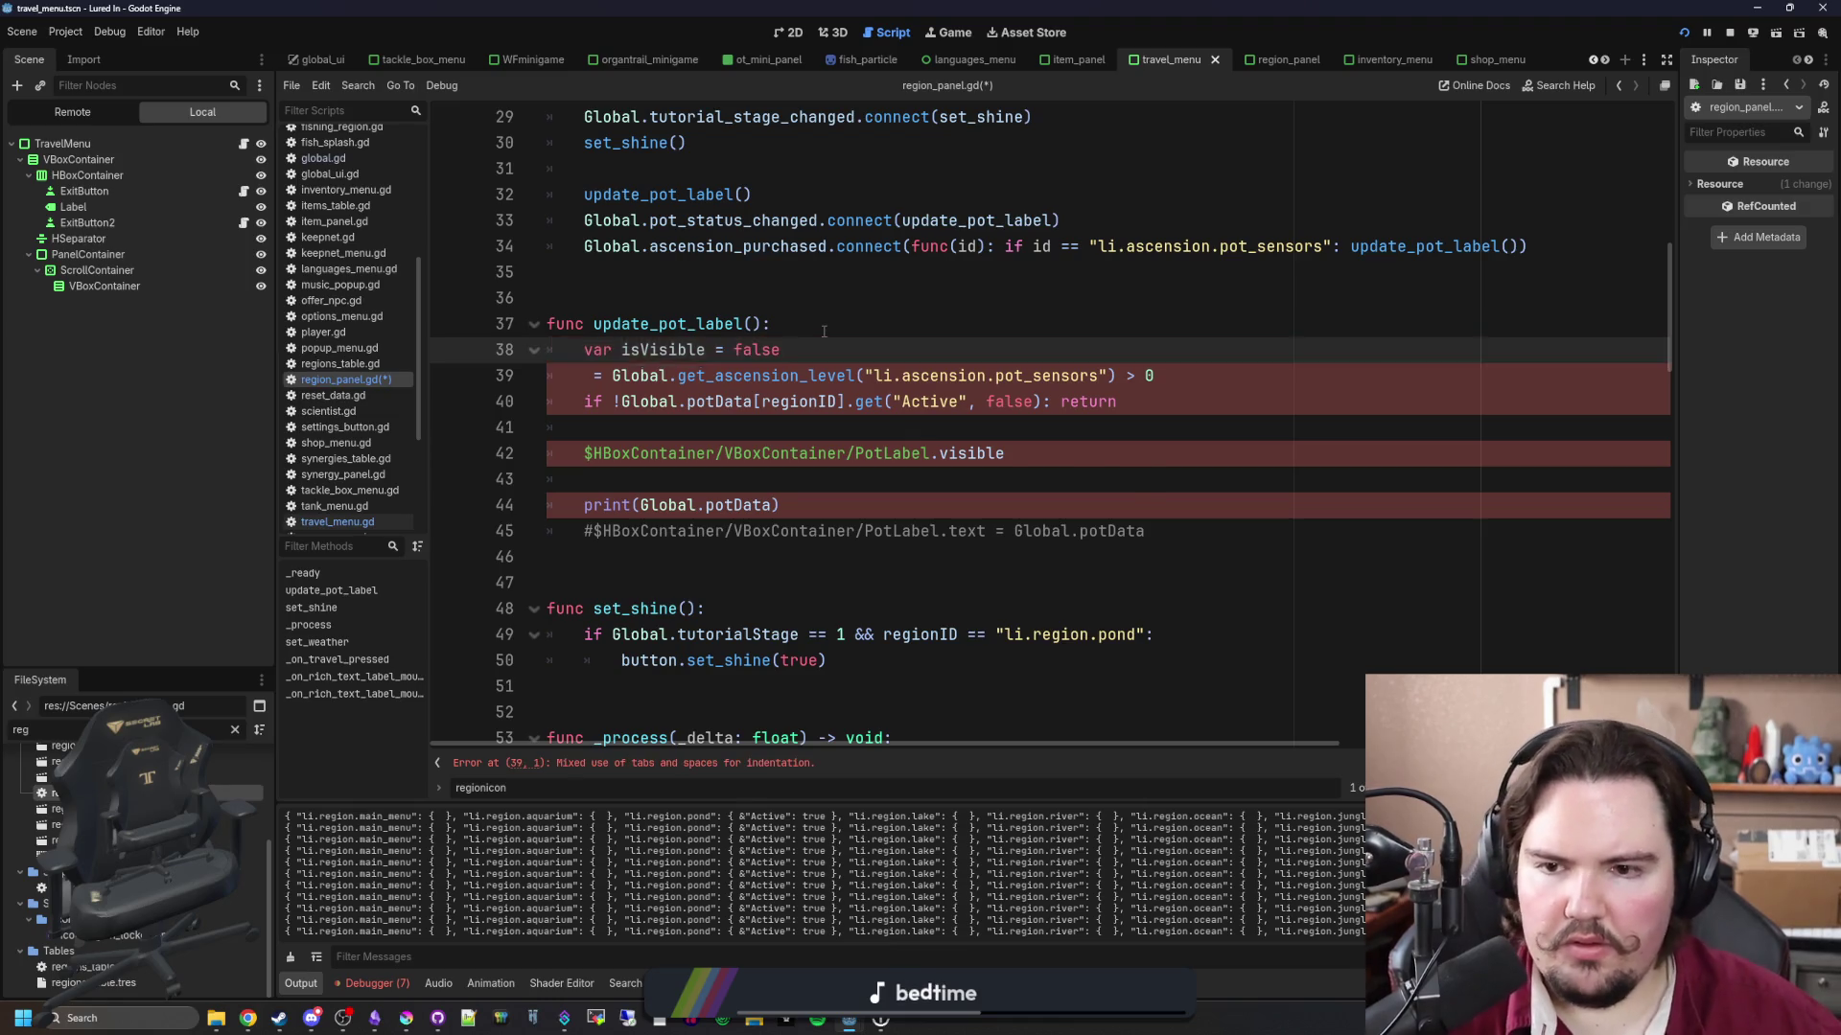
key(Return)
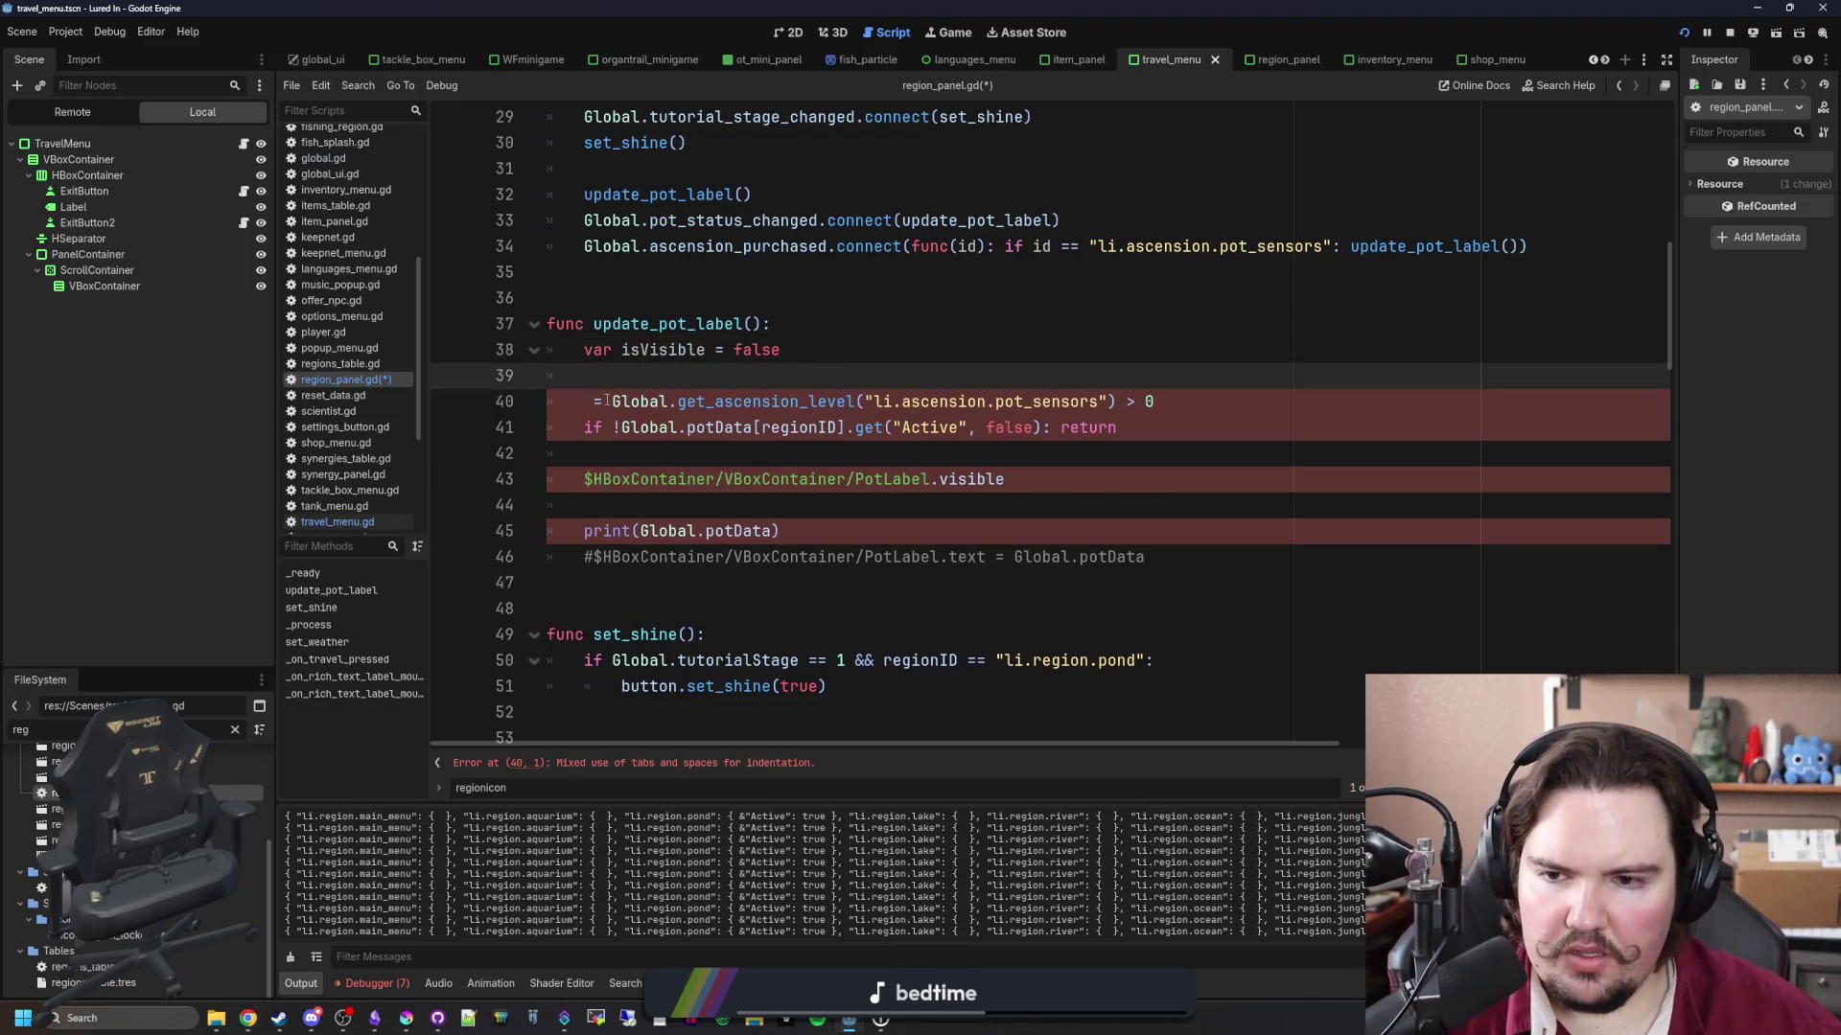
click(609, 400)
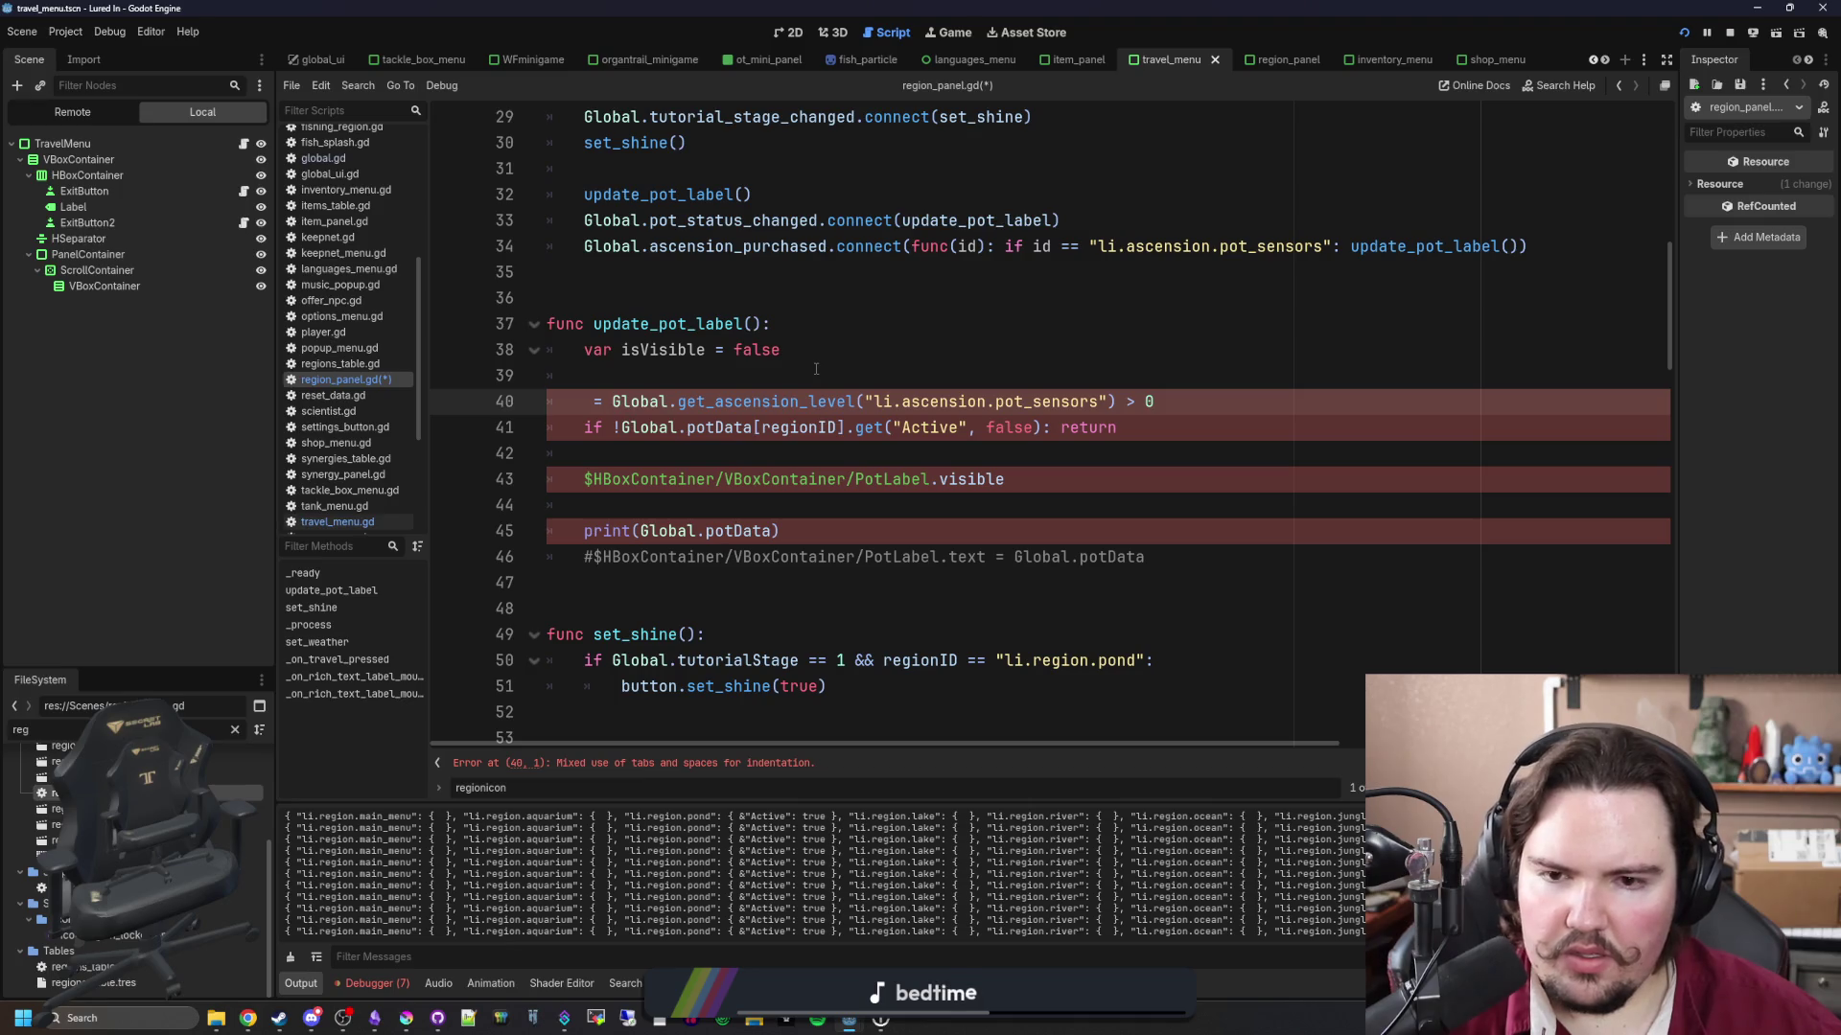
click(1031, 475)
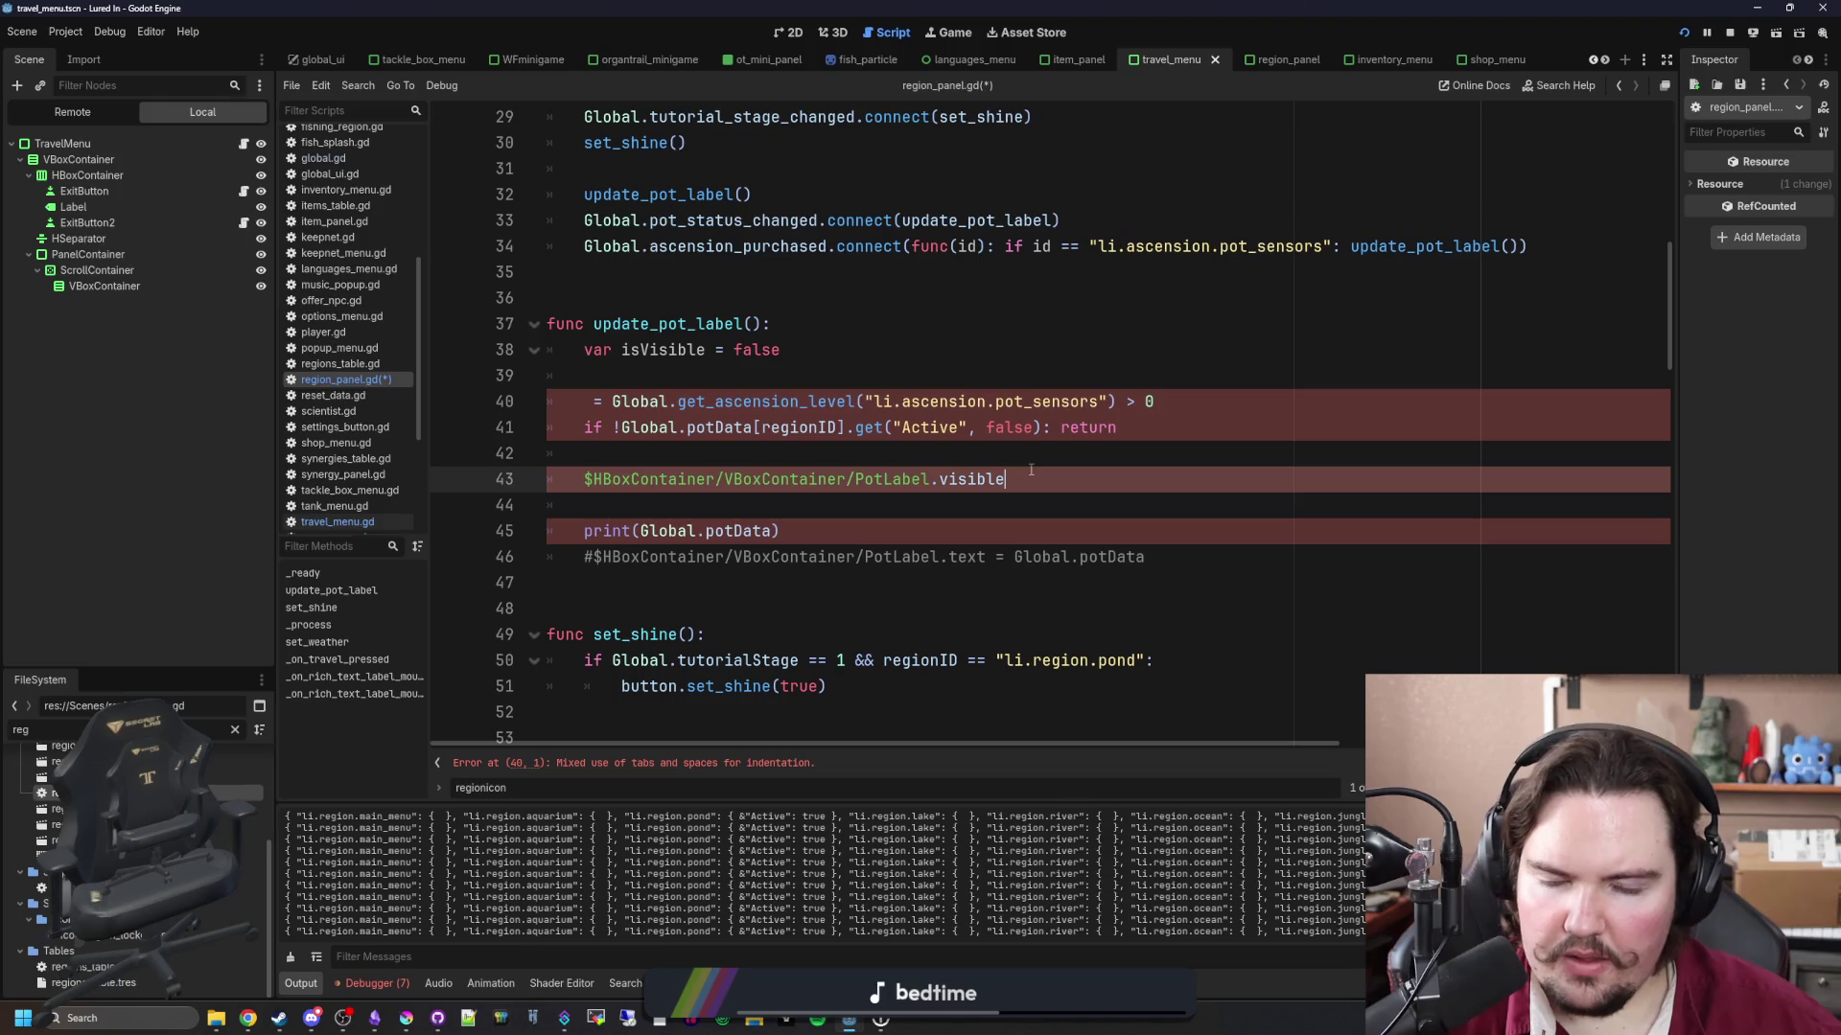
key(Return)
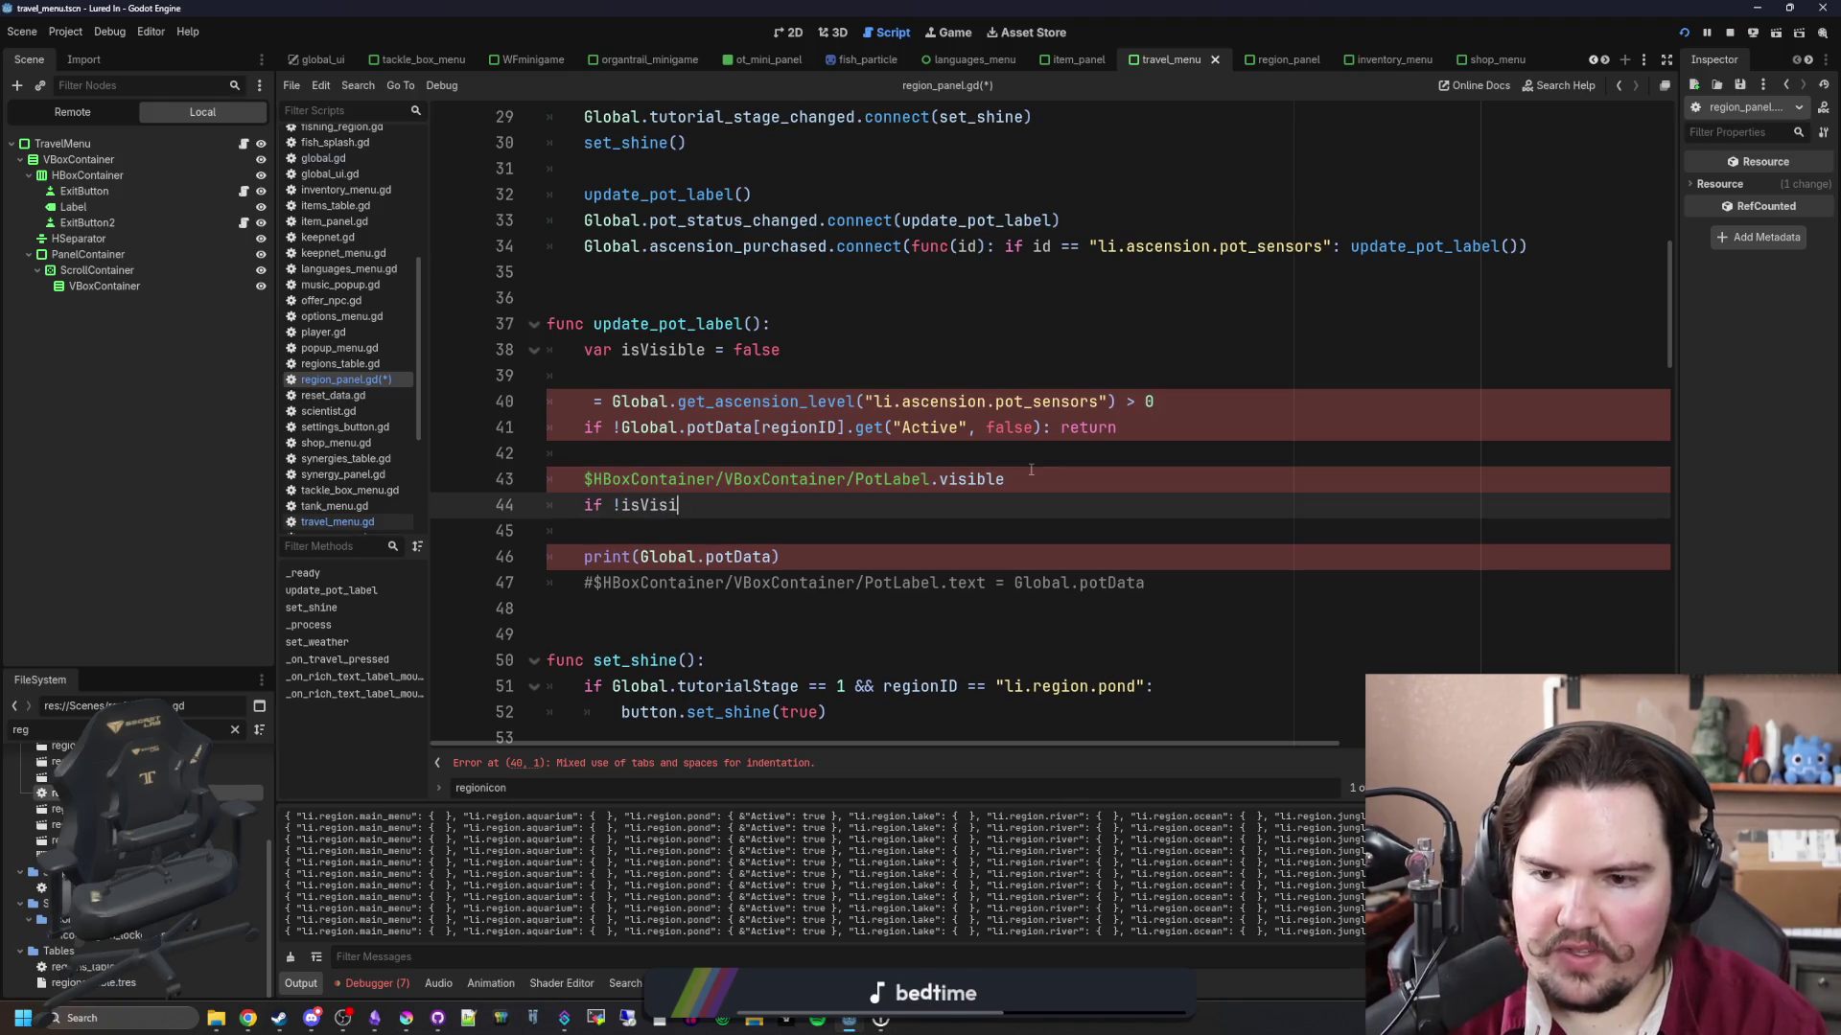
click(578, 400)
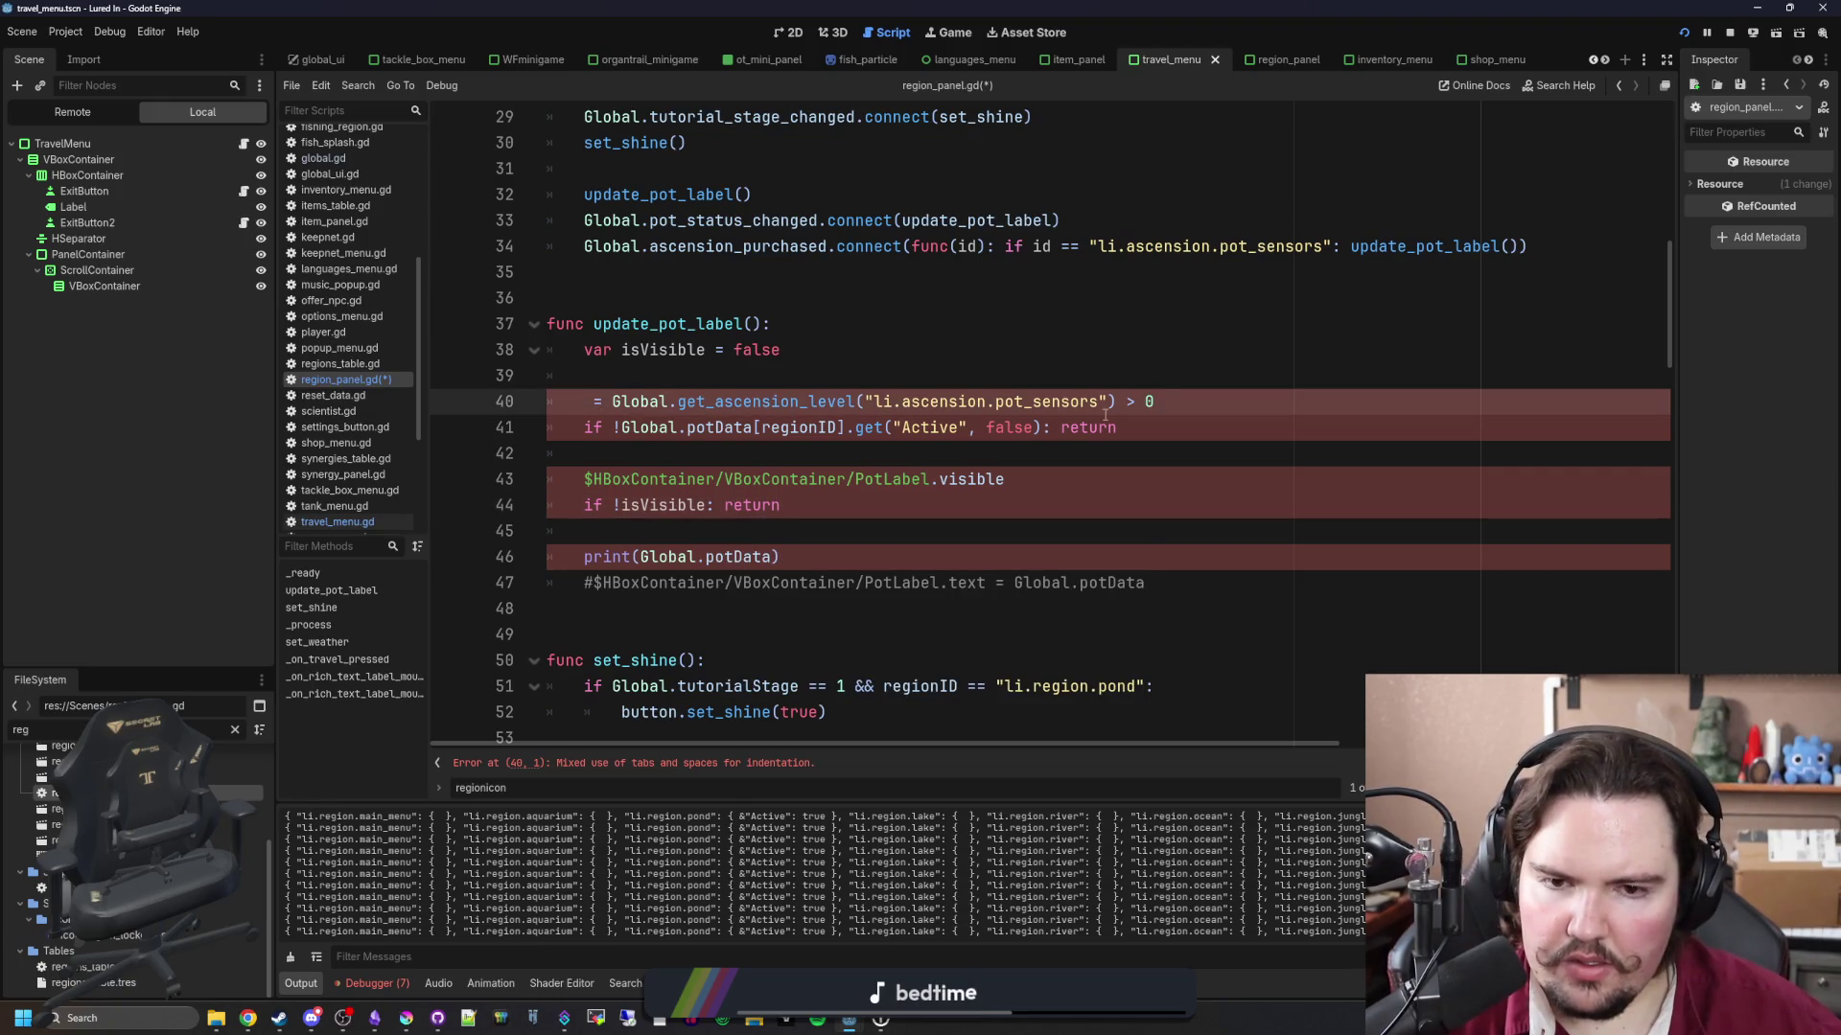
drag(1164, 403, 611, 402)
key(Home)
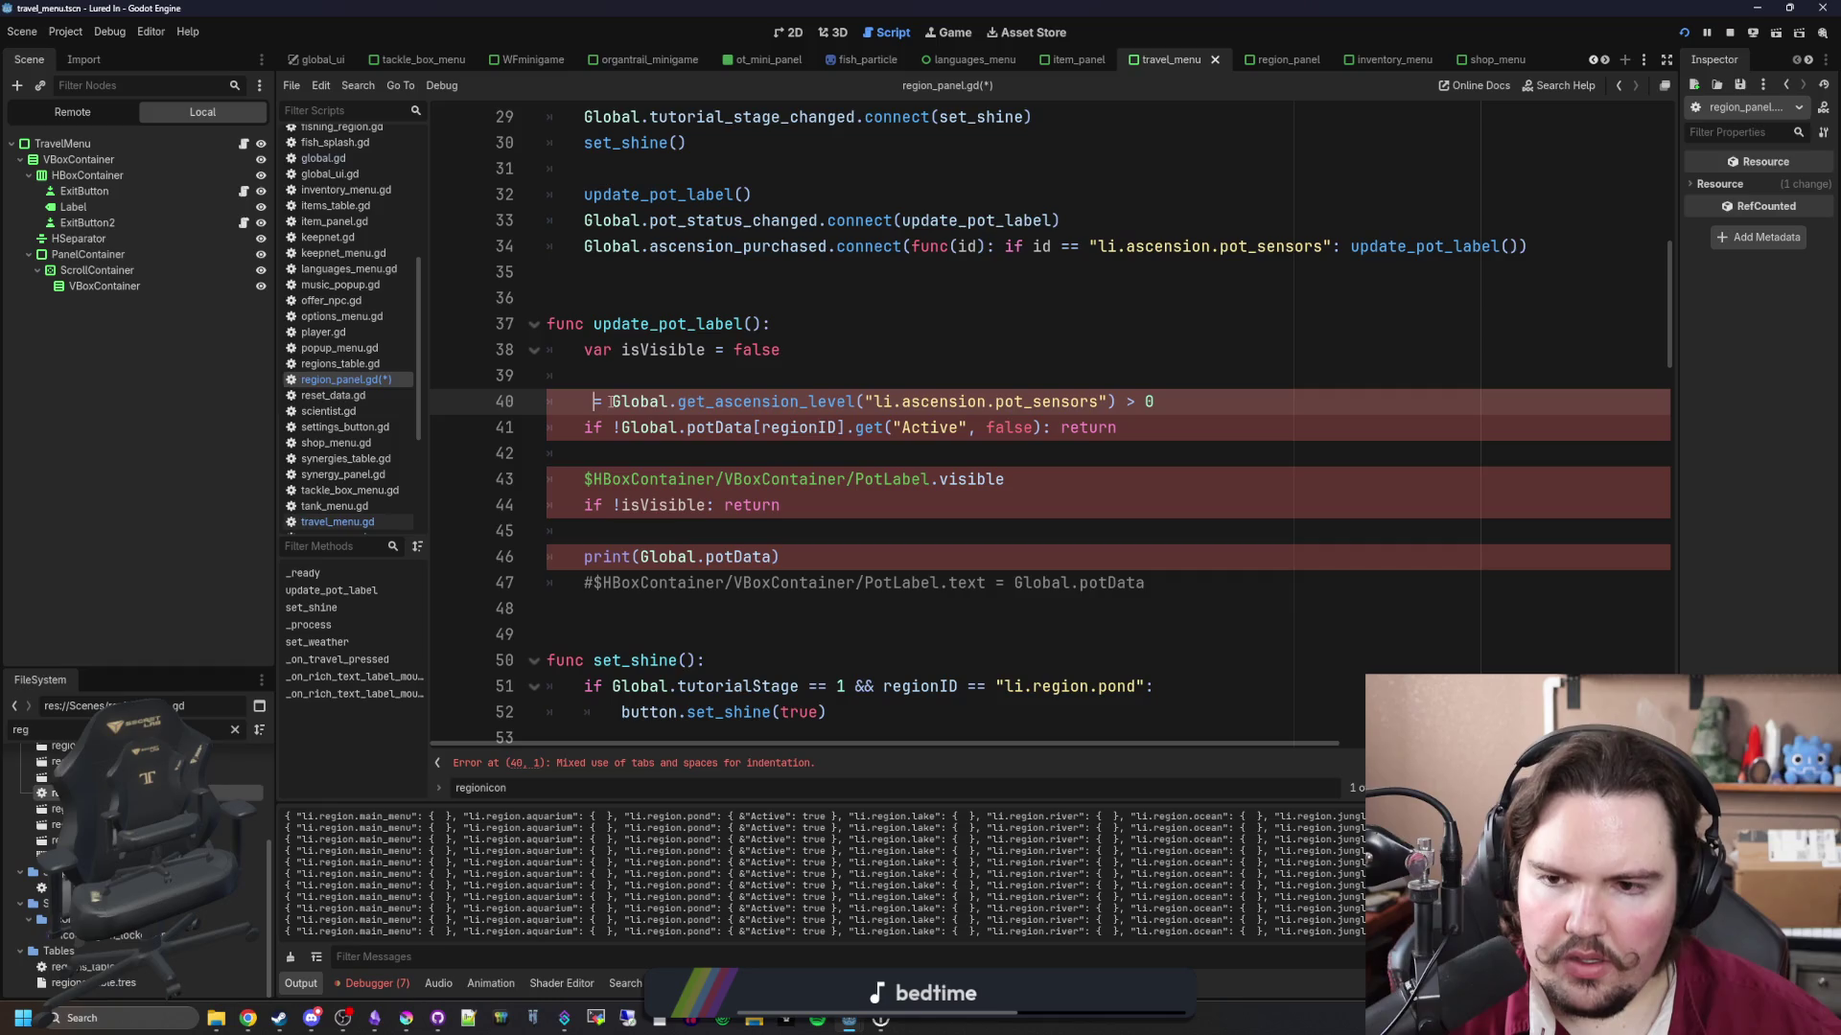
key(BackSpace)
key(BackSpace)
key(BackSpace)
text(isVisible)
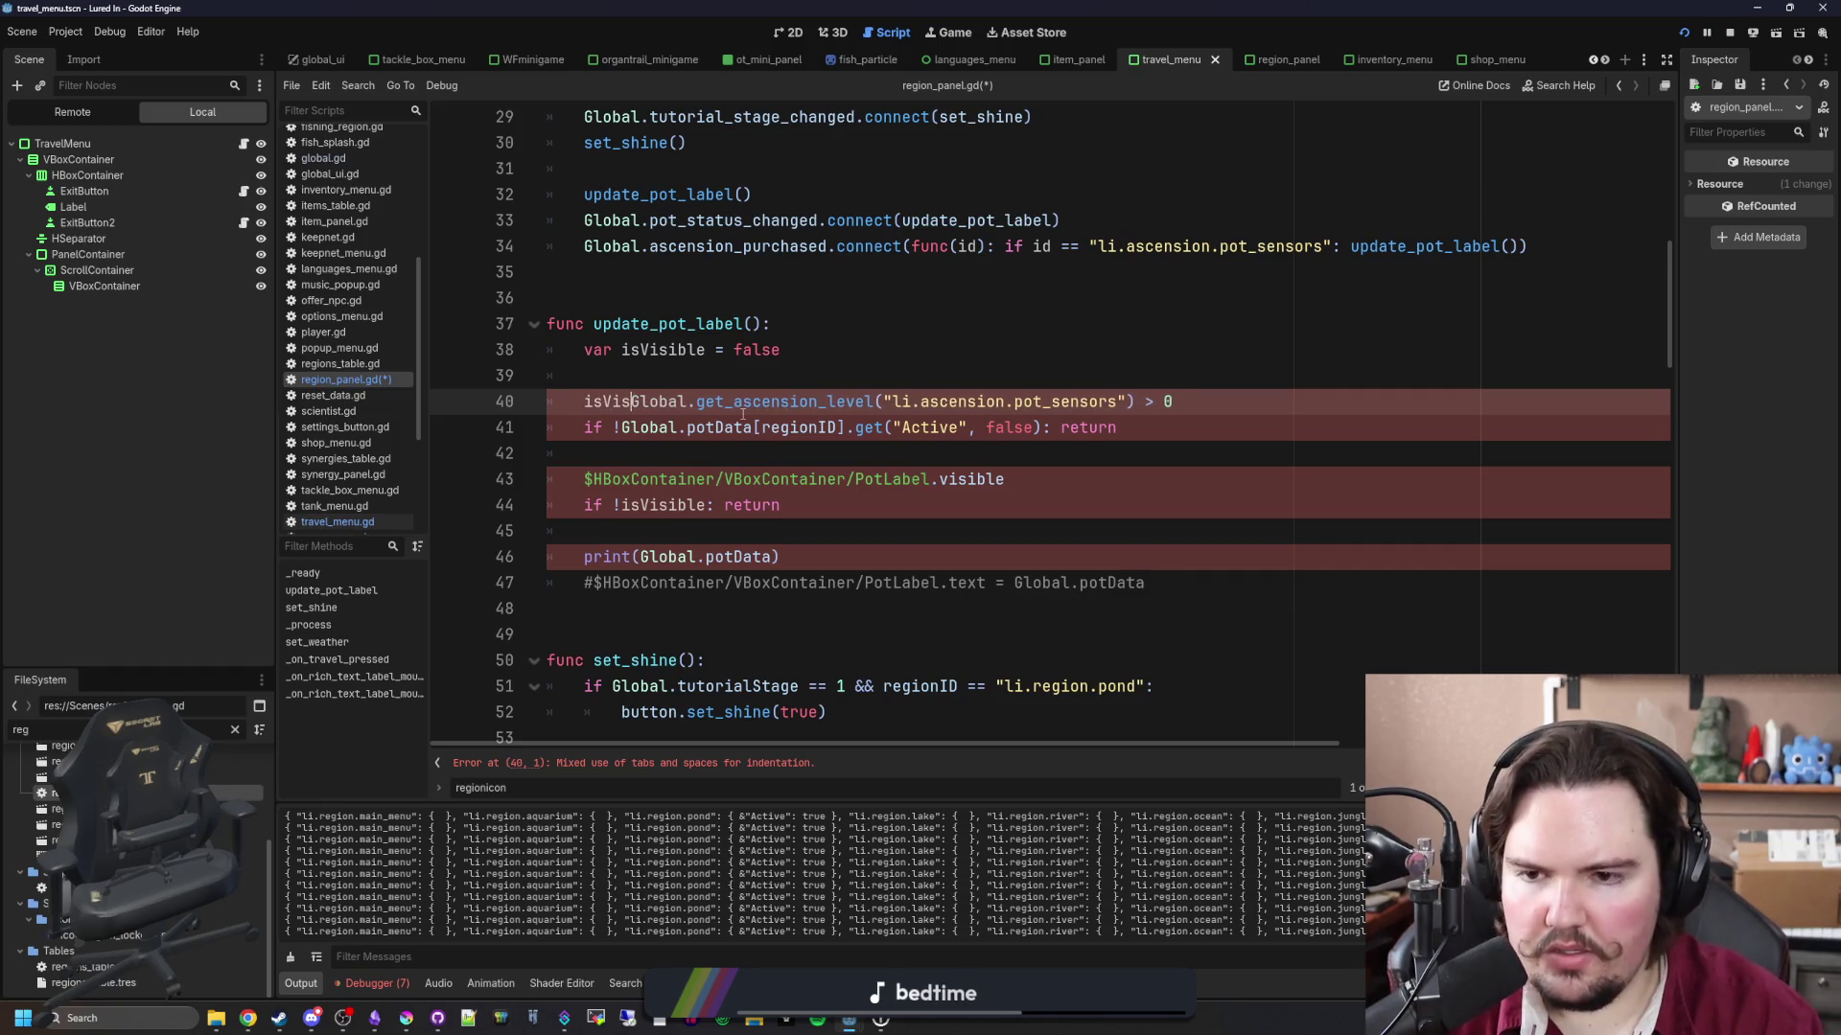
text( =)
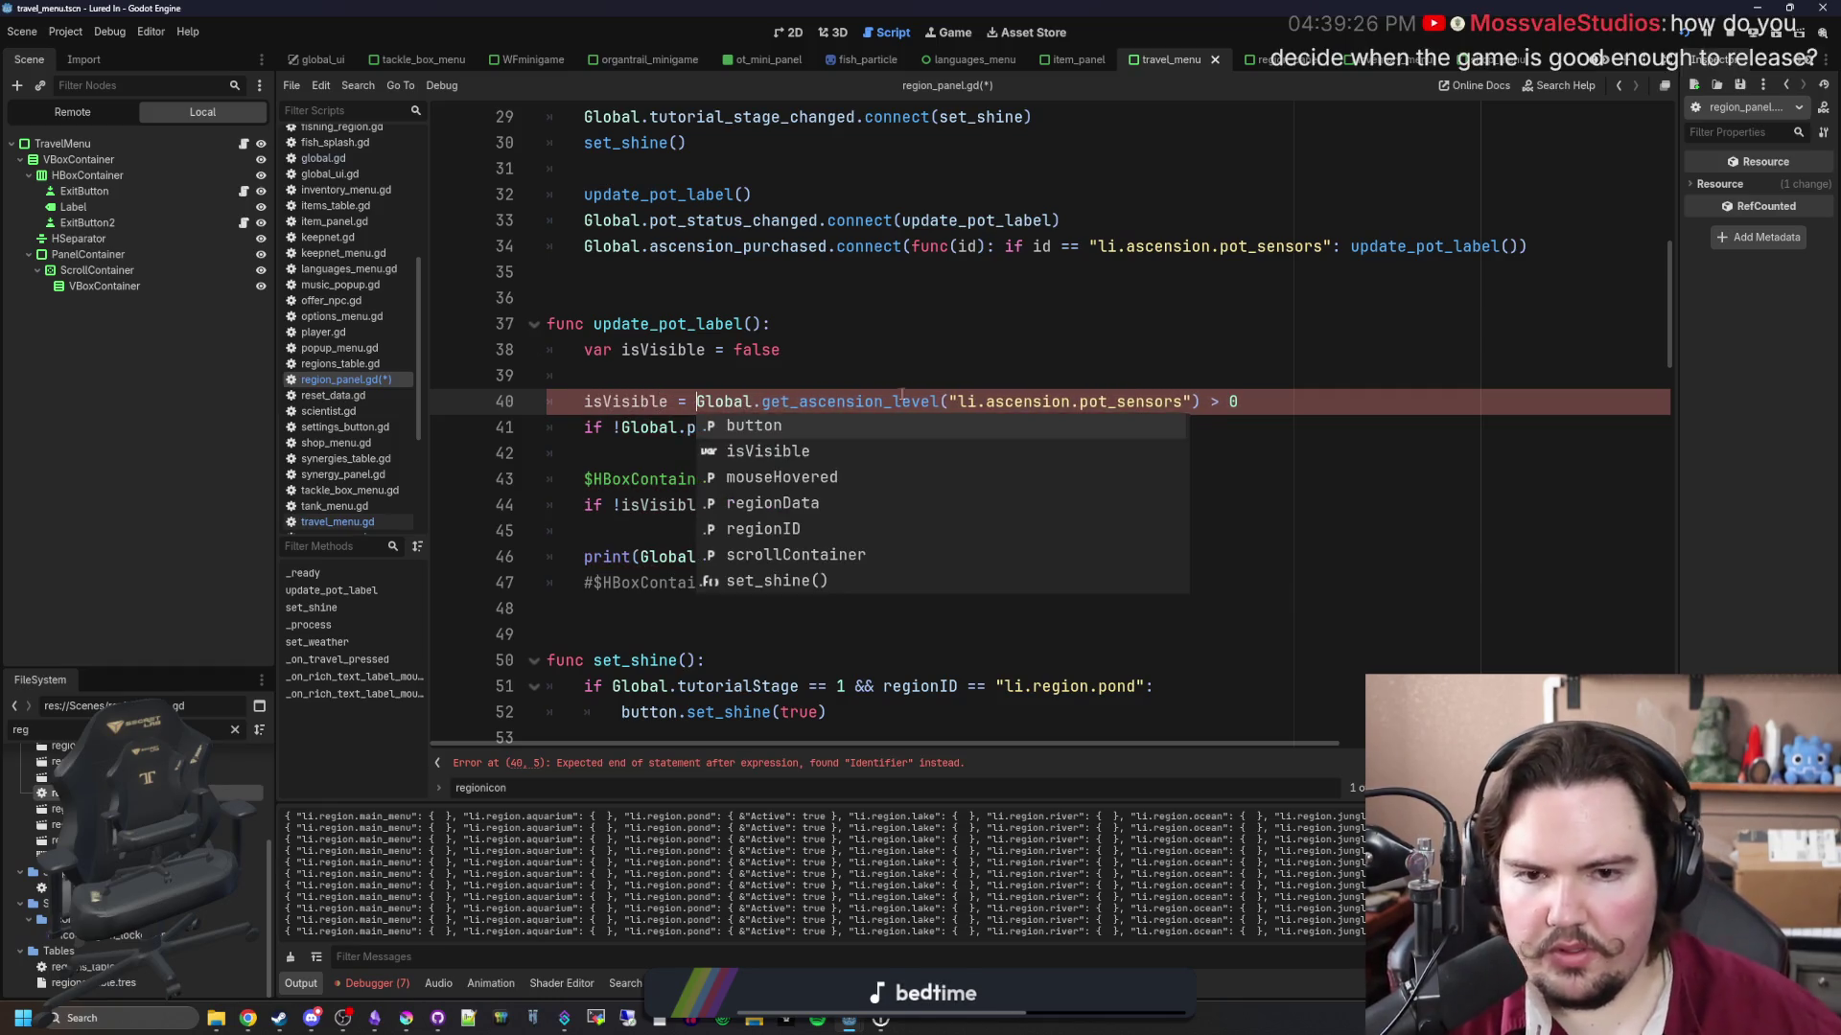
Step: Join the Active check onto the ascension check with && and delete the leftover if line
drag(1041, 428, 620, 428)
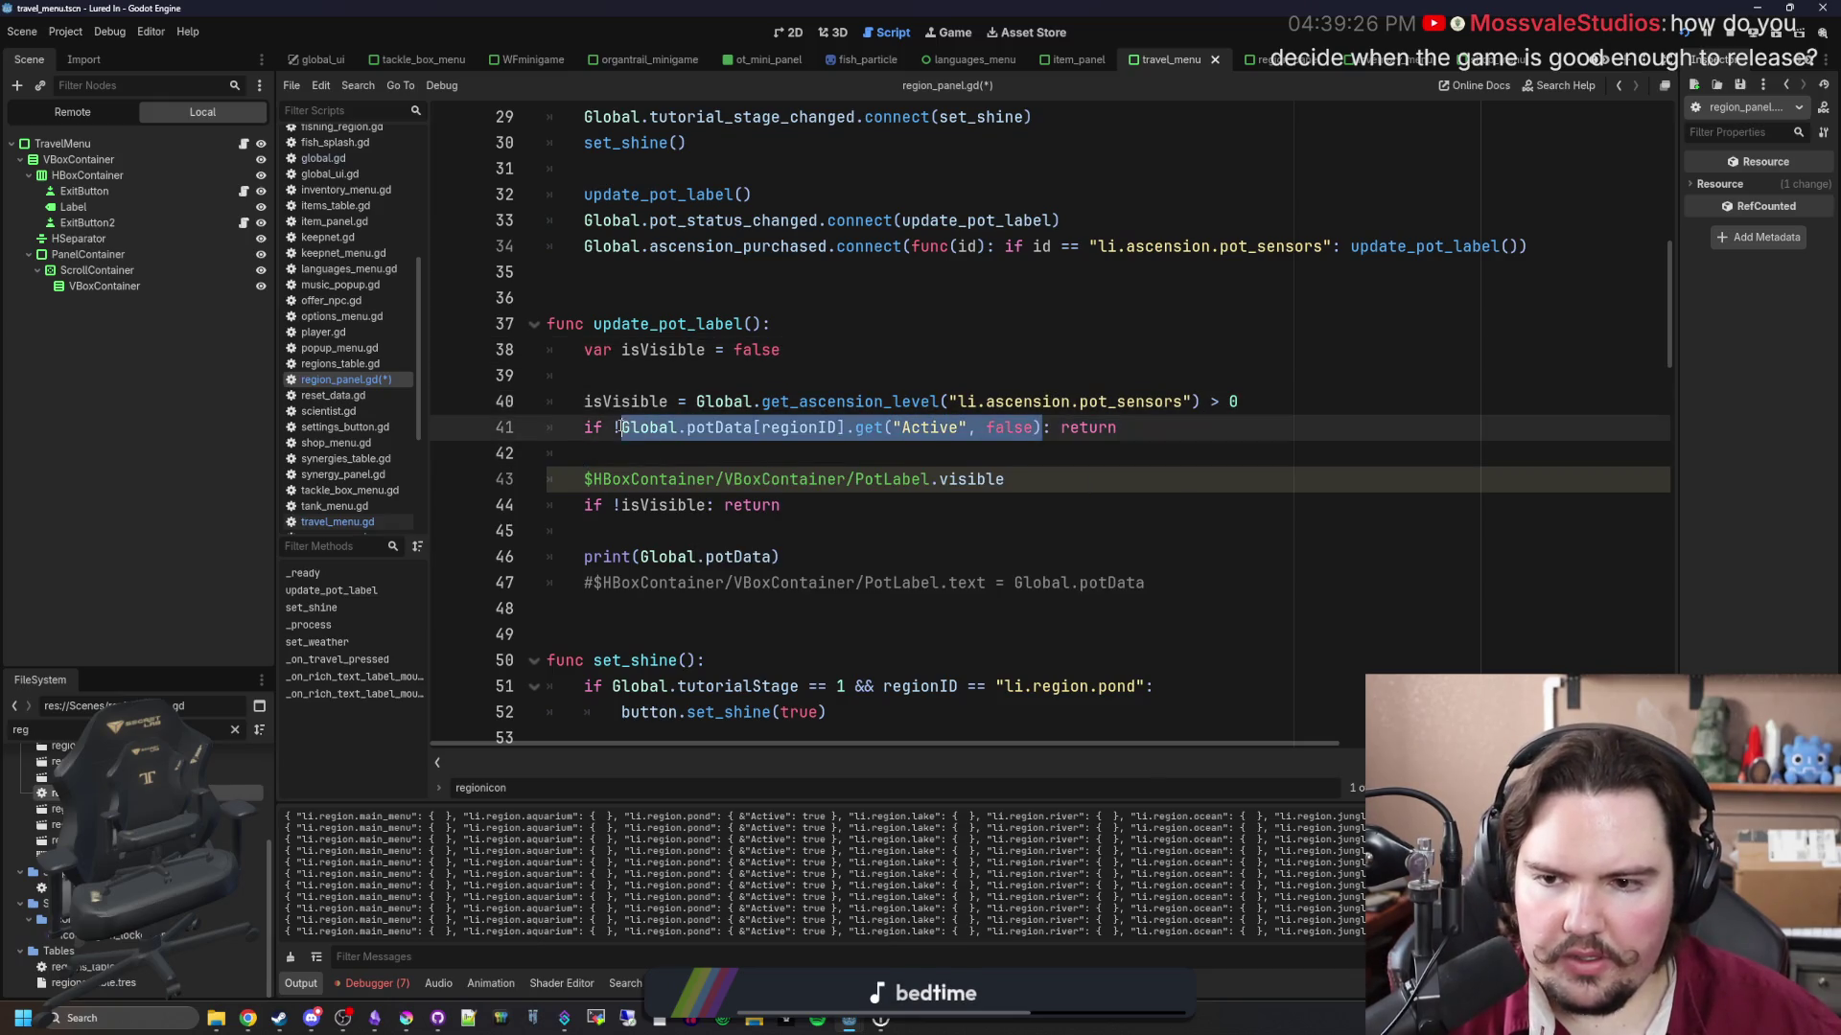
key(ctrl+x)
click(1246, 402)
text(&&)
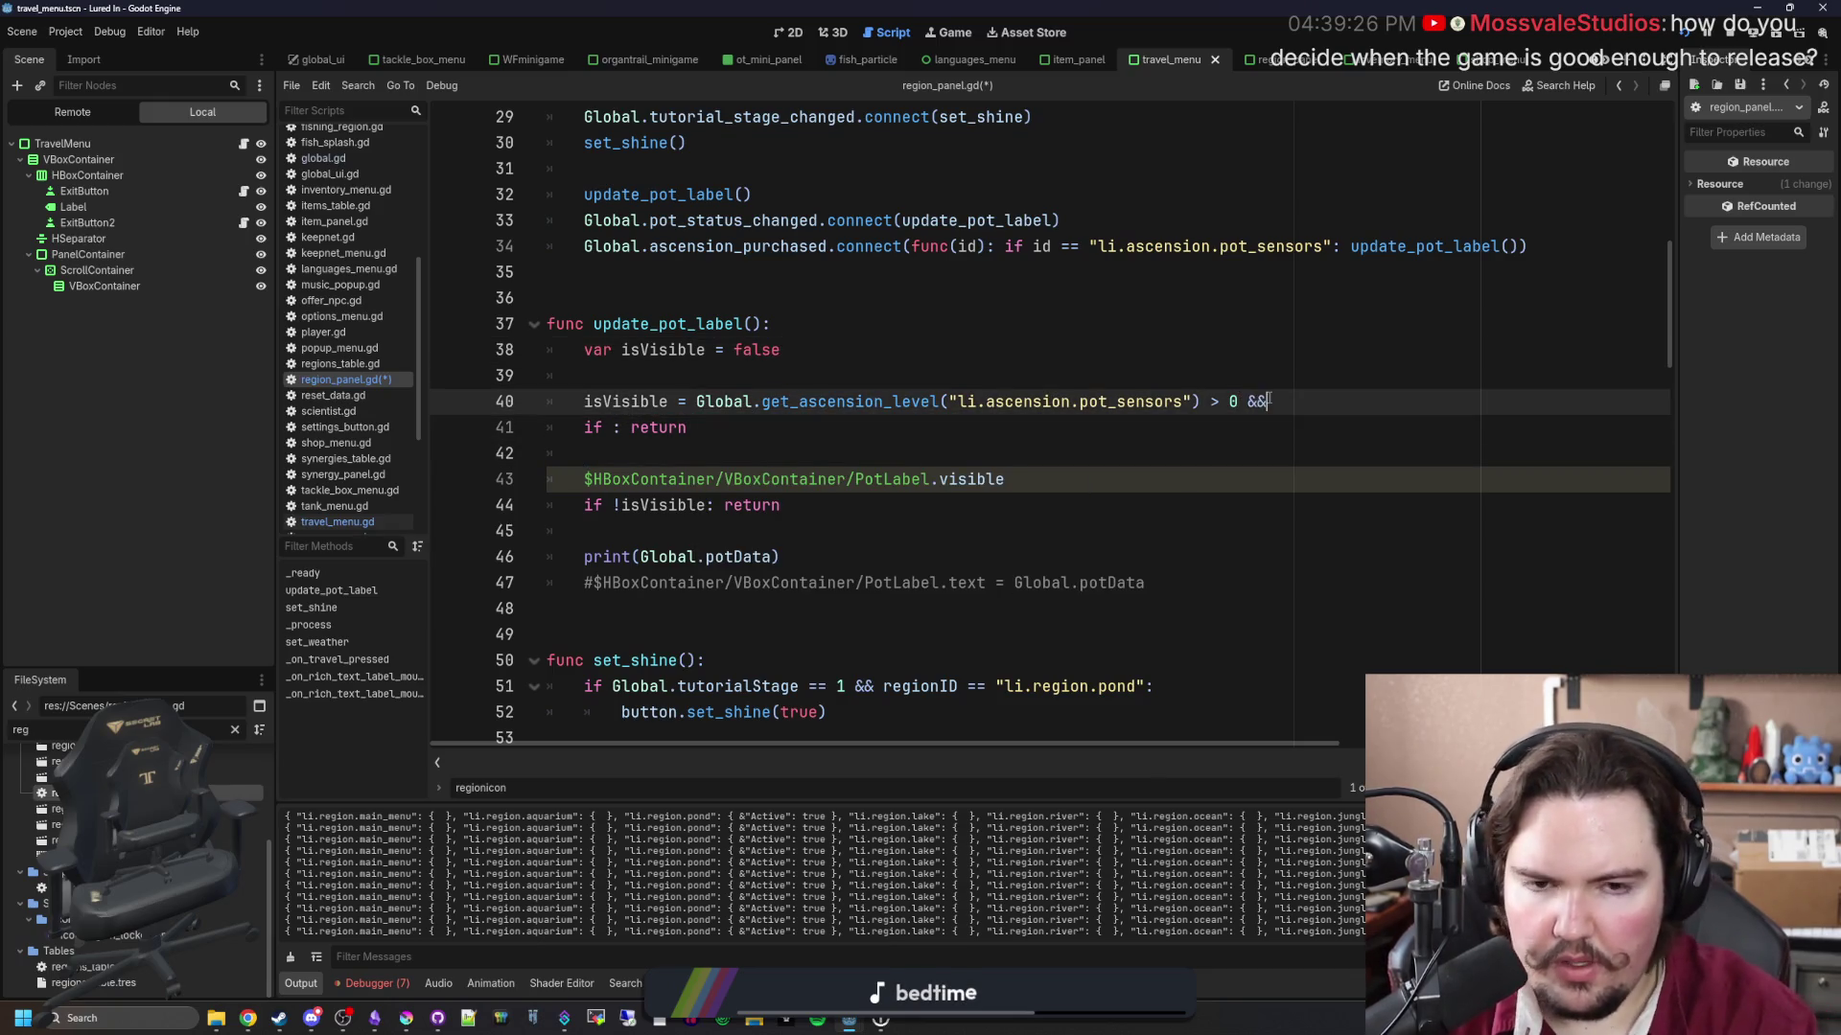
key(ctrl+v)
click(927, 427)
key(shift+Home)
key(BackSpace)
key(BackSpace)
key(BackSpace)
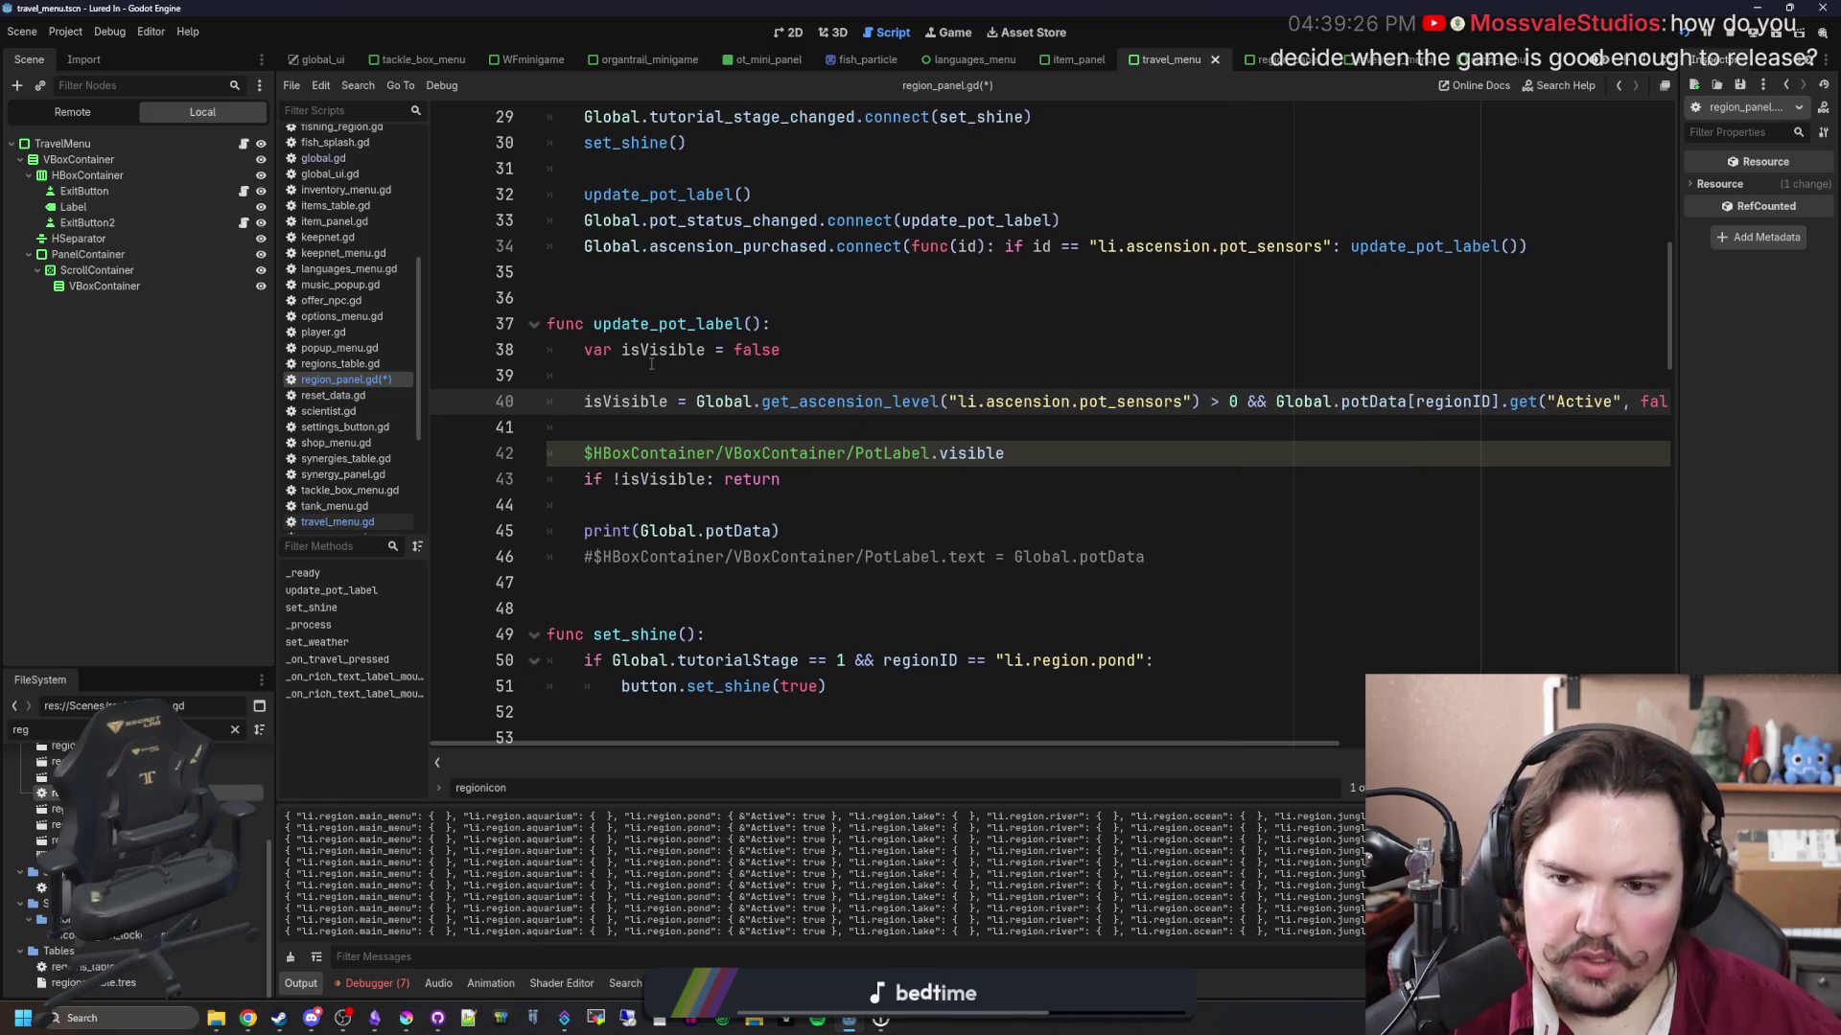
Step: Set PotLabel.visible equal to isVisible and save the script
click(632, 373)
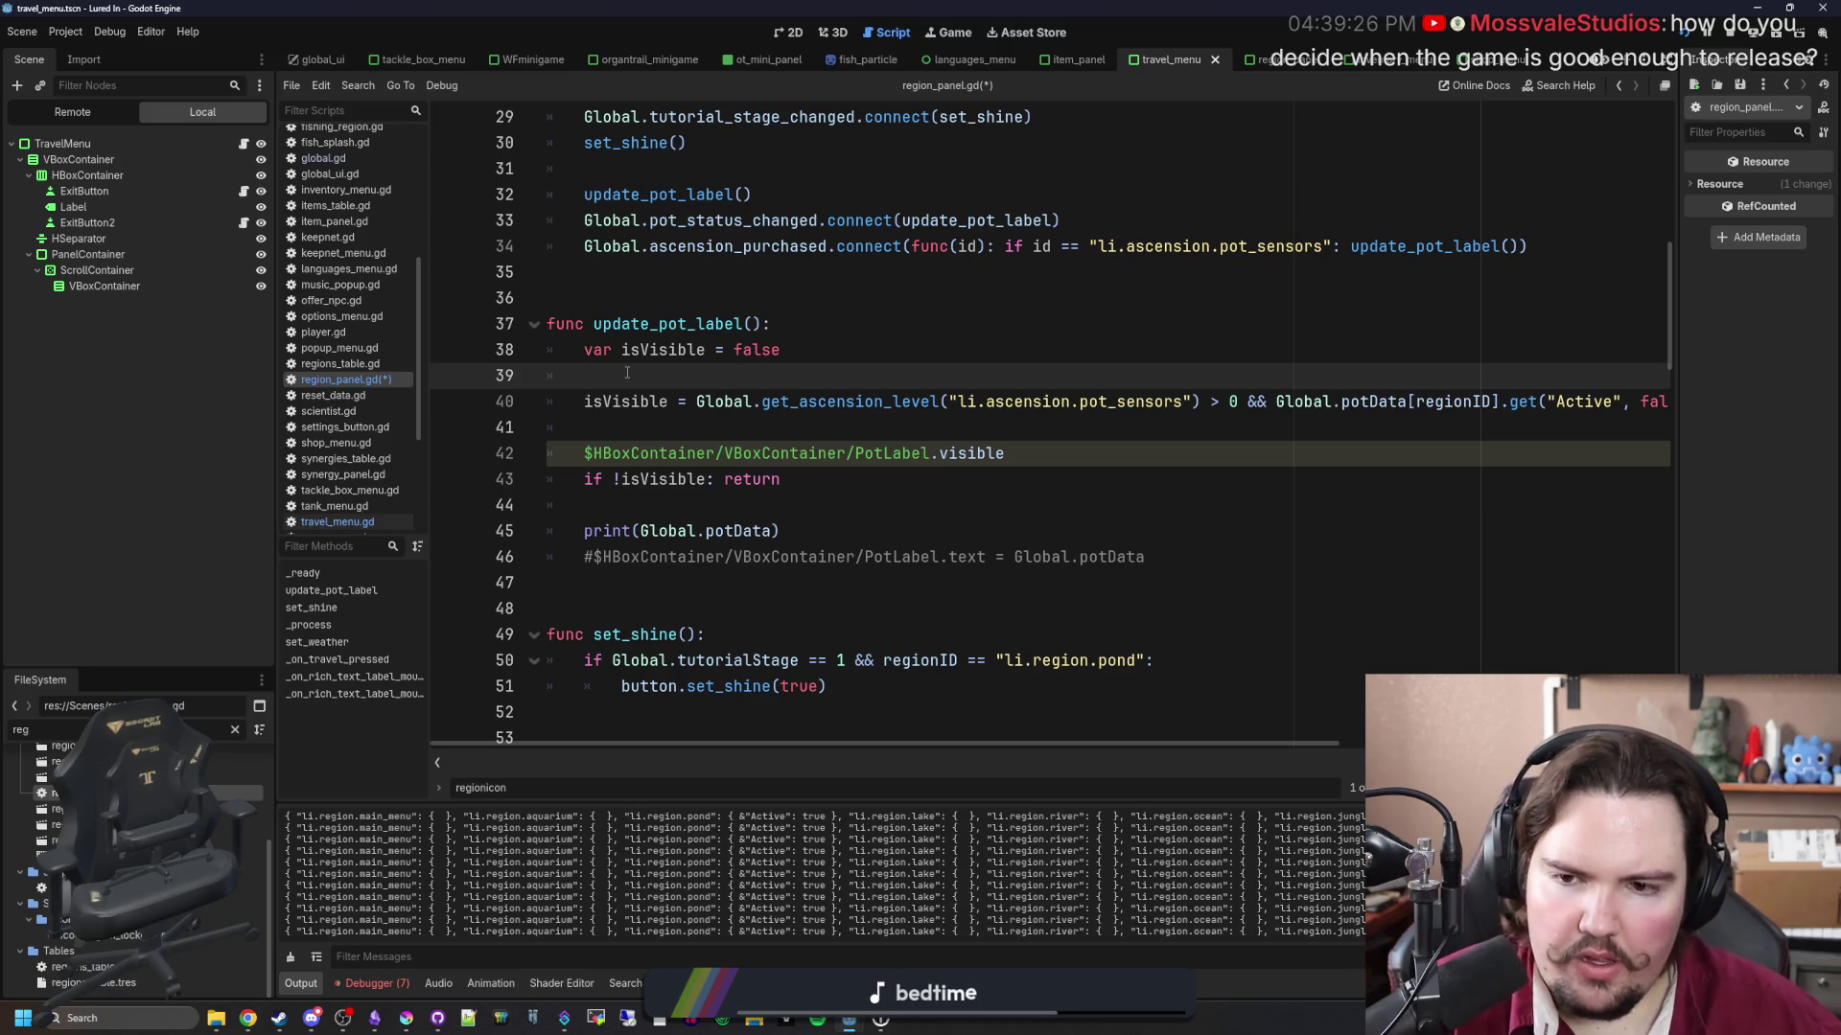
click(1061, 451)
text(= isVisible)
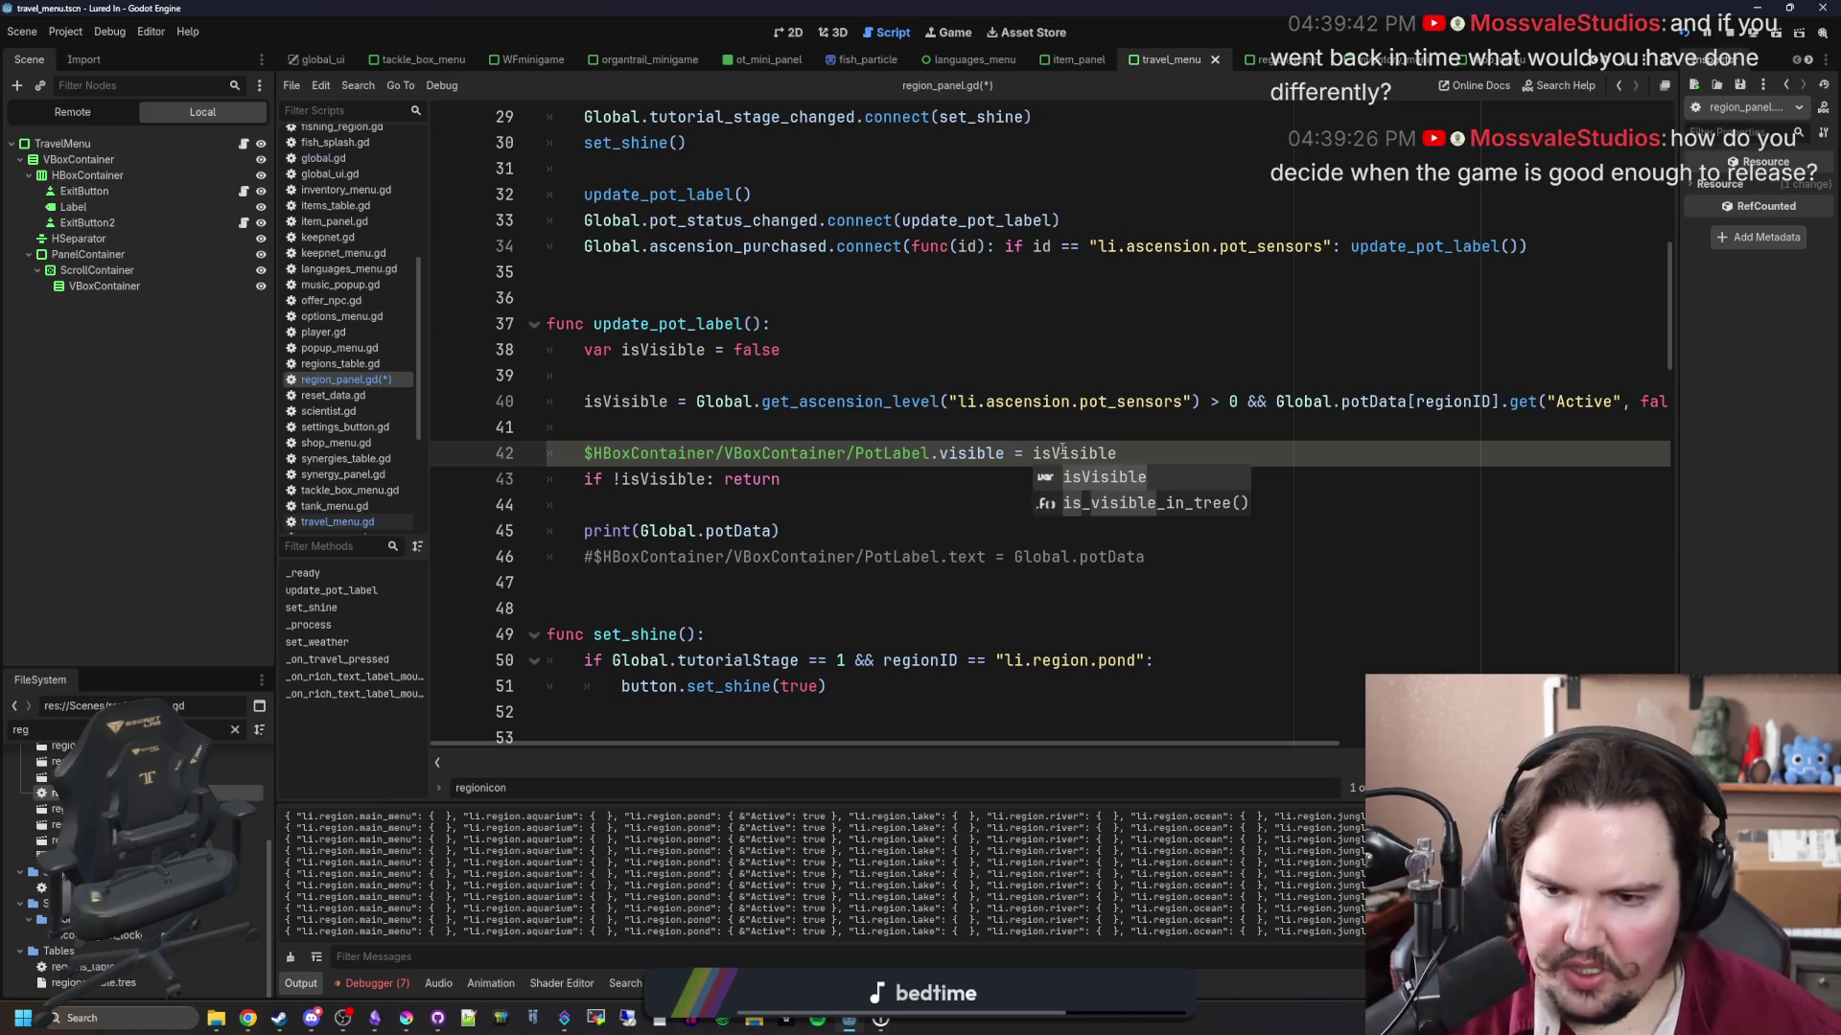
key(Escape)
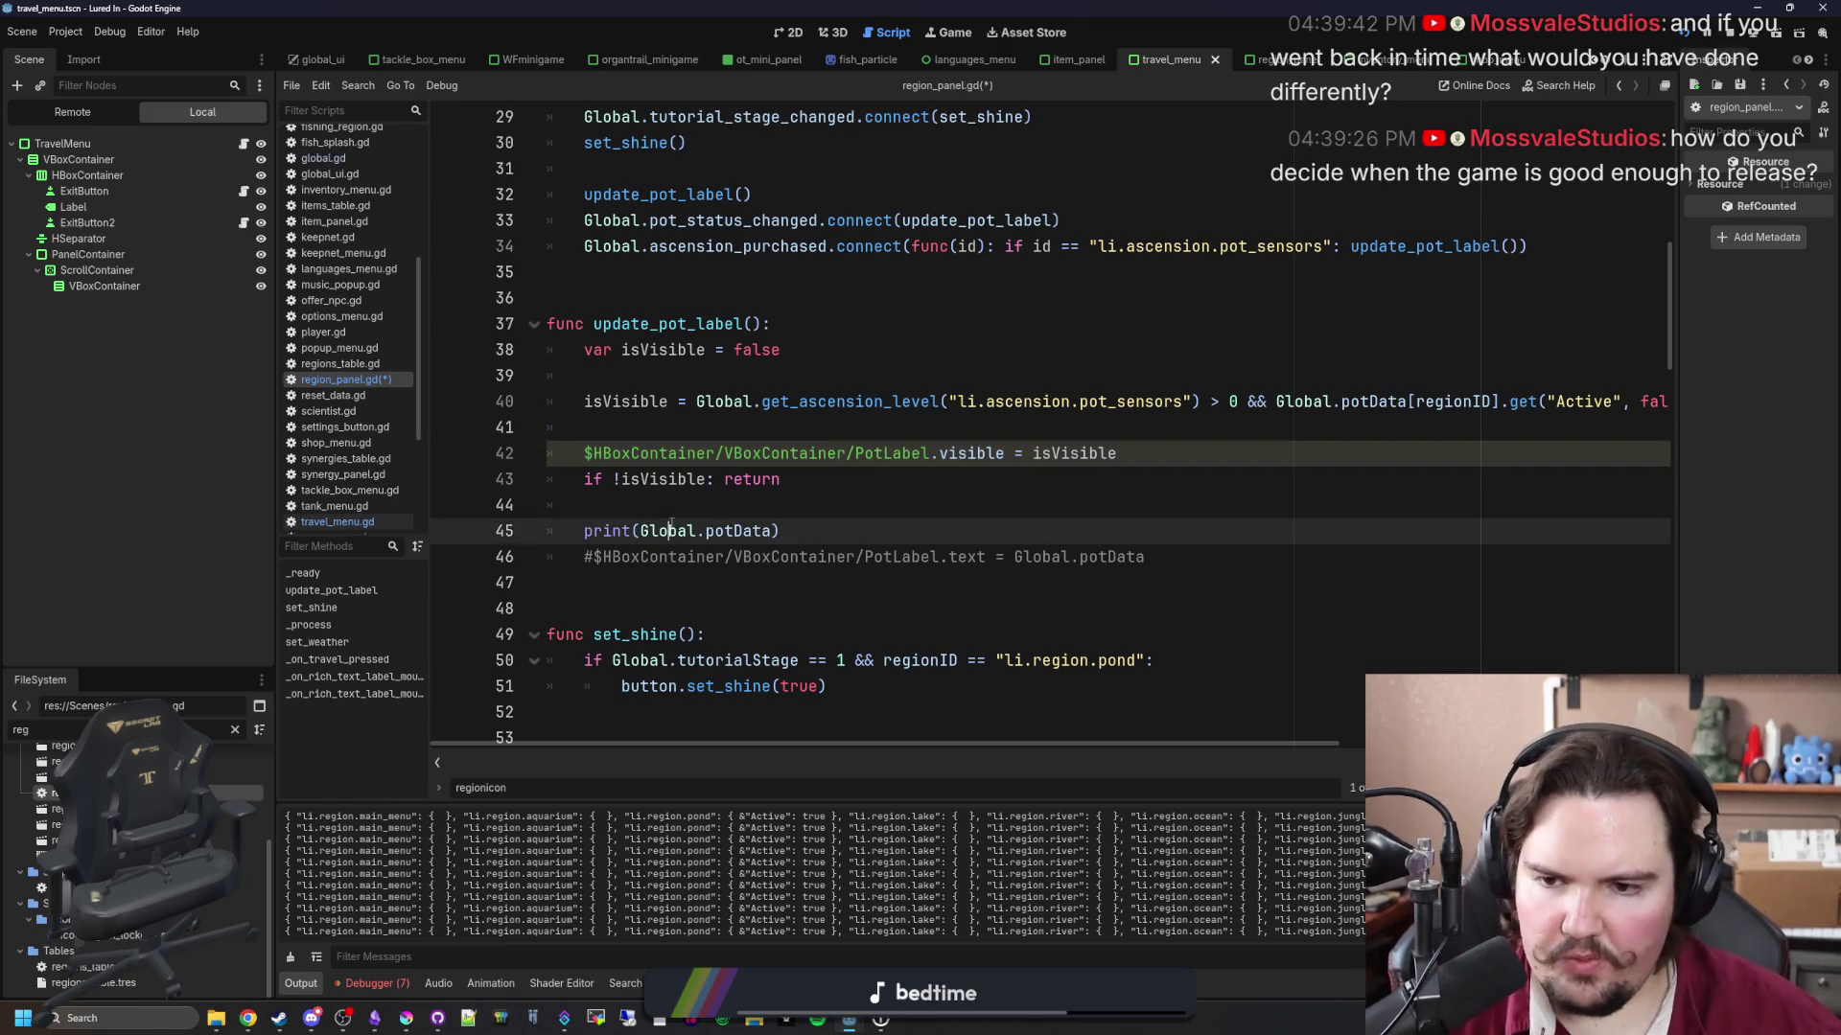
click(818, 422)
key(ctrl+s)
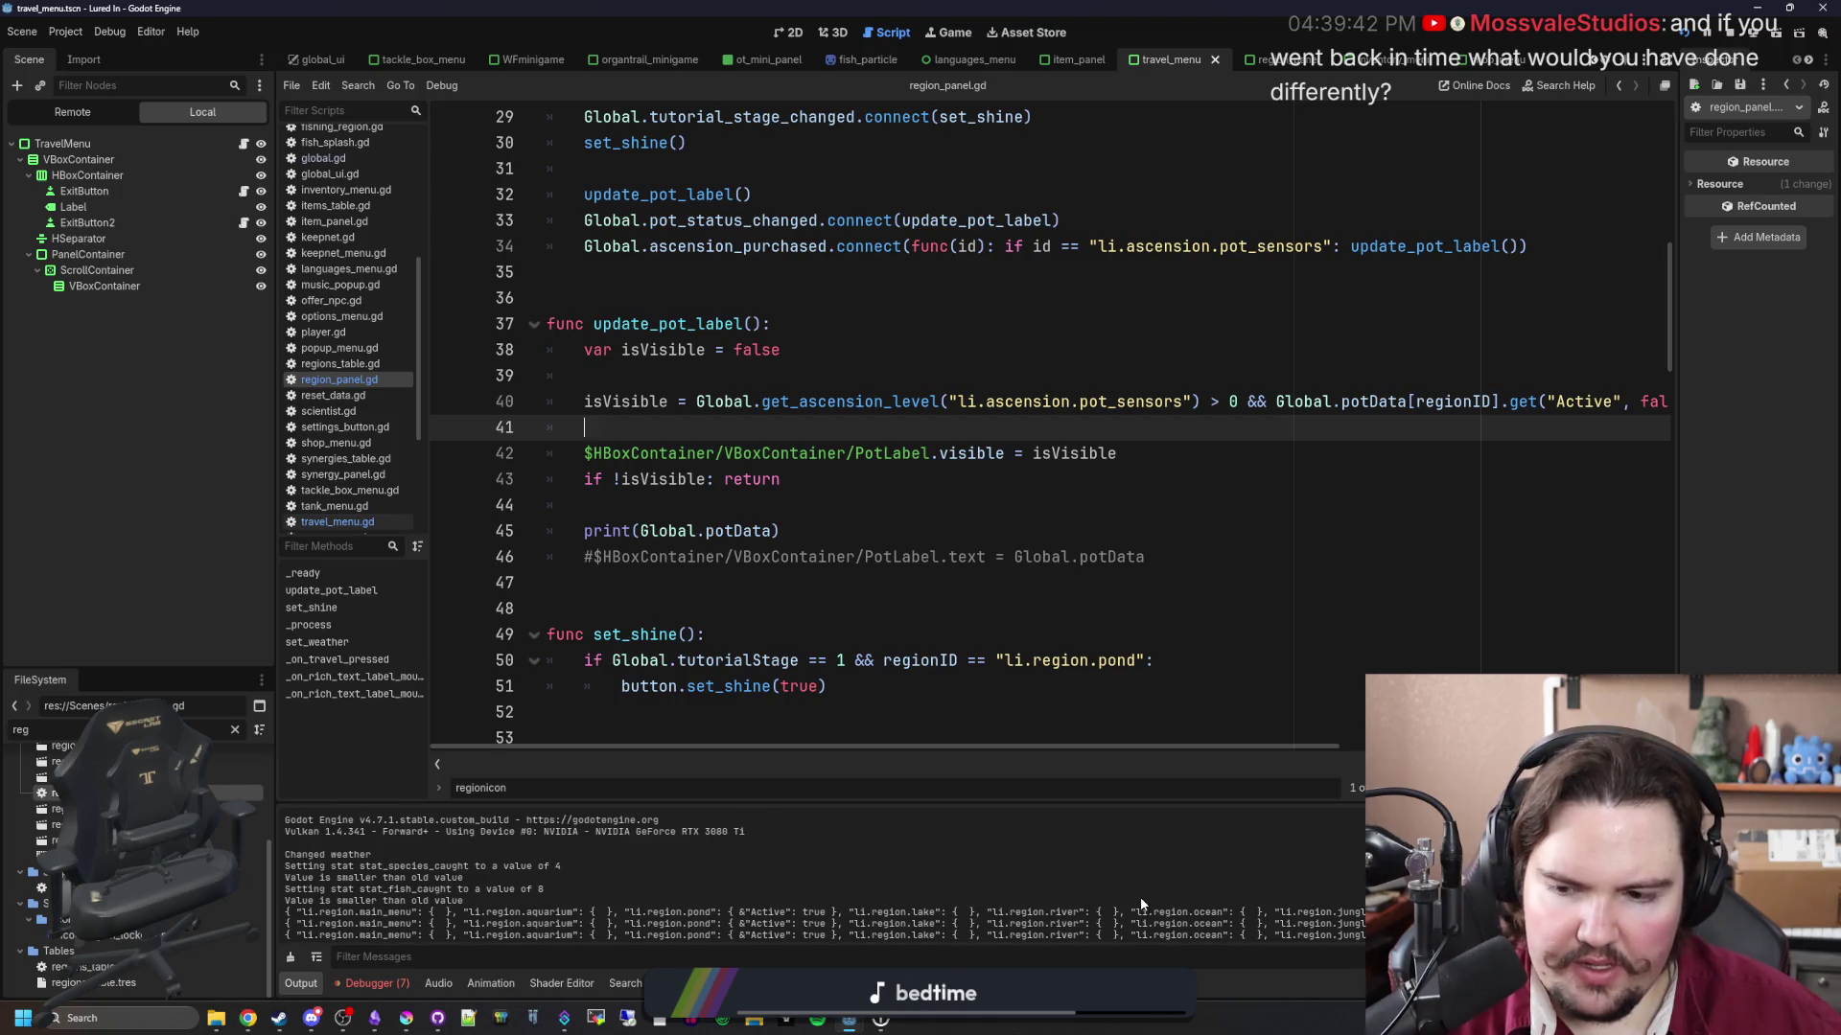
Step: Add a Global.get_potlimit() call below and jump to its definition in global.gd
click(756, 508)
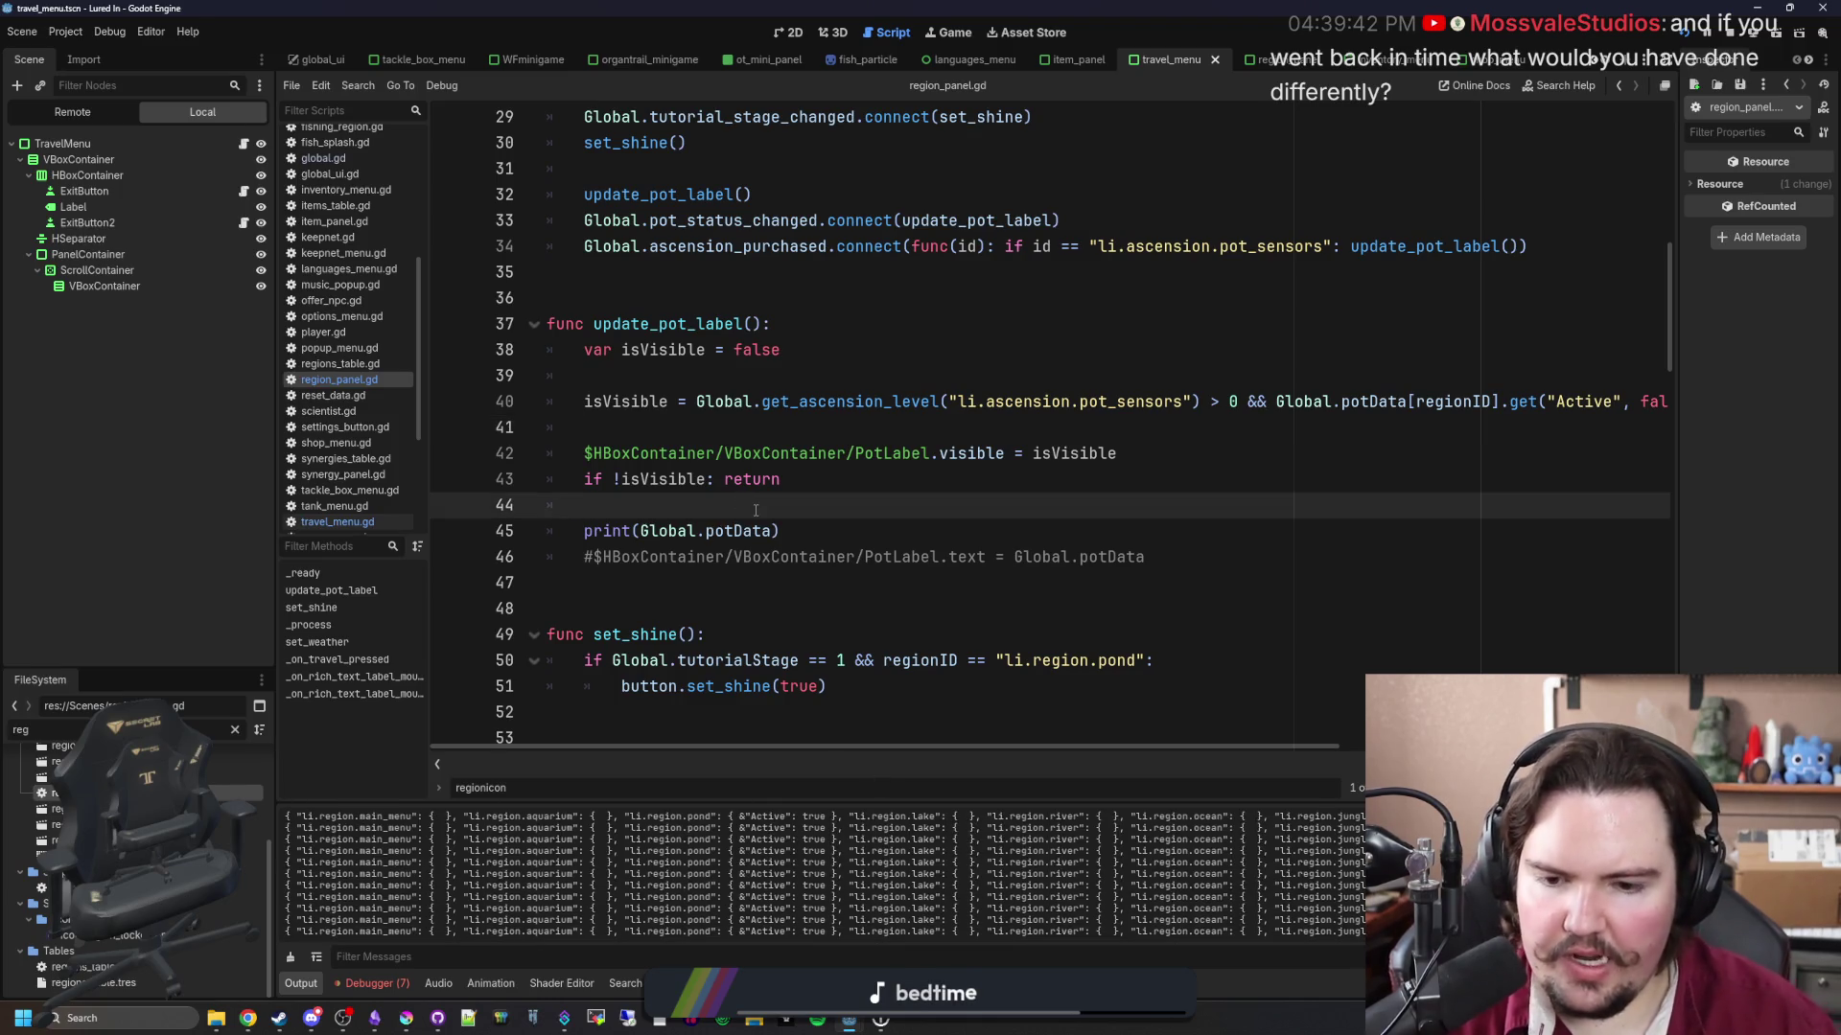
key(Return)
key(Return)
key(Up)
text(Global)
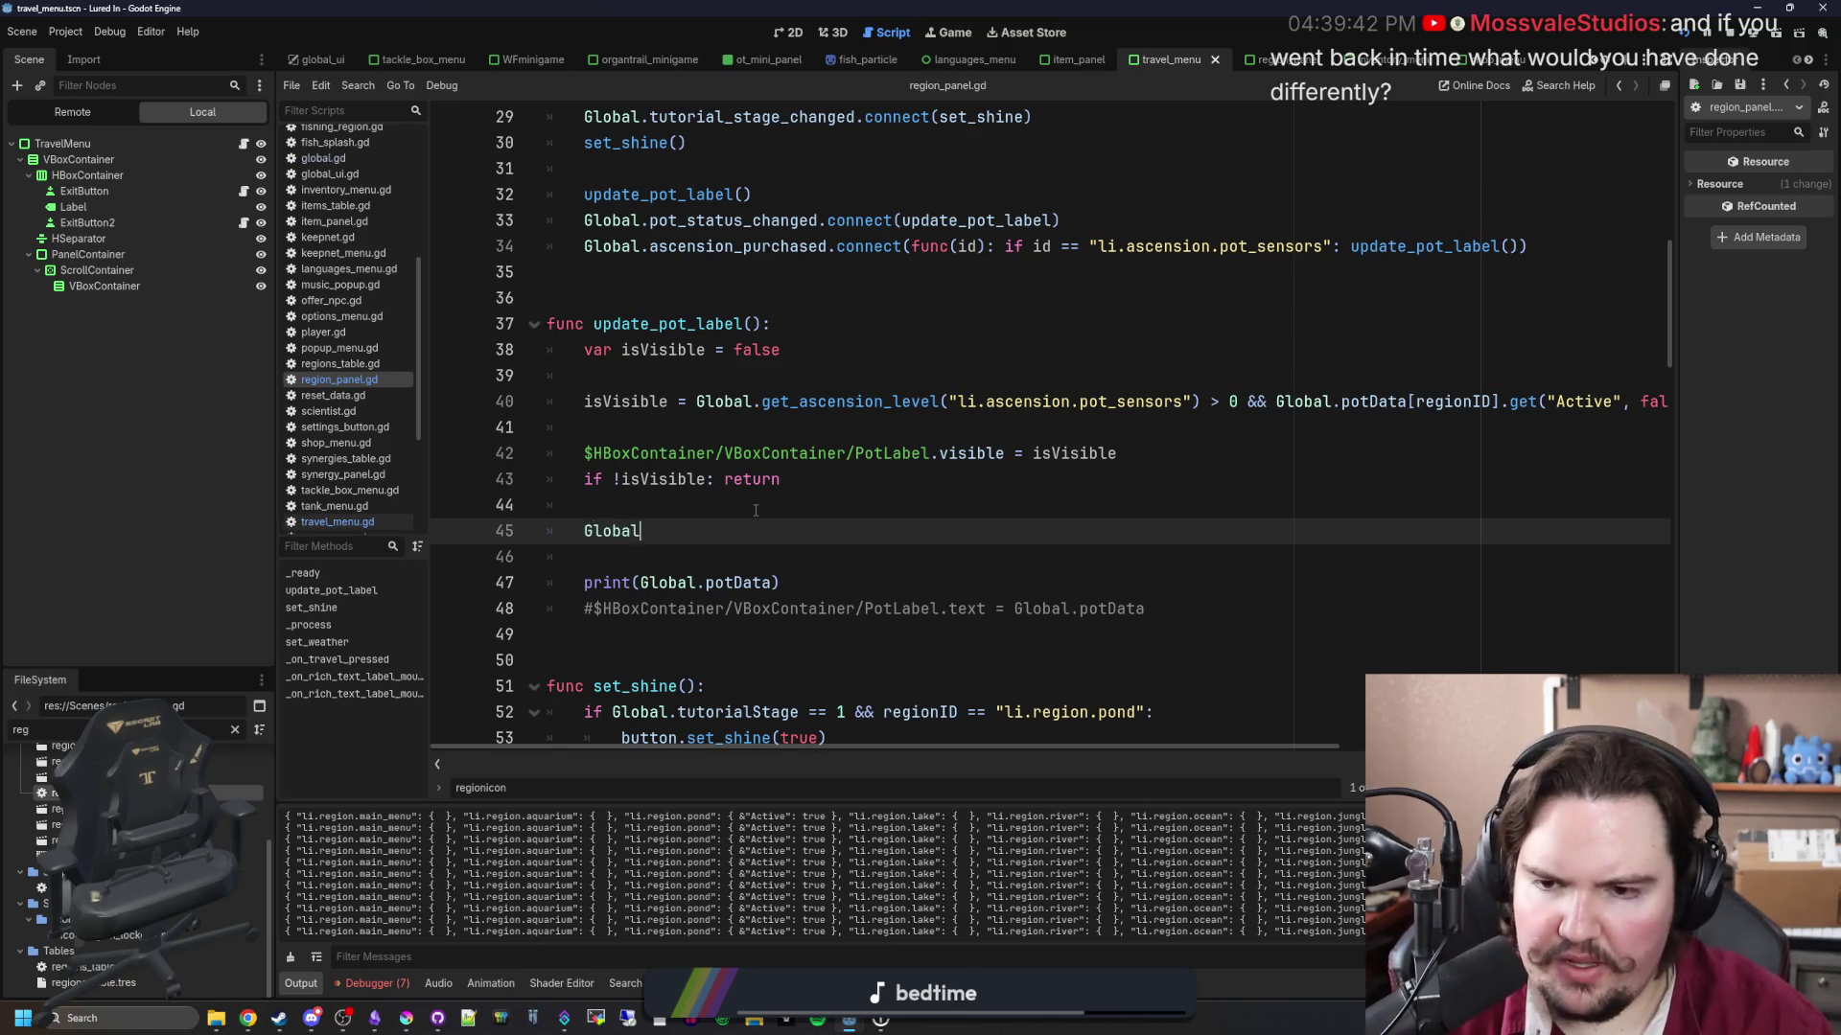
text(.get_pot)
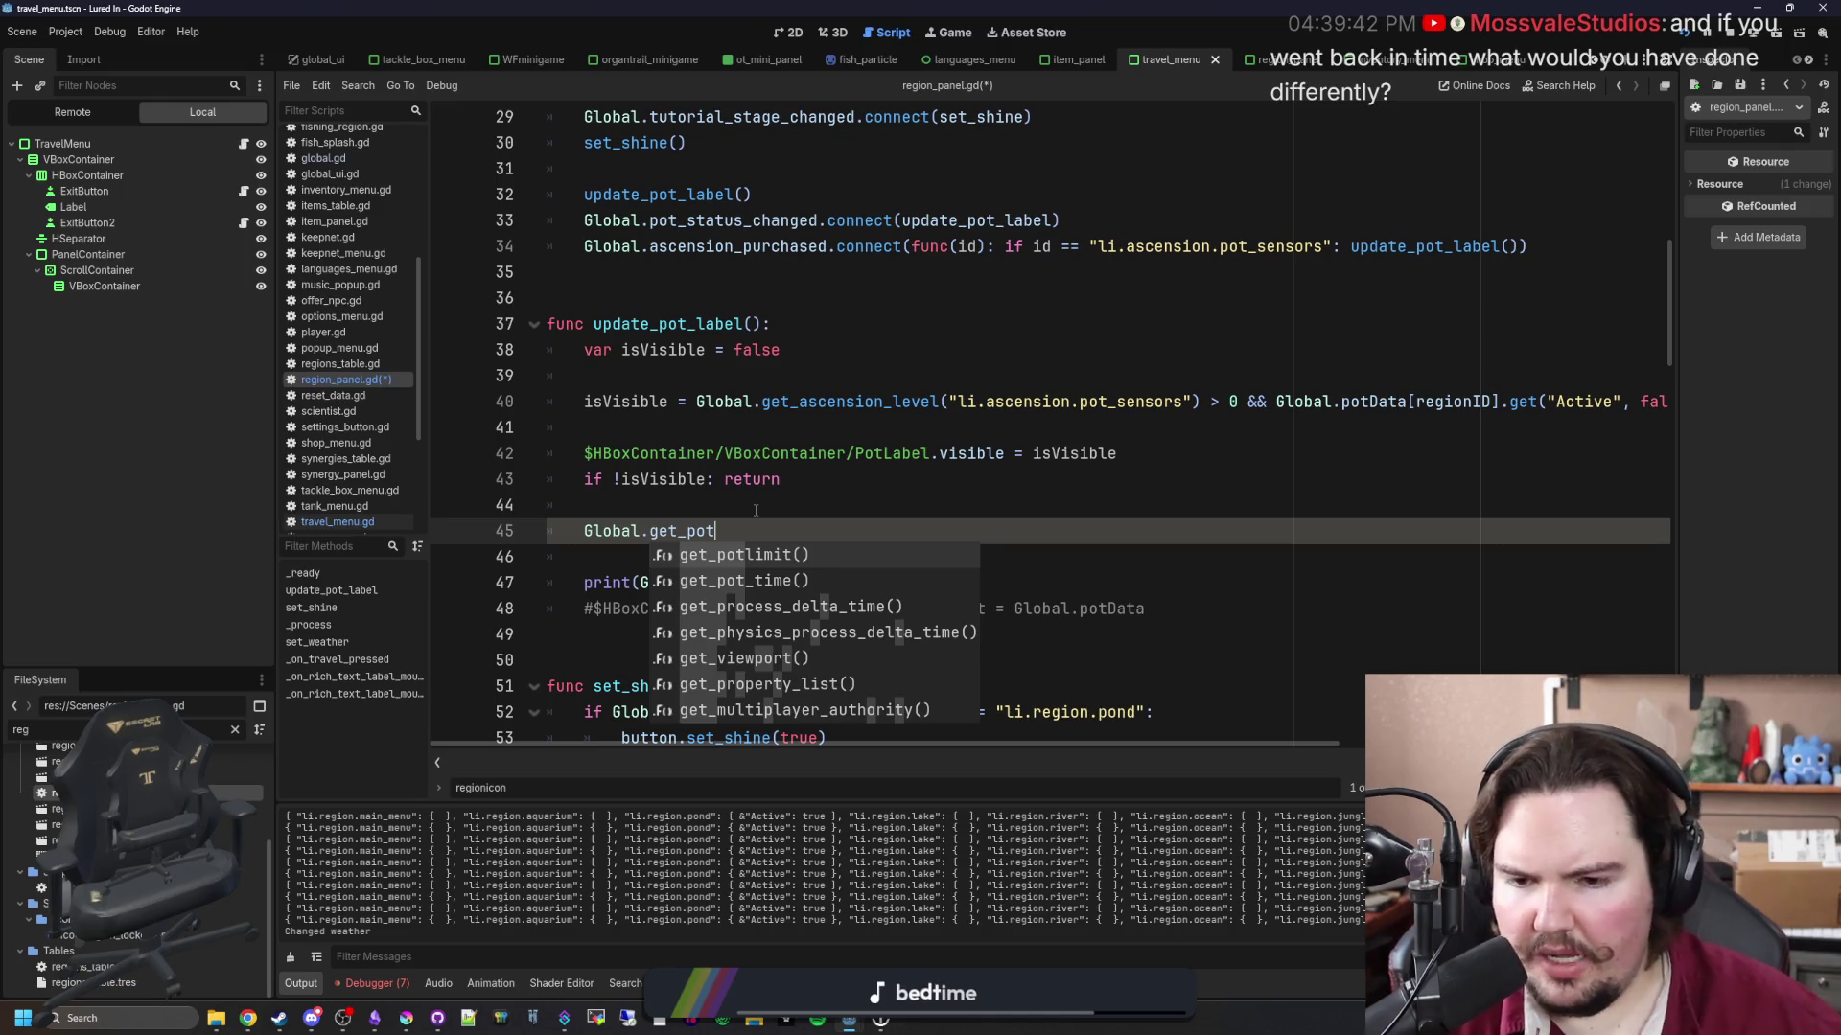
click(728, 546)
ctrl+click(726, 533)
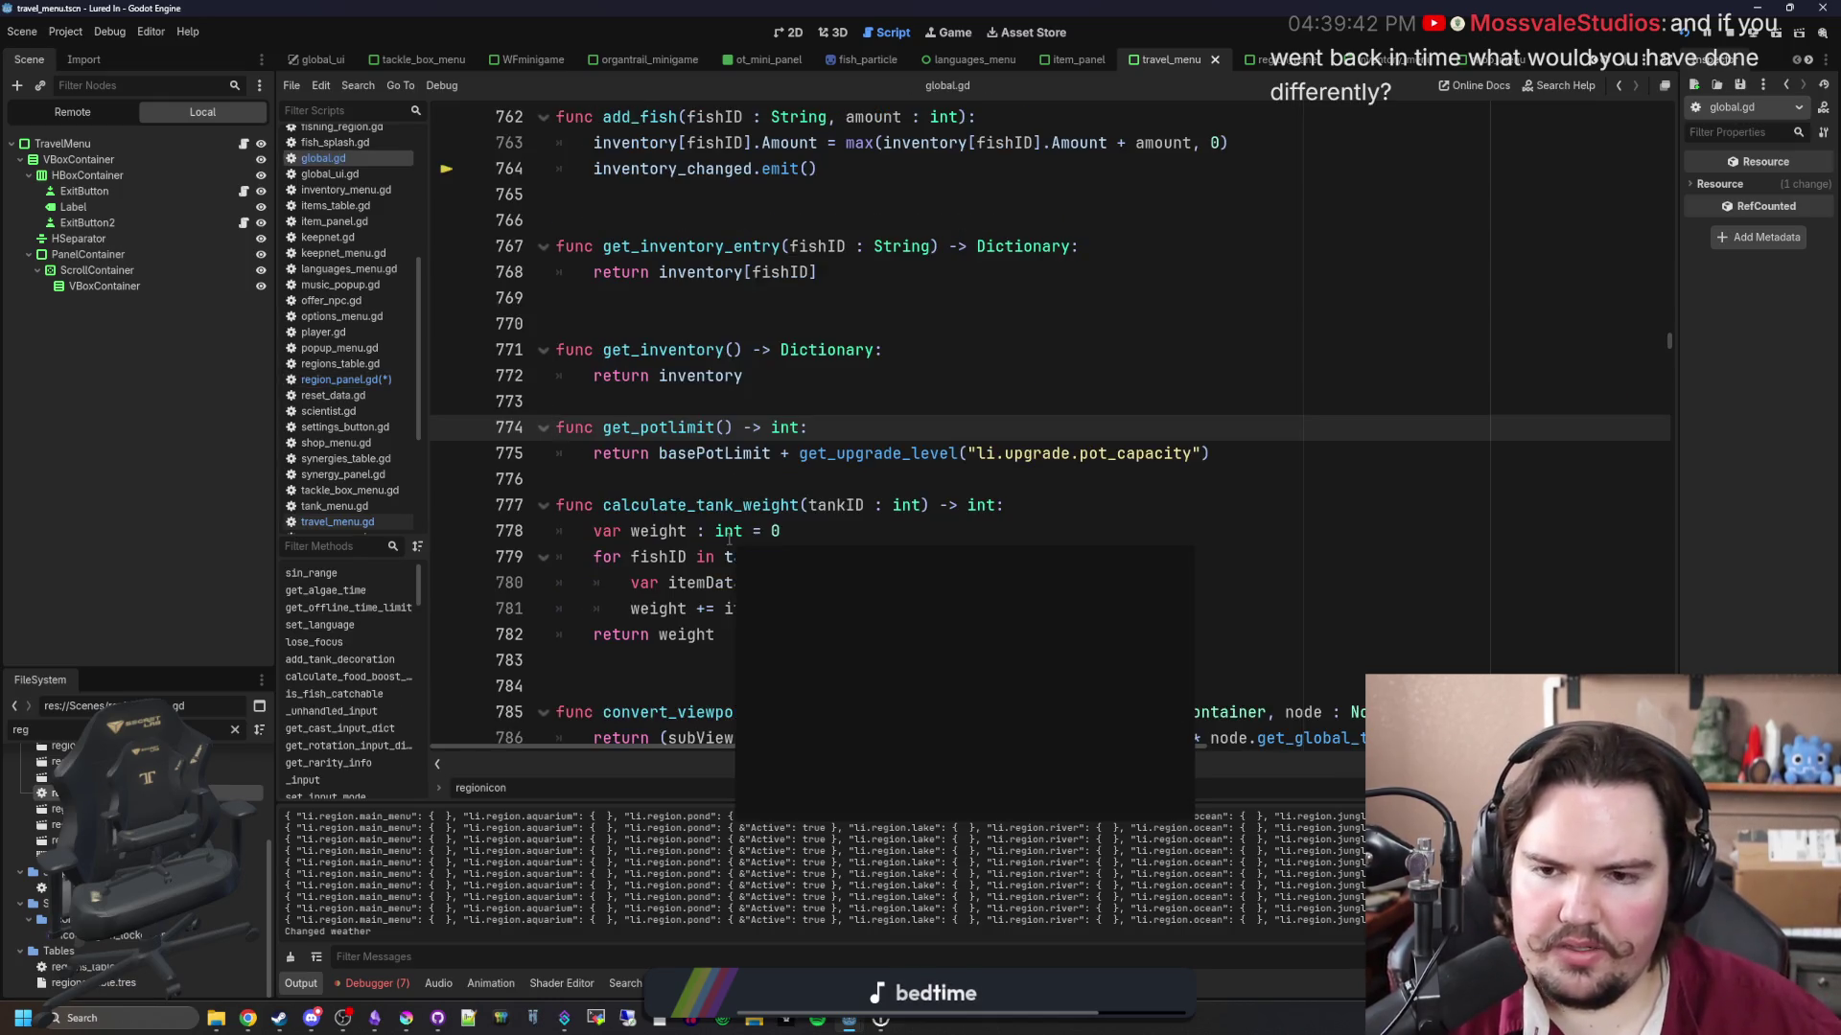
Step: Add blank-line spacing around get_potlimit in global.gd and save
key(Down)
key(End)
key(Return)
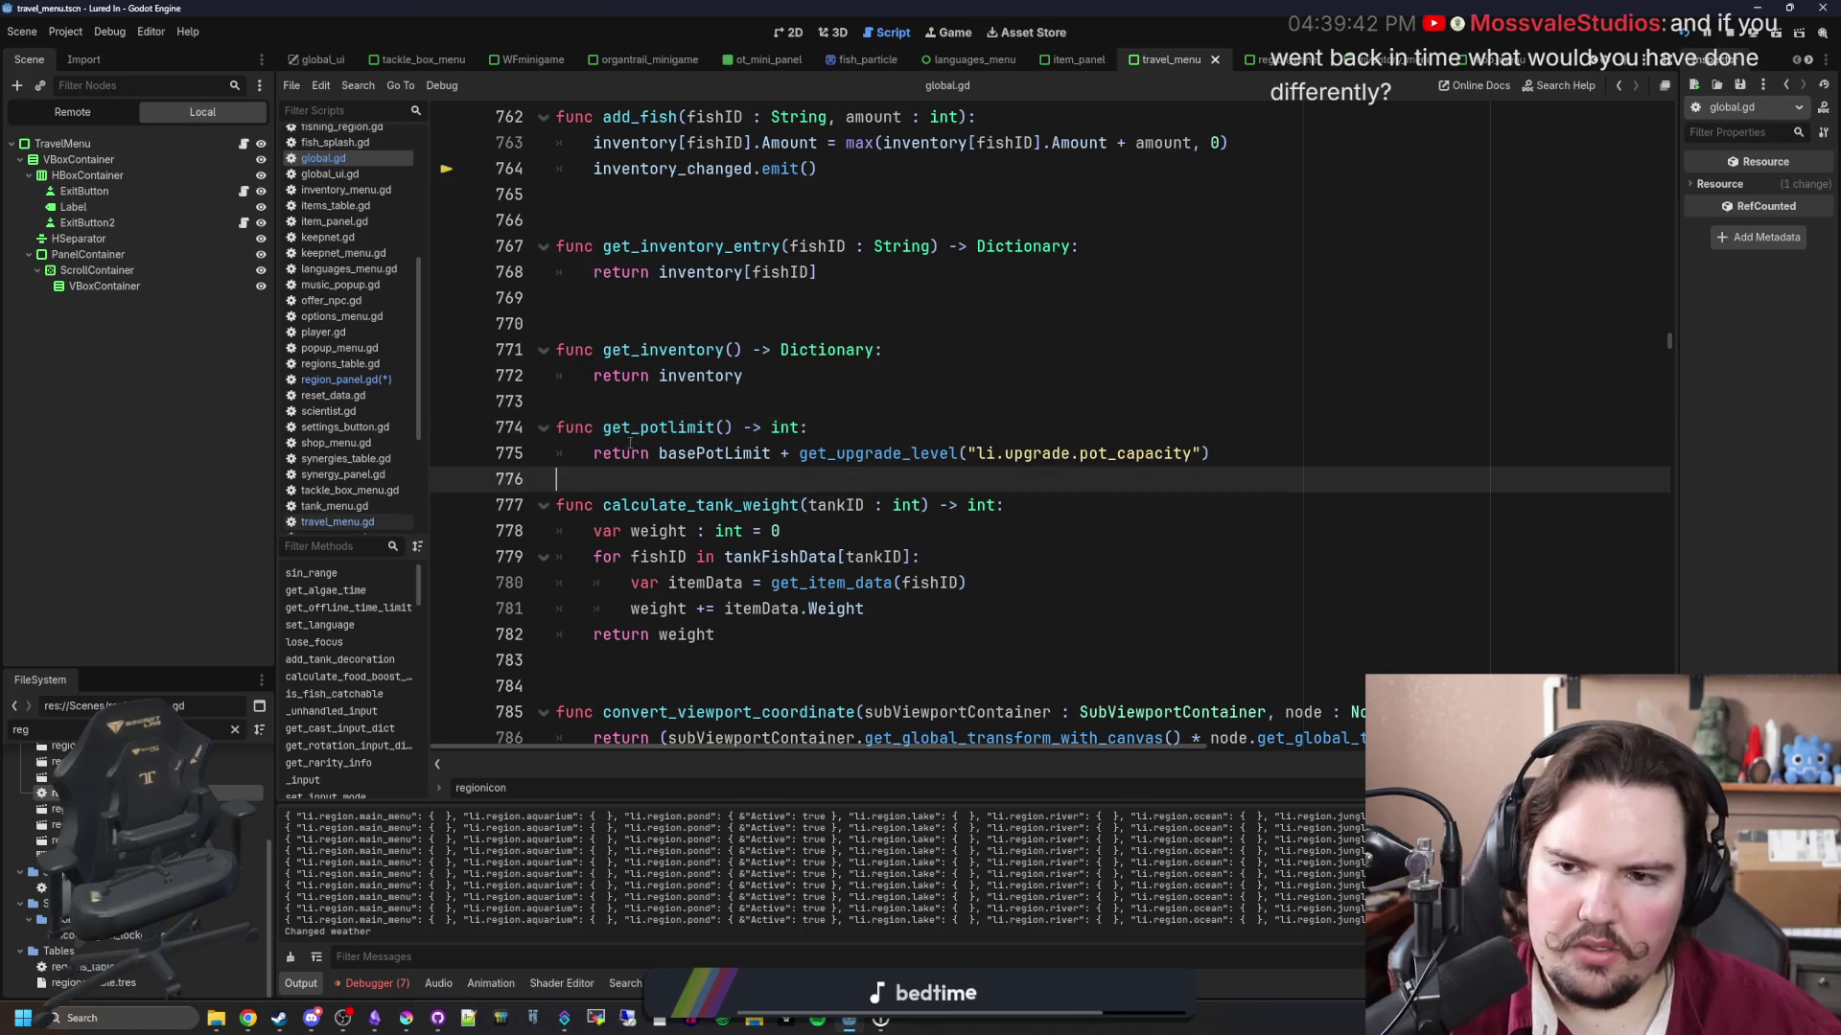
key(Up)
key(Up)
key(Up)
key(Return)
key(Down)
key(Down)
key(Down)
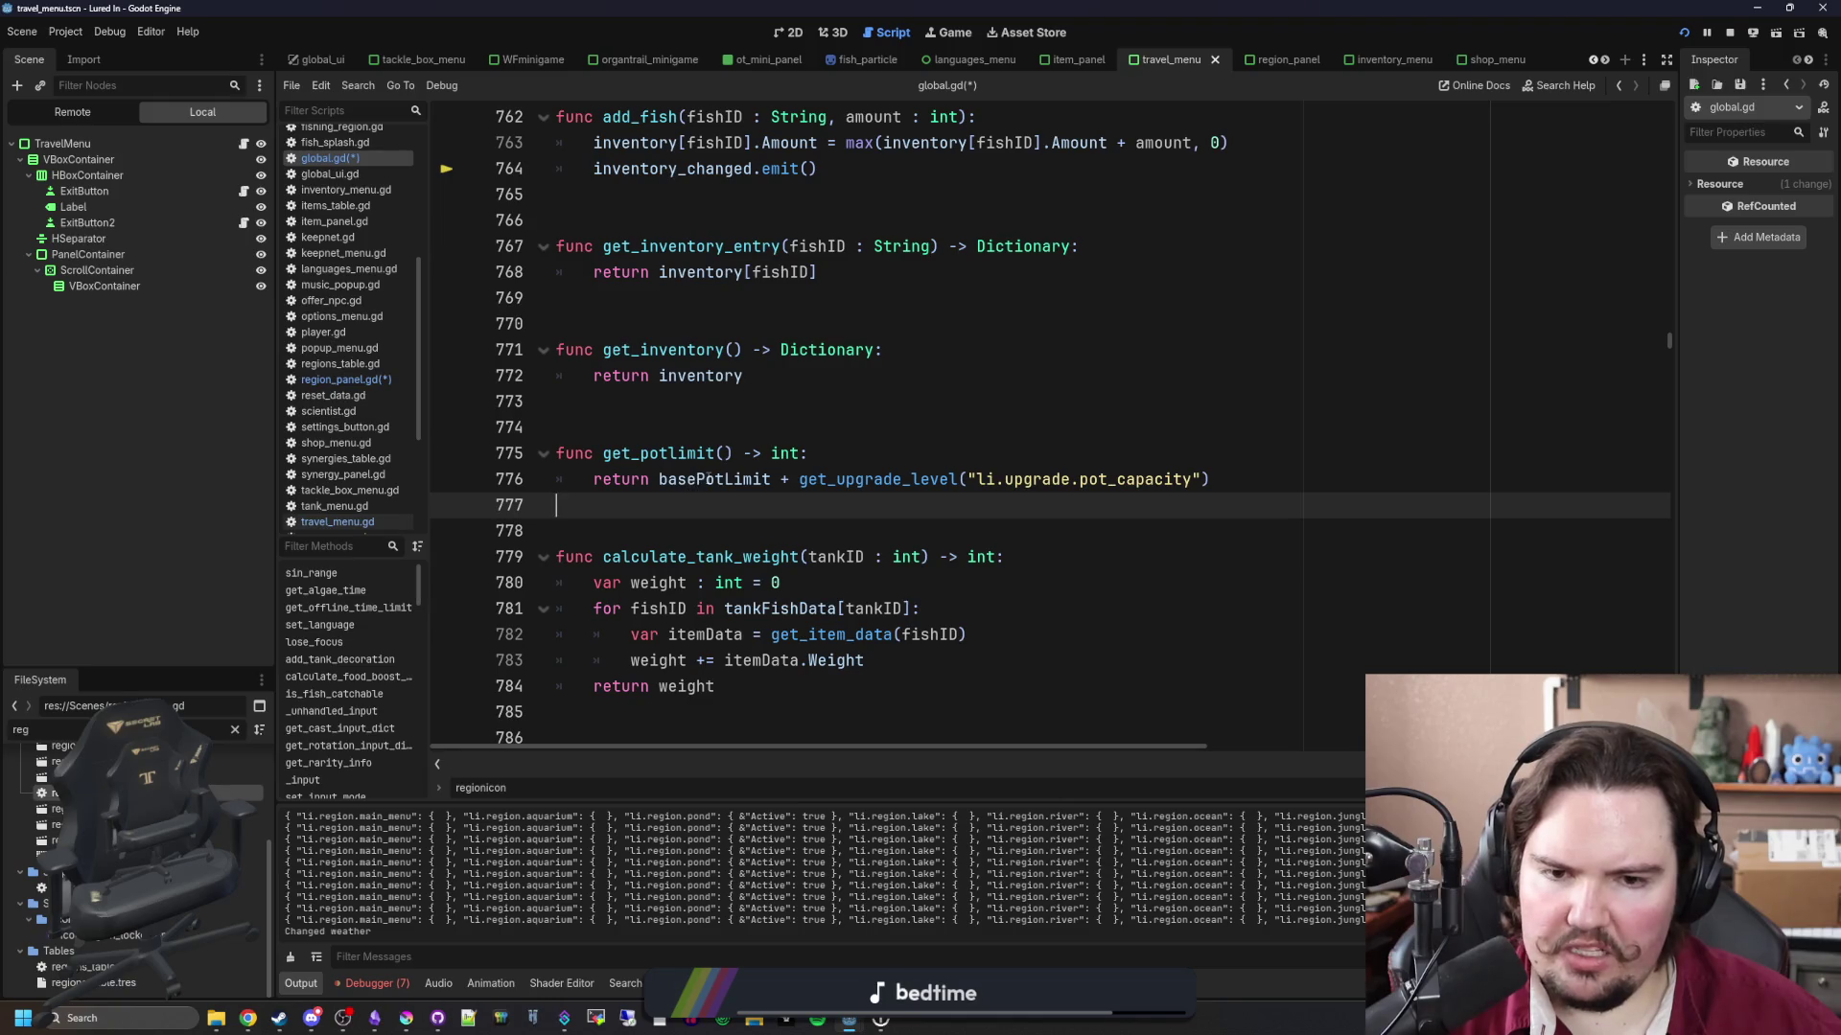
drag(733, 453, 597, 457)
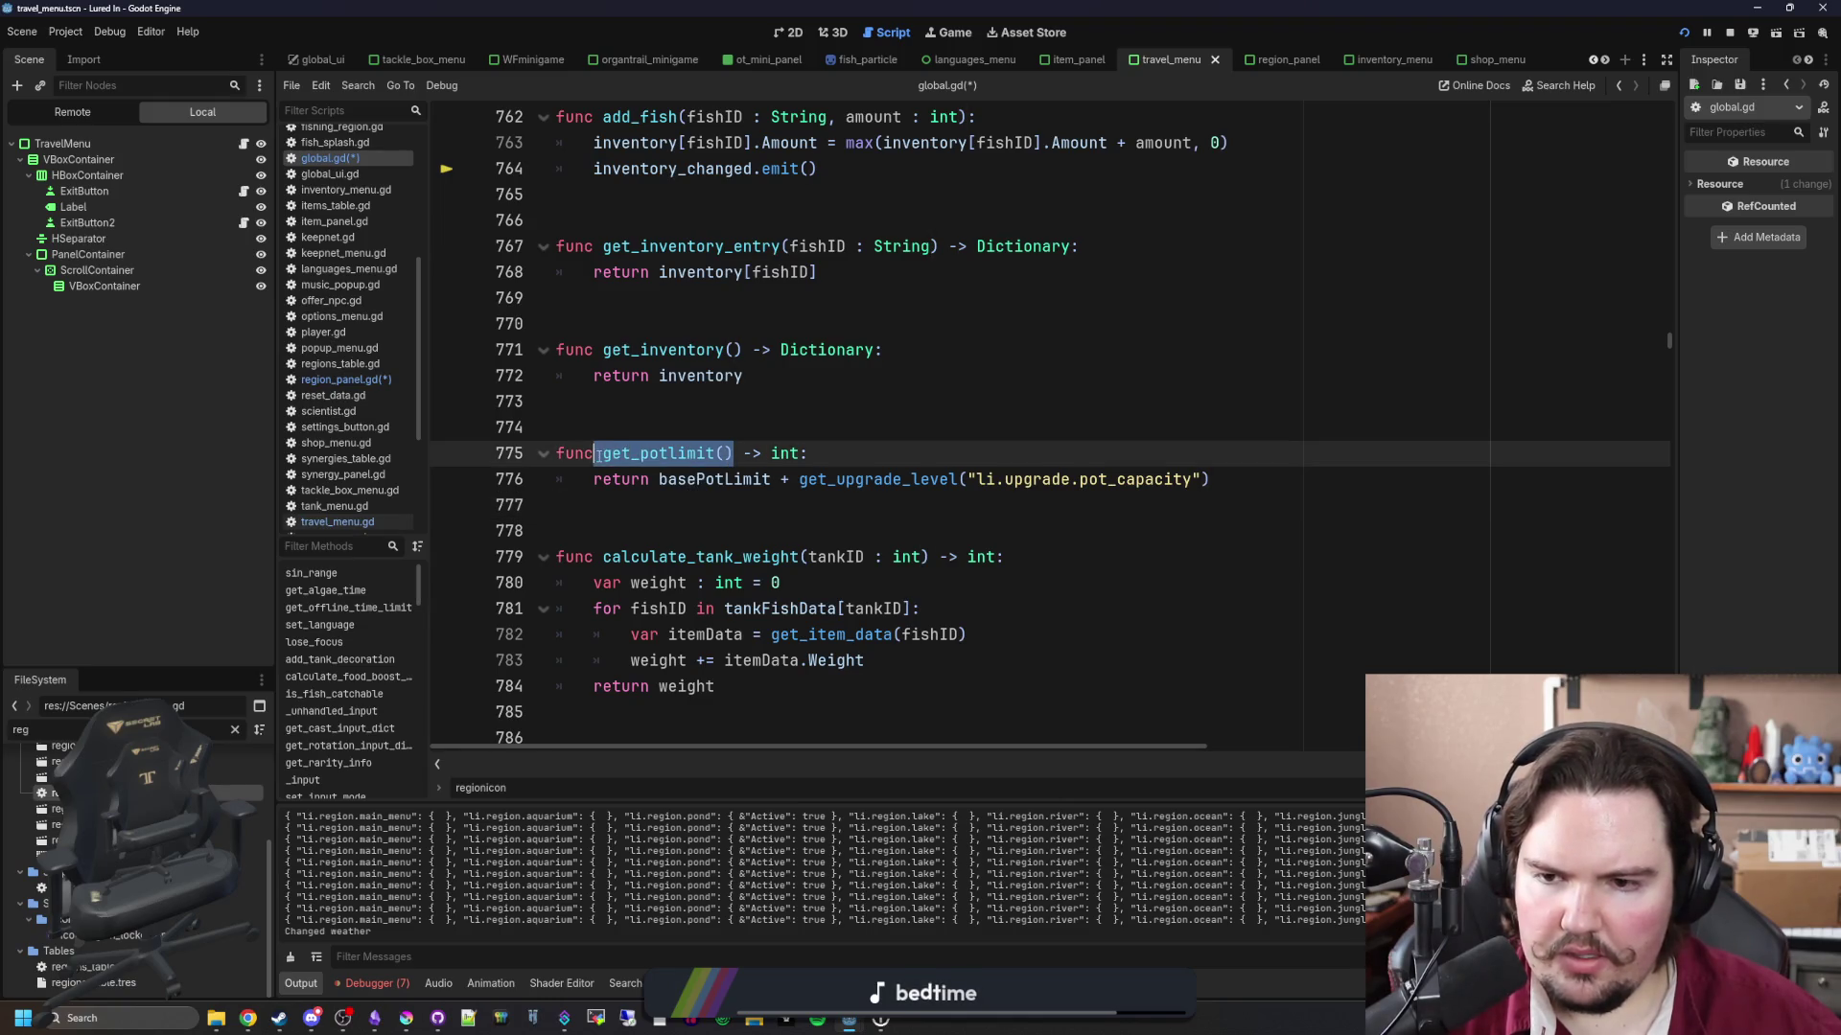
click(601, 433)
key(ctrl+s)
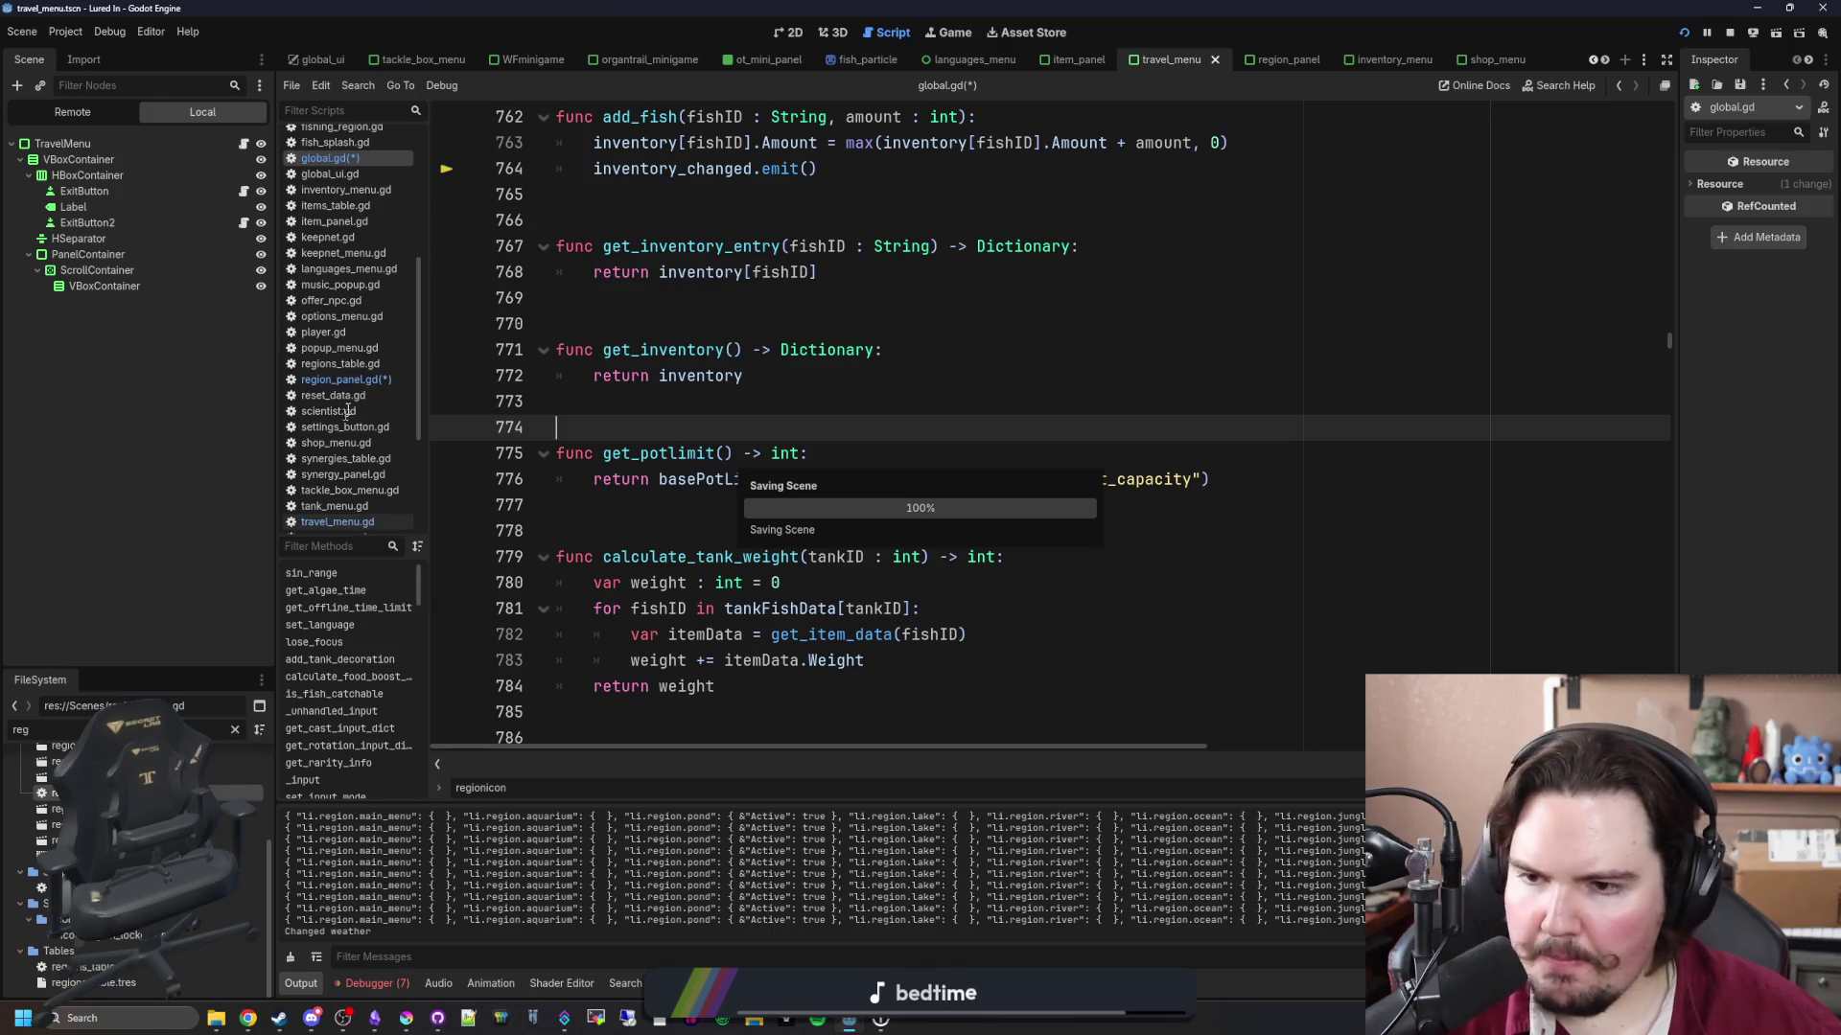
Step: In region_panel.gd, replace the standalone call and print(Global.potData) with 'var max = Global.get_potlimit()'
click(365, 382)
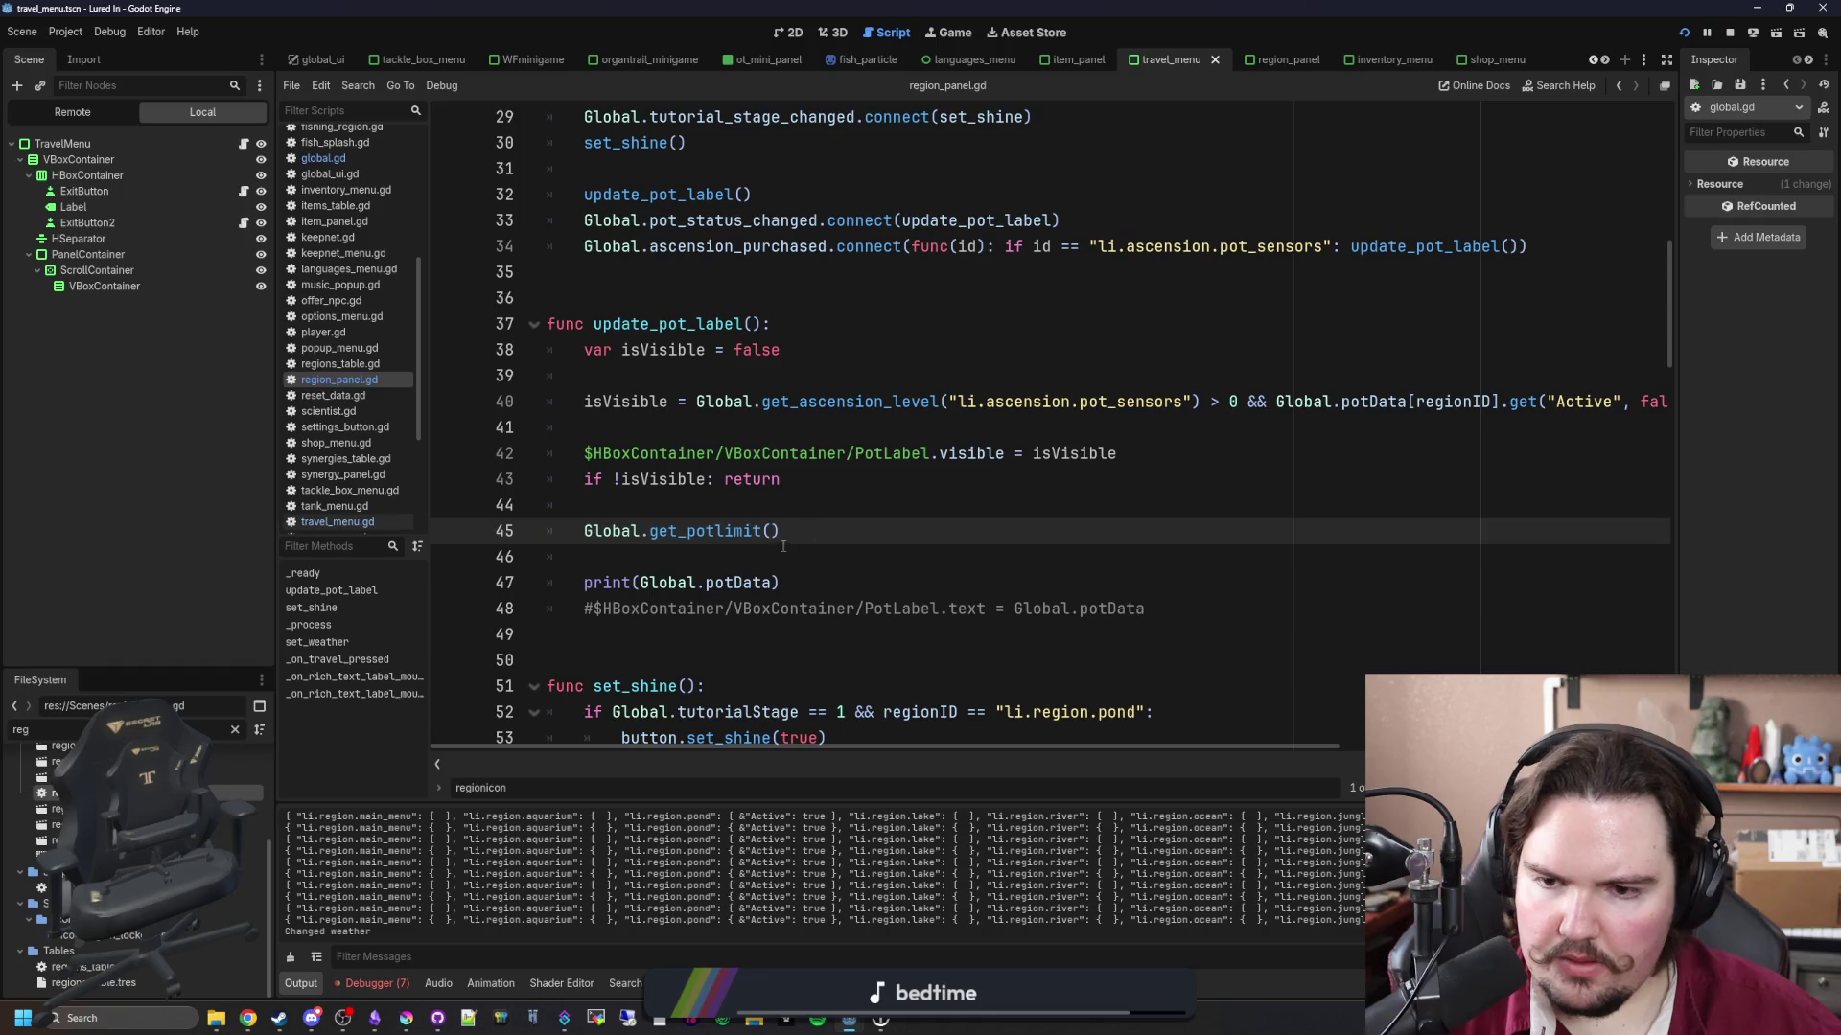
scroll(729, 528, down, 1)
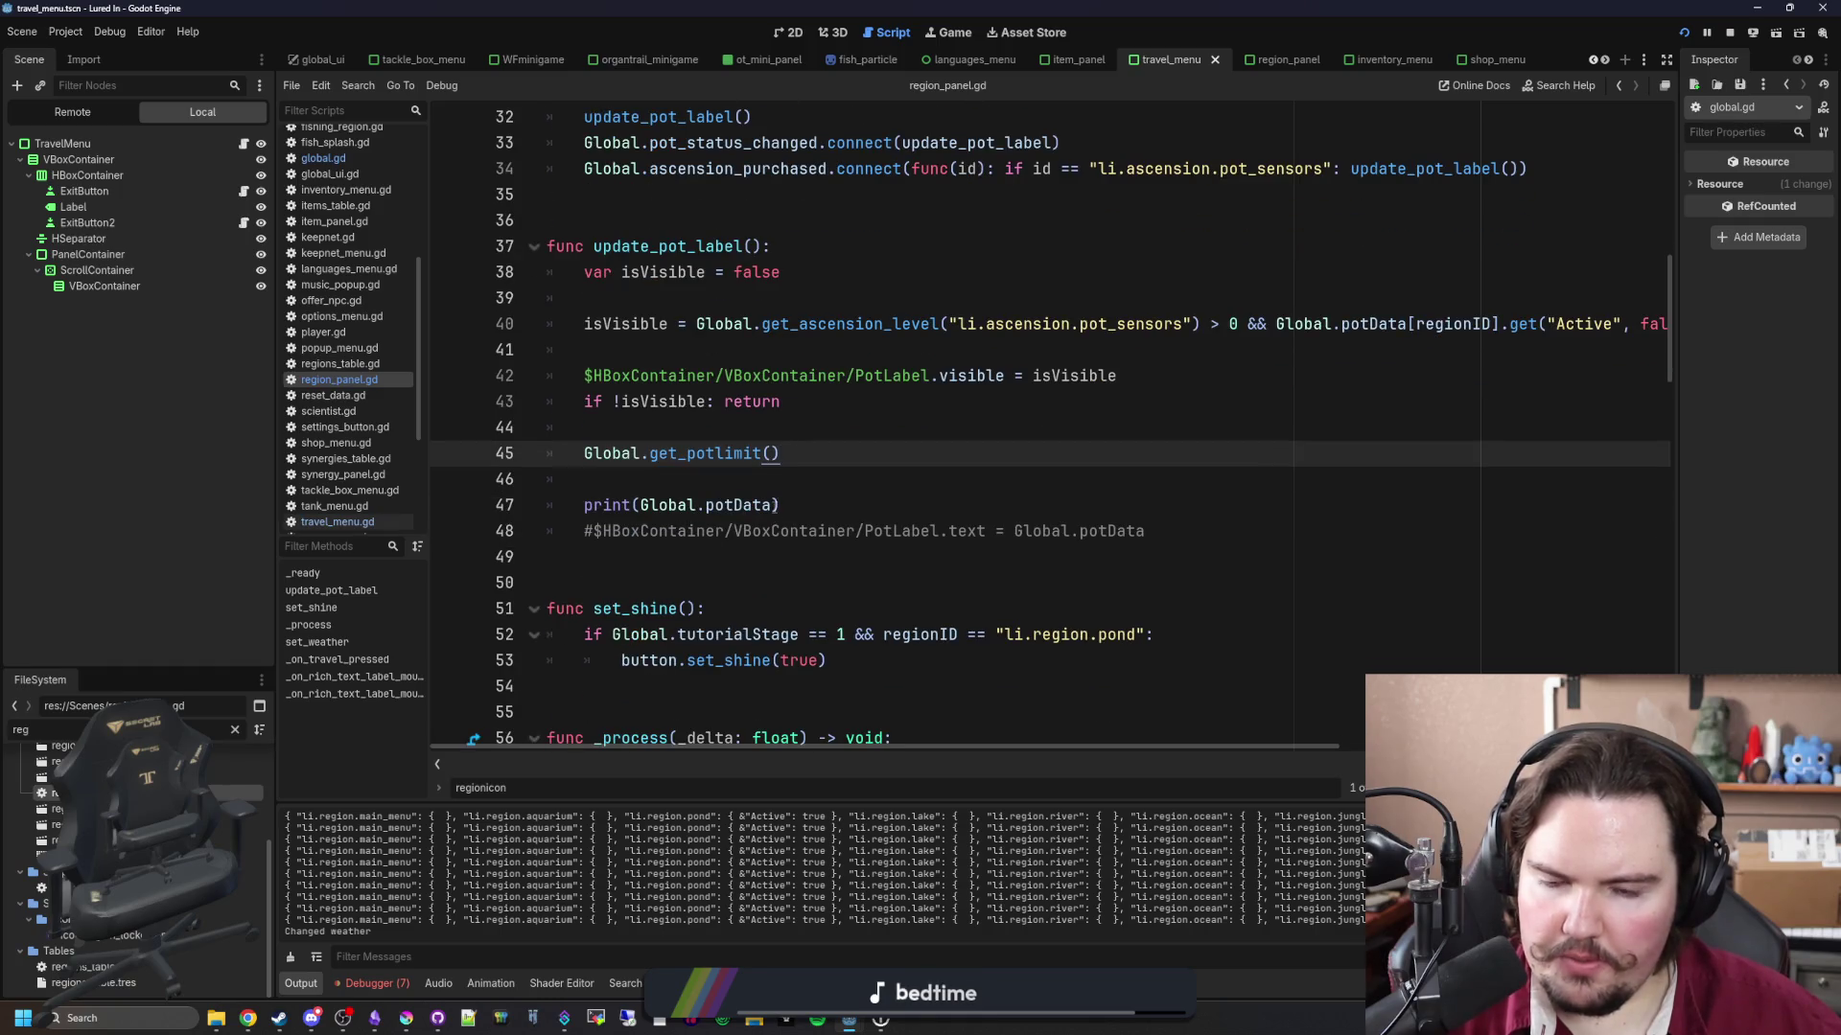
click(601, 530)
key(BackSpace)
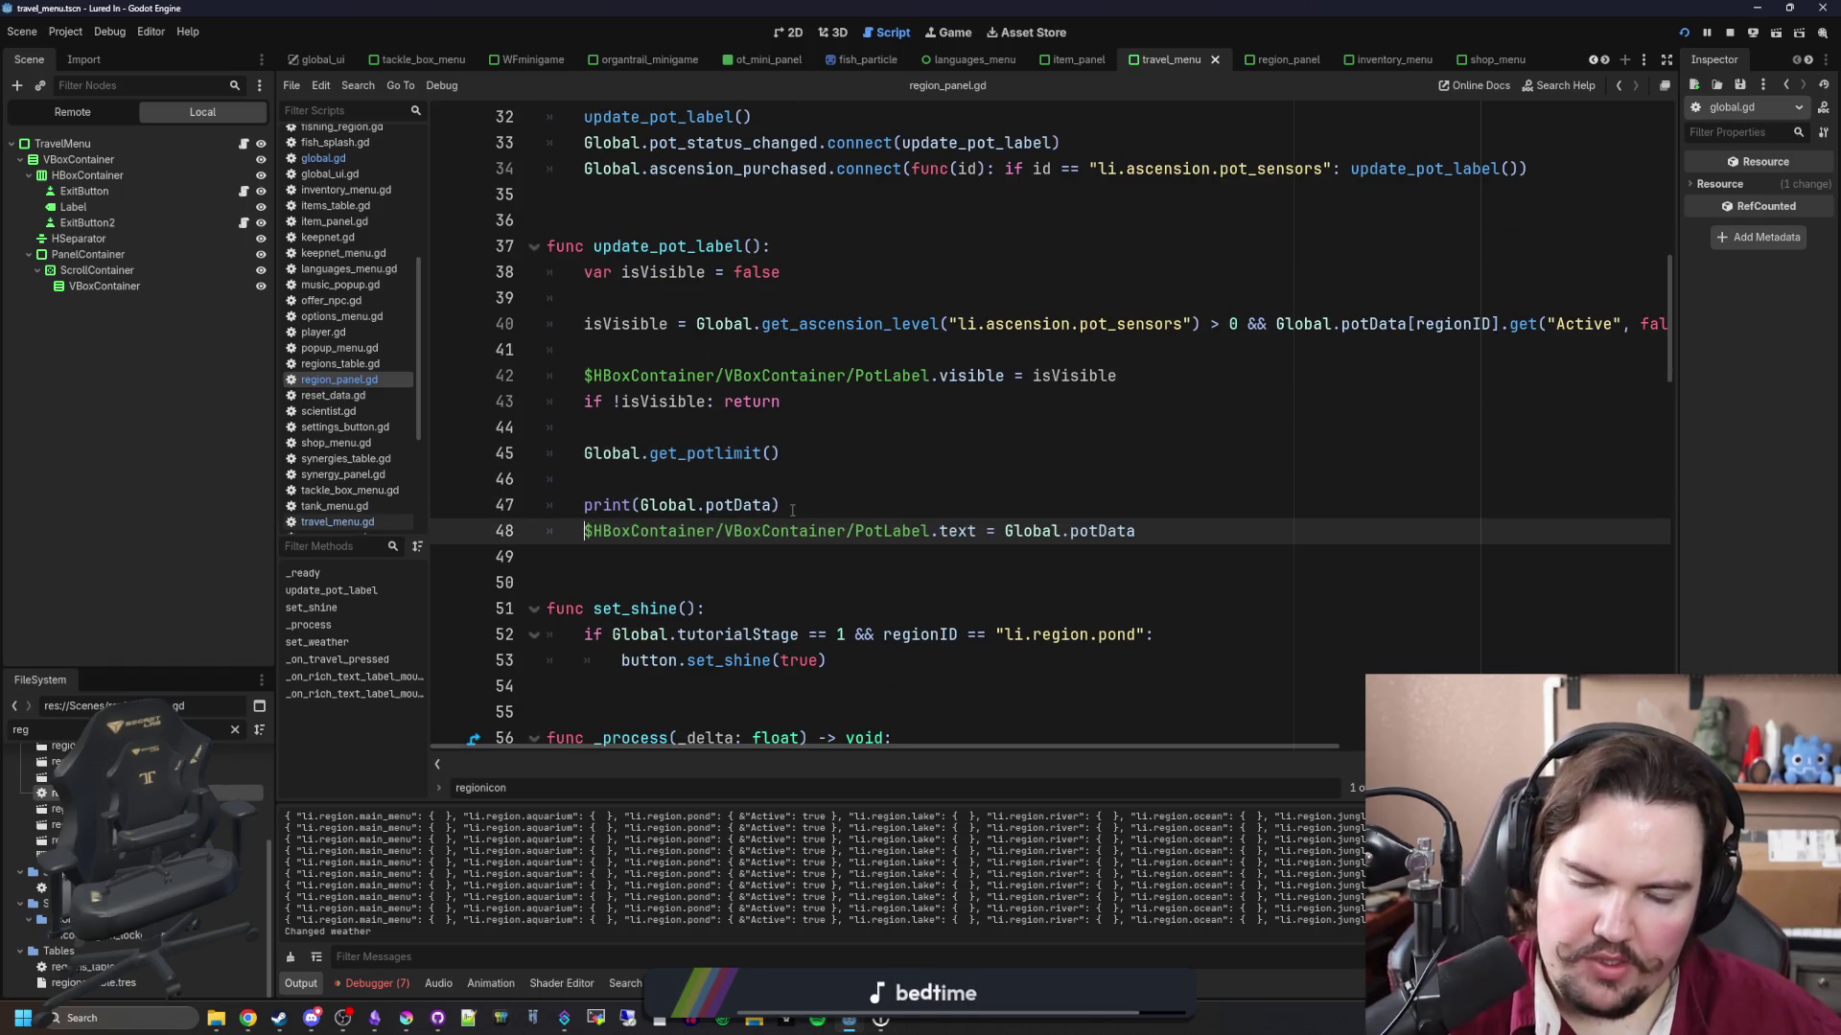
click(792, 509)
drag(782, 453, 572, 455)
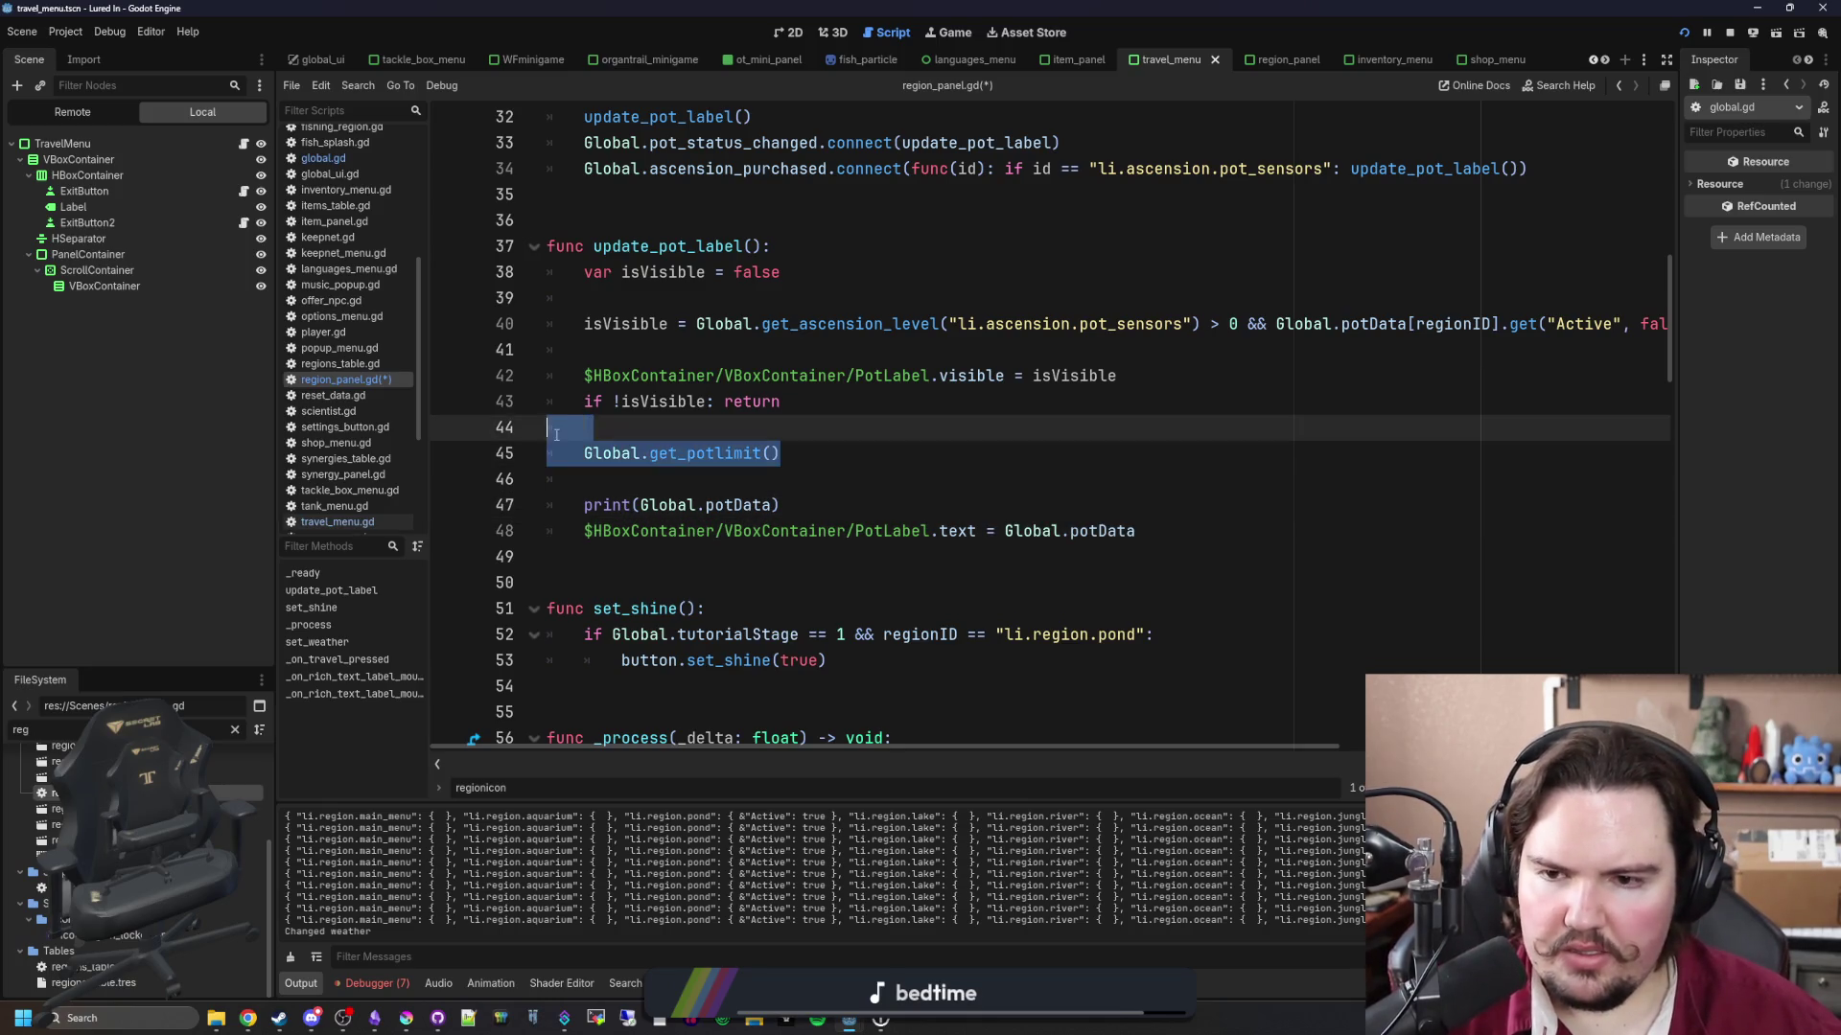
key(BackSpace)
key(Down)
key(Down)
key(shift+End)
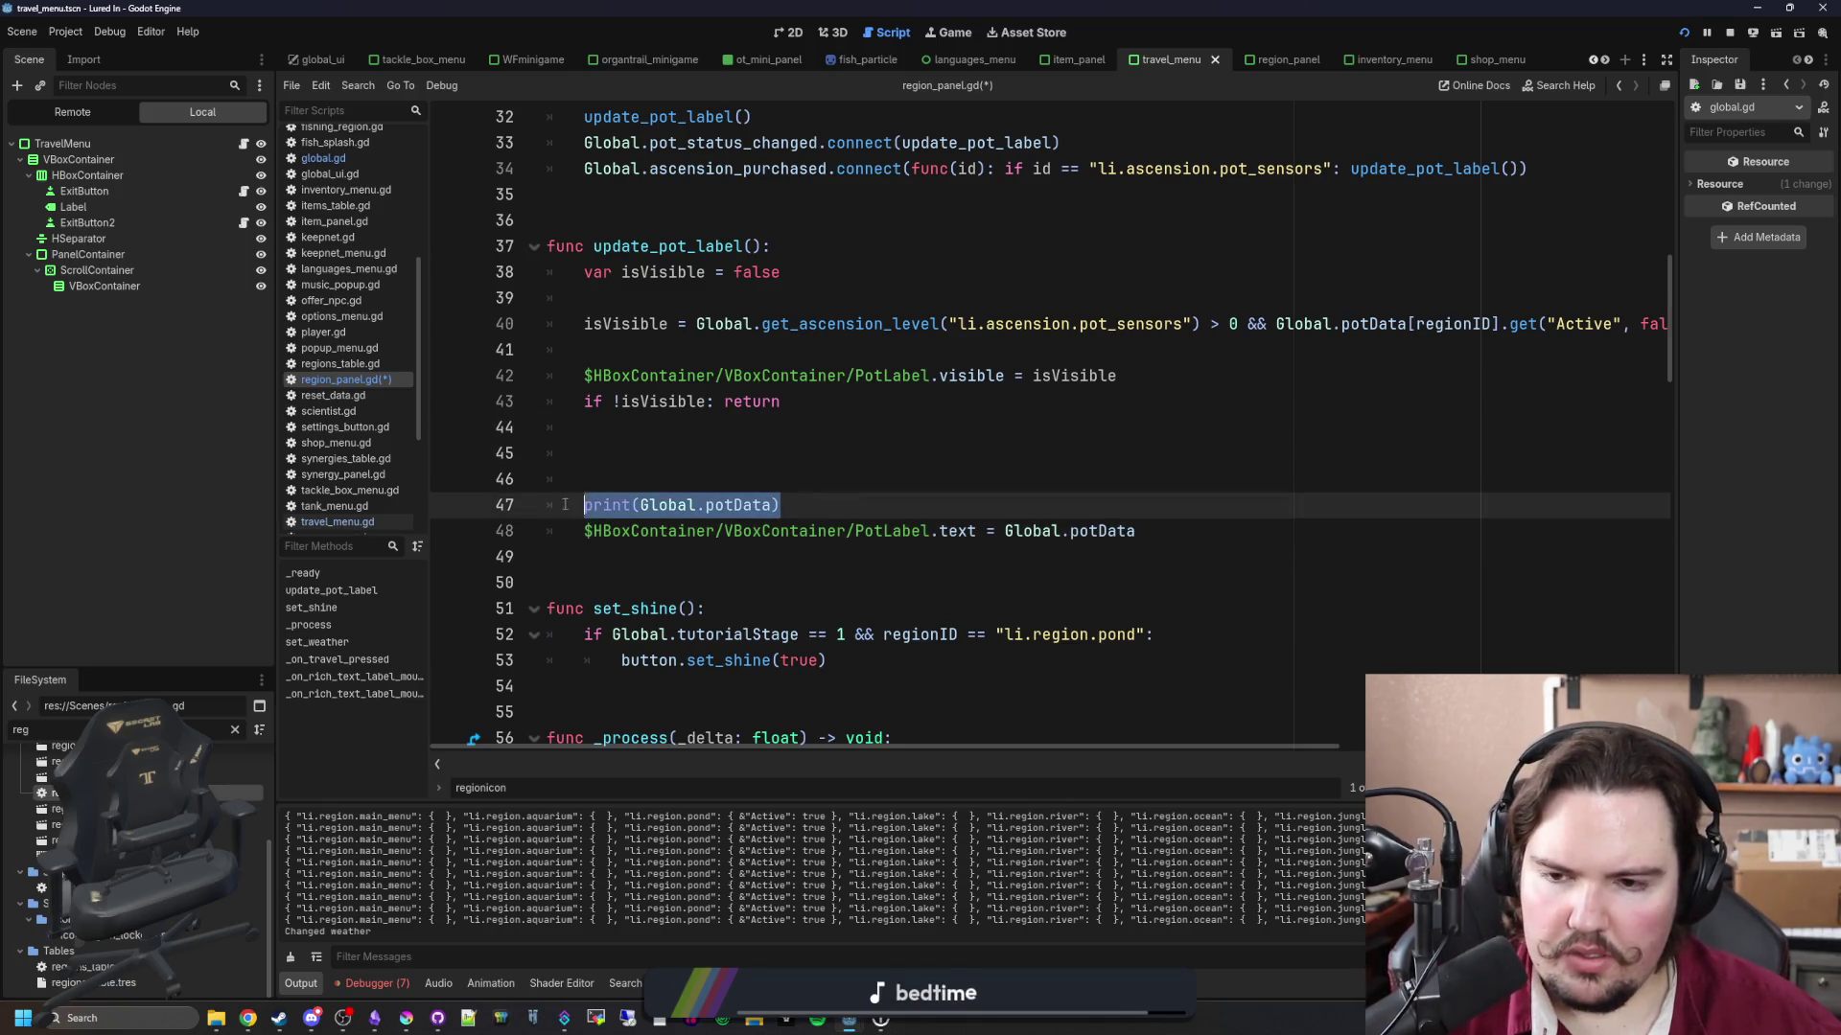
text(var max = Global.get_potlimit())
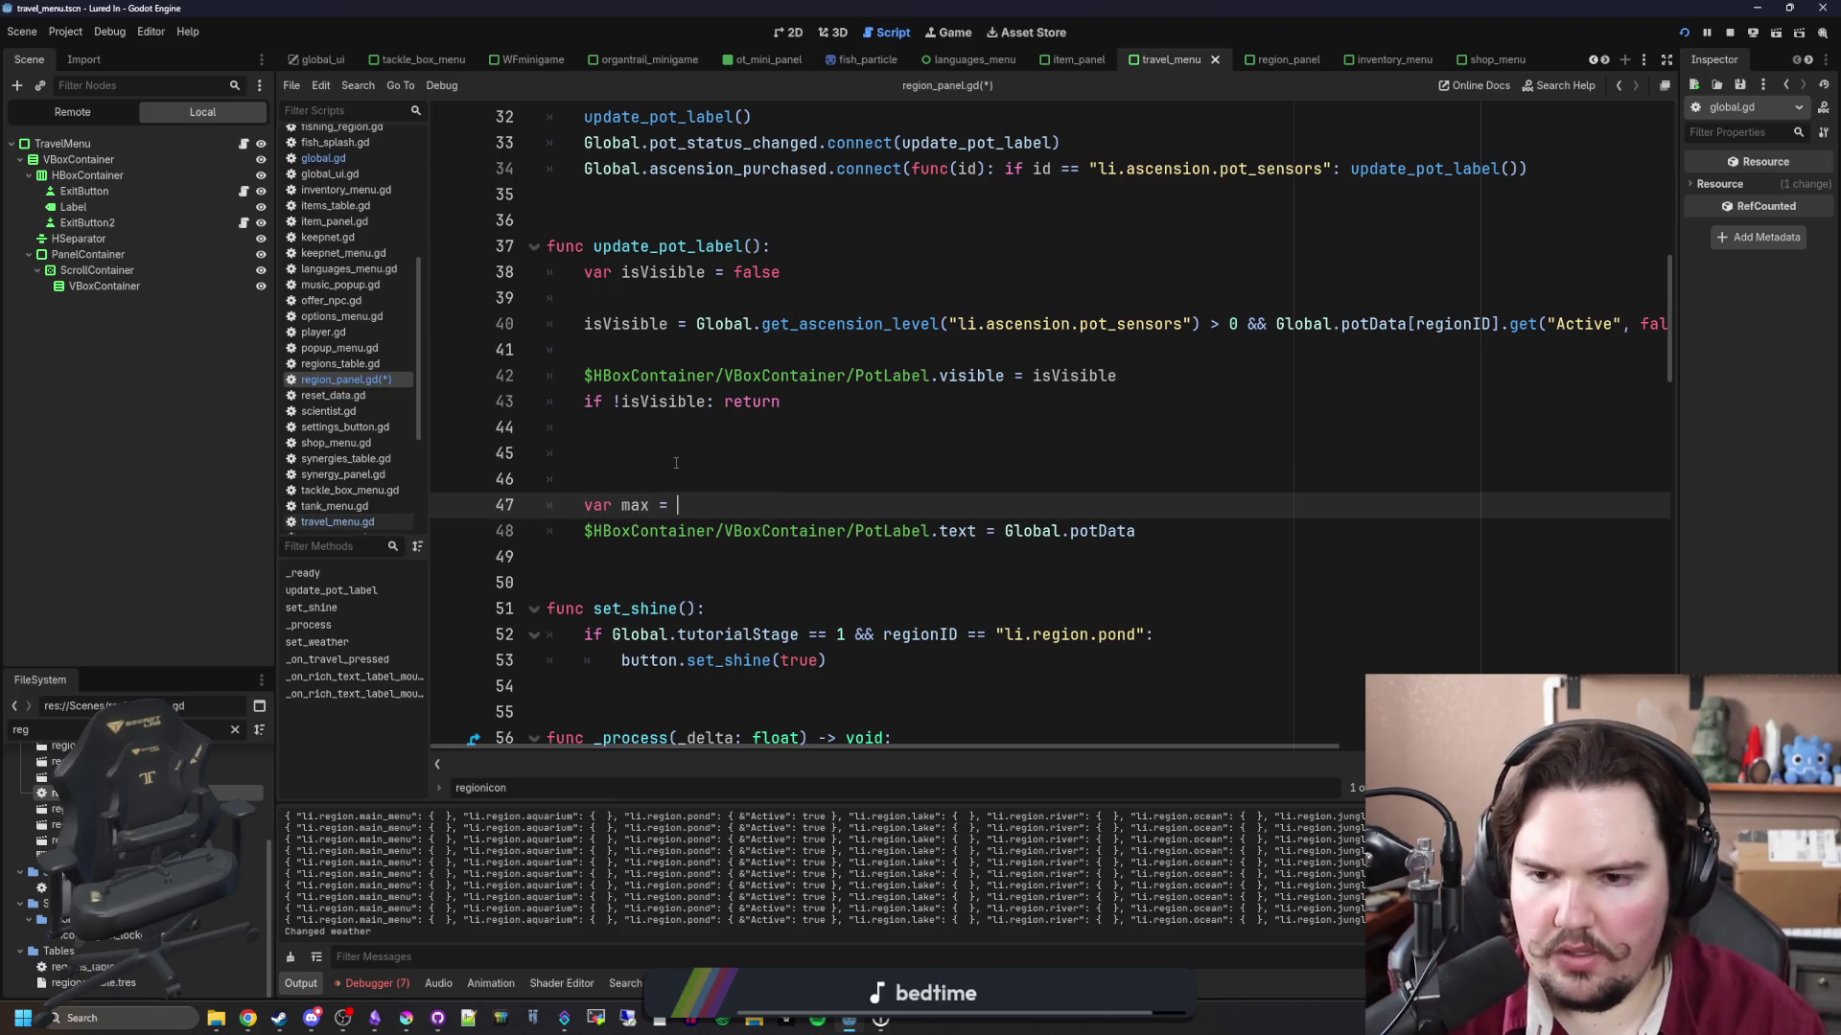
Step: Delete the extra blank lines and rename the variable max to maxLimit
drag(676, 458, 728, 470)
key(BackSpace)
key(BackSpace)
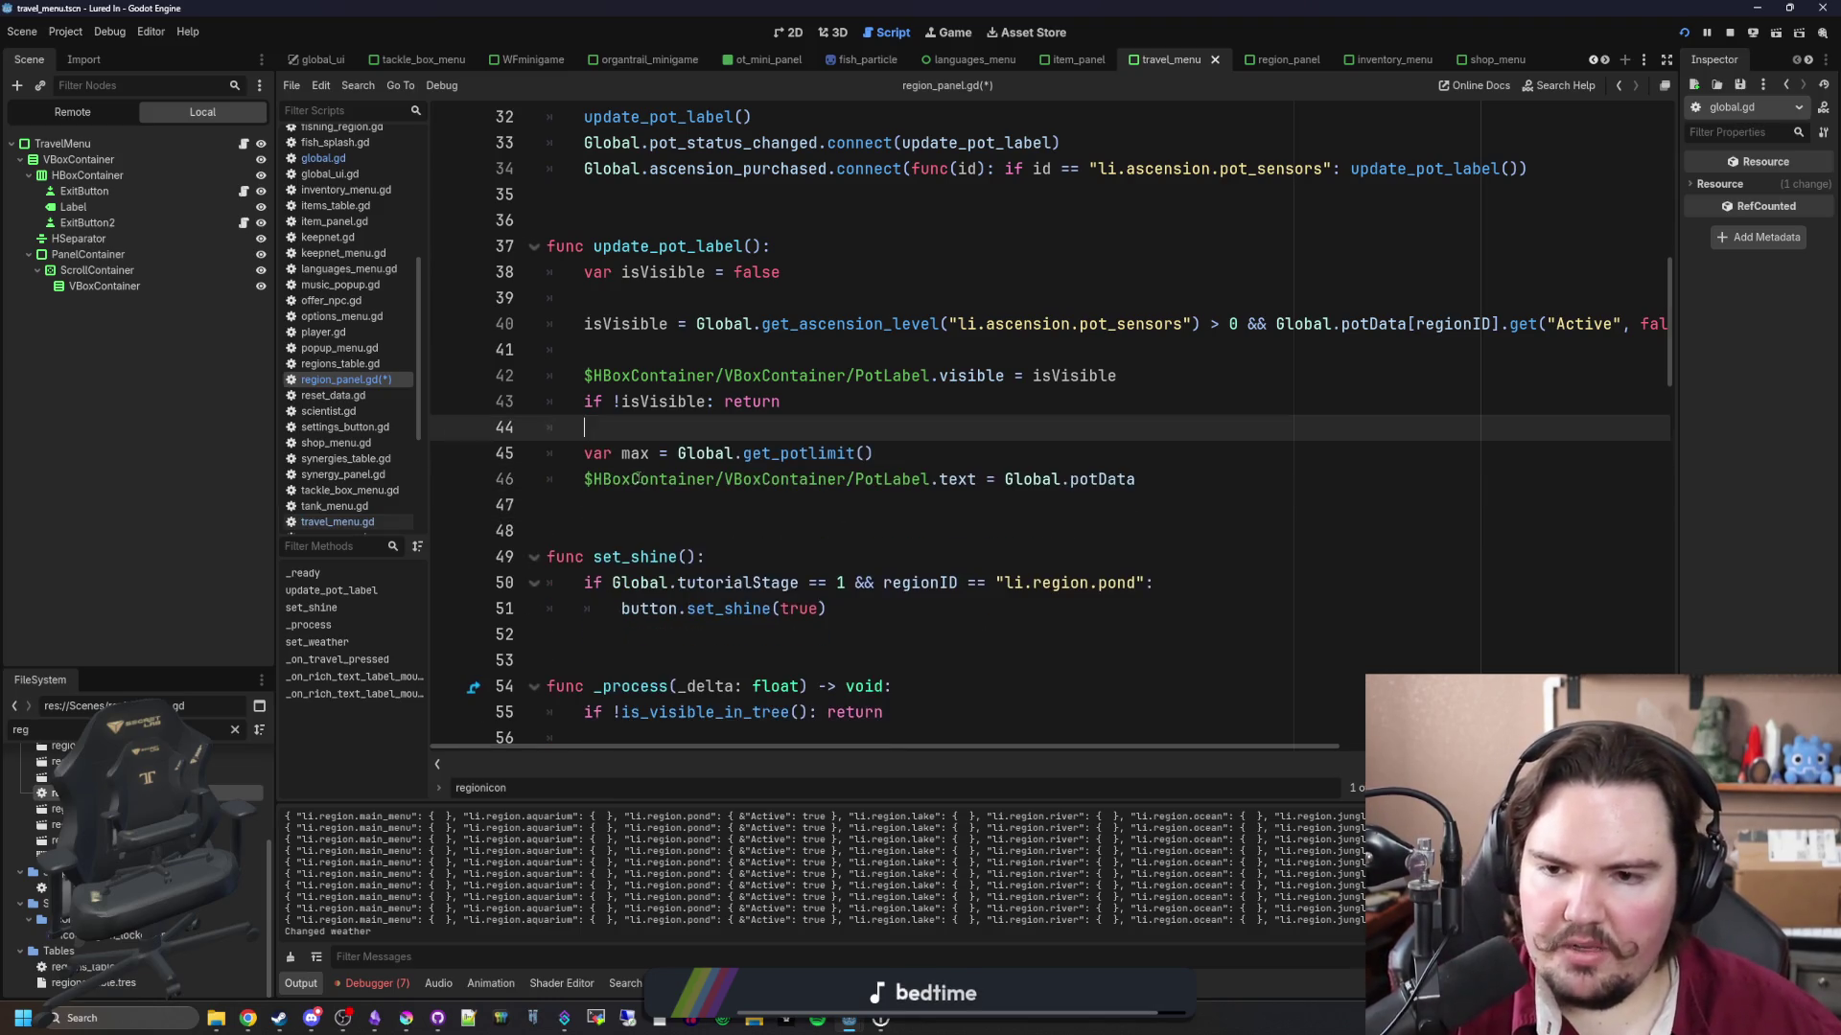
click(658, 454)
text(Limit)
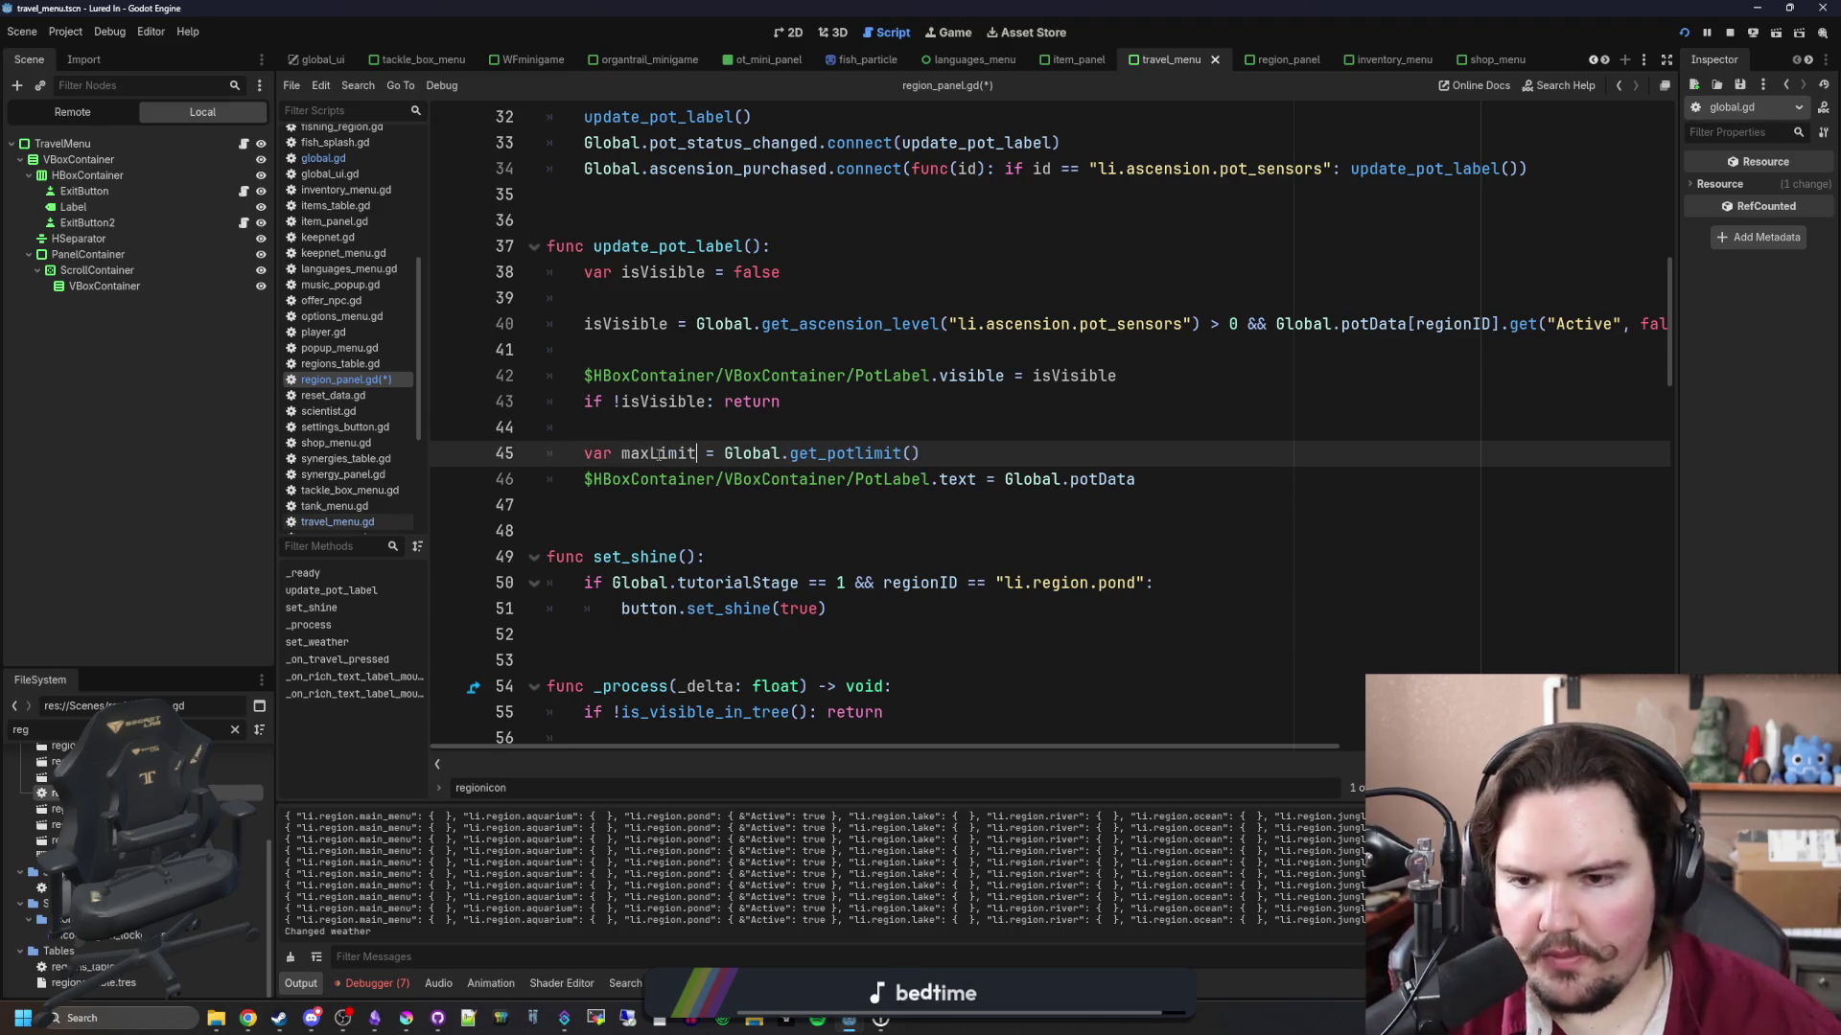
key(End)
key(Return)
Step: Restore Global.potData in the PotLabel text line, comment it out with Ctrl+K, and save
drag(1136, 505, 1006, 513)
key(ctrl+c)
key(BackSpace)
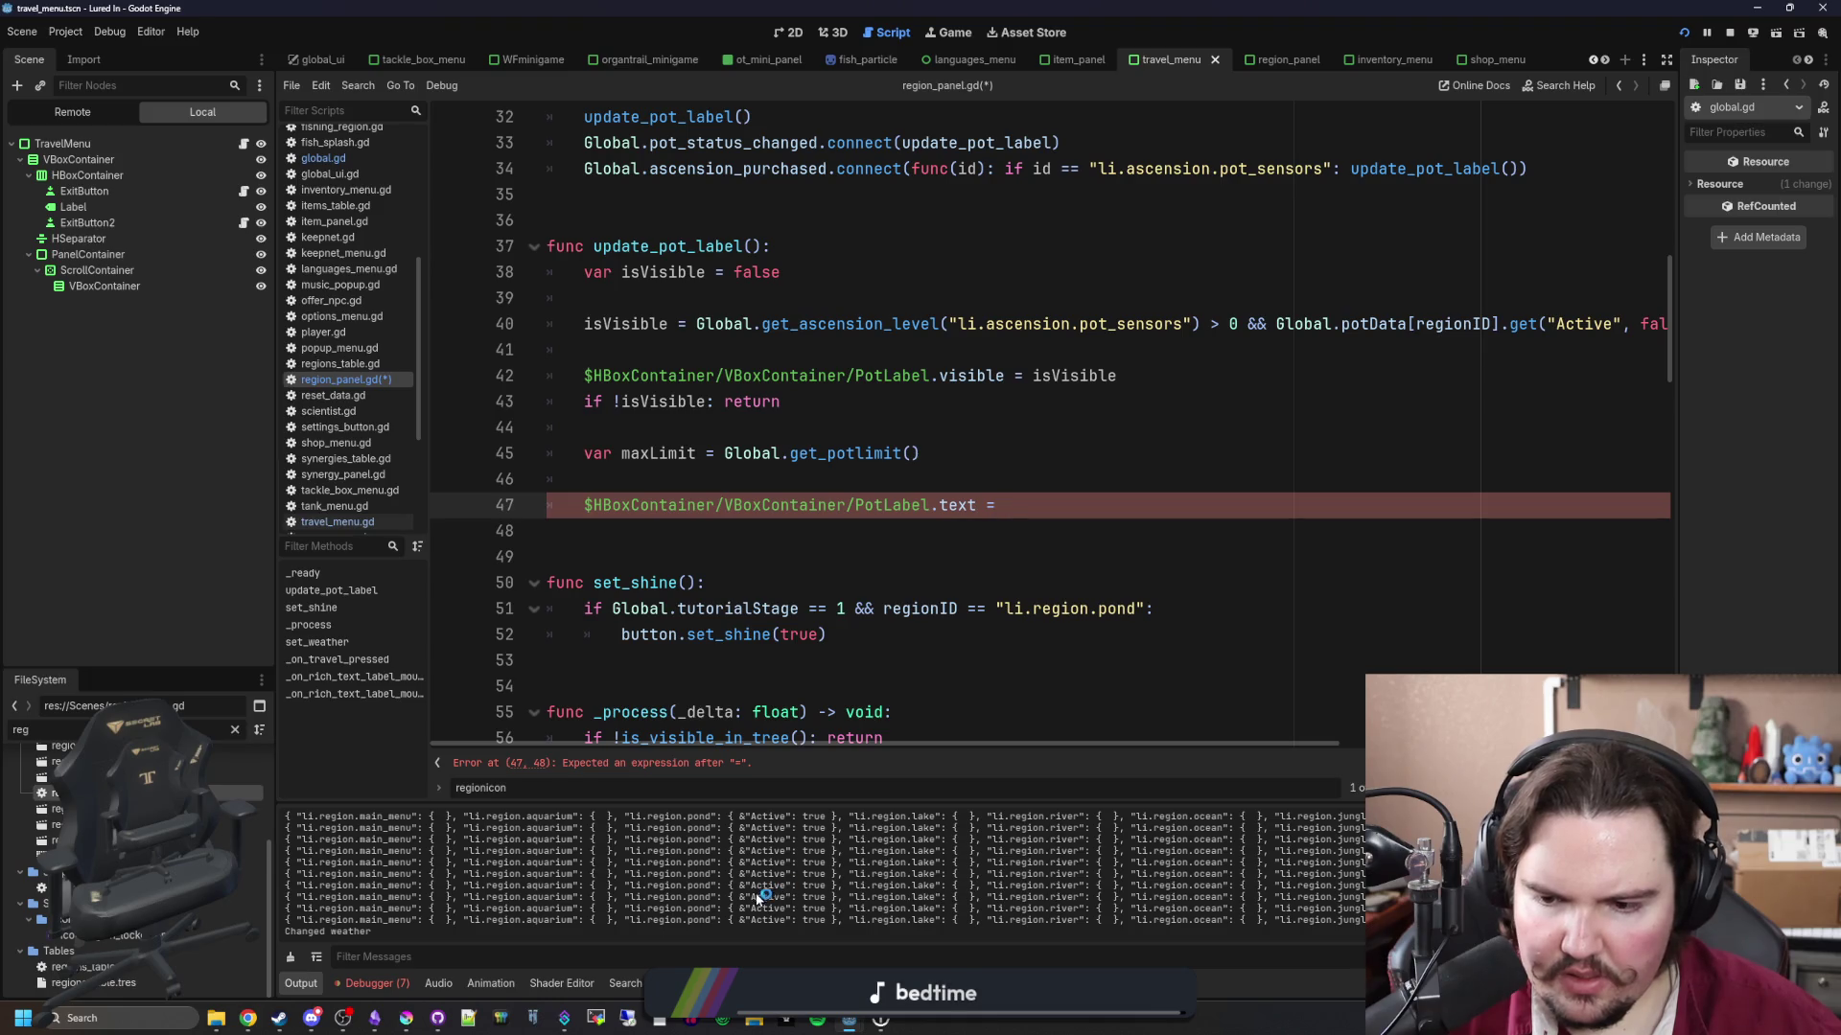
scroll(842, 891, up, 5)
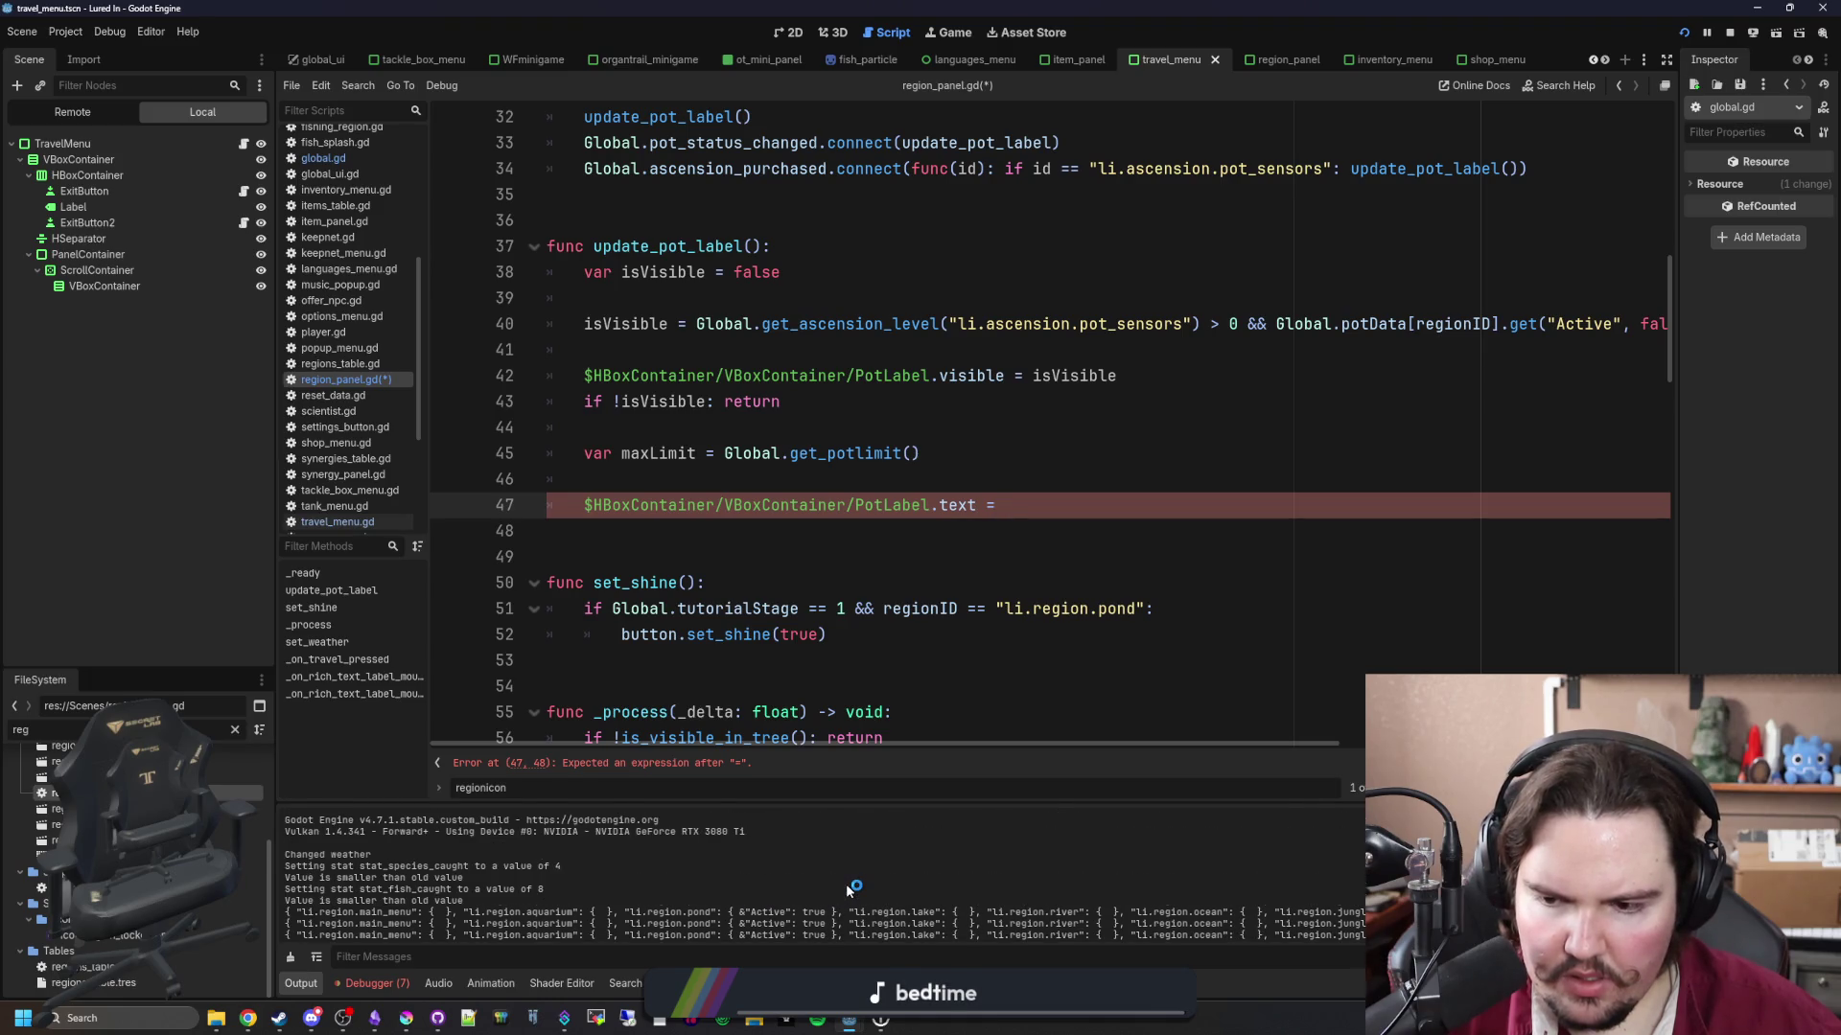
key(ctrl+v)
click(1066, 476)
key(Down)
key(ctrl+k)
key(ctrl+s)
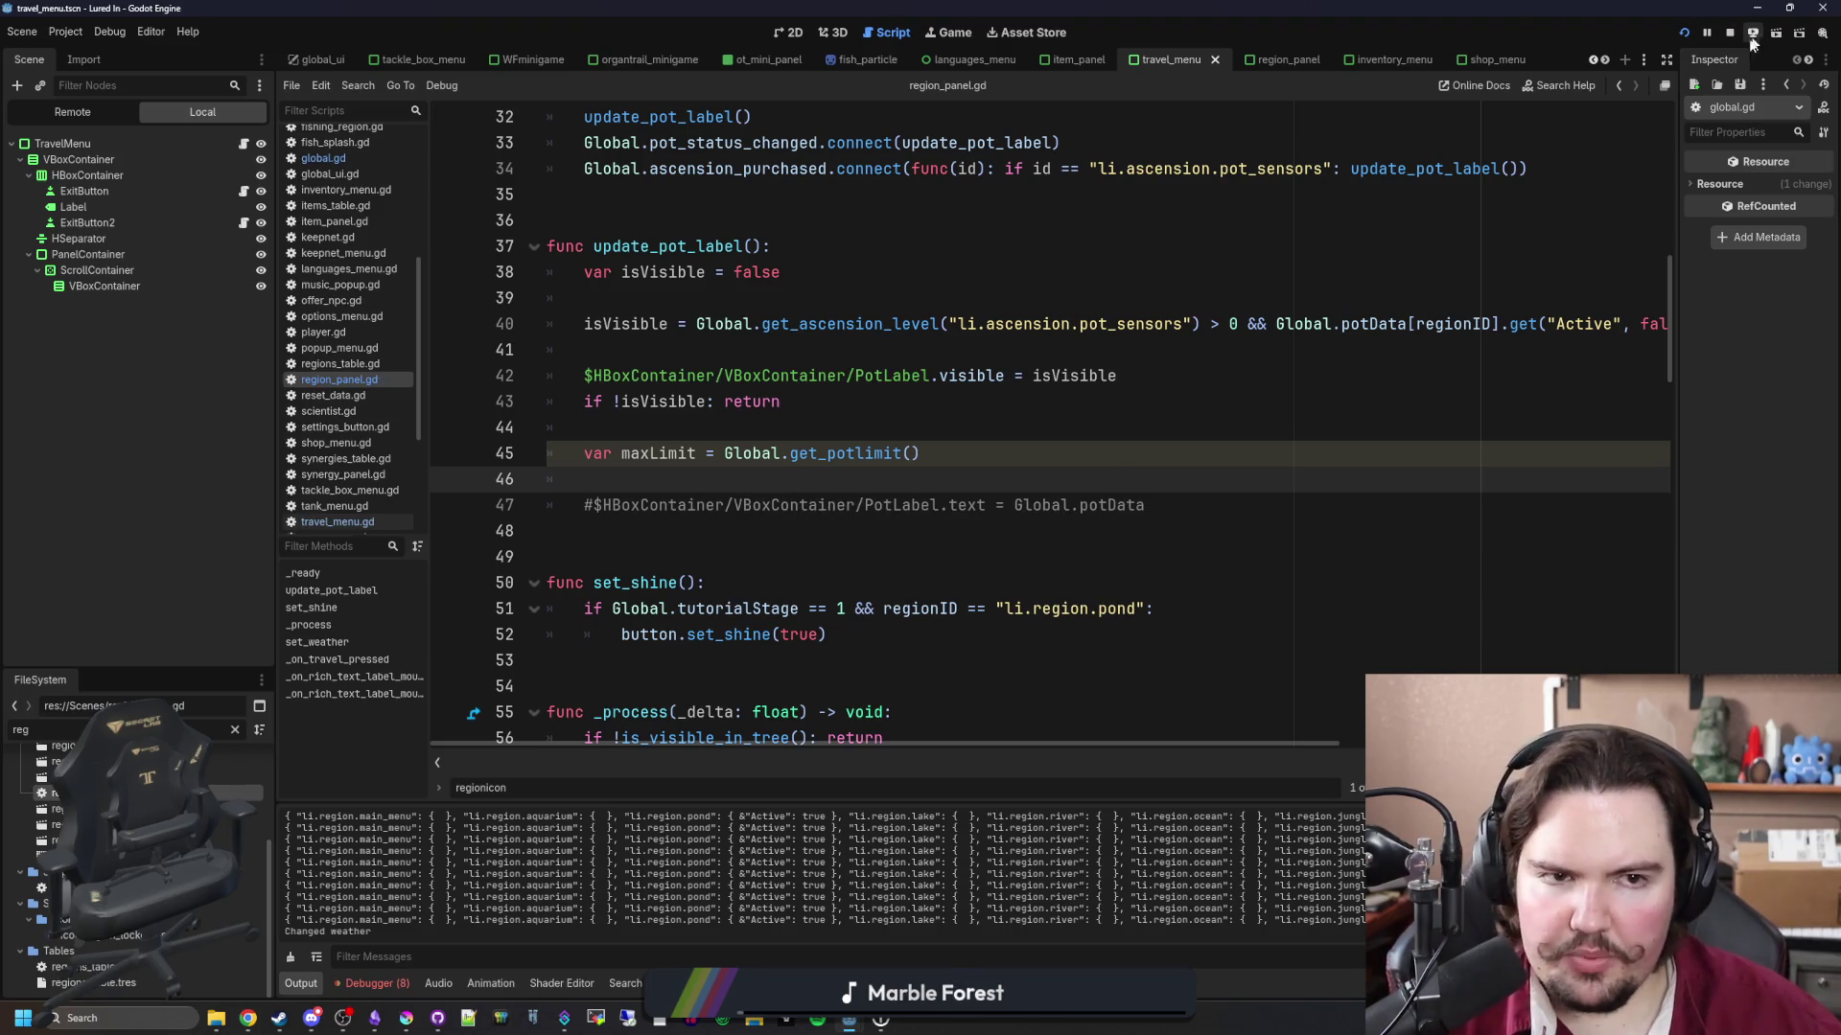
Step: In the running game, travel free to the Pond and drop a pot for $100
click(949, 32)
click(1181, 343)
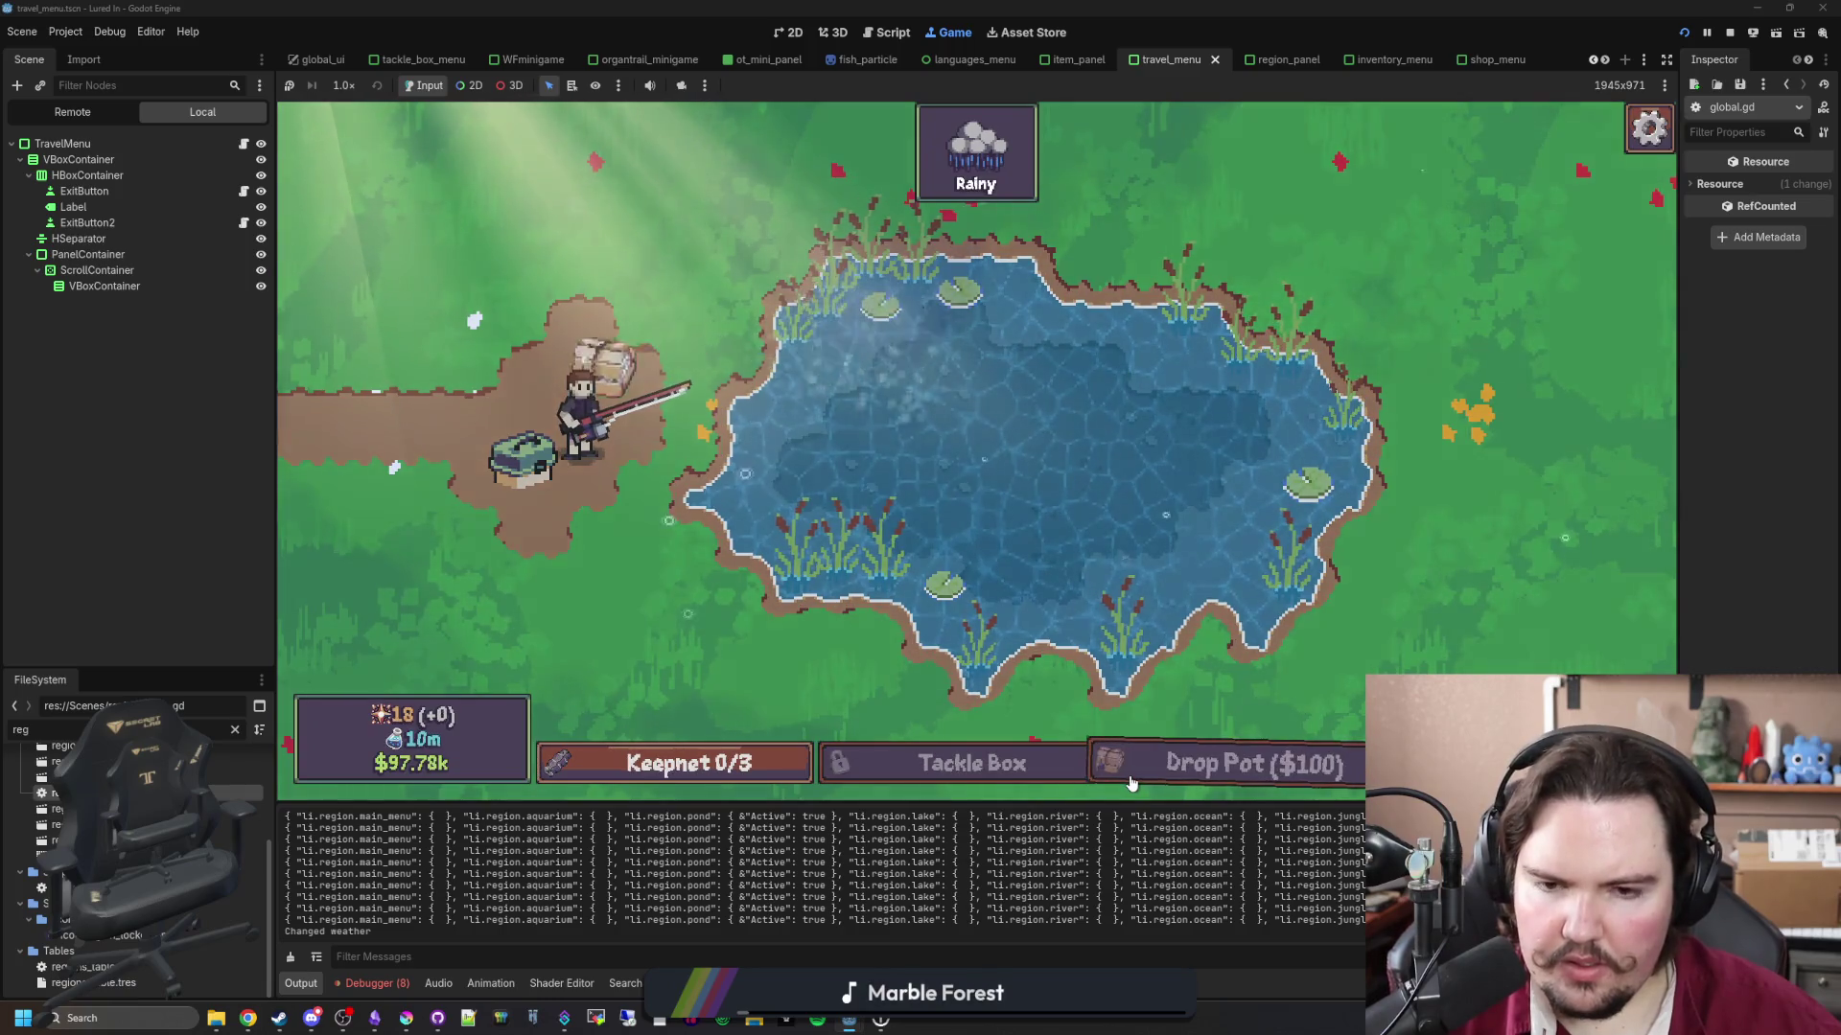
click(1132, 784)
Step: Run the 'pottime' console command twice, then raise the pot out of the pond
key(grave)
text(pottime)
key(Return)
text(pottime)
key(Return)
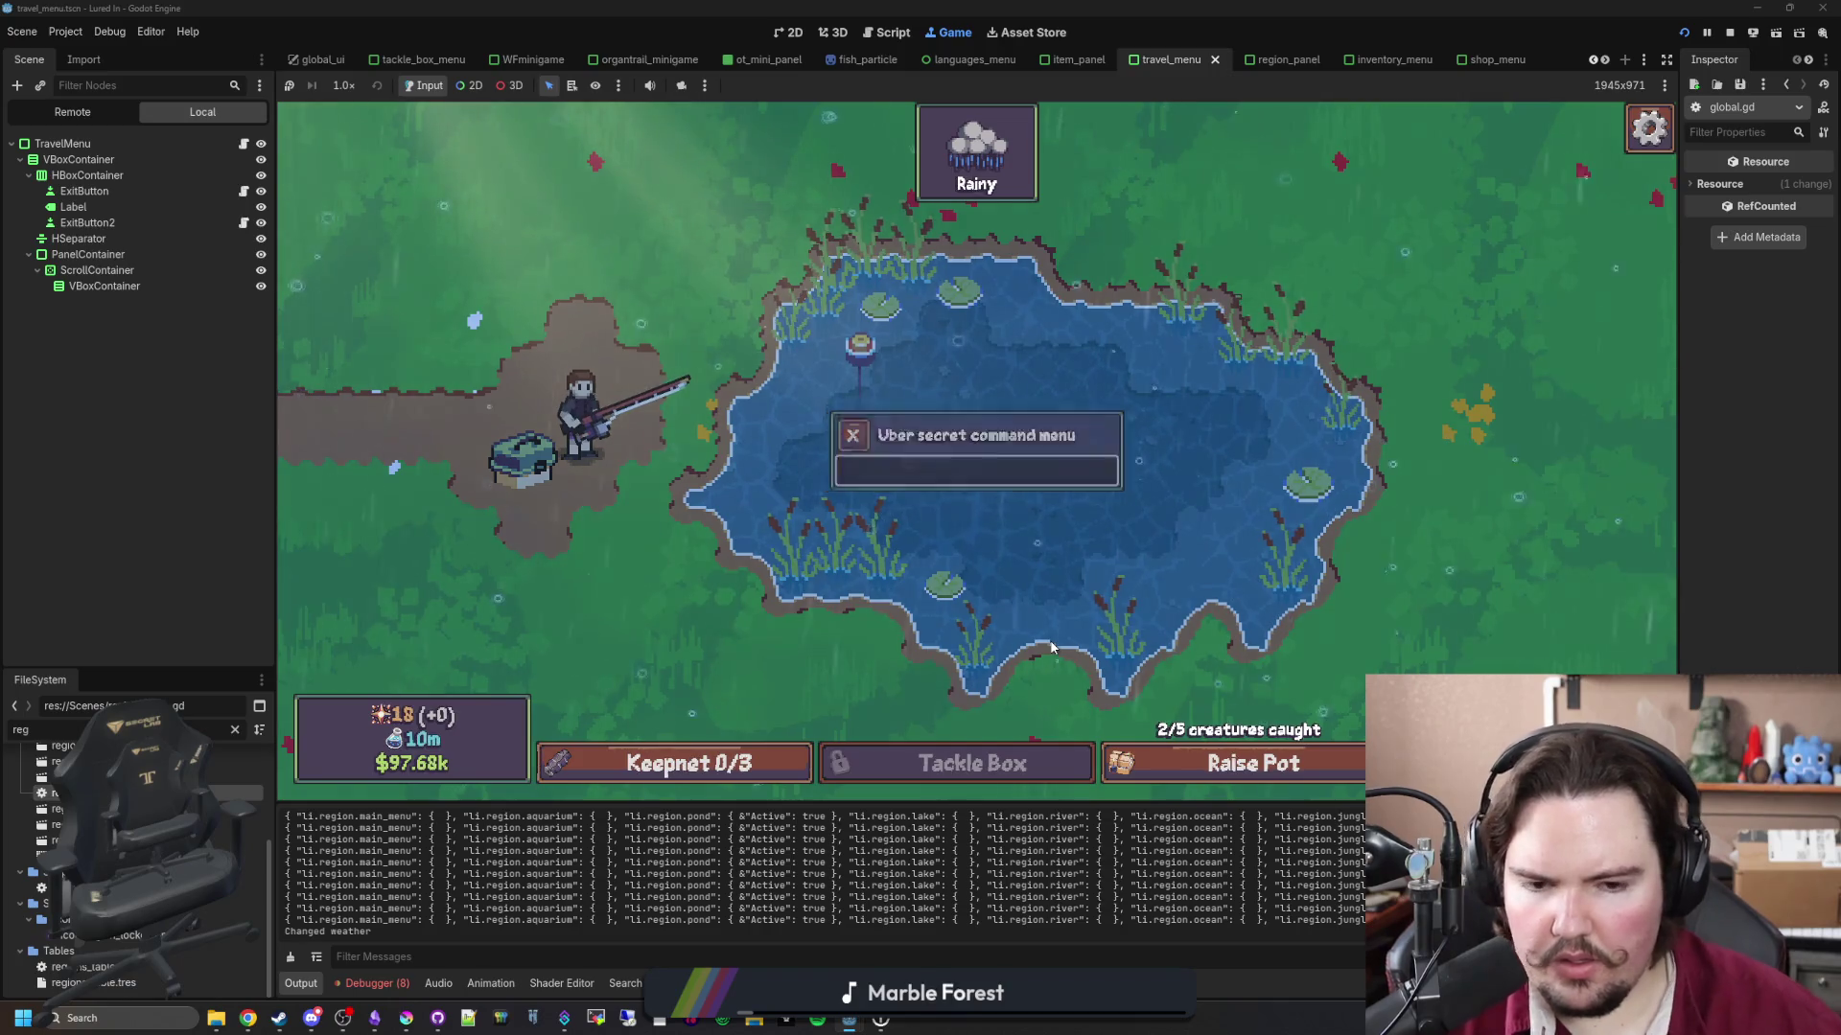
key(grave)
click(1237, 764)
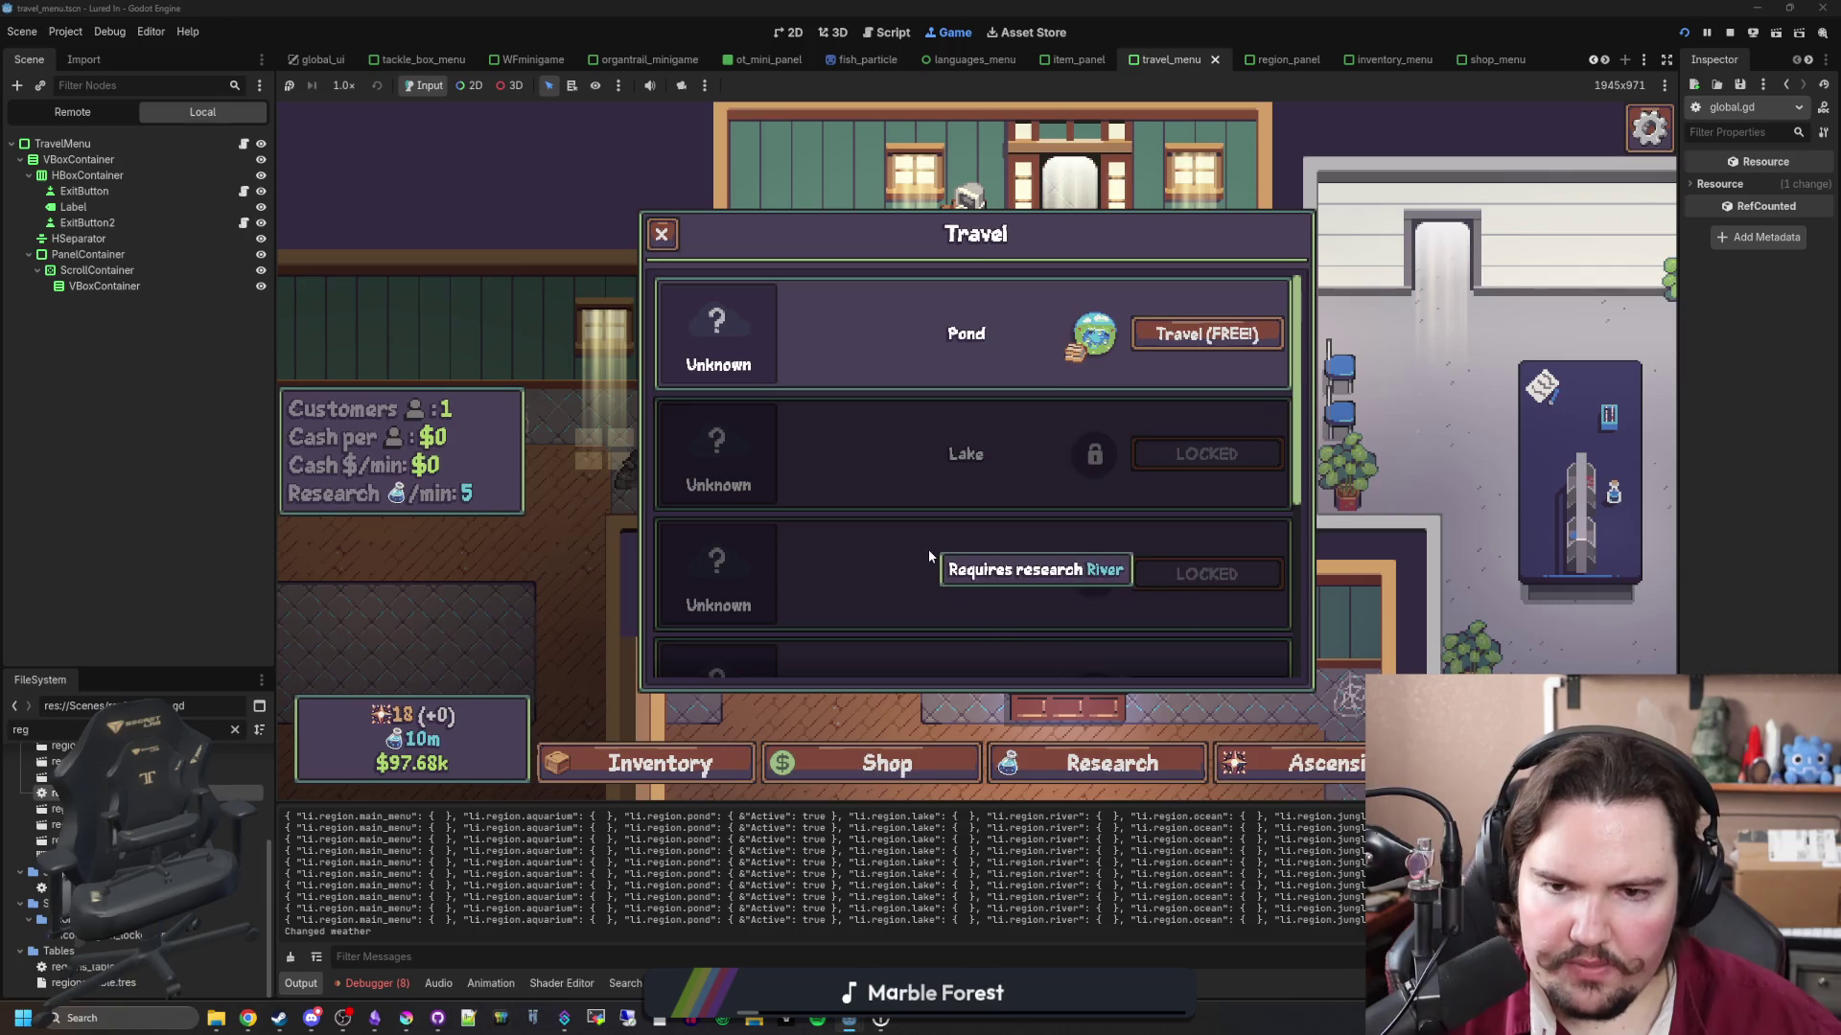
Step: Check the Debugger's Errors list and the Output log, then return to region_panel.gd
scroll(929, 556, down, 3)
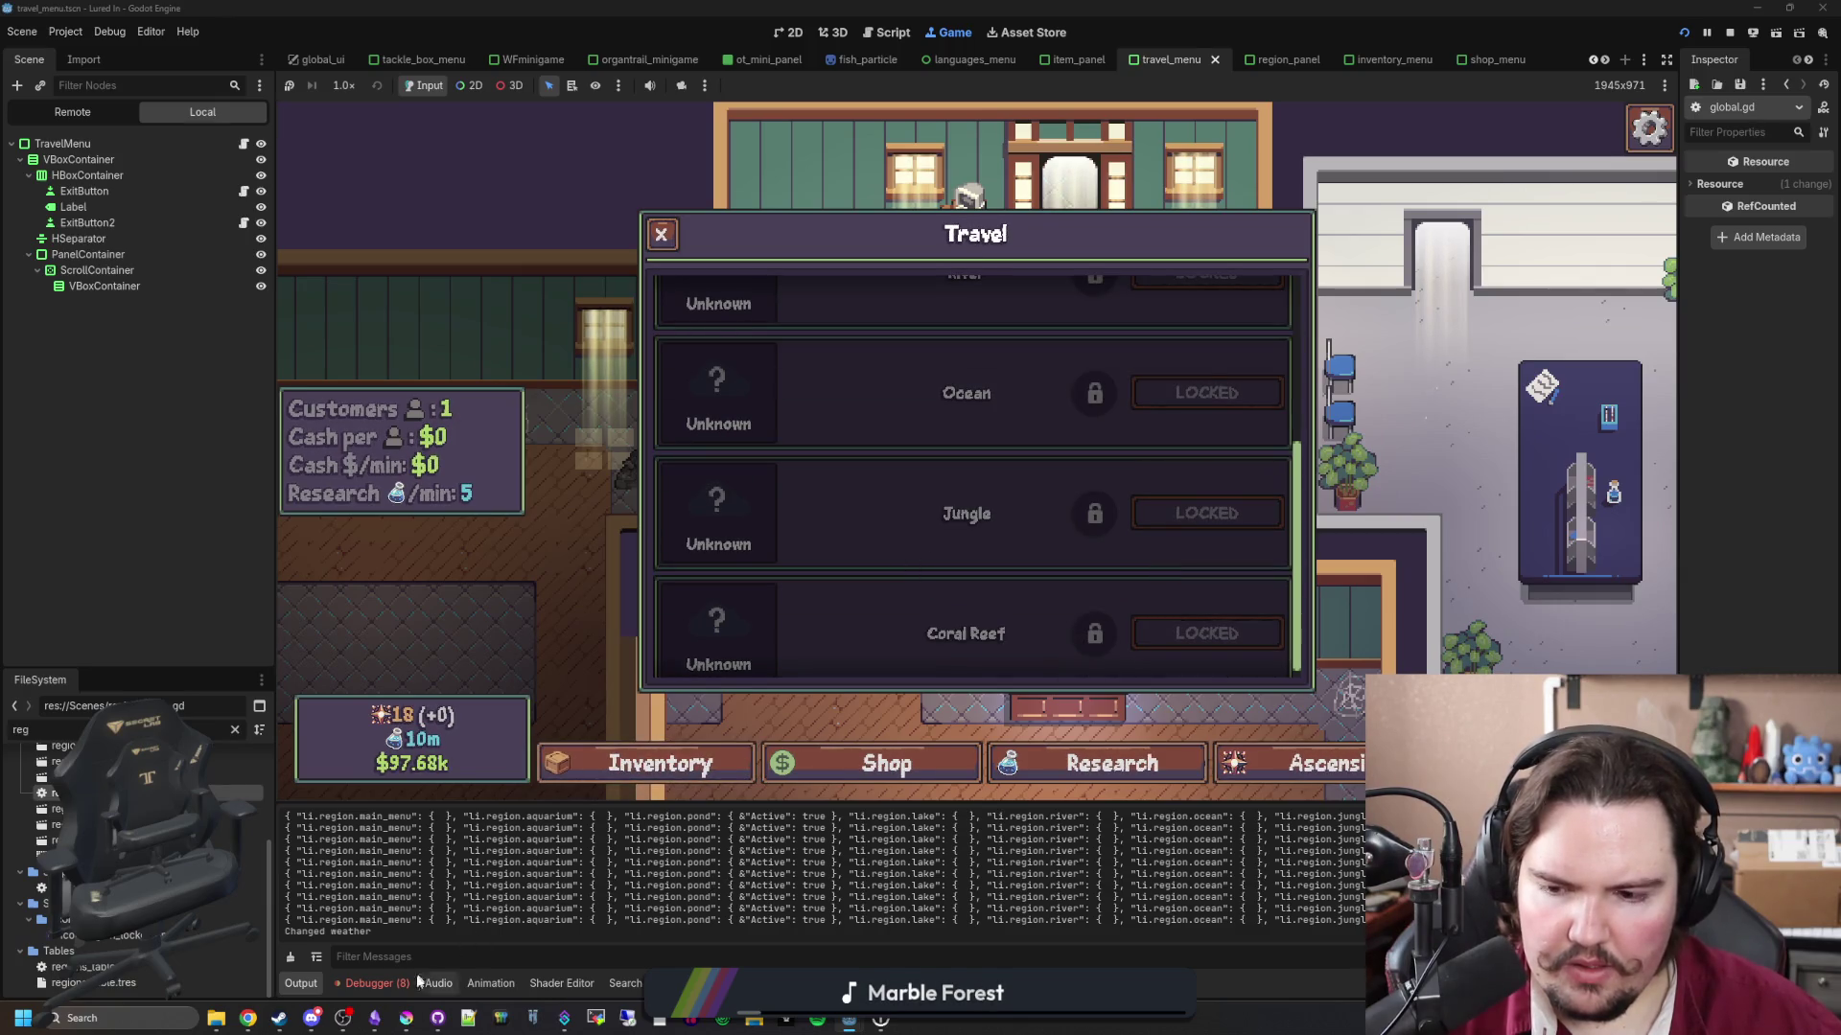
click(402, 983)
click(397, 804)
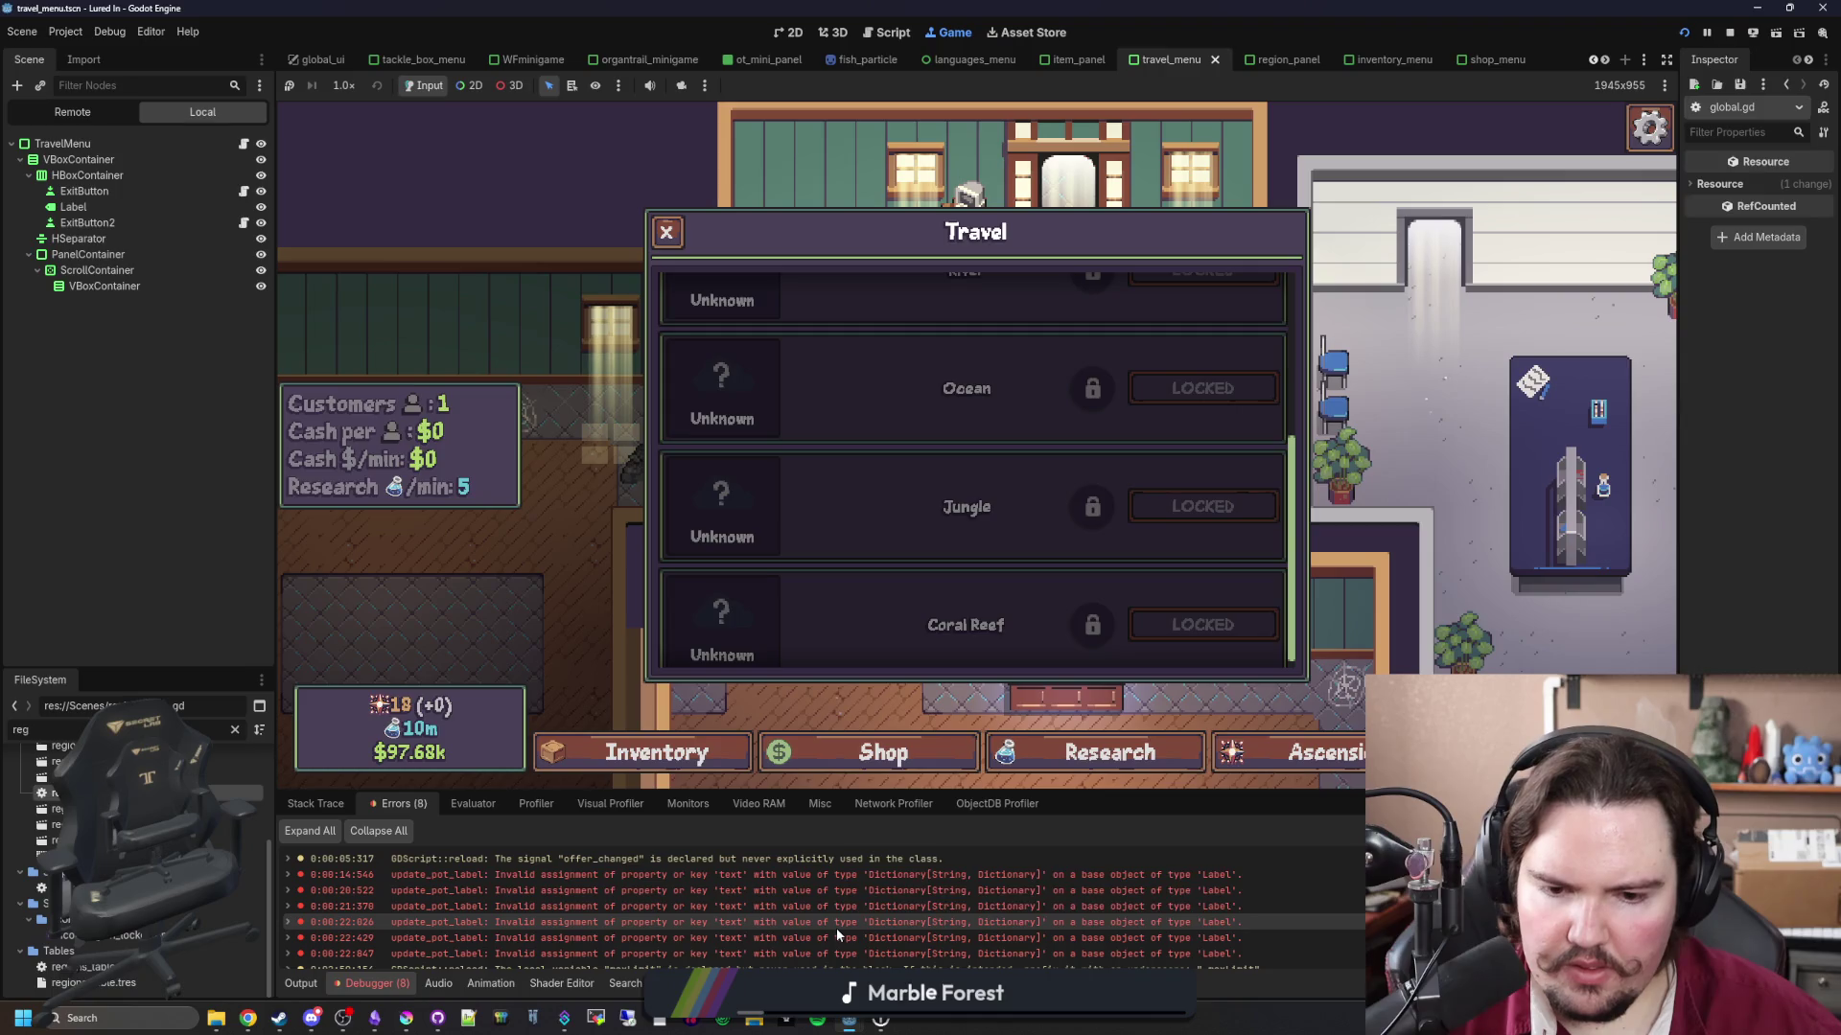
scroll(1251, 898, down, 1)
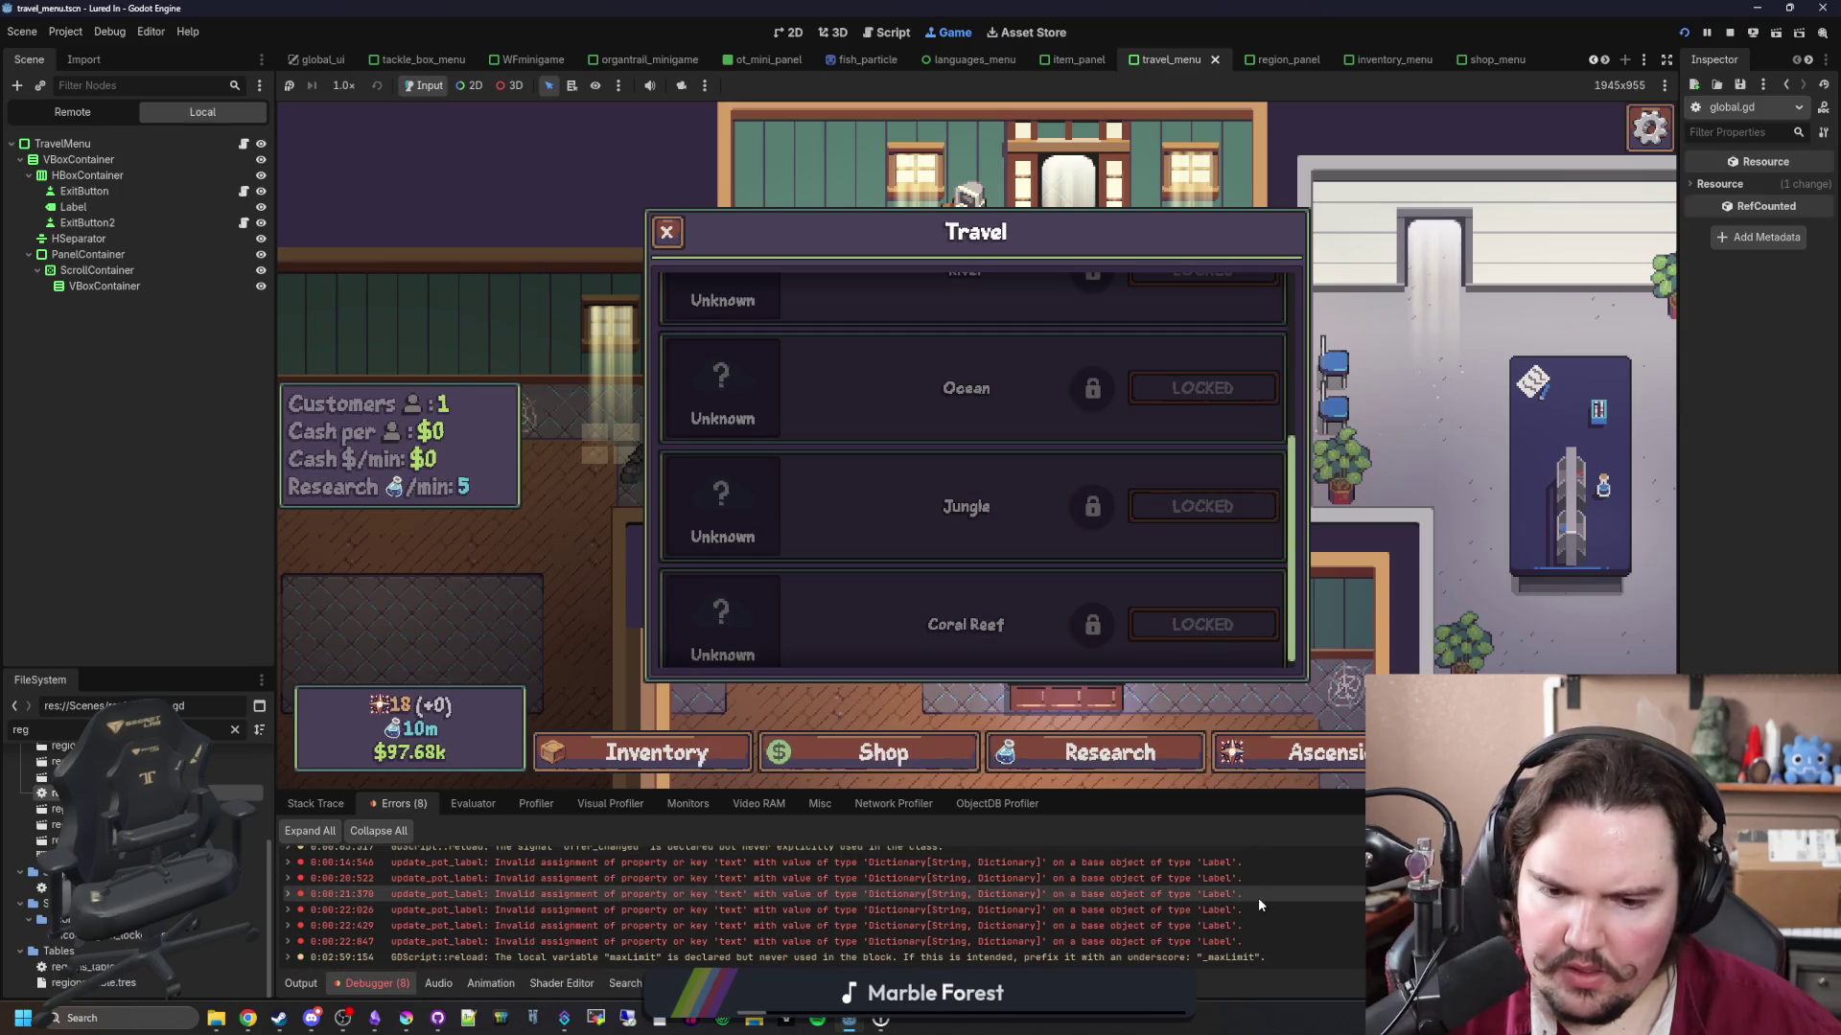
click(301, 983)
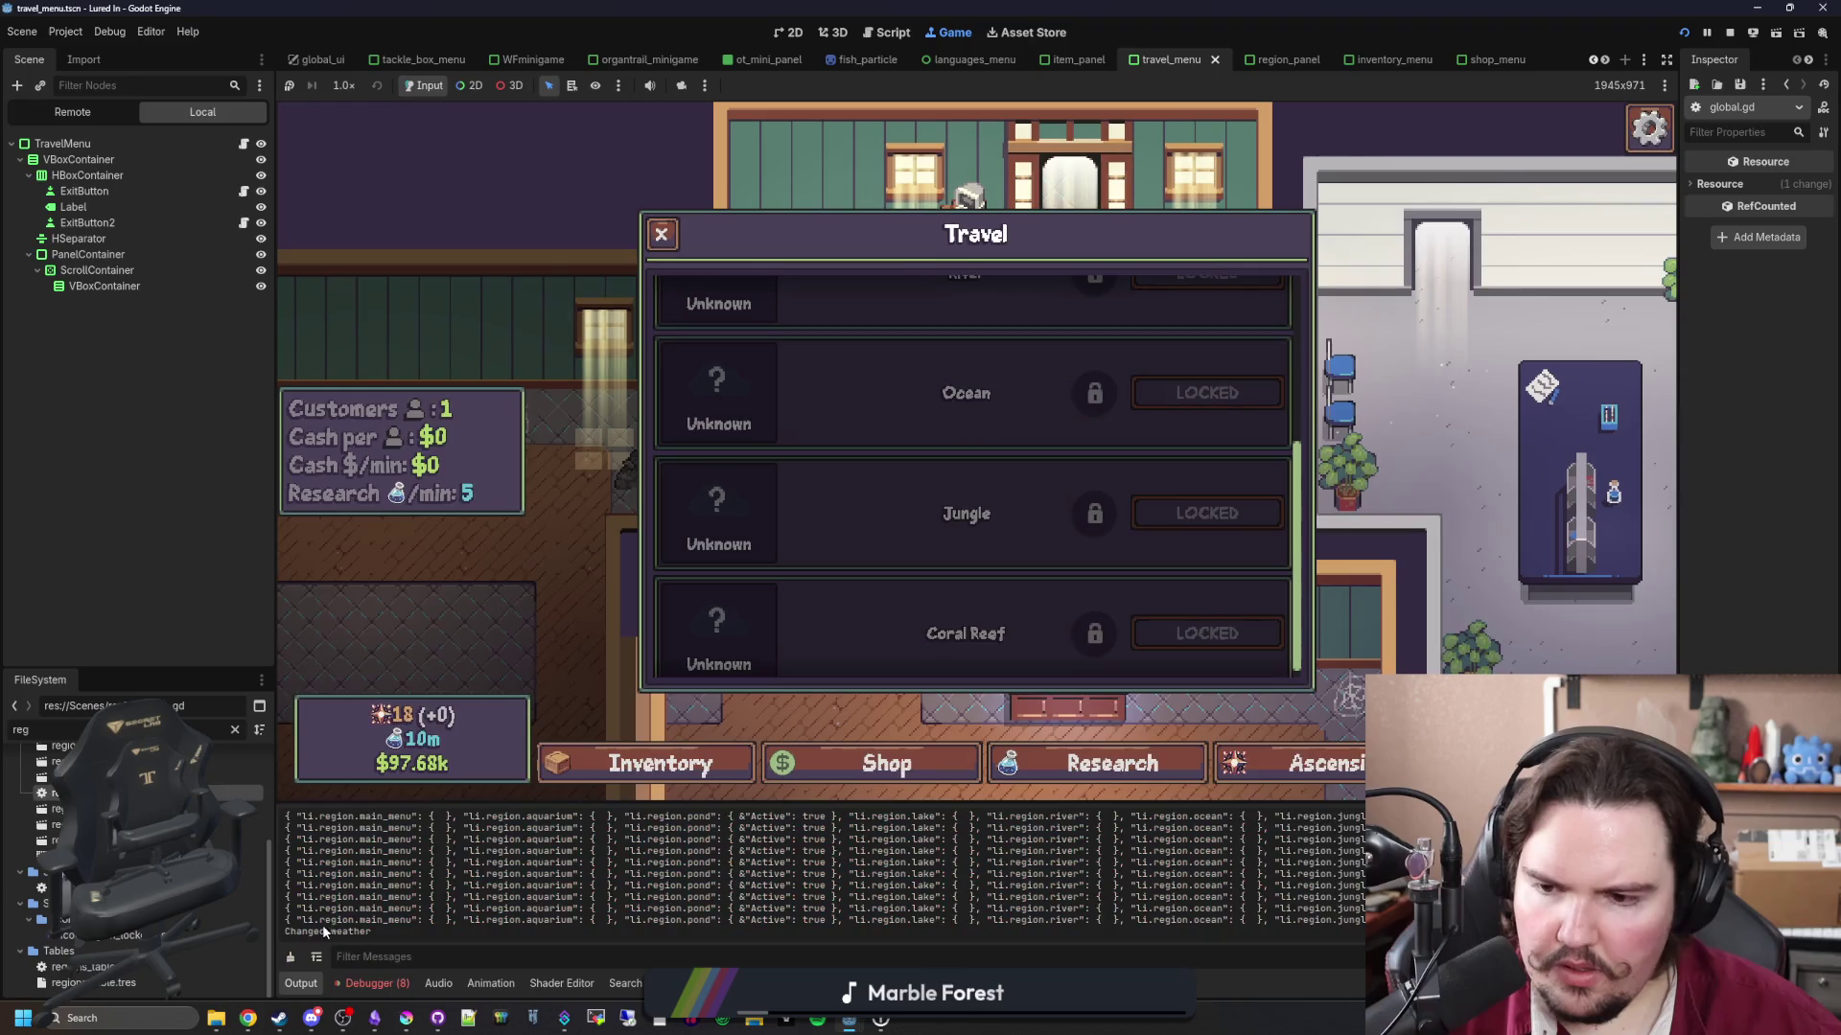
key(ctrl+F3)
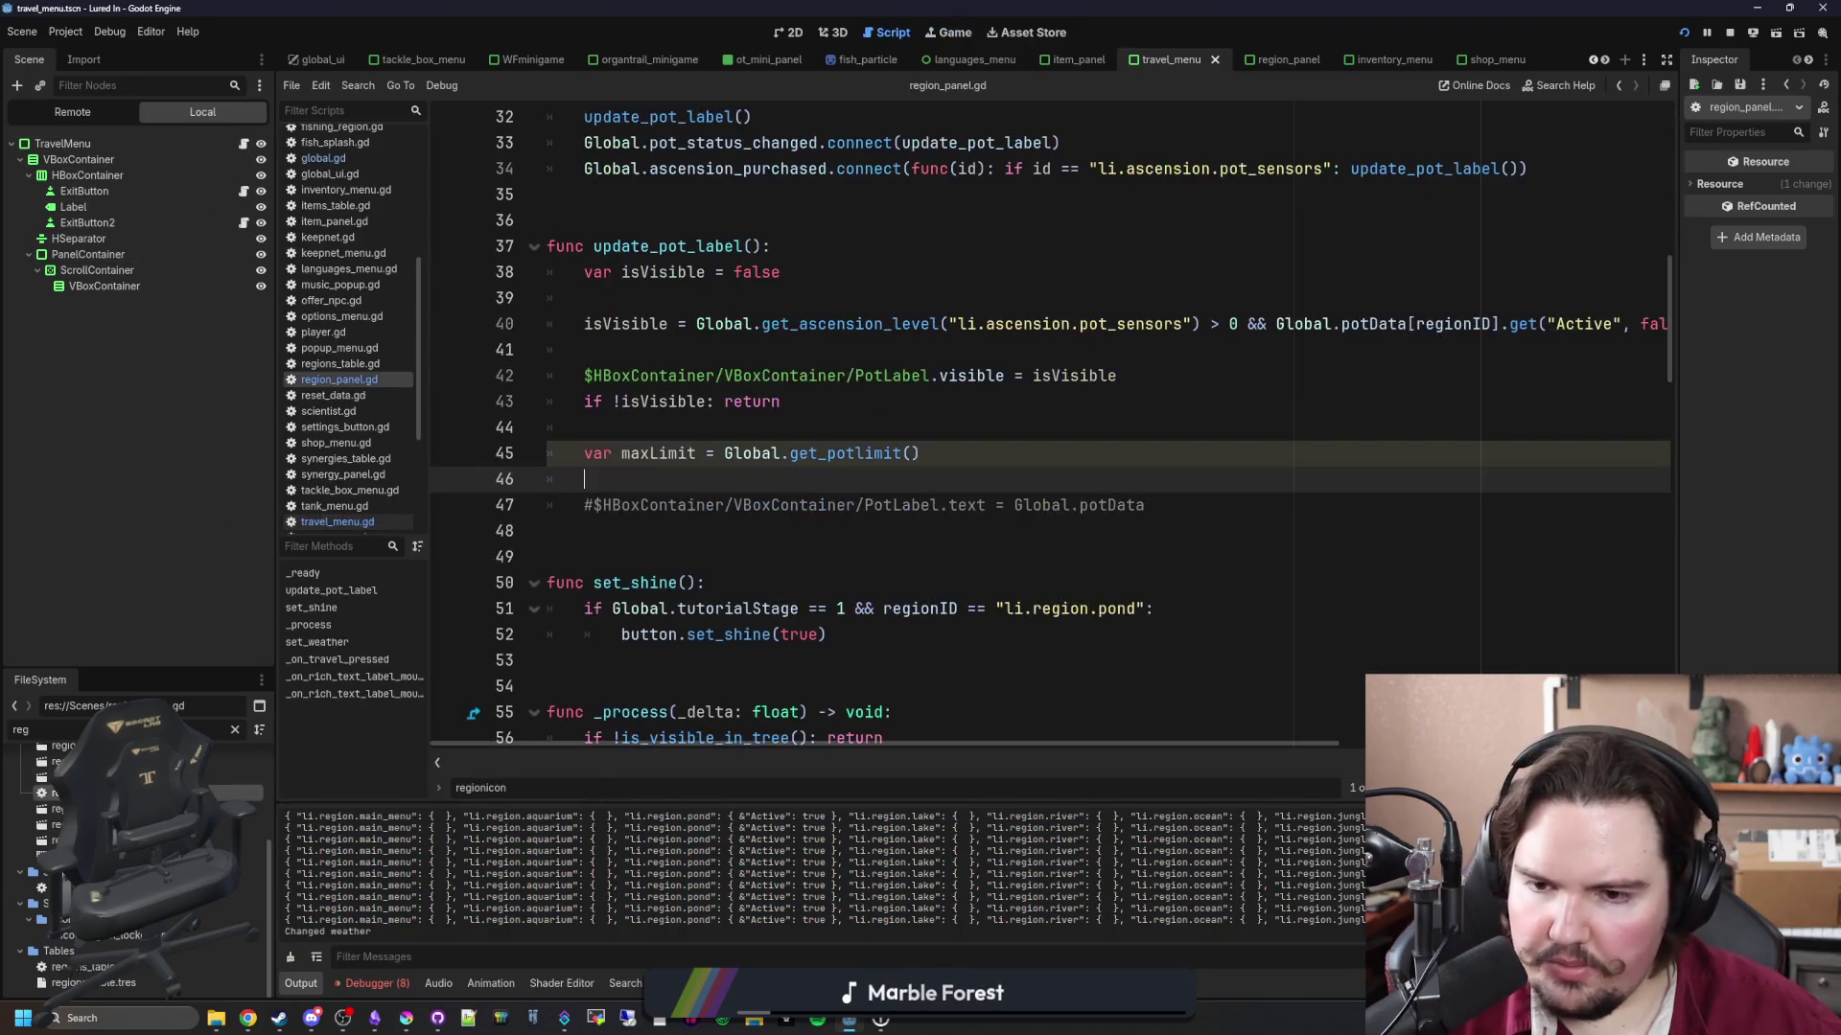
Step: Add print(Global.potData) on a new line below maxLimit and save the script
key(Return)
text(pr)
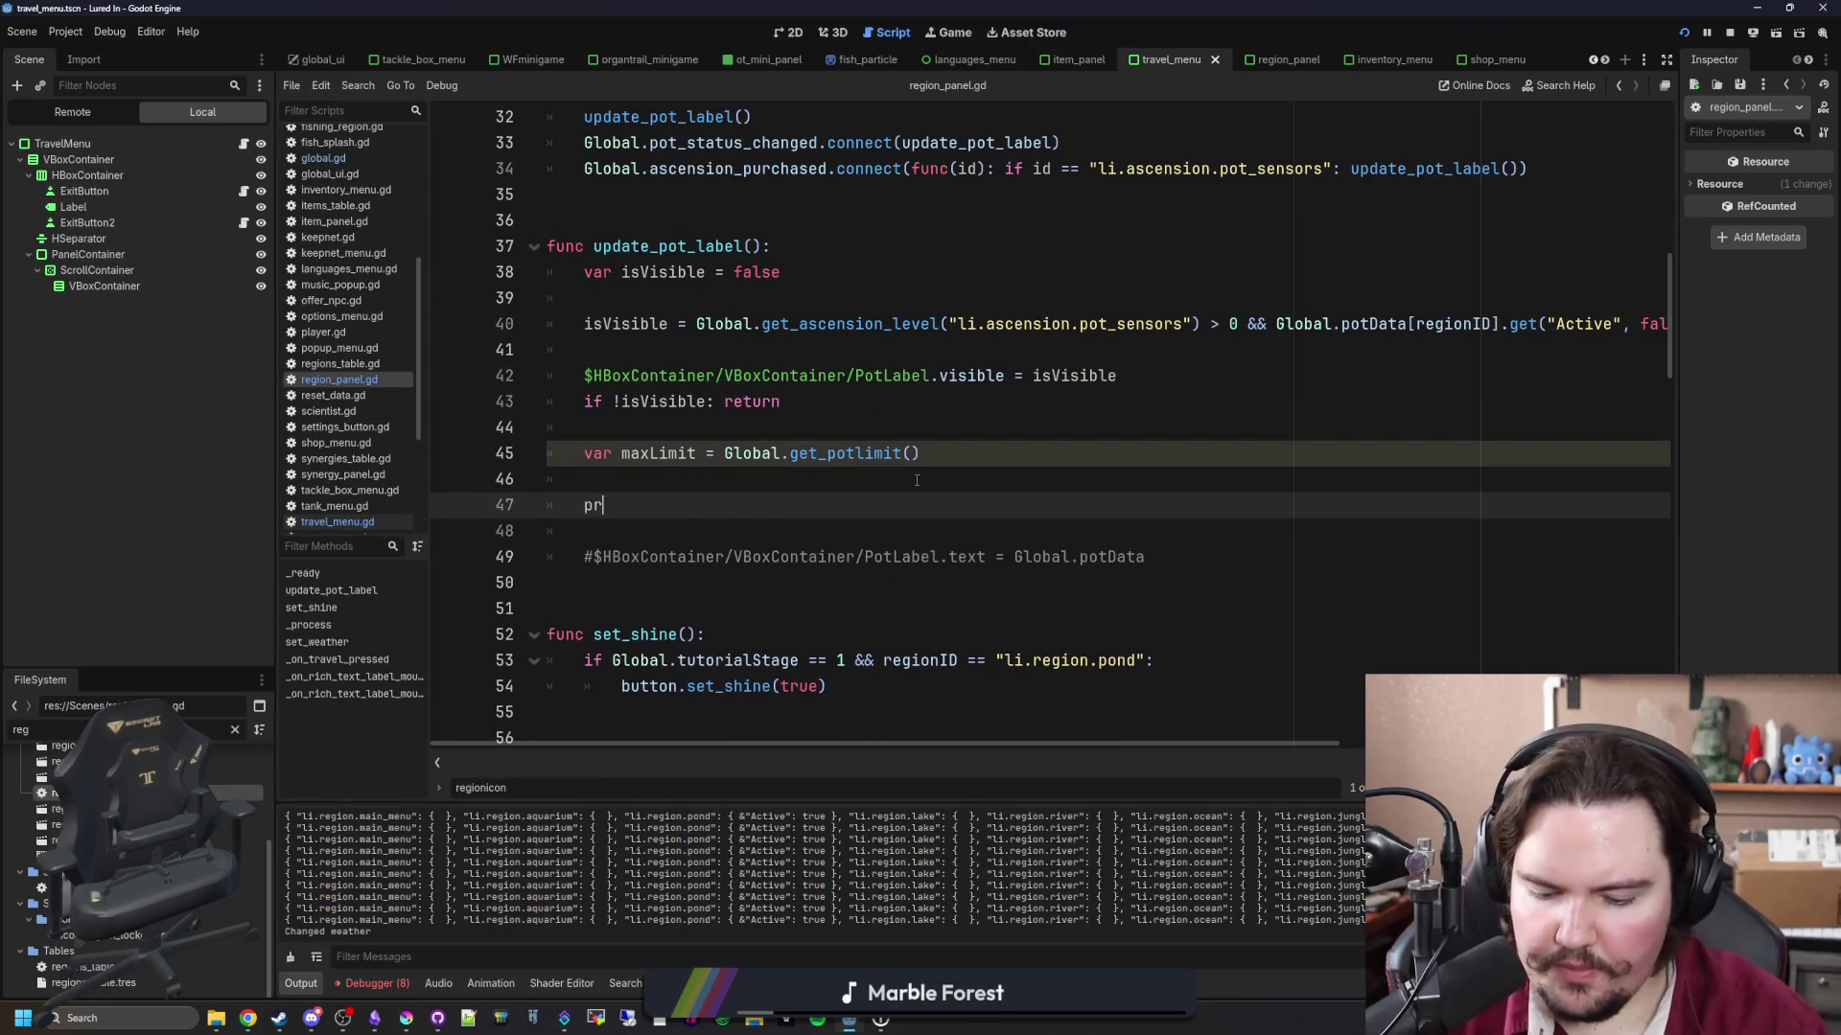
text(int(Gl)
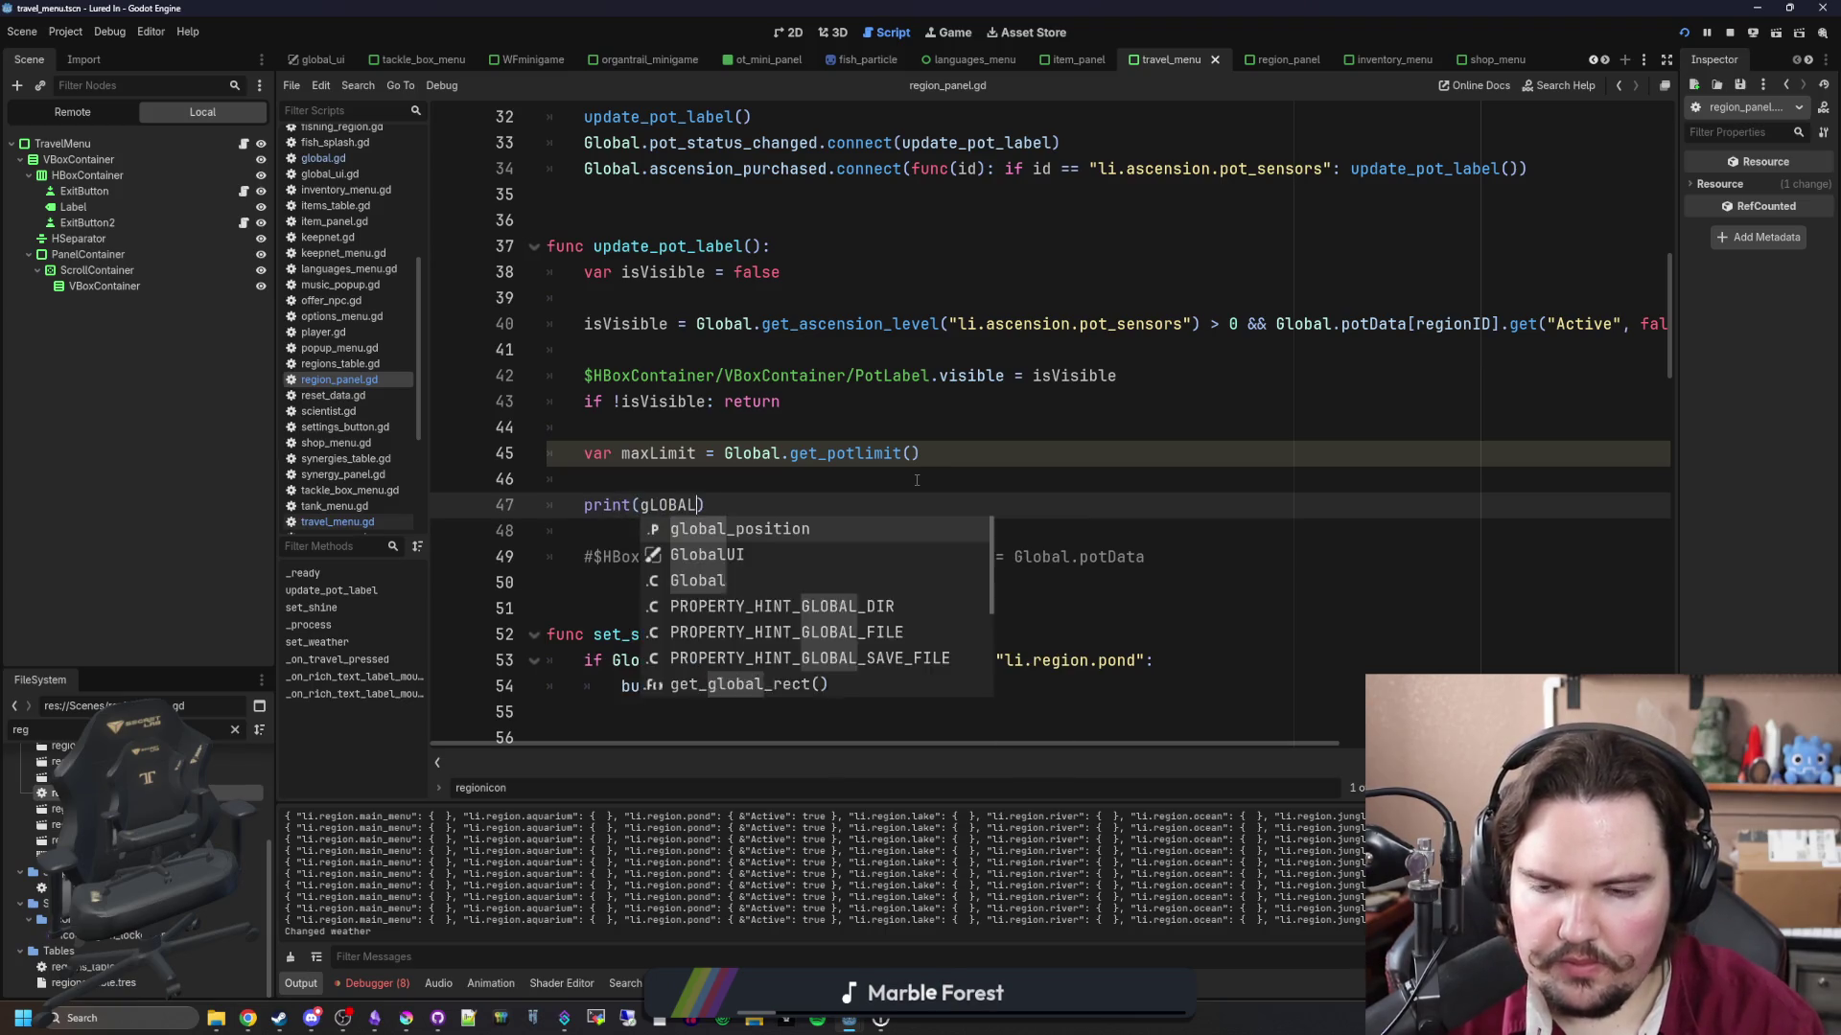
key(Escape)
text(obal.potData)
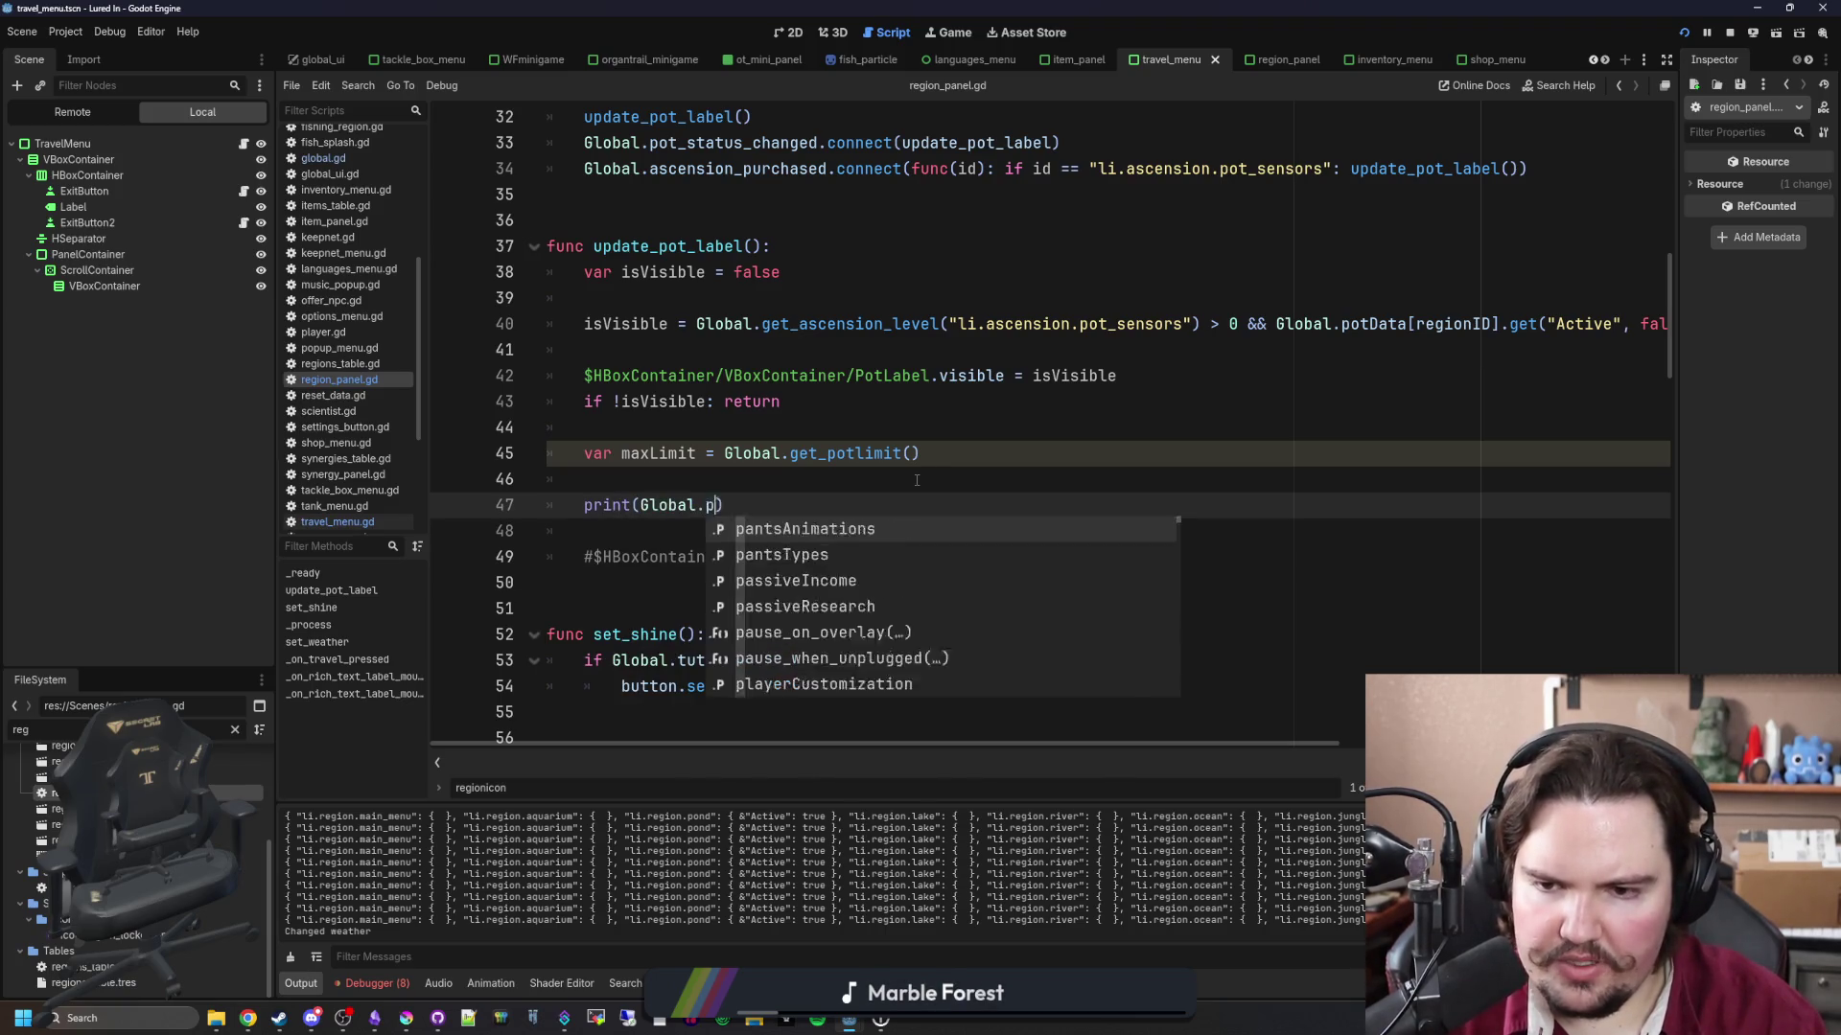
click(917, 480)
key(ctrl+s)
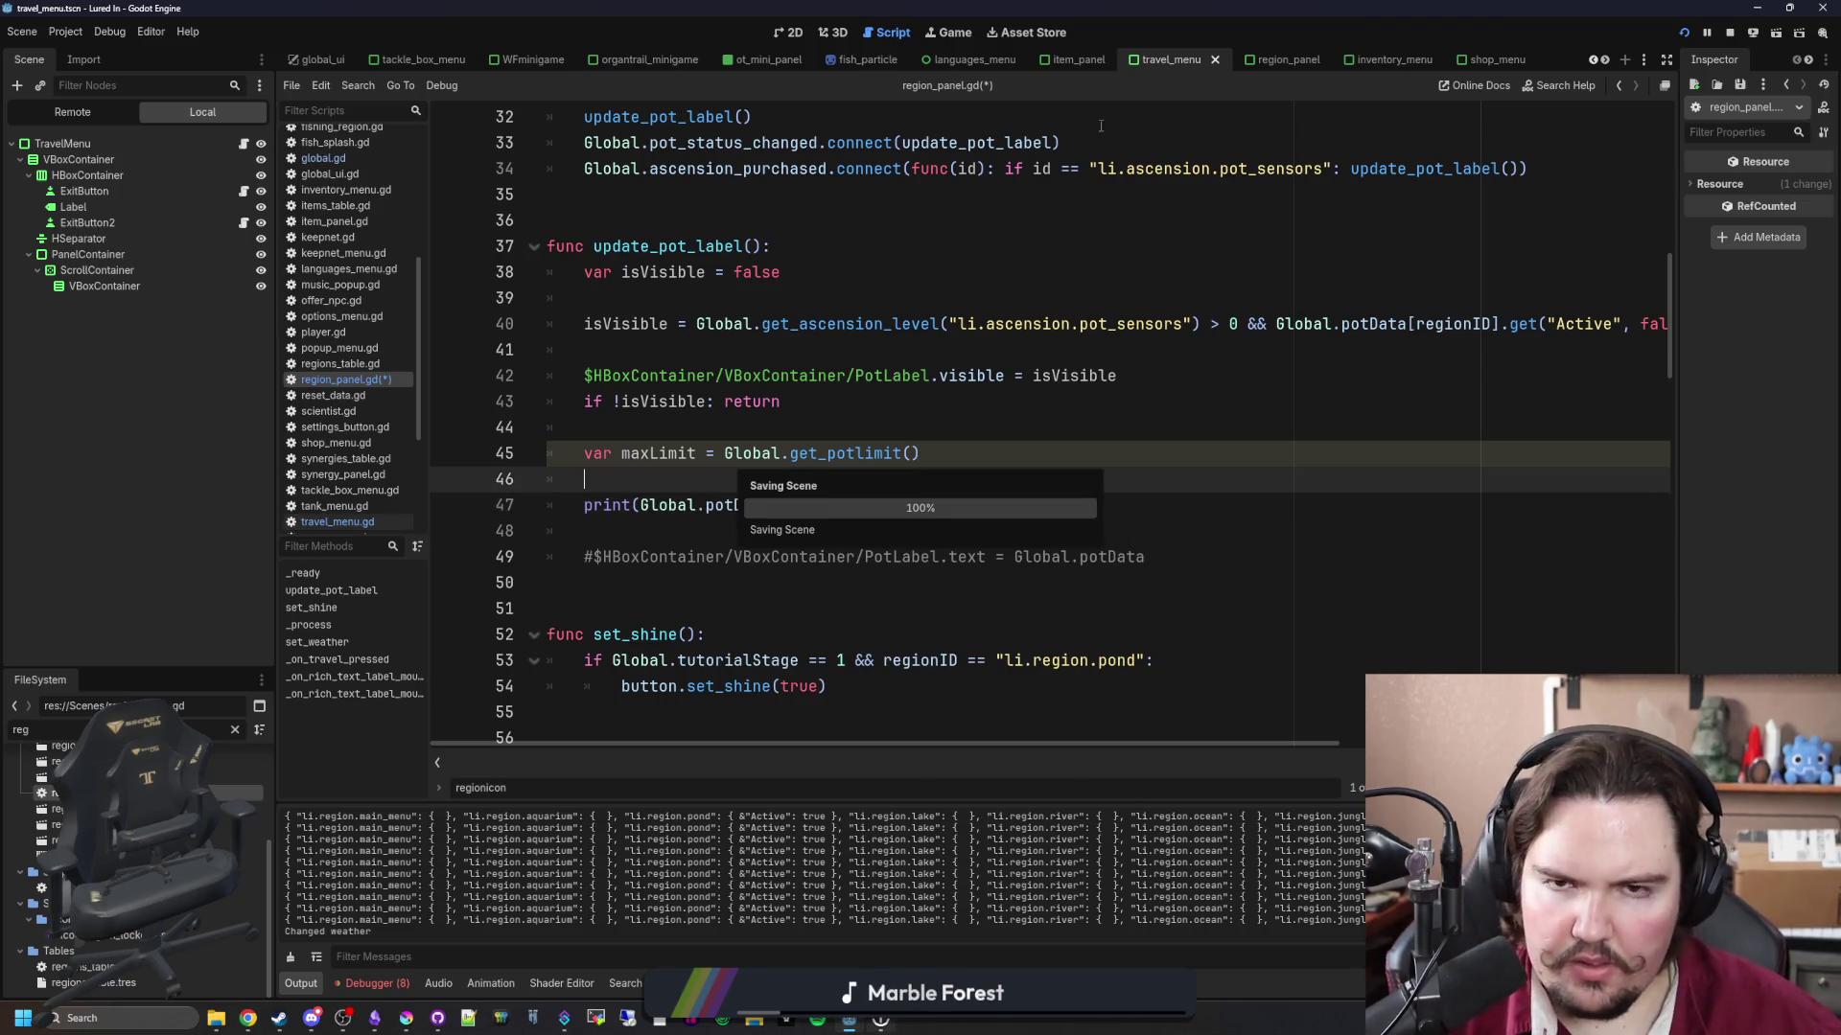
Step: Test the game, then check the Debugger errors and jump to the maxLimit warning in the script
key(Escape)
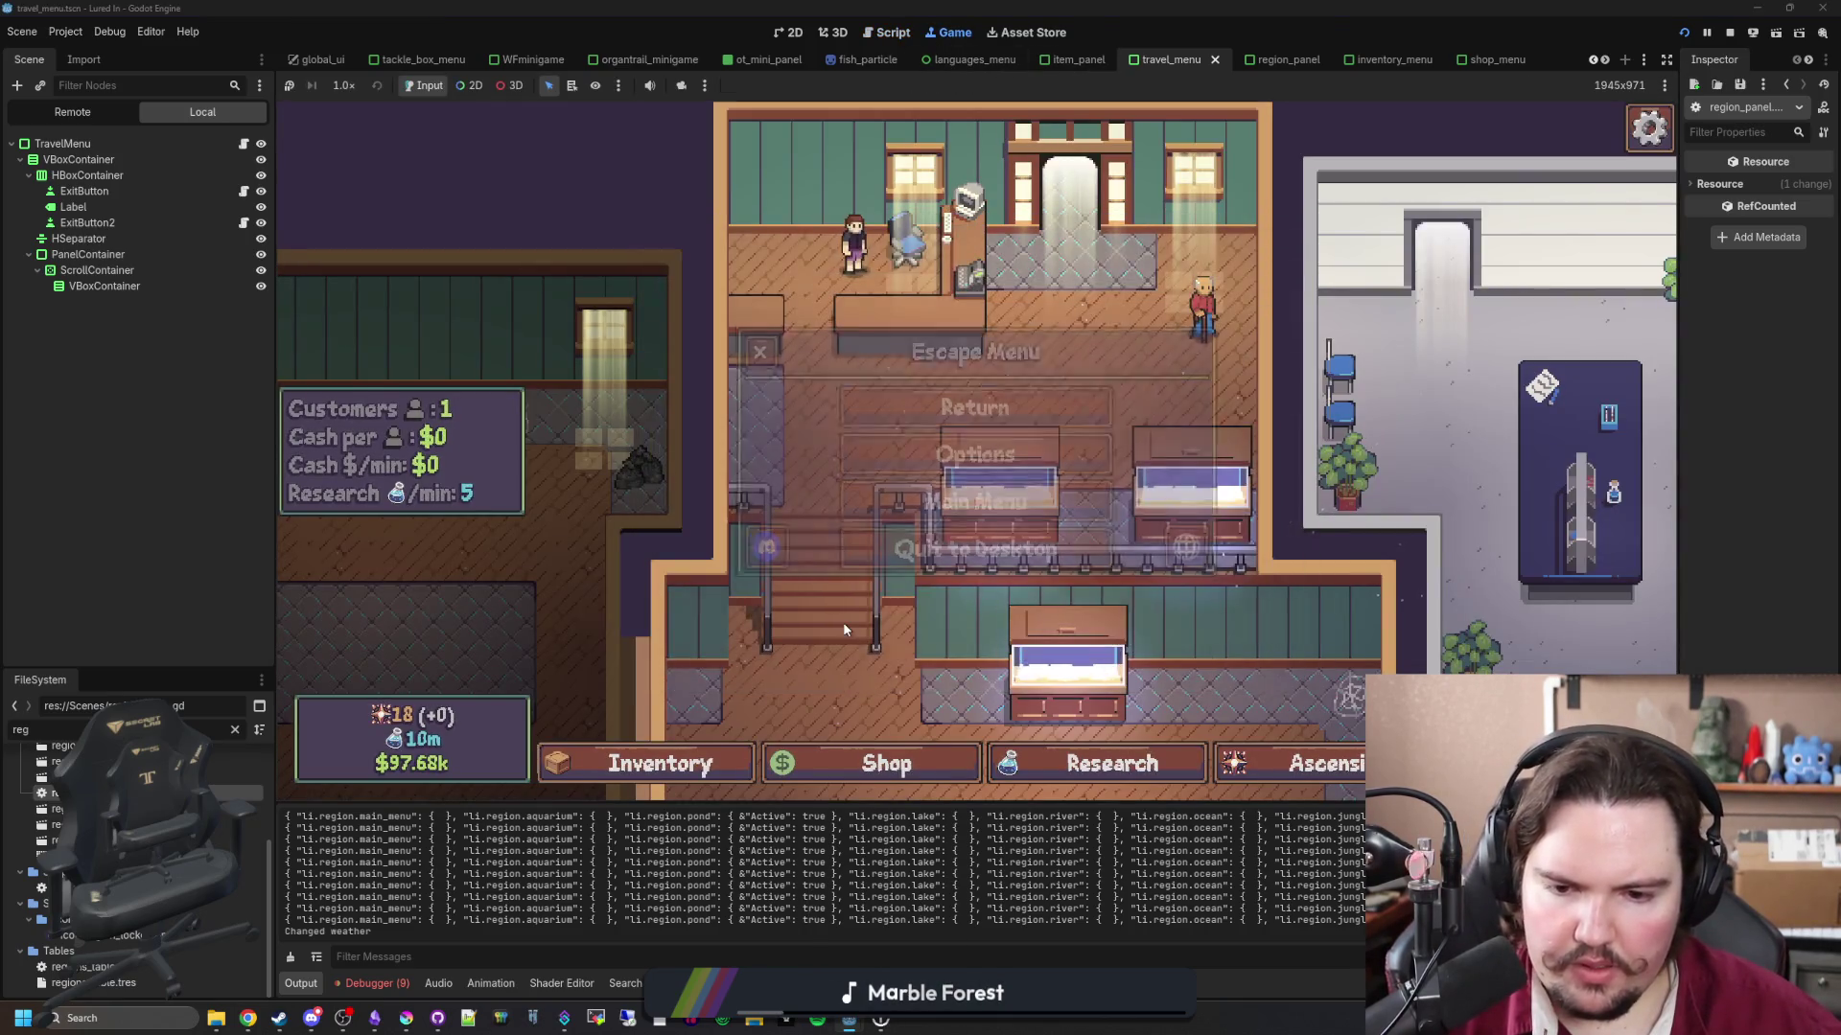
click(975, 501)
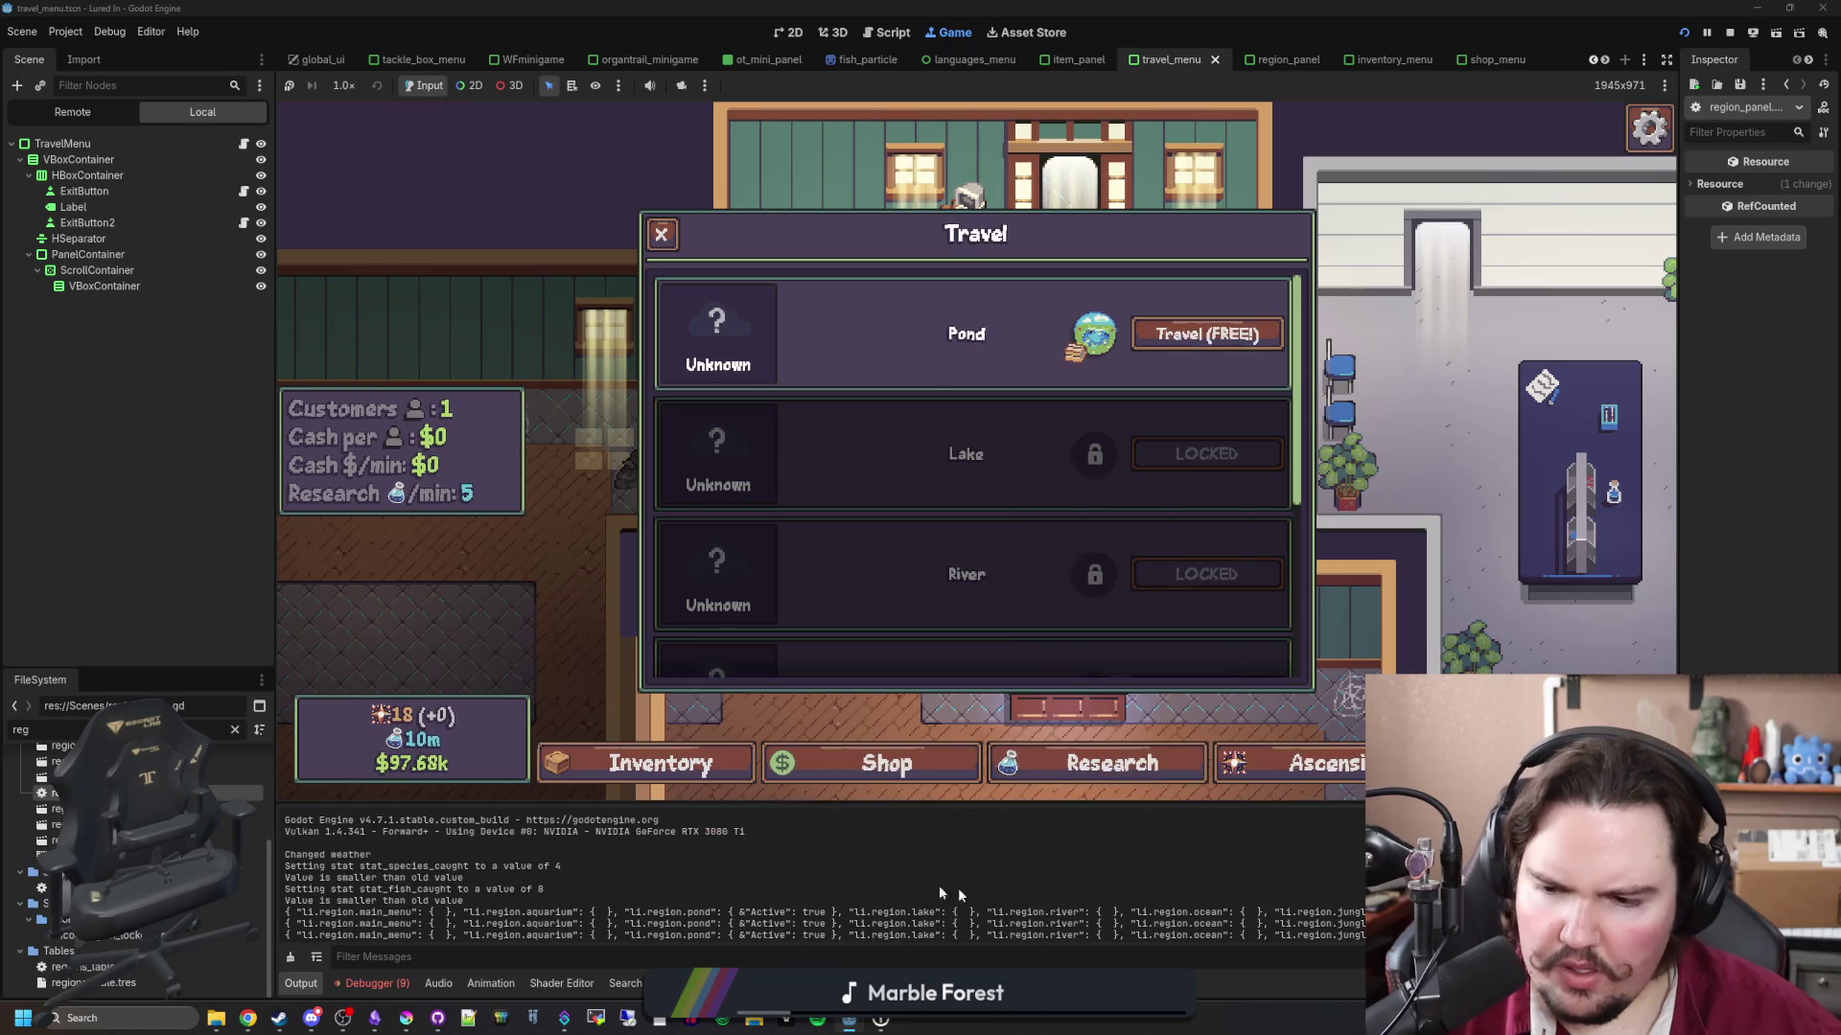
click(368, 980)
double_click(571, 909)
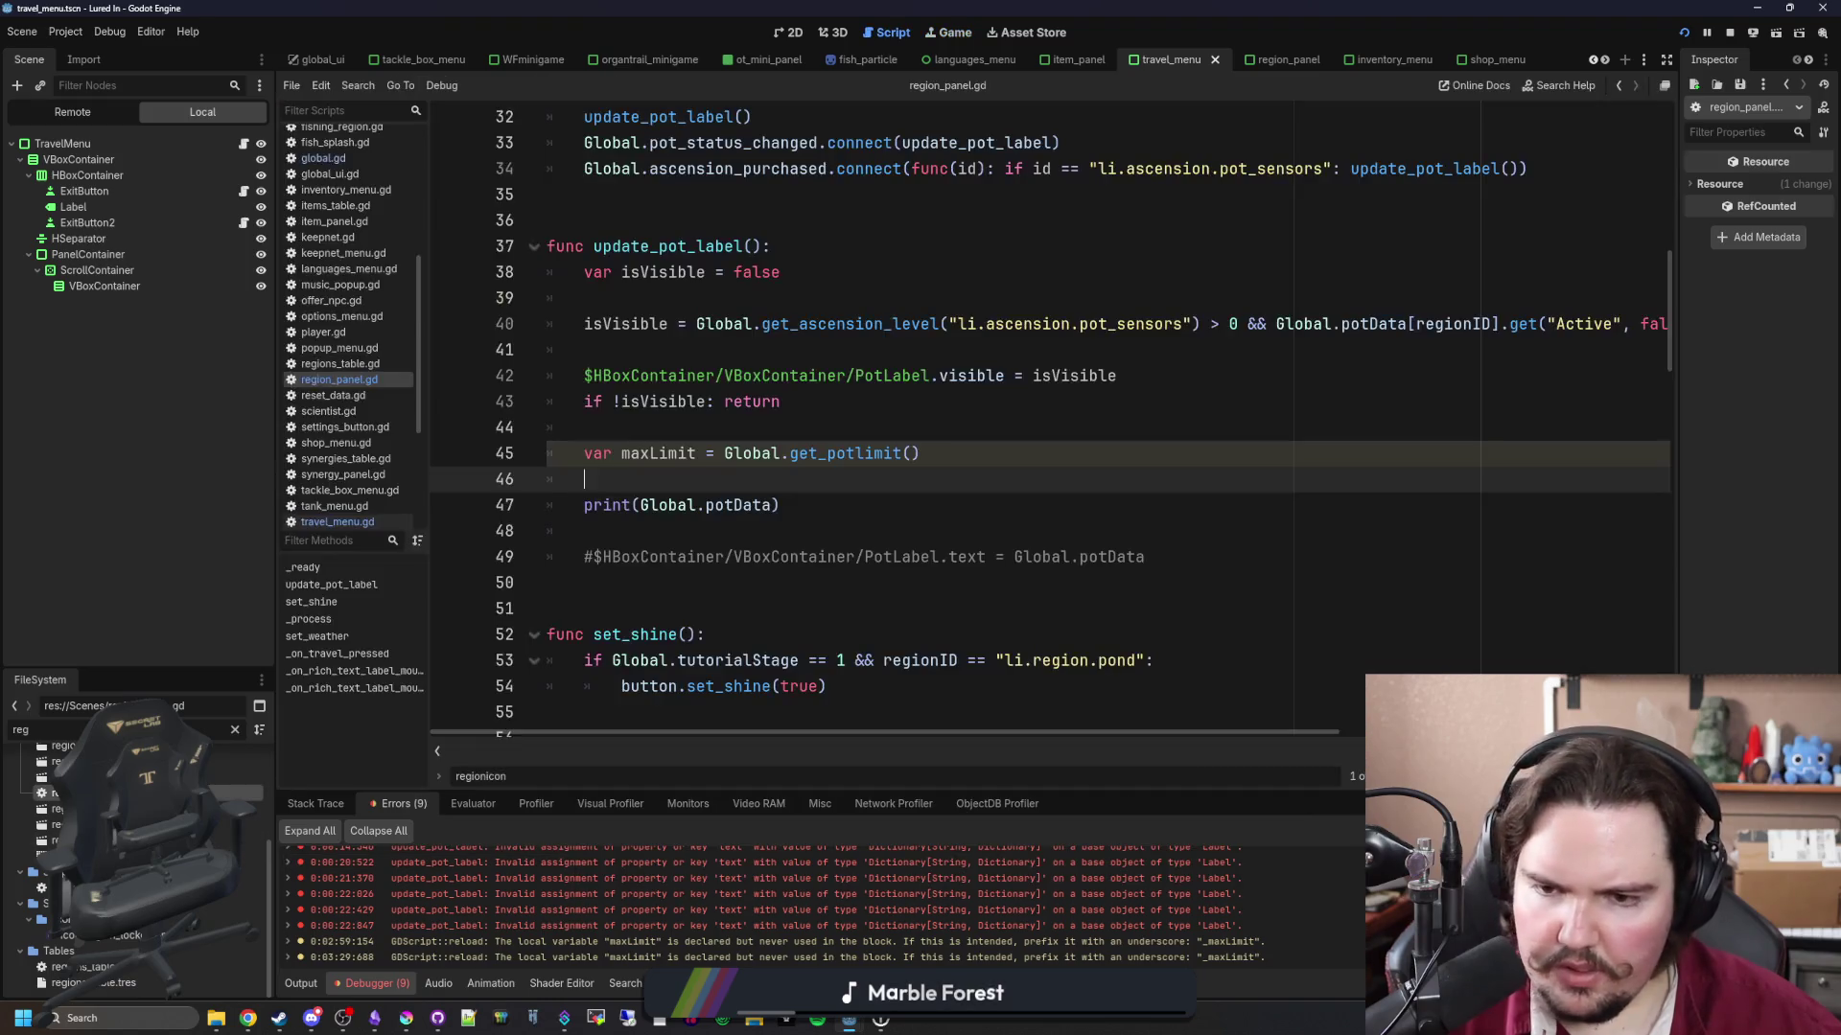
Step: Move print(Global.potData) to line 38, directly under the update_pot_label header, and save
drag(781, 519, 584, 508)
key(ctrl+c)
key(BackSpace)
click(830, 245)
key(ctrl+v)
key(ctrl+s)
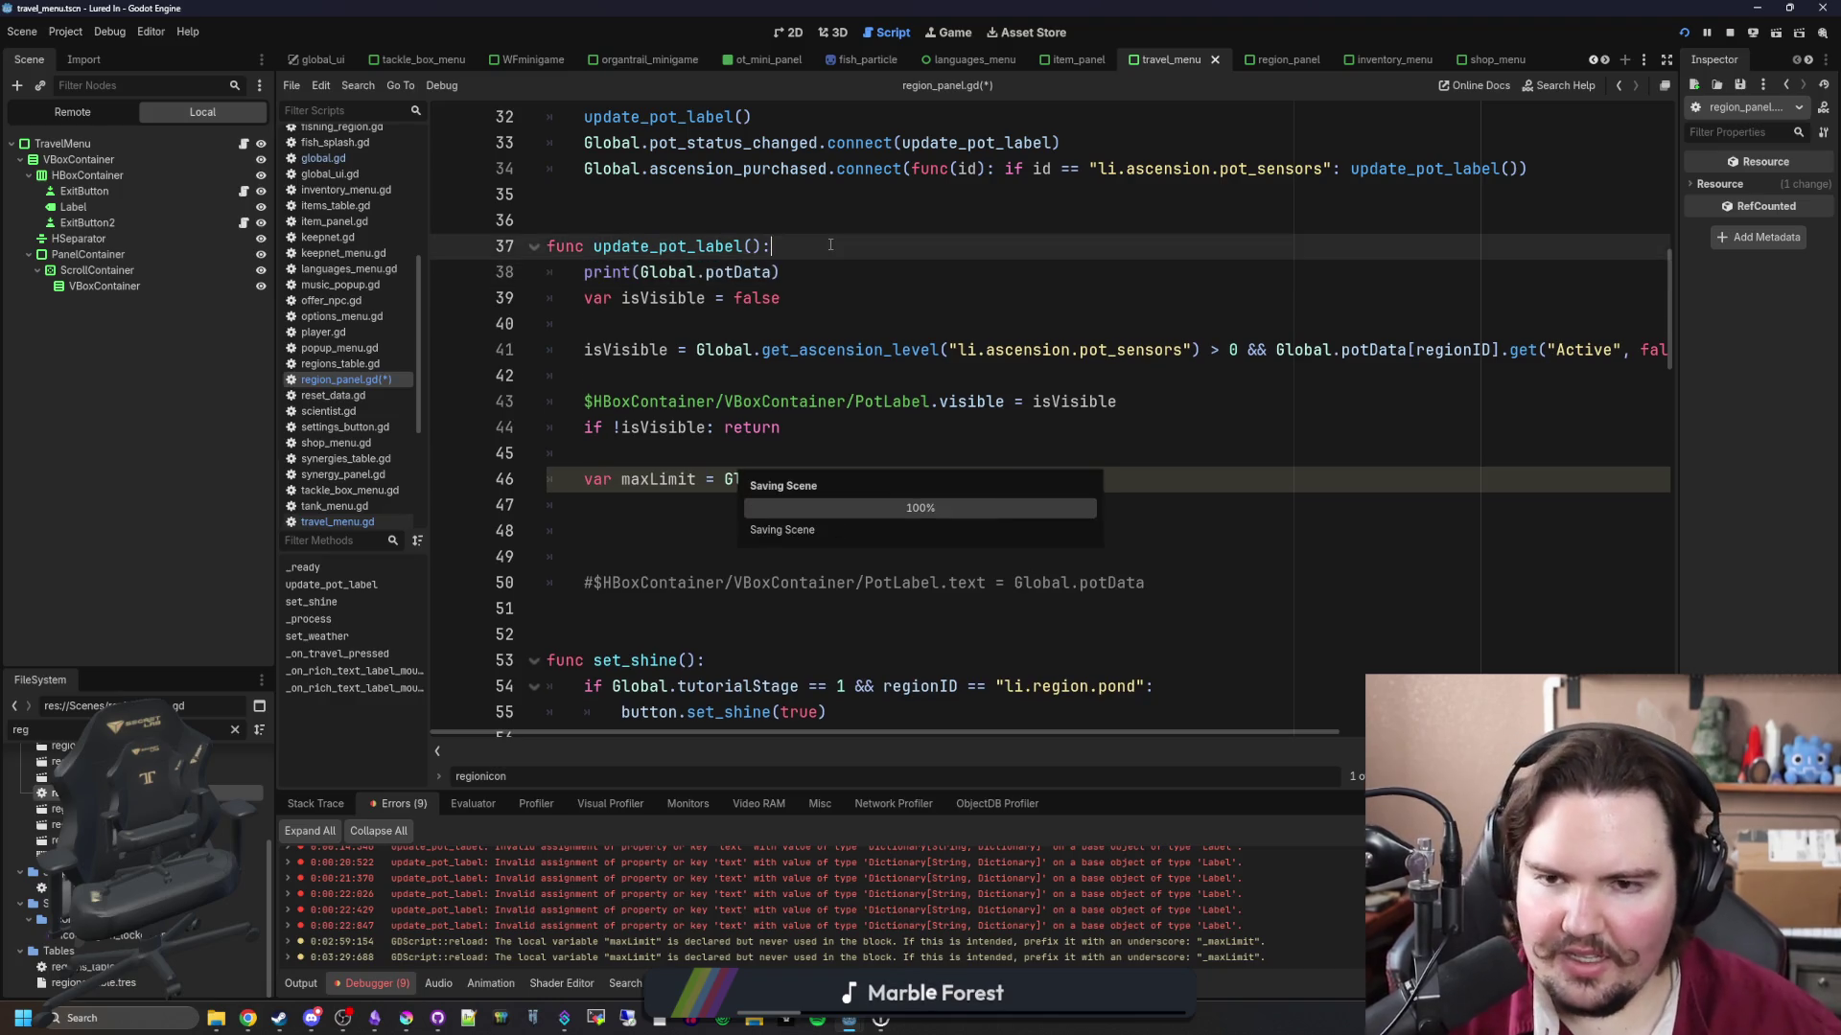
Step: Relaunch the game, close the Travel panel and return to the title screen
click(949, 32)
key(Escape)
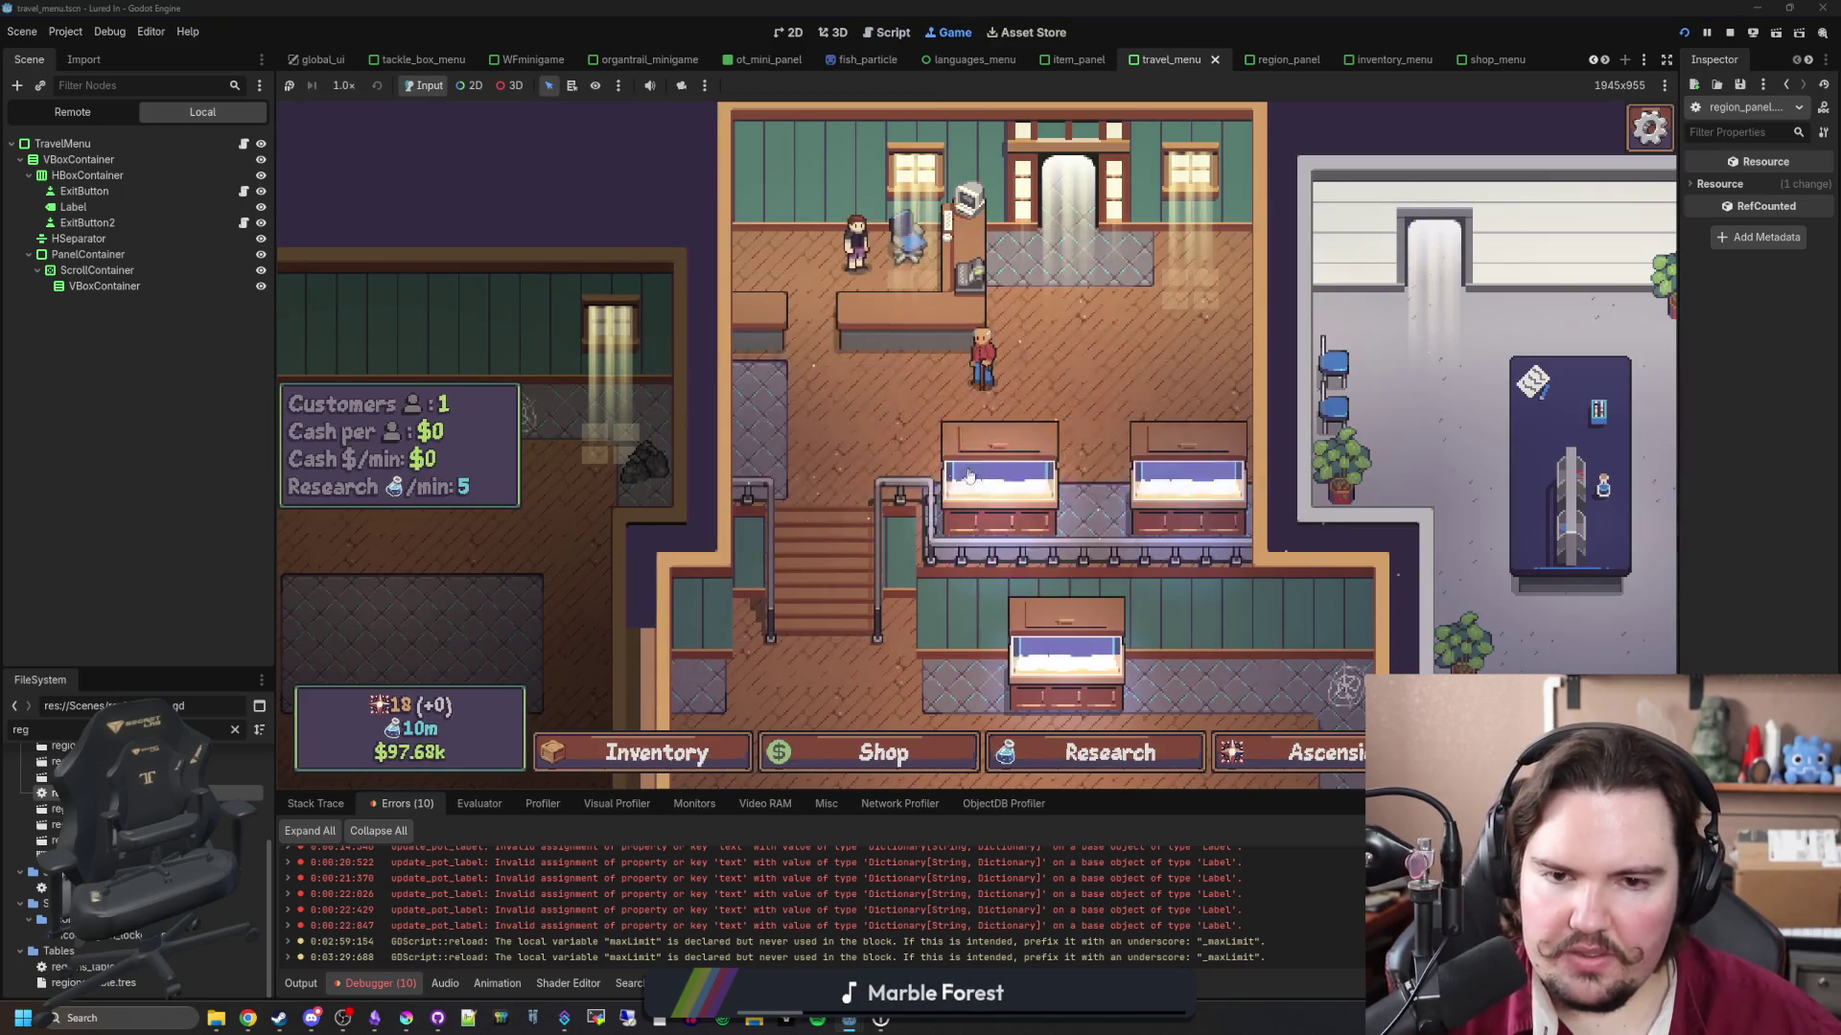
key(Escape)
click(1008, 508)
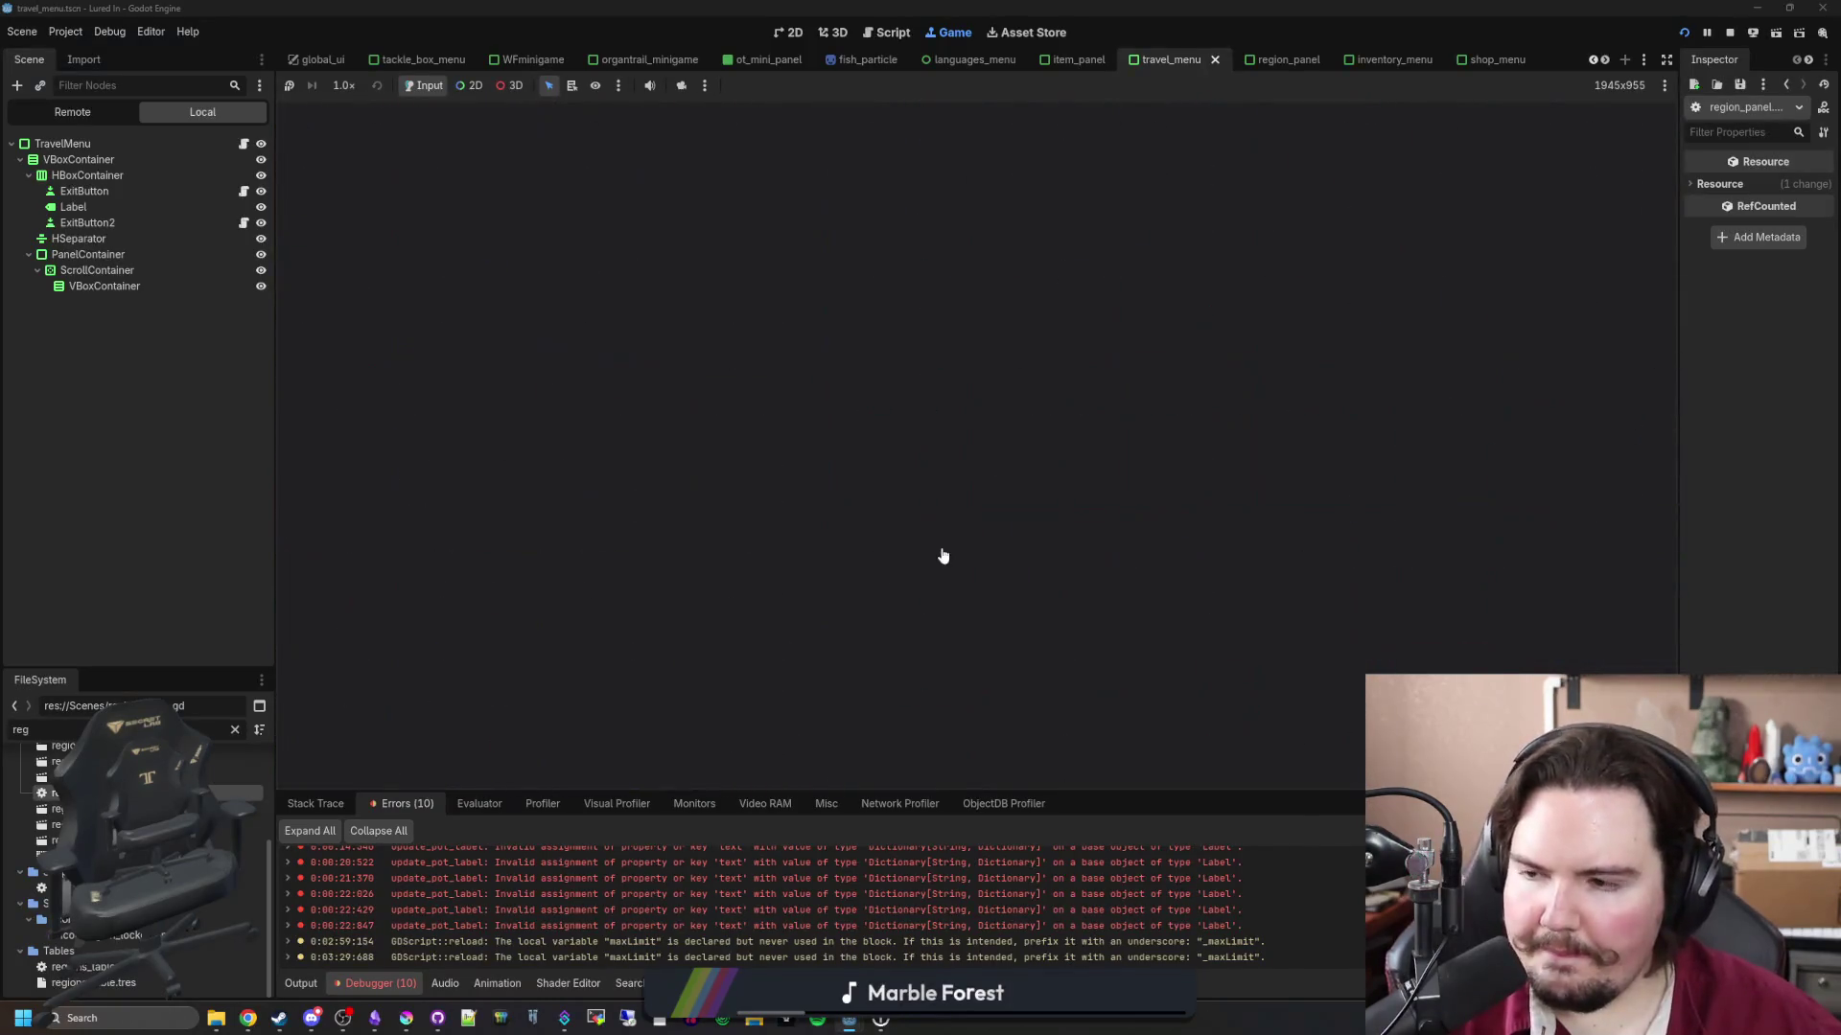